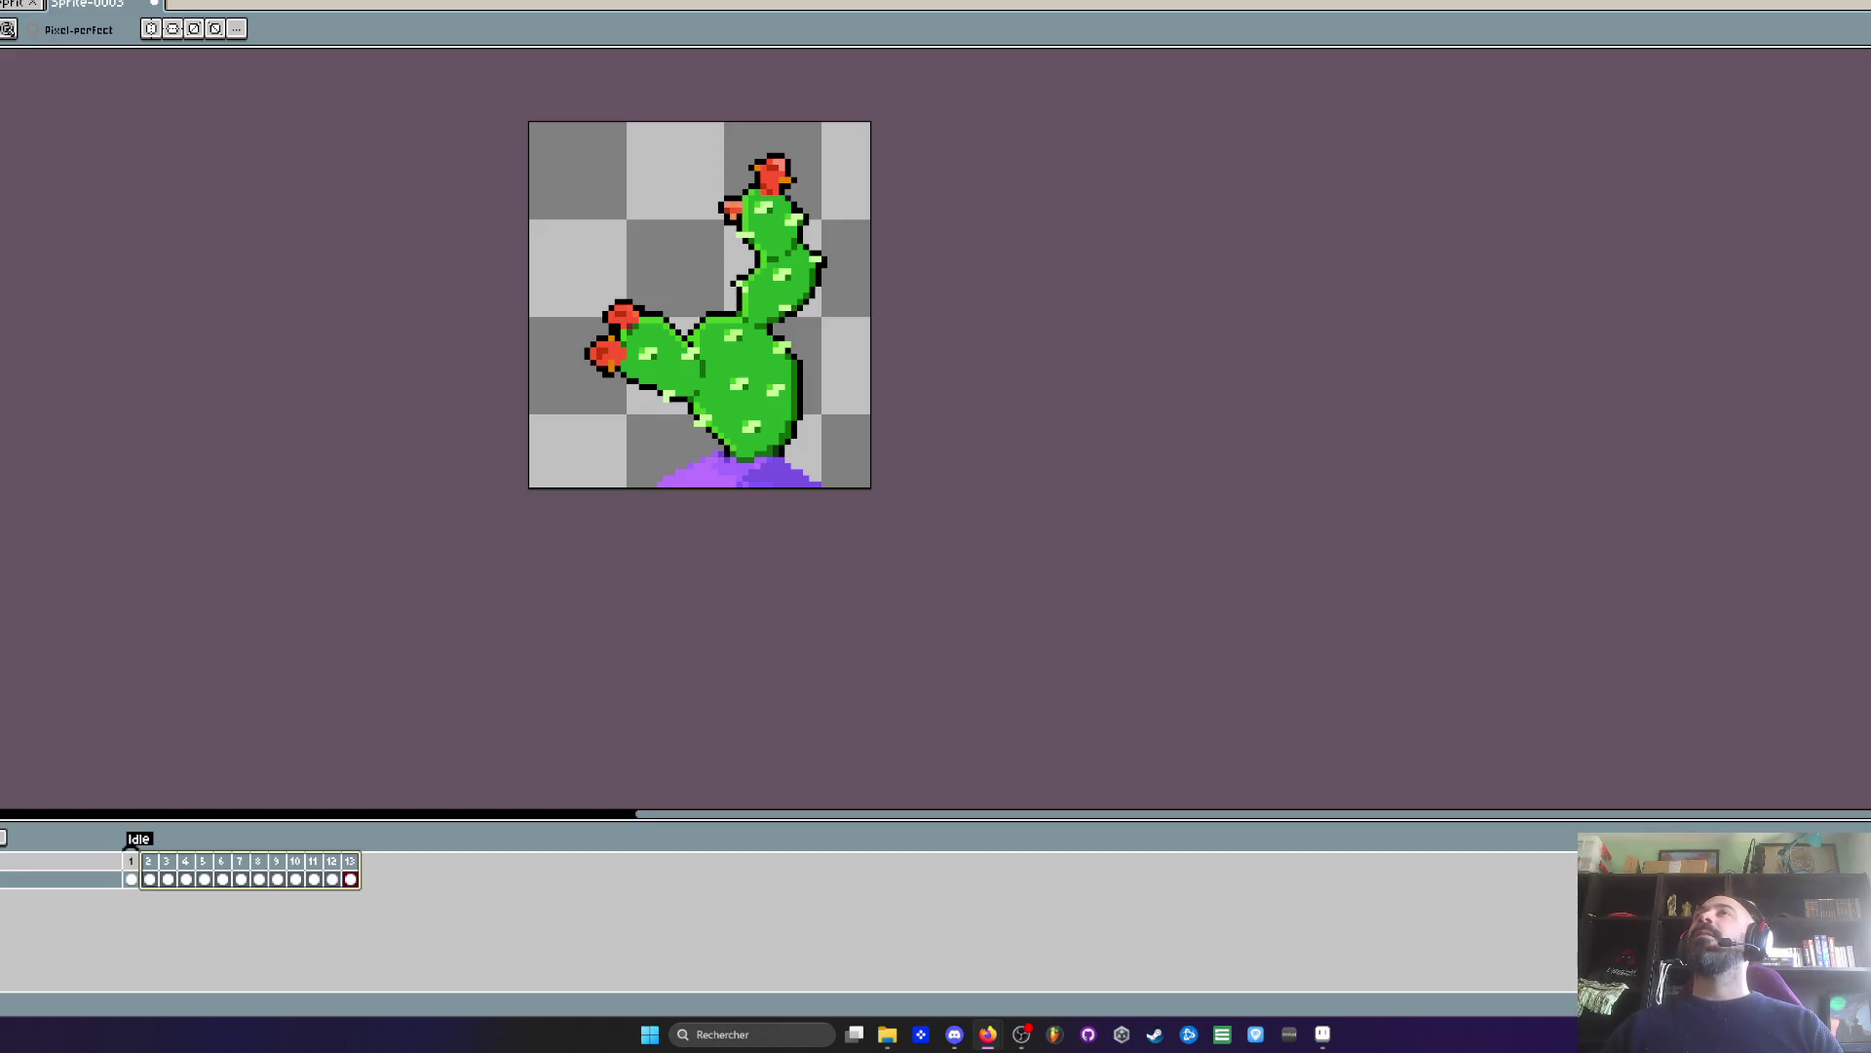
- Tag frames 2–13 of the cactus animation as 'Anim'
click(681, 39)
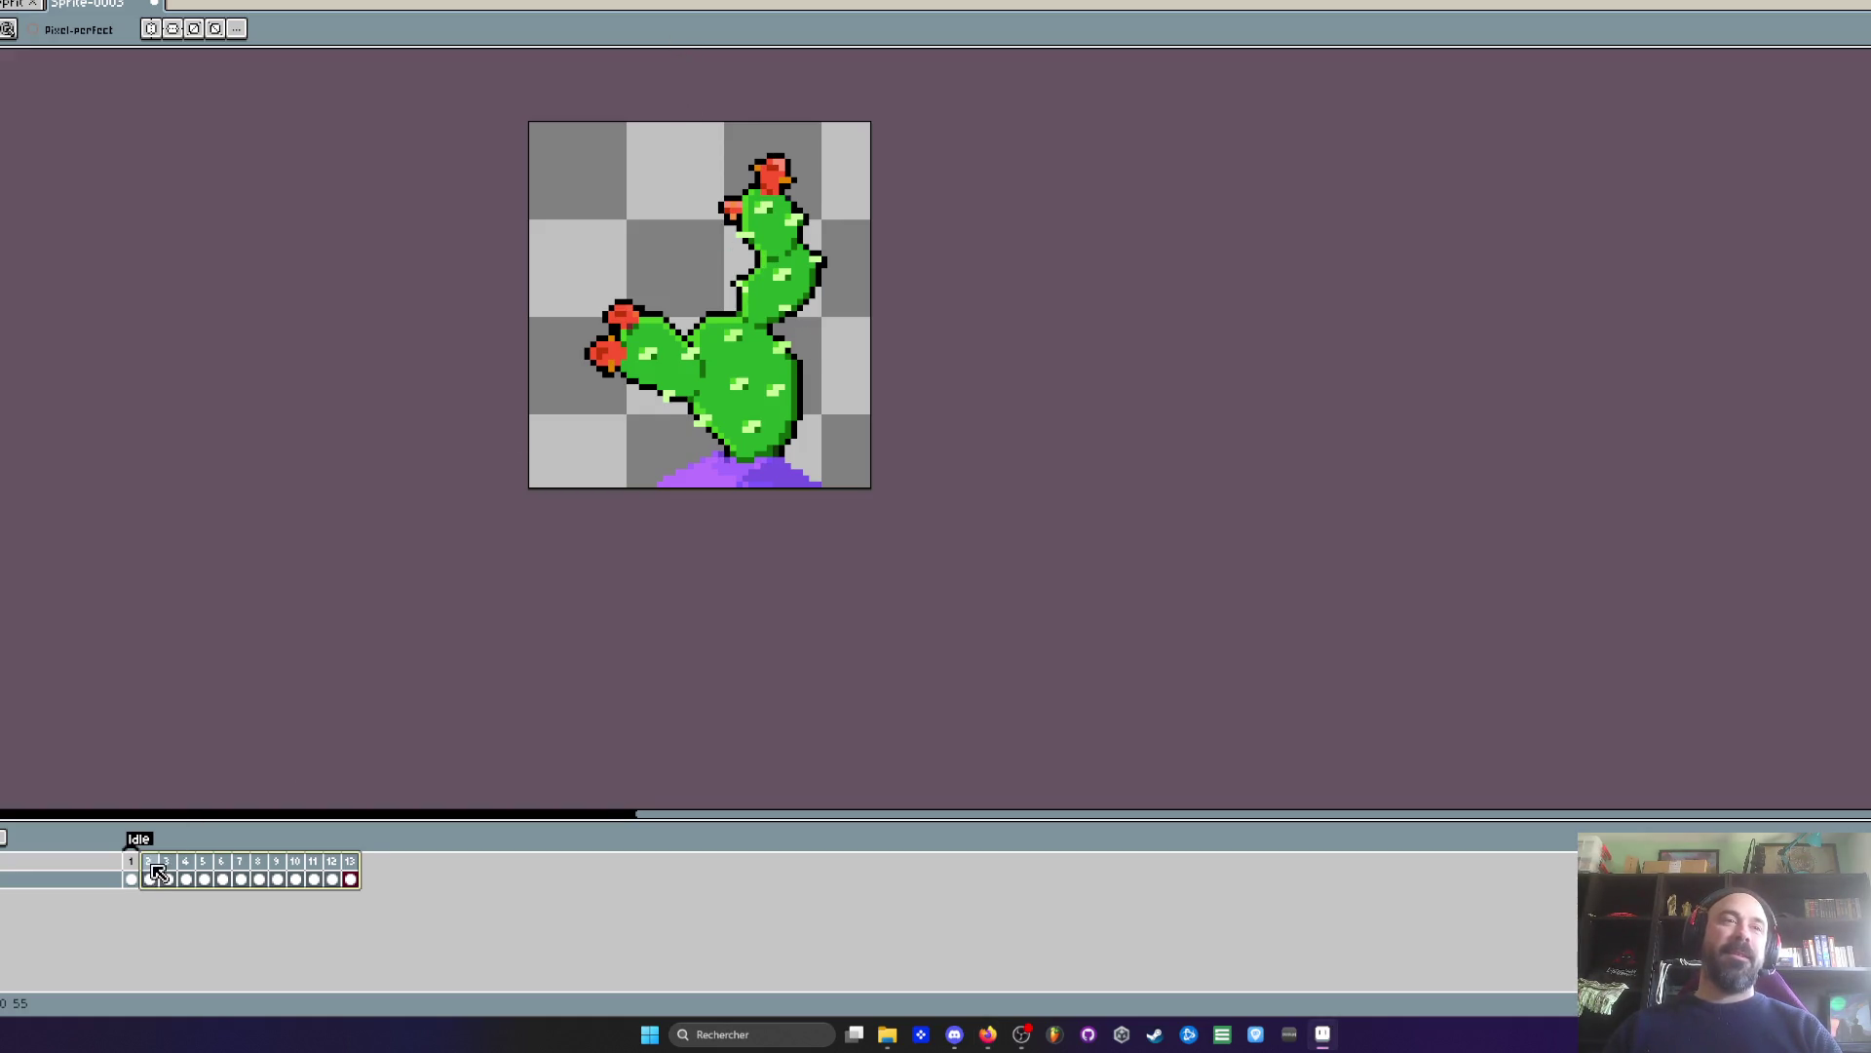
drag(349, 878, 149, 879)
right_click(148, 879)
click(209, 950)
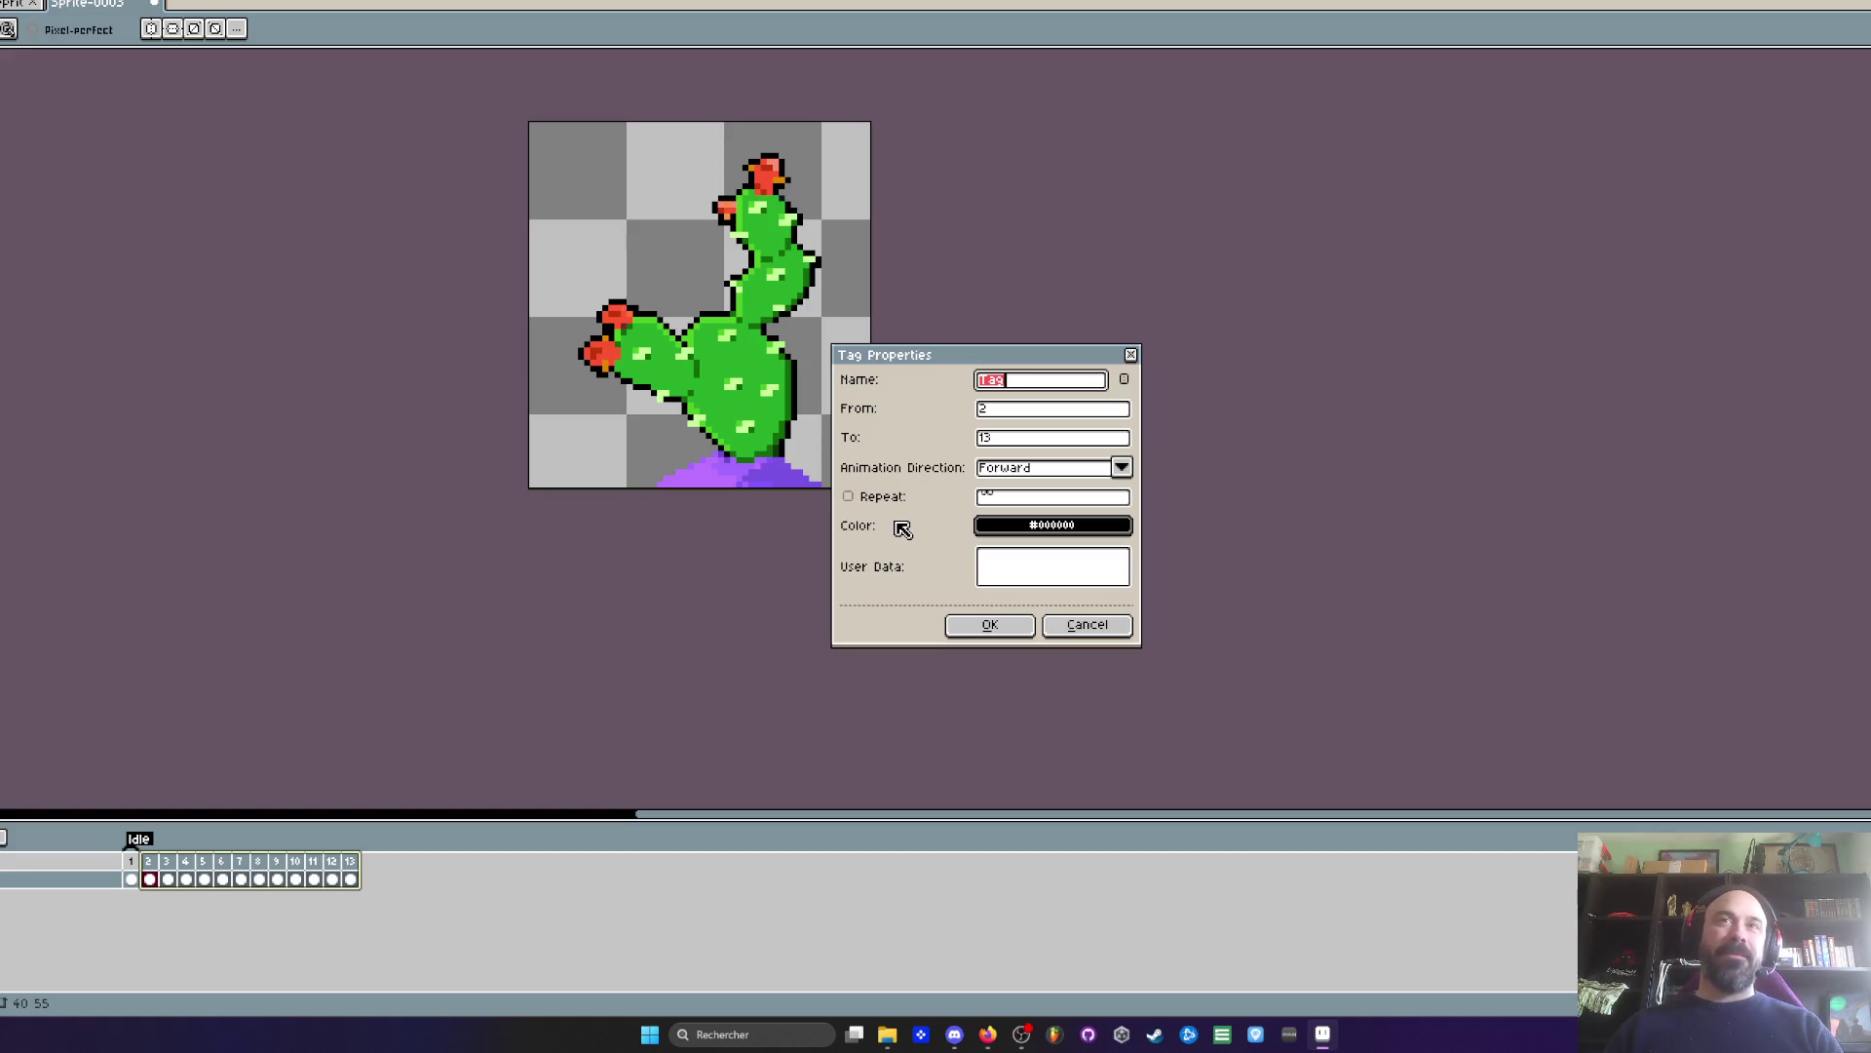
text(Animl)
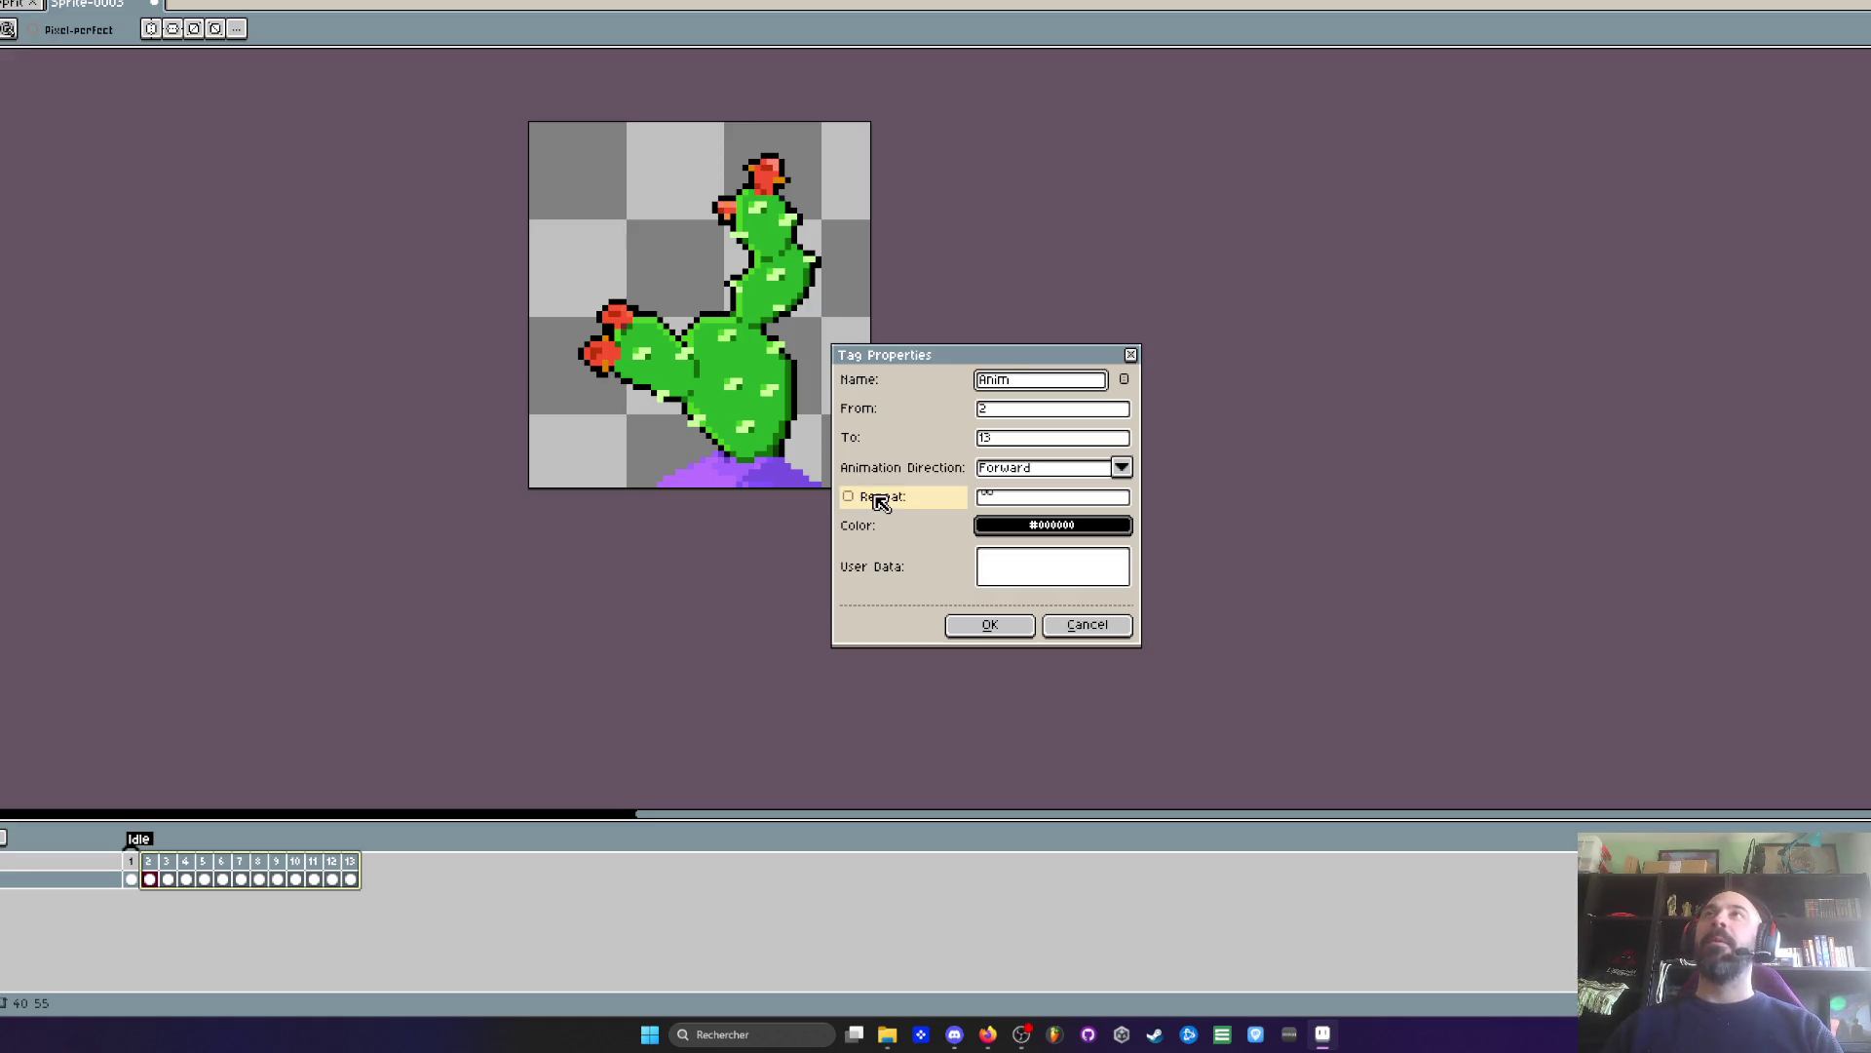
click(989, 625)
- Play the cactus animation from frame 2 to preview the sway
click(149, 880)
key(Return)
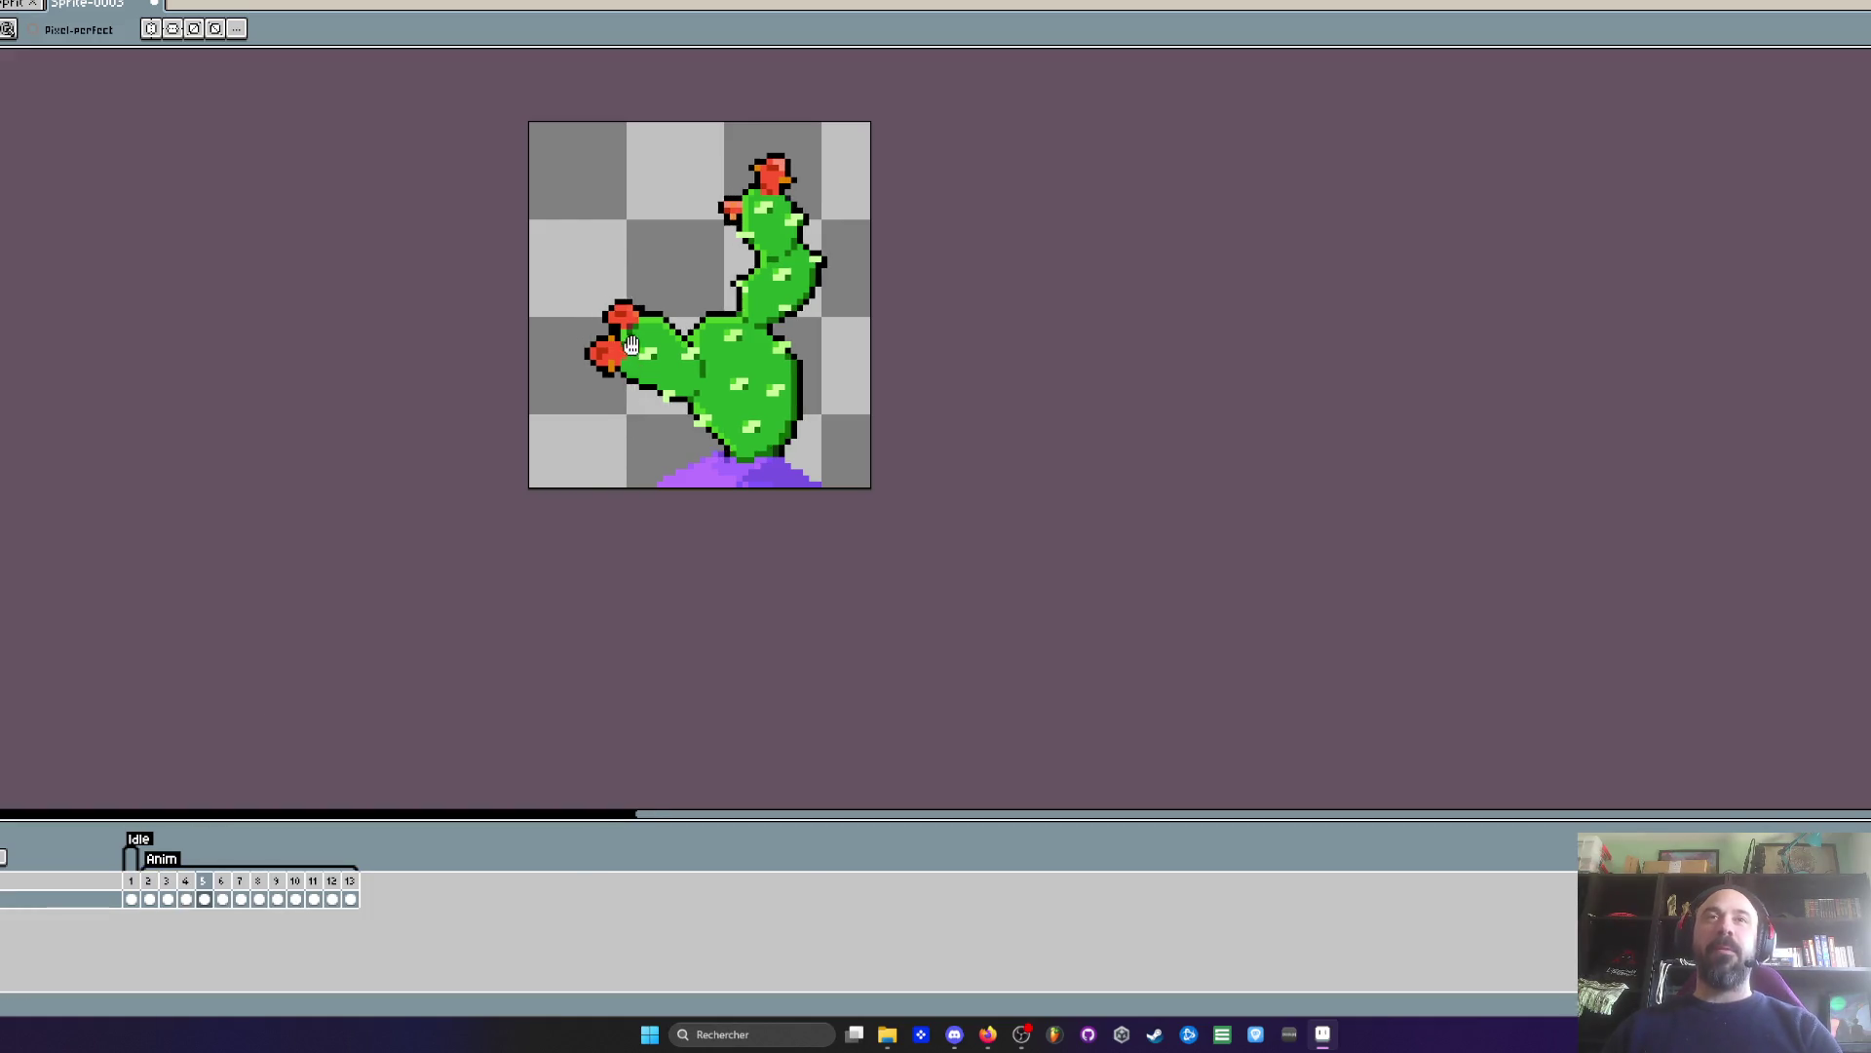
scroll(648, 272, up, 2)
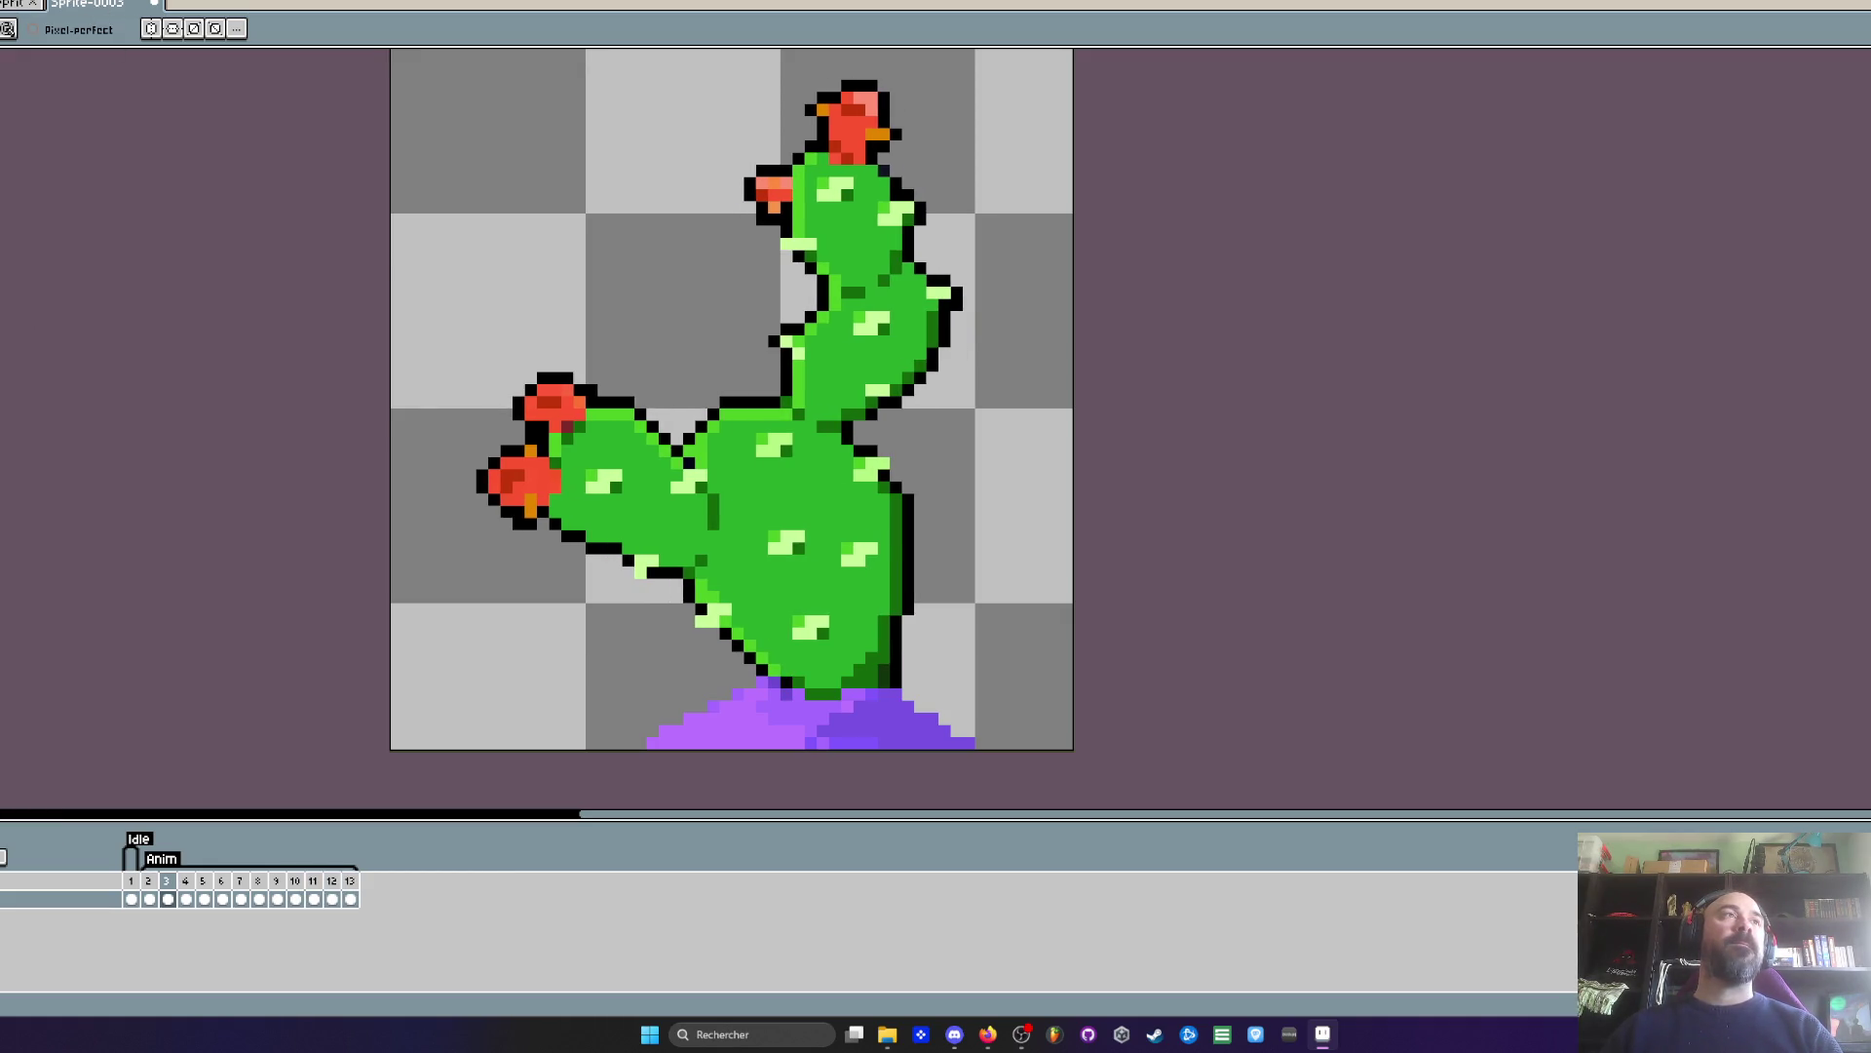
- Save the tagged cactus to the Desktop as Cactus3 with the .aseprite file type
mouse_move(2, 132)
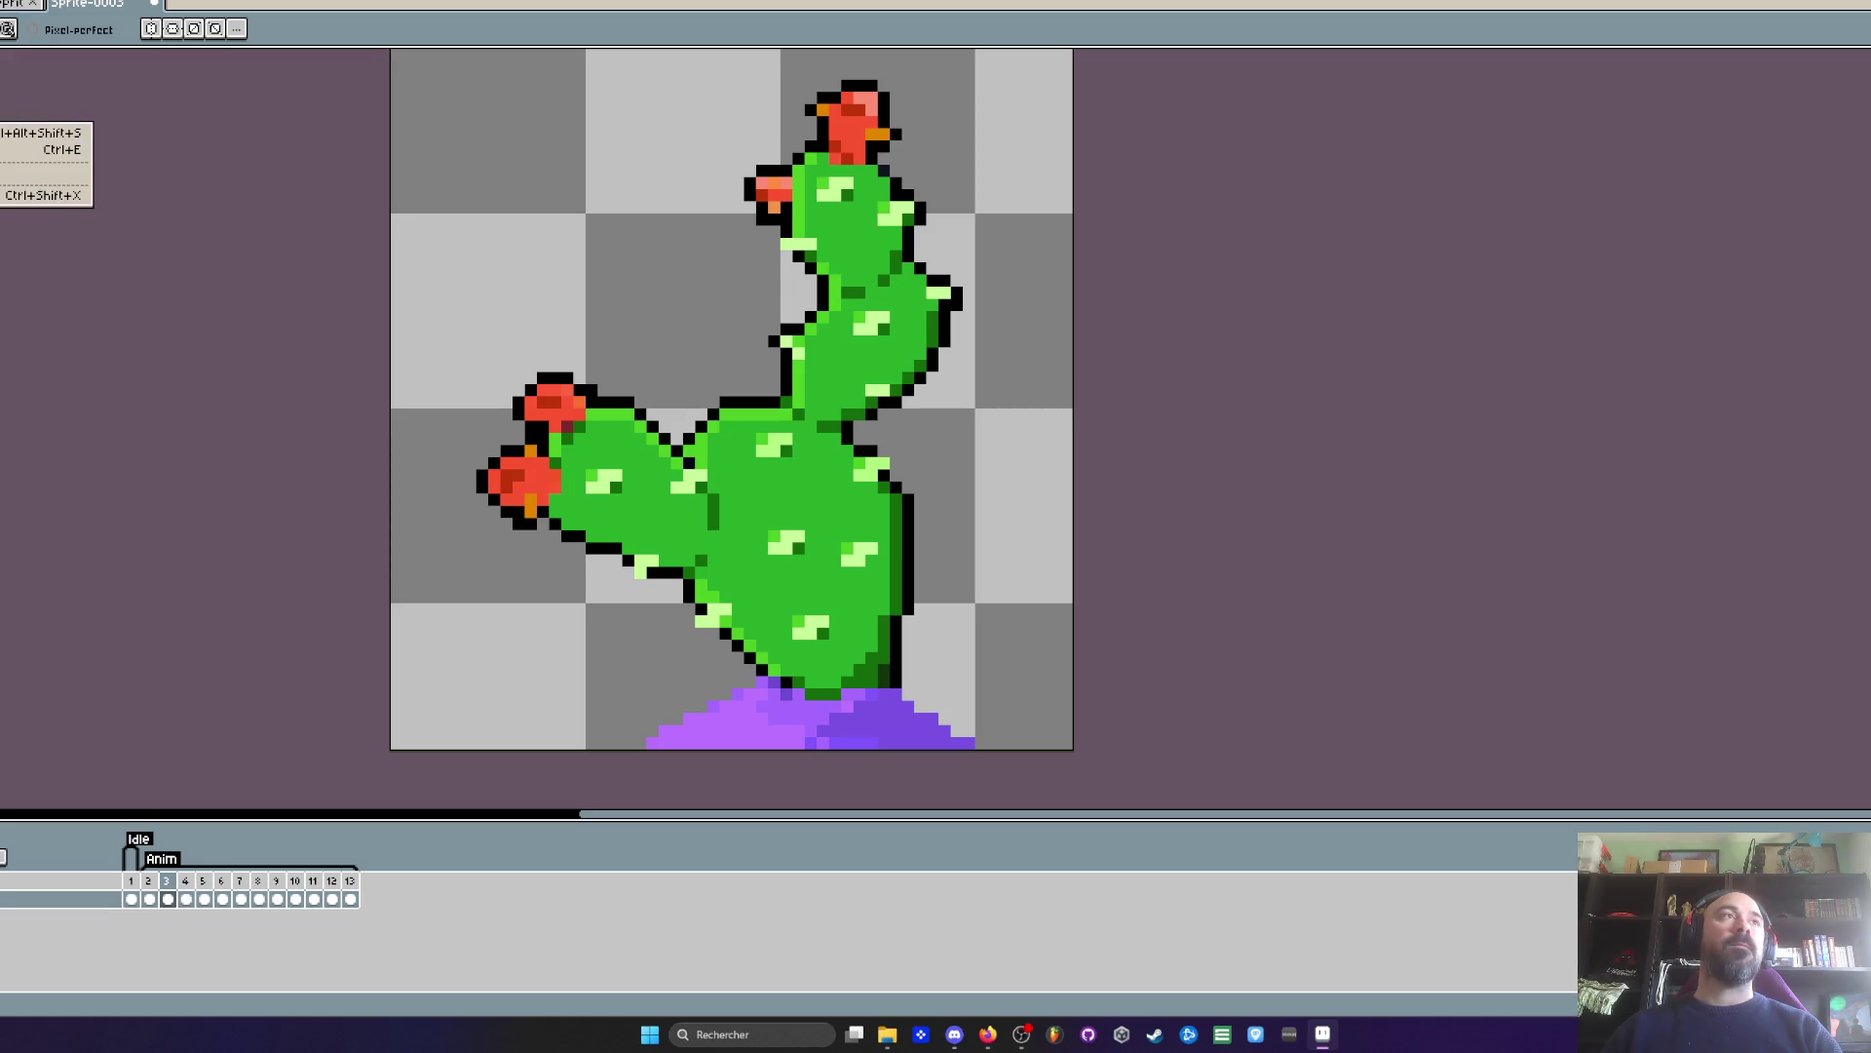
click(2, 132)
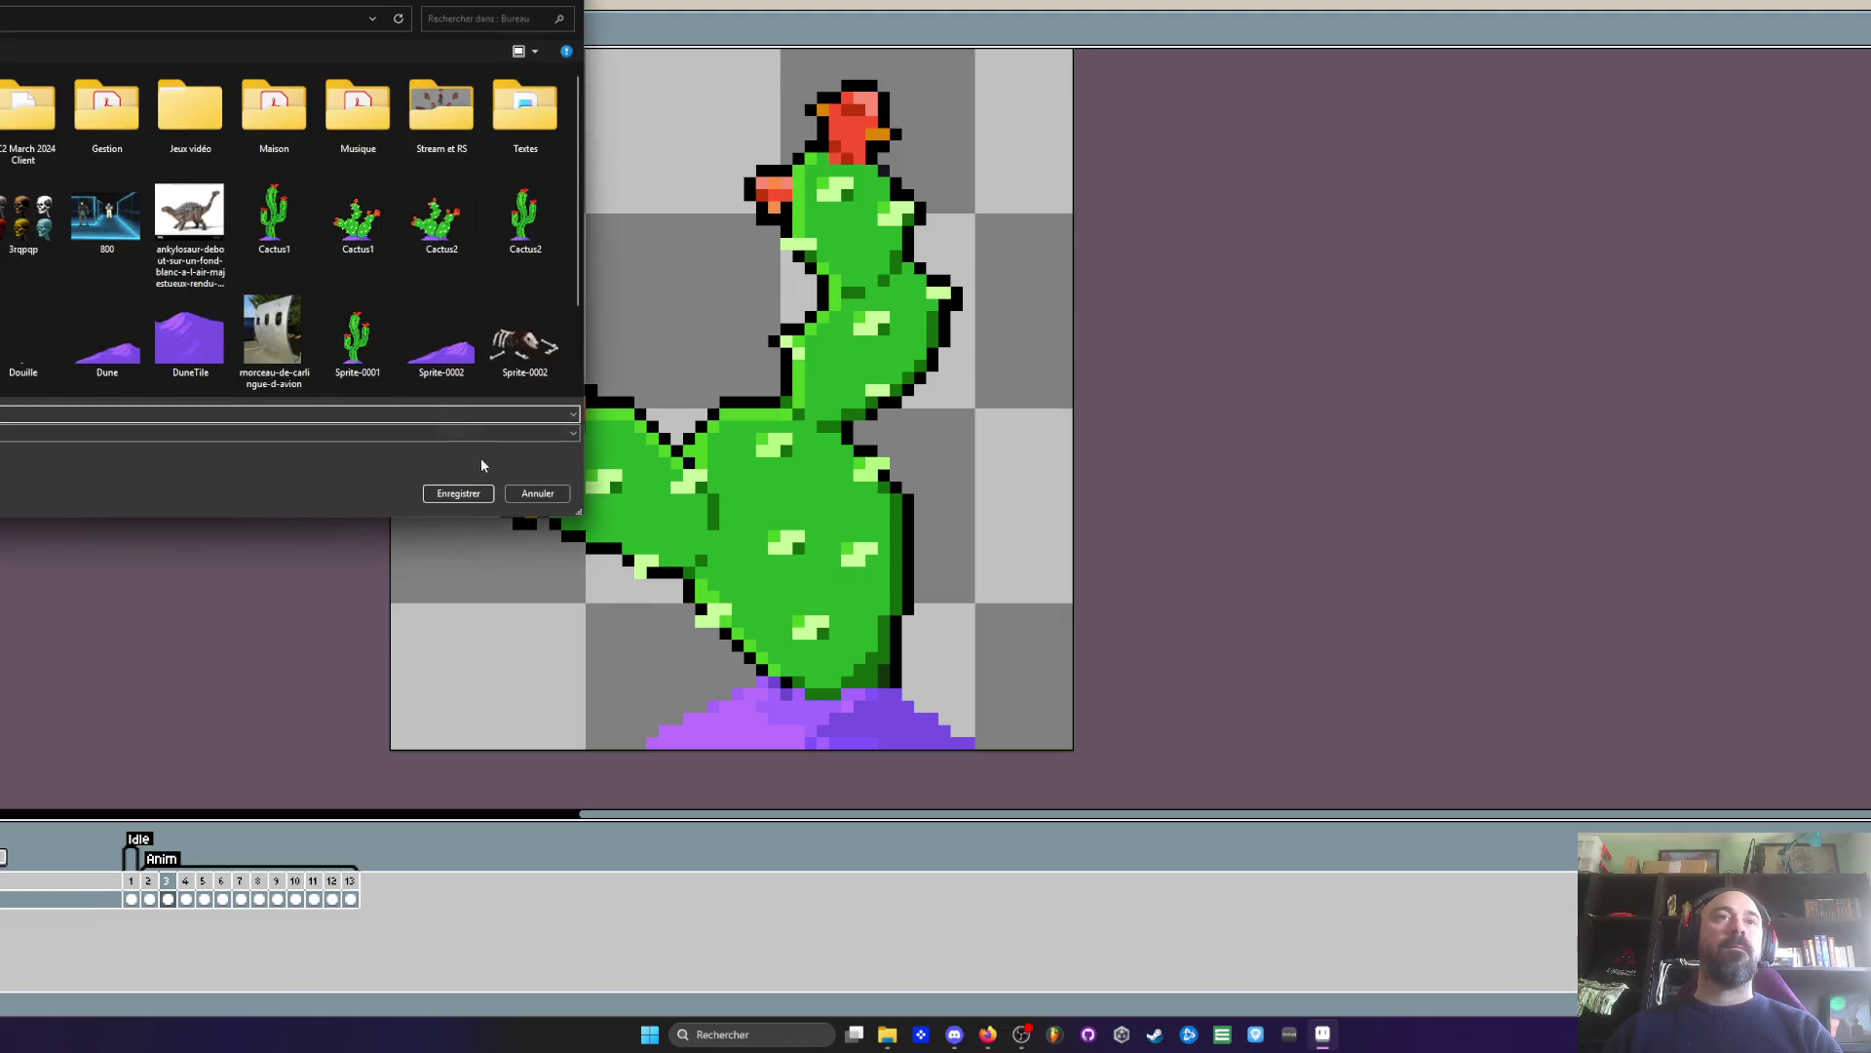
click(535, 488)
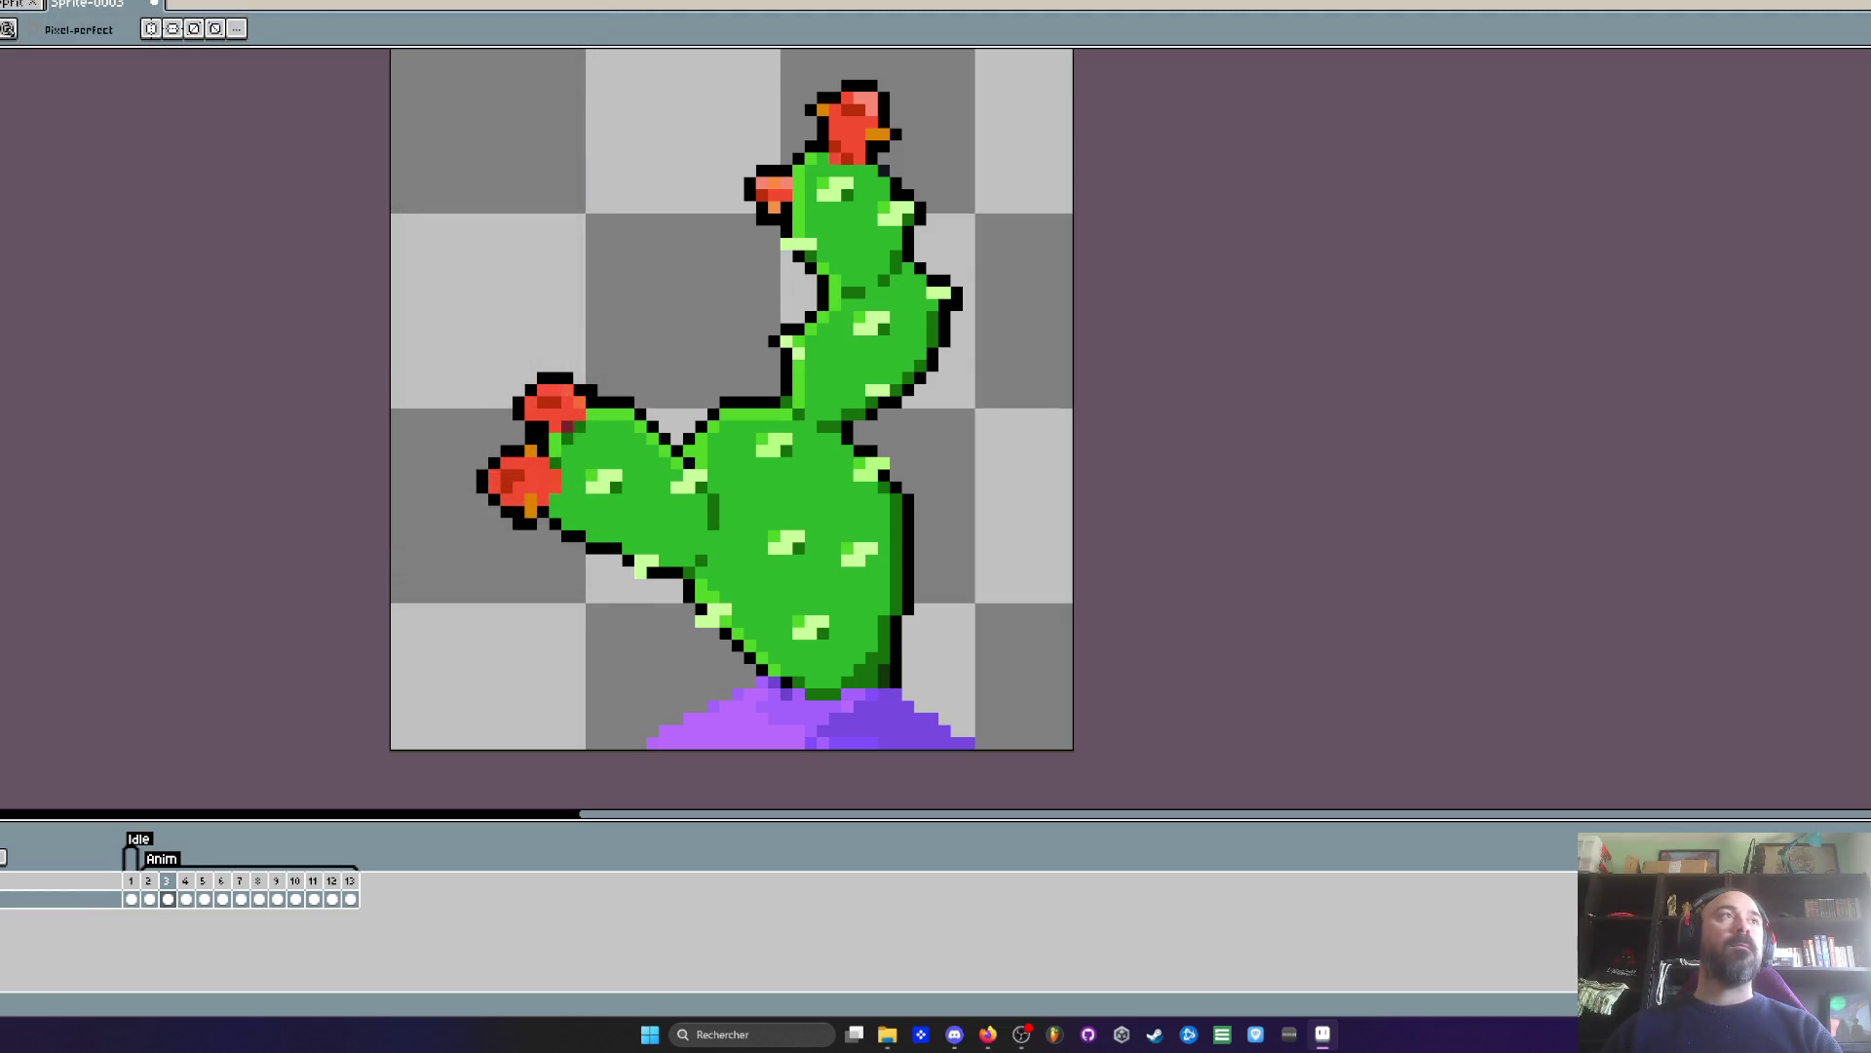
key(ctrl+s)
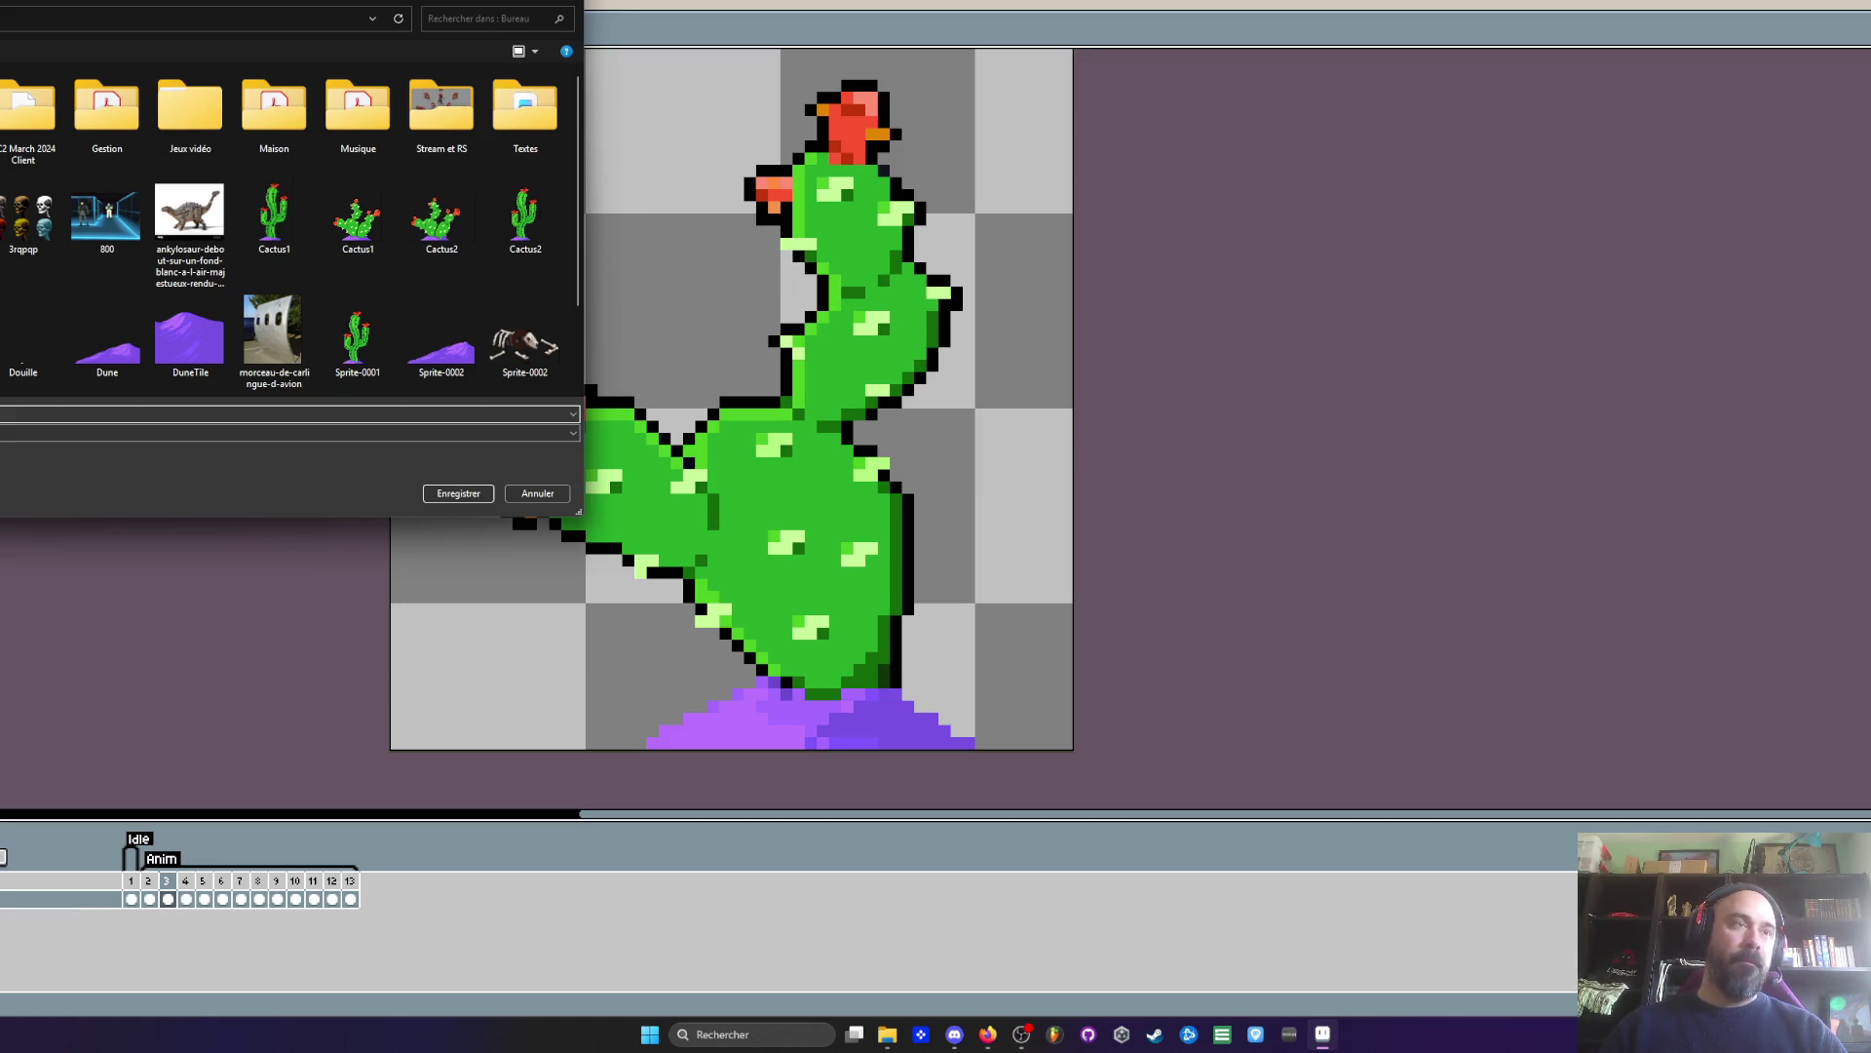
key(Return)
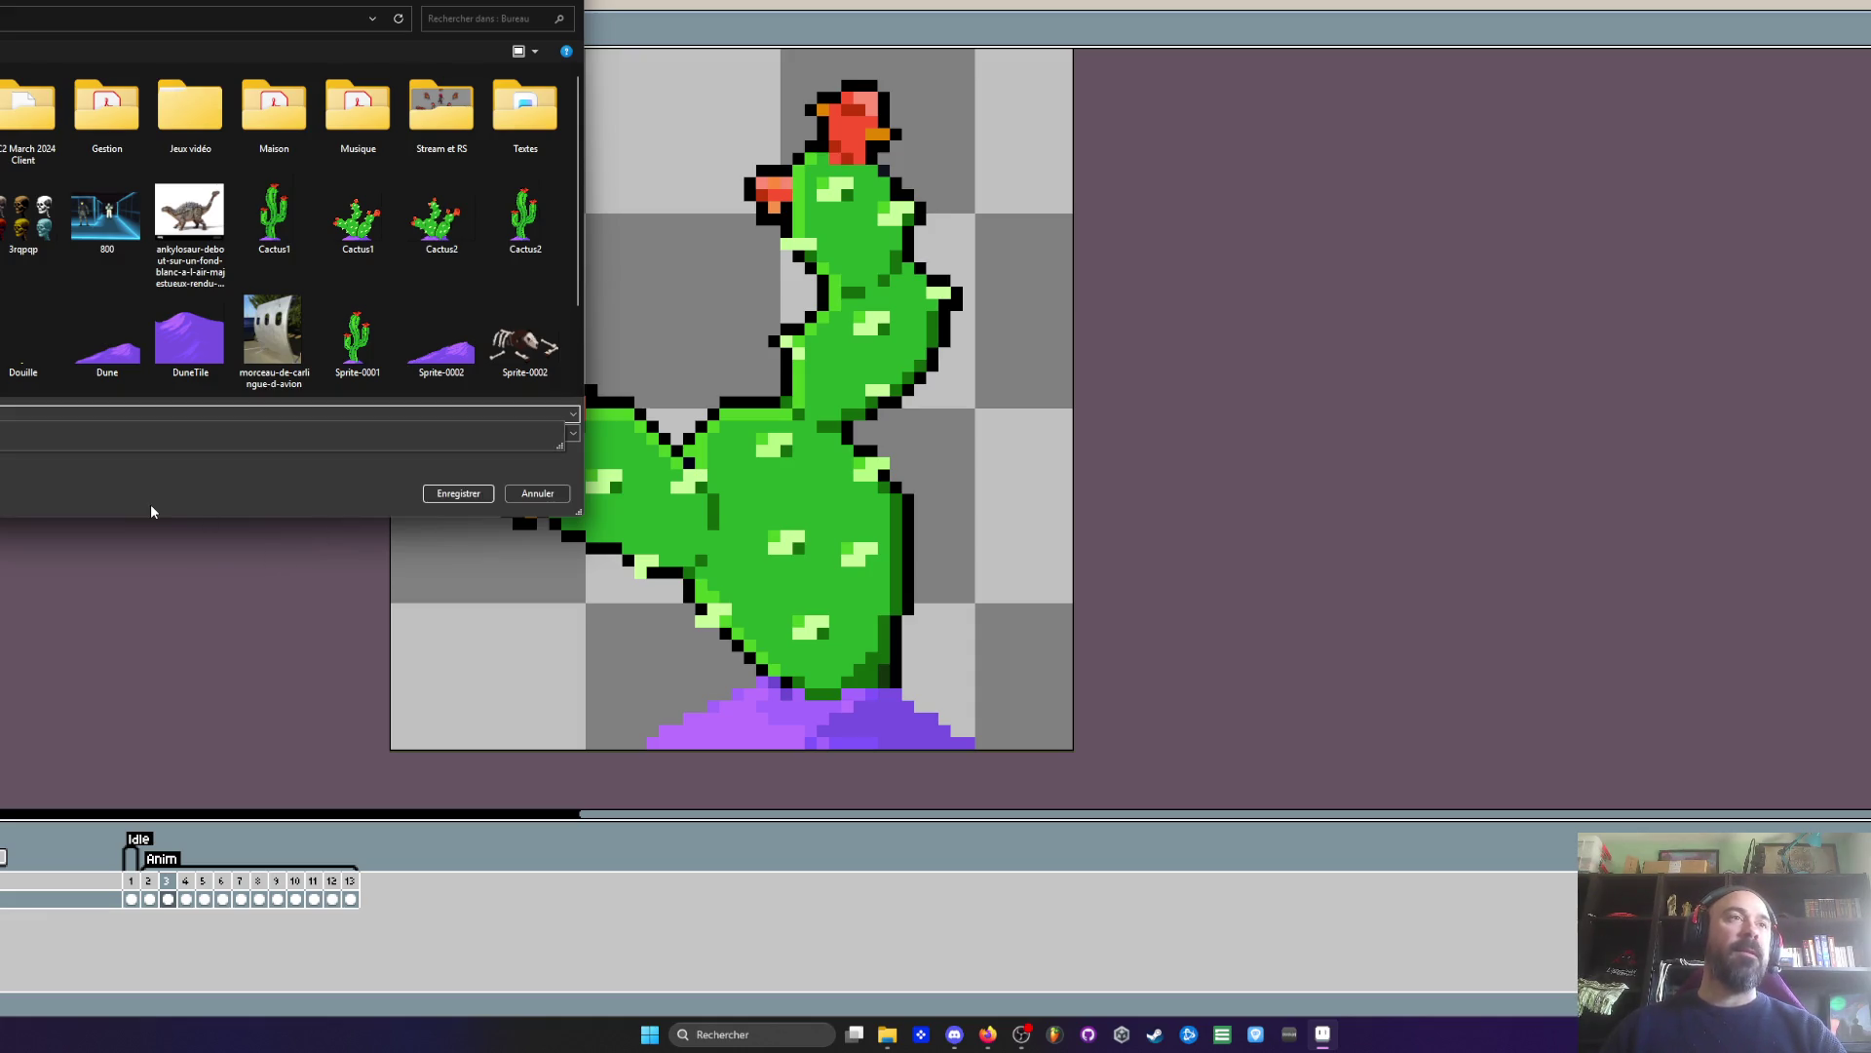
click(151, 433)
click(151, 471)
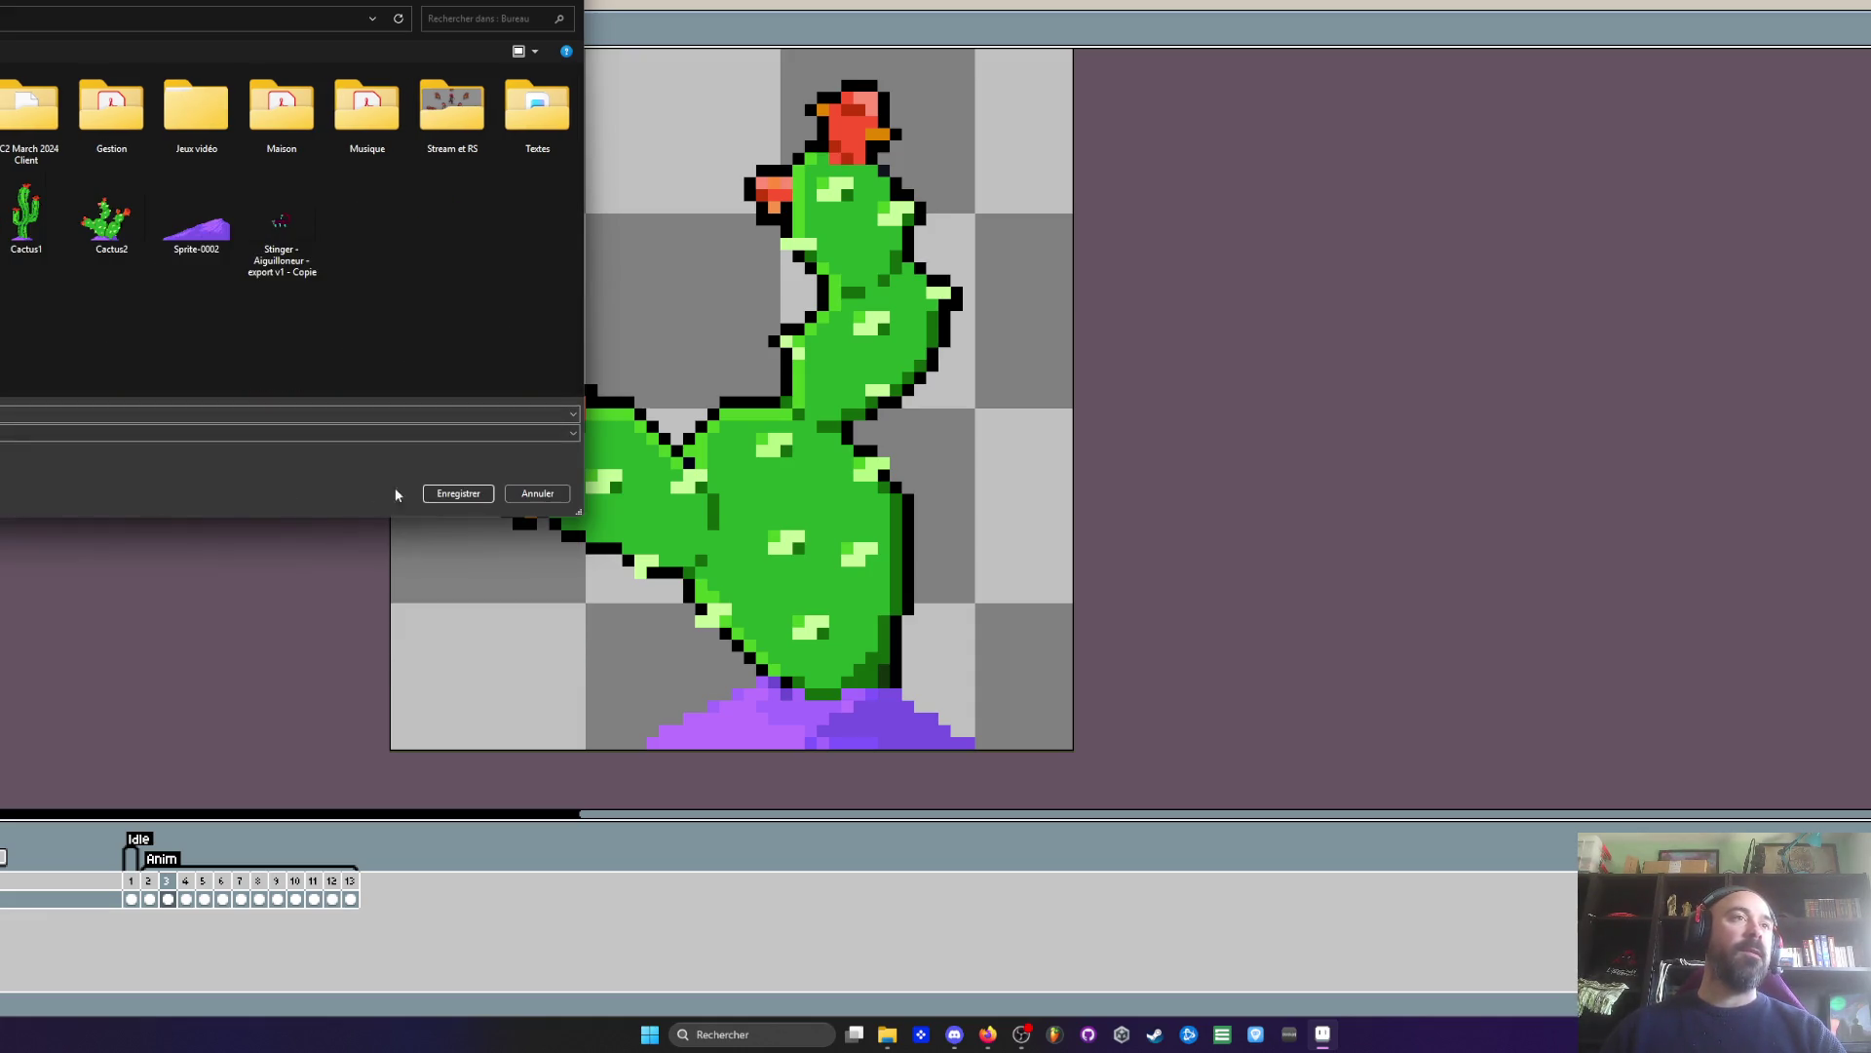
click(458, 492)
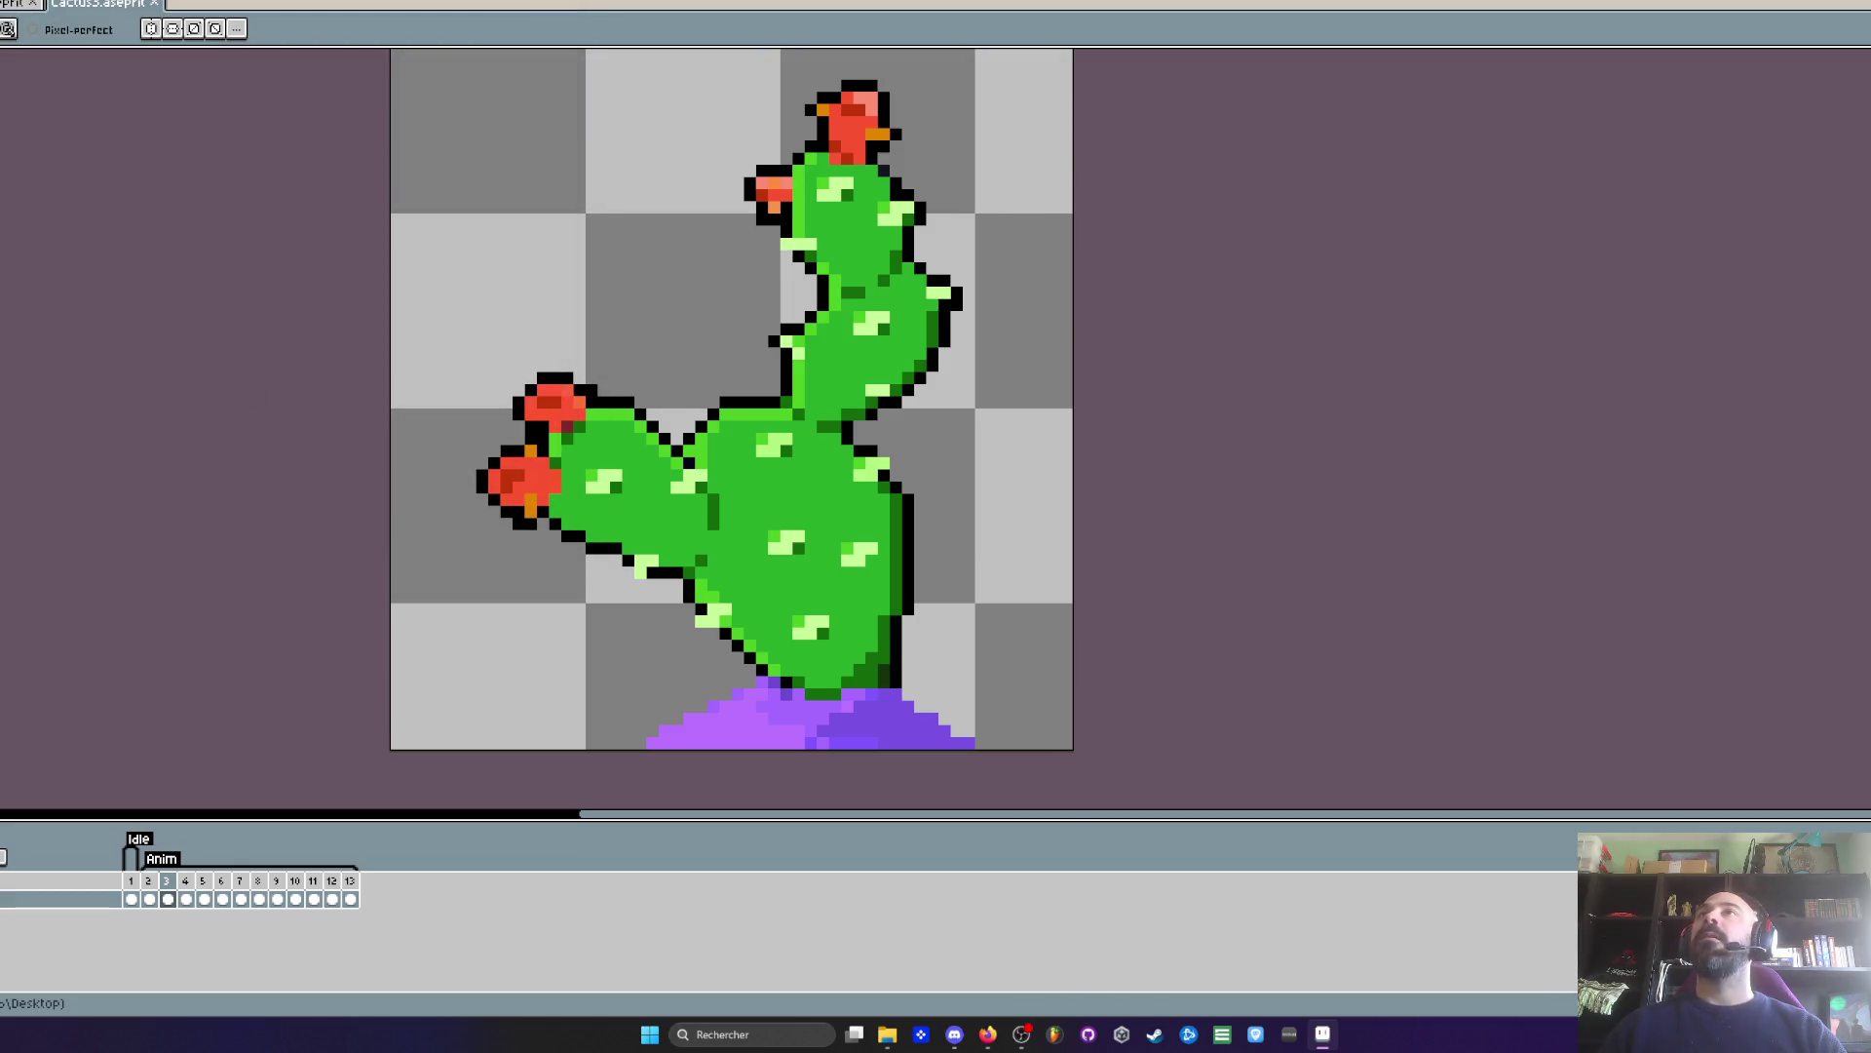
key(alt+Tab)
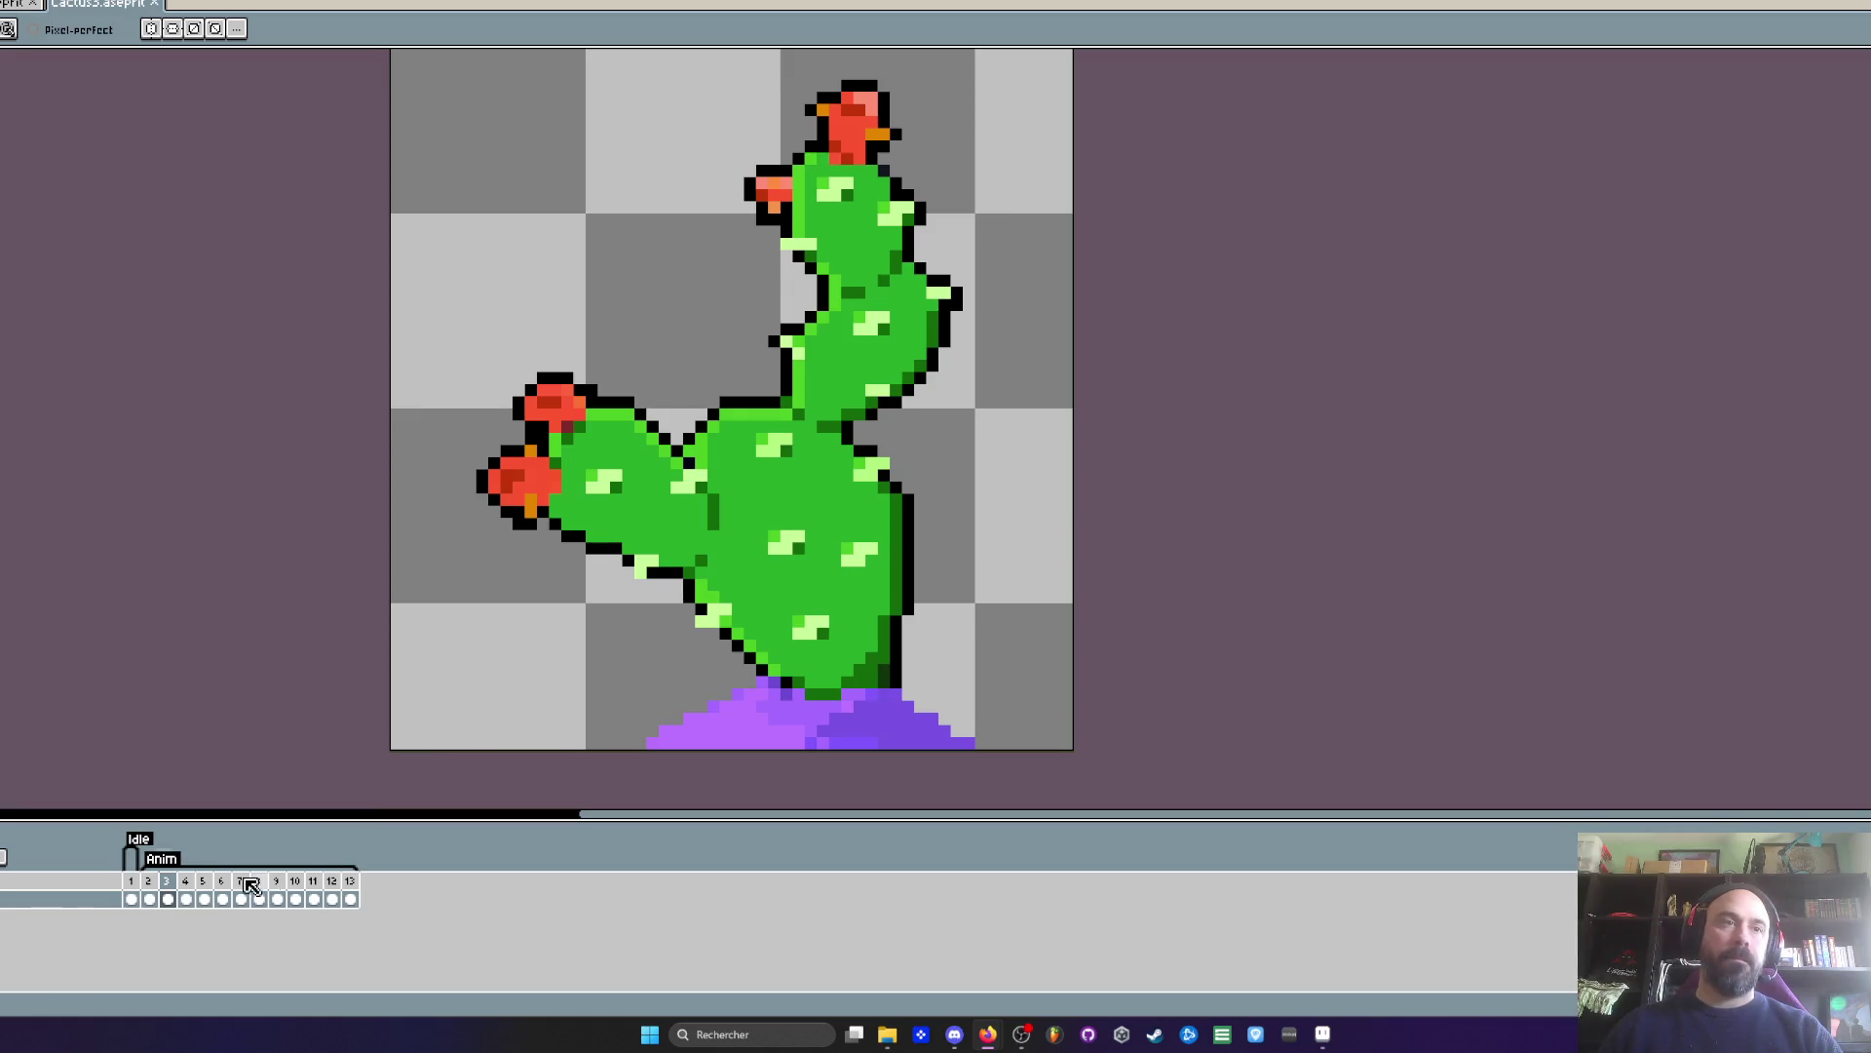
drag(143, 895, 362, 889)
- Set frames 2–13 to 30 ms duration each and play the faster sway
double_click(358, 884)
text(30)
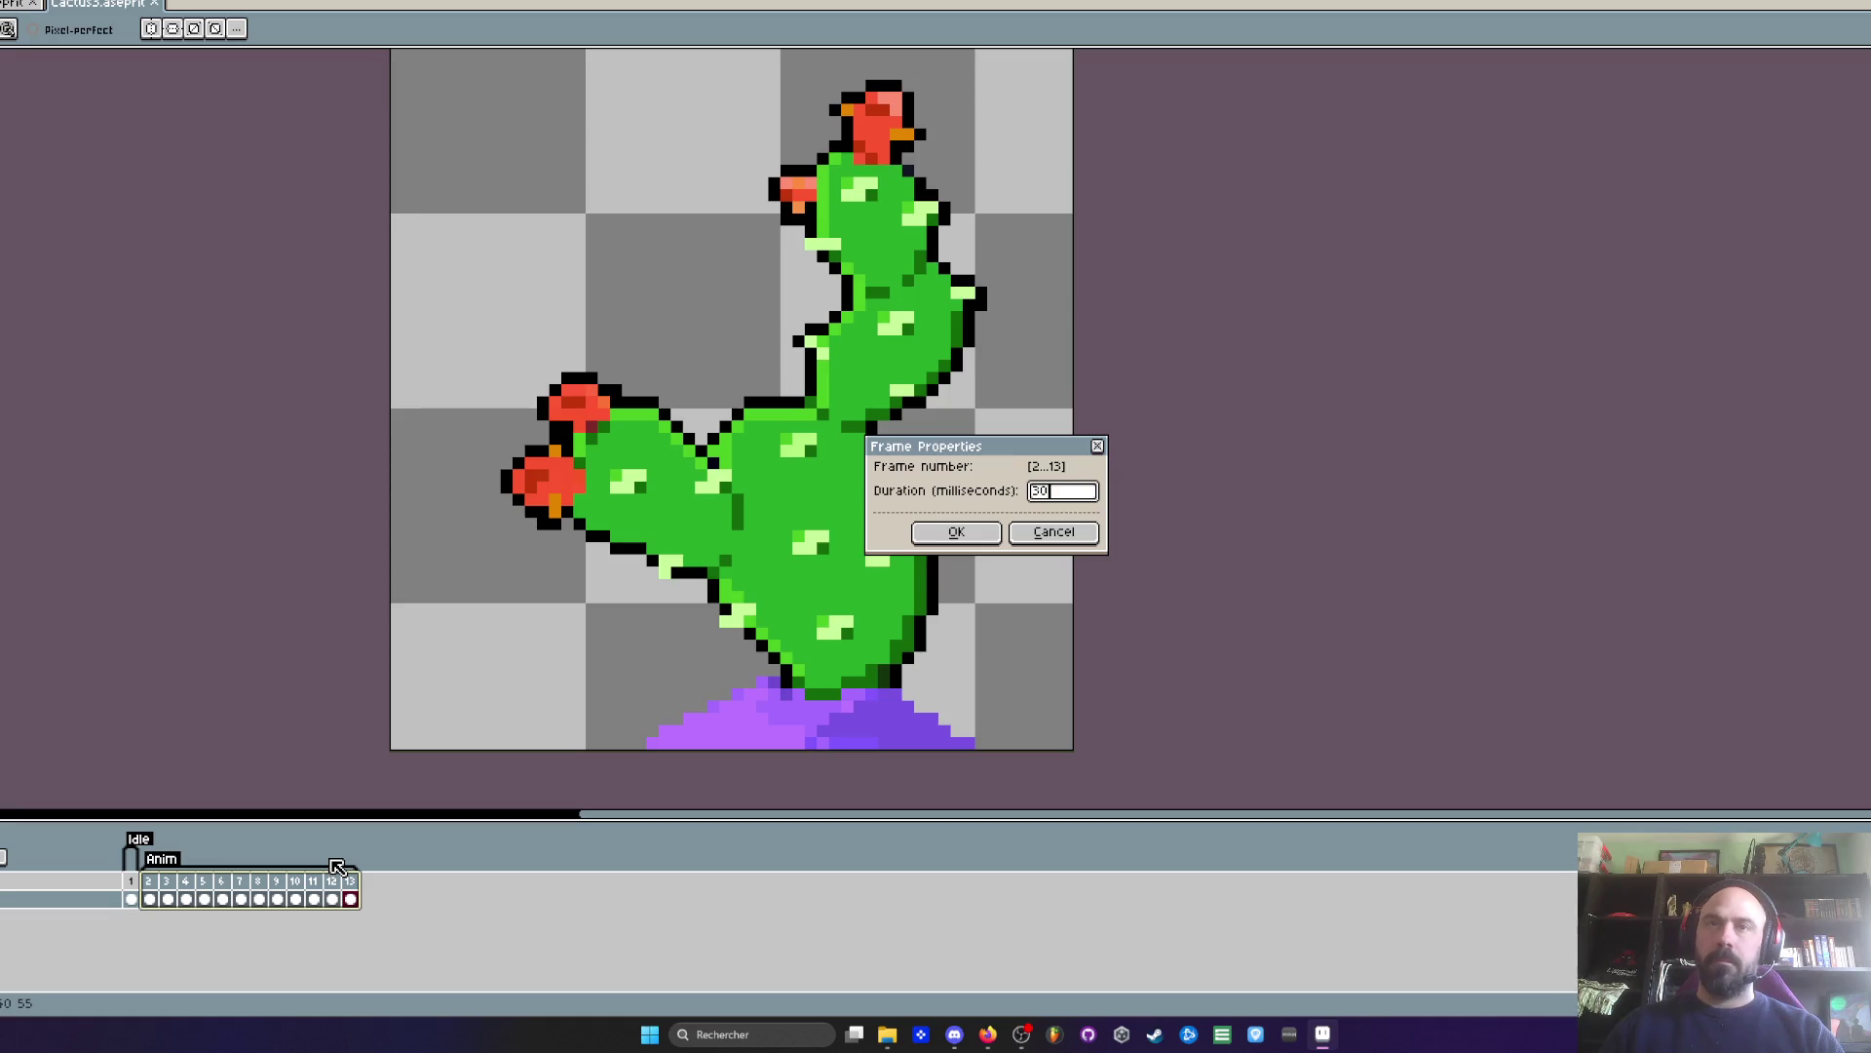
click(957, 533)
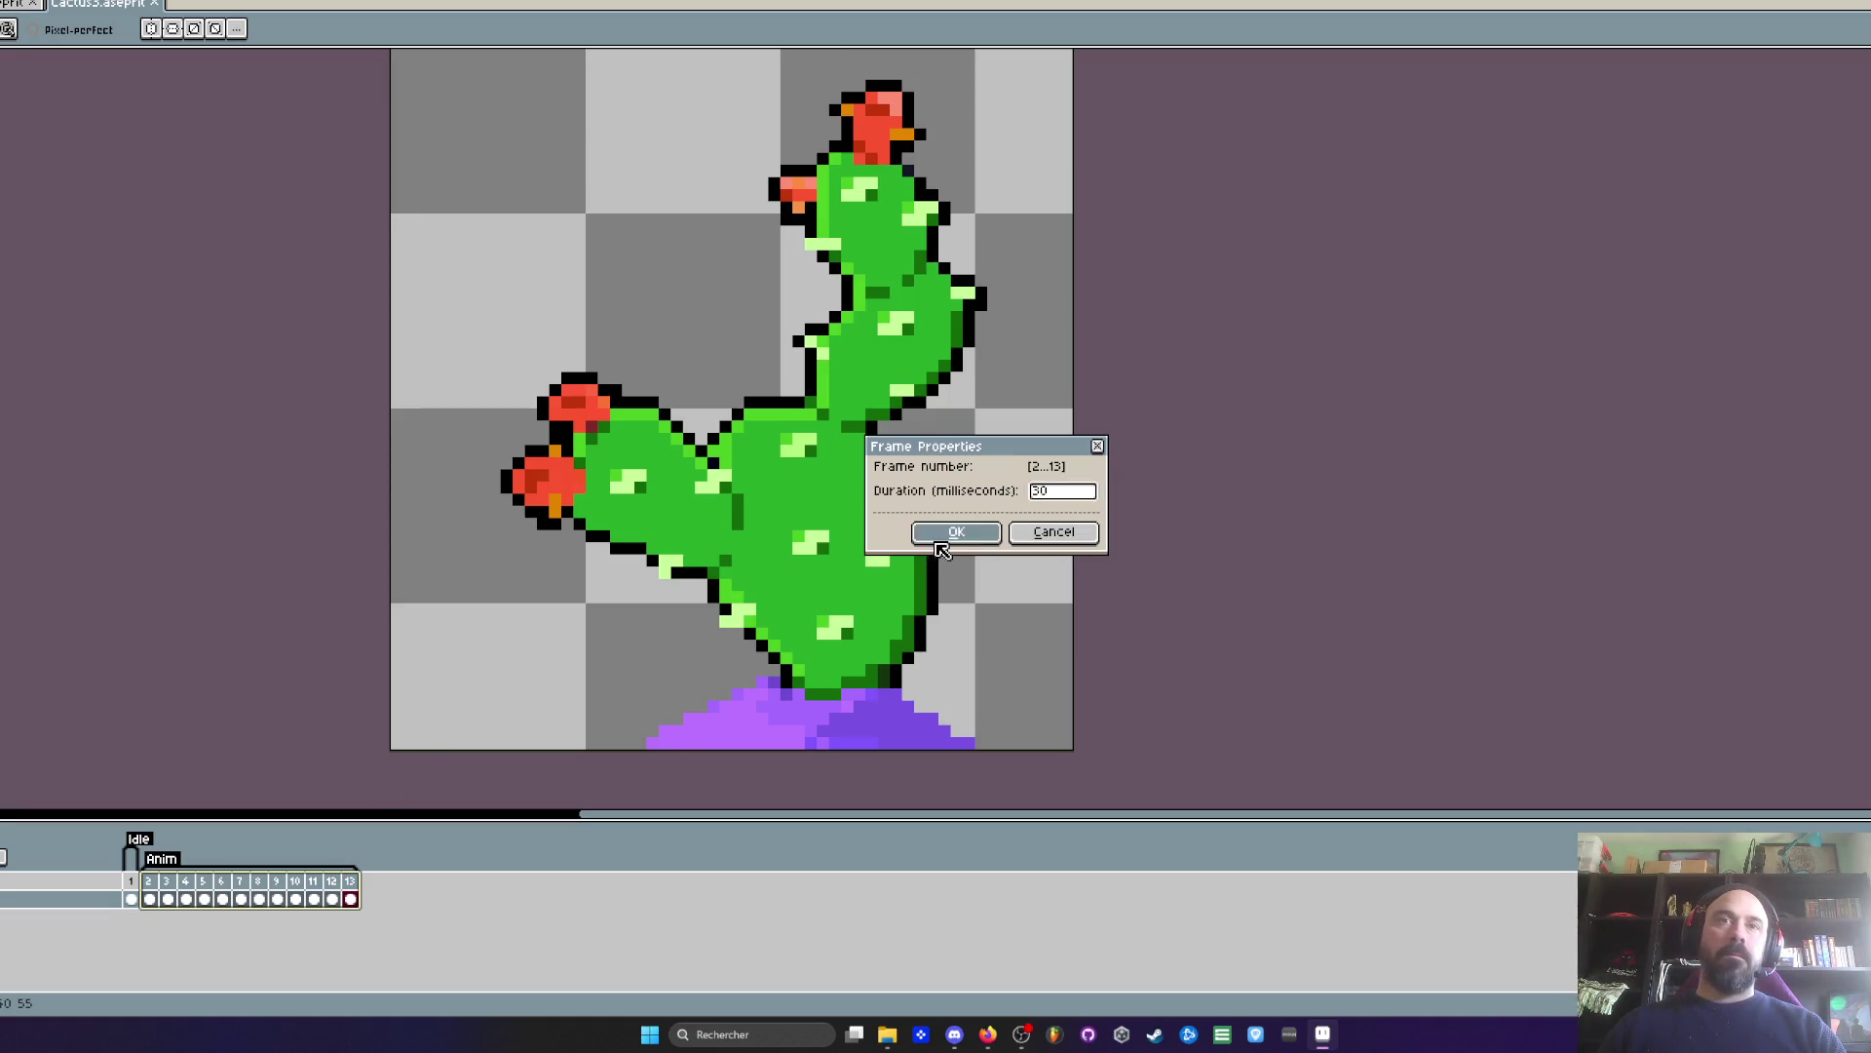
key(Return)
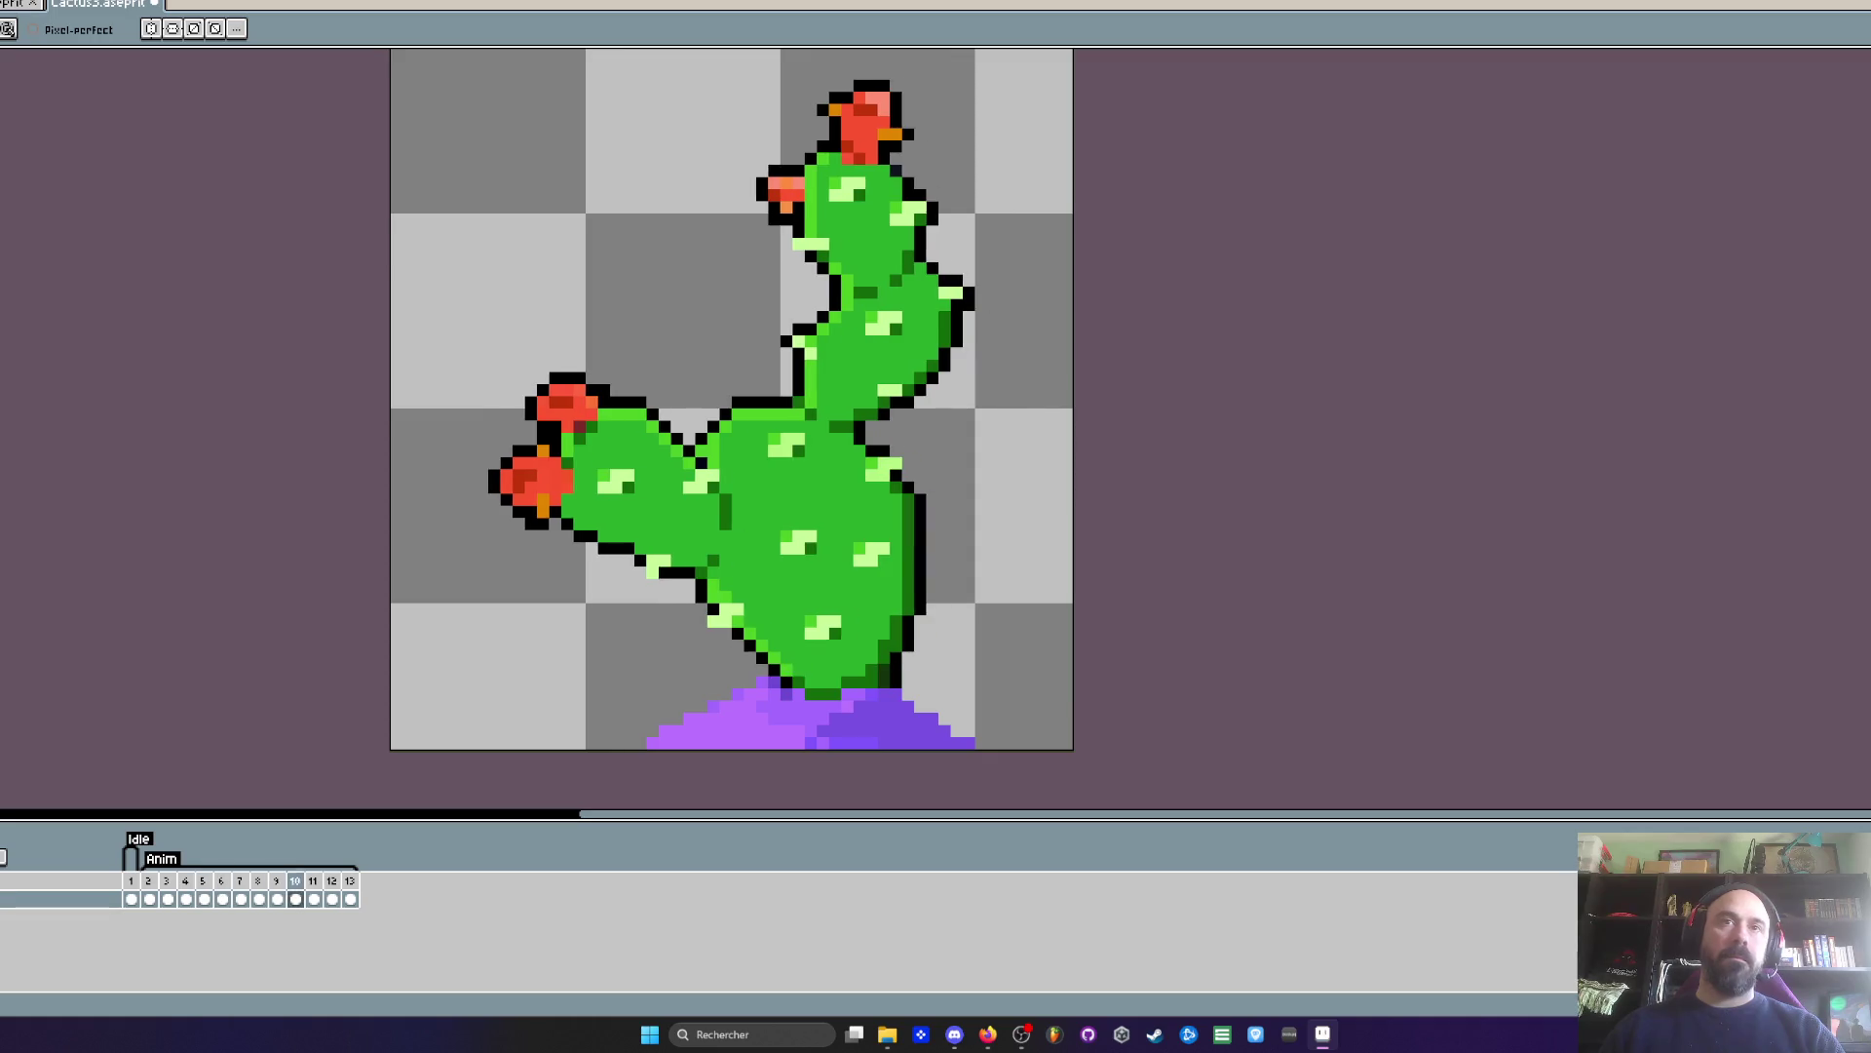
scroll(506, 526, down, 1)
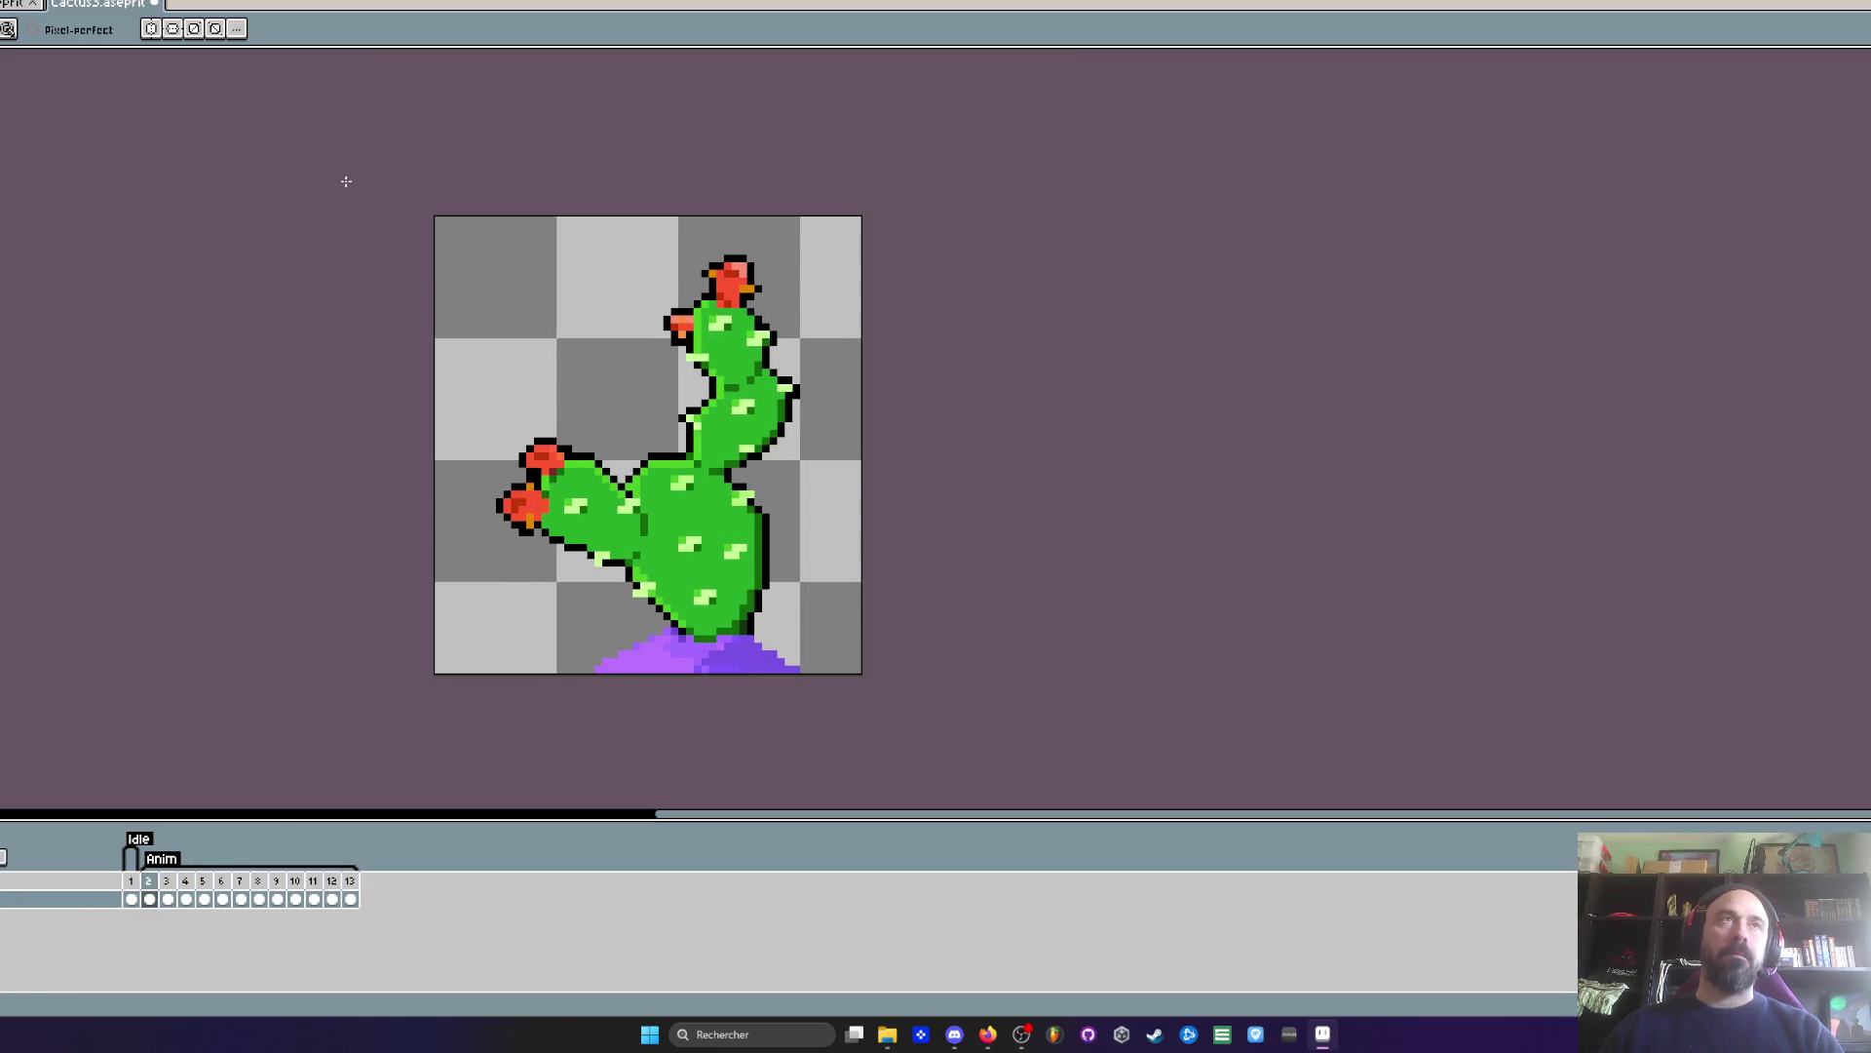
- Switch to the props sheet and marquee-select the rightmost leaning cactus
click(4, 4)
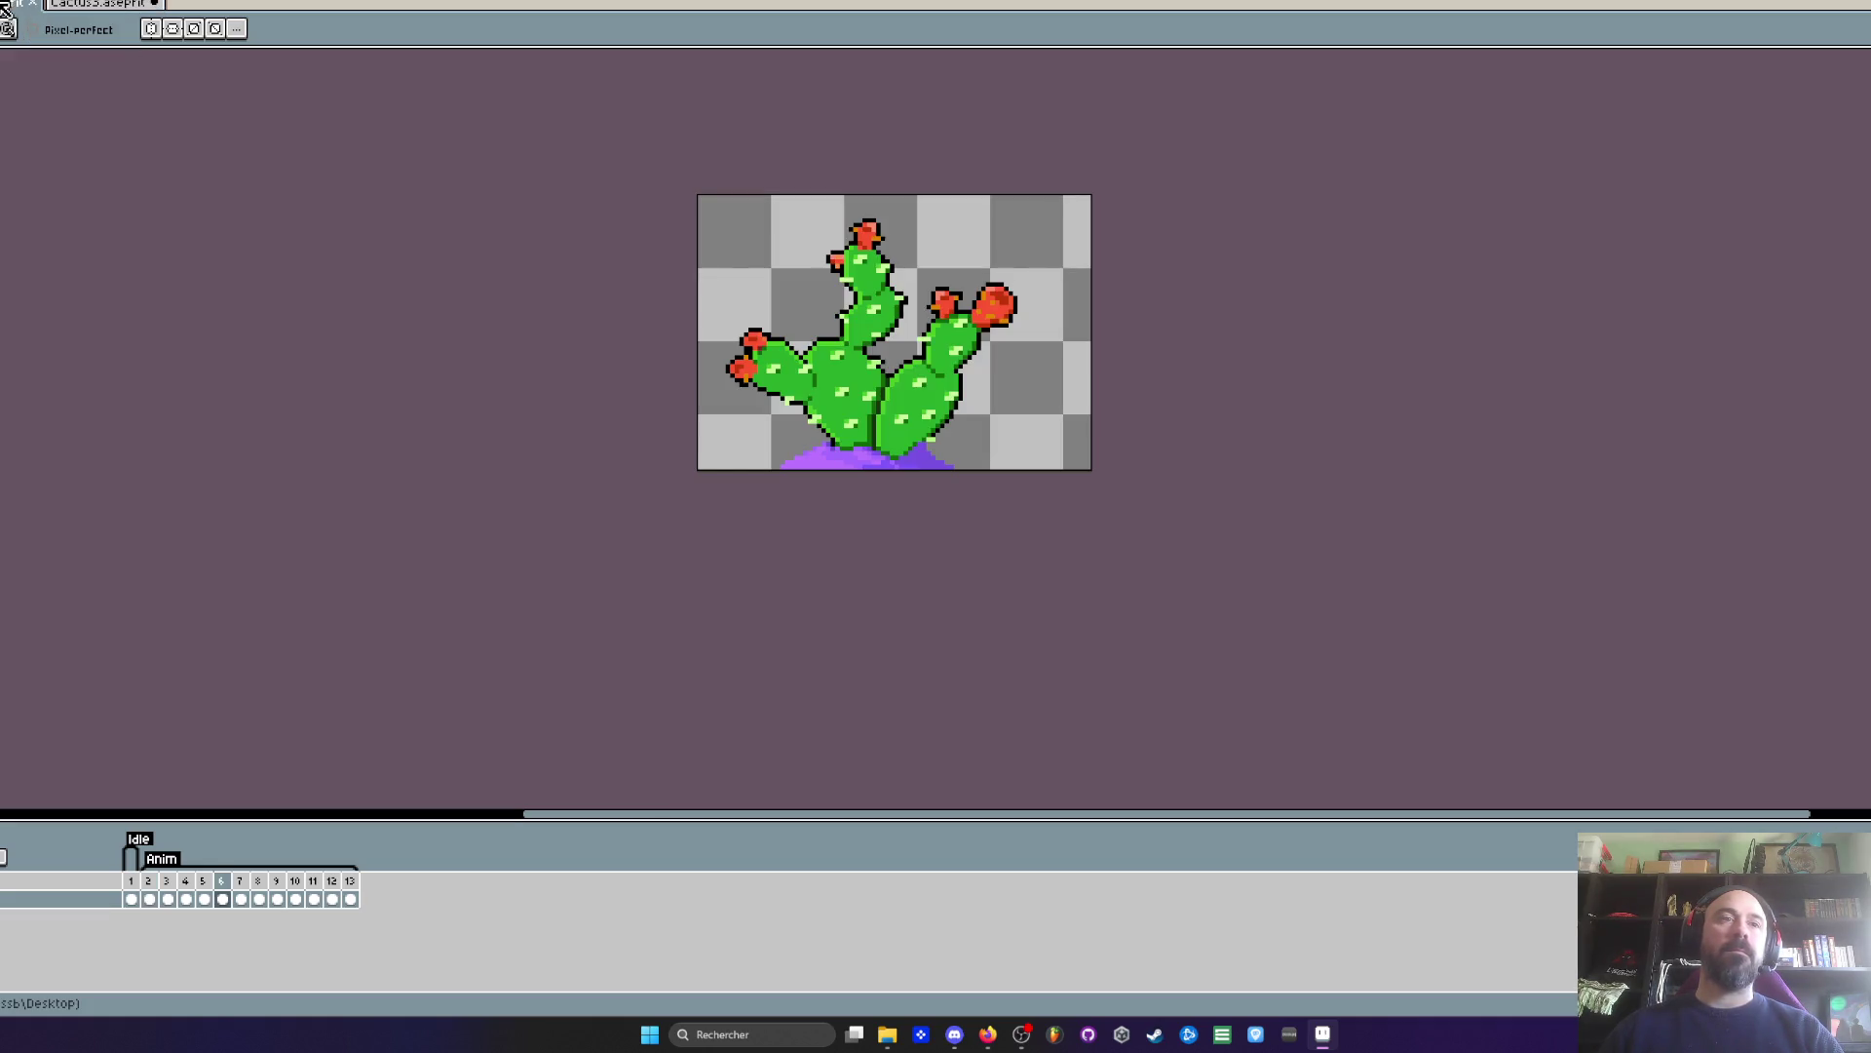
click(8, 4)
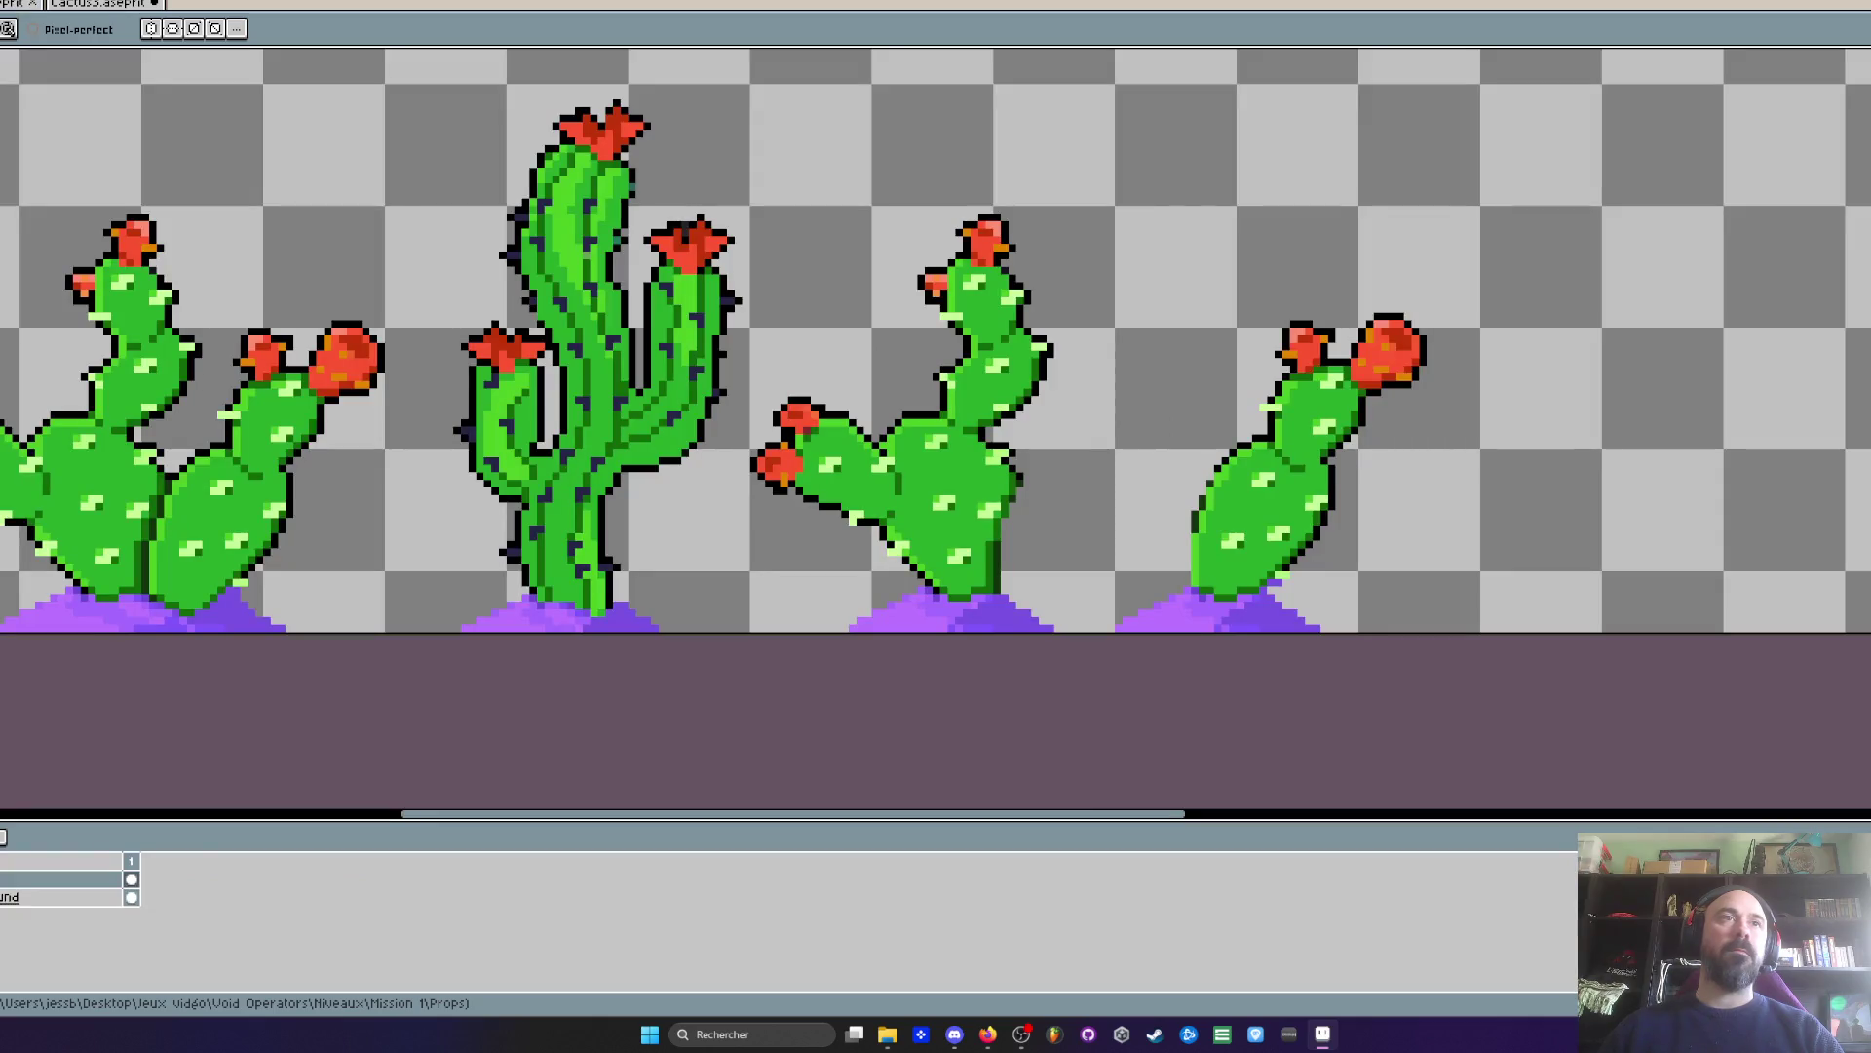
scroll(1420, 438, down, 1)
scroll(1085, 287, up, 5)
key(m)
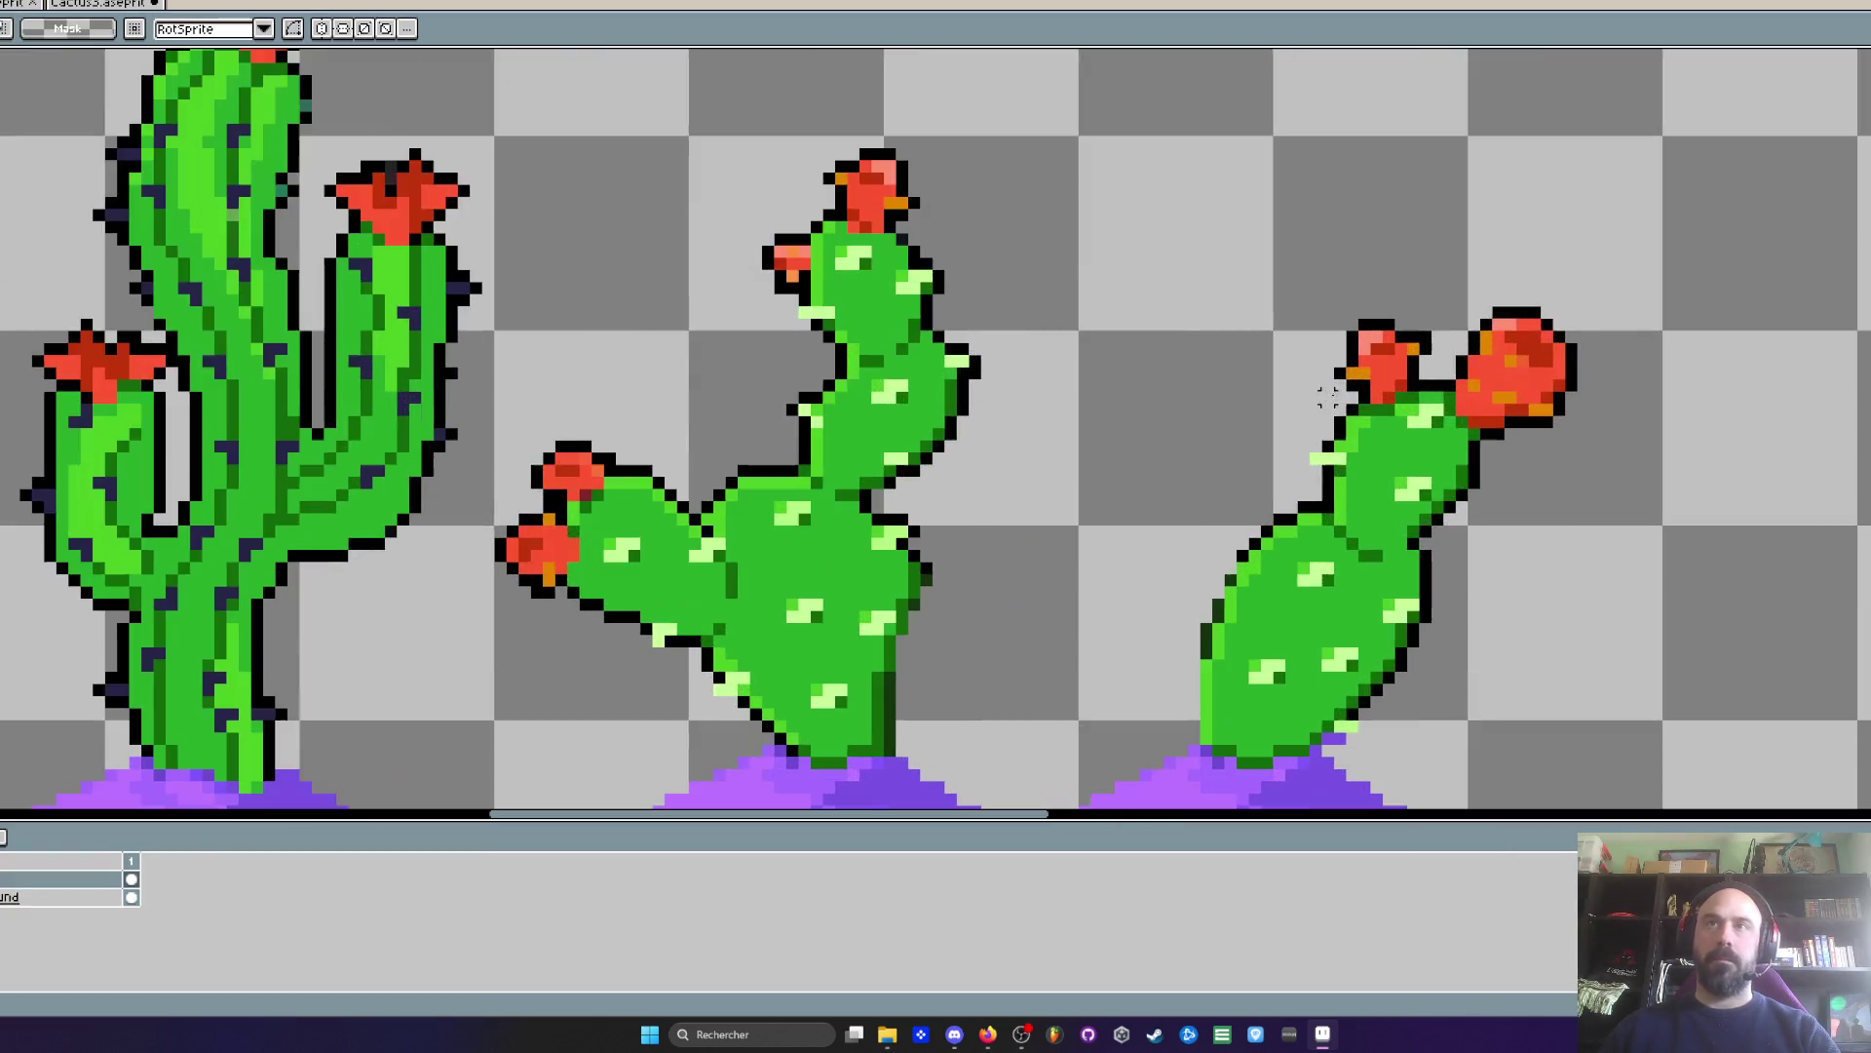
scroll(1085, 288, down, 2)
mouse_move(1082, 276)
mouse_down()
mouse_move(1149, 376)
mouse_move(1420, 635)
mouse_move(1446, 634)
mouse_up()
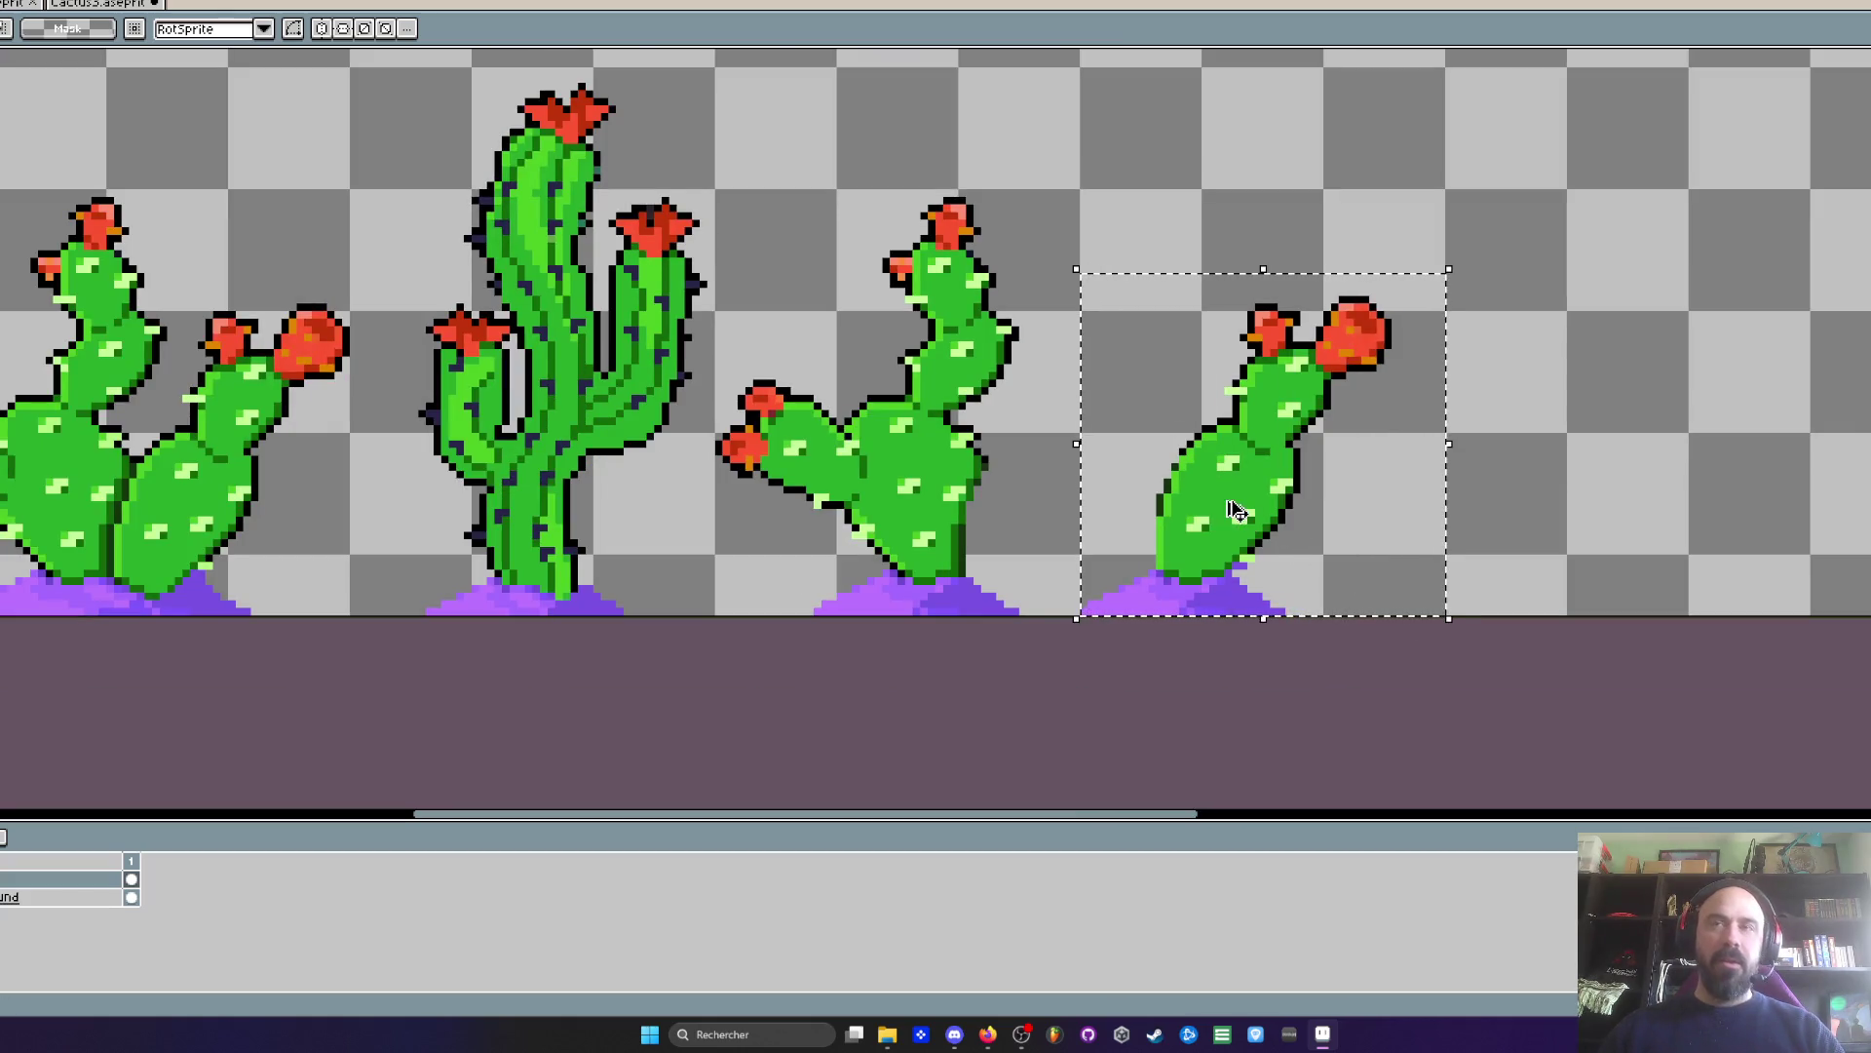
- Create a new 48x45 transparent sprite and paste the cactus into it
key(ctrl+n)
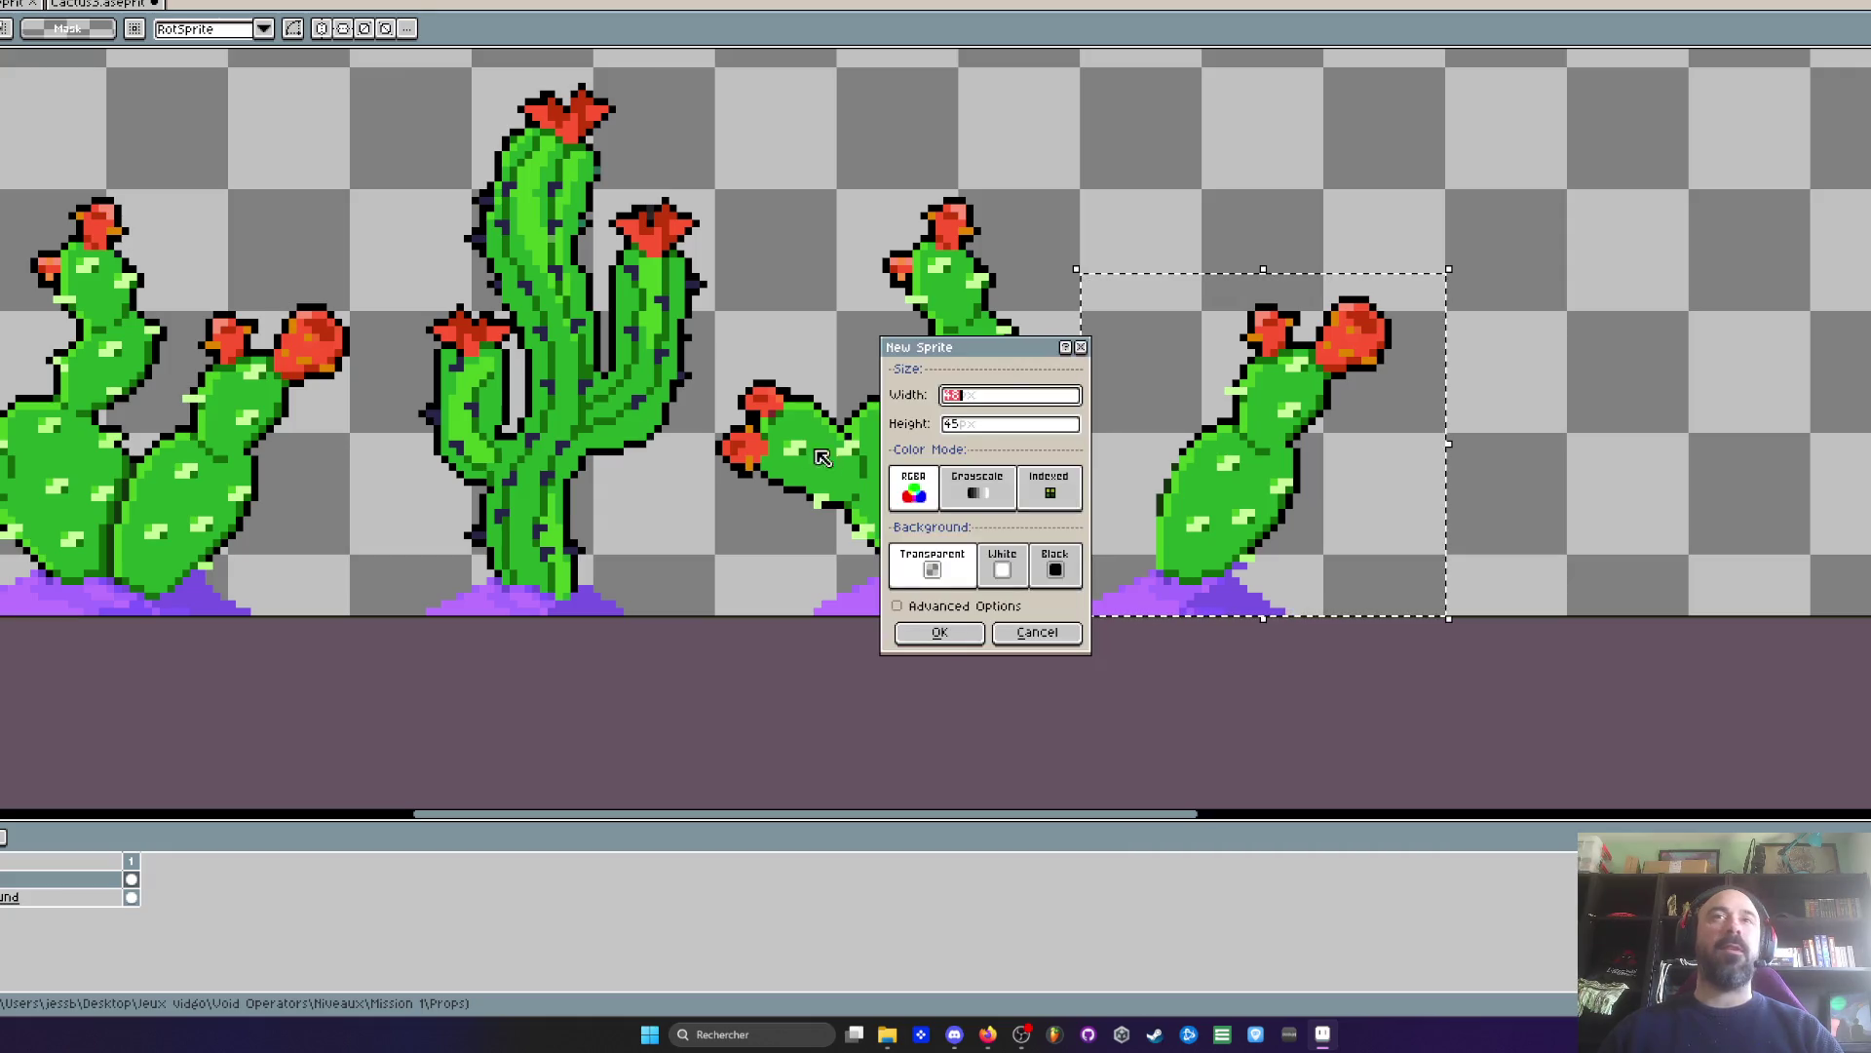
click(939, 633)
scroll(1011, 468, up, 3)
key(ctrl+v)
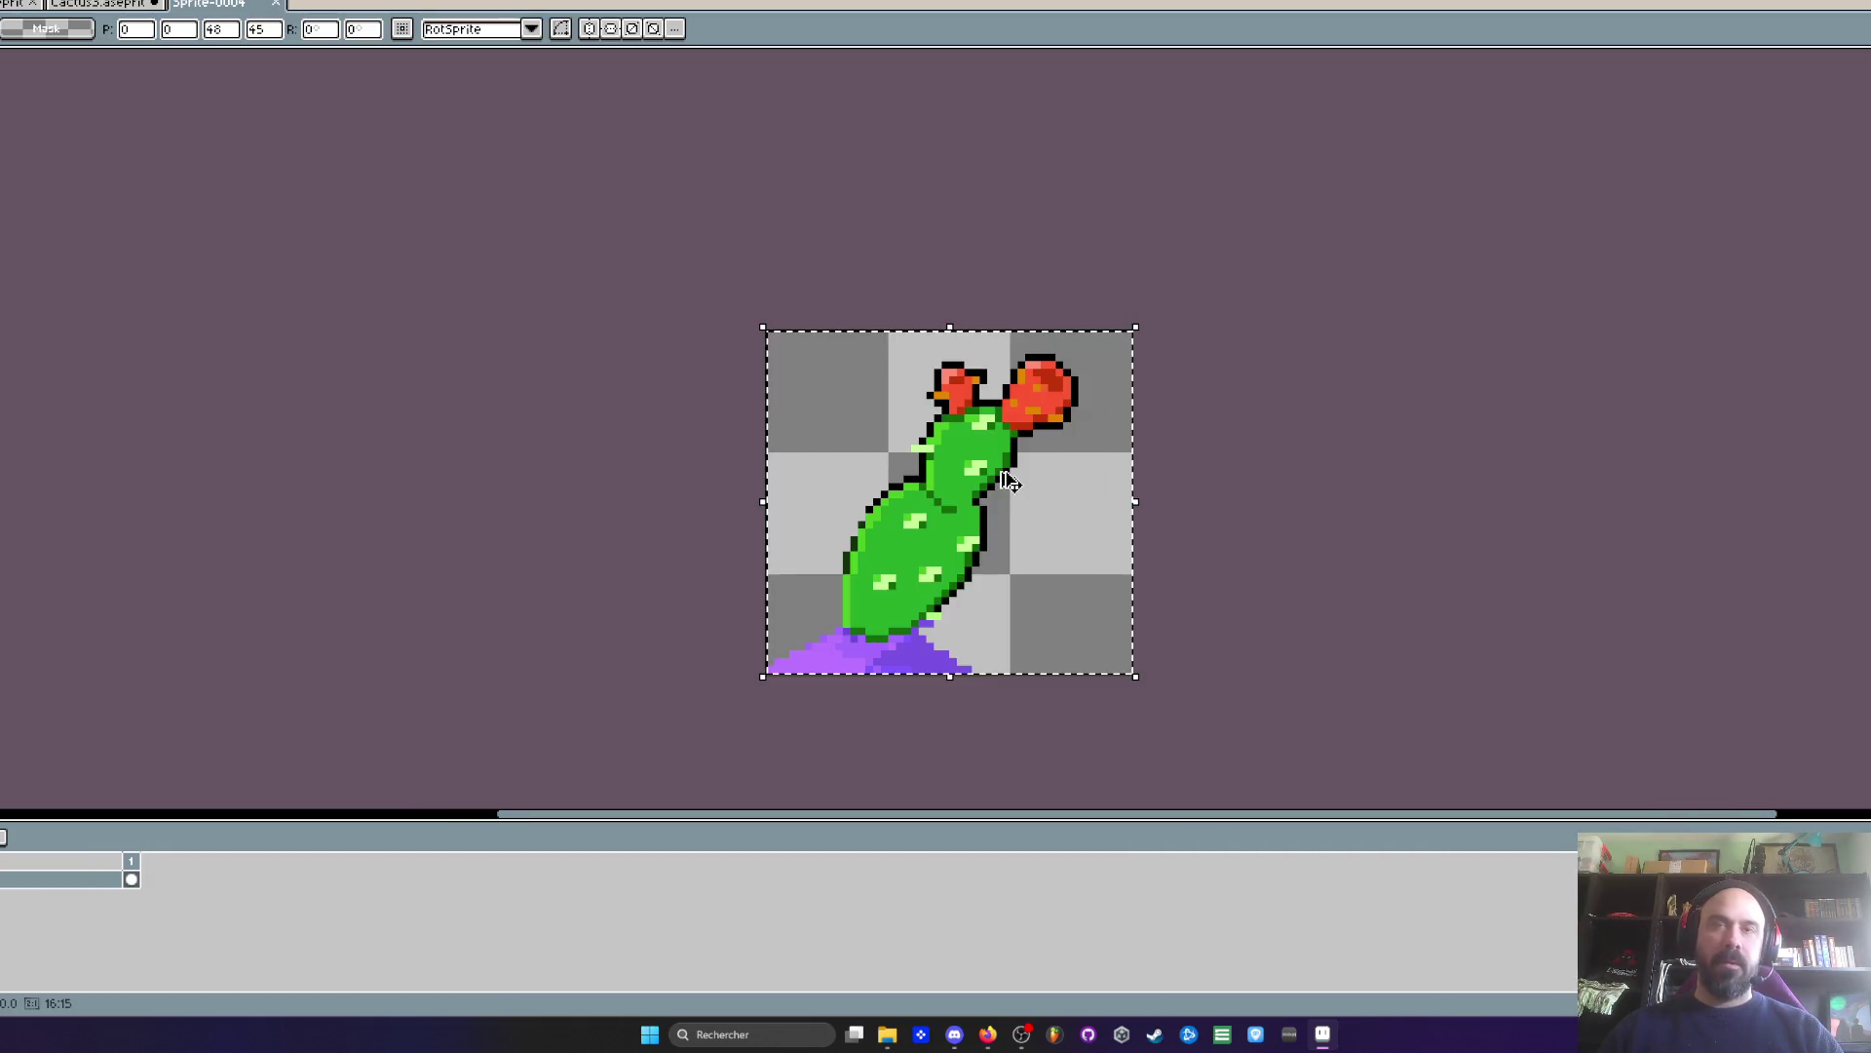
click(763, 297)
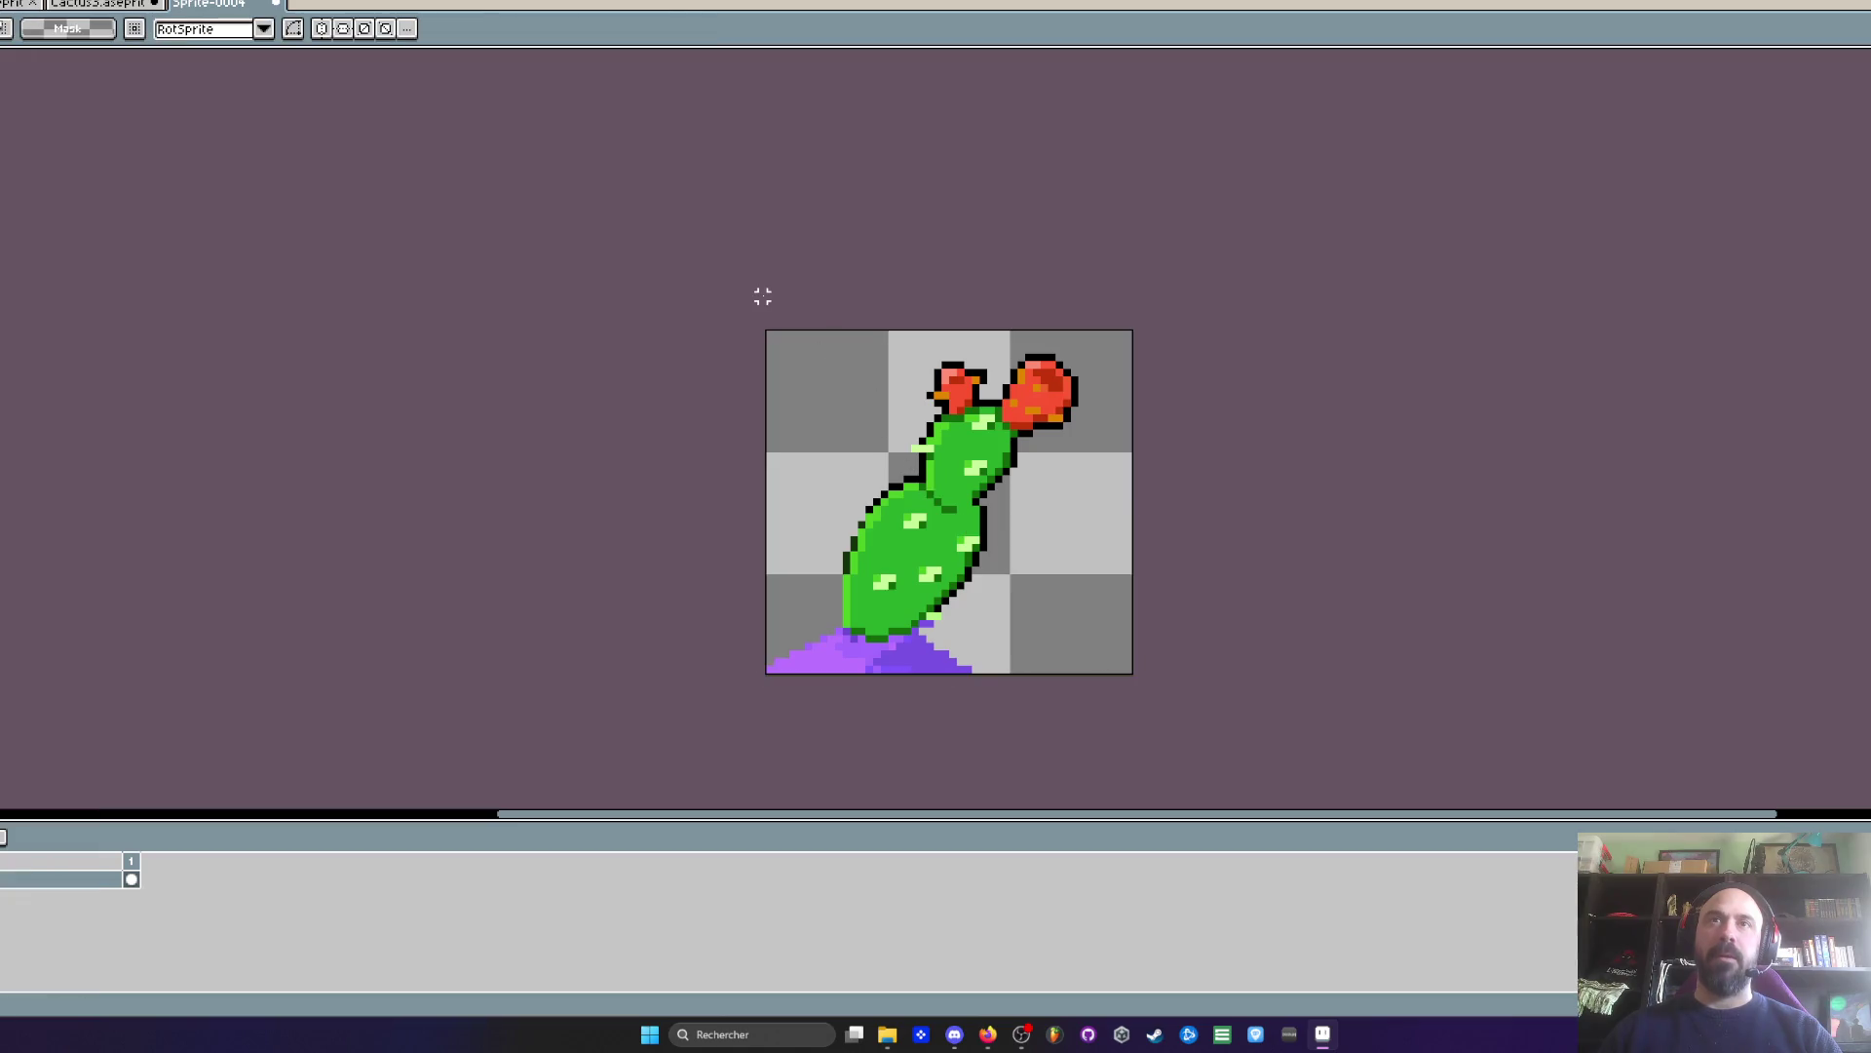
- Repaint the cactus's brown base pixel purple with the pencil
mouse_move(772, 295)
mouse_down()
mouse_move(1137, 606)
mouse_move(1138, 631)
mouse_up()
scroll(926, 596, up, 1)
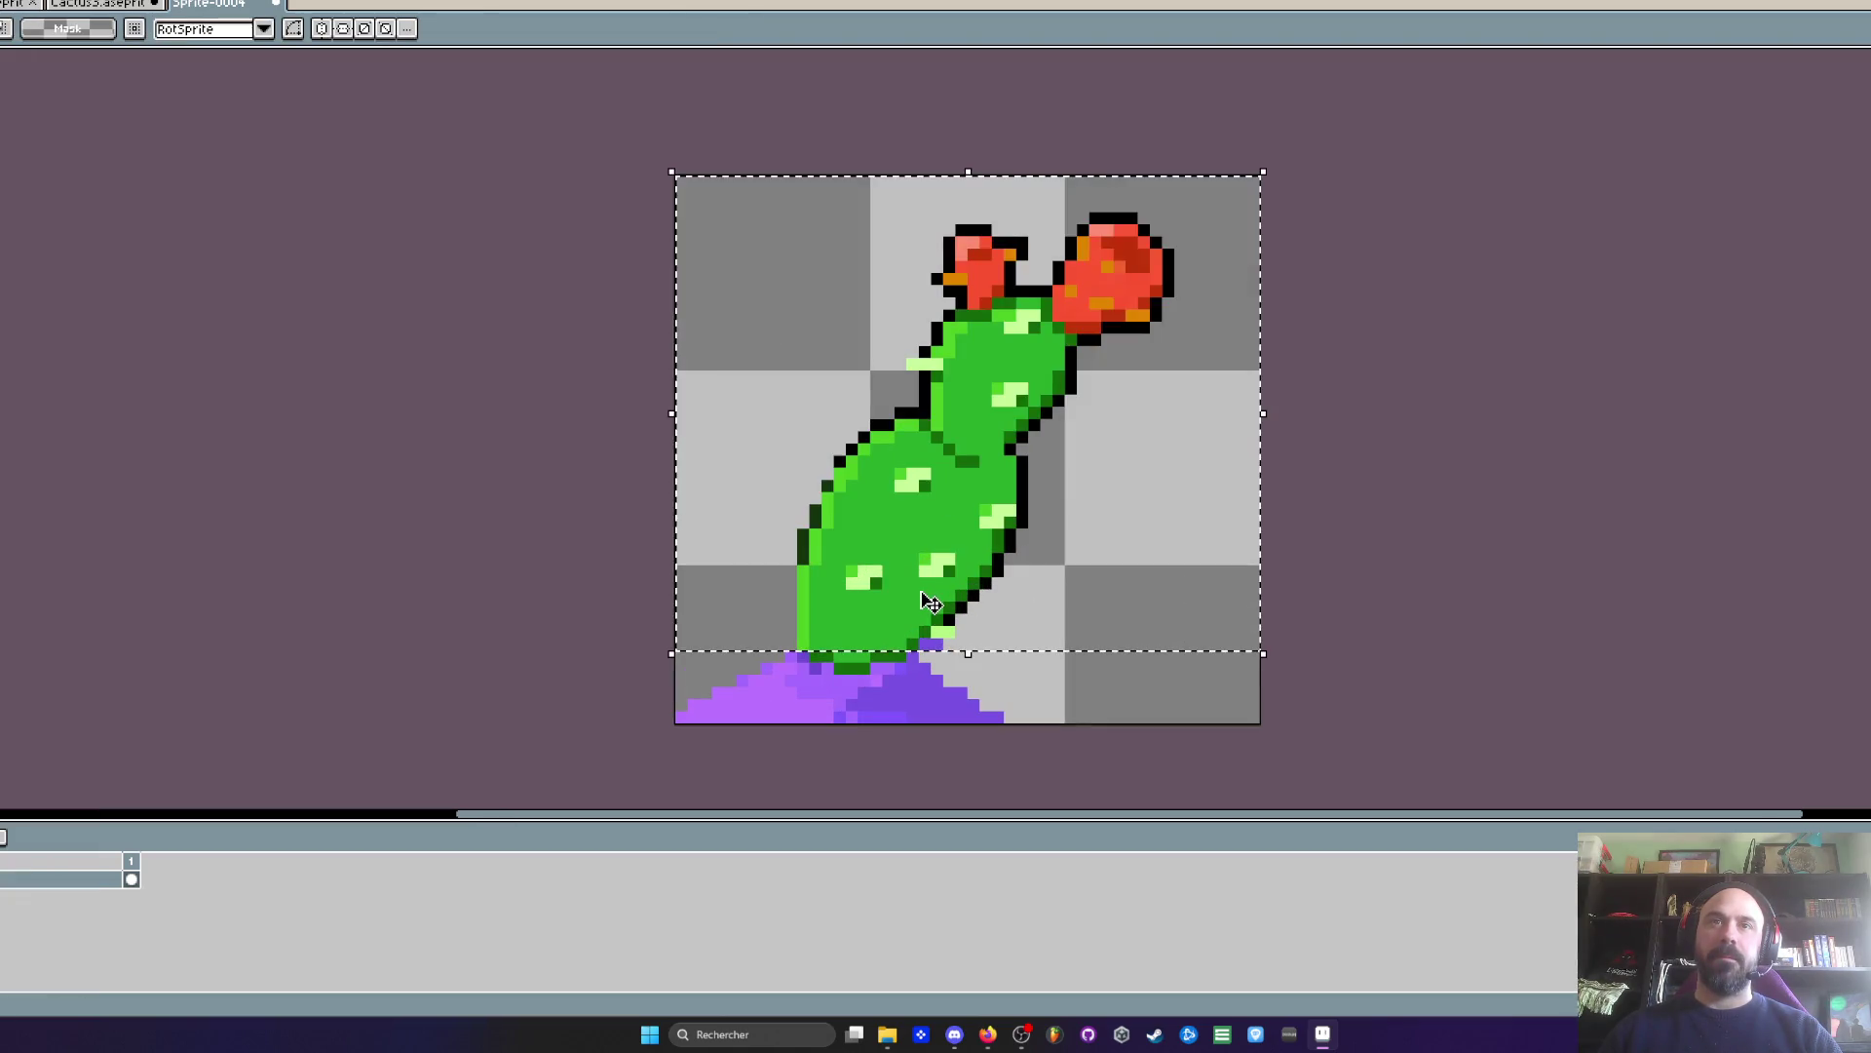
key(ctrl+d)
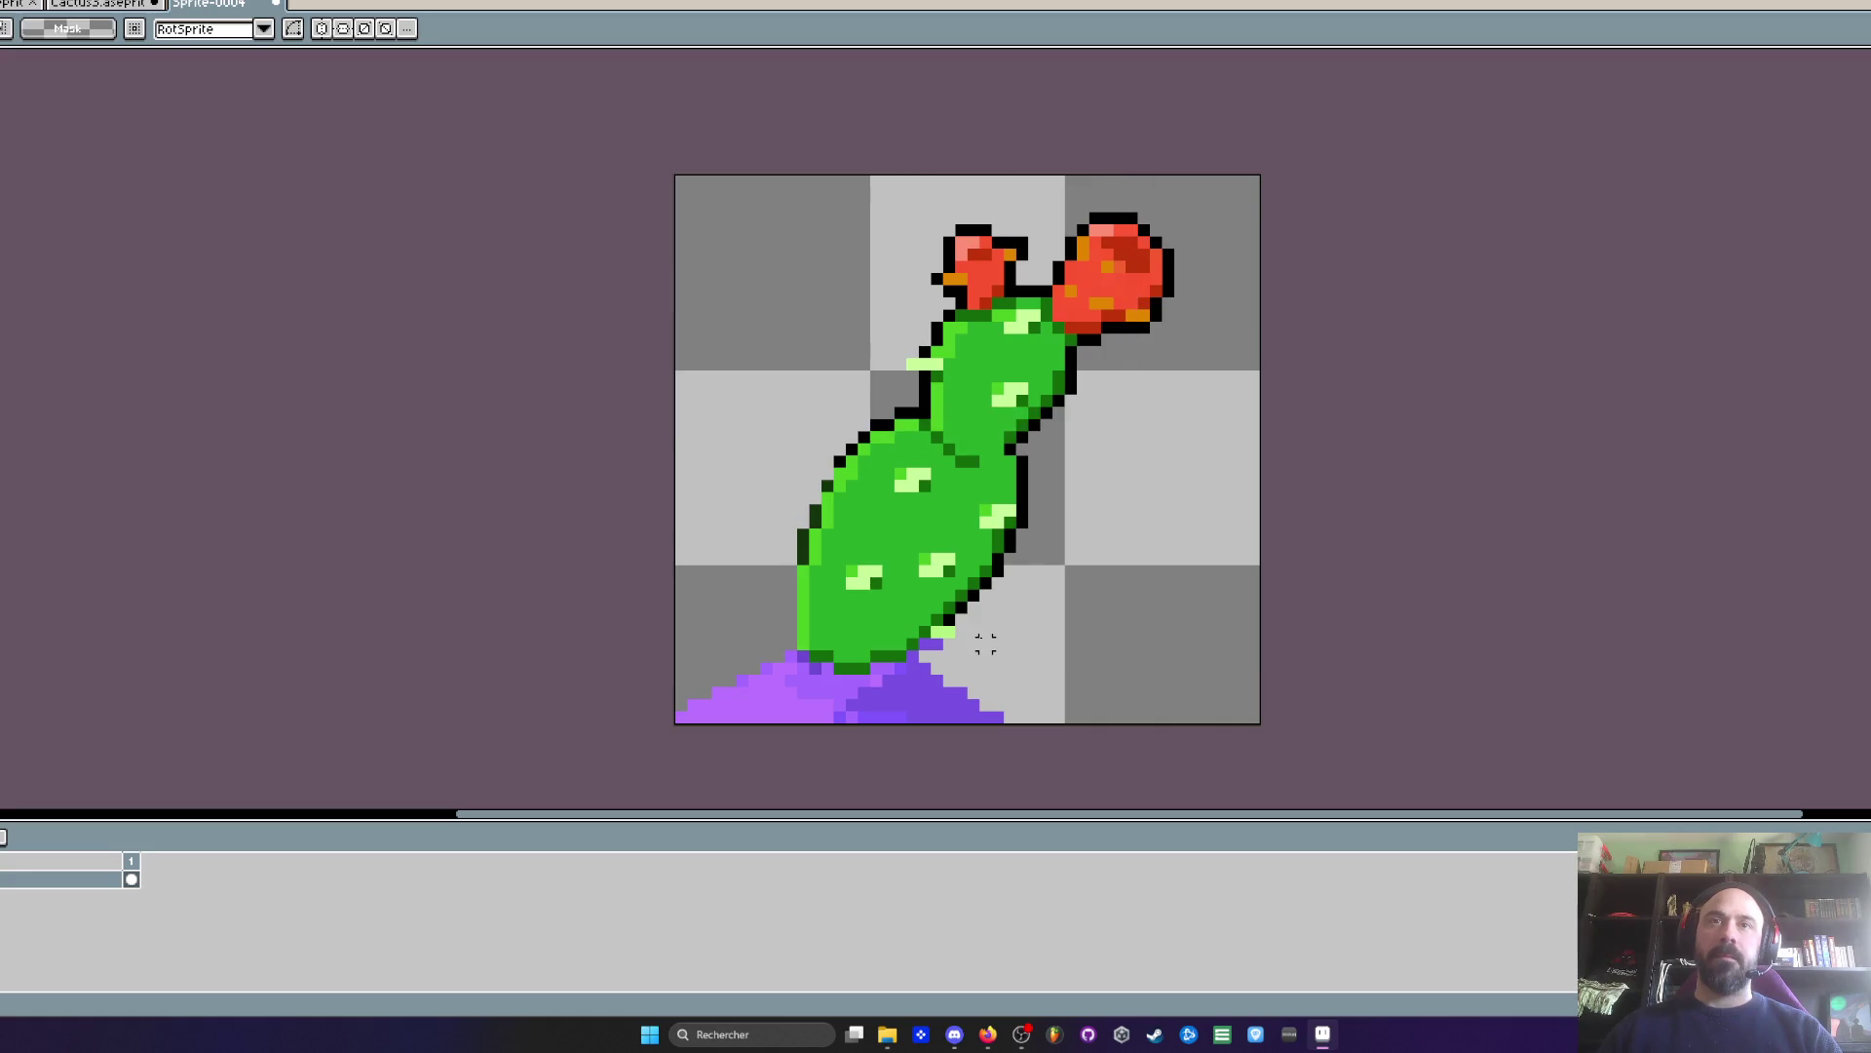
scroll(988, 649, up, 1)
key(b)
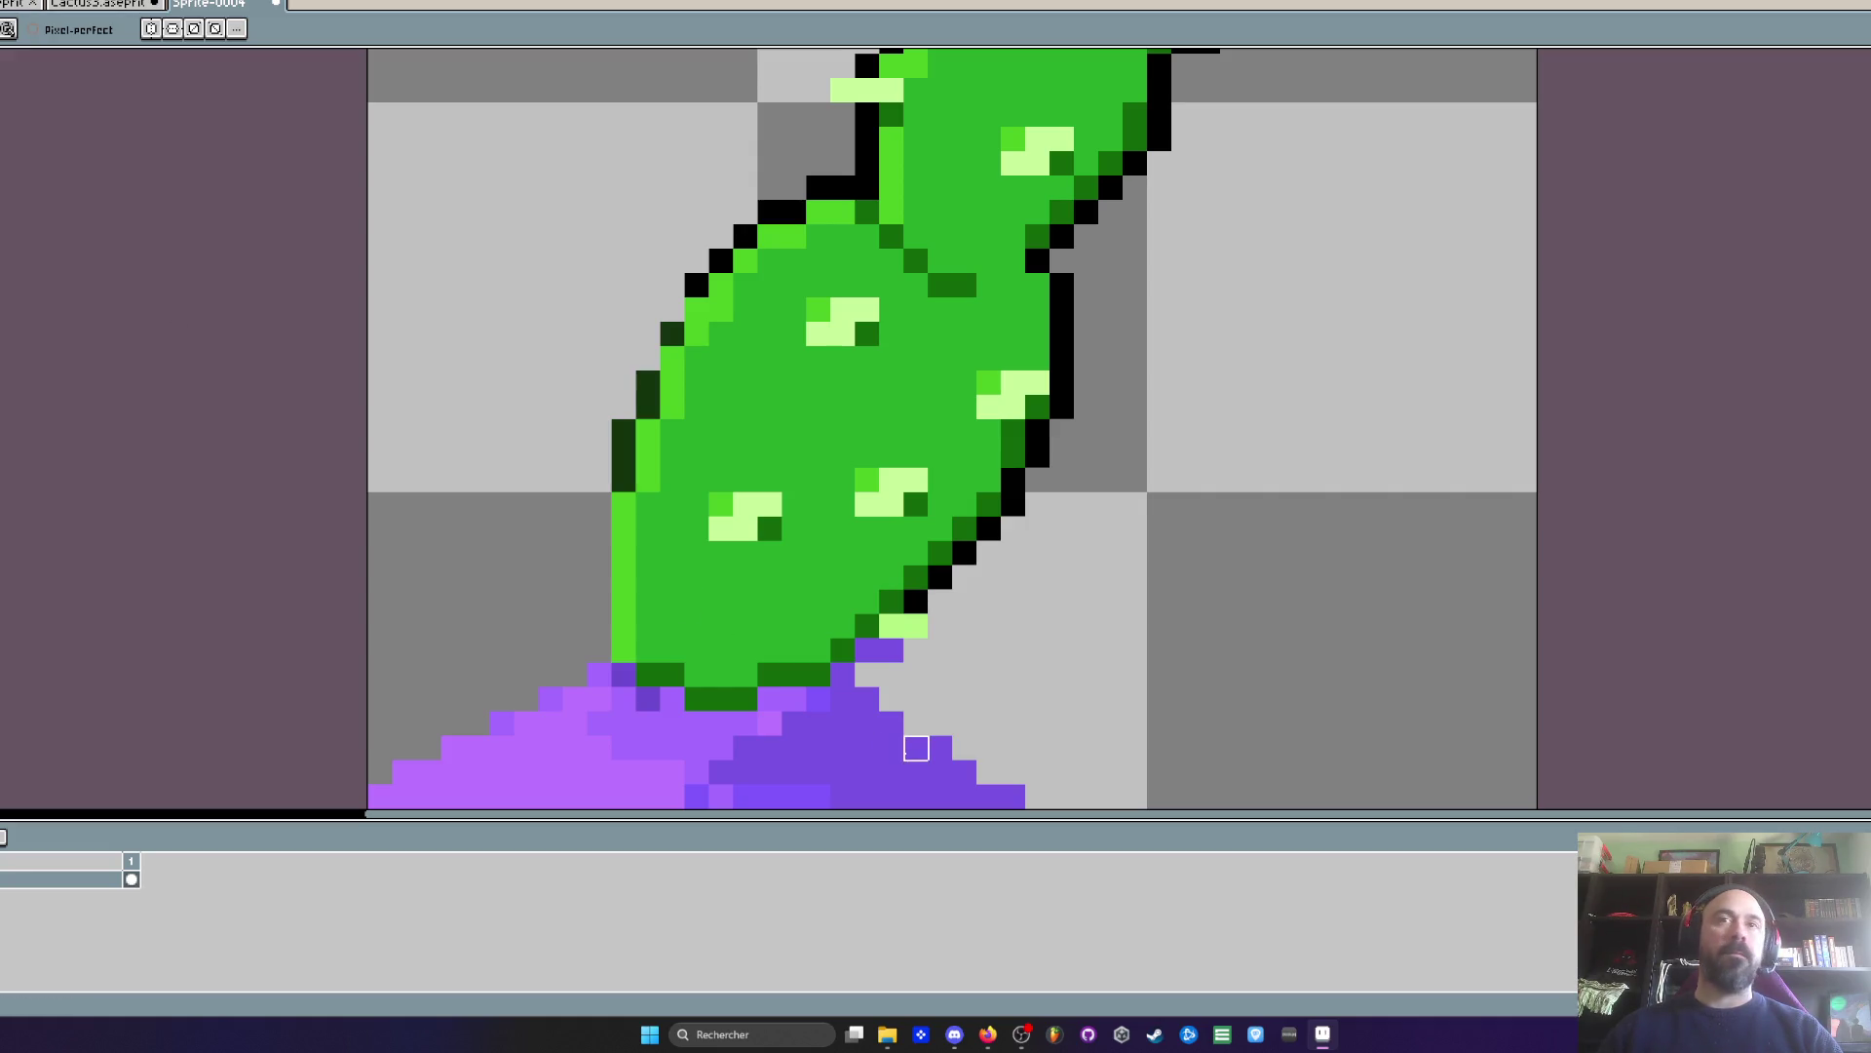
scroll(916, 649, down, 2)
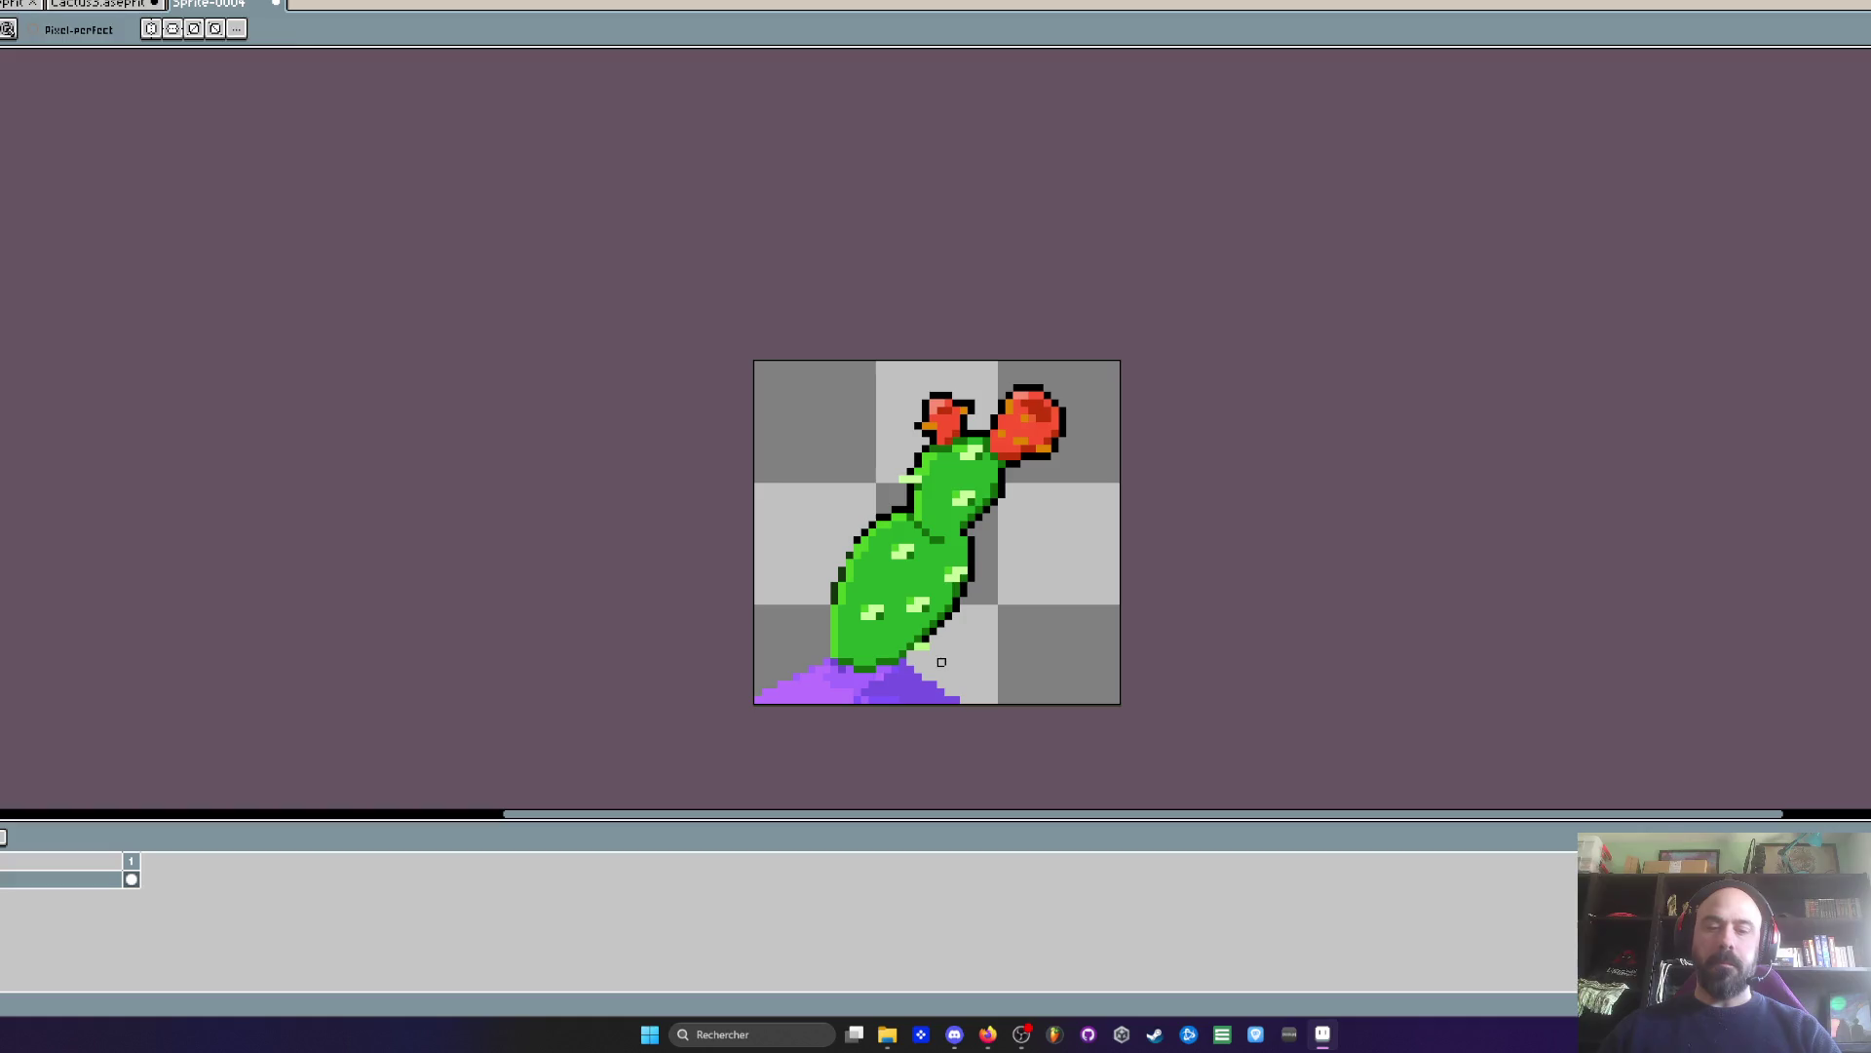
- Nudge the cactus body above the base by one pixel, then add a second frame
key(m)
drag(668, 301, 1142, 653)
drag(957, 619, 958, 619)
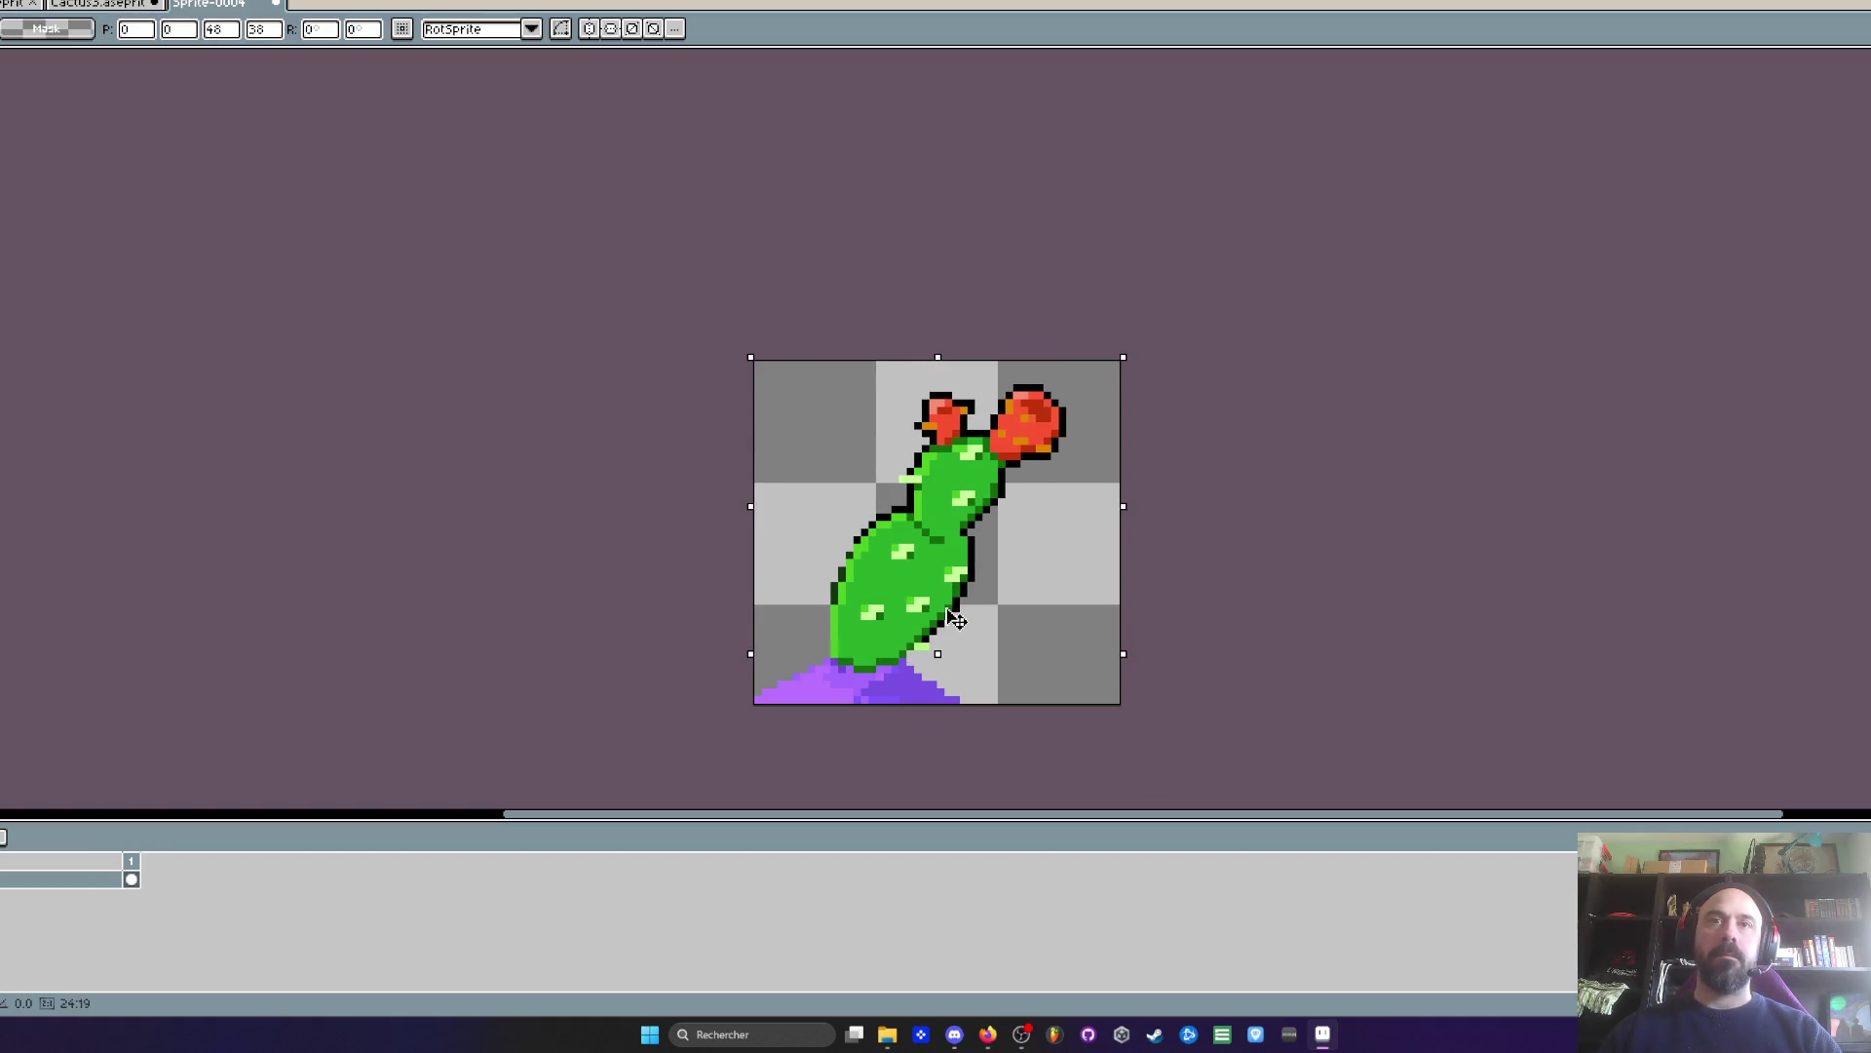
key(ctrl+d)
key(alt+n)
mouse_move(583, 329)
mouse_down()
mouse_move(1064, 603)
mouse_move(1069, 646)
mouse_up()
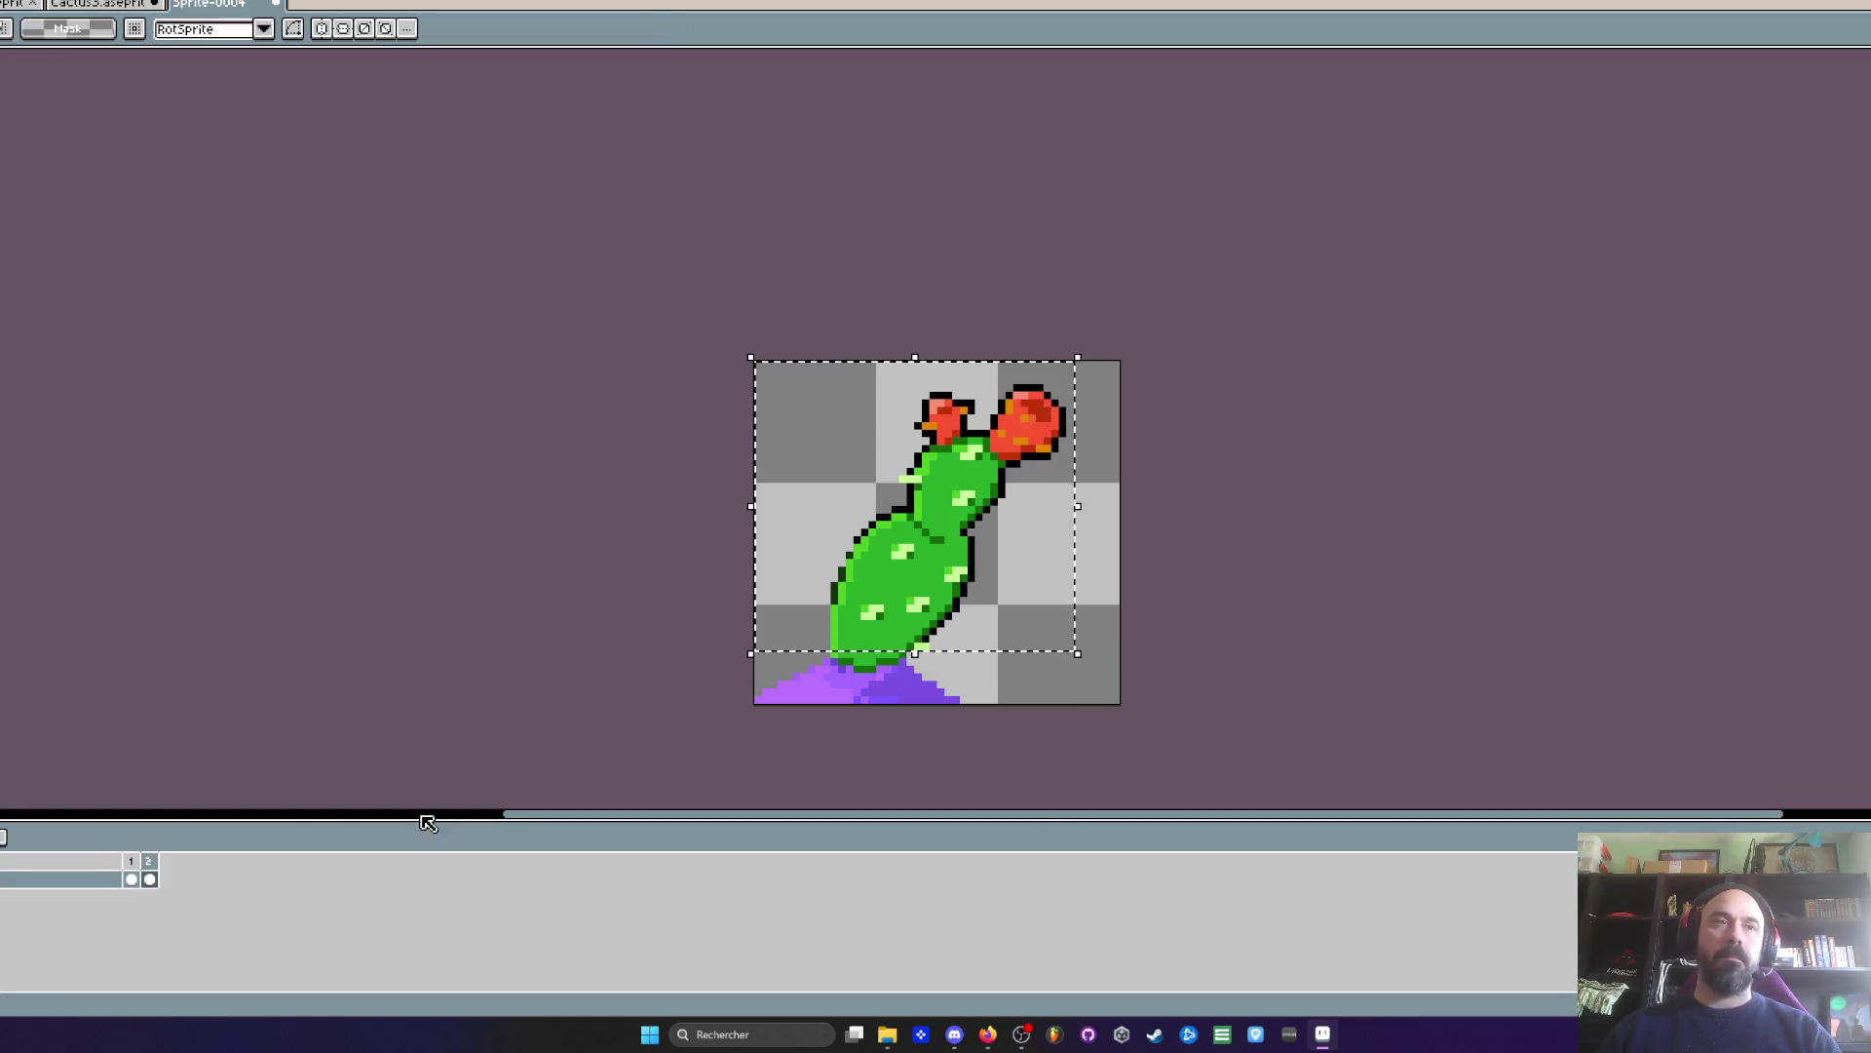
- Shift the selected cactus body a few pixels left and commit it
scroll(874, 609, up, 1)
click(918, 618)
drag(918, 618, 909, 618)
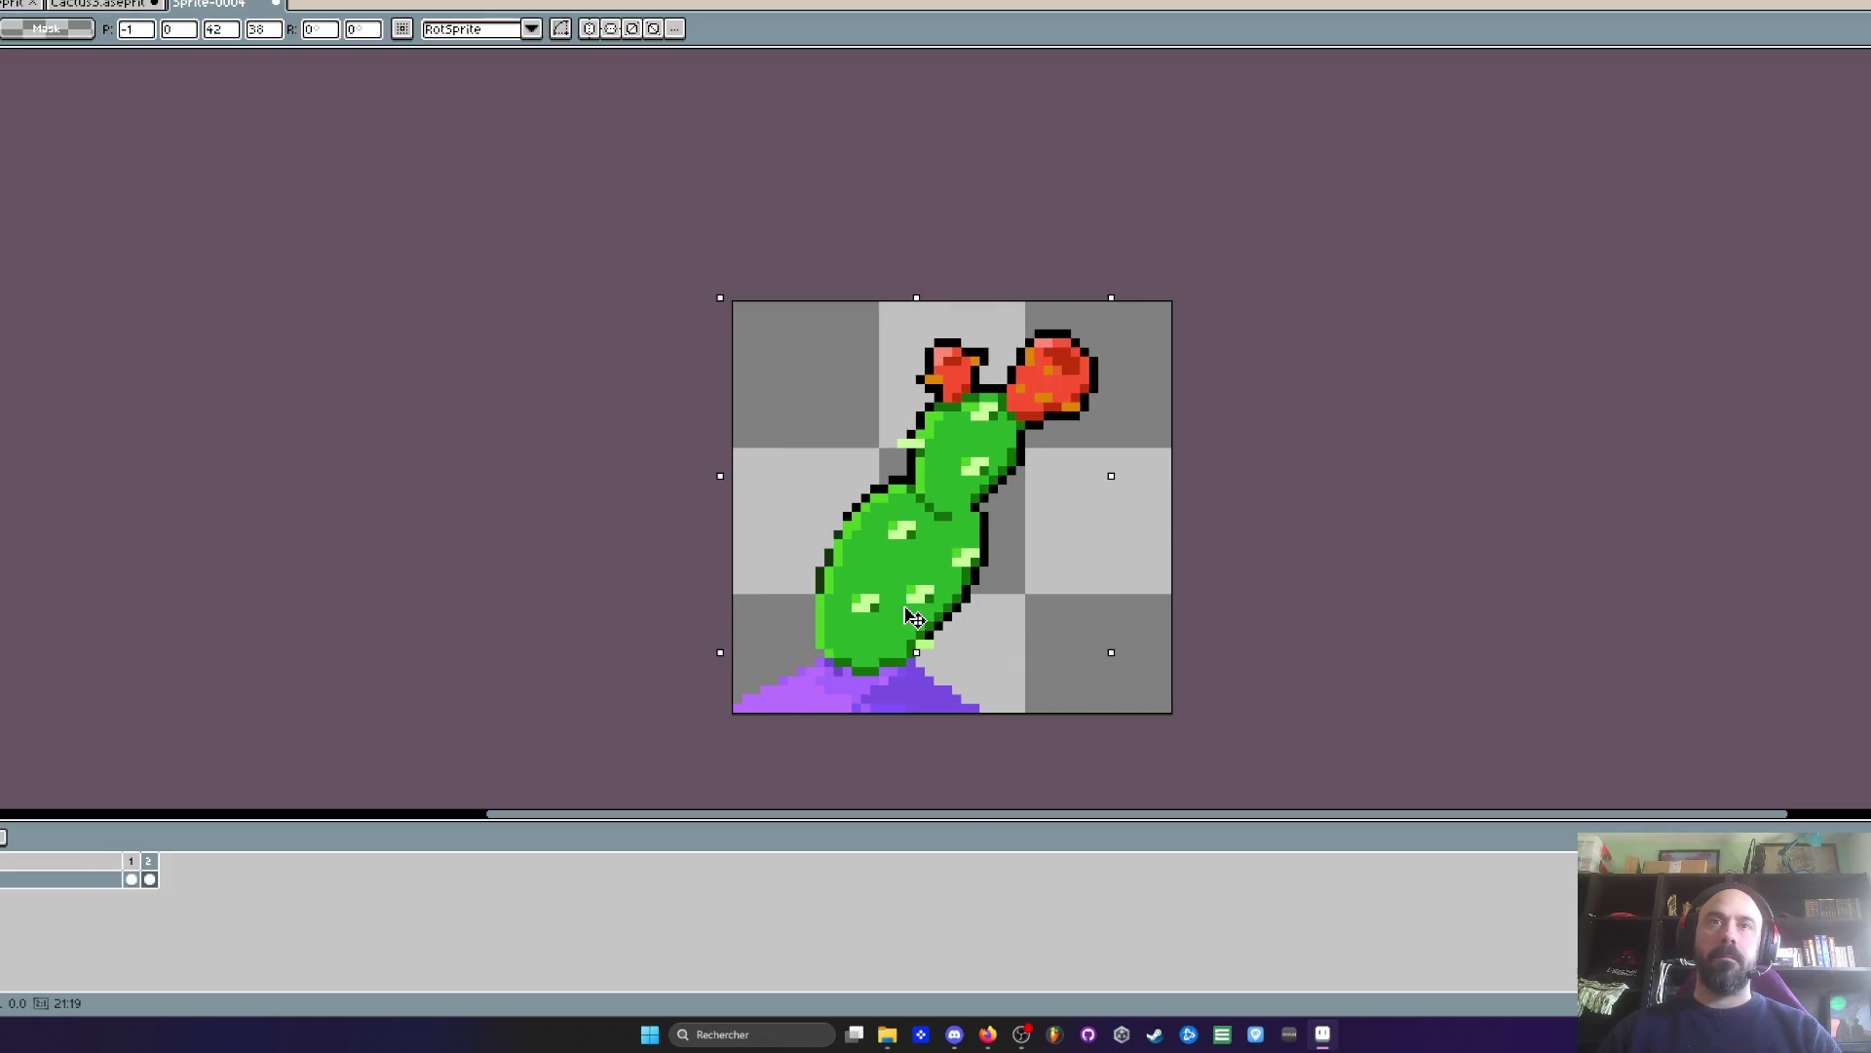
key(Return)
- Add third and fourth frames to the cactus animation
click(143, 861)
key(alt+n)
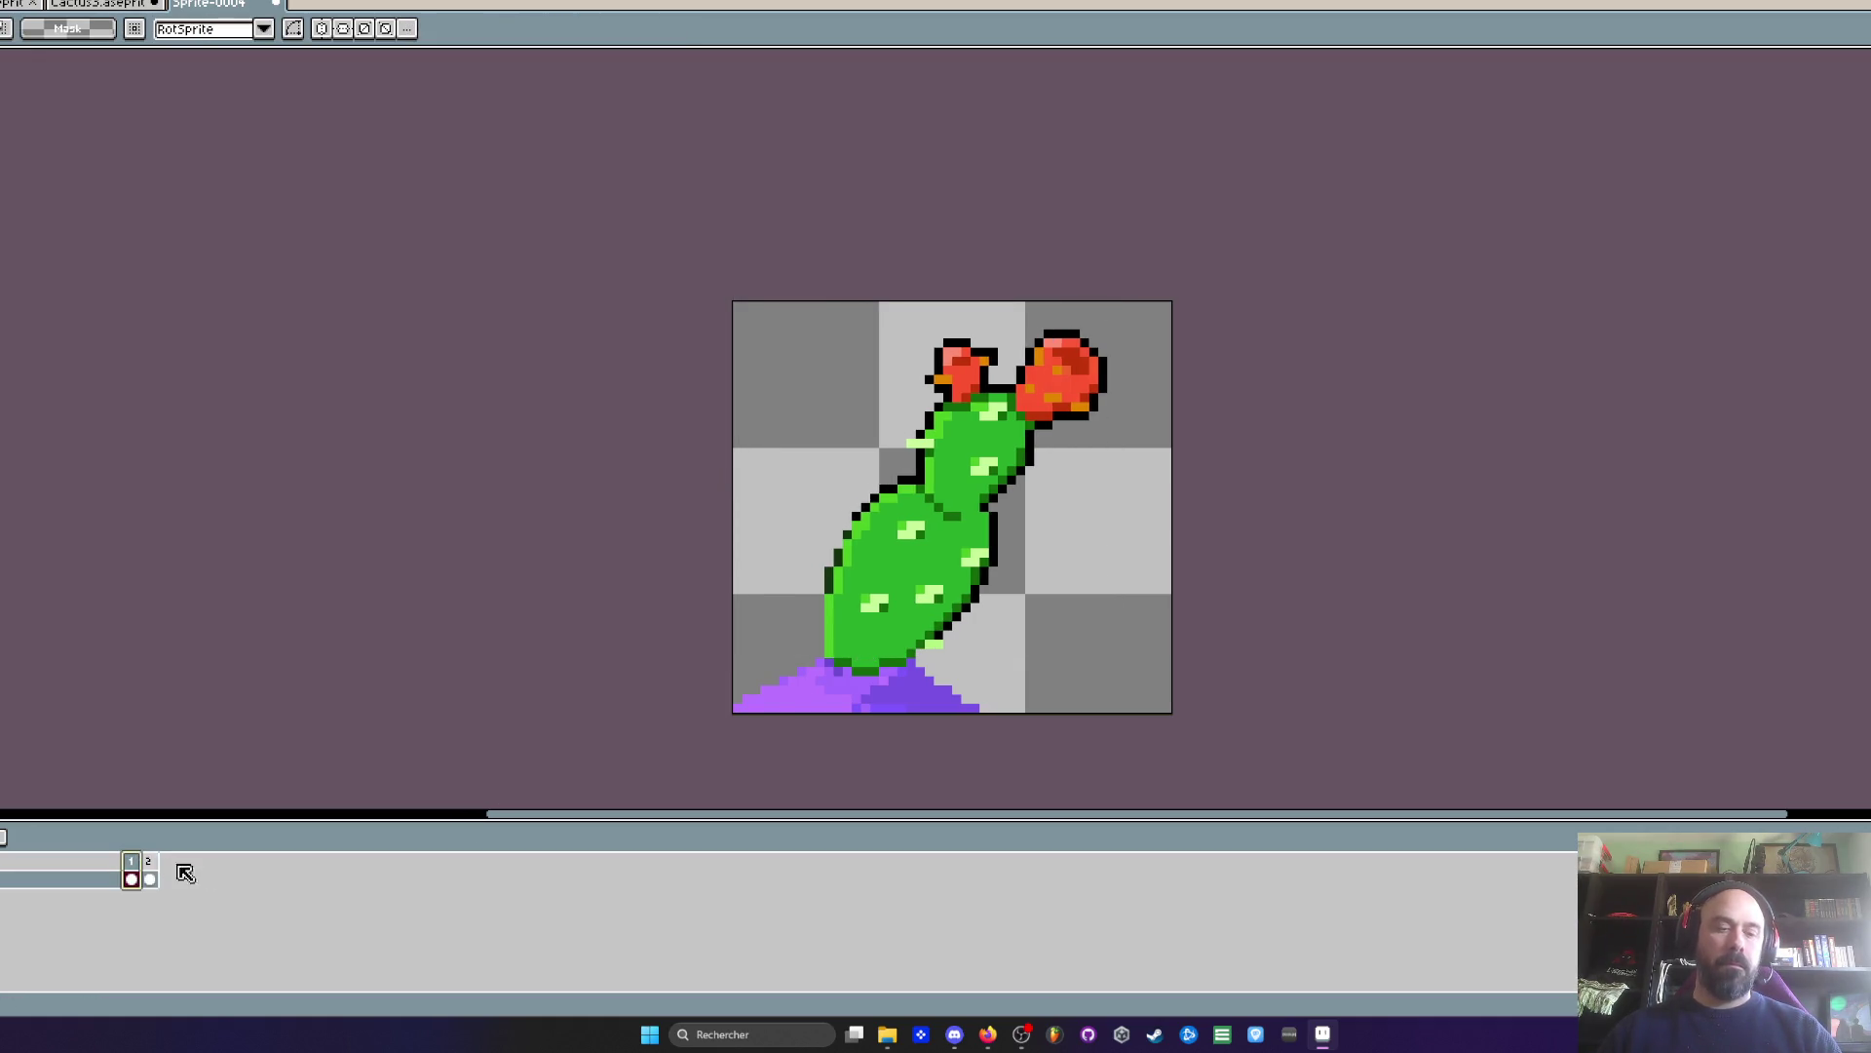
key(Right)
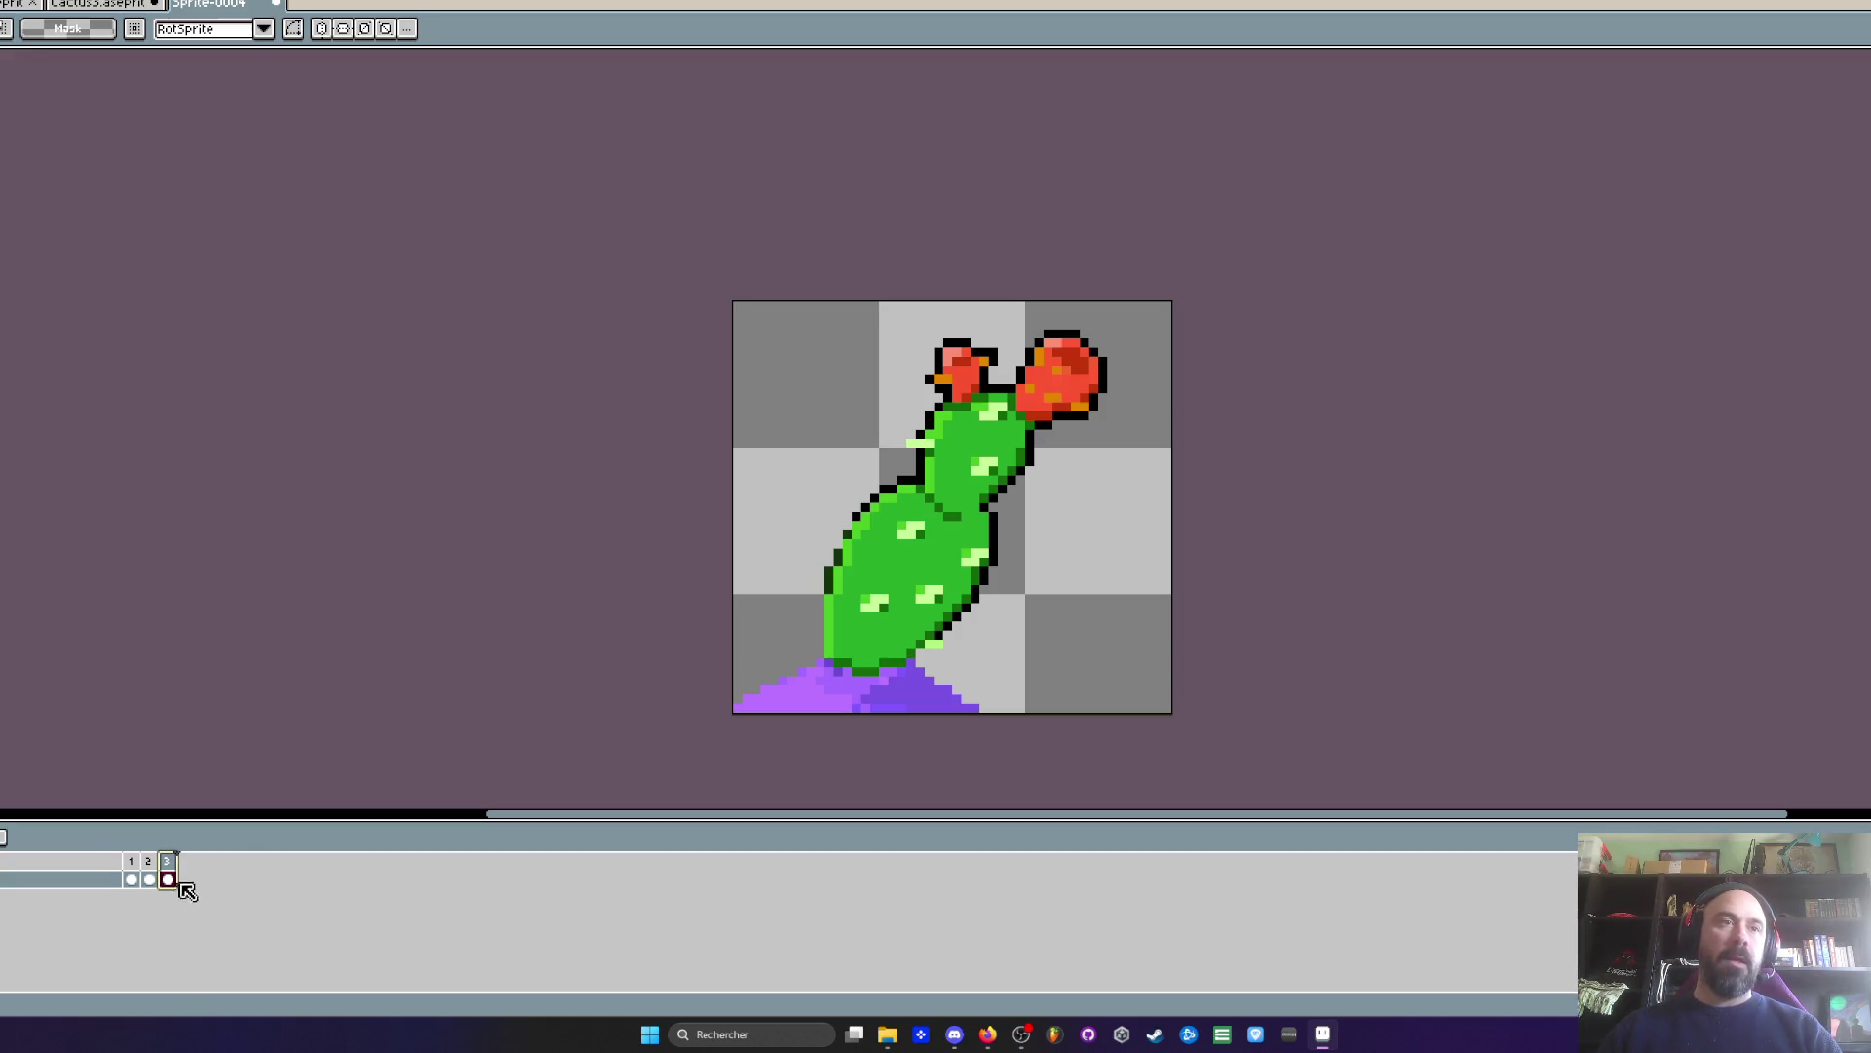
click(144, 867)
click(167, 876)
drag(792, 288, 1085, 625)
key(Escape)
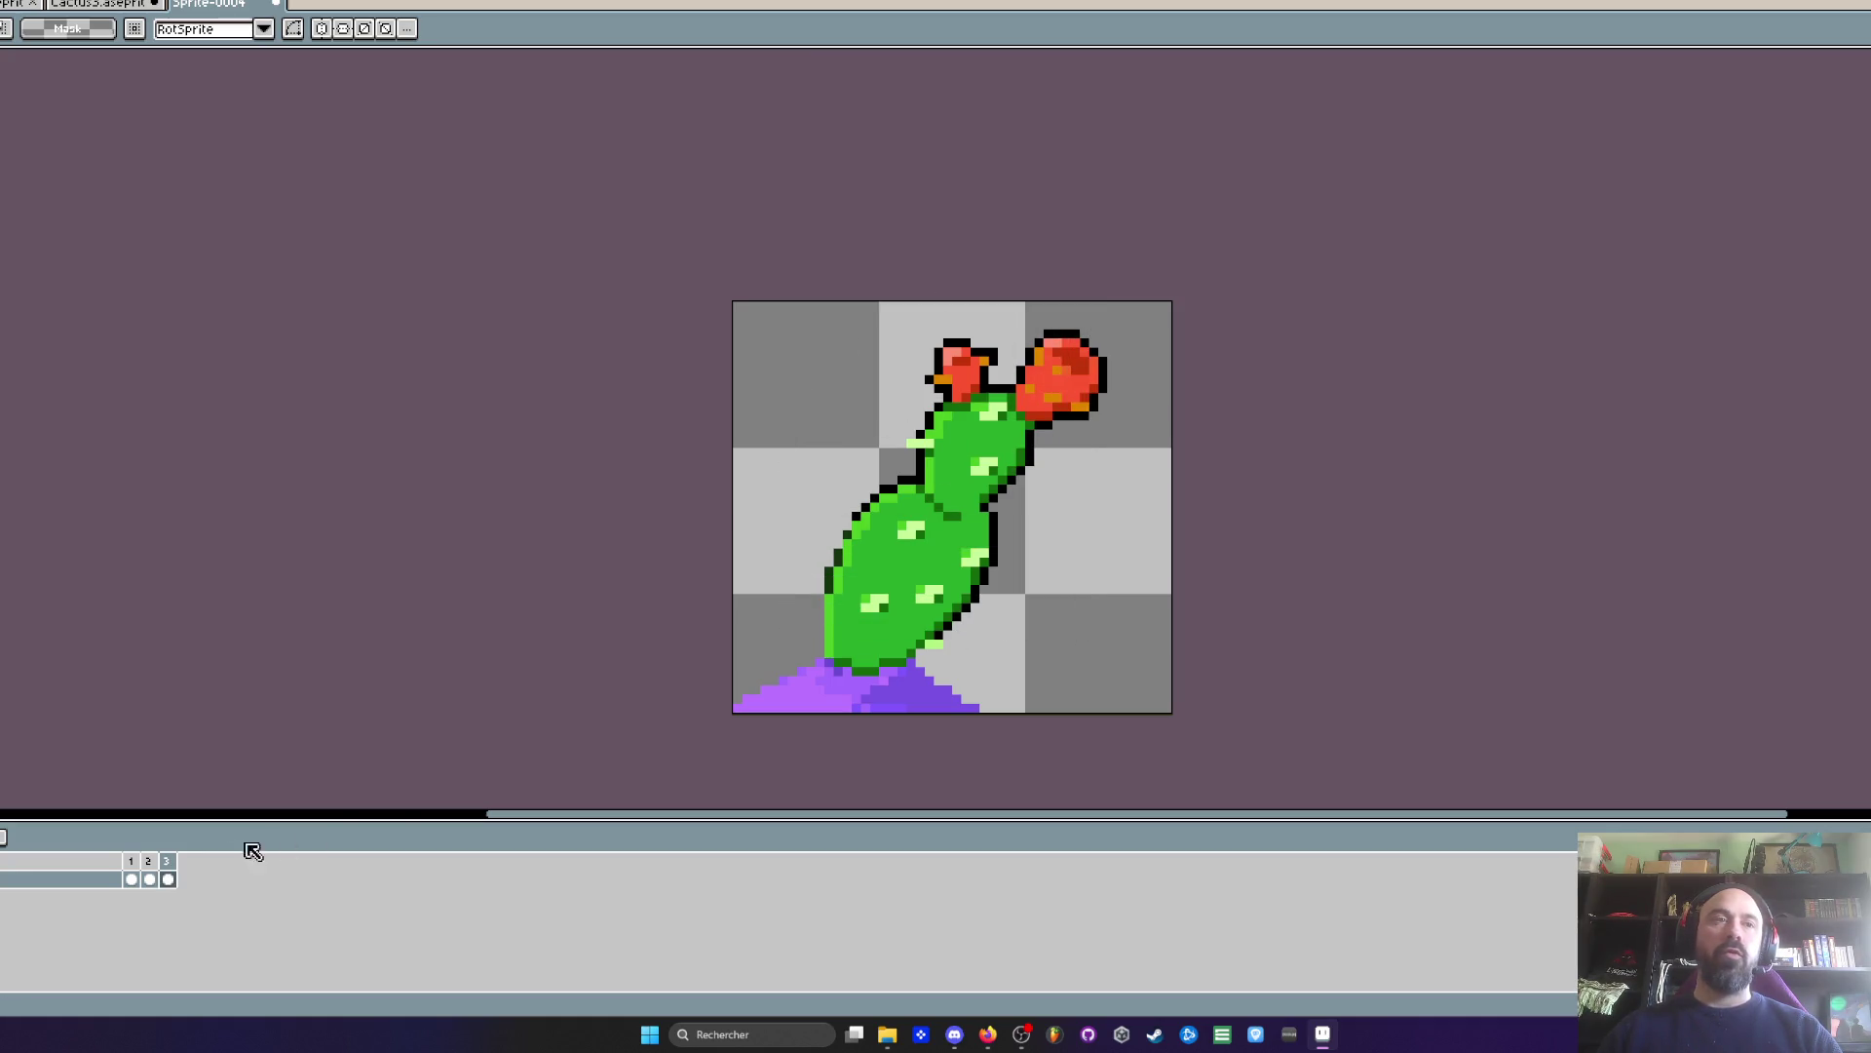
key(alt+n)
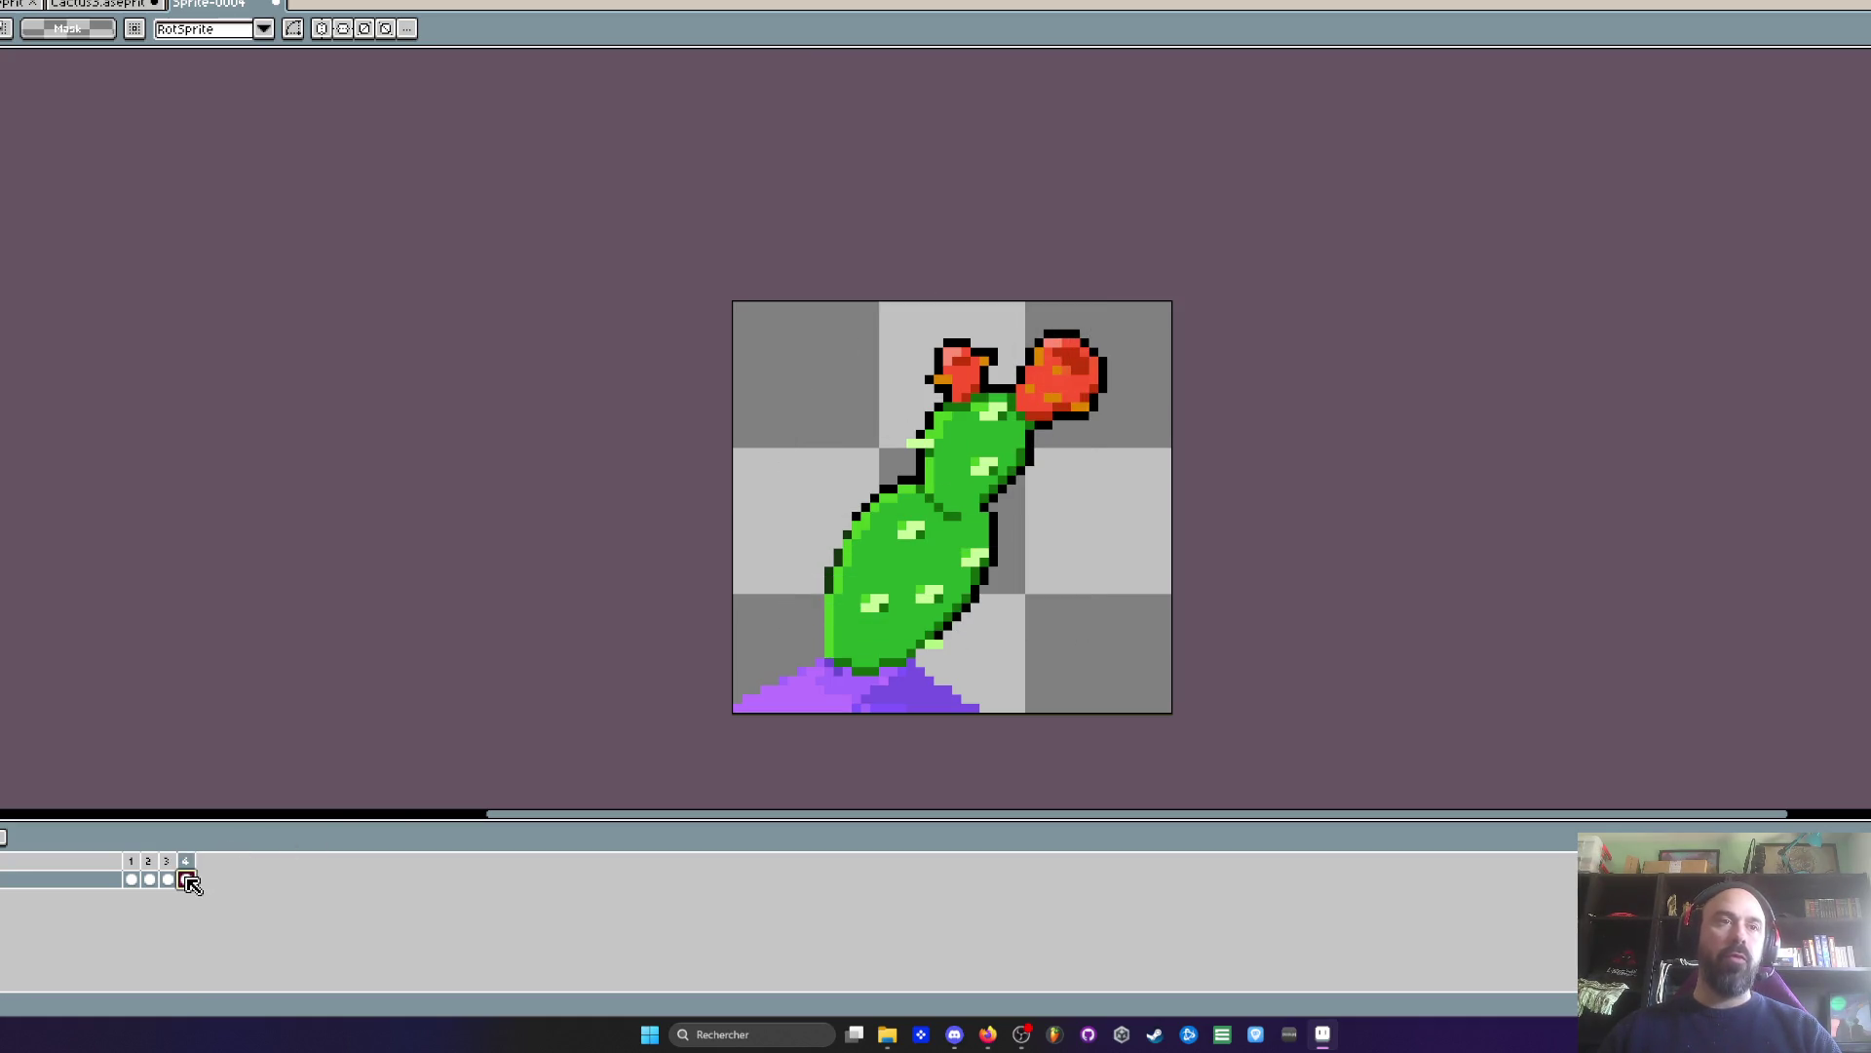
- Shift most of the cactus slightly left in frame 4
drag(731, 299, 1084, 652)
drag(955, 611, 940, 611)
key(ctrl+d)
scroll(936, 604, down, 1)
- Mark frames 2–4 as a Loop section and play it from frame 2
drag(150, 861, 185, 861)
right_click(145, 862)
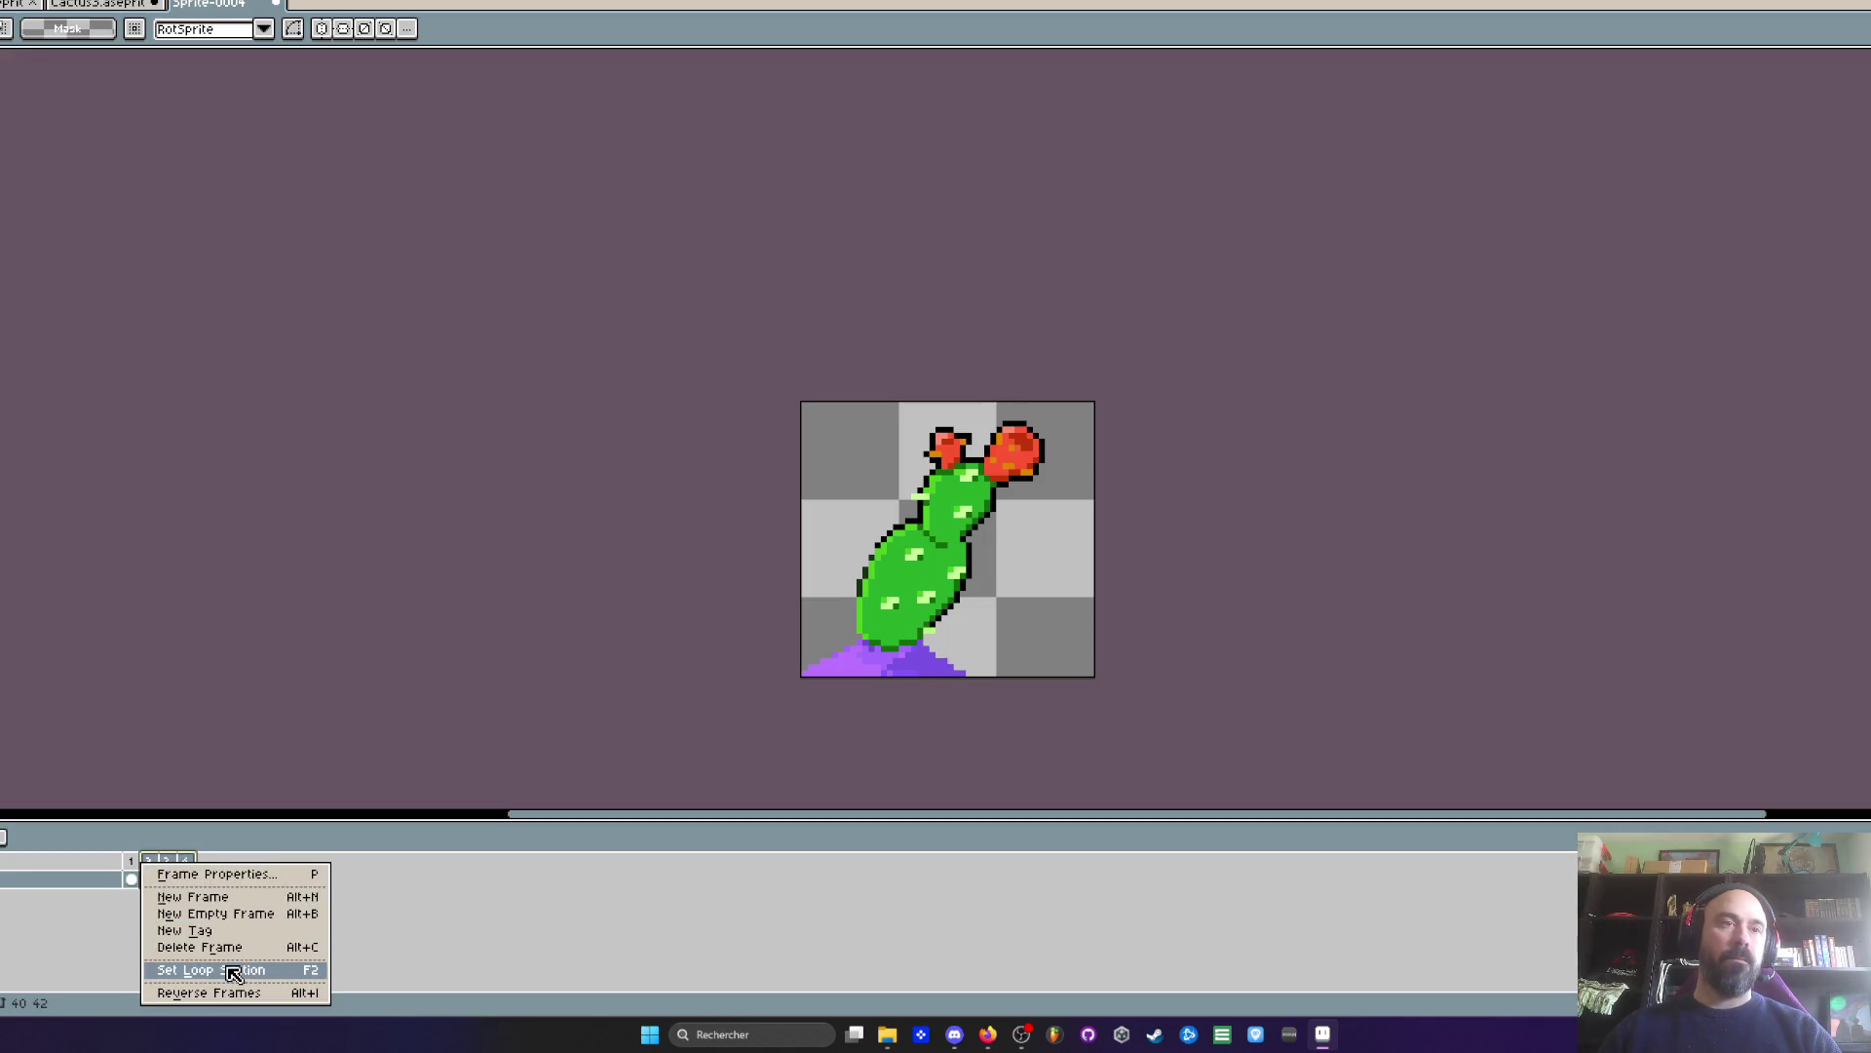
click(211, 970)
click(153, 870)
key(Return)
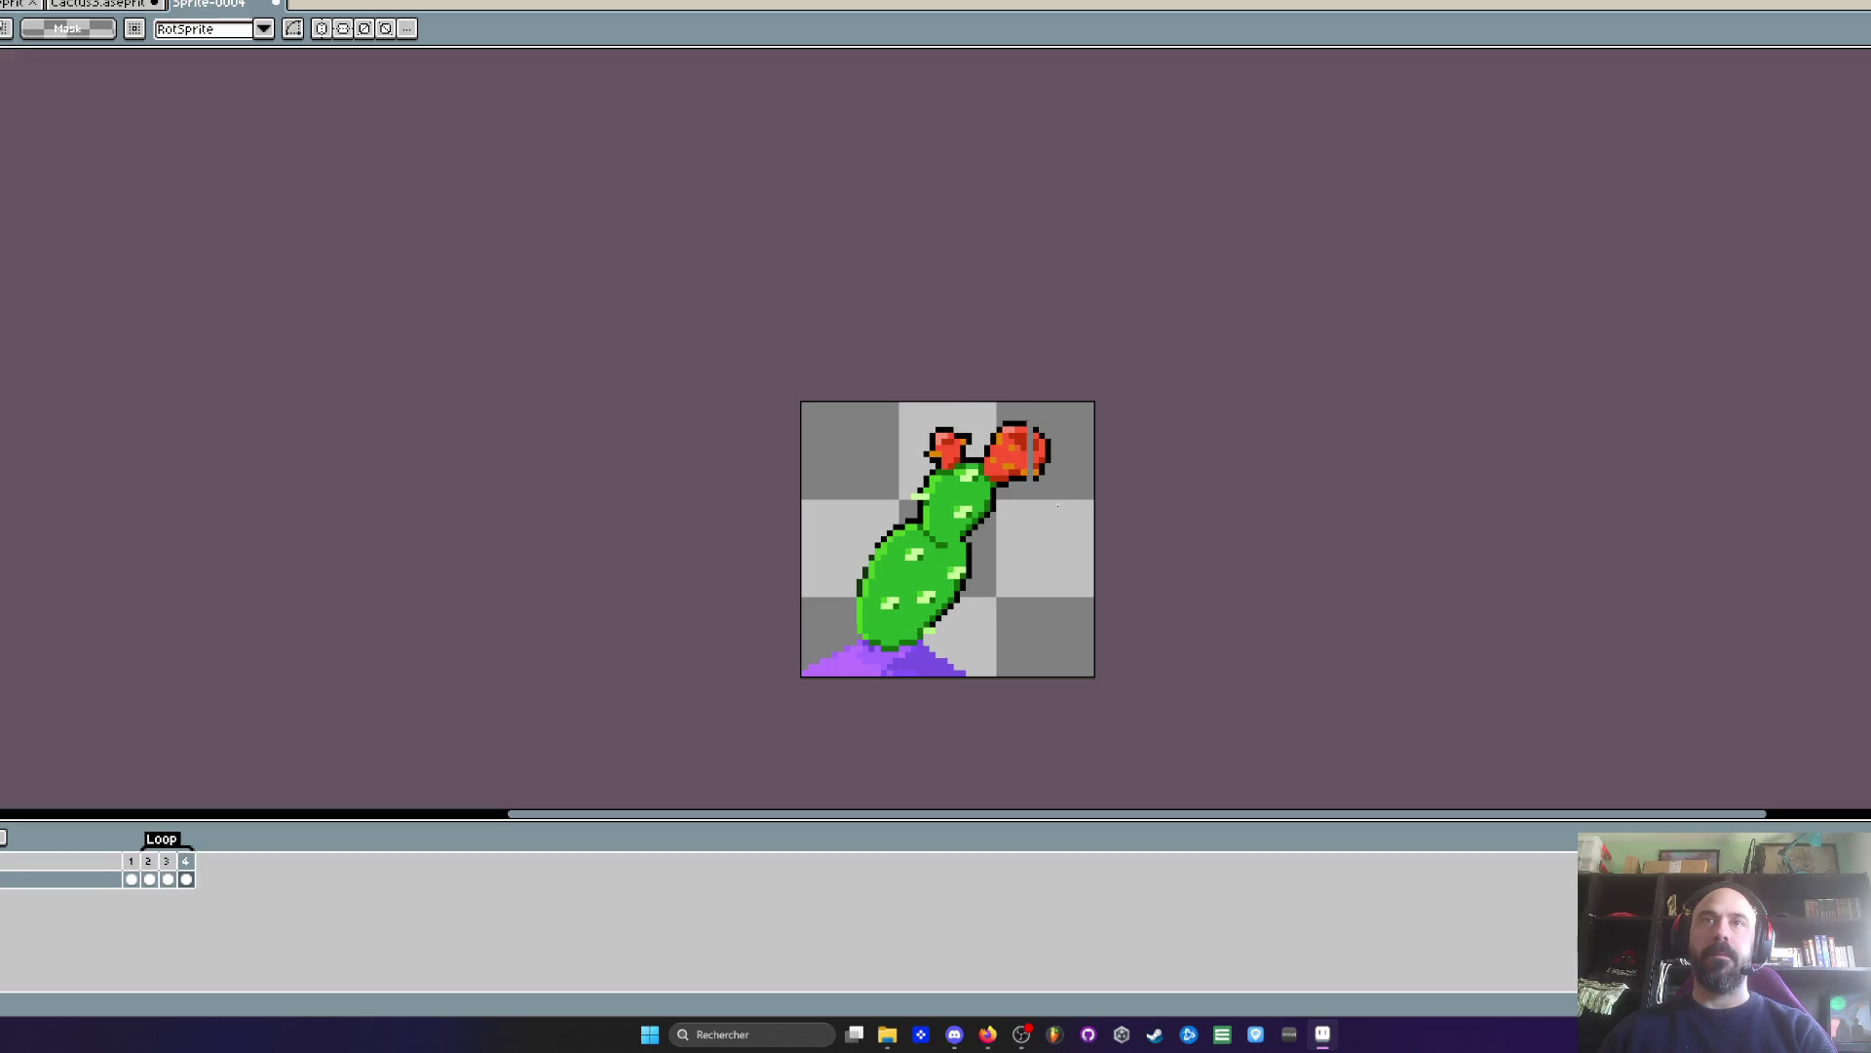
- Move part of the right red flower slightly left in the current frame
scroll(1066, 430, up, 3)
drag(1002, 396, 1137, 668)
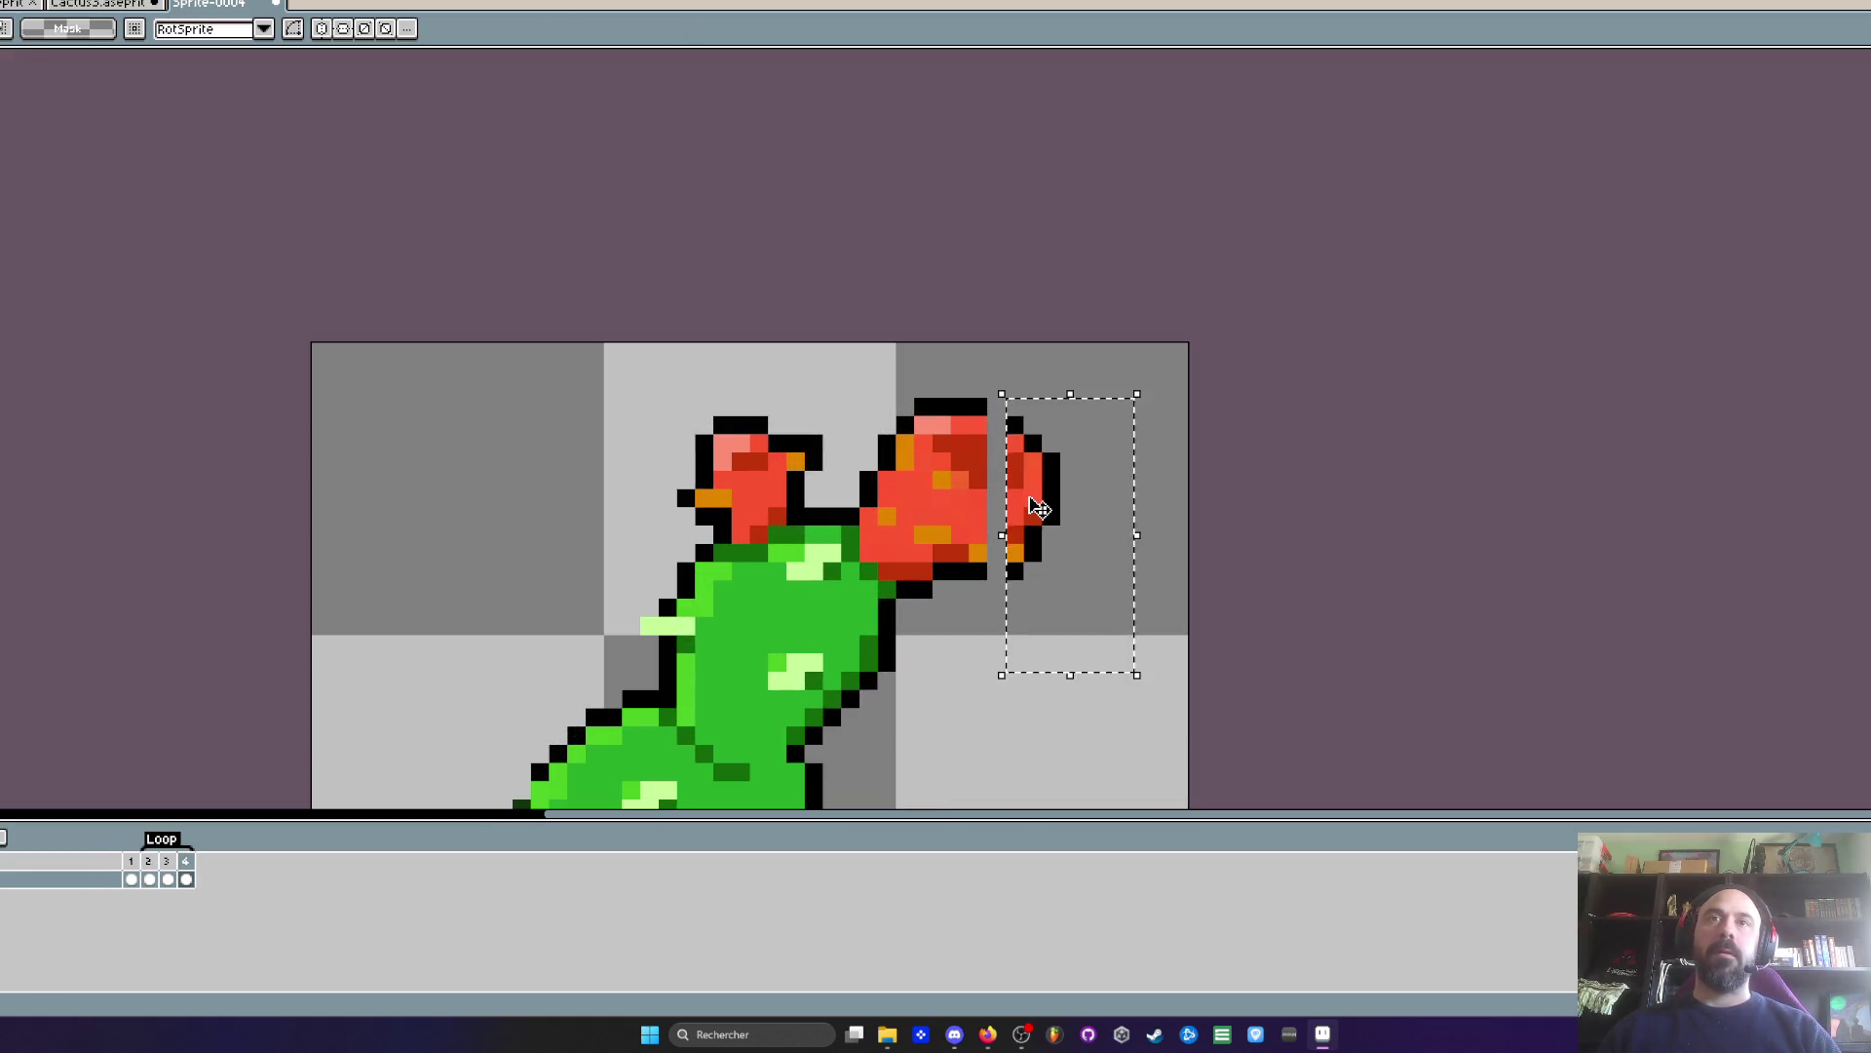
drag(1046, 508, 1028, 508)
key(ctrl+d)
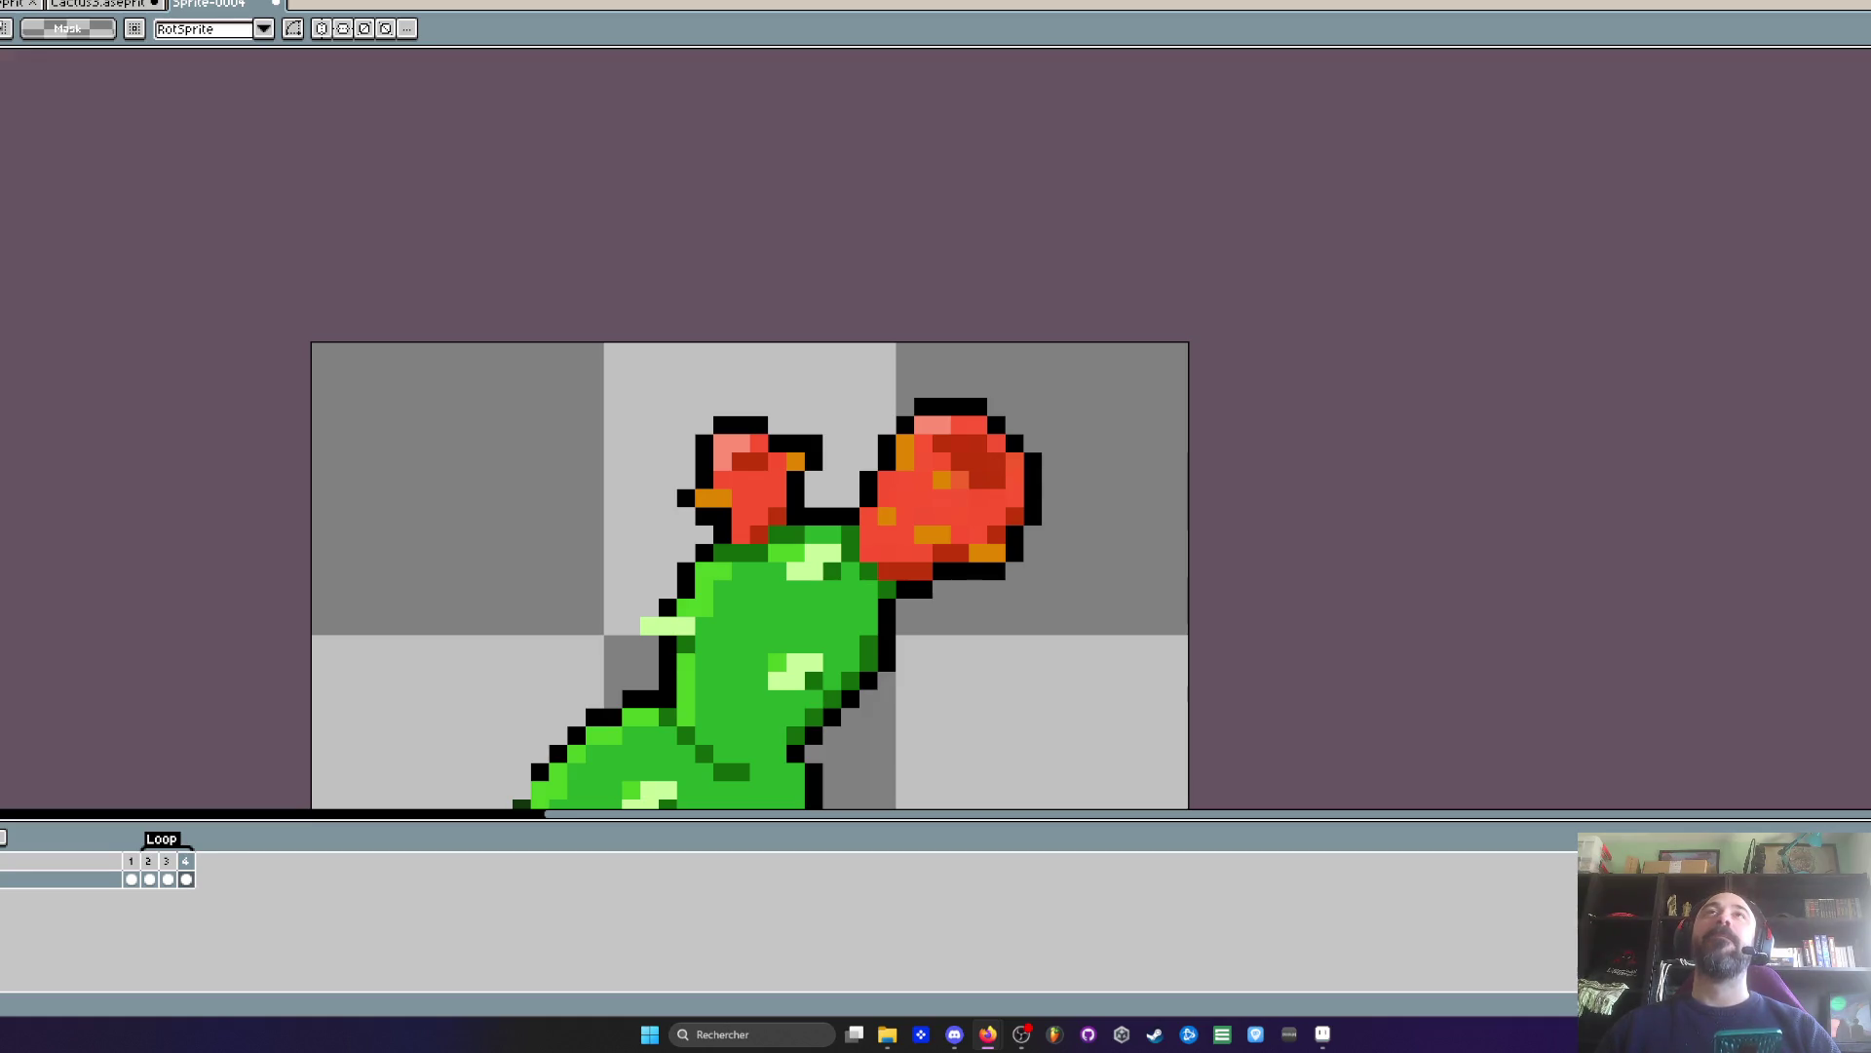
key(alt+Tab)
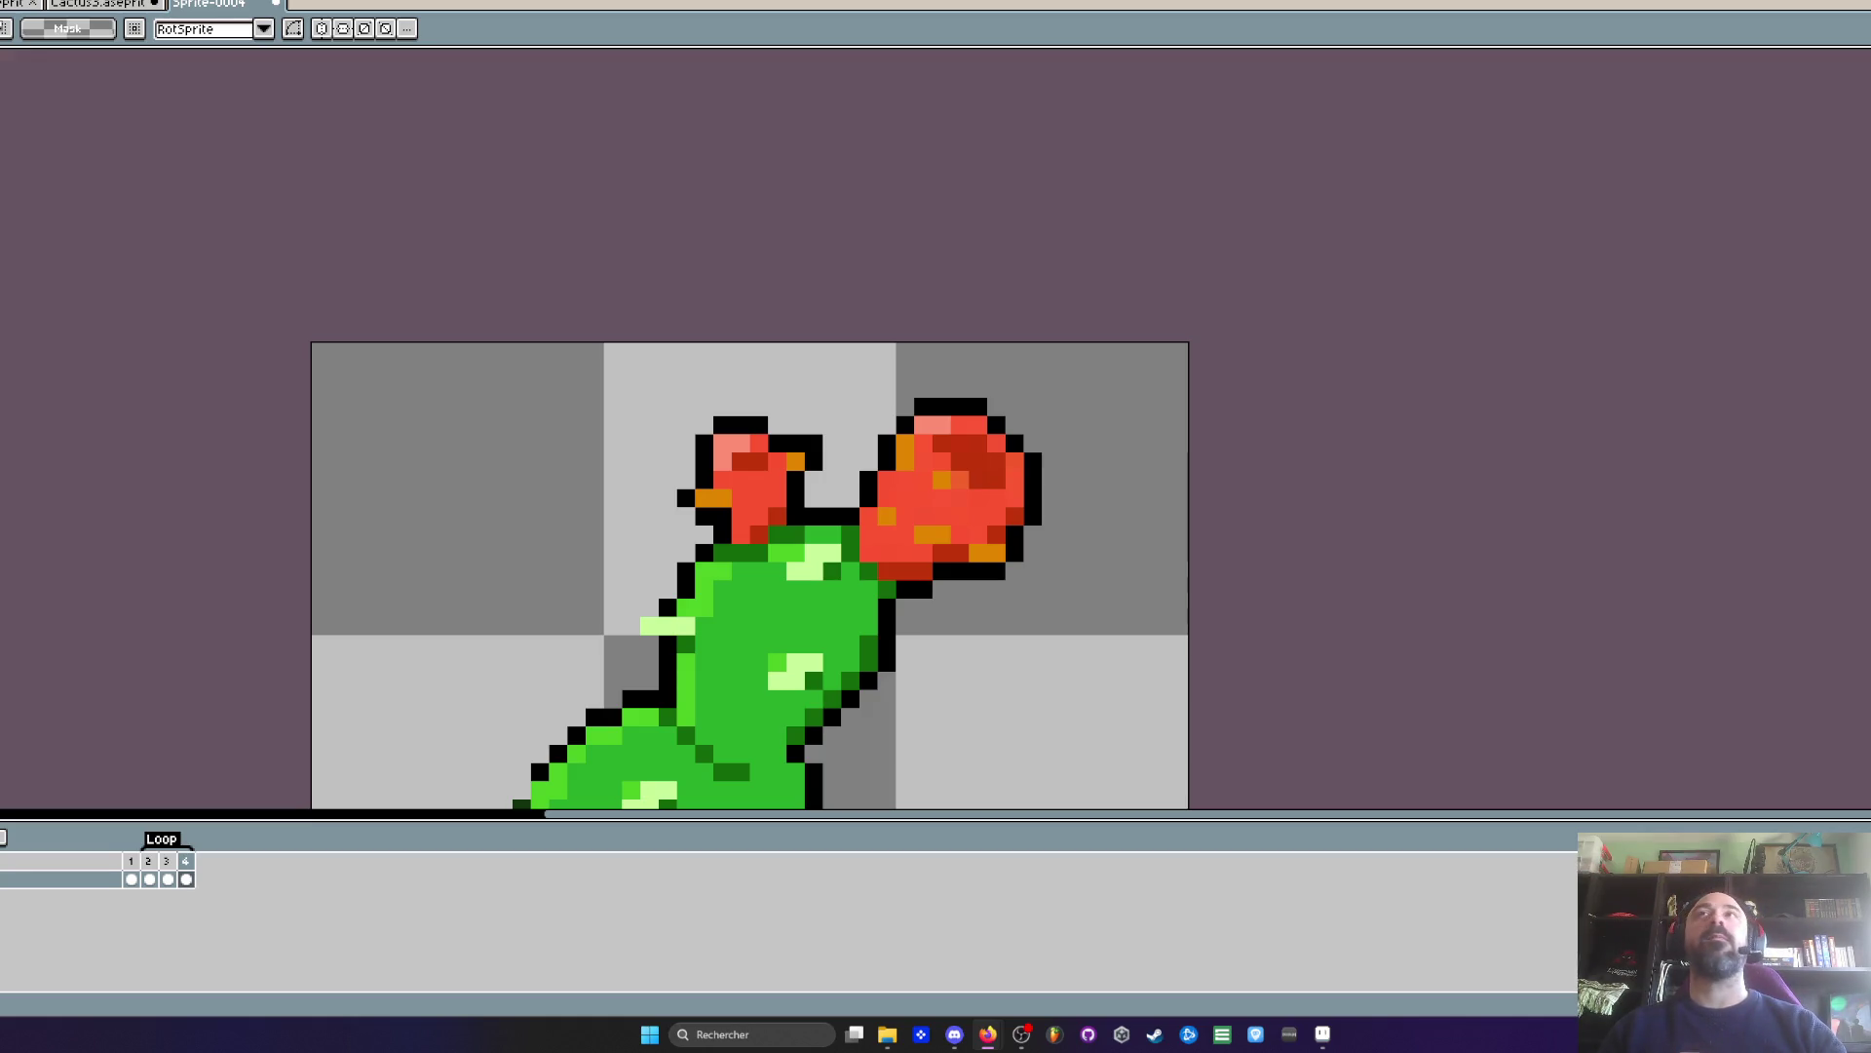
scroll(588, 714, down, 3)
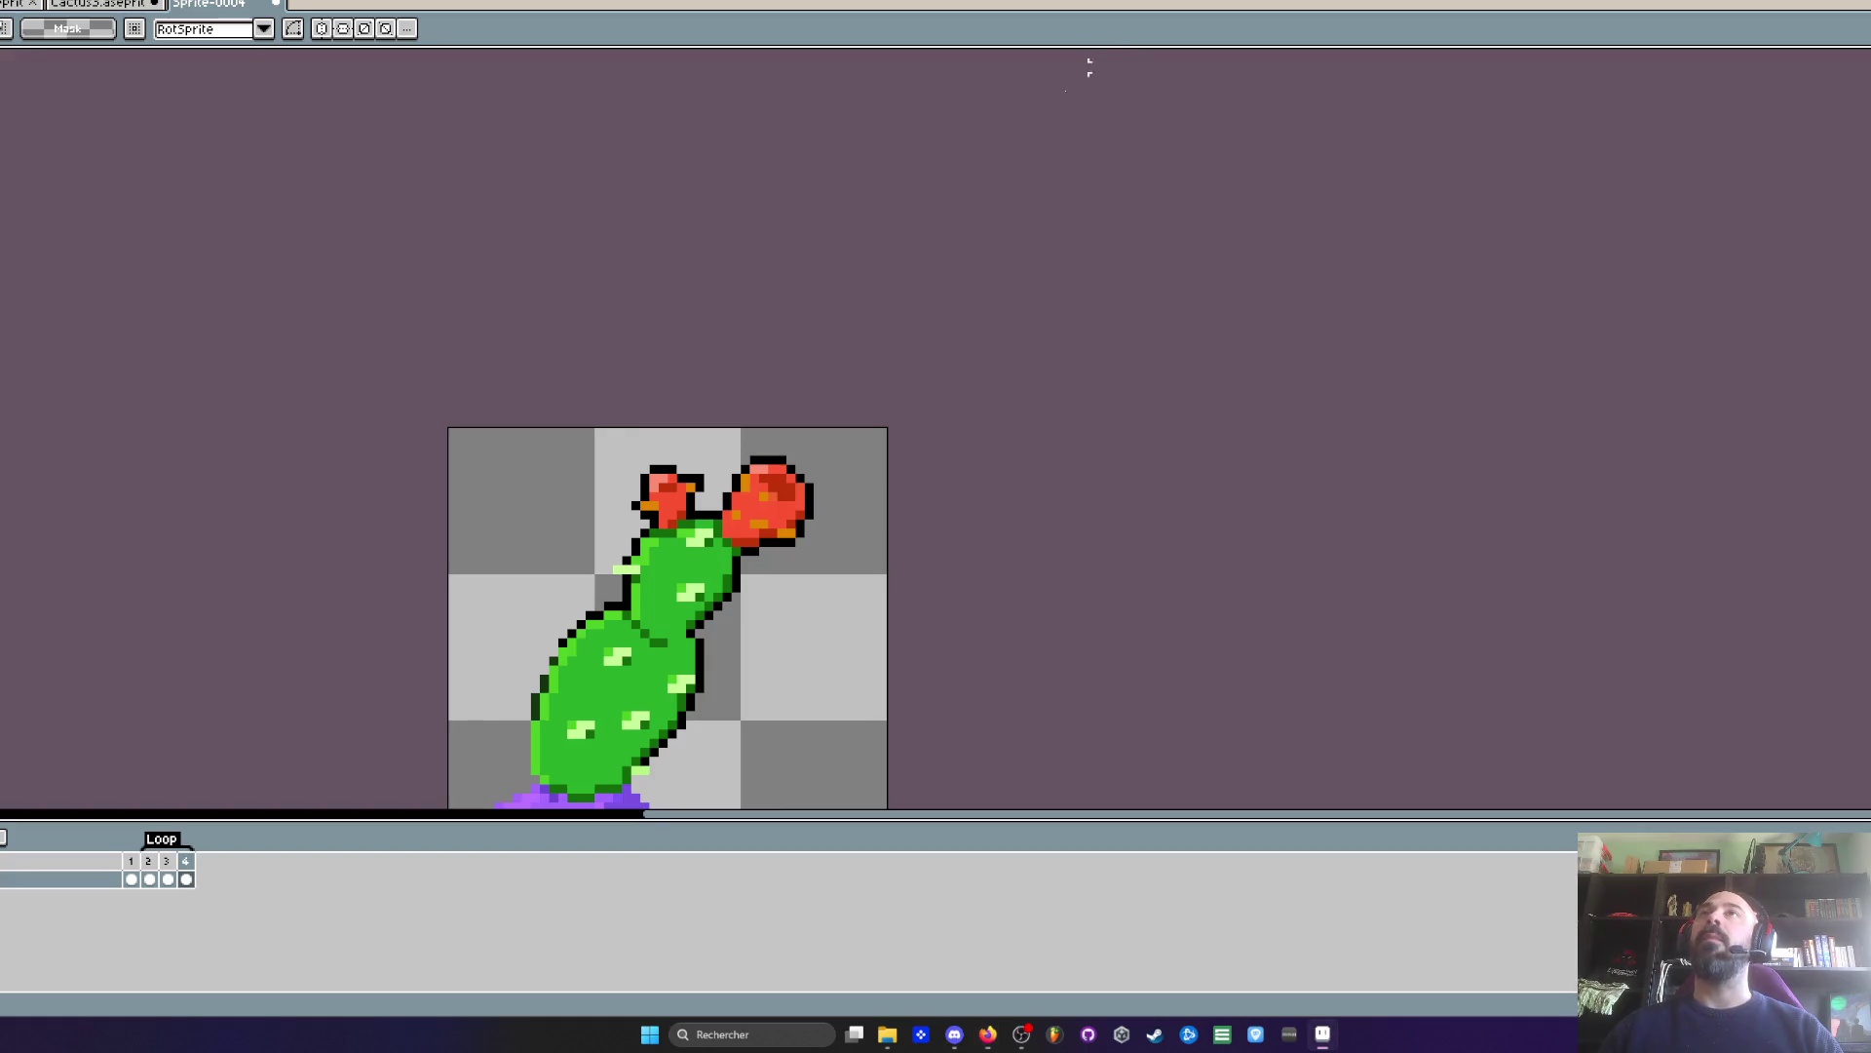
- Zoom out and pan the canvas to centre the cactus
scroll(710, 272, down, 1)
drag(711, 272, 806, 163)
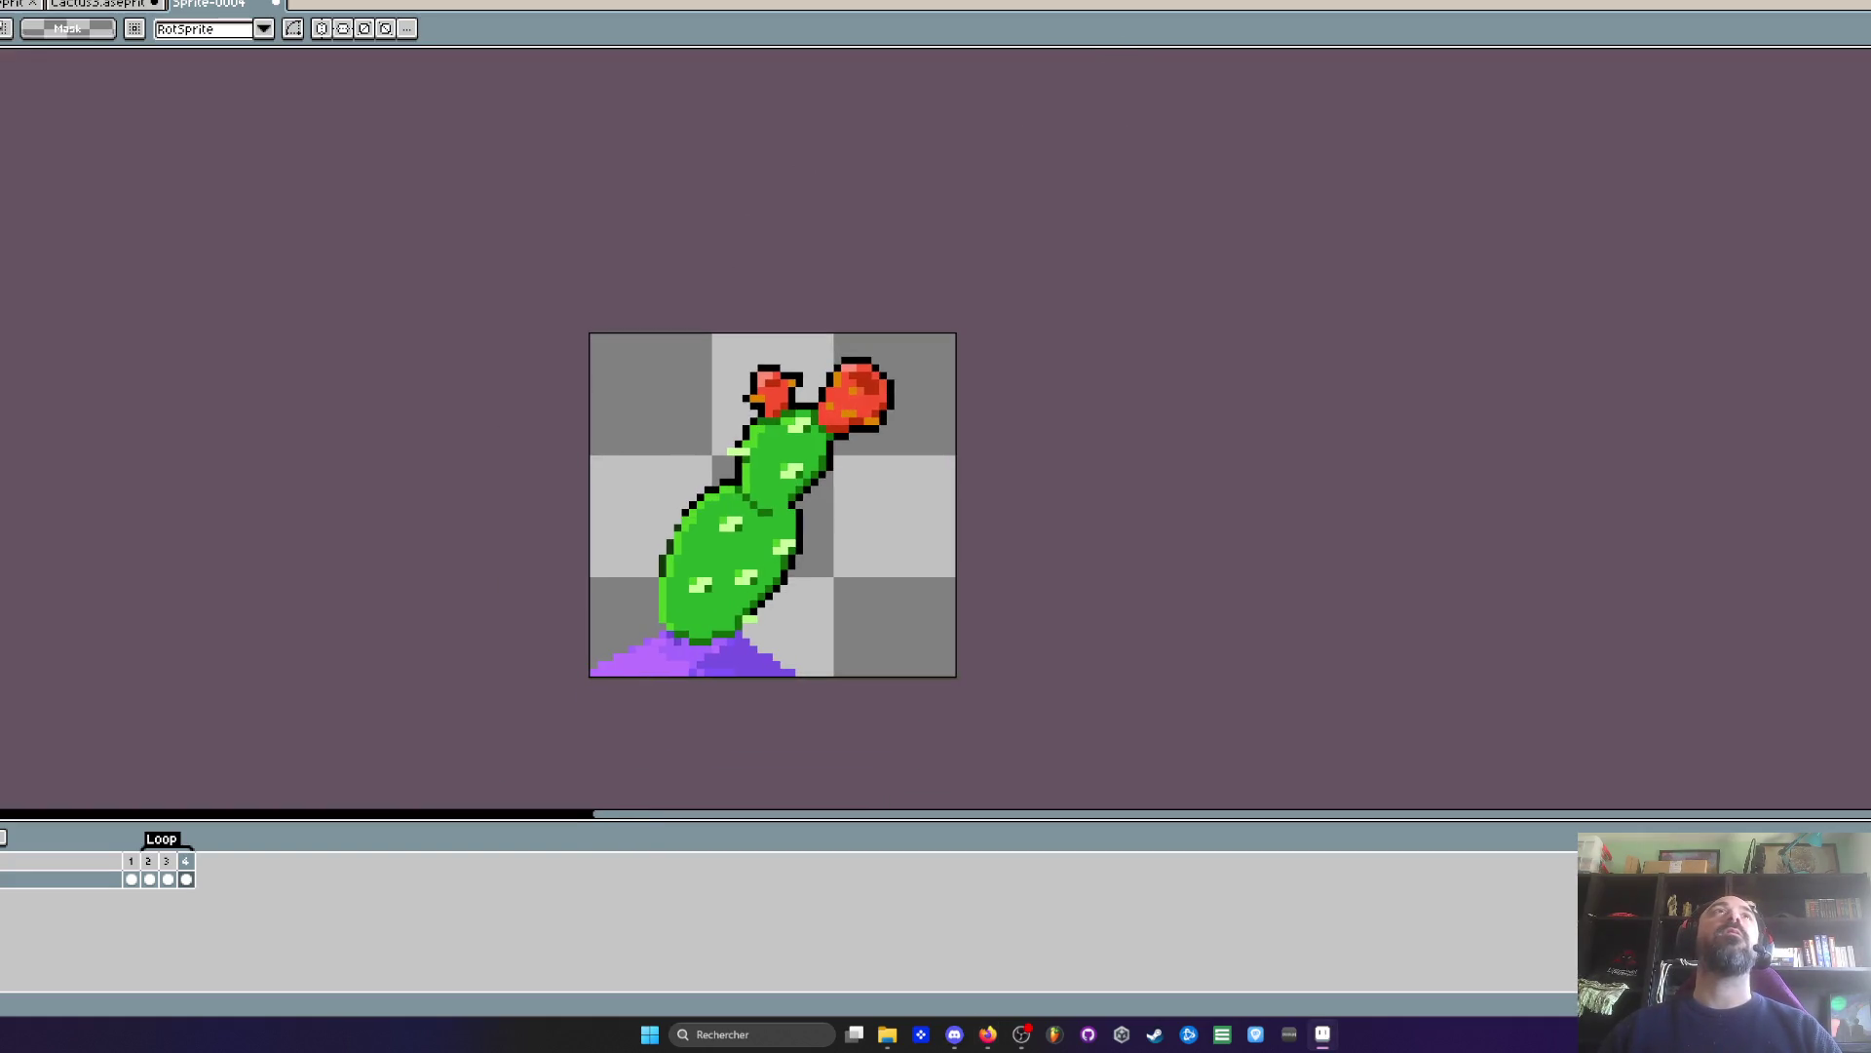
key(alt+Tab)
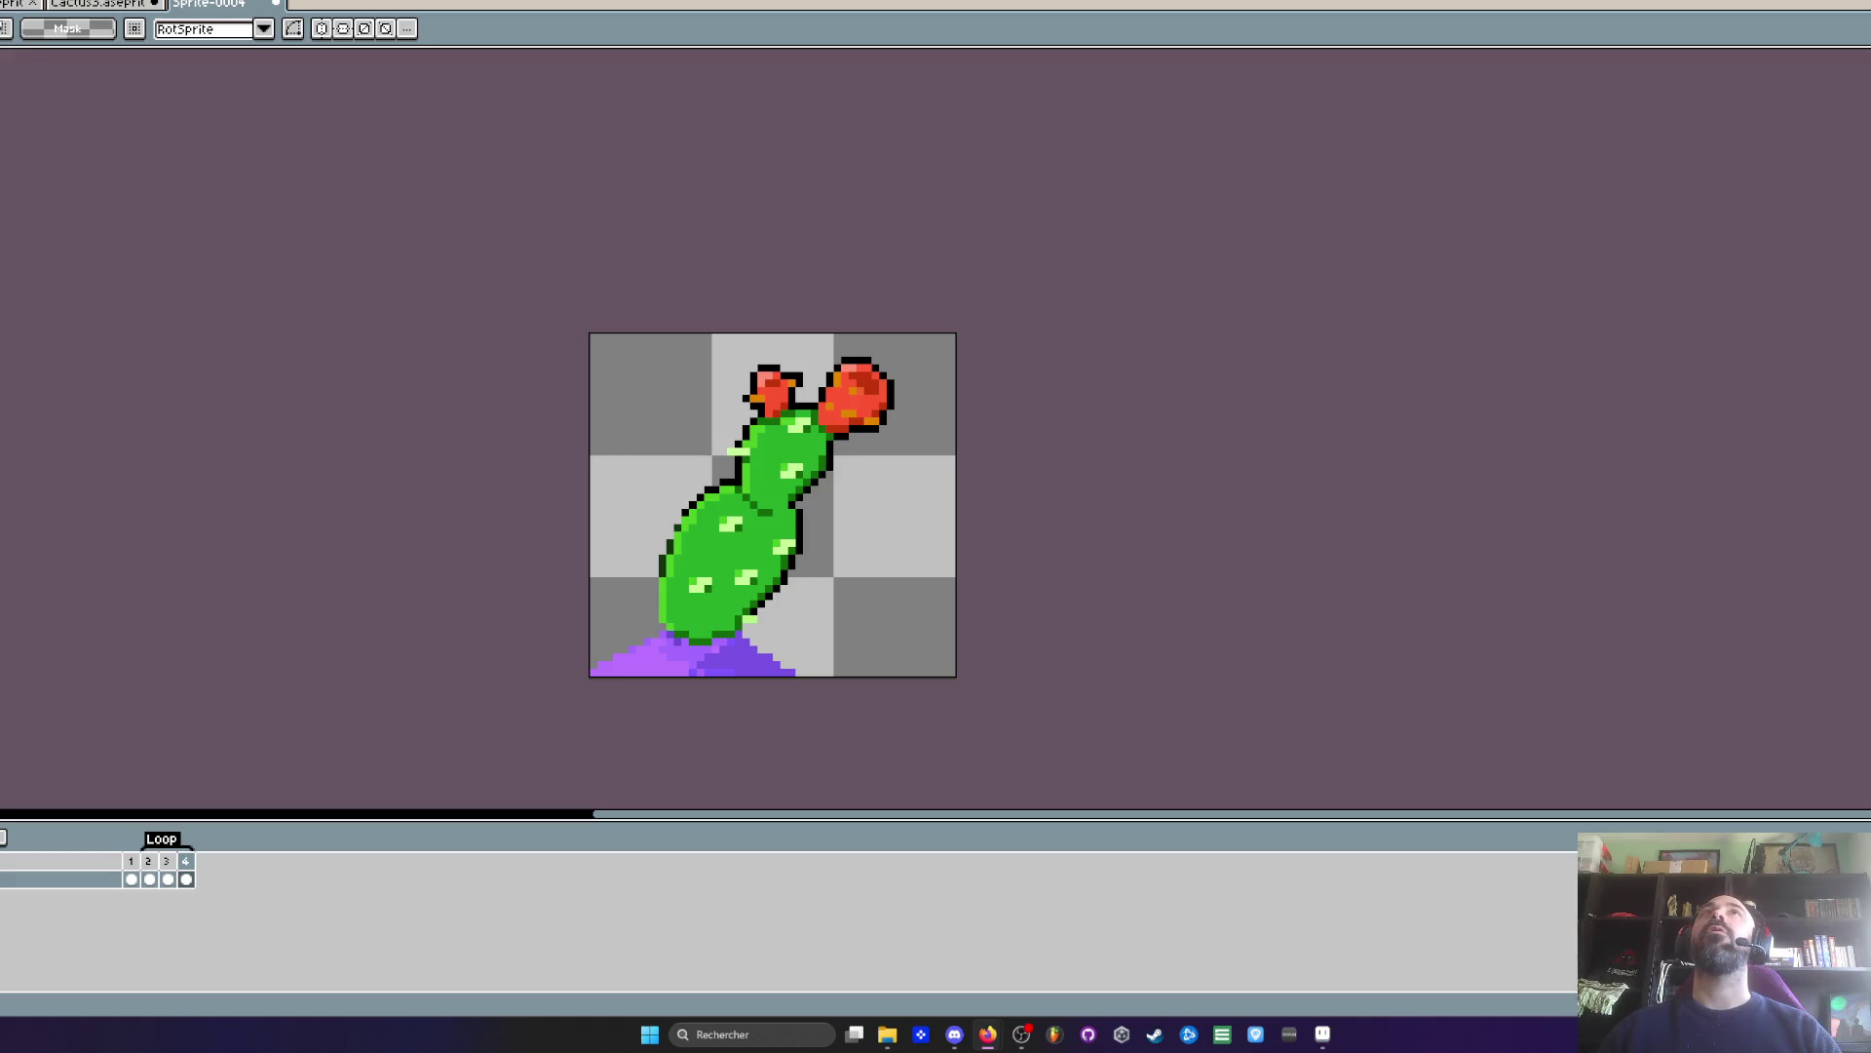
- Stop the looping playback by selecting frames 2–4 in the timeline
scroll(787, 377, down, 1)
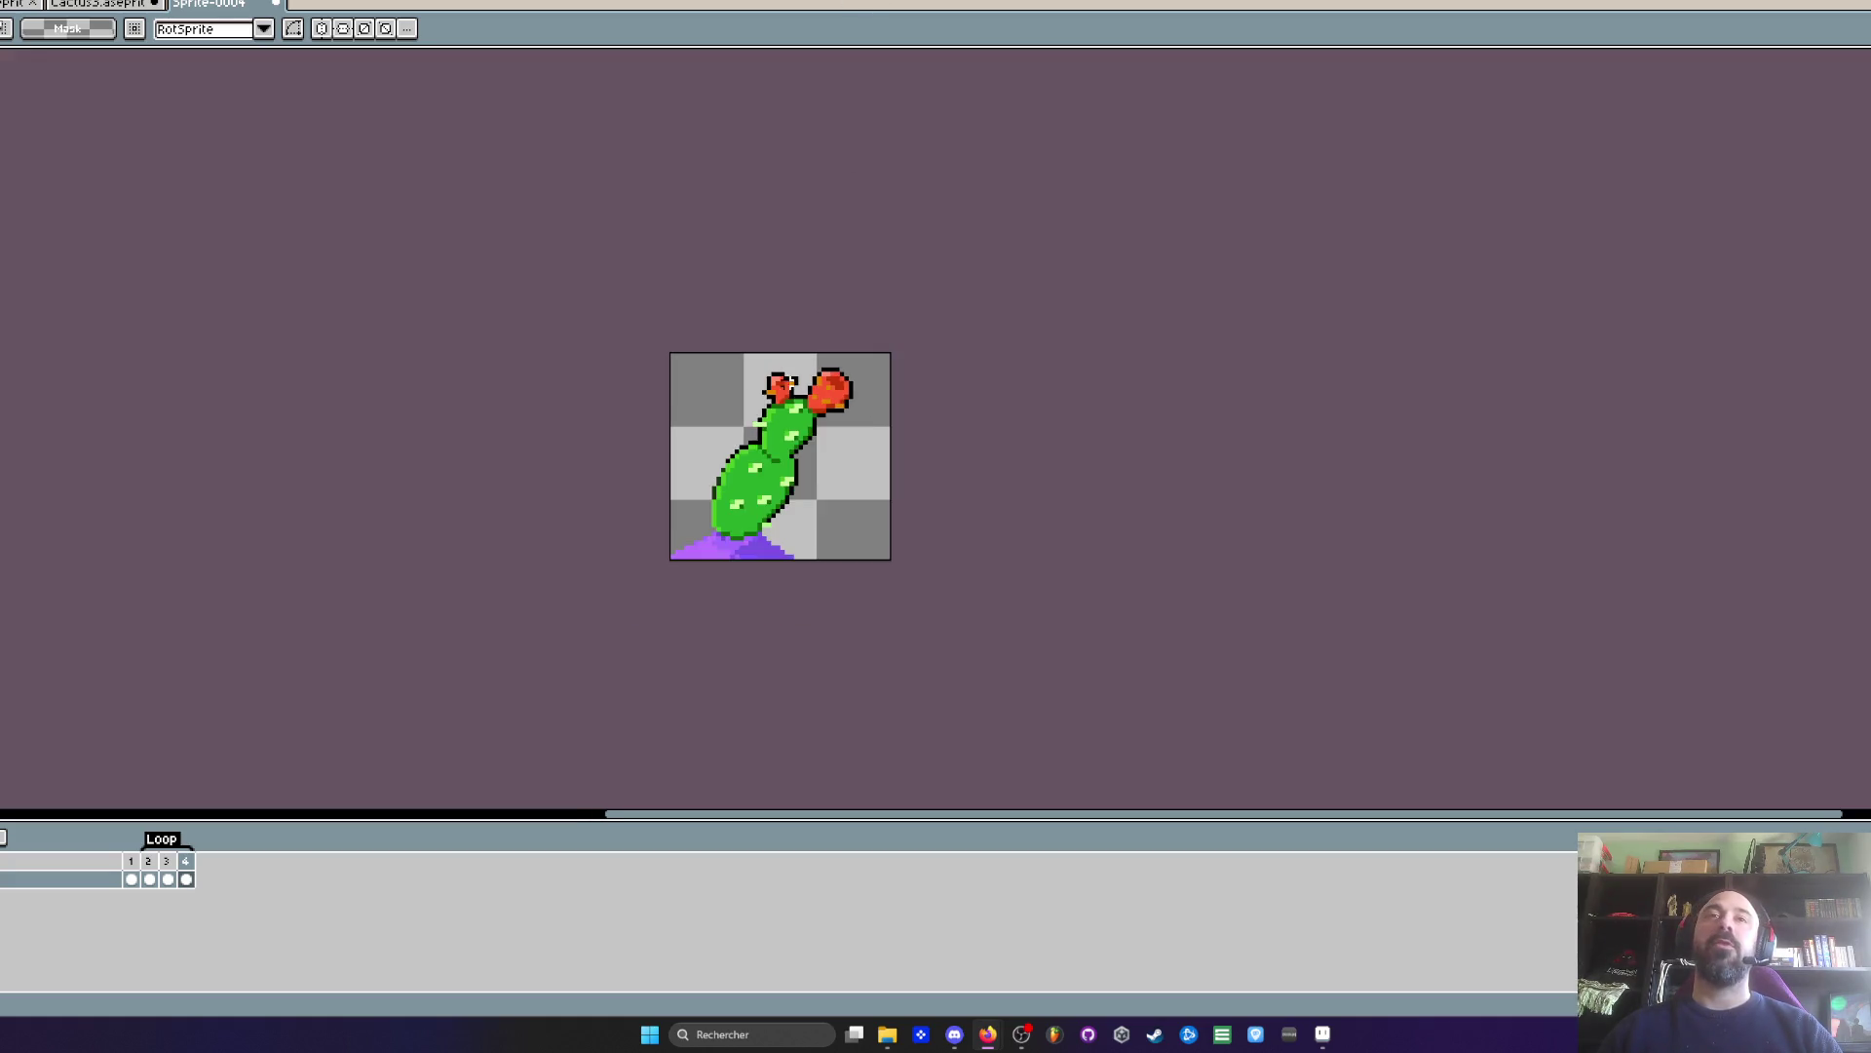
scroll(758, 410, up, 1)
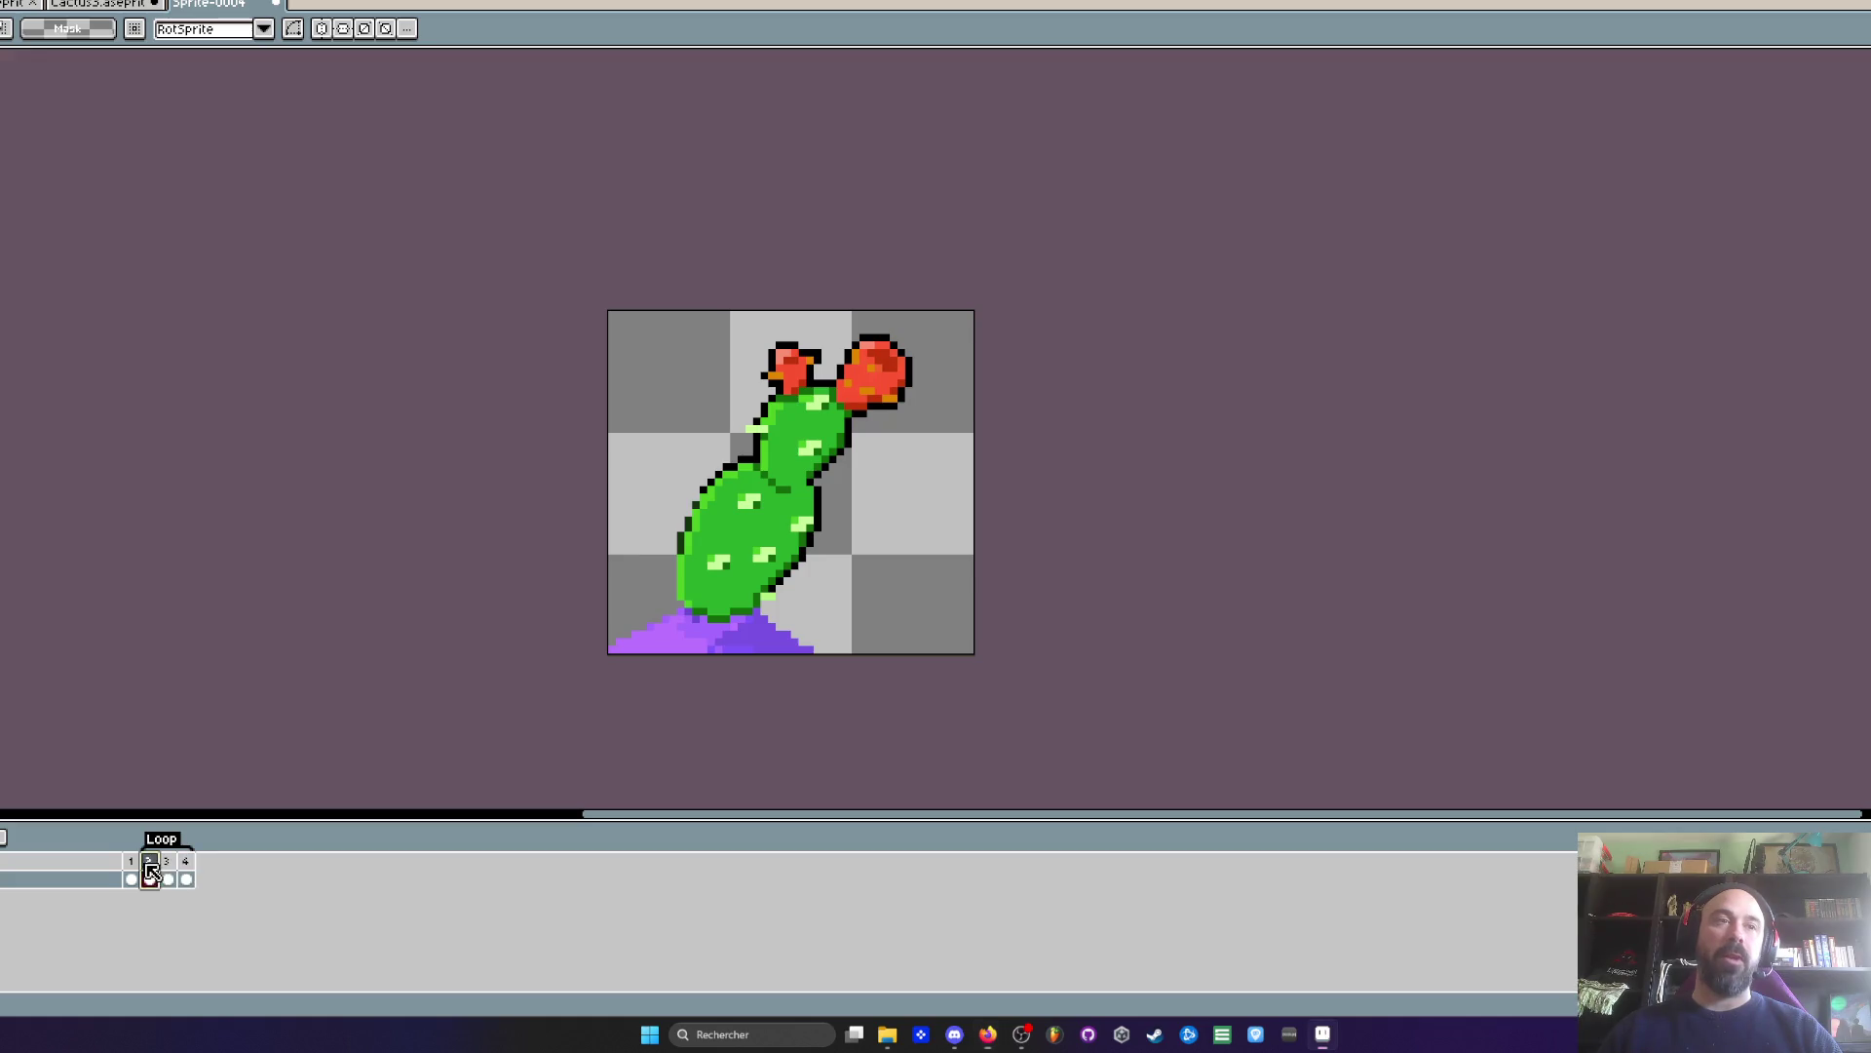
drag(159, 884, 186, 879)
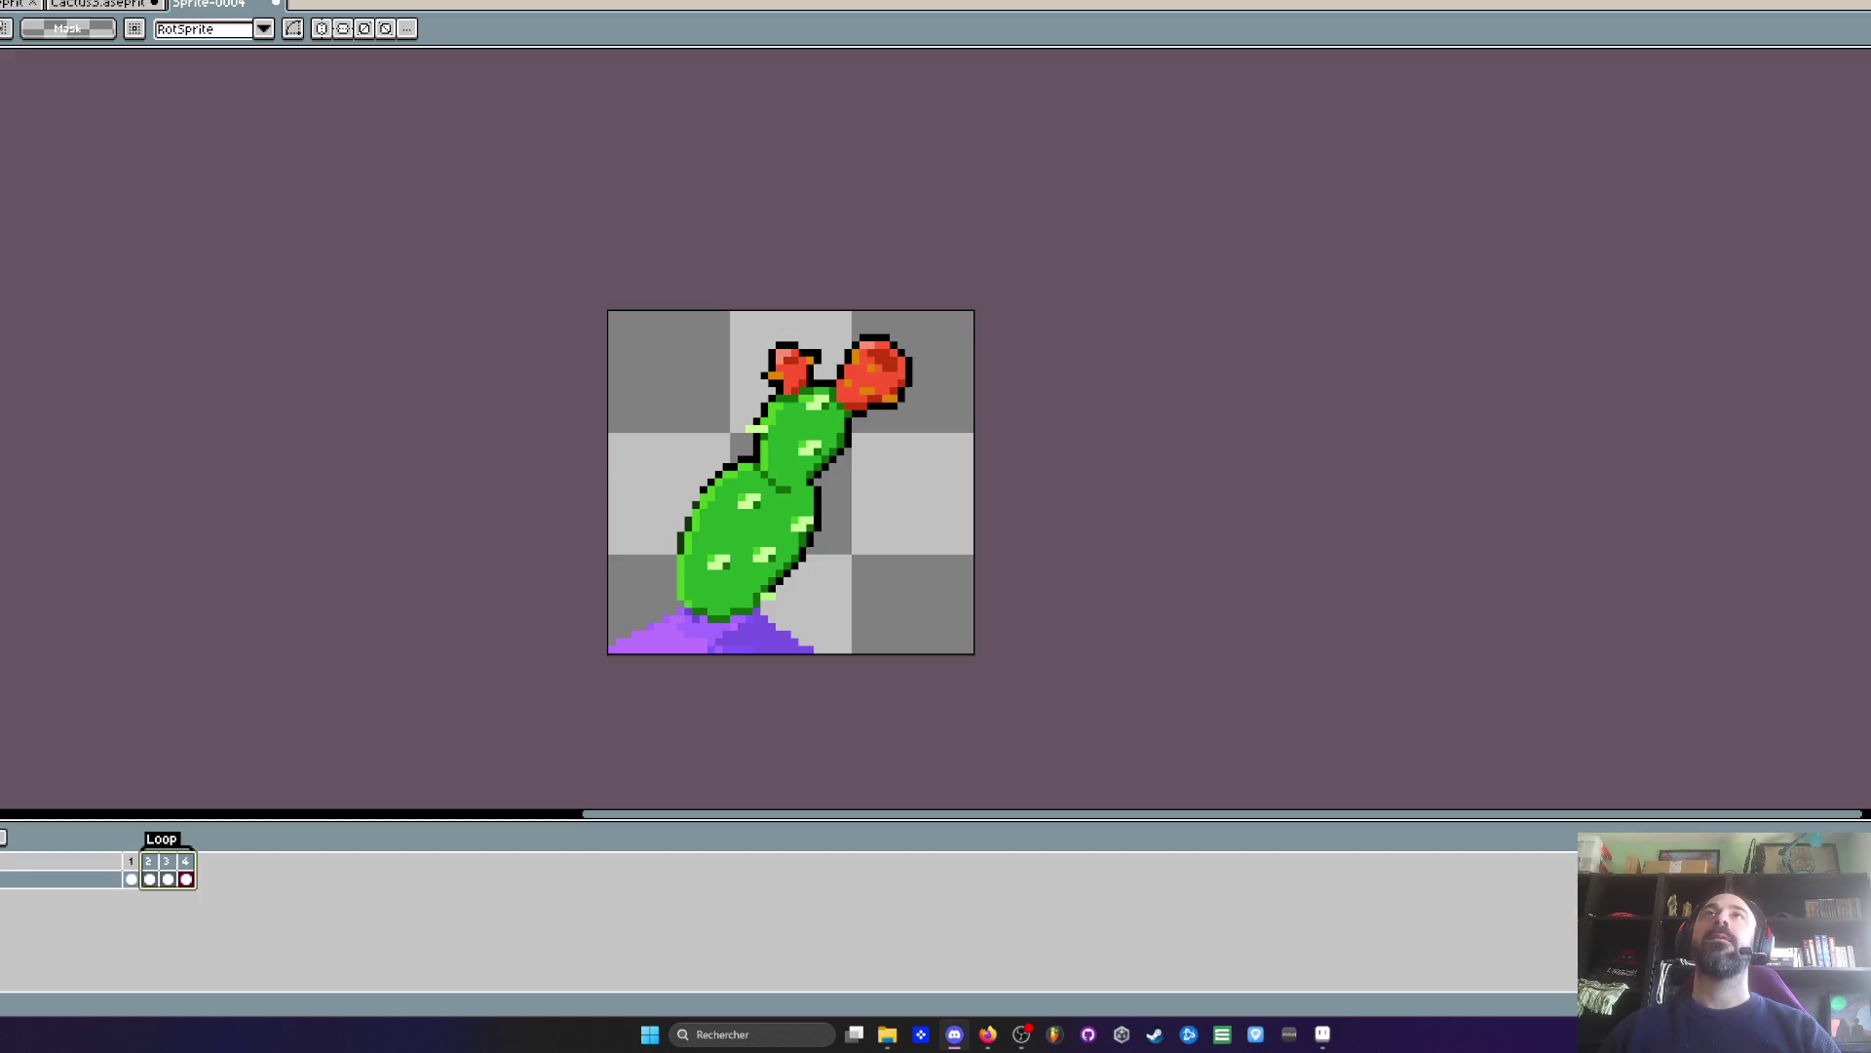
click(704, 63)
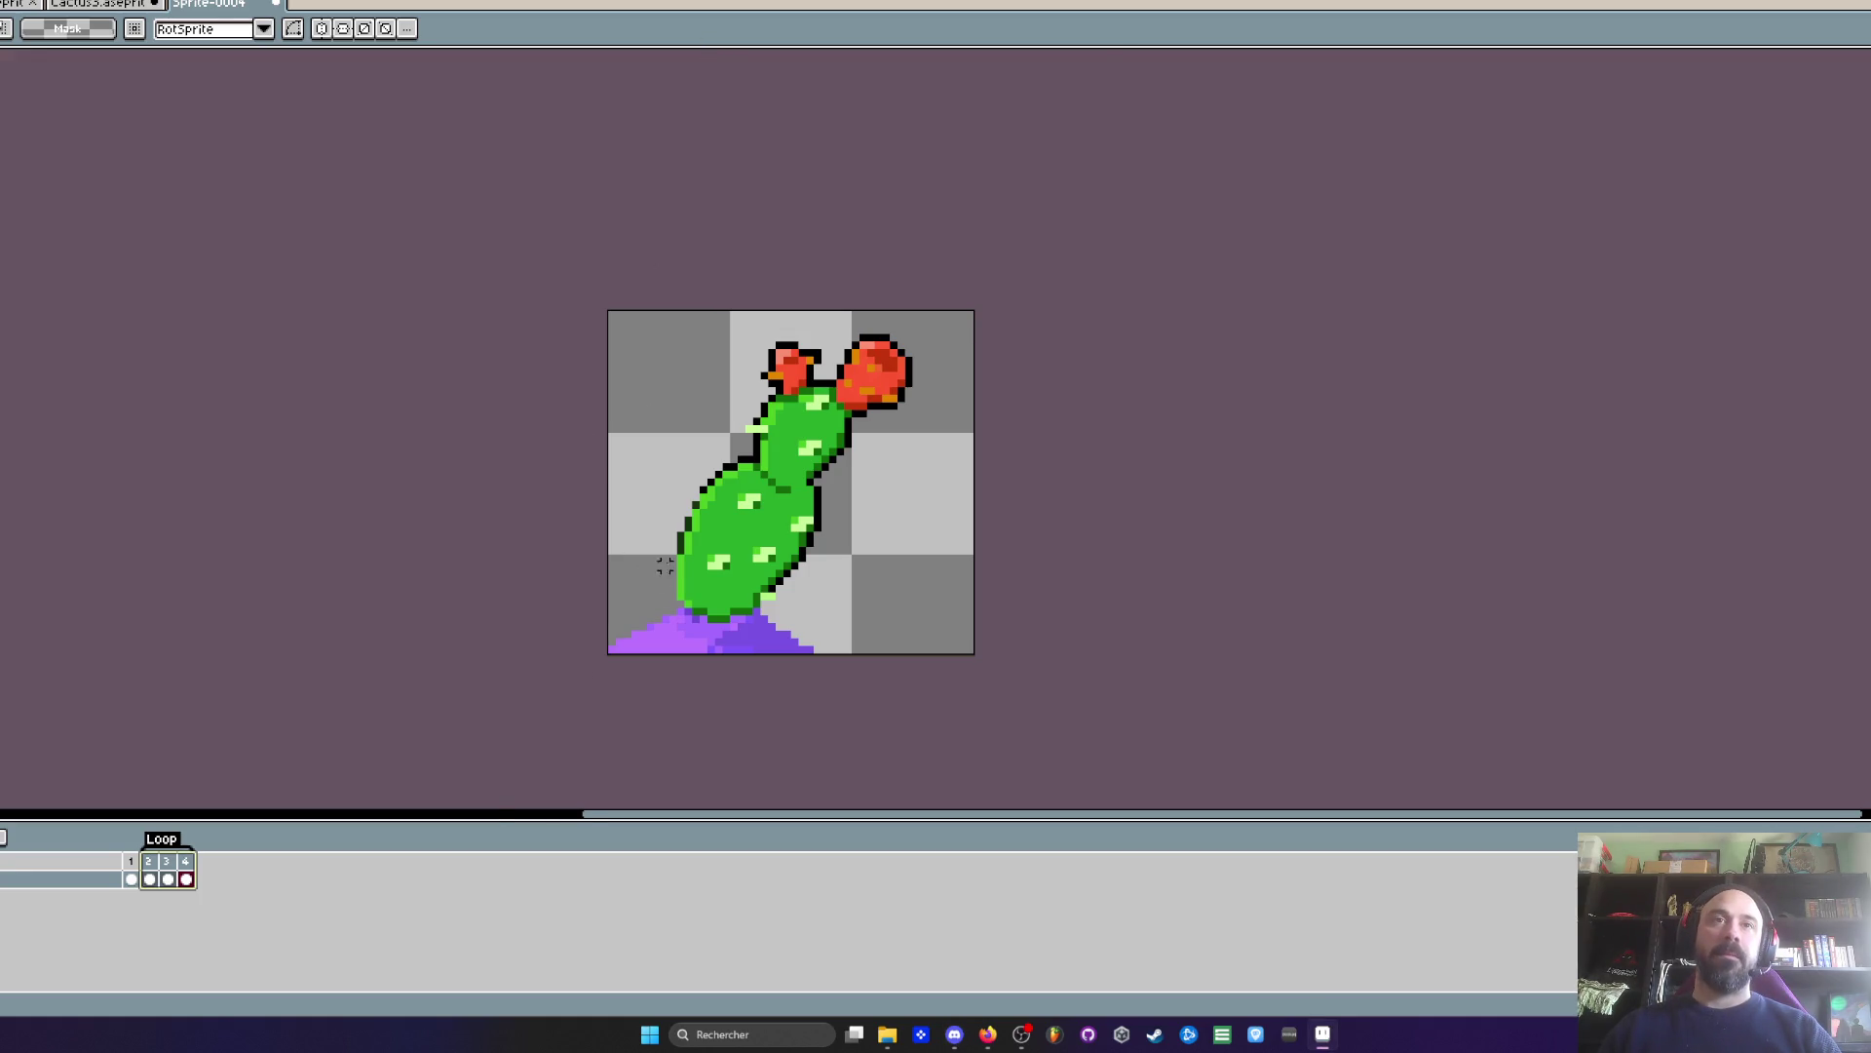
scroll(665, 565, up, 1)
scroll(720, 496, down, 1)
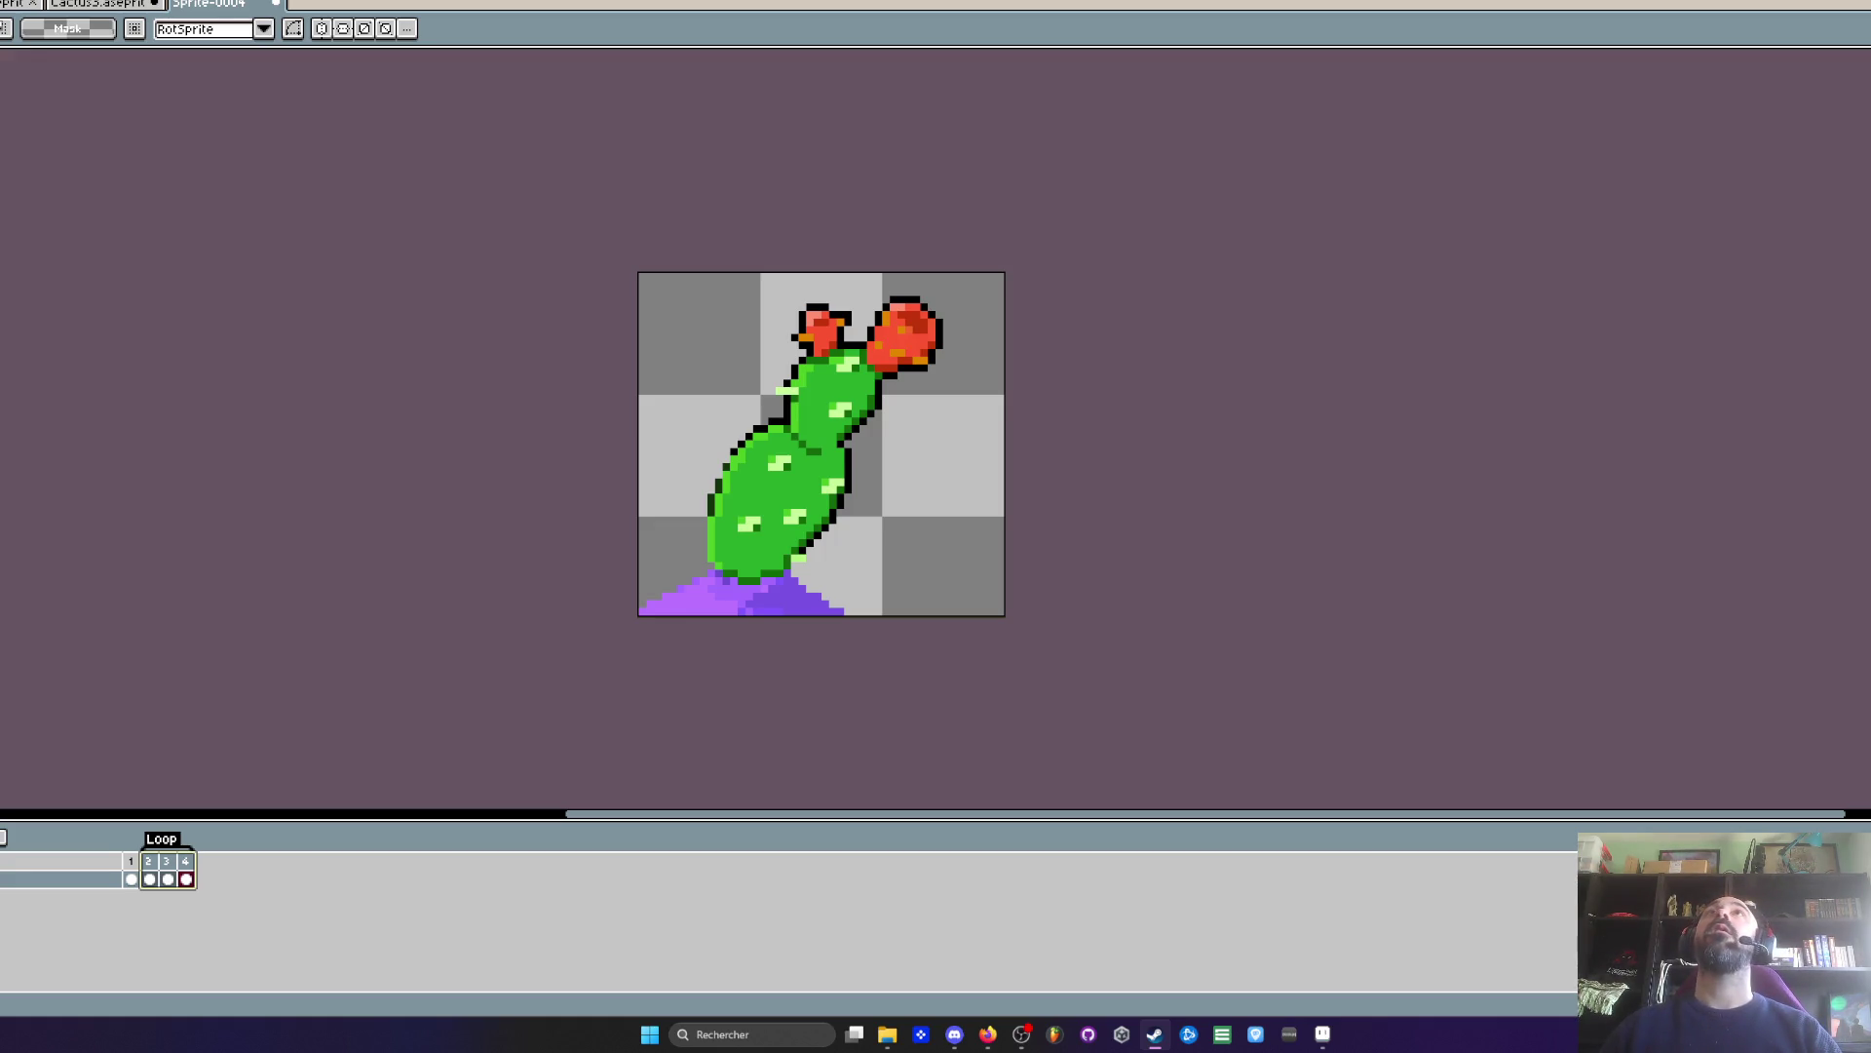
key(alt+Tab)
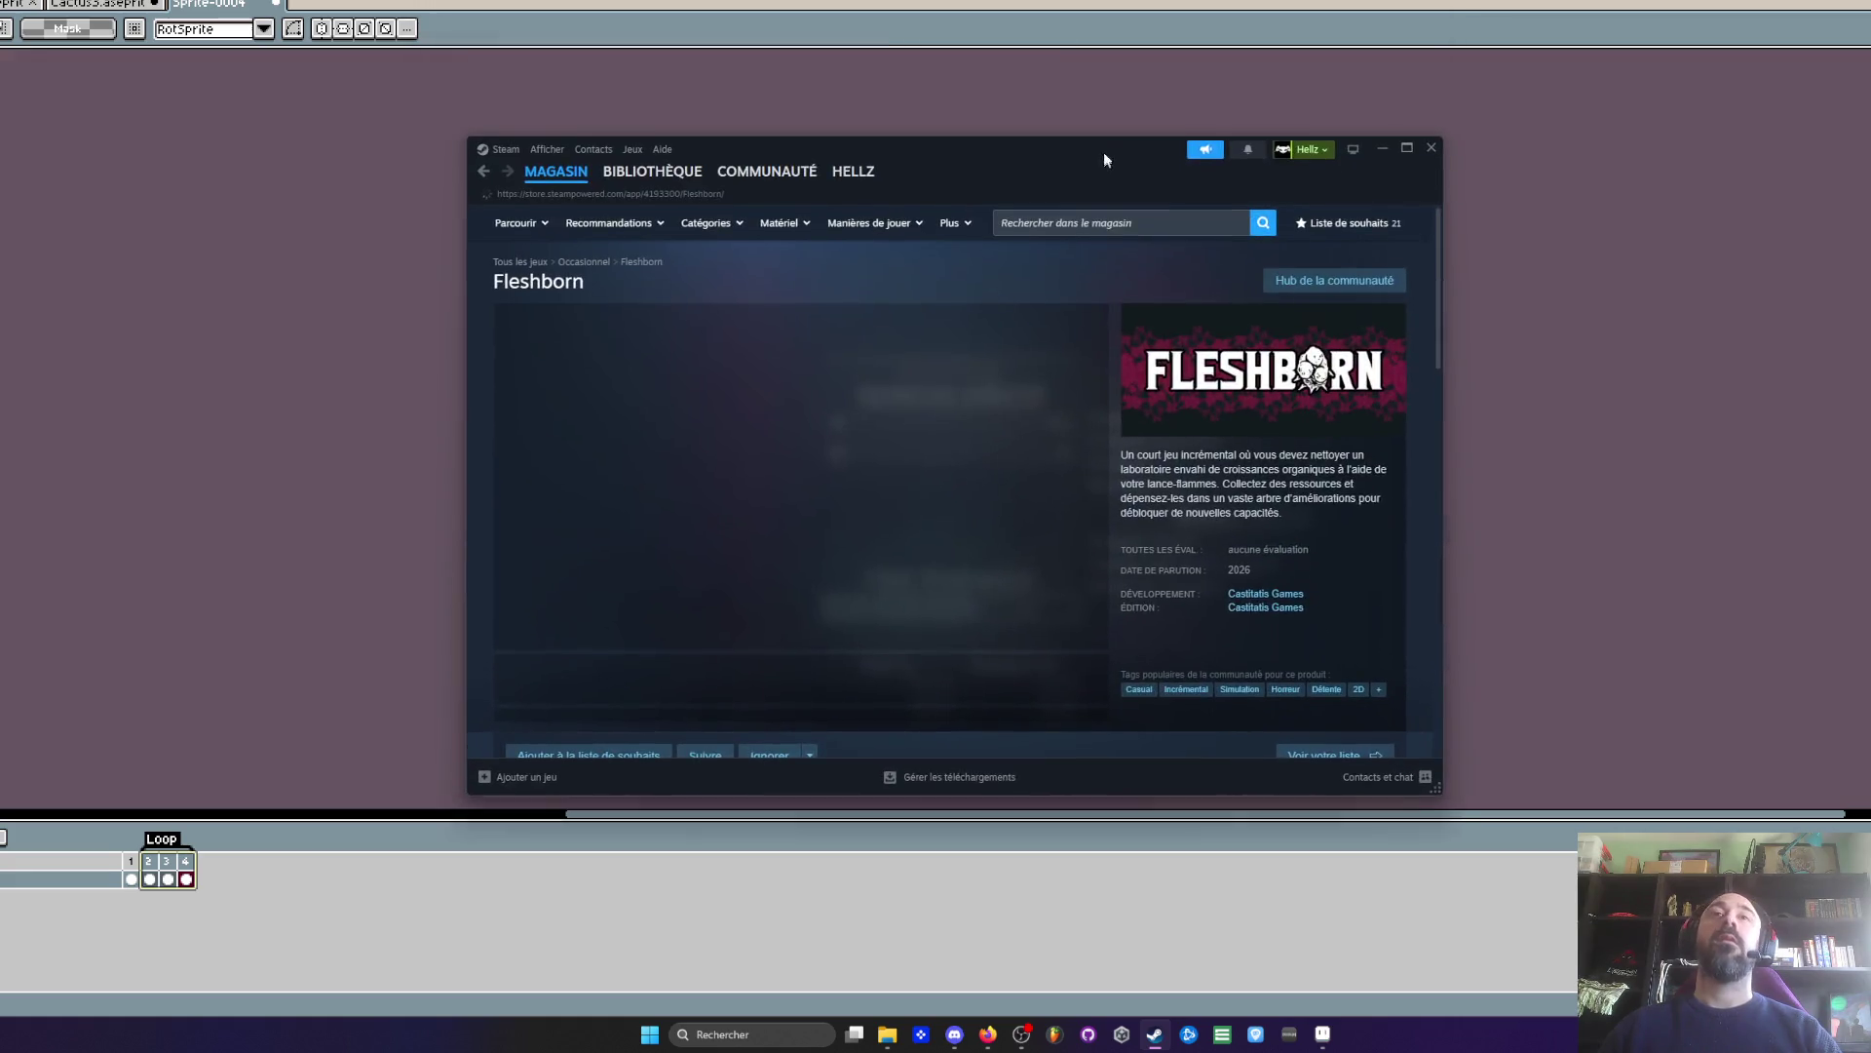
- Add Fleshborn to the Steam wishlist and scroll through its store page
scroll(961, 417, down, 3)
scroll(744, 536, up, 2)
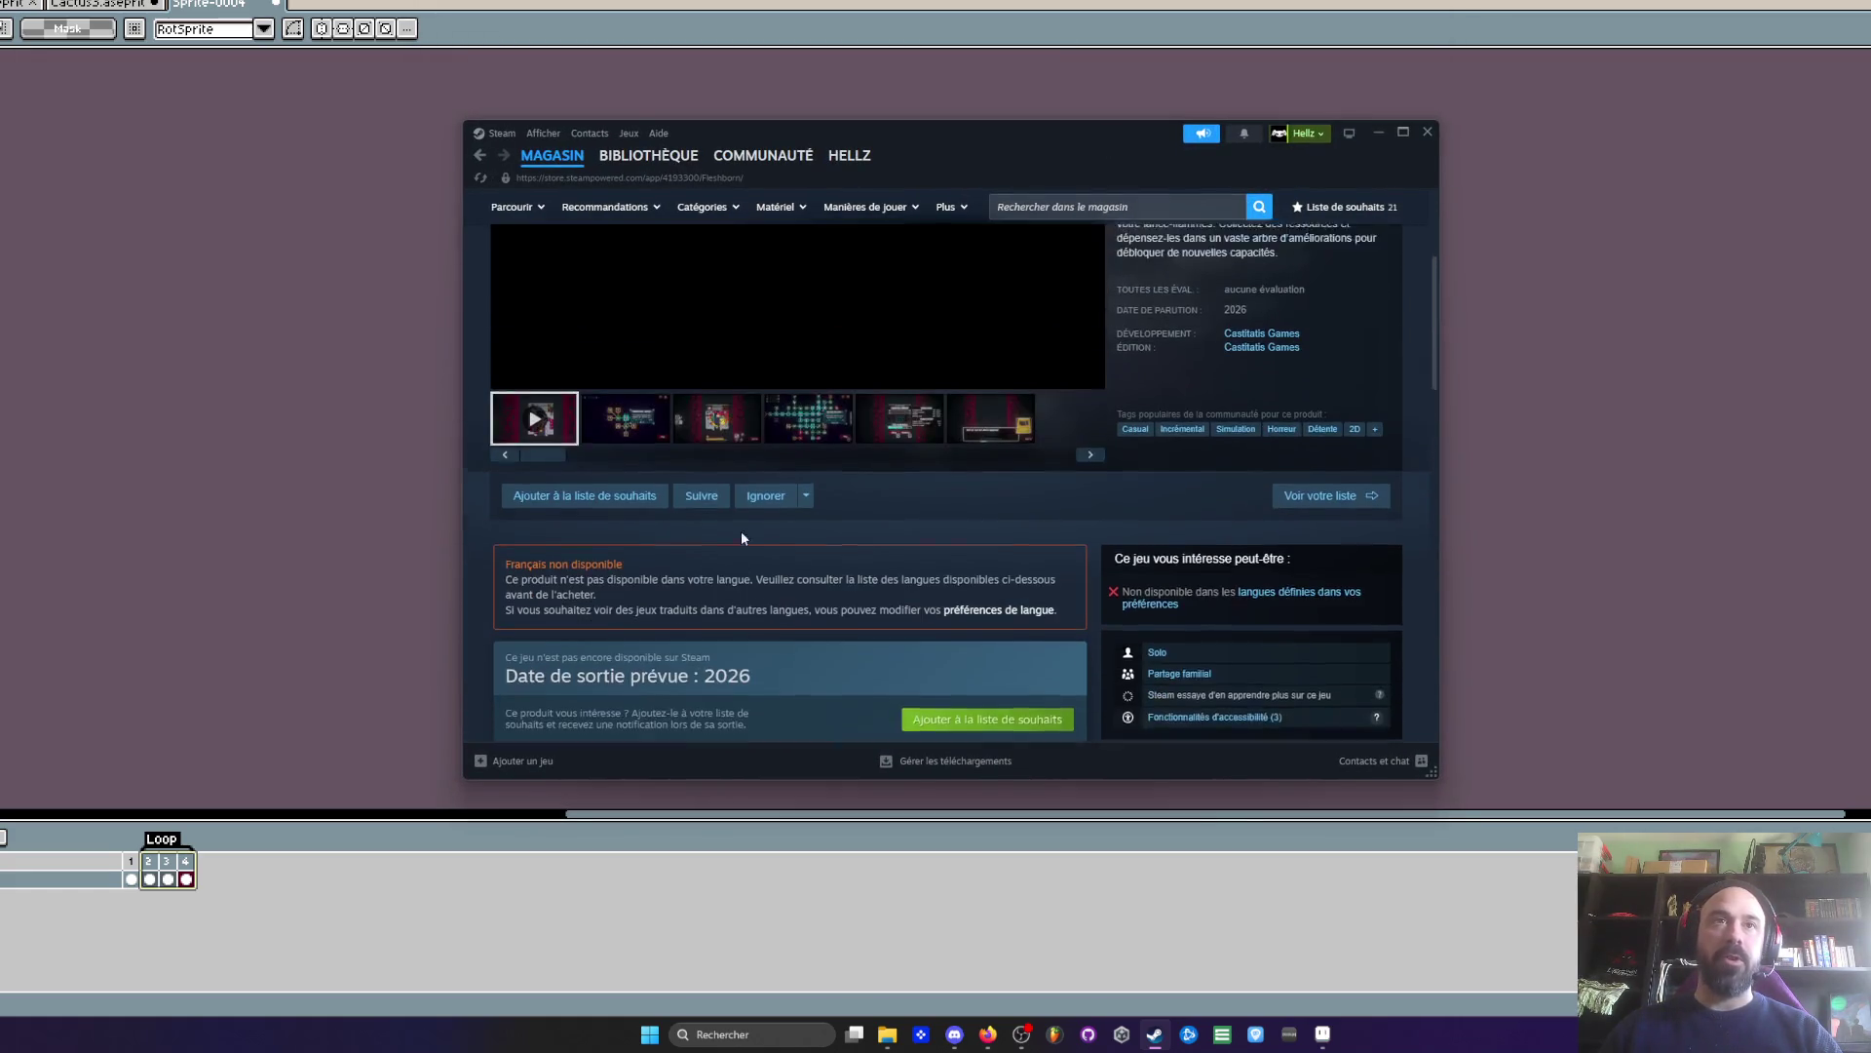
click(589, 587)
scroll(779, 431, down, 6)
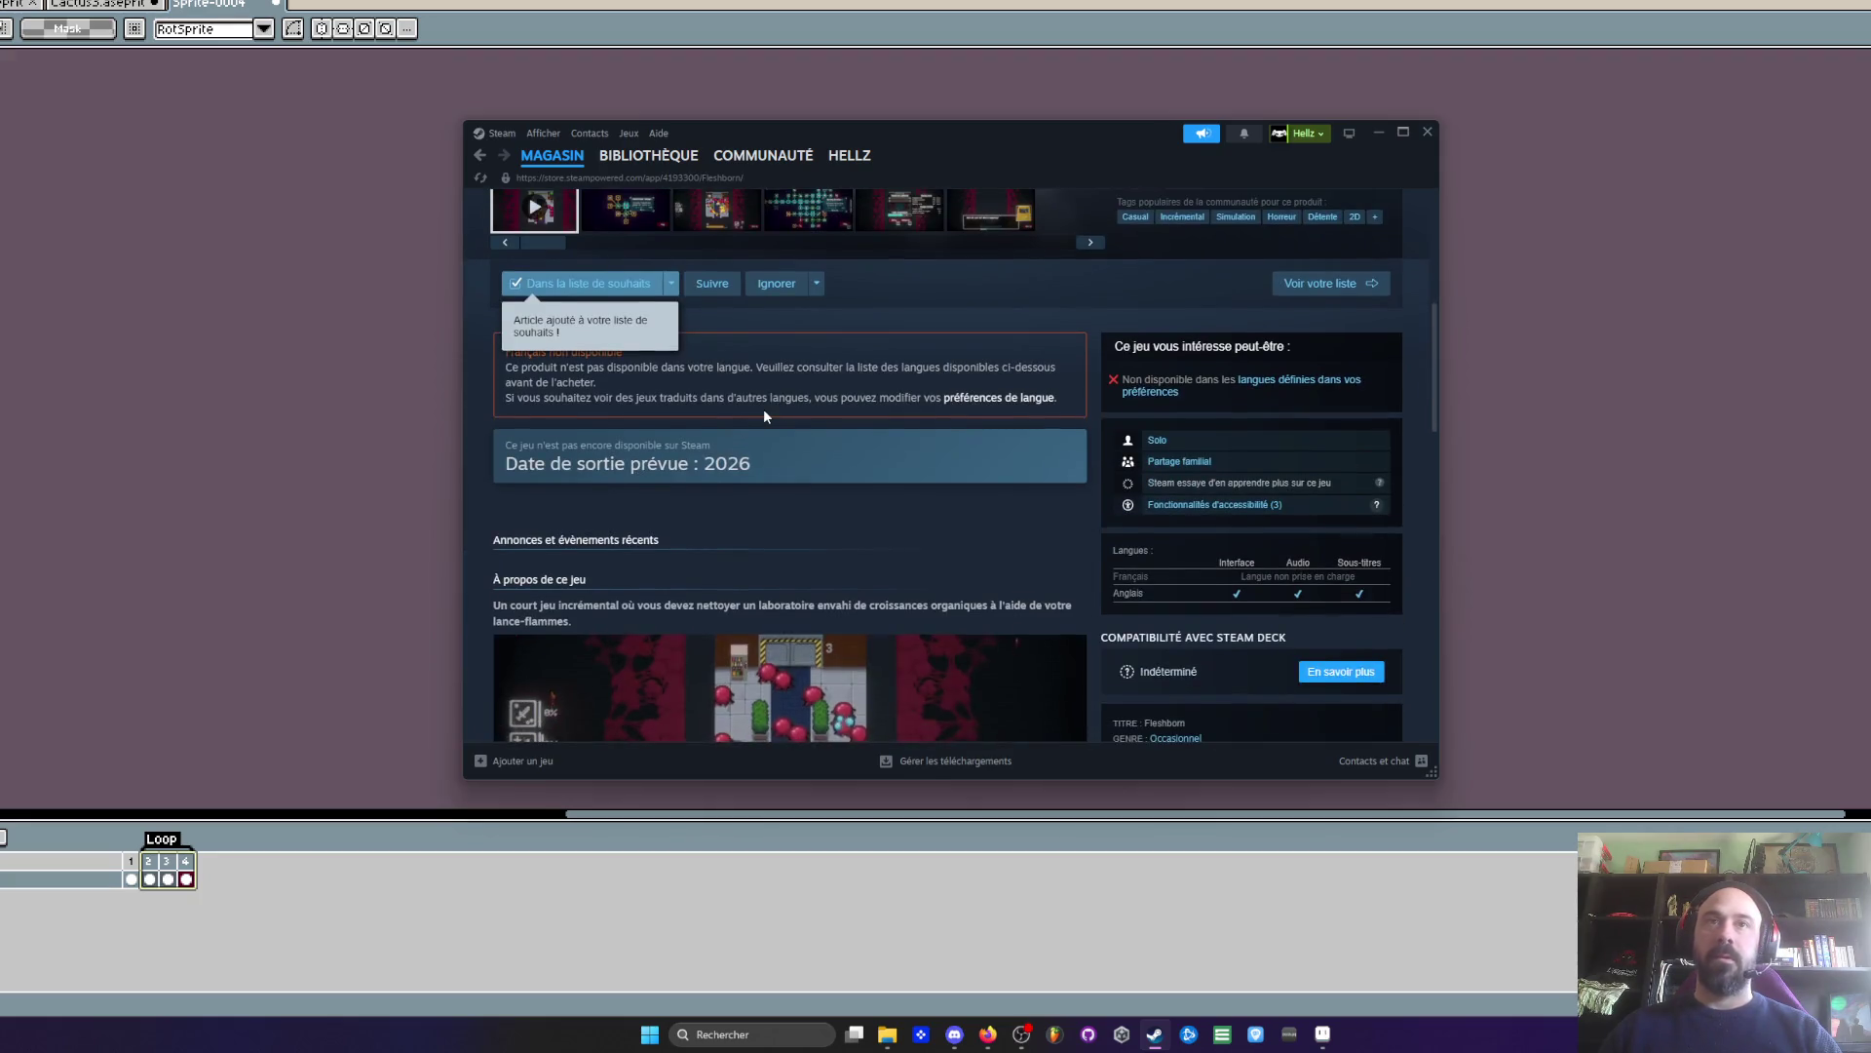
scroll(761, 487, up, 6)
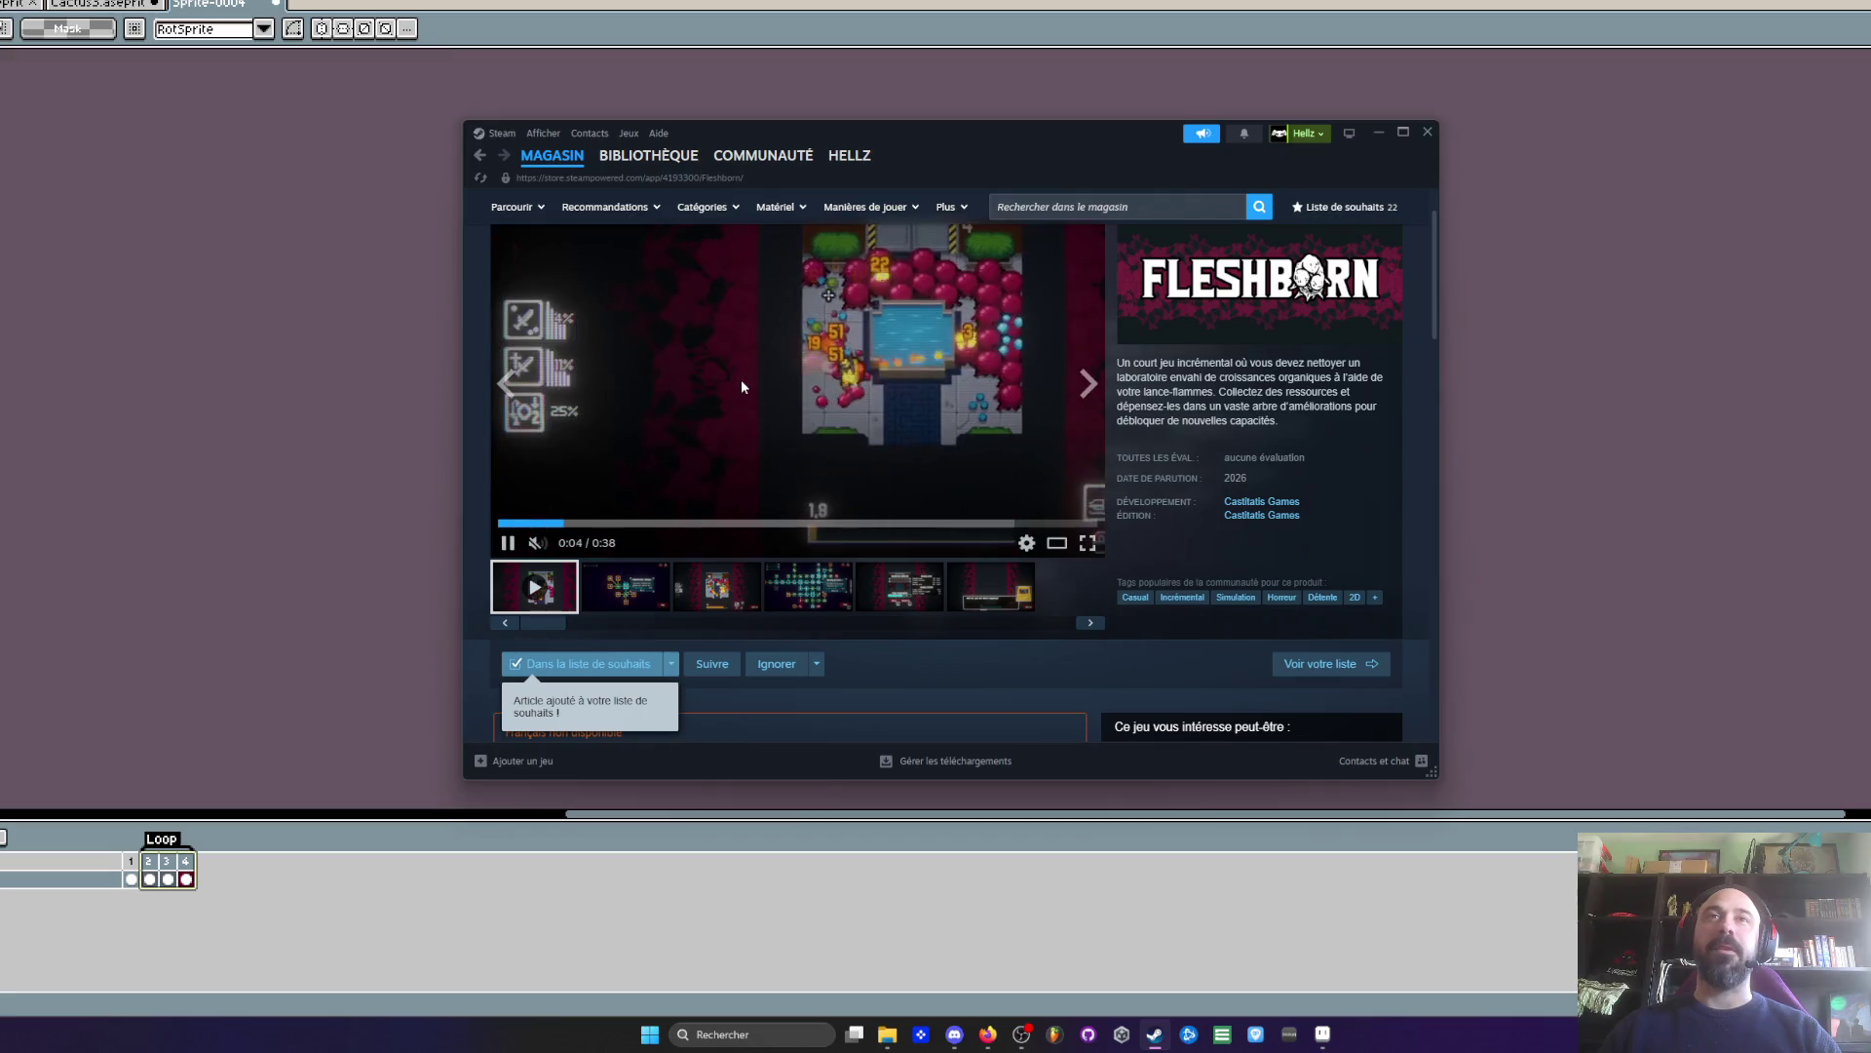
scroll(948, 407, up, 1)
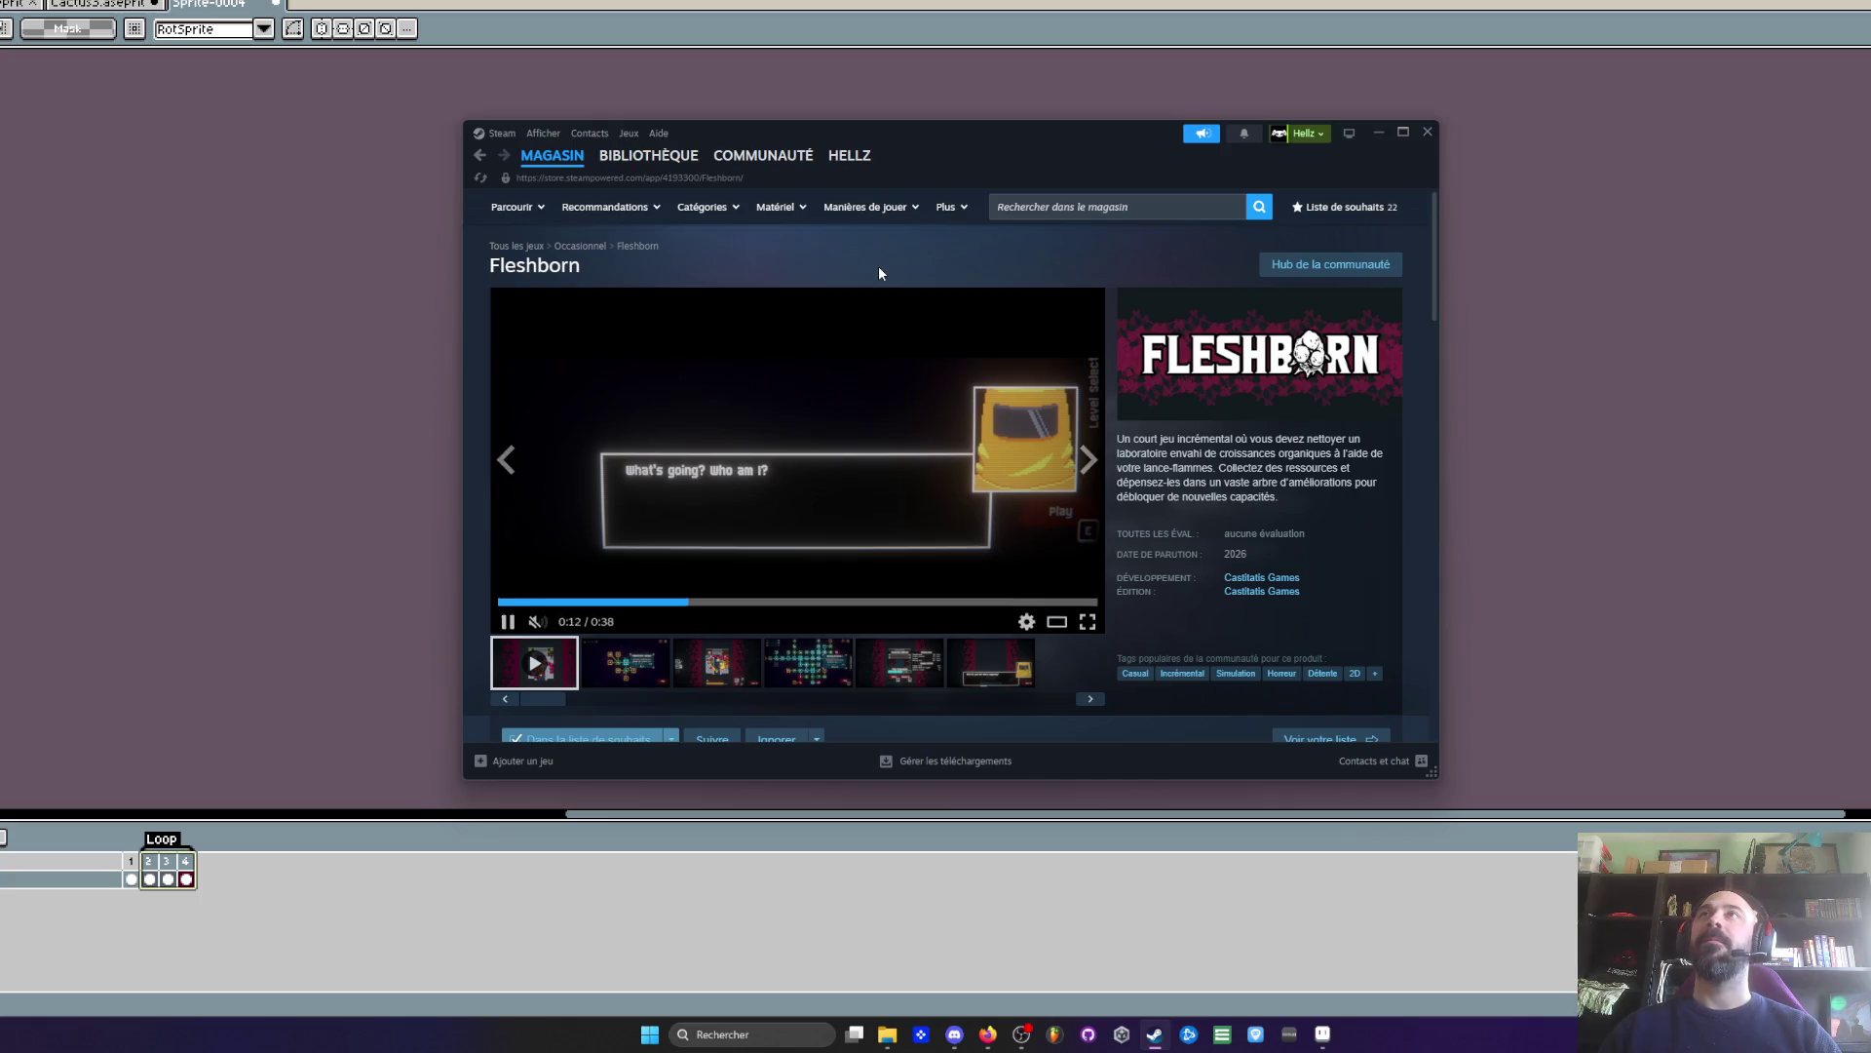
scroll(835, 351, down, 1)
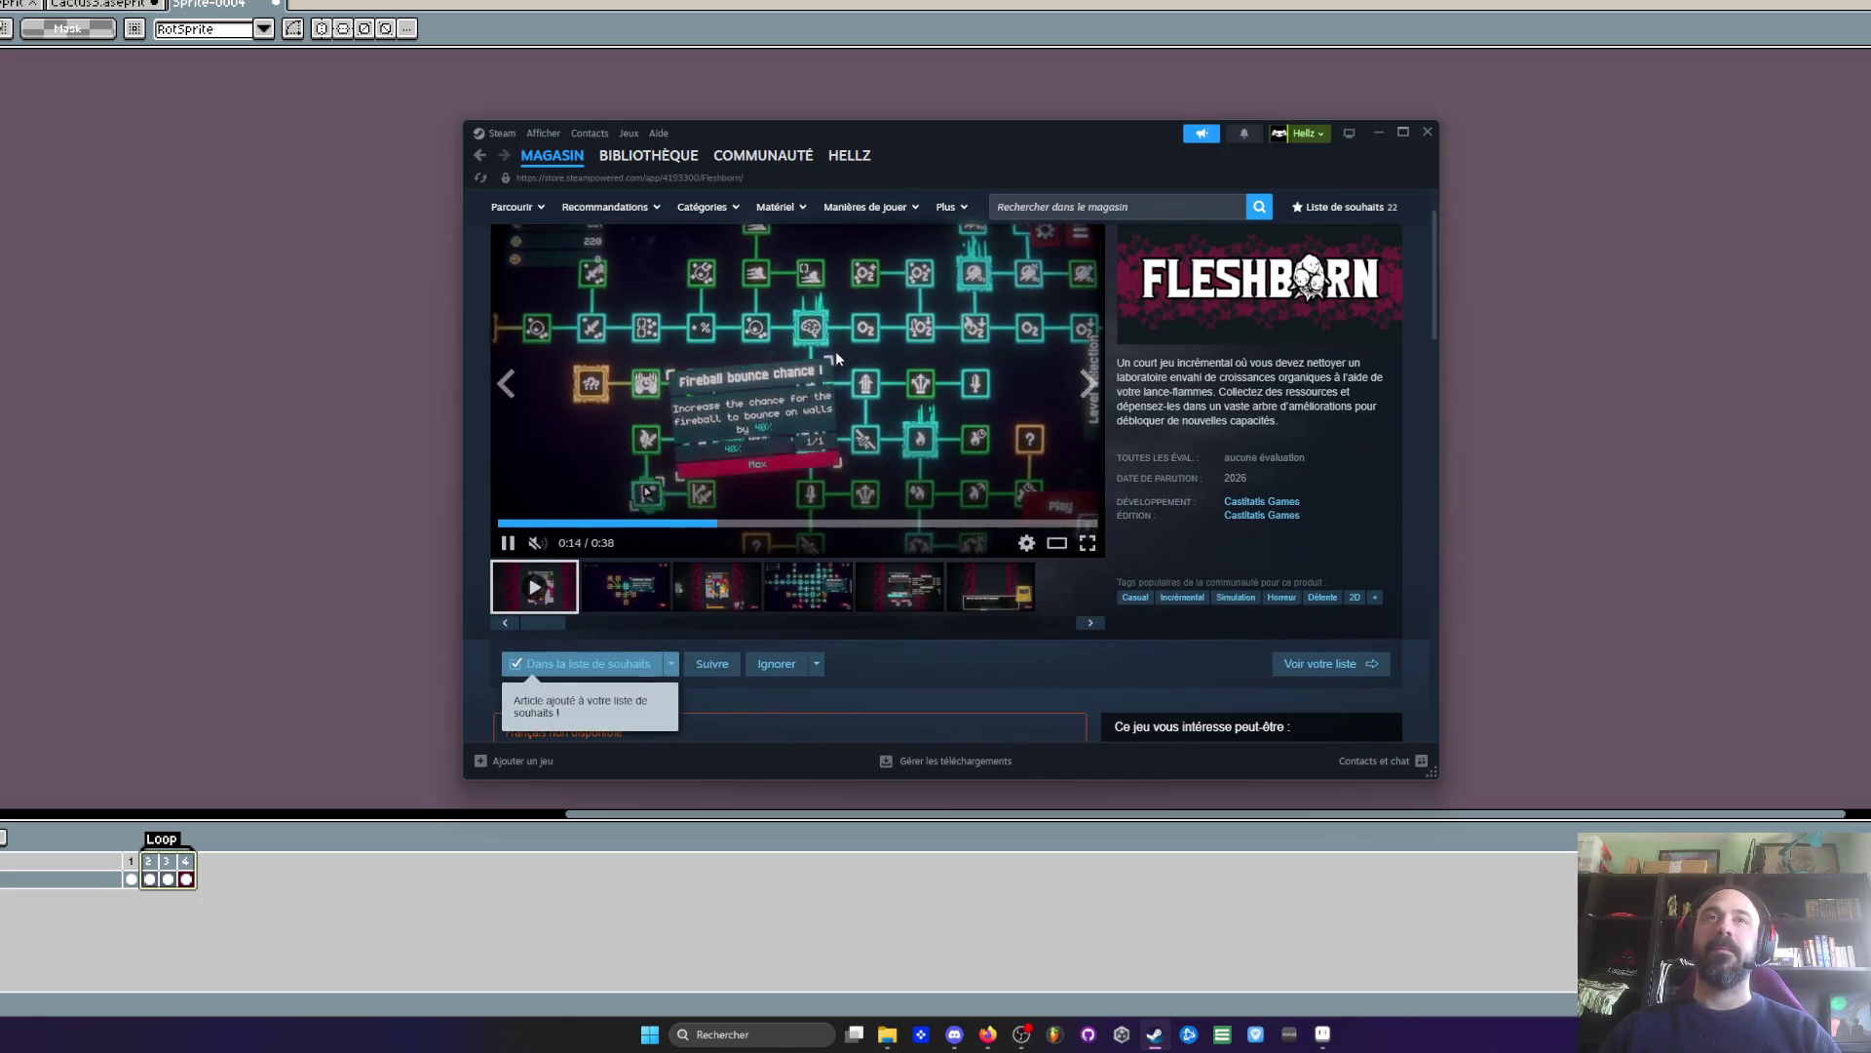
scroll(930, 386, down, 1)
scroll(746, 383, up, 2)
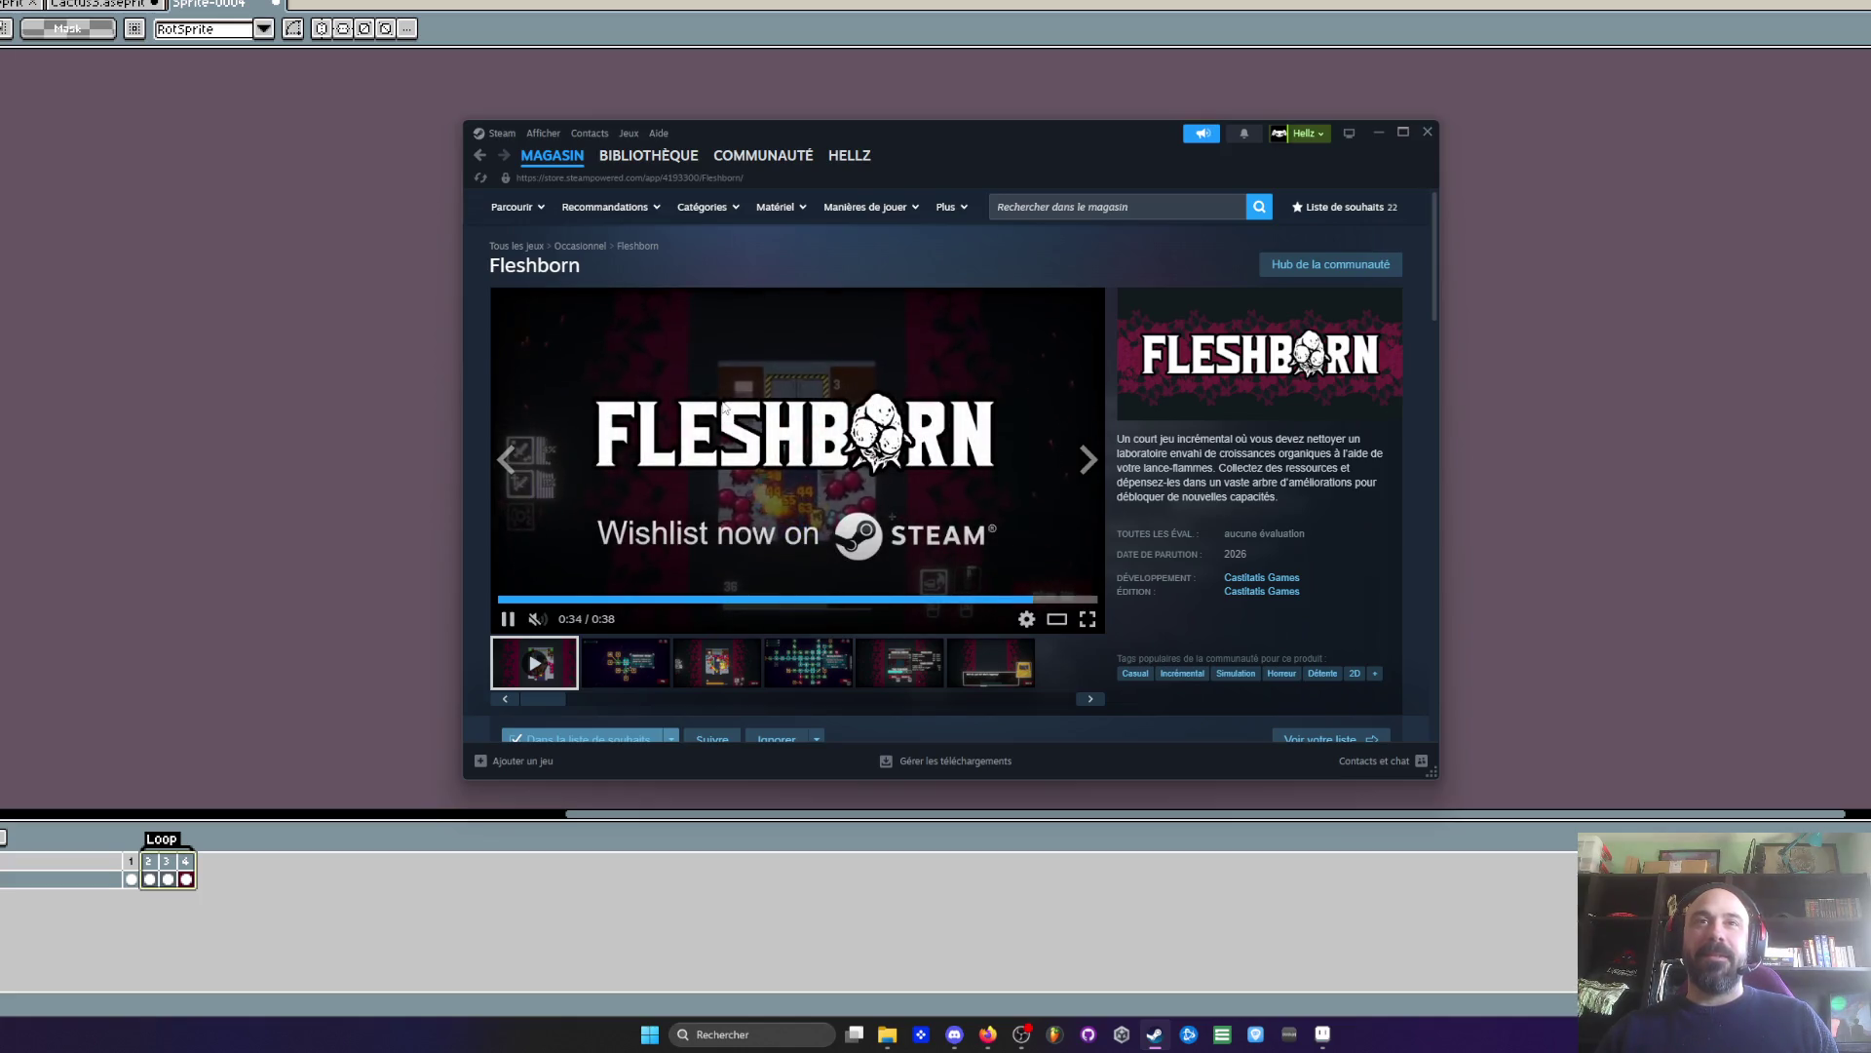
scroll(782, 483, down, 2)
- Browse the Fleshborn screenshots, then minimize Steam
click(808, 510)
click(676, 518)
click(627, 524)
click(900, 511)
click(982, 519)
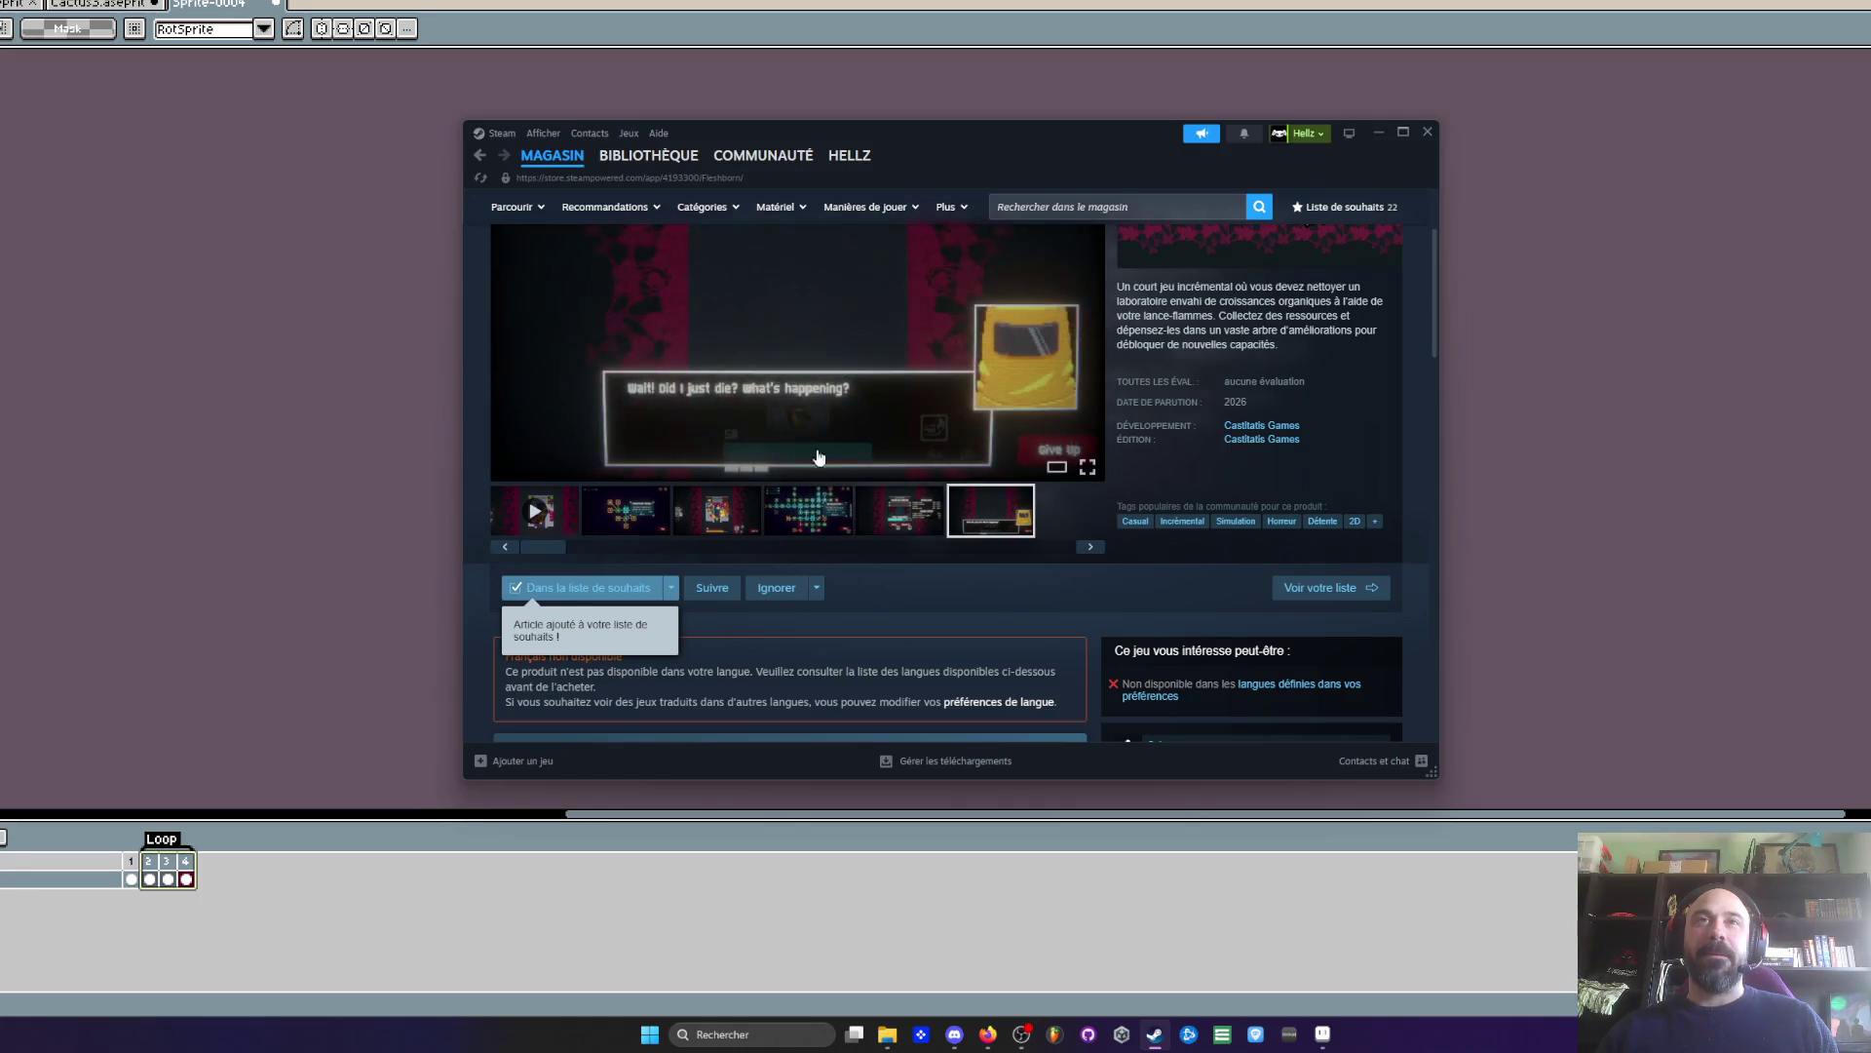
scroll(779, 429, up, 2)
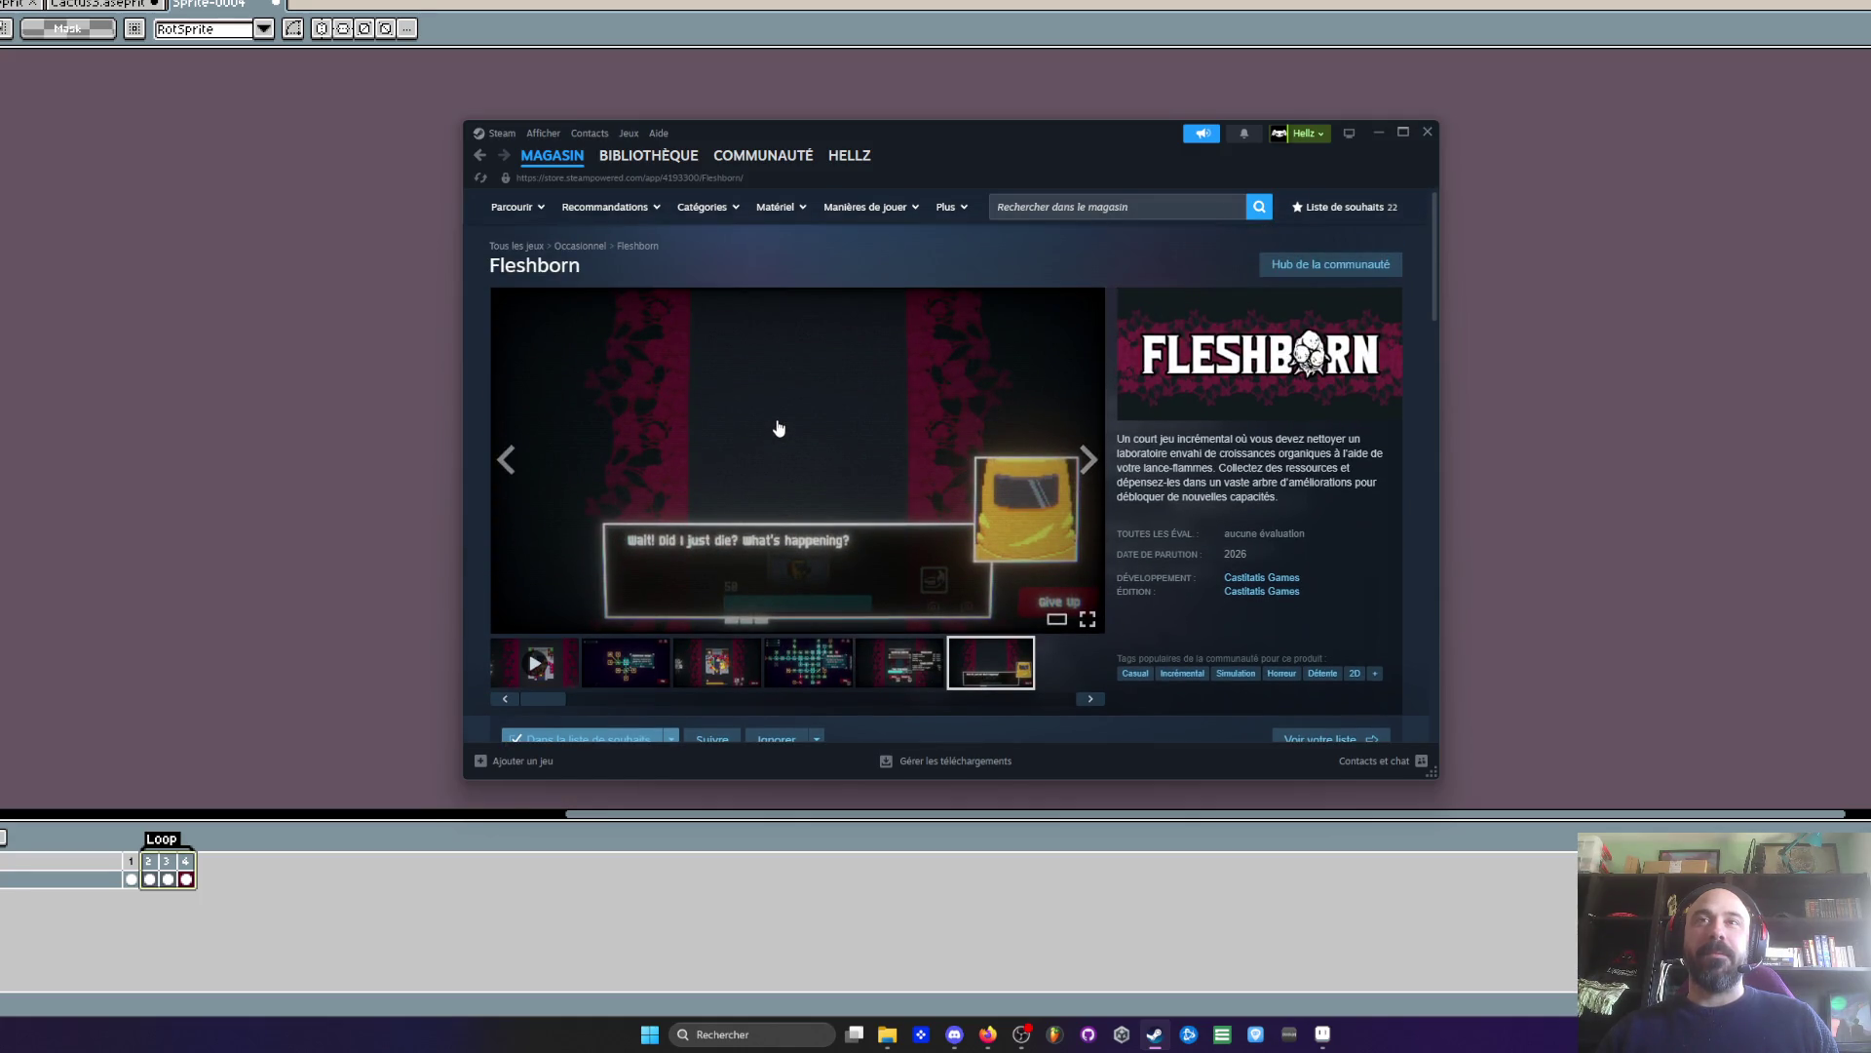
click(1378, 133)
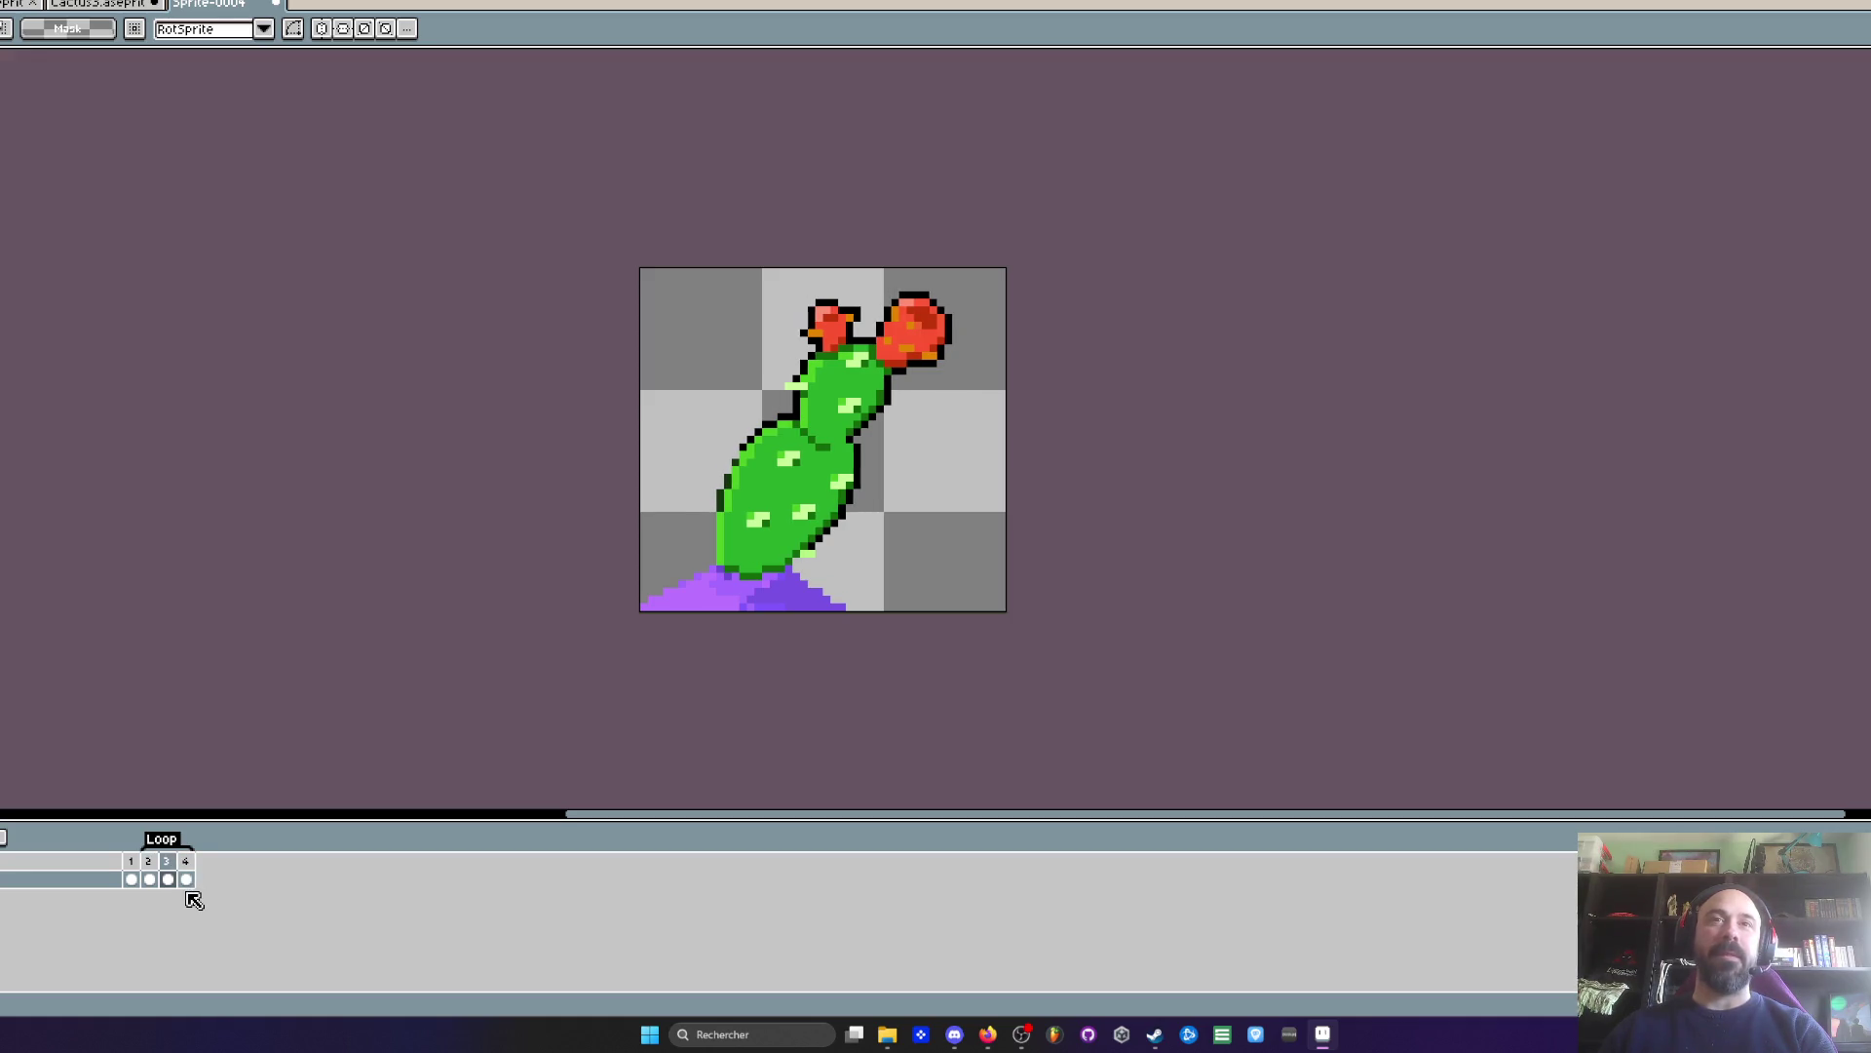
- Step through frames 1 and 3, then stop playback on frame 4
click(132, 880)
key(alt+Tab)
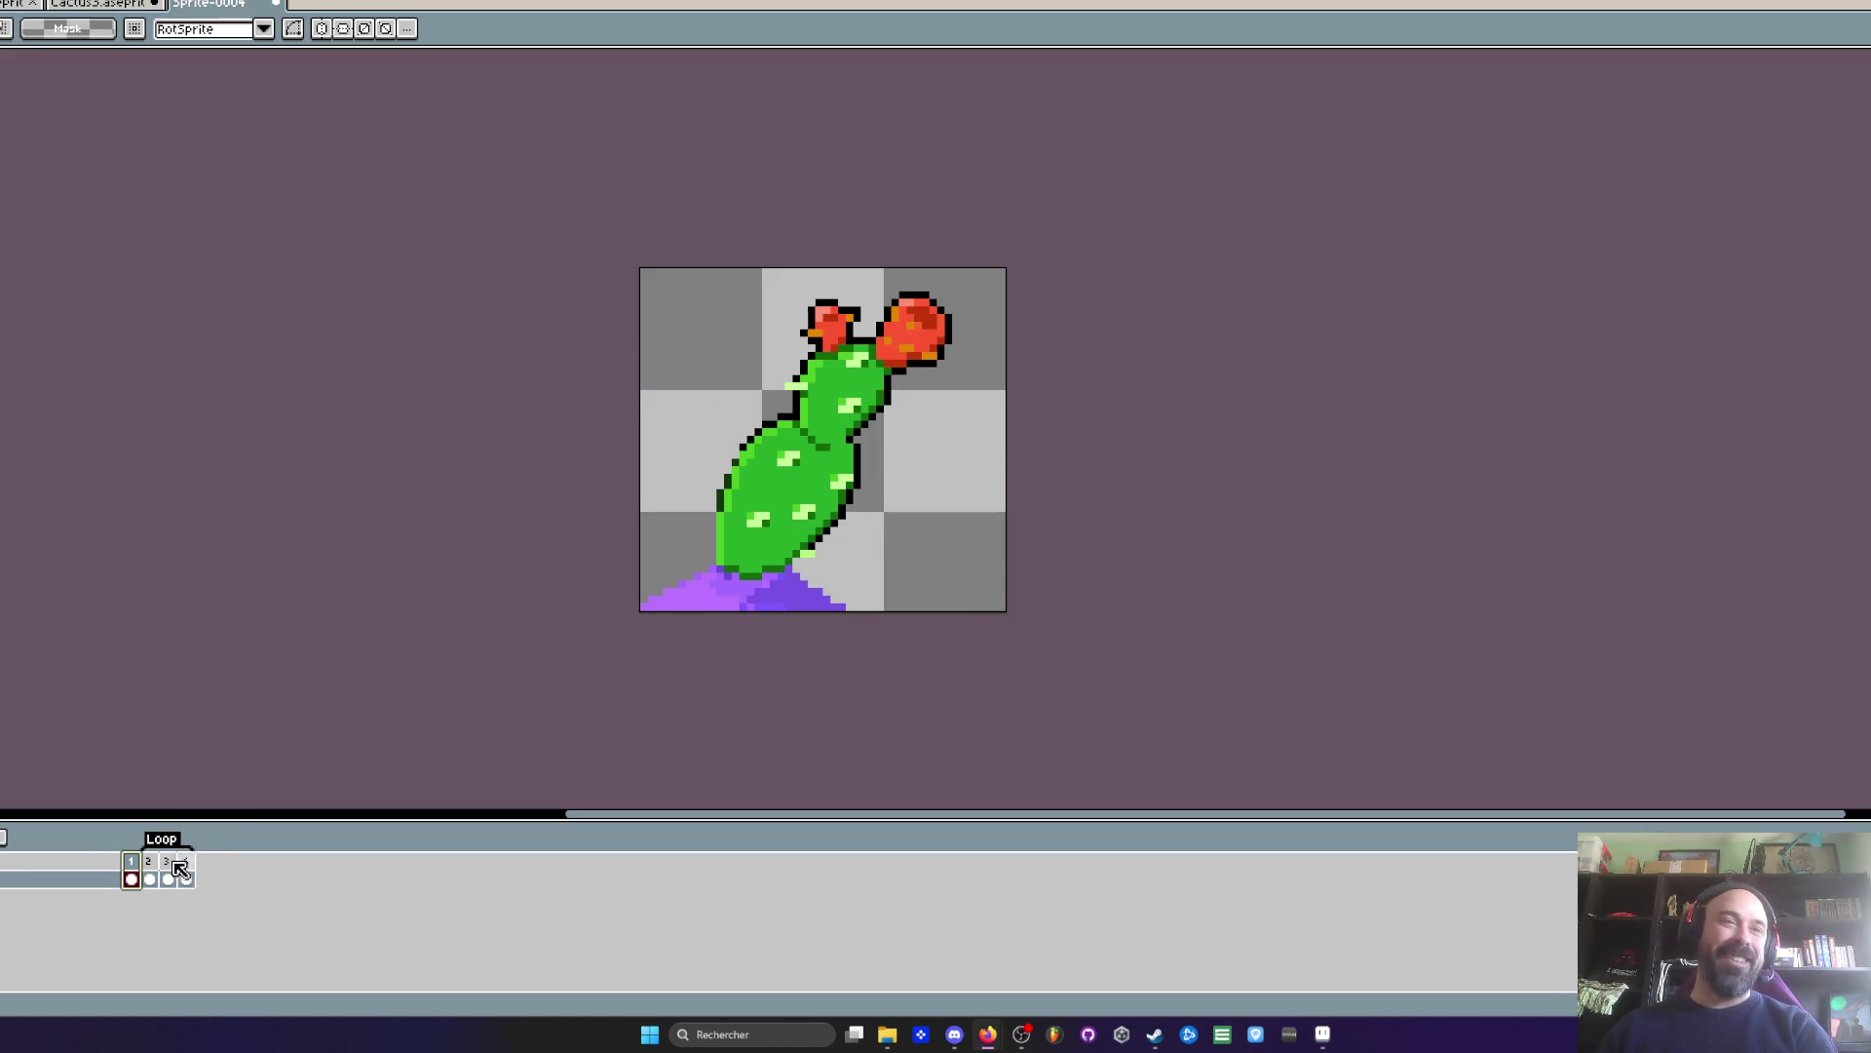
click(167, 861)
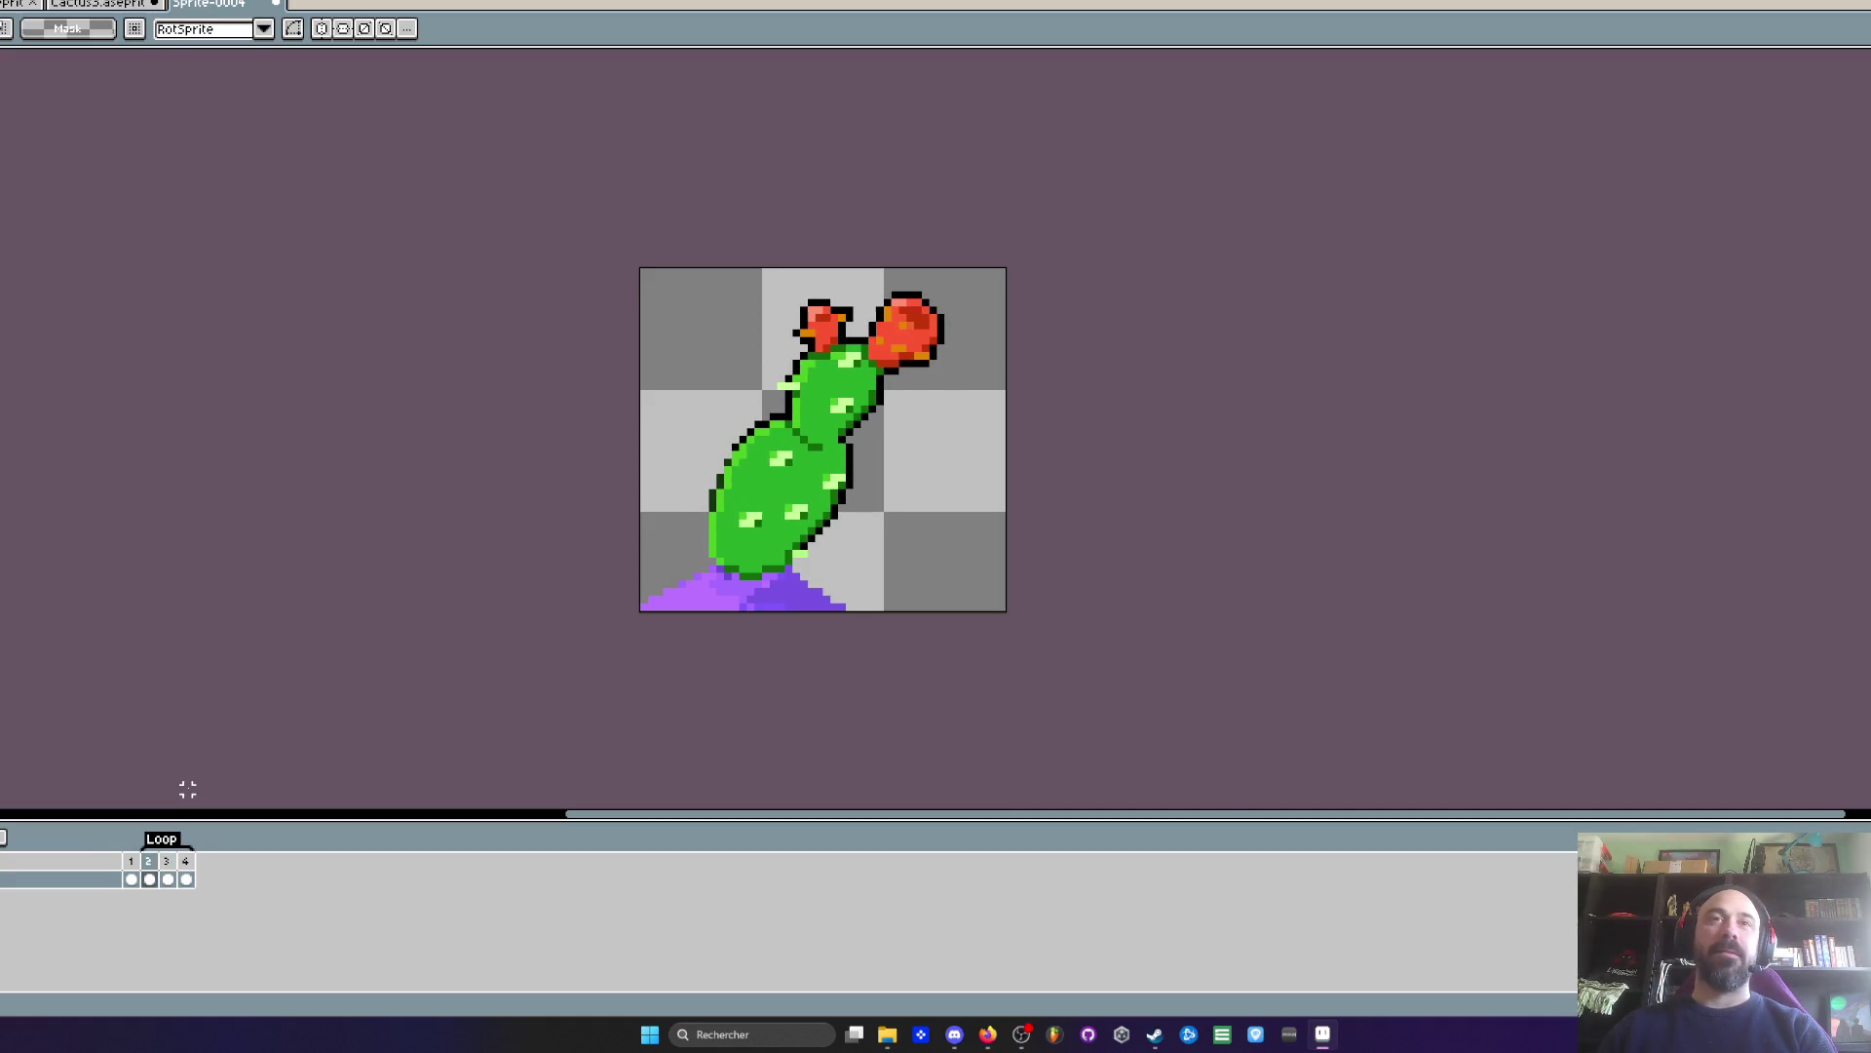
click(185, 879)
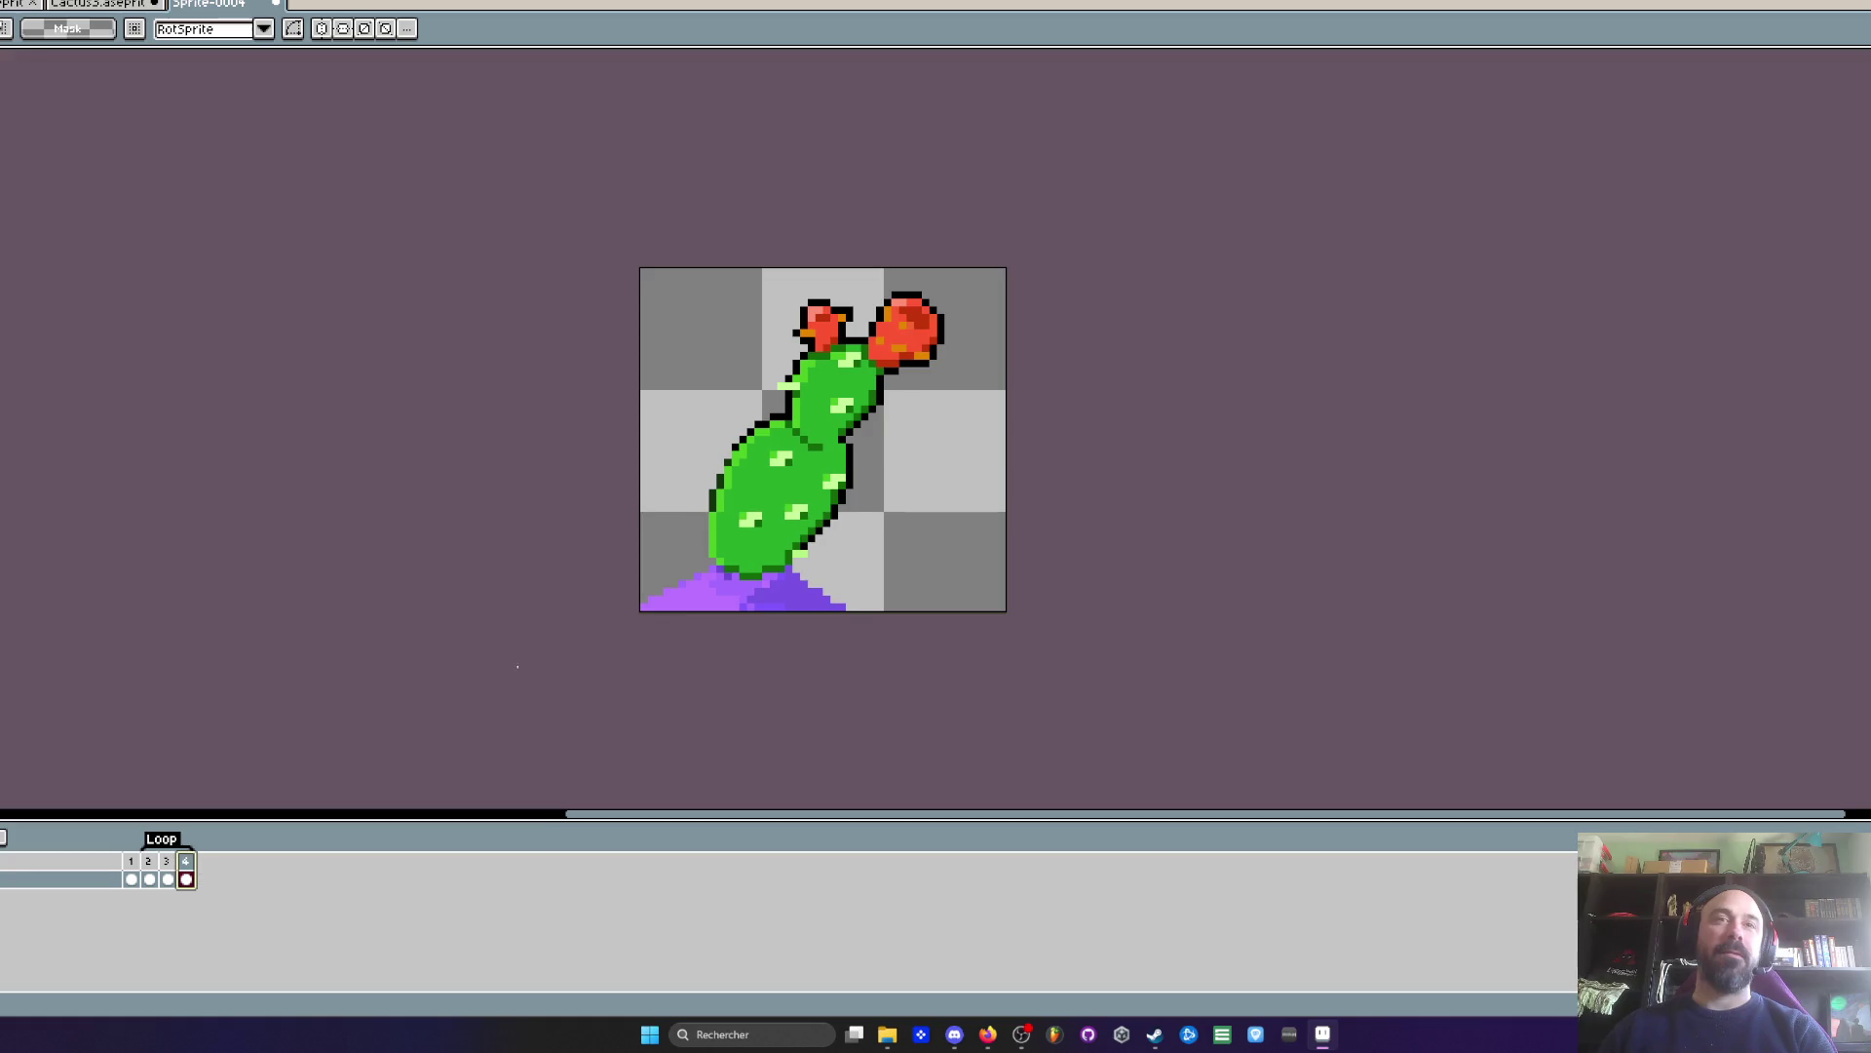
scroll(817, 447, up, 1)
- Shift the frame-4 cactus about 10 px right in two nudges
mouse_move(605, 240)
mouse_down()
mouse_move(1053, 561)
mouse_move(1045, 590)
mouse_up()
drag(815, 536, 824, 525)
key(ctrl+d)
mouse_move(609, 227)
mouse_down()
mouse_move(1018, 543)
mouse_move(1018, 581)
mouse_up()
drag(797, 529, 807, 530)
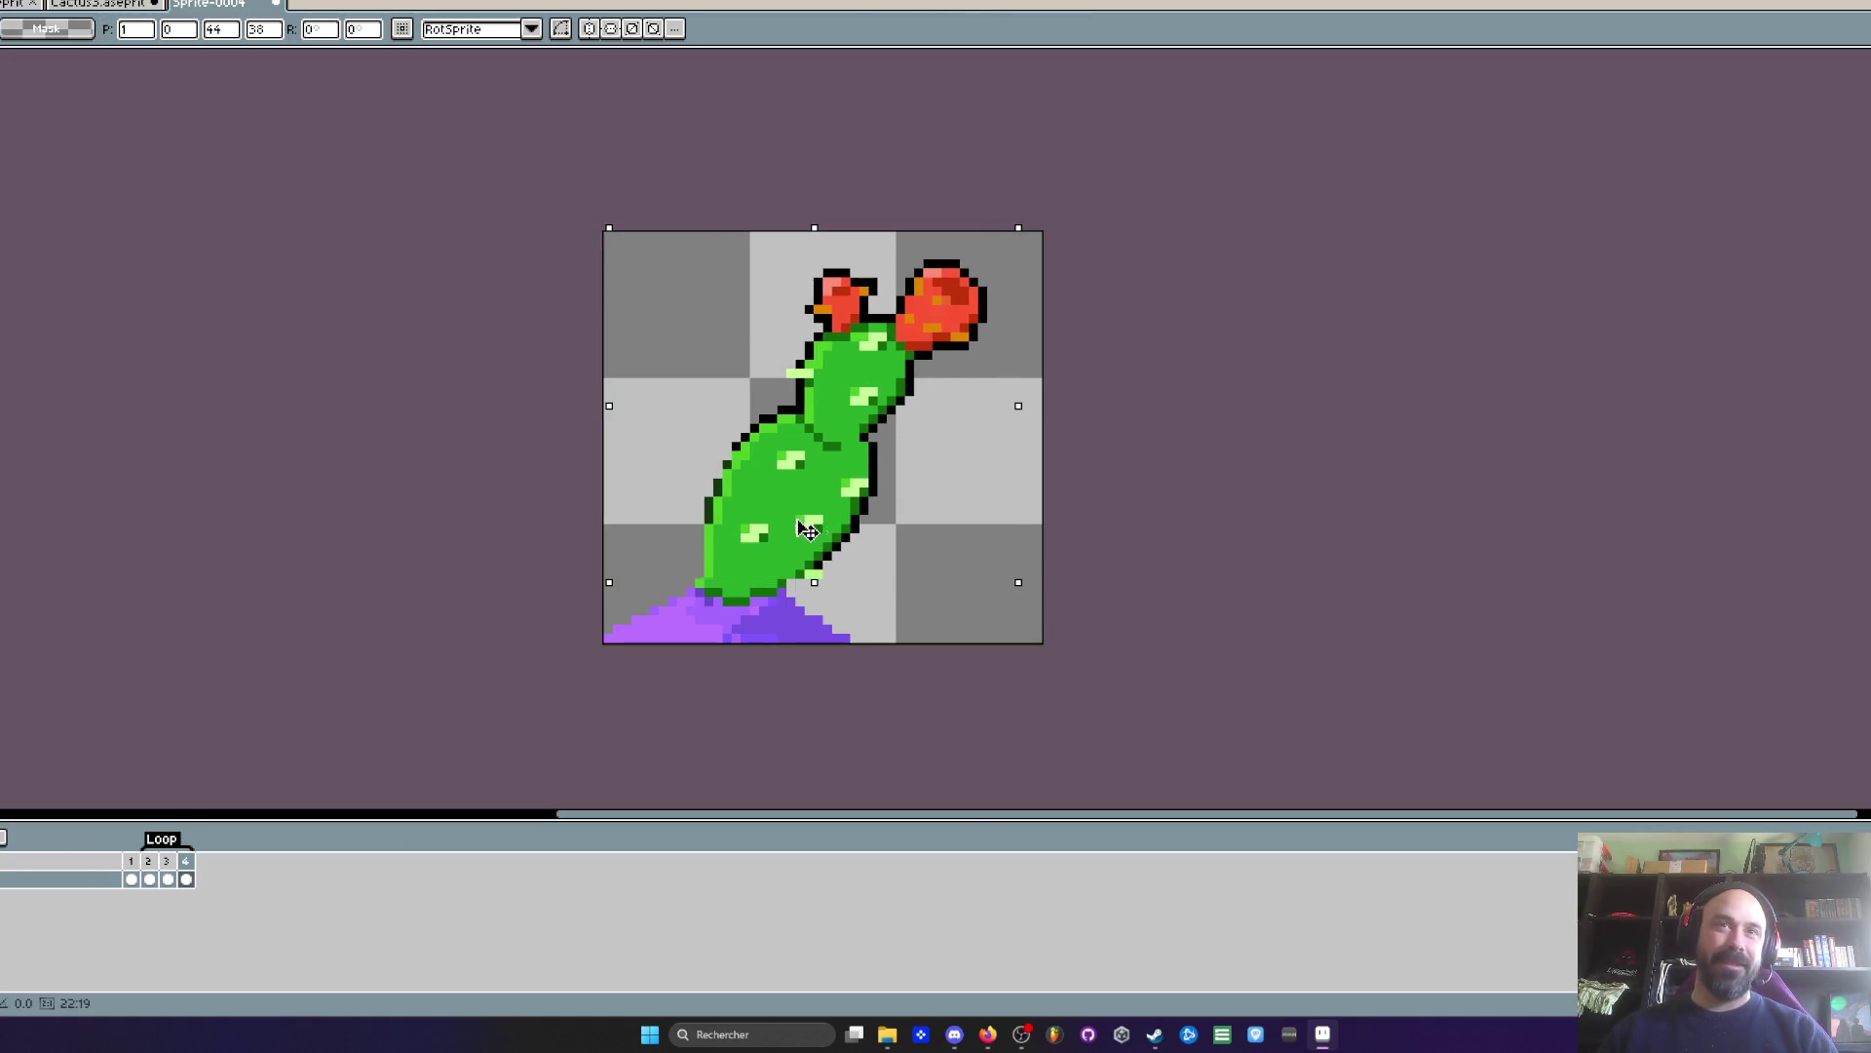
key(ctrl+d)
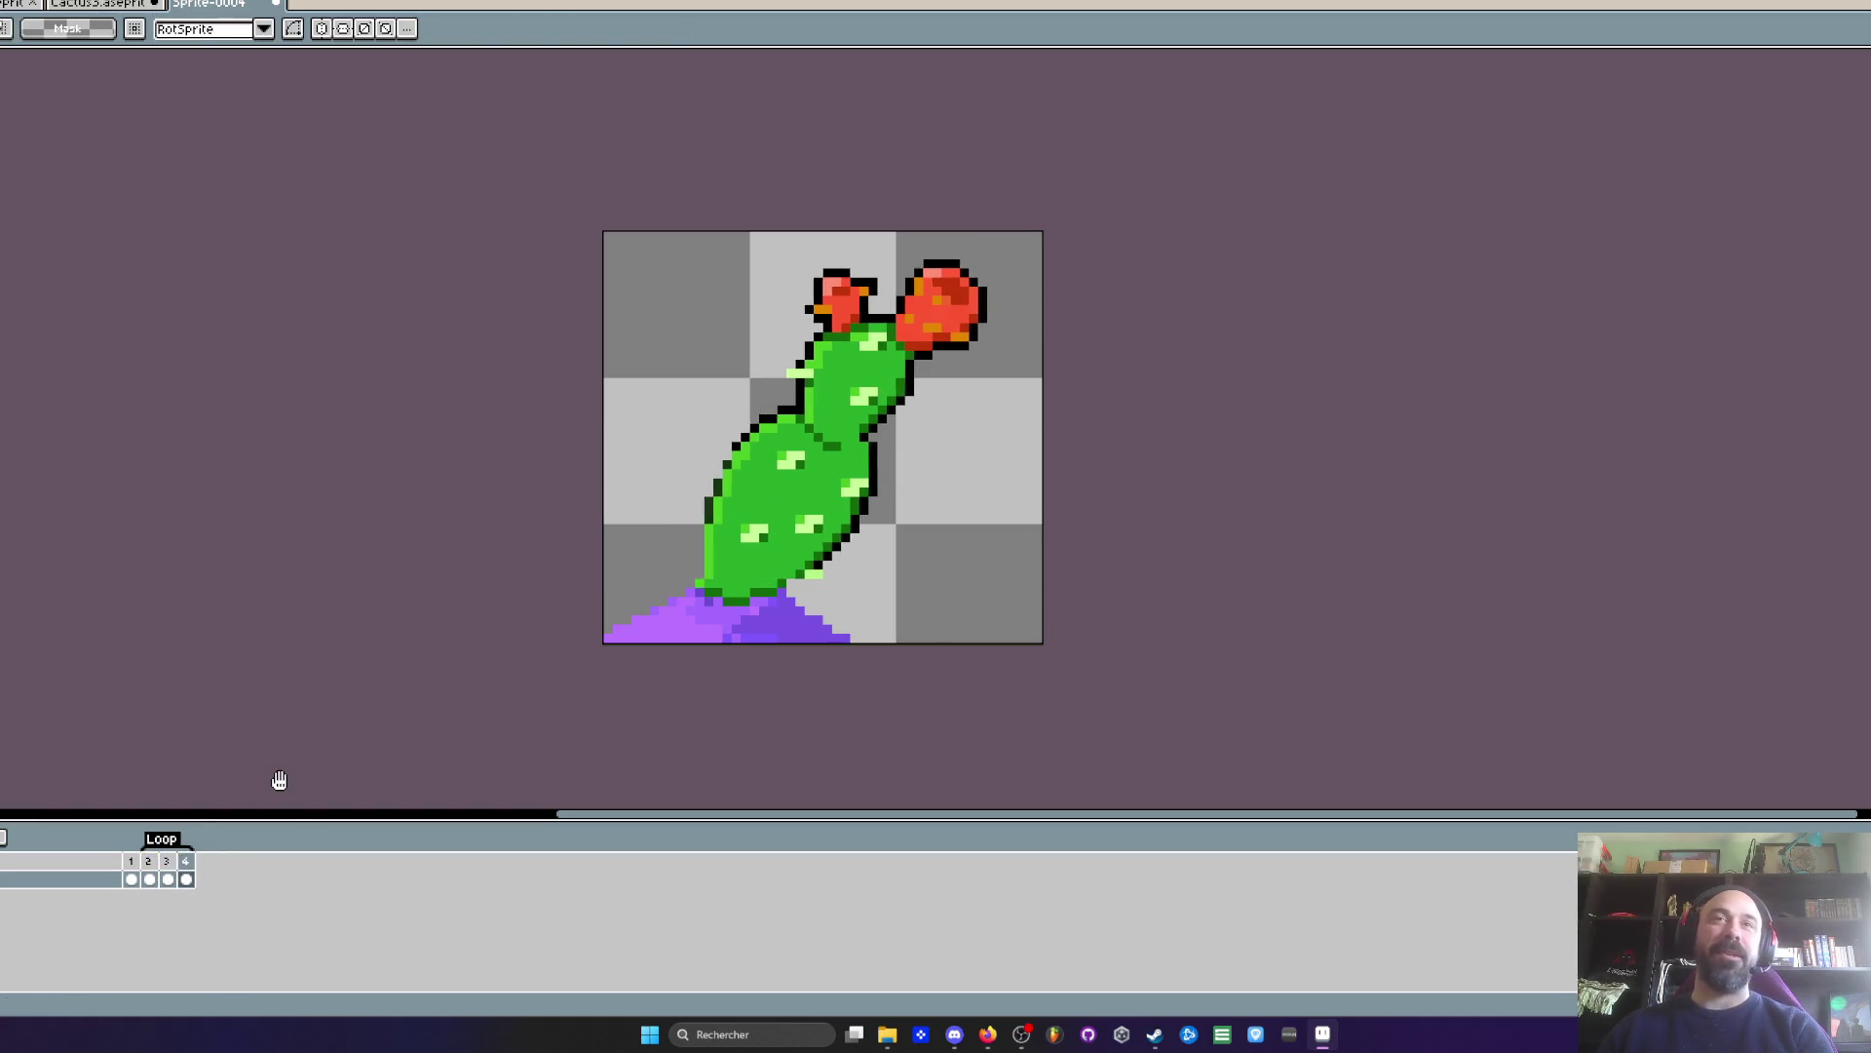
- Compare frame 3 with frame 4 to check the sway pose
click(178, 863)
click(151, 862)
click(167, 861)
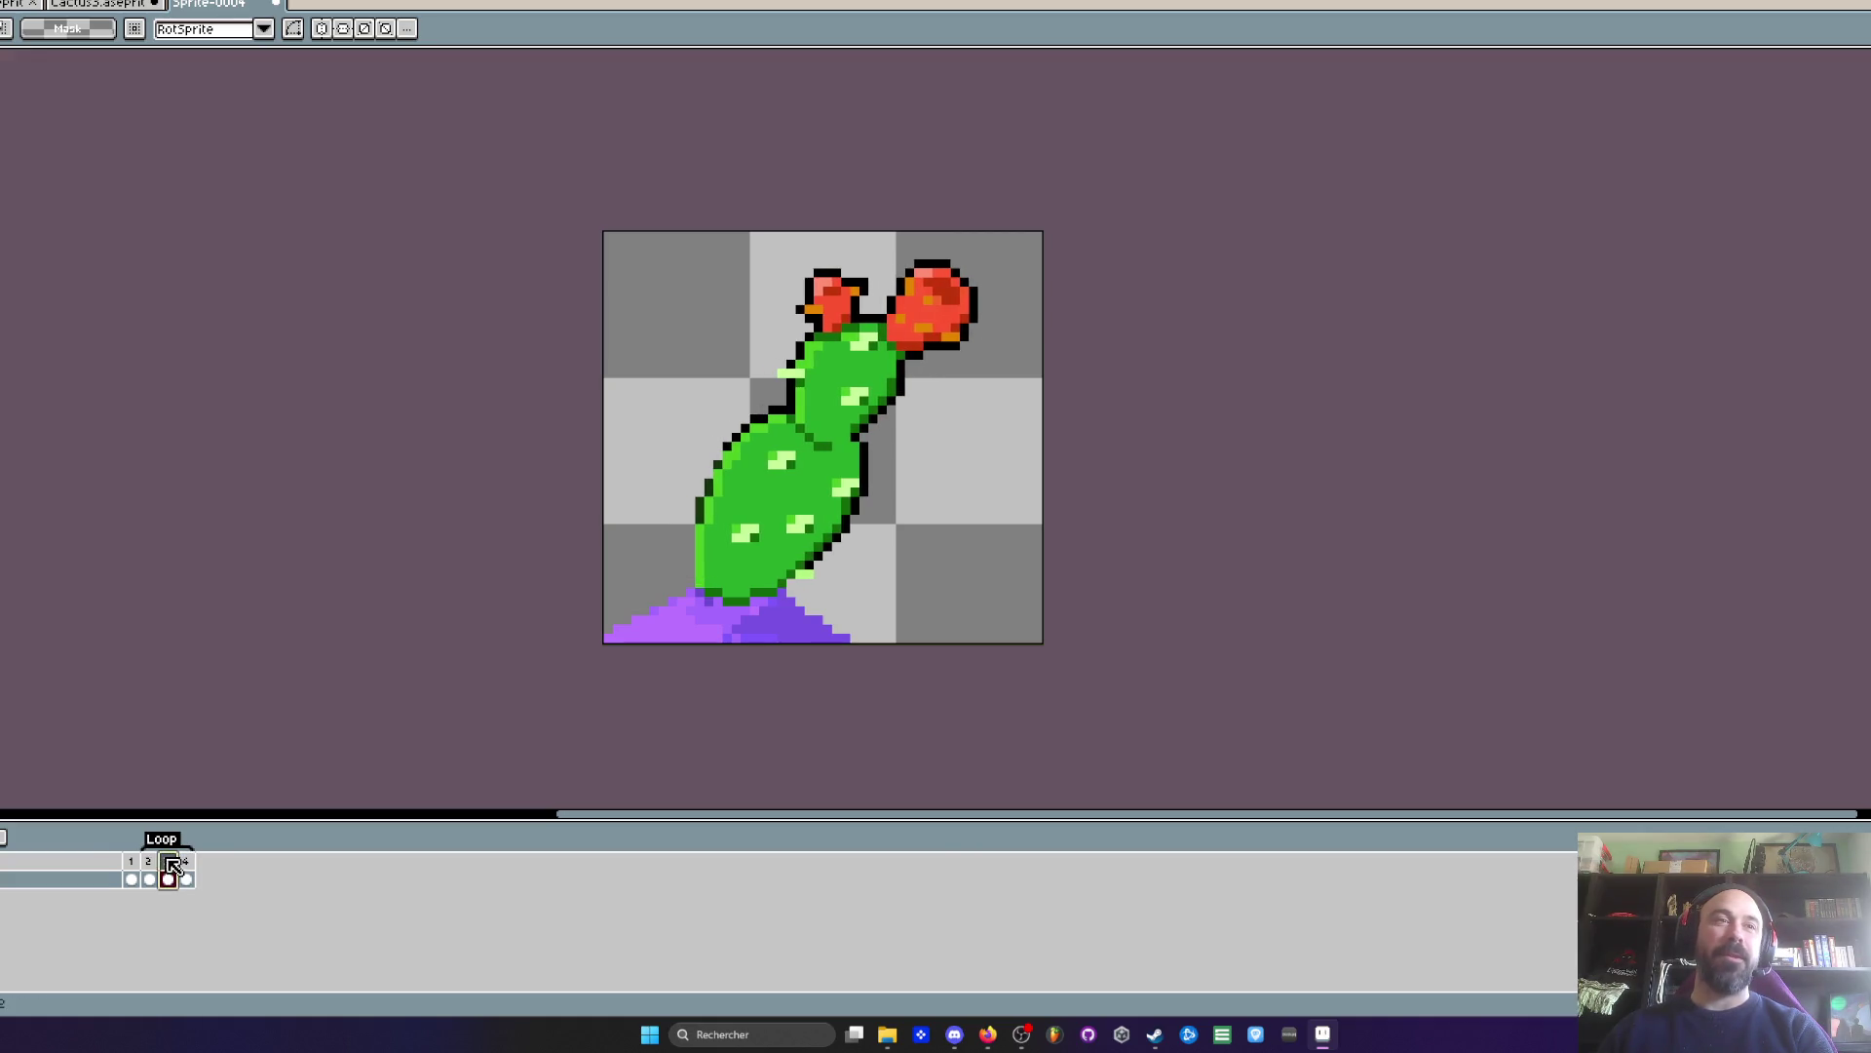
click(187, 879)
- Fill frames 5–13 with three copies of the frame 2–4 poses and delete empty frames 14–20
key(alt+b)
key(alt+b)
key(alt+b)
key(alt+b)
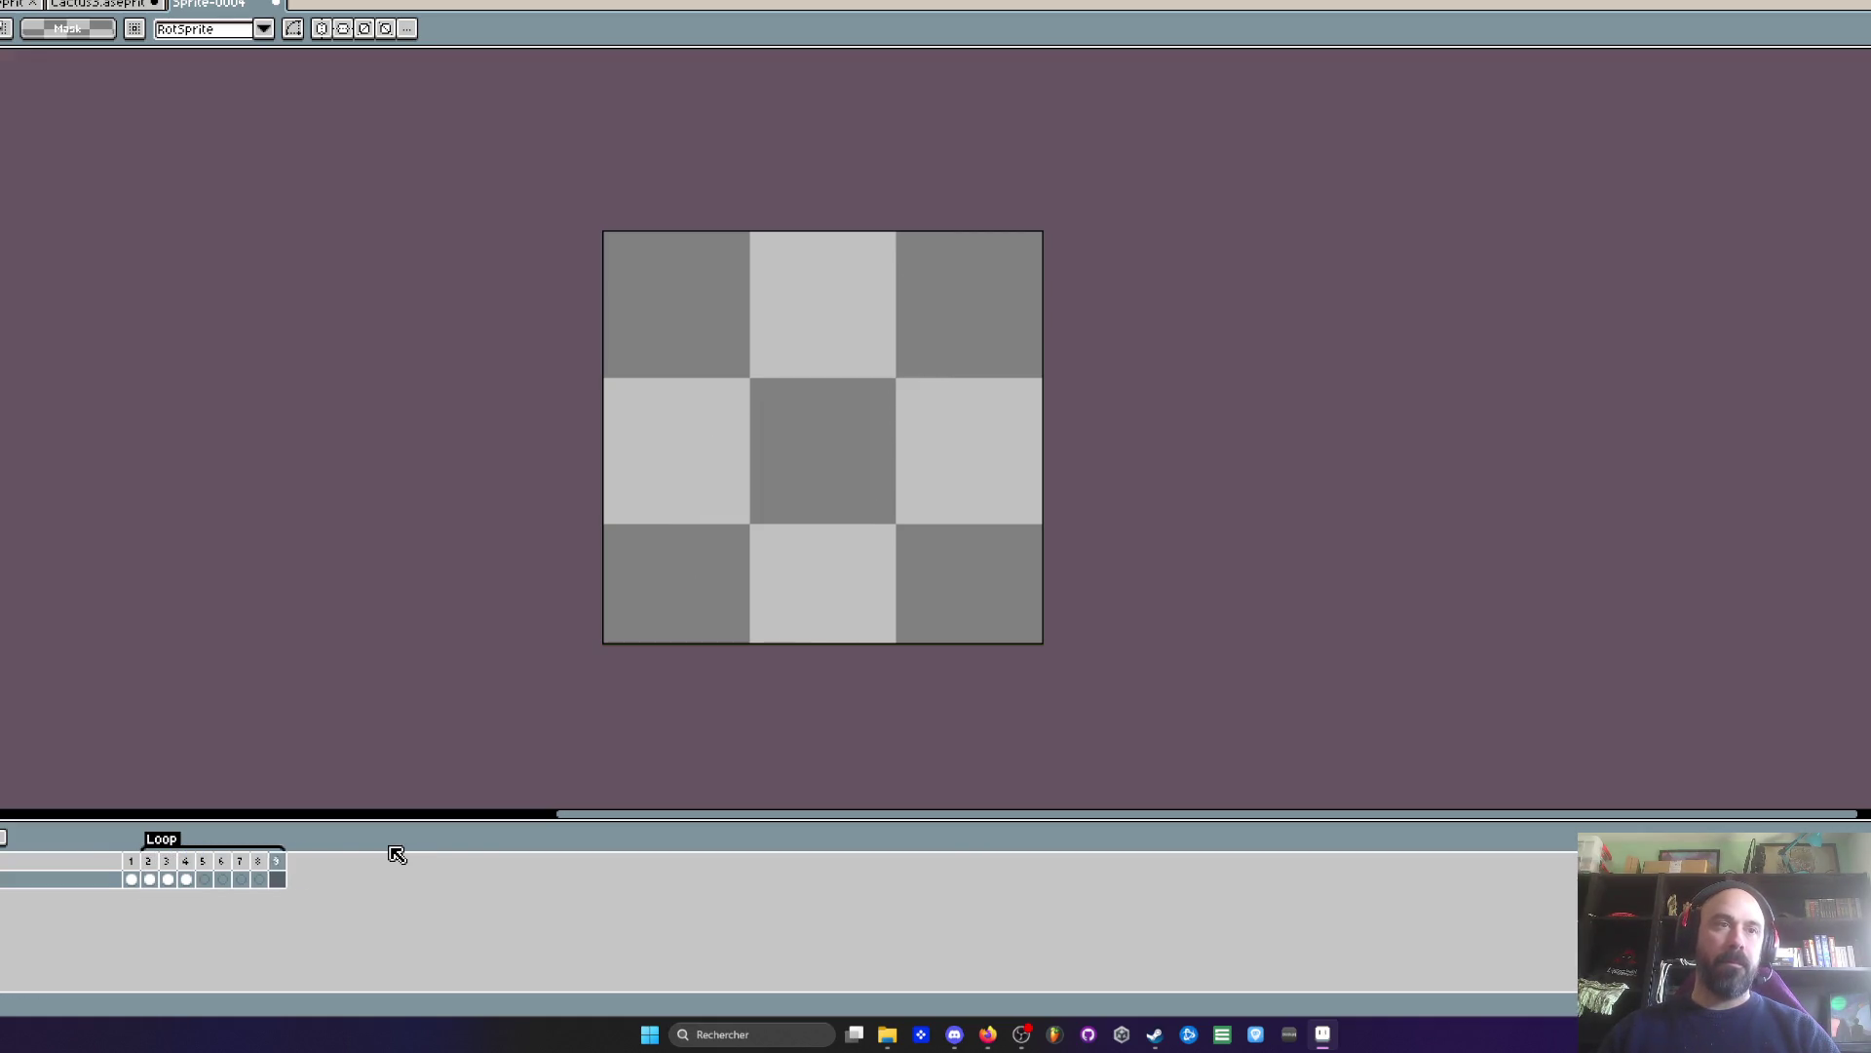
drag(186, 879, 159, 884)
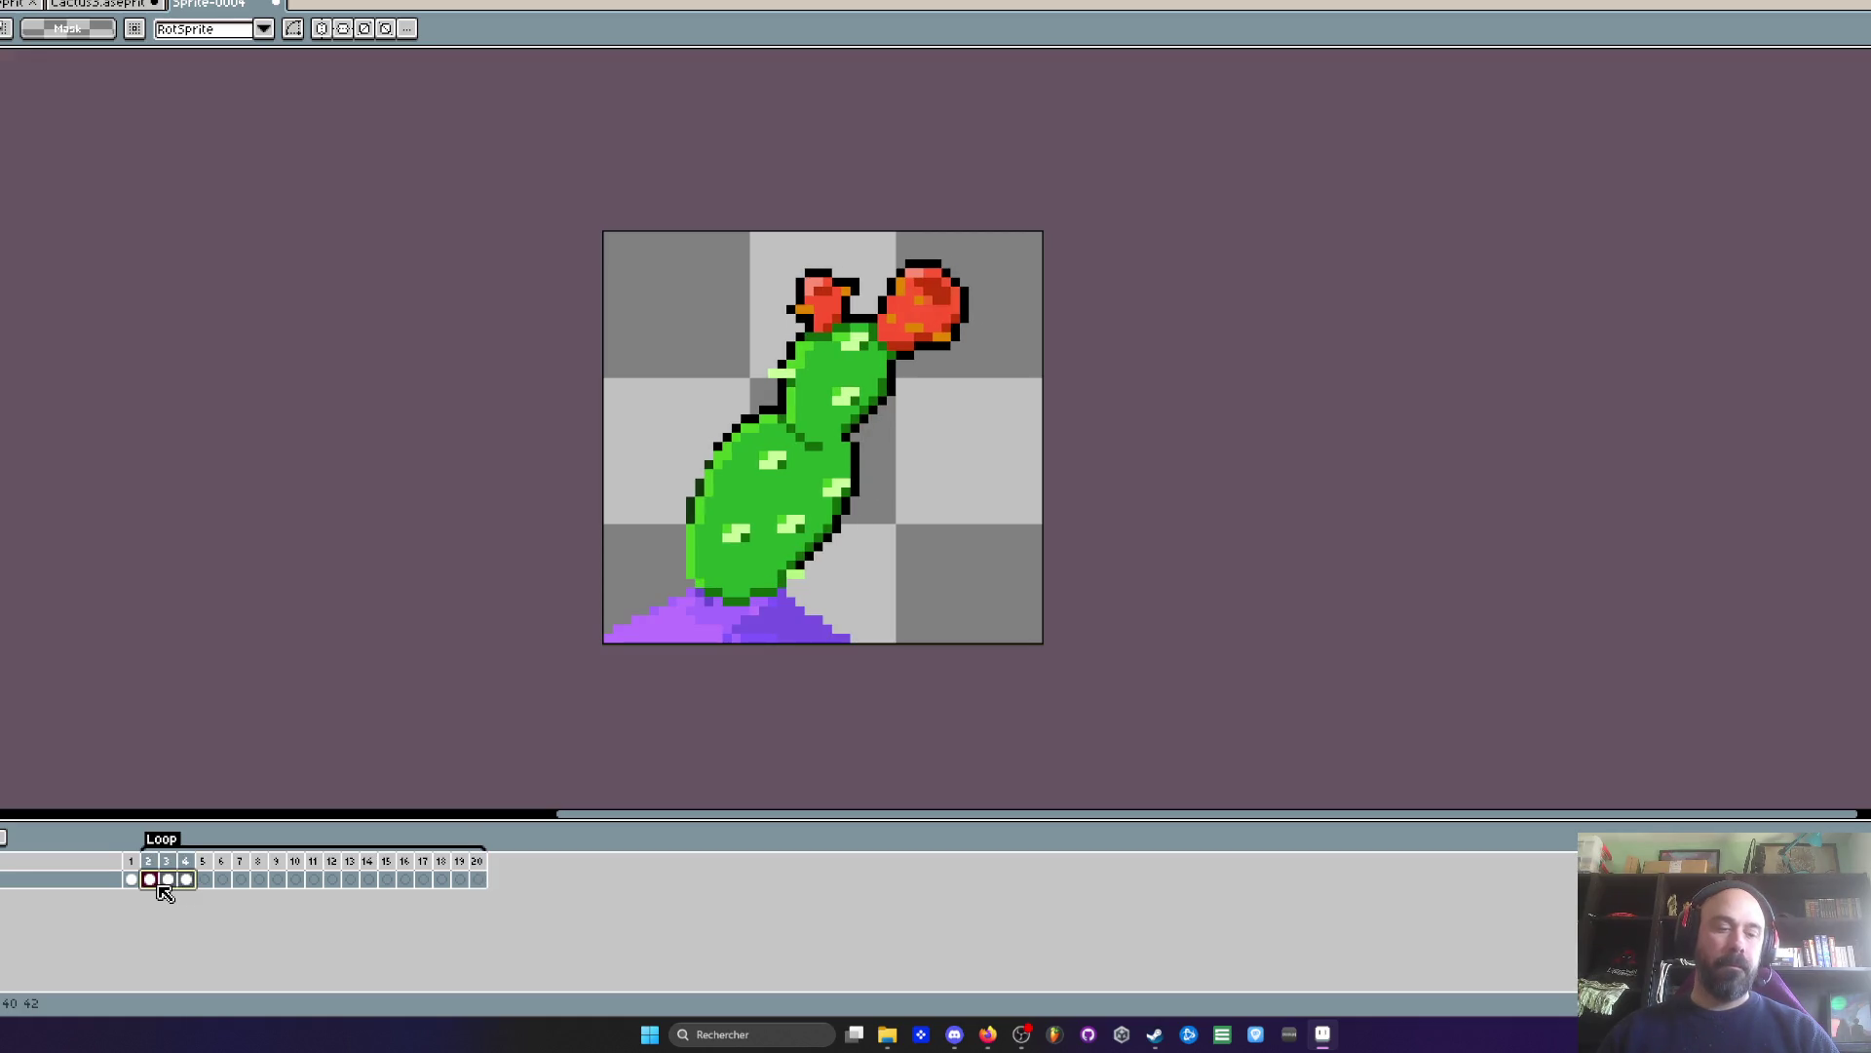
click(204, 880)
key(ctrl+v)
click(258, 879)
key(ctrl+v)
click(314, 879)
key(ctrl+v)
drag(367, 879, 477, 879)
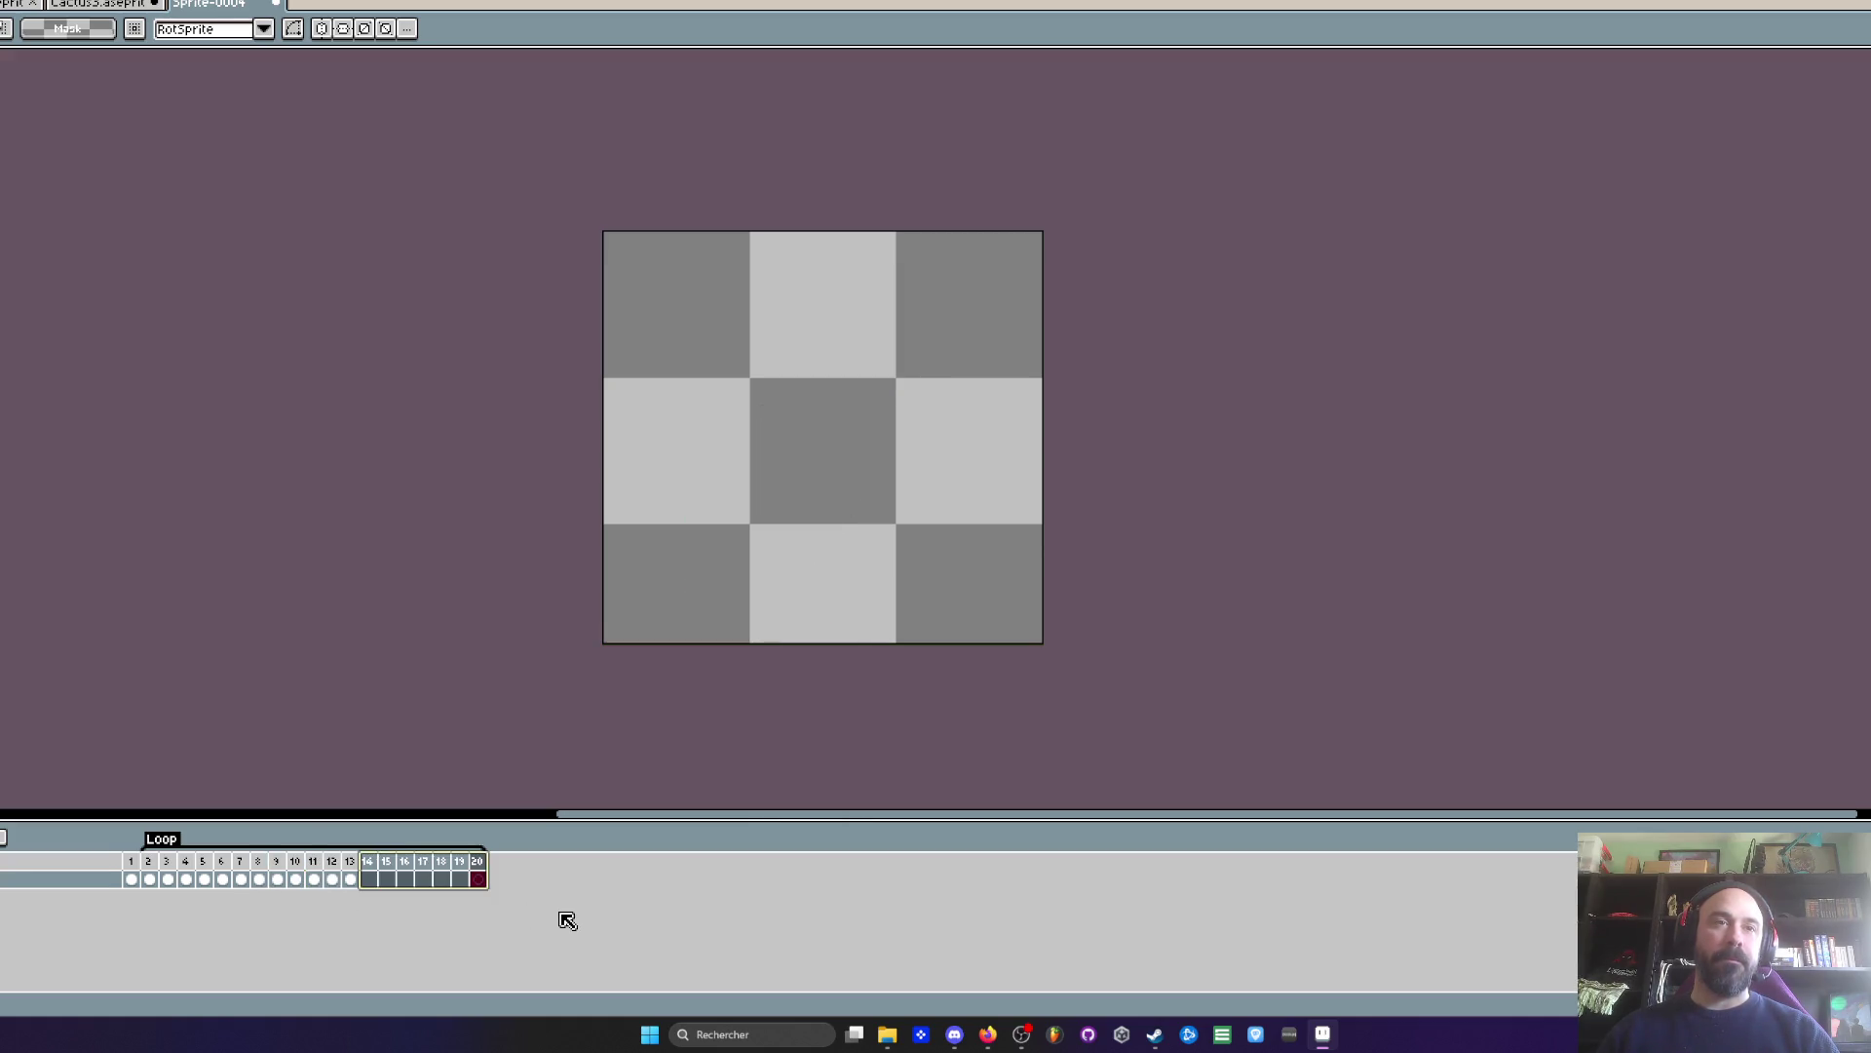
key(alt+c)
- Set frames 2–13 to a 30 ms duration and preview the sway
drag(148, 879, 377, 887)
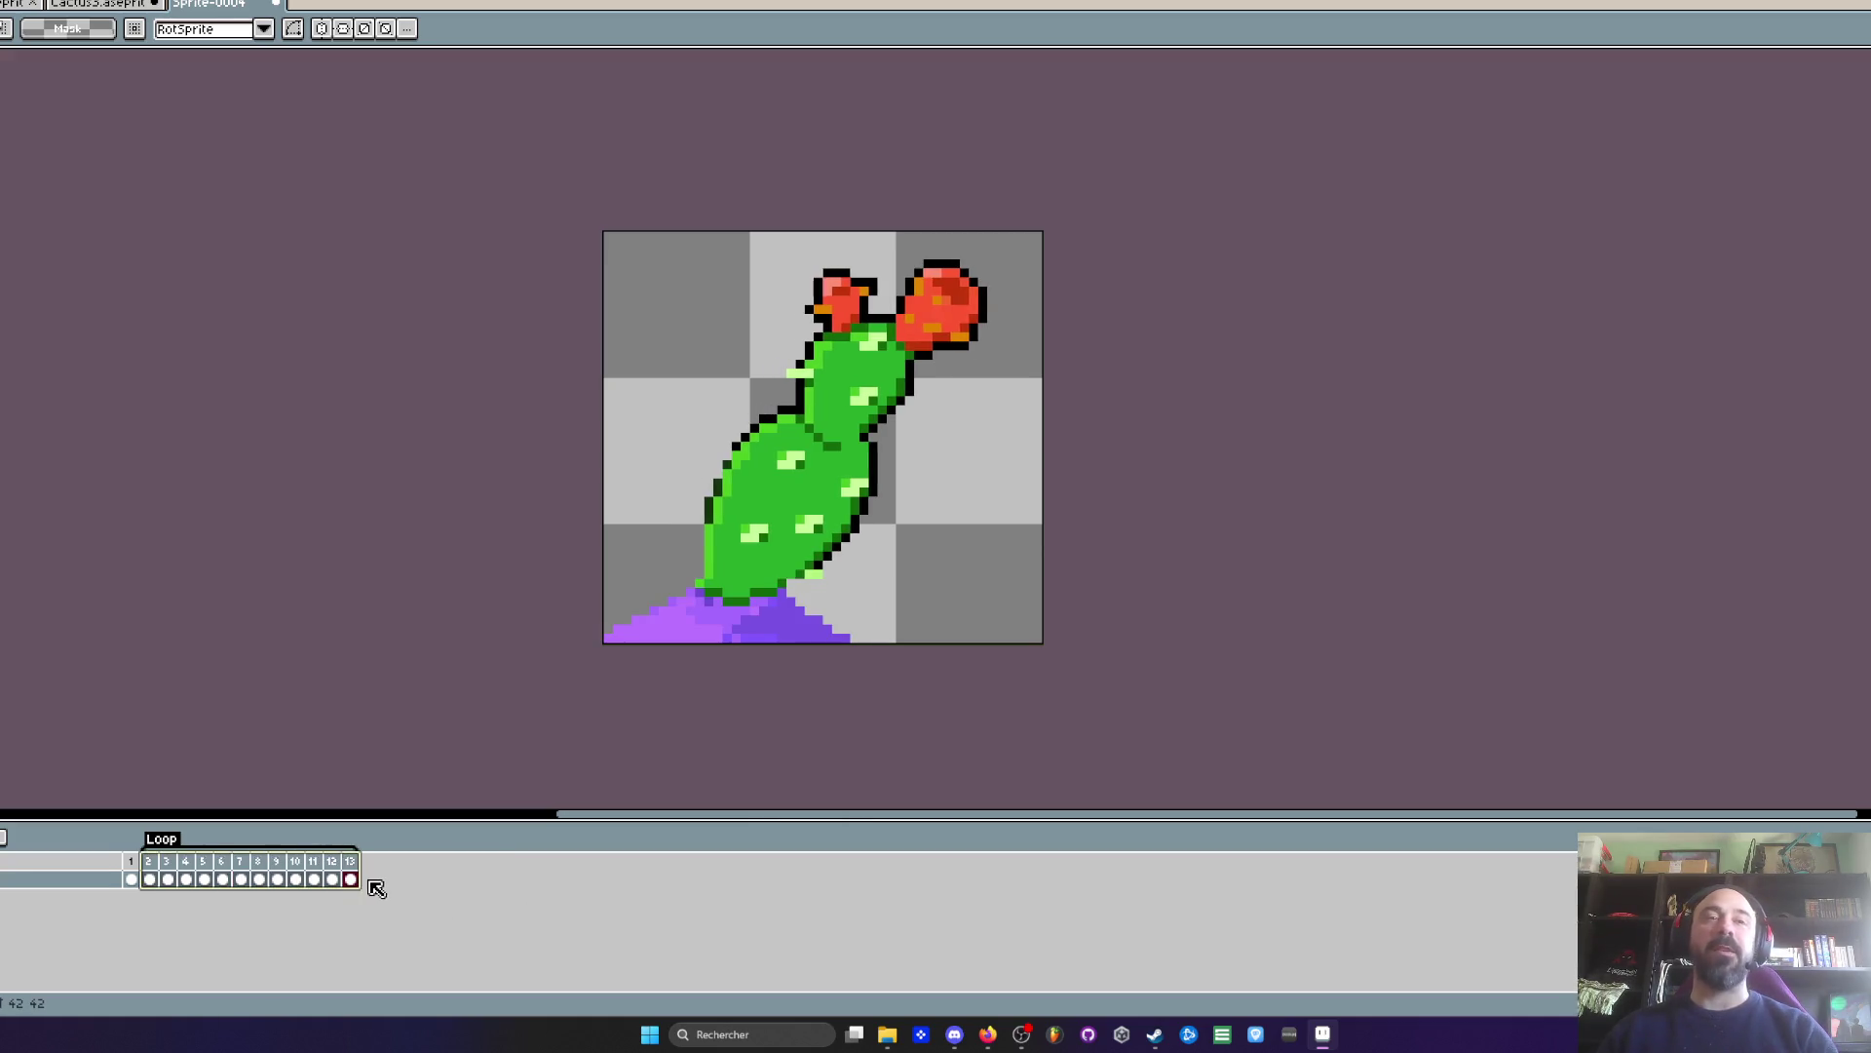
double_click(349, 864)
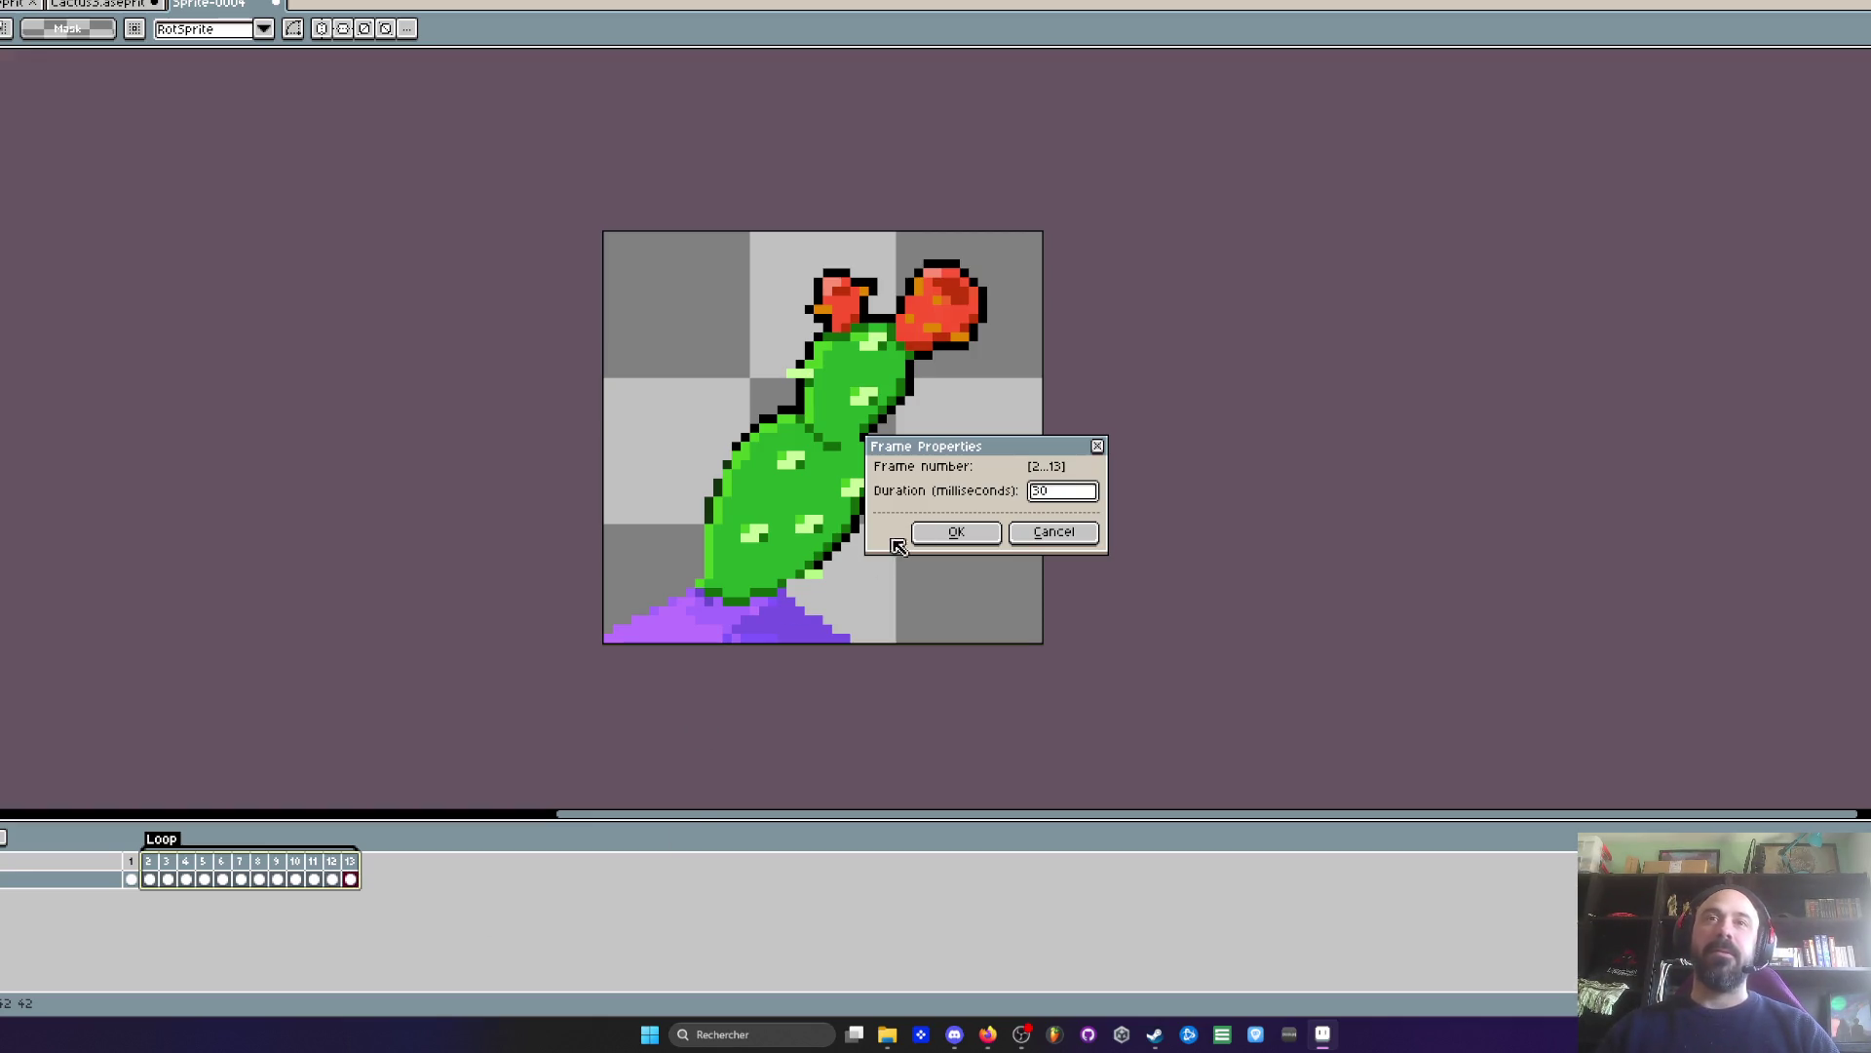
click(953, 532)
click(154, 862)
key(Return)
scroll(559, 464, down, 1)
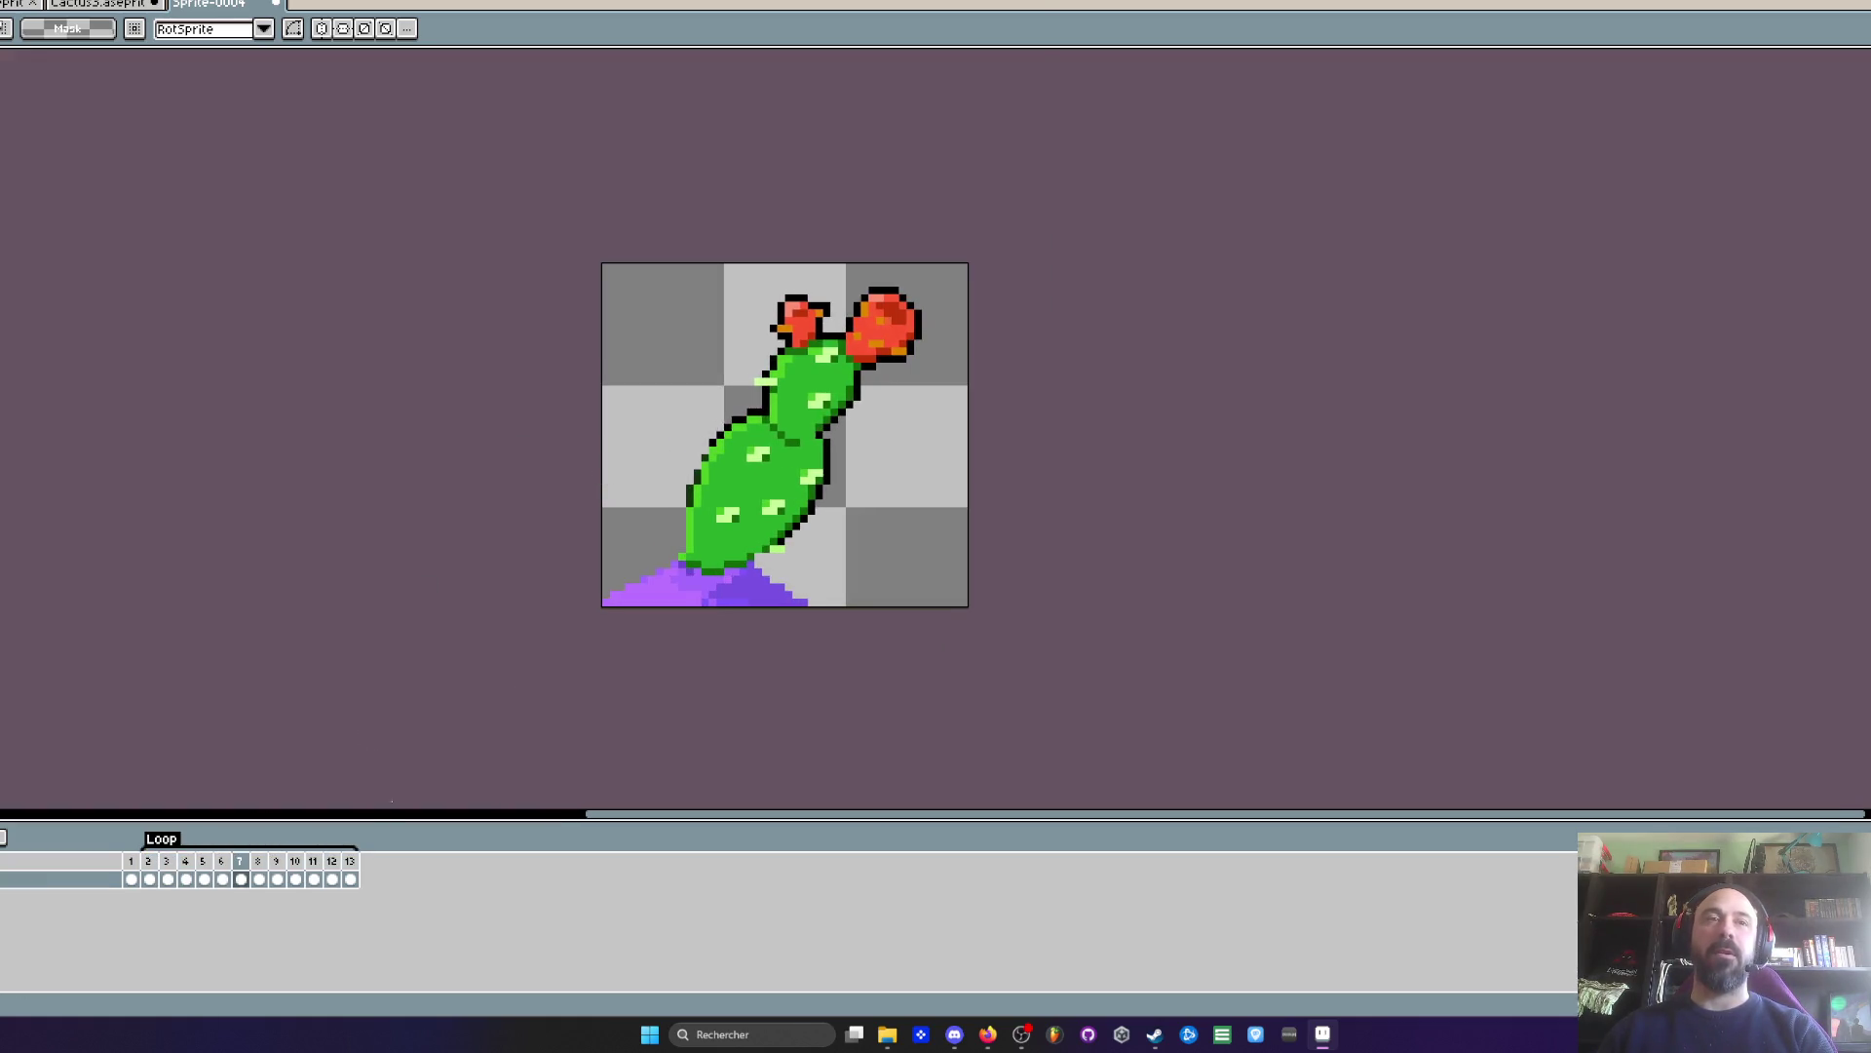
drag(149, 880, 349, 880)
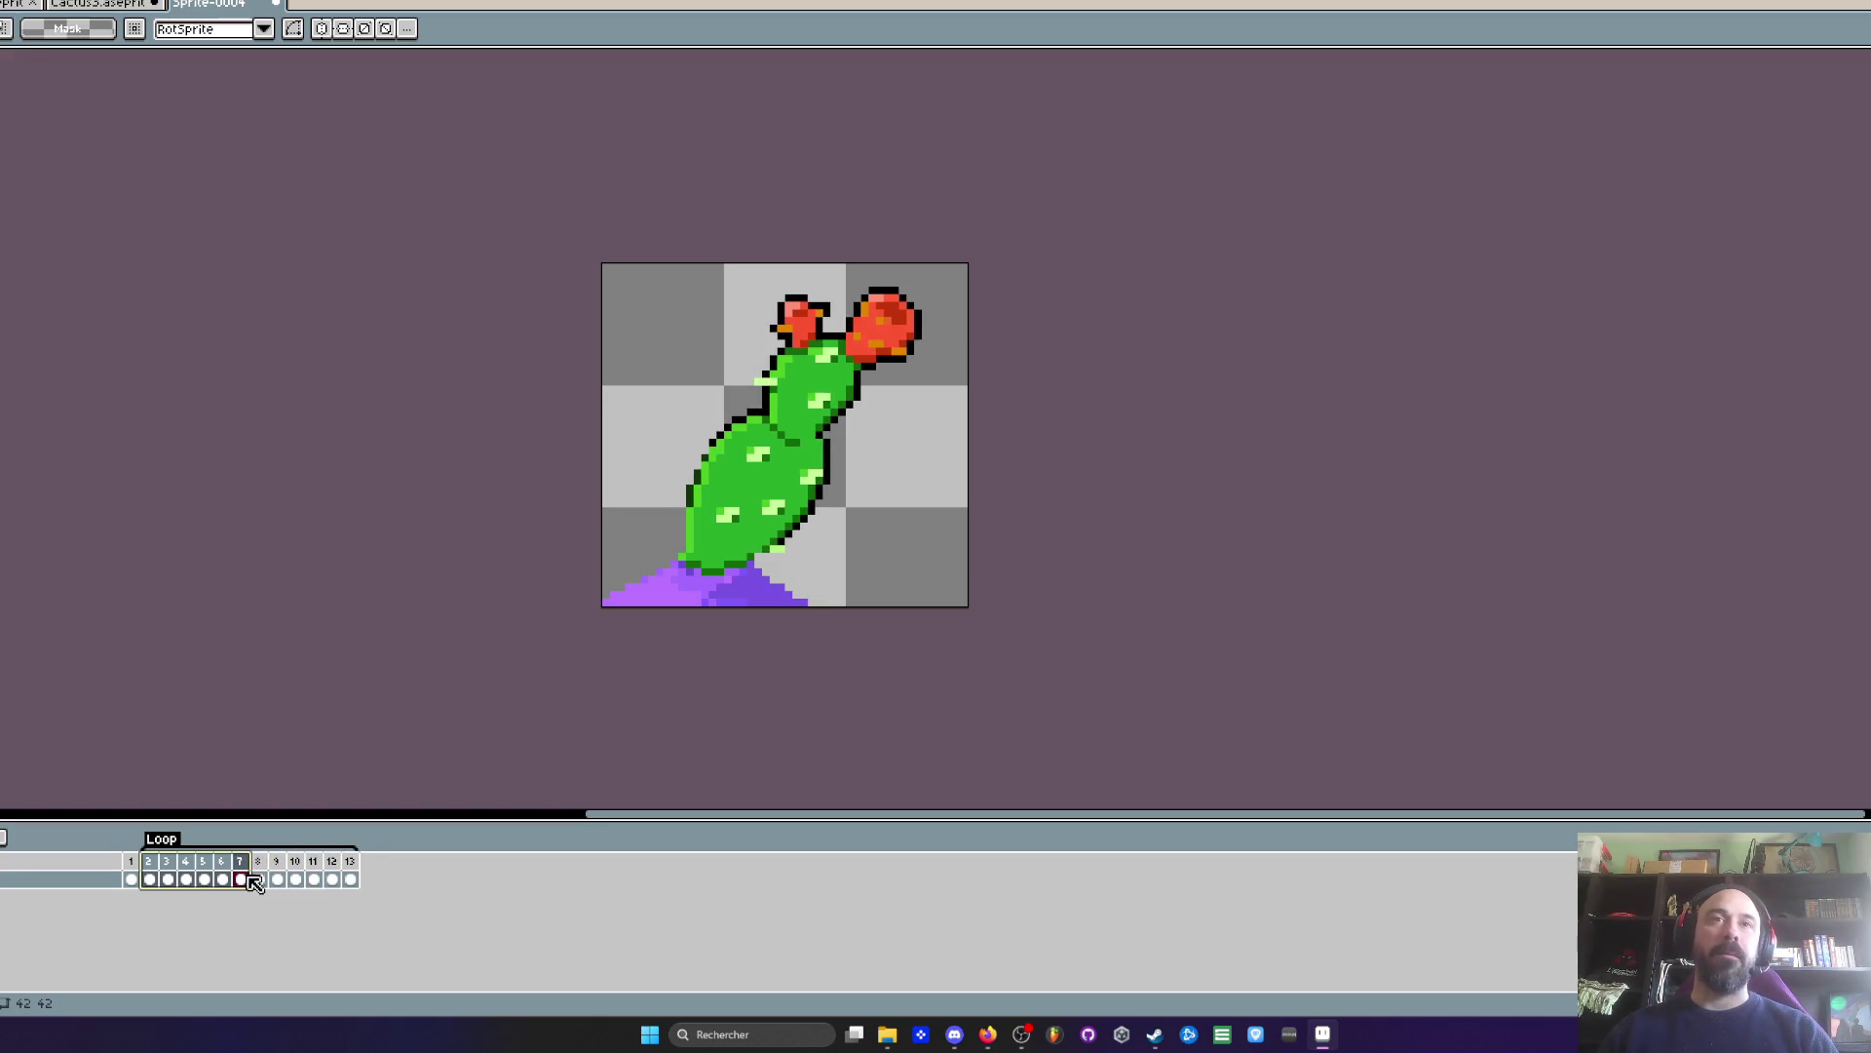
- Review the poses of frames 2–9, move frame 6's cel onto frame 5, and play the preview
click(149, 879)
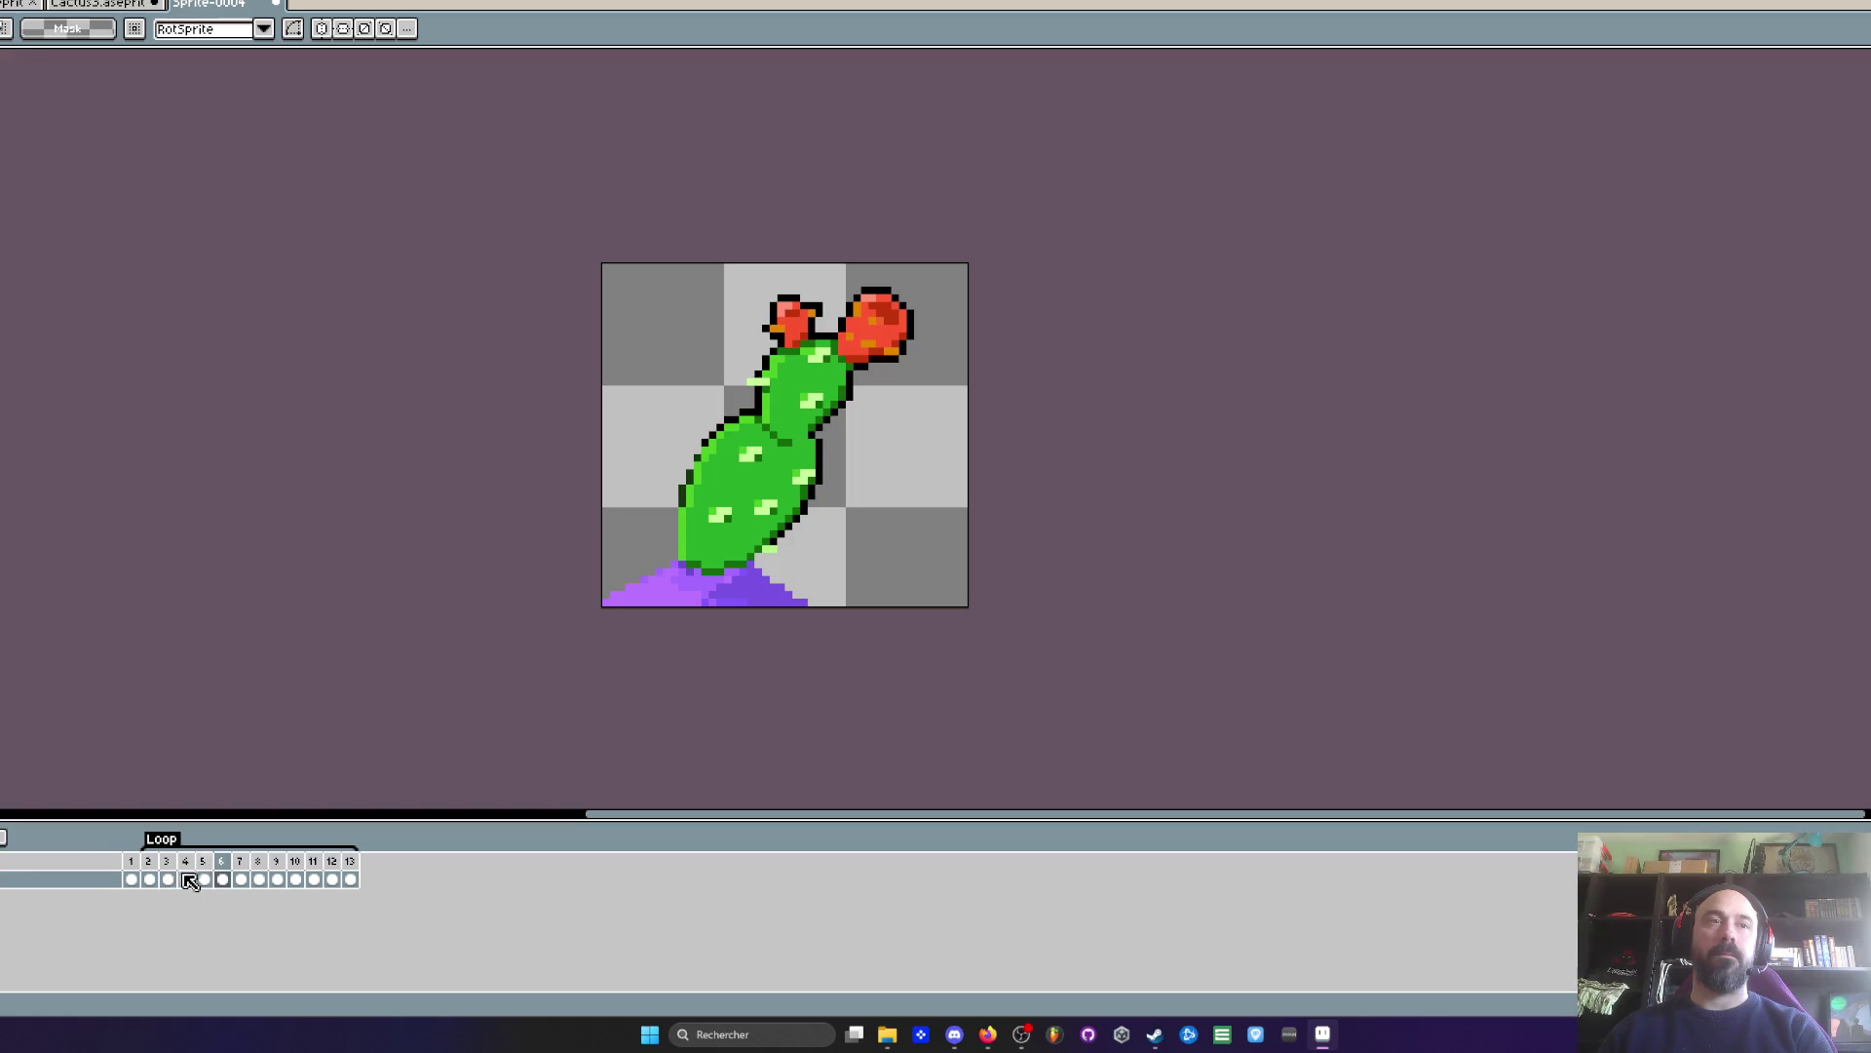
click(148, 879)
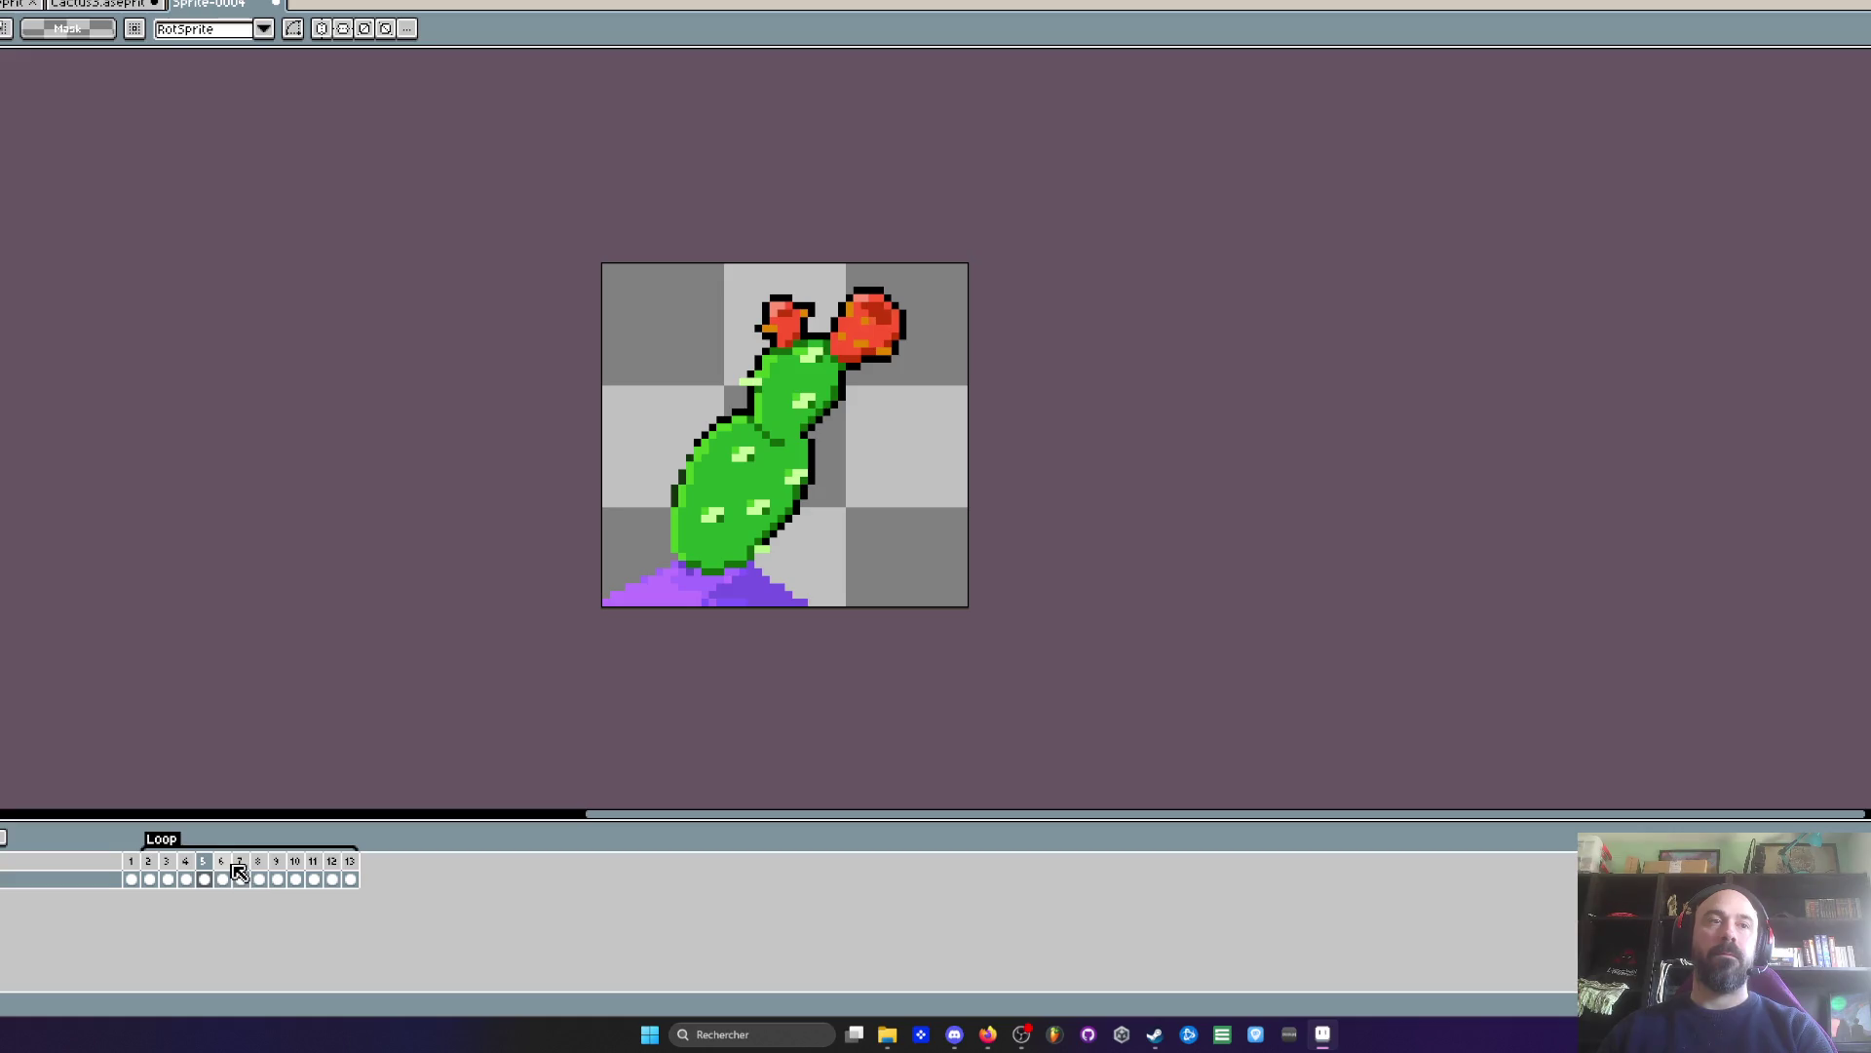
click(223, 879)
drag(208, 870, 205, 877)
click(239, 882)
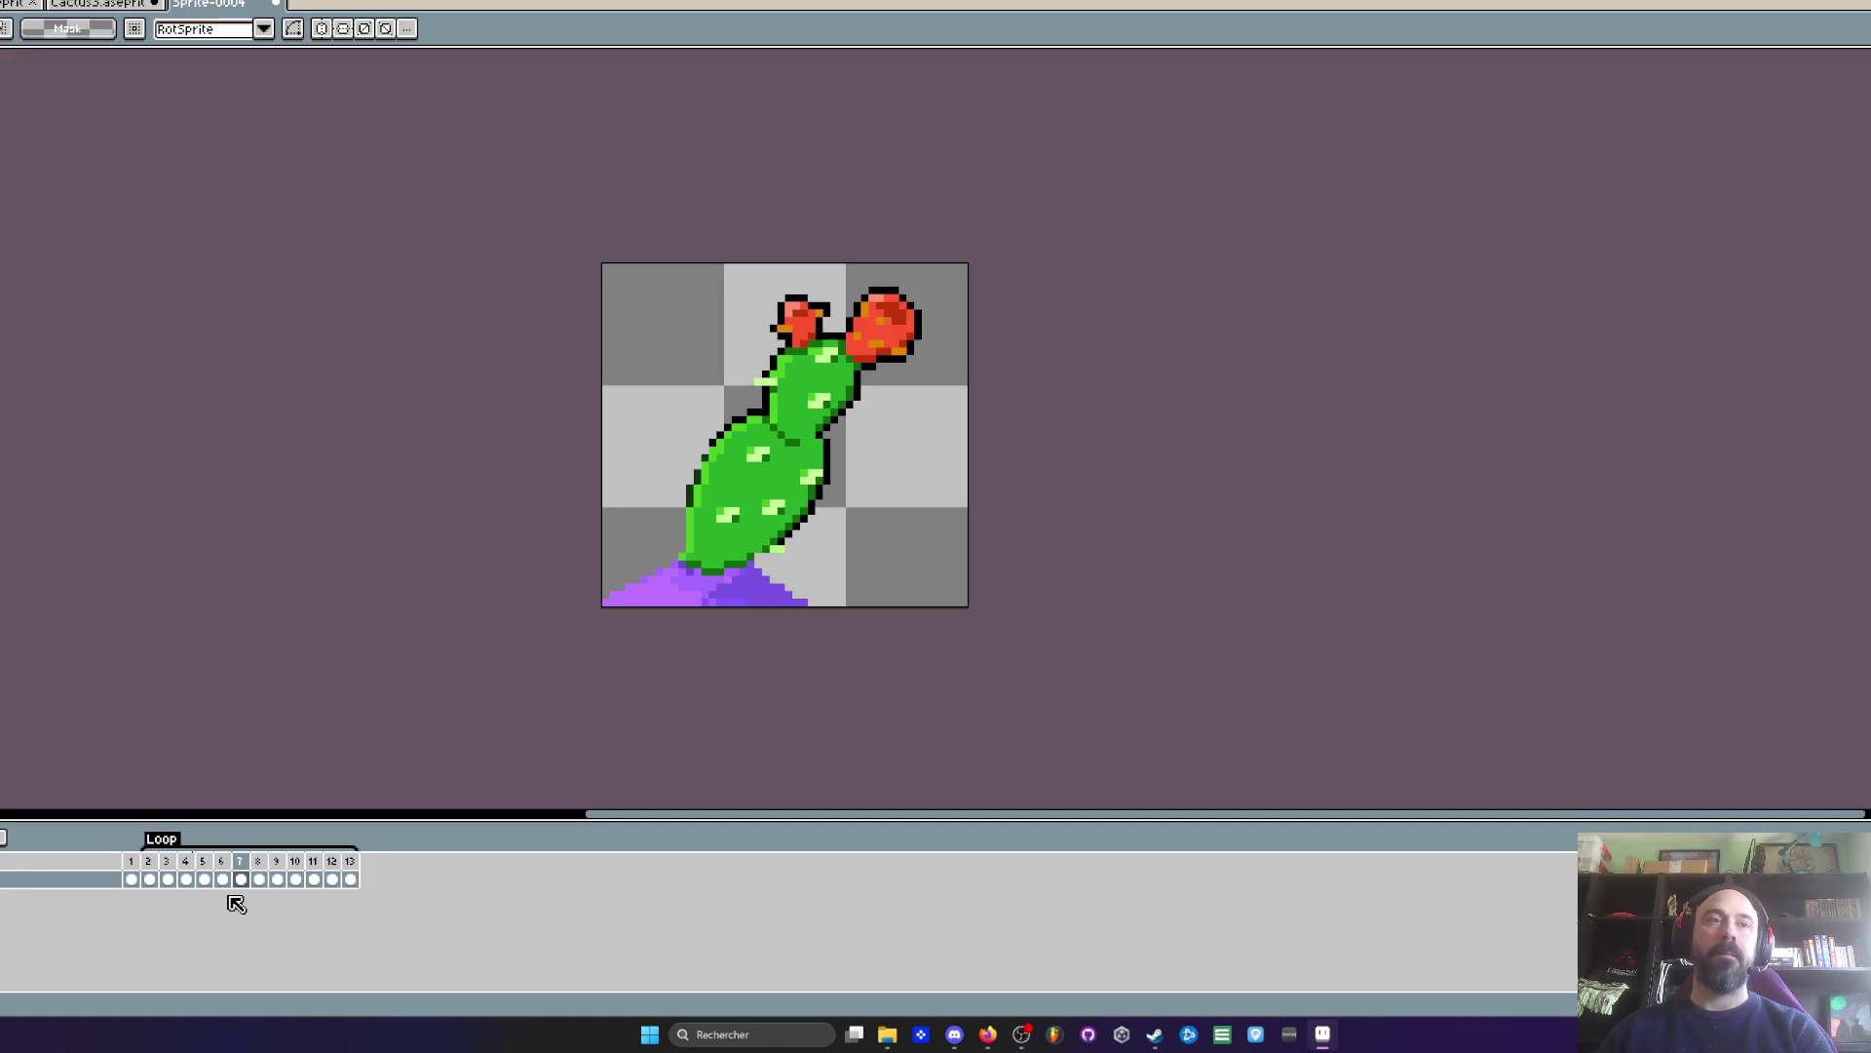
drag(148, 871, 169, 874)
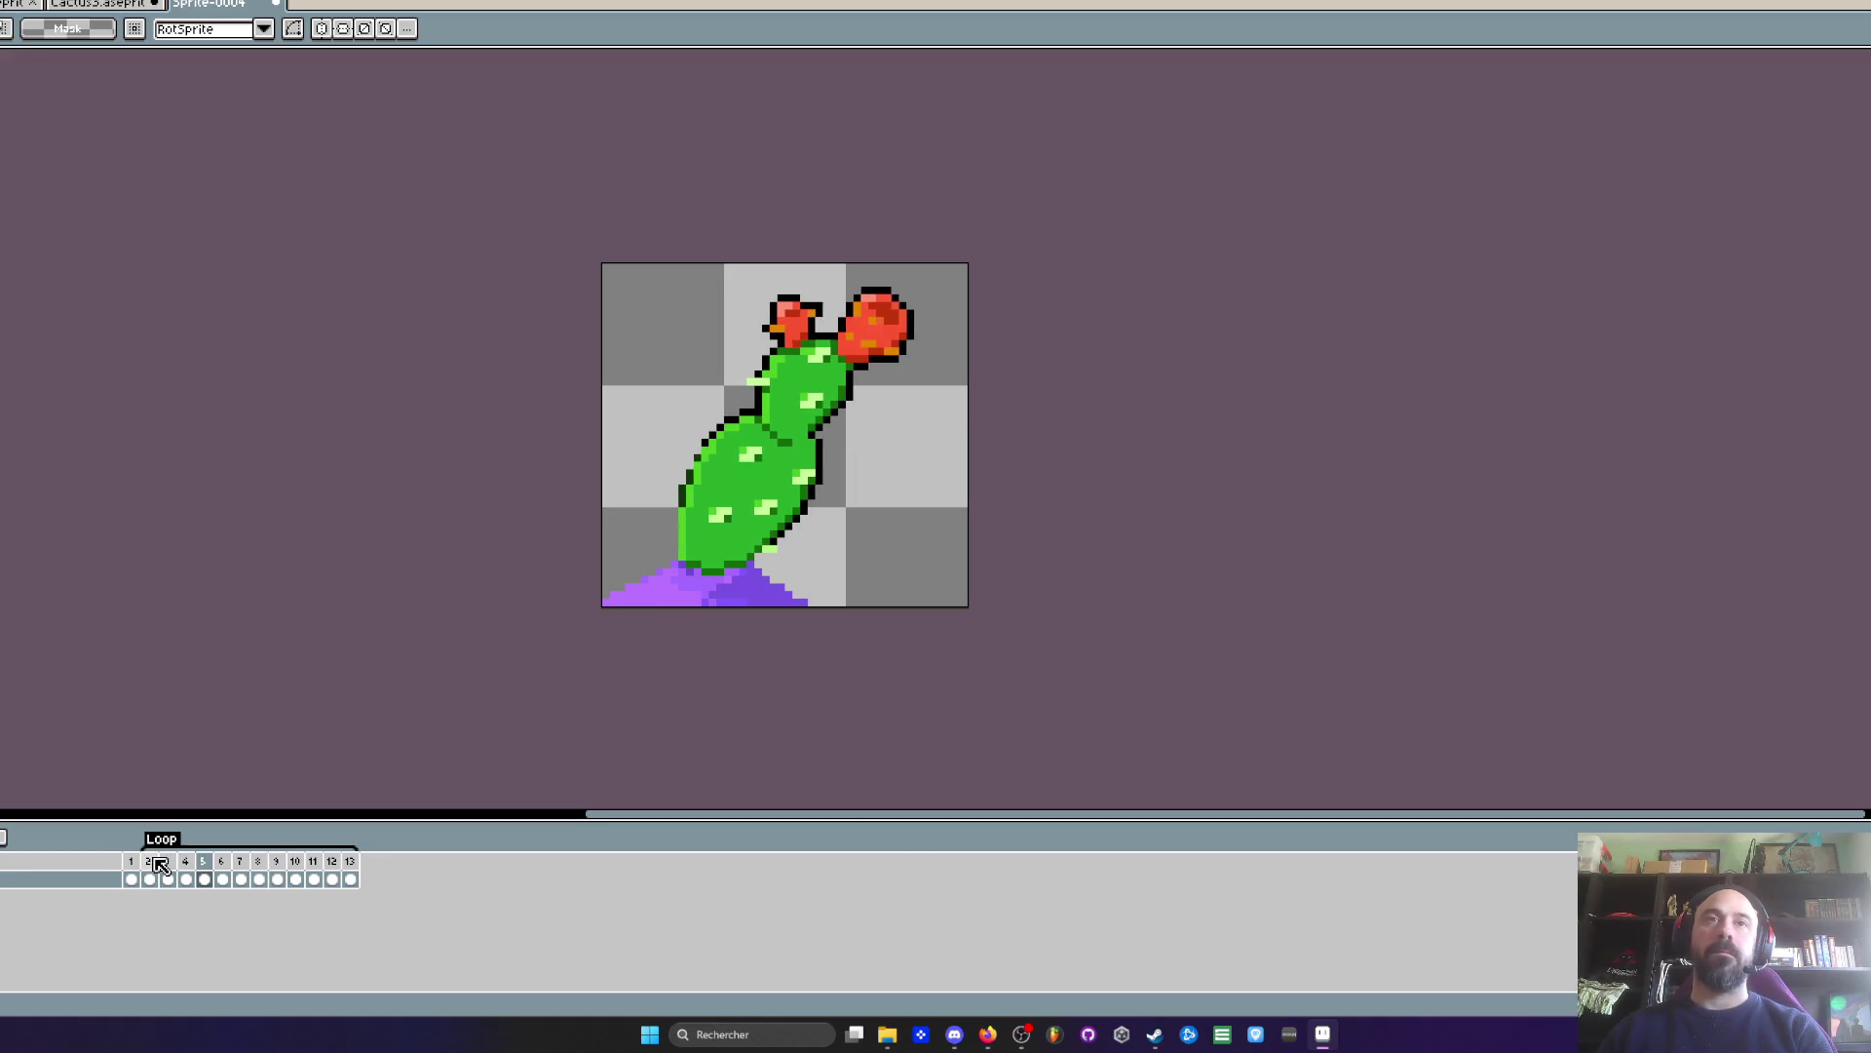
click(267, 878)
click(278, 879)
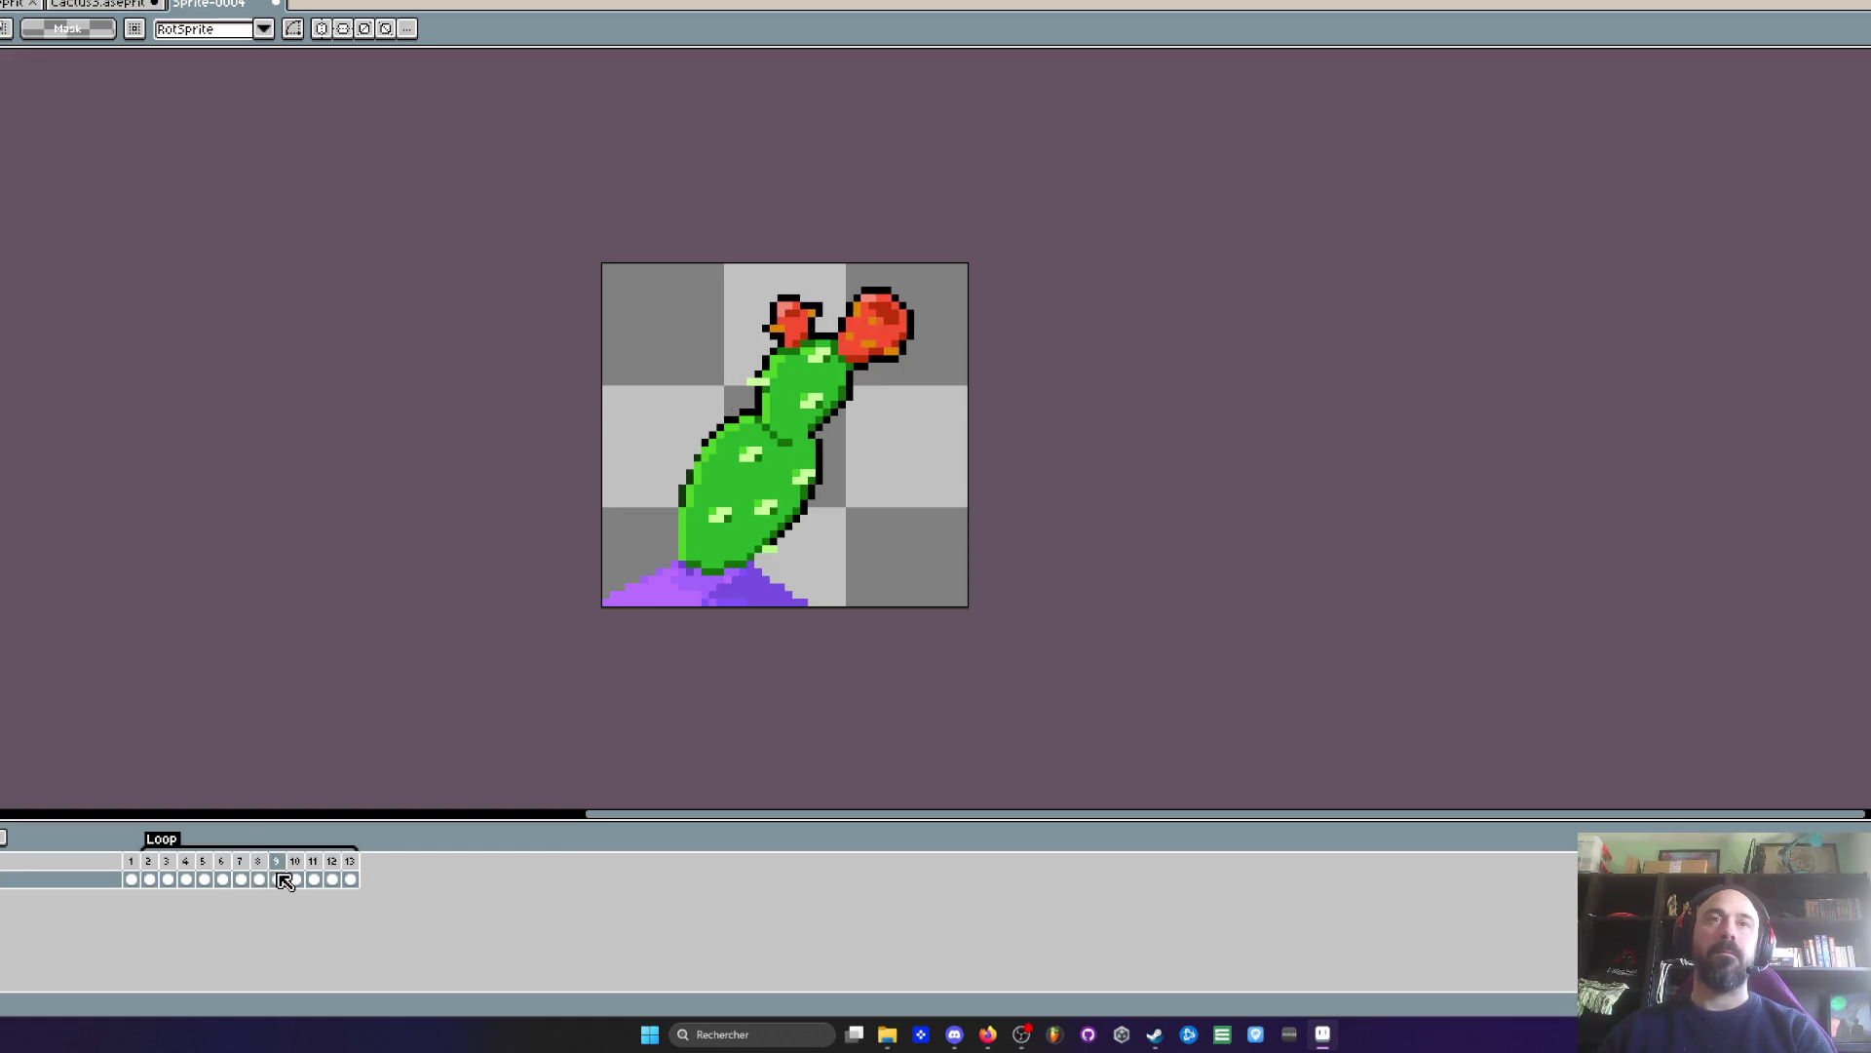
click(241, 879)
click(149, 879)
click(167, 879)
key(Return)
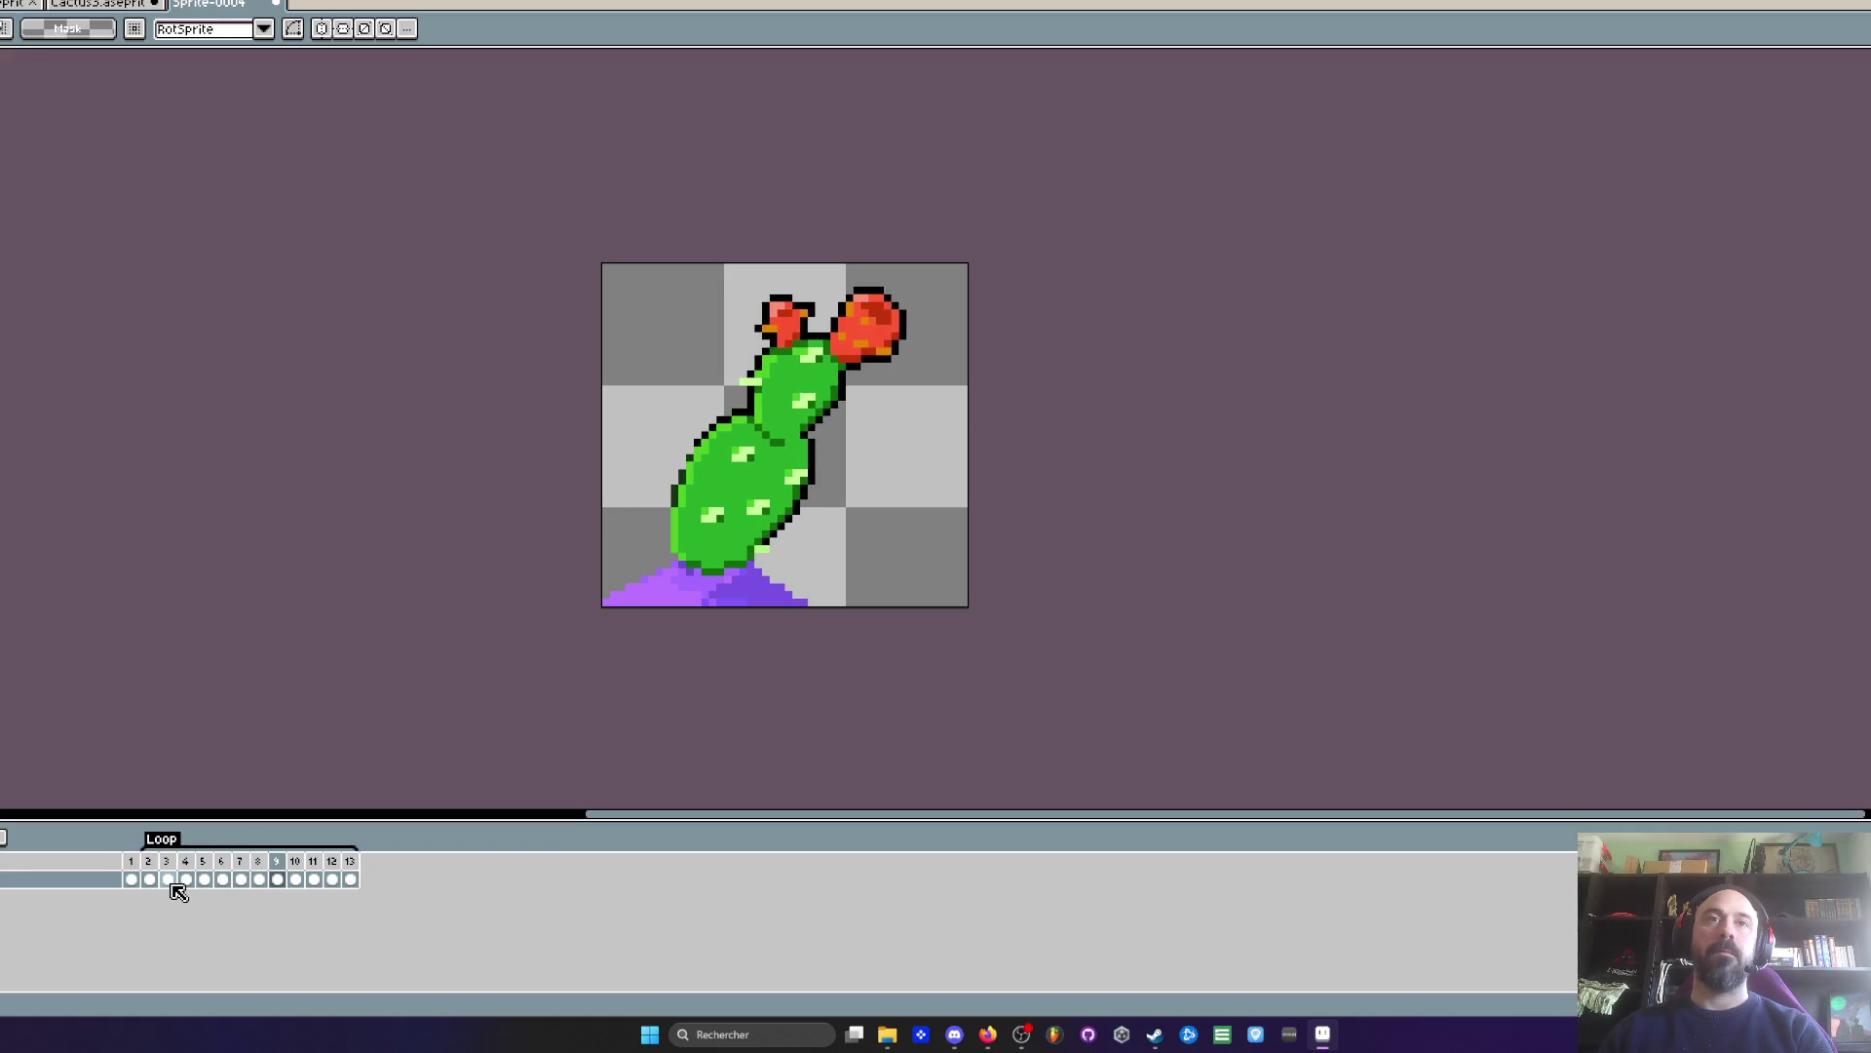
- Check the frame 9–11 poses, stop playback on frame 7, and briefly switch to Steam and back
drag(303, 868, 337, 867)
click(284, 877)
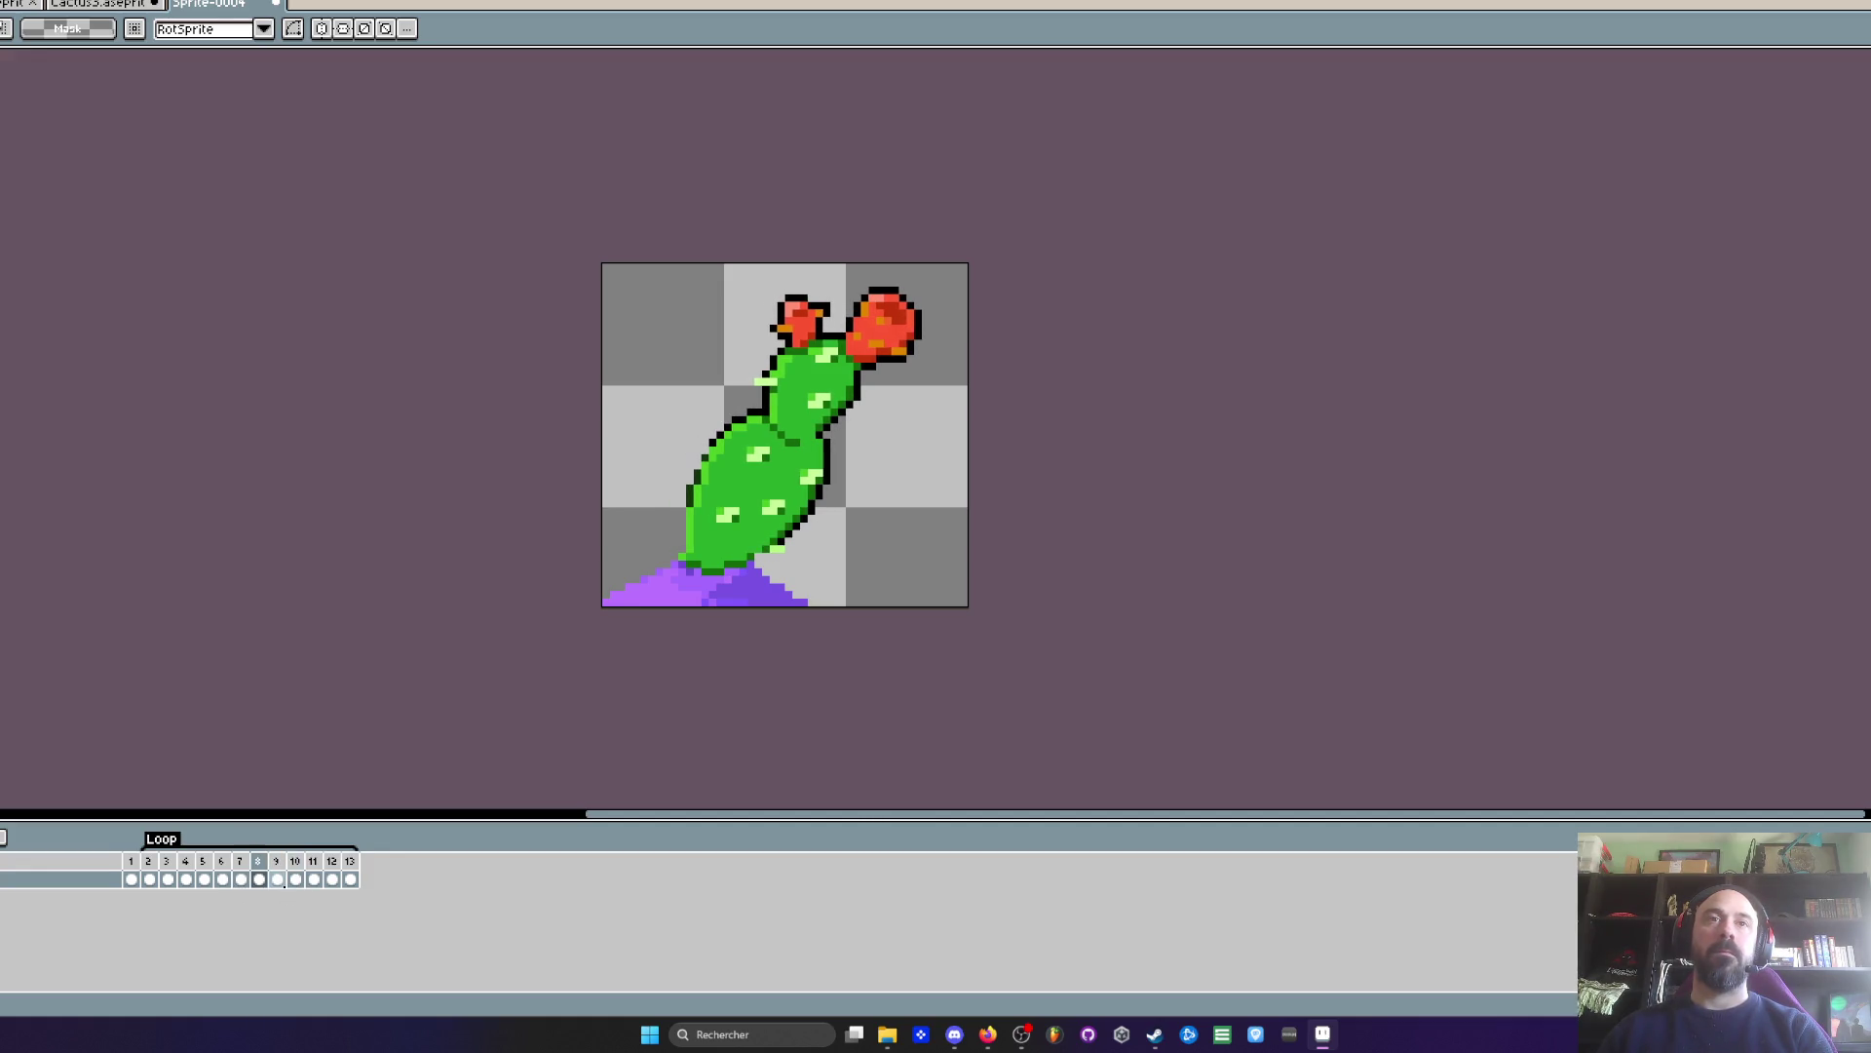
click(302, 862)
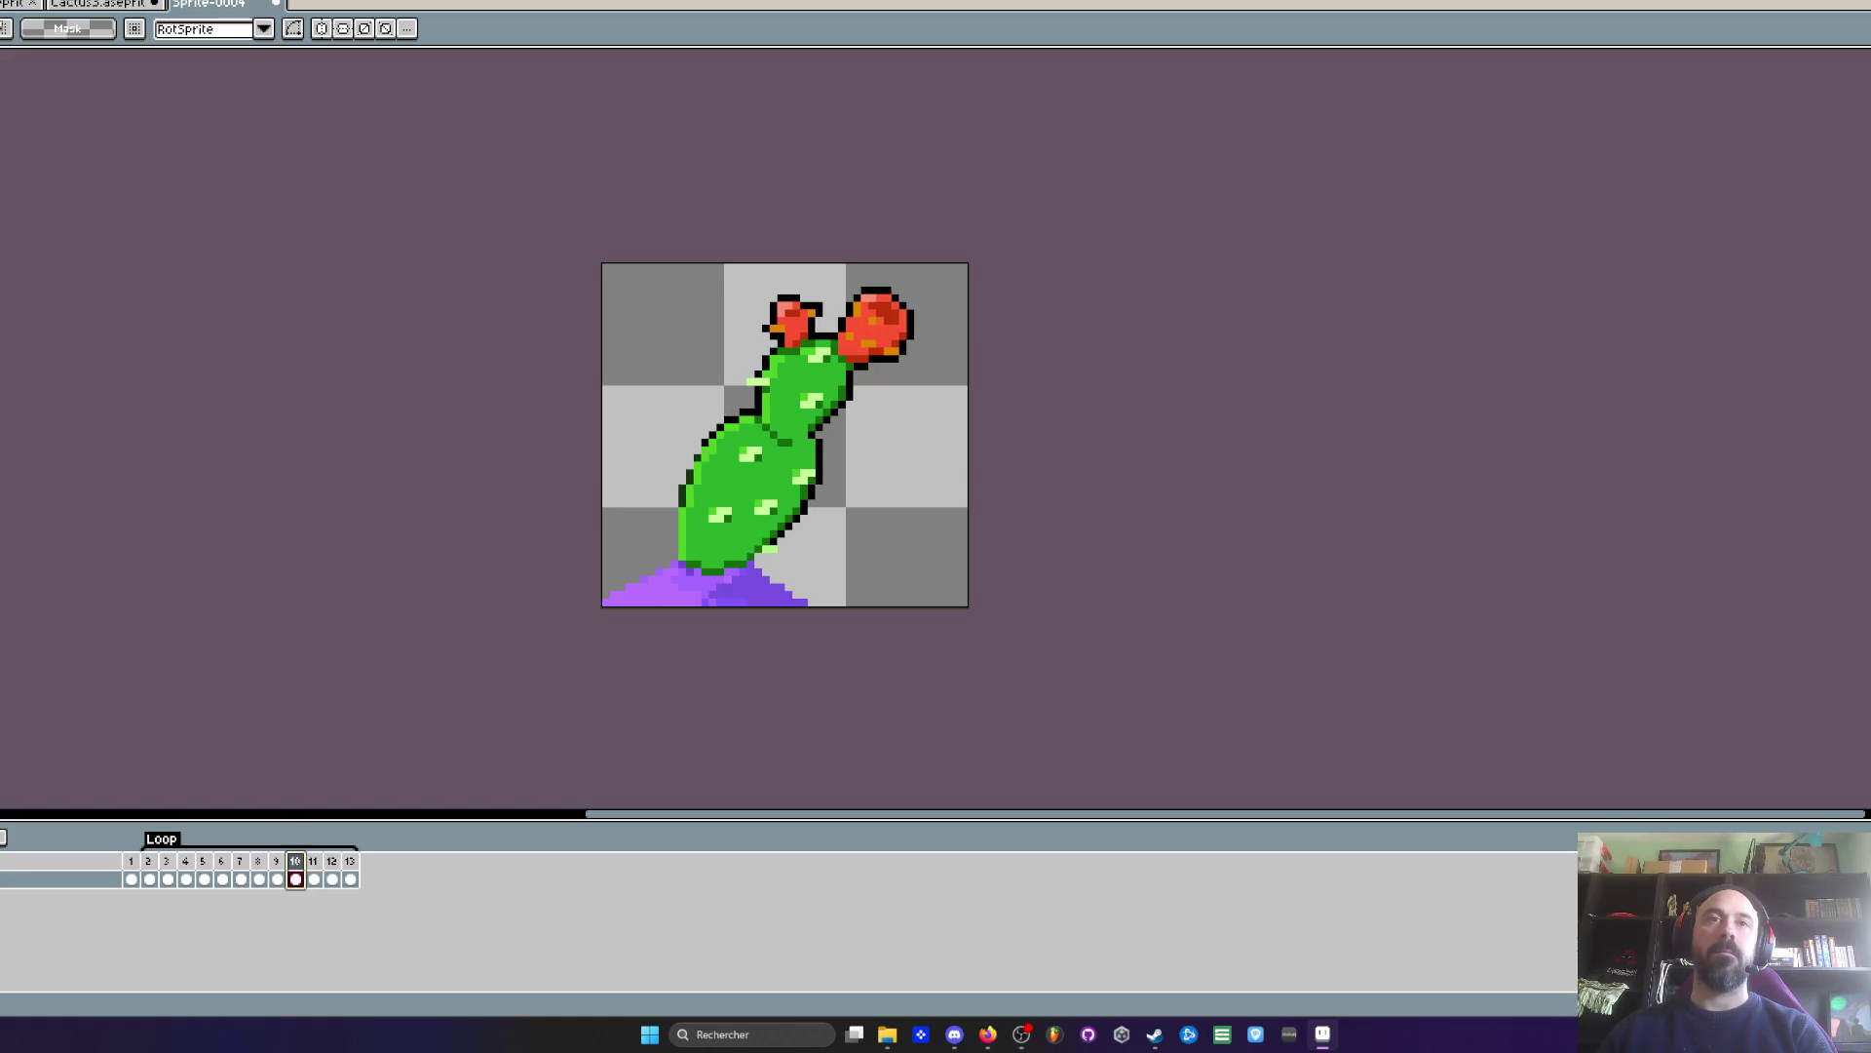
click(278, 877)
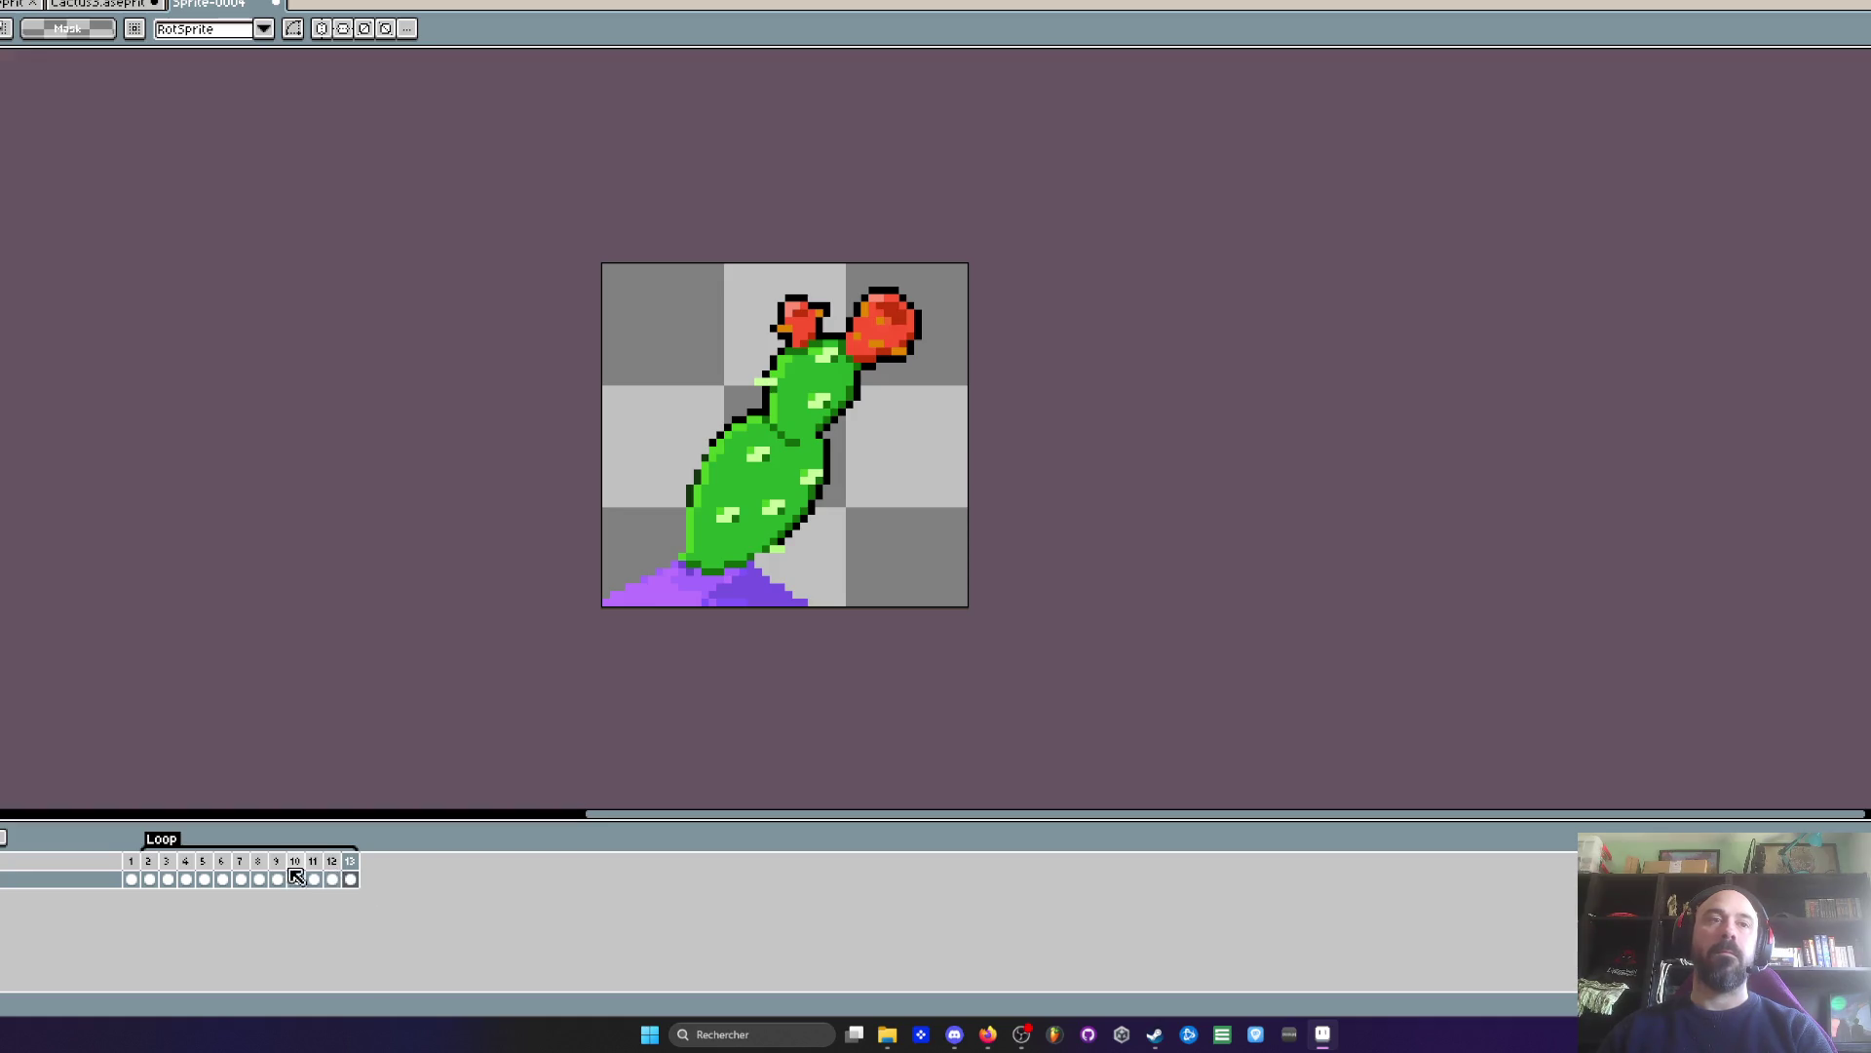
click(240, 879)
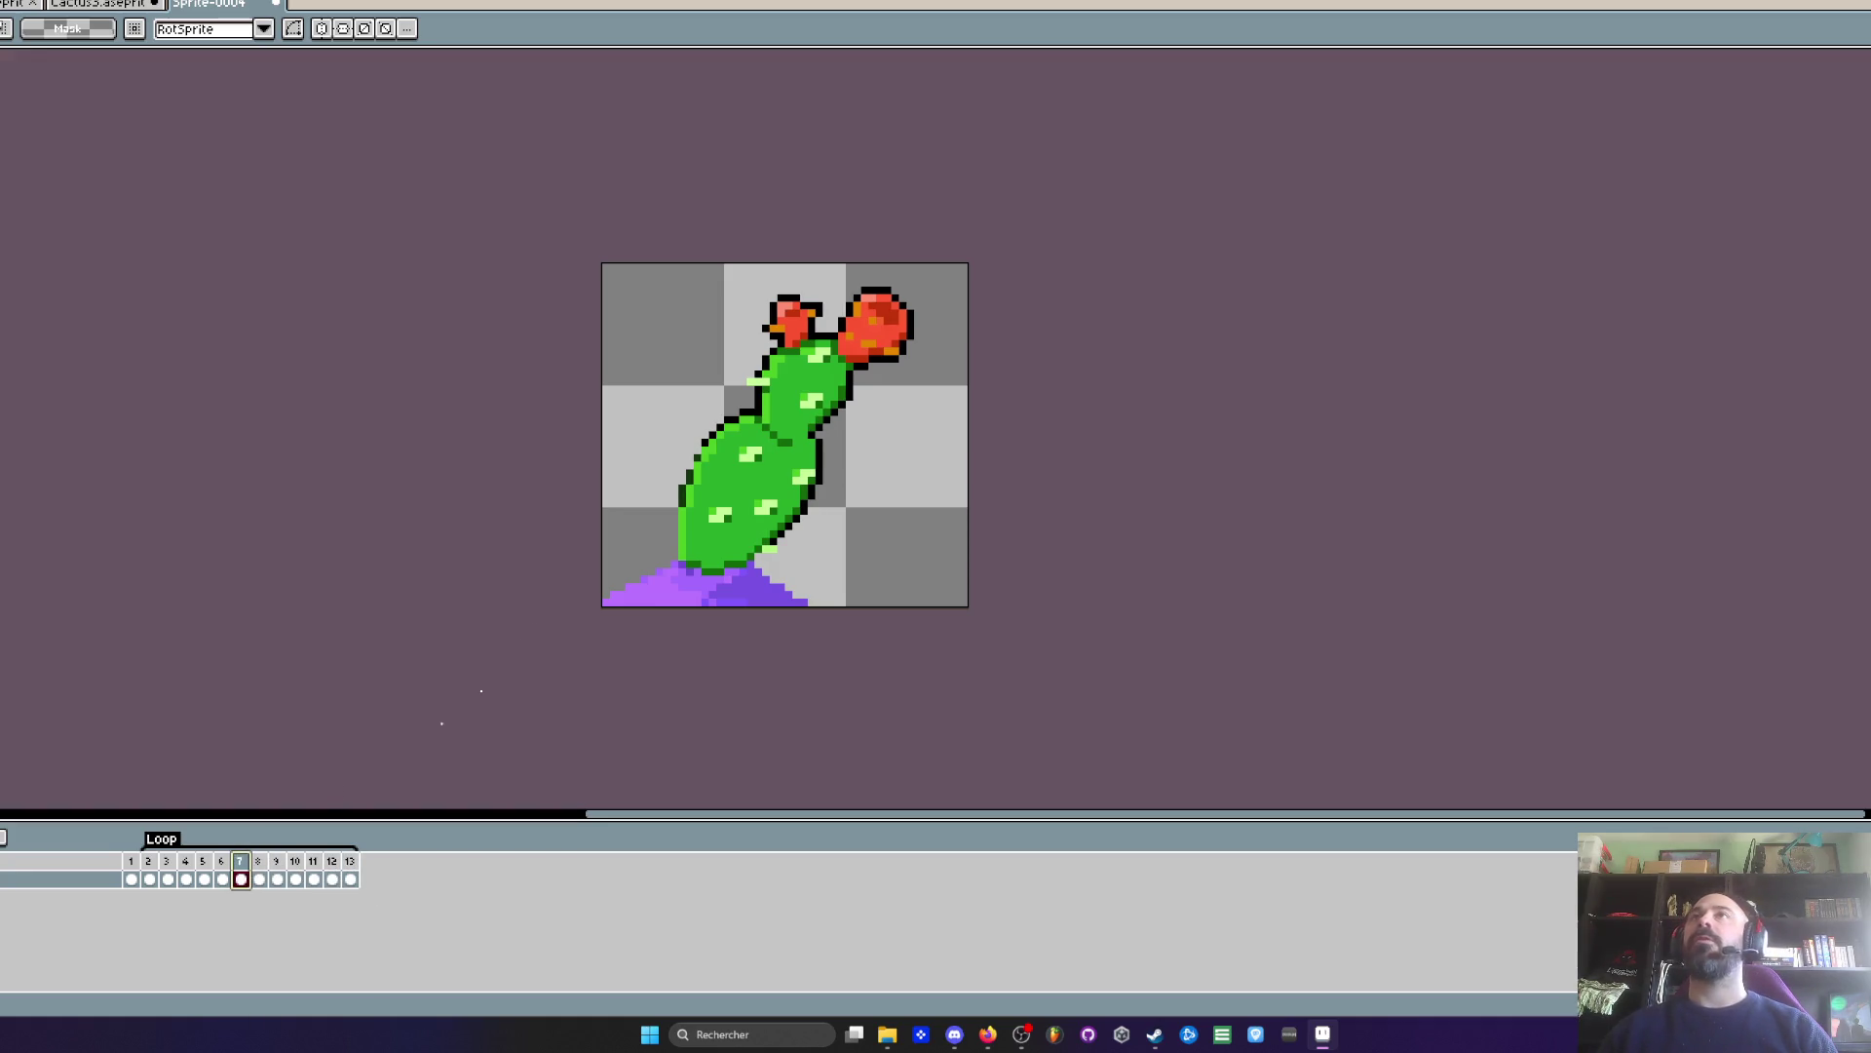
click(1155, 1033)
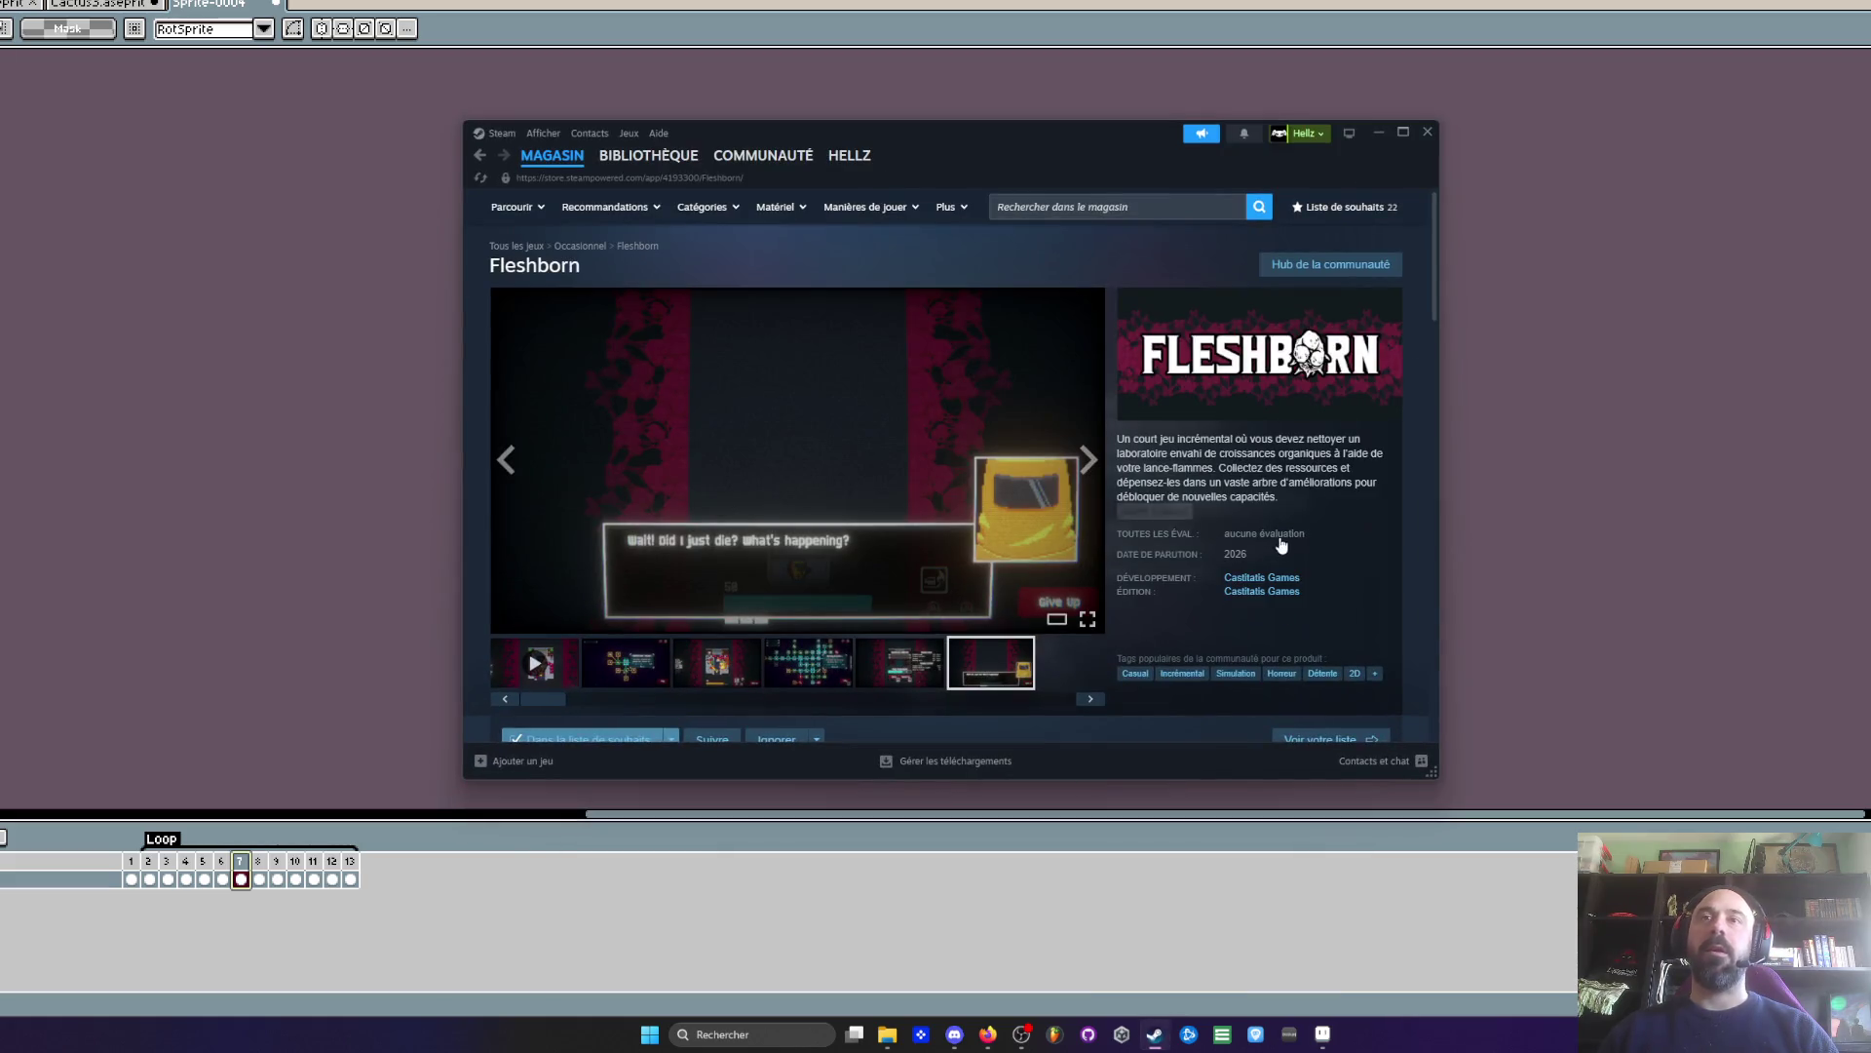
click(262, 927)
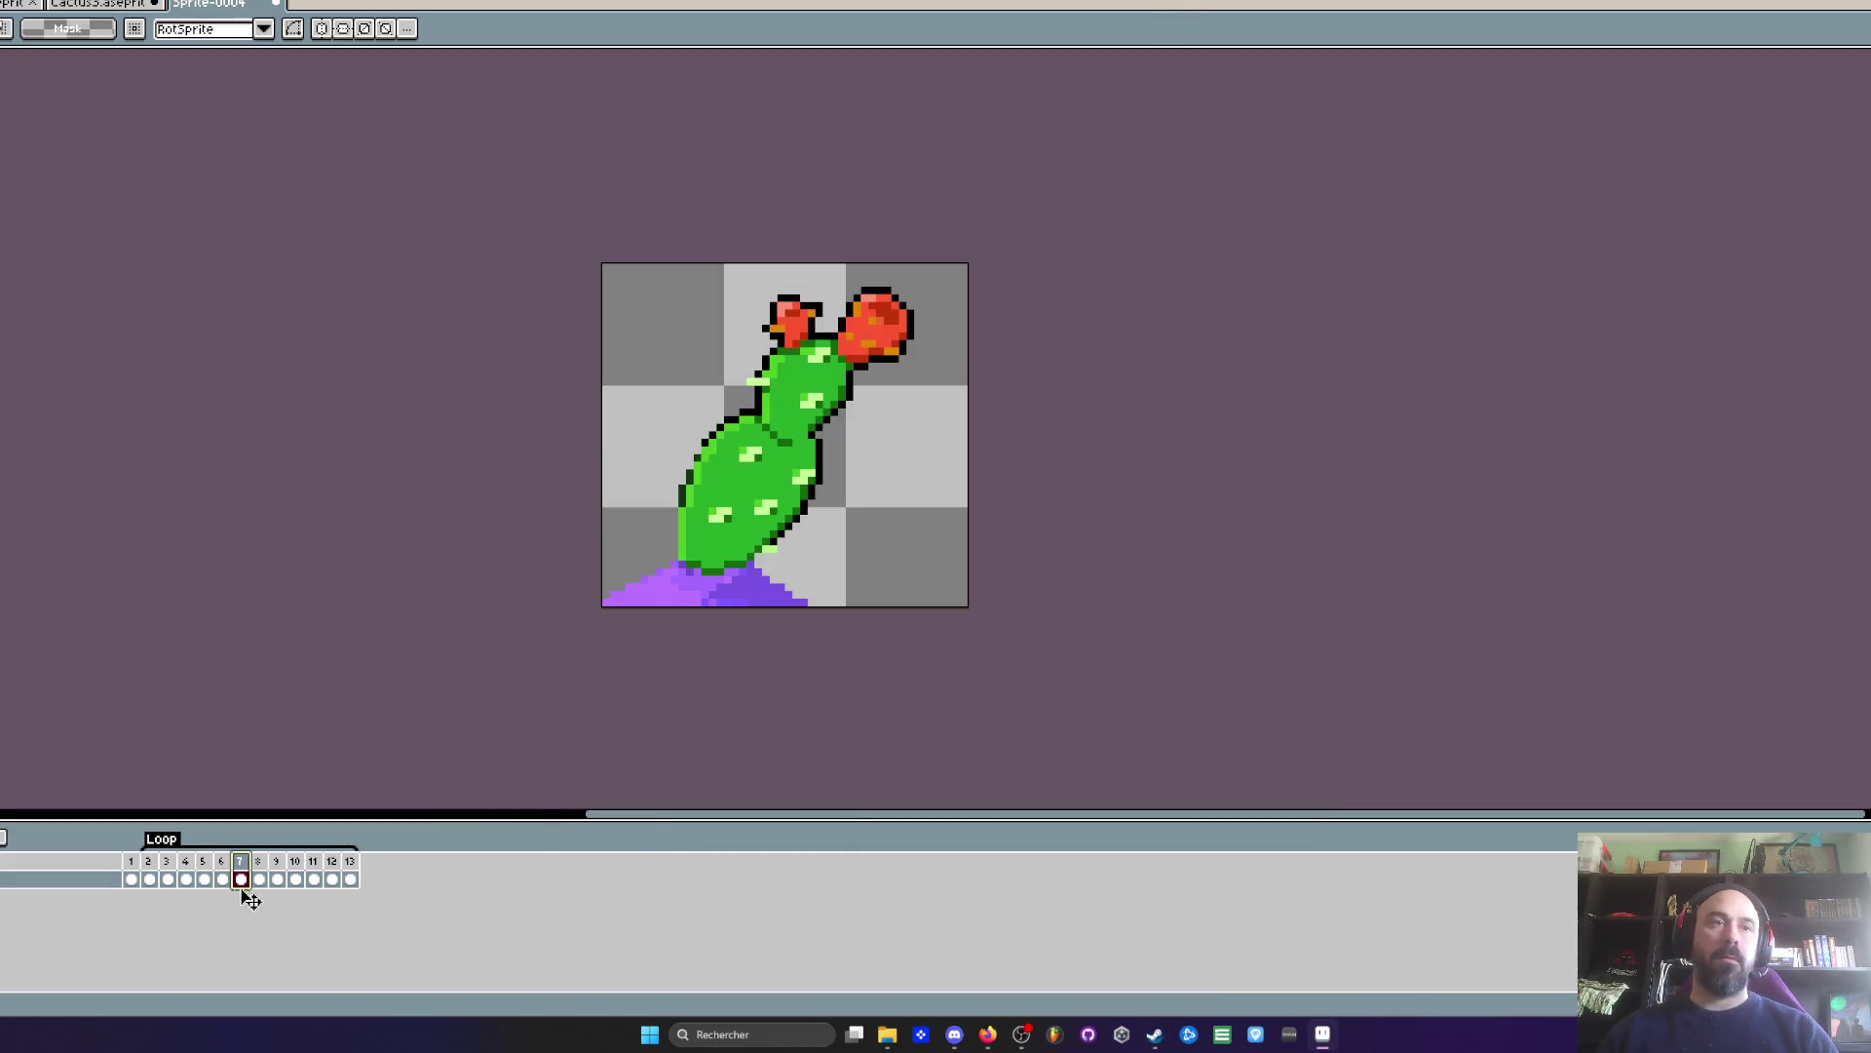
- Insert a new frame after frame 7 and step through frames 11–13
key(alt+n)
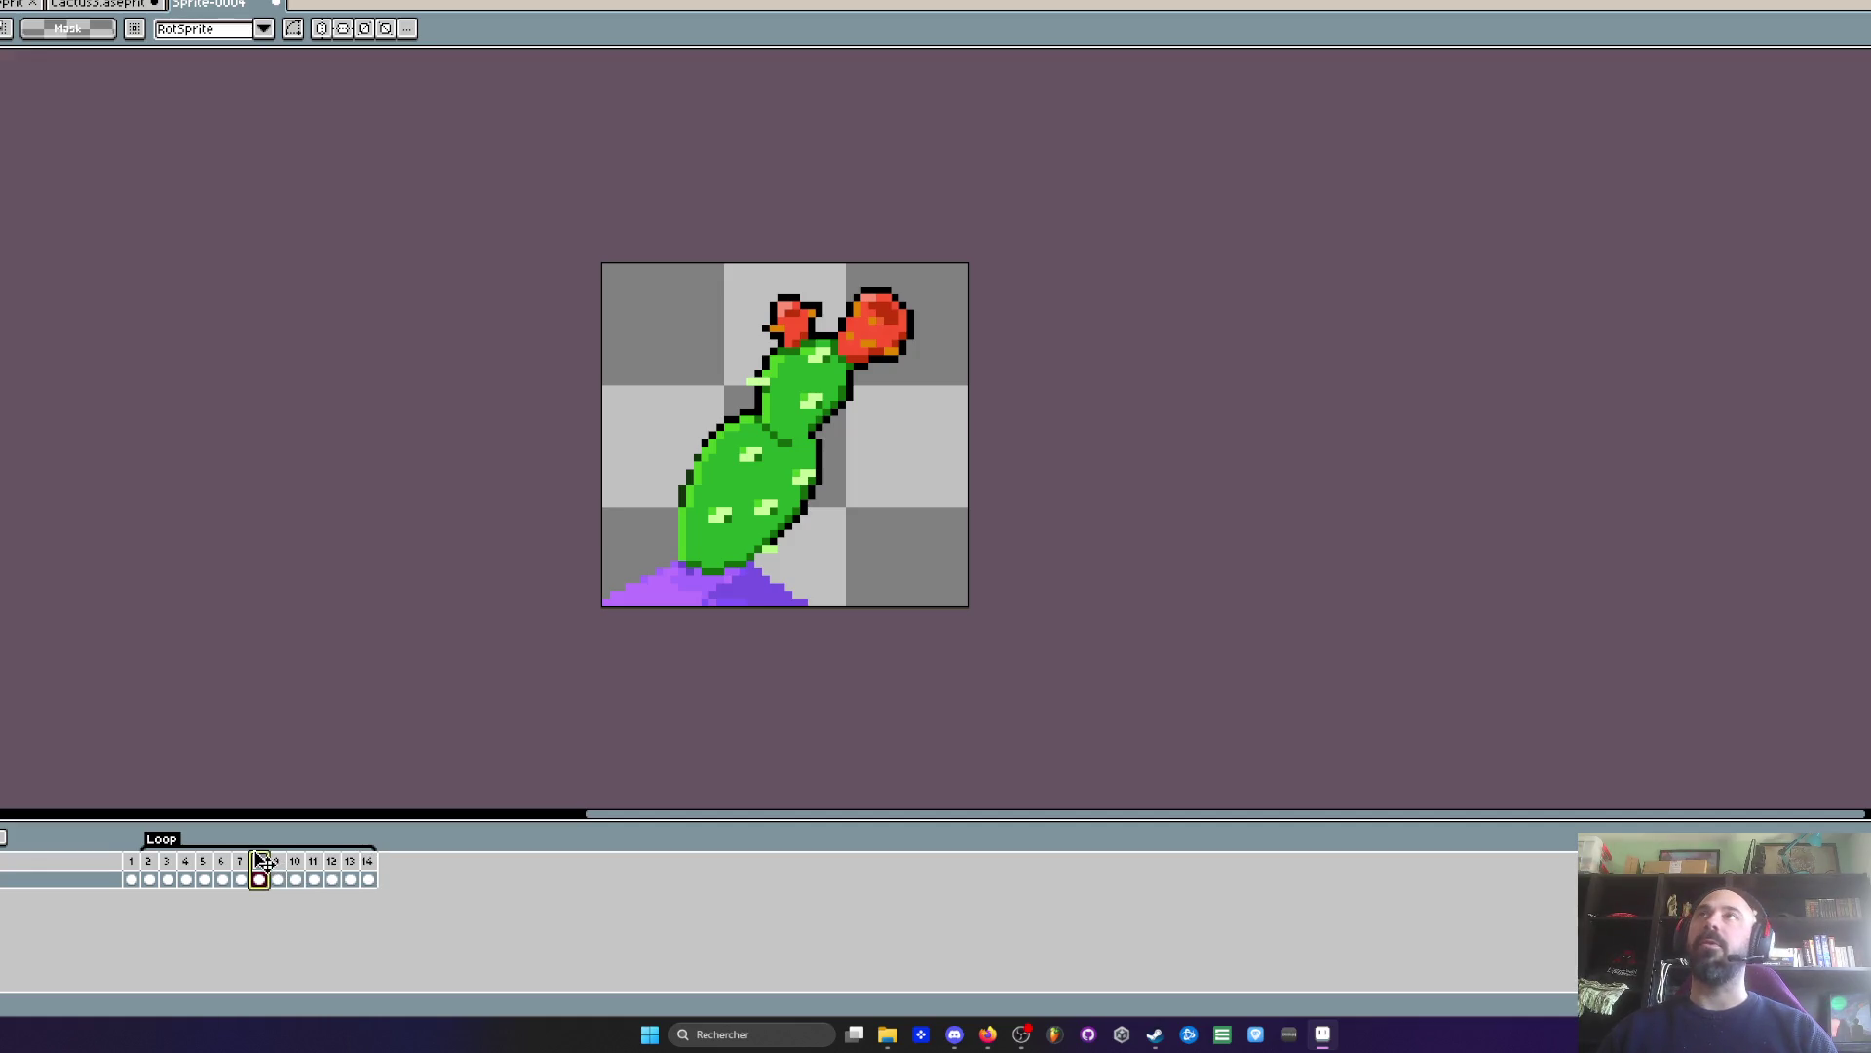
key(Right)
key(Right)
key(Right)
key(Right)
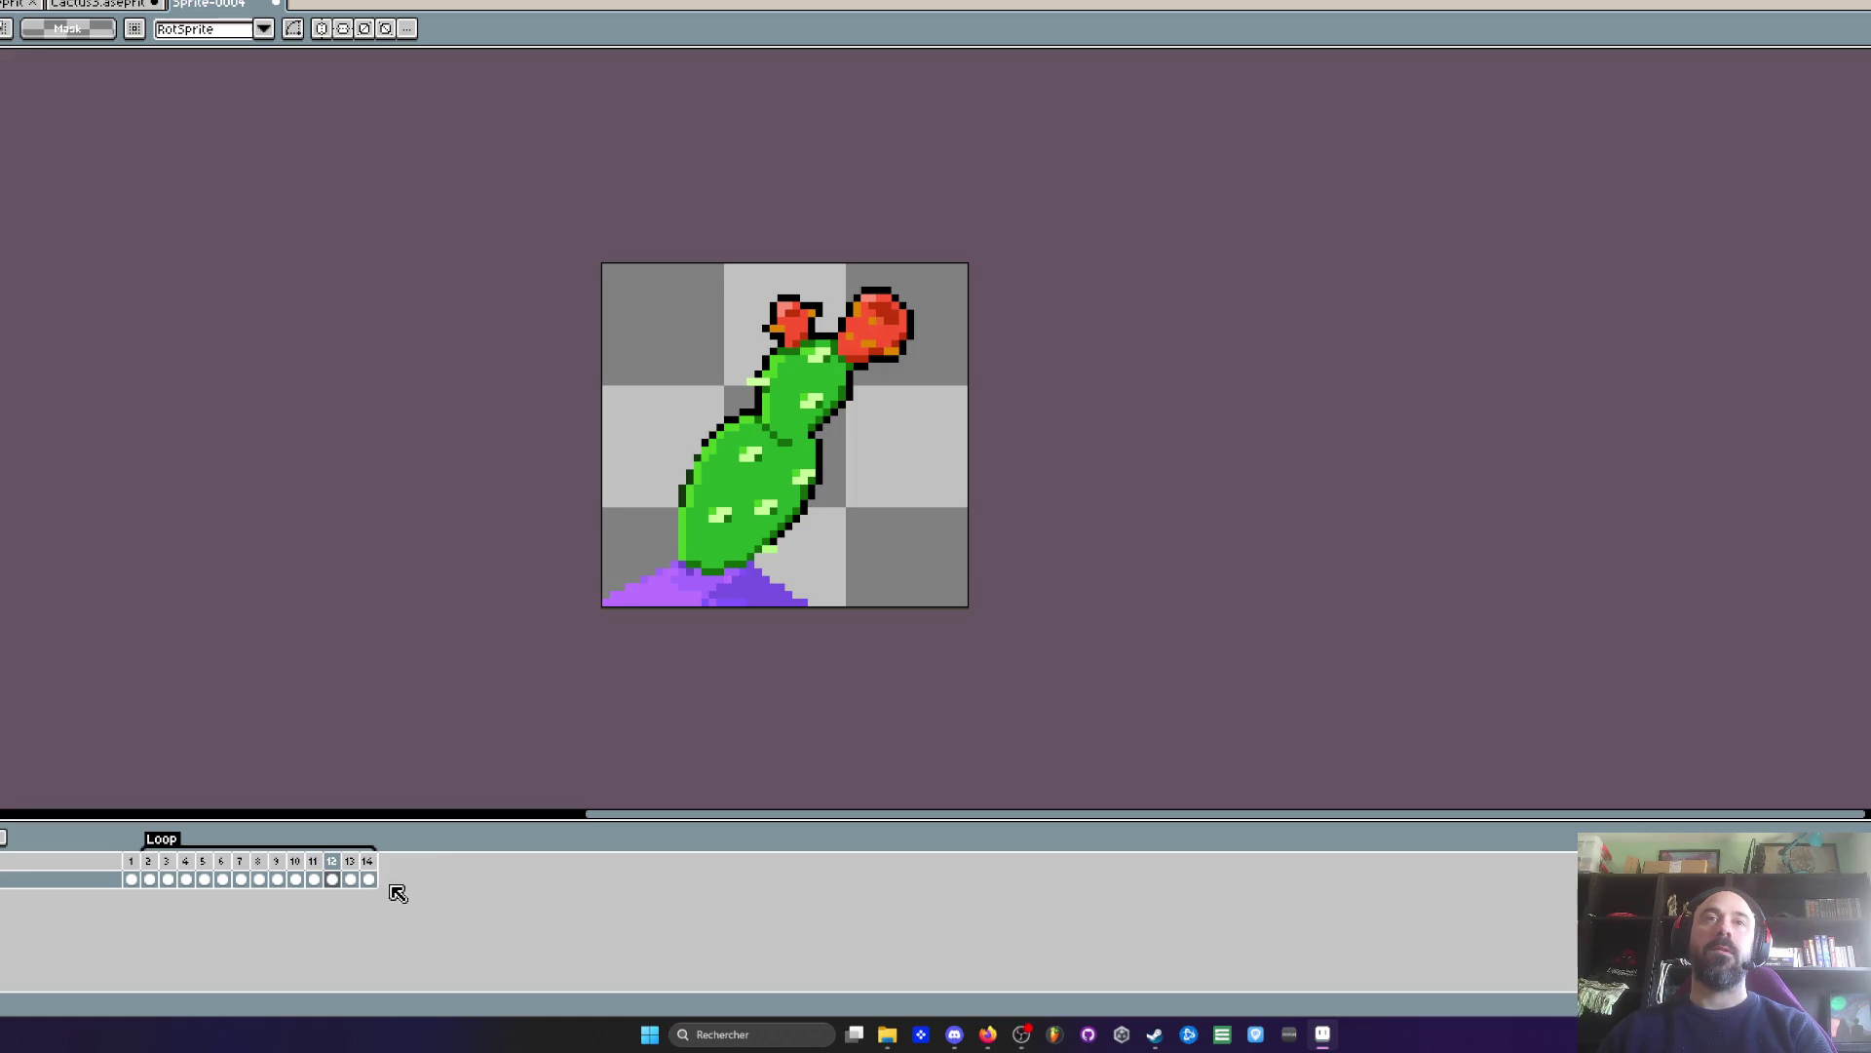
click(312, 880)
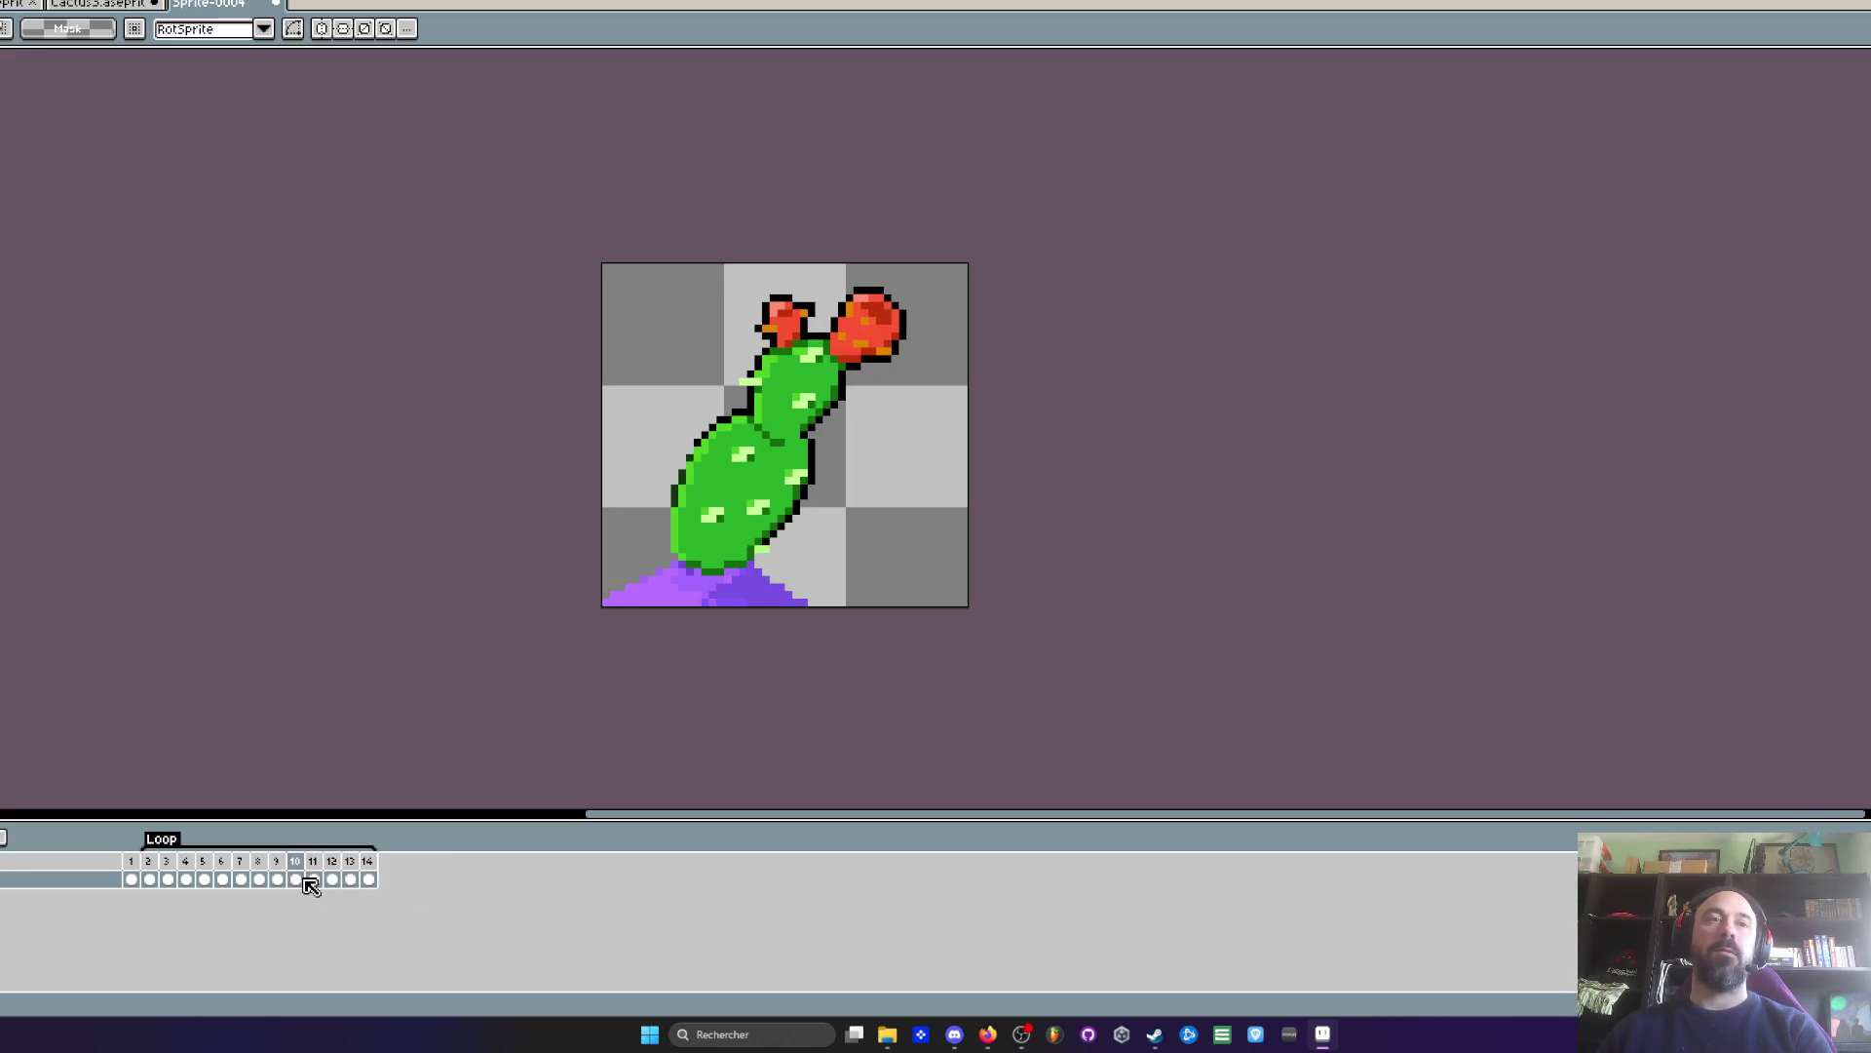
key(Right)
key(Right)
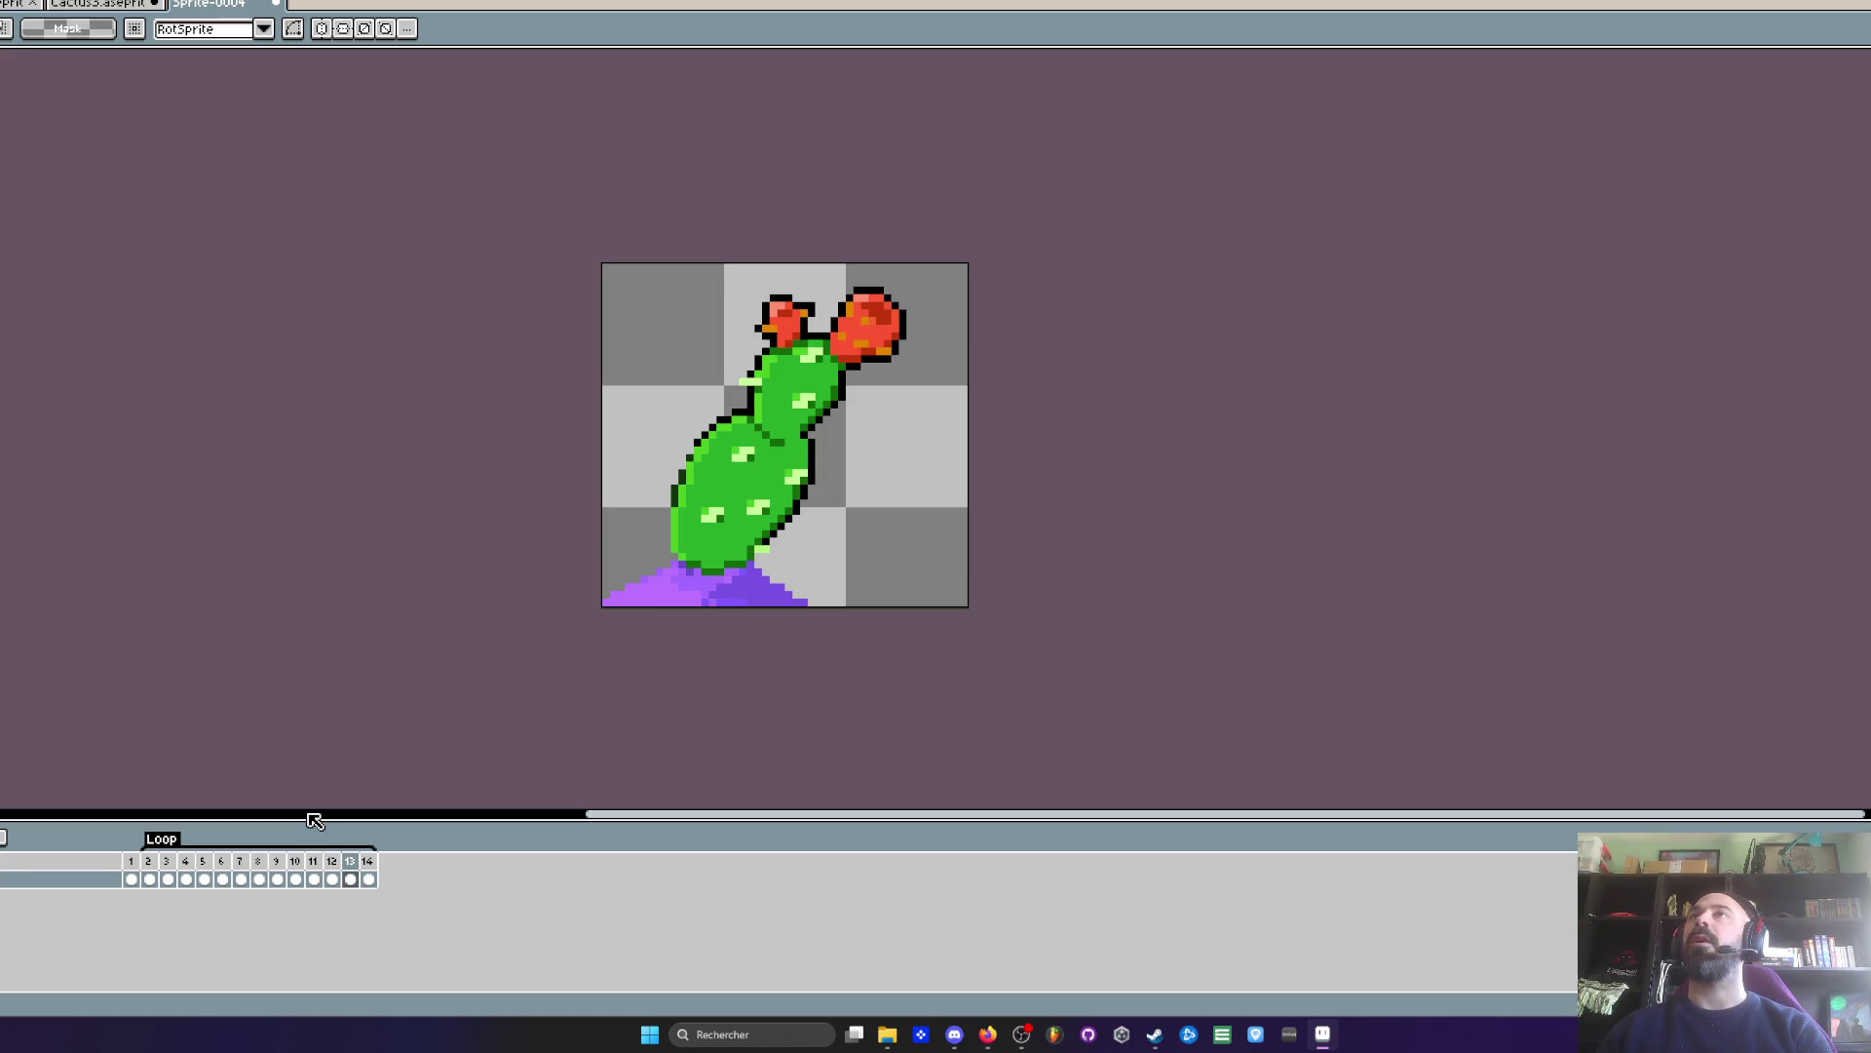
click(336, 865)
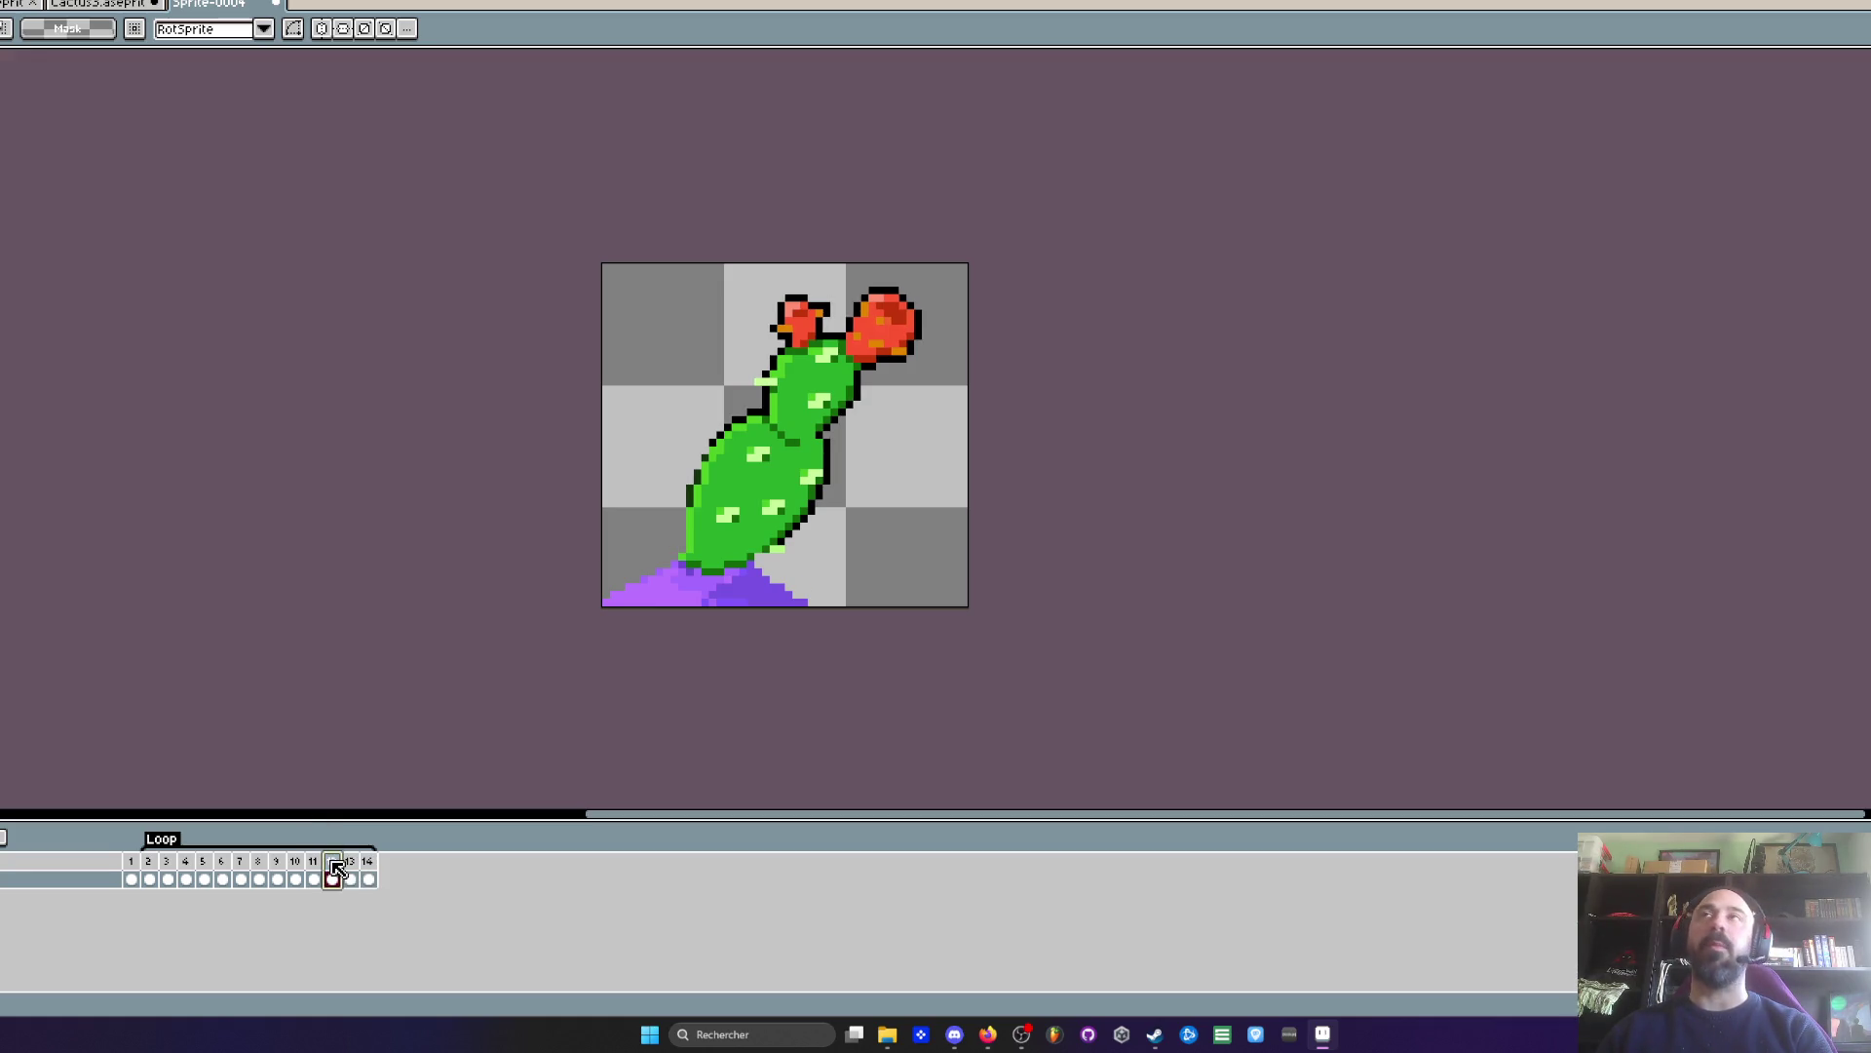
key(Left)
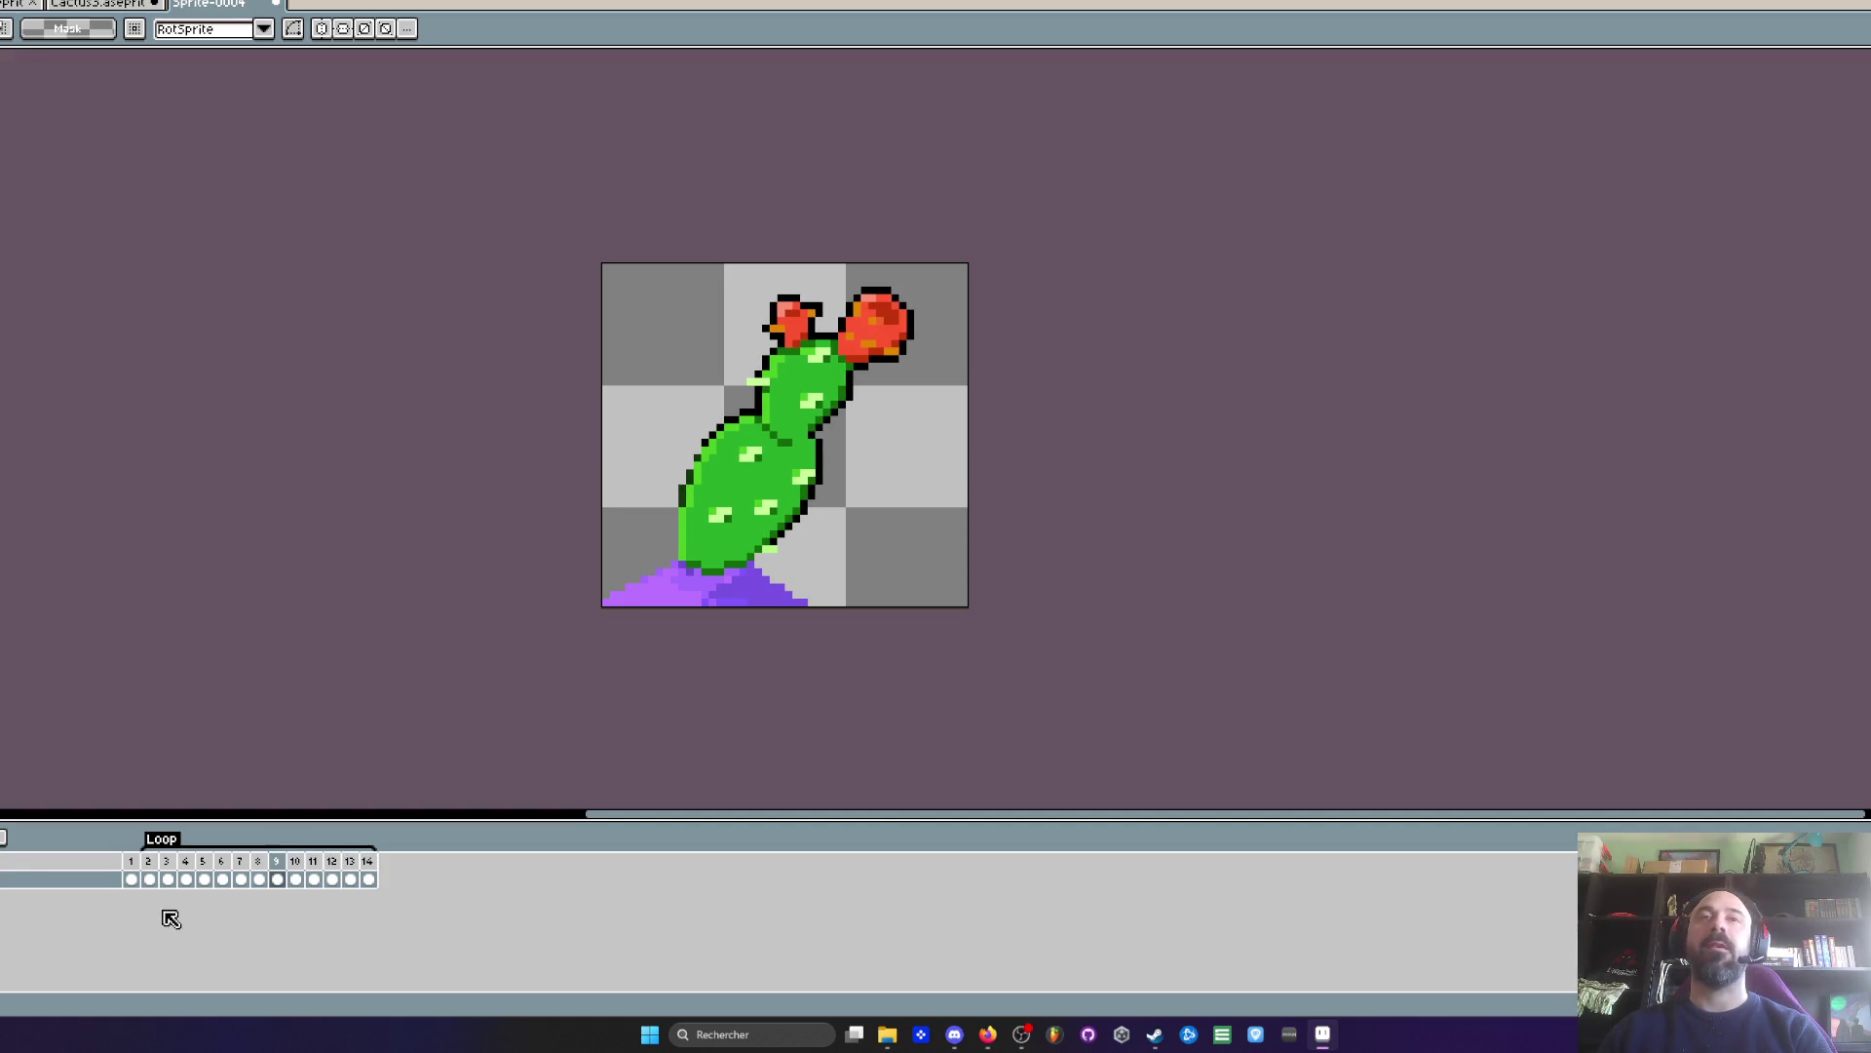
key(Right)
key(Right)
key(Right)
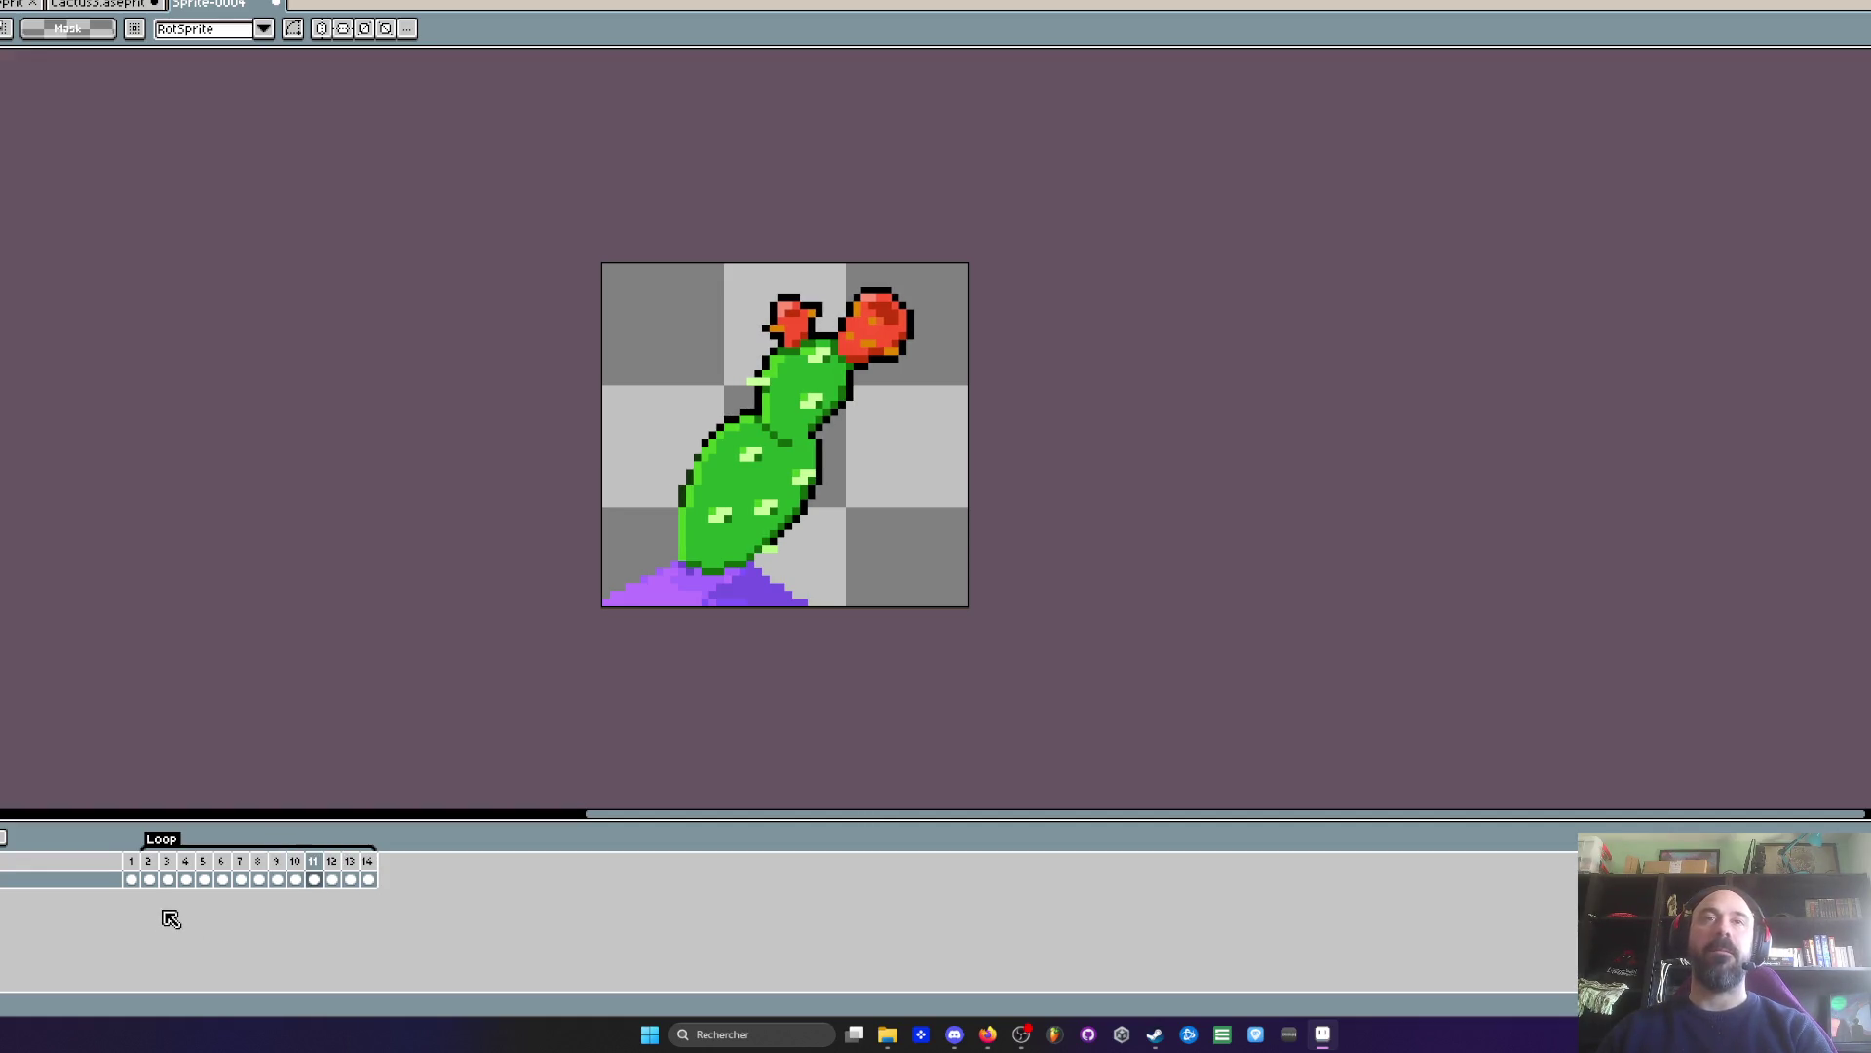
key(Left)
key(Left)
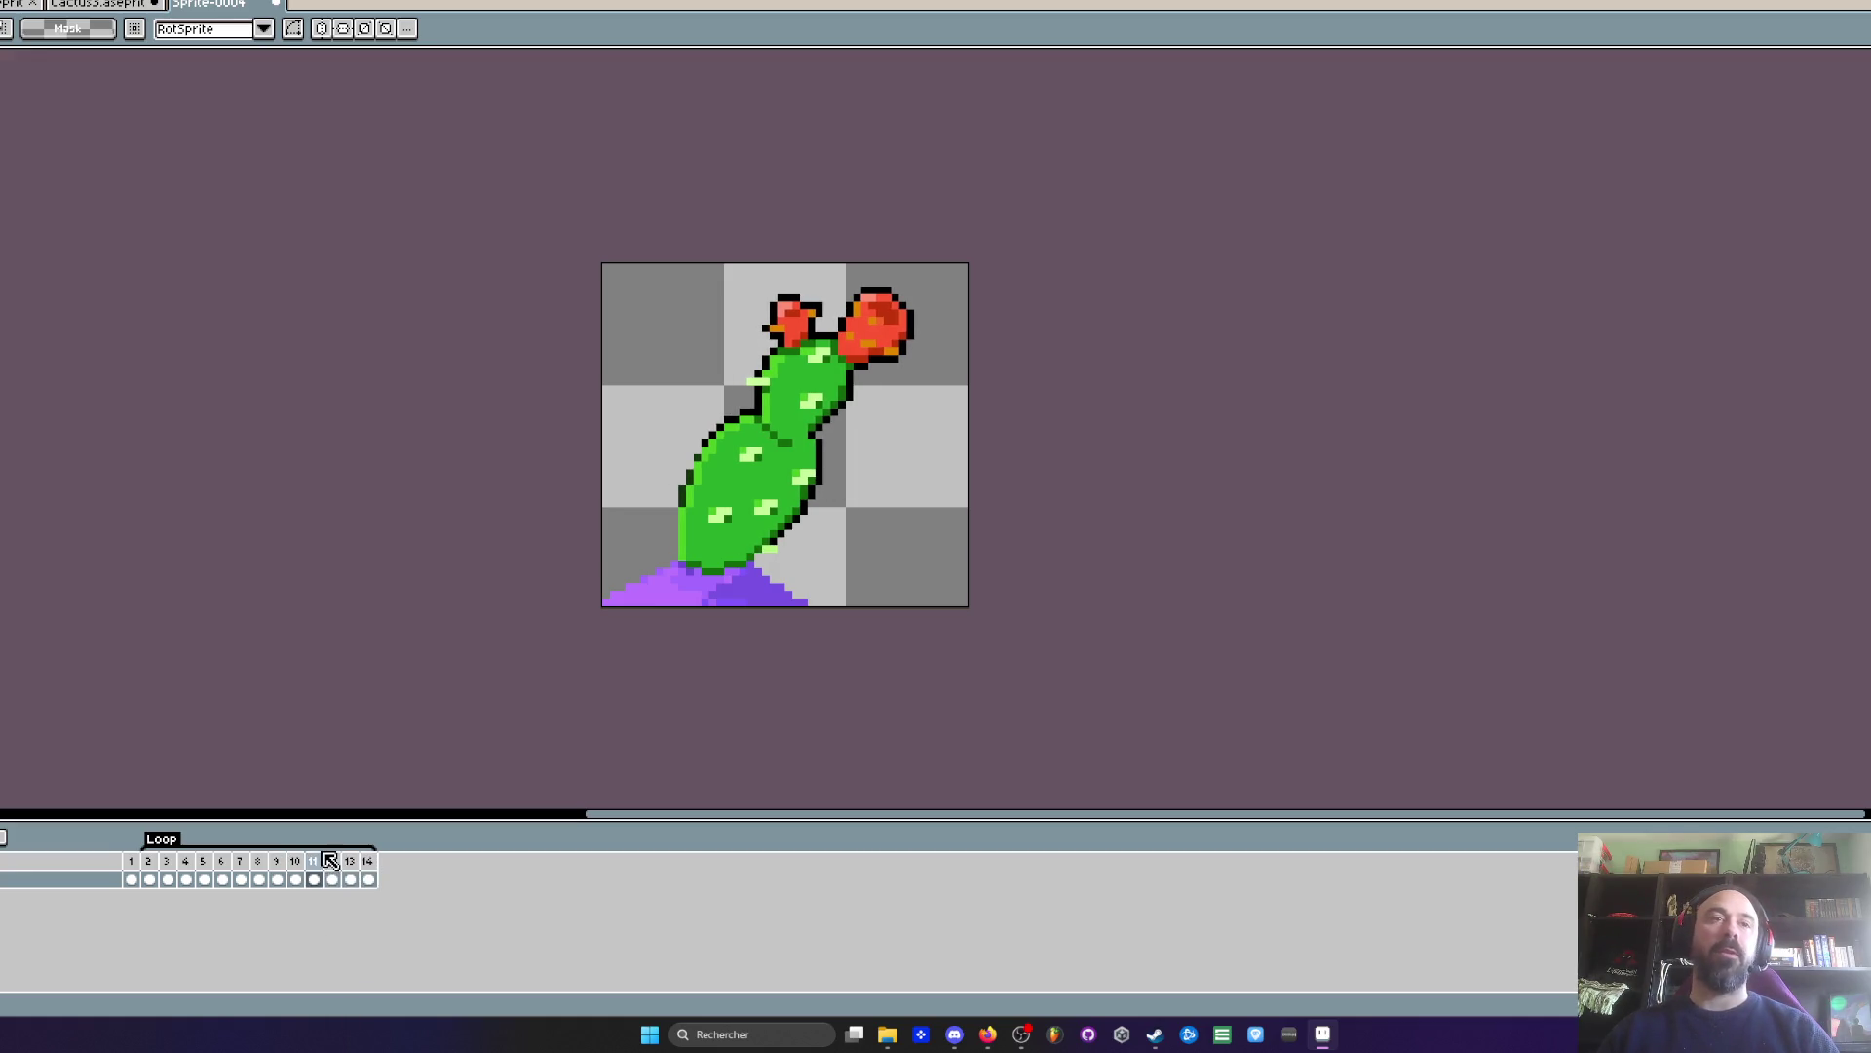
- Insert a new frame after frame 11 and compare the rotation of frames 11 and 12
key(alt+n)
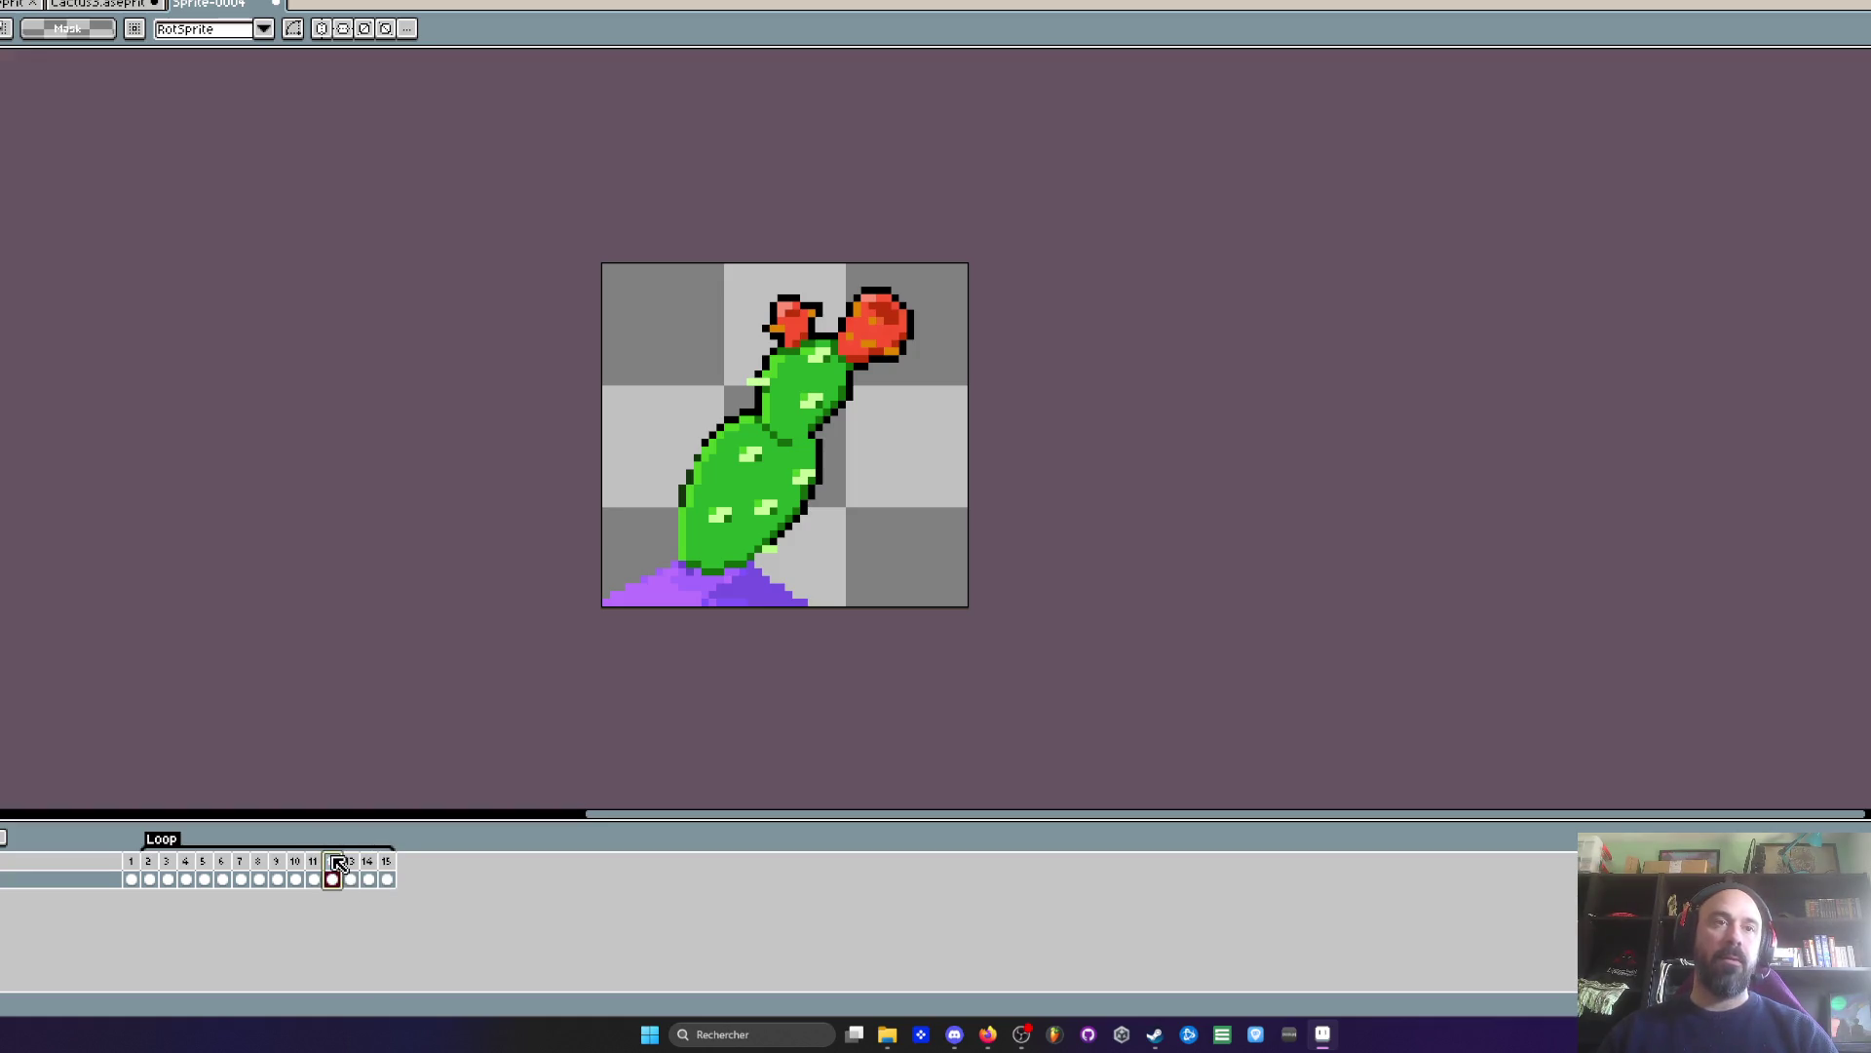
click(348, 879)
key(Left)
key(Left)
key(Right)
key(Left)
key(Right)
key(Left)
key(Right)
key(Right)
key(Right)
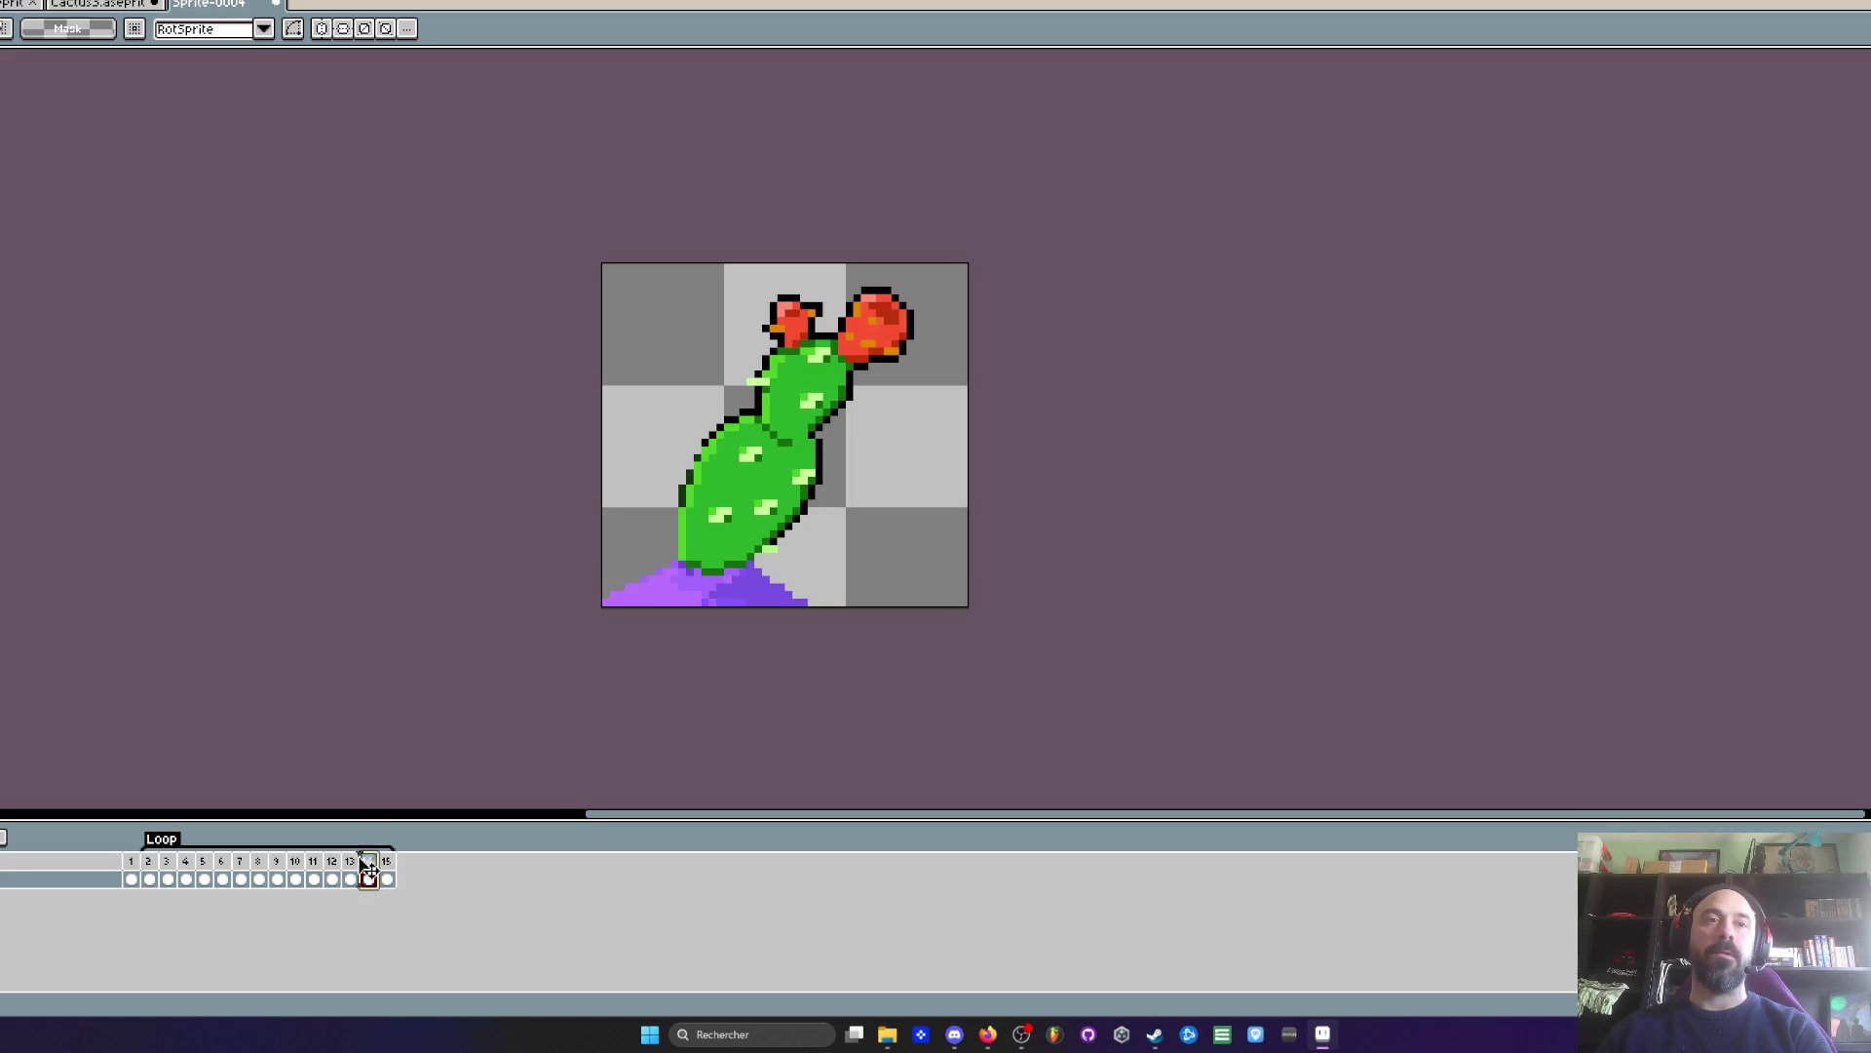
- Add one more frame so the Loop runs to frame 16, and play the animation
click(367, 860)
key(Right)
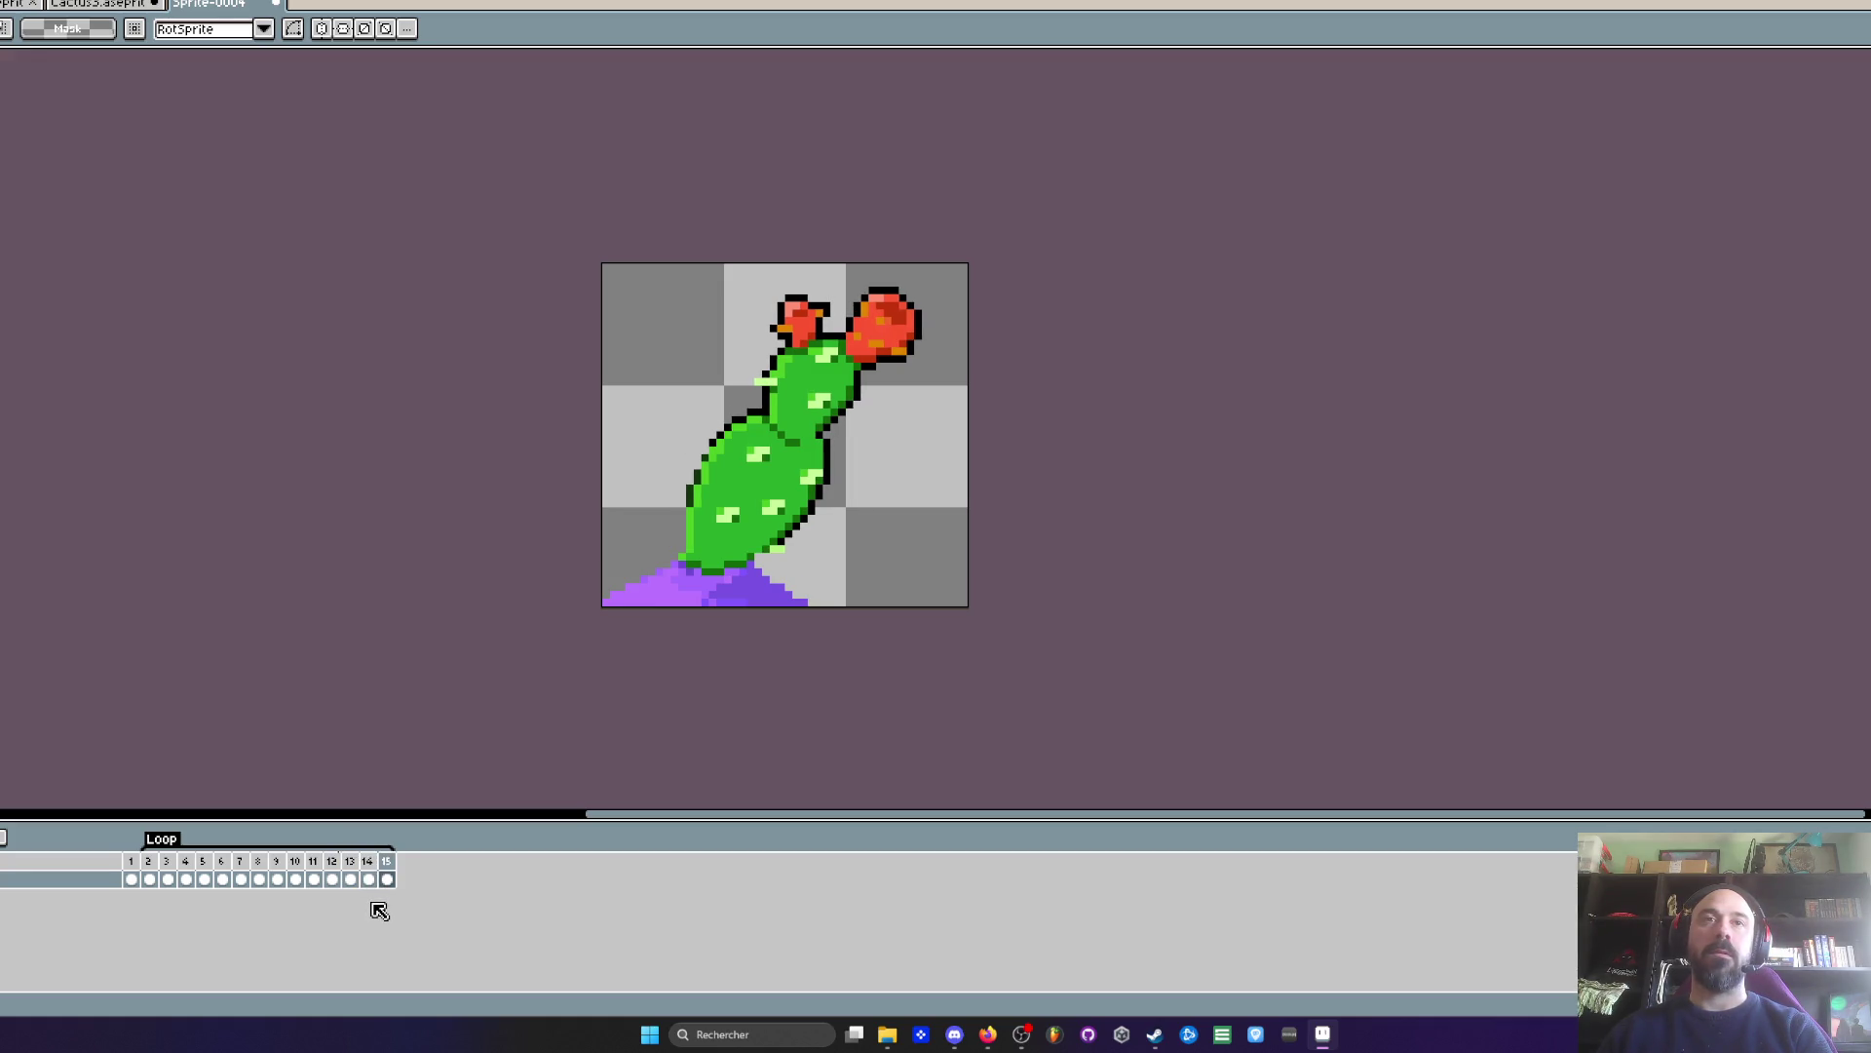
click(135, 862)
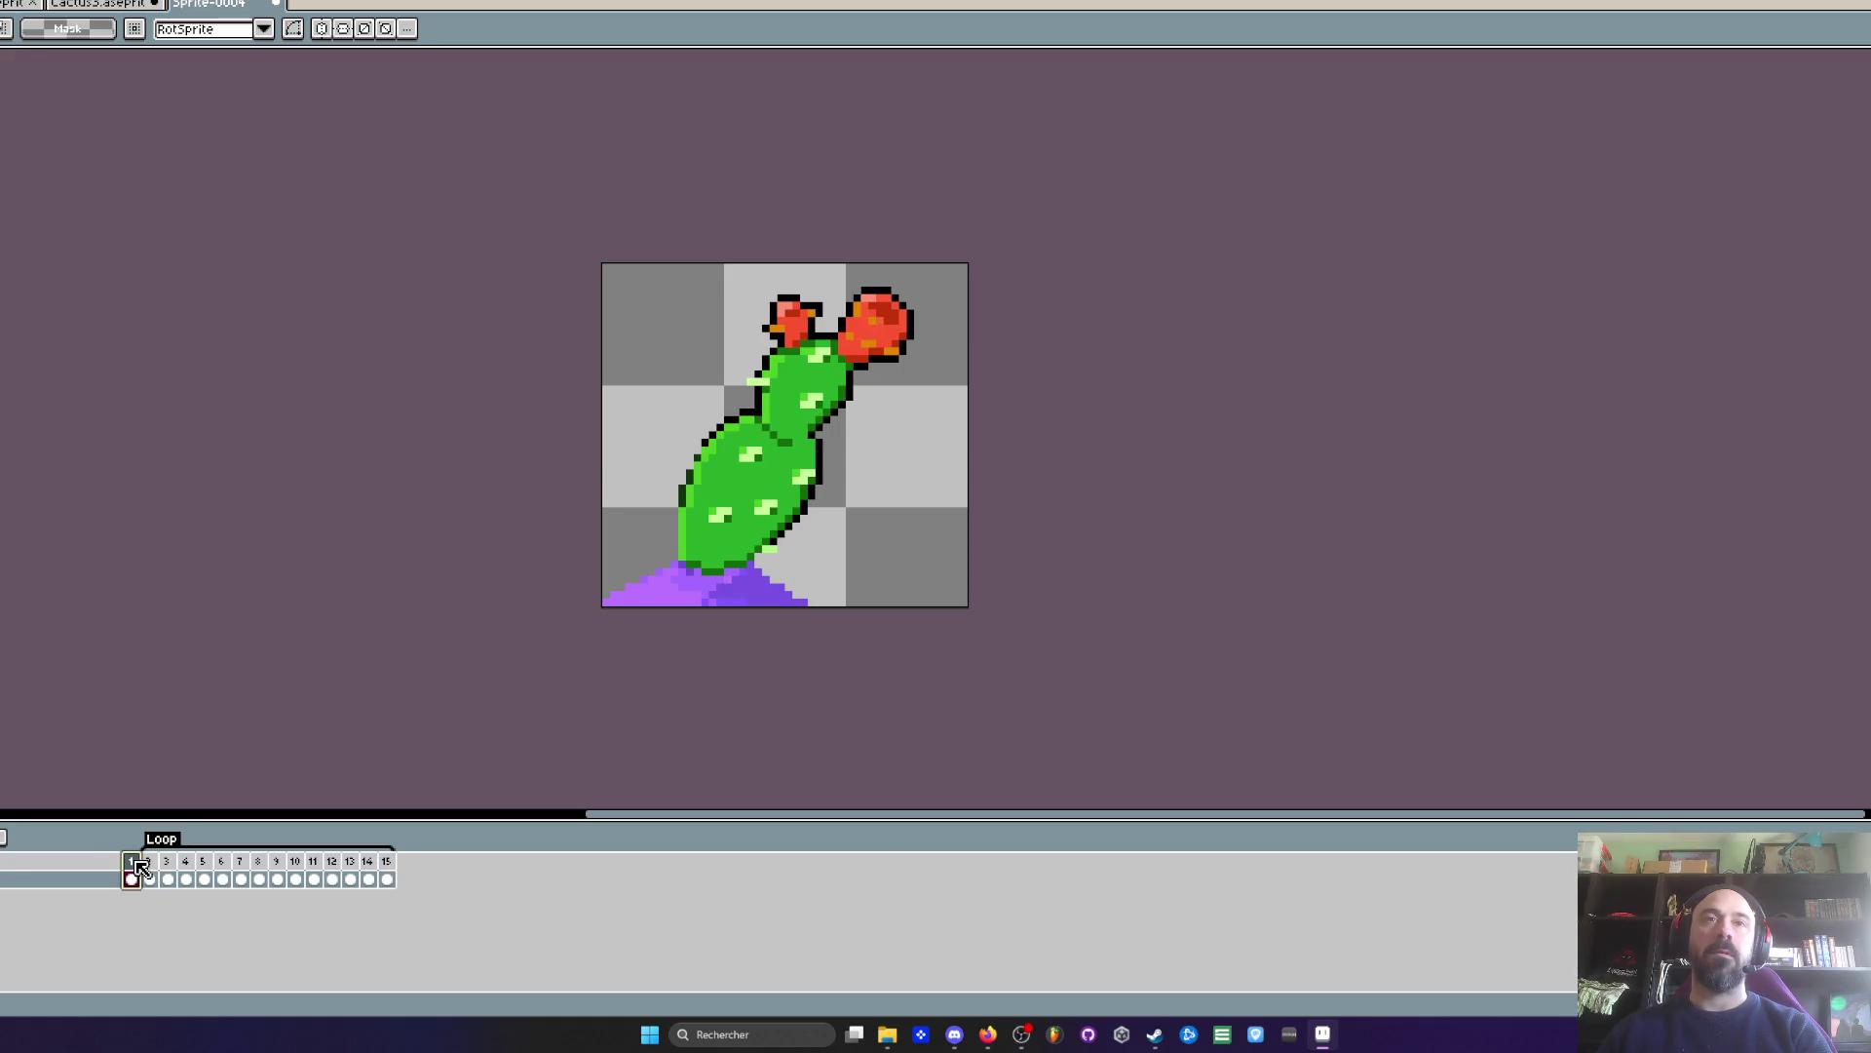
key(alt+n)
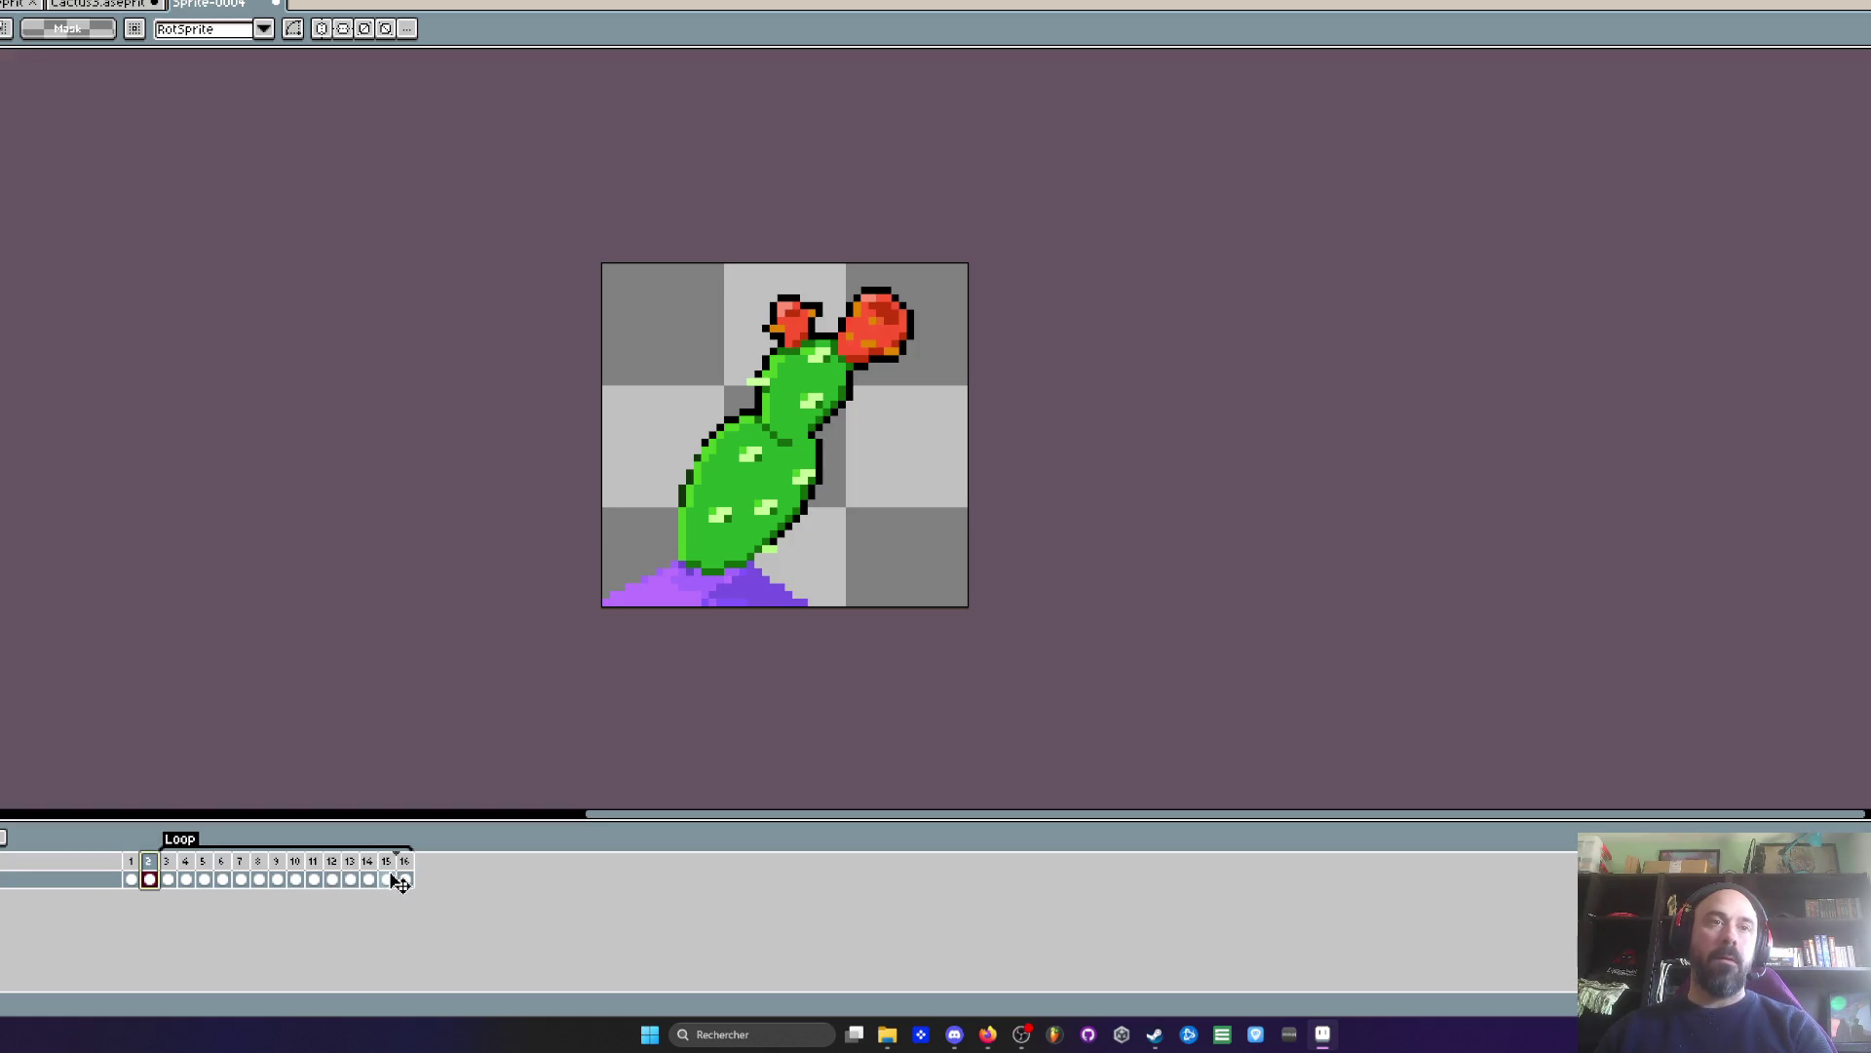
click(371, 863)
key(Return)
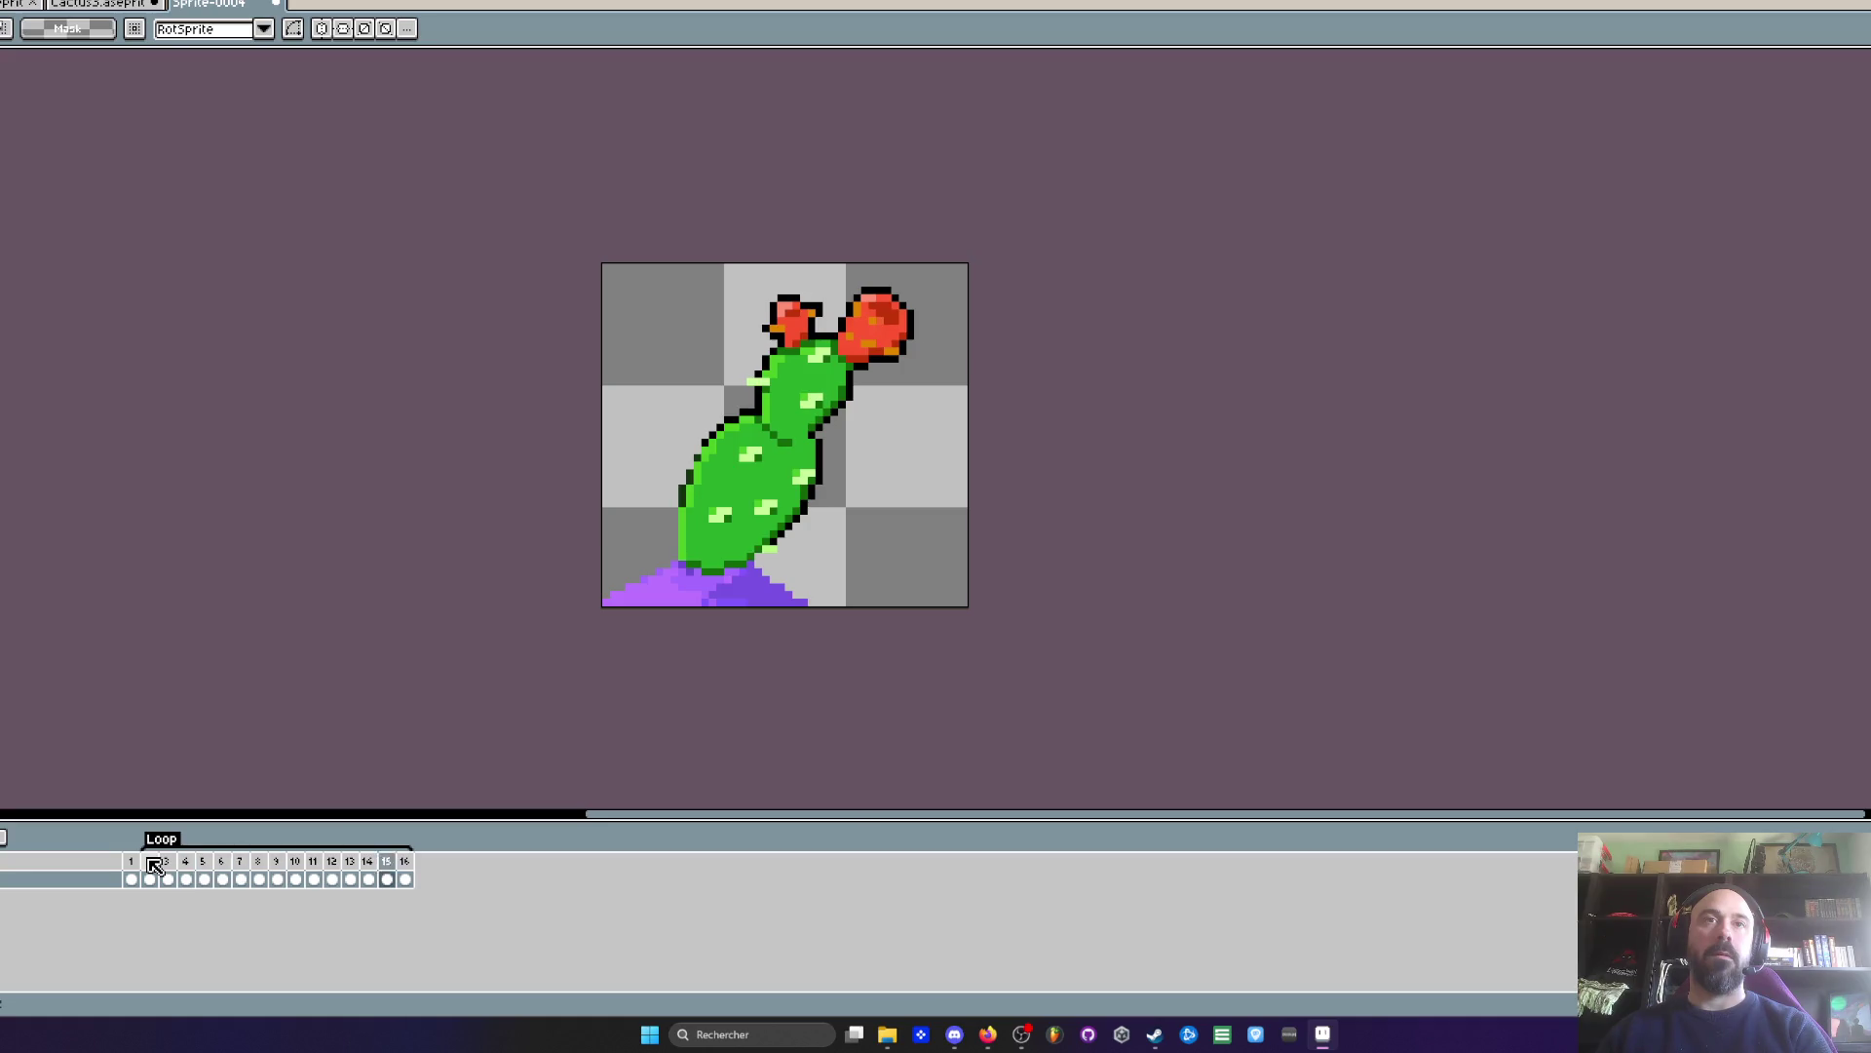
right_click(131, 862)
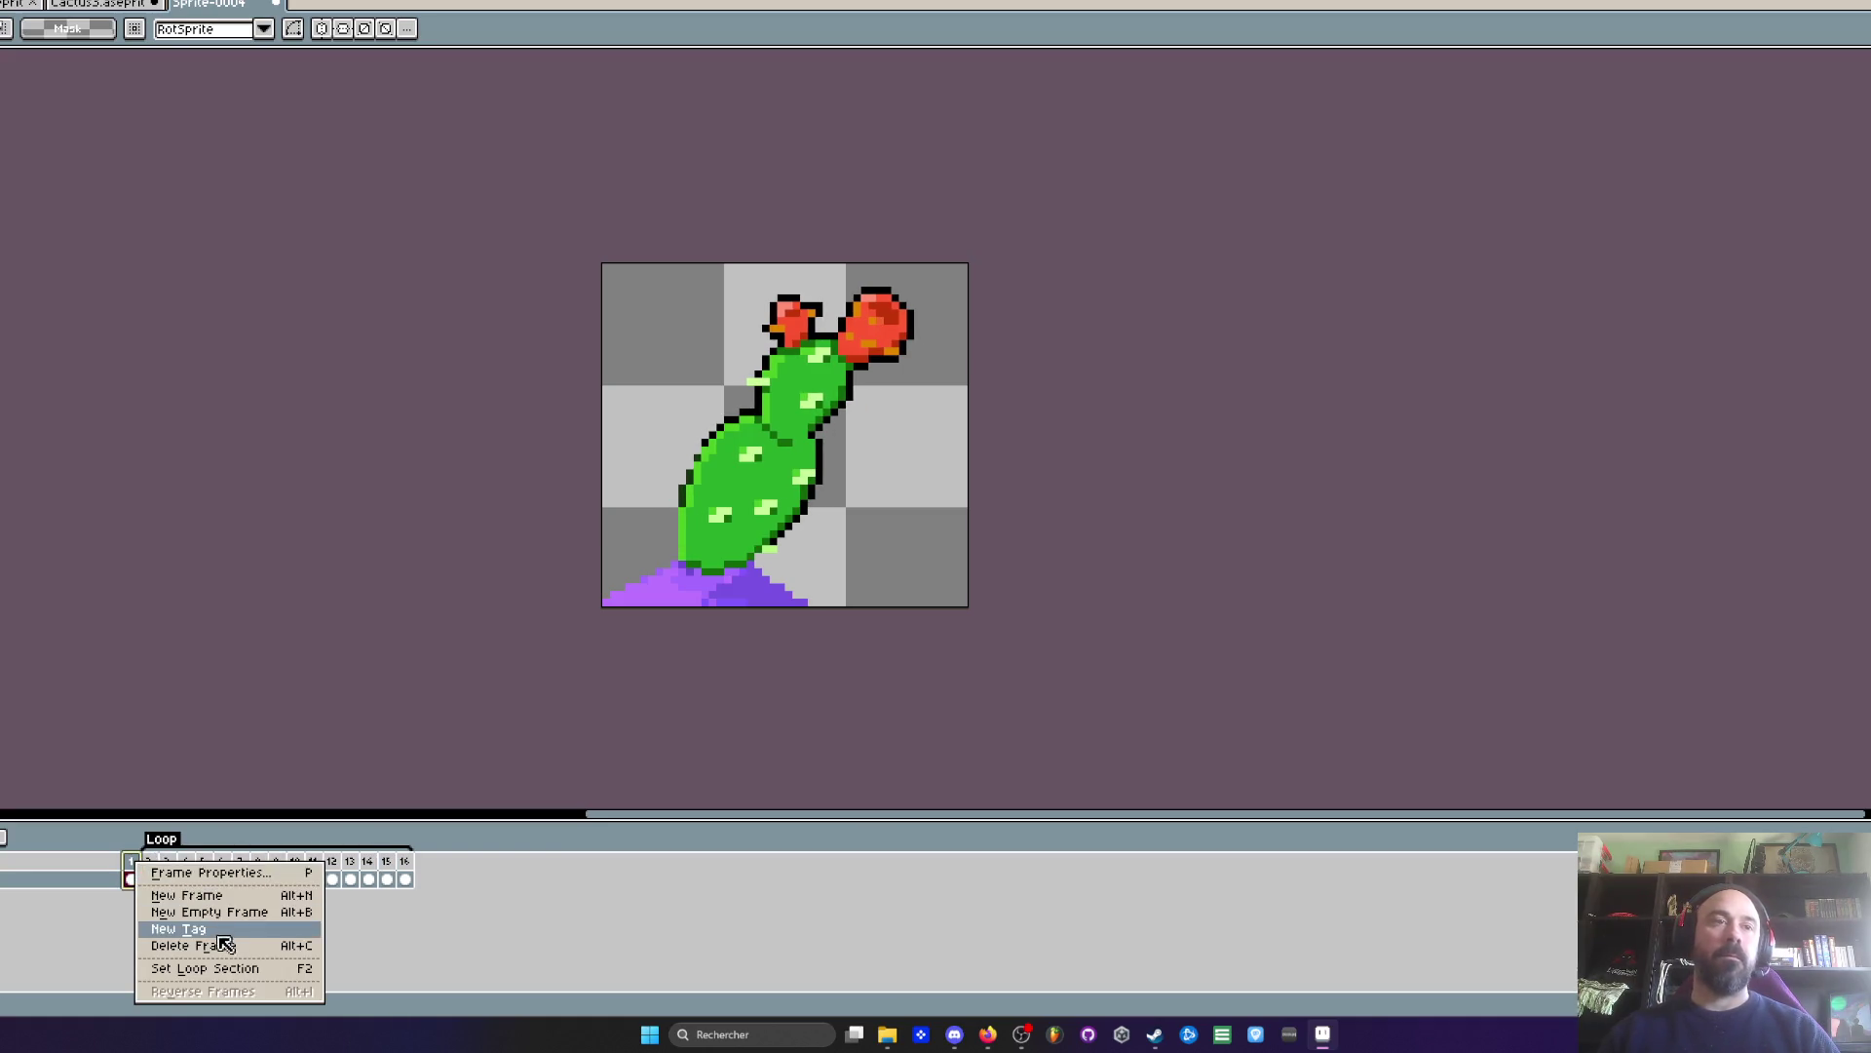
- Create a new tag named Idle on frame 1
click(190, 944)
text(Idle)
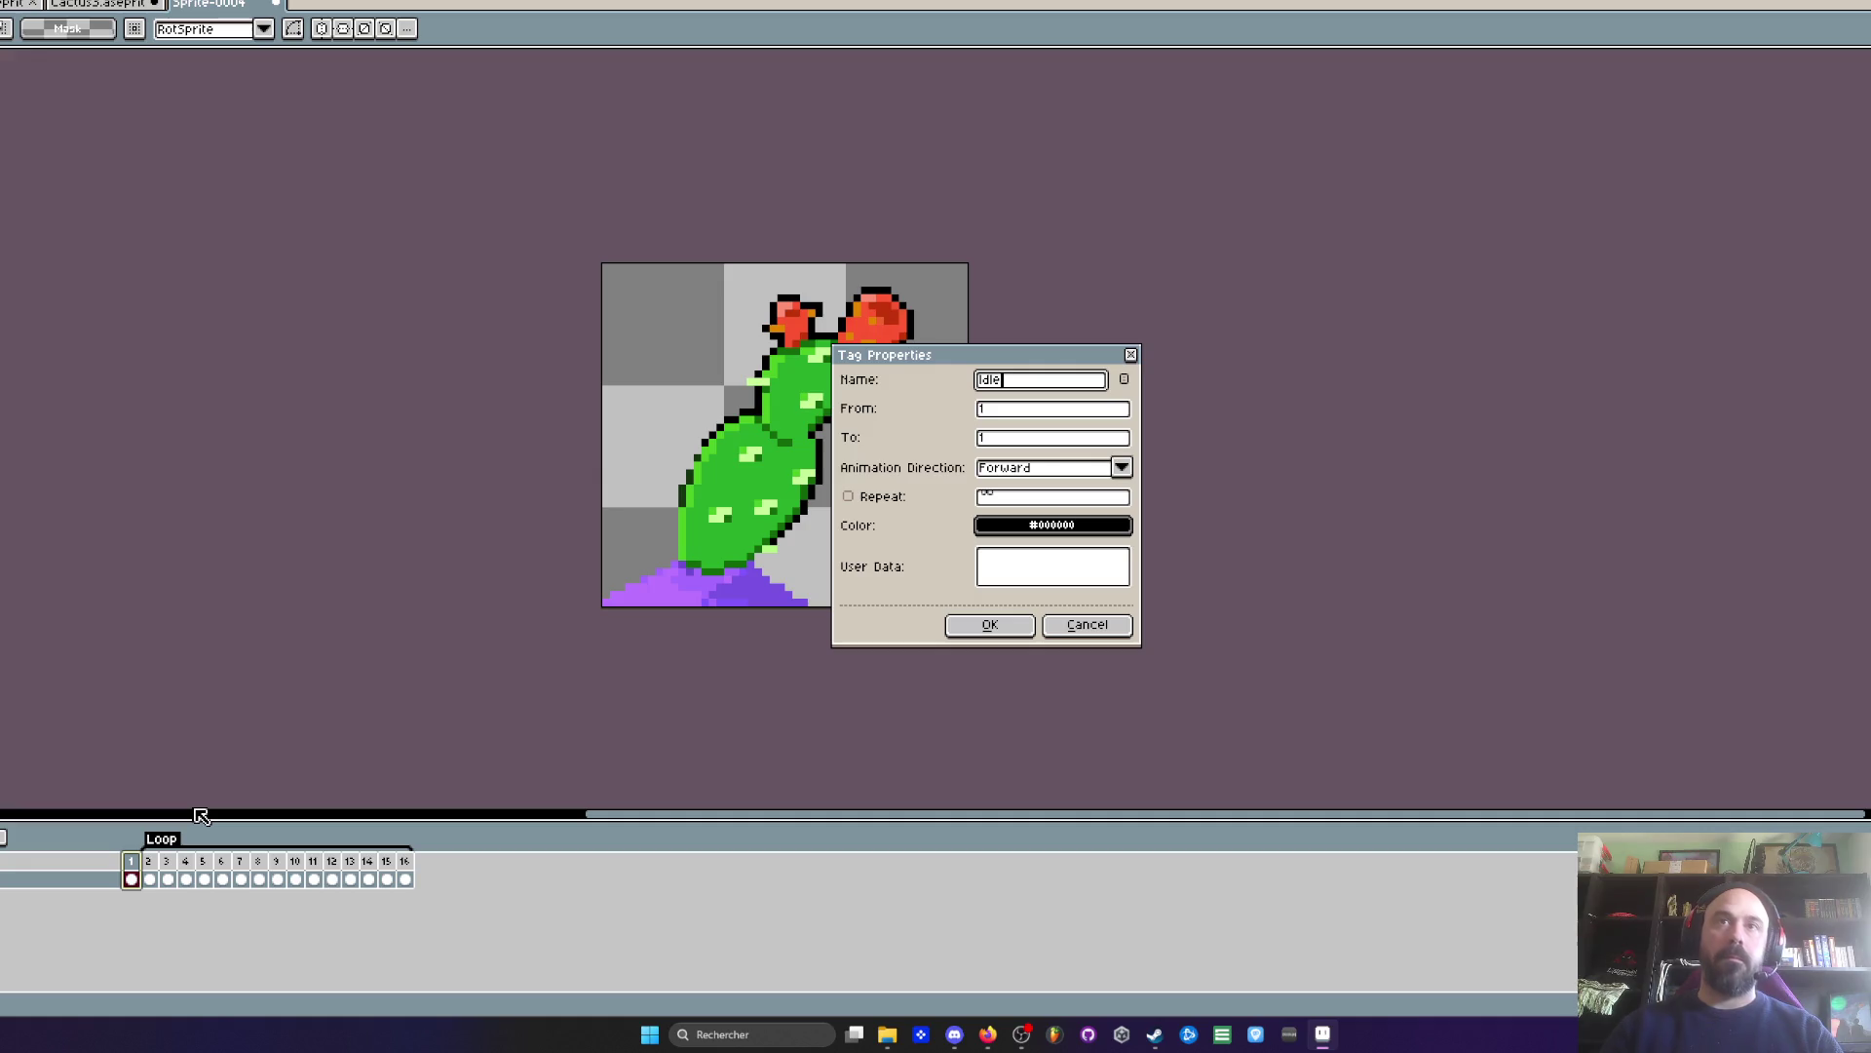
click(980, 625)
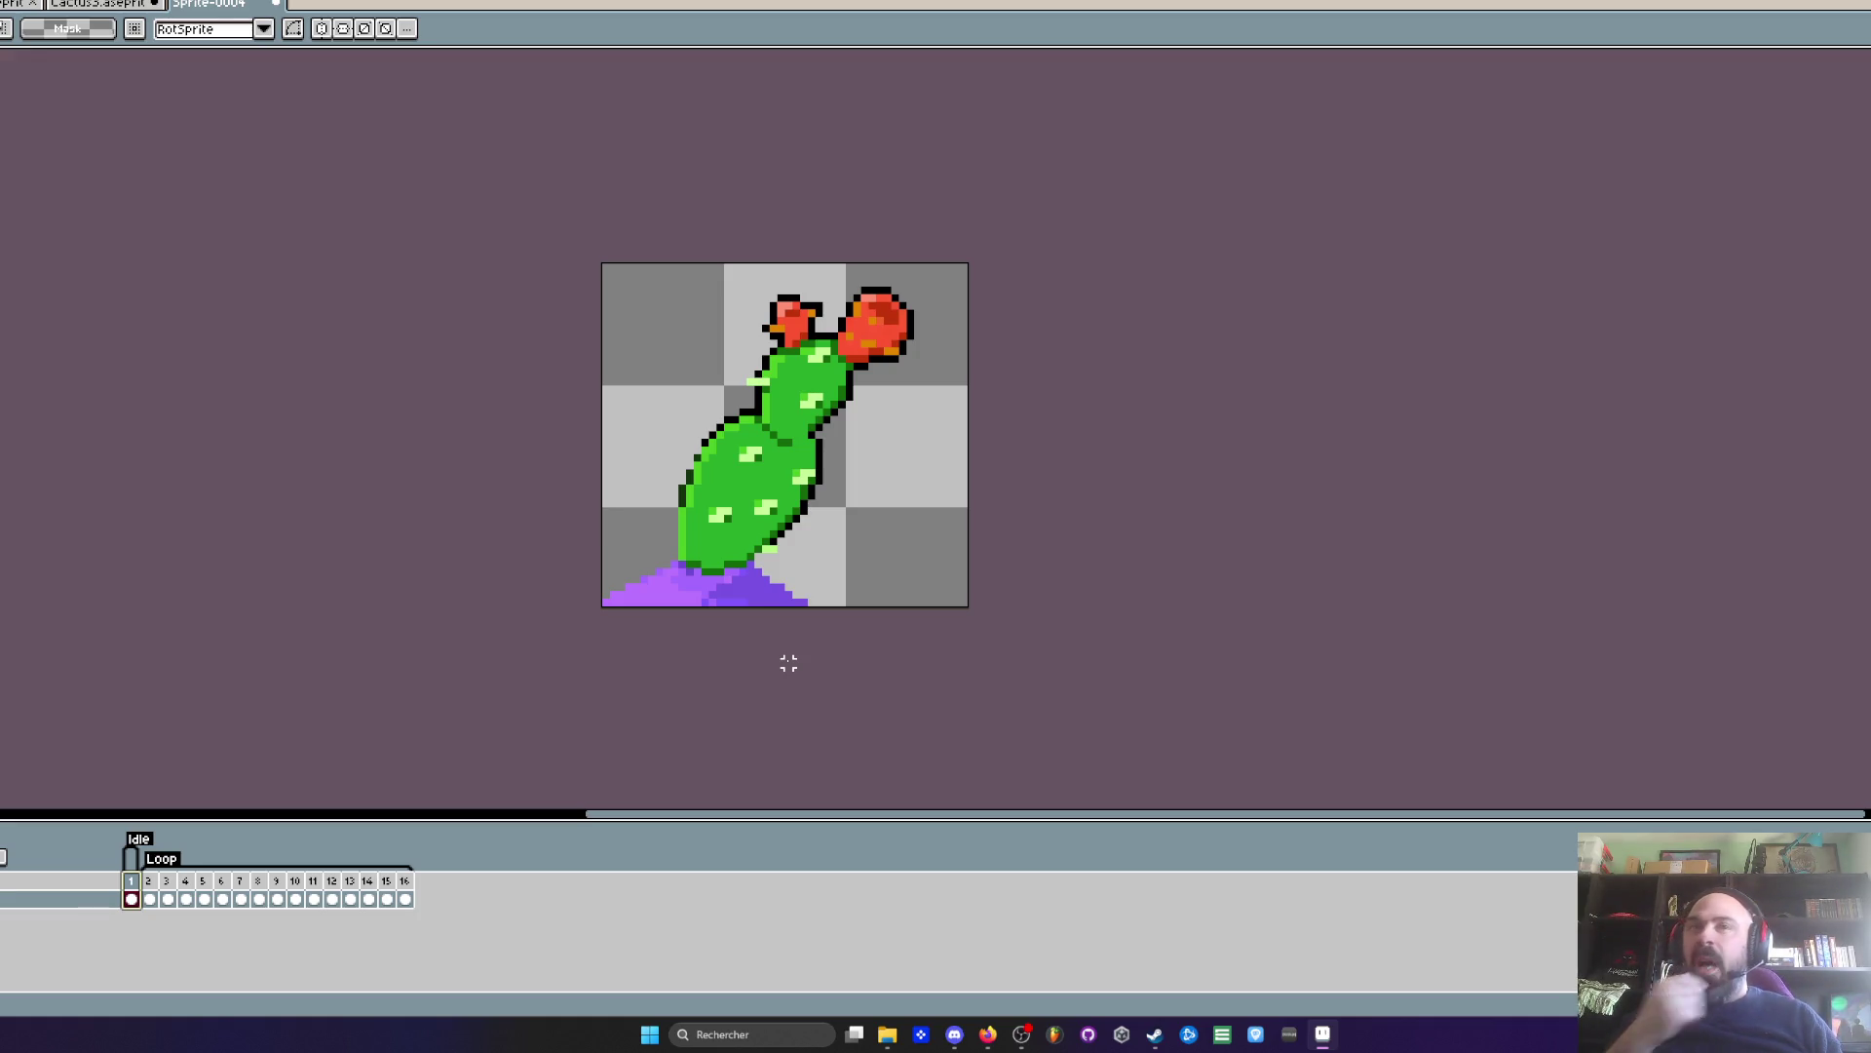
- Set a new frame duration for frames 2–16 and play the animation to check it
click(157, 884)
key(Return)
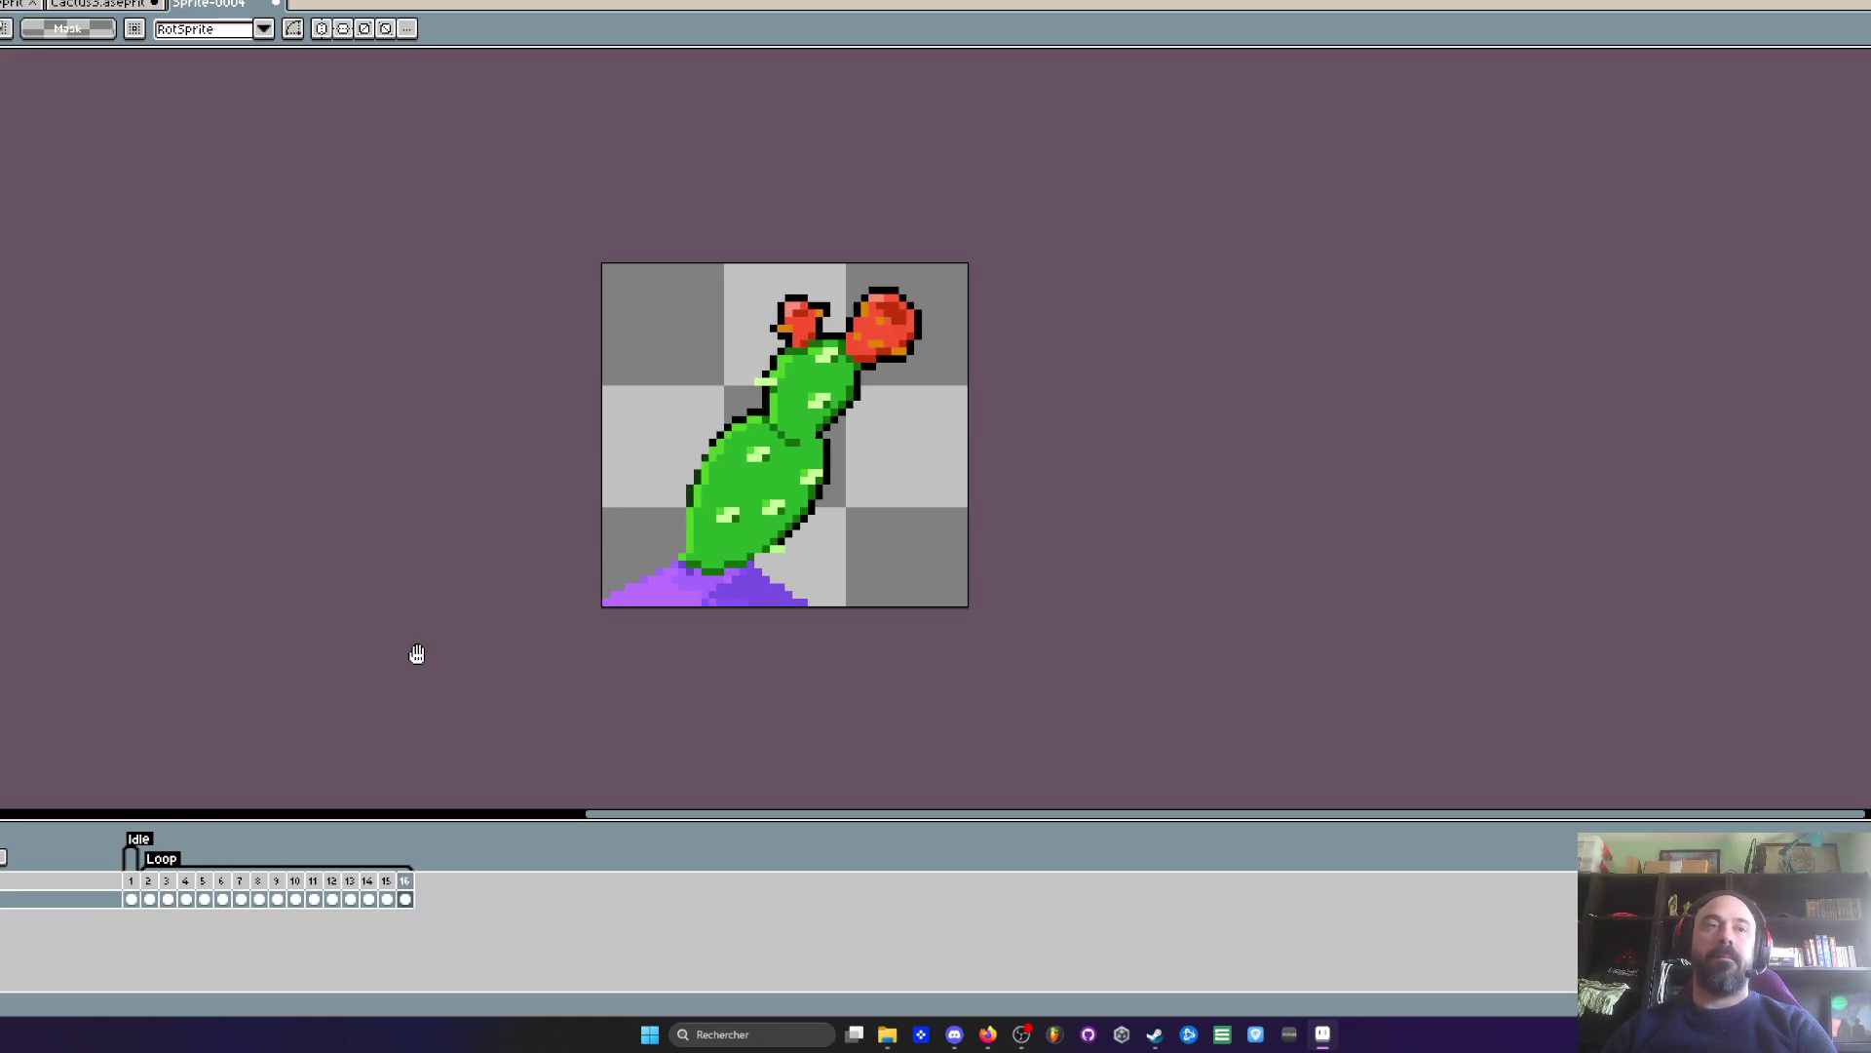
click(148, 882)
shift+click(405, 882)
double_click(414, 885)
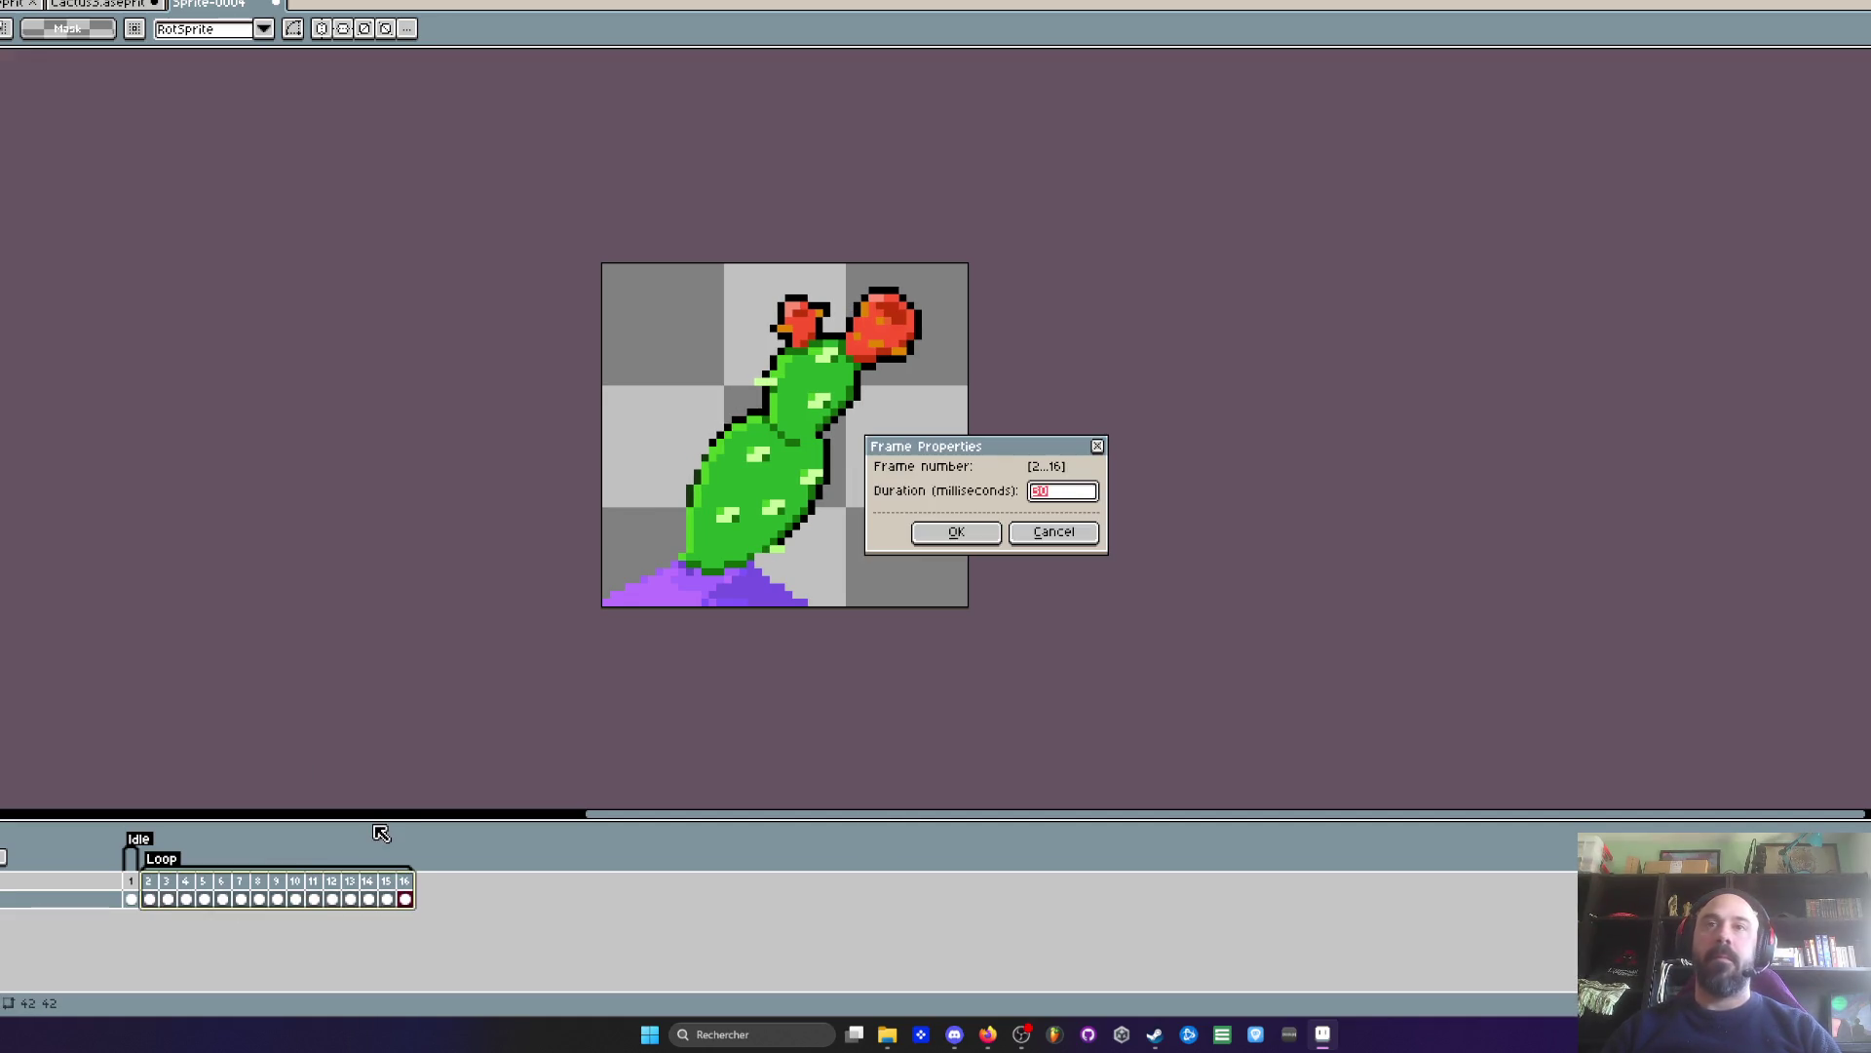
click(957, 531)
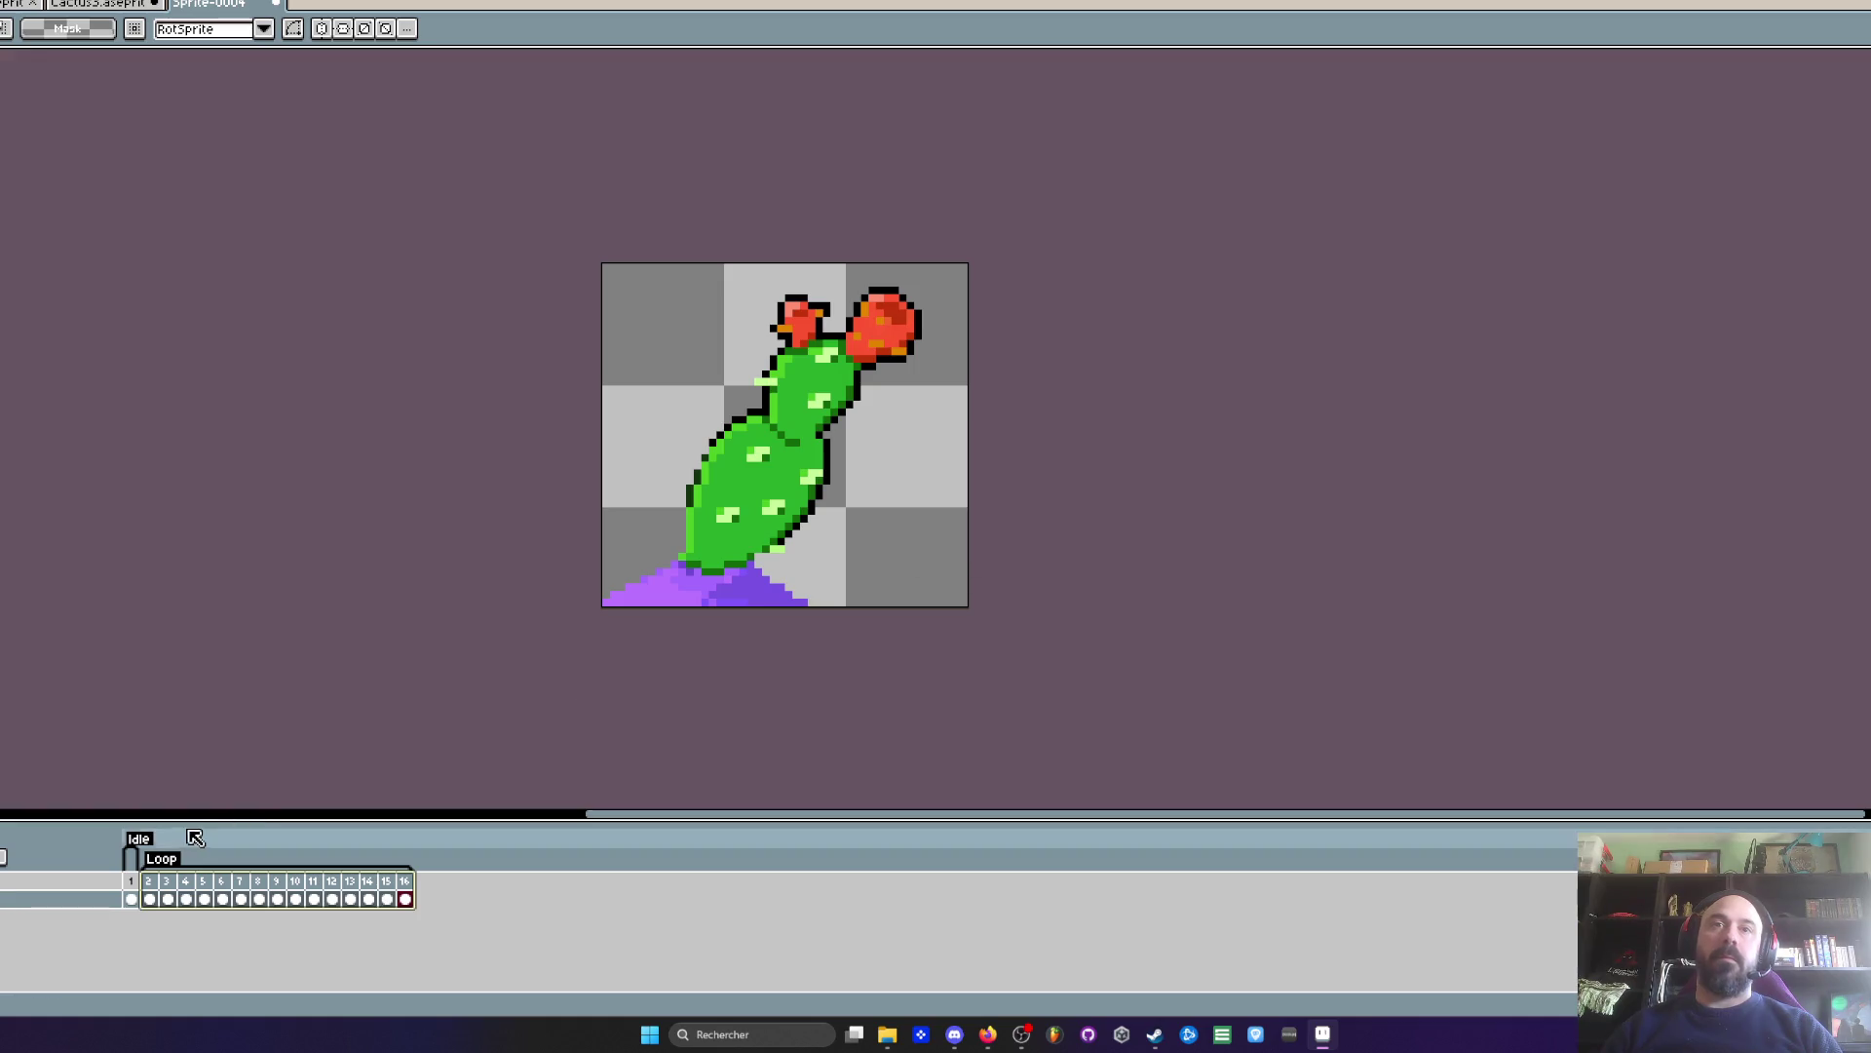
click(154, 882)
key(Return)
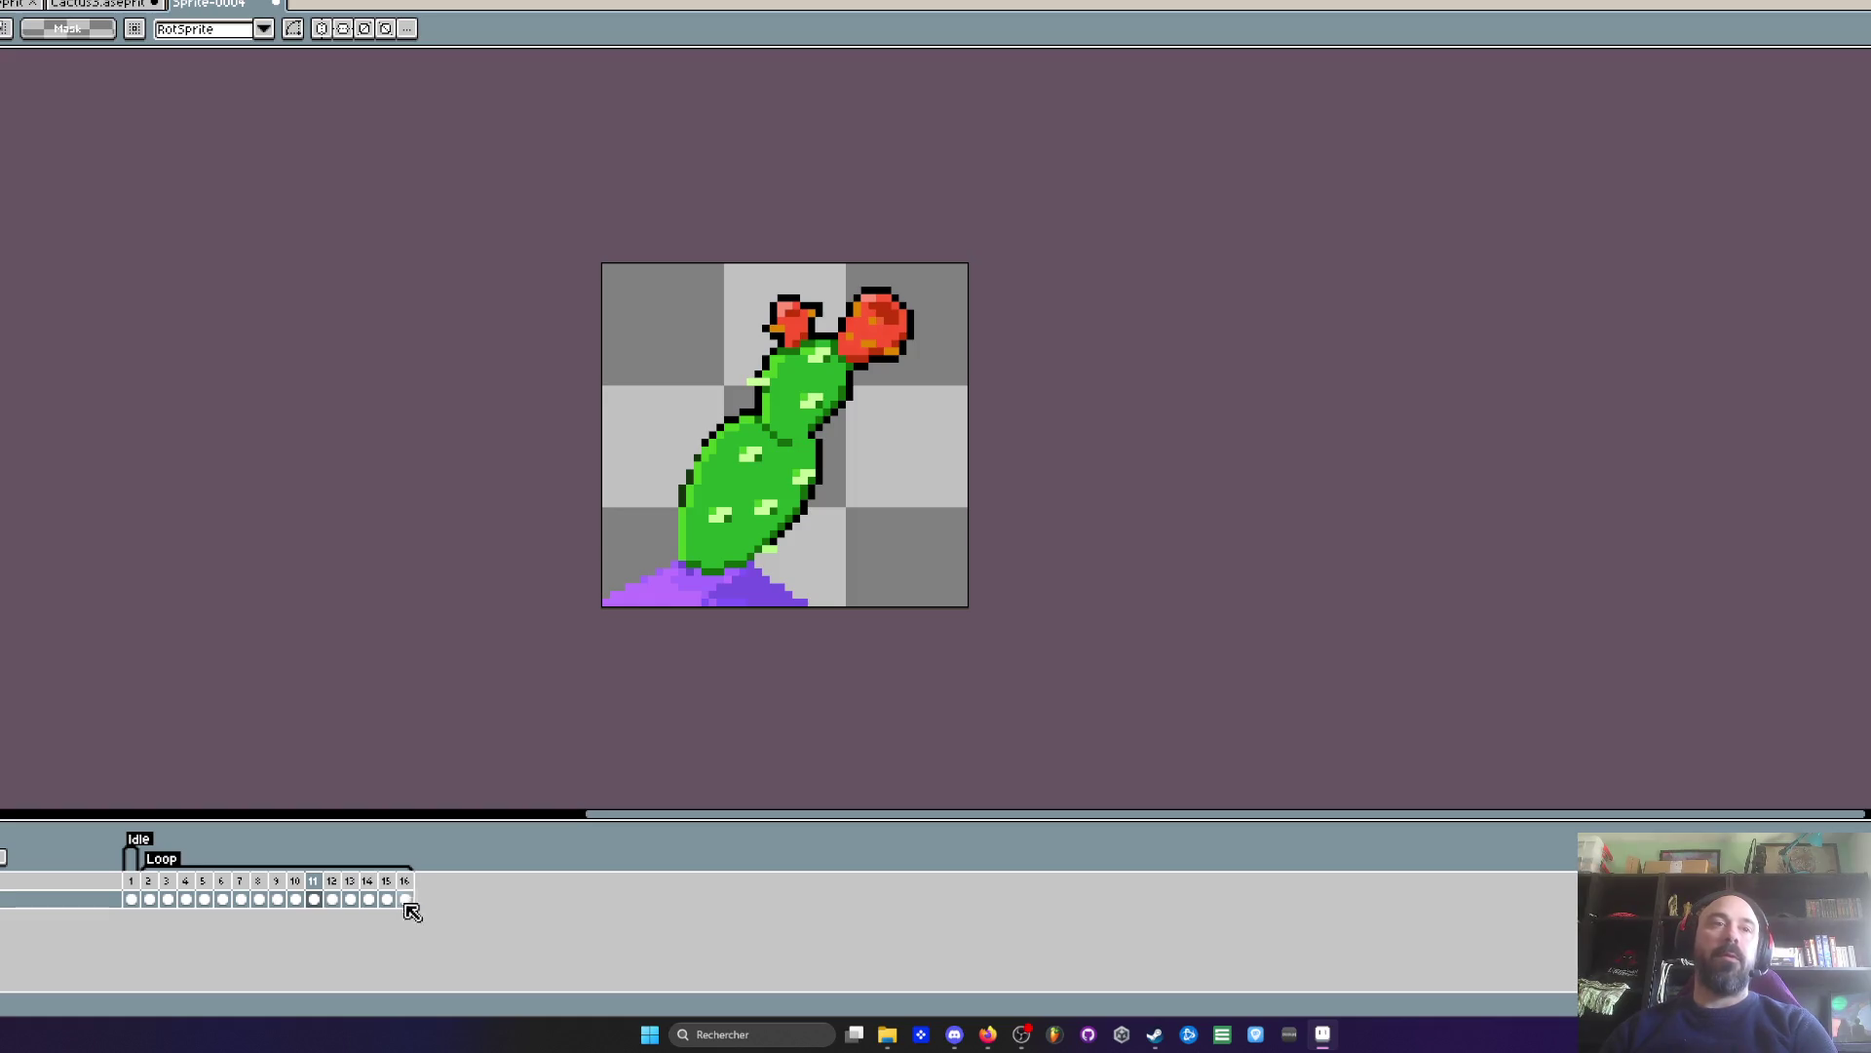
click(151, 887)
- Rename the Loop tag to Anim
scroll(761, 454, up, 2)
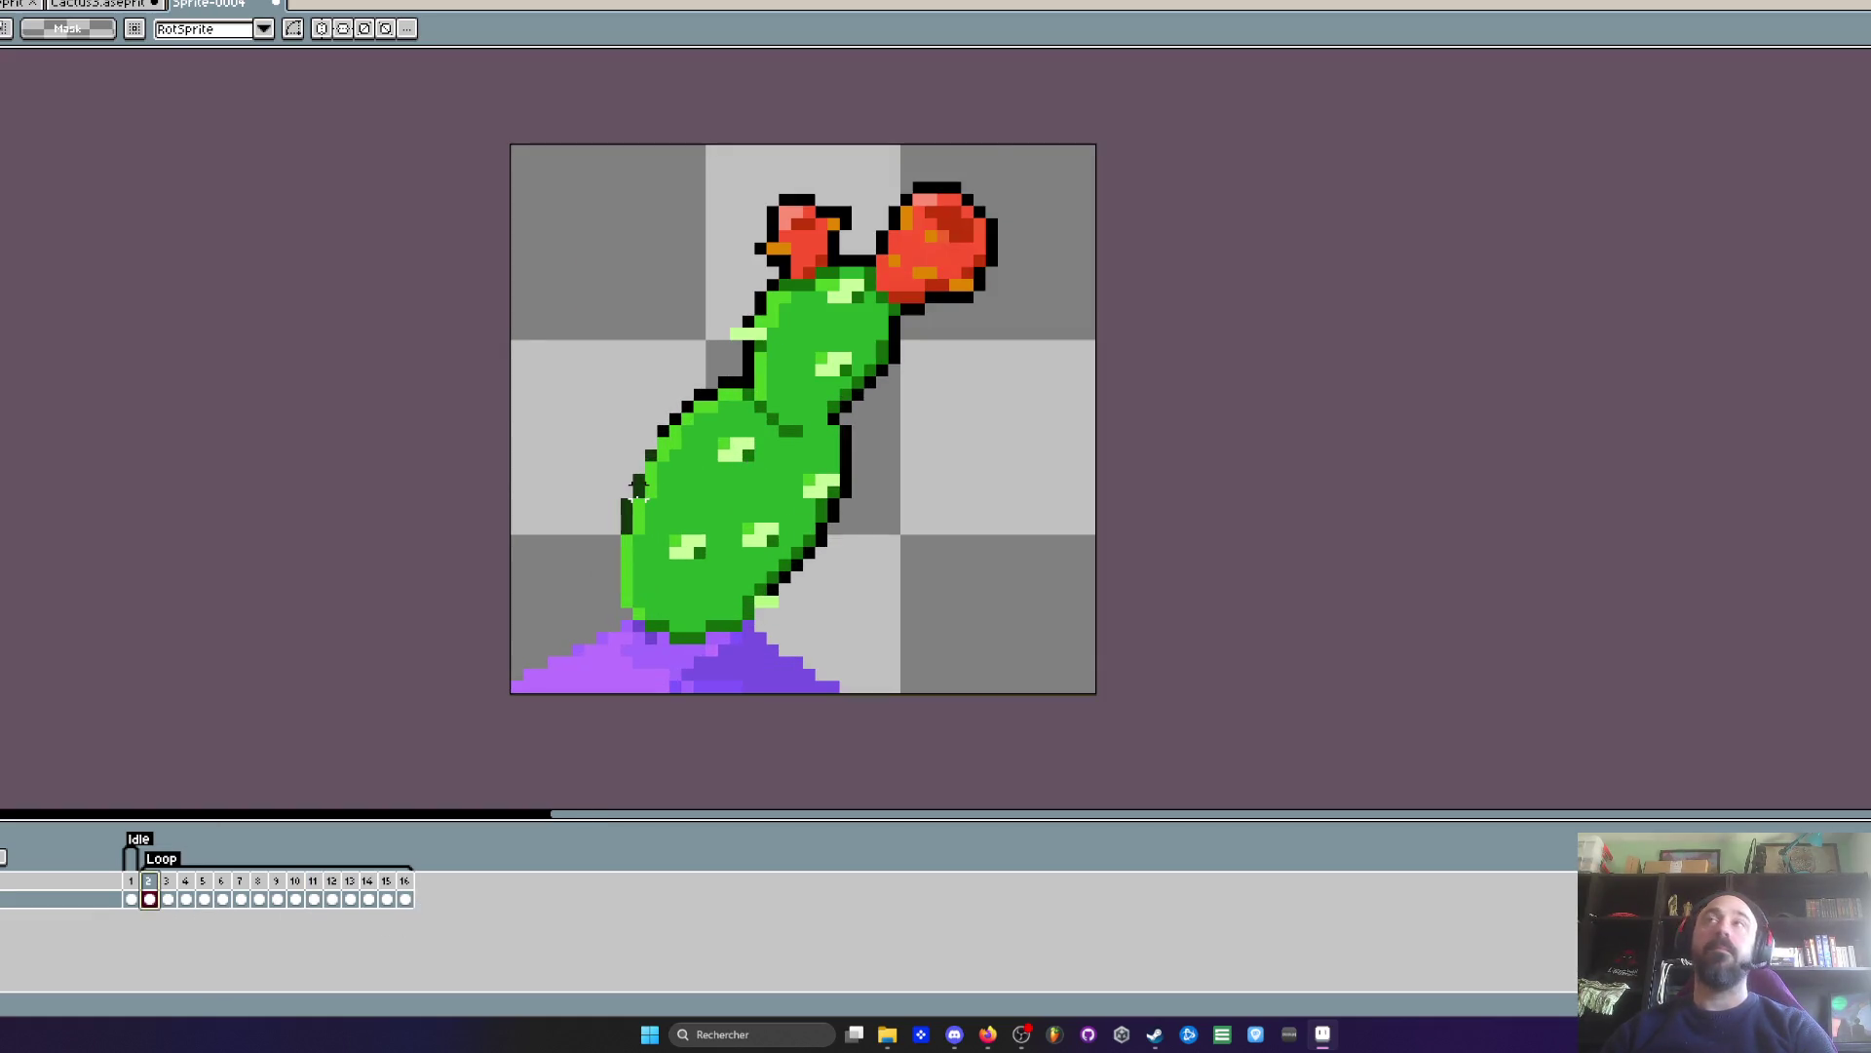
scroll(639, 487, up, 2)
scroll(631, 483, down, 5)
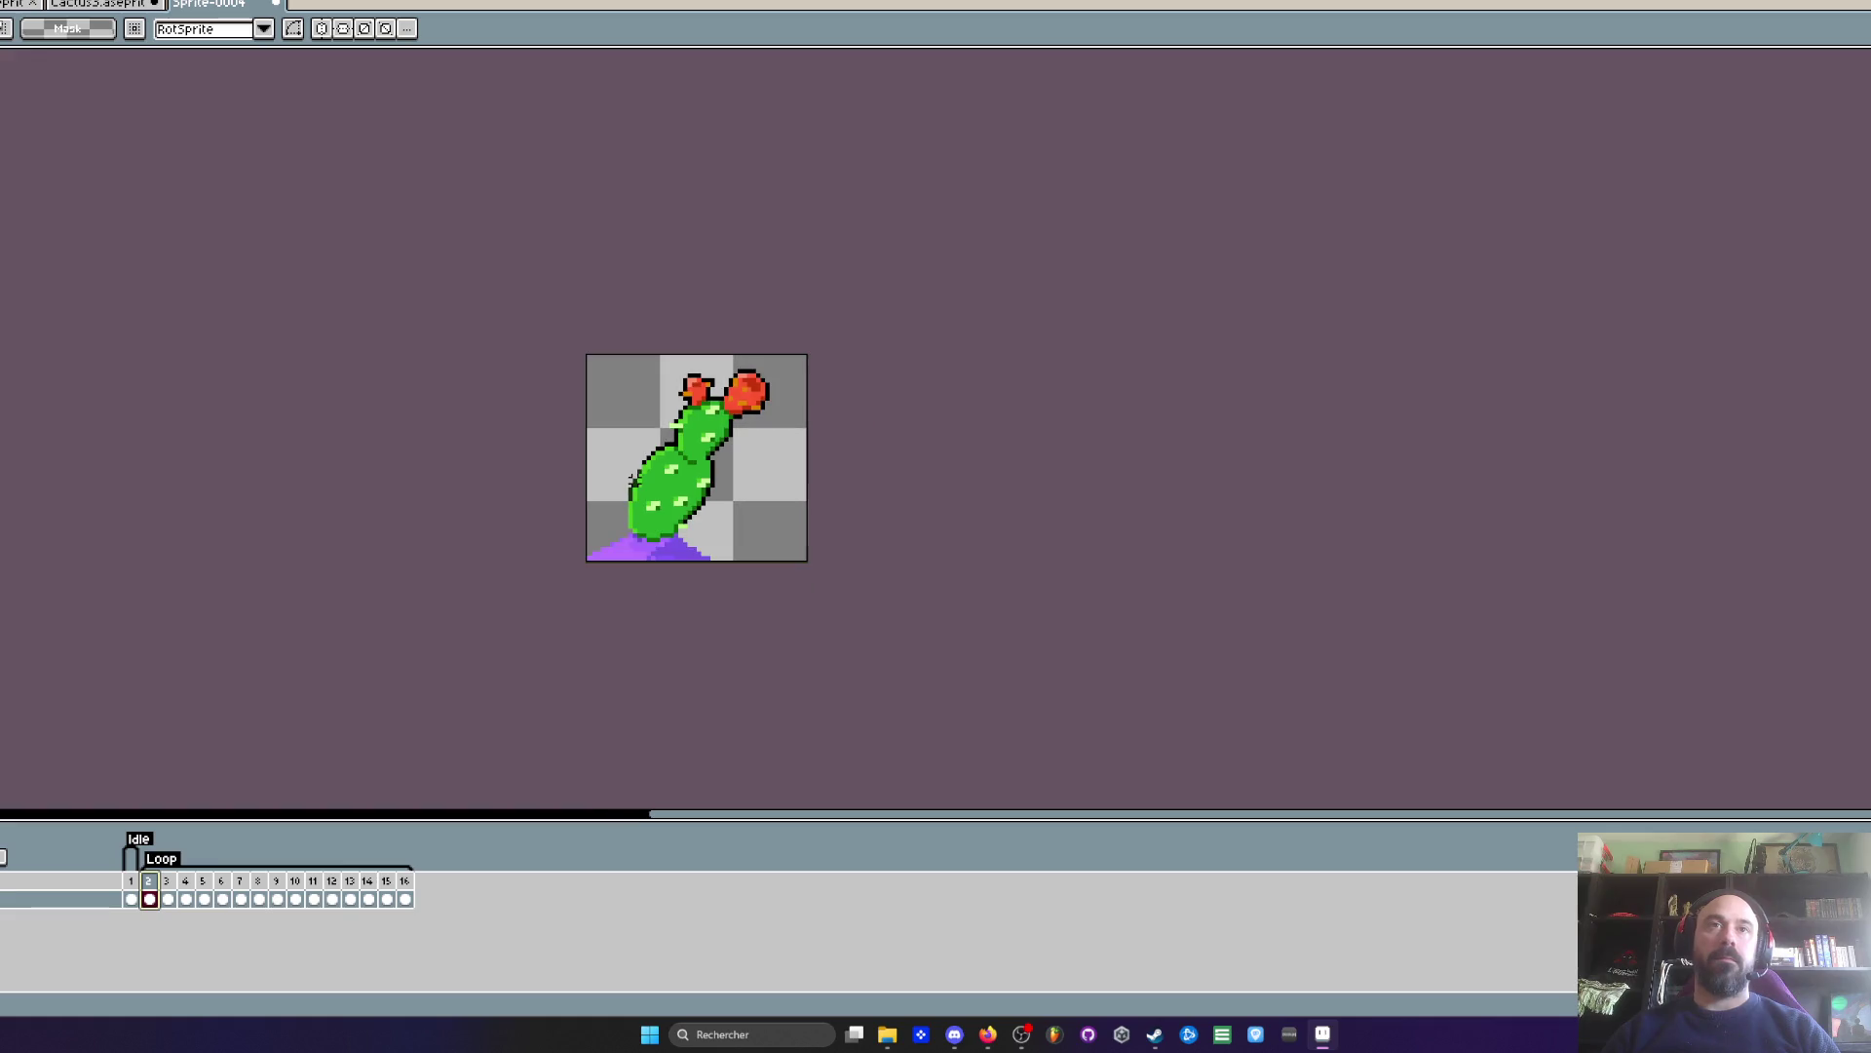
click(136, 881)
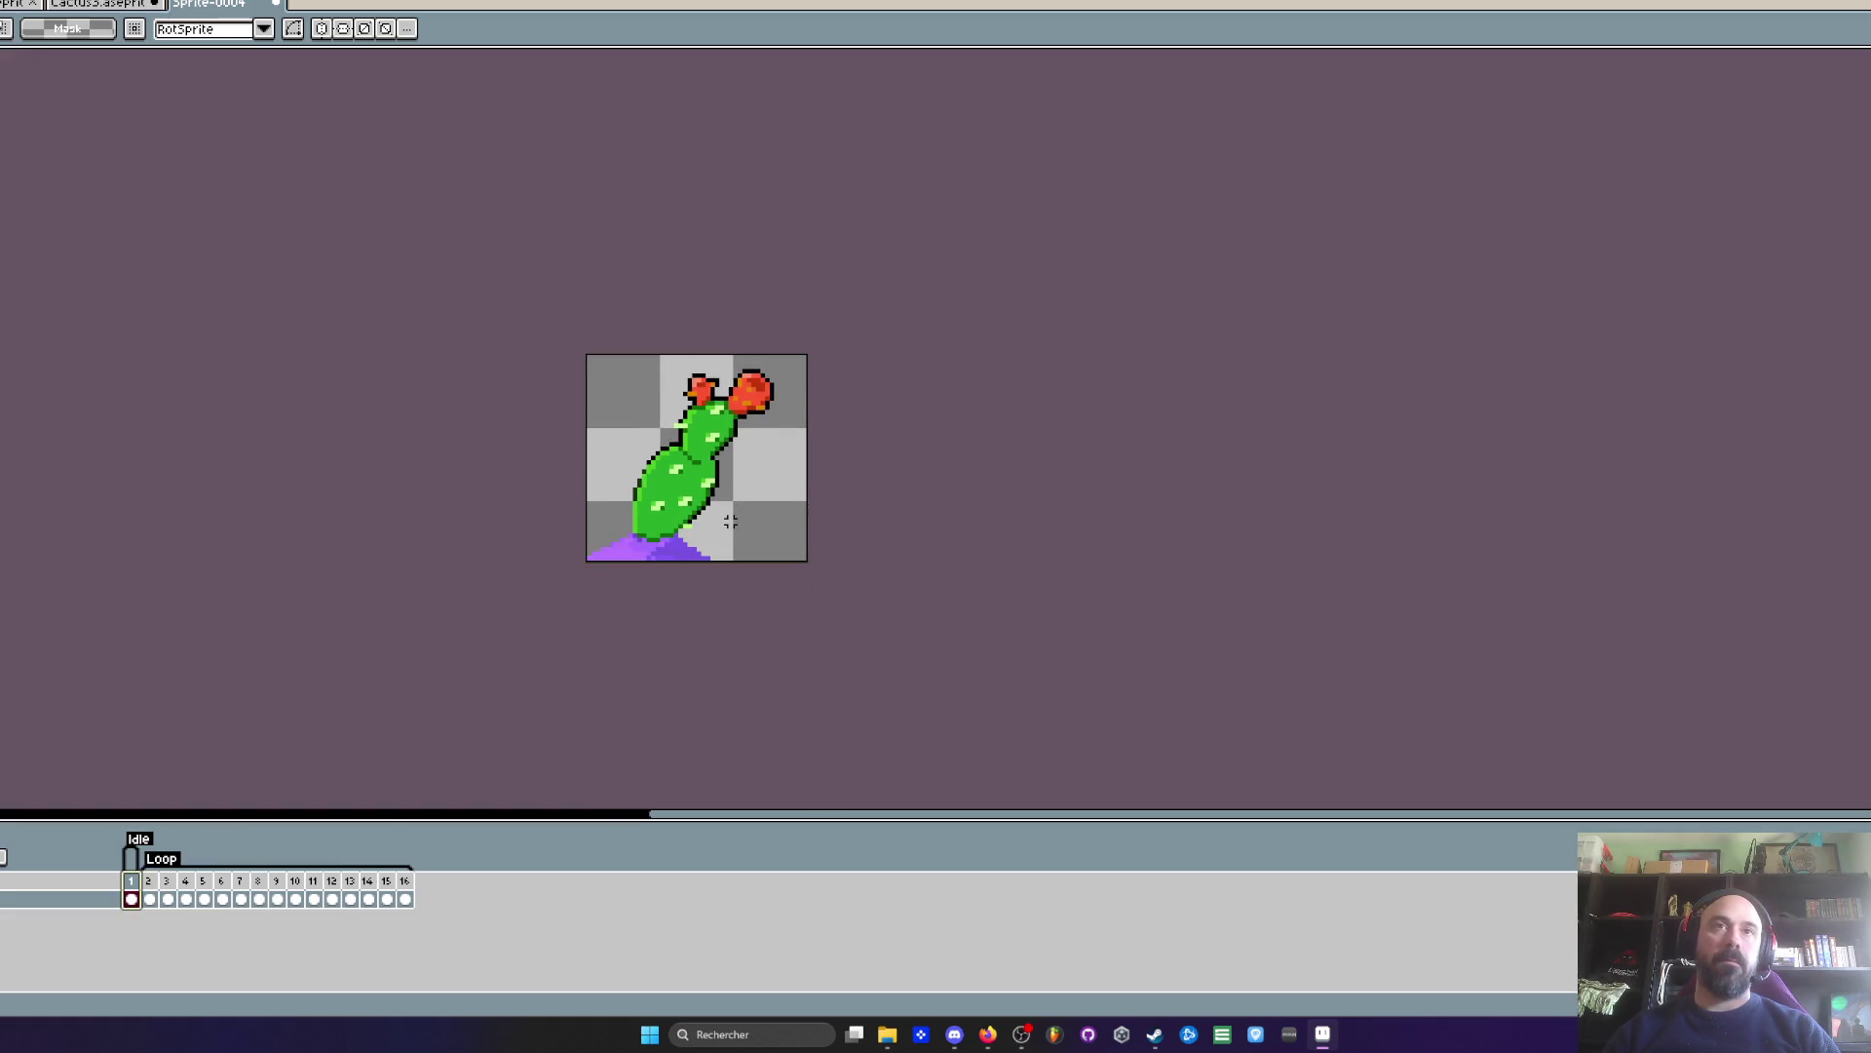
scroll(731, 522, up, 1)
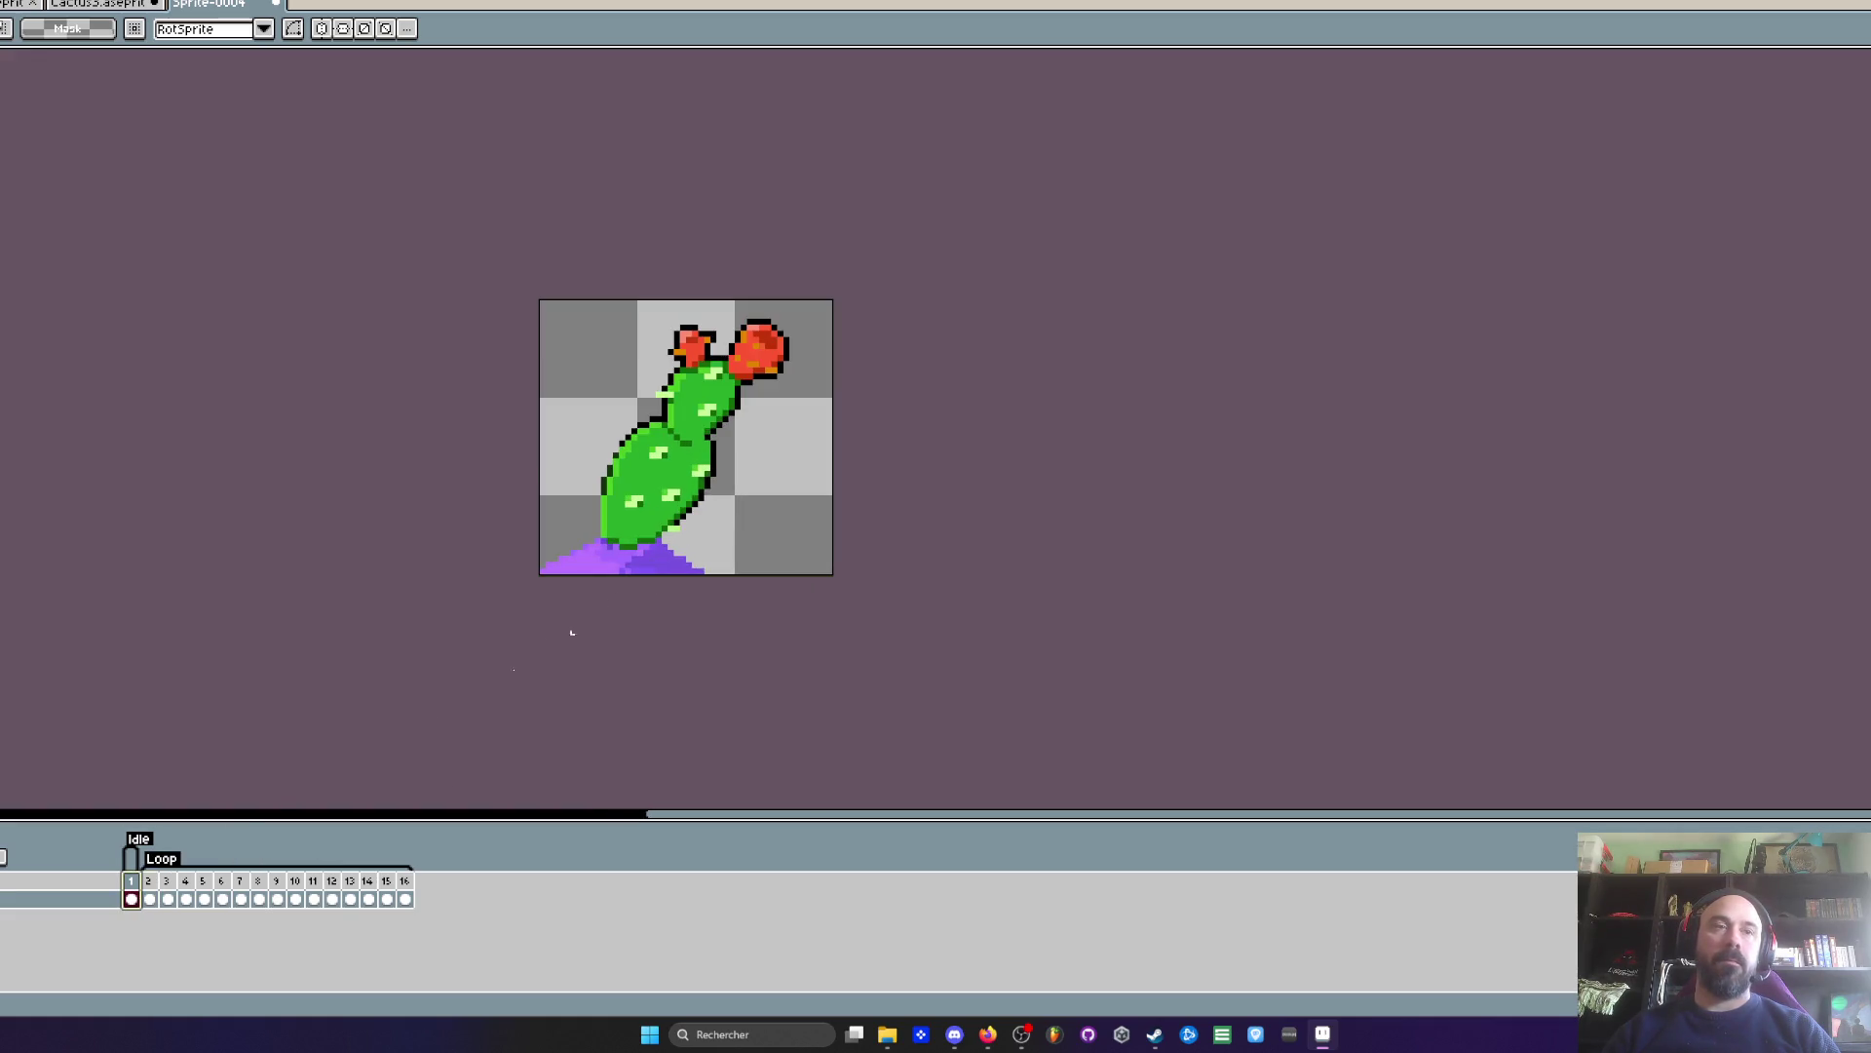
double_click(160, 859)
text(Anim)
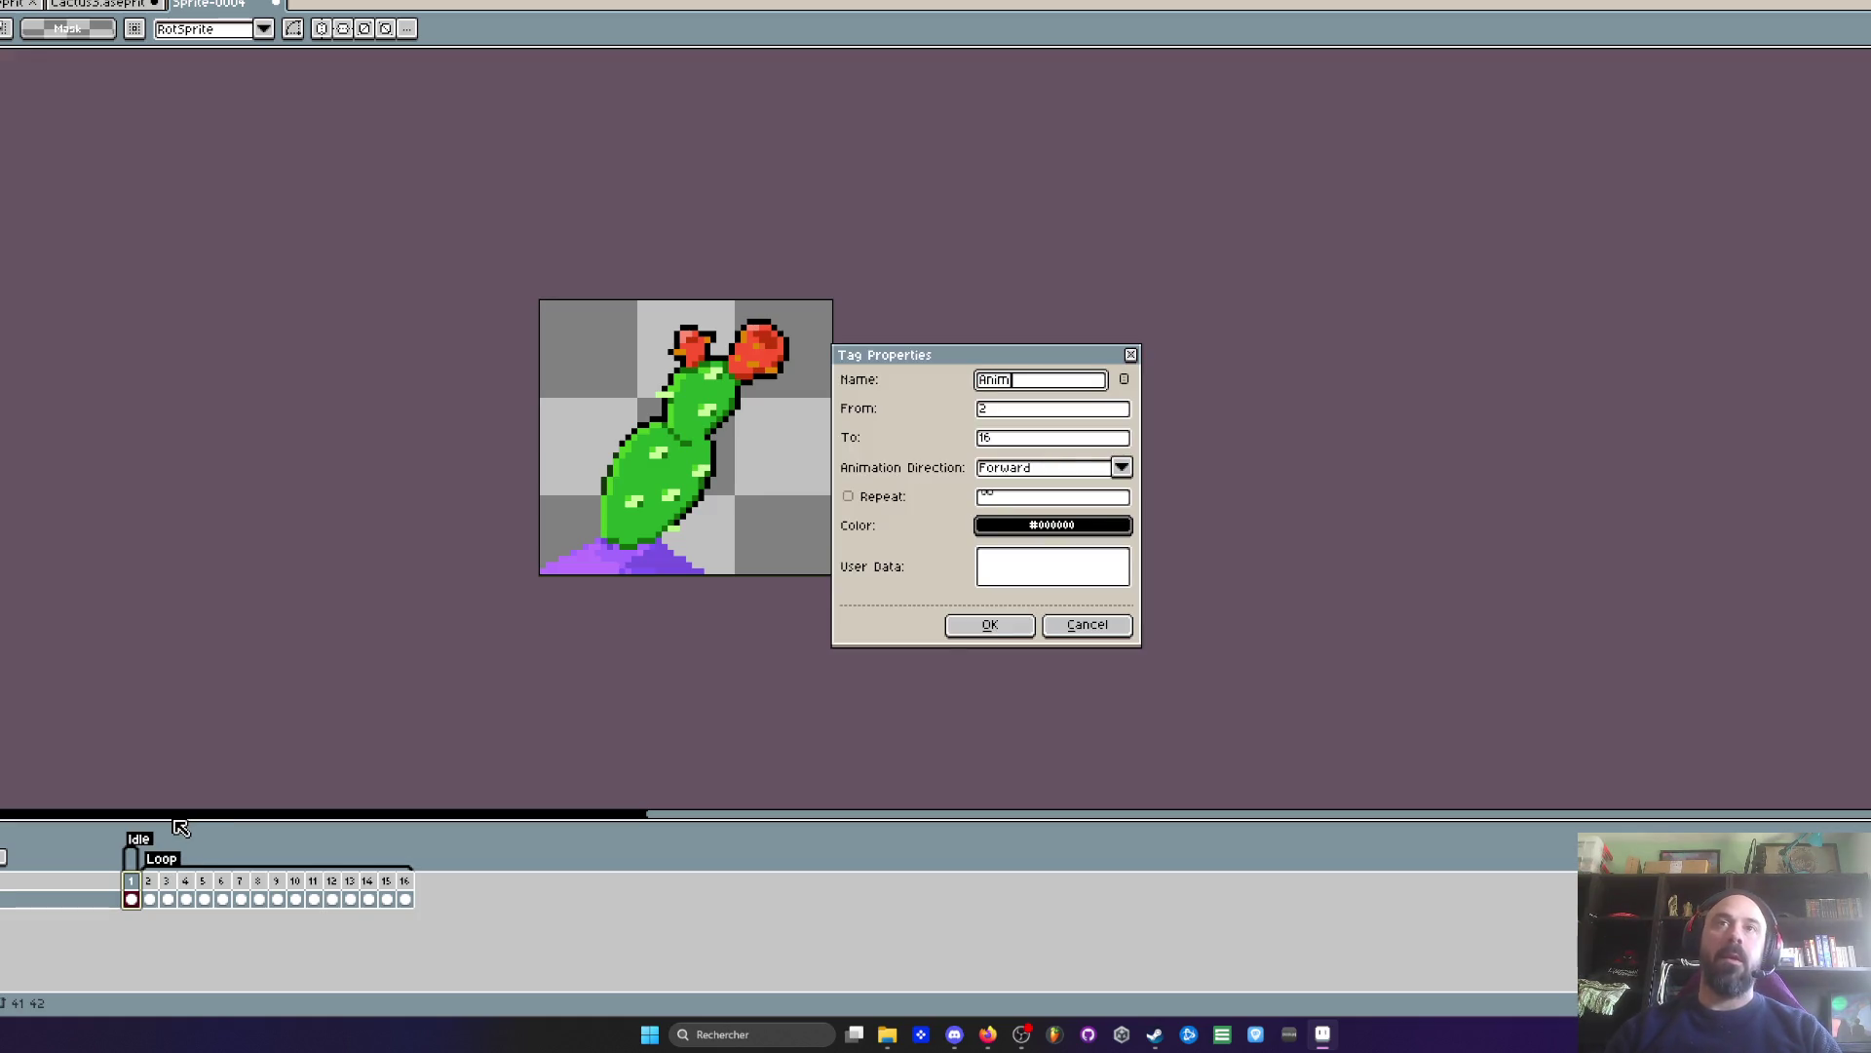
click(990, 627)
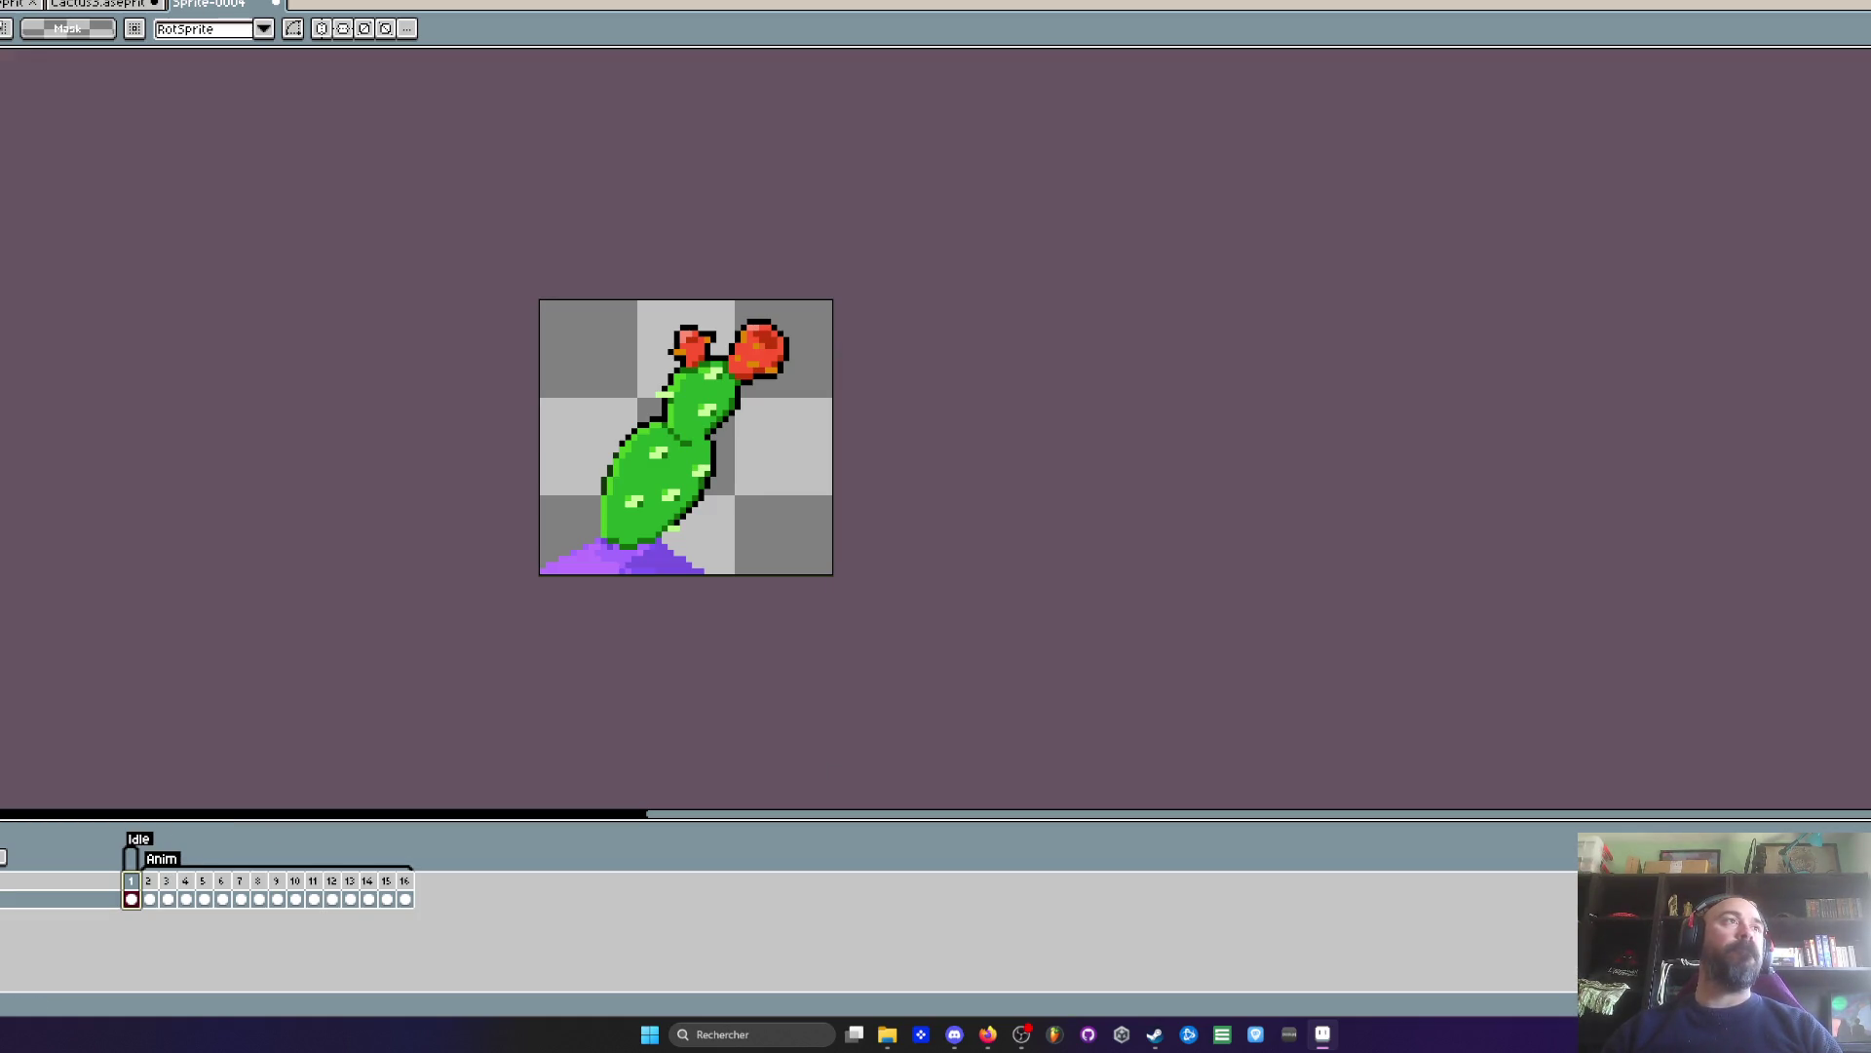
- Start a GIF export, trim the old file name, then cancel the export
key(ctrl+alt+shift+s)
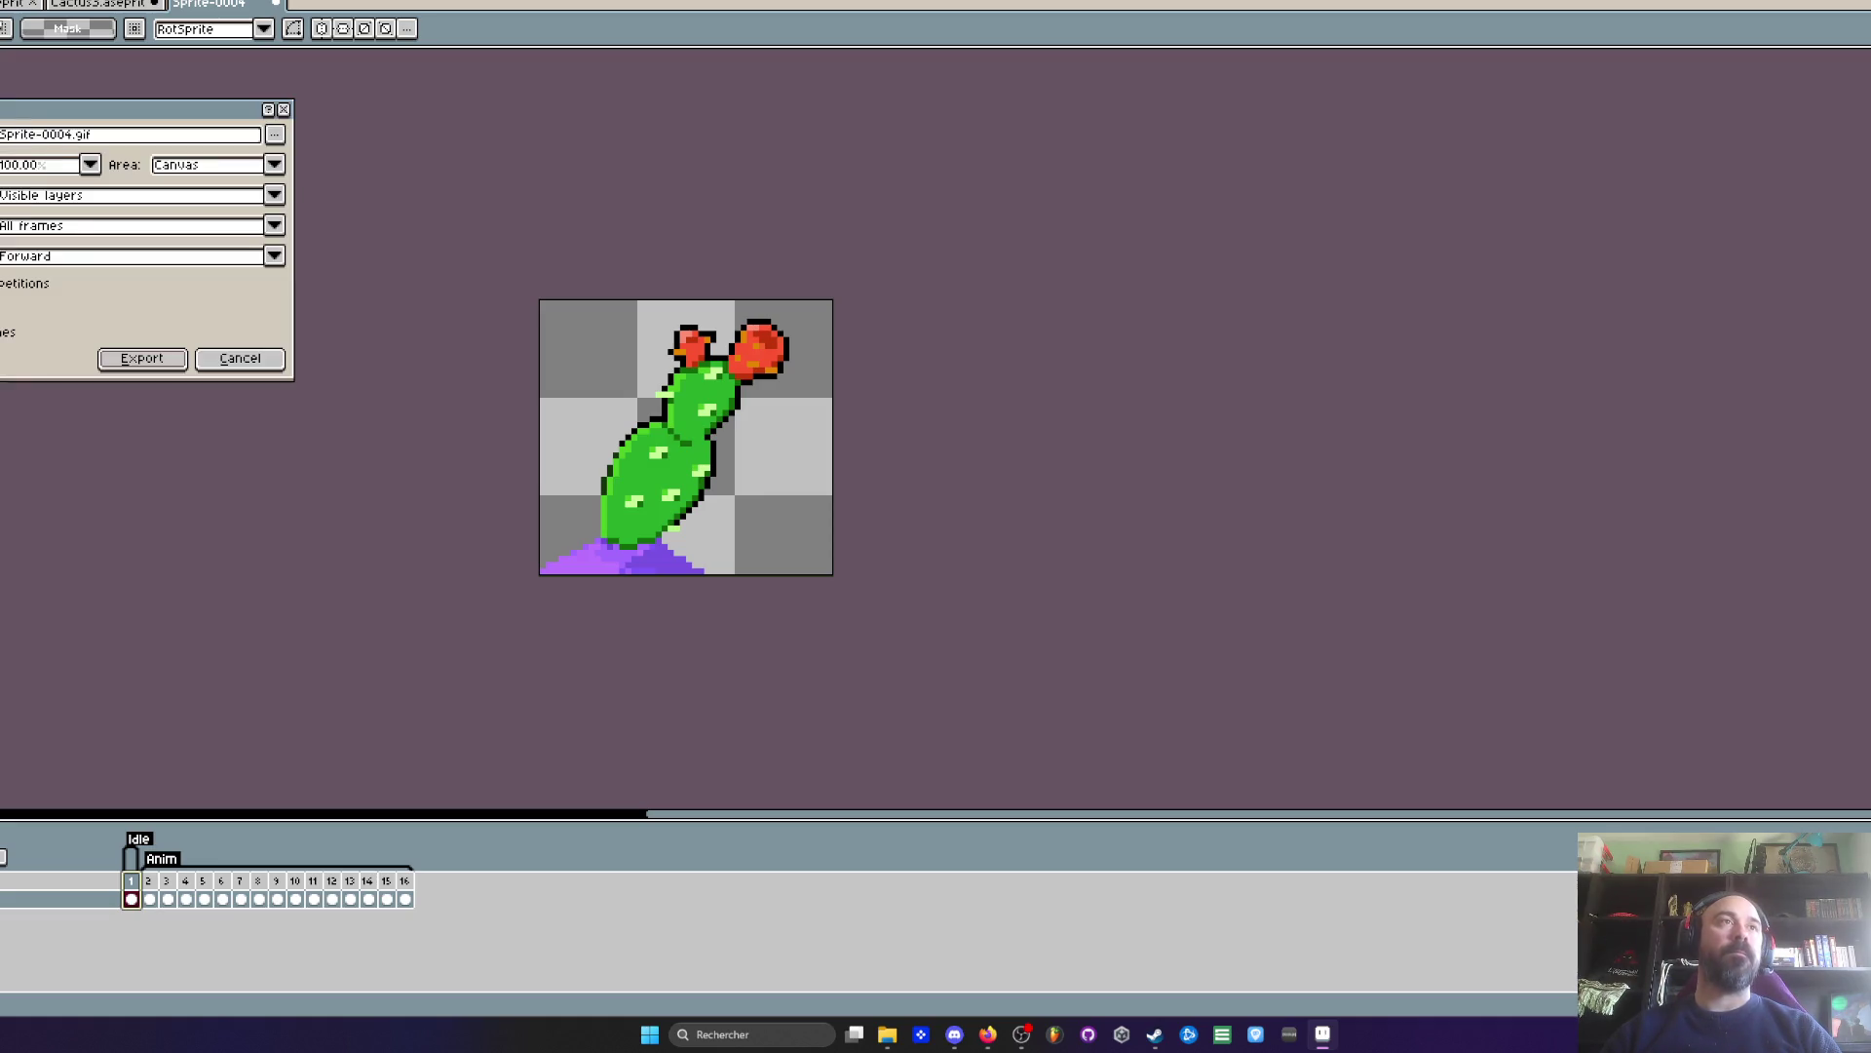
drag(68, 135, 2, 136)
key(BackSpace)
text(Cactus4)
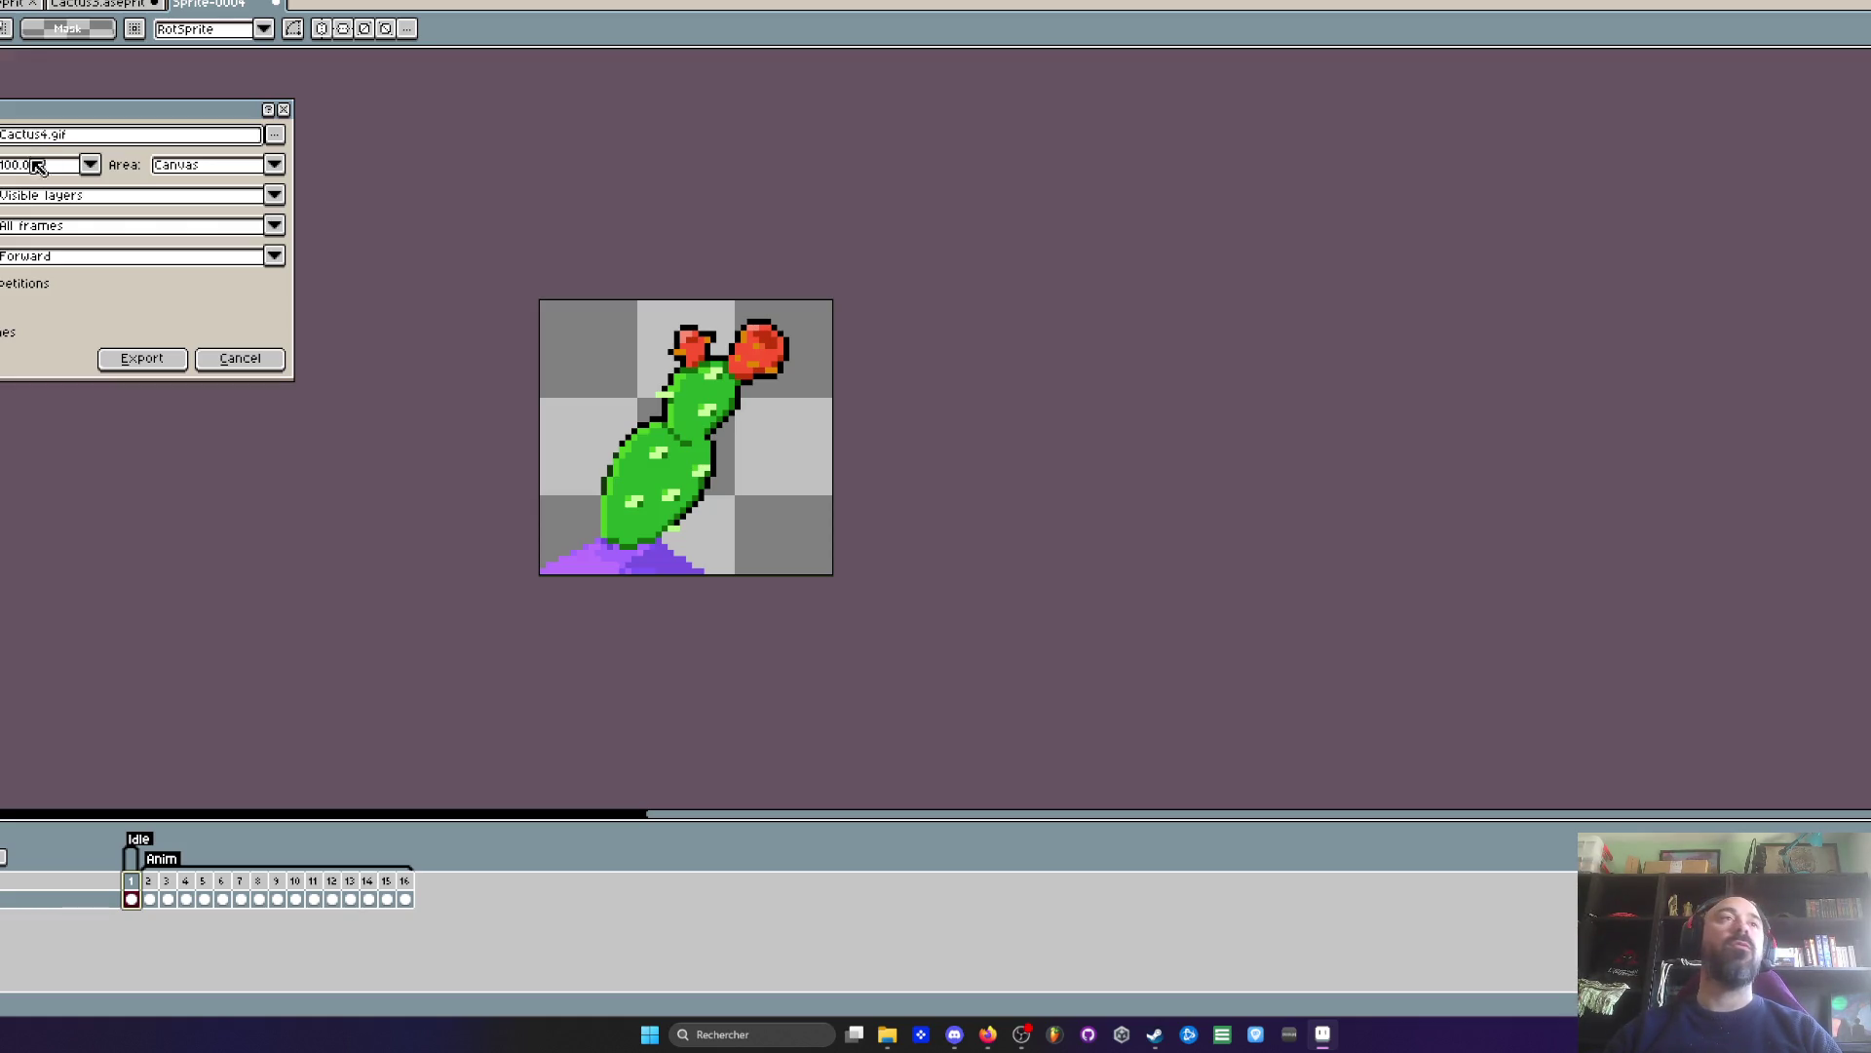
drag(47, 117, 82, 123)
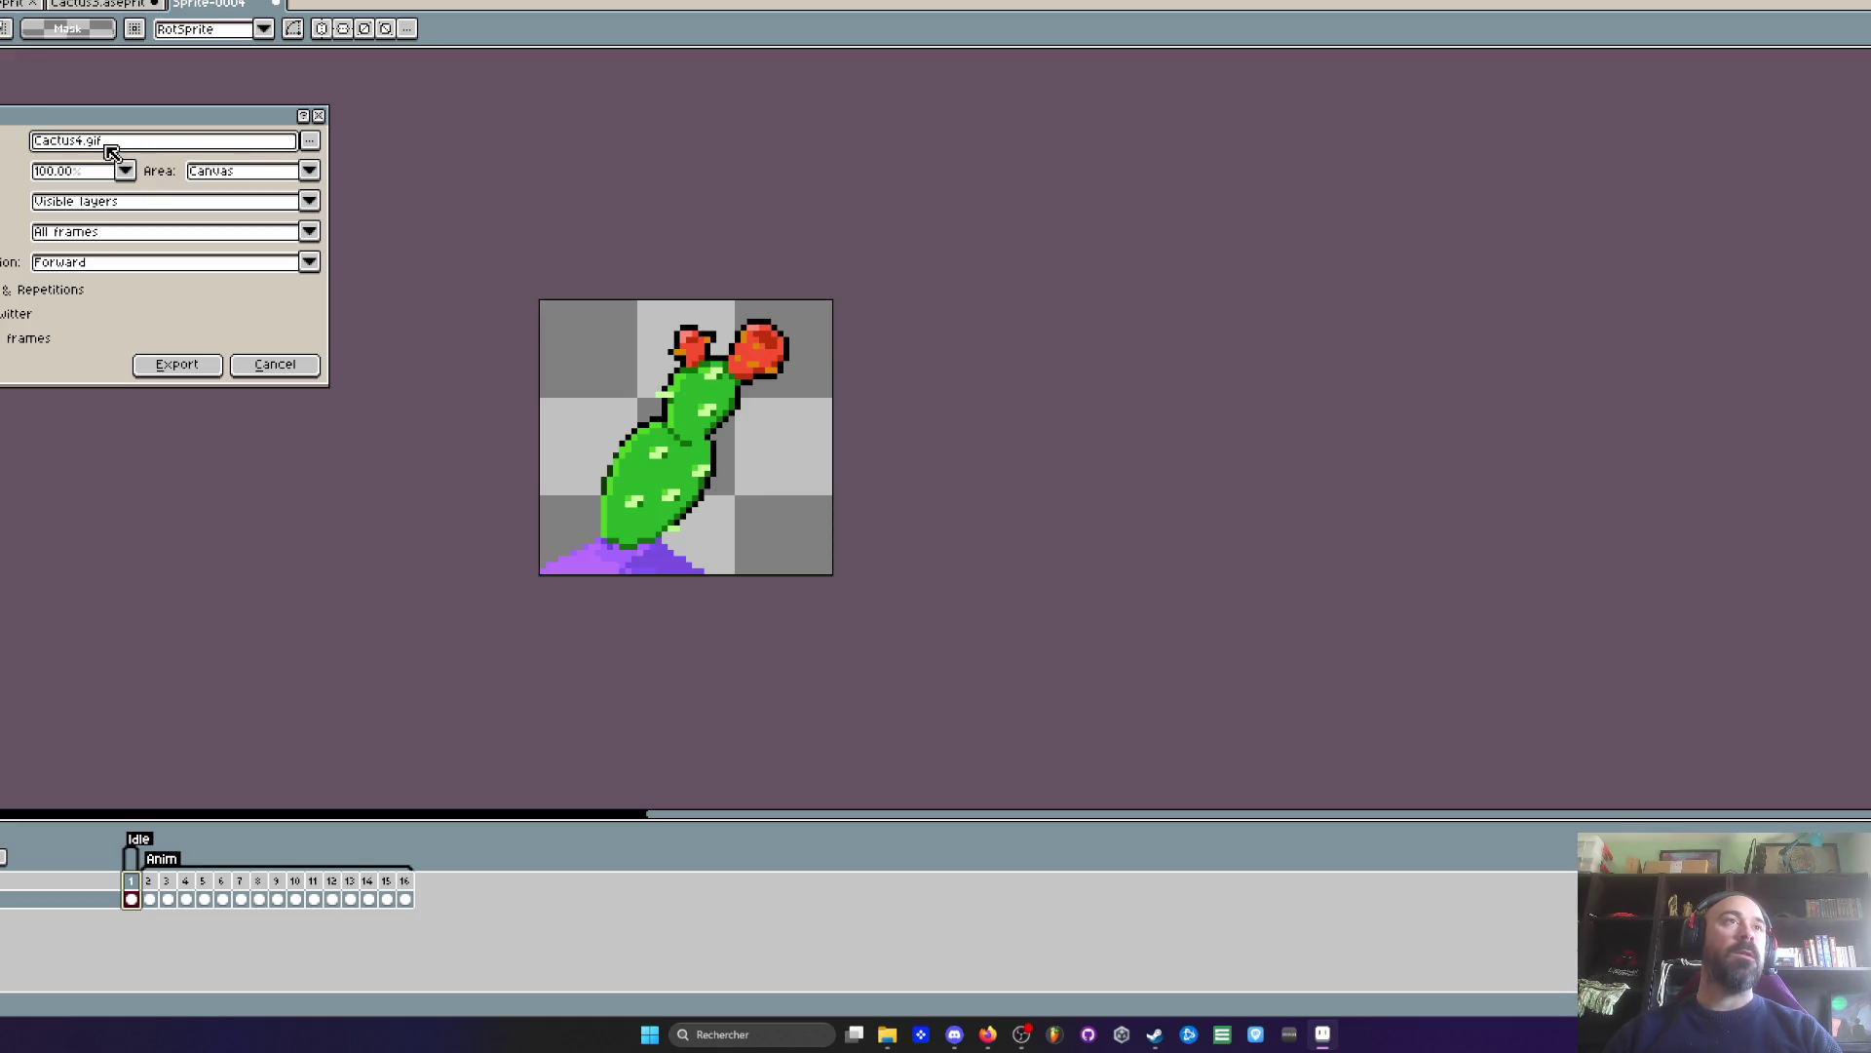
click(256, 363)
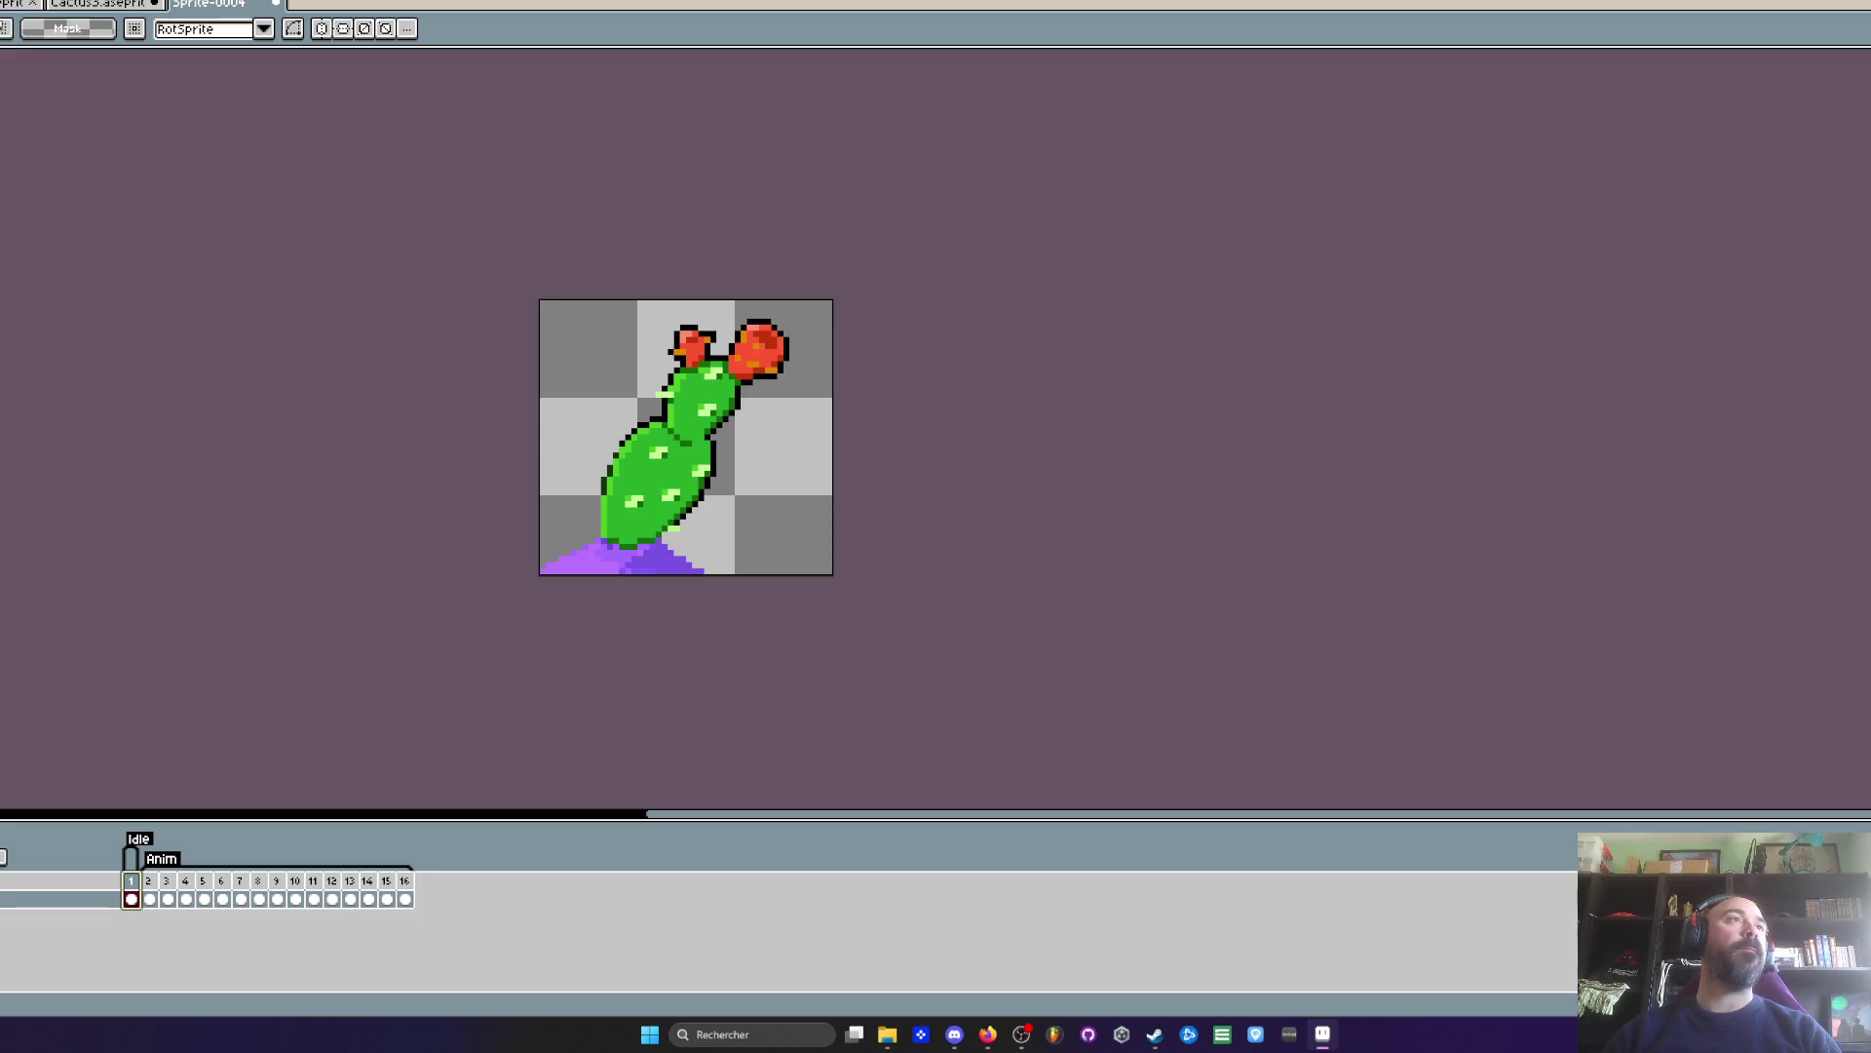
- Save the sprite as Cactus4 in the .aseprite format
key(ctrl+s)
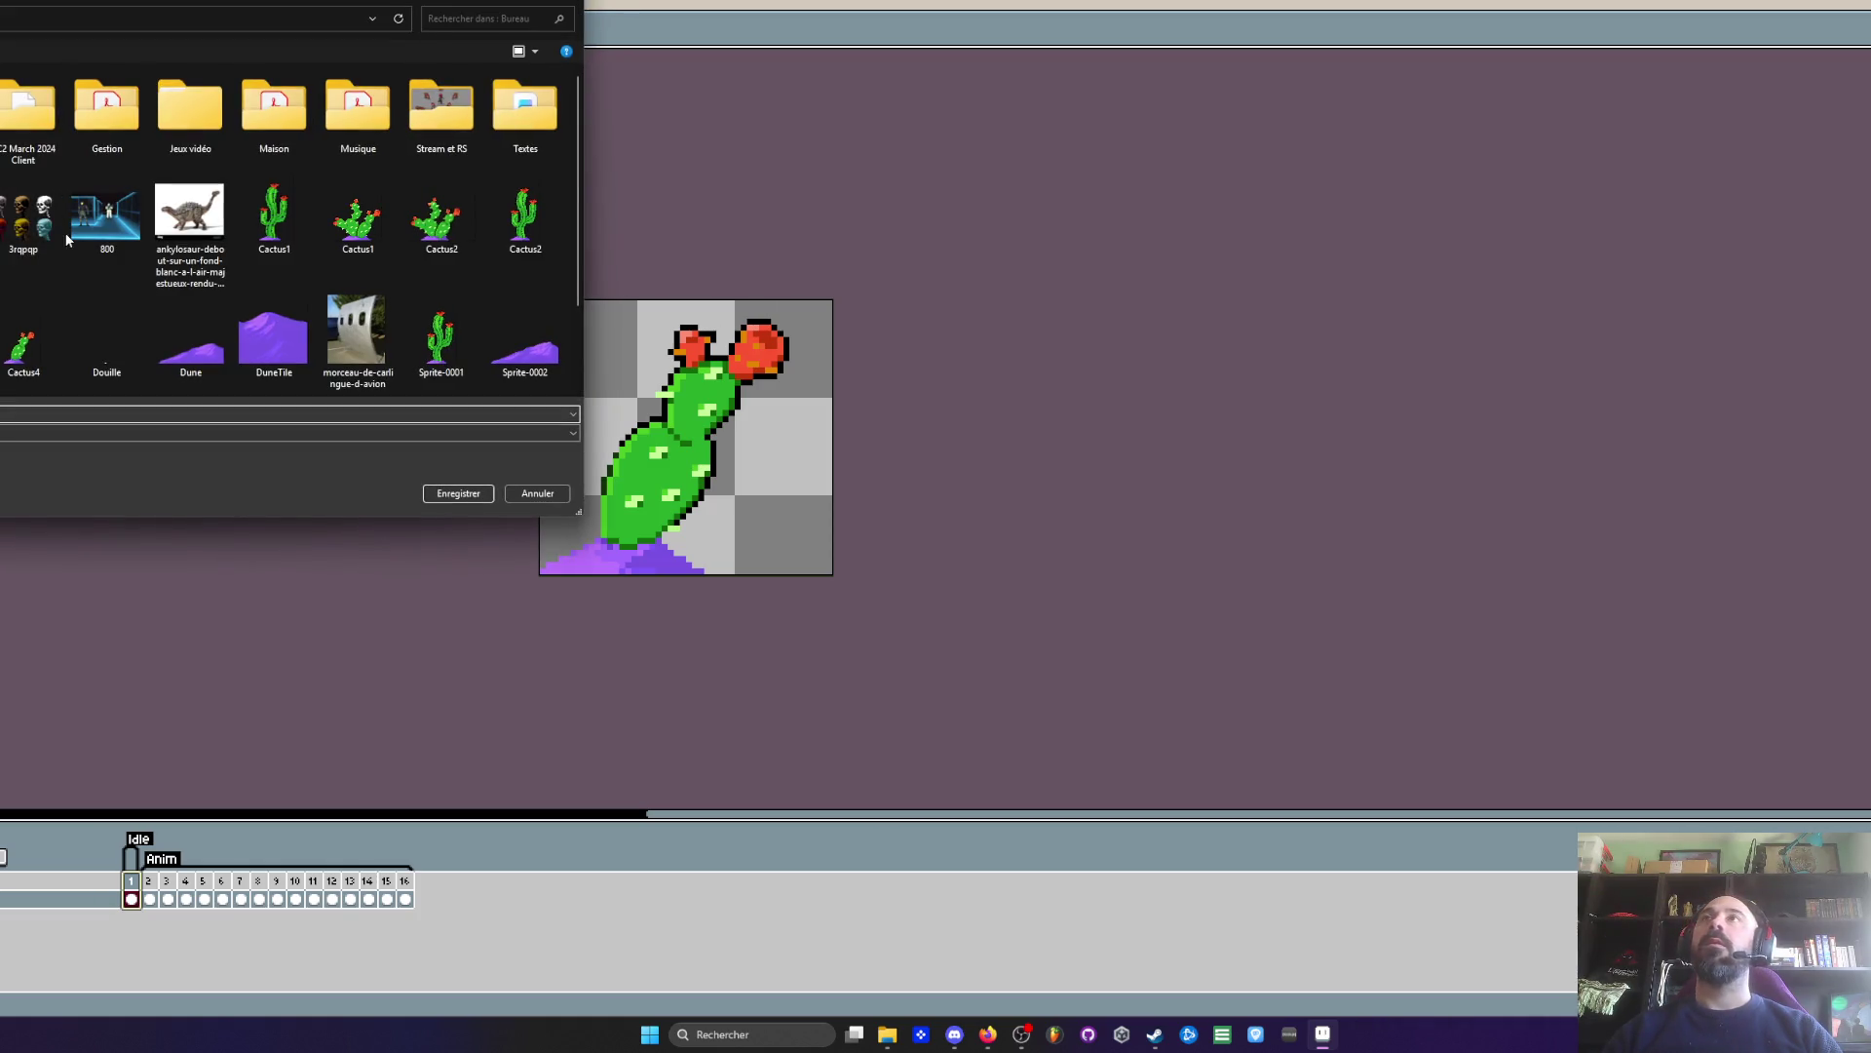
scroll(84, 237, down, 2)
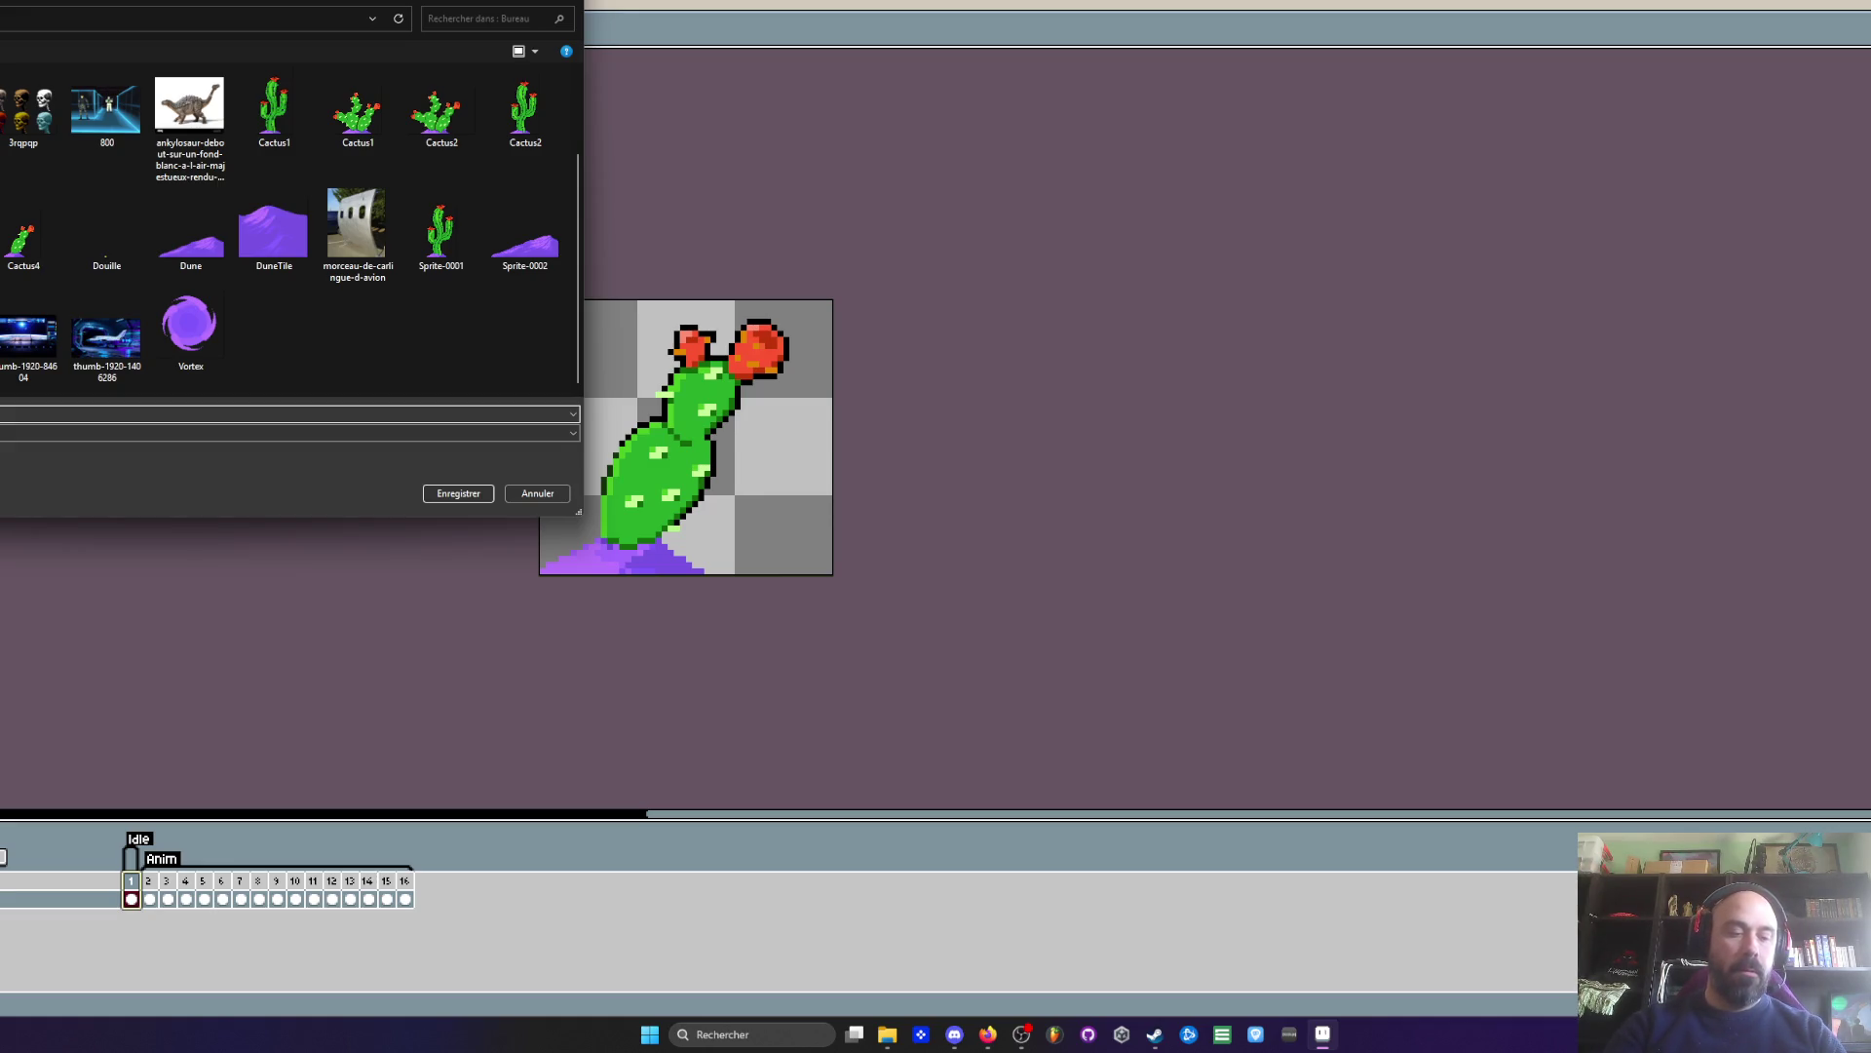
click(237, 480)
click(293, 433)
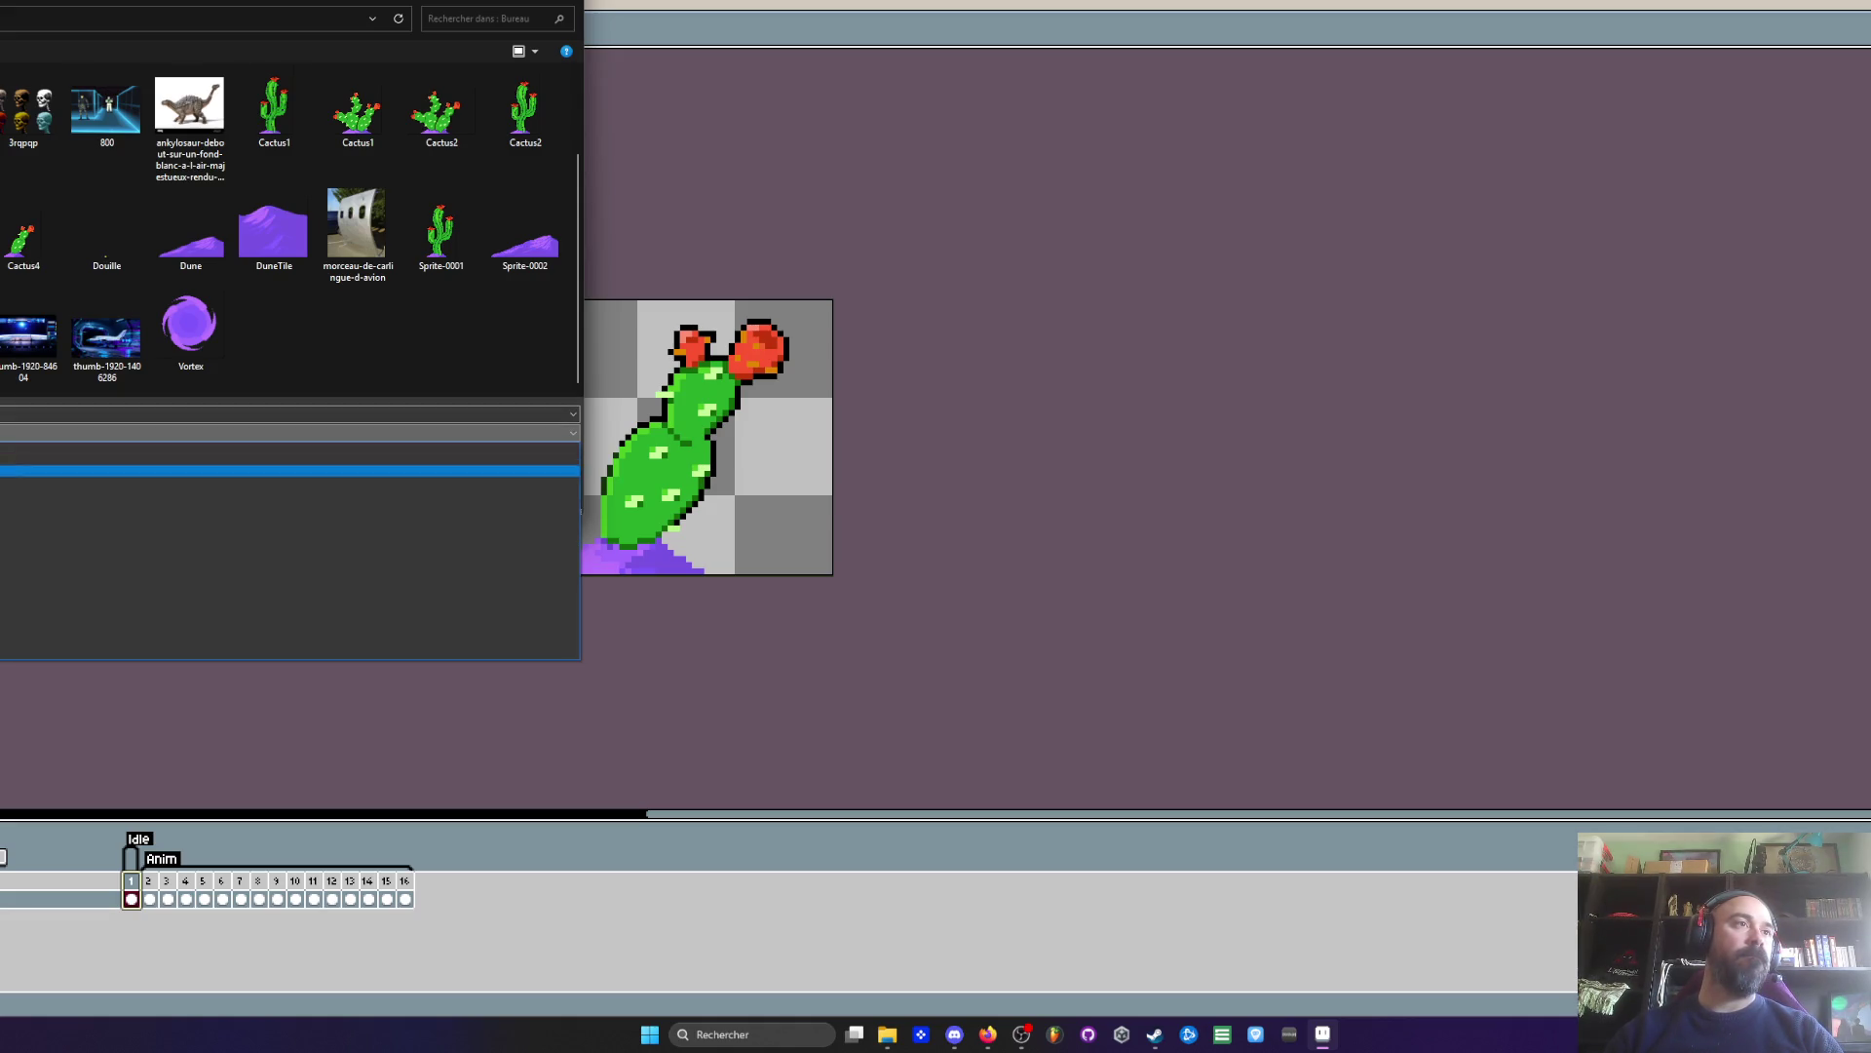
click(331, 511)
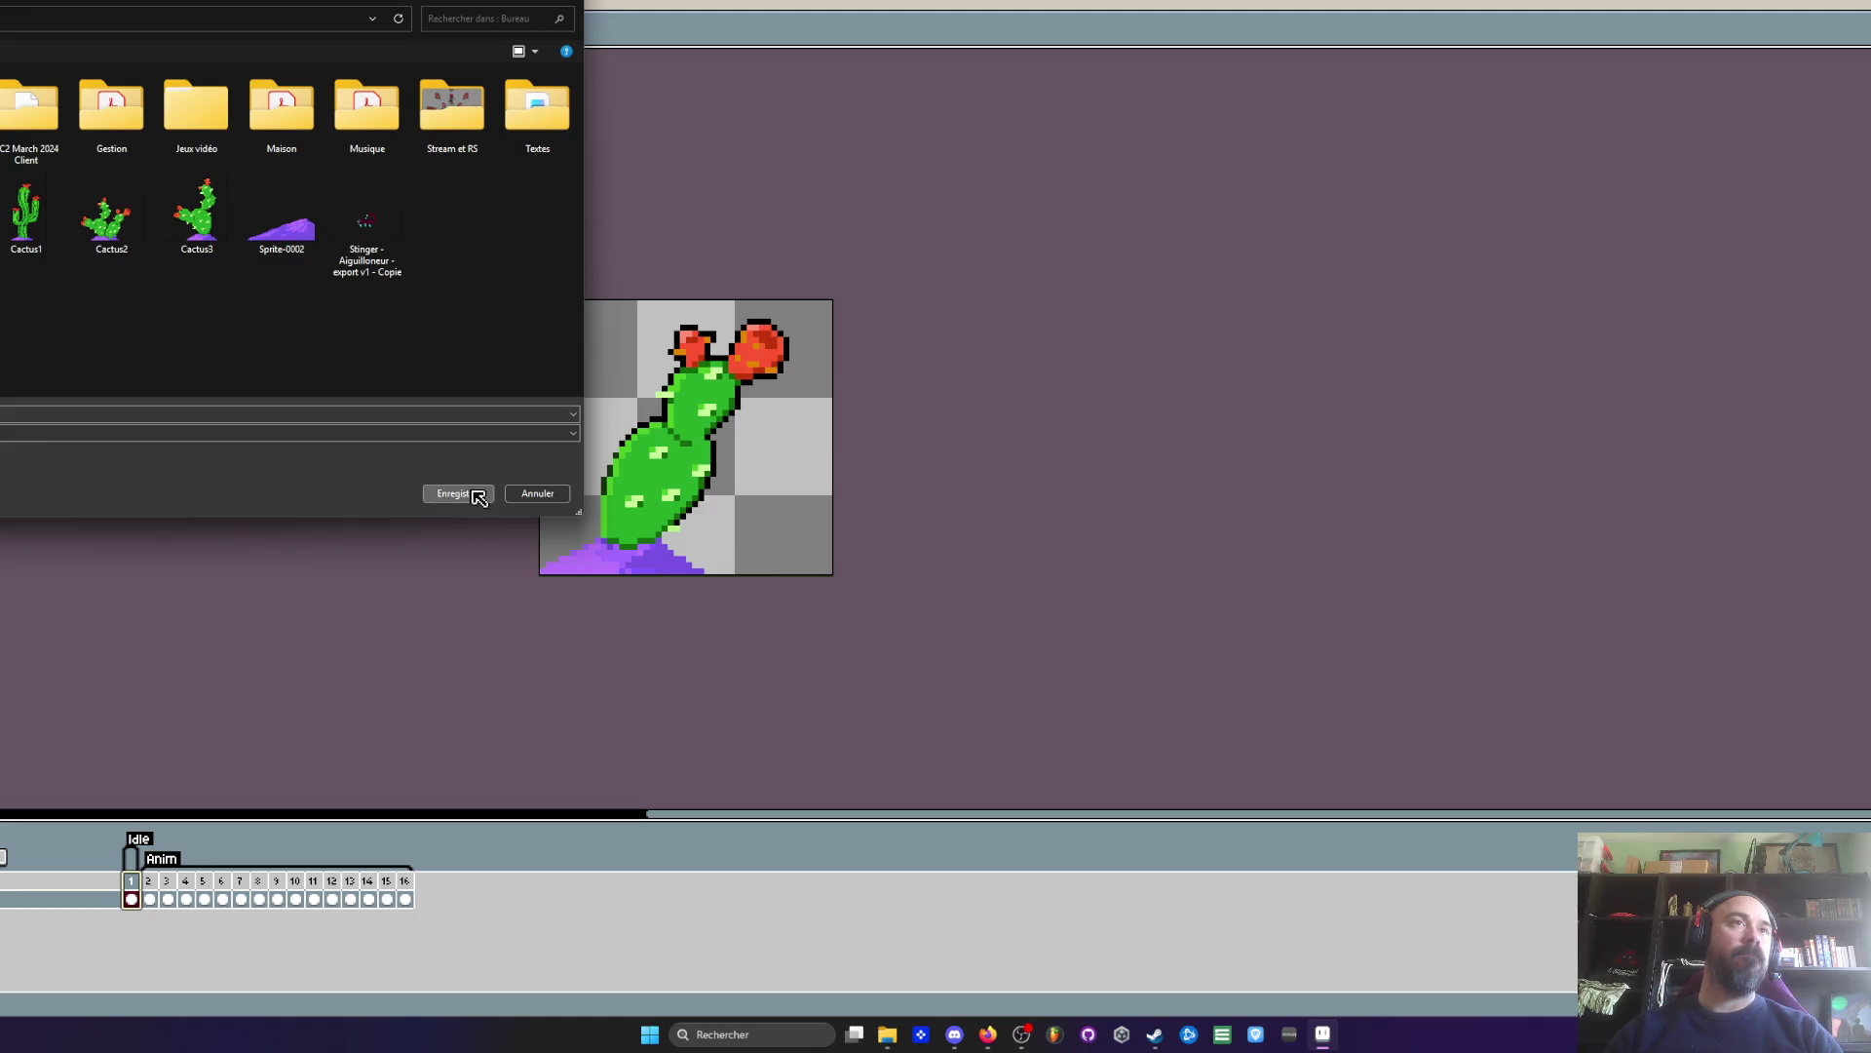
click(478, 495)
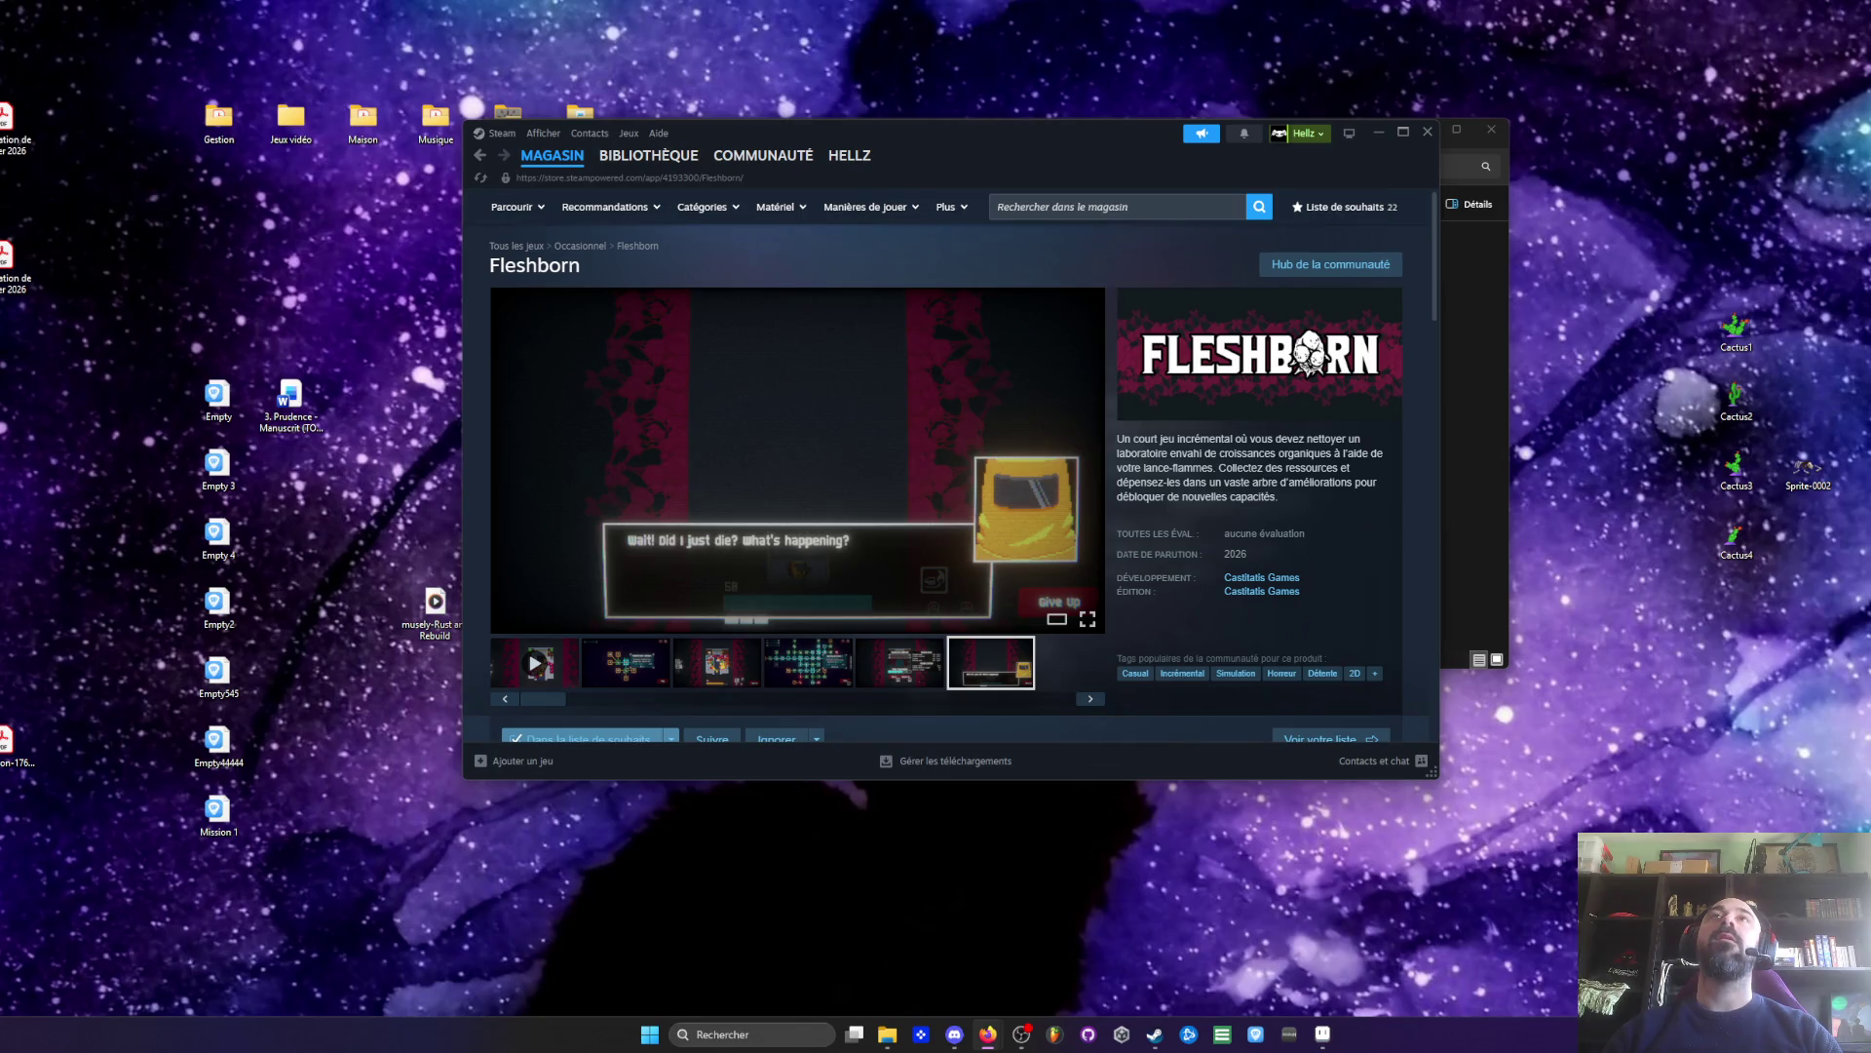
- Minimize Steam and File Explorer, then open the V0.22 build folder on the desktop
click(1378, 133)
click(1421, 129)
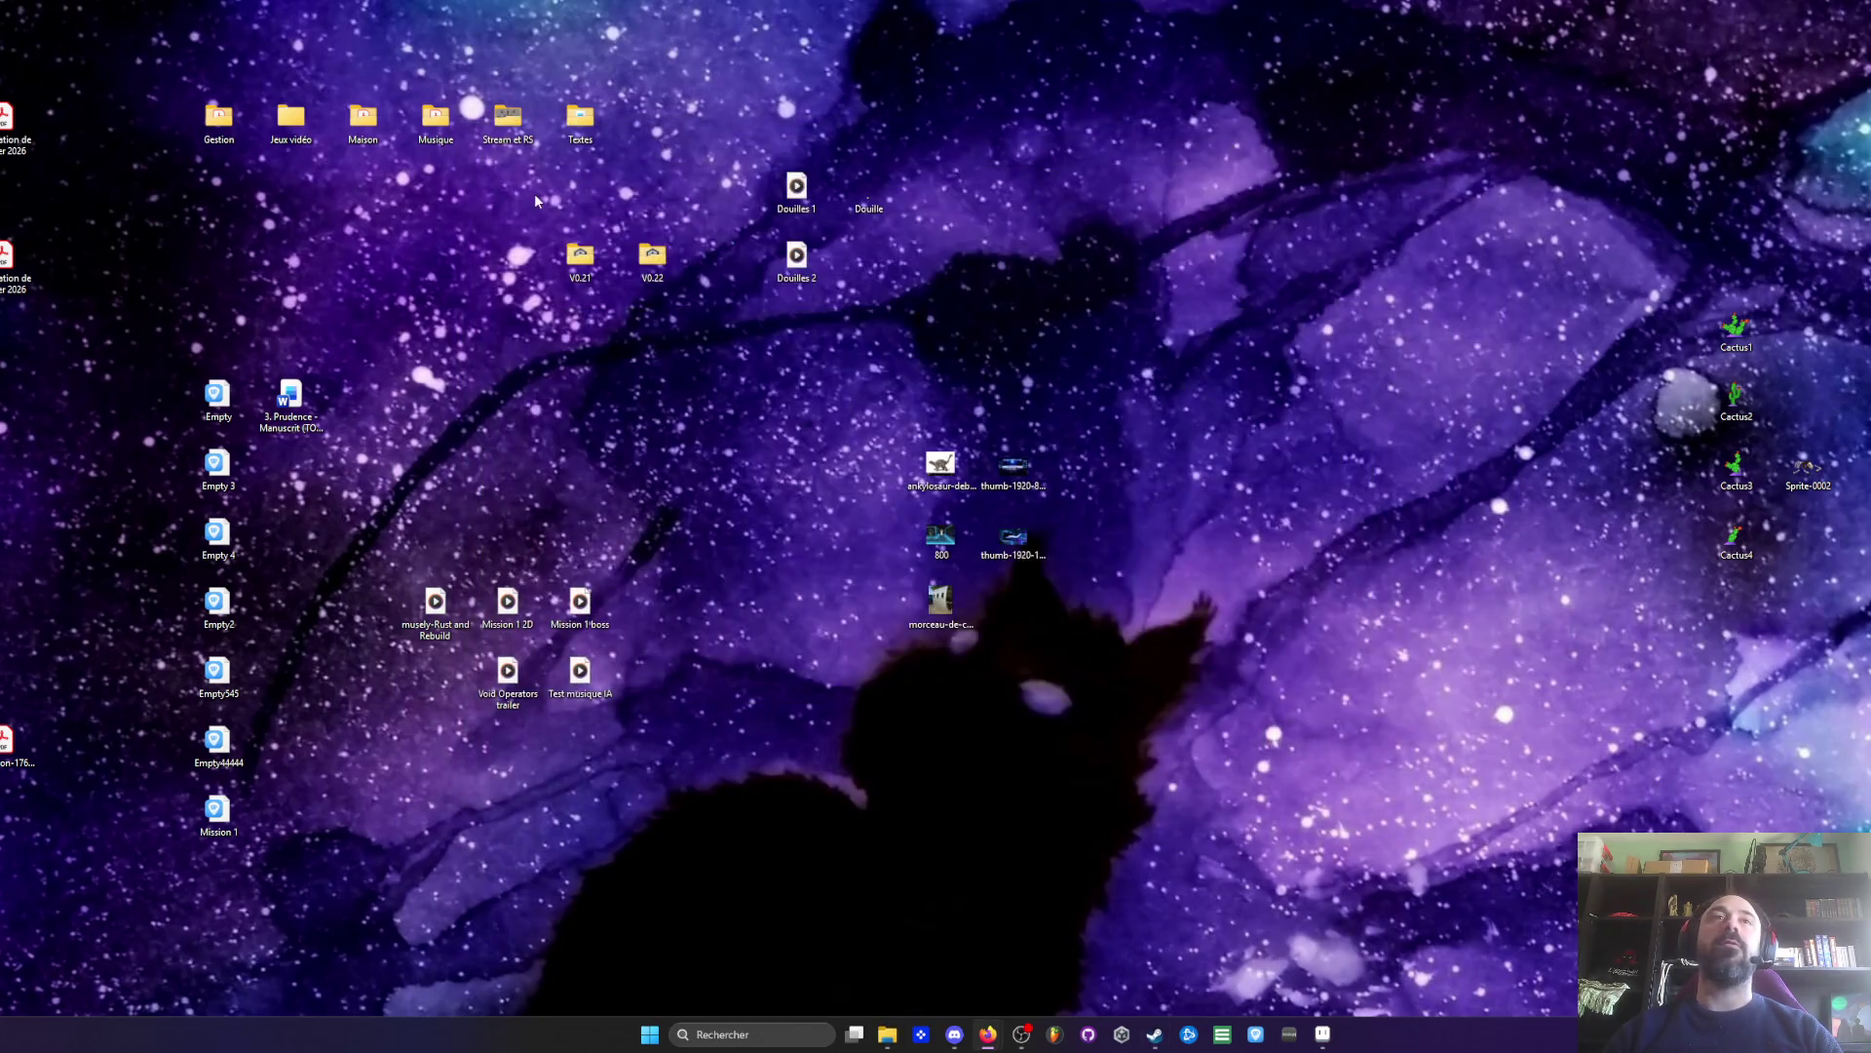
double_click(646, 259)
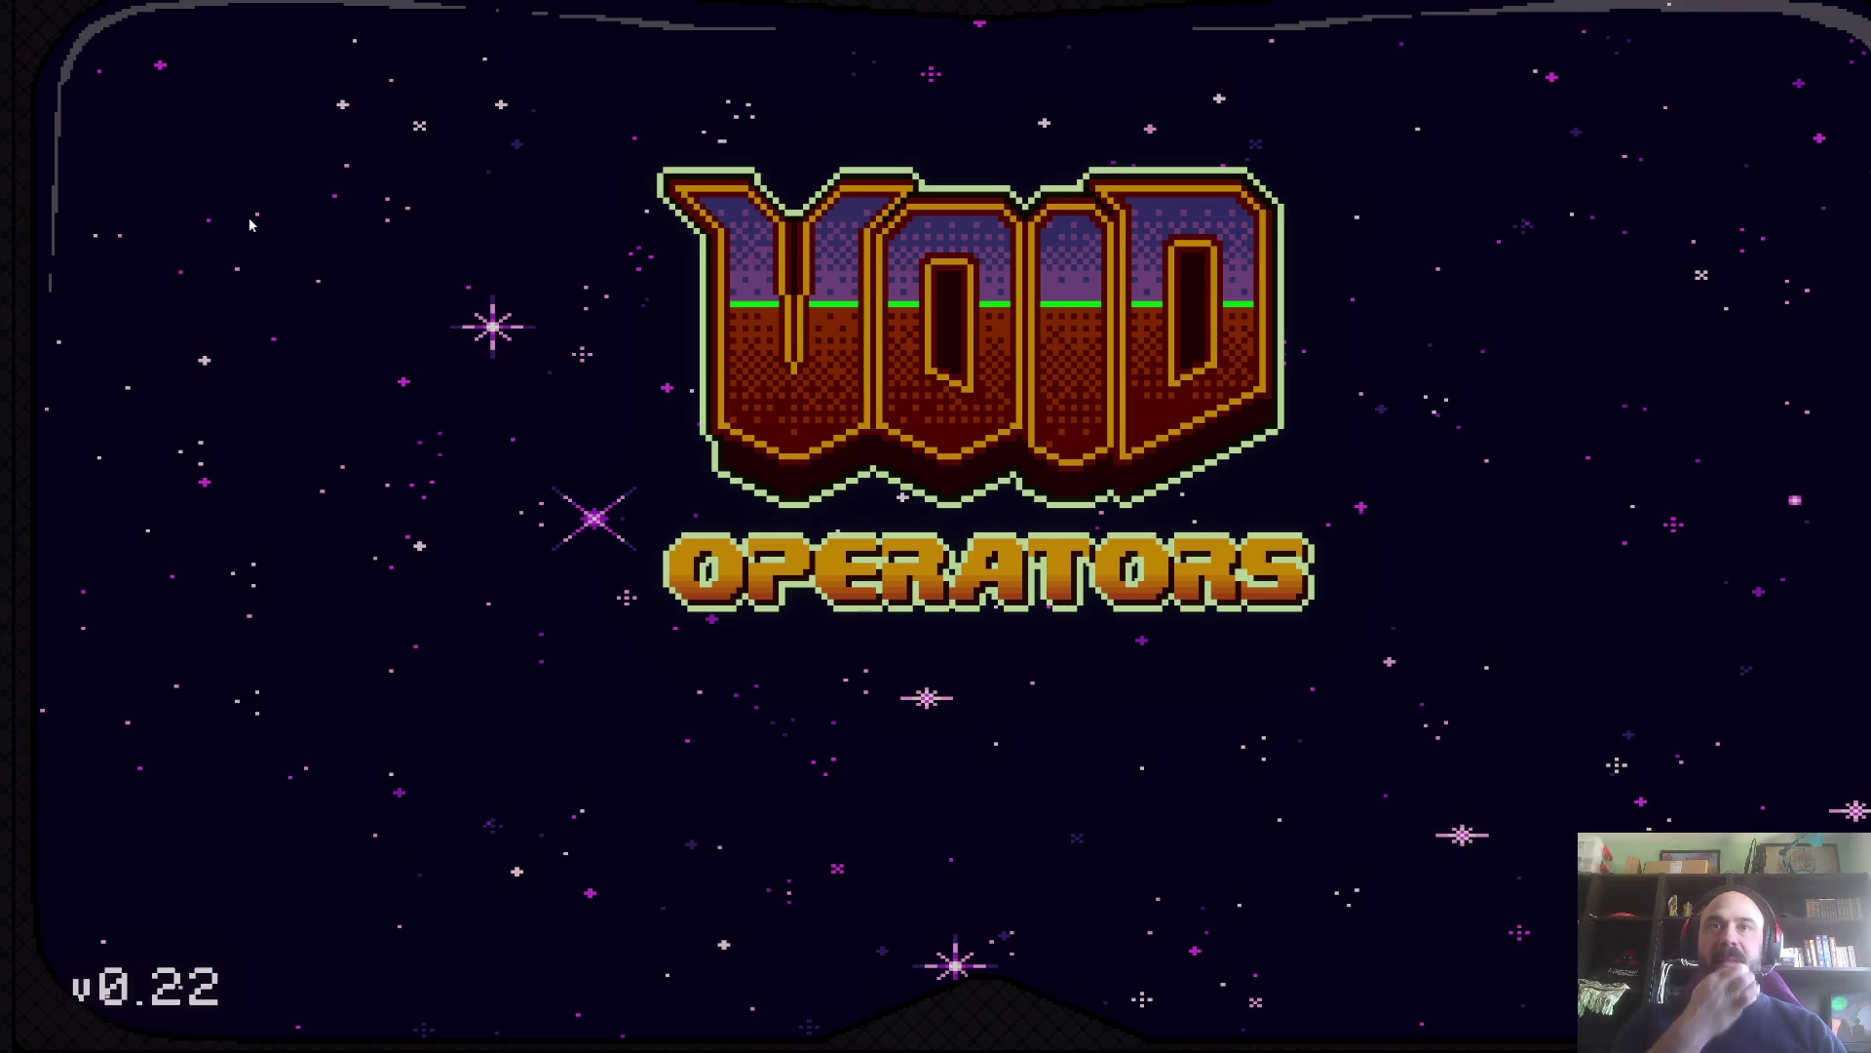
- Start a Nouvelle partie from the title menu and continue past the tank intro with Y
key(Return)
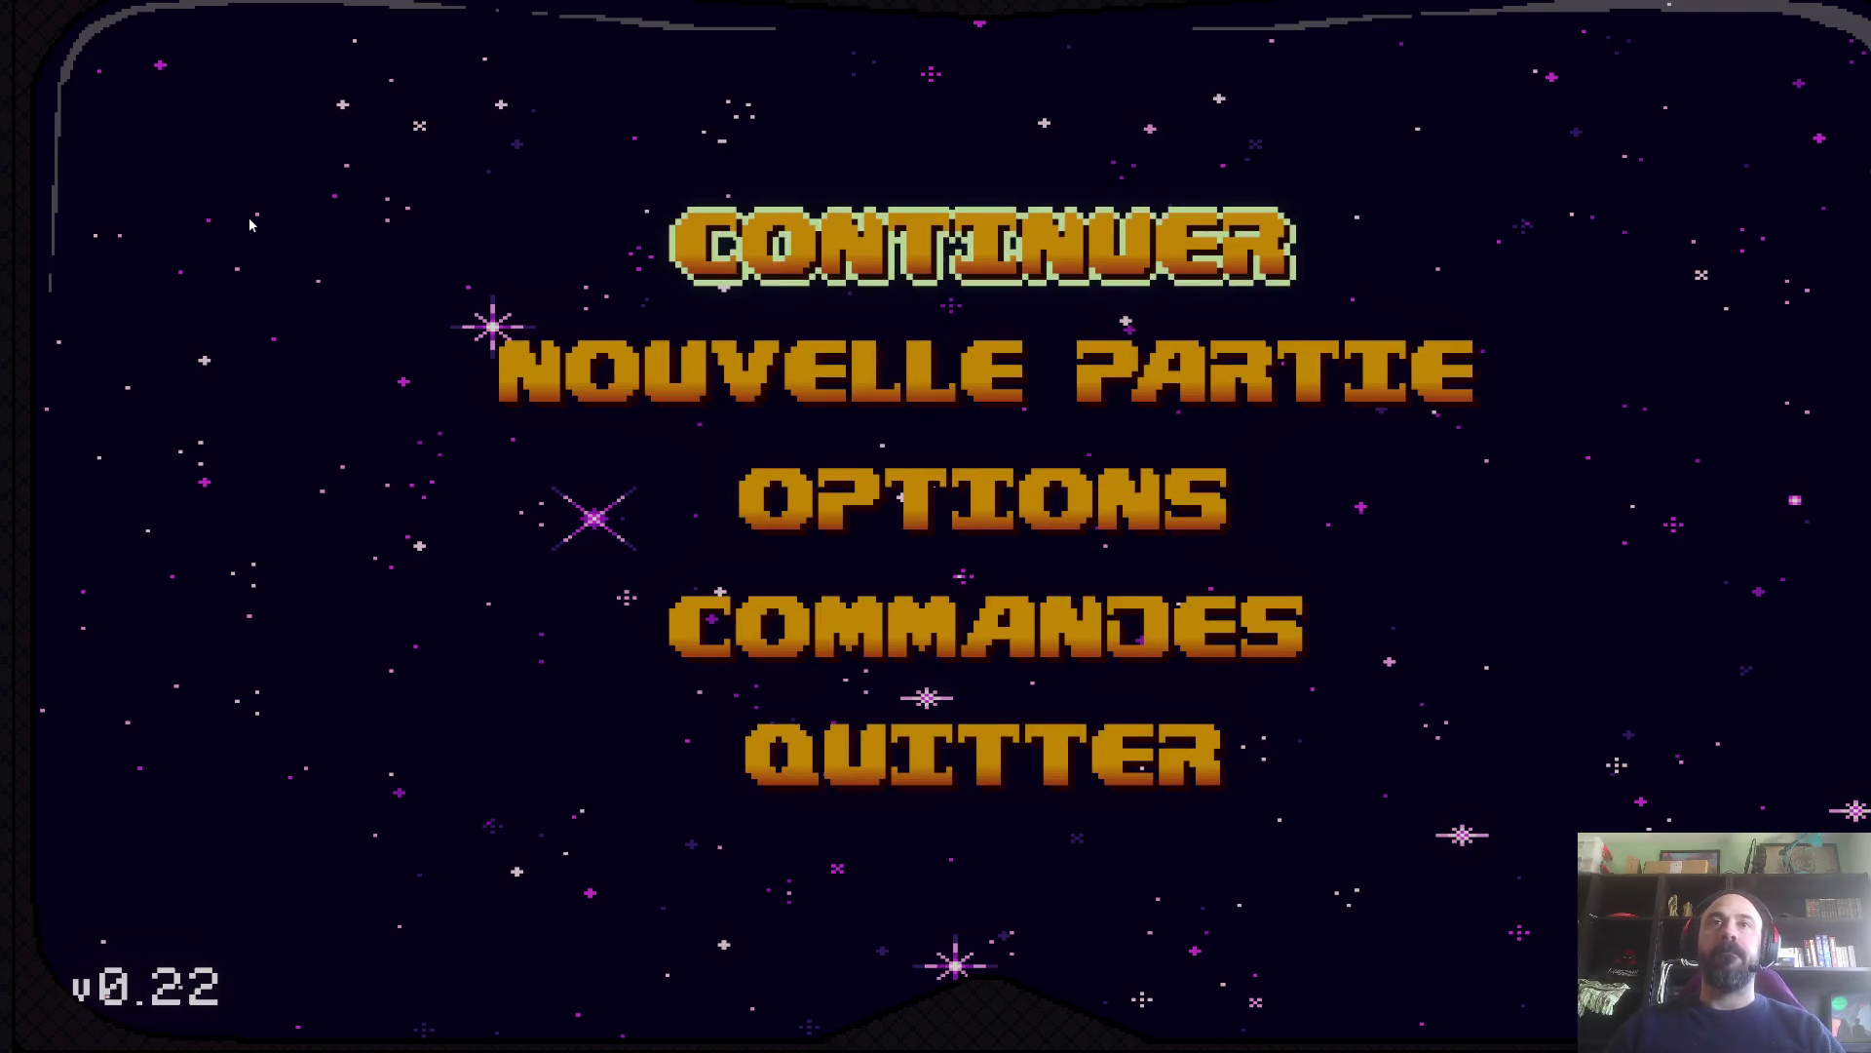
key(Down)
key(Return)
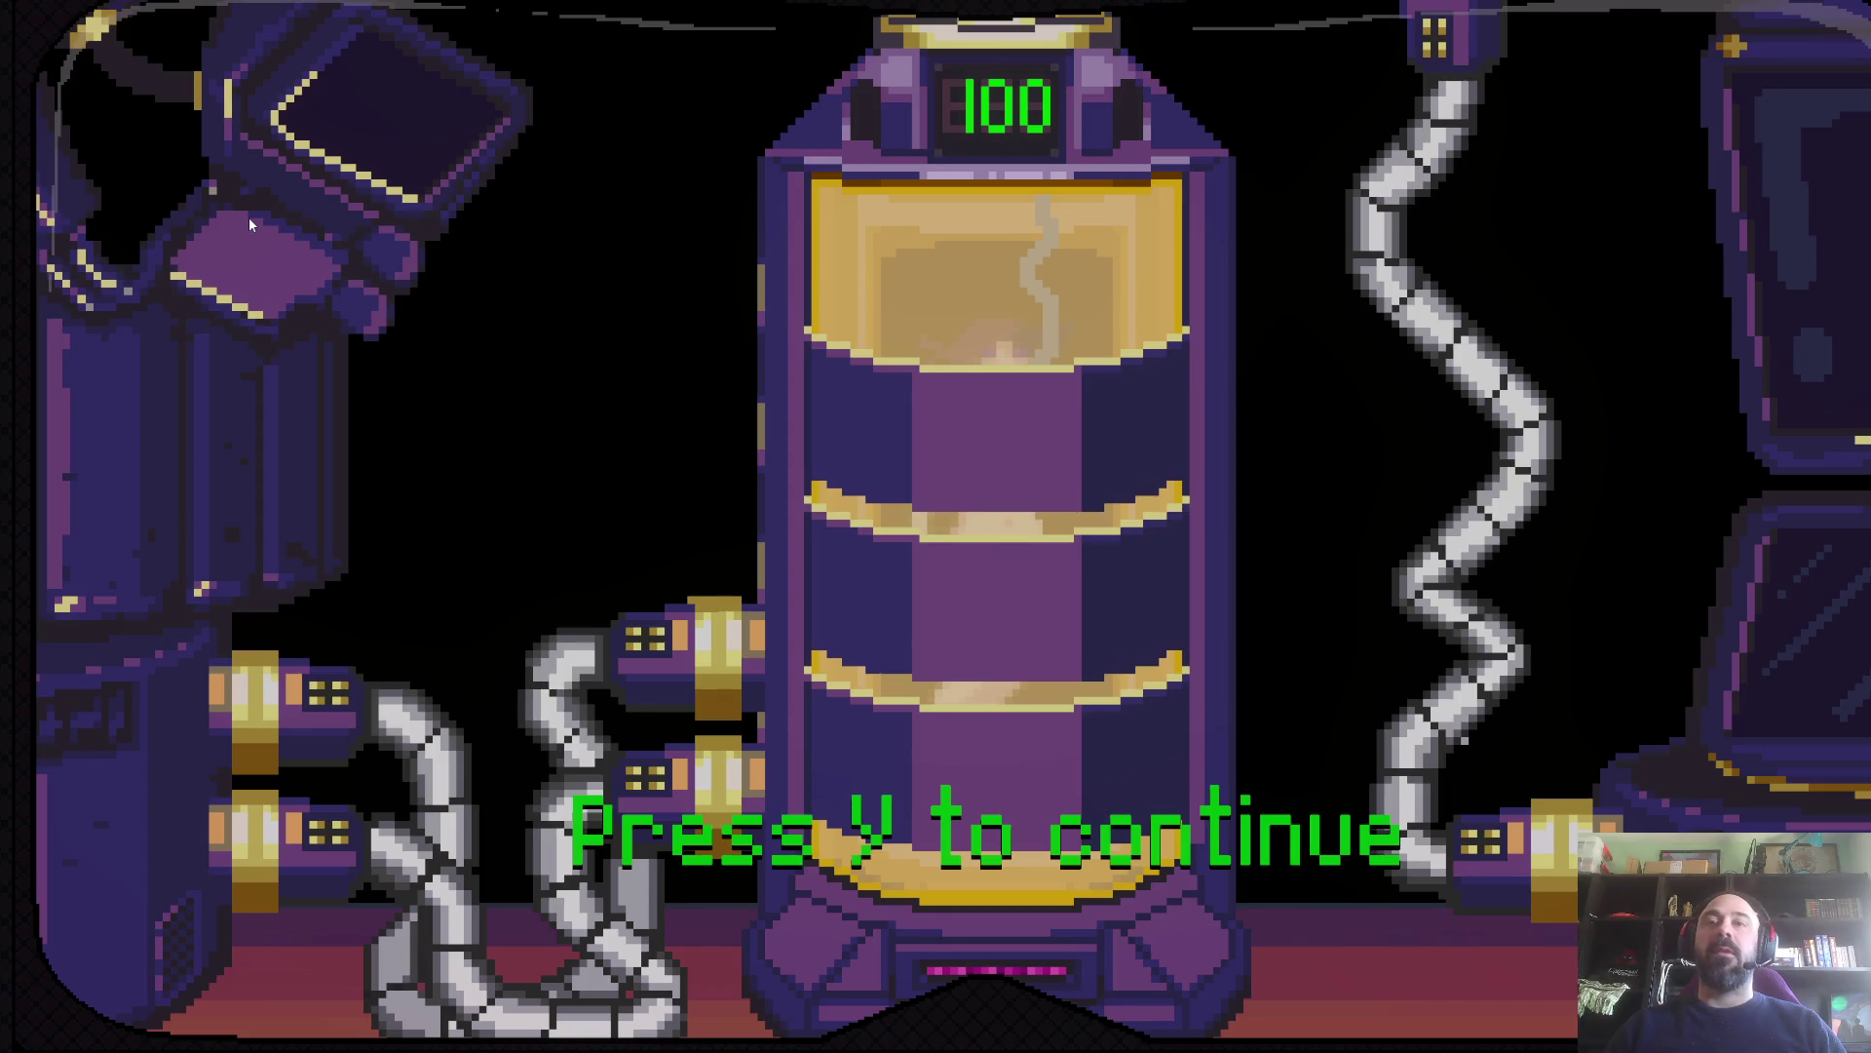
key(y)
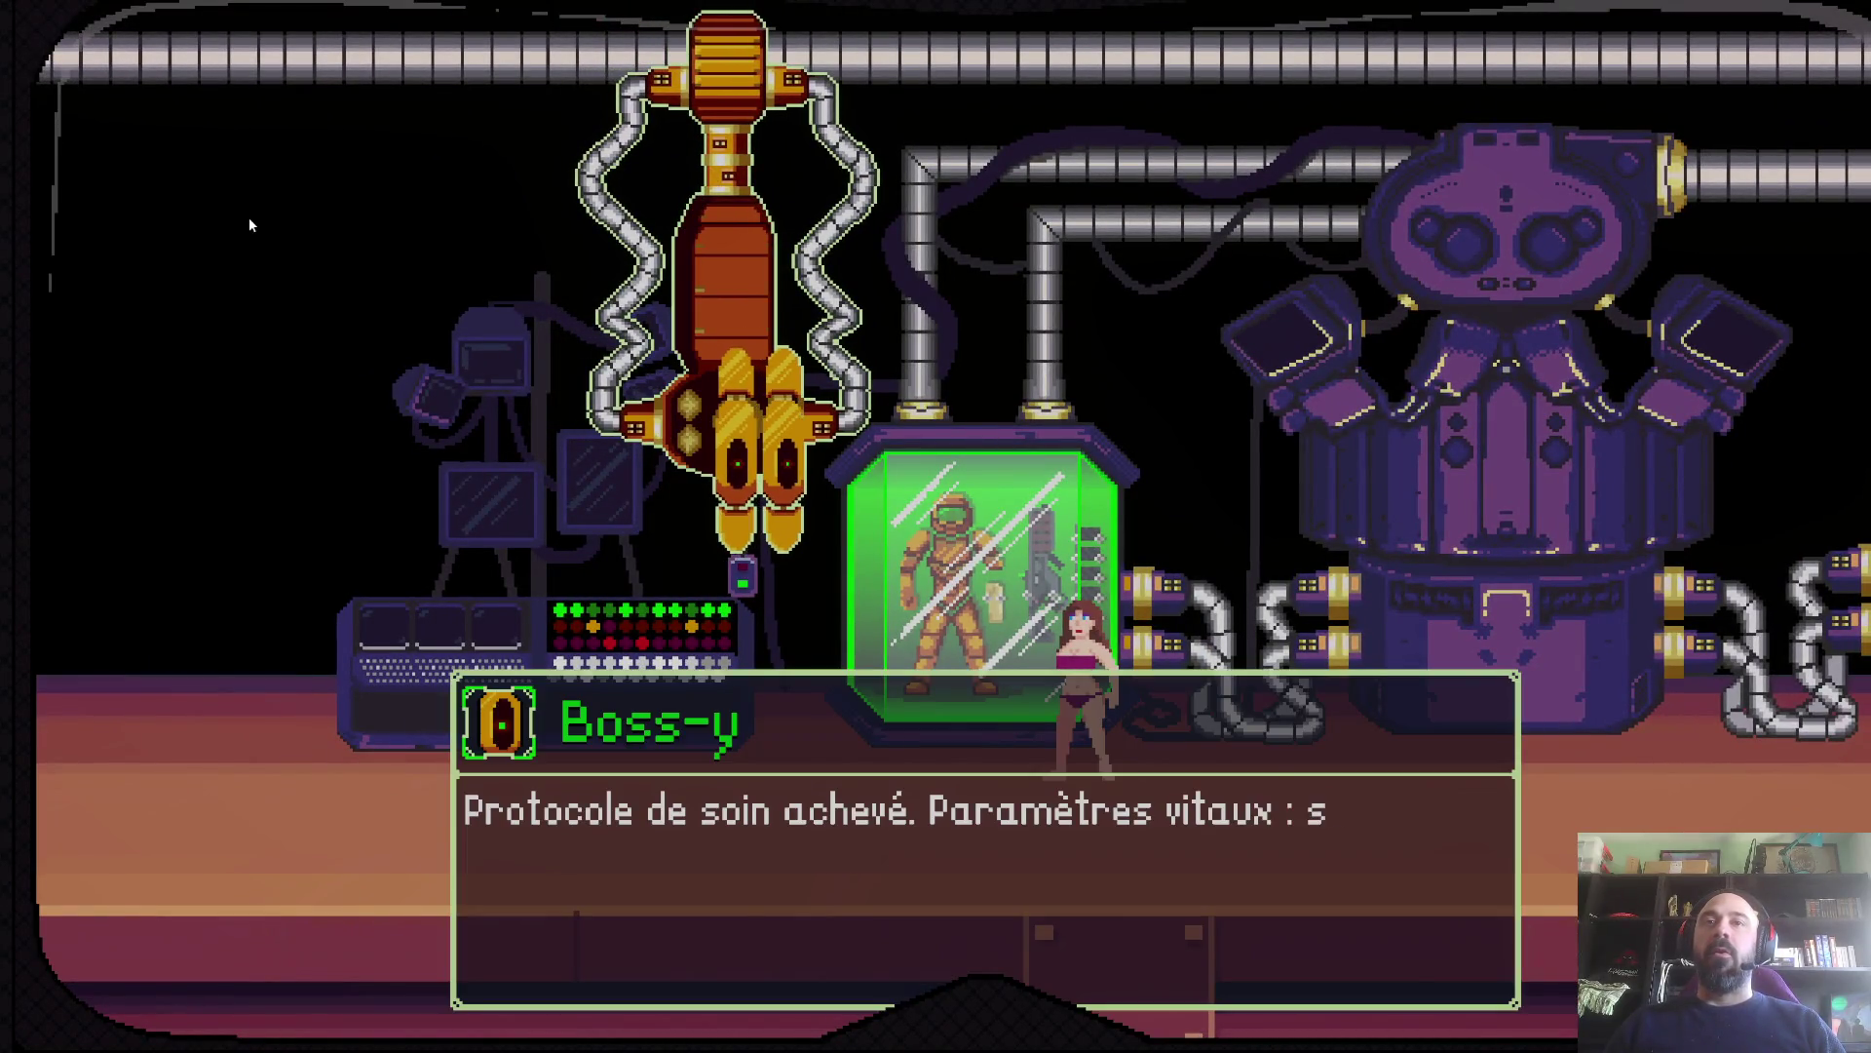
- Skip the lab dialogue and run right, jumping past the Mission console onto the portal pad
key(Return)
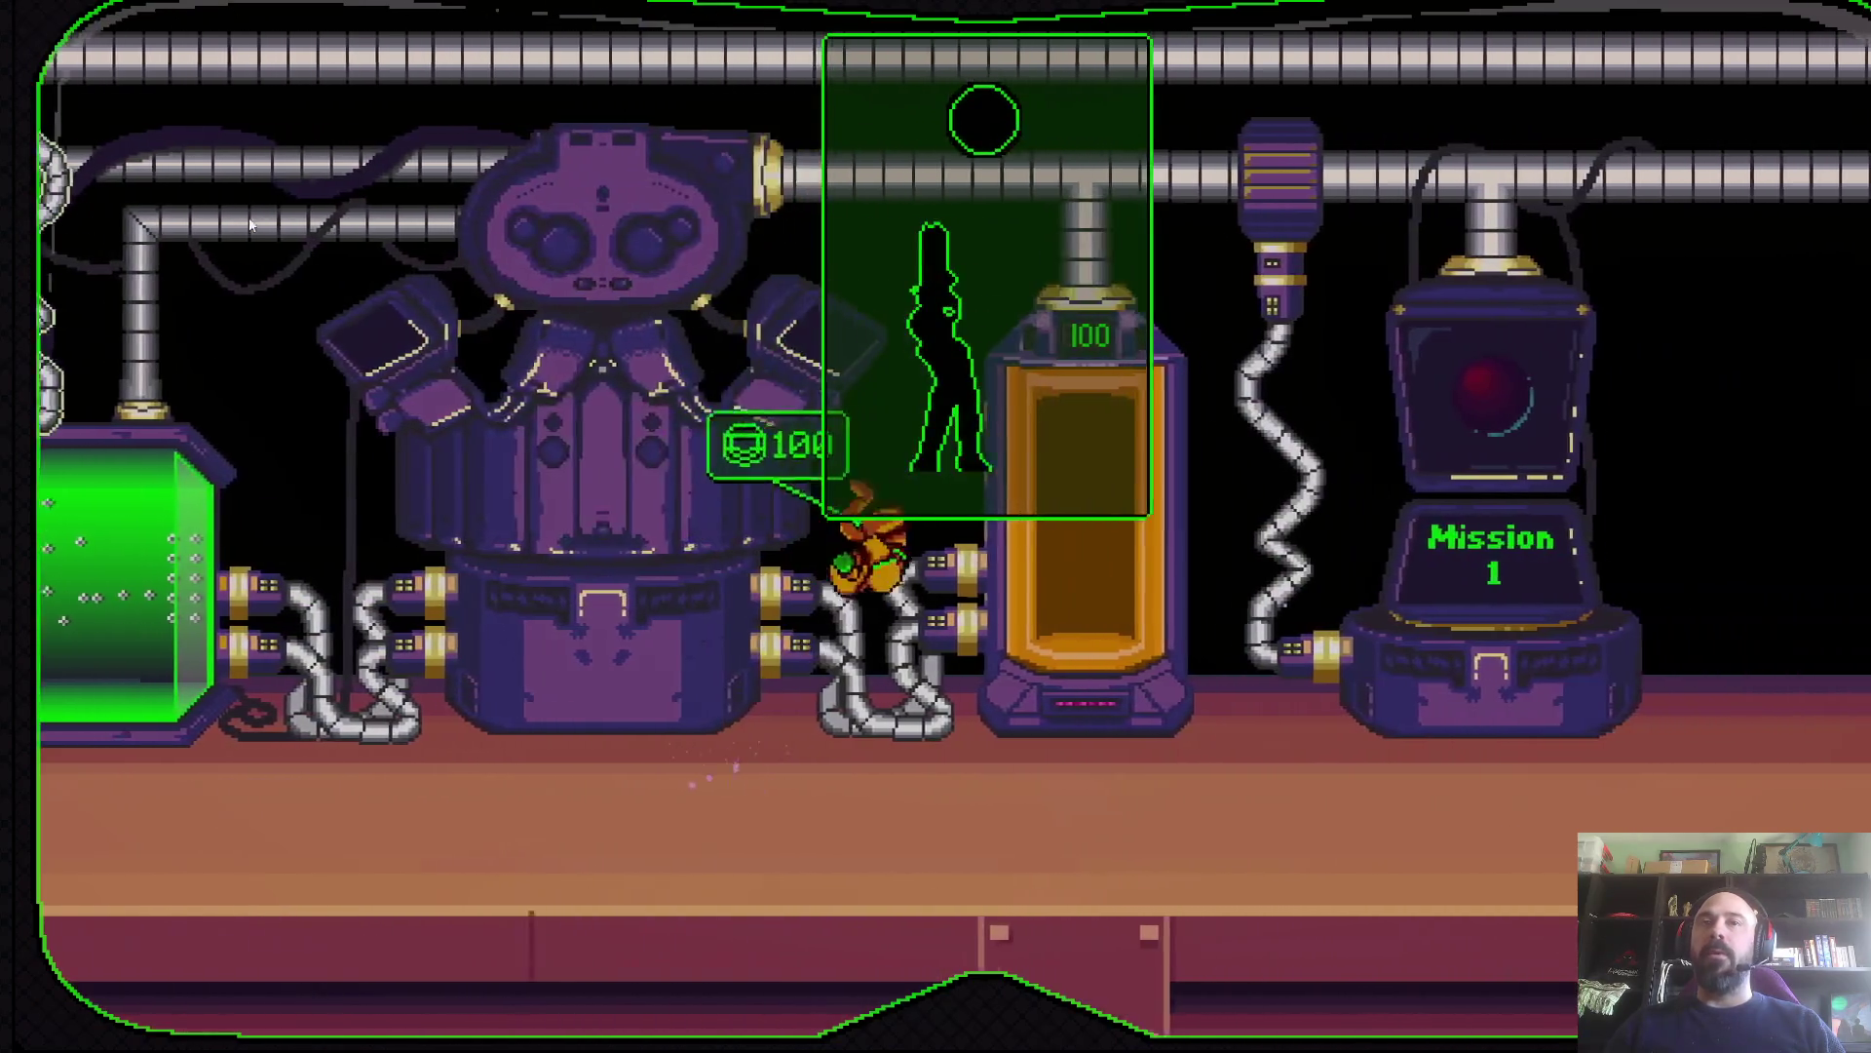
key(Right)
key(Left)
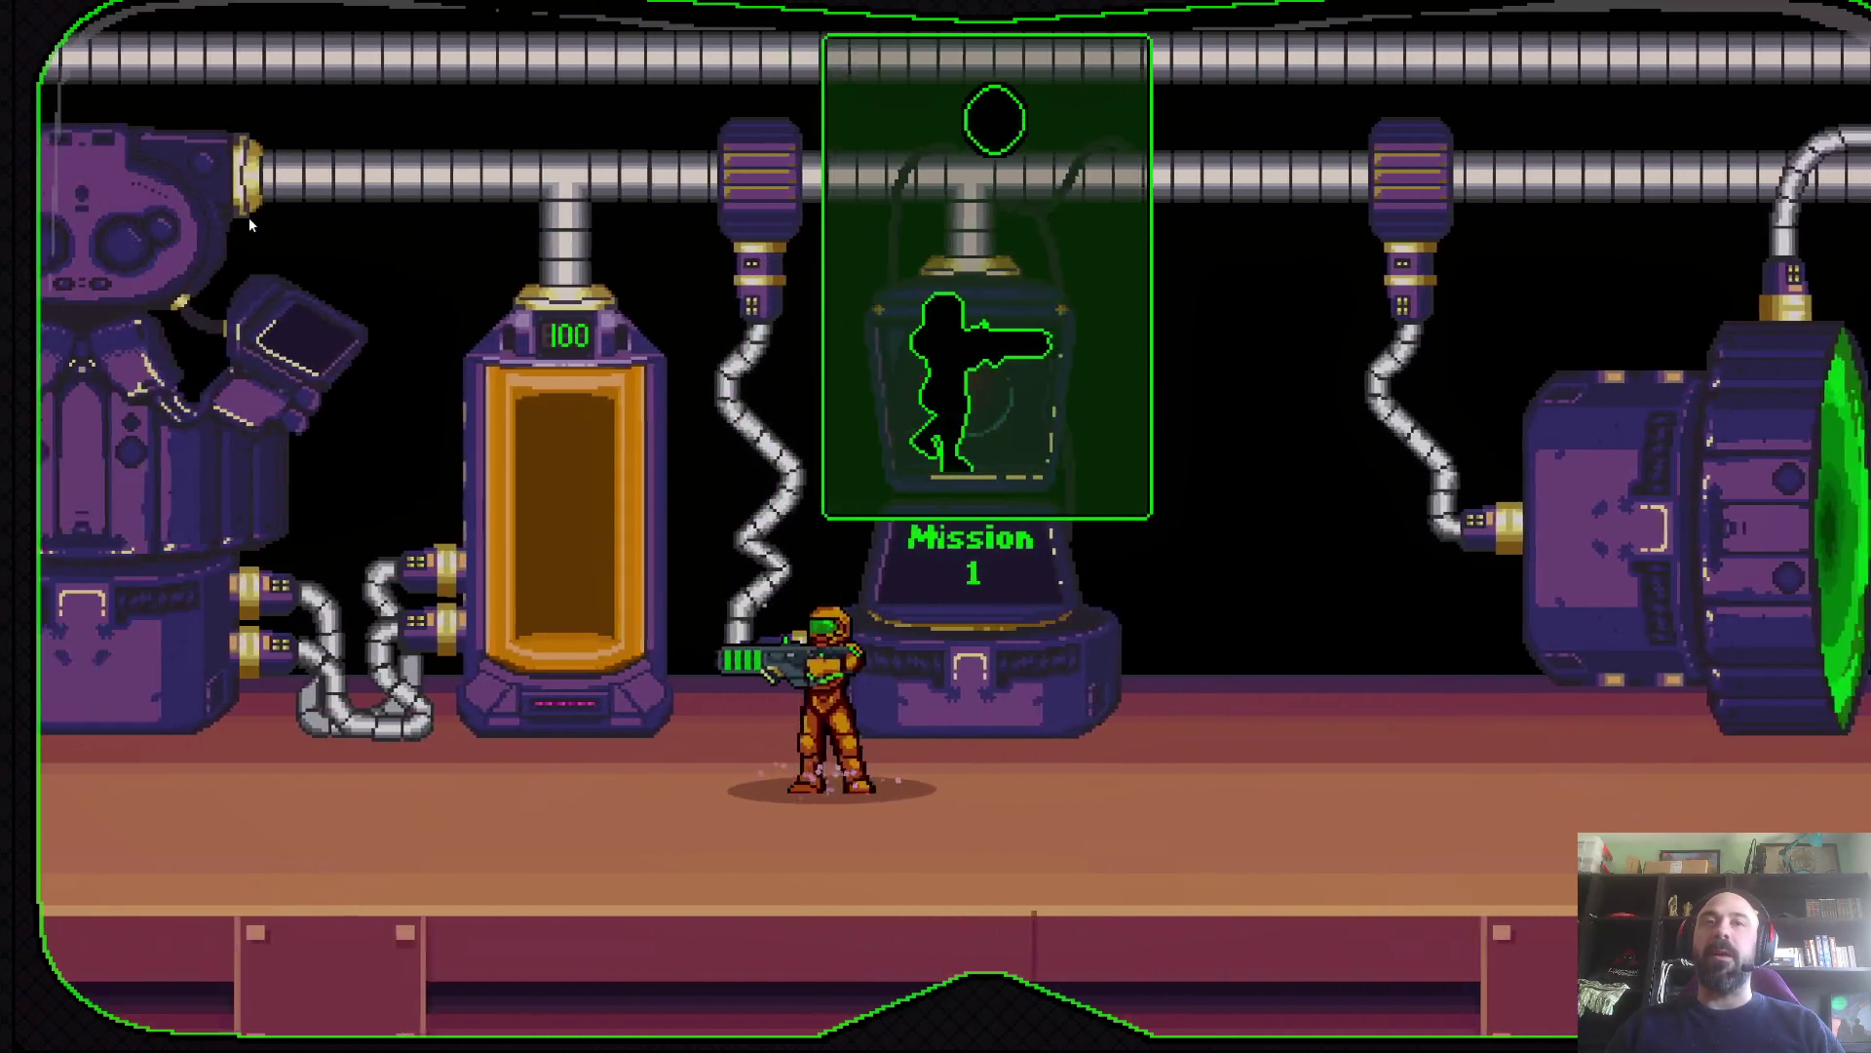
key(Right)
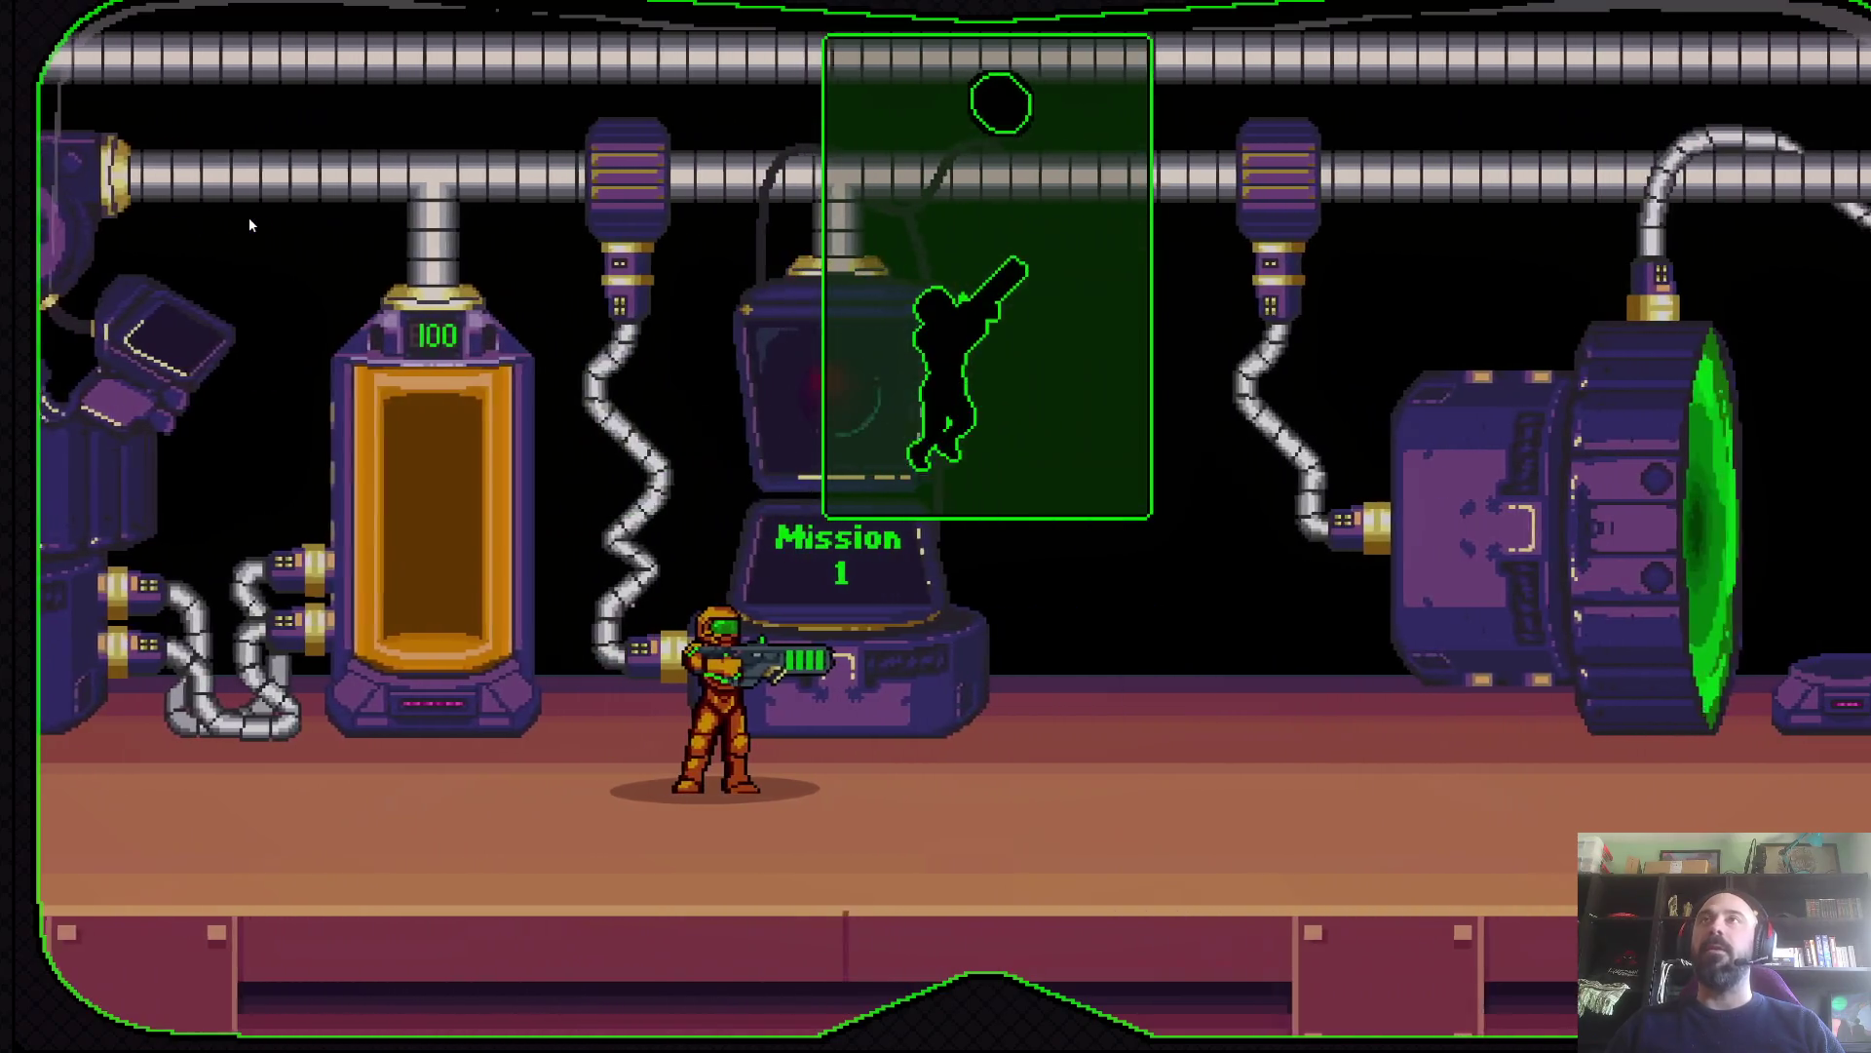
key(Right)
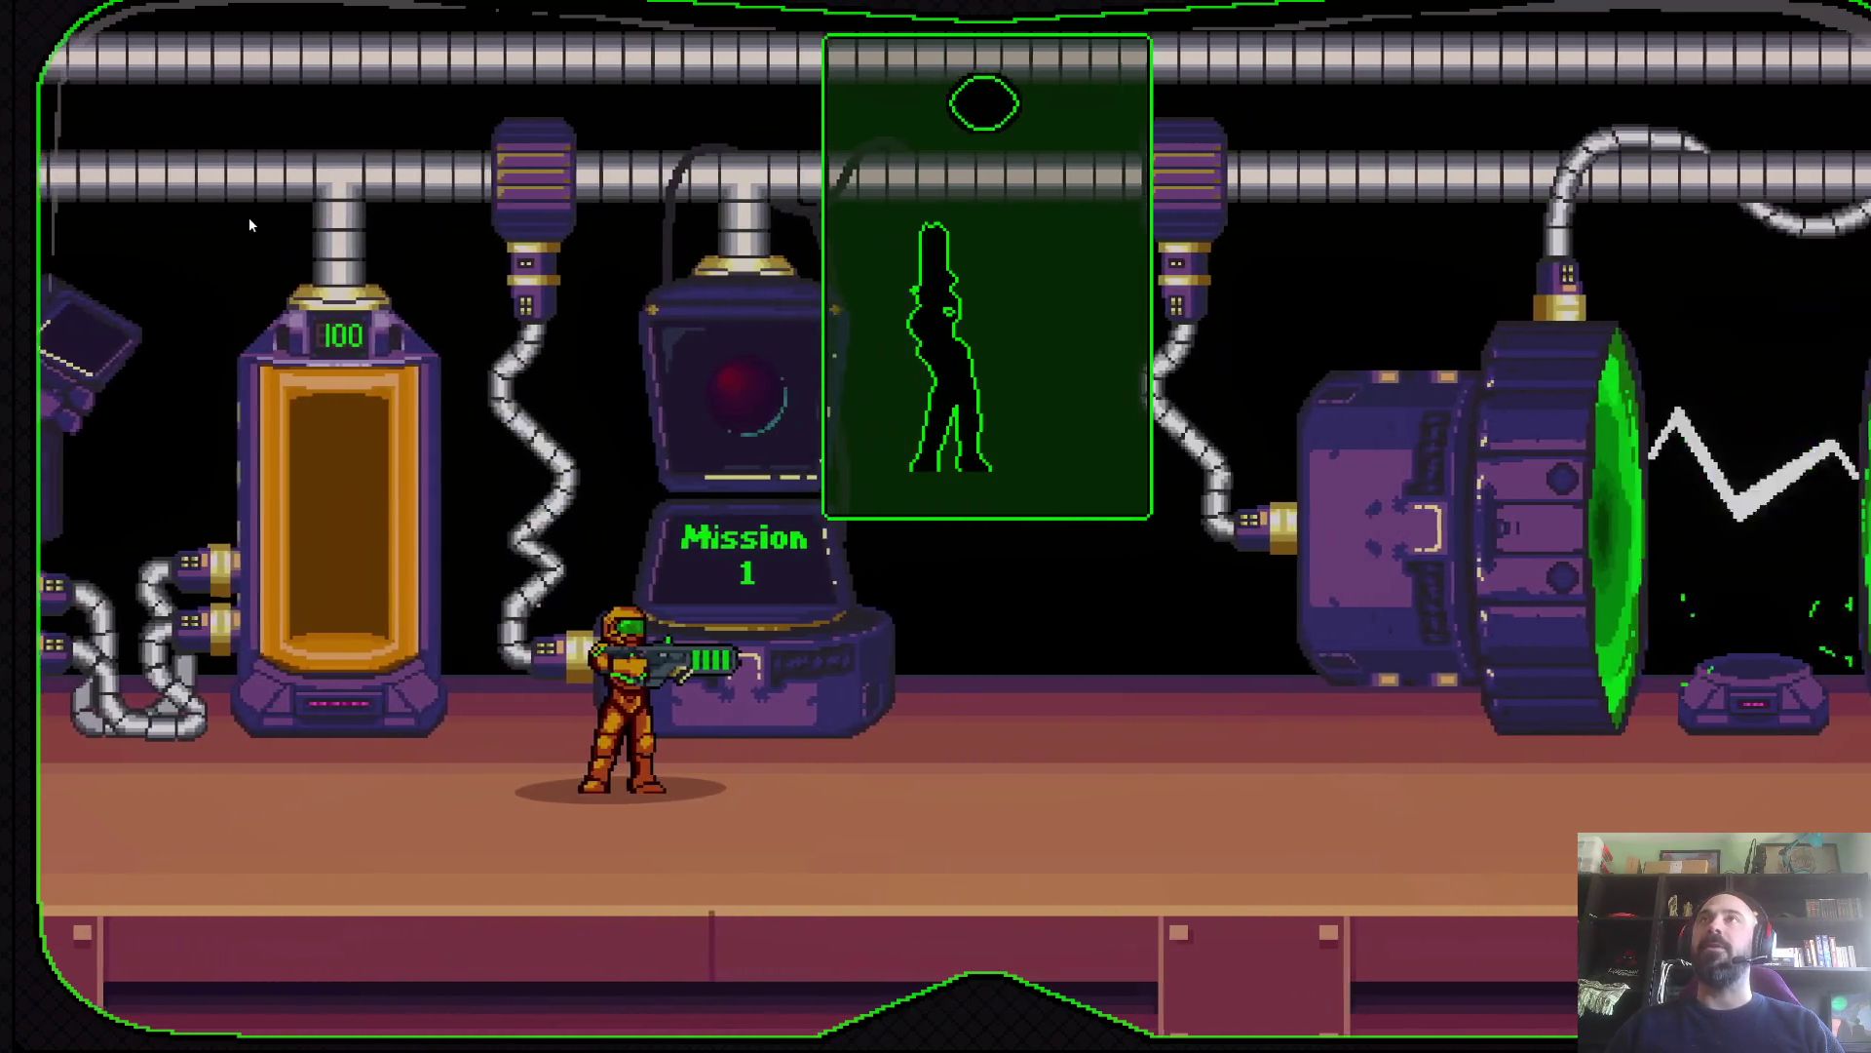
key(space)
key(Right)
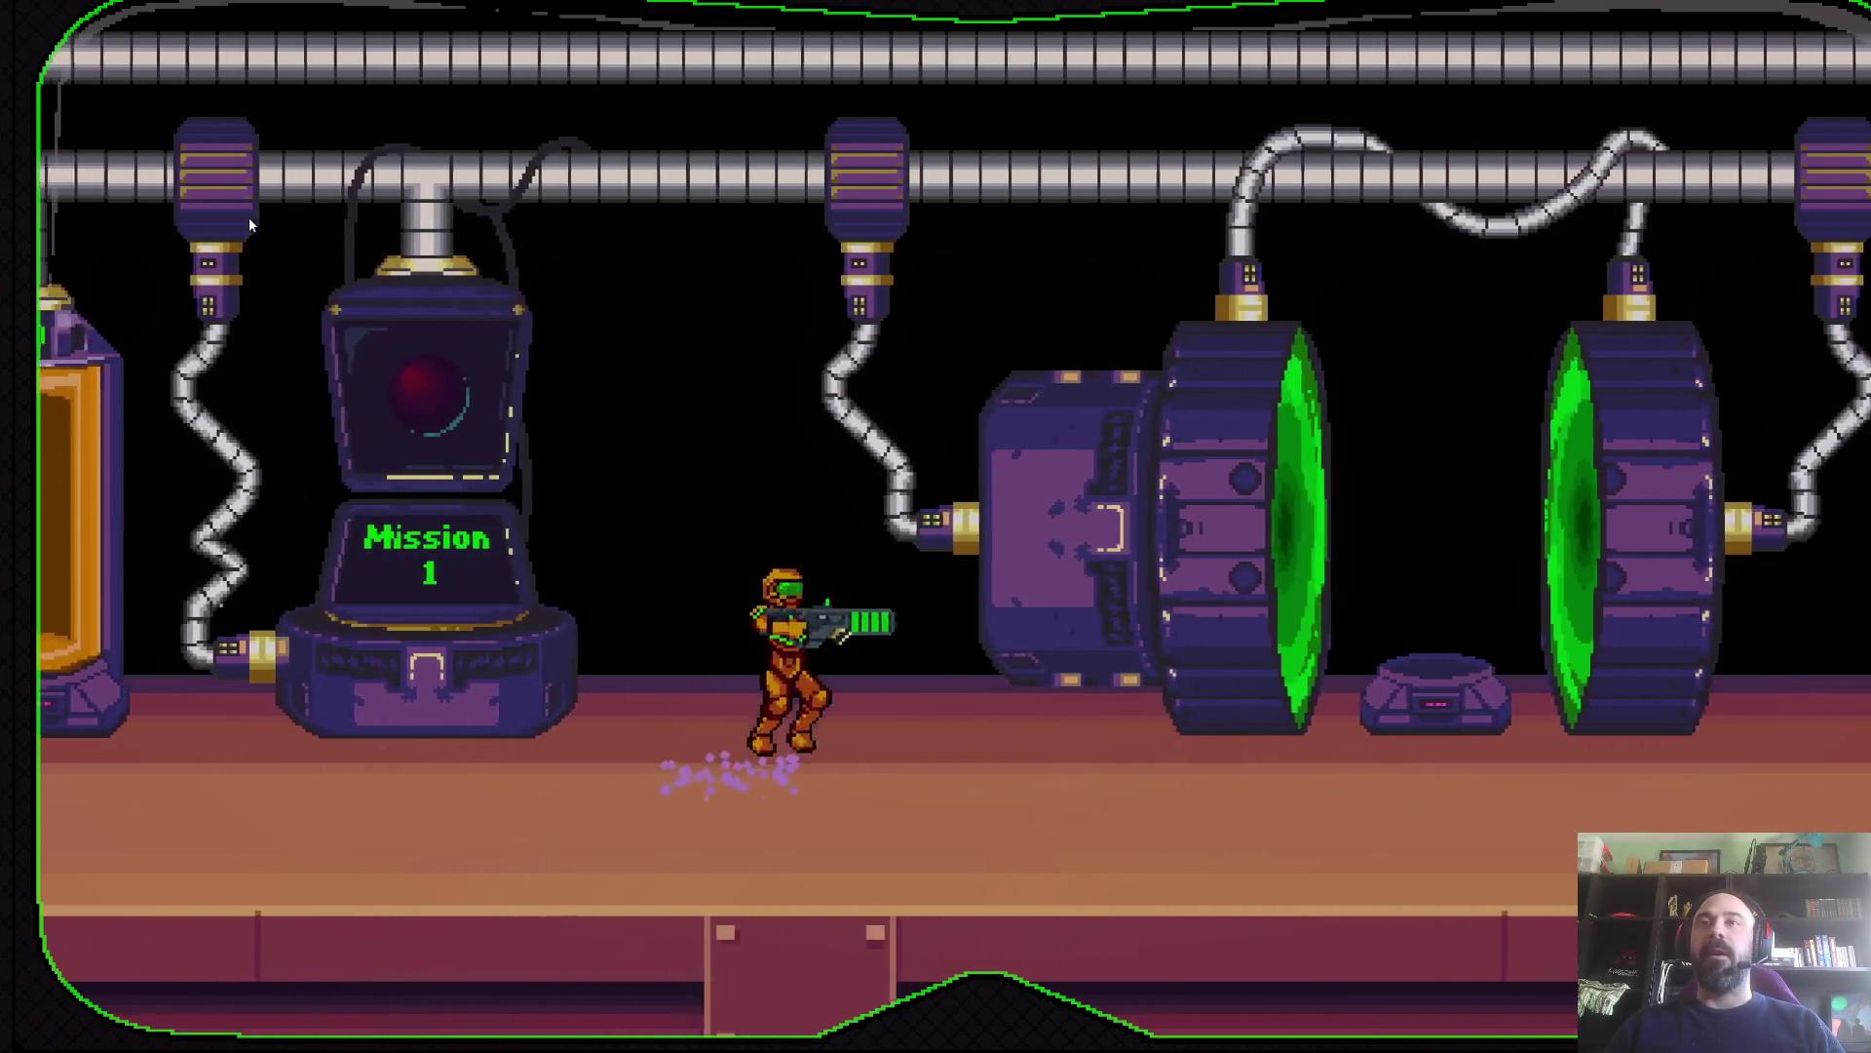
key(space)
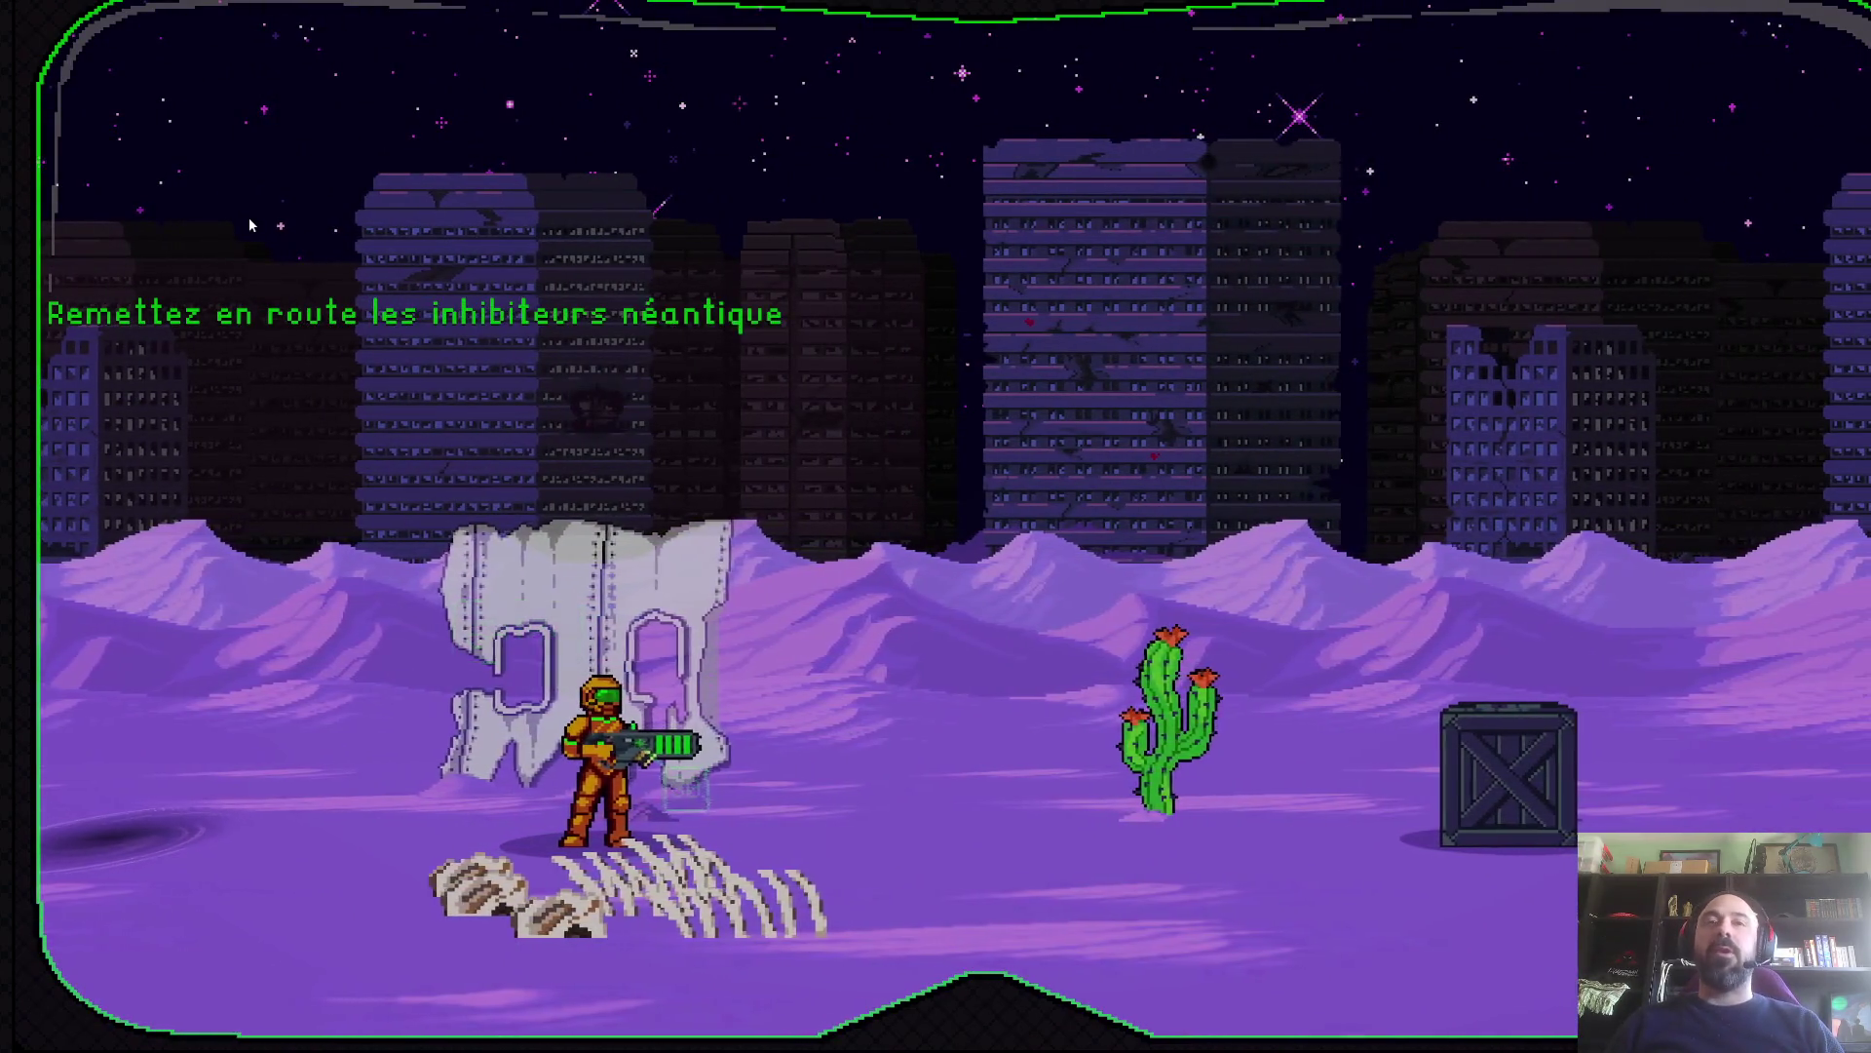
- Walk the astronaut right across the purple desert and spin-jump over the first cactus
key(Left)
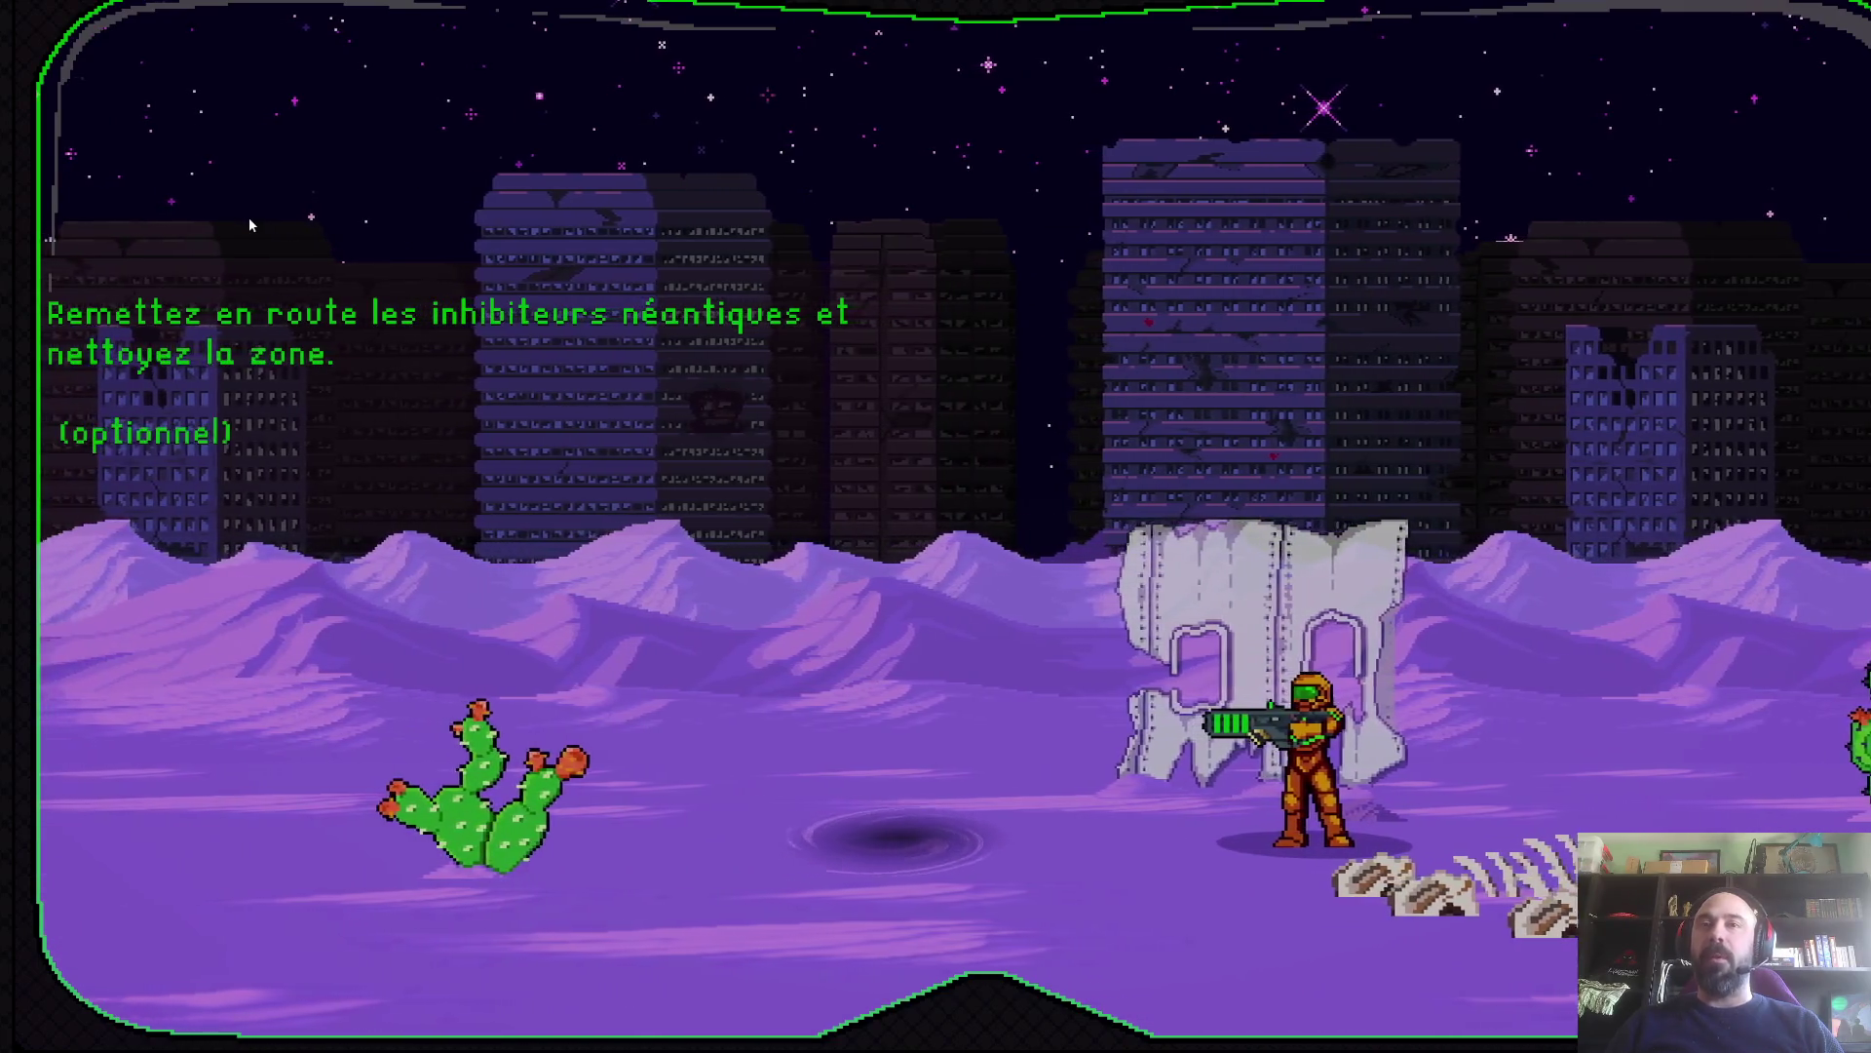
key(Right)
key(Left)
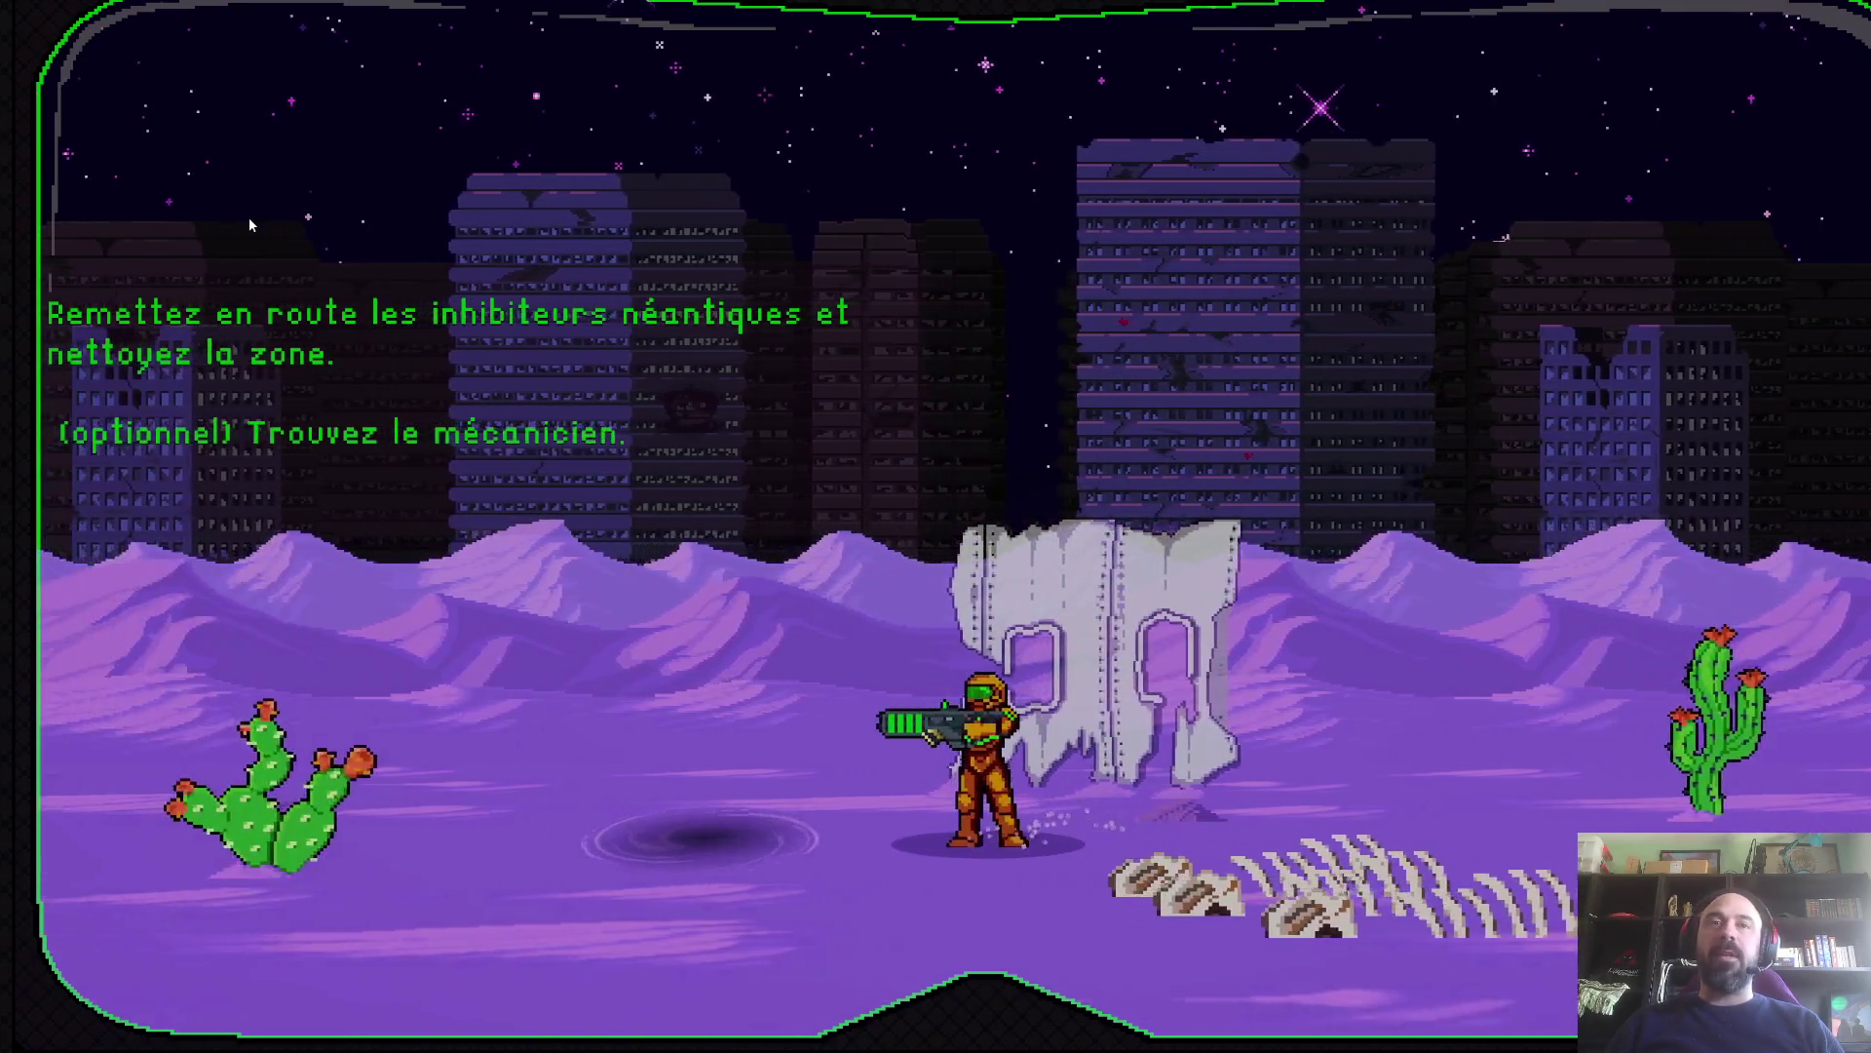
key(Right)
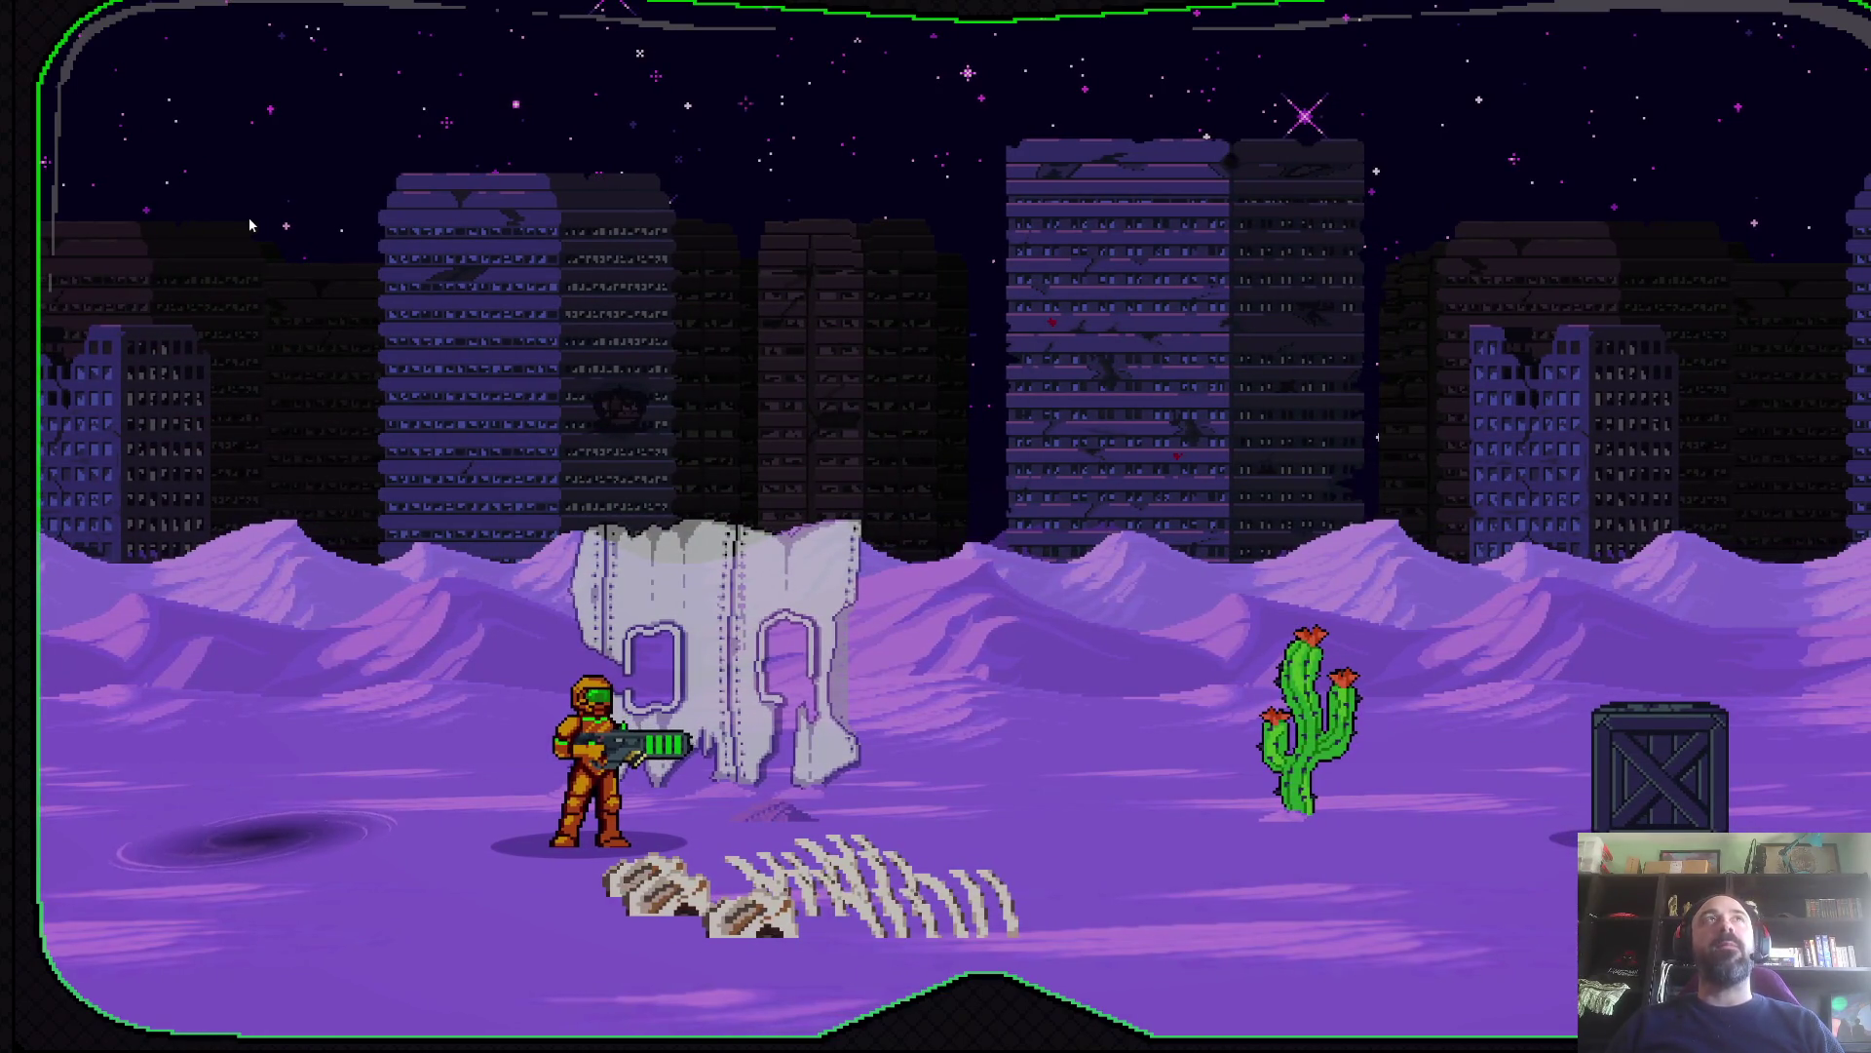
key(Right)
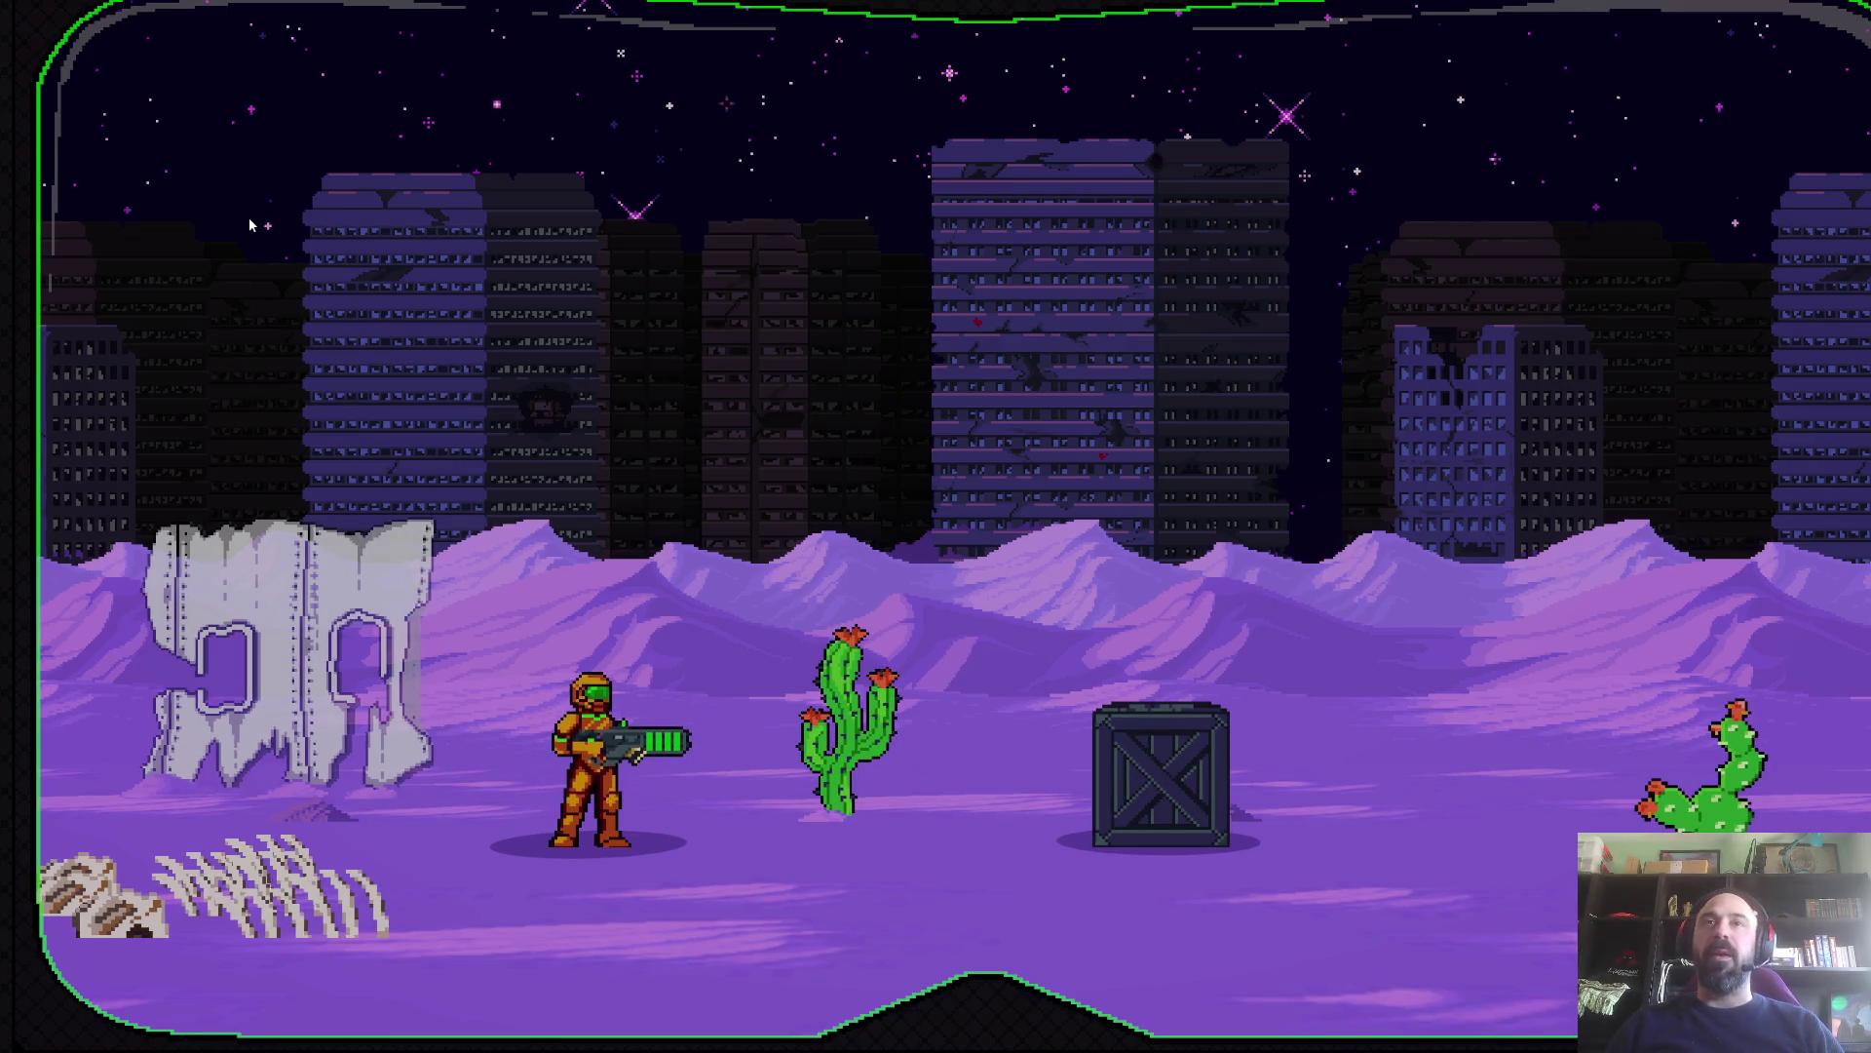
key(Right)
key(space)
key(Right)
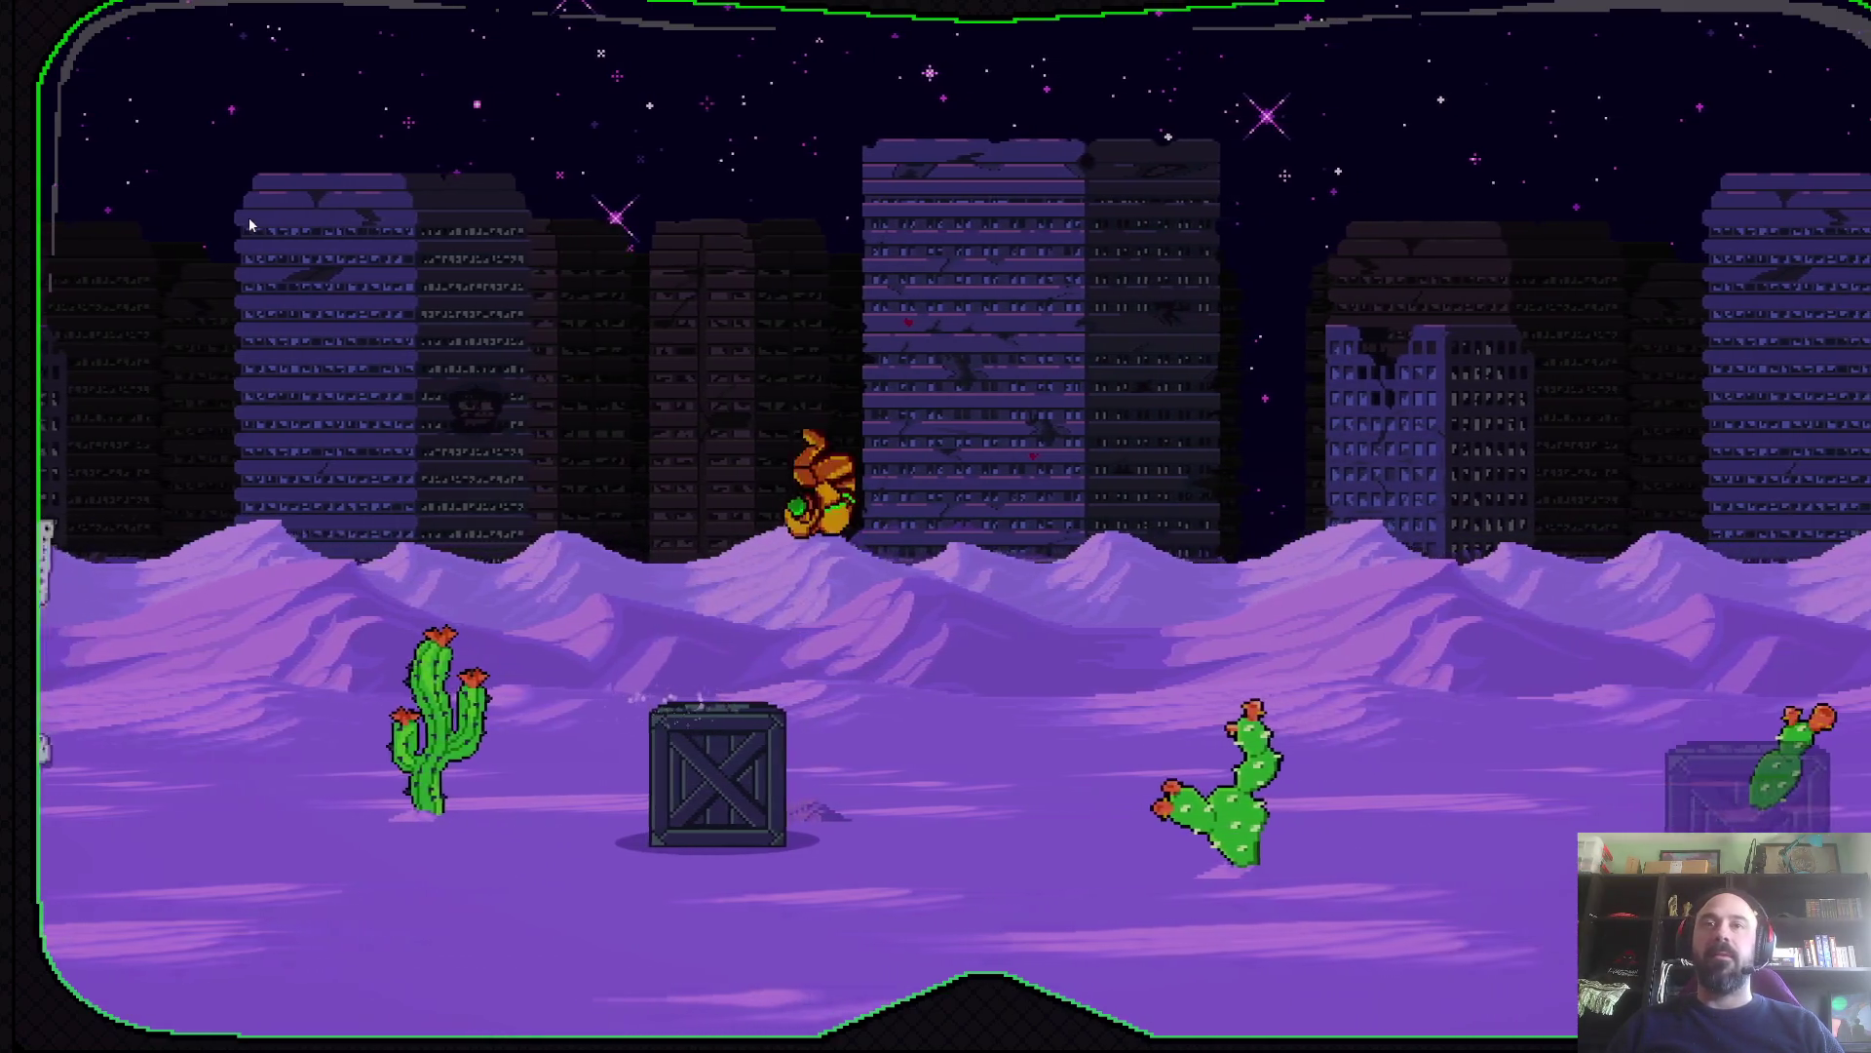
- Shoot and attack the red and pink creatures while advancing right
key(Right)
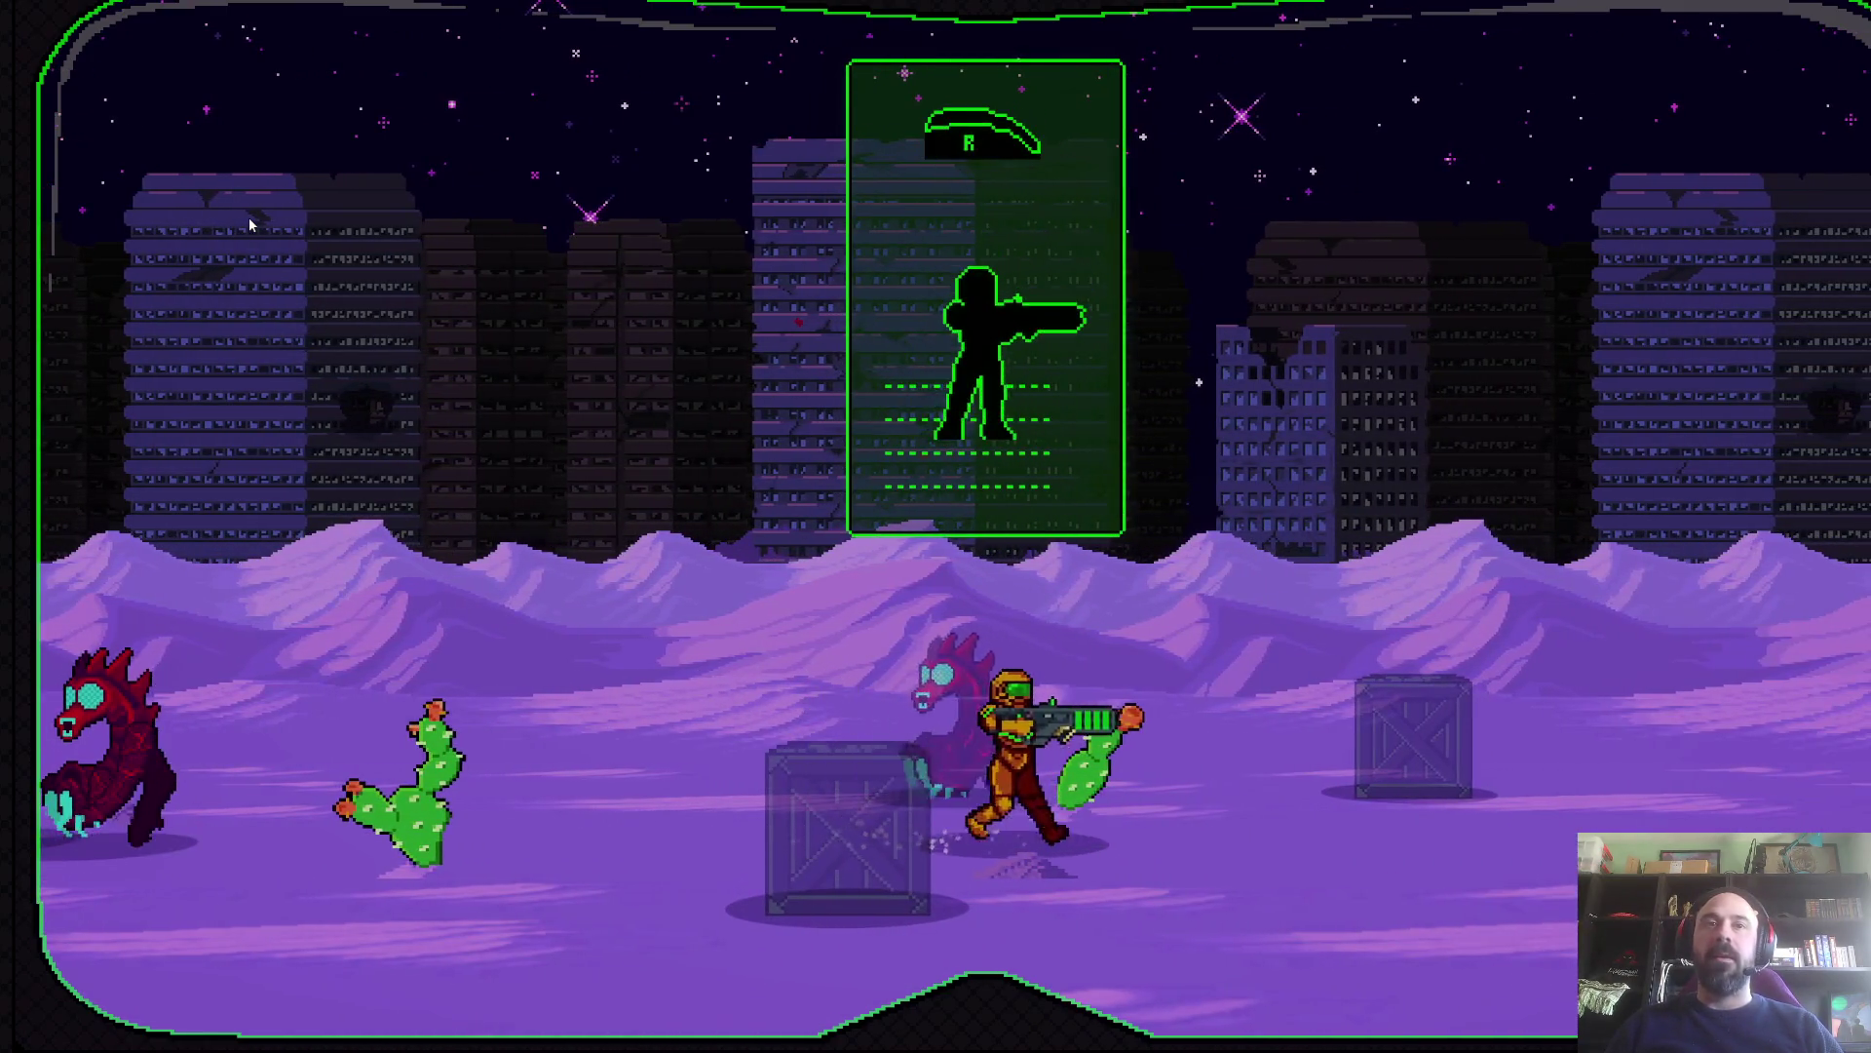
key(Left)
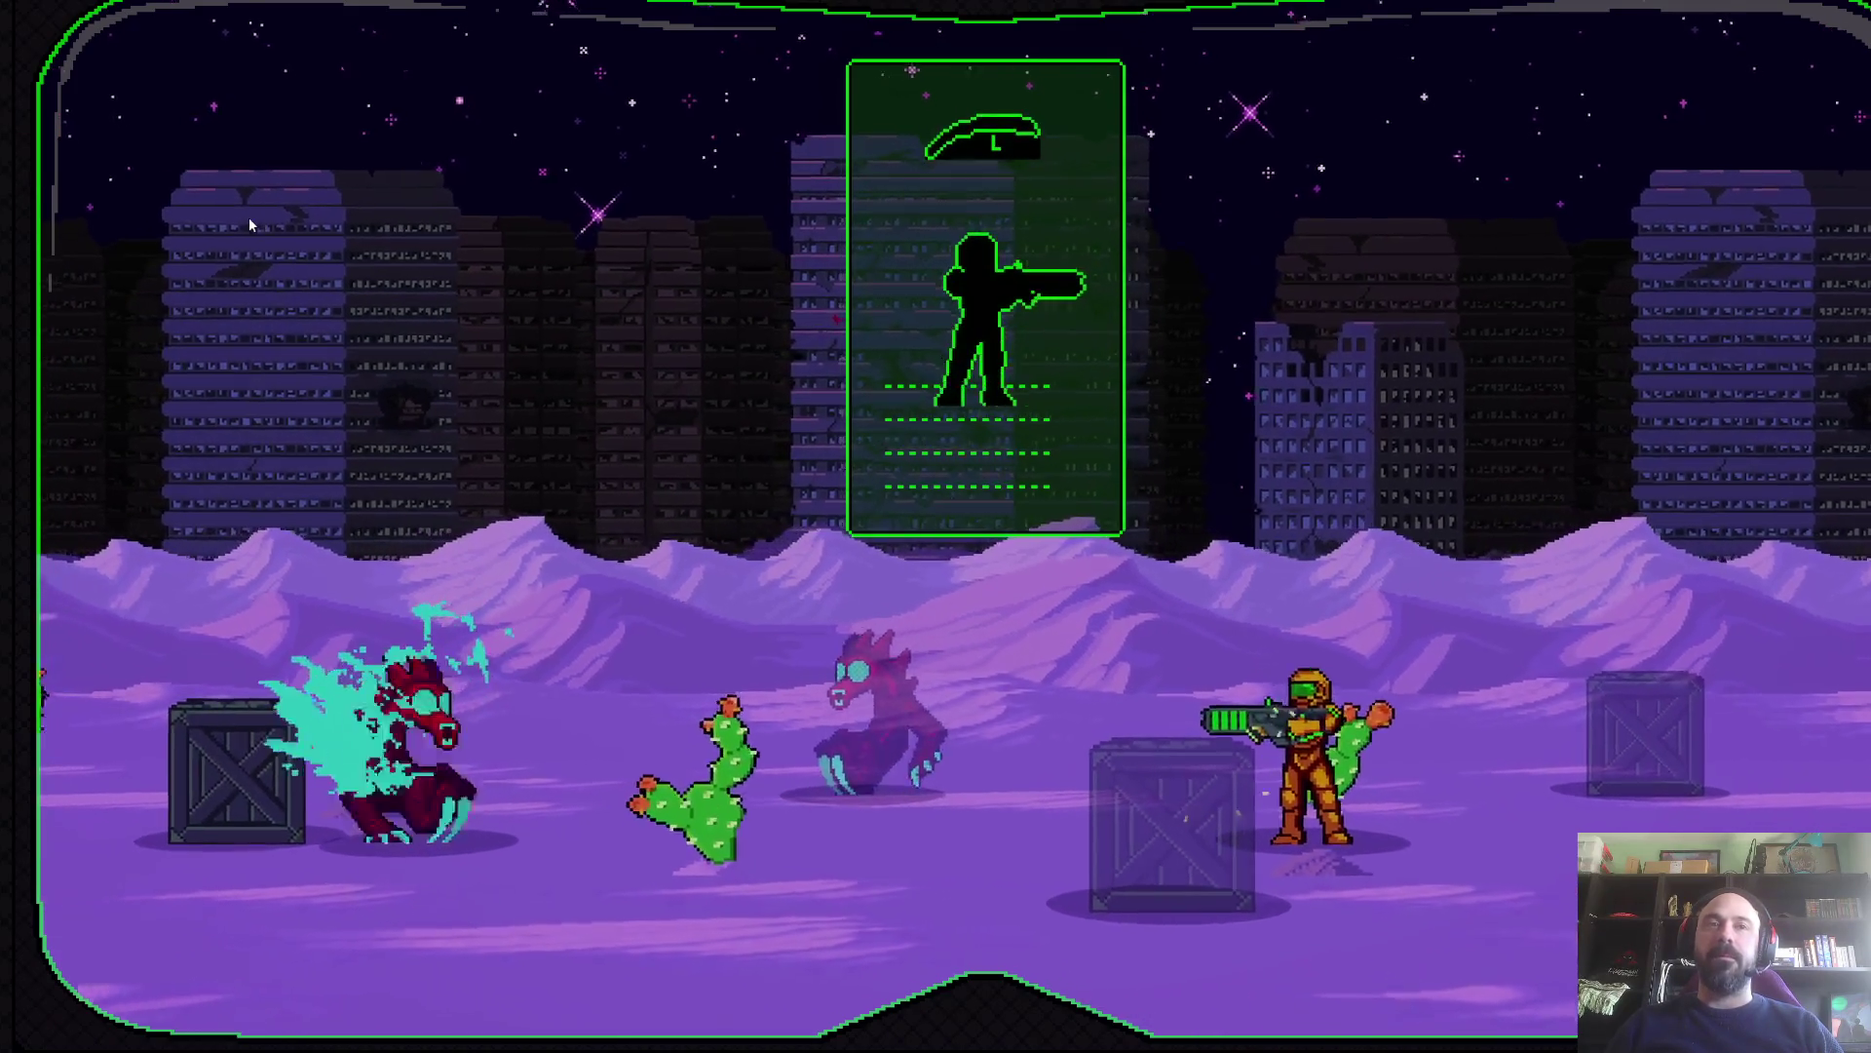
key(Left)
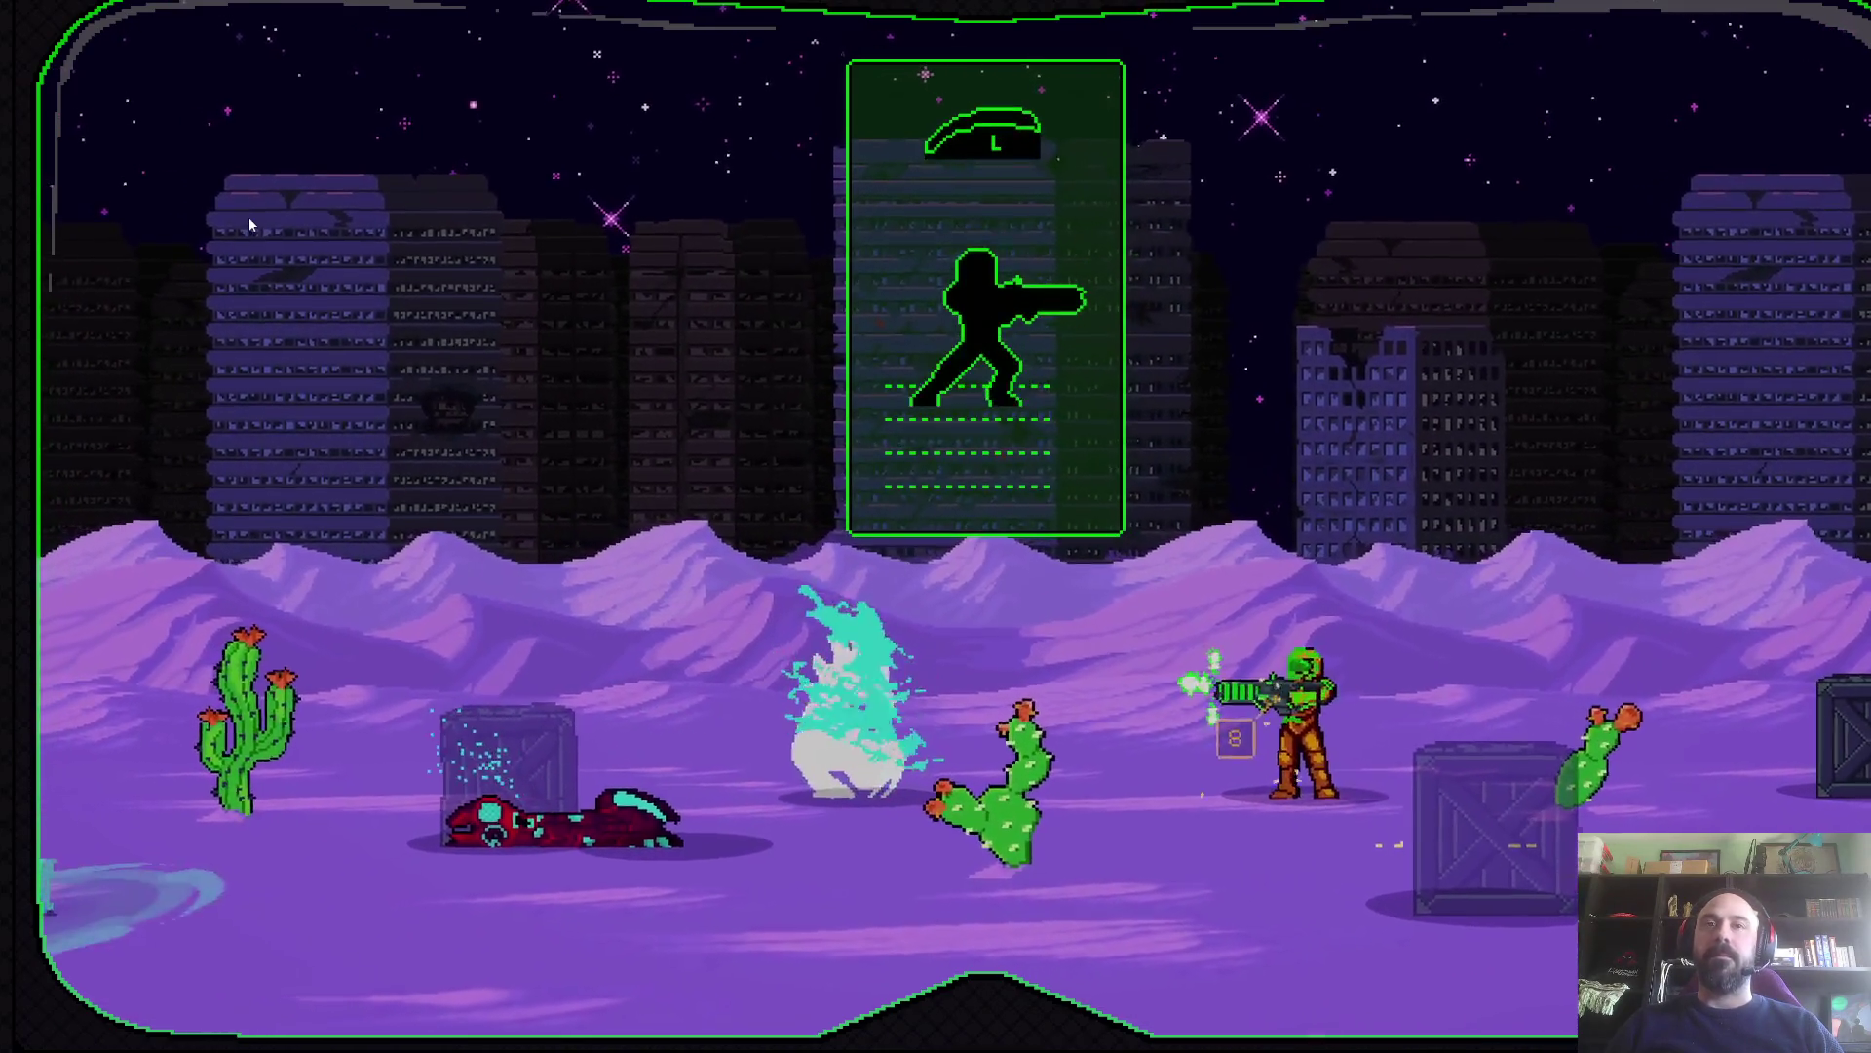
key(Right)
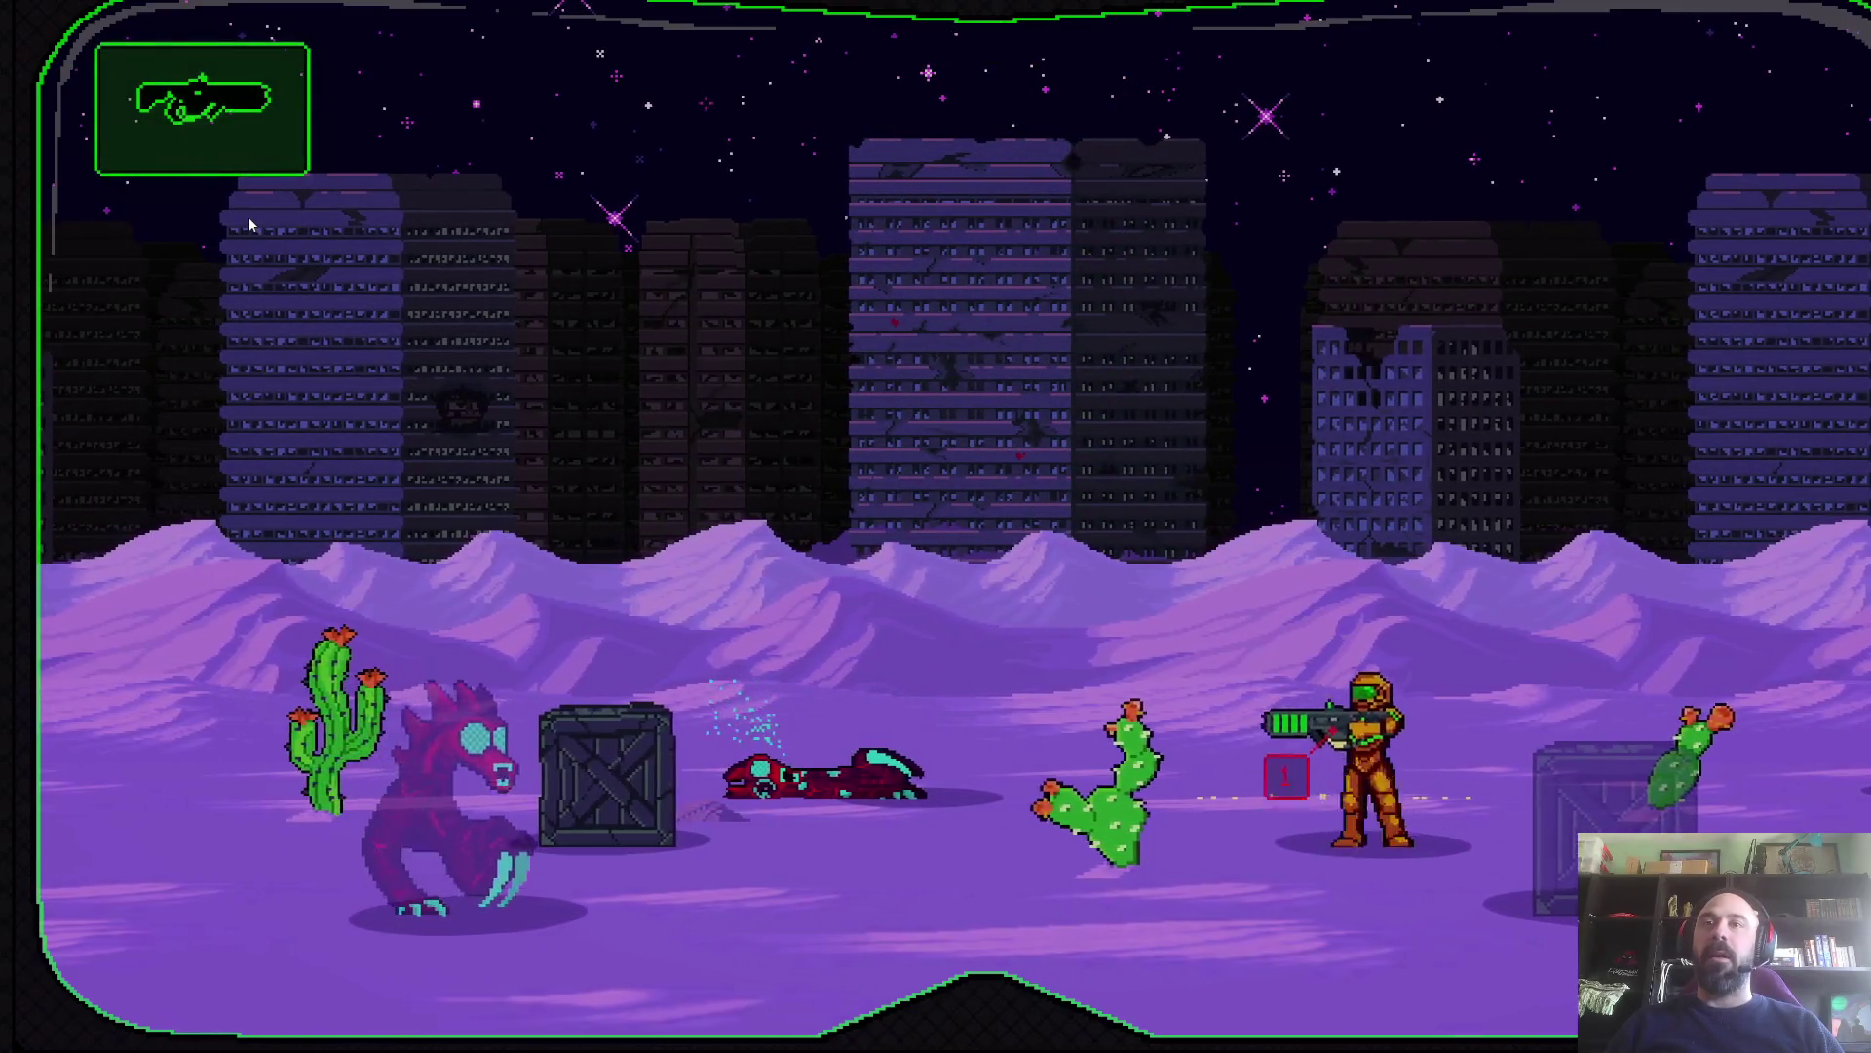
key(Left)
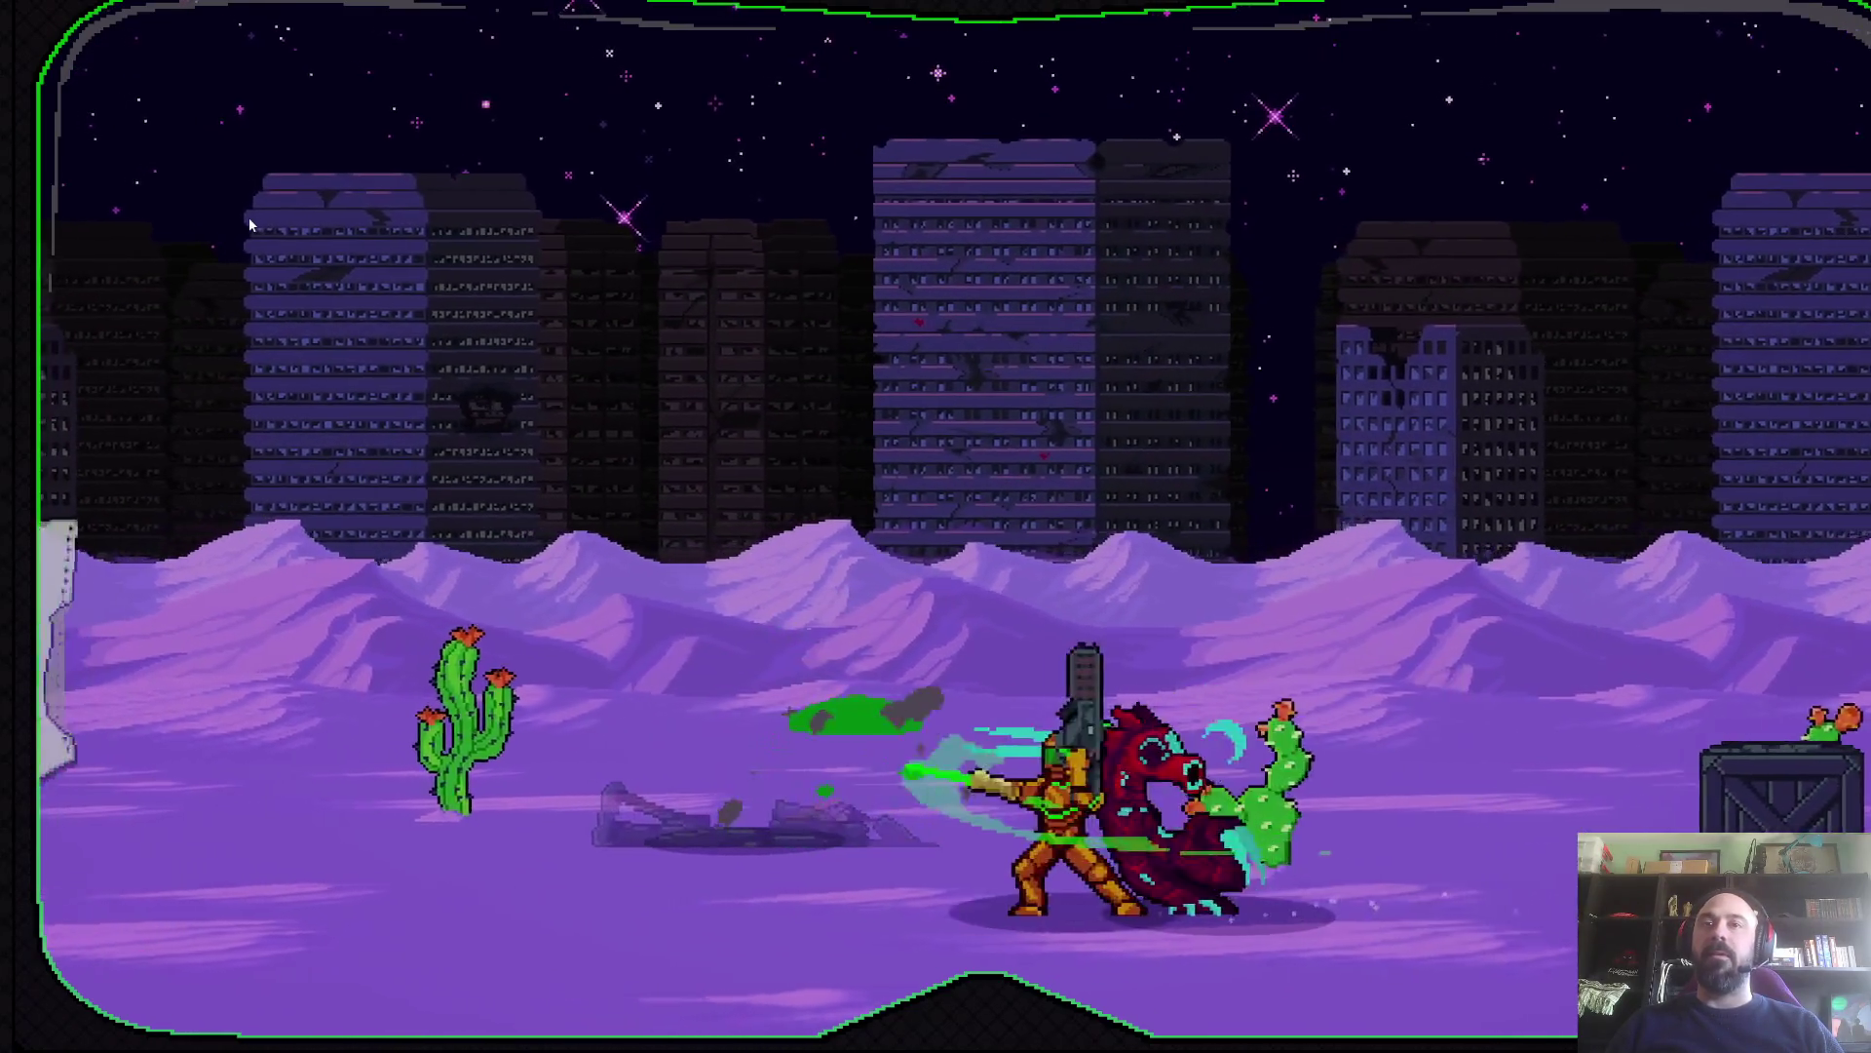
key(Right)
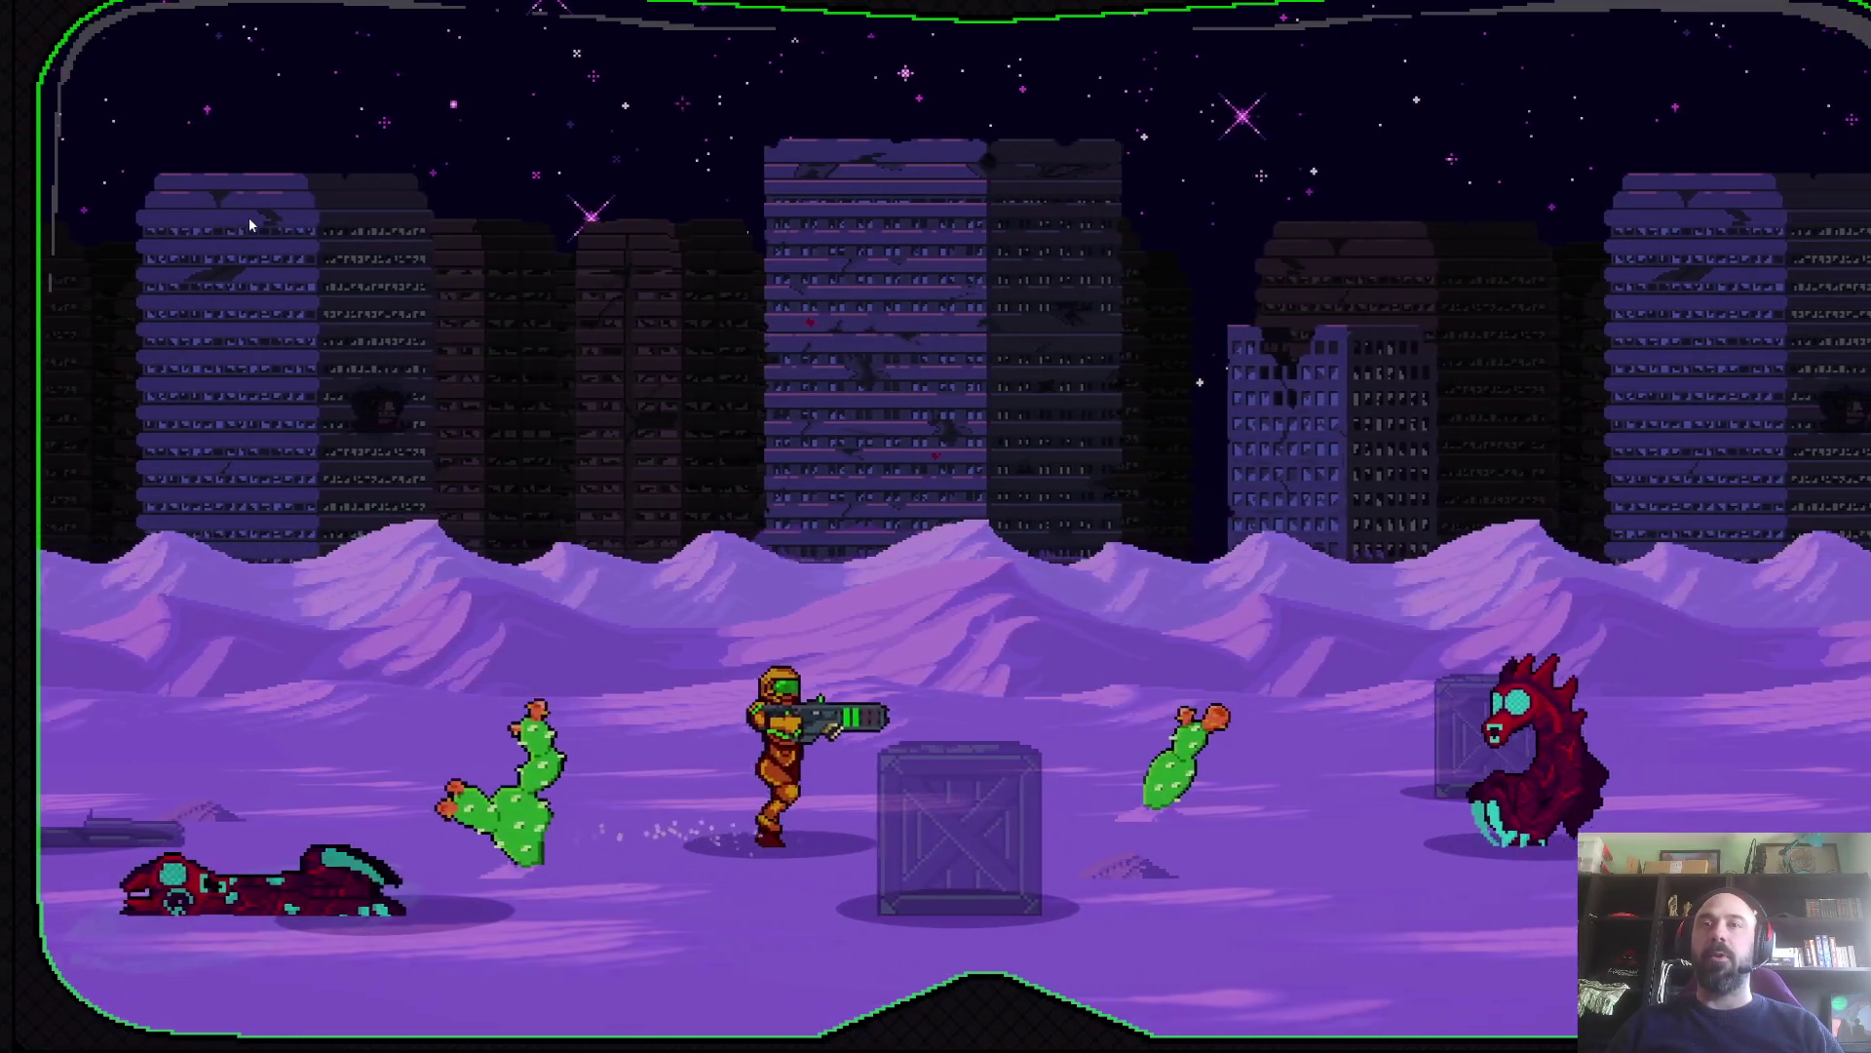
key(Right)
key(Right)
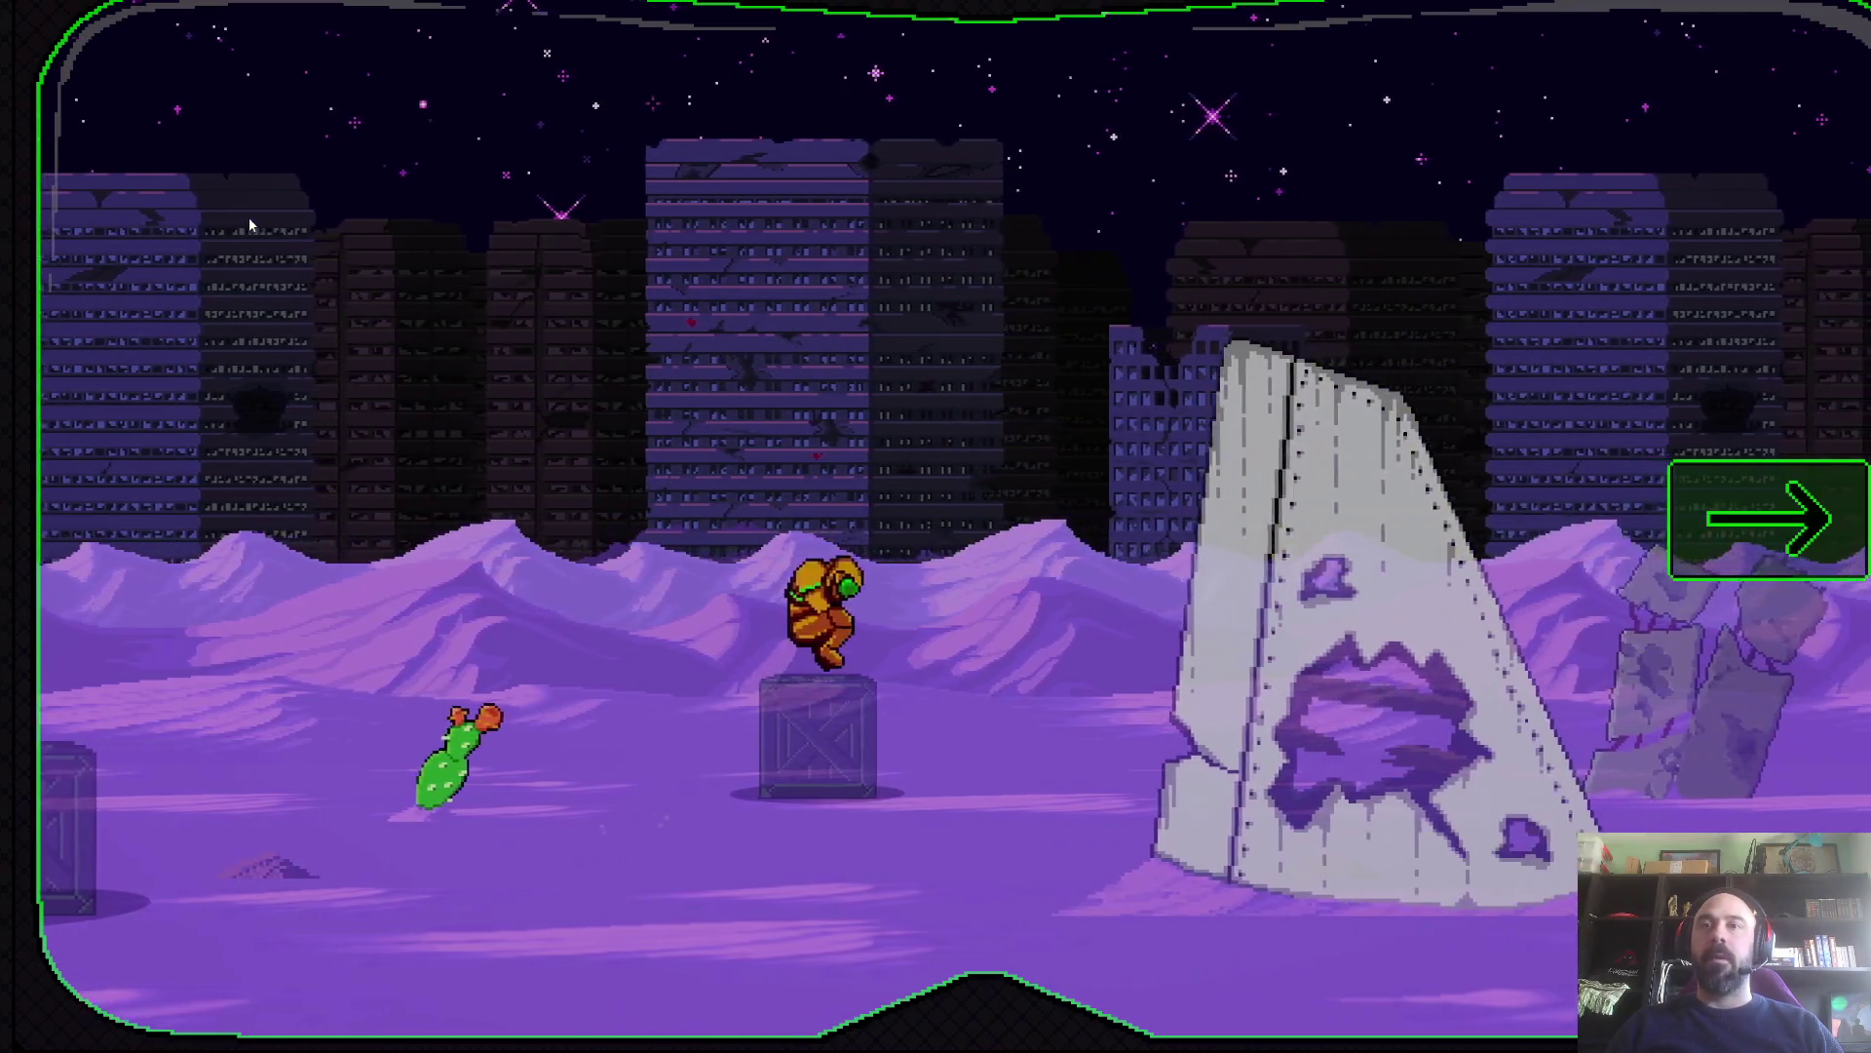
- Run right past the broken wall, somersault over the crate and shoot it
key(Right)
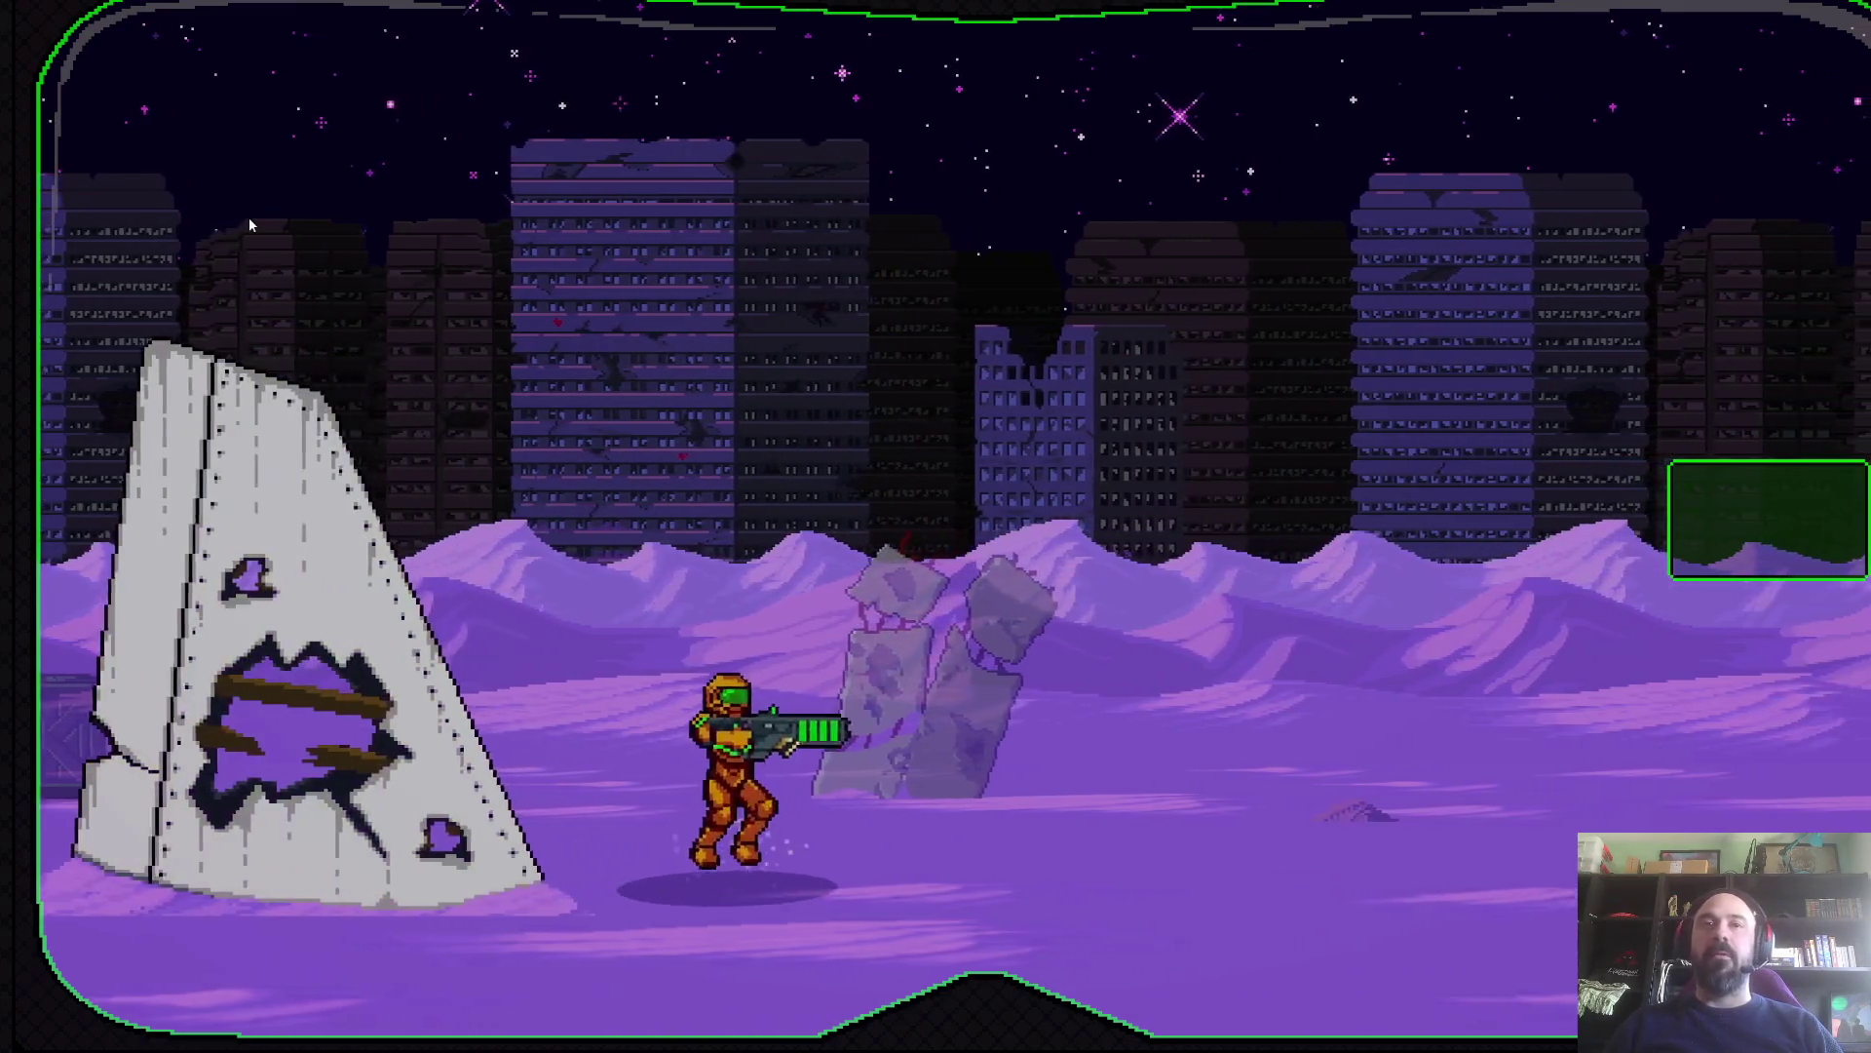
key(Right)
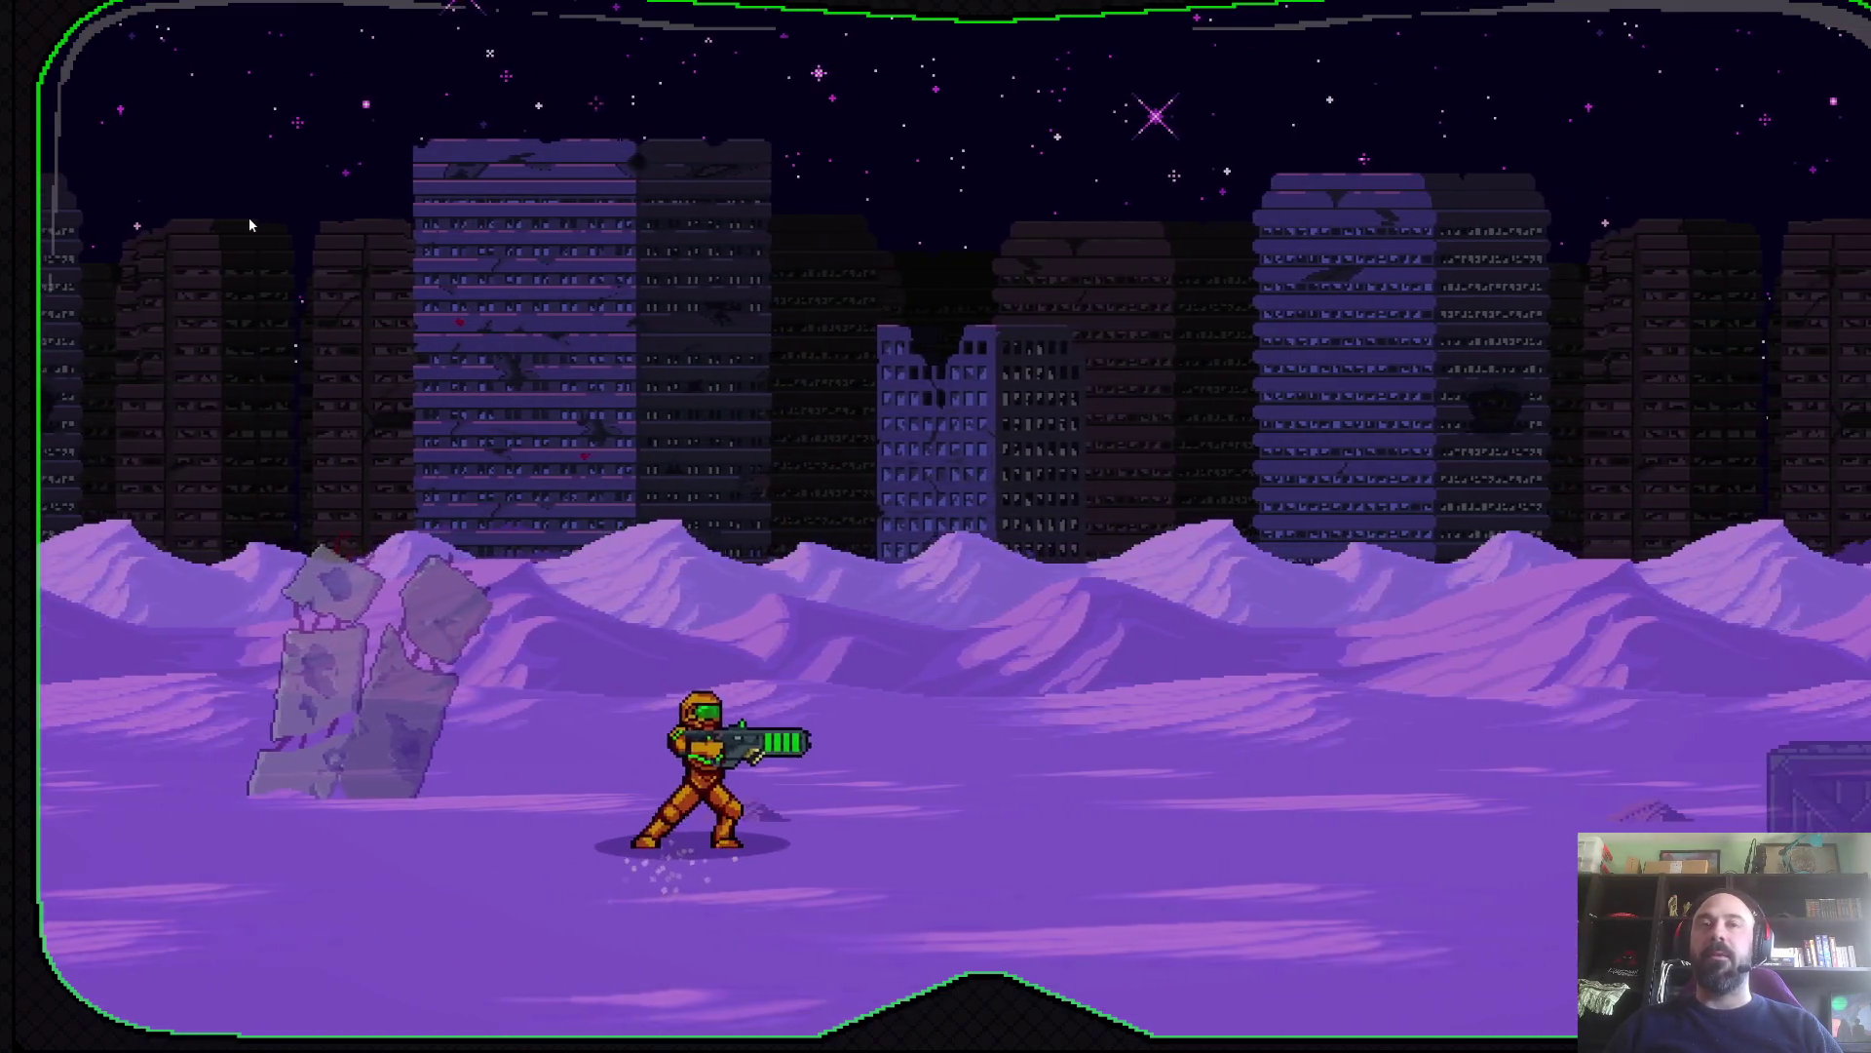
key(Right)
key(space)
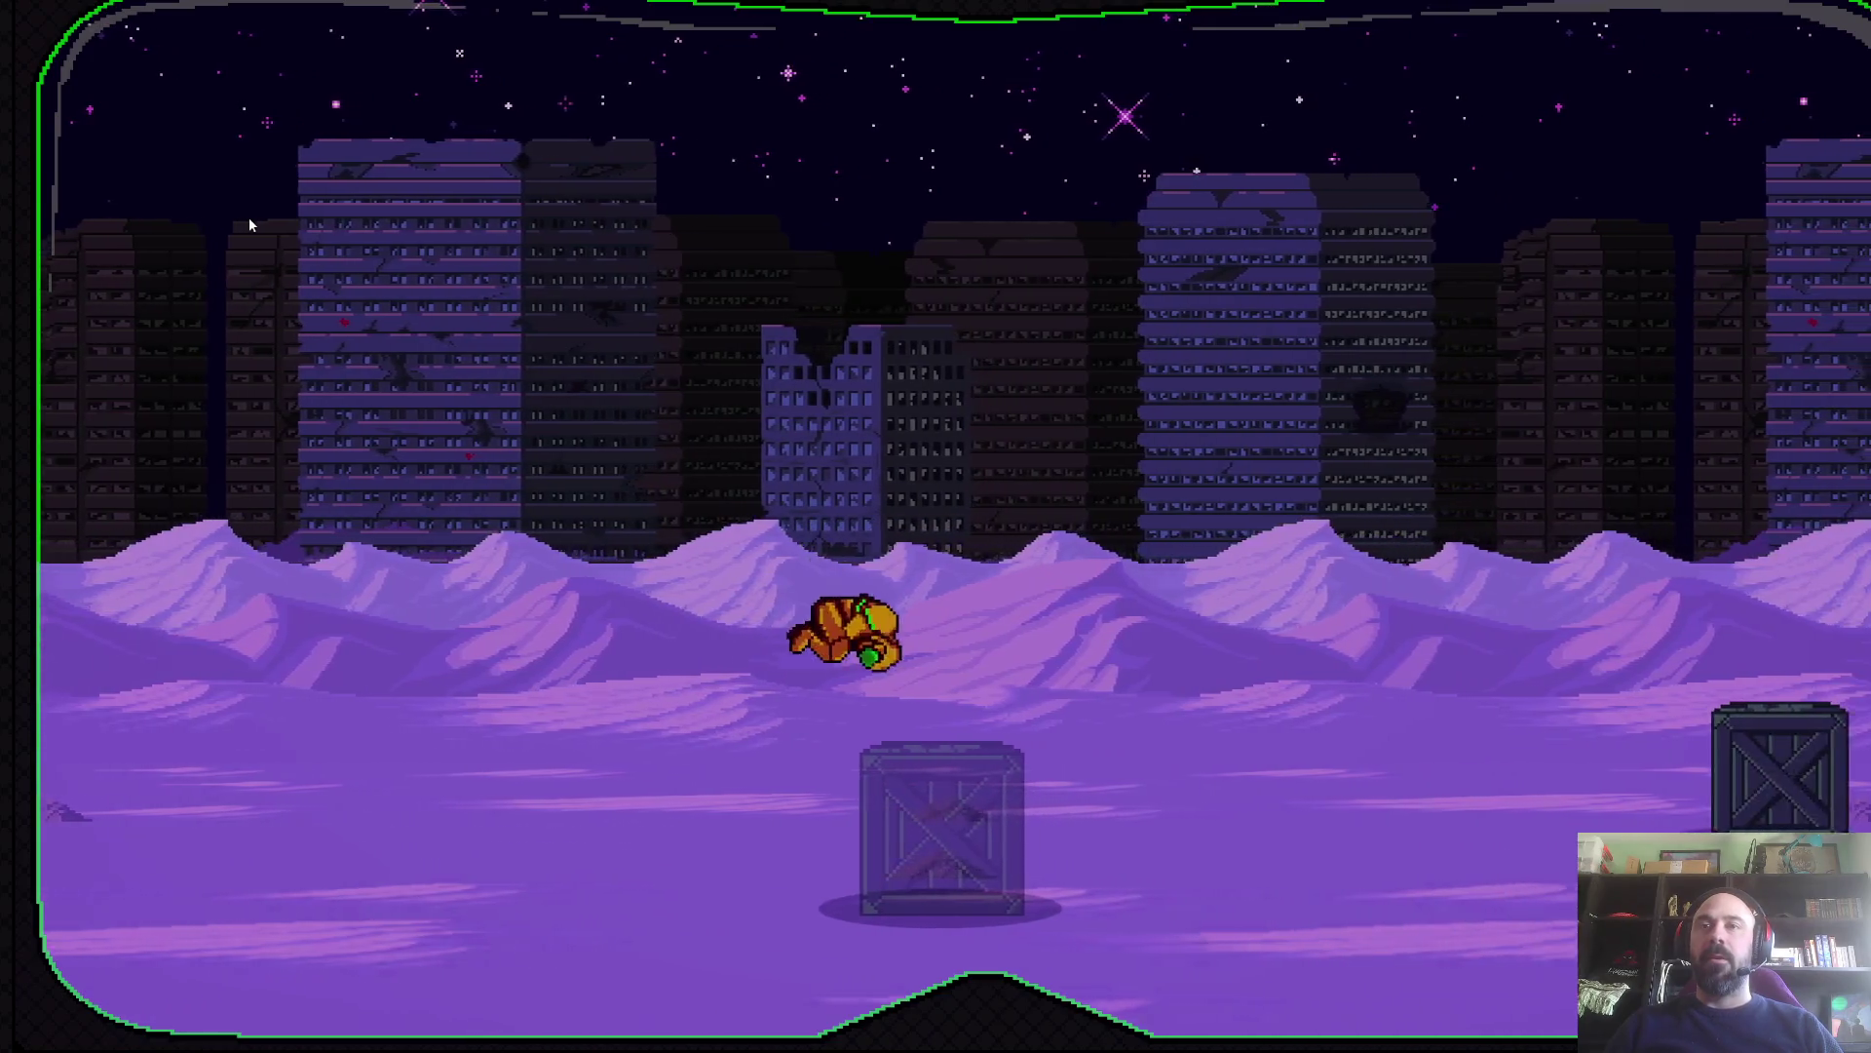
key(Right)
- Destroy the crate, then melee and shoot the two red creatures
key(x)
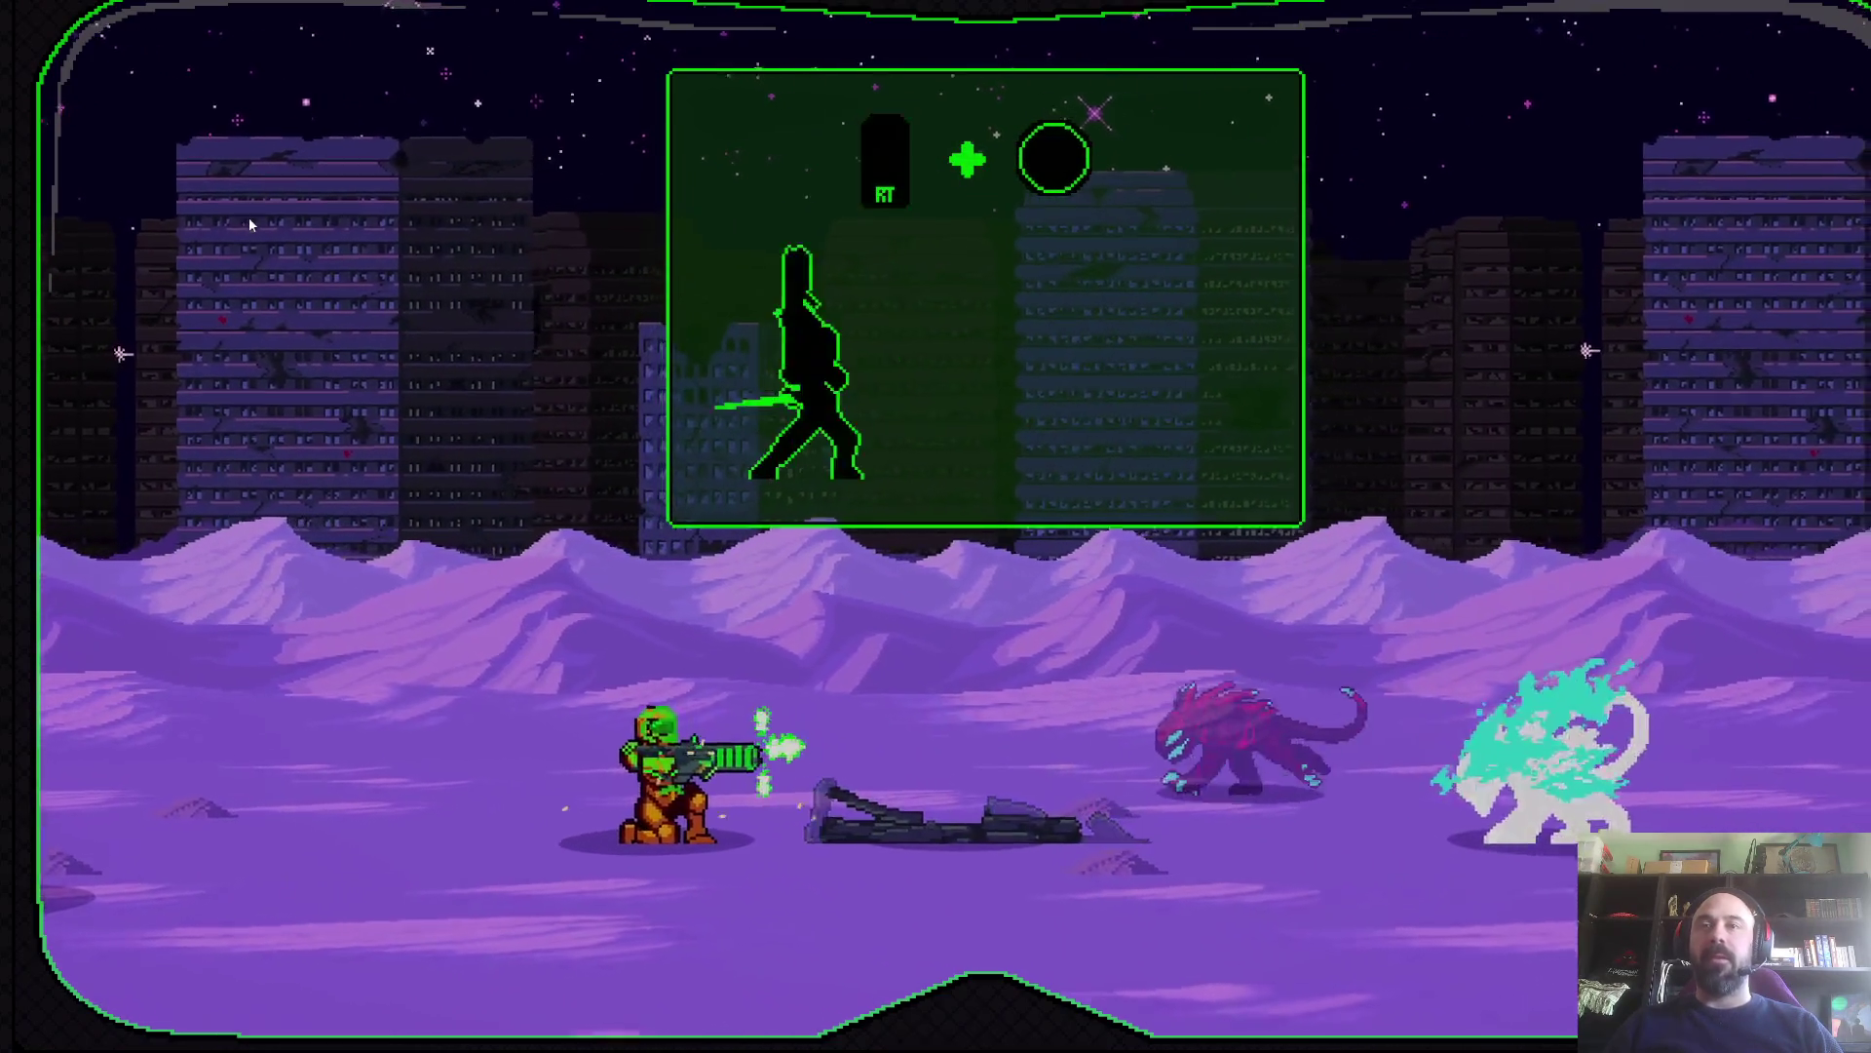
key(Right)
key(c)
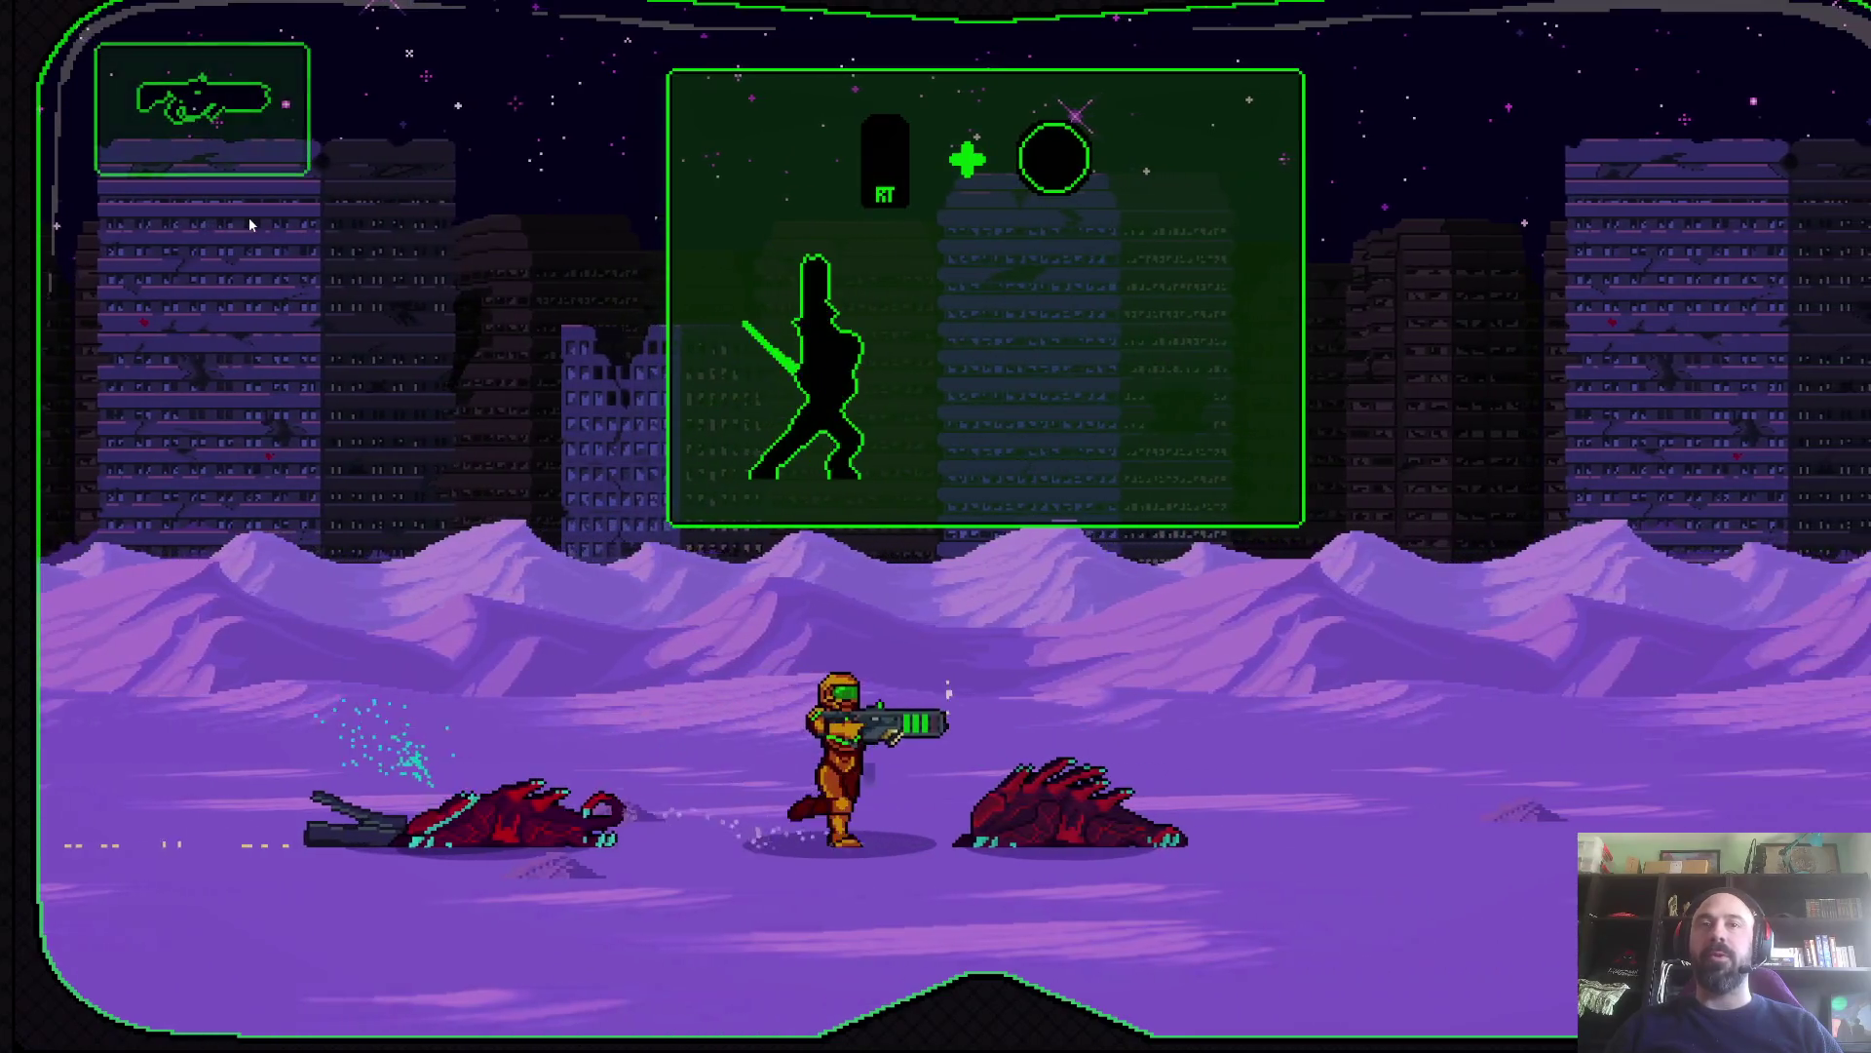
key(Right)
key(Left)
key(x)
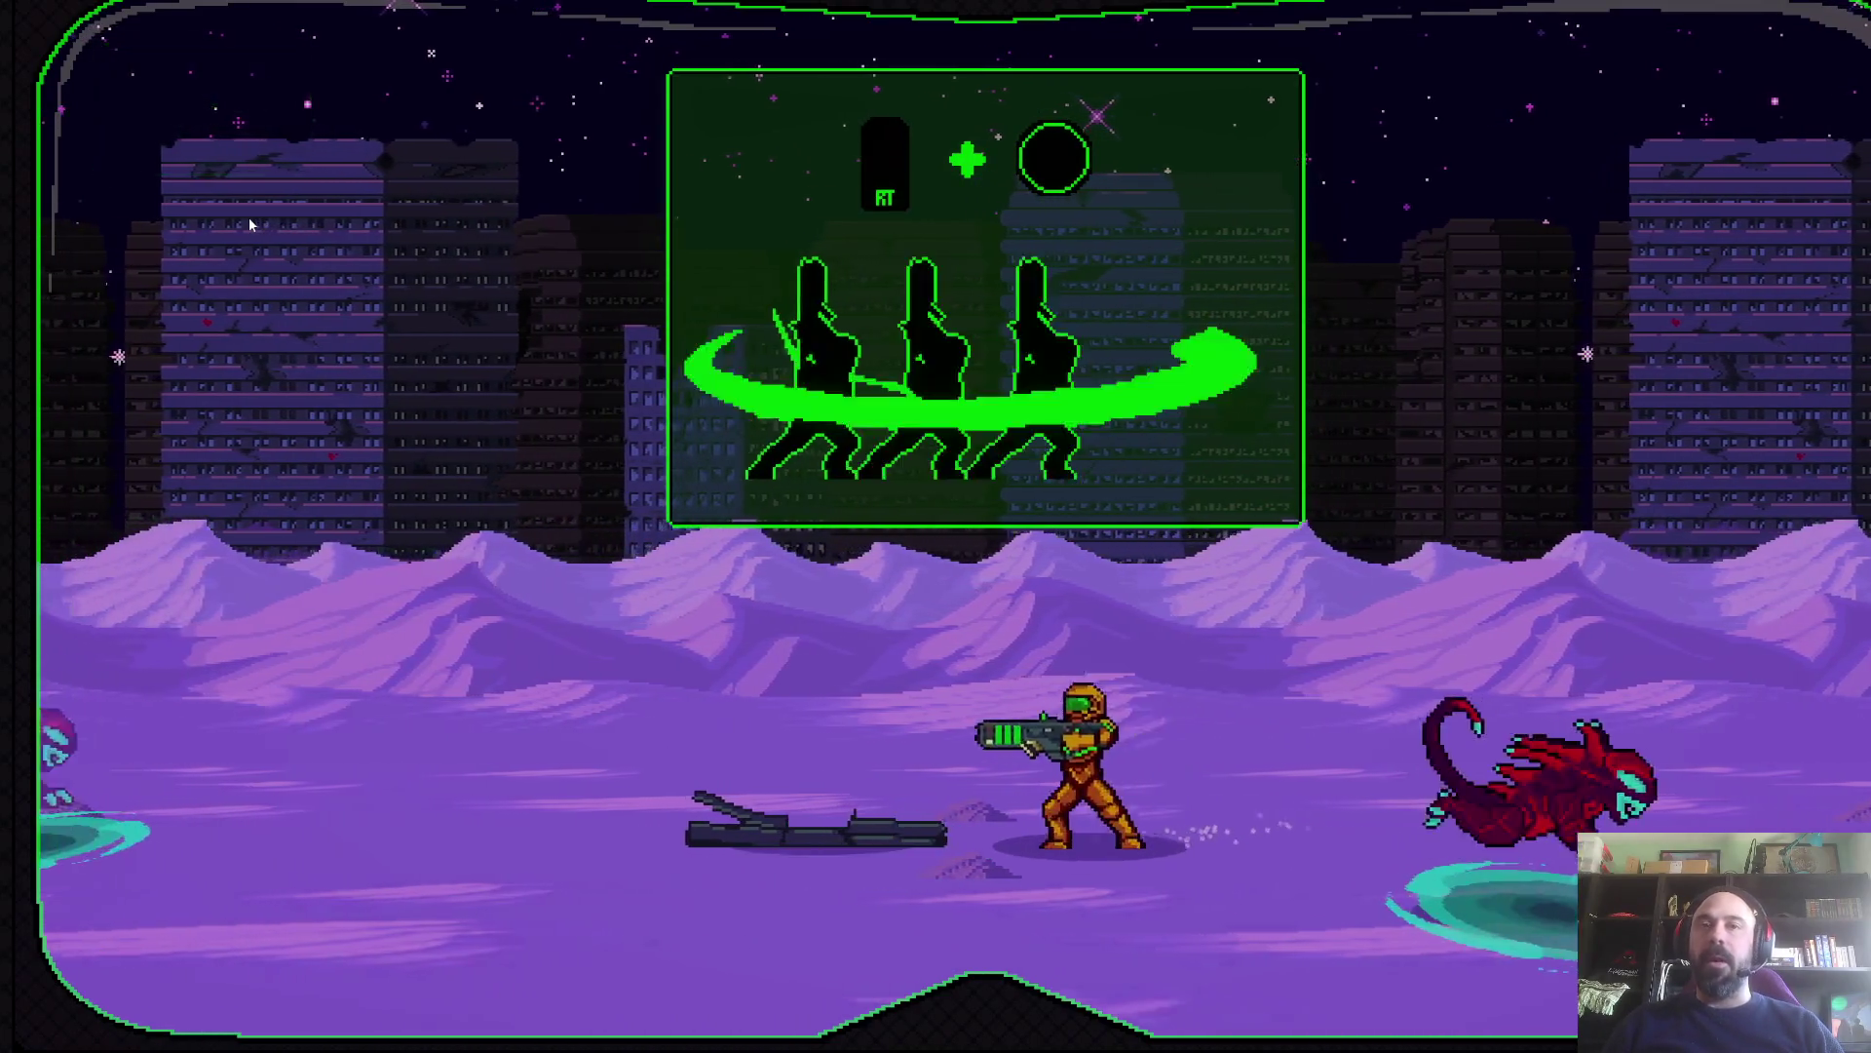
key(Right)
key(x)
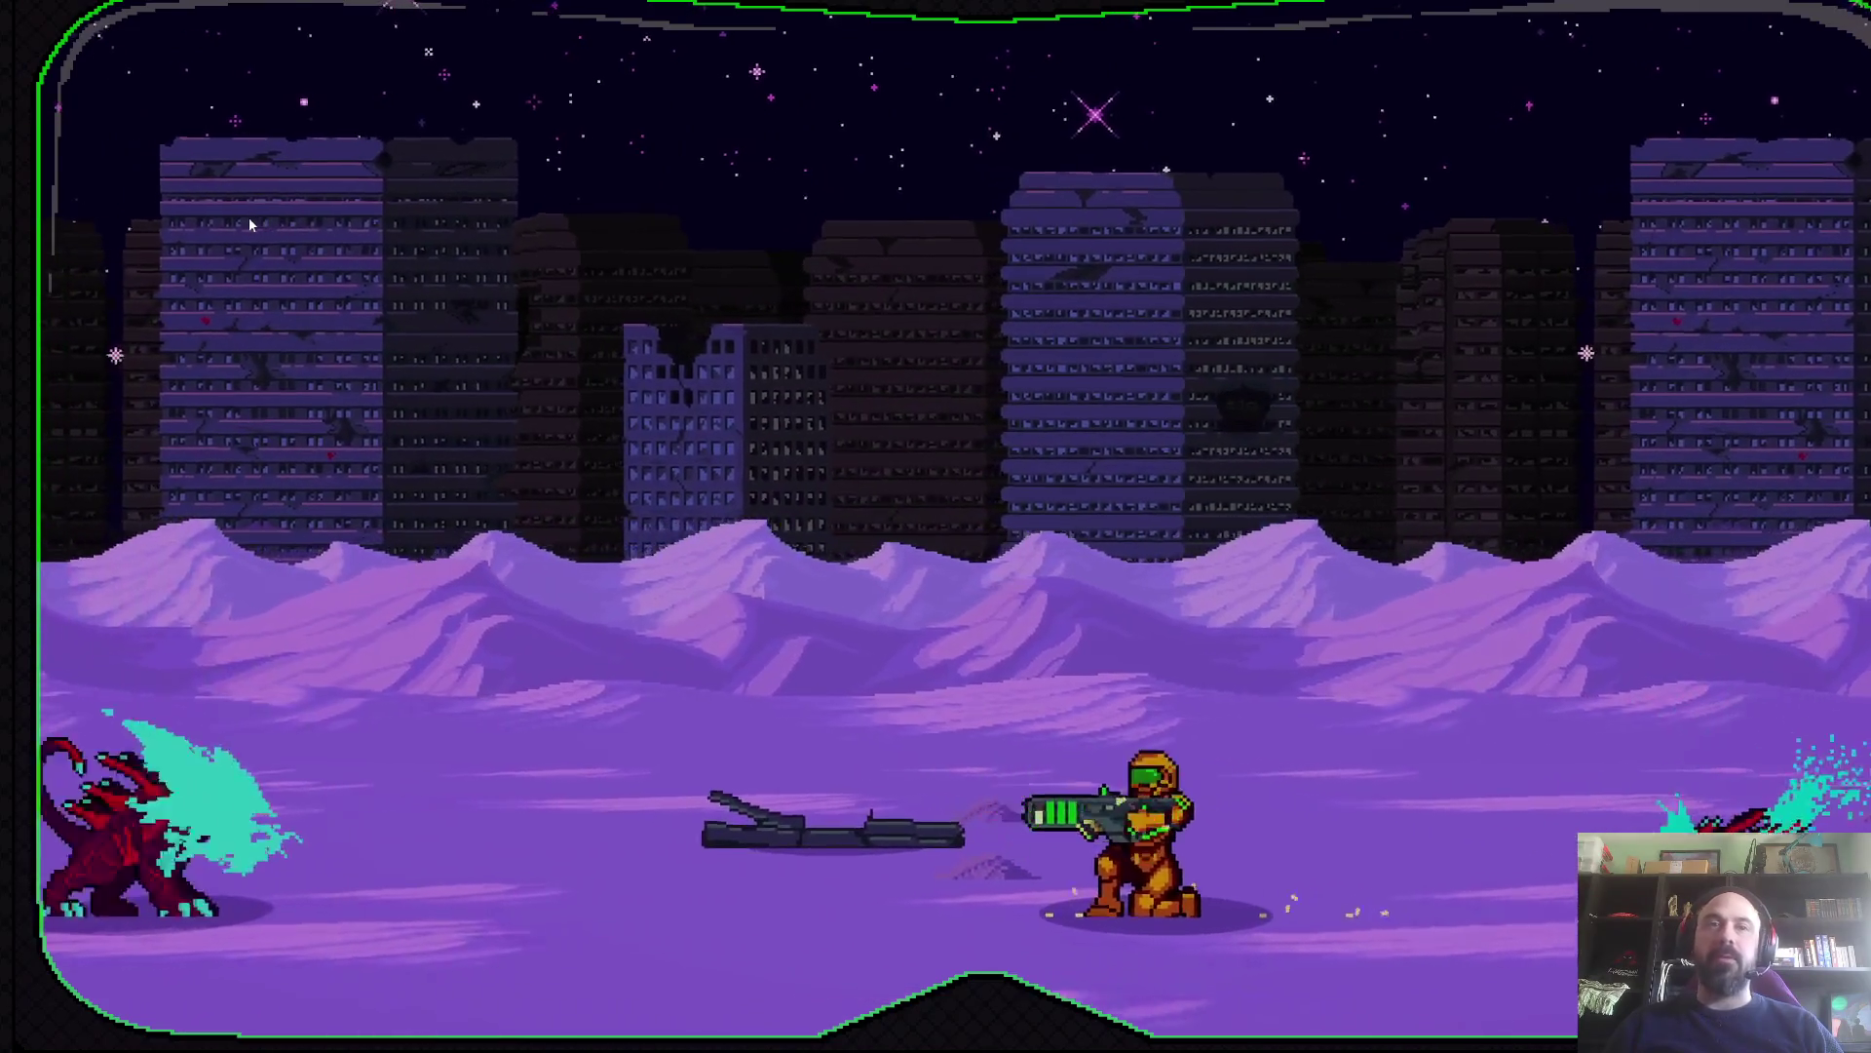
- Move right, crouch-fire left at a red creature and slash it to death
key(x)
key(Right)
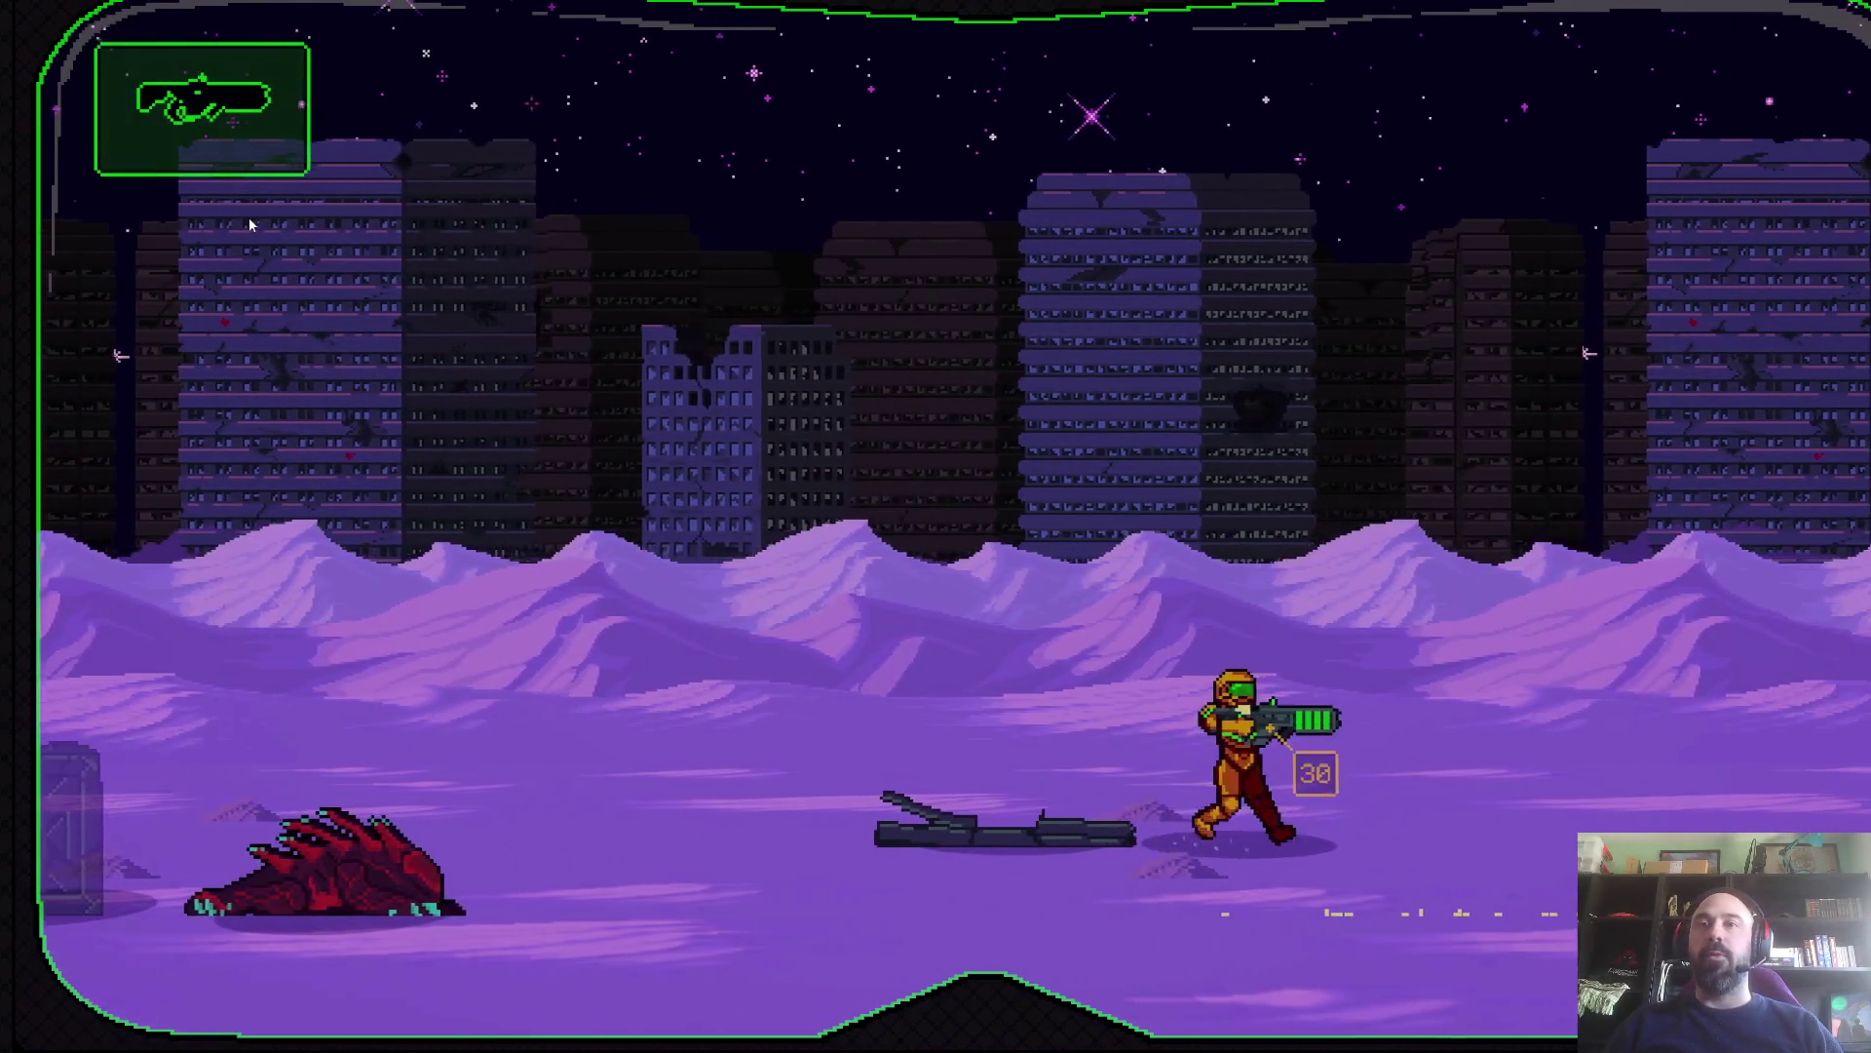
key(Left)
key(Down)
key(x)
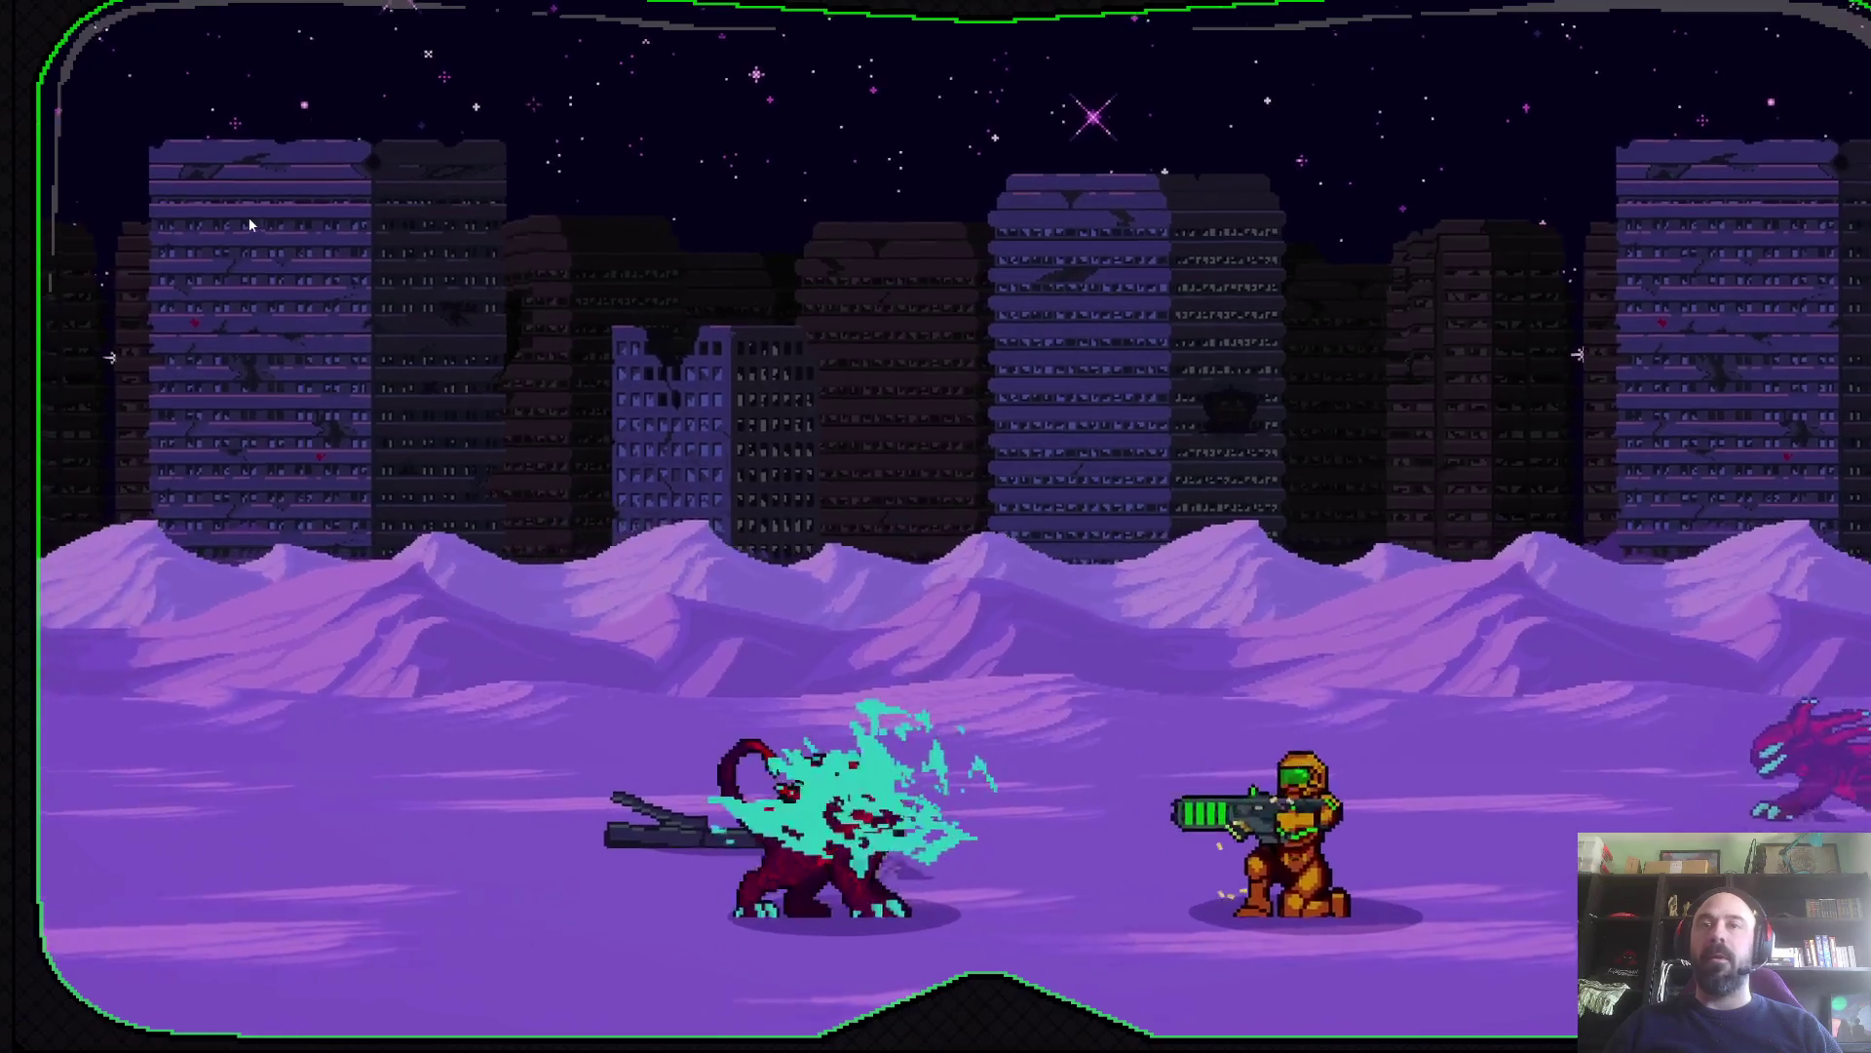
key(Right)
key(Left)
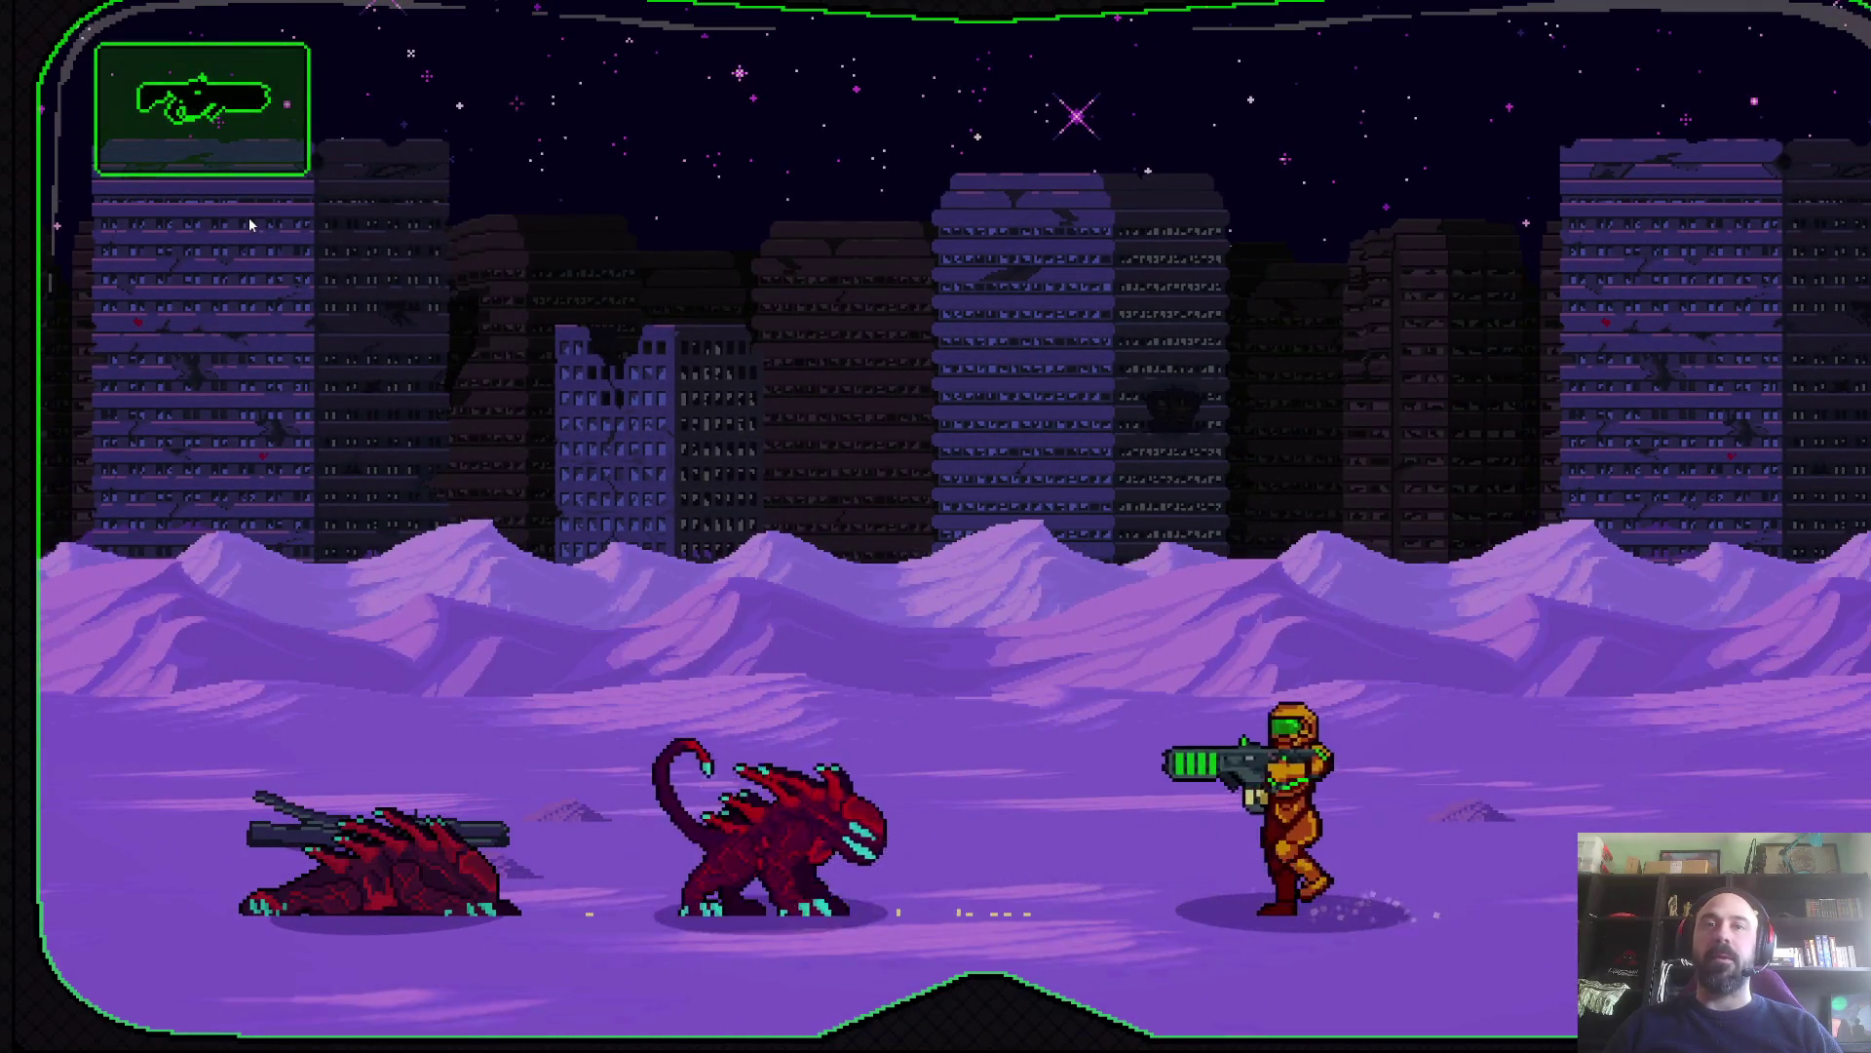
key(Left)
key(x)
key(Right)
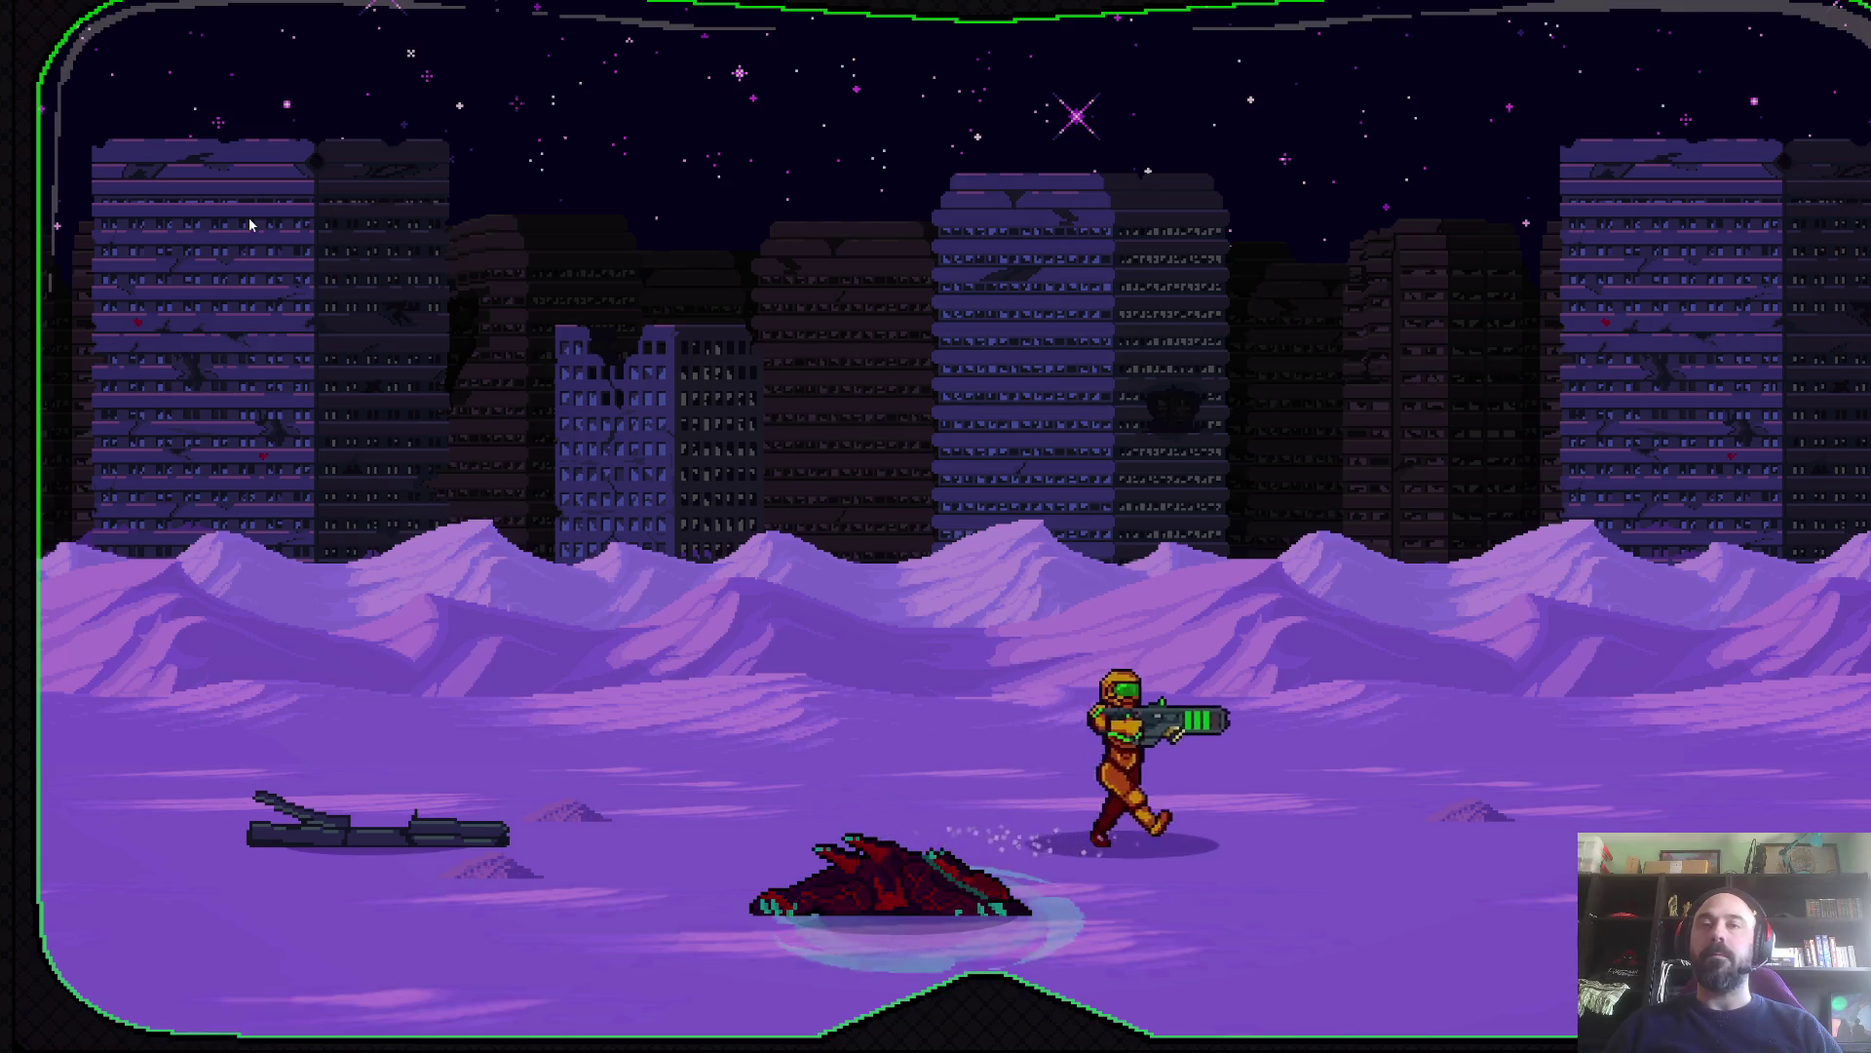
- Shoot the last creature, then run right and spin-jump across the desert
key(Left)
key(x)
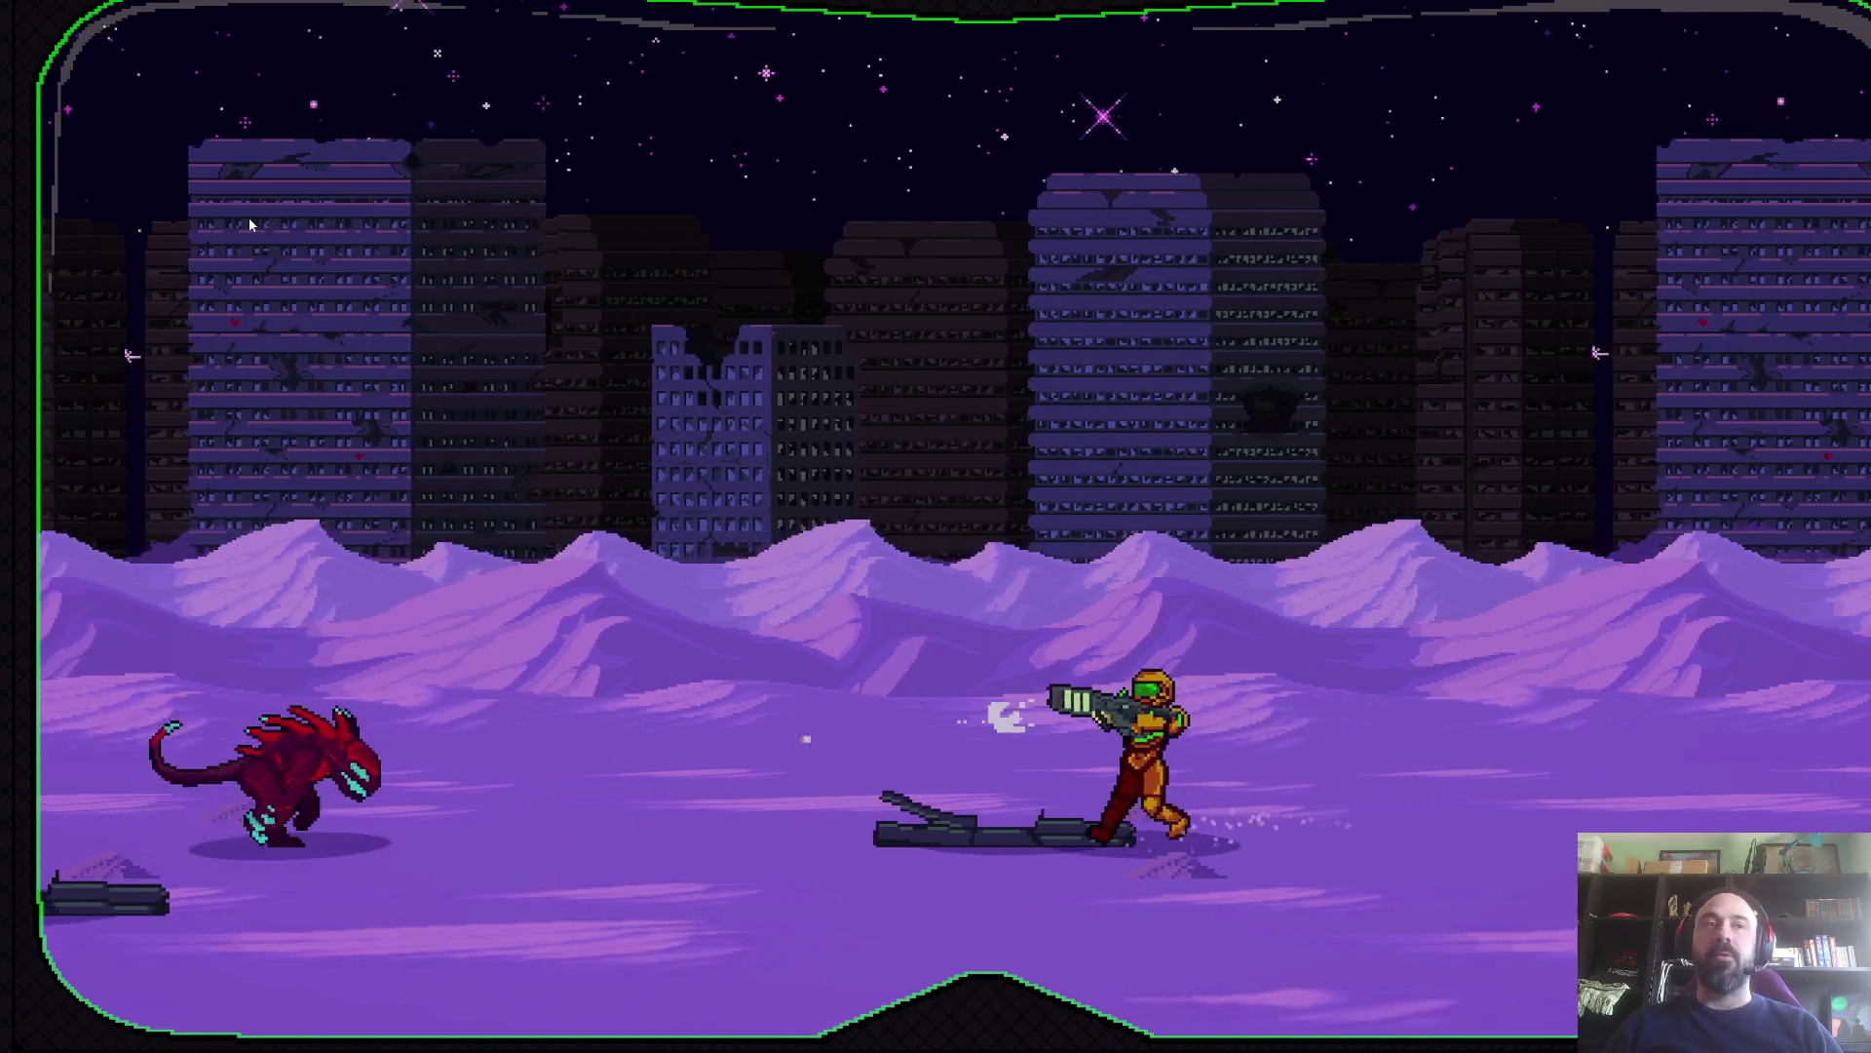
key(Right)
key(Right)
key(Left)
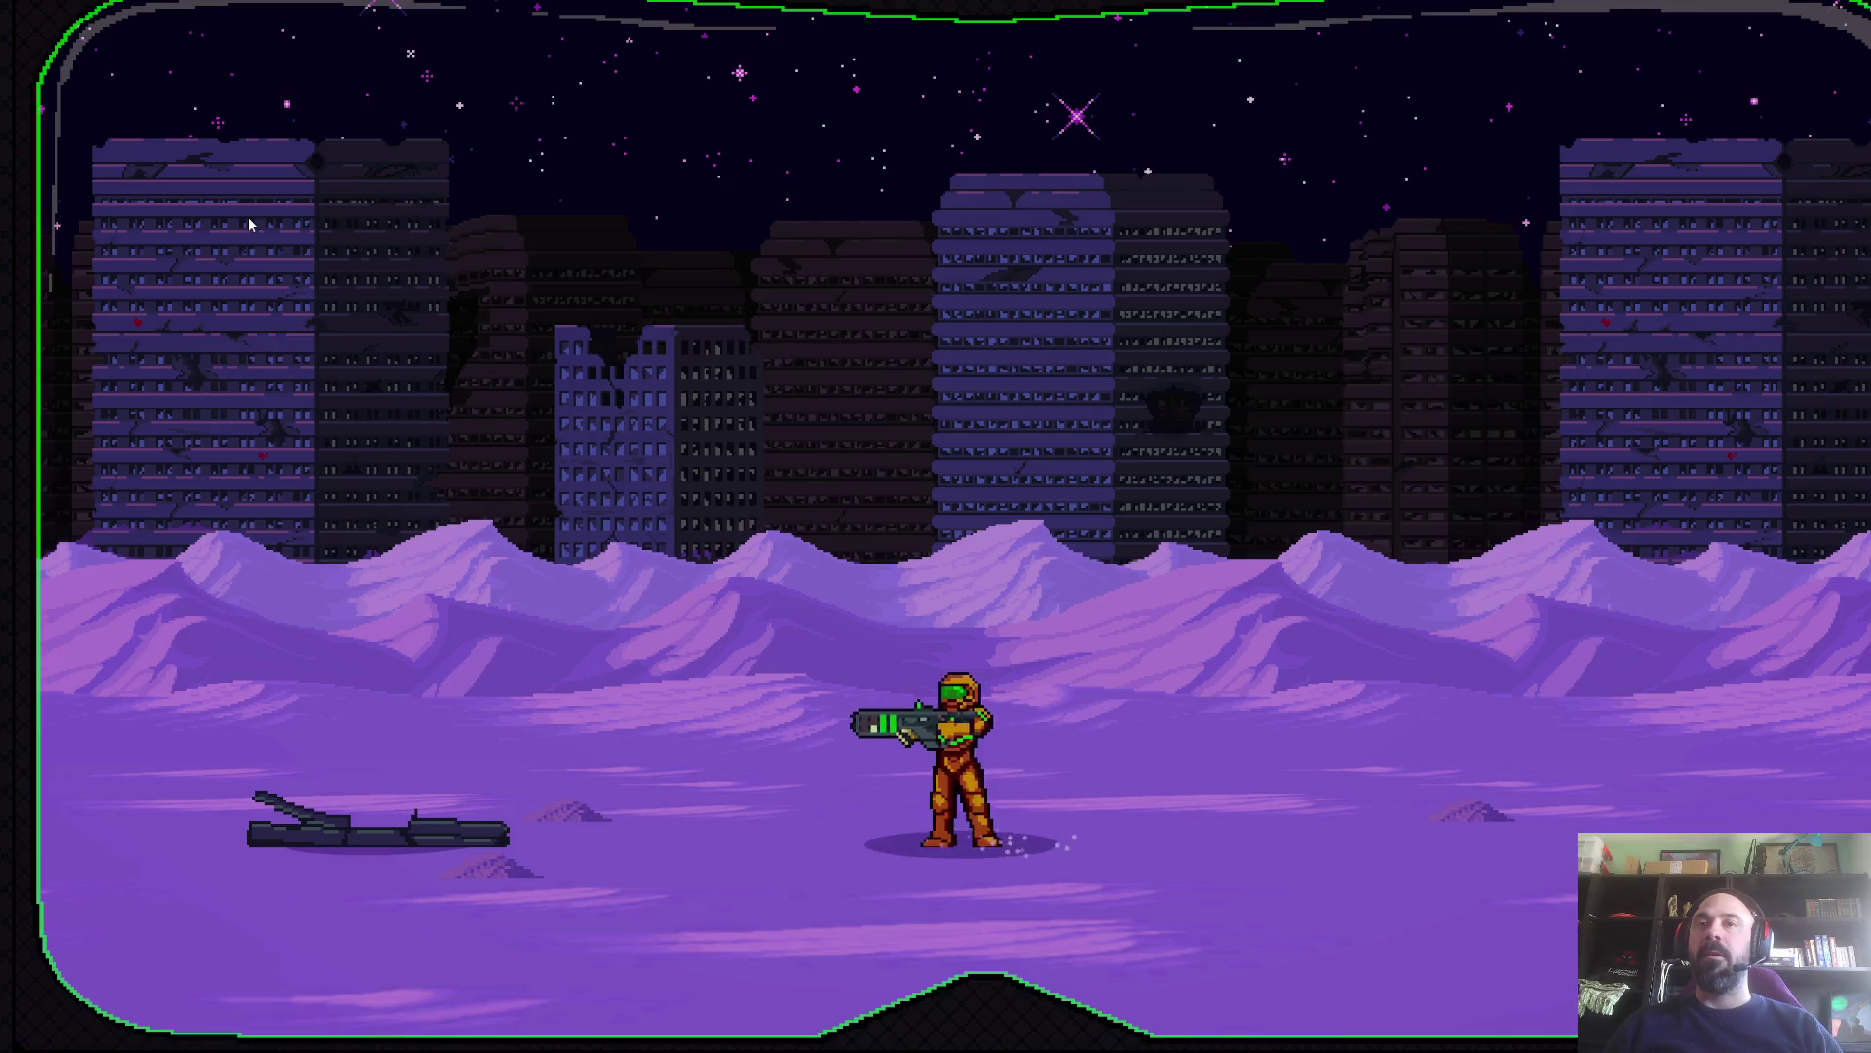
key(Right)
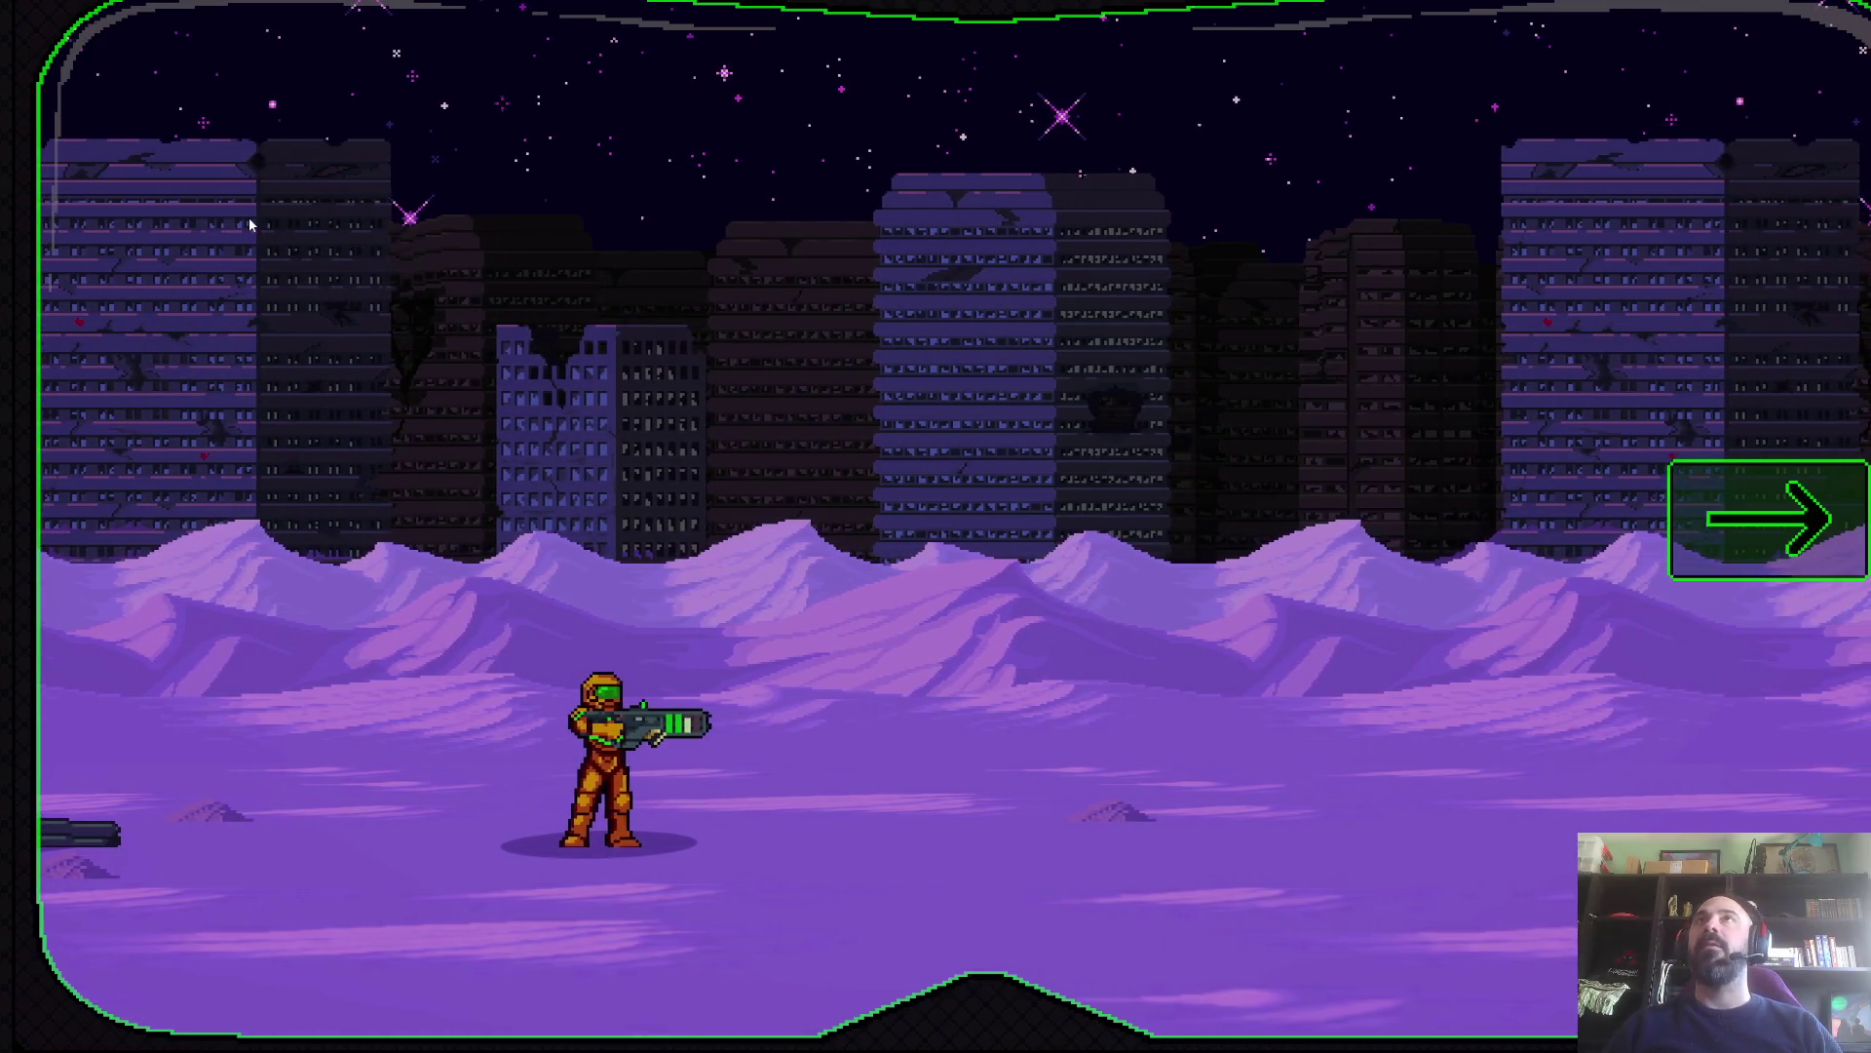
key(Right)
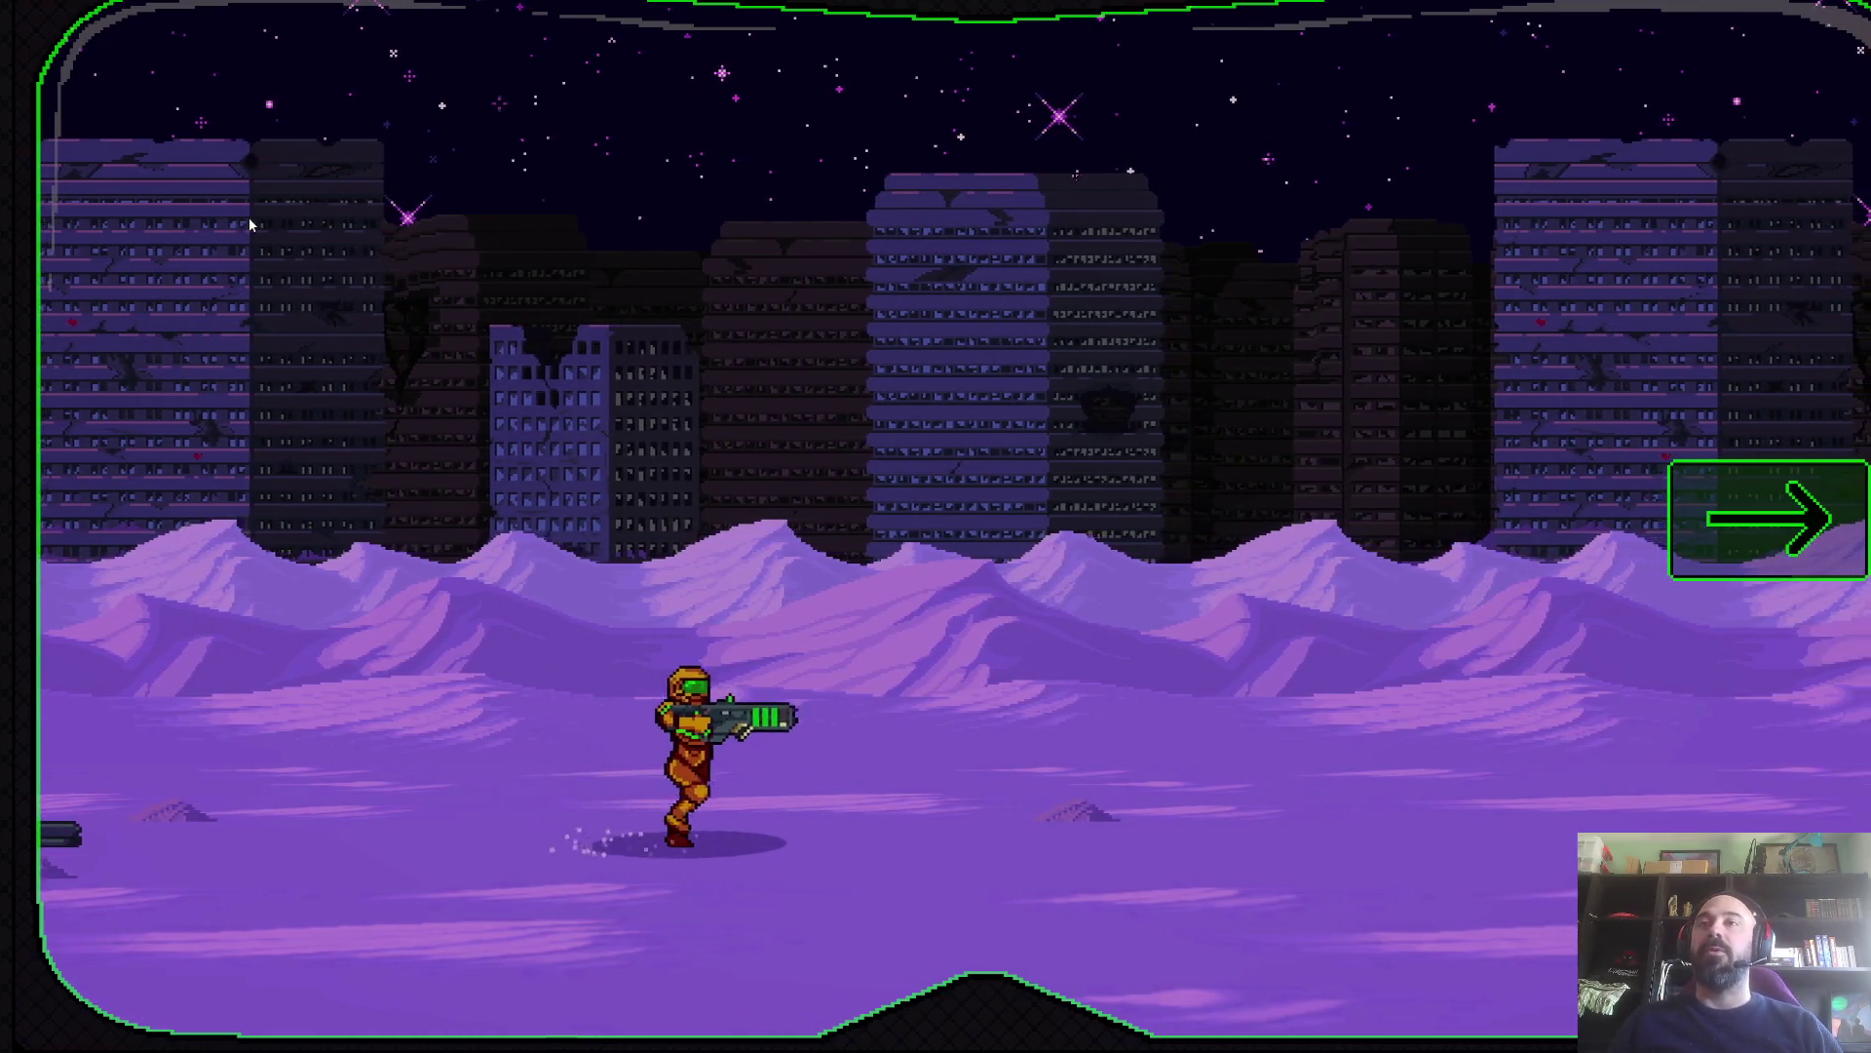
key(z)
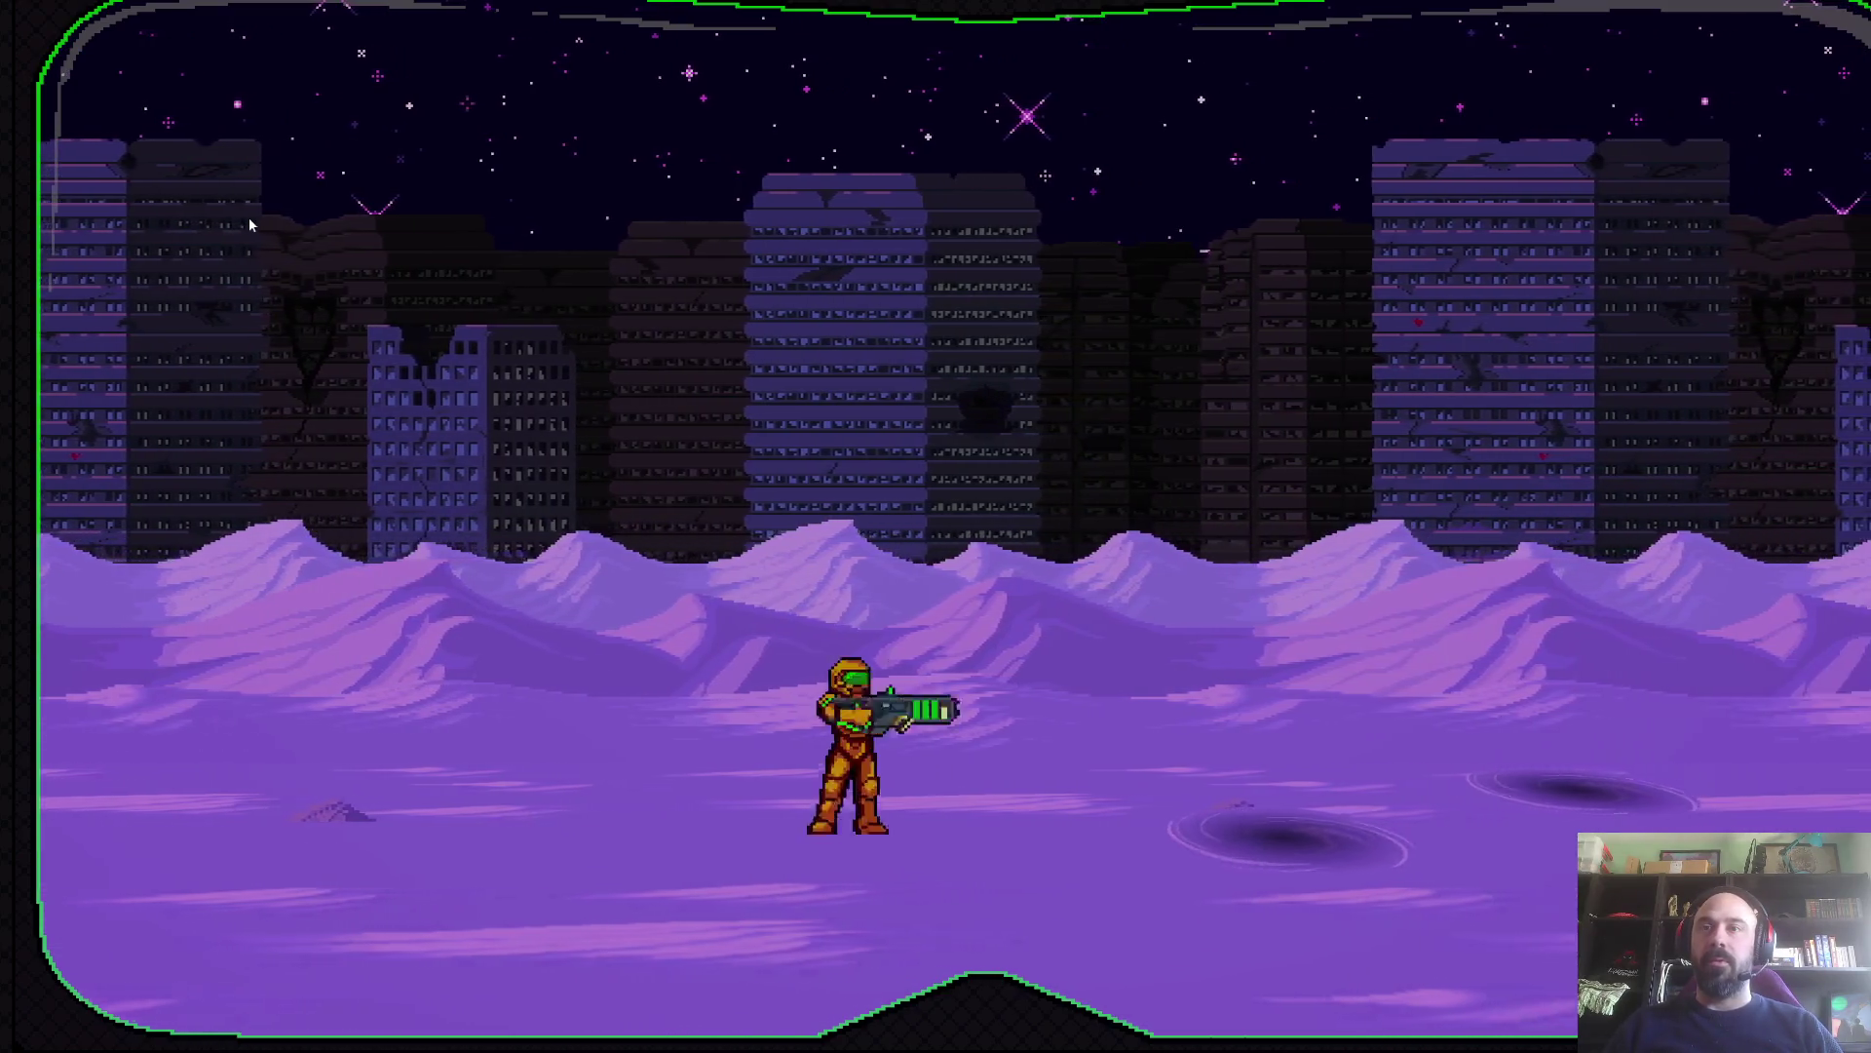
- Shoot upward at the enemies, spin-jump past the rock and keep firing rightward
key(Up)
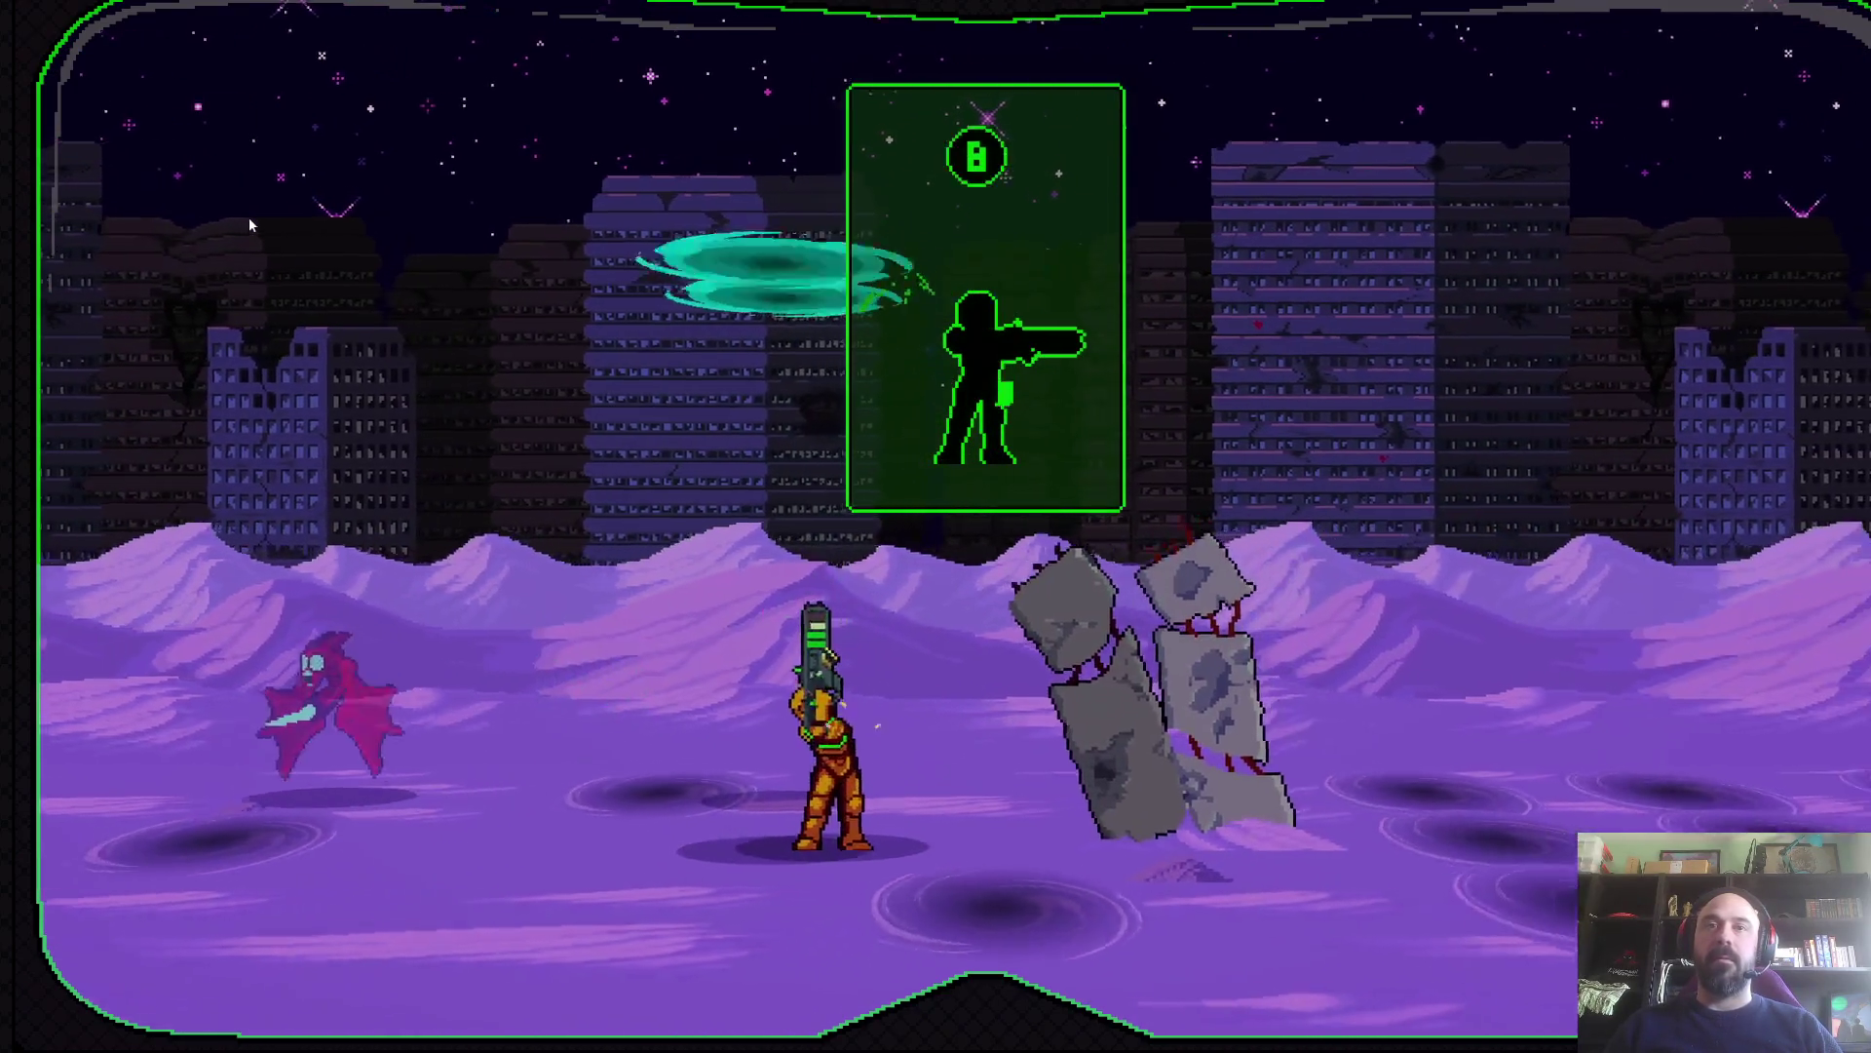
key(x)
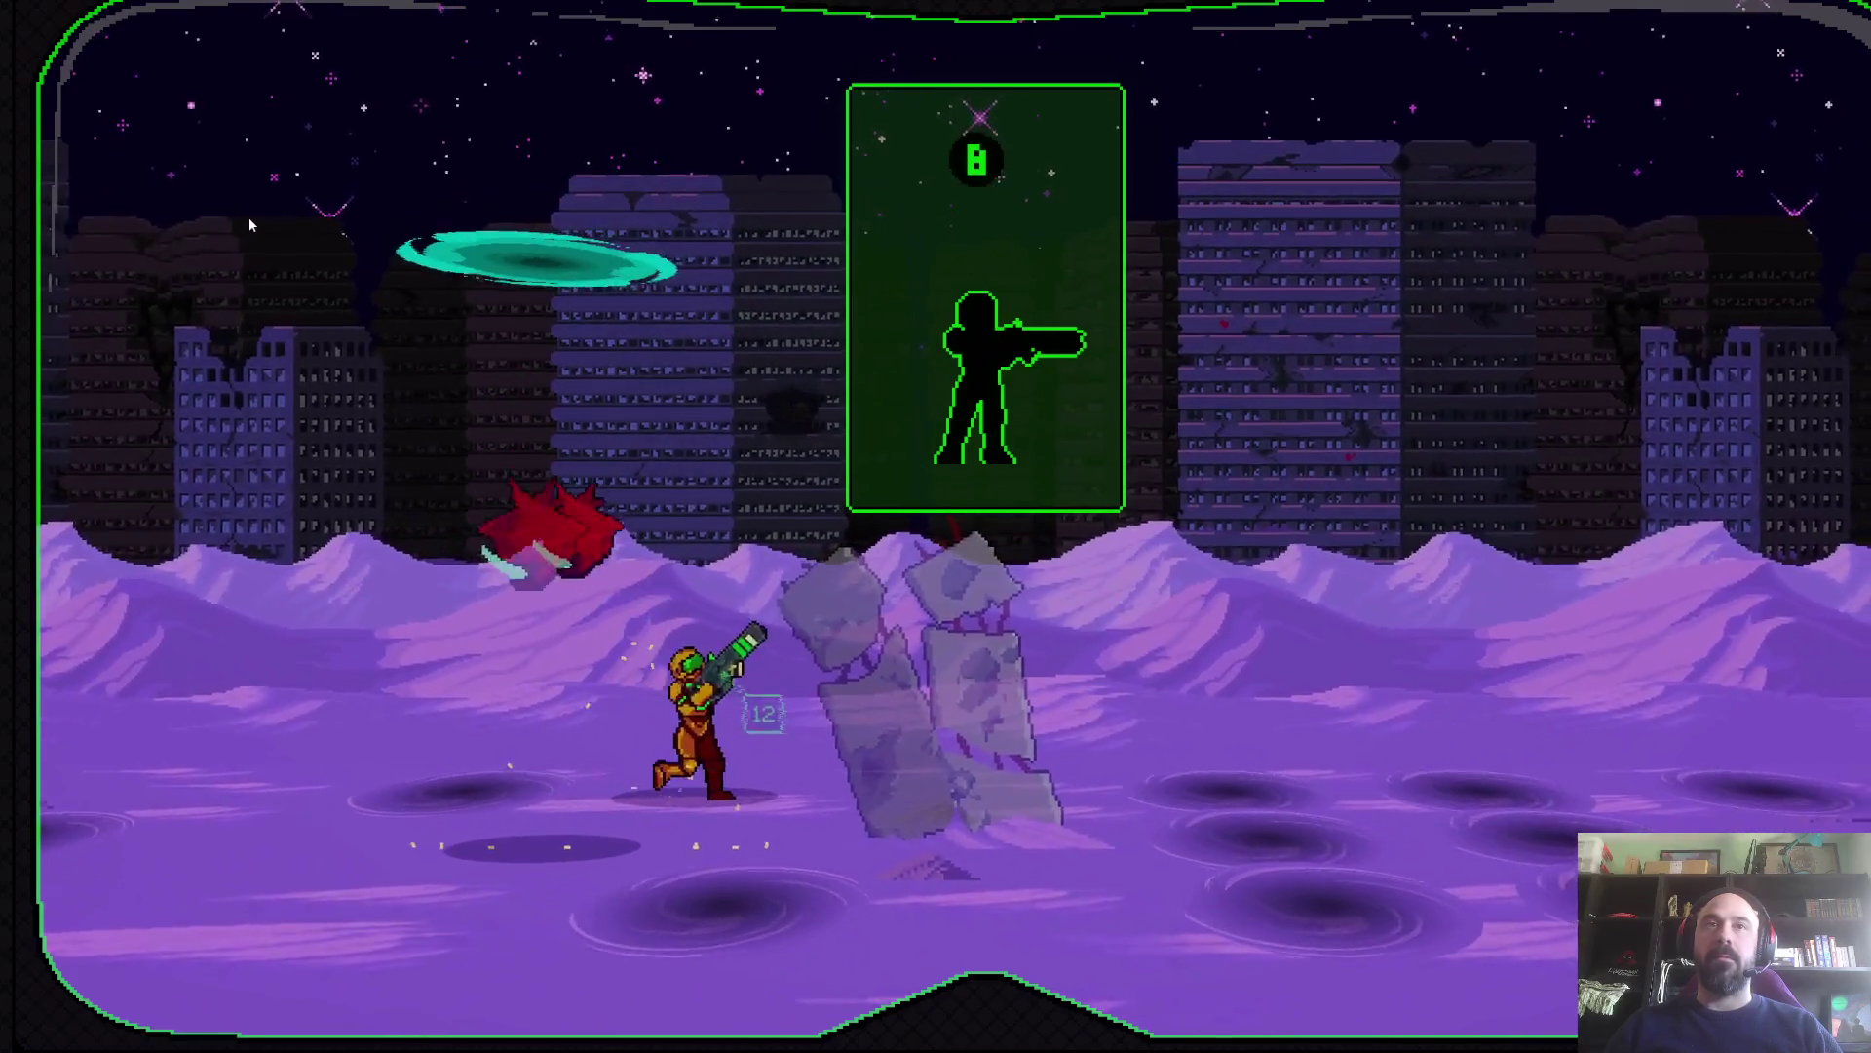
key(Right)
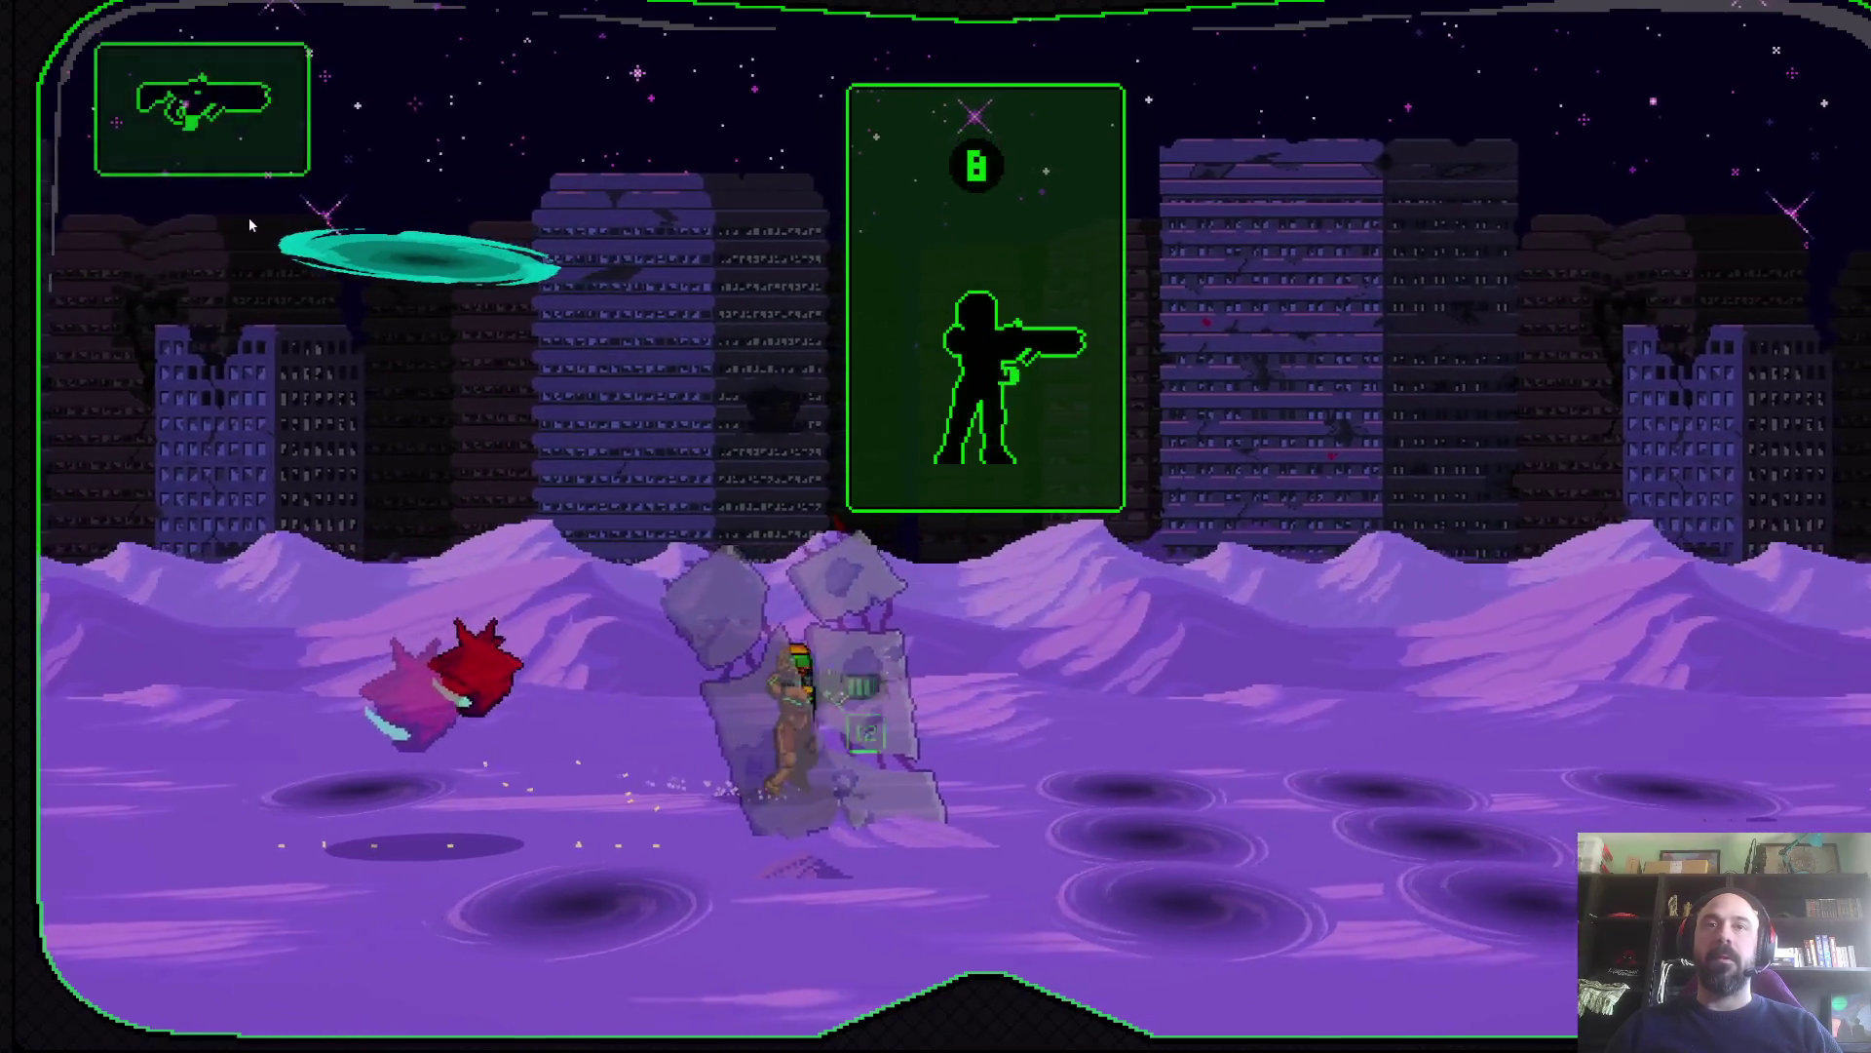
key(z)
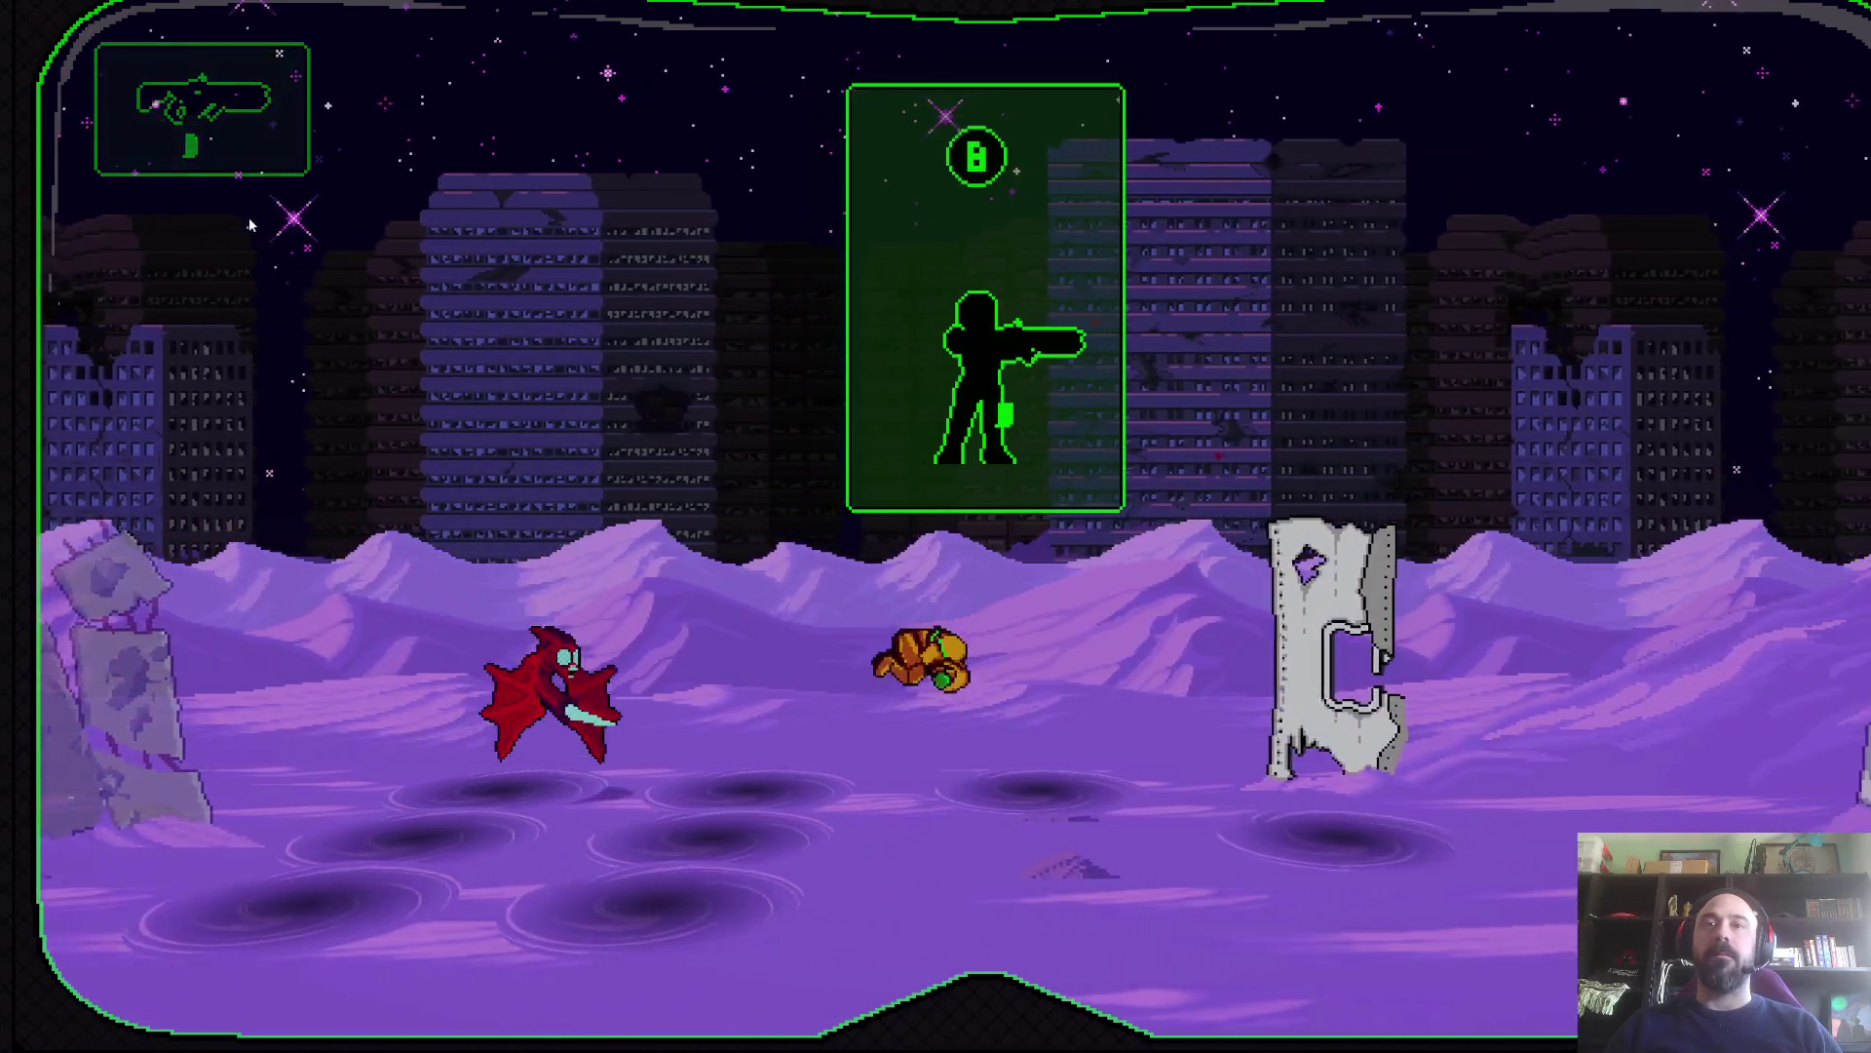
key(Right)
key(x)
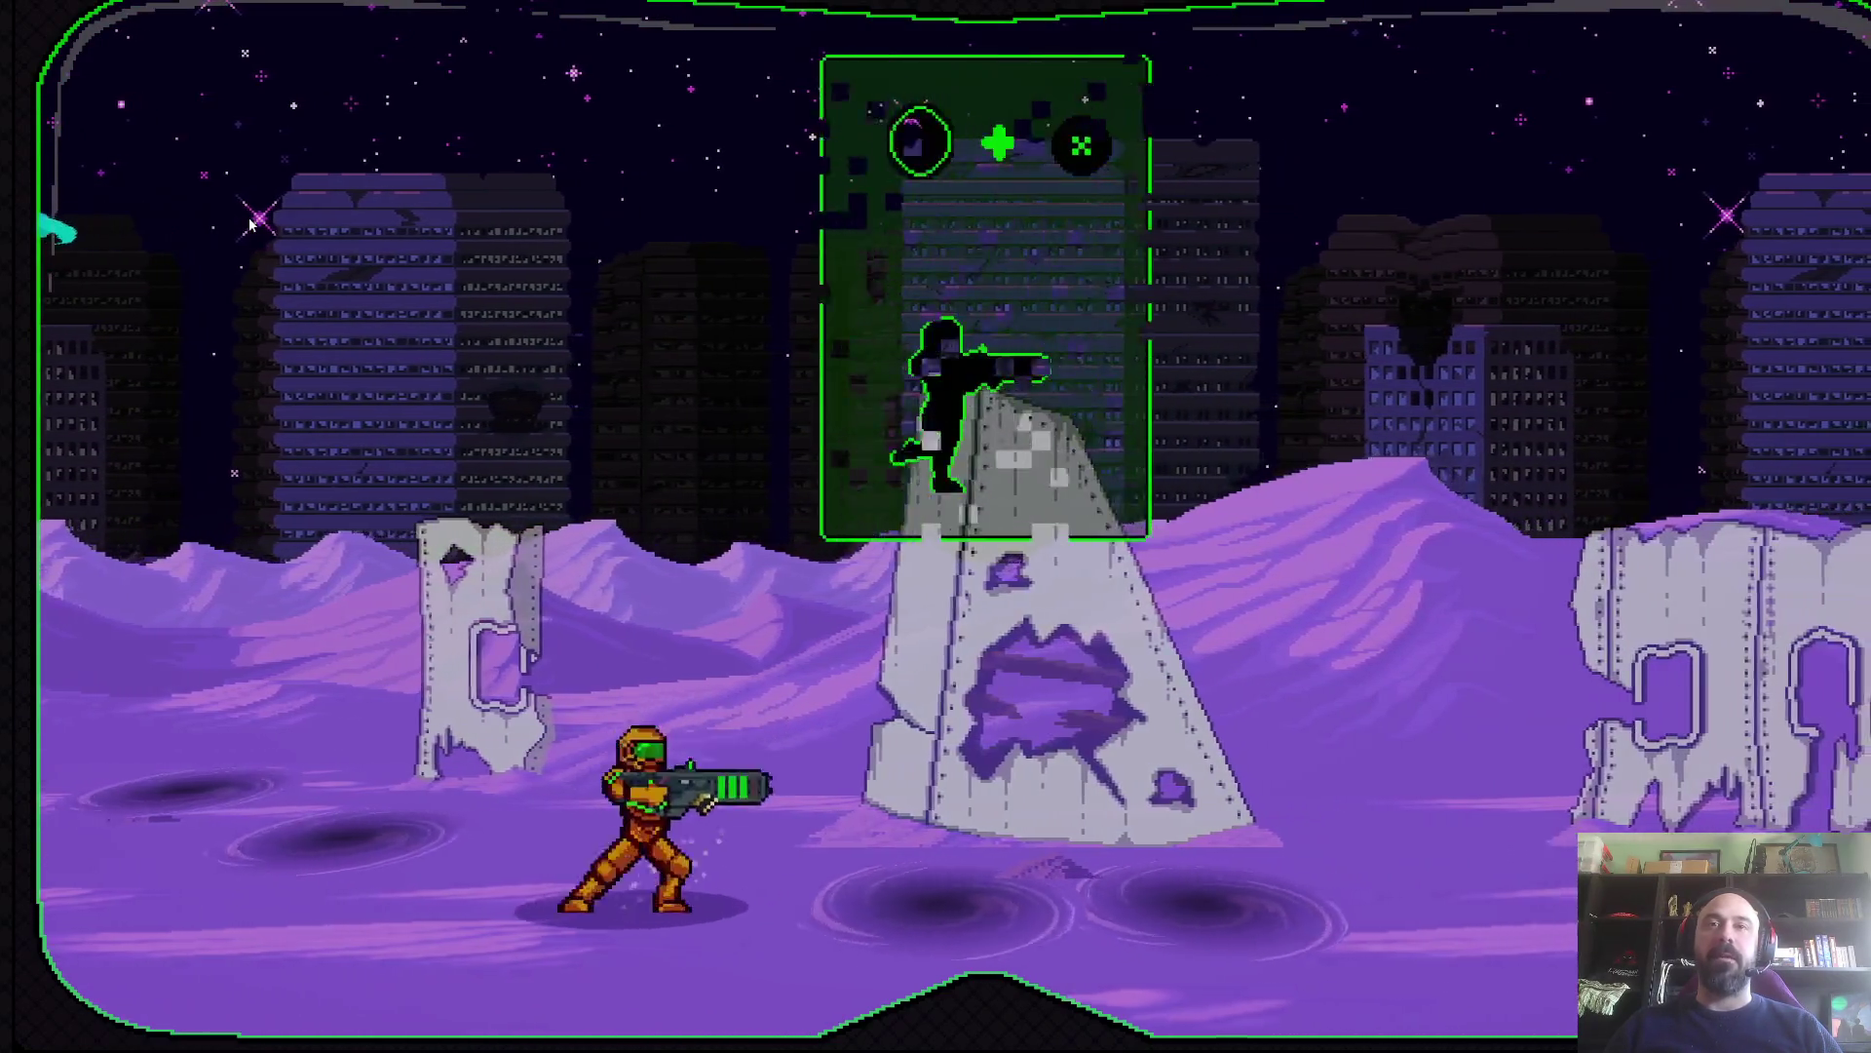
- Advance past the wreckage and wrecked van, destroying enemies, into the building
key(Right)
key(Right)
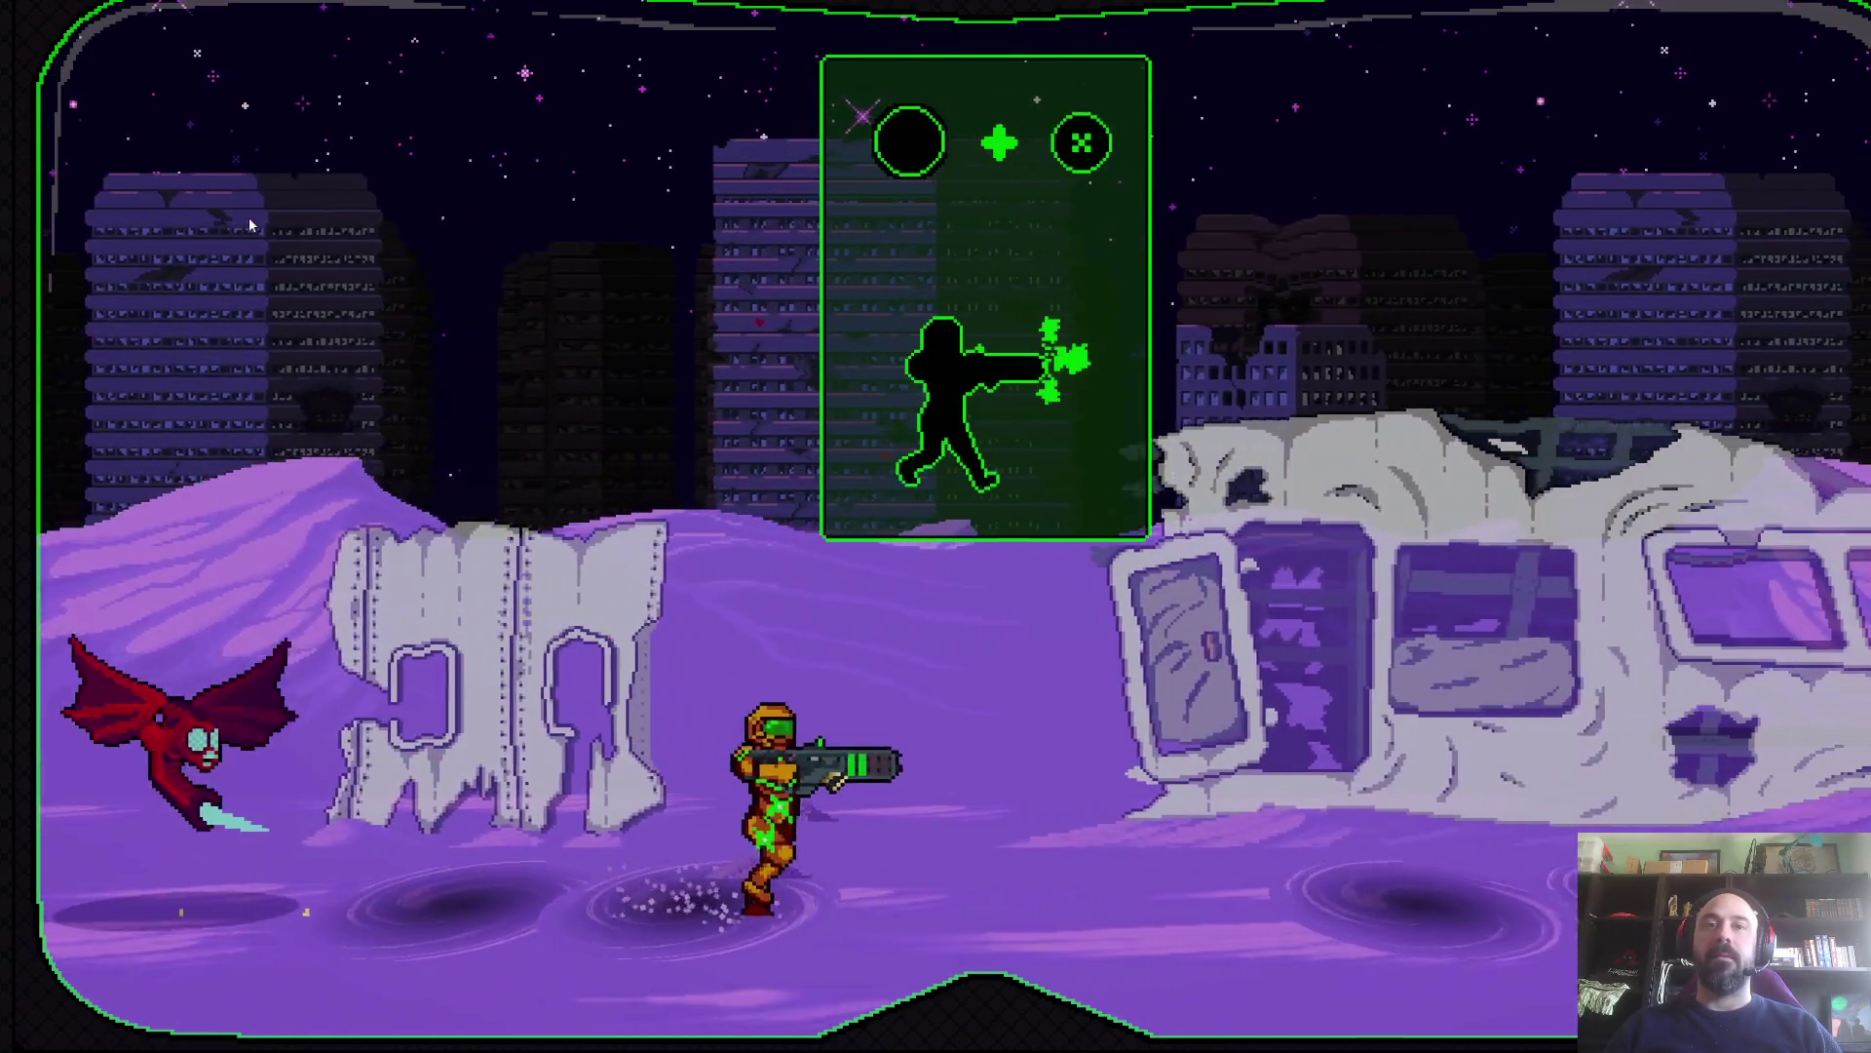
key(Right)
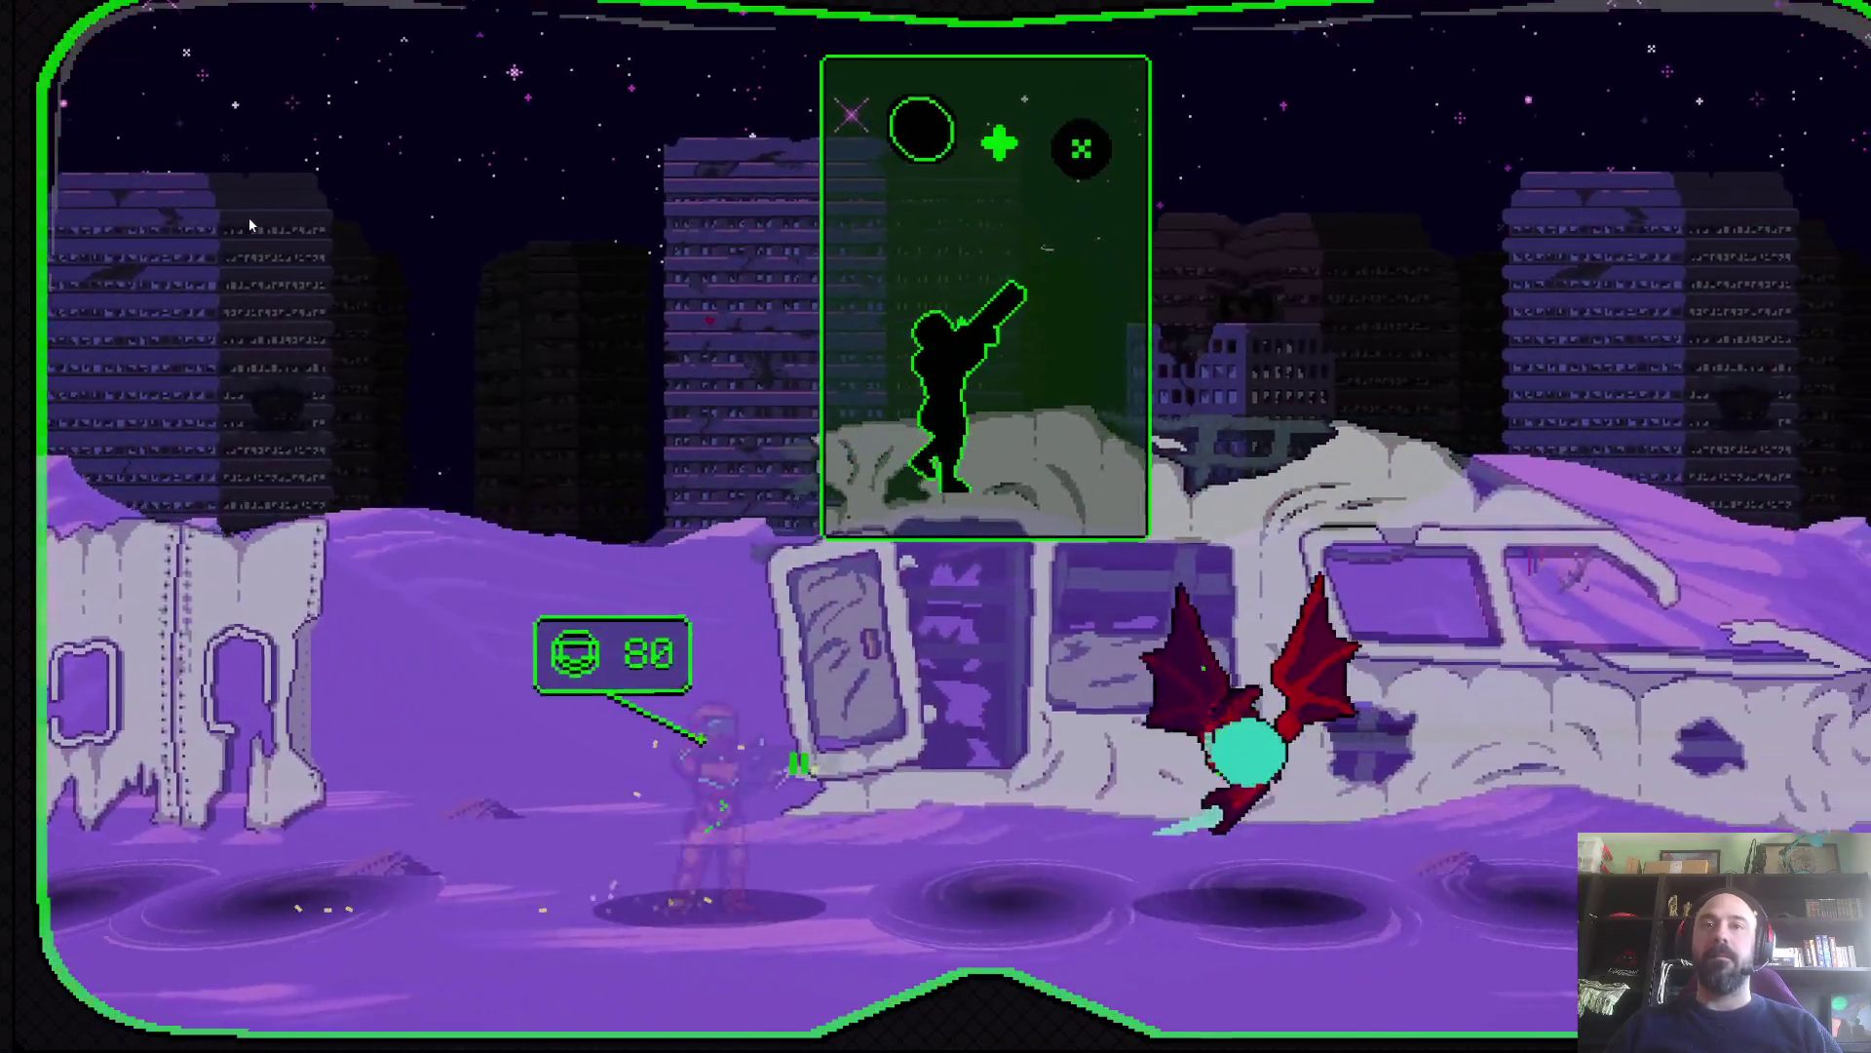
key(Right)
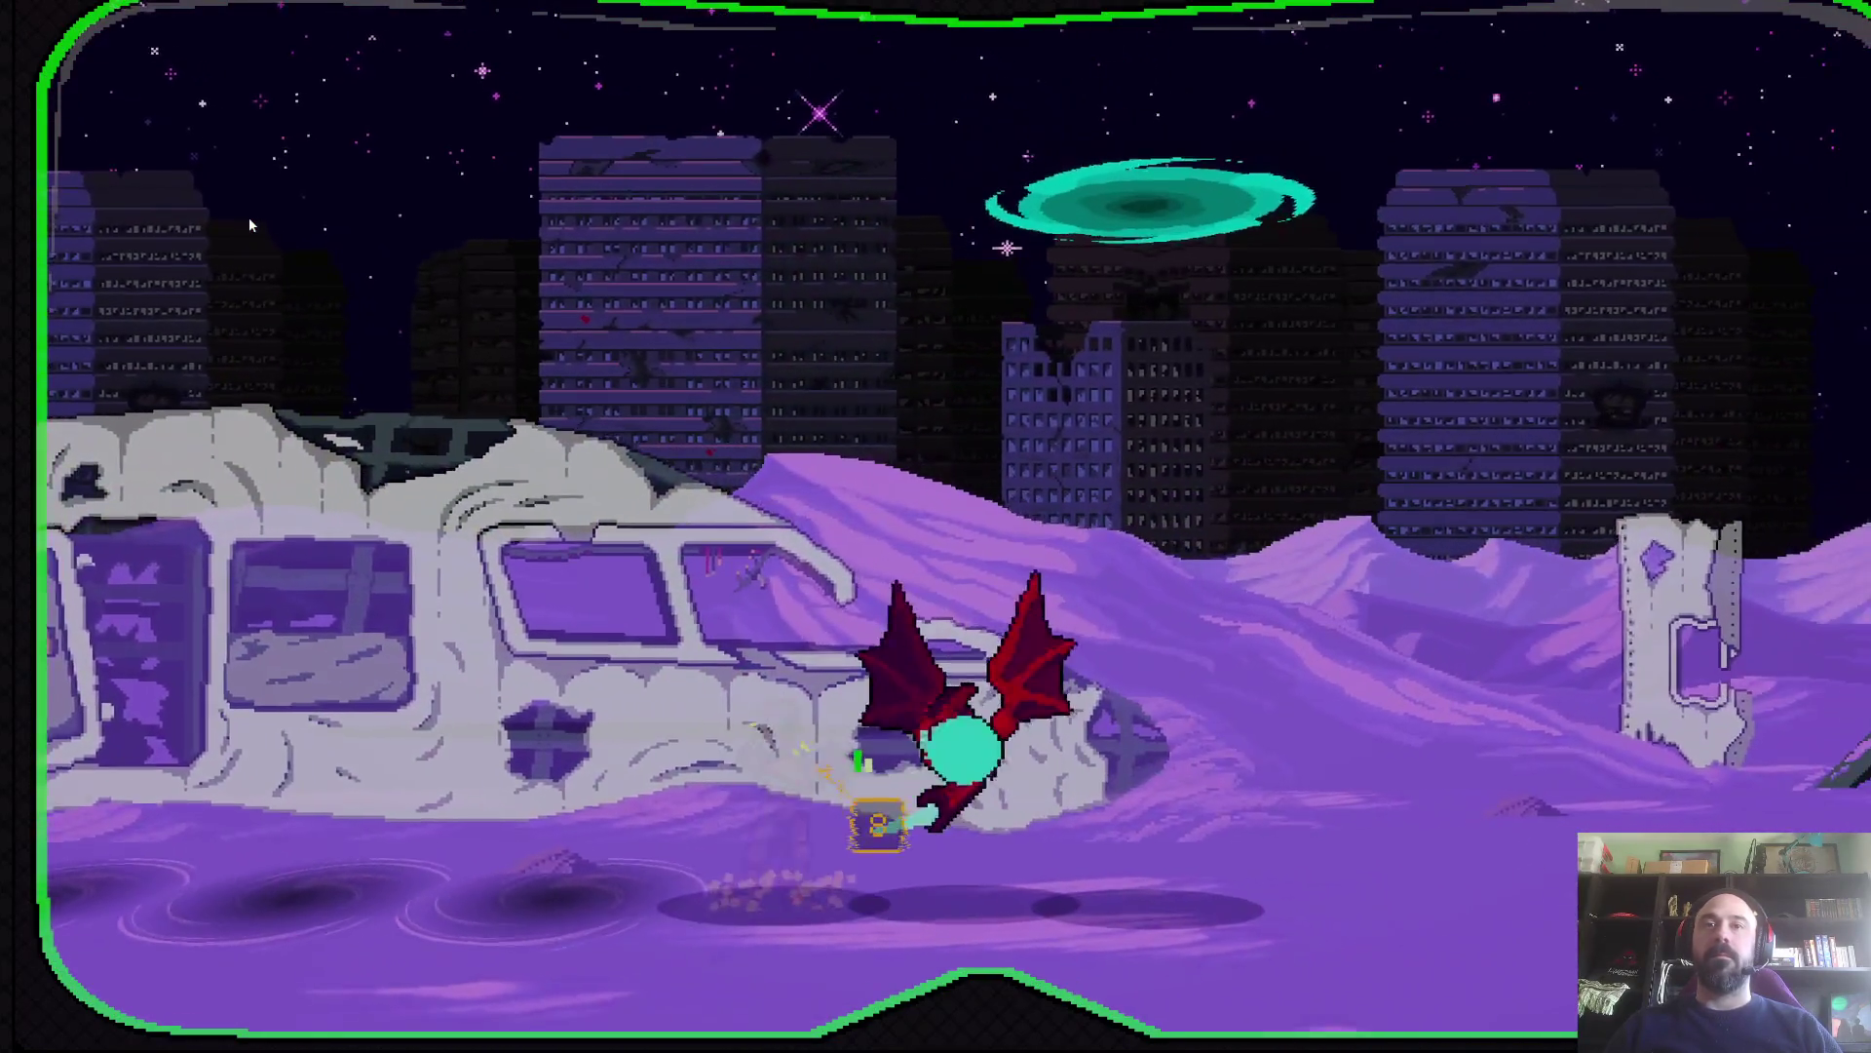
key(Right)
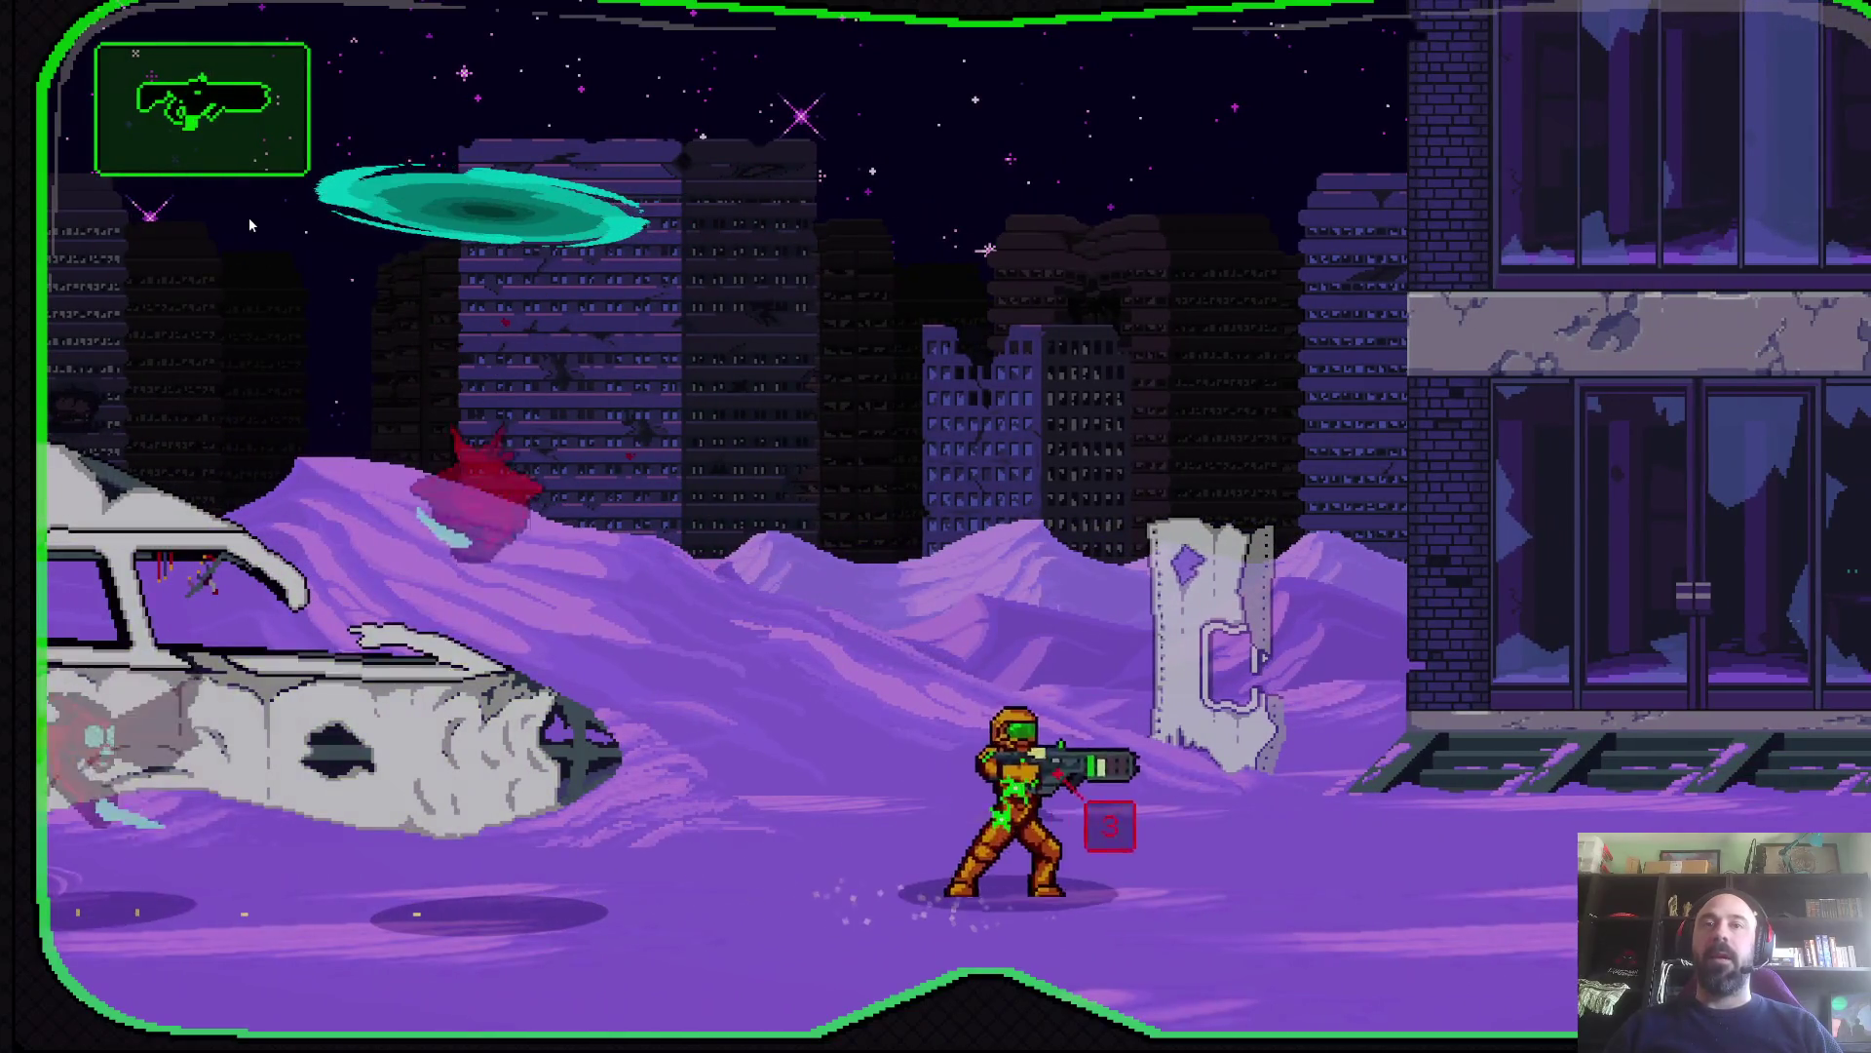
key(Right)
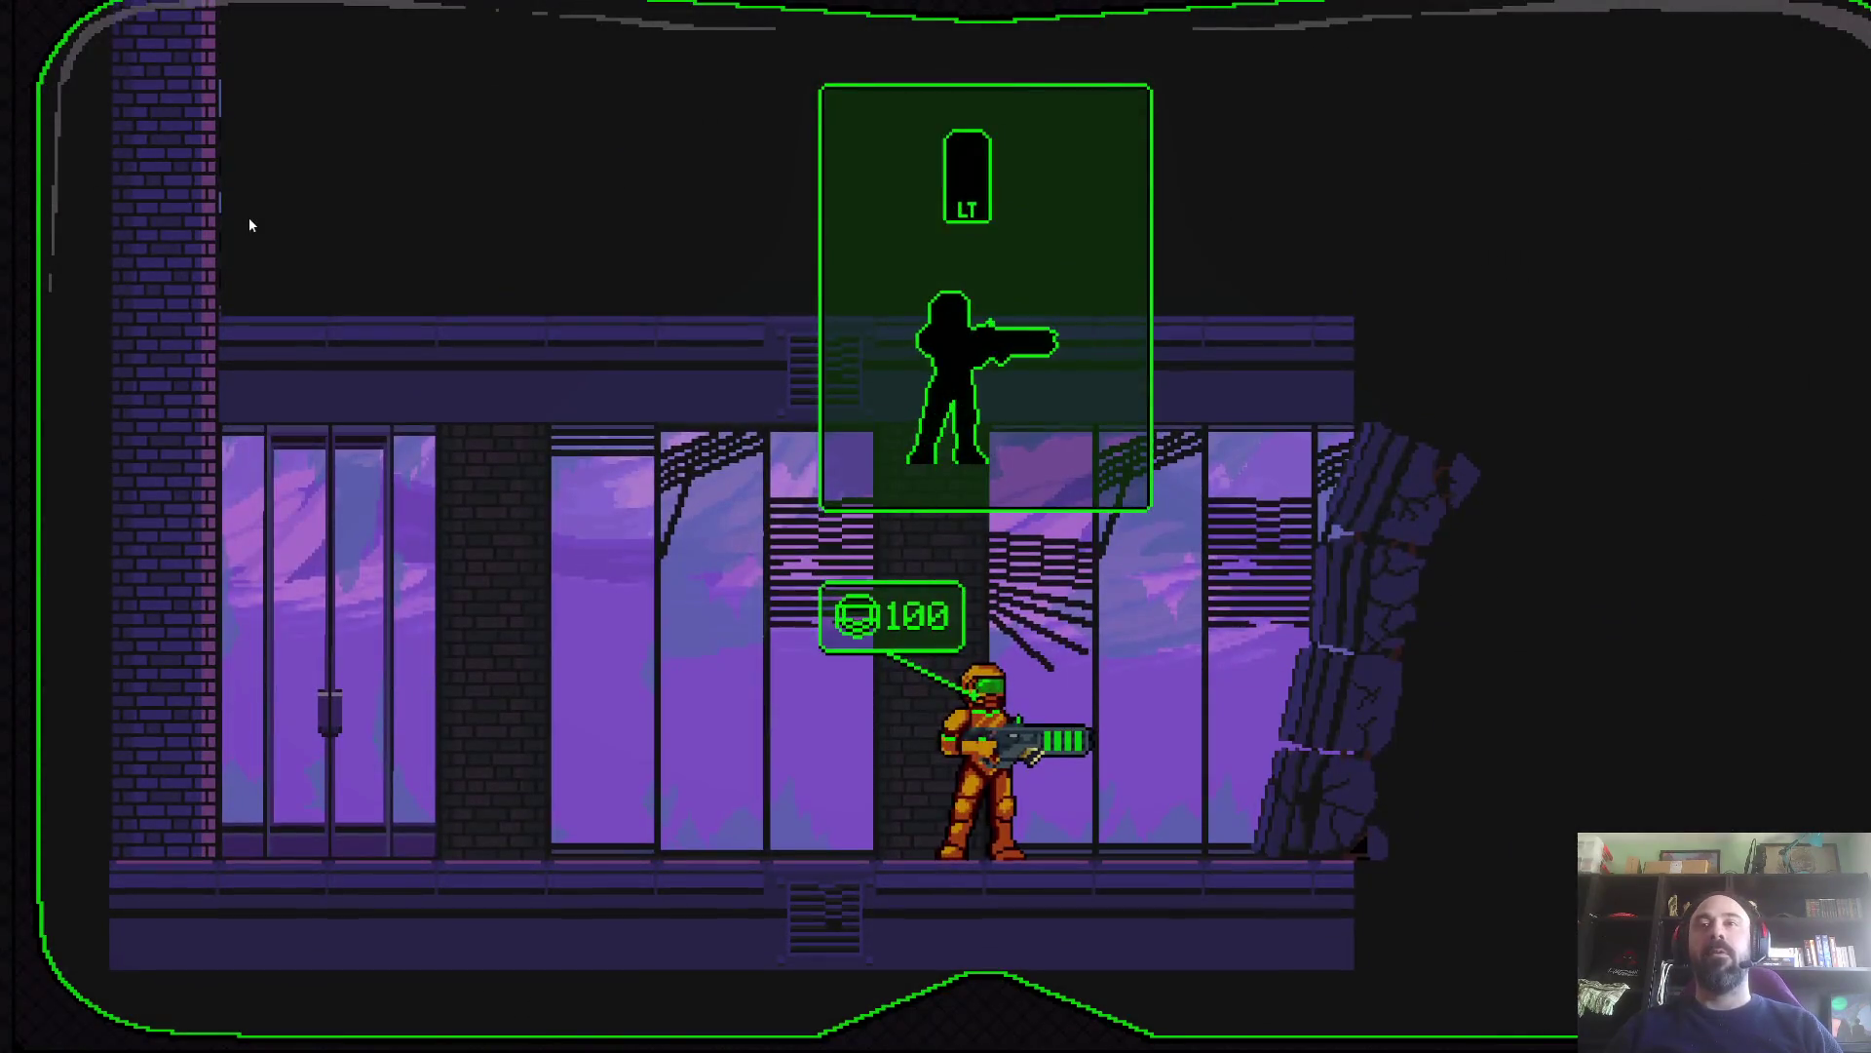
key(Left)
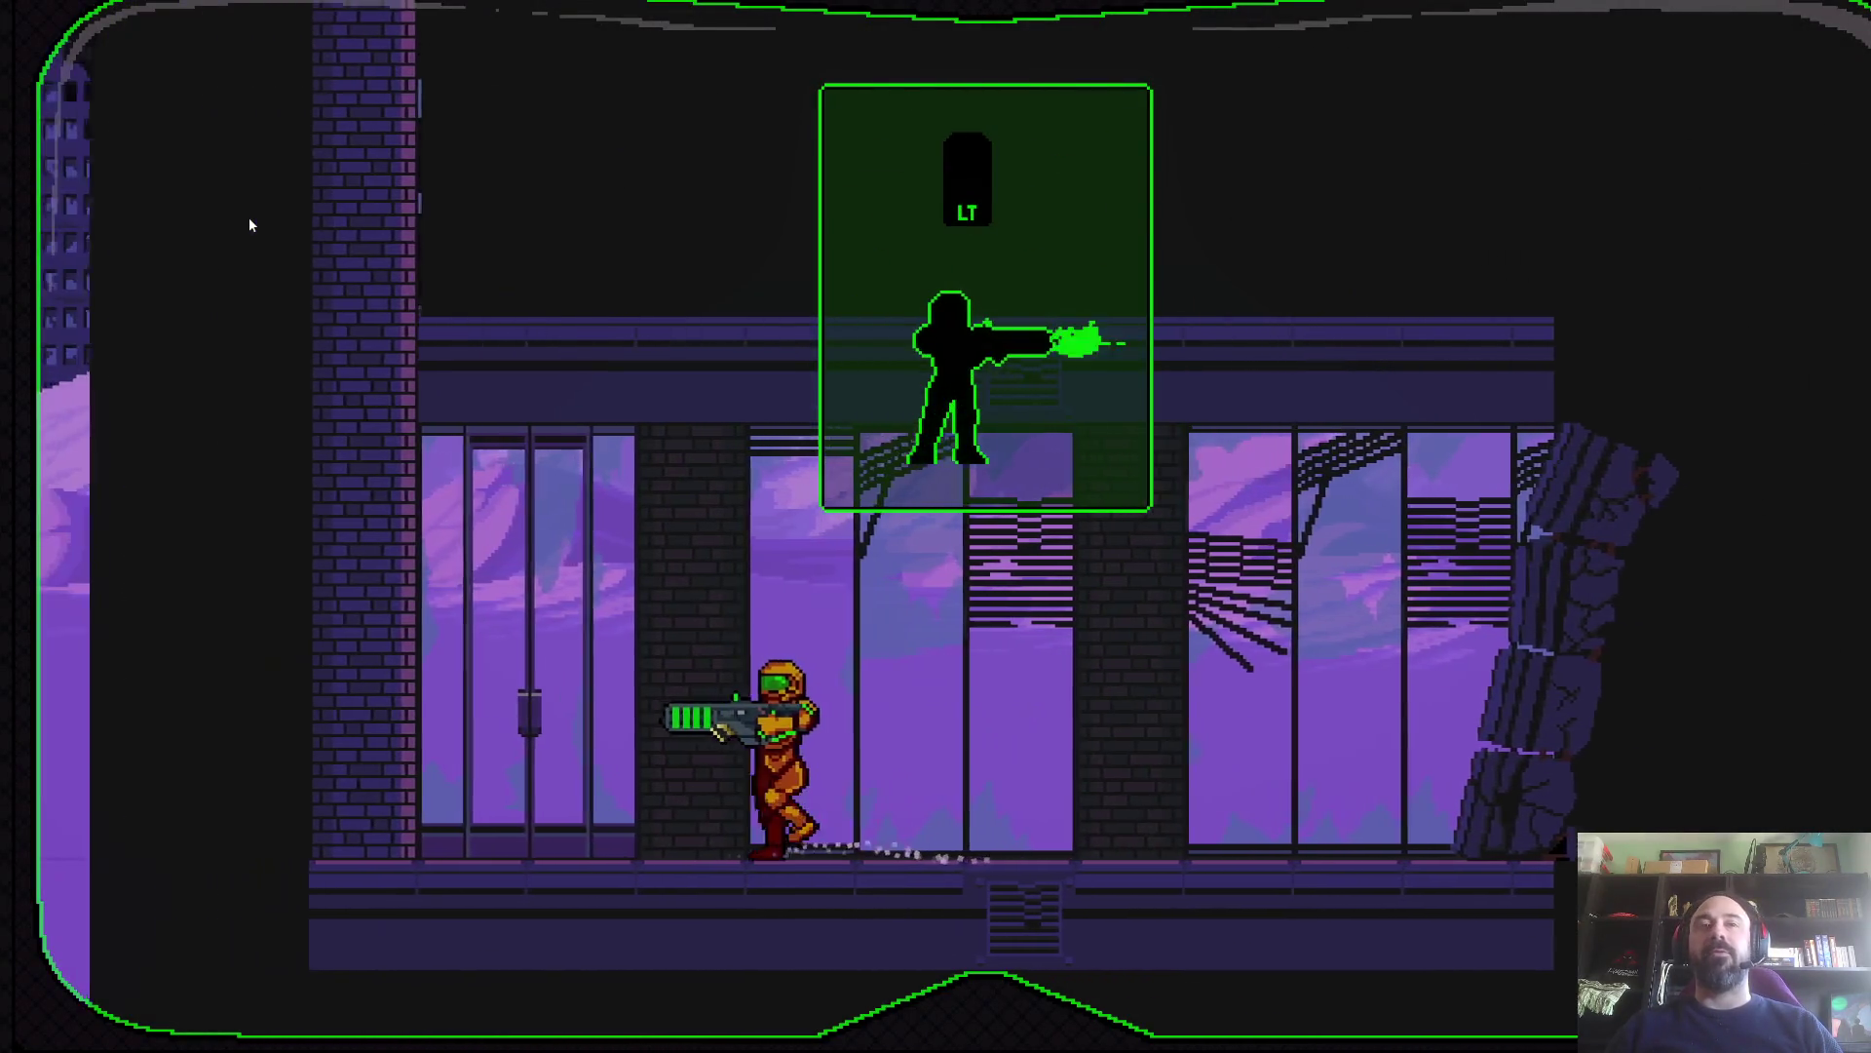
key(Right)
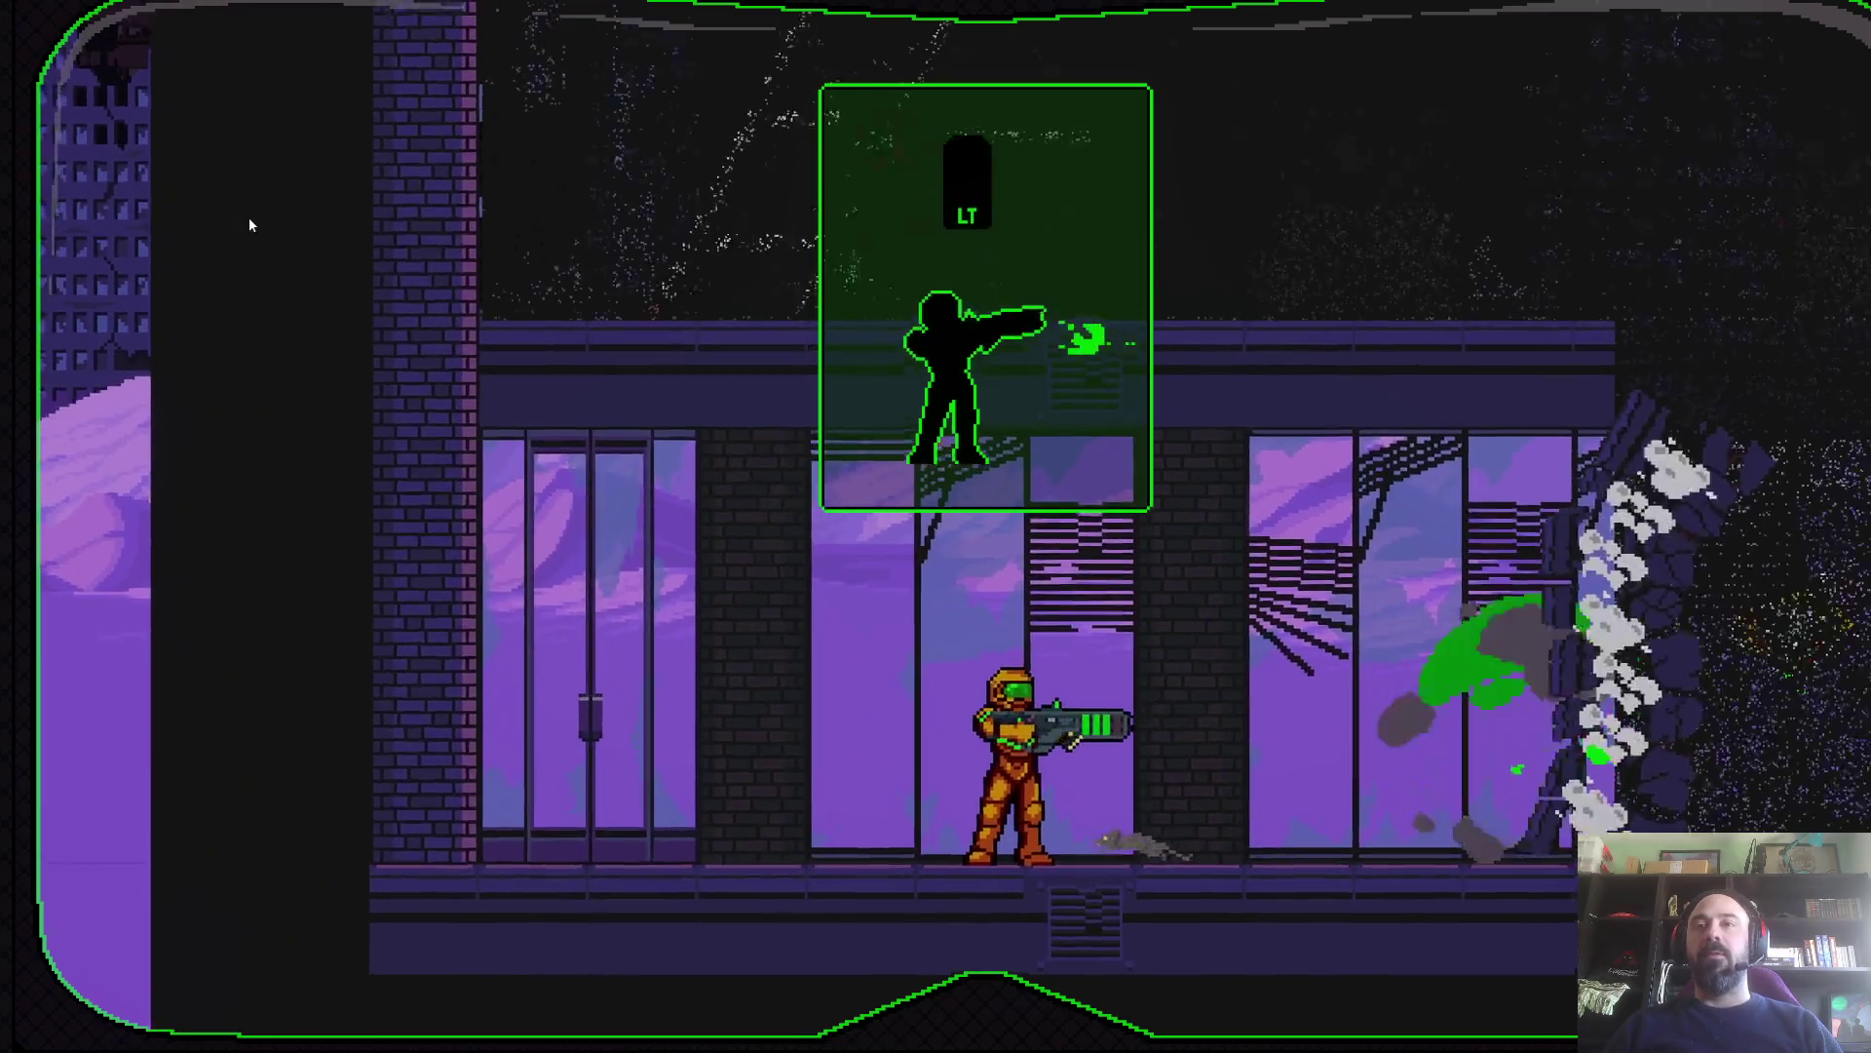
key(Right)
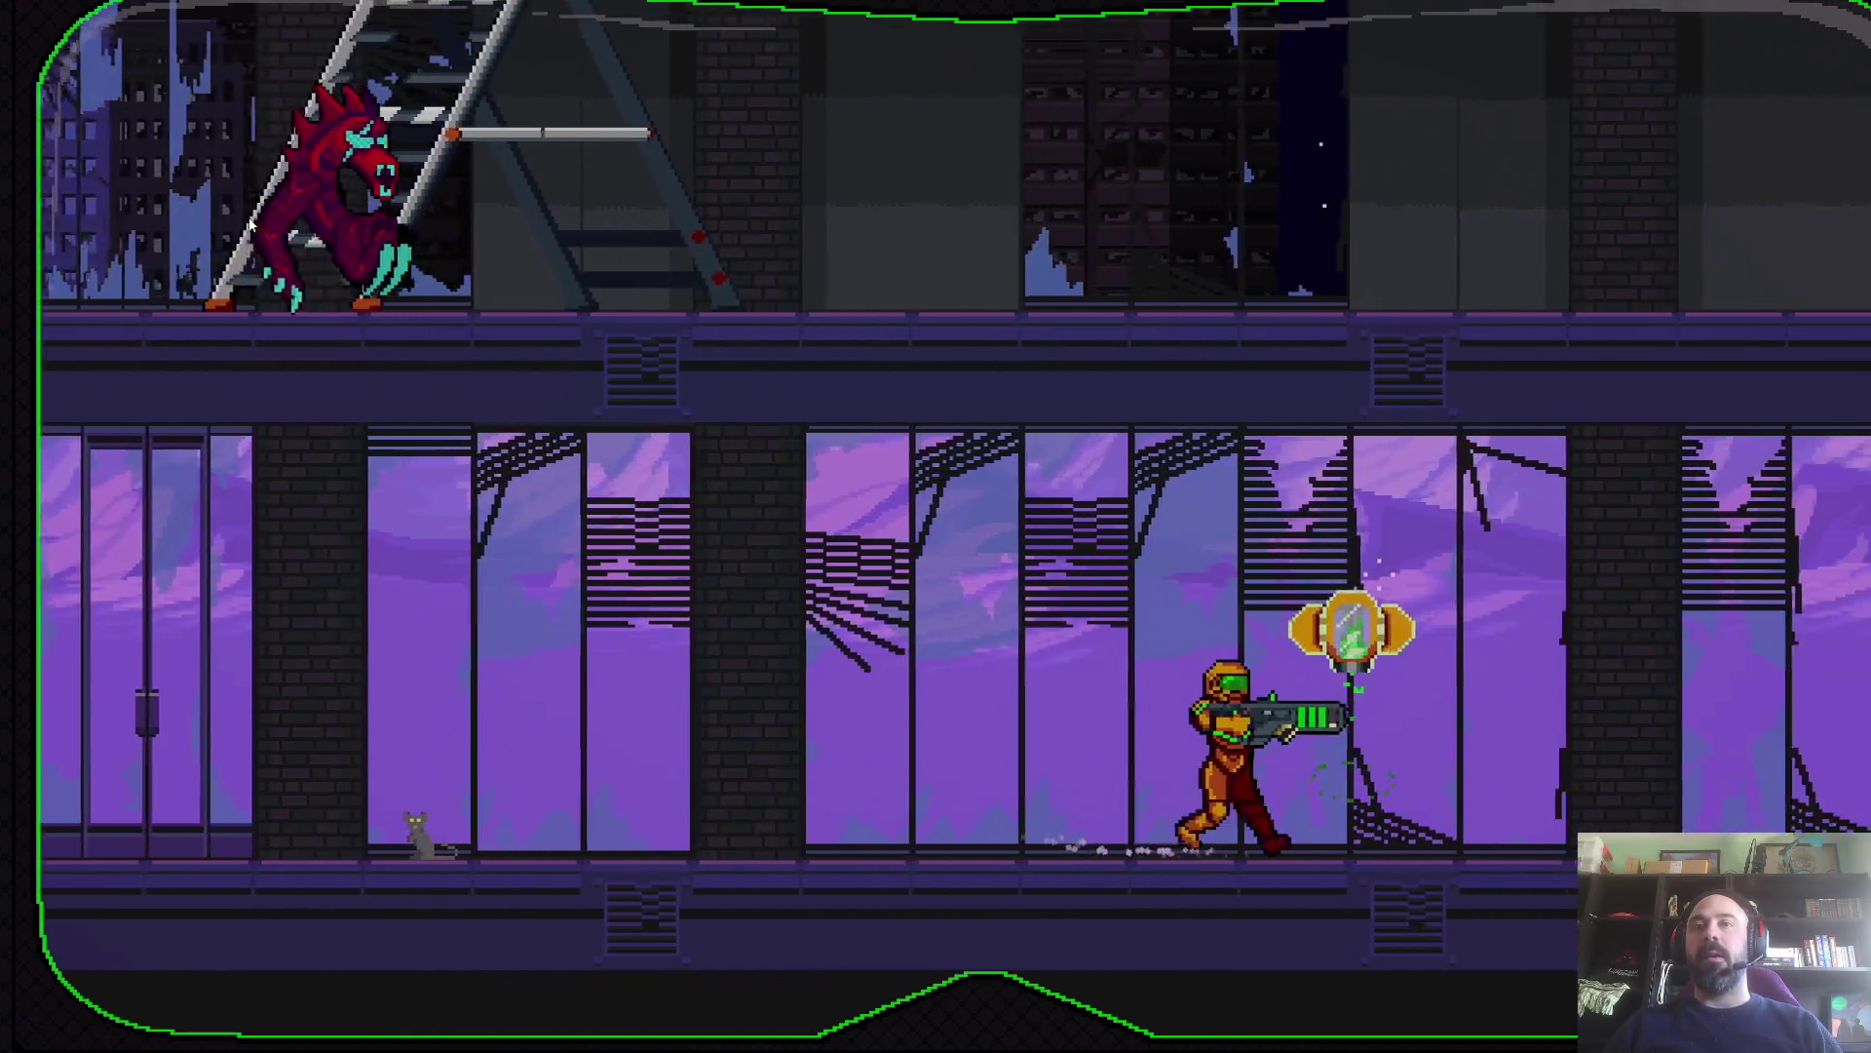
- Jump the crates to the upper floor, then drop down and kill the white enemy
key(Right)
key(space)
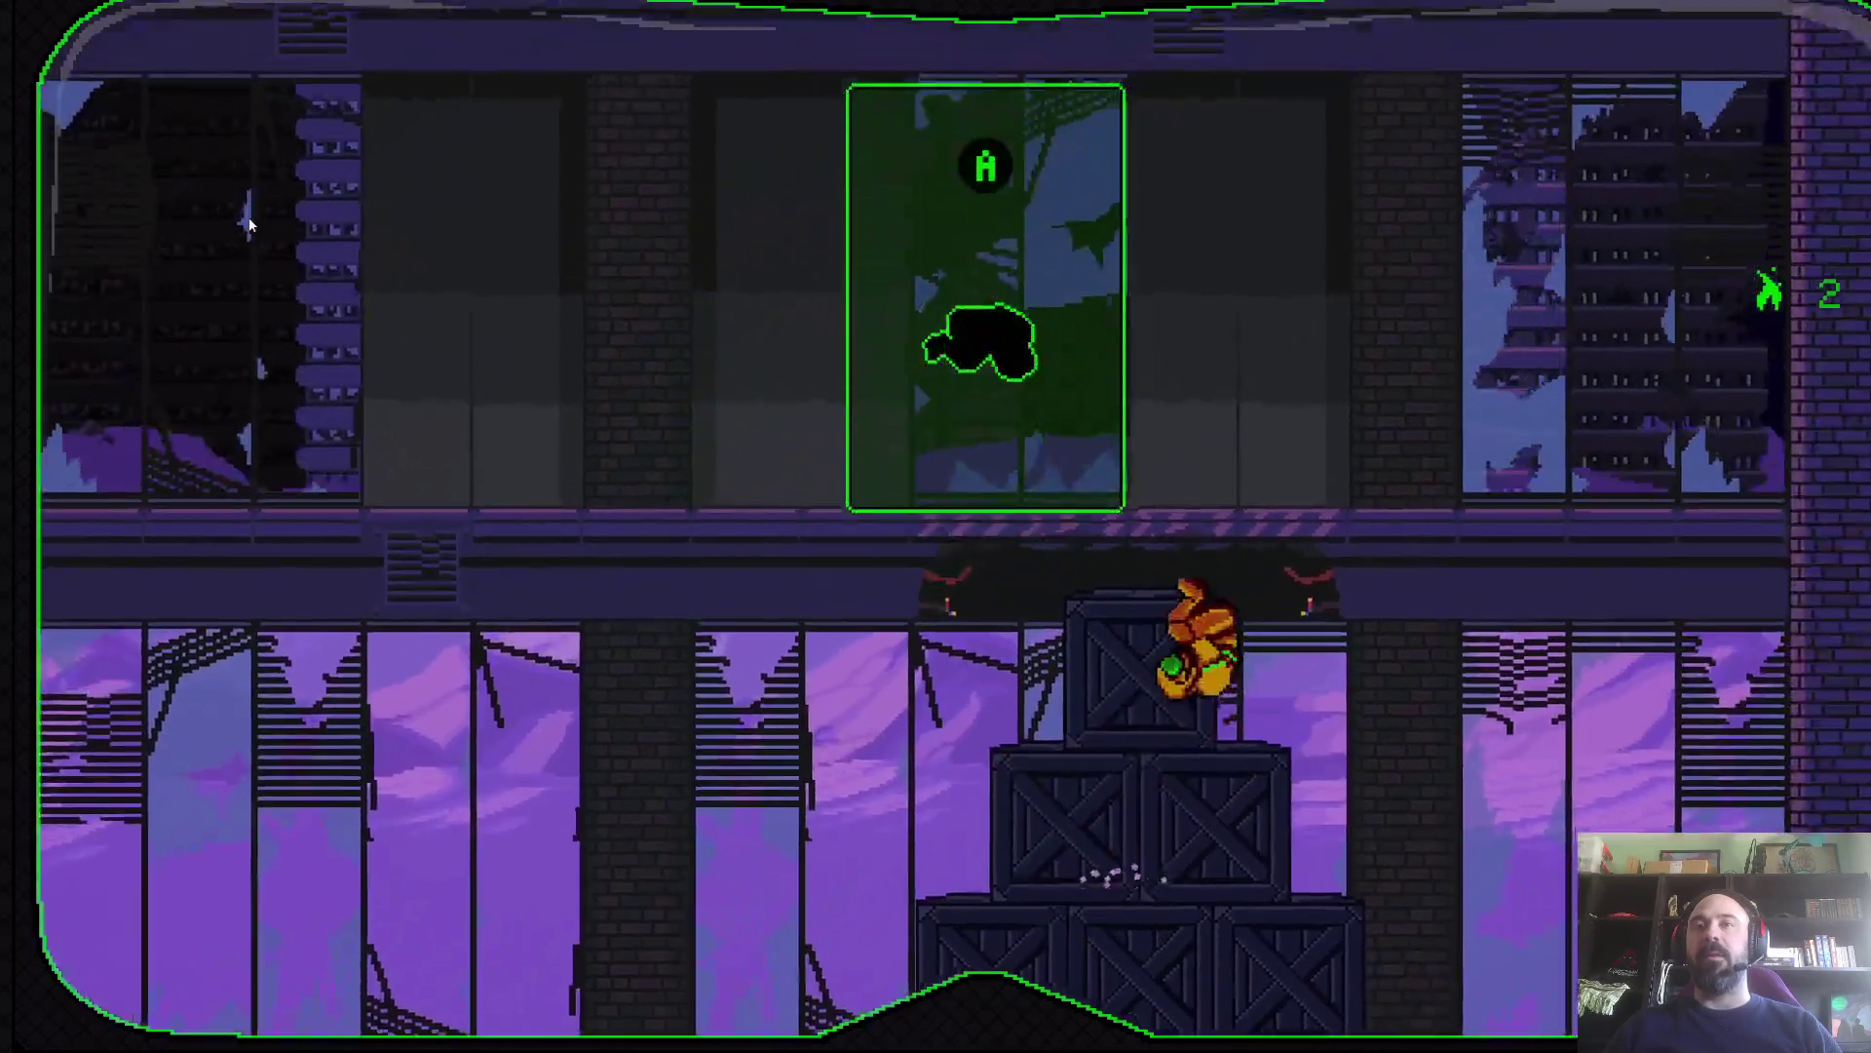
key(Down)
key(space)
key(Left)
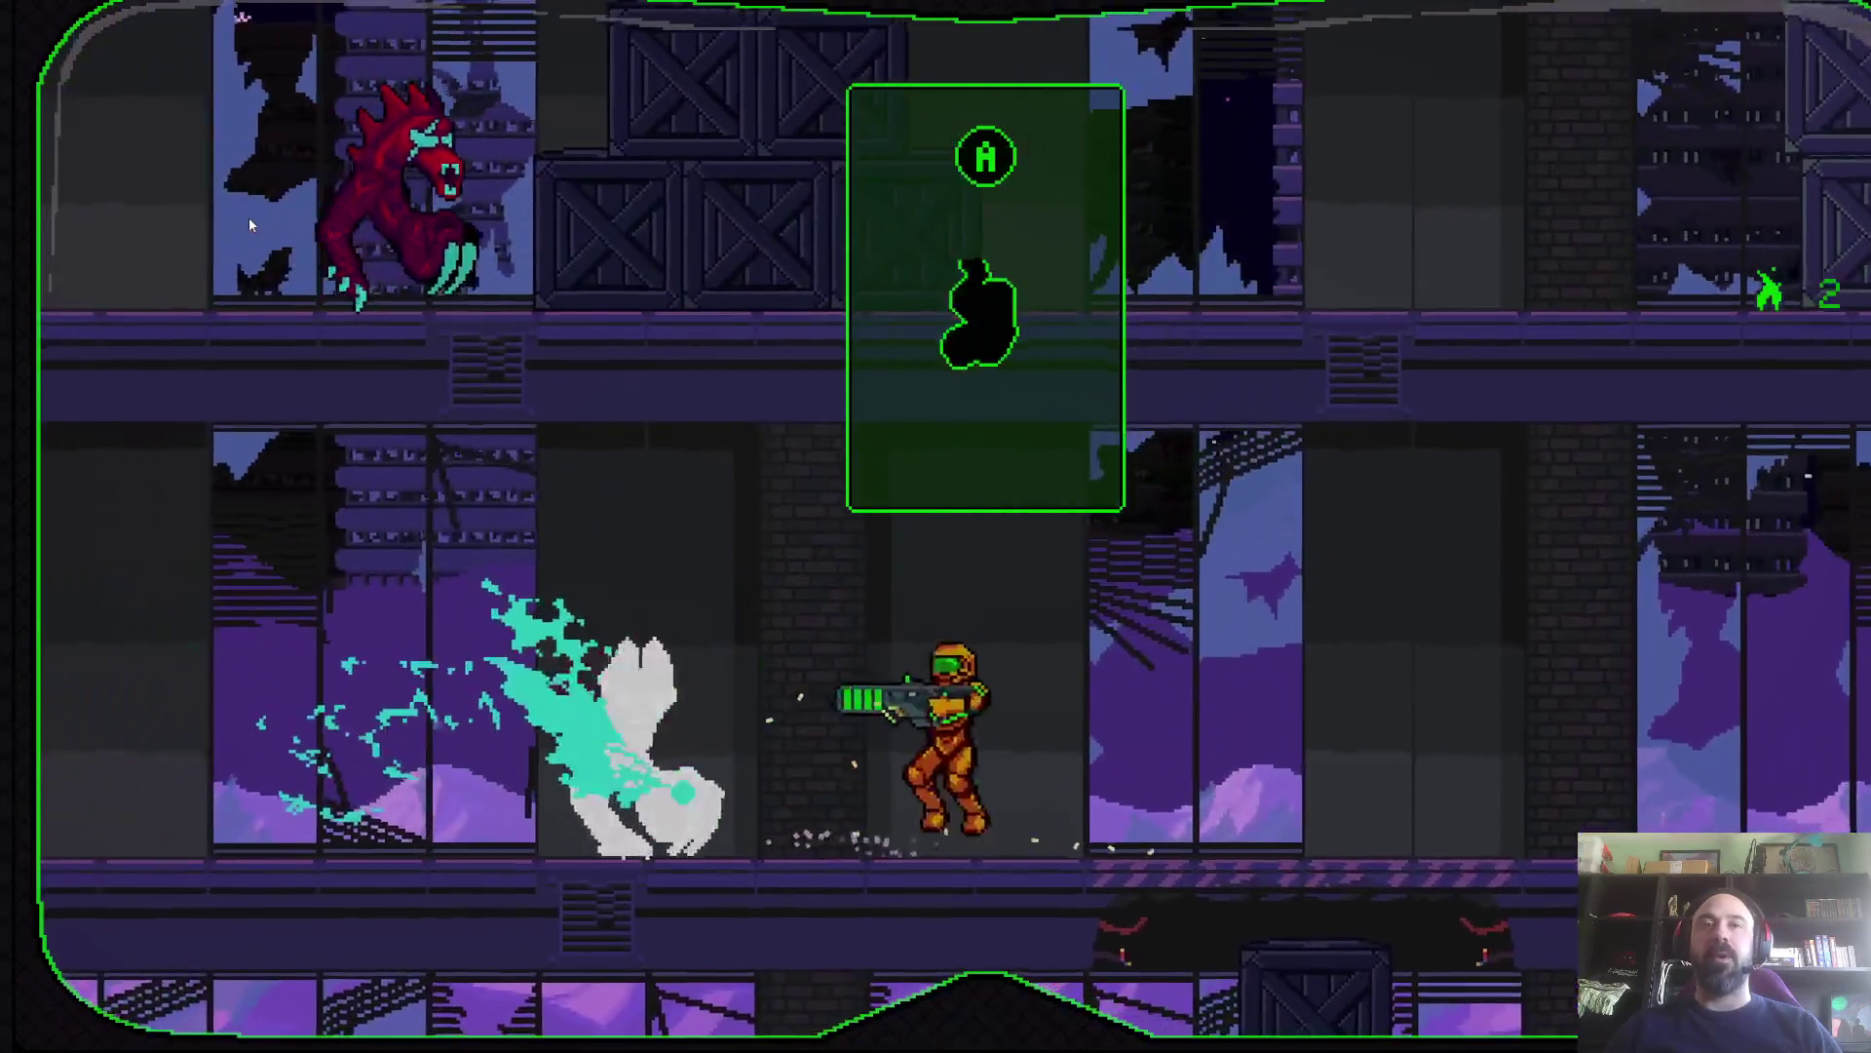
key(Left)
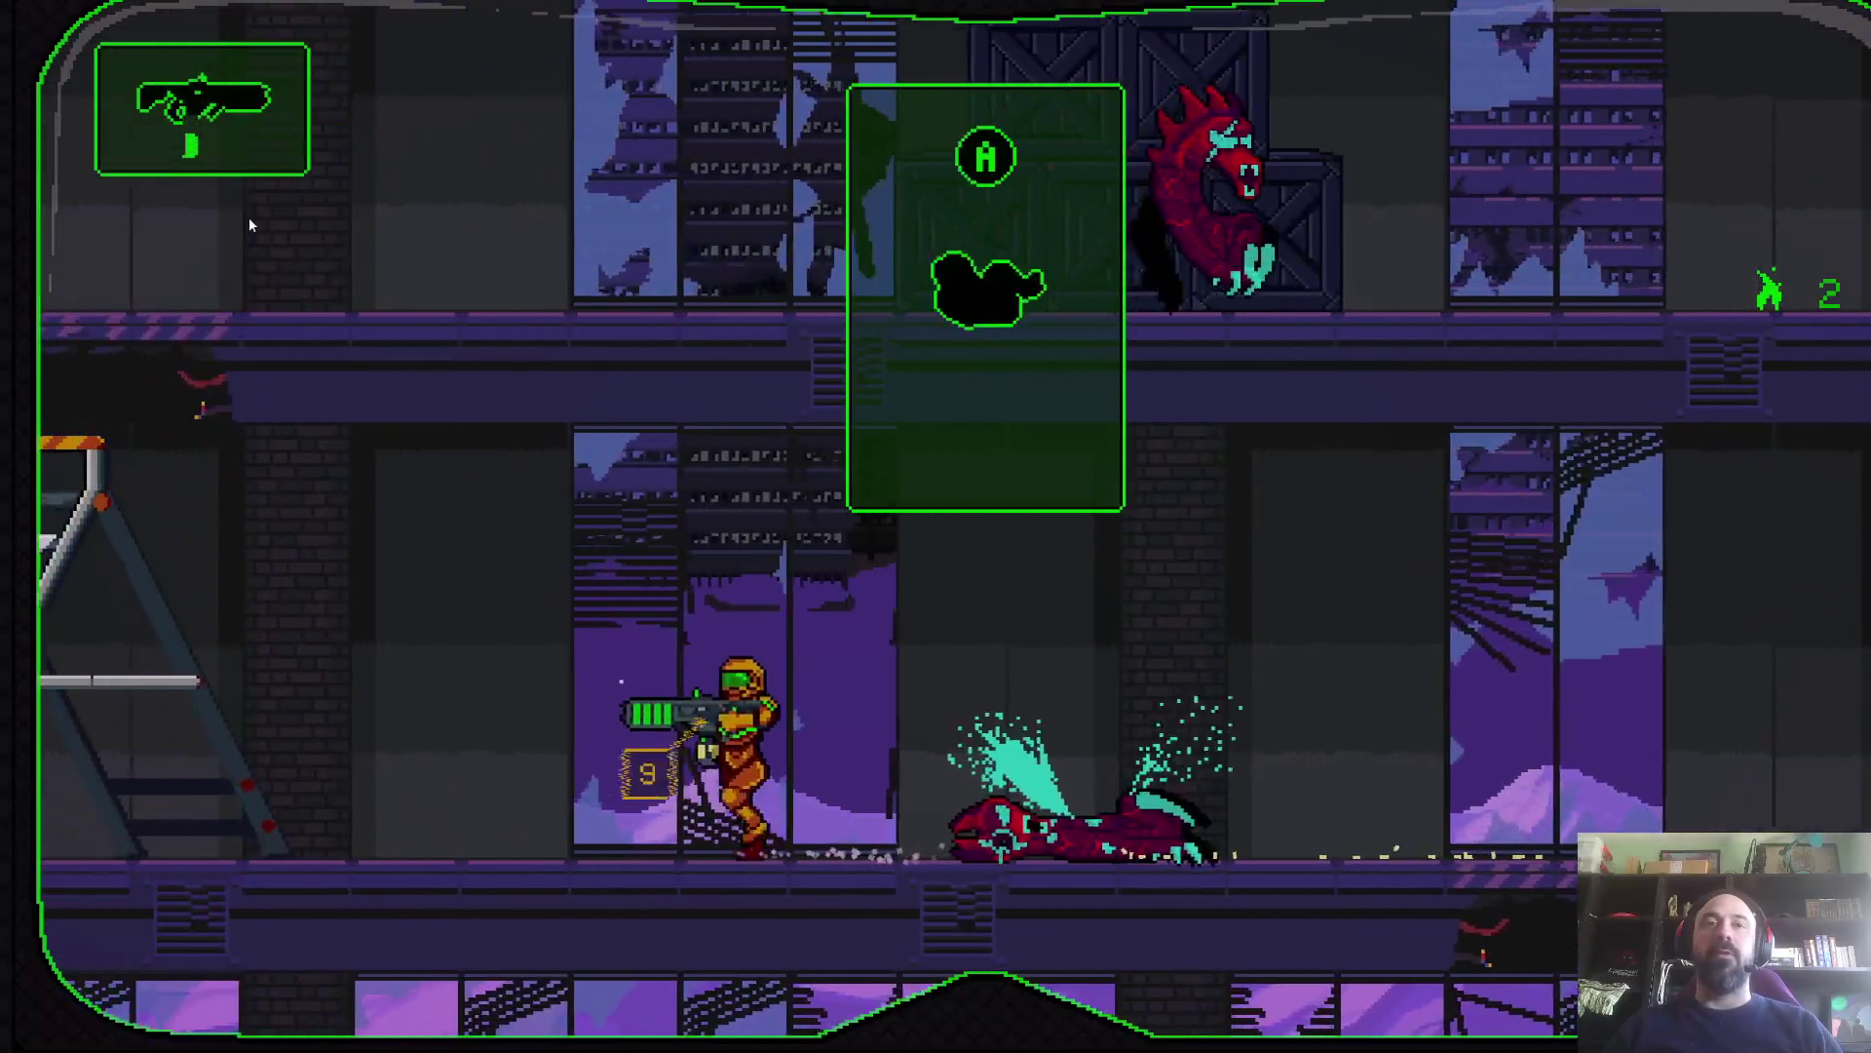
- Climb the stepladder, jump to the floor above and up the crates to the next floor
key(Left)
key(Up)
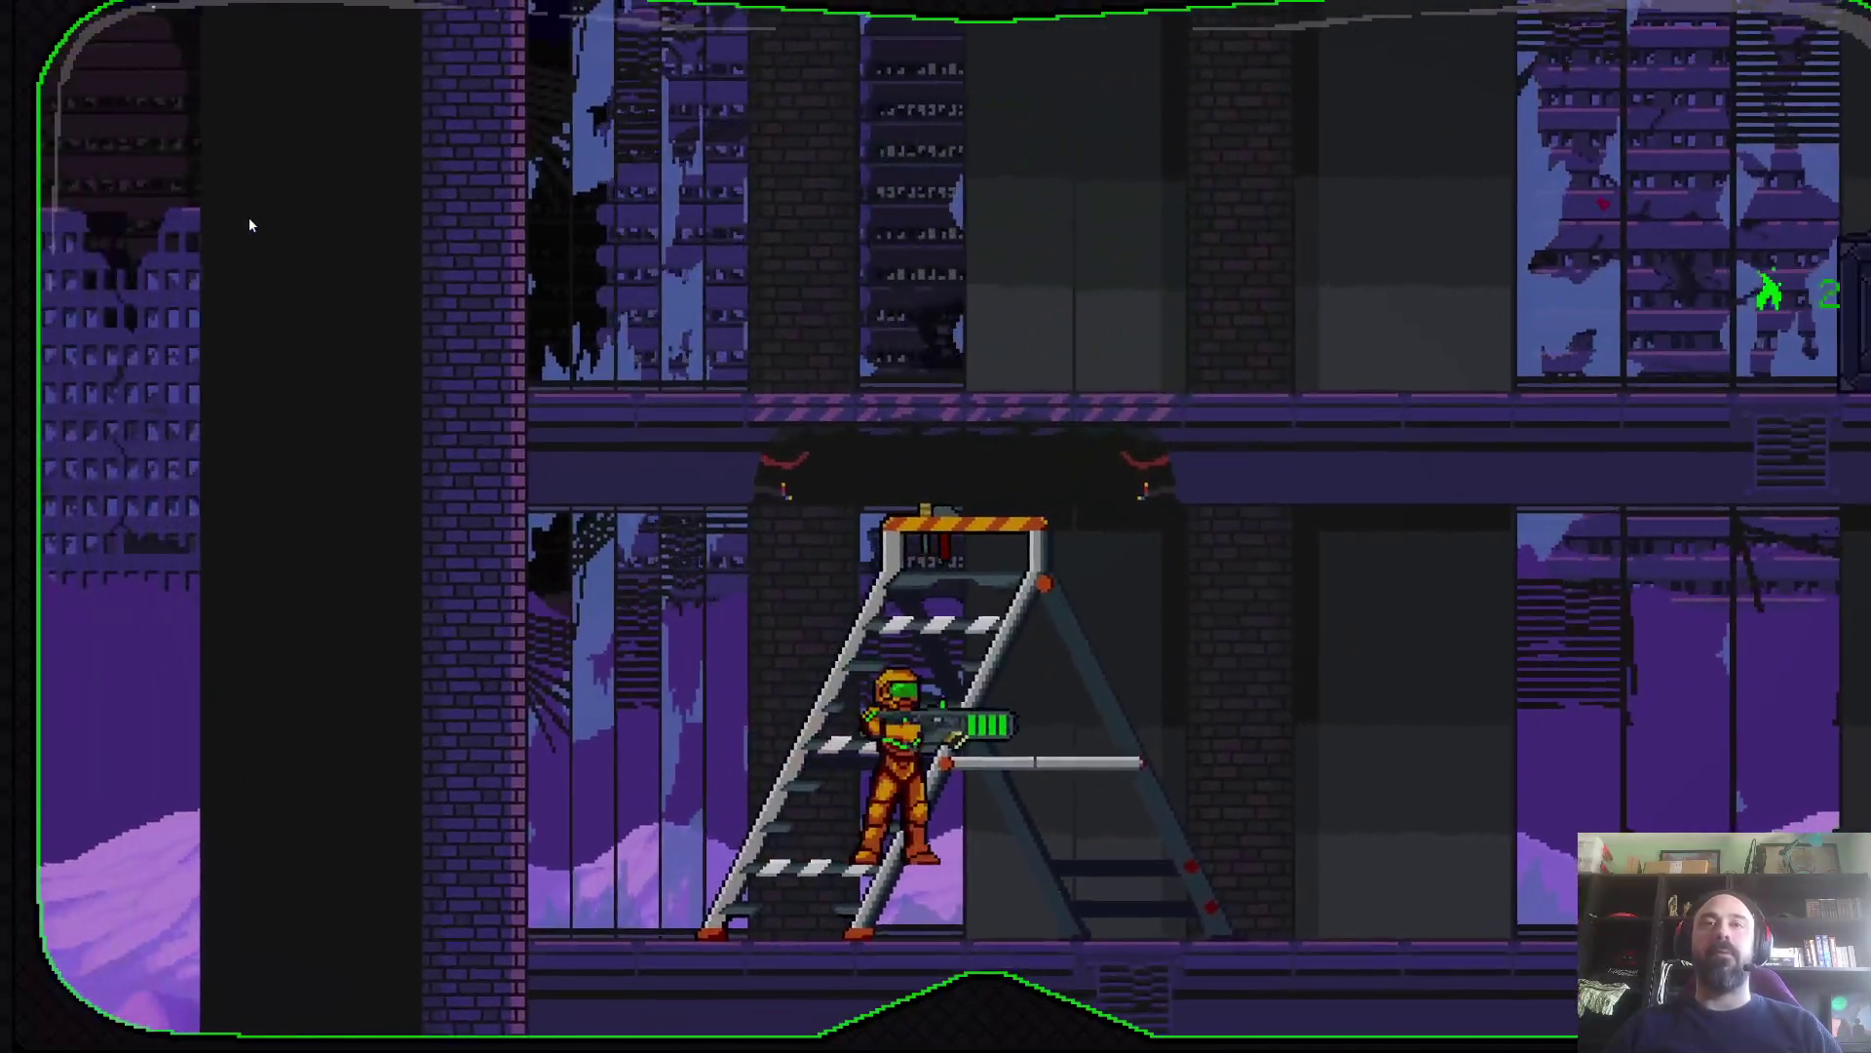
key(Left)
key(Up)
key(Right)
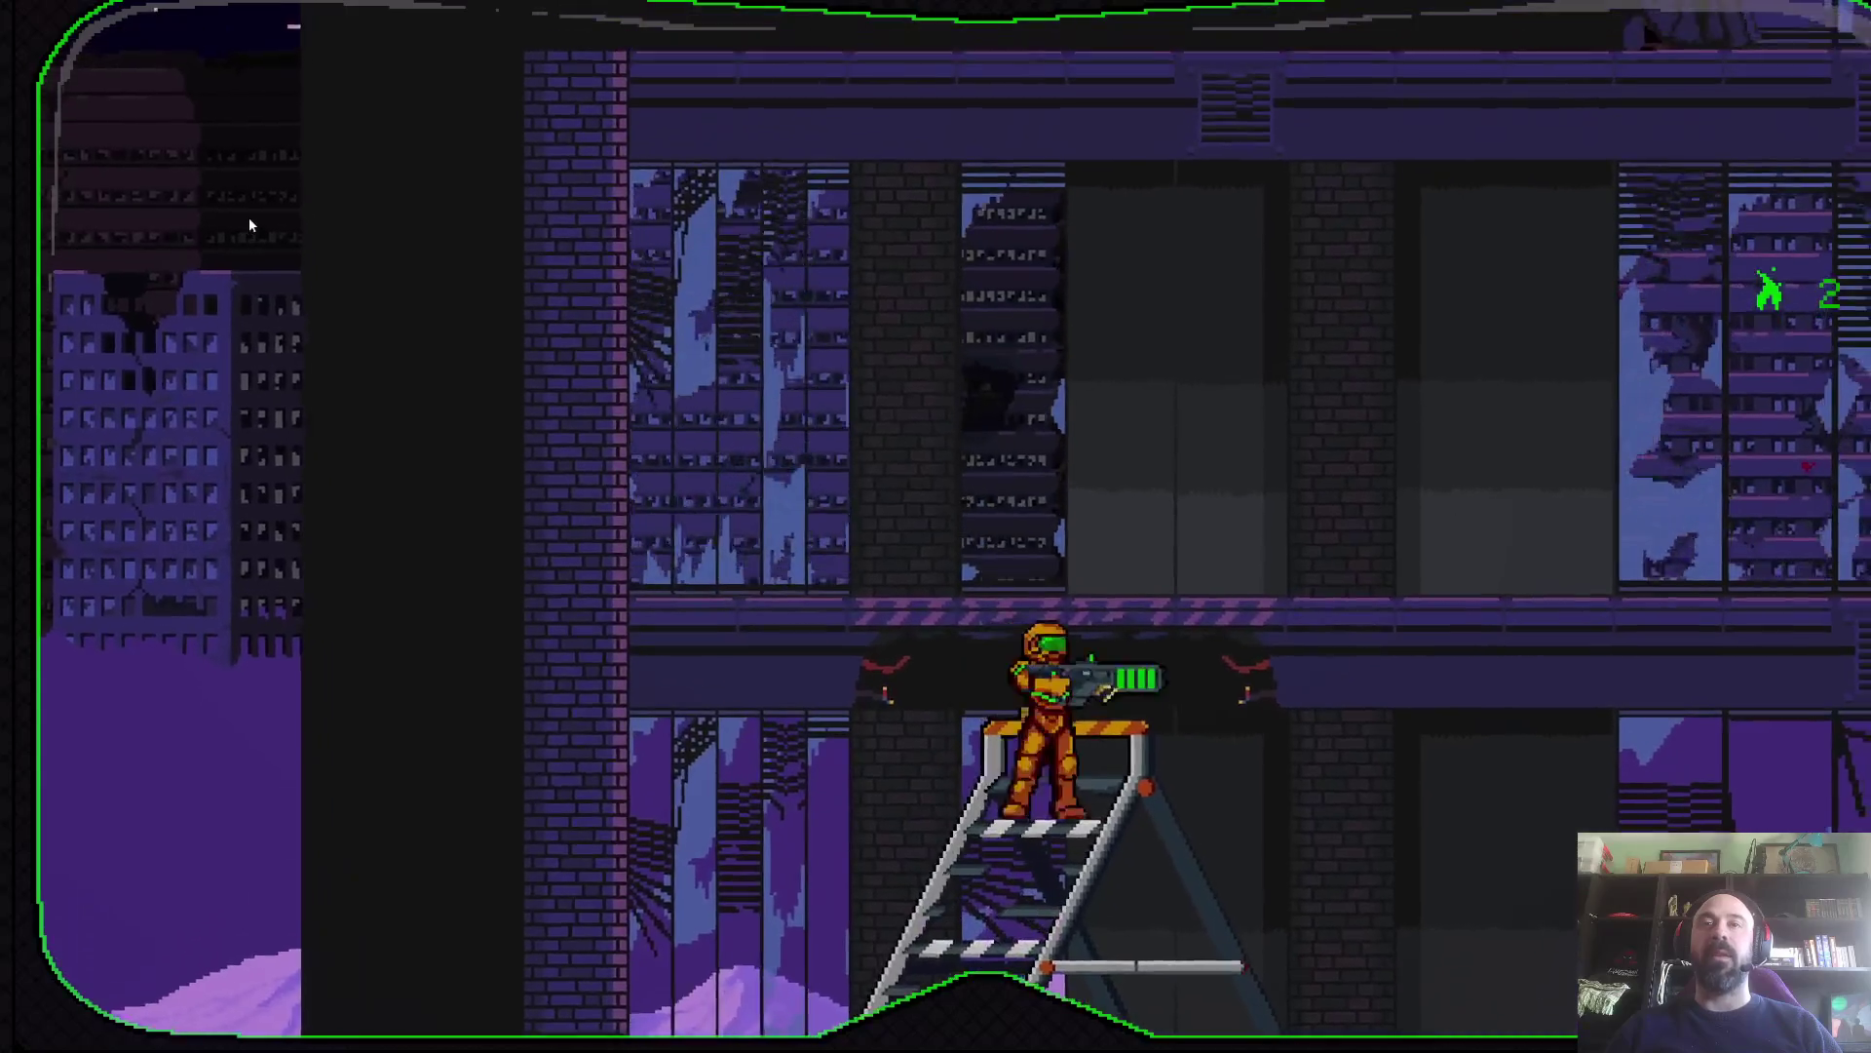
key(space)
key(Right)
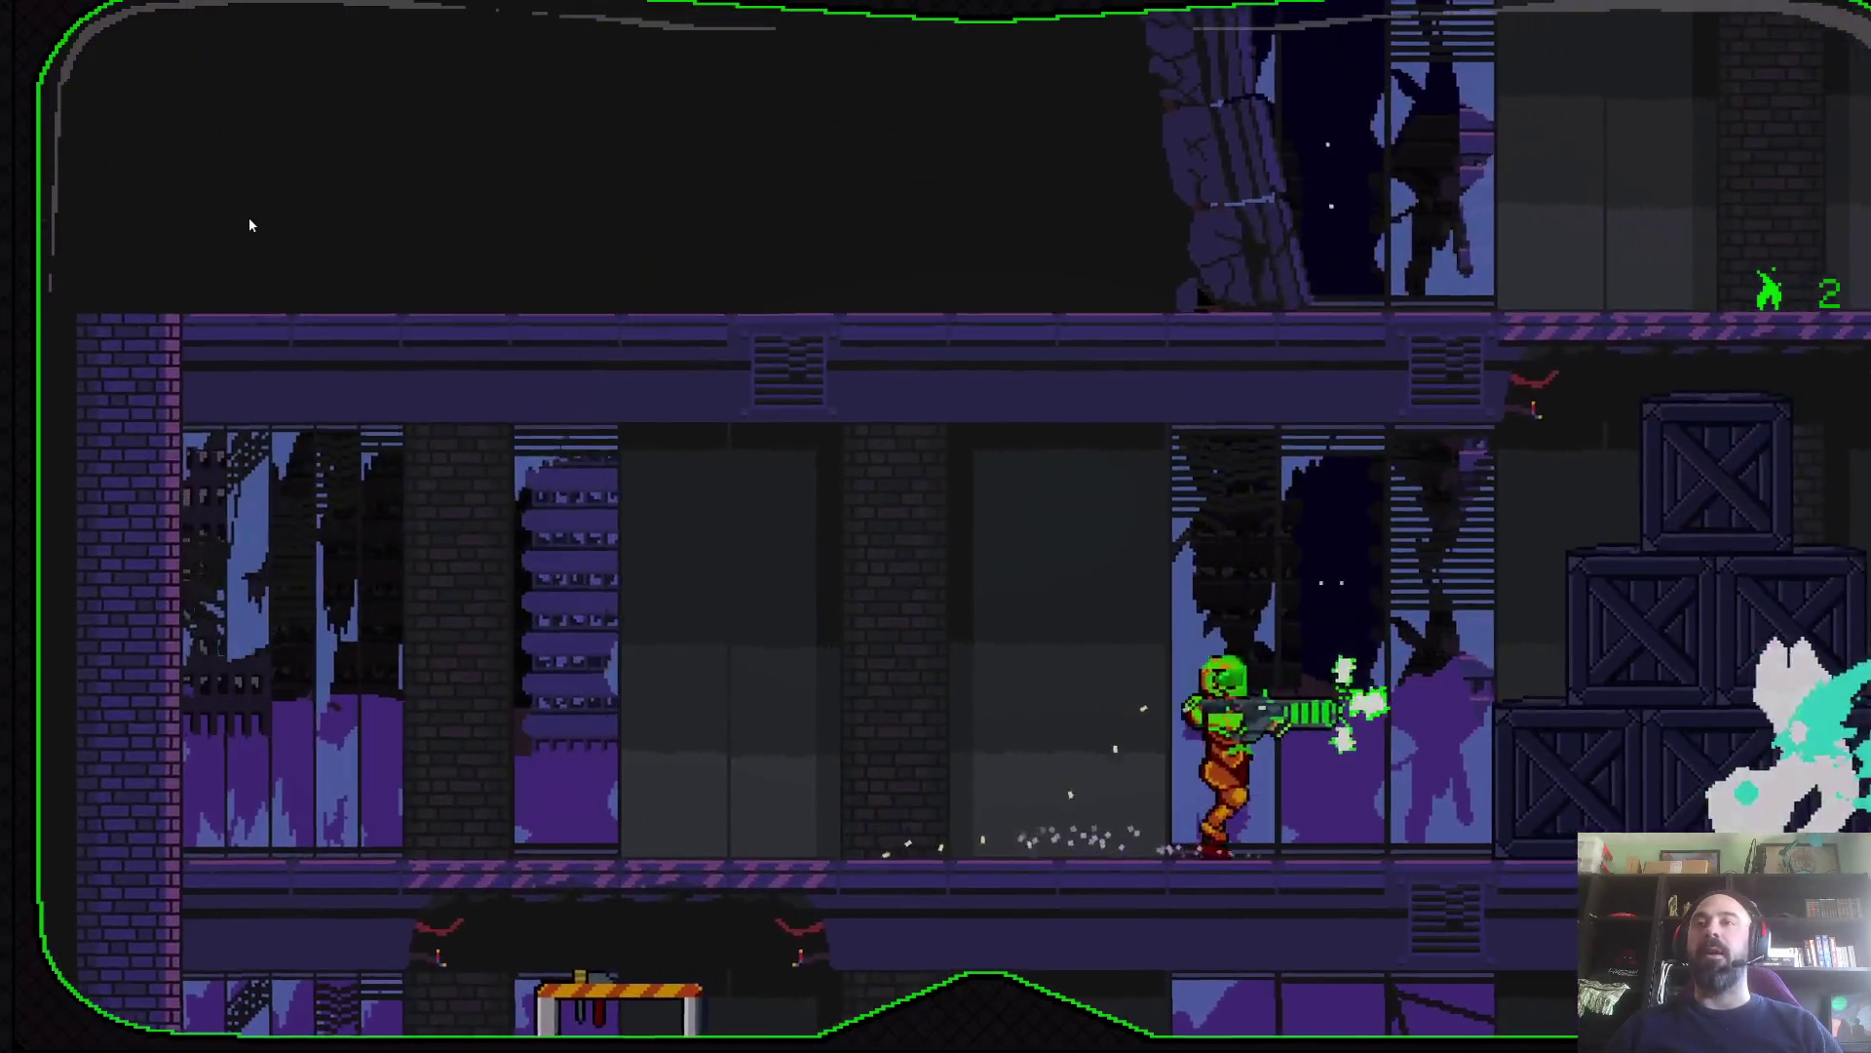
key(Right)
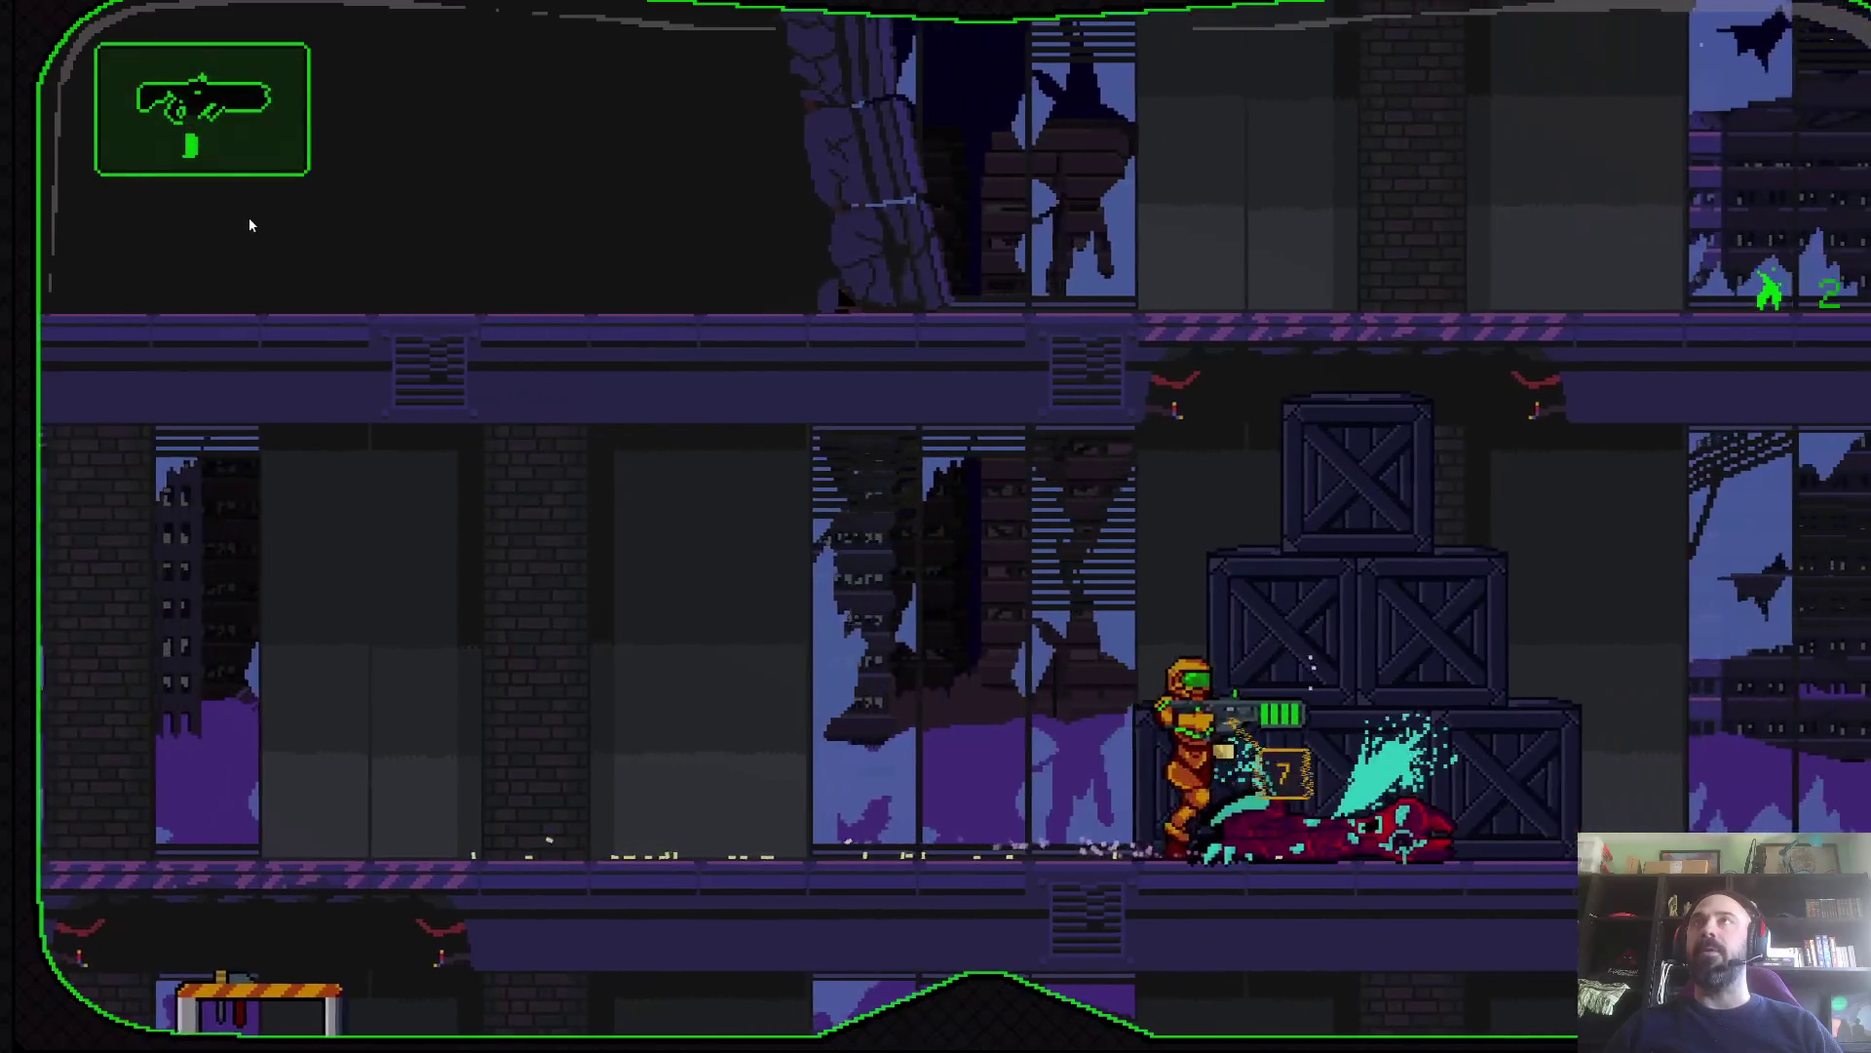
key(Left)
key(space)
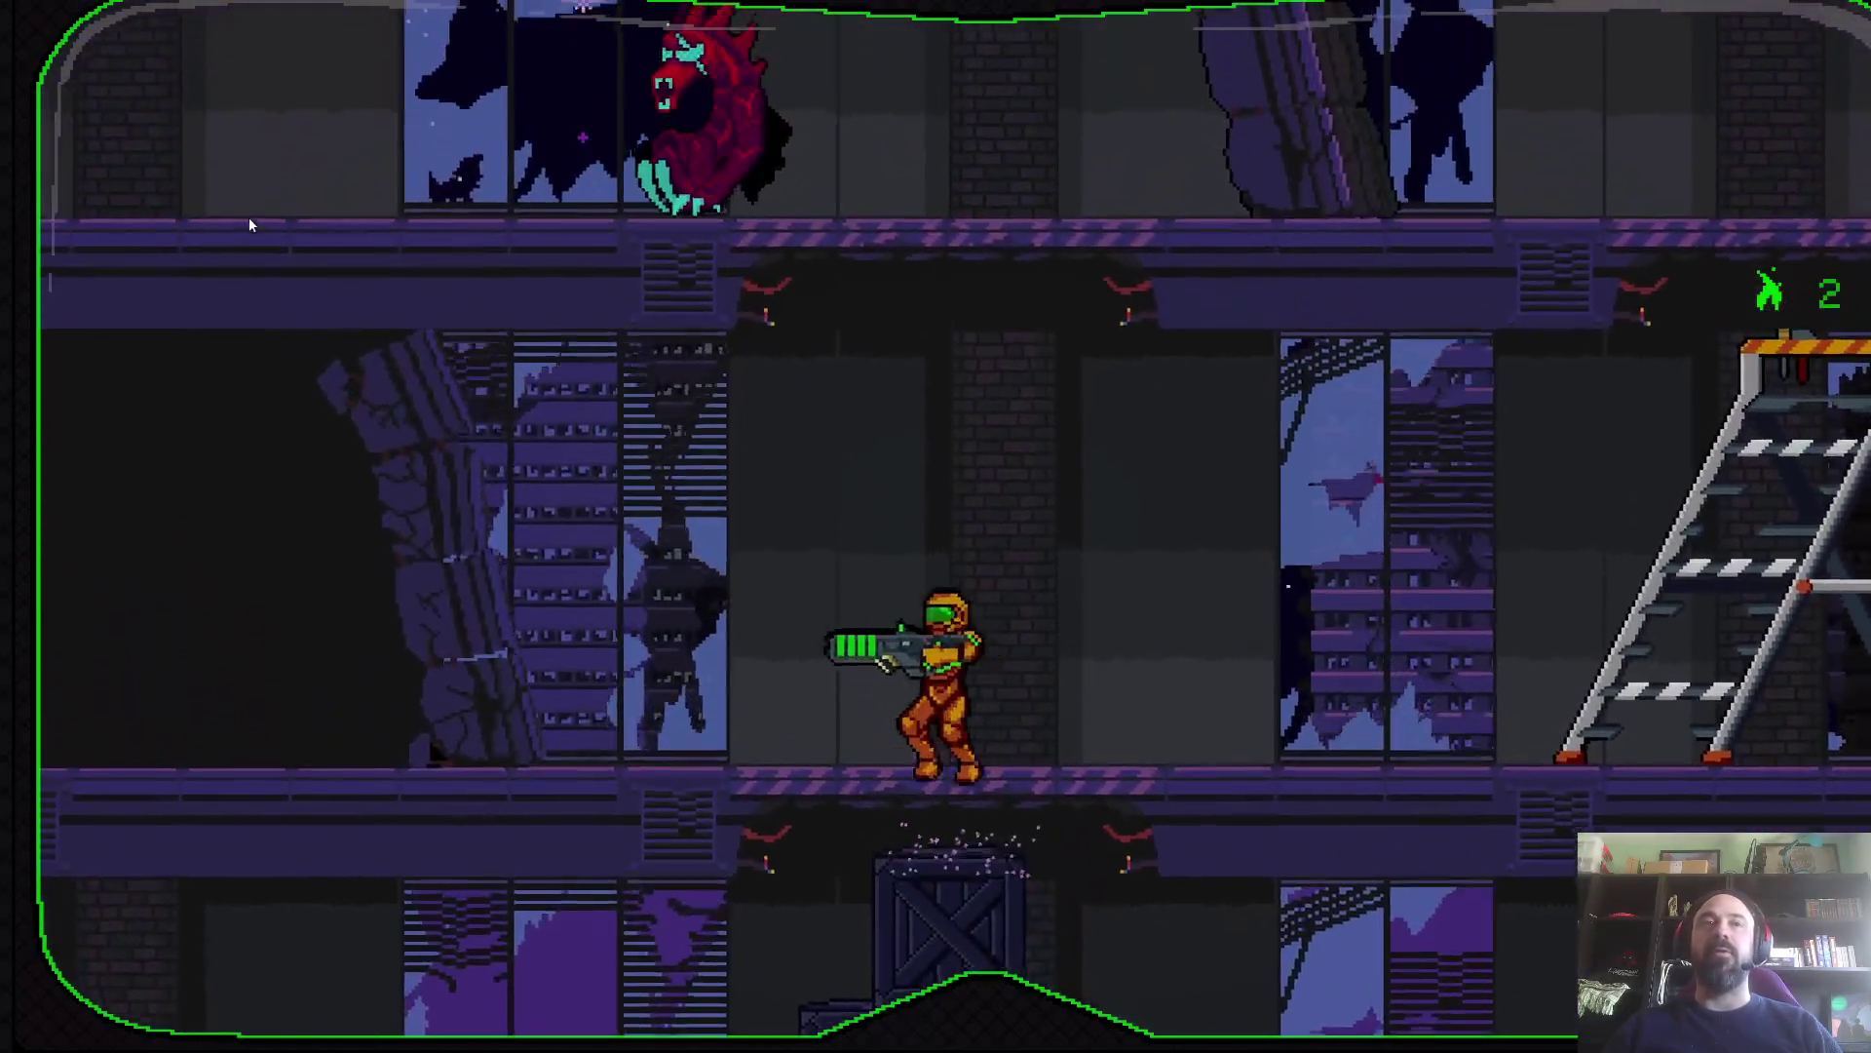
- Fire a missile at the rock pillar, crouch aiming right, then jump toward the stepladder
key(Left)
key(Right)
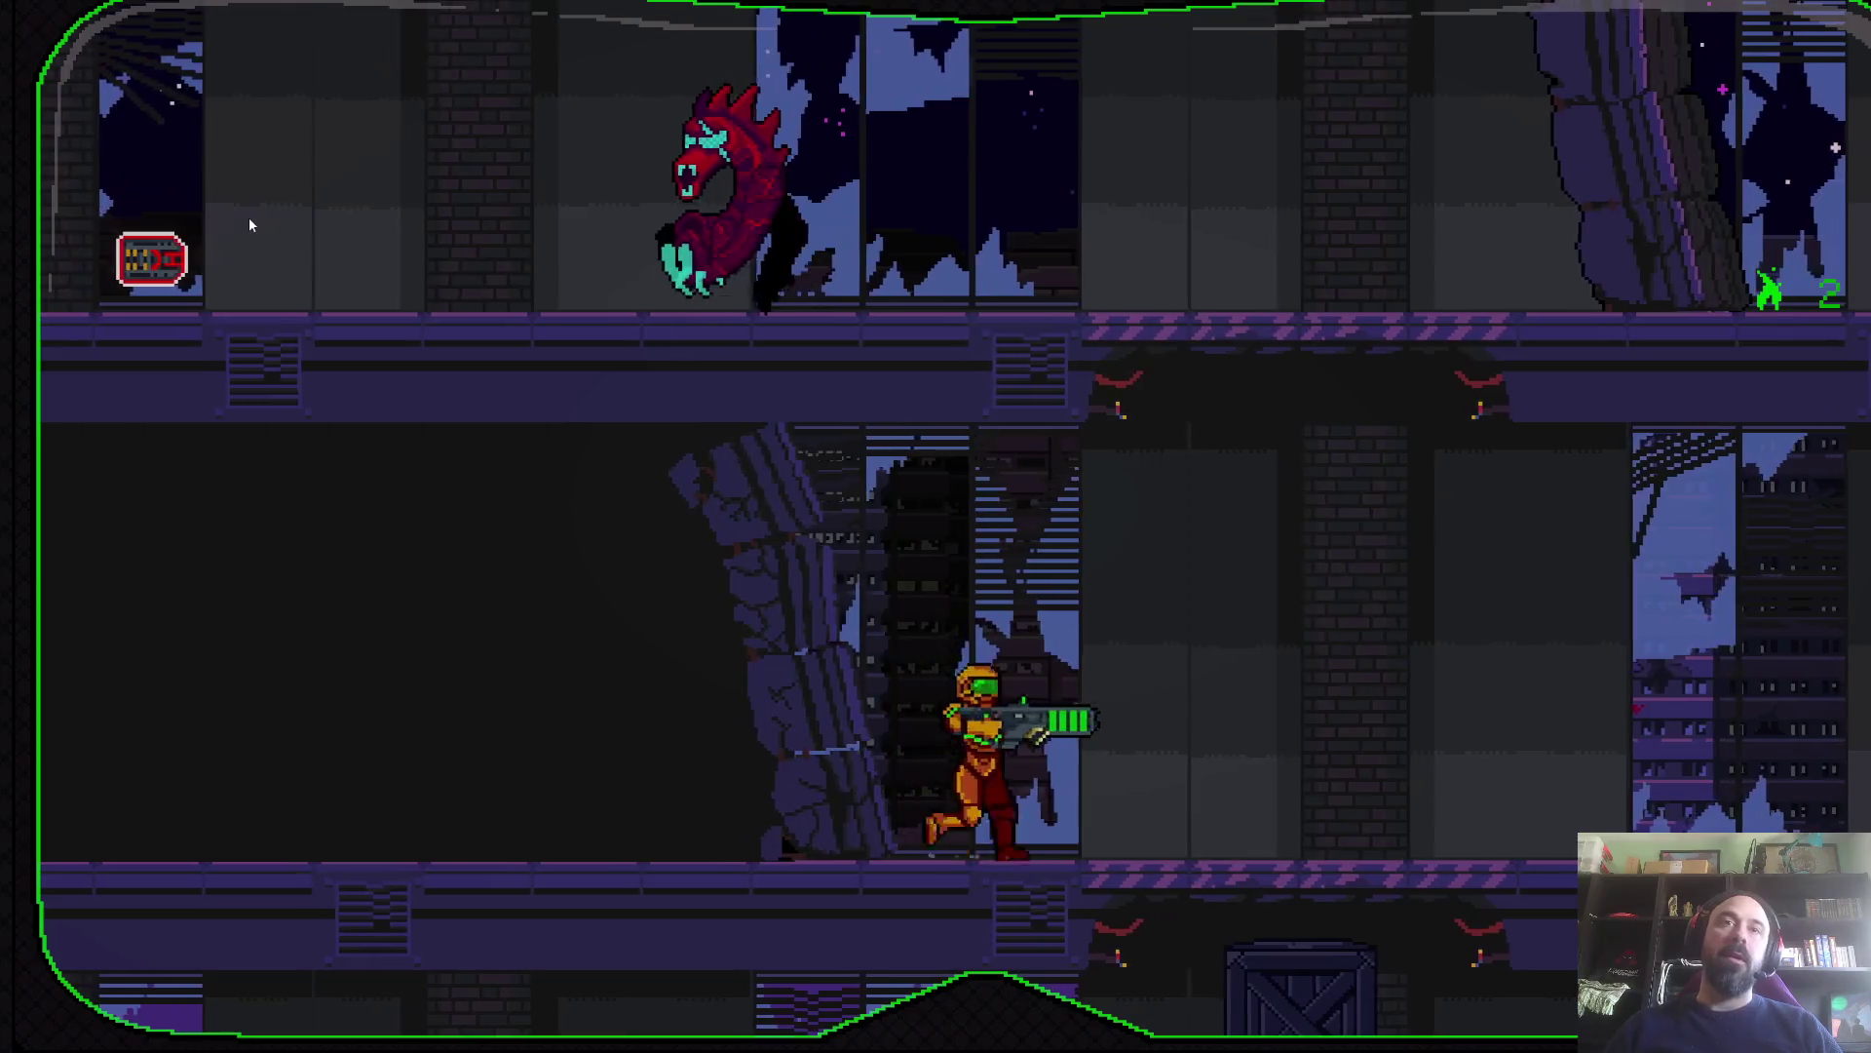
key(Left)
key(x)
key(Right)
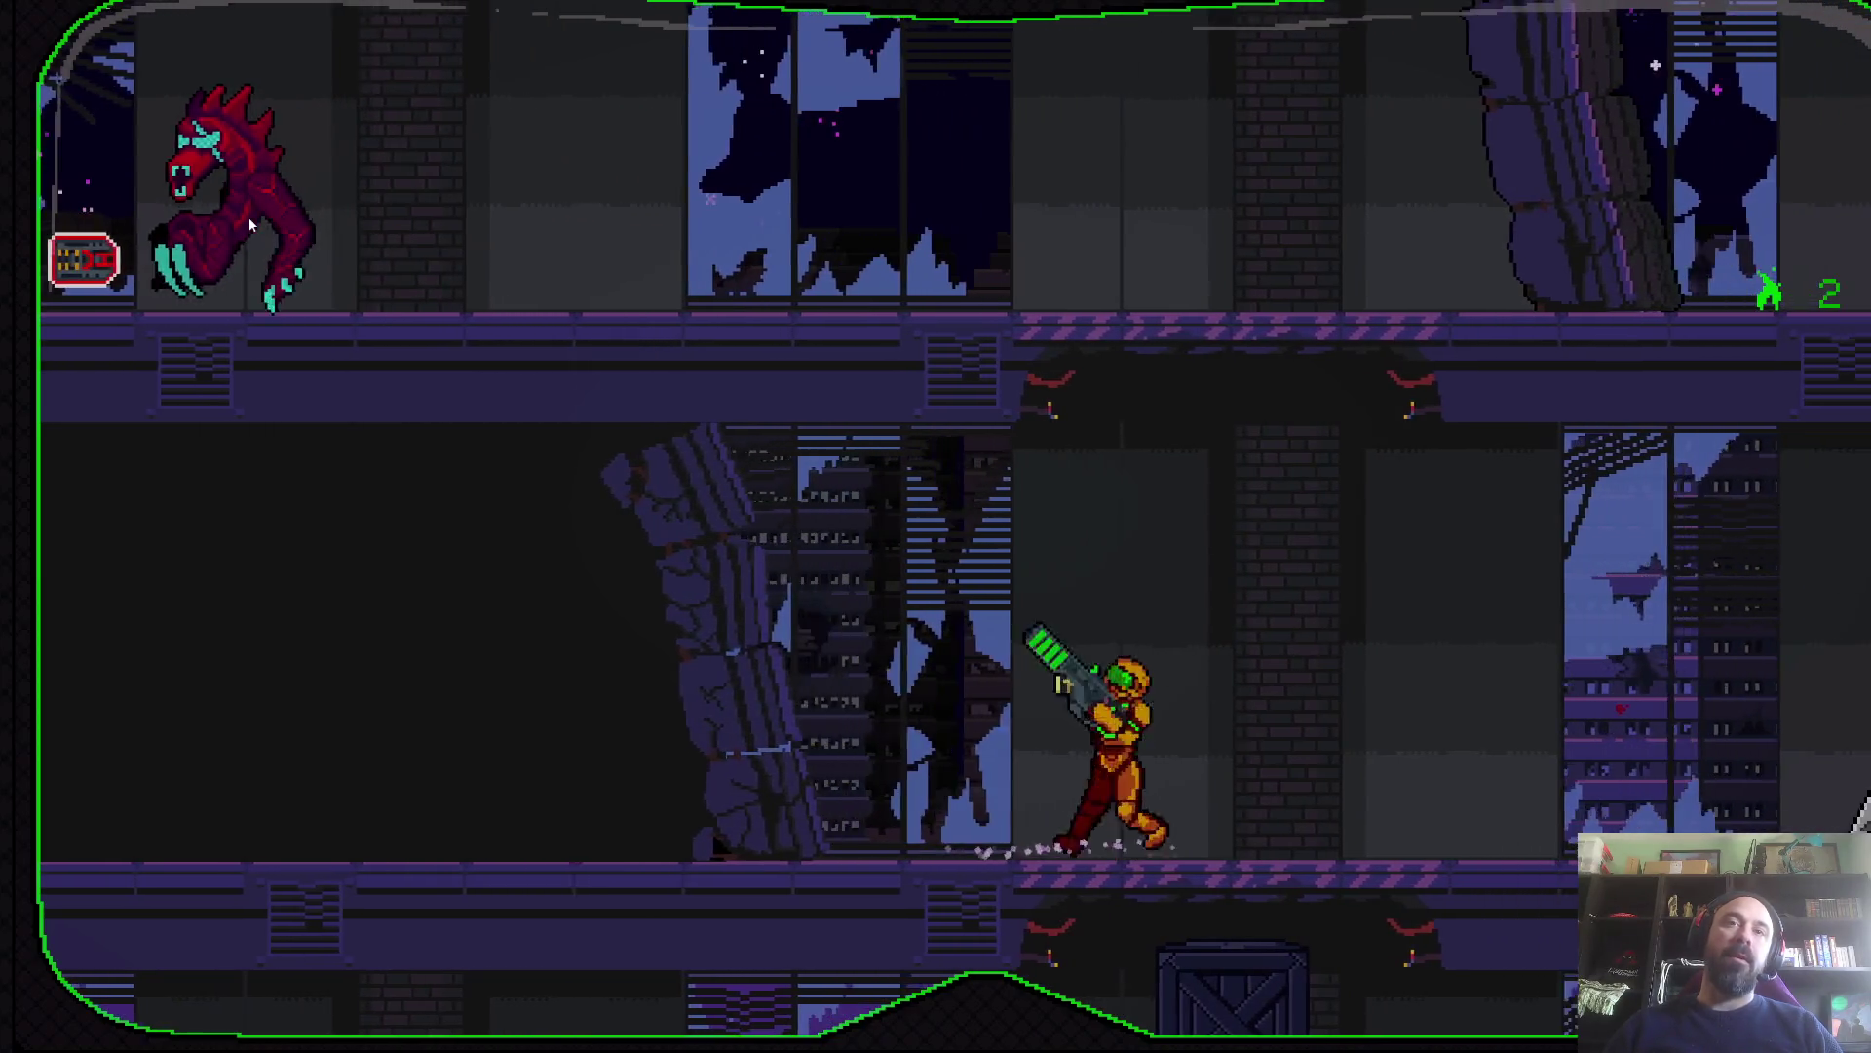
key(Left)
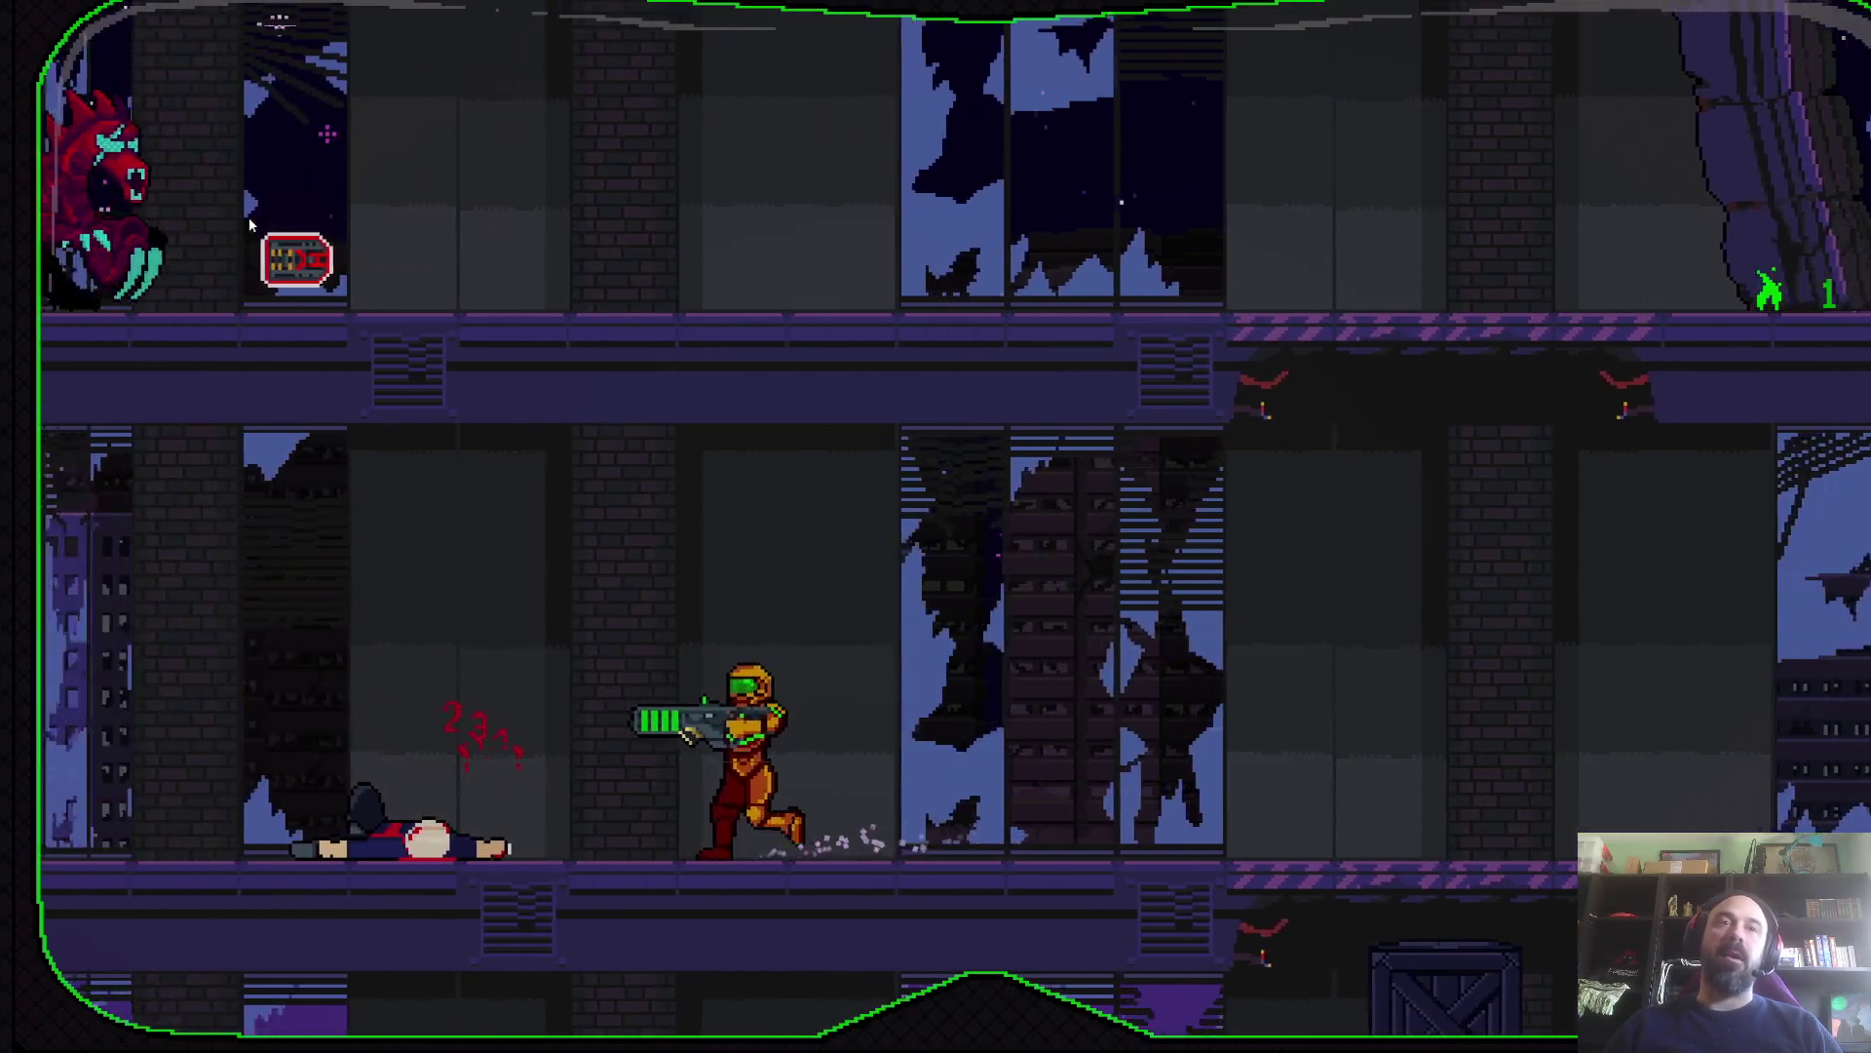
key(Left)
key(Right)
key(Down)
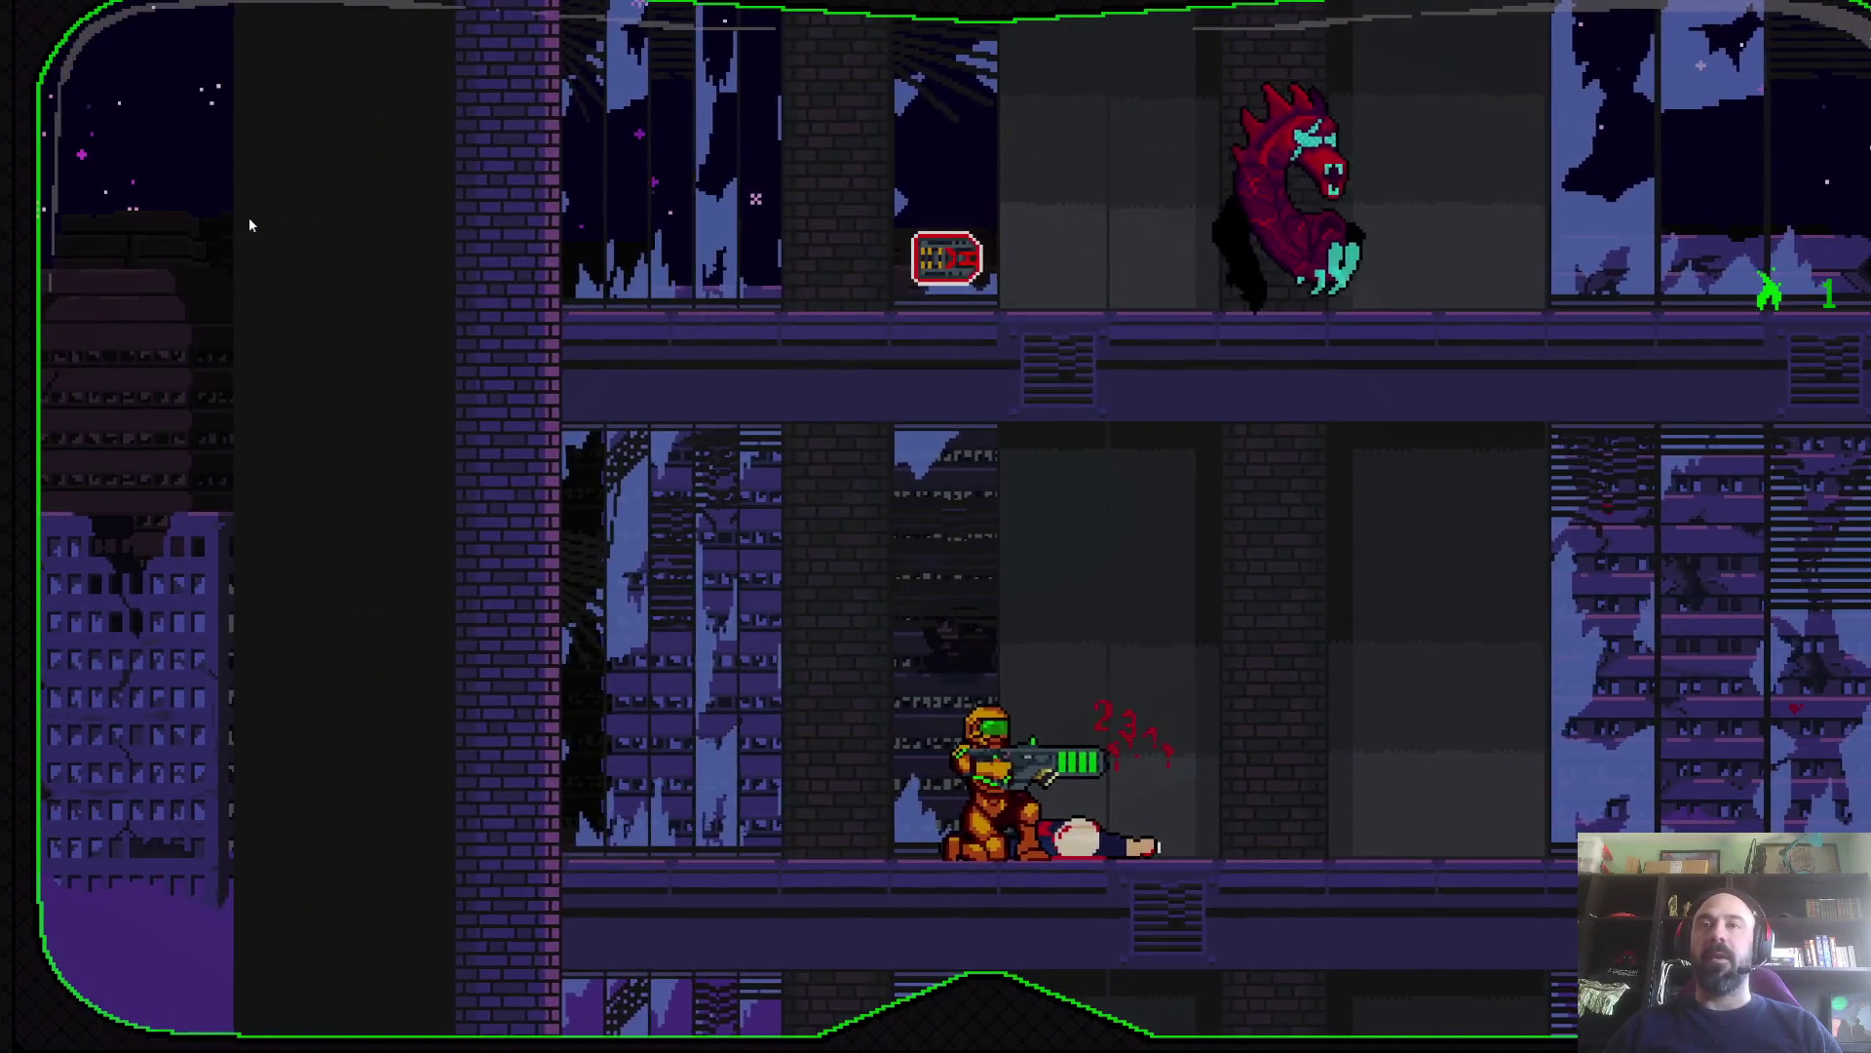
key(Right)
key(z)
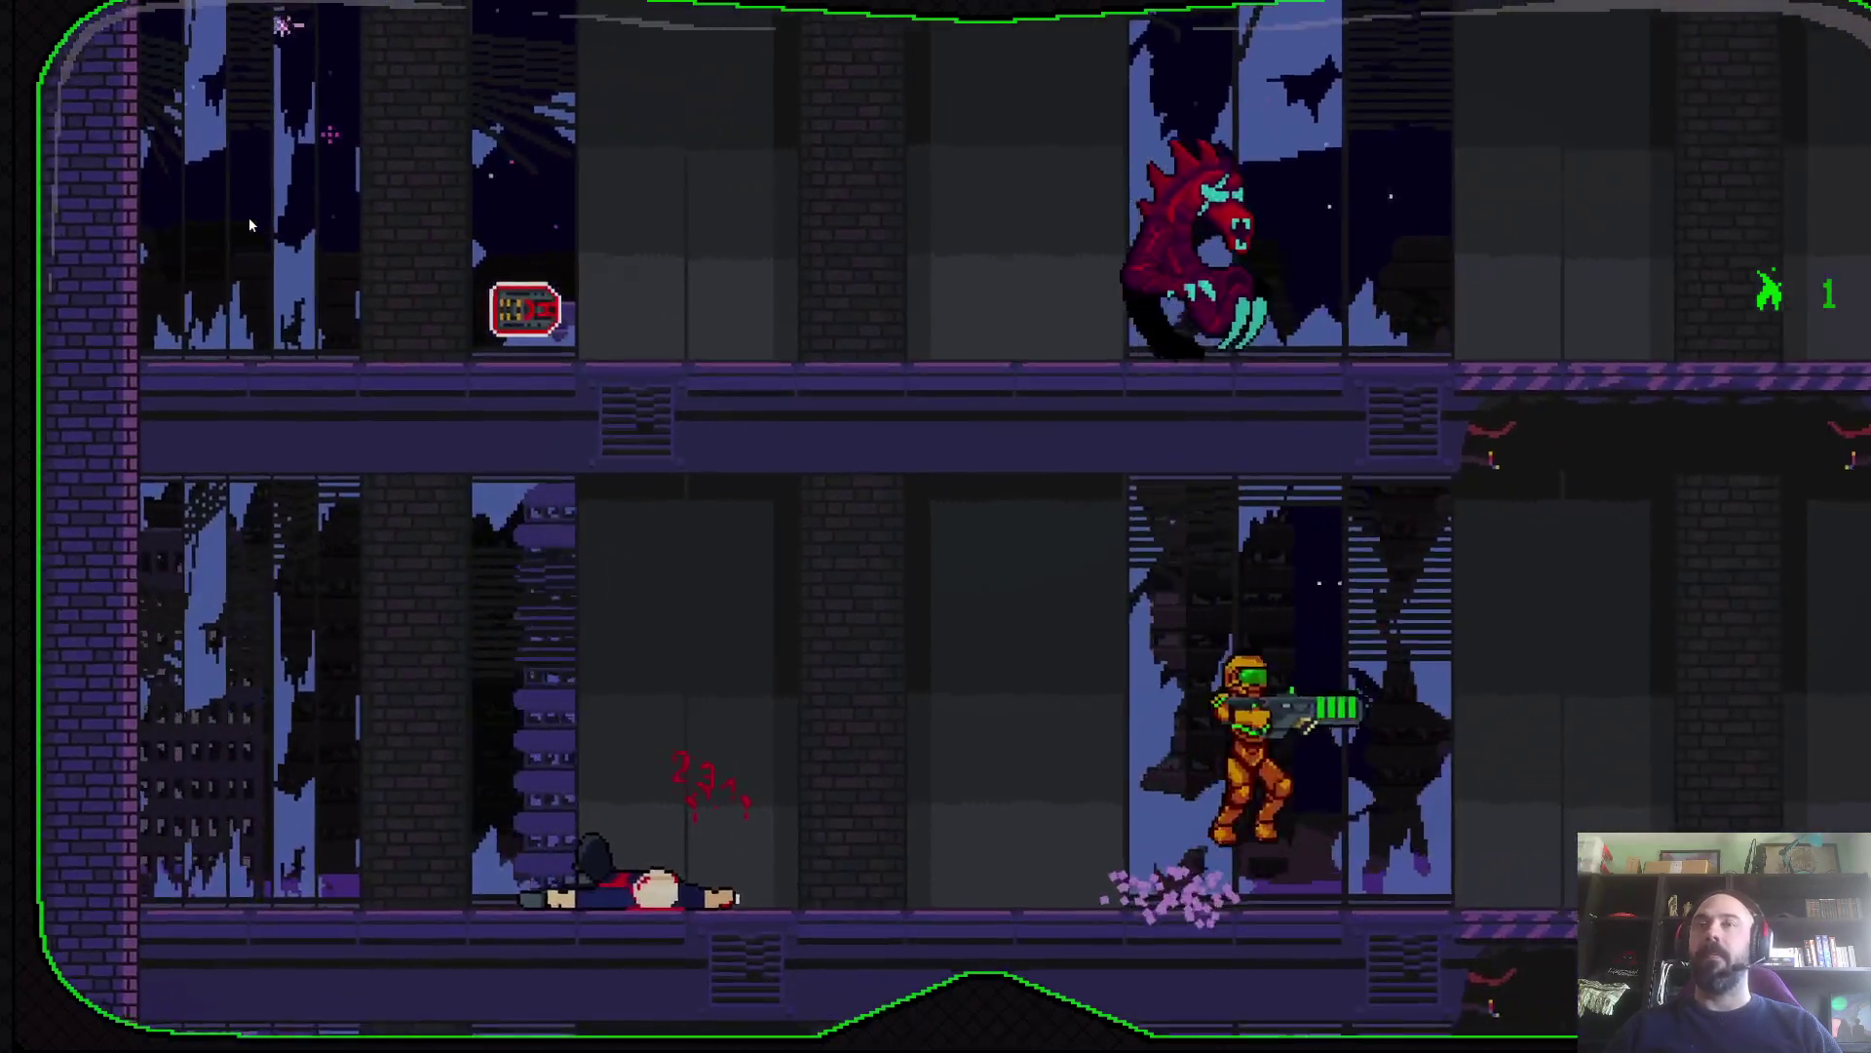
key(Right)
- Somersault up the stepladder to the next floor and destroy the approaching enemy
key(z)
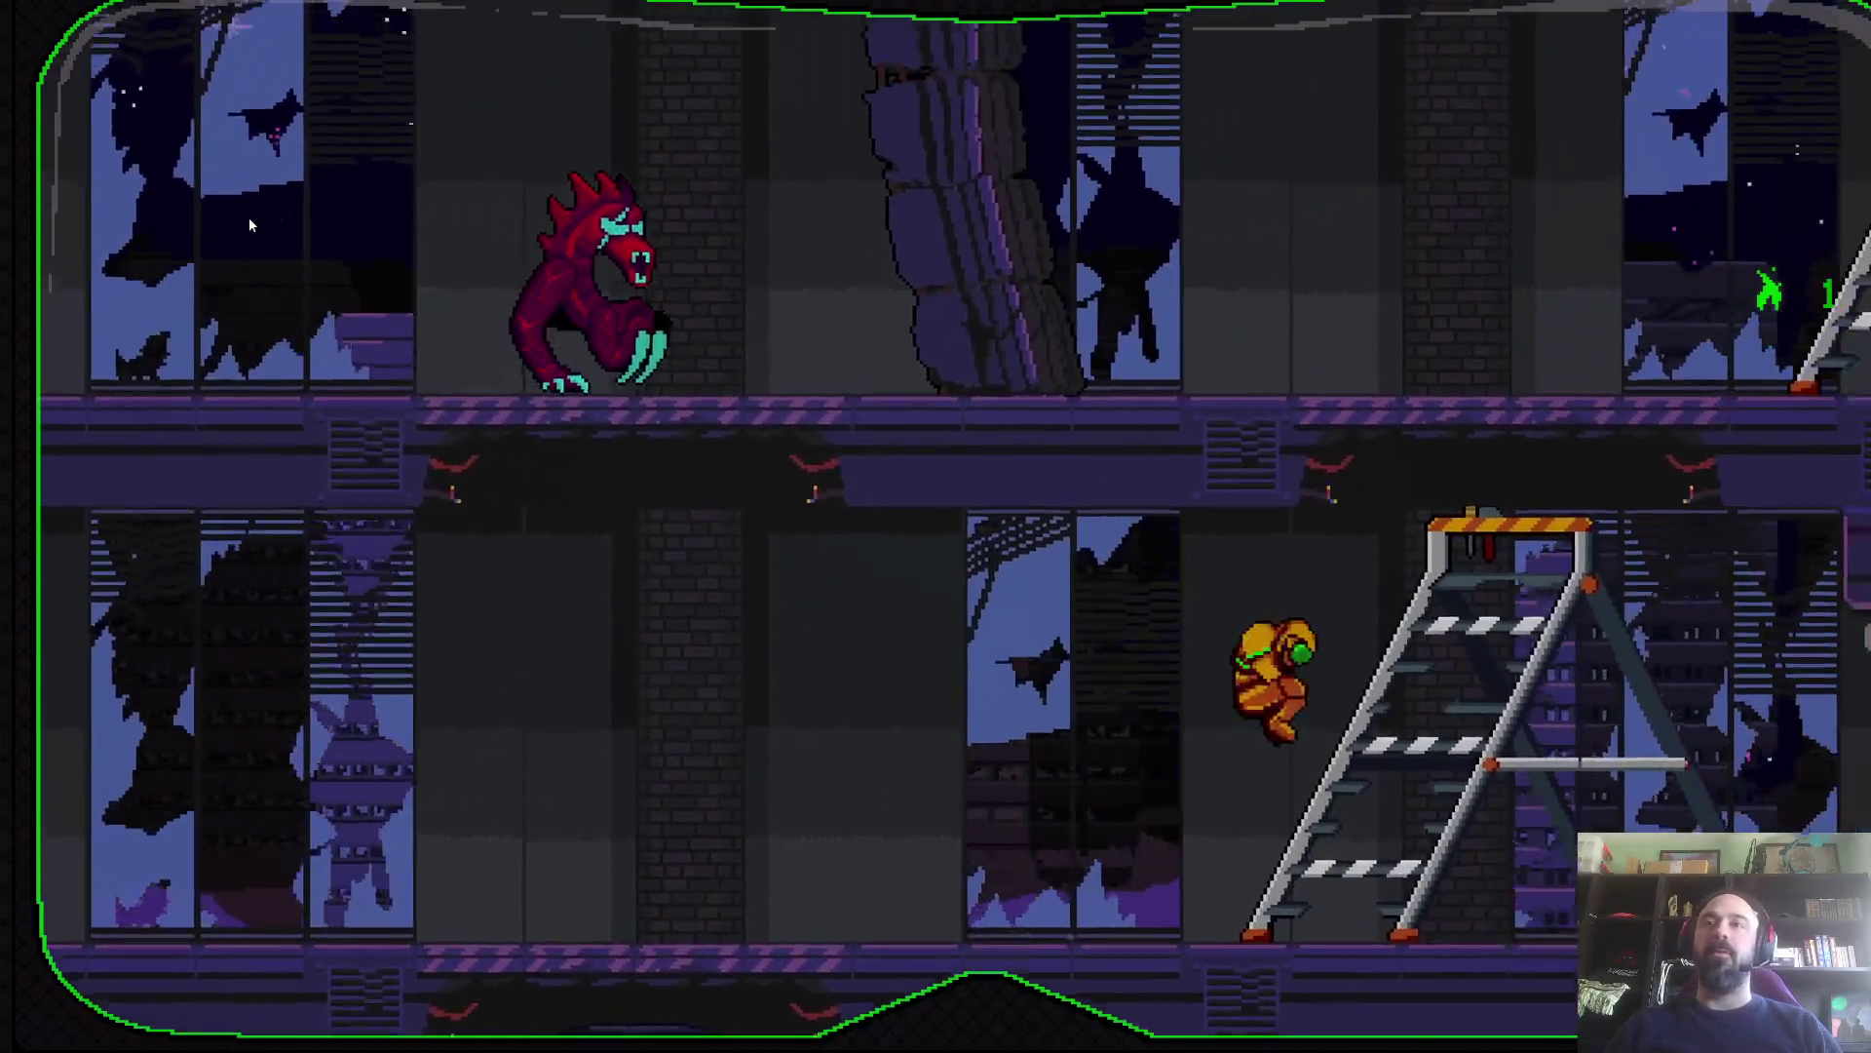
key(z)
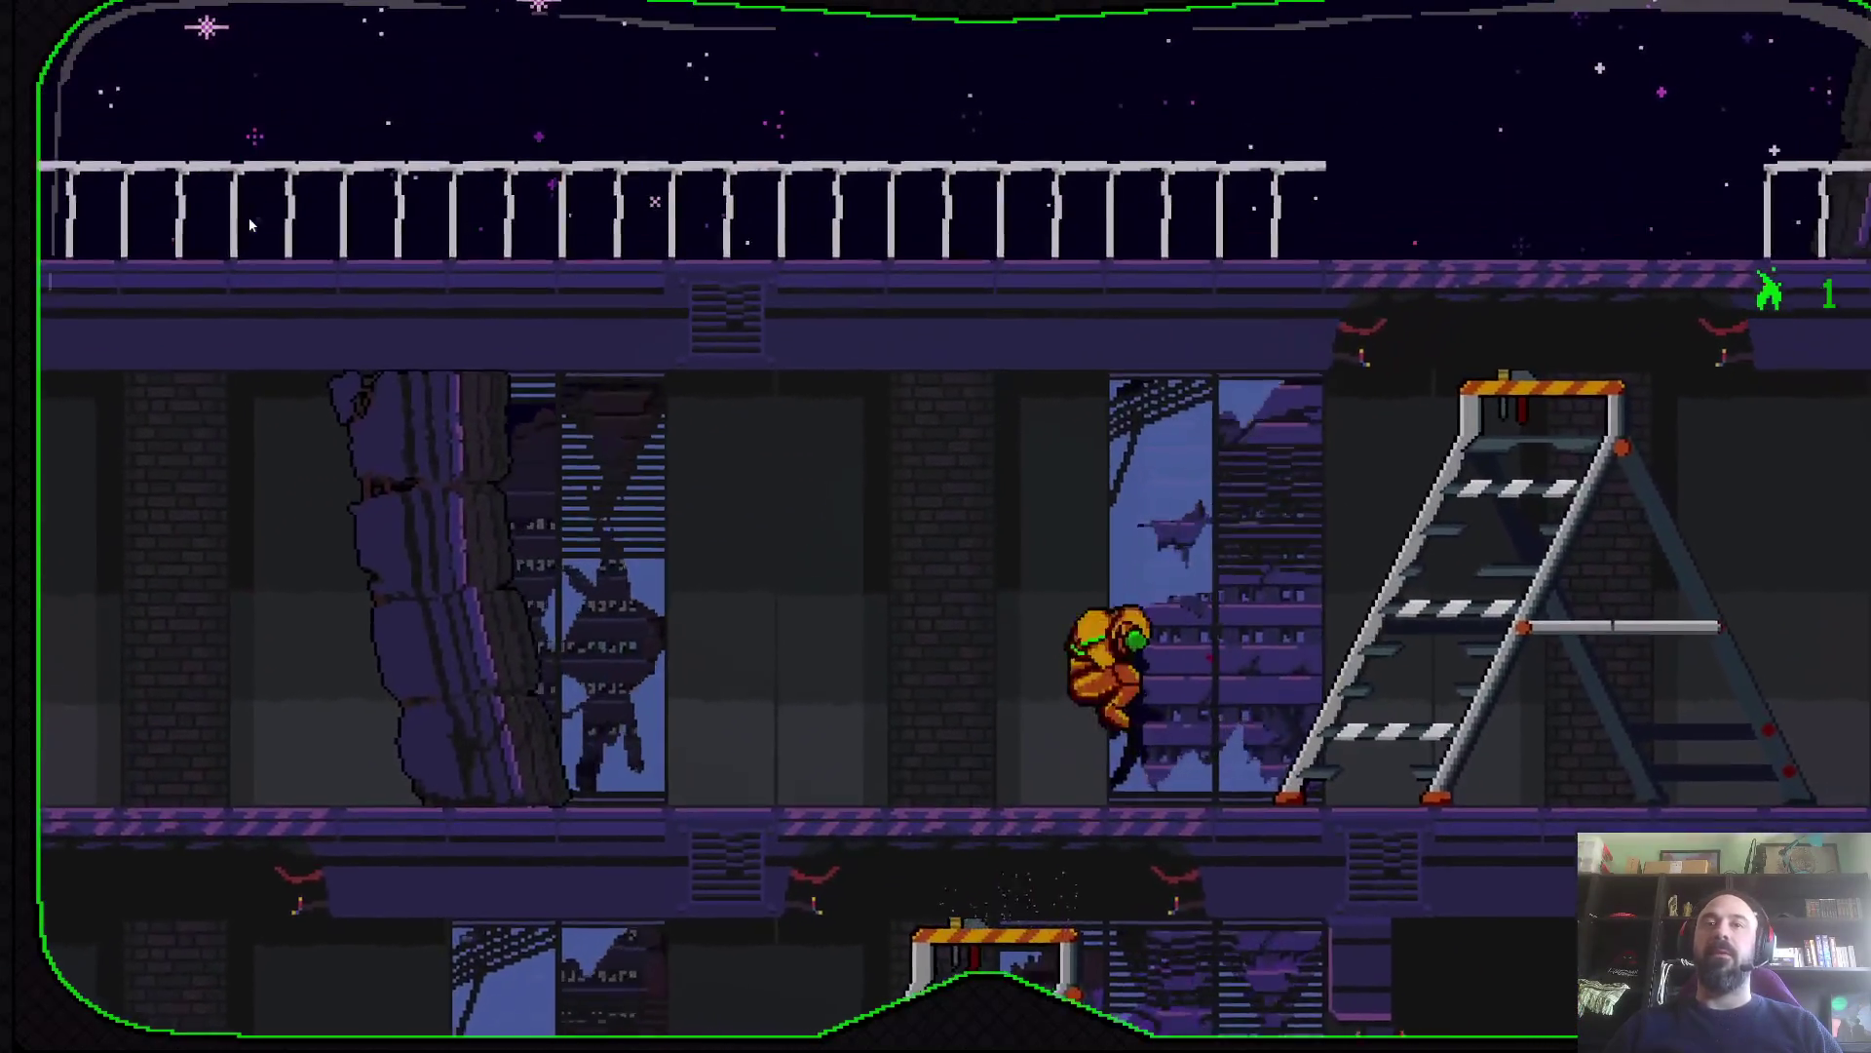
key(z)
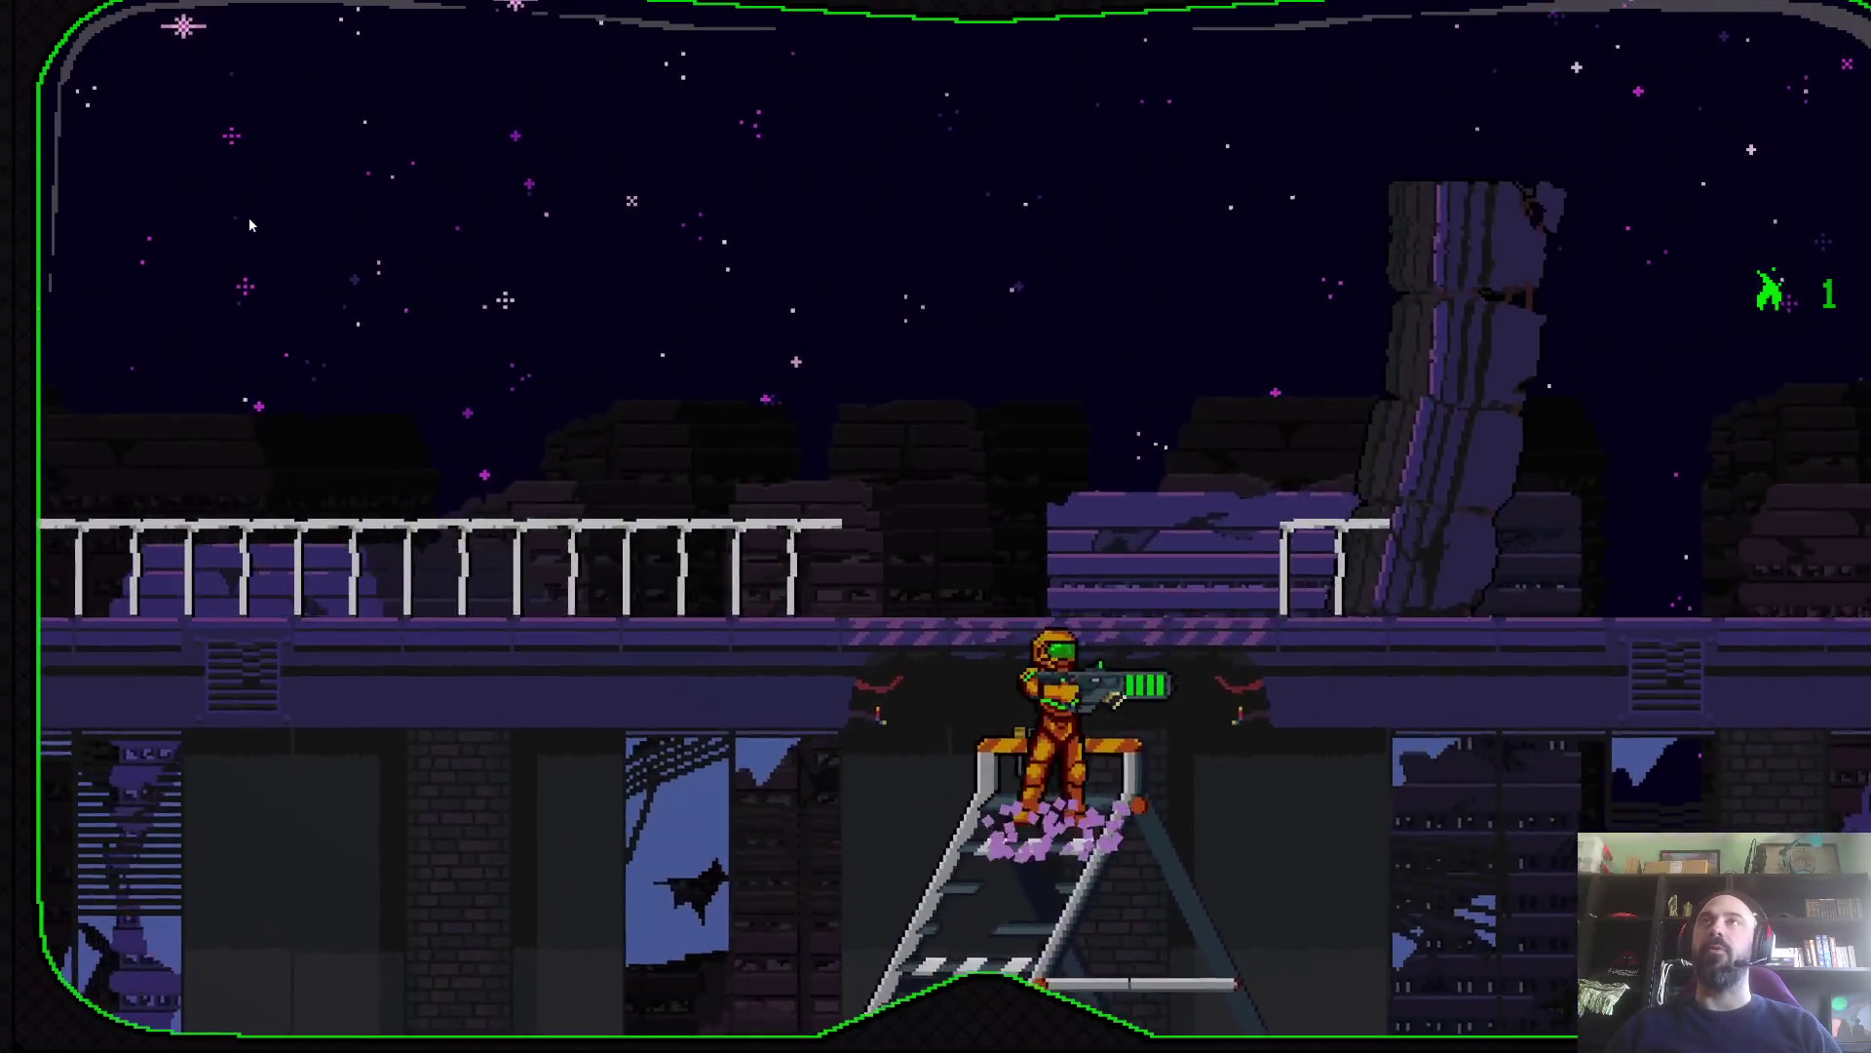
key(Left)
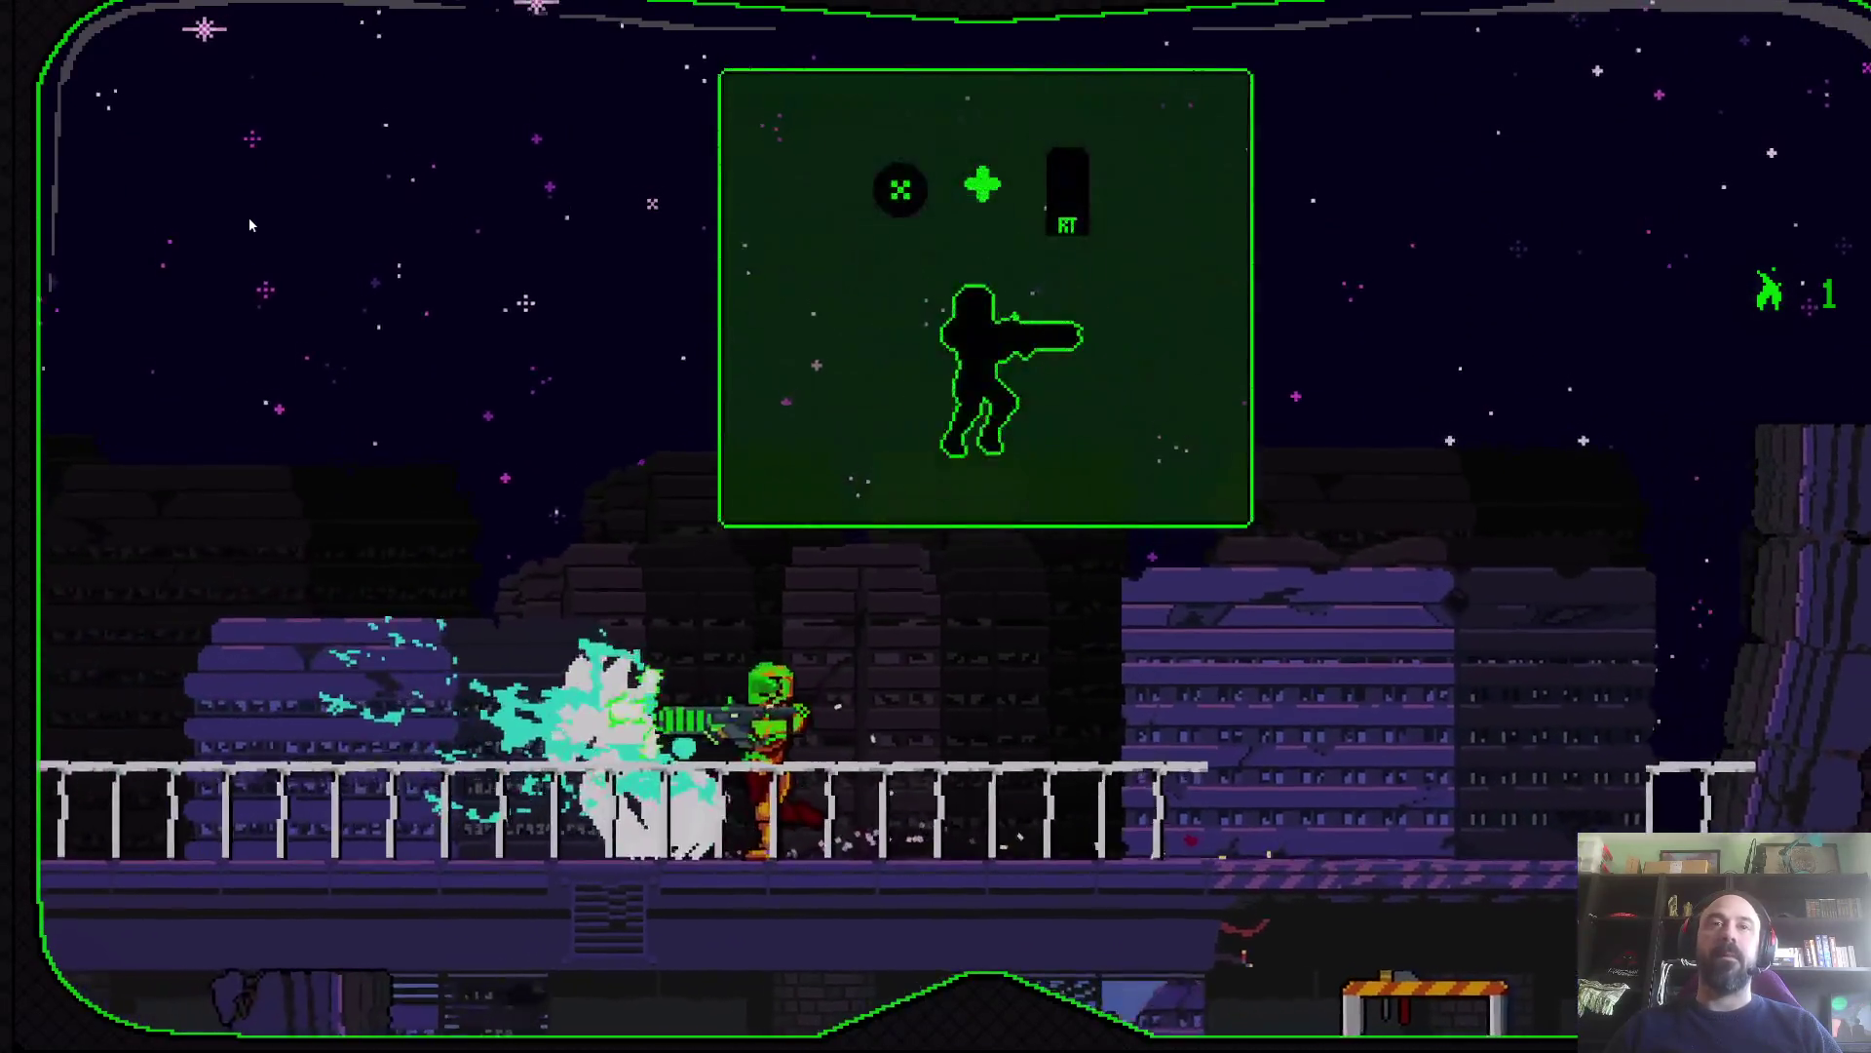
key(Left)
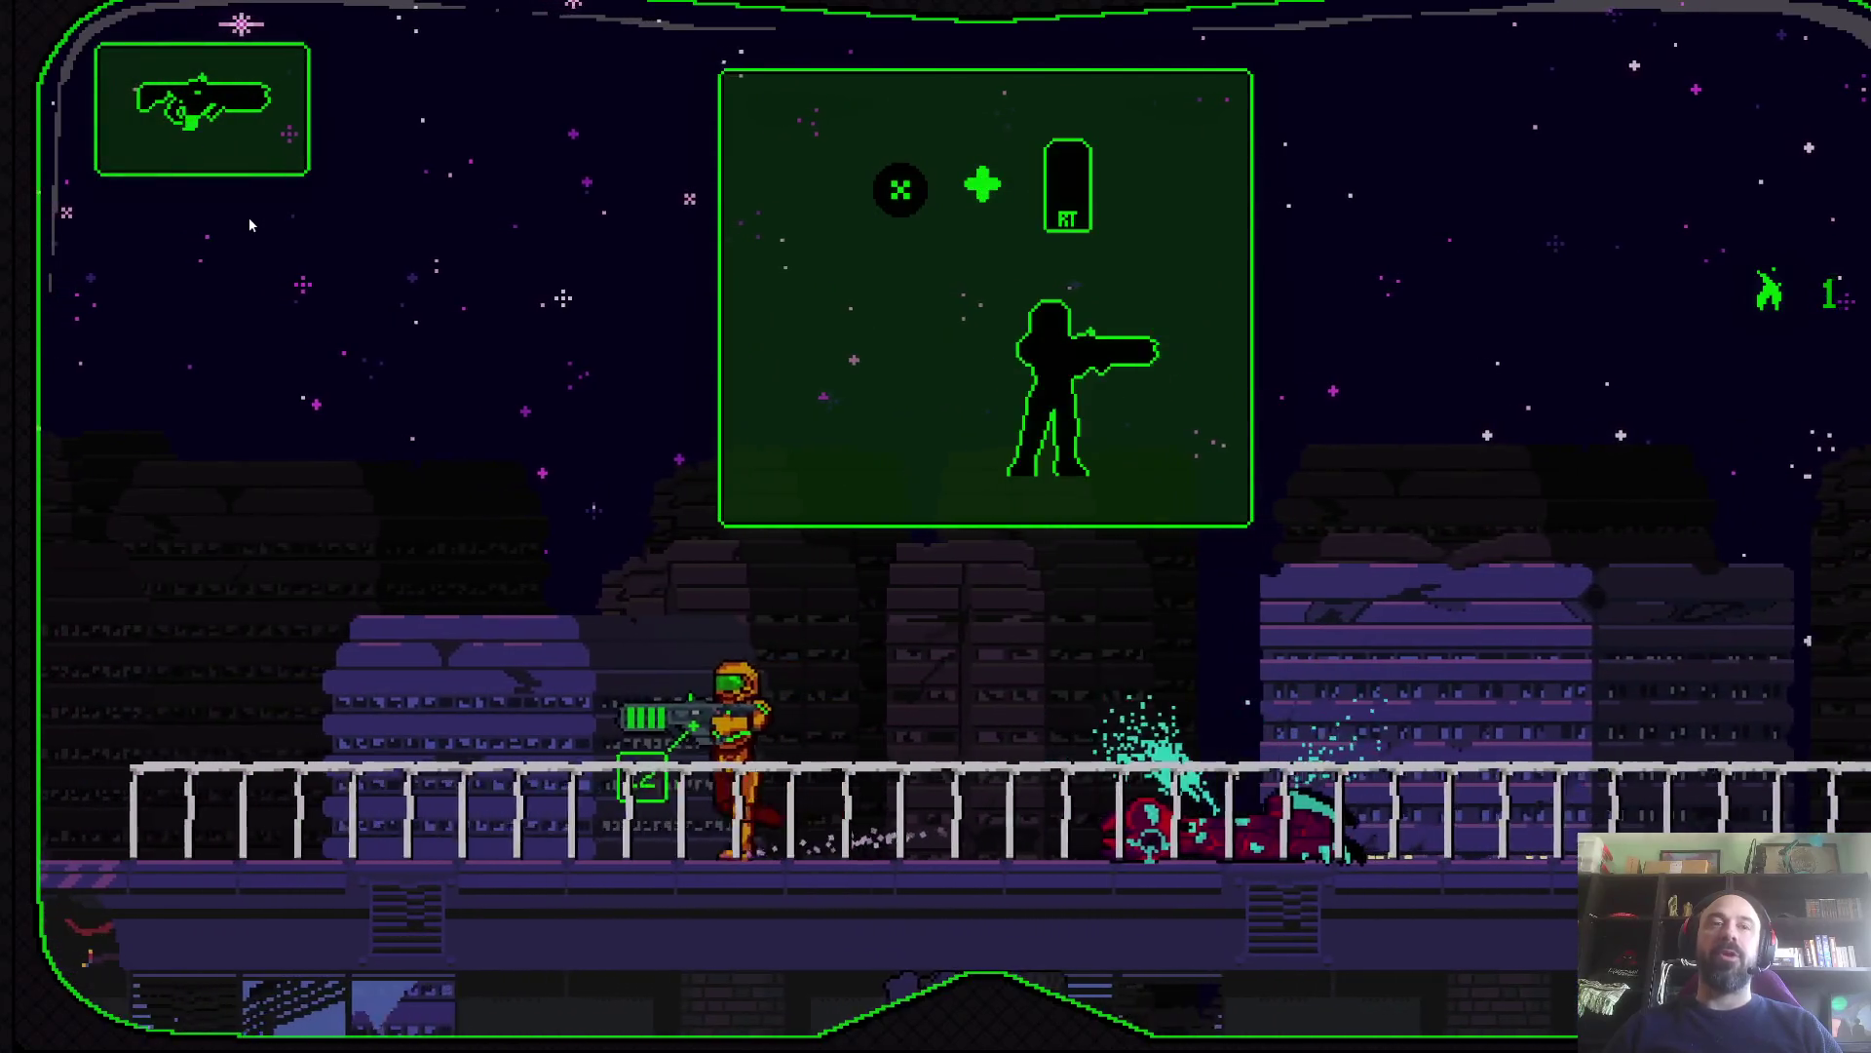
- Drop to the walkway, stun the red creature with fire and dash past it
key(Down)
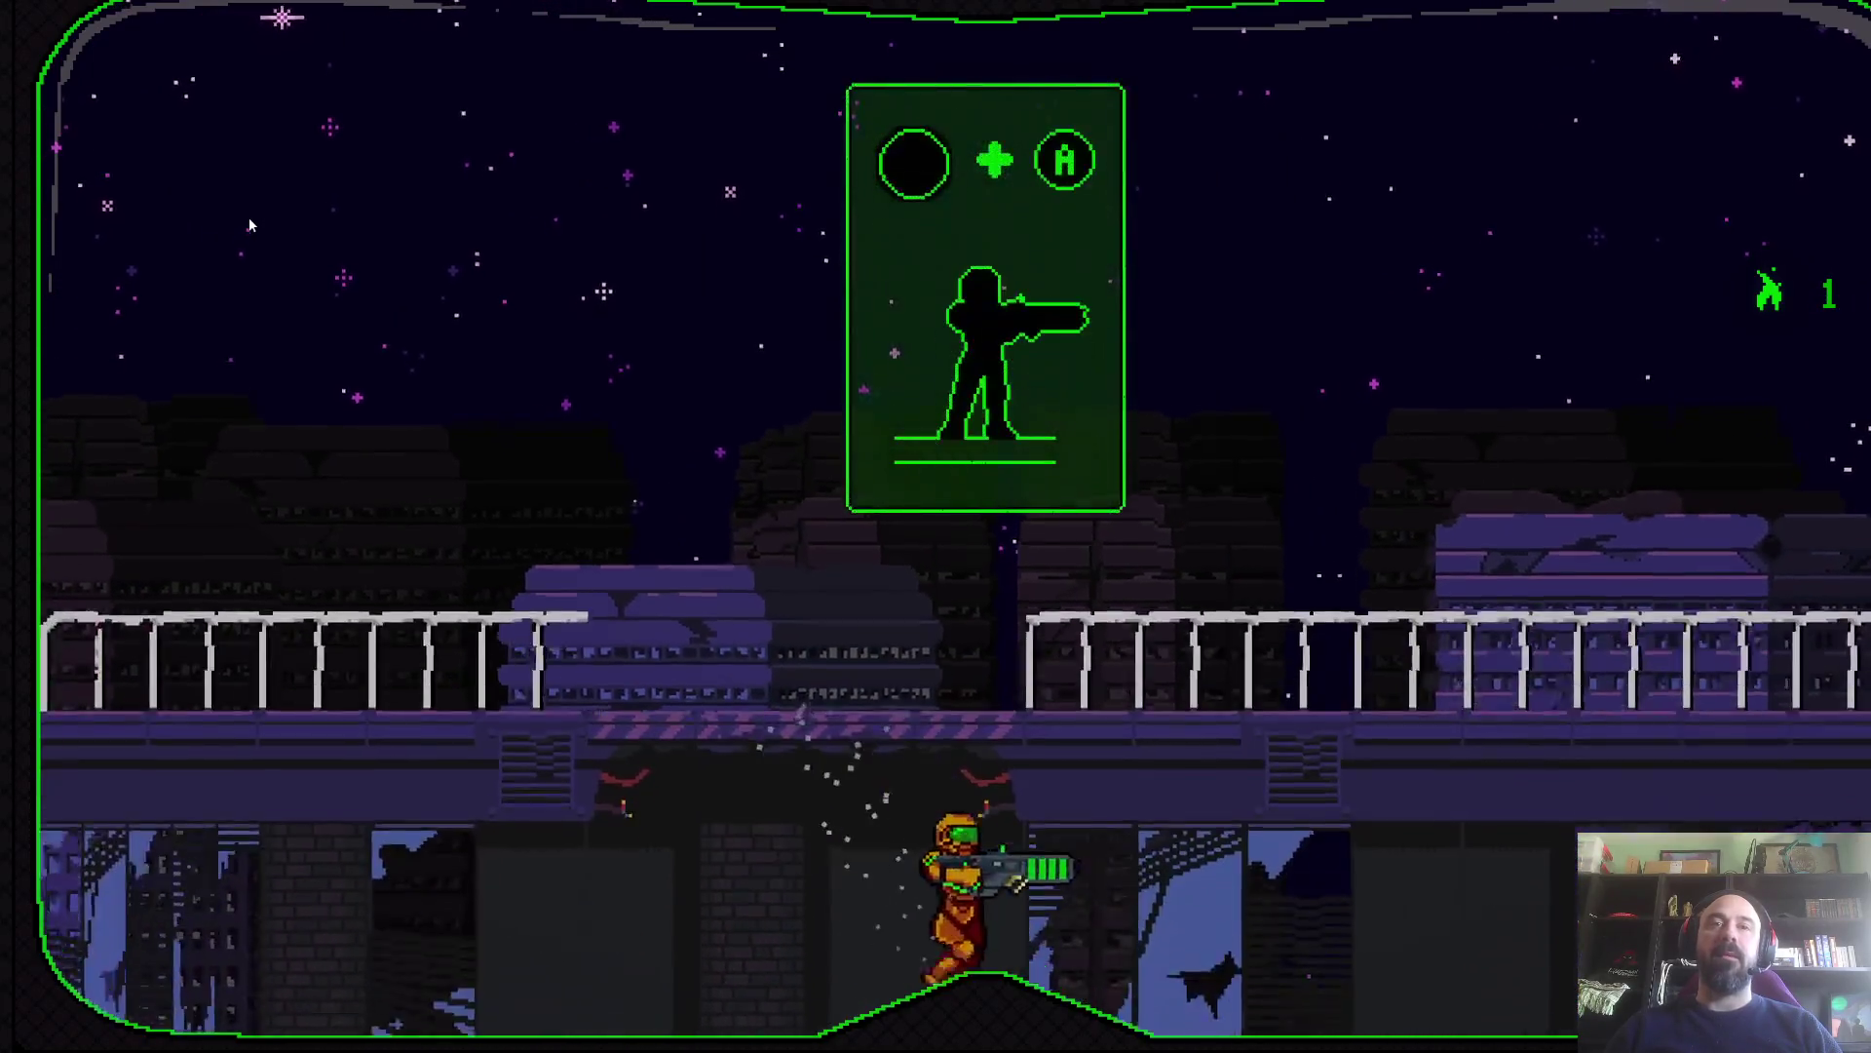
key(Left)
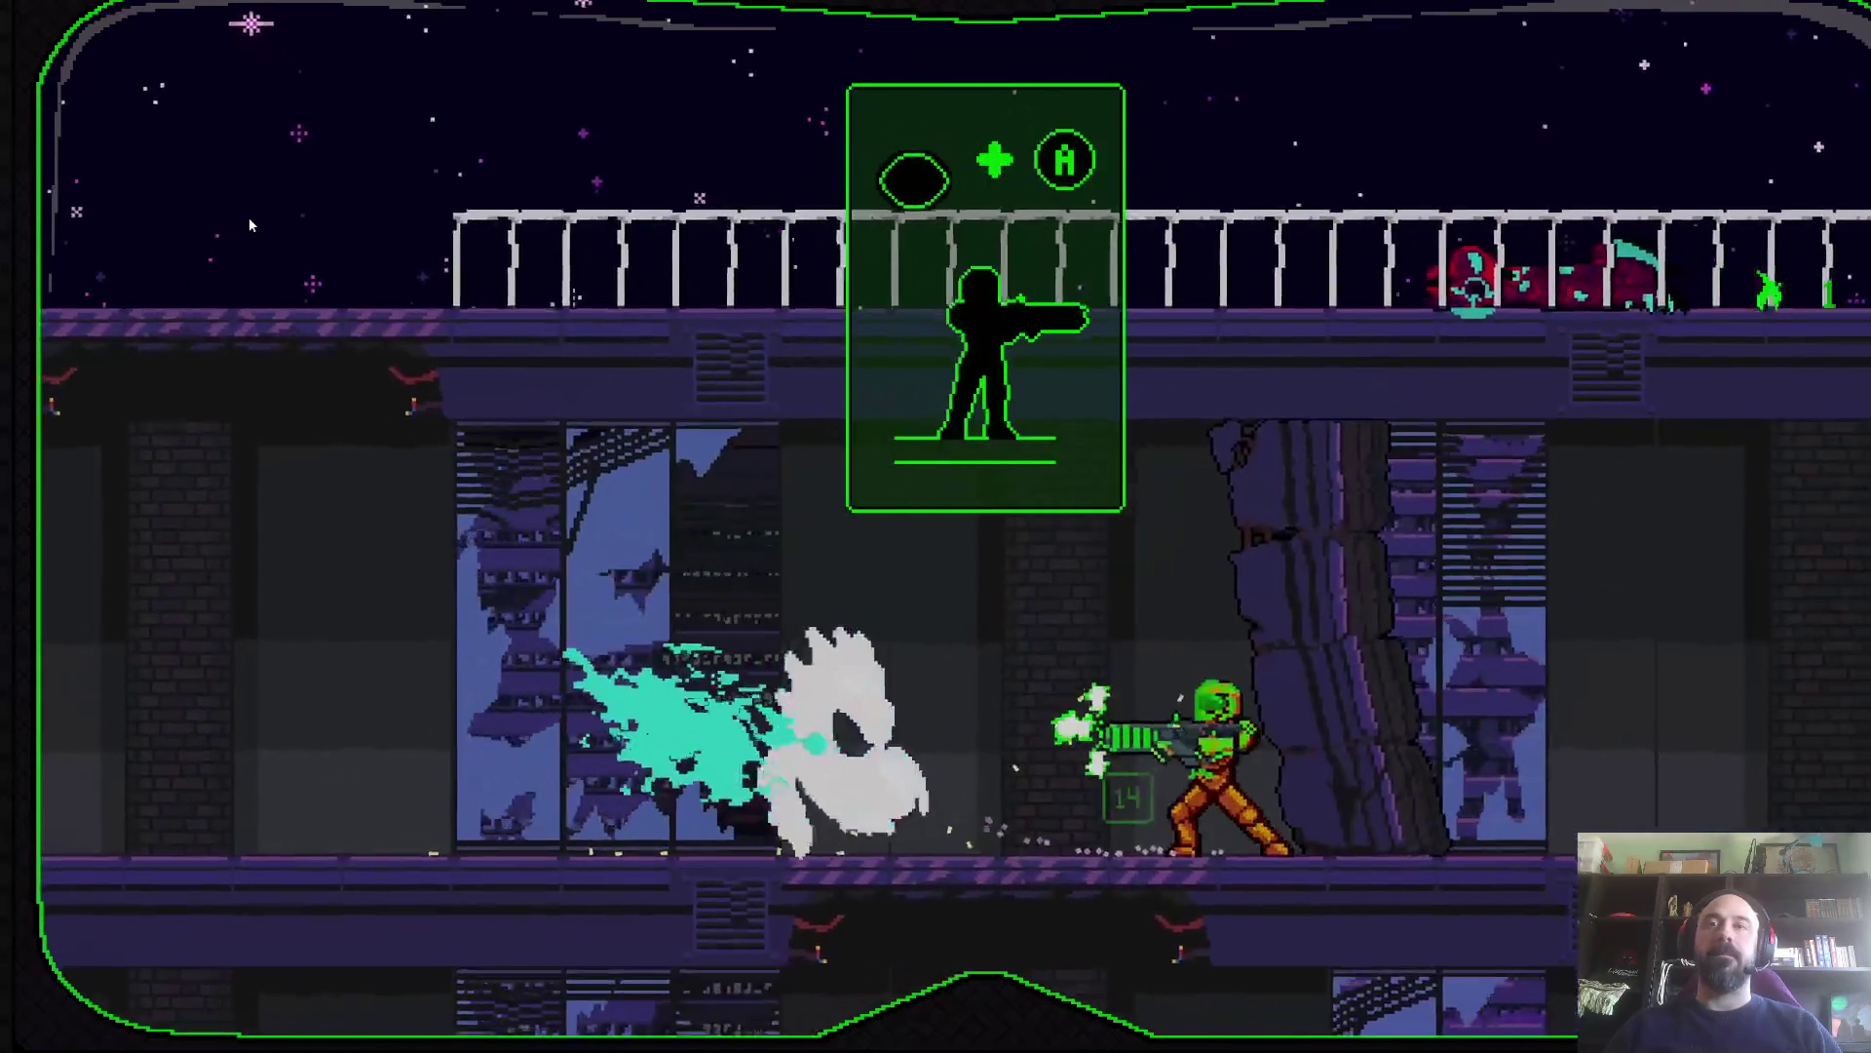
key(Left)
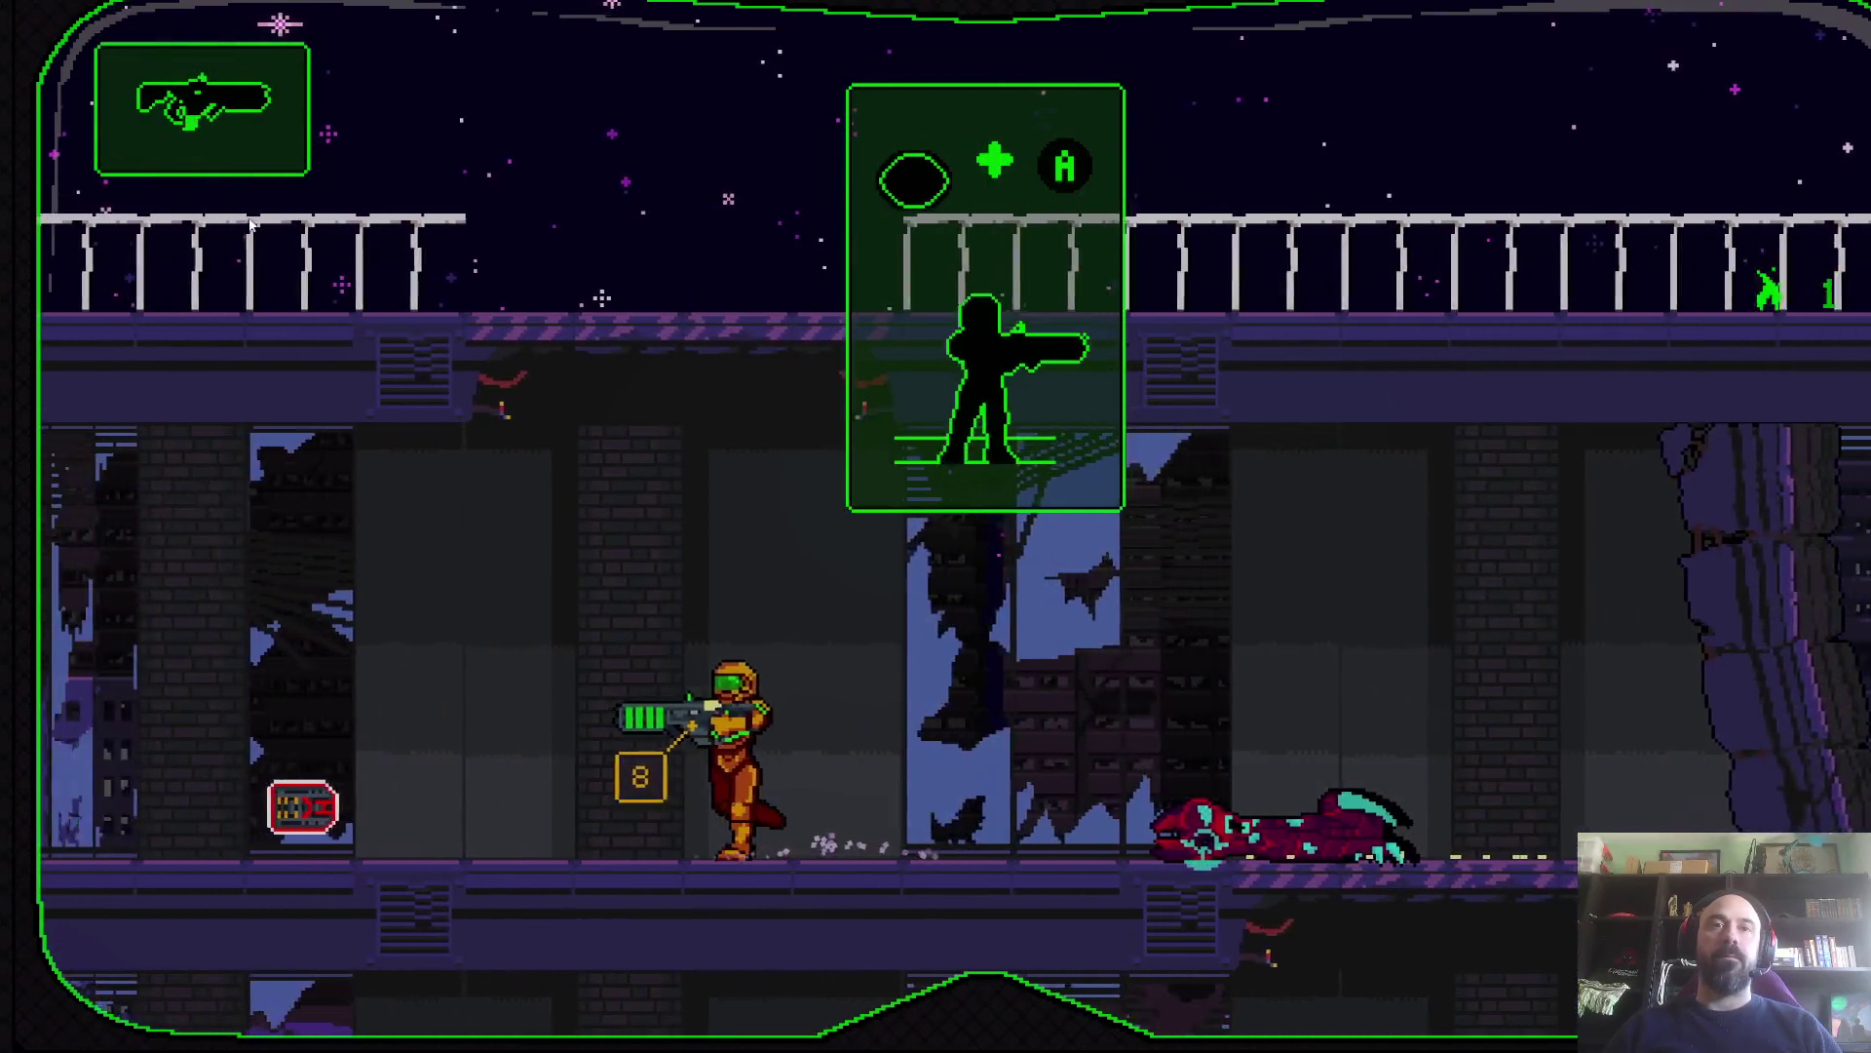
key(Right)
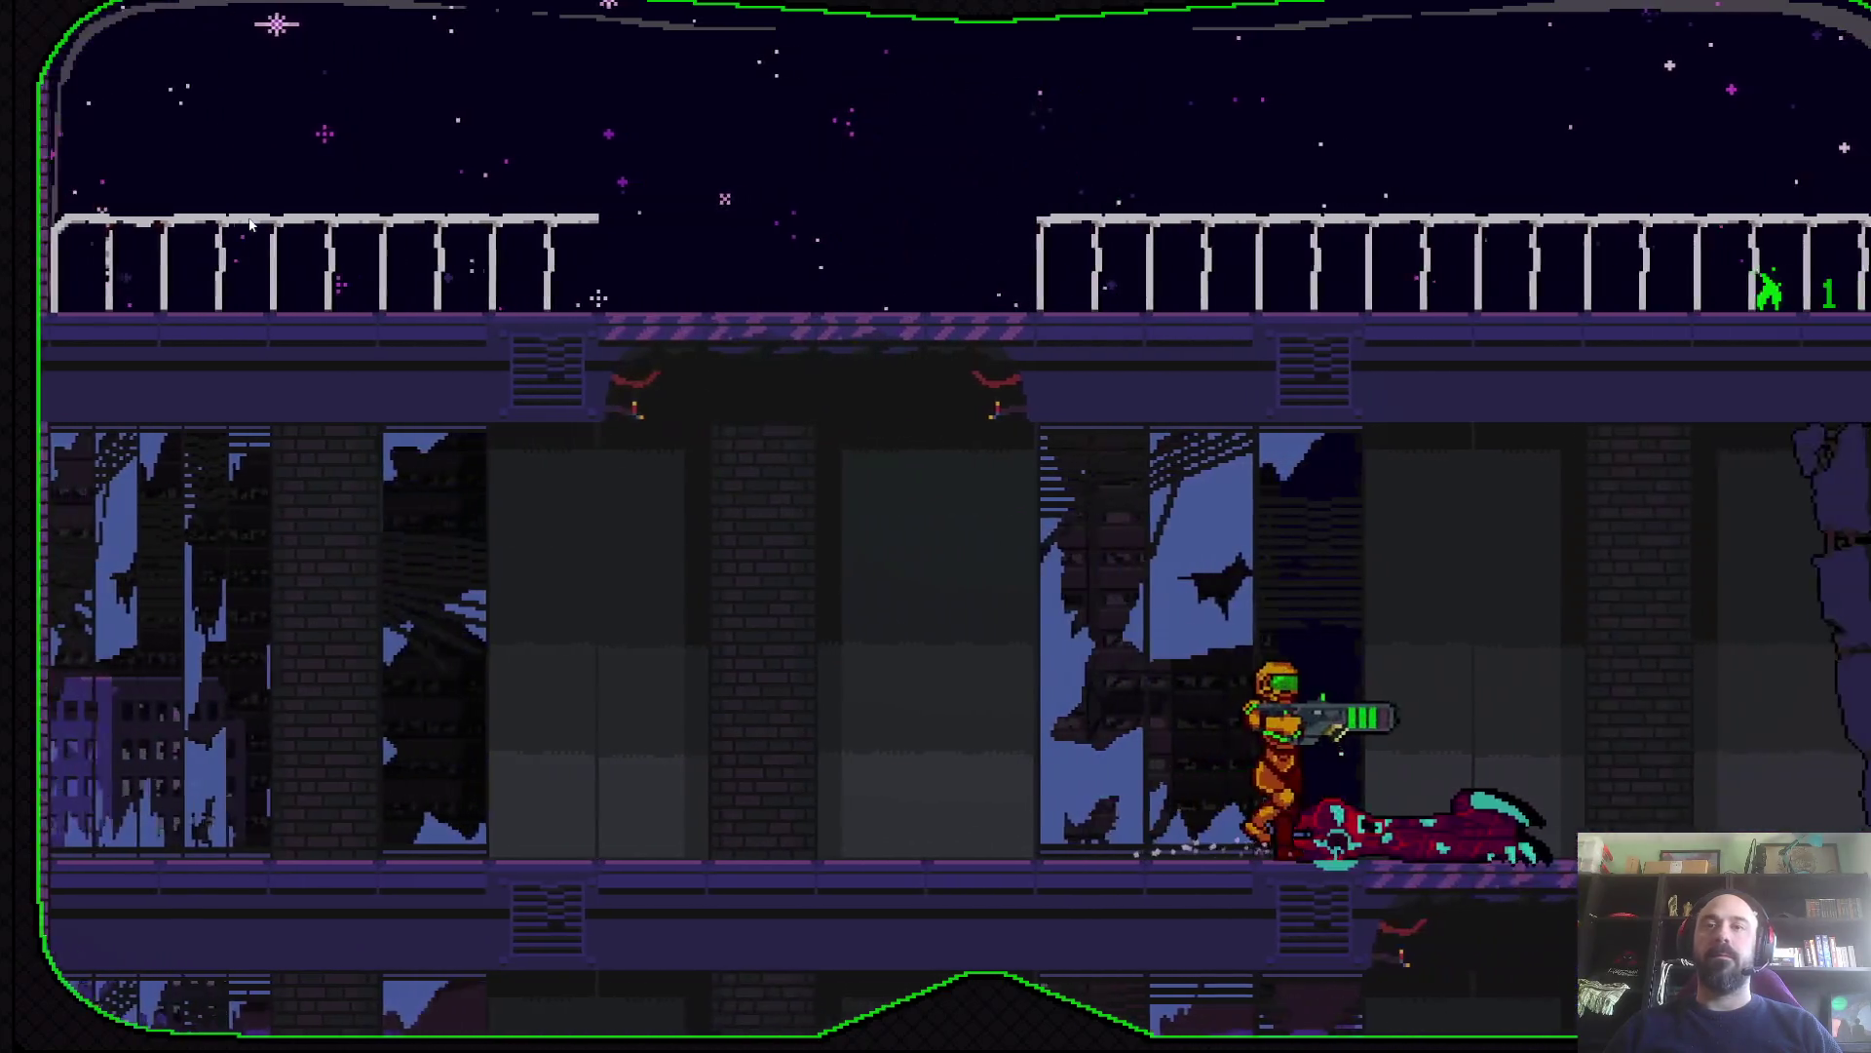
key(Right)
- Dash through the doorway firing, drop to the floor below and reach the crate
key(Down)
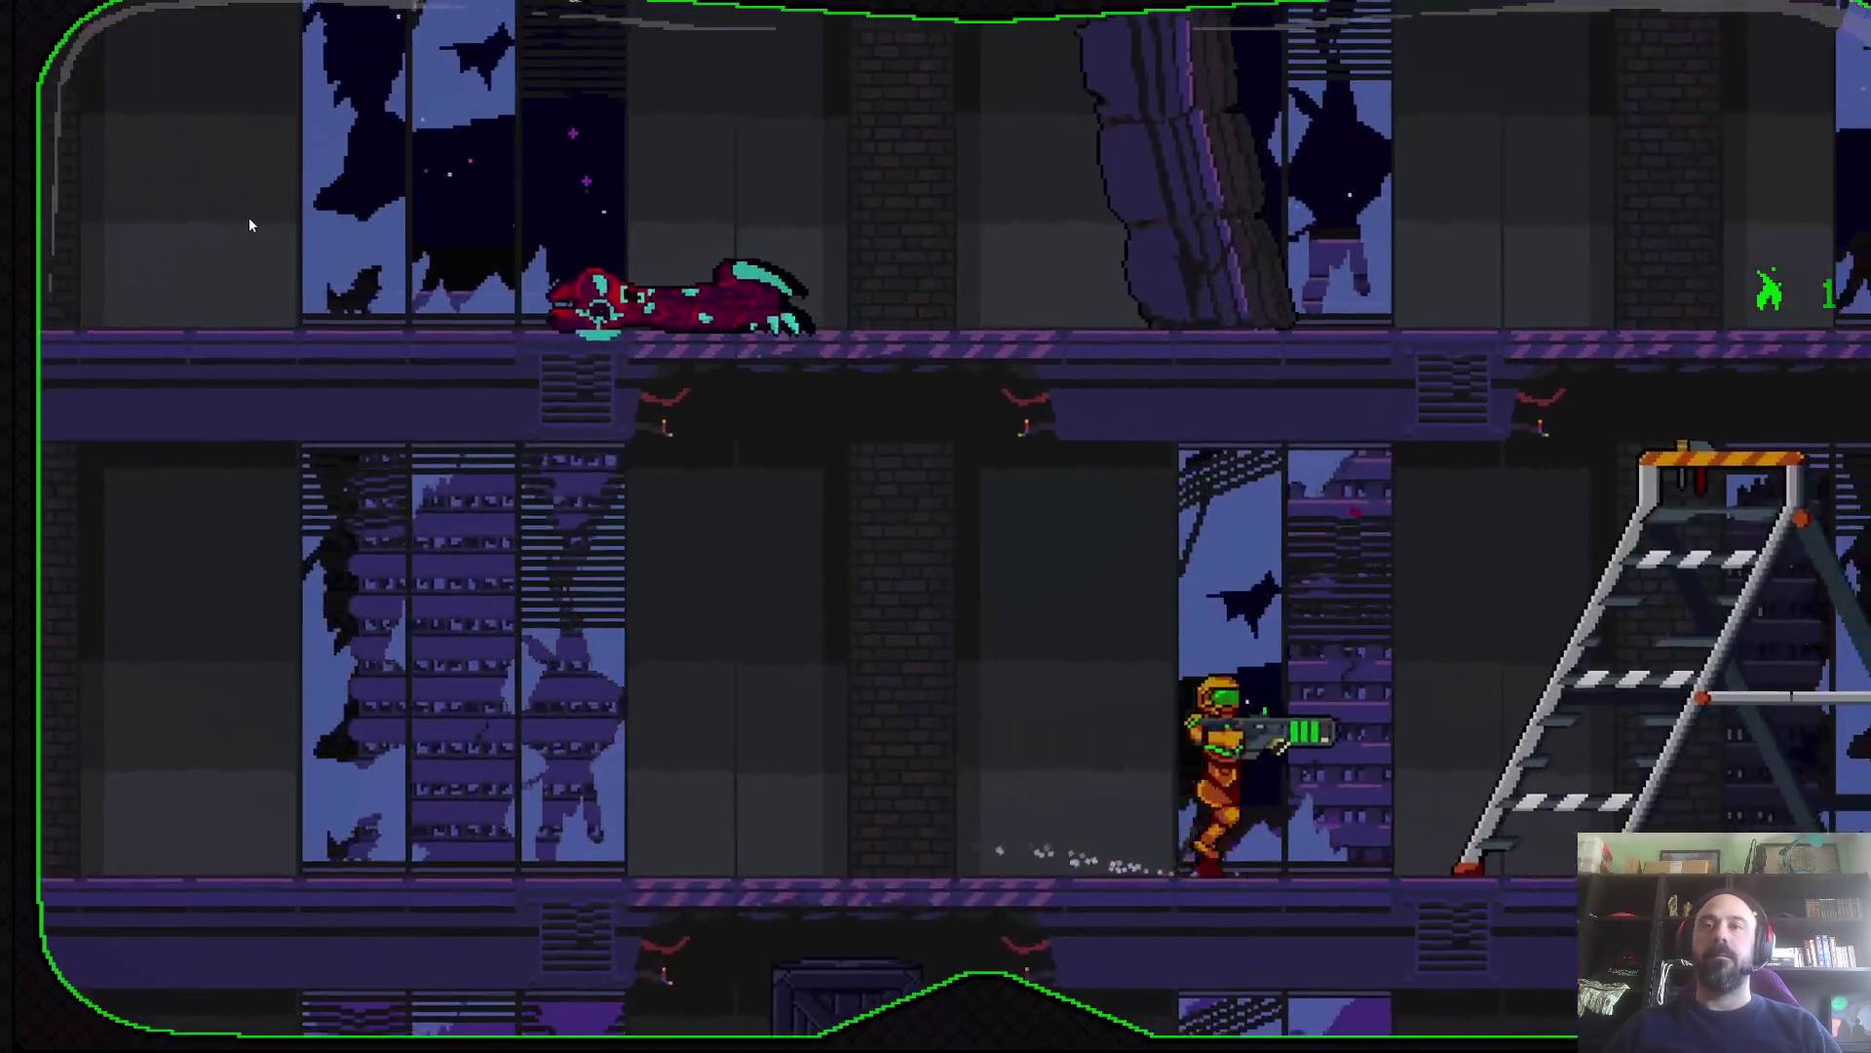
key(Right)
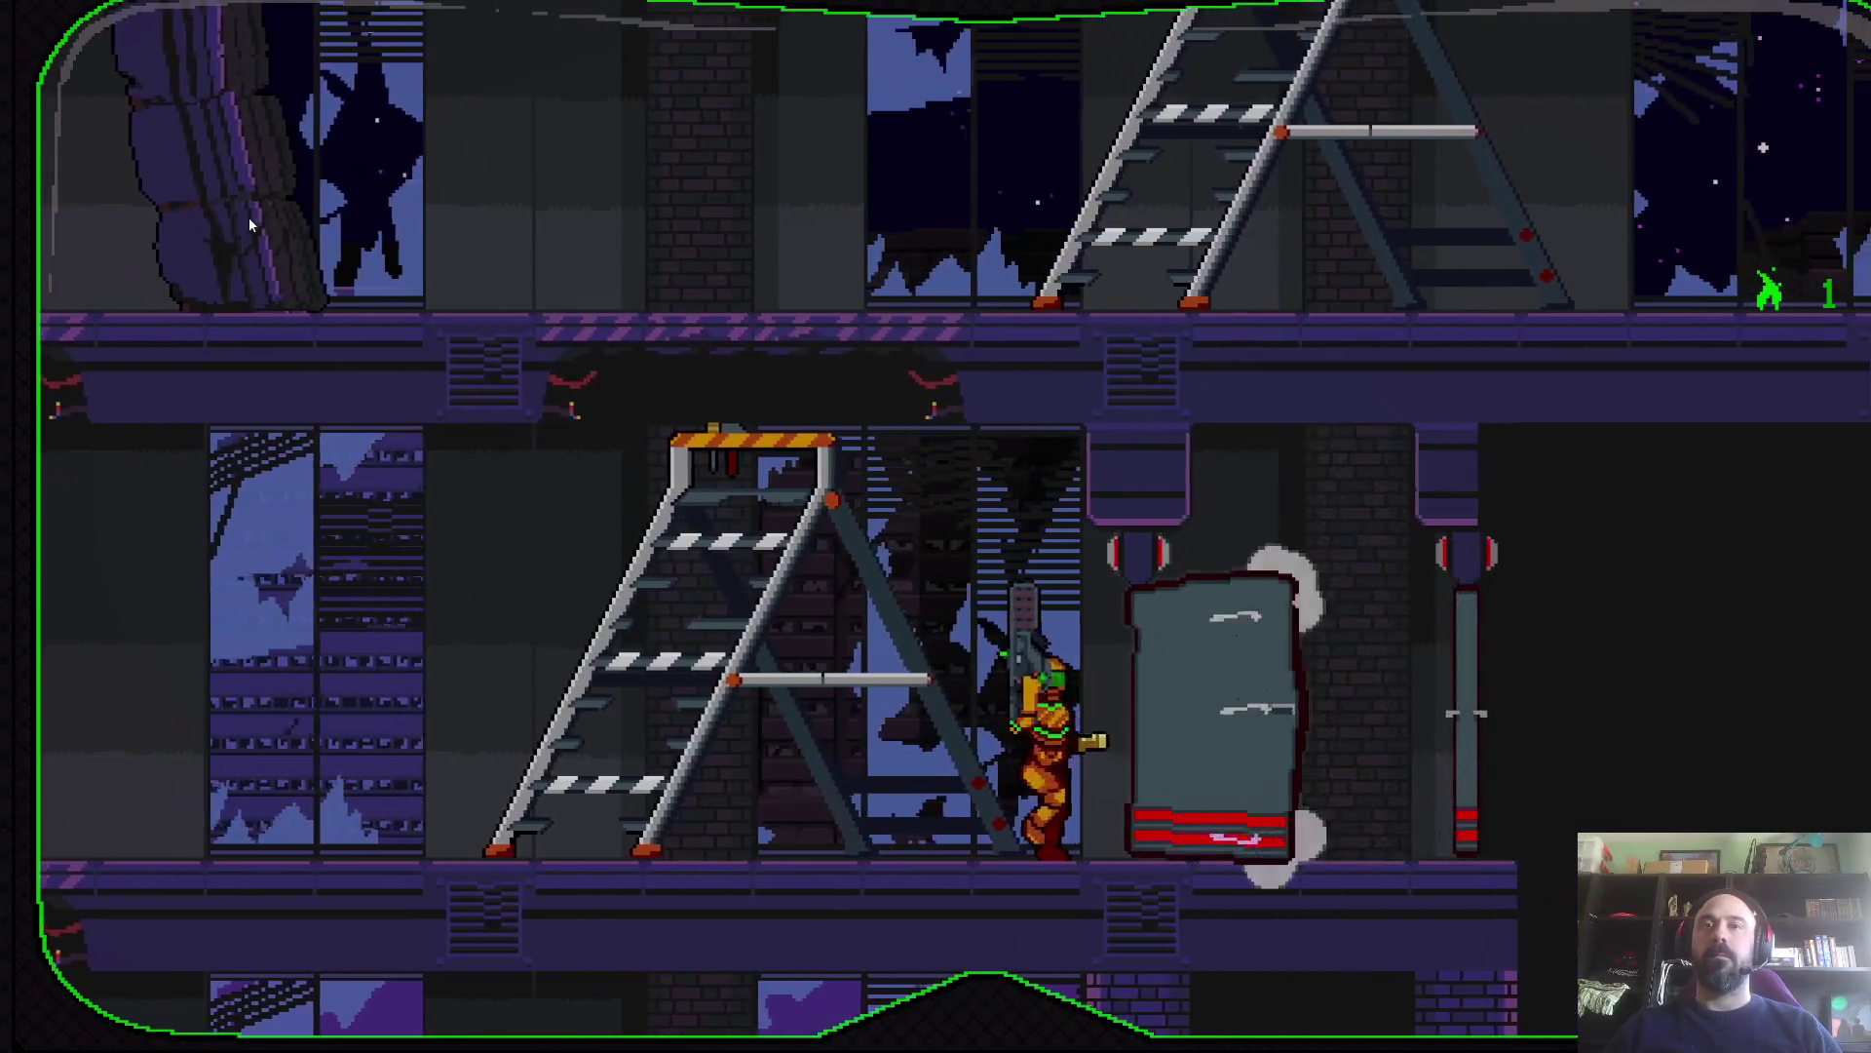
key(Right)
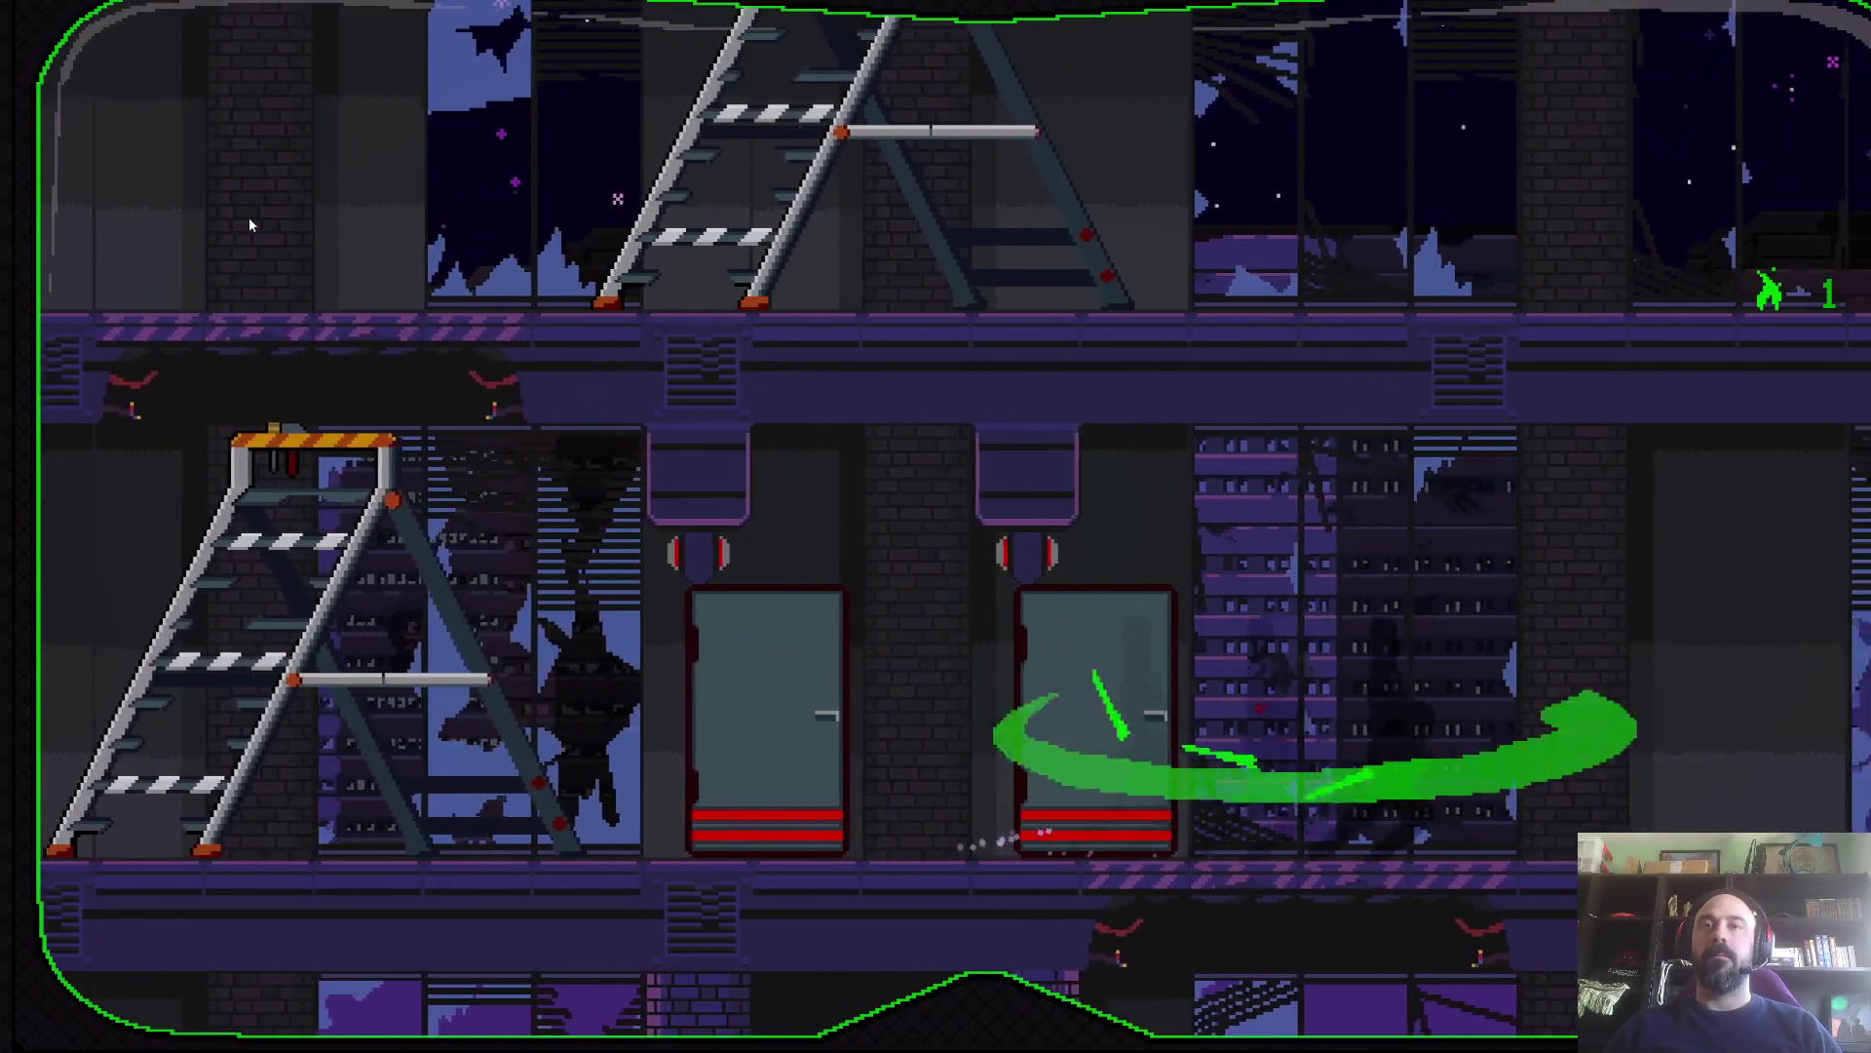
key(Left)
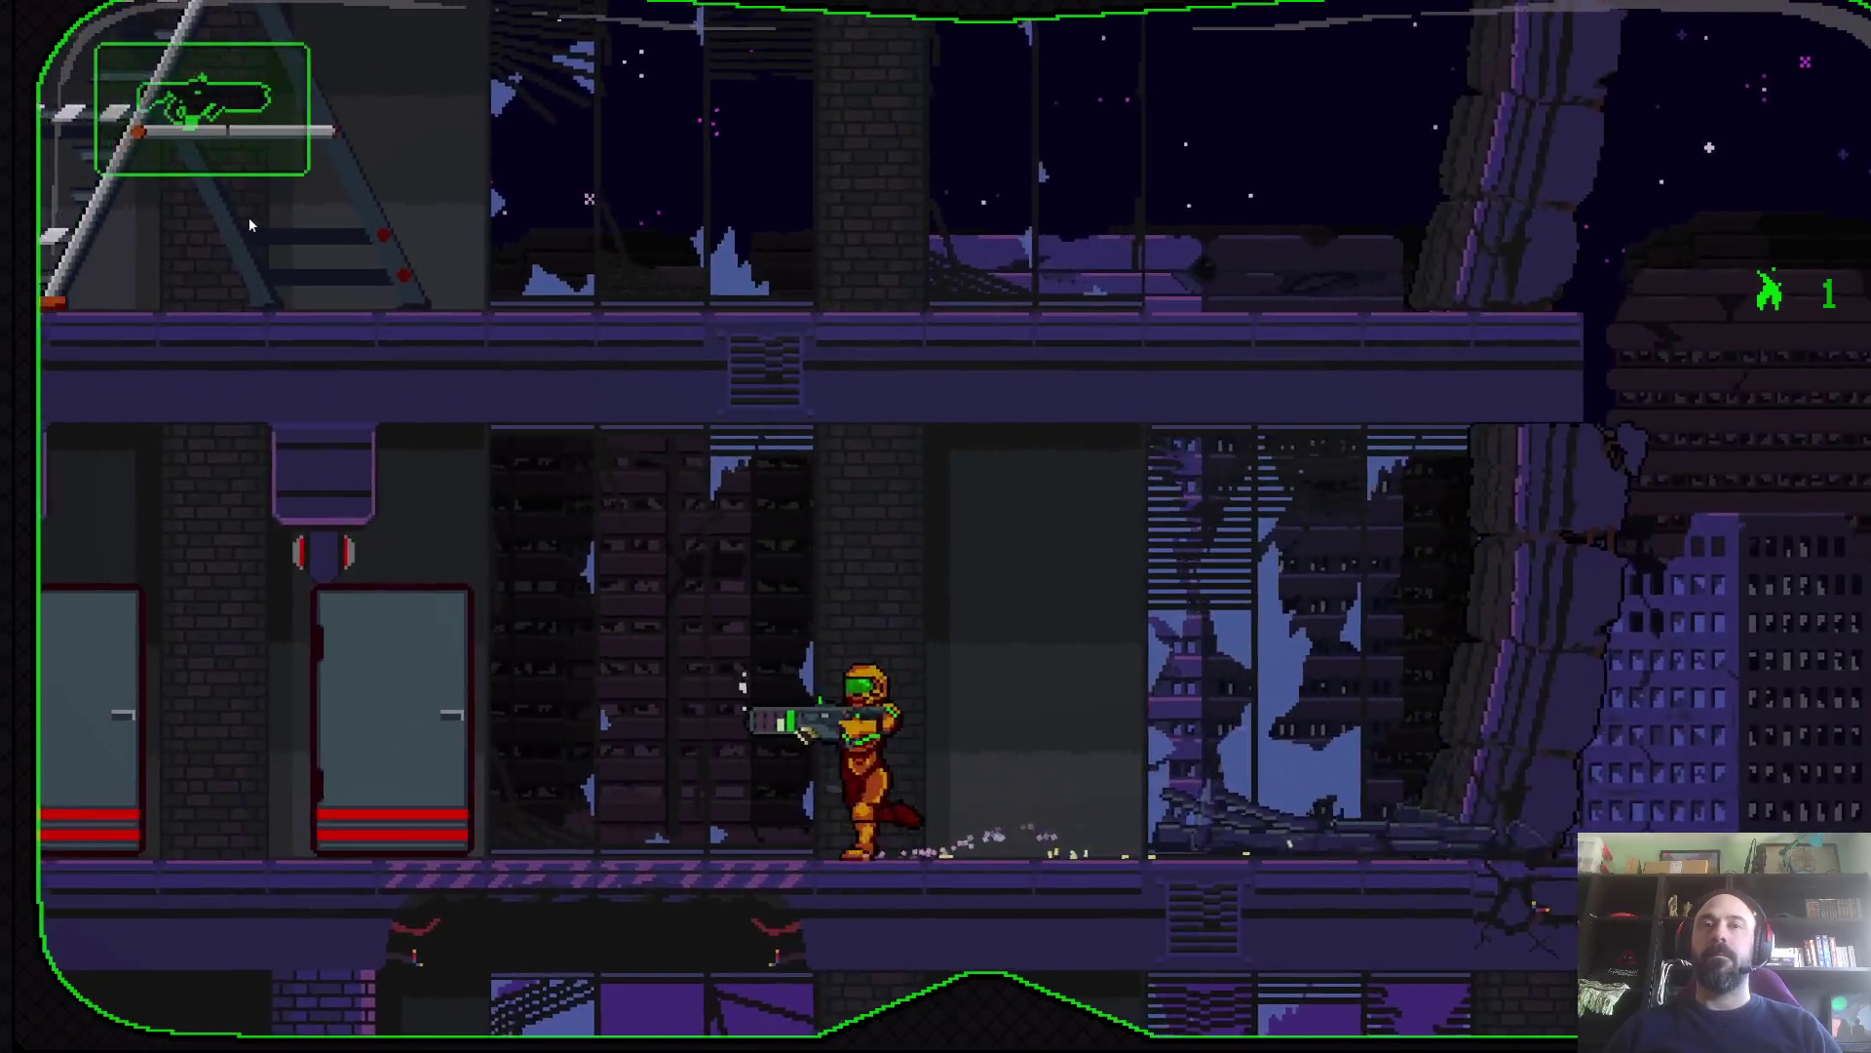
key(Down)
key(Right)
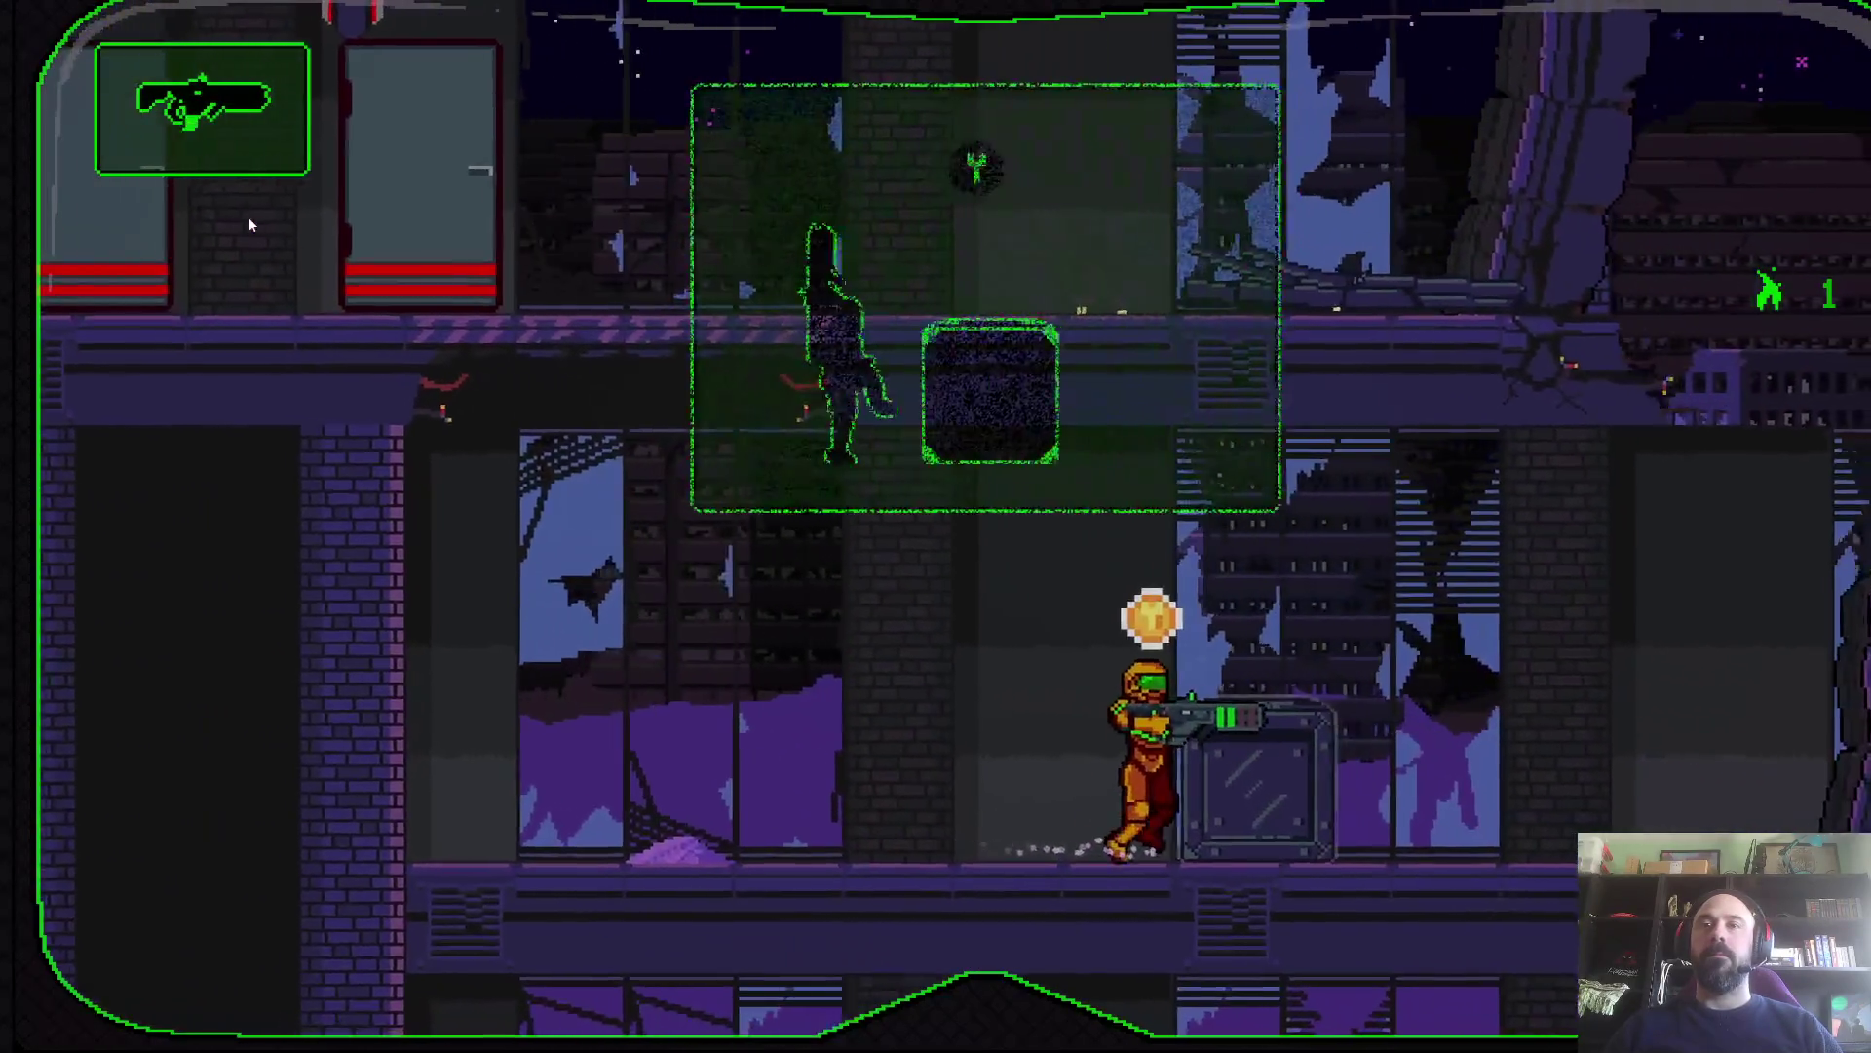
key(Left)
key(Right)
key(Right)
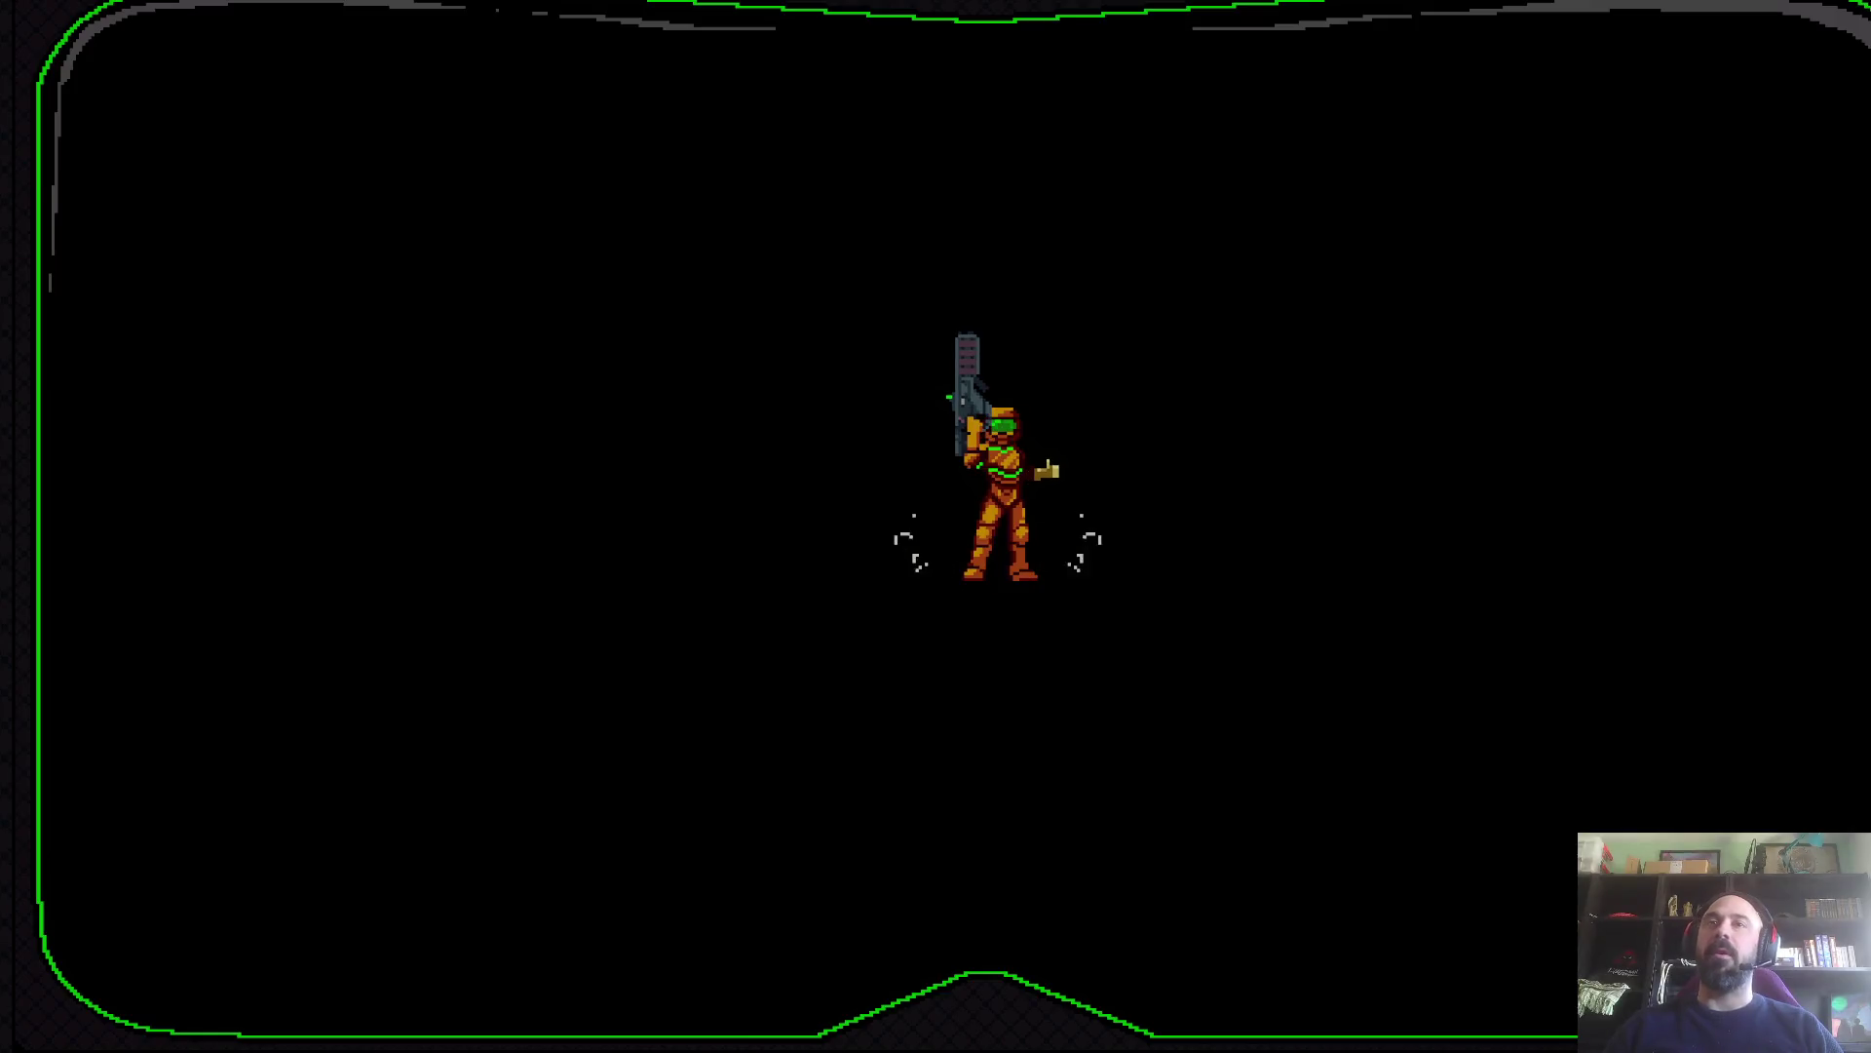
- Bring up the Mission 1 level list and launch another level
click(314, 616)
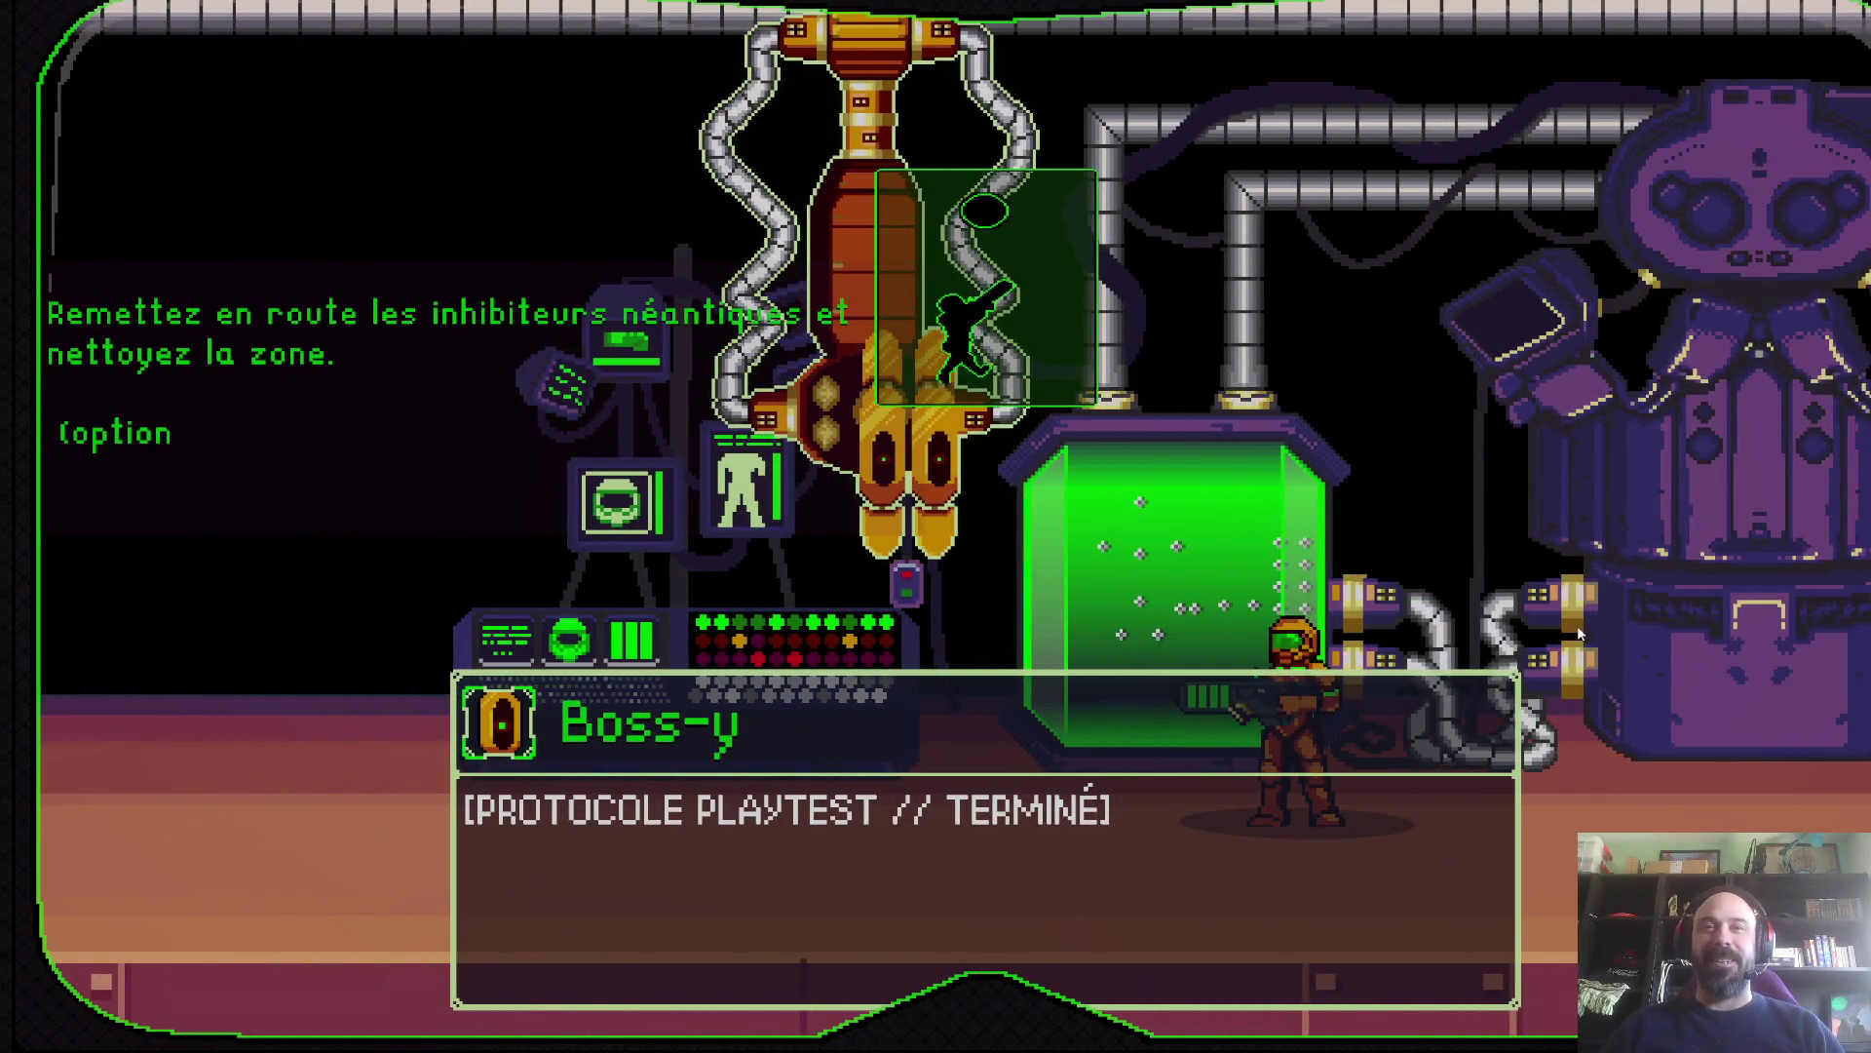
click(1255, 835)
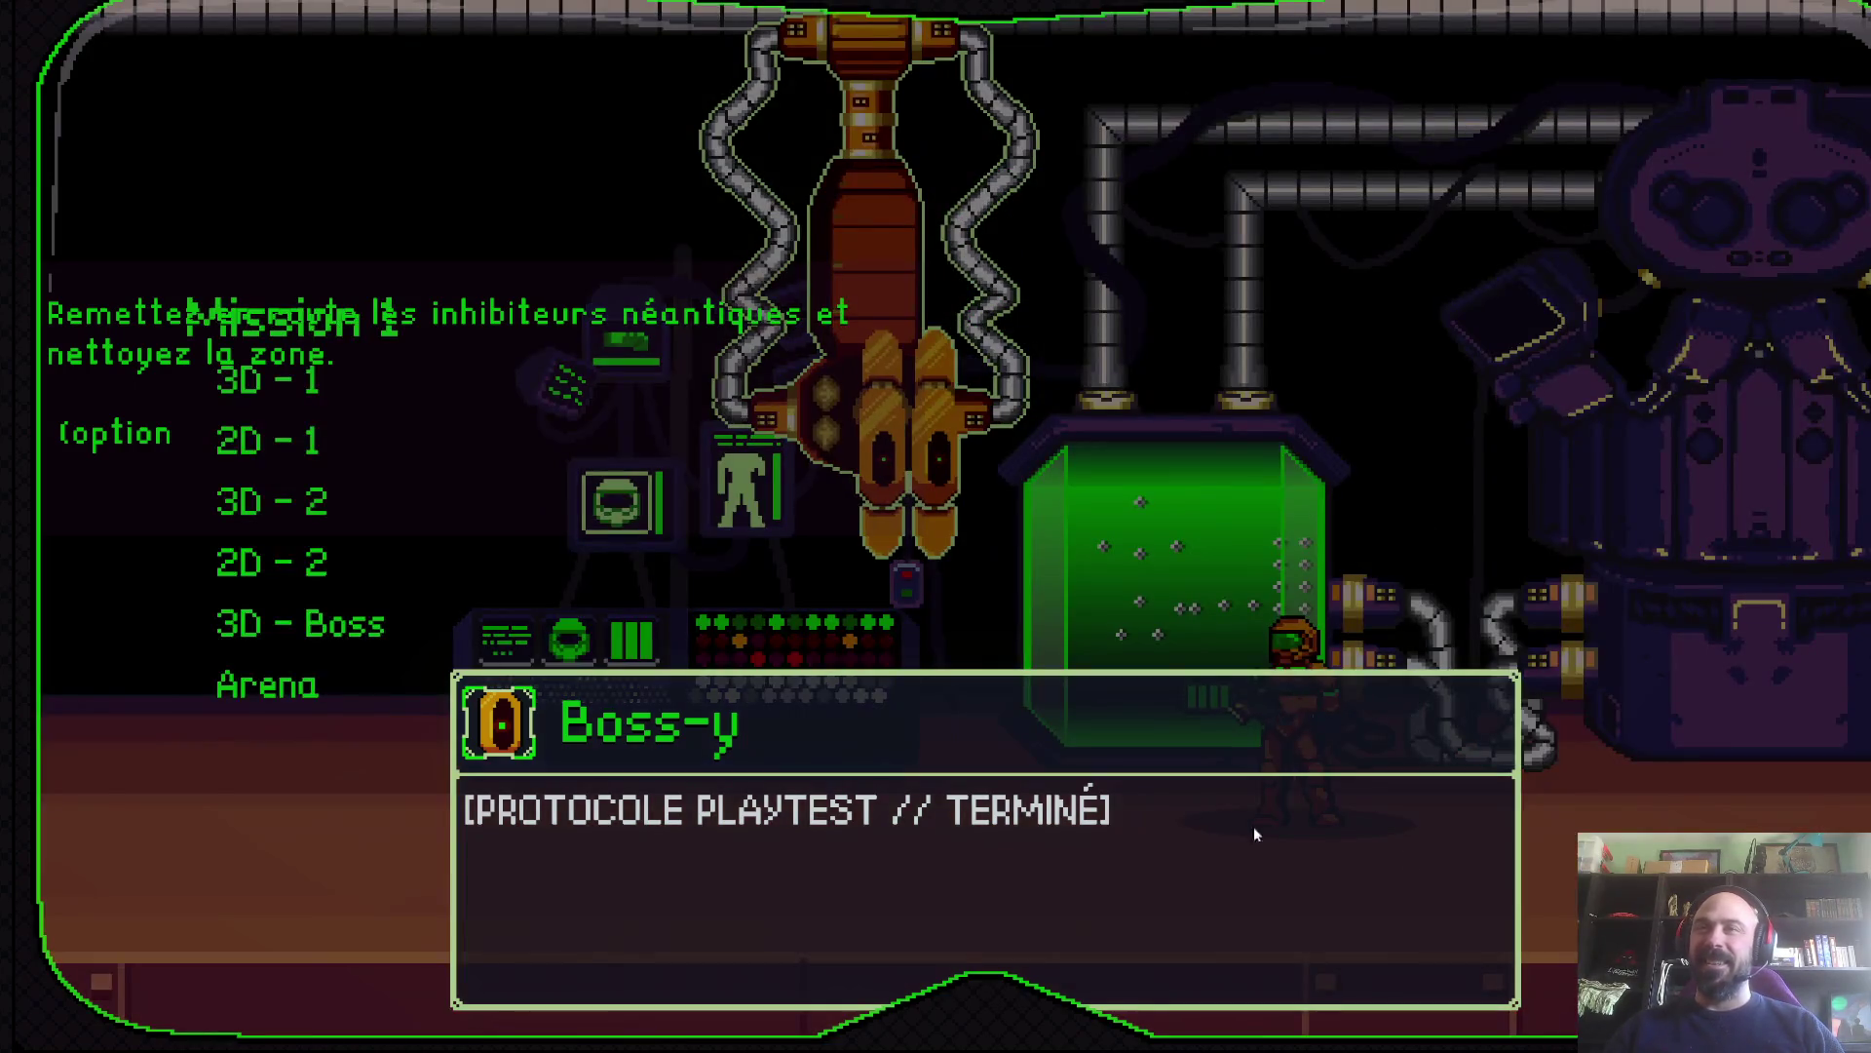
click(302, 622)
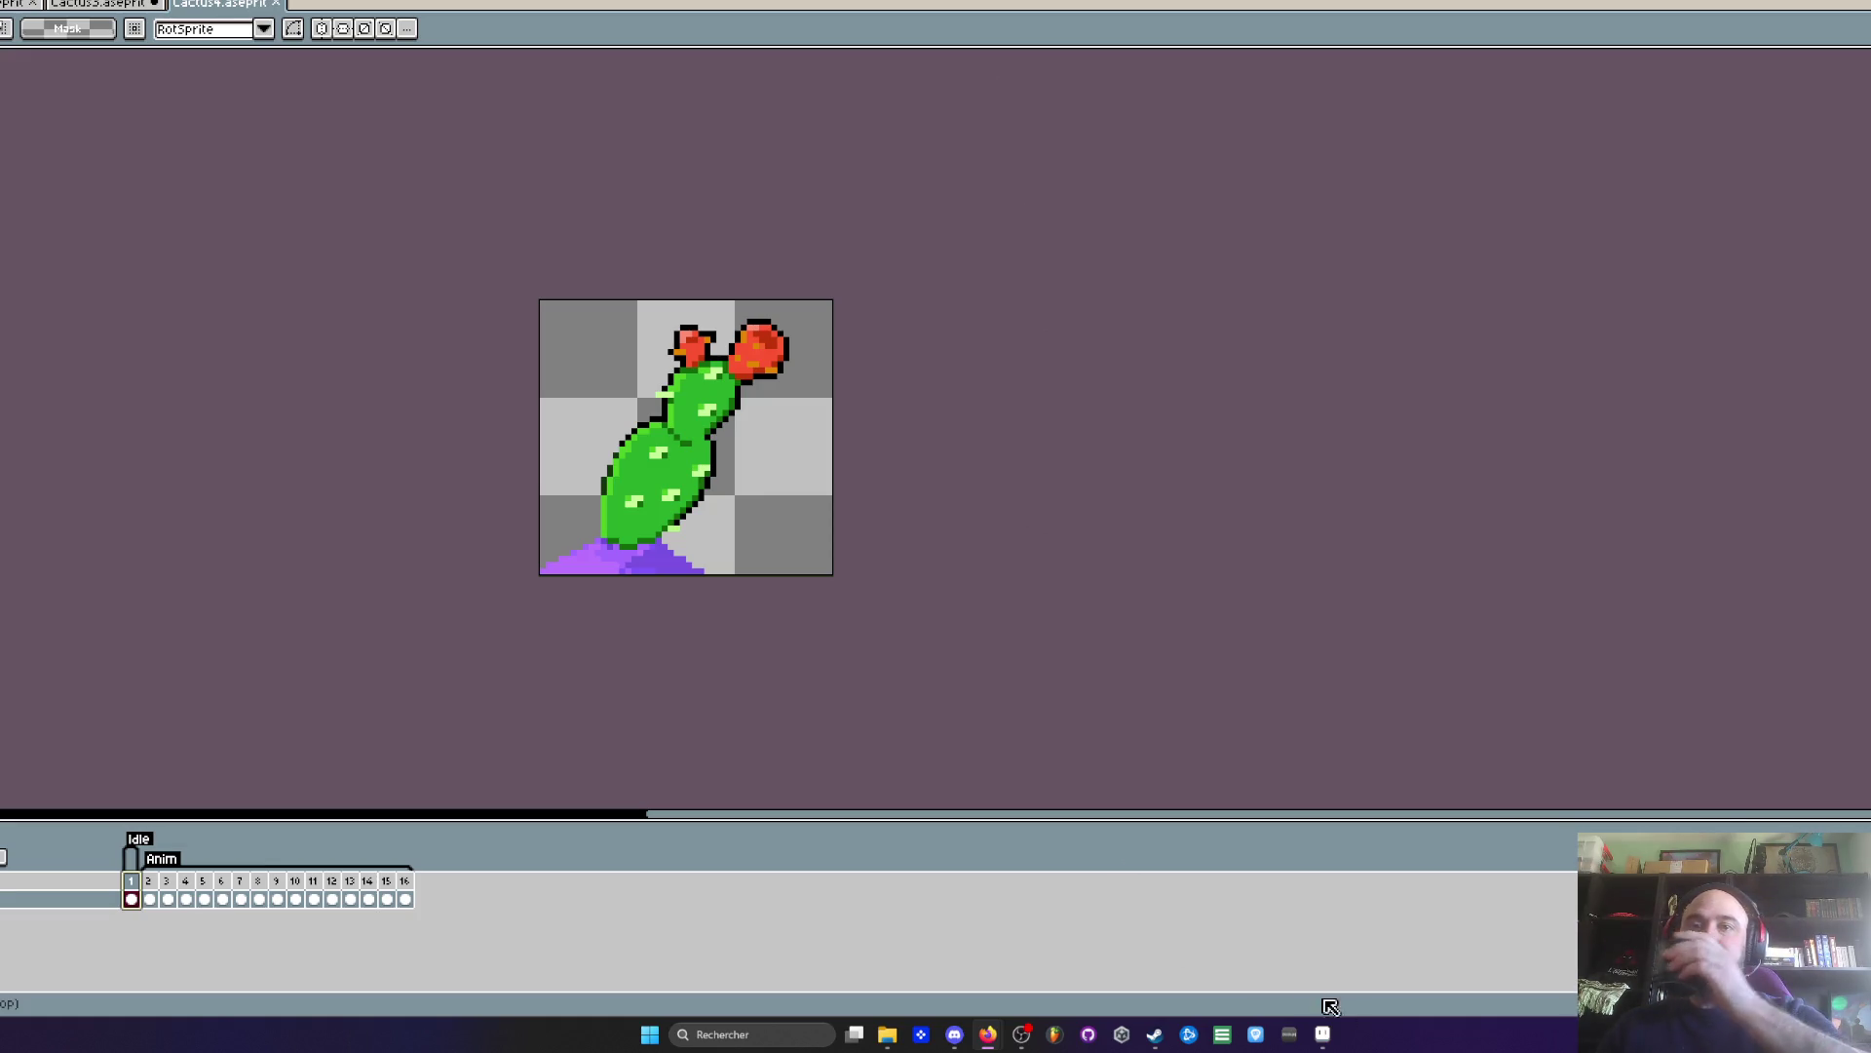
- Step through frames 2 and 3 of the cactus animation and view Cactus3
click(153, 882)
click(162, 883)
click(107, 9)
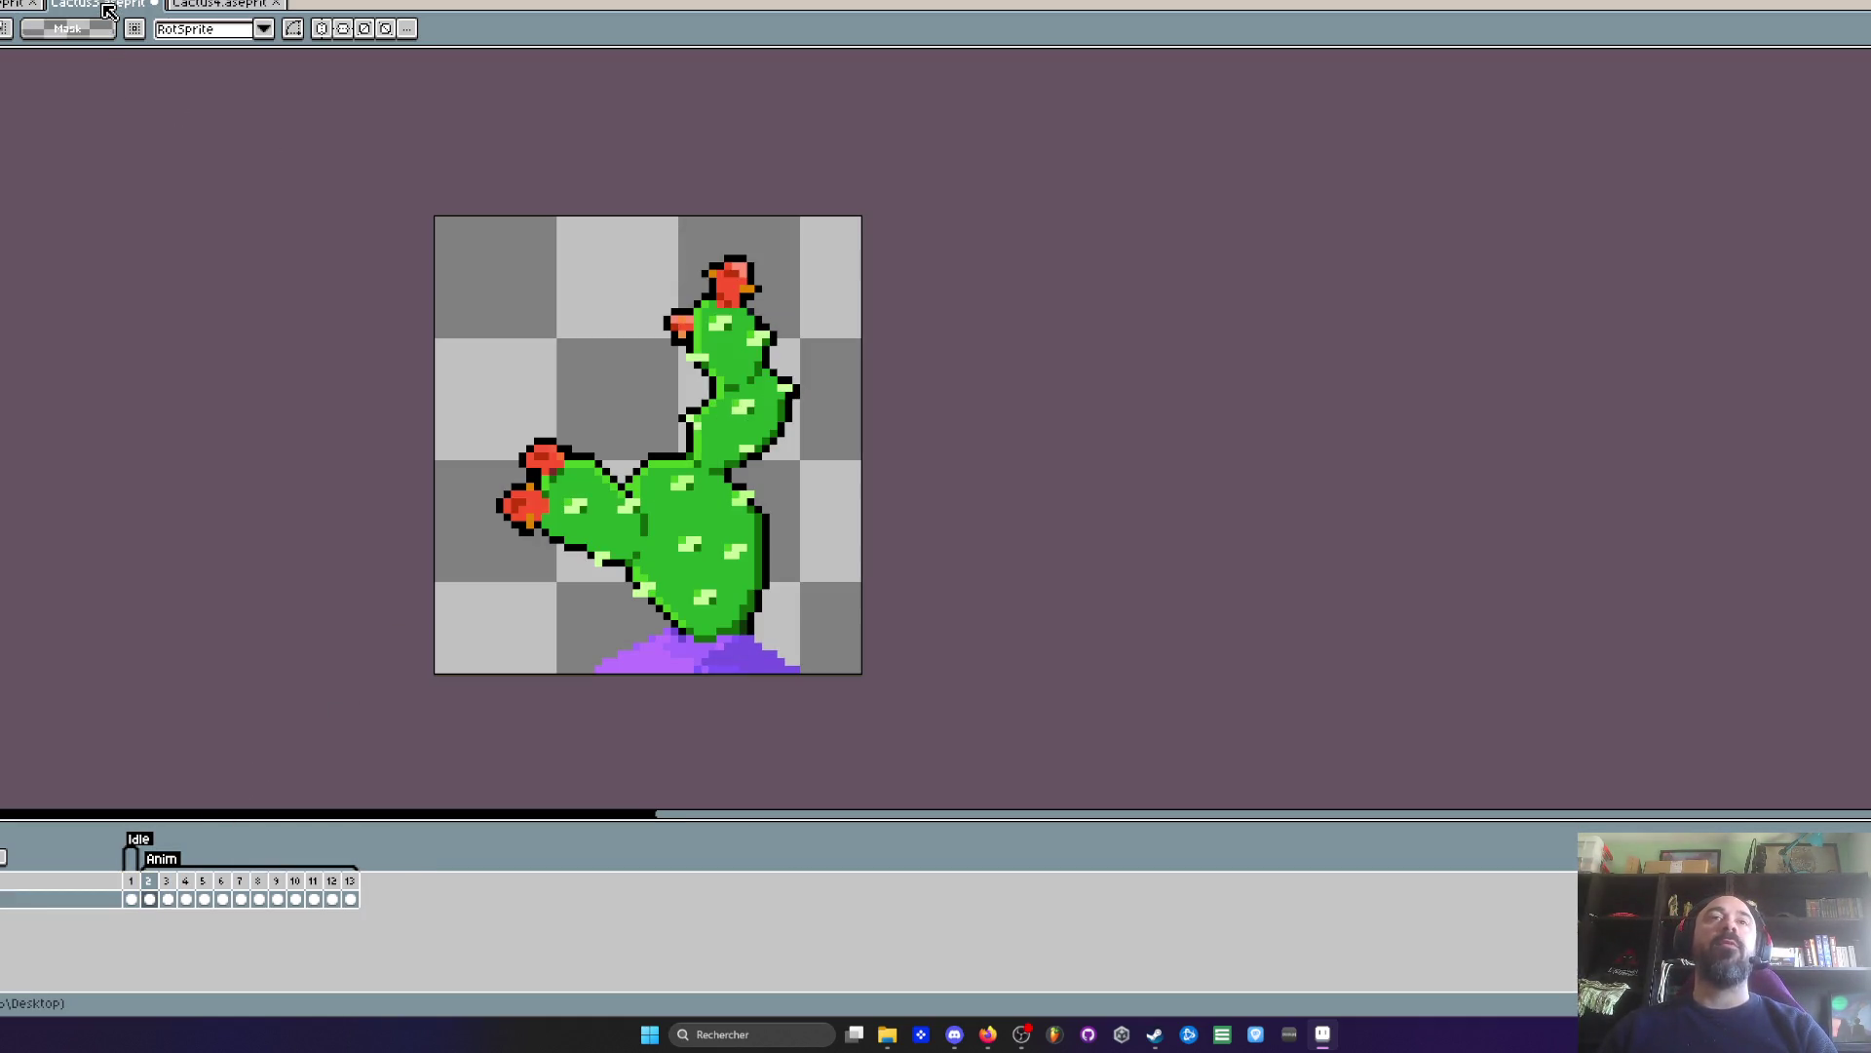
- Zoom in on the props sheet and pan so the whole sheet is visible
click(19, 5)
key(plus)
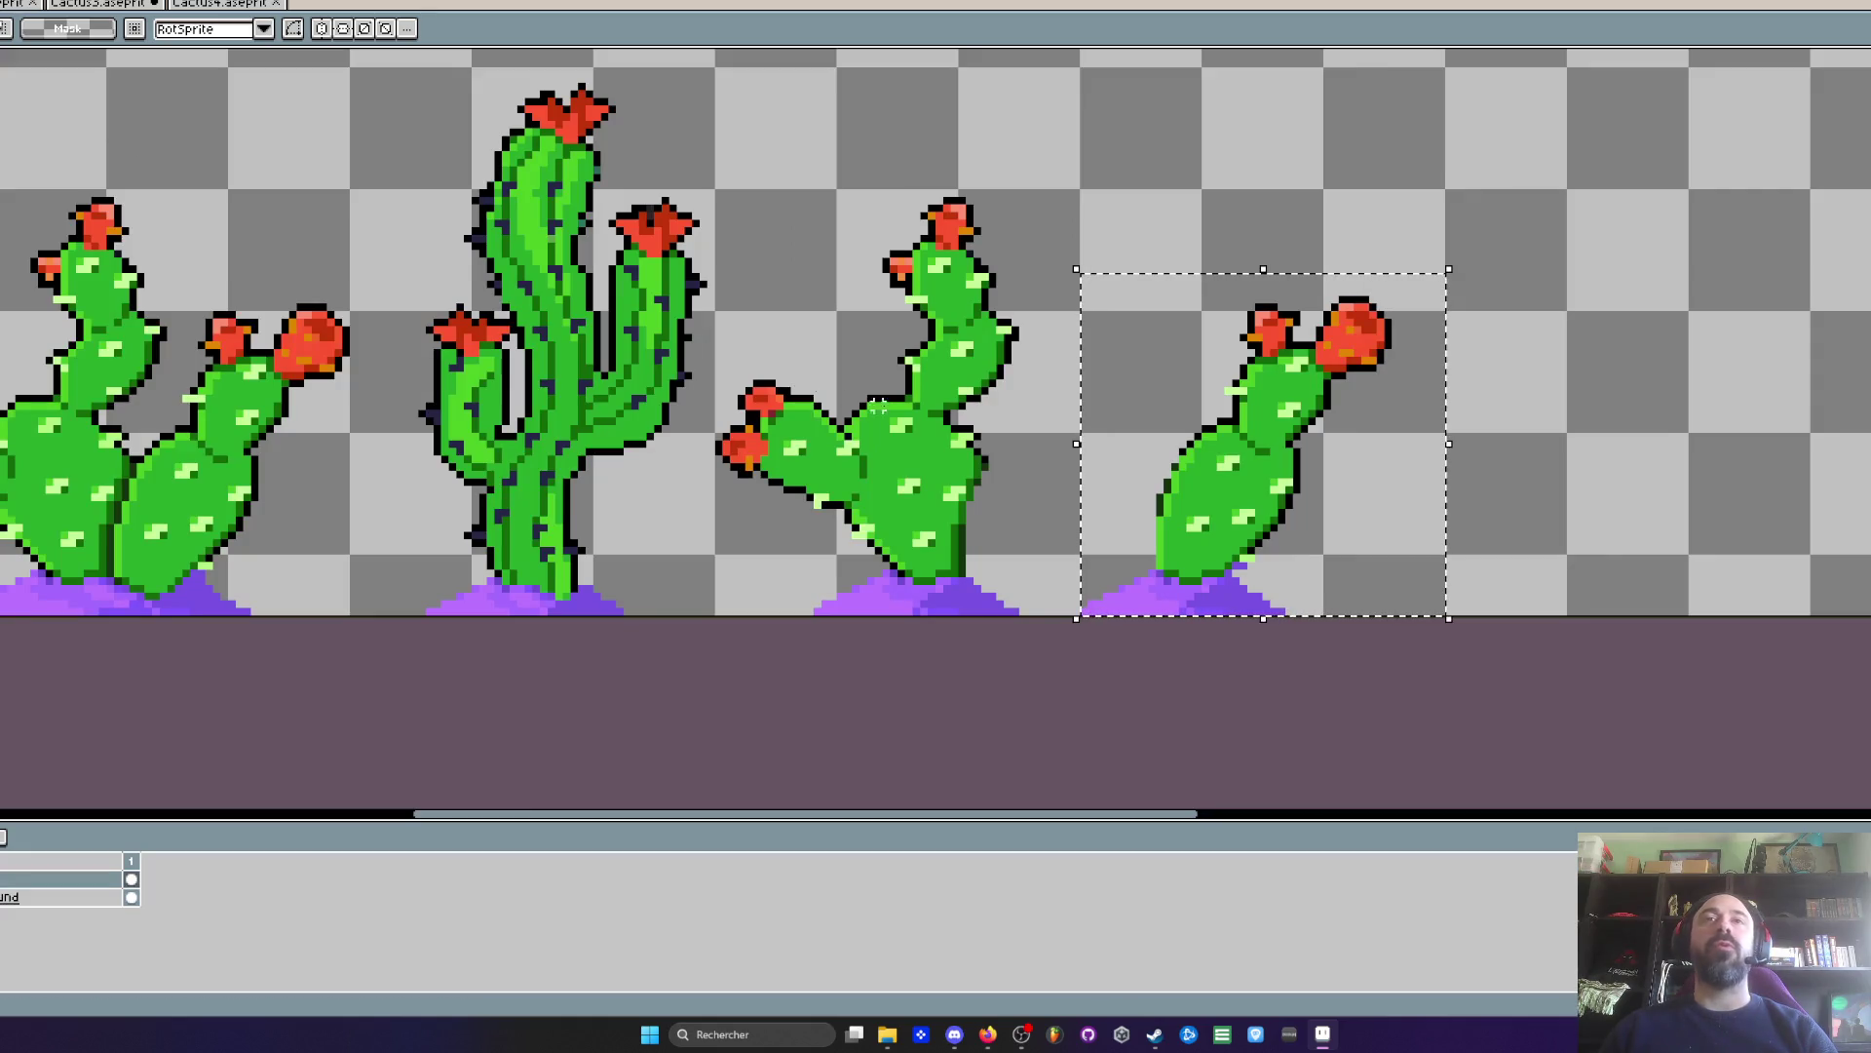
scroll(1241, 161, down, 3)
drag(1241, 161, 1187, 525)
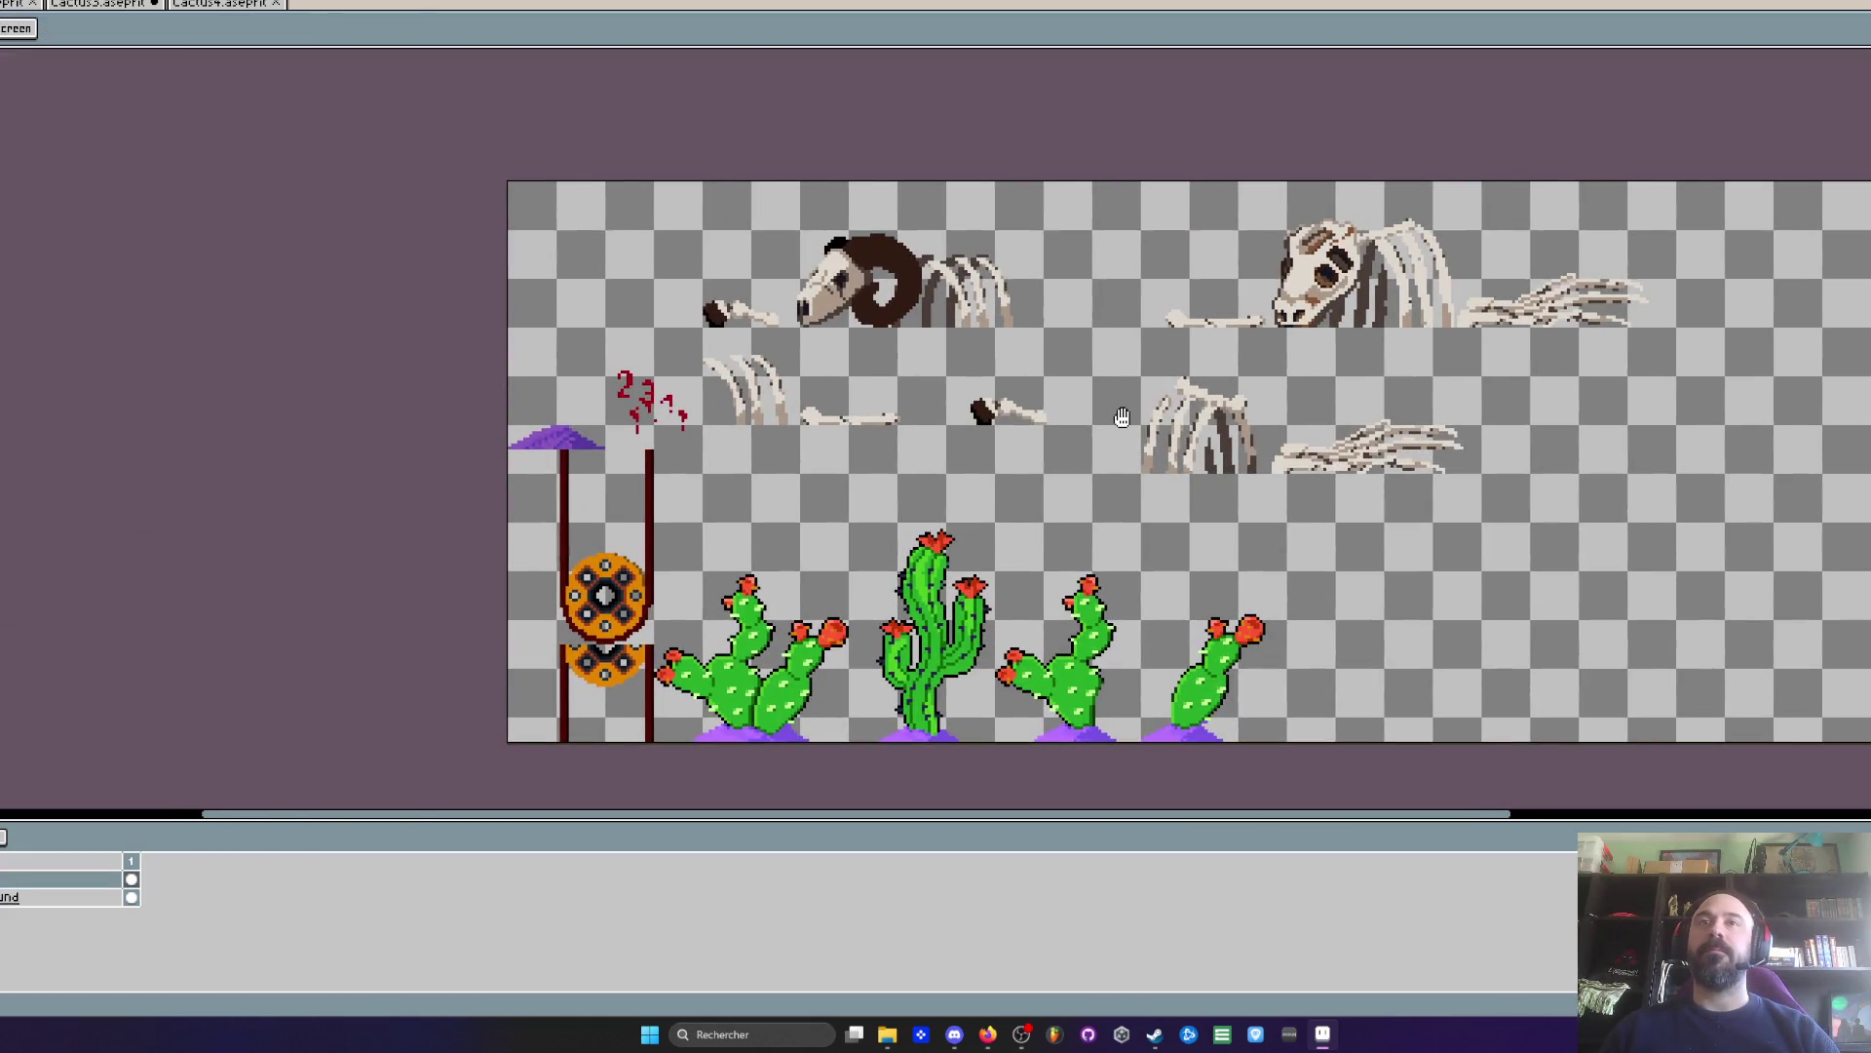
drag(1122, 418, 1039, 400)
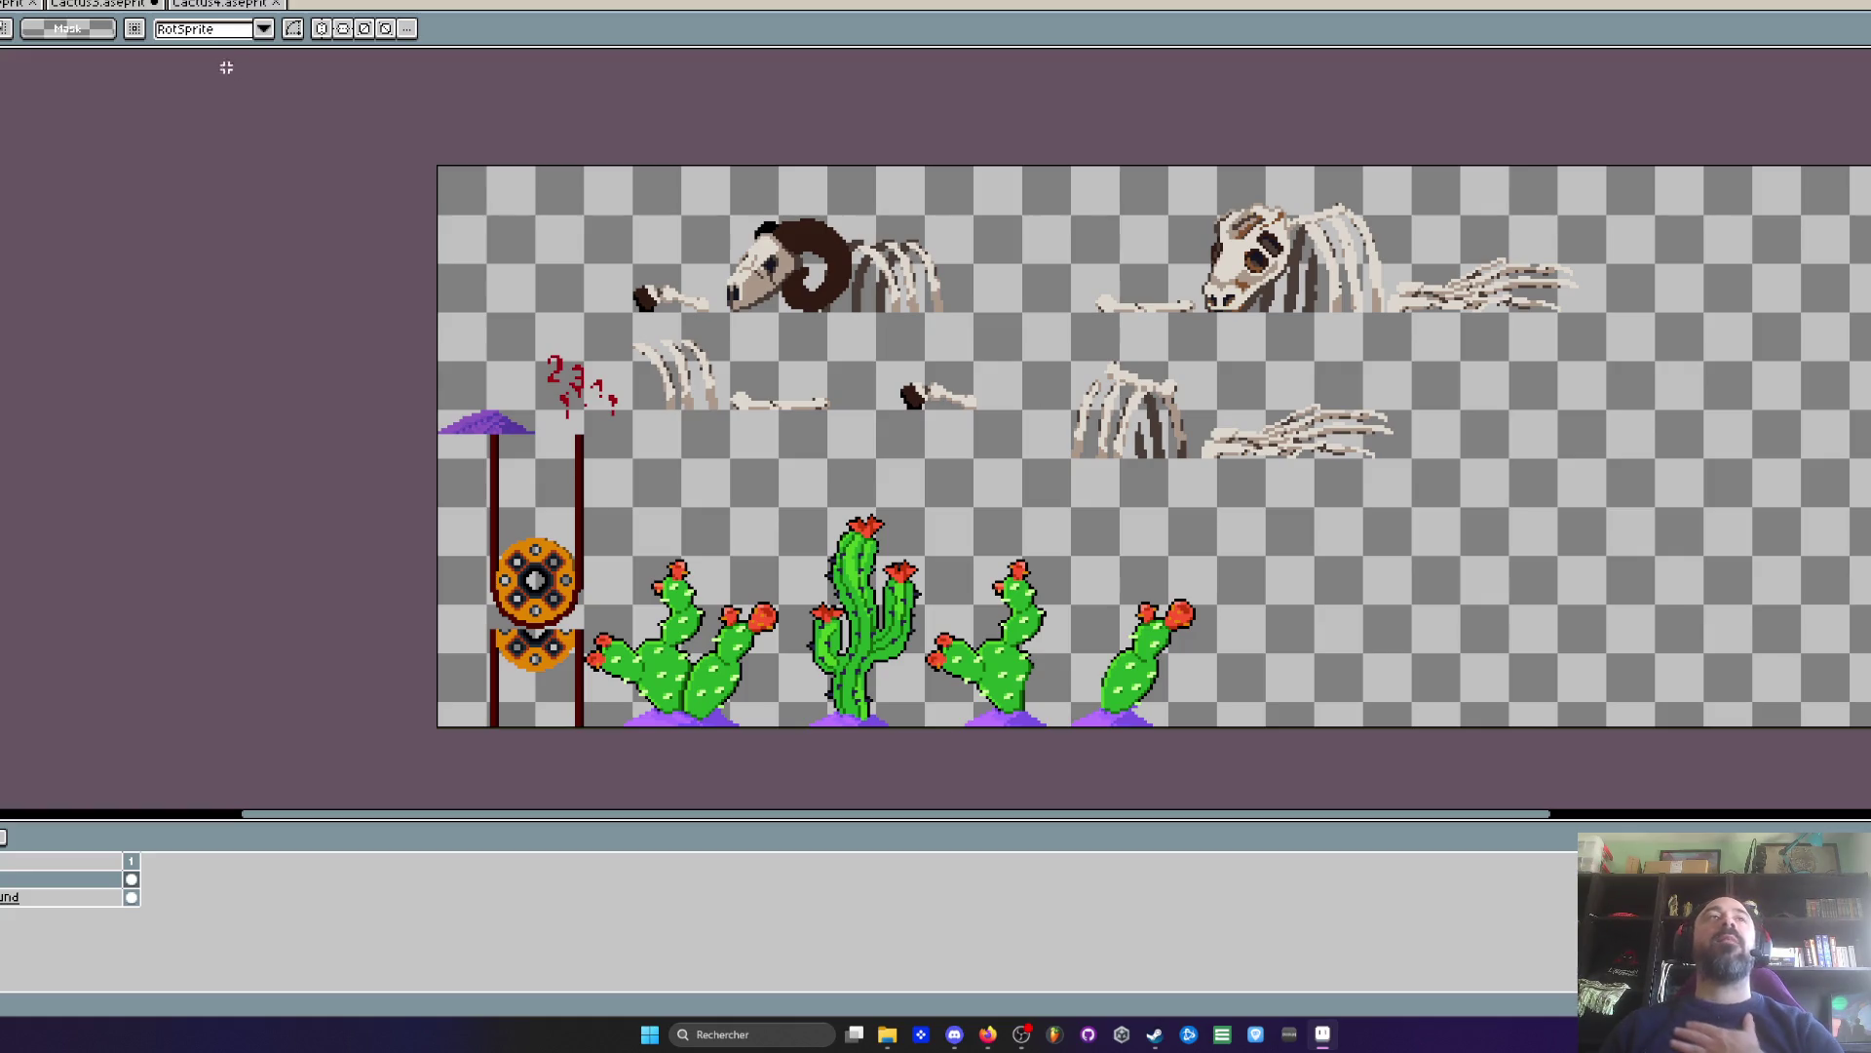
- Compare the Cactus3 and three-armed cactus sprites, then settle back on the props sheet
click(107, 5)
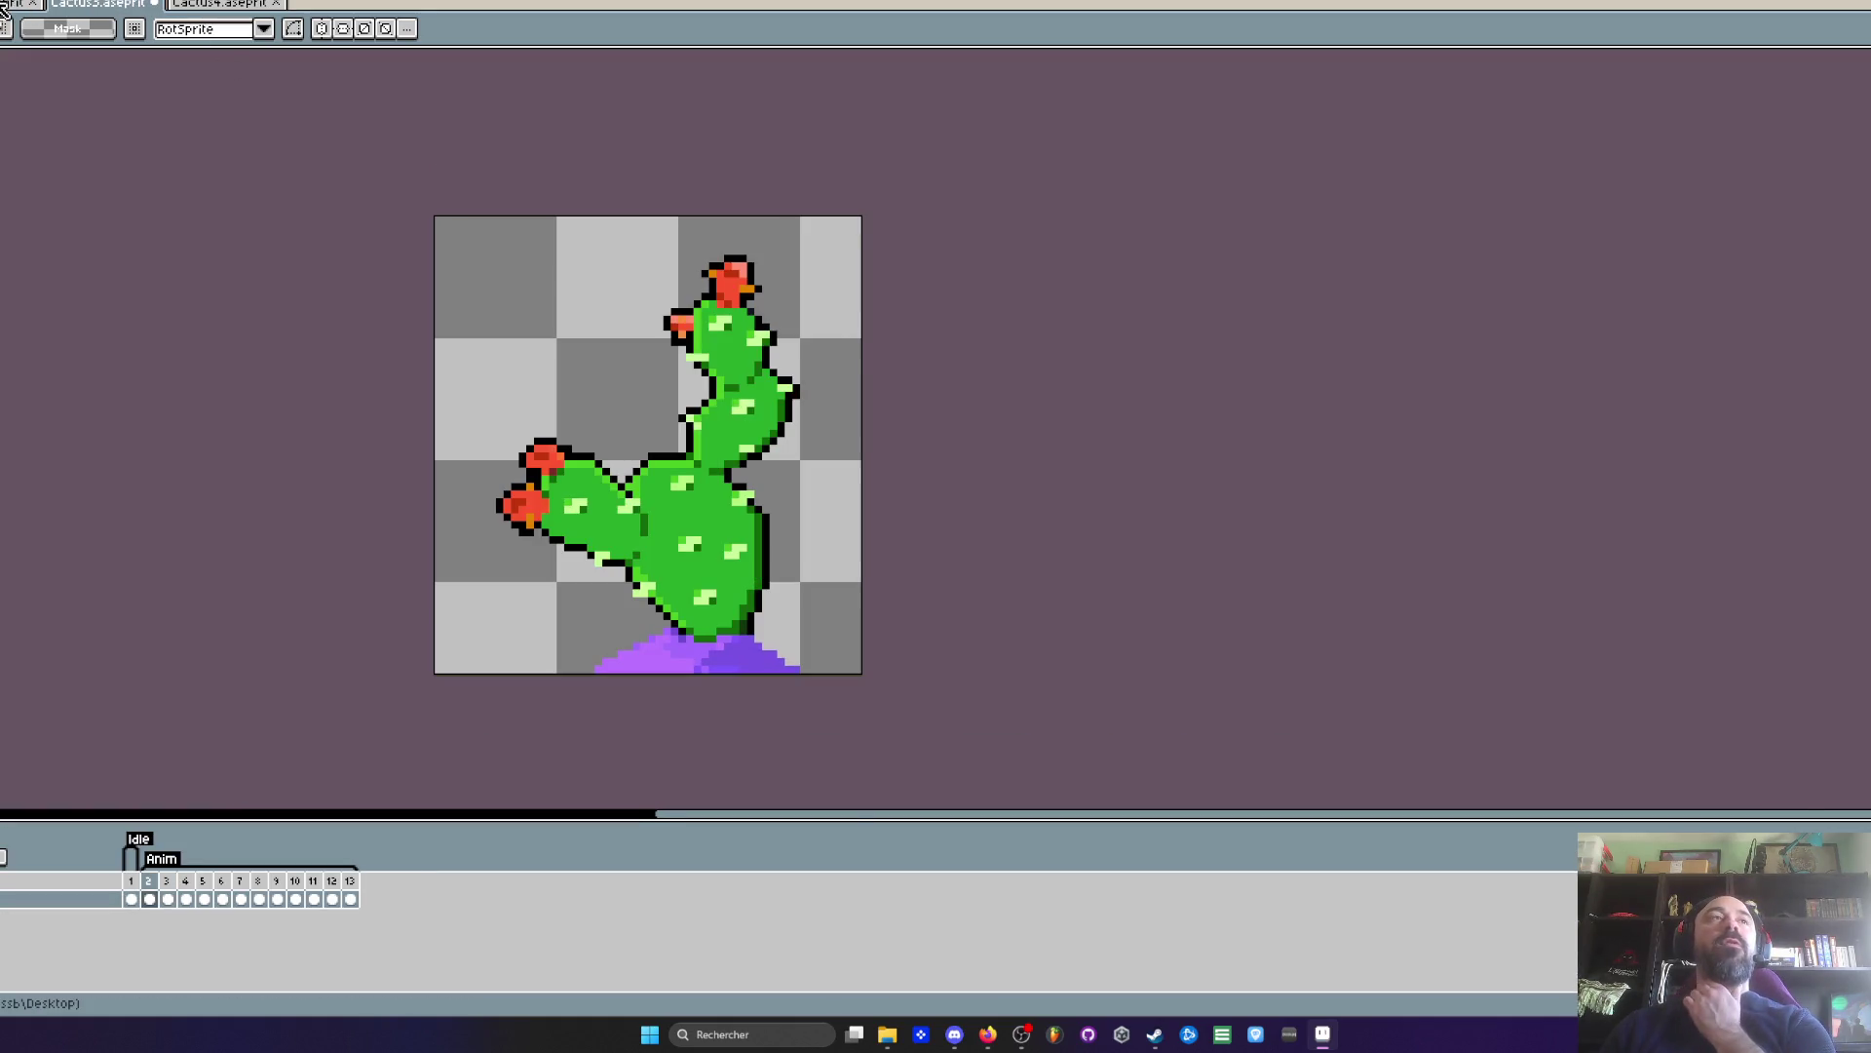
click(5, 5)
click(15, 5)
scroll(831, 345, down, 1)
scroll(963, 292, up, 1)
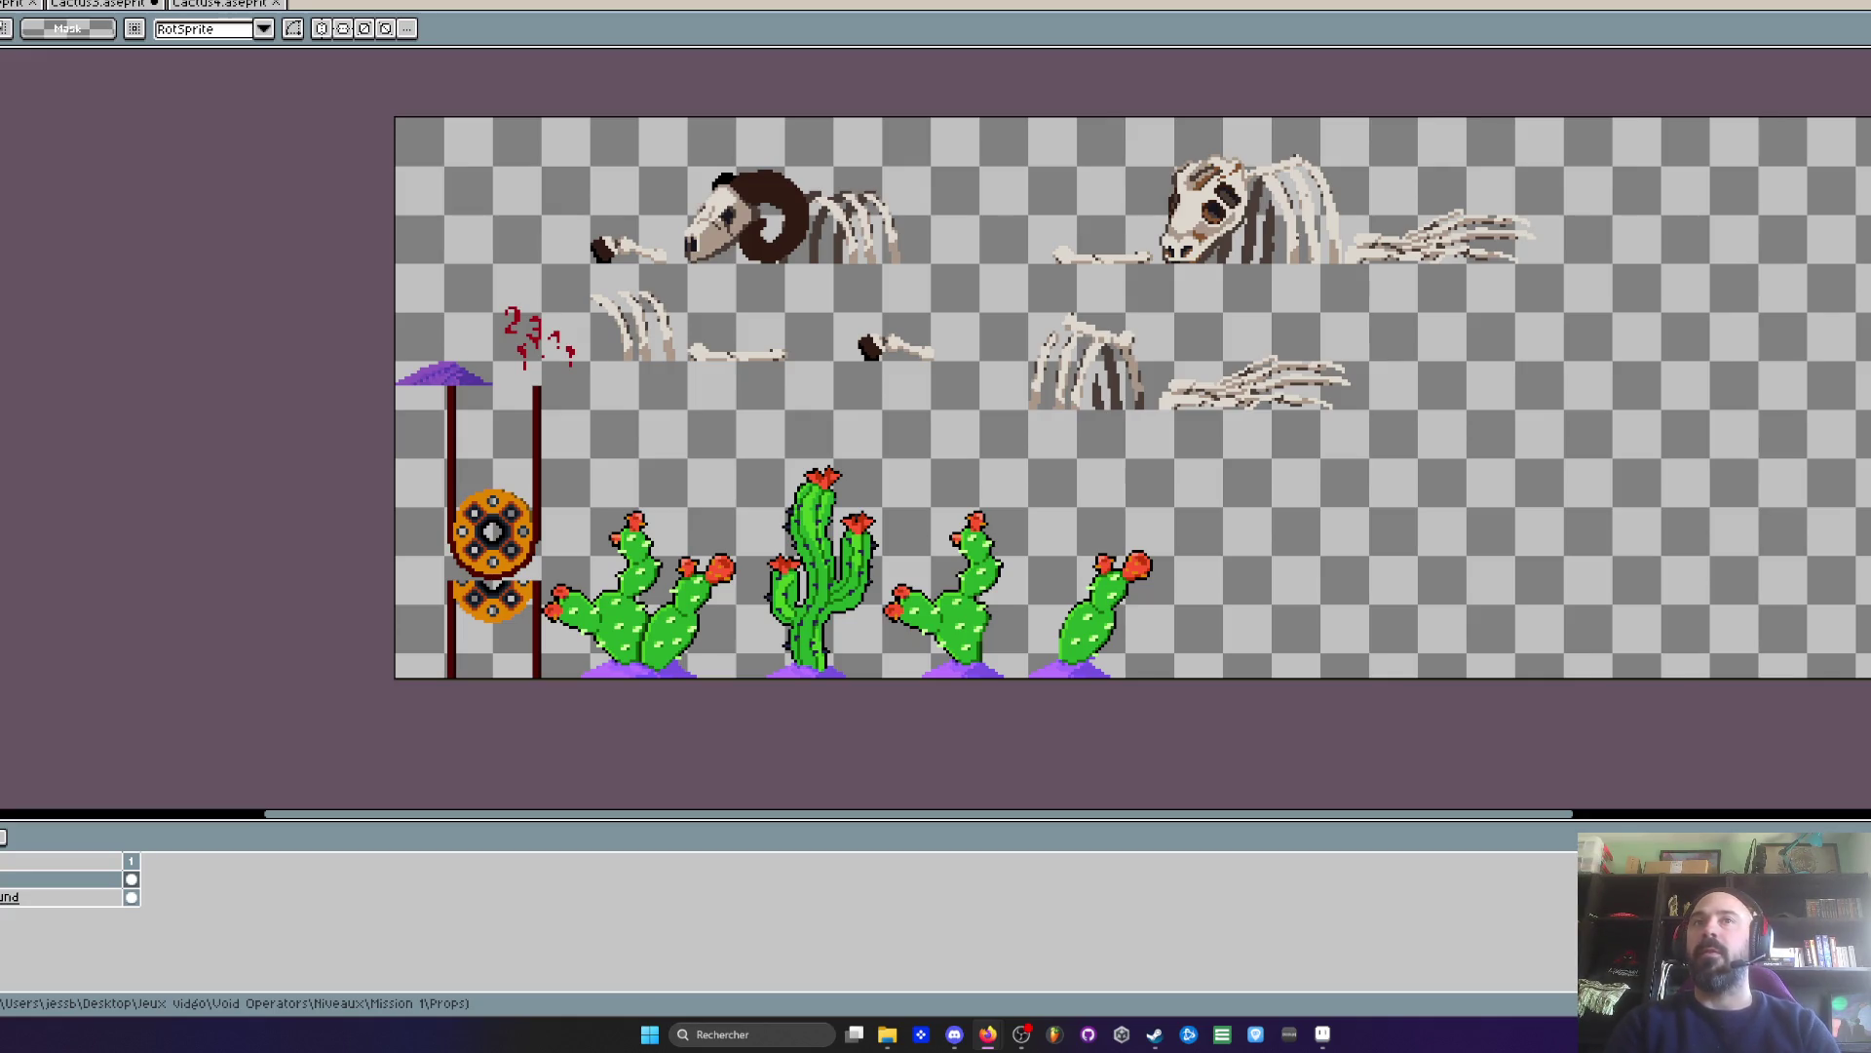
scroll(1036, 330, up, 1)
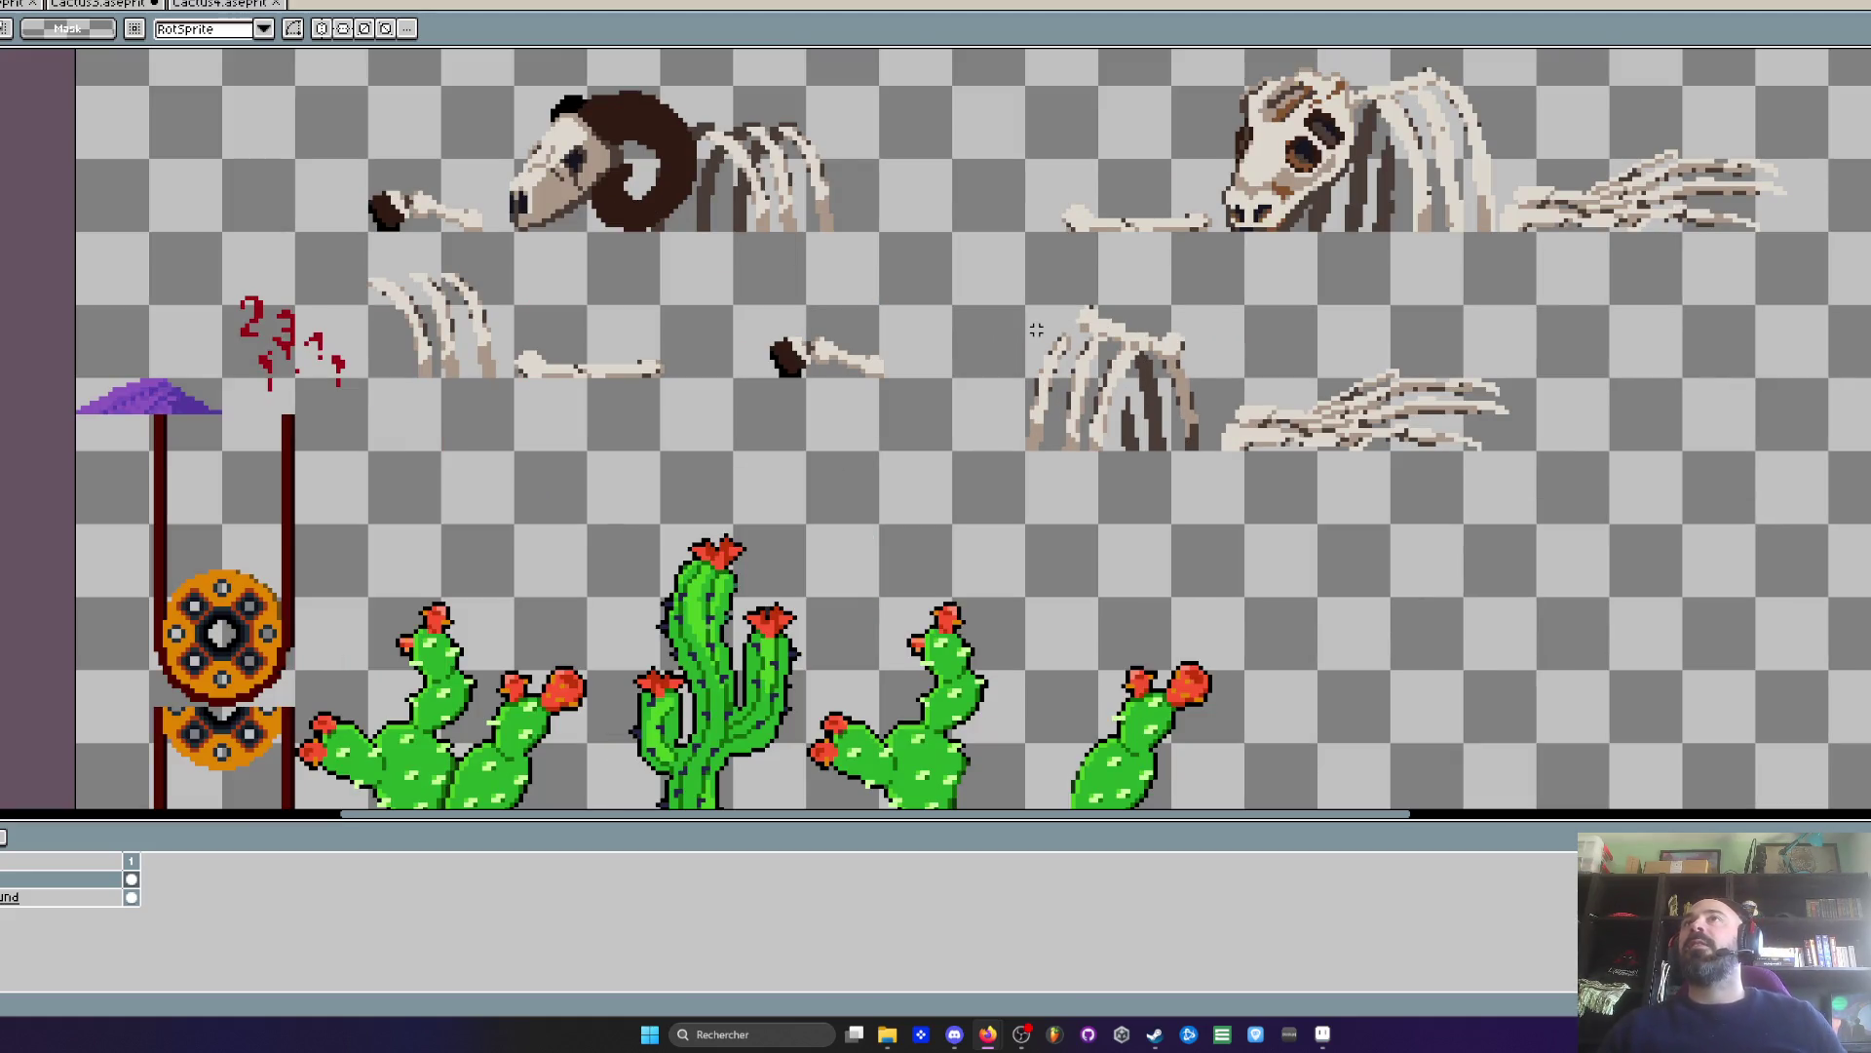
scroll(1036, 330, down, 2)
scroll(1054, 356, up, 2)
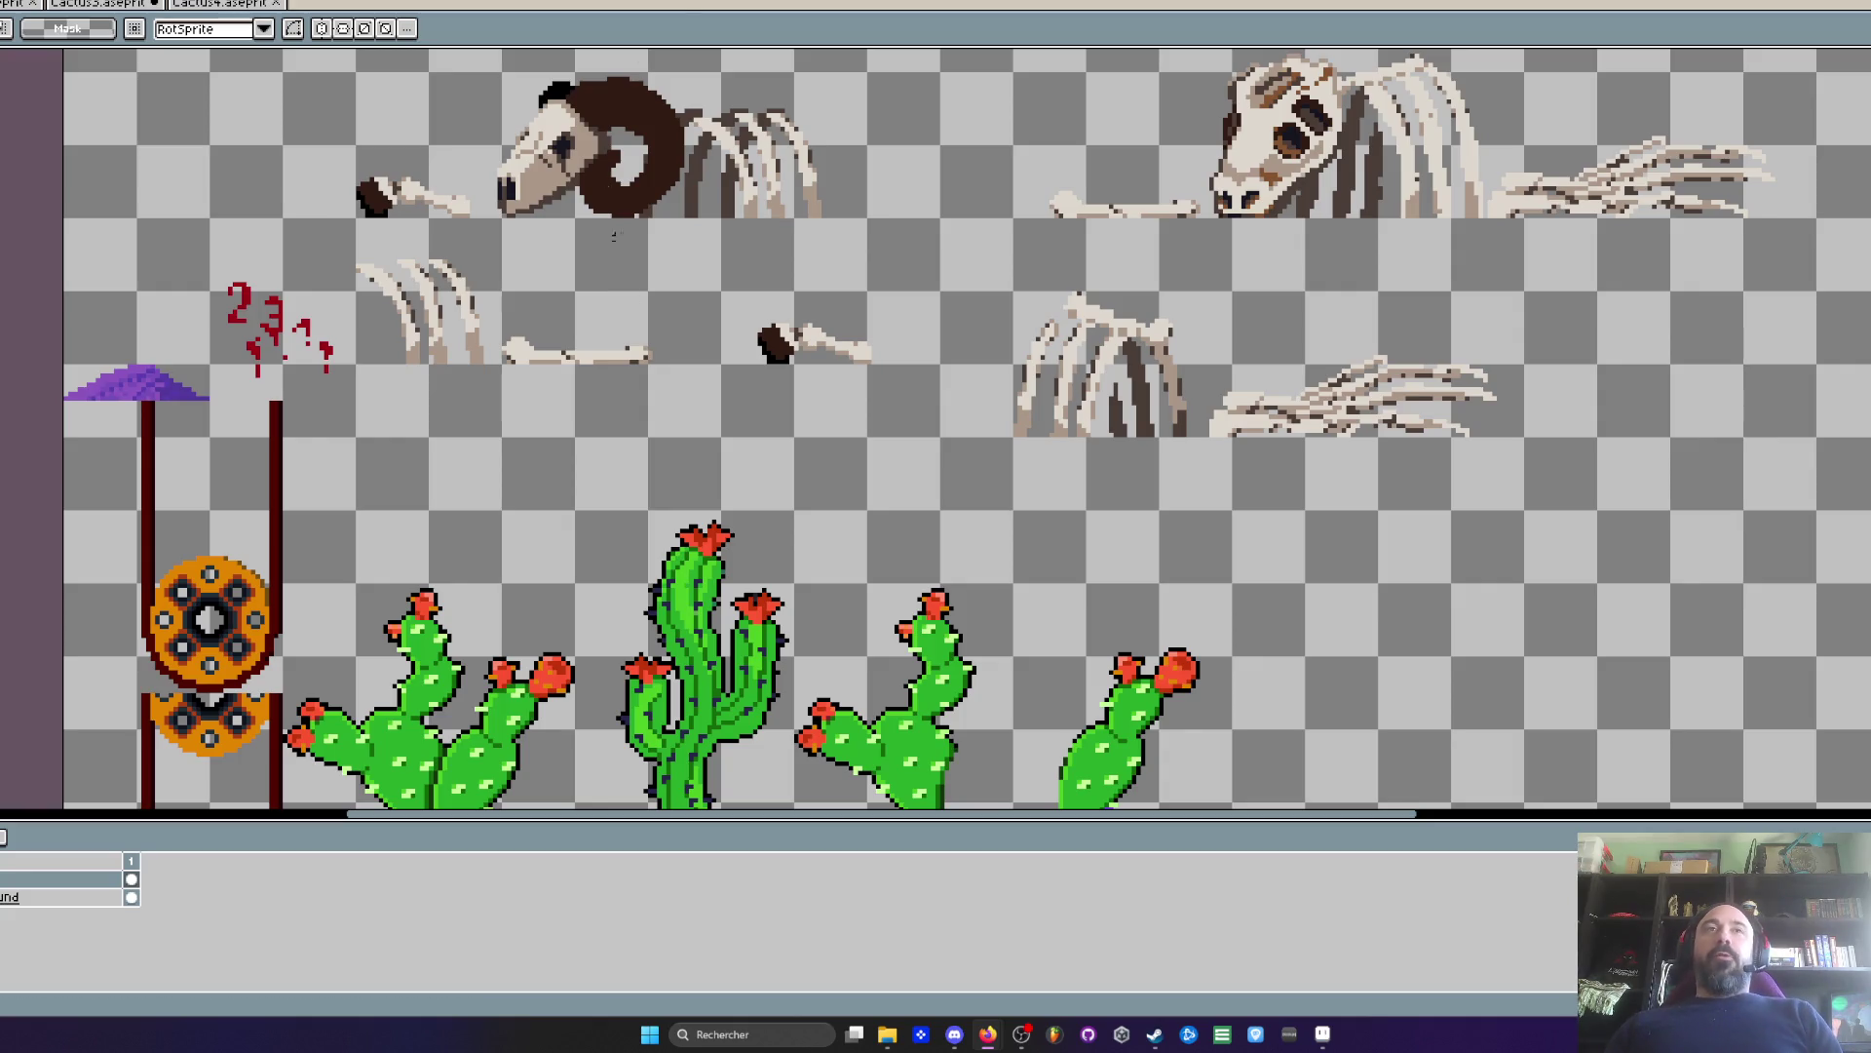
click(718, 93)
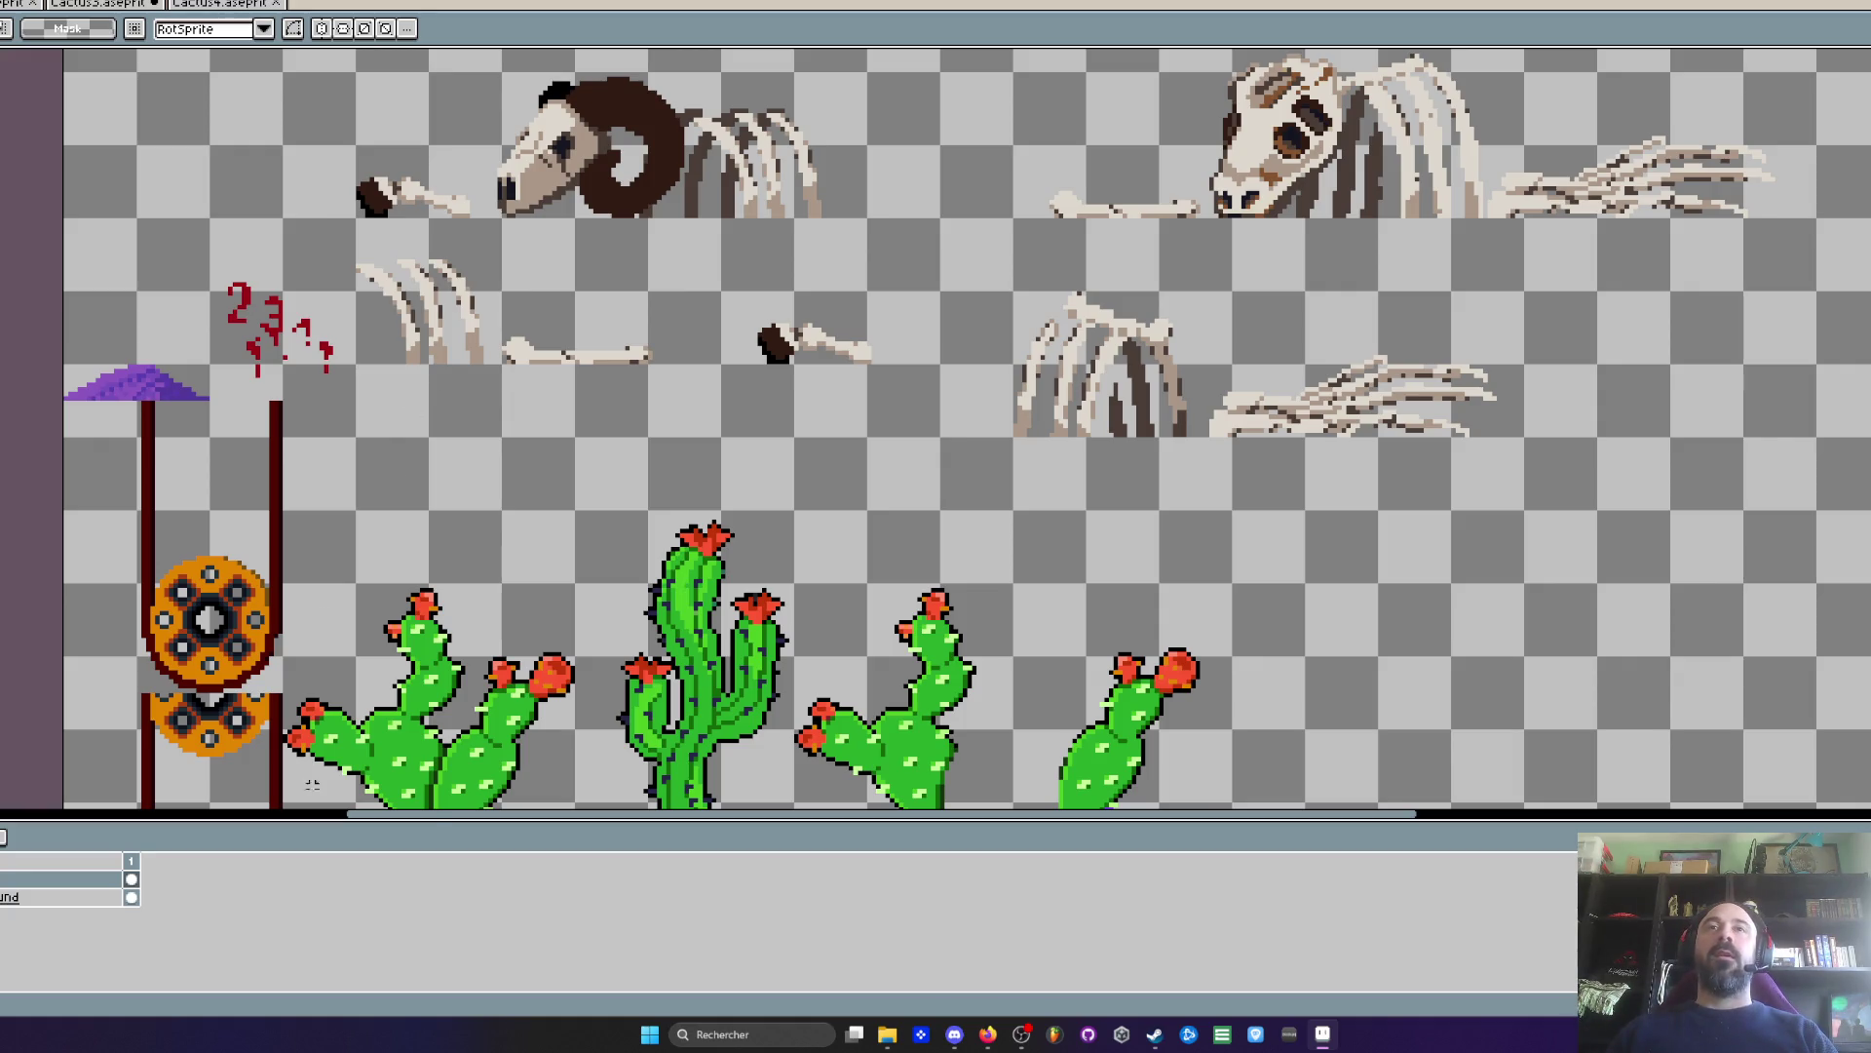
- Bring the cactus row into view and reposition the ram skeleton on the props sheet
scroll(431, 384, down, 3)
scroll(431, 384, up, 2)
scroll(614, 410, up, 1)
scroll(614, 410, down, 1)
scroll(497, 213, up, 1)
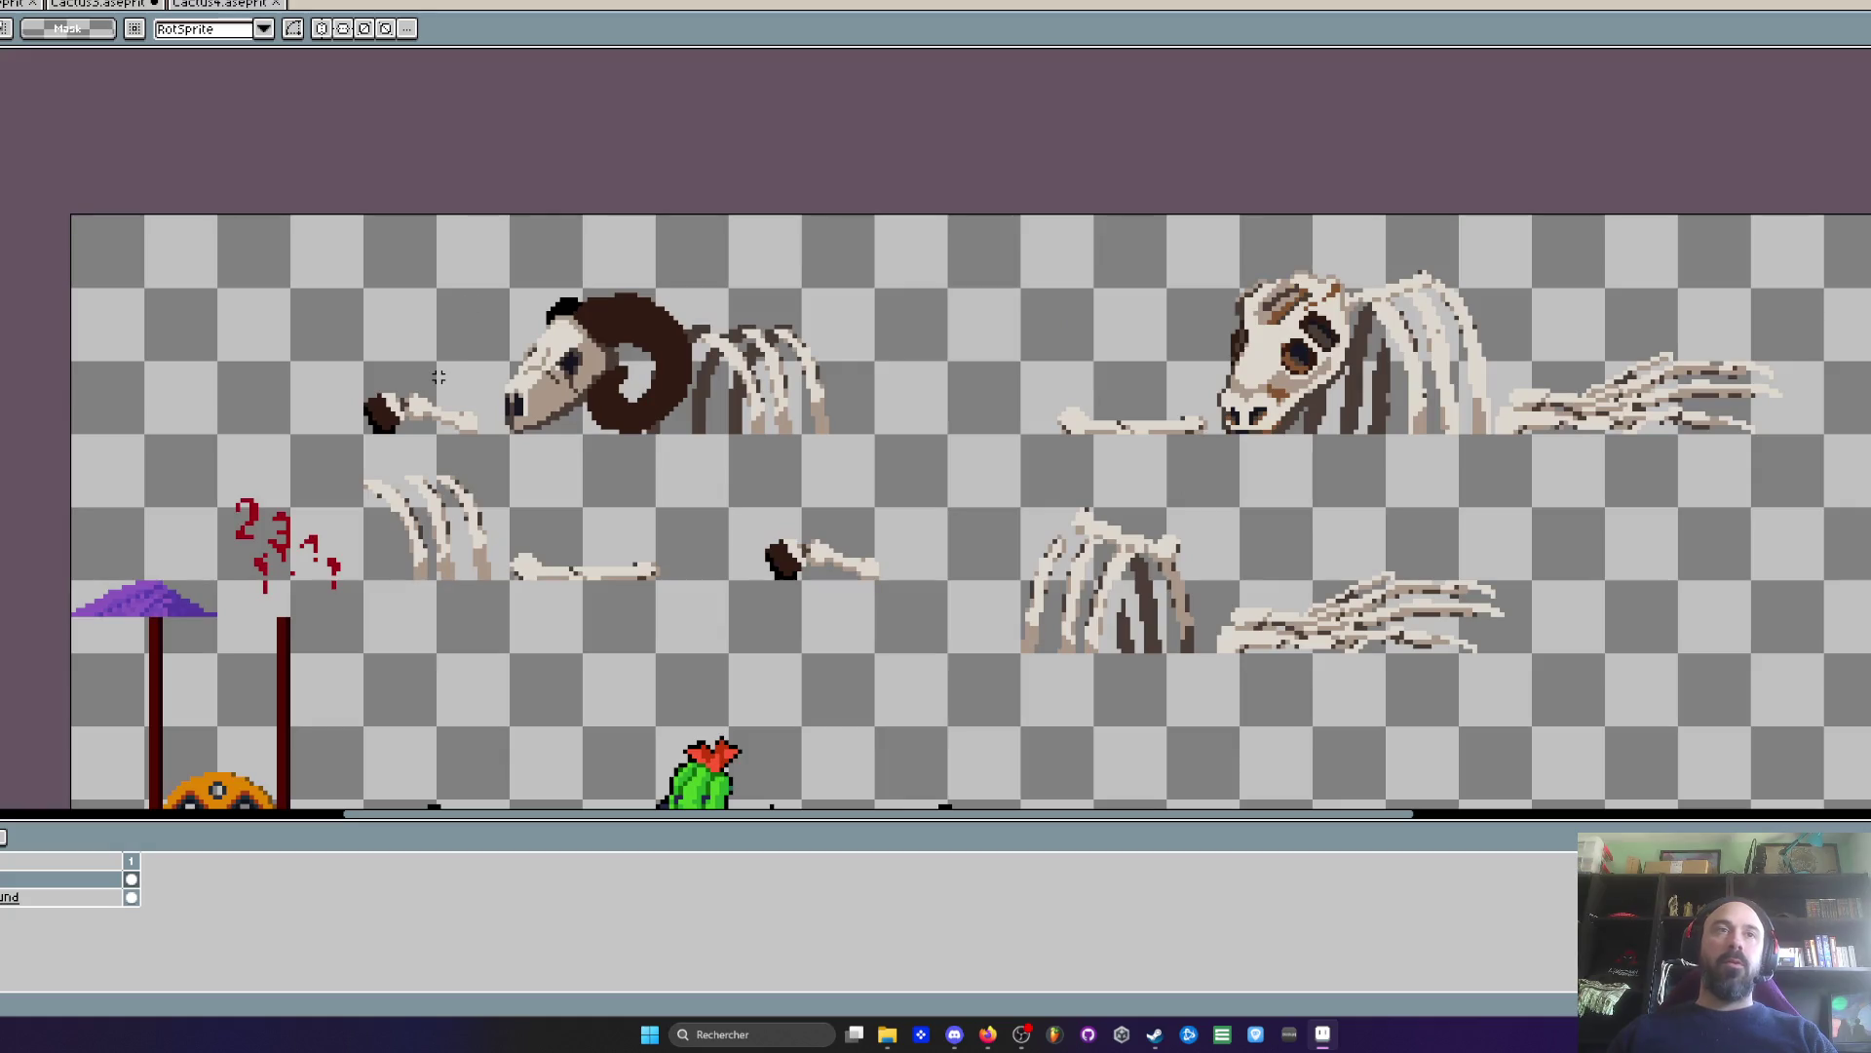
scroll(438, 377, down, 1)
drag(798, 464, 726, 361)
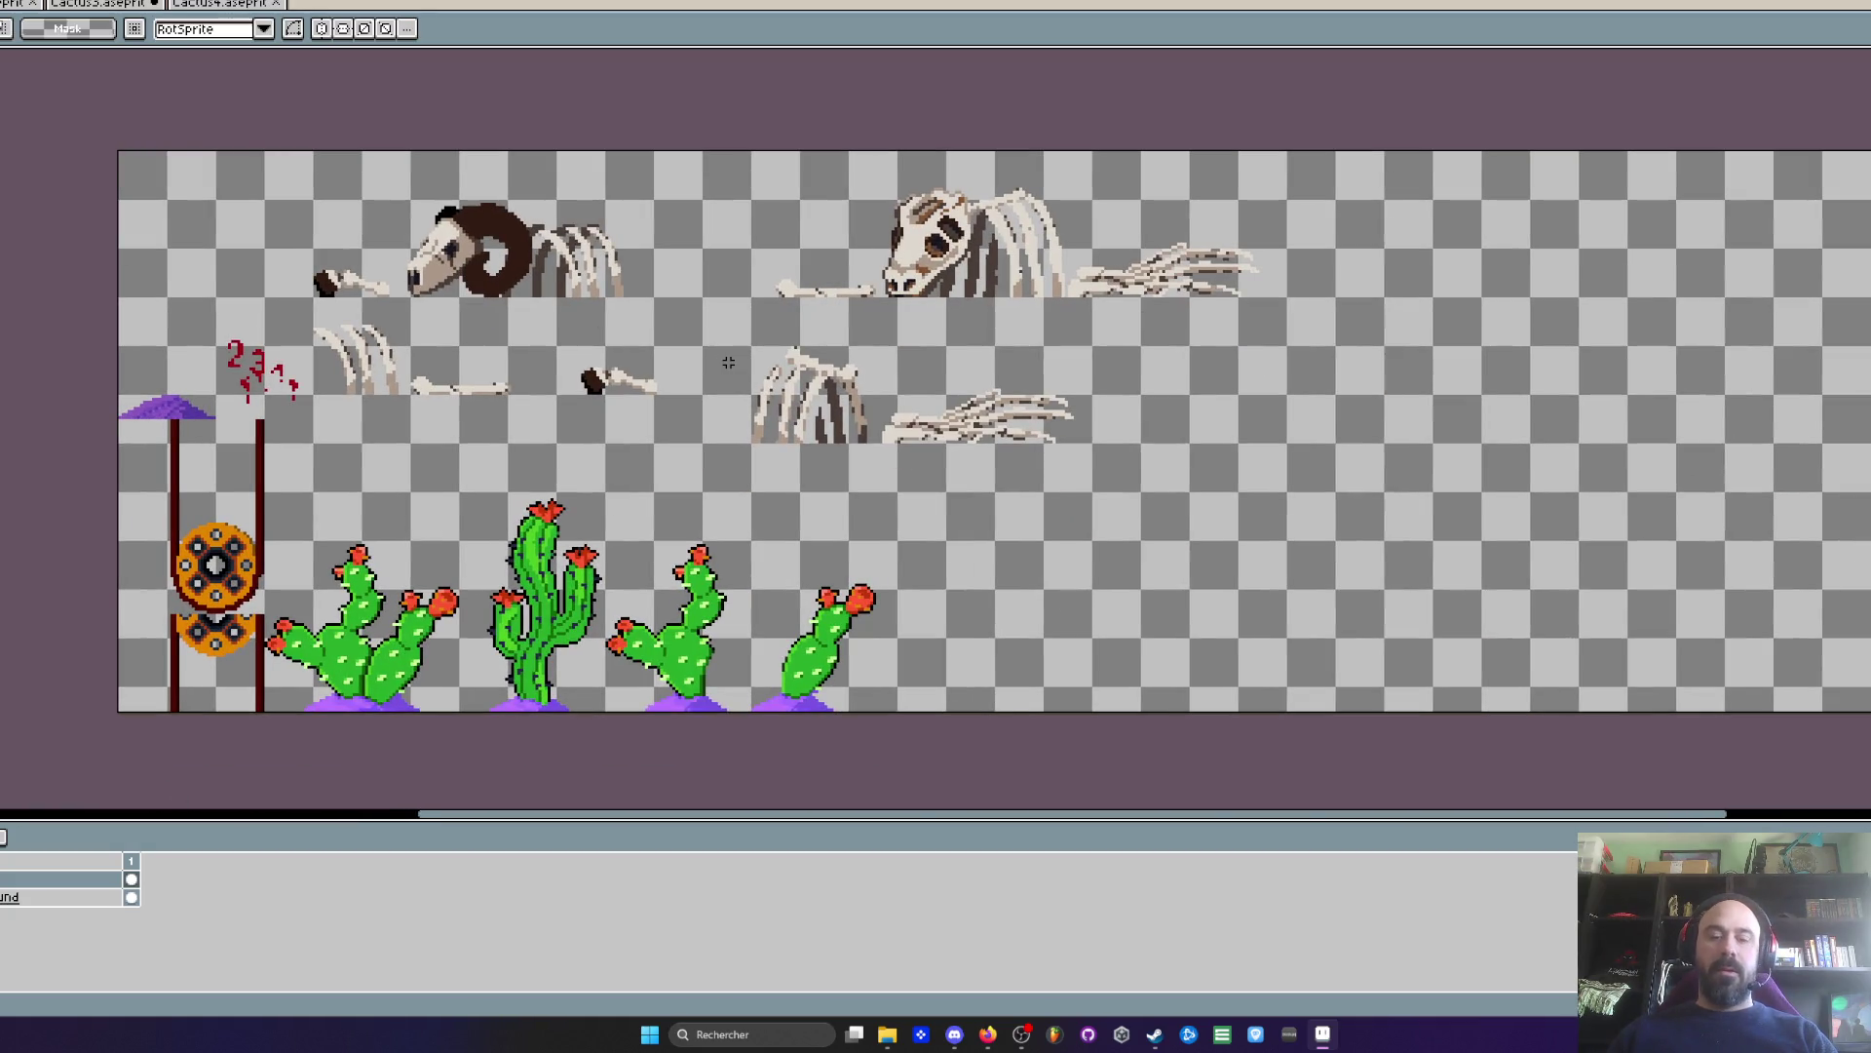
scroll(843, 289, up, 1)
scroll(844, 289, down, 1)
scroll(292, 234, up, 1)
mouse_move(163, 228)
mouse_down()
mouse_move(736, 389)
mouse_move(449, 306)
mouse_move(420, 373)
mouse_up()
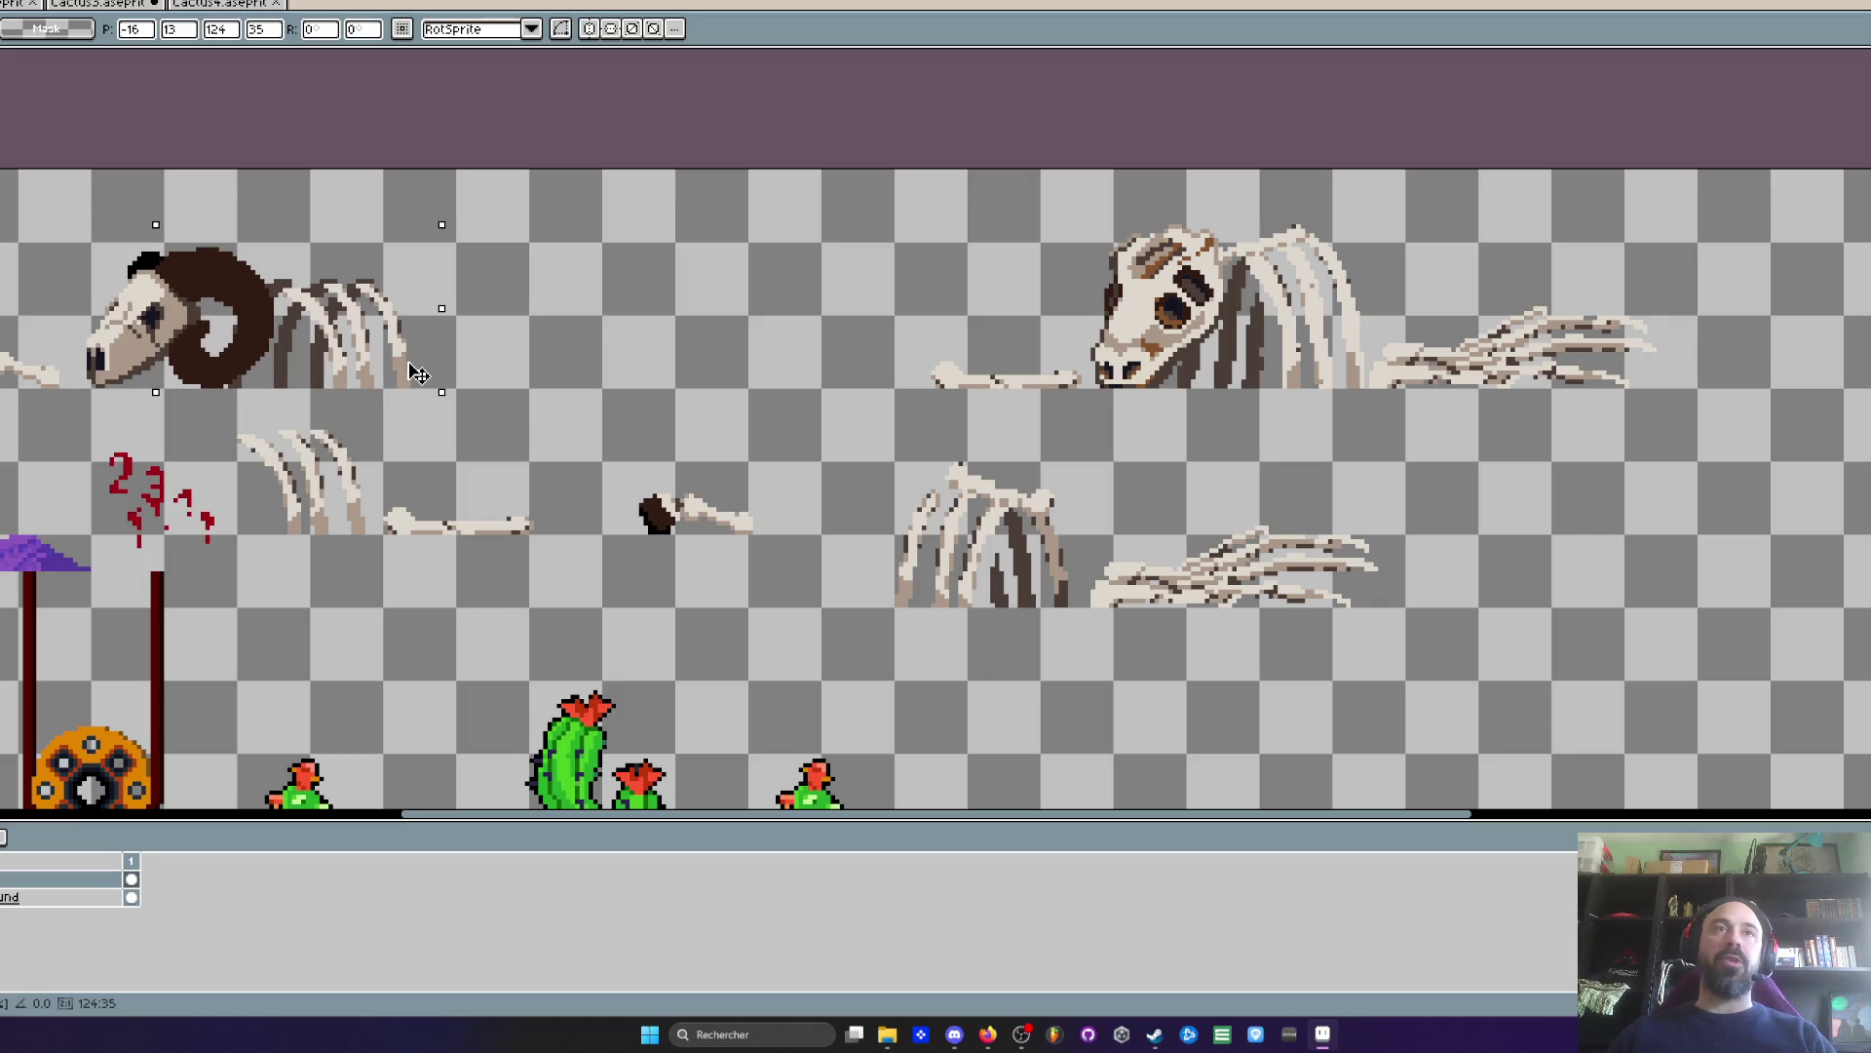
click(418, 465)
- Tuck the small dark bone beside the ram skeleton and shift the ribcage and arm bones left
drag(618, 400, 828, 590)
mouse_move(712, 534)
mouse_down()
mouse_move(491, 317)
mouse_move(547, 383)
mouse_up()
key(Left)
key(Left)
key(Left)
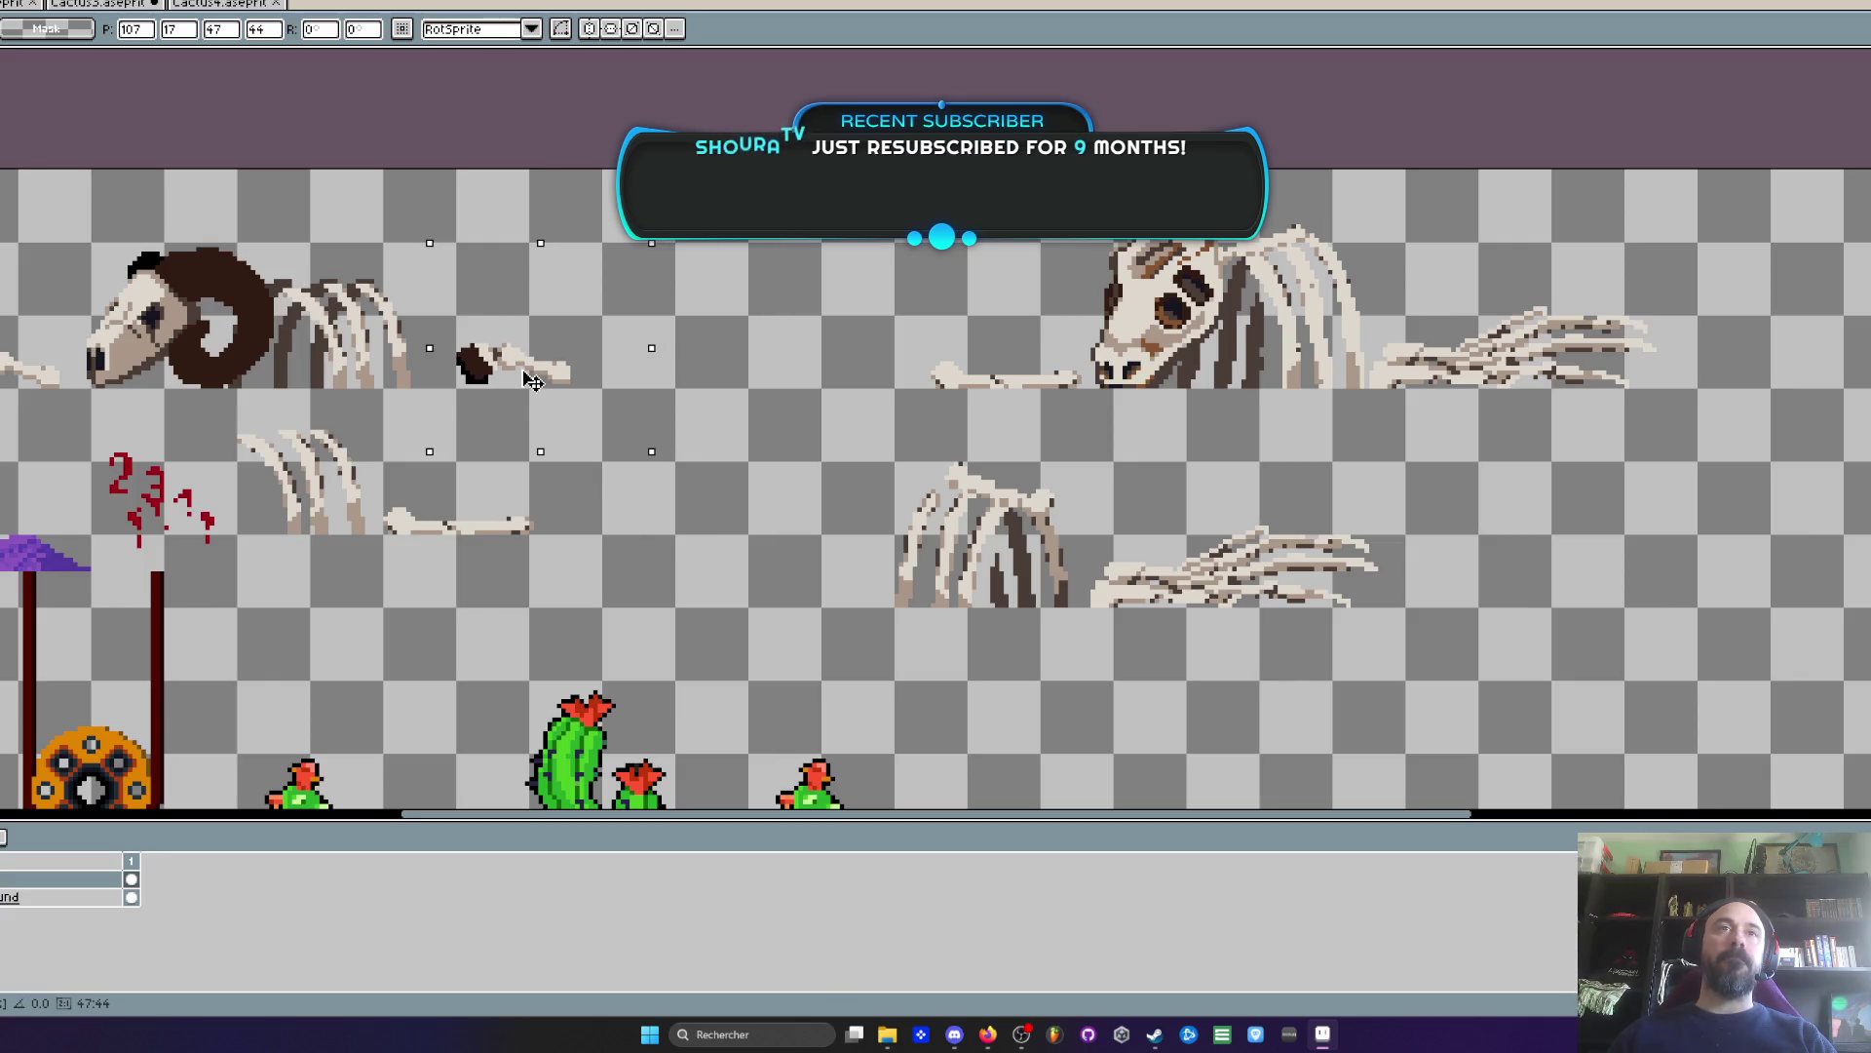
drag(853, 436, 1518, 753)
mouse_move(1275, 616)
mouse_down()
mouse_move(945, 616)
mouse_move(952, 542)
mouse_move(978, 535)
mouse_up()
key(Return)
- Move the horse skull and ribs left beside the other bones, then fine-tune their position
drag(846, 236, 1620, 450)
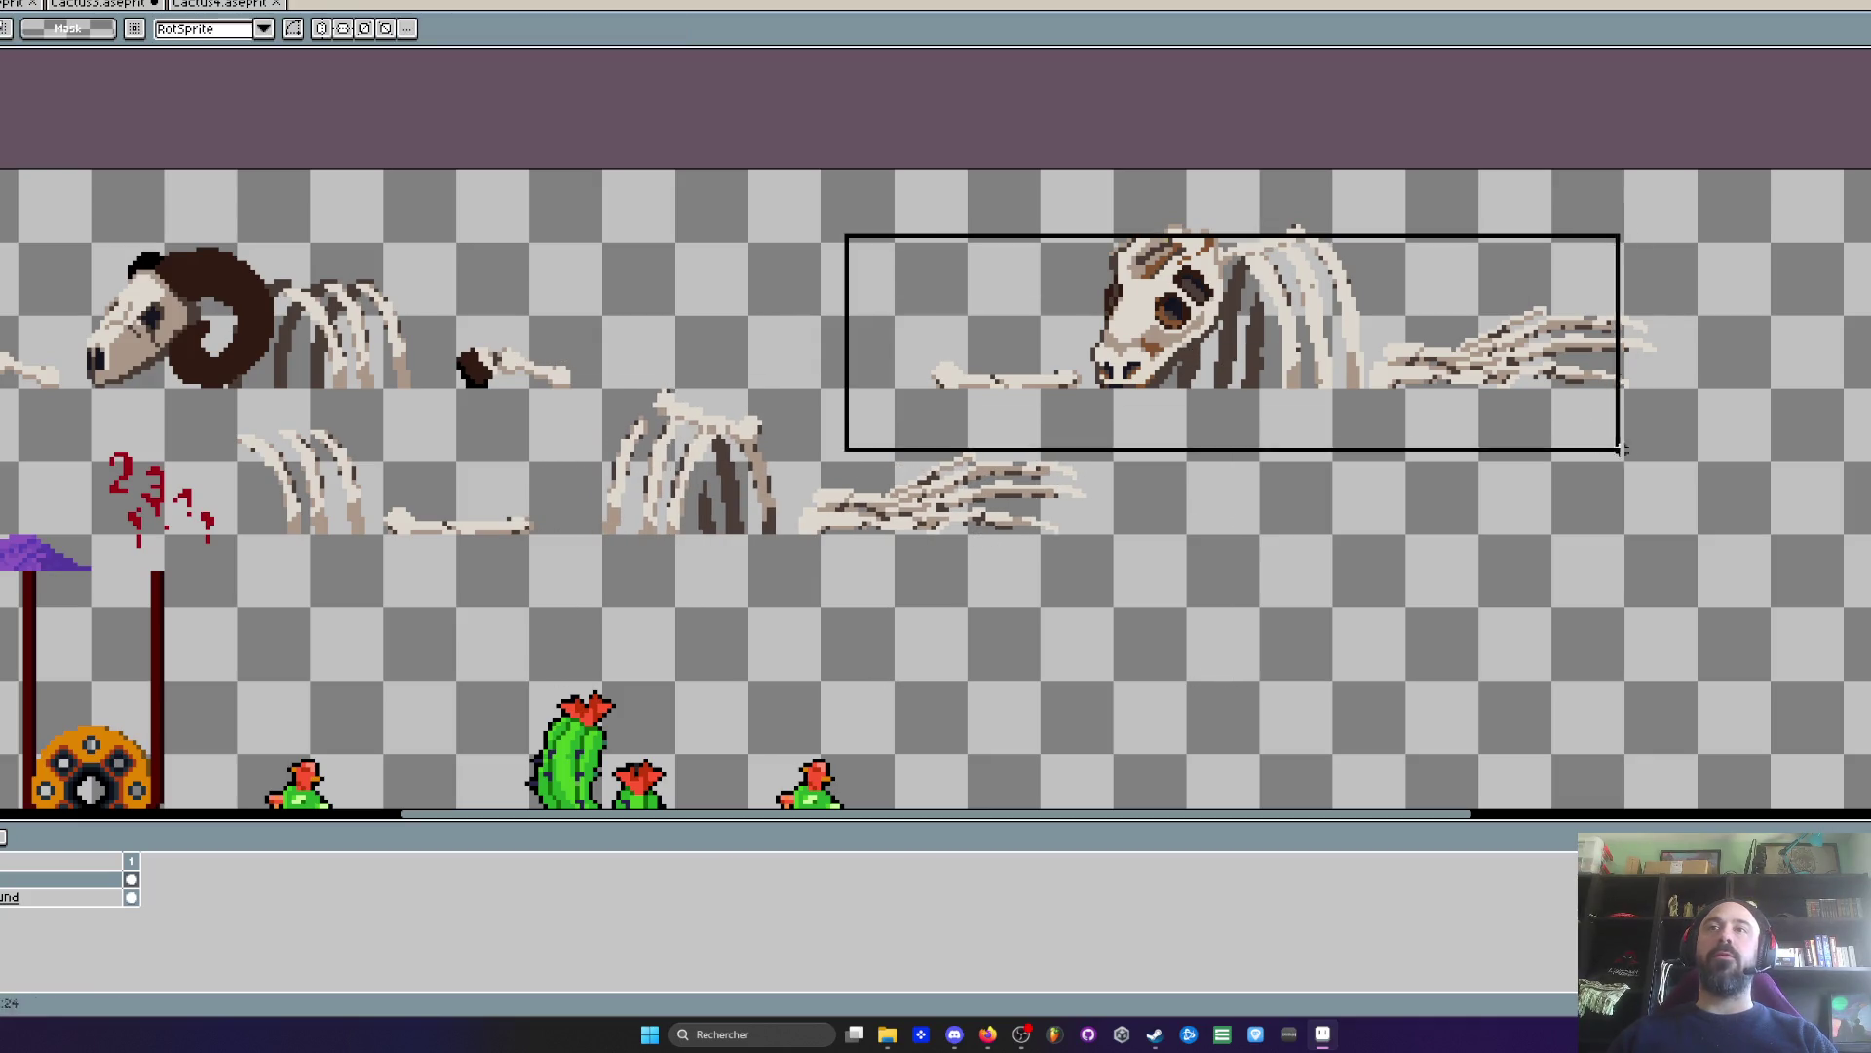
drag(1377, 353, 1038, 346)
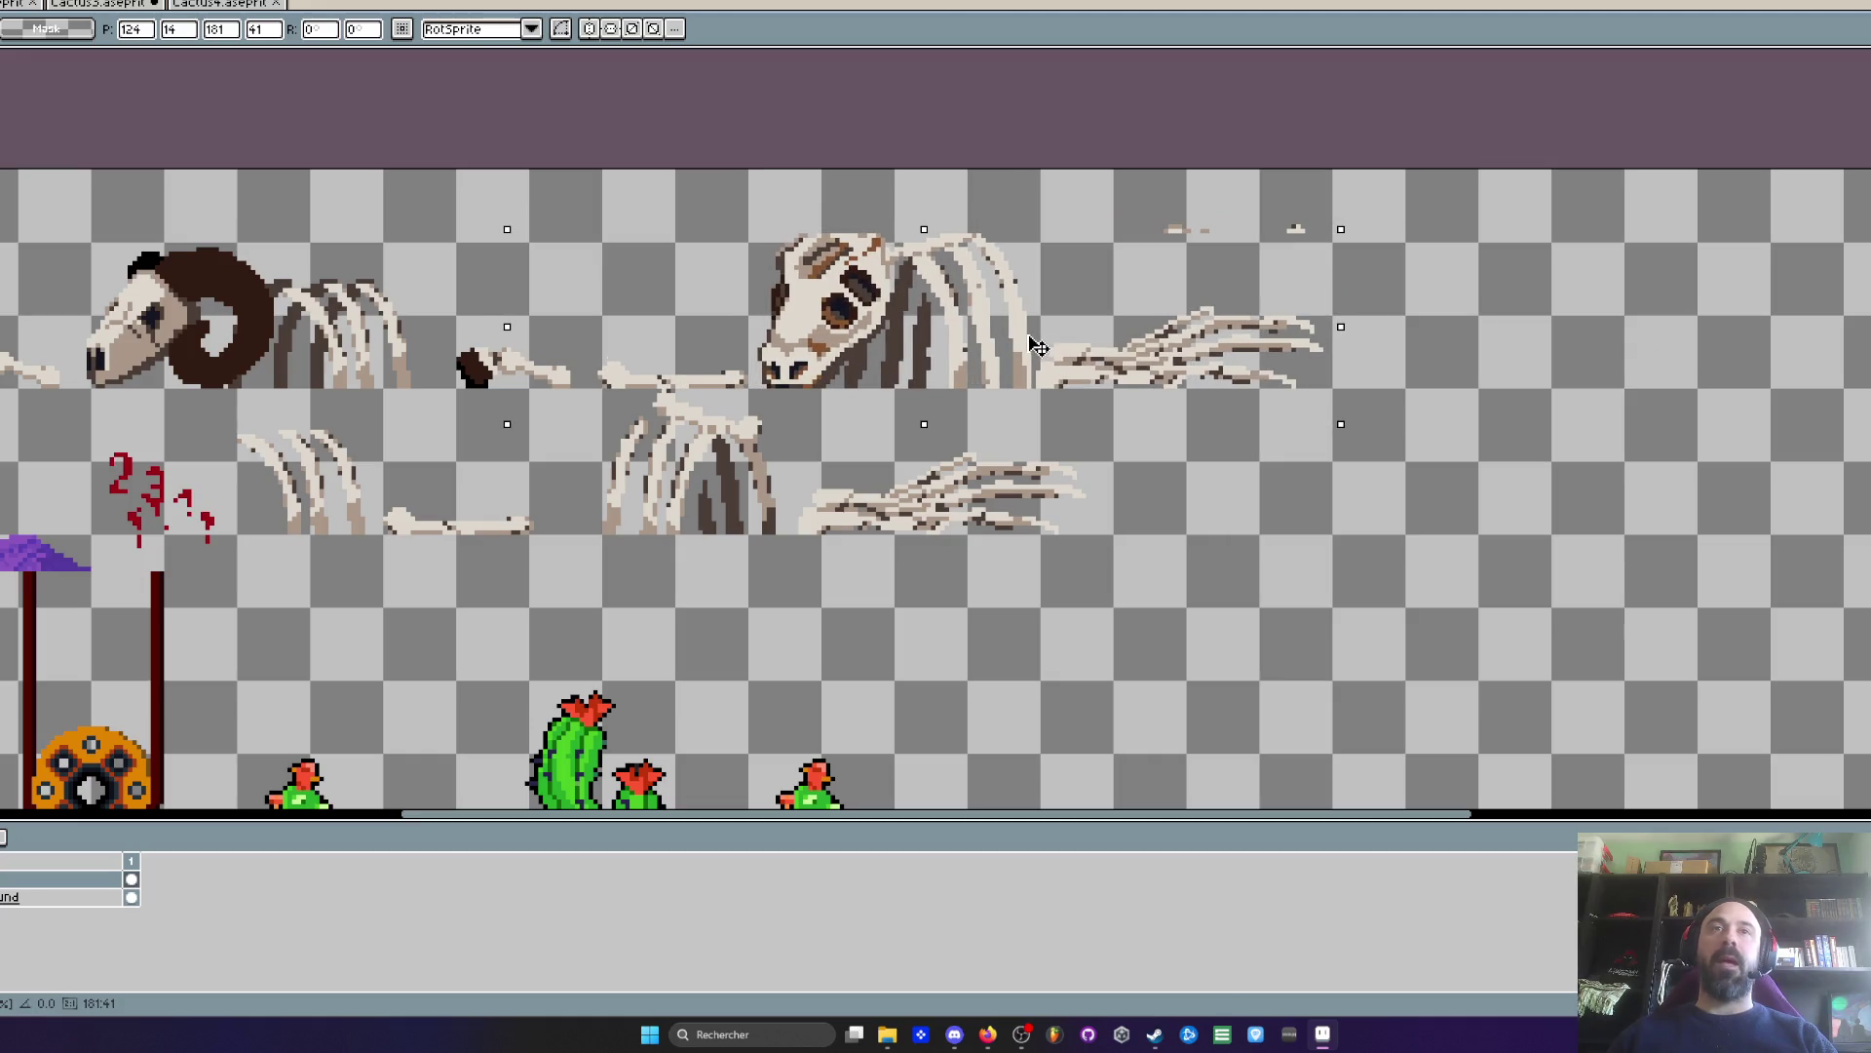
key(Escape)
drag(868, 172, 1654, 409)
drag(1267, 329, 931, 329)
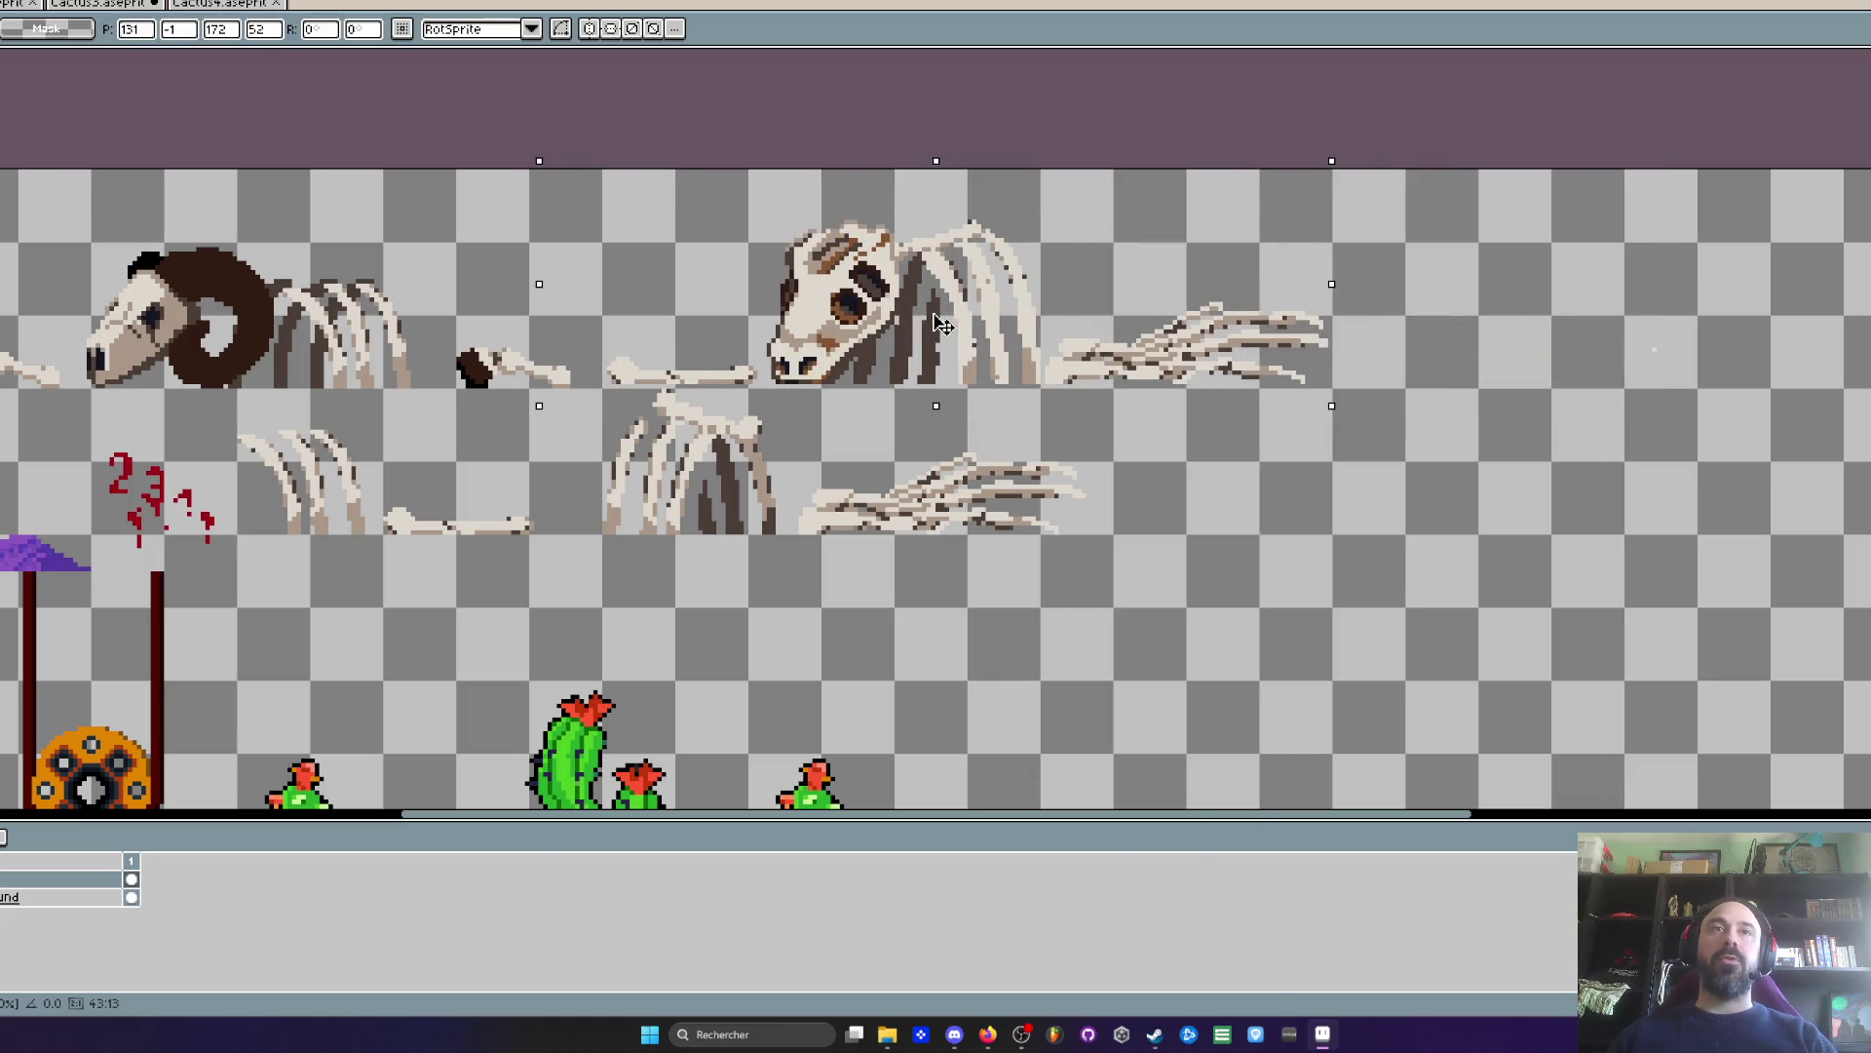
key(Return)
scroll(936, 329, down, 3)
scroll(982, 436, up, 3)
key(b)
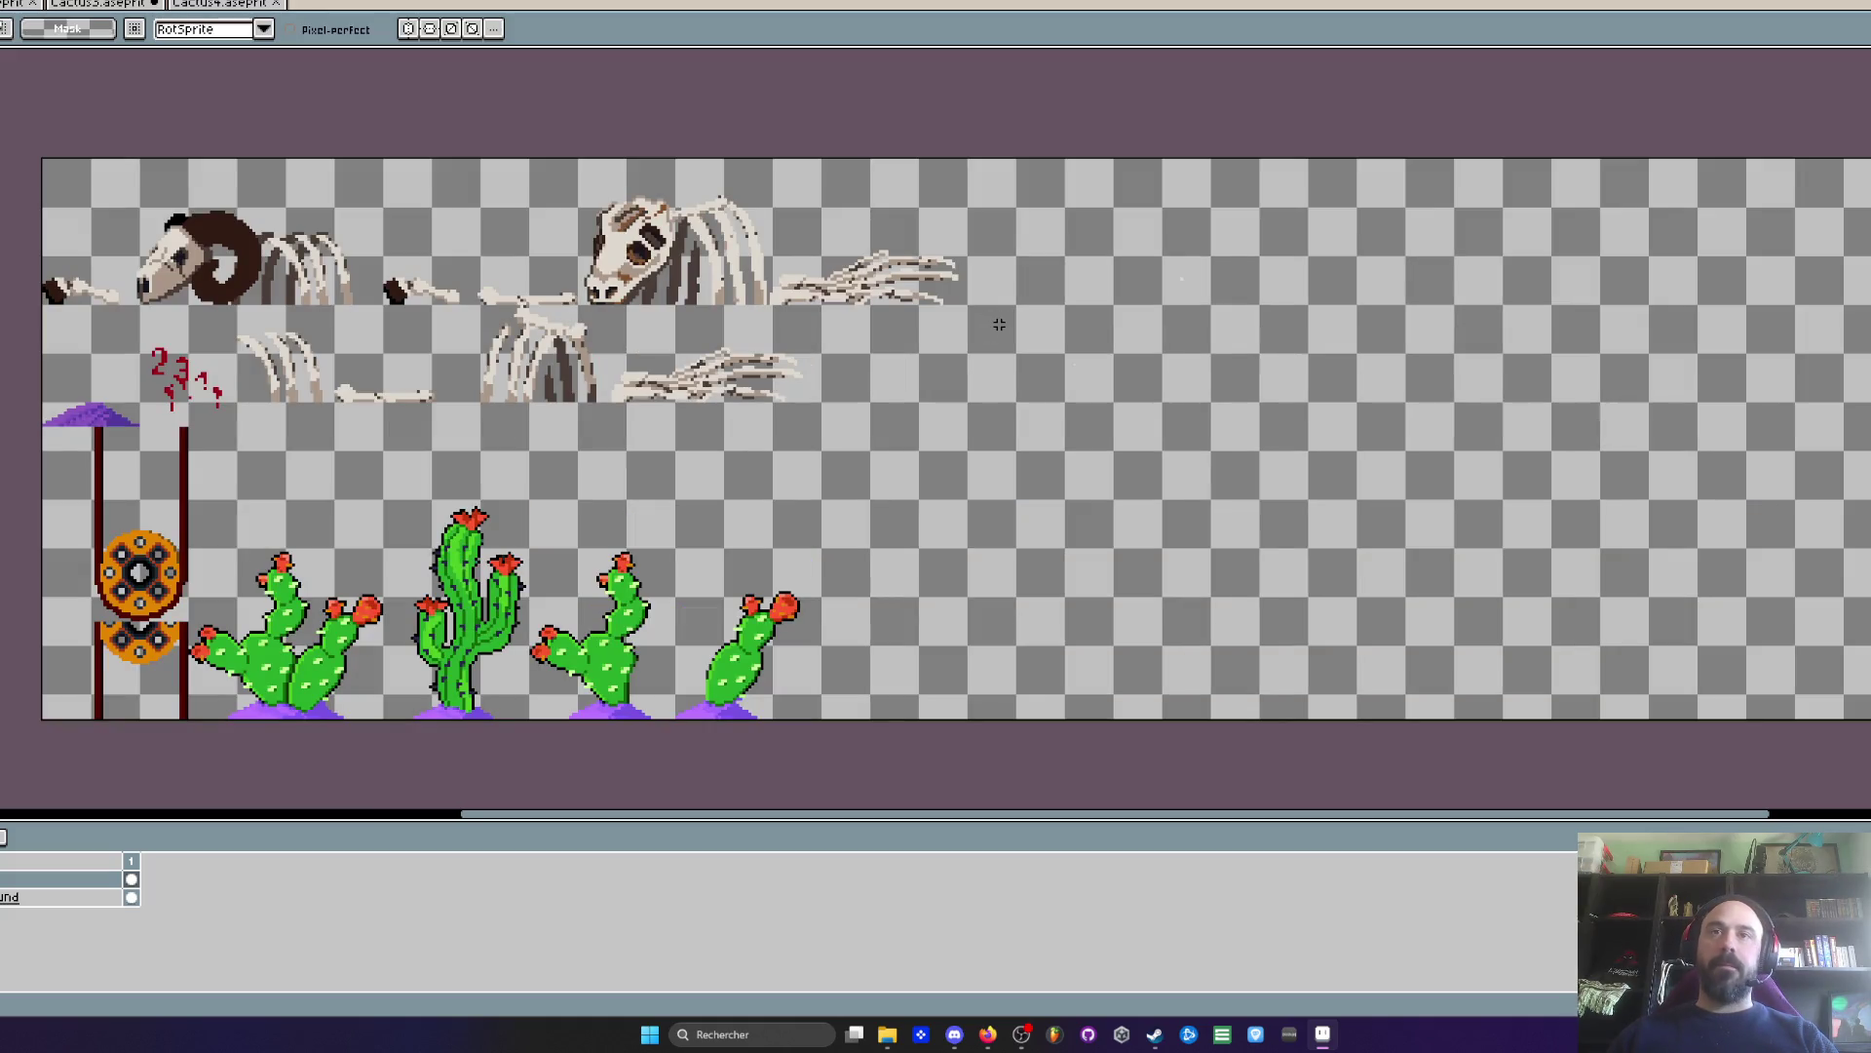
drag(430, 158, 962, 305)
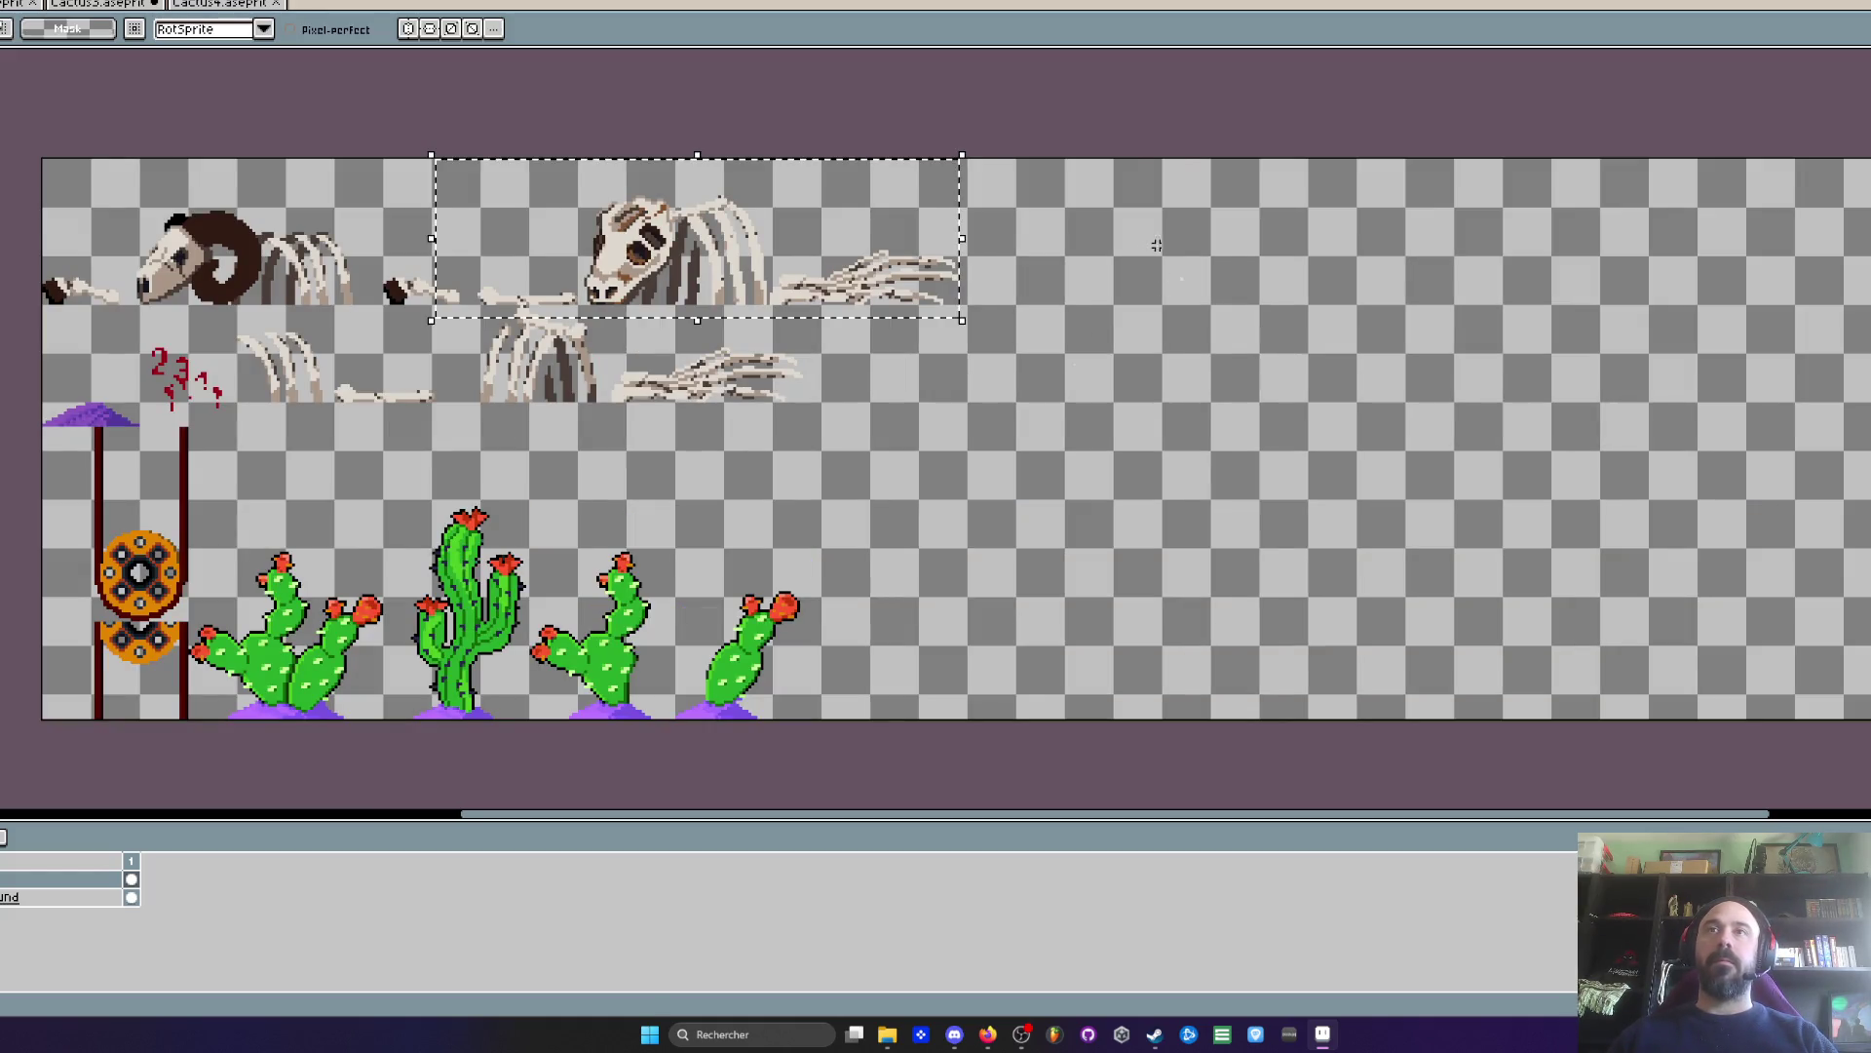
drag(810, 242, 1029, 242)
key(ctrl+d)
- Erase the stray right bone arm from the sheet
scroll(1030, 242, up, 1)
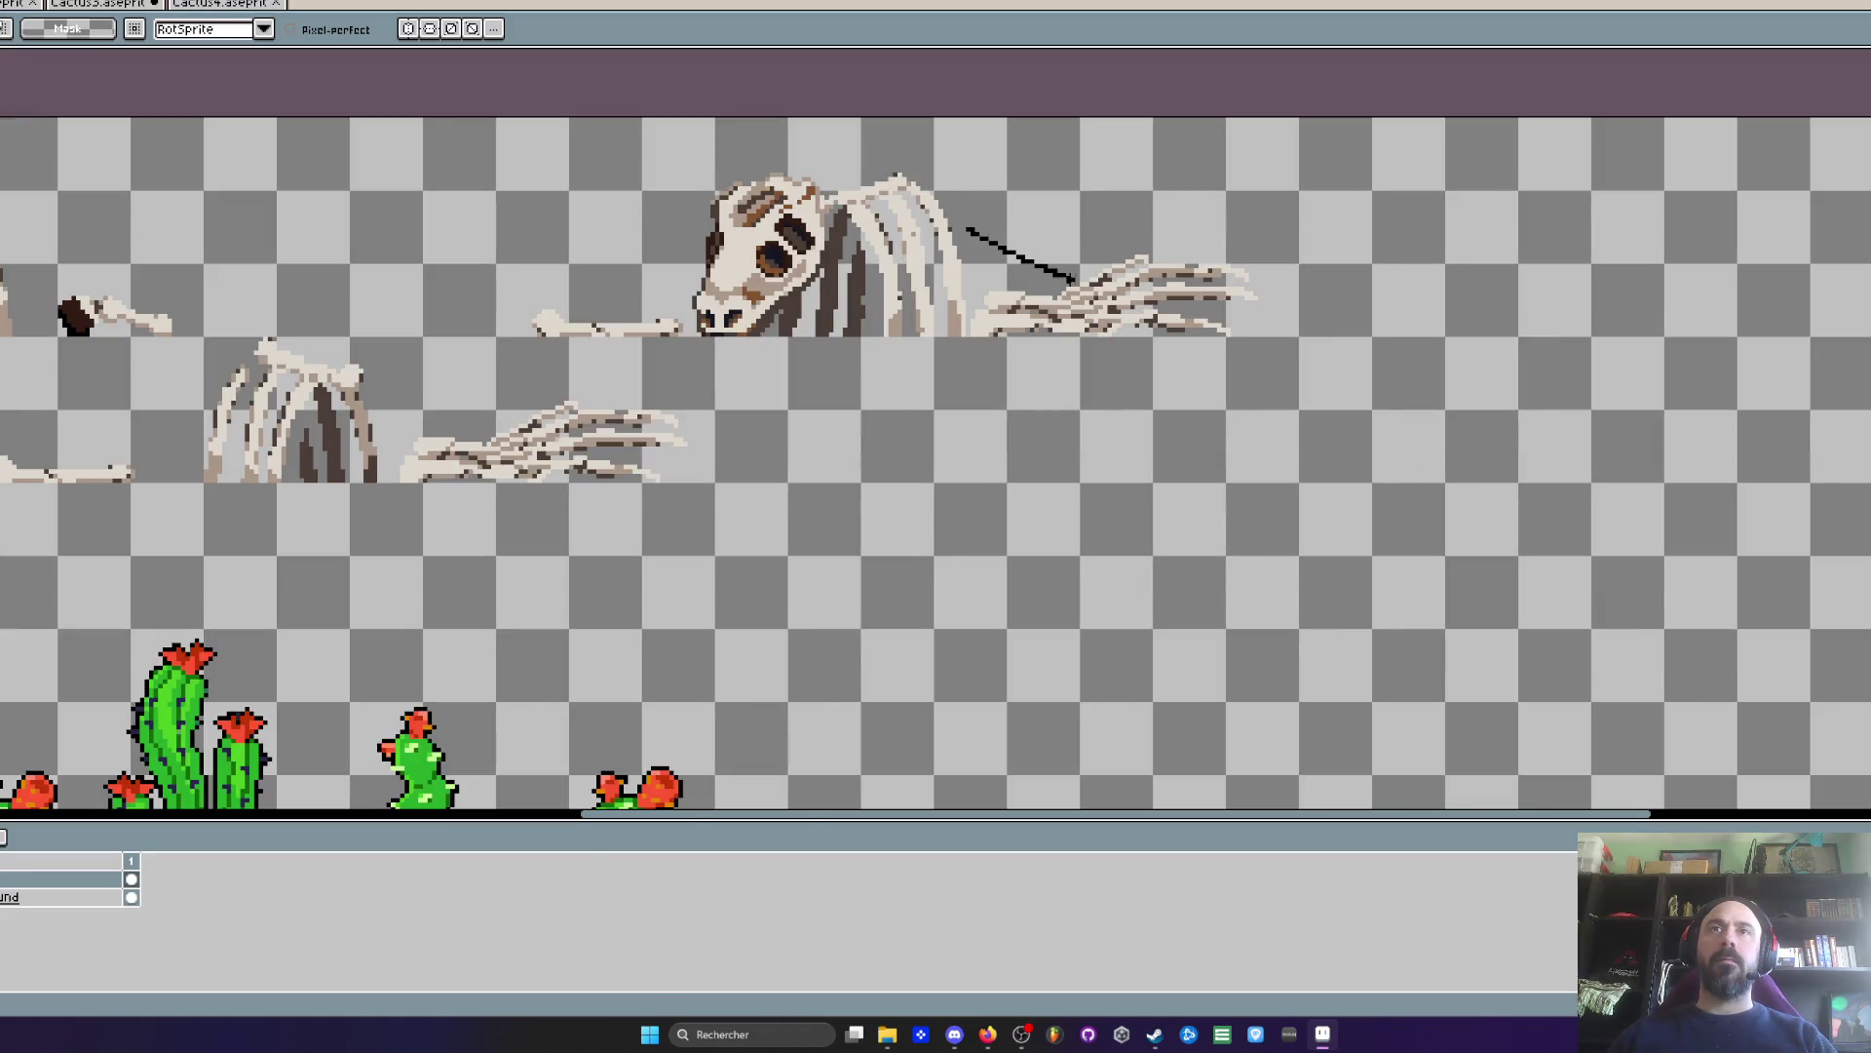
scroll(1034, 297, up, 1)
drag(944, 234, 1493, 521)
key(Delete)
- Shift the skull and ribs to the left and nudge them into place
scroll(1272, 399, down, 1)
drag(543, 201, 1157, 380)
drag(997, 334, 656, 325)
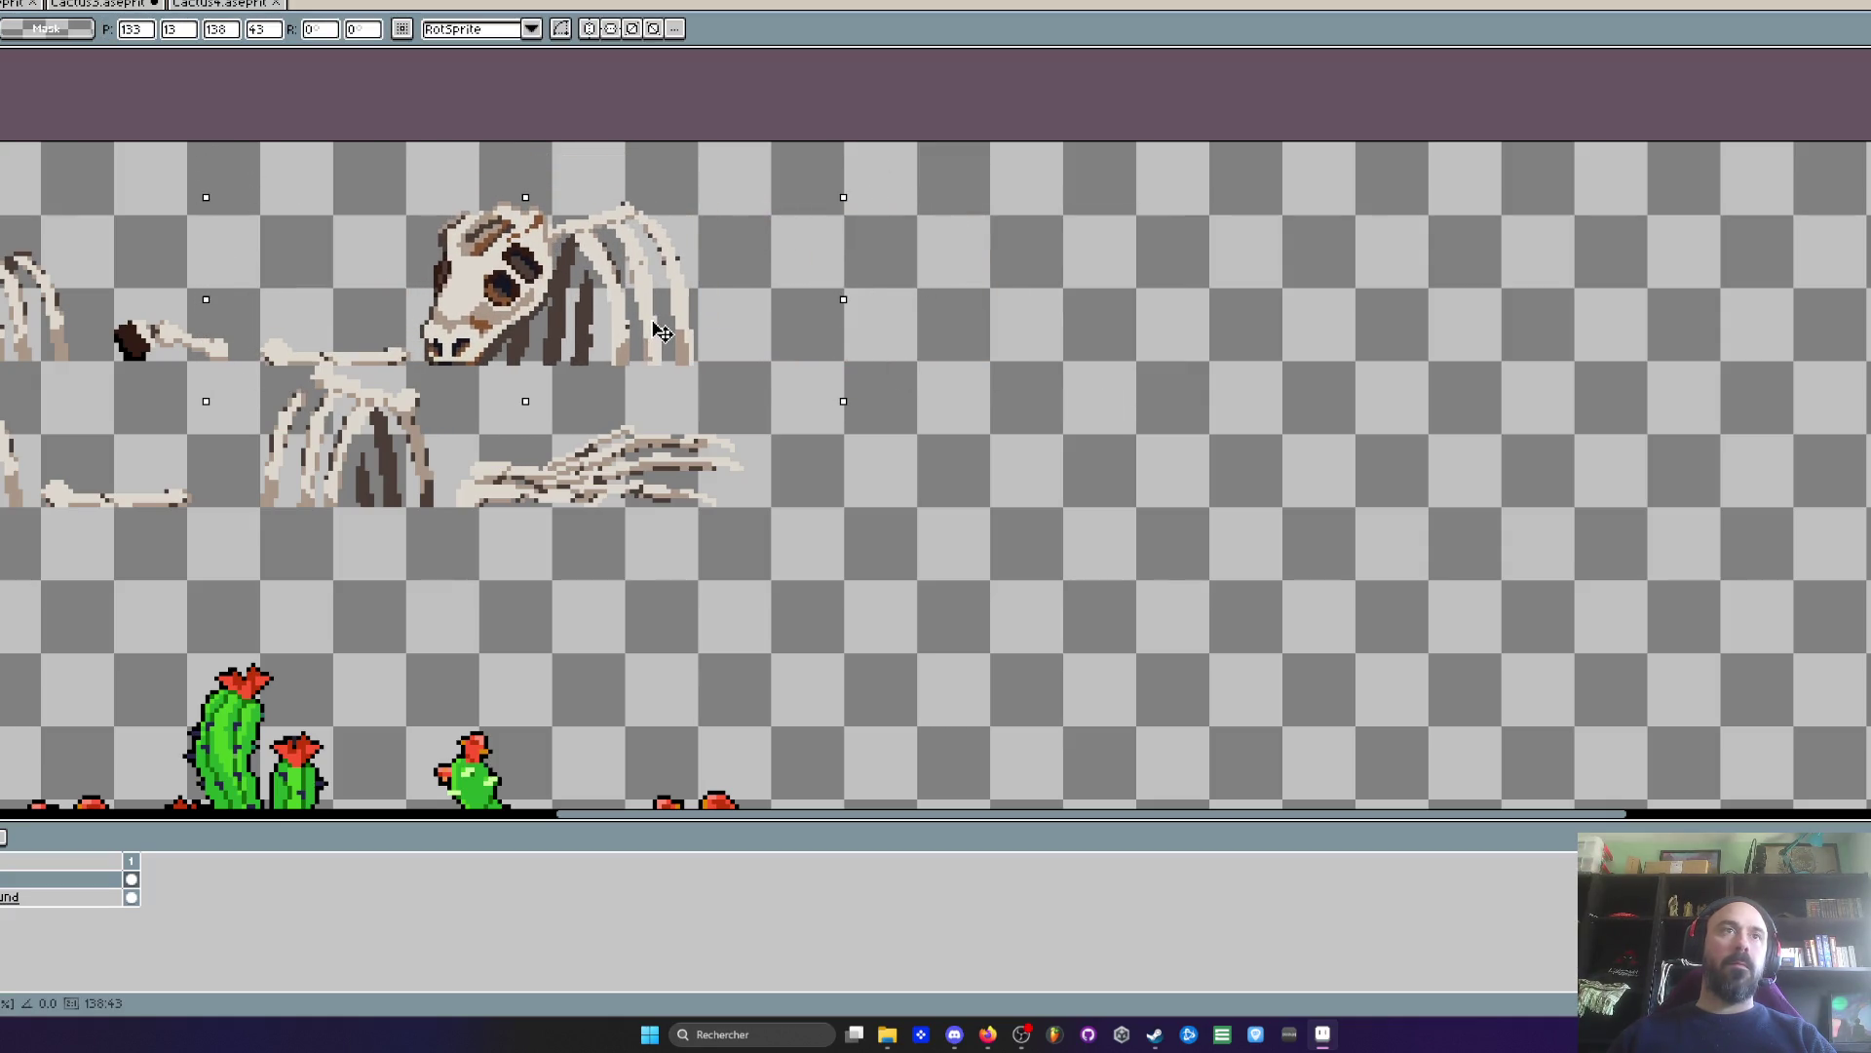
scroll(448, 292, up, 2)
drag(346, 374, 352, 382)
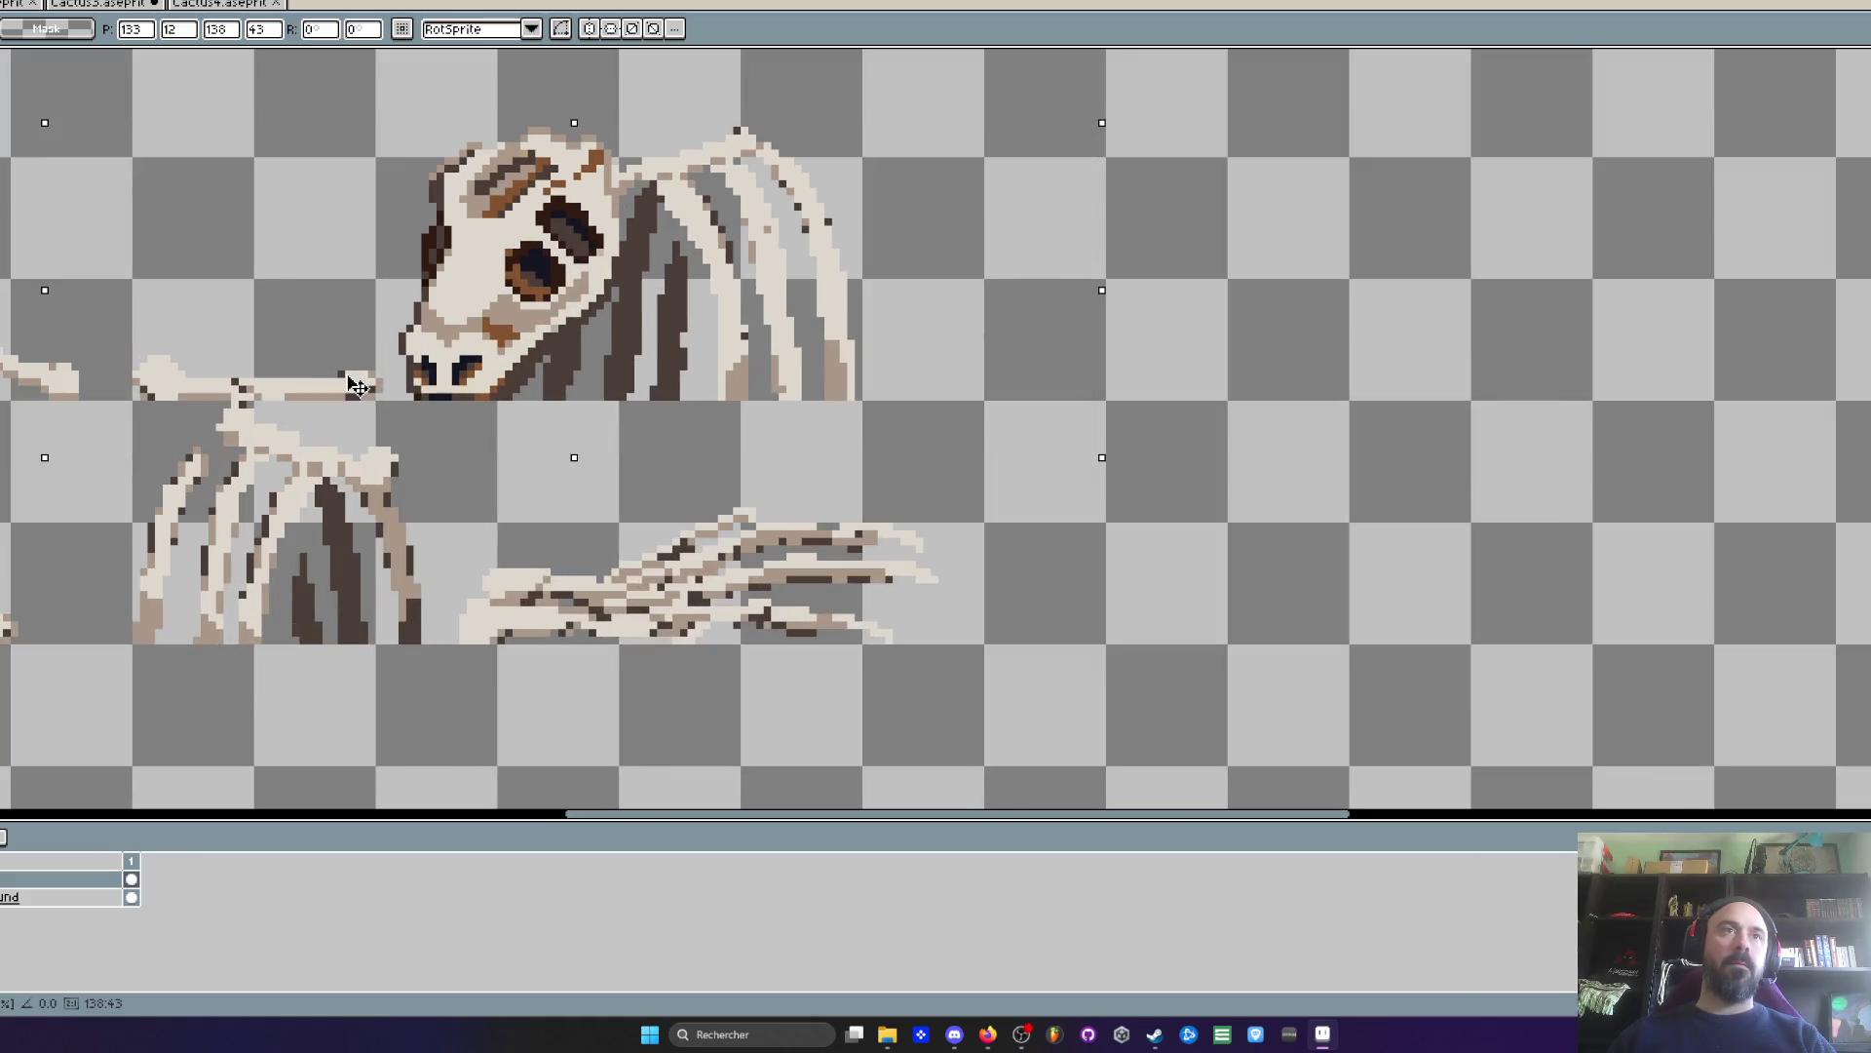
- Delete the stray bone on the left side
scroll(137, 351, up, 1)
mouse_move(125, 313)
mouse_down()
mouse_move(385, 379)
mouse_move(426, 408)
mouse_up()
key(Delete)
- Move the skull piece left and reposition the claw bones slightly right and down
mouse_move(406, 58)
mouse_down()
mouse_move(1103, 349)
mouse_move(1111, 405)
mouse_up()
drag(709, 347, 376, 348)
scroll(377, 348, down, 5)
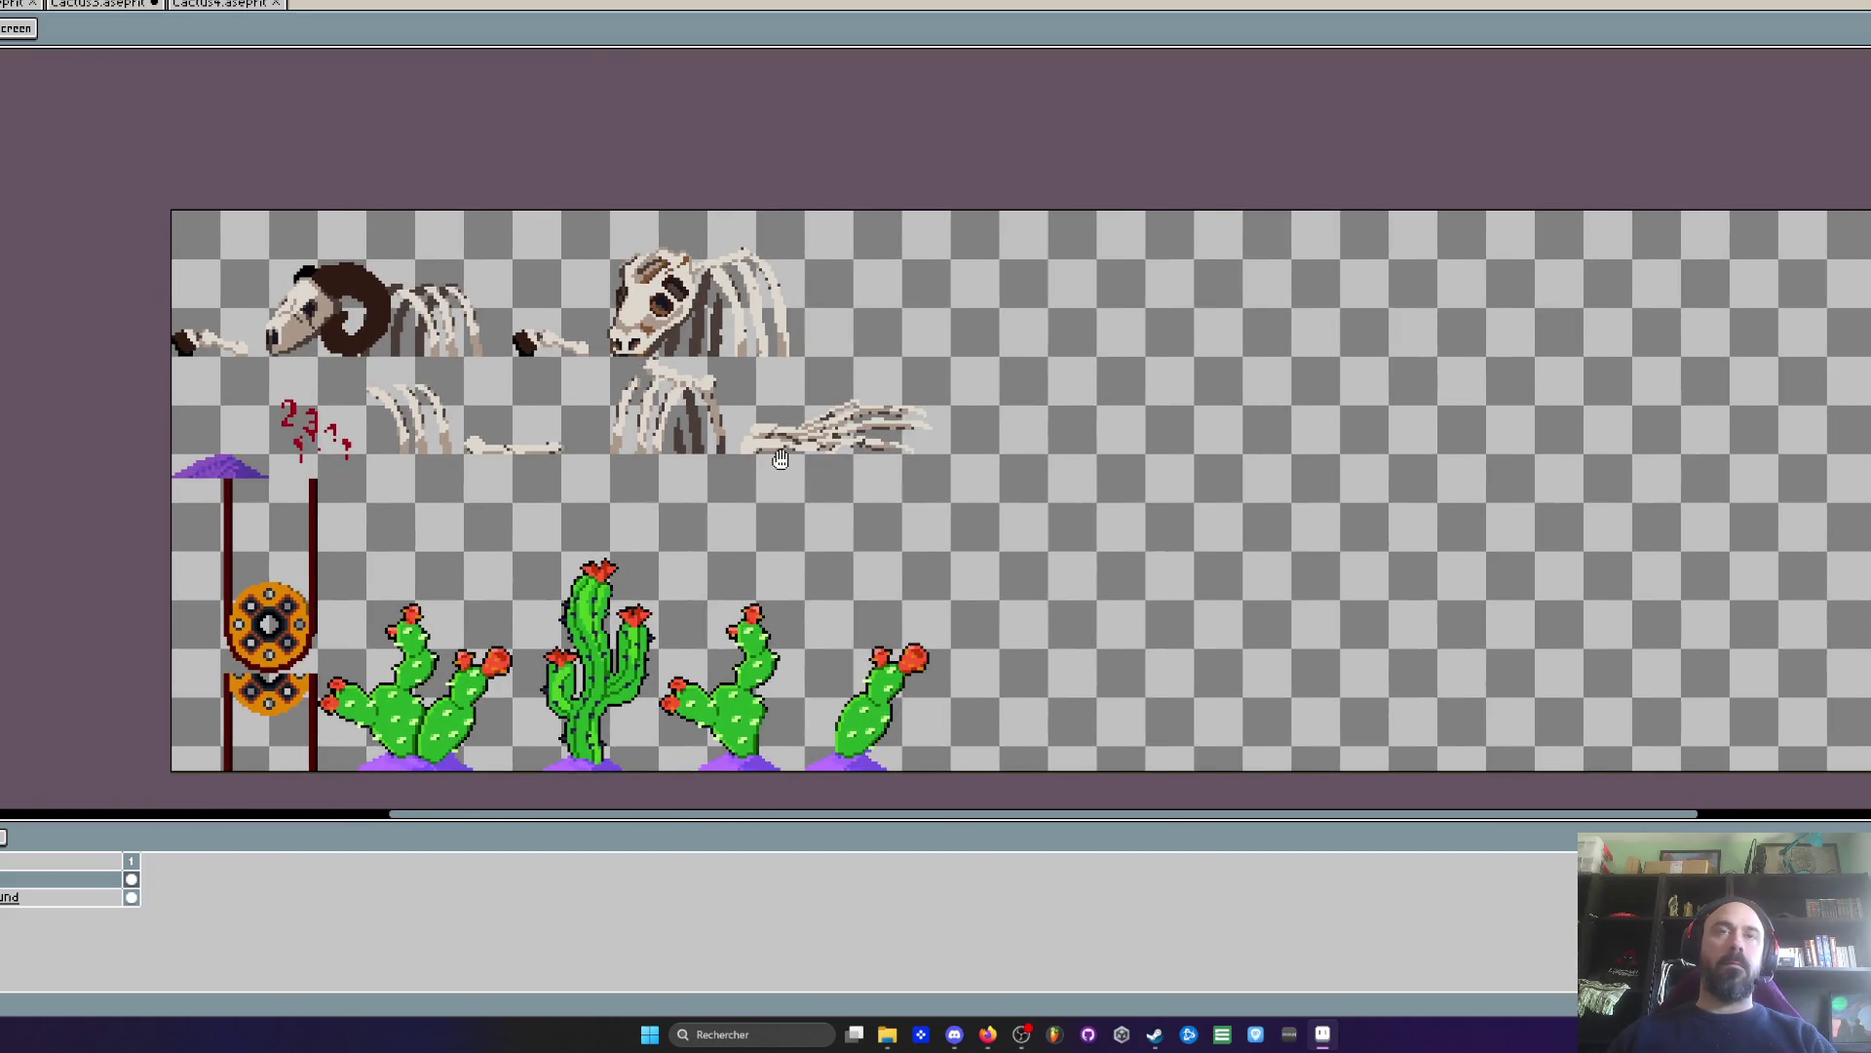
scroll(779, 453, up, 2)
drag(702, 324, 1112, 484)
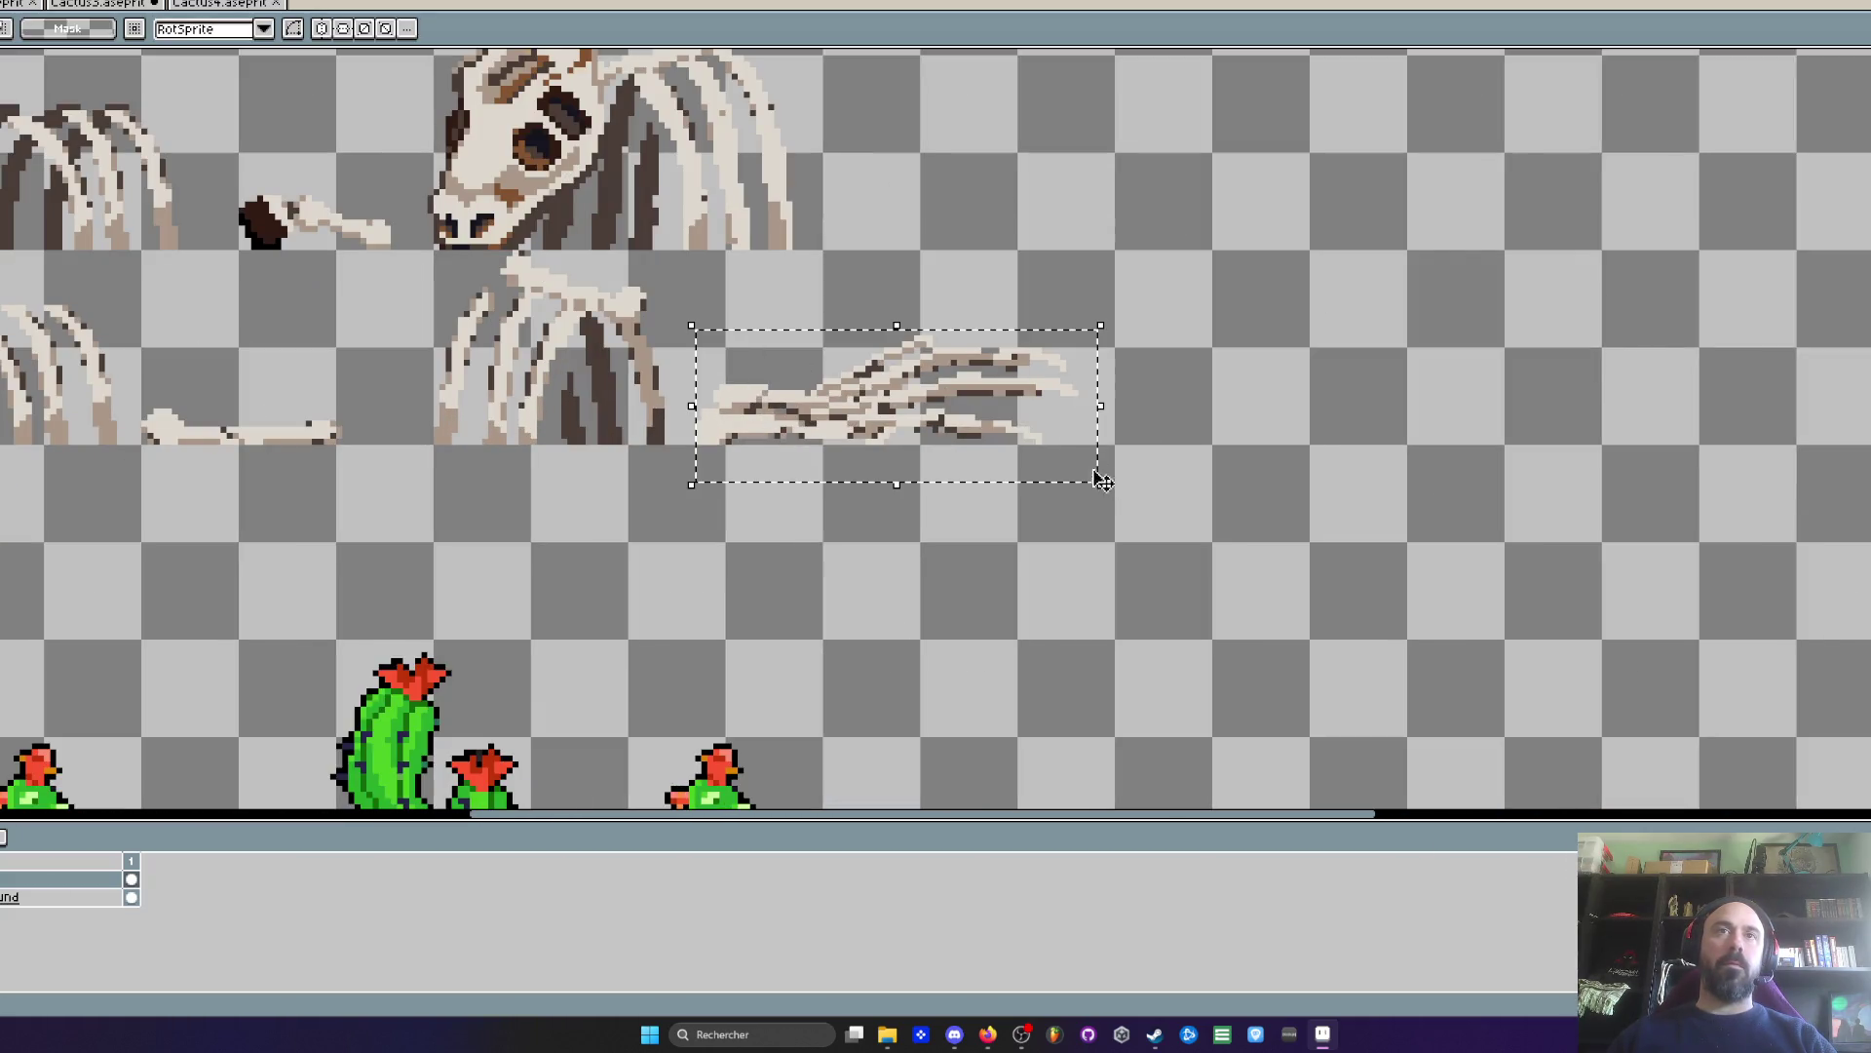
drag(955, 413, 975, 425)
key(Return)
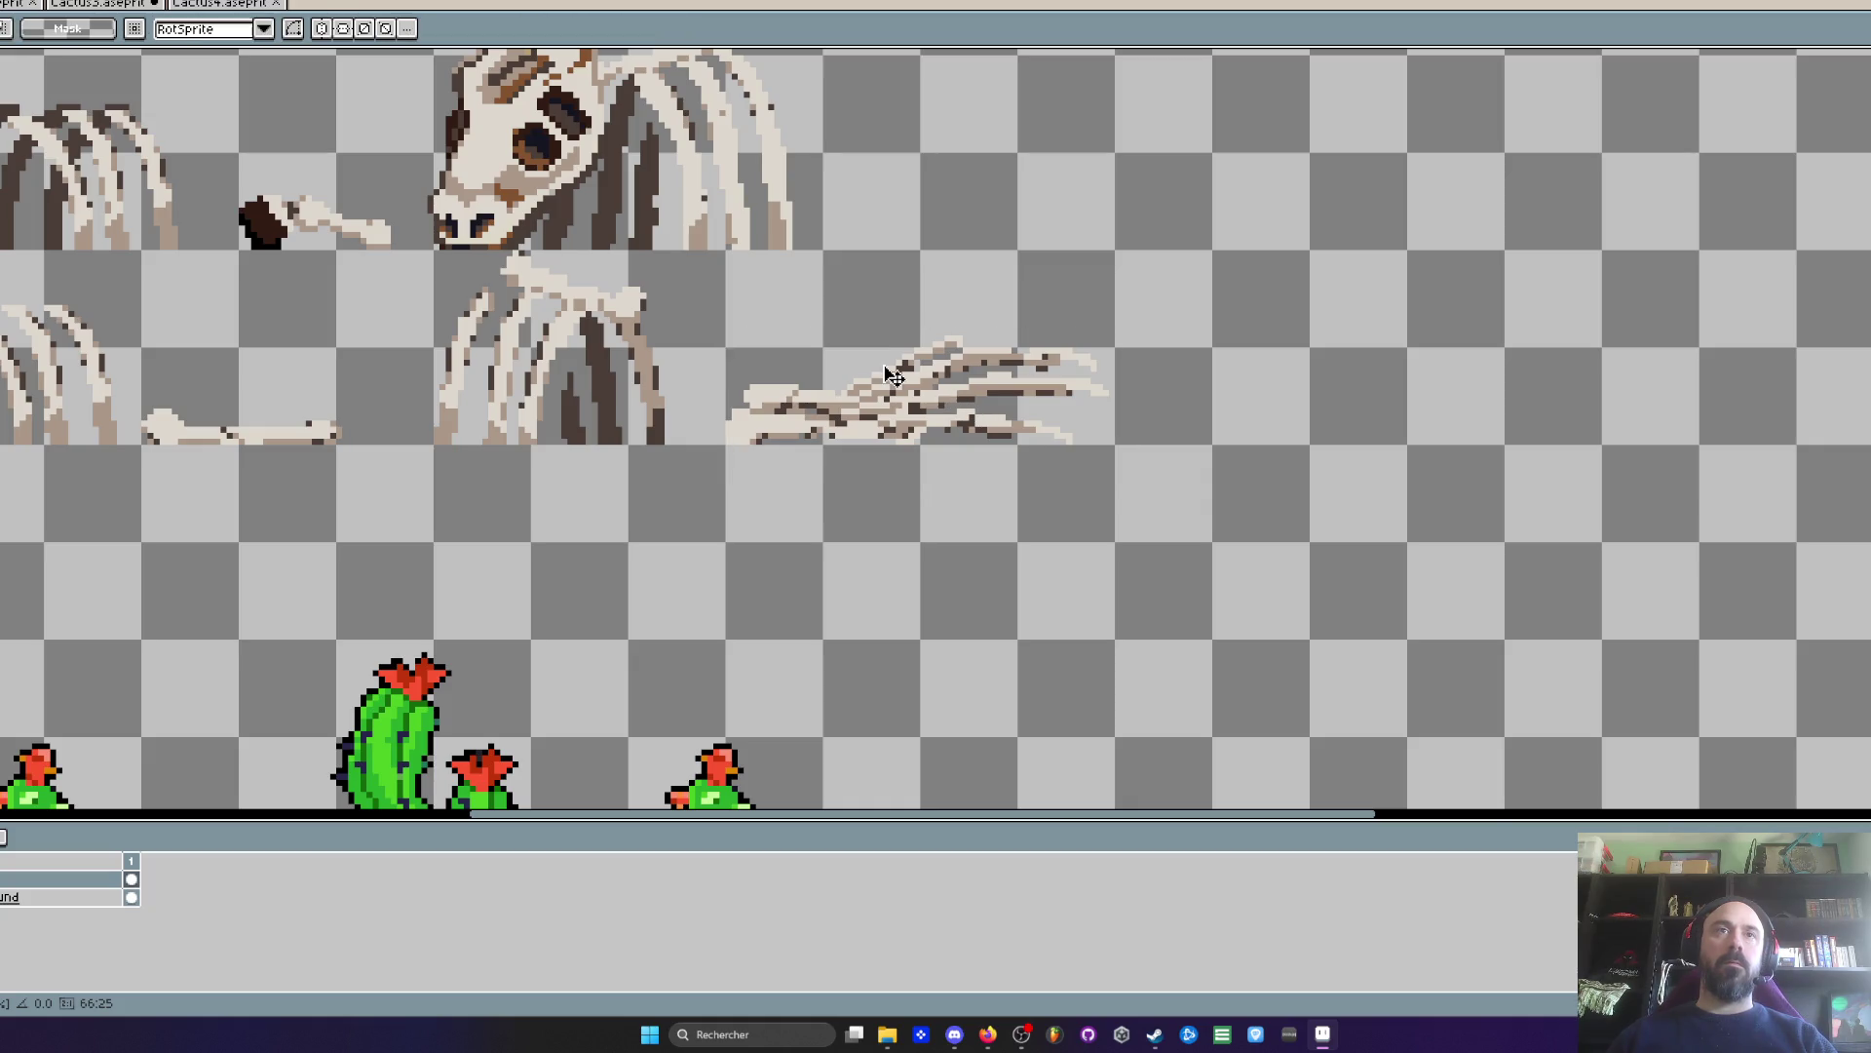
- Trim the canvas width from the right in Canvas Size to remove the empty area
scroll(880, 367, down, 2)
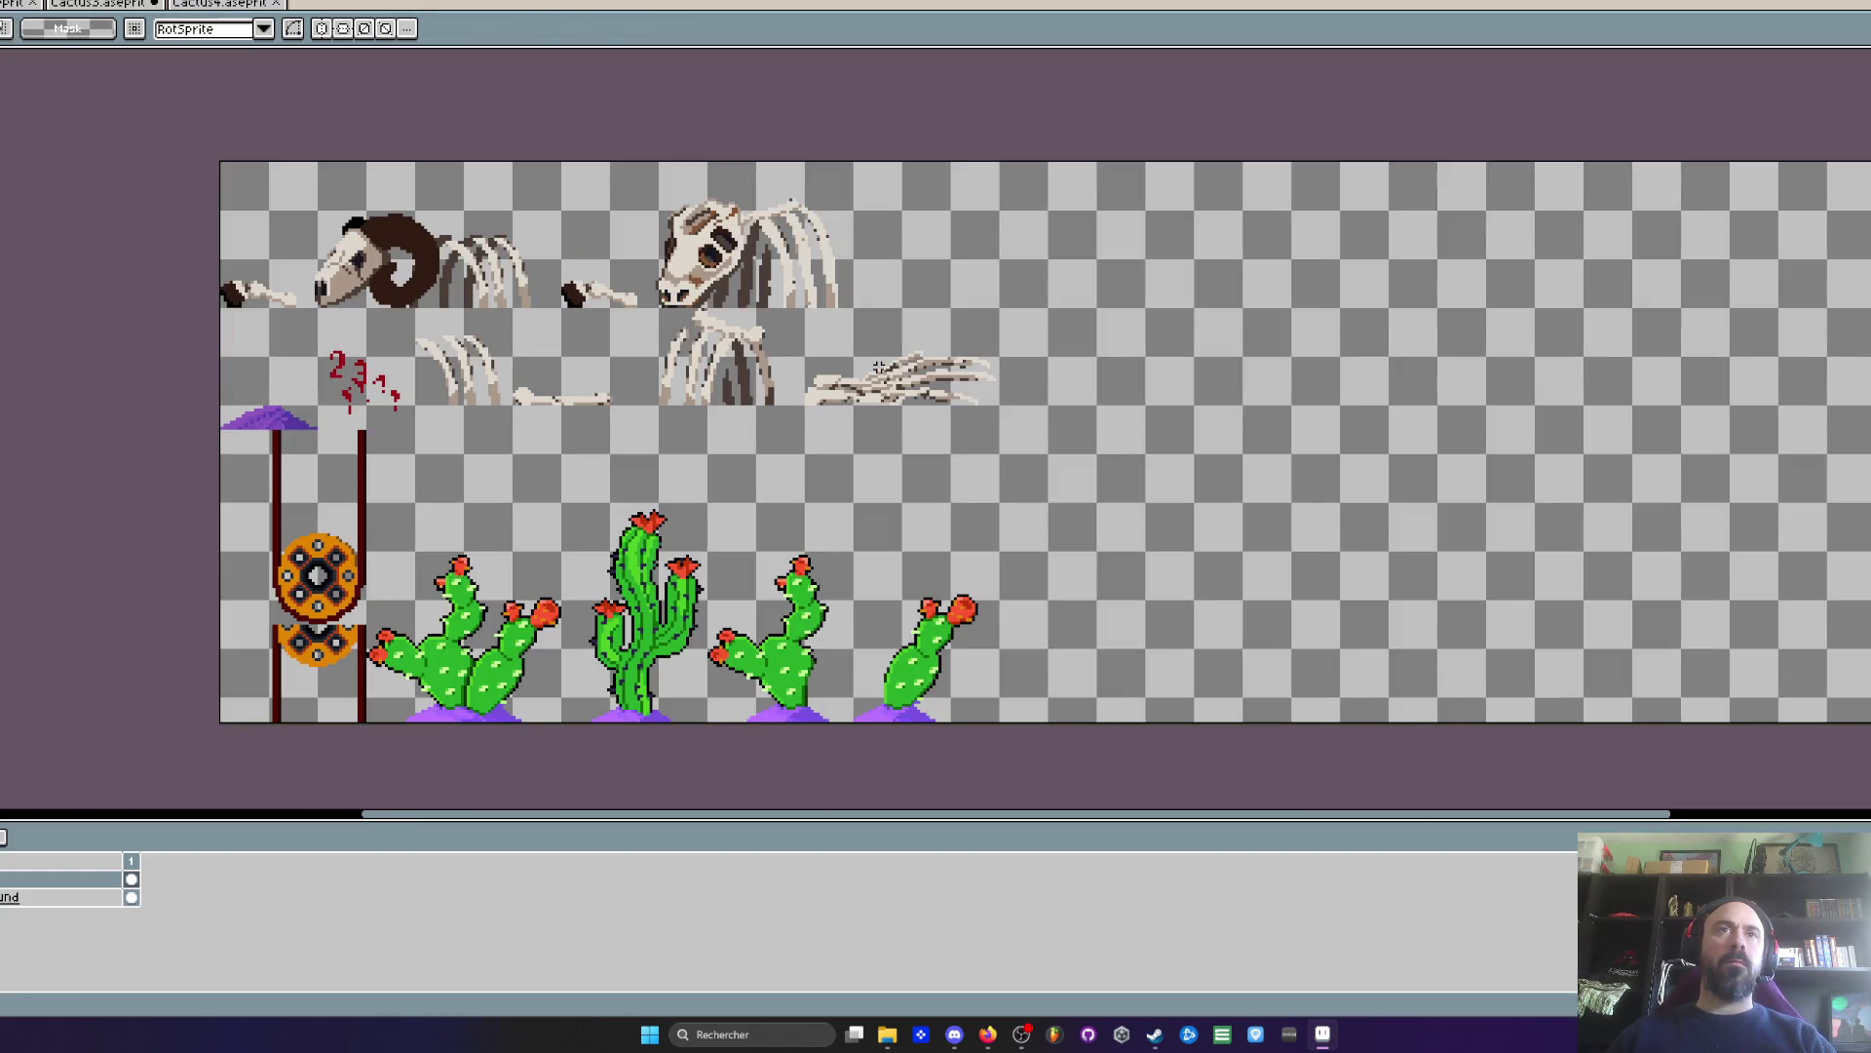
scroll(1148, 288, down, 2)
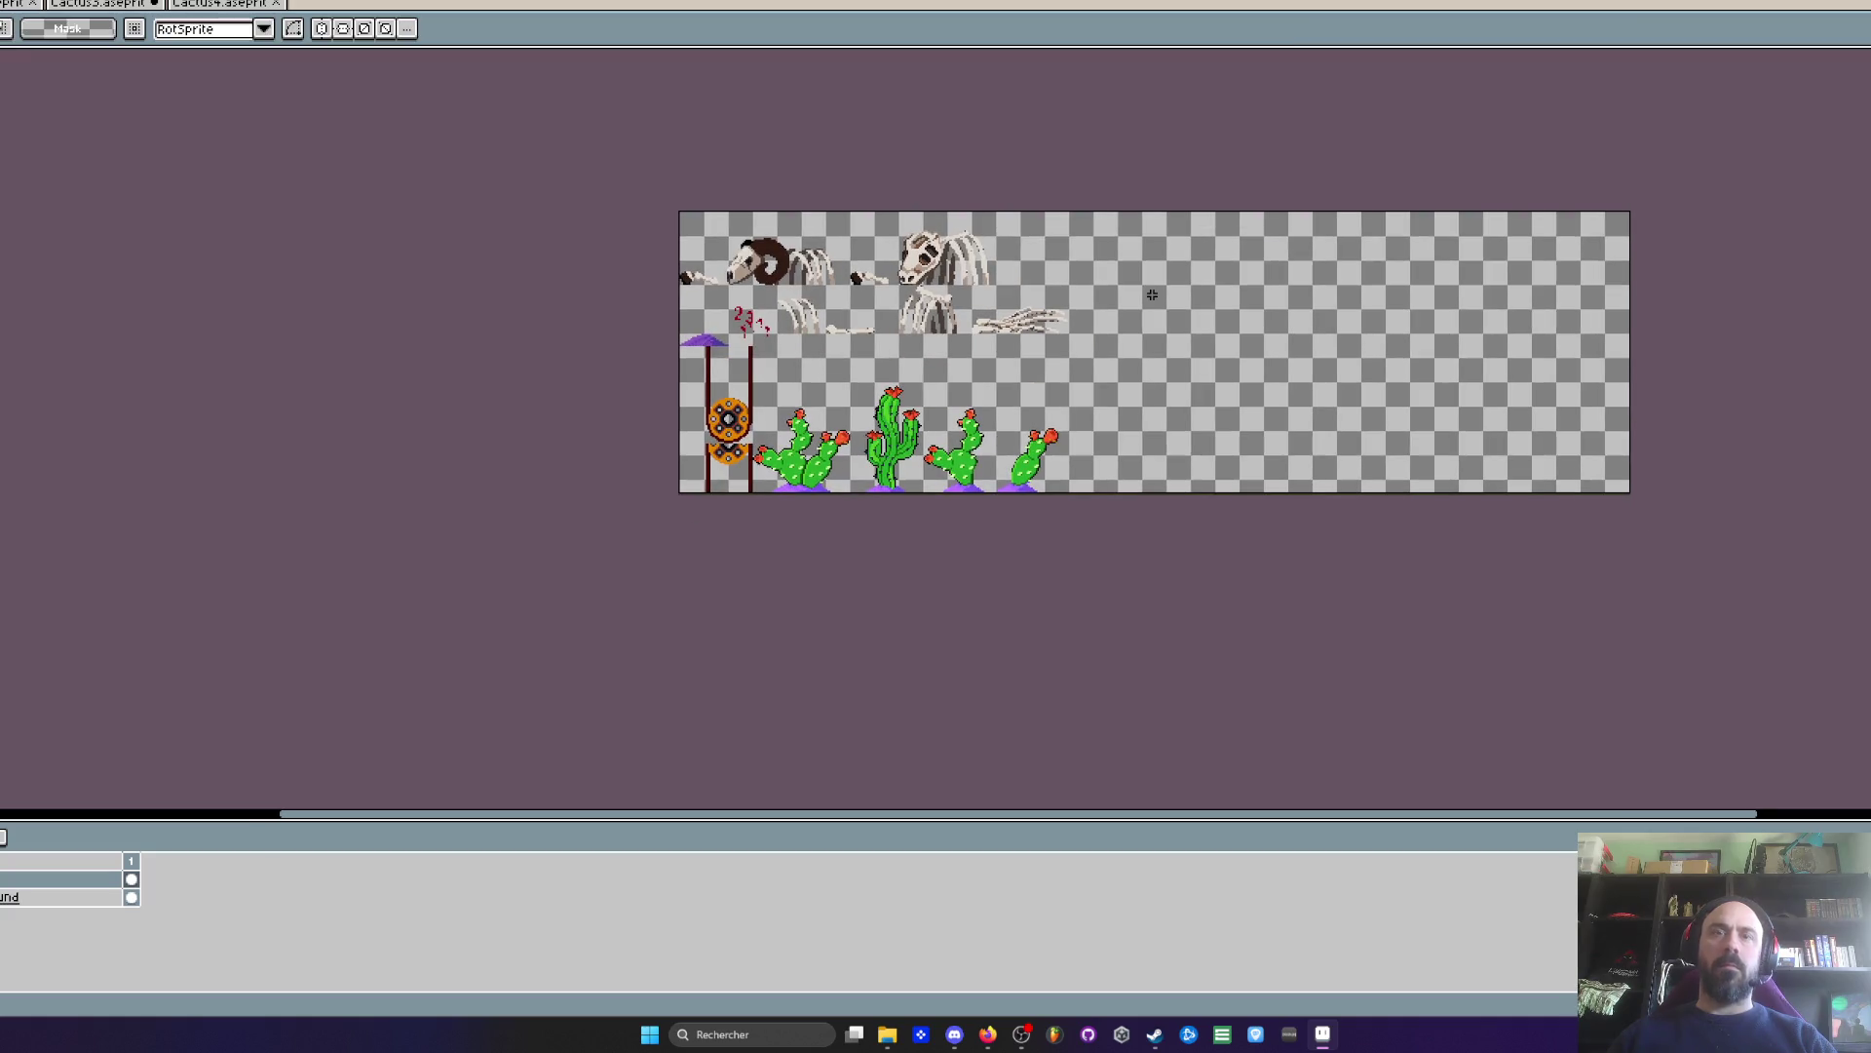
key(ctrl+alt+c)
mouse_move(1630, 293)
mouse_down()
mouse_move(1041, 331)
mouse_move(1116, 350)
mouse_up()
scroll(1041, 331, up, 3)
click(11, 482)
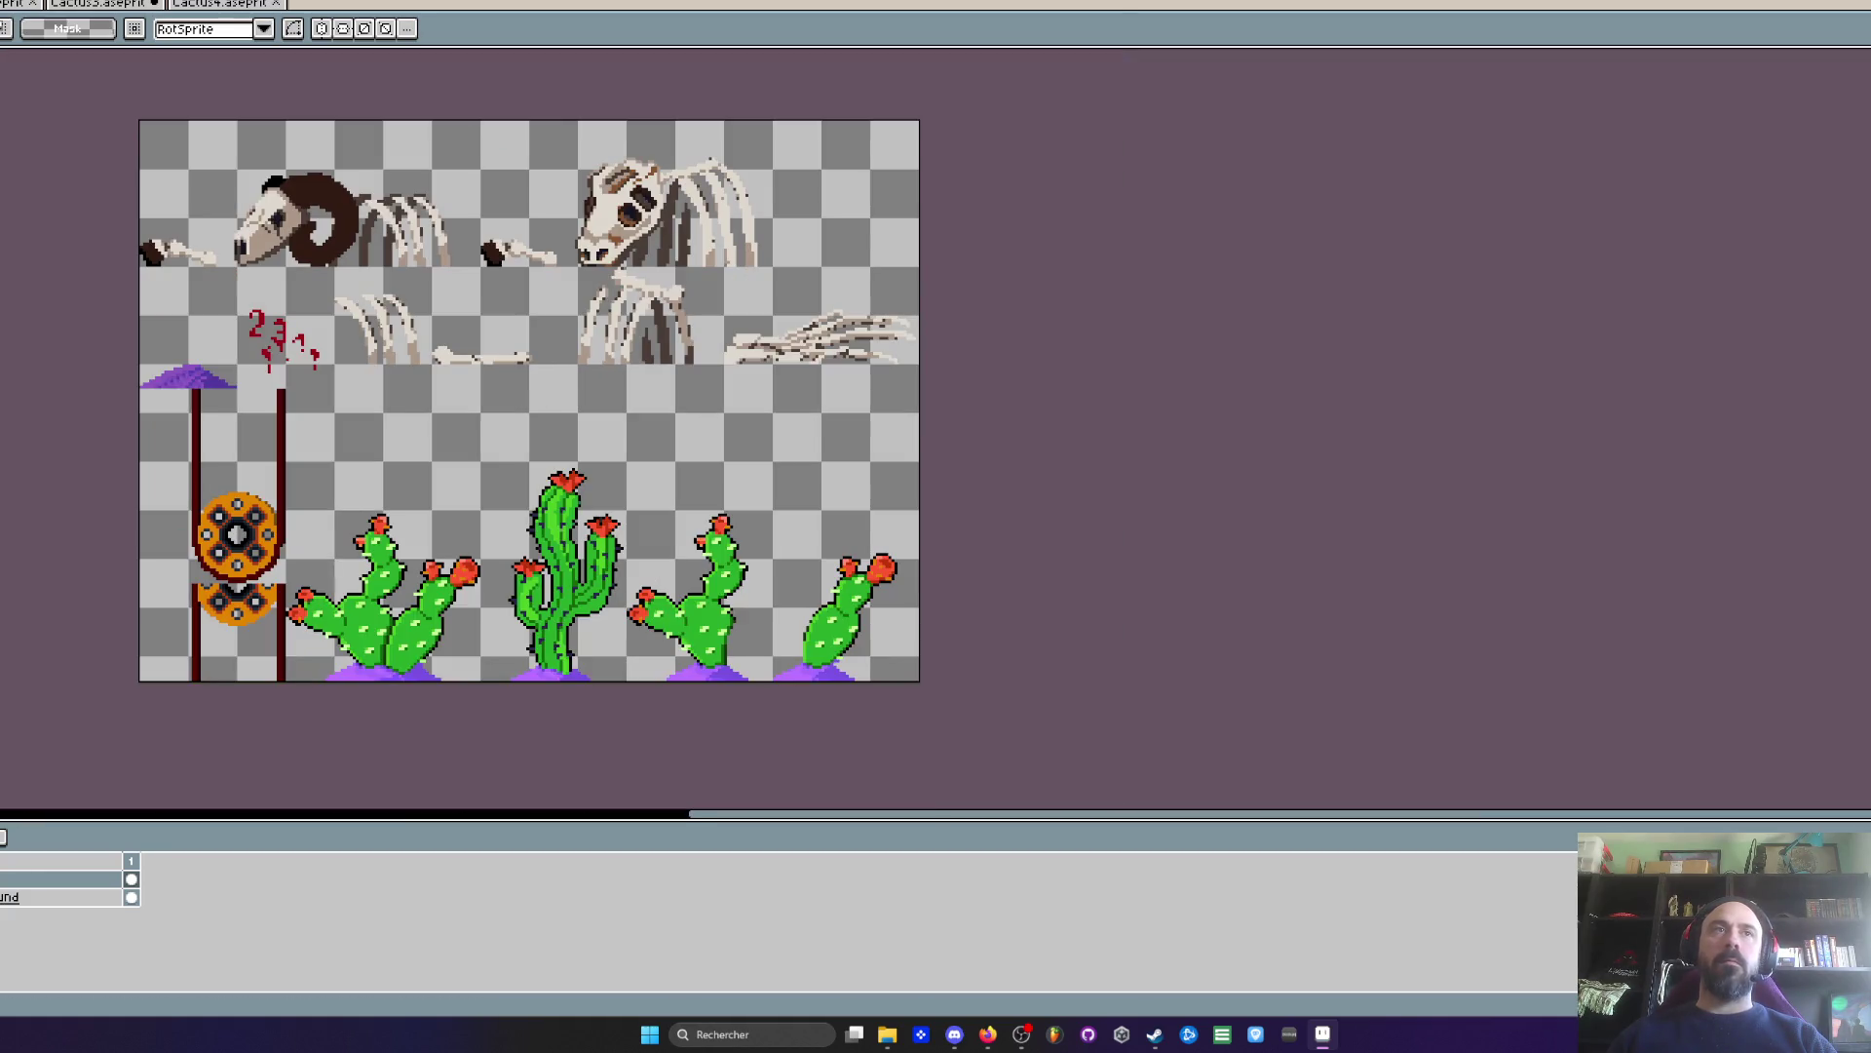
- Save the props sheet, close the Cactus4 and Cactus3 sprites past the unsaved-changes warning, and hide Aseprite
key(ctrl+s)
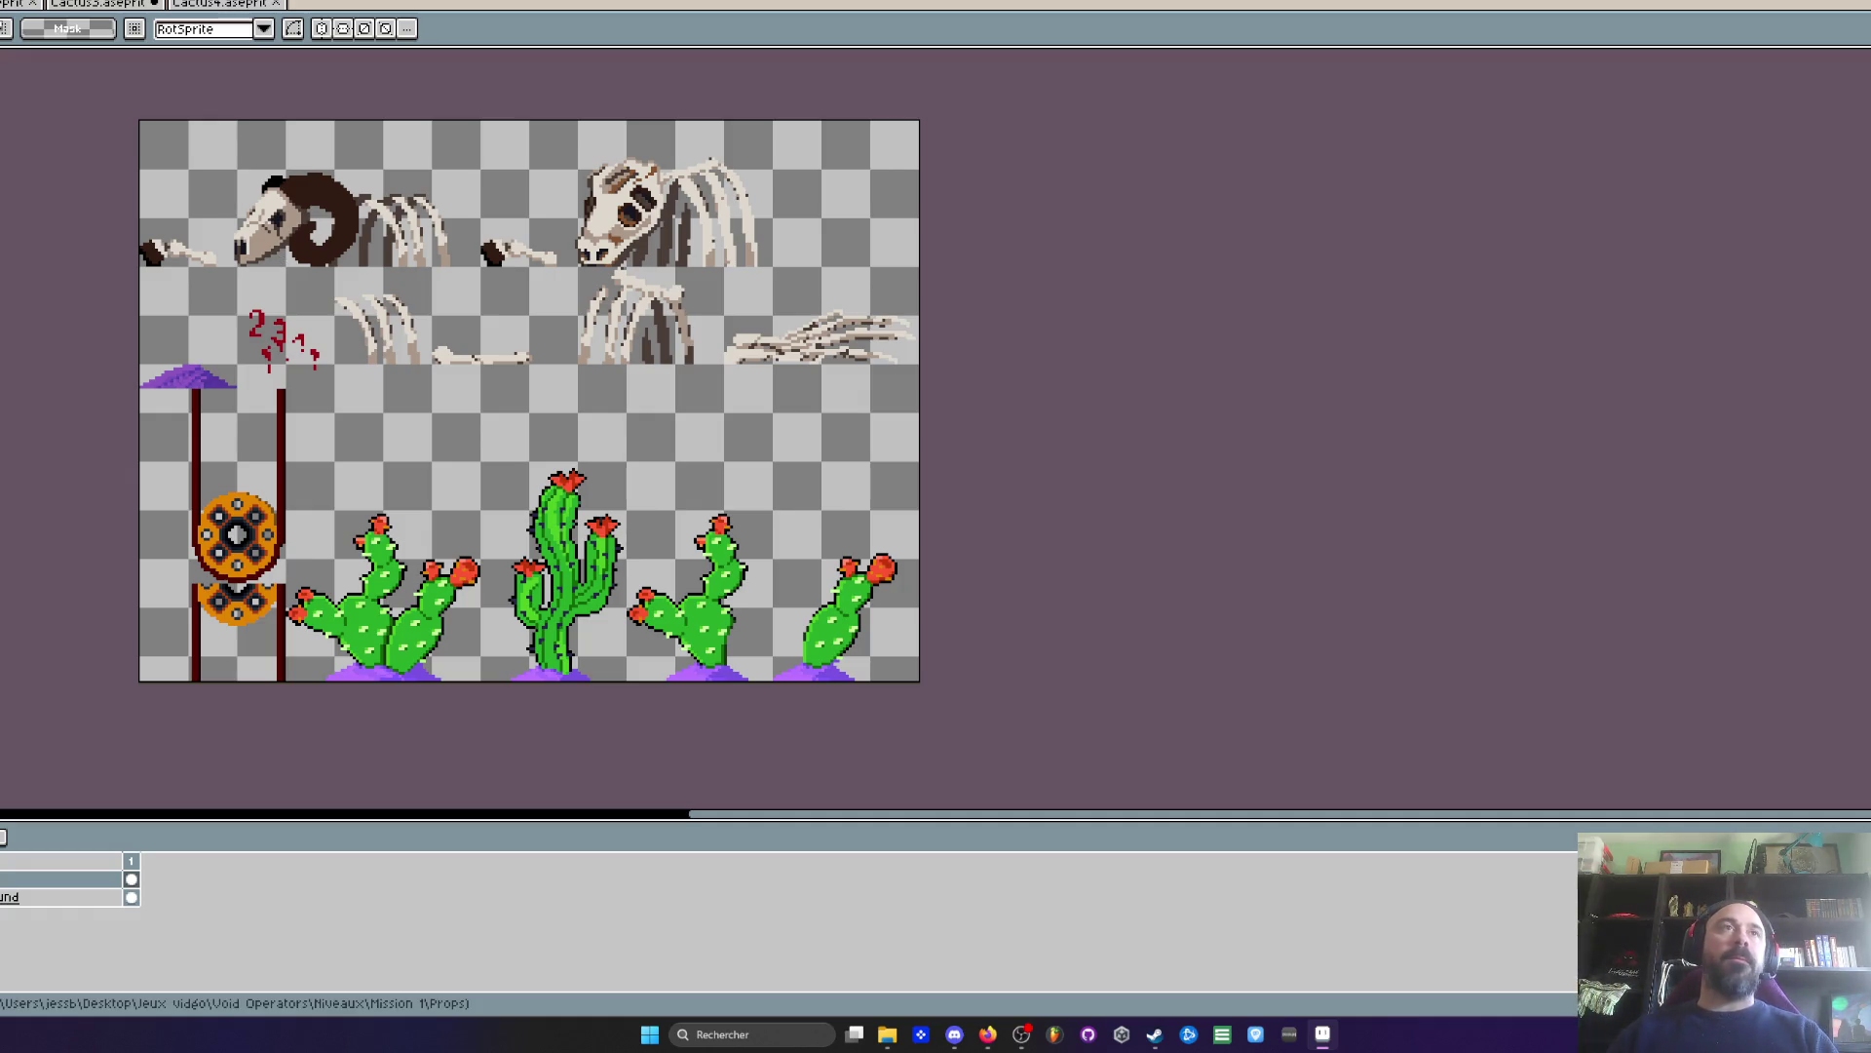
click(277, 3)
click(153, 4)
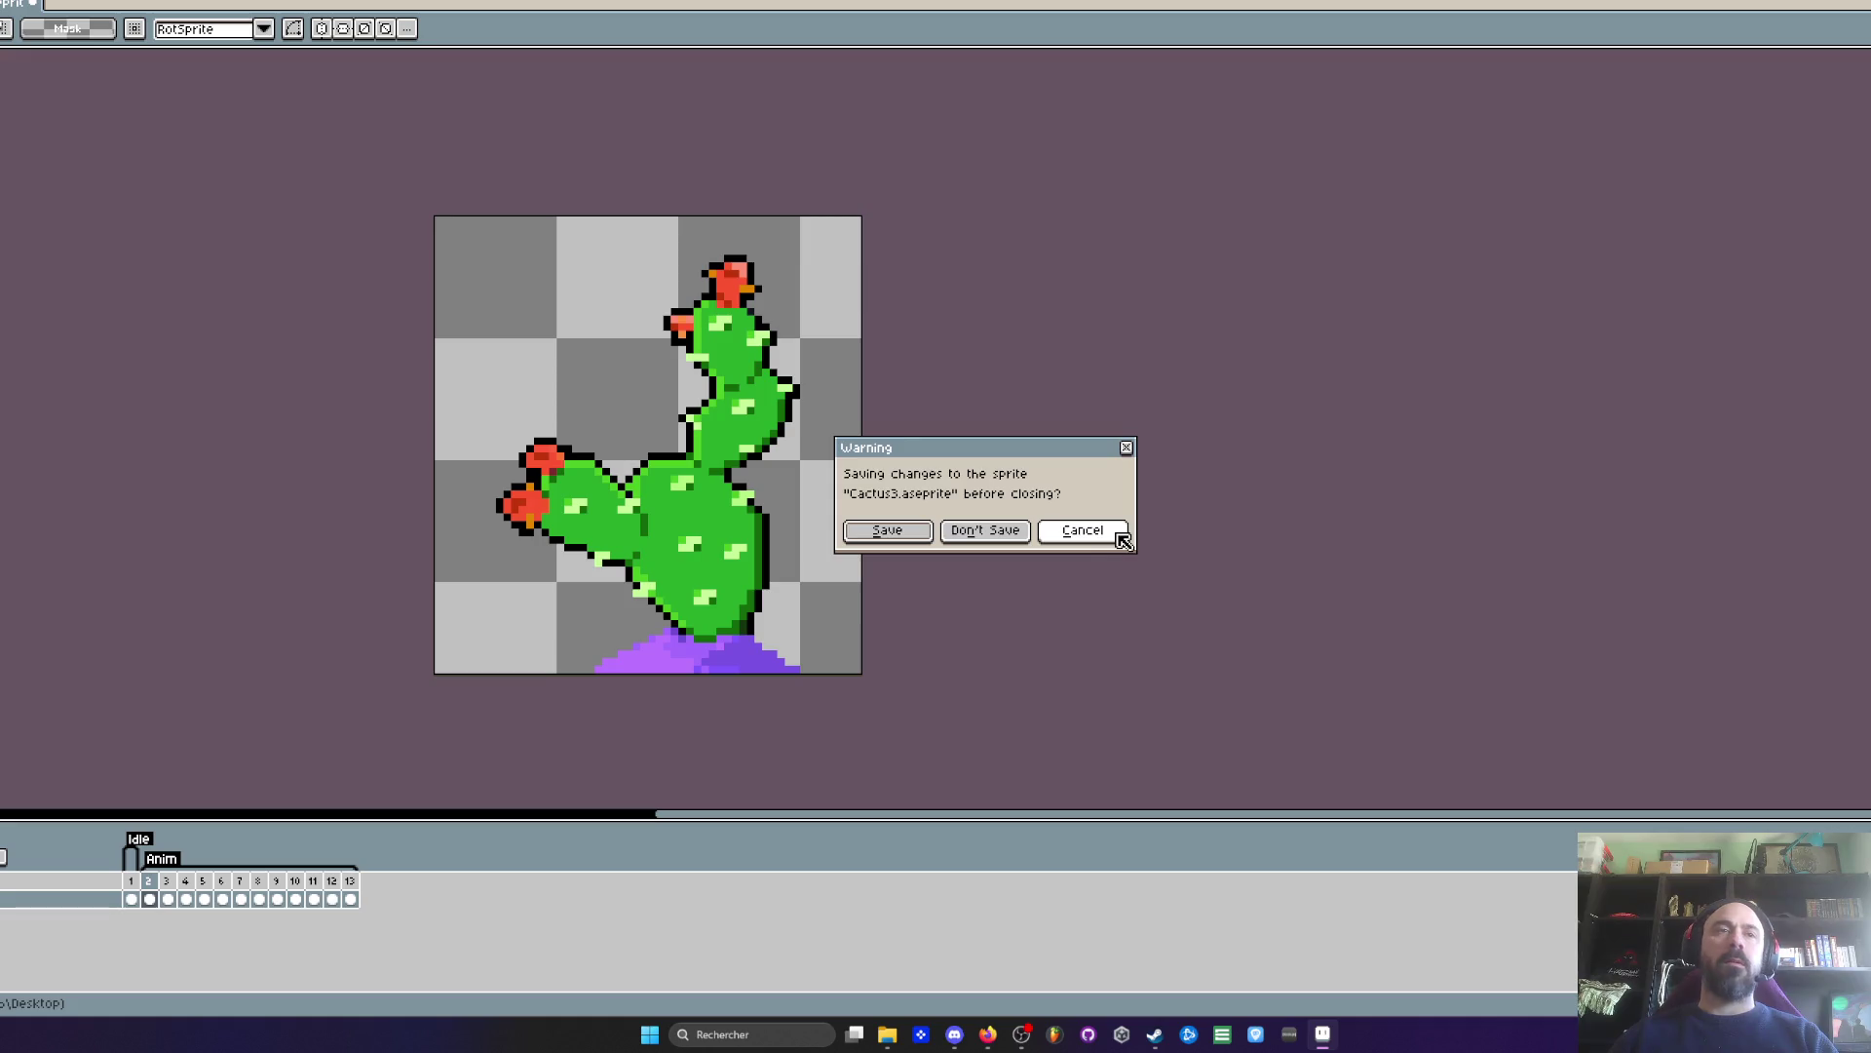
click(905, 542)
key(ctrl+q)
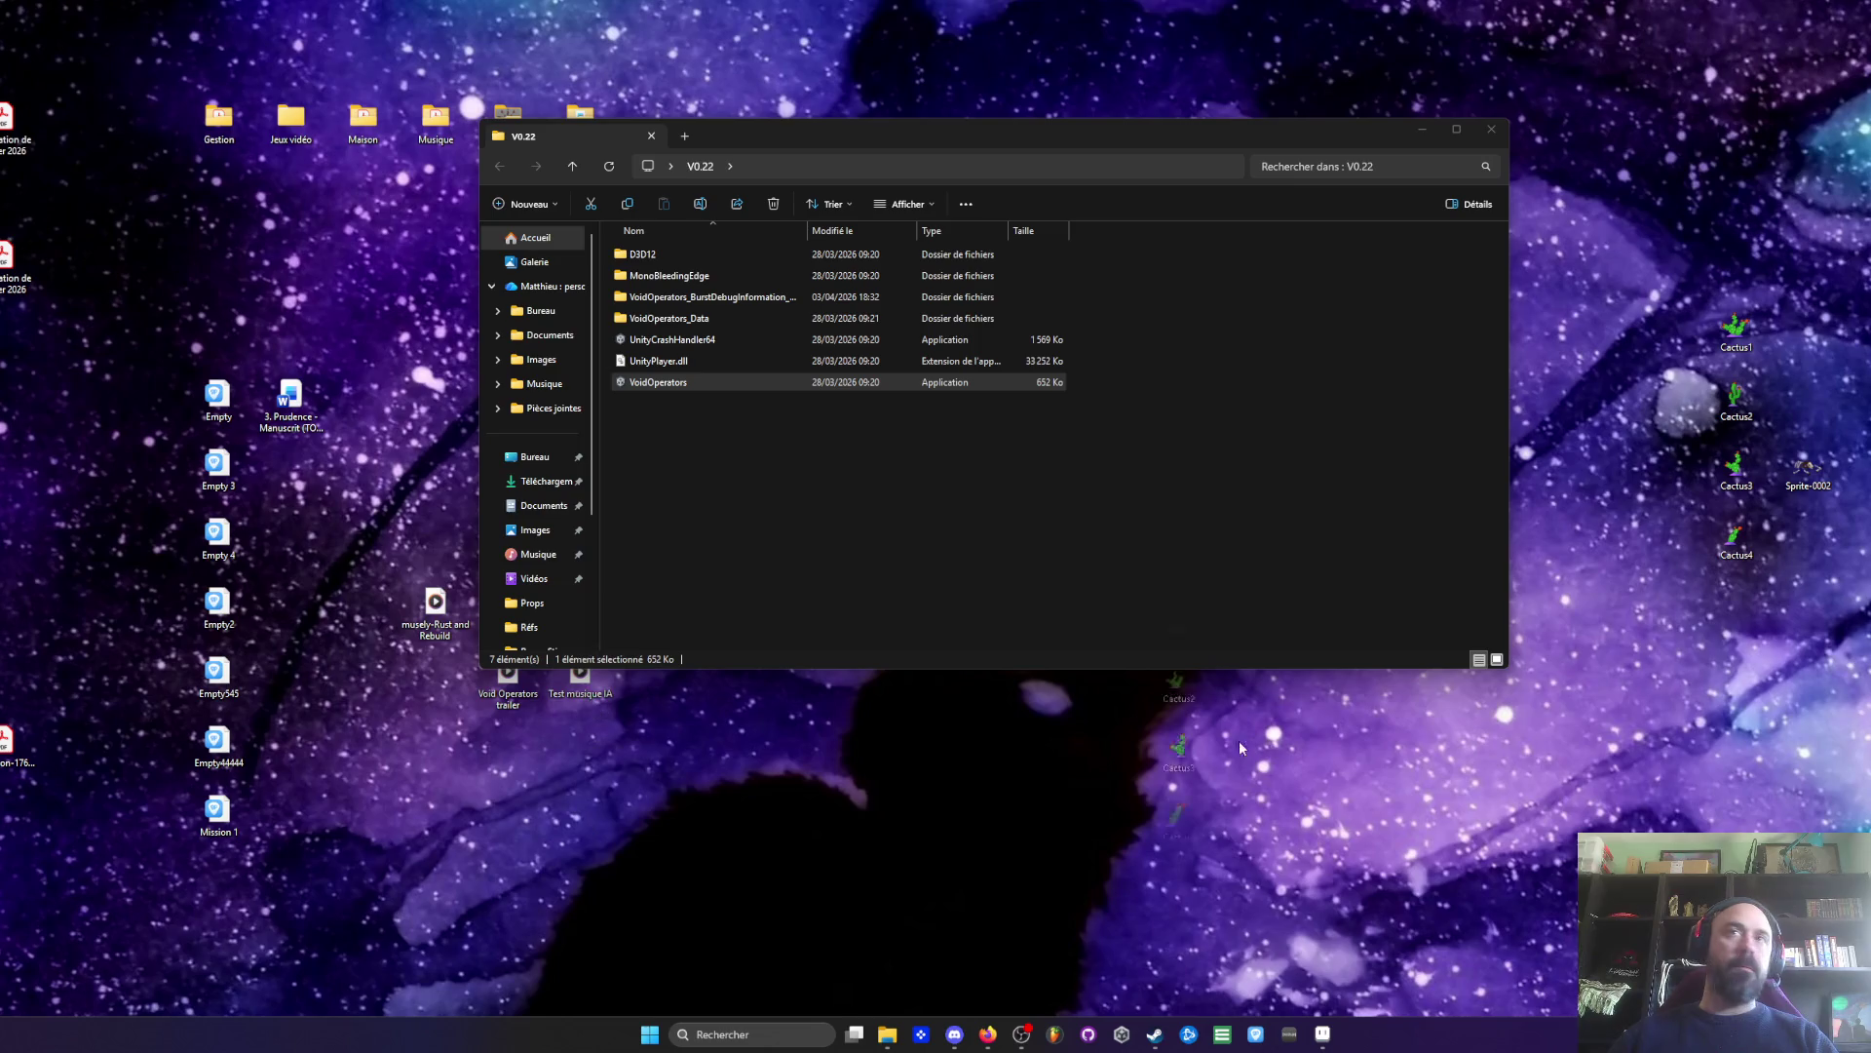
- Preview Cactus1.png from the desktop, then close the image viewer
click(1722, 219)
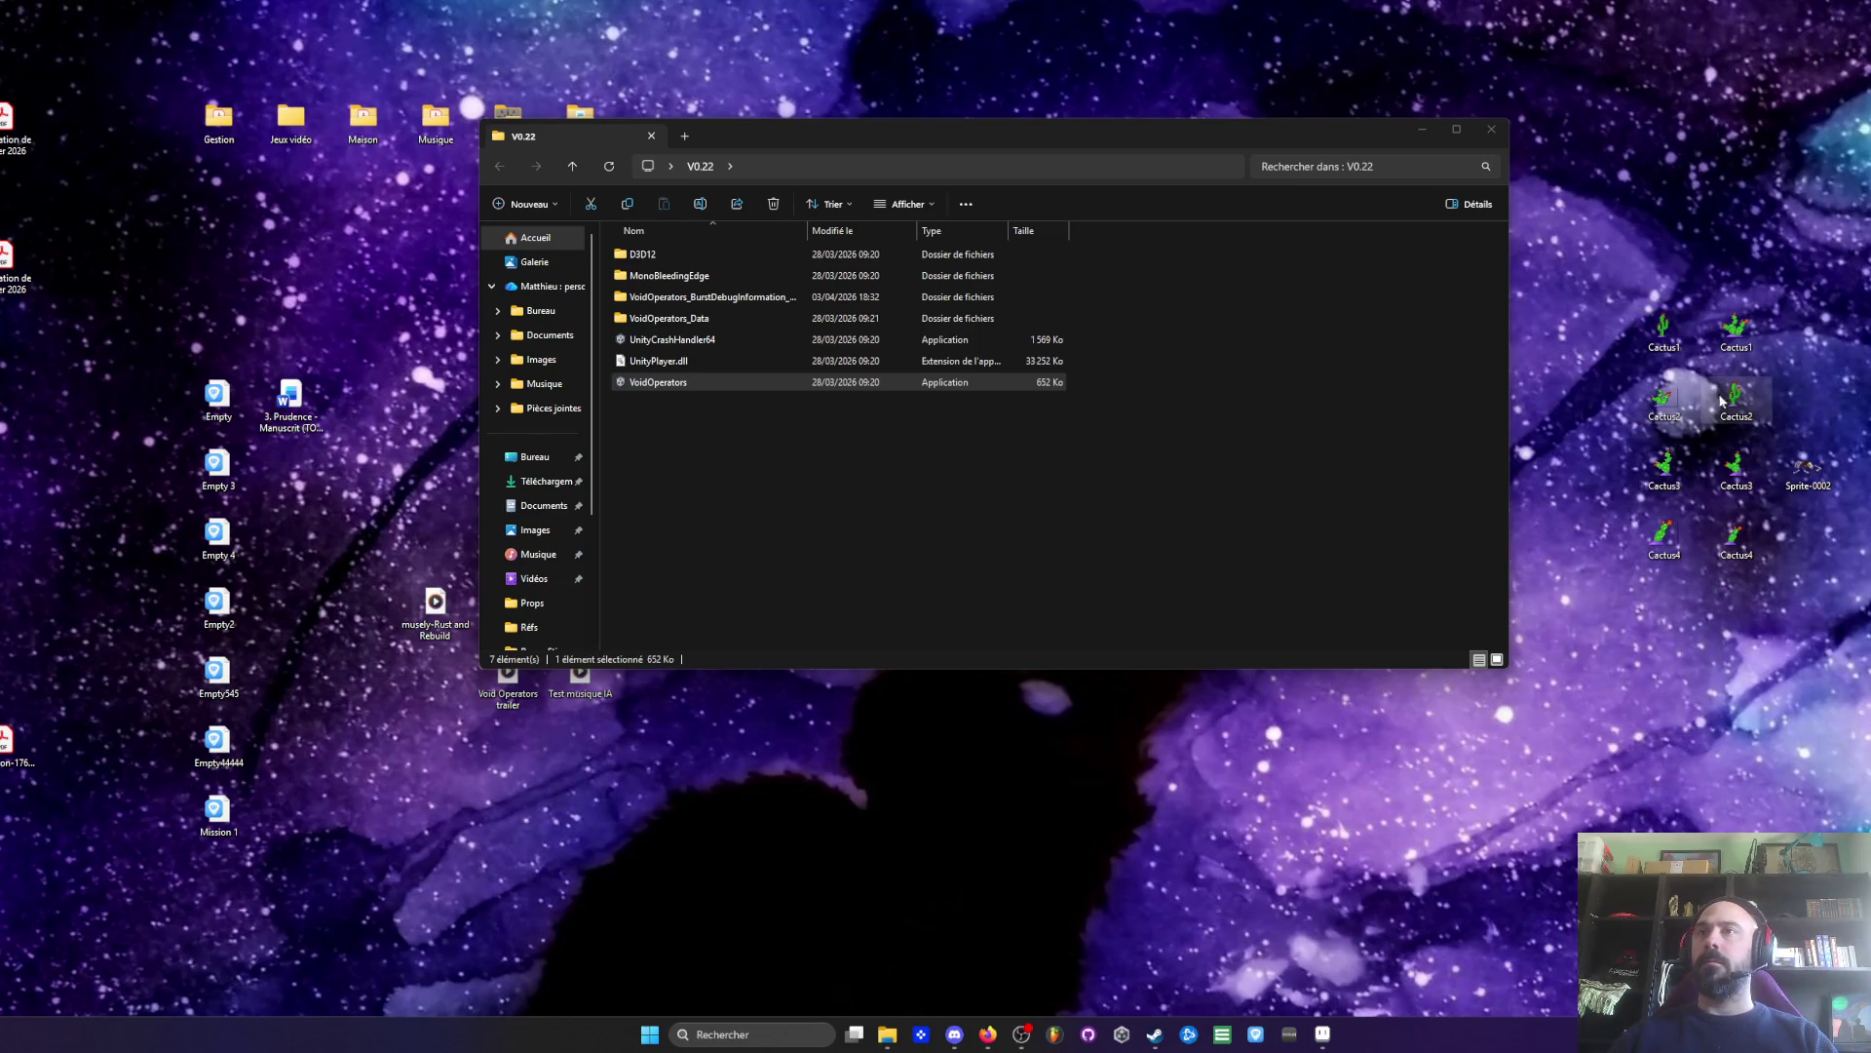
double_click(1737, 329)
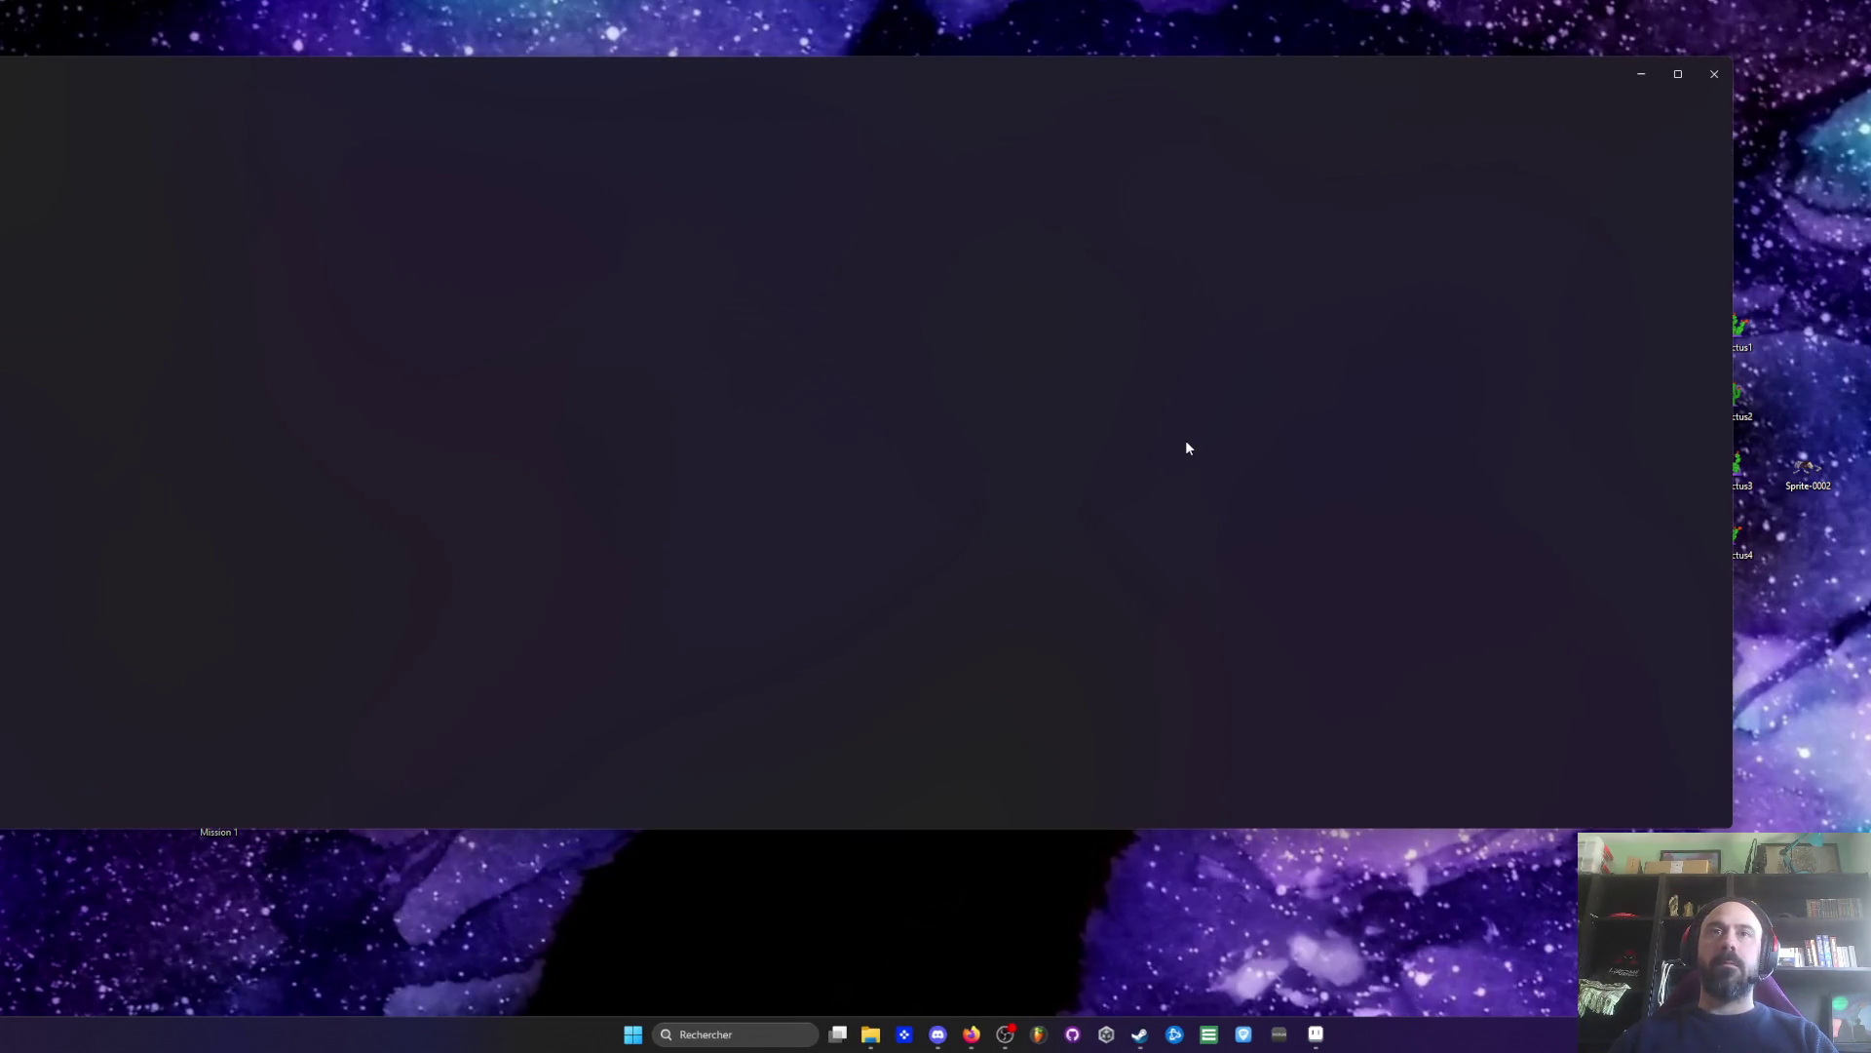
click(1717, 86)
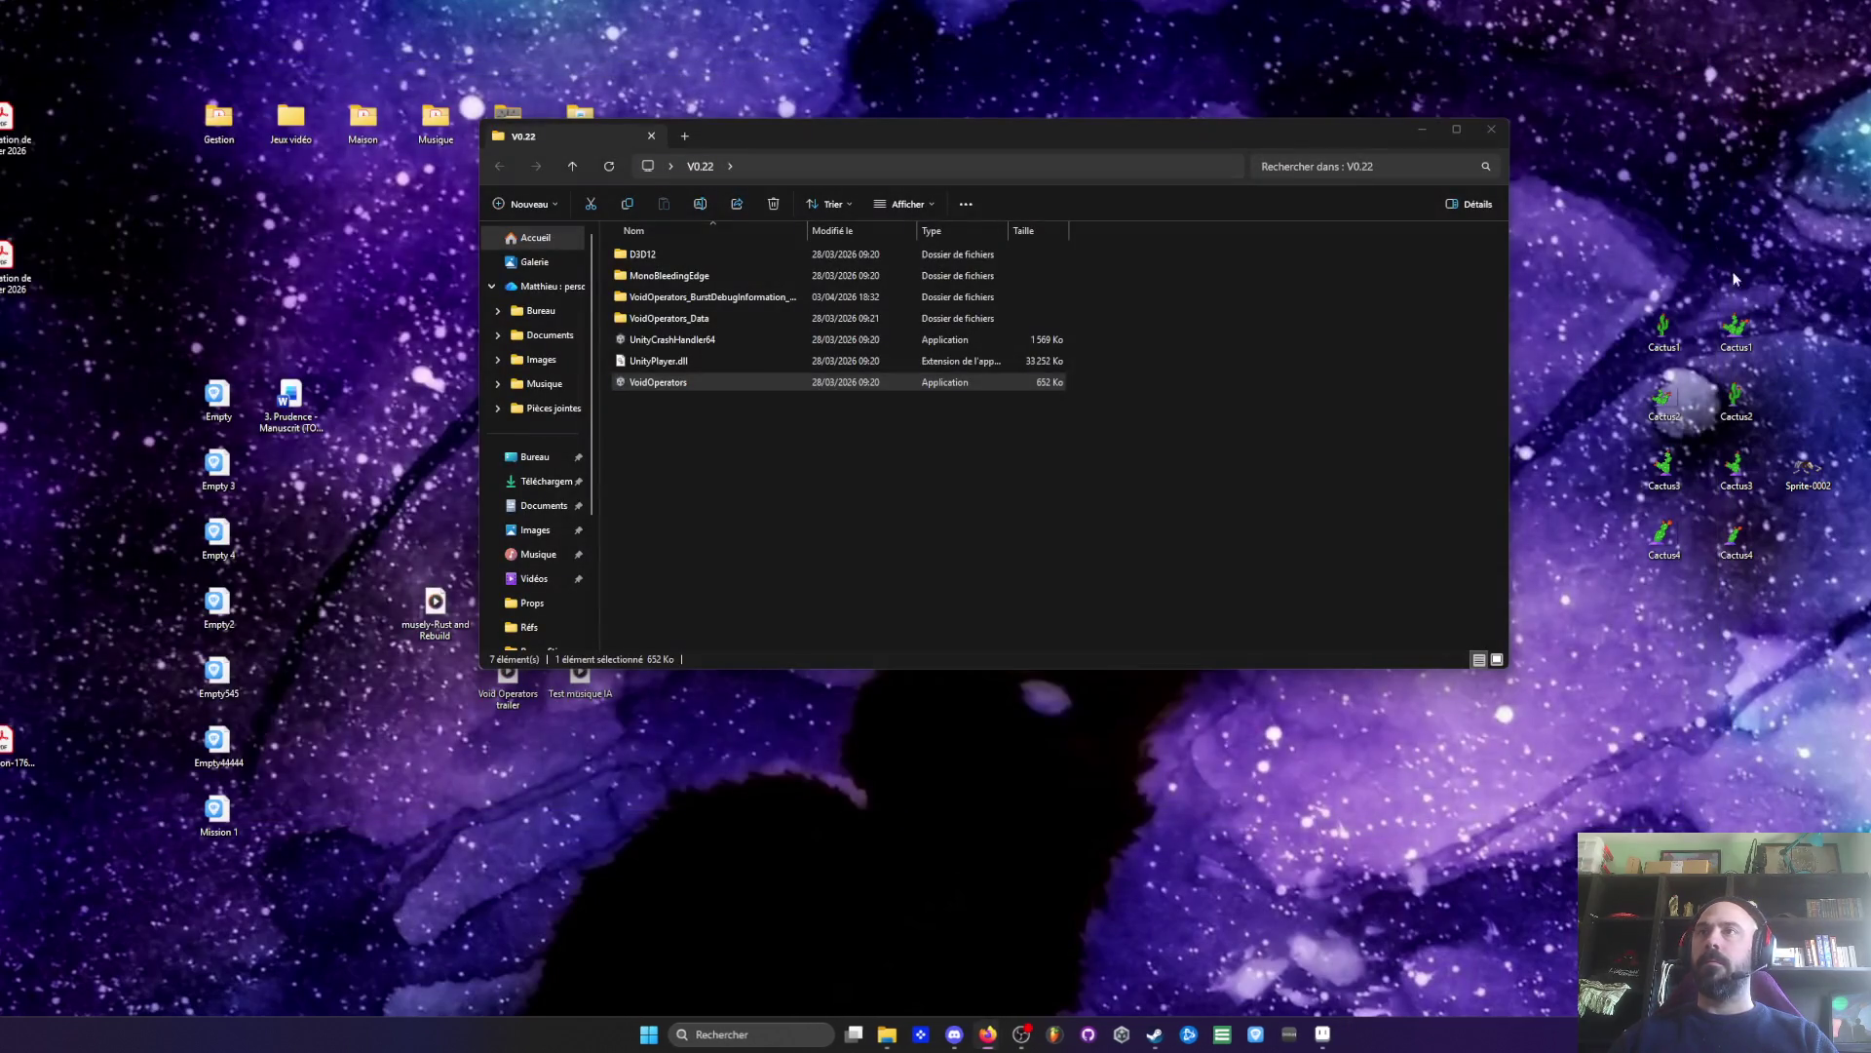
- Send the five right-column Cactus and Sprite-0002 files to the Recycle Bin and minimize the V0.22 window
drag(1770, 250, 1850, 560)
key(Delete)
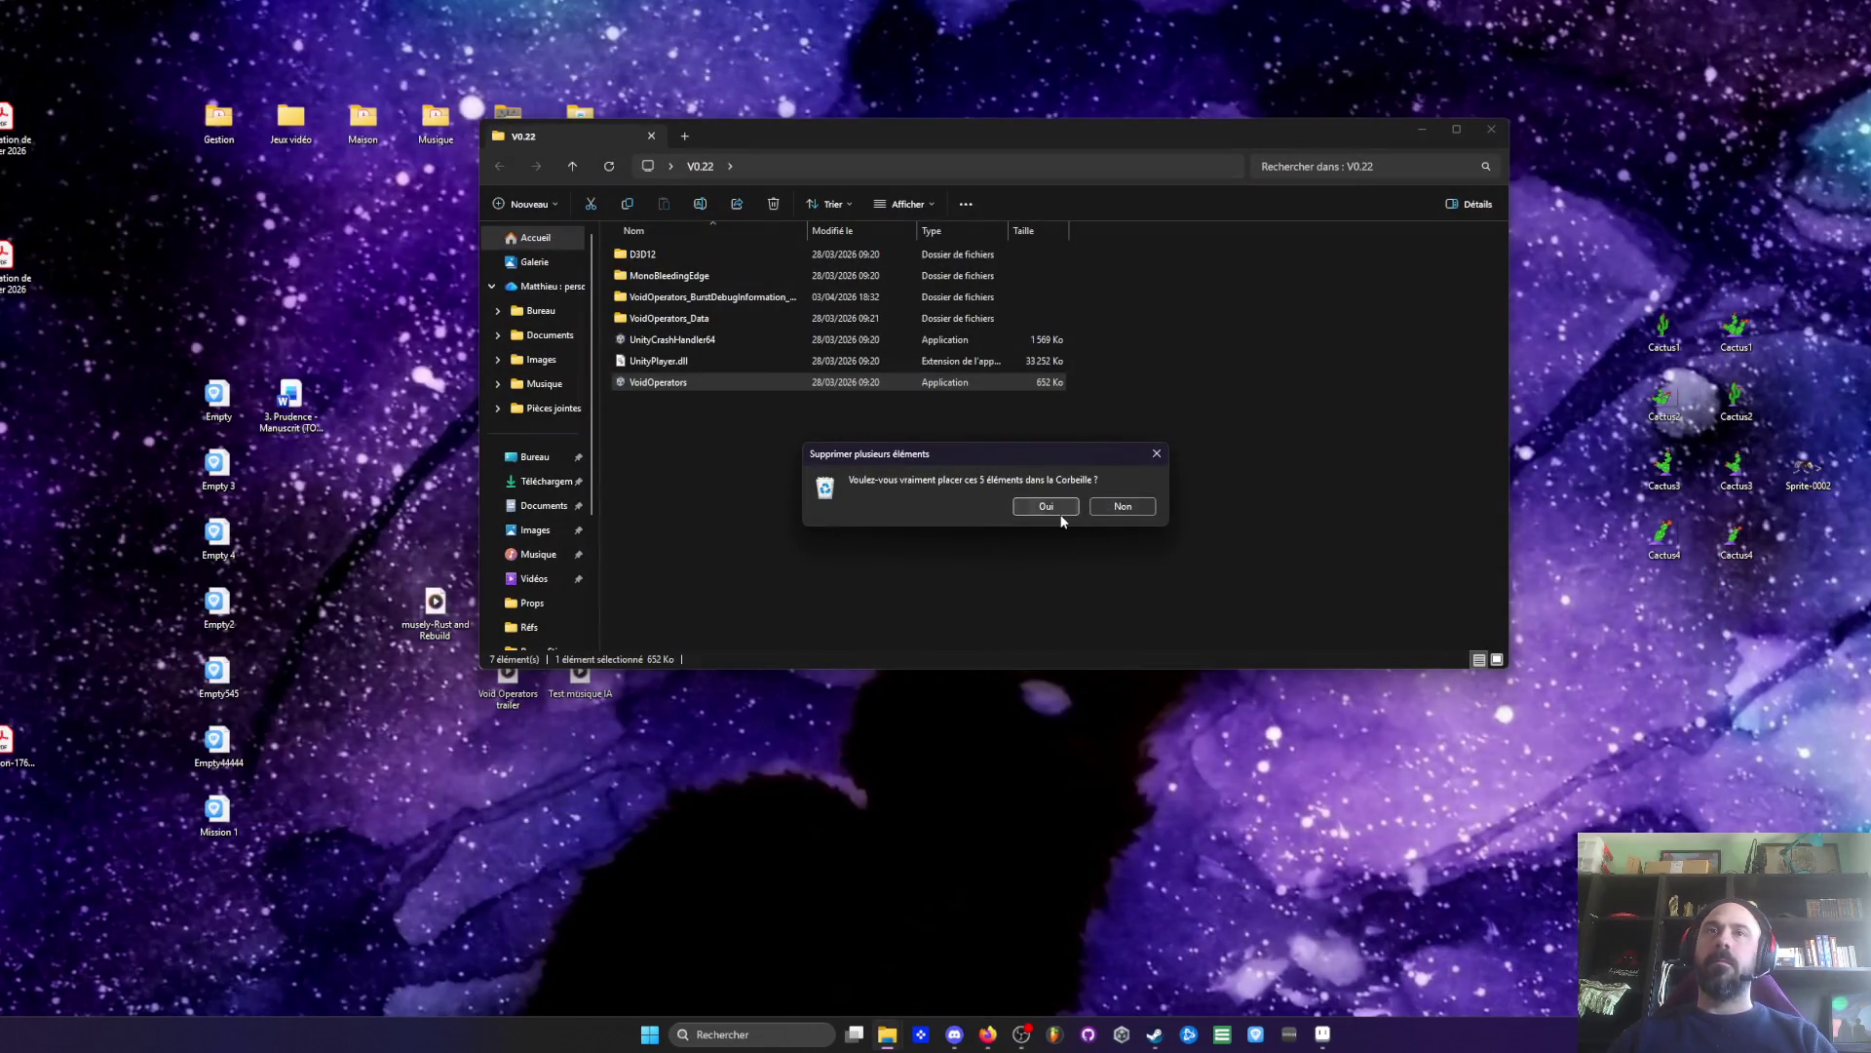
click(1052, 506)
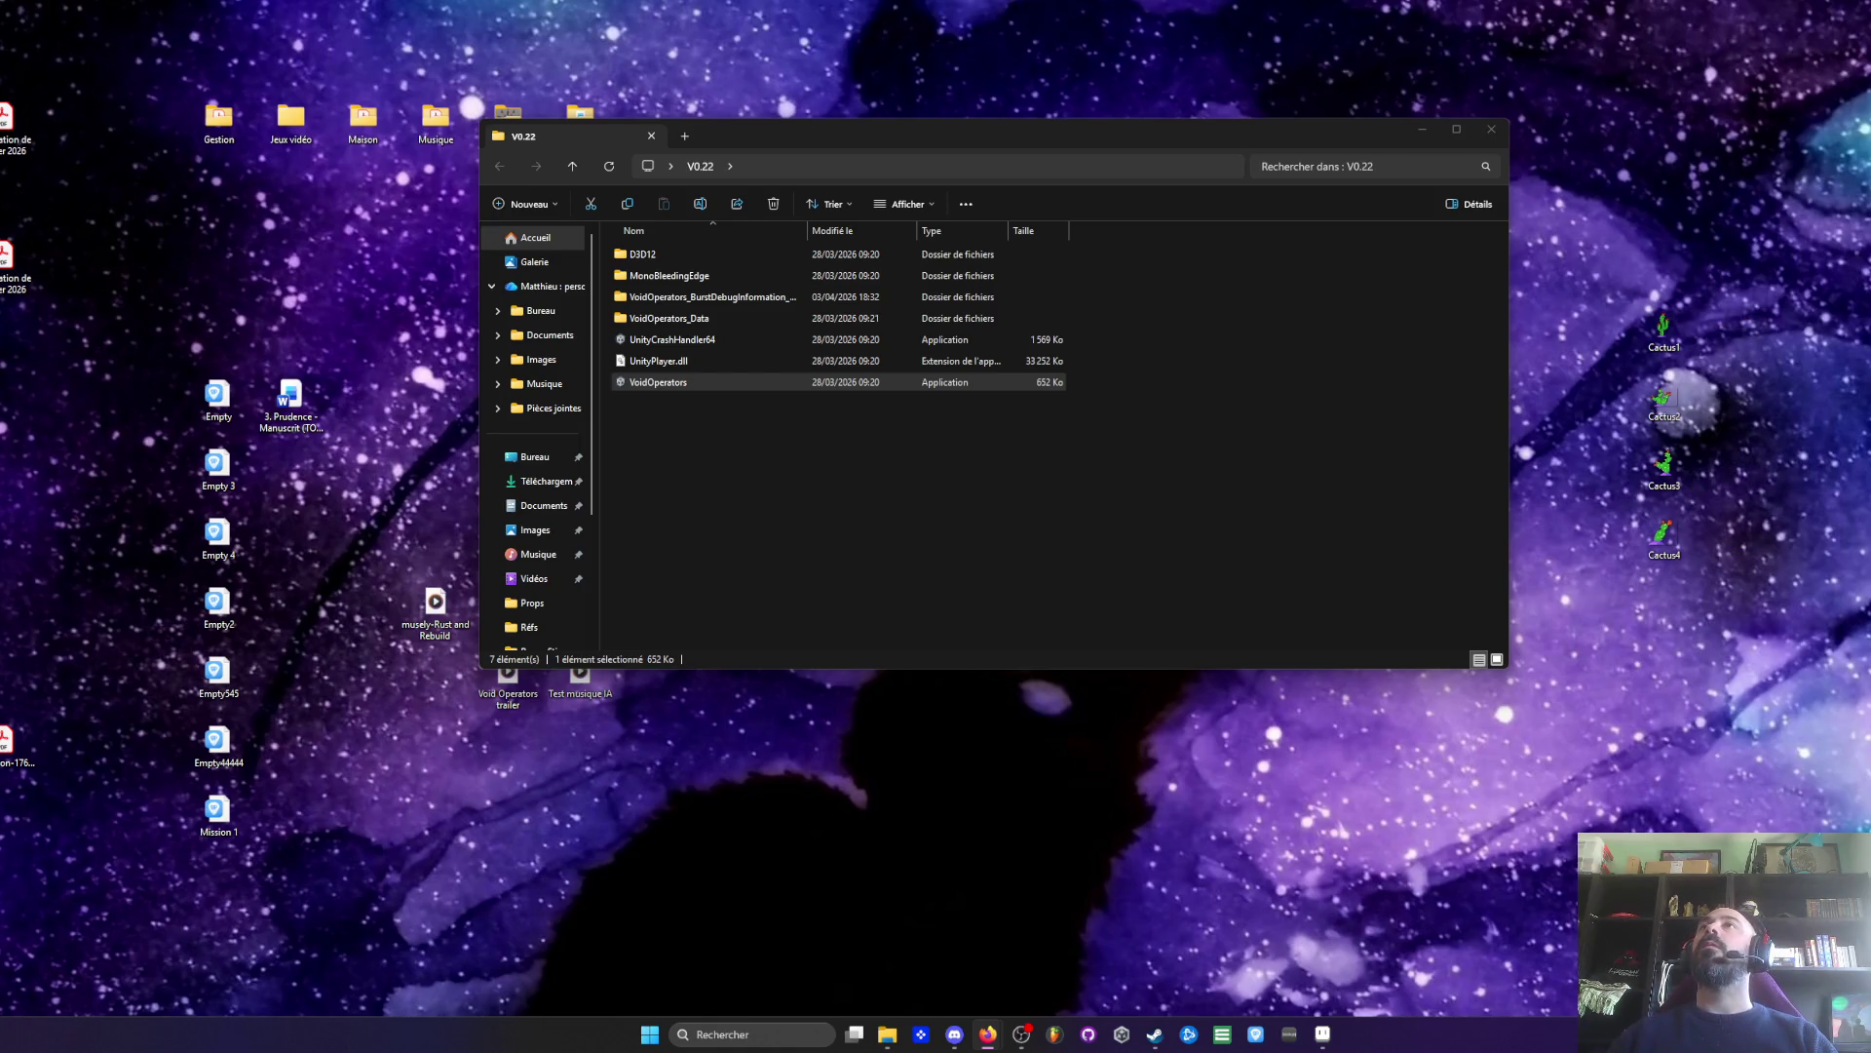
drag(900, 141, 816, 124)
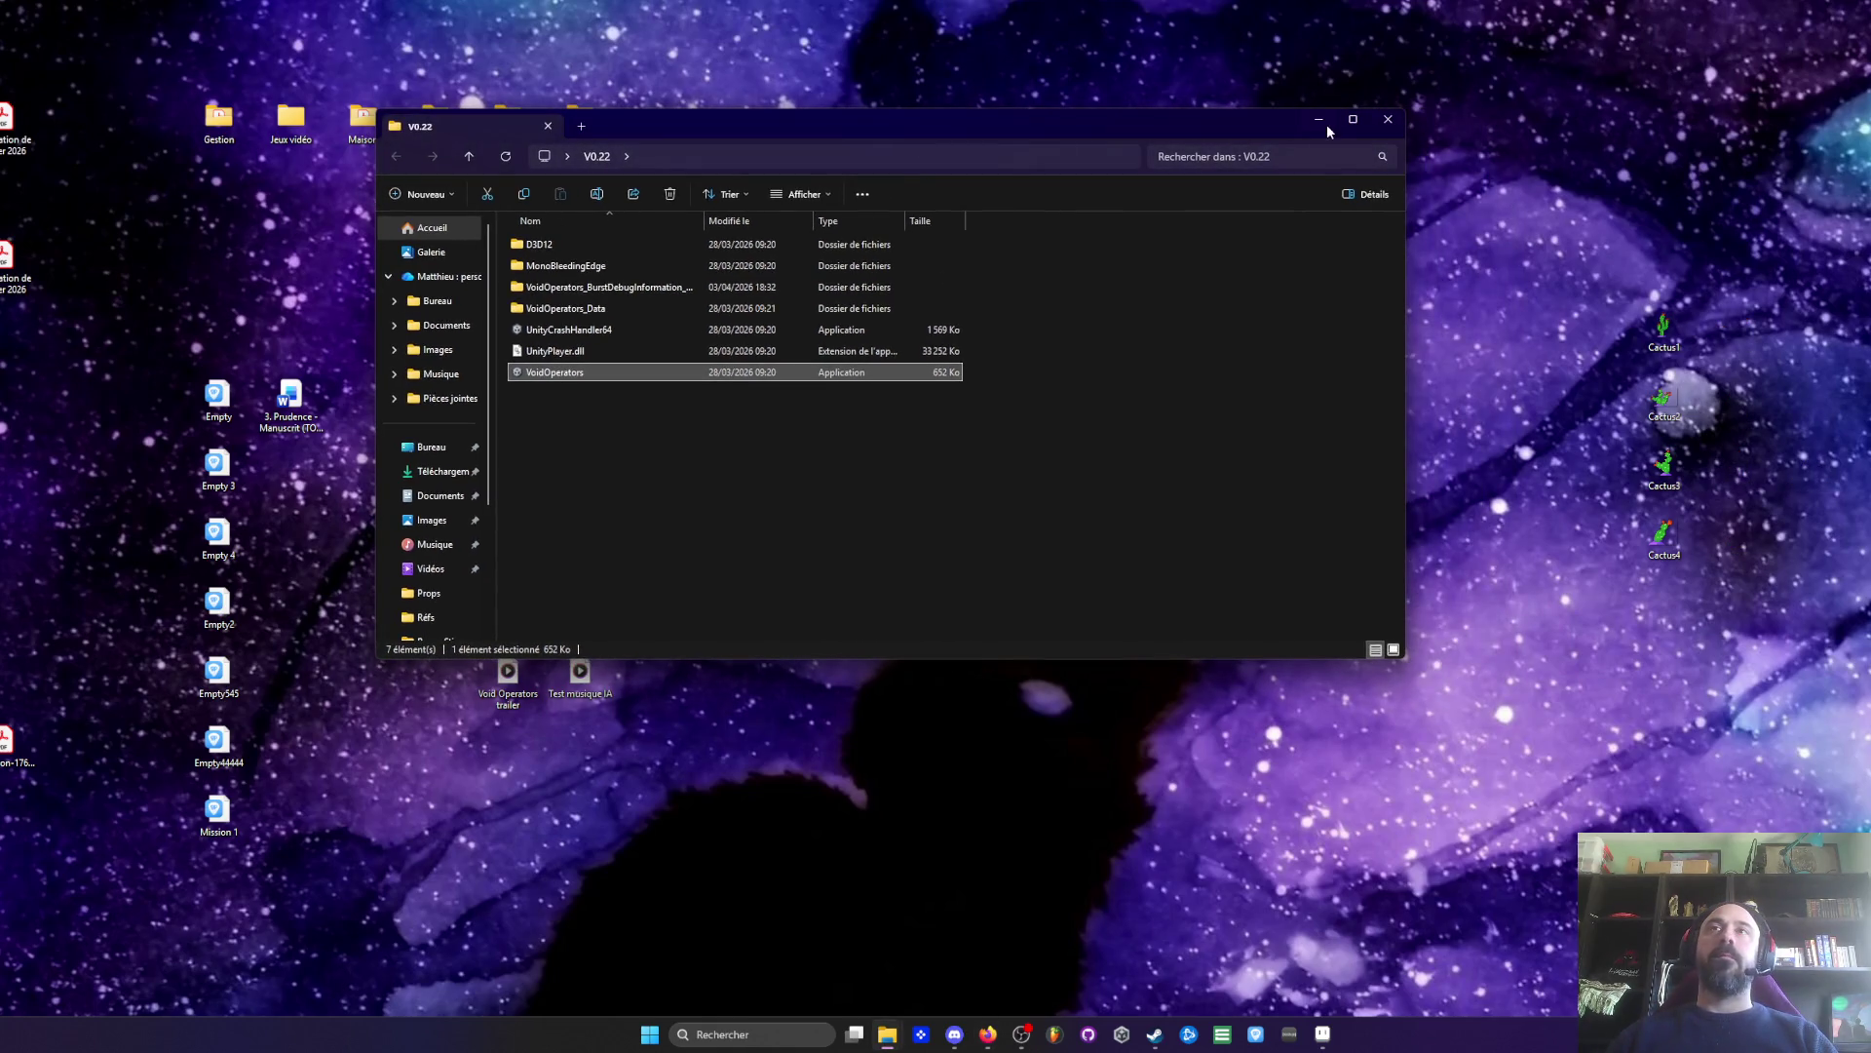
key(super+d)
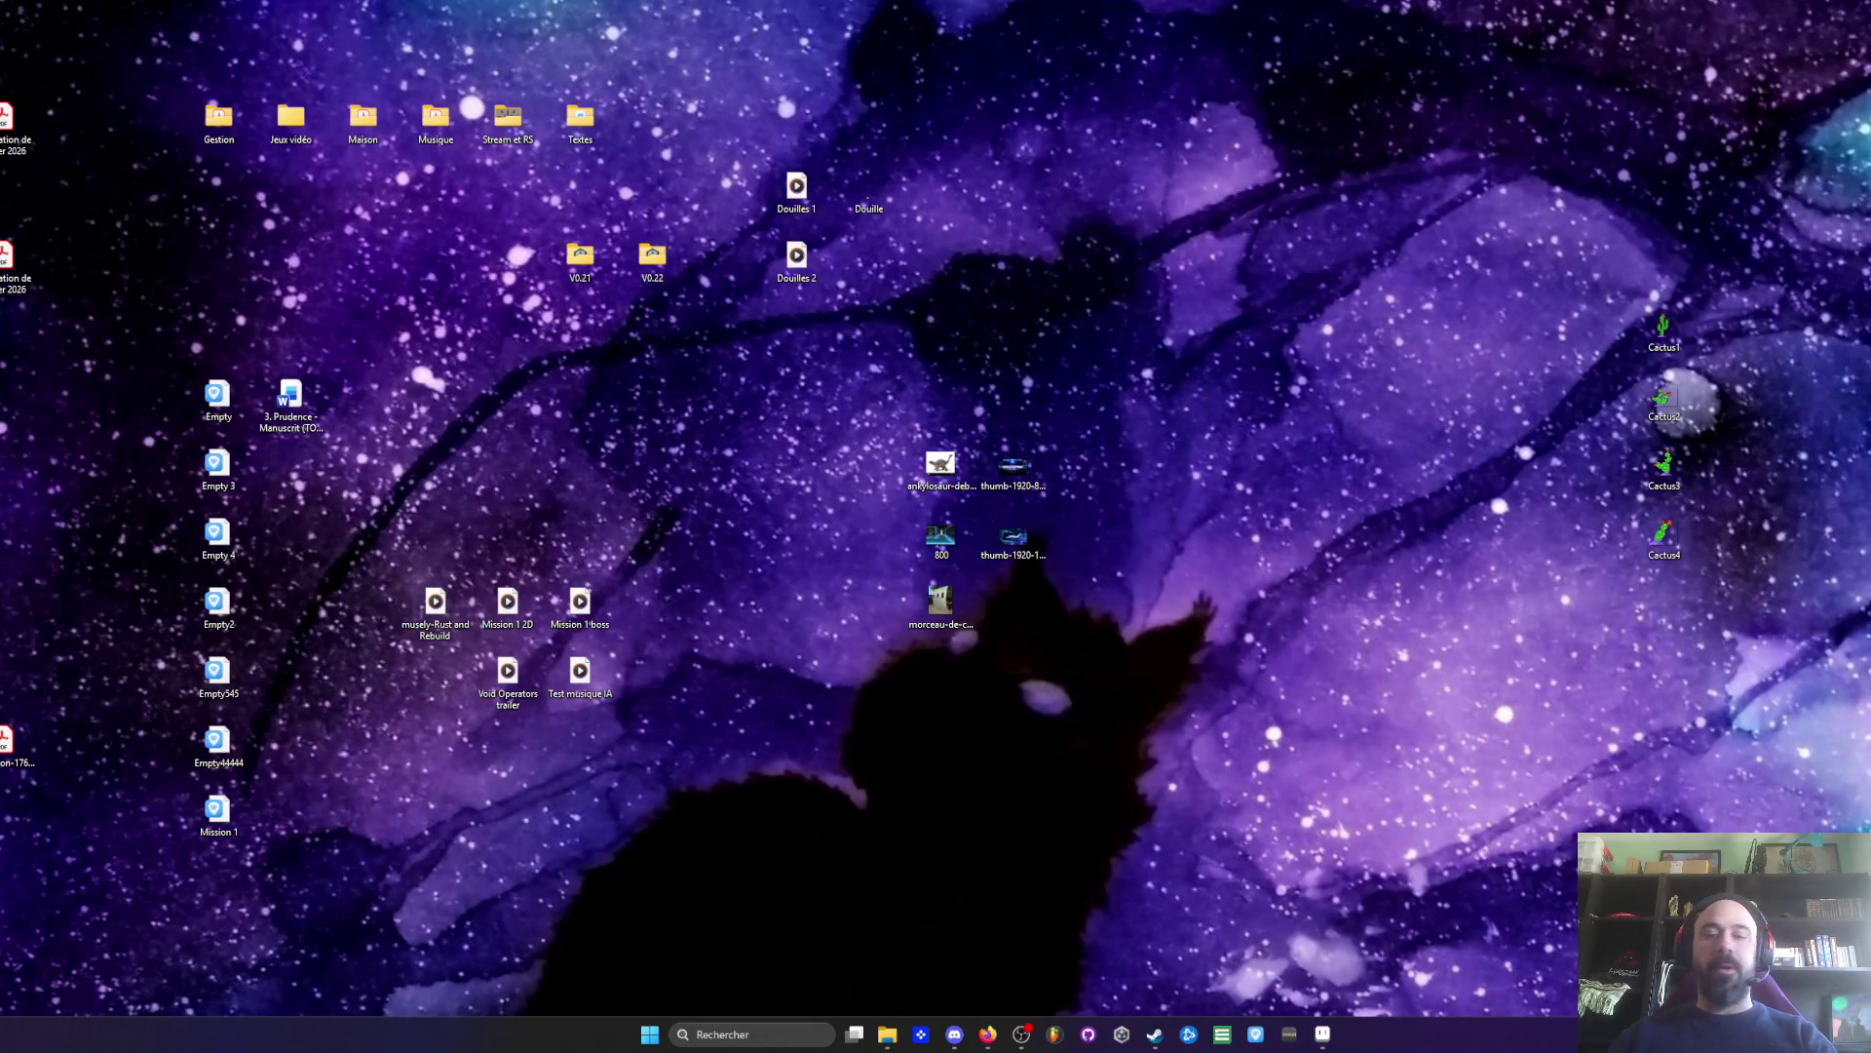
- Dismiss the file confirmation prompt and restore Aseprite showing the trimmed desert props sheet
click(1121, 532)
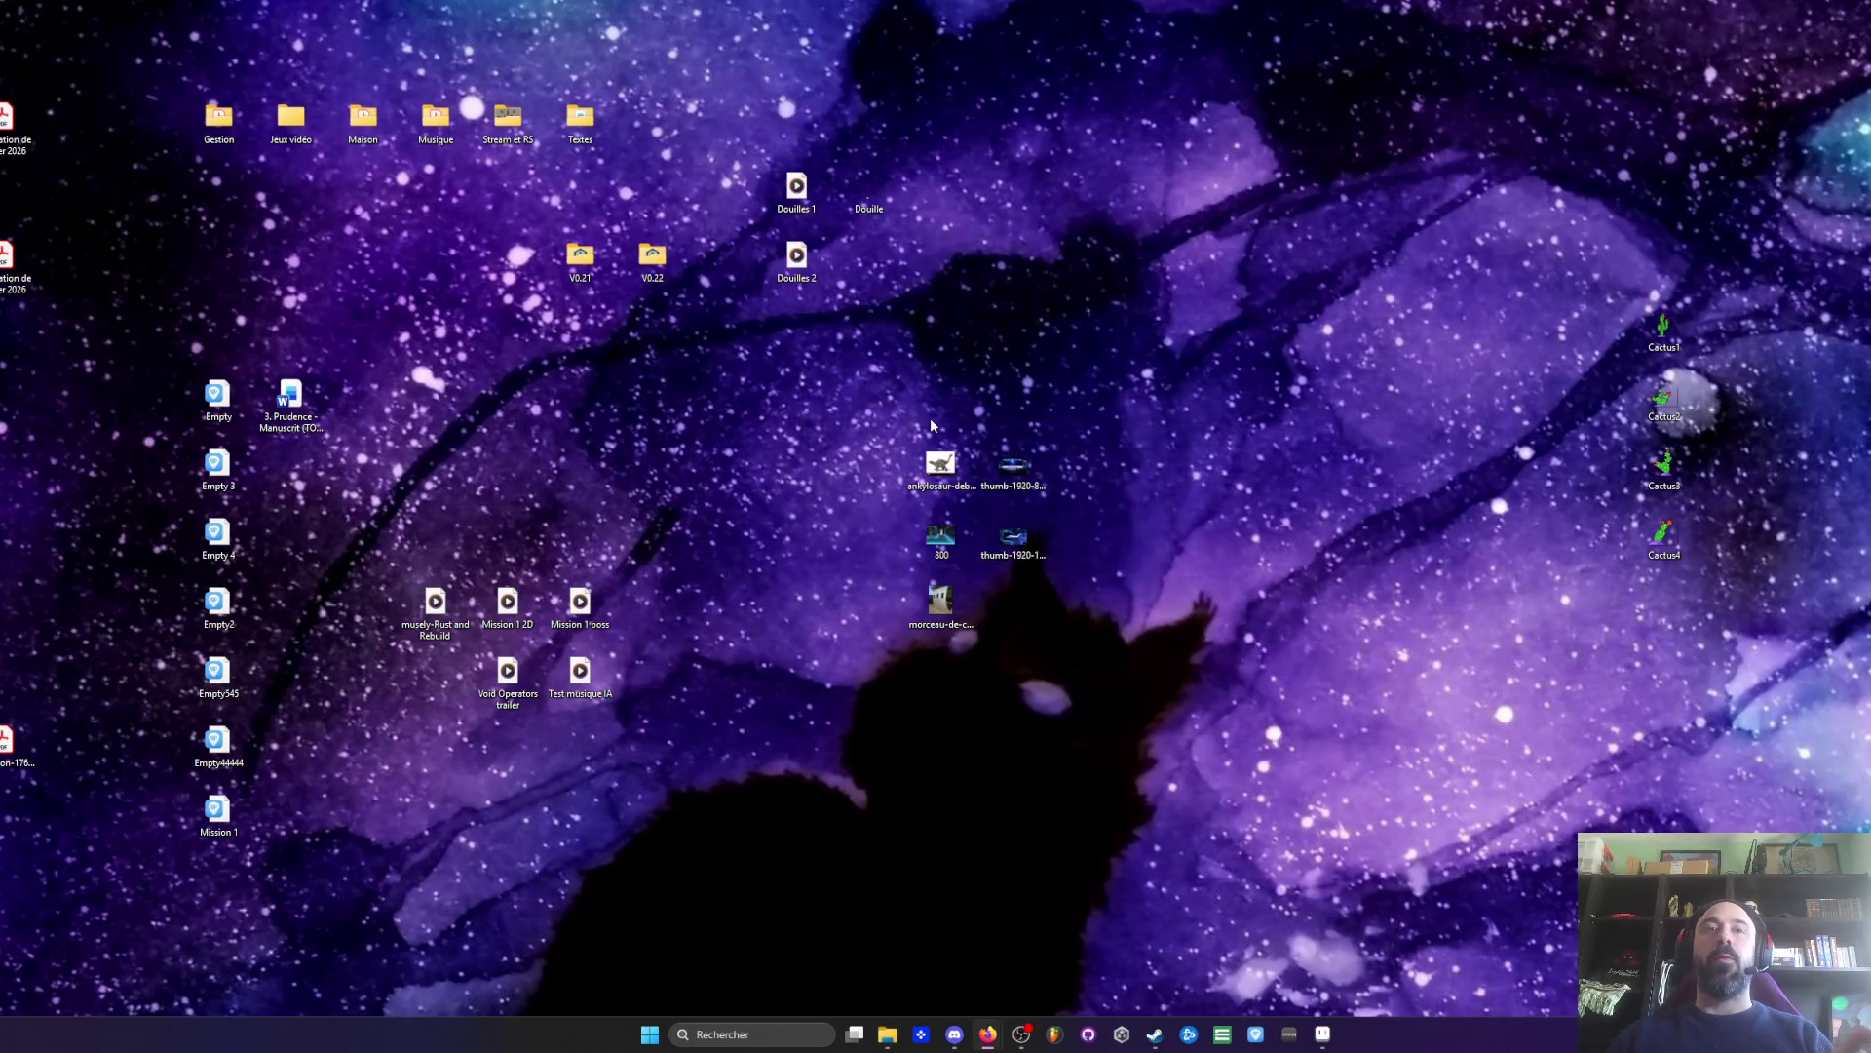
click(1325, 1033)
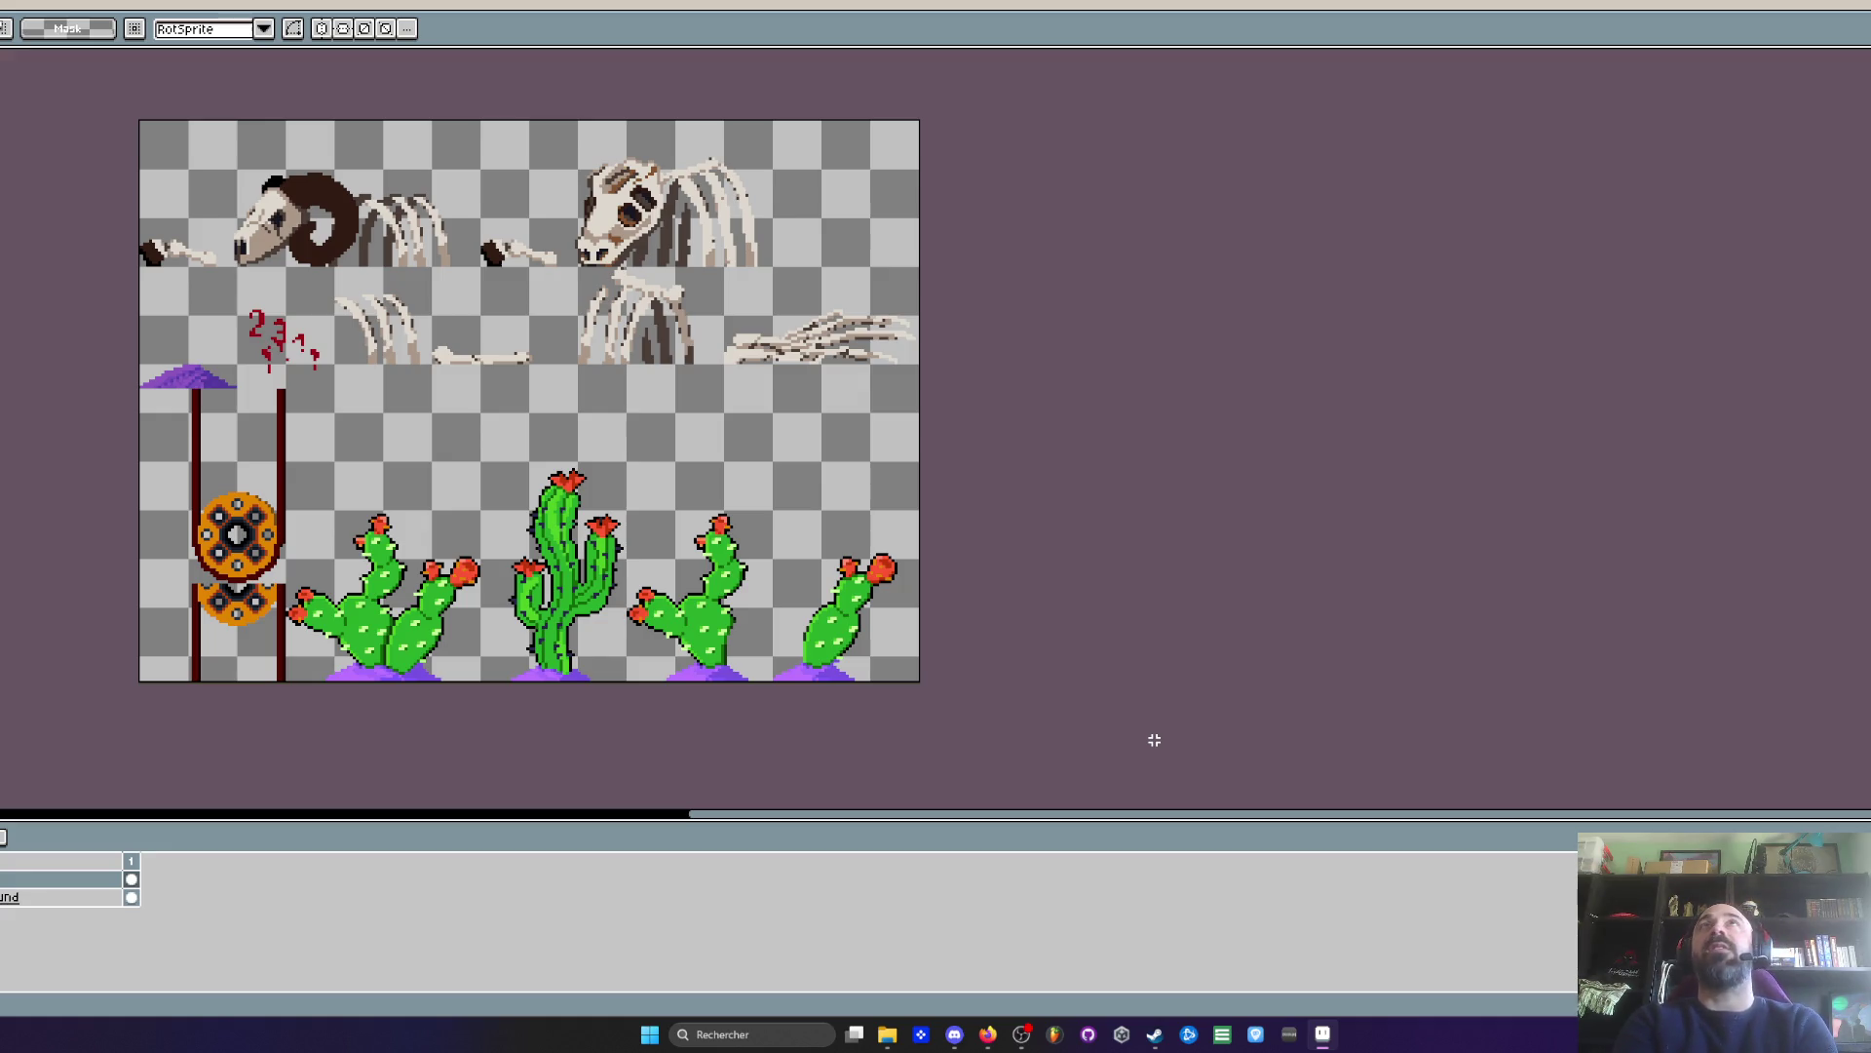
- Minimize Aseprite and select the Cactus1–Cactus4 icons on the desktop
key(alt+Tab)
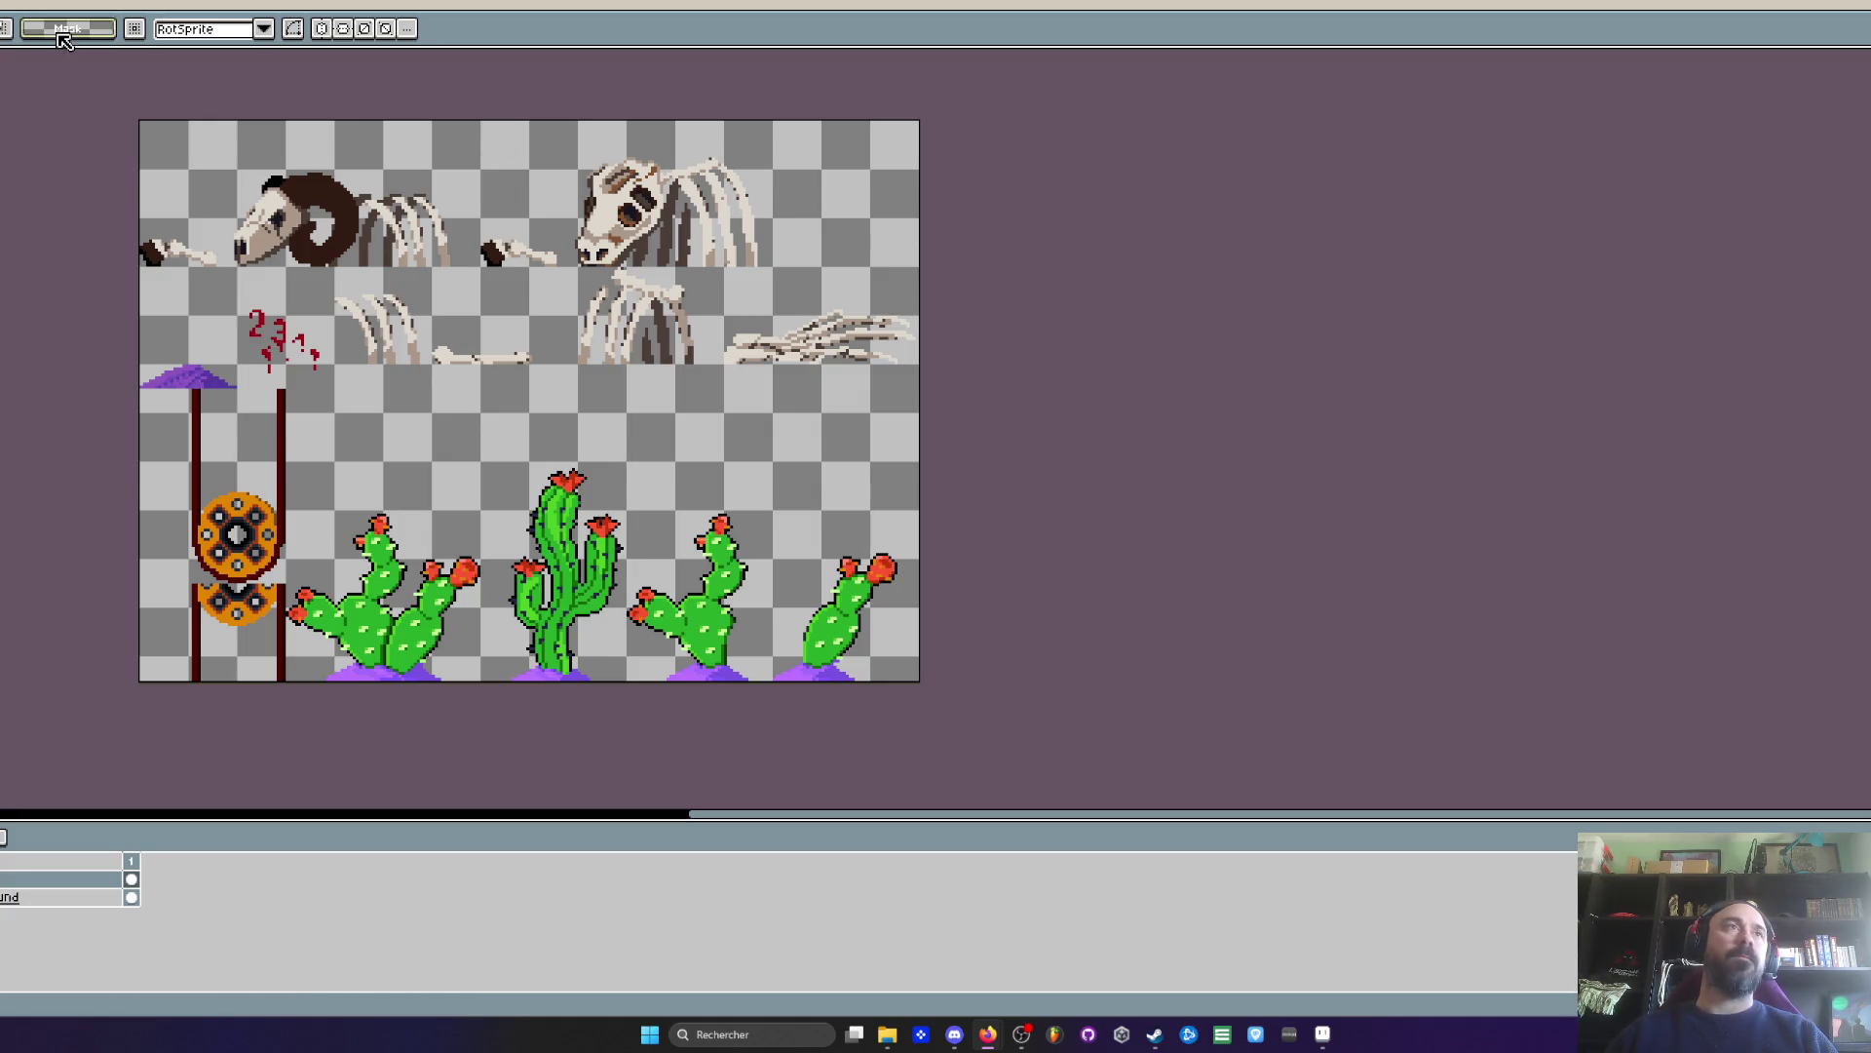
click(989, 1033)
drag(1526, 224, 1774, 633)
click(989, 1033)
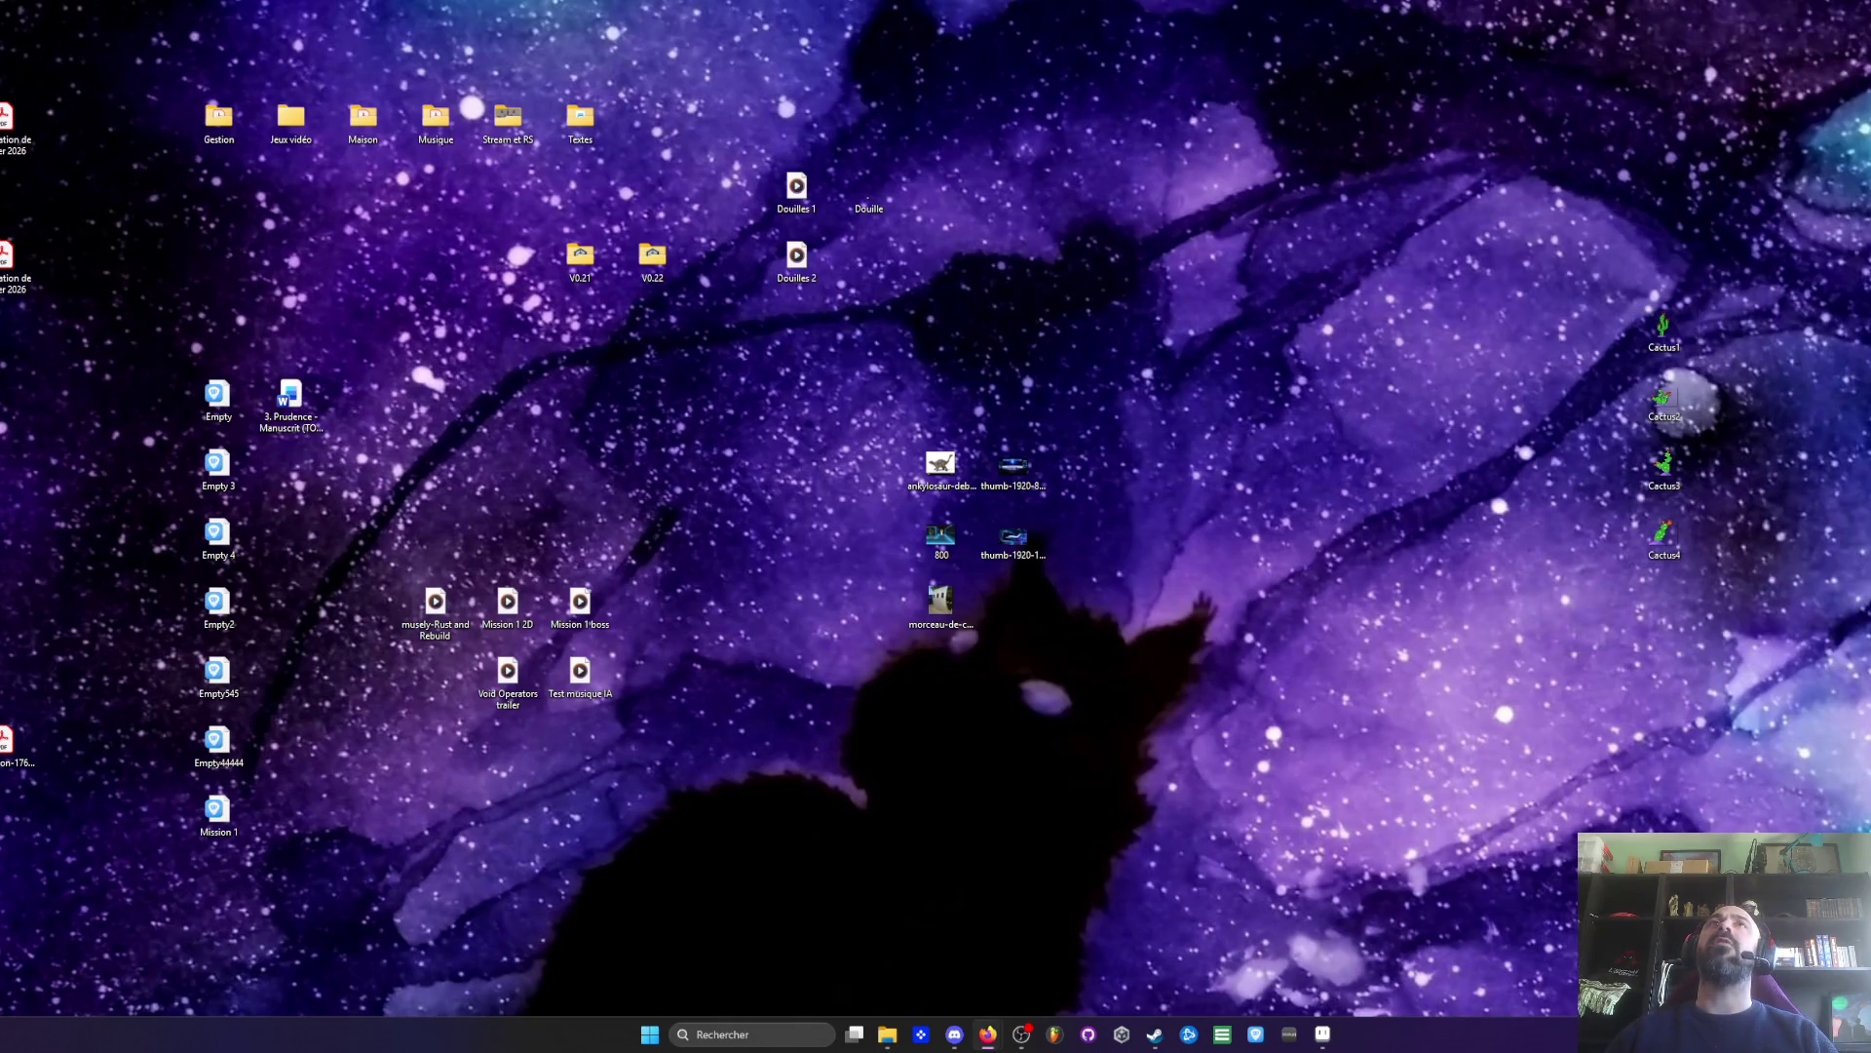
mouse_move(1536, 292)
mouse_down()
mouse_move(1696, 502)
mouse_move(1700, 565)
mouse_up()
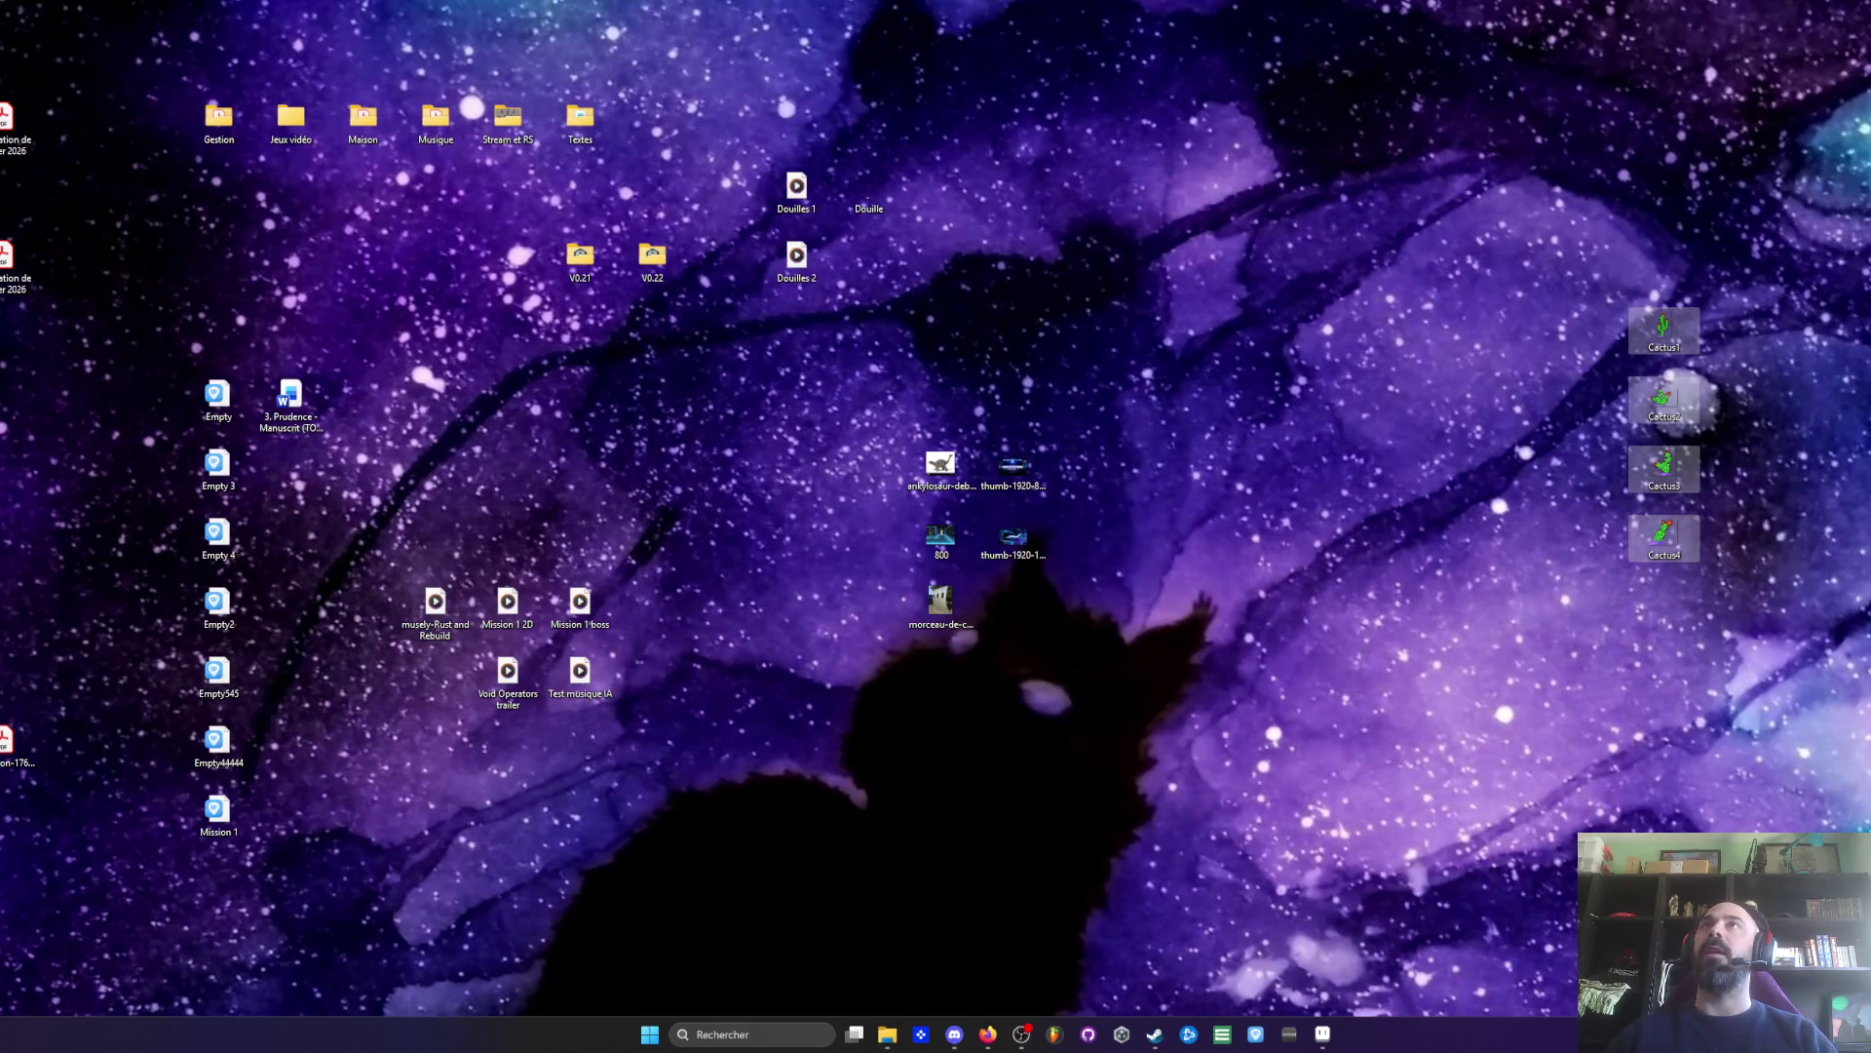
click(988, 1033)
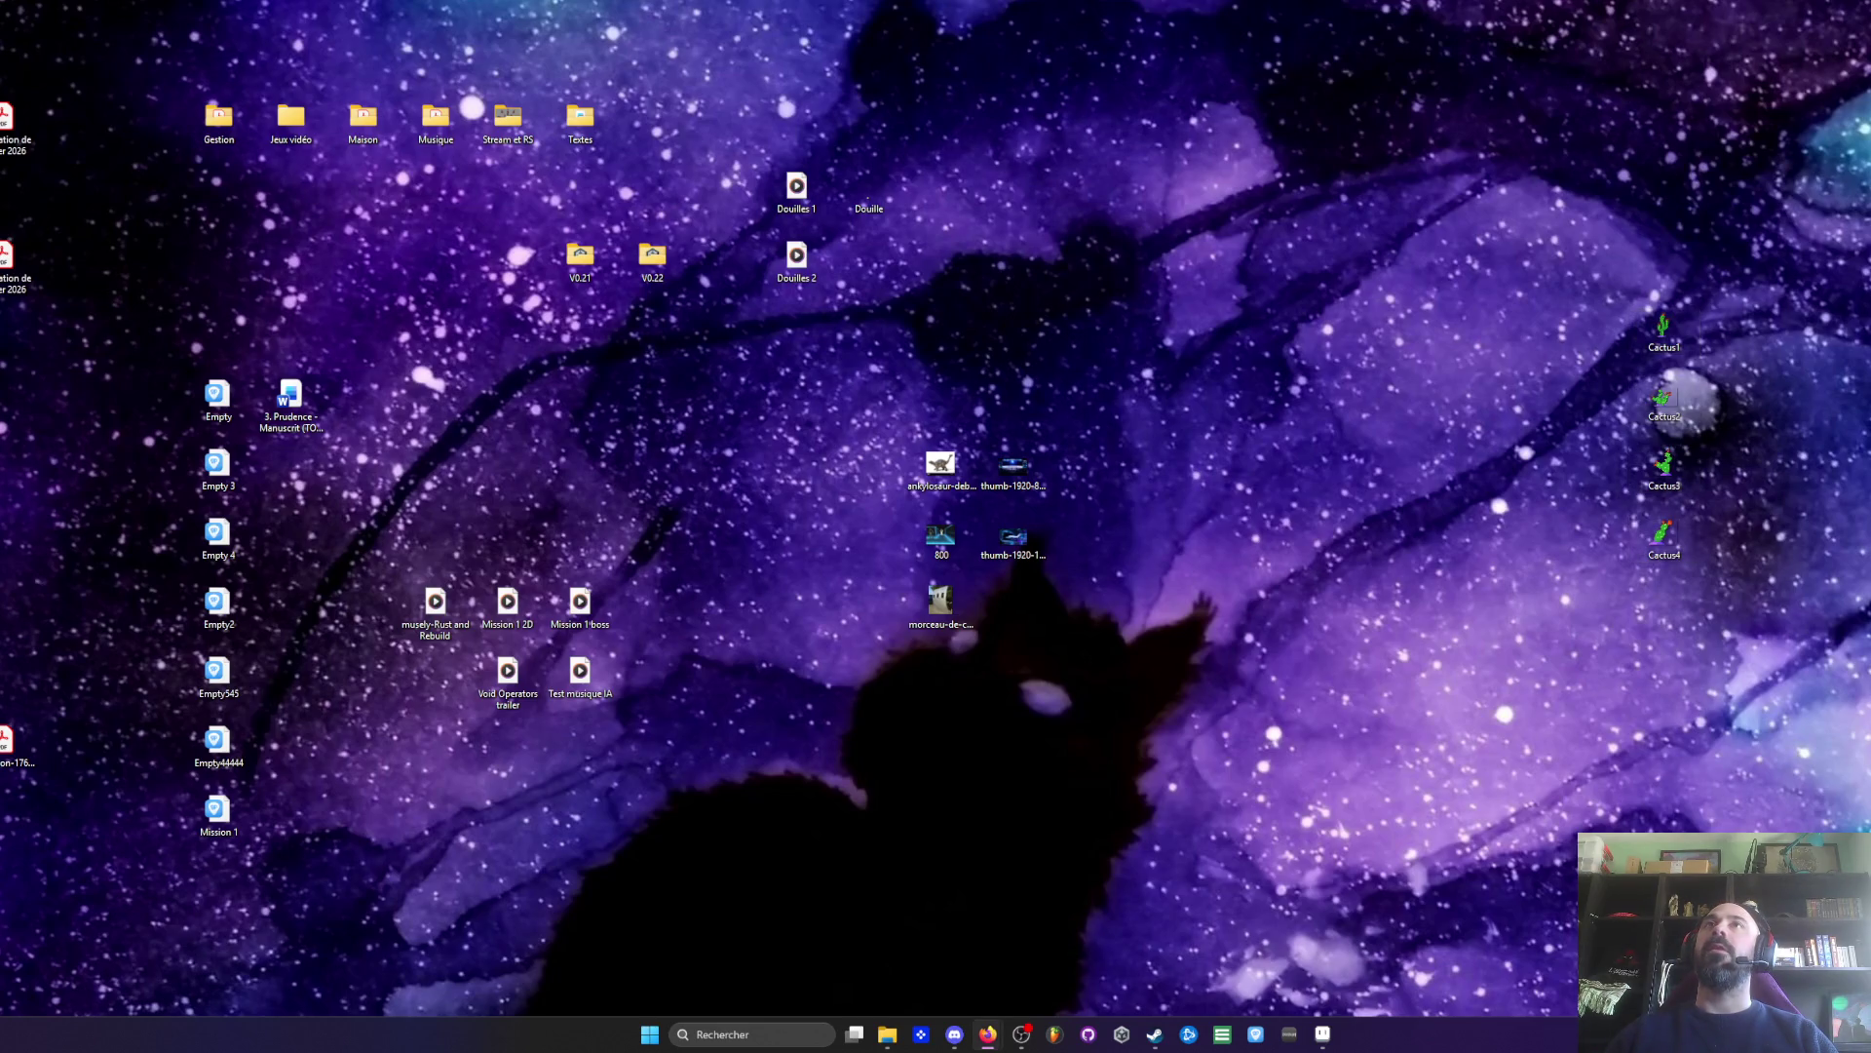
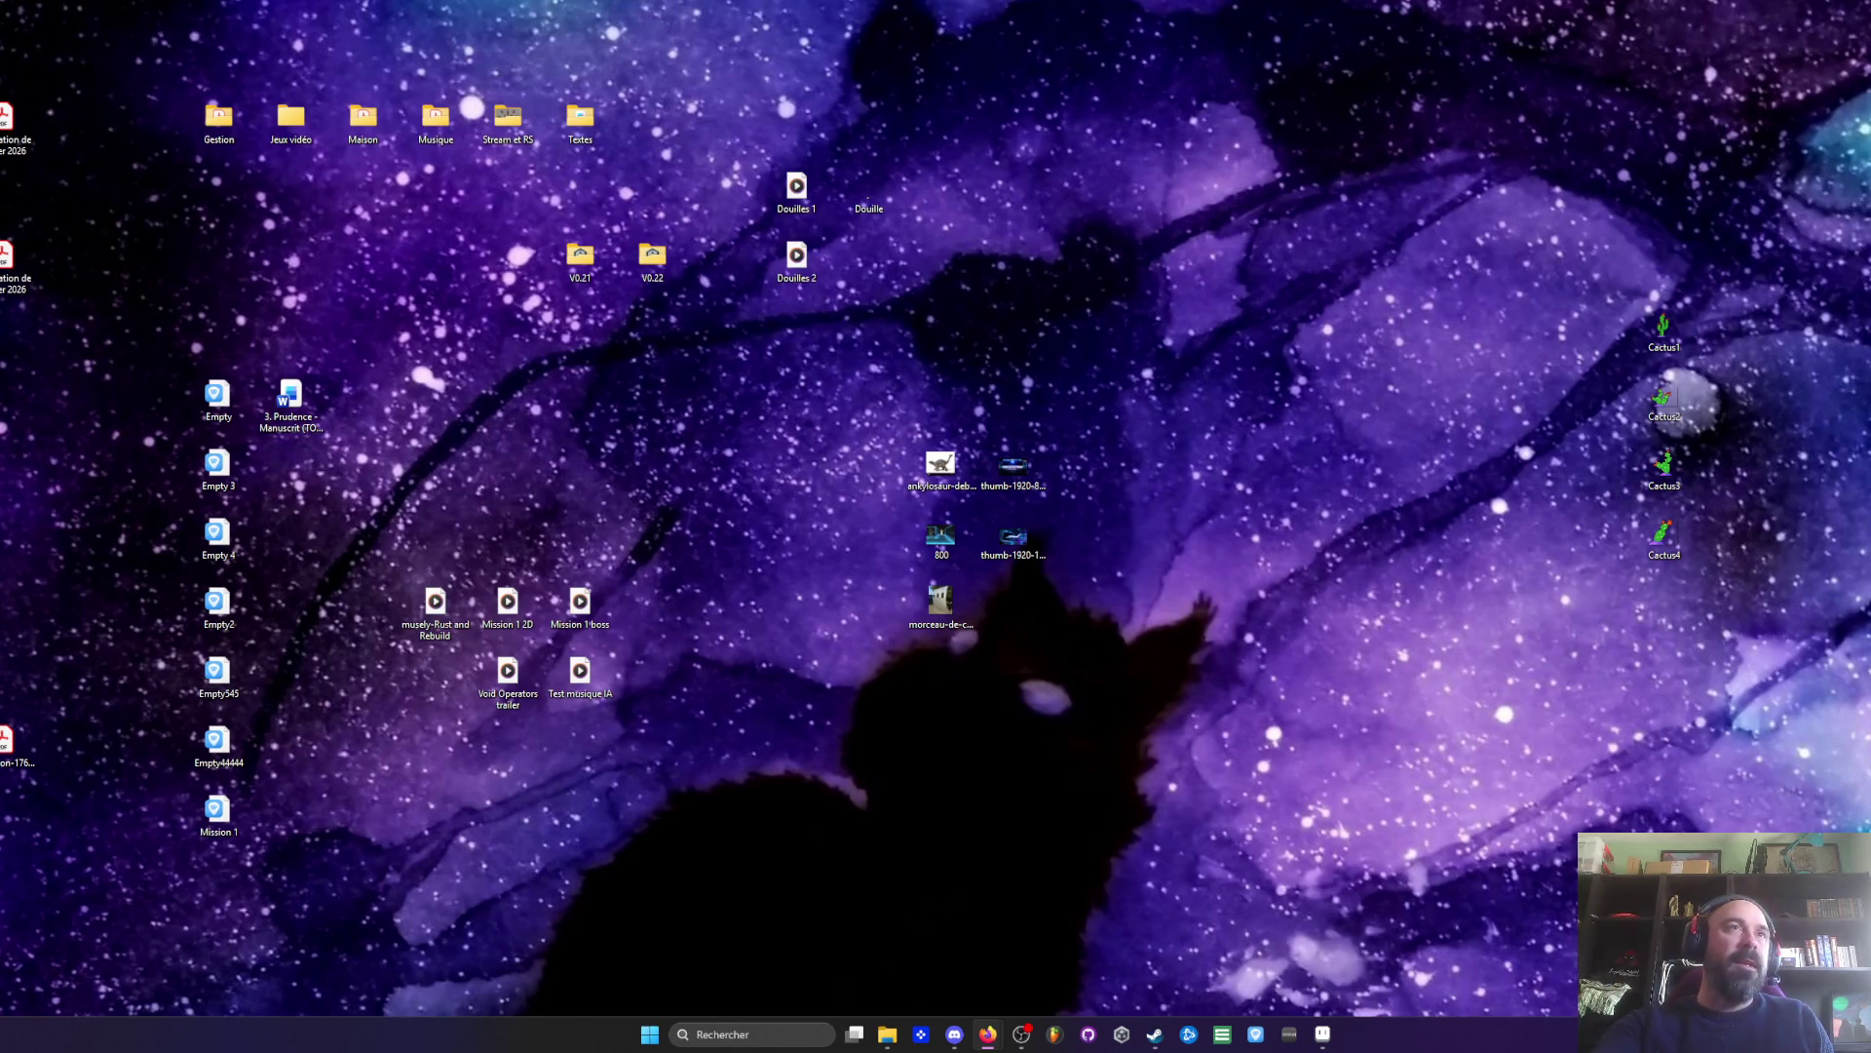
- Select the four Cactus icons on the desktop and delete them
mouse_move(545, 162)
mouse_down()
mouse_move(922, 338)
mouse_move(1084, 690)
mouse_up()
click(922, 337)
click(1085, 690)
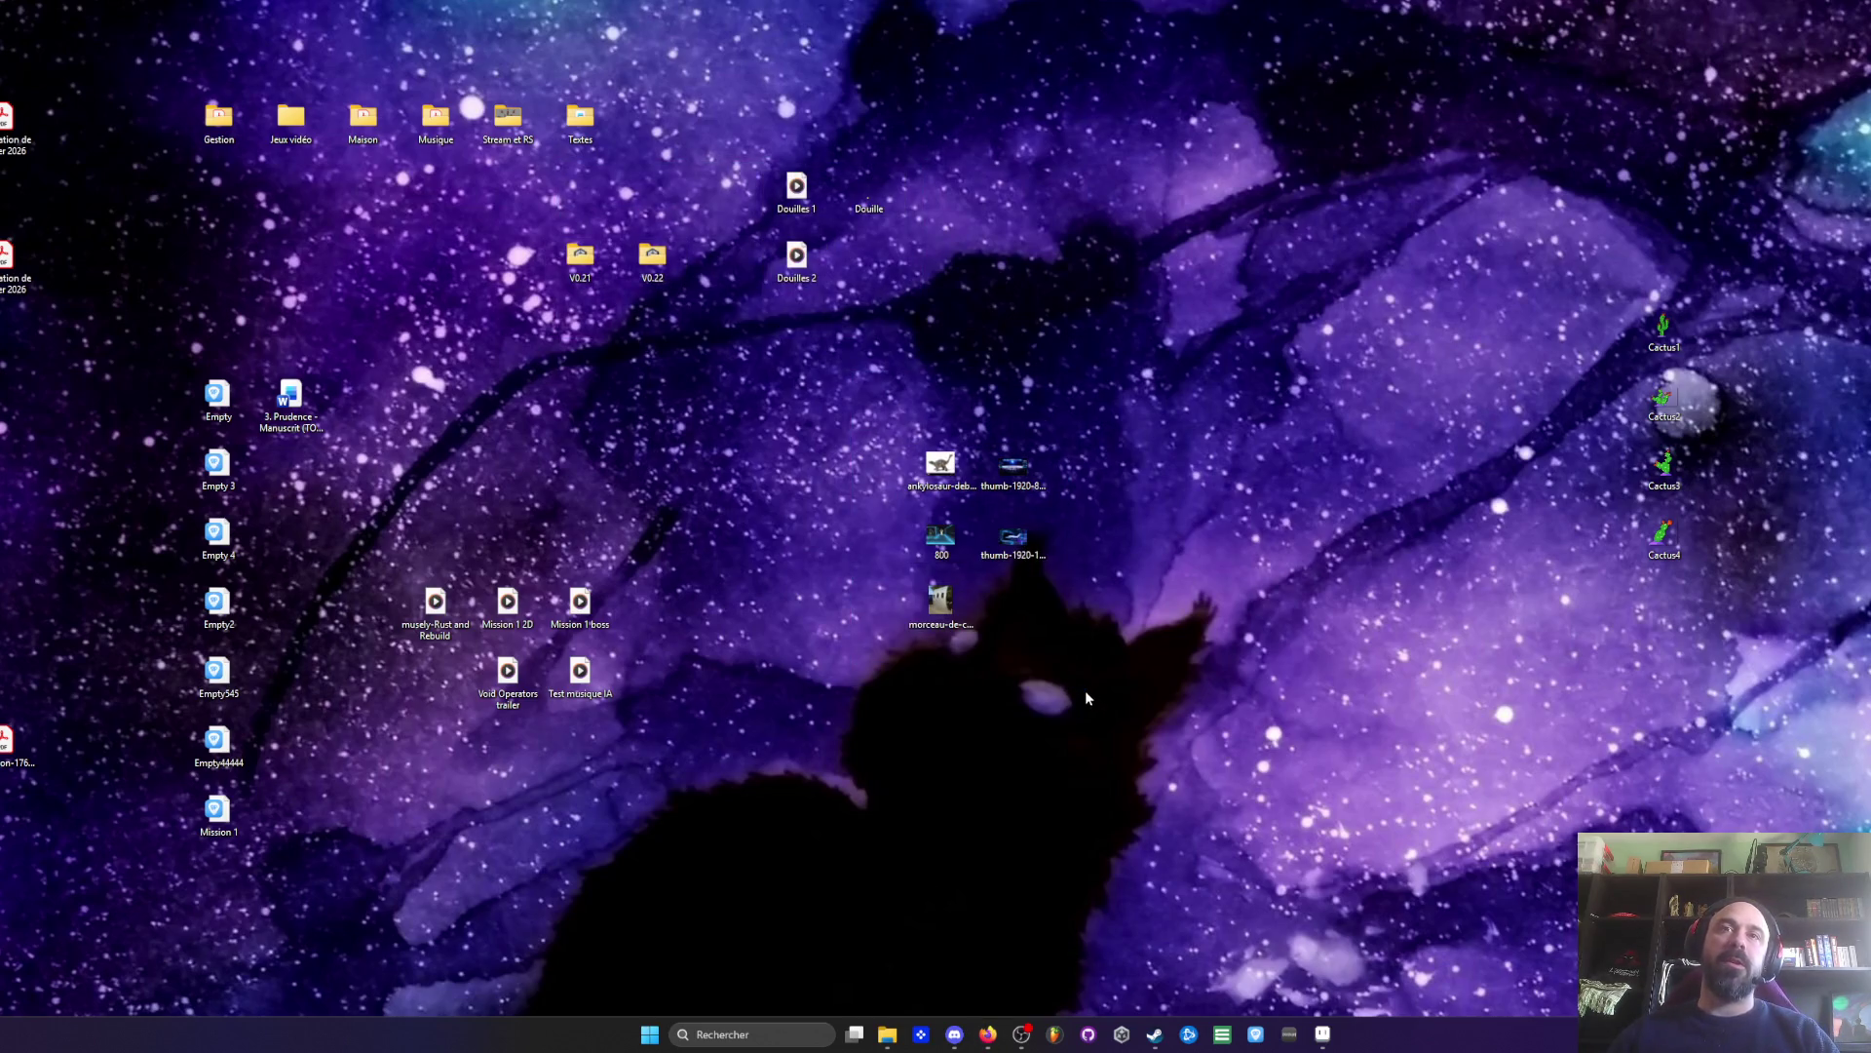
drag(1403, 268, 1825, 635)
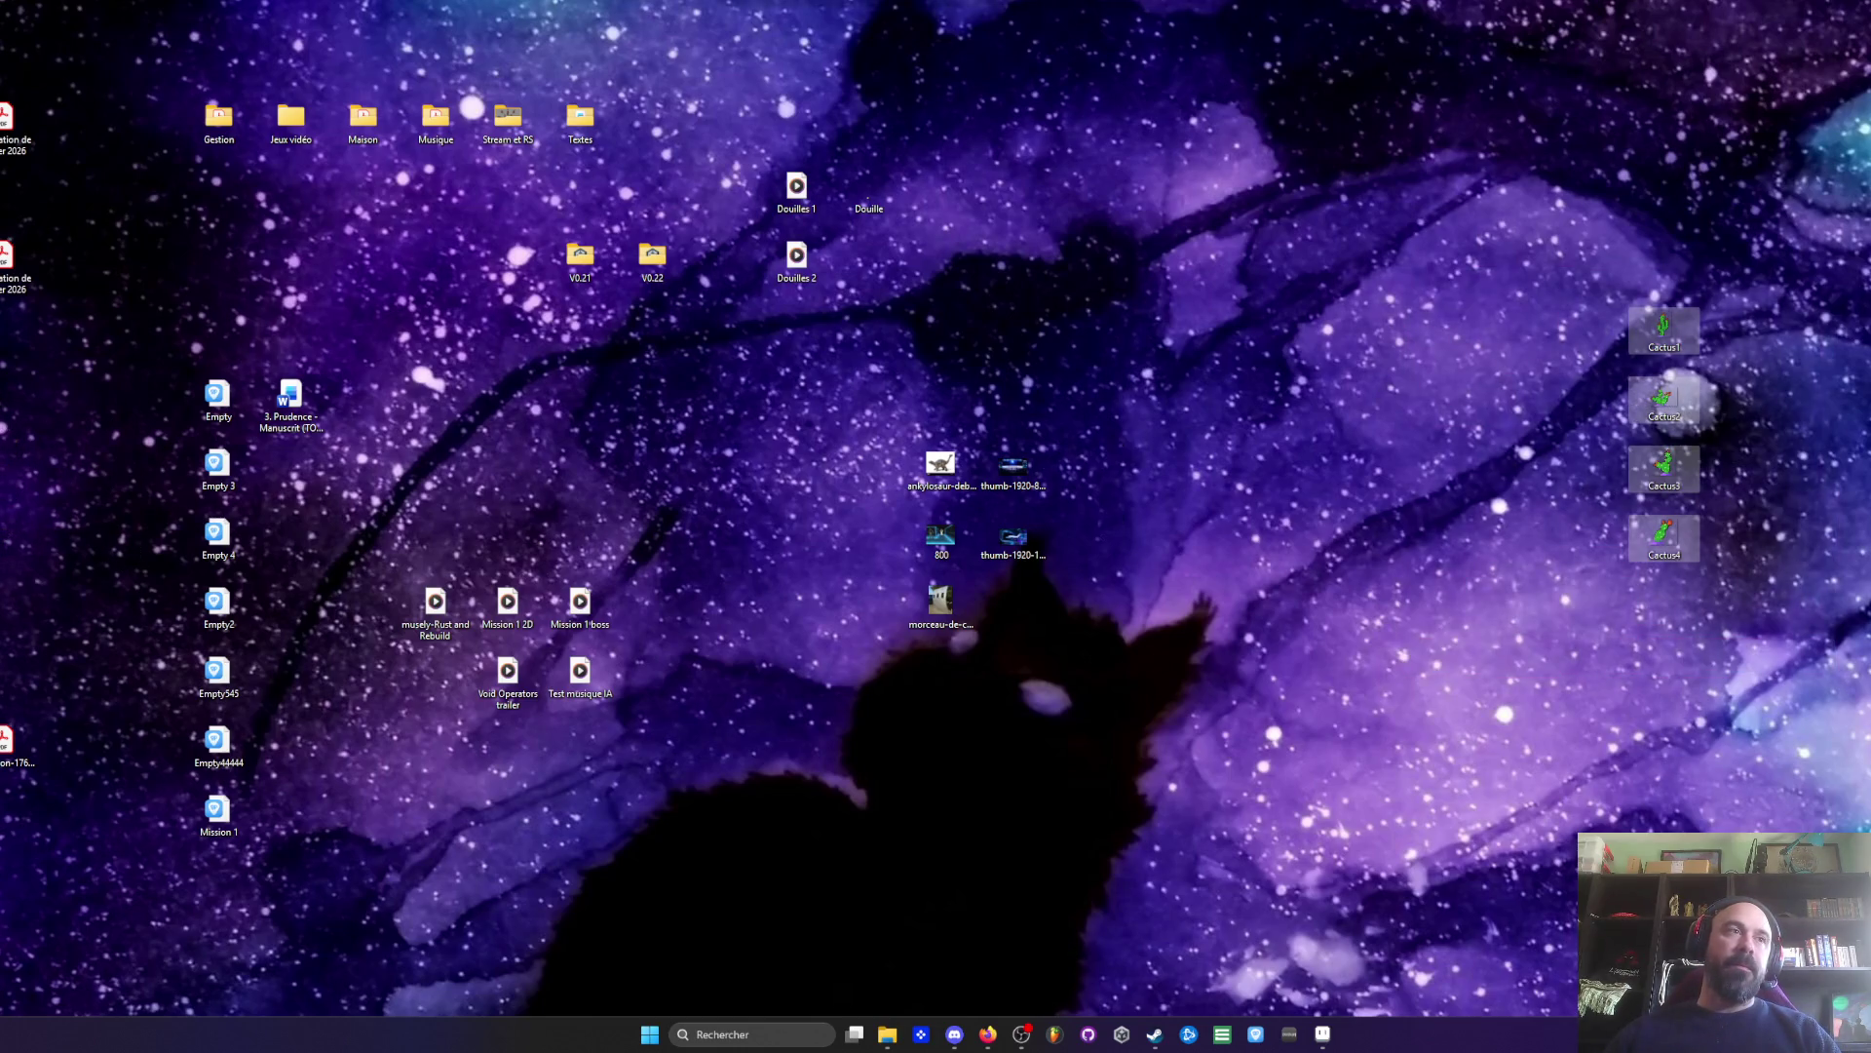
key(Delete)
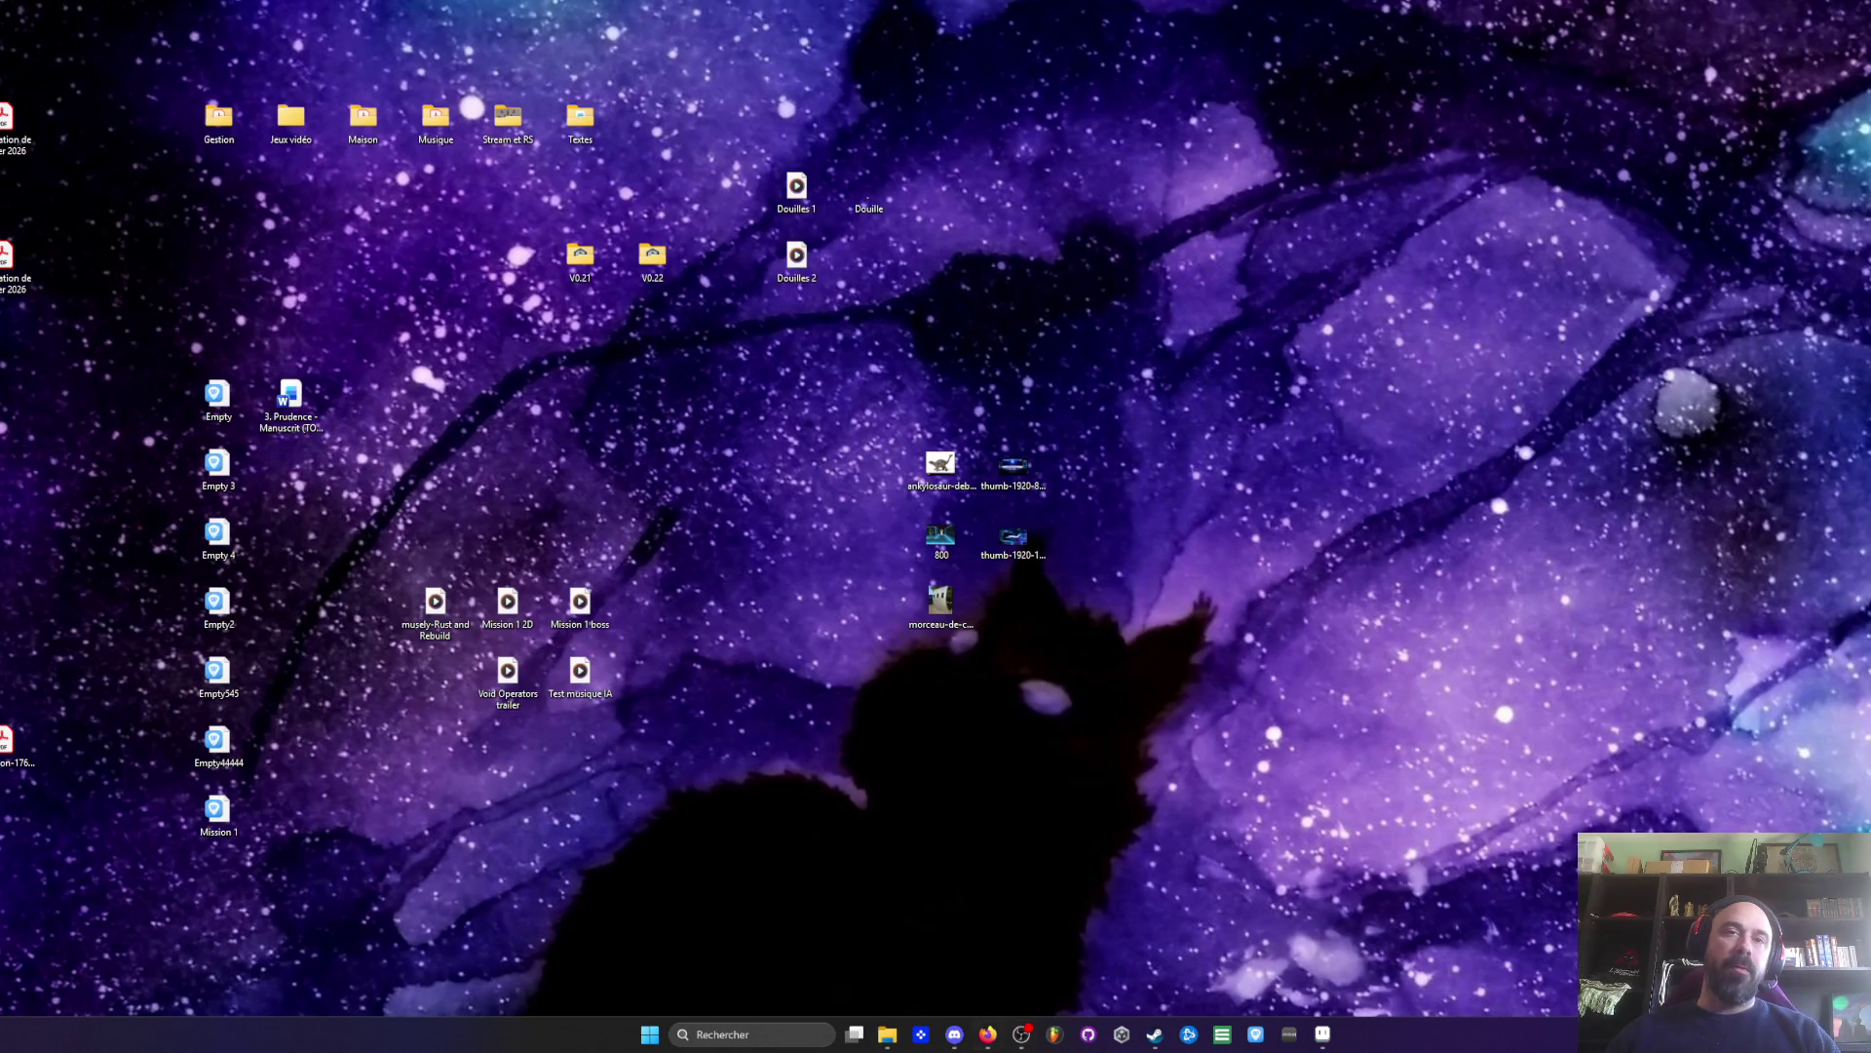
- Open the Voidling sprite via Jeux vidéo > Void Operators > Mobs > Voidling, back in Aseprite
double_click(303, 125)
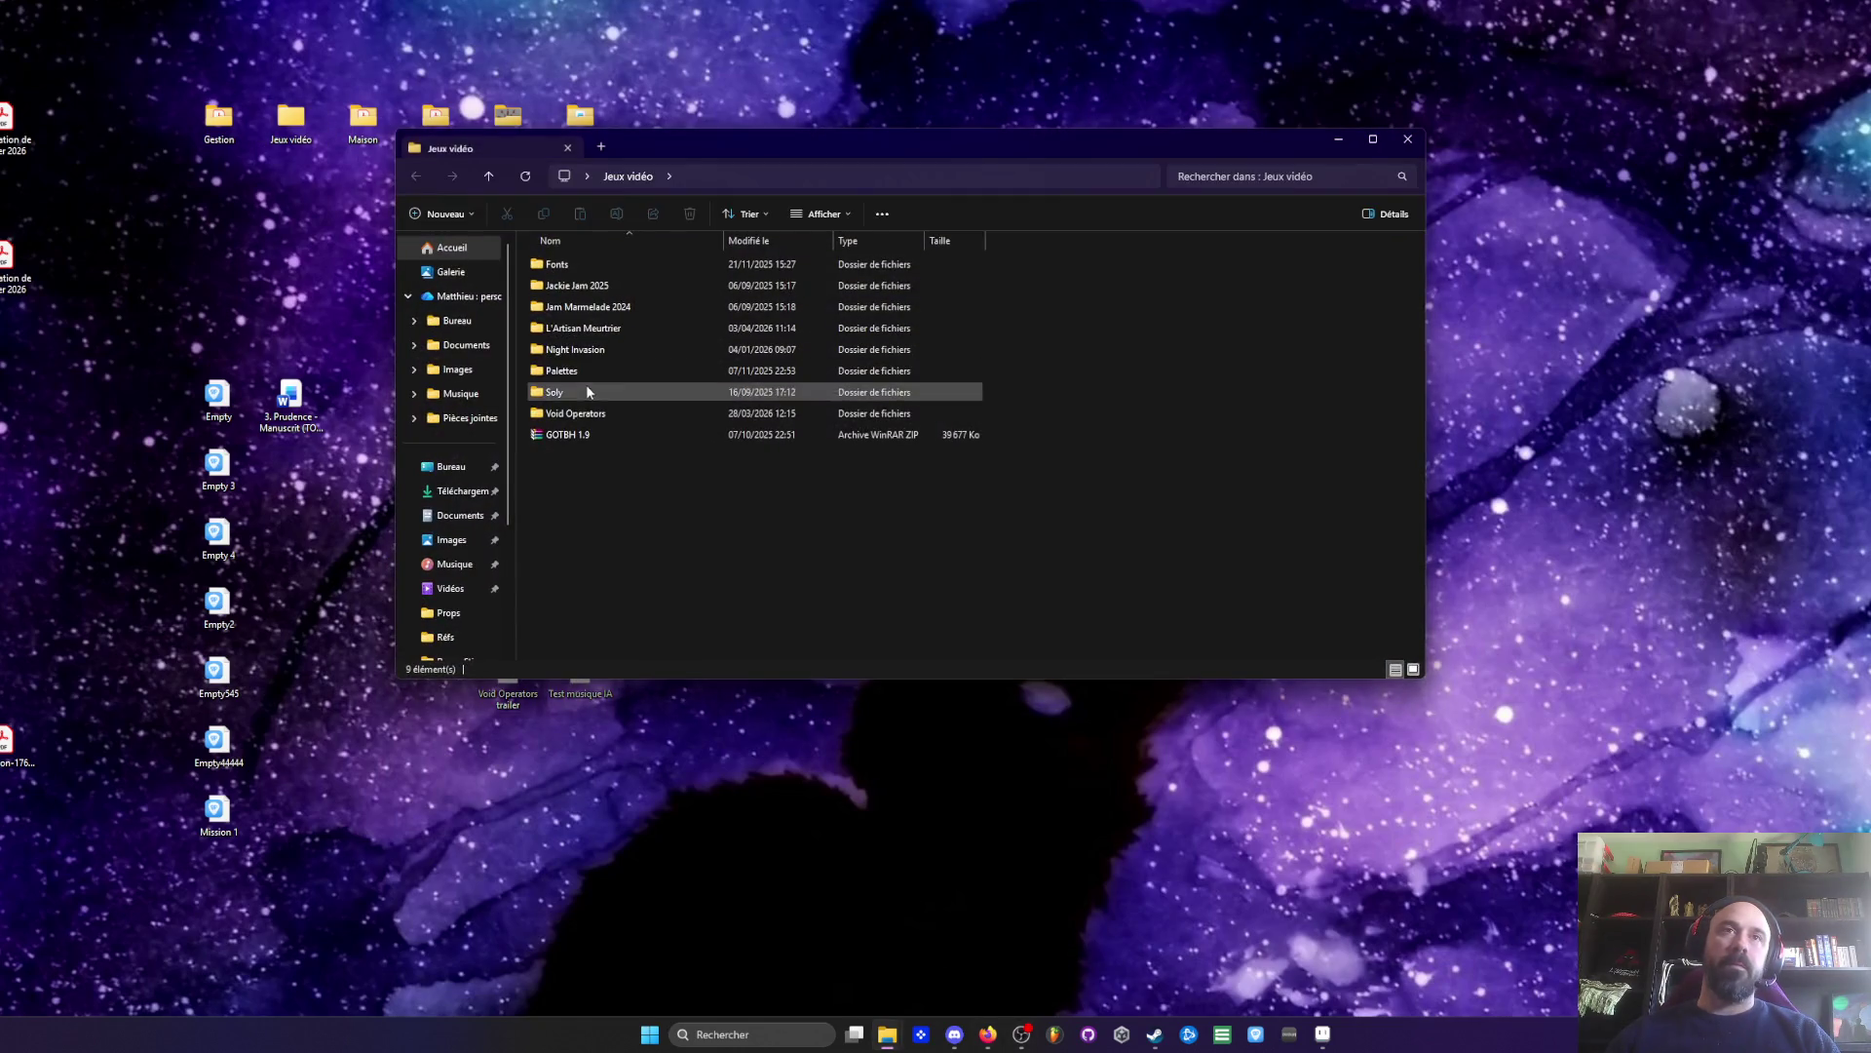
double_click(583, 415)
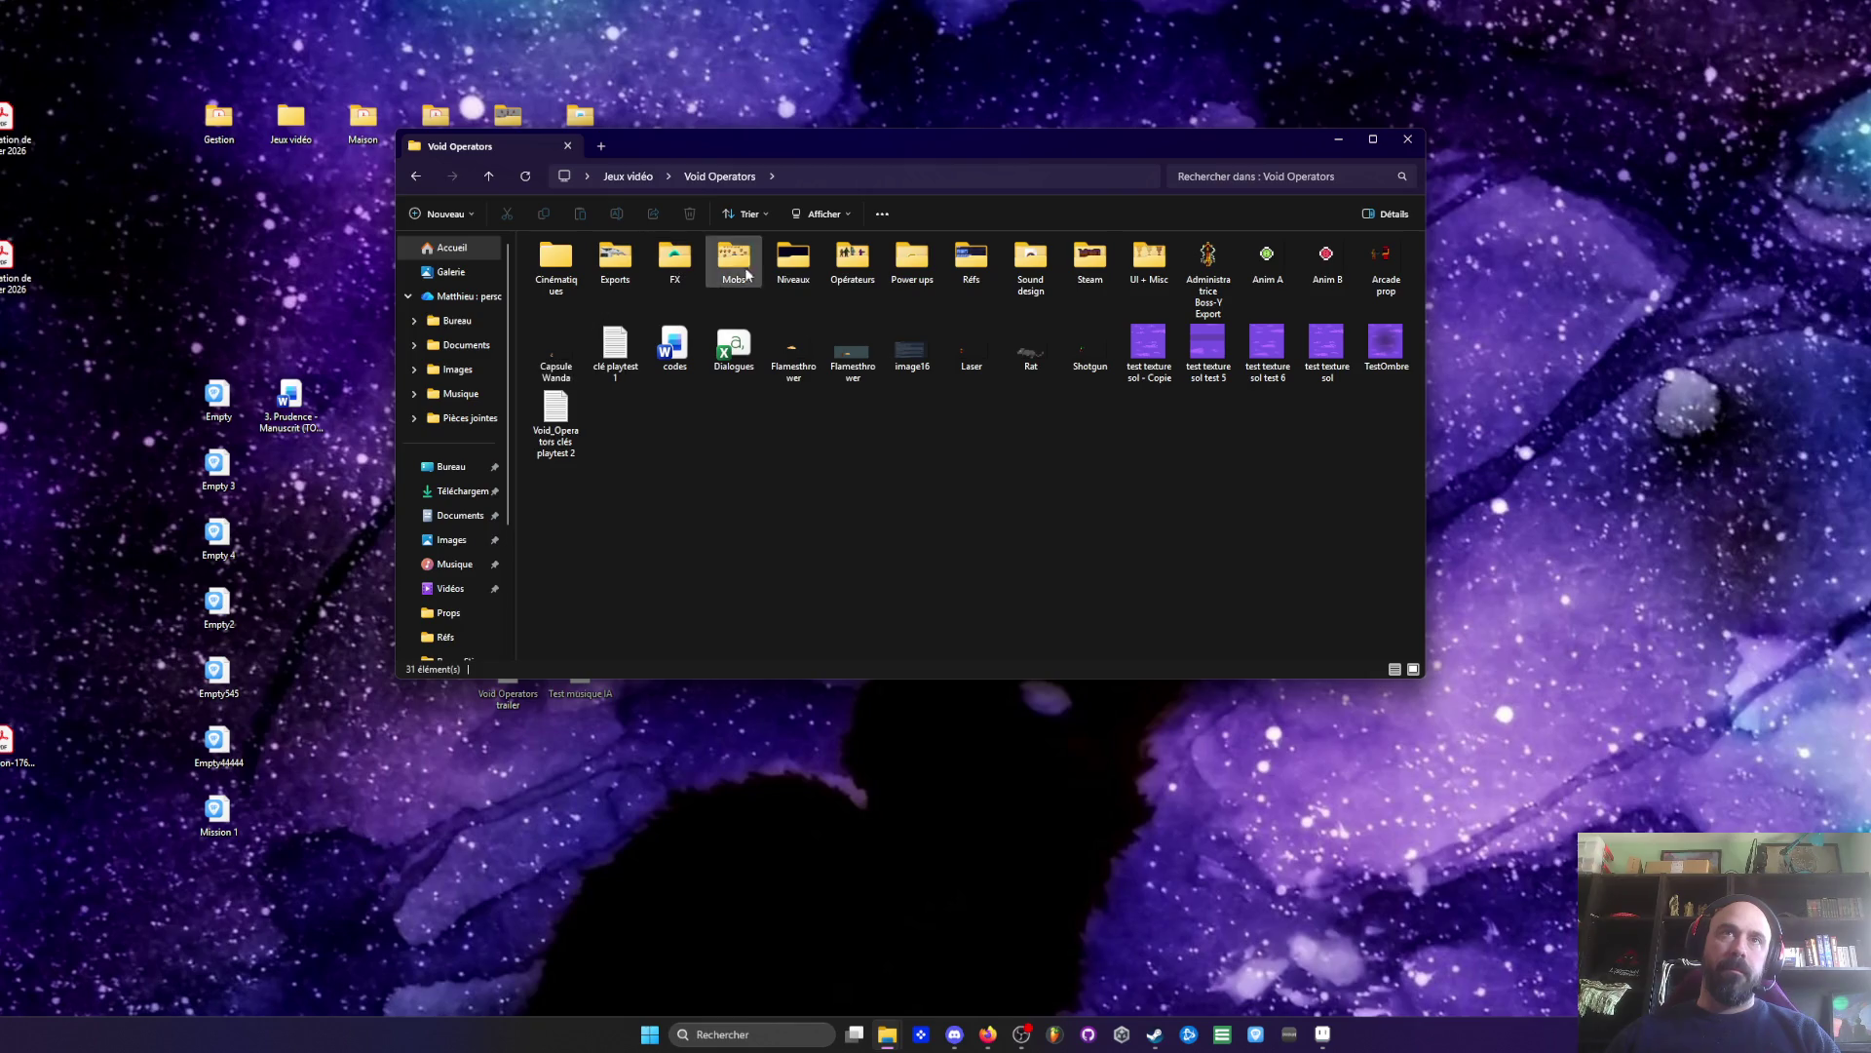
drag(967, 156, 941, 146)
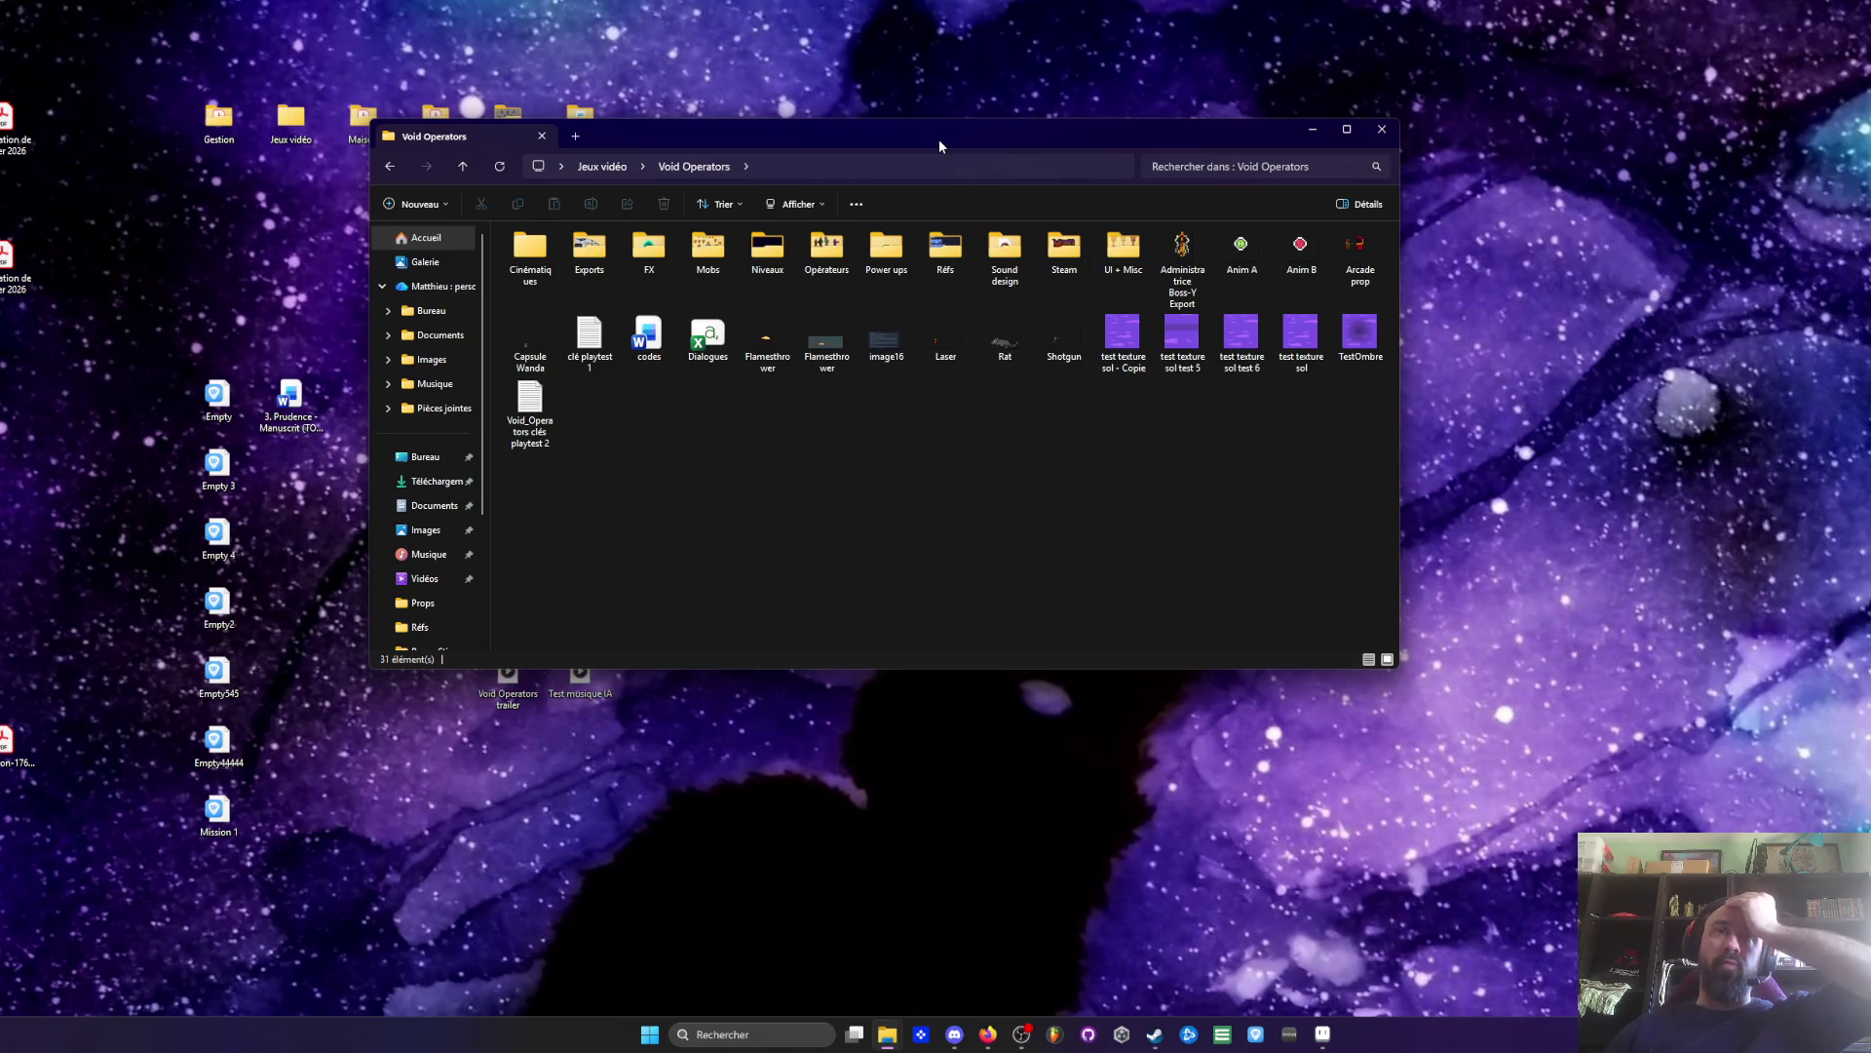
drag(818, 142, 808, 136)
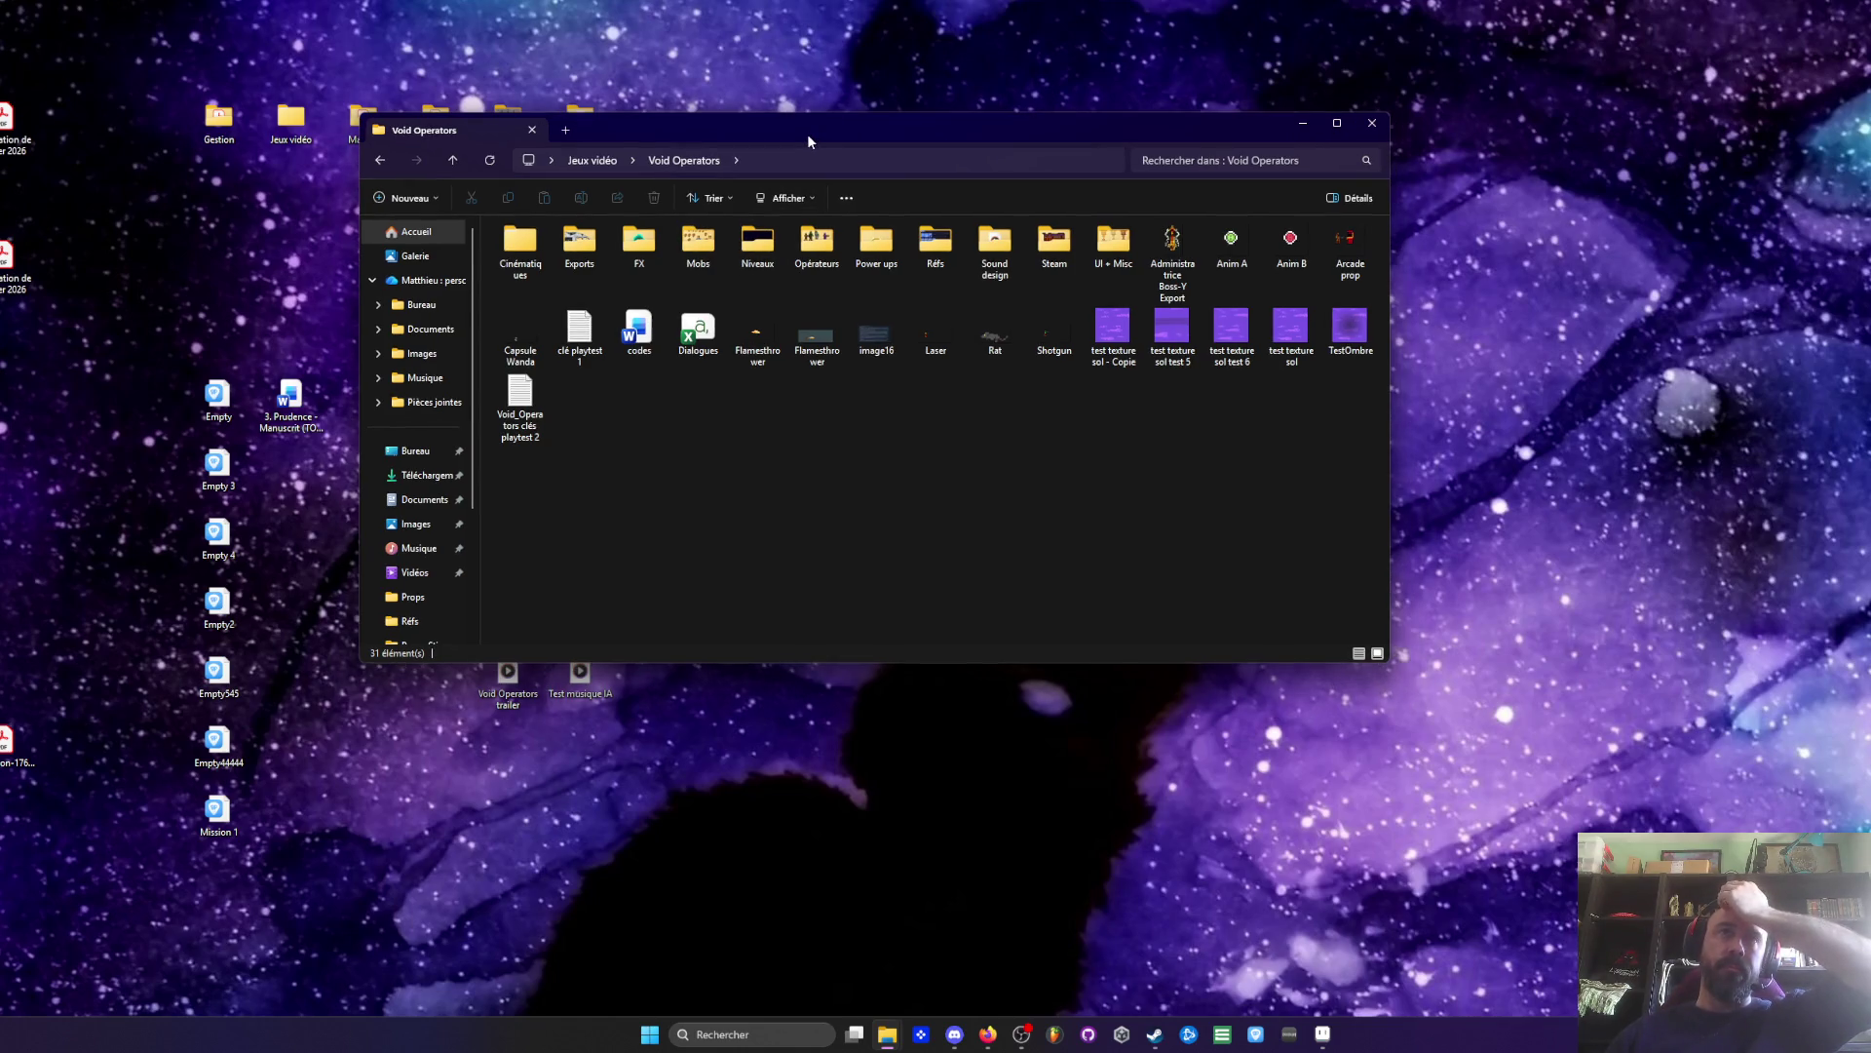
double_click(700, 246)
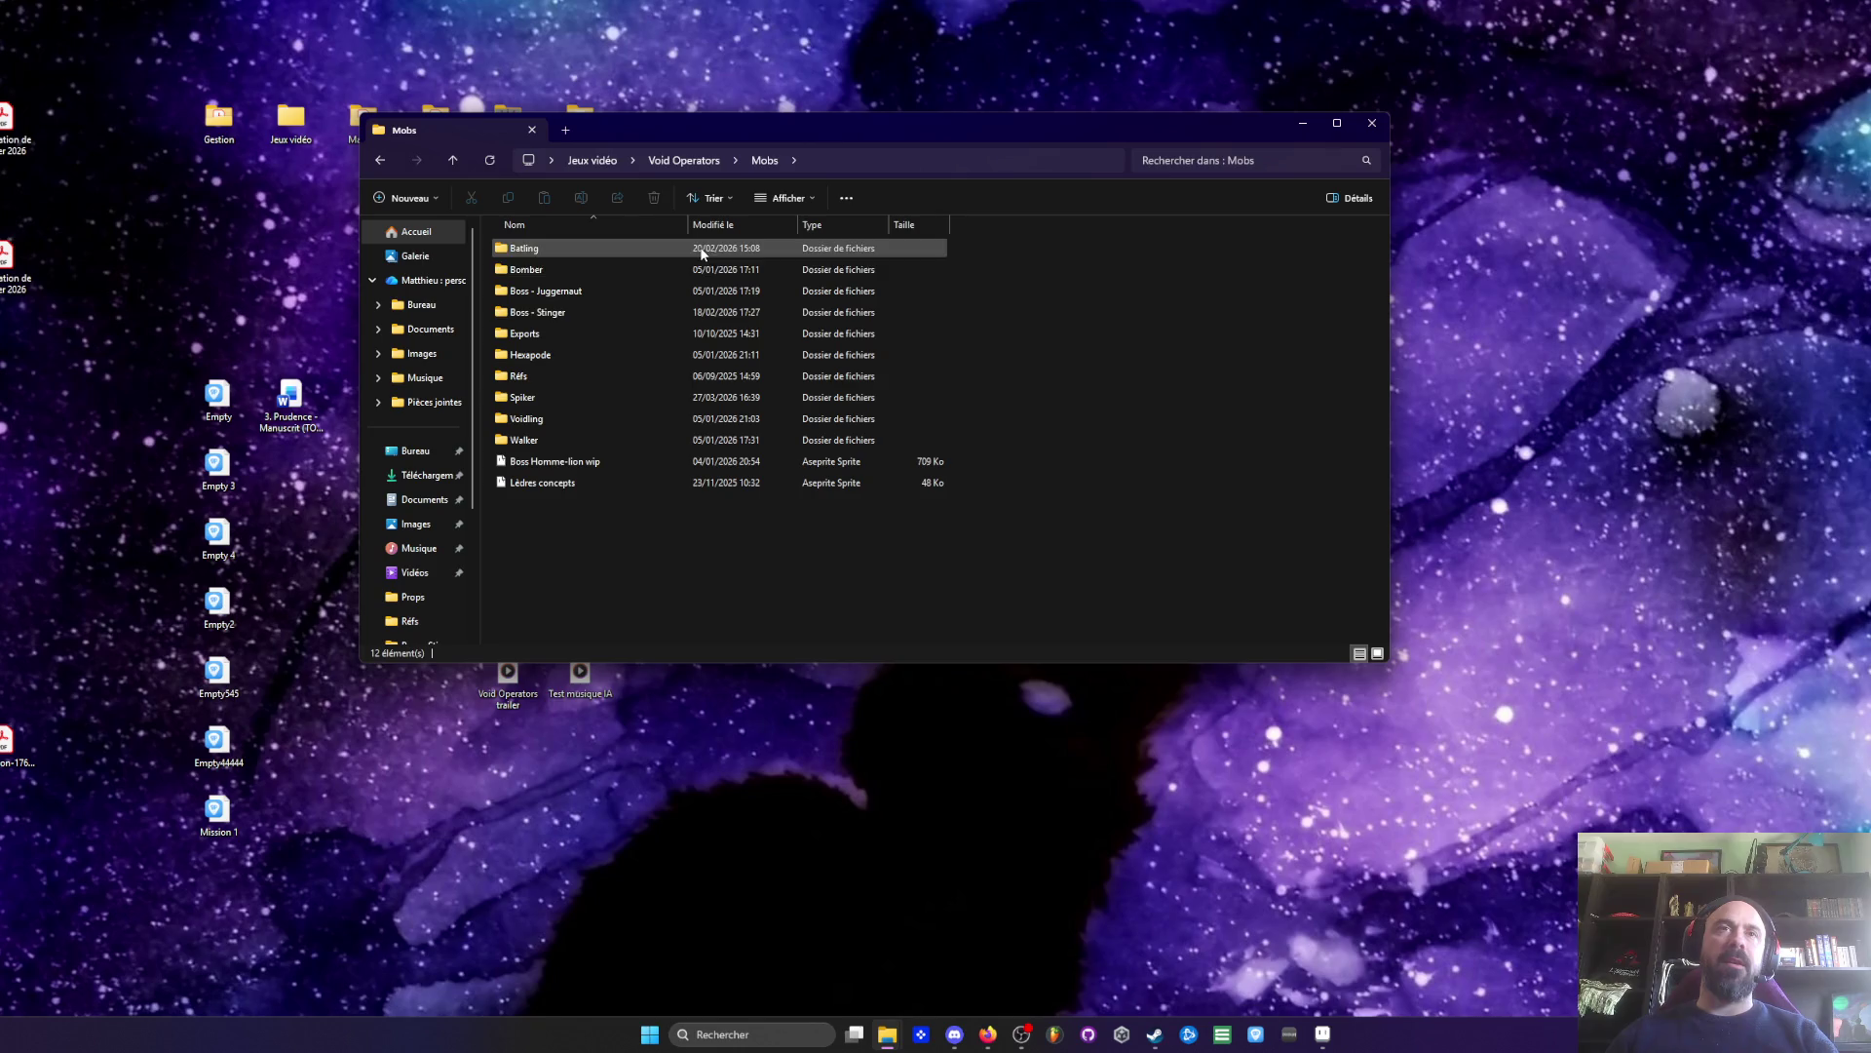
double_click(542, 418)
click(524, 251)
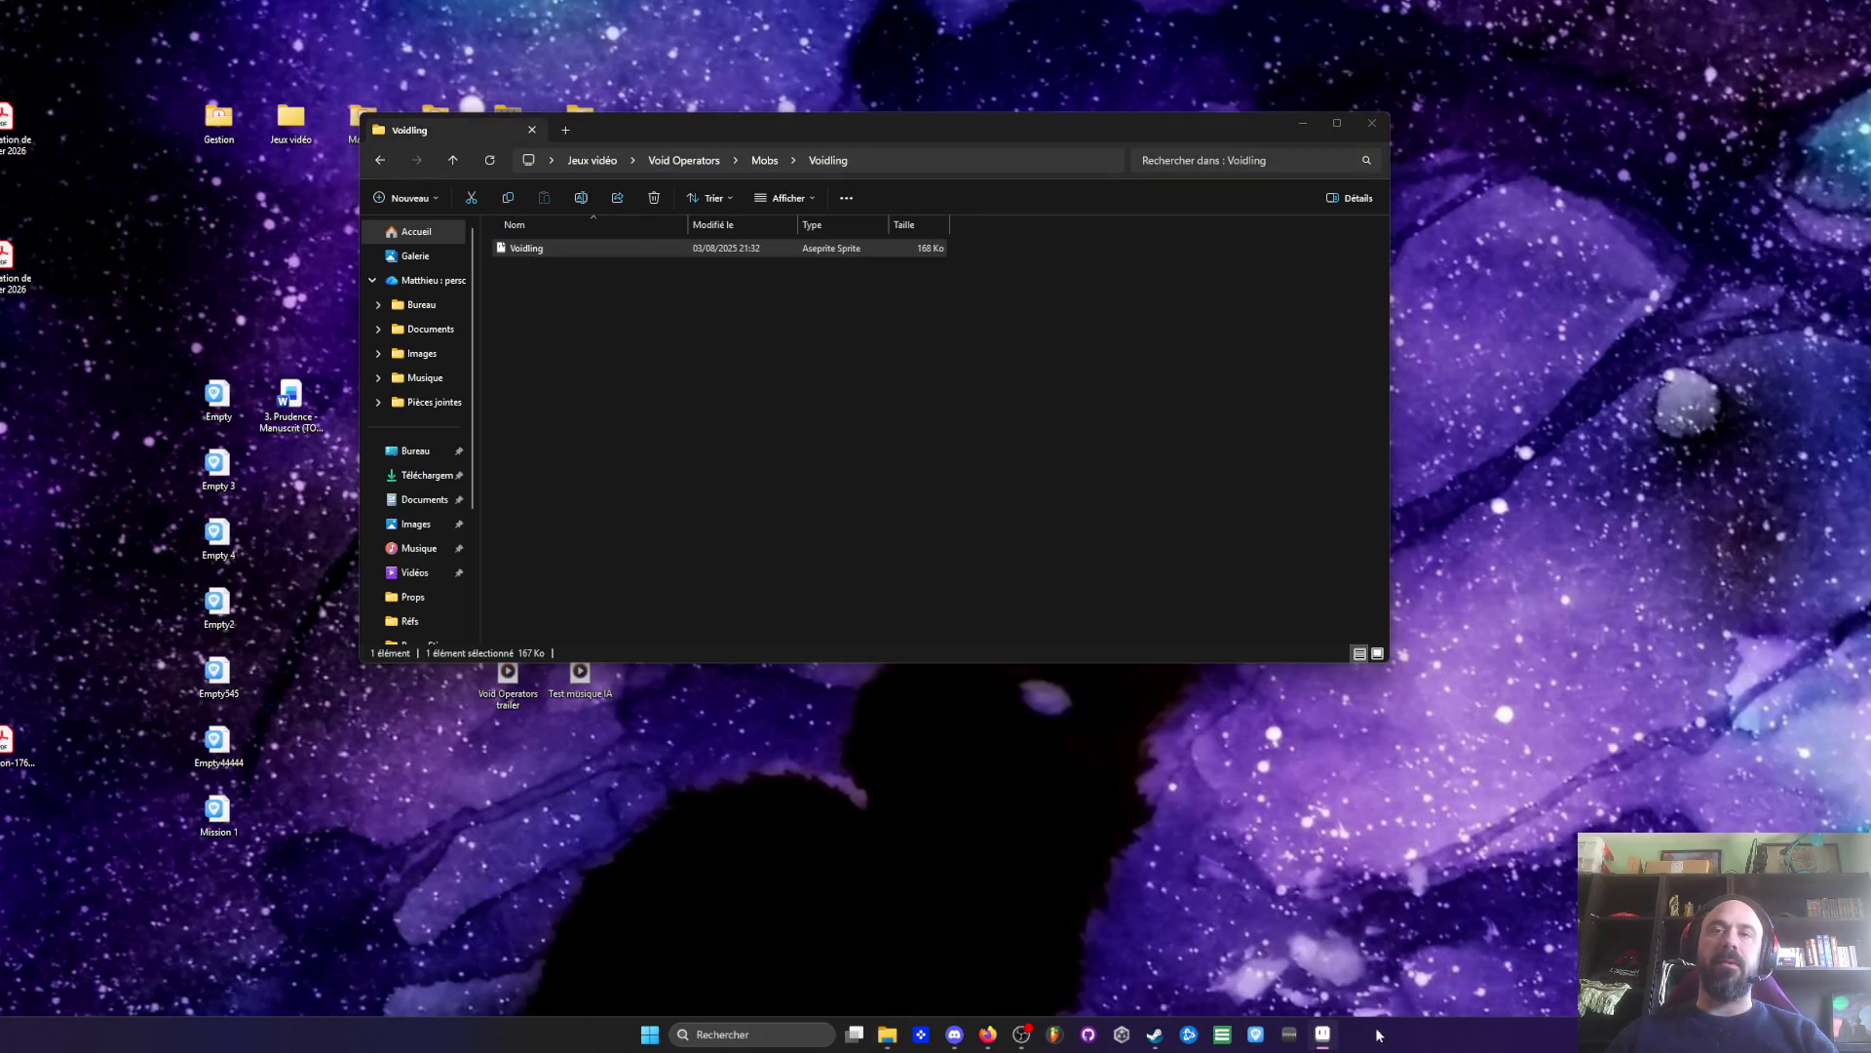
click(1322, 1034)
mouse_move(150, 861)
mouse_down()
mouse_move(1128, 953)
mouse_move(1404, 936)
mouse_move(1085, 949)
mouse_move(1535, 921)
mouse_move(1464, 914)
mouse_up()
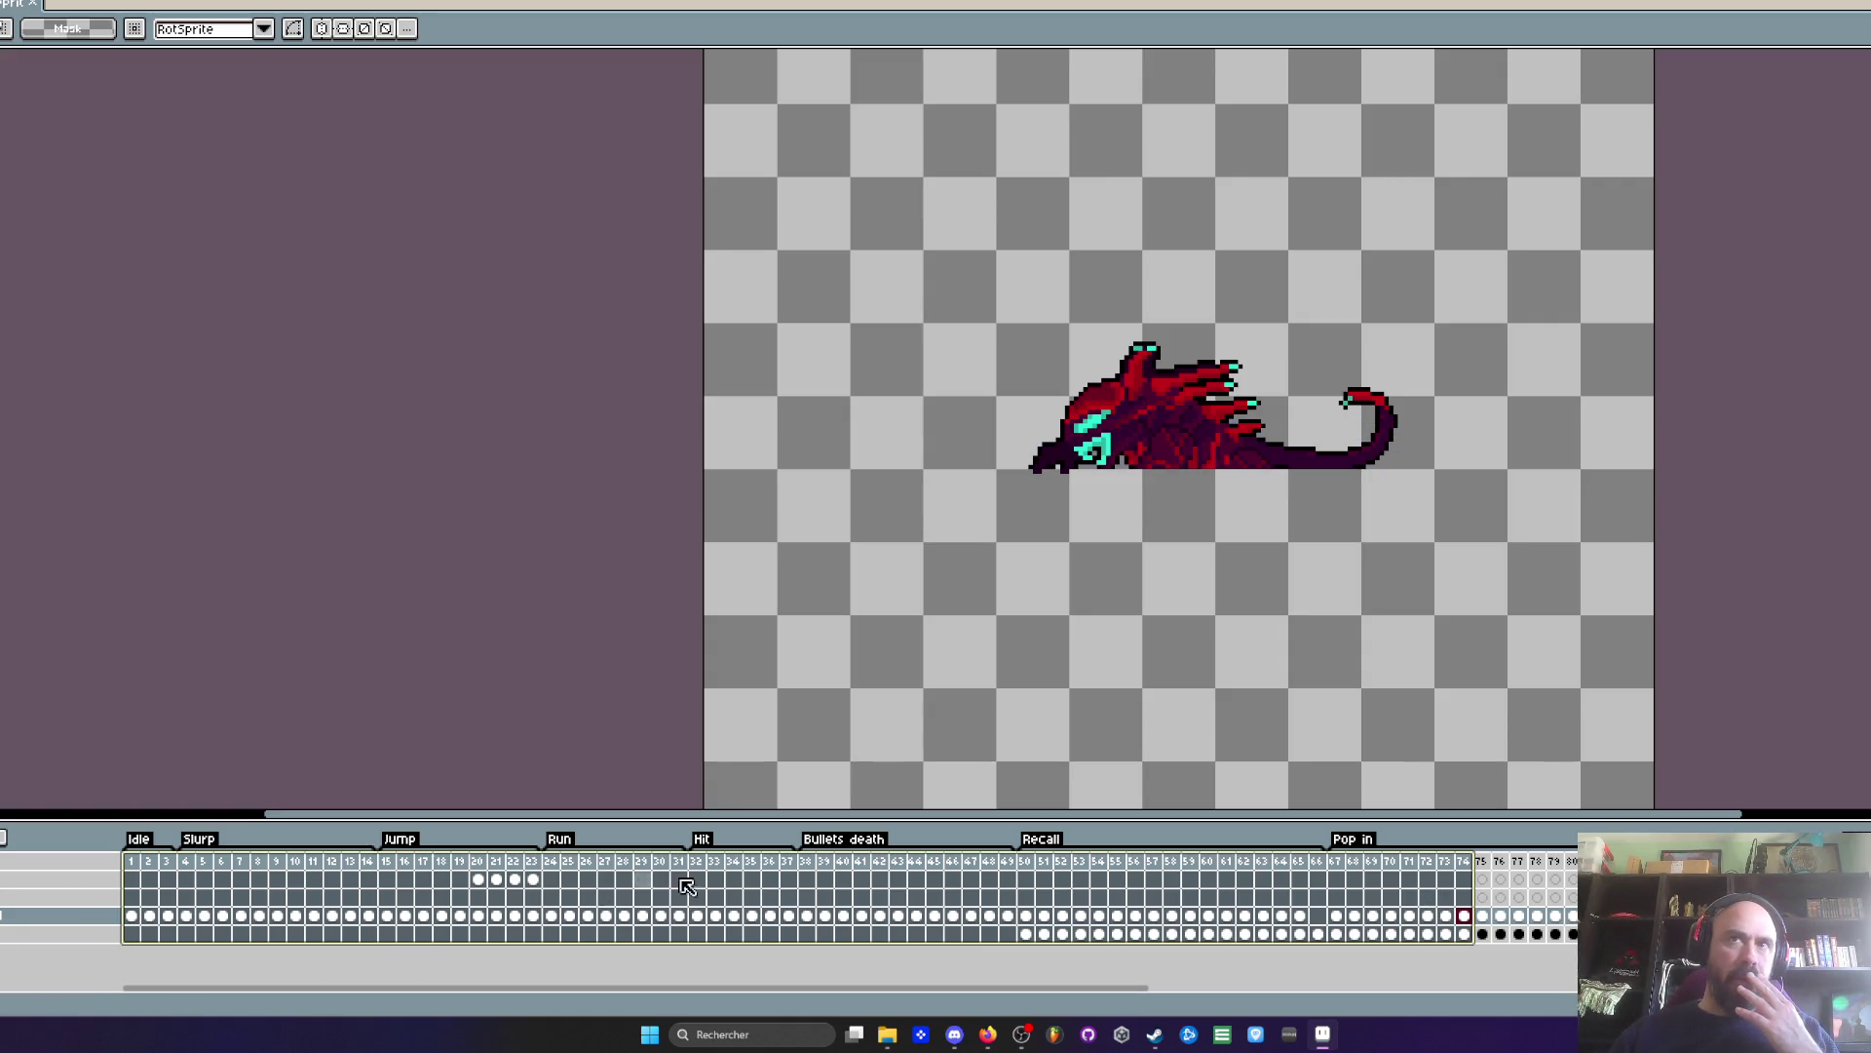
mouse_move(1028, 879)
mouse_down()
mouse_move(1555, 877)
mouse_move(1277, 865)
mouse_move(1547, 882)
mouse_move(1111, 882)
mouse_move(1555, 882)
mouse_move(1238, 881)
mouse_move(1501, 867)
mouse_up()
scroll(1384, 419, down, 1)
scroll(1384, 419, up, 1)
scroll(1216, 478, down, 1)
scroll(1217, 477, up, 1)
drag(1027, 858, 1553, 876)
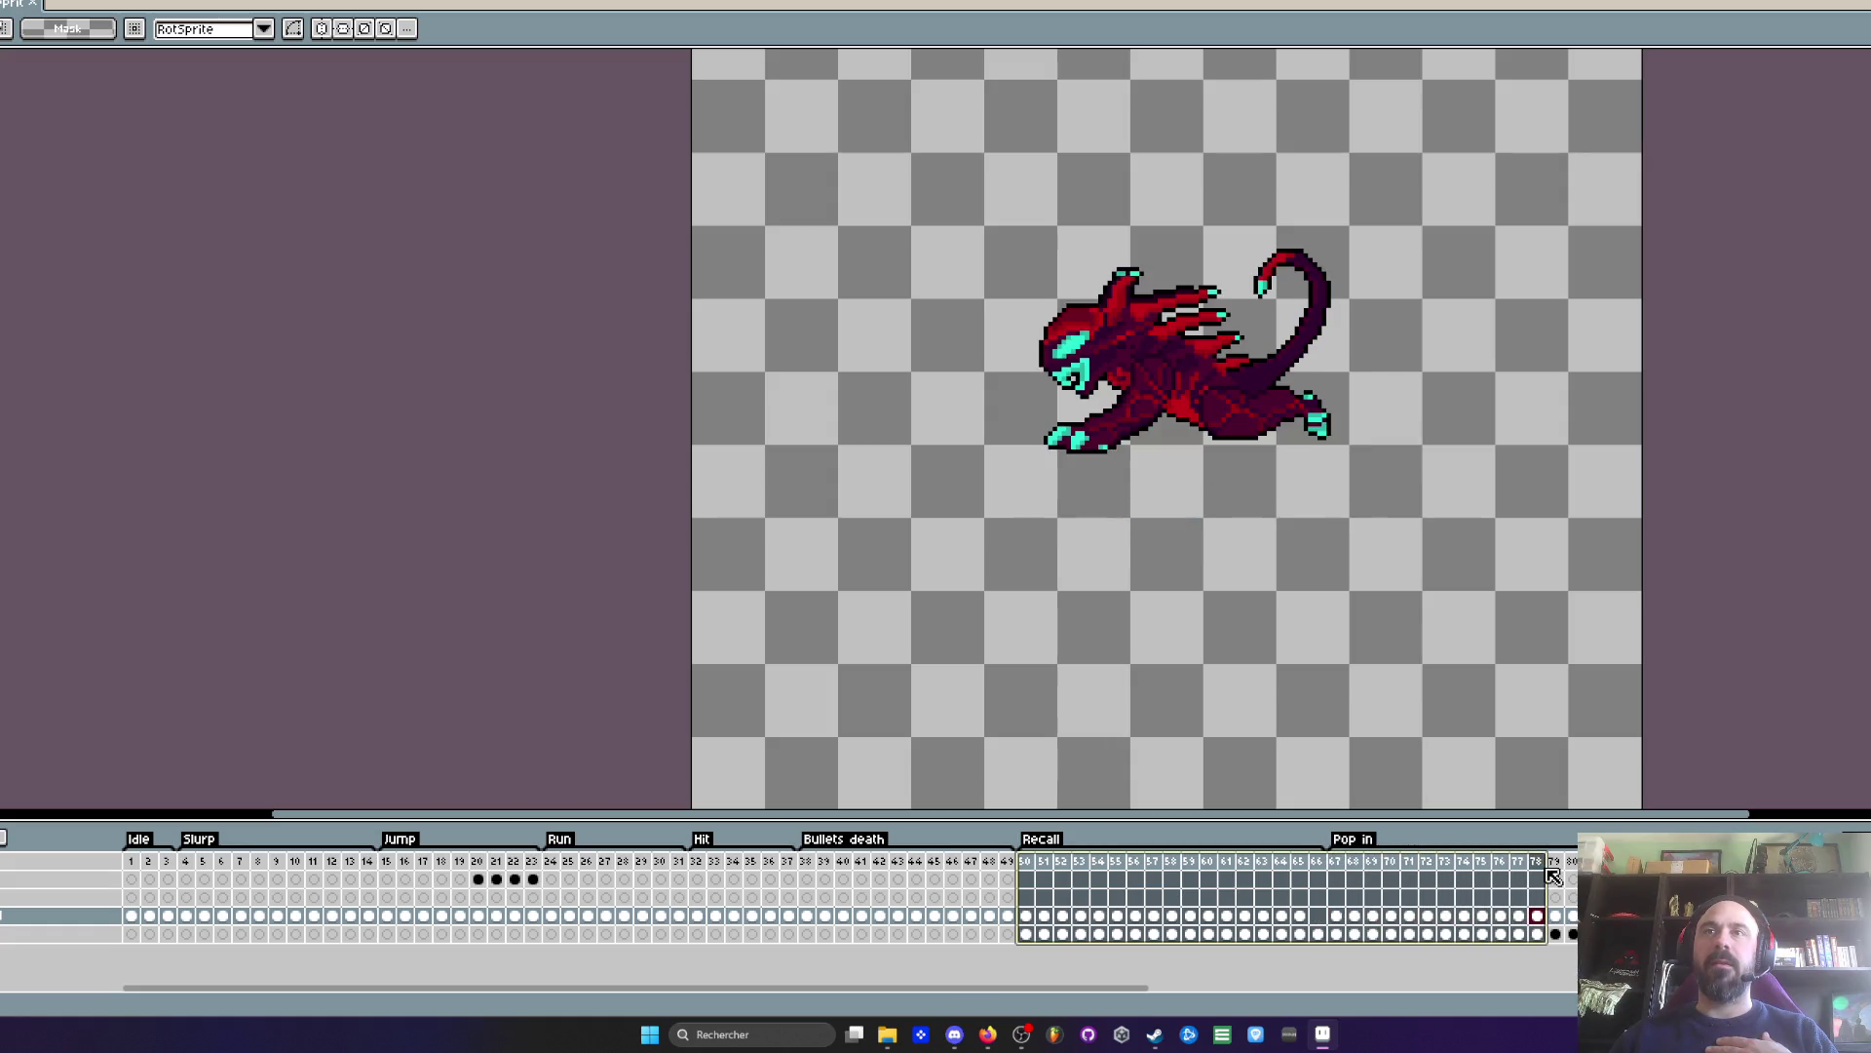
mouse_move(1027, 863)
mouse_down()
mouse_move(1511, 873)
mouse_move(1427, 875)
mouse_up()
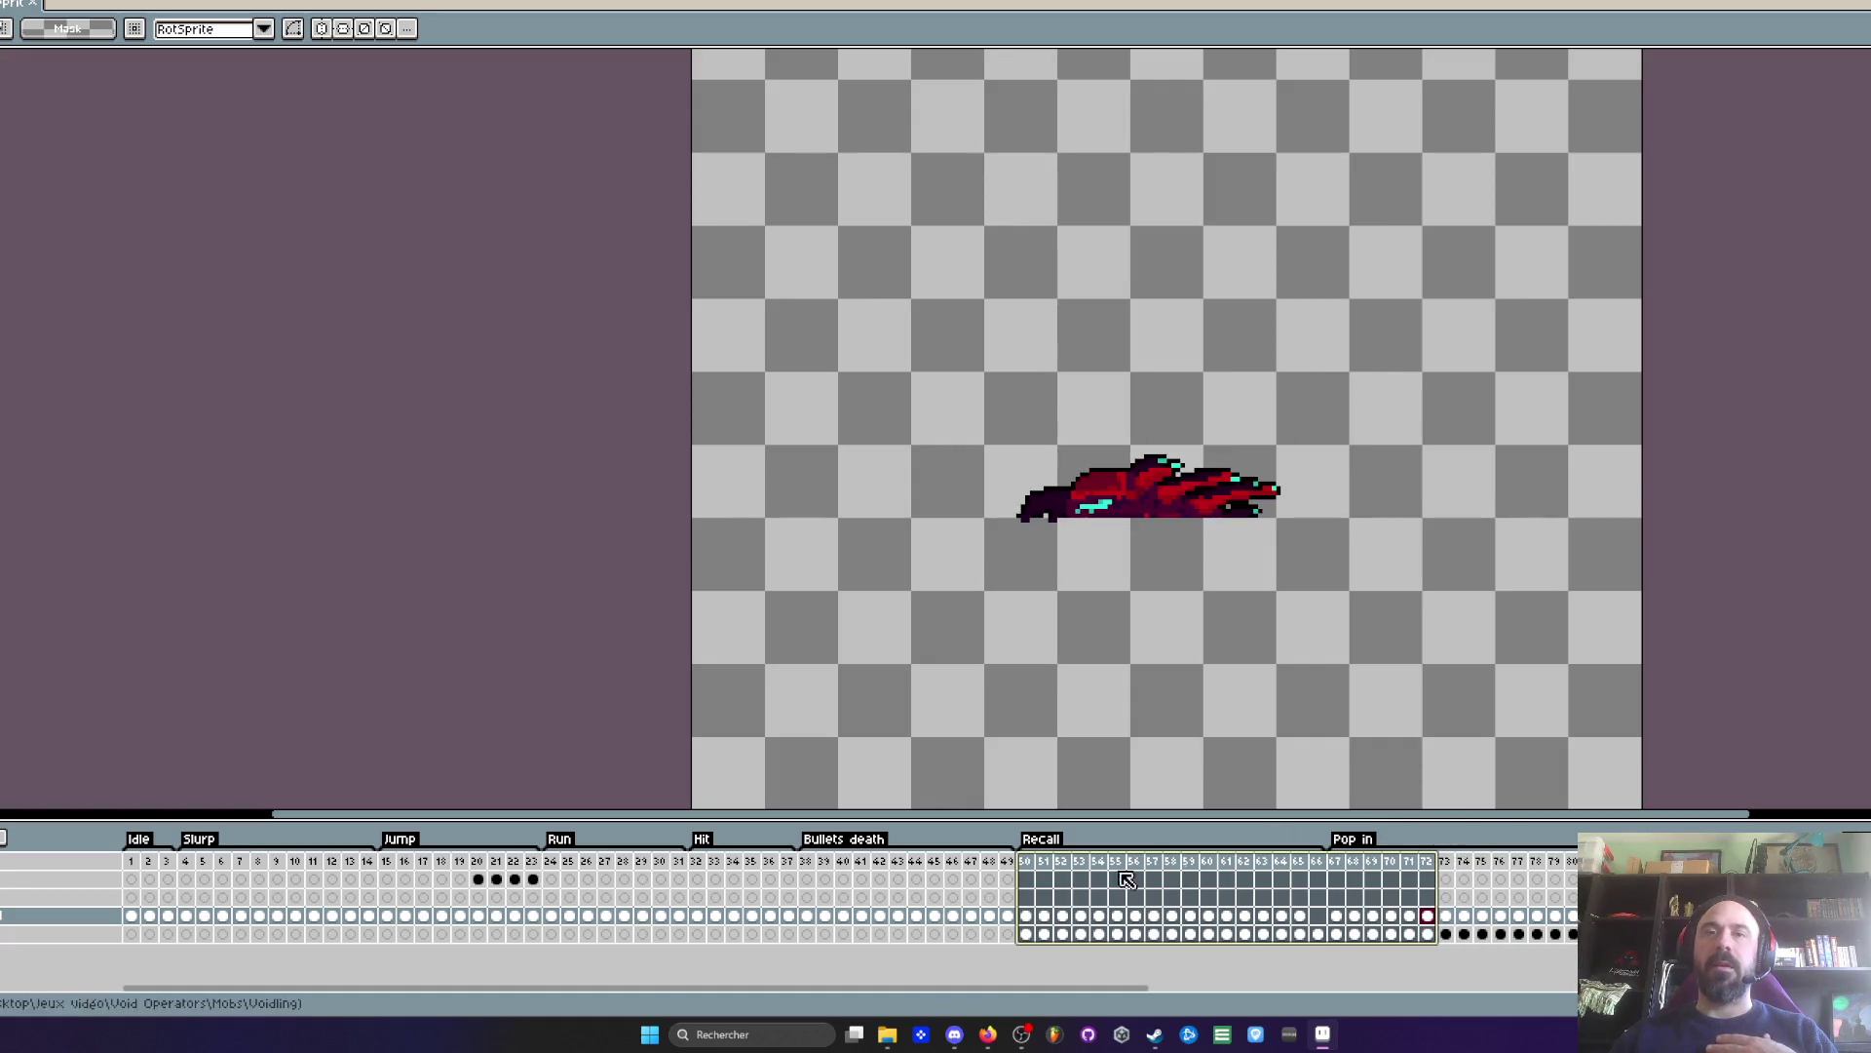
drag(1031, 986, 1163, 987)
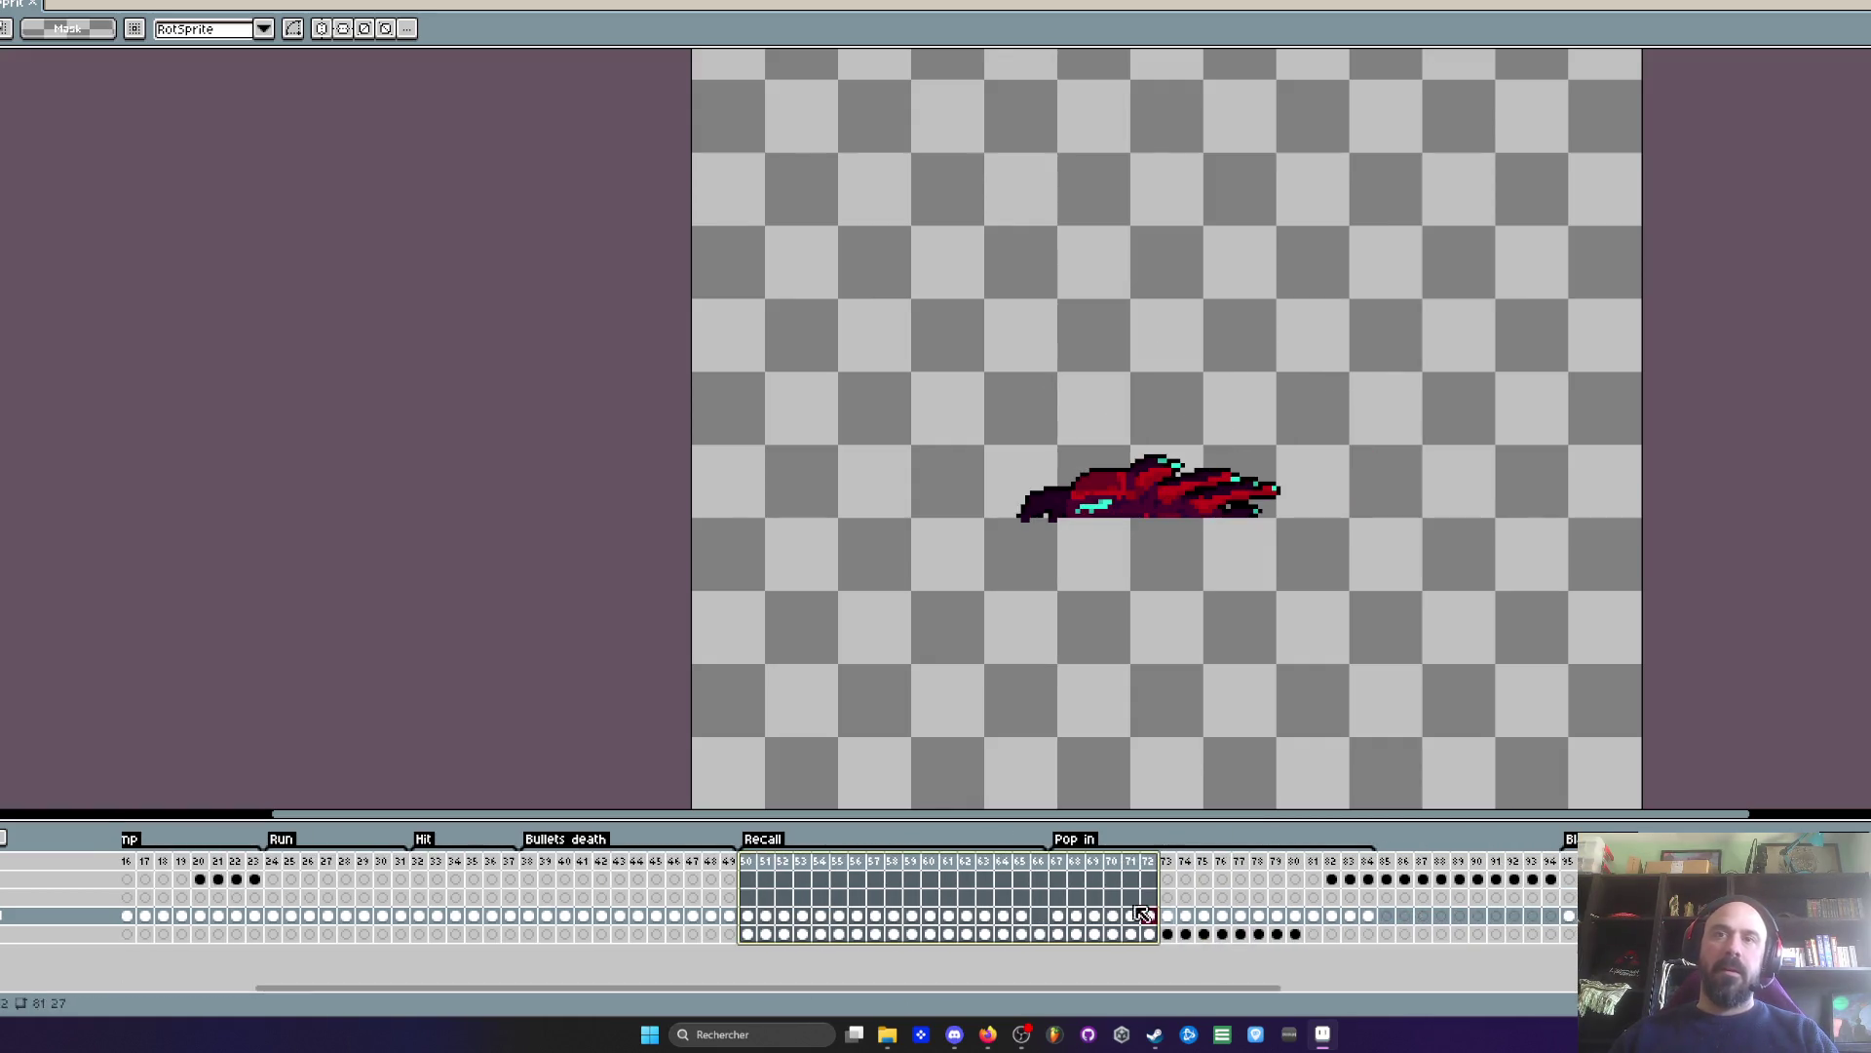
click(749, 864)
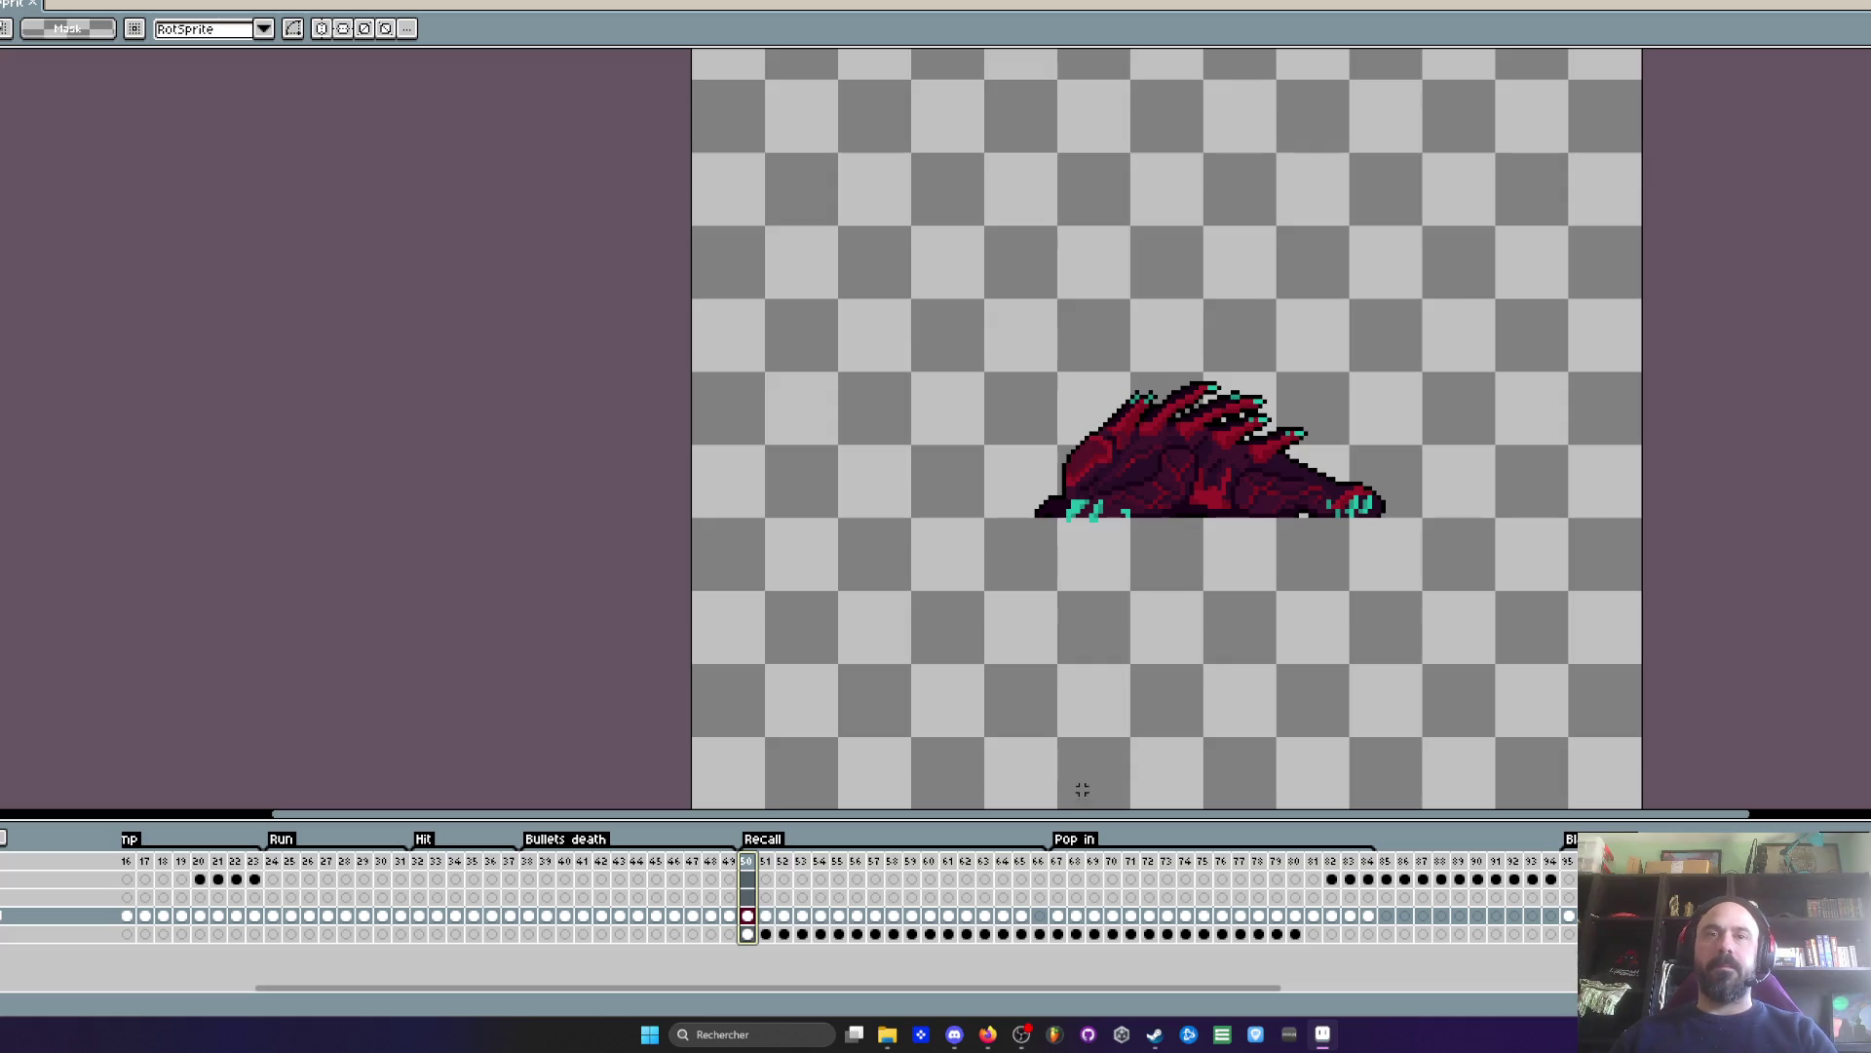
key(Right)
scroll(948, 519, up, 1)
drag(923, 495, 1697, 715)
scroll(1131, 575, up, 1)
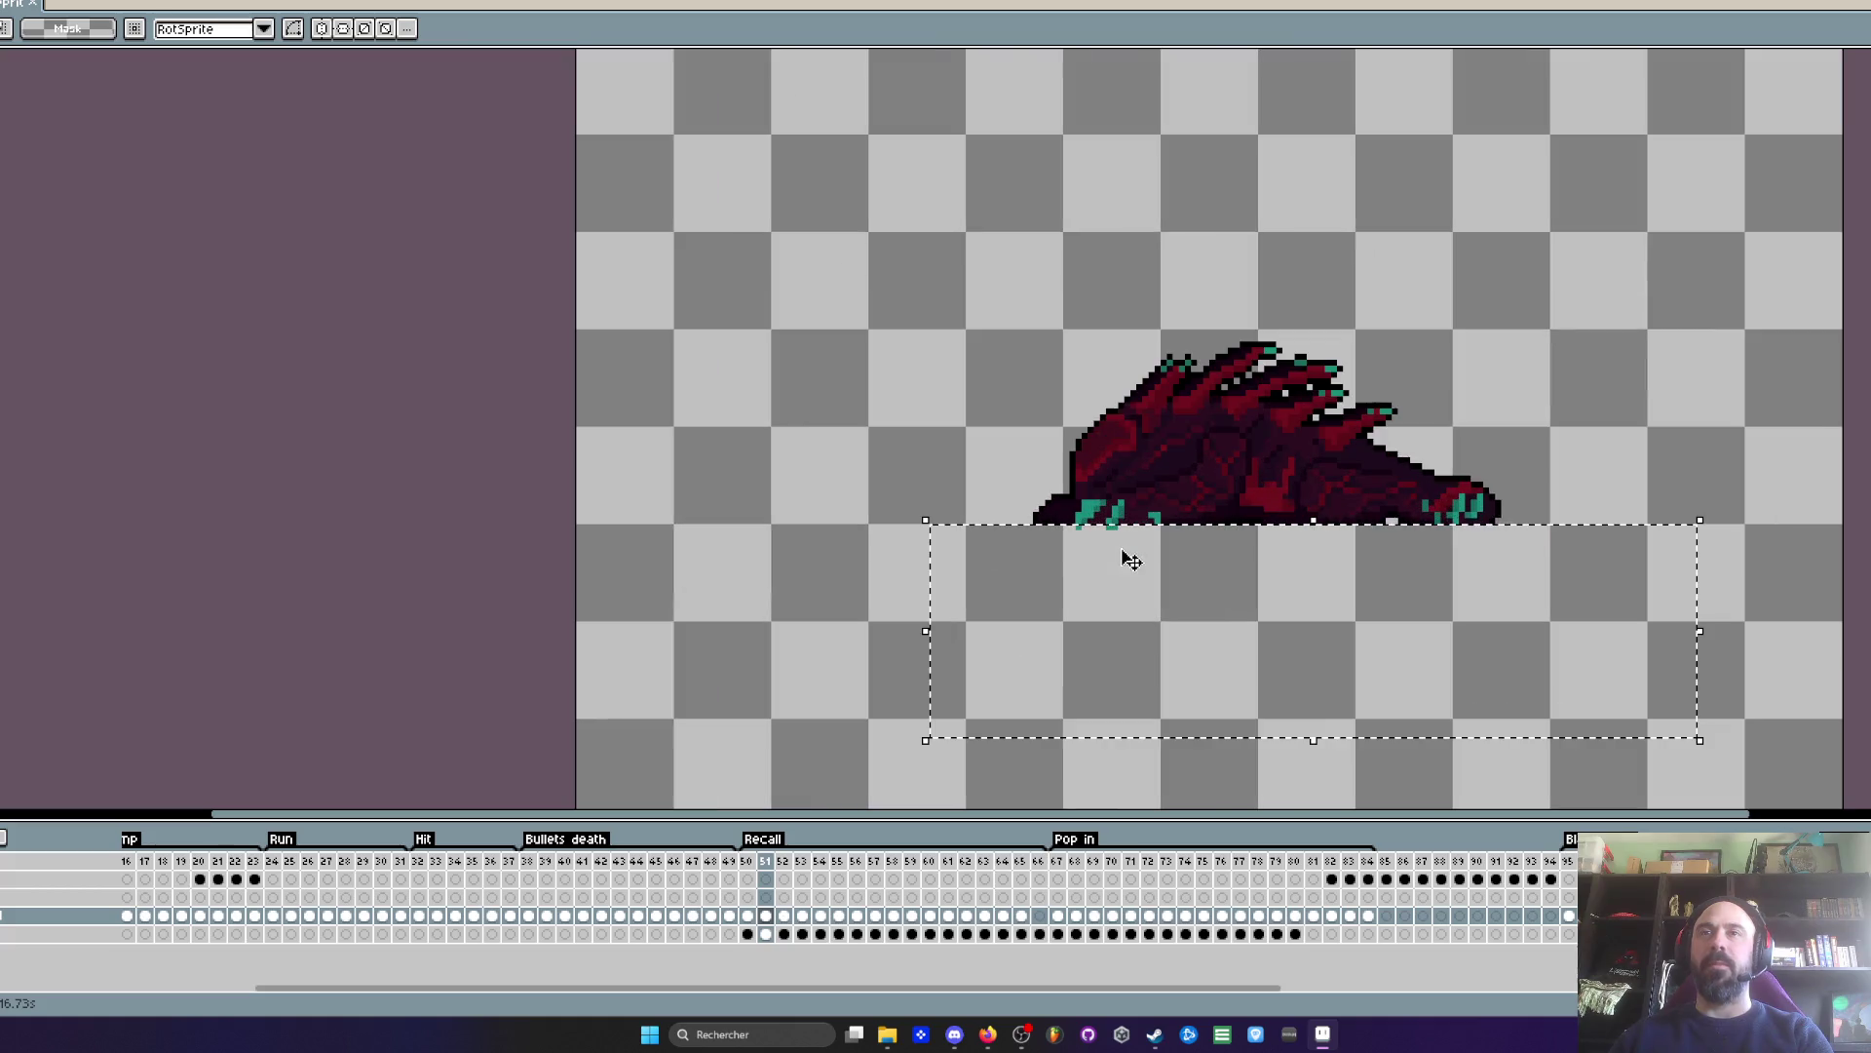
click(822, 569)
key(Left)
key(Right)
key(Right)
key(Right)
key(Right)
key(Right)
key(Right)
key(Right)
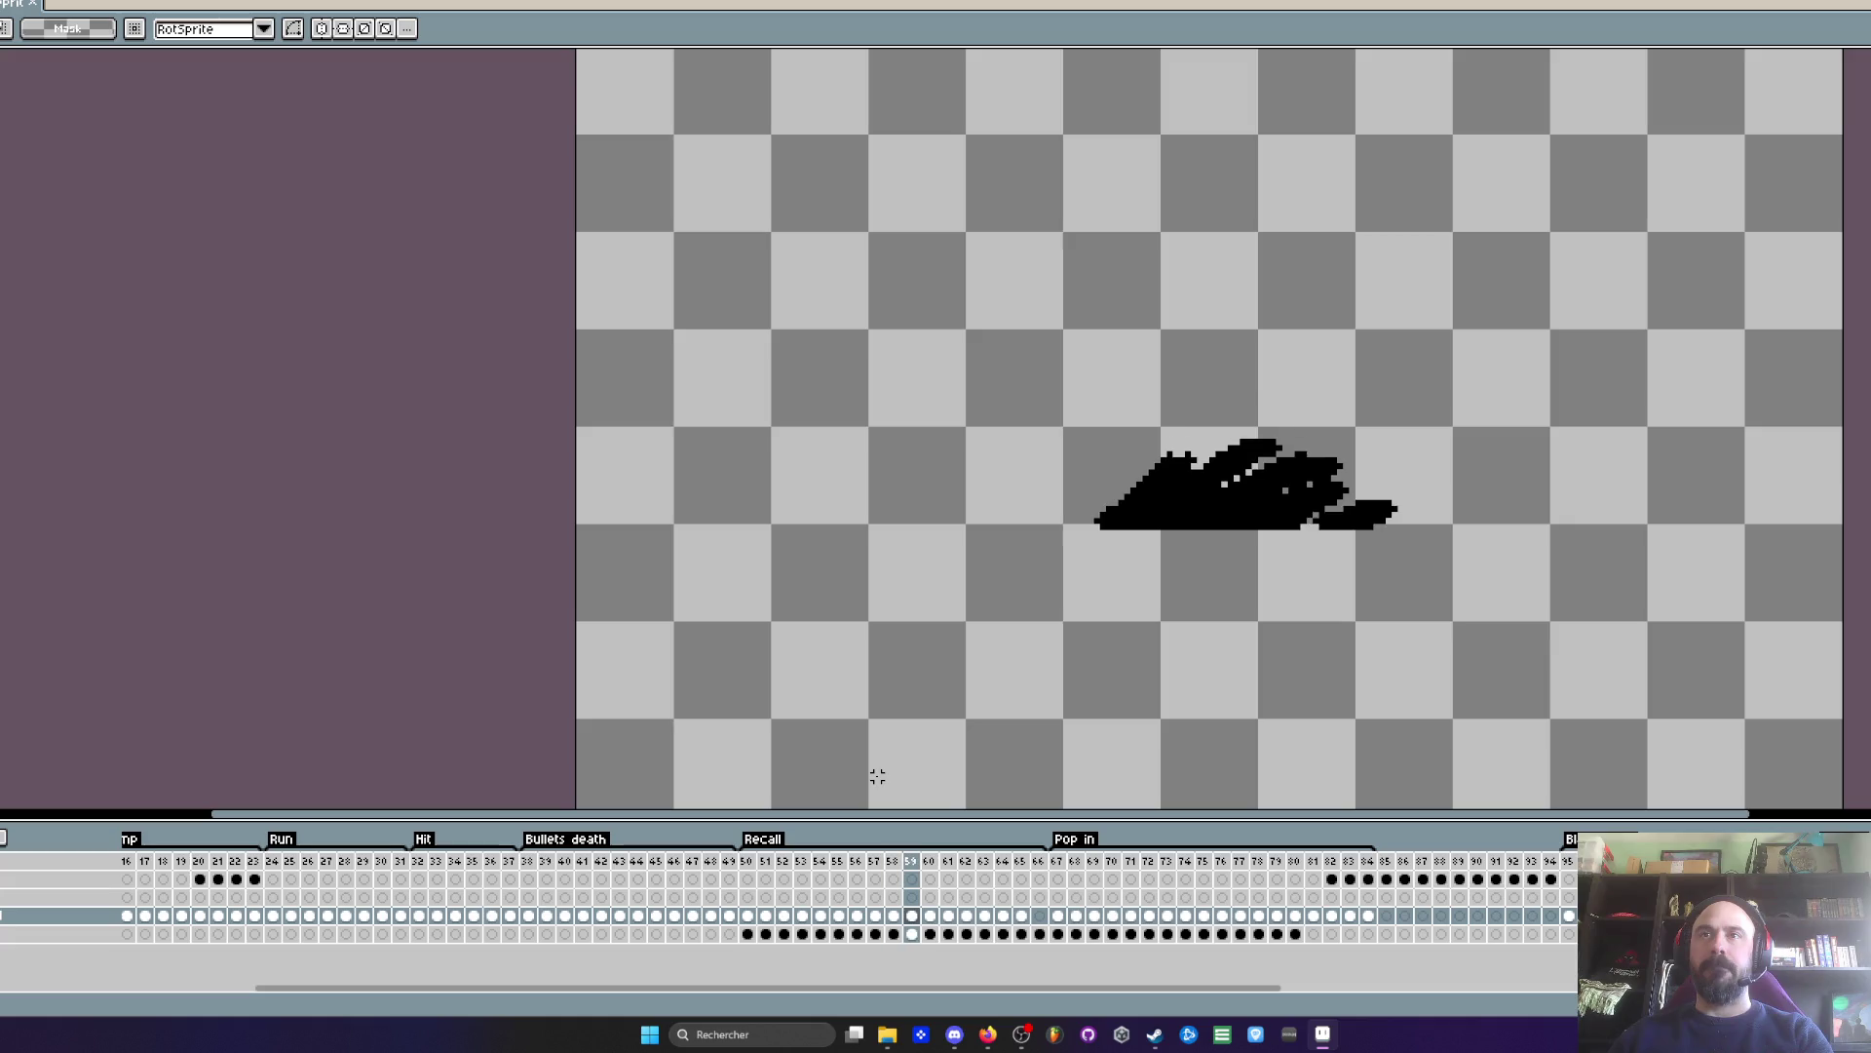
key(Left)
key(Left)
key(Left)
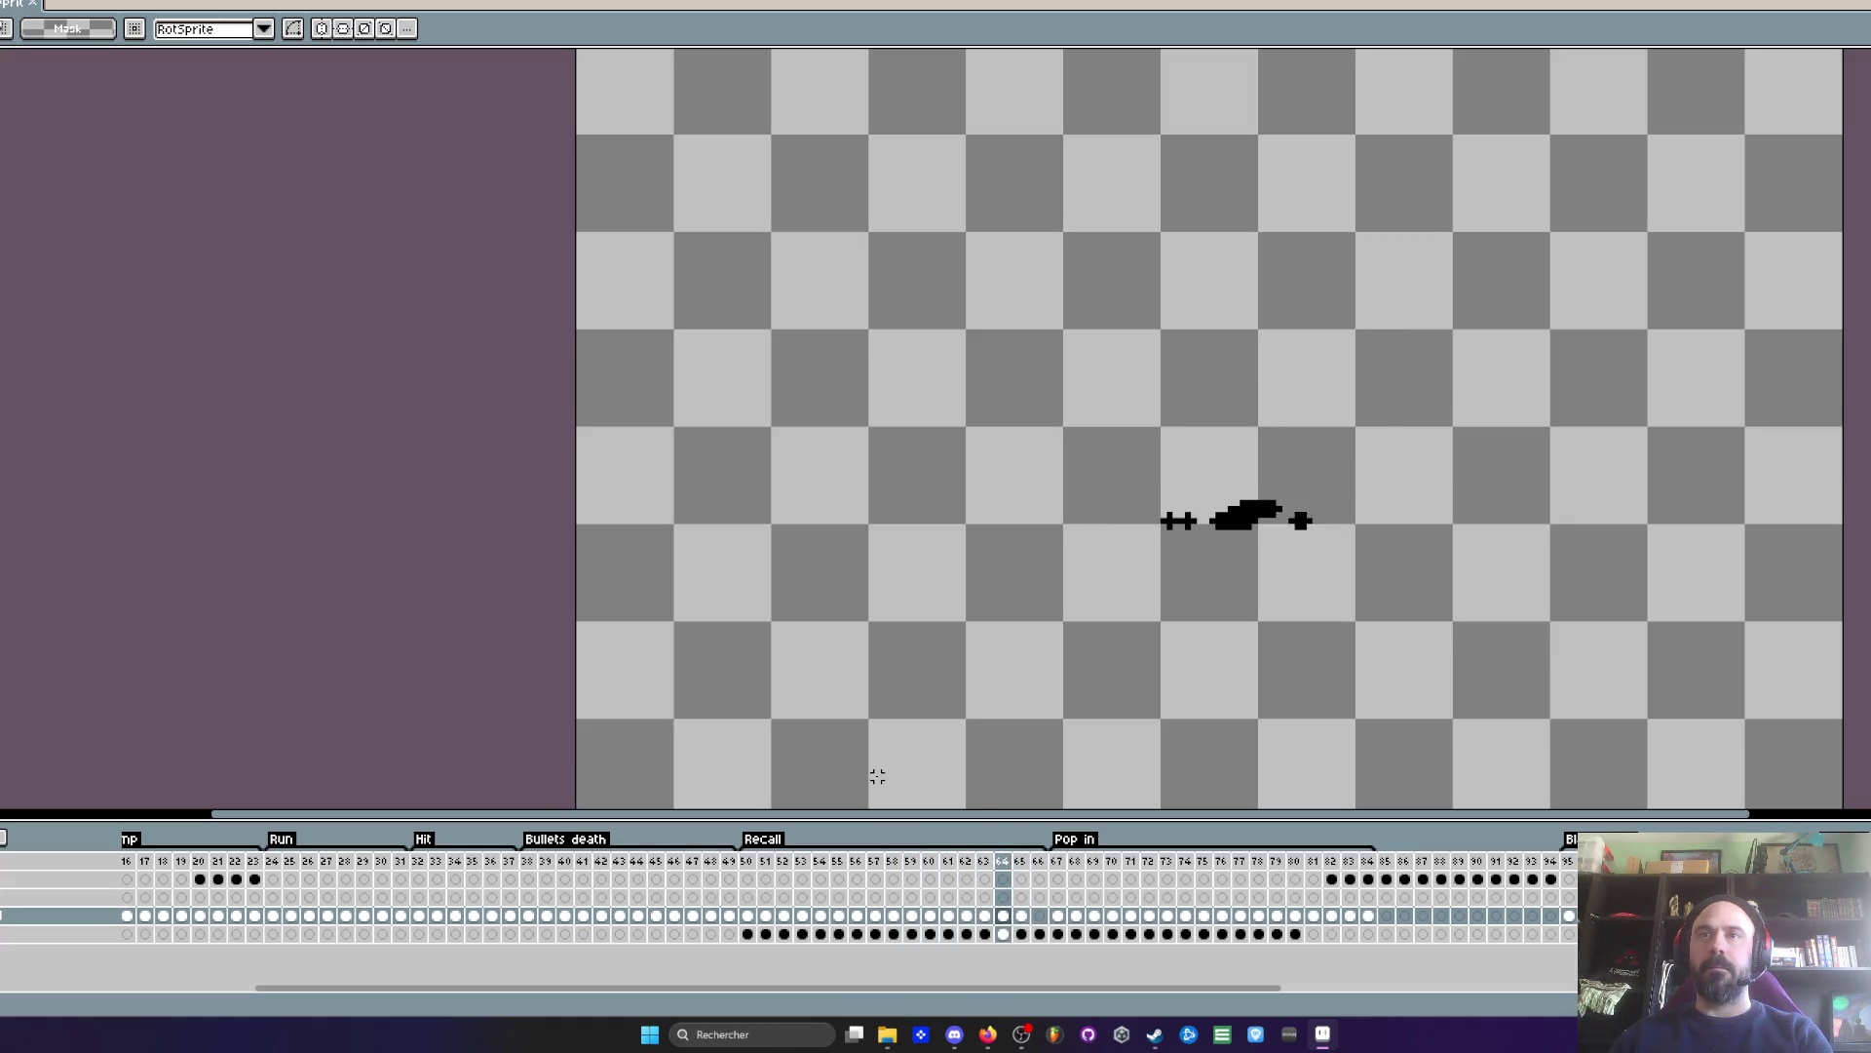
key(Left)
key(Left)
key(Left)
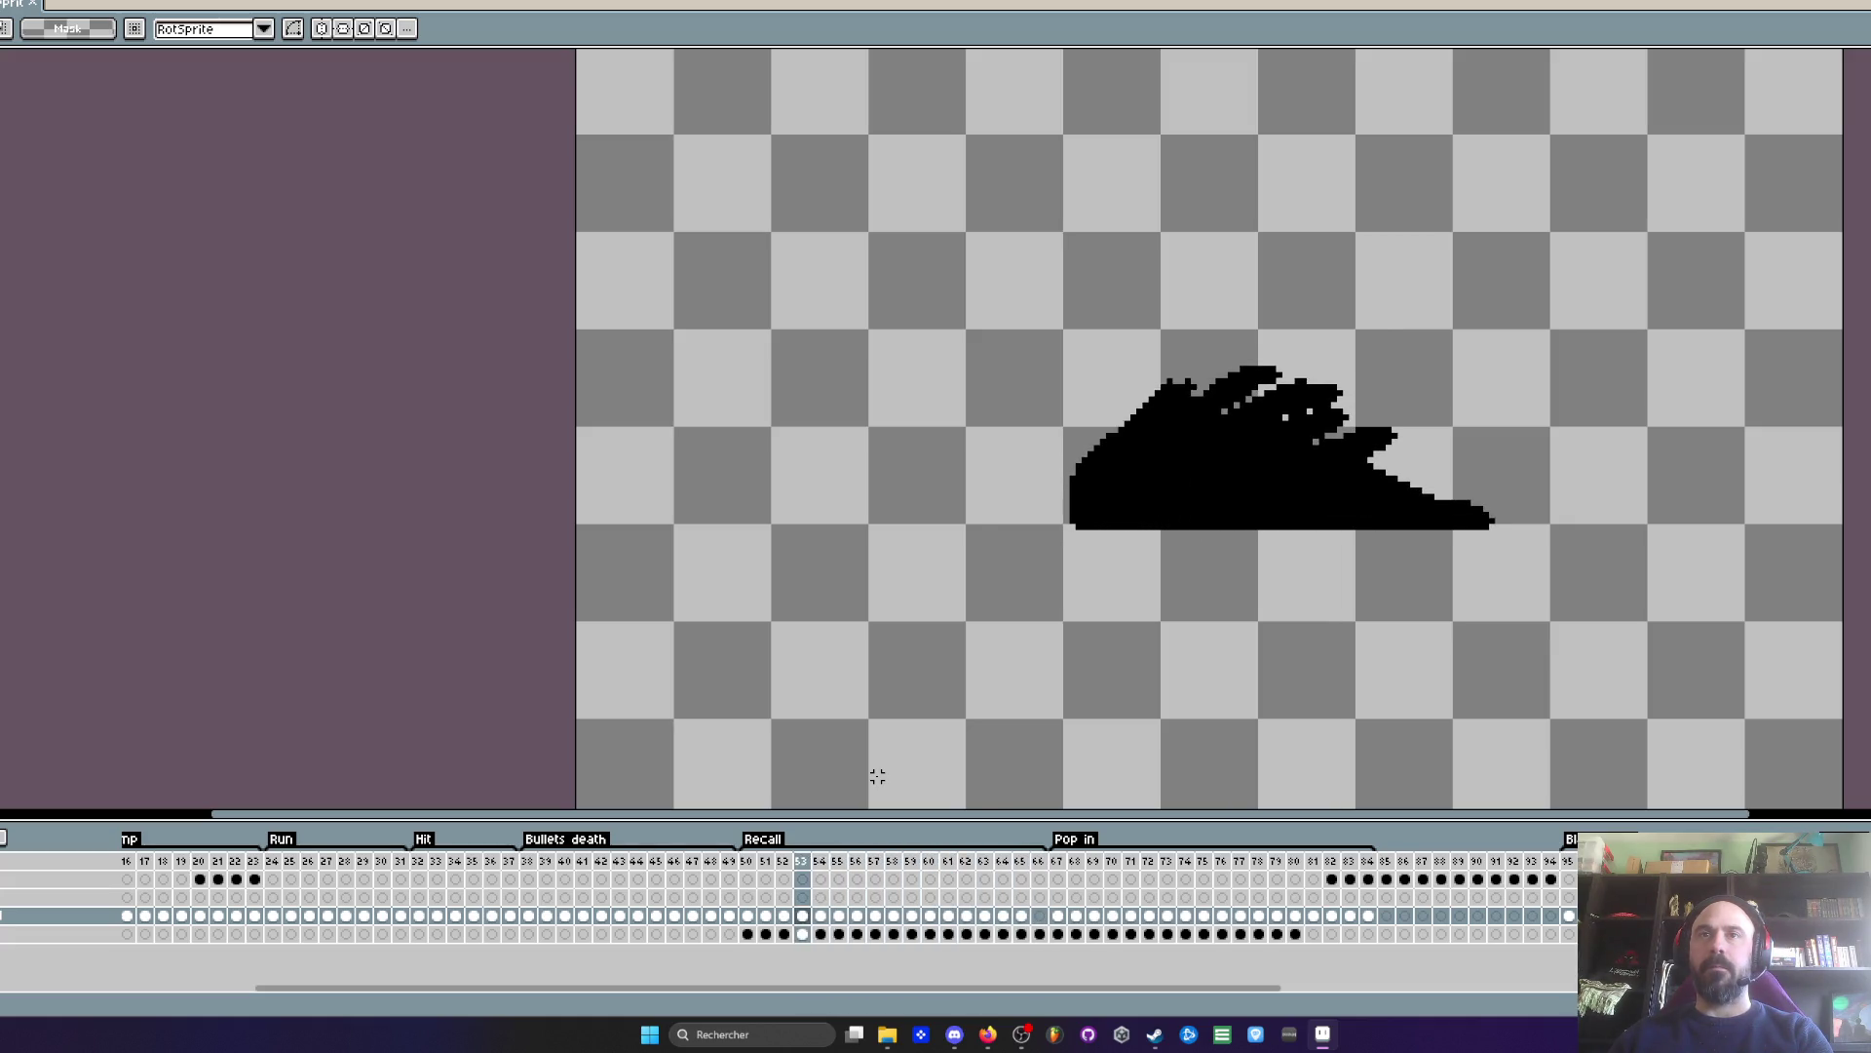
click(1057, 878)
key(Right)
key(Right)
key(Right)
key(Right)
key(Right)
key(Right)
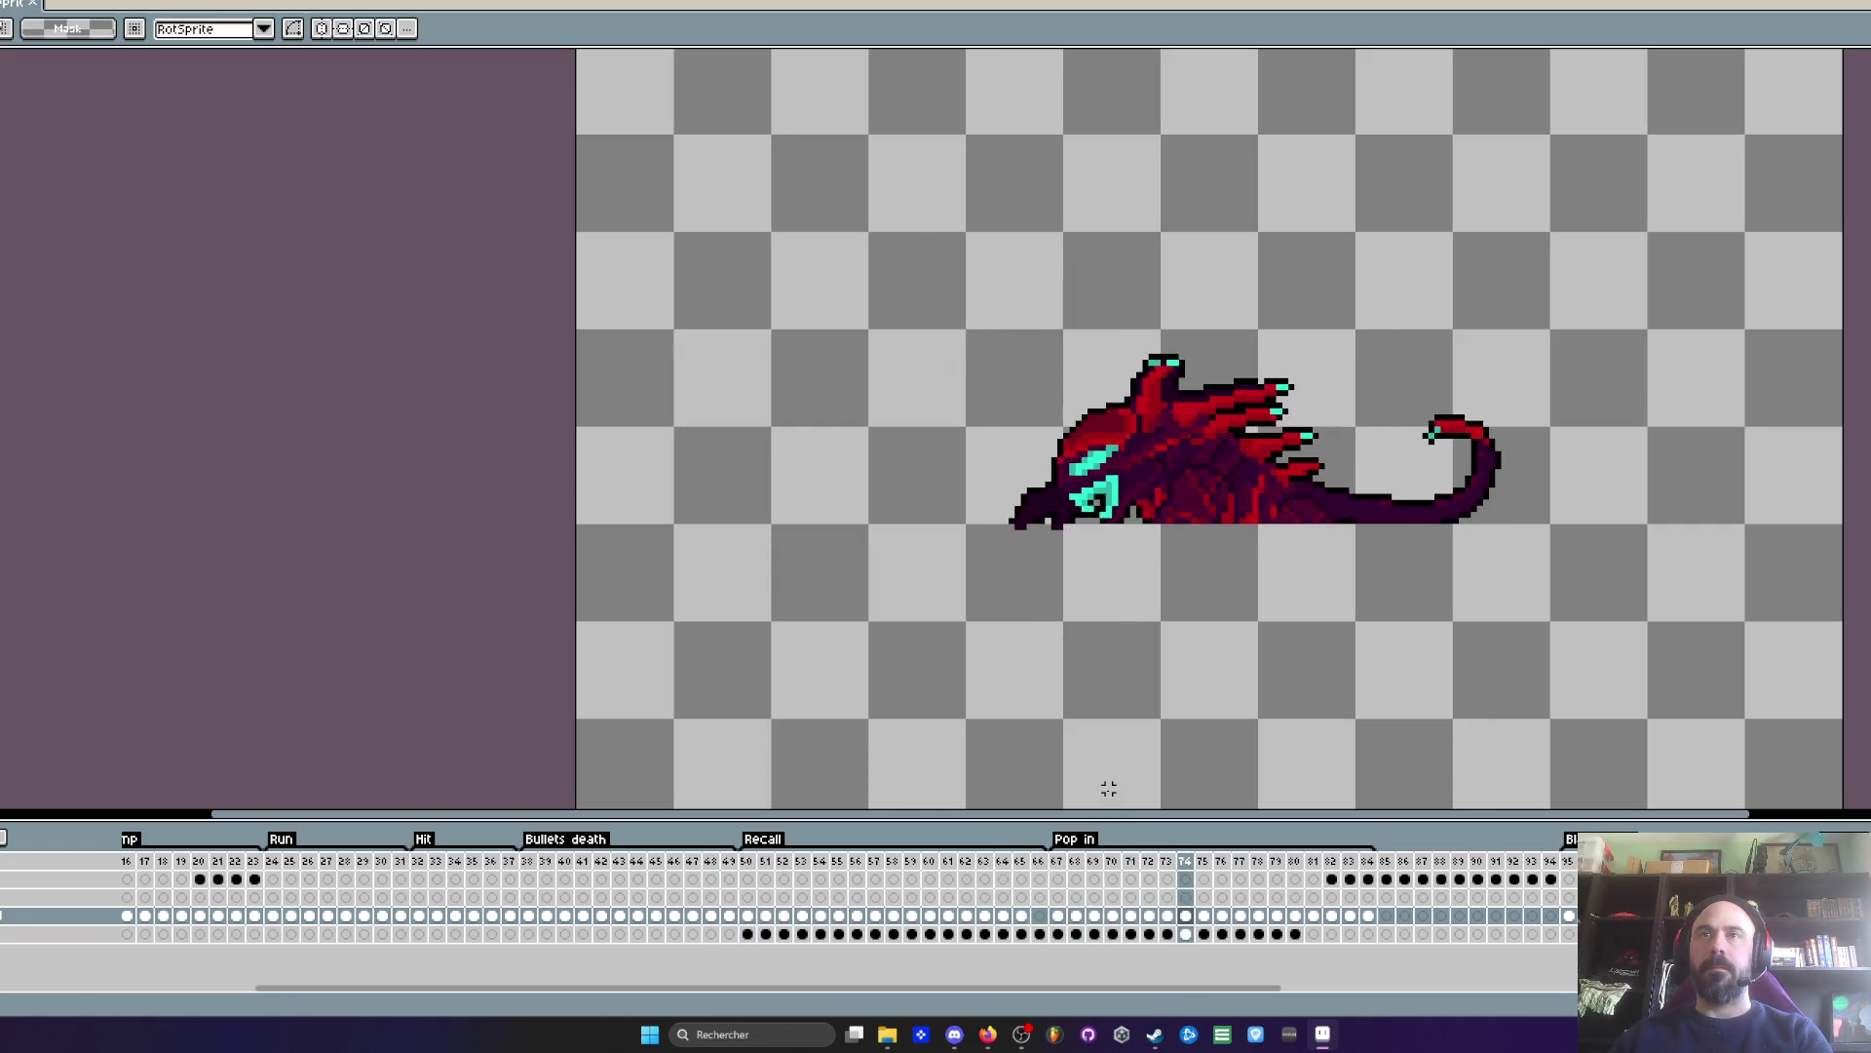
key(Right)
key(Right)
key(Right)
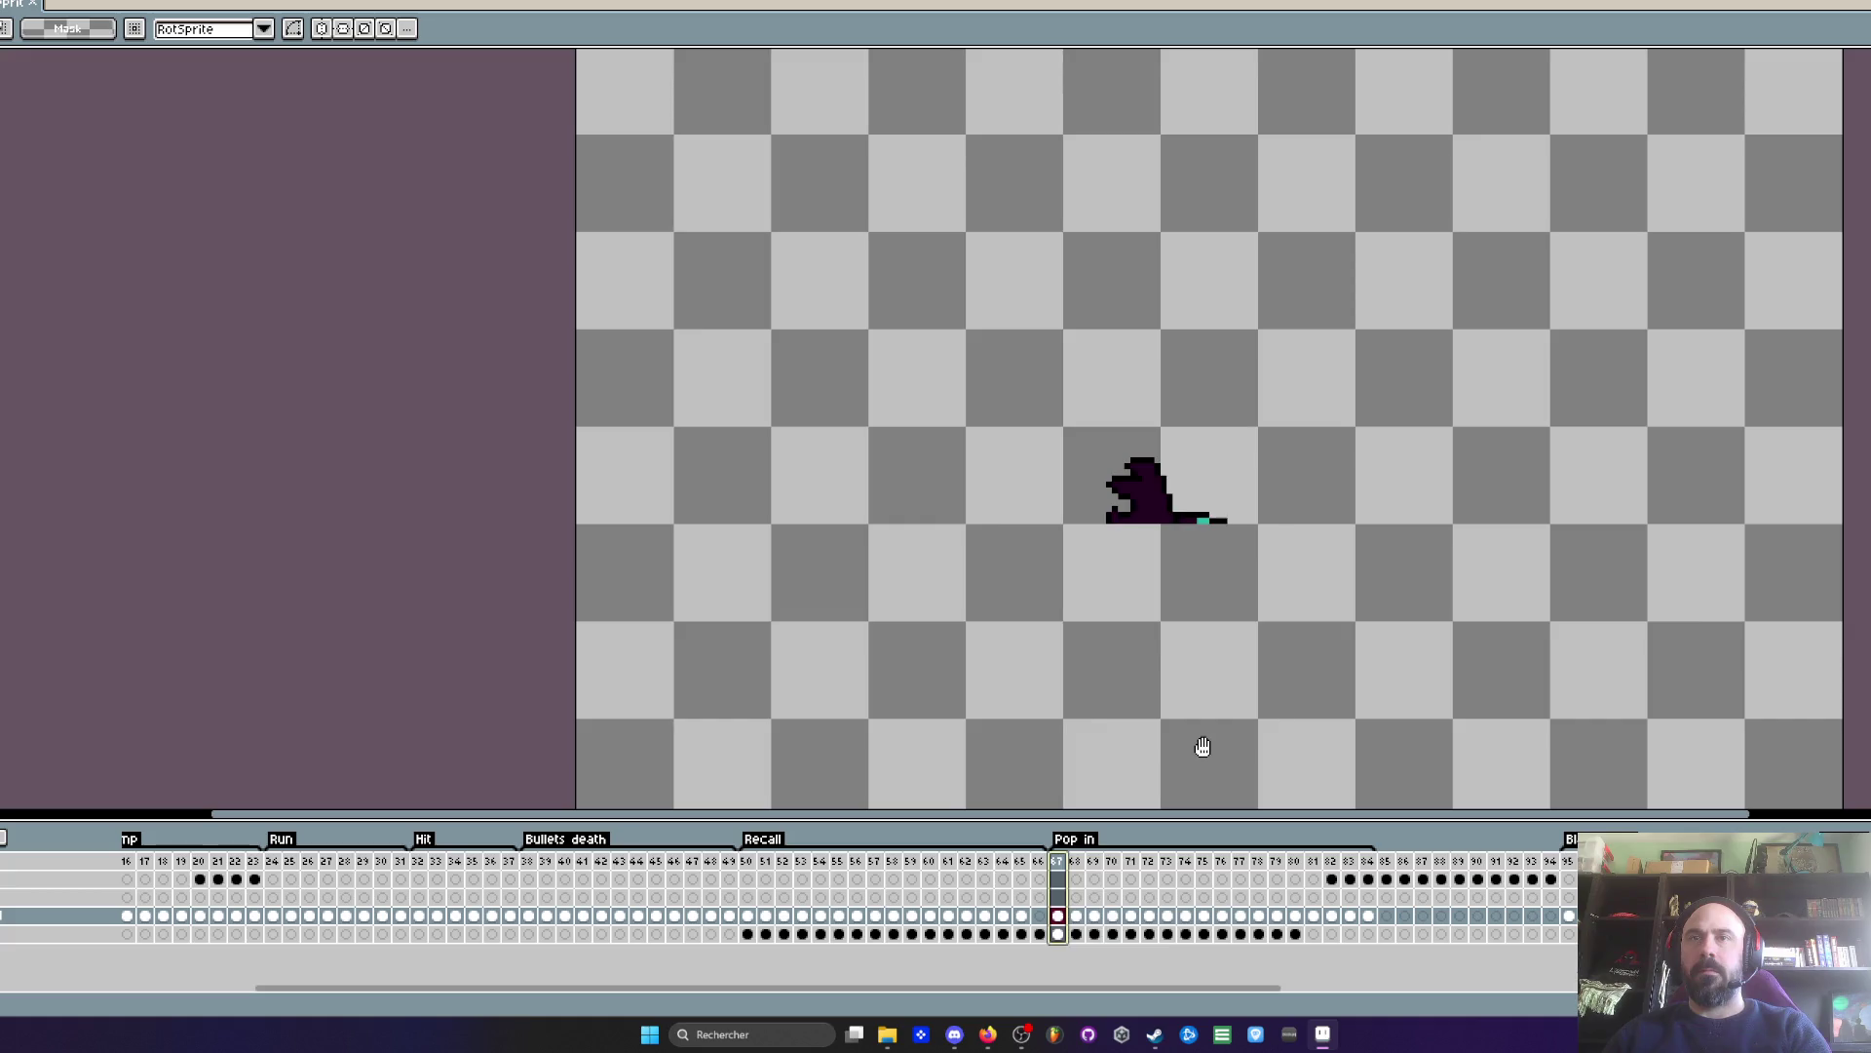
drag(769, 863, 848, 863)
drag(545, 863, 674, 863)
mouse_move(1082, 866)
mouse_down()
mouse_move(1267, 877)
mouse_move(1206, 880)
mouse_move(1335, 908)
mouse_move(1389, 879)
mouse_move(1572, 883)
mouse_up()
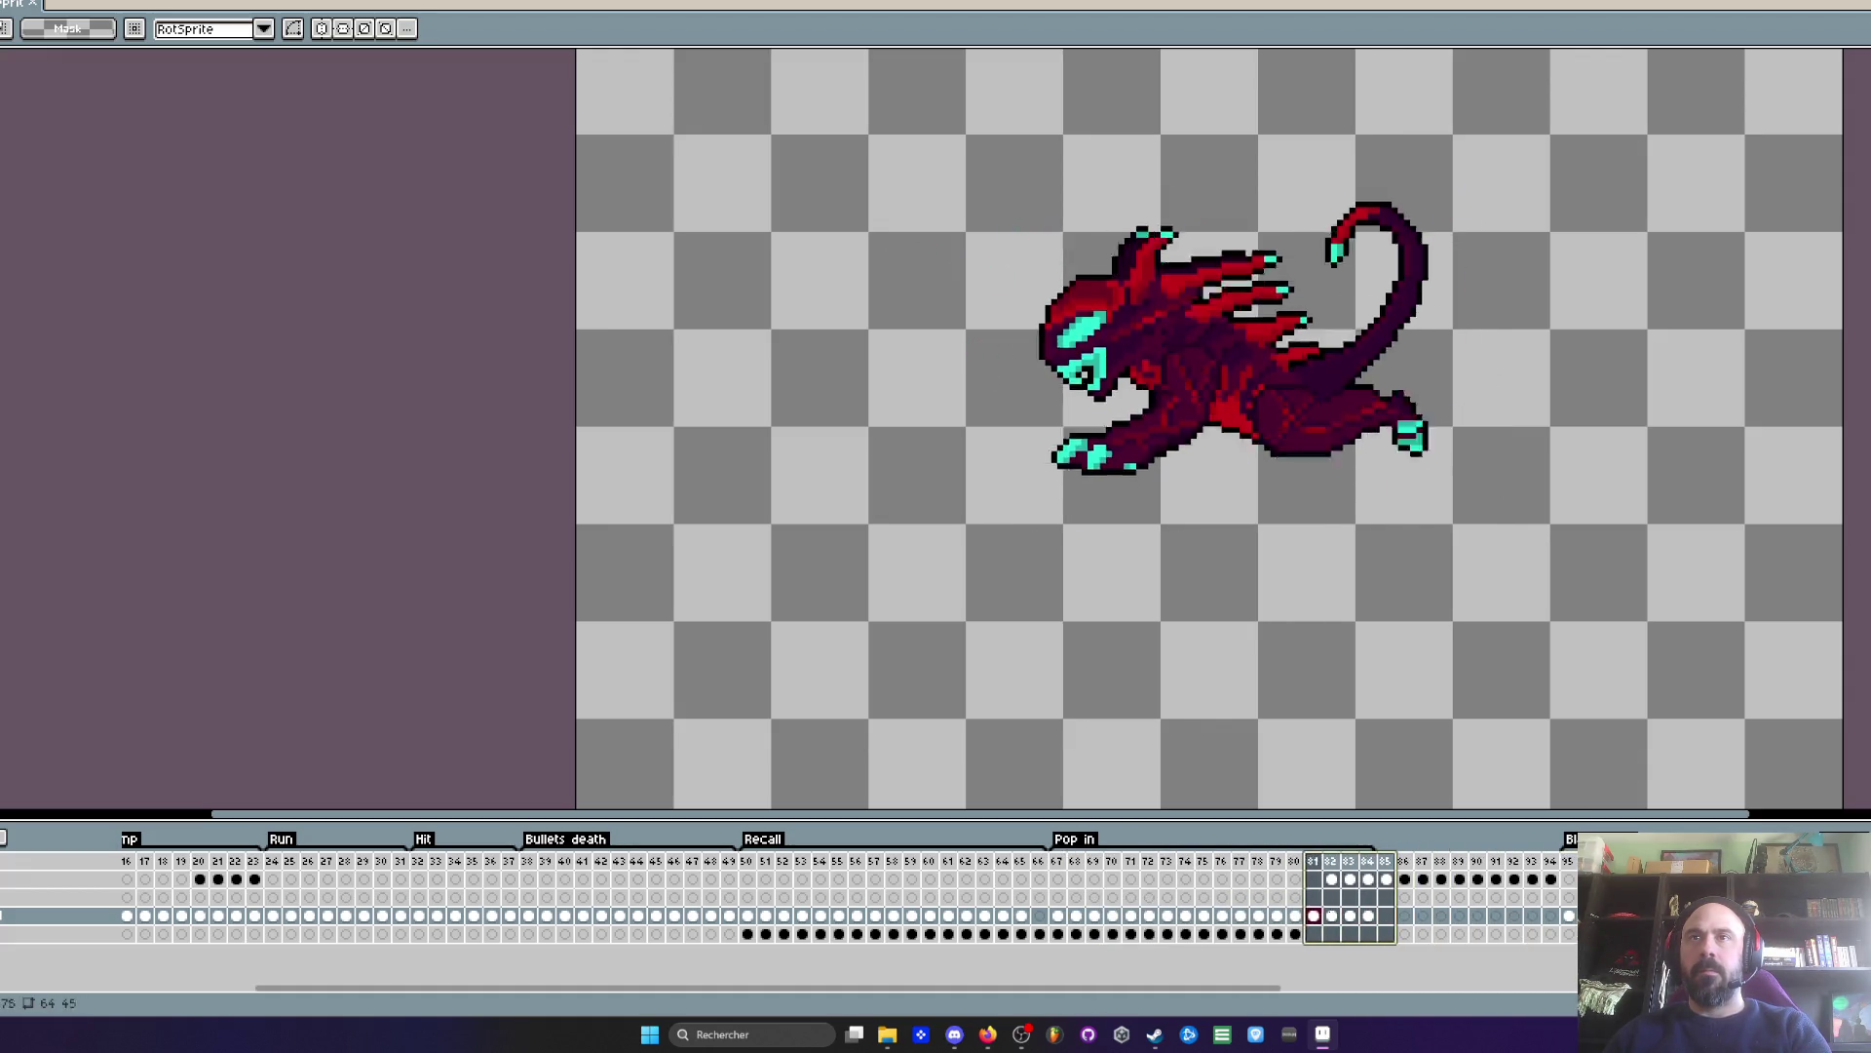
mouse_move(546, 867)
mouse_down()
mouse_move(1243, 868)
mouse_move(682, 868)
mouse_move(874, 867)
mouse_up()
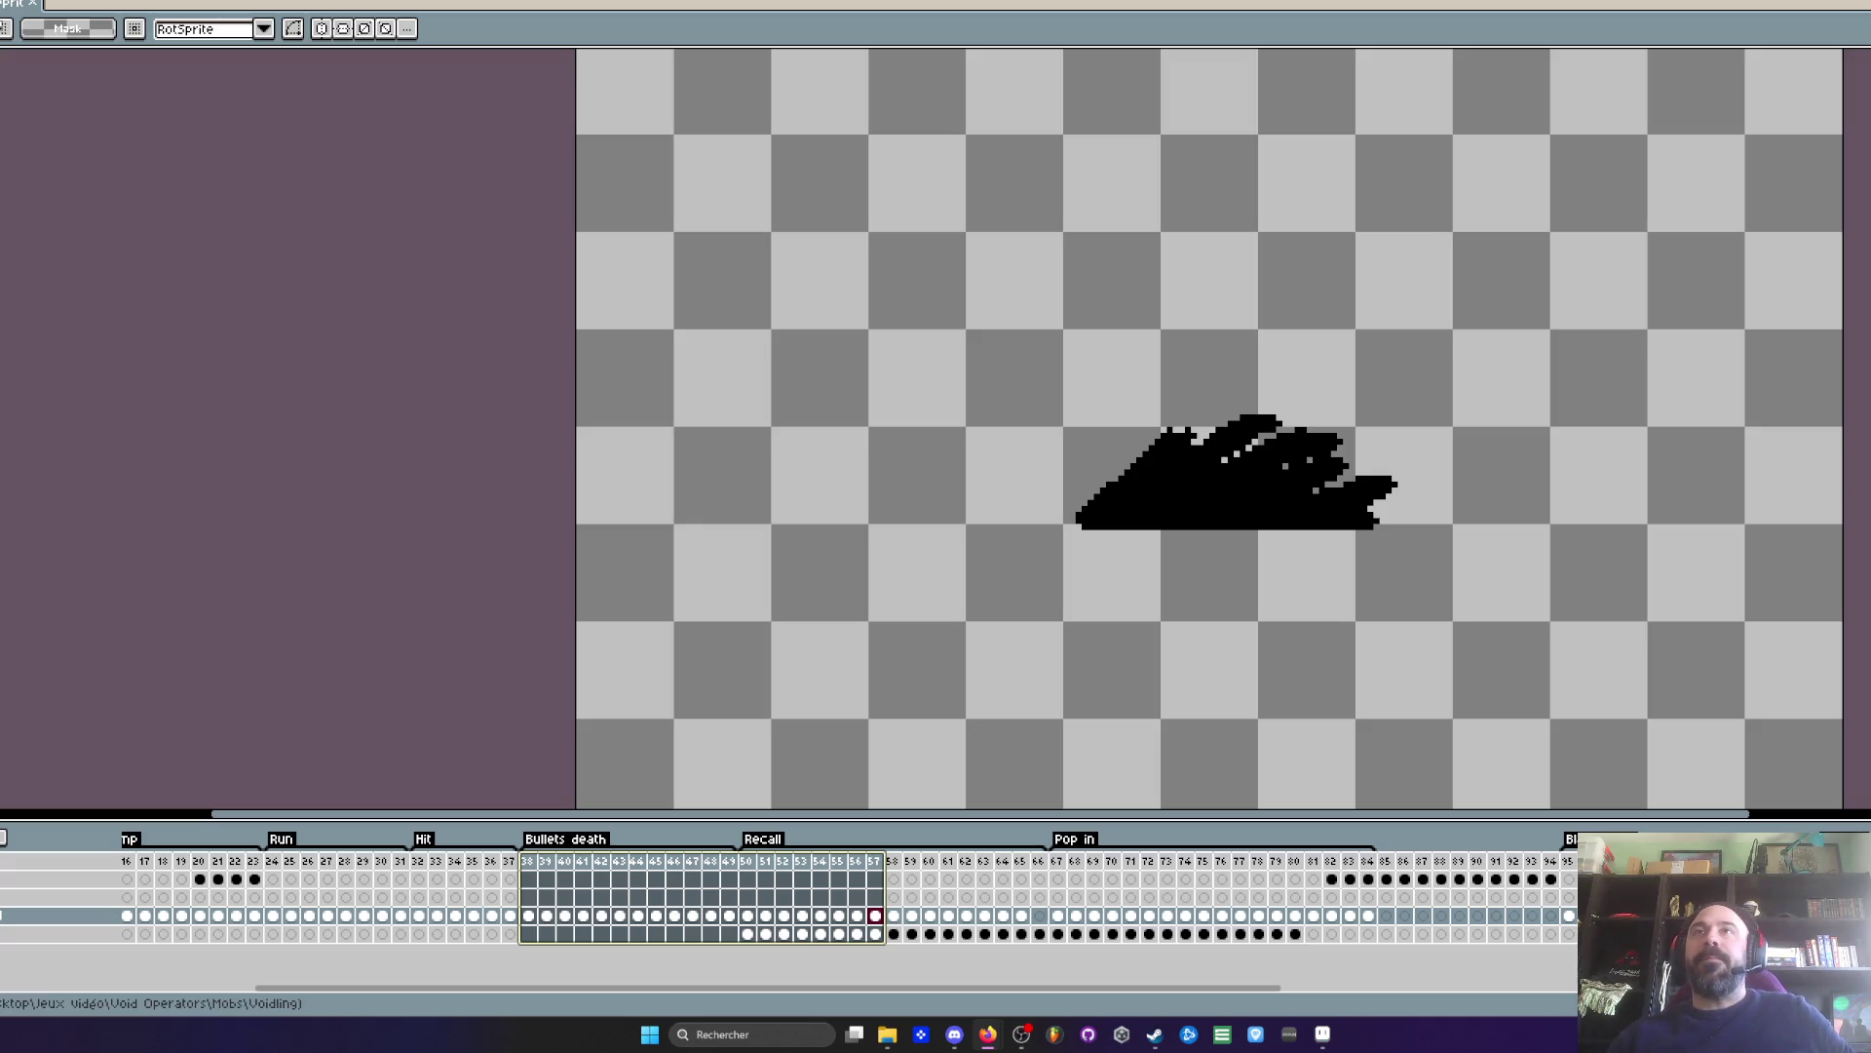
click(1045, 849)
key(Return)
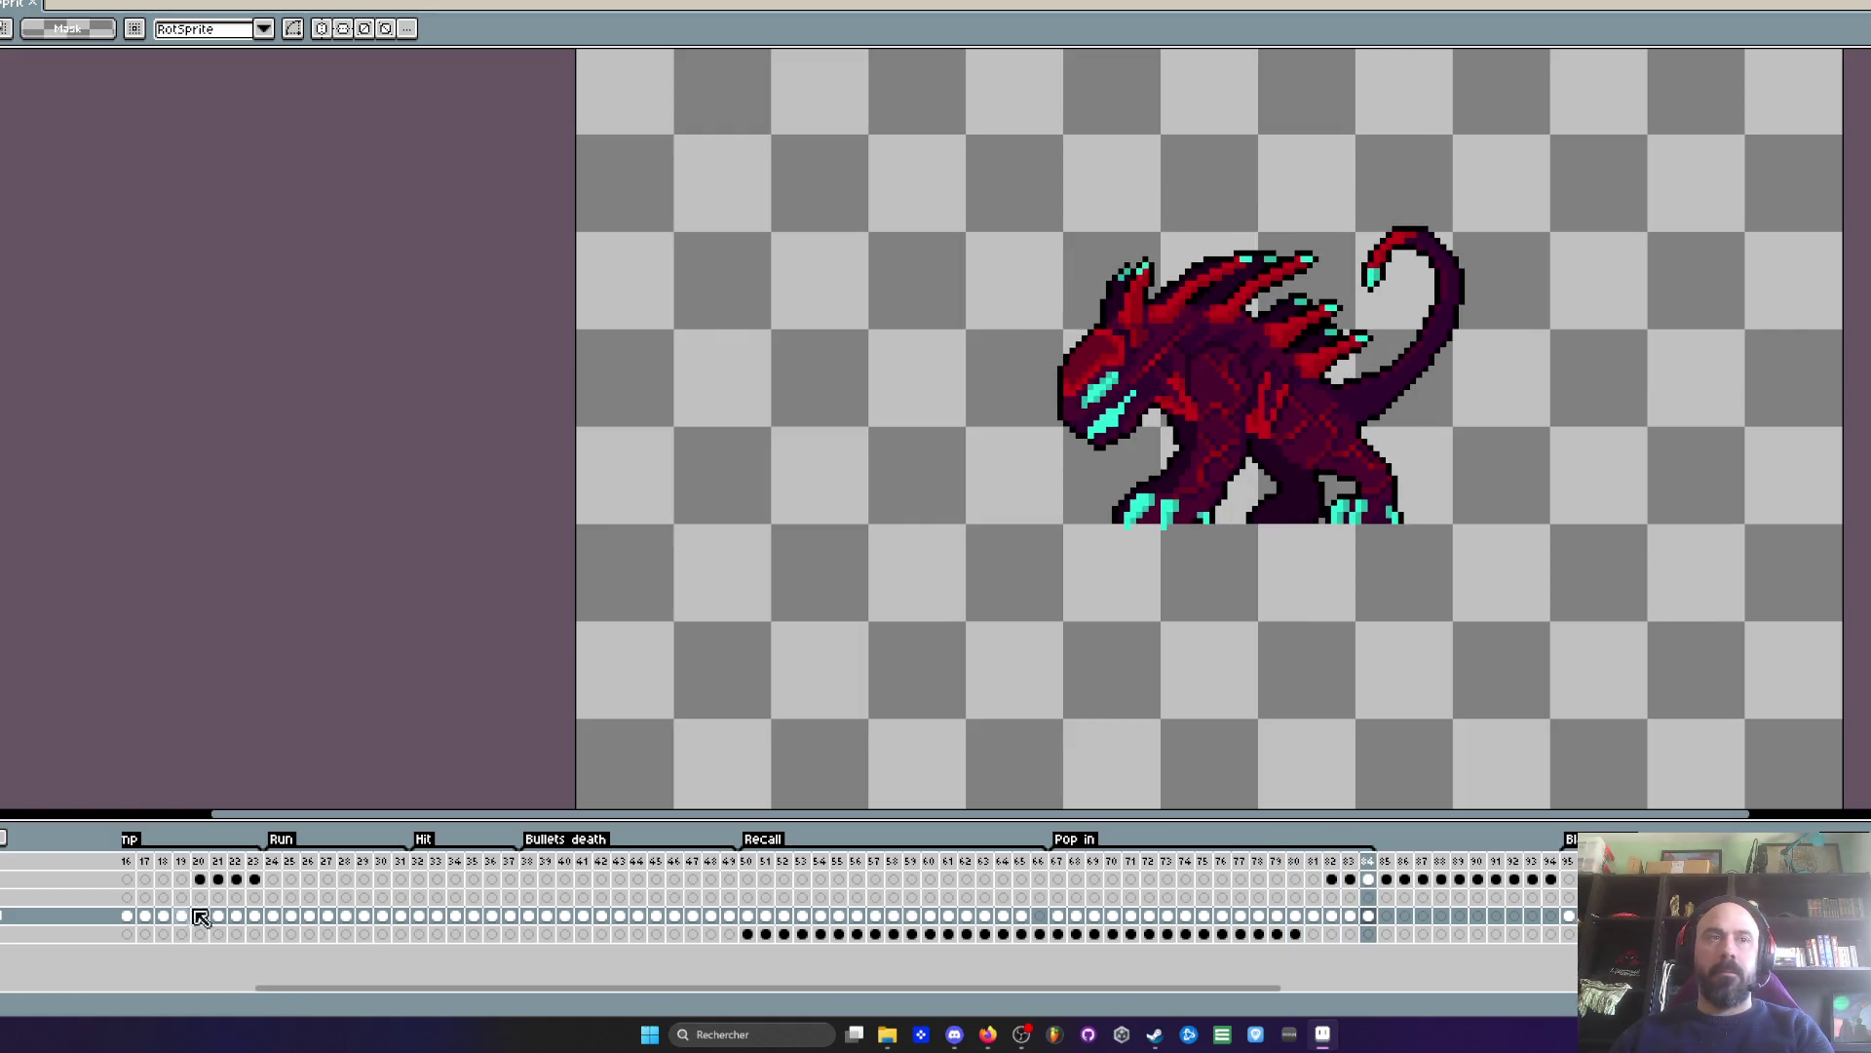
mouse_move(142, 868)
mouse_down()
mouse_move(846, 875)
mouse_move(776, 875)
mouse_up()
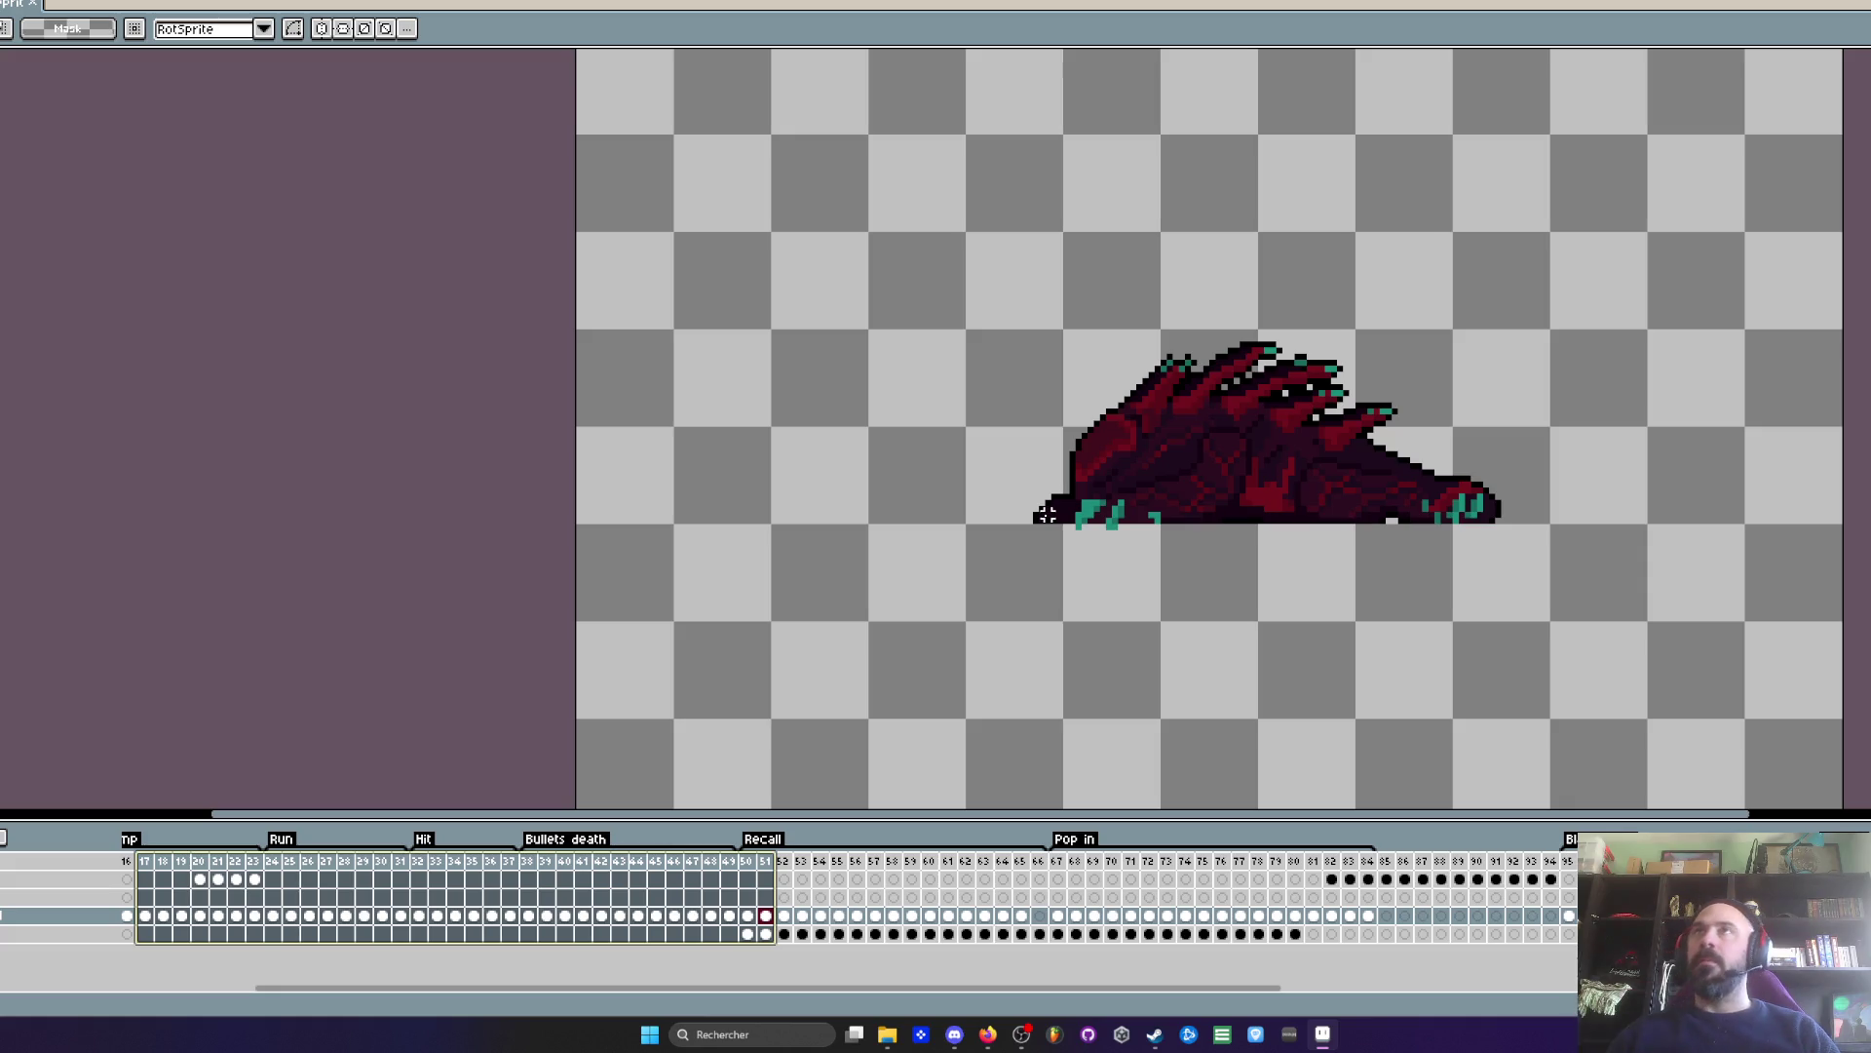
click(1323, 1034)
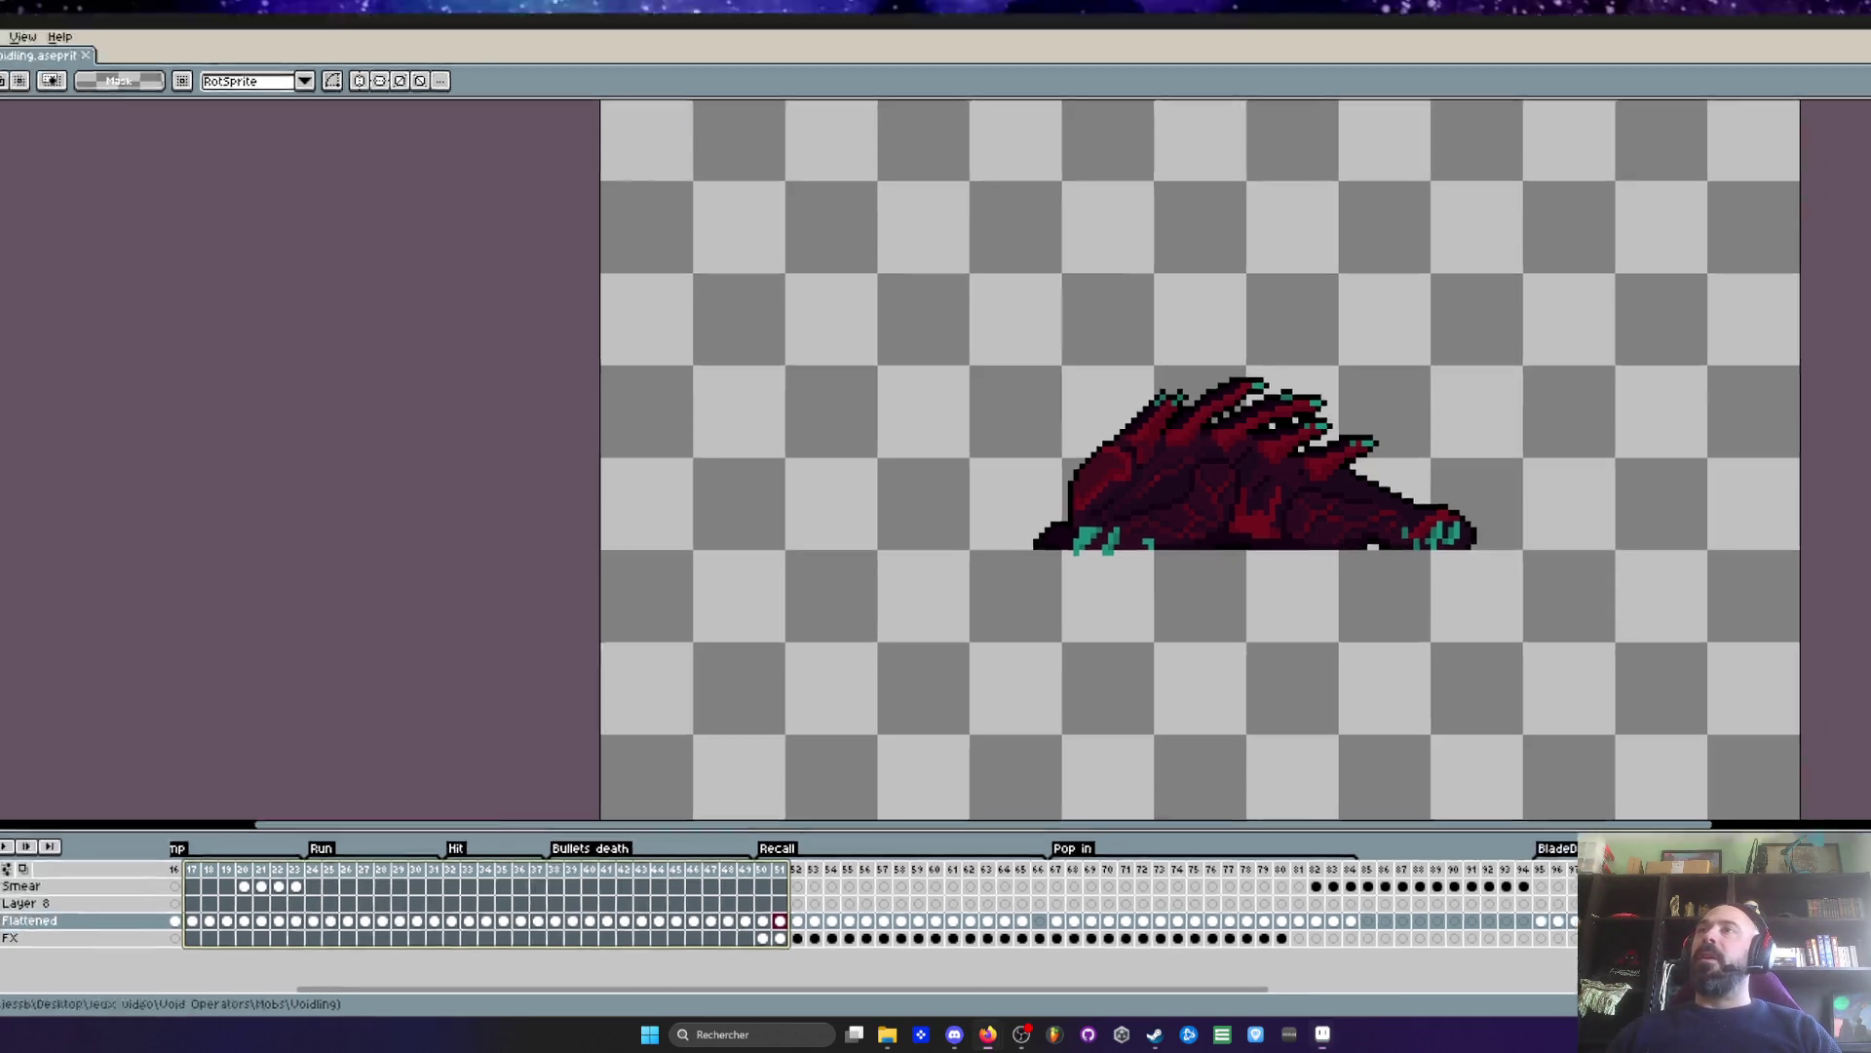
- Open Electric.gif from the Void Operators Réfs folder in Photos
click(378, 160)
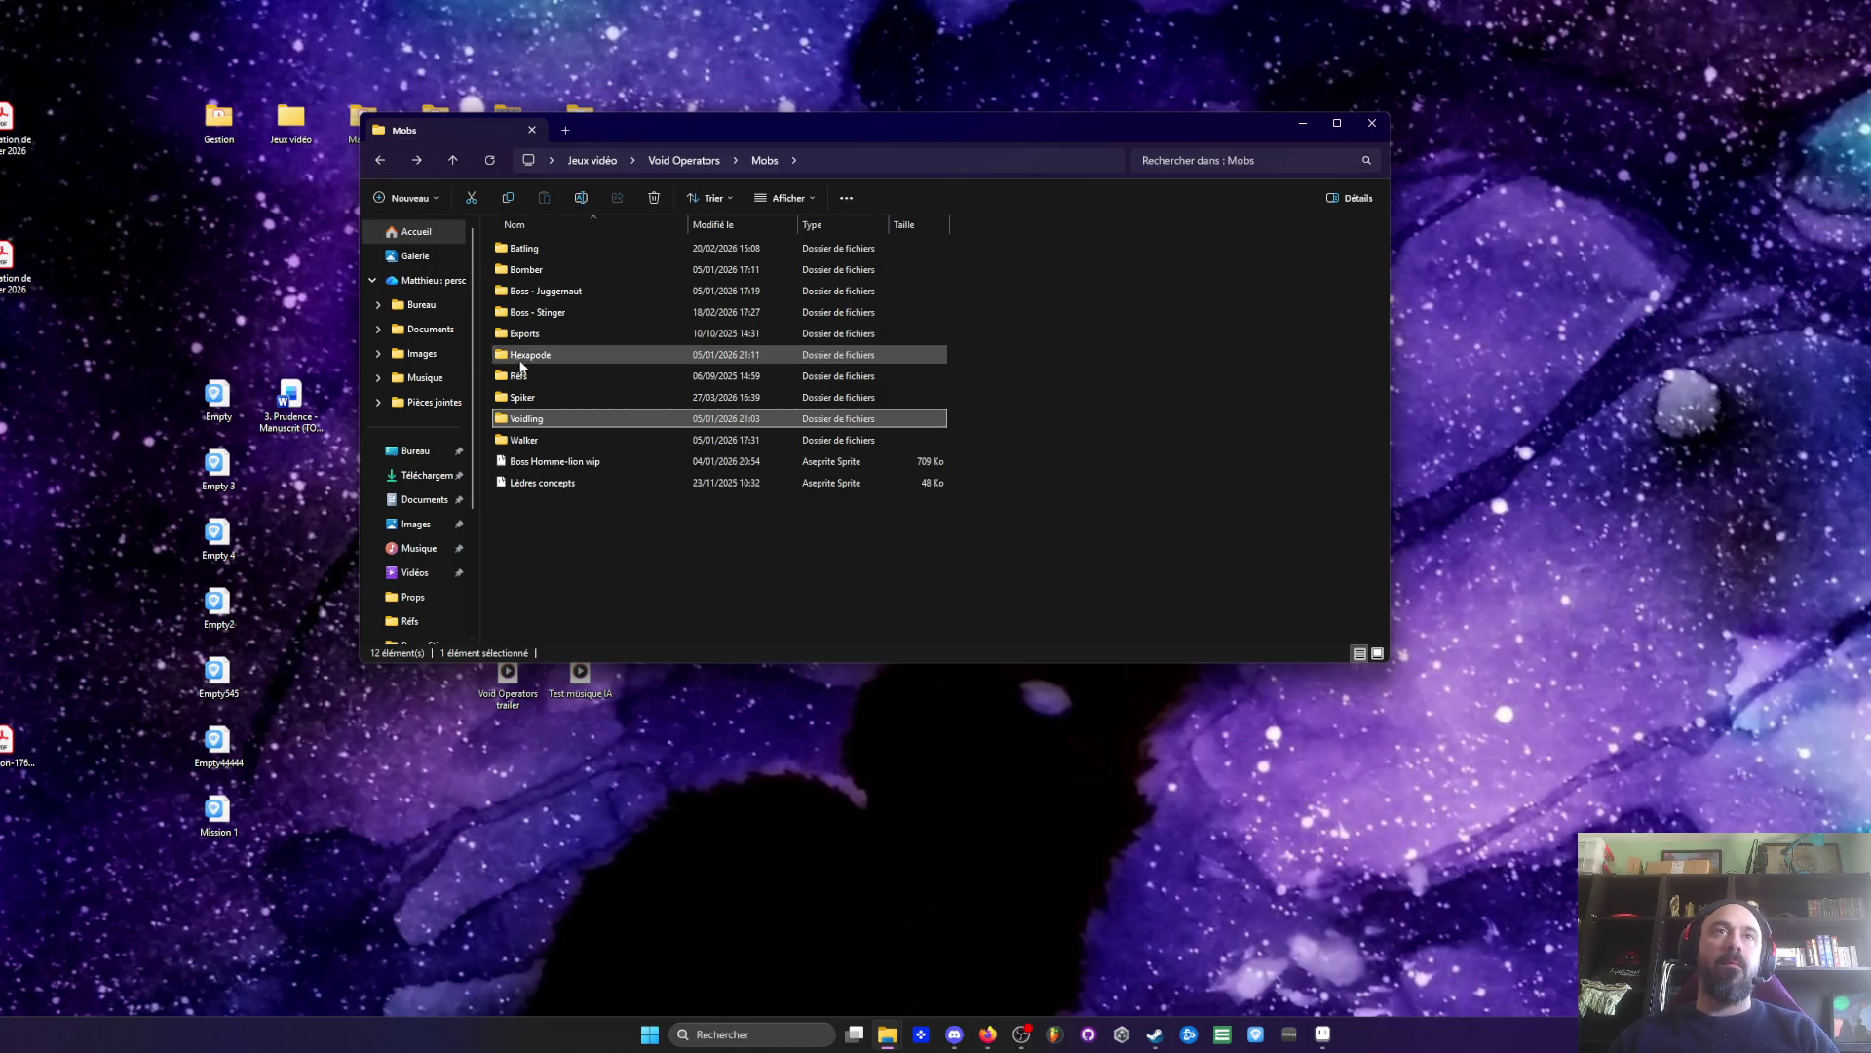
double_click(526, 380)
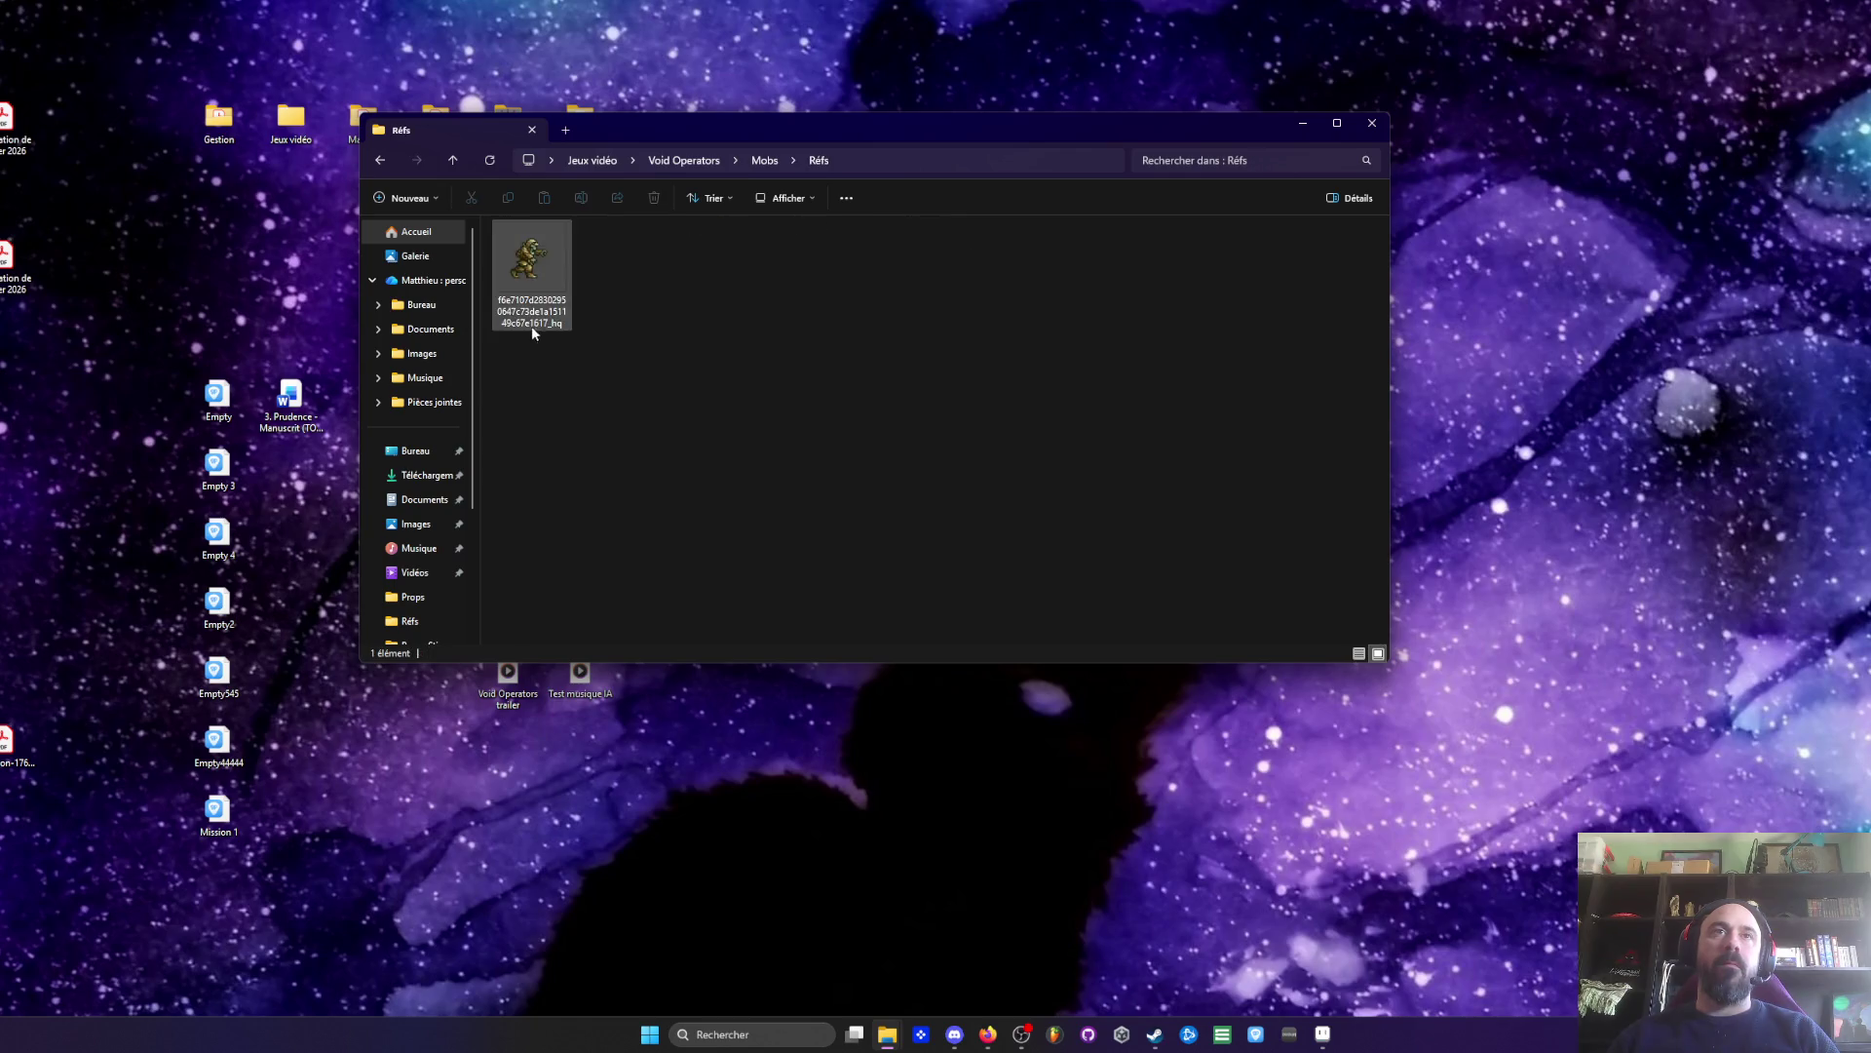
click(379, 161)
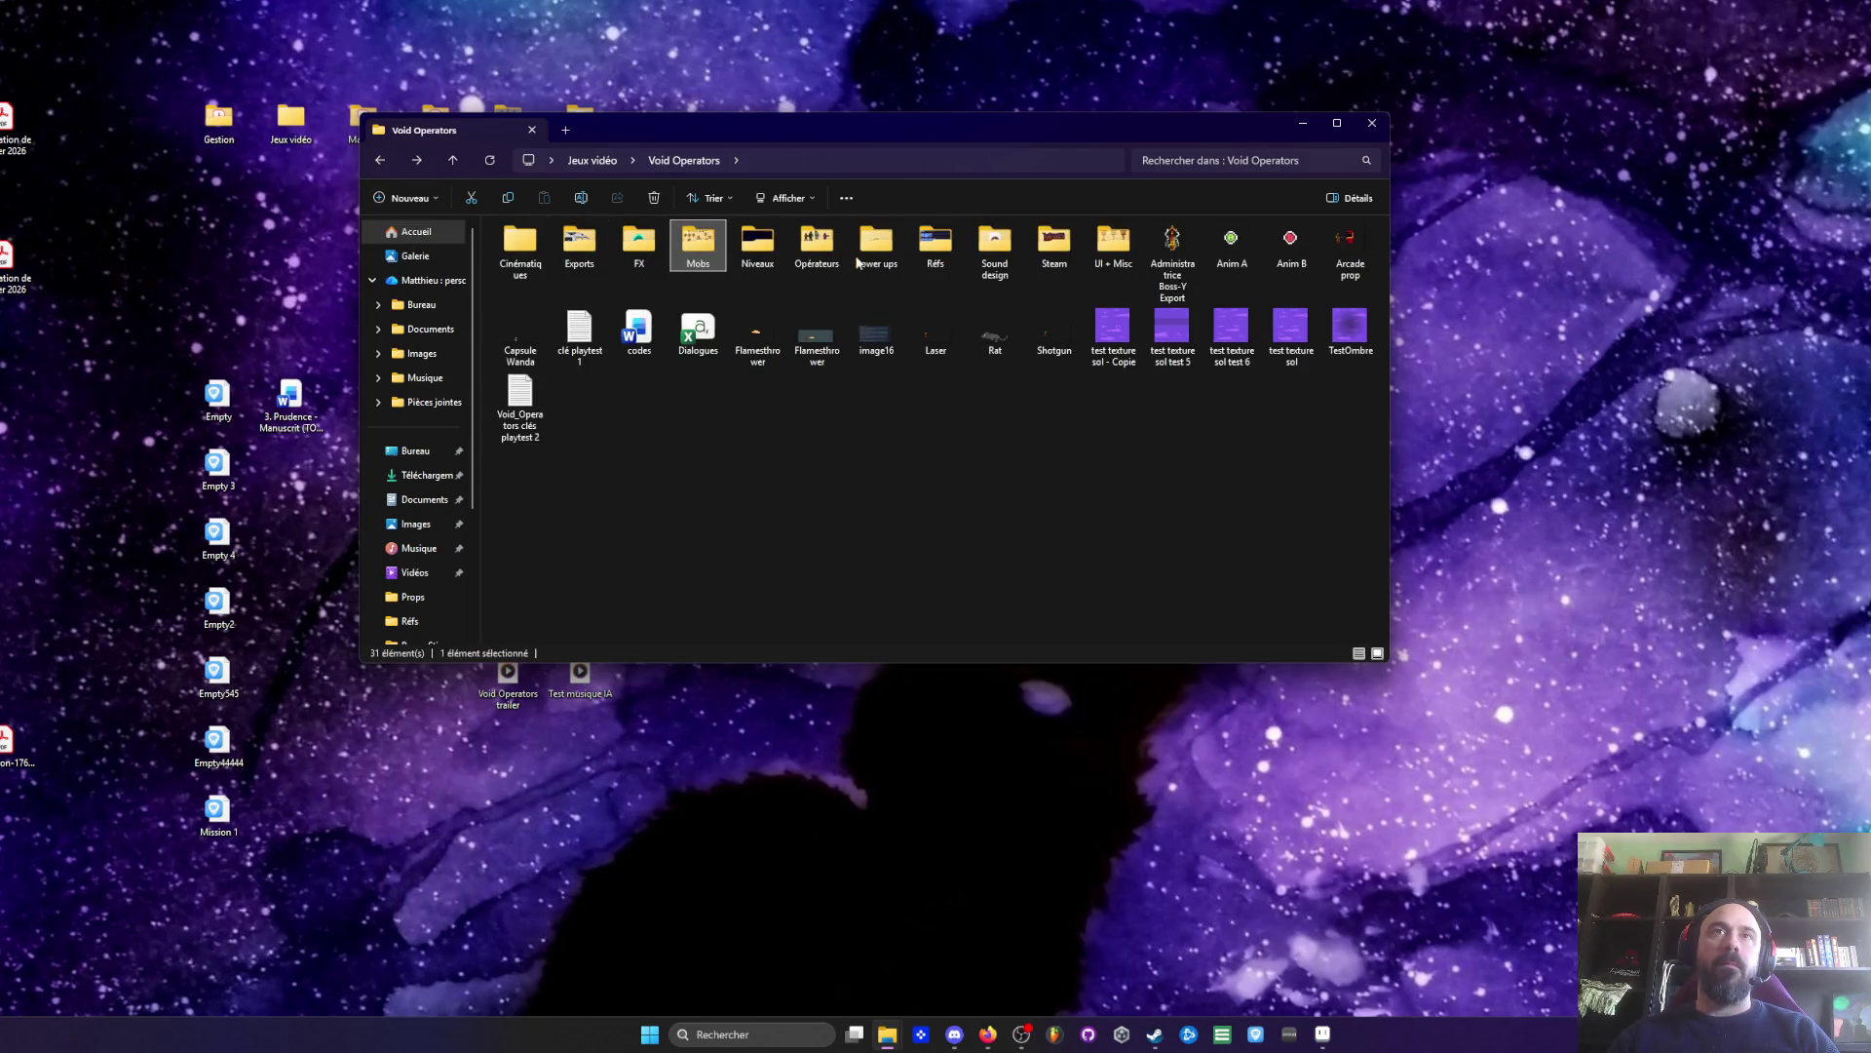
double_click(936, 244)
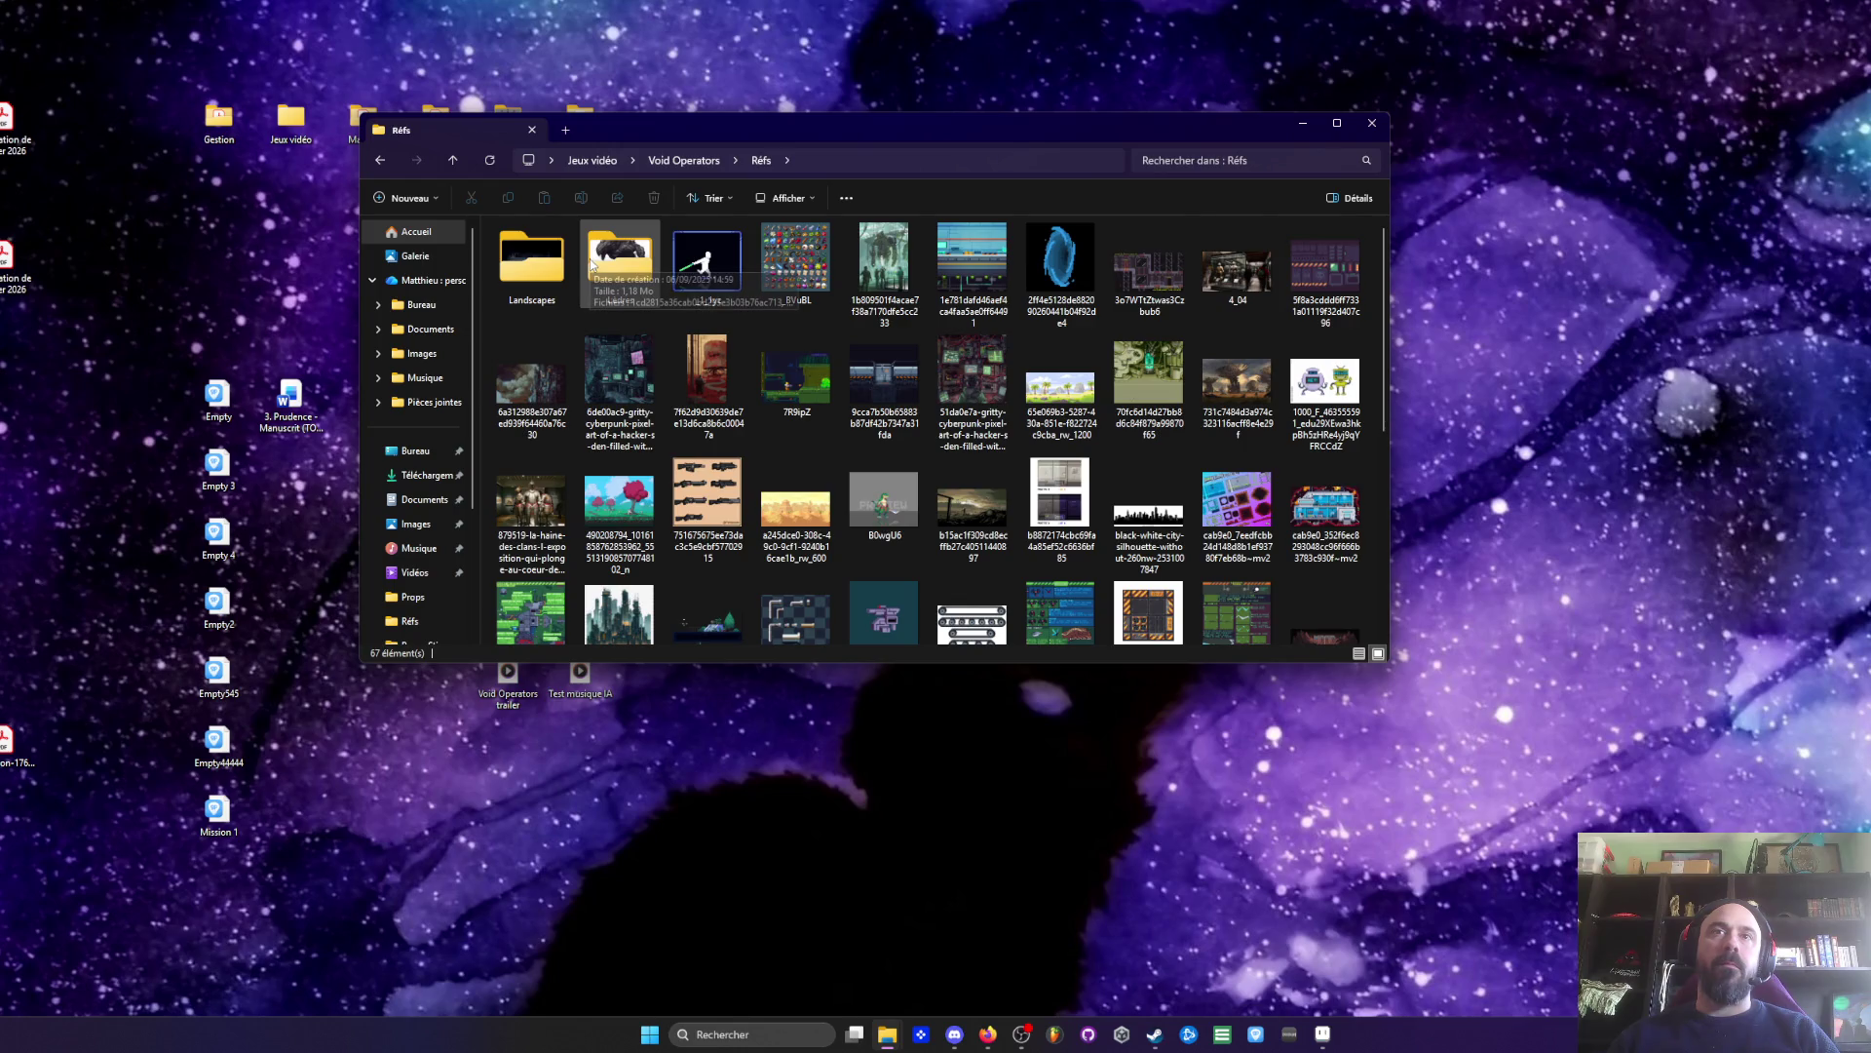
scroll(614, 273, down, 2)
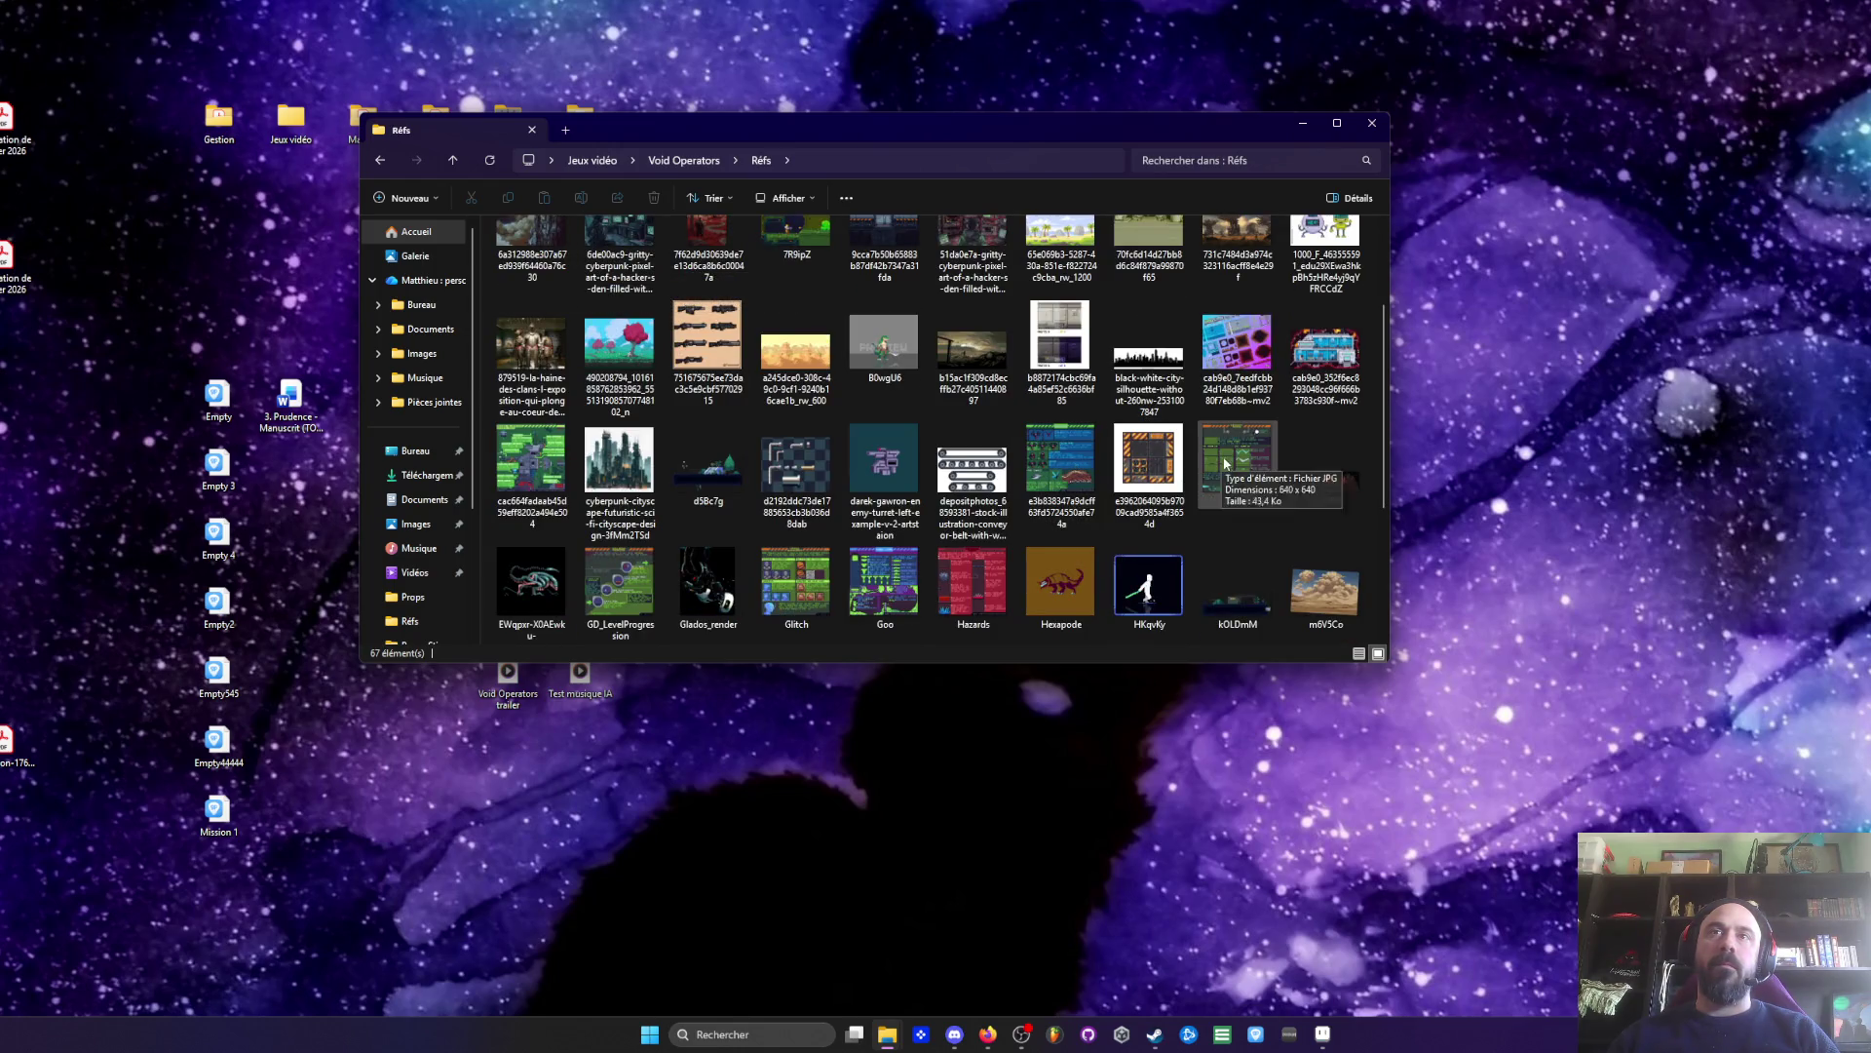
double_click(1236, 458)
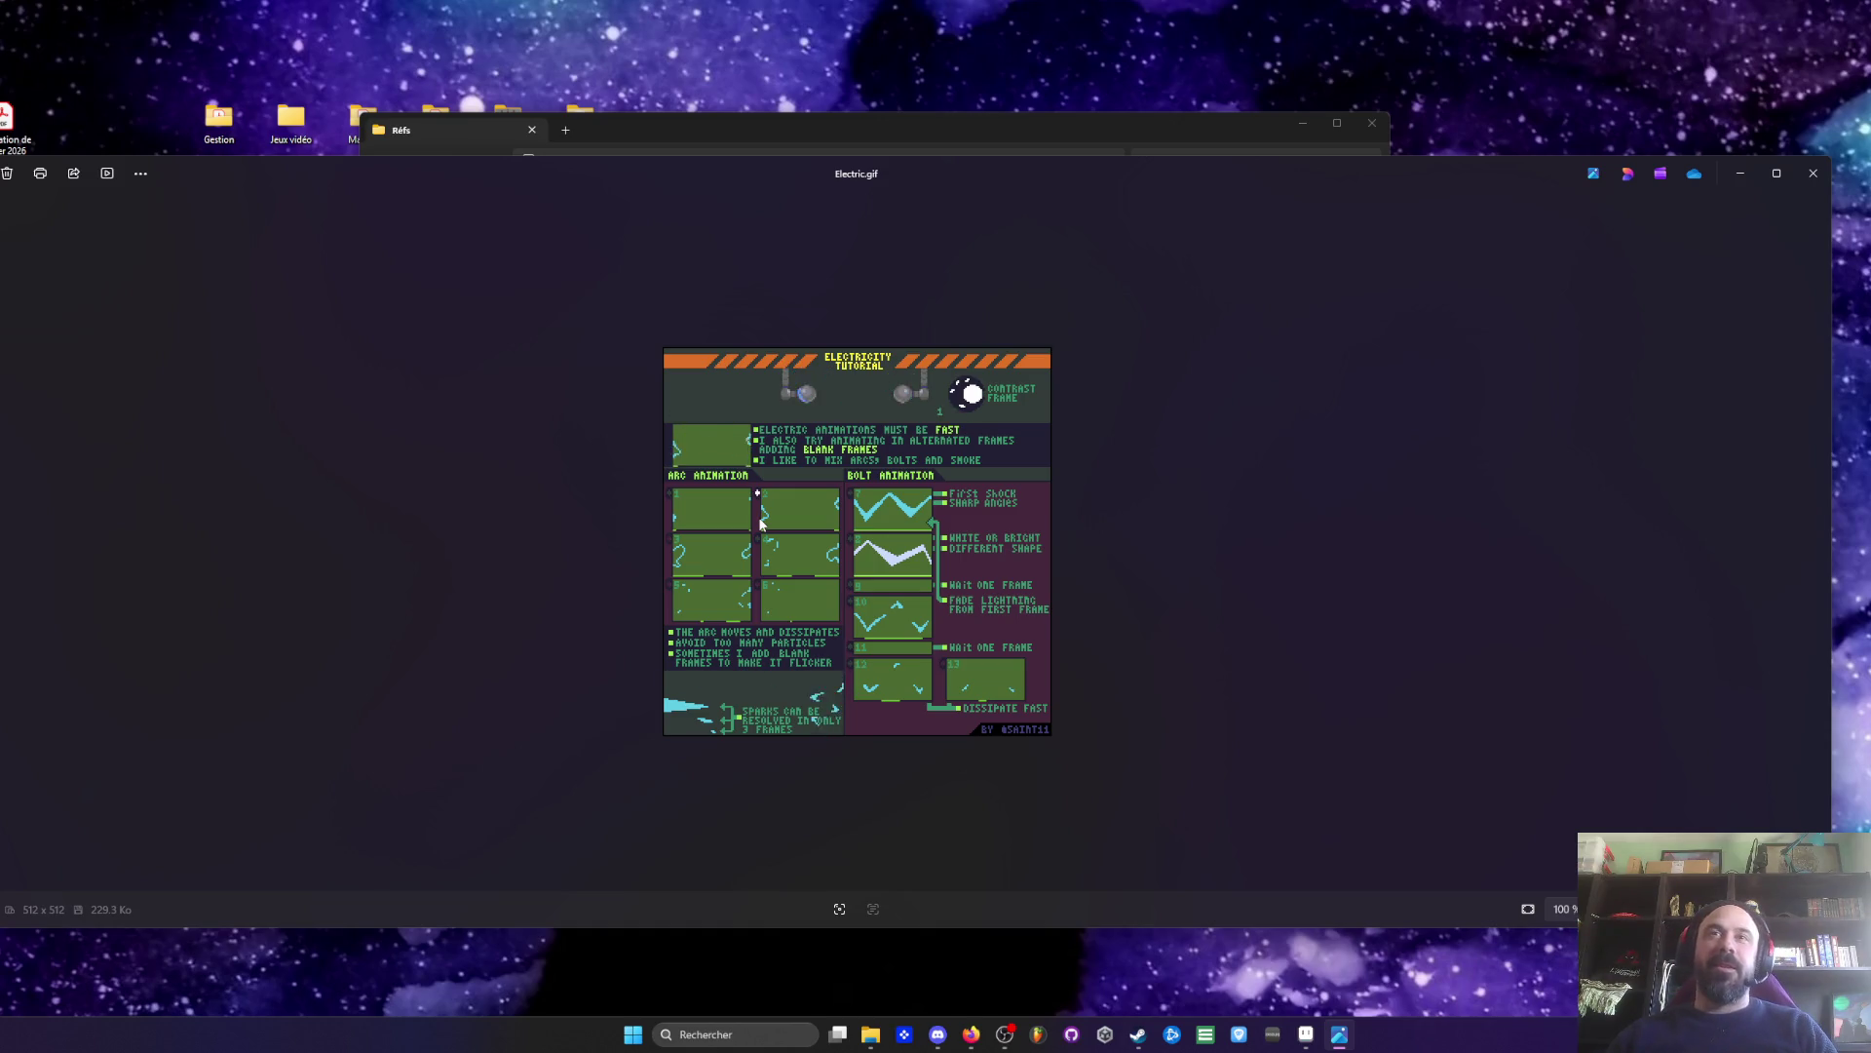
- Study the Electric.gif tutorial zoomed and full screen, then return to the Voidling sprite
scroll(887, 480, up, 2)
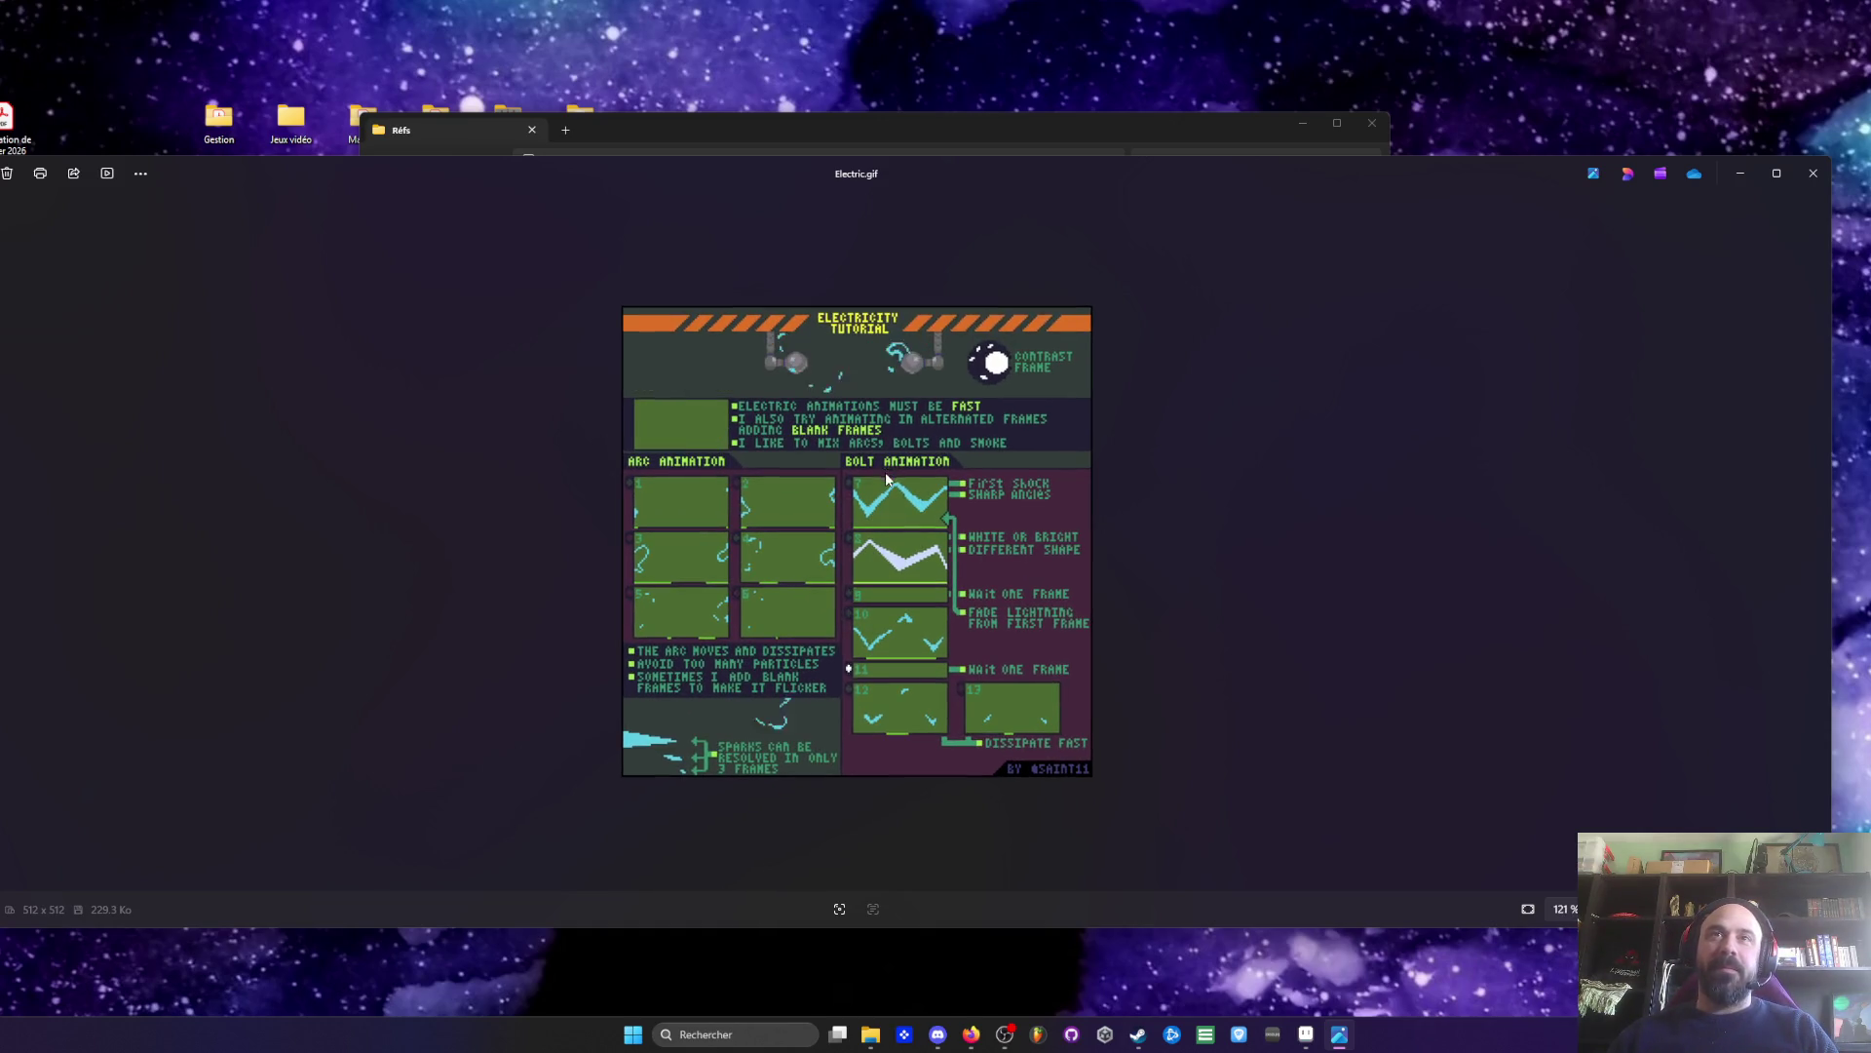
key(F11)
scroll(1015, 446, up, 2)
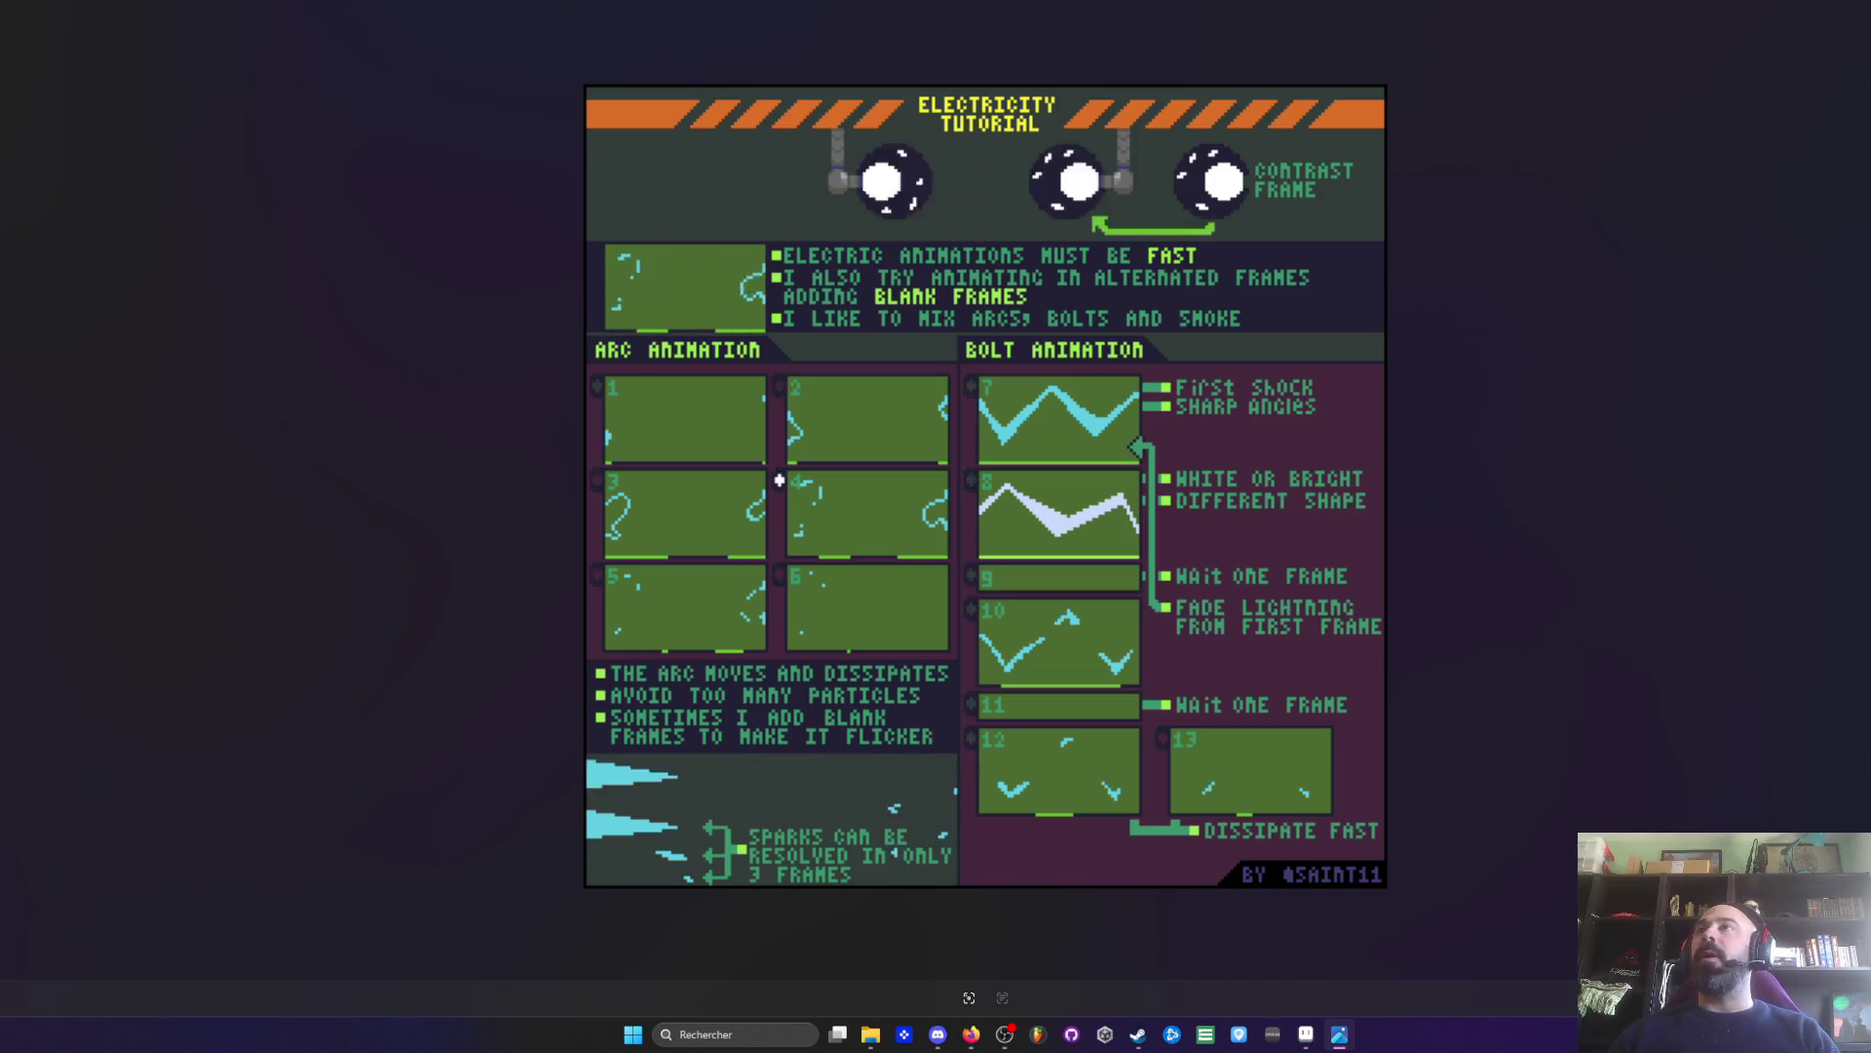
key(Escape)
click(1306, 1034)
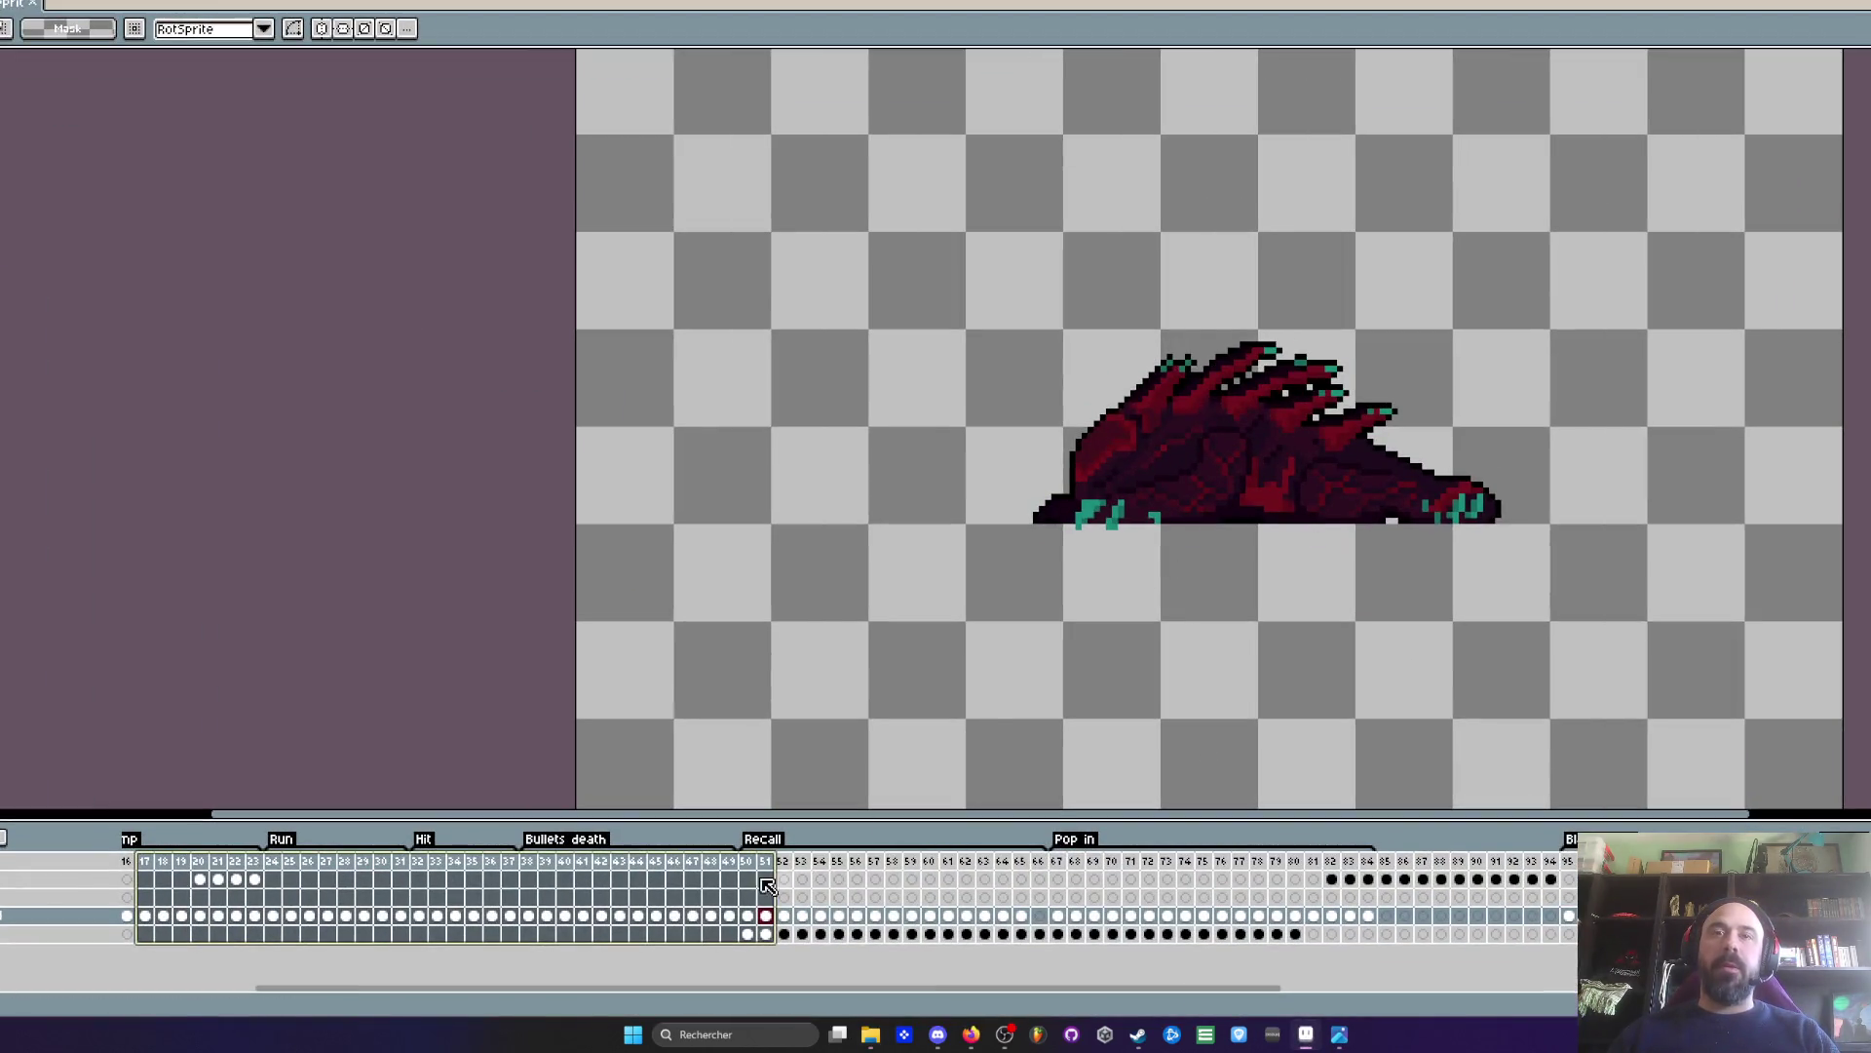
- At Recall frame 50, add a new empty layer and switch to the pencil tool
click(747, 933)
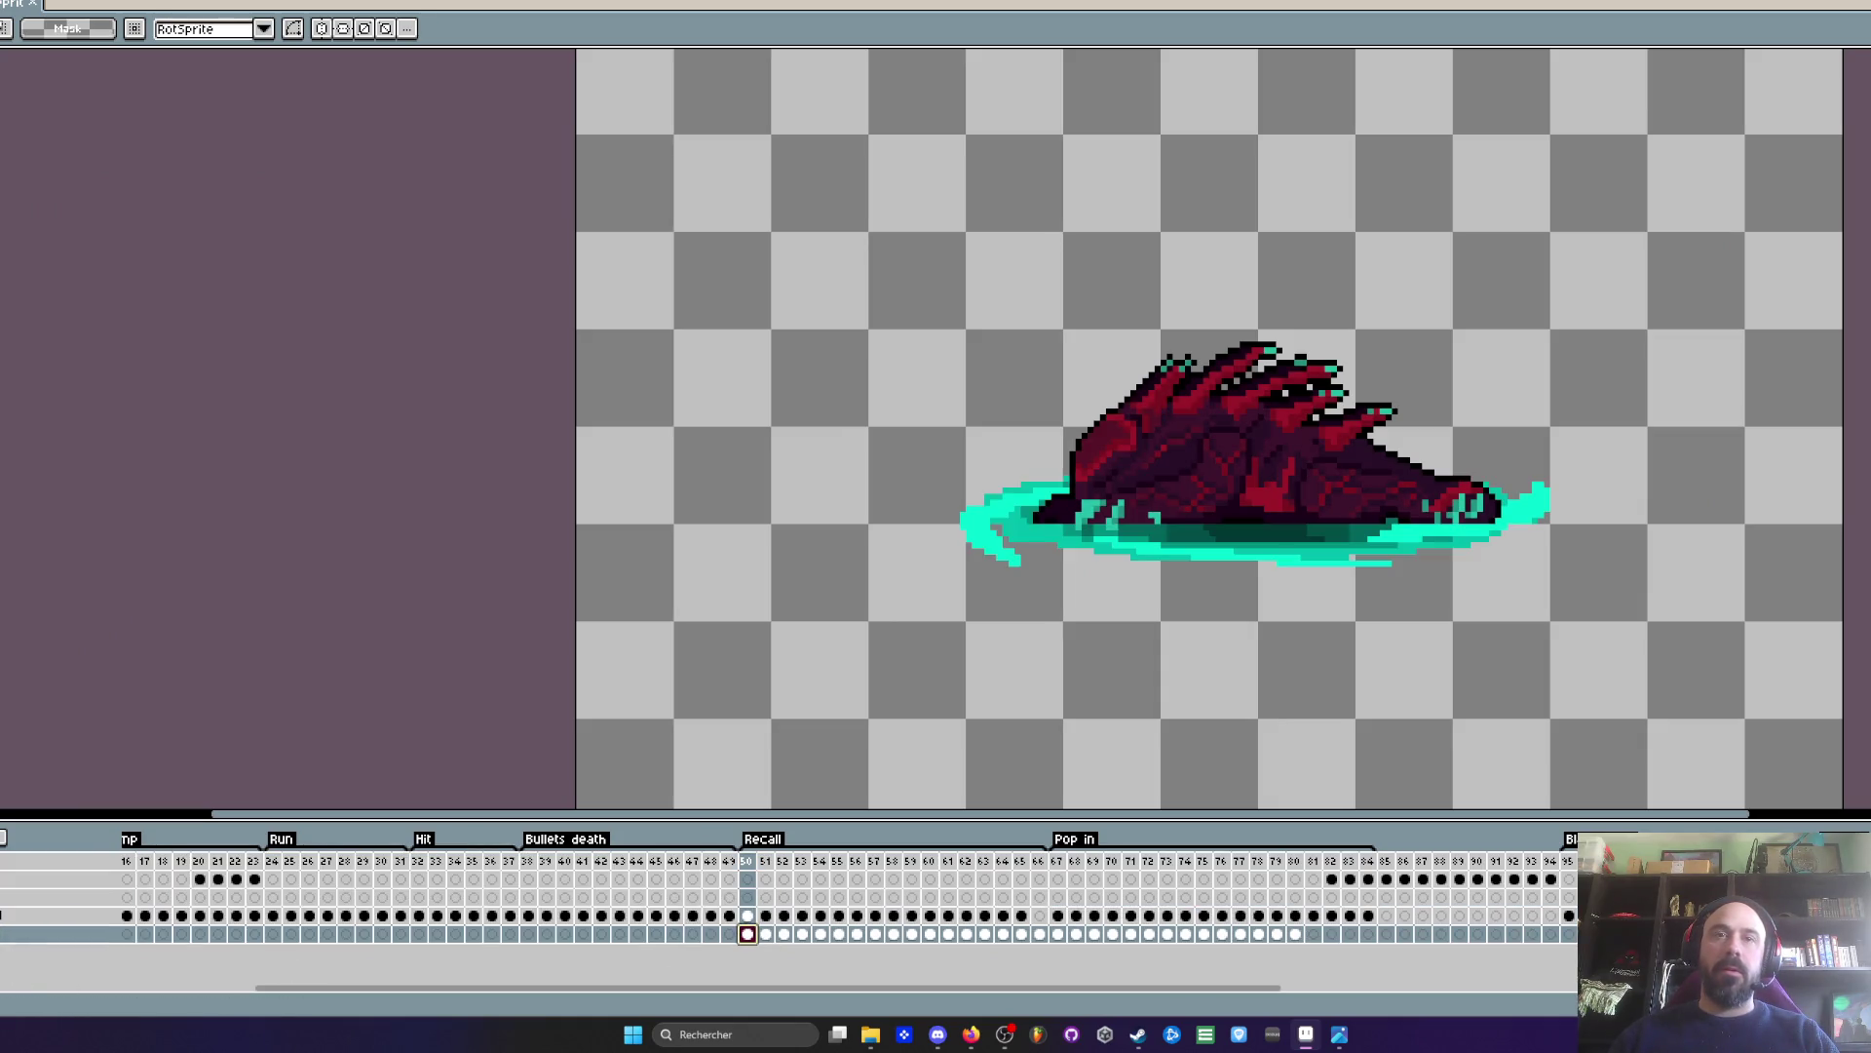
key(shift+n)
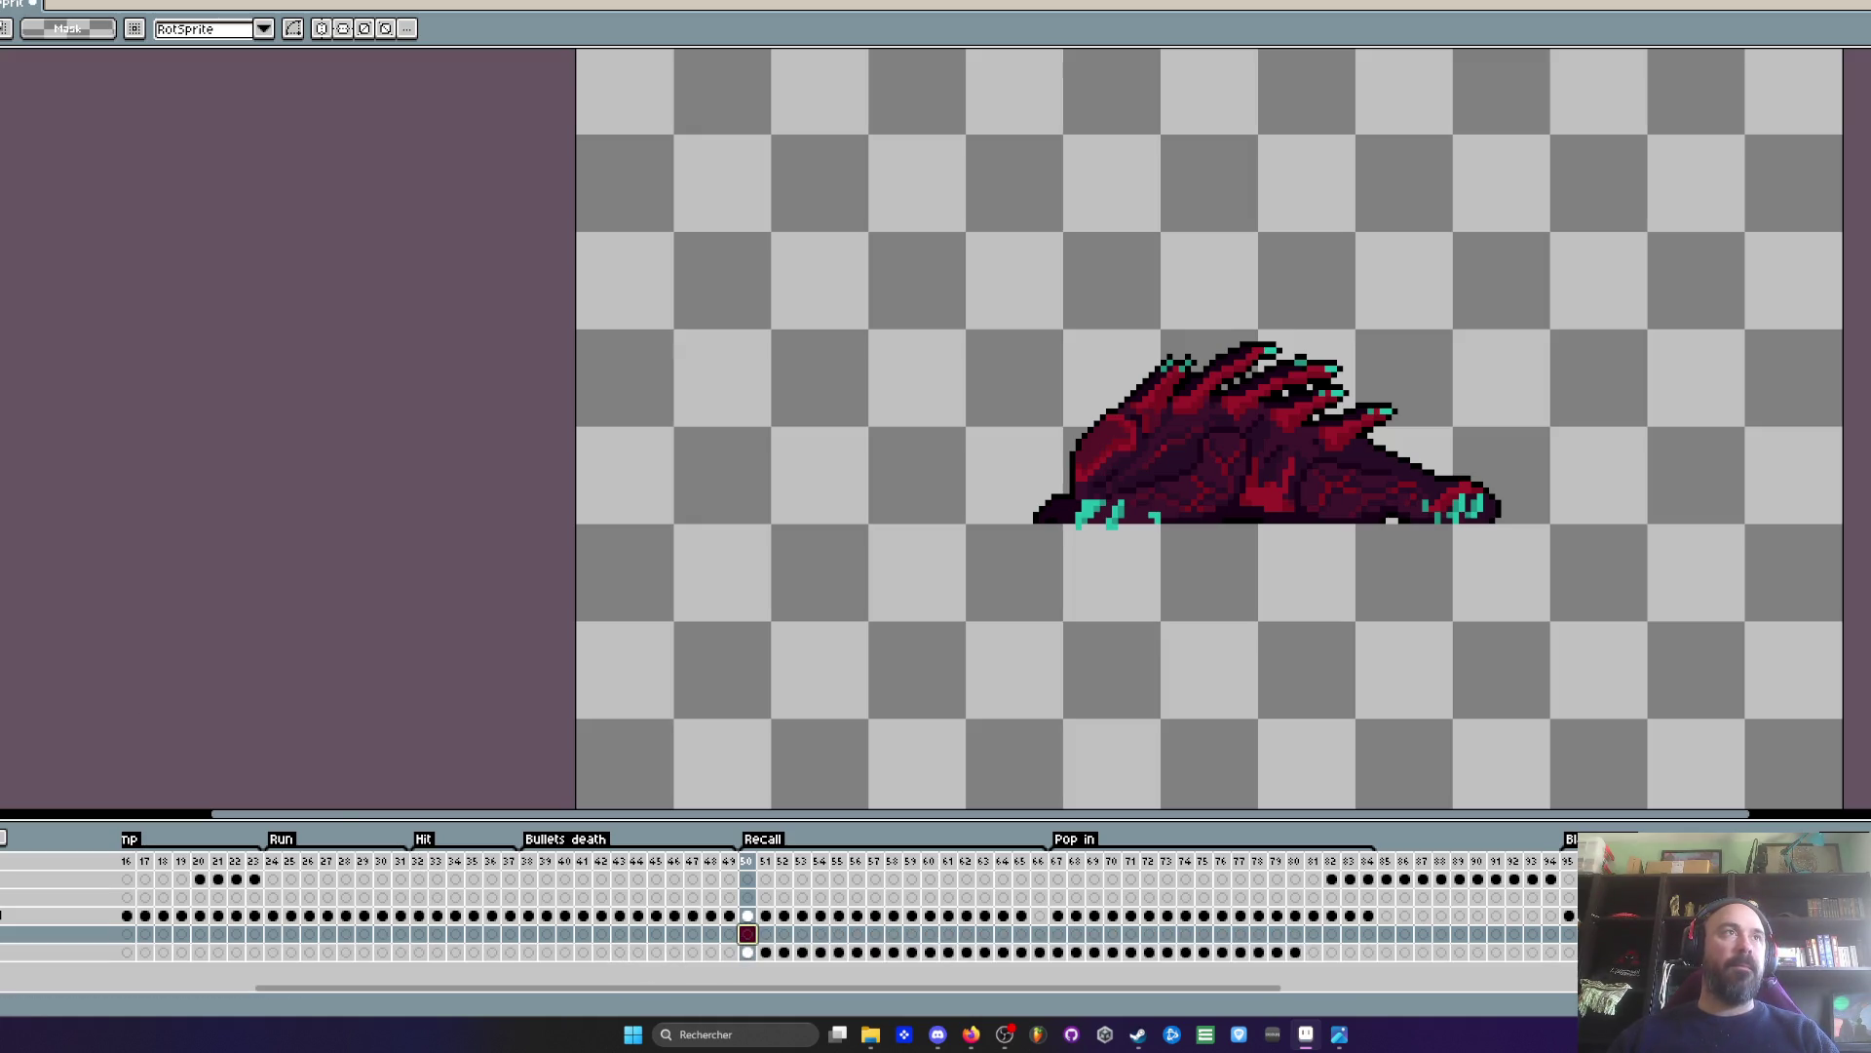
scroll(1006, 521, up, 1)
key(b)
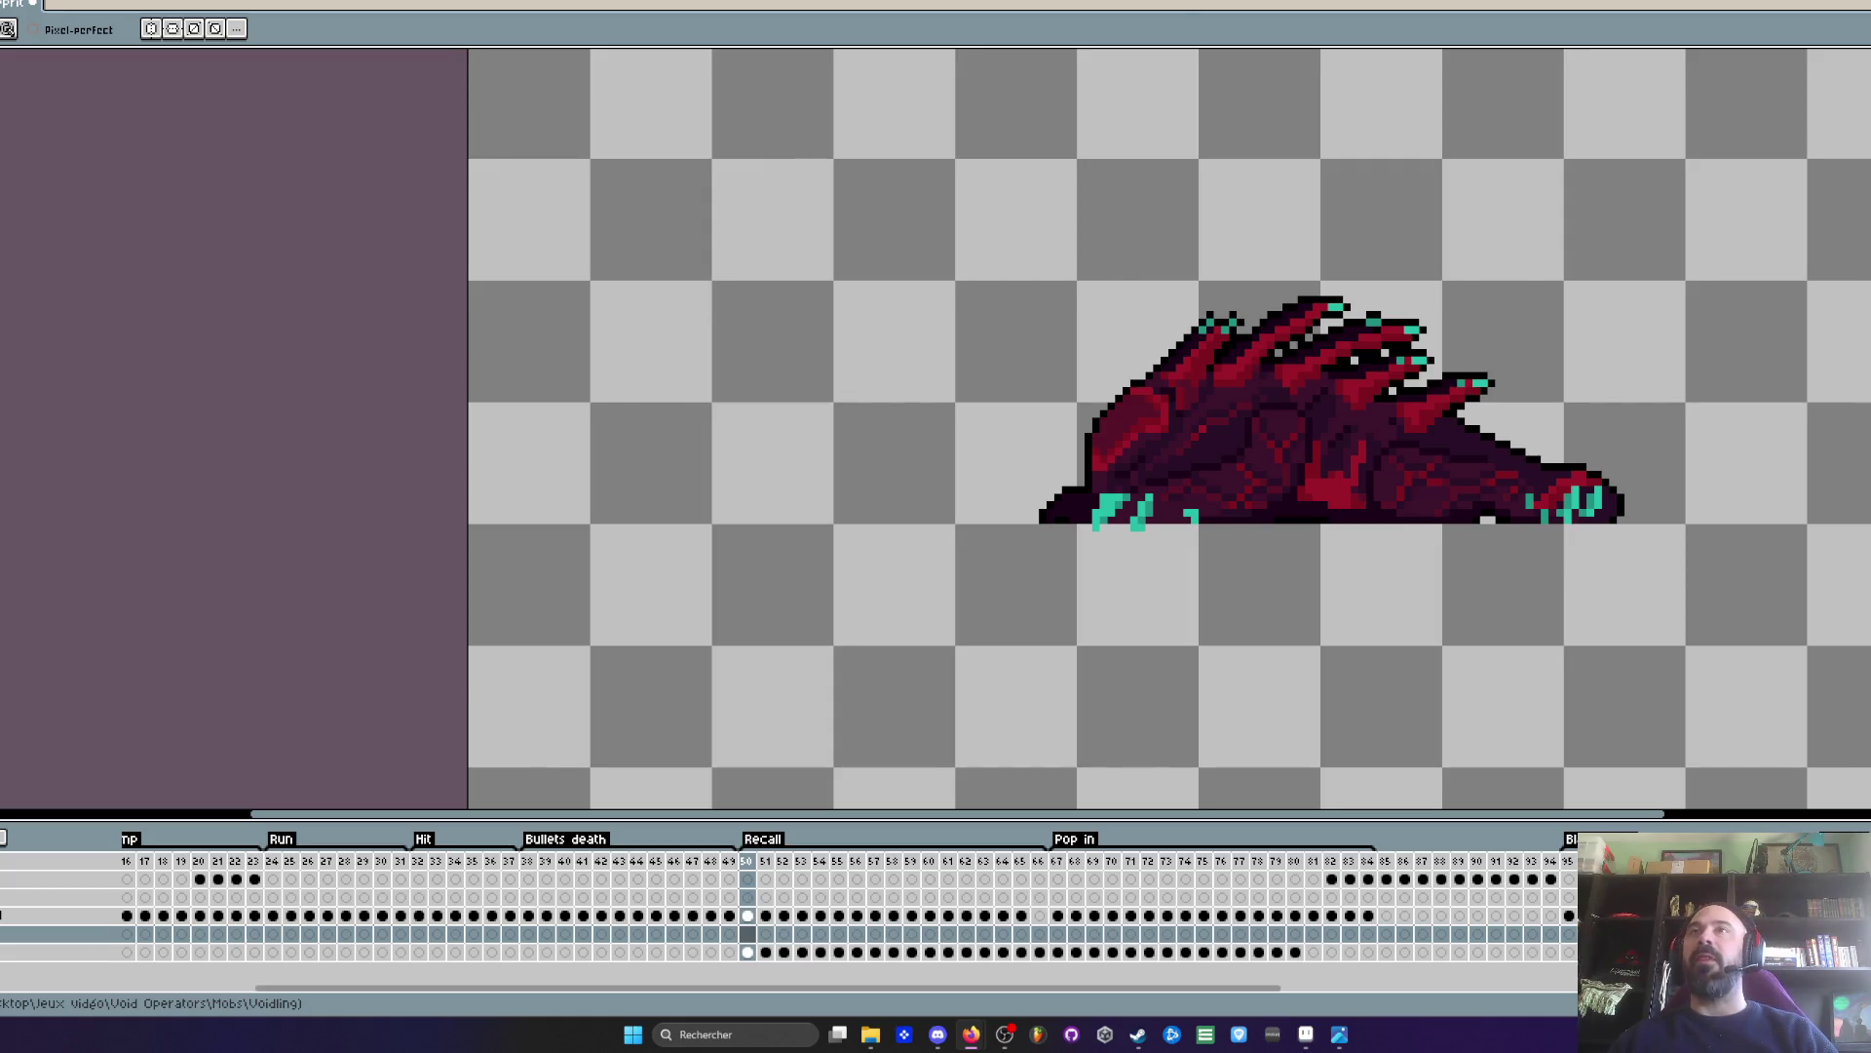
- Compare Recall frame 50 with Pop in frame 67, then save the Voidling sprite
drag(957, 490, 1022, 454)
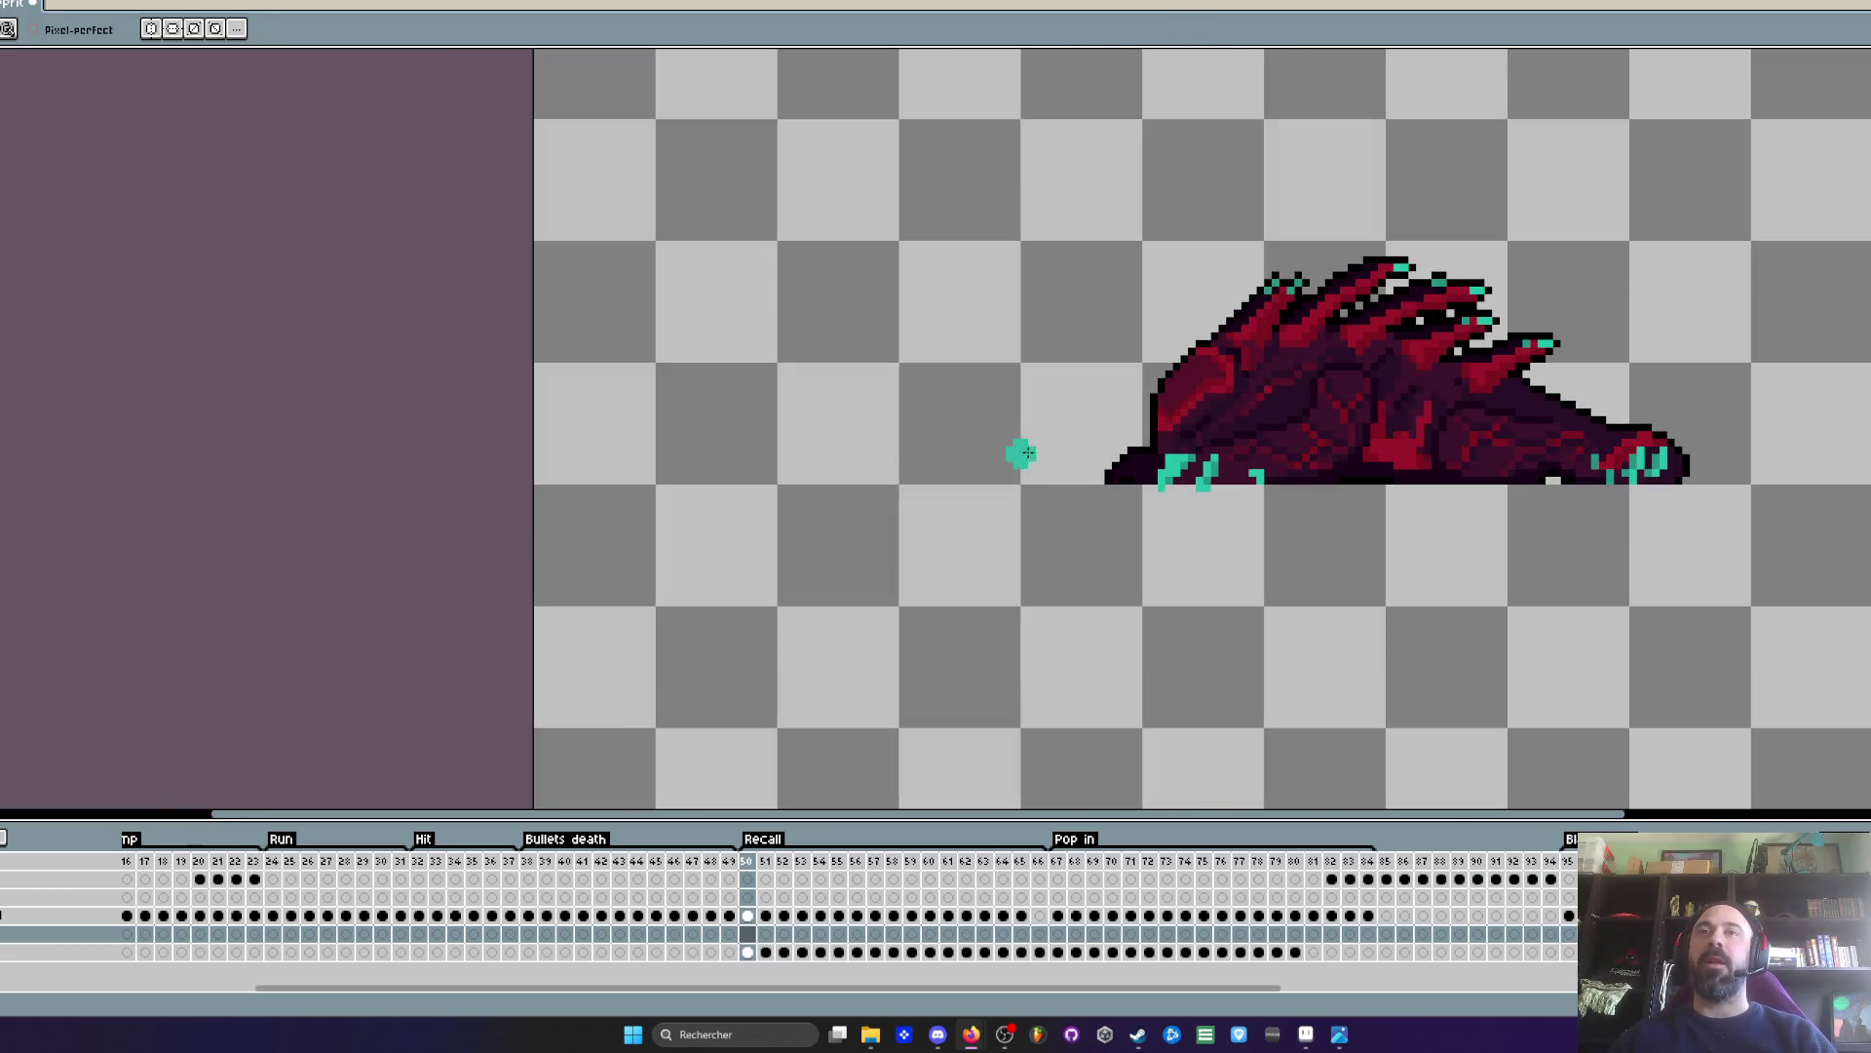
scroll(1033, 472, up, 2)
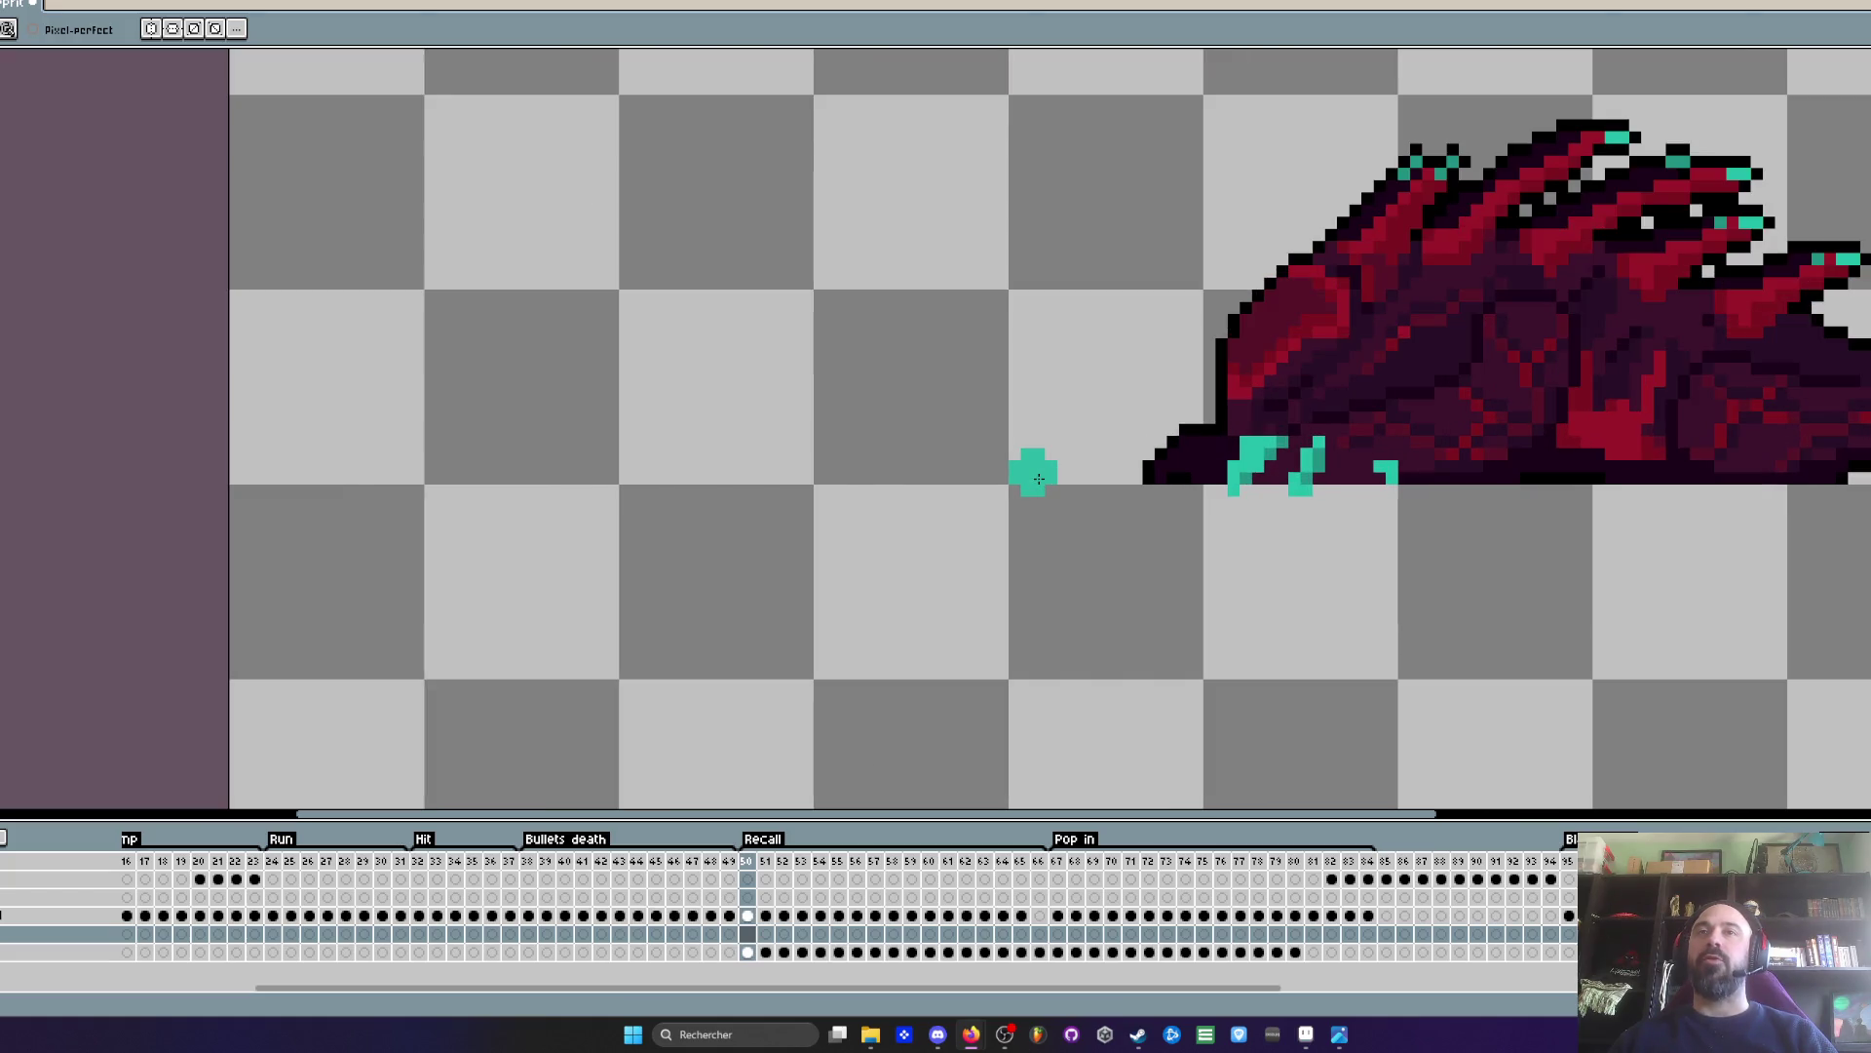
click(748, 936)
drag(1066, 484, 960, 507)
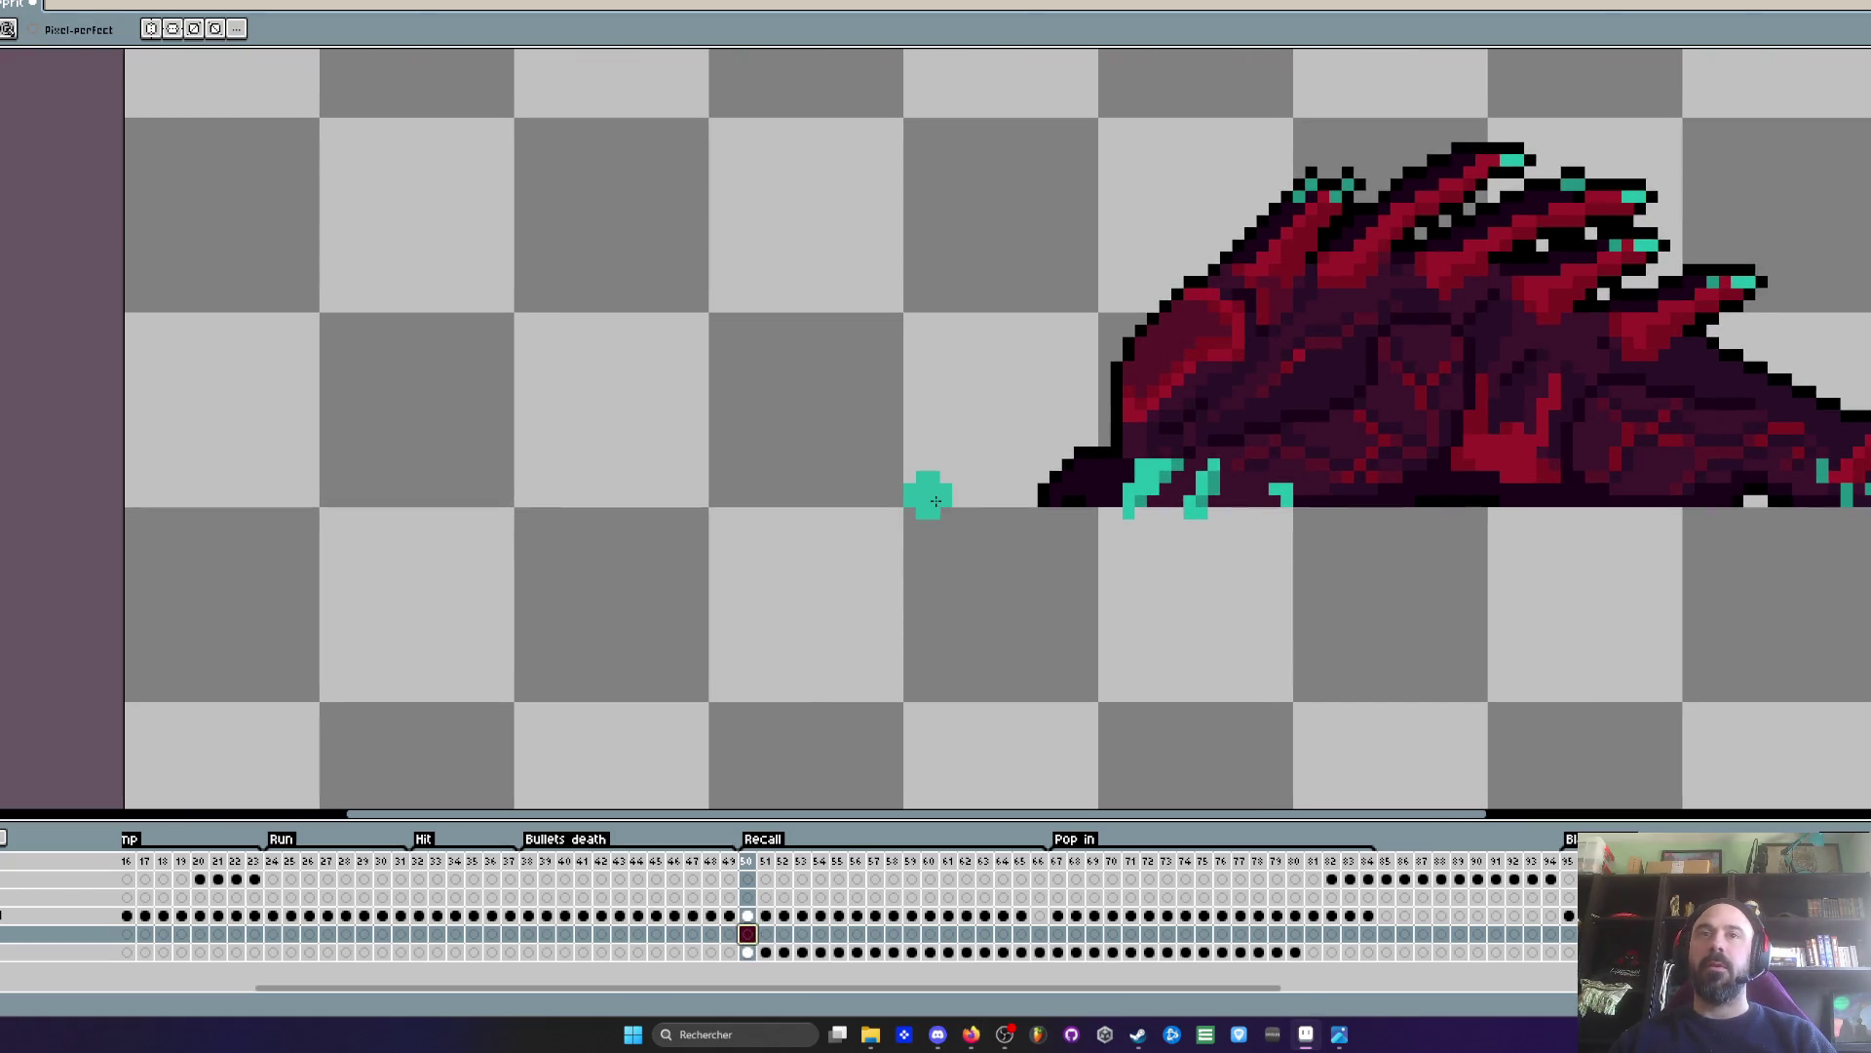
click(1058, 931)
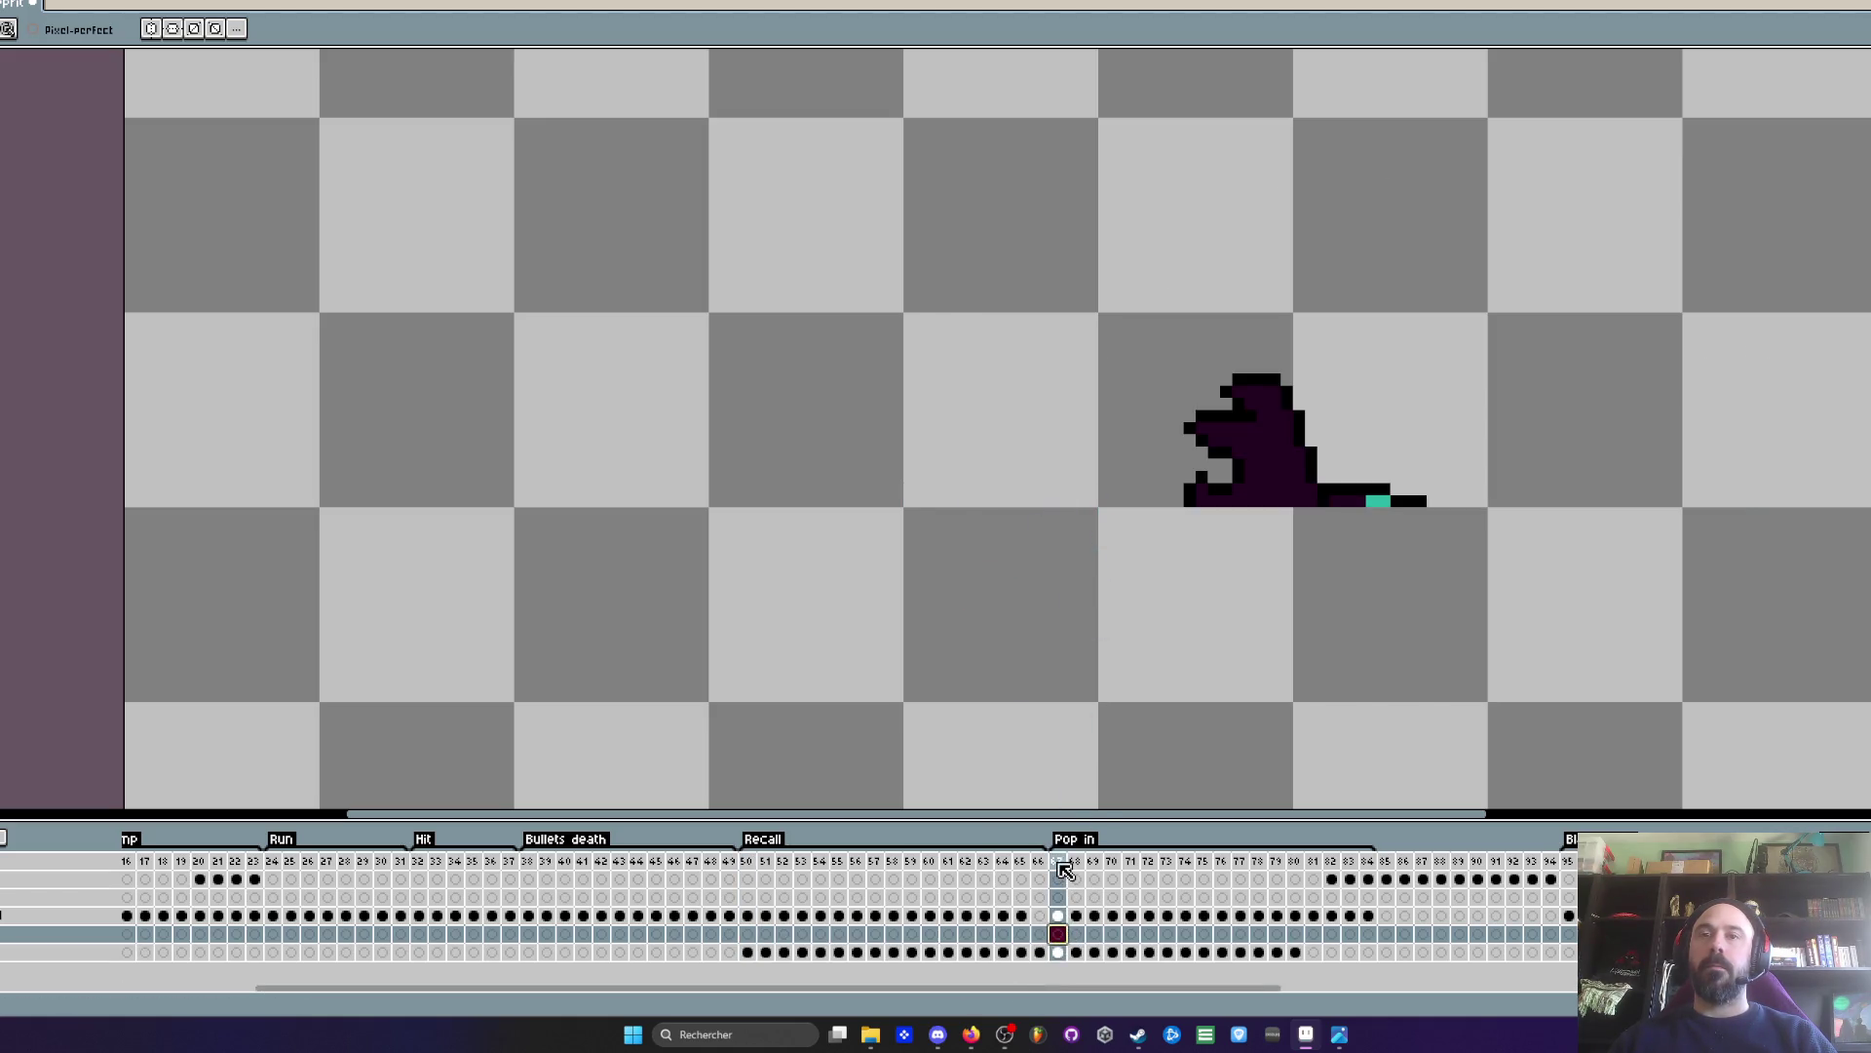
click(747, 933)
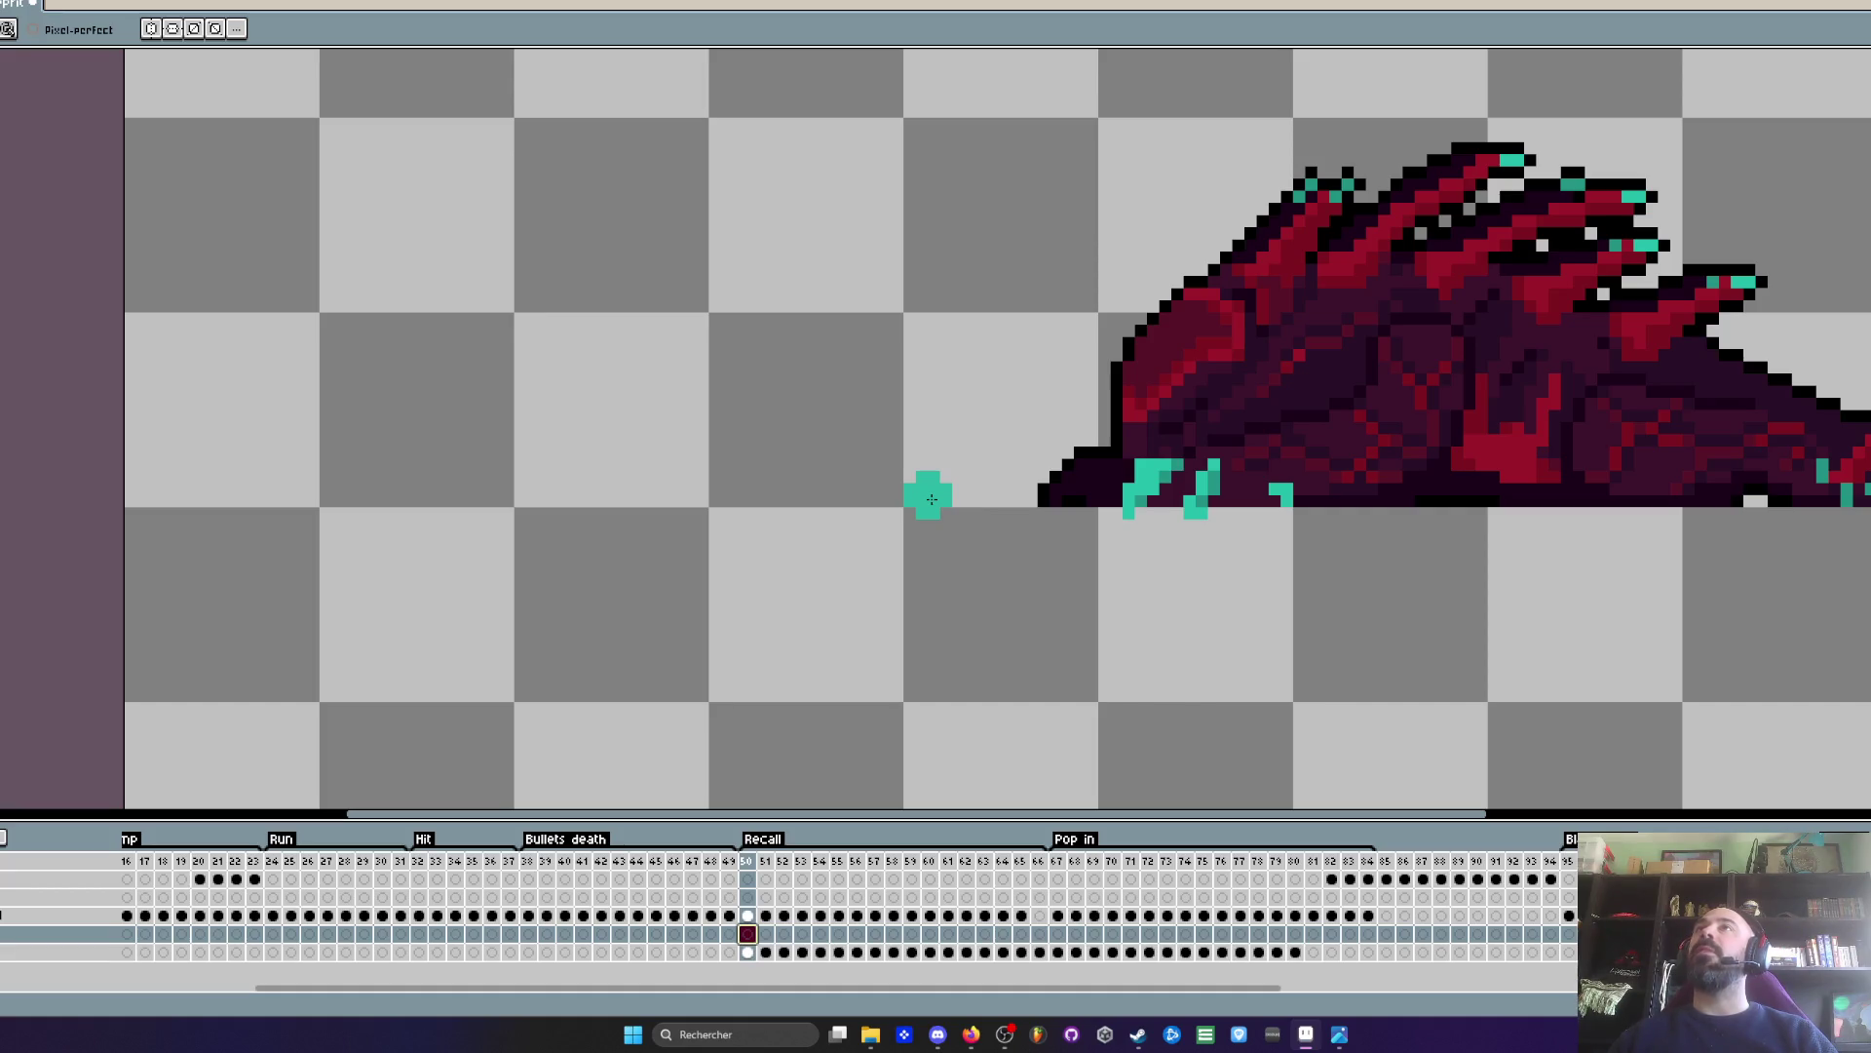
scroll(932, 499, up, 2)
scroll(922, 493, down, 2)
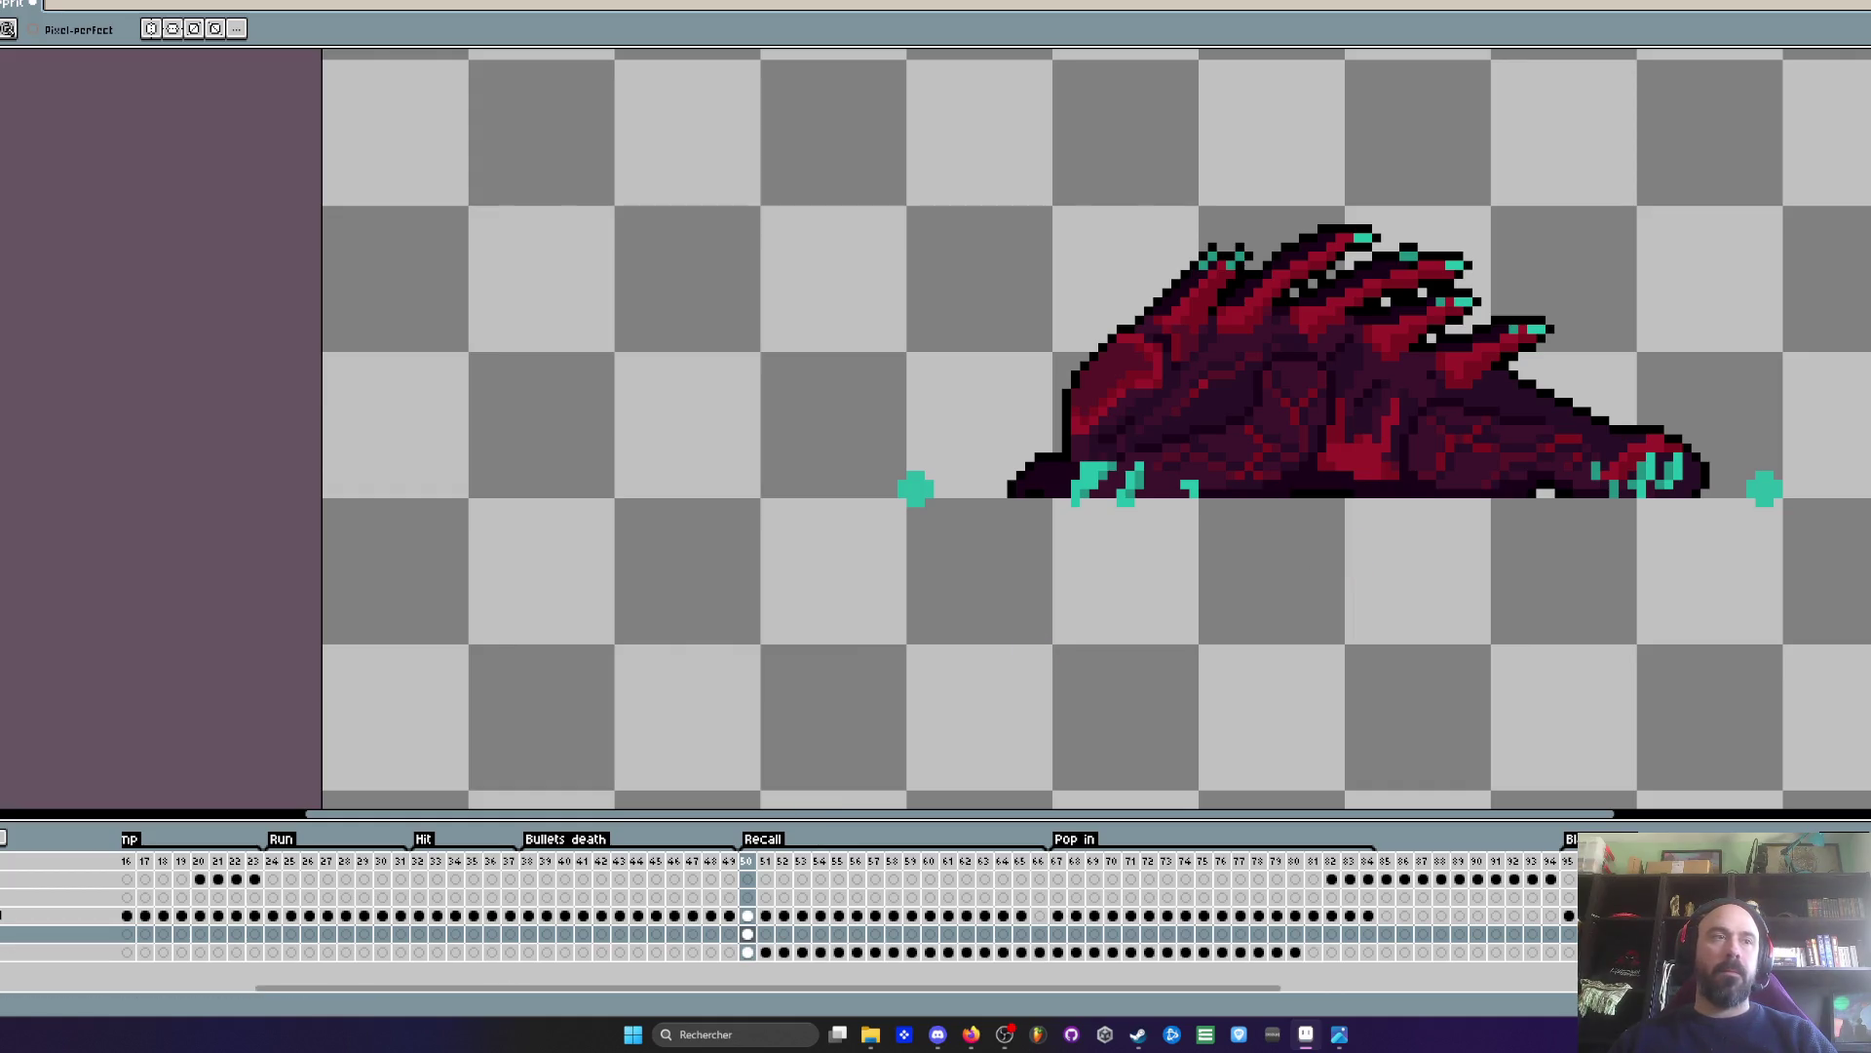
key(ctrl+s)
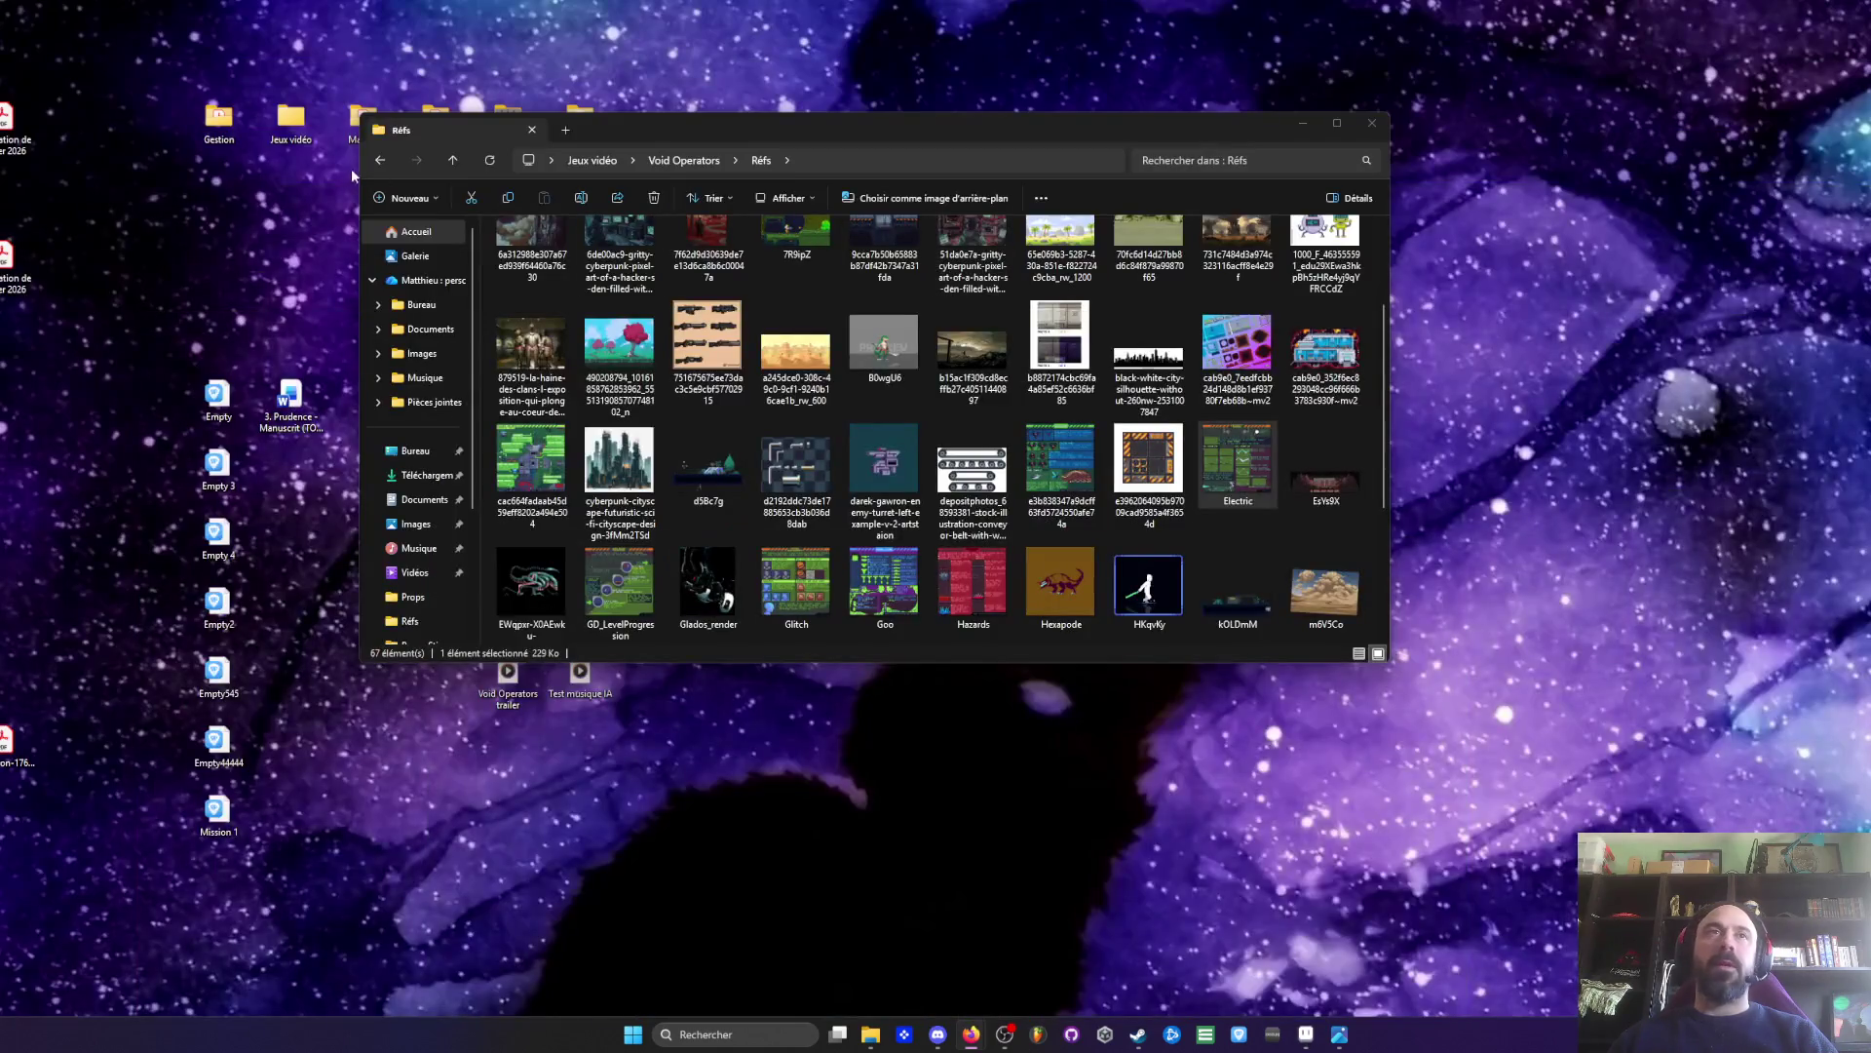
click(377, 163)
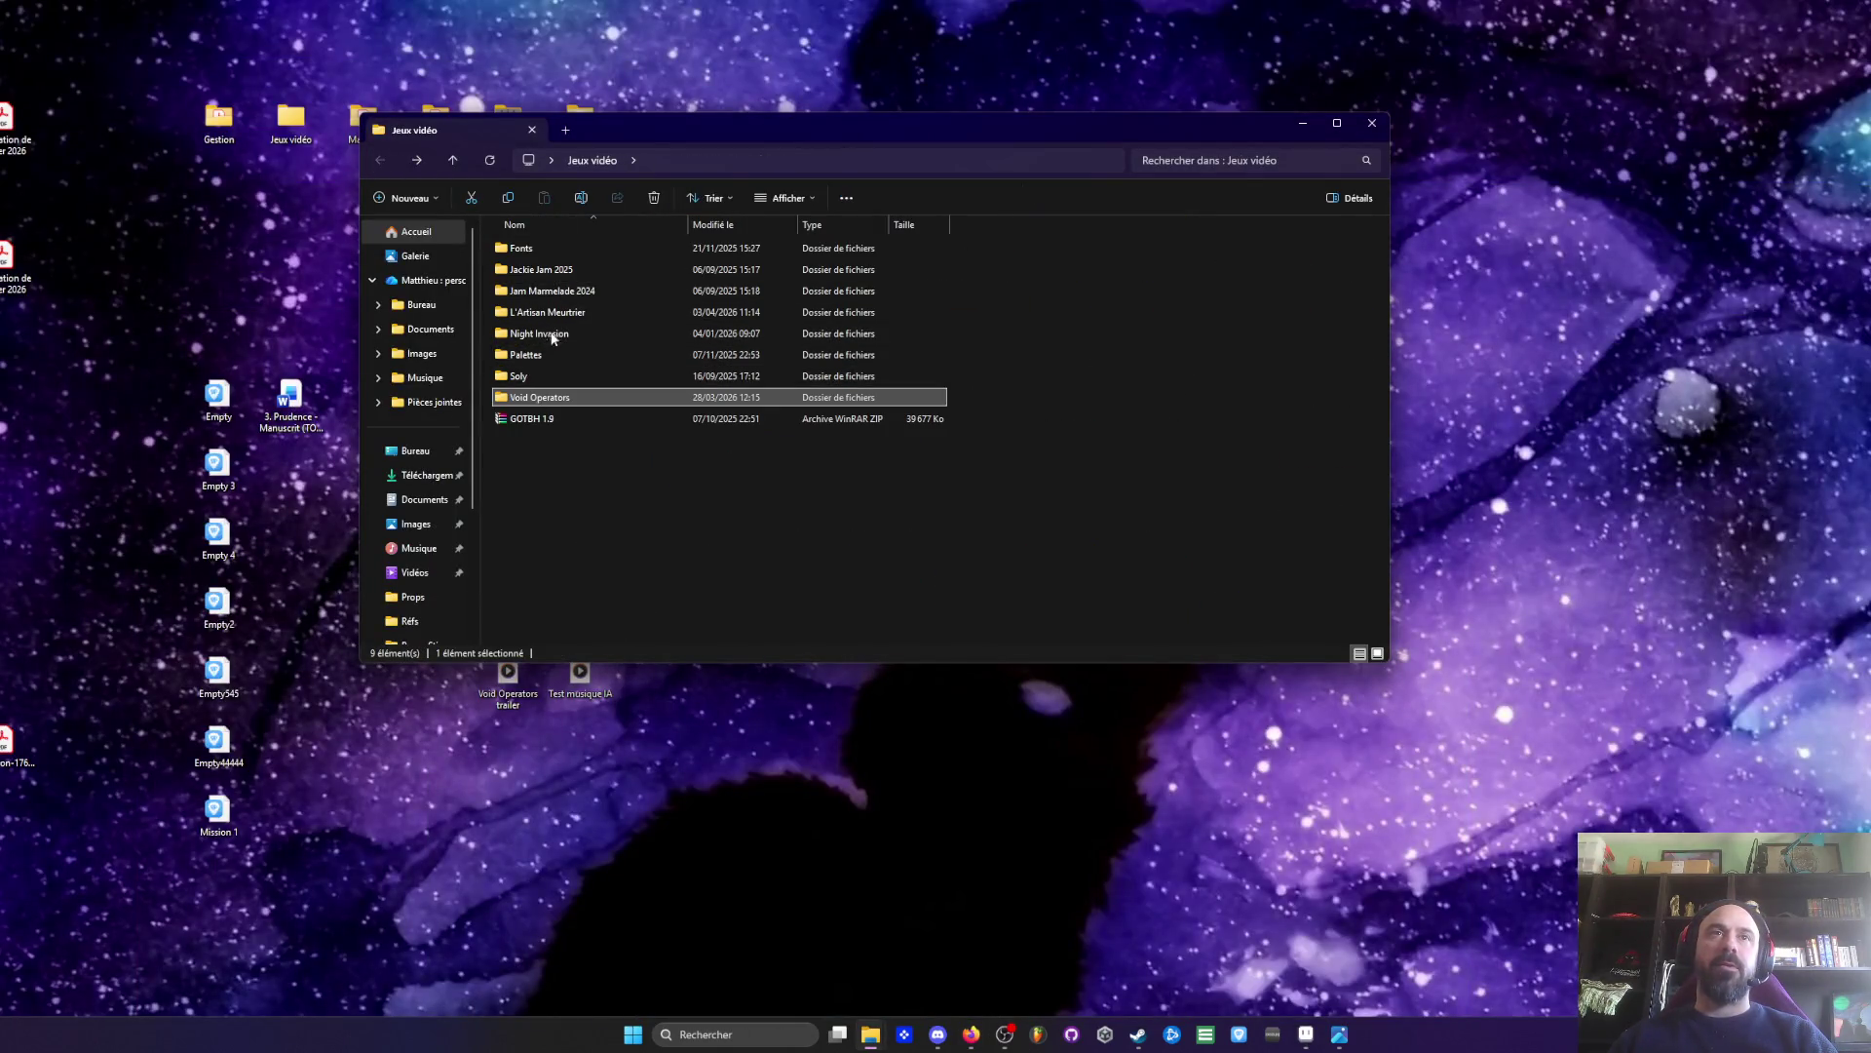
- Open HUB Portal from Void Operators > Niveaux > HUB > Modules in Aseprite
double_click(545, 399)
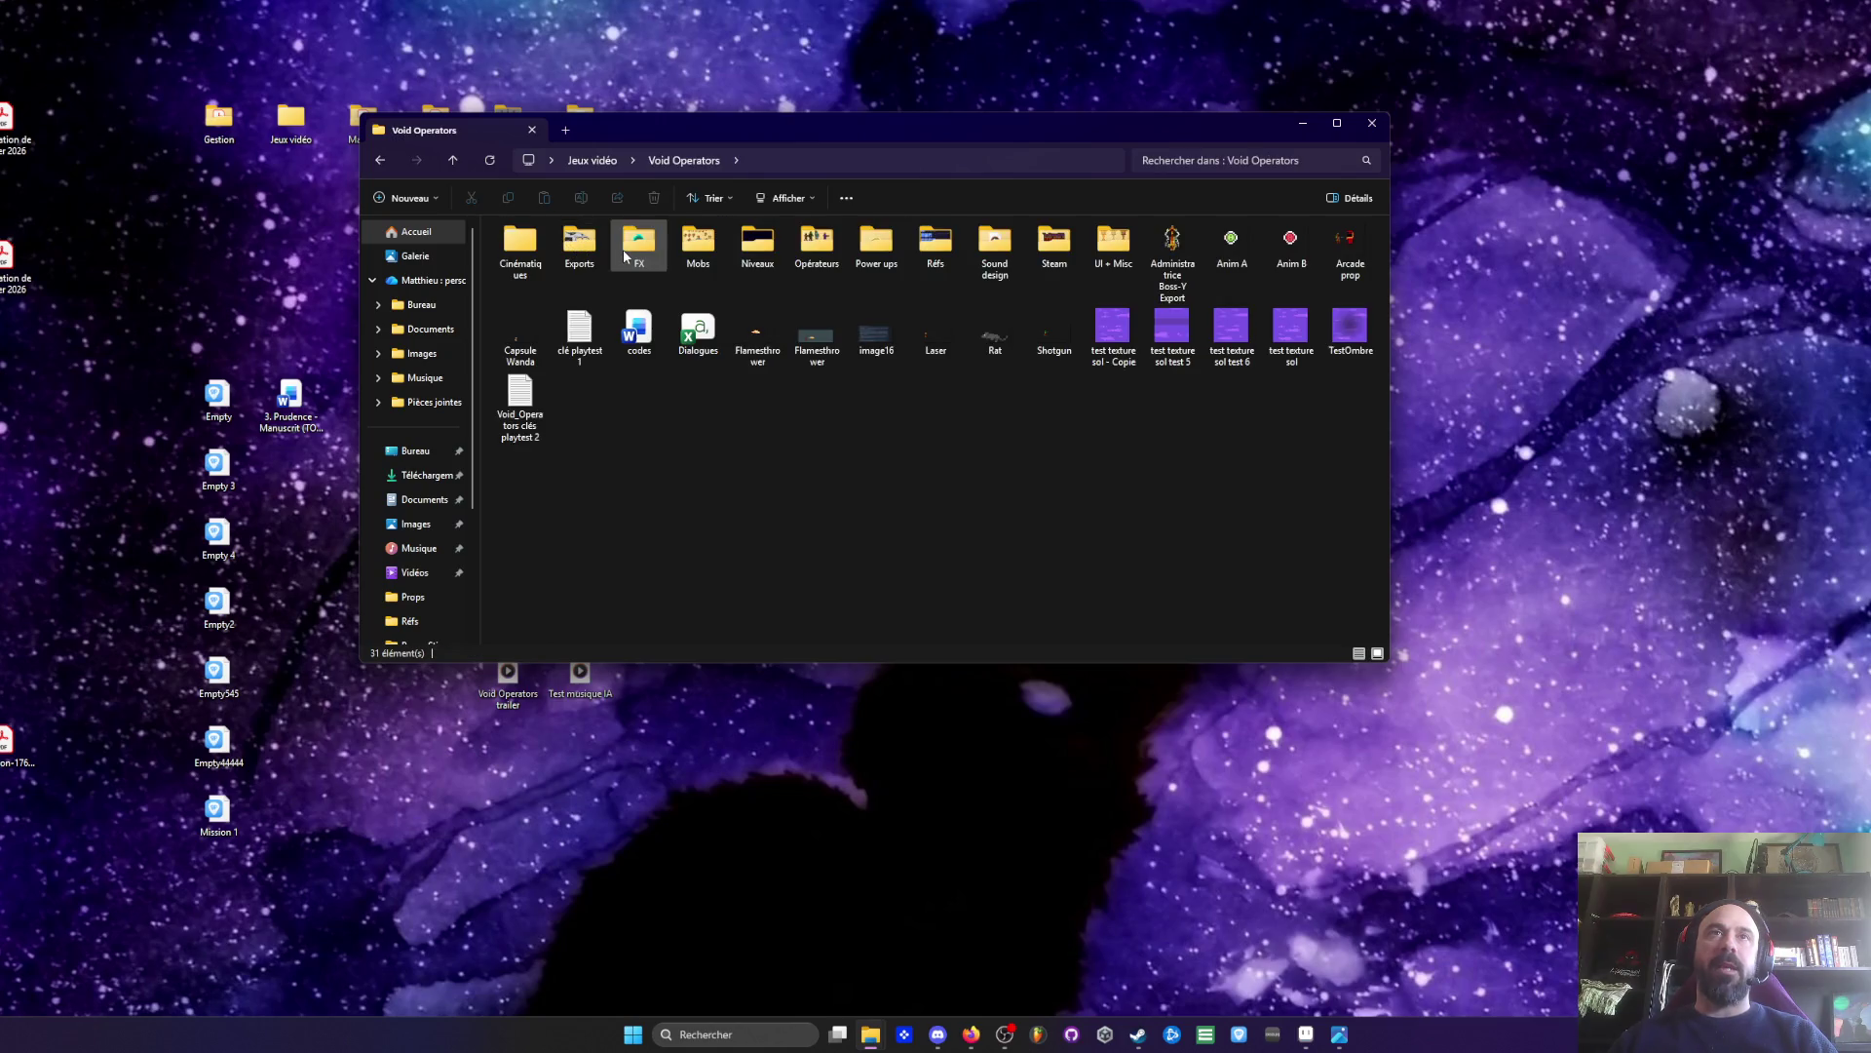
double_click(641, 252)
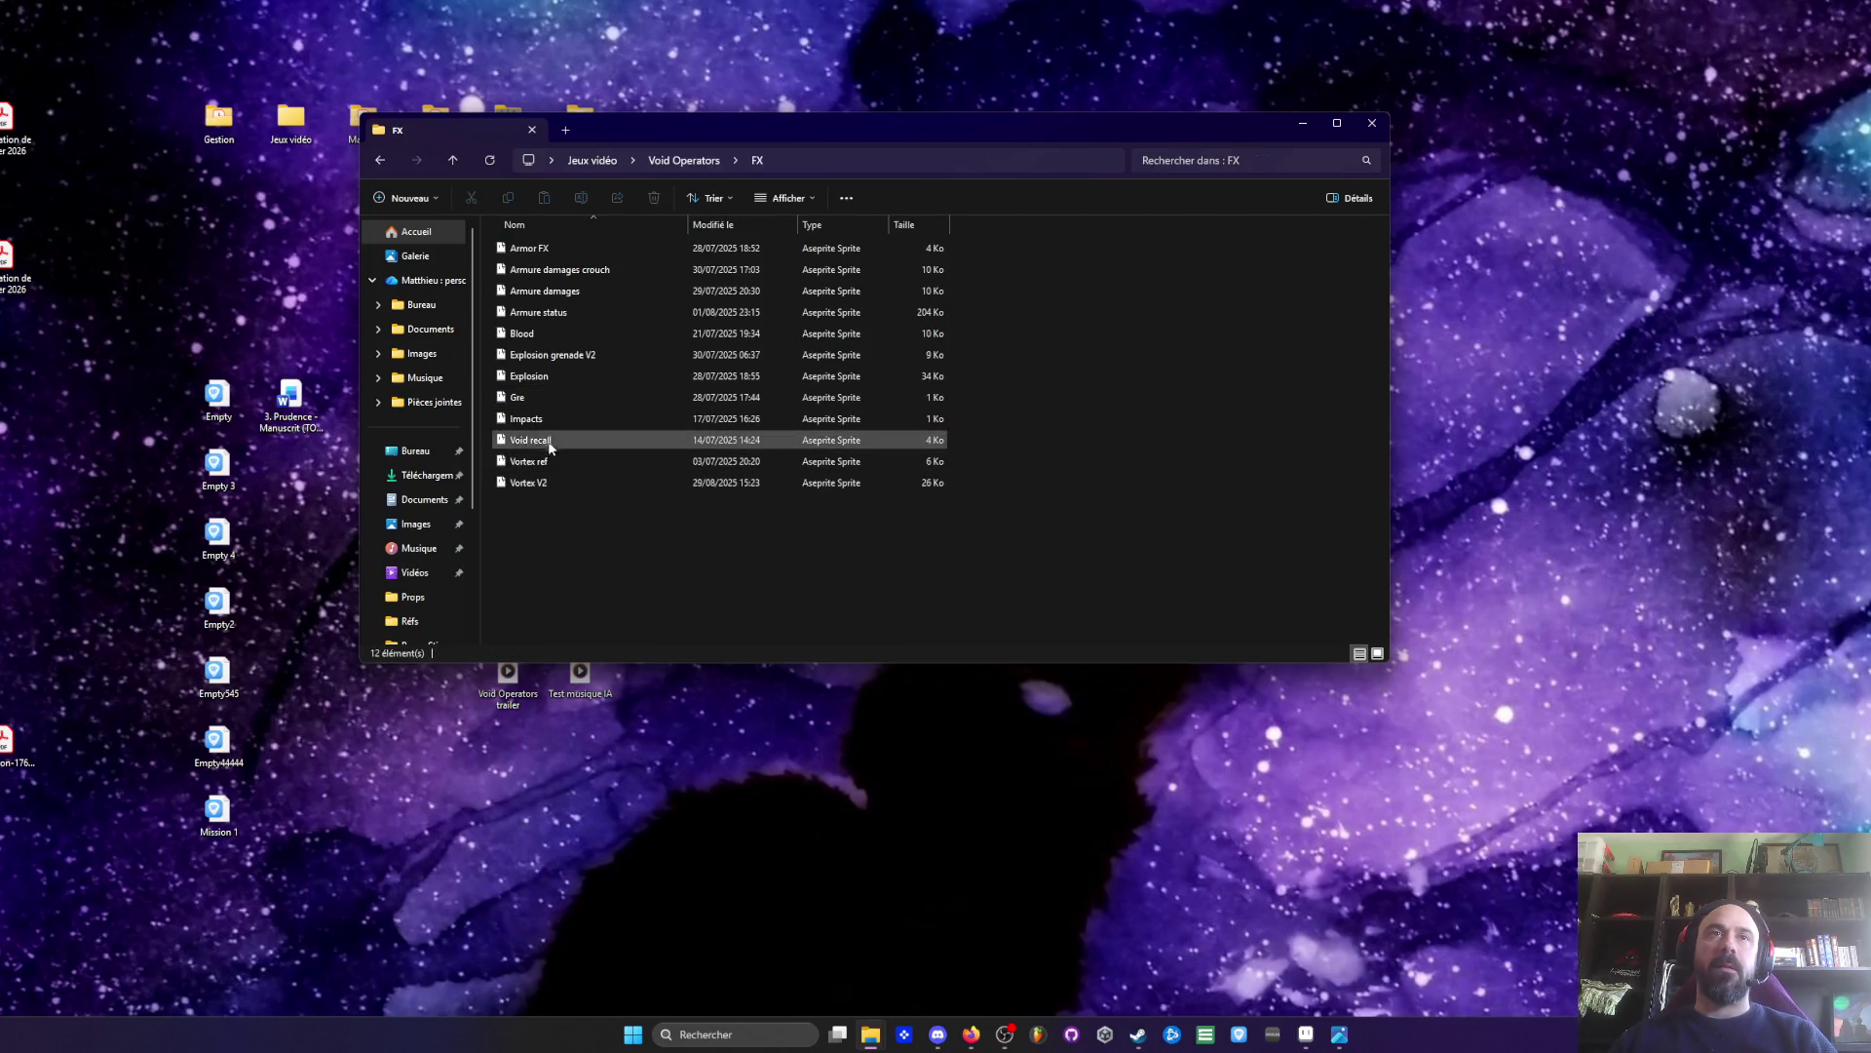
click(380, 160)
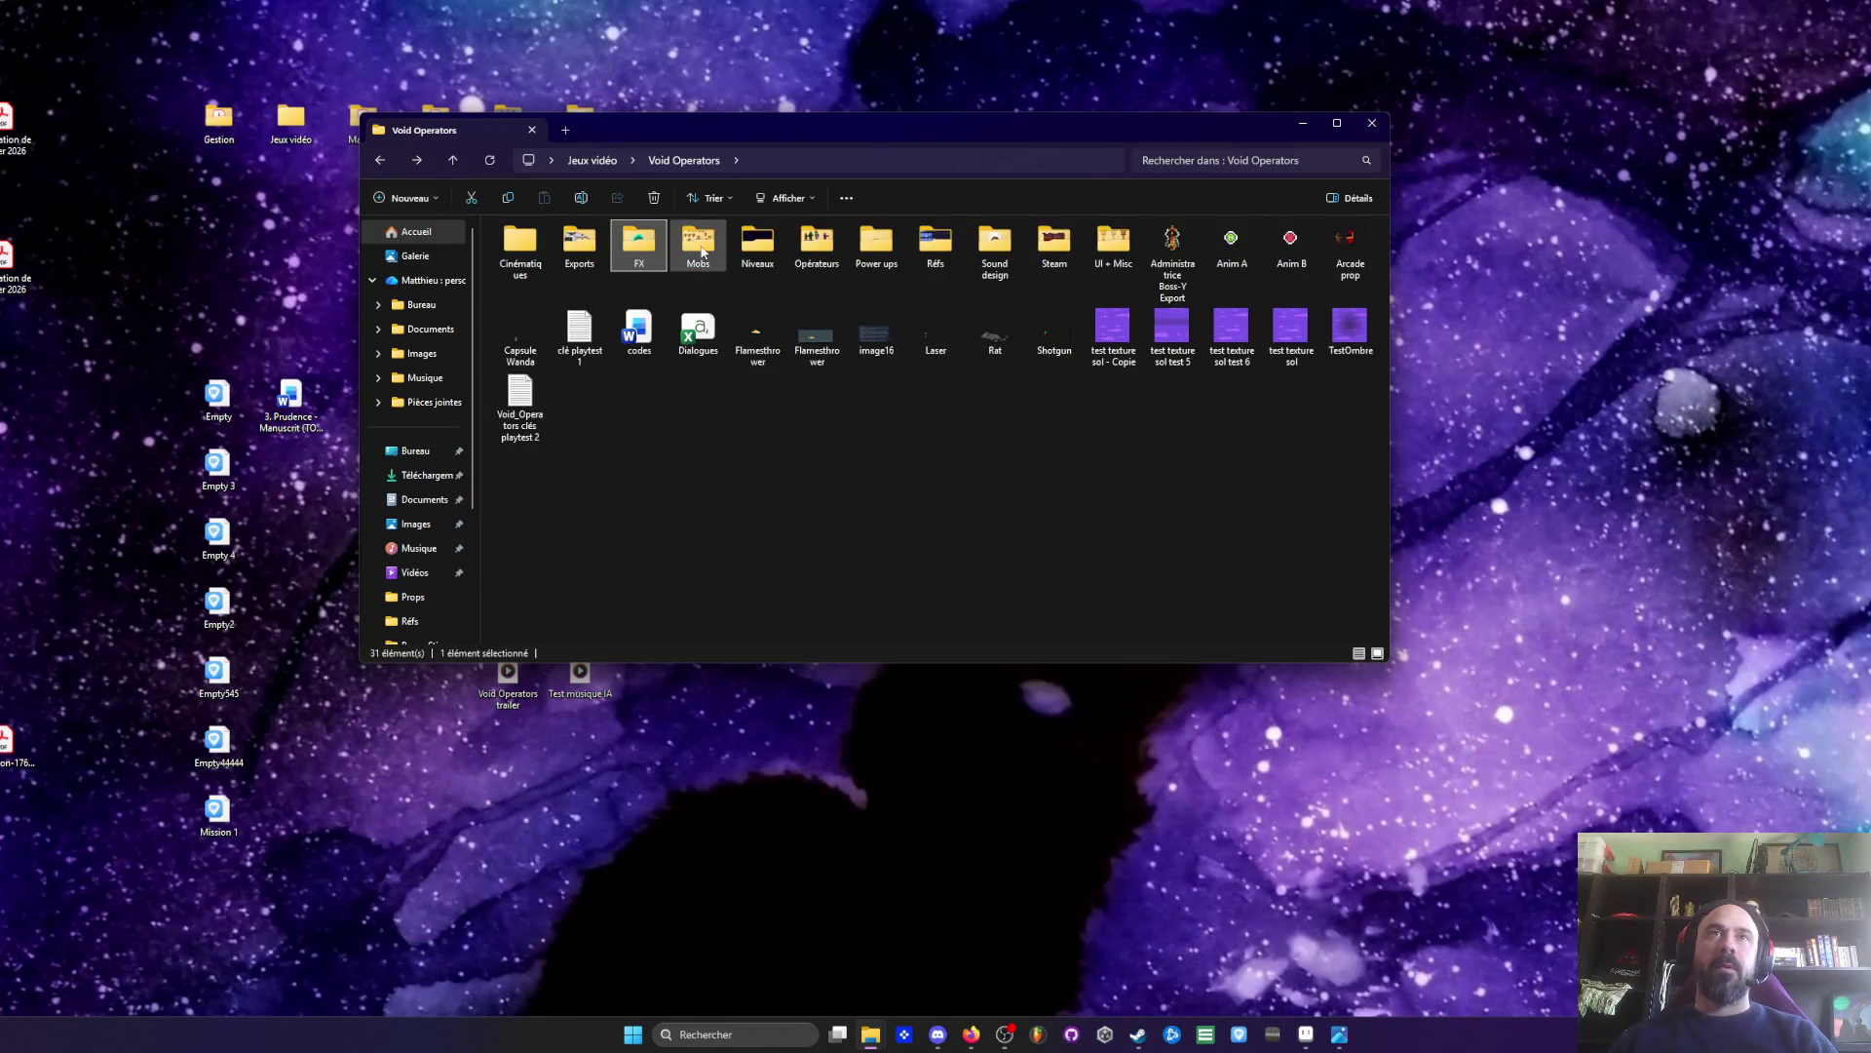
click(381, 160)
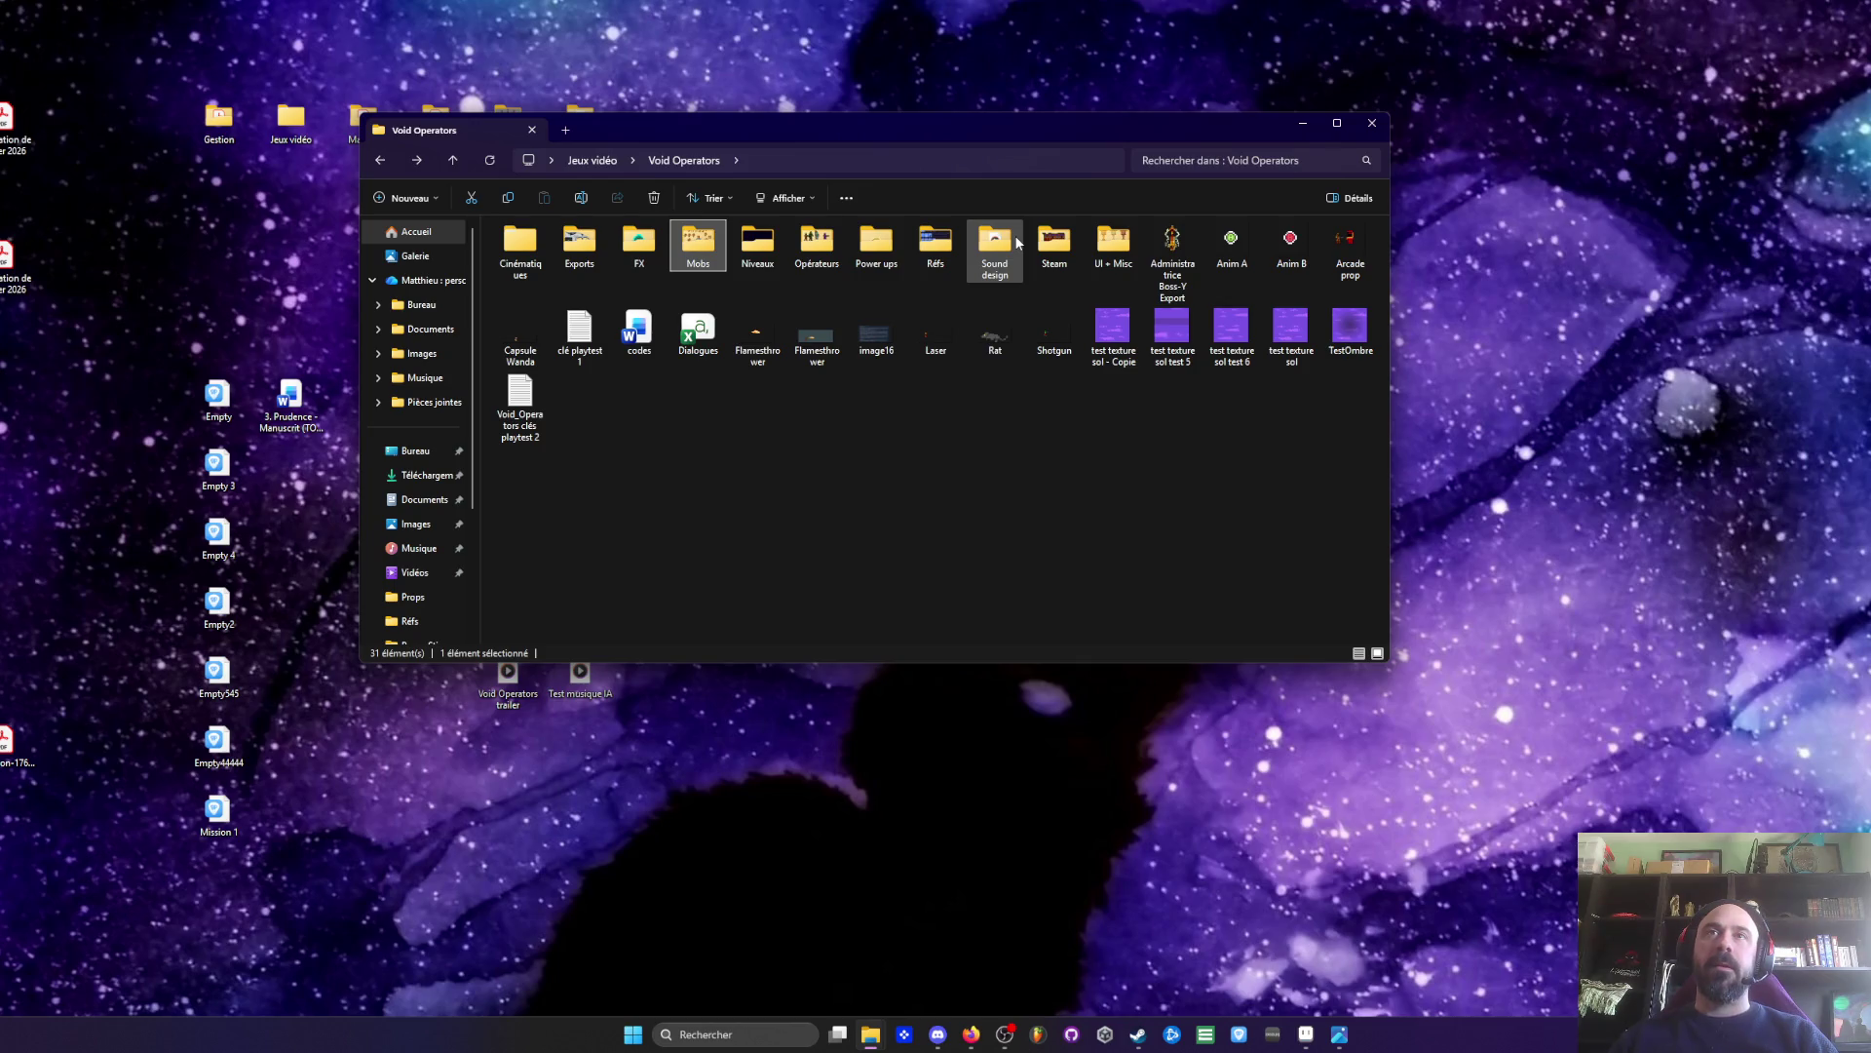
double_click(749, 246)
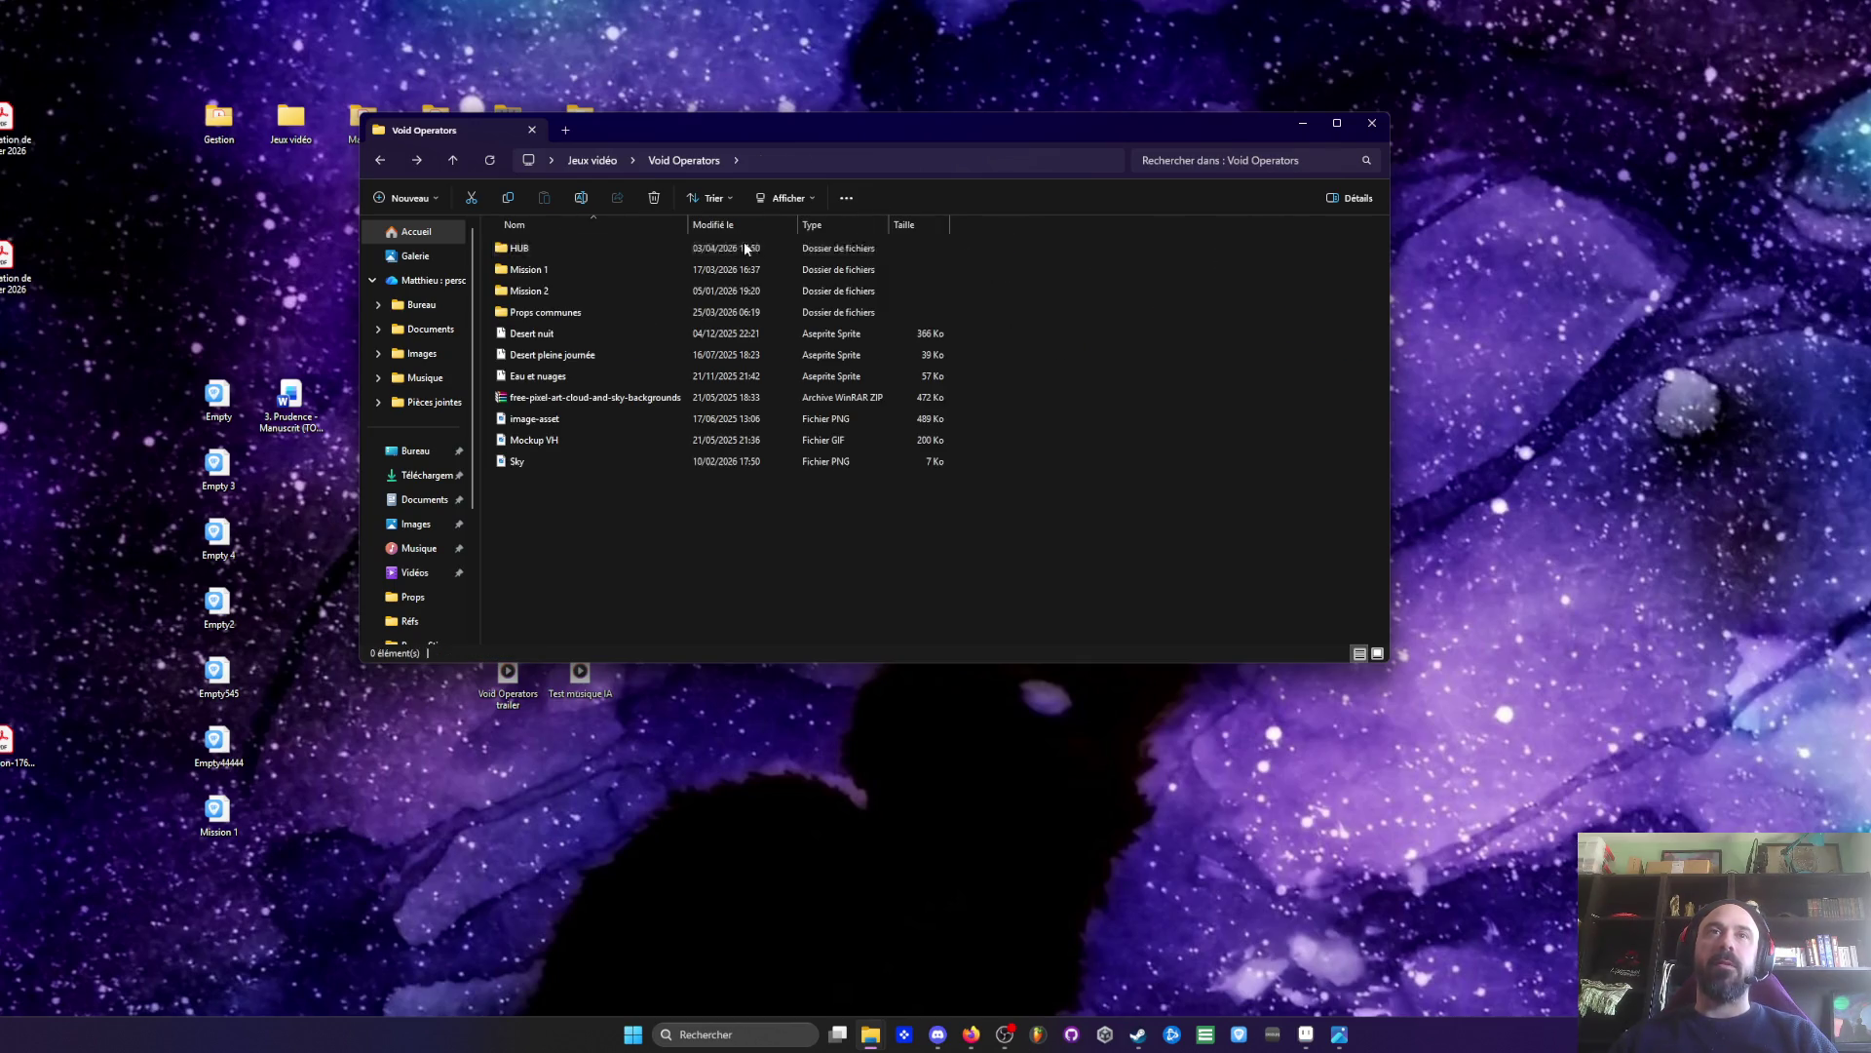
double_click(527, 250)
double_click(526, 247)
double_click(532, 290)
click(1308, 1037)
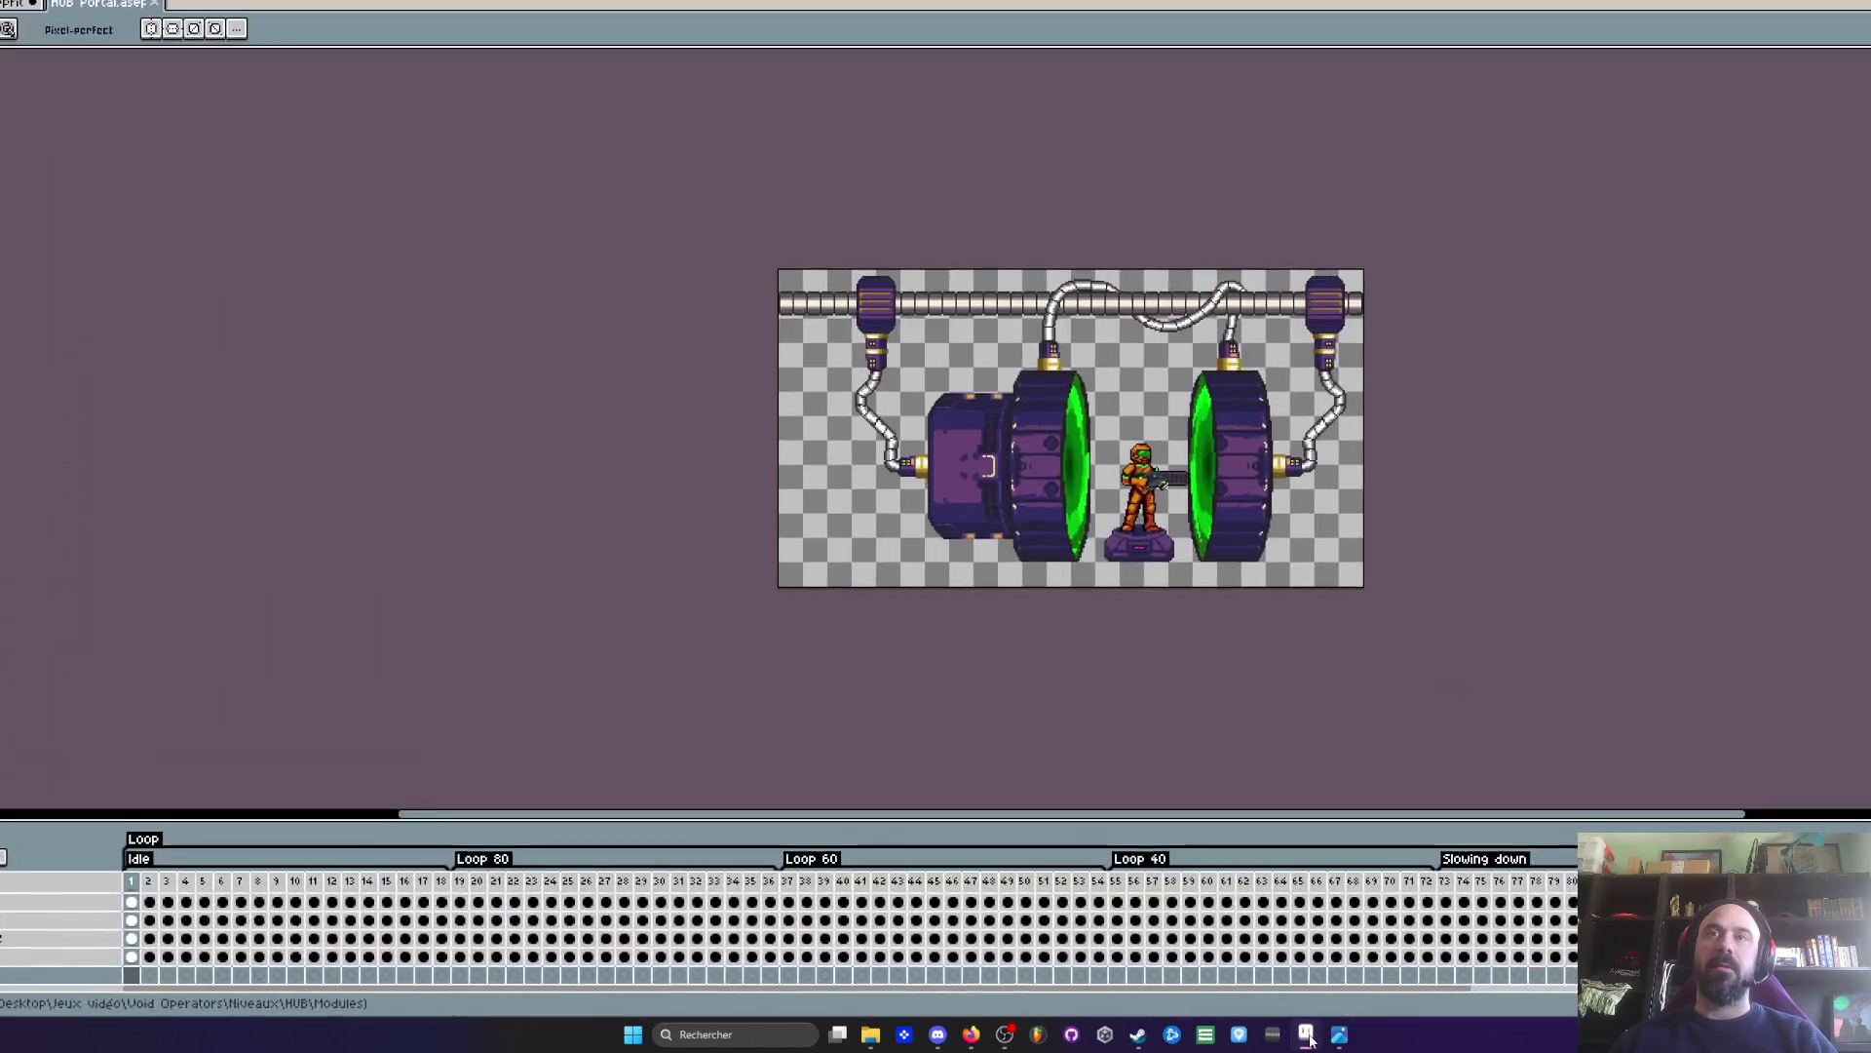
mouse_move(131, 880)
mouse_down()
mouse_move(917, 899)
mouse_move(459, 907)
mouse_up()
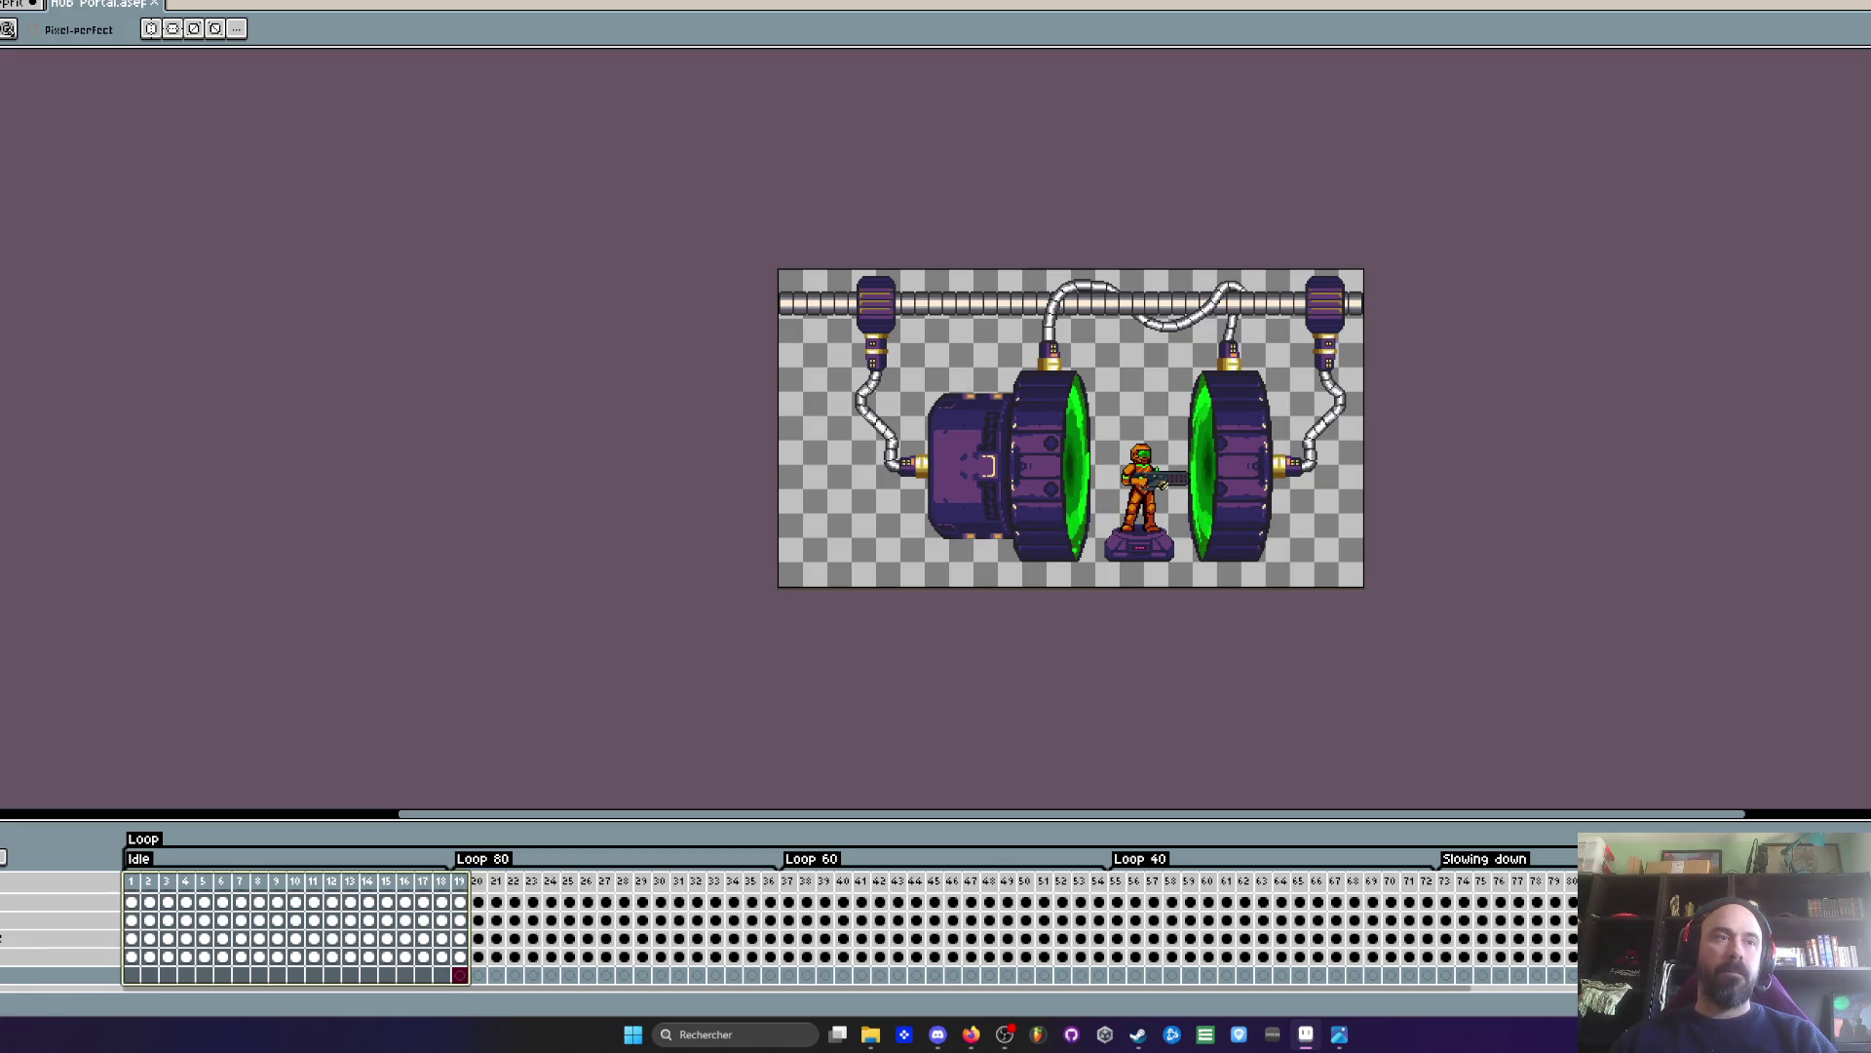
key(Delete)
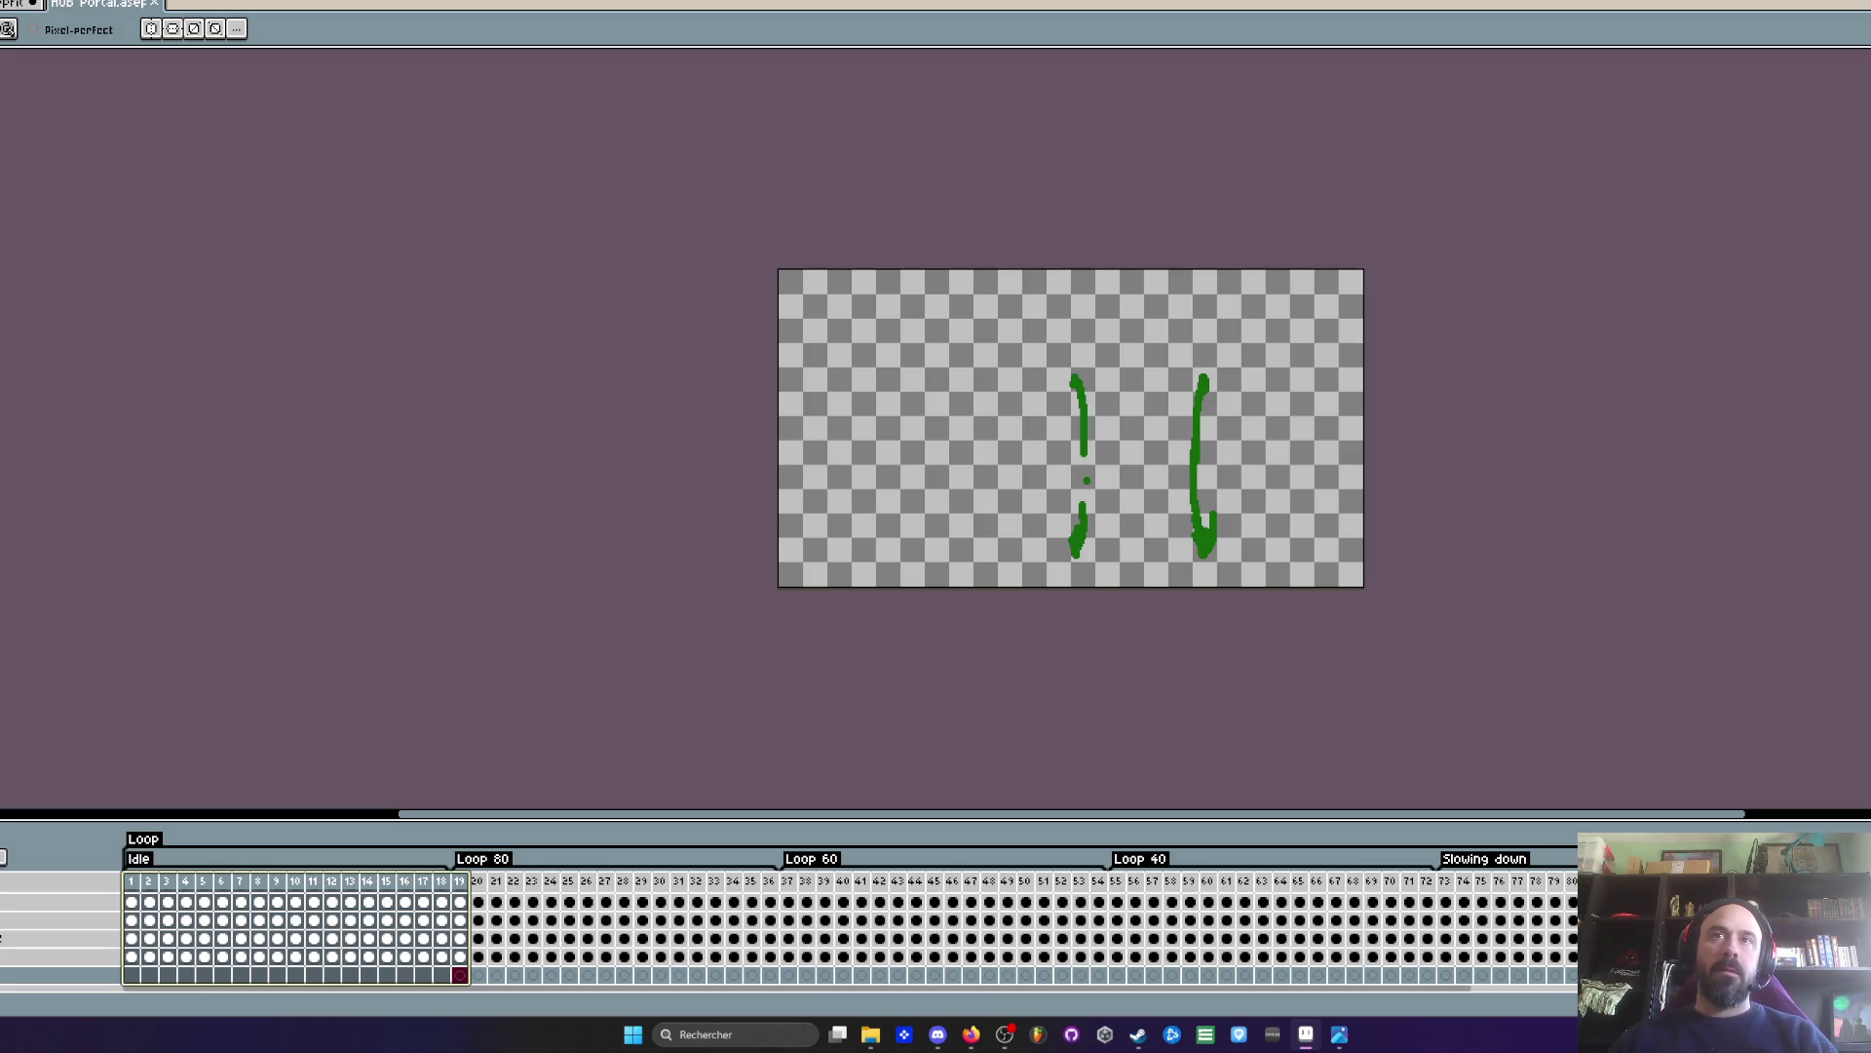
mouse_move(468, 885)
mouse_down()
mouse_move(1119, 901)
mouse_move(478, 901)
mouse_move(663, 909)
mouse_up()
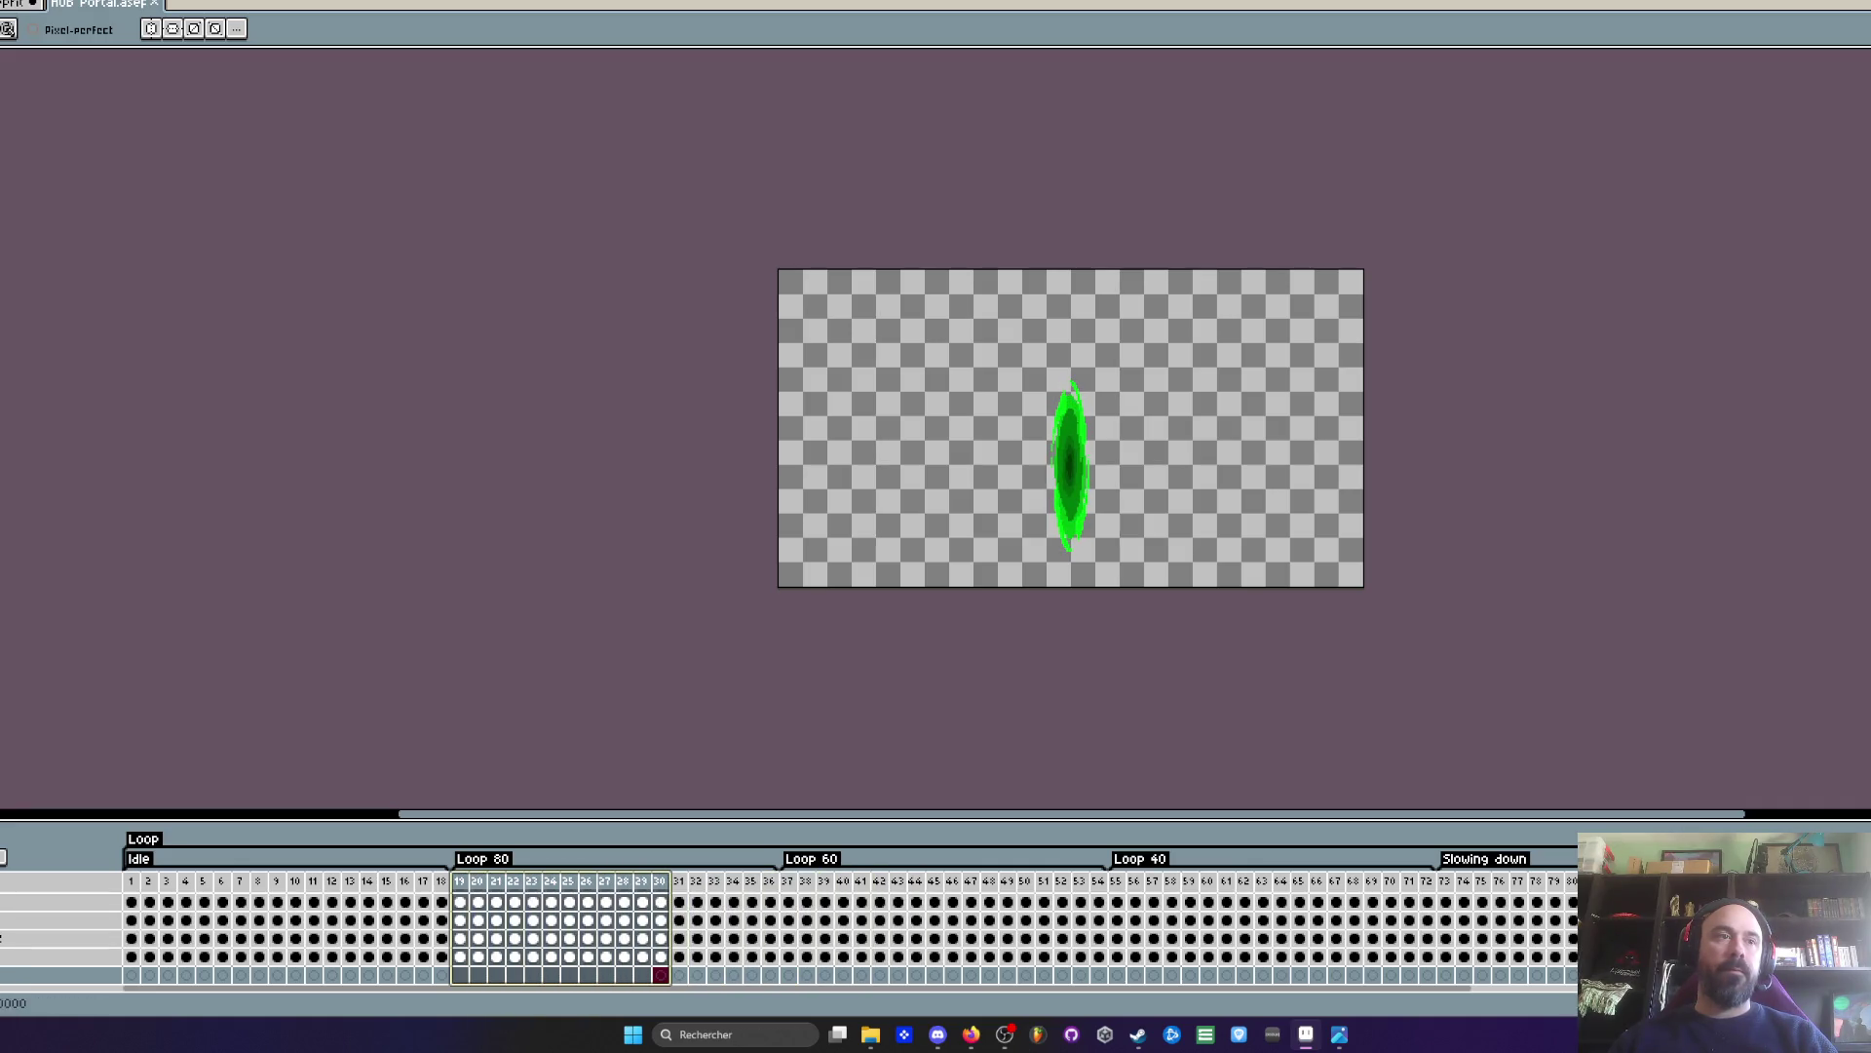
key(Return)
mouse_move(459, 902)
mouse_down()
mouse_move(1162, 889)
mouse_move(916, 902)
mouse_up()
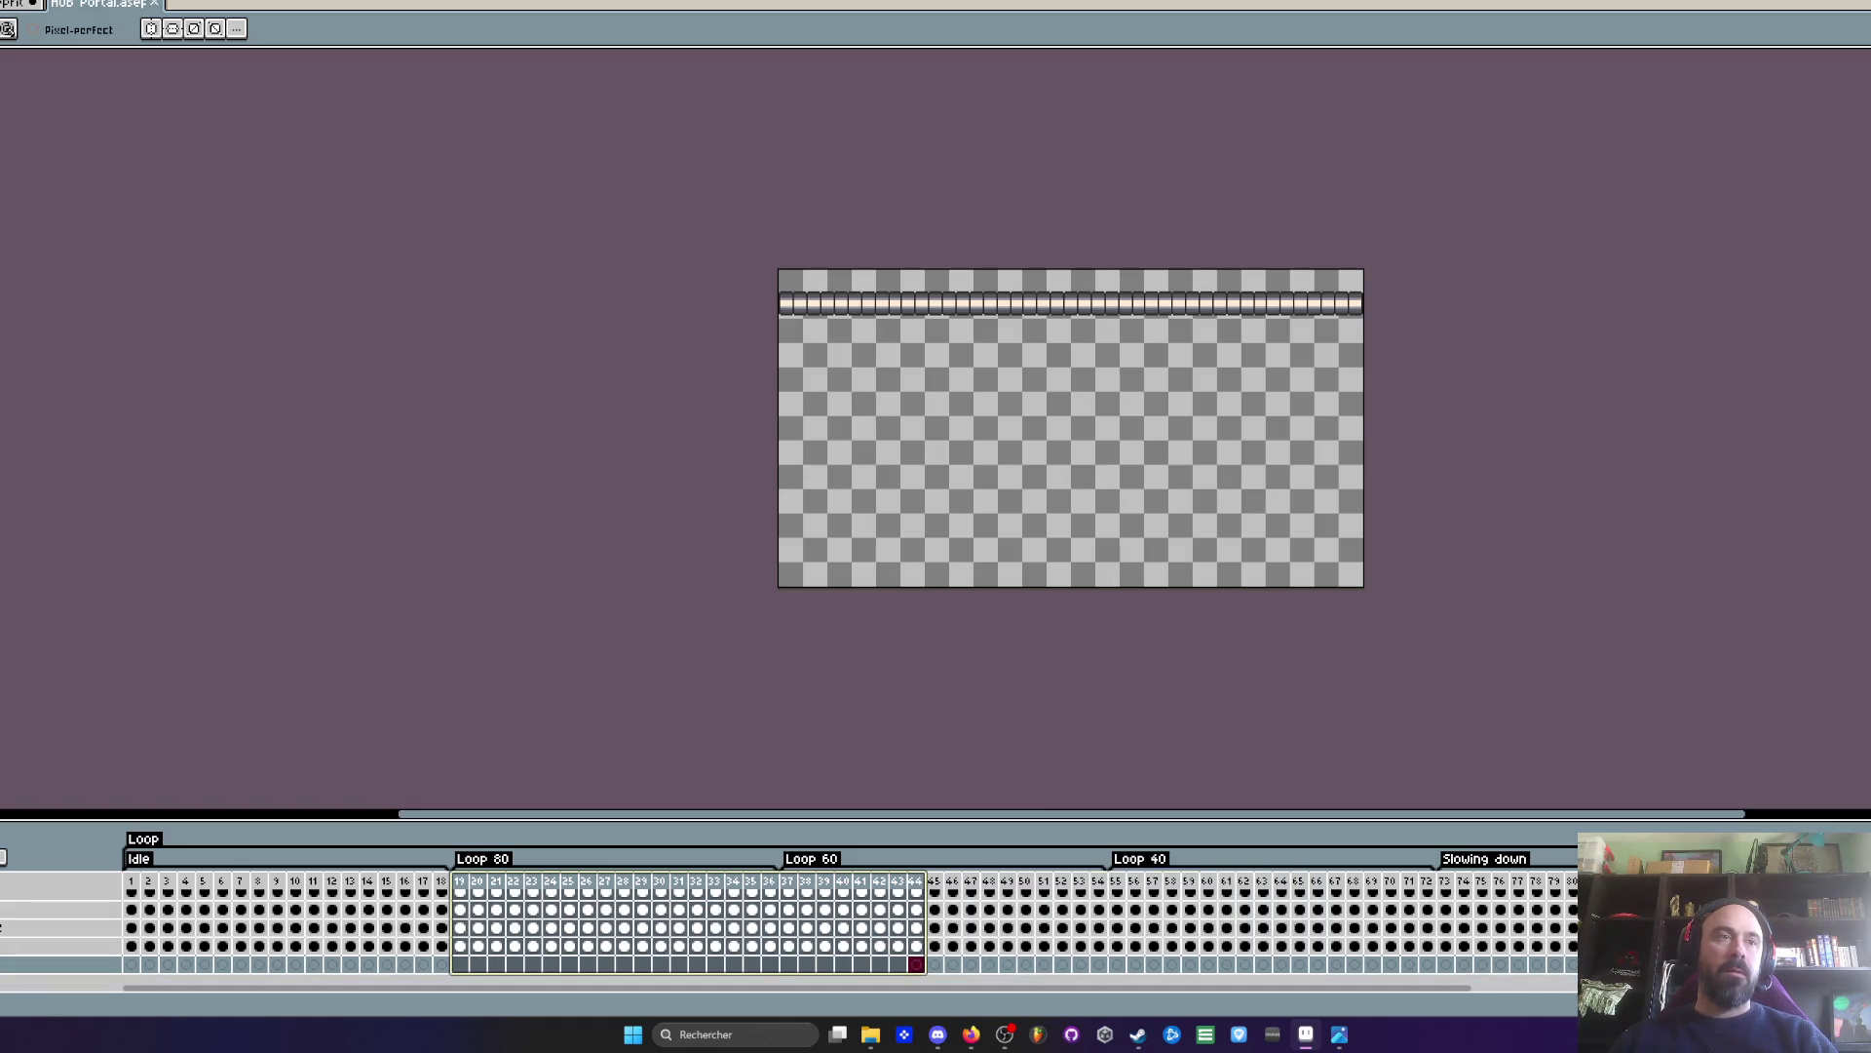
mouse_move(462, 895)
mouse_down()
mouse_move(973, 905)
mouse_move(797, 906)
mouse_move(945, 891)
mouse_move(880, 897)
mouse_up()
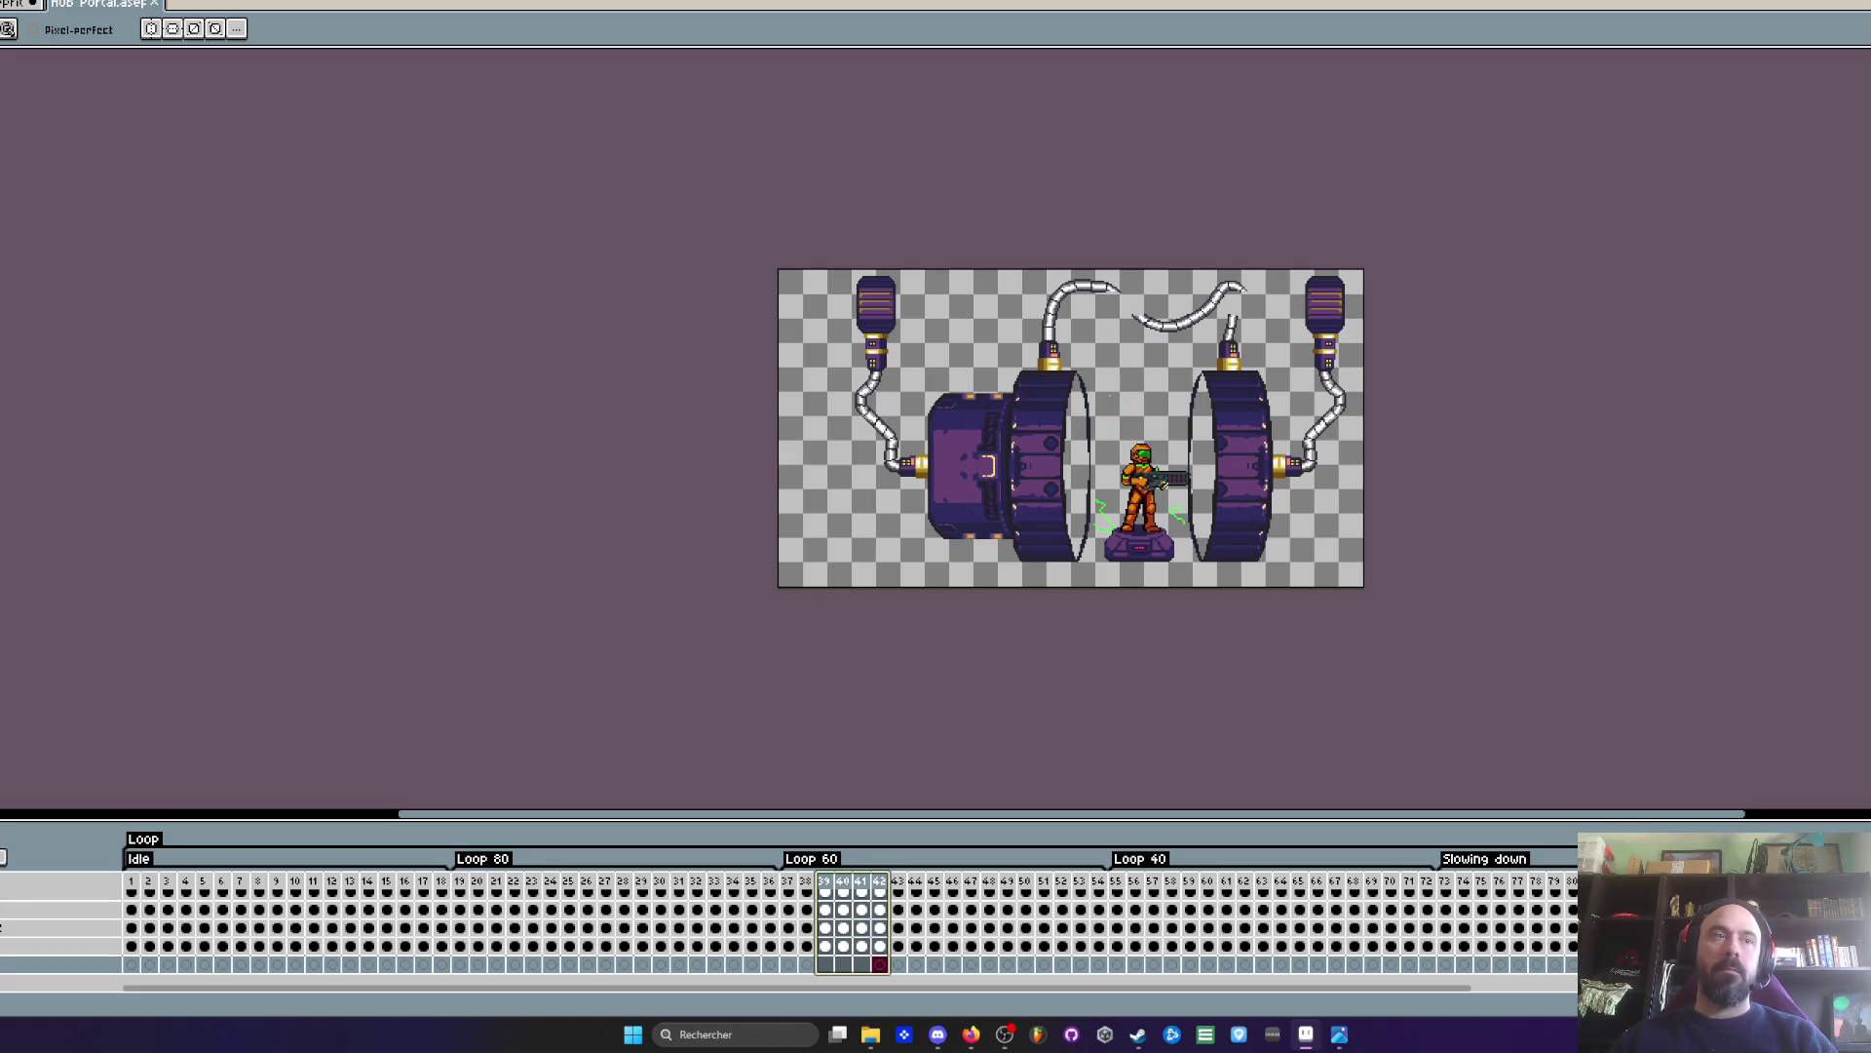
scroll(848, 935, up, 2)
scroll(848, 935, up, 1)
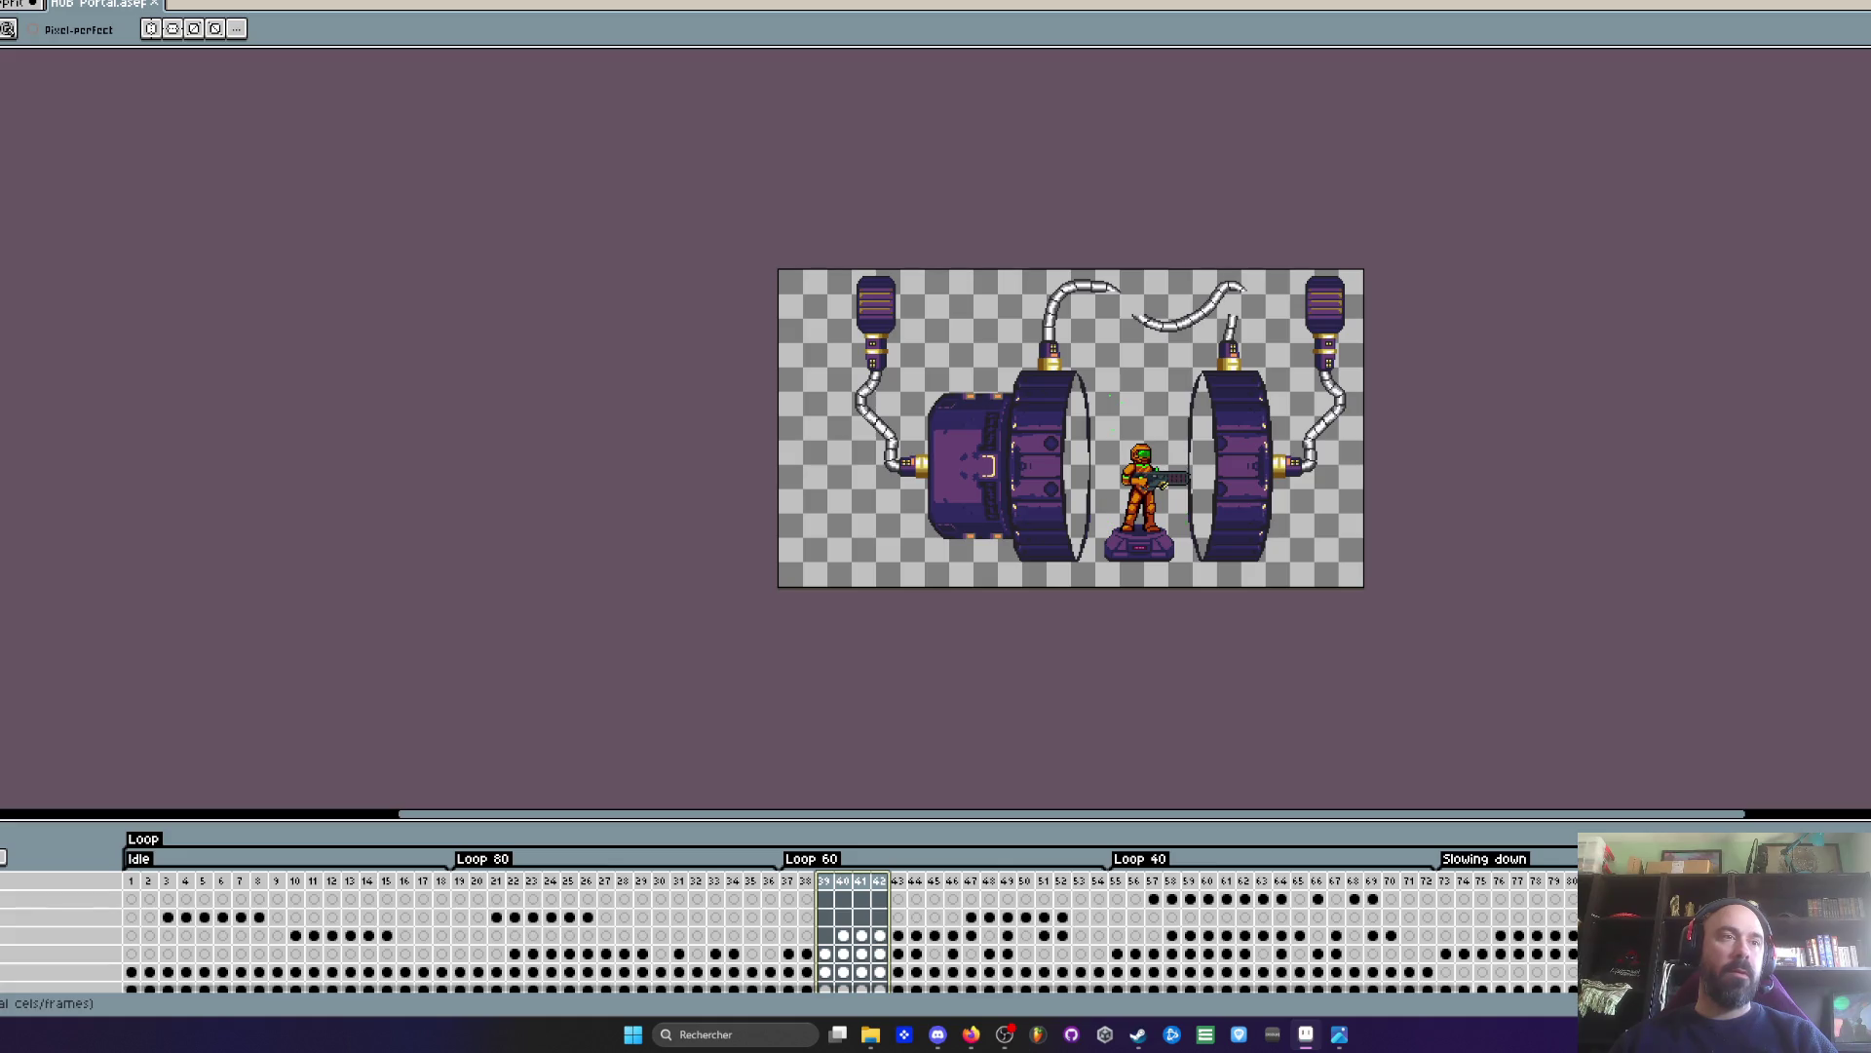
scroll(789, 936, down, 1)
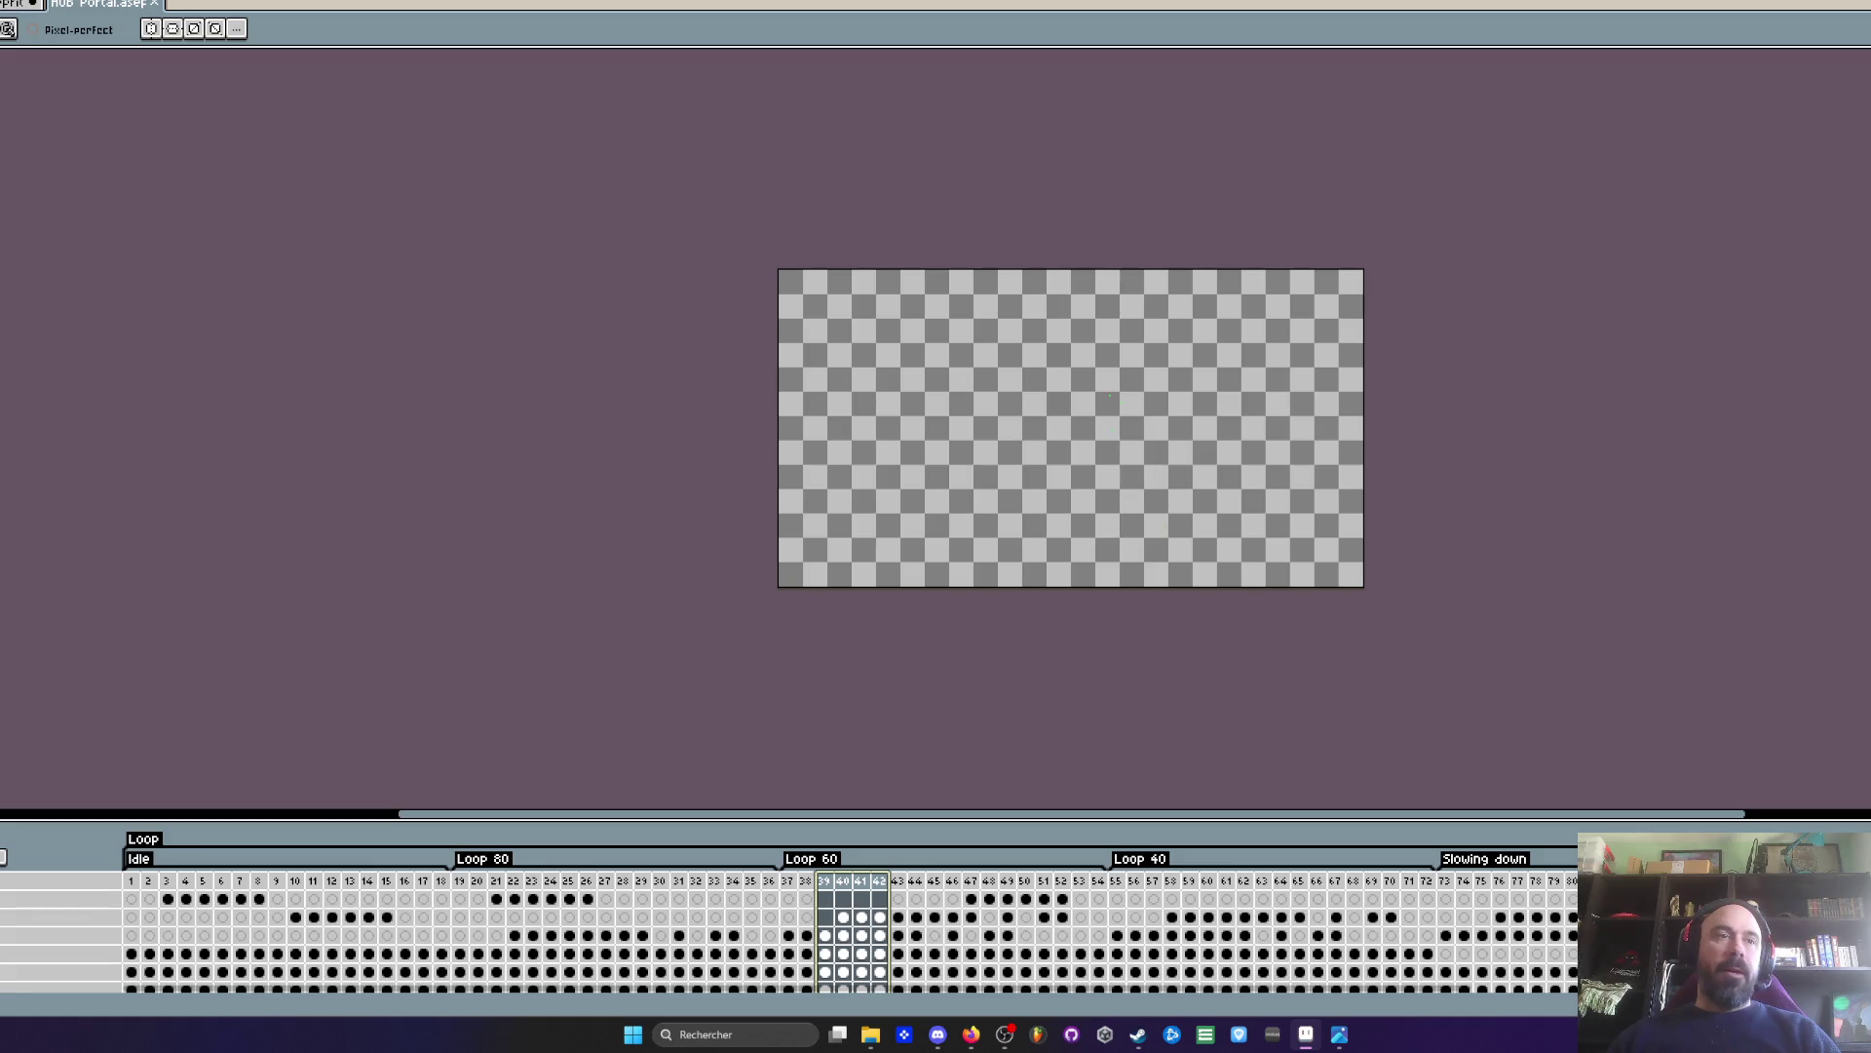
mouse_move(814, 815)
mouse_down()
mouse_move(809, 648)
mouse_move(809, 706)
mouse_up()
- Select the HUB Portal effects layer cels for frames 40–47
scroll(1041, 526, down, 1)
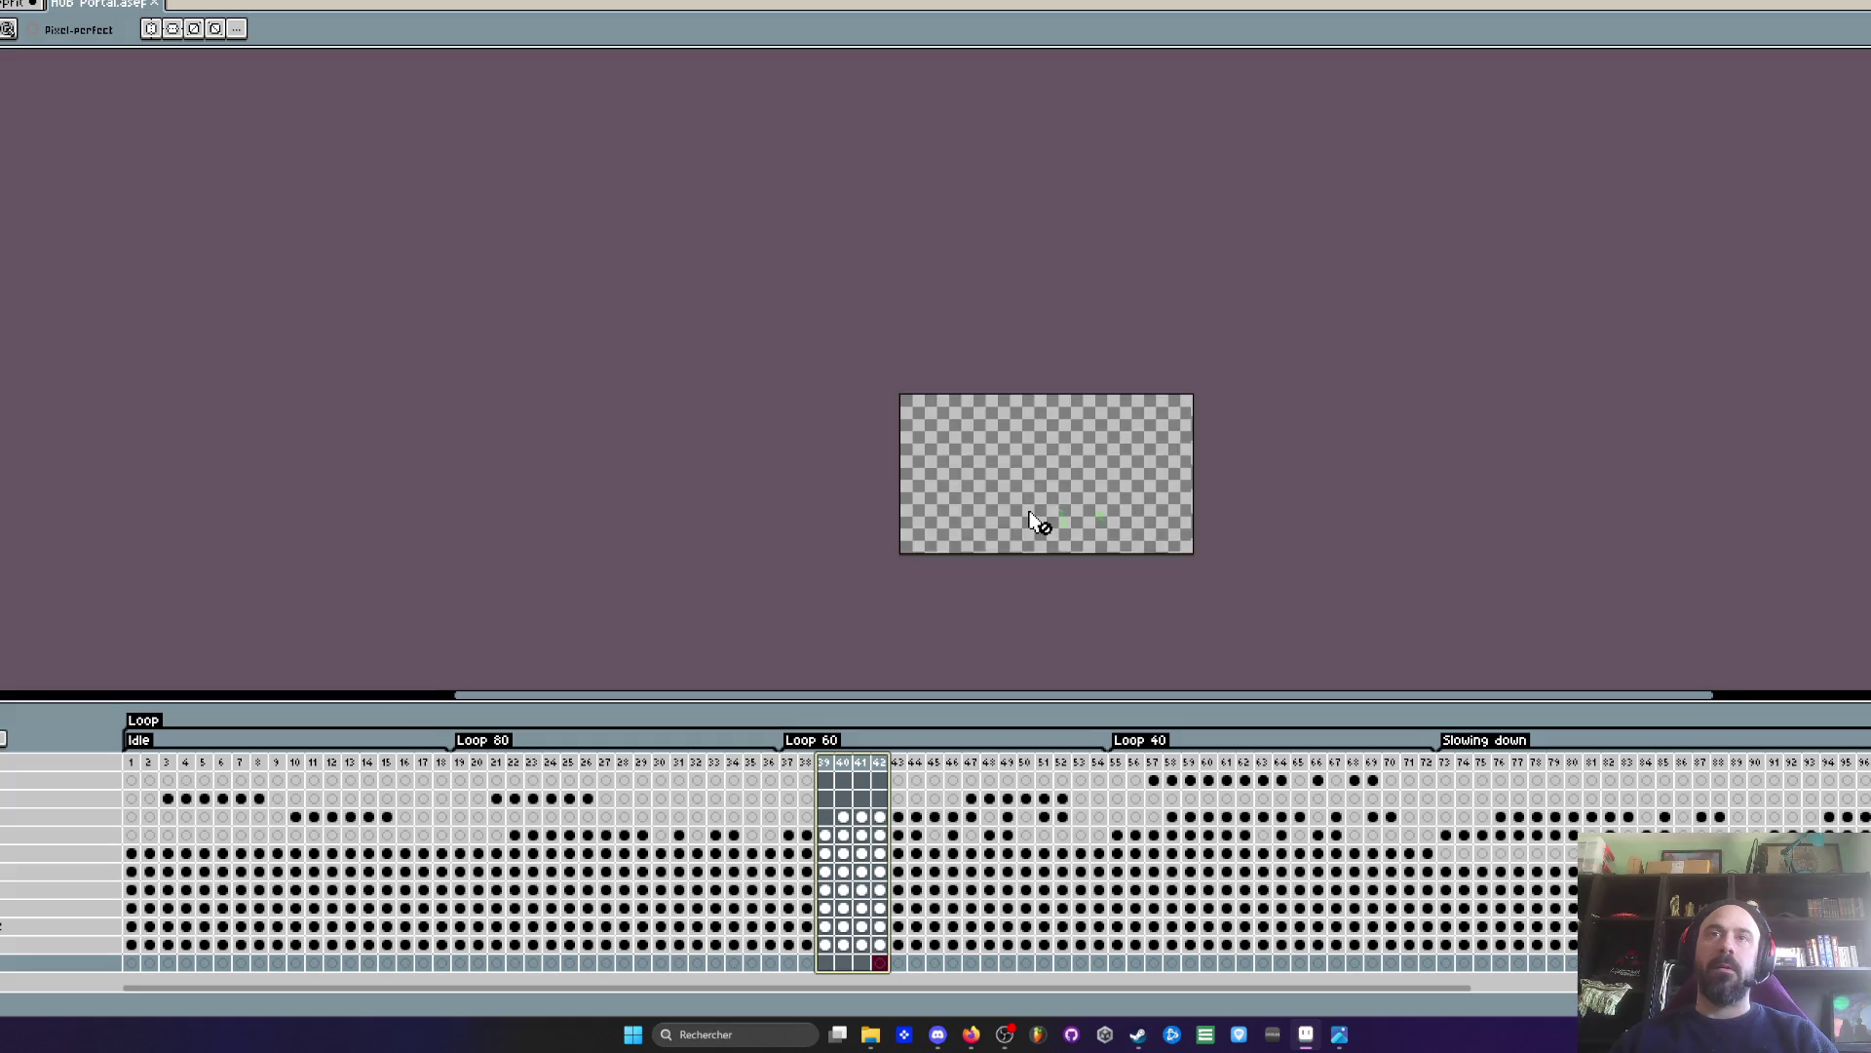
scroll(1041, 526, up, 1)
key(h)
scroll(1046, 438, up, 1)
key(b)
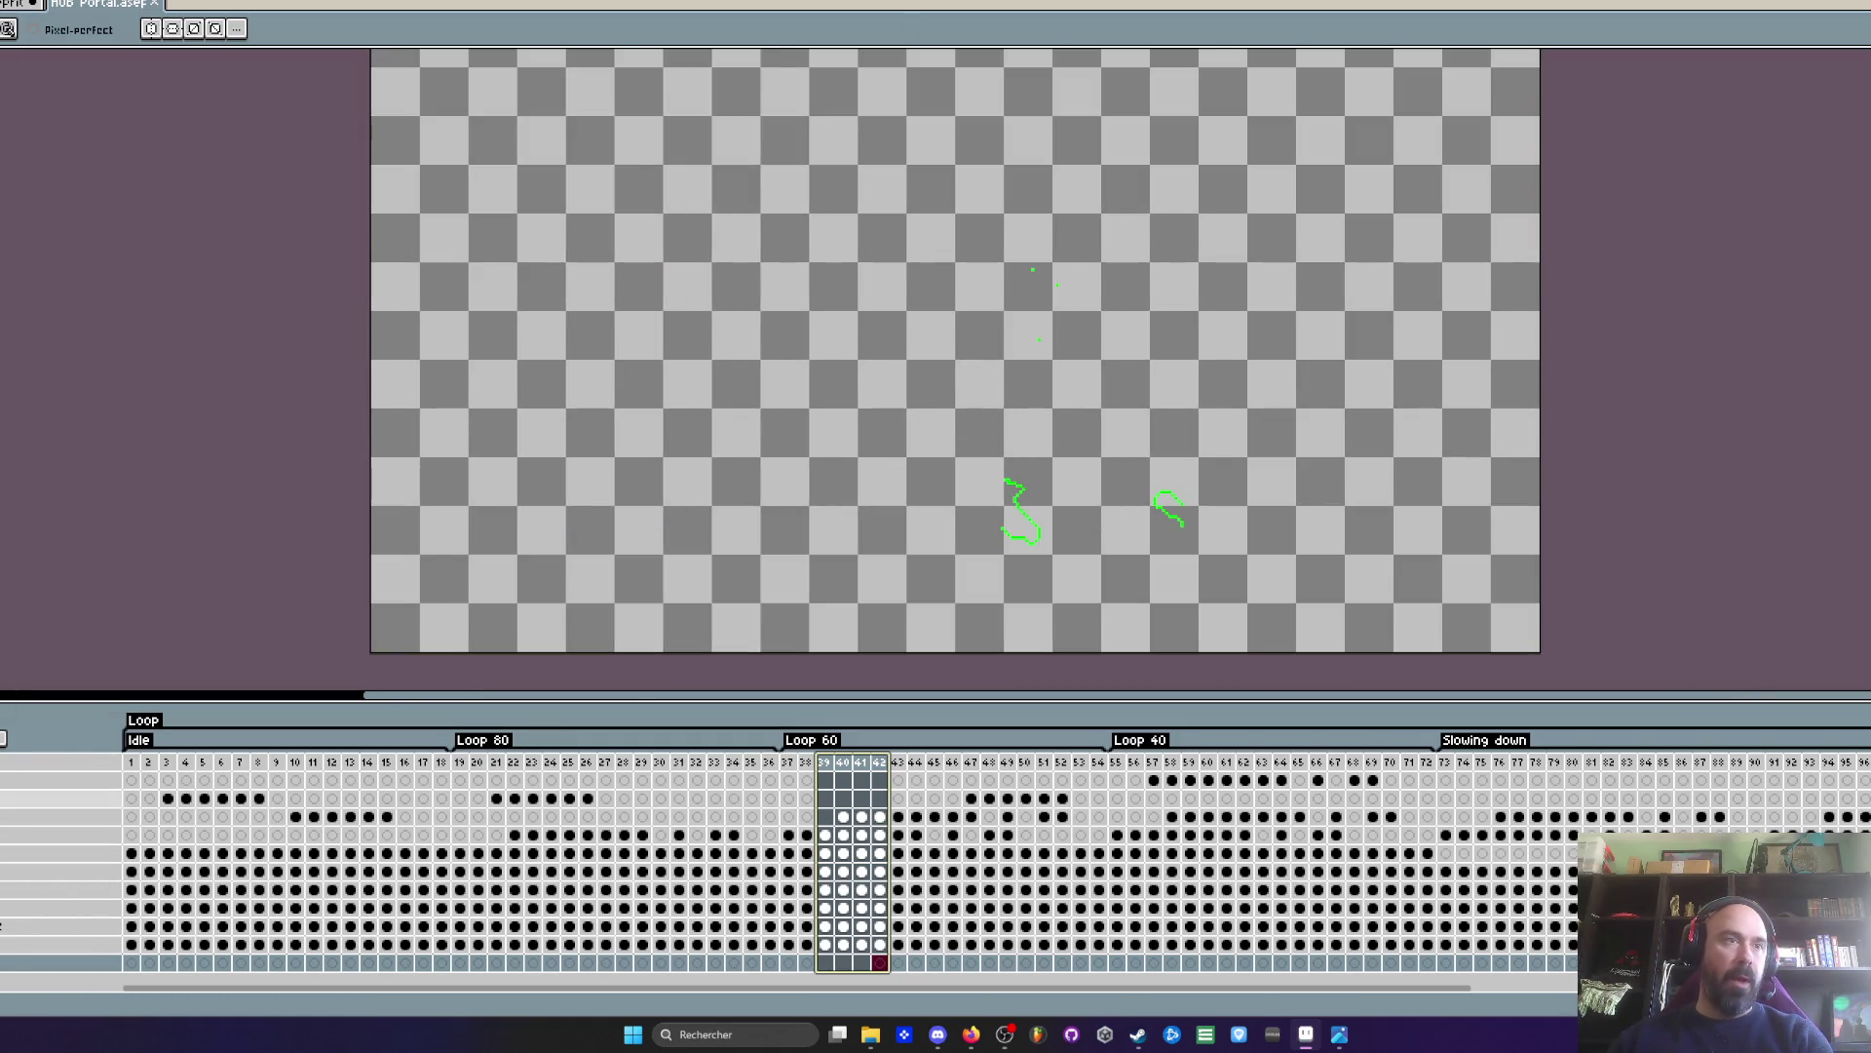
click(58, 798)
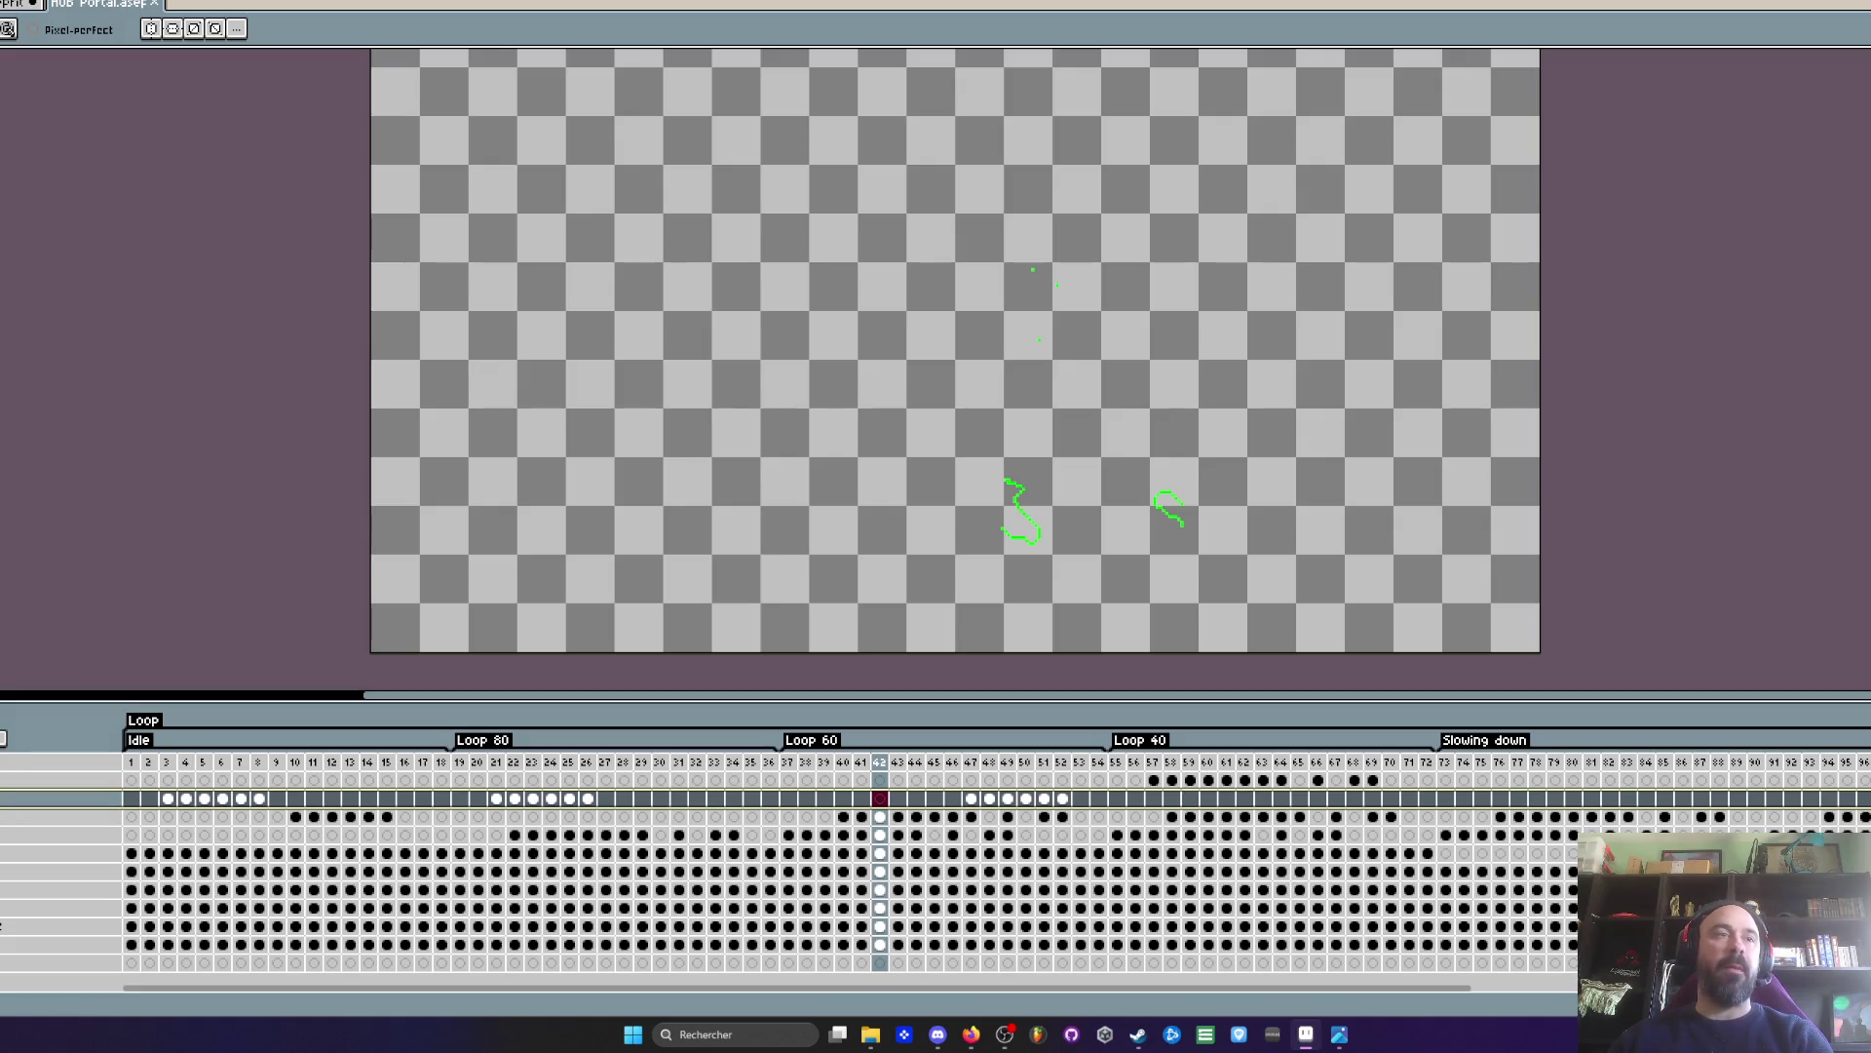
click(844, 817)
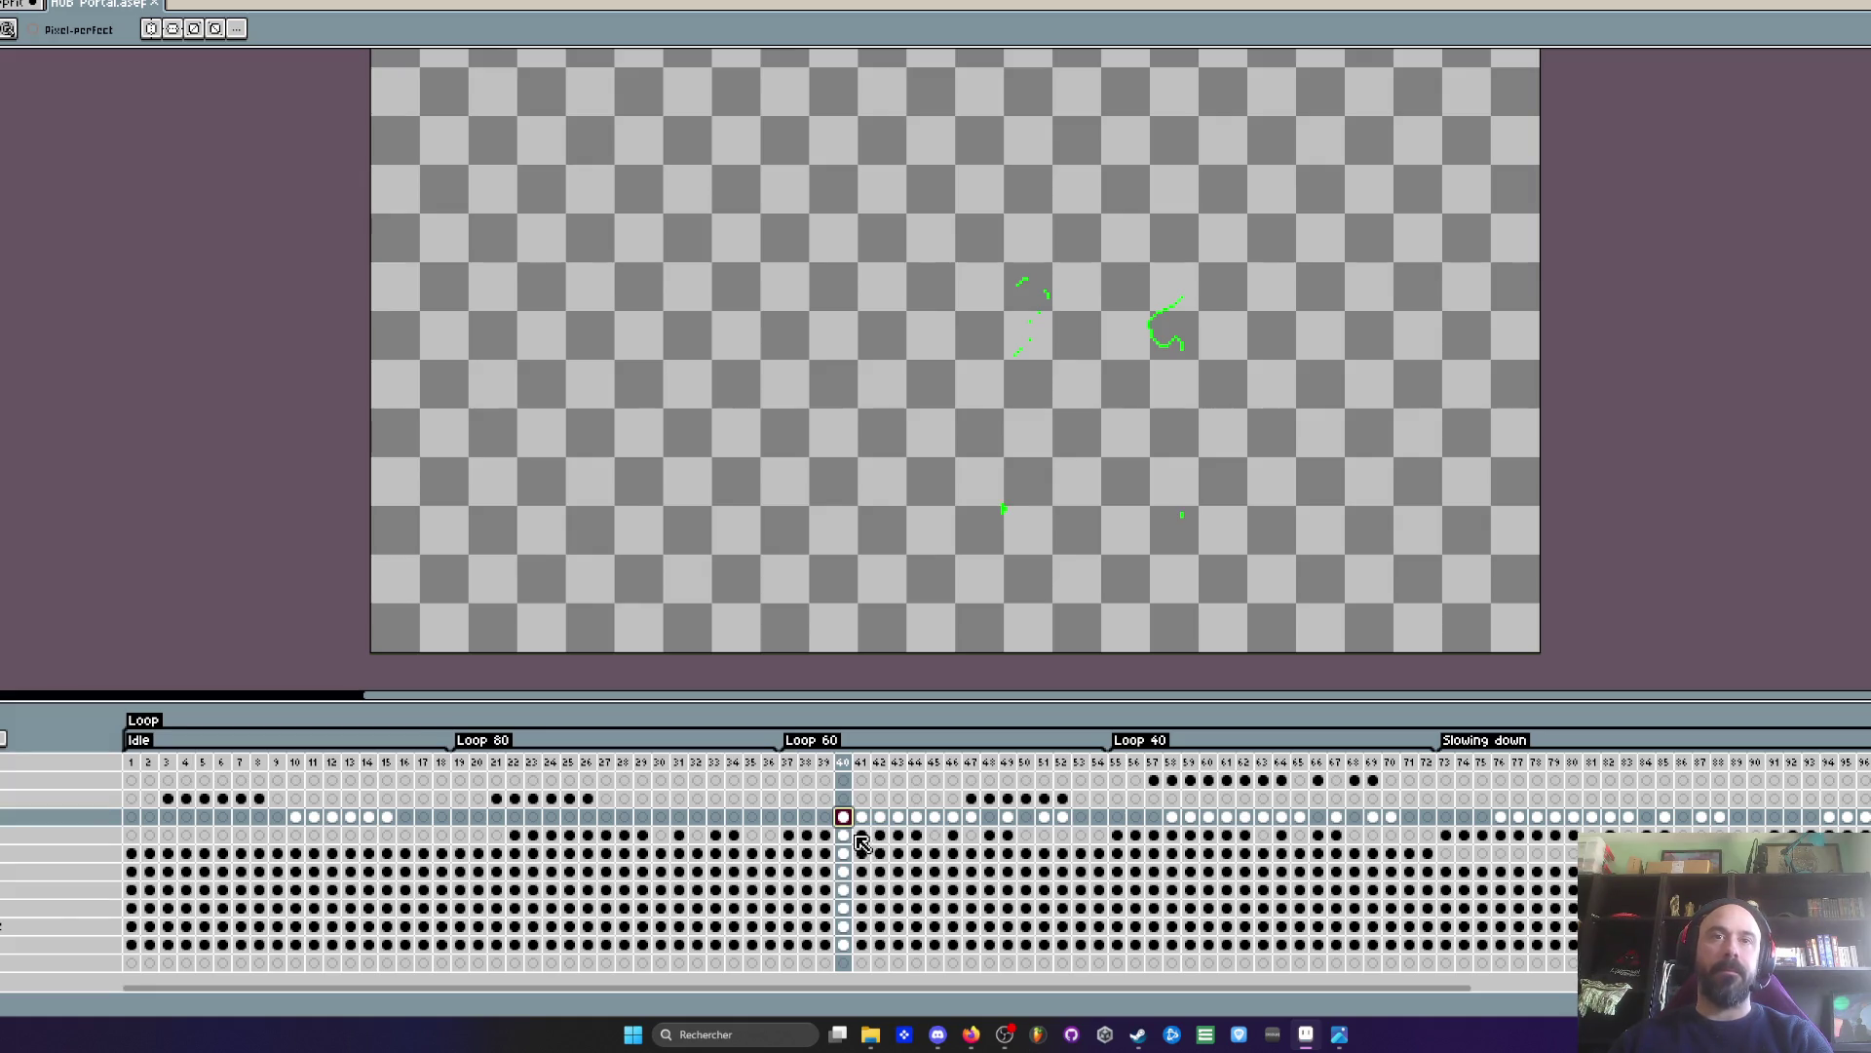
drag(844, 817, 994, 827)
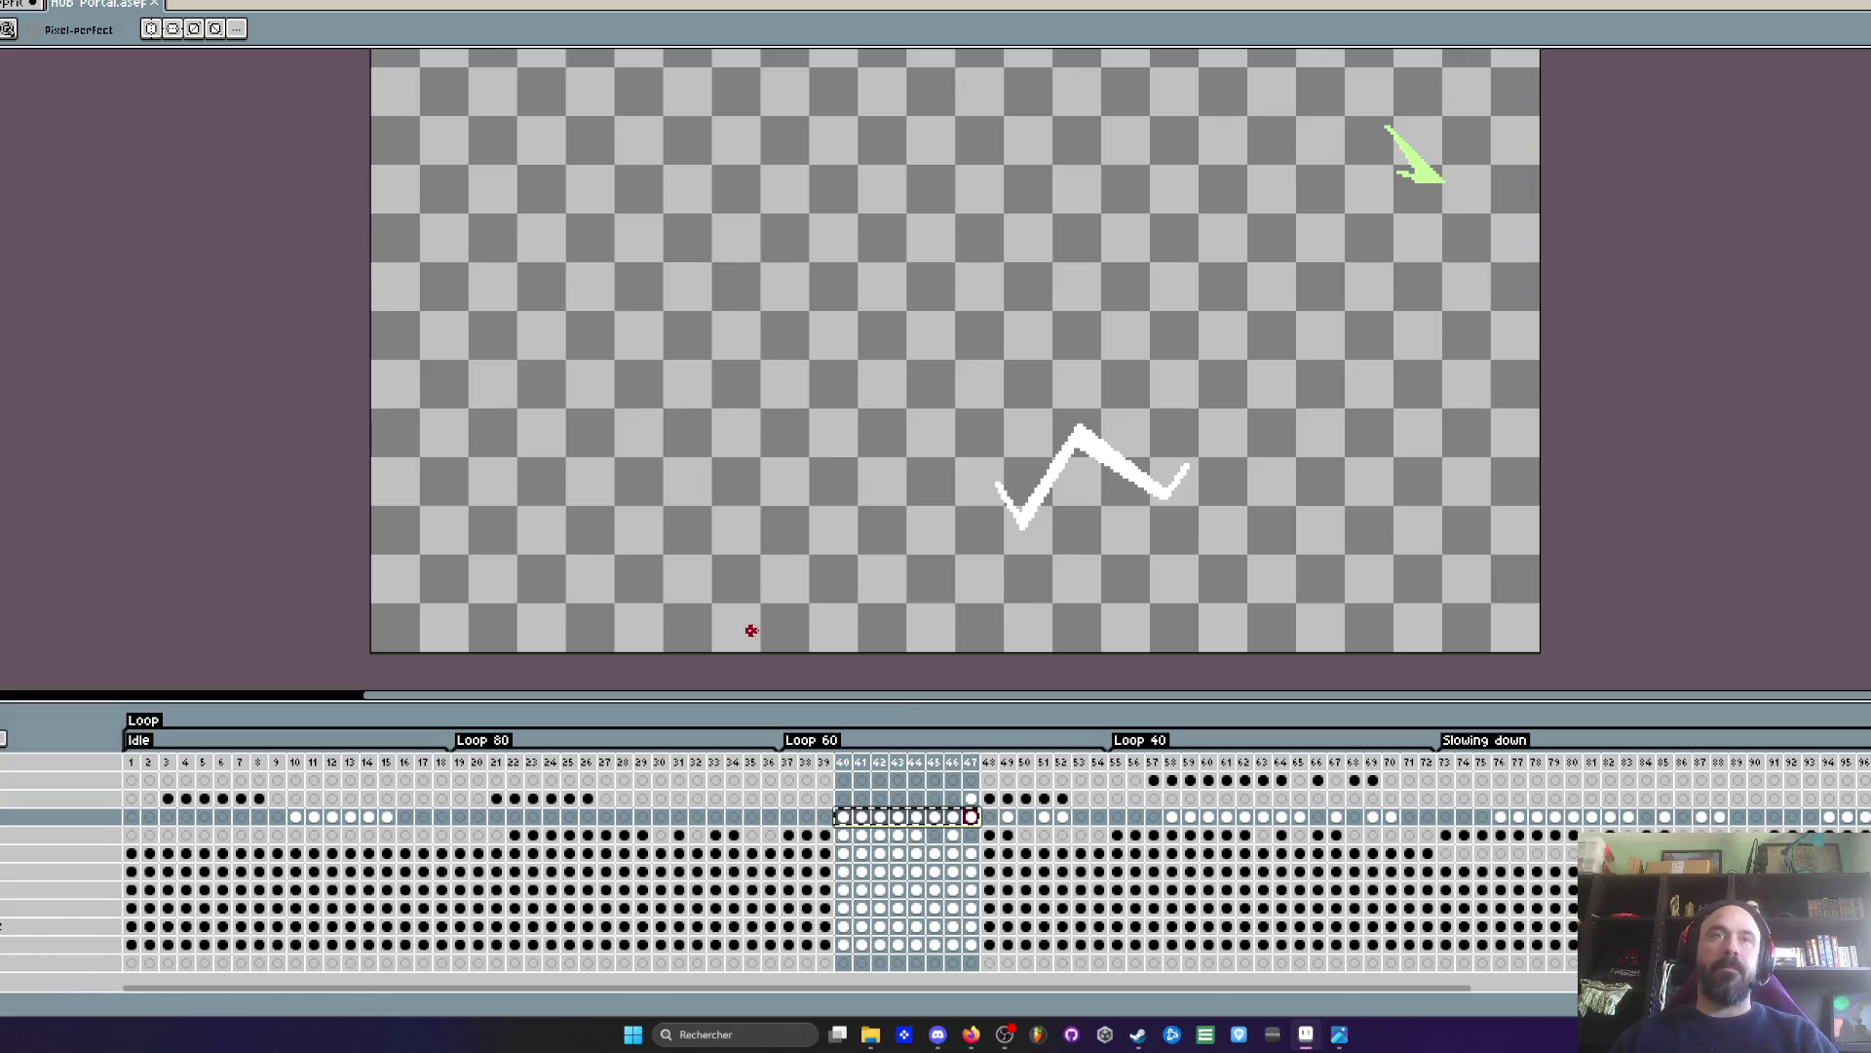
- On the Voidling's Recall frame 50, undo to restore the two teal baseline pixels
key(ctrl+Tab)
click(753, 816)
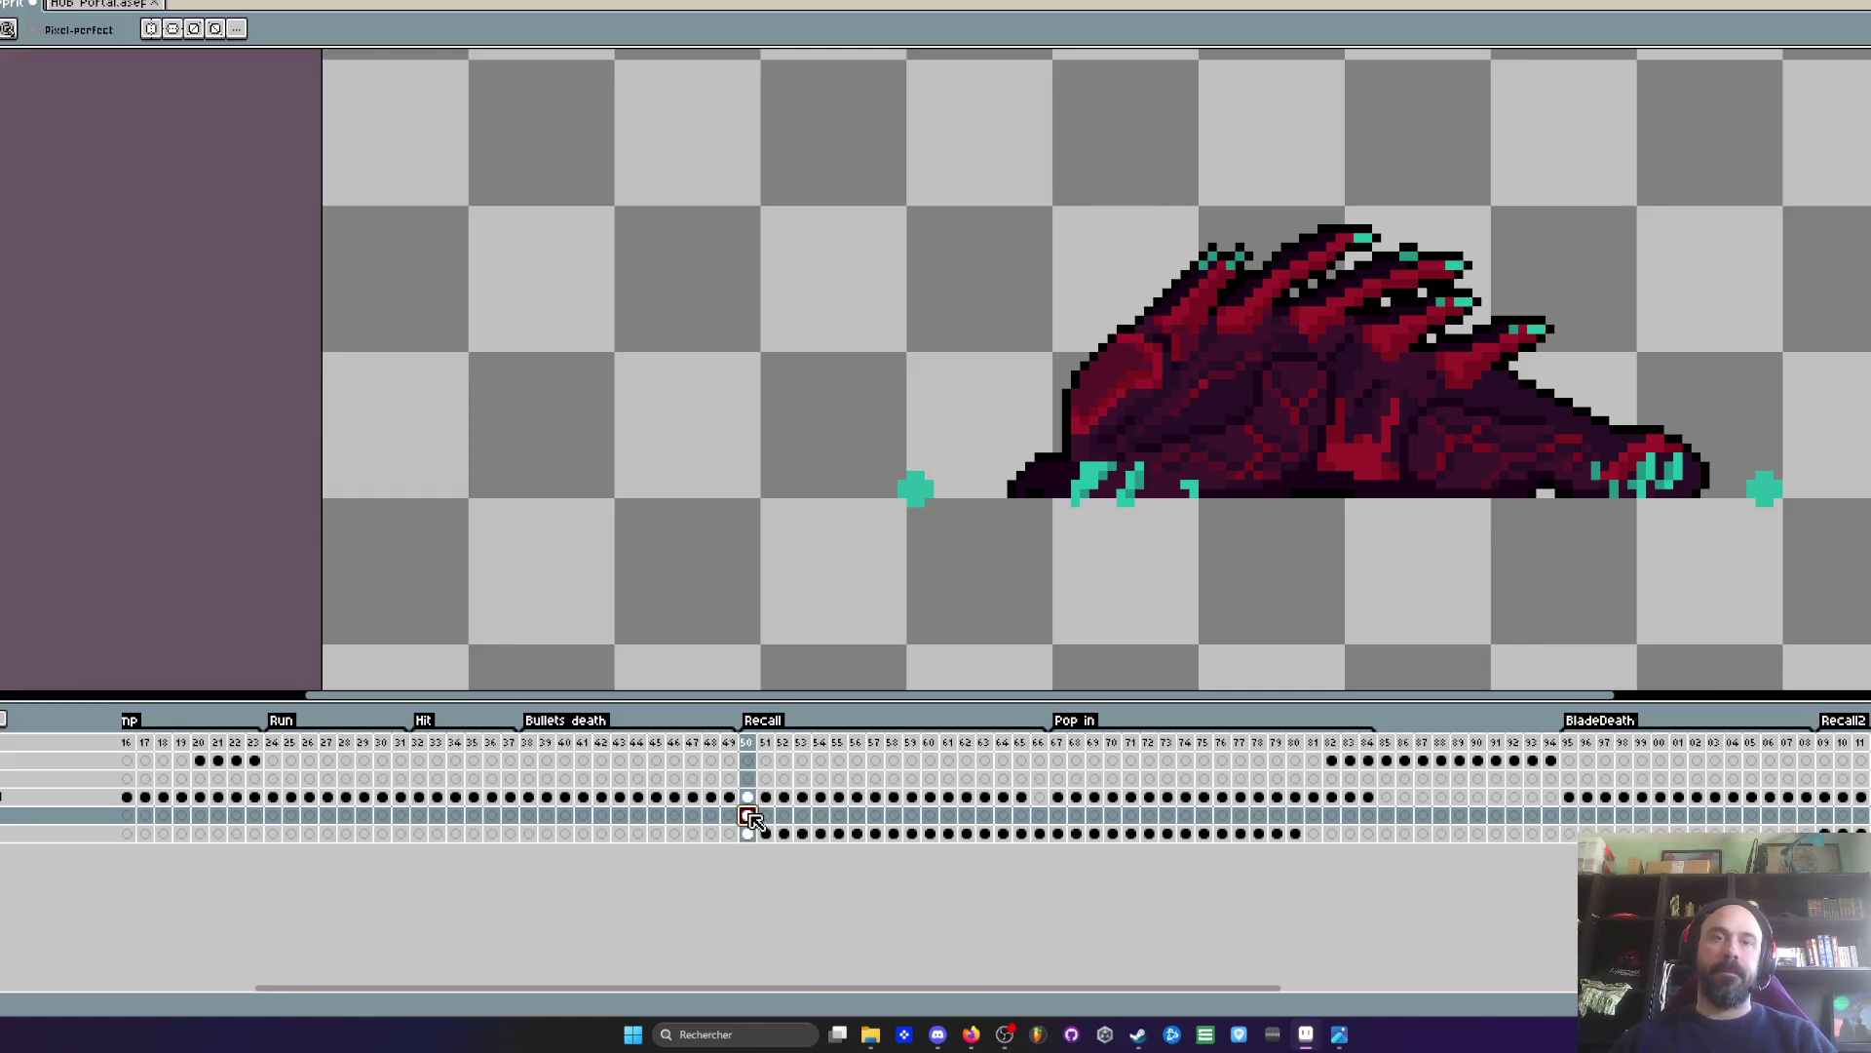
scroll(1127, 466, down, 5)
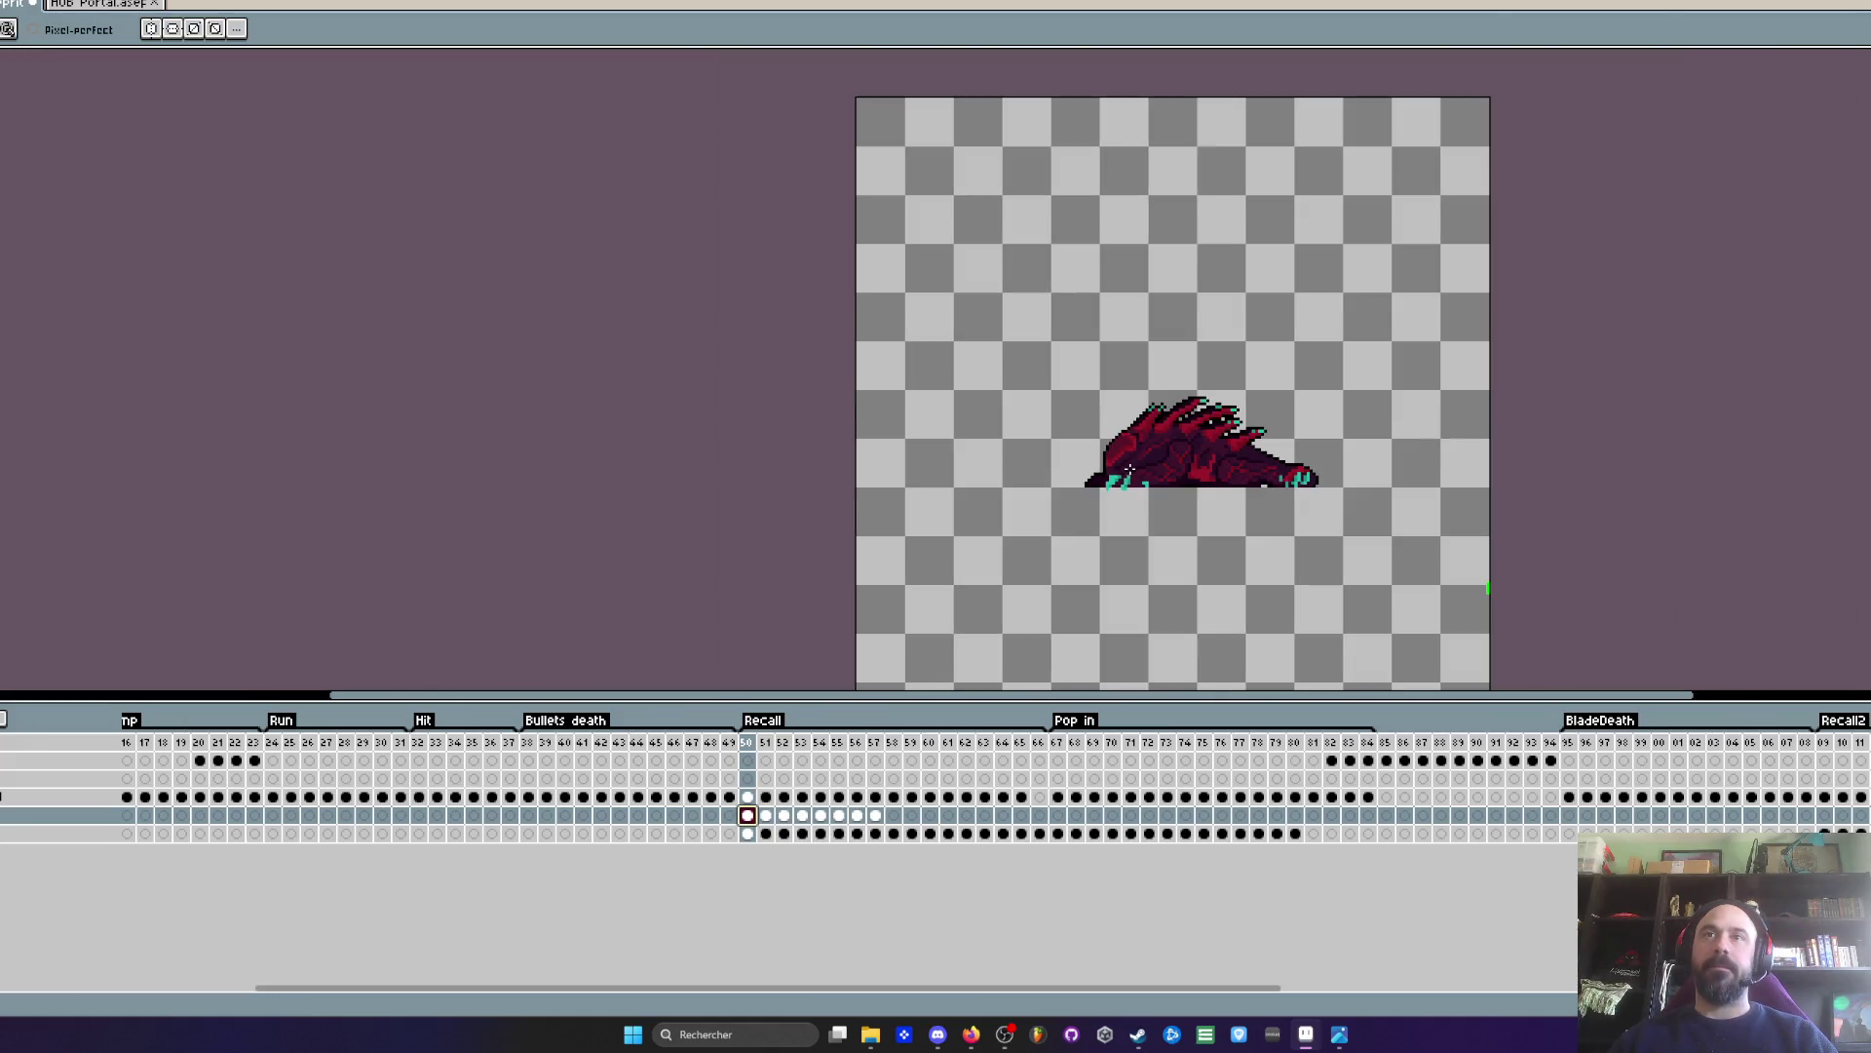
scroll(1222, 493, up, 3)
key(ctrl+z)
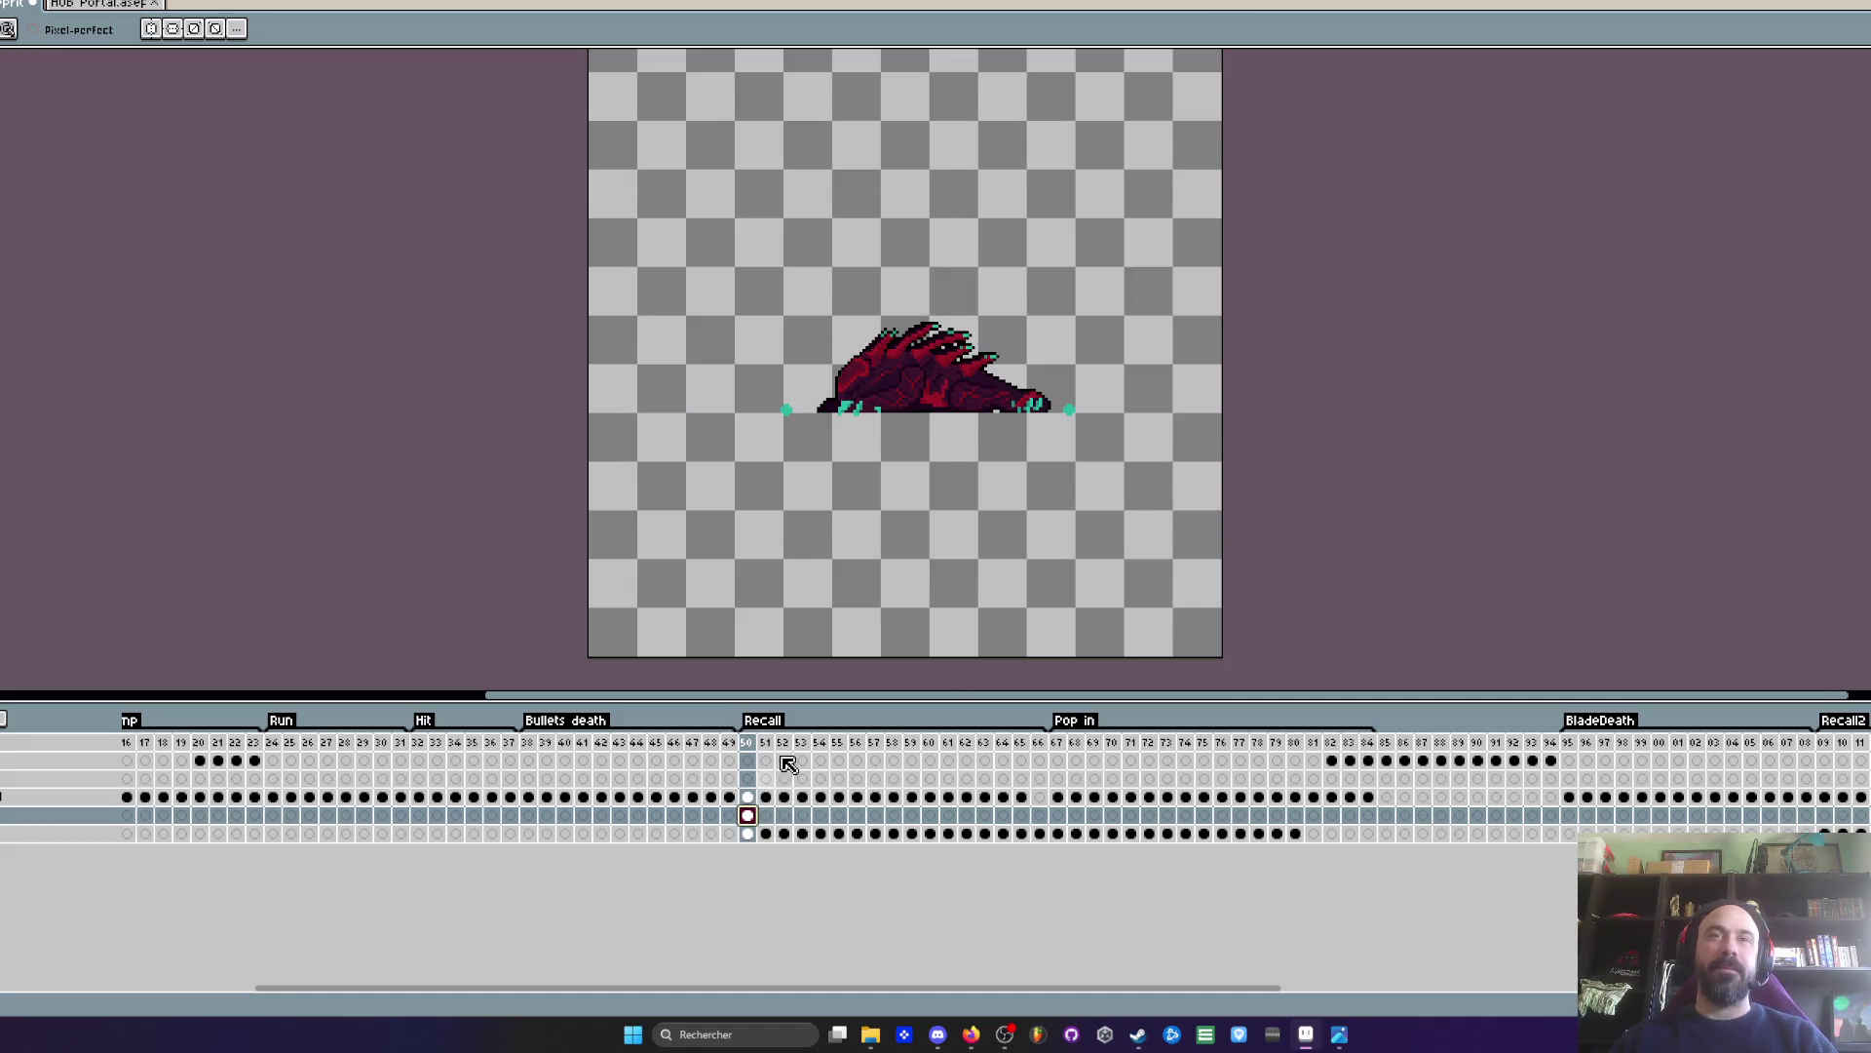
scroll(929, 580, down, 2)
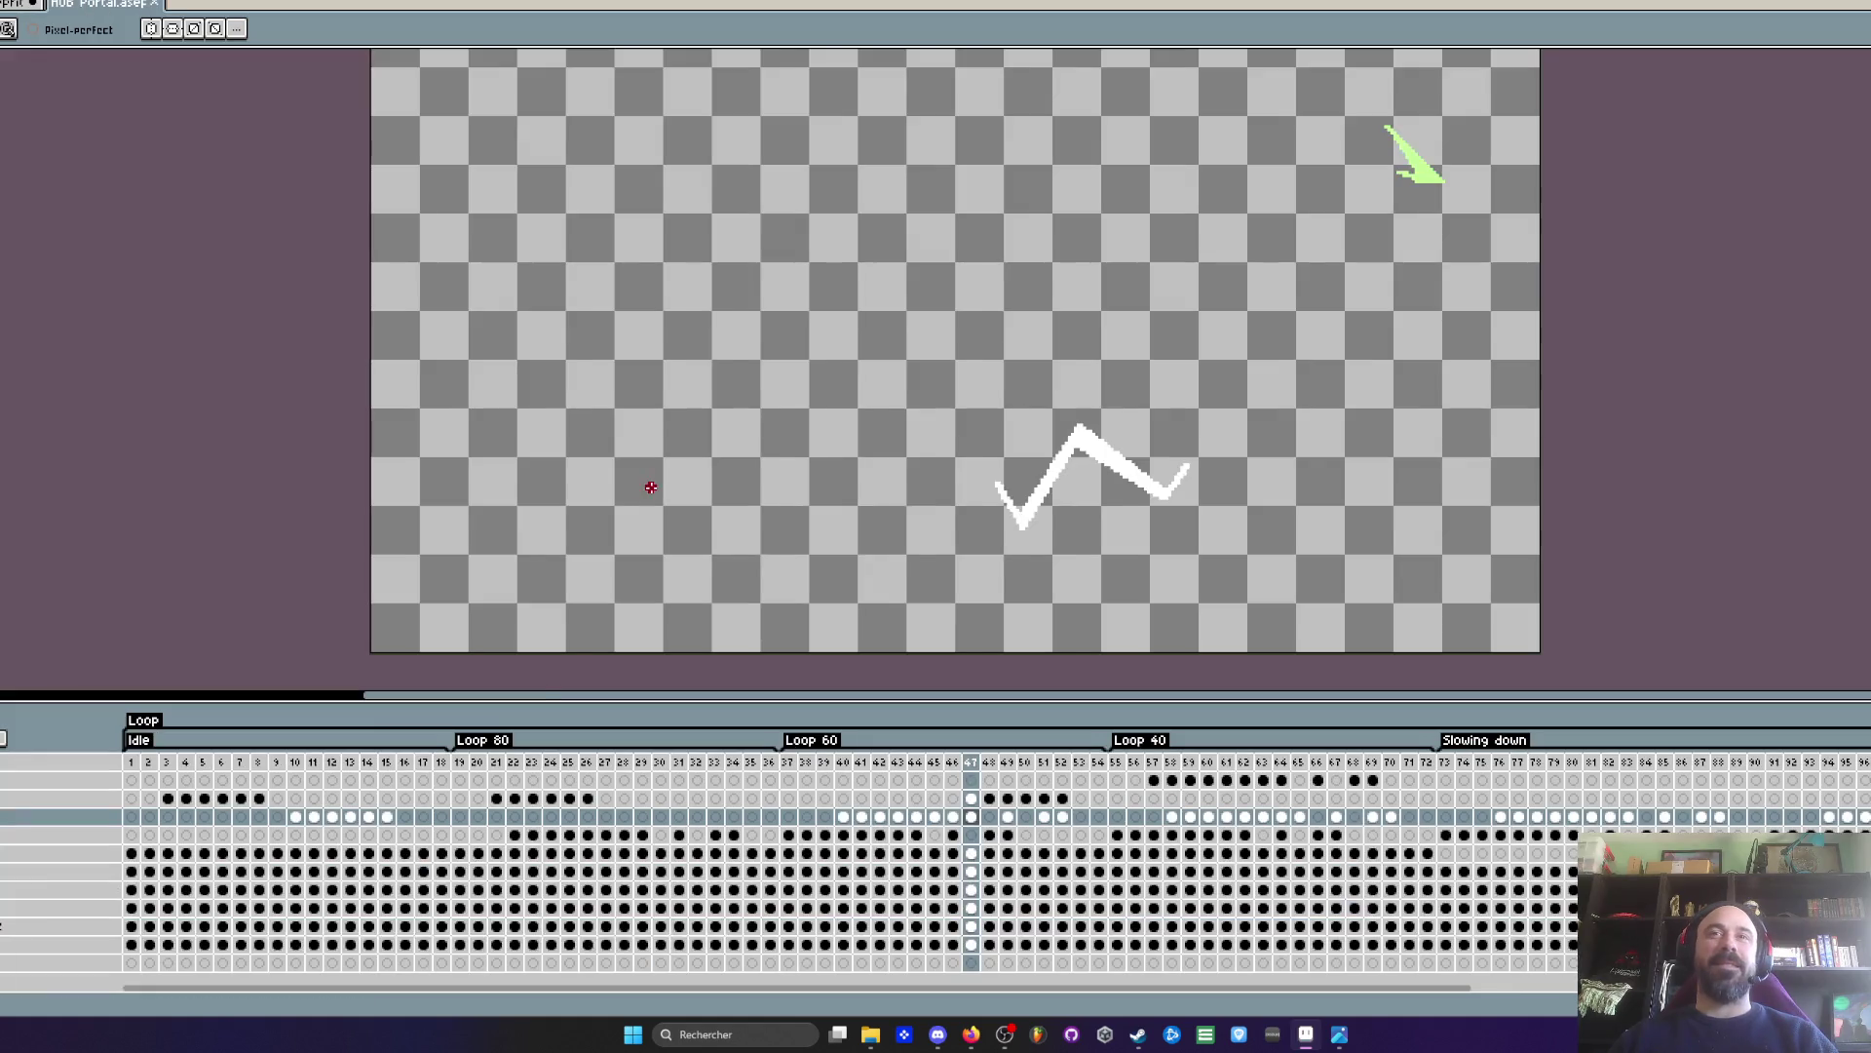
scroll(651, 486, down, 1)
- Reselect the effect cels 40–47, checking frame 43's green strokes, and copy them
mouse_move(844, 817)
mouse_down()
mouse_move(951, 819)
mouse_move(844, 817)
mouse_up()
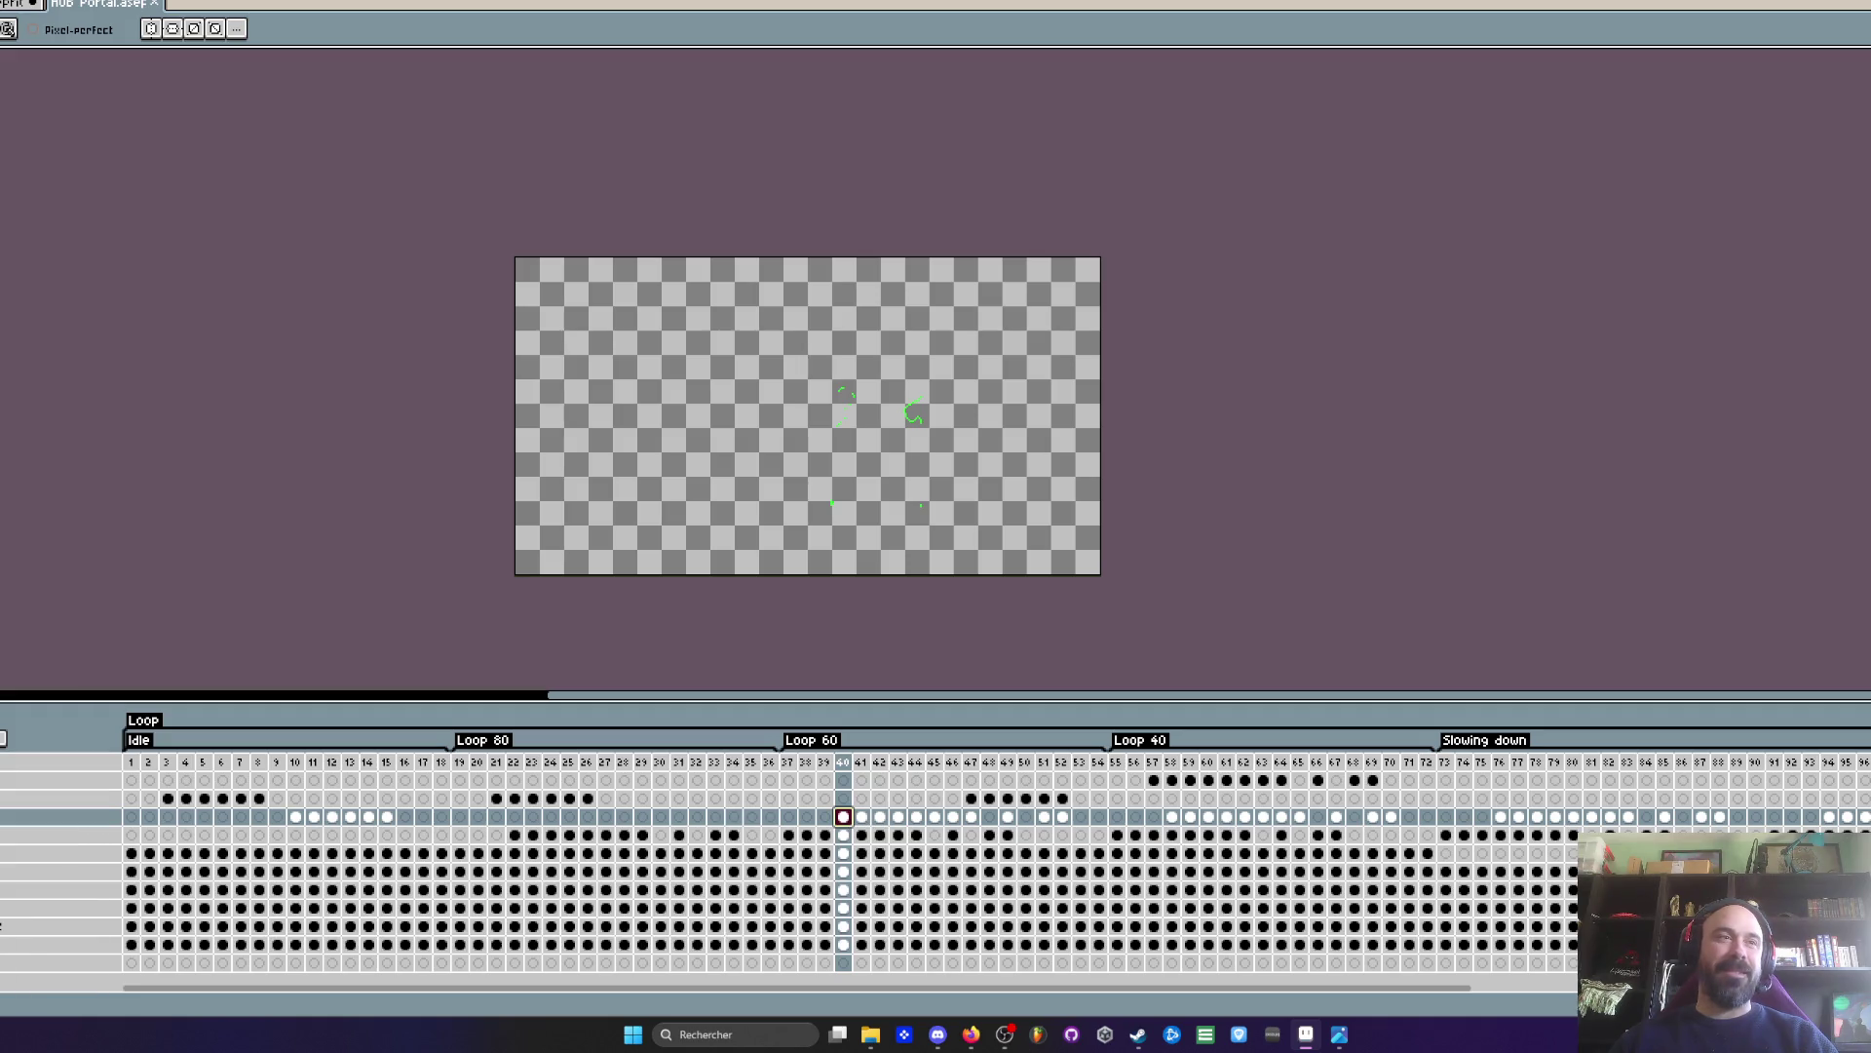
click(897, 817)
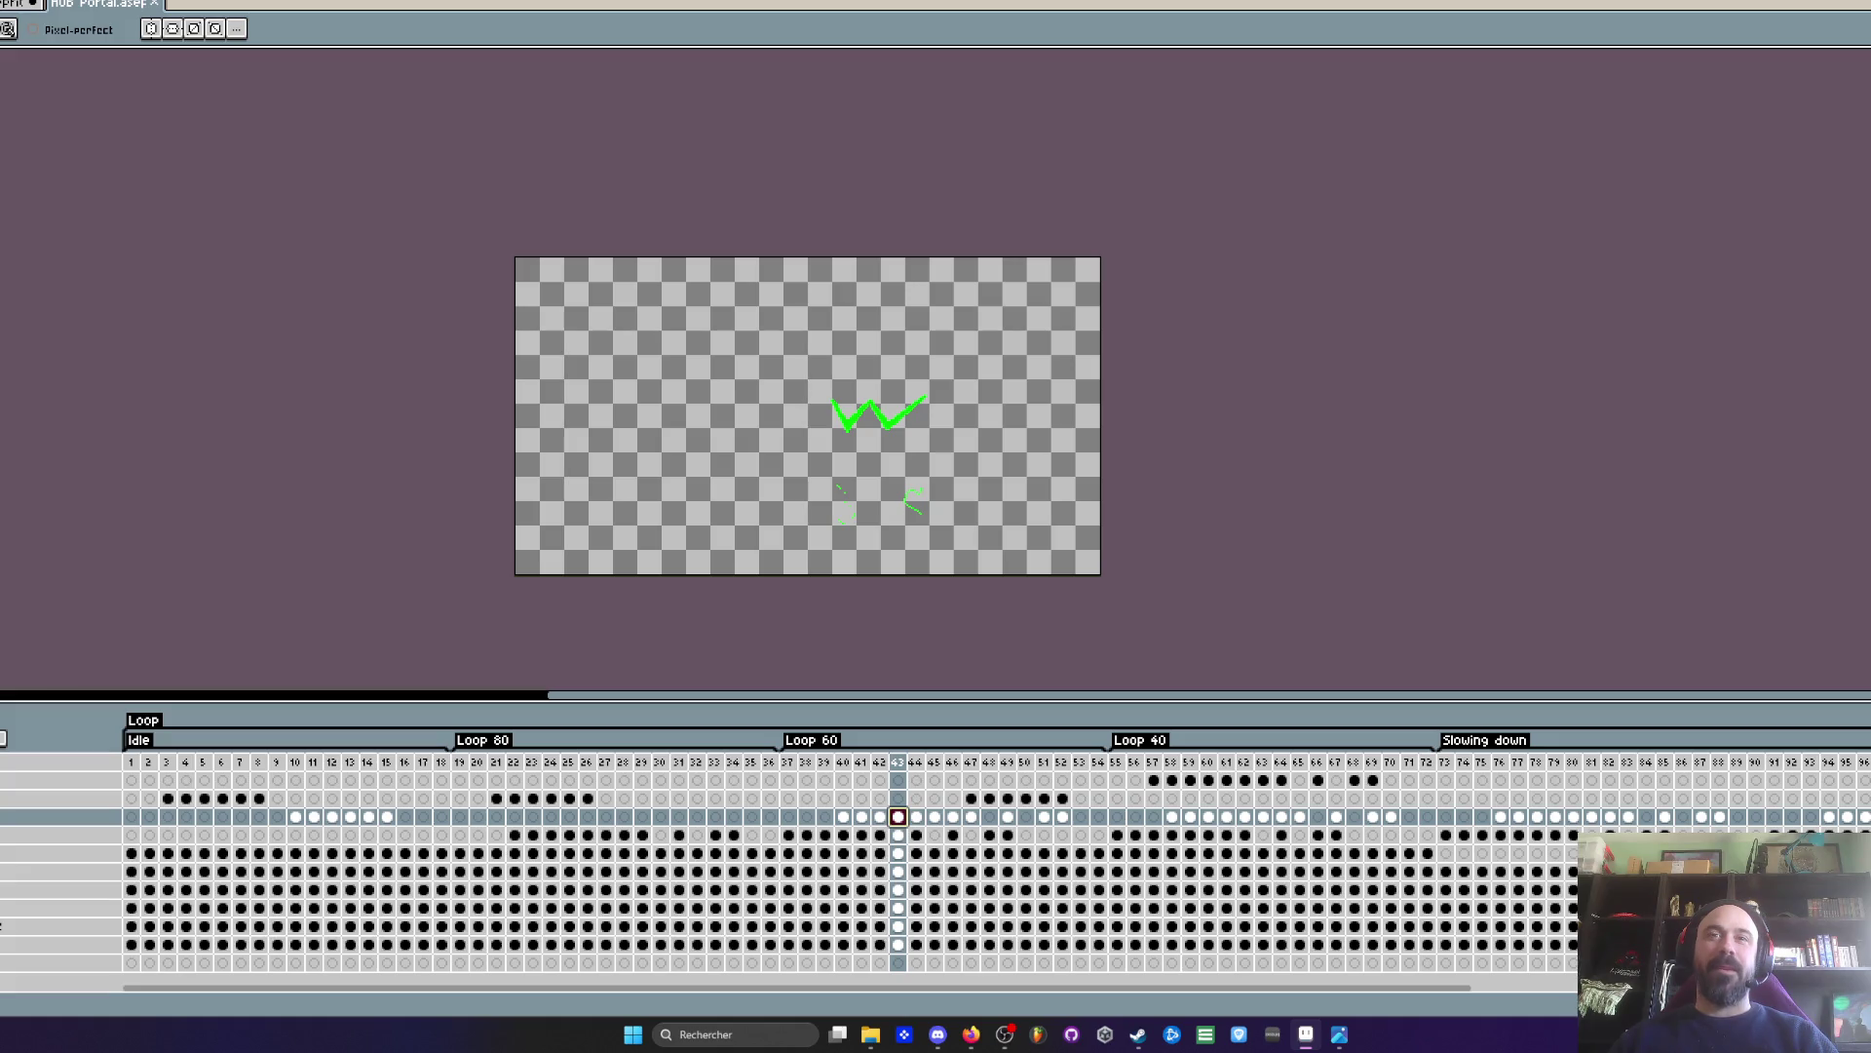
drag(972, 817, 851, 817)
key(ctrl+c)
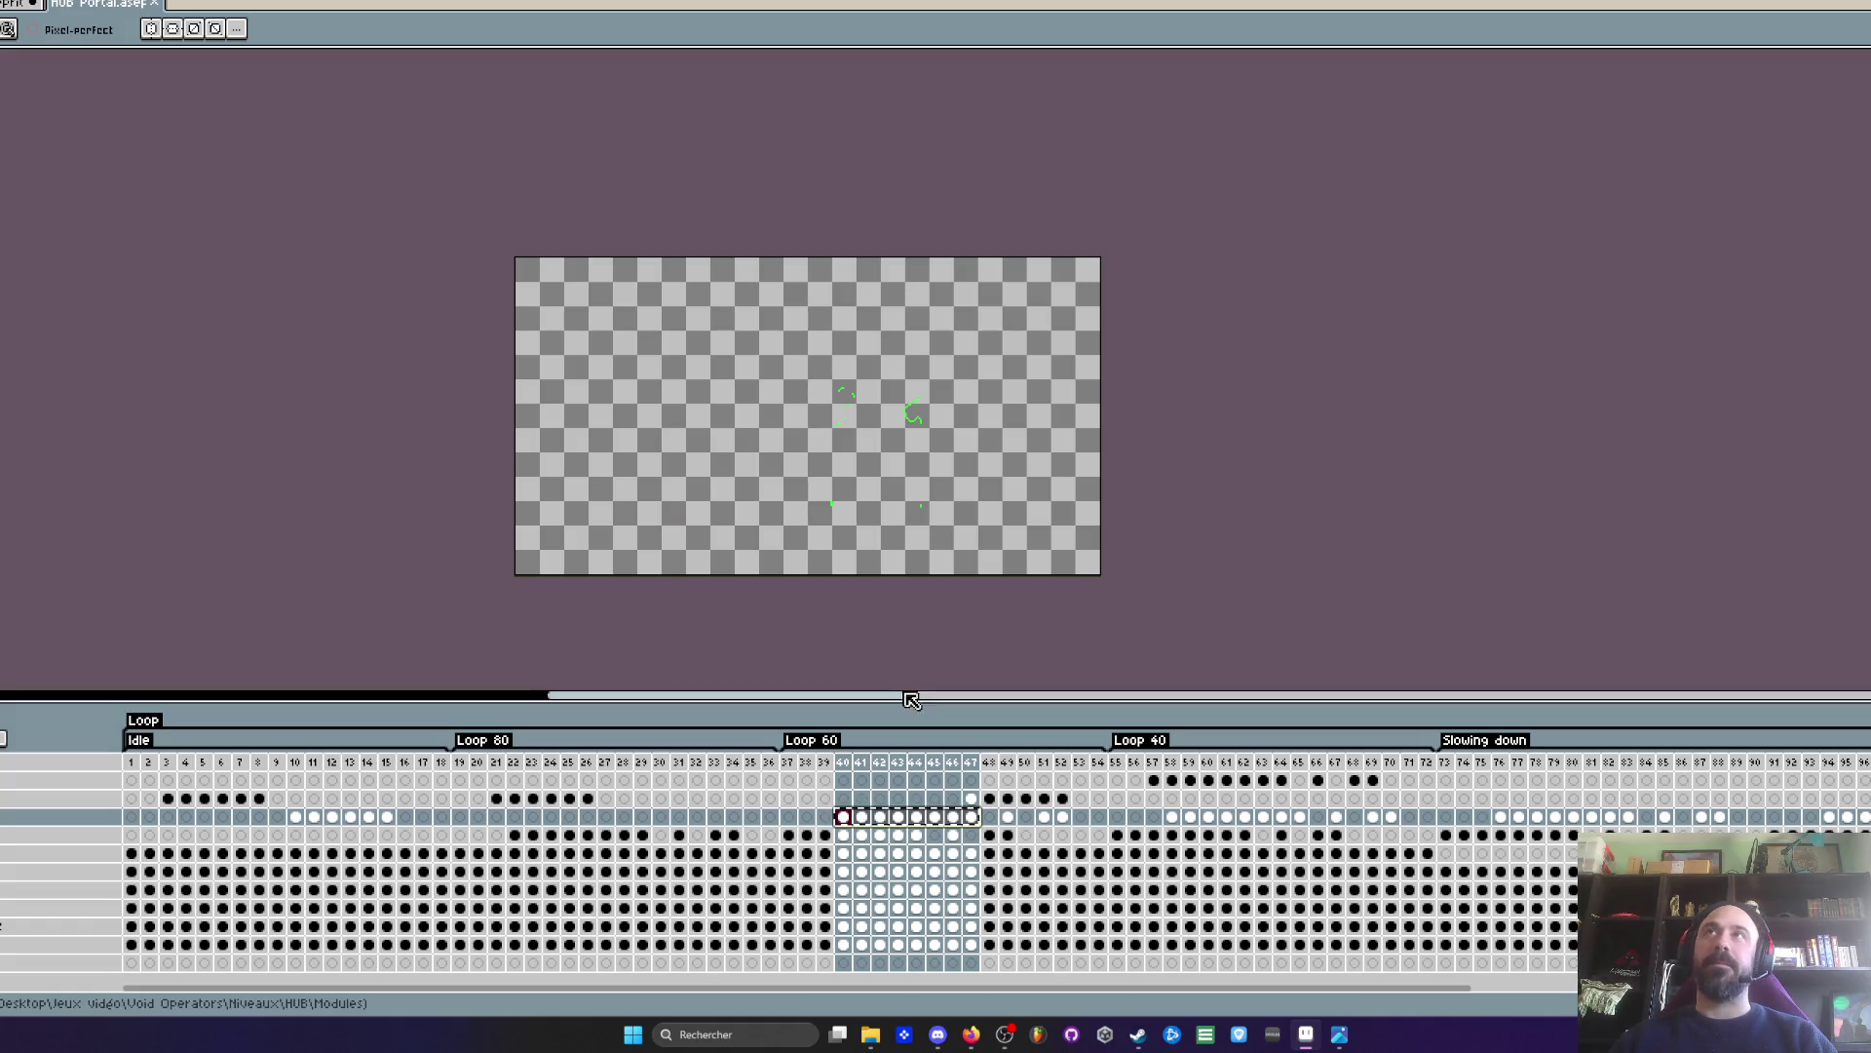
- Select the whole canvas, paste the copied effect frames, and commit them shifted up-left
key(m)
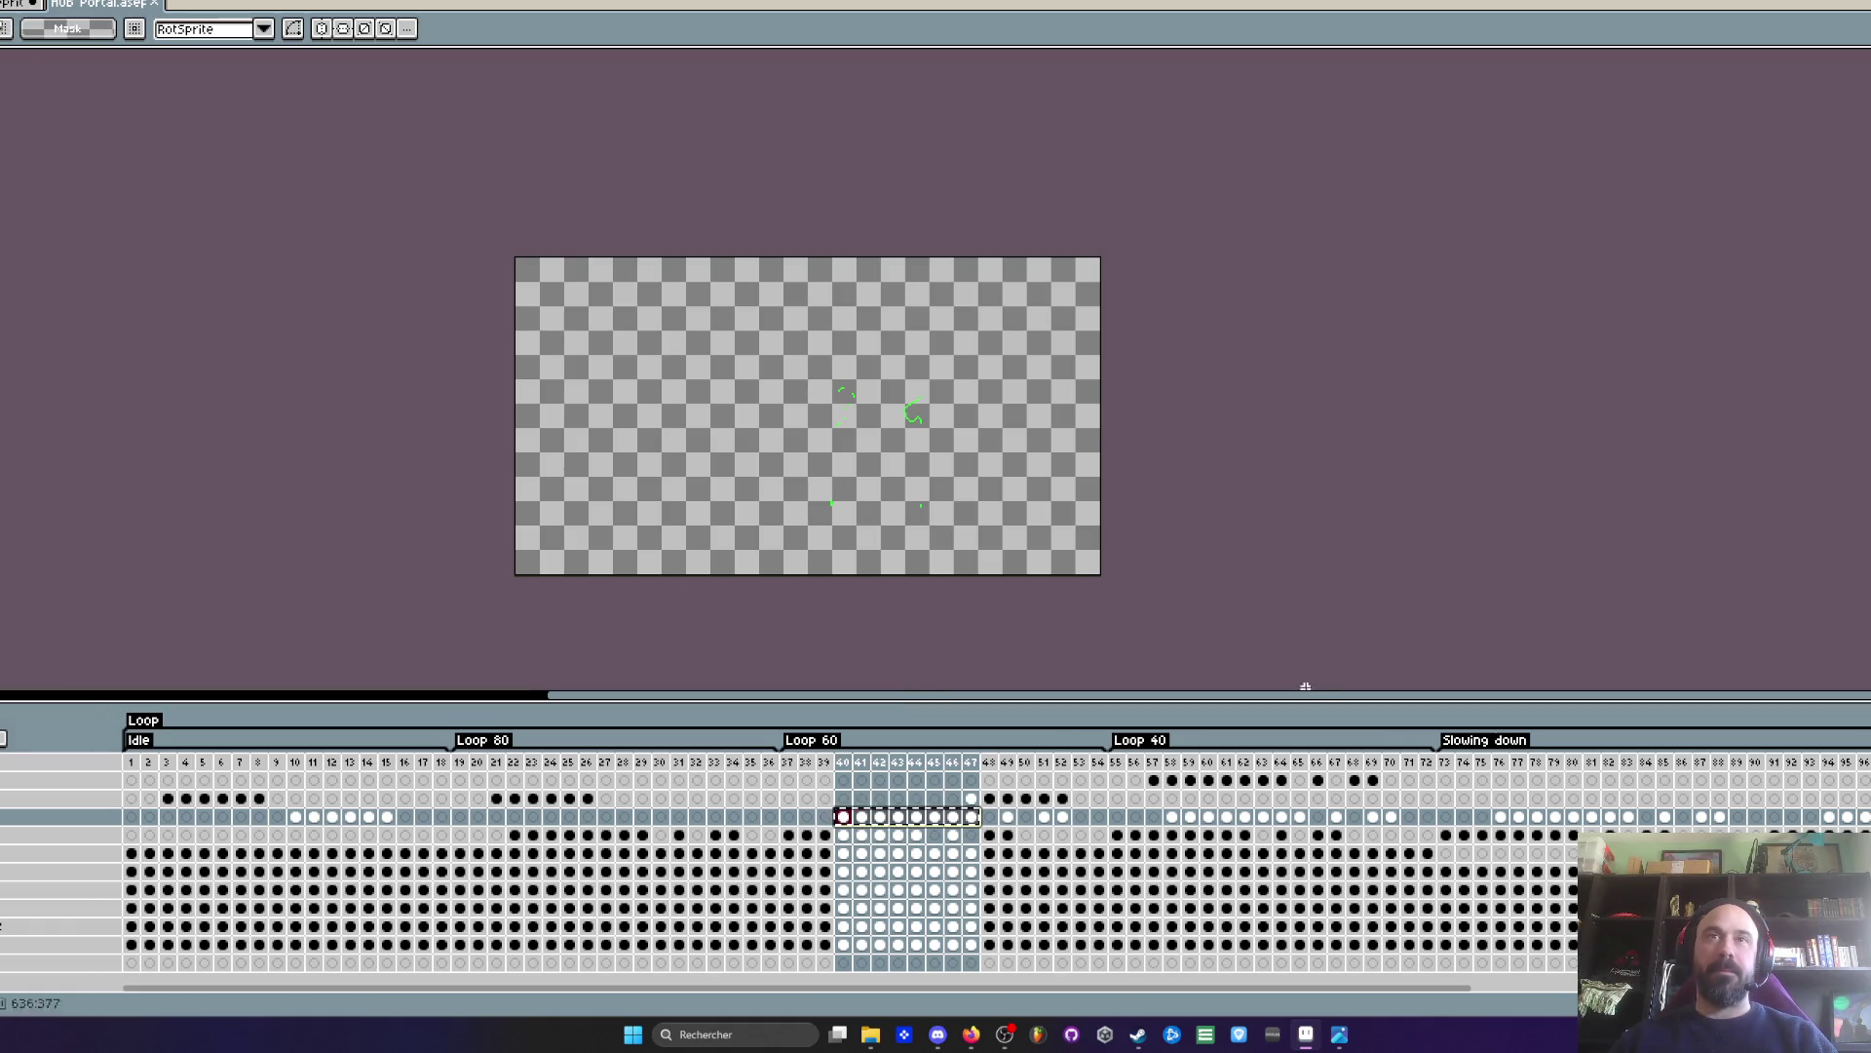
key(ctrl+a)
key(Right)
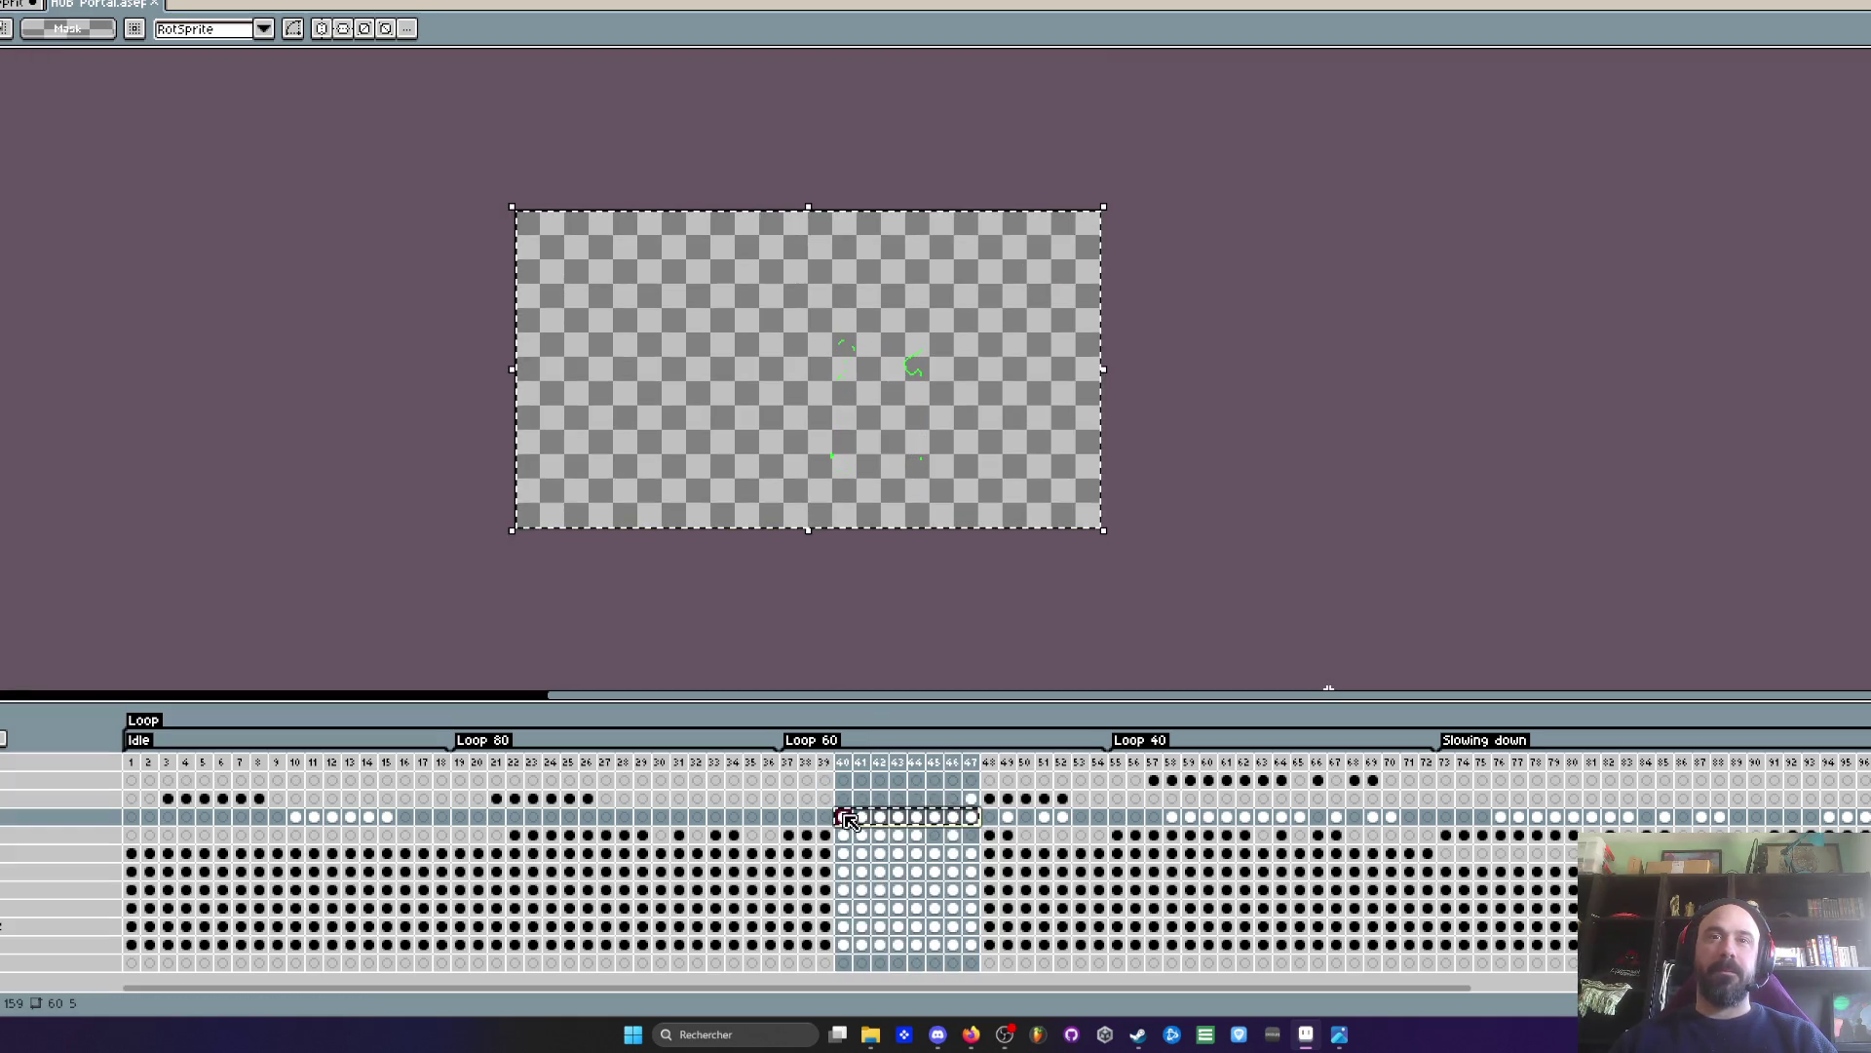
key(ctrl+v)
mouse_move(809, 414)
mouse_down()
mouse_move(631, 334)
mouse_move(605, 282)
mouse_up()
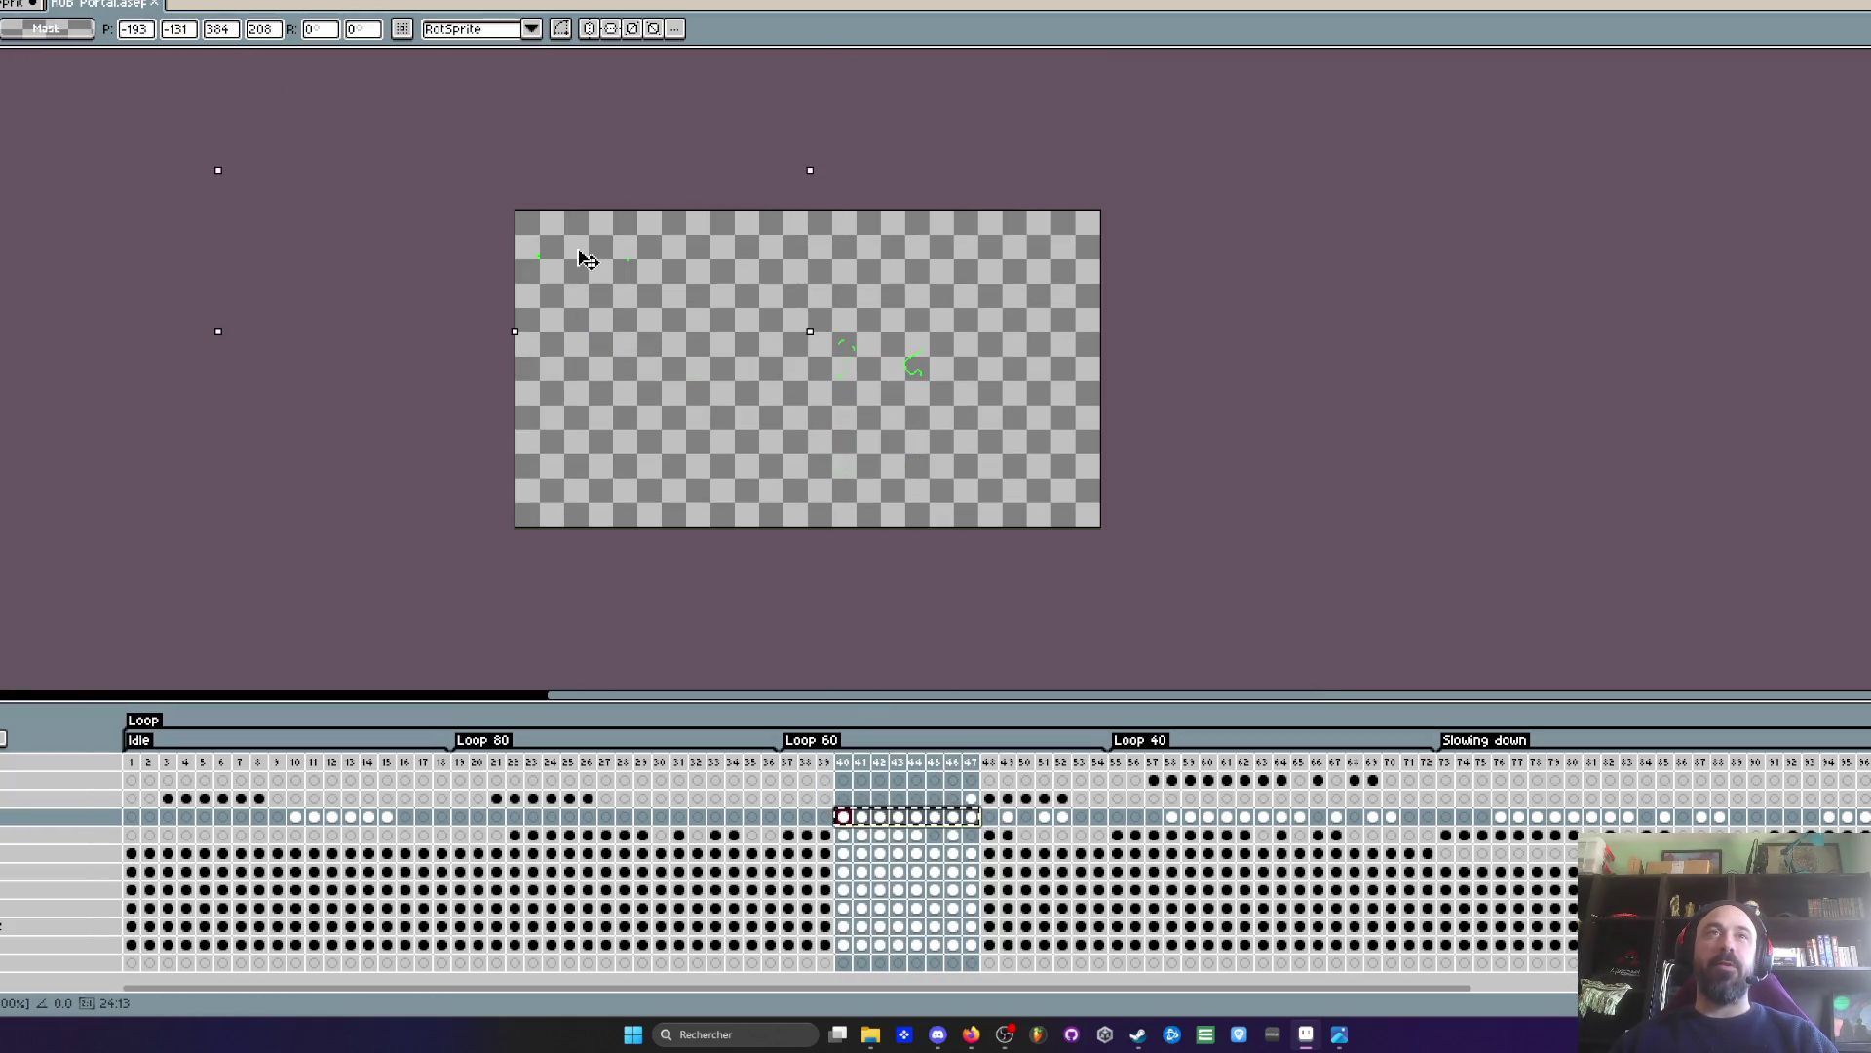
click(364, 360)
- Marquee the left part of the spark effect across frames 40–47, then return to the Voidling
scroll(521, 317, up, 1)
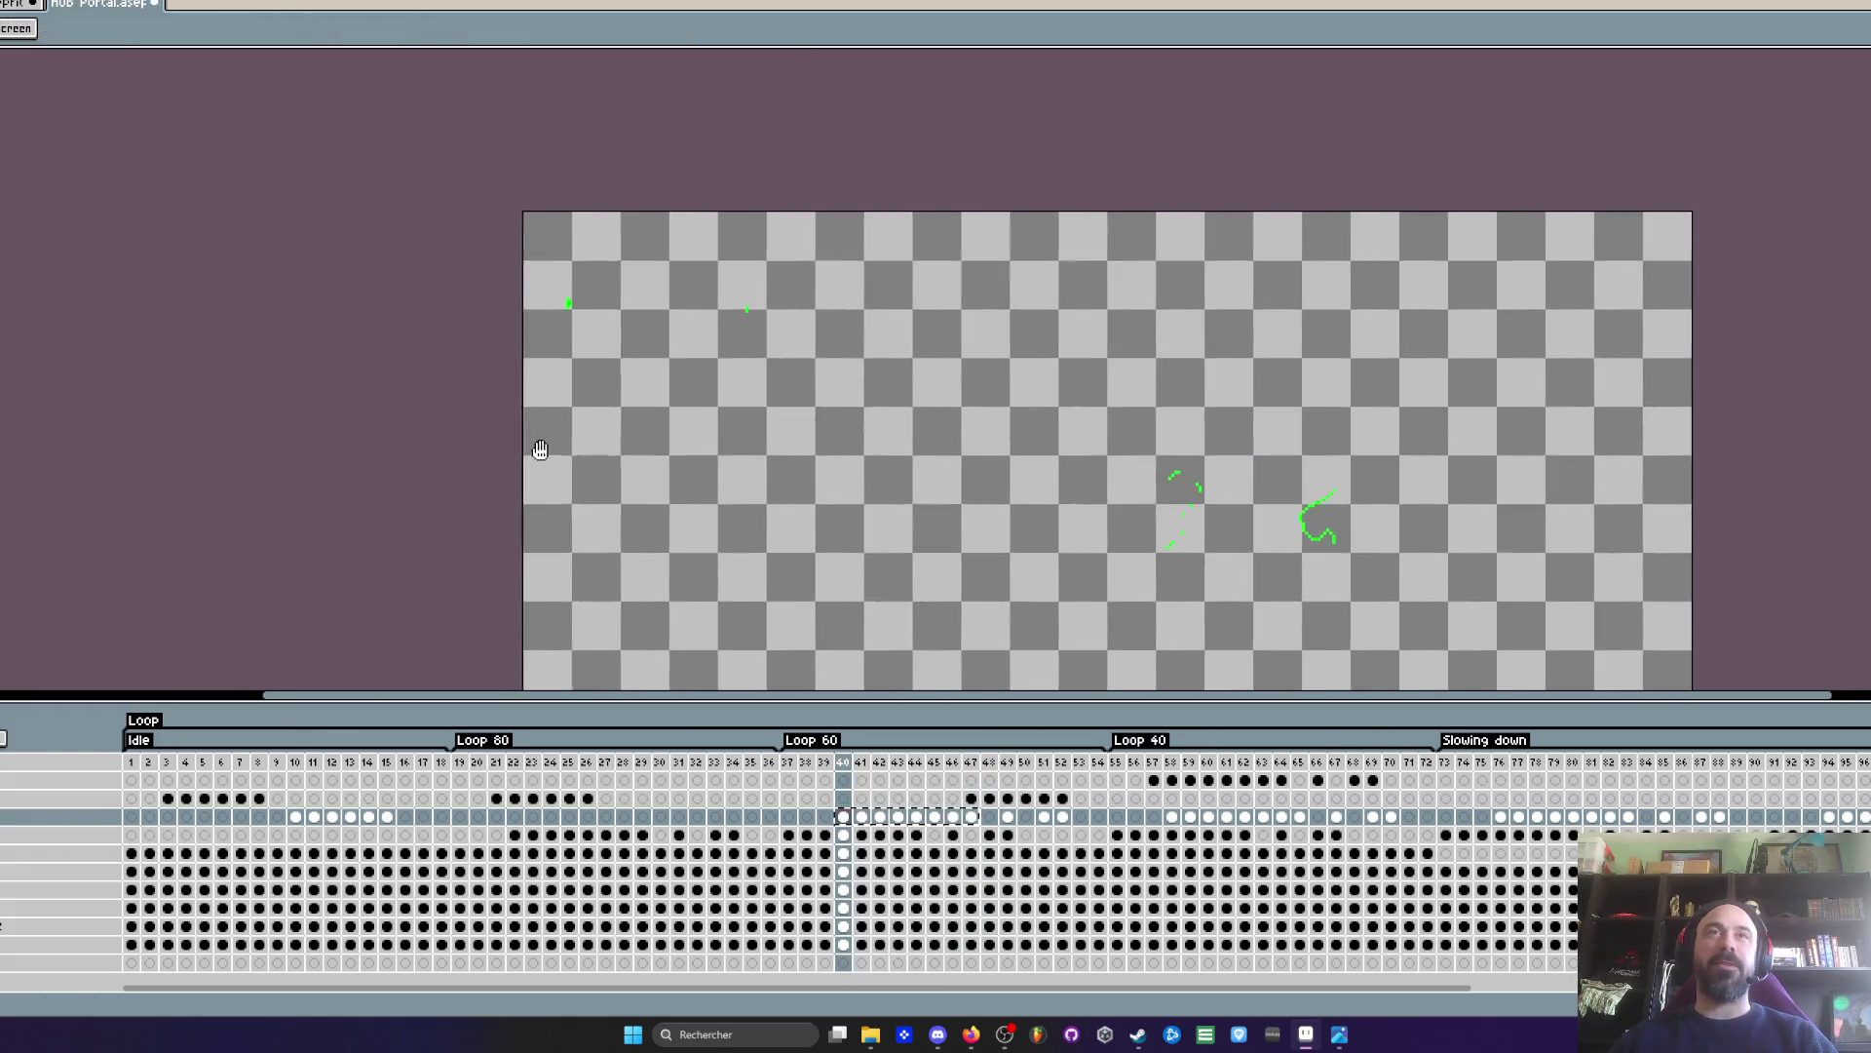
drag(1093, 582, 1110, 600)
mouse_move(972, 761)
mouse_down()
mouse_move(934, 800)
mouse_move(843, 819)
mouse_up()
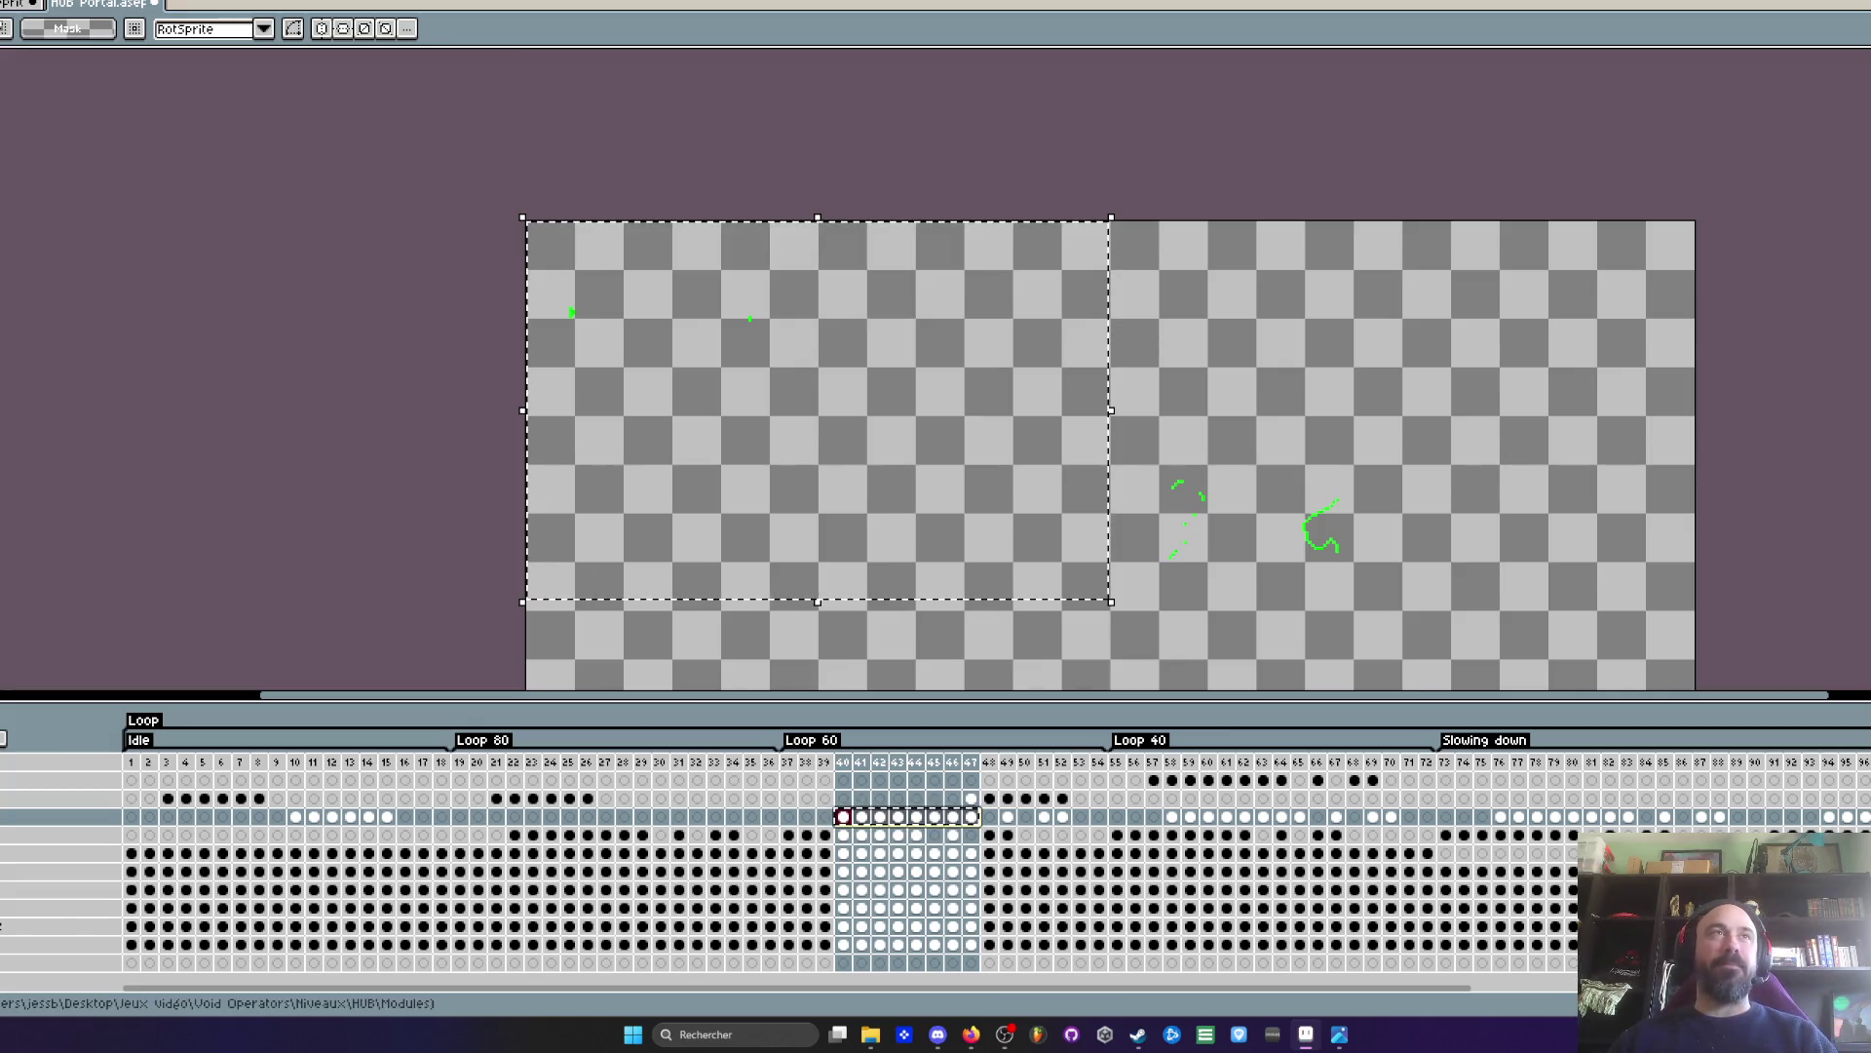
key(ctrl+Tab)
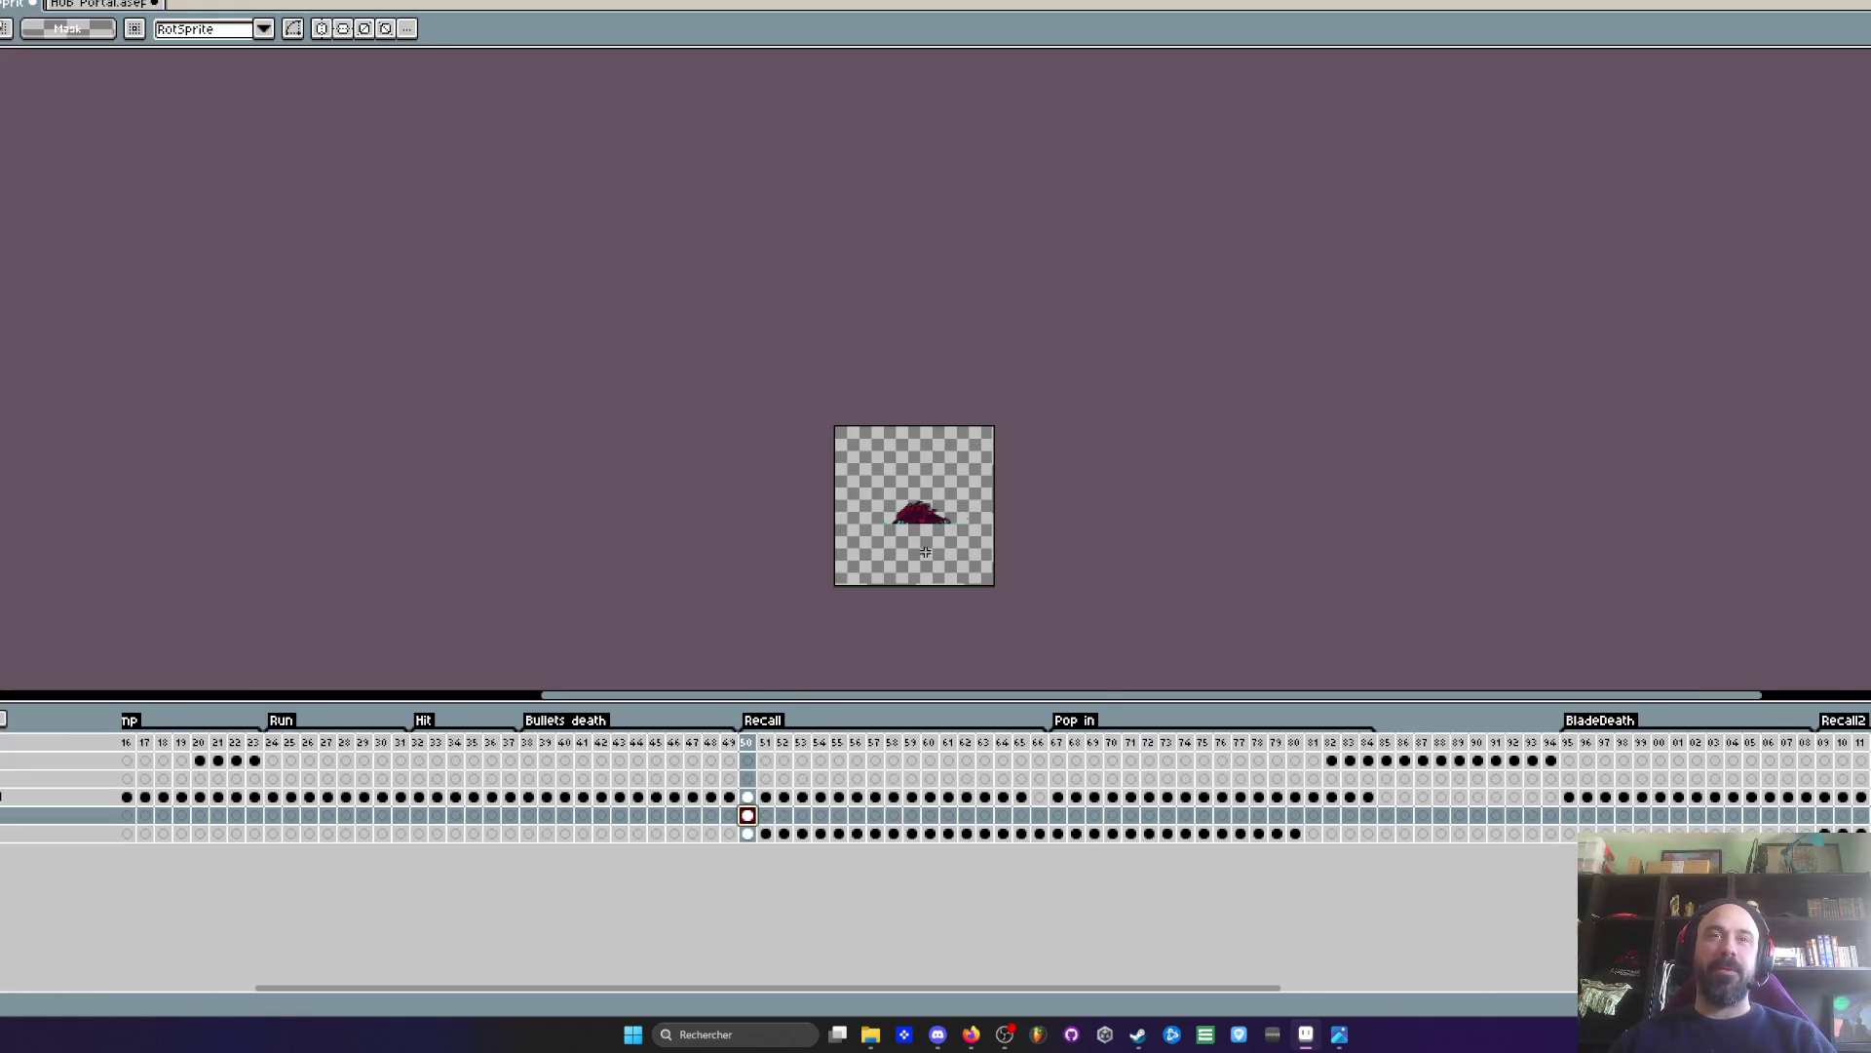
- Paste the green sparks across Recall frames 50–57, move them onto the creature, and mark the spark area
scroll(925, 553, up, 3)
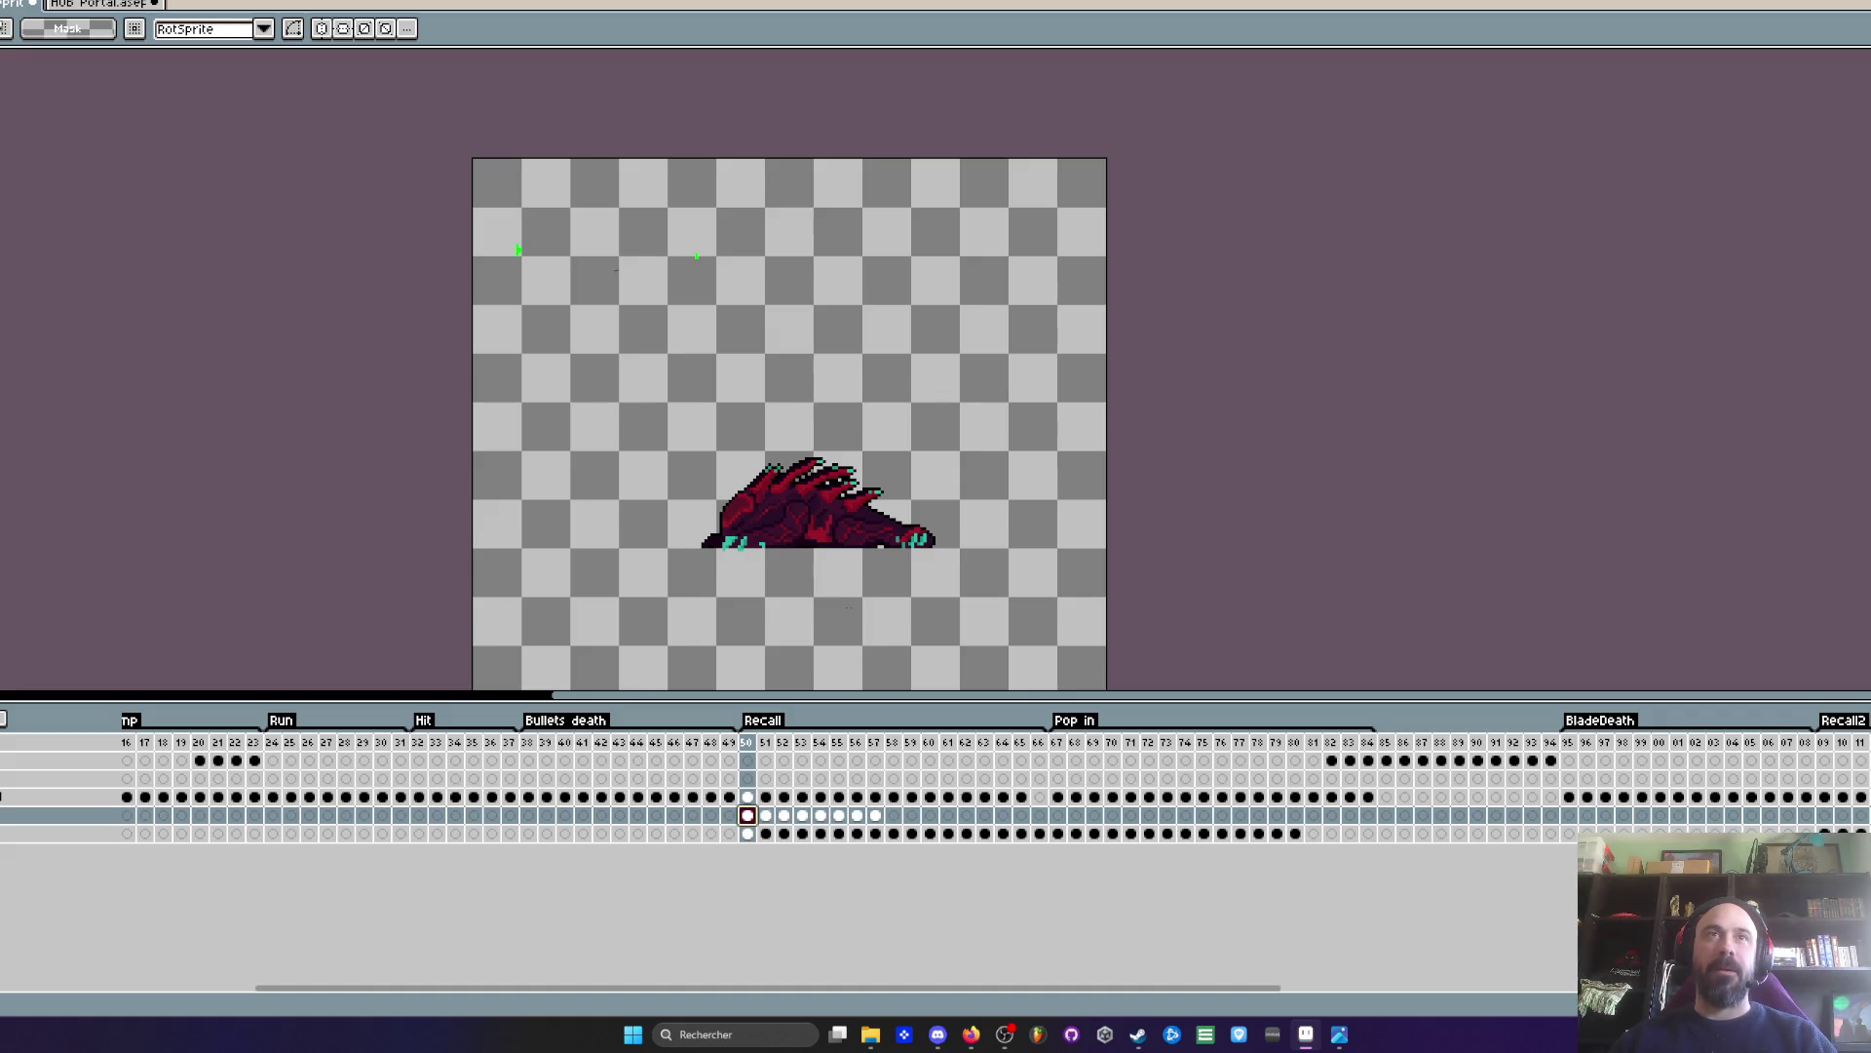
mouse_move(857, 815)
mouse_down()
mouse_move(874, 817)
mouse_move(748, 815)
mouse_up()
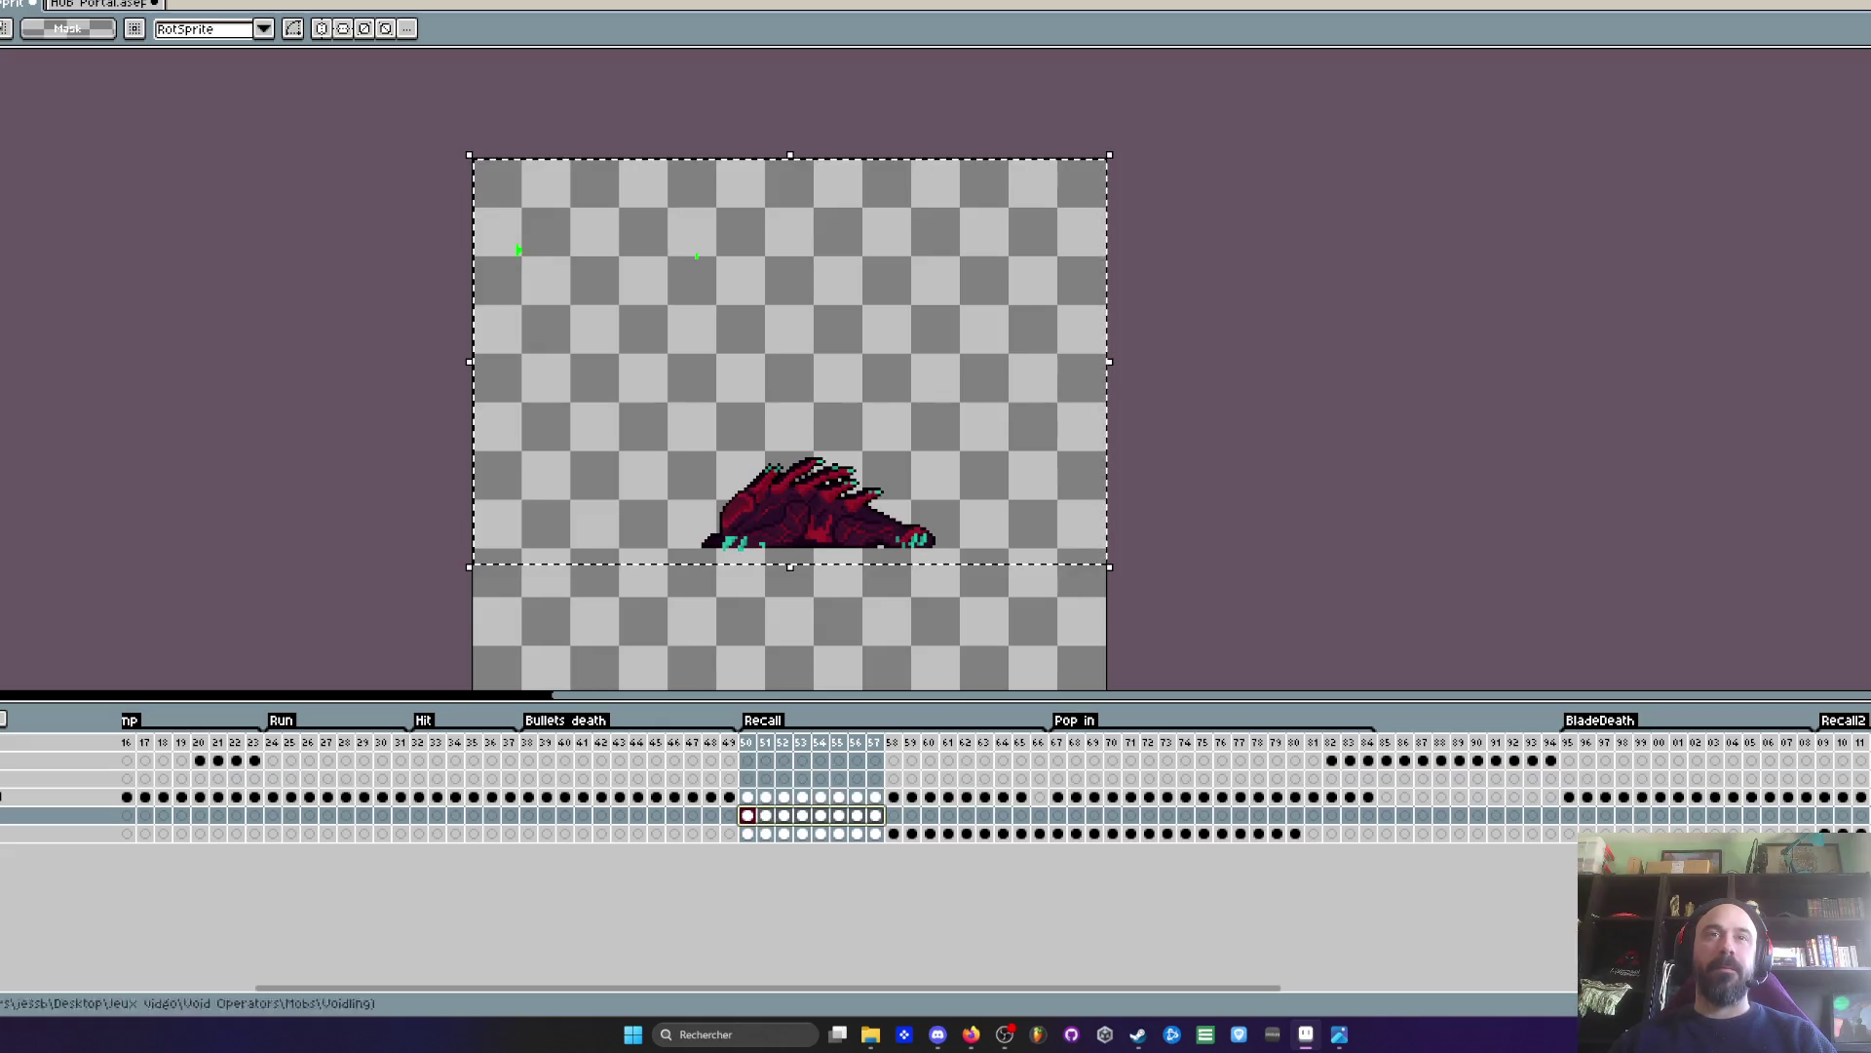
drag(647, 283, 851, 554)
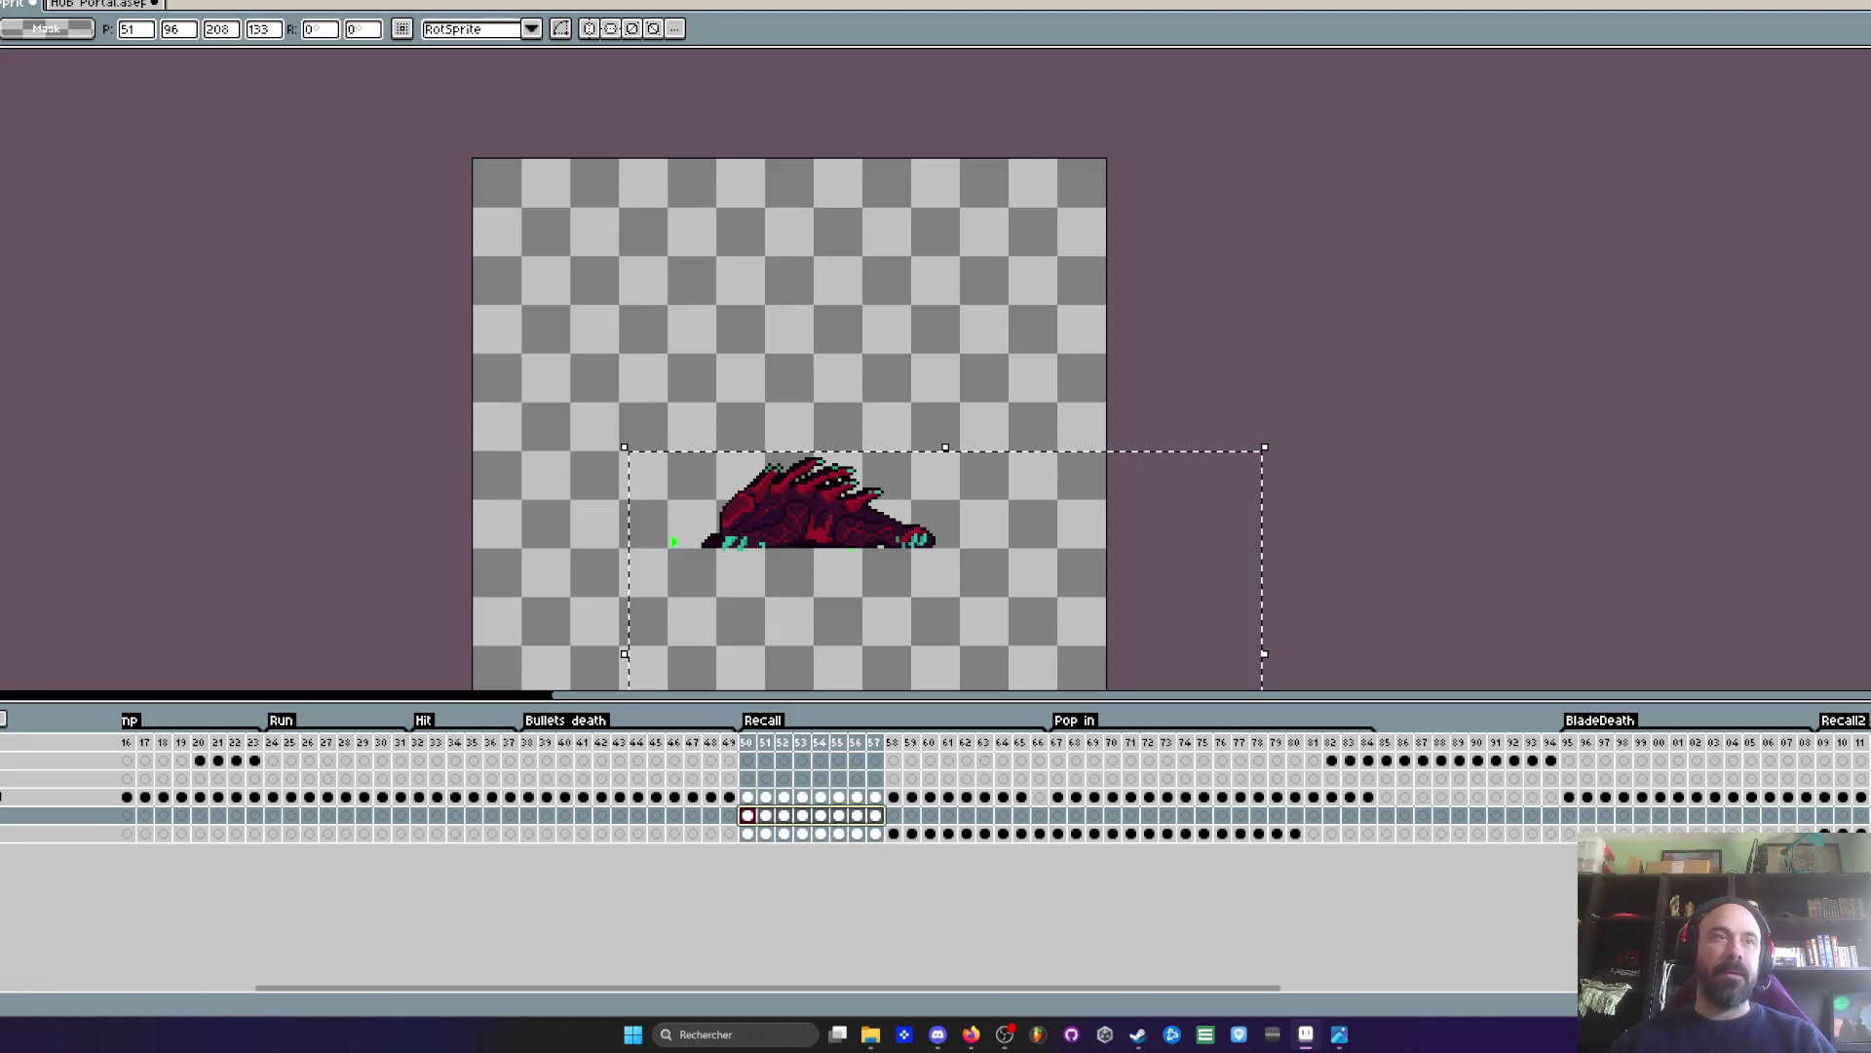
key(Delete)
scroll(822, 607, up, 1)
mouse_move(748, 746)
mouse_down()
mouse_move(882, 758)
mouse_move(753, 748)
mouse_up()
drag(706, 331, 1014, 644)
drag(876, 816, 750, 824)
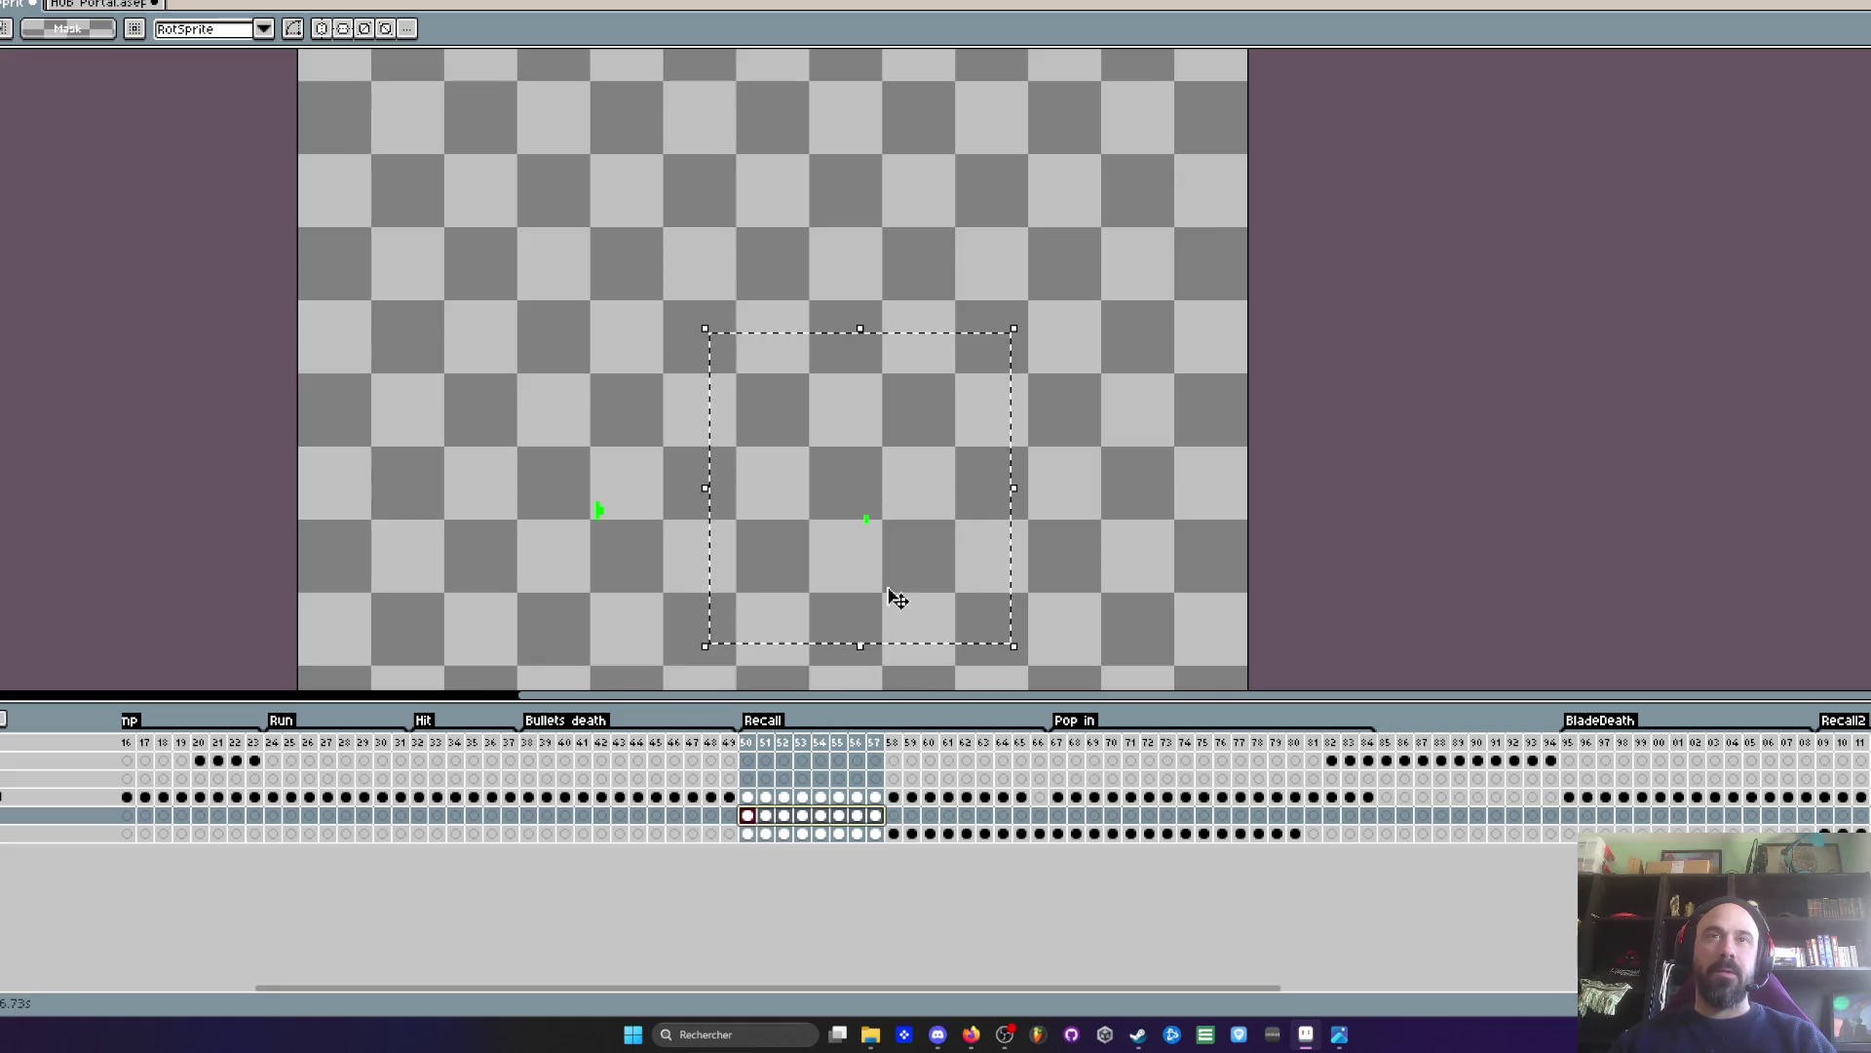
- Nudge the marked effects slightly upward, commit them, and preview the Recall animation
click(899, 535)
drag(1003, 534, 1007, 529)
click(509, 376)
click(751, 741)
key(Return)
key(Return)
key(Left)
key(Right)
key(Right)
key(Left)
key(Right)
- Raise frame 51's left green arc about 22 px and lift frame 52's green shapes
drag(451, 376, 740, 629)
drag(614, 513, 624, 493)
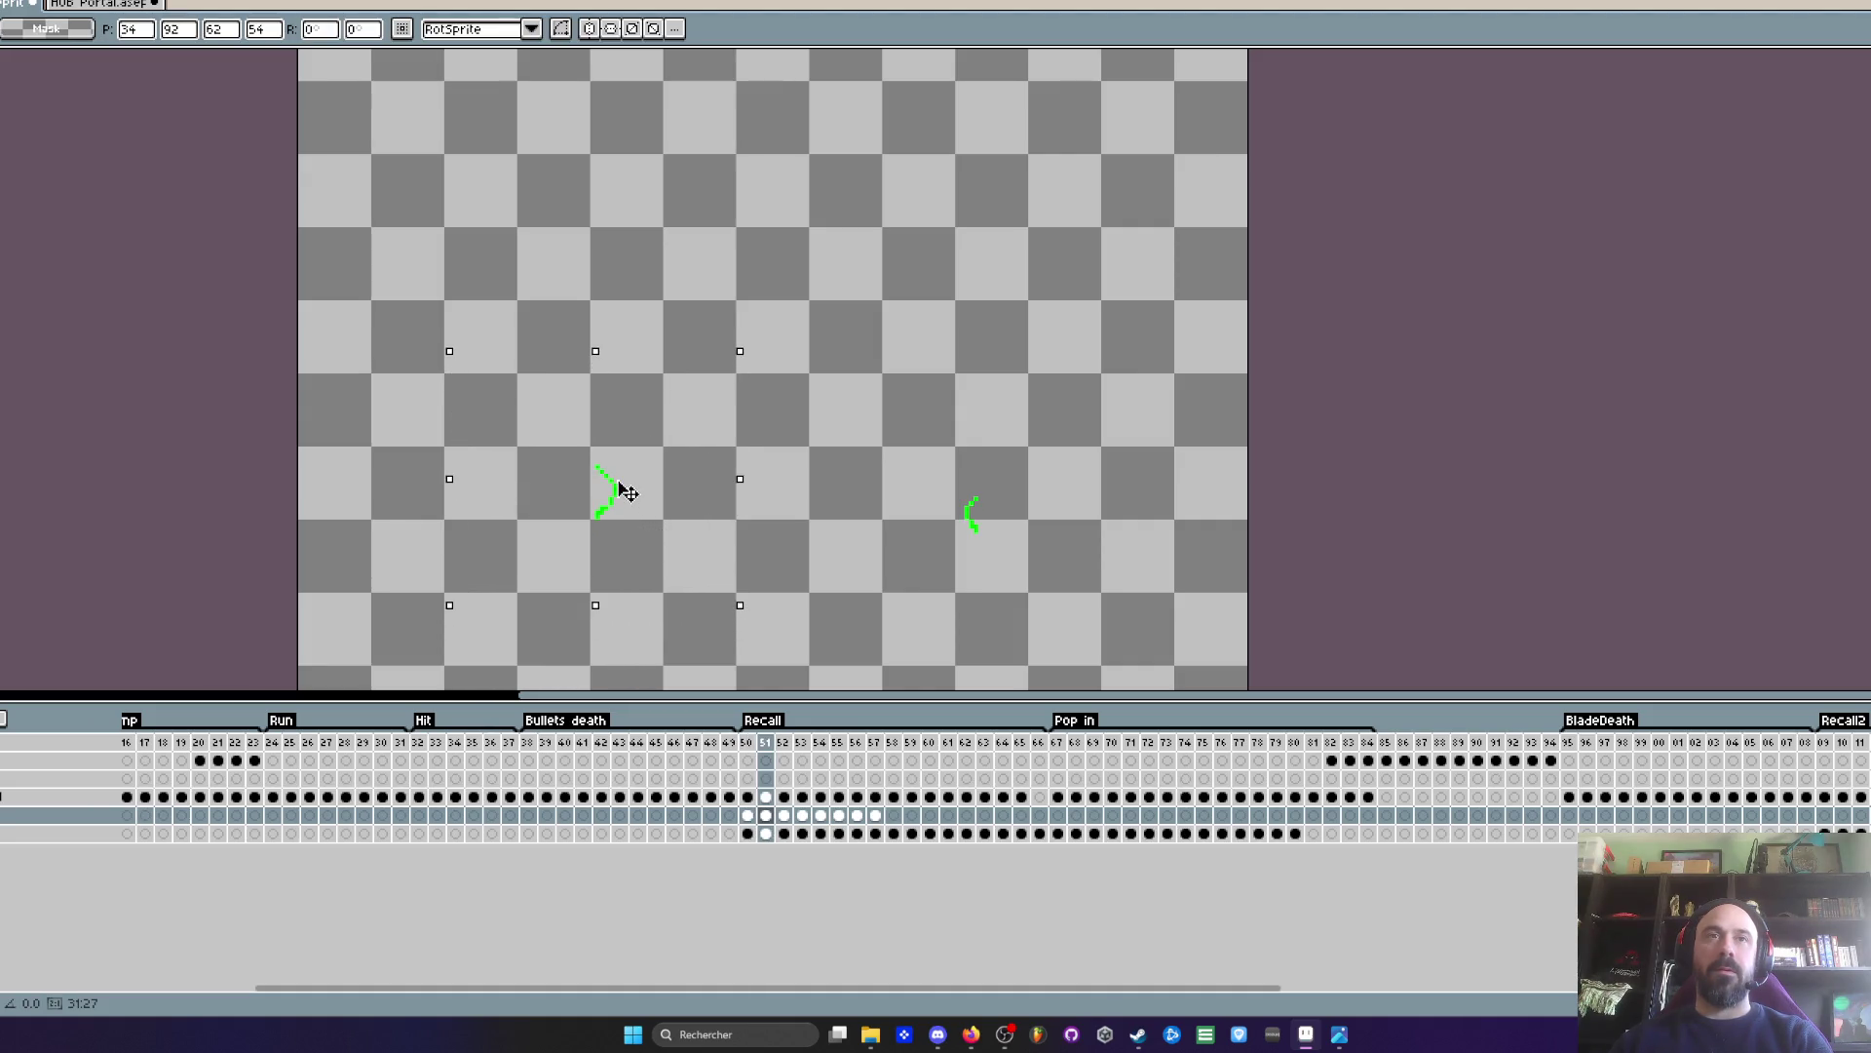
key(Right)
drag(453, 375, 739, 633)
drag(660, 555, 667, 506)
drag(881, 387, 1072, 636)
drag(973, 511, 975, 498)
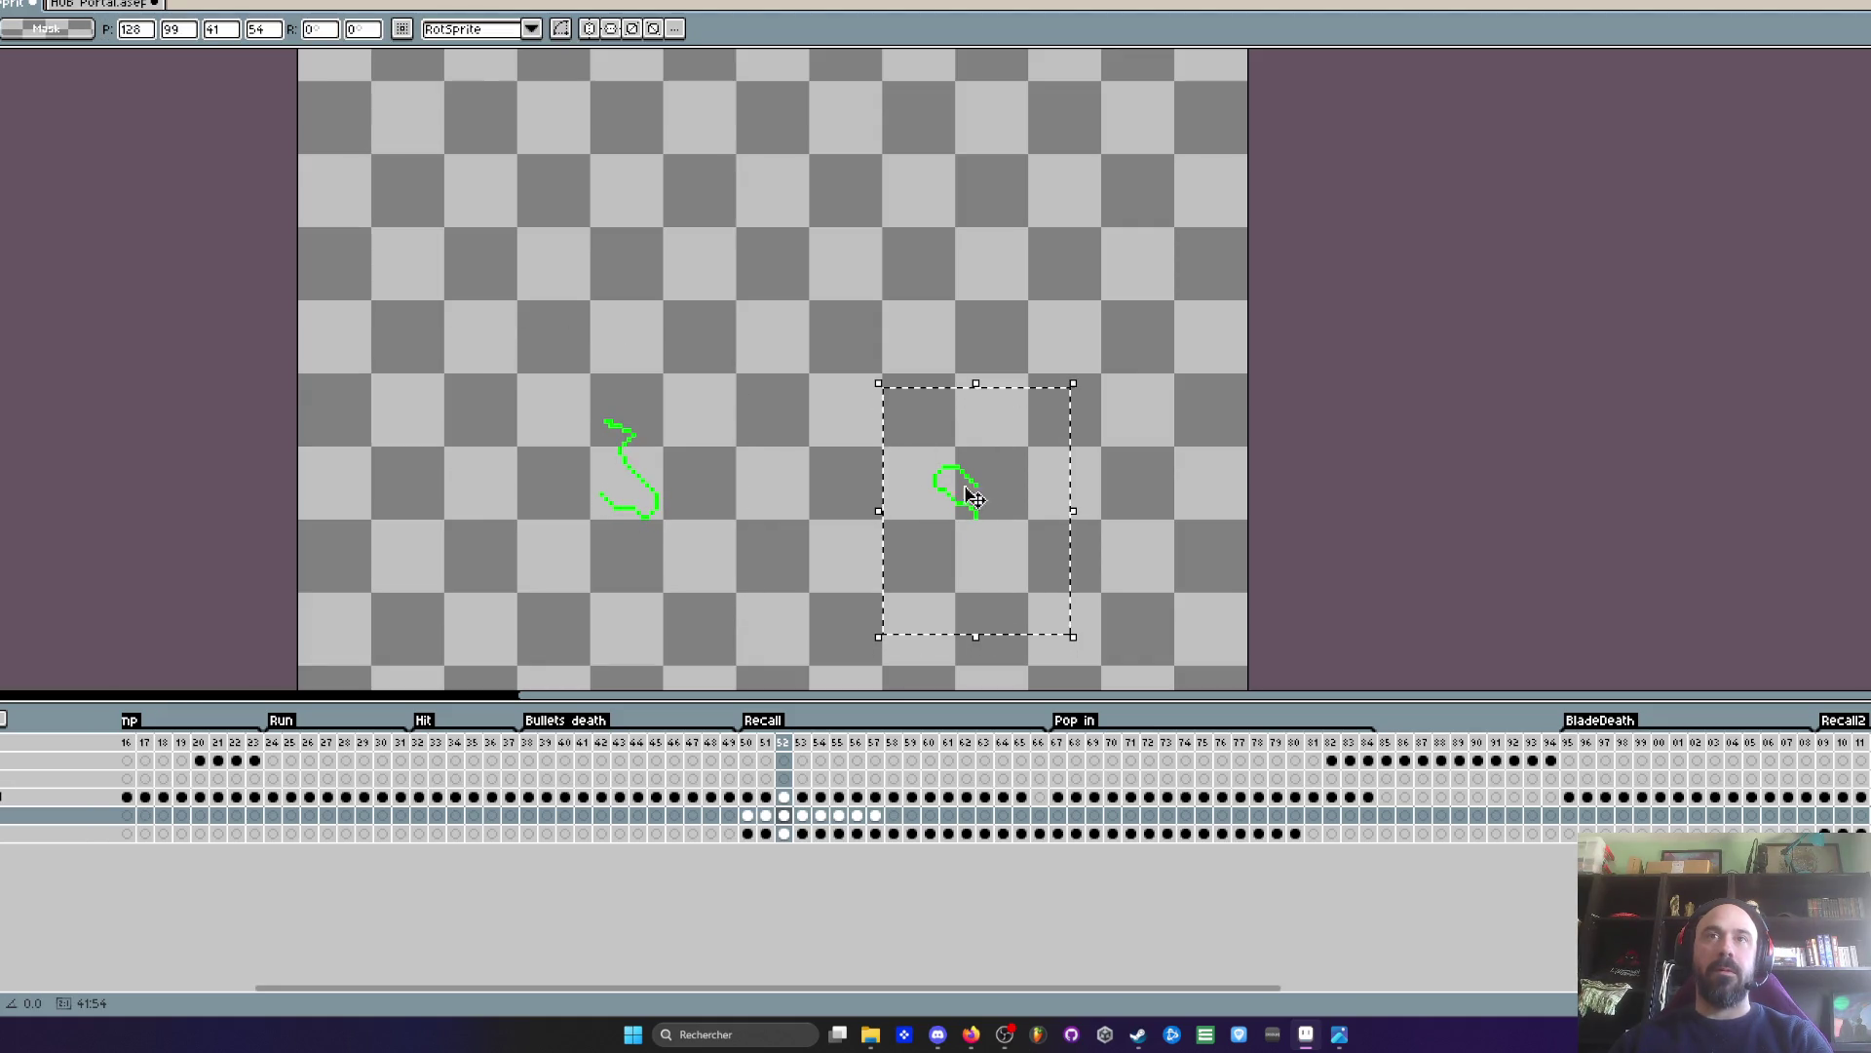
key(Left)
- Raise frame 51's right green shape about 13 px and frame 50's left shape about 57 px
key(Left)
key(Right)
key(Right)
key(Left)
key(Right)
key(Left)
drag(831, 410, 1048, 607)
drag(978, 514, 979, 501)
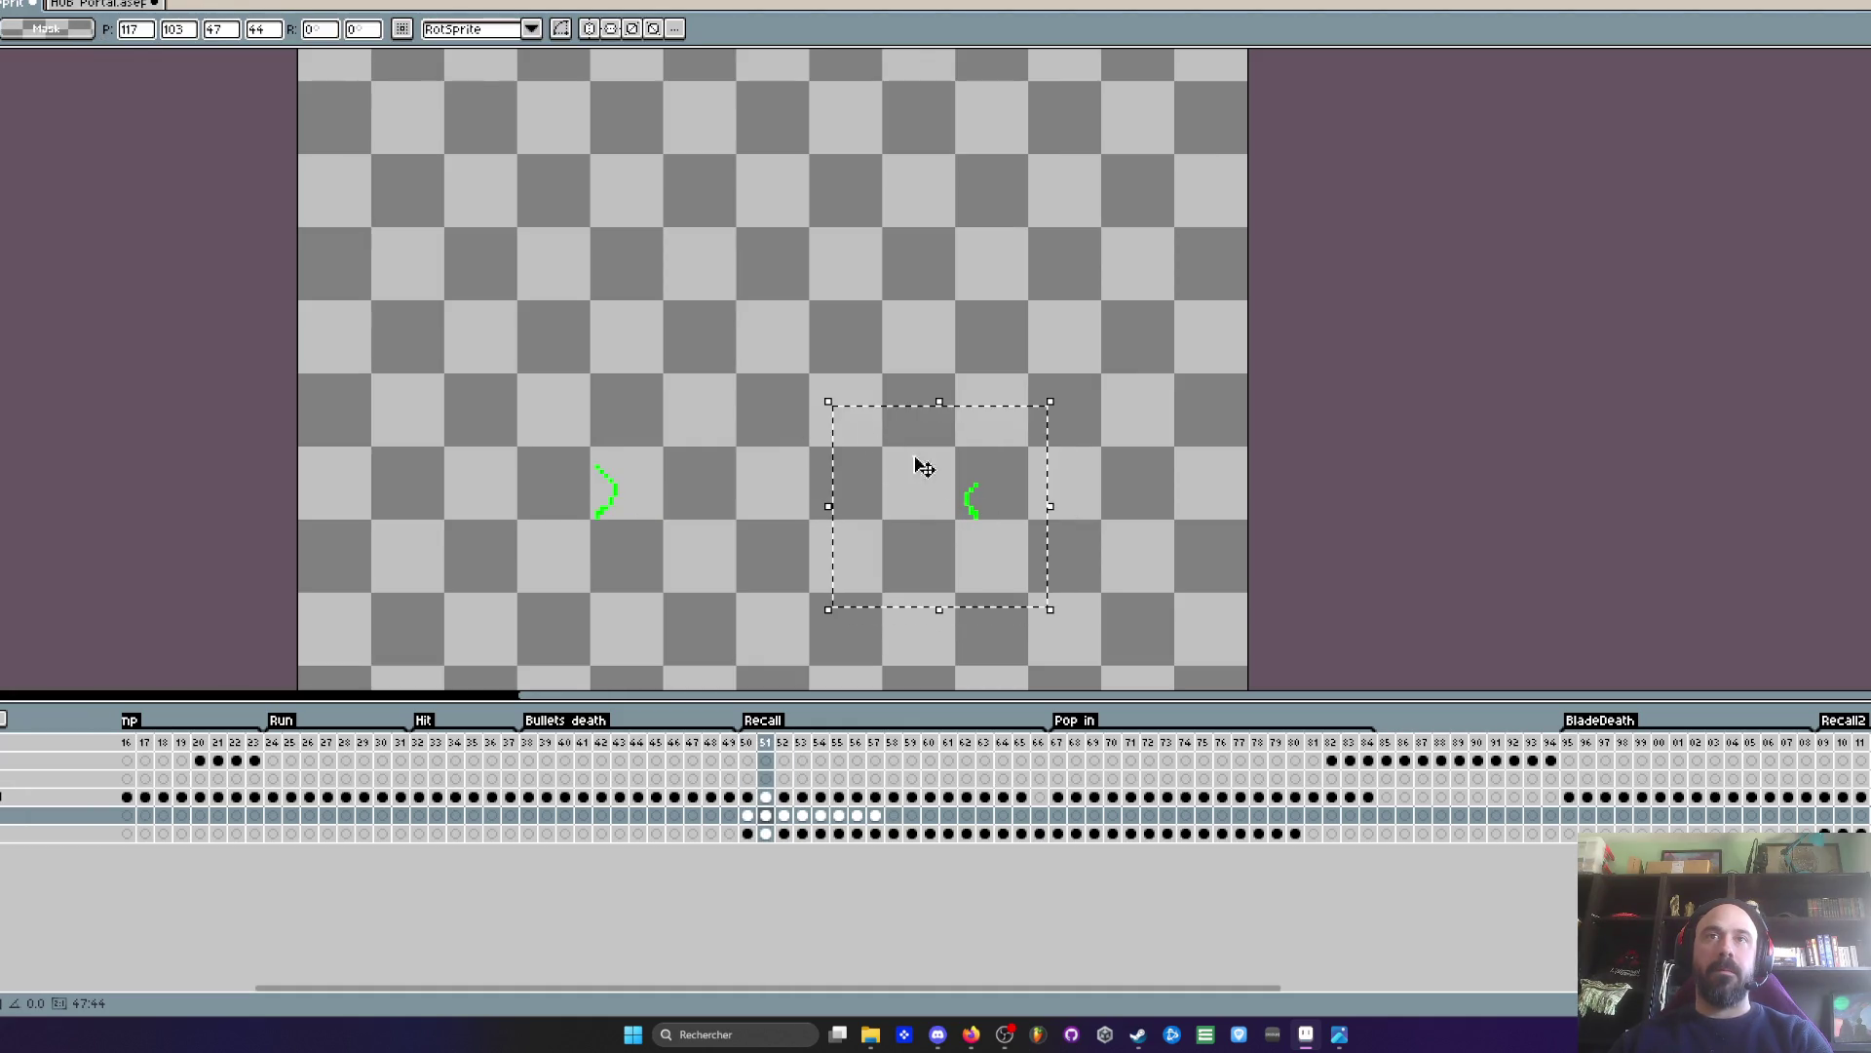
key(Left)
key(Left)
key(Right)
key(Right)
key(Right)
key(Right)
drag(479, 381, 782, 664)
drag(700, 554, 691, 498)
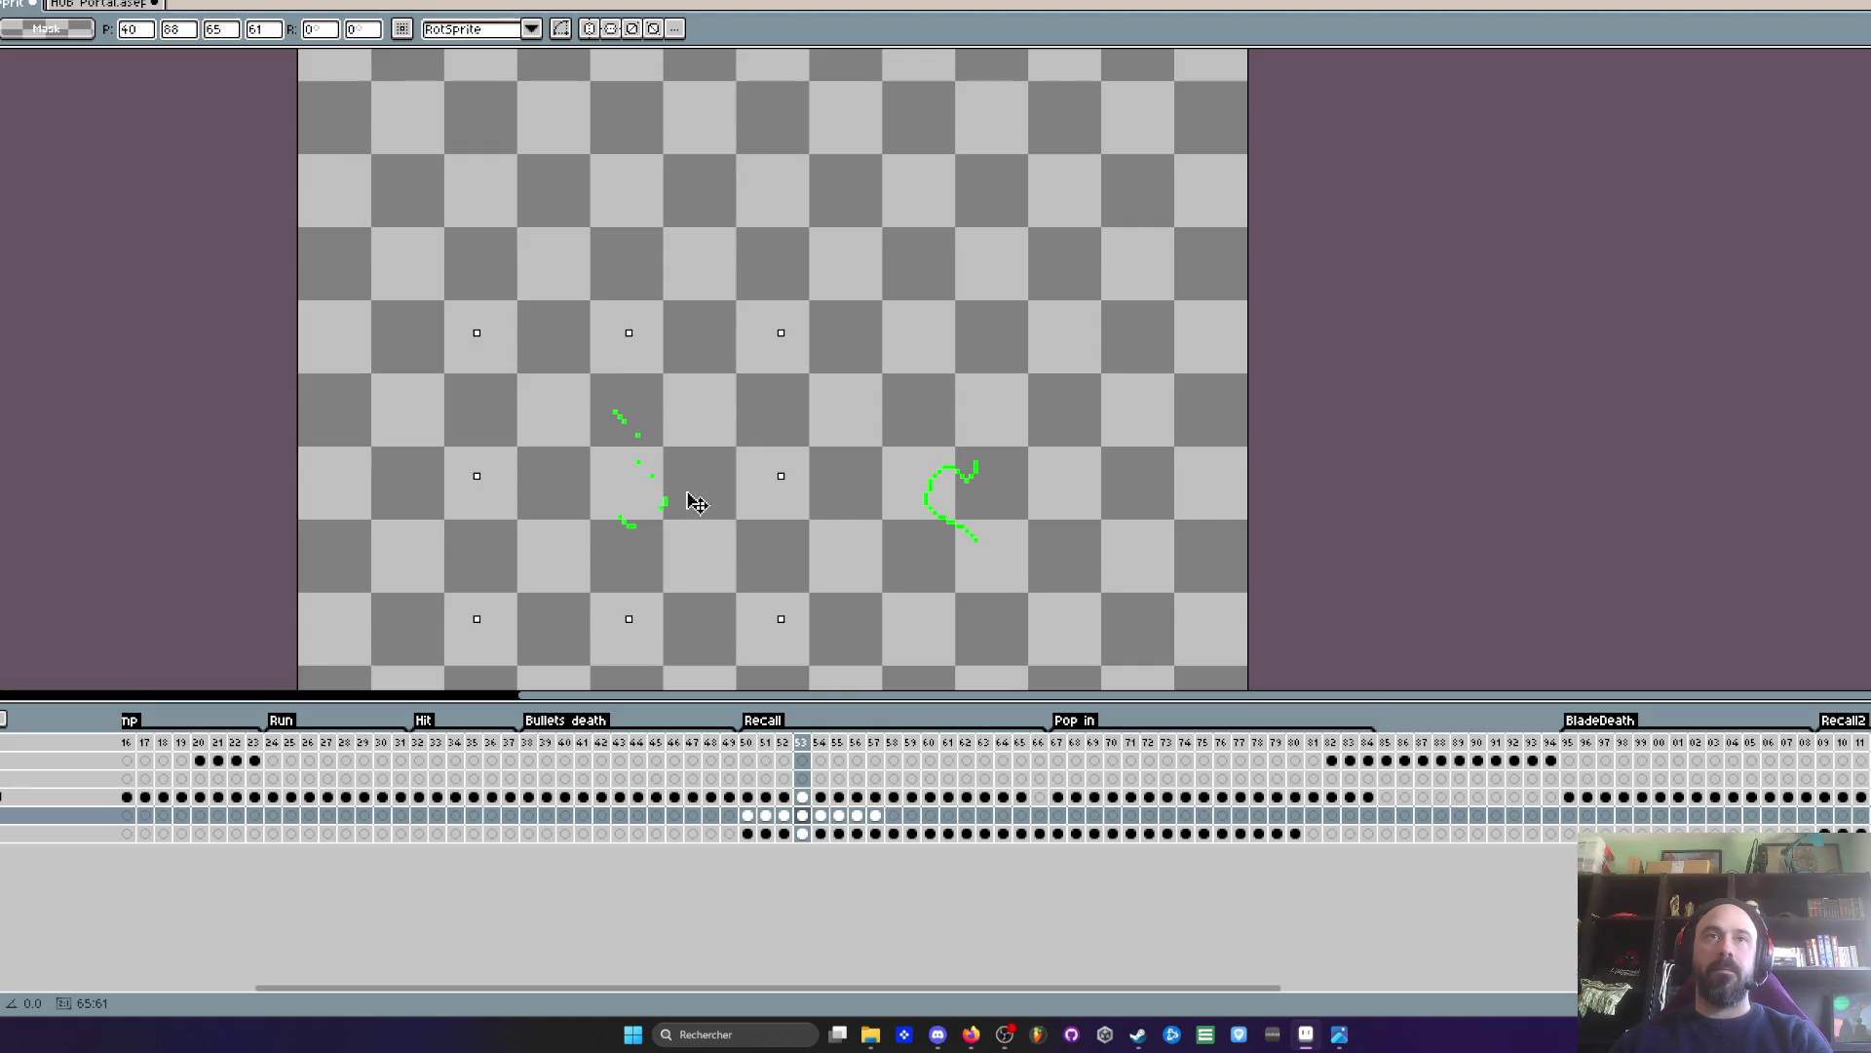
click(346, 549)
key(Left)
key(Right)
- Raise frame 53's right shape about 23 px, and frame 54's right and left shapes 37 and 63 px
drag(856, 369, 1073, 568)
drag(996, 484, 1001, 464)
click(768, 513)
key(Left)
key(Left)
key(Right)
key(Right)
key(Right)
drag(865, 410, 1068, 641)
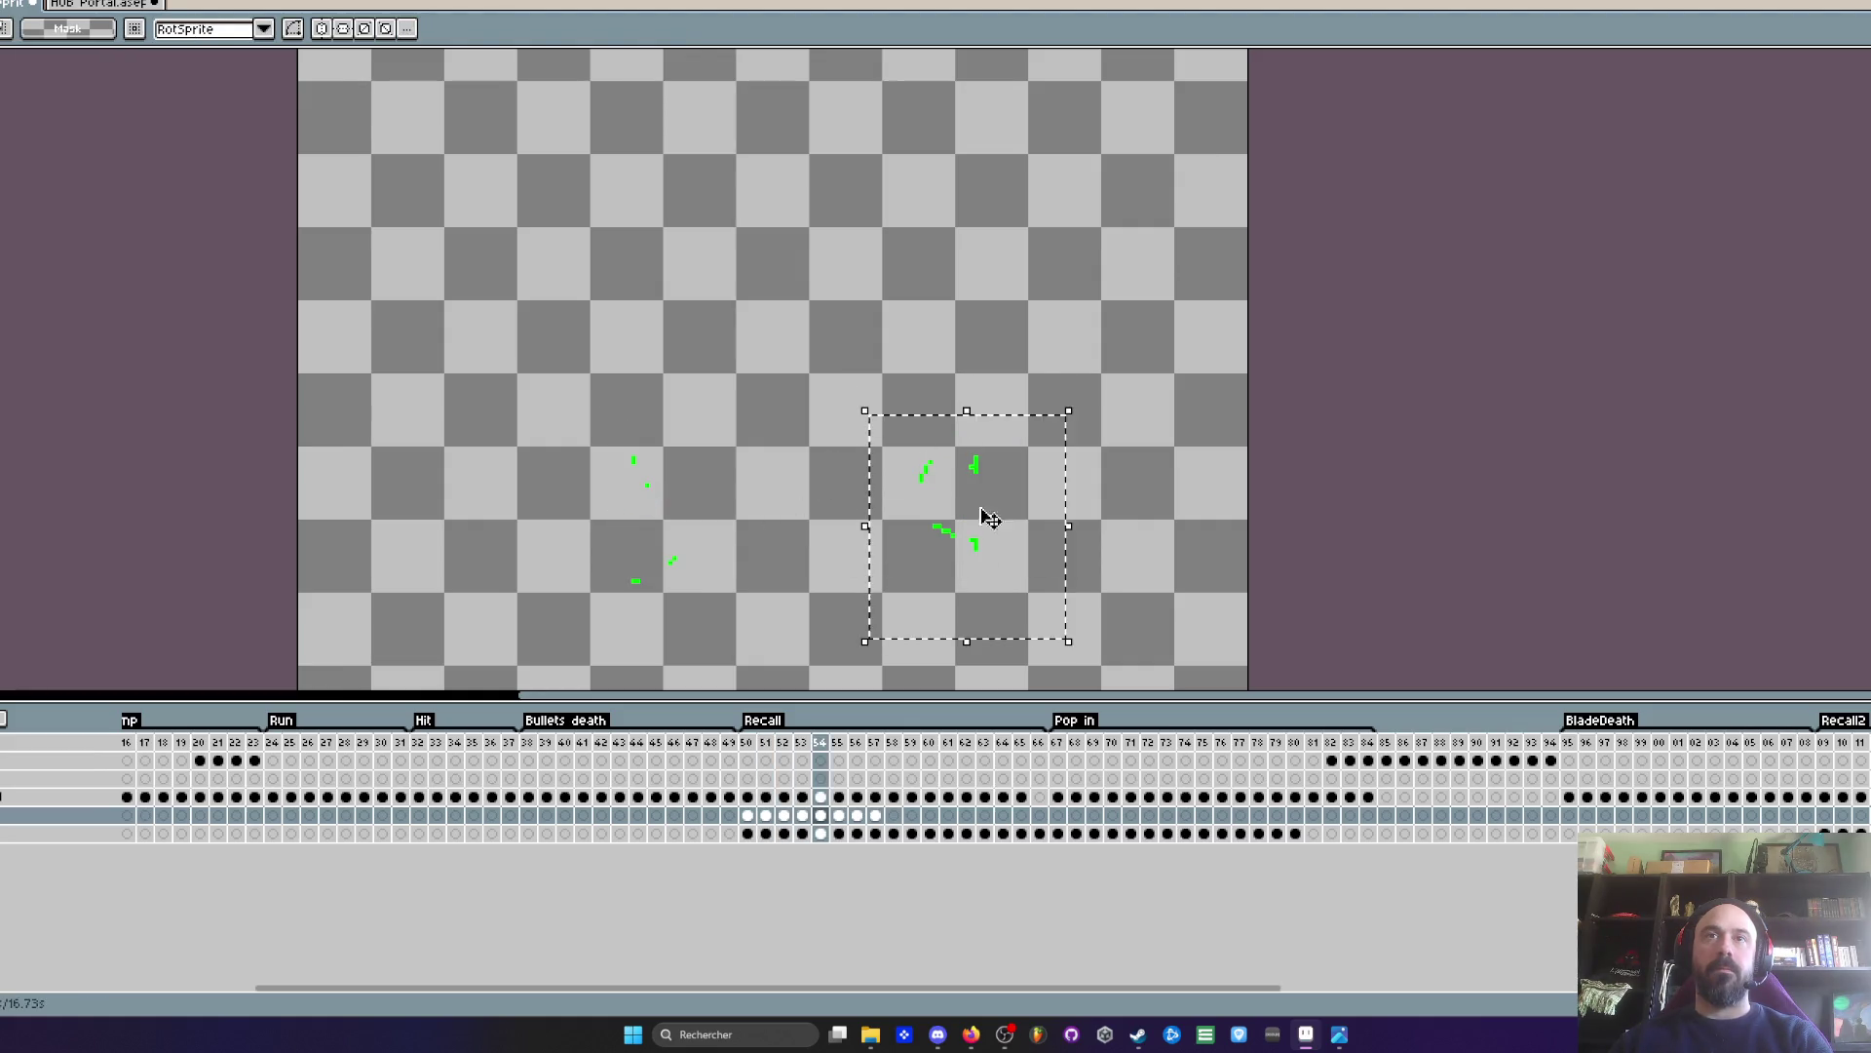
drag(982, 480, 983, 443)
click(669, 446)
drag(481, 376, 719, 680)
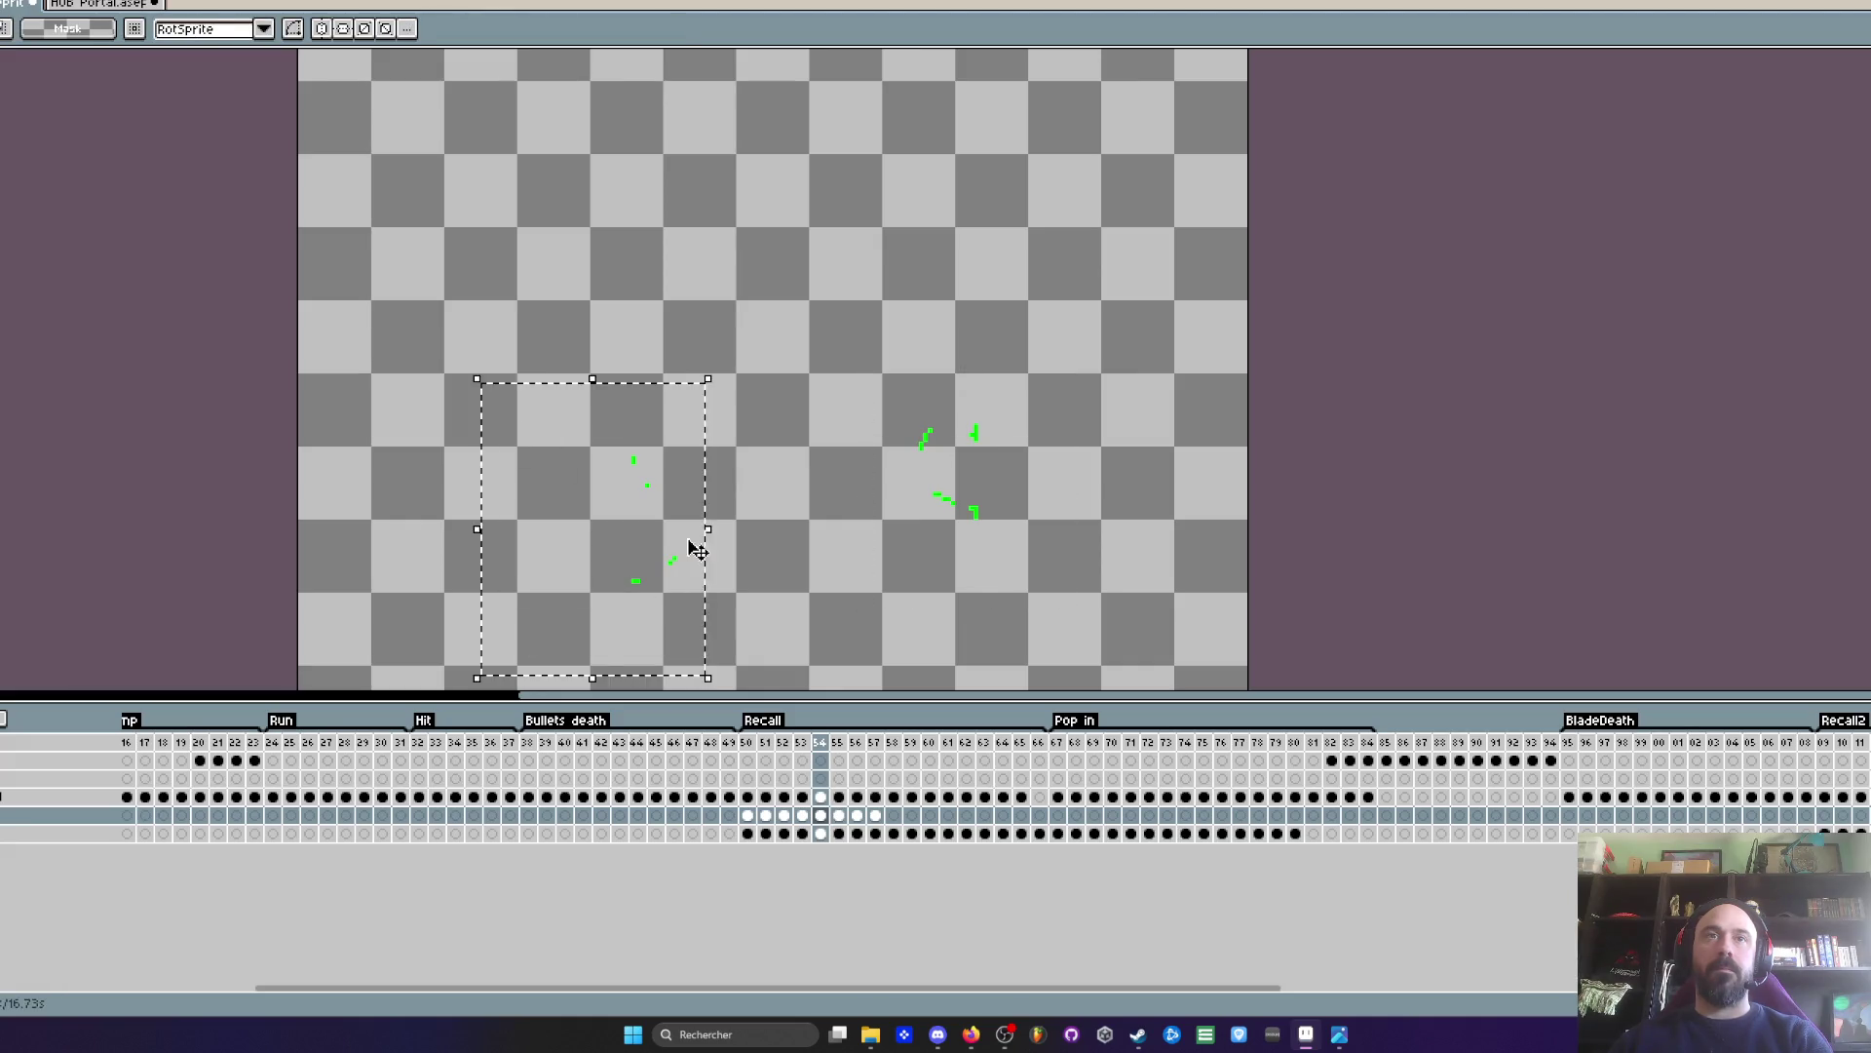
drag(698, 543, 702, 493)
click(756, 577)
key(Left)
key(Left)
key(Left)
key(Right)
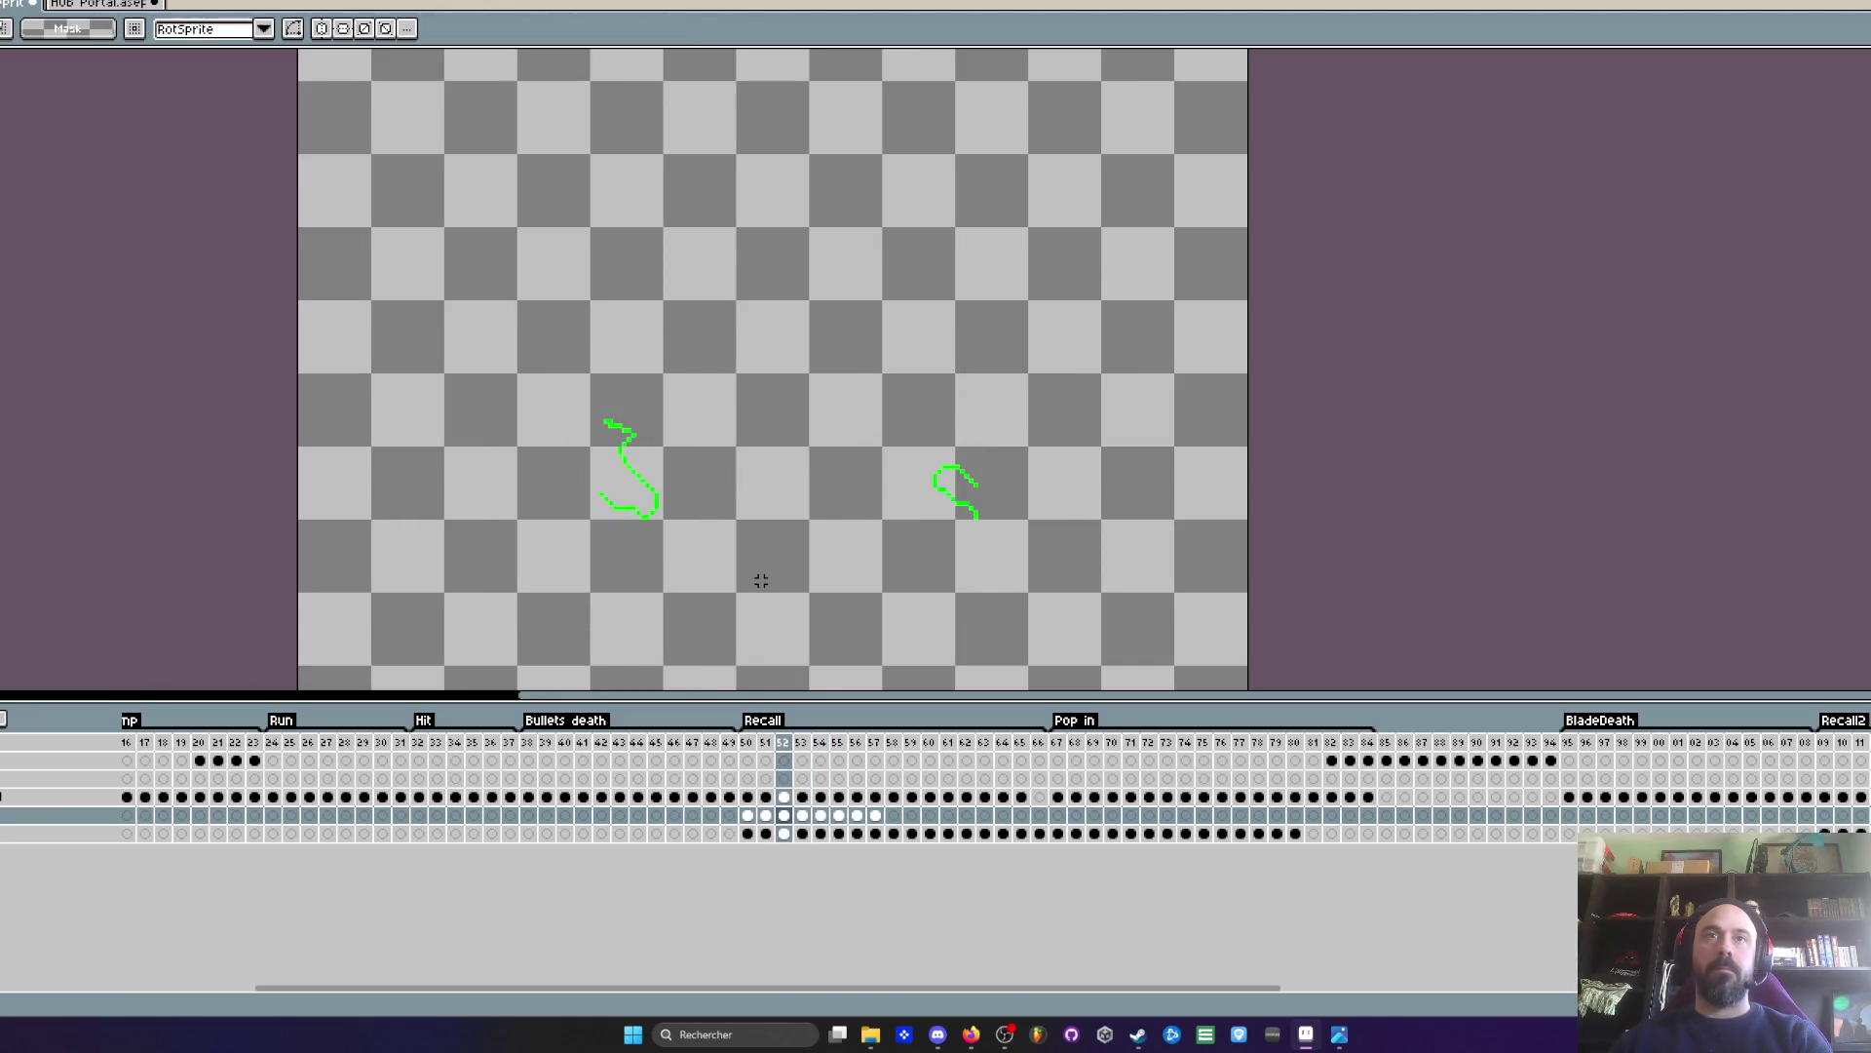
key(Right)
key(Right)
- Reposition the green shapes on frames 55 and 56, raising them and nudging them right about 5 px
key(Right)
drag(573, 340, 745, 626)
drag(711, 556, 712, 507)
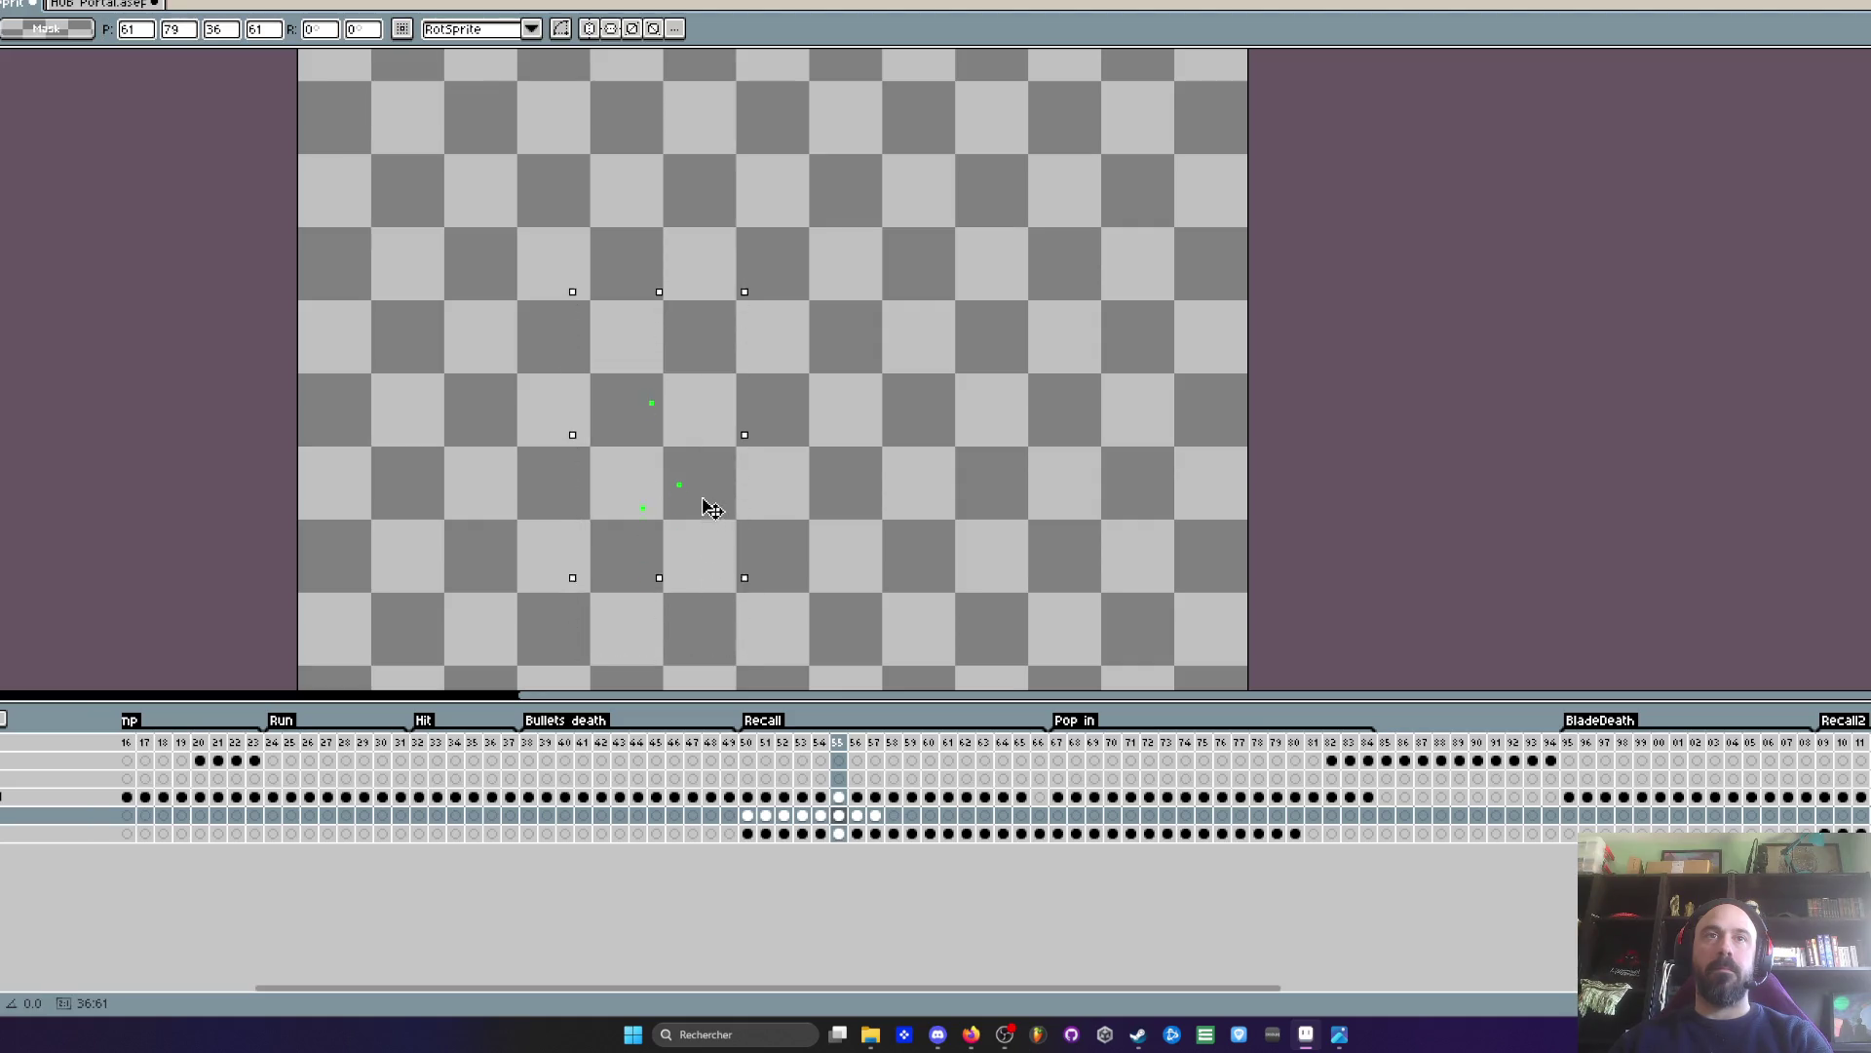
key(Left)
key(Right)
drag(531, 342, 731, 554)
key(Left)
key(Right)
mouse_move(534, 330)
mouse_down()
mouse_move(726, 535)
mouse_move(706, 509)
mouse_up()
click(492, 516)
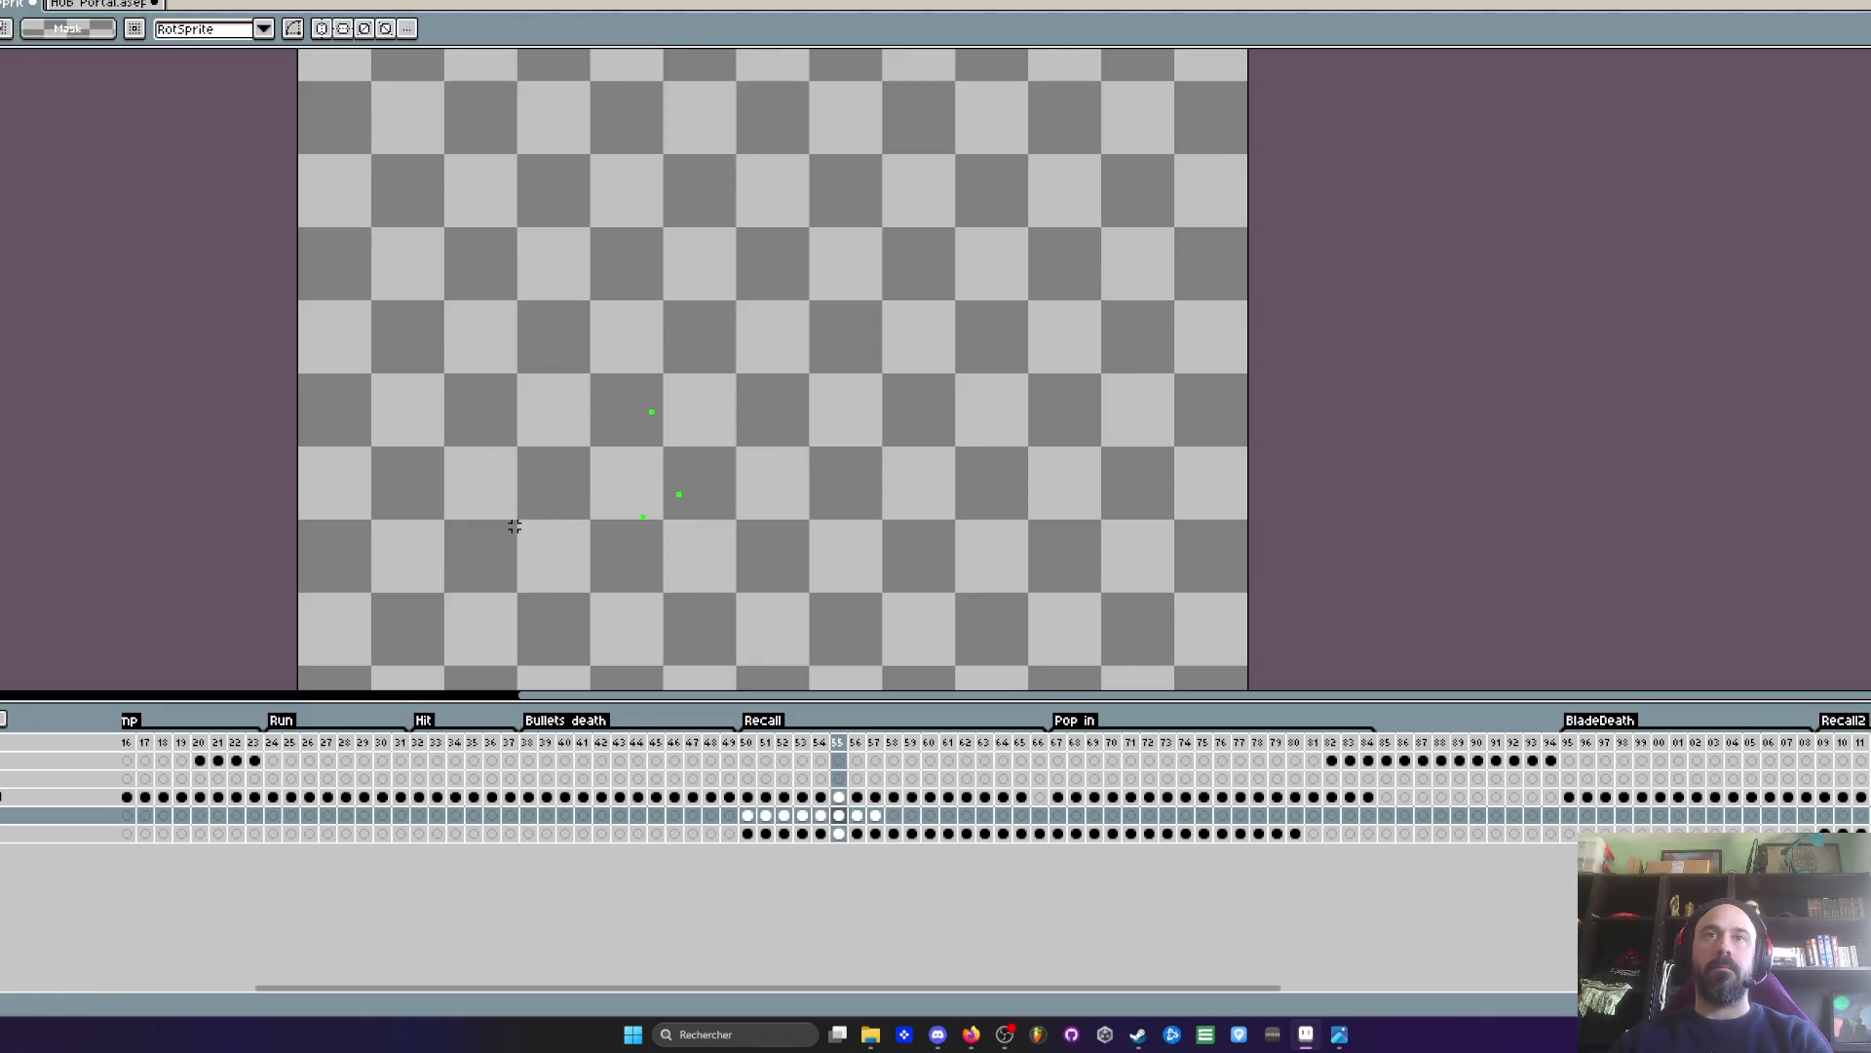
key(Right)
drag(456, 343, 1069, 685)
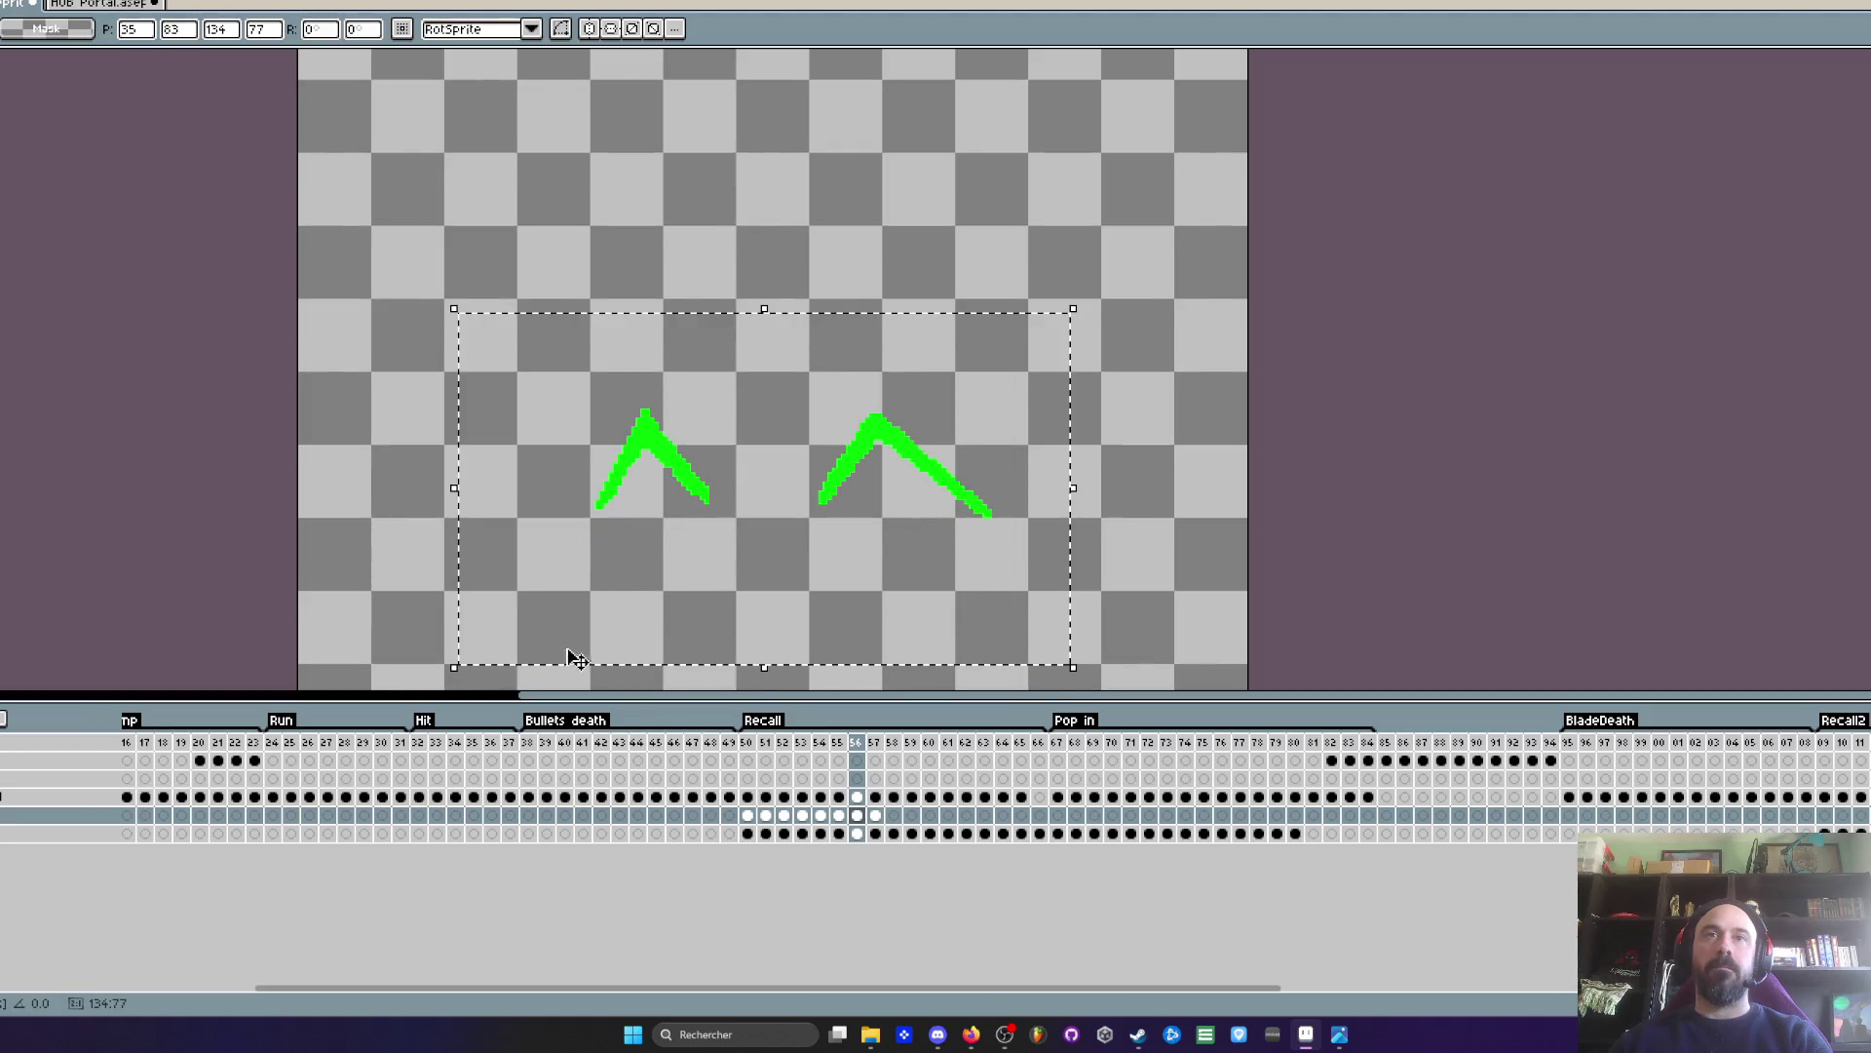
click(380, 543)
- Raise frame 57's two white check marks, then play the Recall animation
key(Right)
drag(398, 244, 1128, 688)
drag(948, 458, 946, 418)
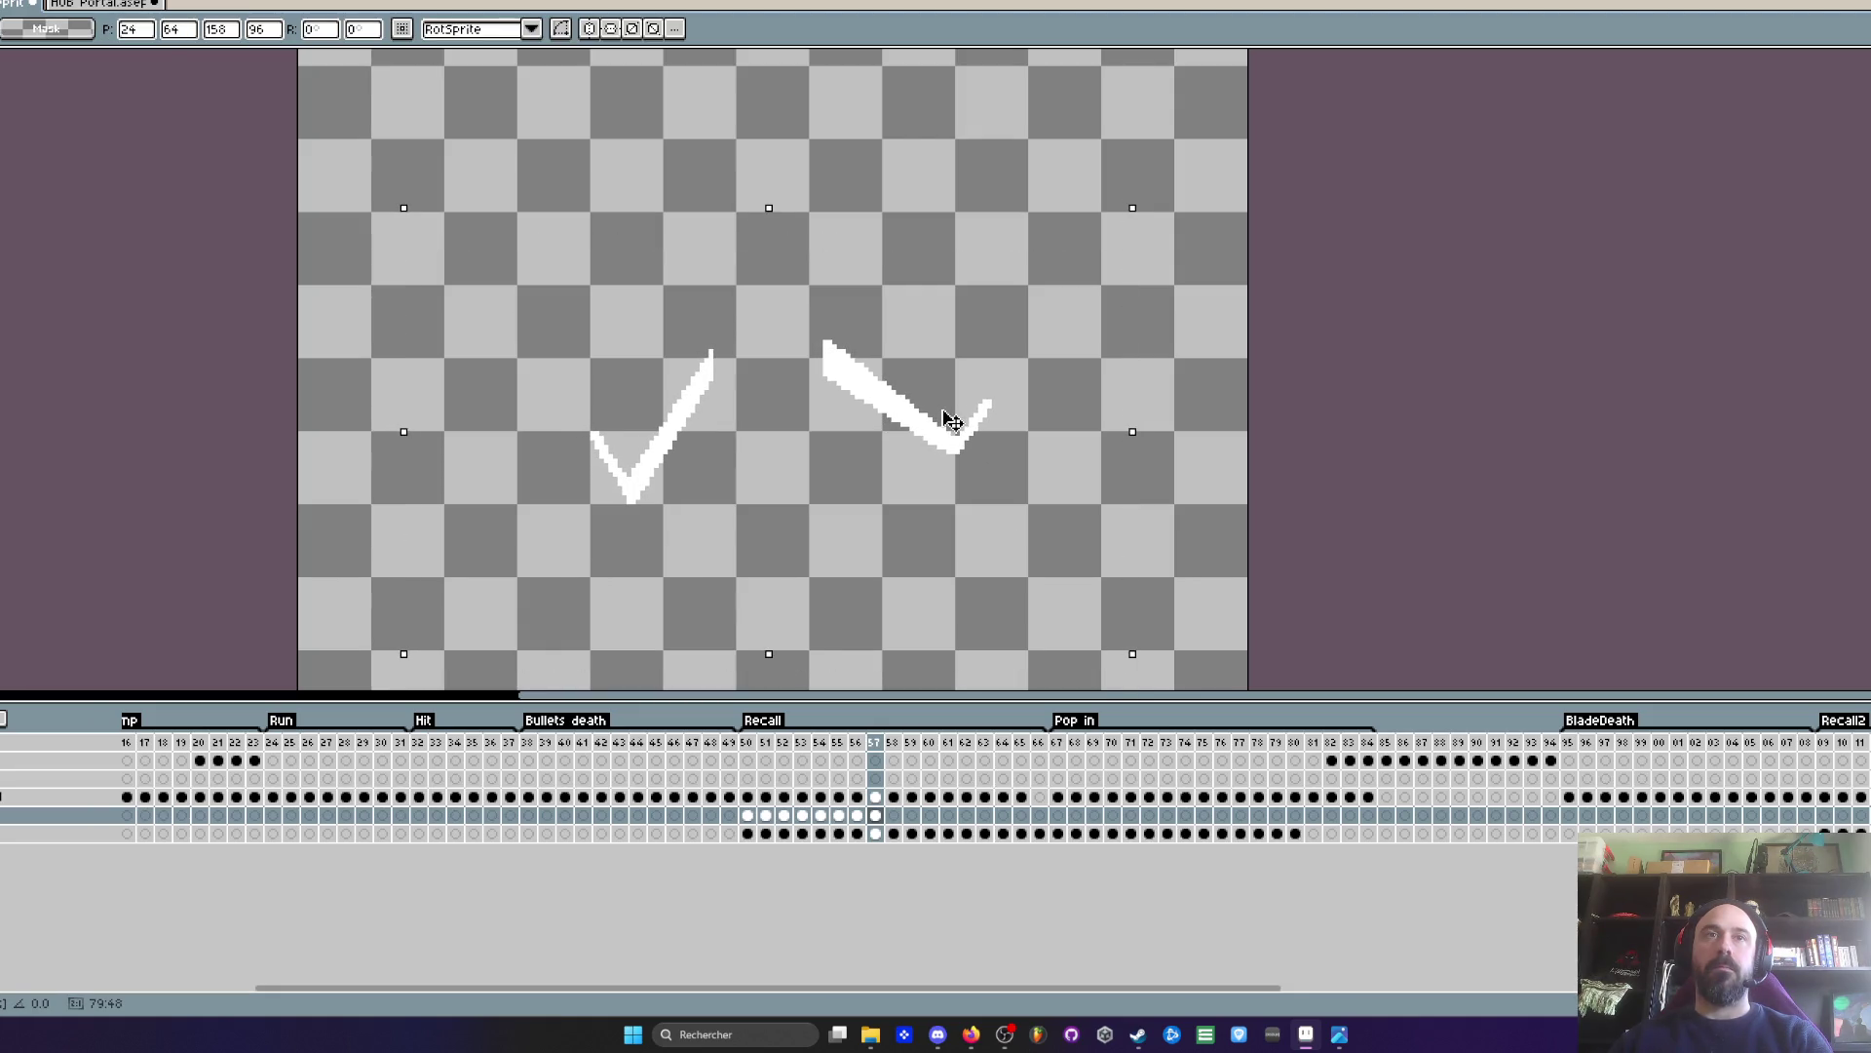
click(355, 530)
key(Right)
key(Right)
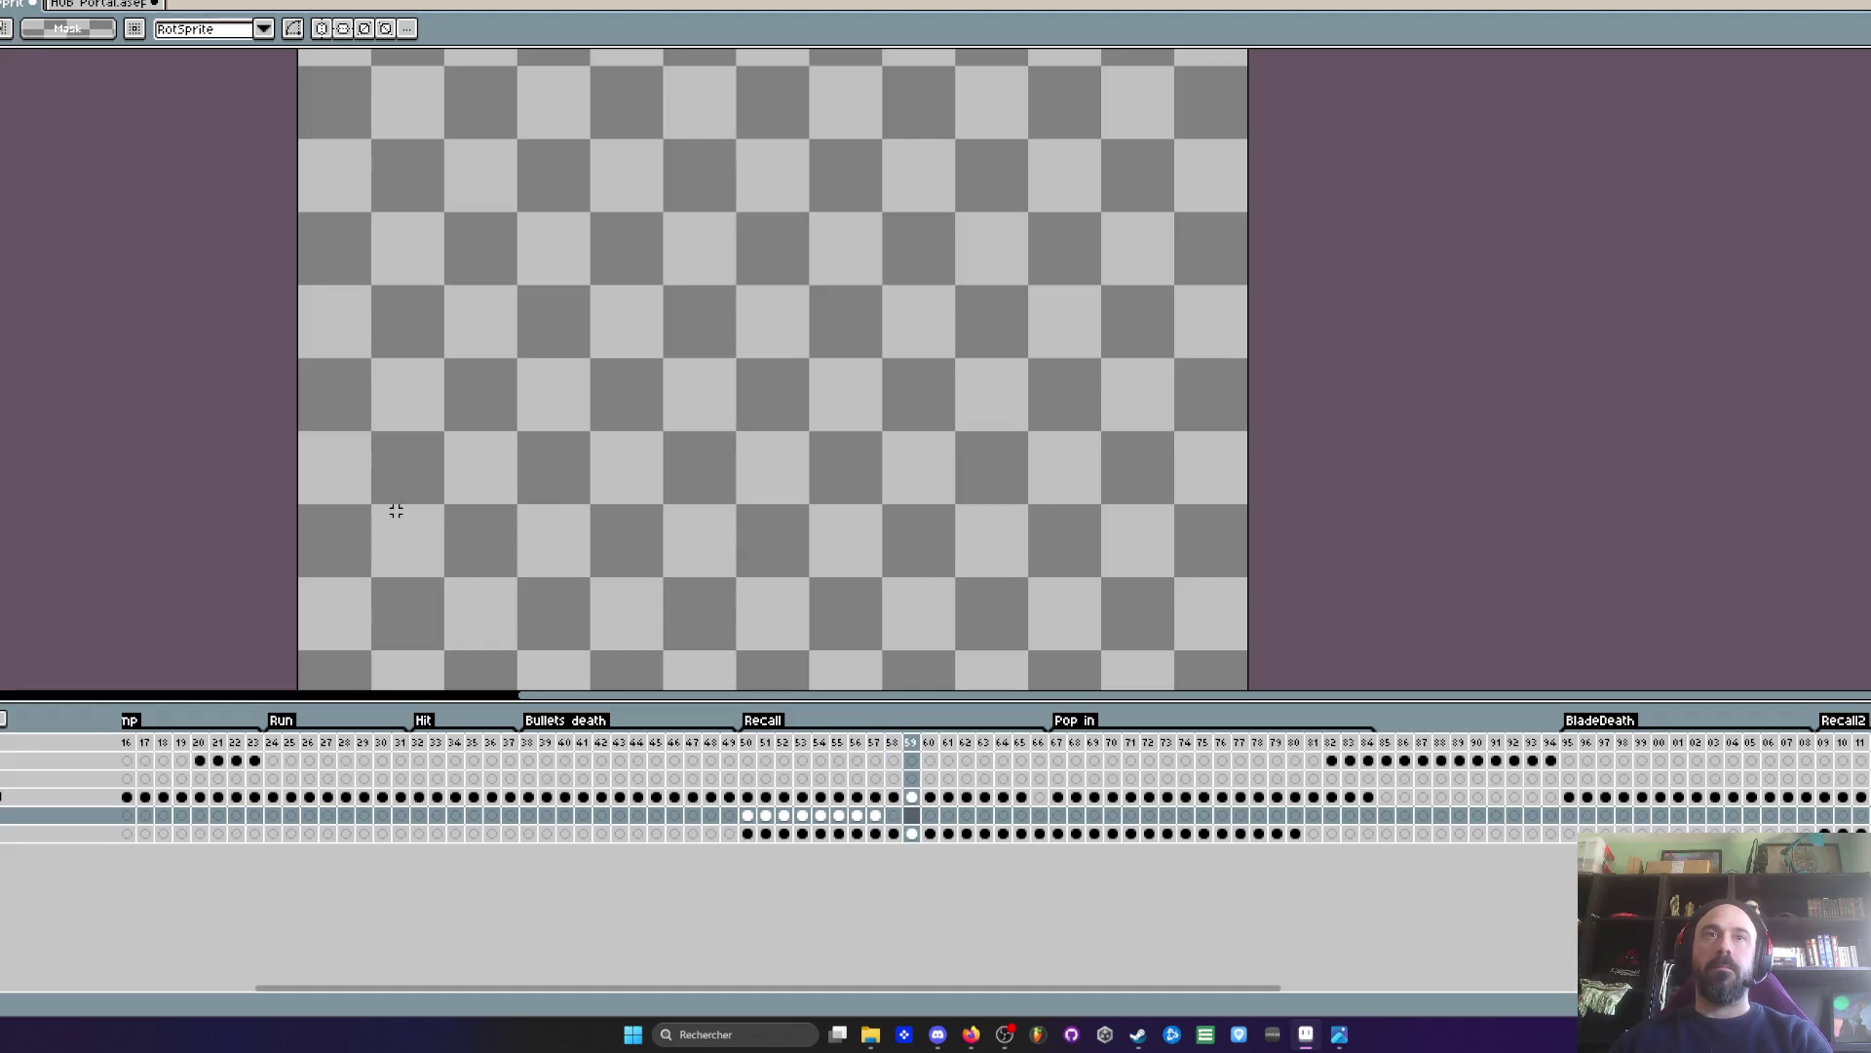
key(Right)
key(Right)
key(Right)
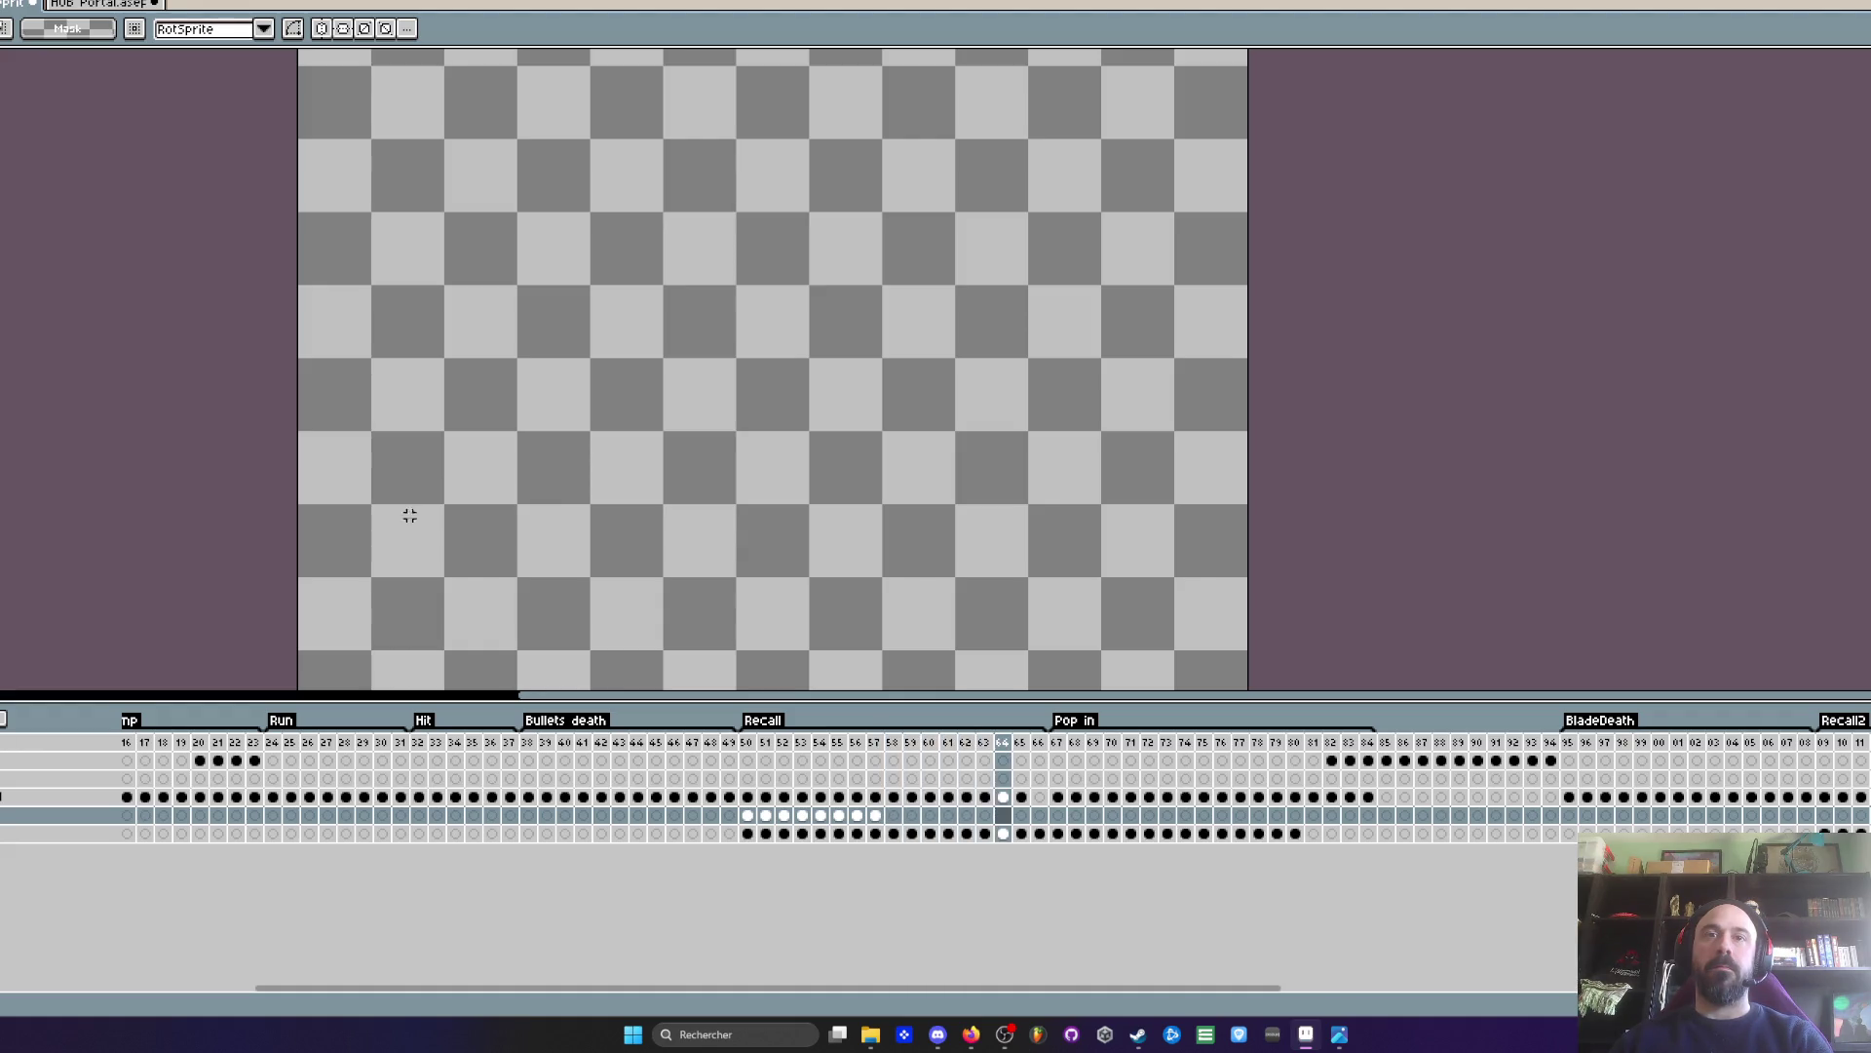
key(Return)
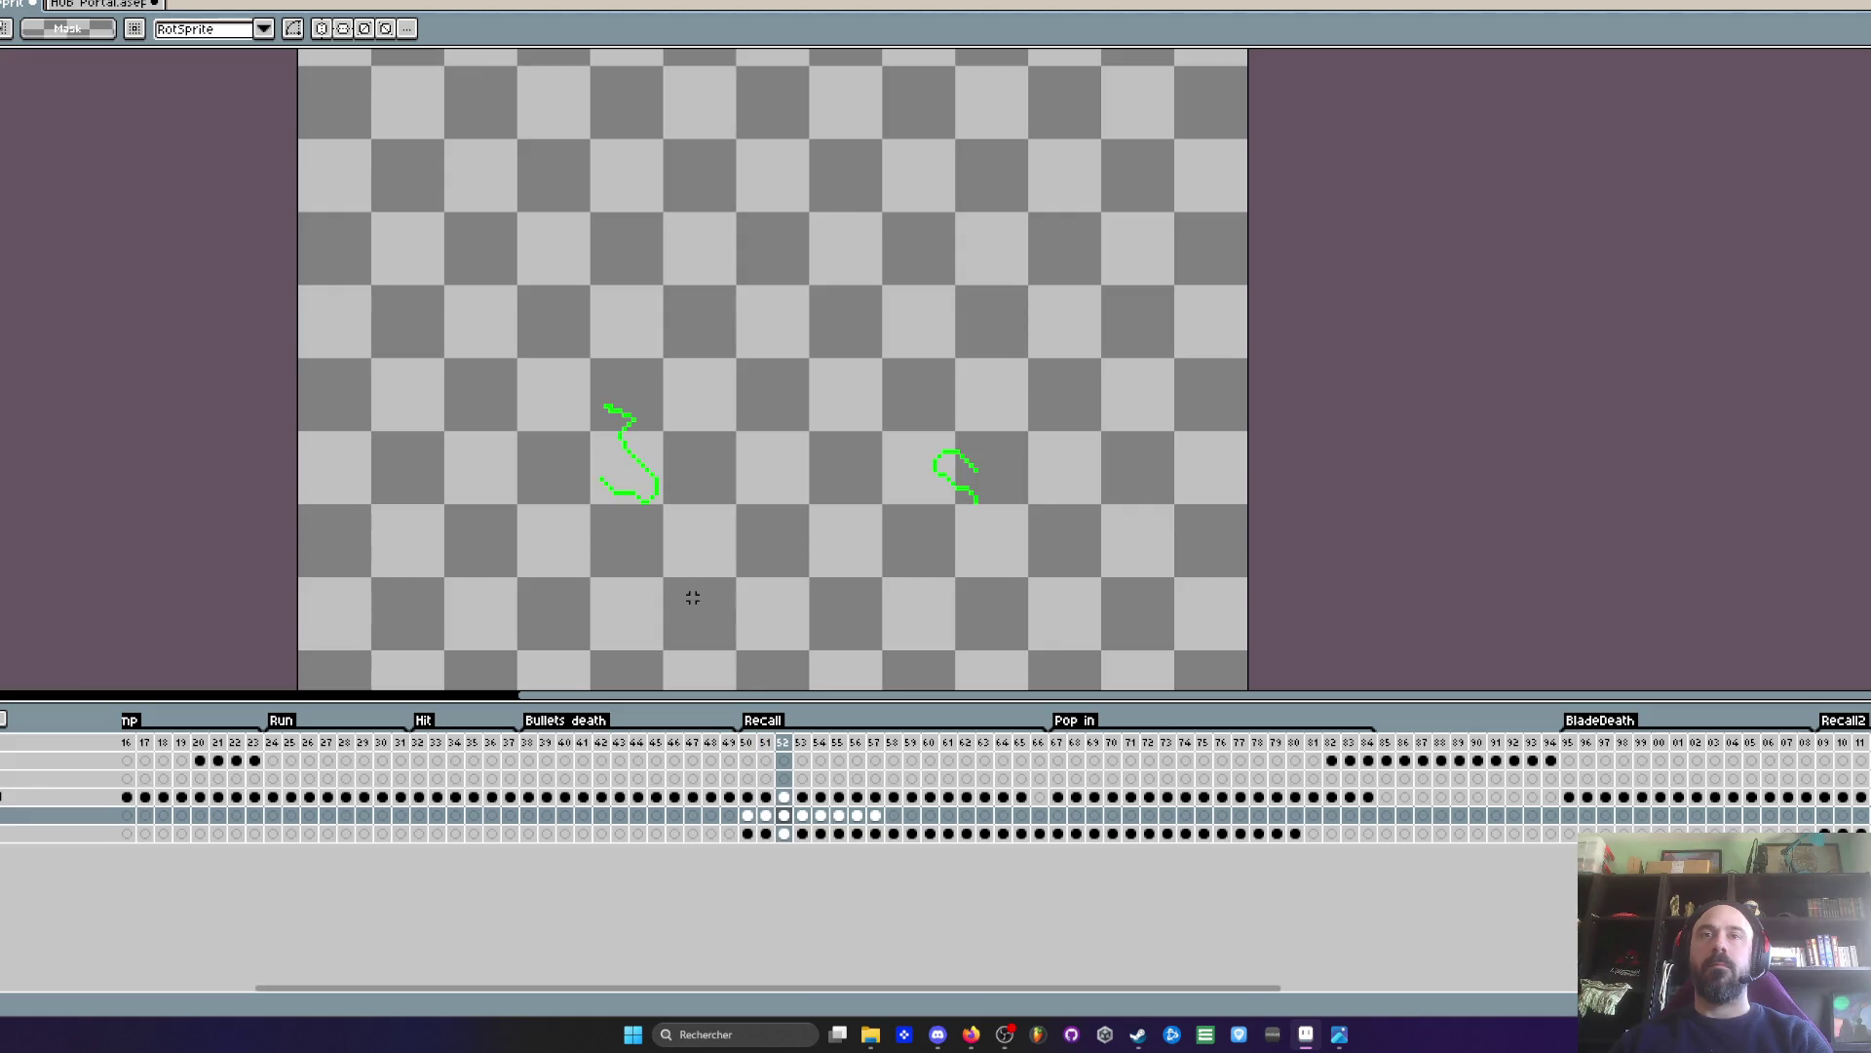
- Play the Recall animation again to check the raised sparks
scroll(692, 597, down, 1)
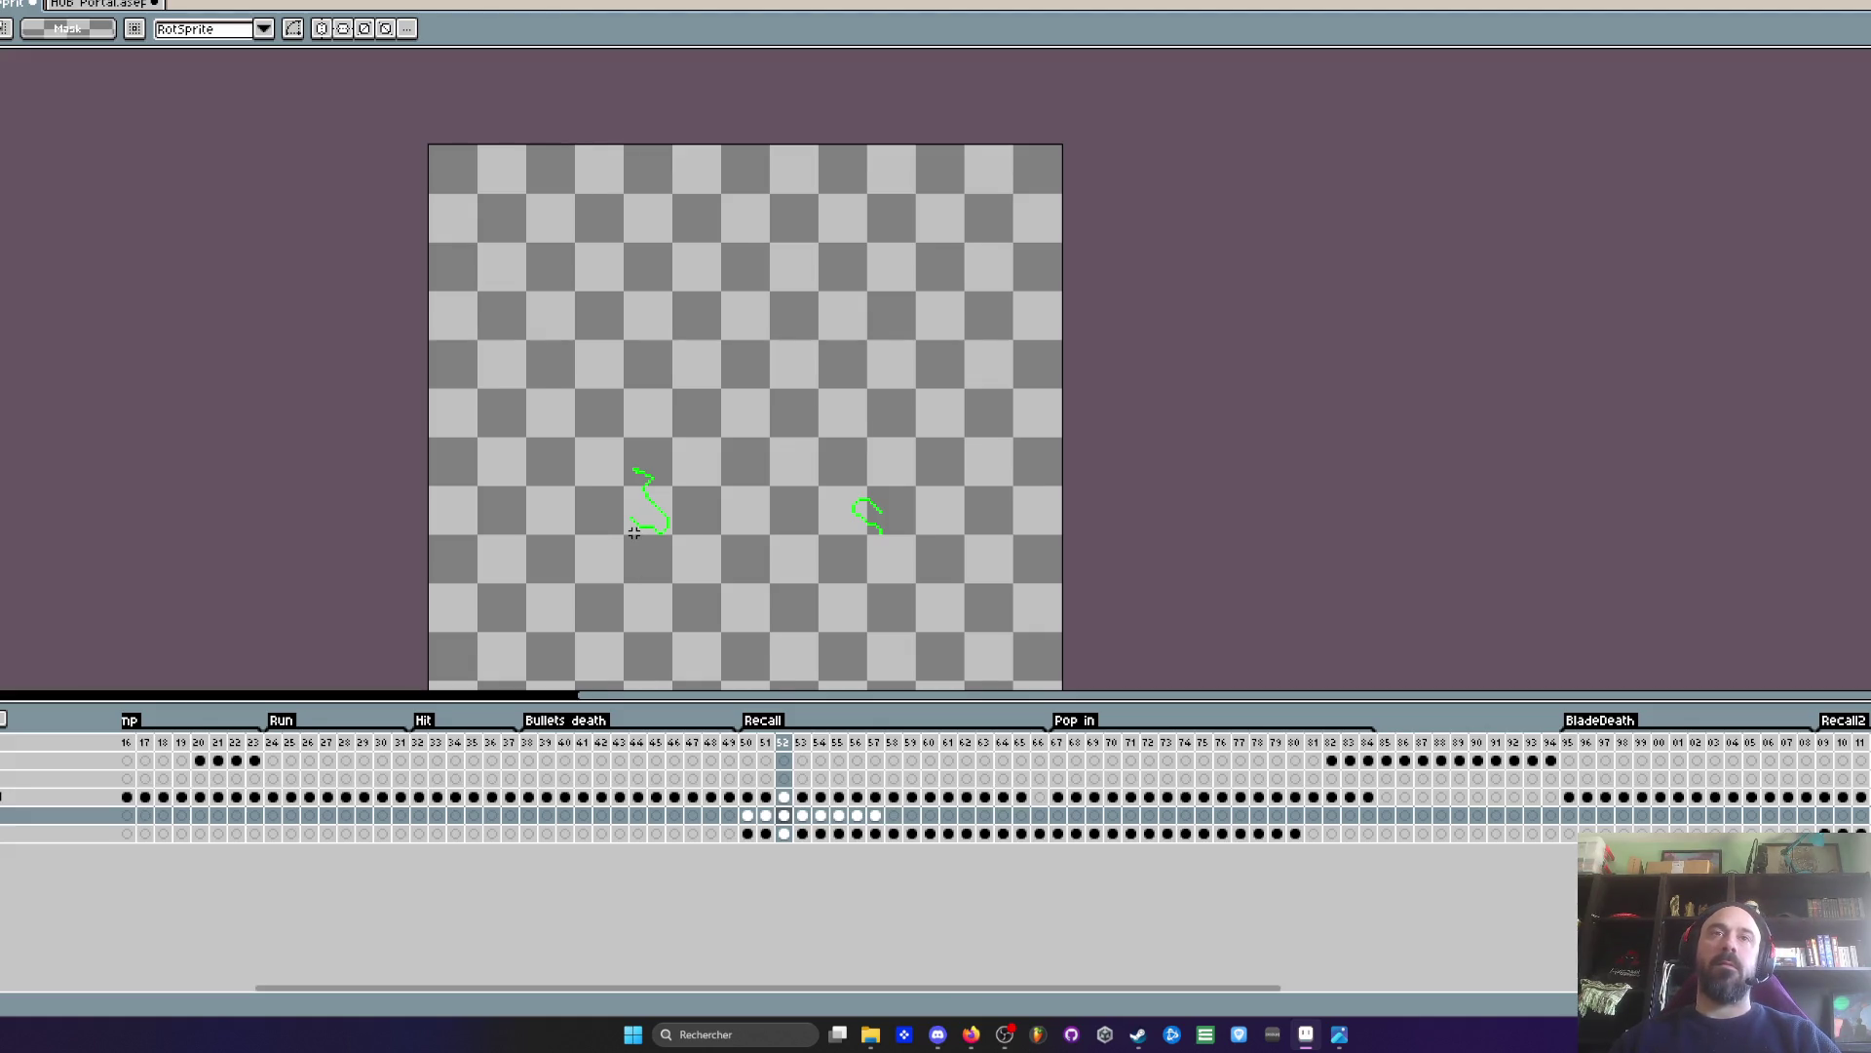
scroll(634, 531, up, 1)
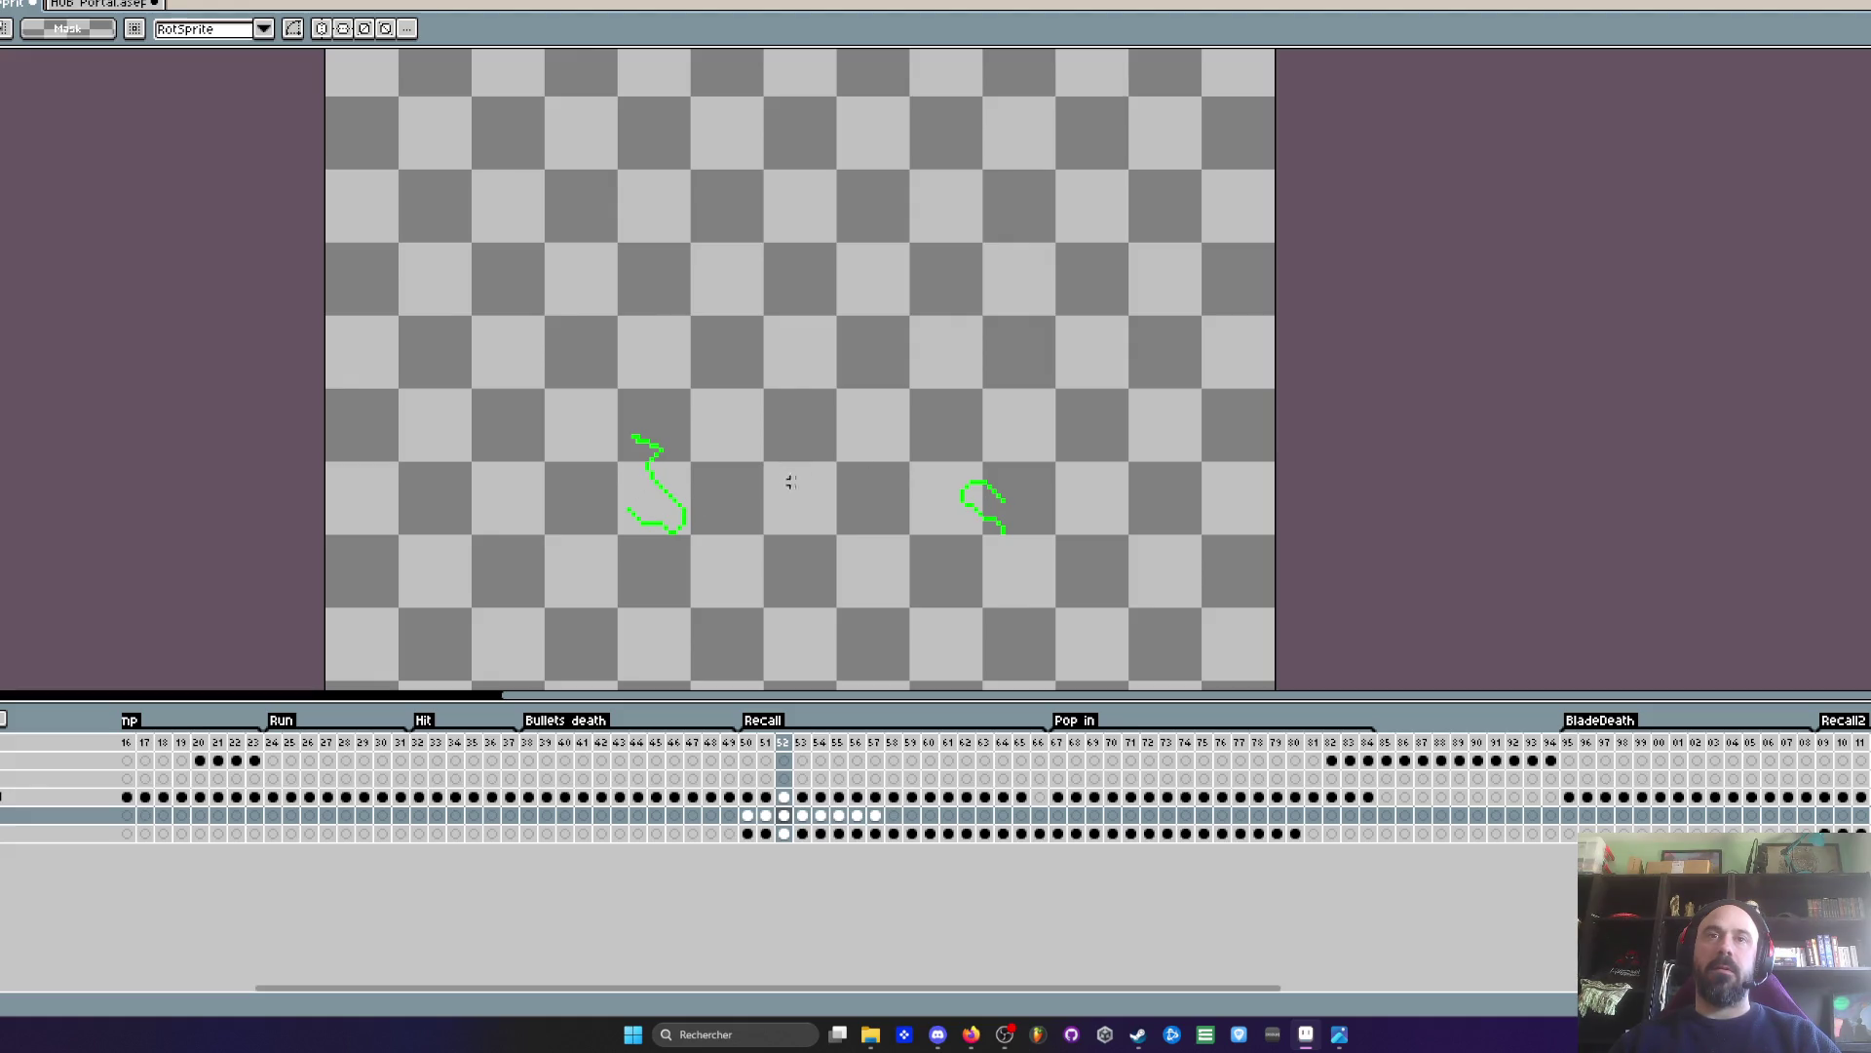
key(Return)
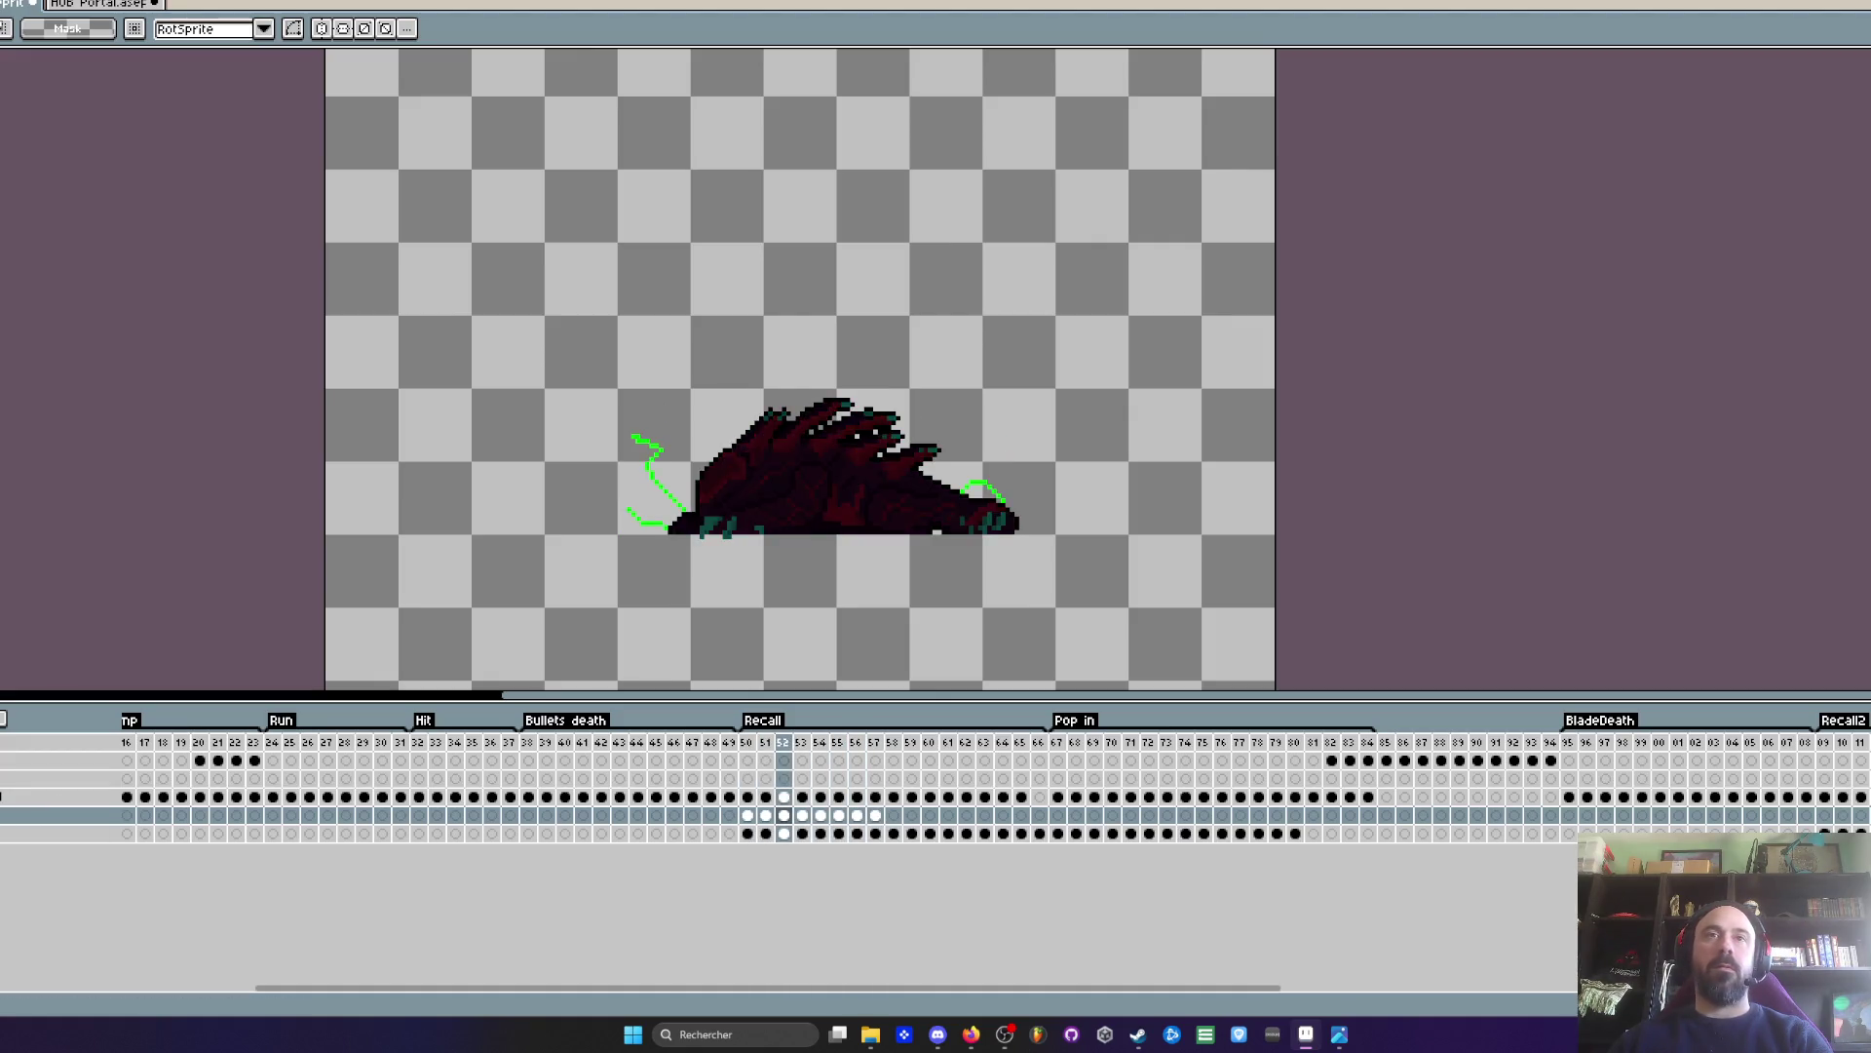
- Switch to the HUB Portal sprite and select its Loop 60 frames 37–49
key(ctrl+Tab)
click(791, 766)
mouse_move(794, 770)
mouse_down()
mouse_move(1109, 793)
mouse_move(791, 786)
mouse_move(936, 786)
mouse_move(856, 786)
mouse_move(931, 786)
mouse_move(857, 786)
mouse_move(909, 777)
mouse_up()
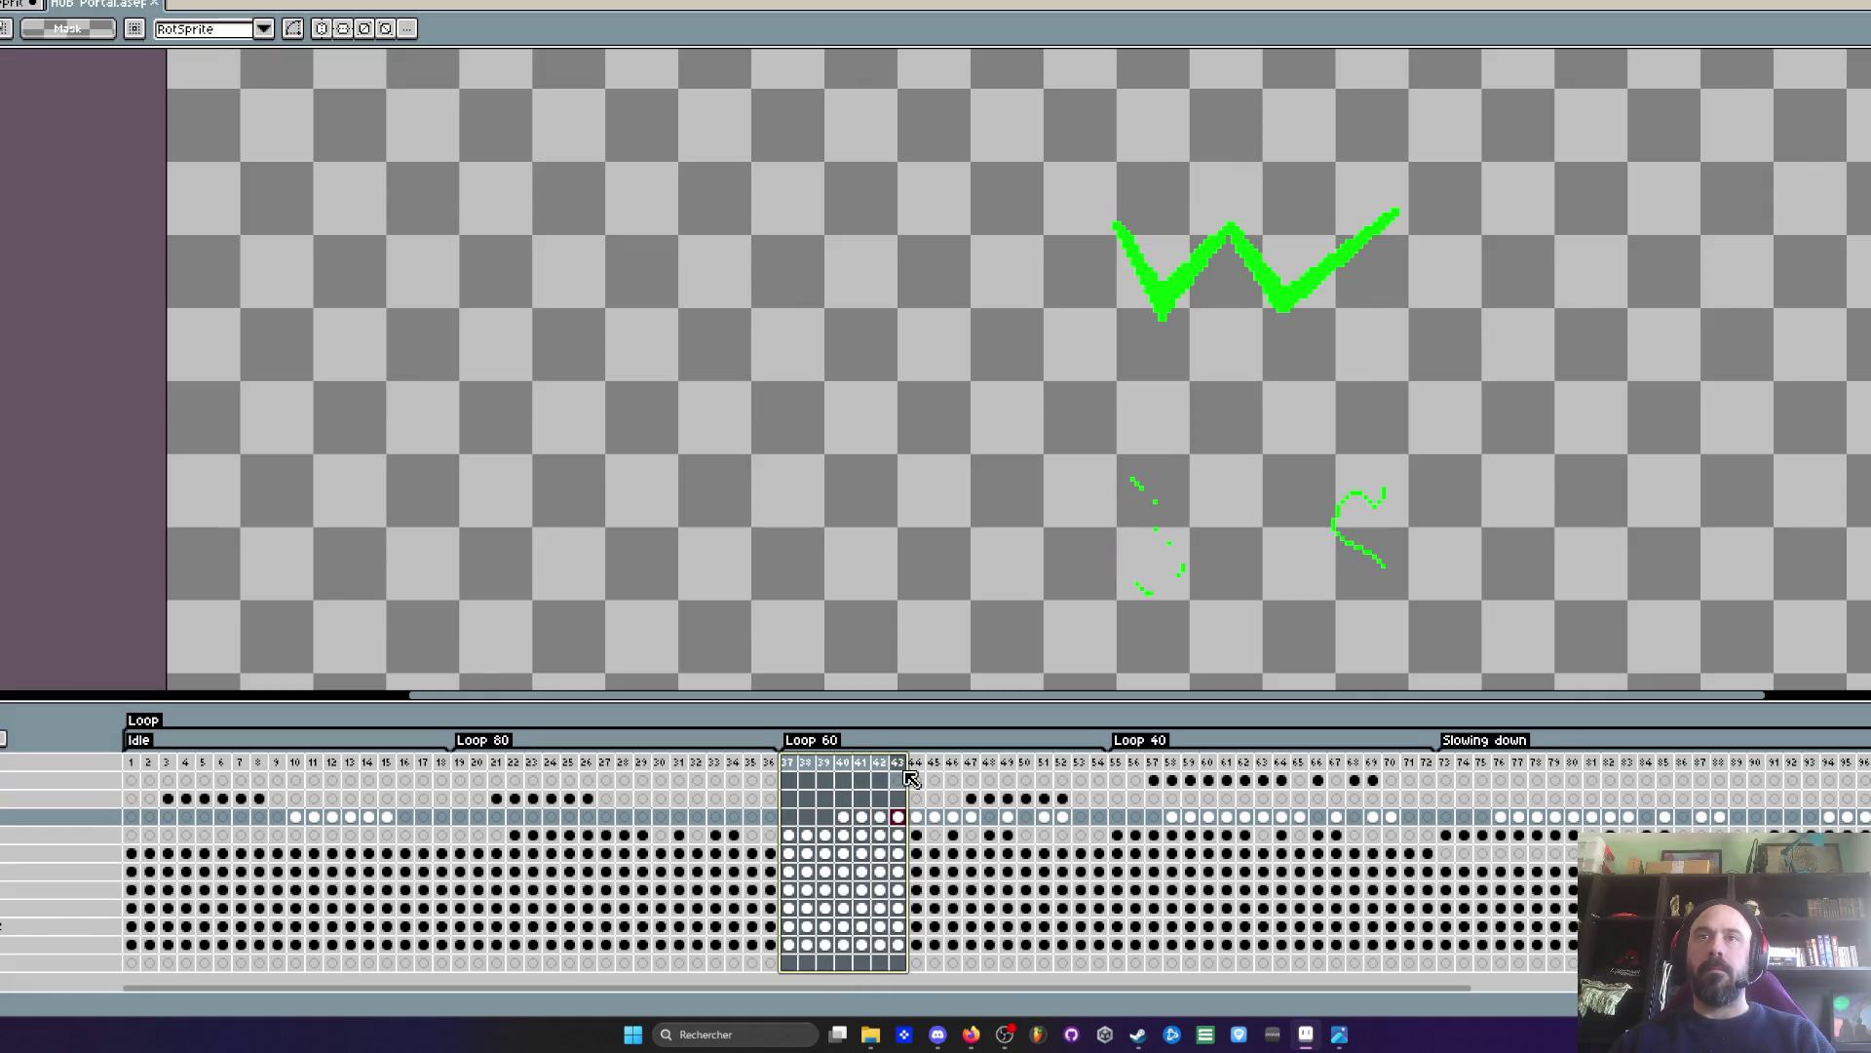
- Return to the Voidling sprite, zoom in on Recall frame 52's green squiggles, and pick the eyedropper
key(ctrl+Tab)
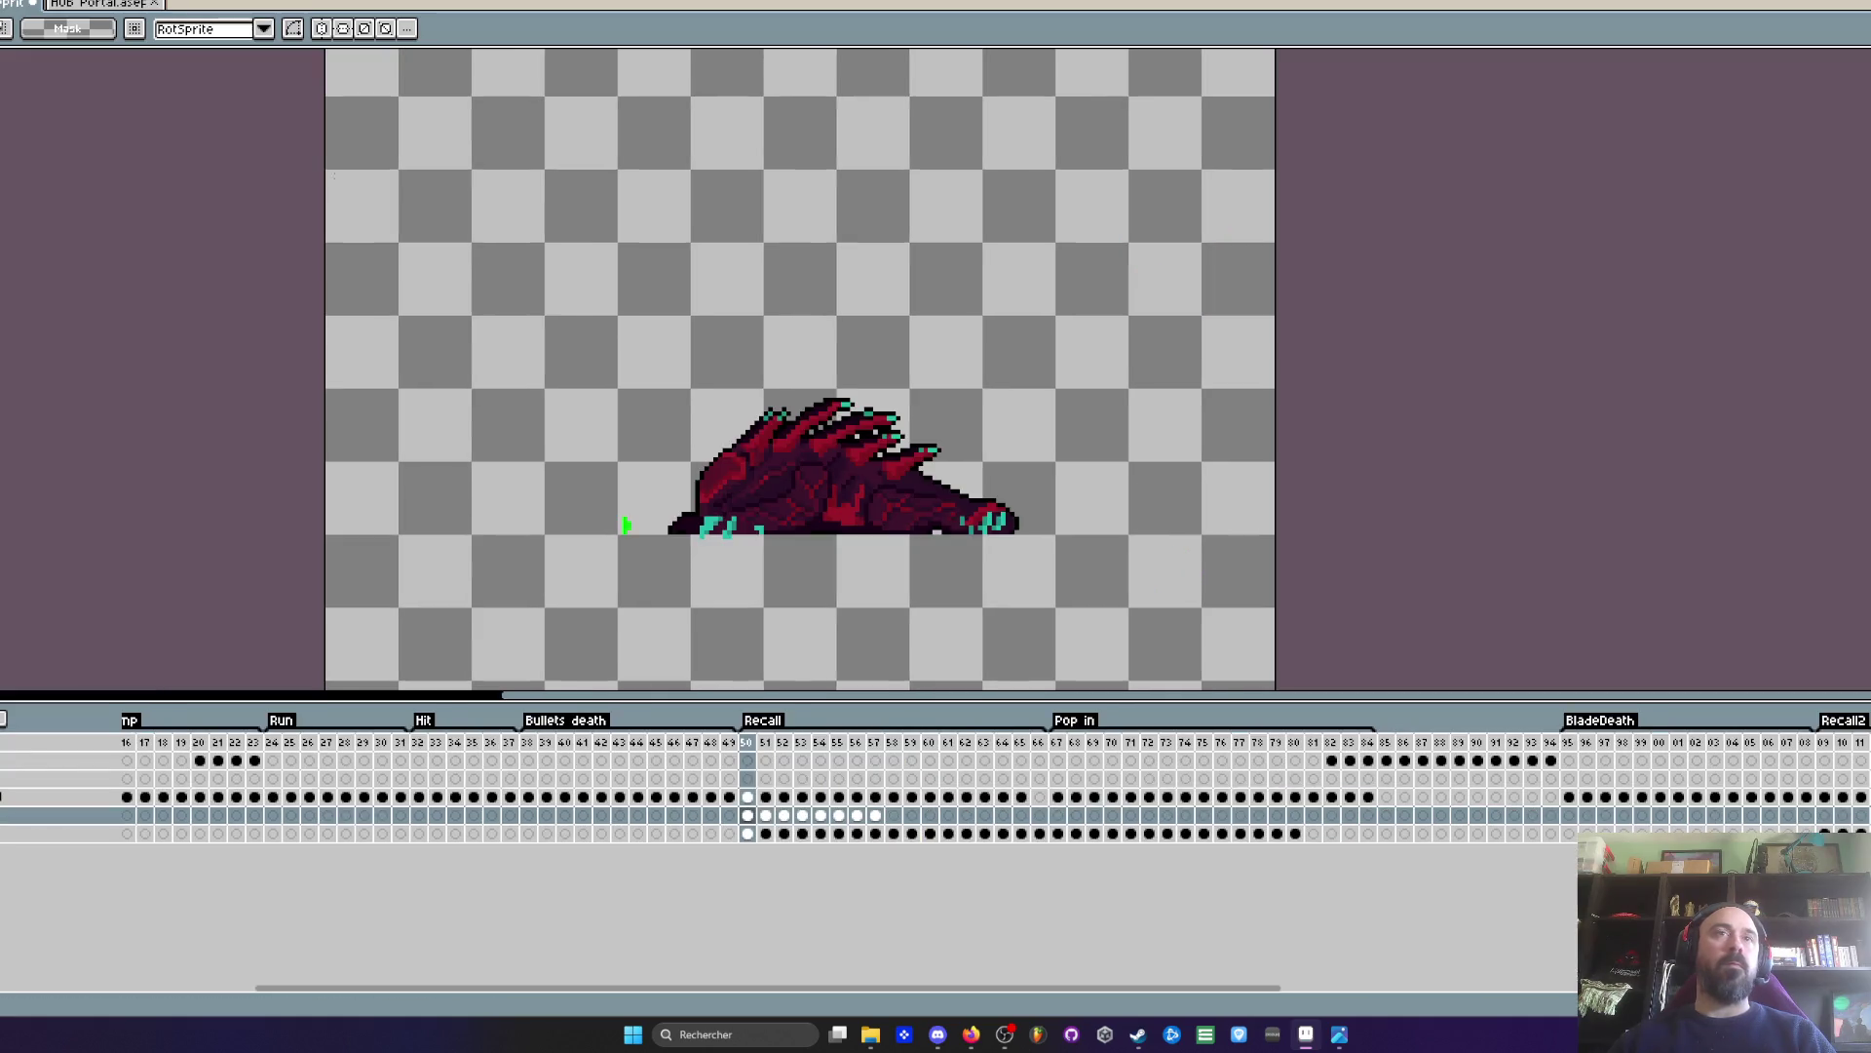
scroll(623, 469, up, 1)
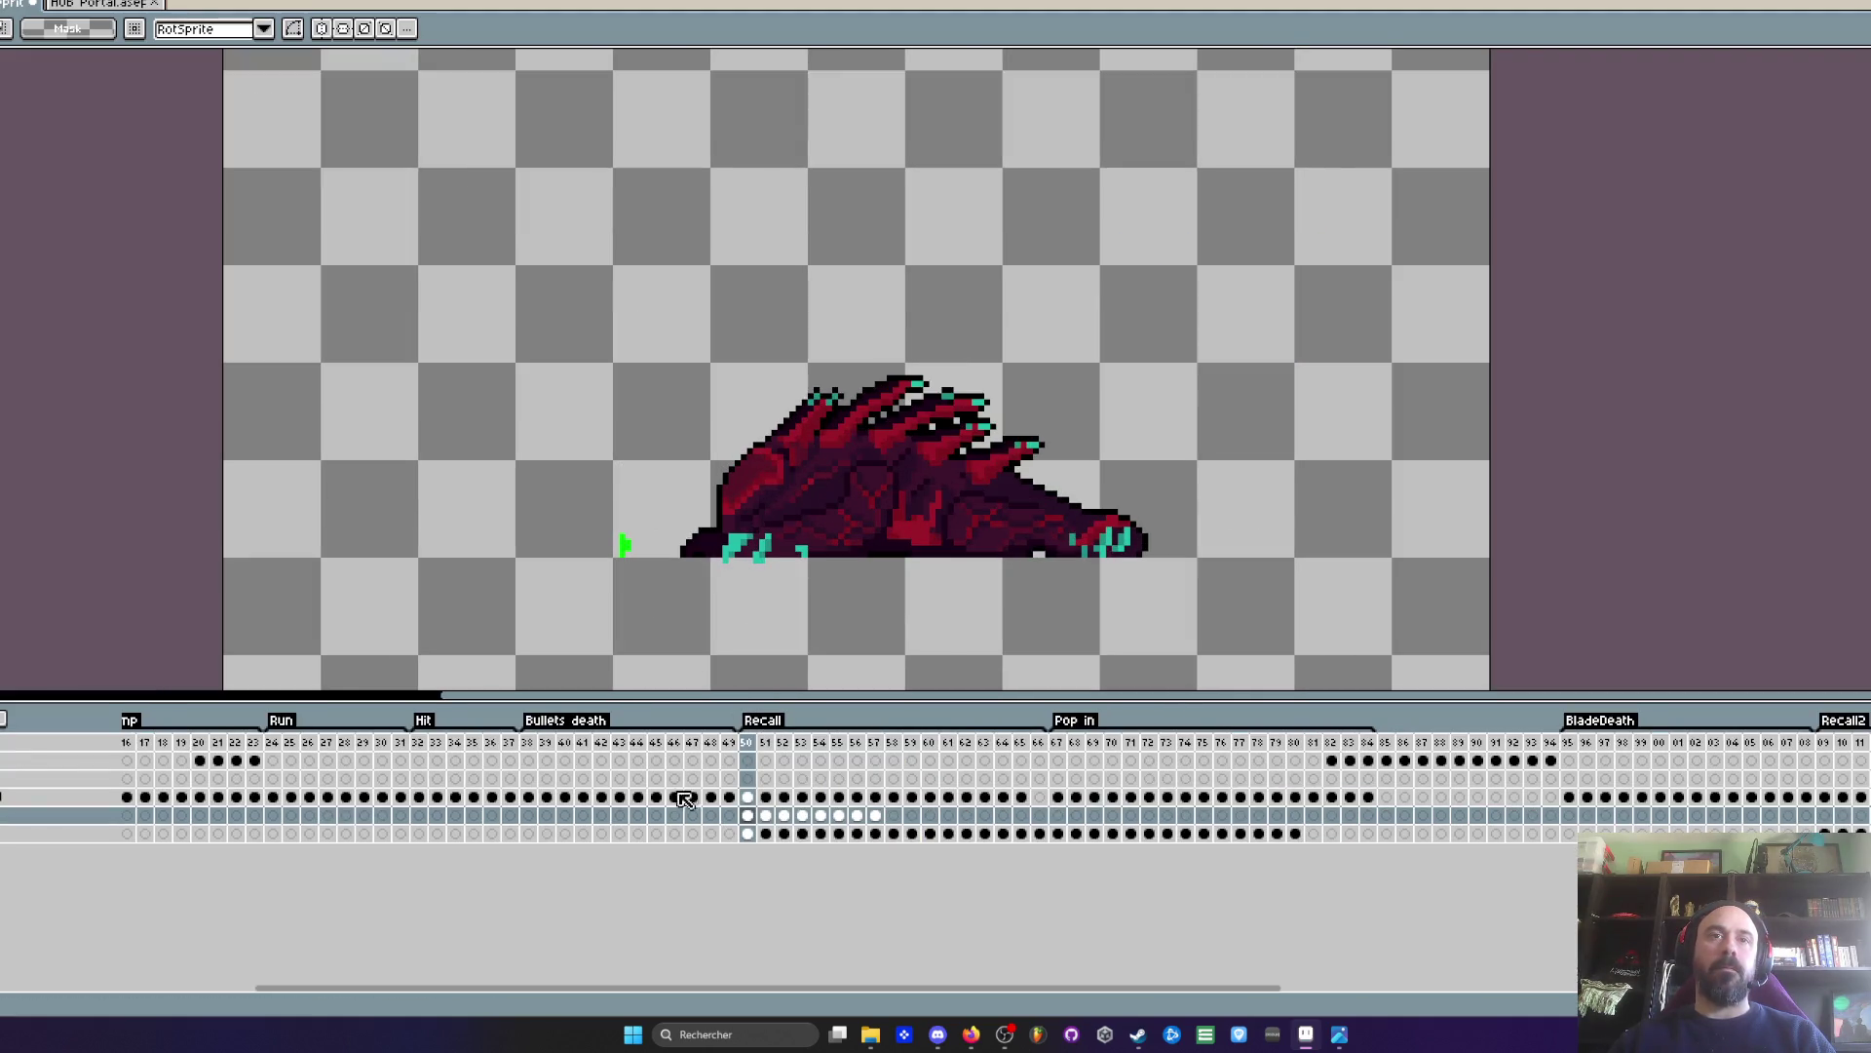
key(Right)
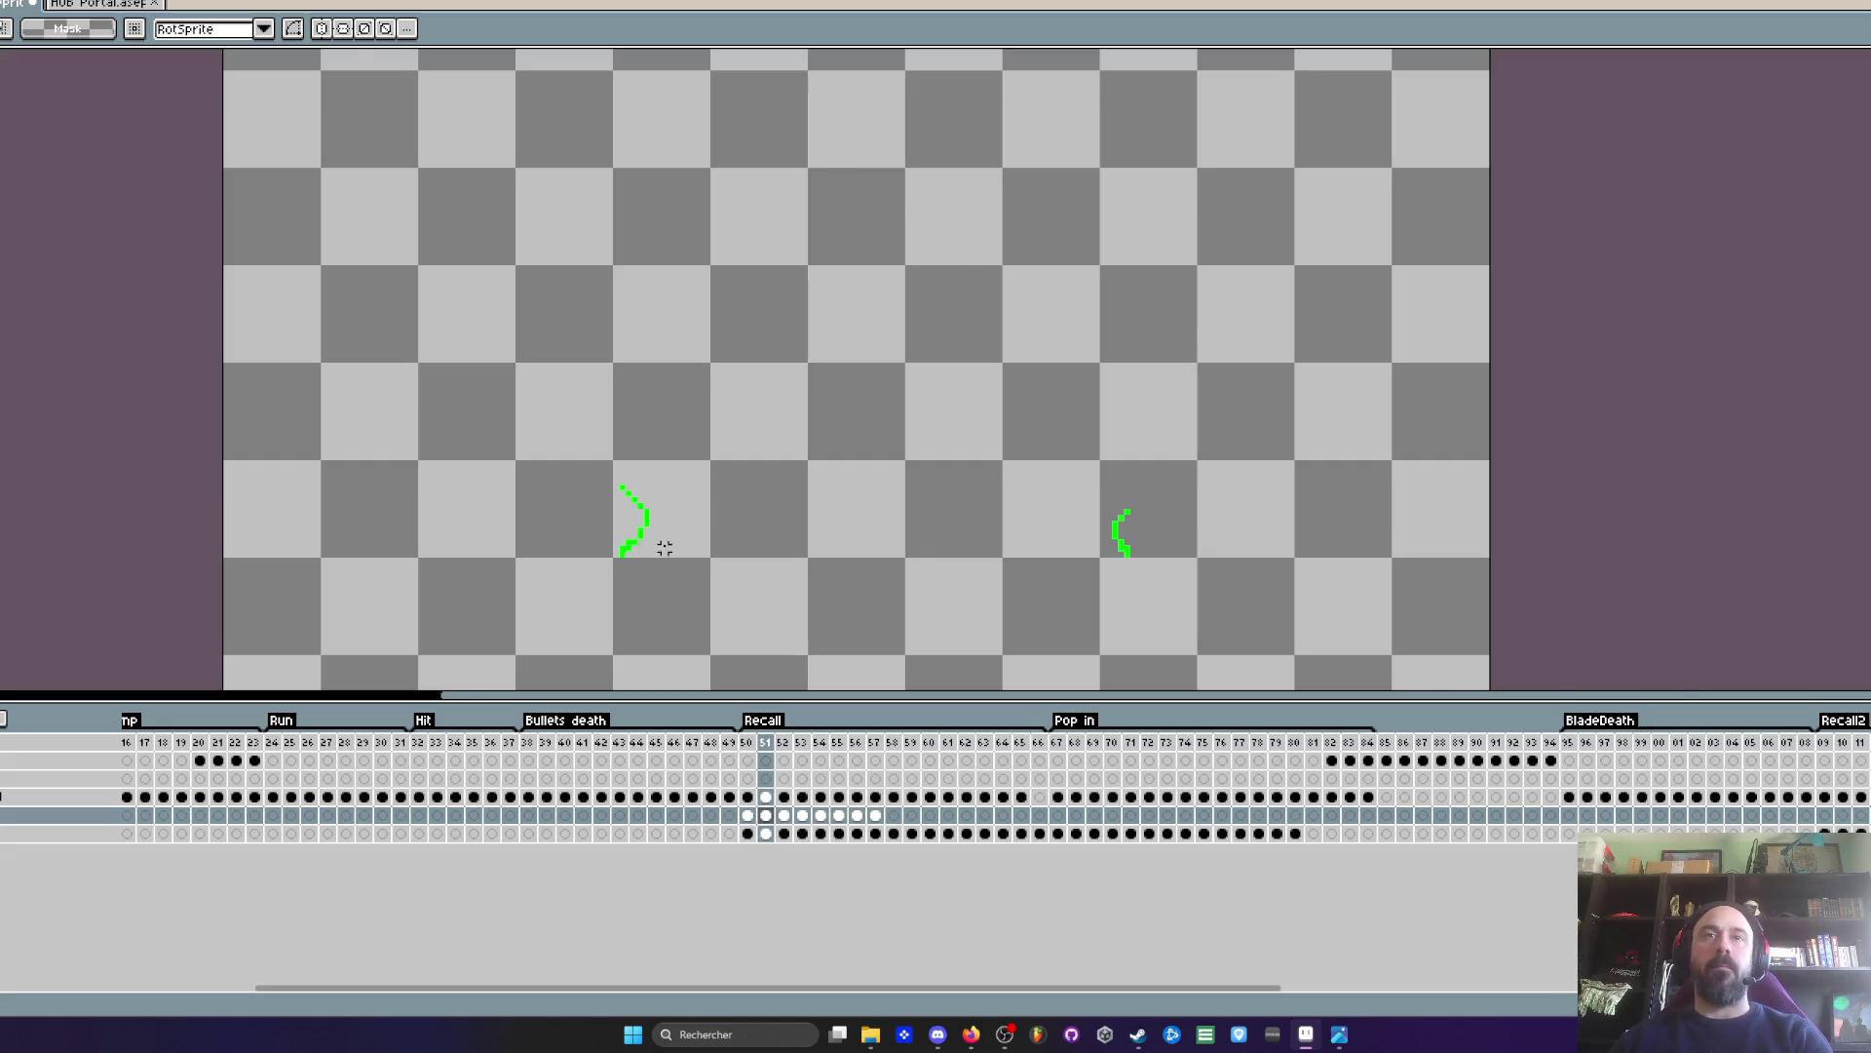
scroll(717, 512, up, 1)
key(Right)
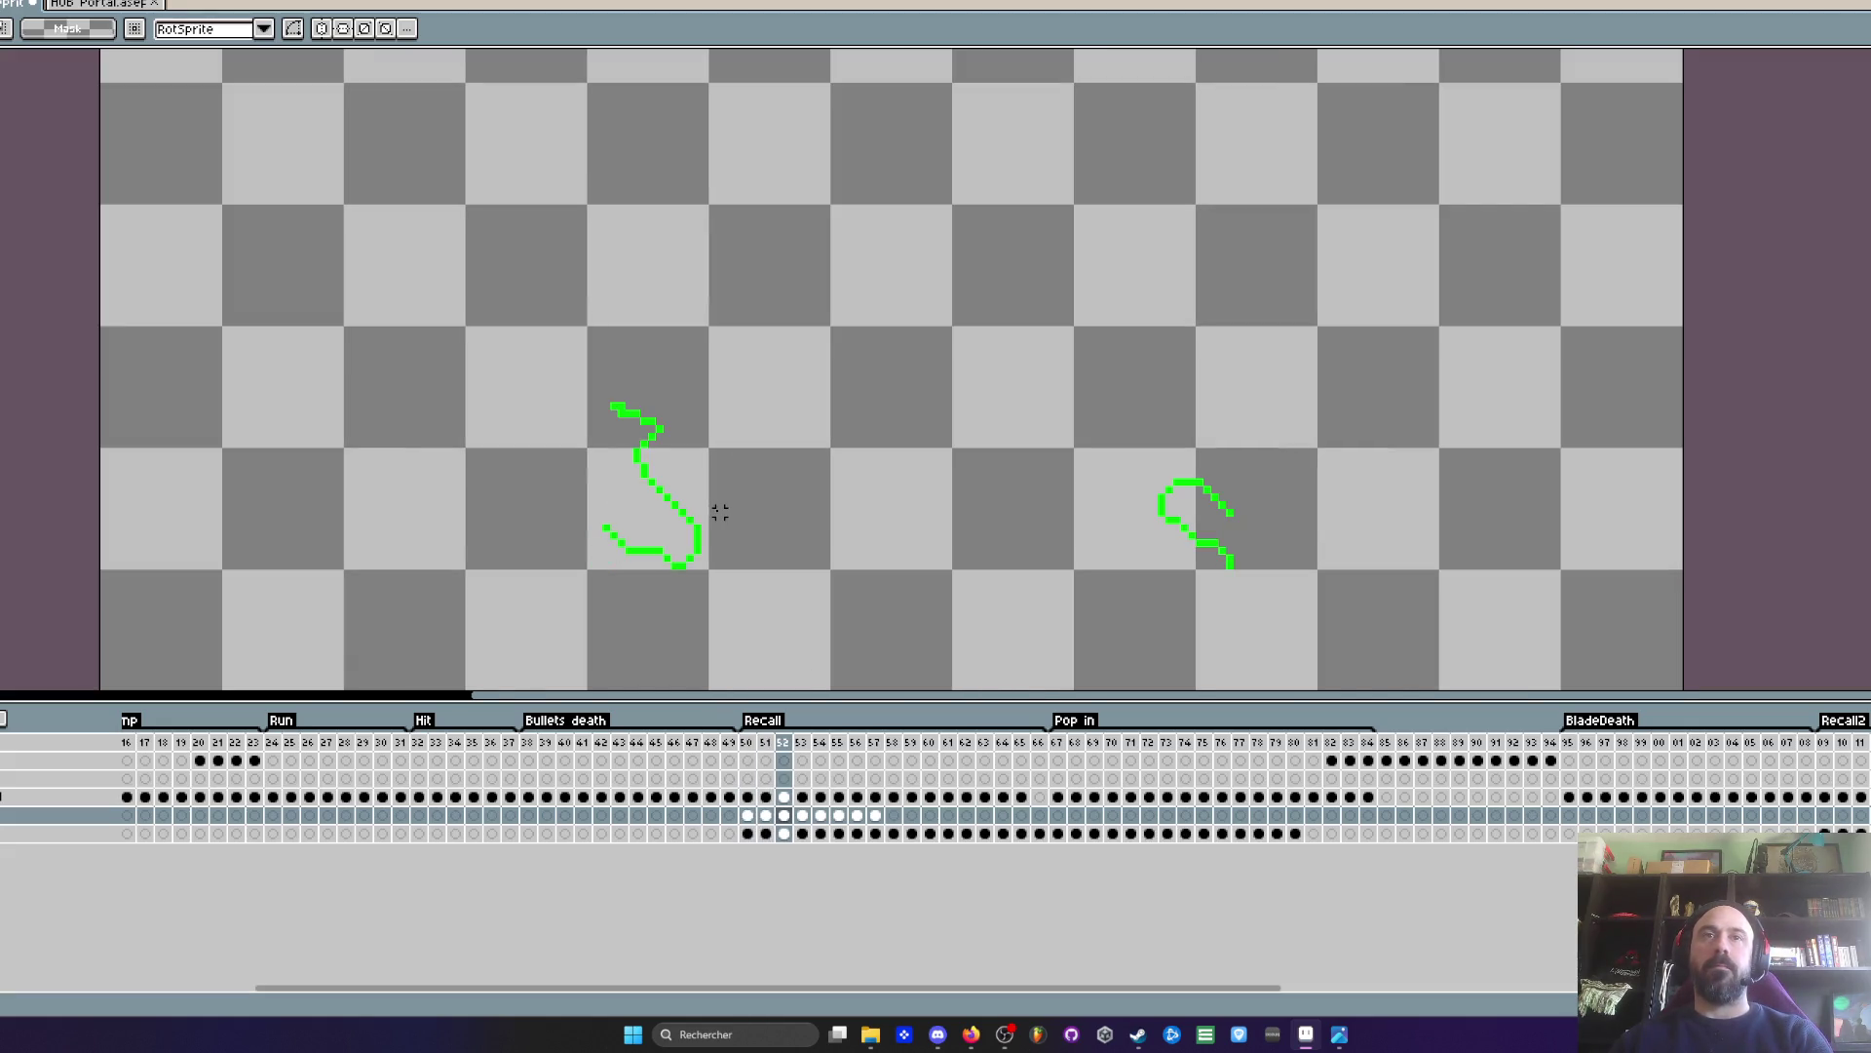
key(Left)
key(Right)
scroll(629, 527, up, 1)
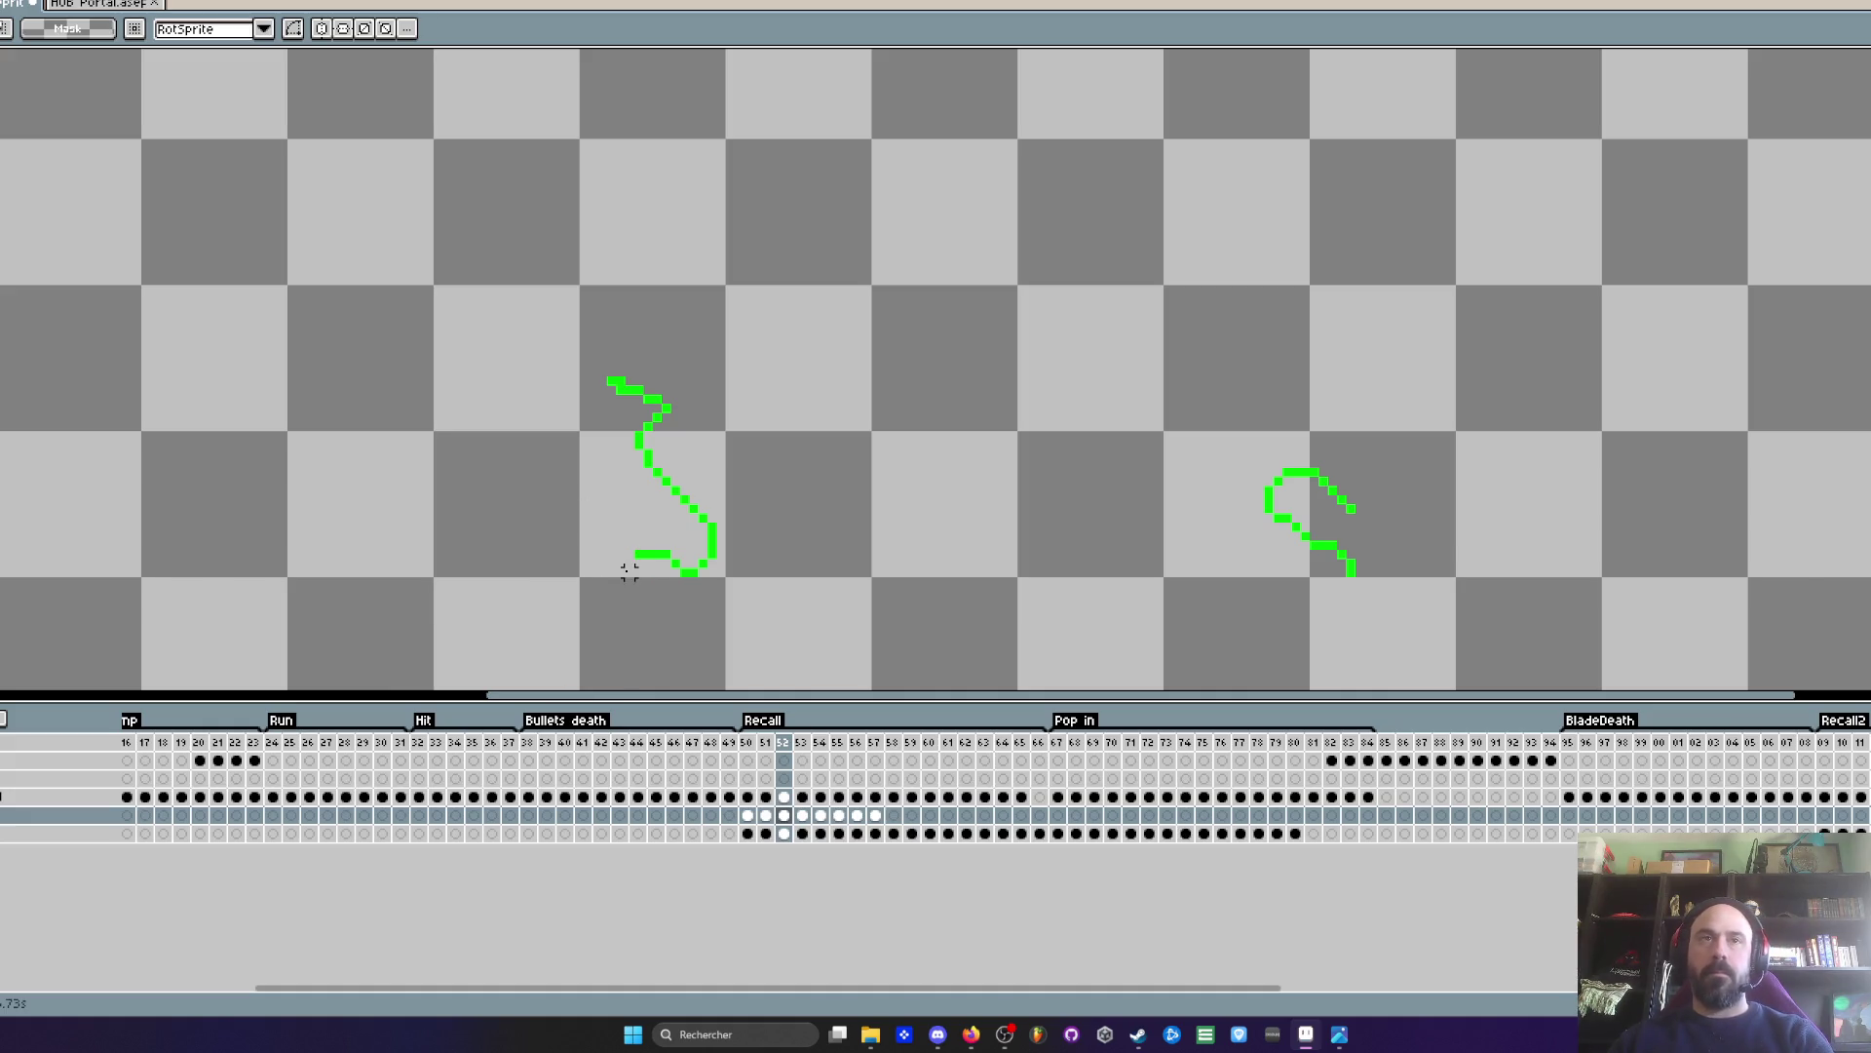
scroll(629, 573, up, 3)
key(i)
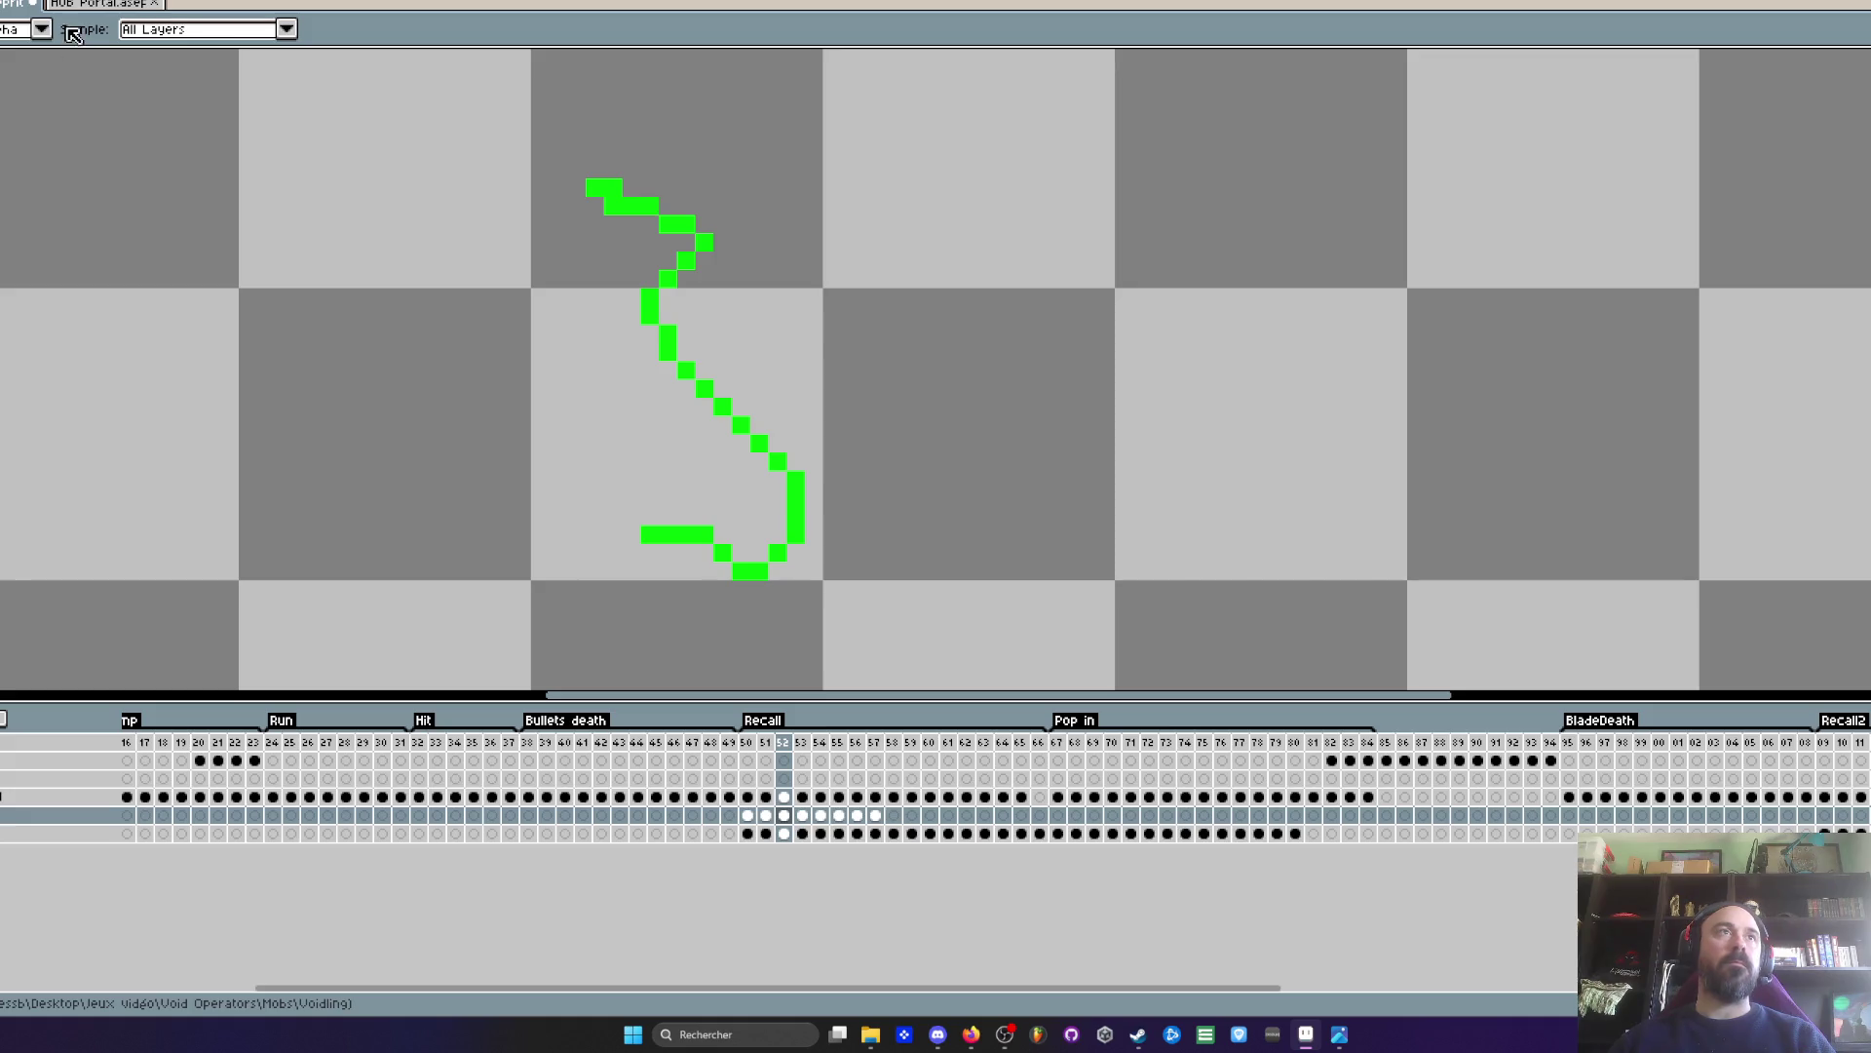
- Extend the left green squiggle's lower end with single green pencil pixels, comparing against frame 51
key(b)
key(minus)
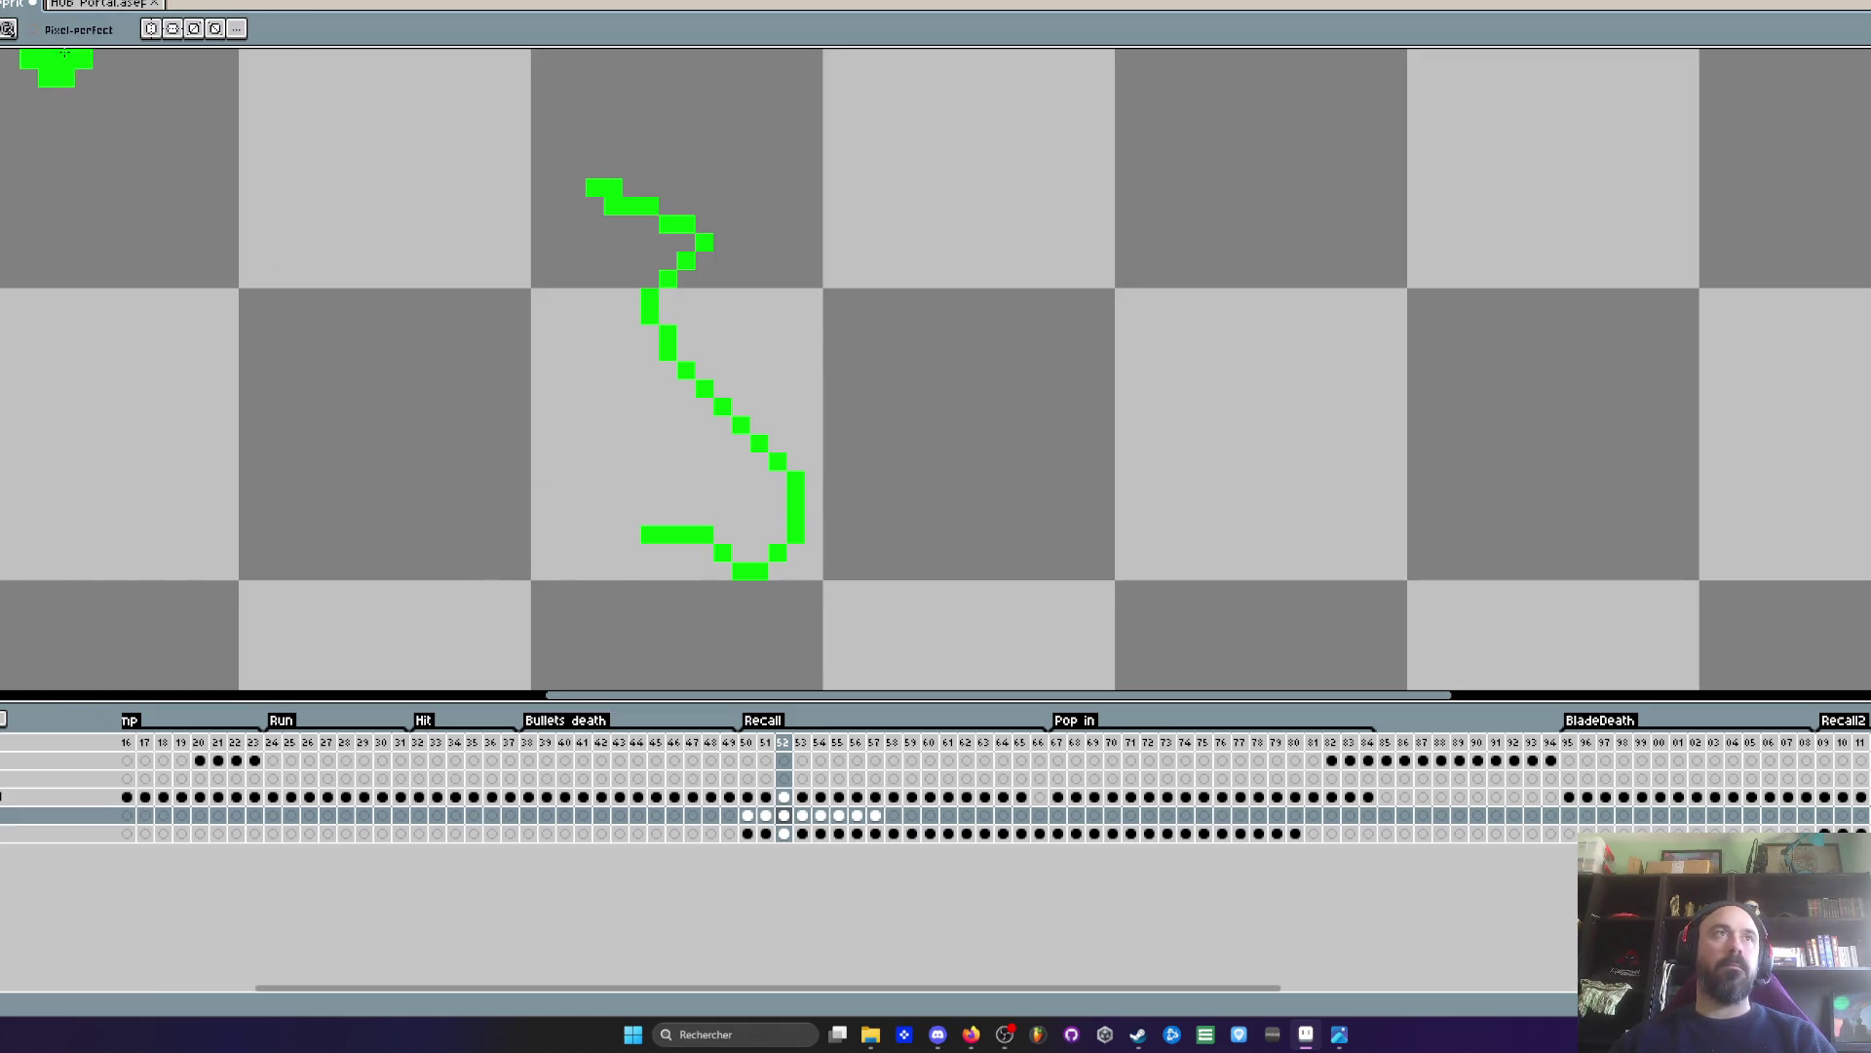
click(559, 535)
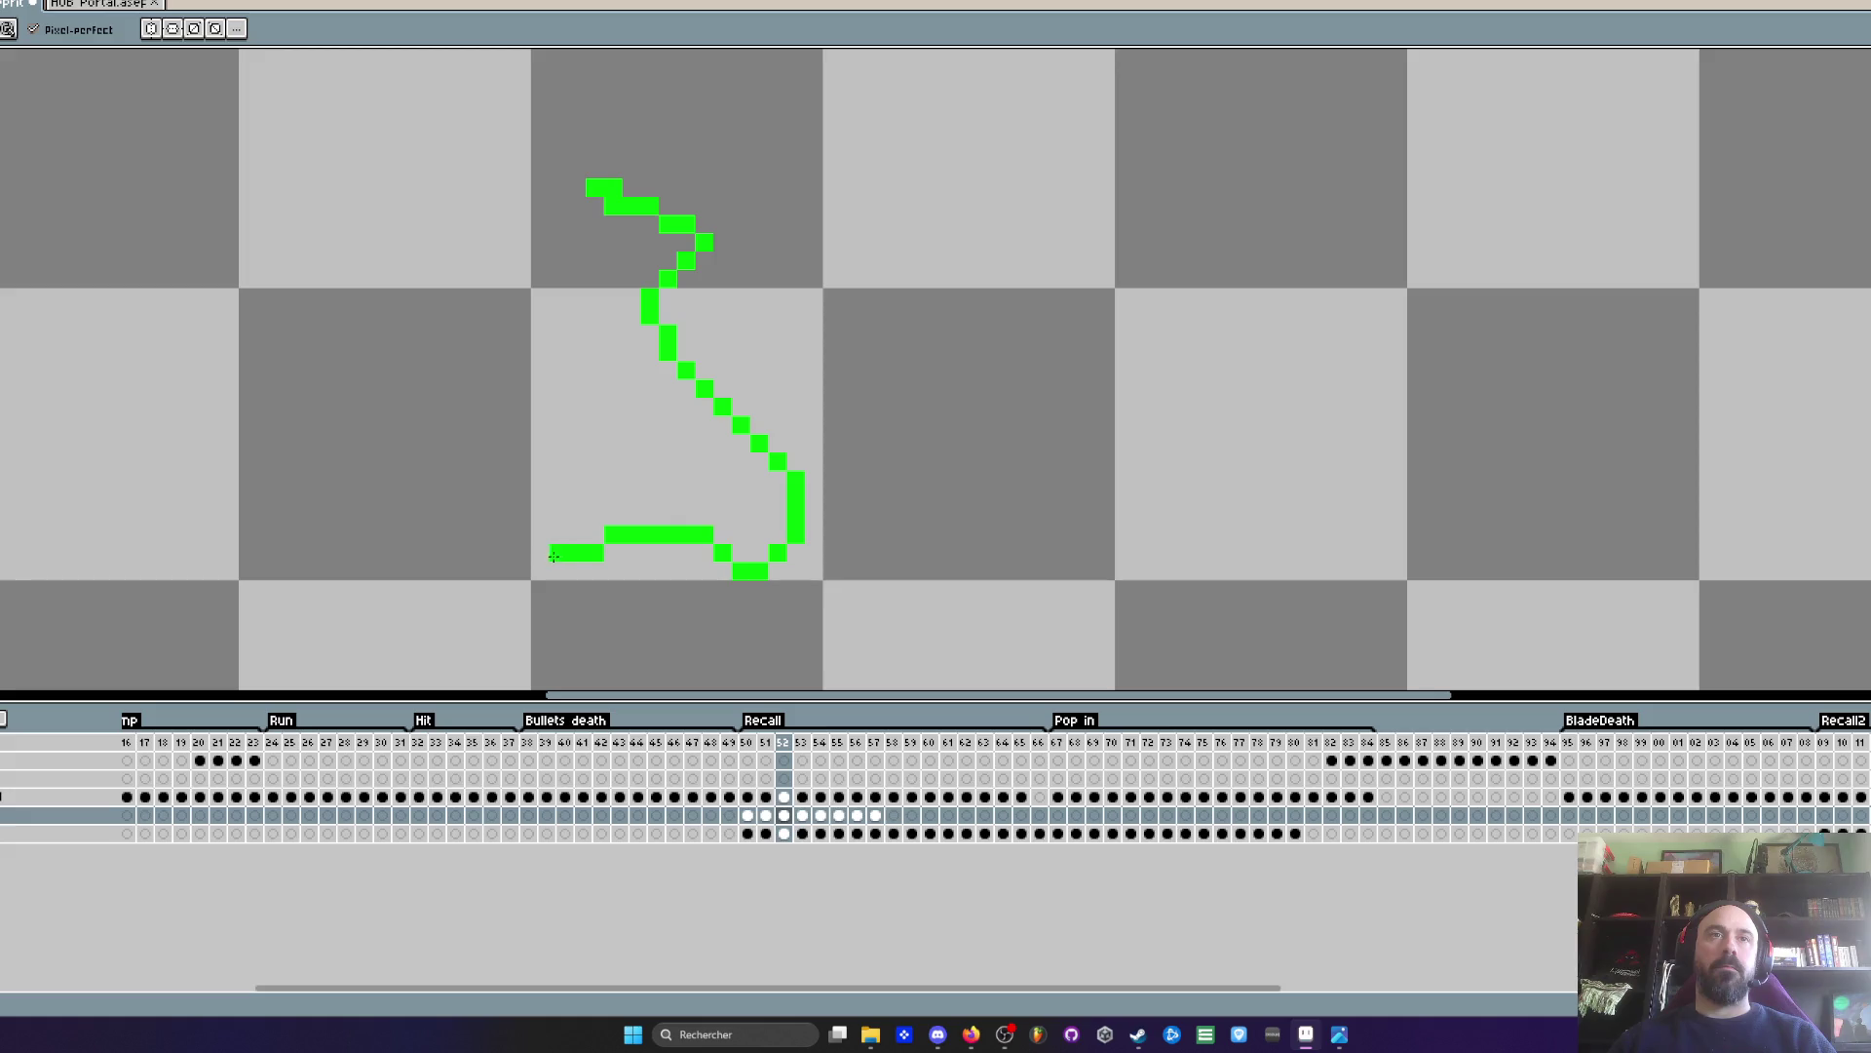
scroll(587, 530, down, 4)
key(comma)
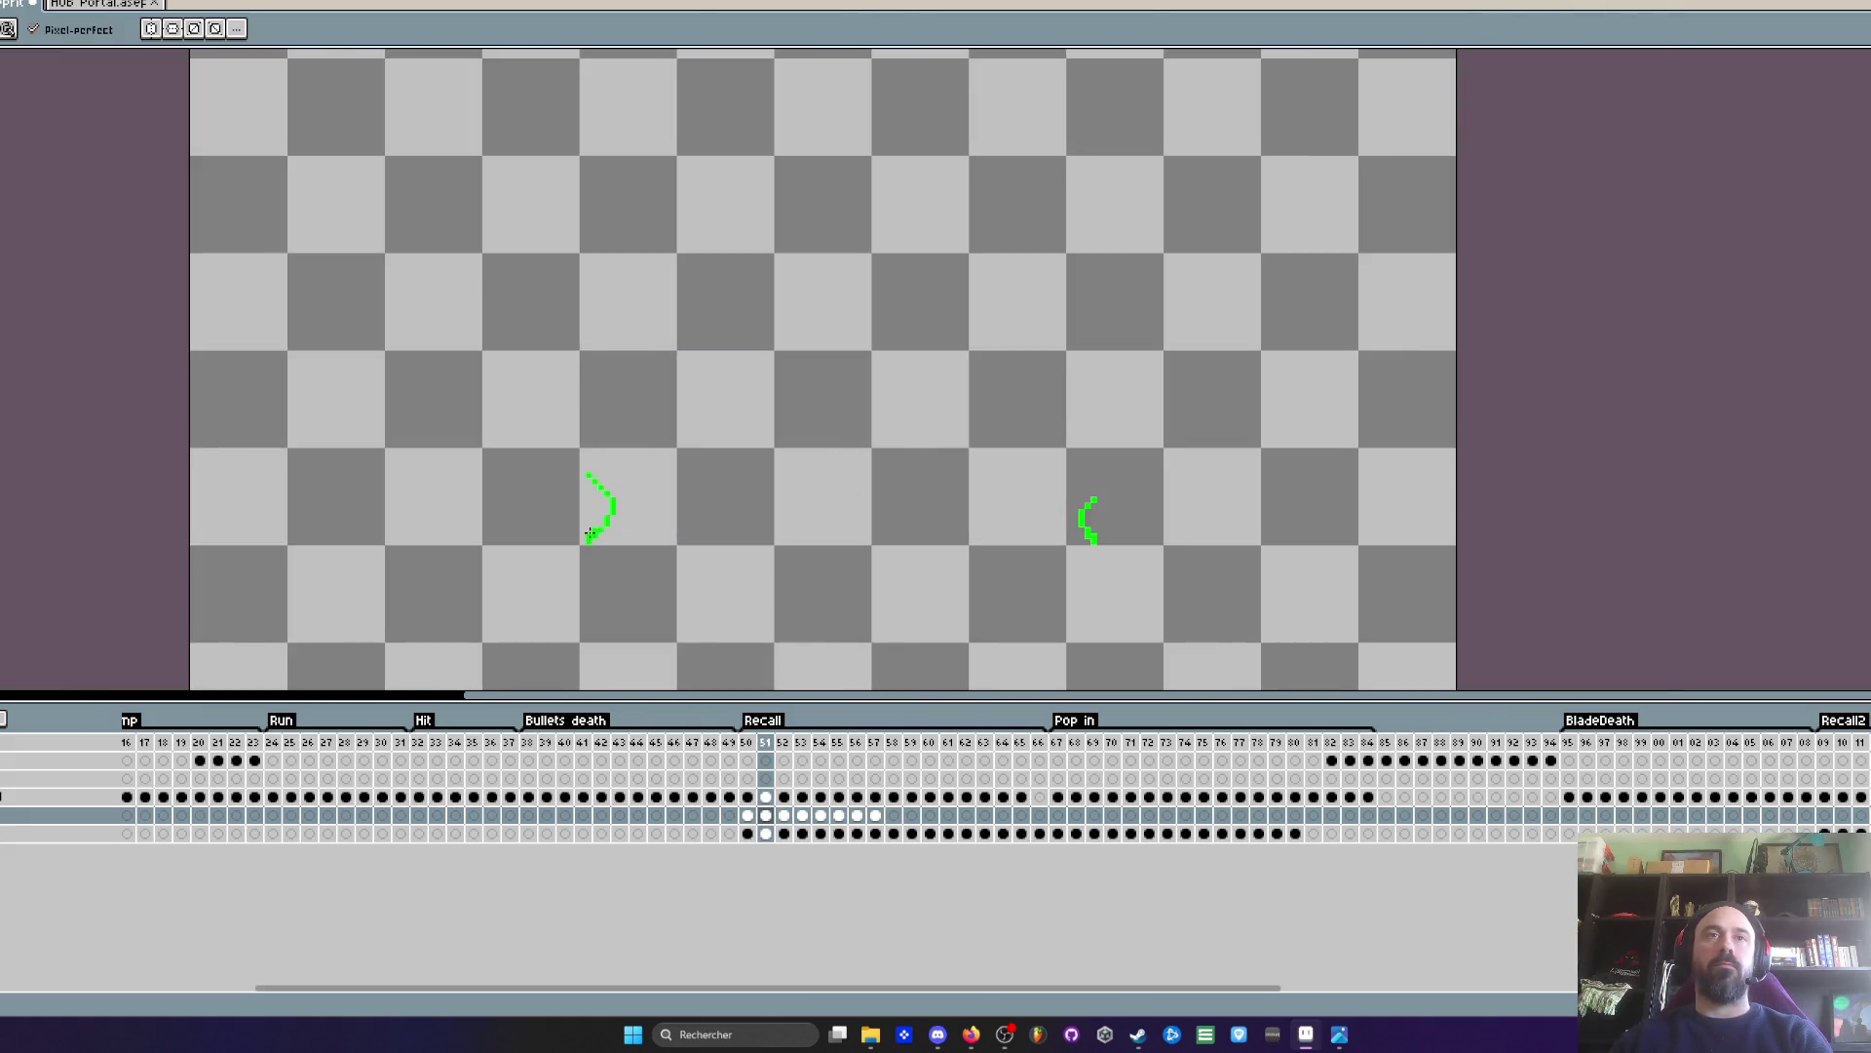
key(comma)
key(period)
key(period)
scroll(618, 553, up, 3)
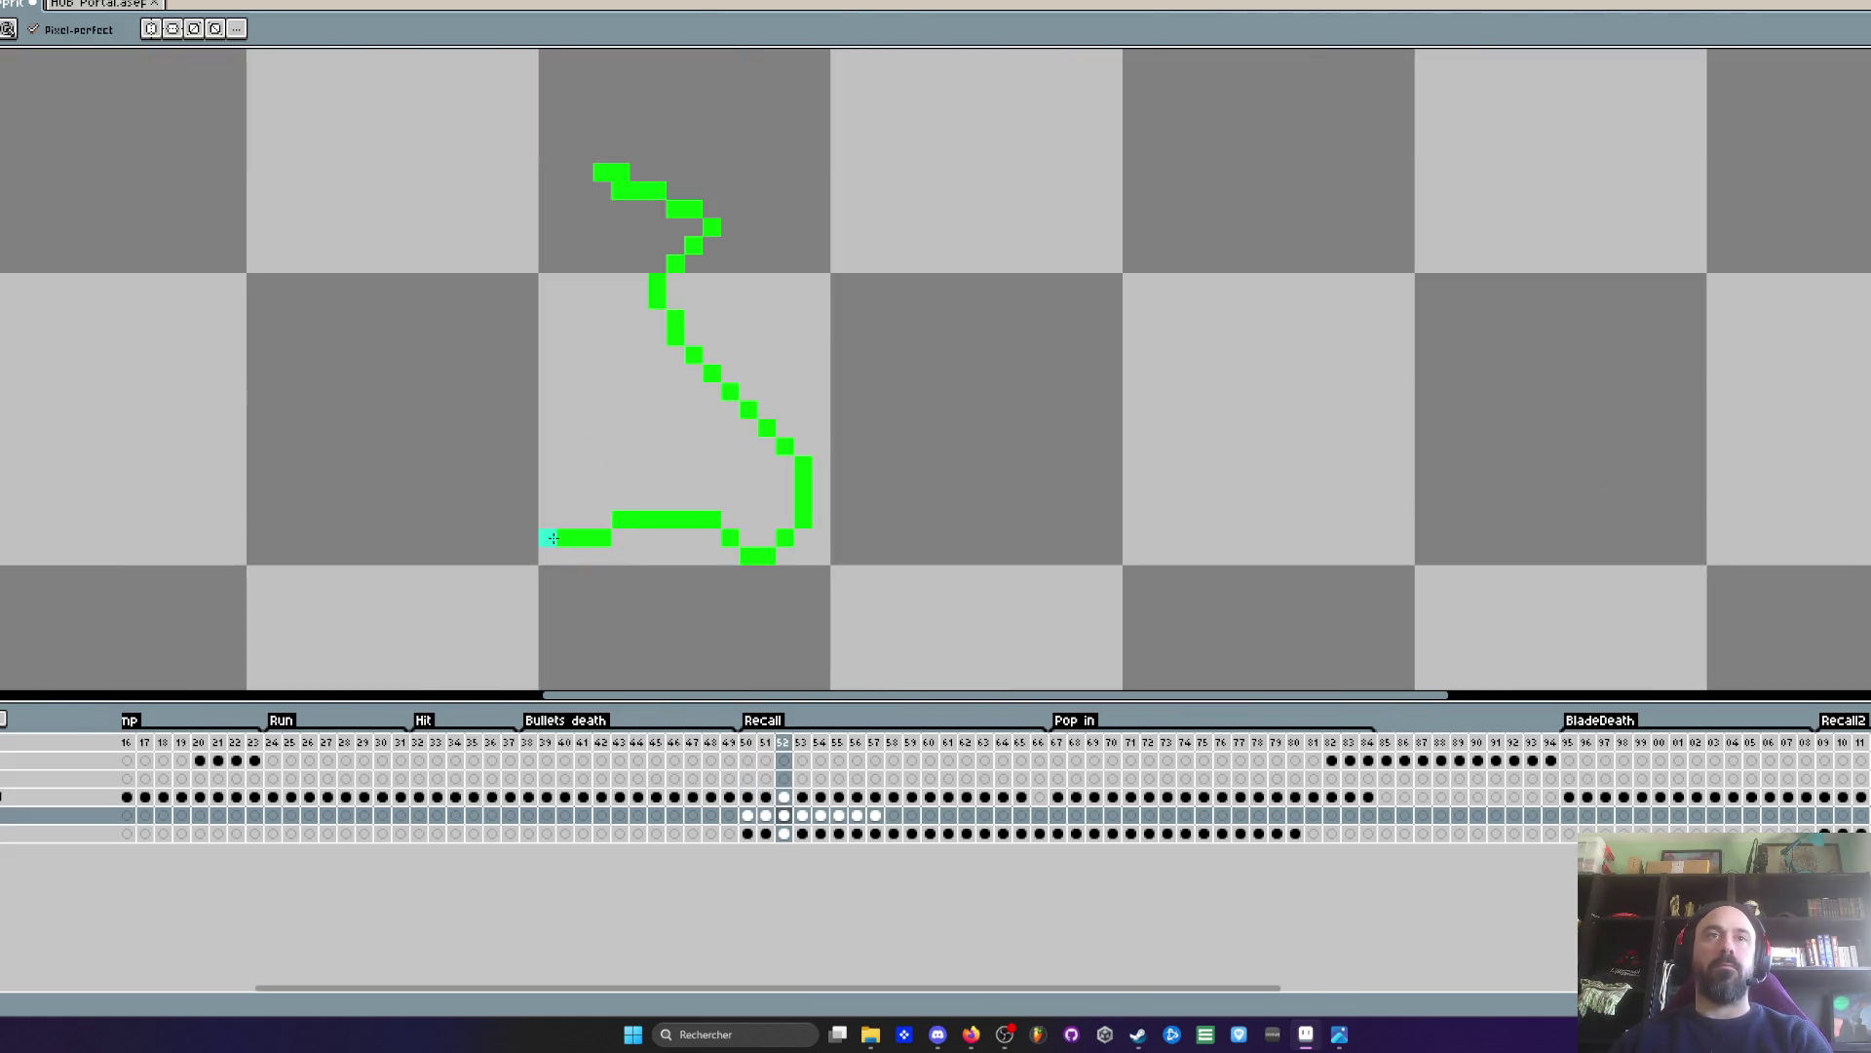
click(511, 519)
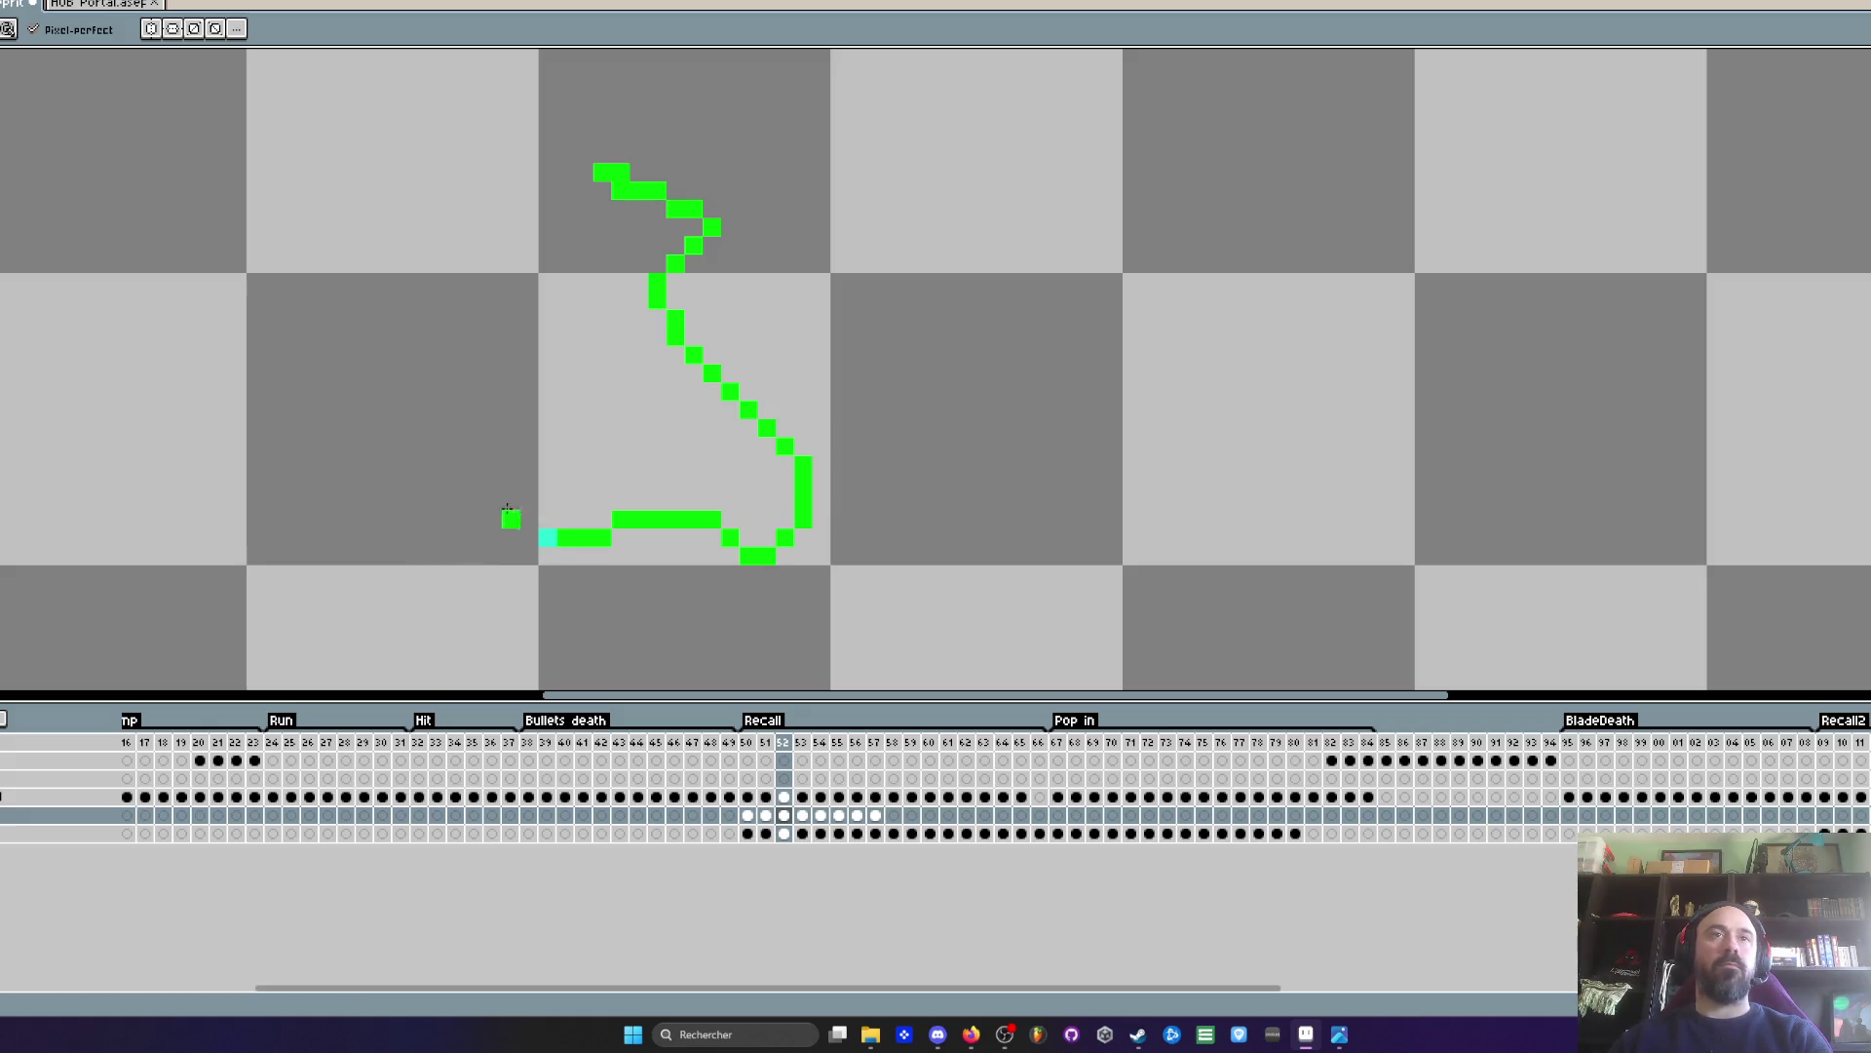
key(comma)
key(period)
key(comma)
key(comma)
key(period)
key(period)
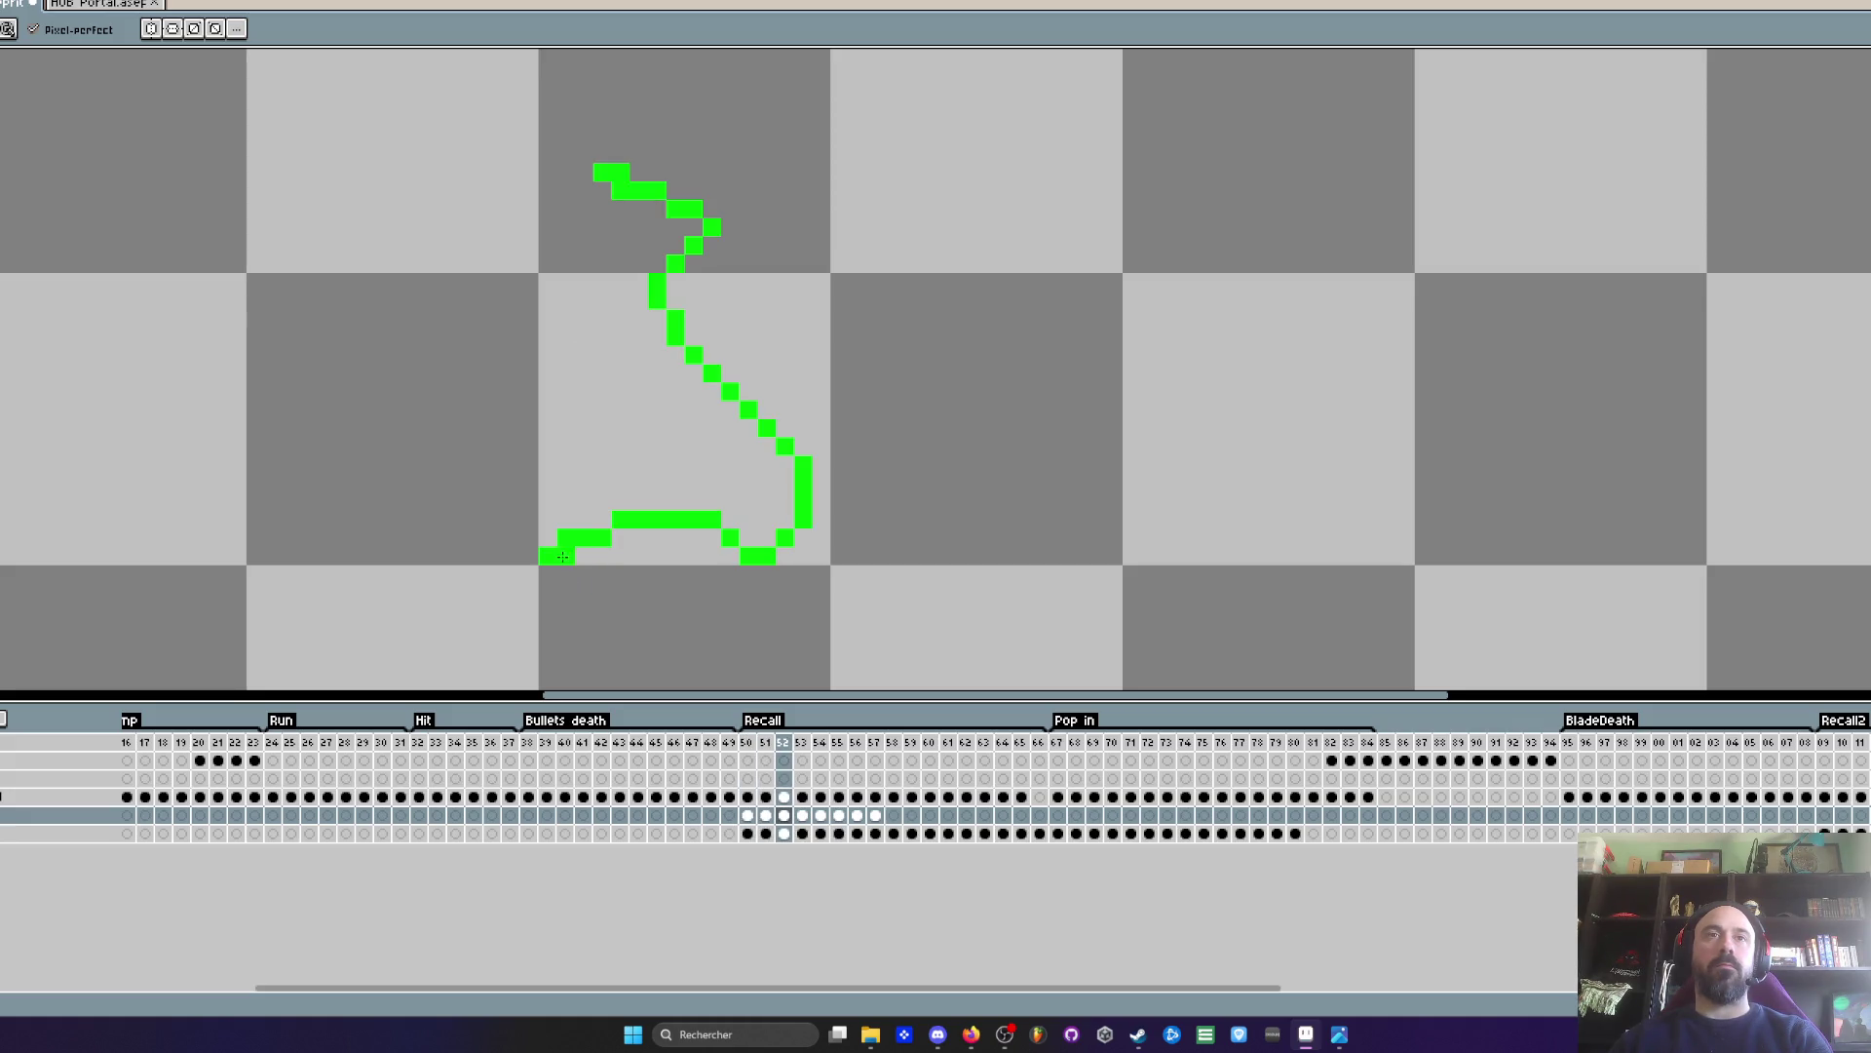
- Flip between frames 51–53 to check the motion, then add a green pixel beside the right squiggle
key(period)
key(comma)
key(period)
key(comma)
key(period)
scroll(595, 526, down, 2)
key(comma)
key(comma)
key(comma)
key(period)
key(period)
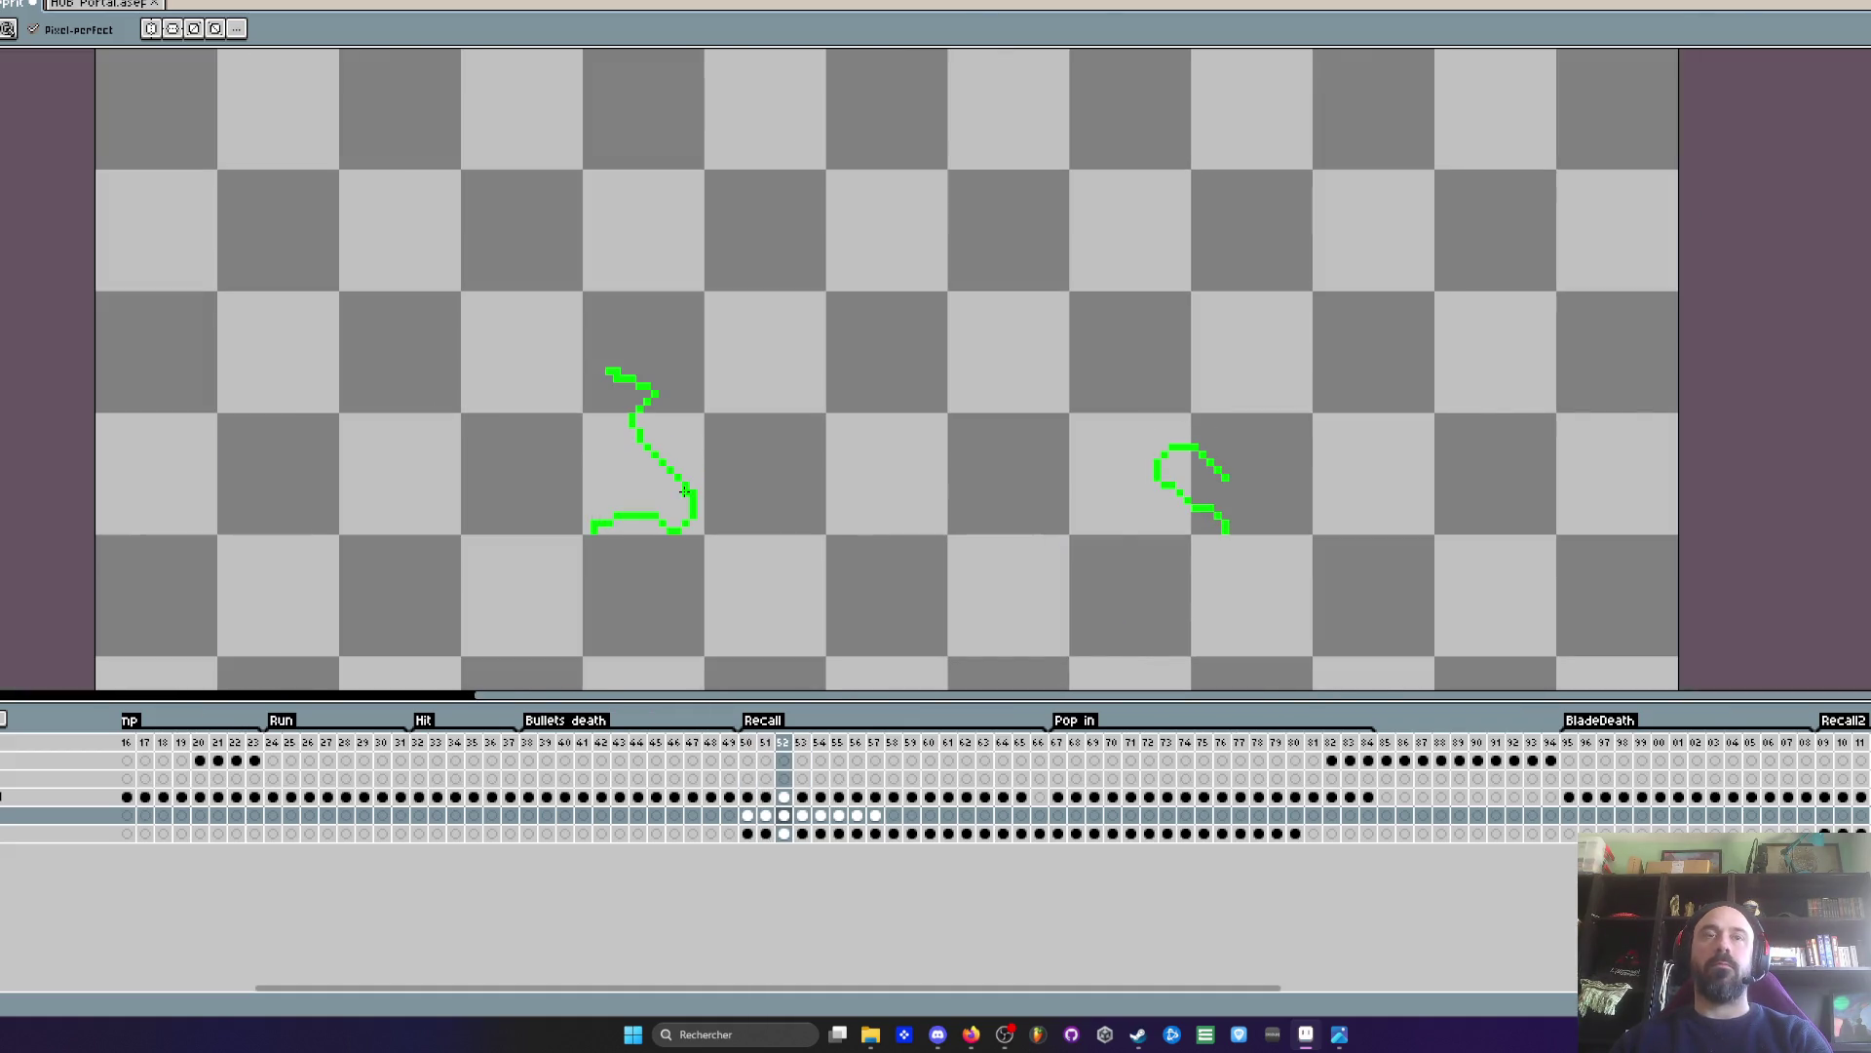
key(period)
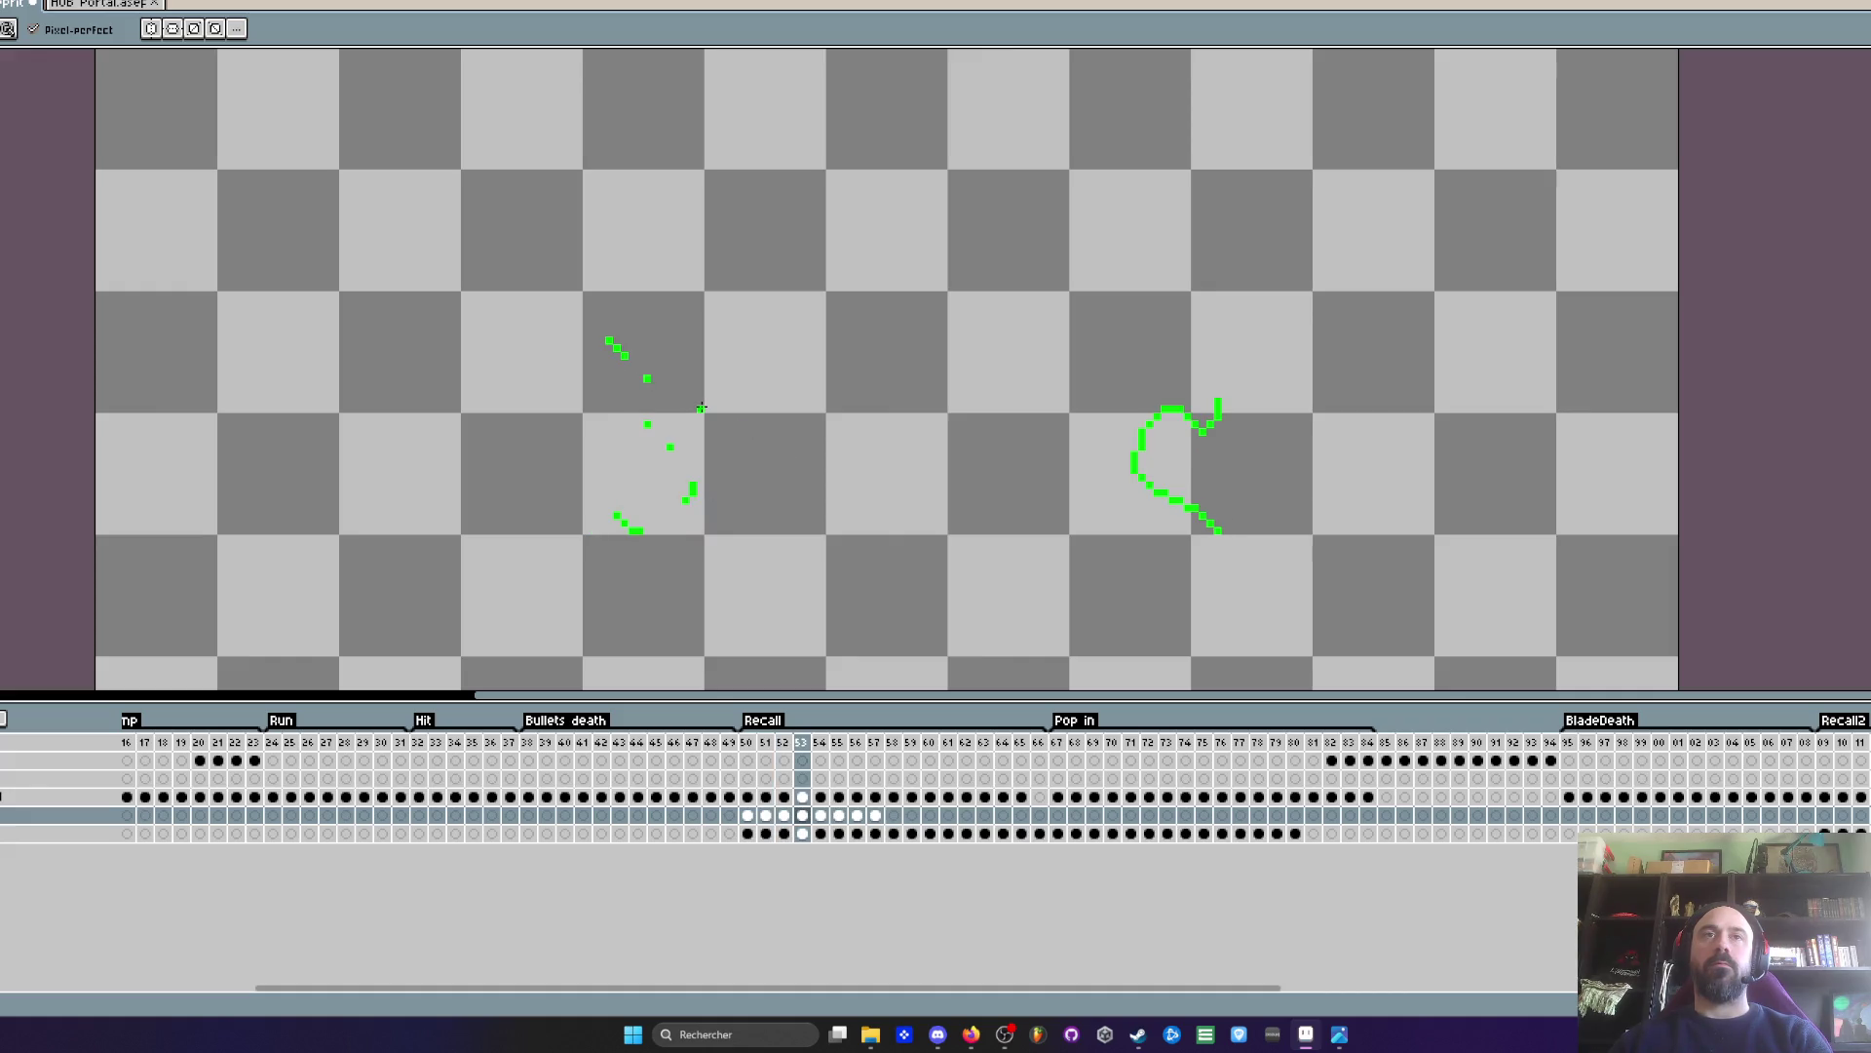
key(comma)
key(comma)
key(period)
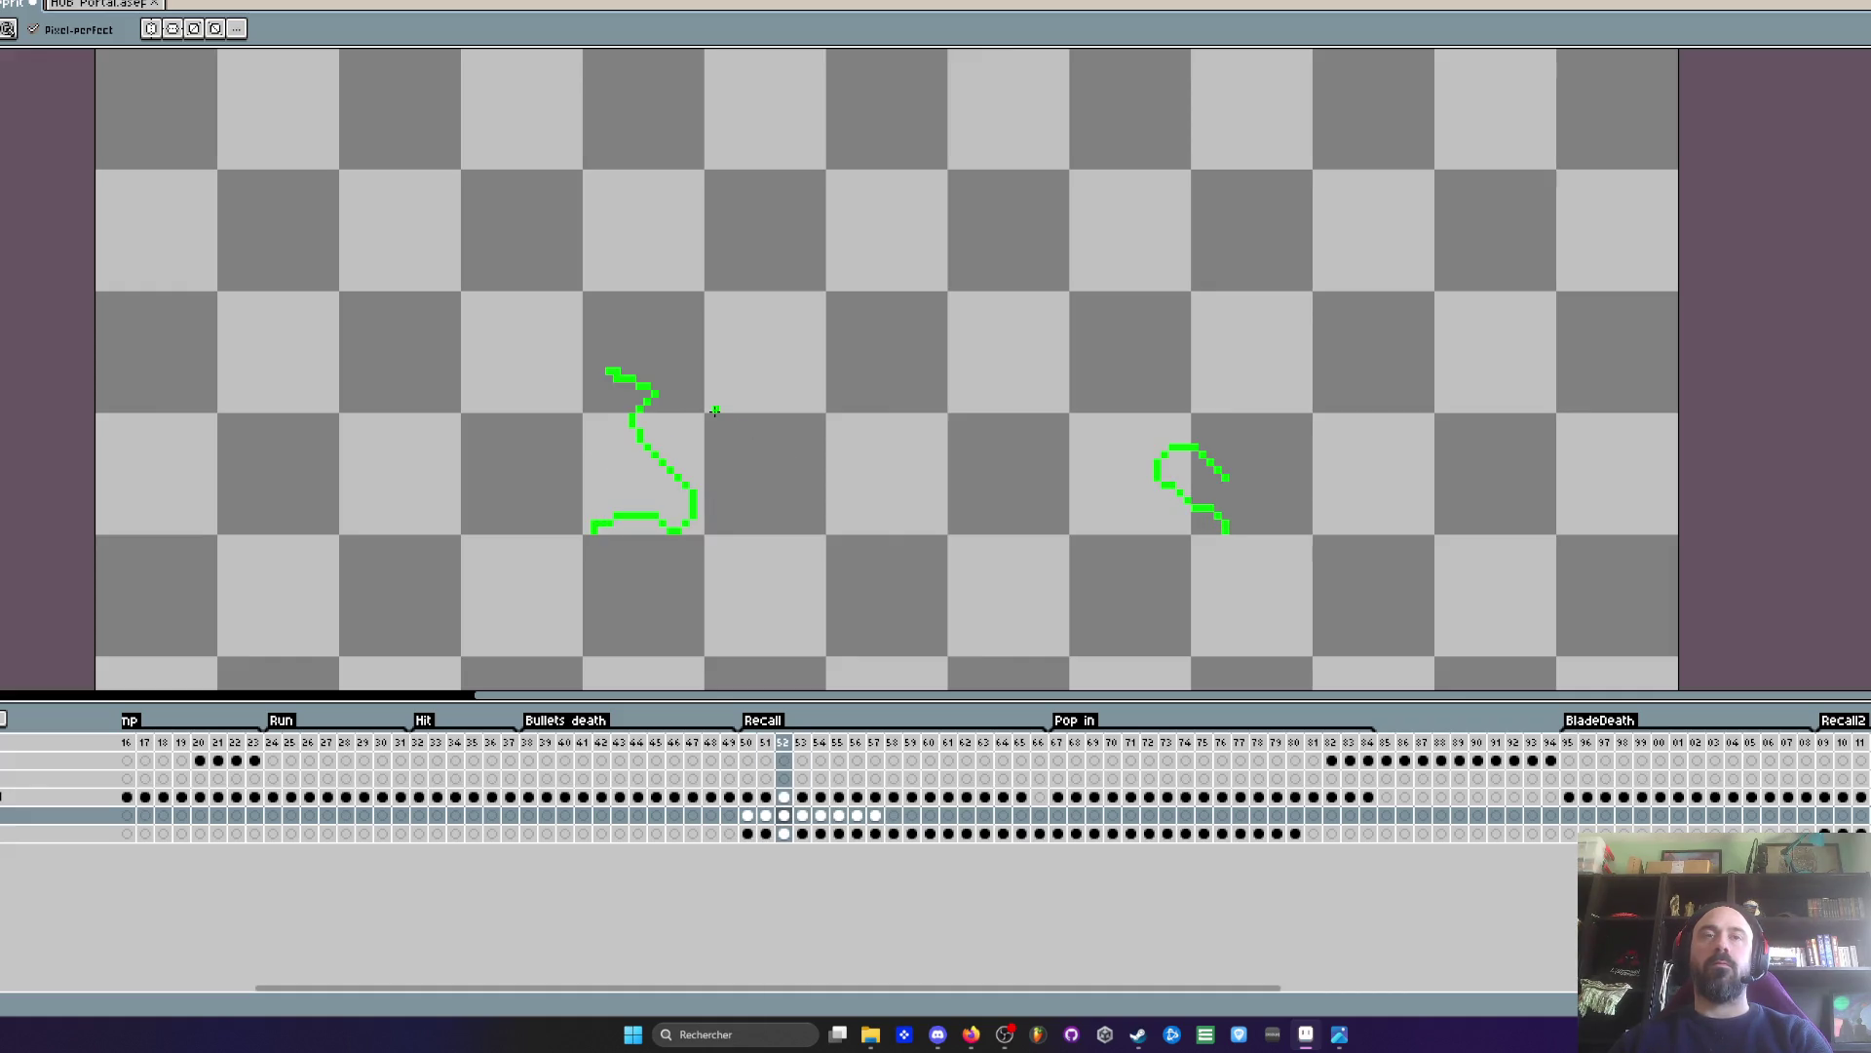
key(period)
key(comma)
key(period)
key(comma)
key(comma)
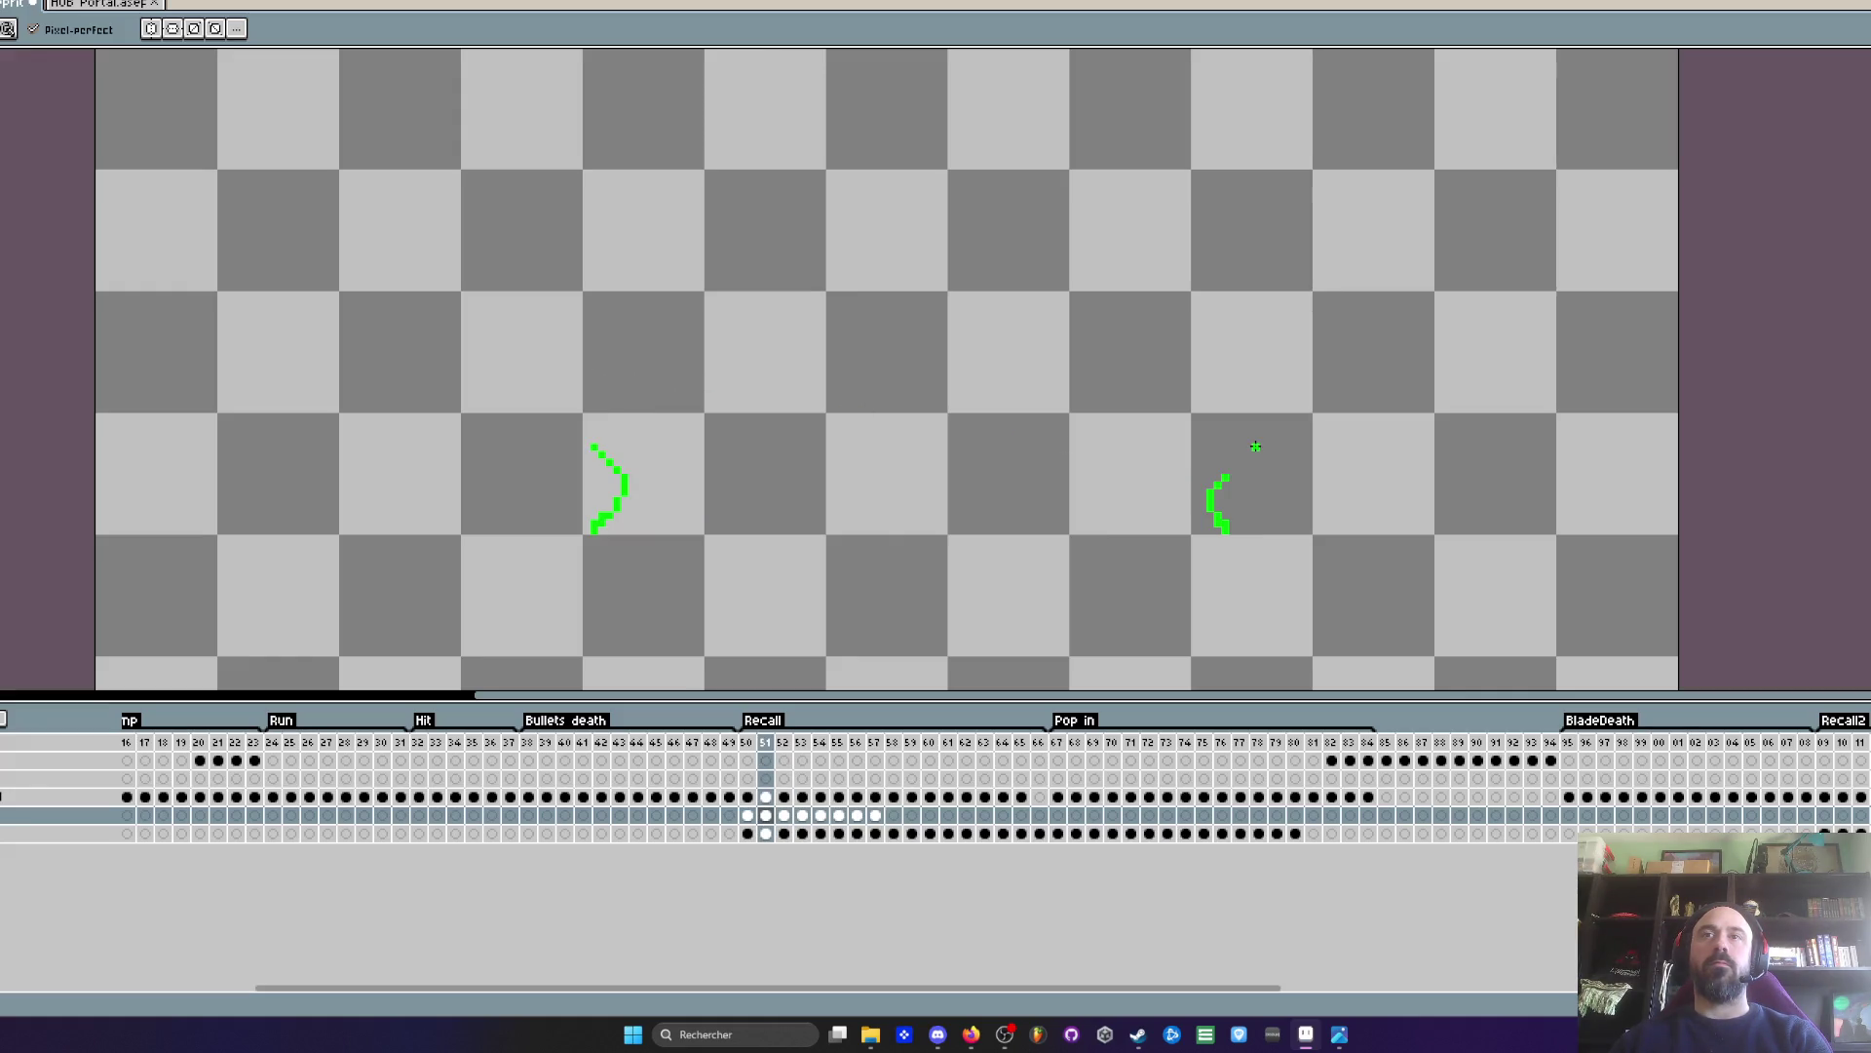
key(comma)
key(period)
key(period)
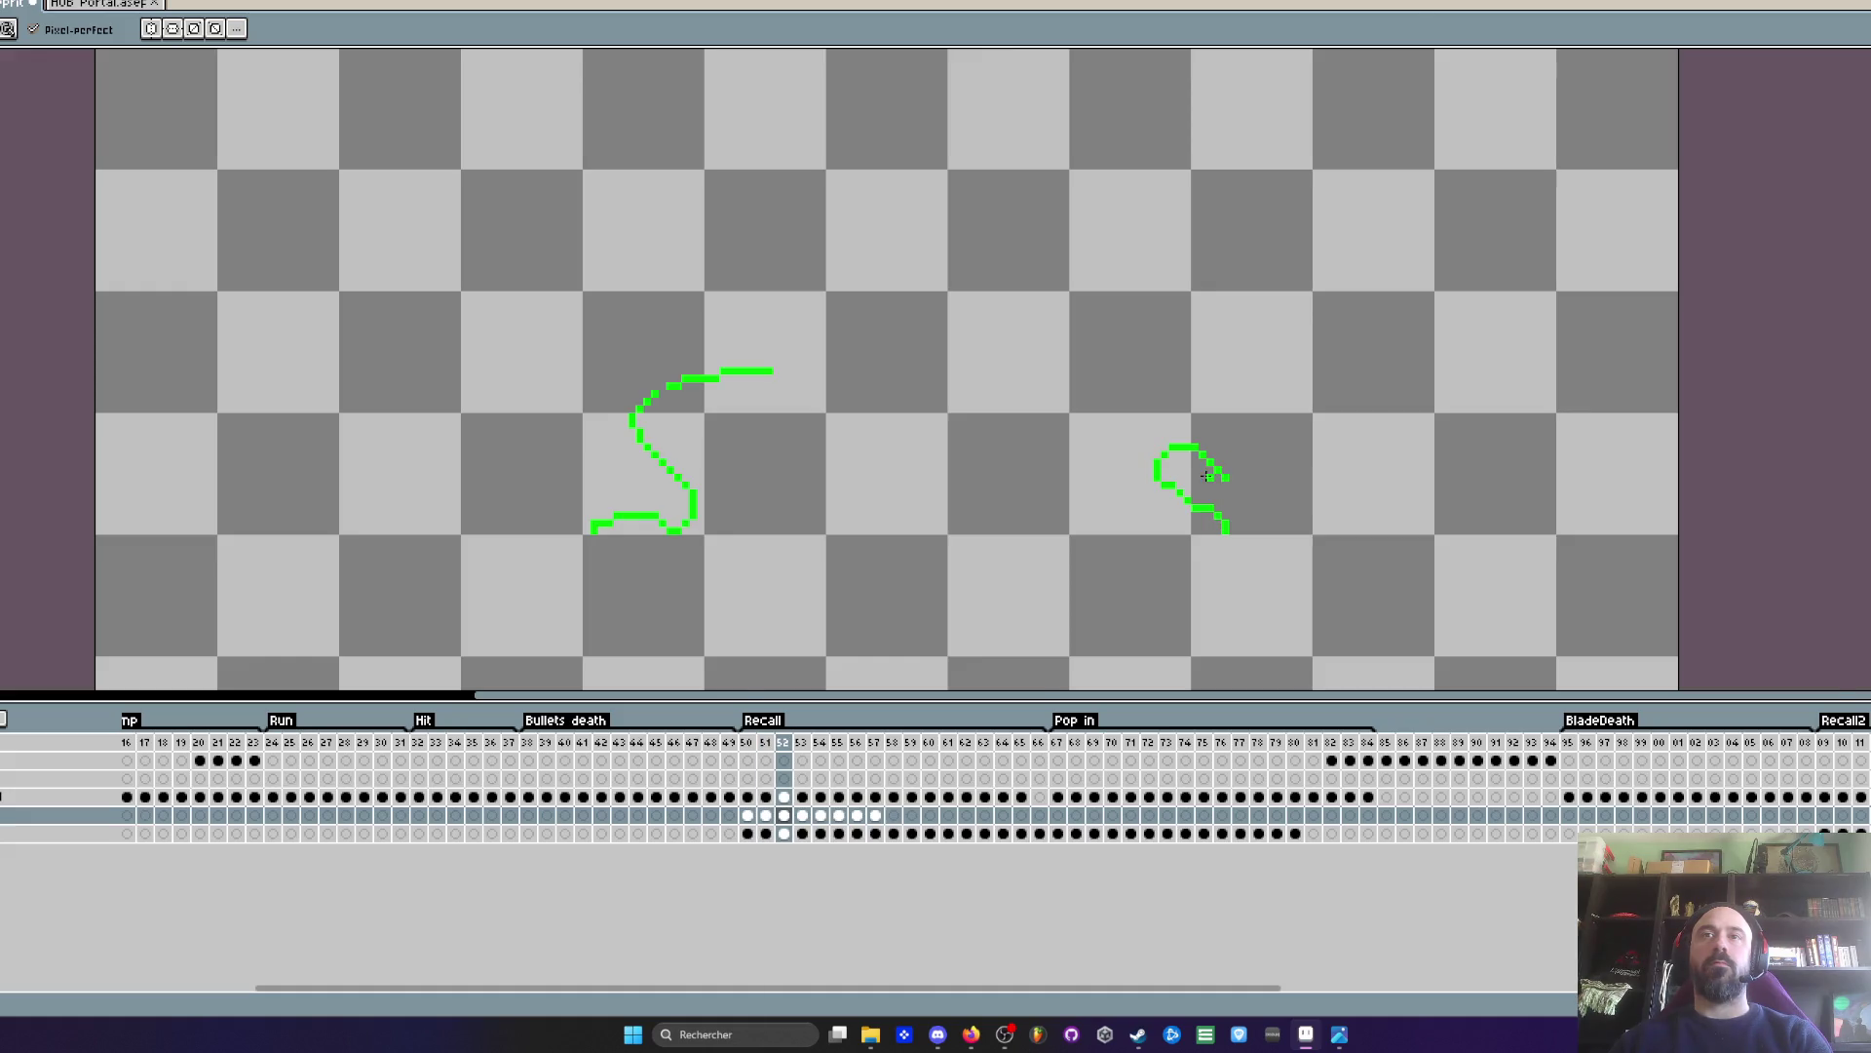
scroll(1236, 477, up, 1)
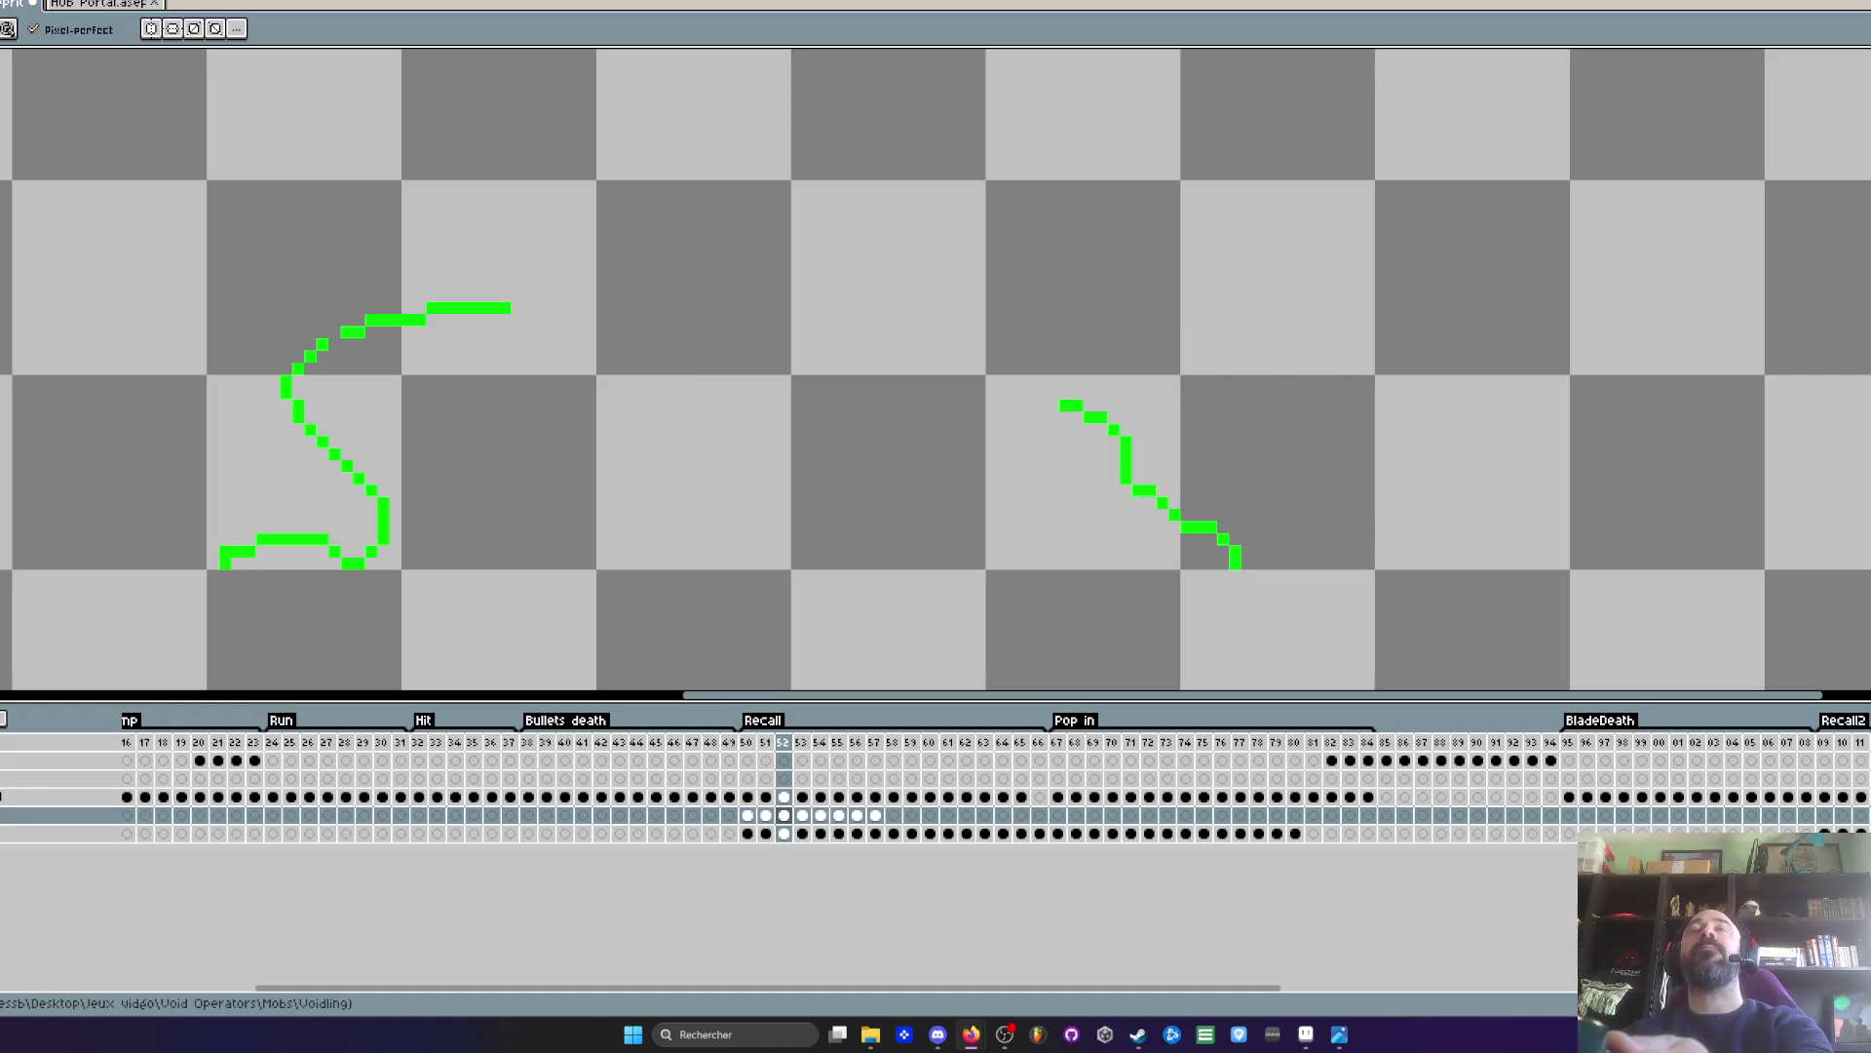
click(1052, 427)
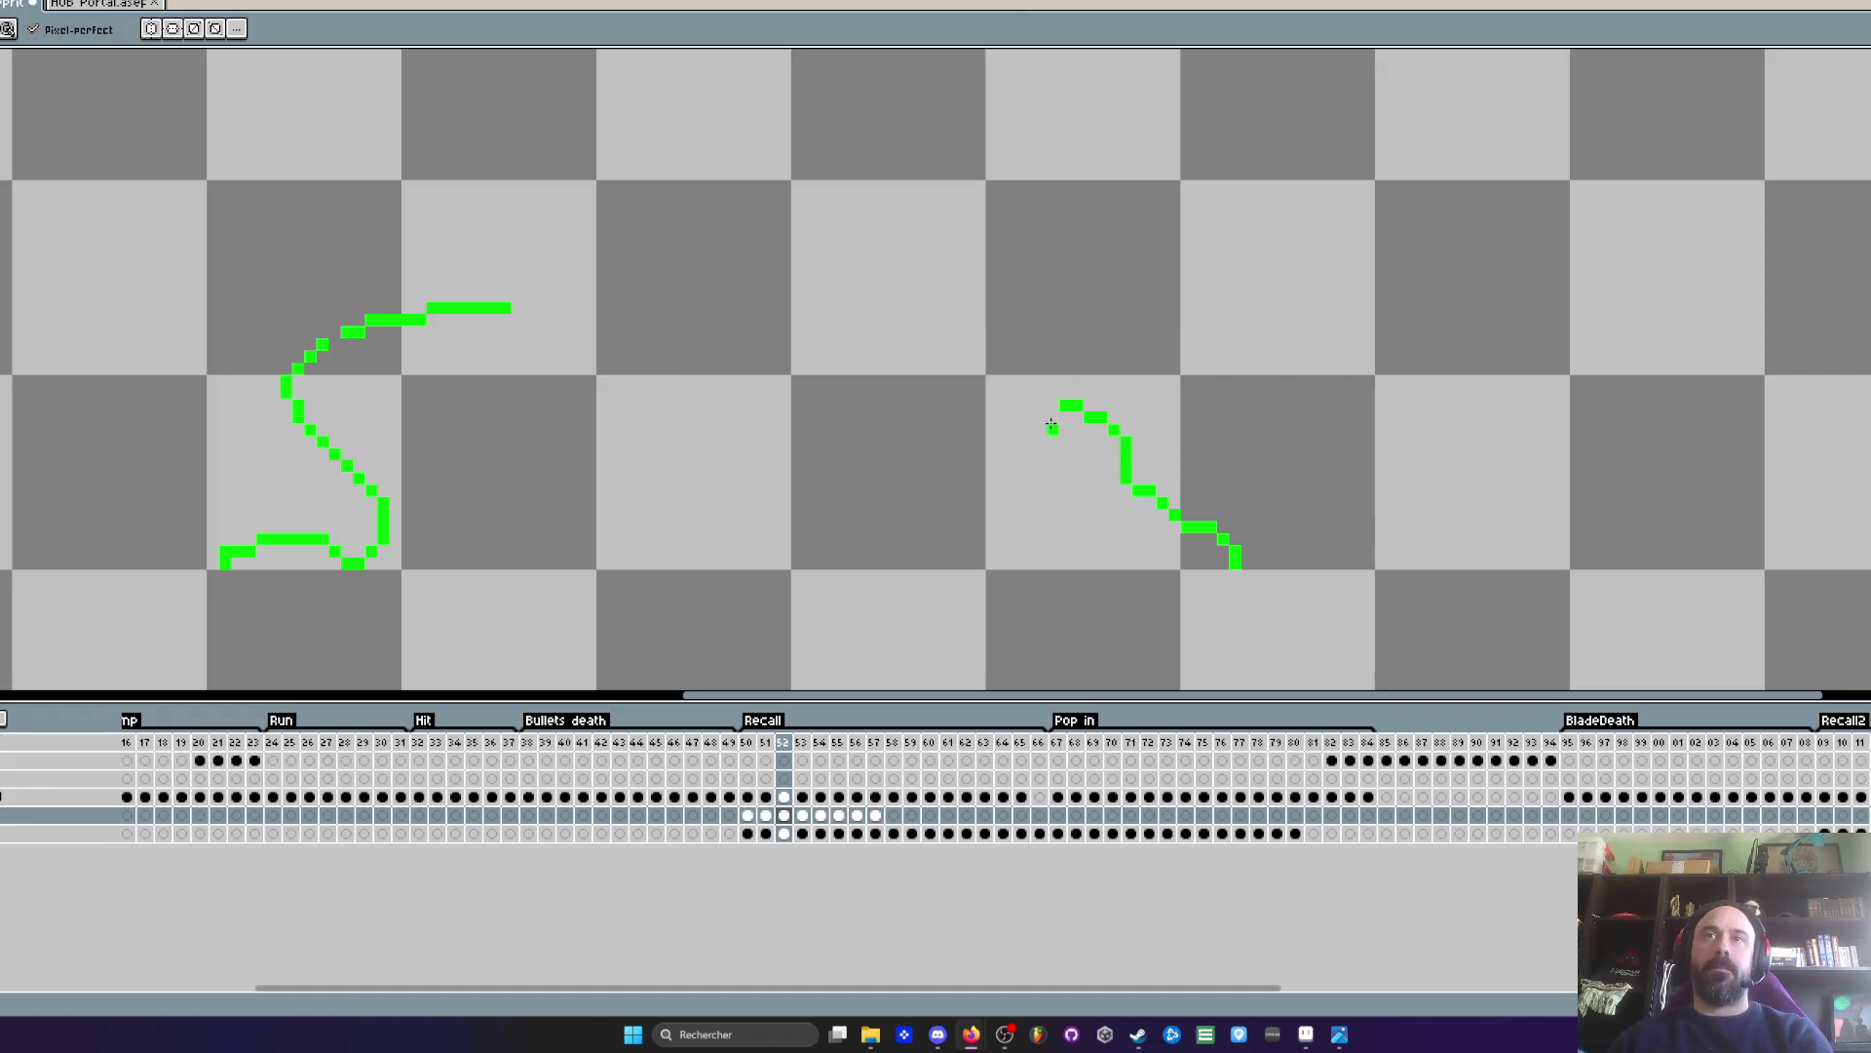
- Compare Recall frames 51 and 52 in the timeline
click(747, 742)
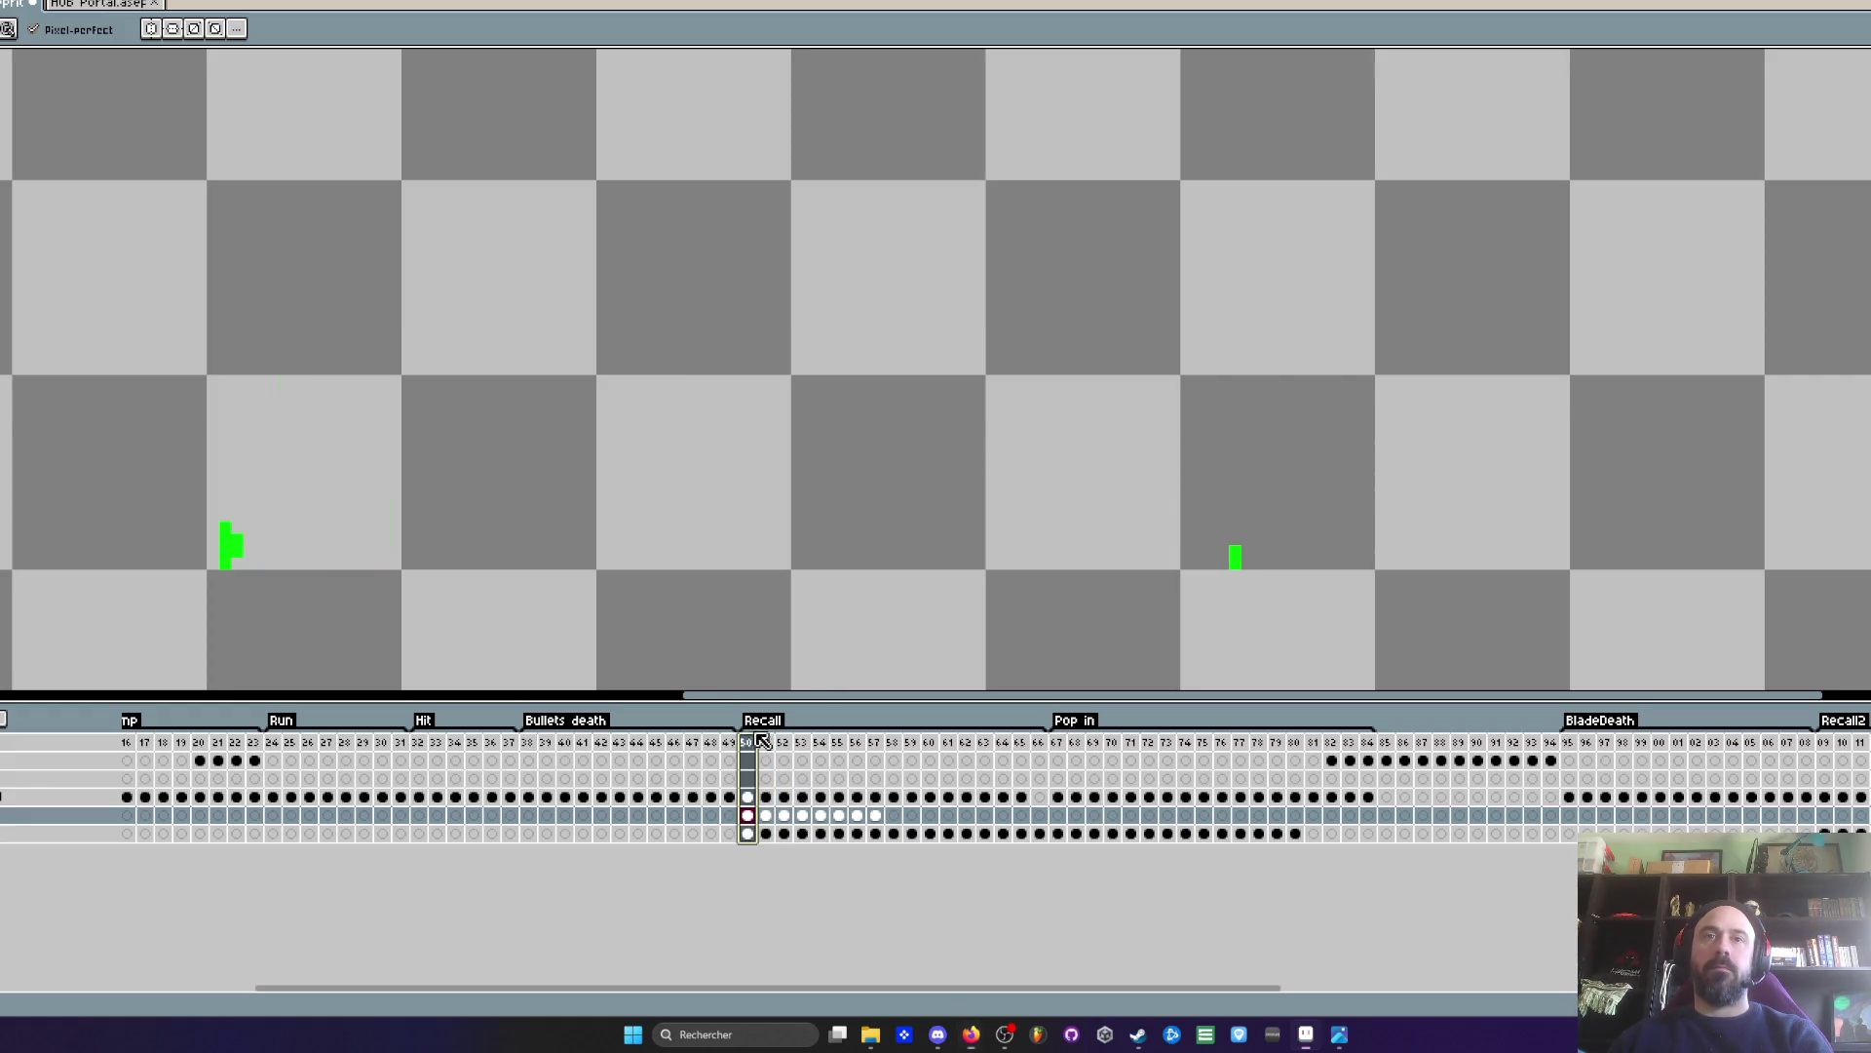
key(Right)
key(Right)
key(Left)
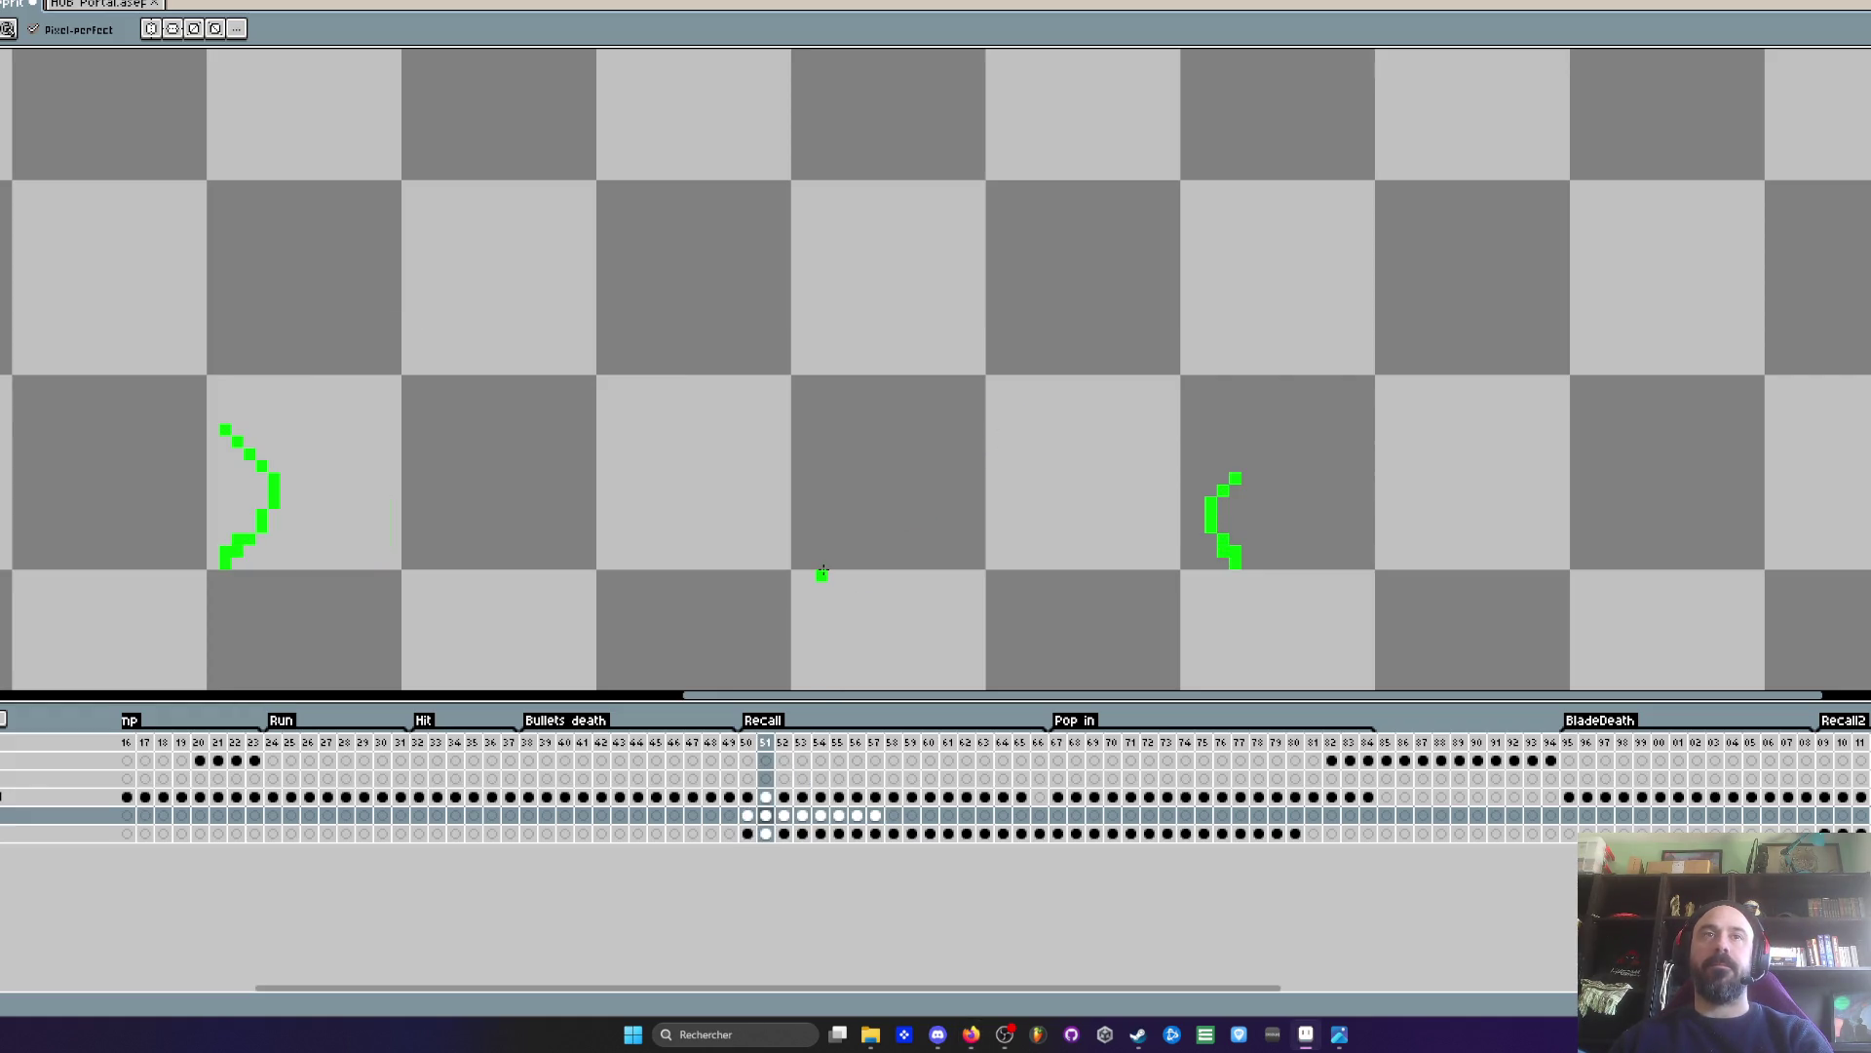
key(Right)
key(Right)
key(Left)
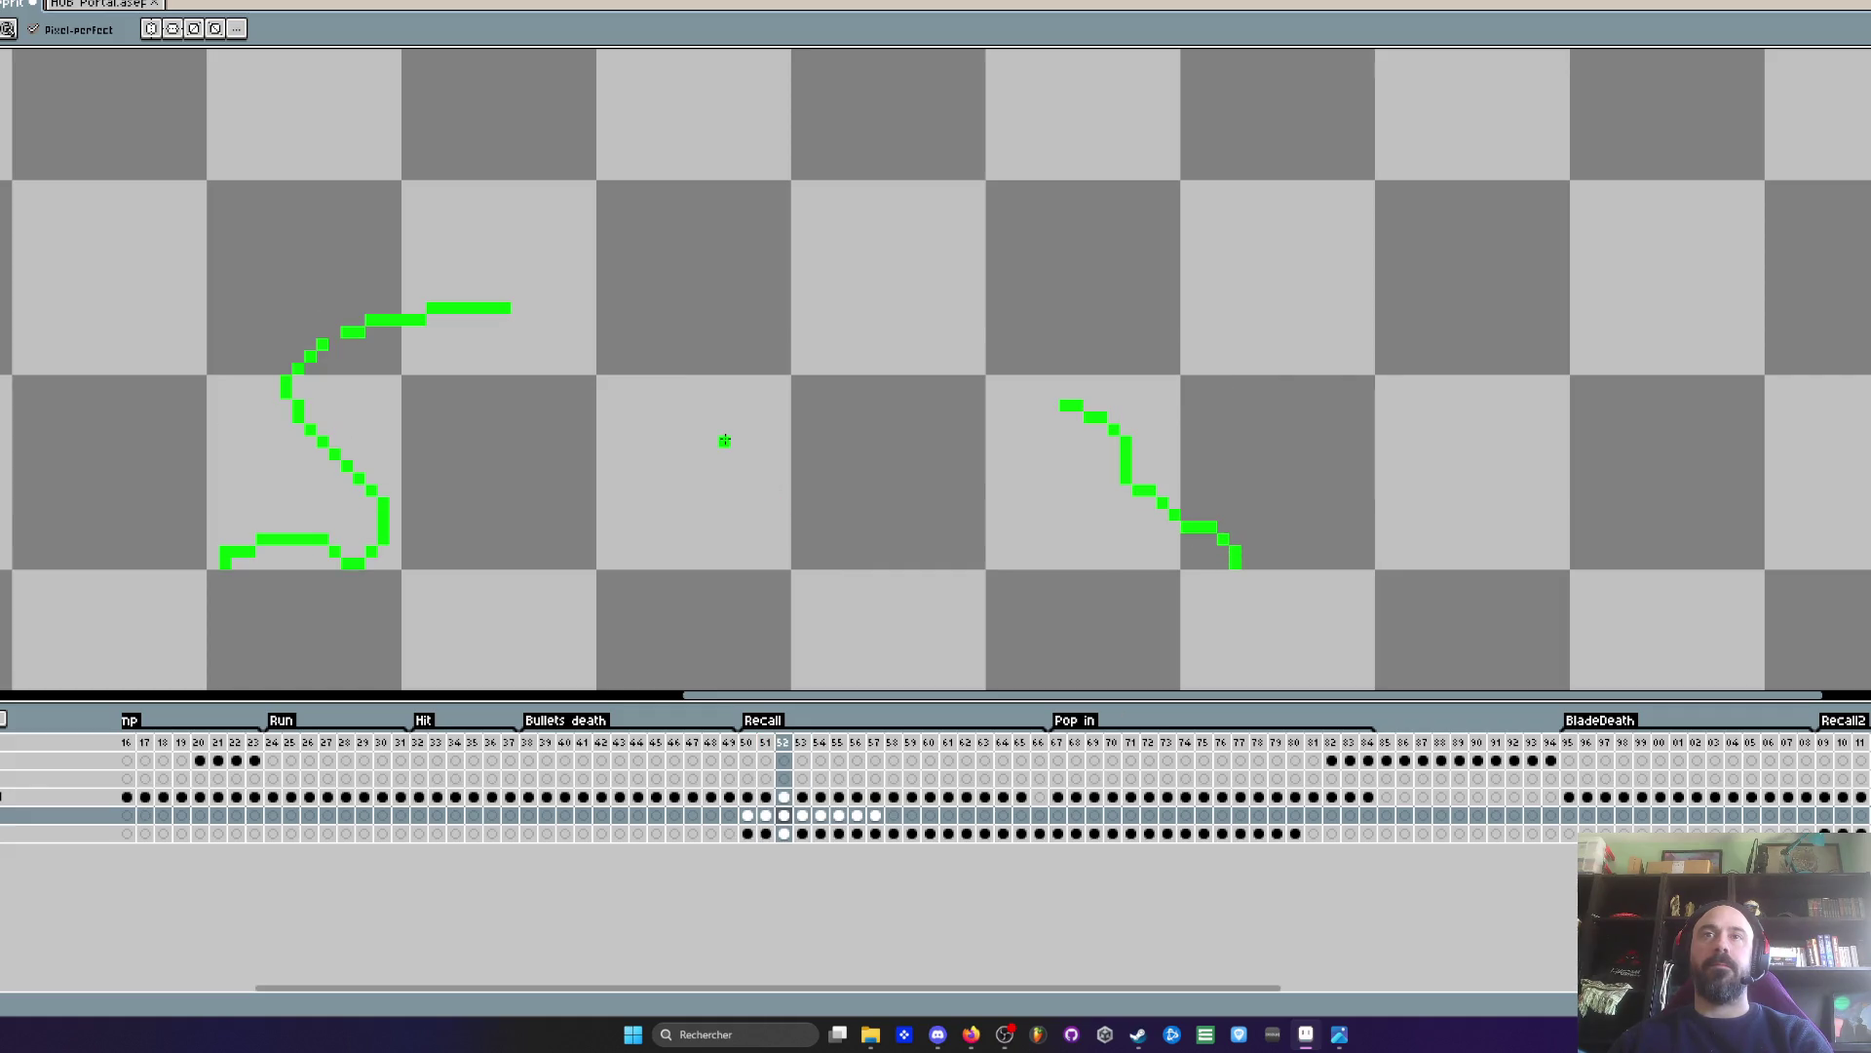
scroll(760, 534, down, 2)
- Move the FX layer's lightning cels from frames 53–57 to frames 63–67
drag(802, 815, 857, 815)
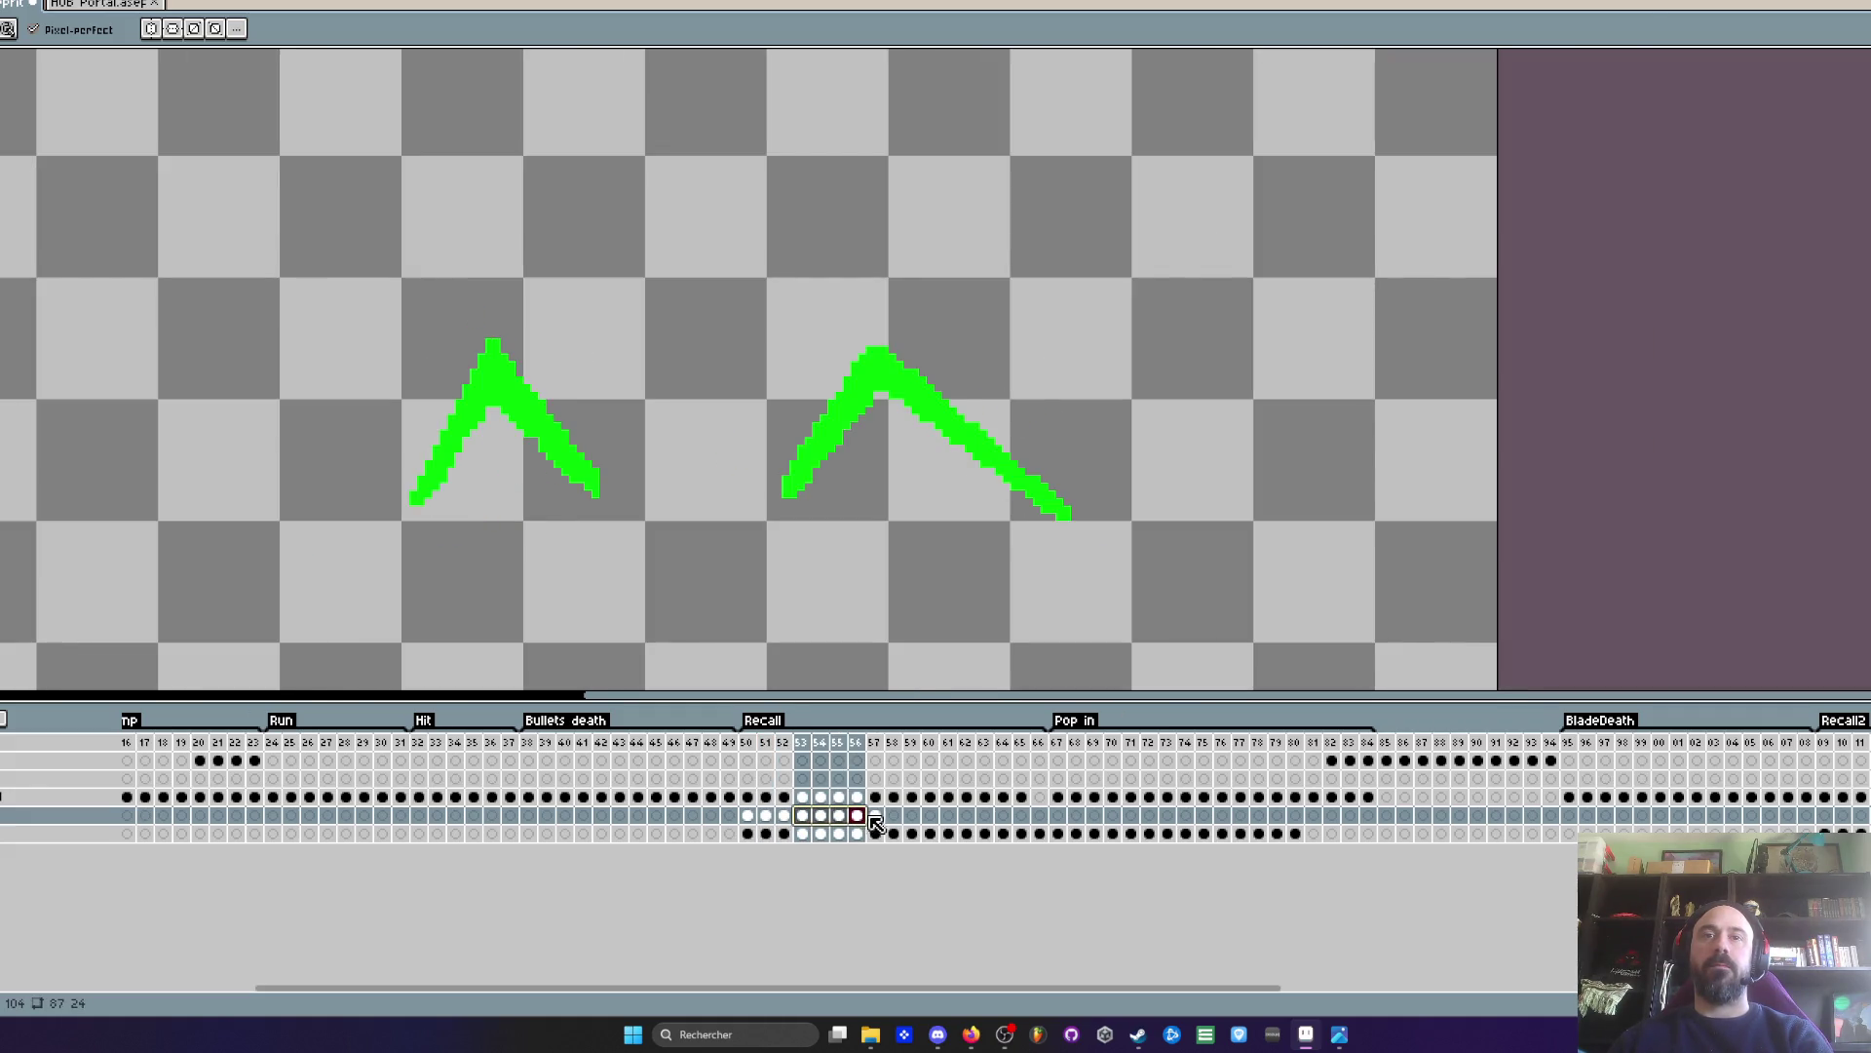
click(801, 815)
shift+click(875, 814)
drag(899, 825, 1076, 819)
- Recheck frames 51 and 52, then go to the now-empty frame 53
click(747, 815)
key(Right)
key(Right)
key(Left)
key(Right)
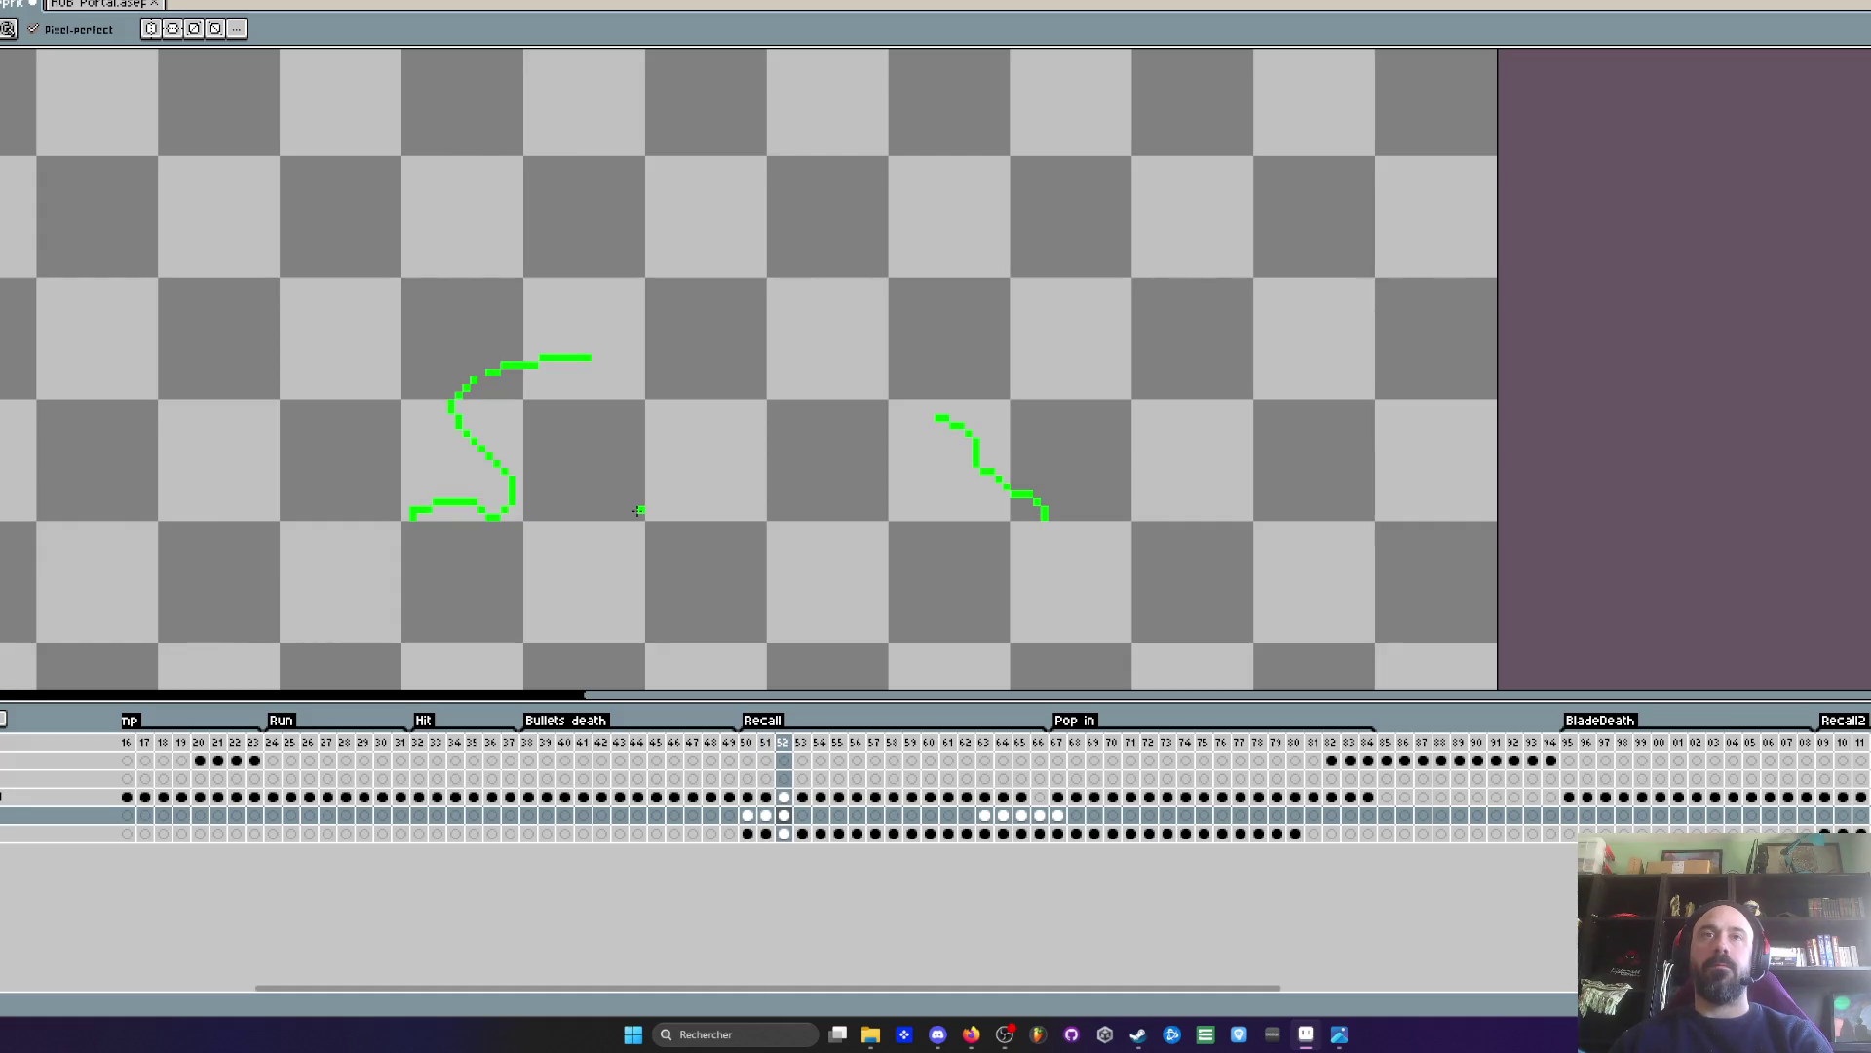
scroll(506, 405, up, 1)
key(Left)
key(Right)
click(786, 816)
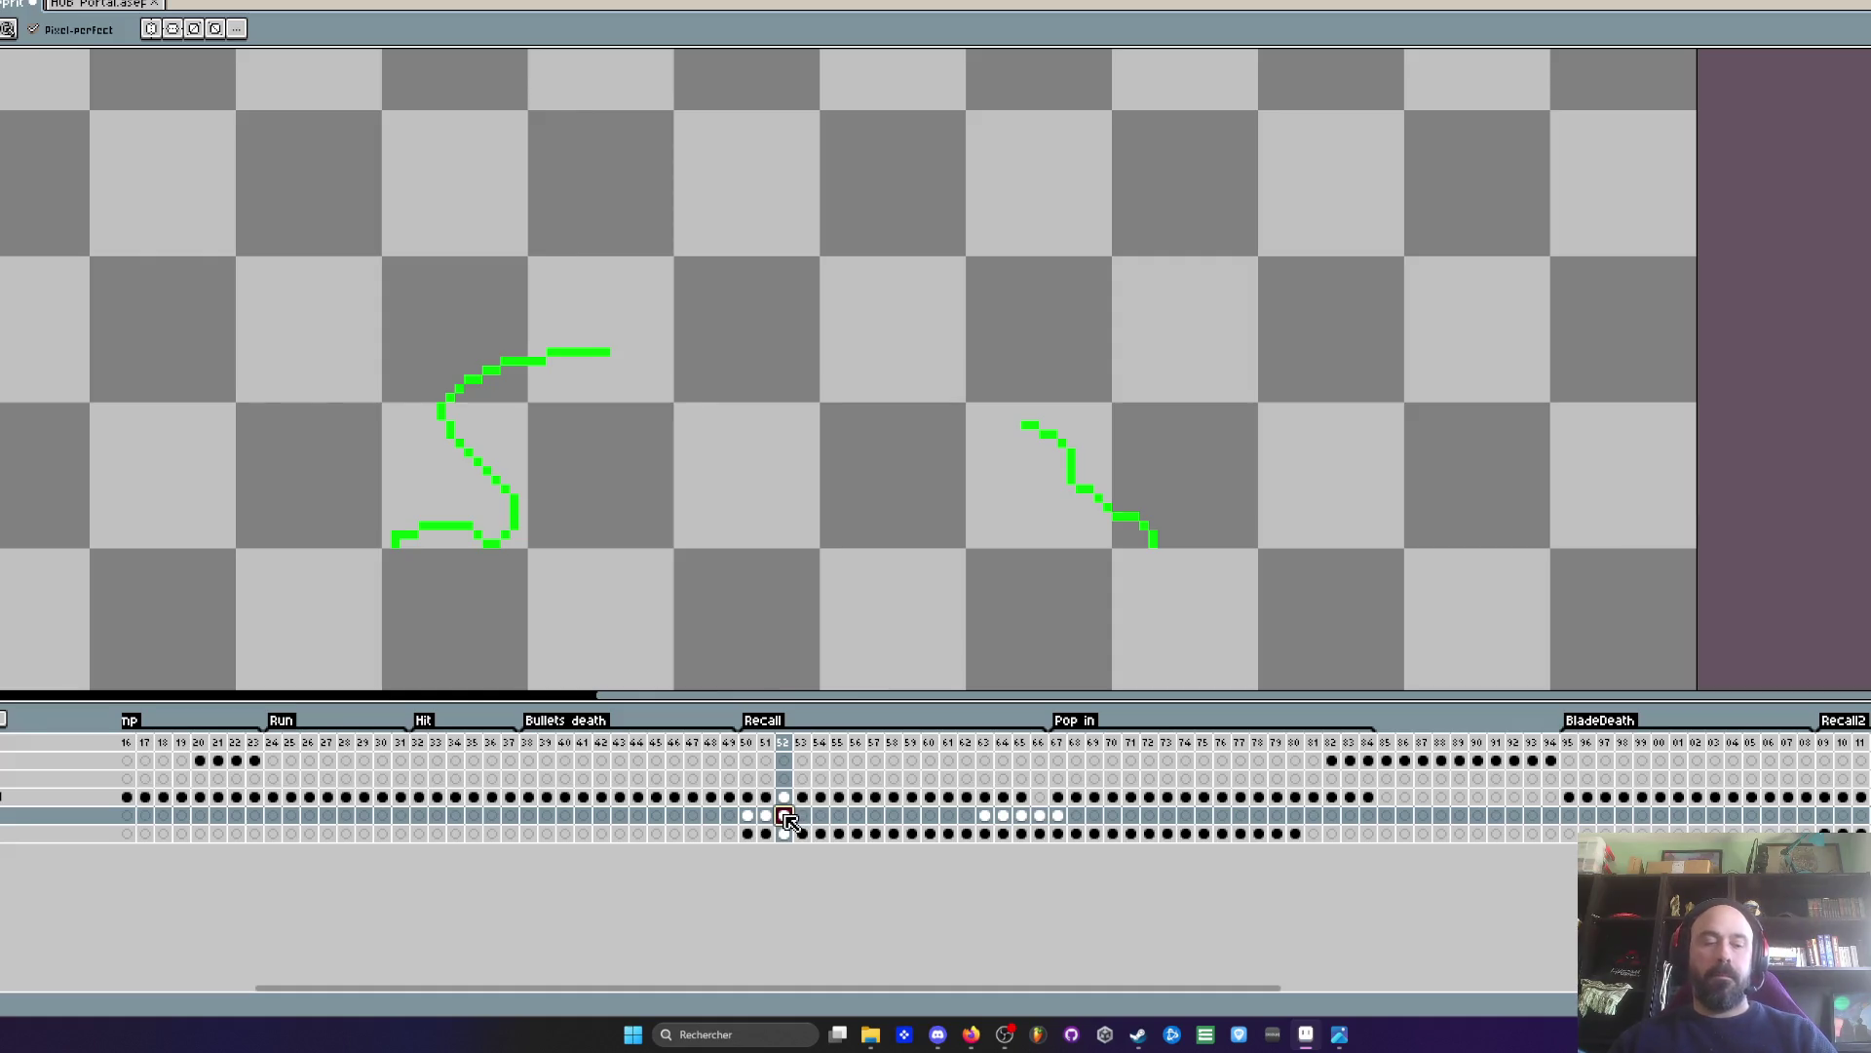
click(805, 816)
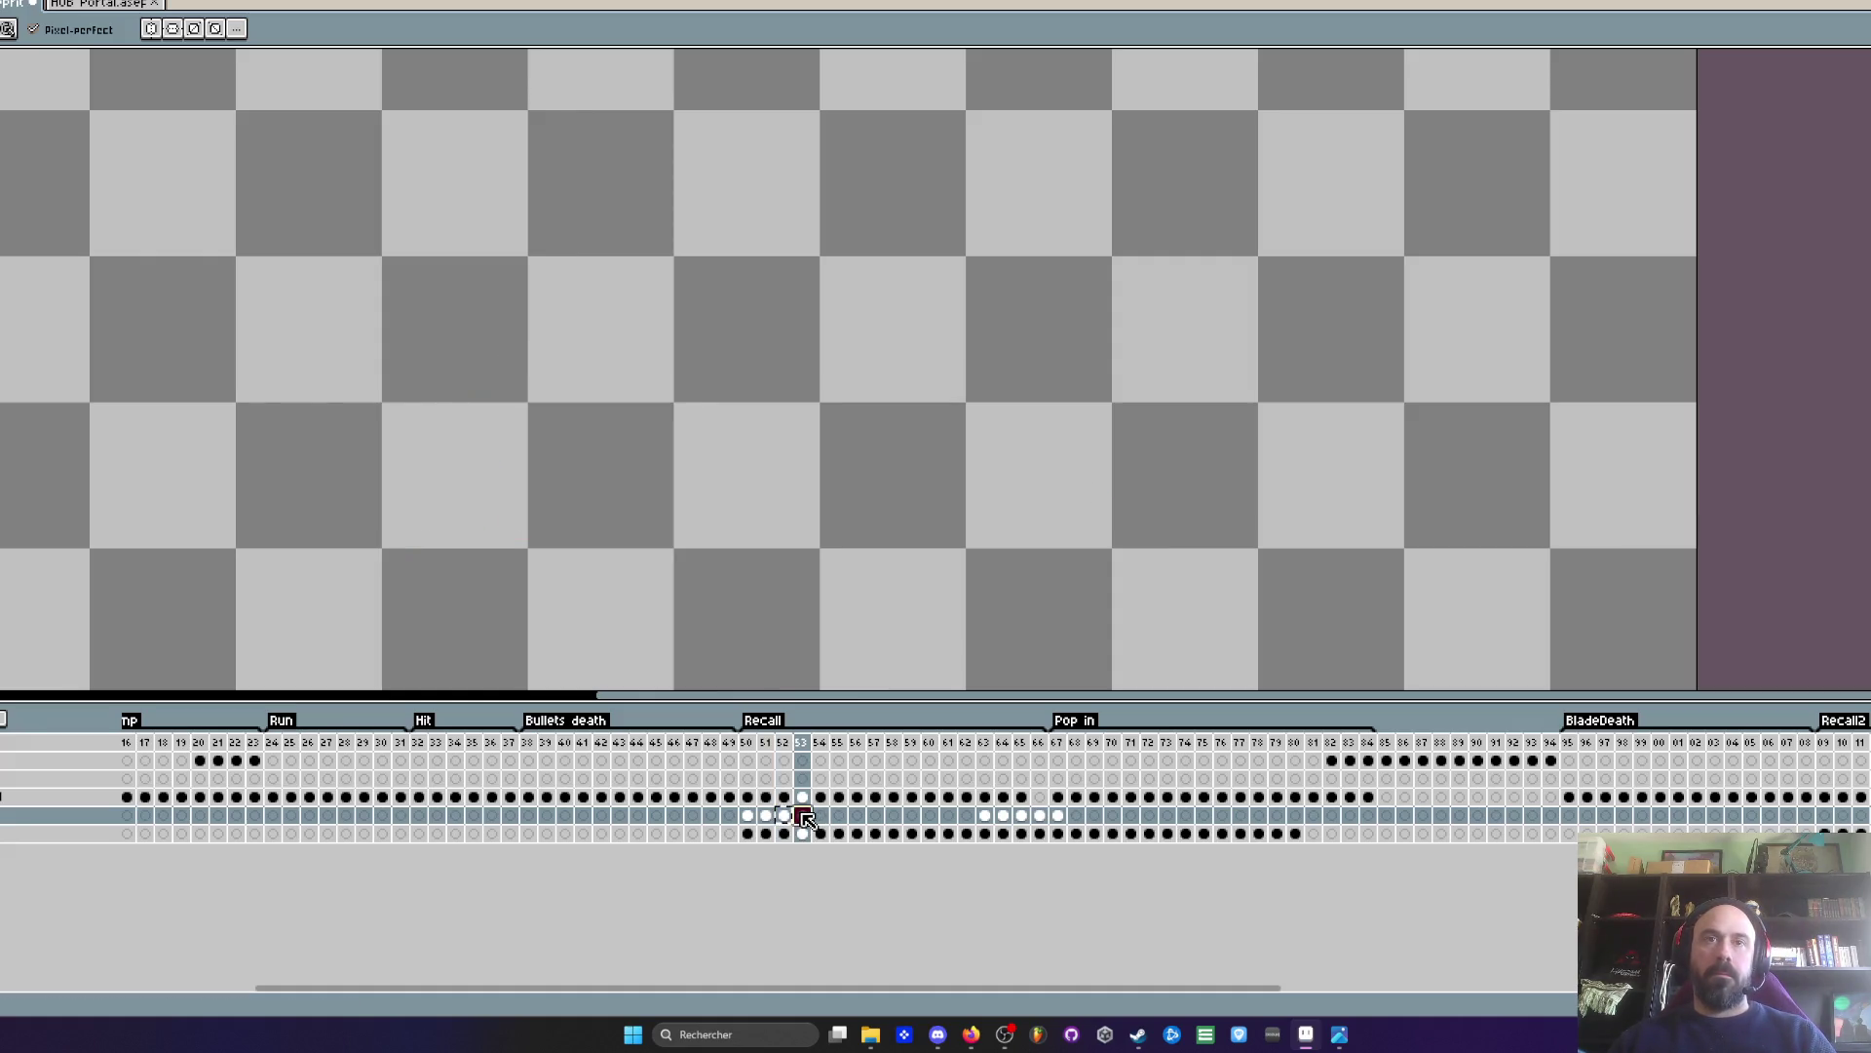
- Paste frame 52's squiggle strokes into frame 53 and compare it with neighbouring frames
key(ctrl+v)
scroll(649, 328, up, 1)
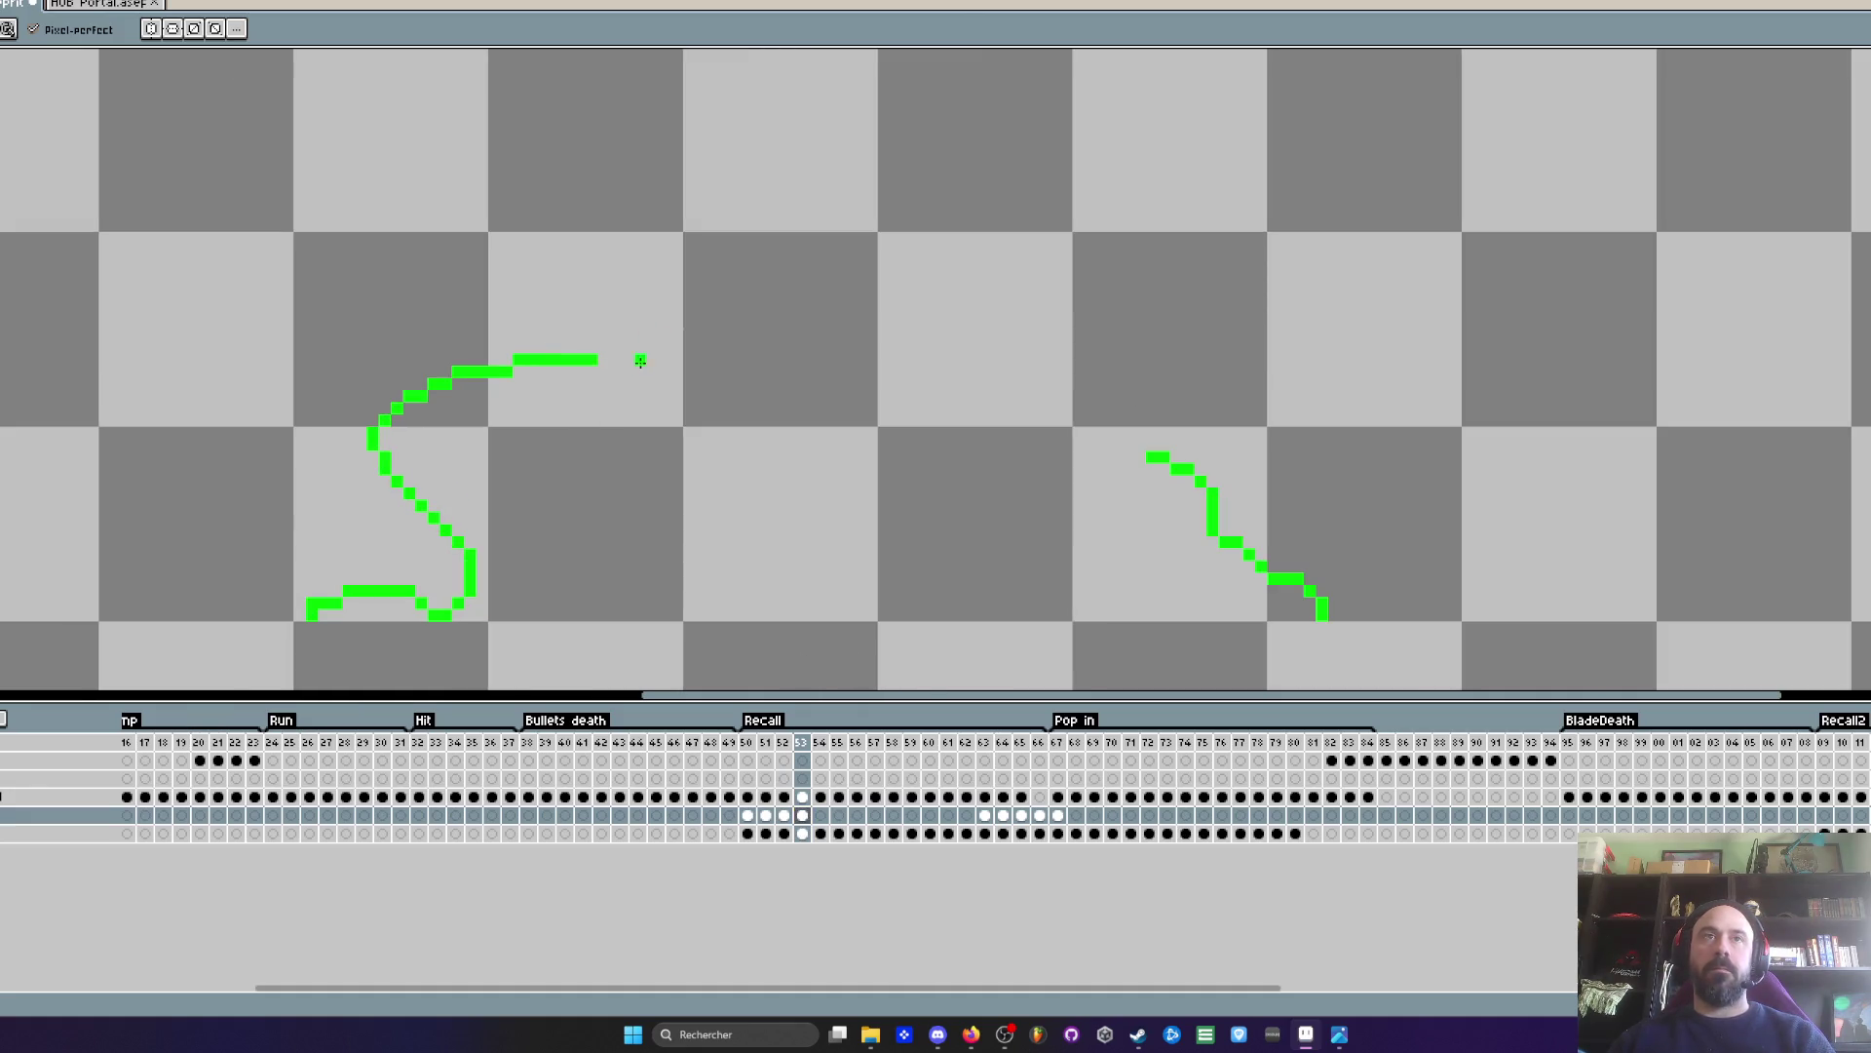
scroll(511, 379, down, 1)
key(Left)
key(Left)
key(Right)
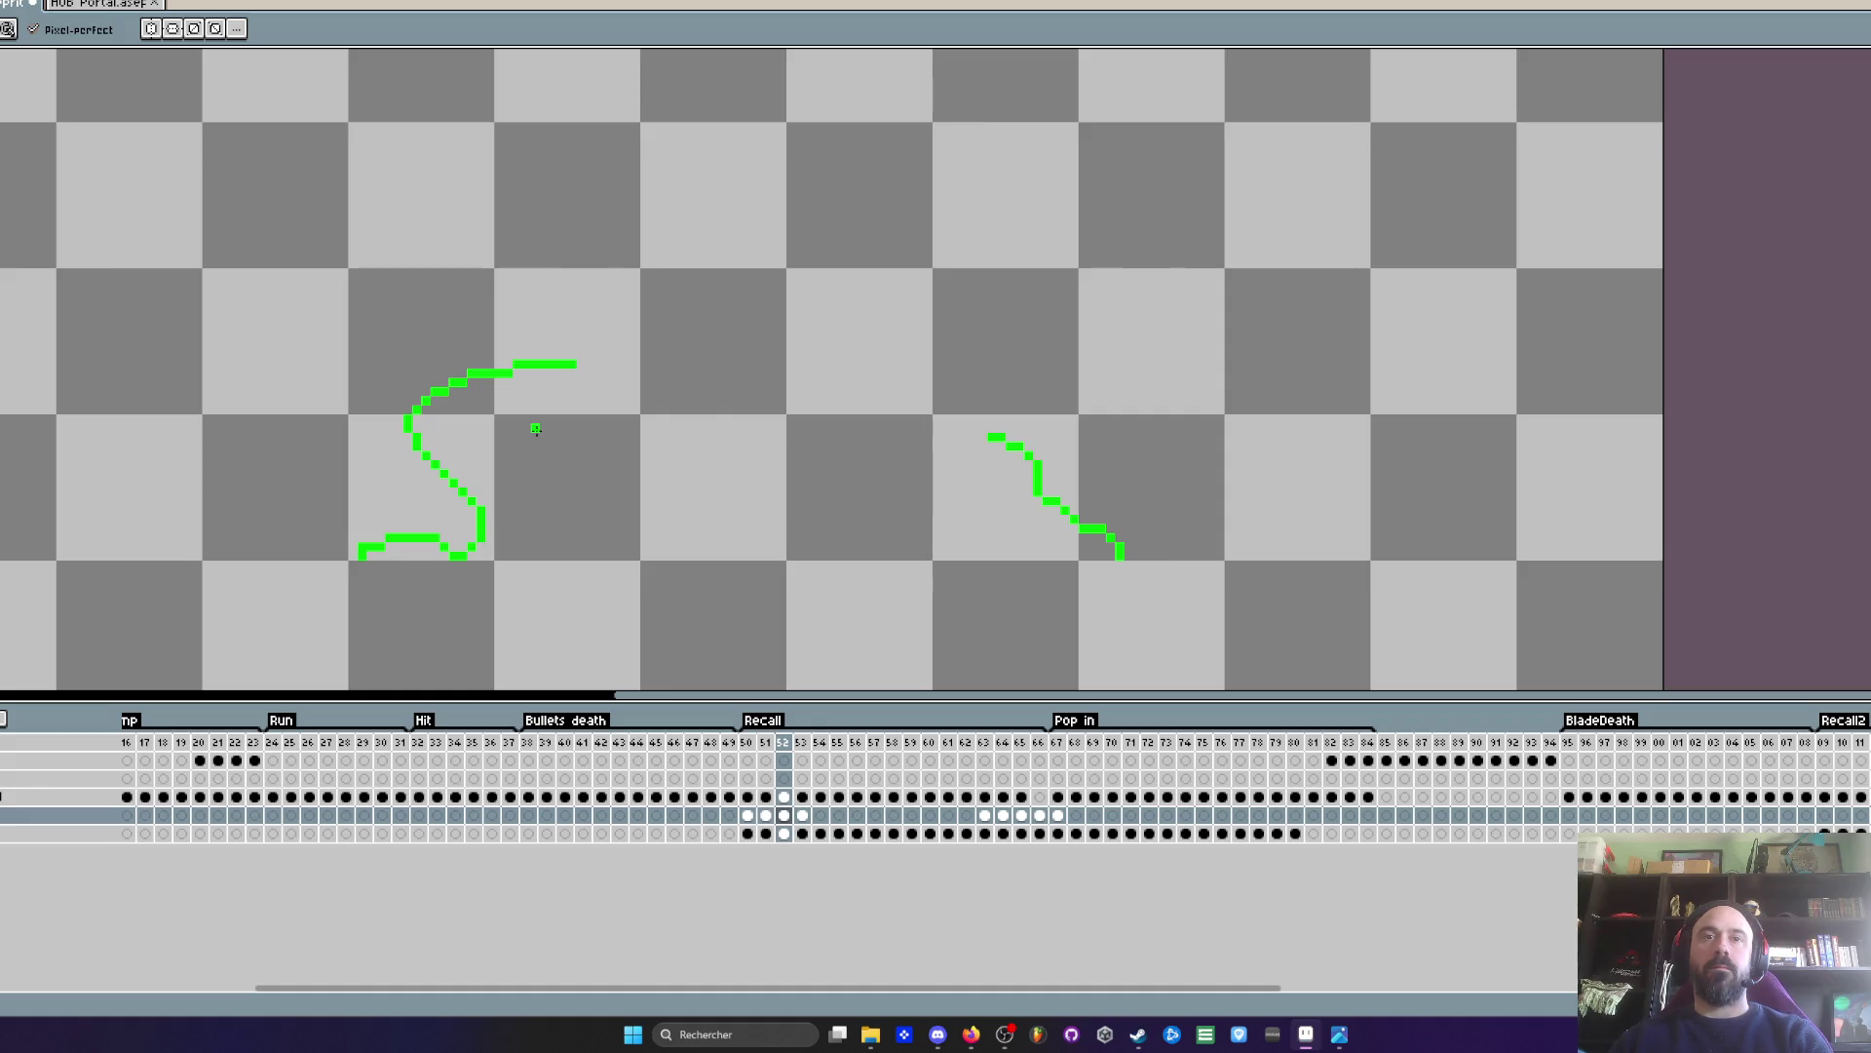
key(Right)
scroll(466, 430, up, 2)
scroll(461, 612, down, 1)
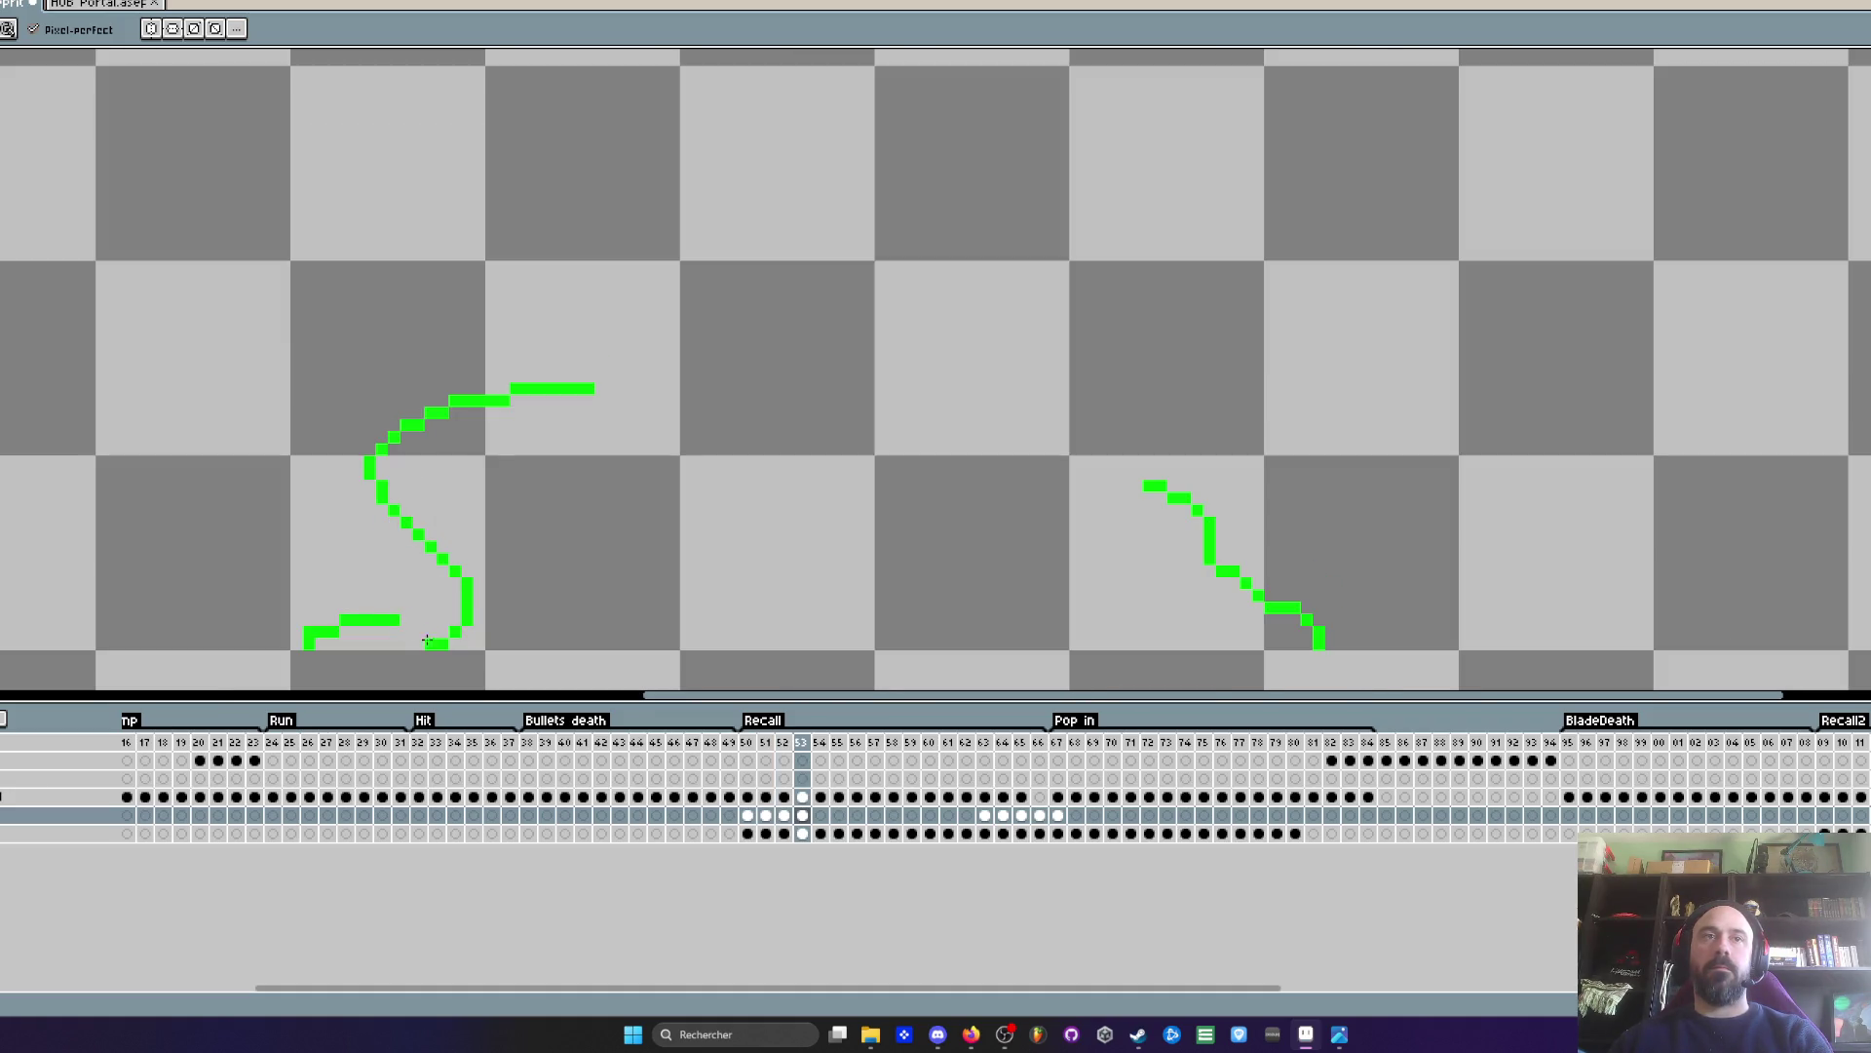
- Reshape the left squiggle into a longer S-wave by erasing its lower diagonal and adding curves
drag(430, 546, 464, 582)
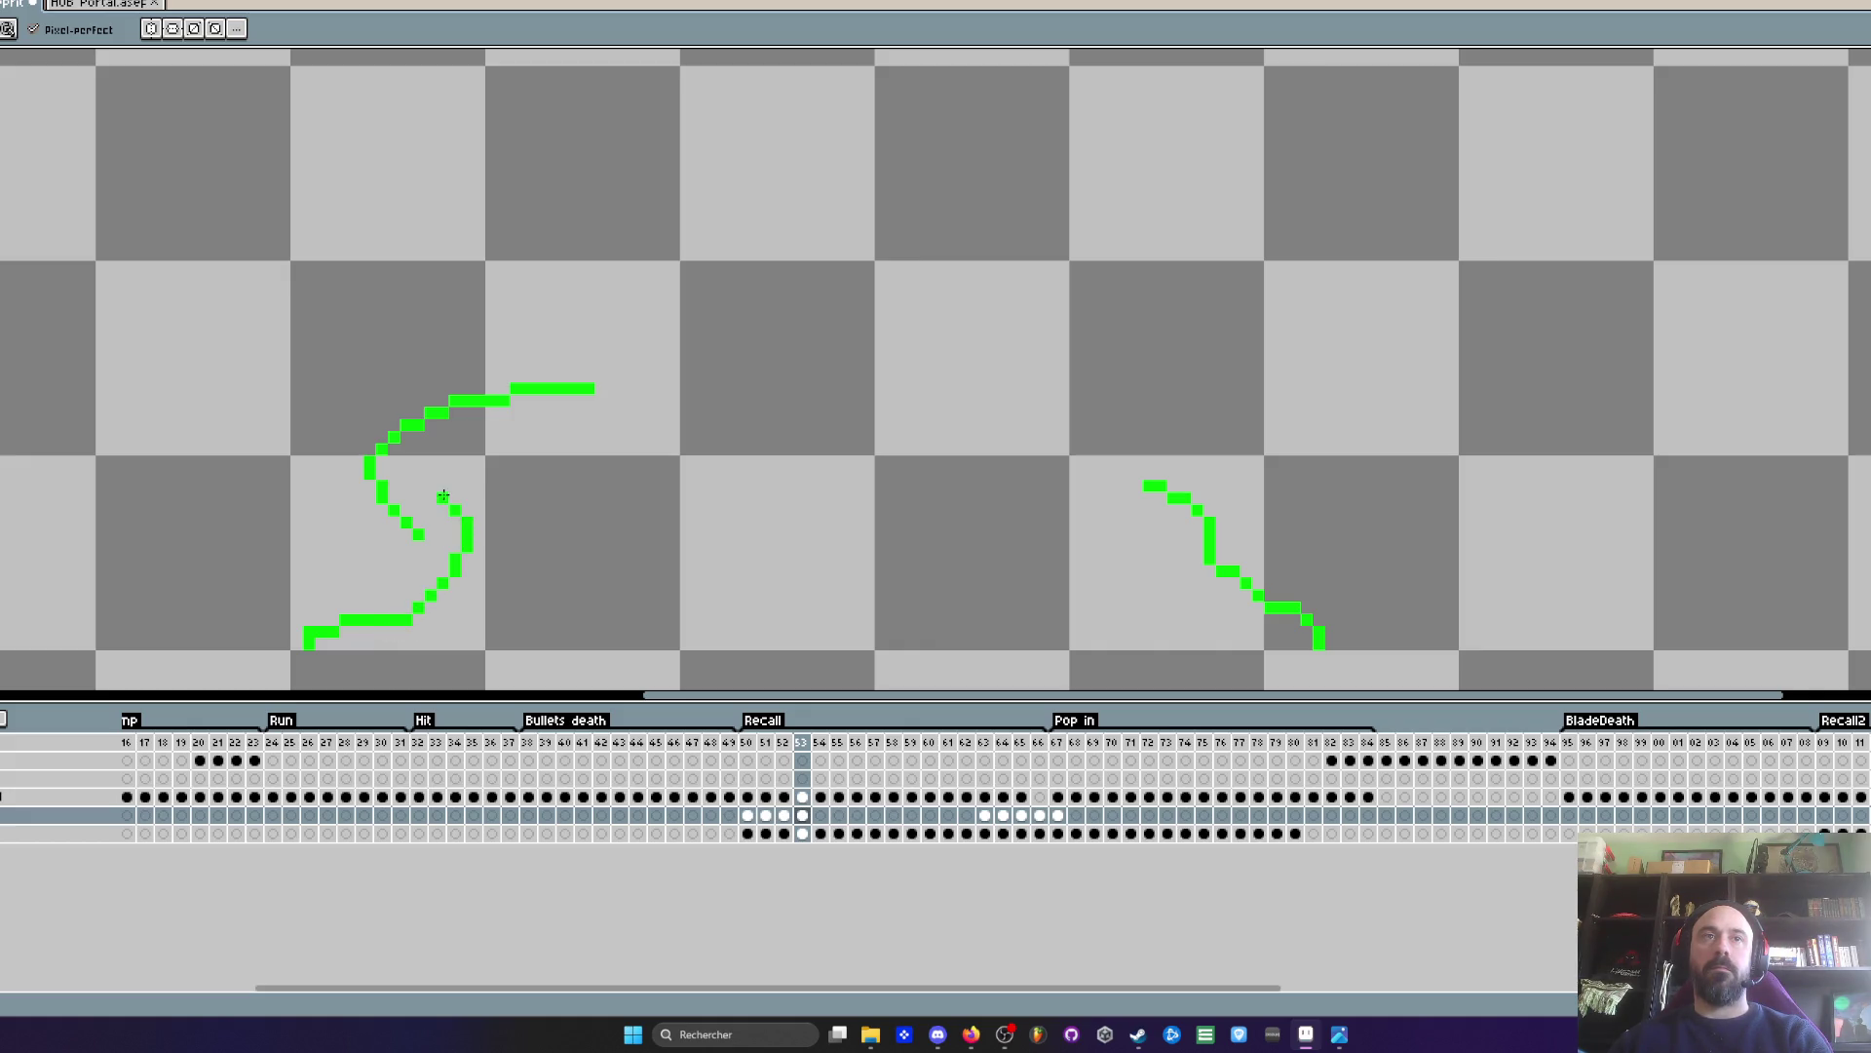
mouse_move(492, 458)
mouse_down()
mouse_move(606, 437)
mouse_move(509, 390)
mouse_move(414, 429)
mouse_move(467, 404)
mouse_up()
key(Return)
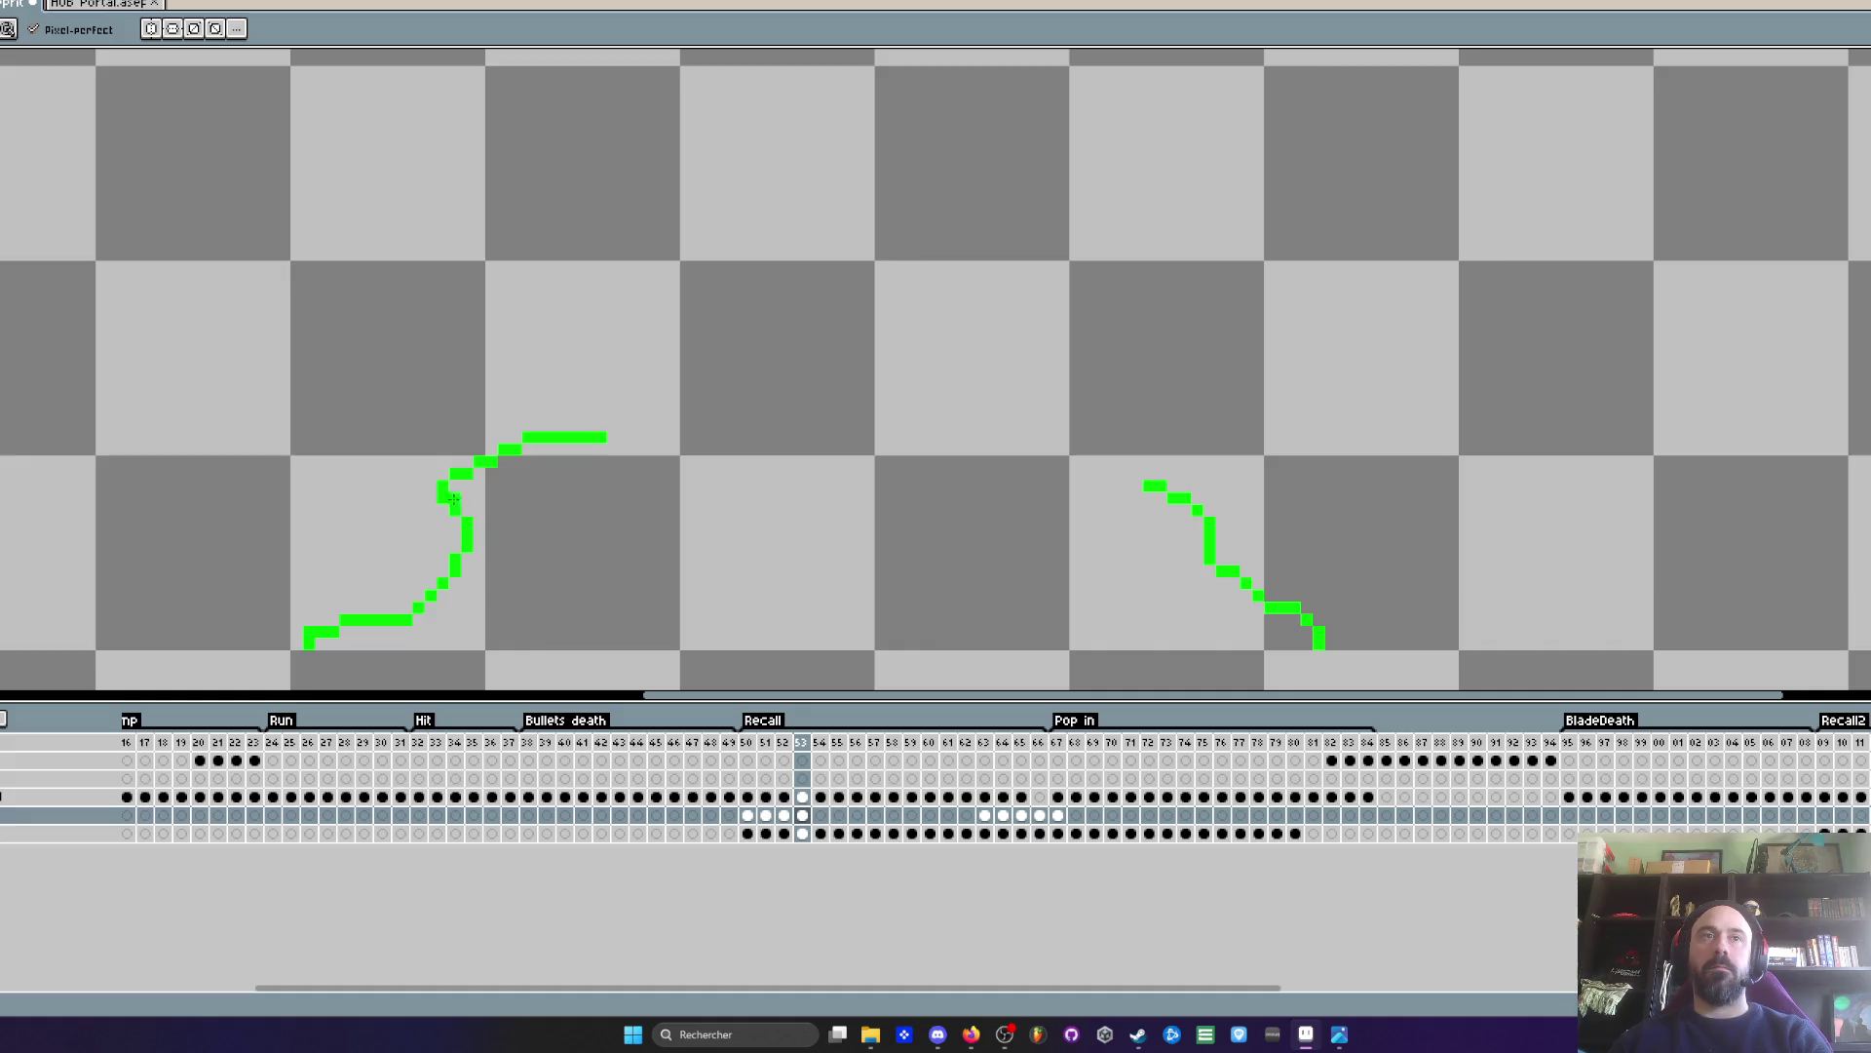
mouse_move(484, 543)
mouse_down()
mouse_move(443, 646)
mouse_move(455, 570)
mouse_up()
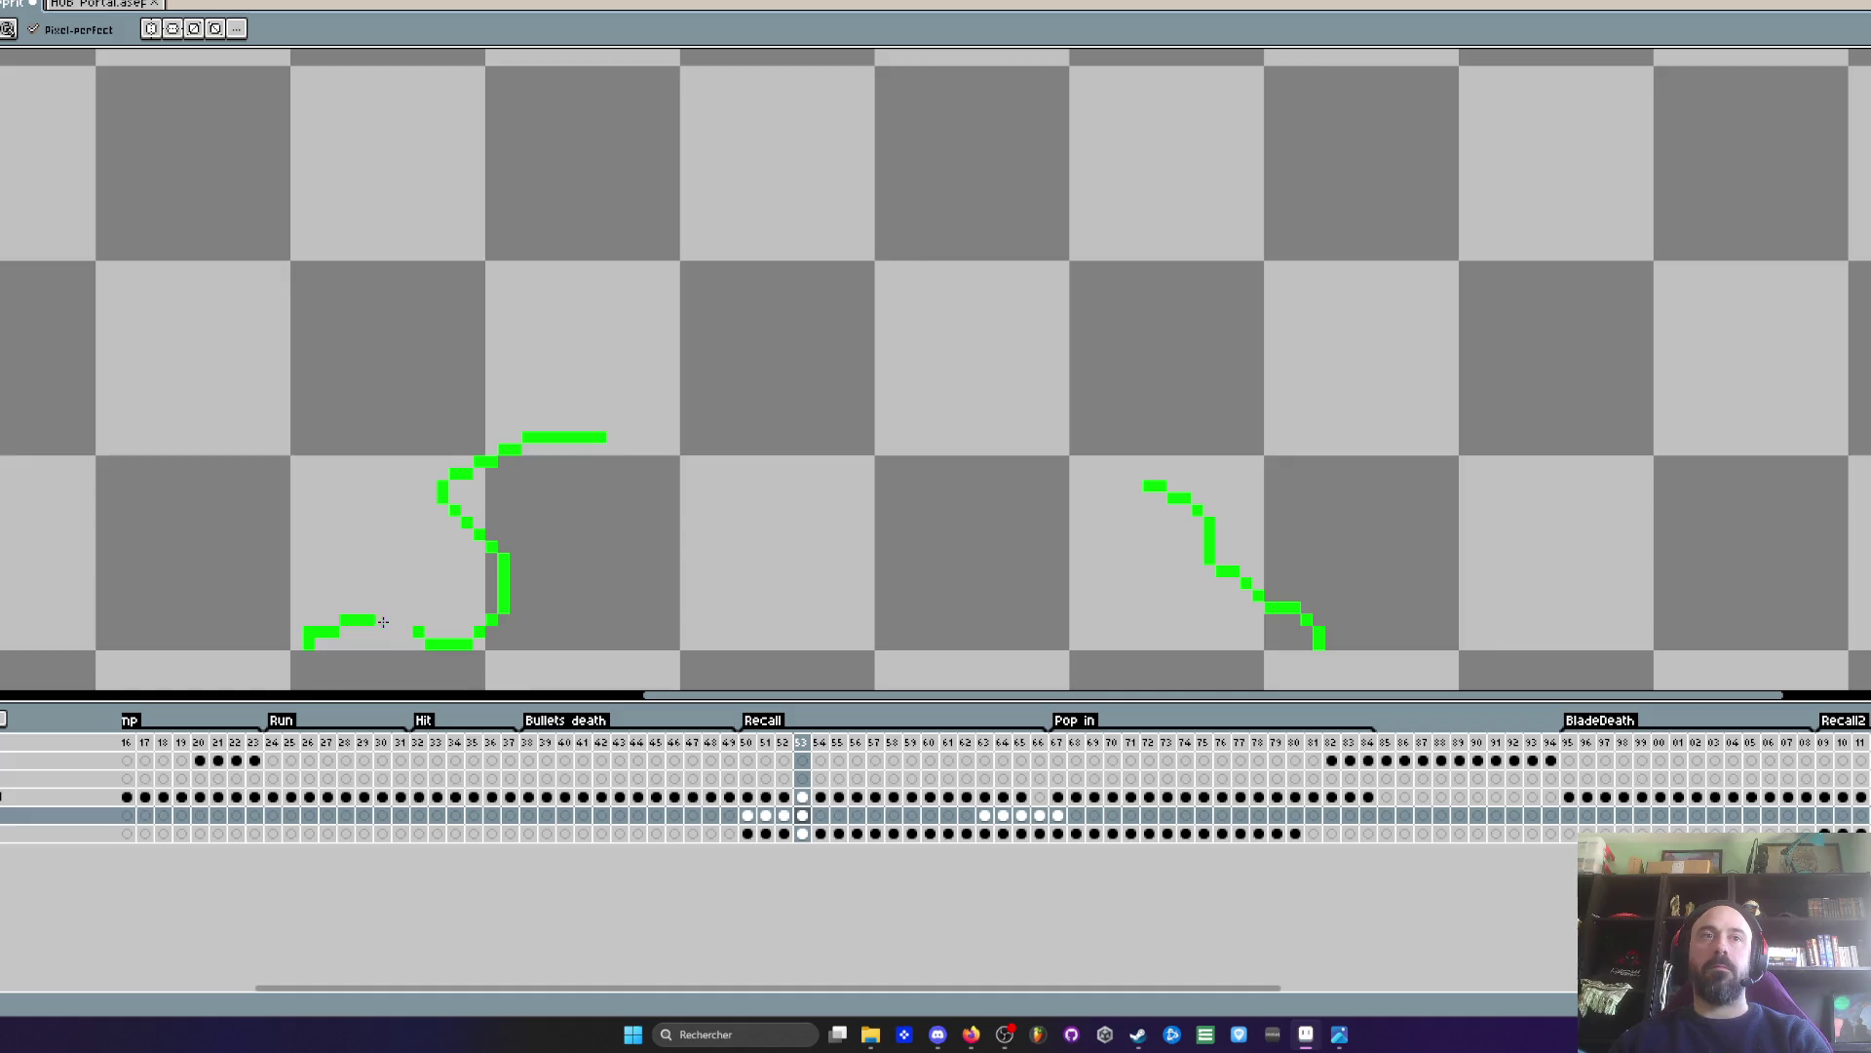
mouse_move(338, 626)
mouse_down()
mouse_move(349, 606)
mouse_move(391, 611)
mouse_up()
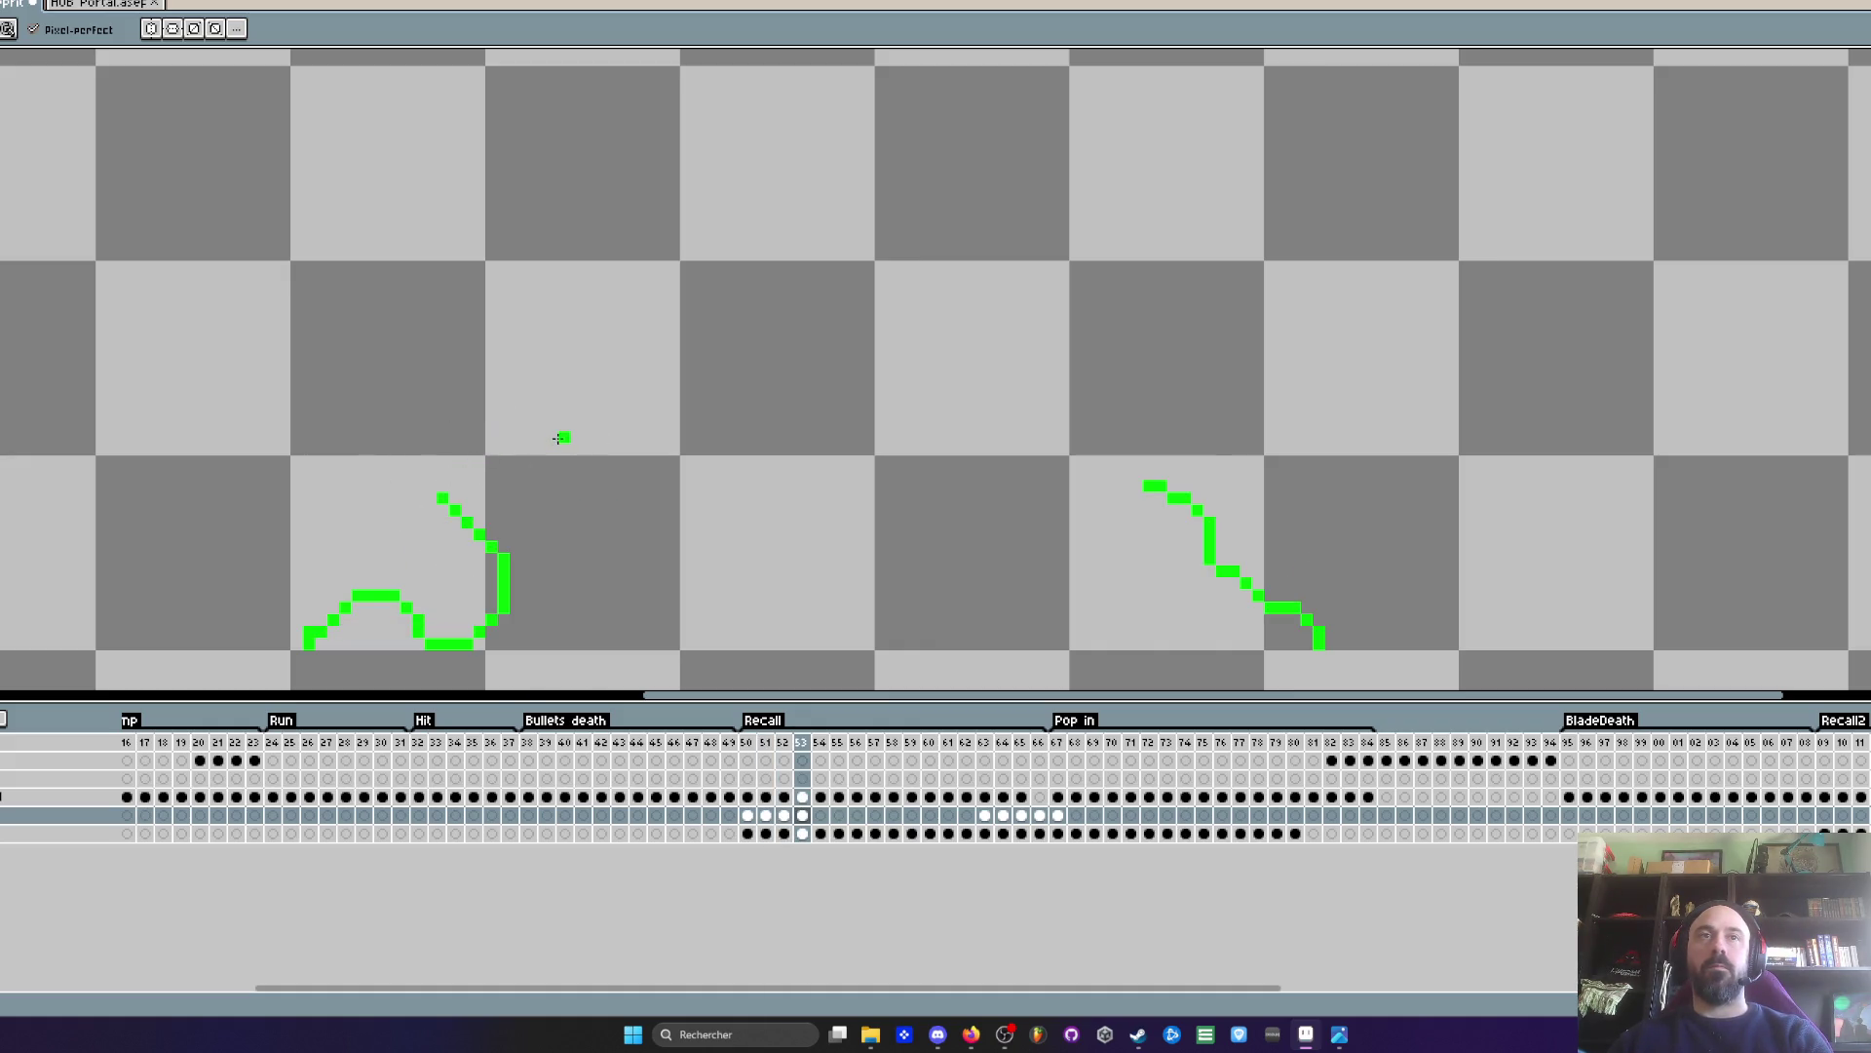
- Extend the wave in an arc rightward and draw a second arching curve on the right
mouse_move(441, 495)
mouse_down()
mouse_move(514, 407)
mouse_move(621, 404)
mouse_move(685, 462)
mouse_move(884, 433)
mouse_up()
scroll(975, 468, down, 2)
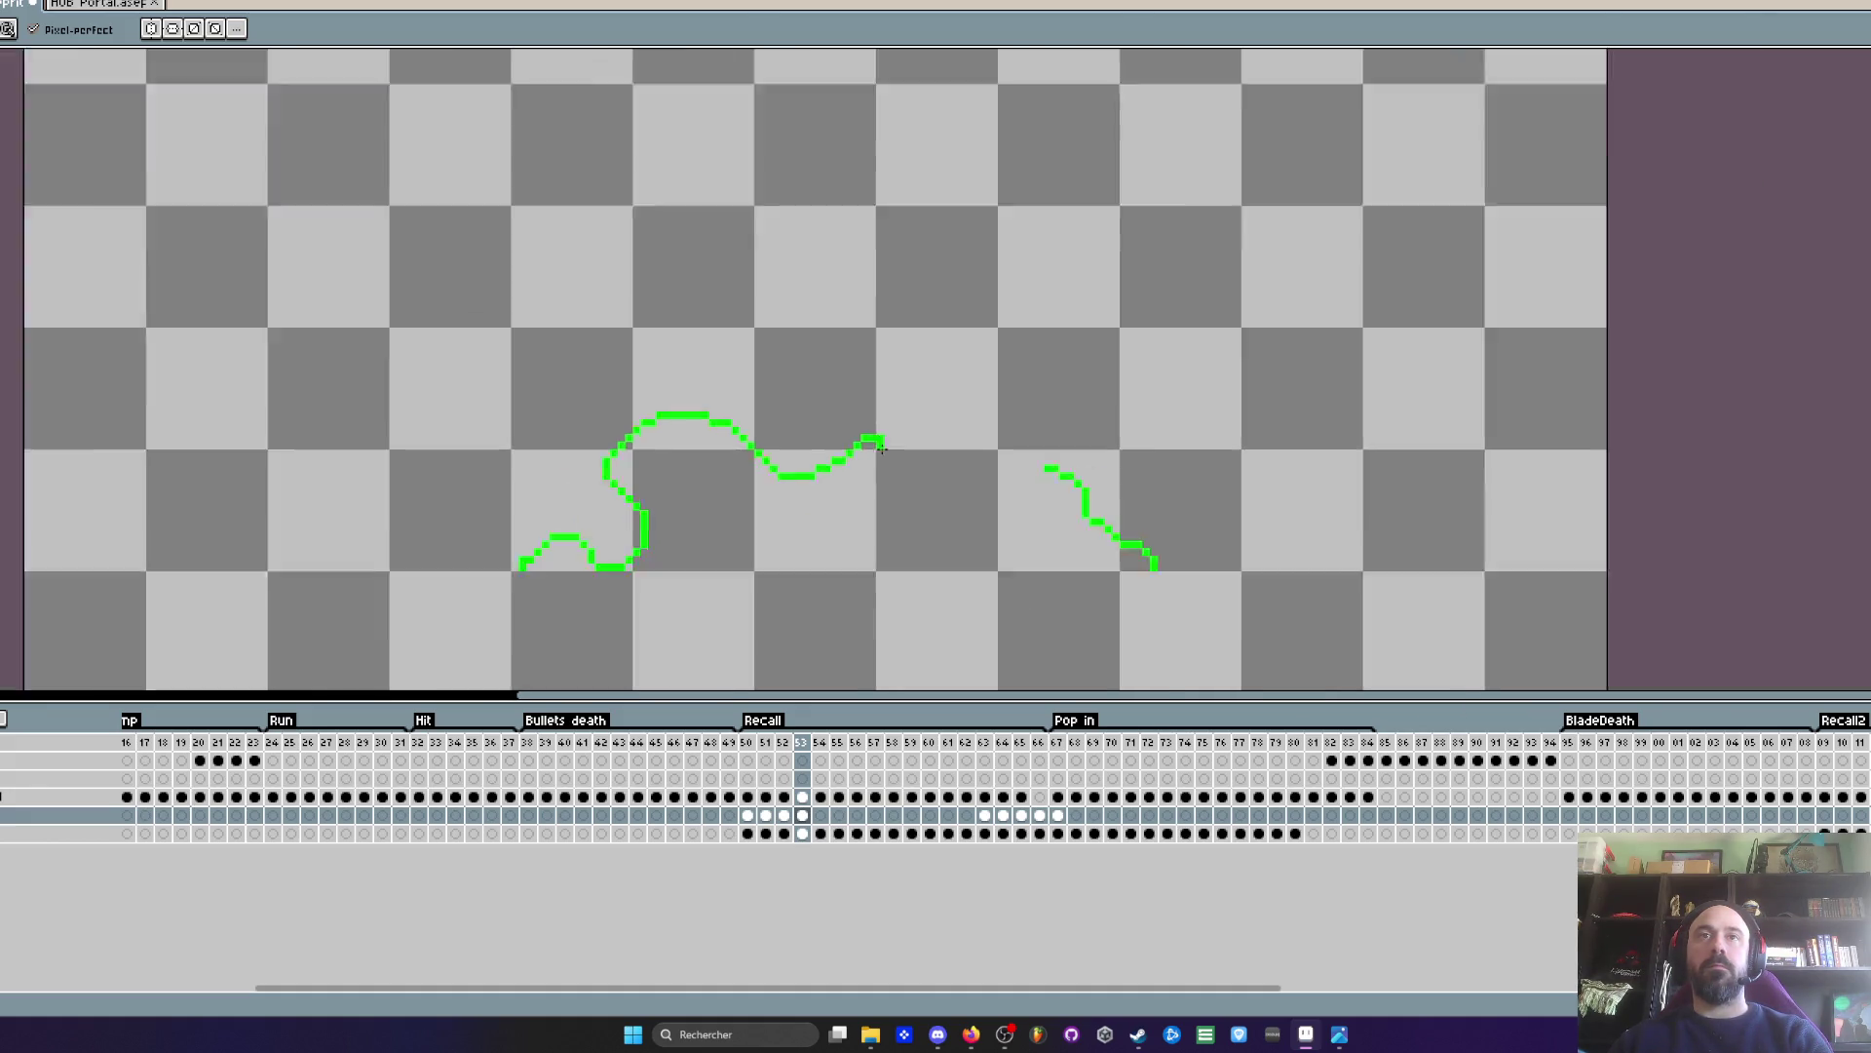
scroll(1050, 484, up, 1)
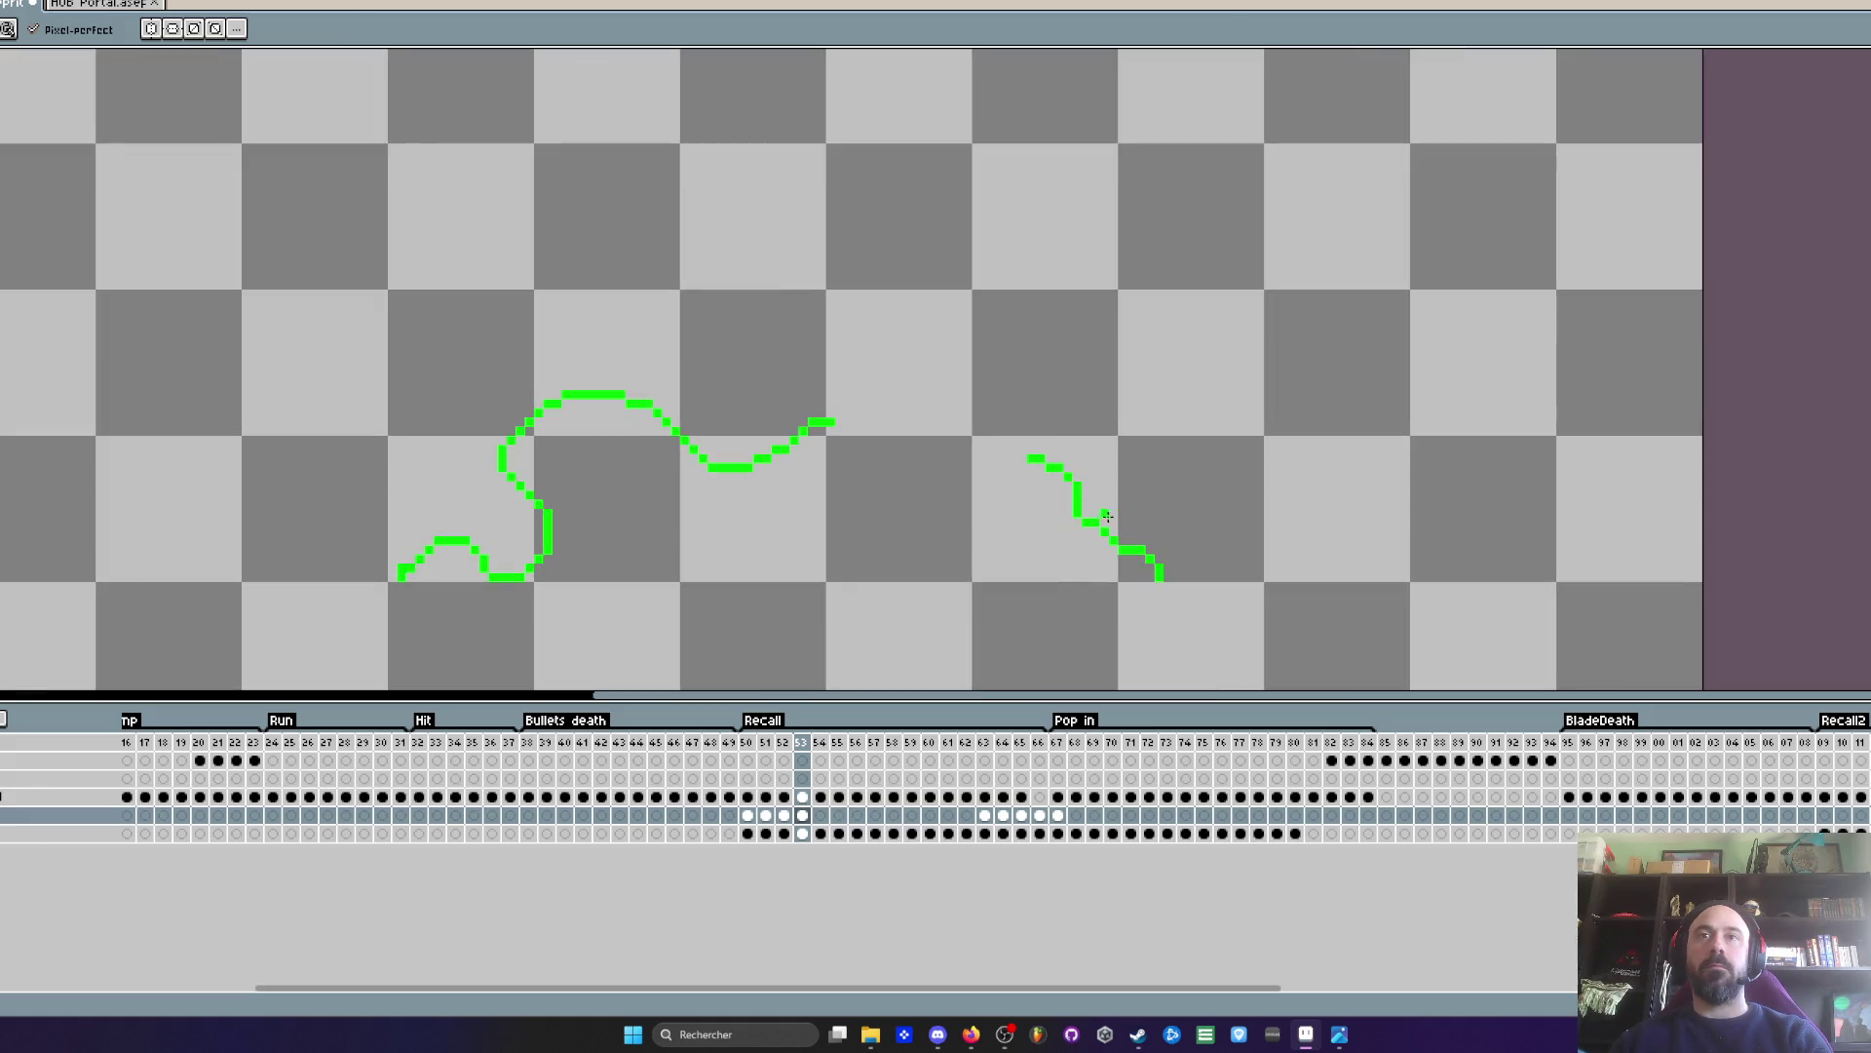
mouse_move(1151, 552)
mouse_down()
mouse_move(1119, 467)
mouse_move(1029, 421)
mouse_up()
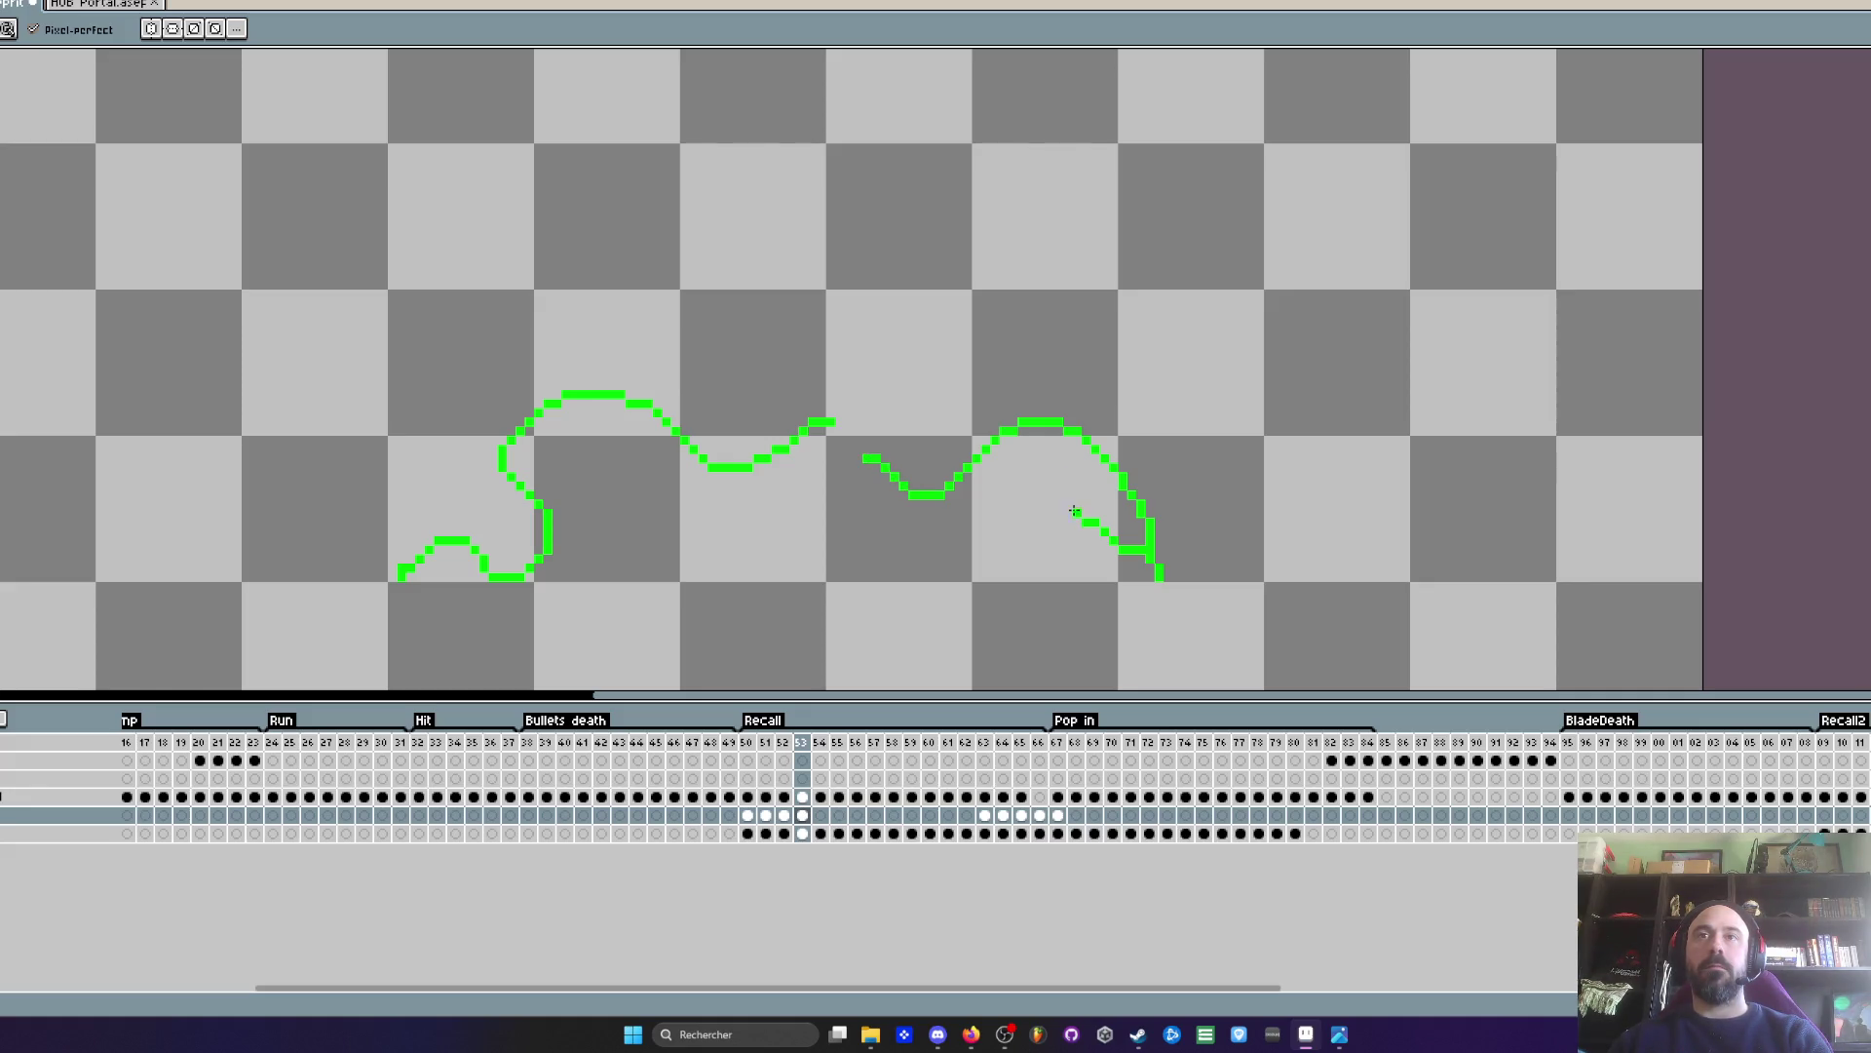
scroll(1076, 567, down, 1)
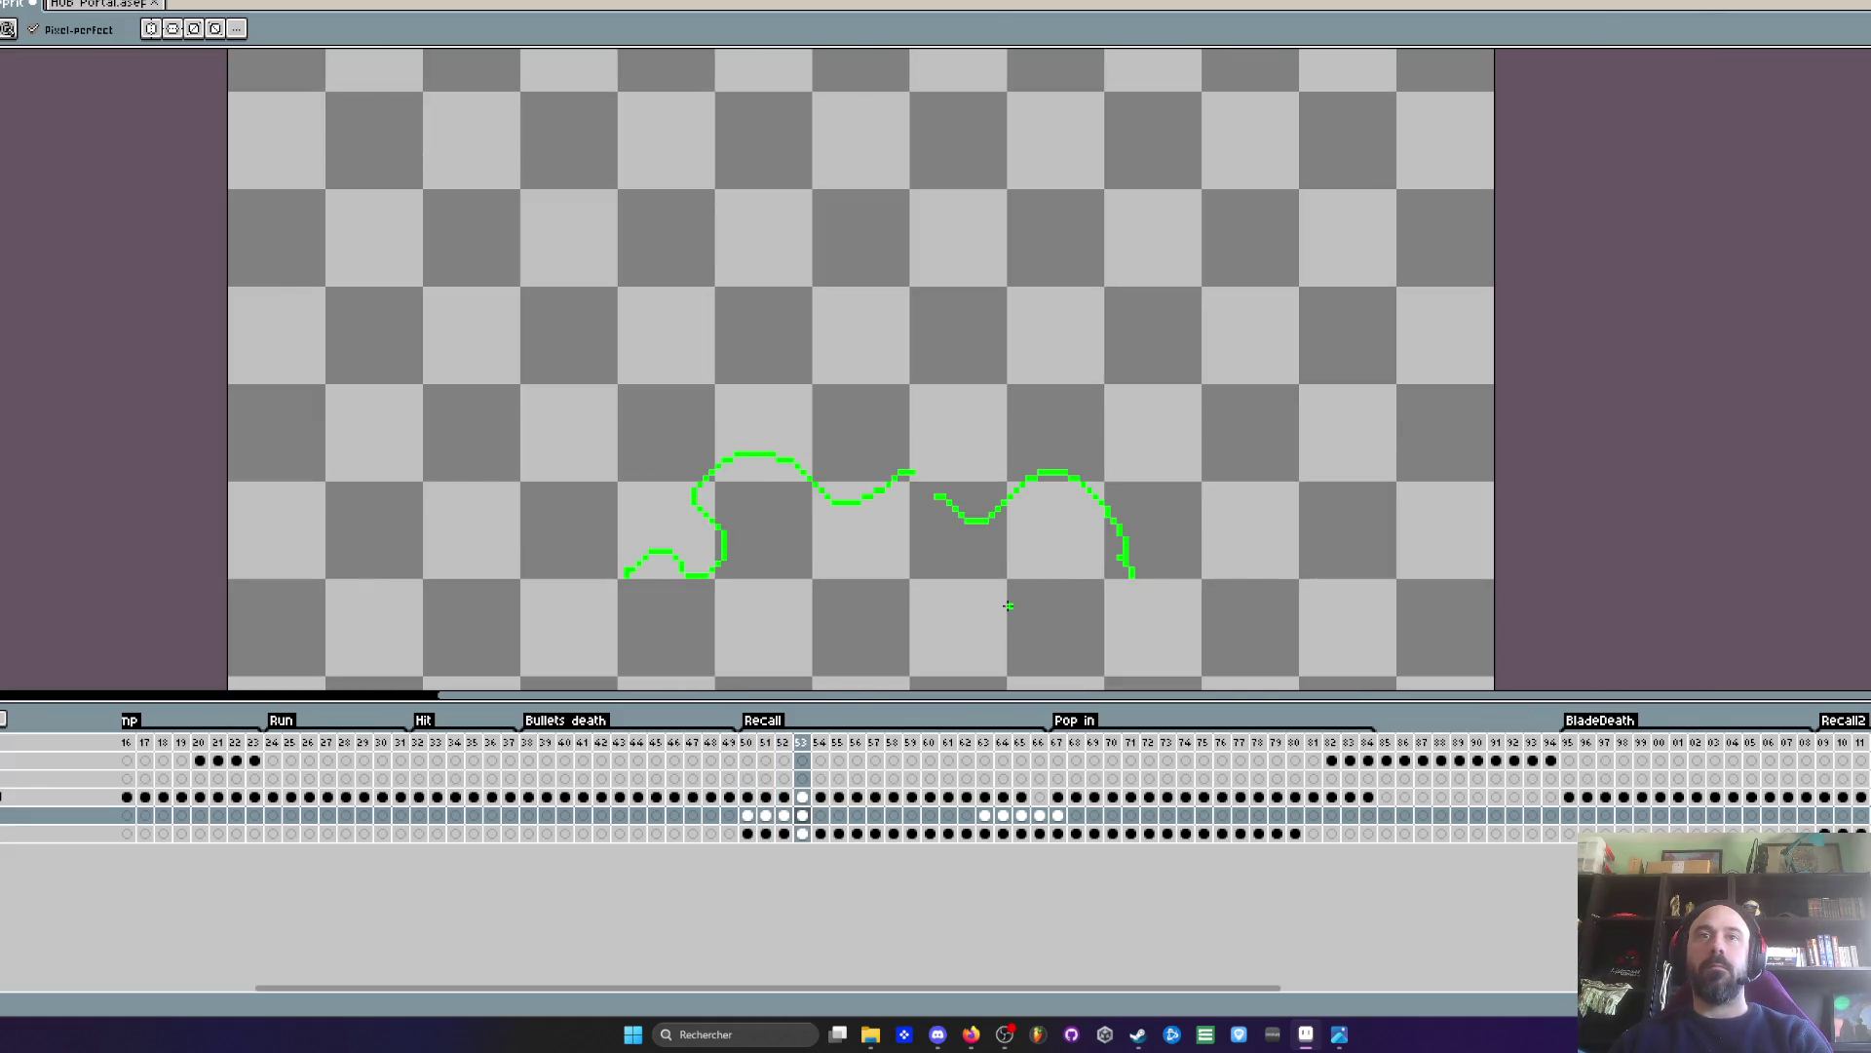
scroll(937, 506, up, 1)
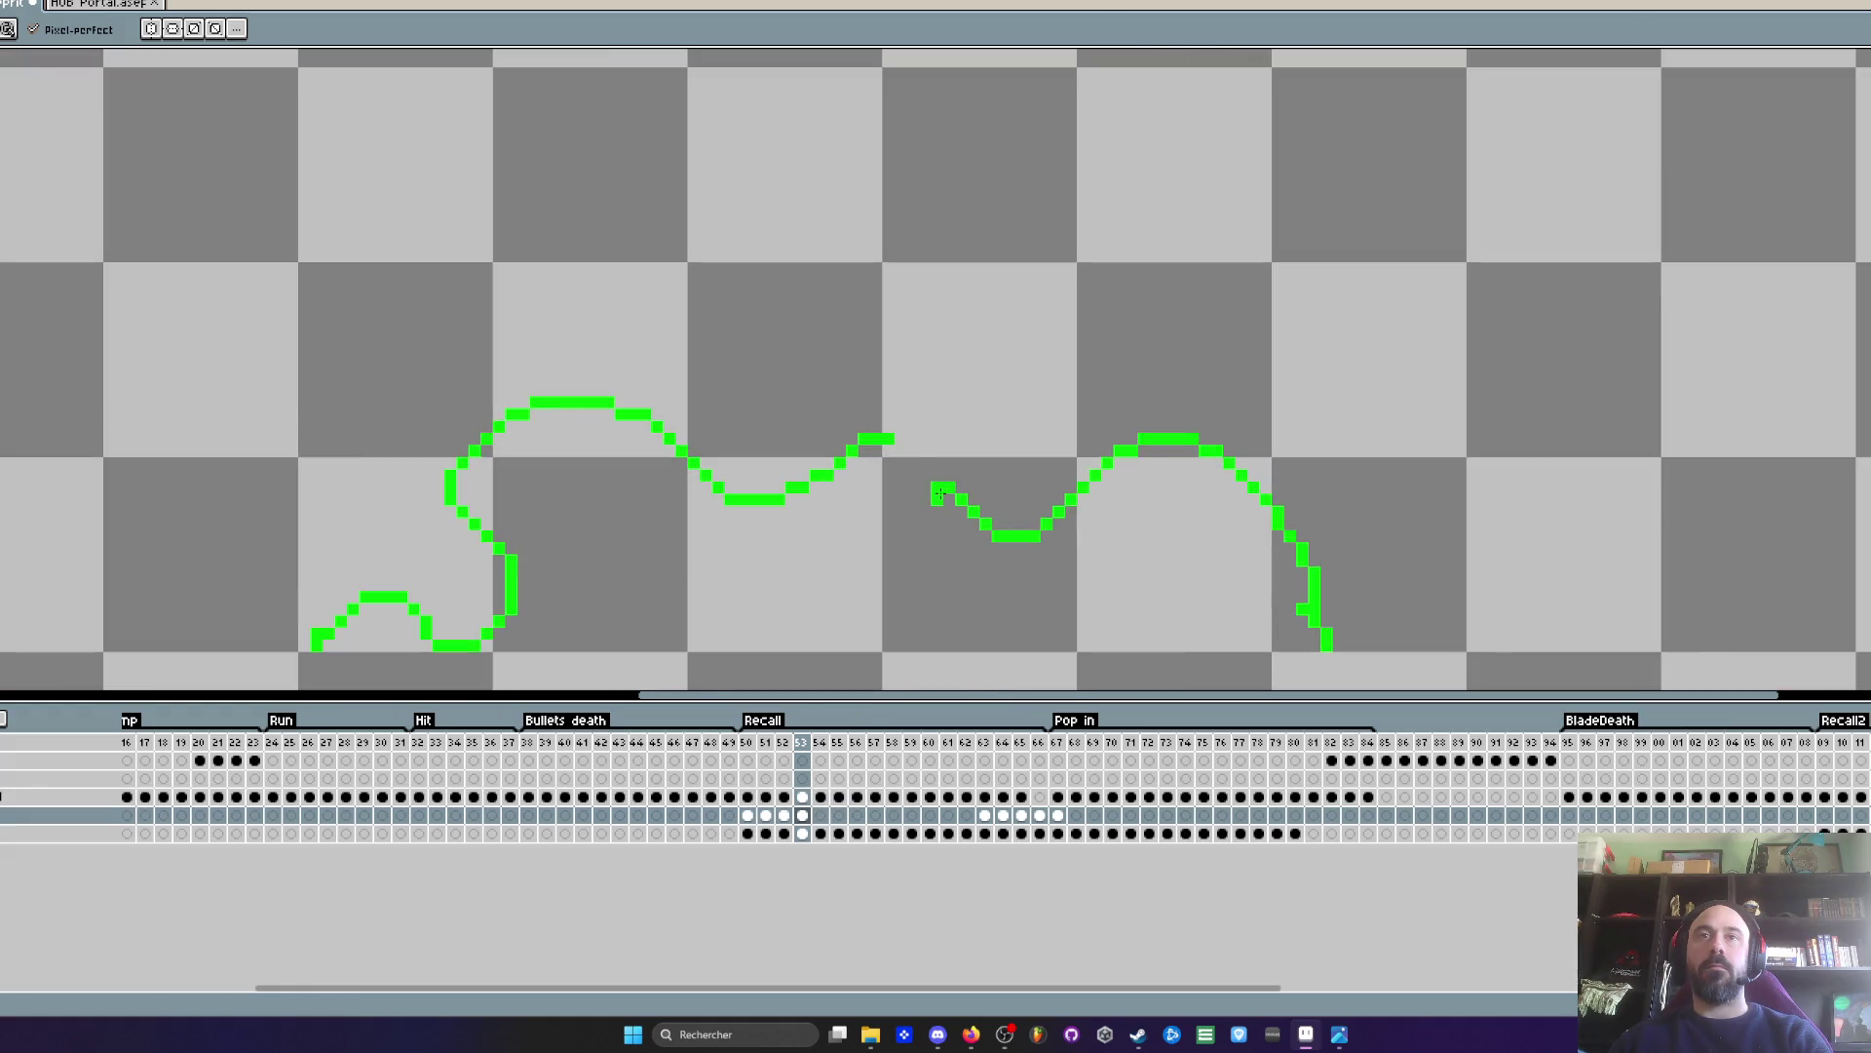
scroll(917, 471, down, 1)
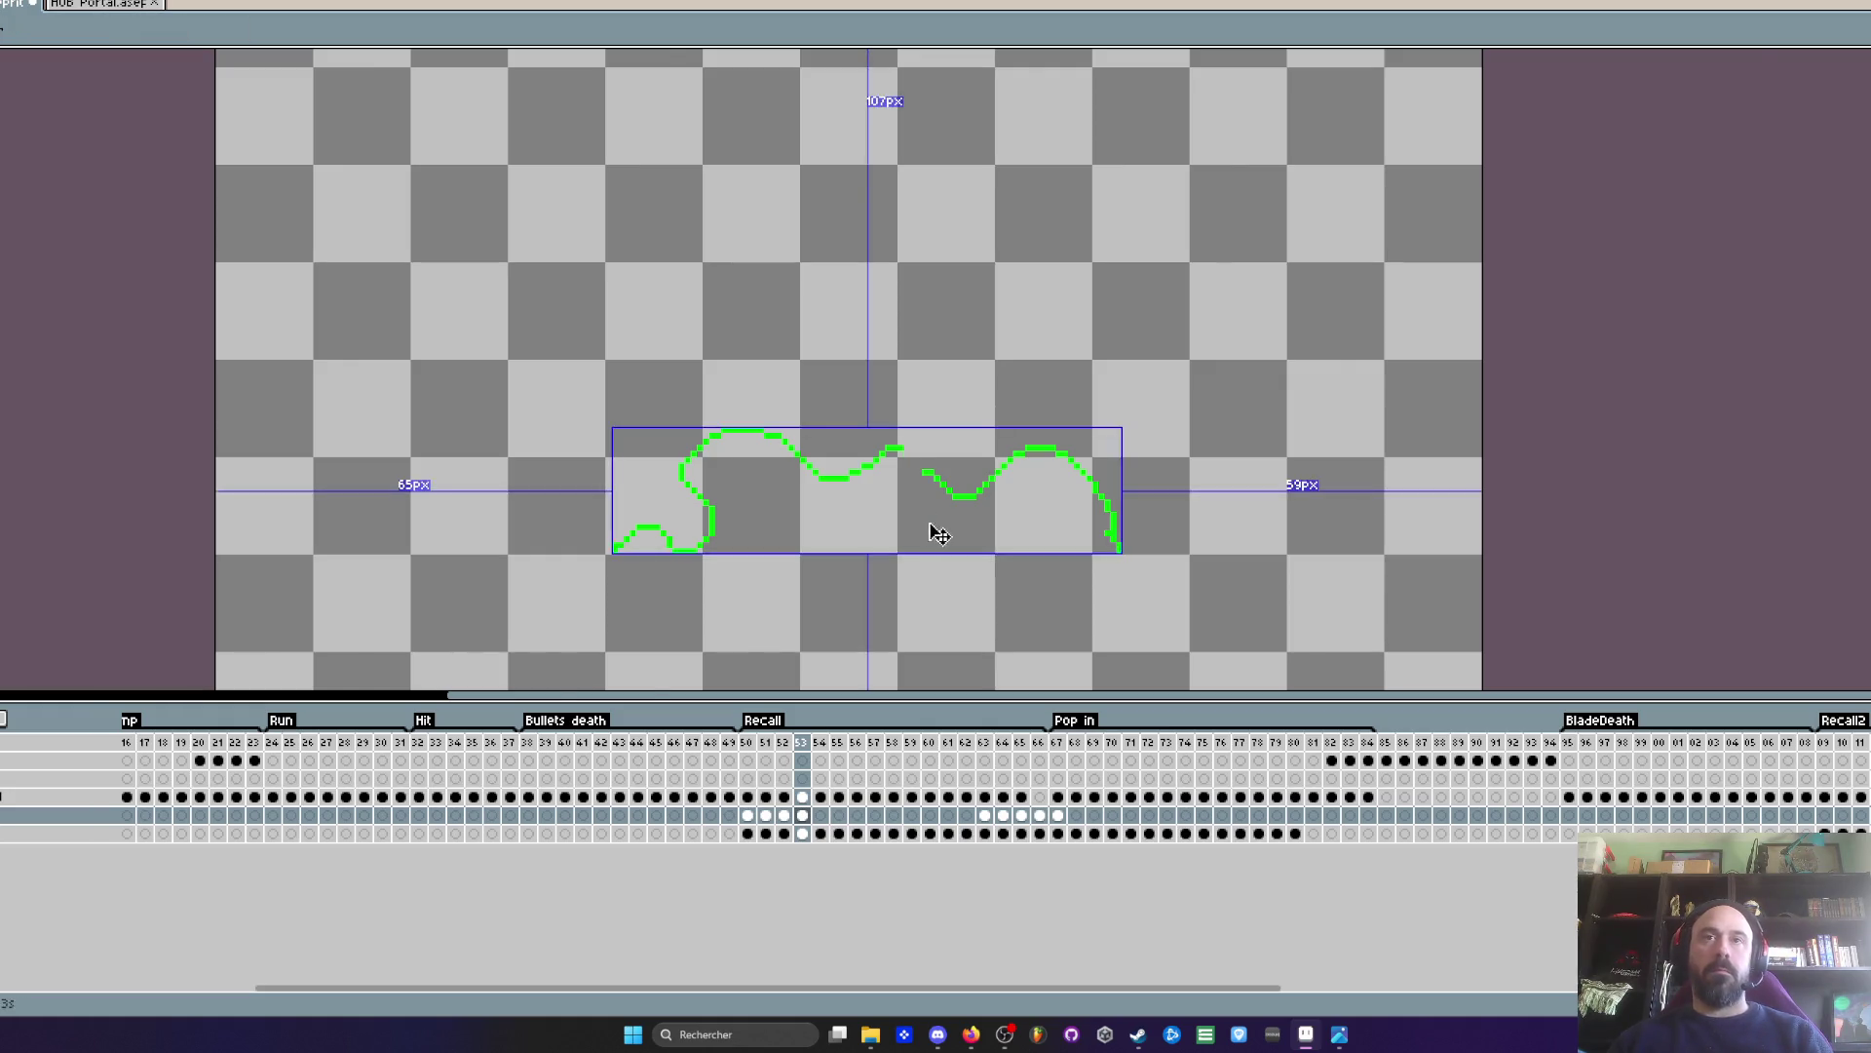
scroll(932, 526, up, 1)
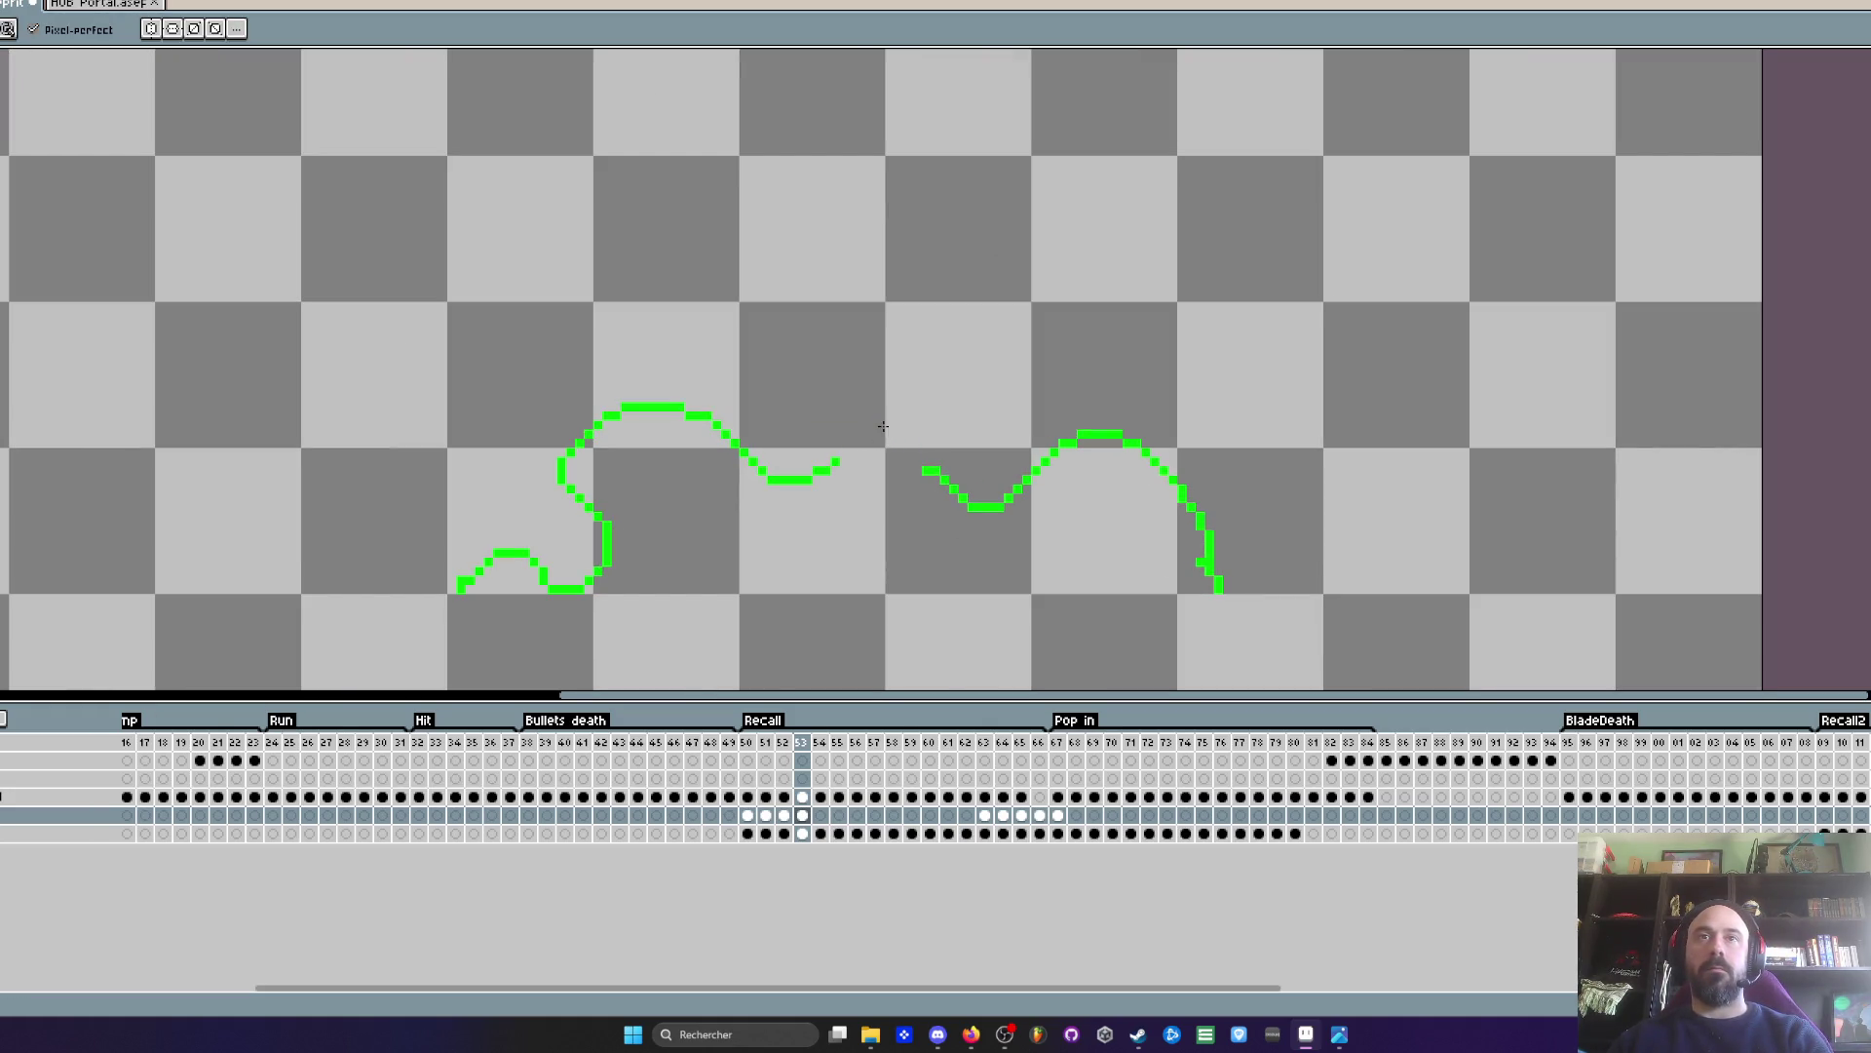
scroll(926, 475, down, 2)
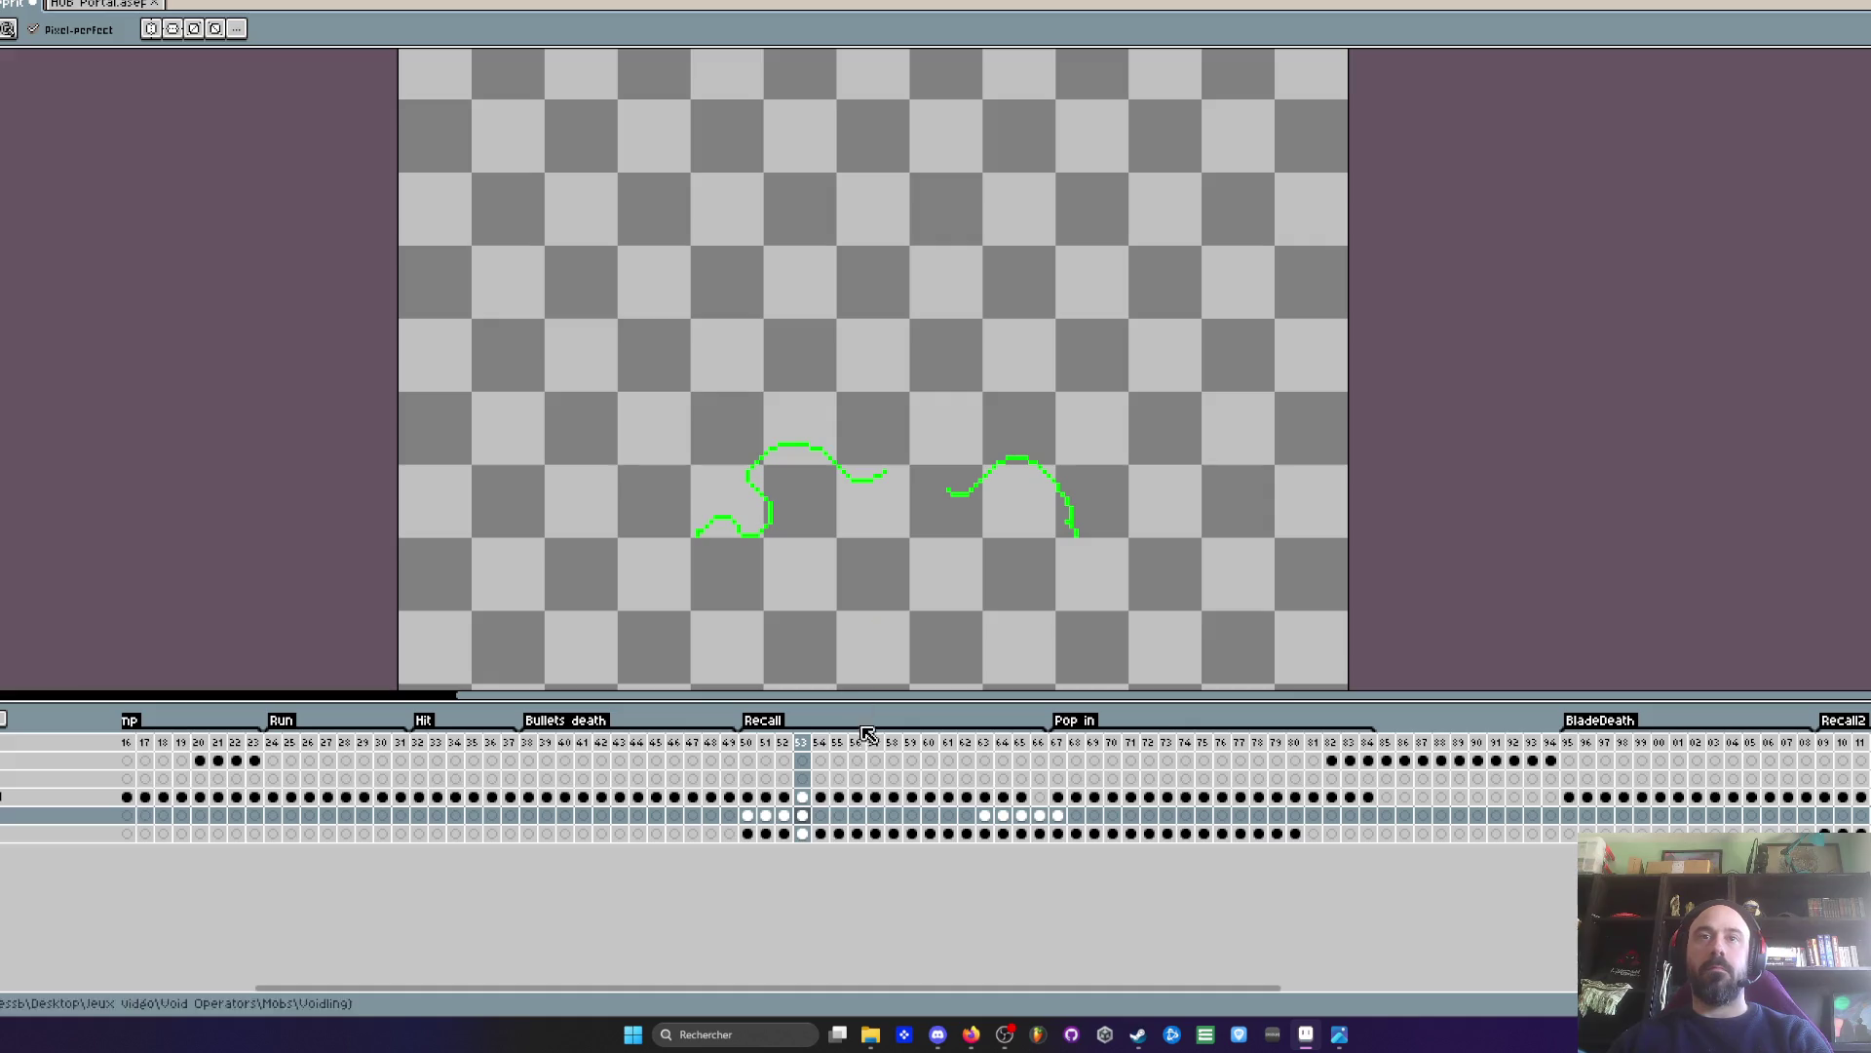
click(821, 815)
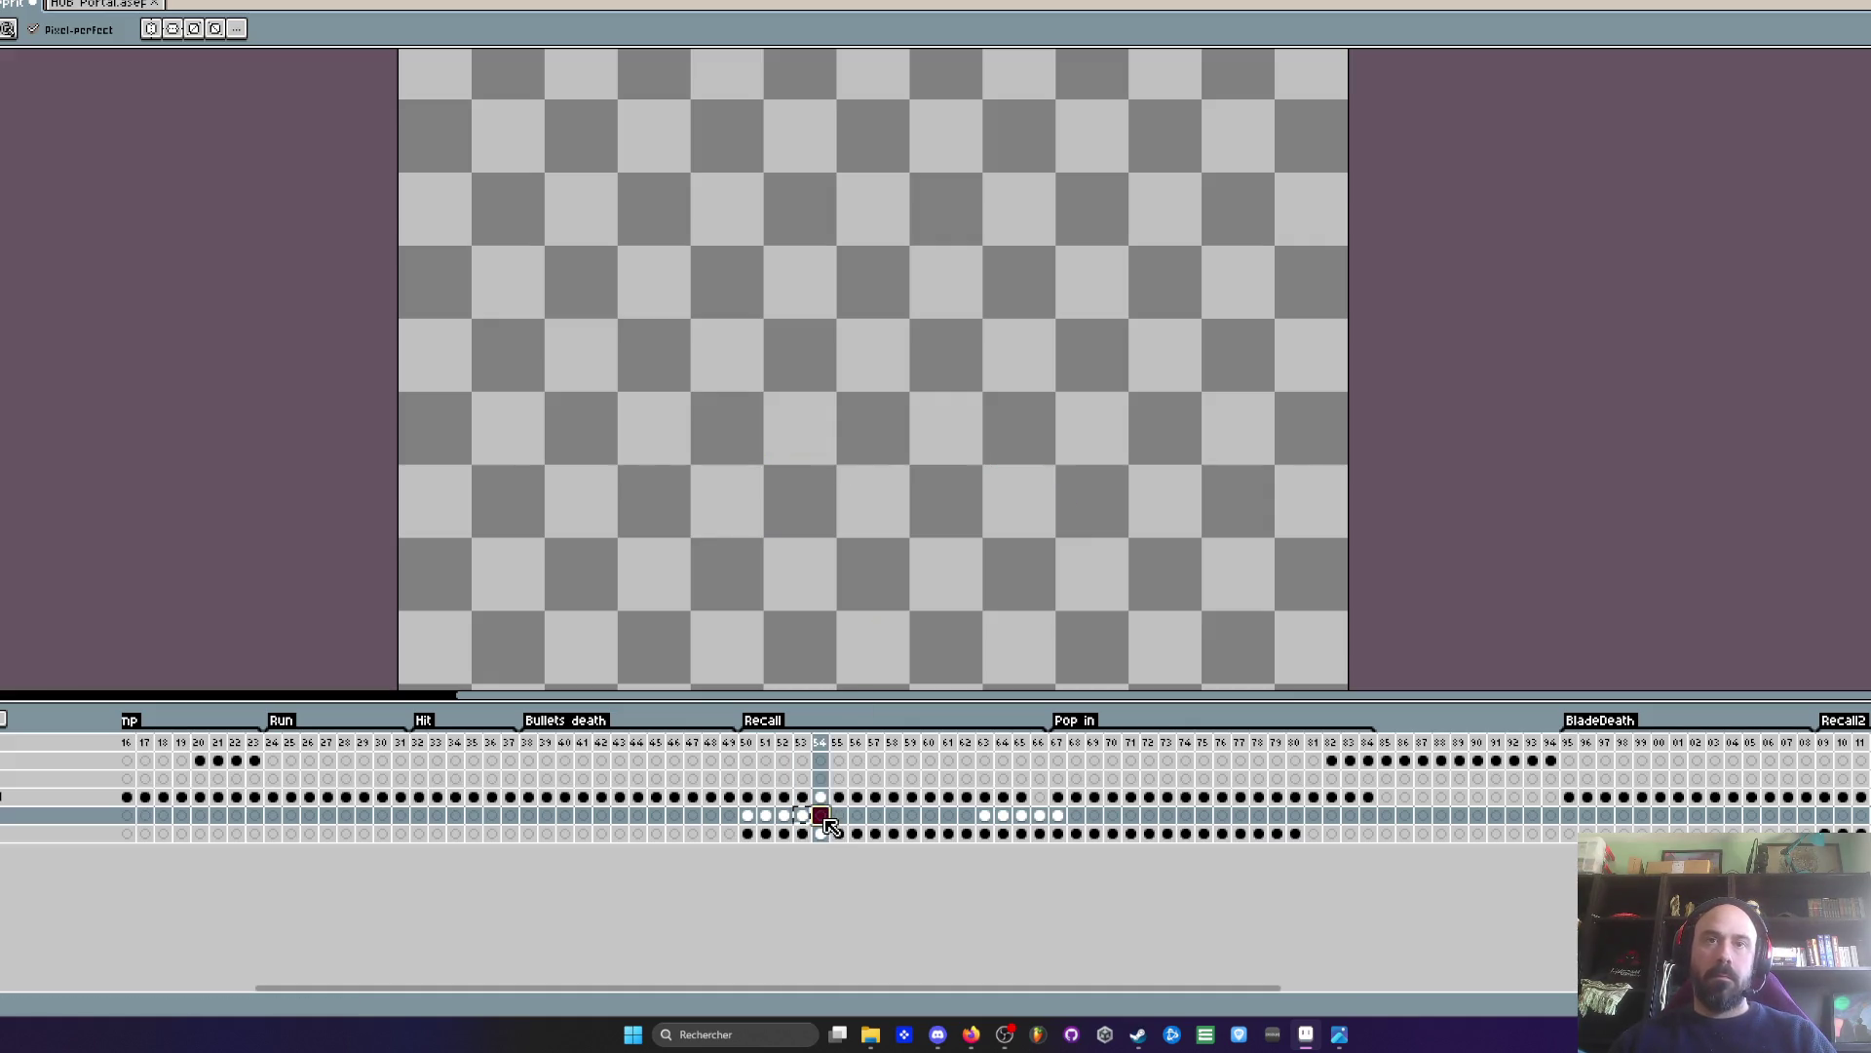
- Paste the previous strokes into frame 54 and redraw the left hump rising steeply upward
key(ctrl+v)
scroll(924, 488, up, 3)
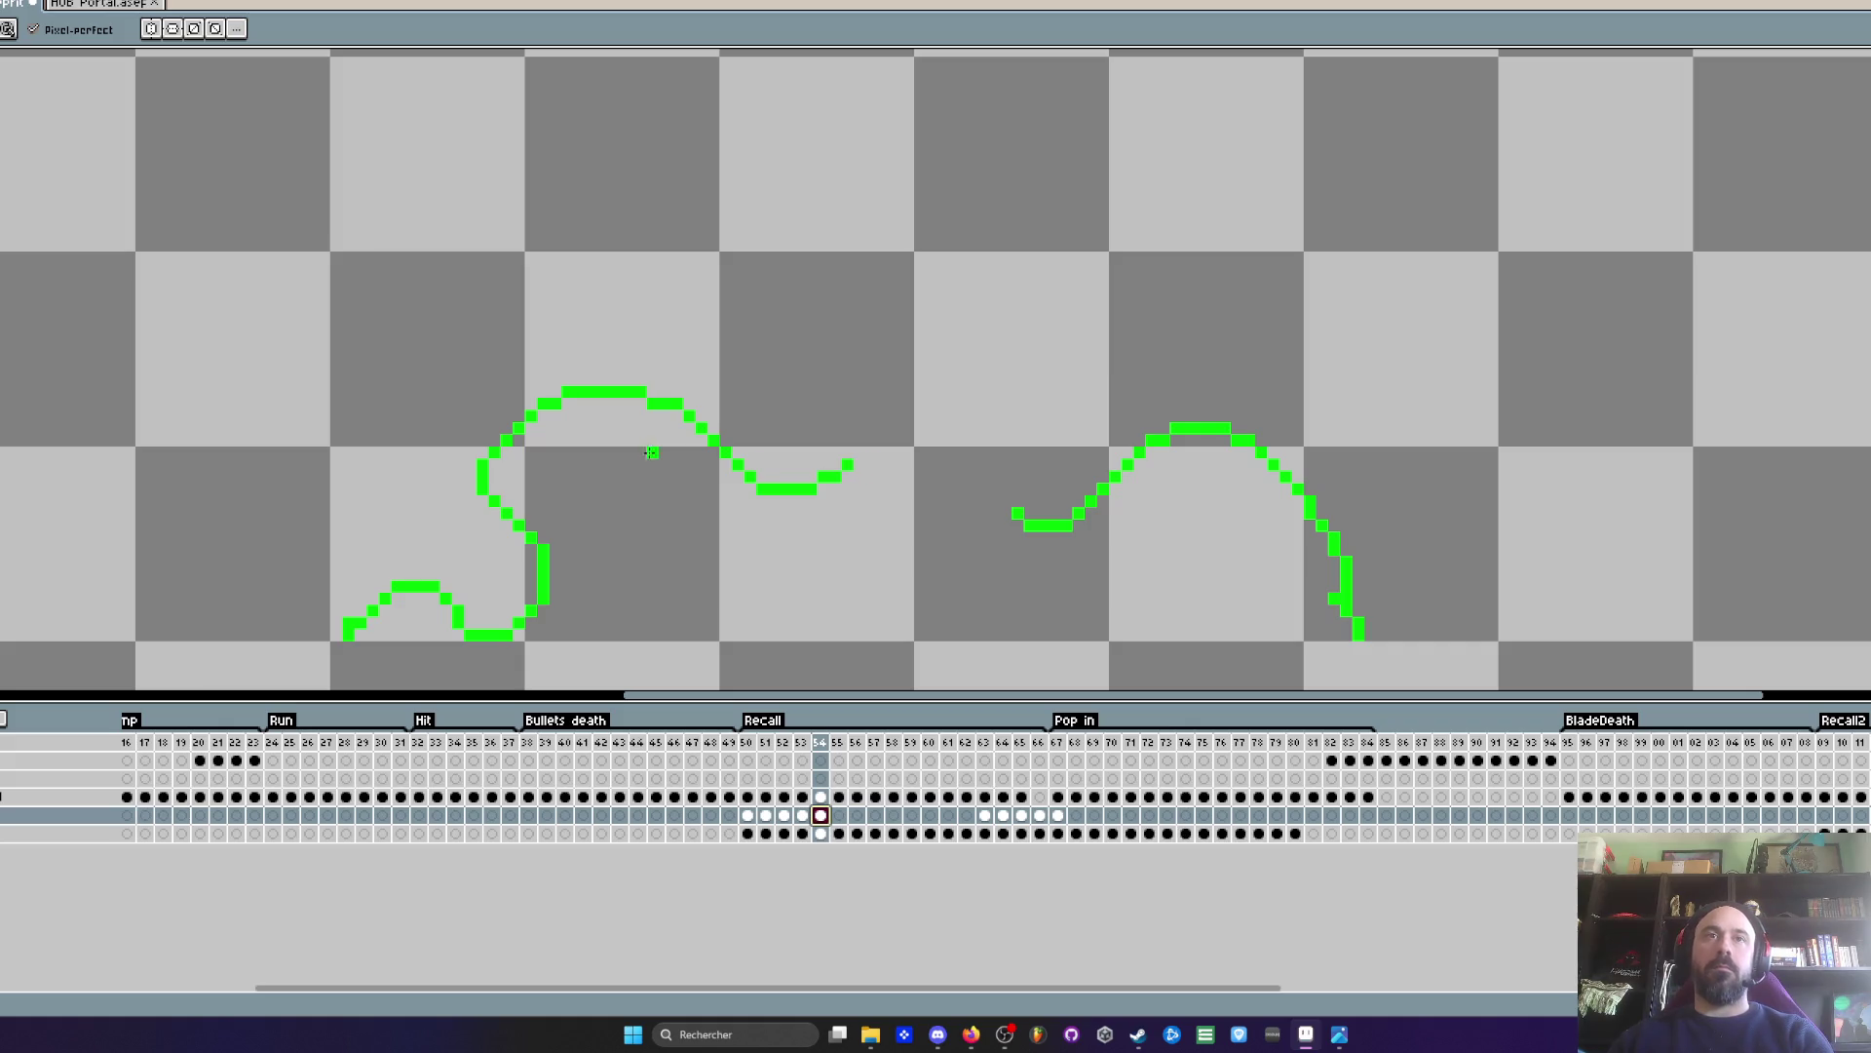
mouse_move(629, 392)
mouse_down()
mouse_move(484, 476)
mouse_move(629, 395)
mouse_up()
key(comma)
key(comma)
key(period)
drag(482, 481, 548, 568)
mouse_move(371, 603)
mouse_down()
mouse_move(485, 552)
mouse_move(532, 618)
mouse_move(609, 532)
mouse_move(653, 389)
mouse_up()
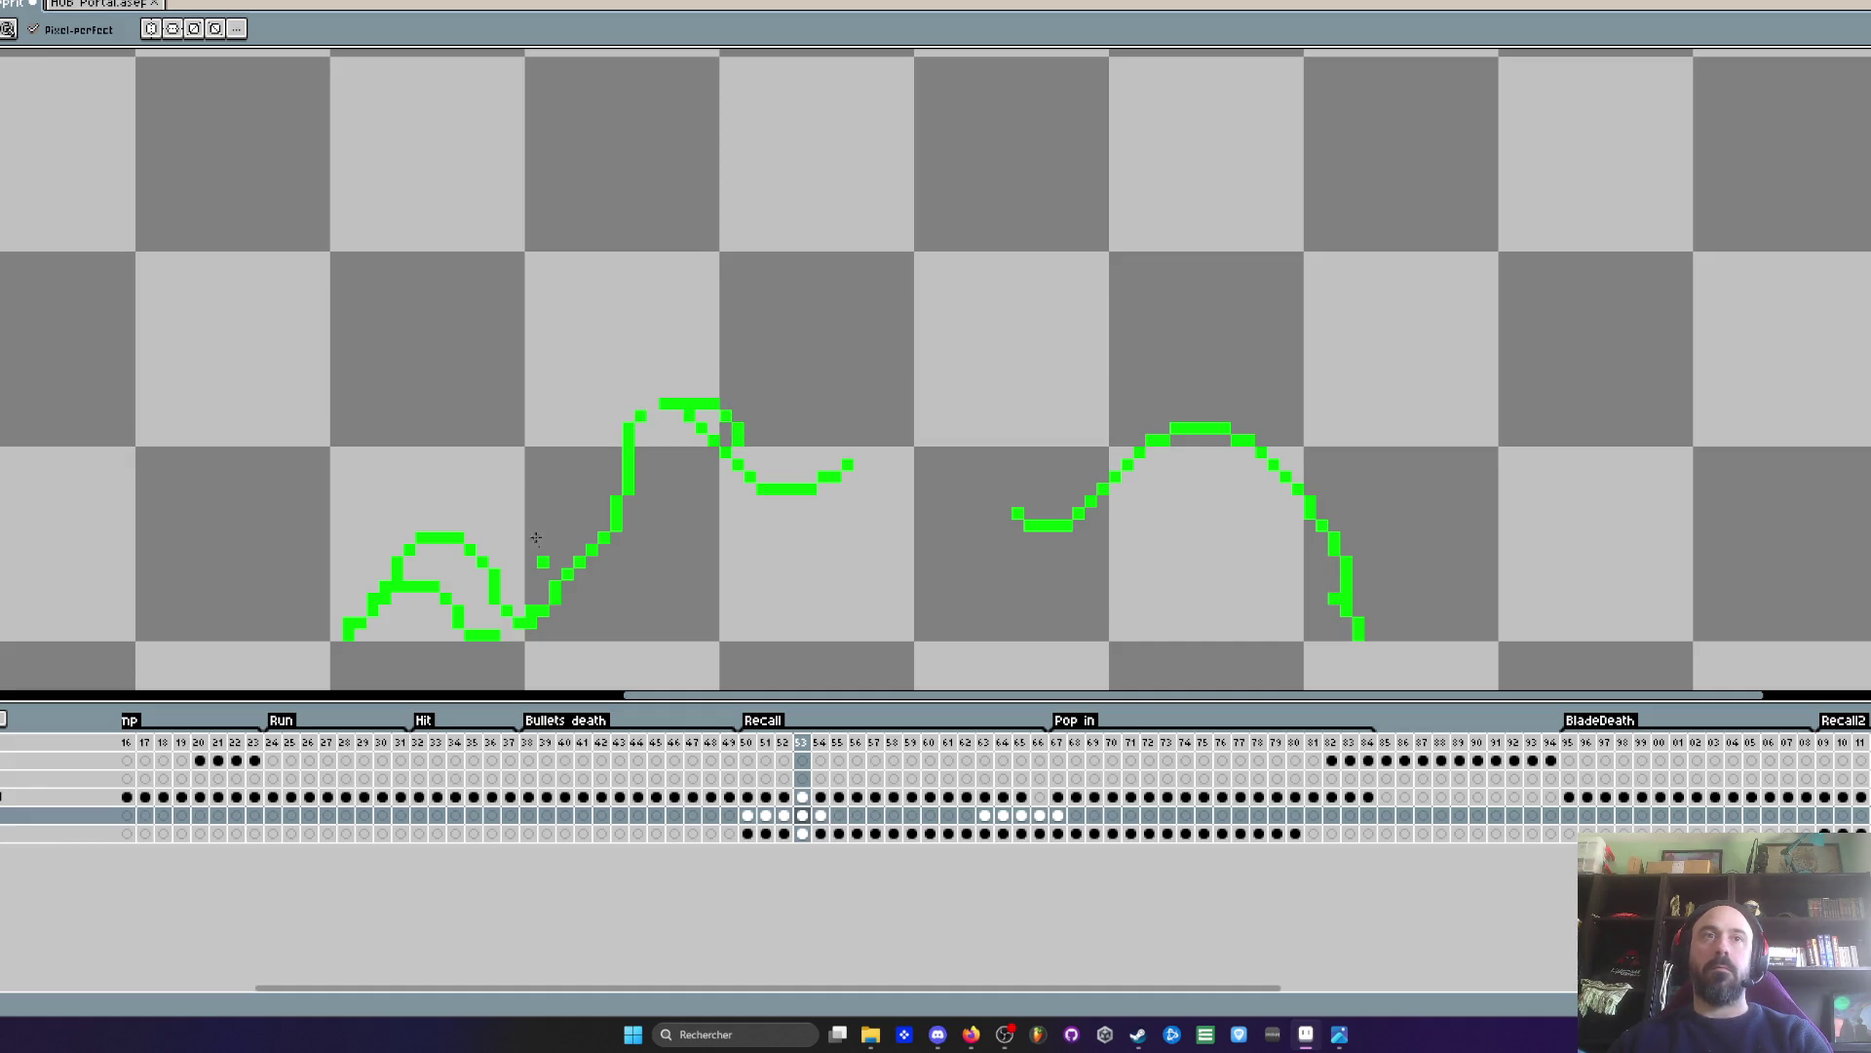
drag(439, 590, 386, 607)
key(Left)
key(Right)
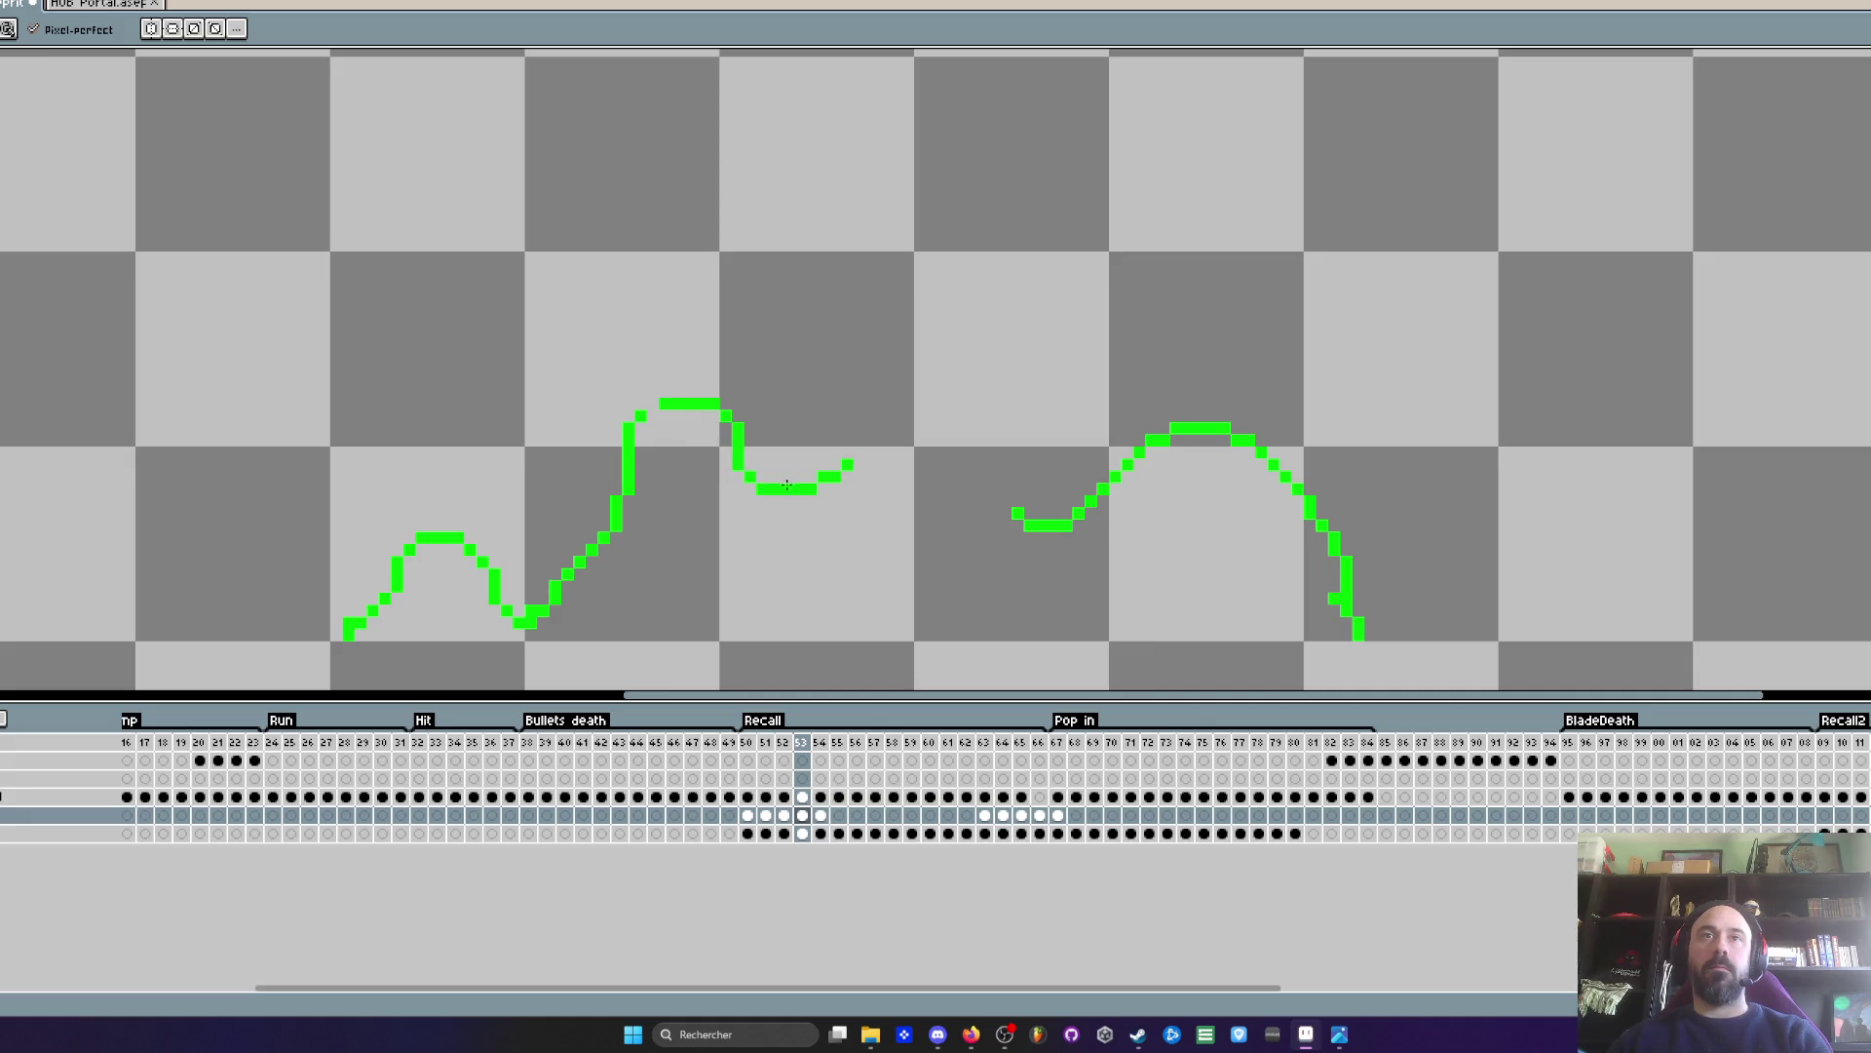
- Extend the stroke rightward and trim the right arc and small U curve, then preview
drag(864, 426, 929, 427)
mouse_move(1170, 476)
mouse_down()
mouse_move(1184, 434)
mouse_move(1298, 485)
mouse_move(1410, 499)
mouse_move(1295, 393)
mouse_move(1173, 500)
mouse_up()
mouse_move(1051, 537)
mouse_down()
mouse_move(1083, 518)
mouse_move(963, 436)
mouse_move(951, 451)
mouse_up()
scroll(985, 458, down, 3)
key(Return)
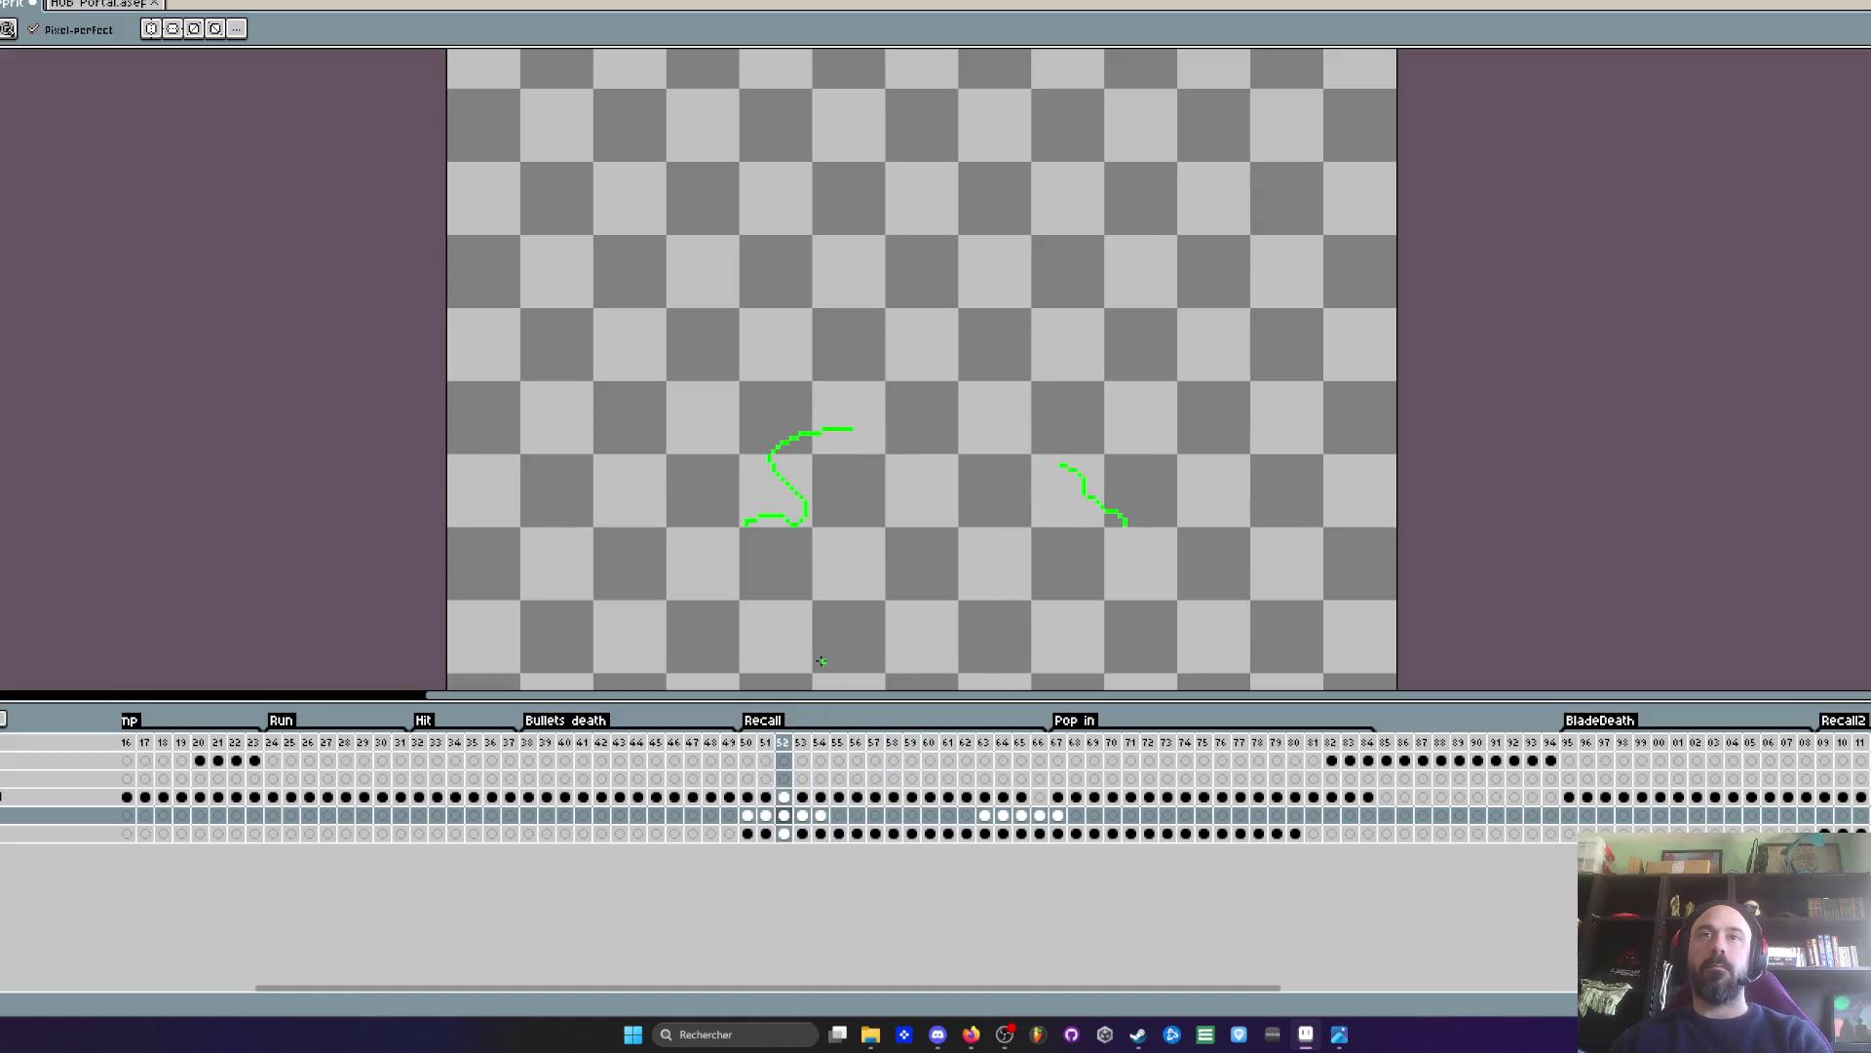
- Add a pixel and a small hook at the wave's right end, then play the Recall frames
scroll(918, 473, up, 2)
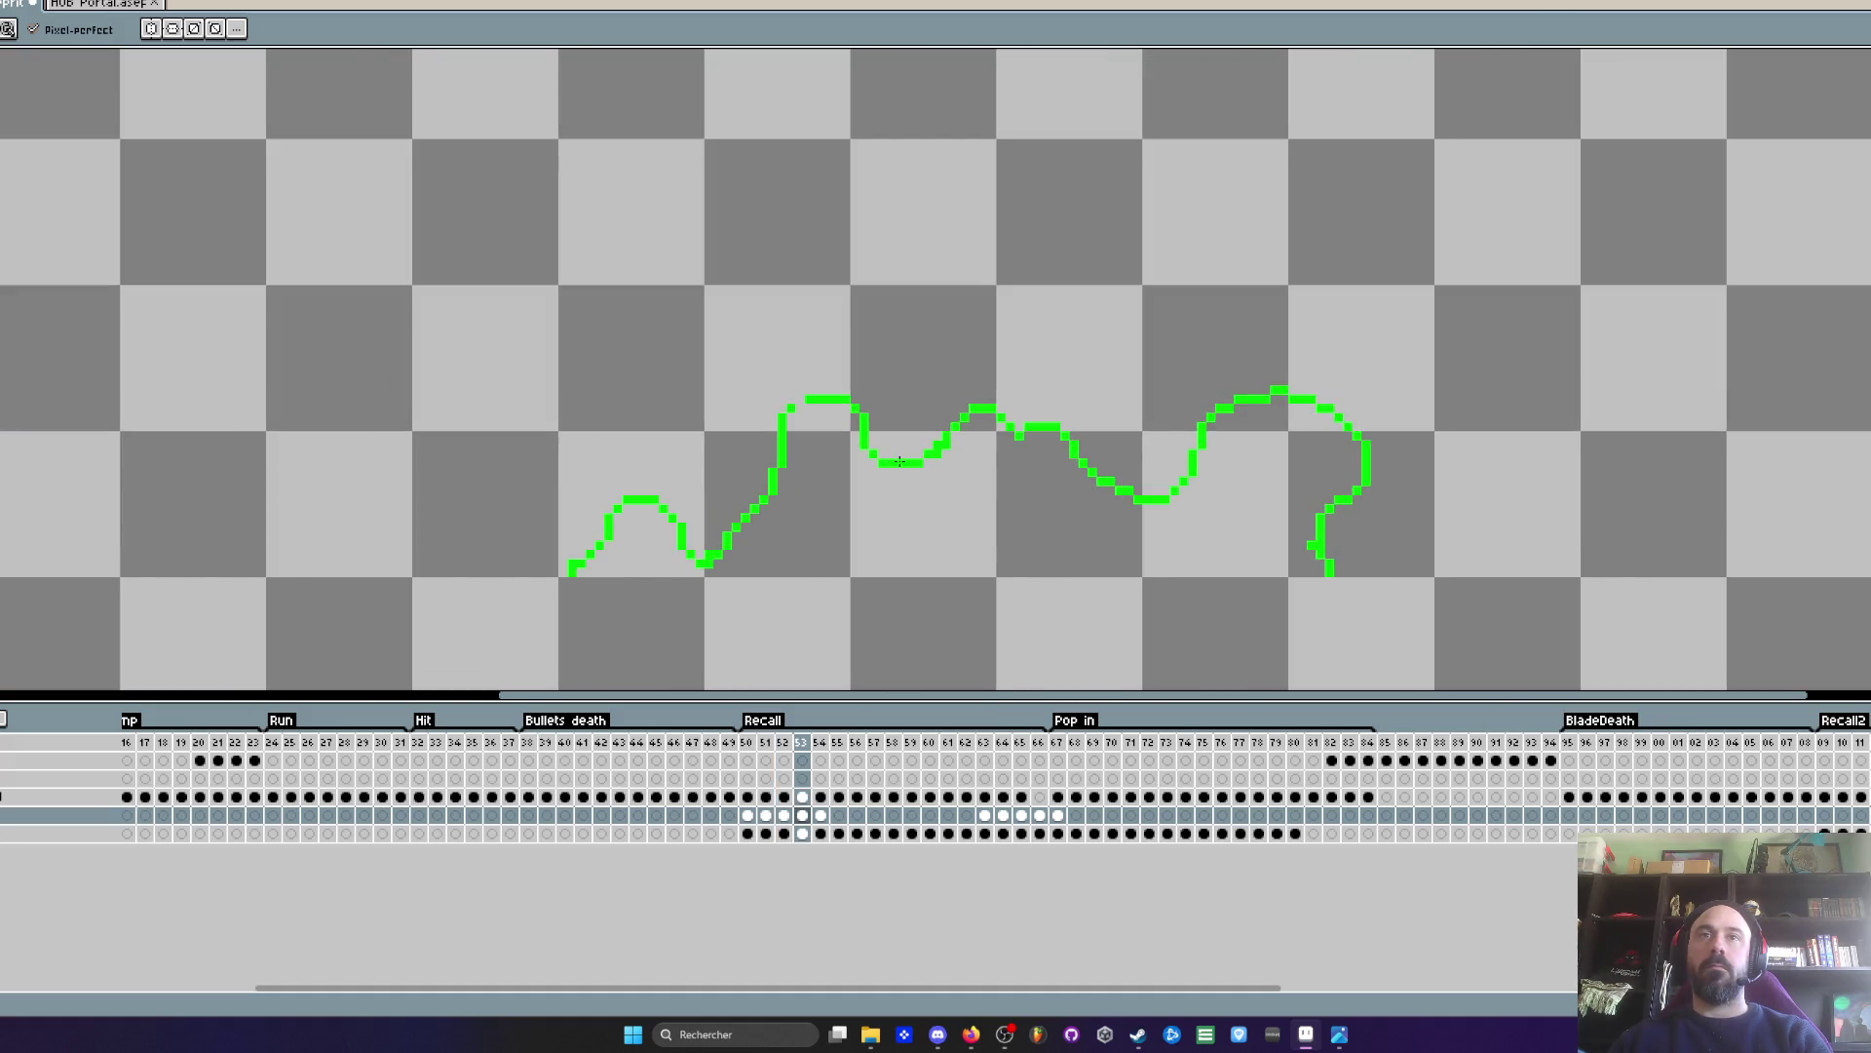
scroll(898, 461, down, 2)
scroll(962, 448, up, 2)
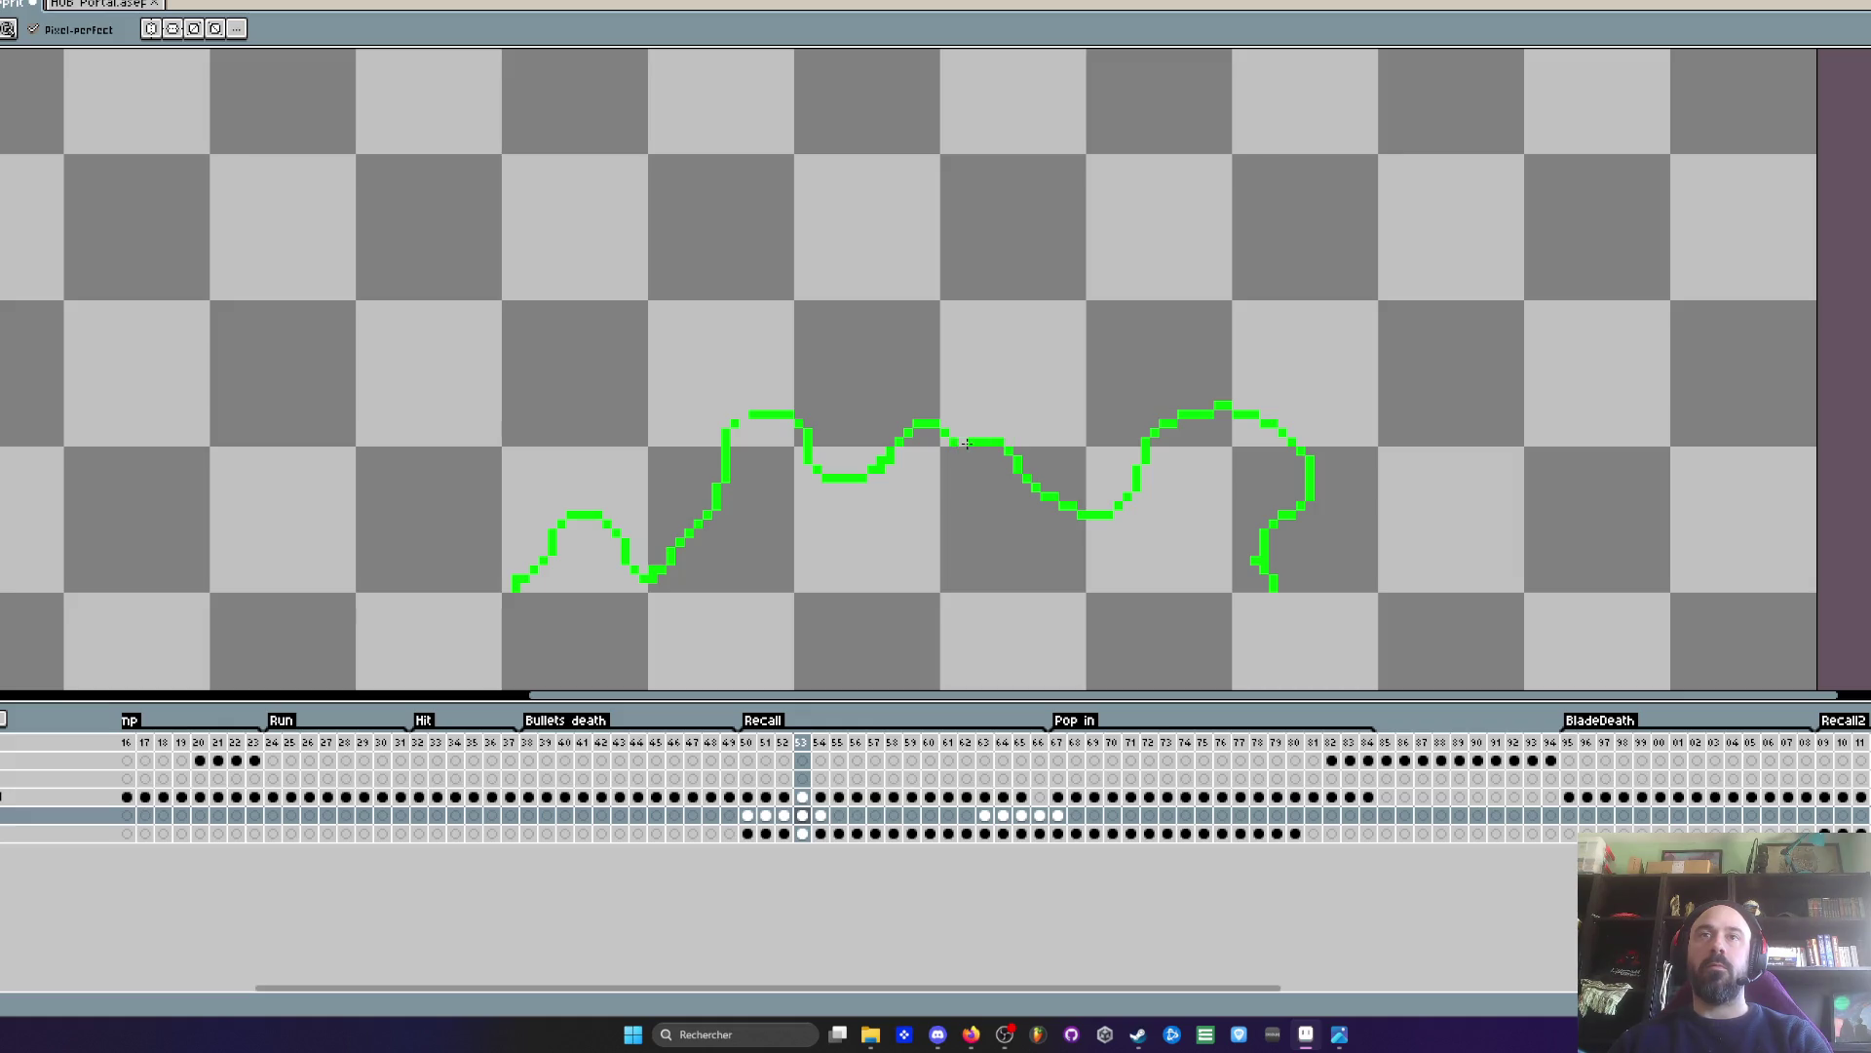
scroll(977, 444, up, 2)
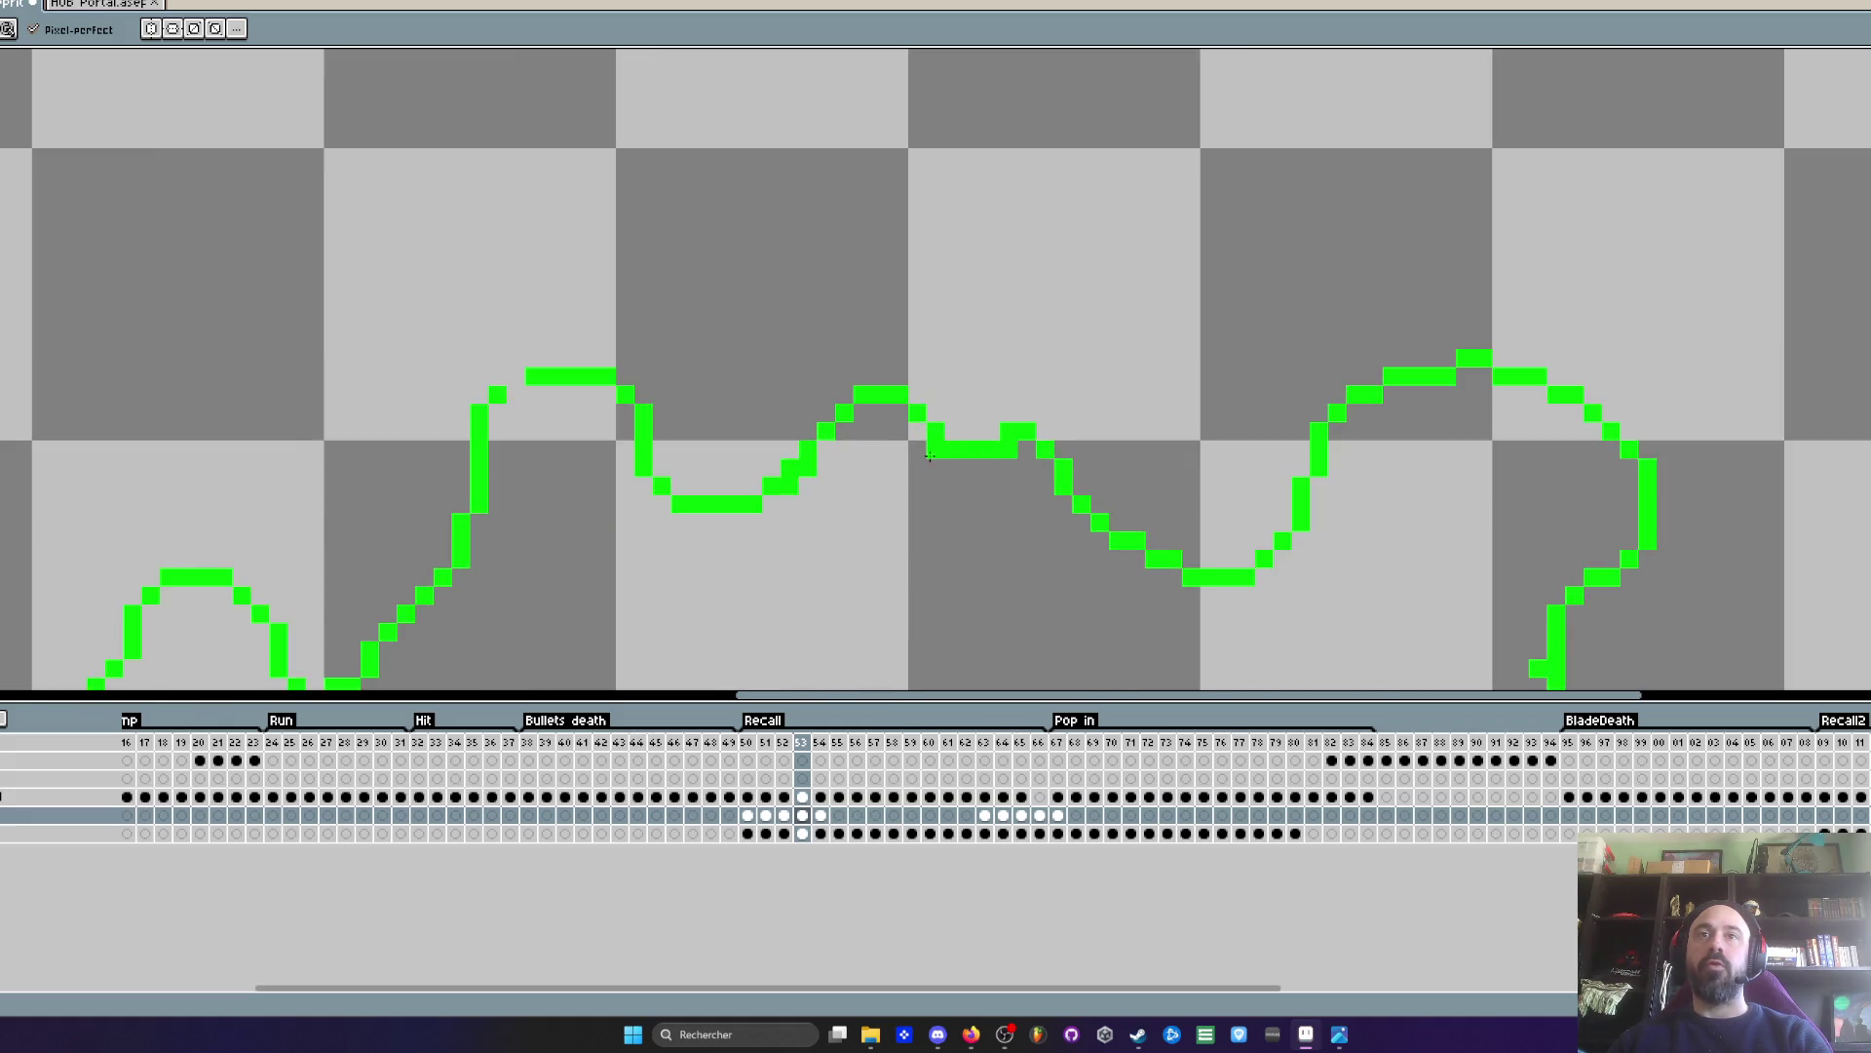
scroll(1011, 449, down, 2)
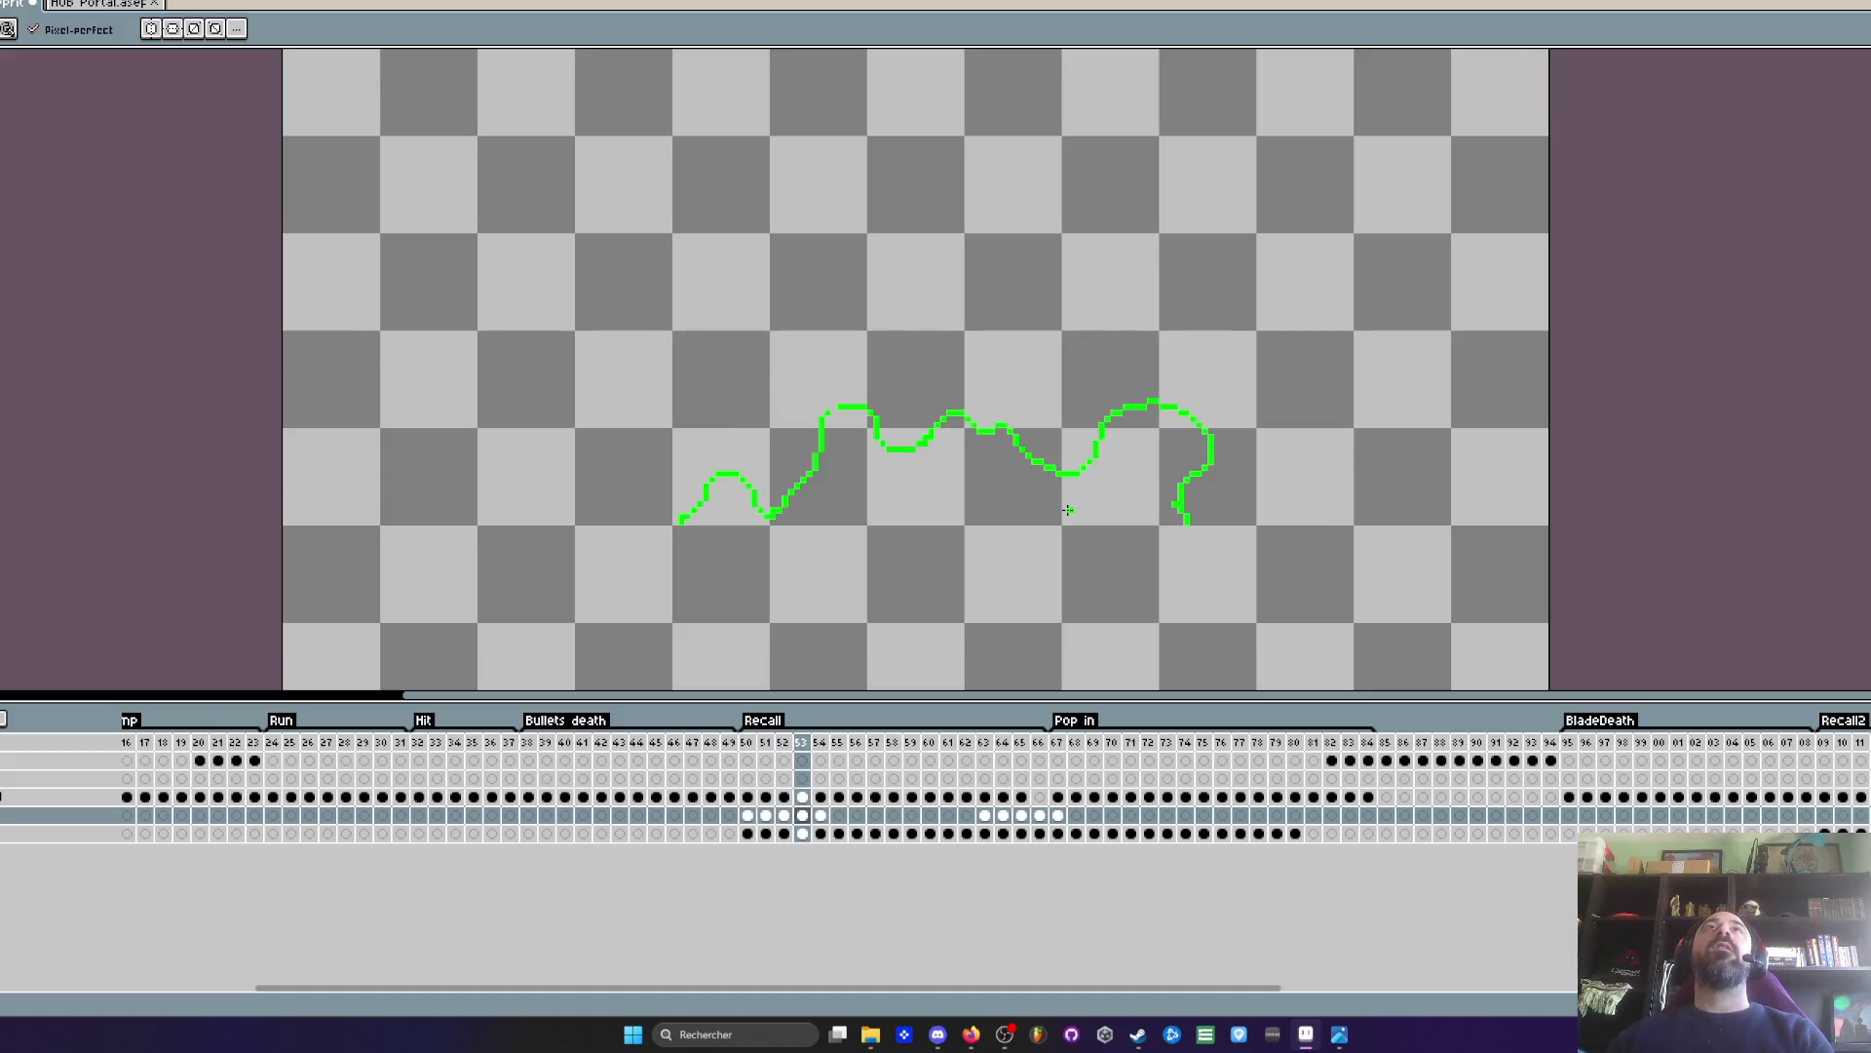
click(1235, 656)
scroll(1207, 524, up, 2)
drag(1119, 495, 1096, 517)
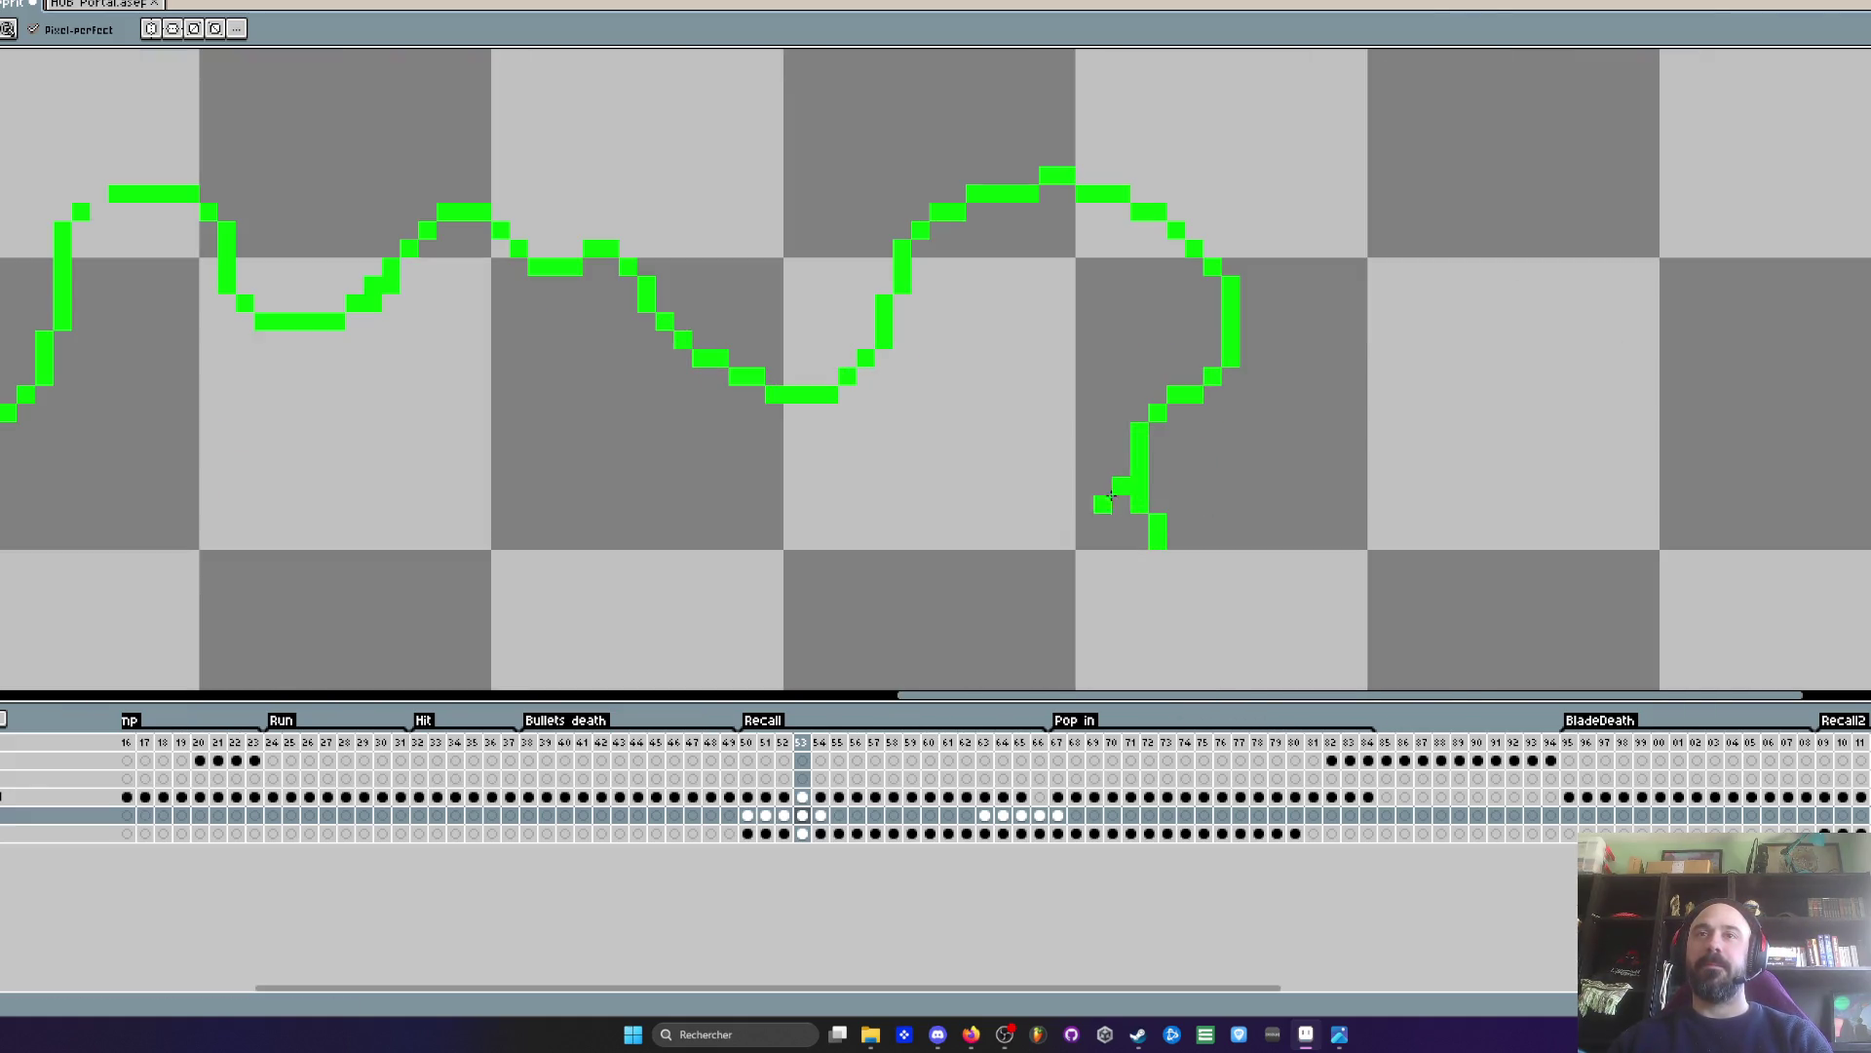
scroll(1093, 535, down, 1)
scroll(1094, 535, down, 1)
key(Return)
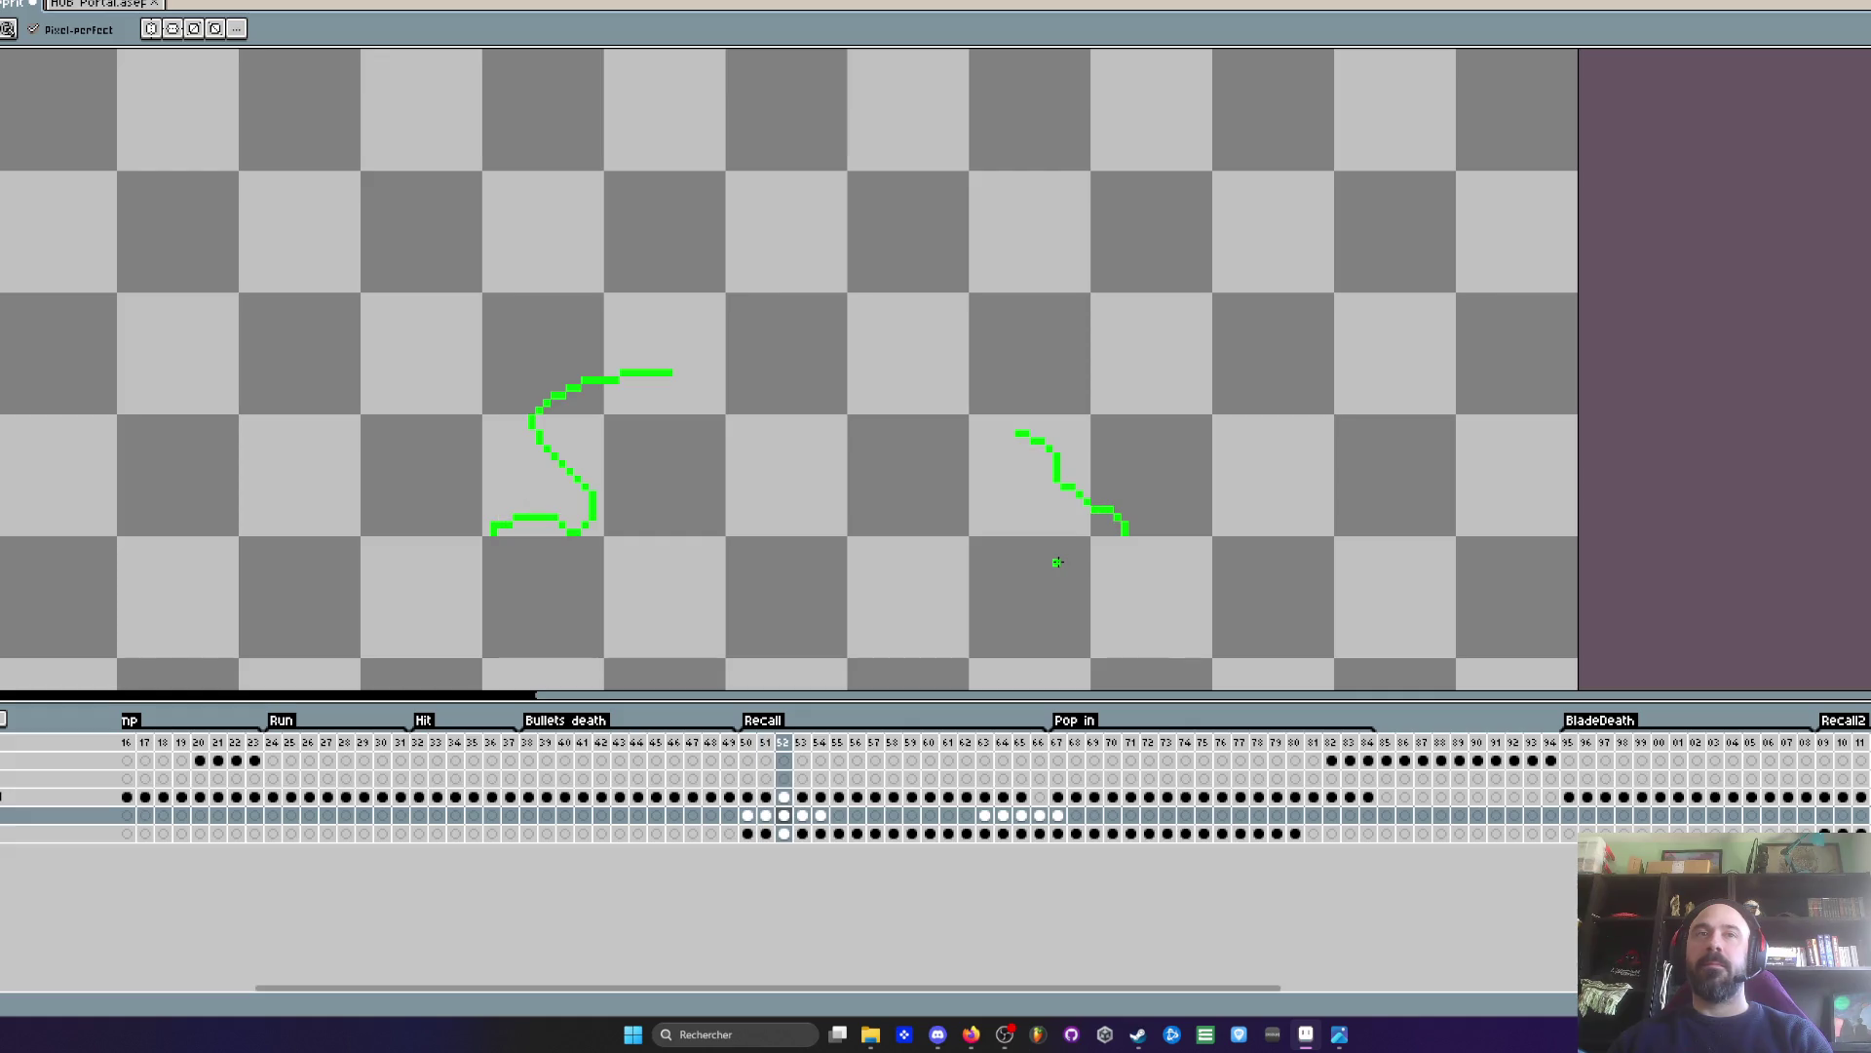
- Stop playback and step through the frames to settle on frame 50's green crosses
key(Return)
scroll(1091, 526, up, 3)
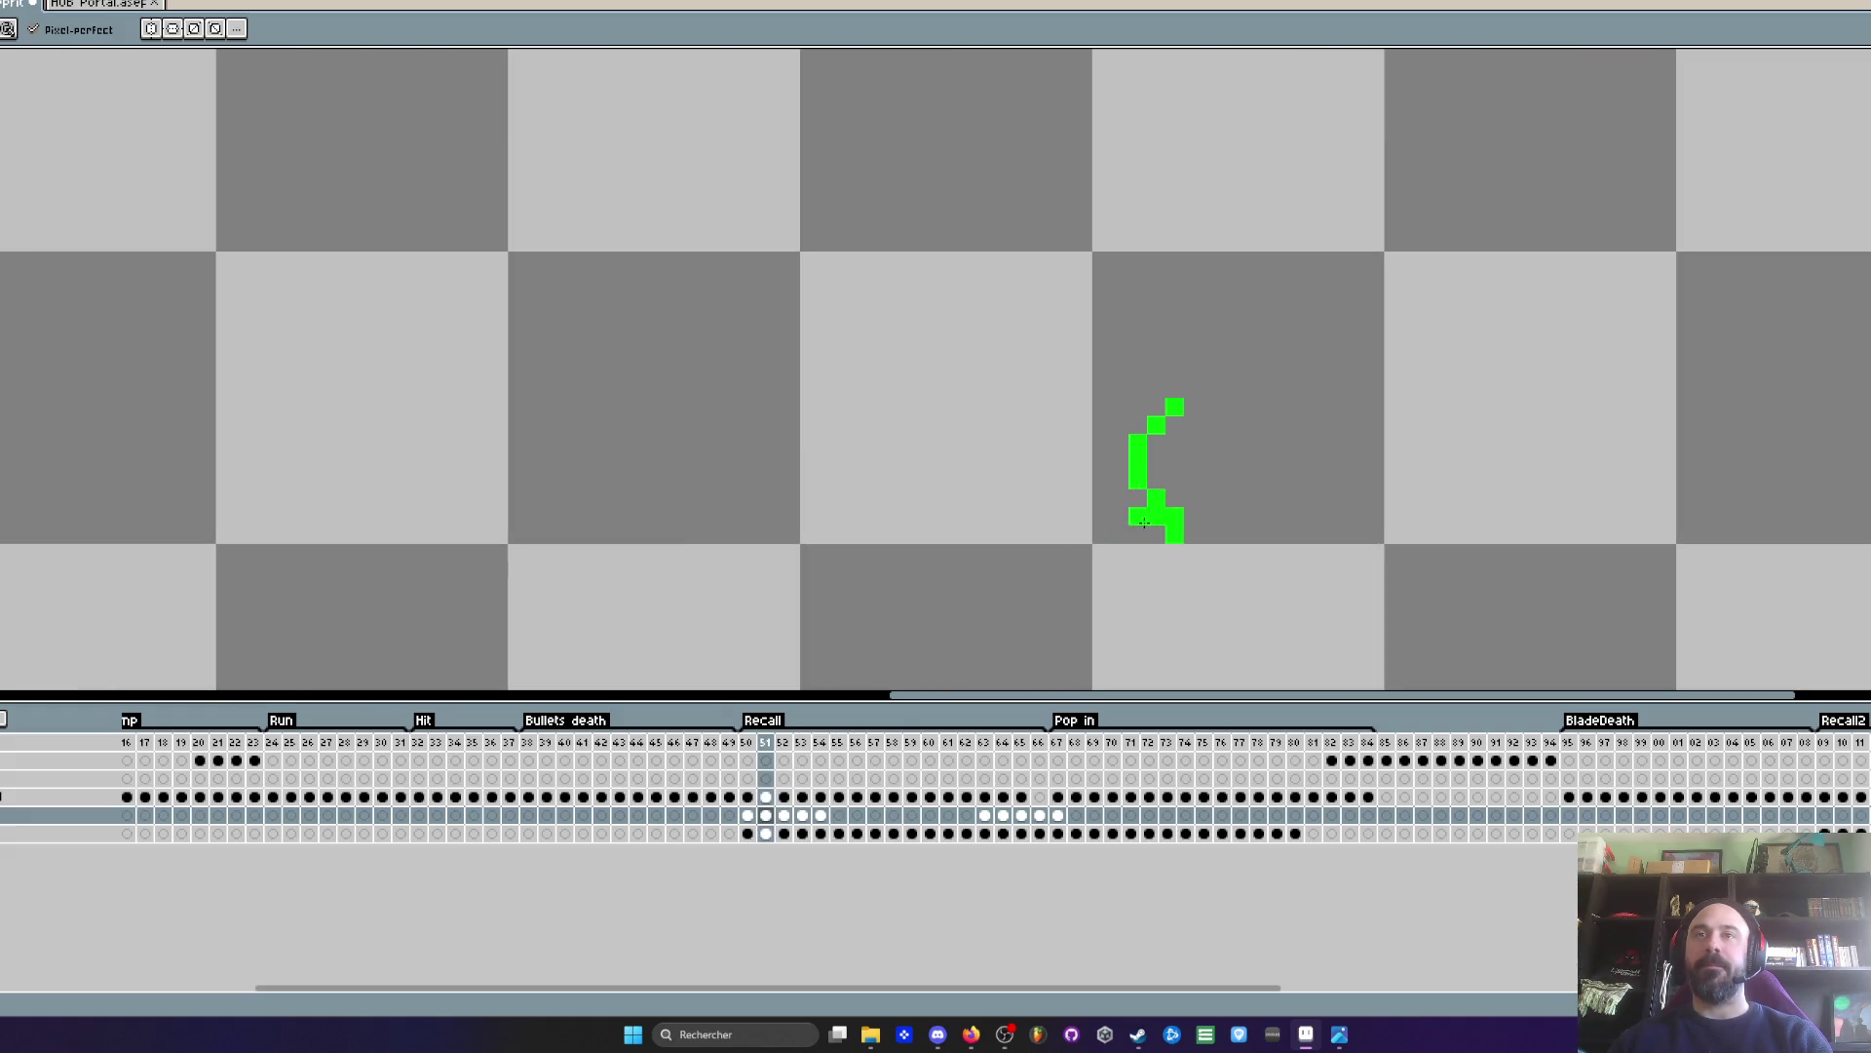
key(Left)
key(Left)
scroll(906, 575, down, 2)
key(Left)
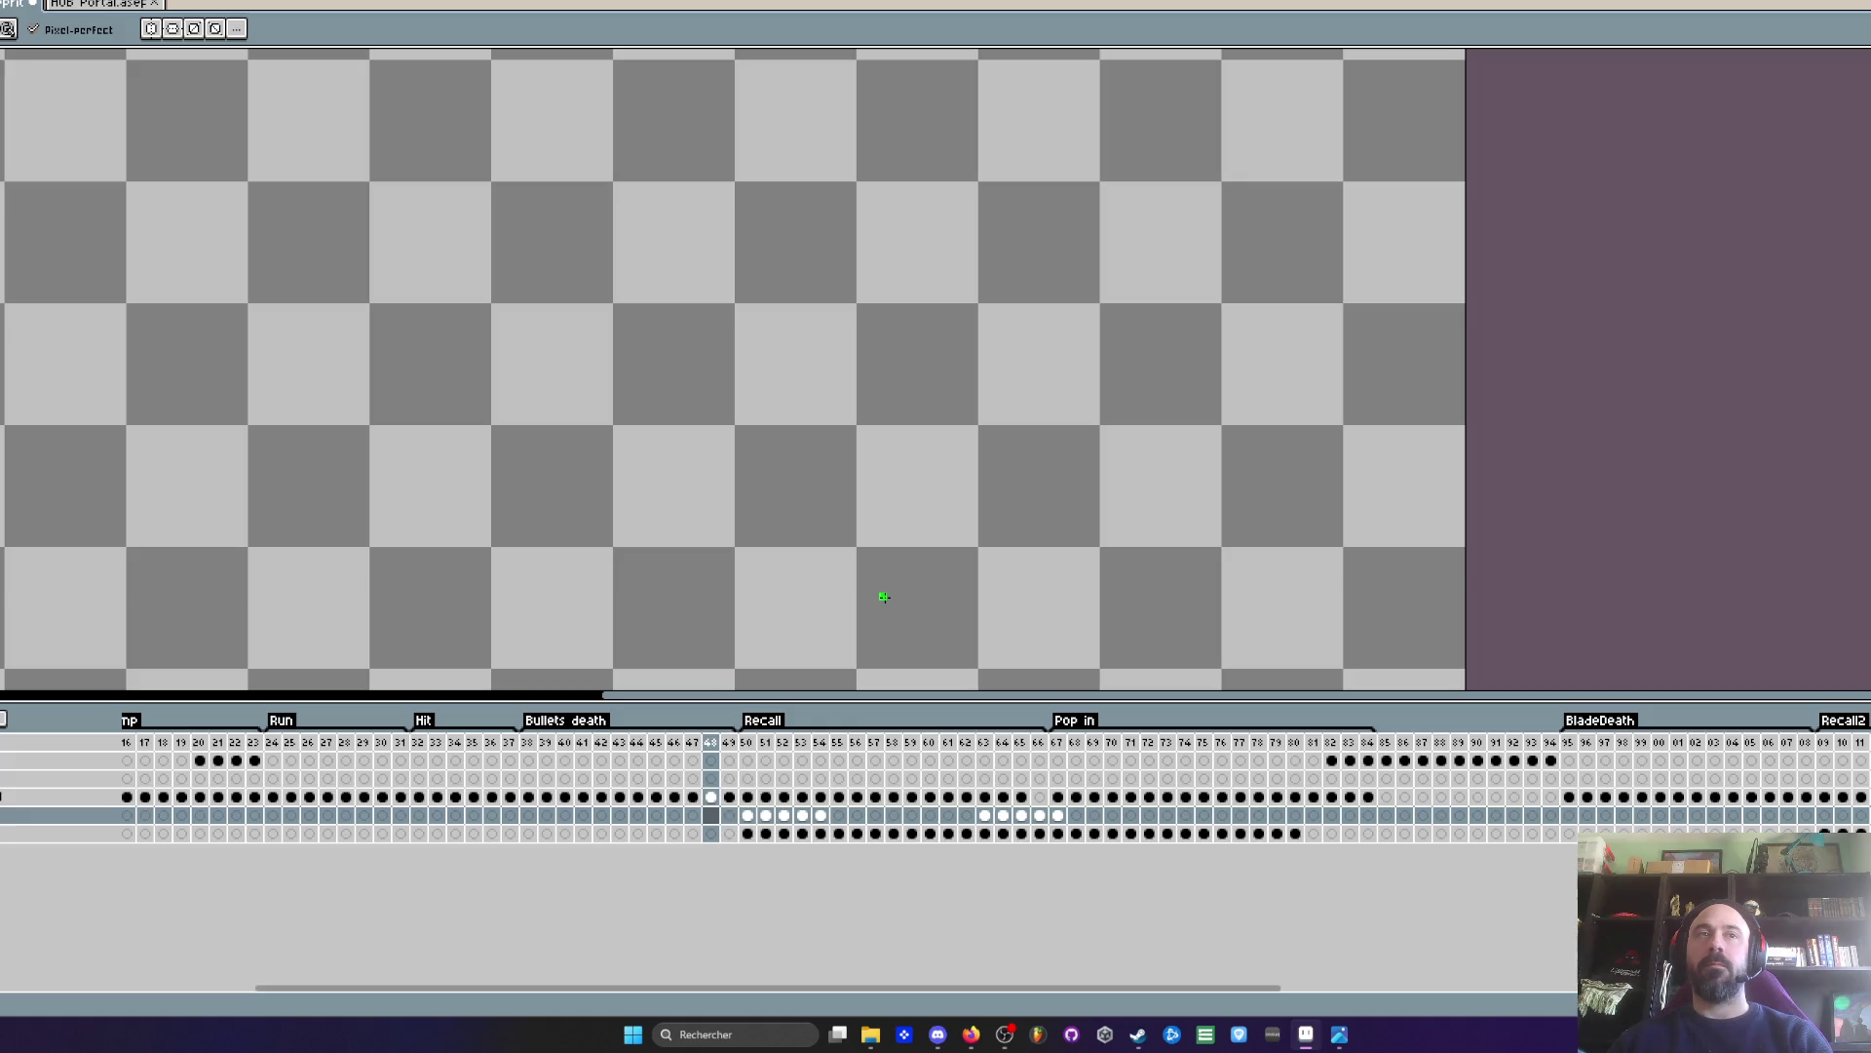
key(Right)
key(Right)
scroll(1008, 545, up, 2)
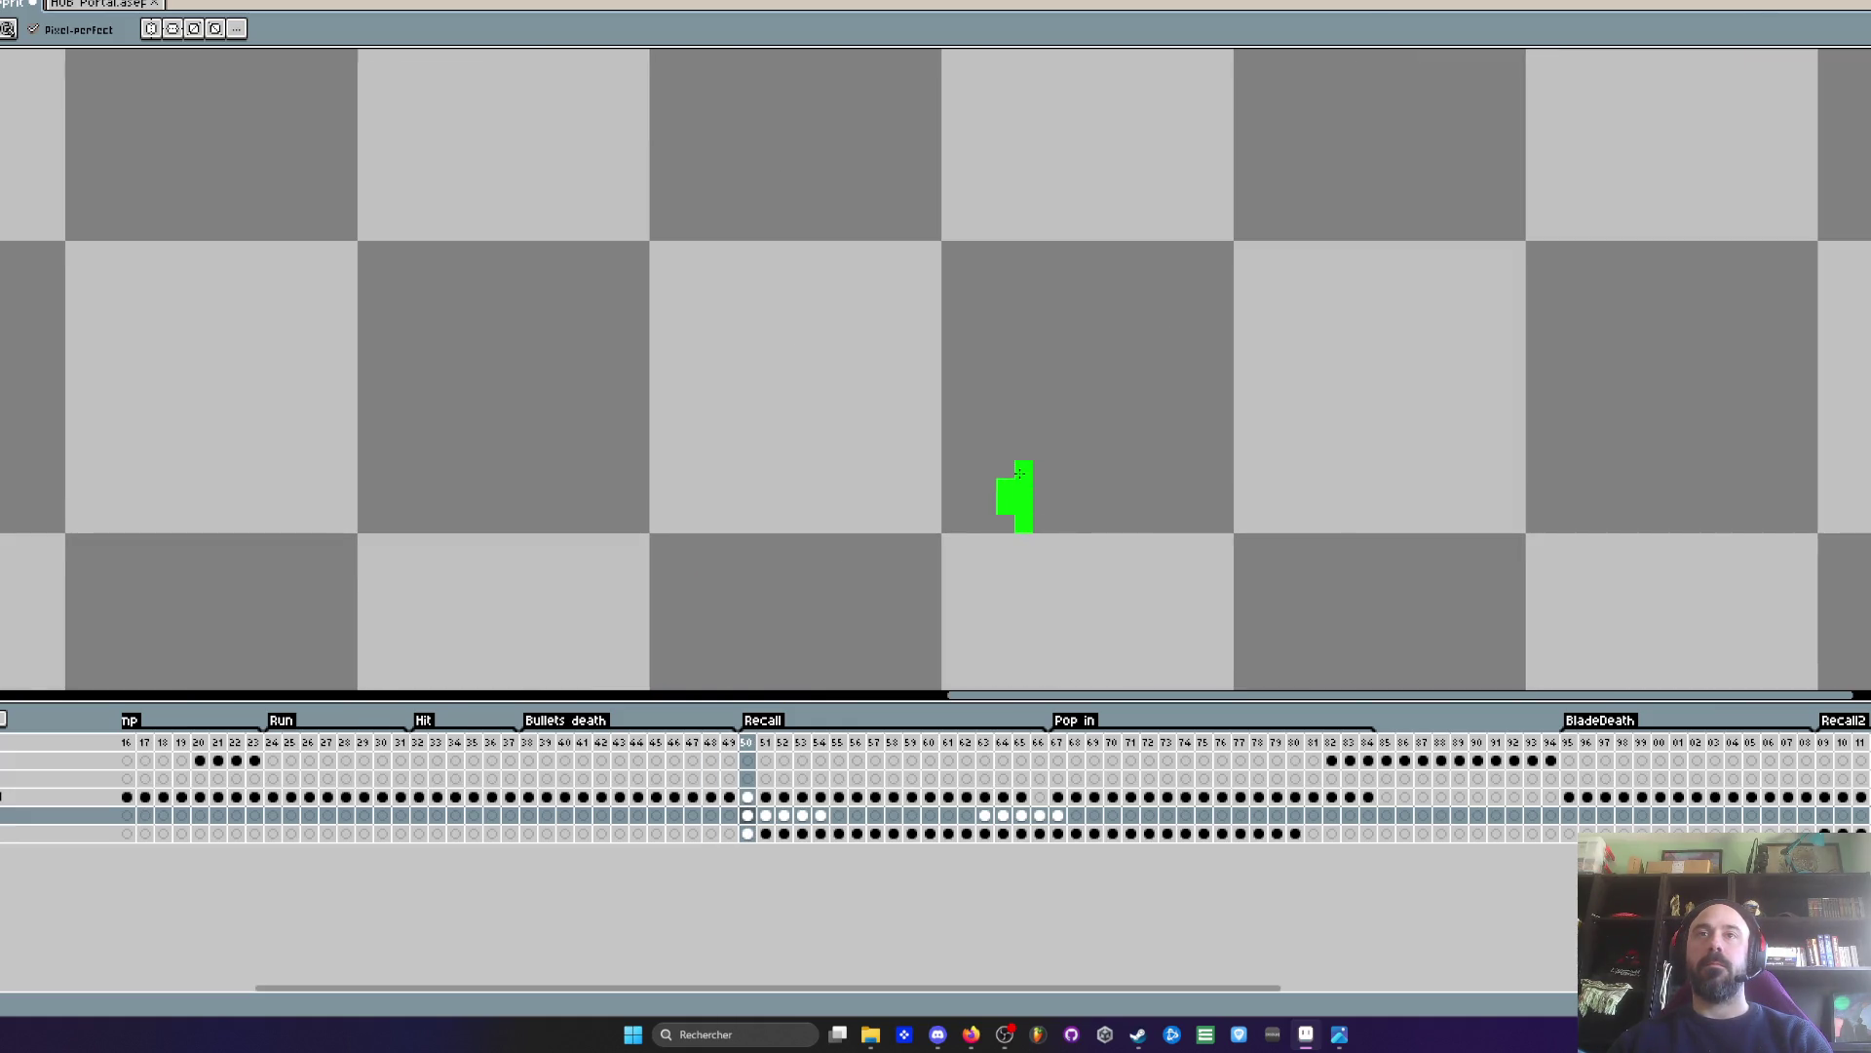
scroll(1019, 475, down, 2)
key(Left)
key(Right)
scroll(580, 466, up, 2)
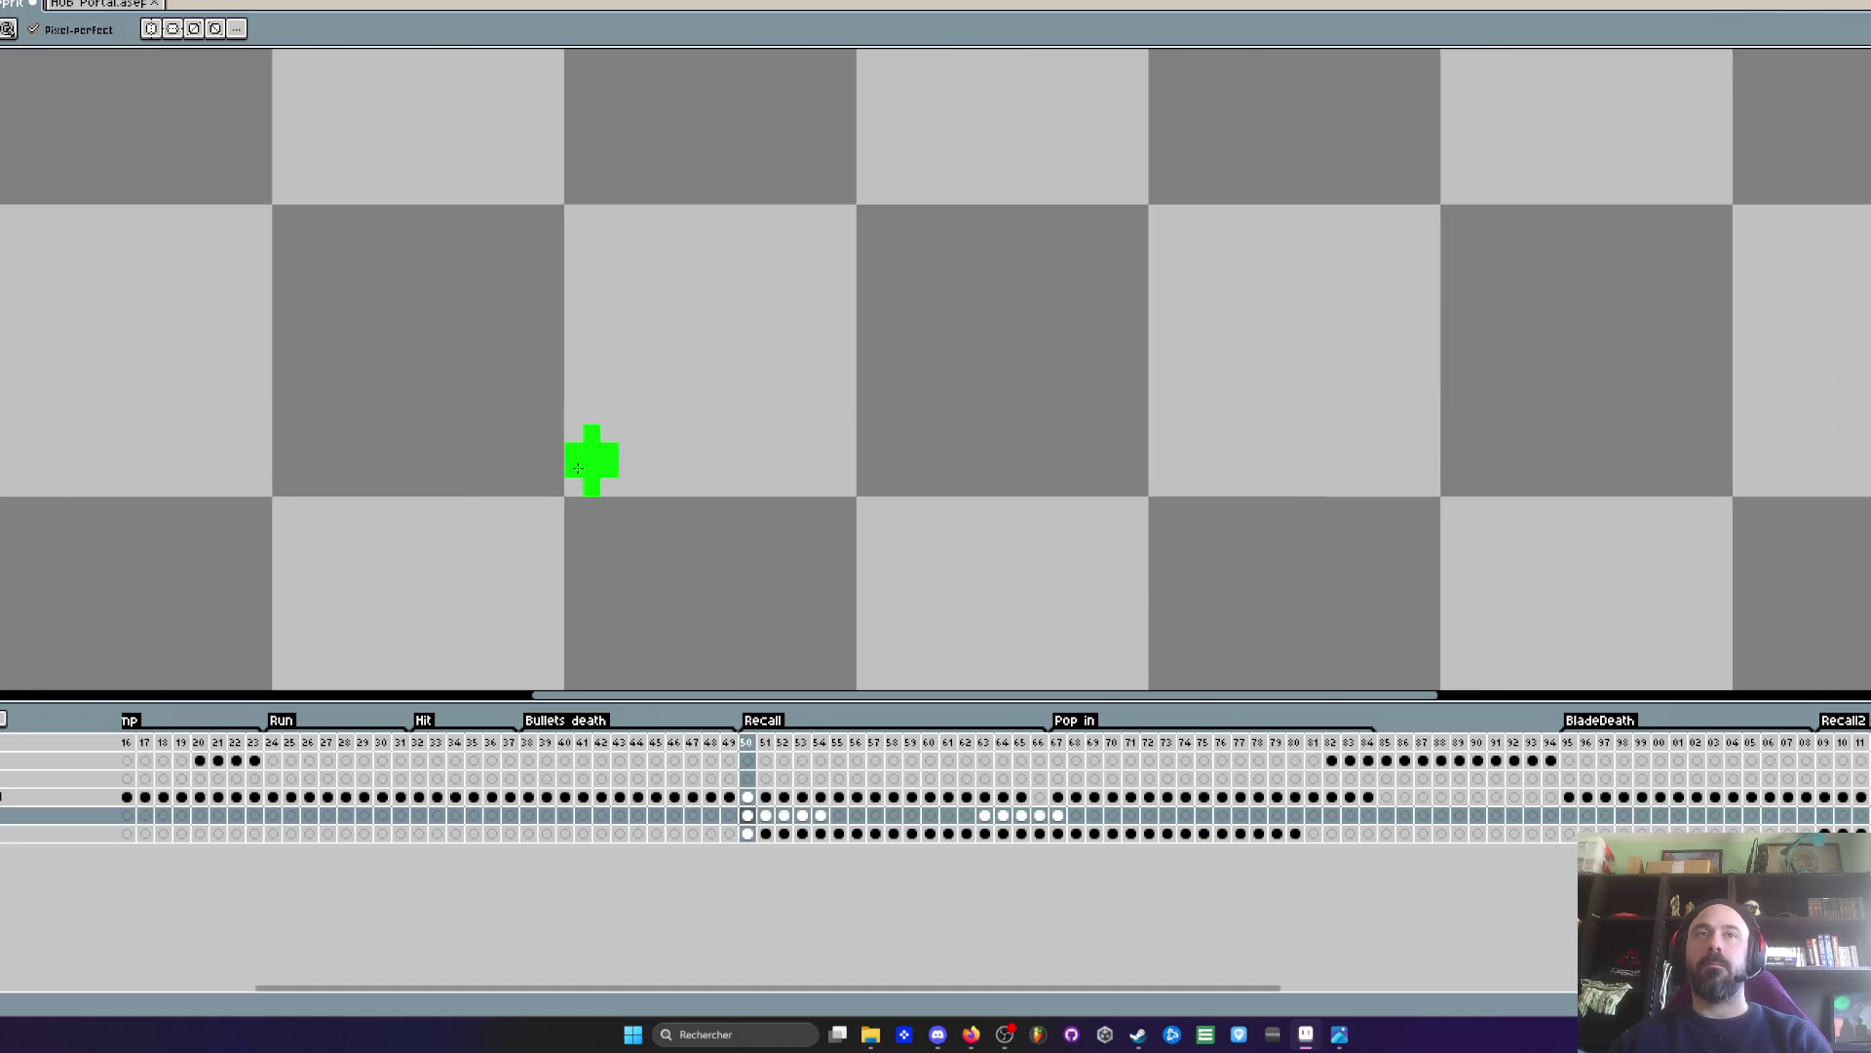
scroll(966, 482, down, 1)
key(Left)
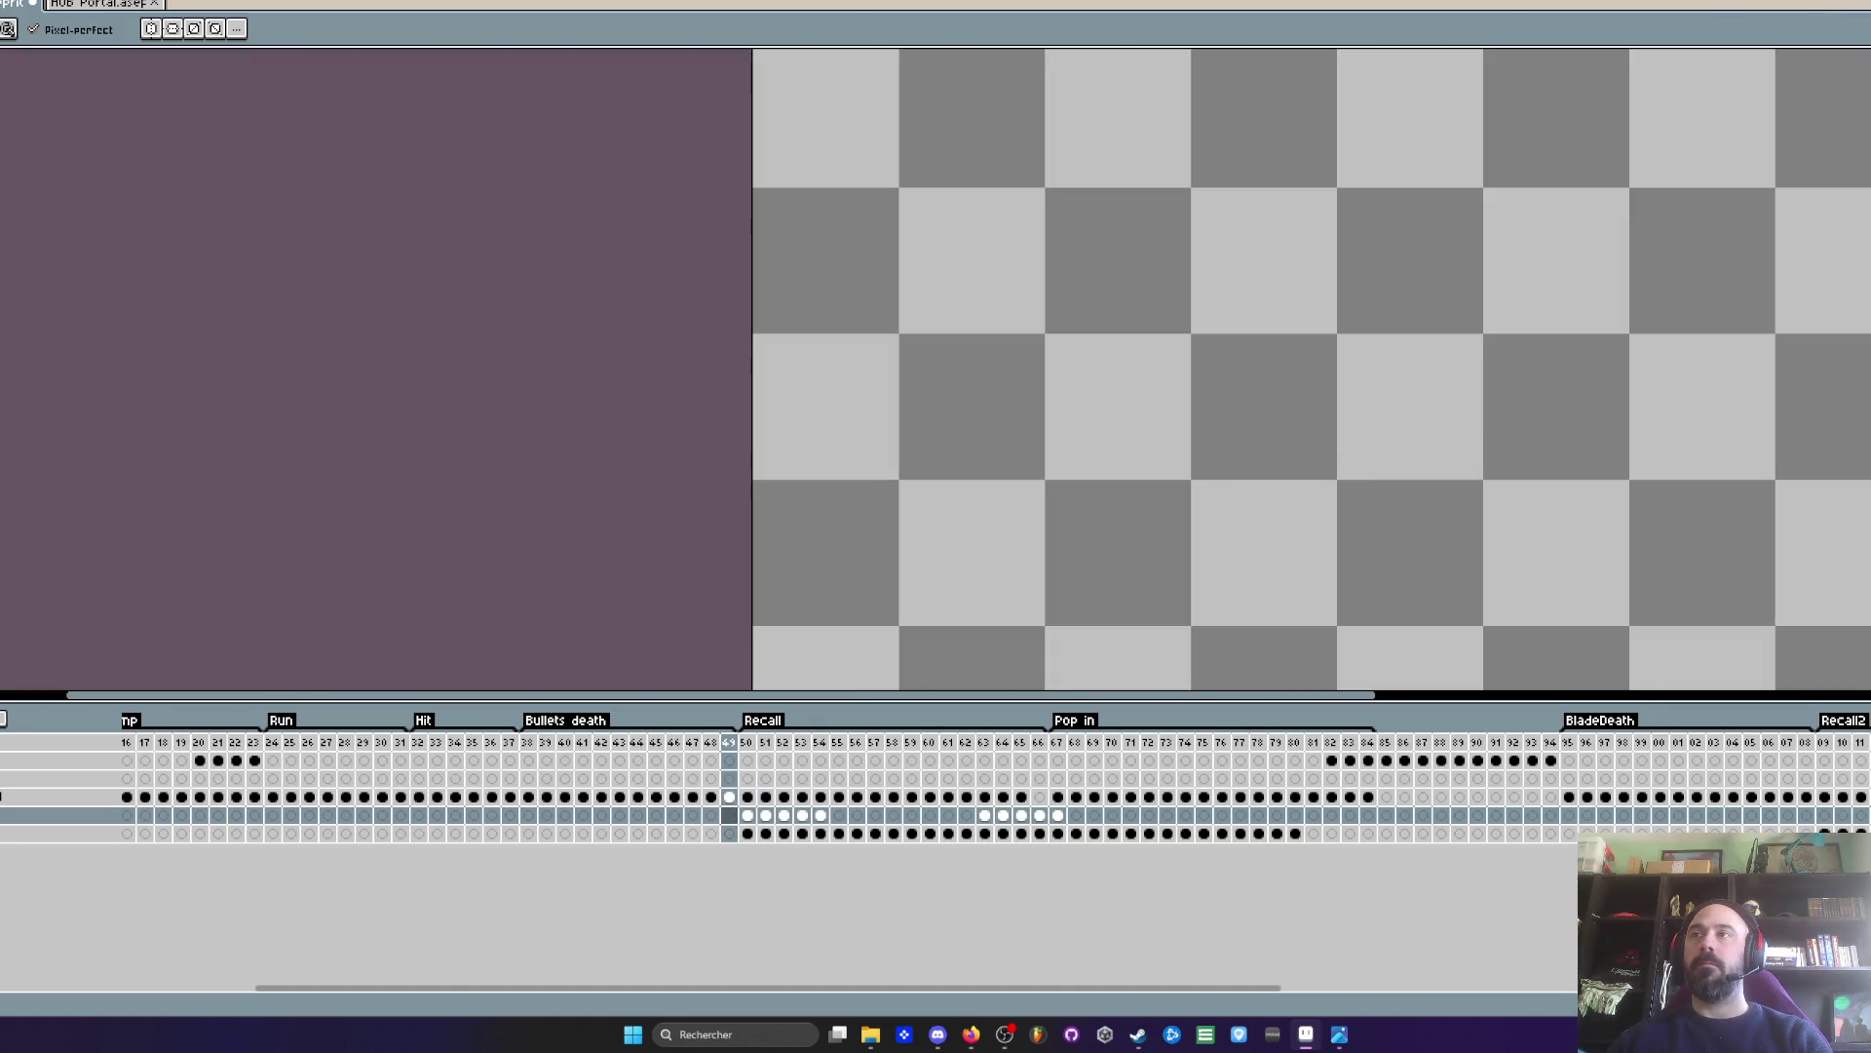
key(Right)
scroll(1339, 442, up, 3)
key(Left)
key(Right)
- Box-select both green crosses on frame 50 and paste them onto frames 51 to 53
key(m)
scroll(1278, 419, down, 2)
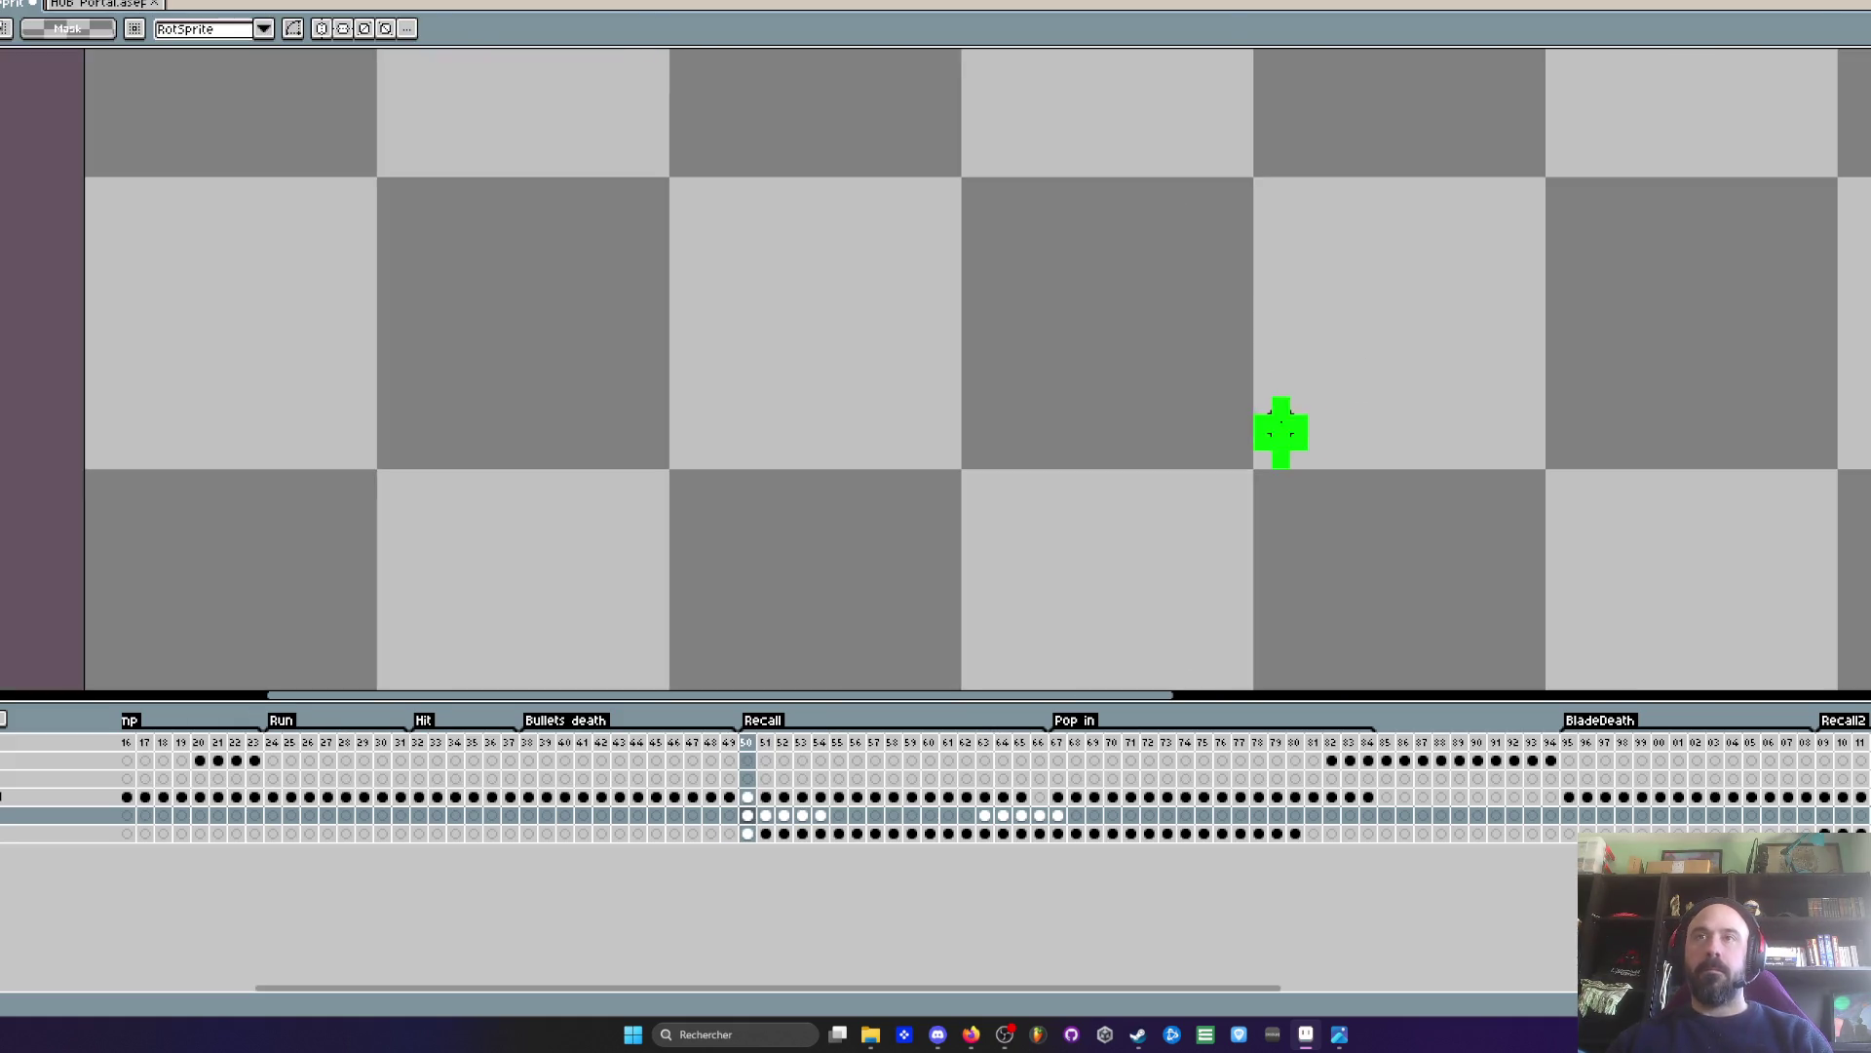
scroll(677, 393, down, 1)
mouse_move(585, 299)
mouse_down()
mouse_move(1387, 355)
mouse_move(1868, 437)
mouse_up()
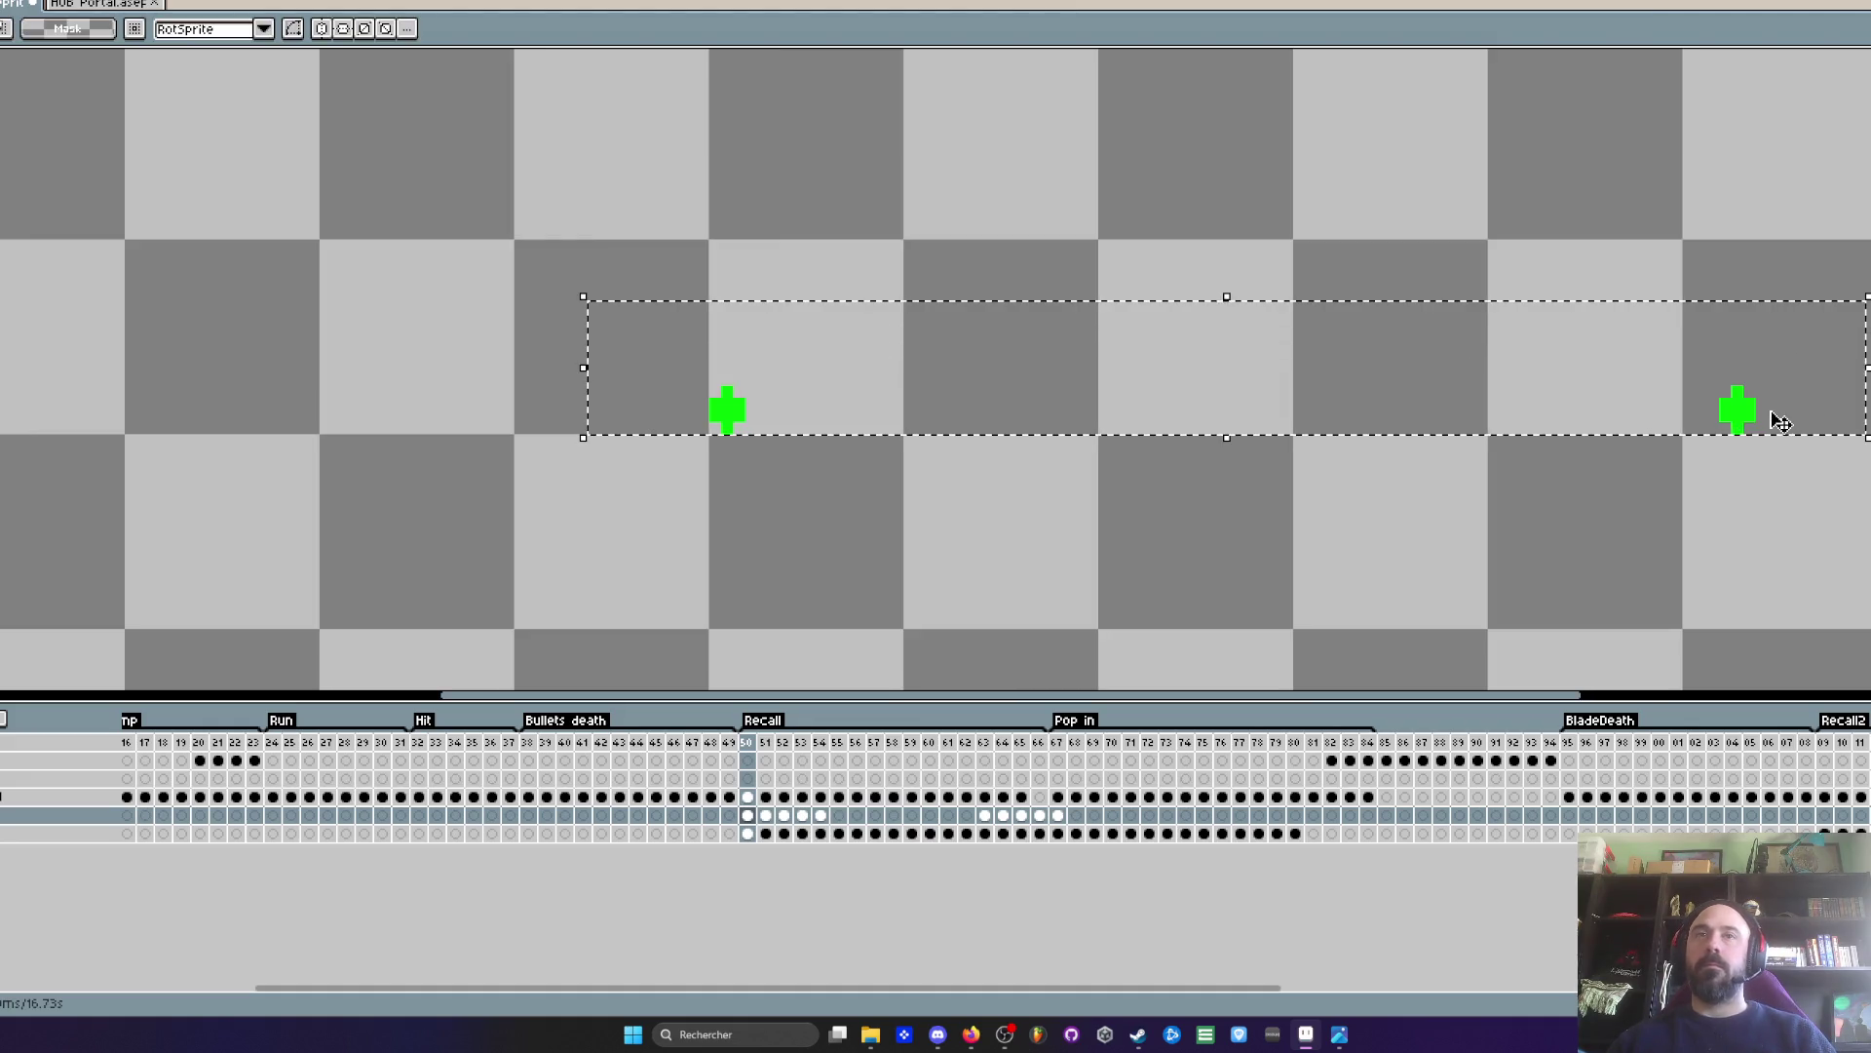
click(767, 817)
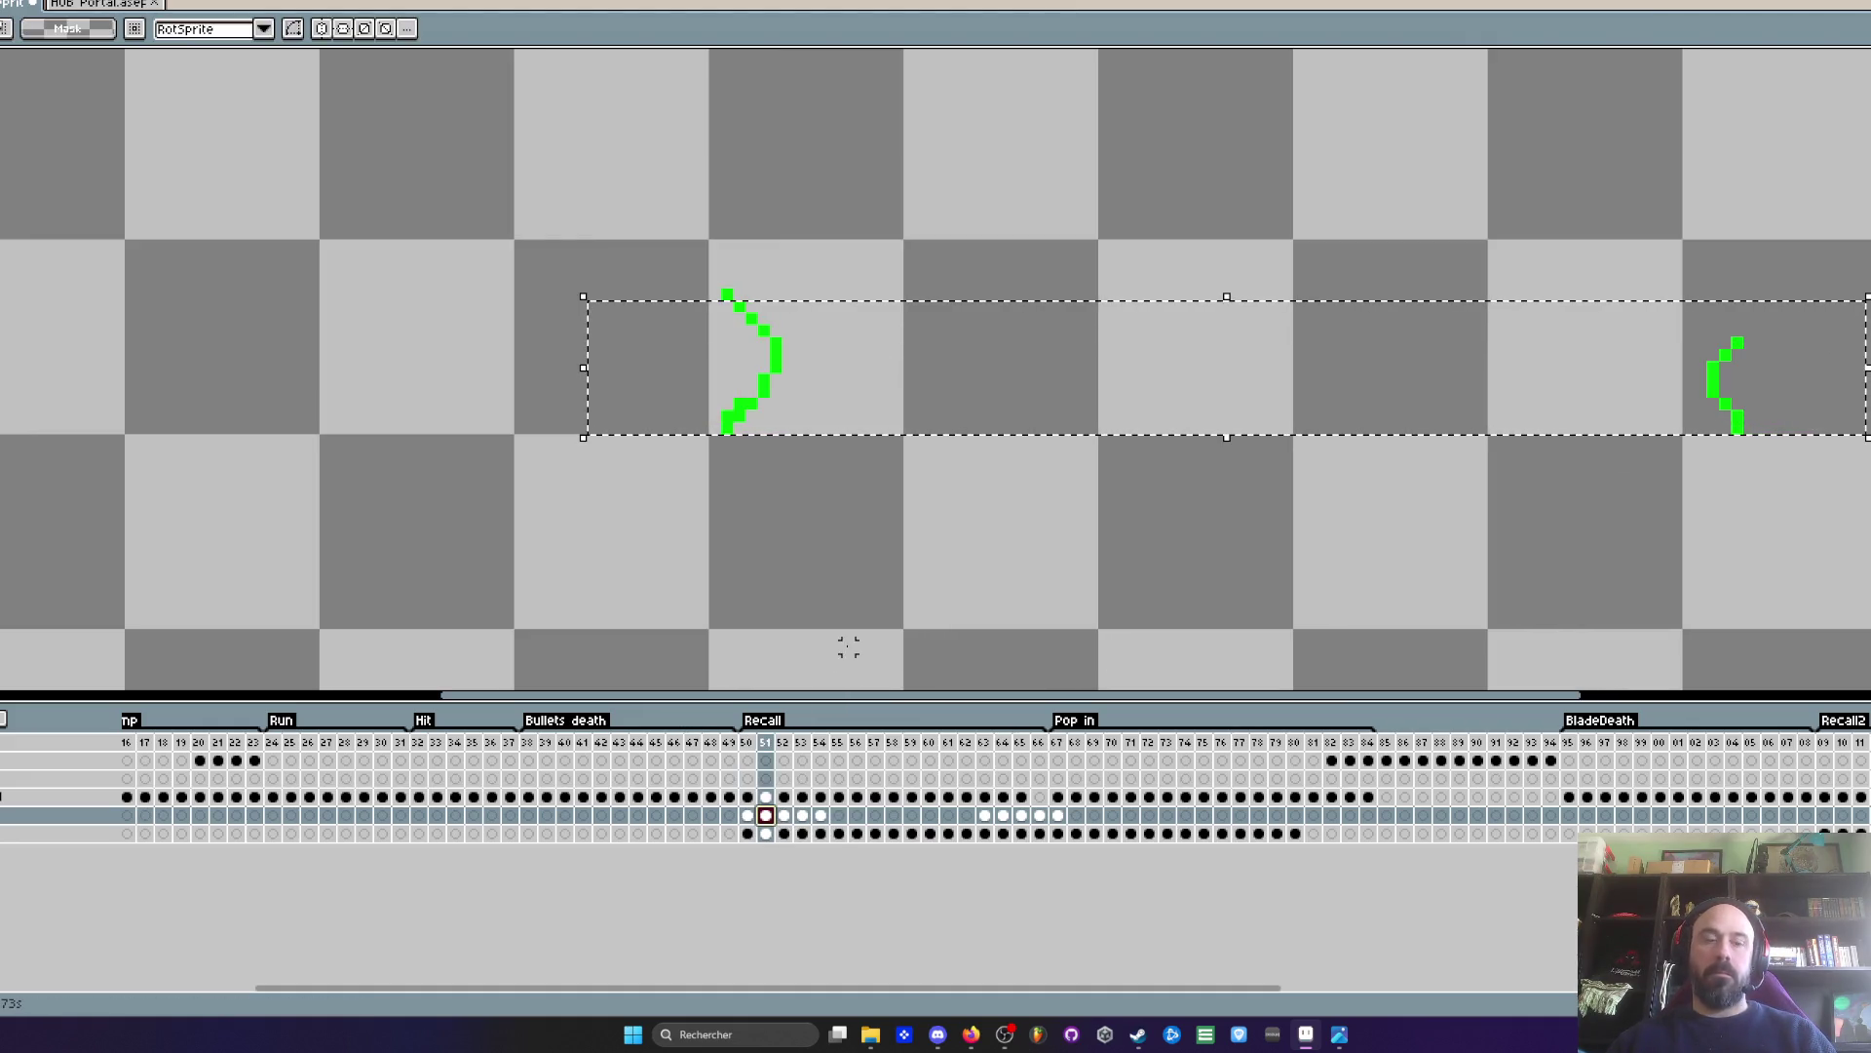
key(ctrl+v)
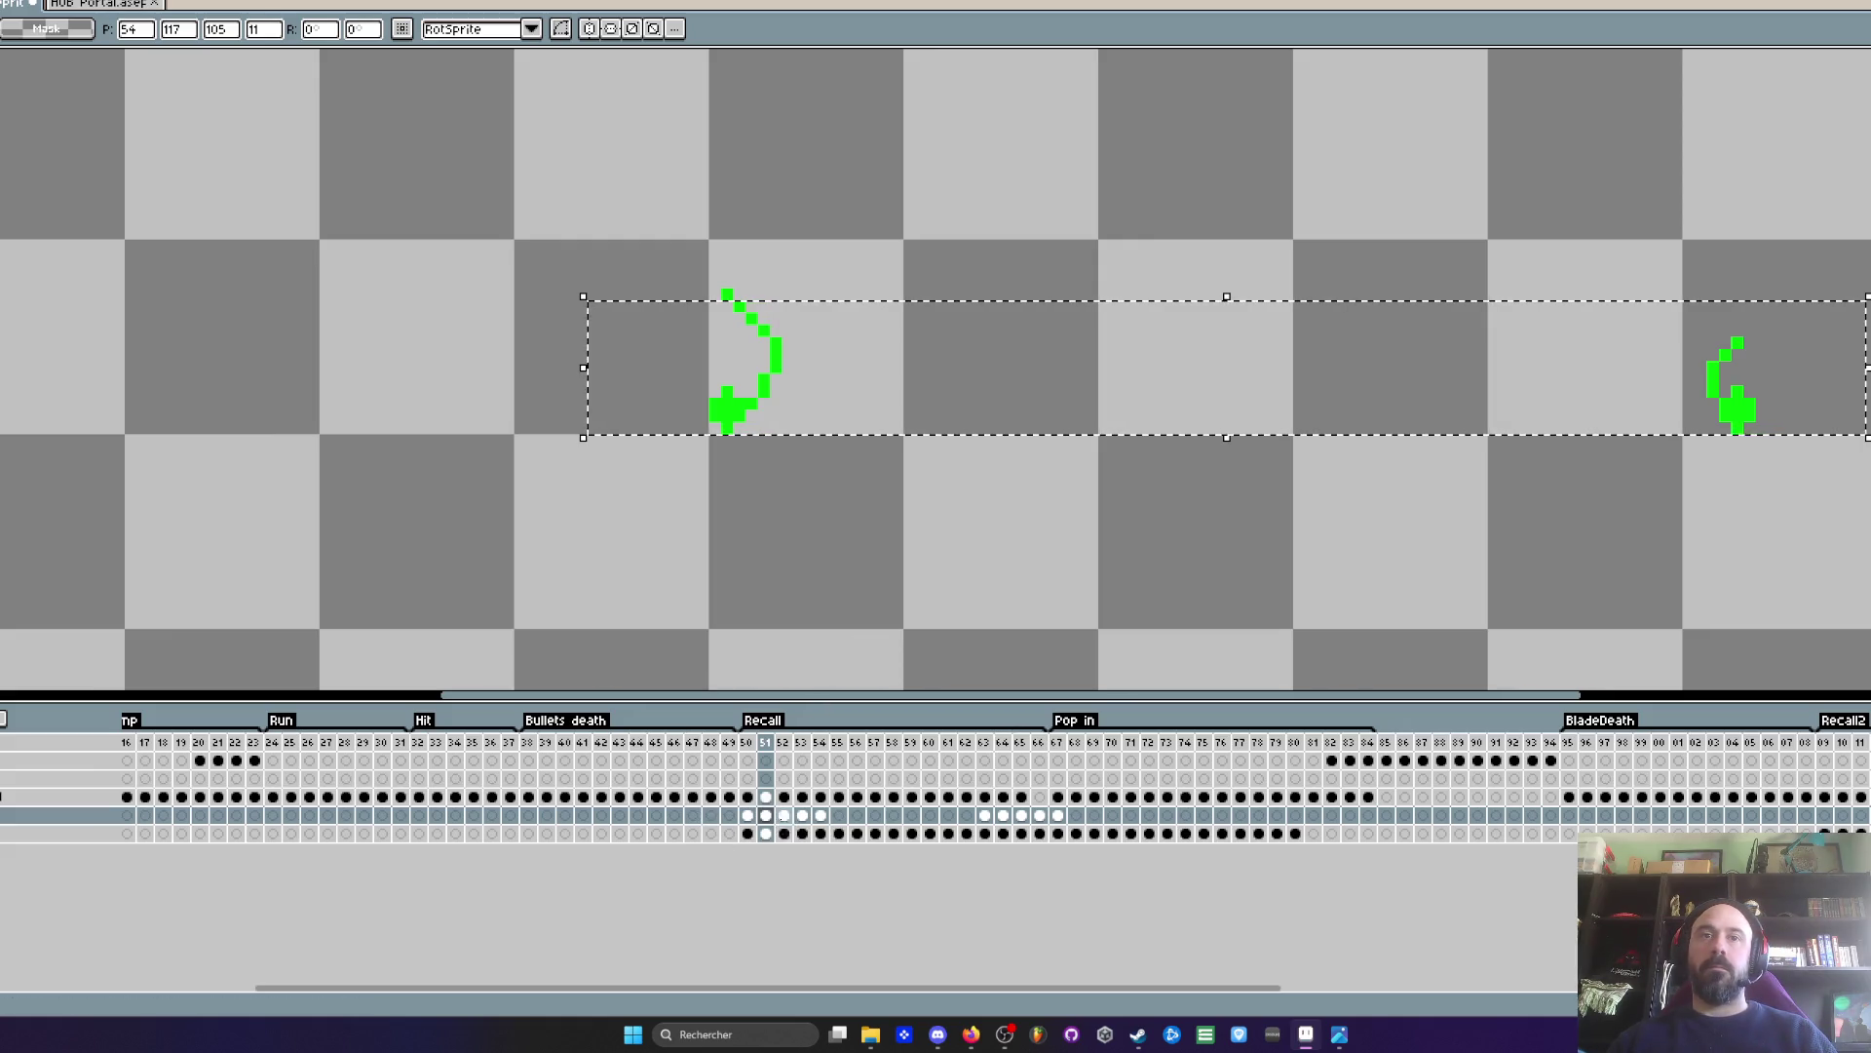
click(784, 819)
click(813, 798)
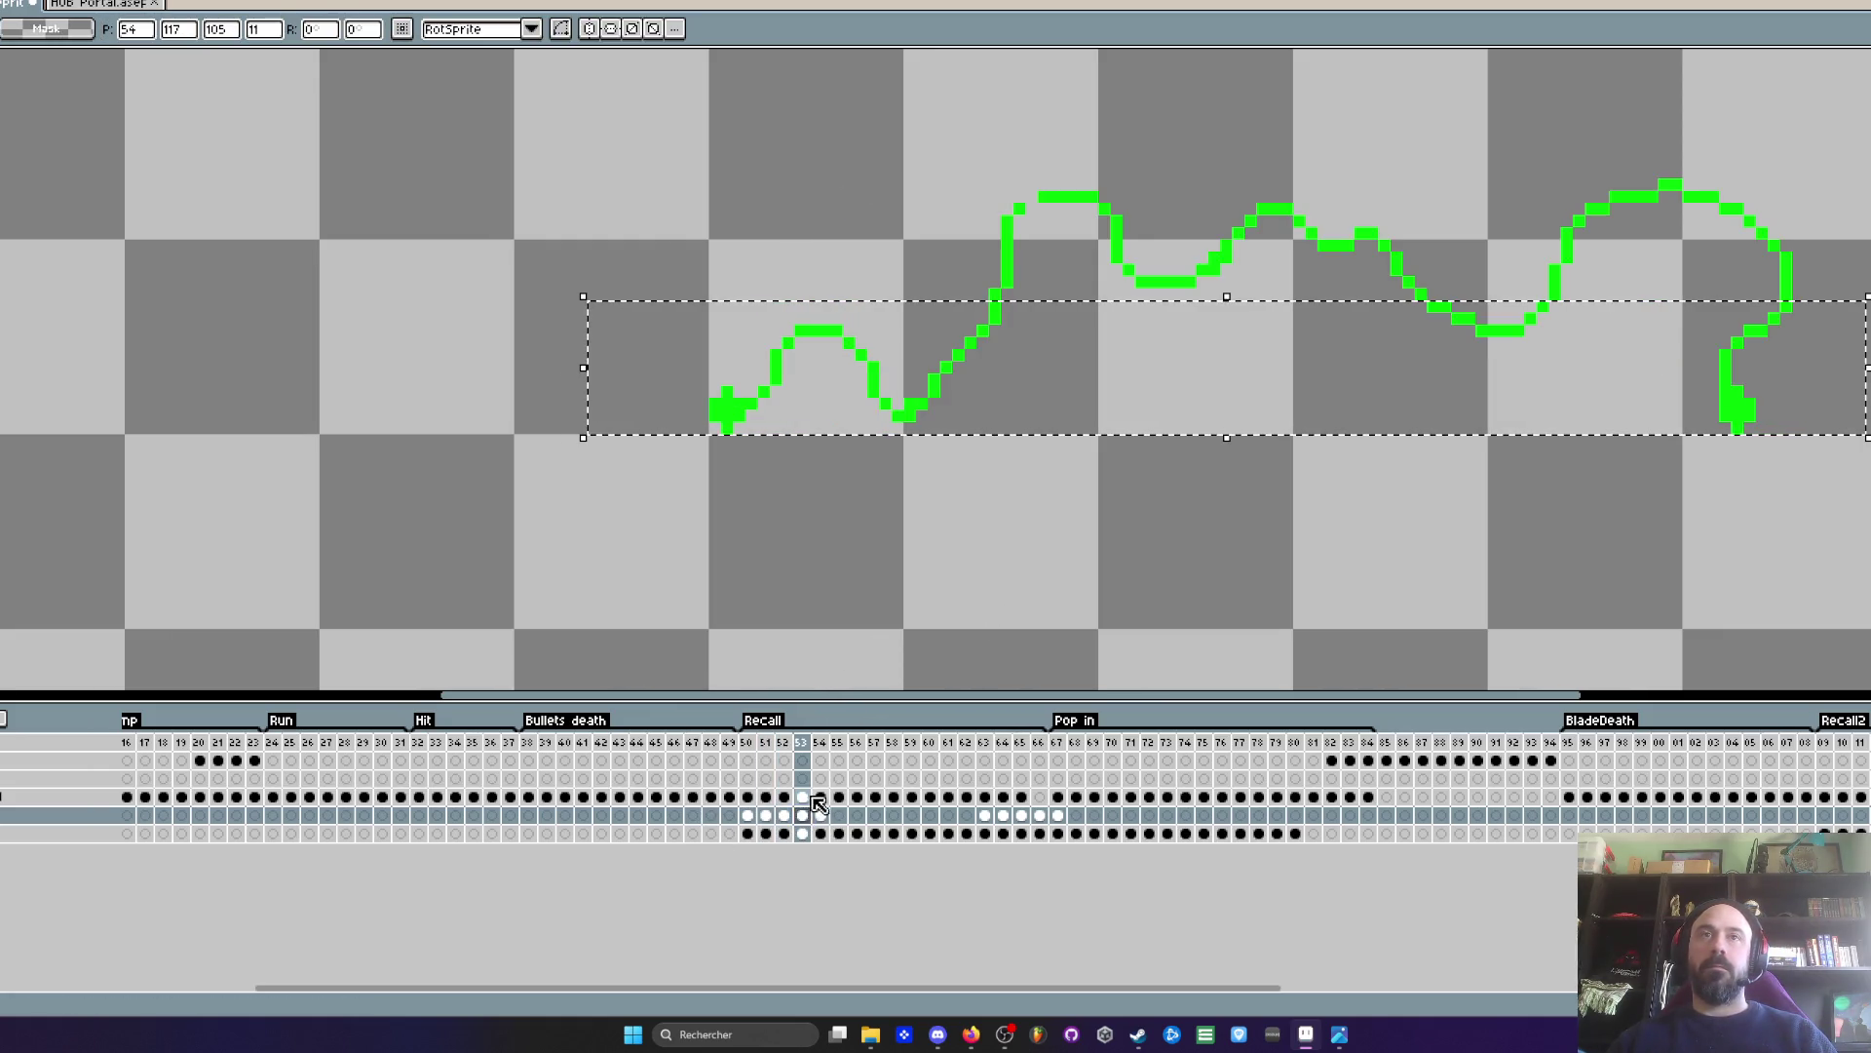
key(Return)
click(748, 815)
scroll(717, 424, up, 4)
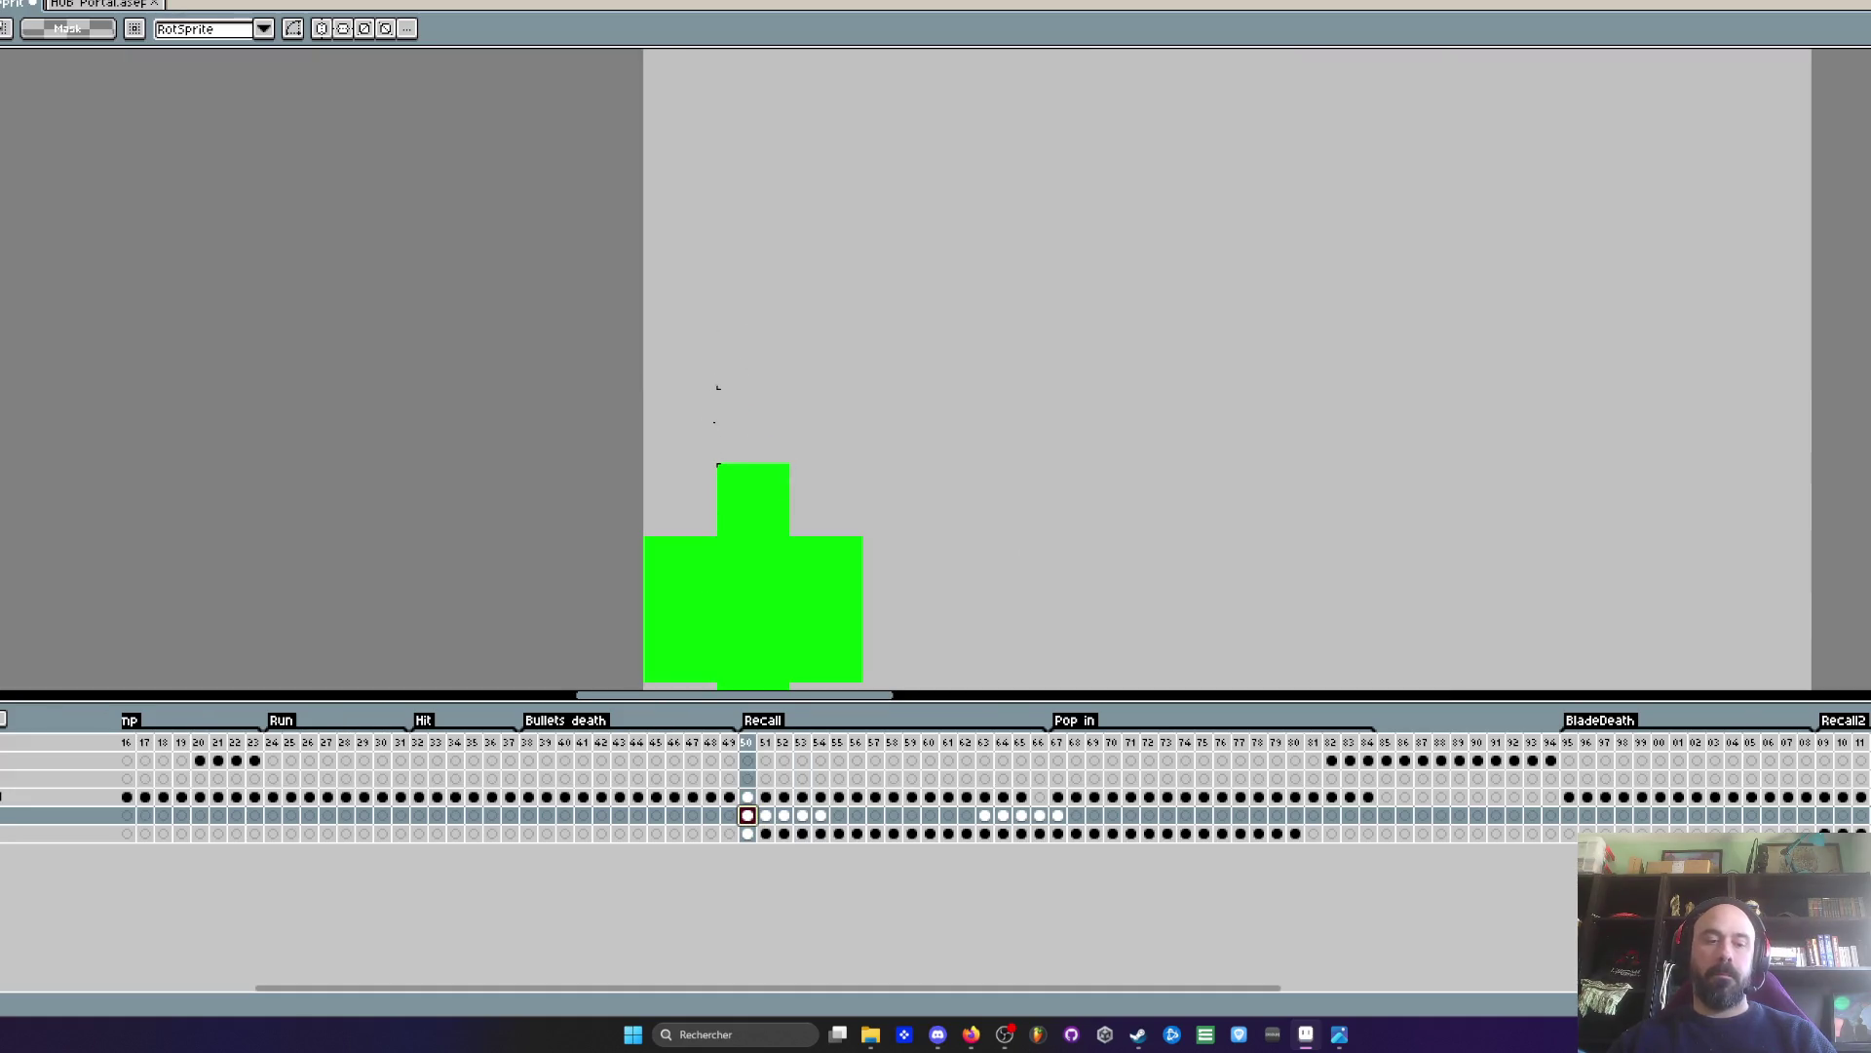
- Erase most of frame 50's left green cross with the Eraser
key(e)
mouse_move(682, 585)
mouse_down()
mouse_move(647, 413)
mouse_move(790, 389)
mouse_up()
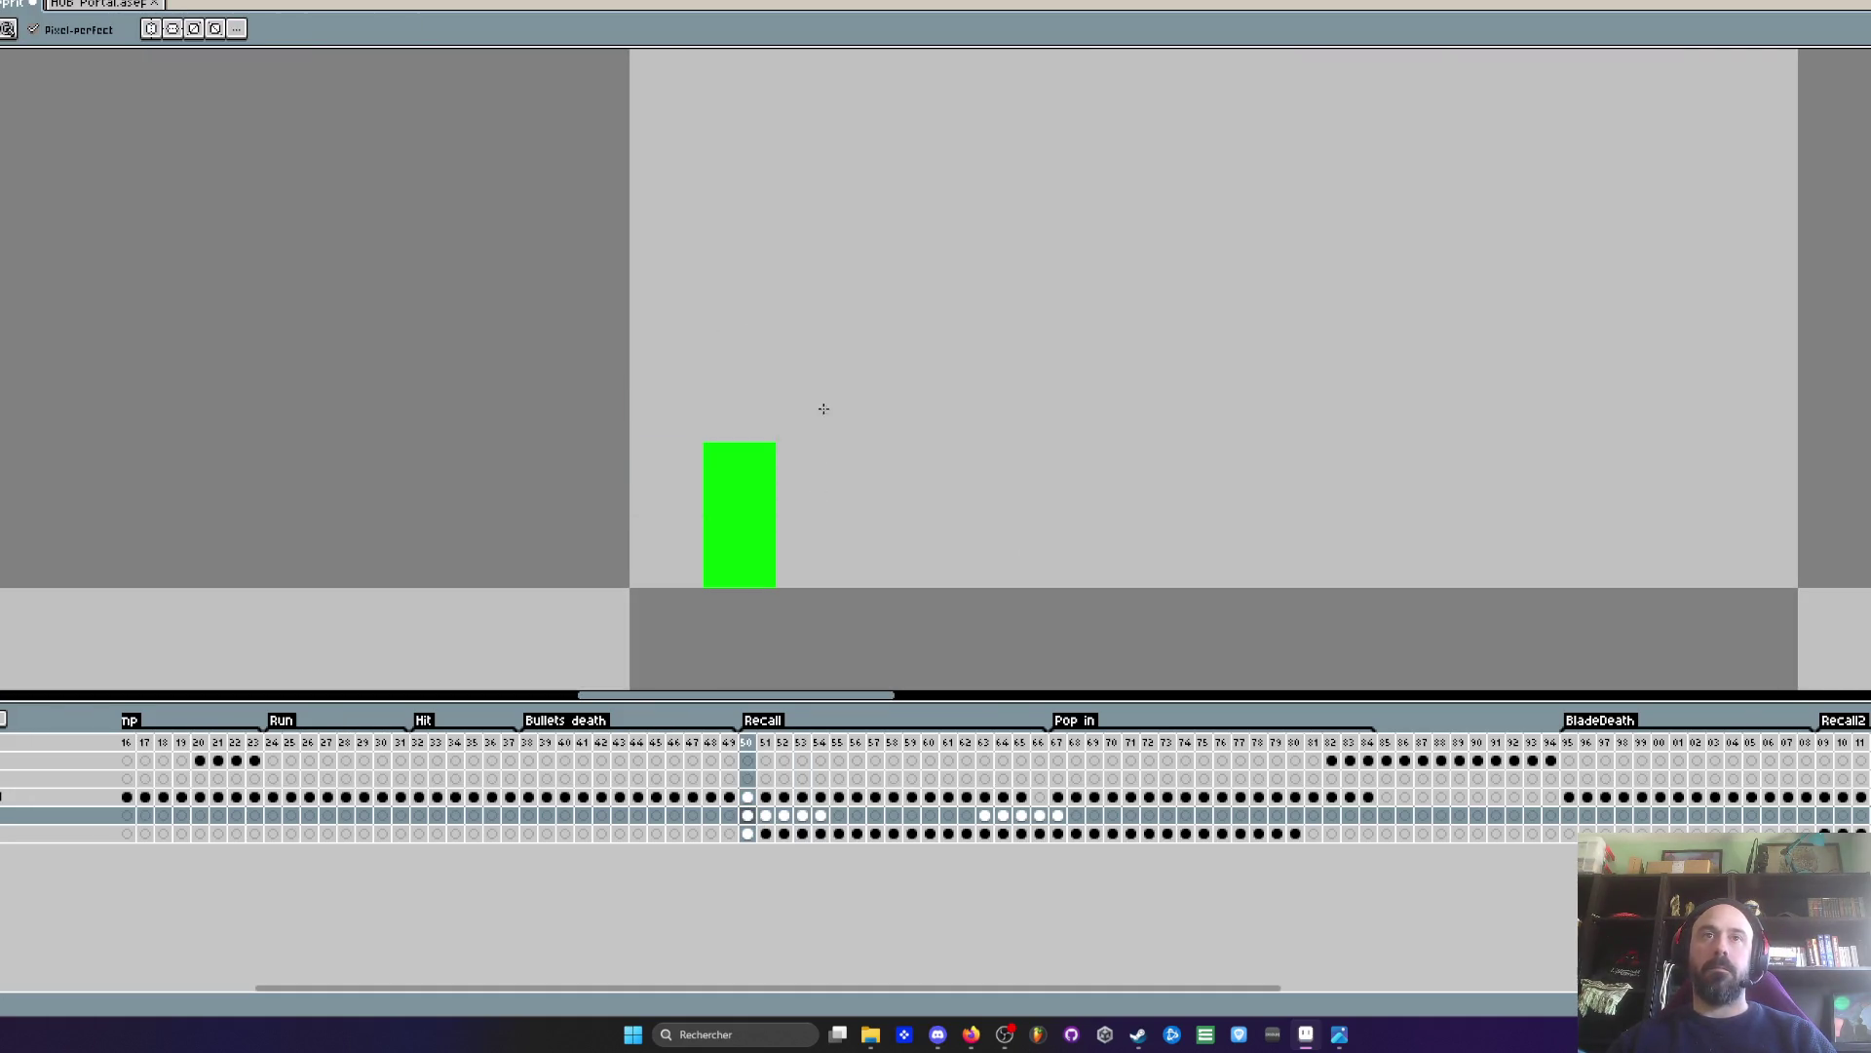
scroll(824, 409, down, 4)
scroll(1253, 451, right, 3)
scroll(1345, 429, up, 2)
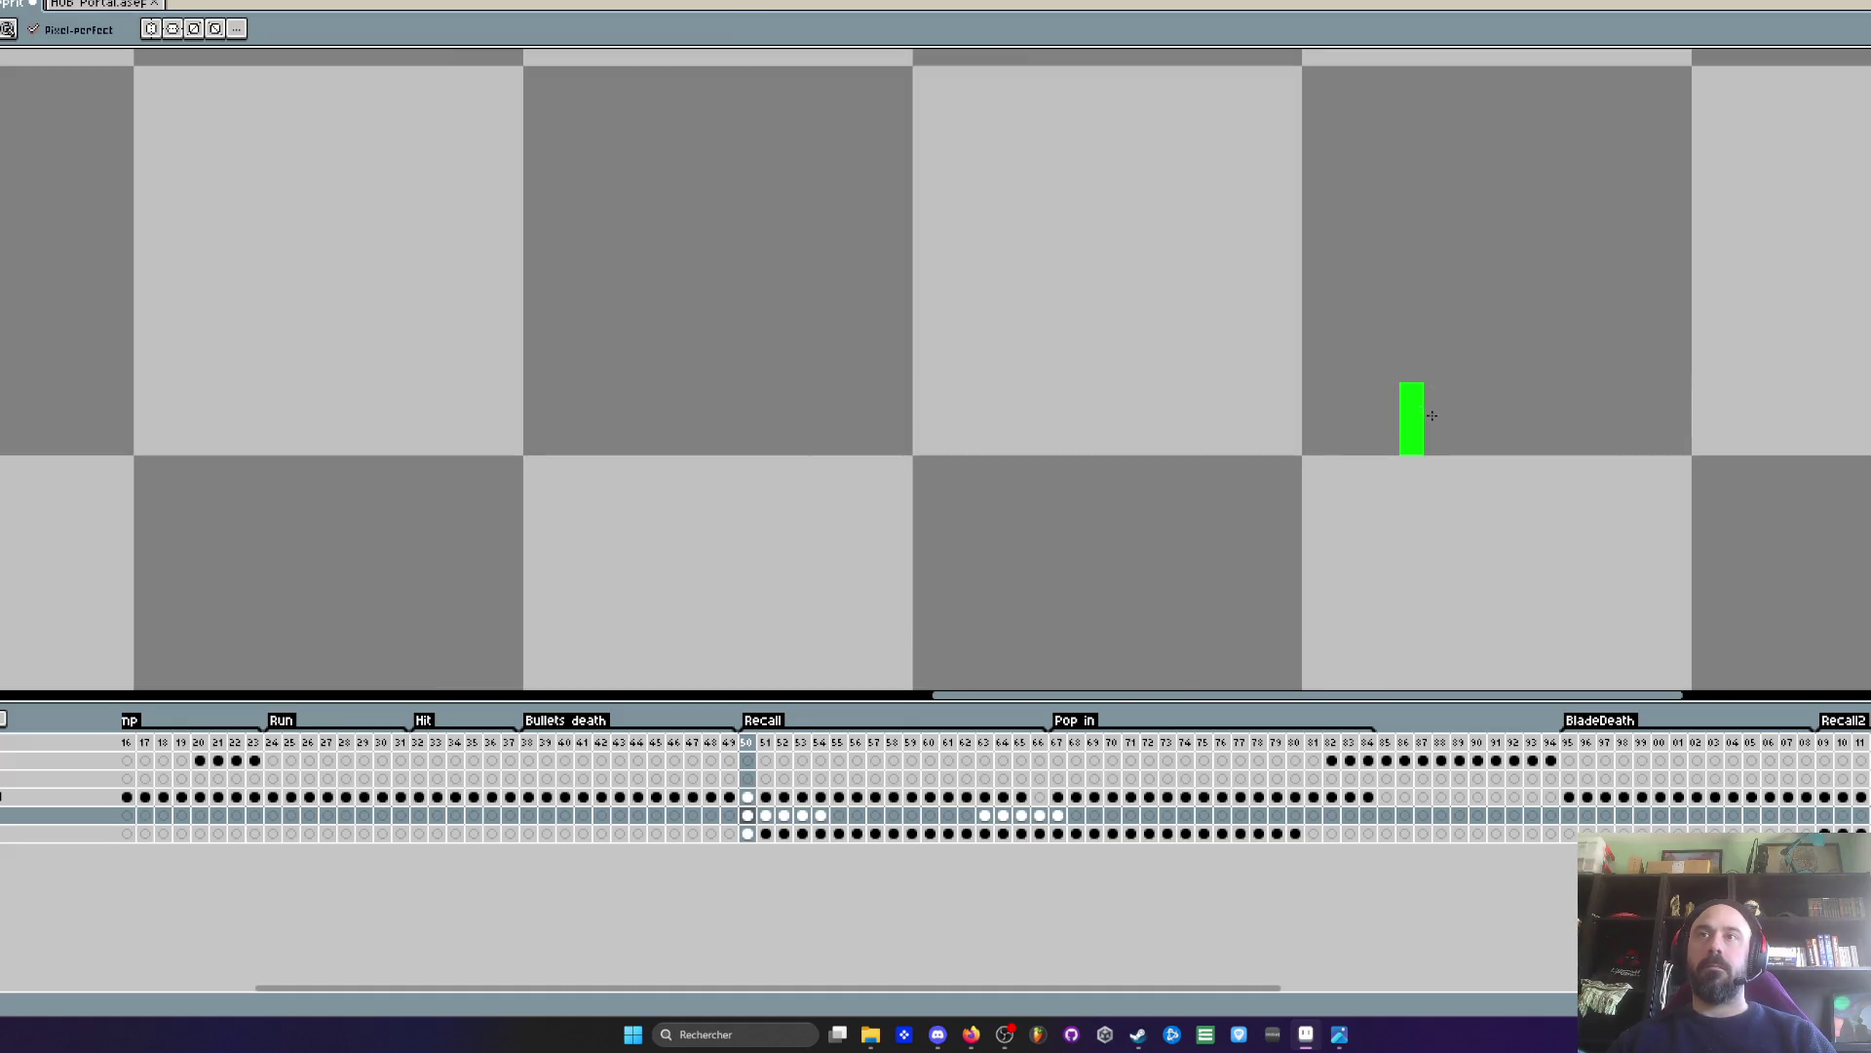
scroll(1413, 409, down, 3)
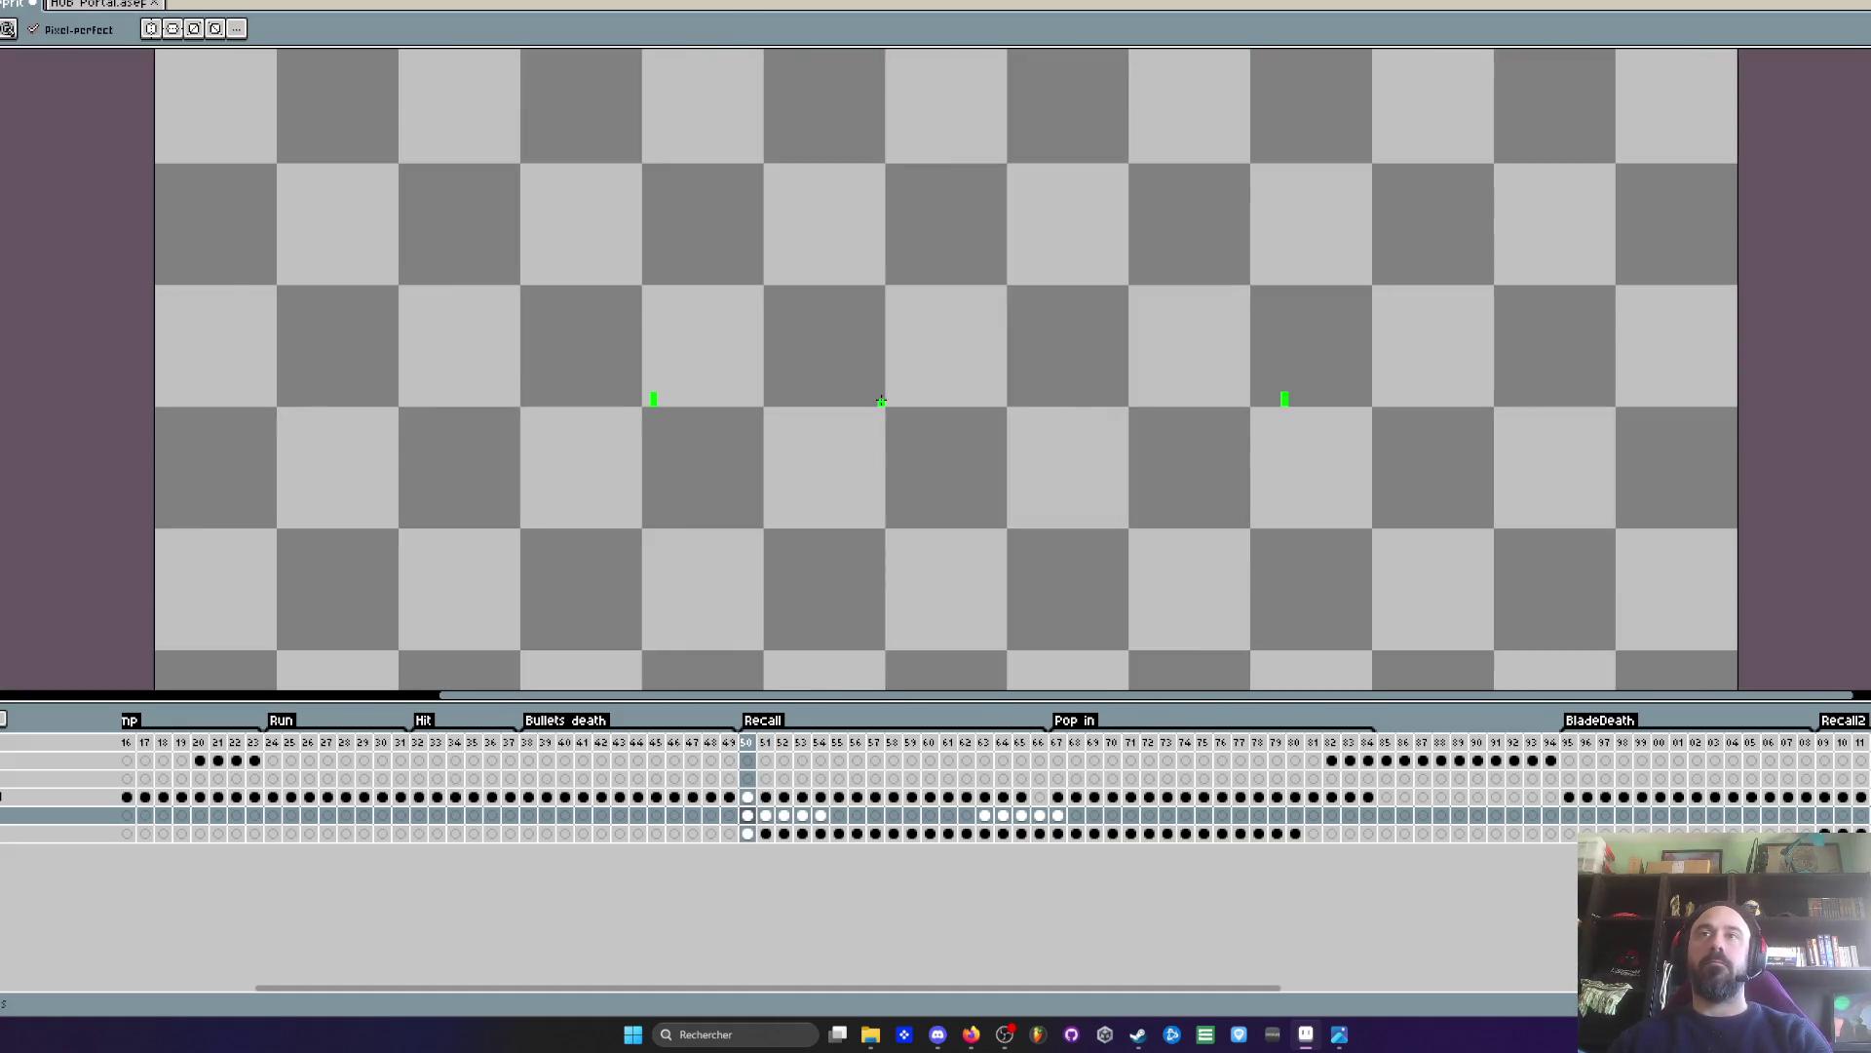
scroll(880, 401, up, 3)
- On frame 51, erase the cross pixels at the left arc and the right arc's end
key(Right)
scroll(633, 401, up, 2)
drag(670, 429, 669, 357)
click(705, 356)
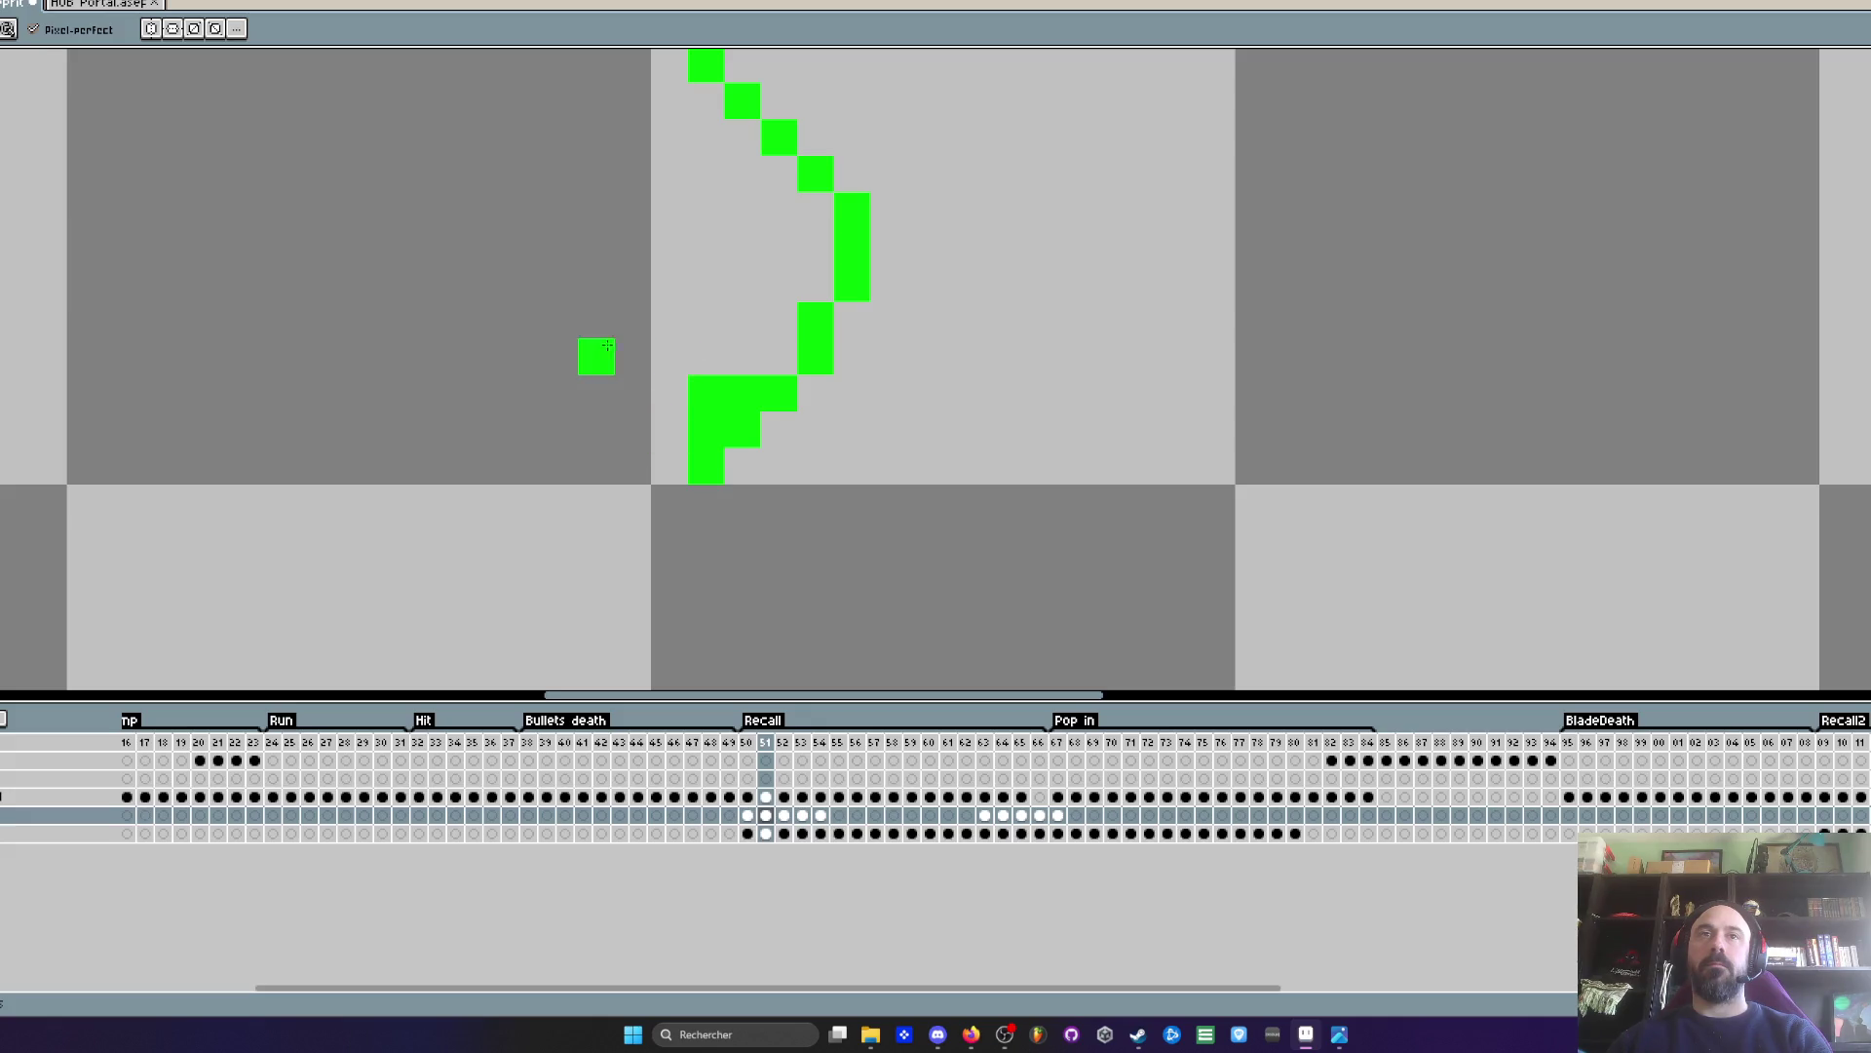
scroll(608, 346, down, 3)
scroll(1342, 394, up, 2)
drag(1350, 322, 1370, 385)
scroll(1346, 446, down, 2)
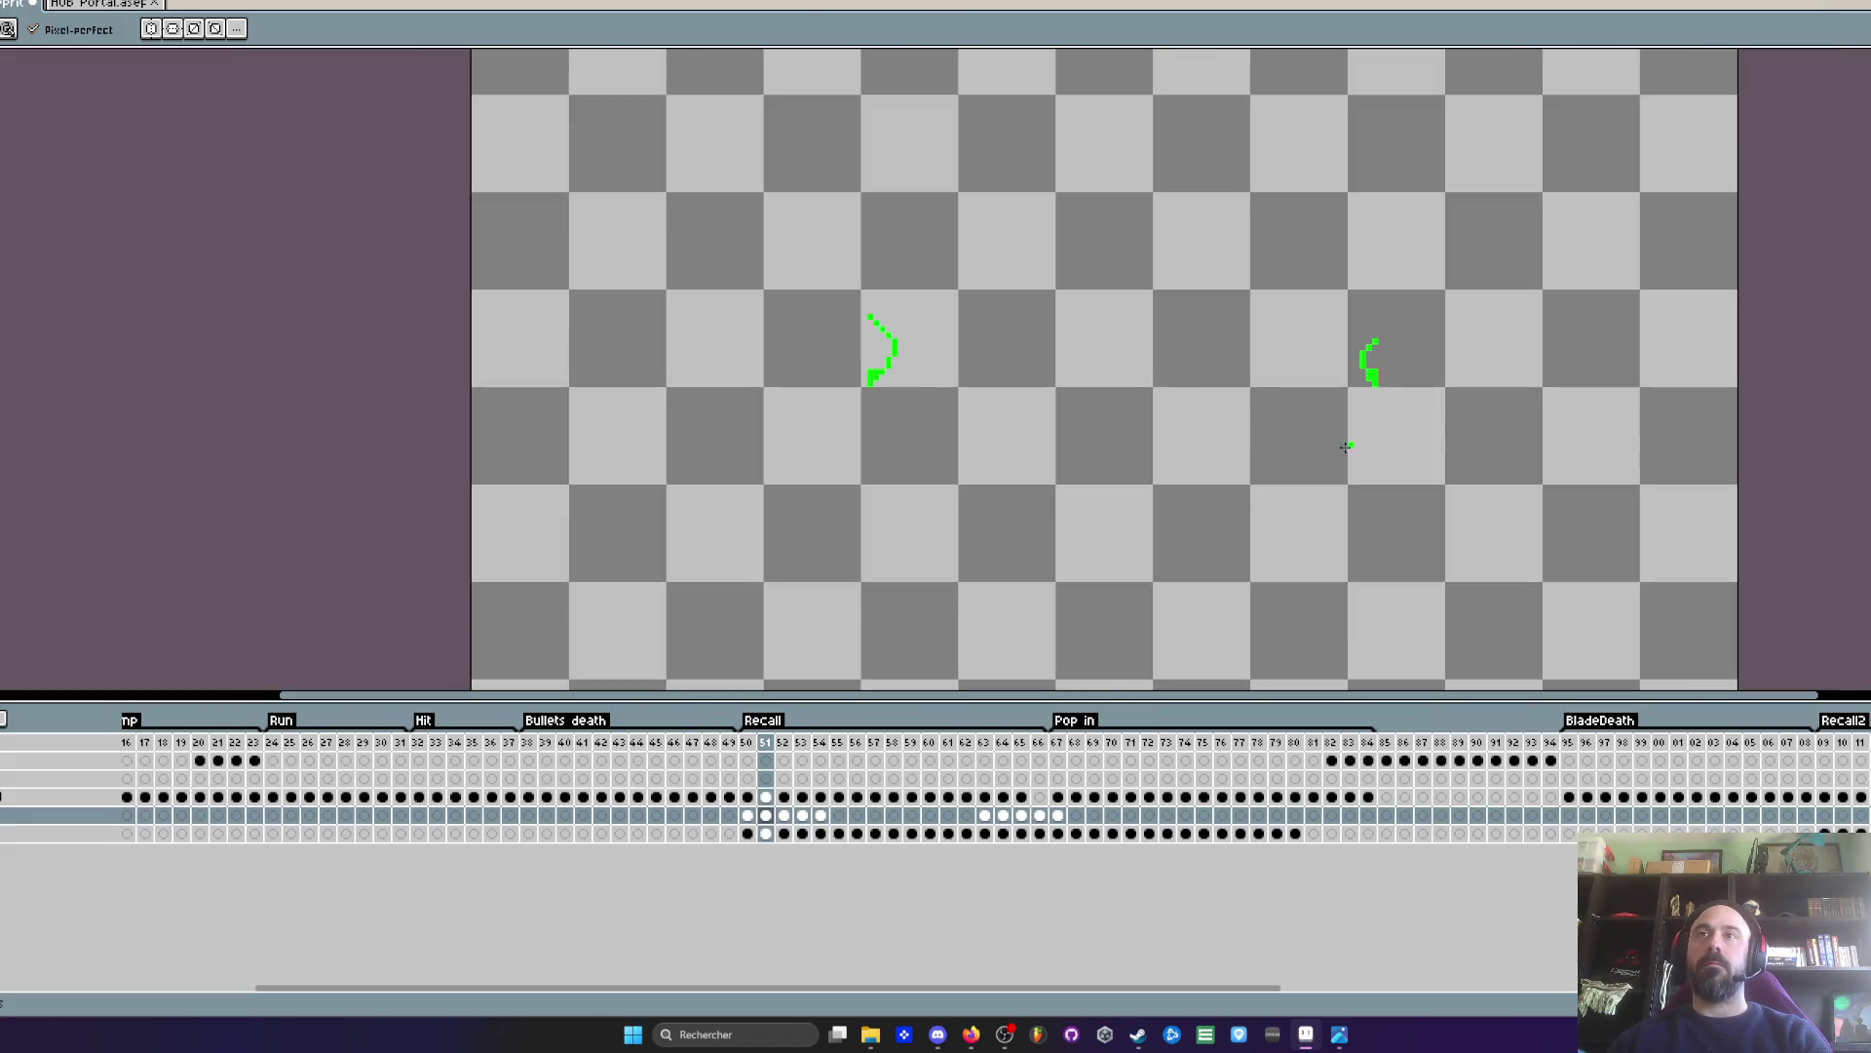
- Play the animation to check it, then delete and restore frame 54's squiggle strokes
click(828, 788)
key(Return)
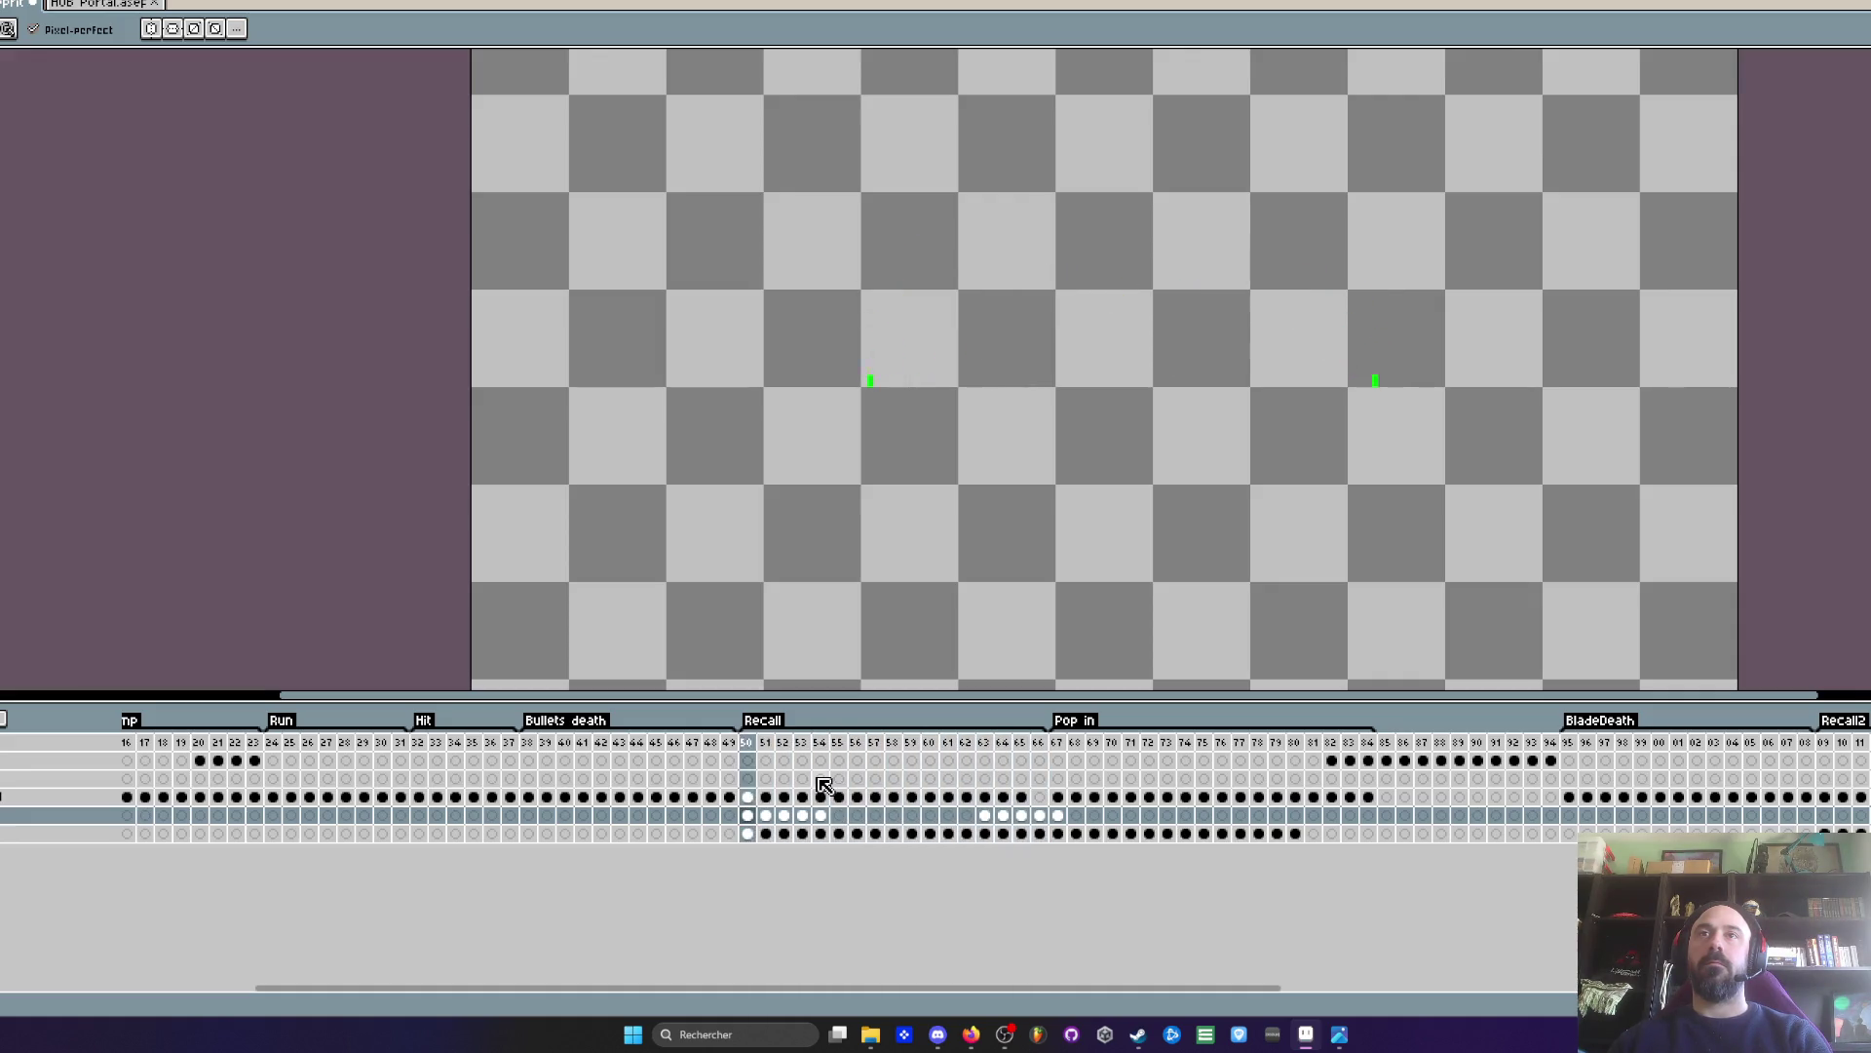
key(Return)
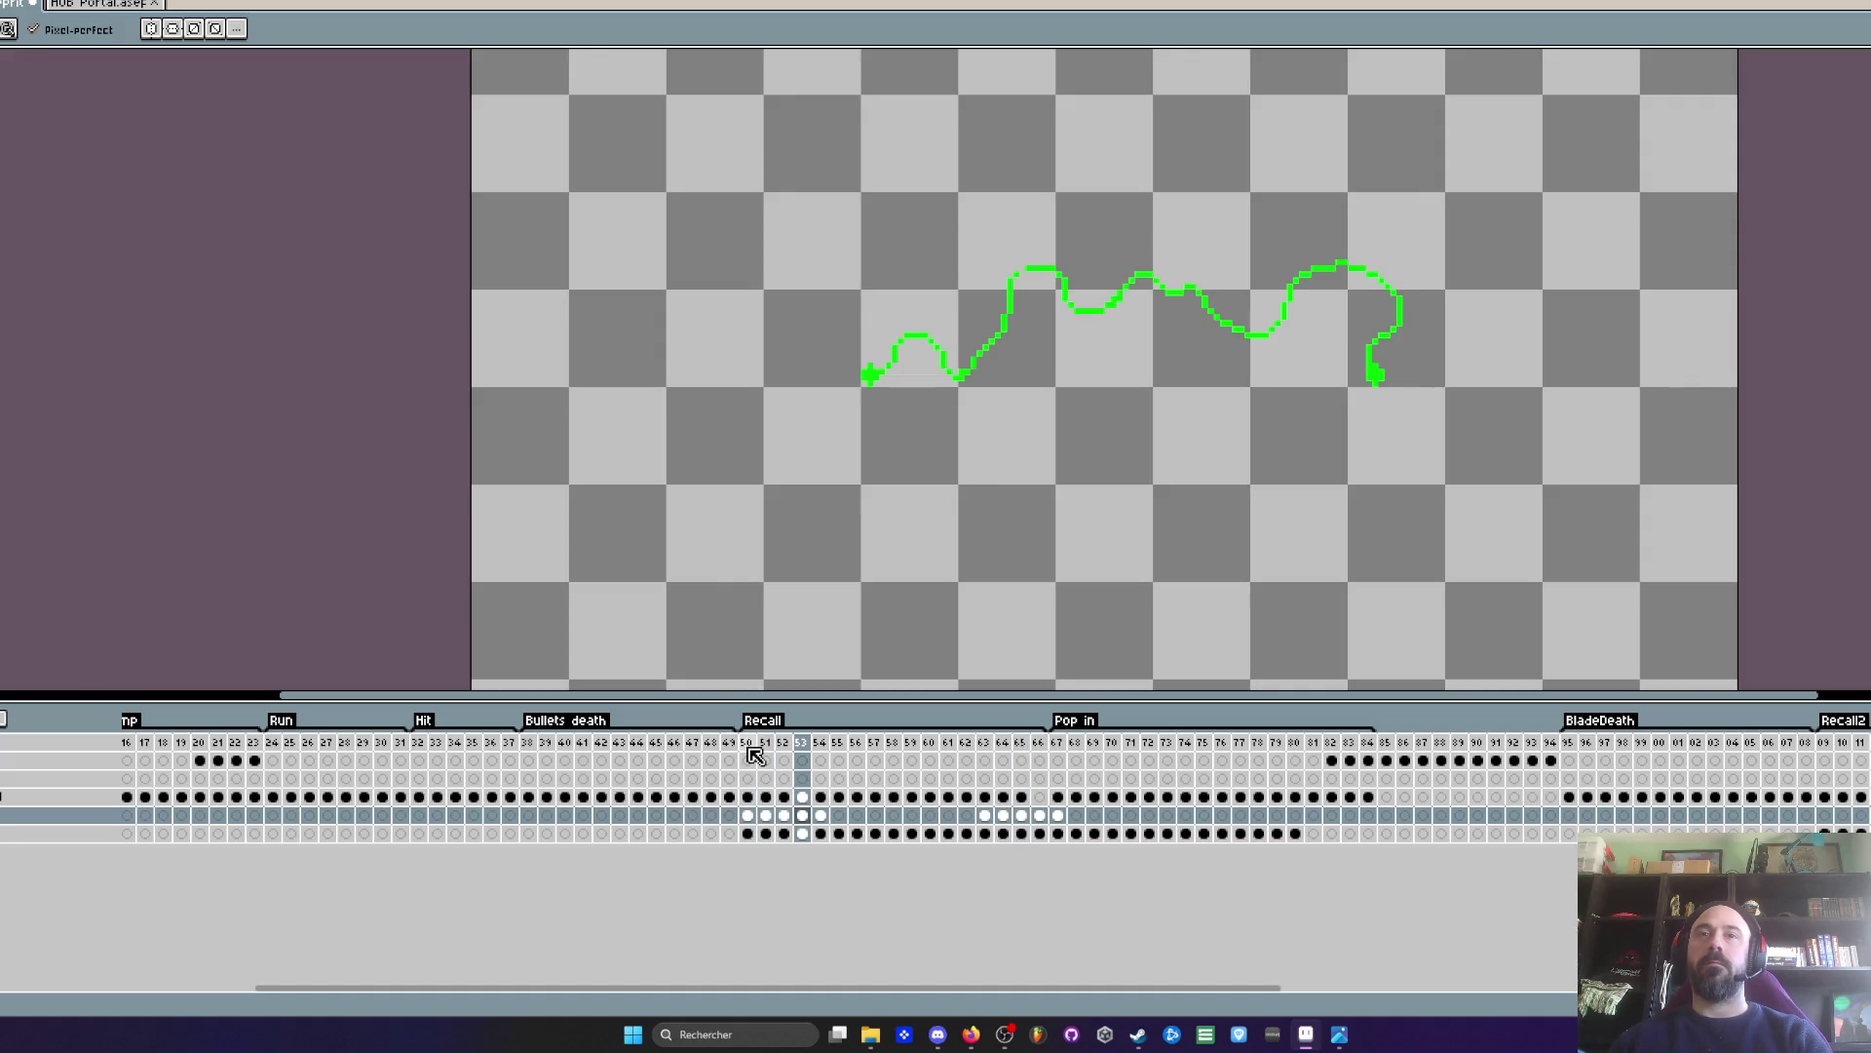
click(821, 815)
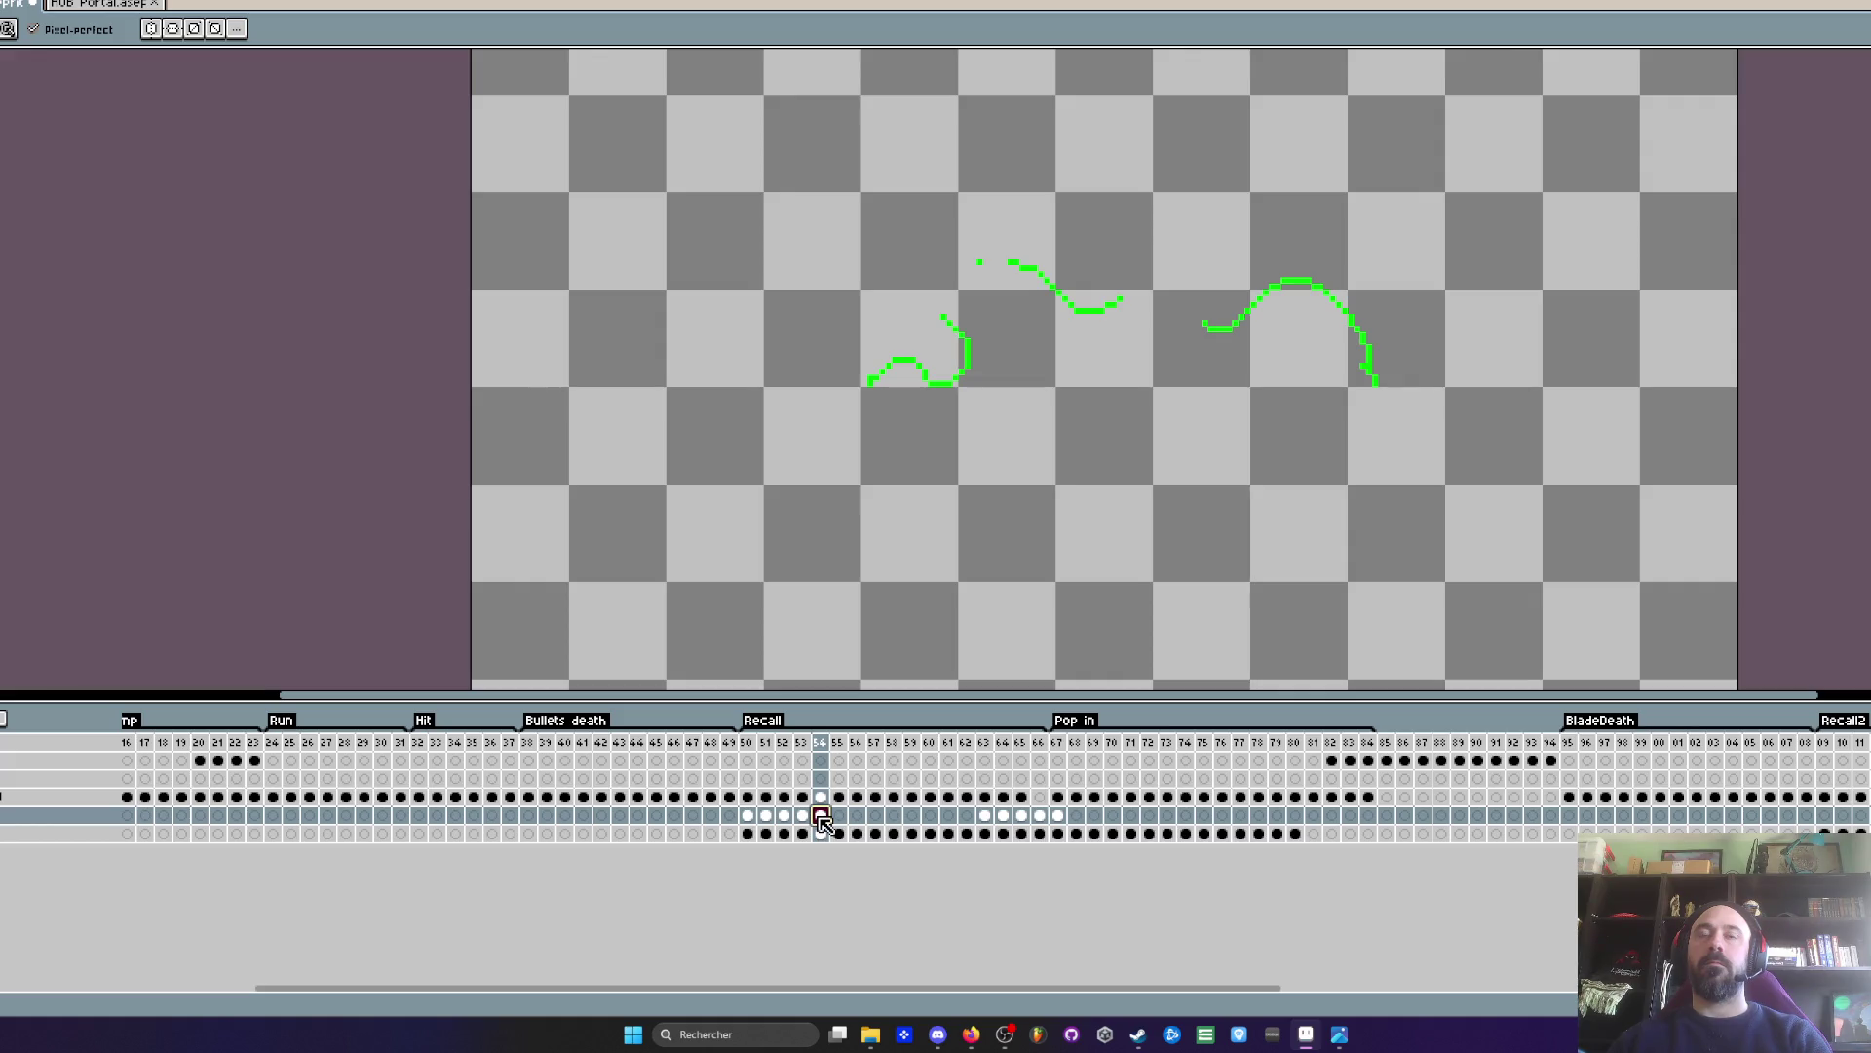
key(Delete)
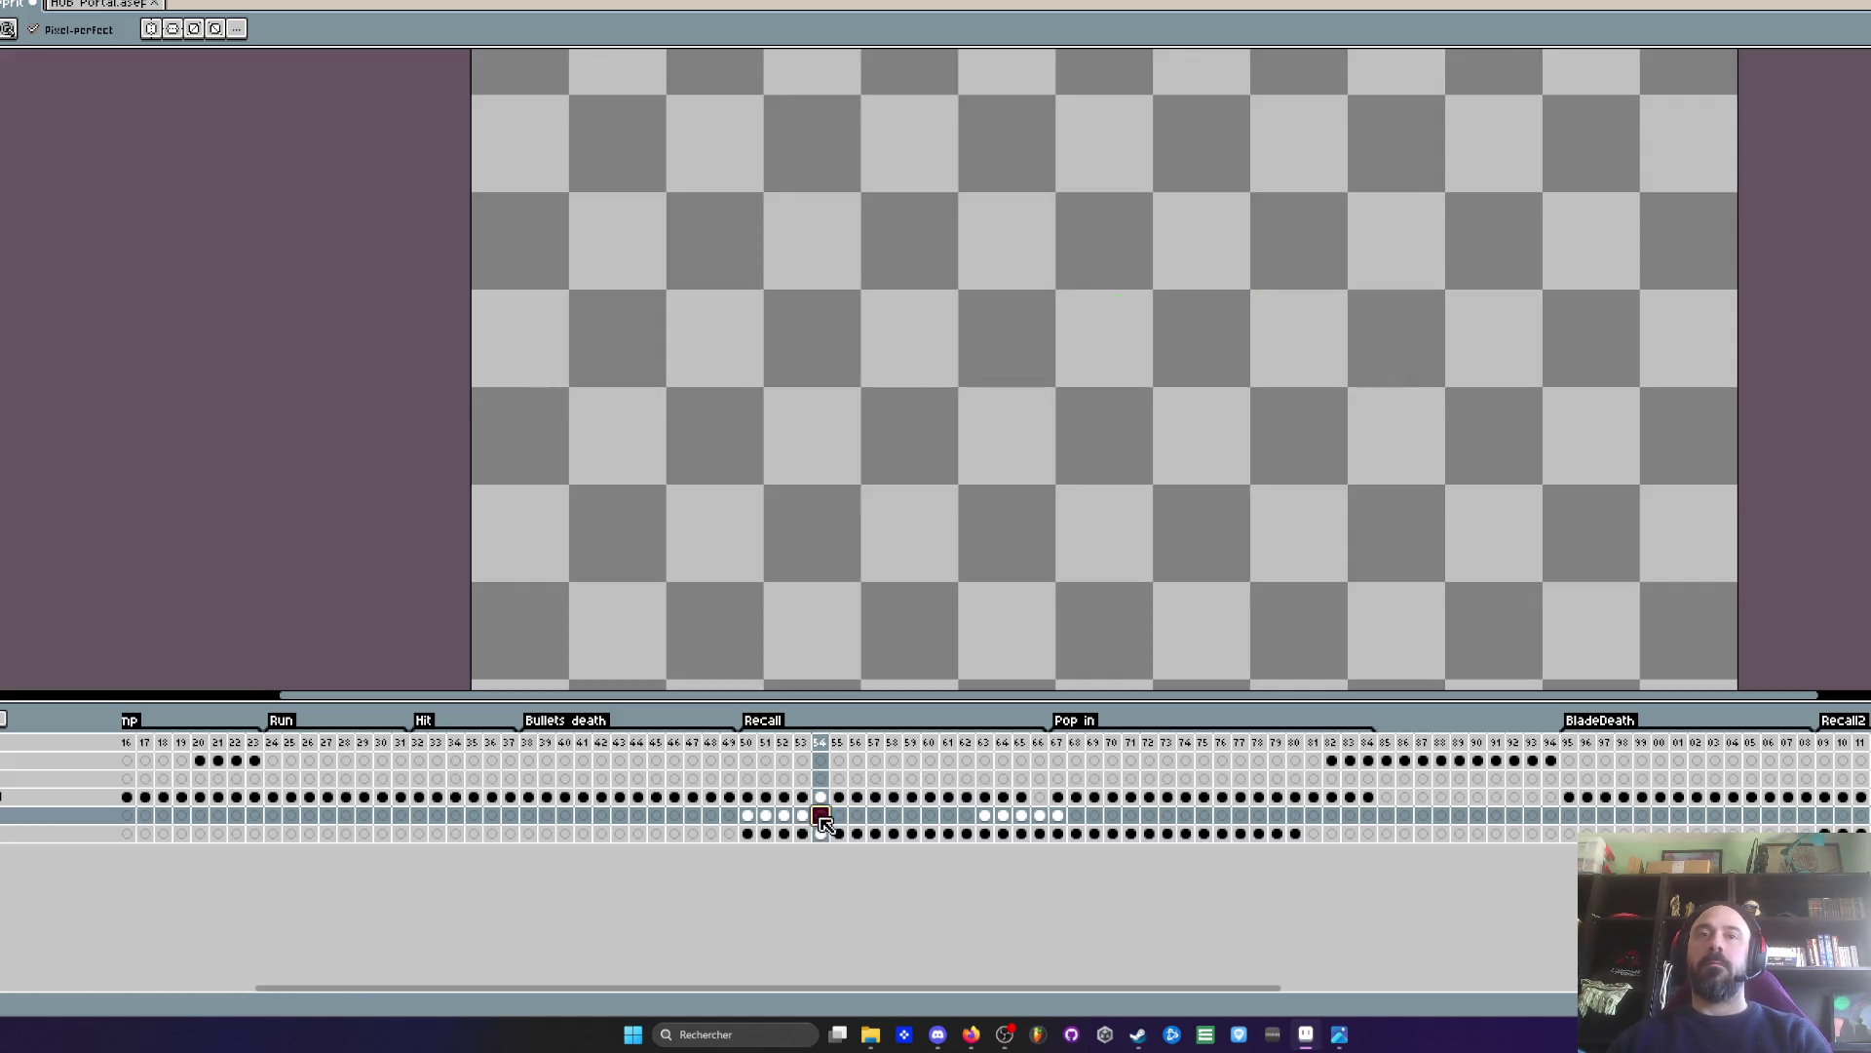
key(ctrl+z)
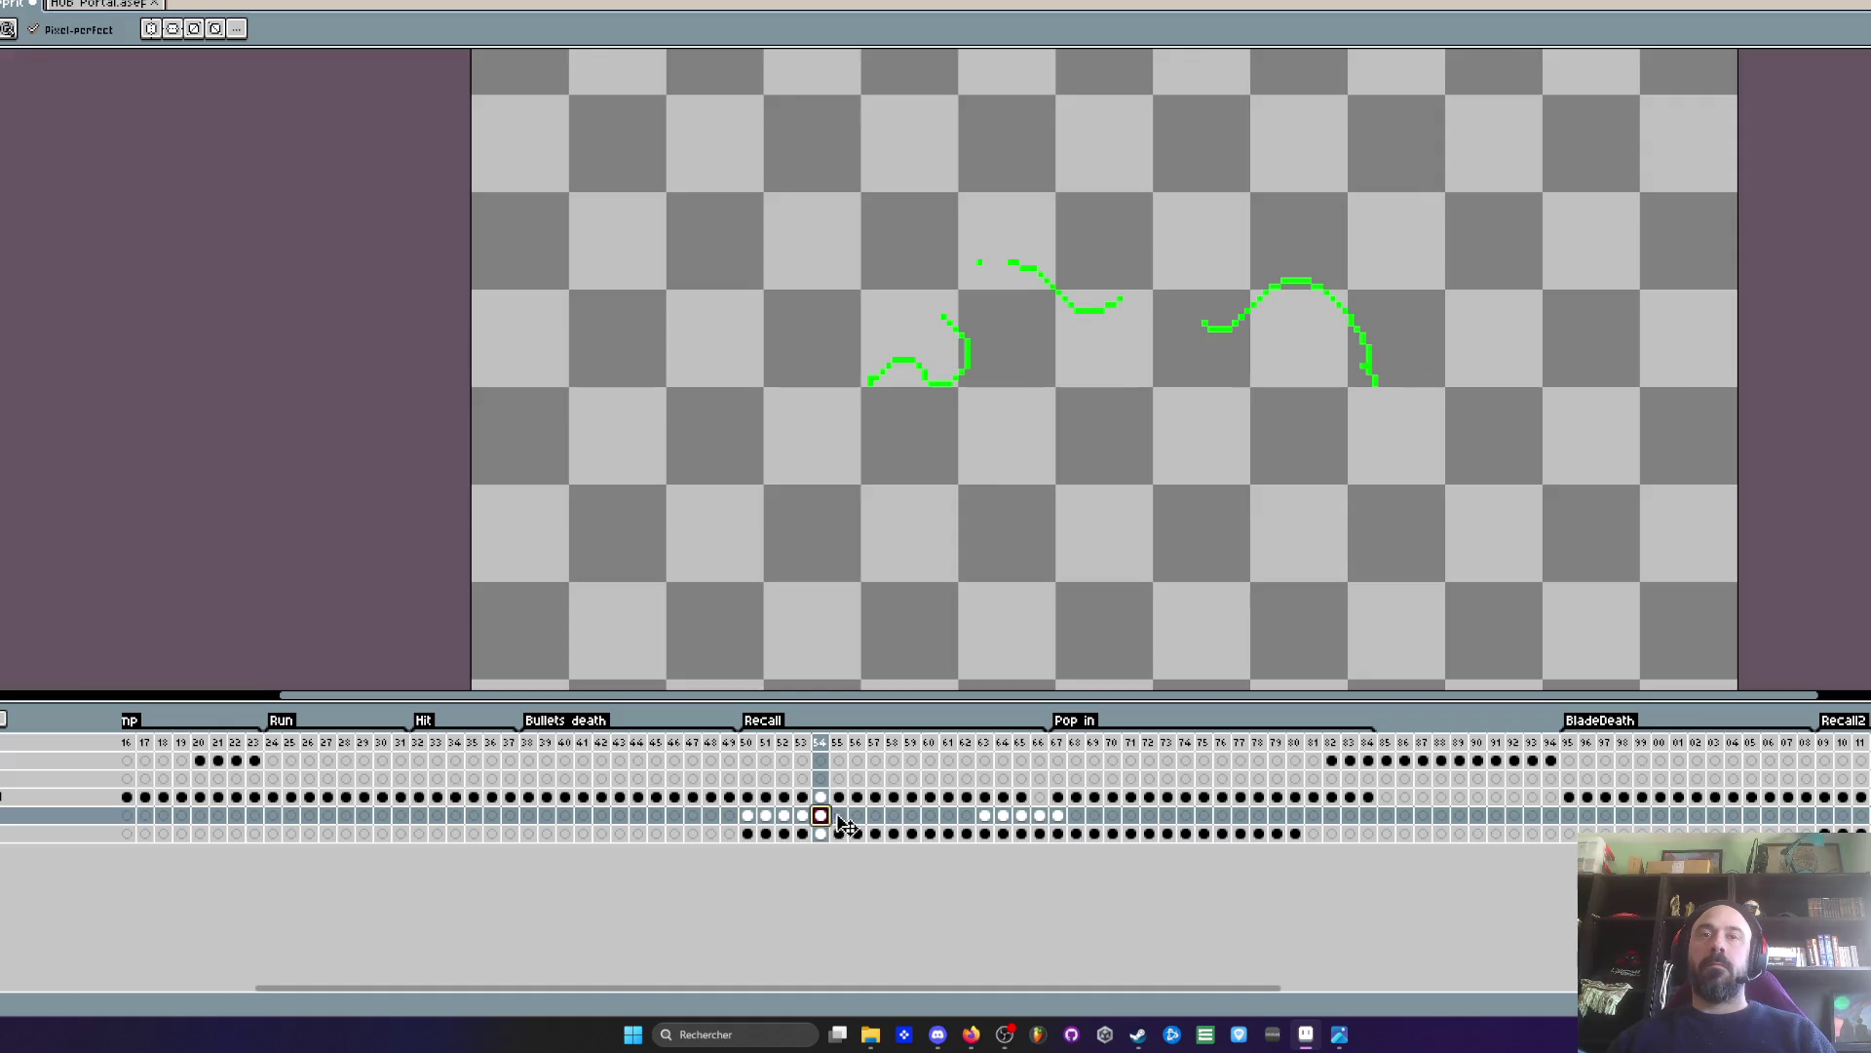
click(876, 815)
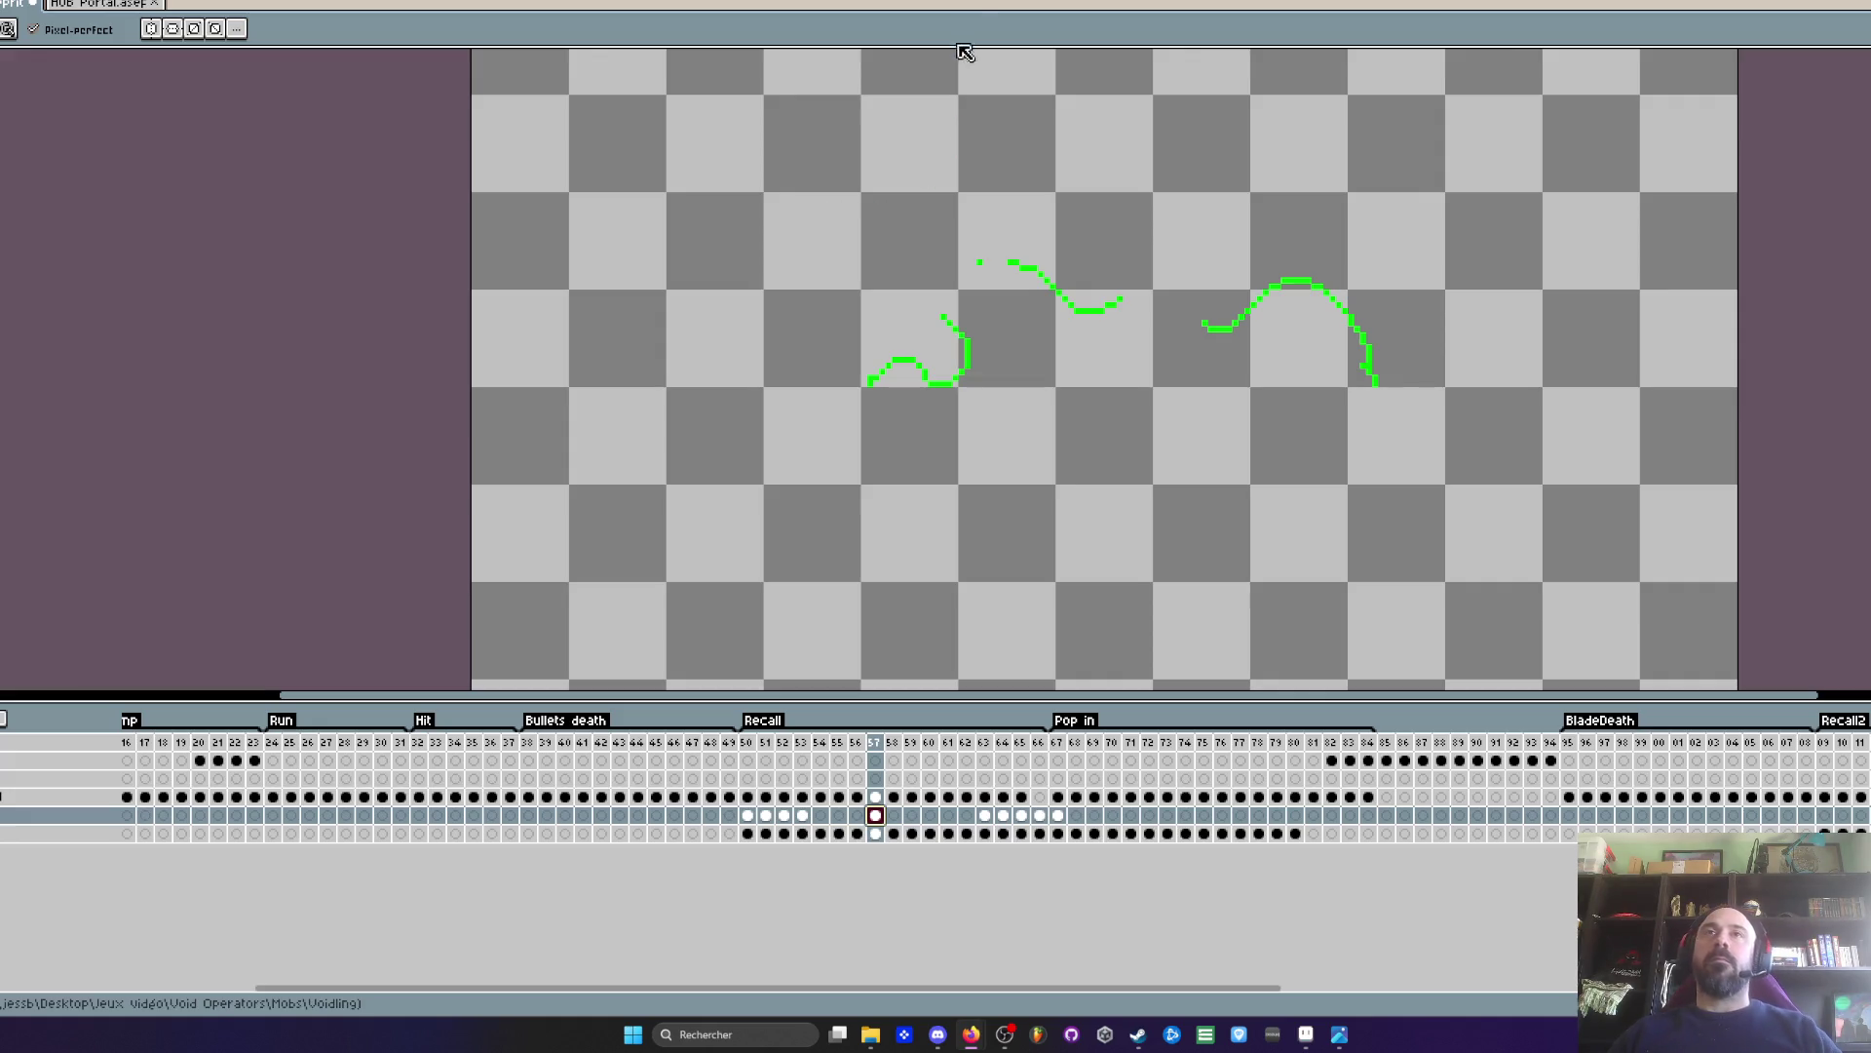
- On frame 53, add two single green spark pixels above the trail
click(802, 815)
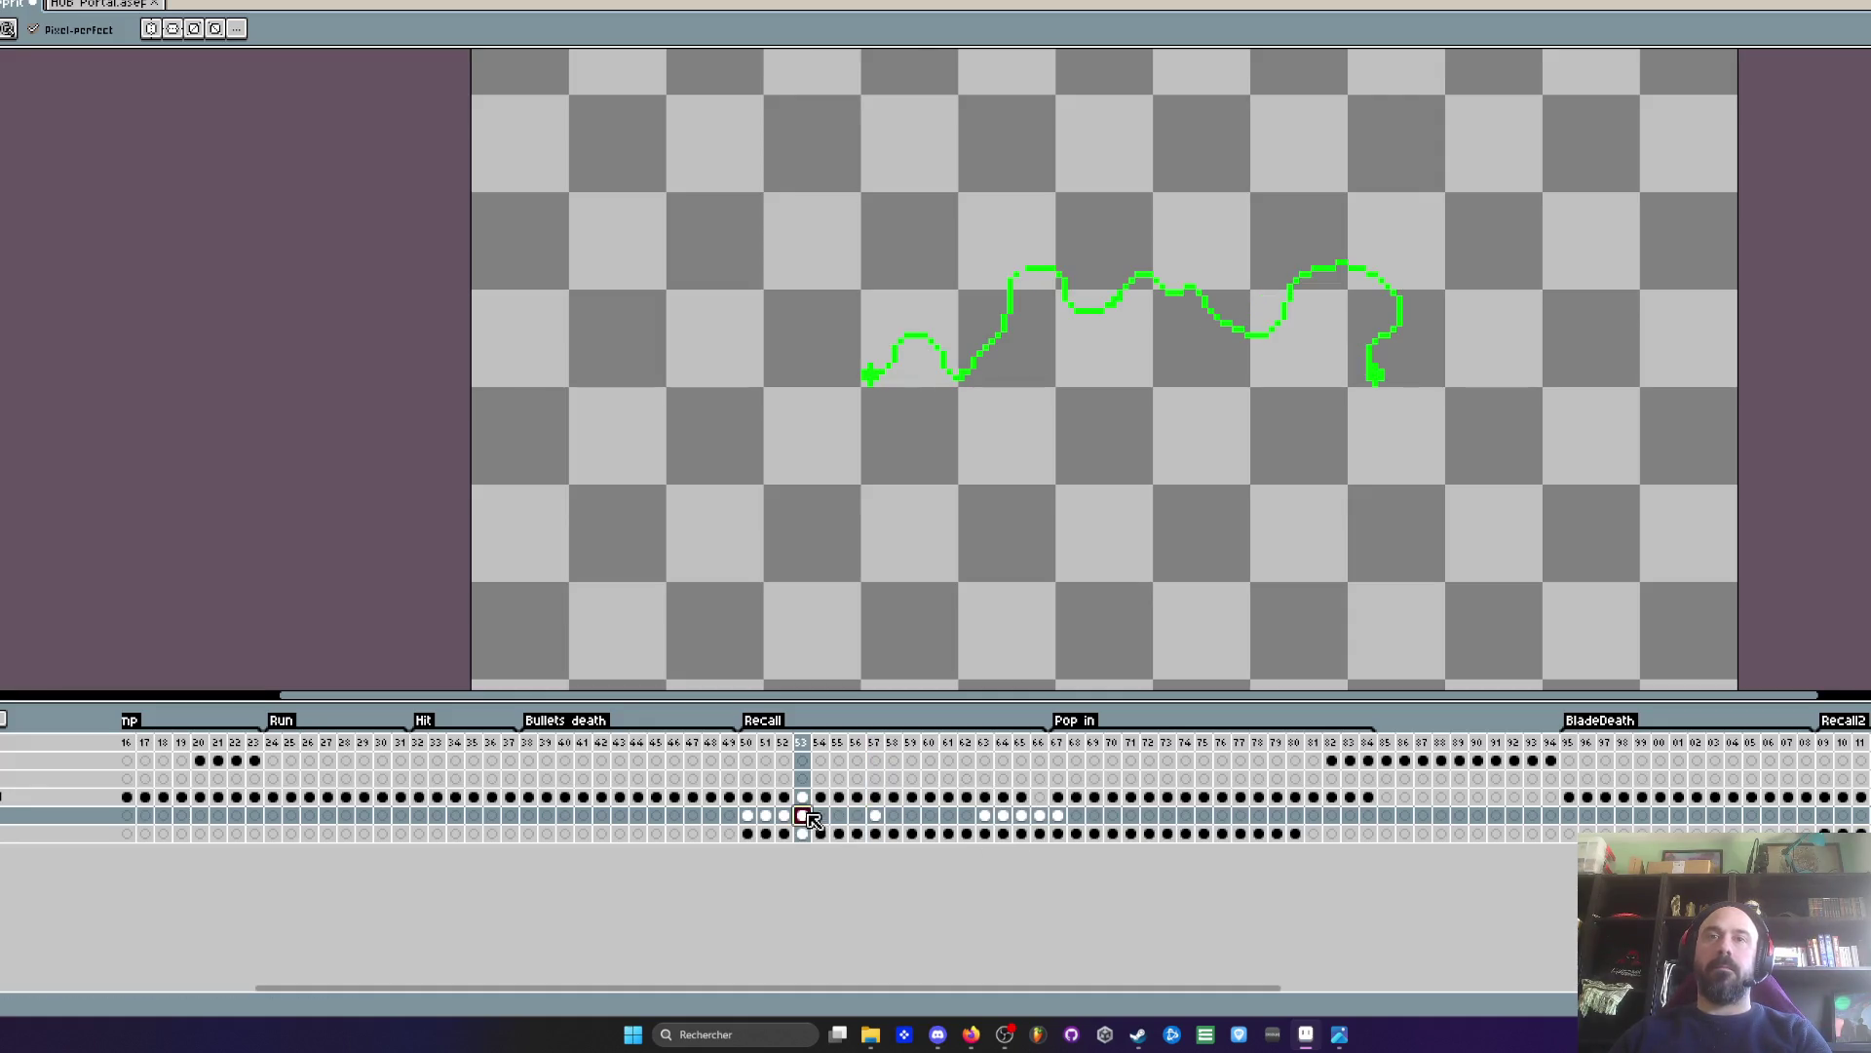
scroll(956, 507, up, 2)
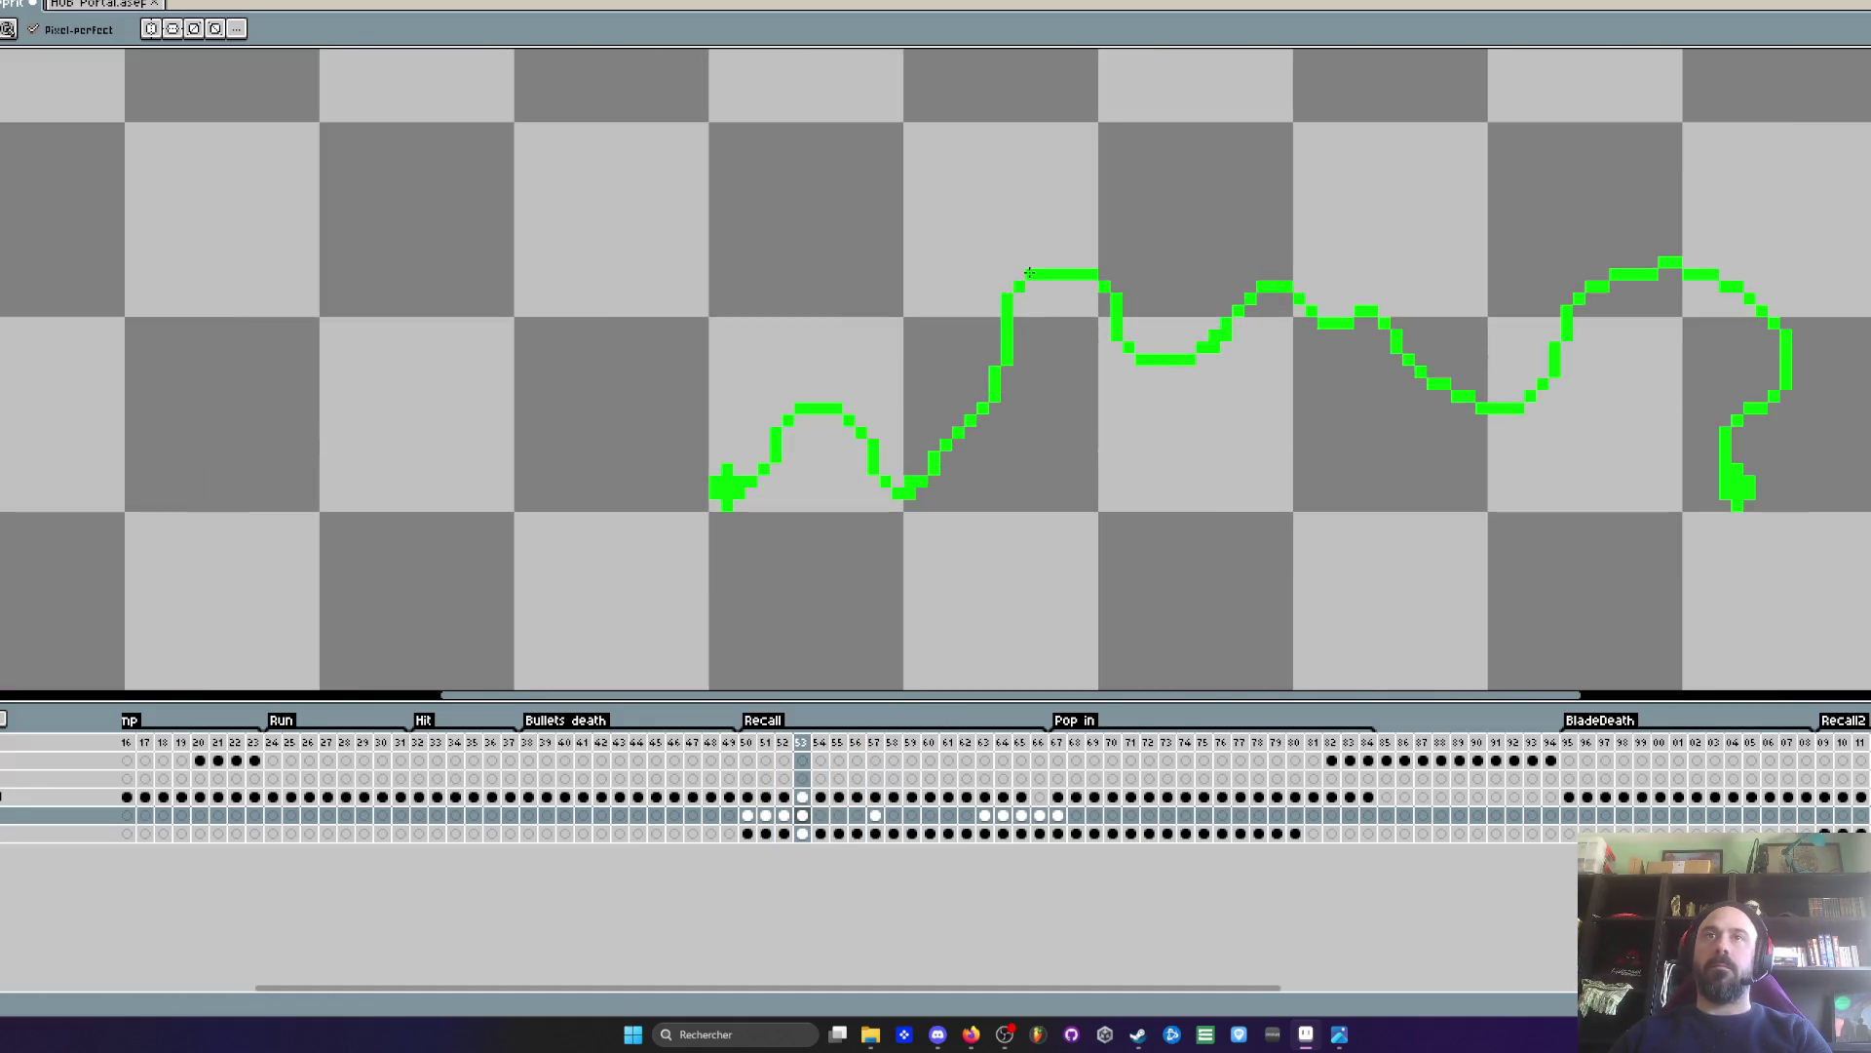
scroll(1085, 365, down, 1)
scroll(1086, 365, up, 1)
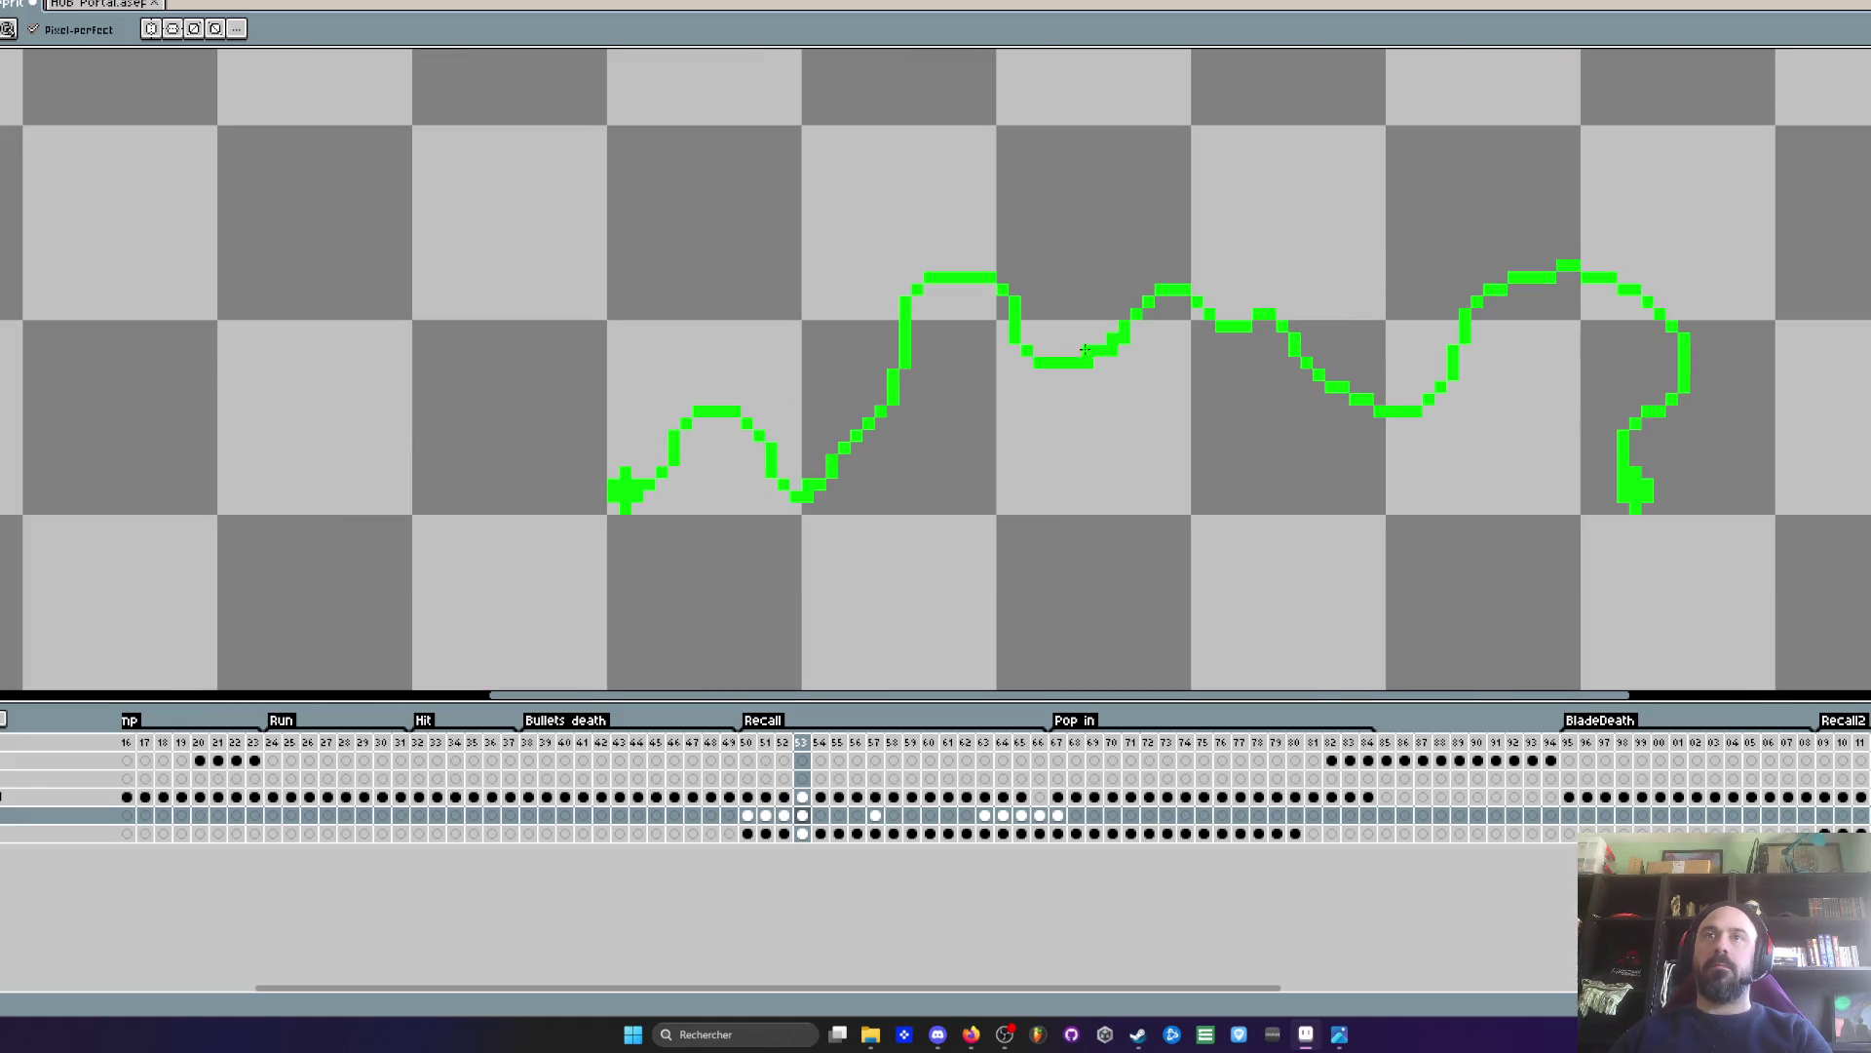
scroll(1123, 341, down, 1)
key(comma)
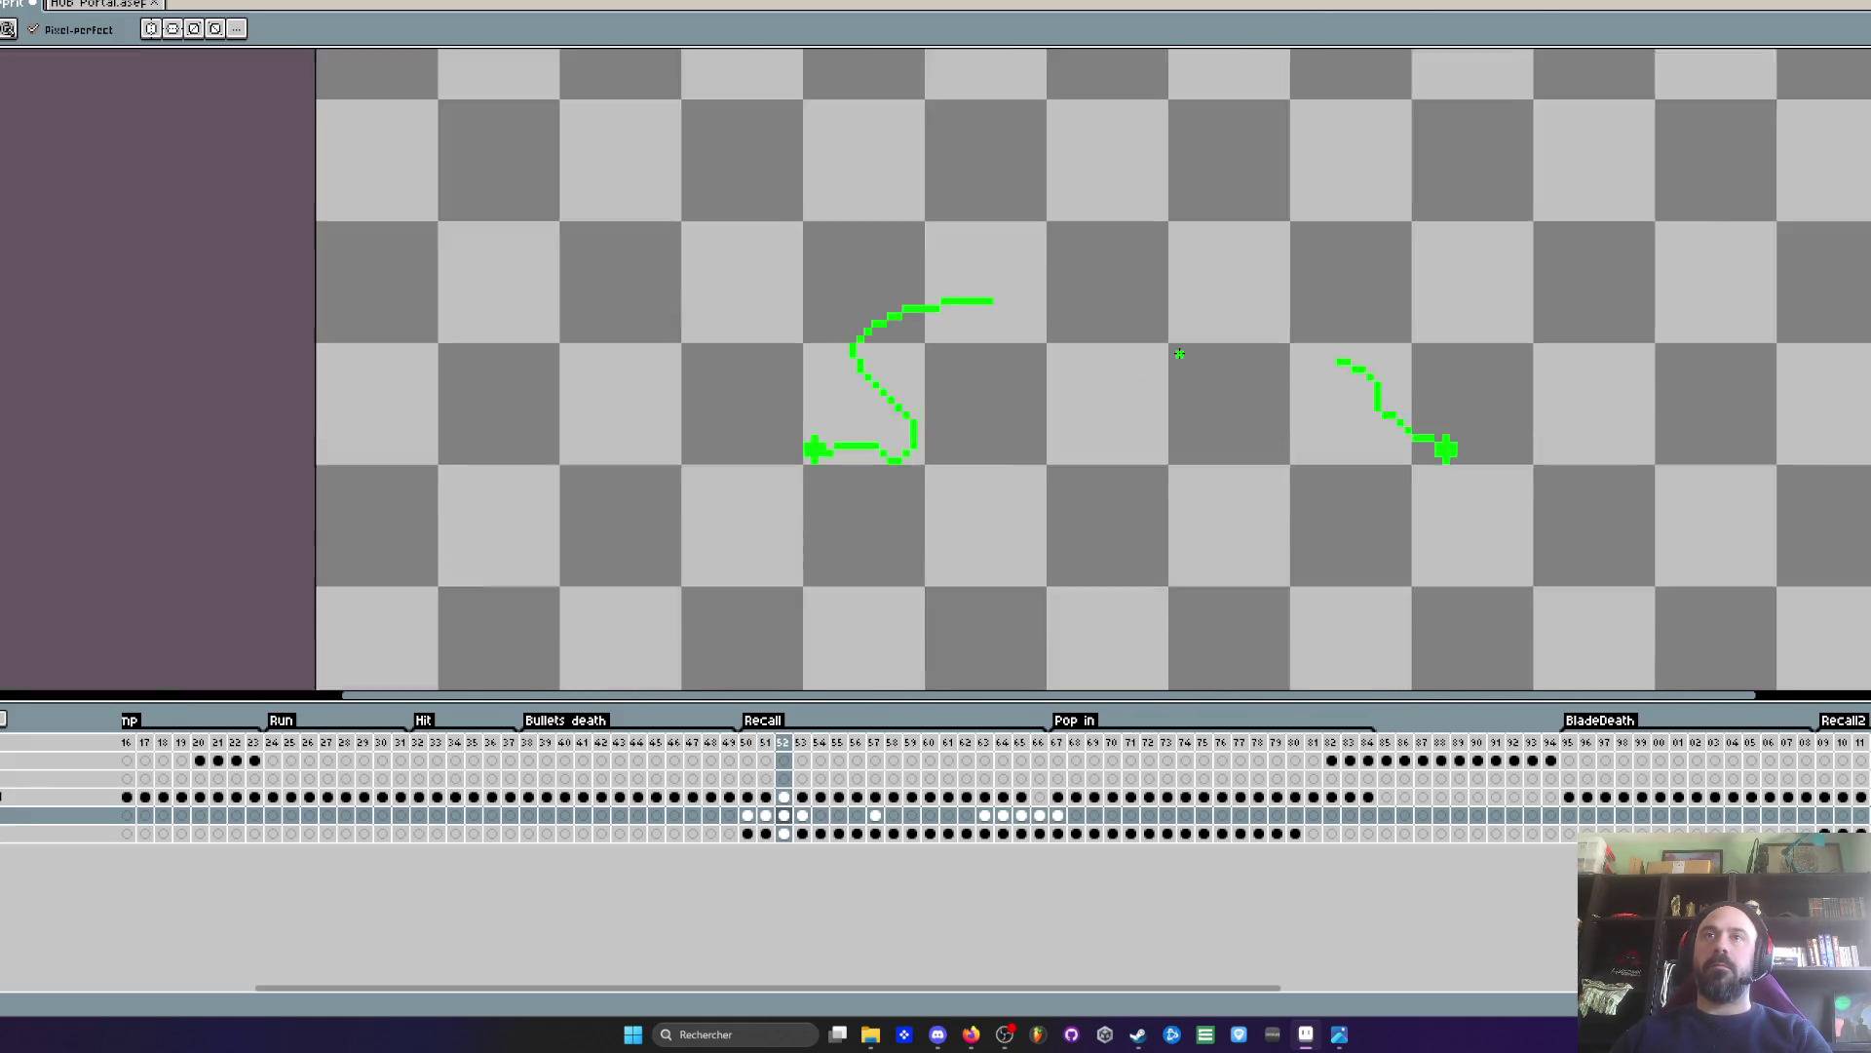
scroll(1180, 353, up, 1)
key(period)
scroll(1169, 346, up, 1)
click(1168, 276)
click(1217, 263)
- Compare the spark strokes on frames 52 and 53 and select frame 53's spark cel
scroll(1215, 410, down, 2)
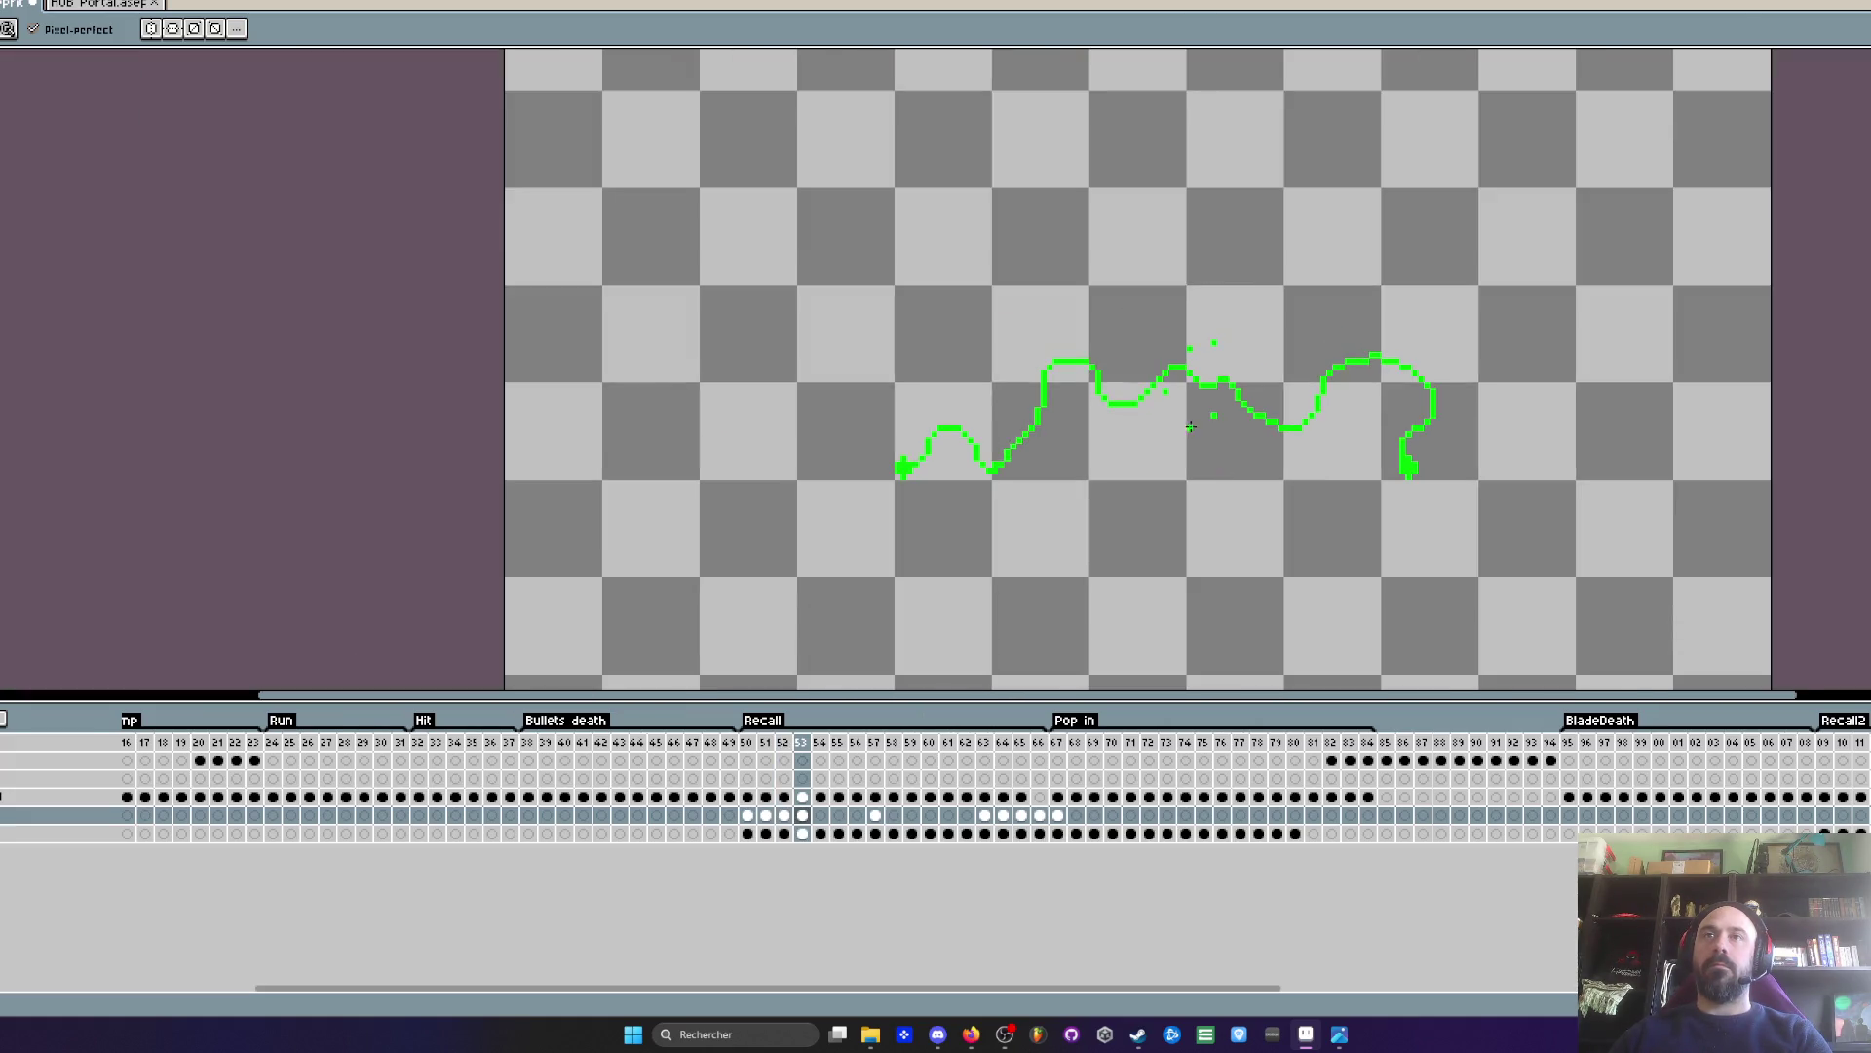
scroll(1219, 413, up, 1)
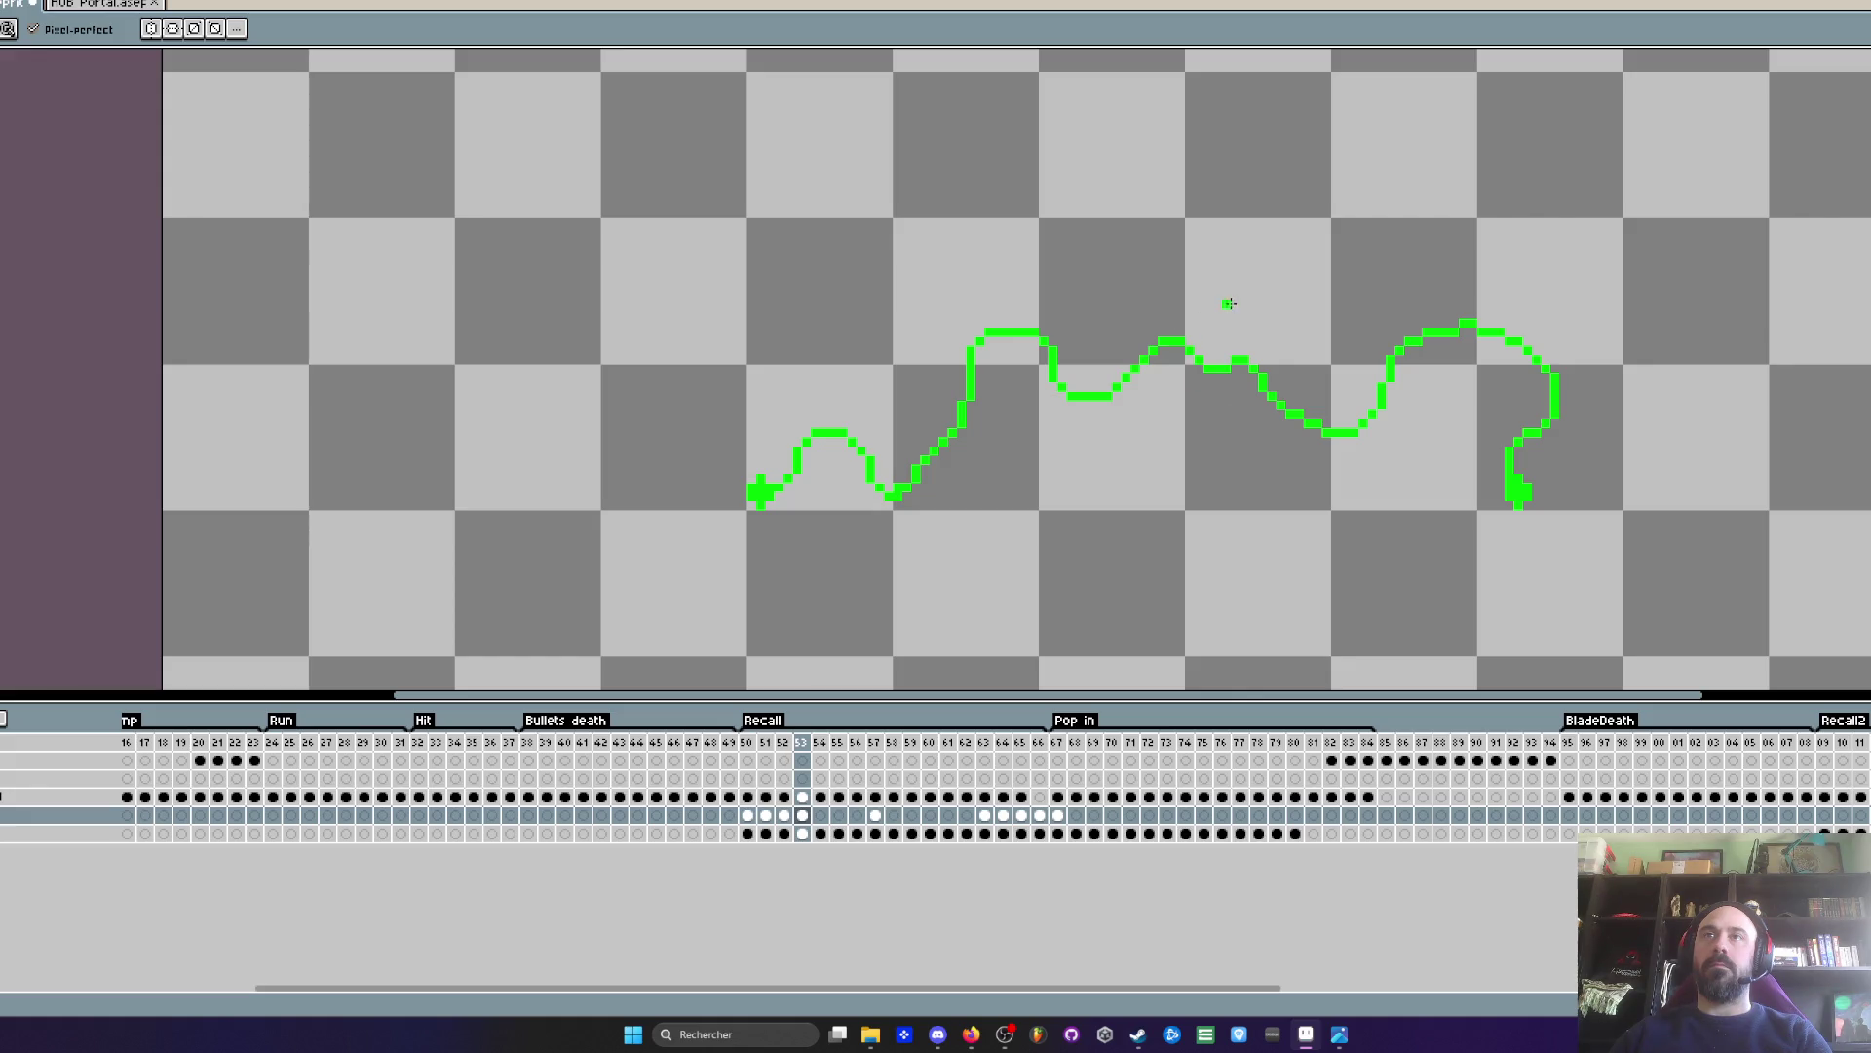
scroll(1245, 317, down, 3)
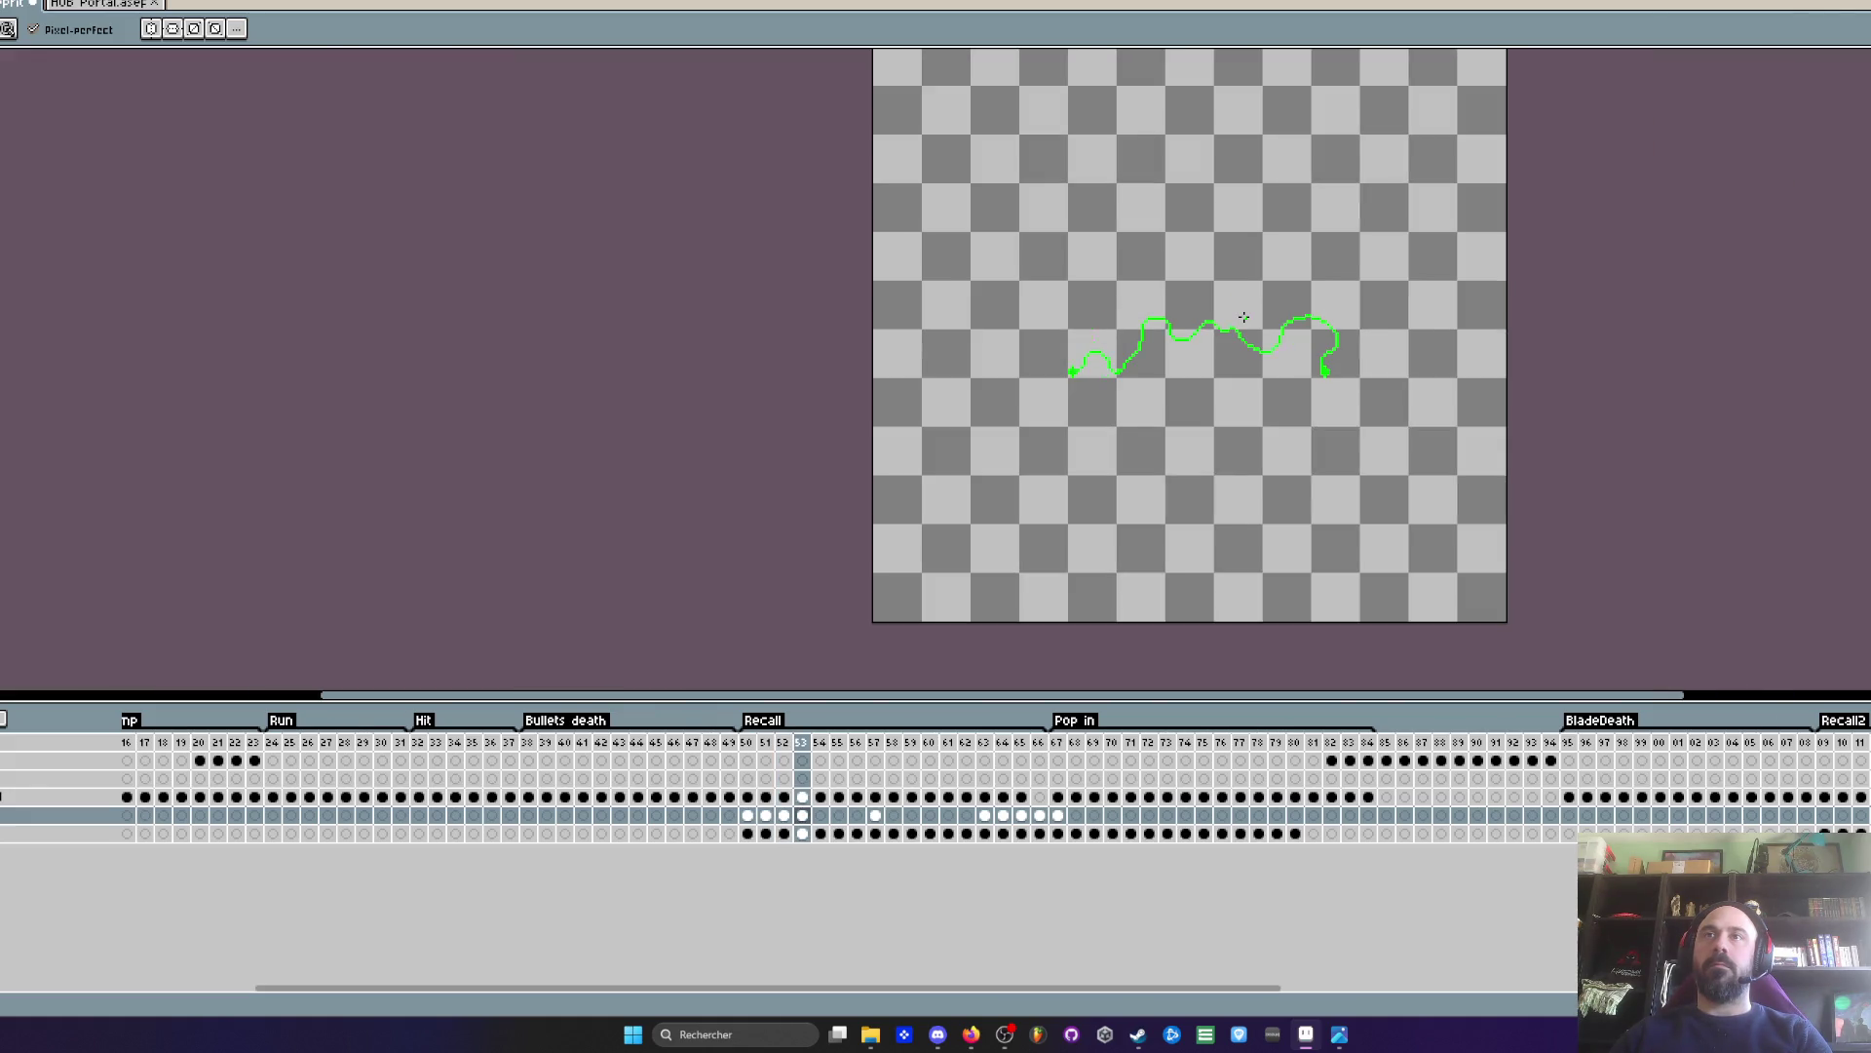
key(comma)
scroll(1378, 376, up, 3)
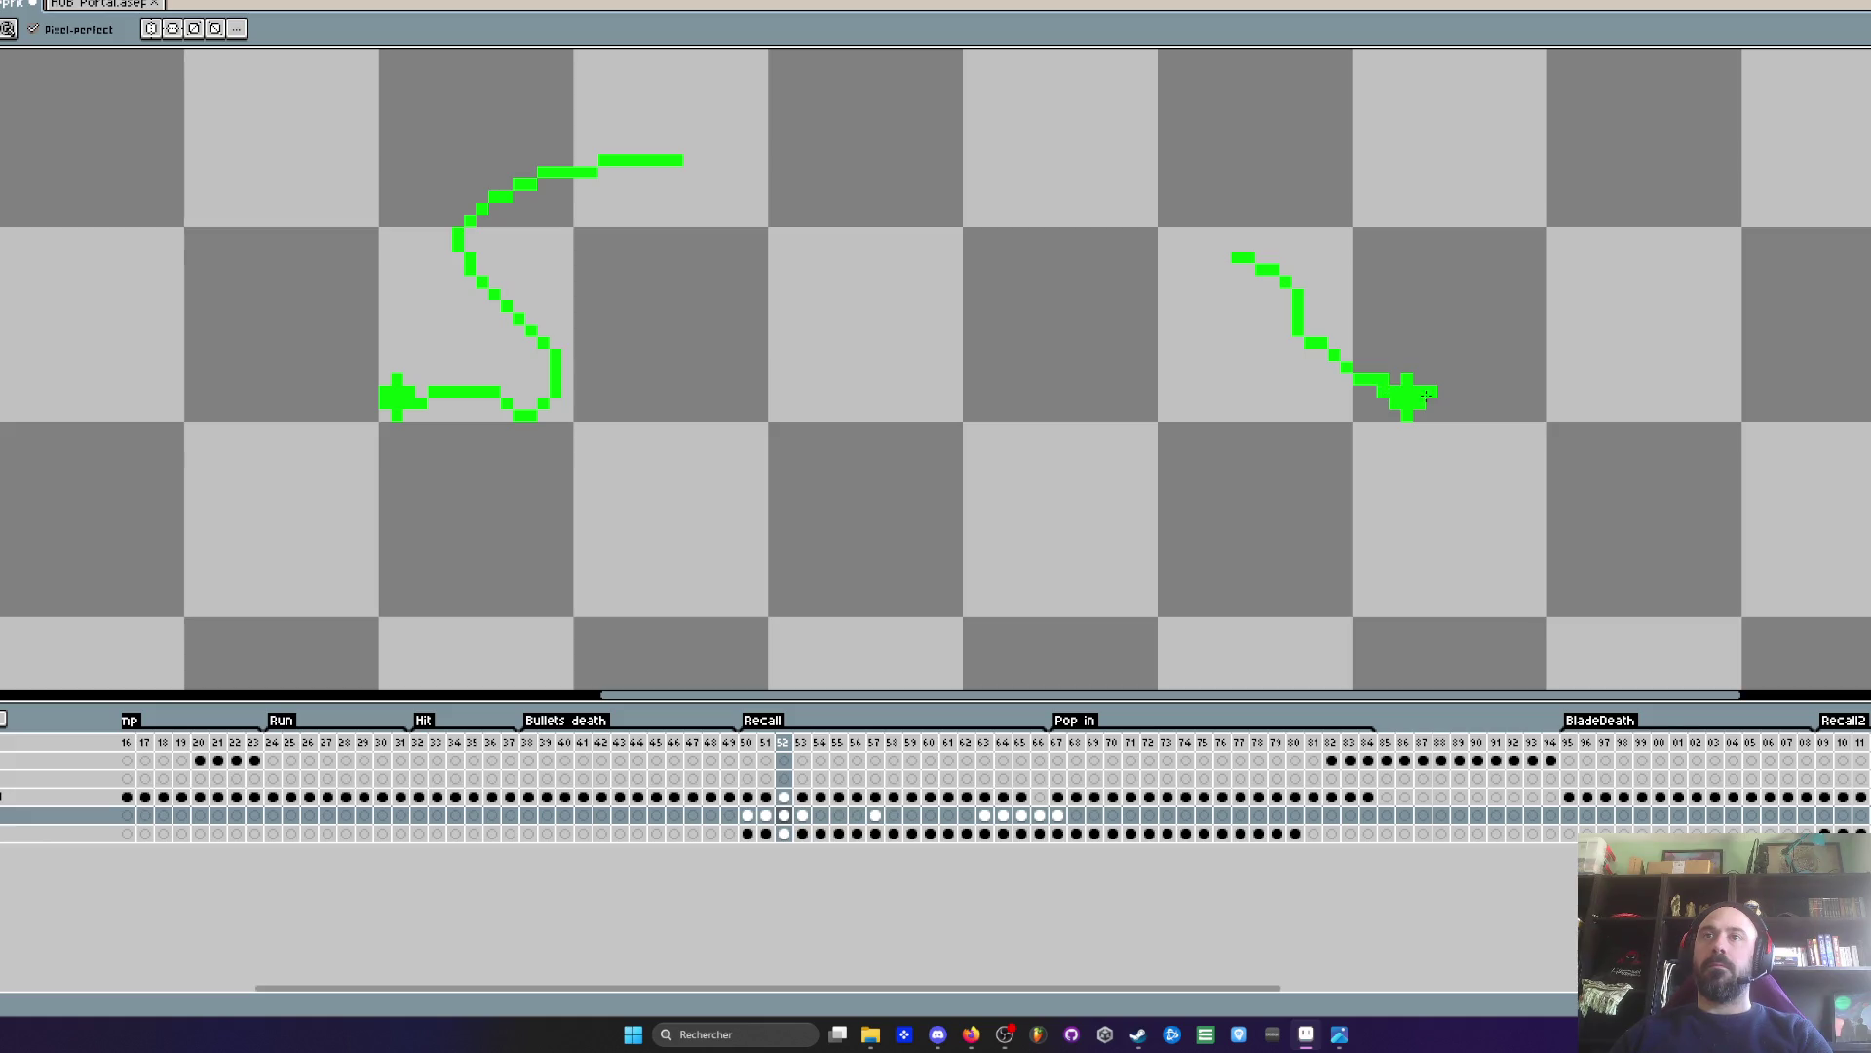
key(comma)
key(period)
key(period)
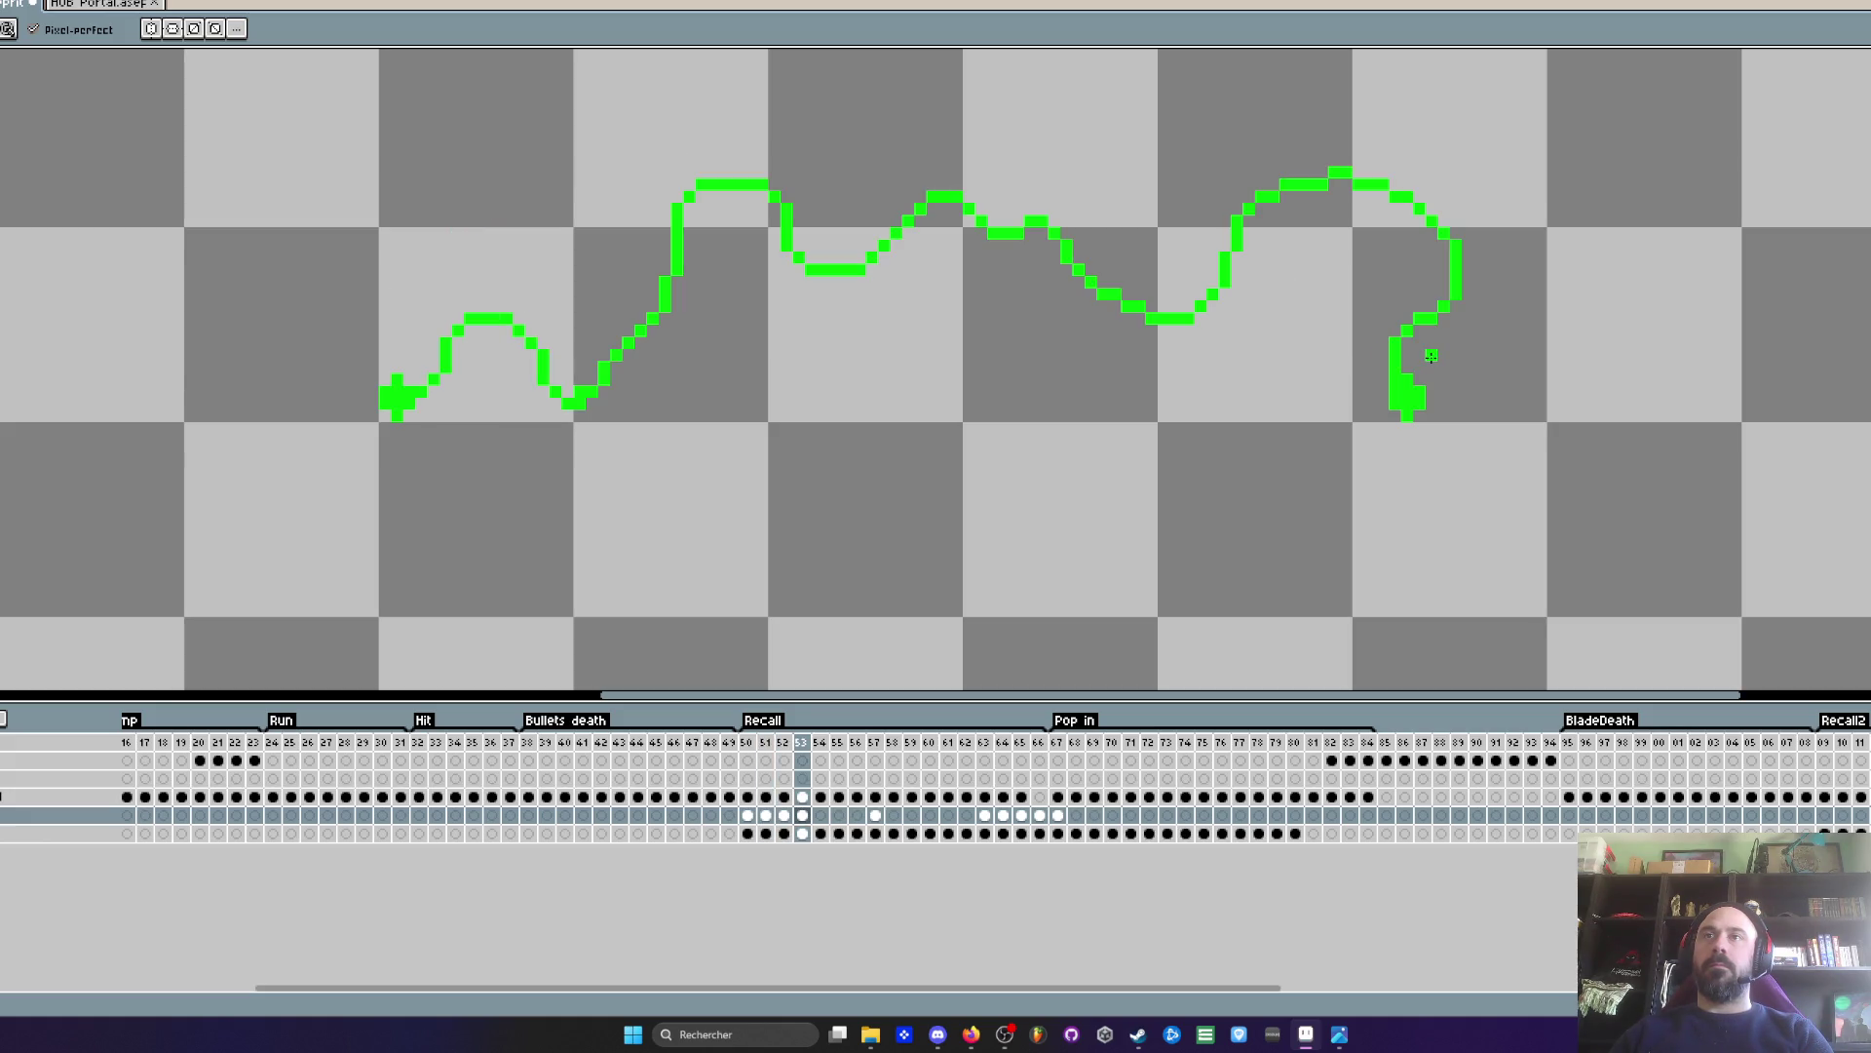
key(comma)
key(period)
scroll(1128, 345, down, 1)
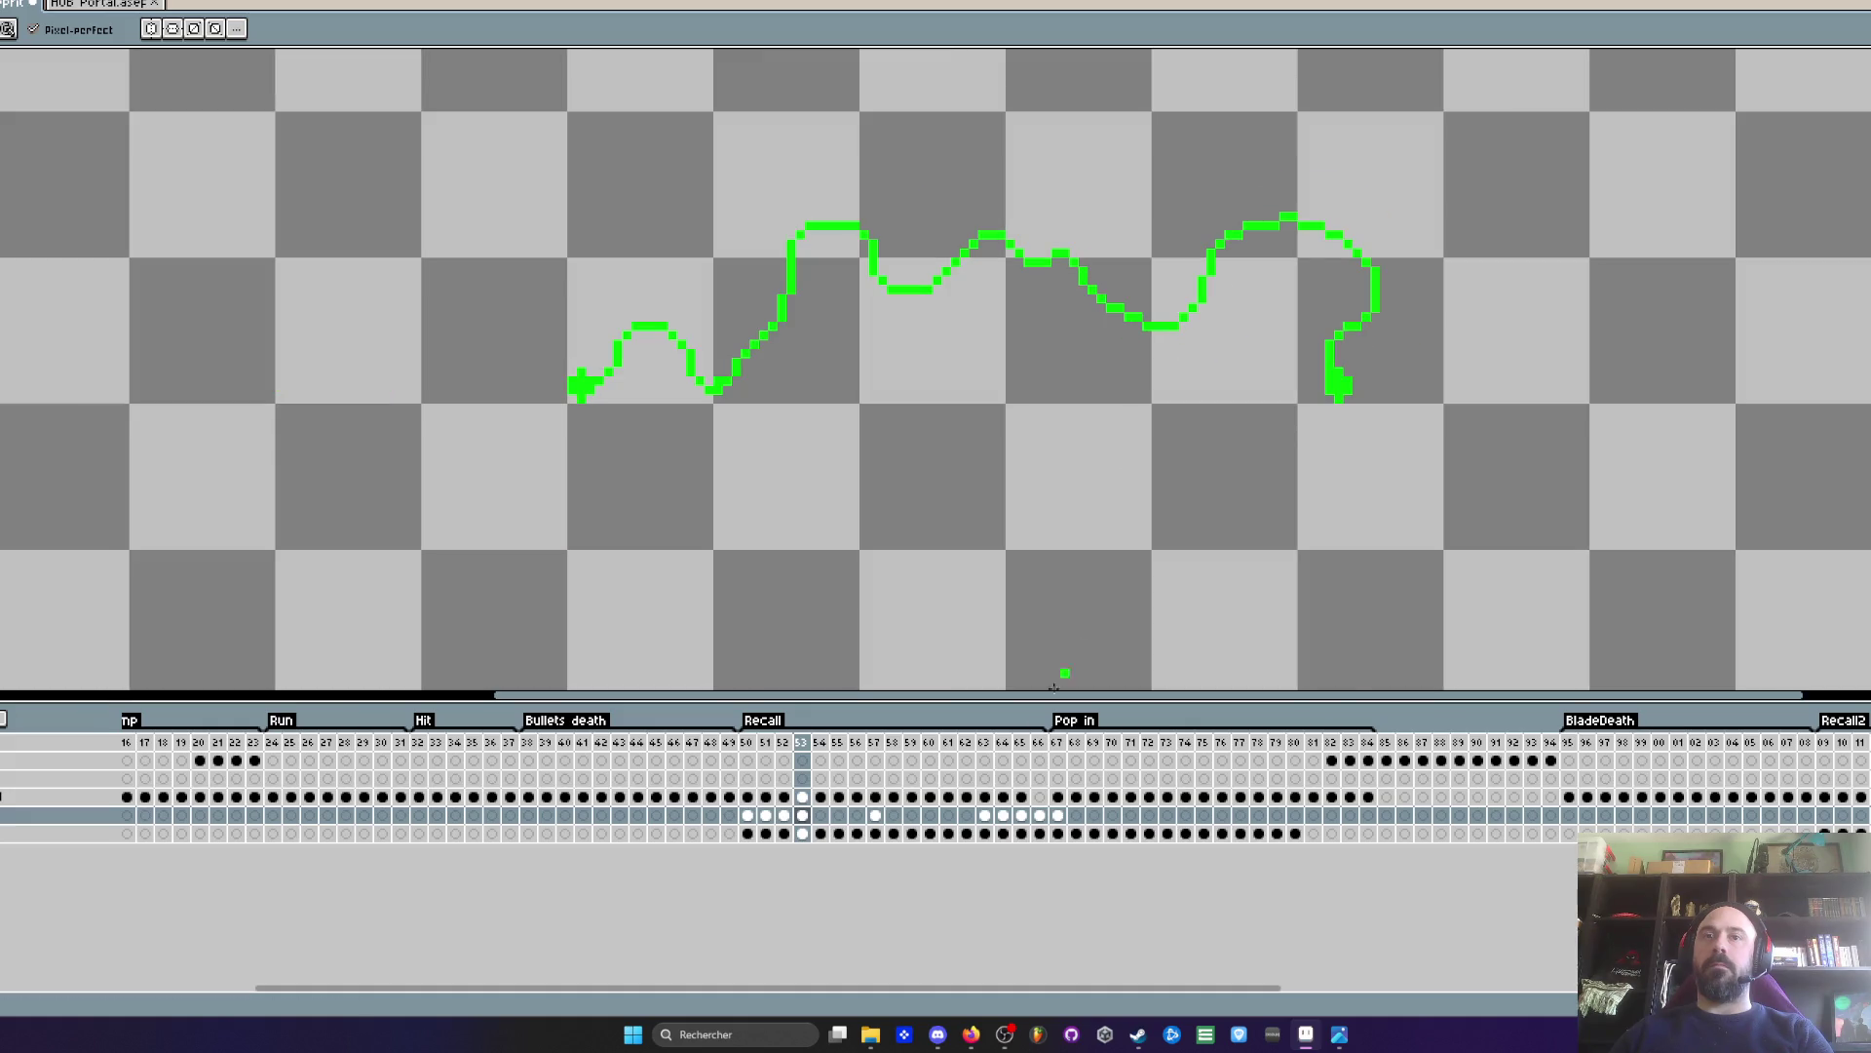
click(804, 816)
scroll(844, 532, down, 1)
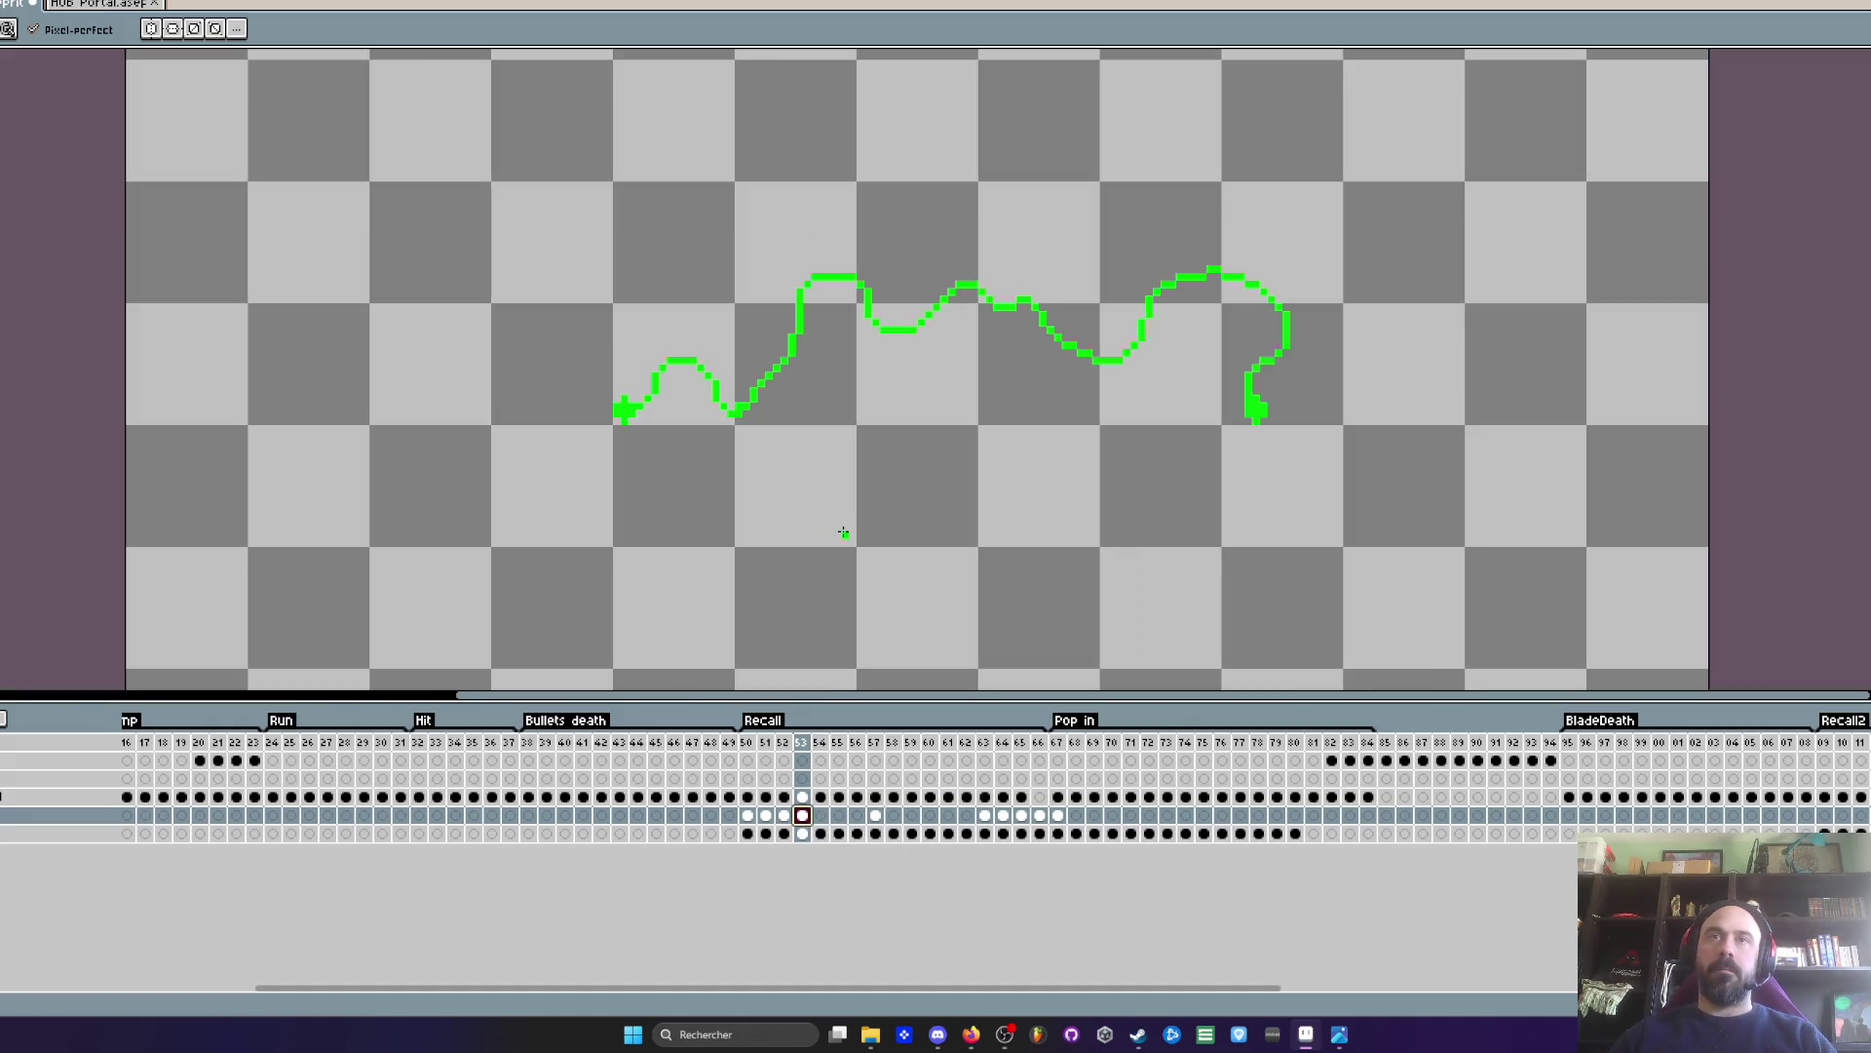
- Review the spark strokes on frames 52, 55, 56, 57 and 63, then preview from frame 50
click(749, 760)
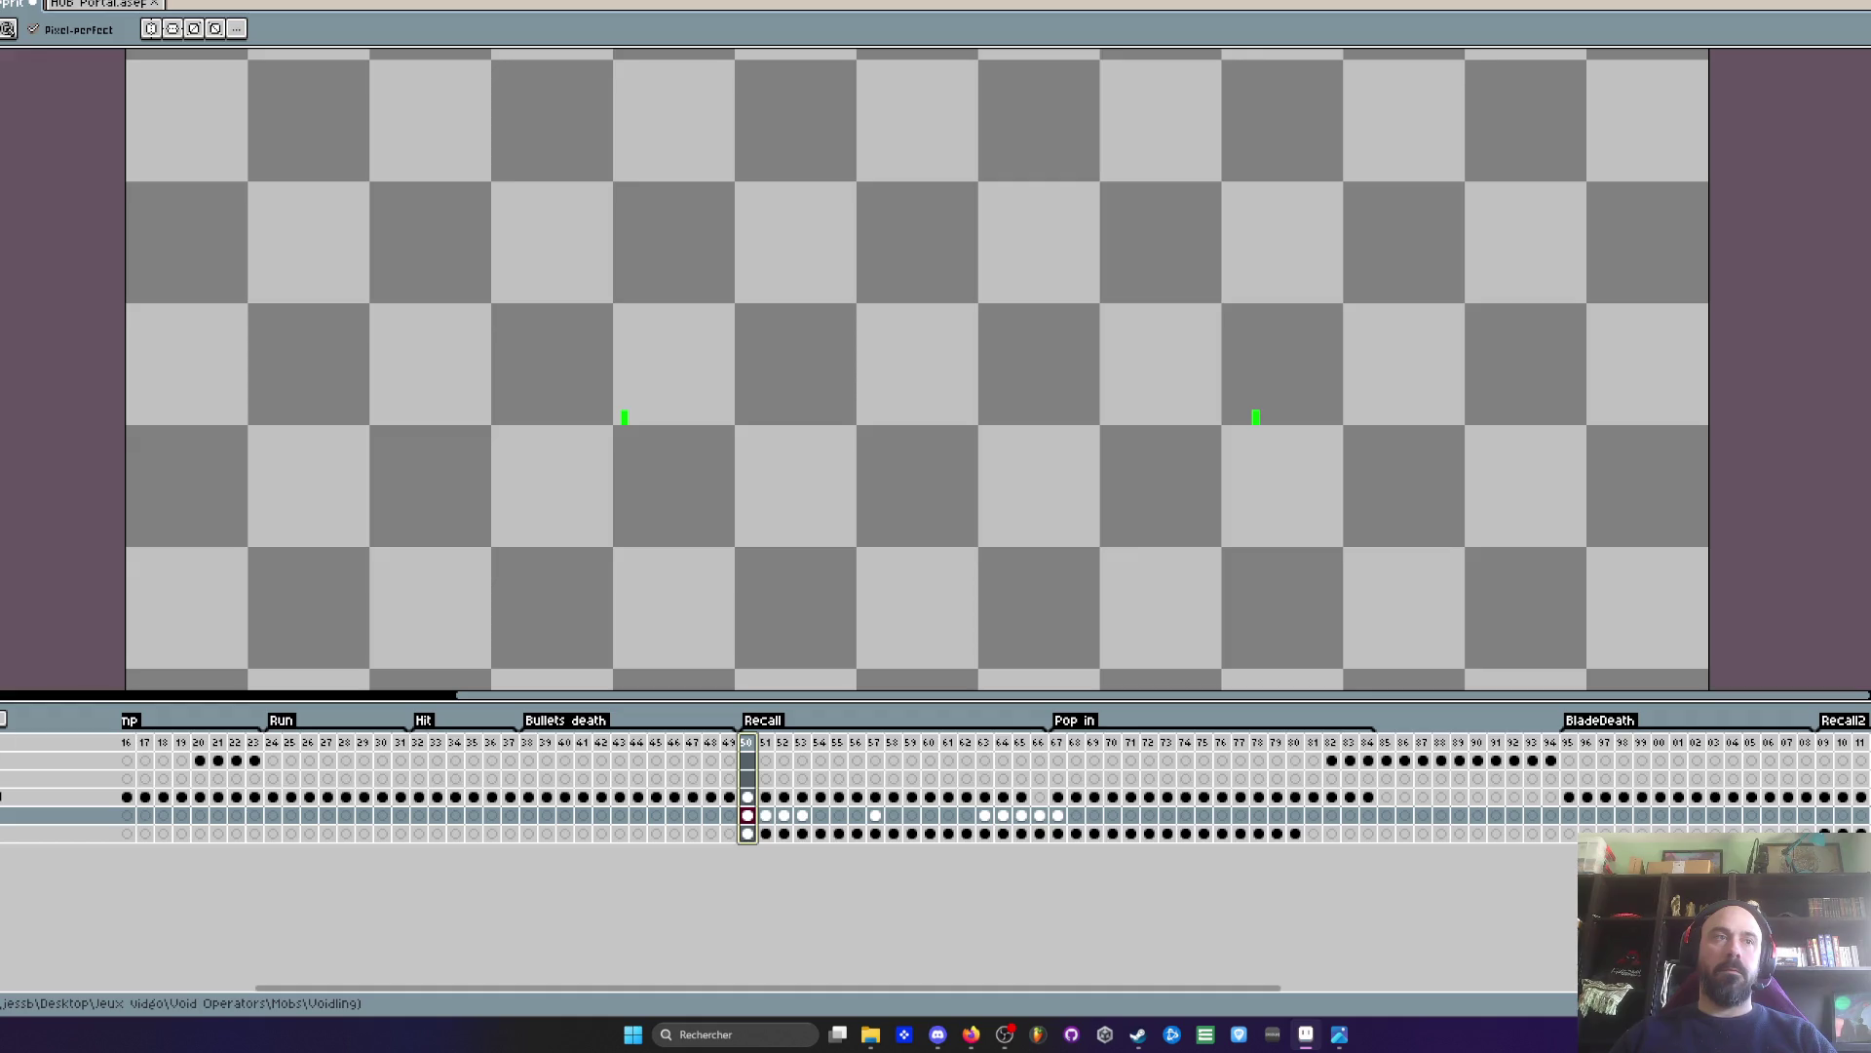
key(period)
key(period)
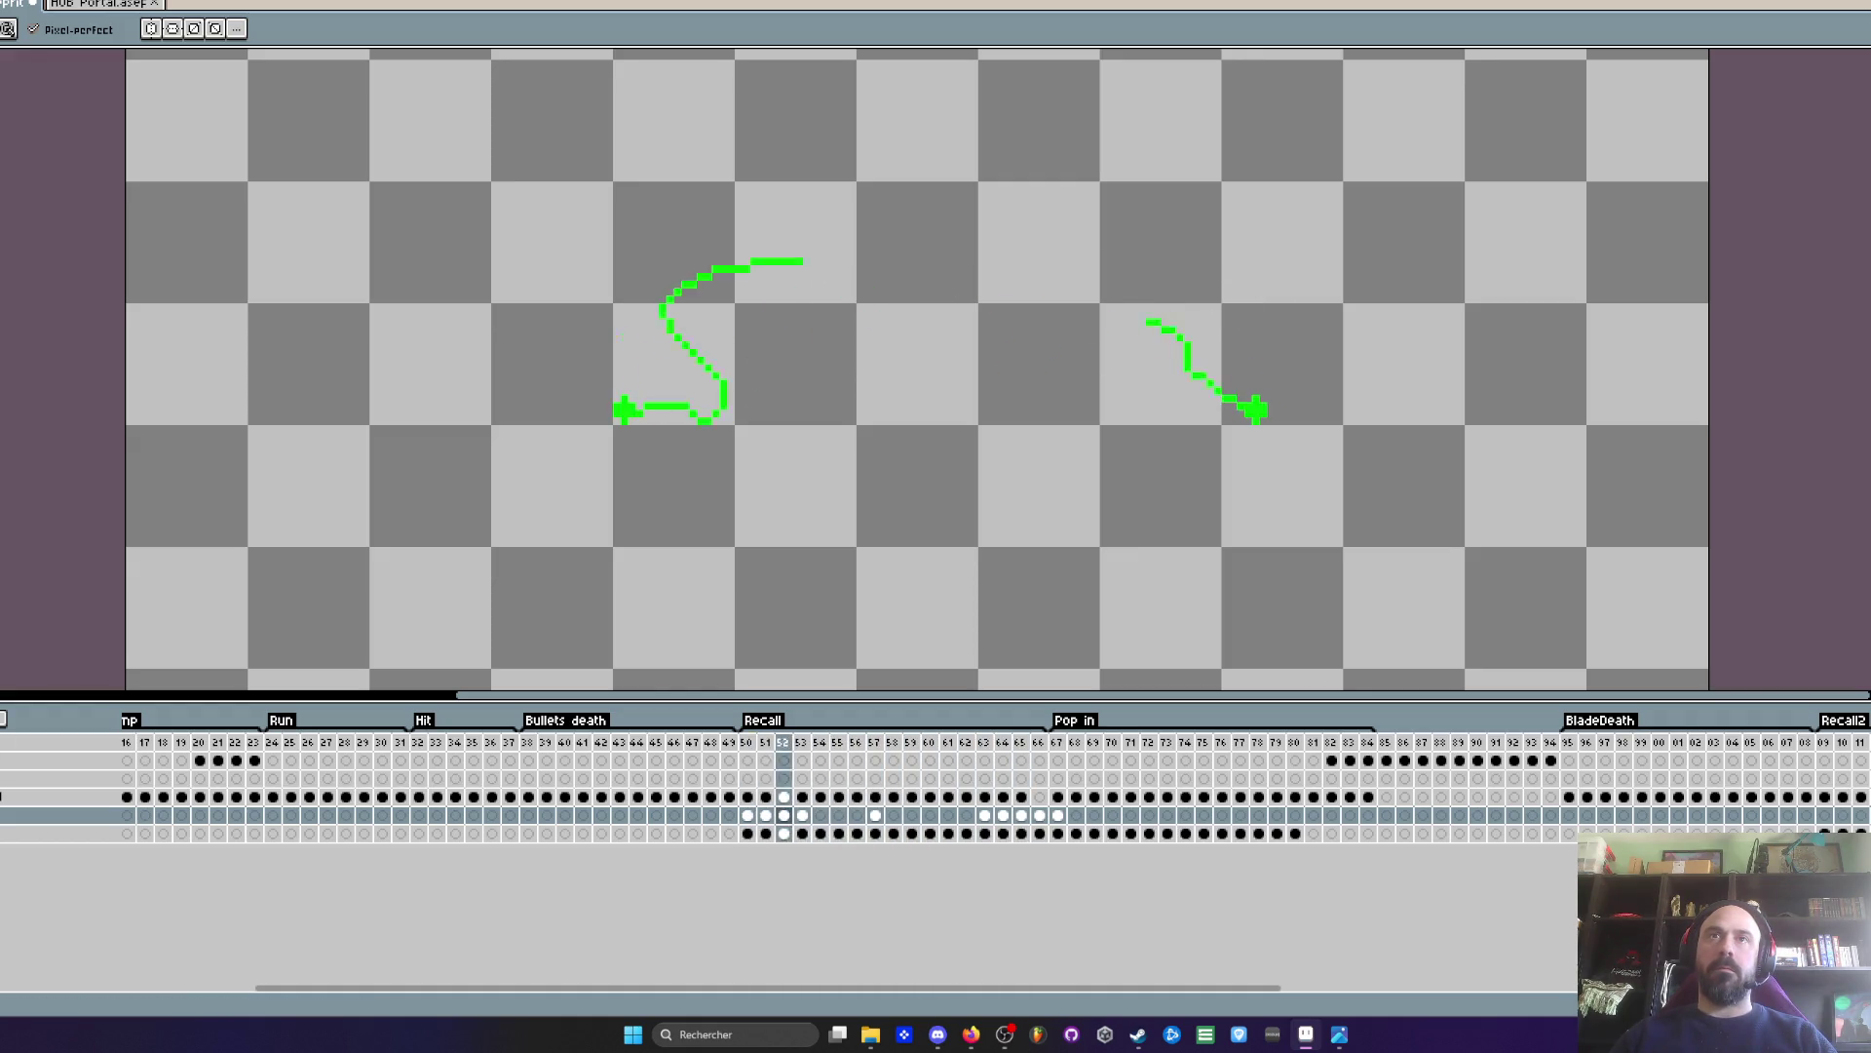
click(877, 817)
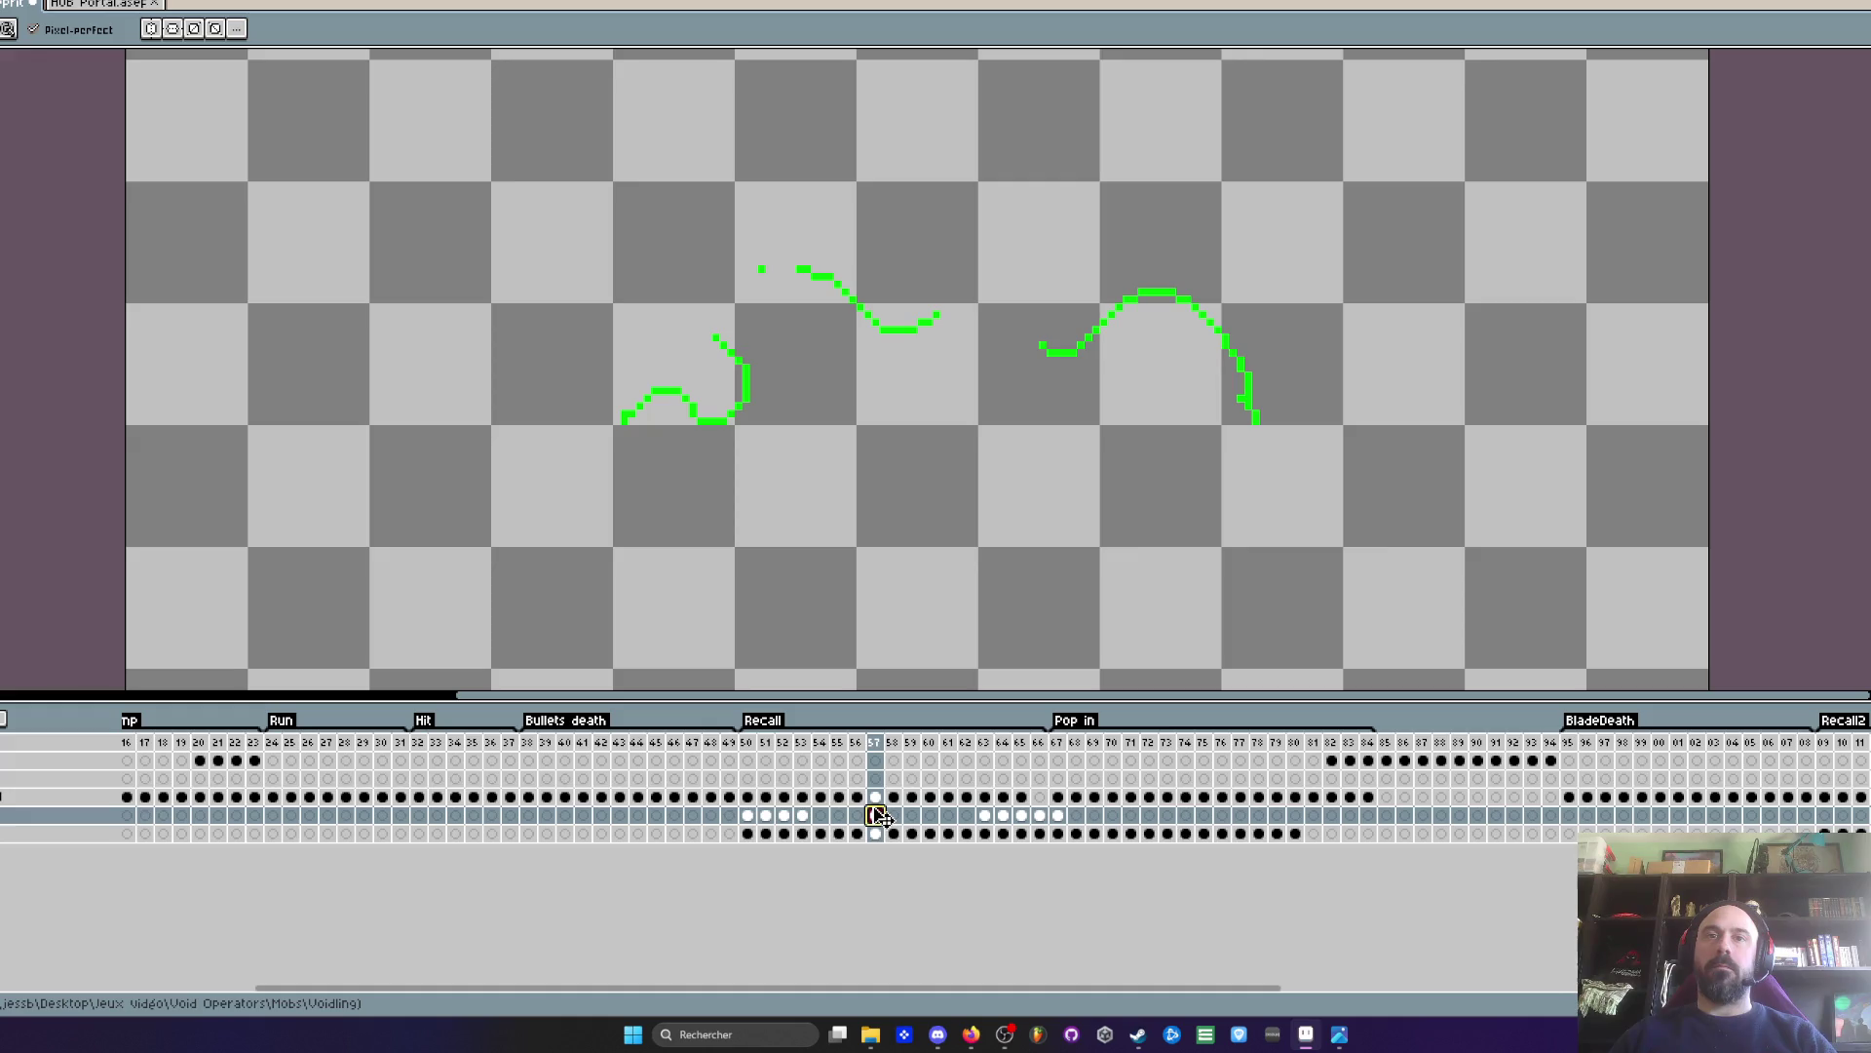
click(839, 817)
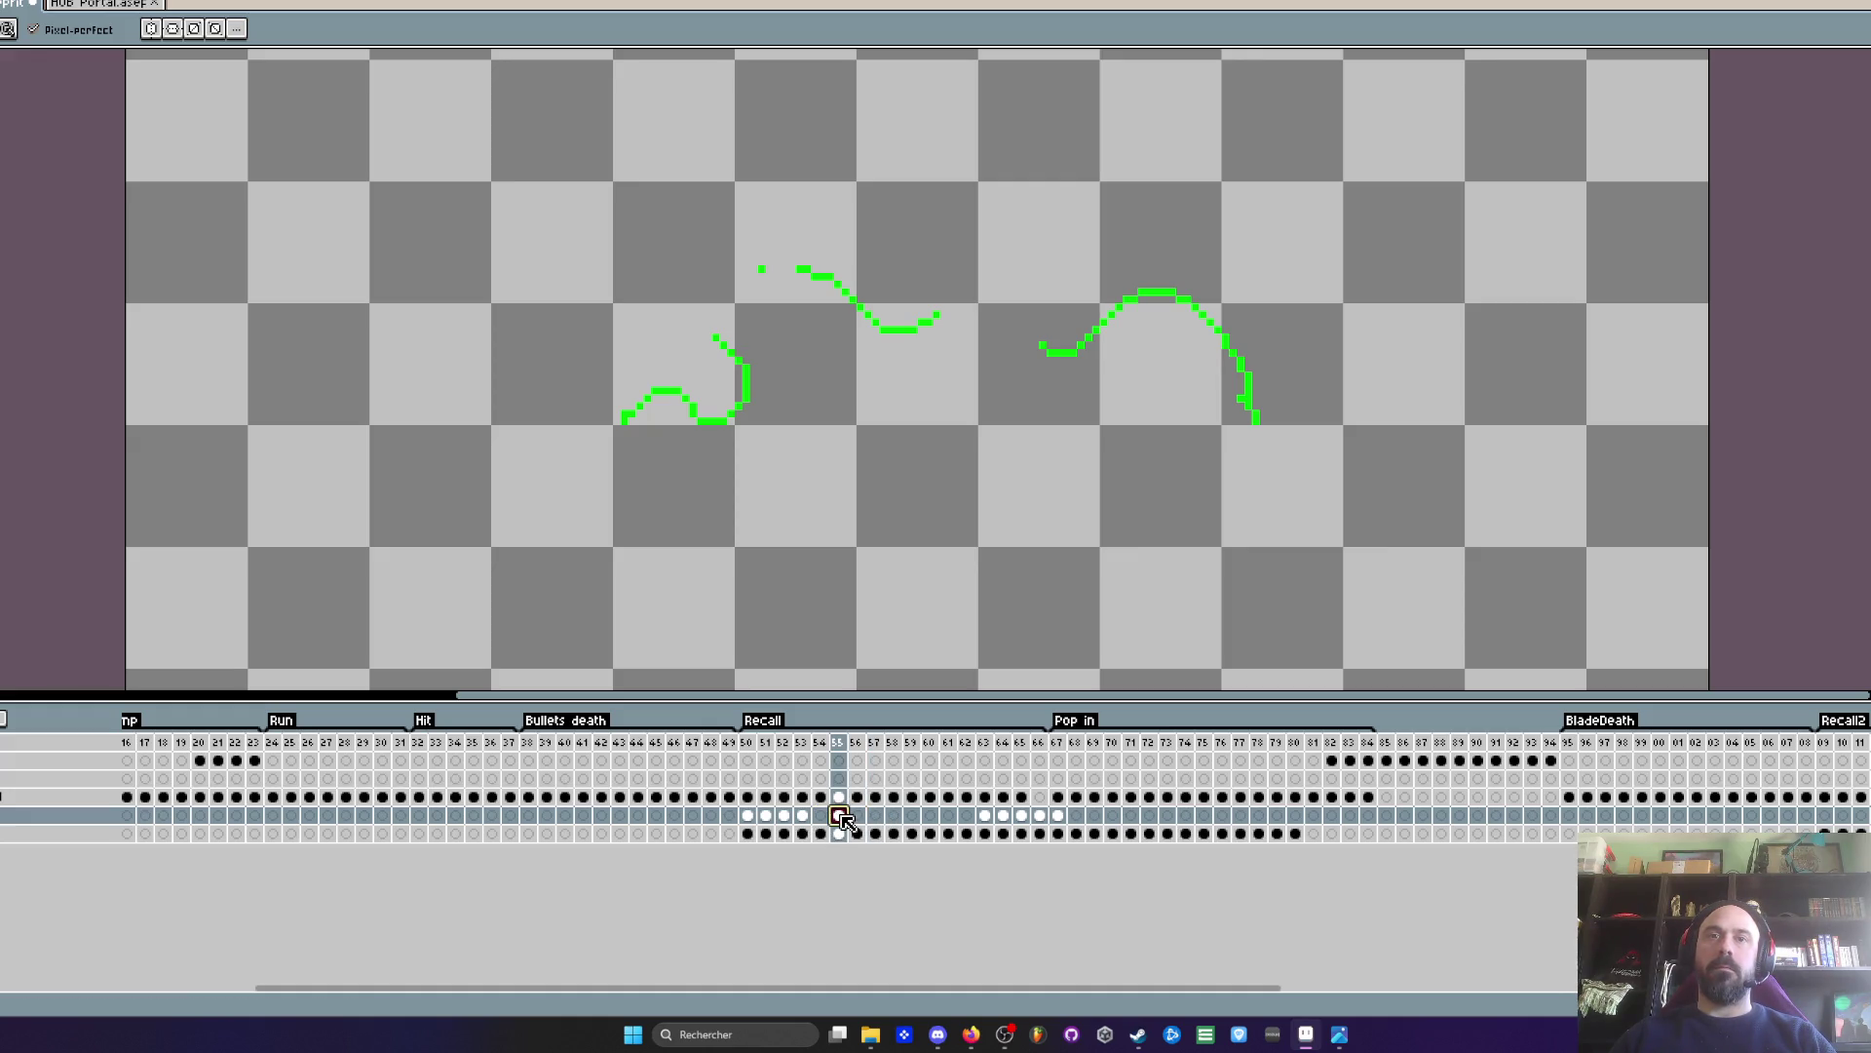
click(985, 816)
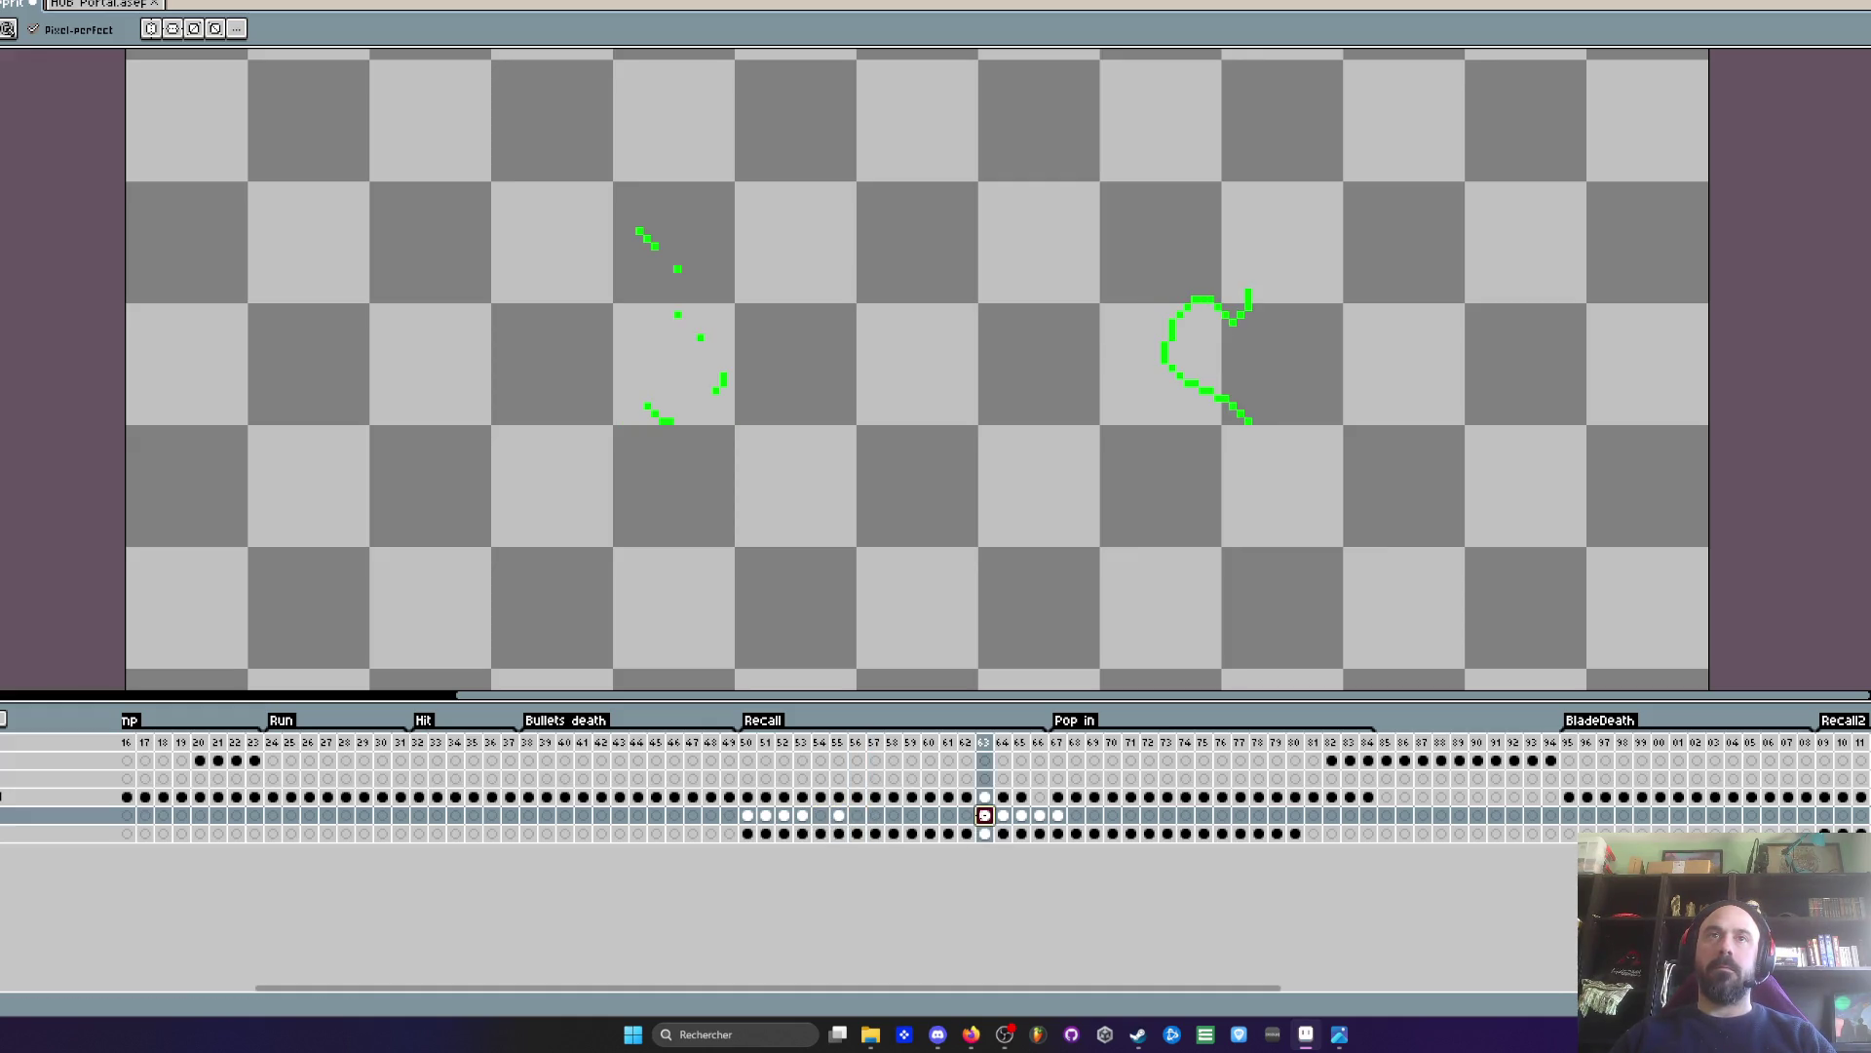
click(857, 815)
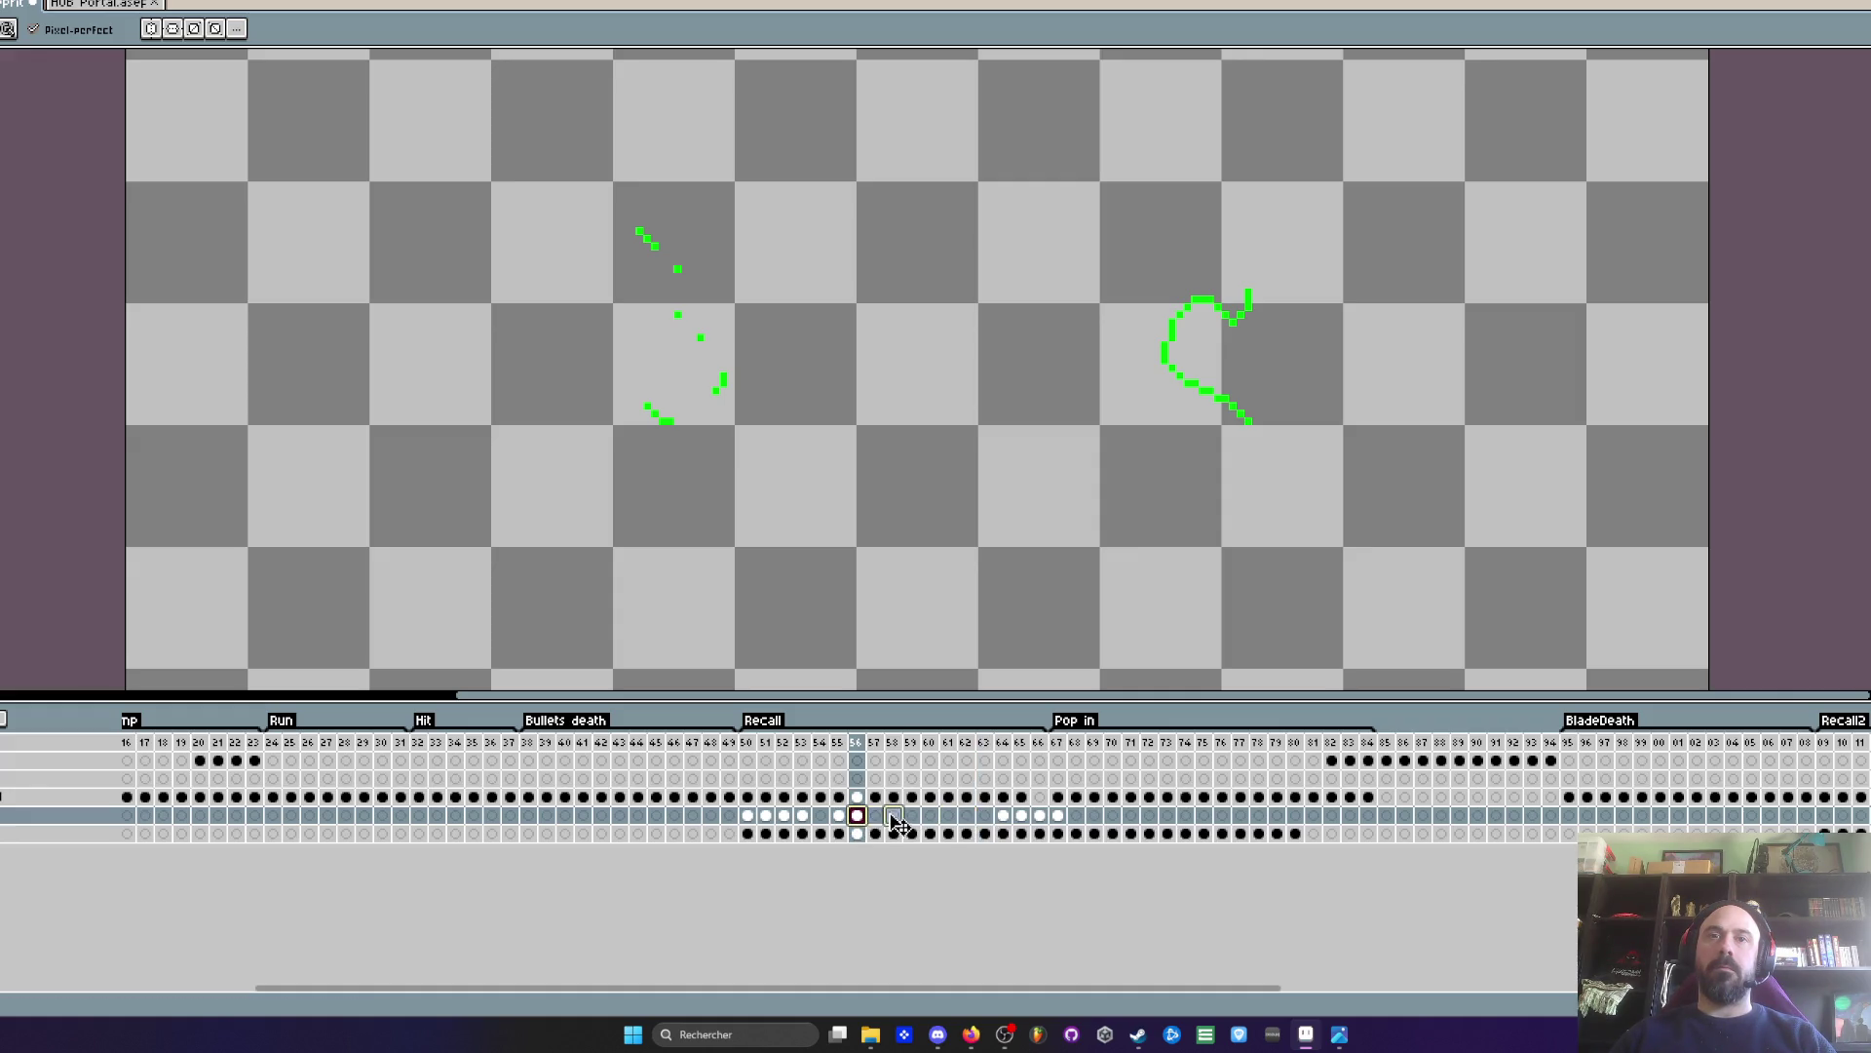
click(747, 760)
key(Return)
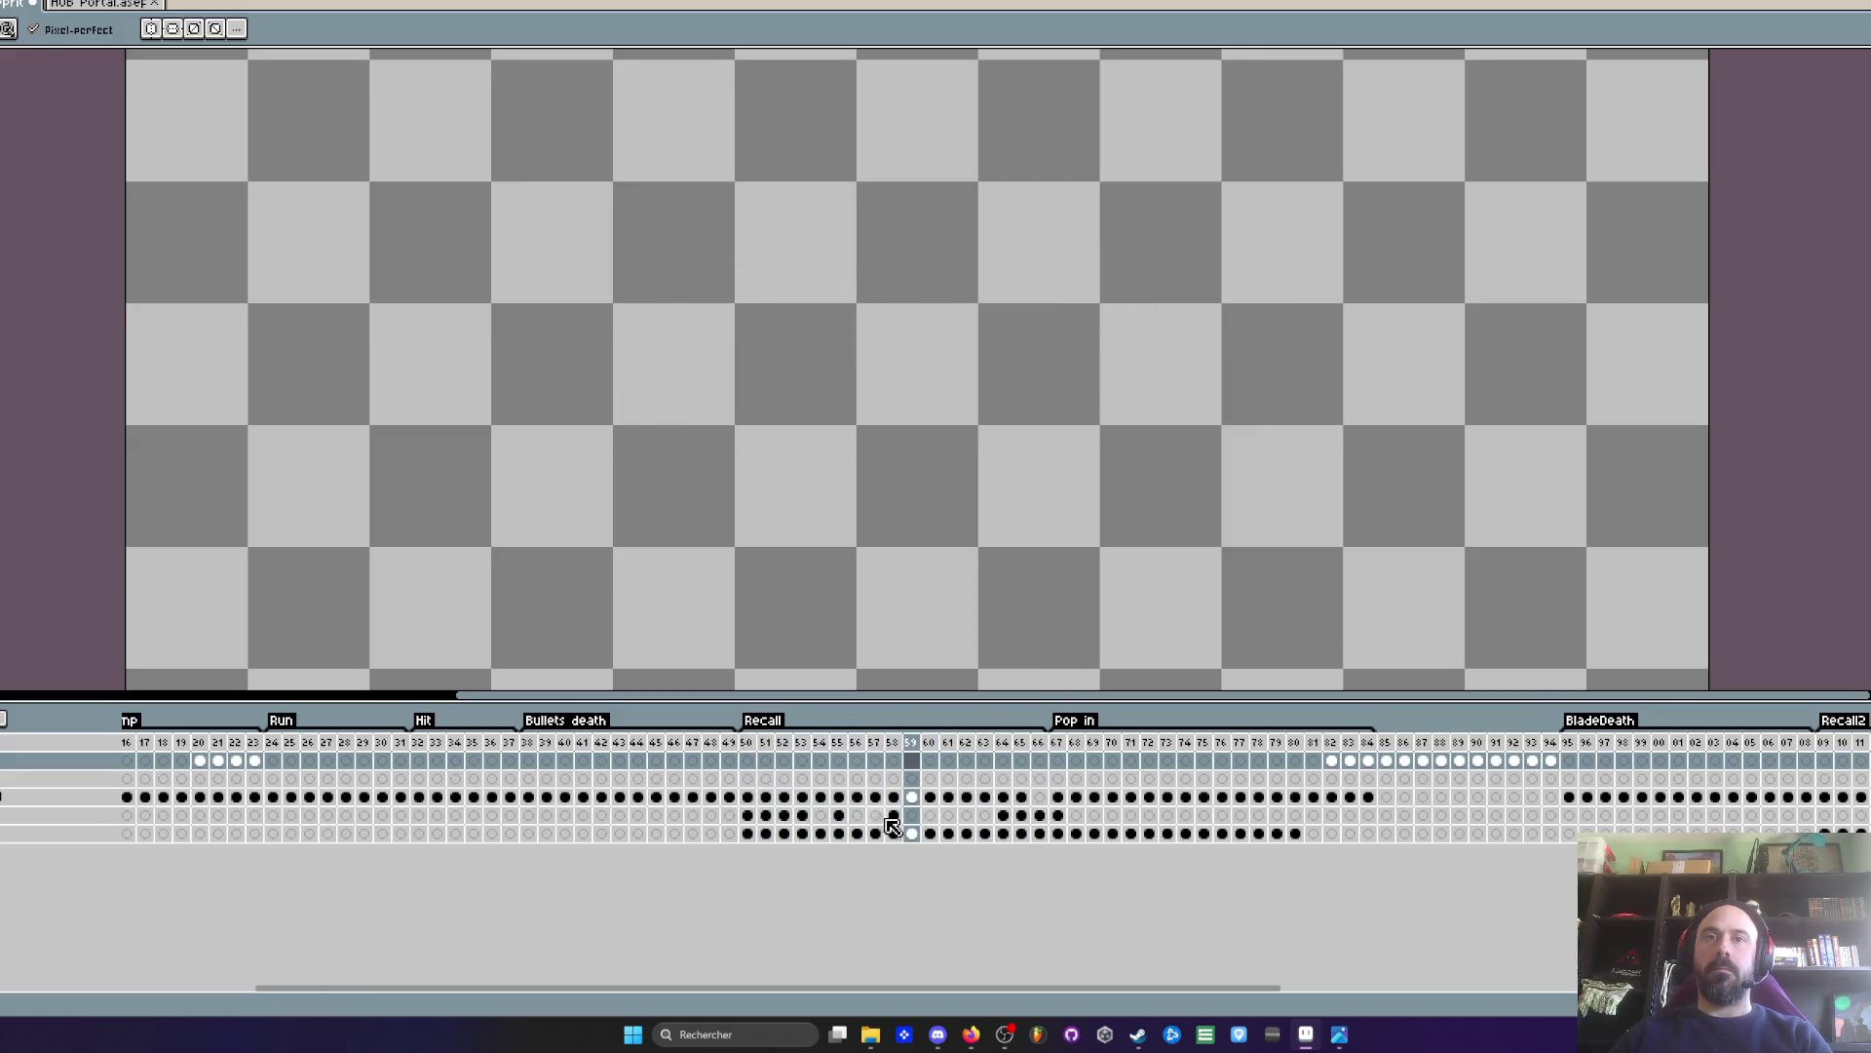
- Move the FX cels from frame 58 to 57 and from 64 to 58, then preview Recall
click(840, 815)
drag(894, 815, 875, 815)
click(1005, 816)
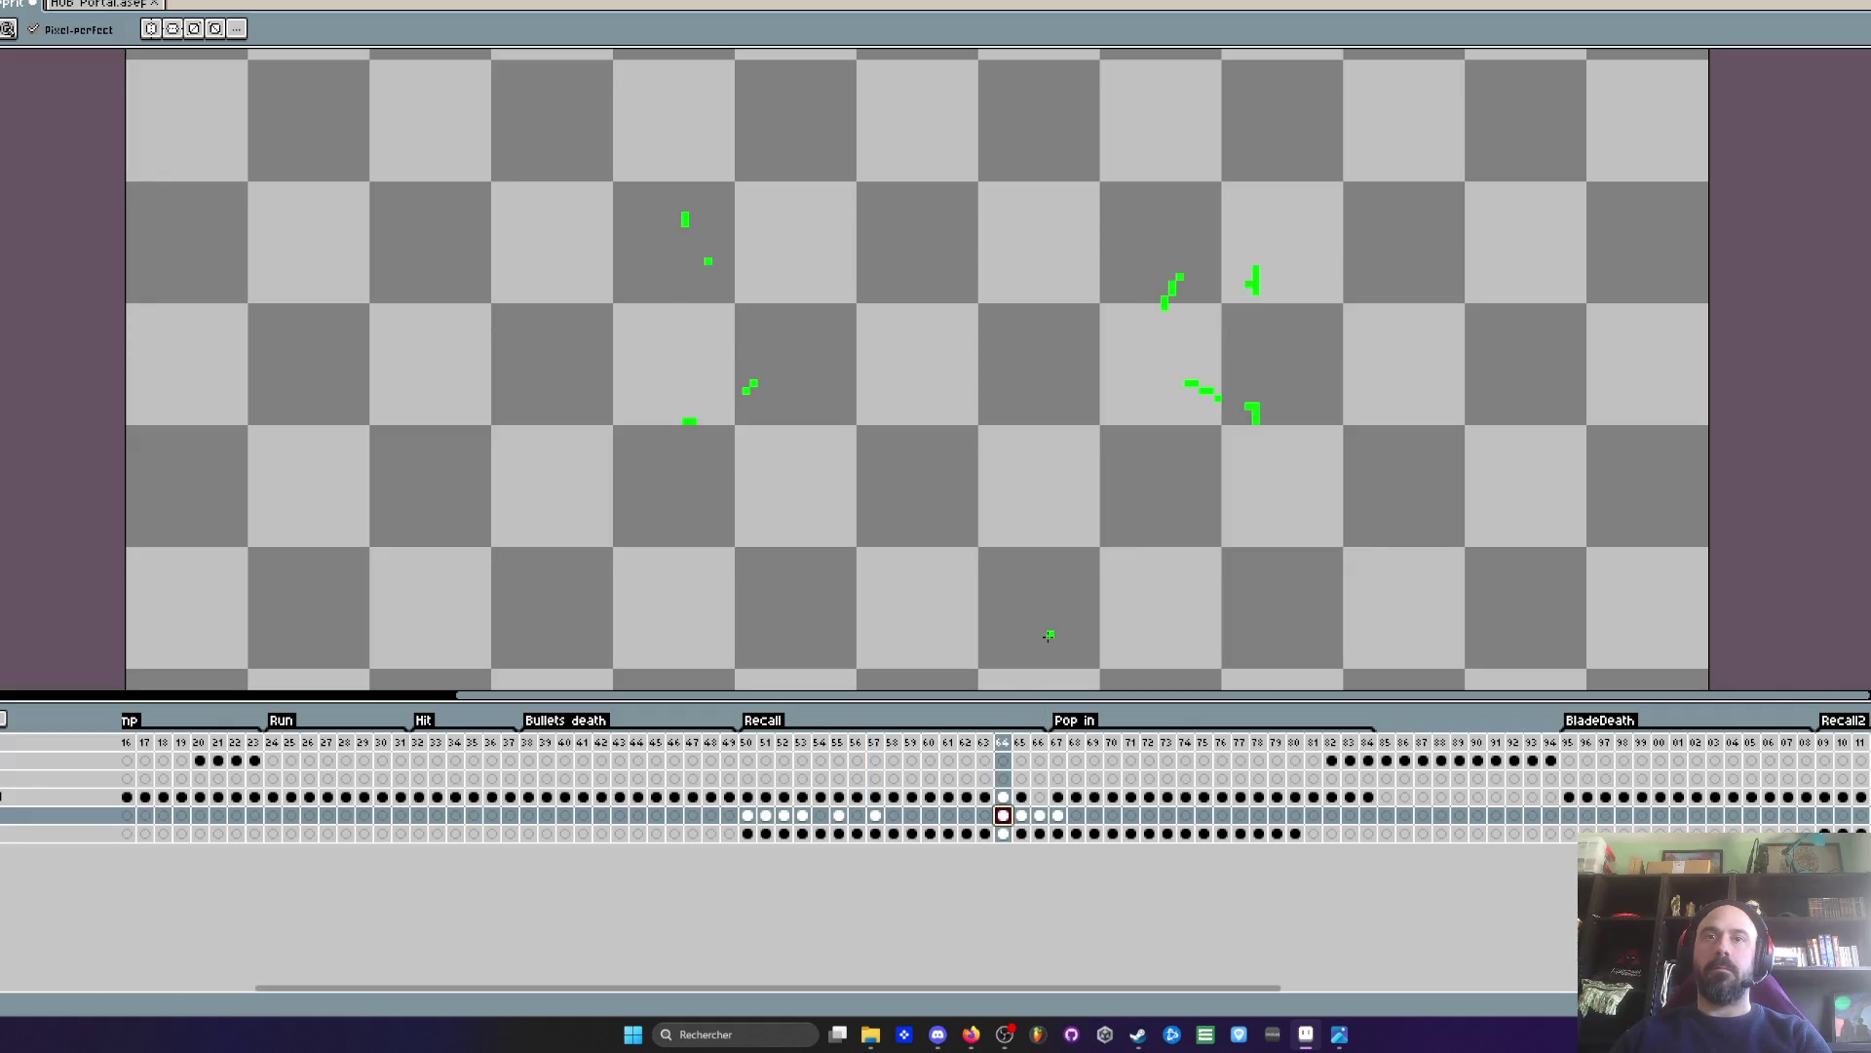
click(877, 816)
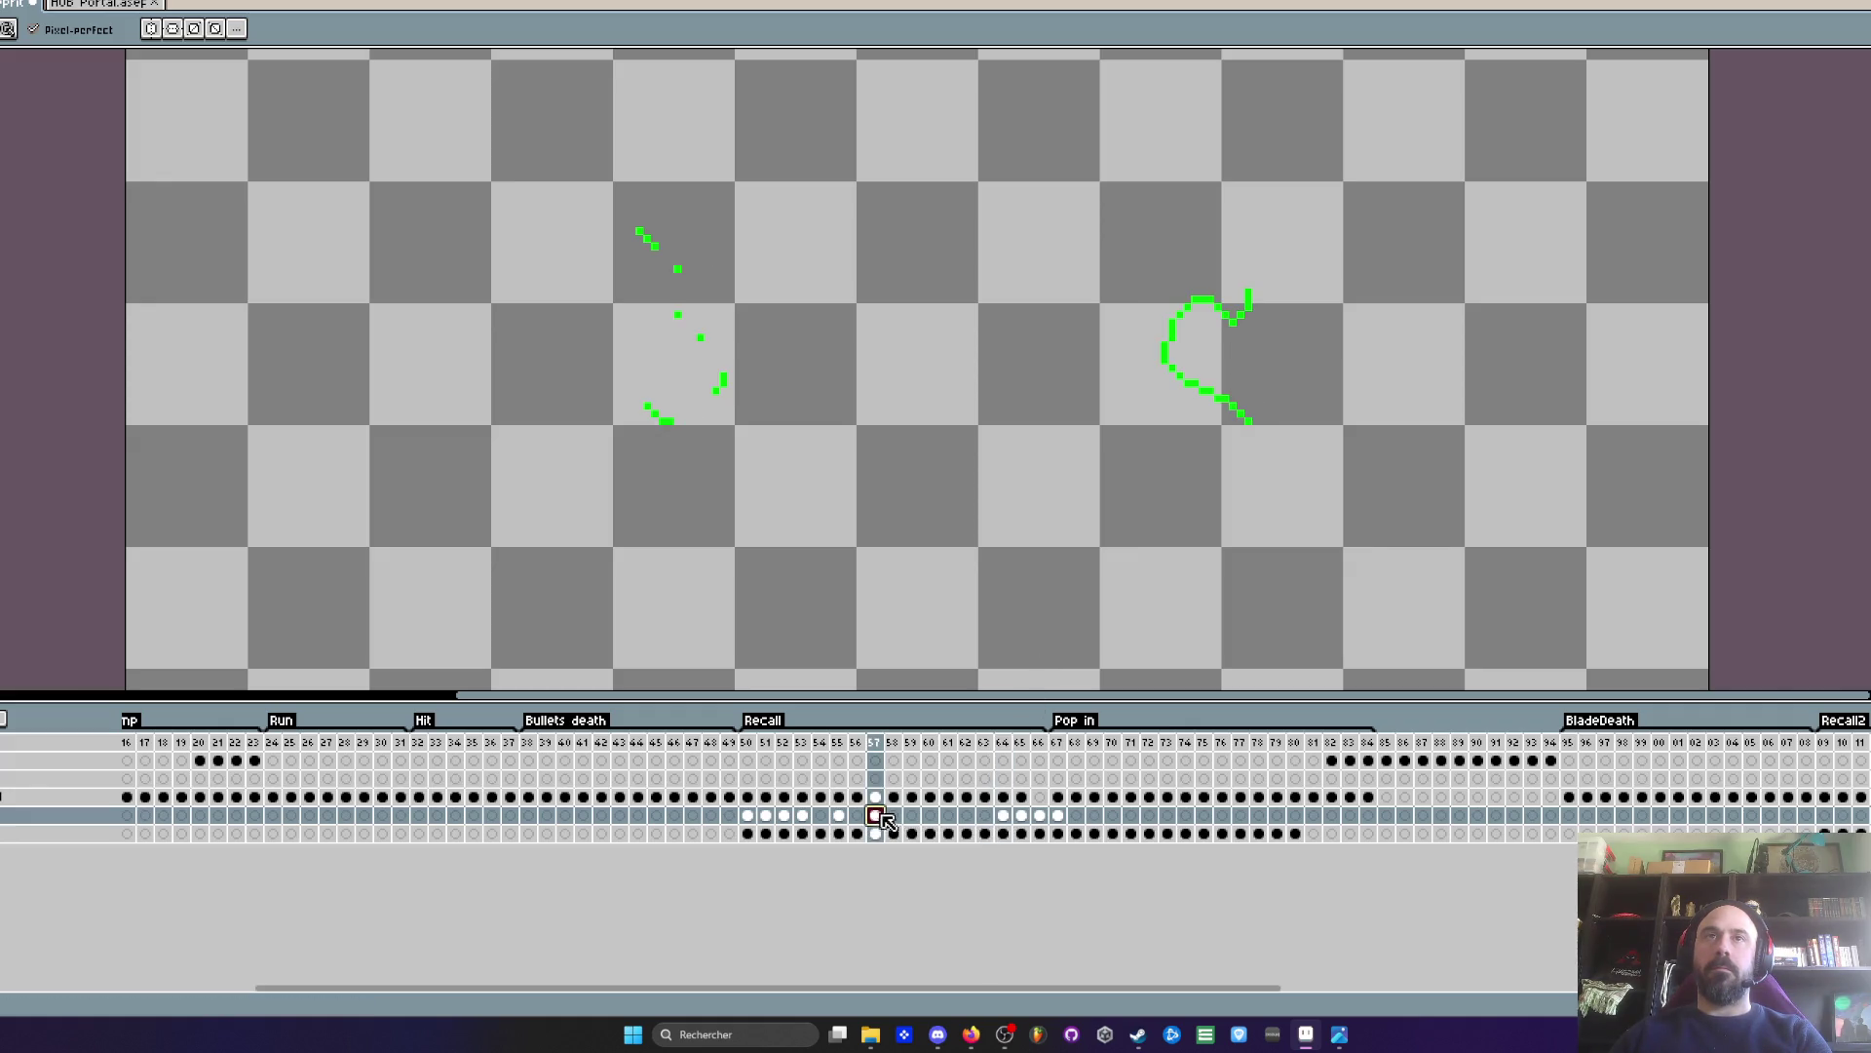
click(1005, 816)
drag(1003, 814, 893, 816)
click(780, 726)
key(Return)
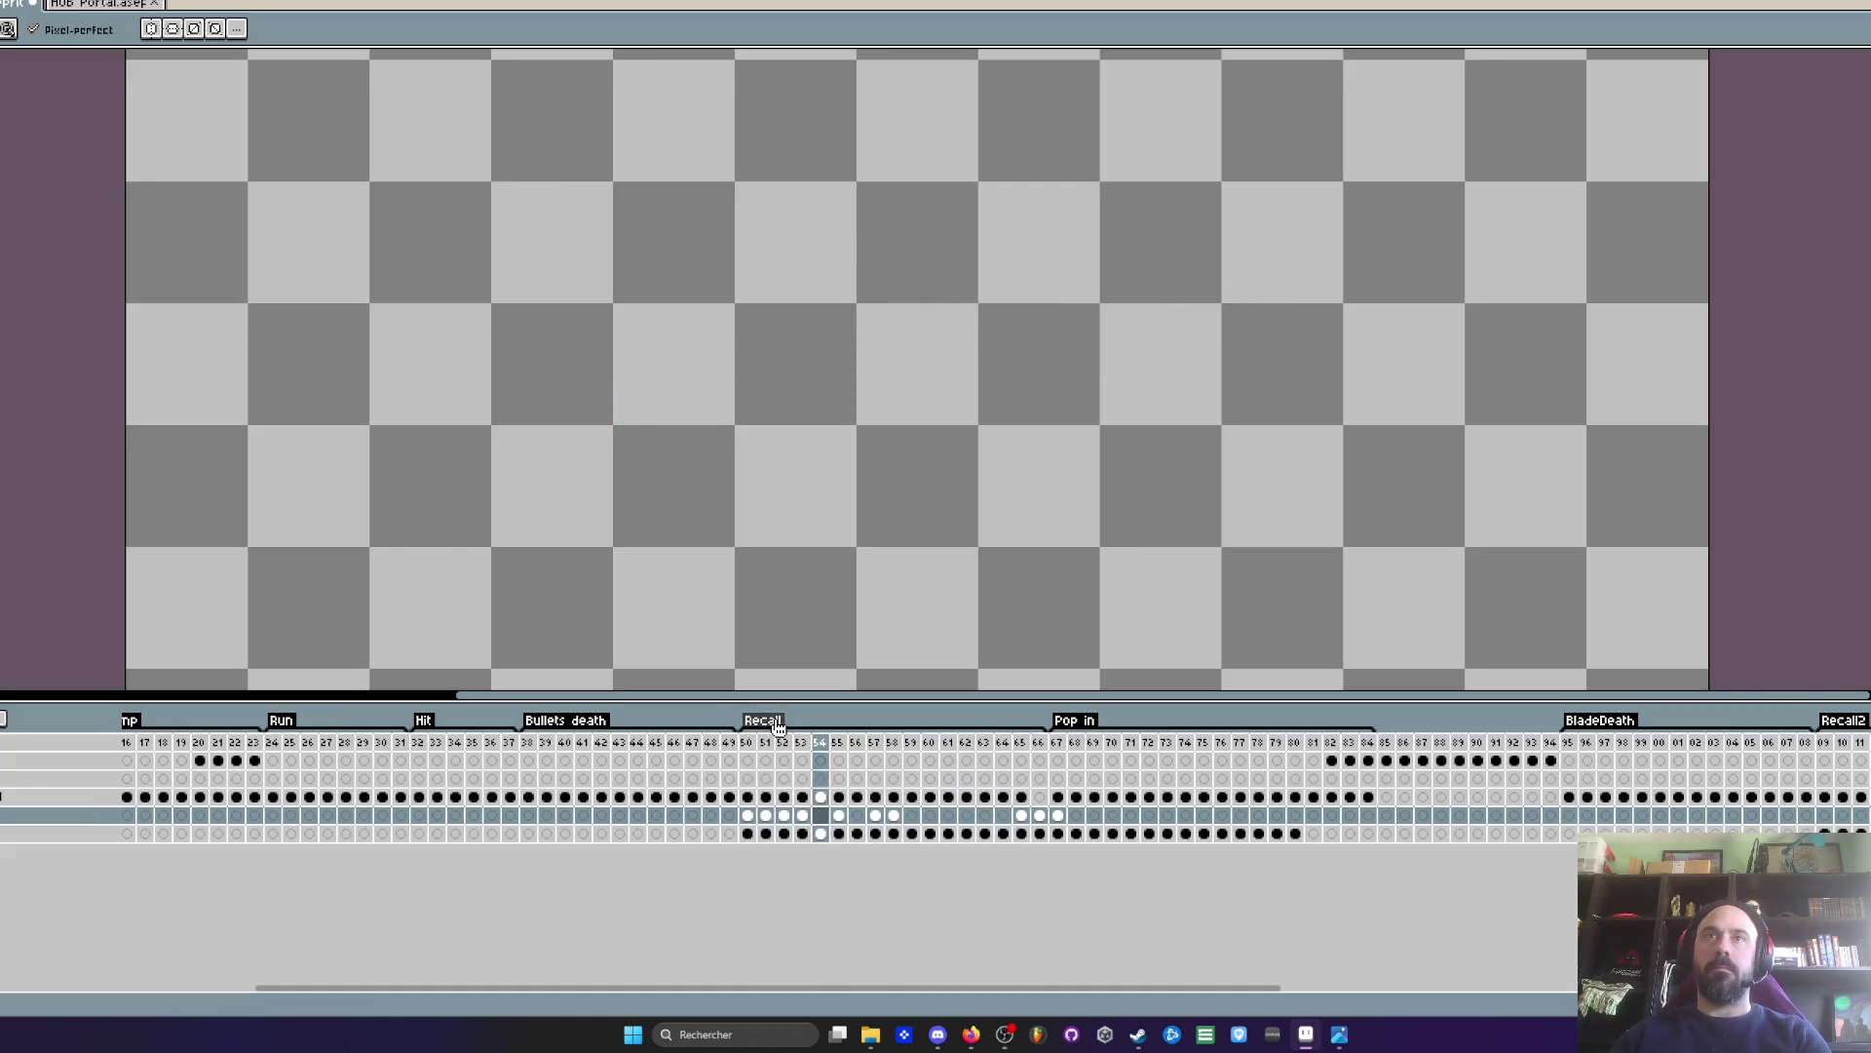
- Move frame 65's three-dot cel to frame 59 and check frames 66 and 67
click(1040, 816)
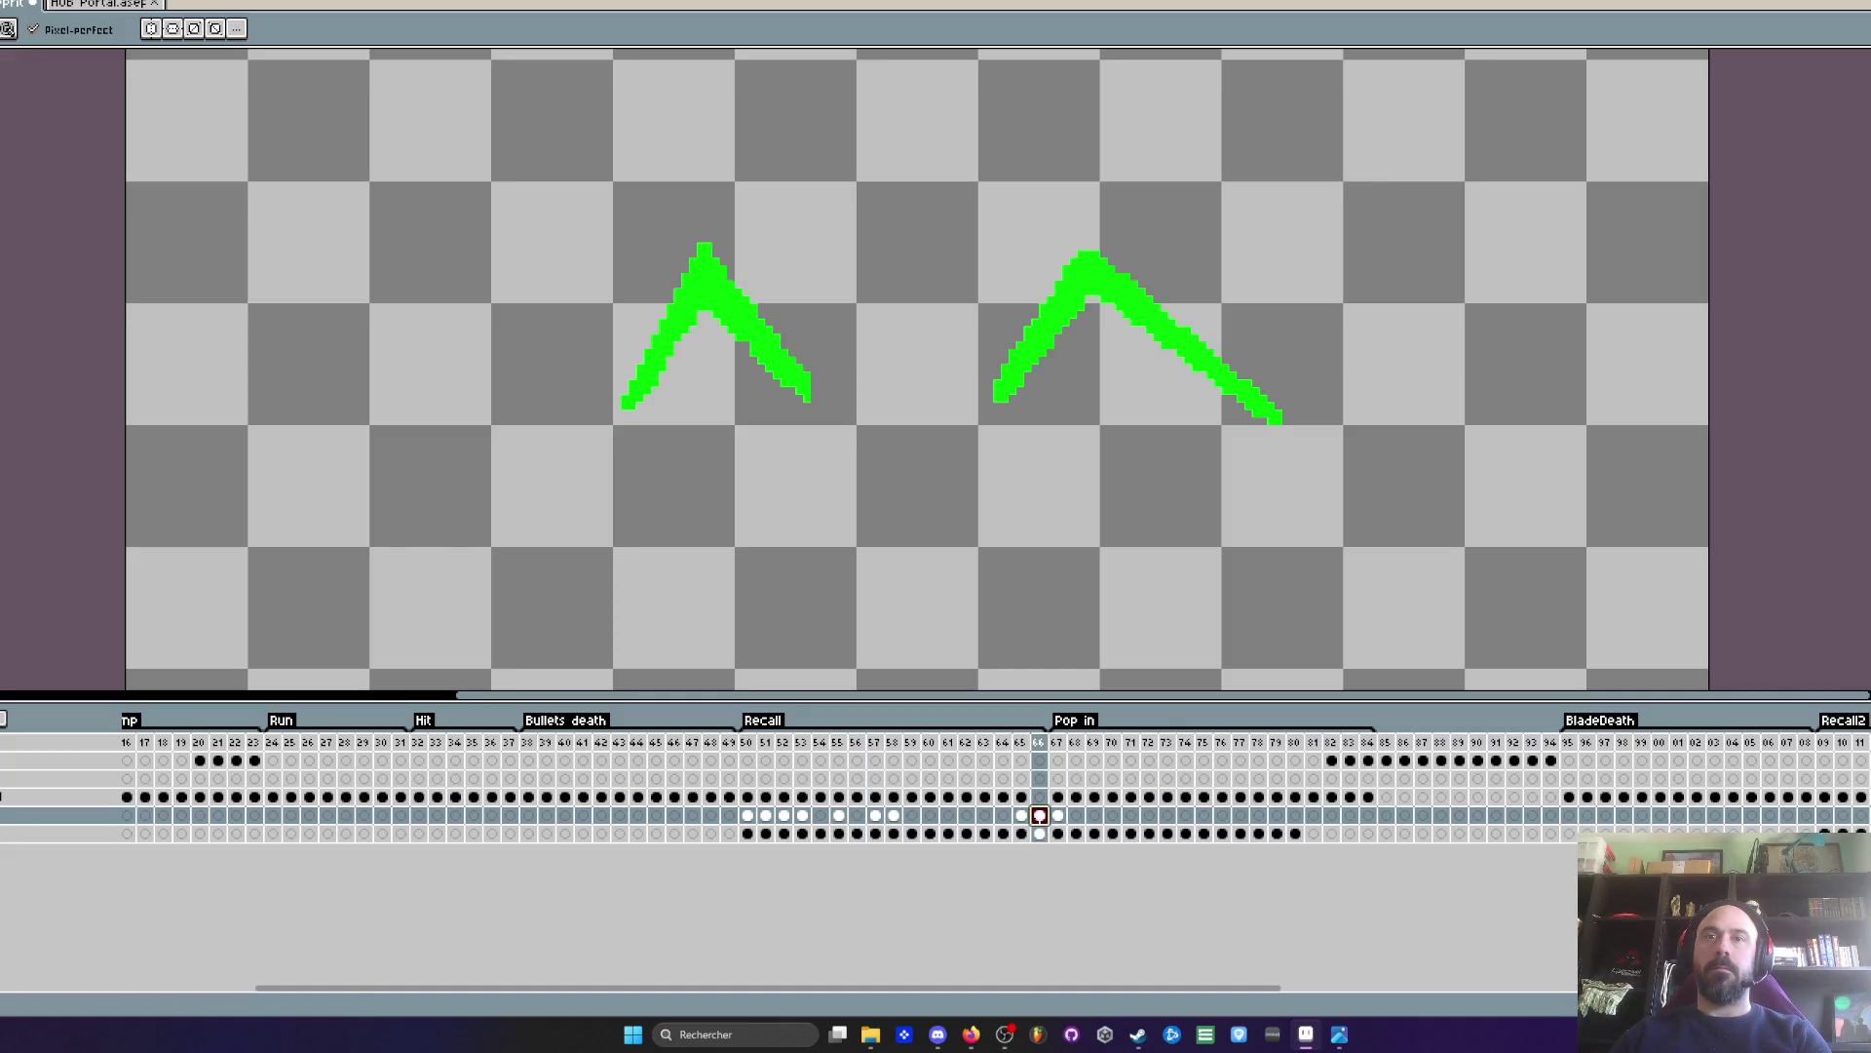
click(1023, 816)
drag(1024, 817, 911, 815)
click(1043, 817)
key(Right)
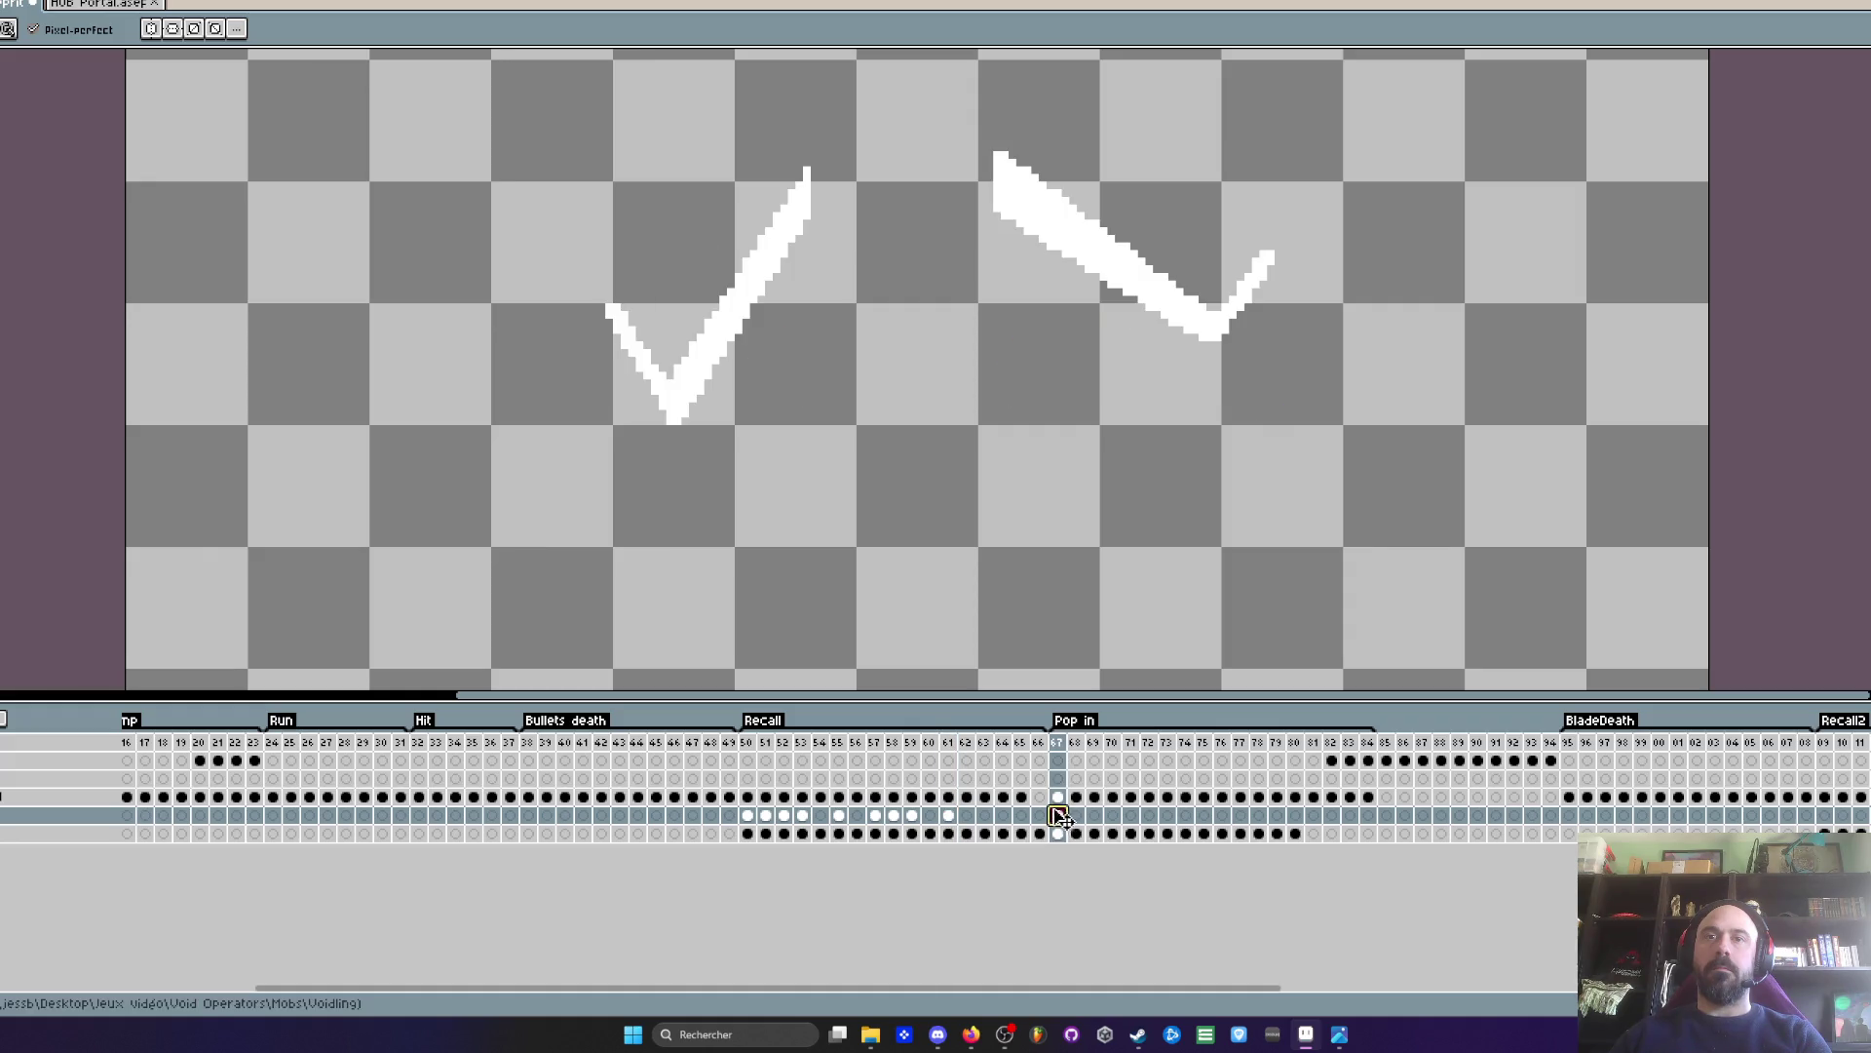
- On frame 61, draw two thin strokes joining the green chevrons, redrawing the lower one straighter
click(948, 816)
scroll(791, 330, up, 1)
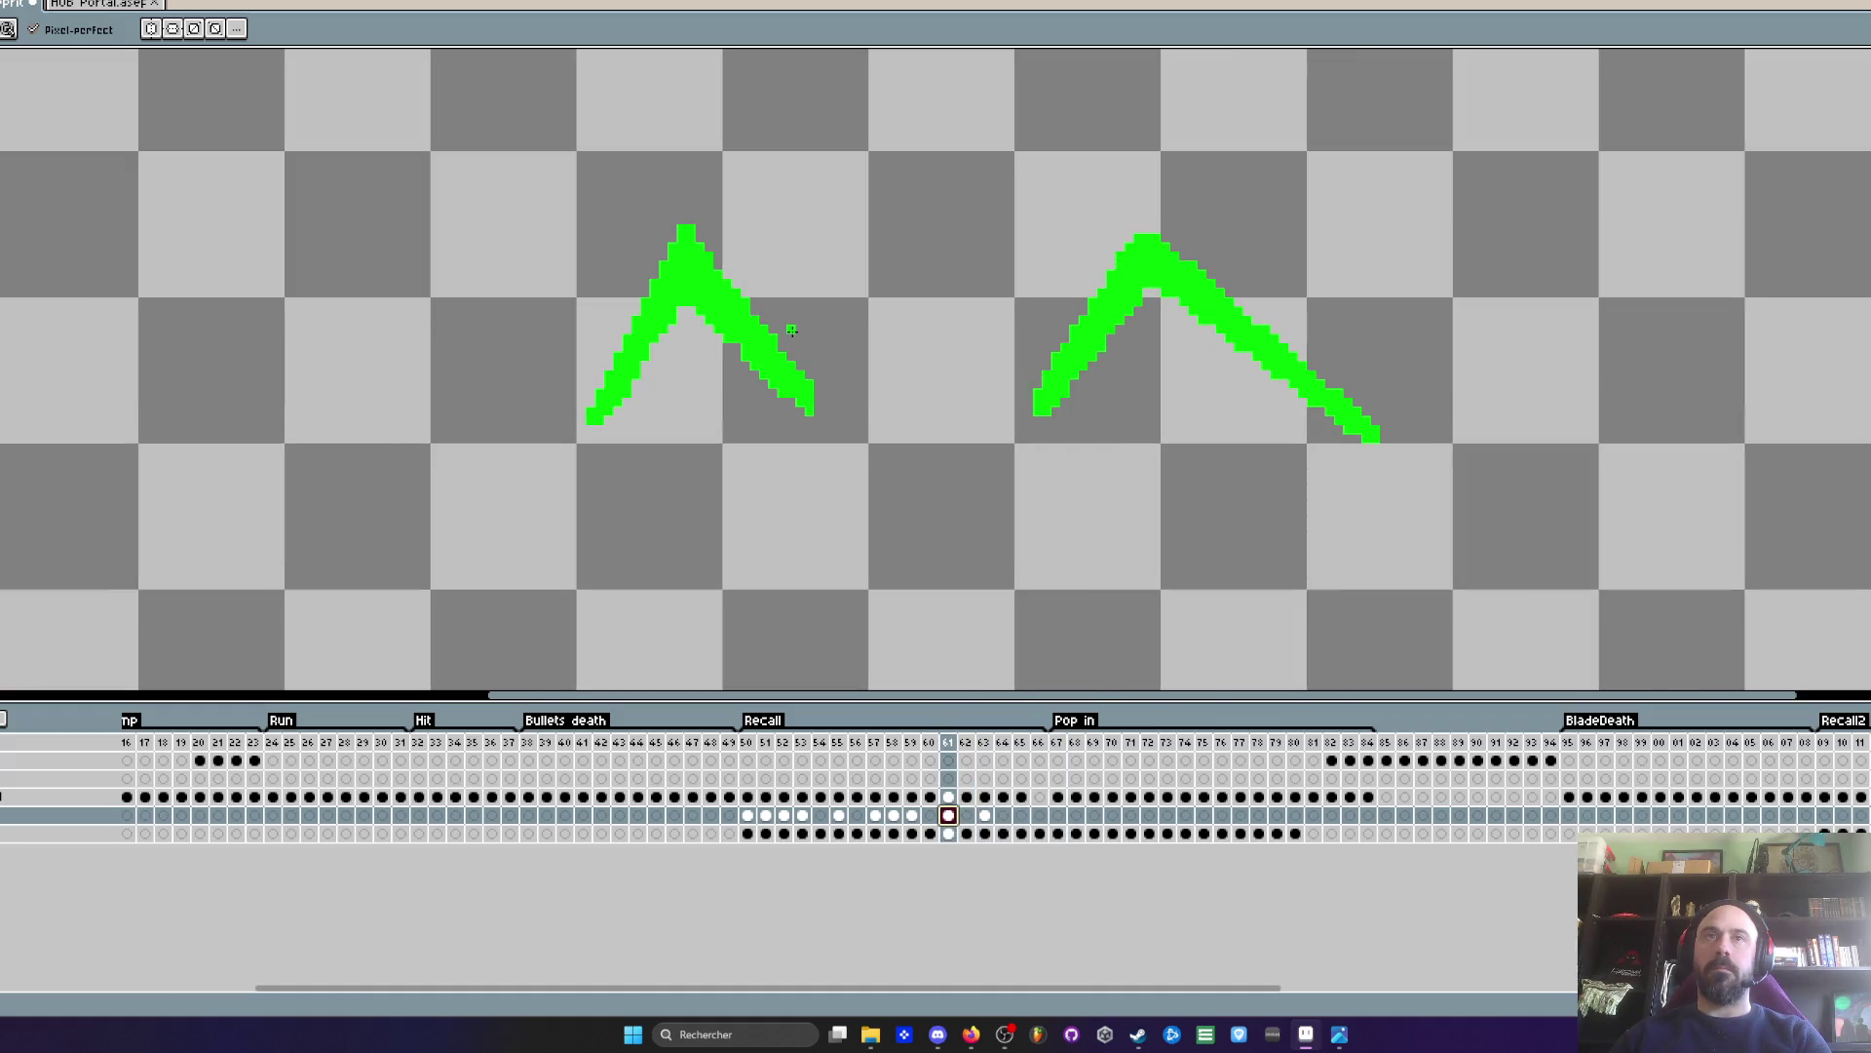
scroll(916, 390, up, 2)
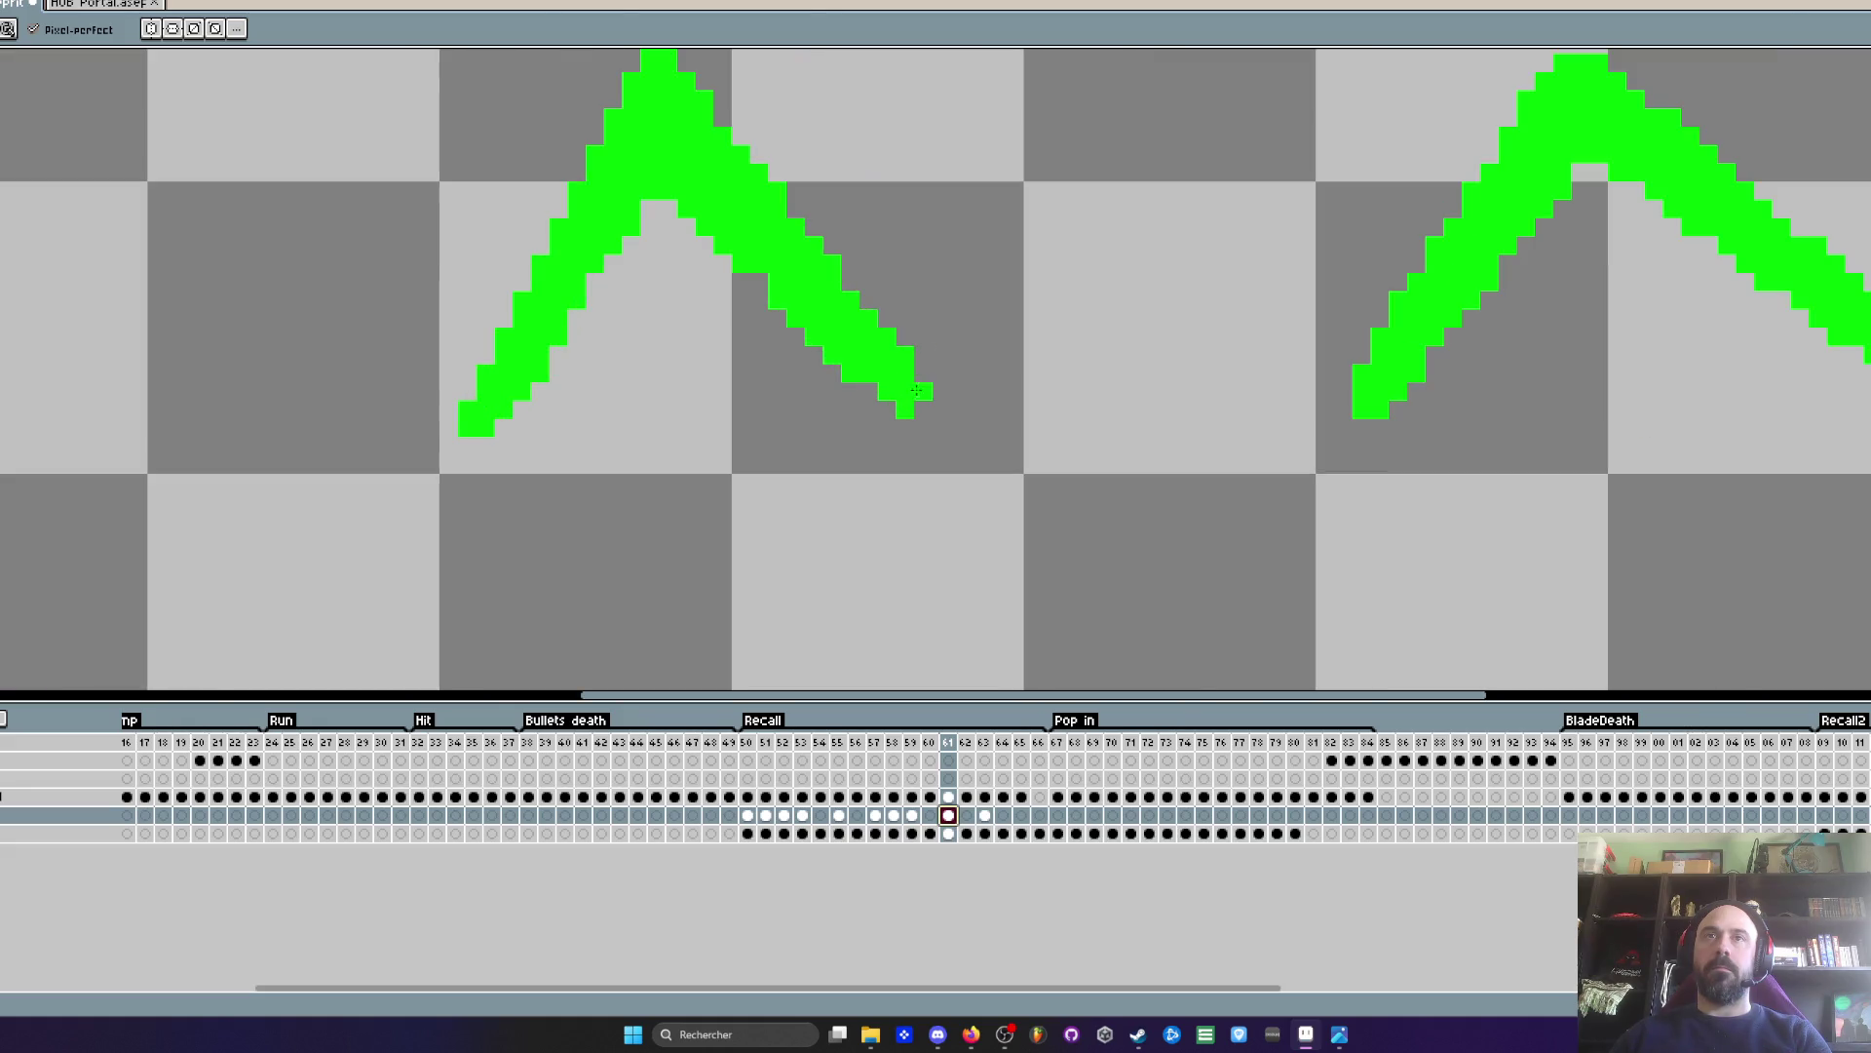
mouse_move(905, 356)
mouse_down()
mouse_move(1119, 189)
mouse_move(1344, 380)
mouse_up()
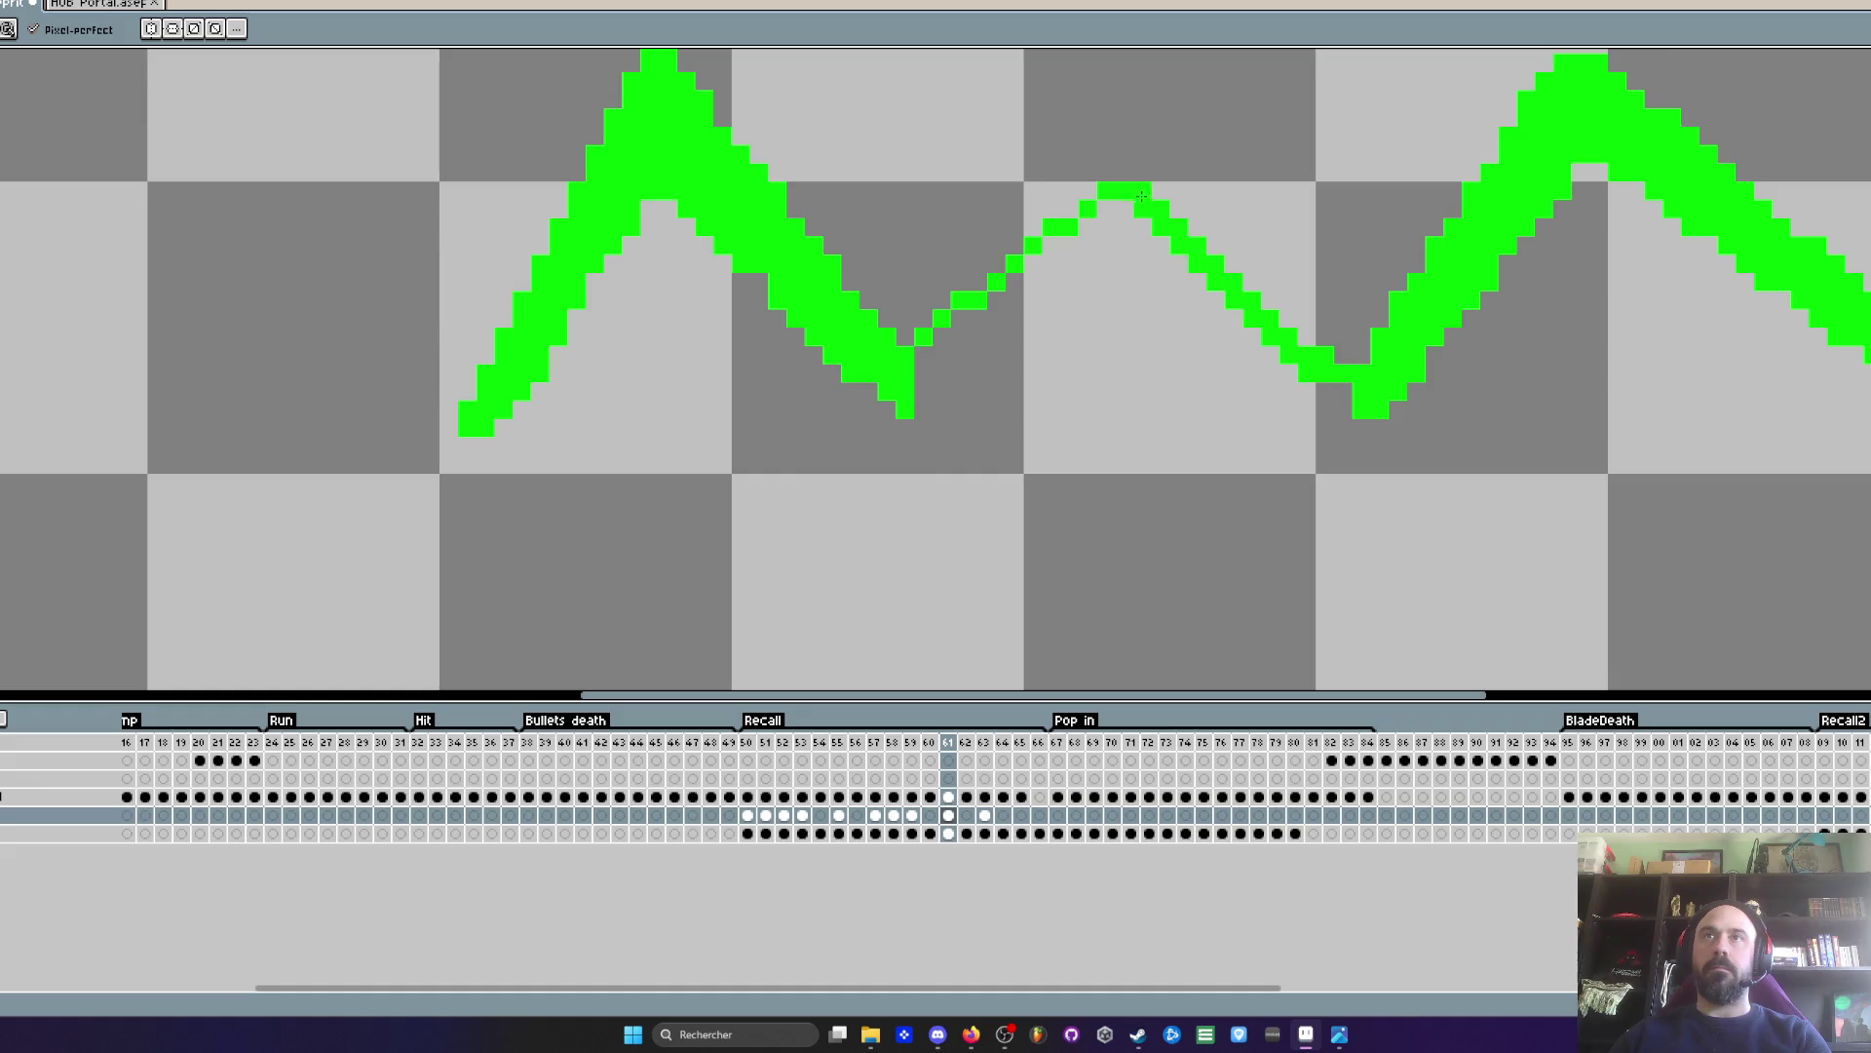
drag(895, 417, 1062, 321)
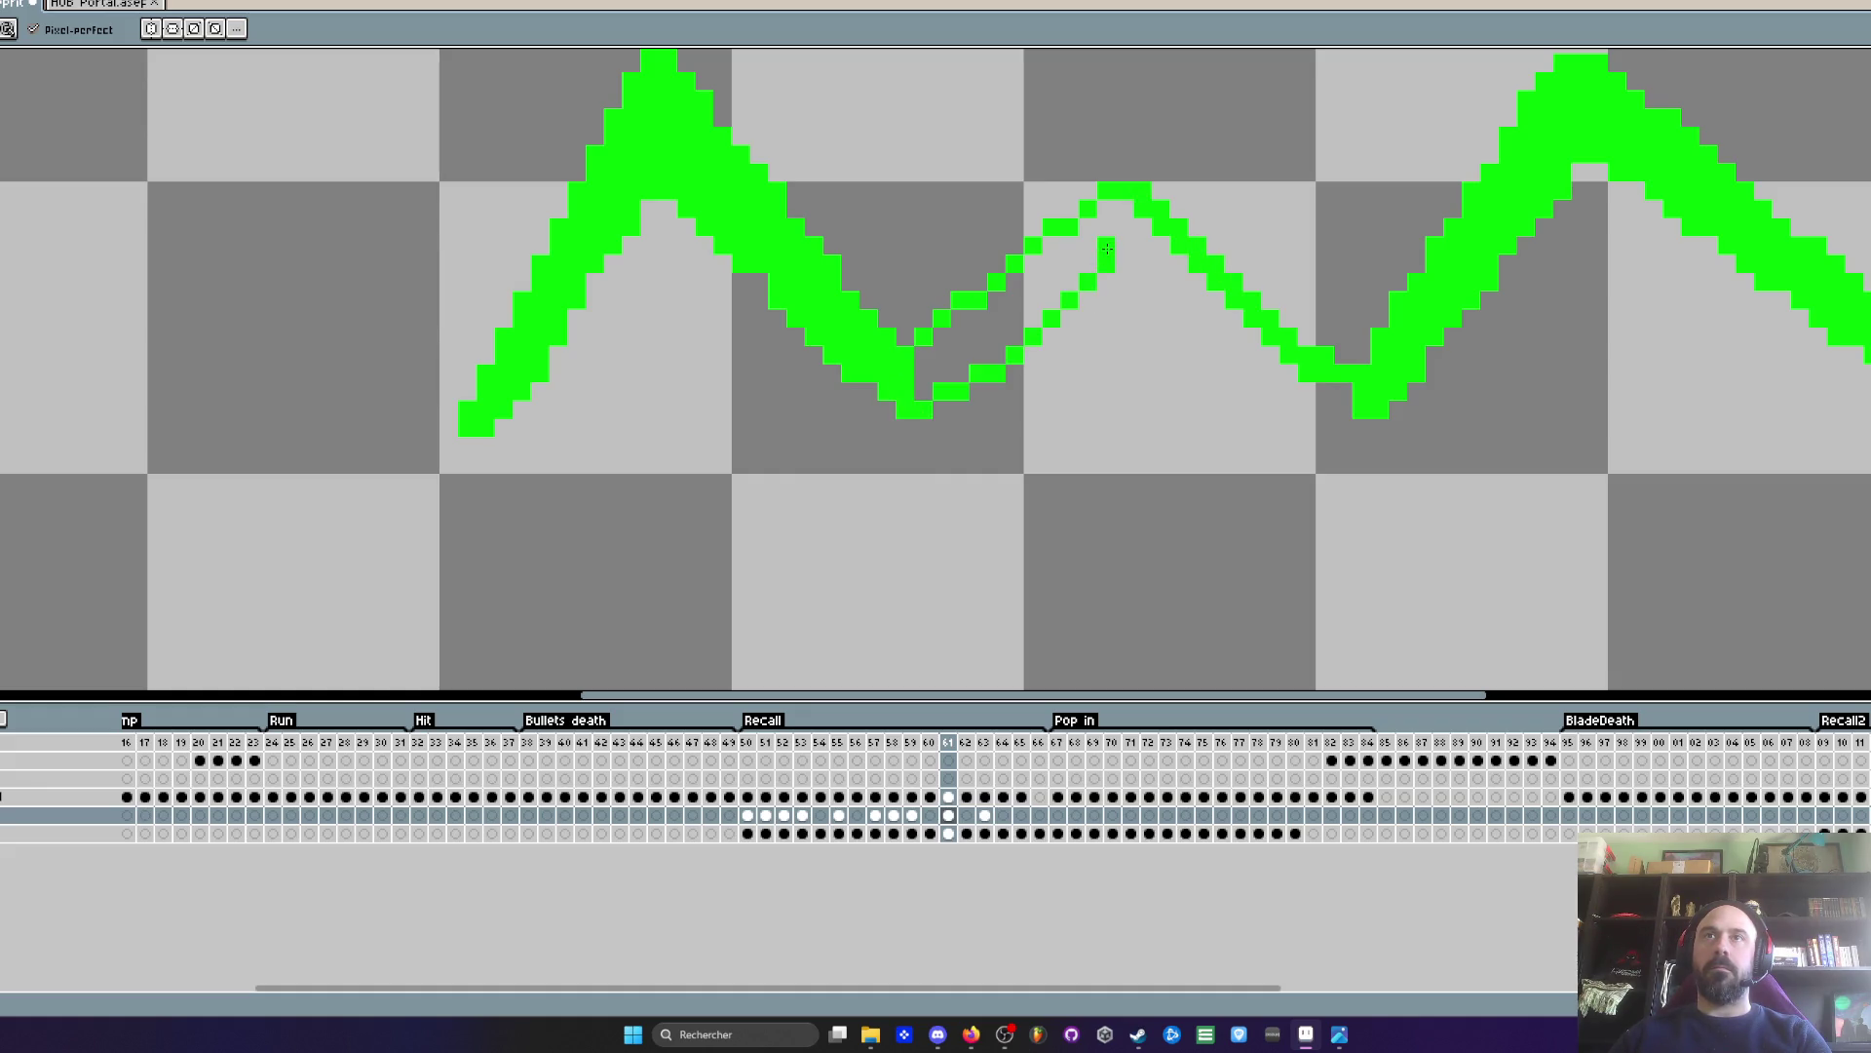
key(ctrl+z)
mouse_move(915, 417)
mouse_down()
mouse_move(1112, 242)
mouse_move(1328, 384)
mouse_up()
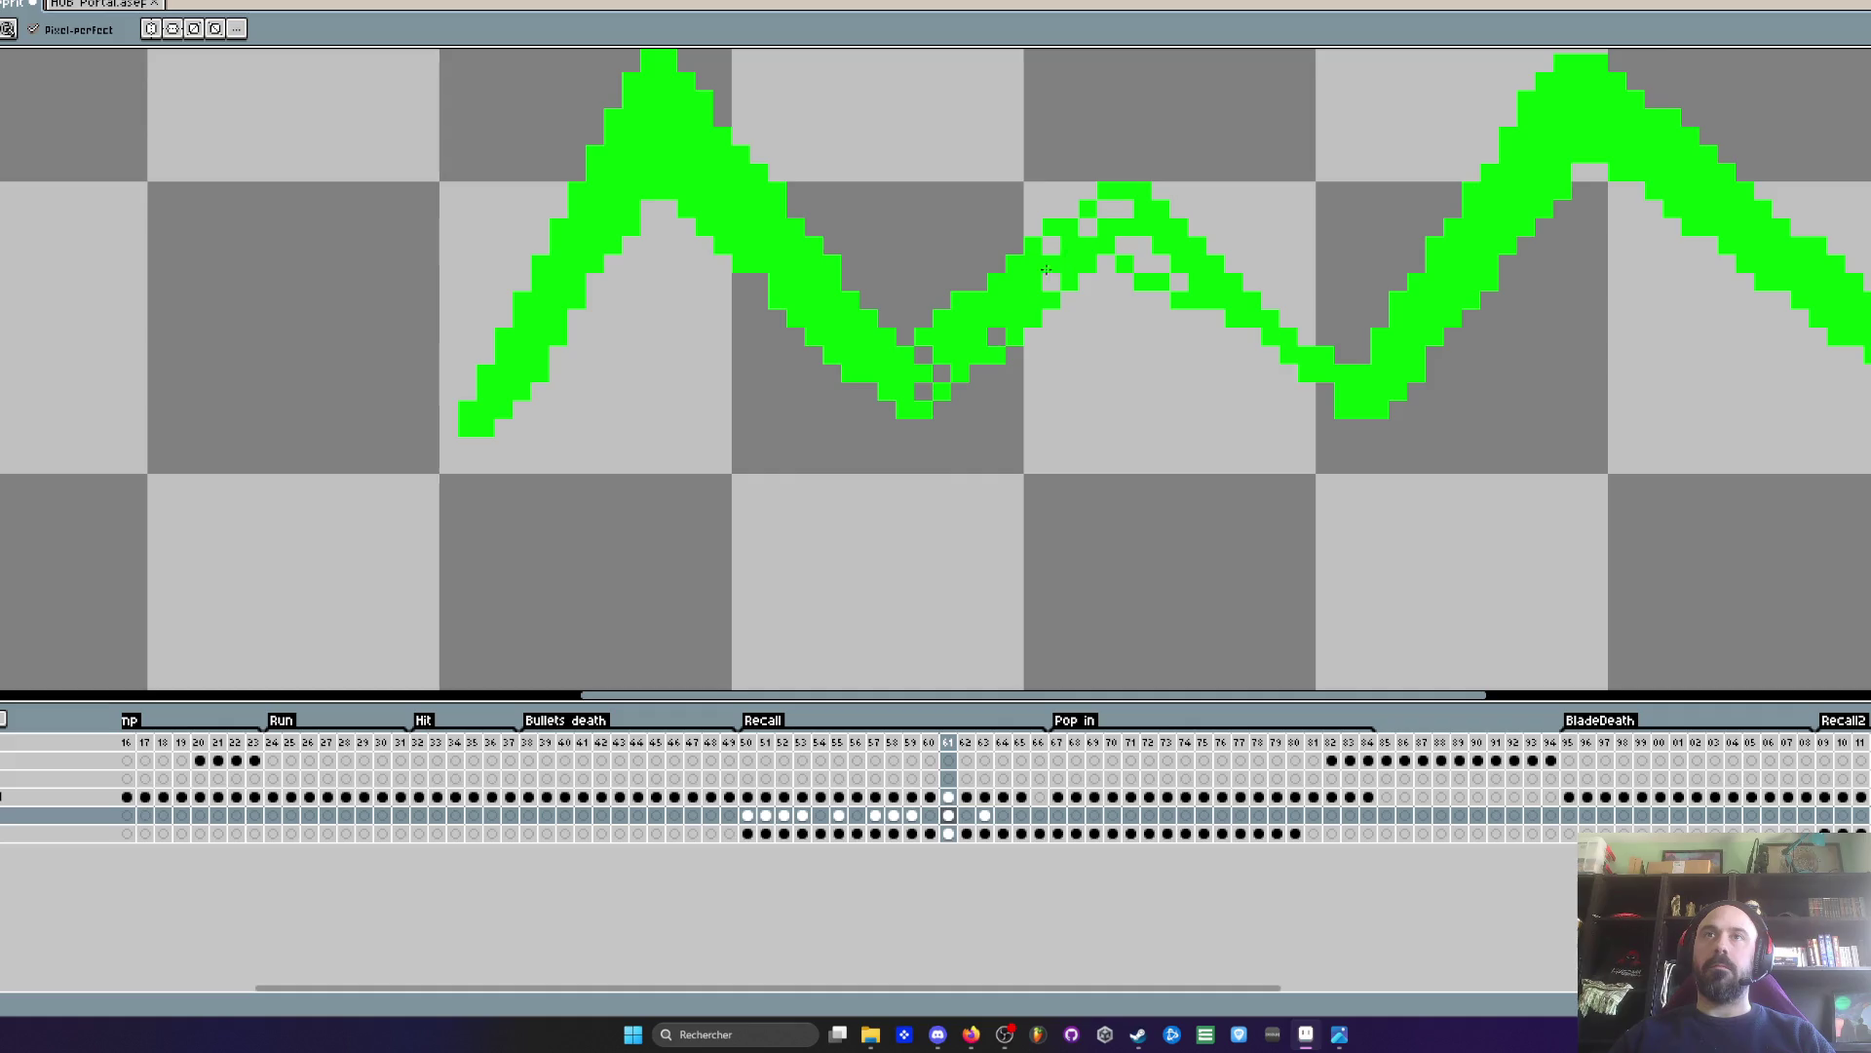
- Turn off pixel-perfect mode, thicken the middle peak and reshape its left slope
click(34, 29)
drag(824, 383, 846, 386)
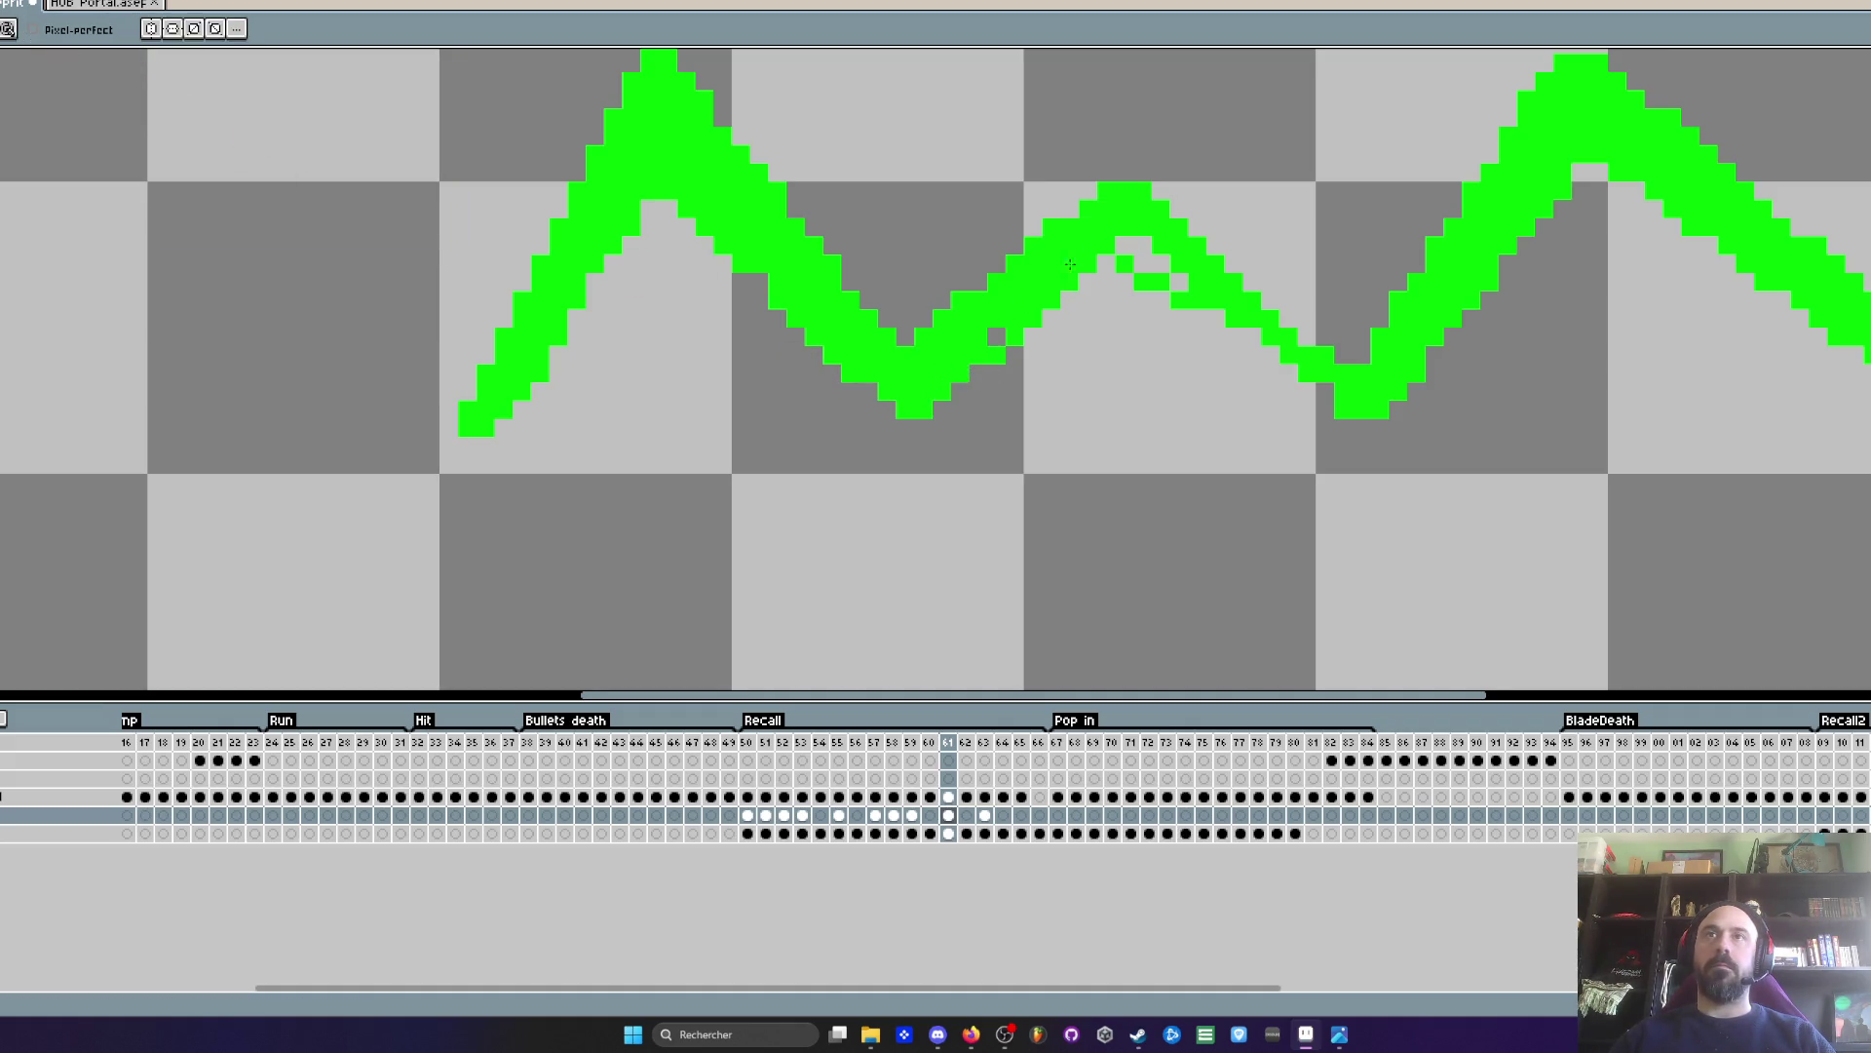
scroll(1045, 310, down, 3)
scroll(973, 355, up, 2)
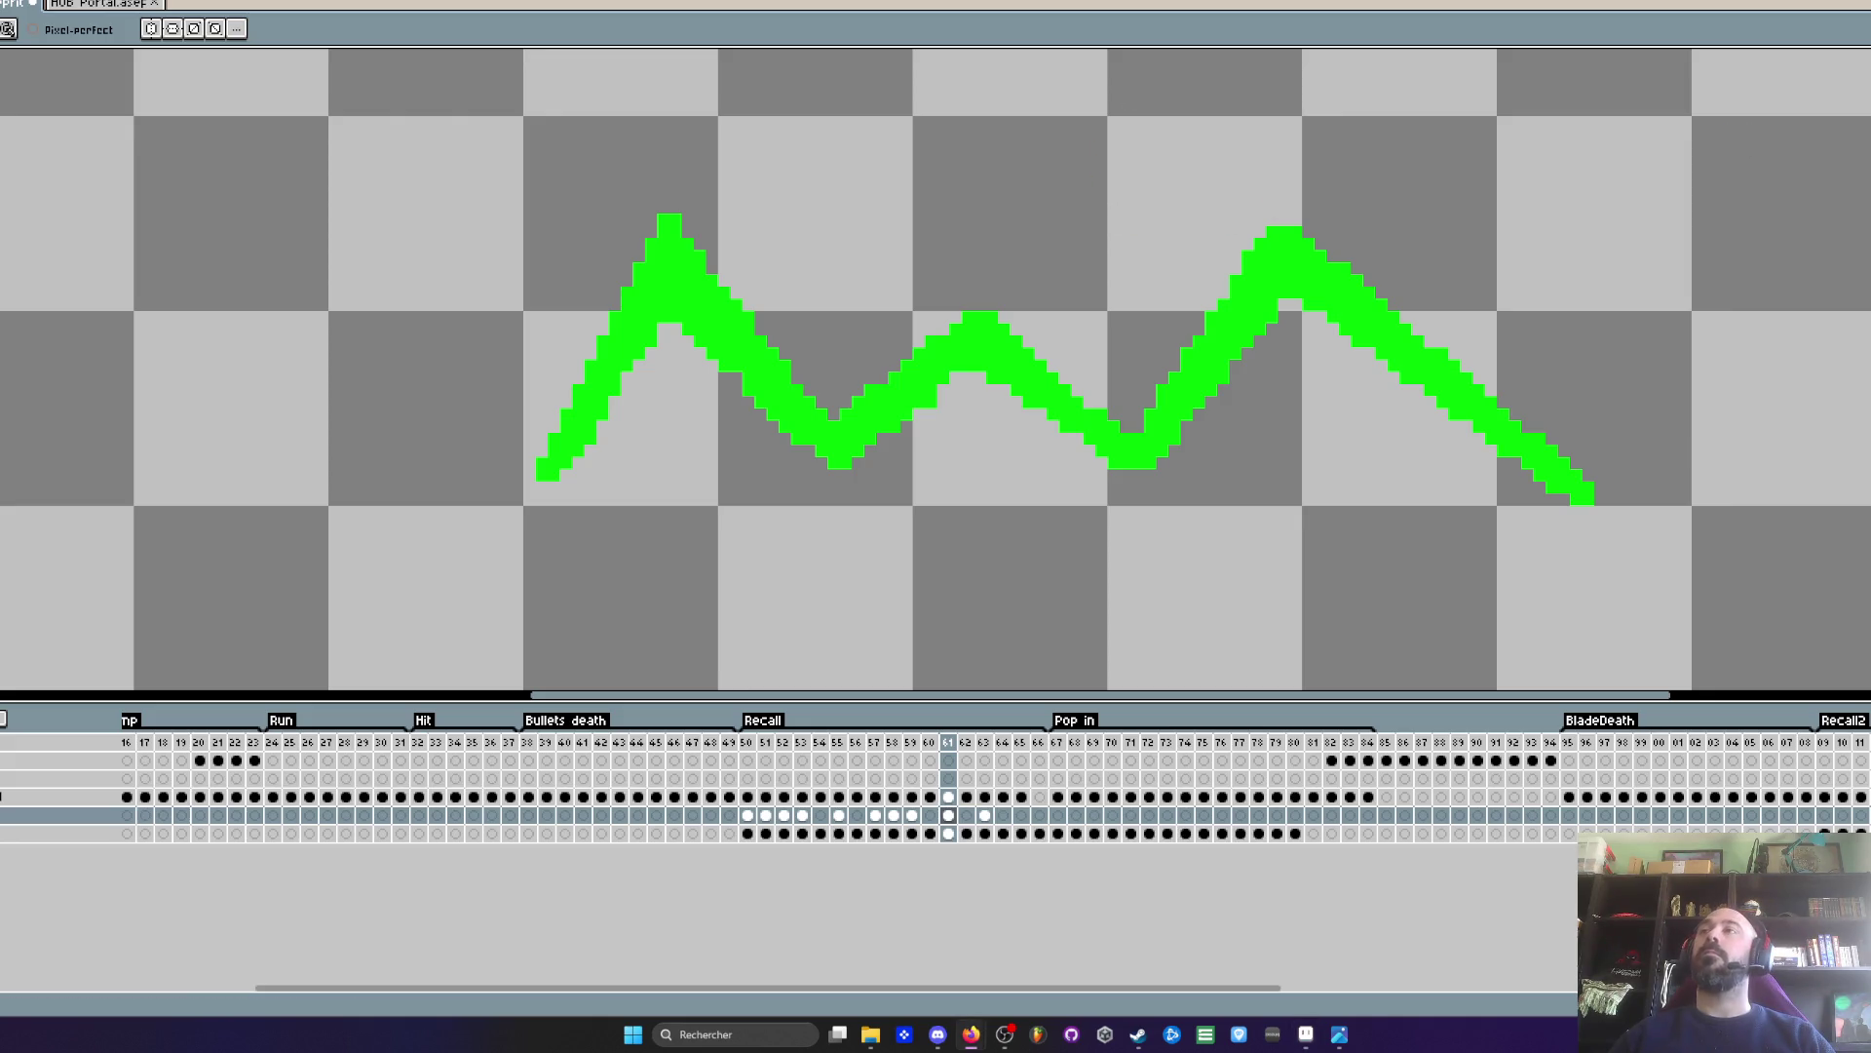
scroll(1037, 440, down, 2)
scroll(996, 407, up, 2)
scroll(996, 407, up, 1)
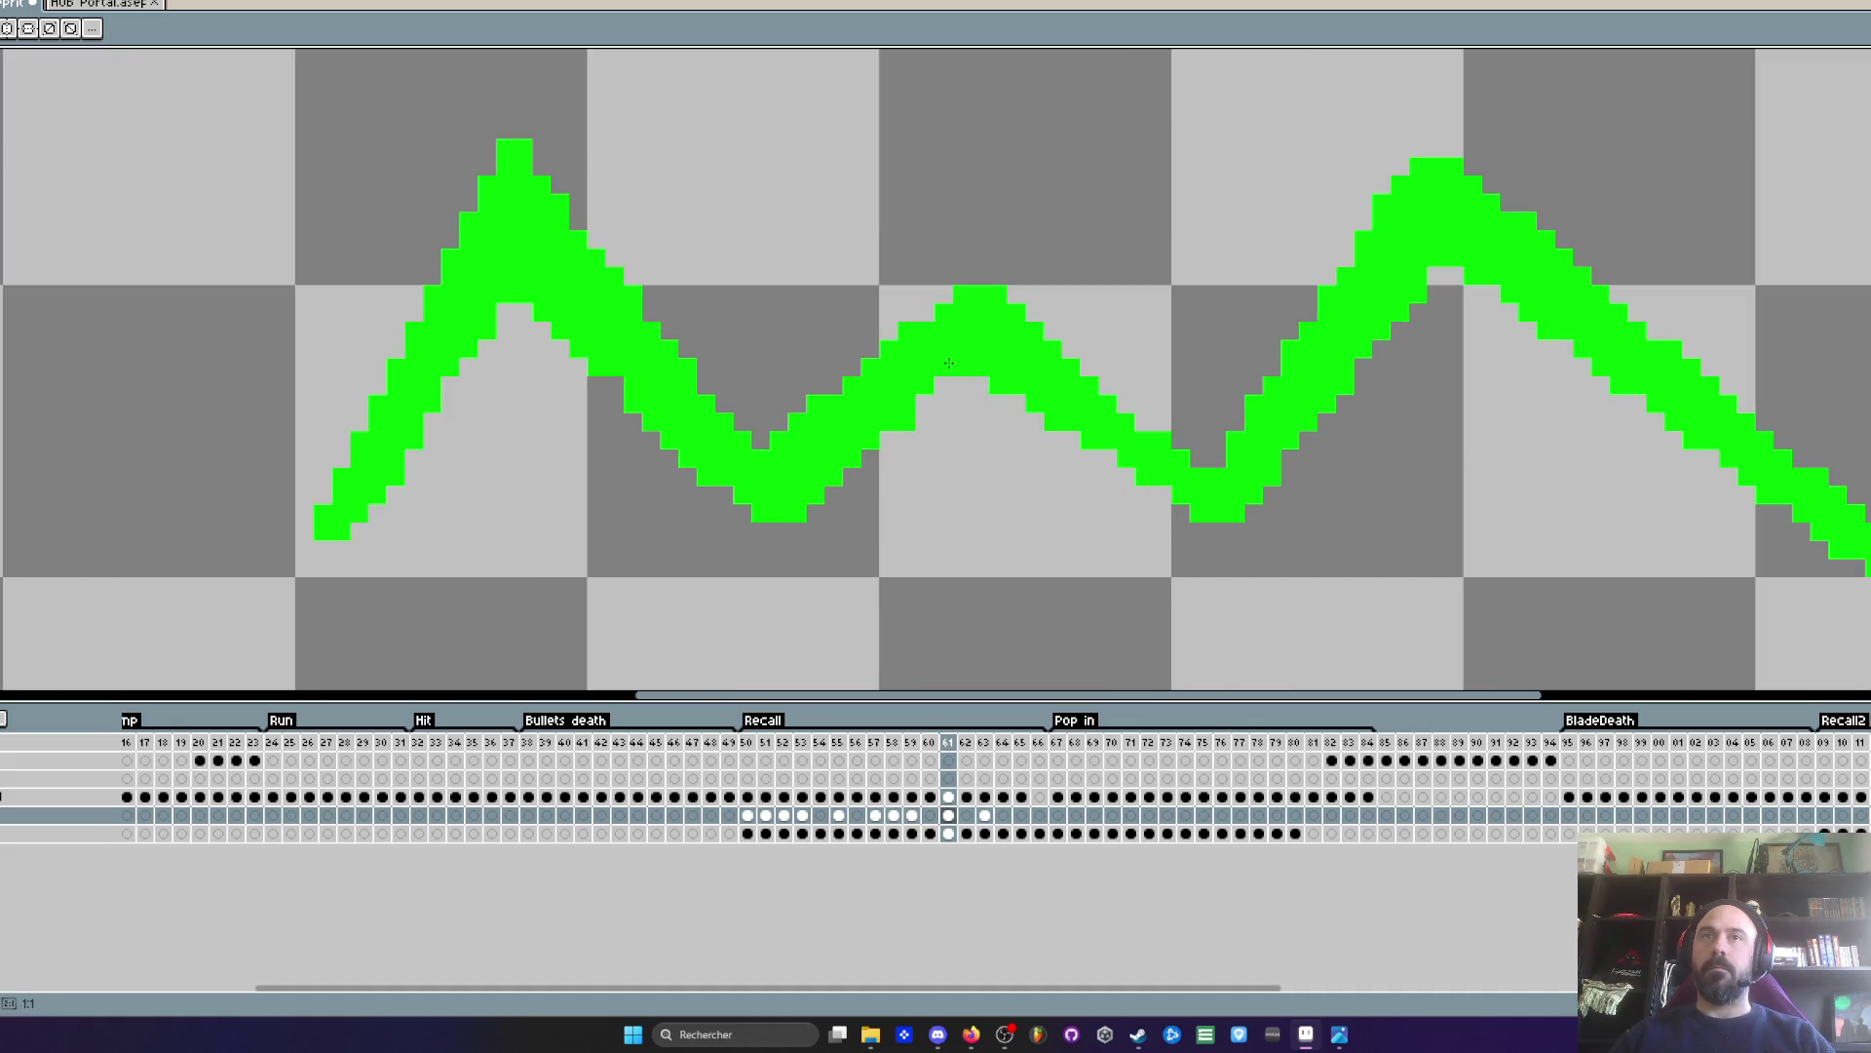
click(972, 279)
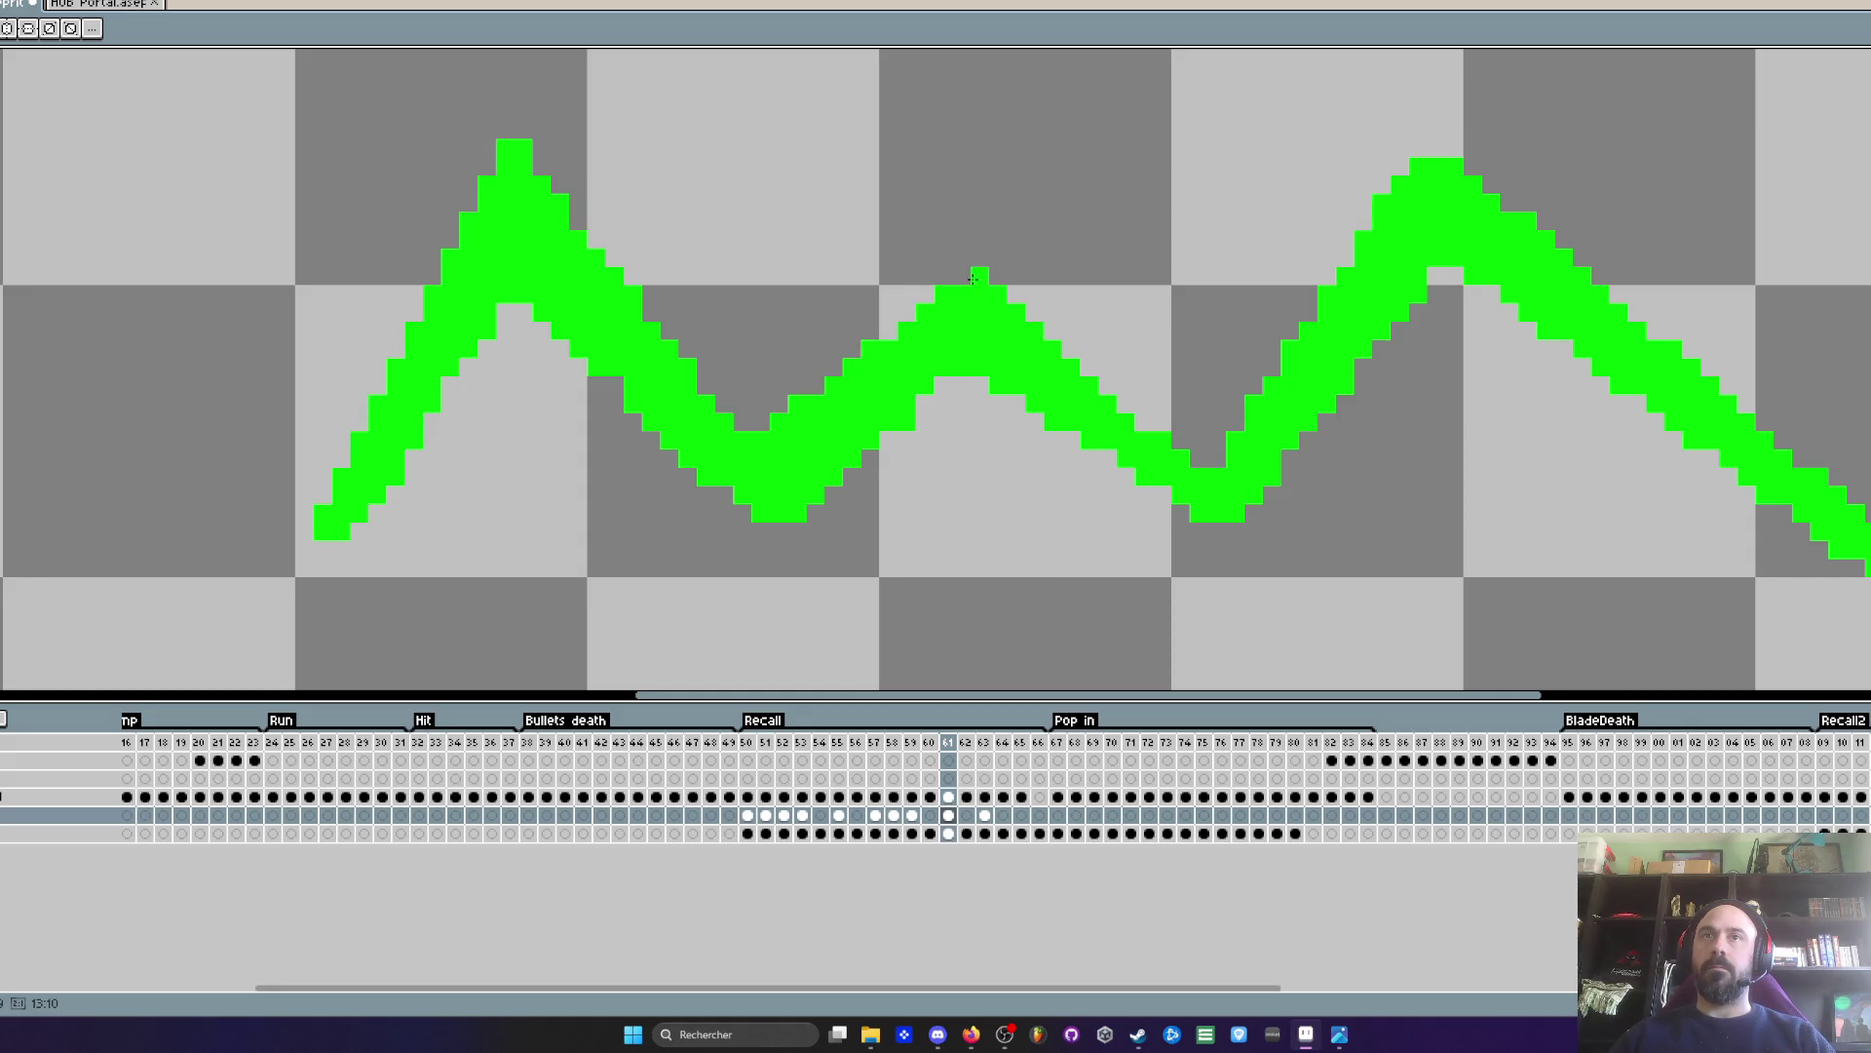
drag(972, 279, 945, 282)
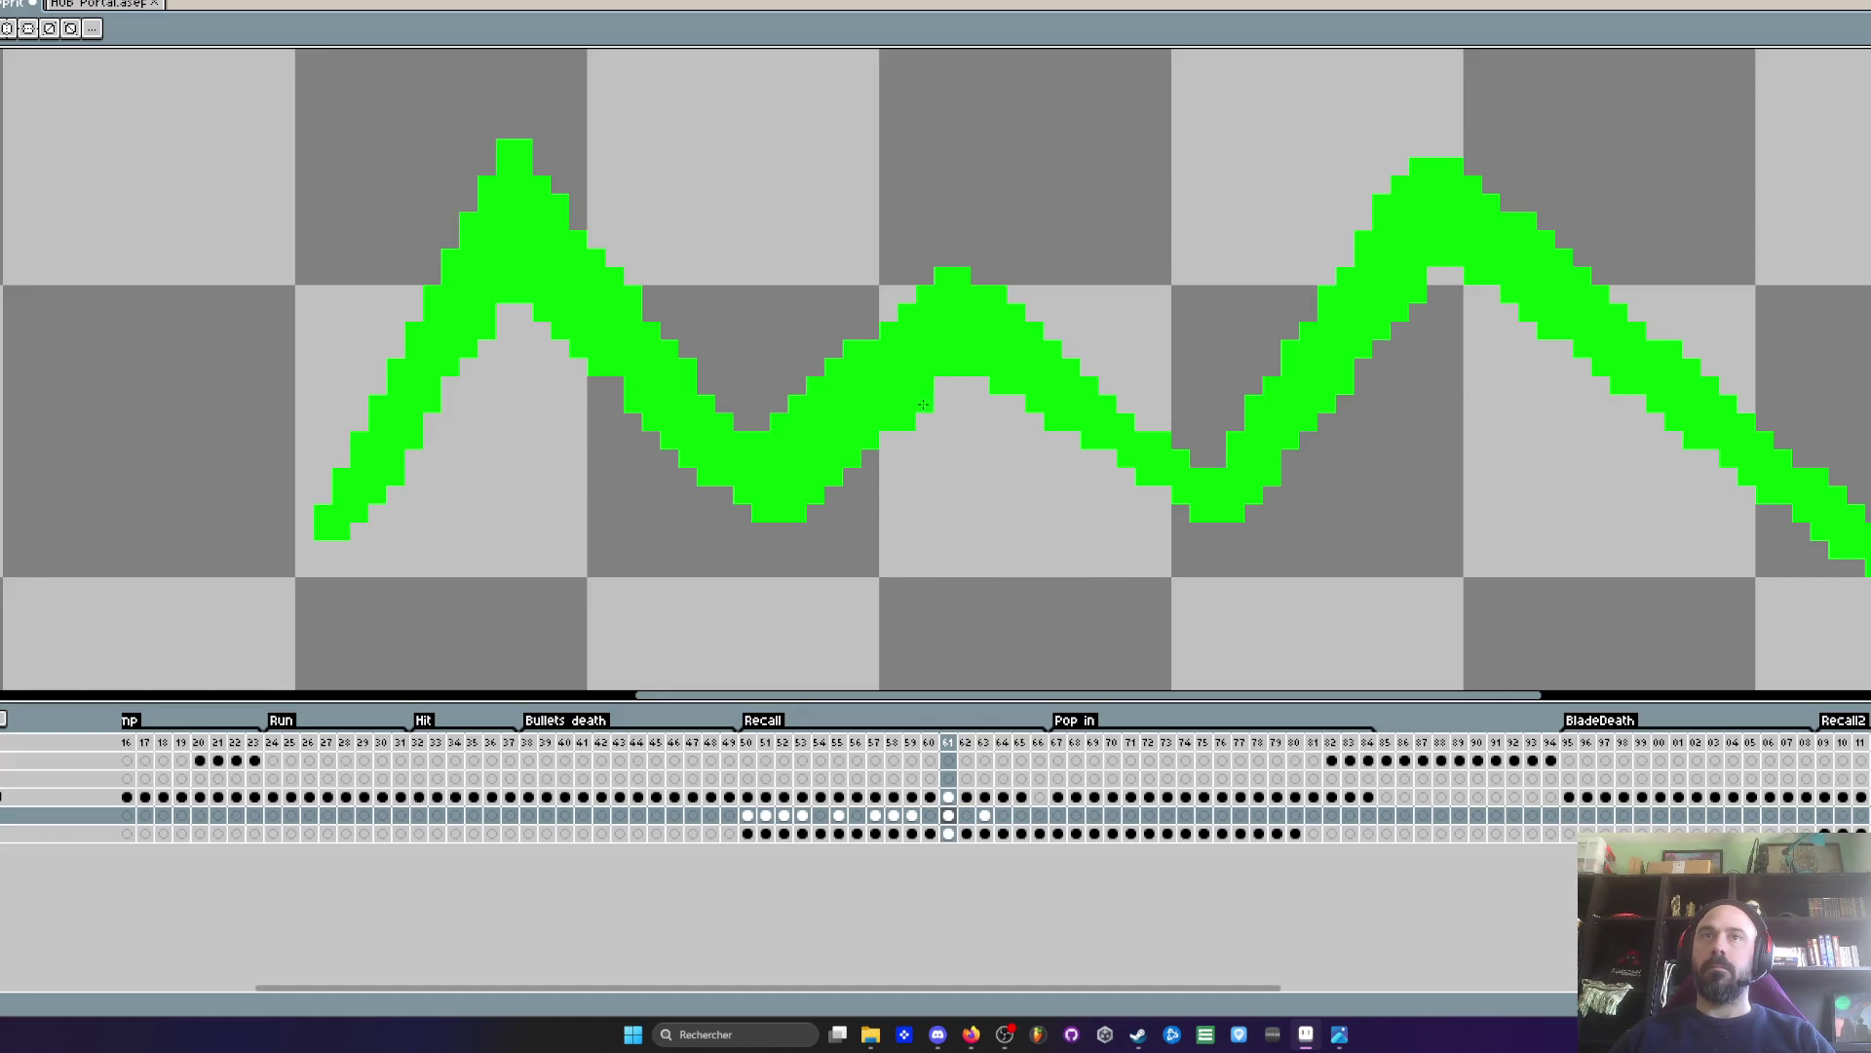
- Raise the middle peak's tip, smooth the valley slope, then step ahead to frame 63
scroll(923, 404, down, 3)
scroll(965, 458, up, 4)
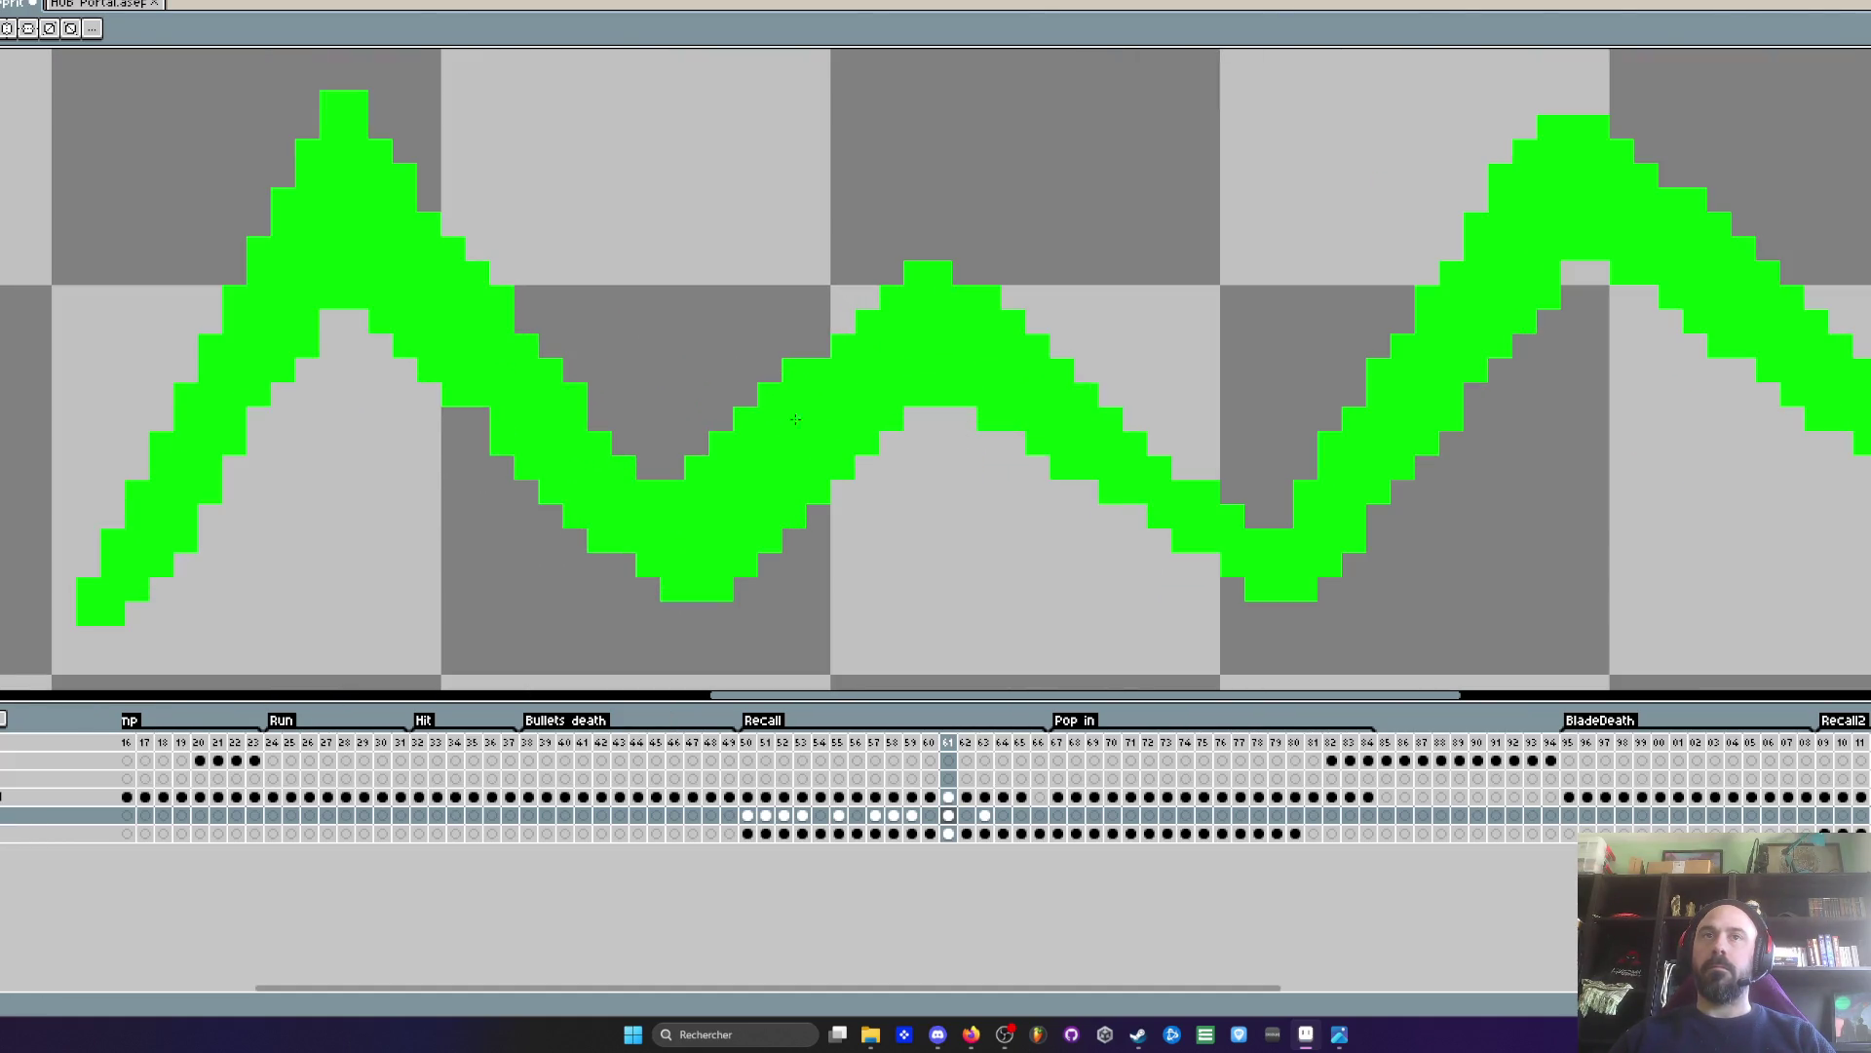
drag(905, 270, 932, 226)
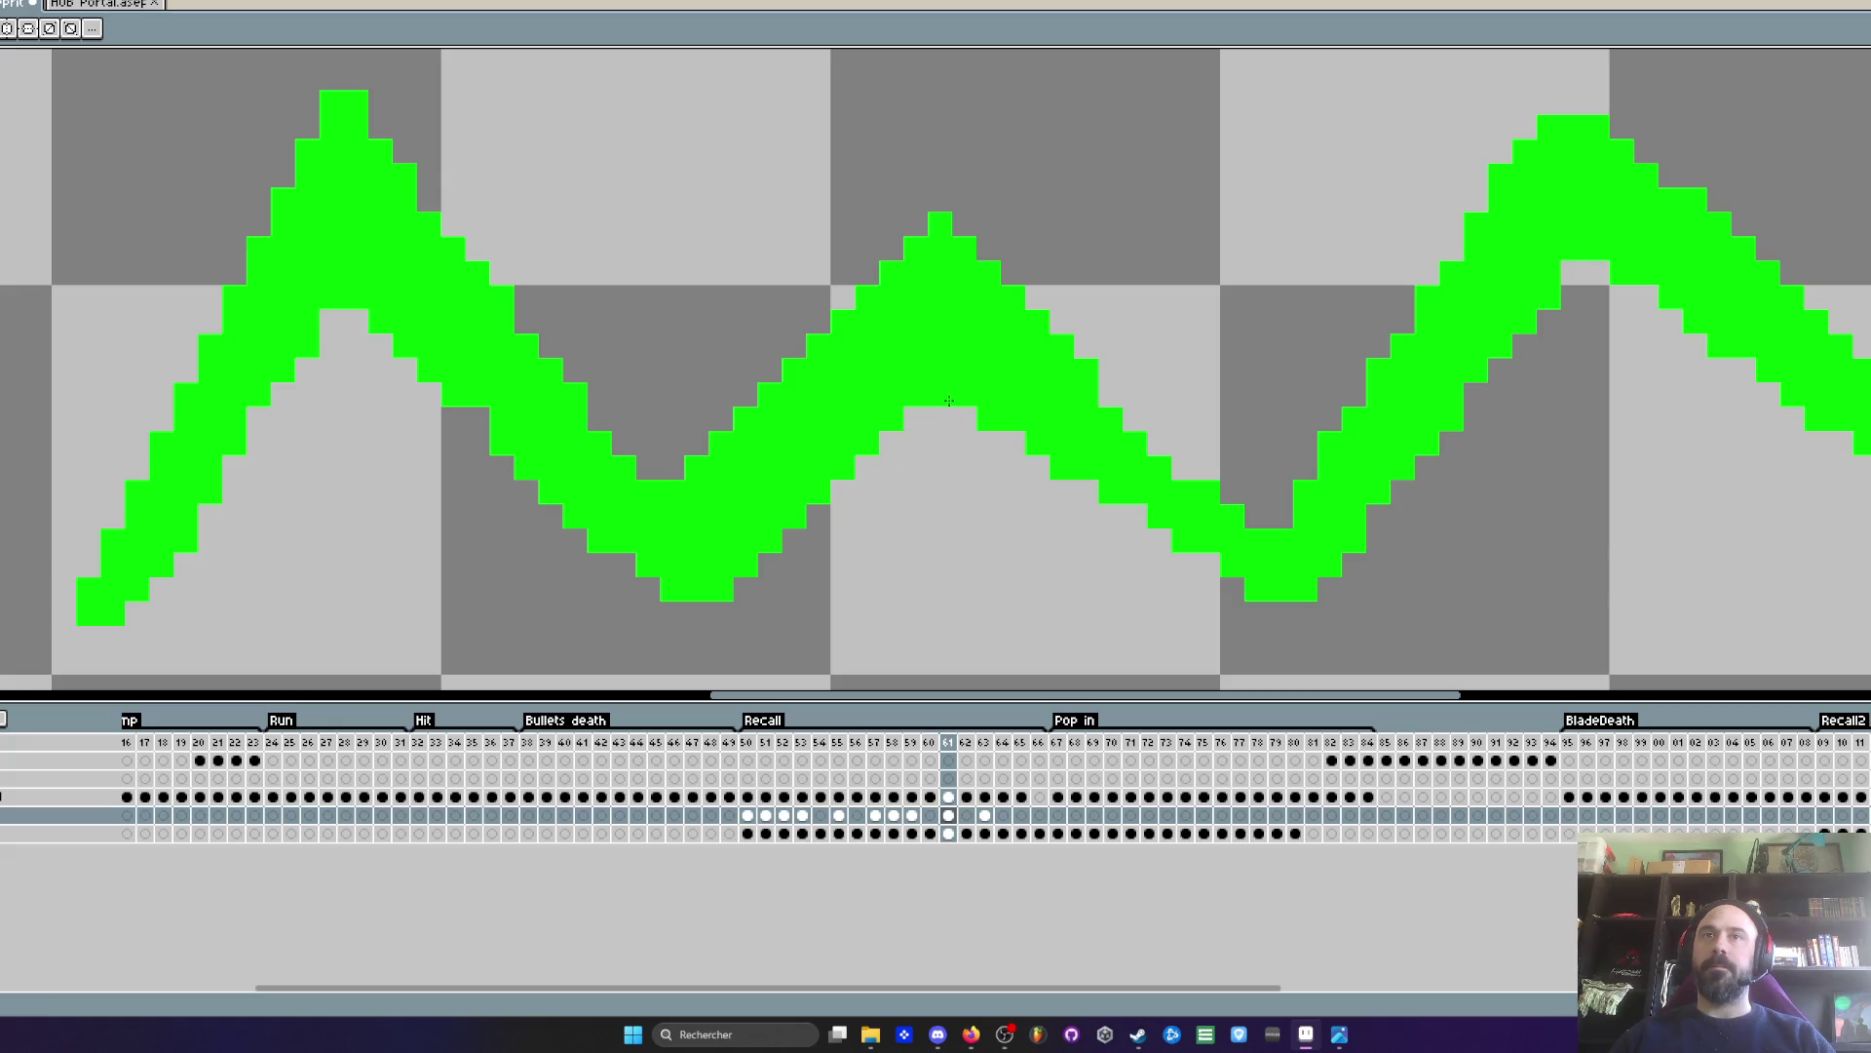
drag(1188, 565, 1058, 466)
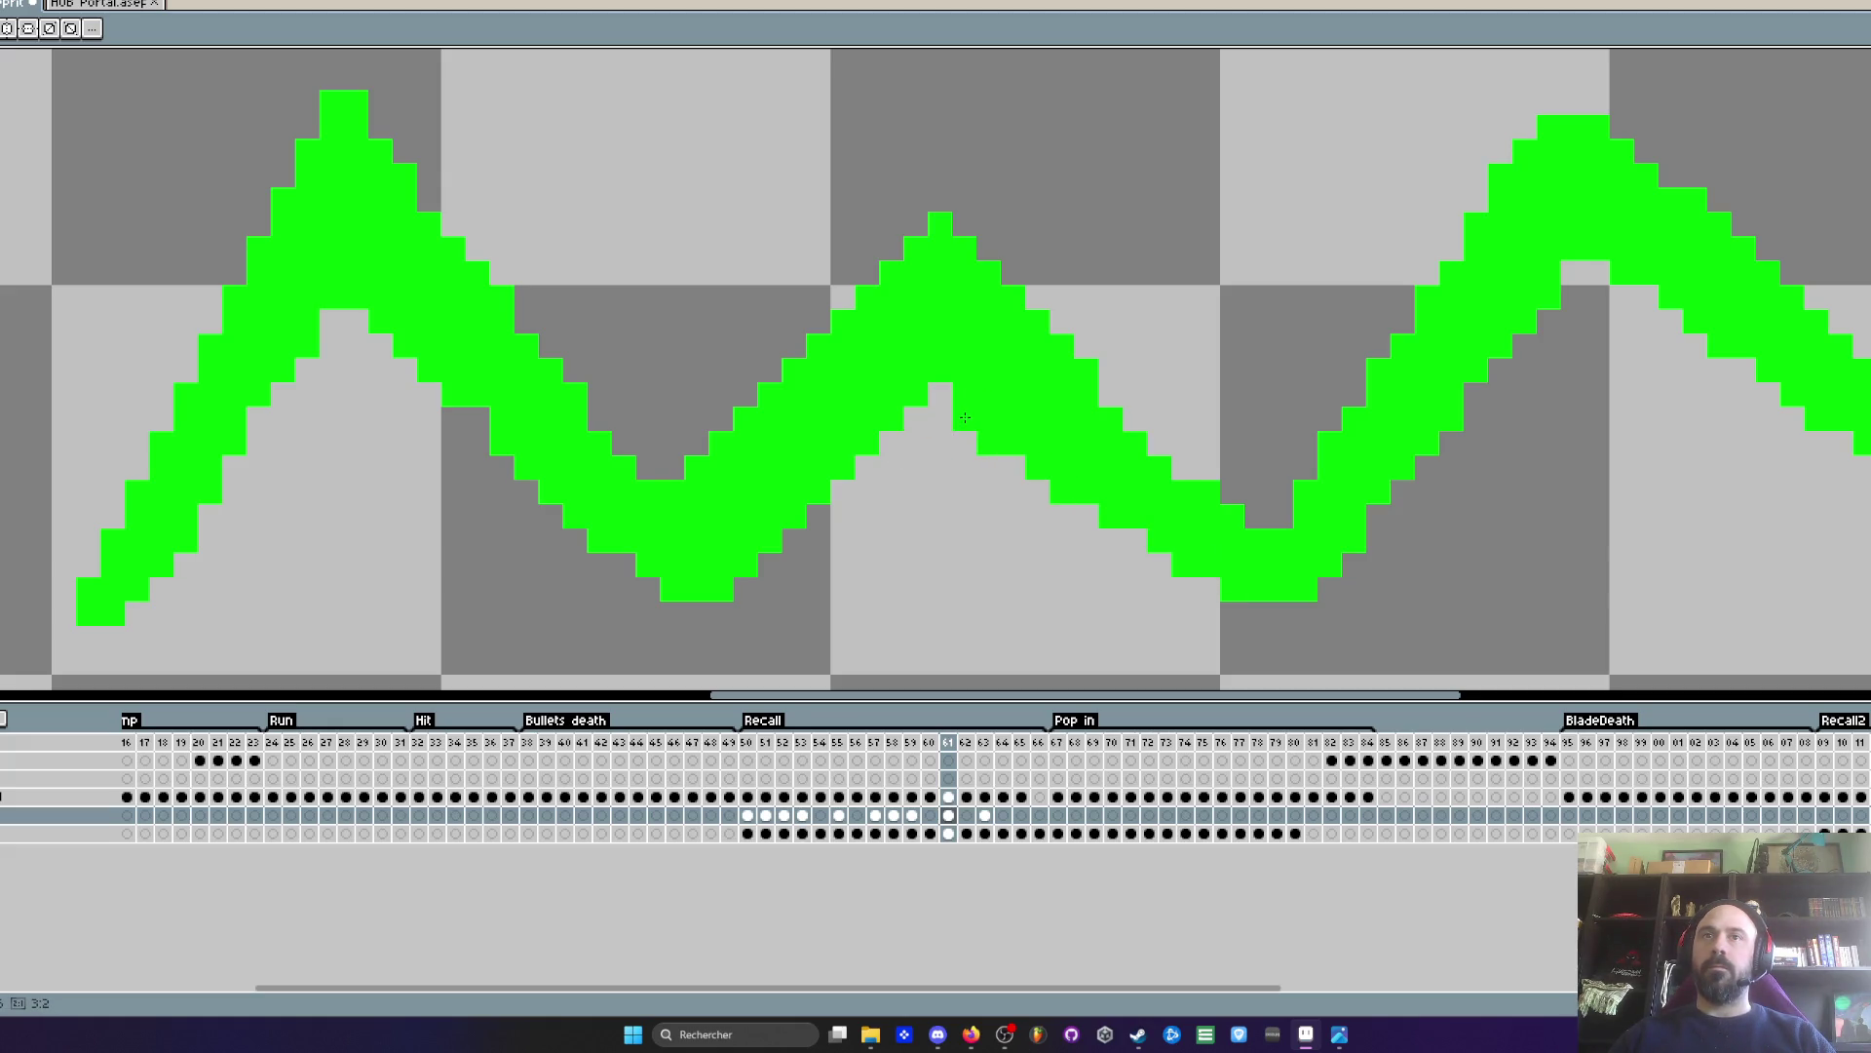
scroll(1101, 424, down, 4)
scroll(1101, 424, up, 4)
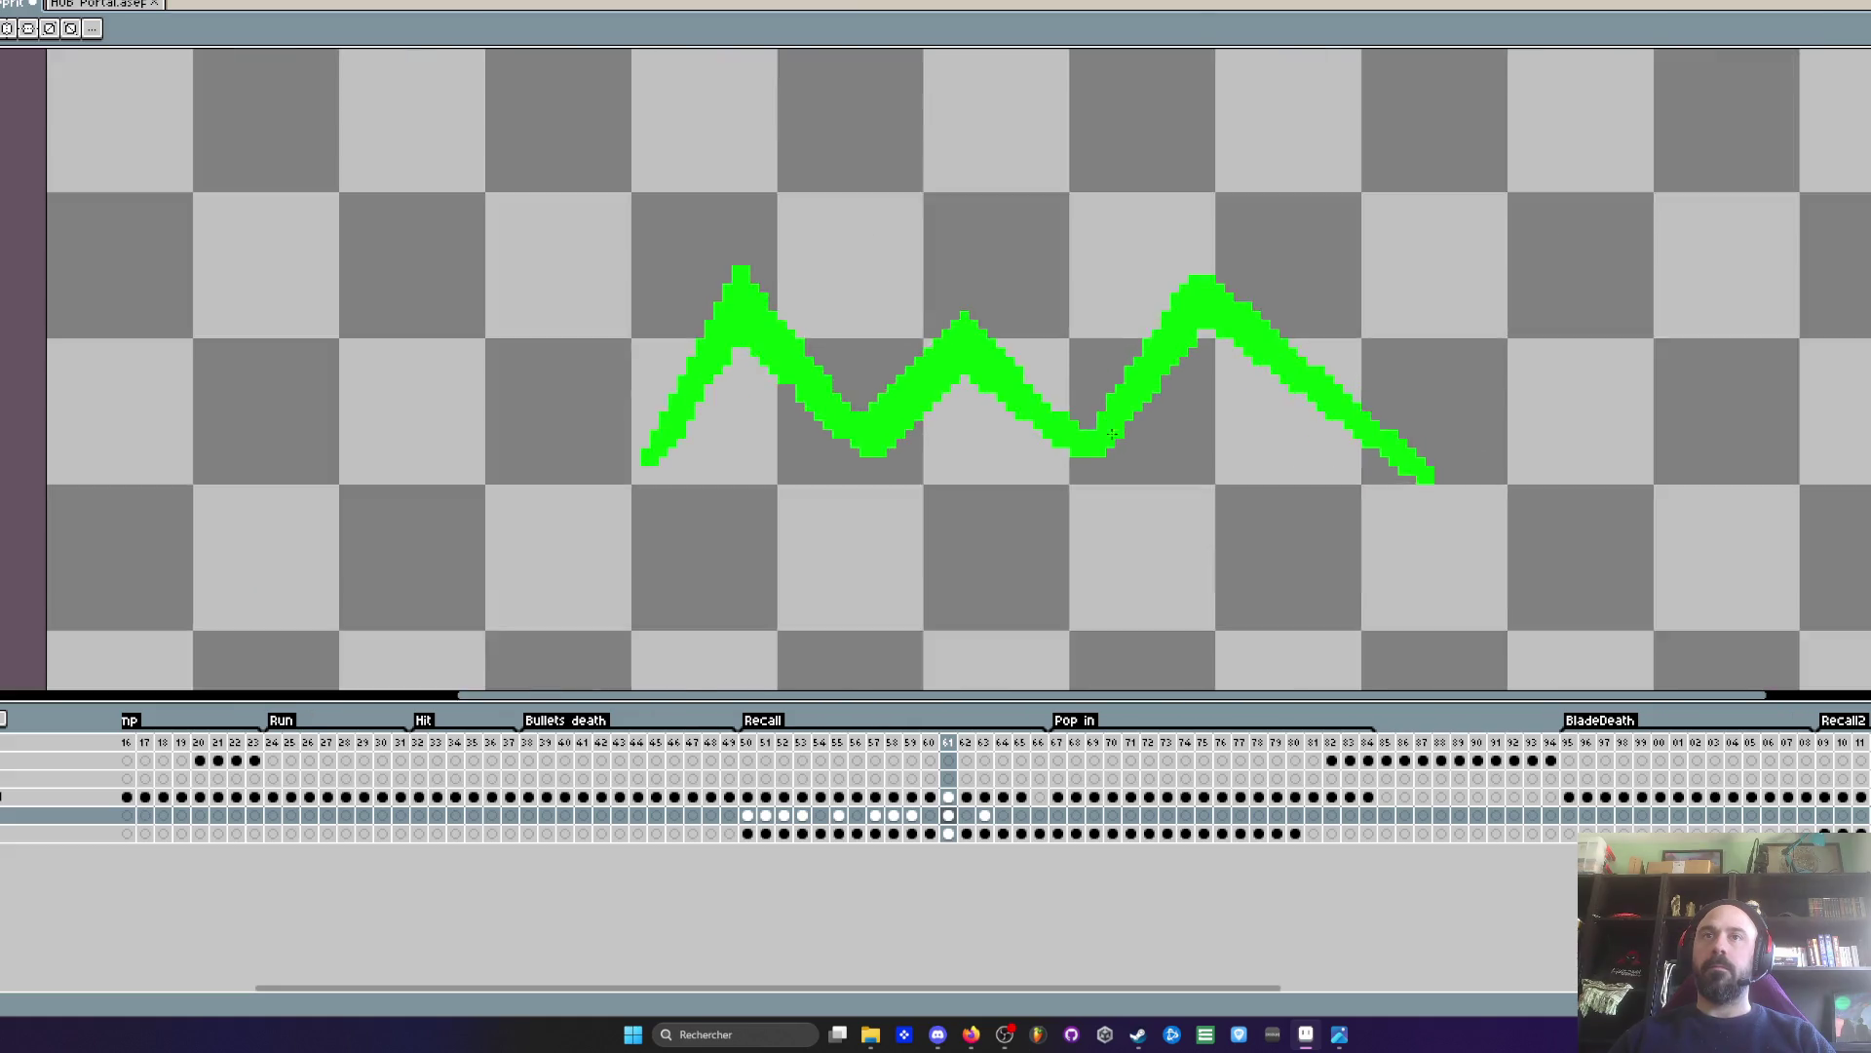
scroll(1063, 470, down, 2)
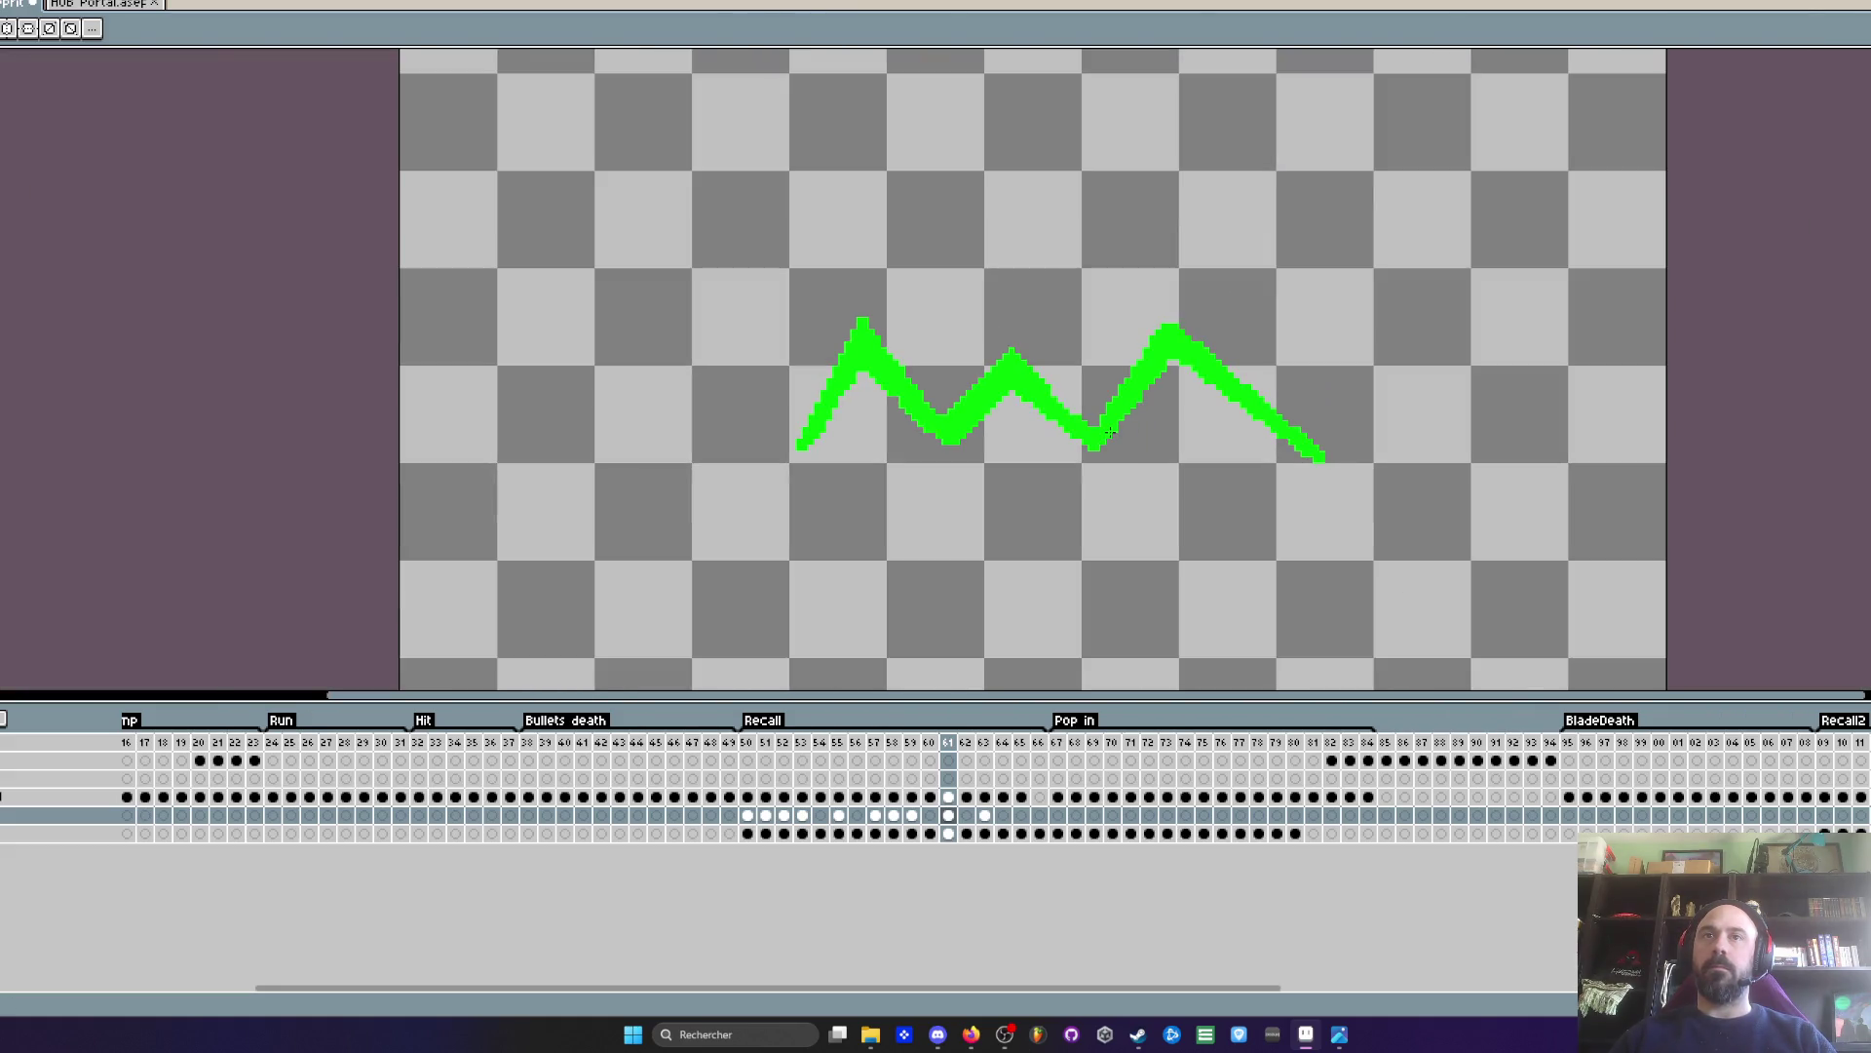
key(Right)
key(Right)
scroll(944, 301, up, 1)
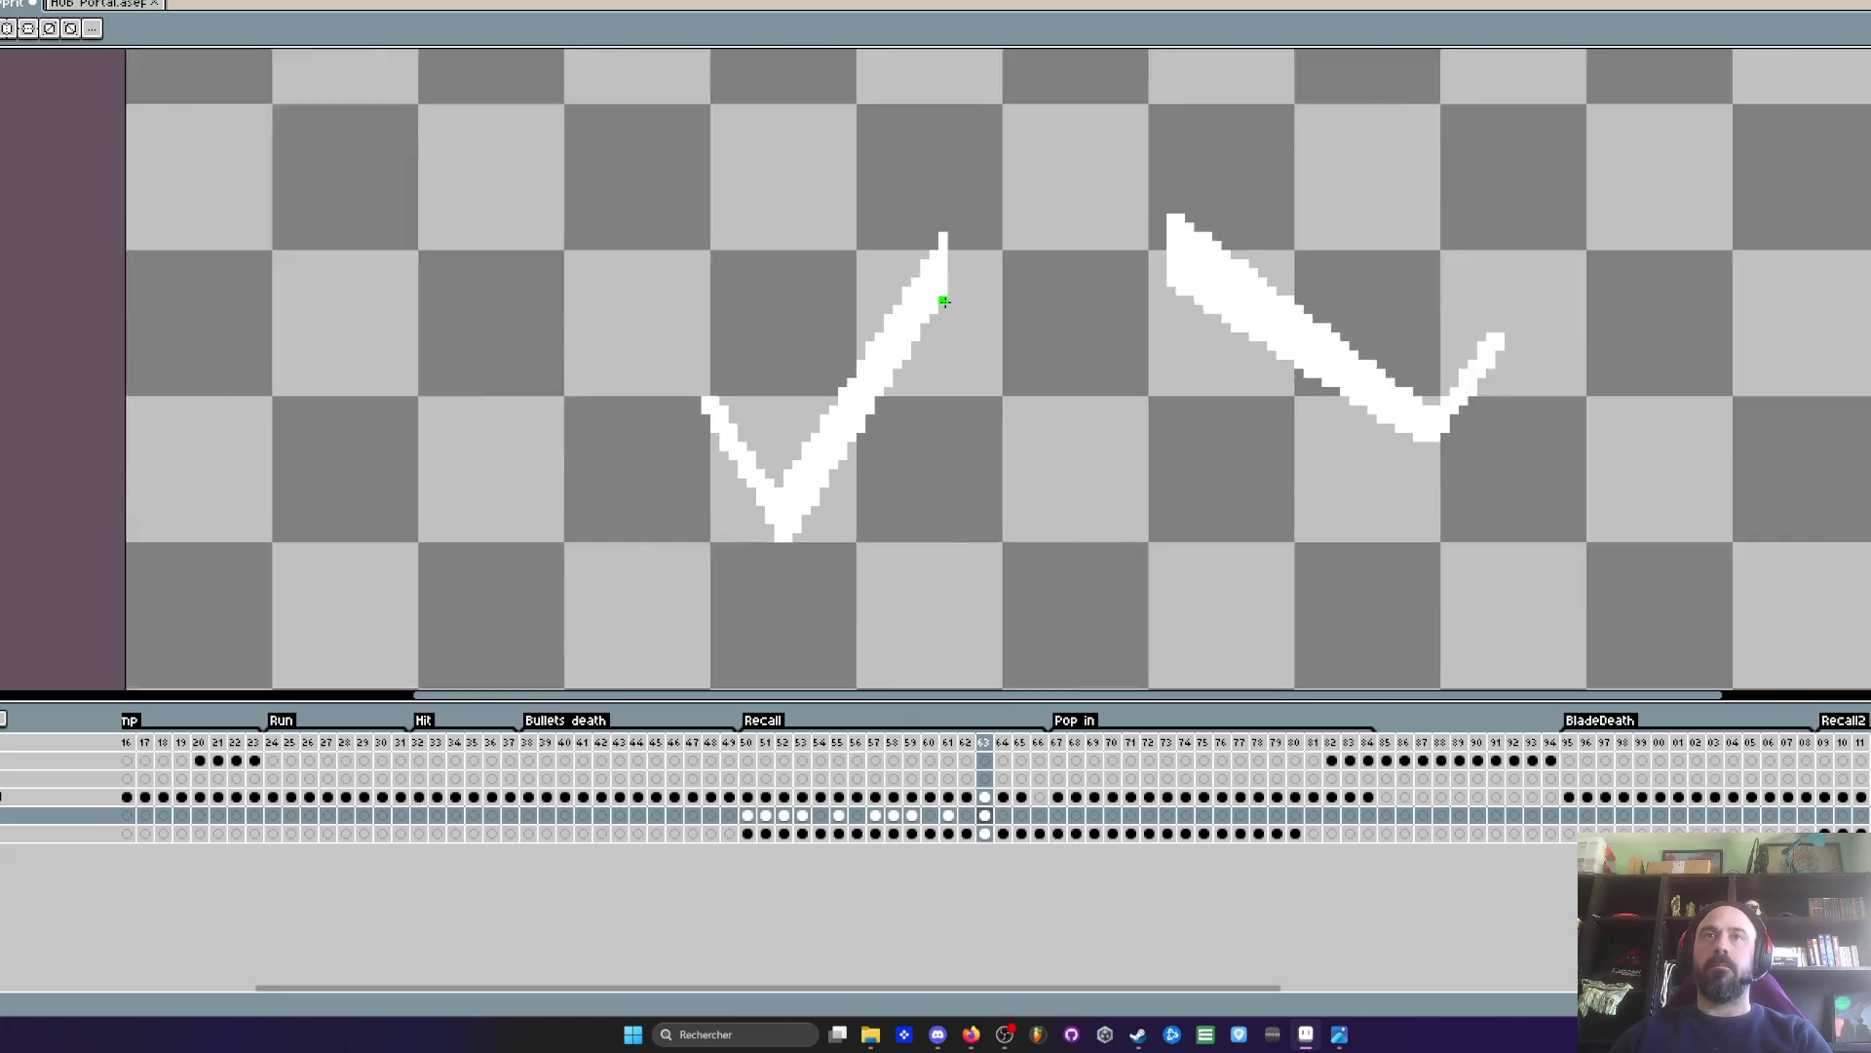
- Pick white from the canvas and draw a diagonal line linking the left peak to the right stroke
scroll(944, 301, up, 1)
key(i)
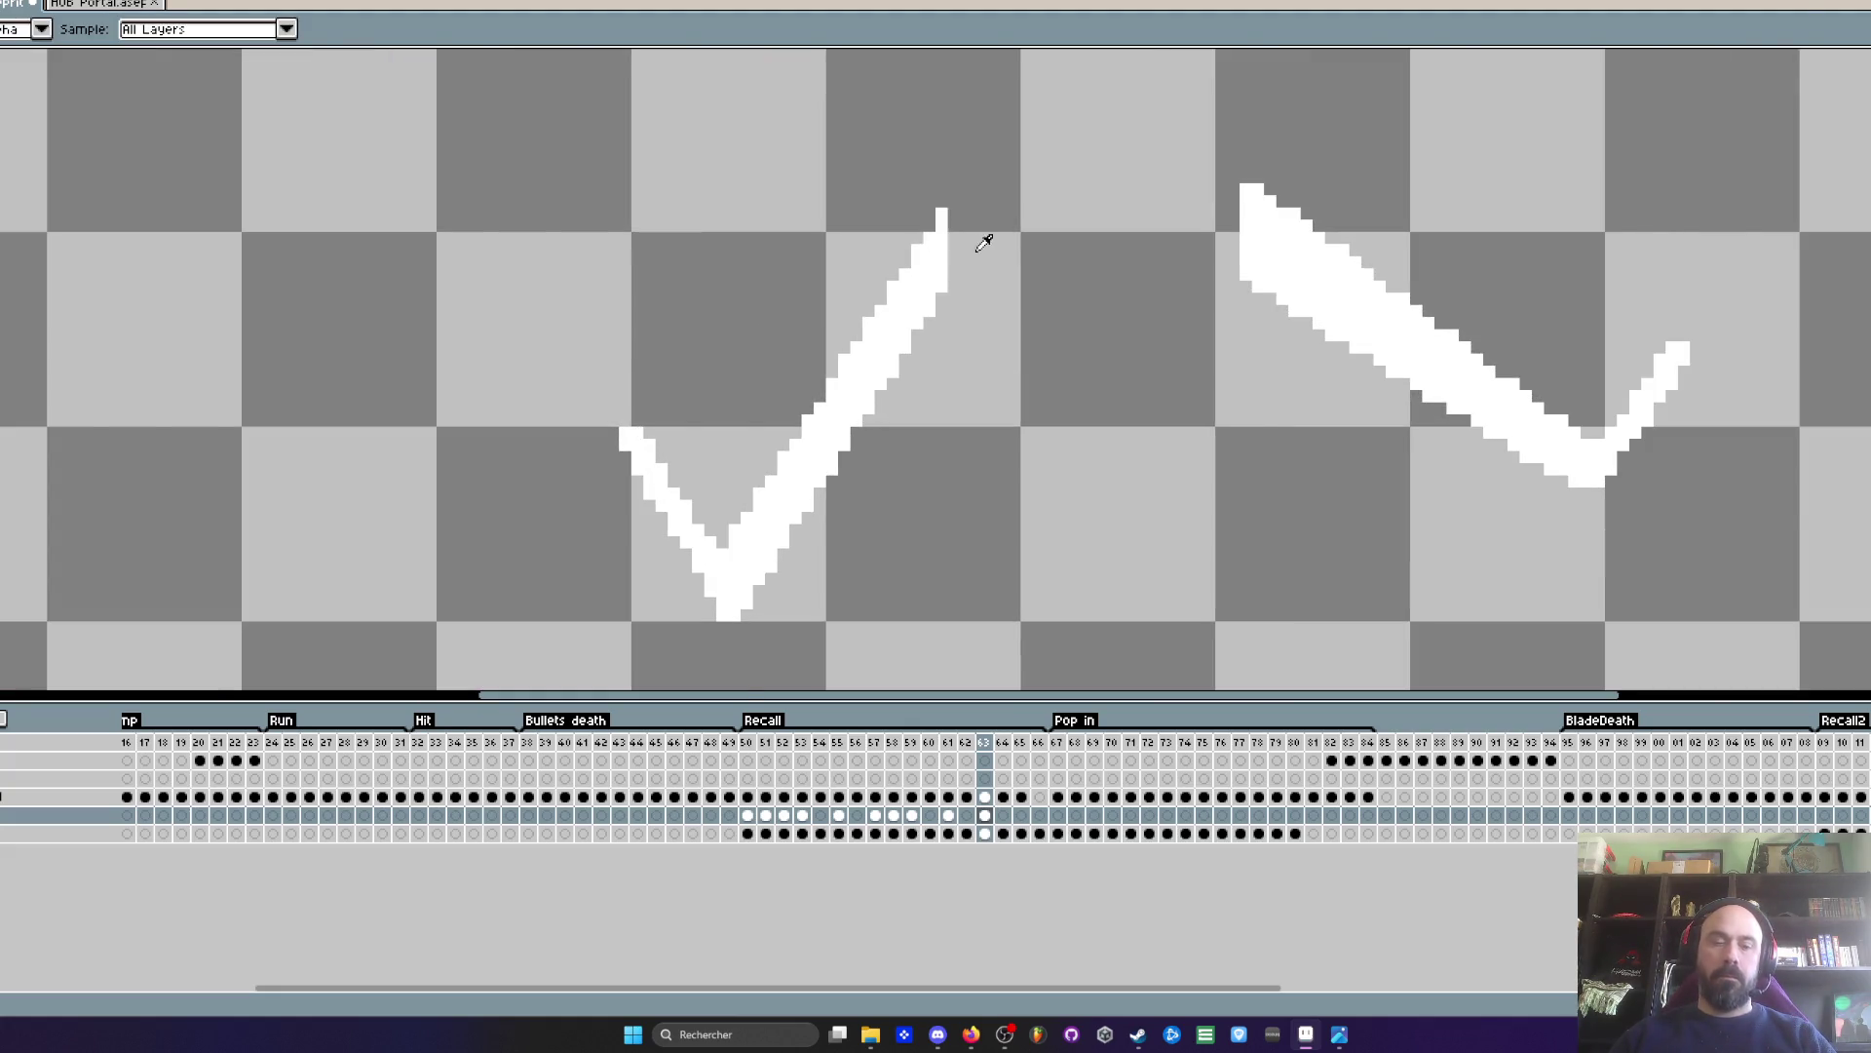
scroll(977, 250, up, 1)
key(b)
drag(940, 217, 1150, 553)
key(ctrl+z)
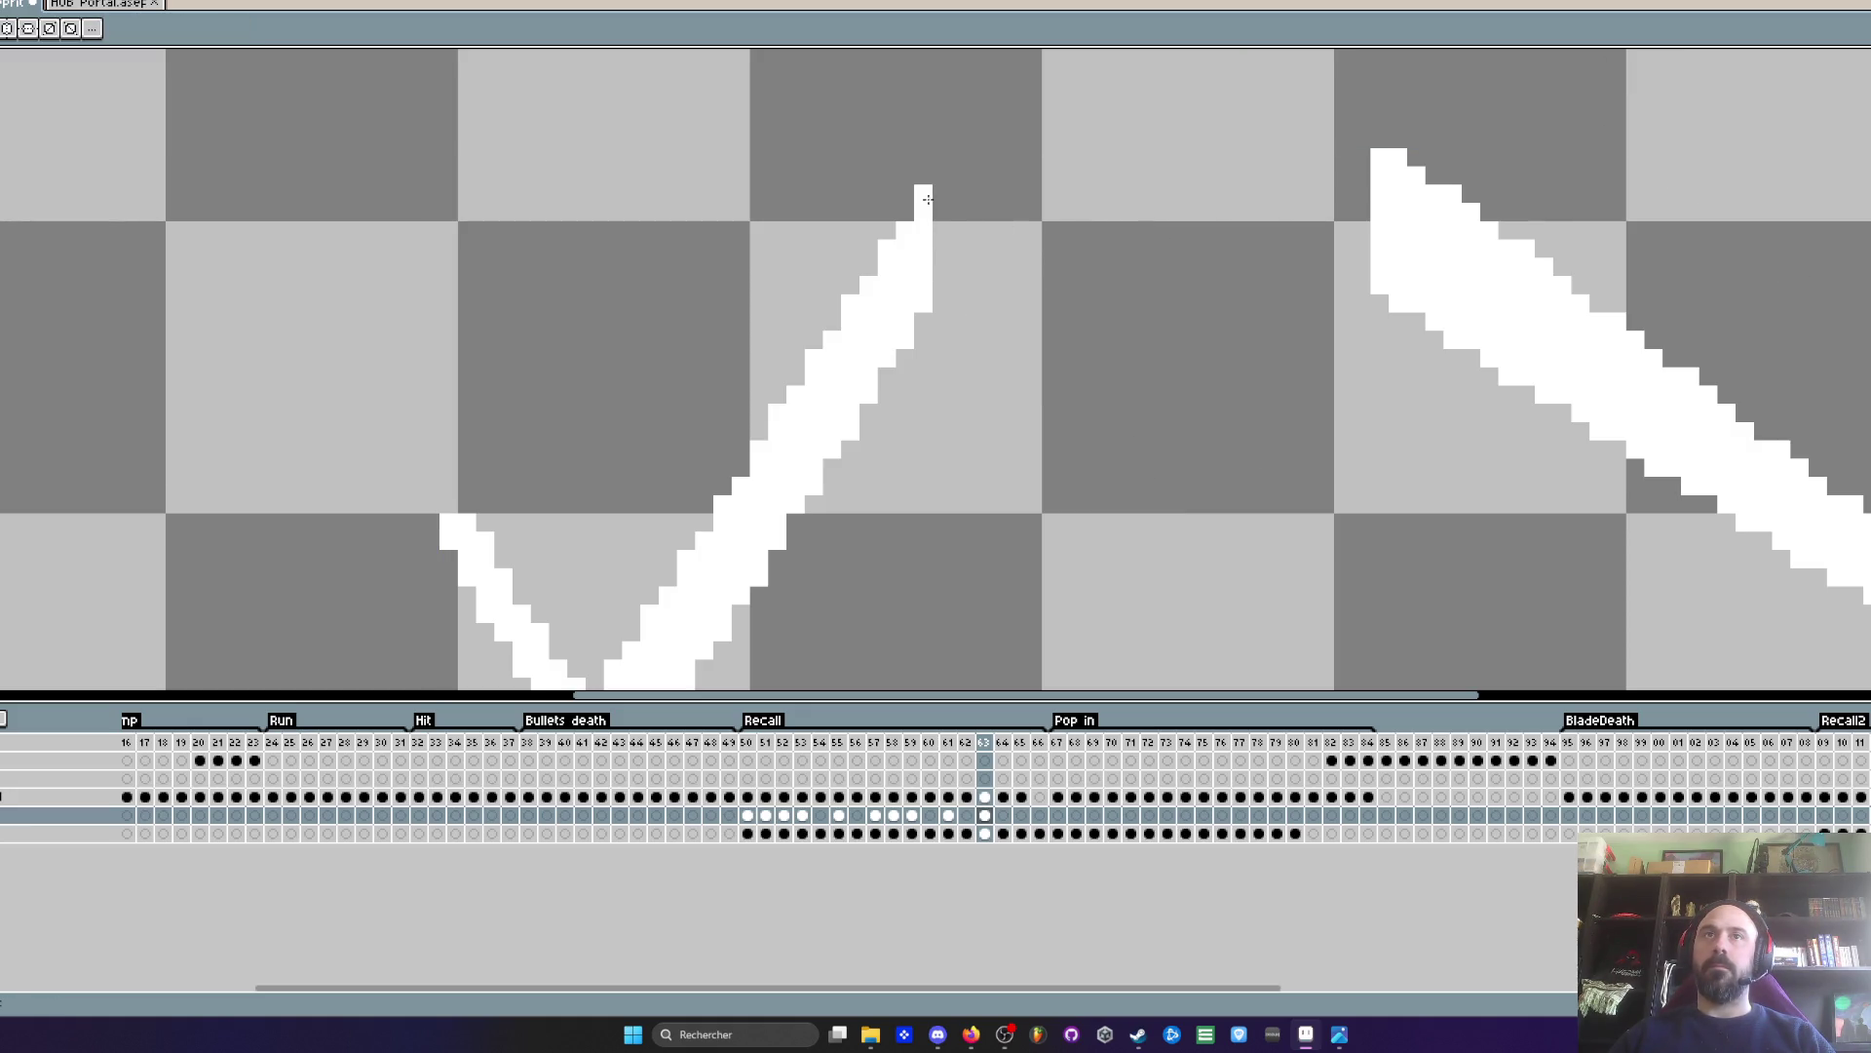
drag(928, 199, 1120, 534)
shift+click(1377, 157)
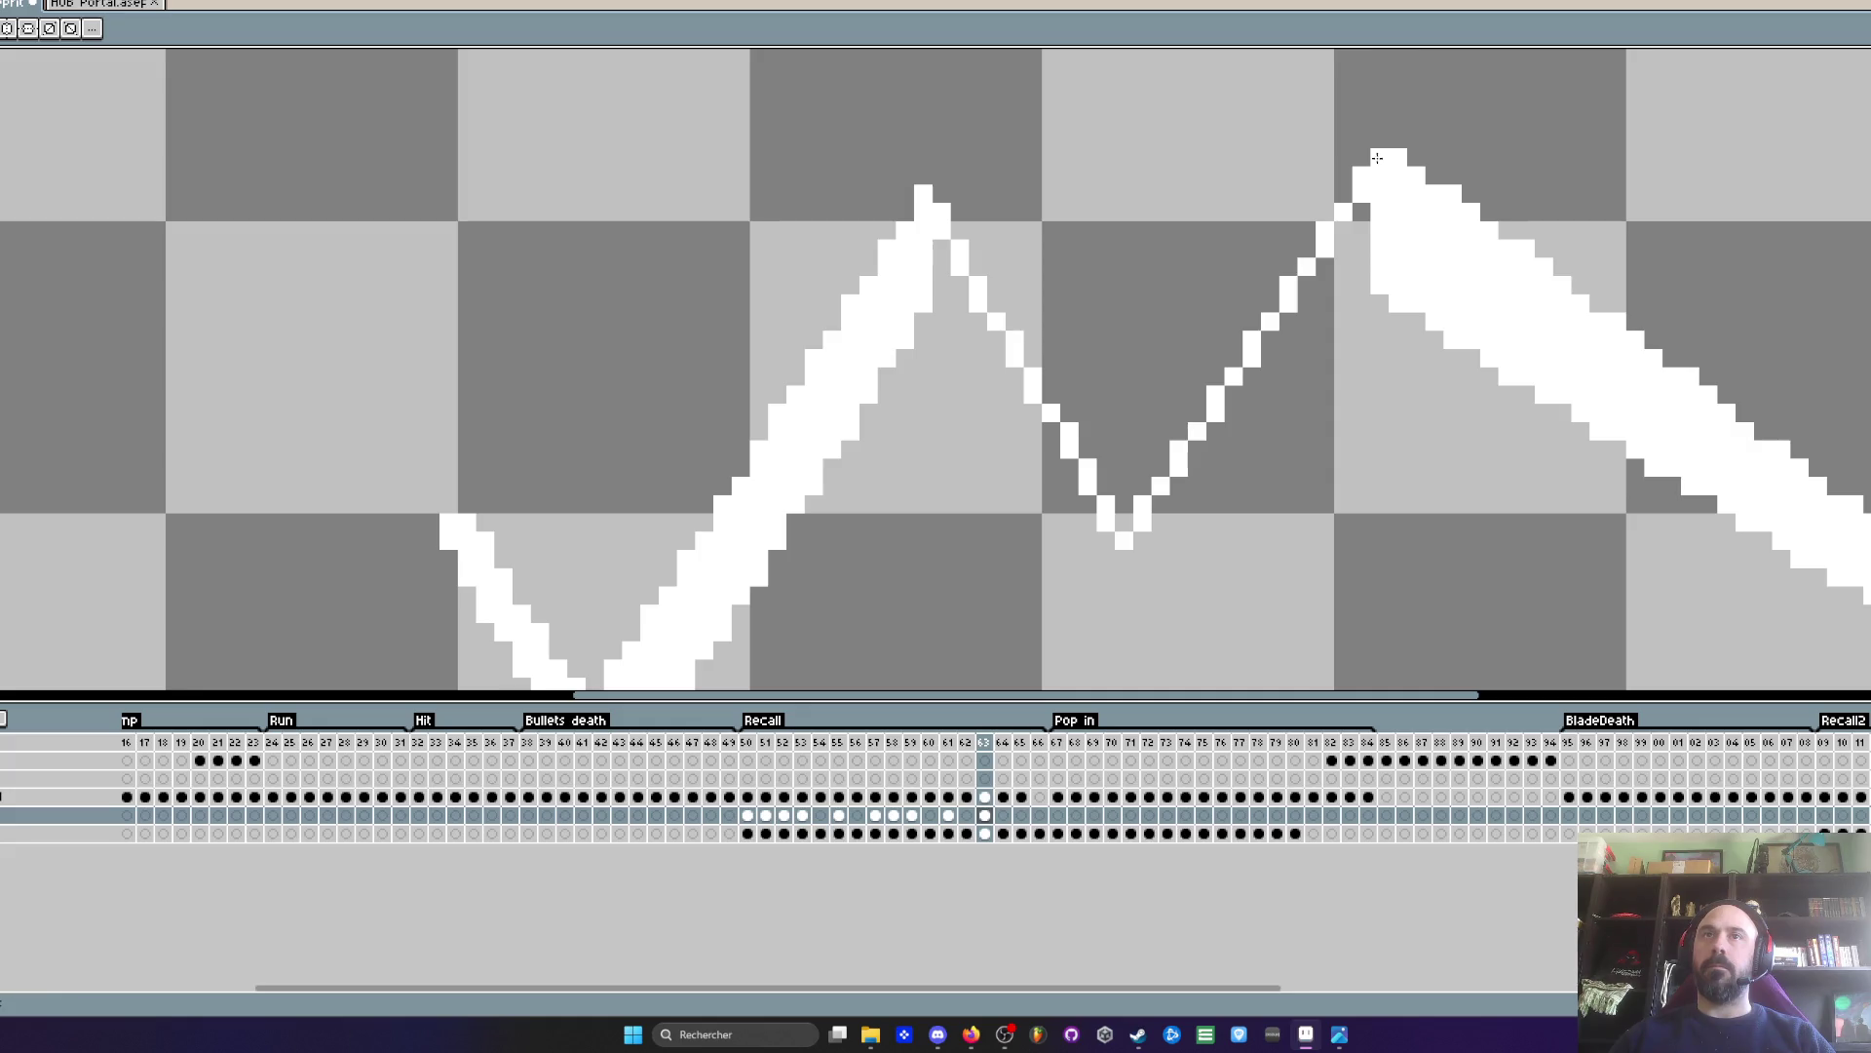
- Draw a parallel white line and fill between both diagonals up to the right peak
click(936, 317)
shift+click(1141, 634)
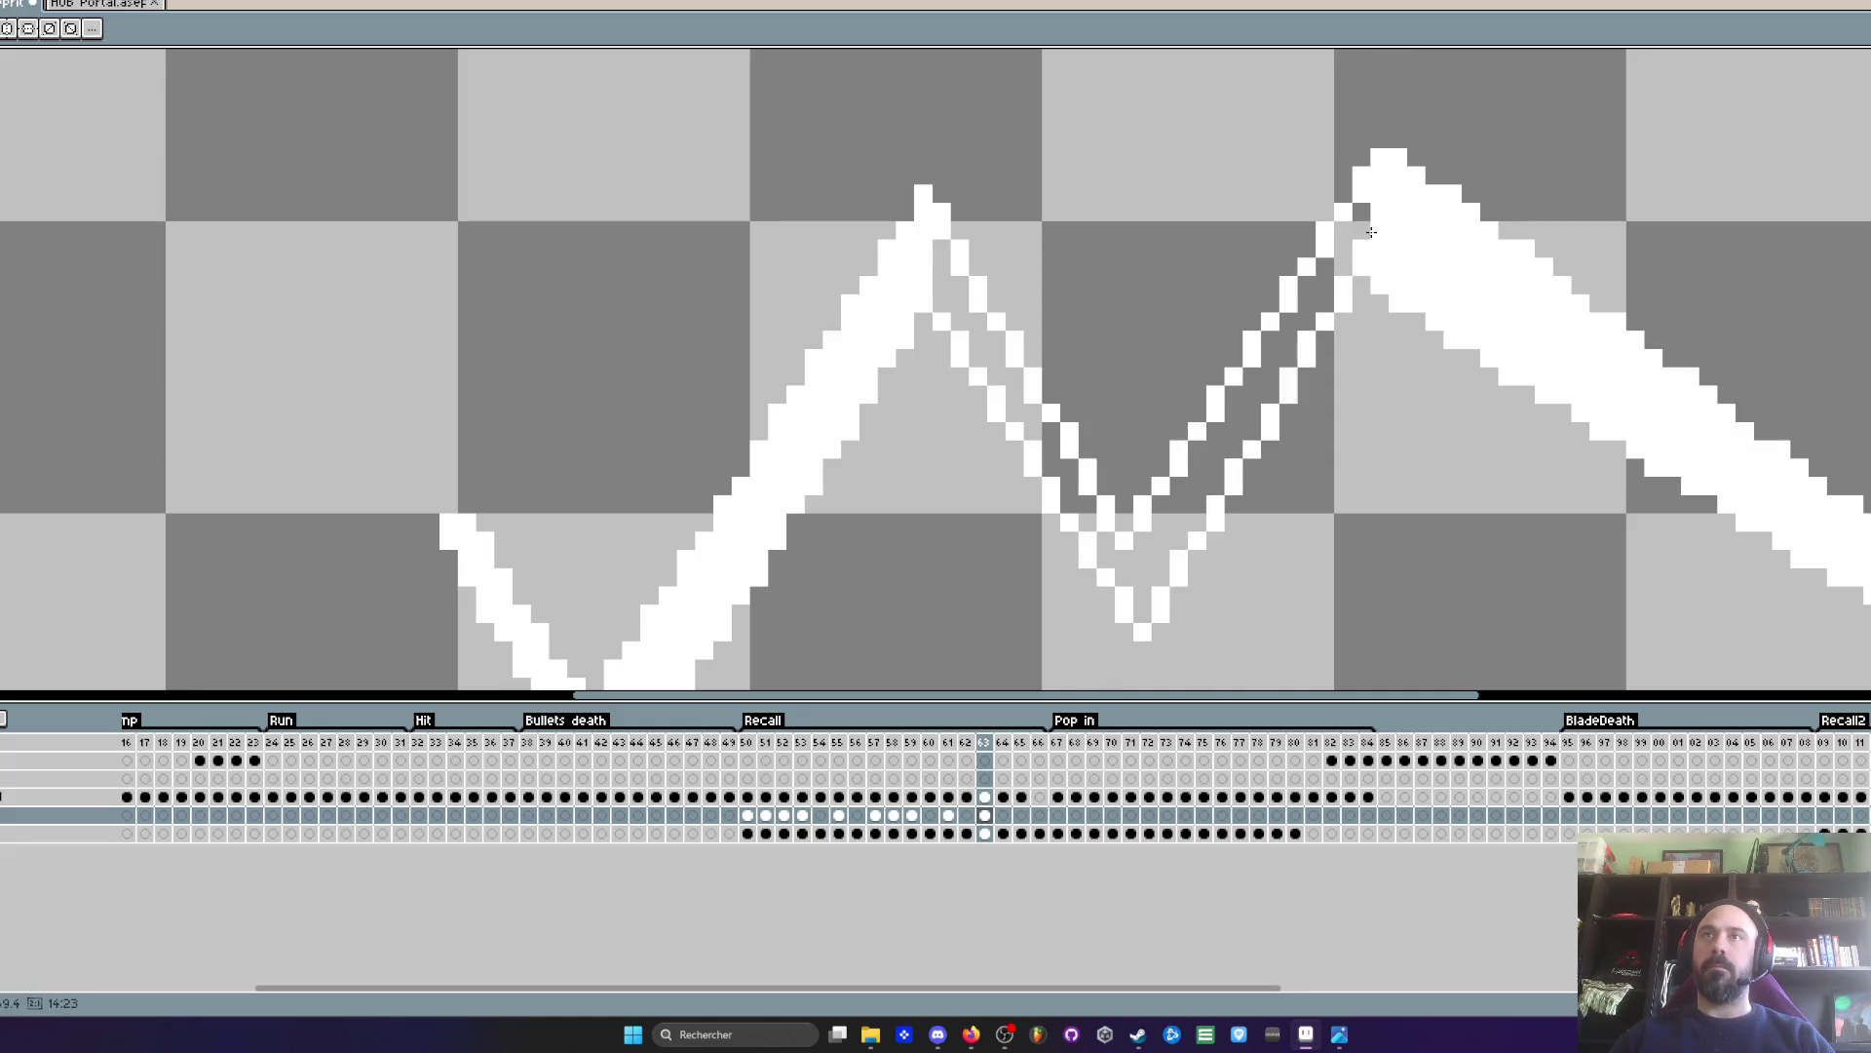
drag(938, 251, 1105, 556)
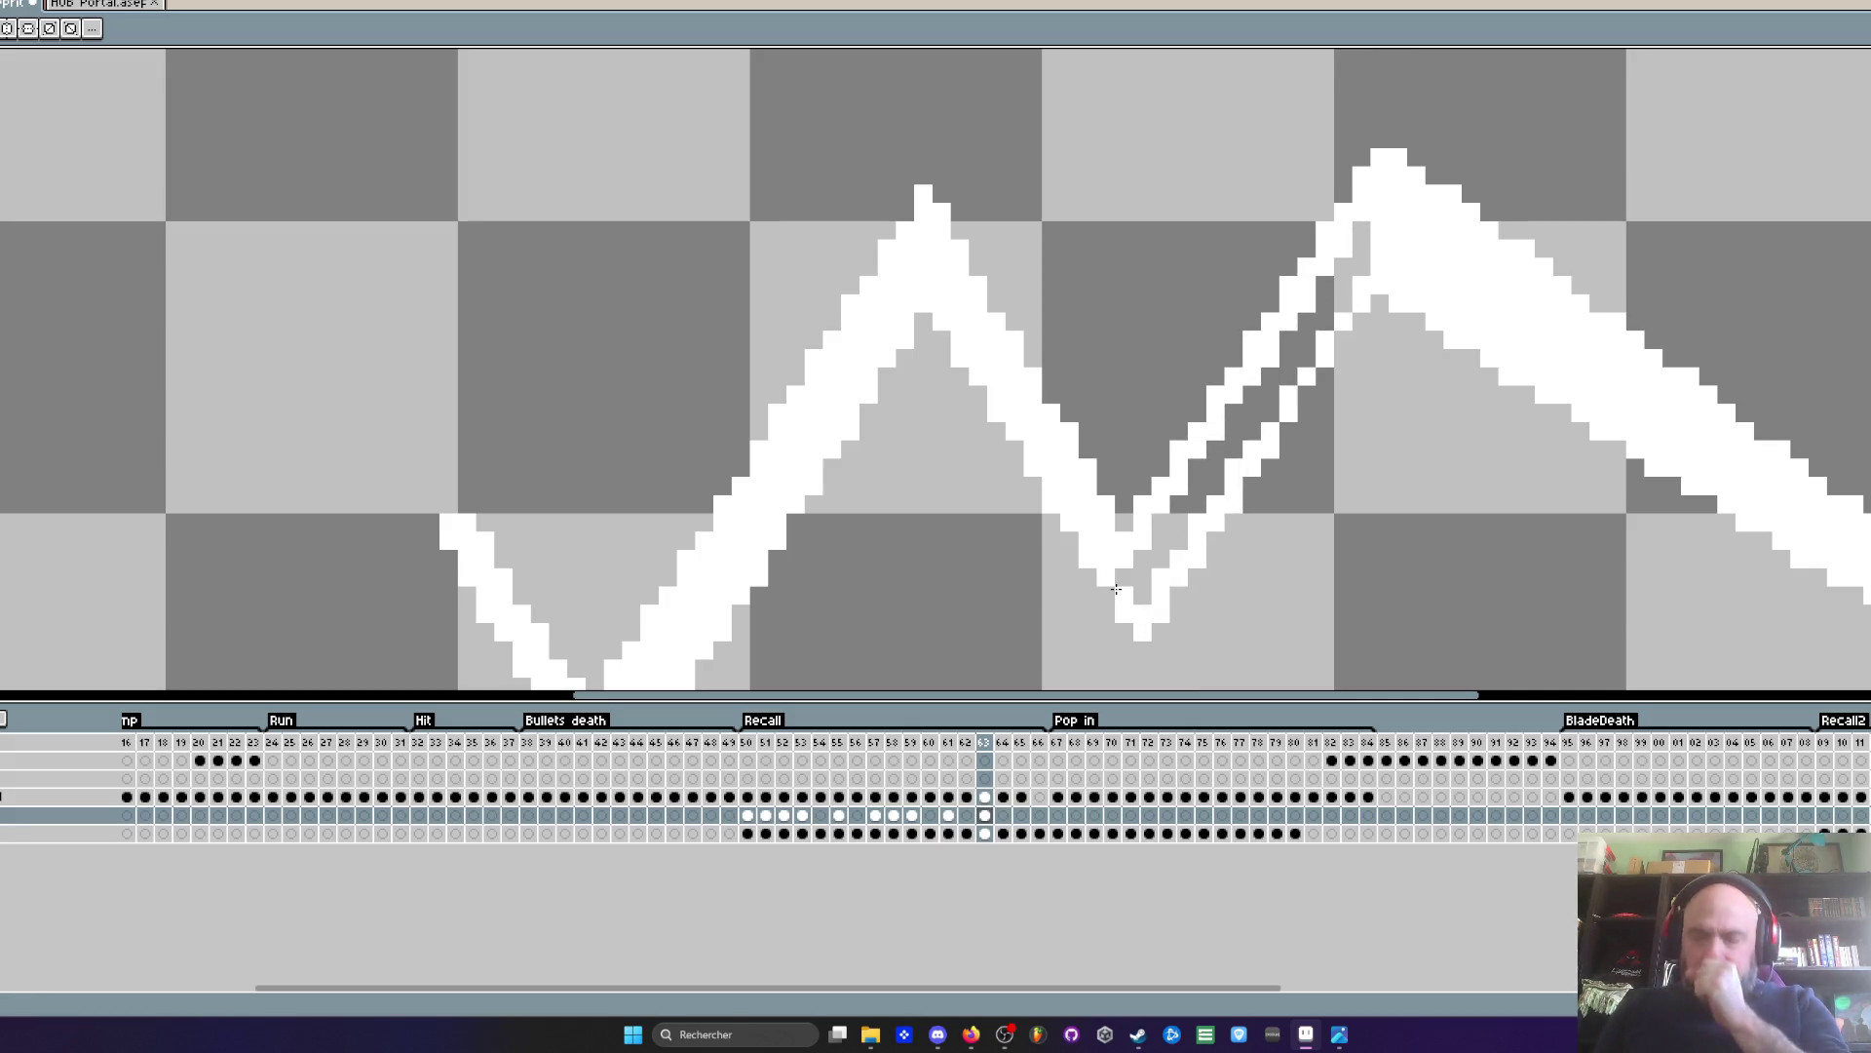
mouse_move(1149, 588)
mouse_down()
mouse_move(1306, 370)
mouse_move(1355, 234)
mouse_up()
- Replay Recall from its start, then marquee-select the whole white zigzag
scroll(1350, 253, down, 3)
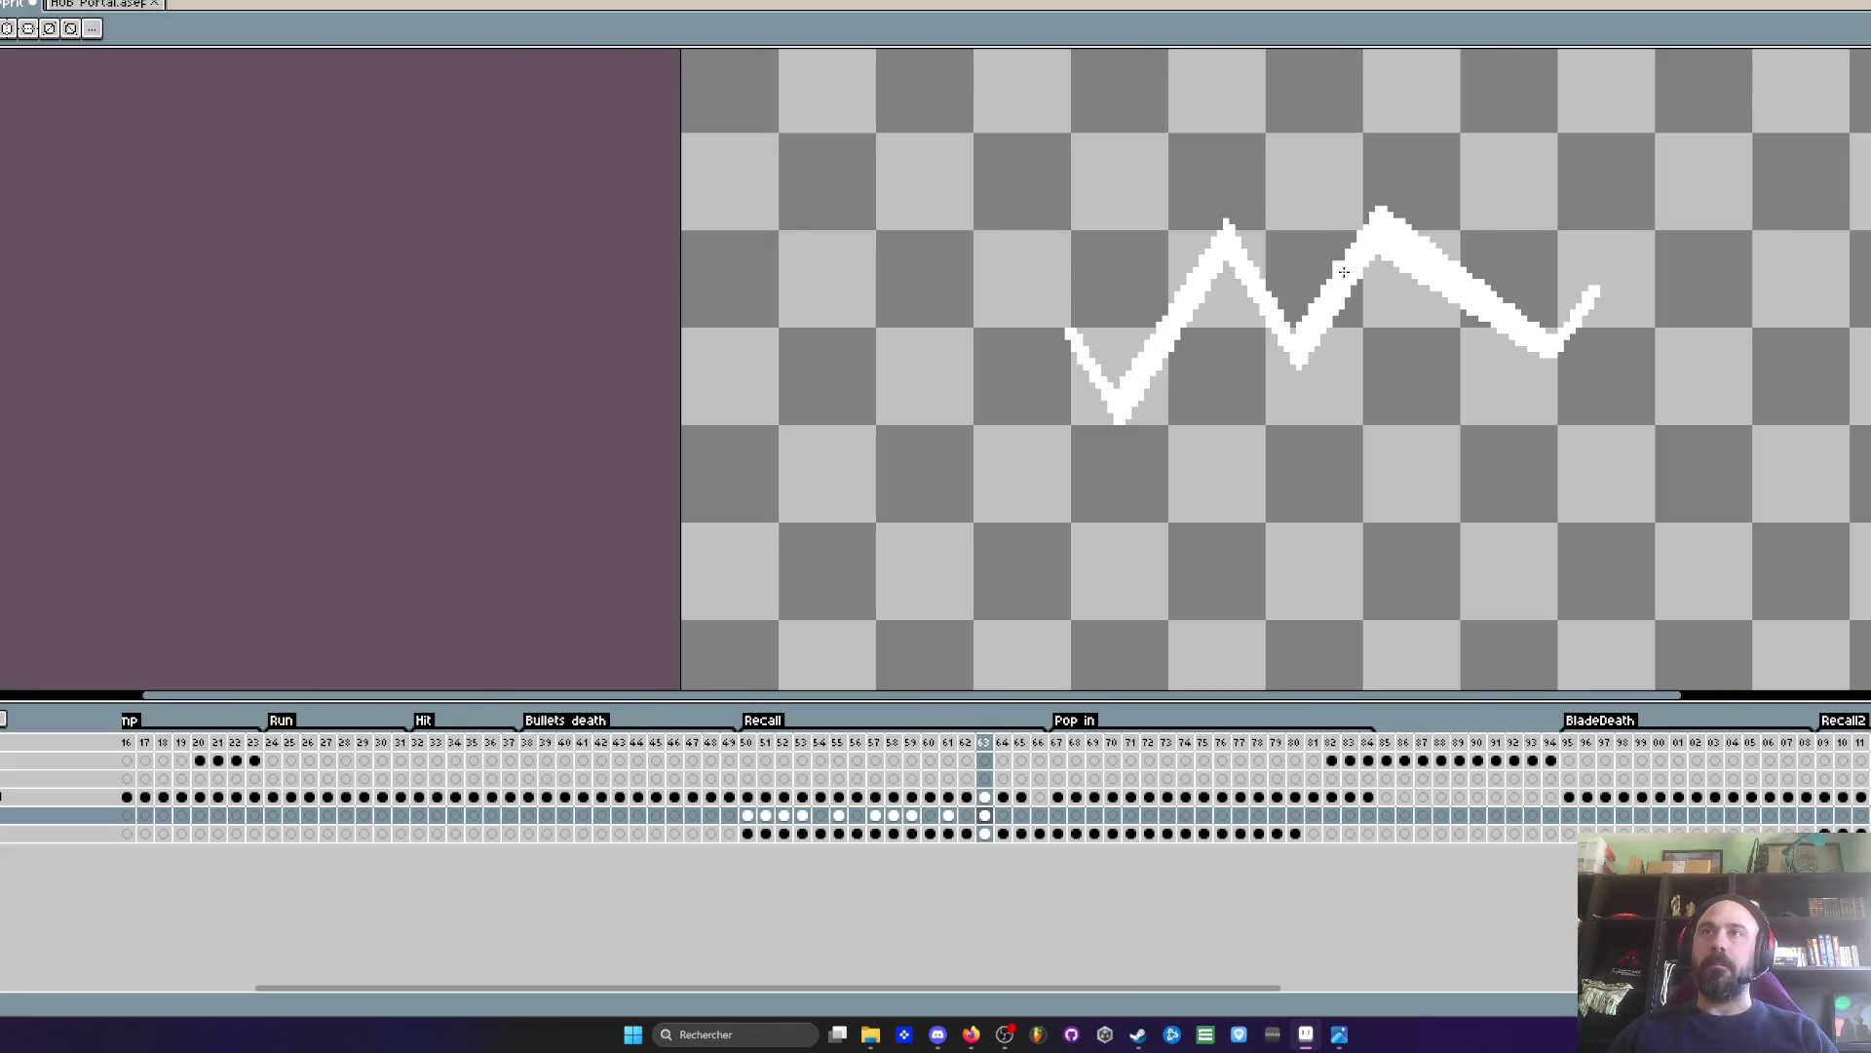
click(755, 746)
key(Return)
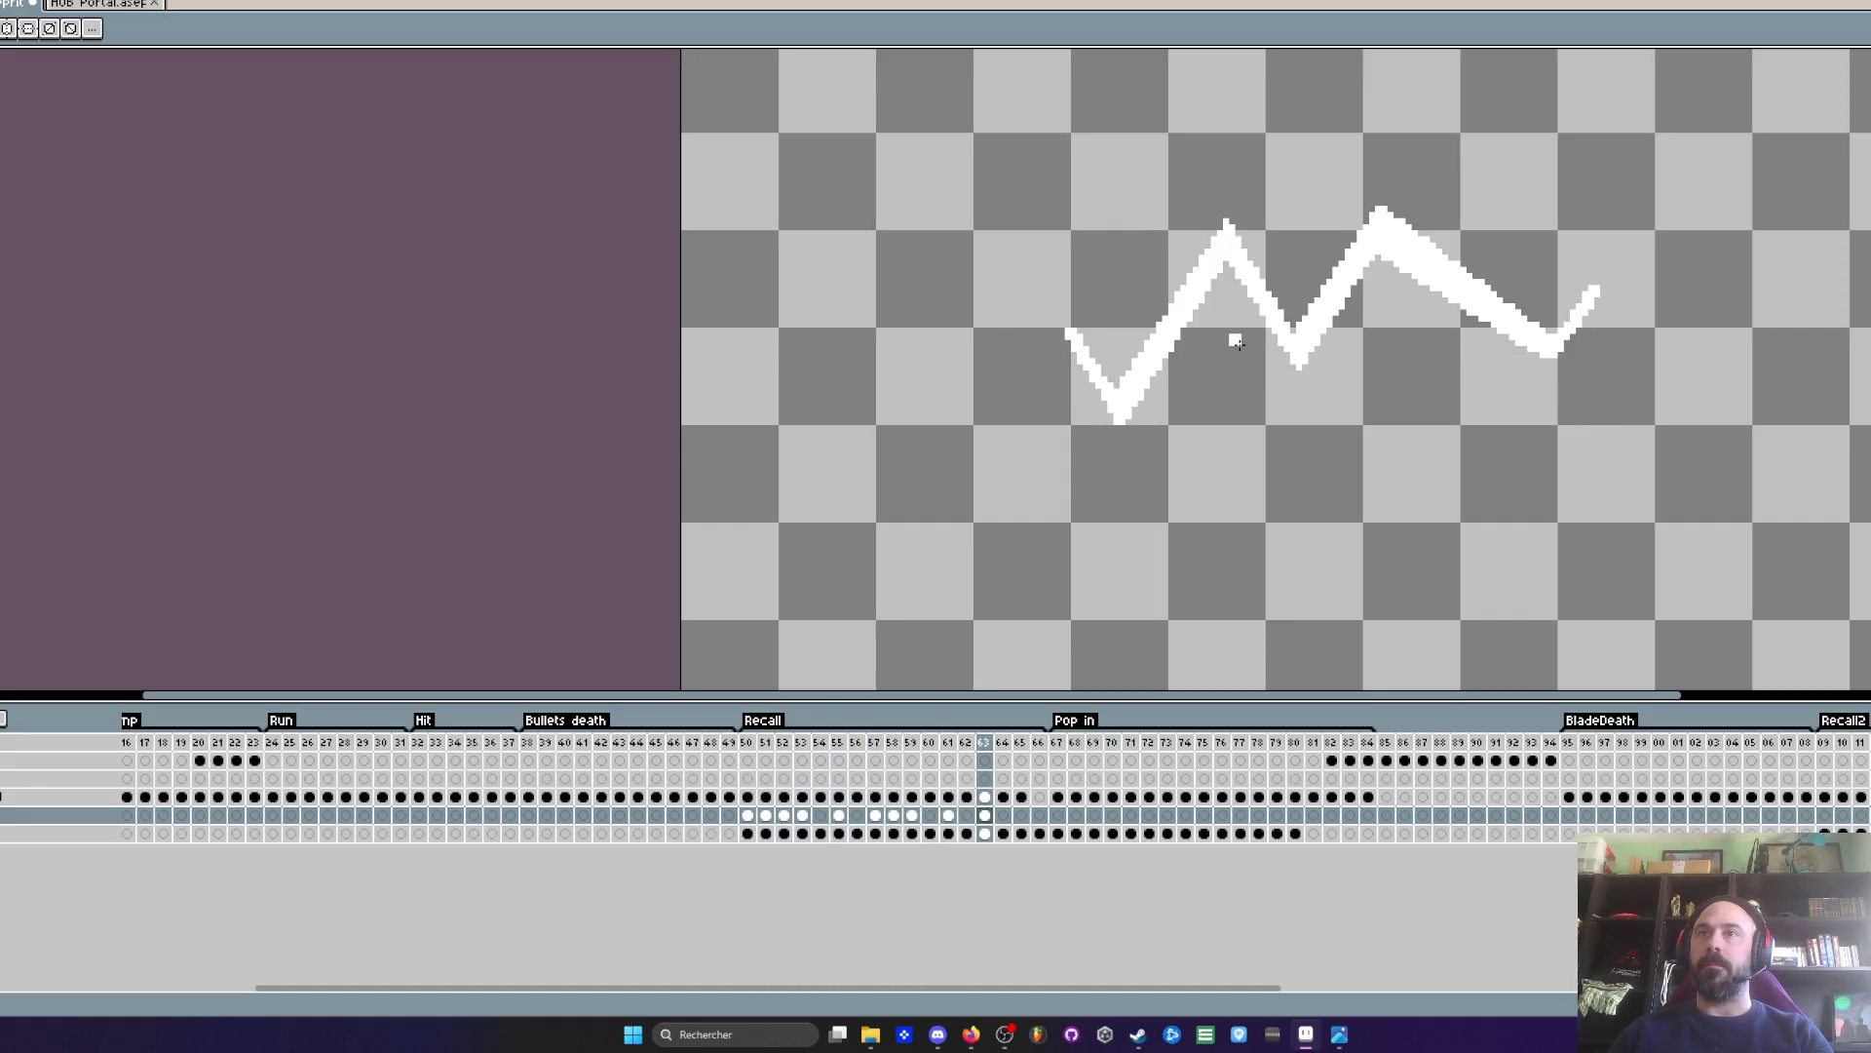
key(m)
drag(978, 149, 1696, 526)
- Try flipping the zigzag vertically and nudging it up, flip it back, deselect, and replay
key(shift+v)
key(Right)
key(Up)
key(Up)
key(Up)
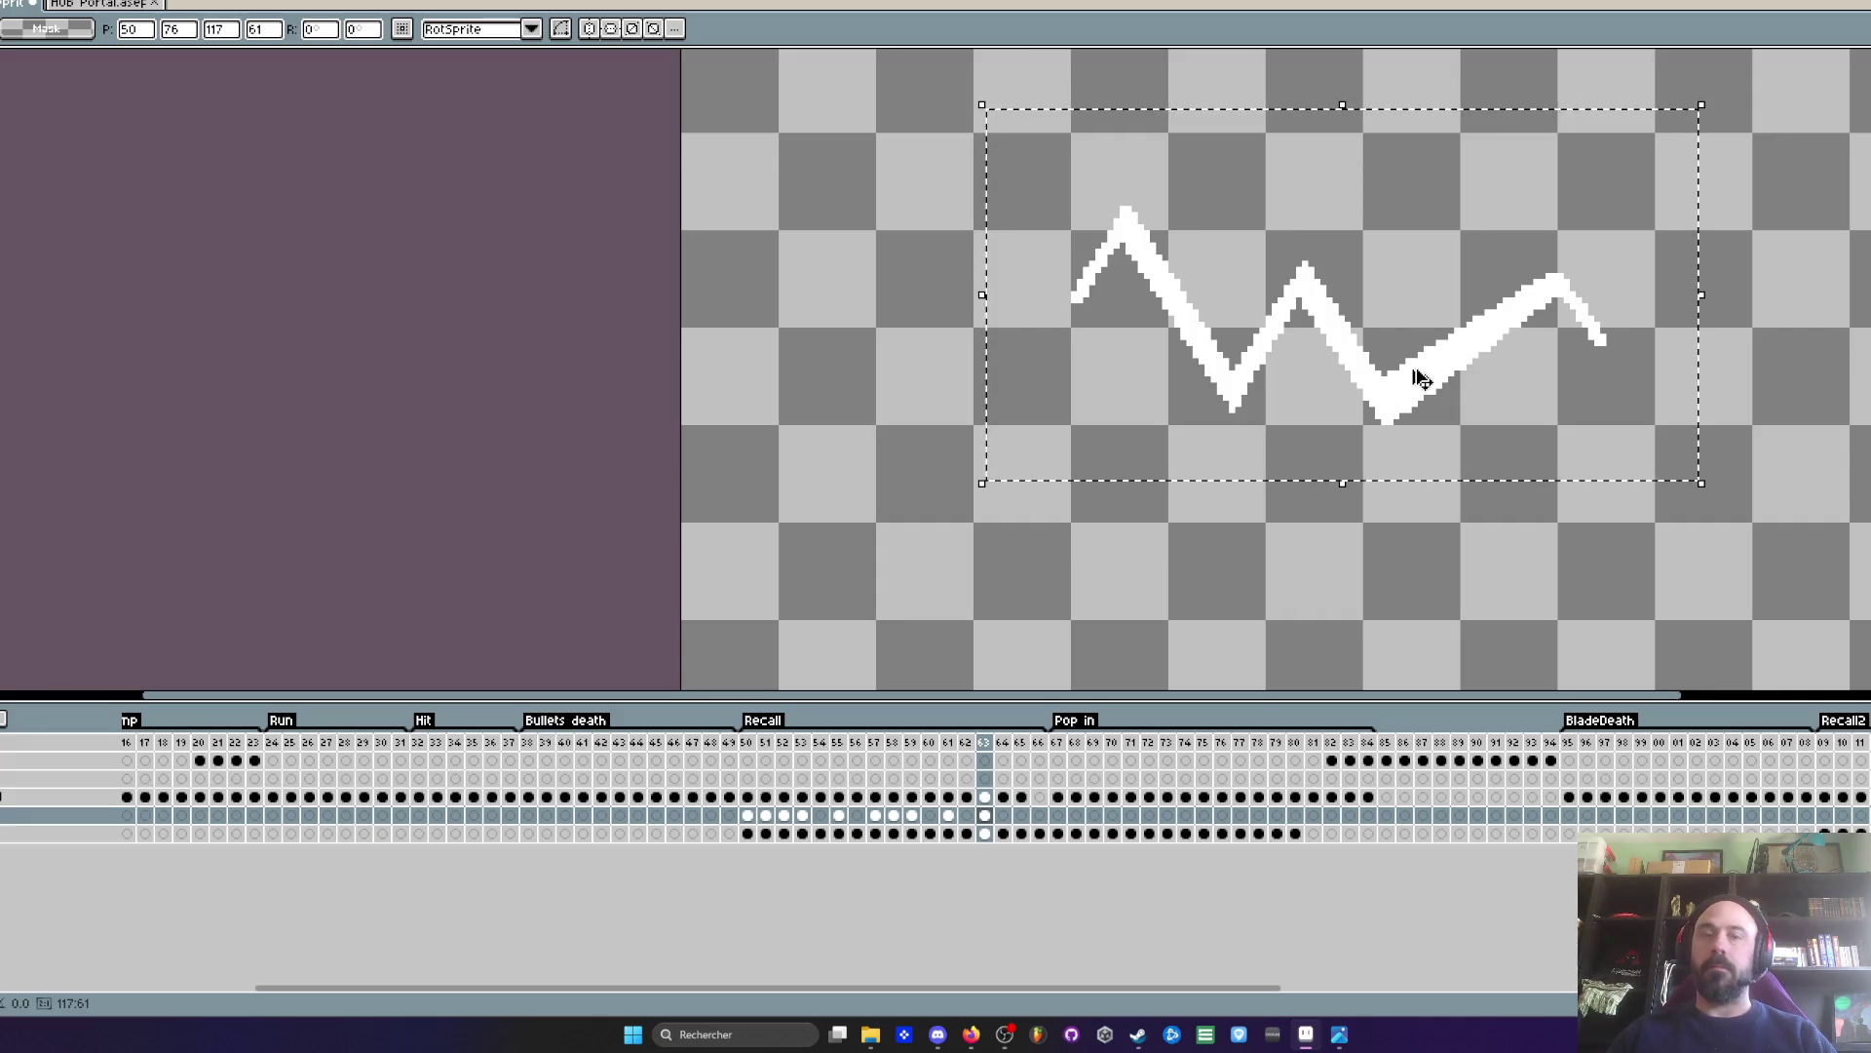
key(shift+v)
key(ctrl+d)
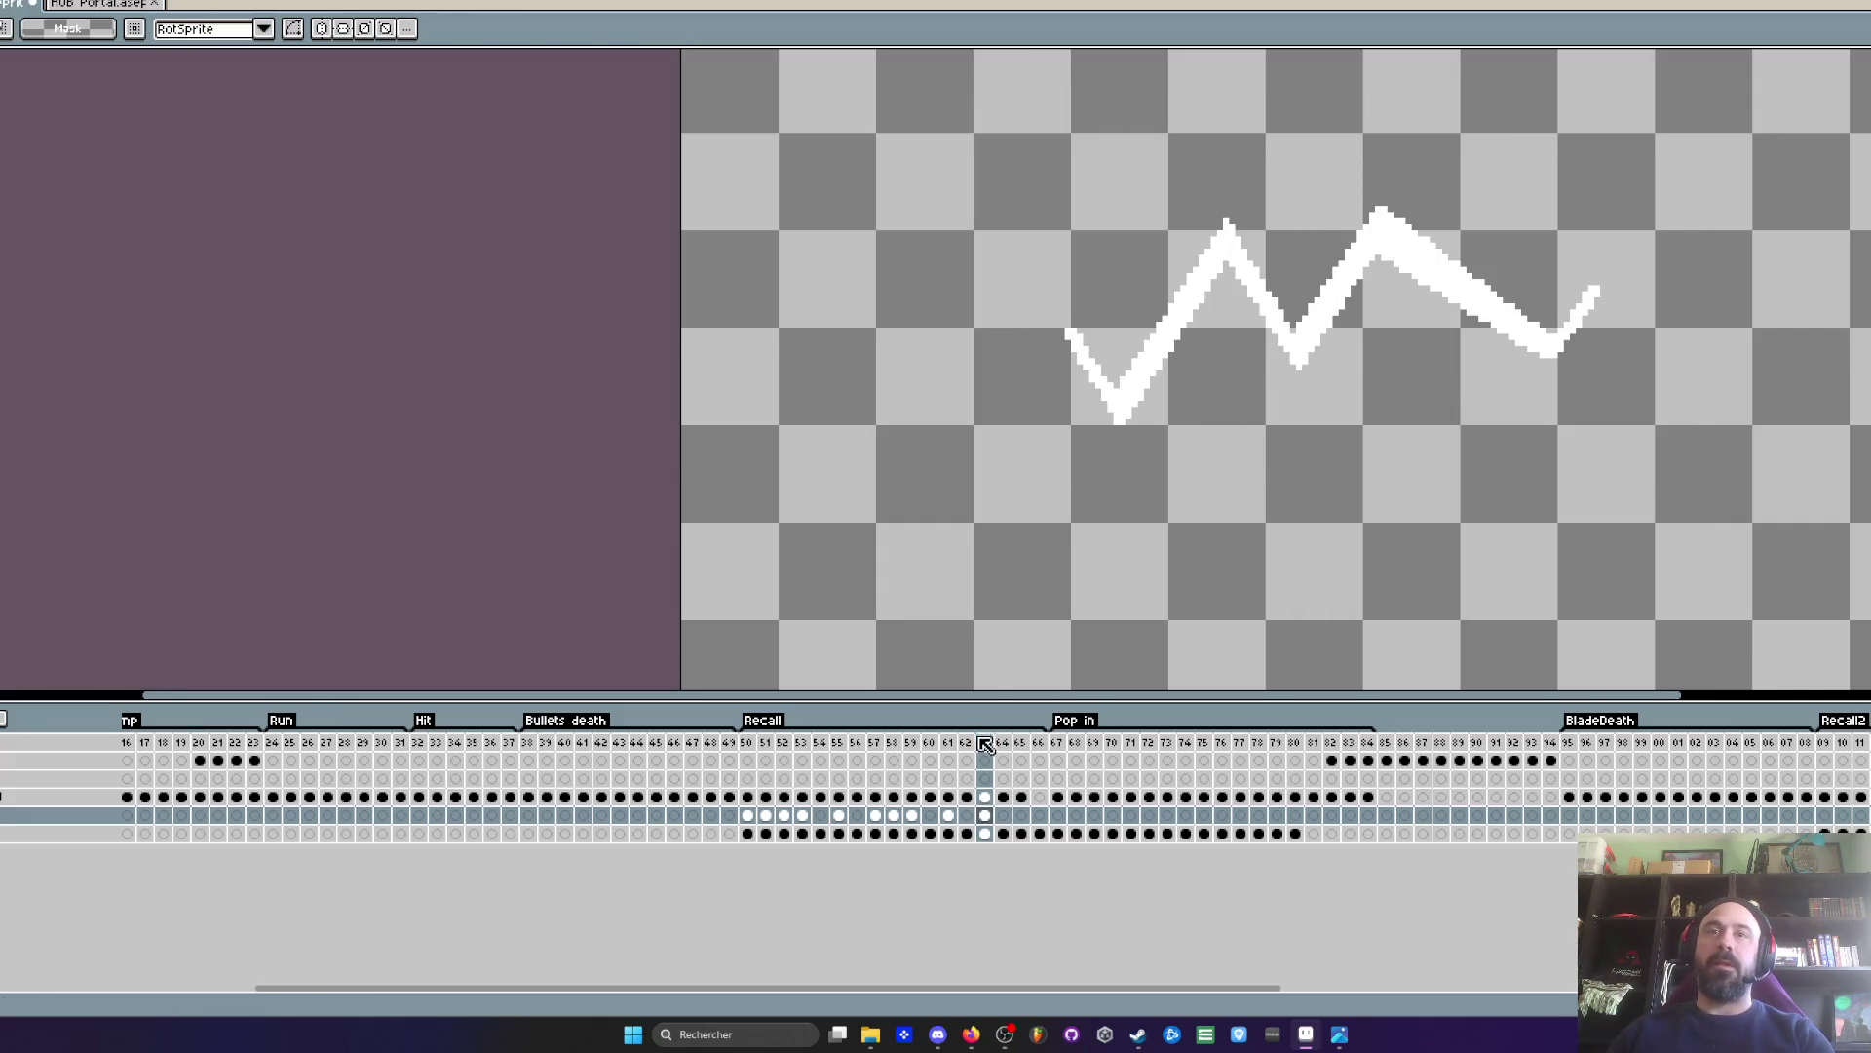
key(Return)
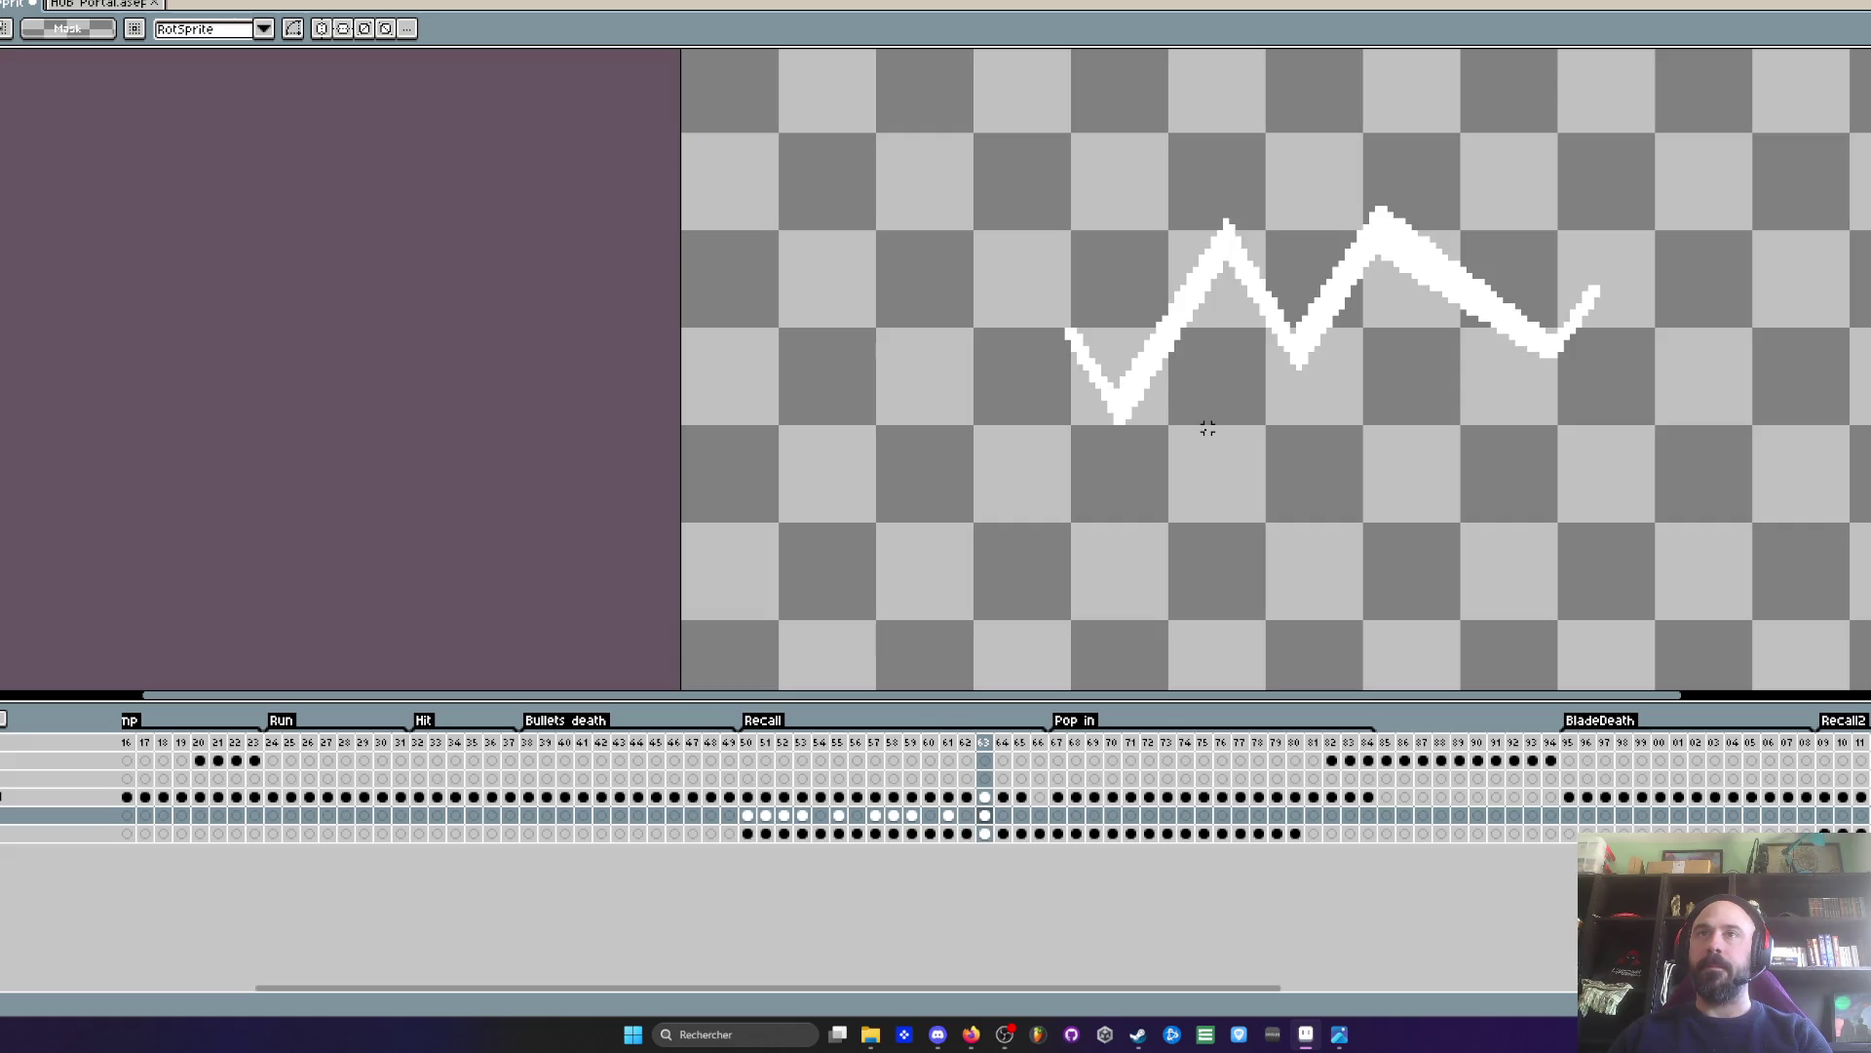
- Transform the zigzag with Flip Horizontal and Flip Vertical, move it up about 8 pixels, and commit
scroll(1116, 318, up, 1)
key(ctrl+t)
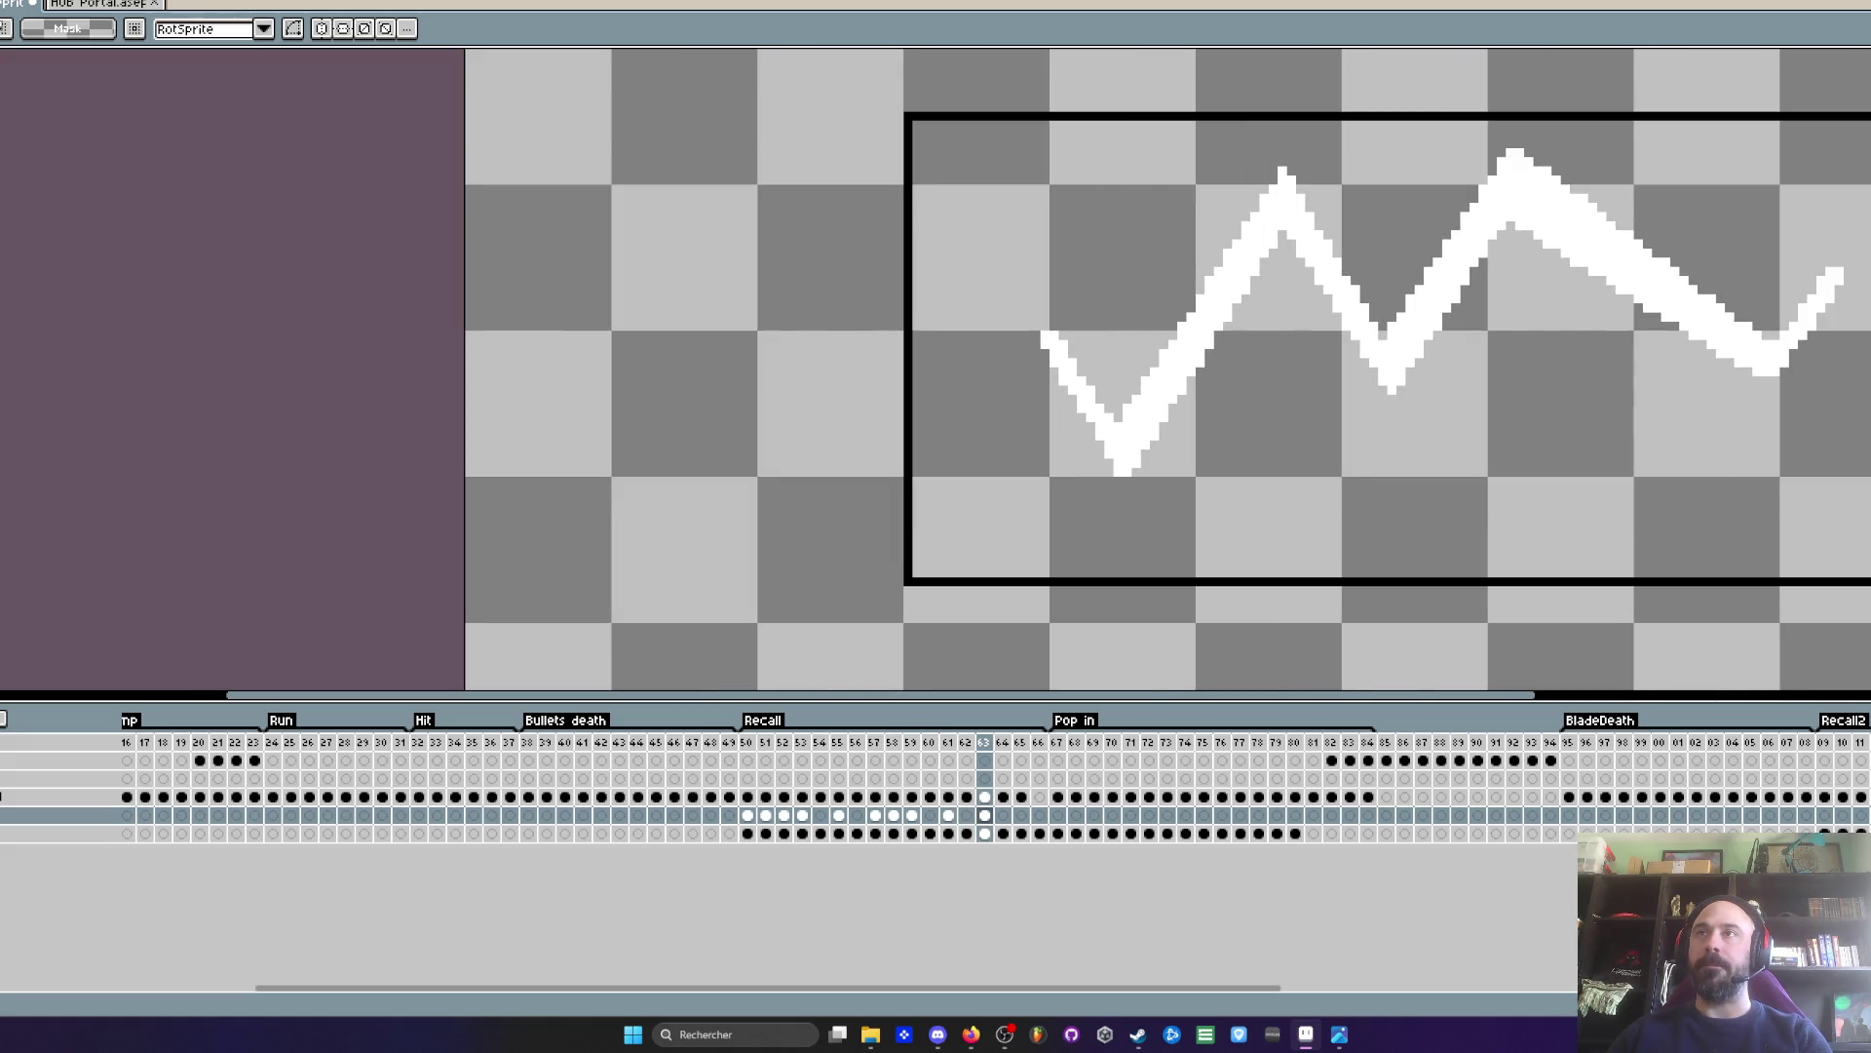
key(shift+h)
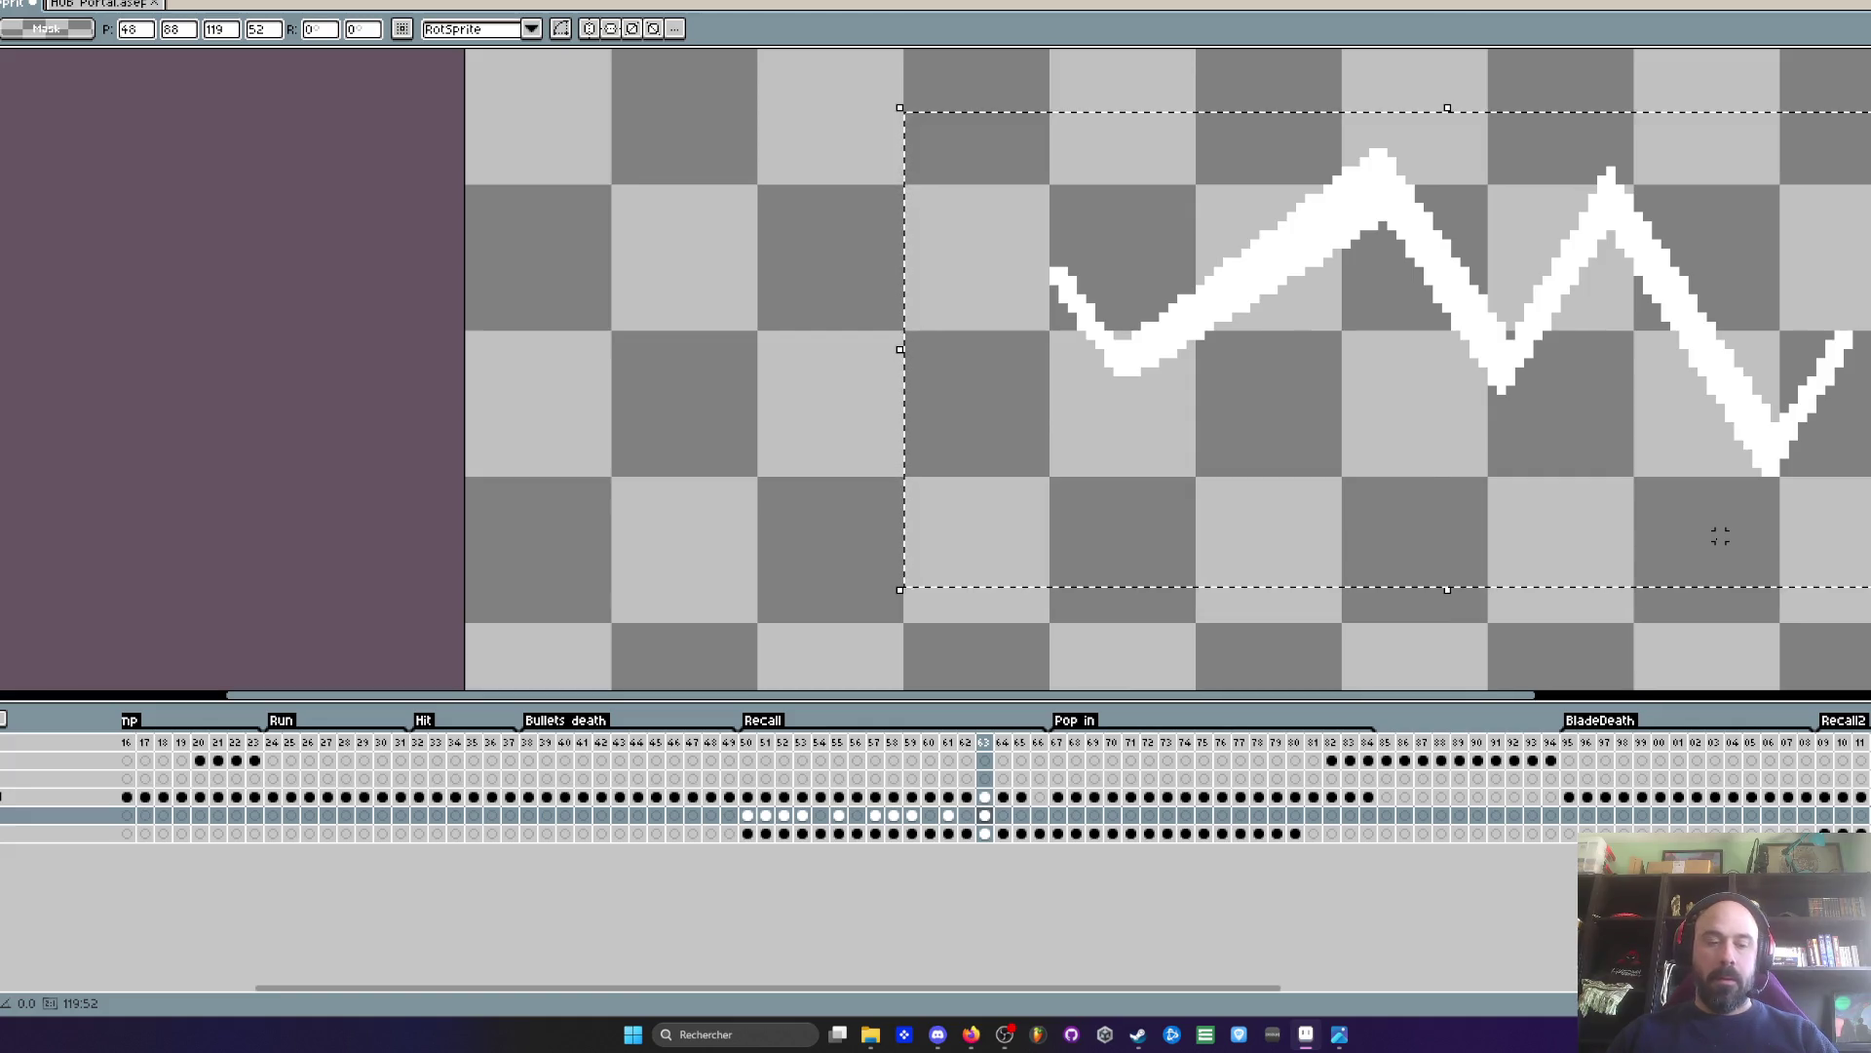
key(shift+v)
drag(1642, 493, 1672, 404)
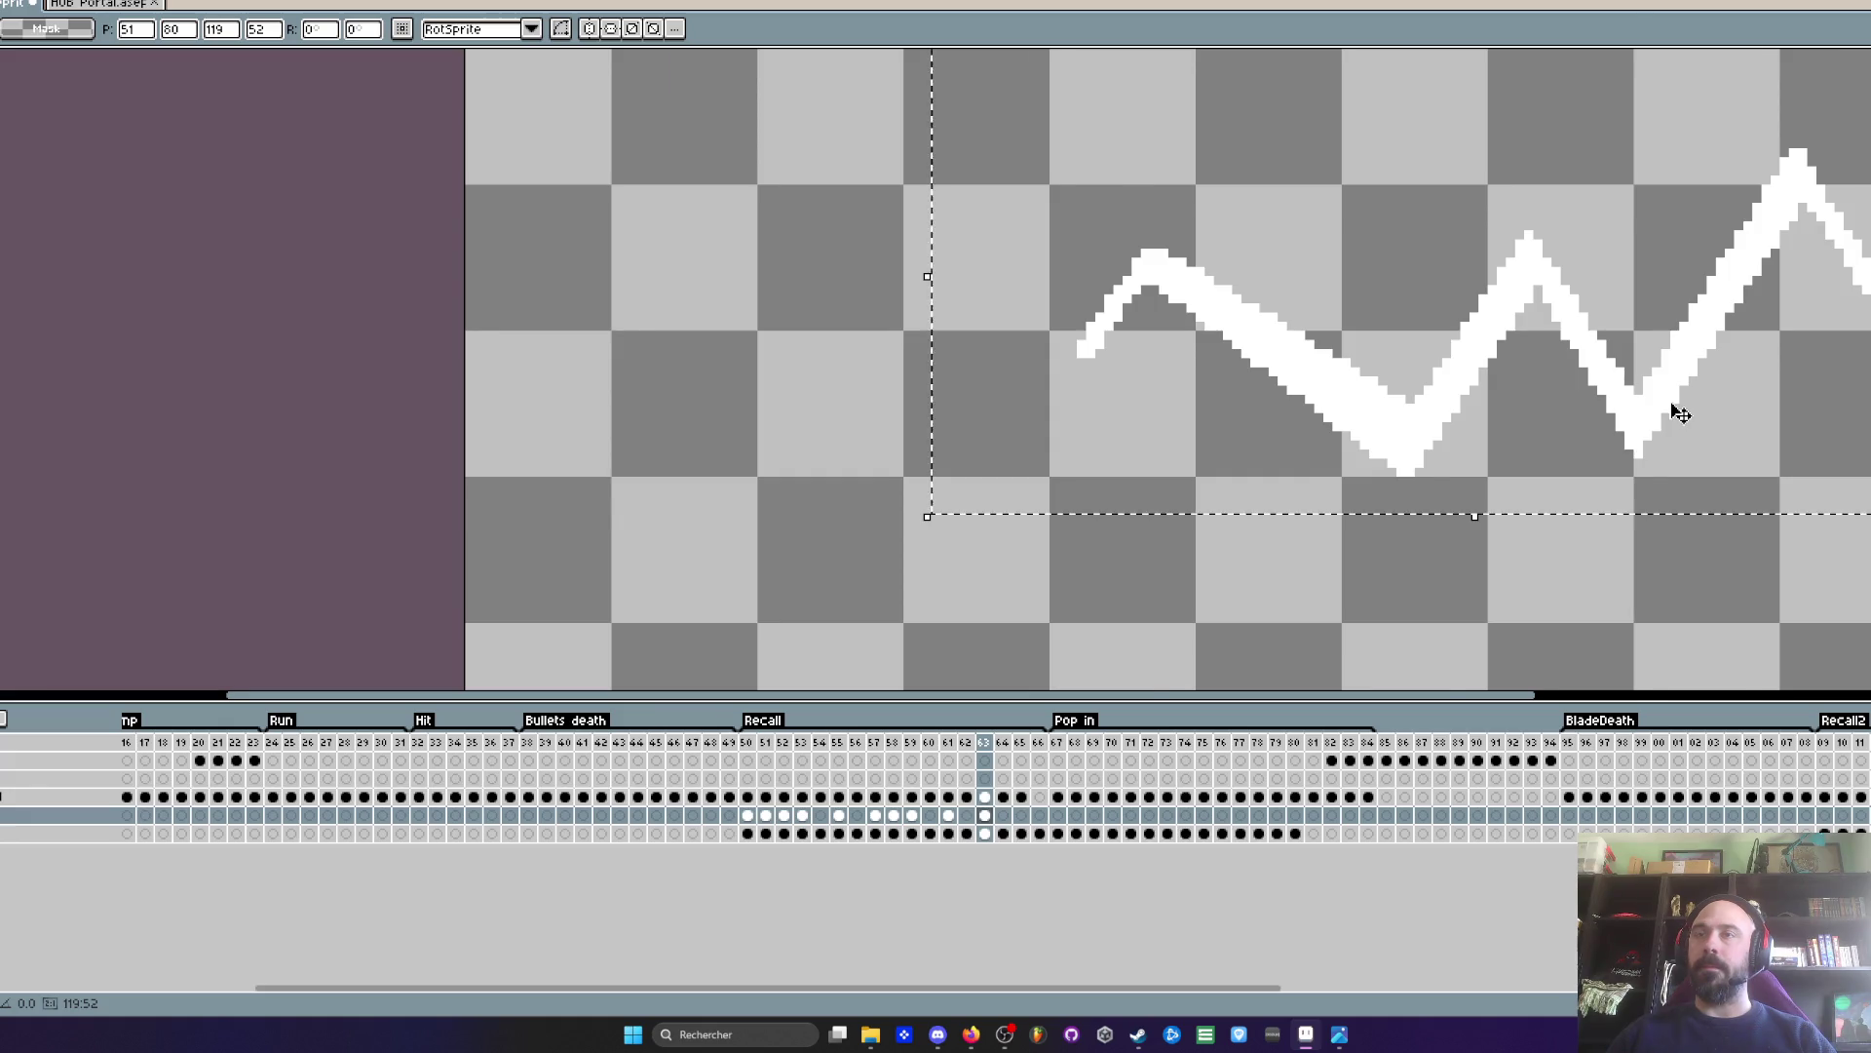
scroll(1671, 410, down, 1)
key(Return)
- Replay Recall from frame 50 and stop on frame 61's green zigzag cel
click(744, 742)
key(Return)
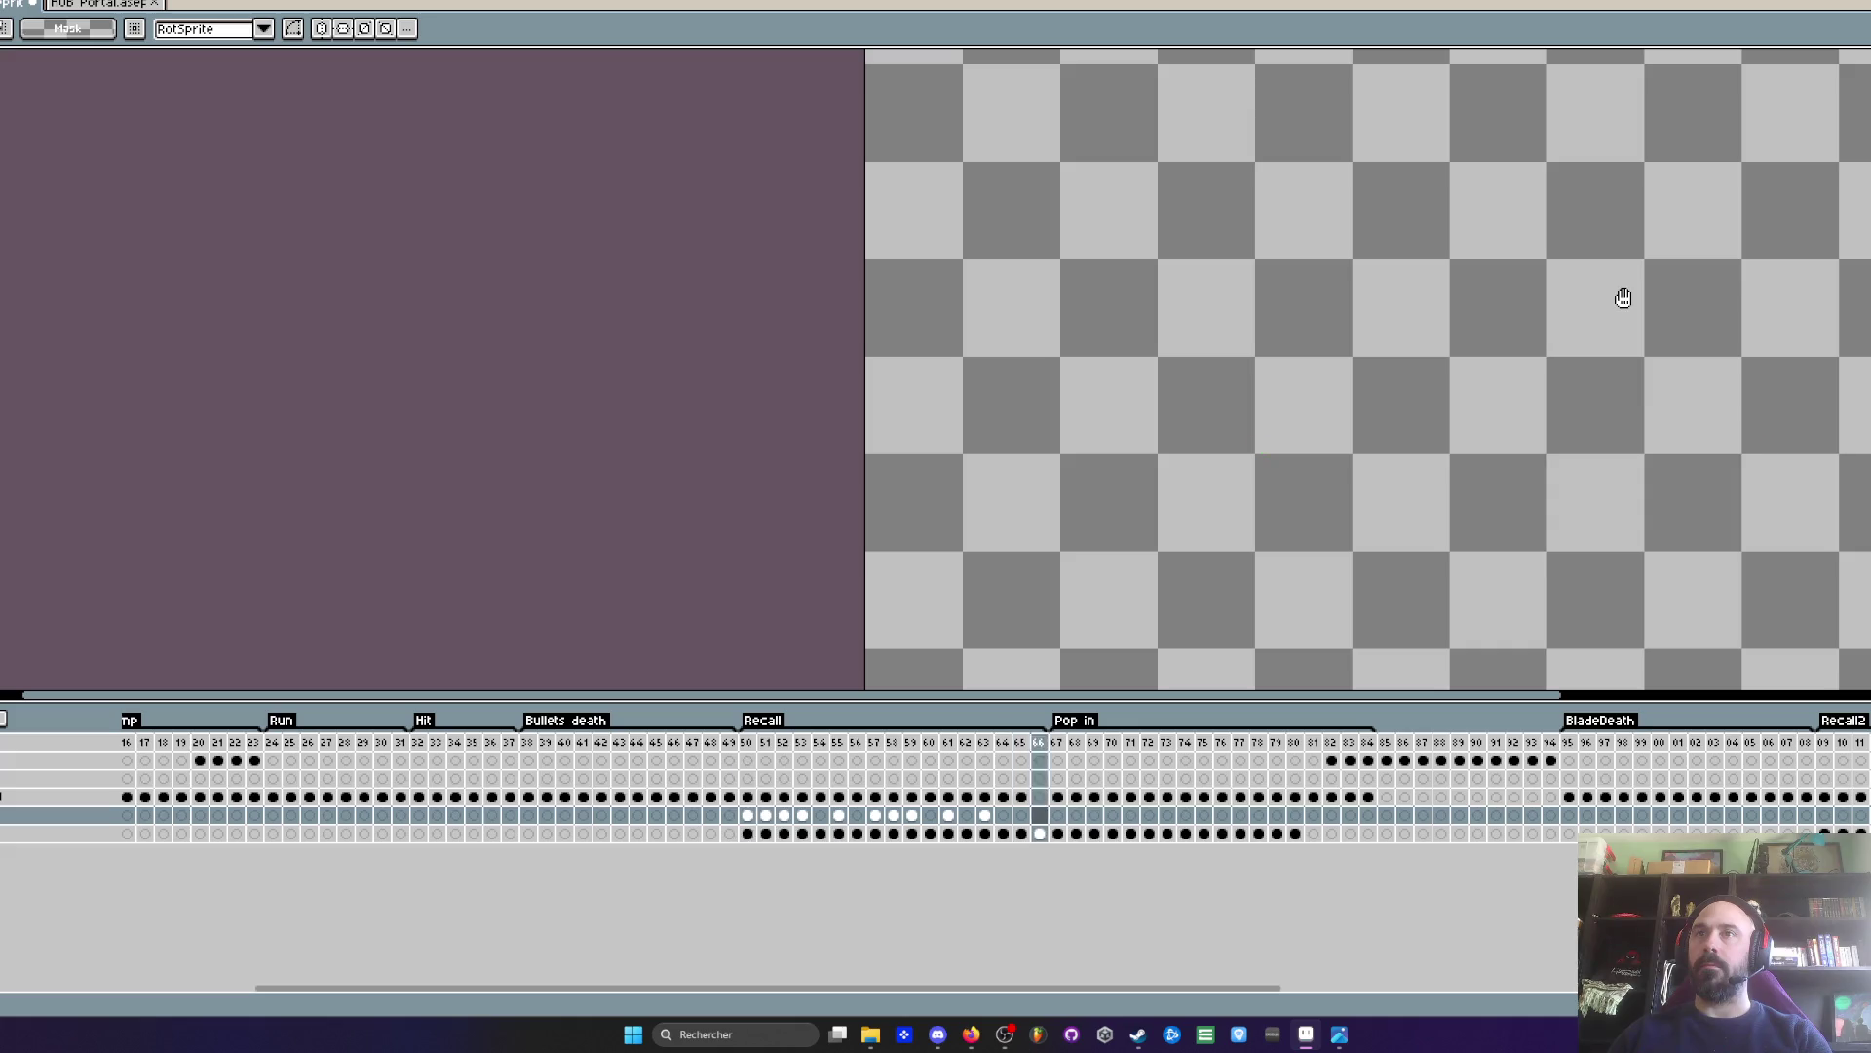
scroll(1706, 368, down, 1)
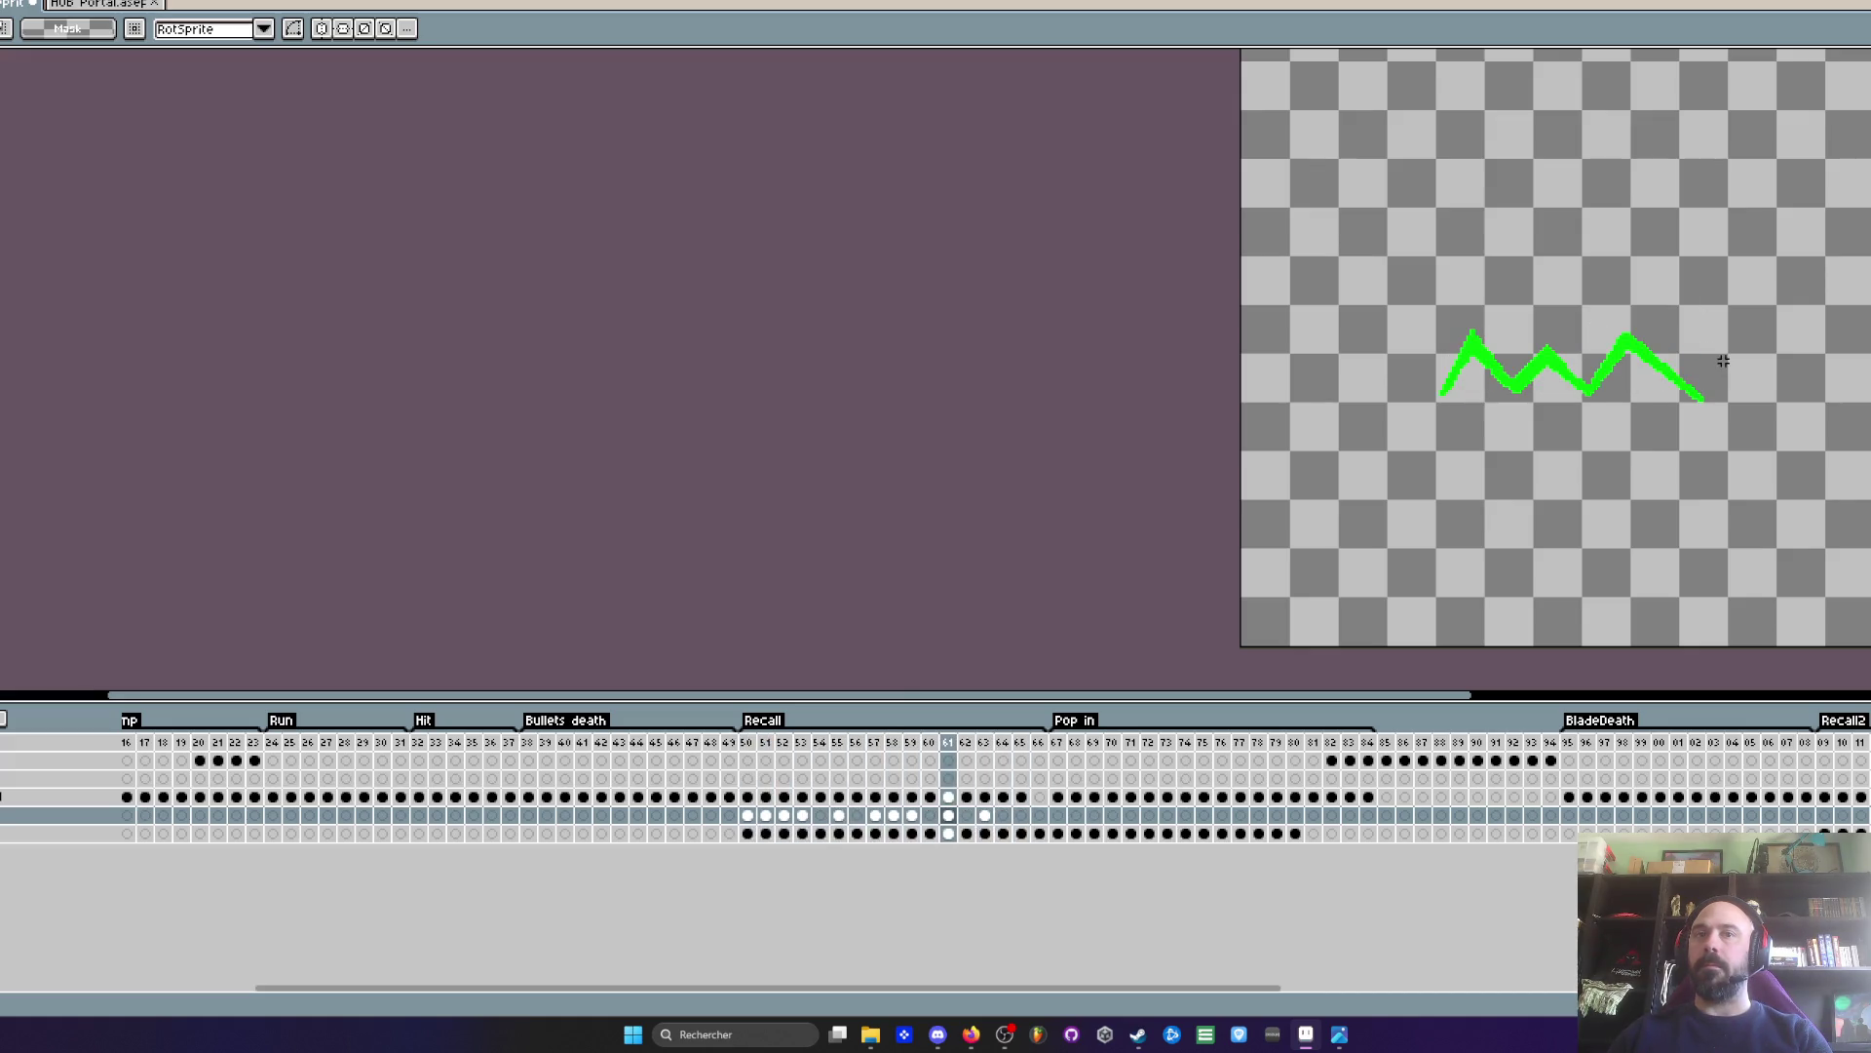
click(948, 815)
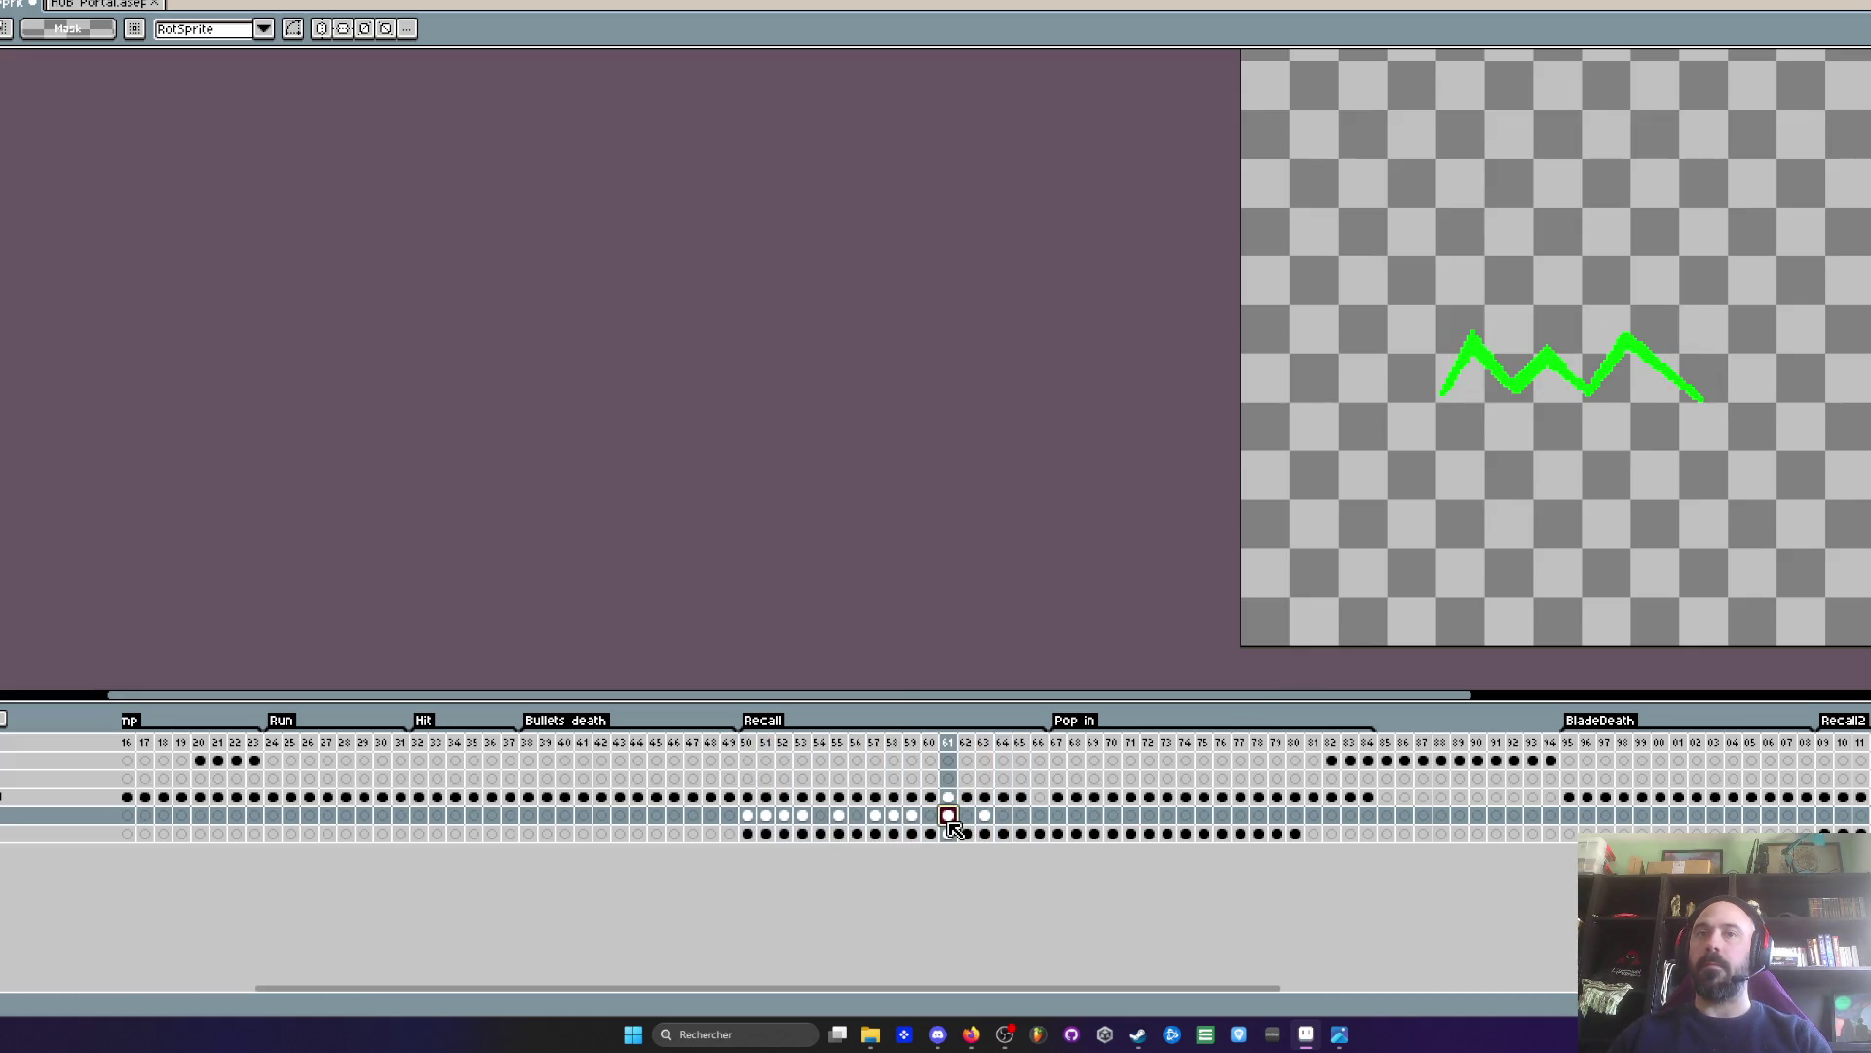
- Select the zigzag area on frame 65, clear the selection, and play Recall
click(1022, 816)
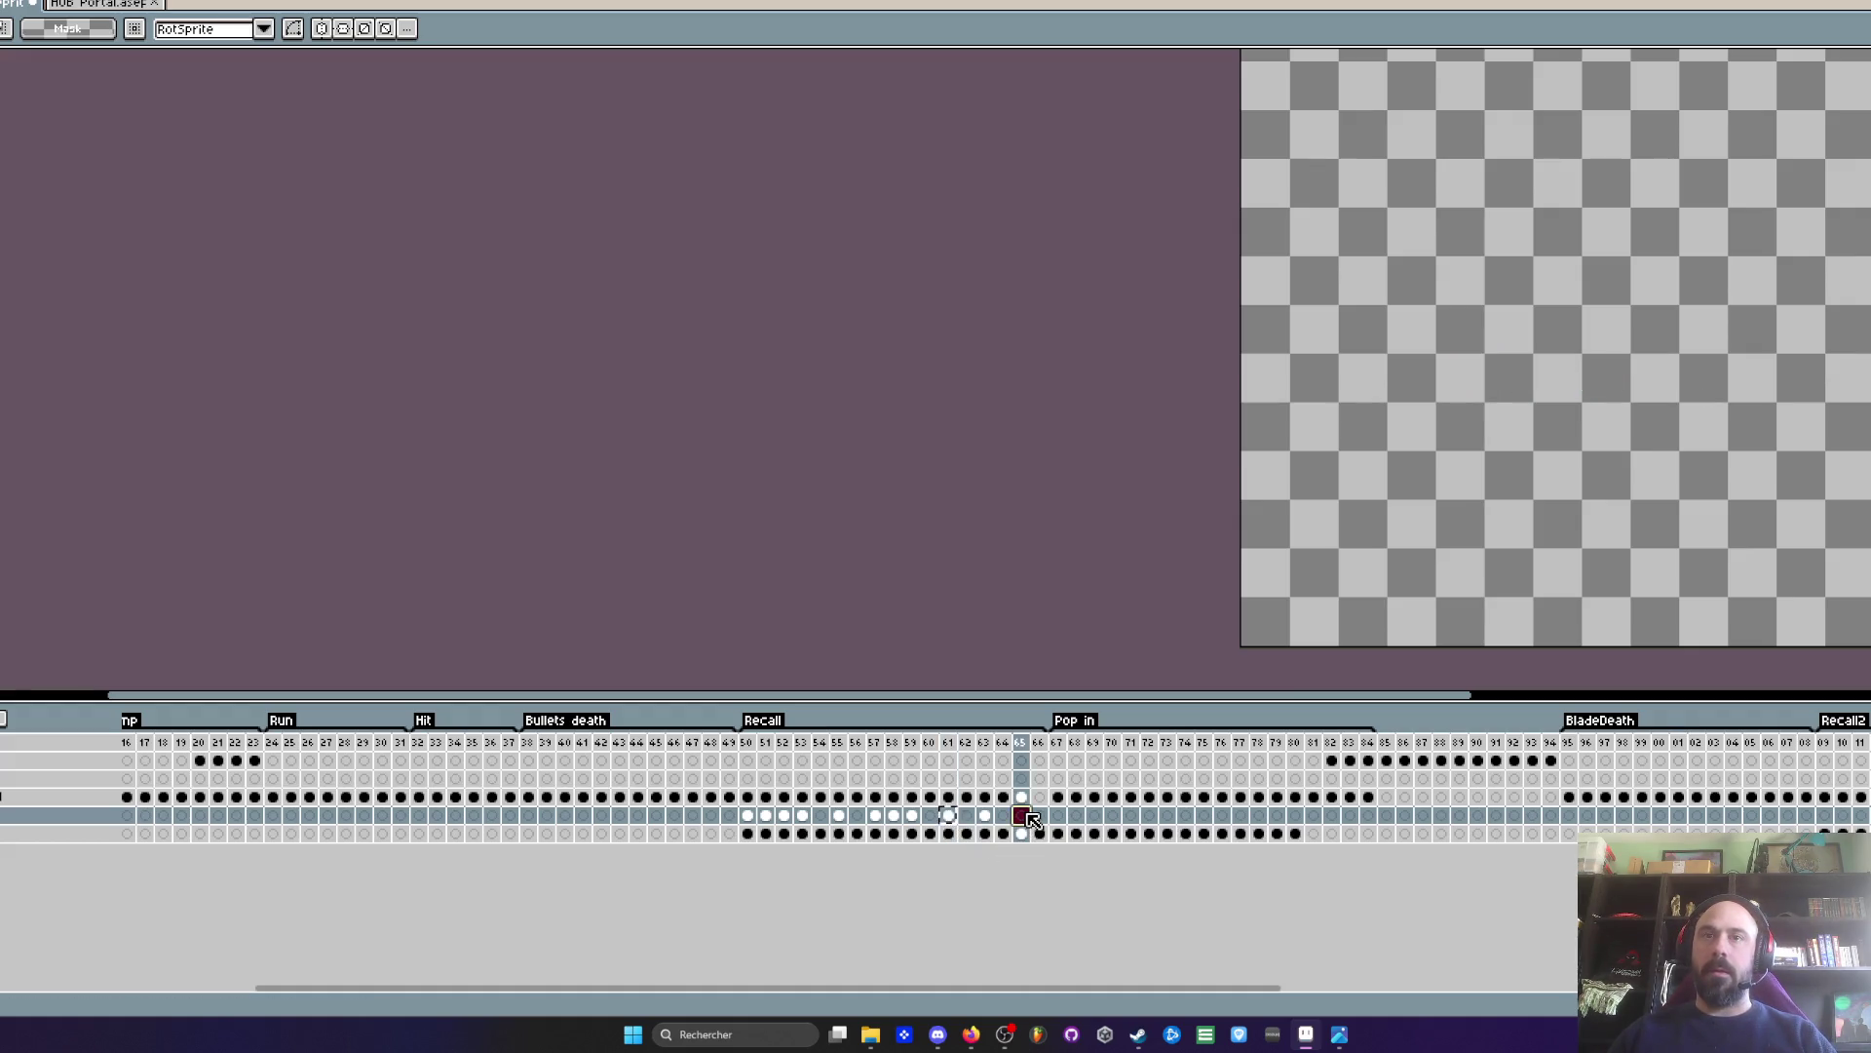
drag(1333, 243, 1818, 552)
click(1638, 433)
key(ctrl+d)
key(Return)
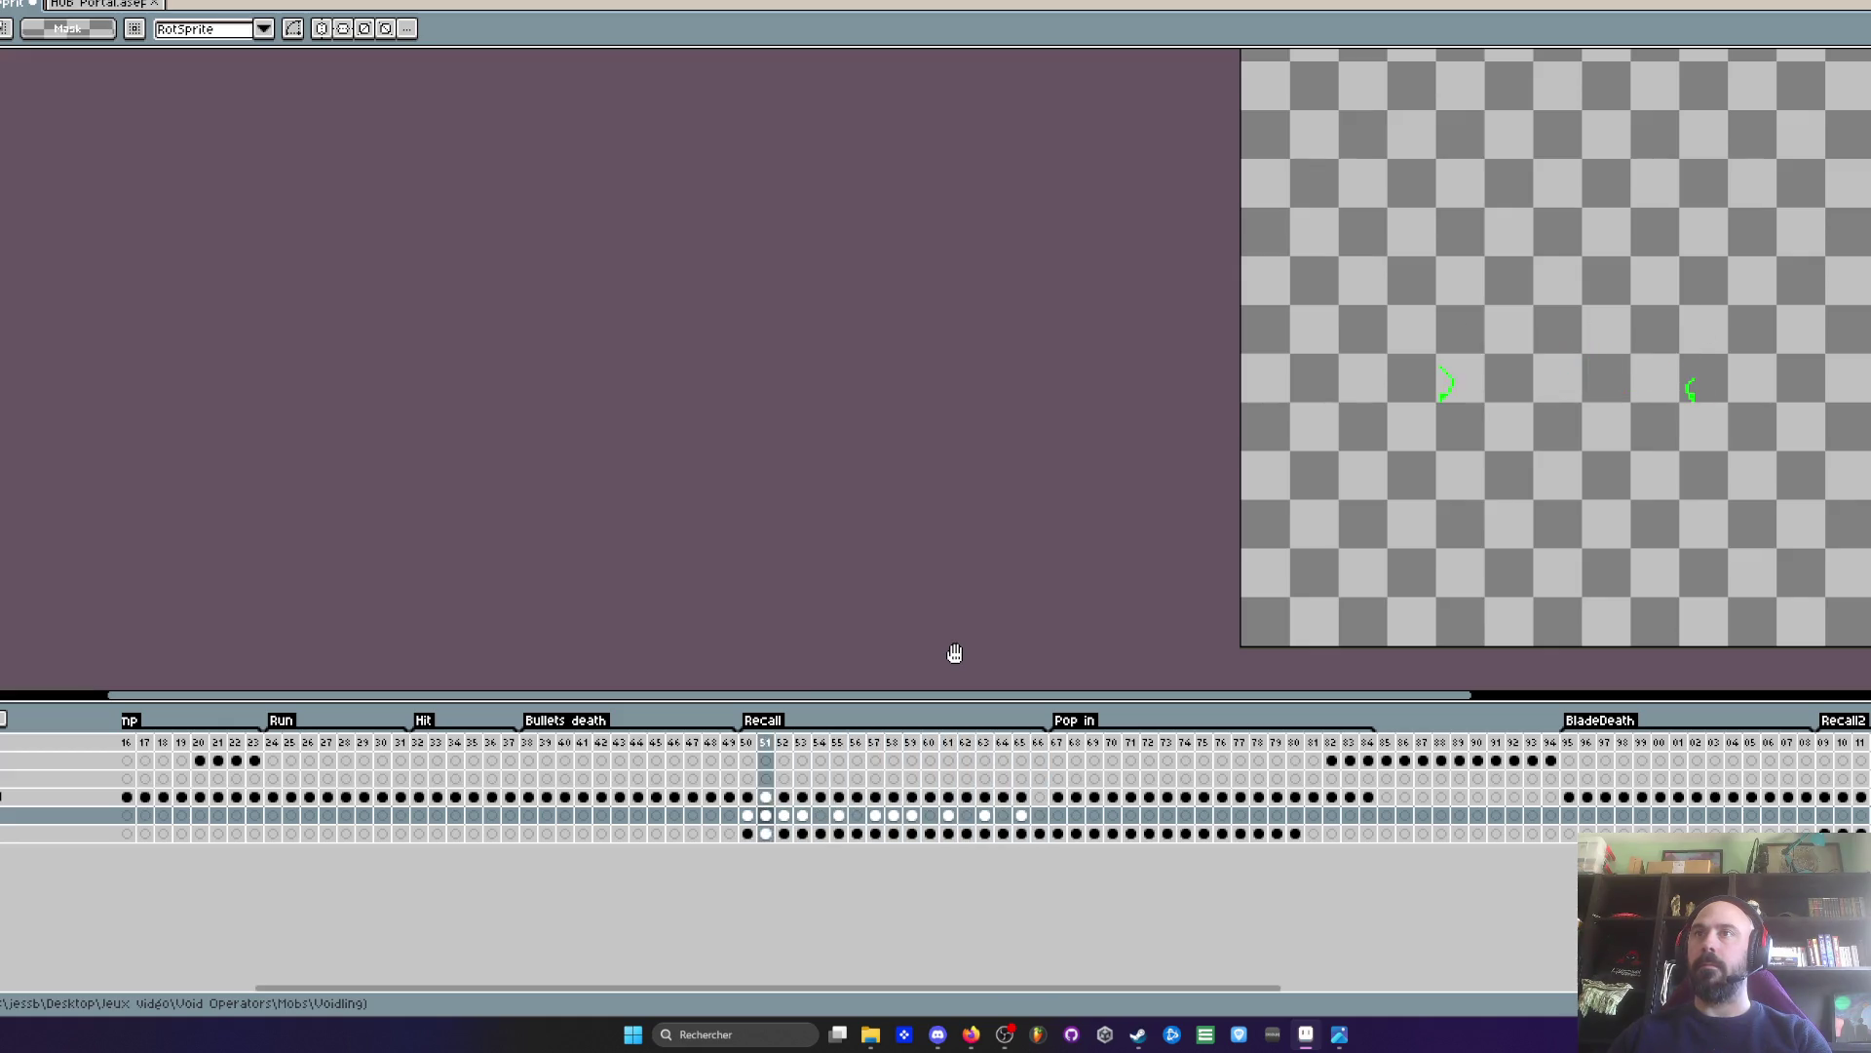
- Restore the selection around the right spark cluster and paste it into frame 59's cel
scroll(1589, 320, up, 1)
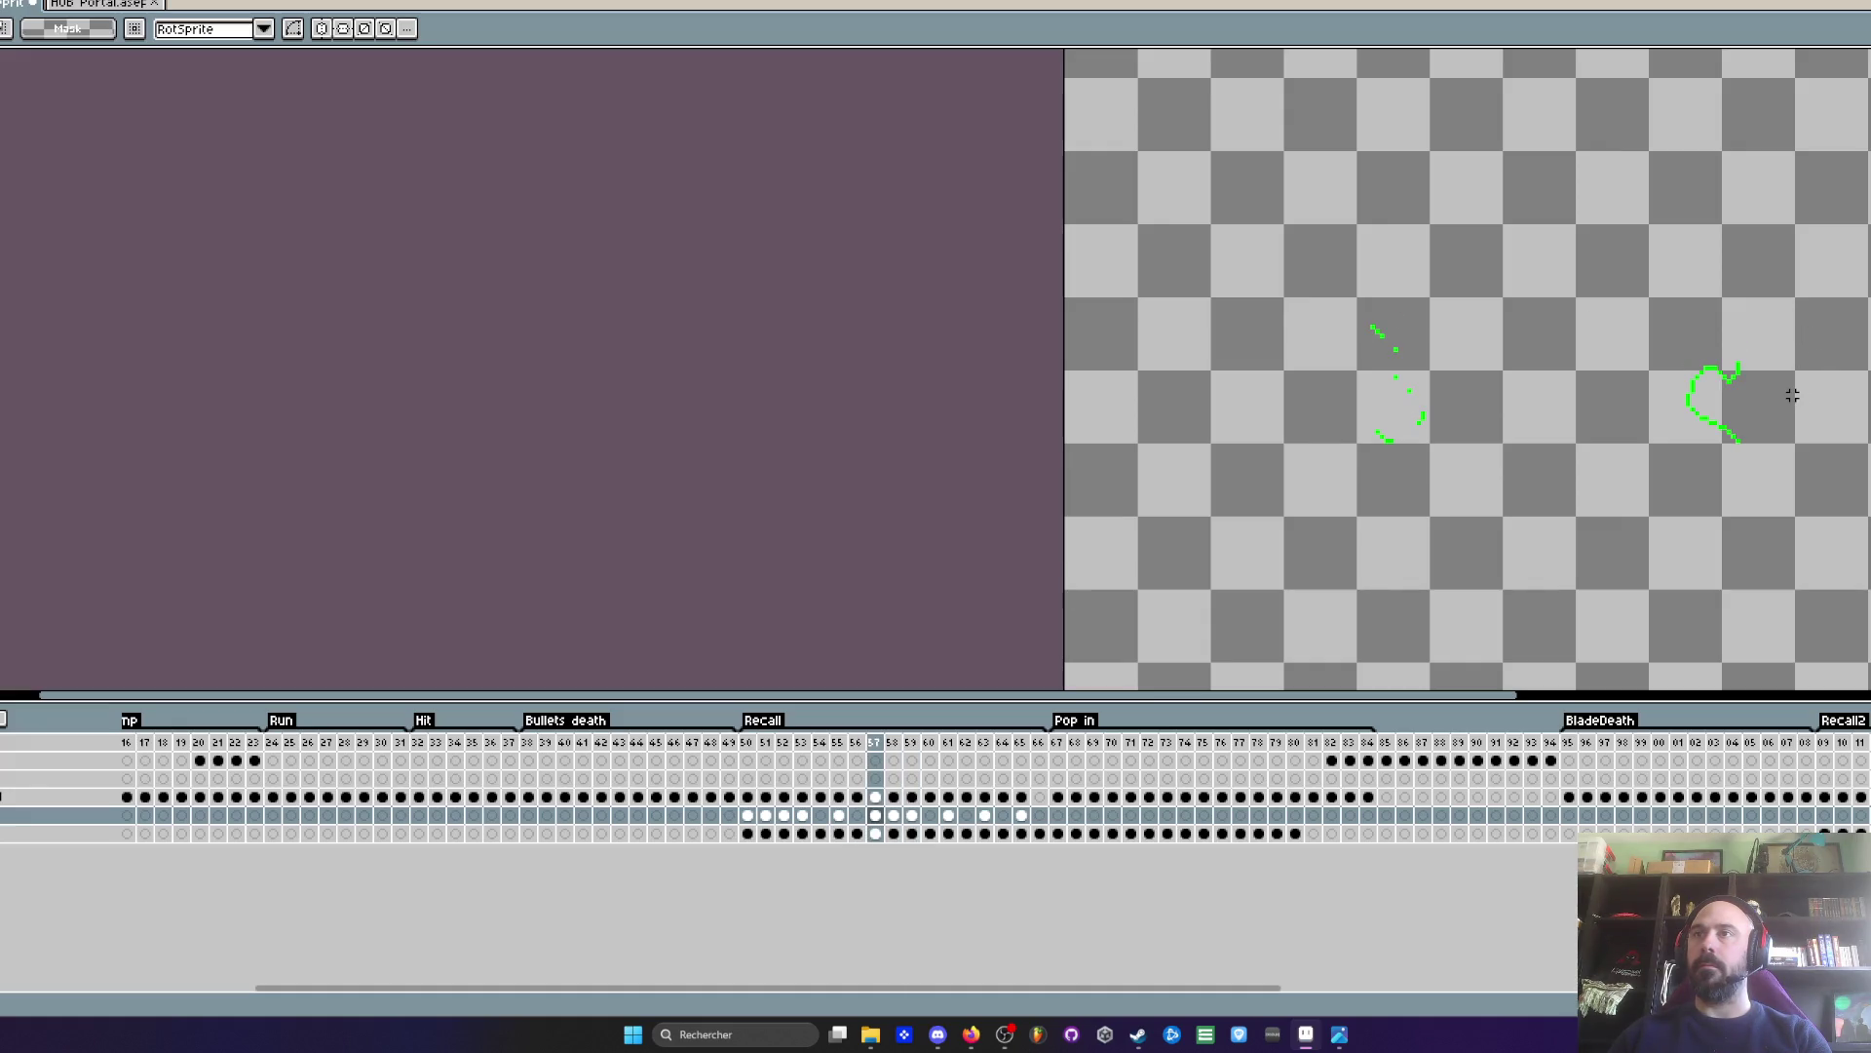
scroll(1806, 403, up, 1)
scroll(1765, 448, up, 1)
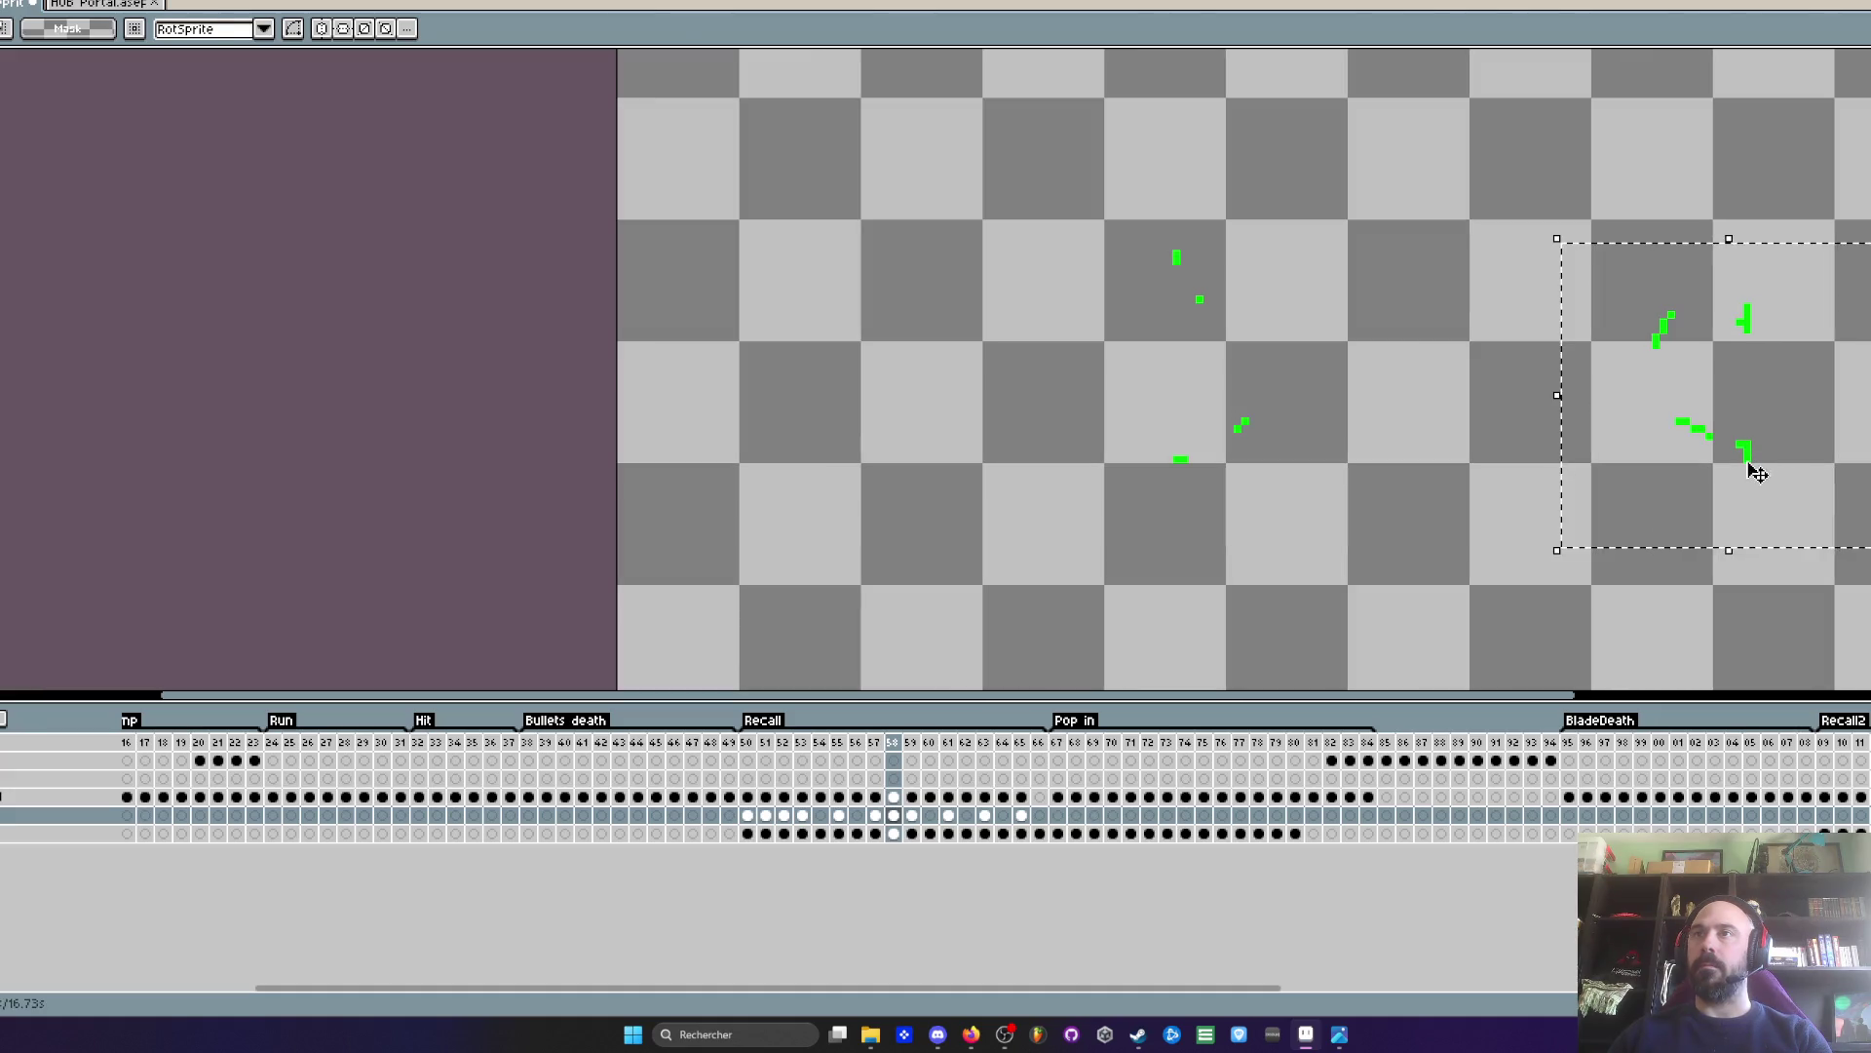
click(1693, 389)
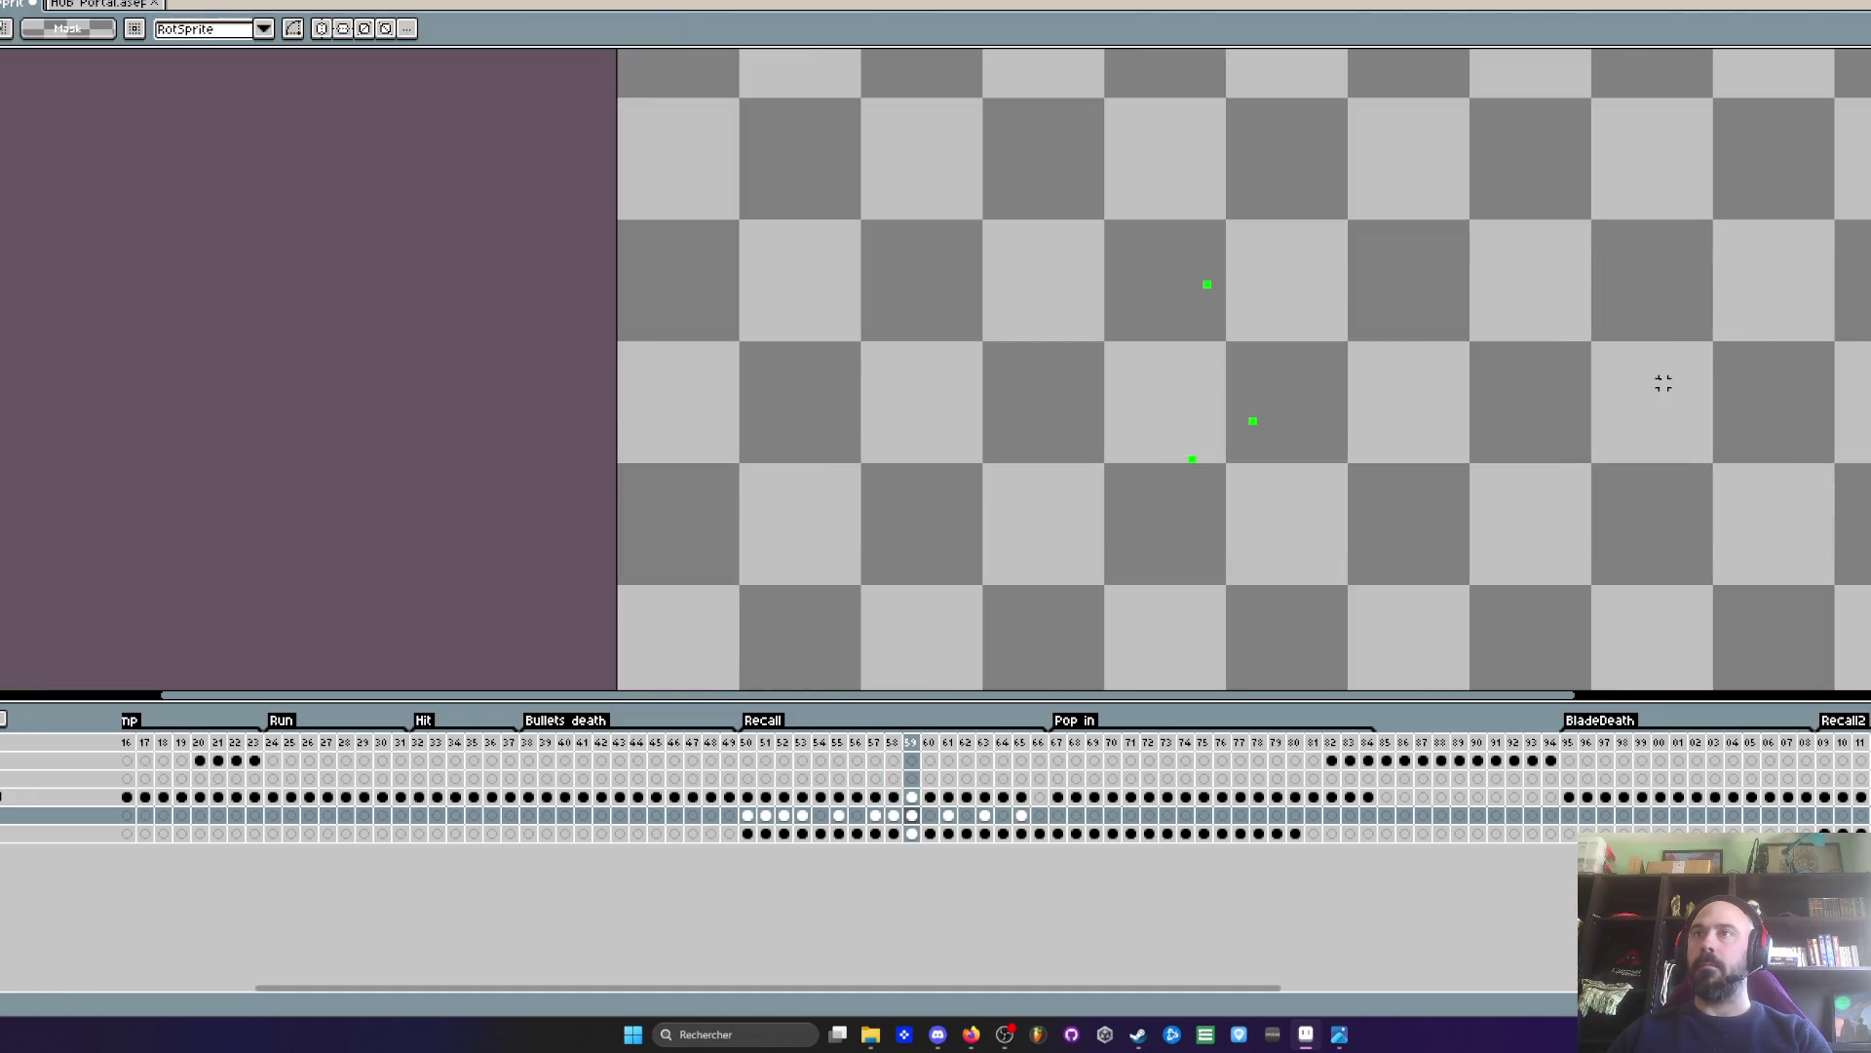
key(ctrl+z)
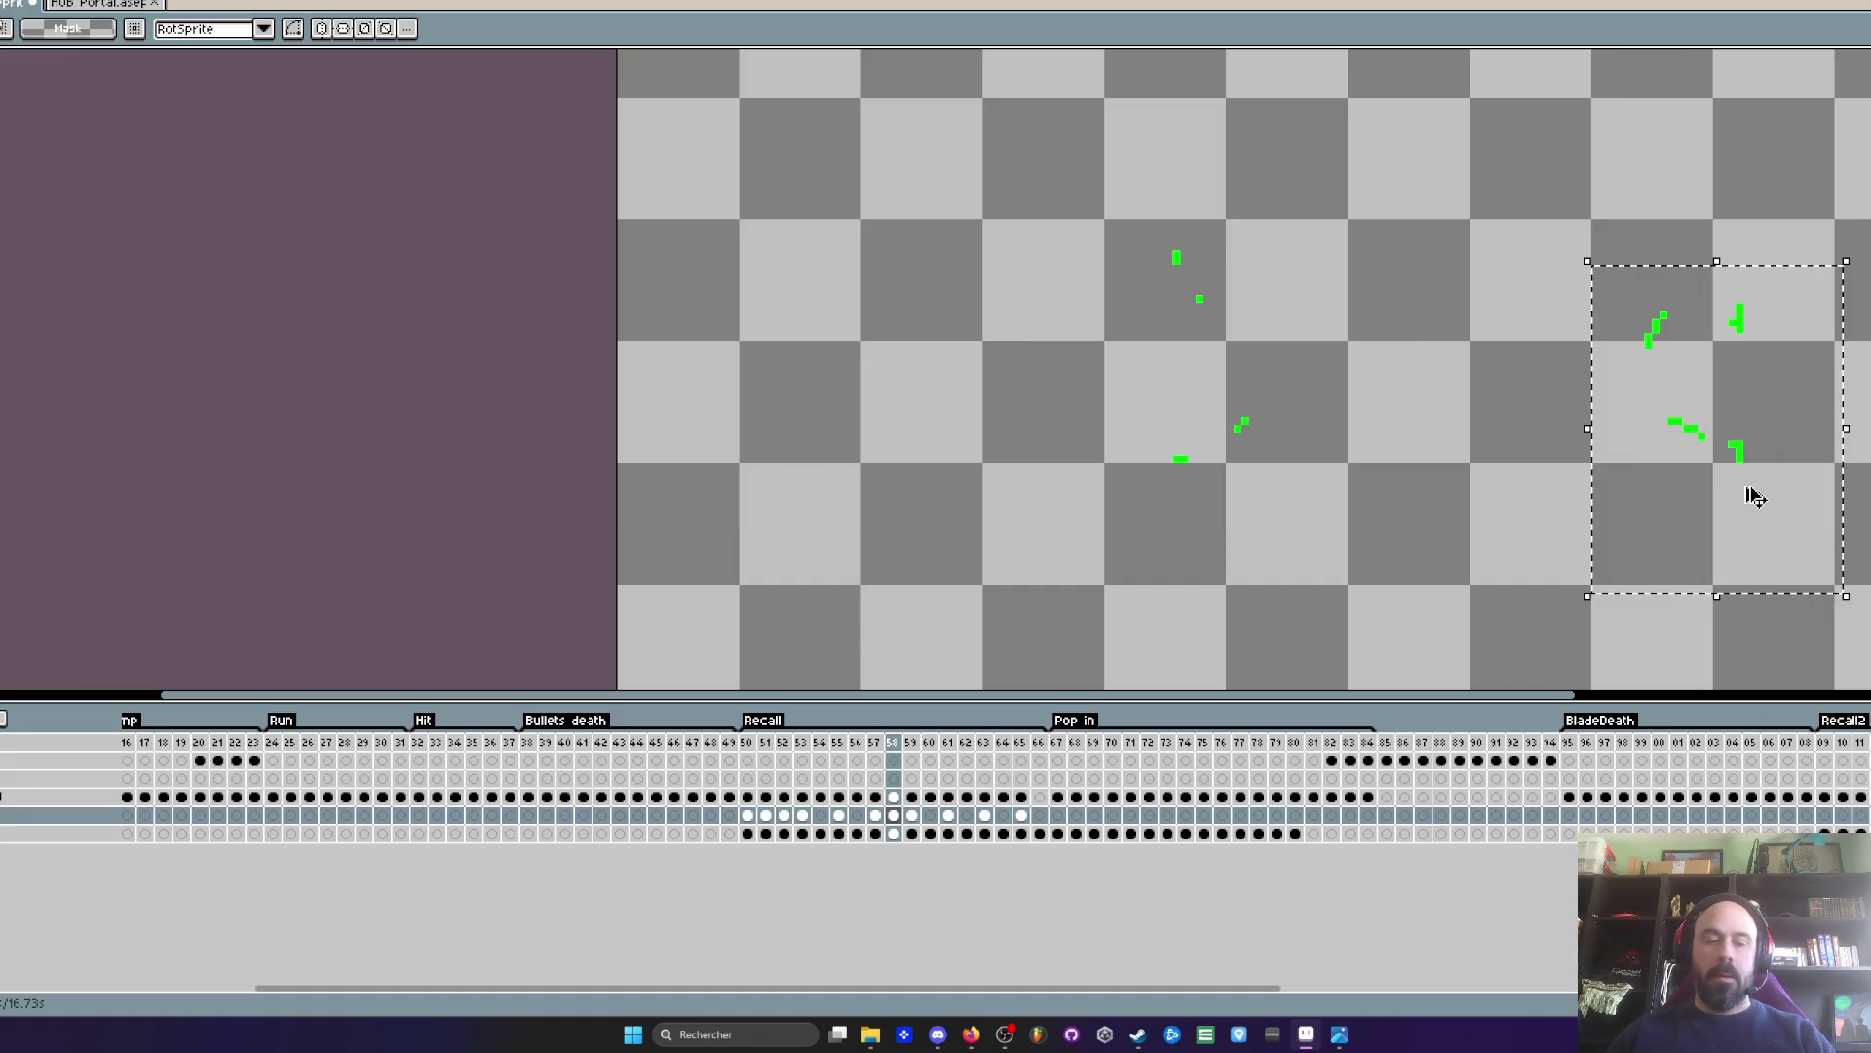
click(911, 814)
key(ctrl+v)
scroll(1657, 390, up, 1)
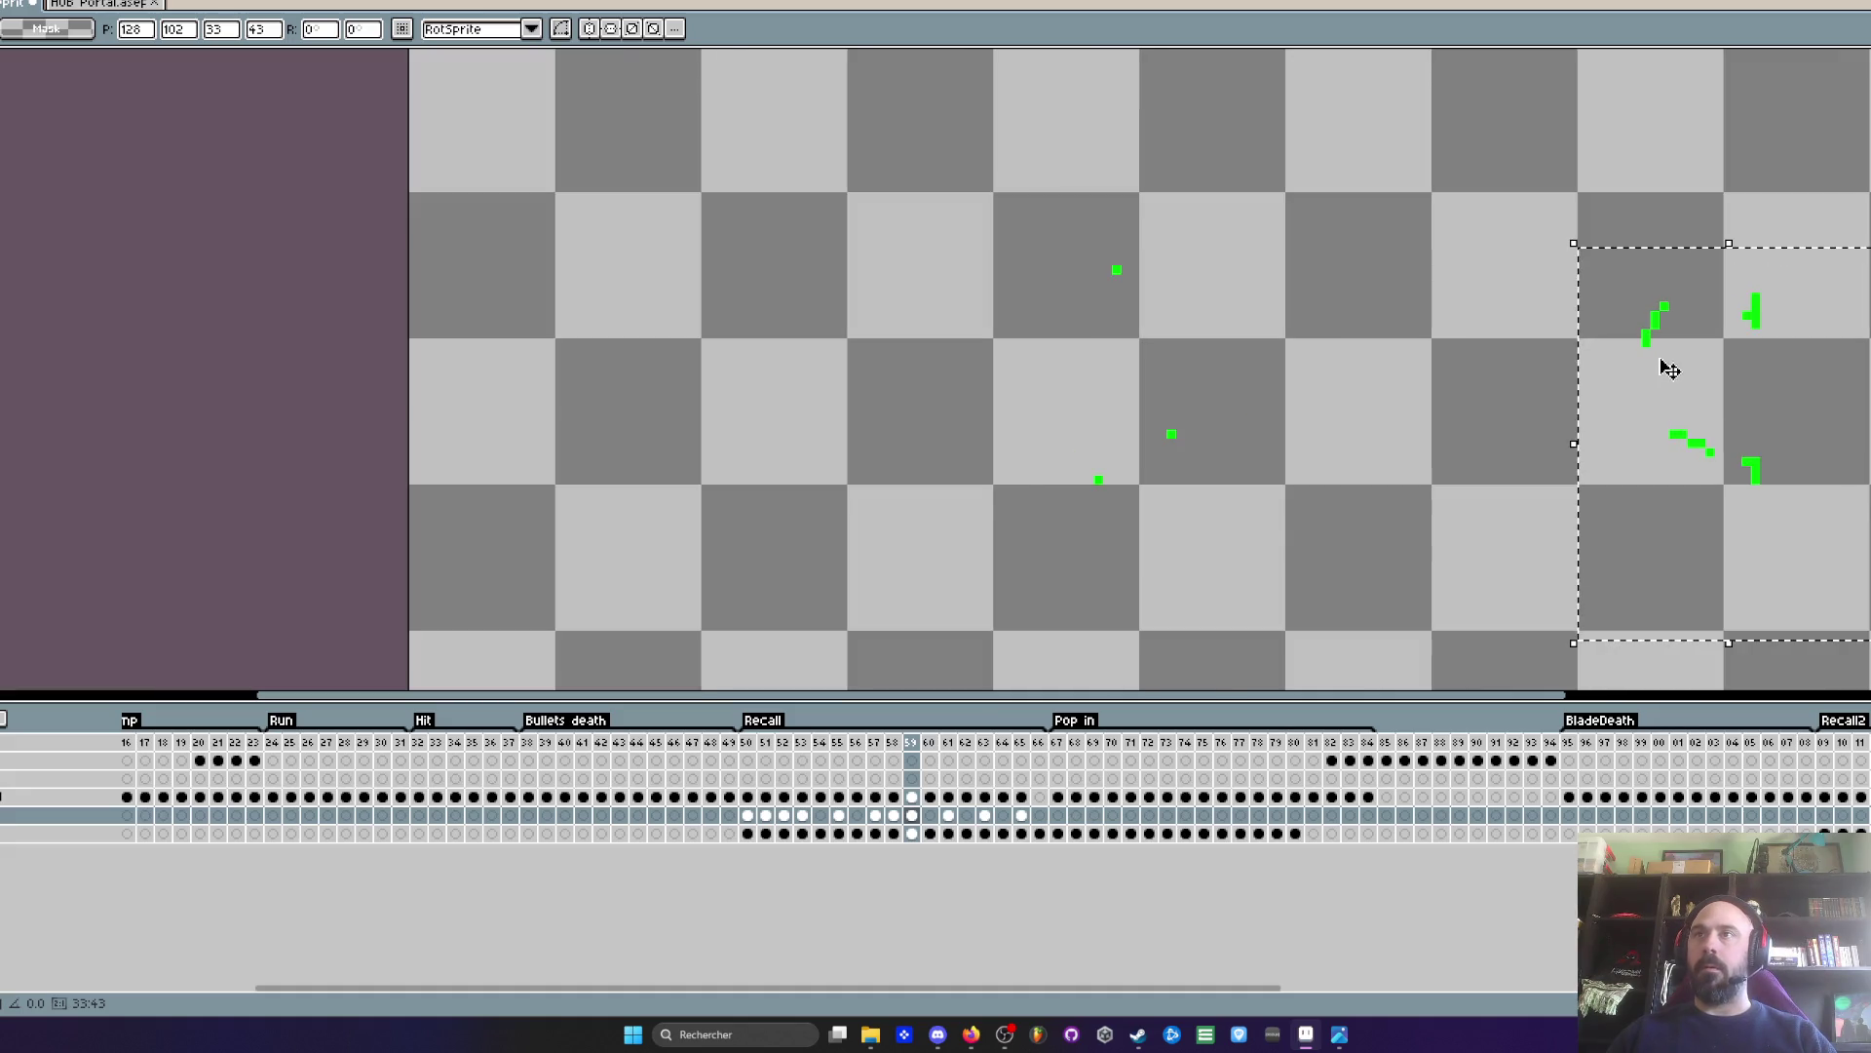
click(1664, 361)
- Compare frames 58 and 59, then shift frame 59's green spark dots slightly left
key(b)
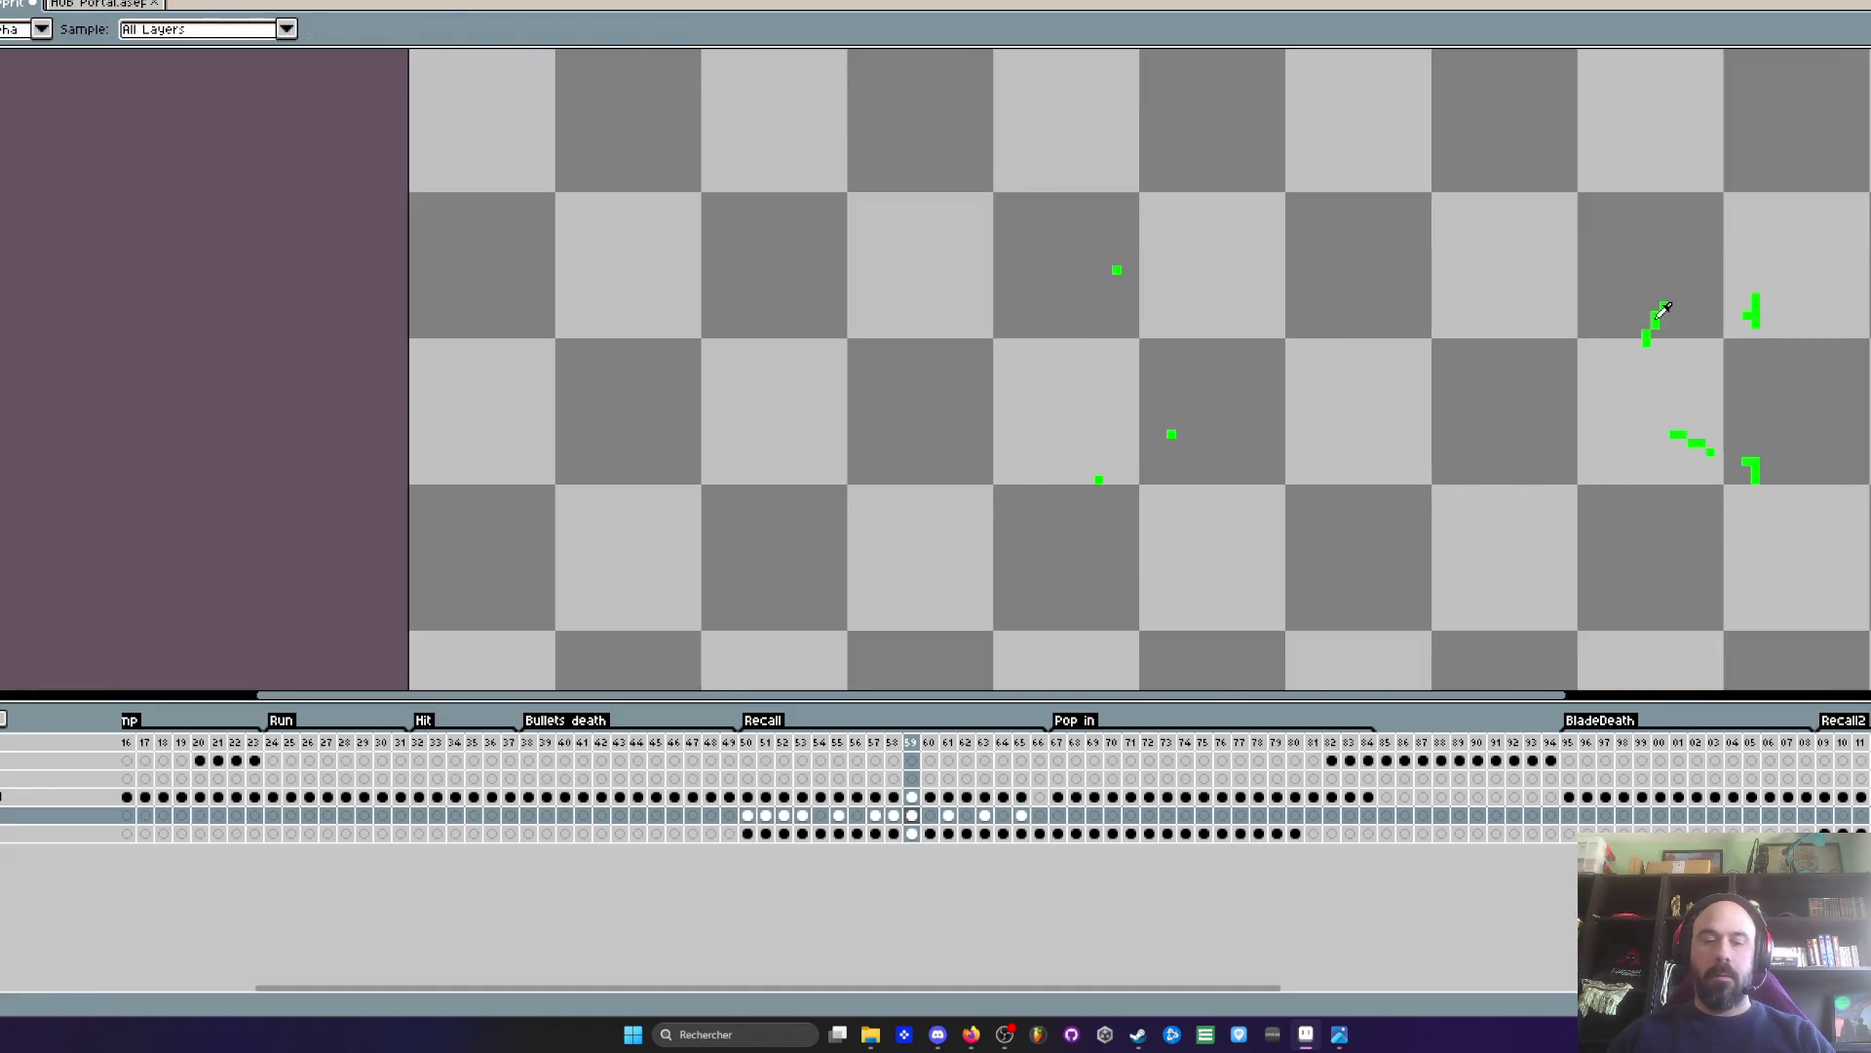
scroll(1650, 354, up, 1)
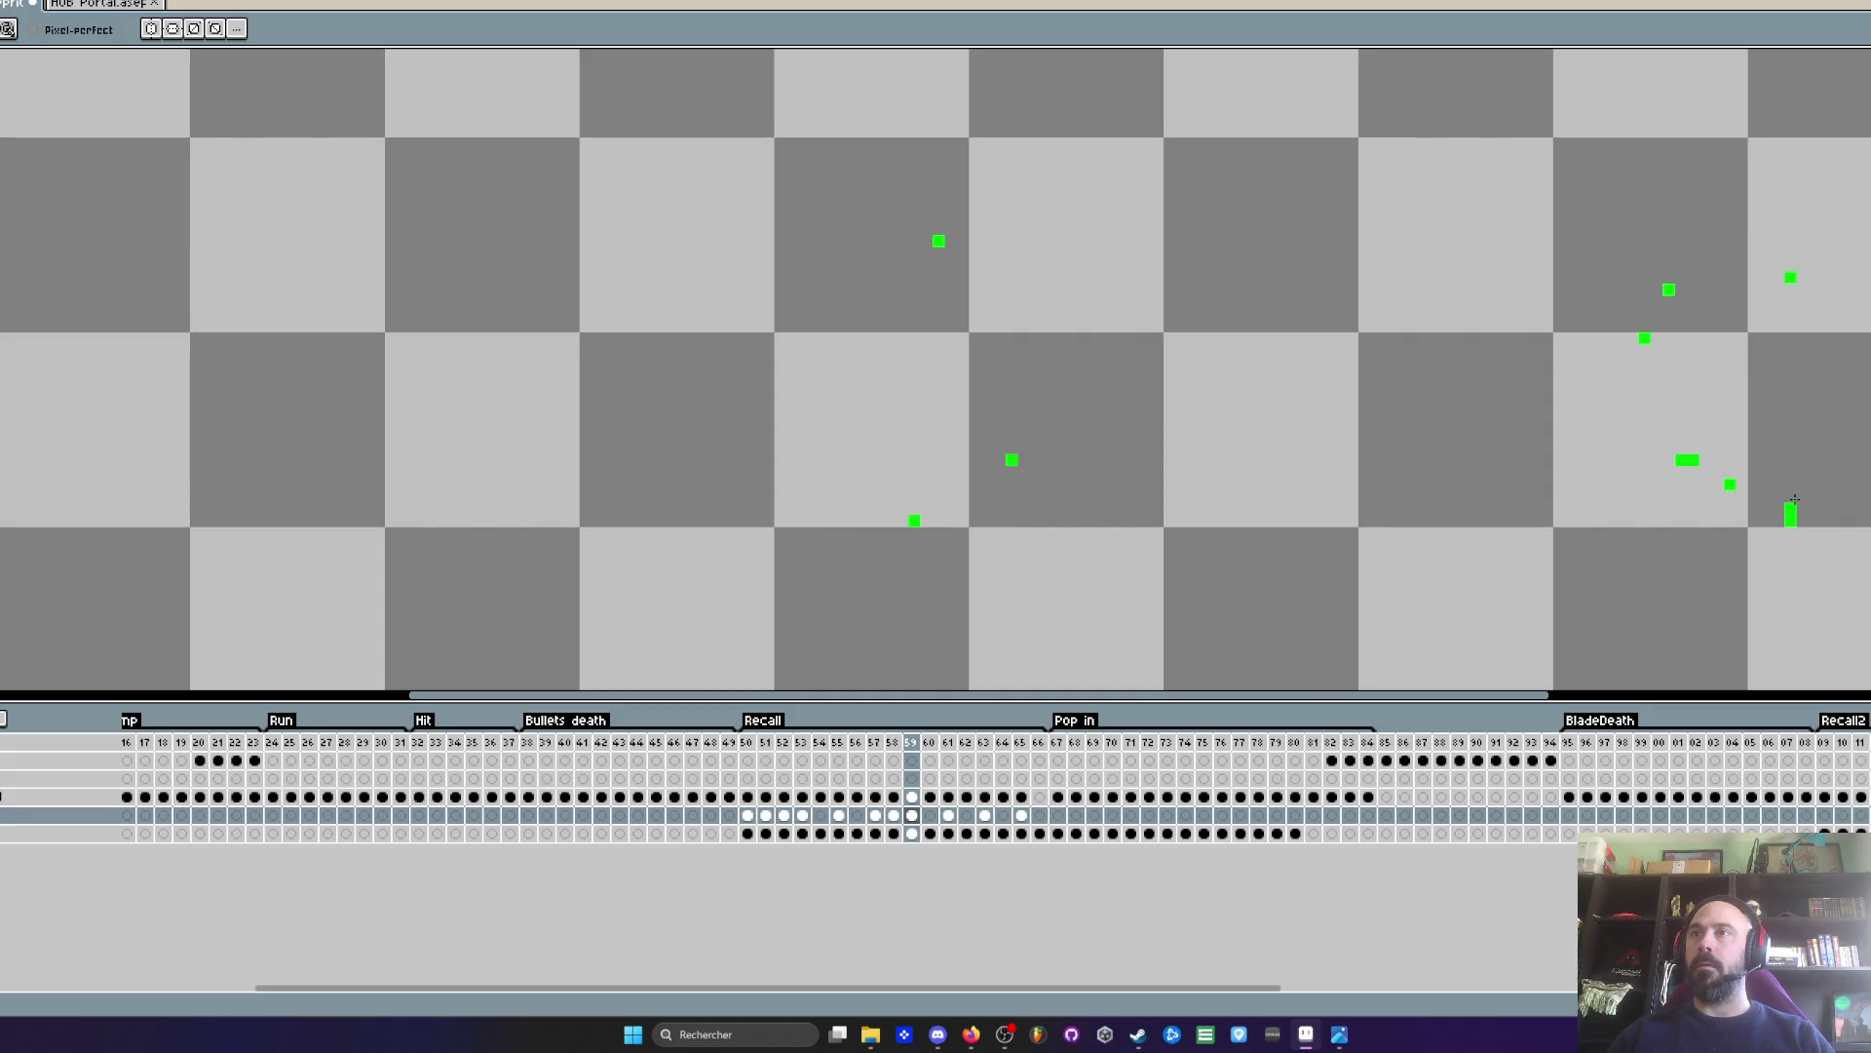
key(Left)
key(Right)
key(Left)
key(Right)
drag(1547, 230, 1713, 501)
- Jump ahead to the white lightning zigzag on frame 63 and zoom in on it
key(Return)
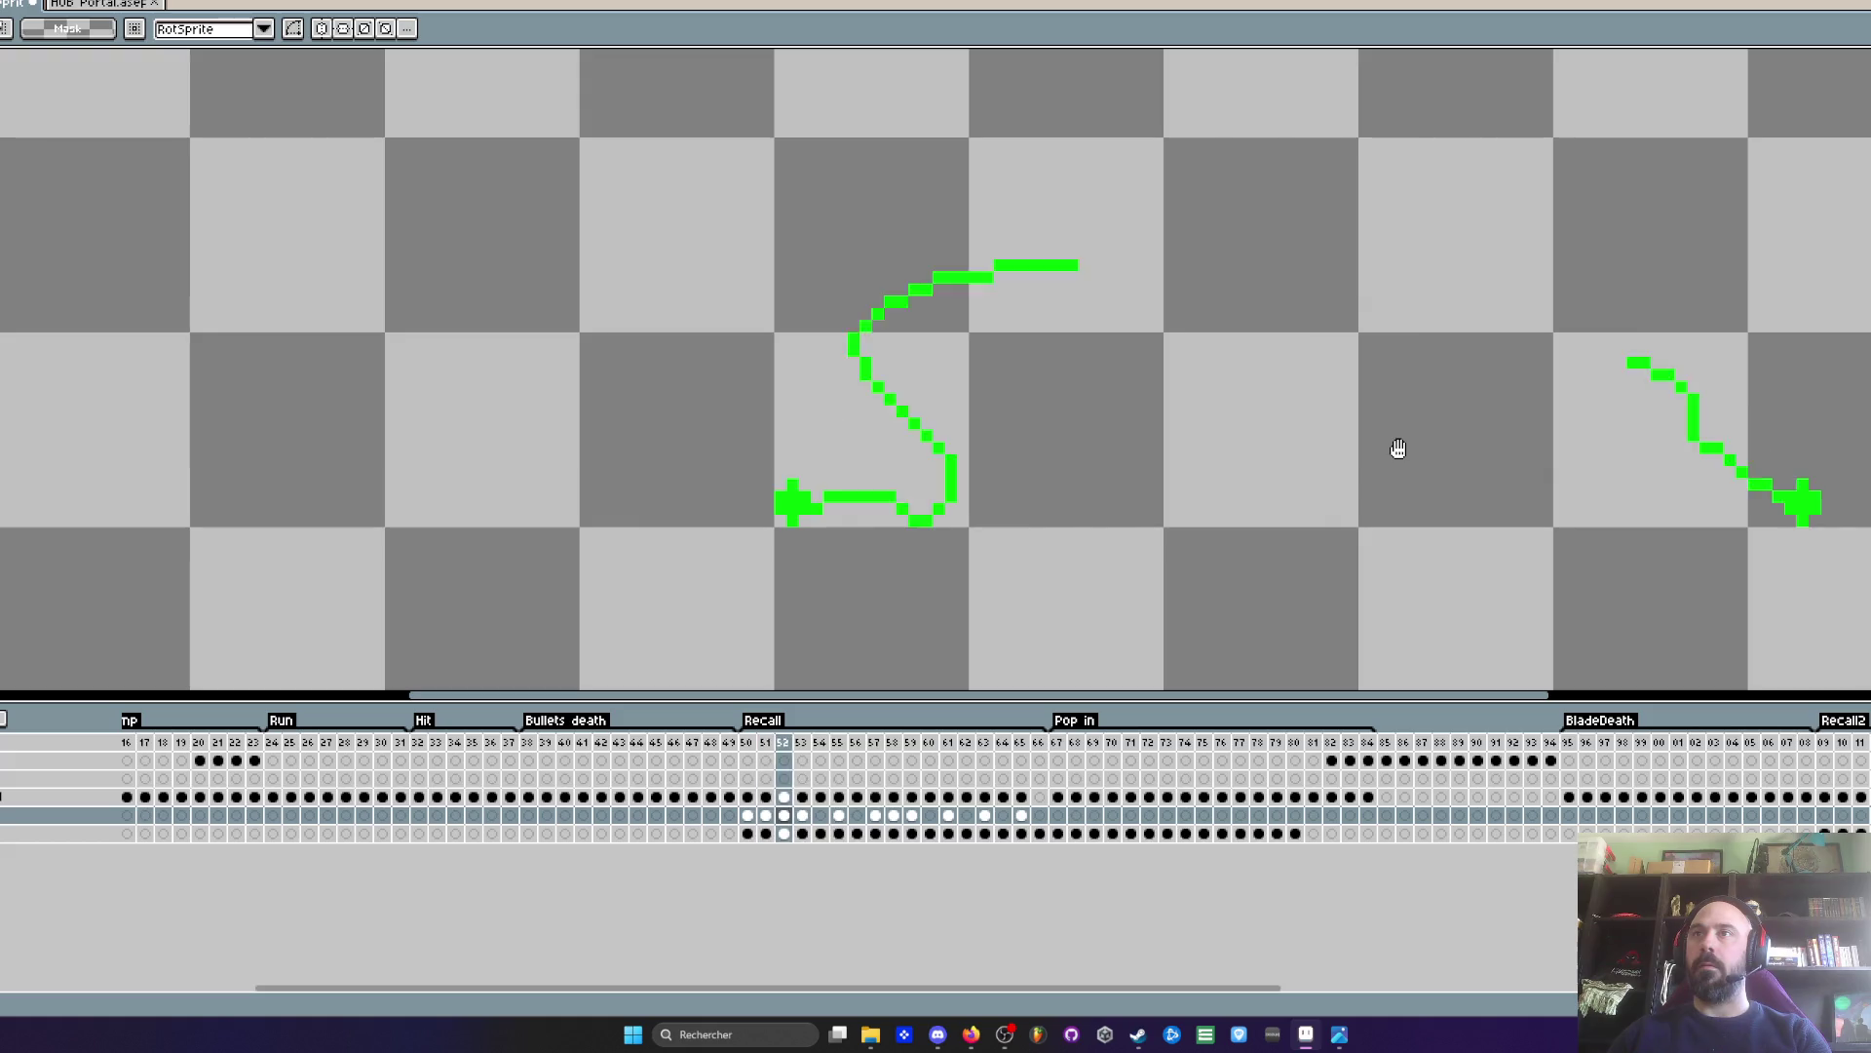
scroll(1583, 440, down, 1)
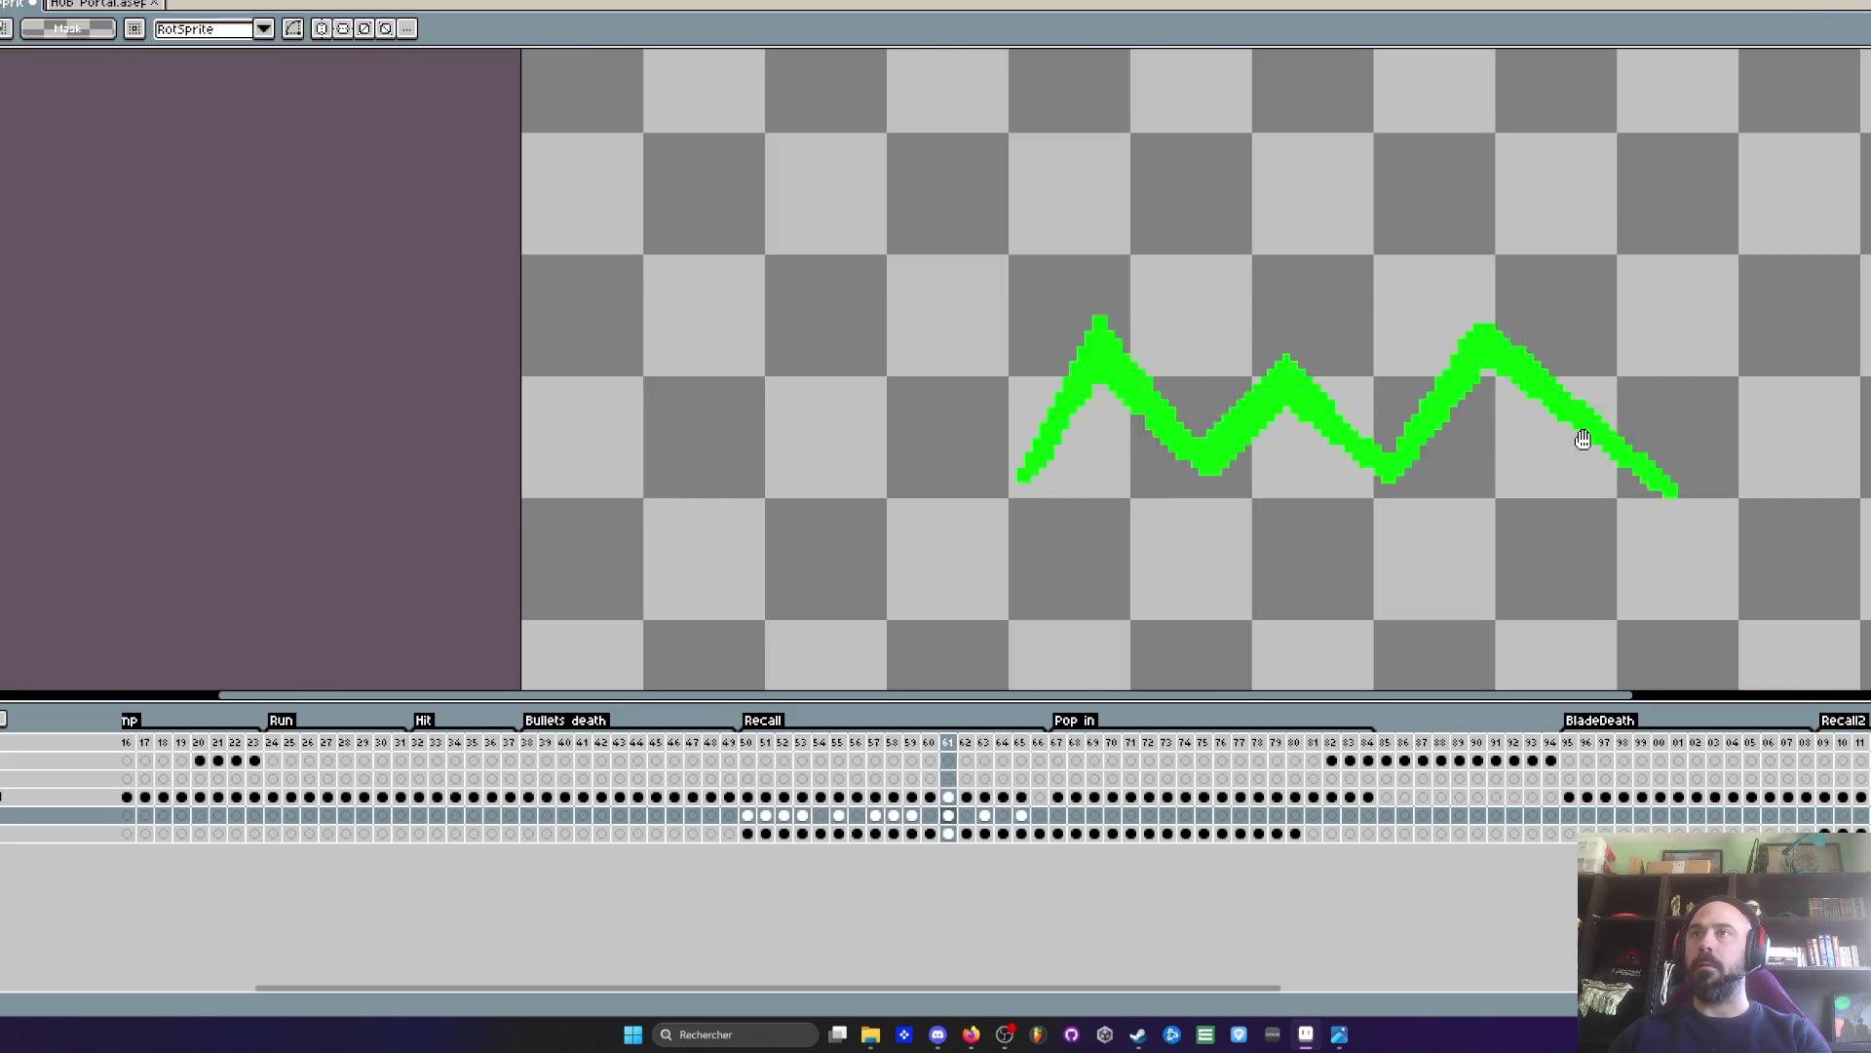
scroll(1583, 440, down, 1)
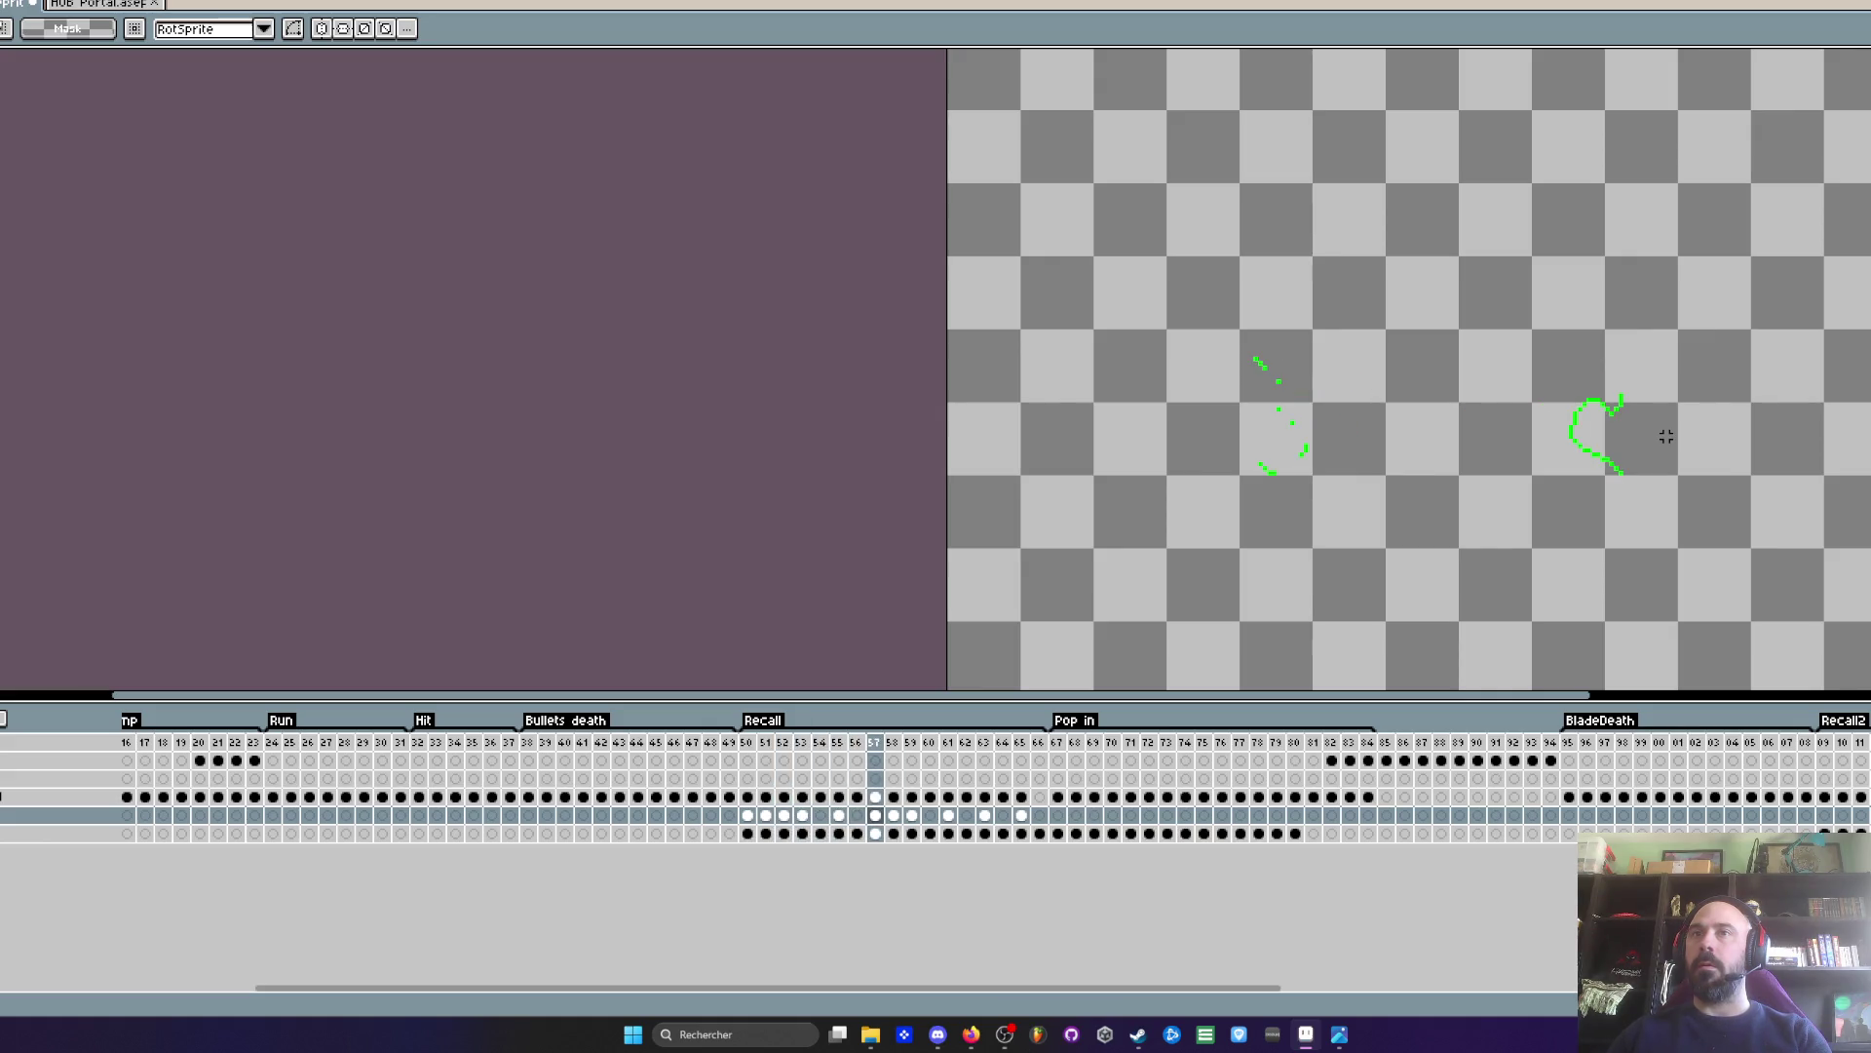
scroll(1630, 471, up, 2)
scroll(1603, 472, up, 2)
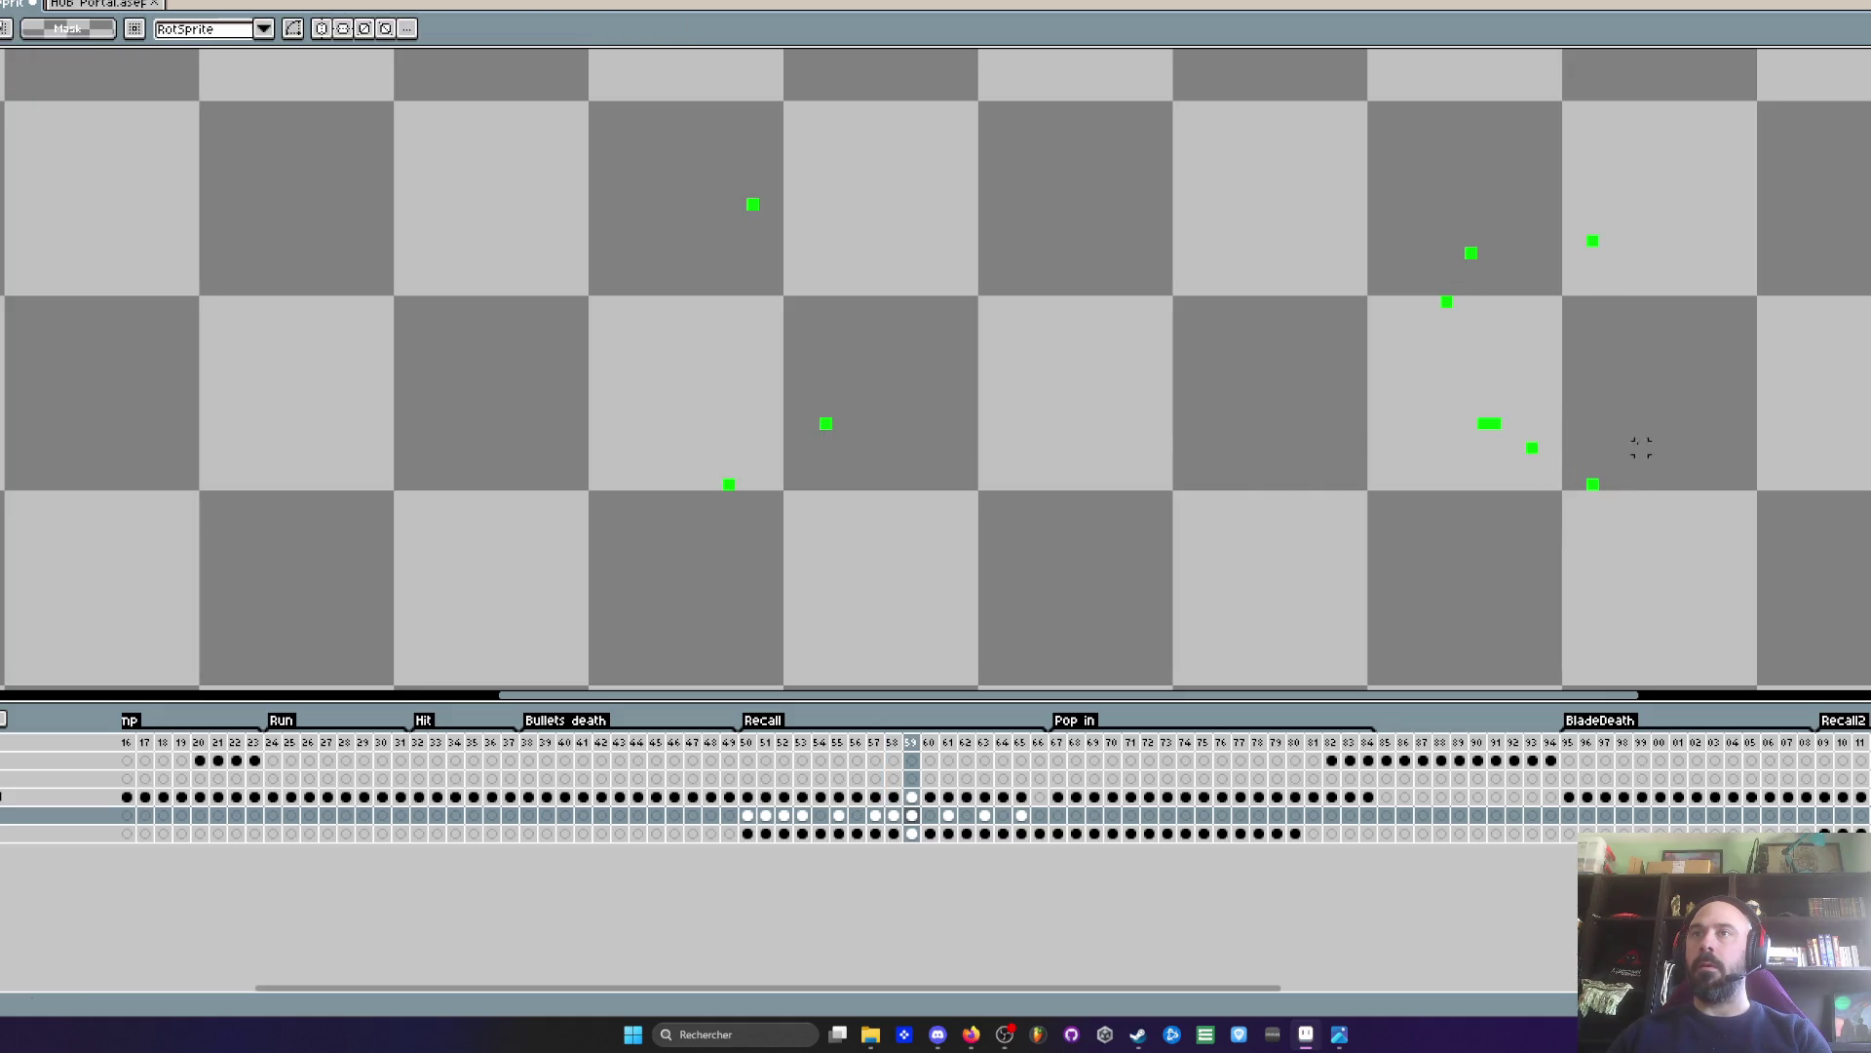
- Step through spark frames 58–60, selecting the small spark fragment at lower right
click(1726, 387)
key(Left)
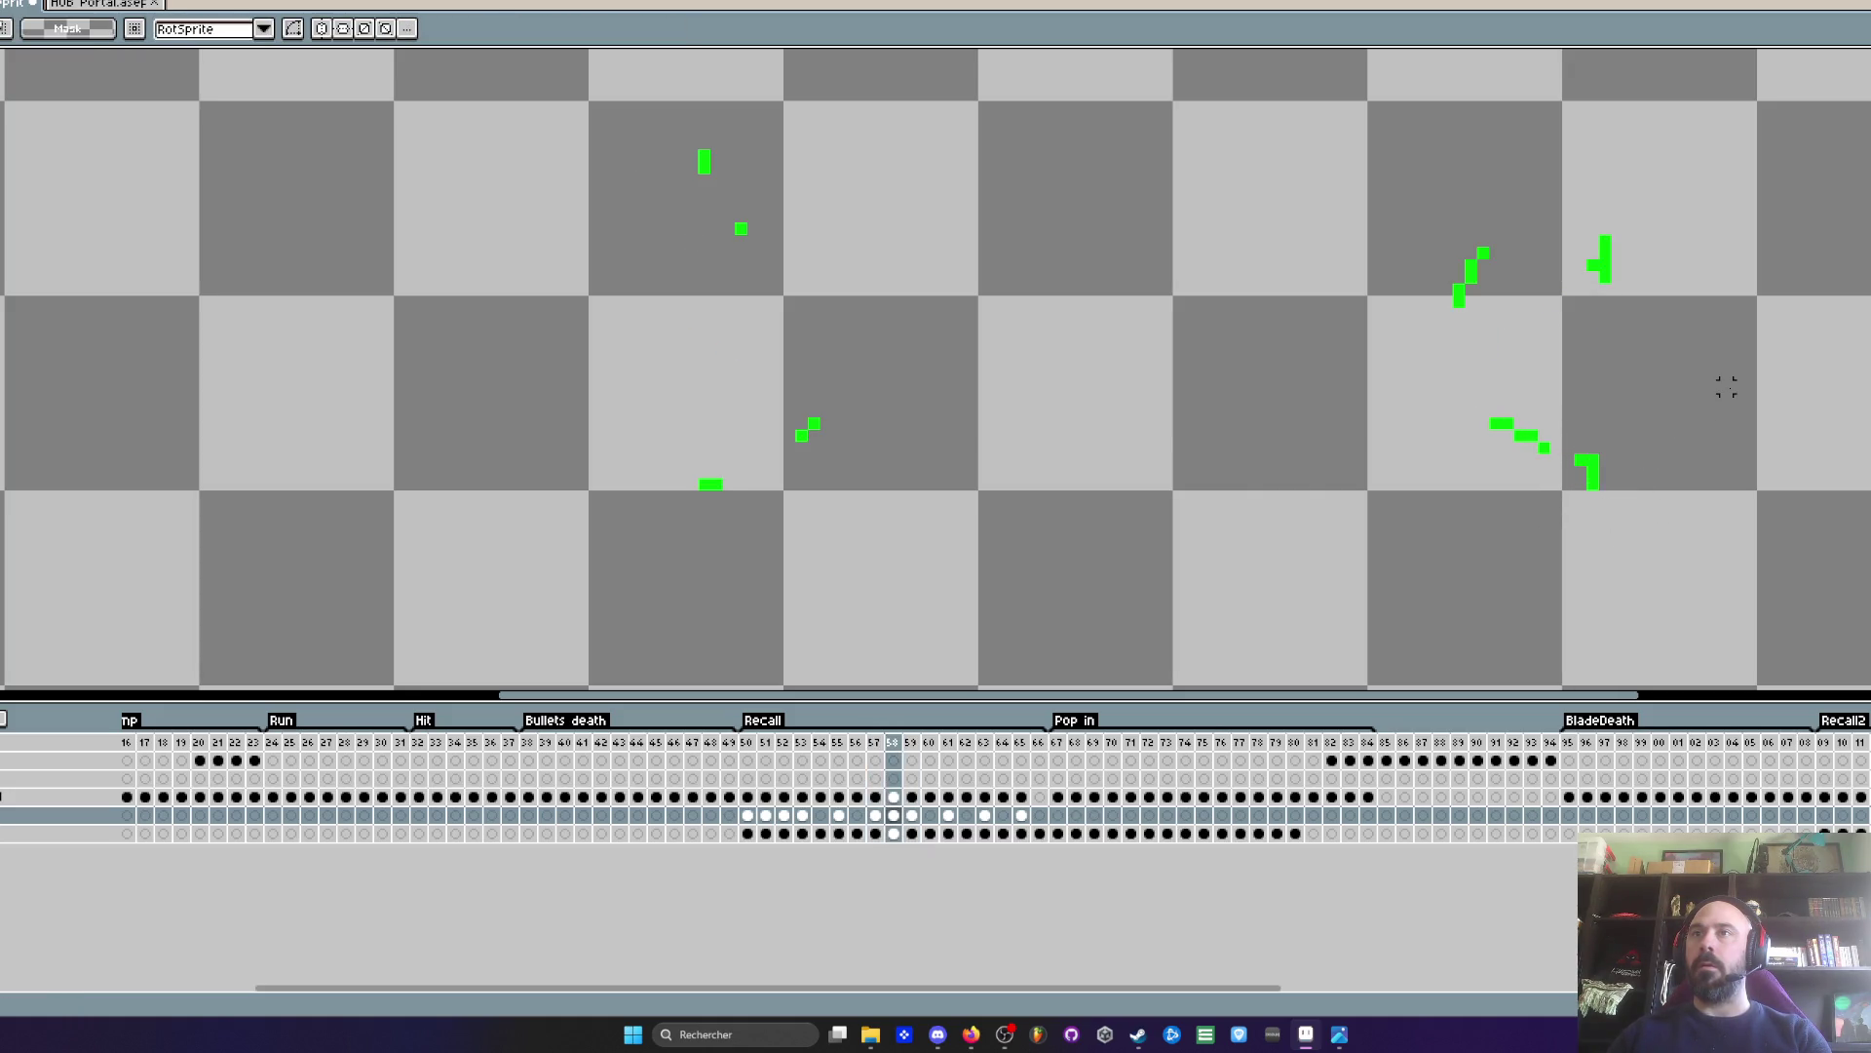
drag(1614, 506, 1615, 518)
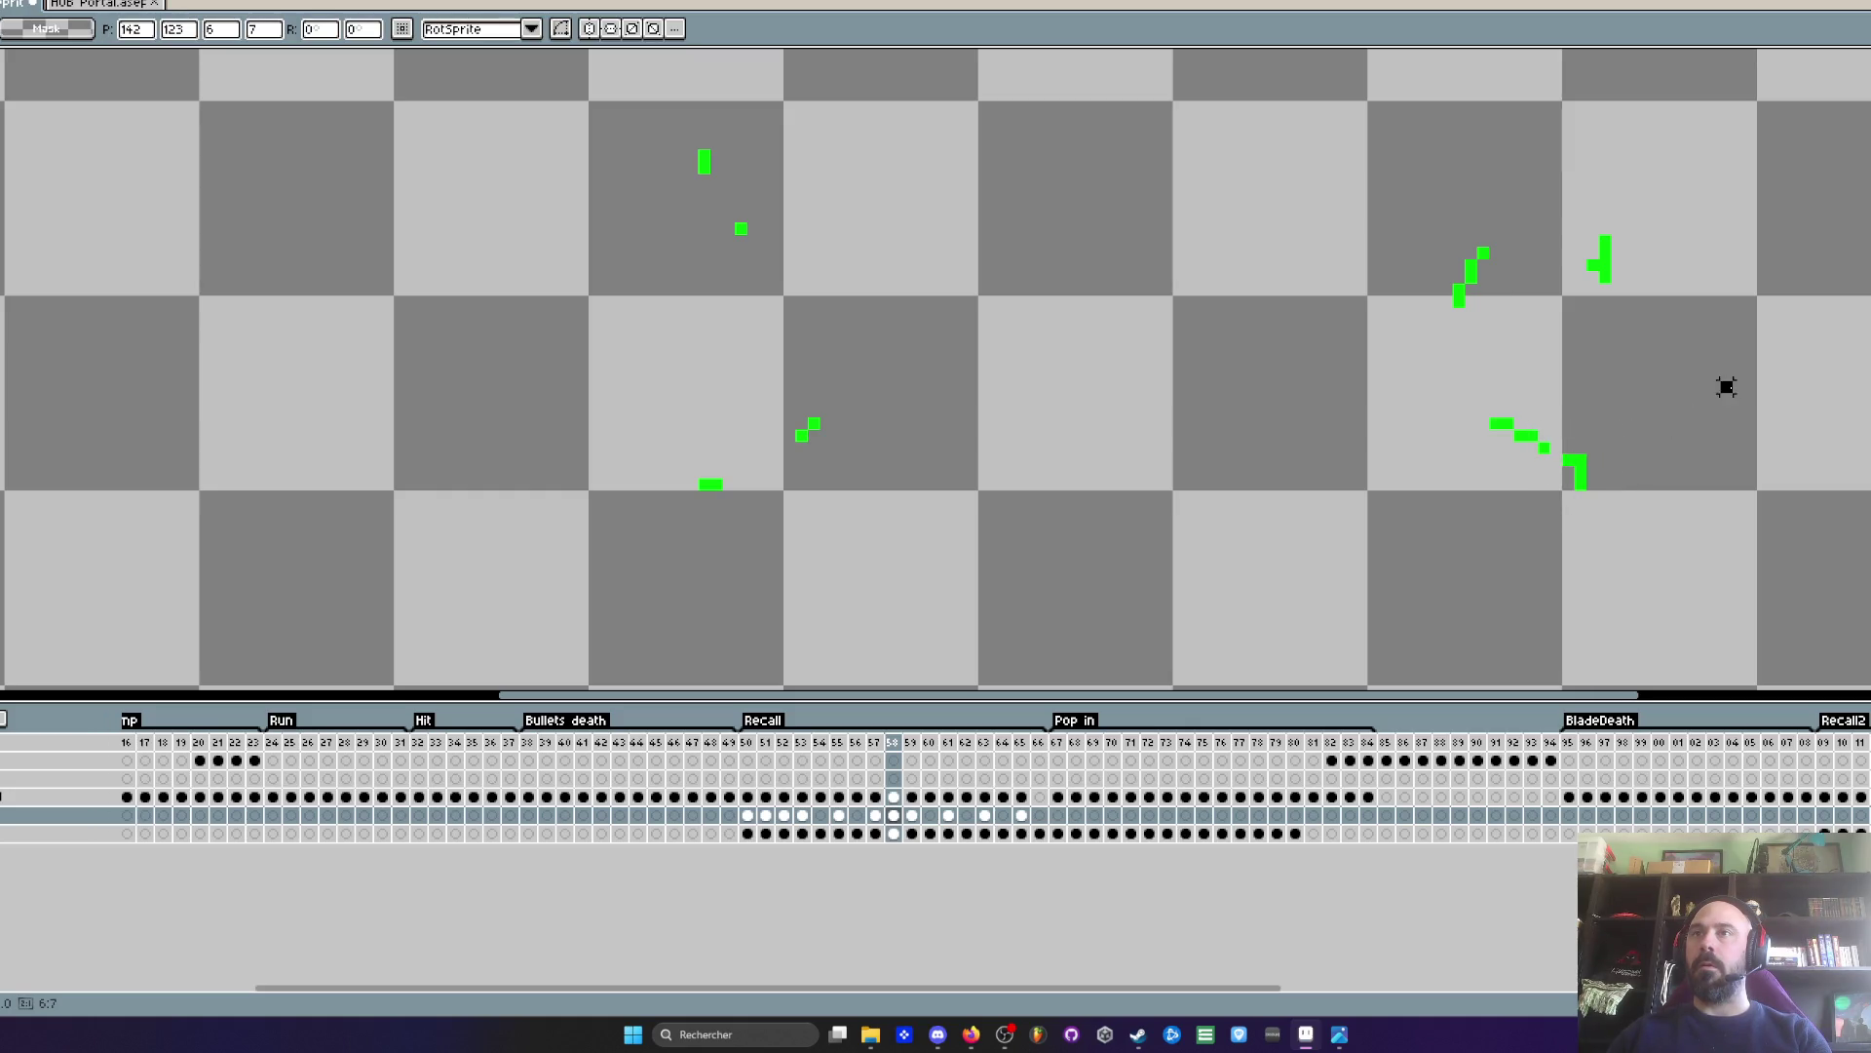
key(Right)
click(1586, 501)
key(Right)
key(Left)
key(Left)
key(Right)
- Play the Recall animation loop, then select frames 50–64 across all layers
key(Return)
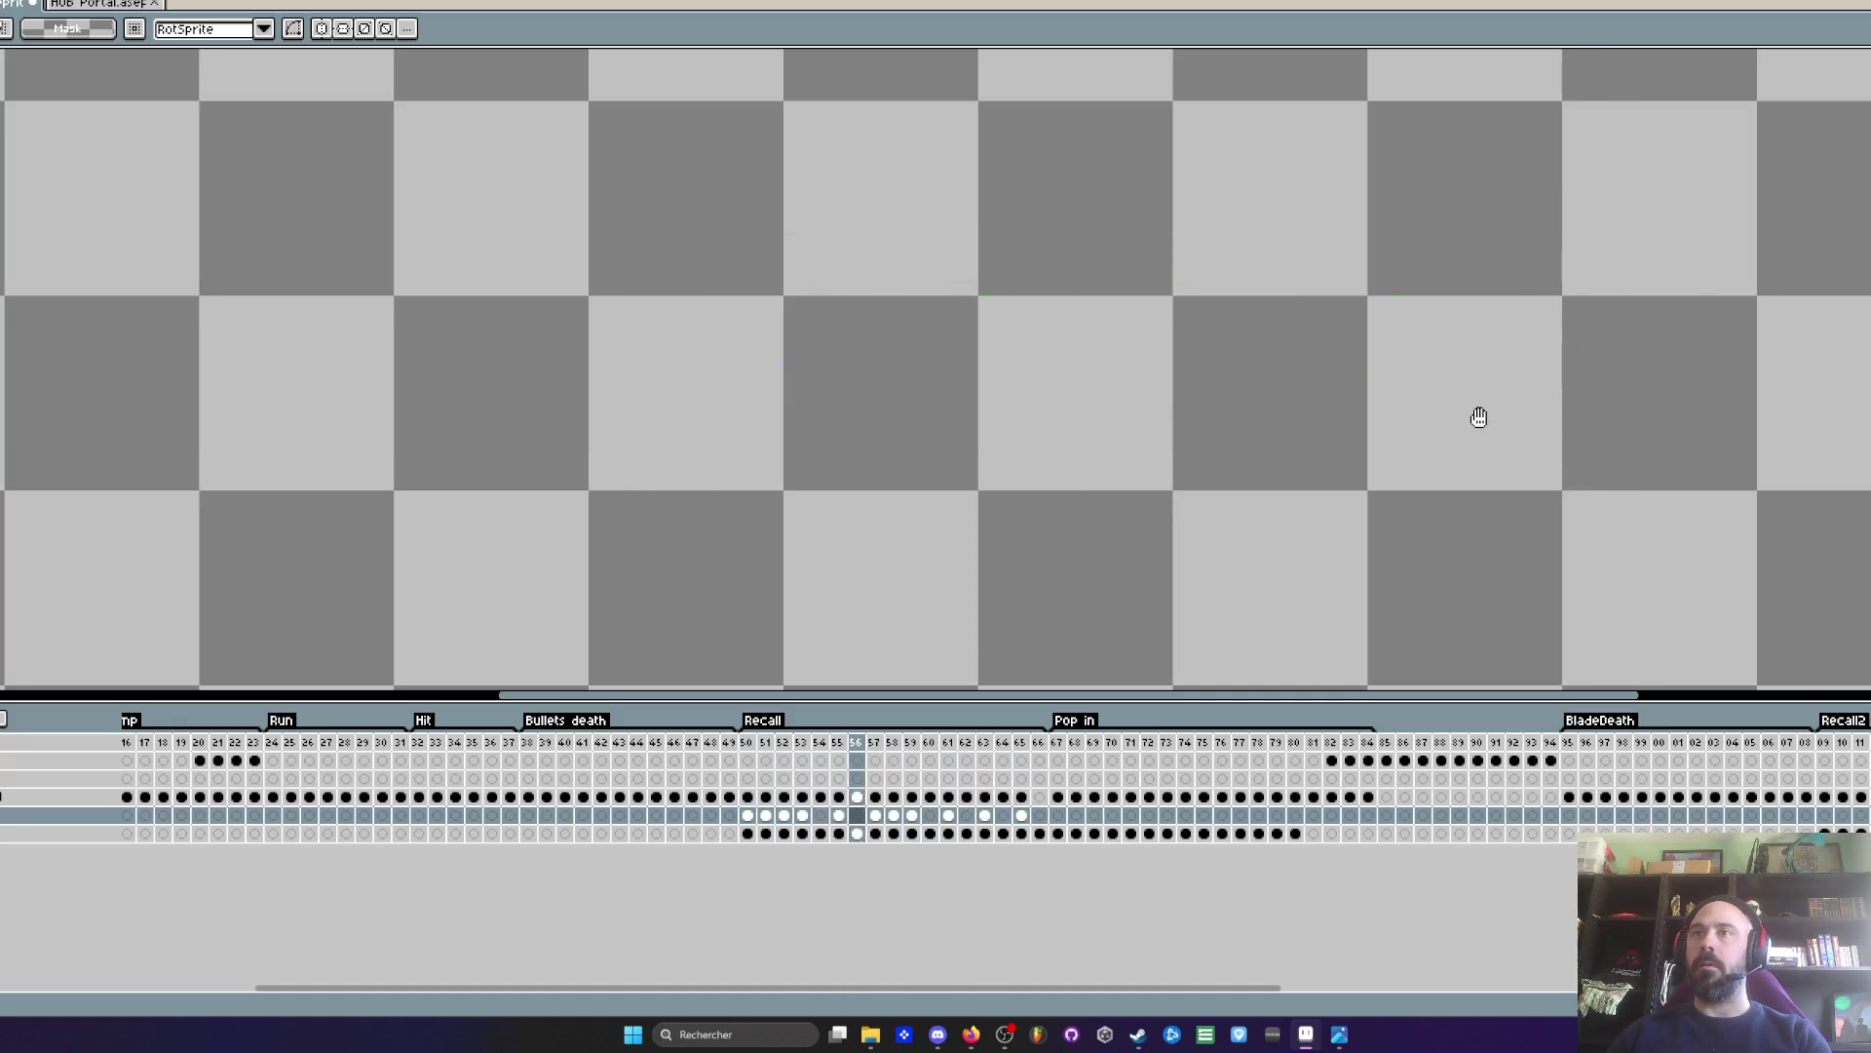
scroll(1479, 418, down, 2)
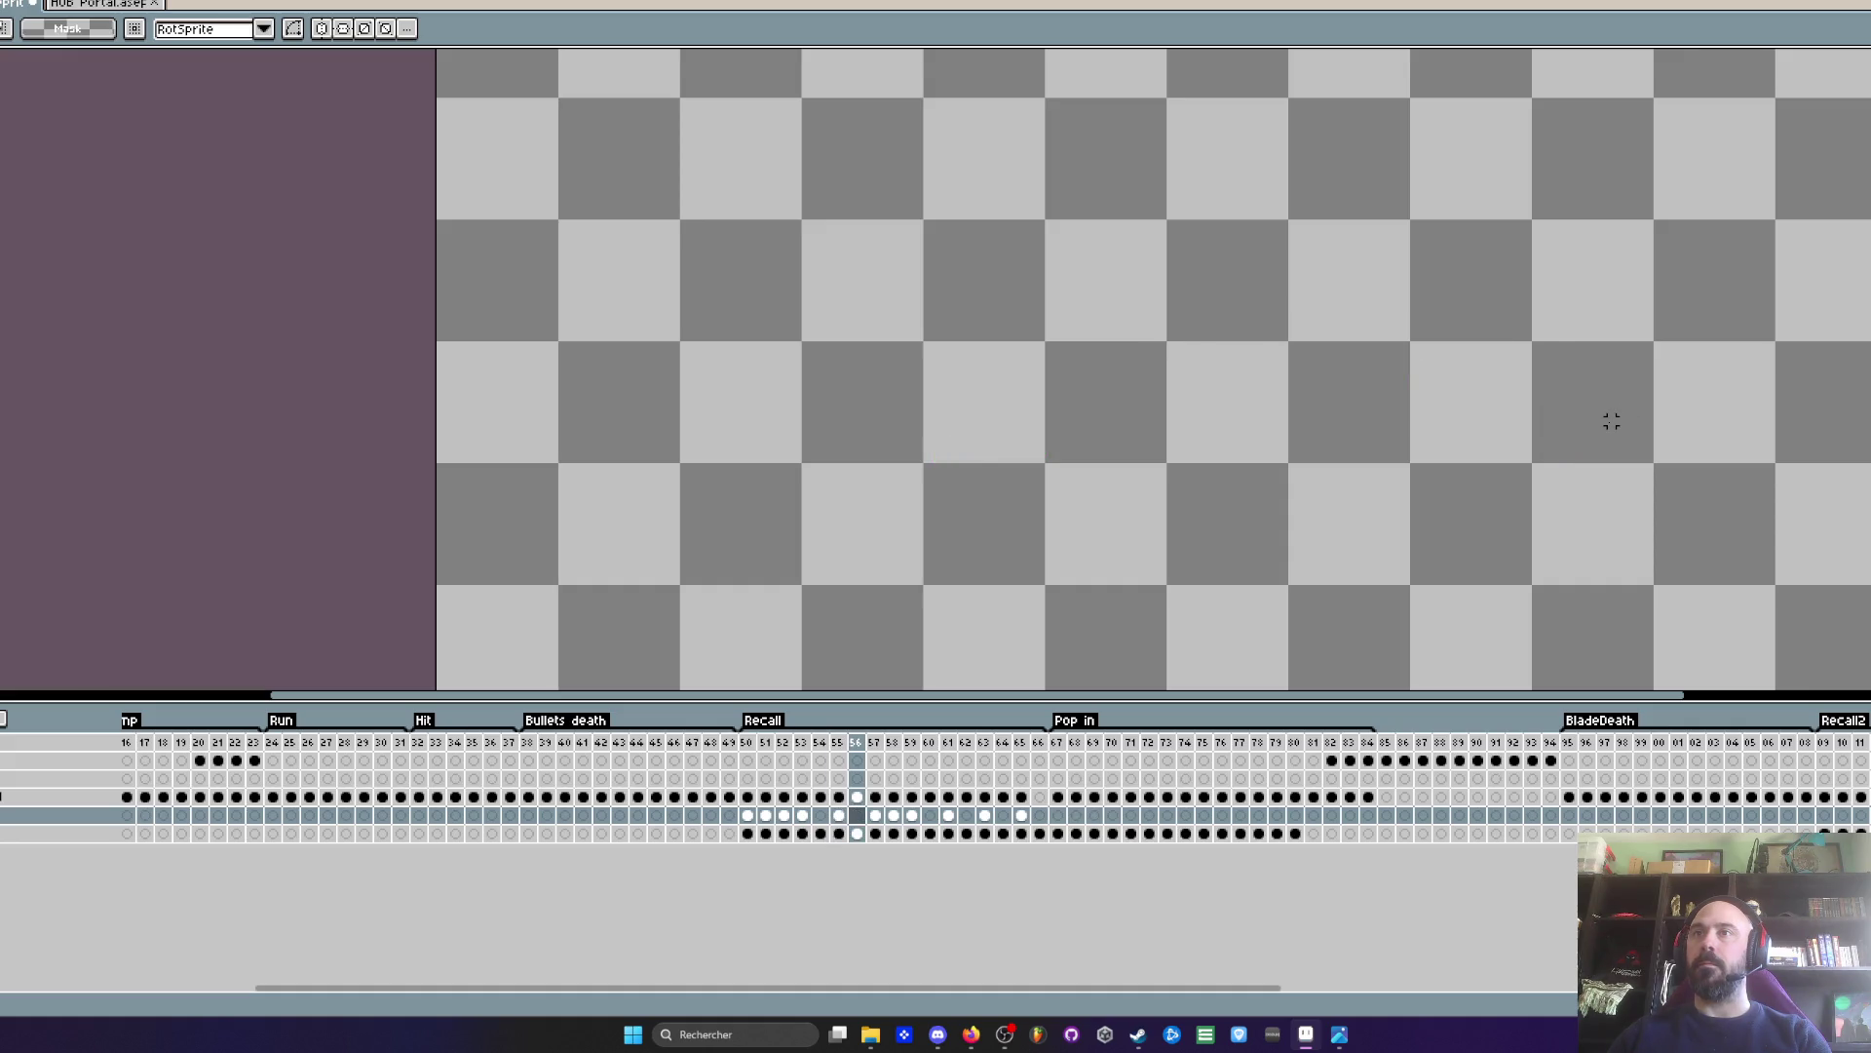
scroll(1596, 429, up, 3)
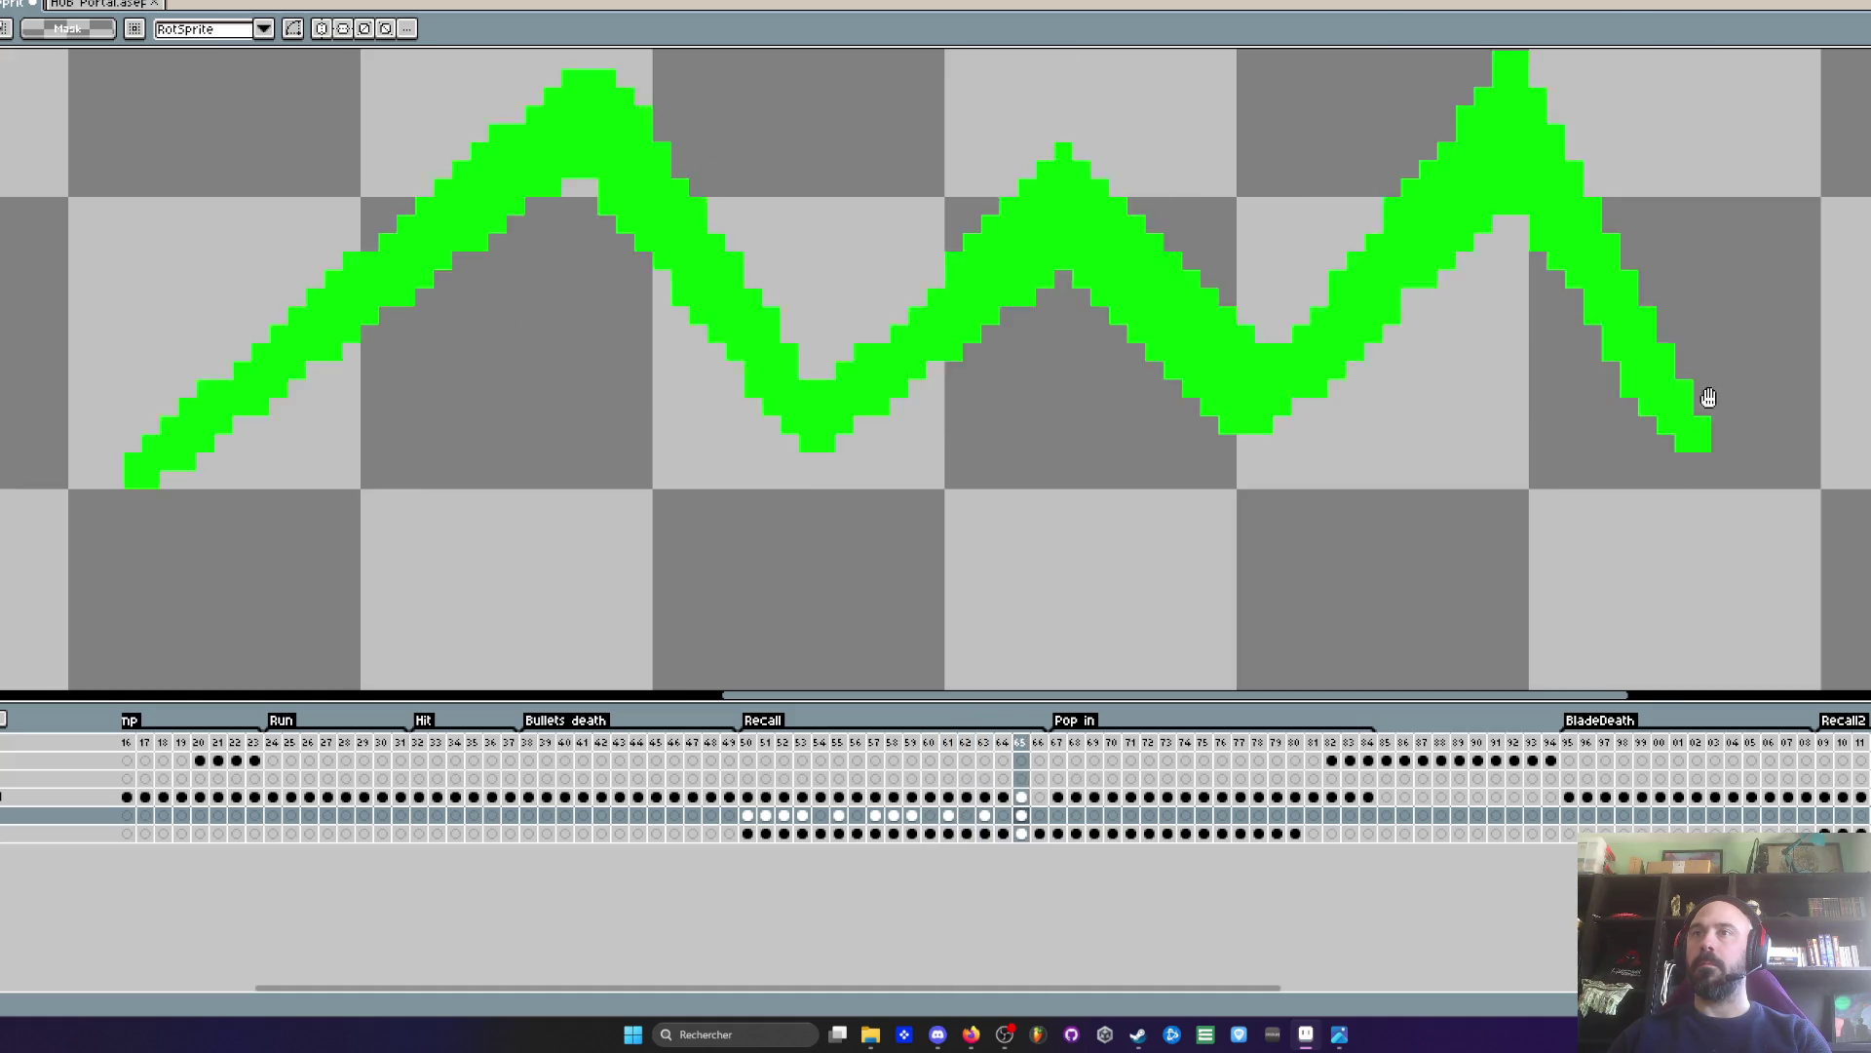
scroll(1766, 381, down, 5)
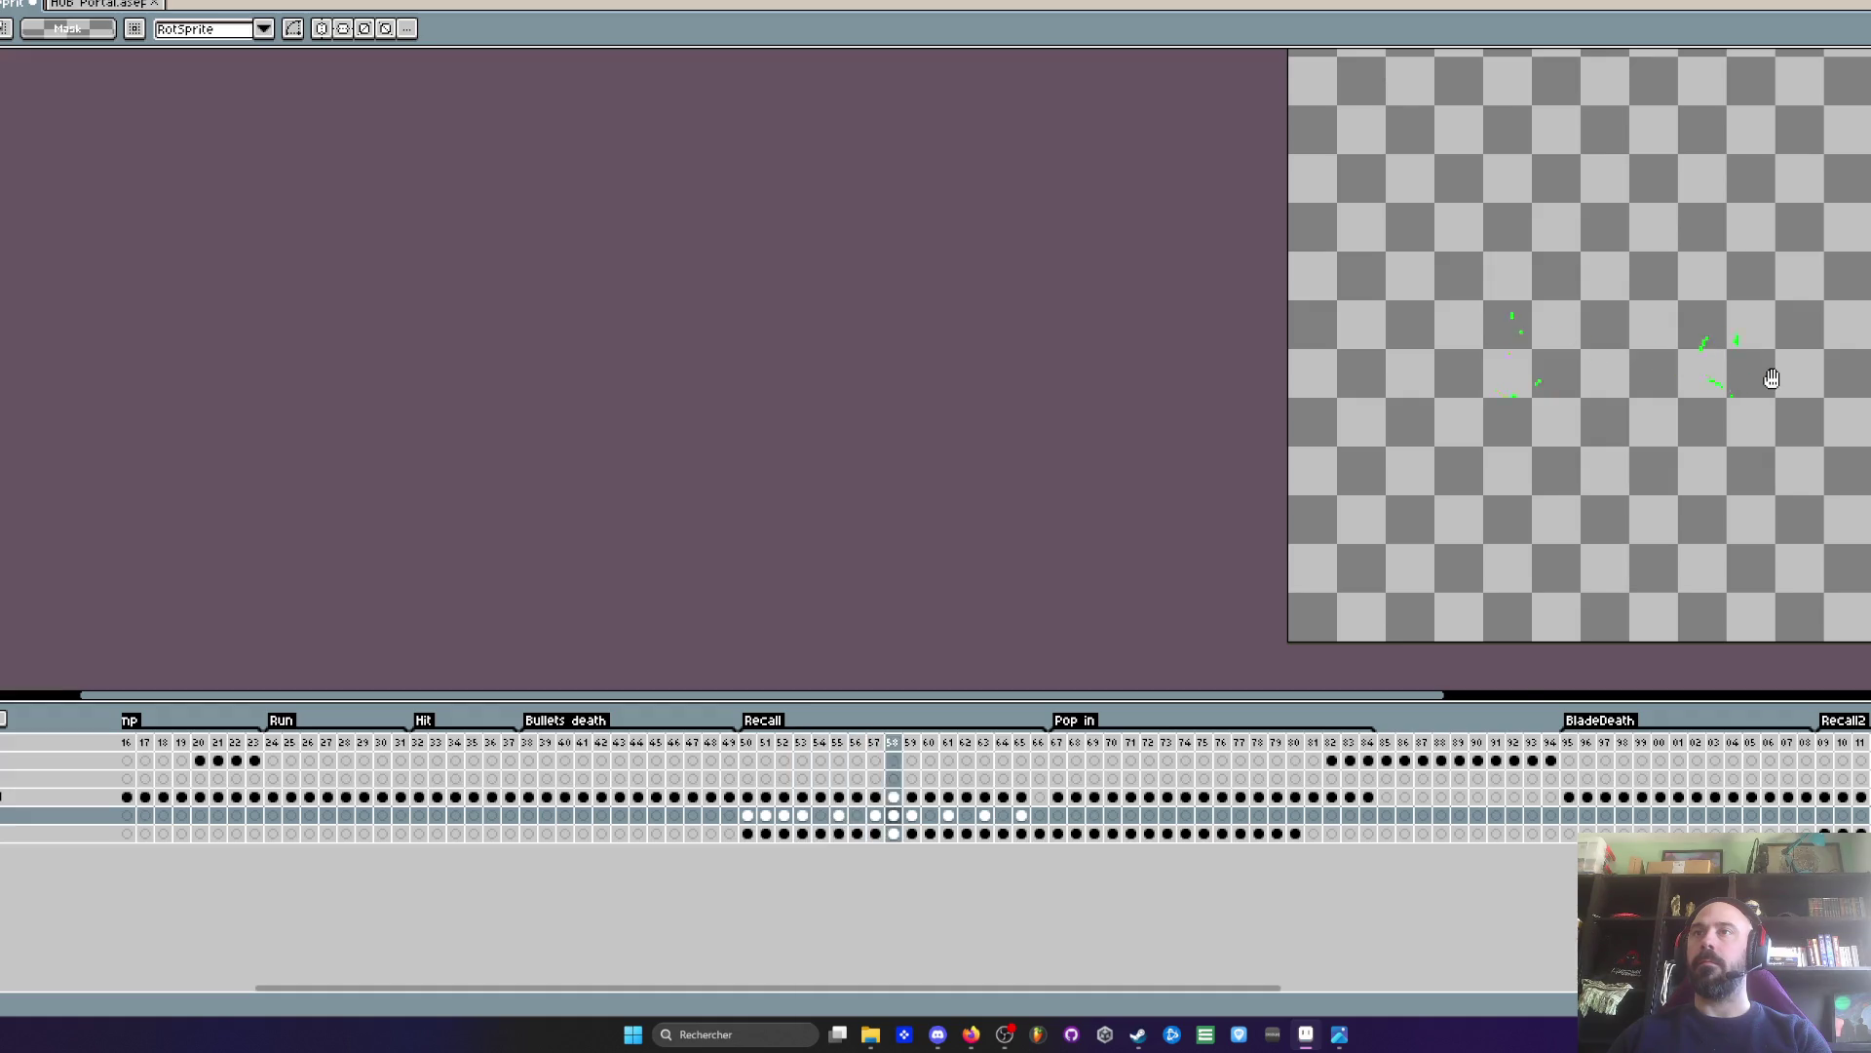
scroll(1770, 380, up, 1)
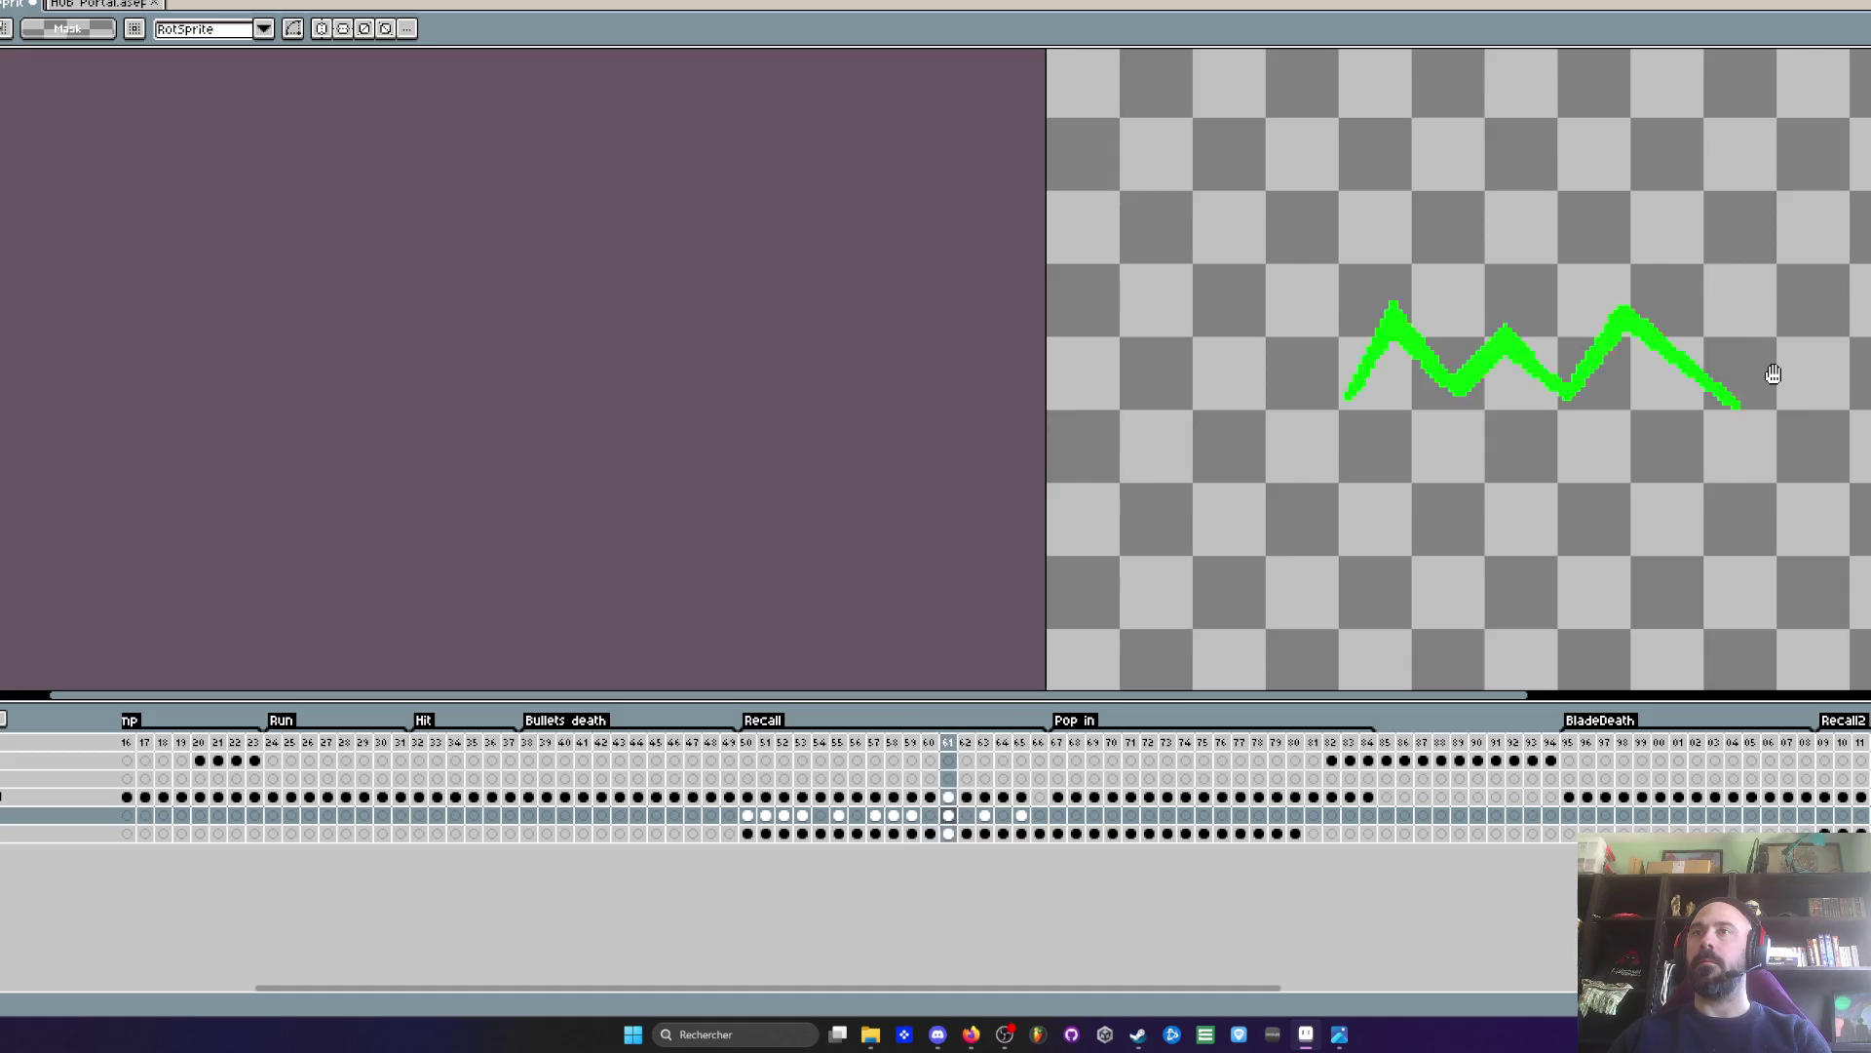
drag(750, 748, 1009, 768)
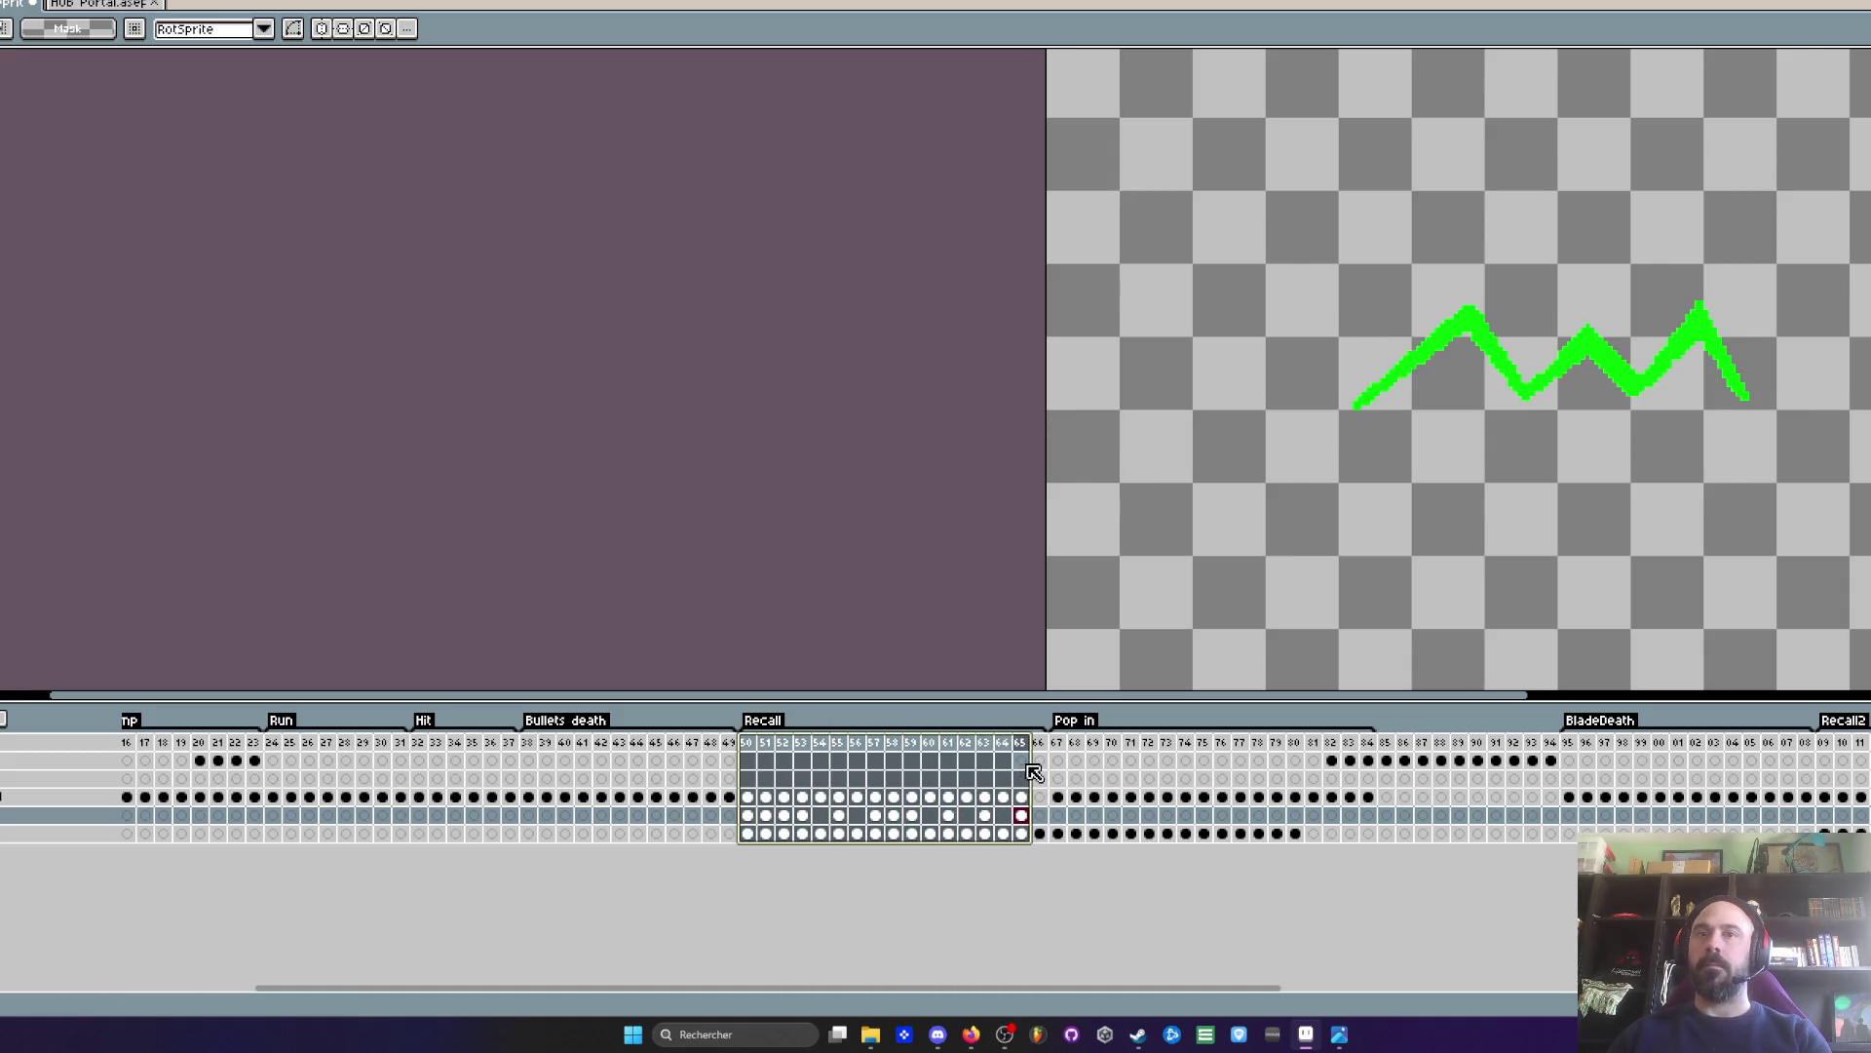
- Play the Recall loop from frame 66 and move the effect layer up one slot
click(1041, 747)
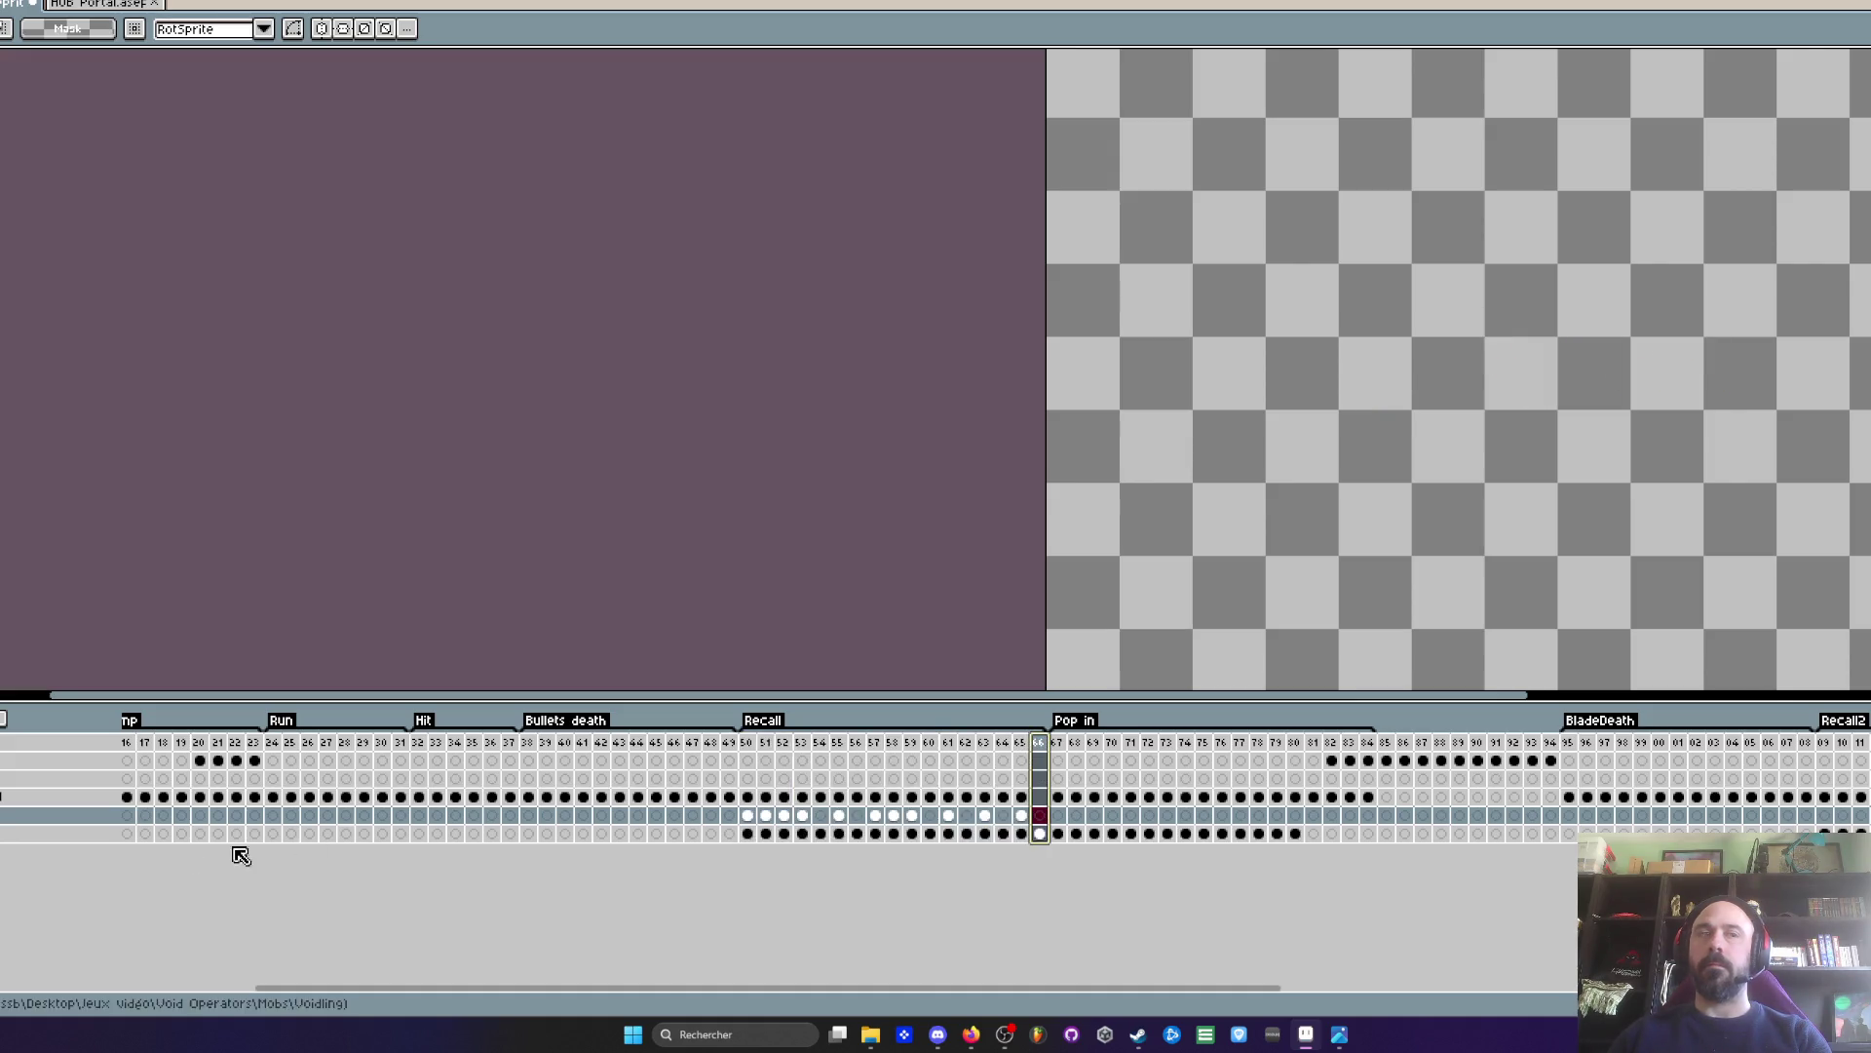
key(Return)
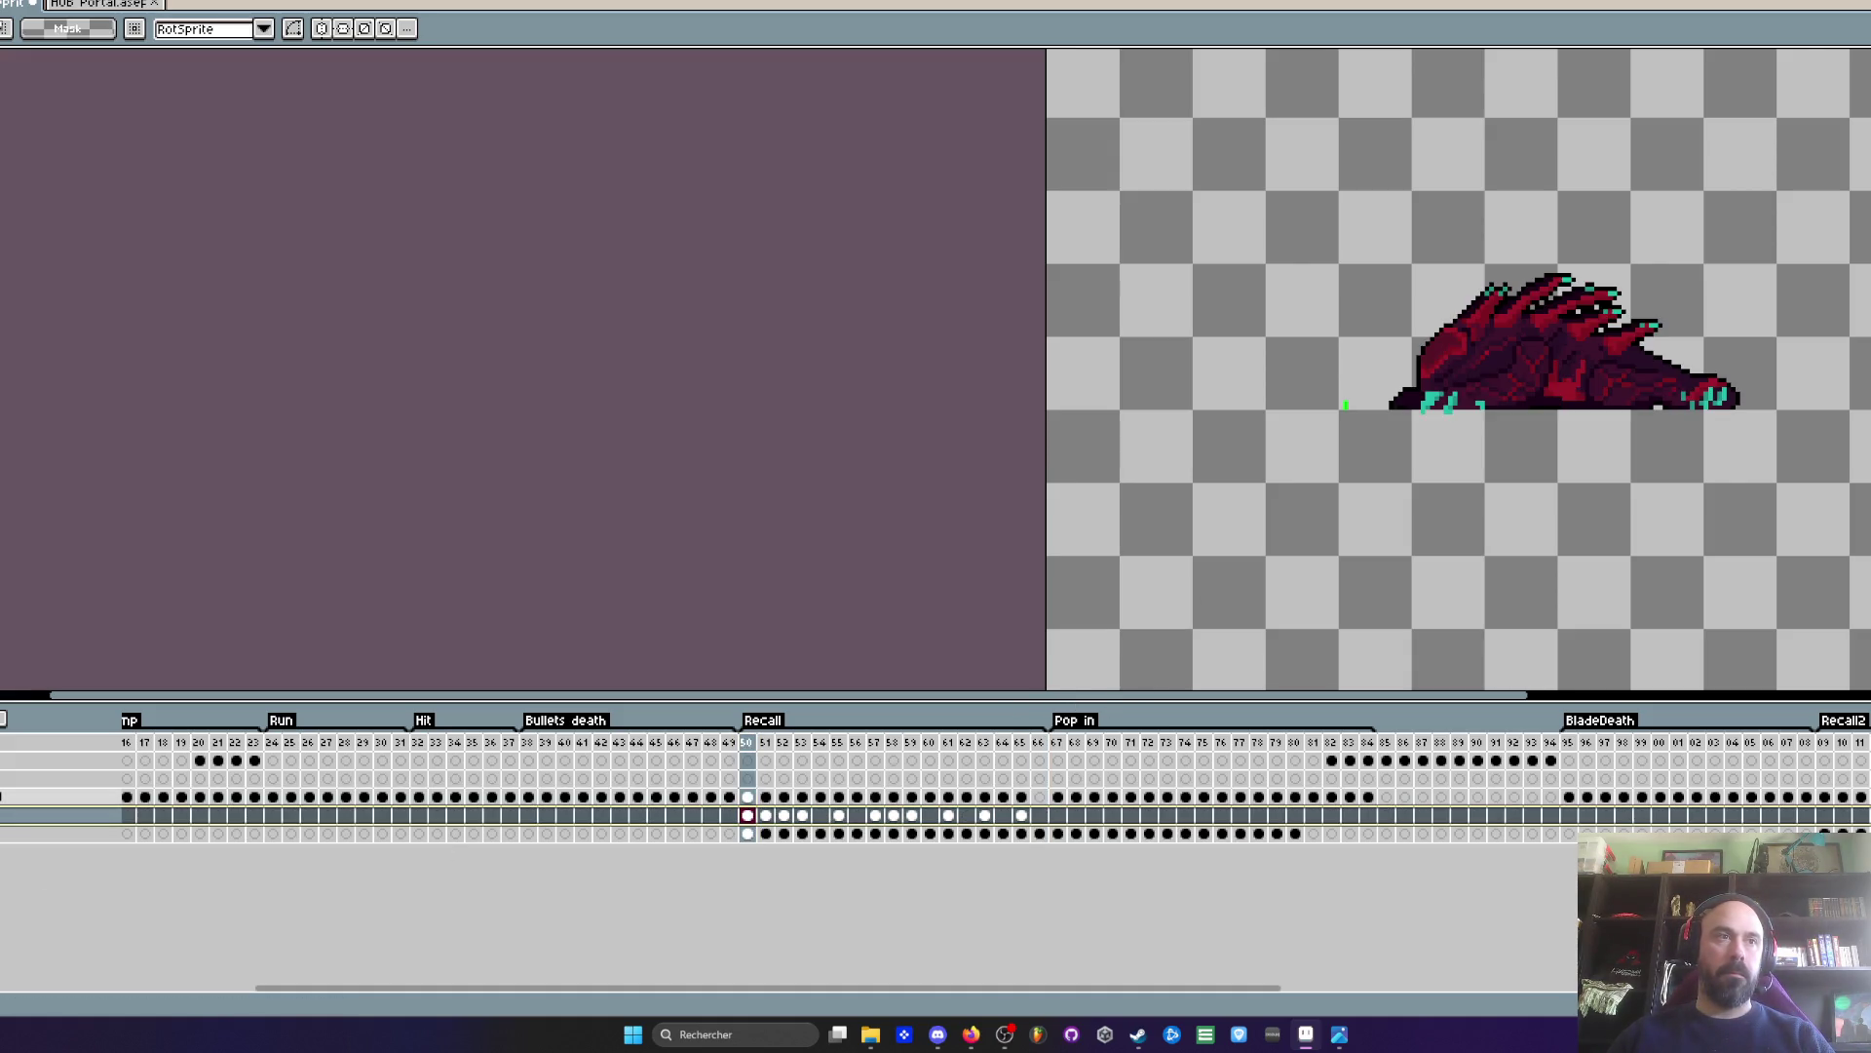
drag(49, 814, 49, 796)
- On the silhouette layer, Magic Wand-select the black creature silhouette on frame 55
click(801, 742)
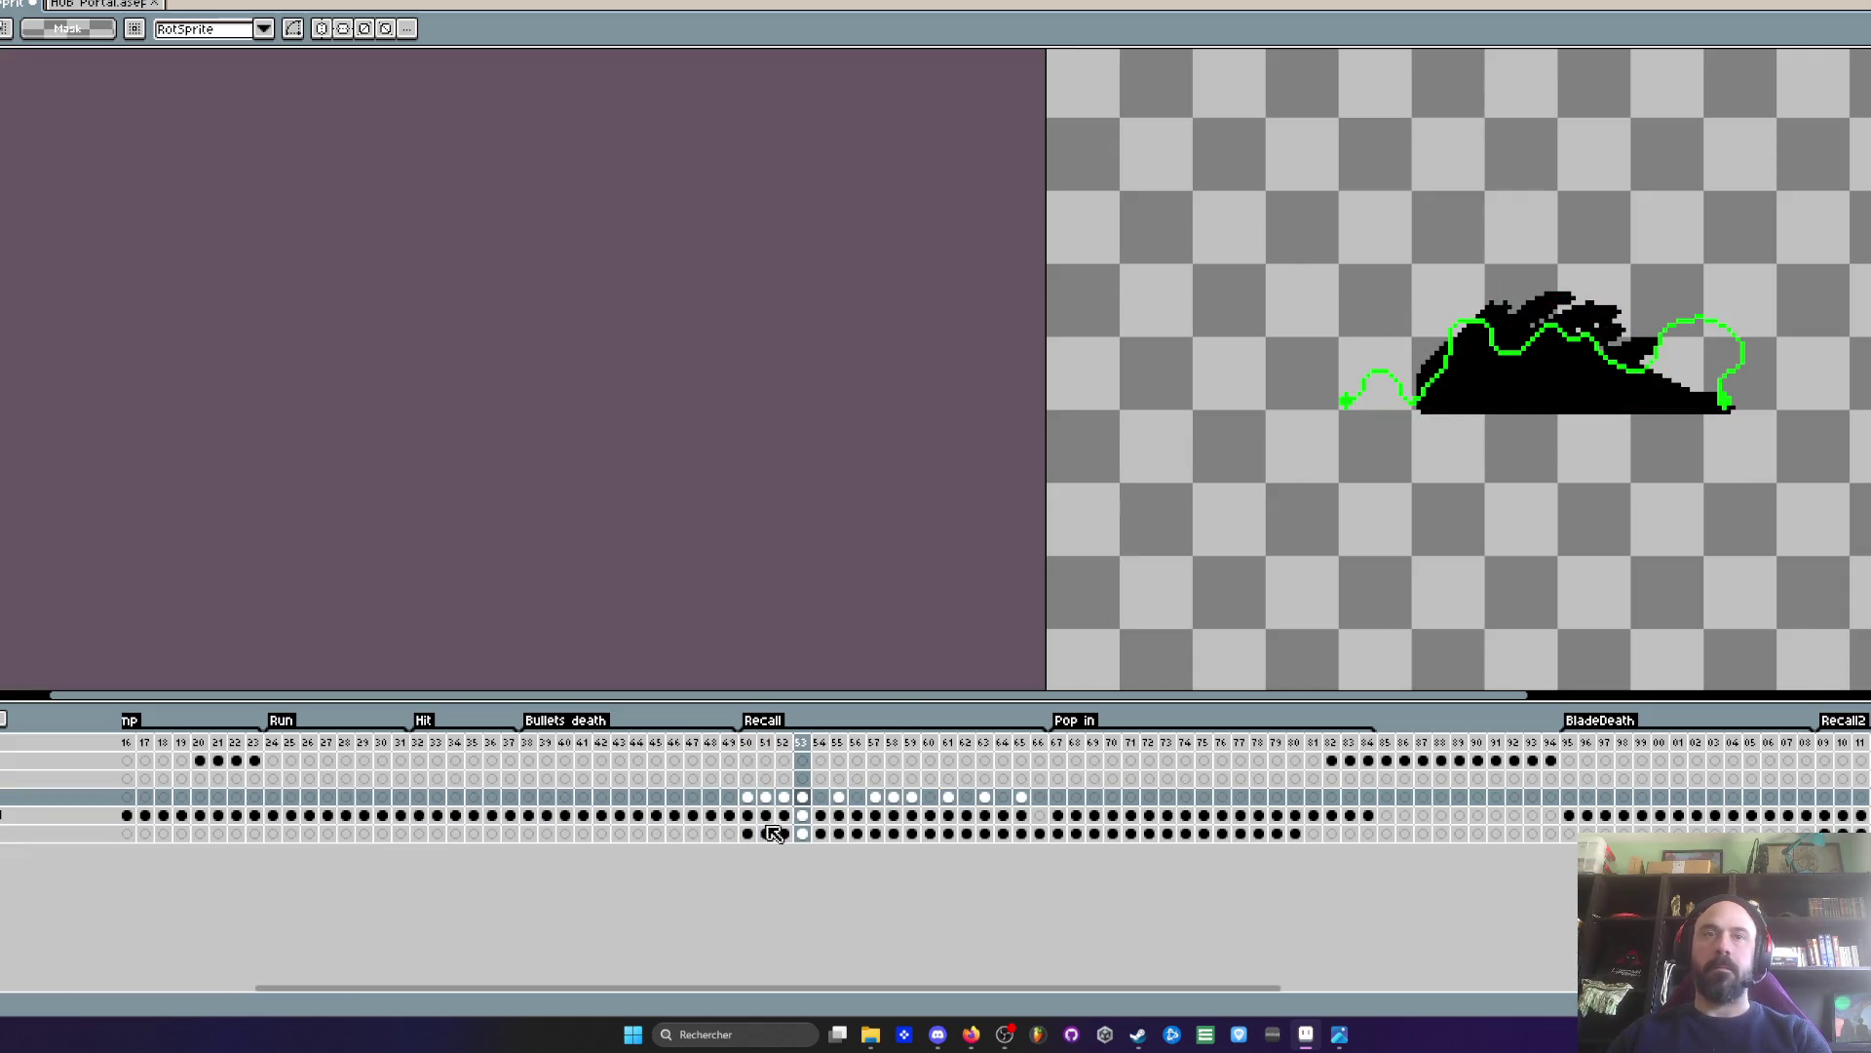
click(803, 816)
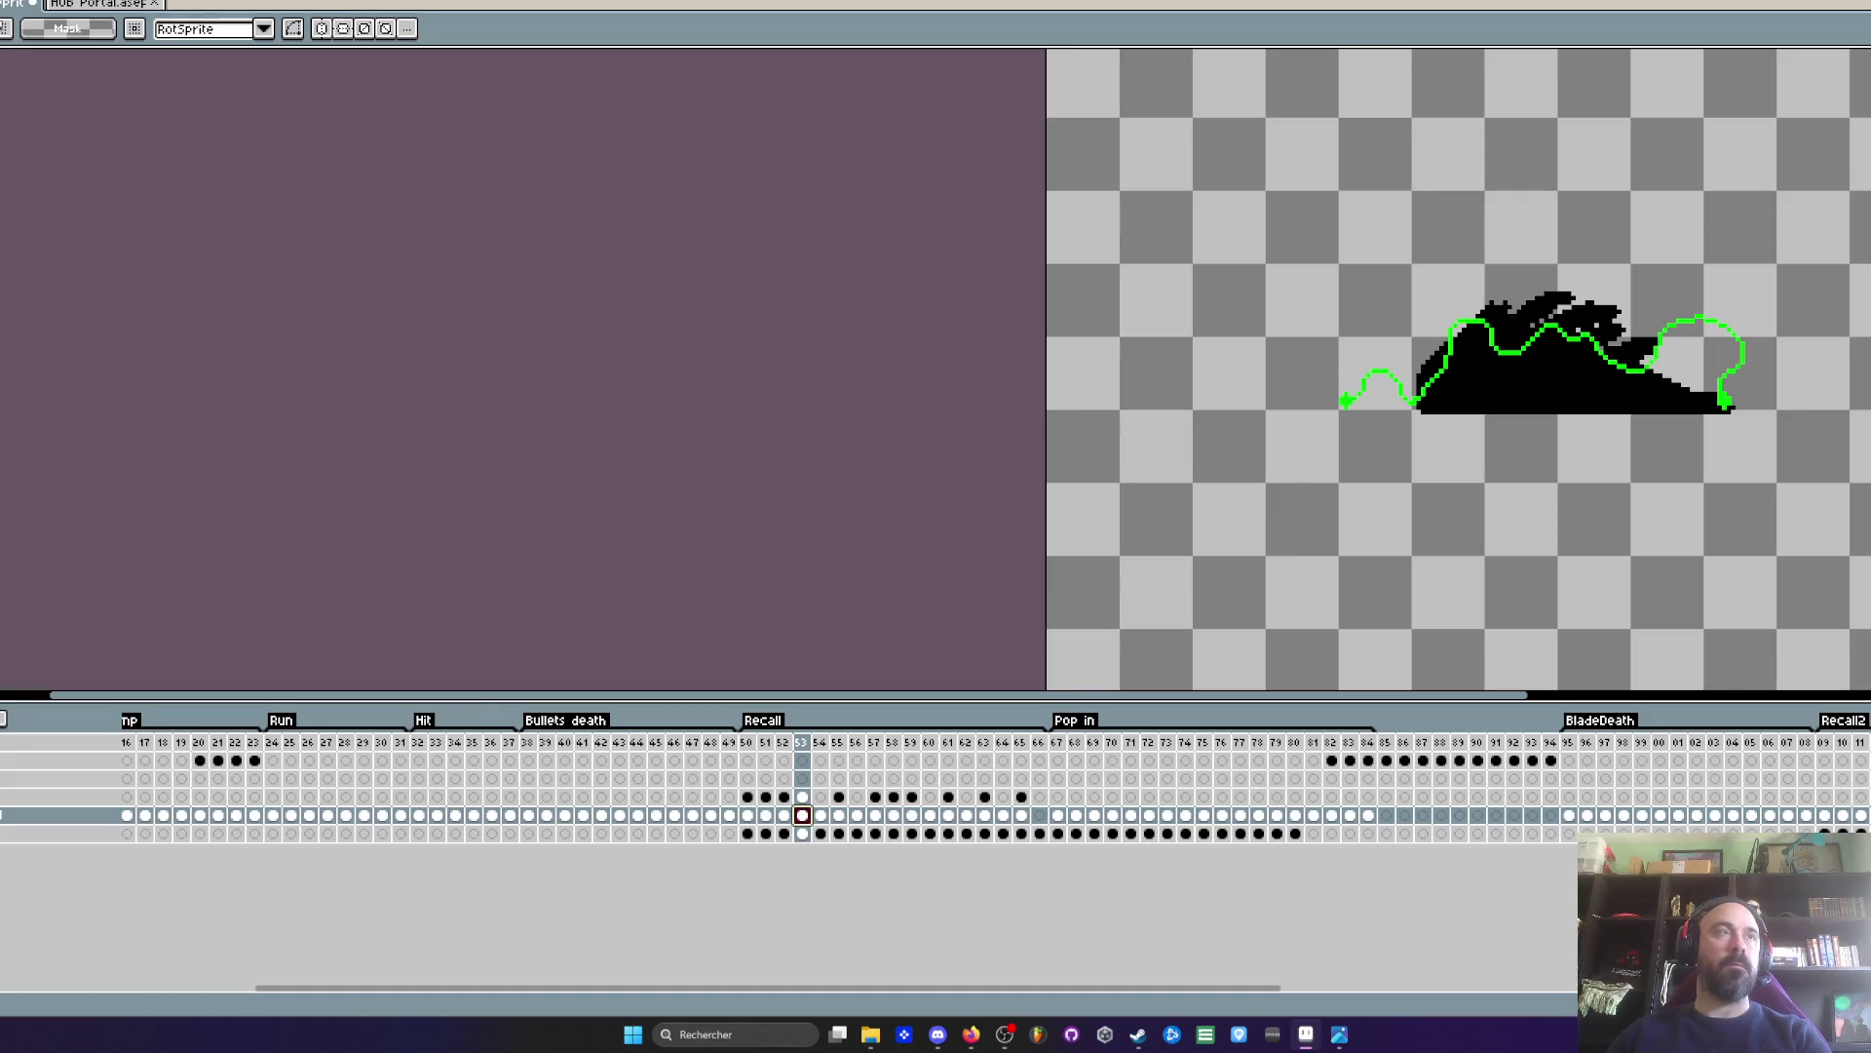
key(w)
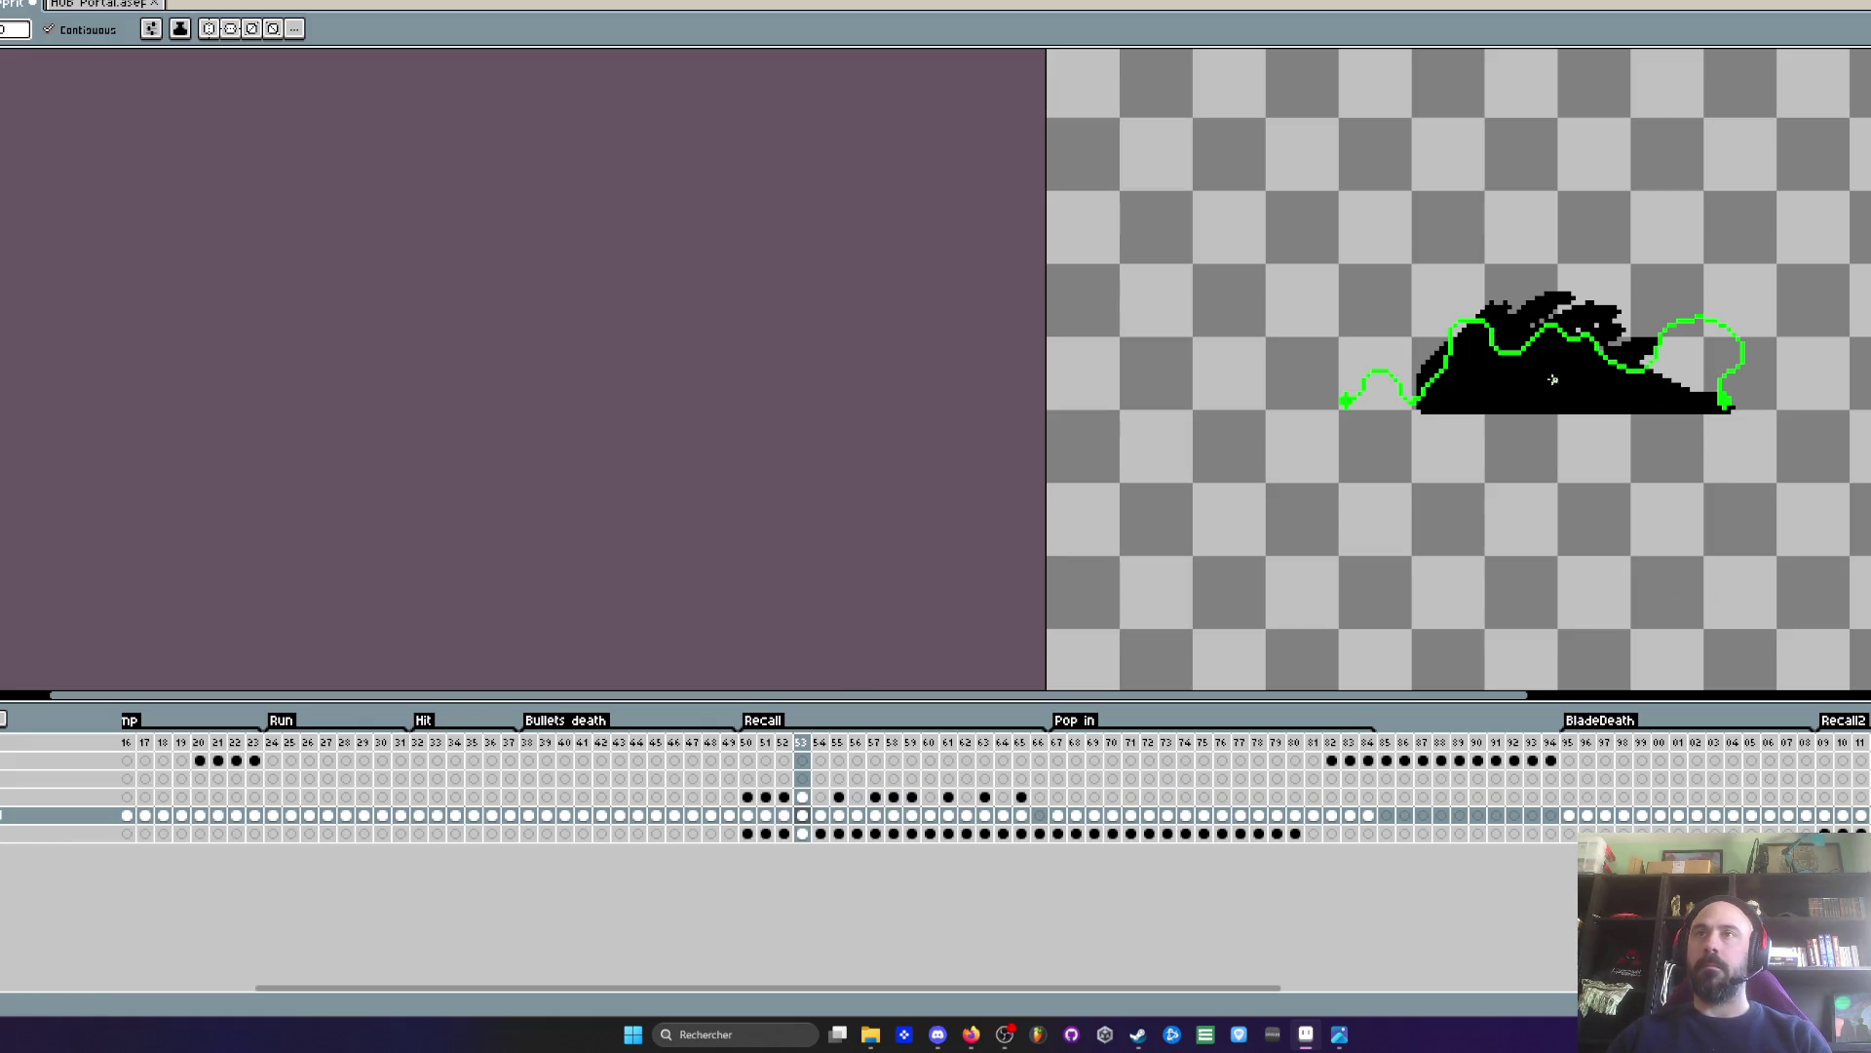
key(Right)
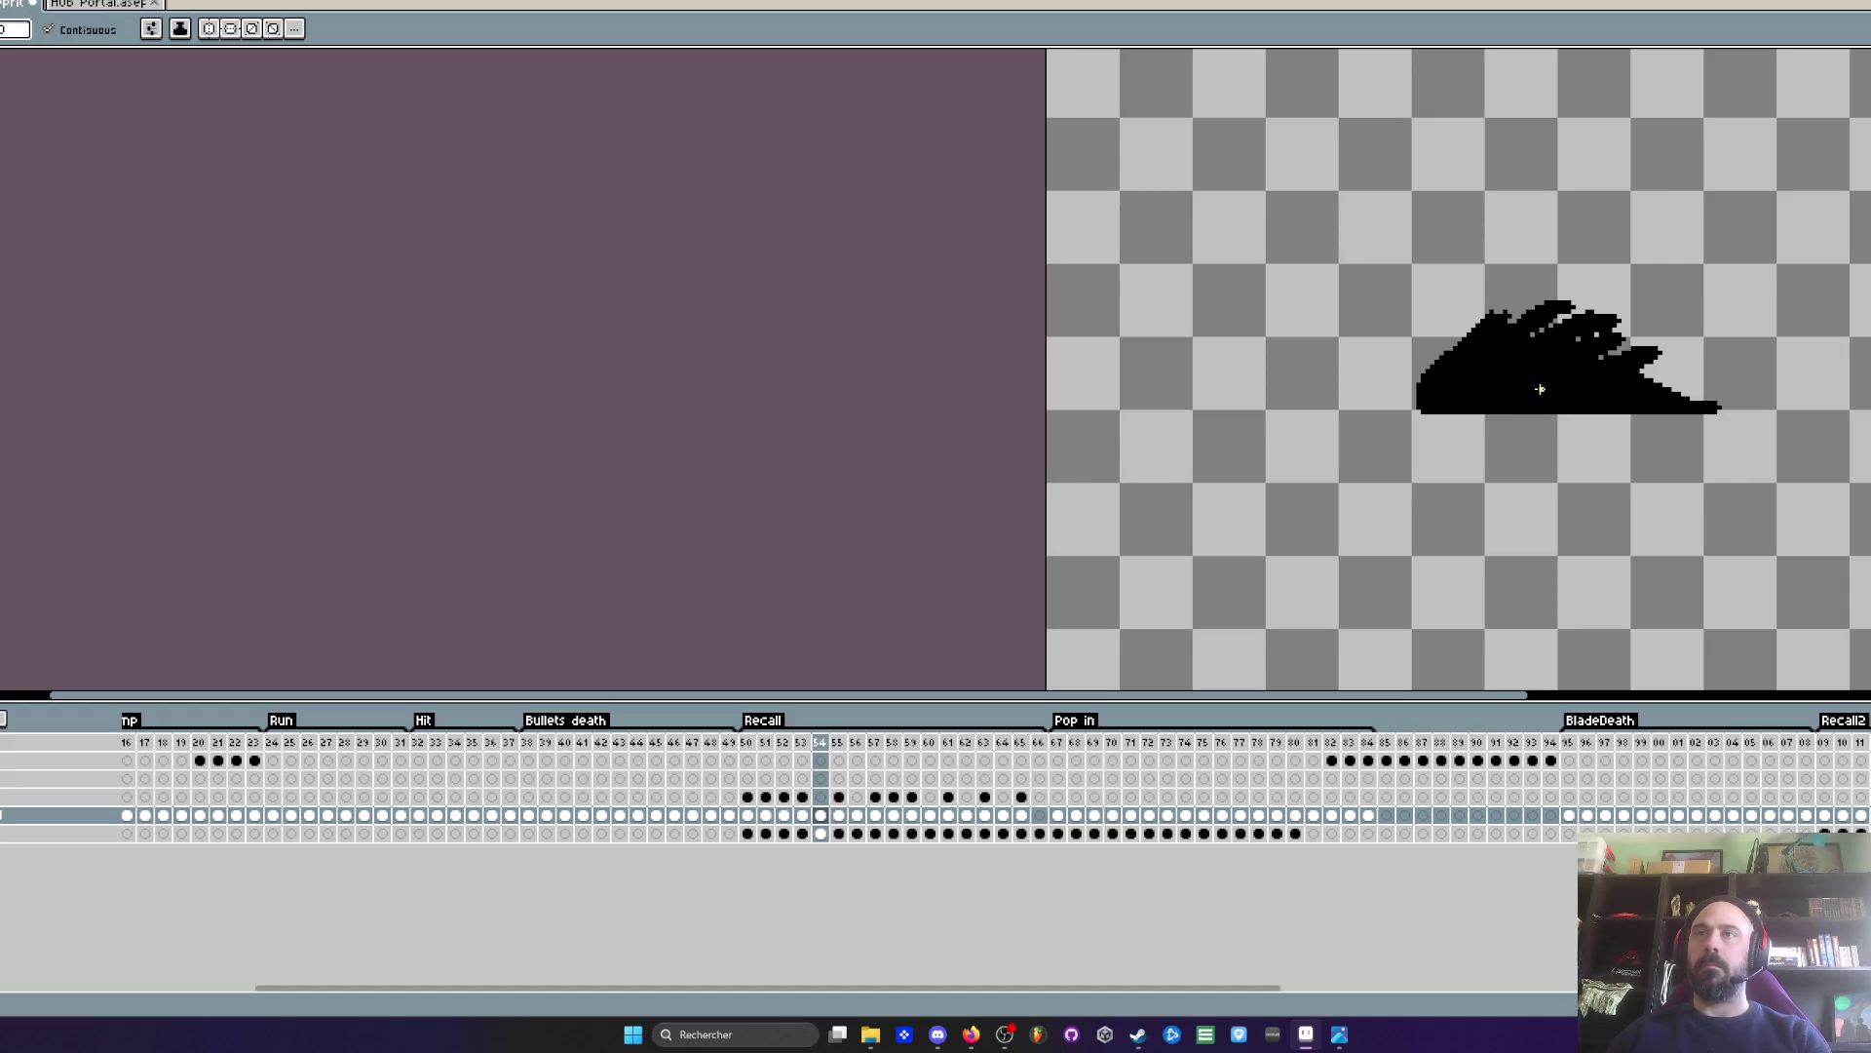
key(Right)
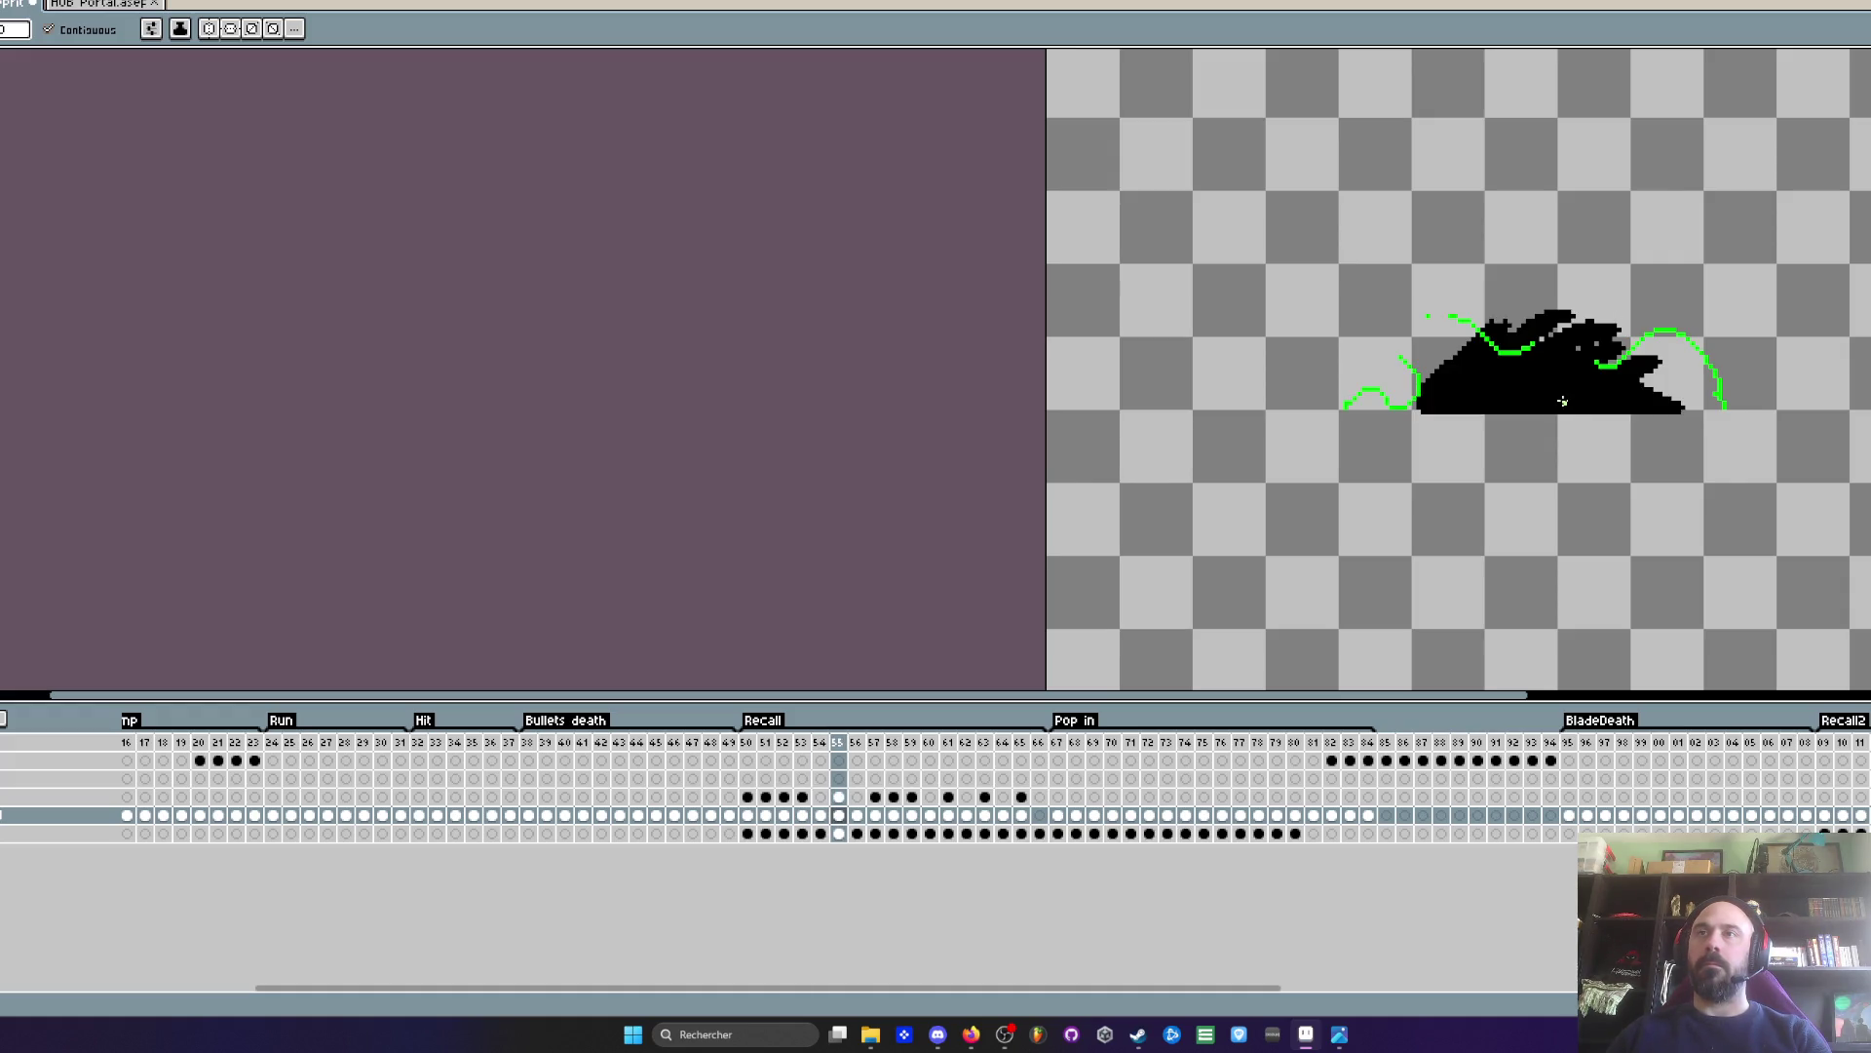
click(1563, 403)
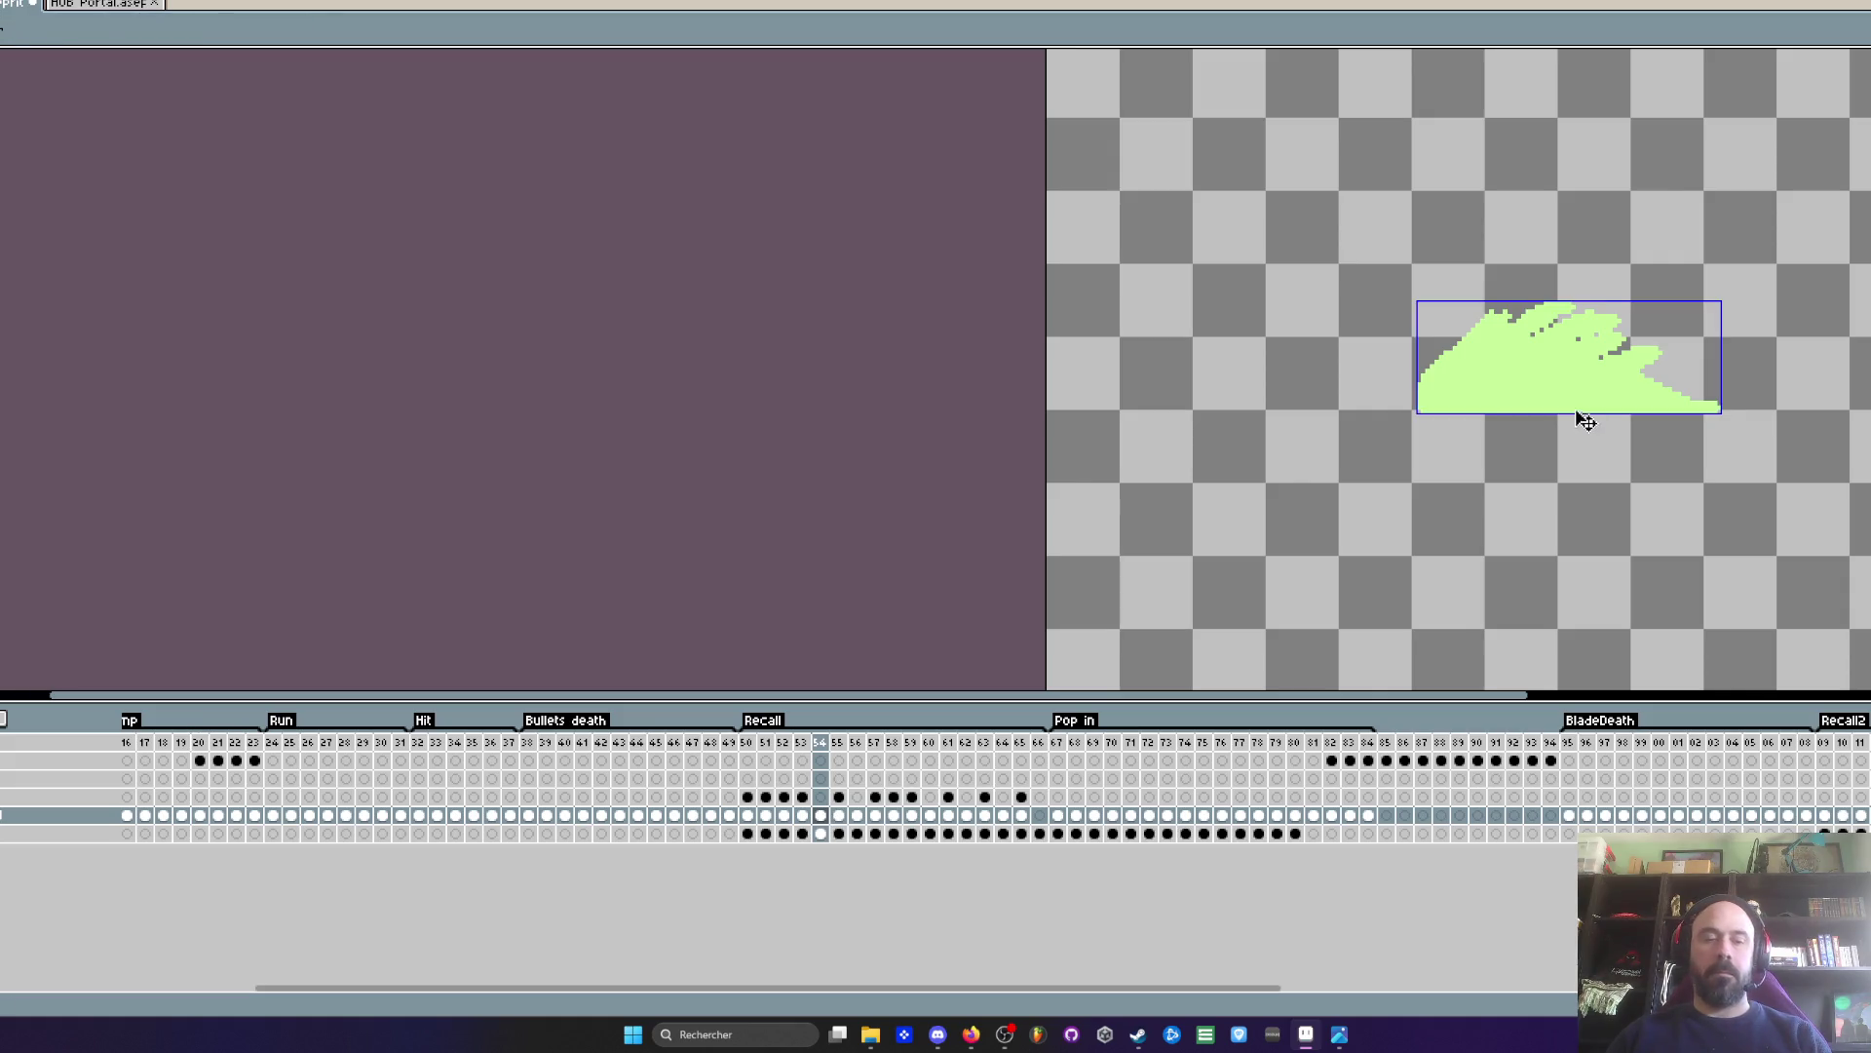
key(ctrl+z)
click(1555, 399)
- Replay the Recall animation from its start, then select the Recall cels from frames 50–65
key(Right)
key(Right)
key(Right)
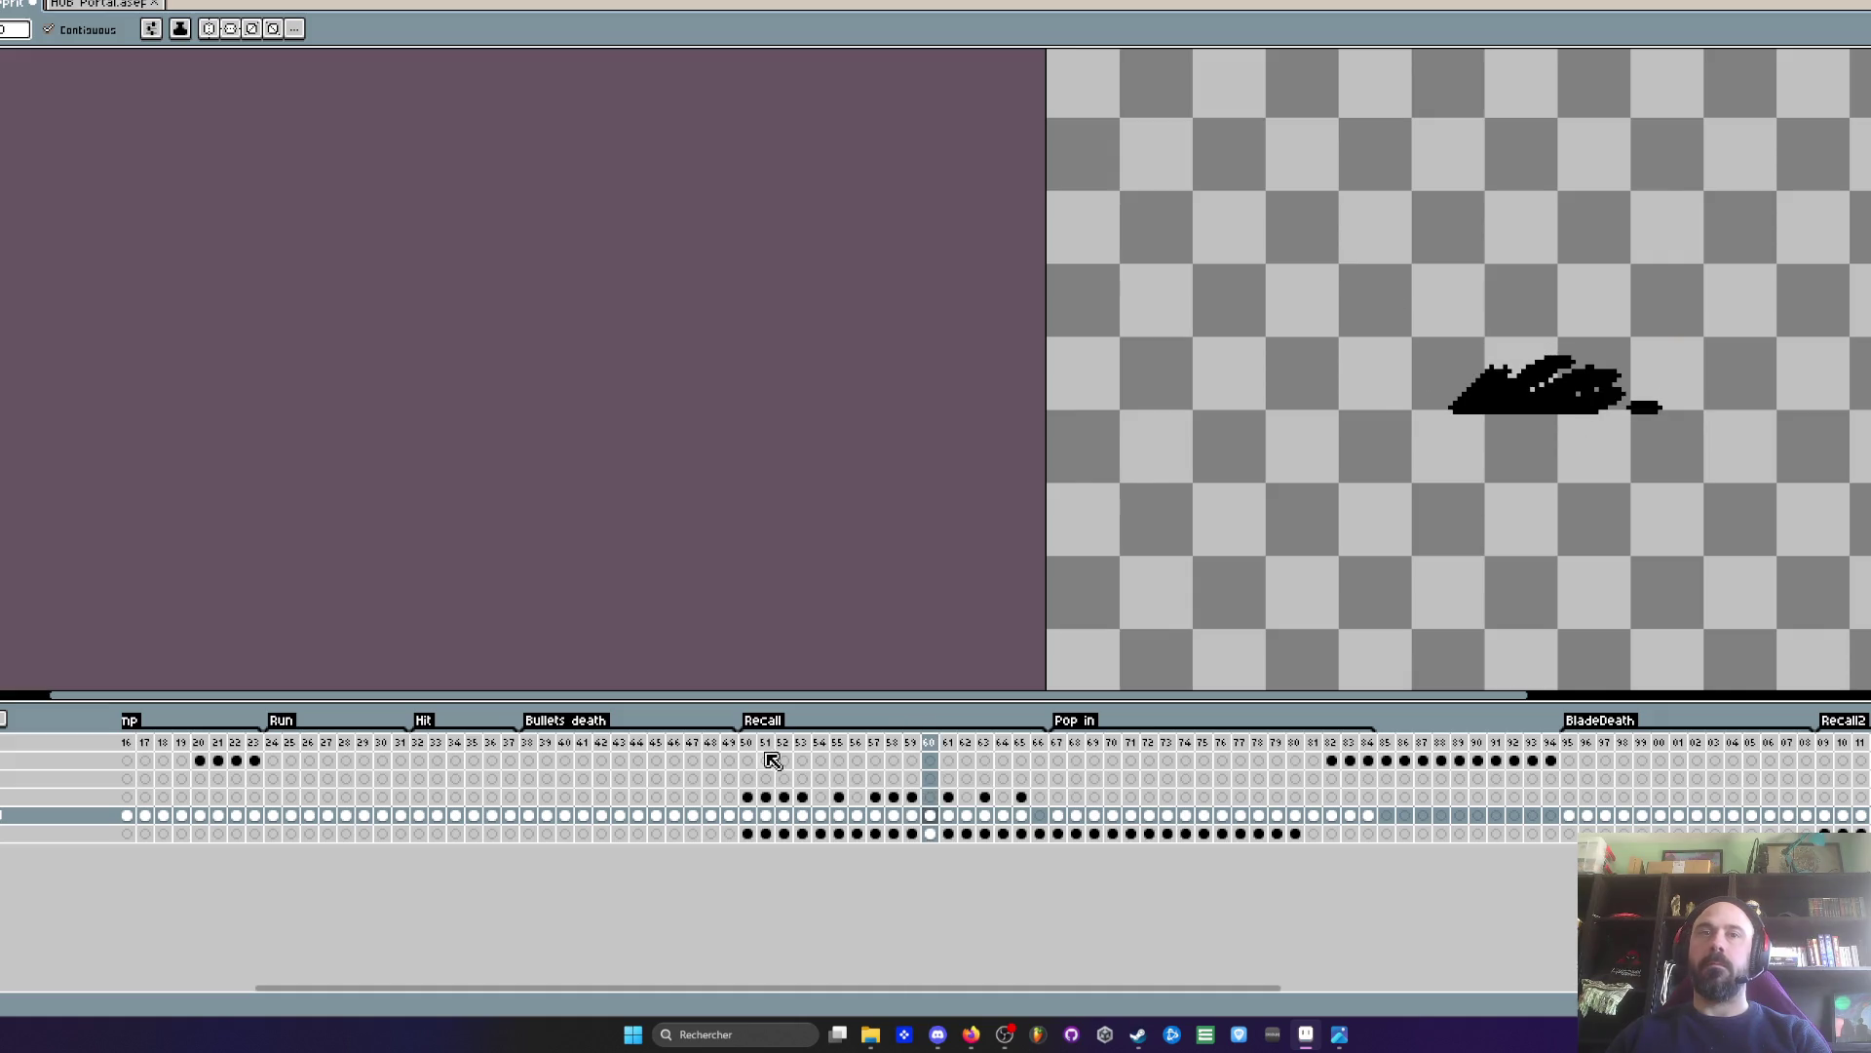
click(767, 758)
key(Right)
key(Right)
key(Right)
key(Return)
scroll(1660, 510, down, 1)
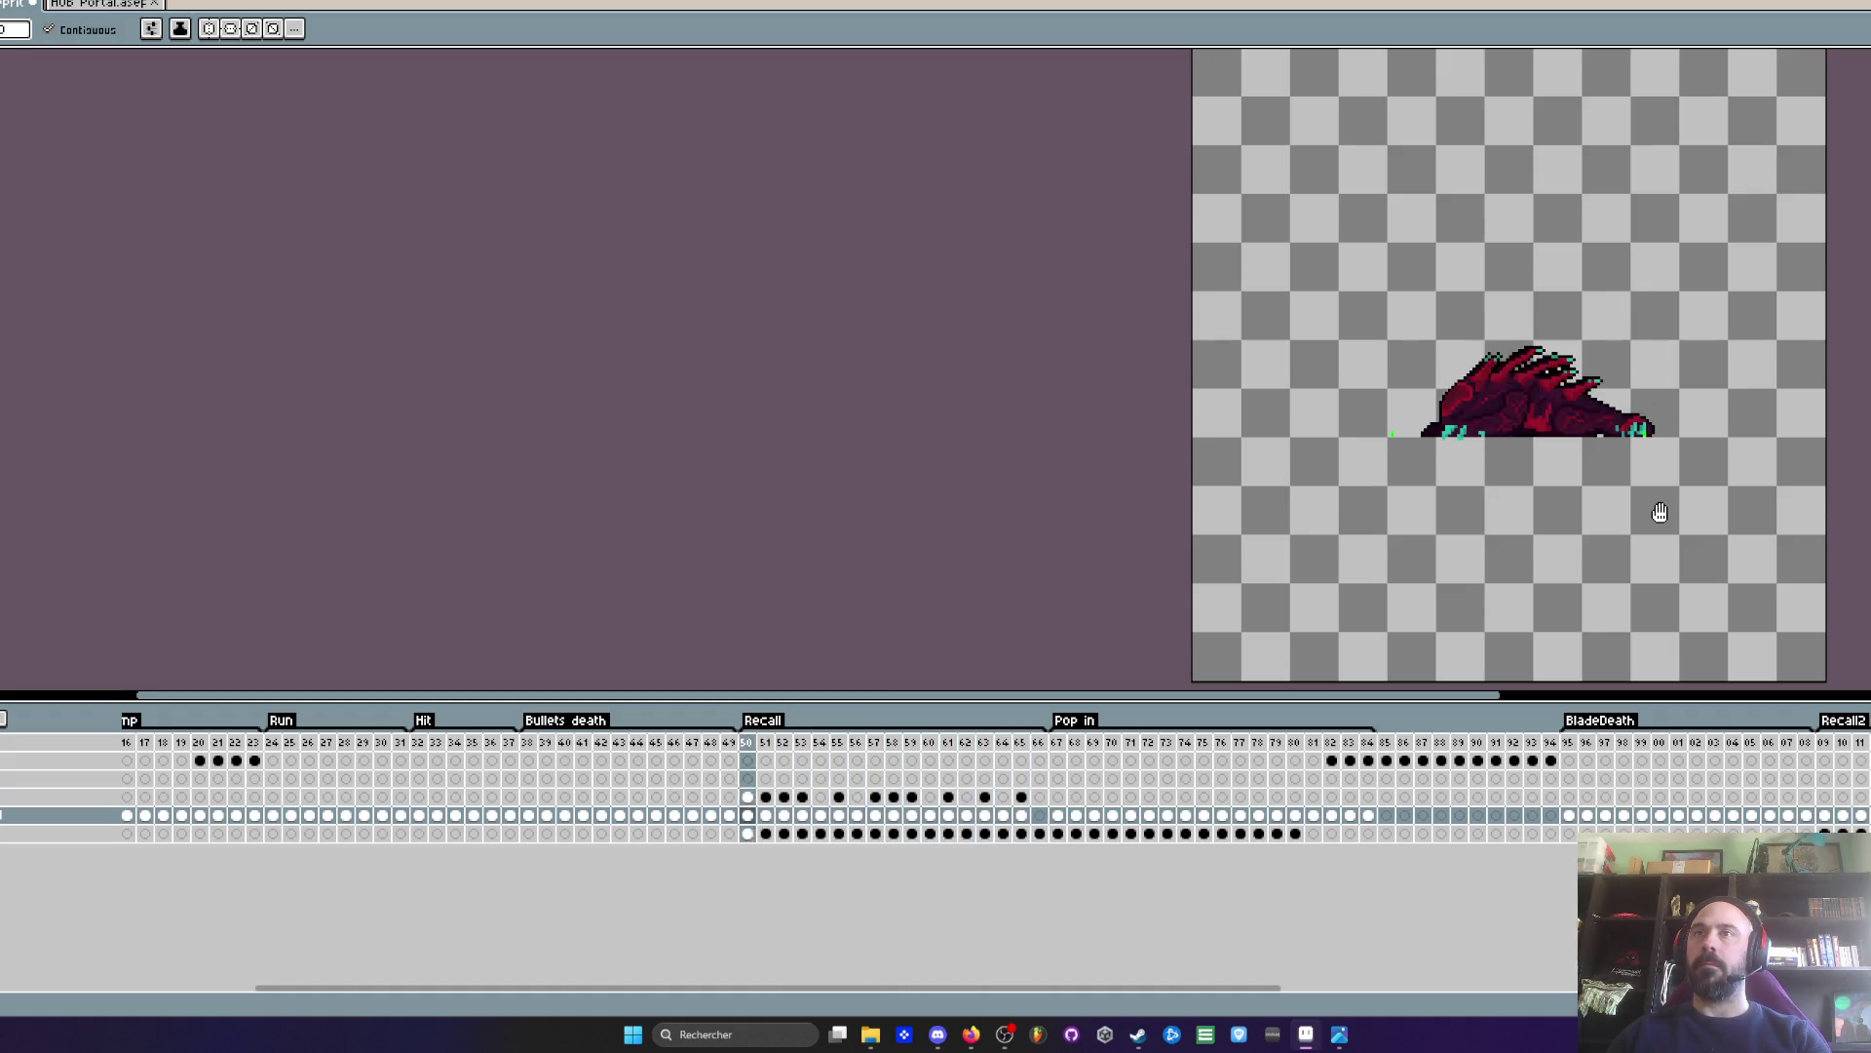
key(ctrl+t)
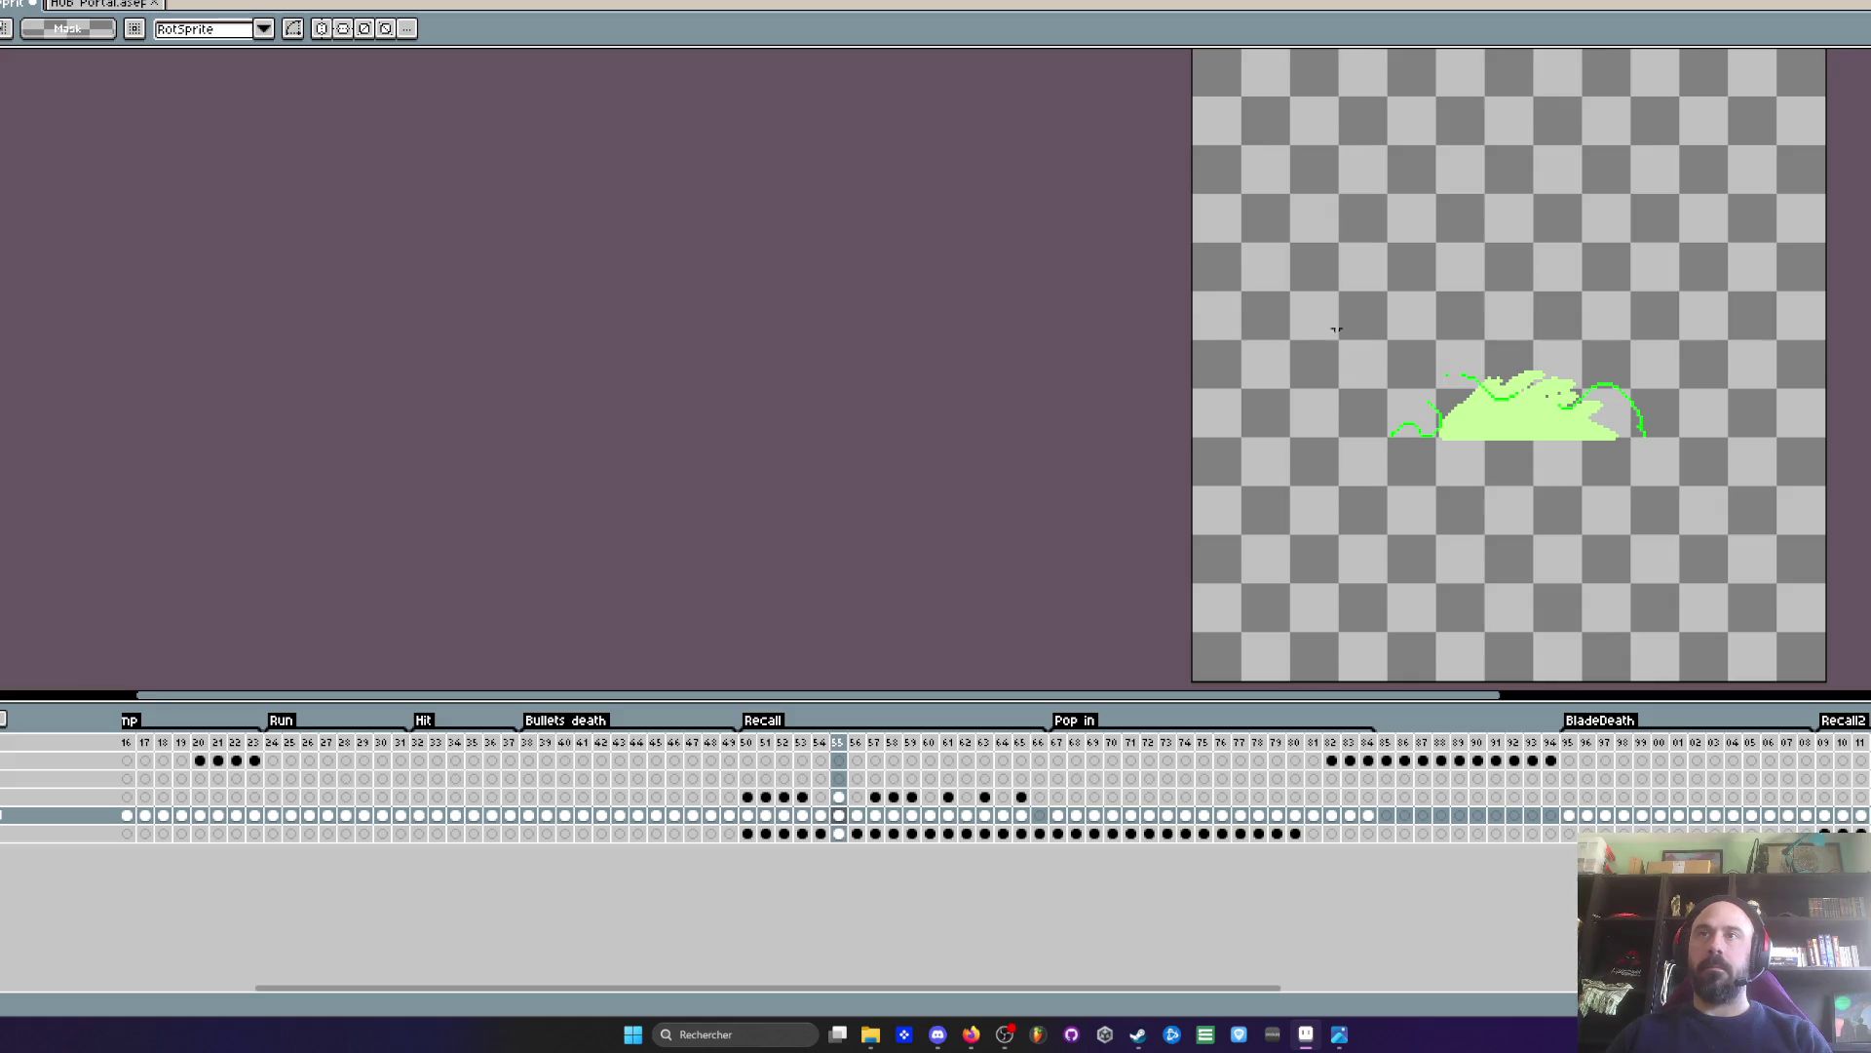
mouse_move(1021, 814)
mouse_down()
mouse_move(746, 816)
mouse_move(766, 819)
mouse_up()
- Replace the green #00FF05 with the teal swatch across effect-layer frames 50–65
drag(1022, 796, 747, 799)
scroll(1408, 451, up, 3)
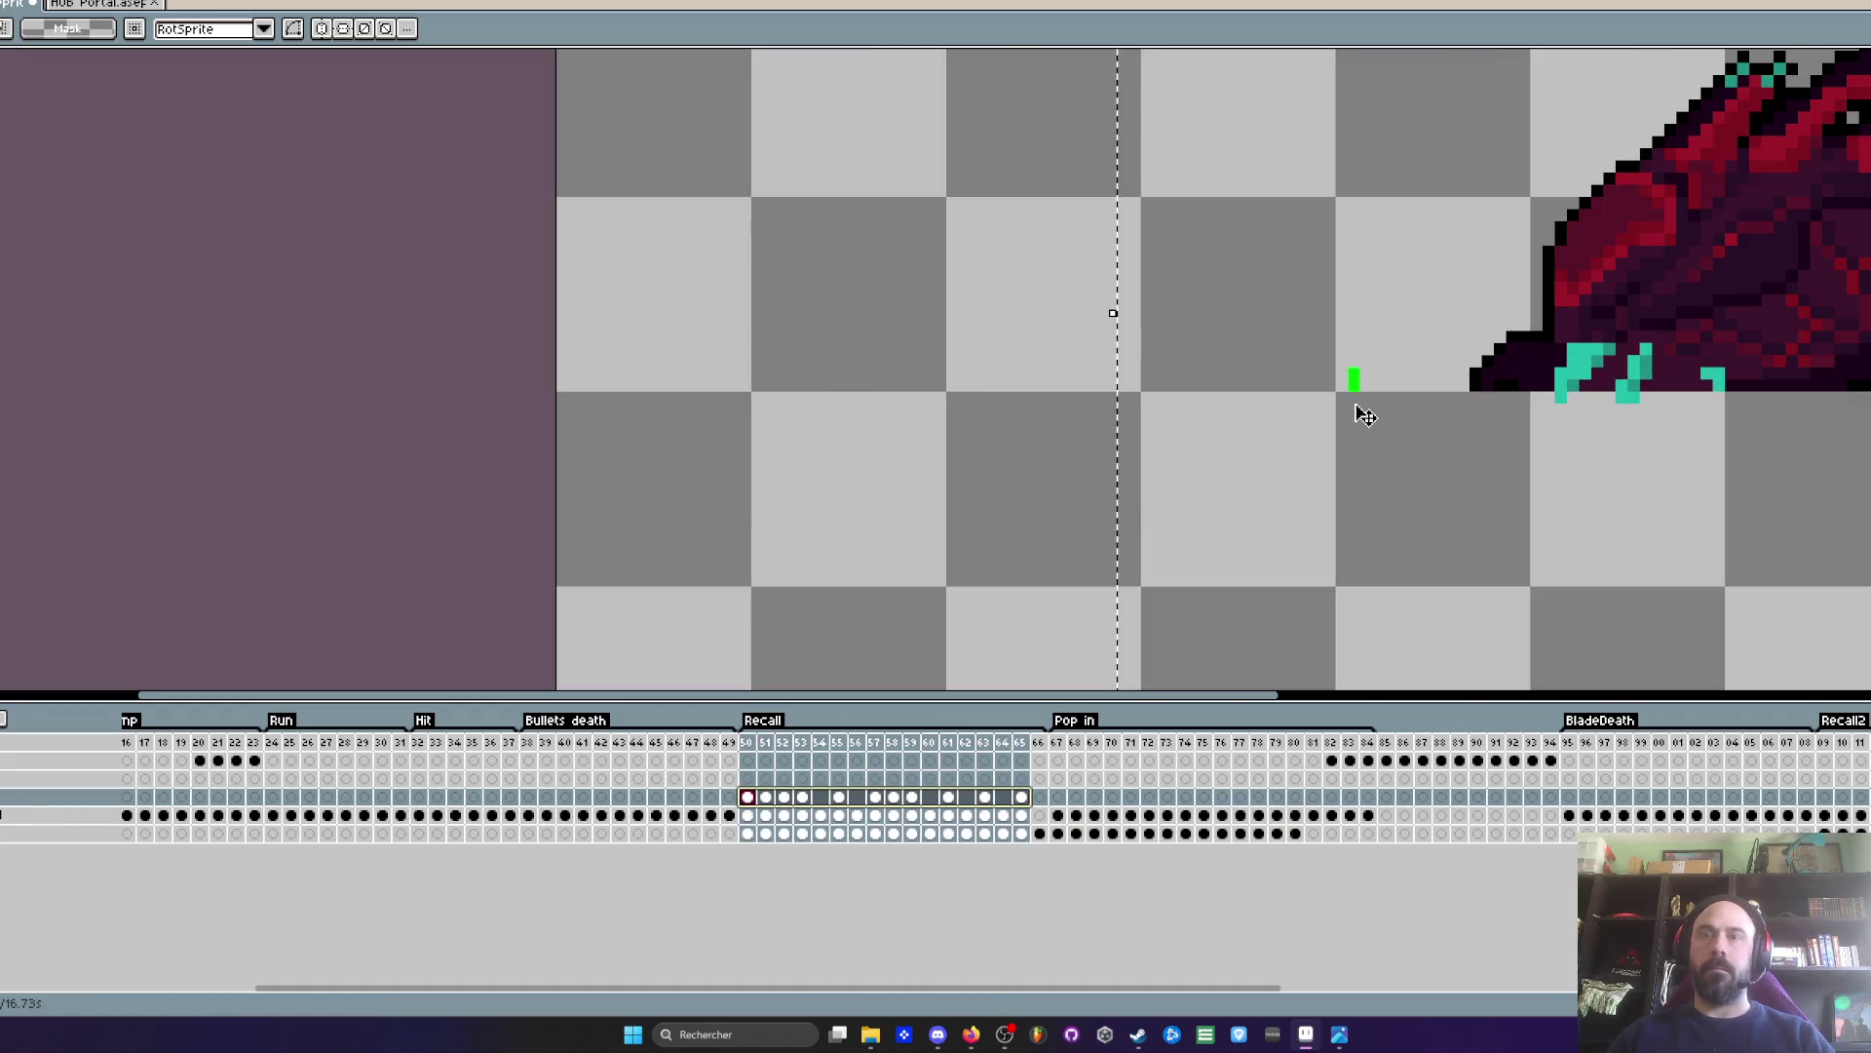
key(i)
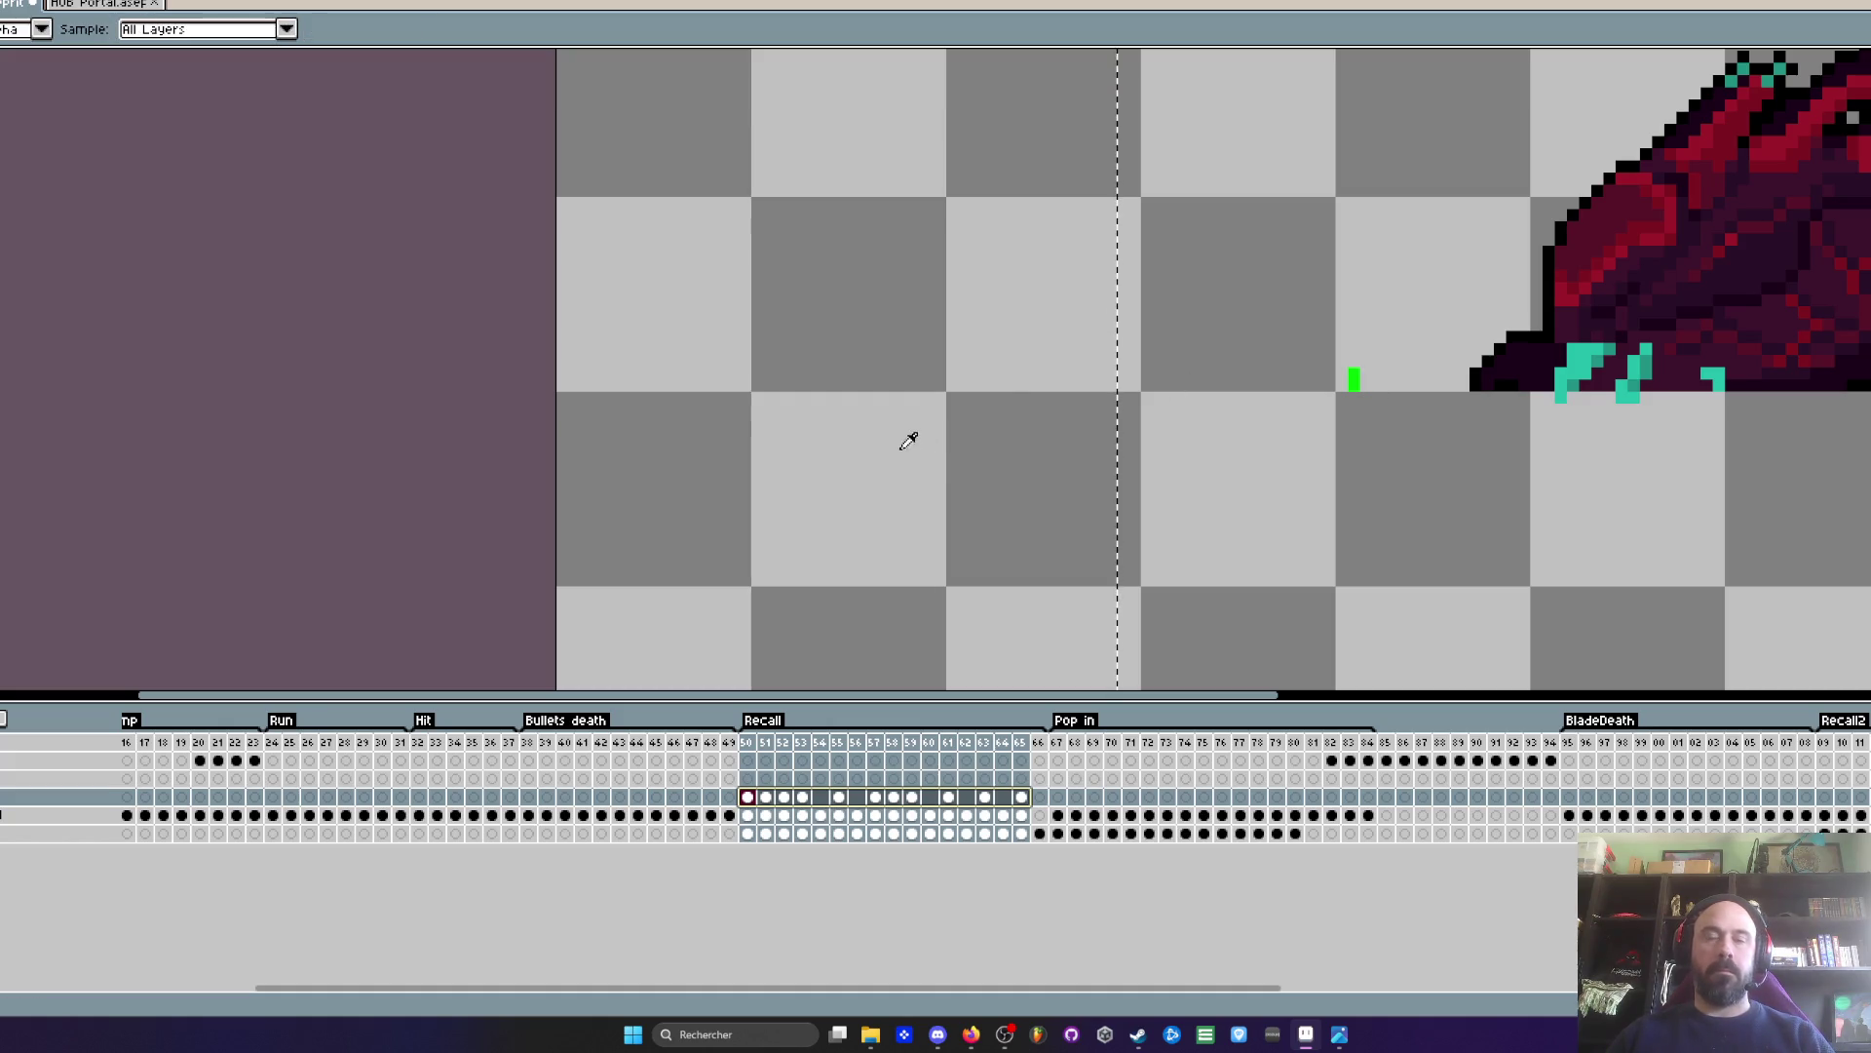
key(shift+r)
click(80, 172)
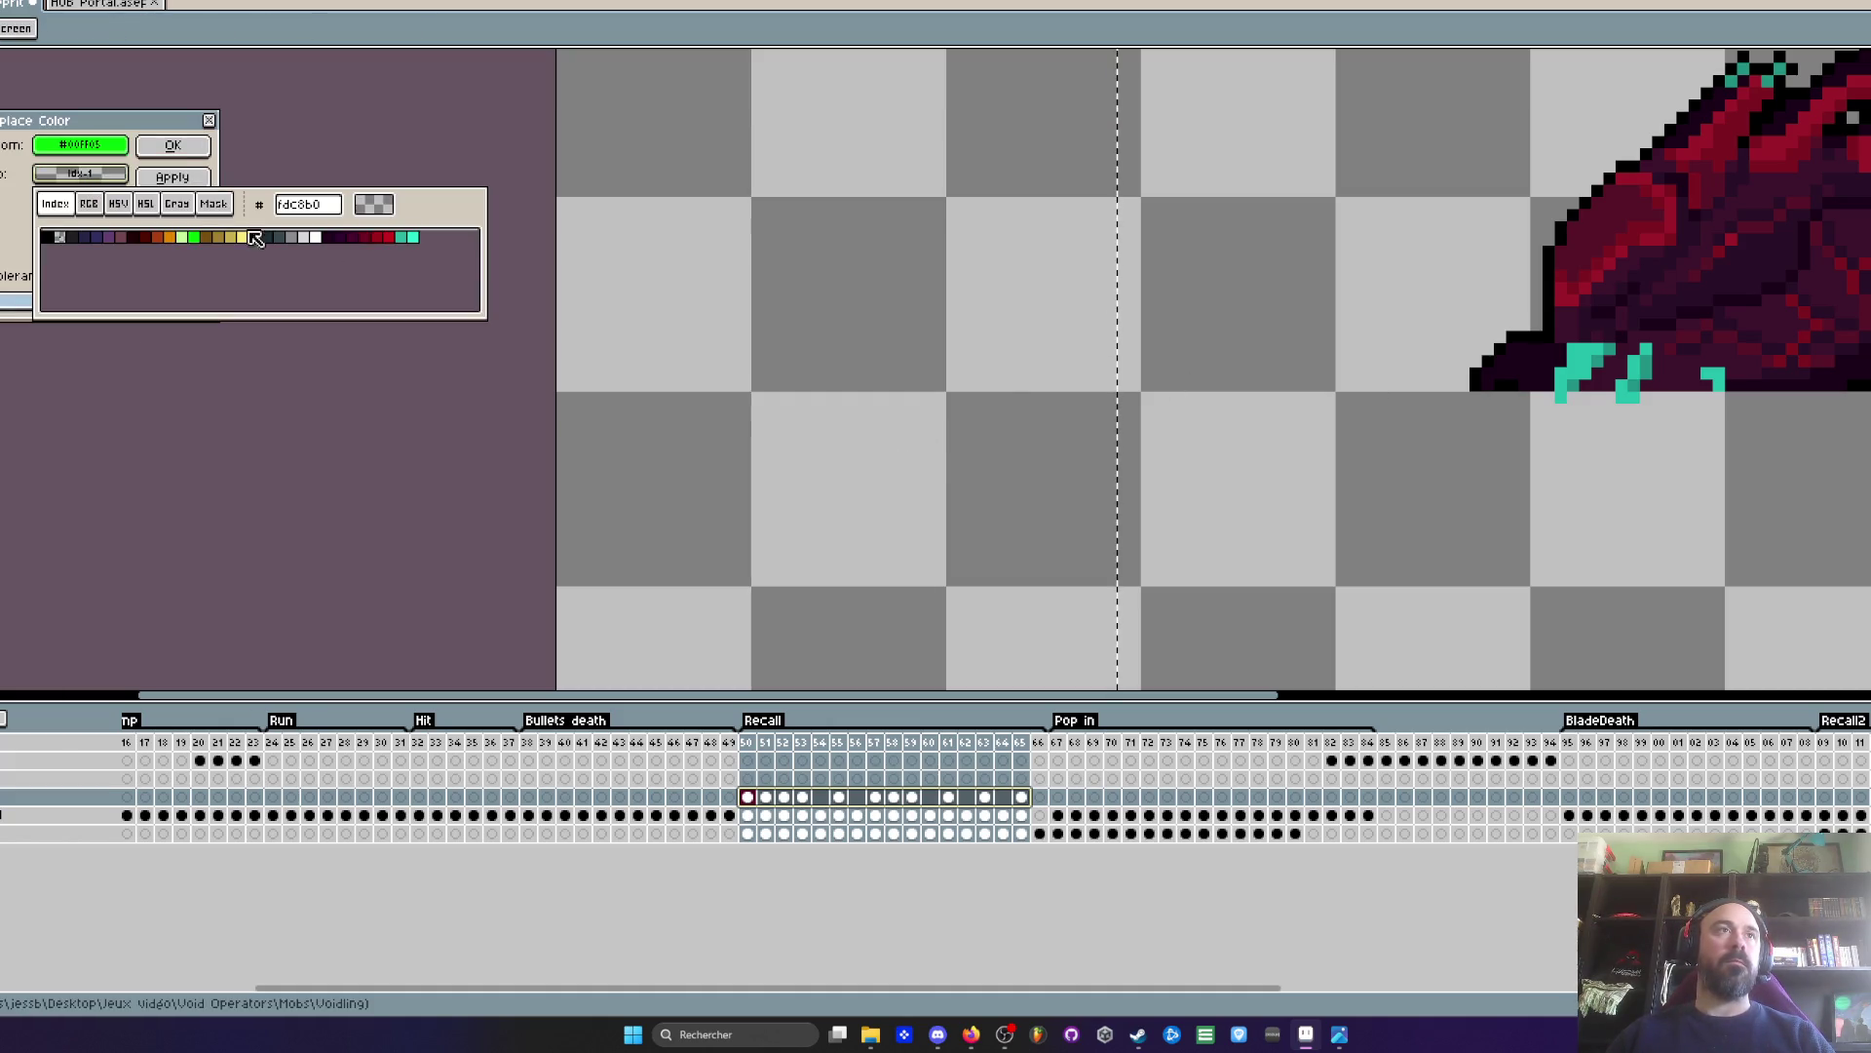
click(414, 237)
click(172, 144)
scroll(857, 293, down, 2)
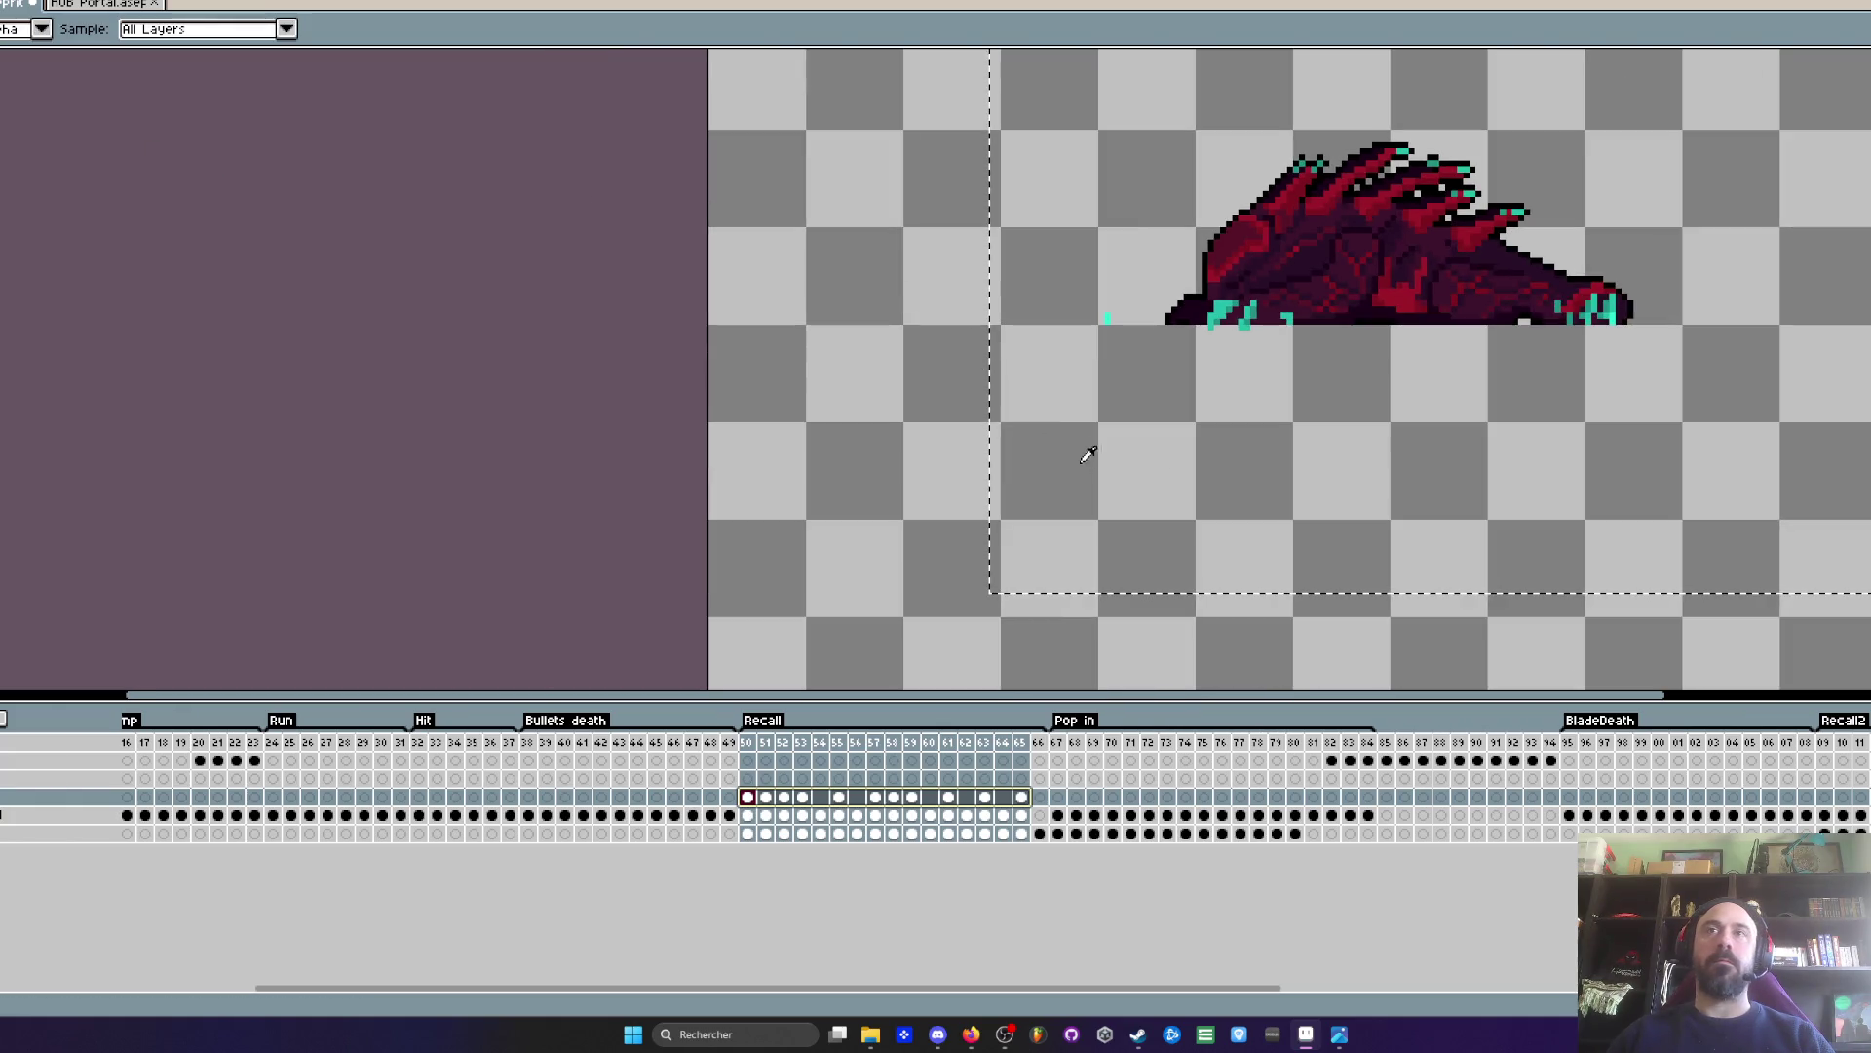
- Bucket-fill the remaining light-green blobs on frames 54–55 with teal, then play the Recall animation
click(748, 815)
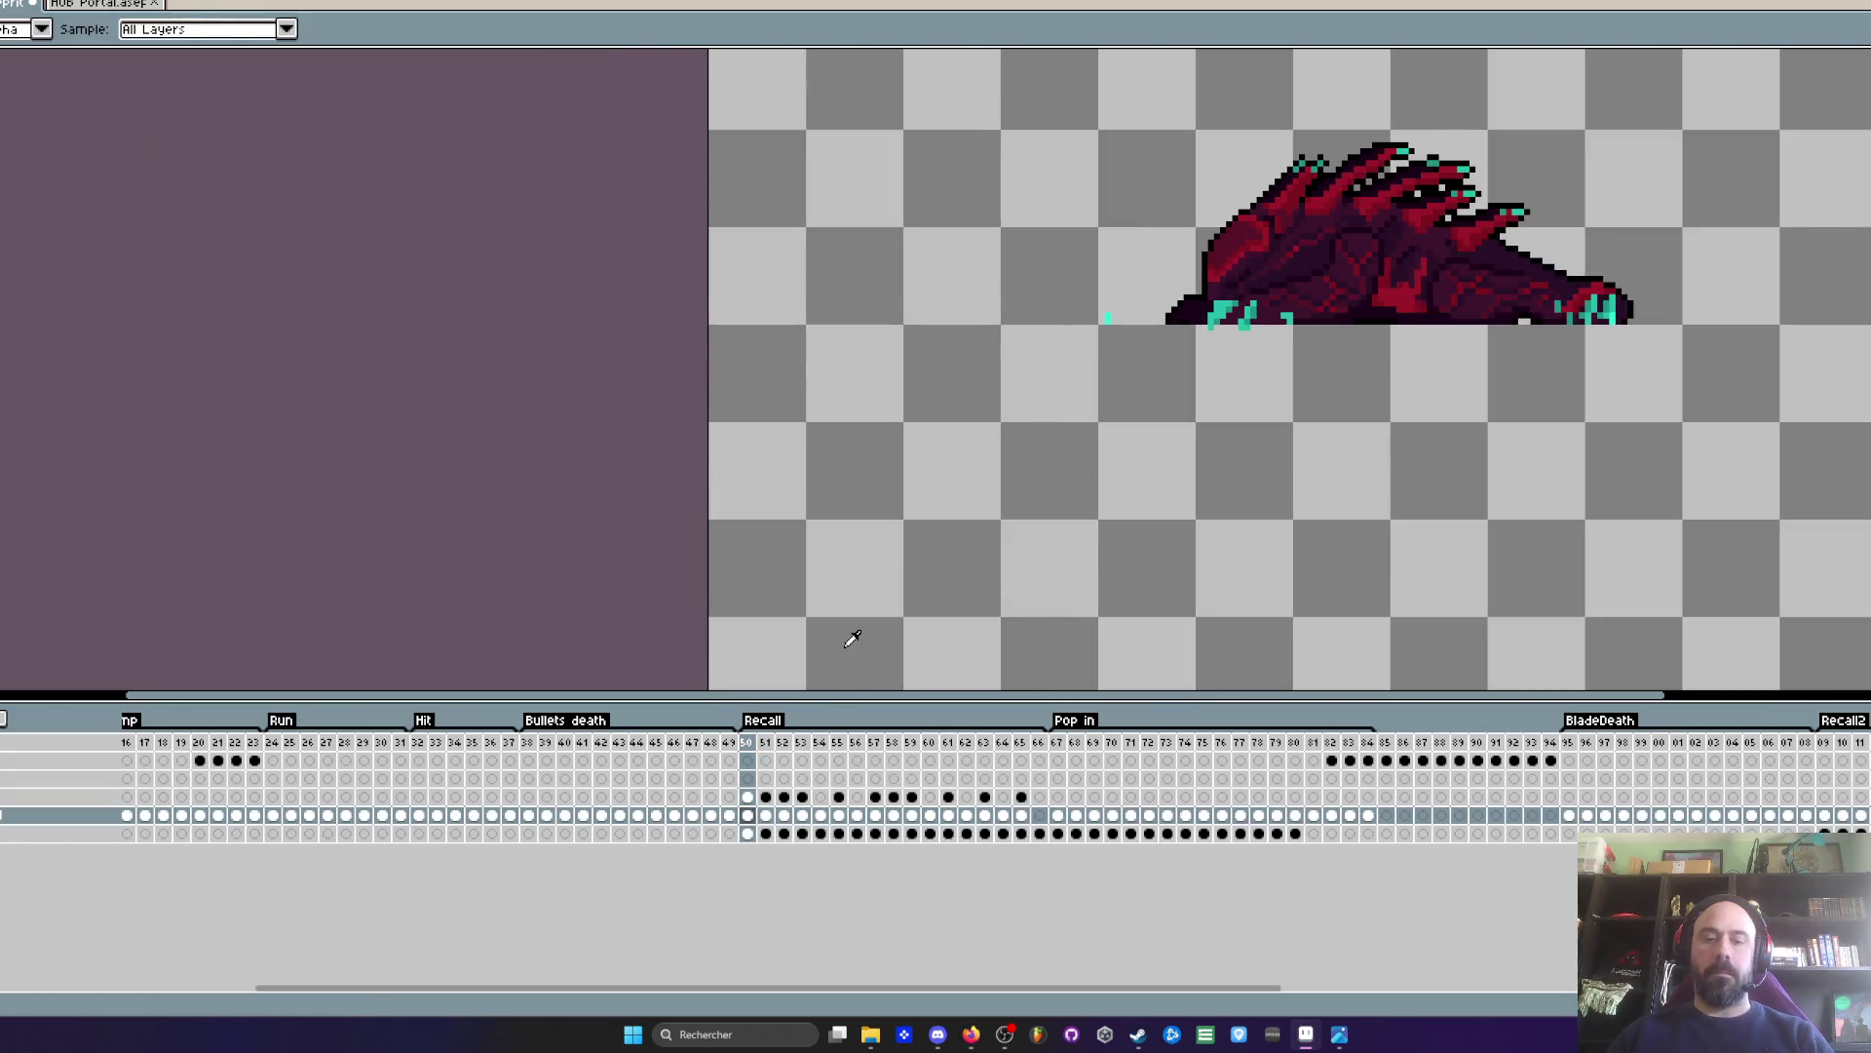
key(v)
drag(822, 815, 848, 818)
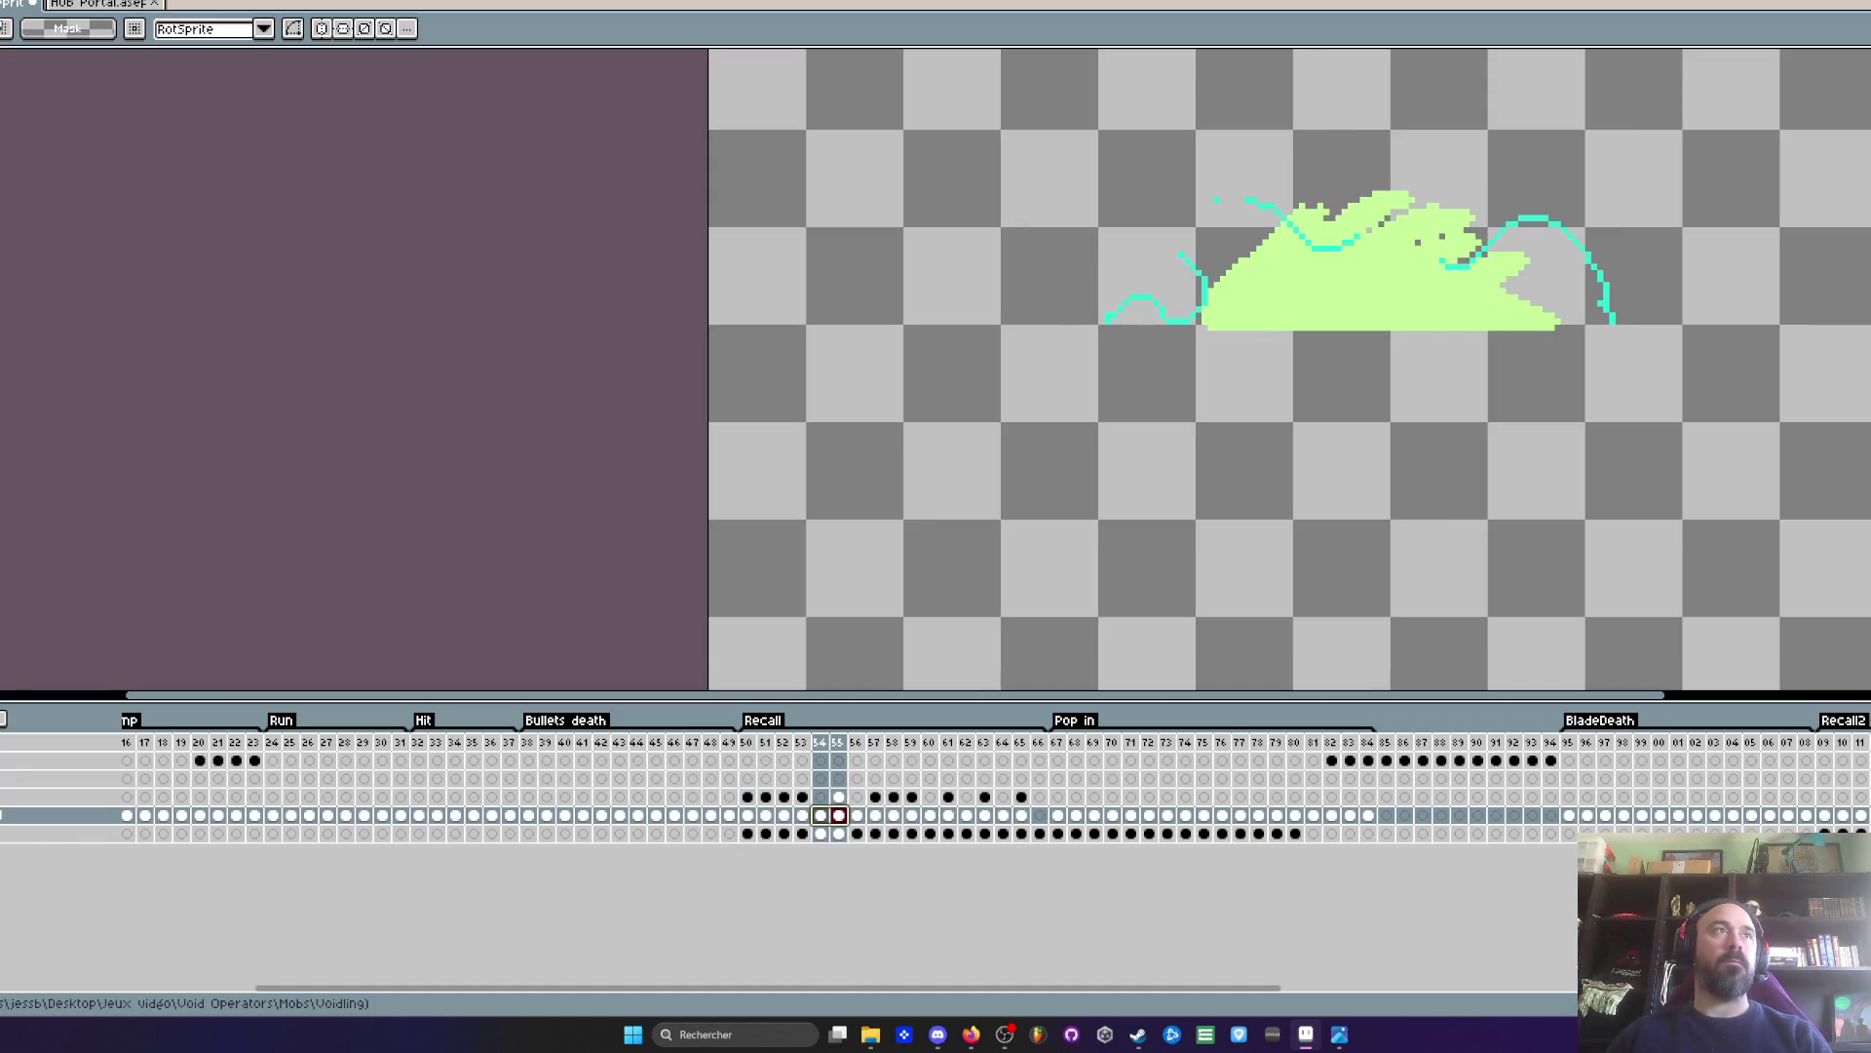
key(g)
click(1365, 293)
key(Left)
key(Left)
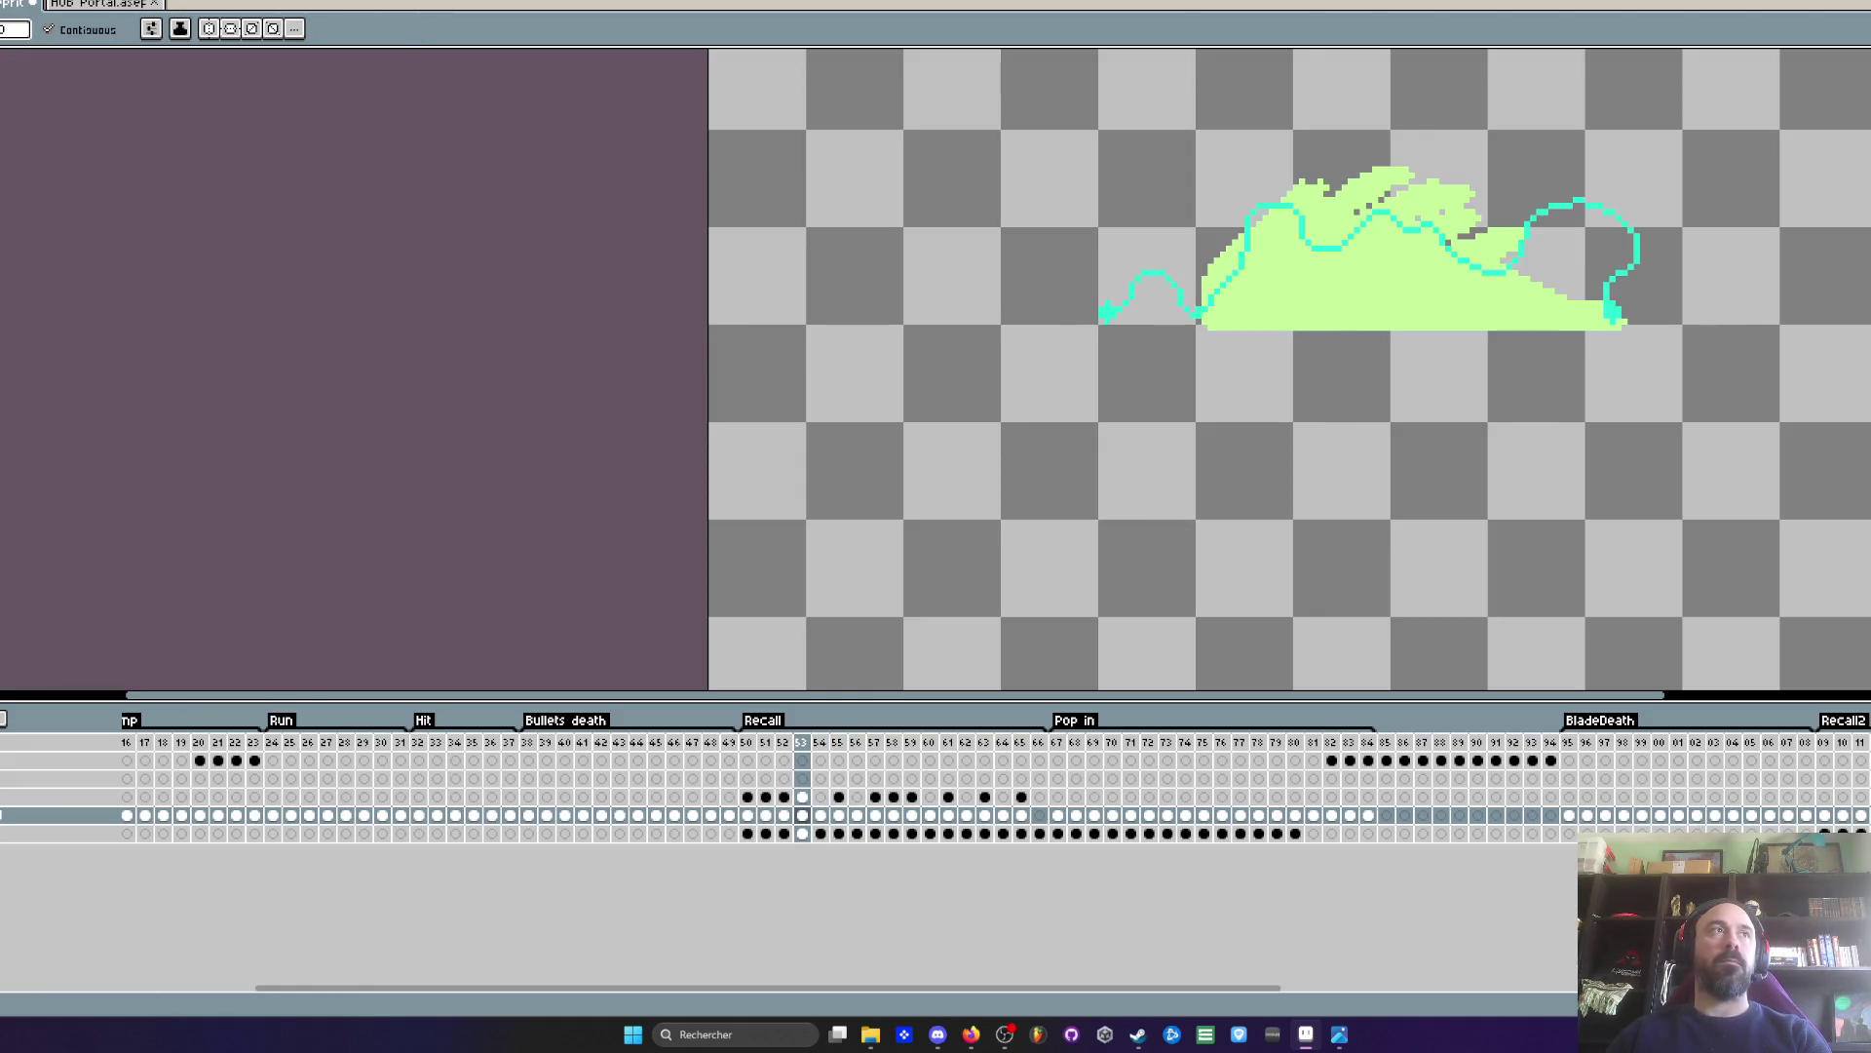
click(1223, 317)
key(Return)
scroll(920, 564, down, 1)
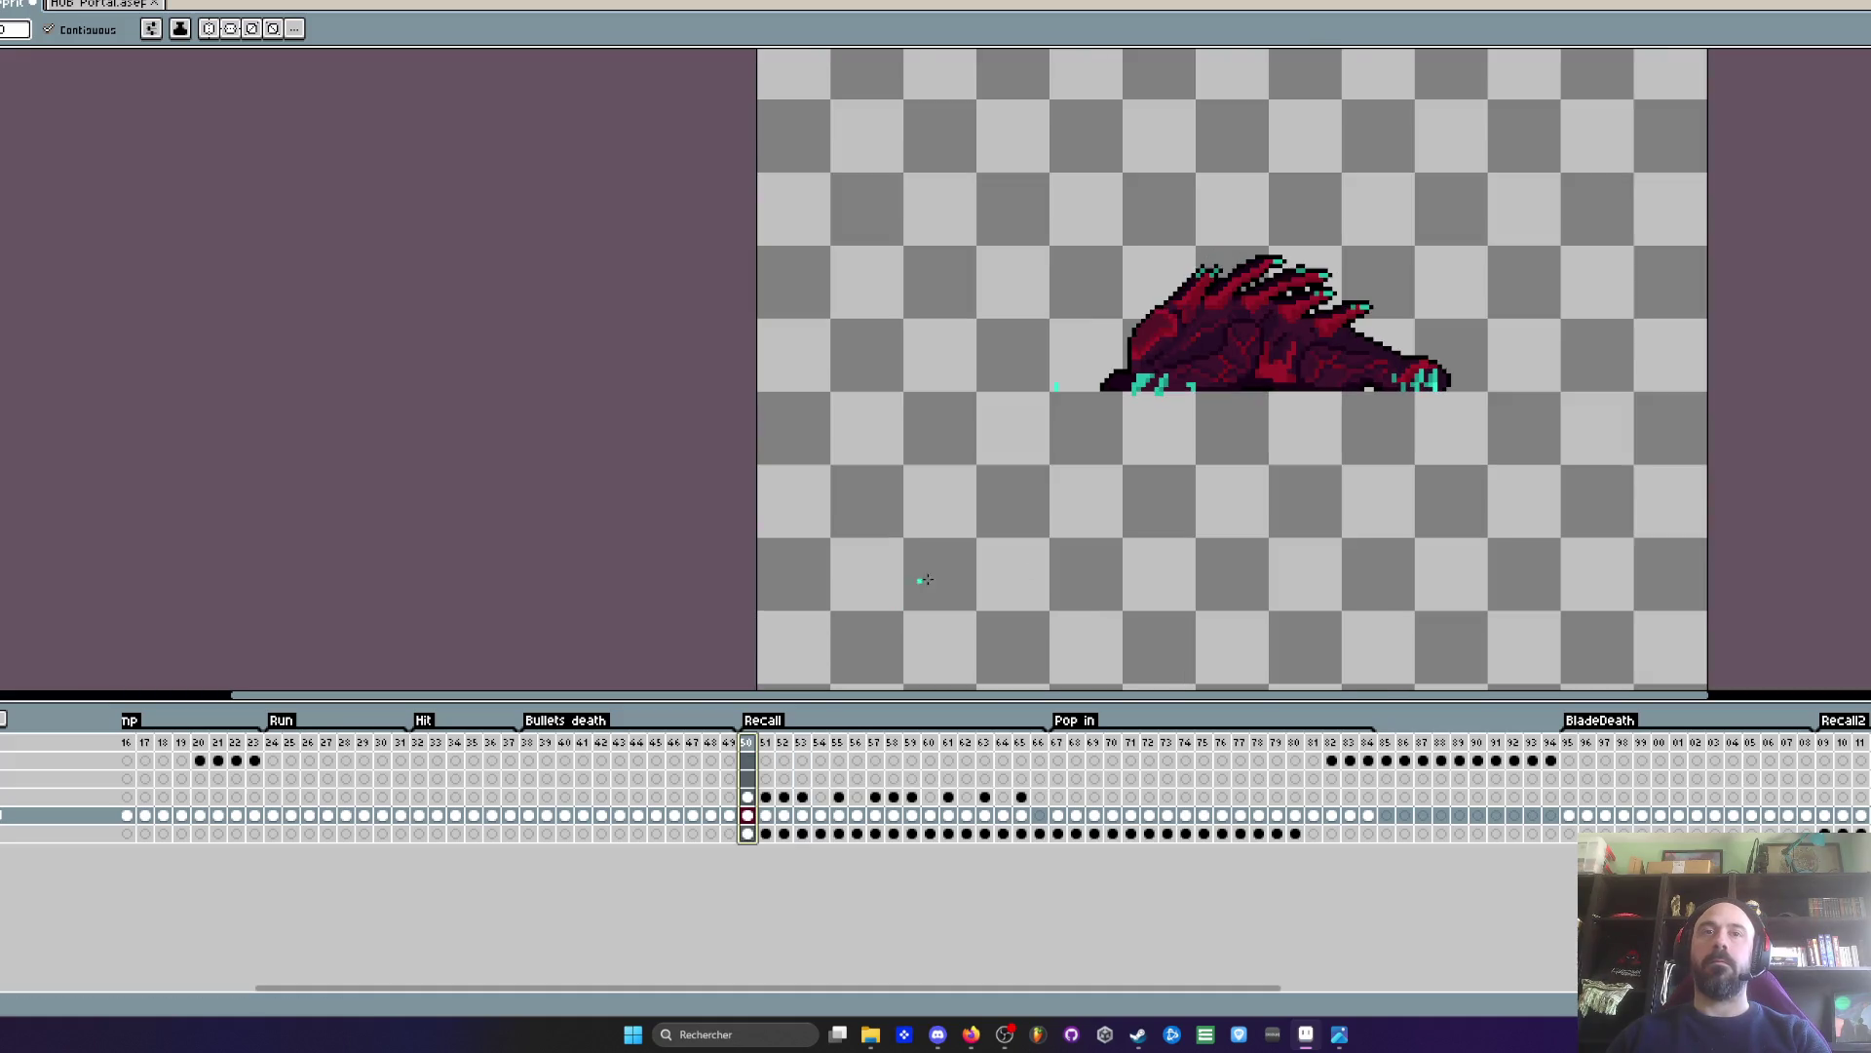
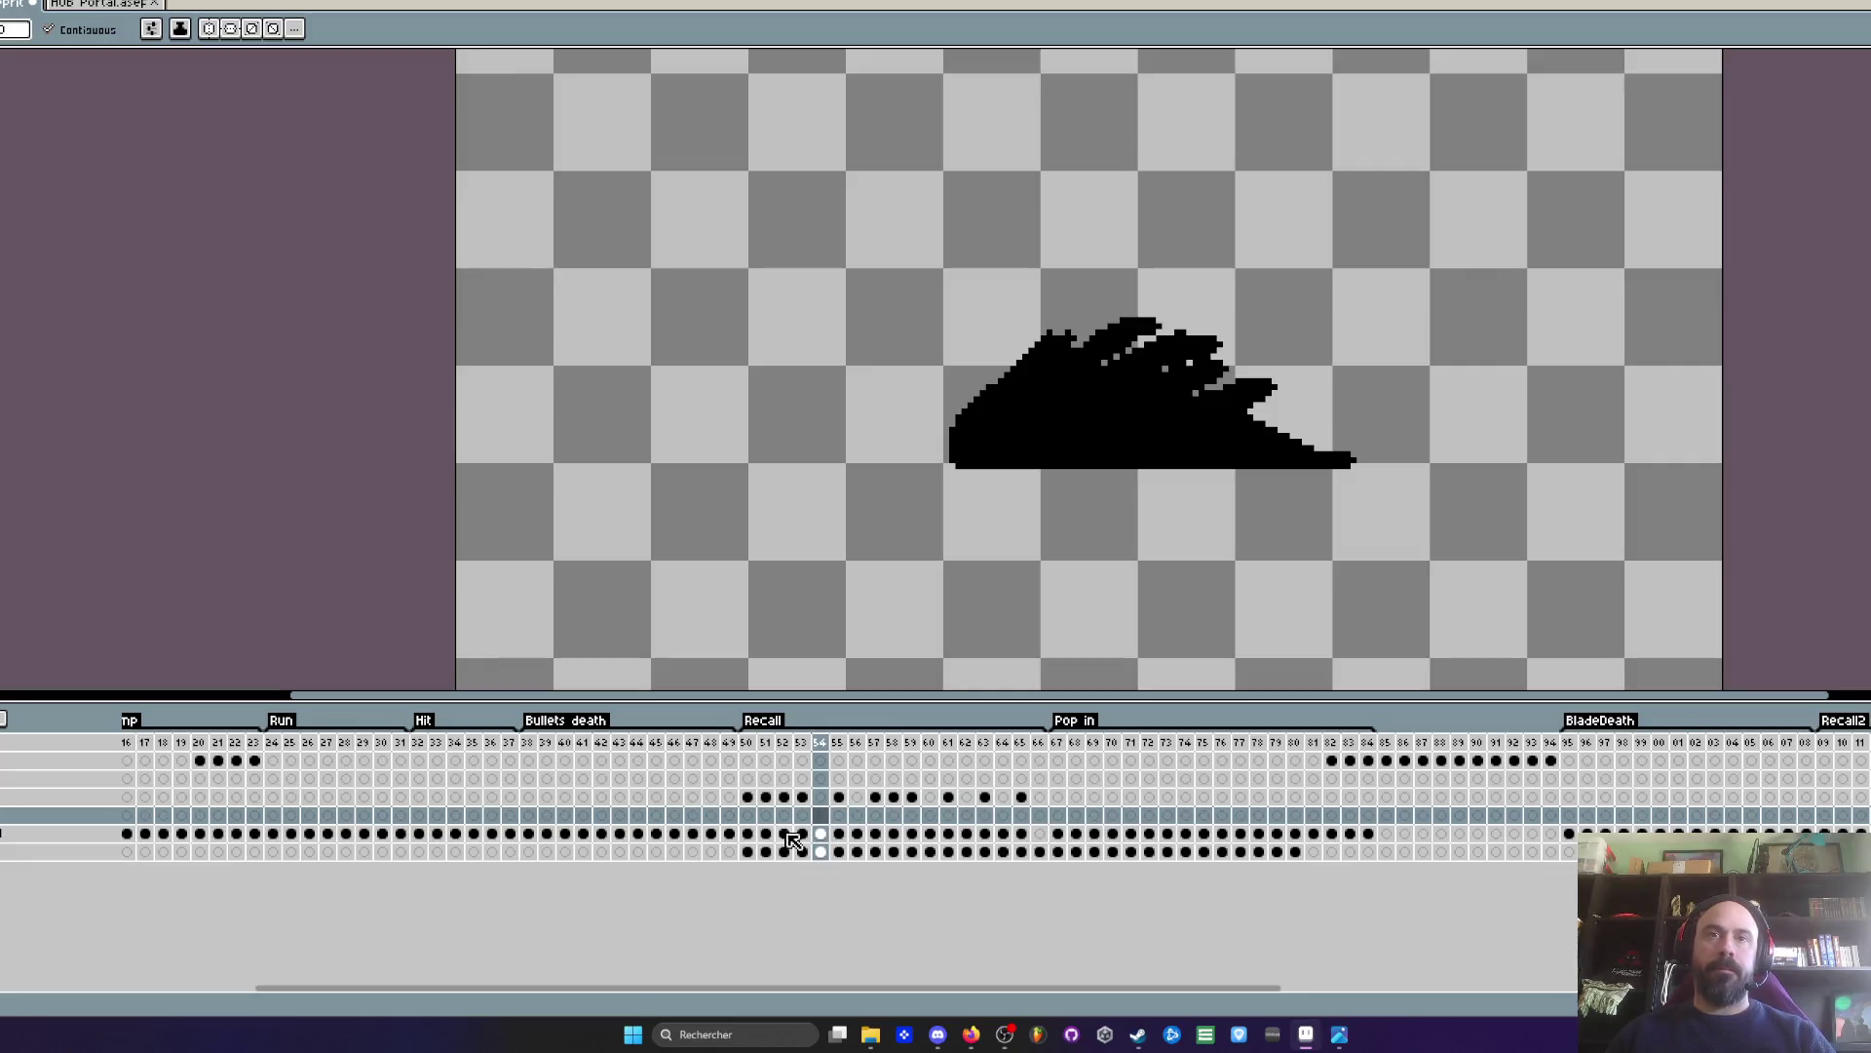
- On a new layer at frame 50, draw a filled teal ellipse over the creature
click(748, 815)
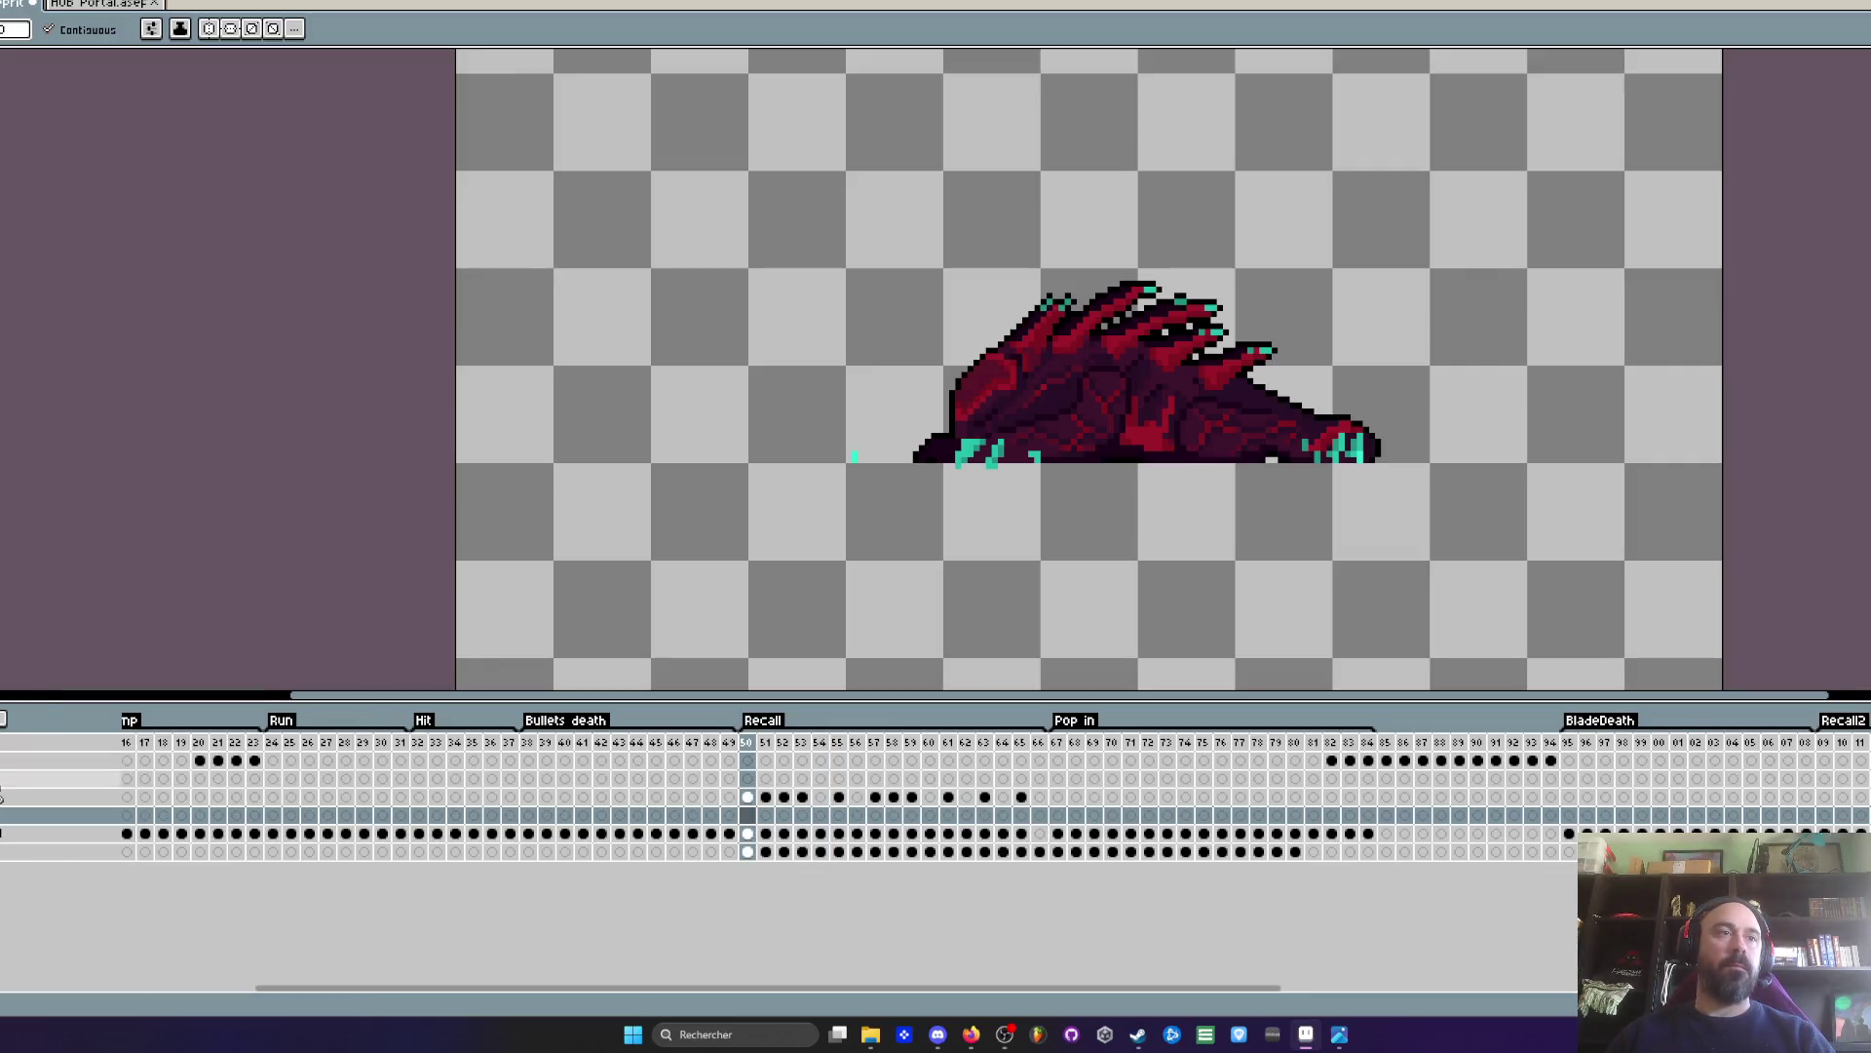
key(b)
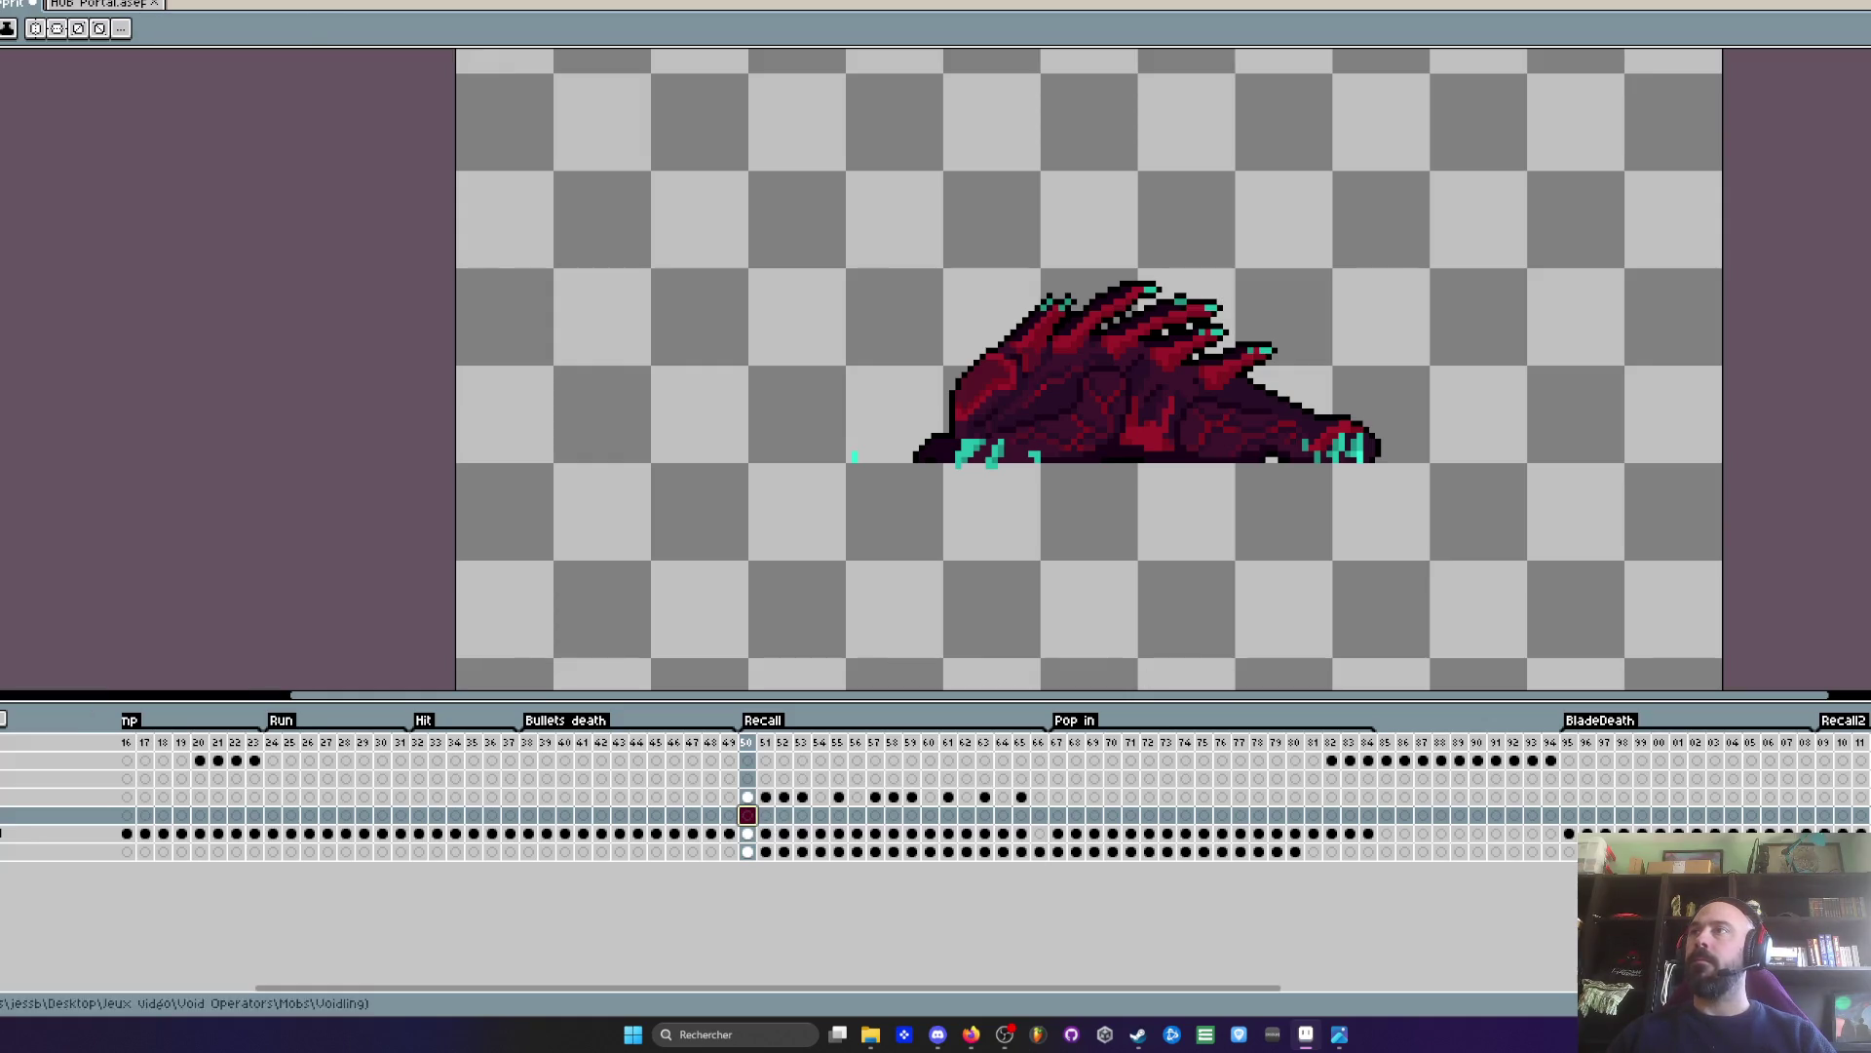
scroll(913, 378, up, 1)
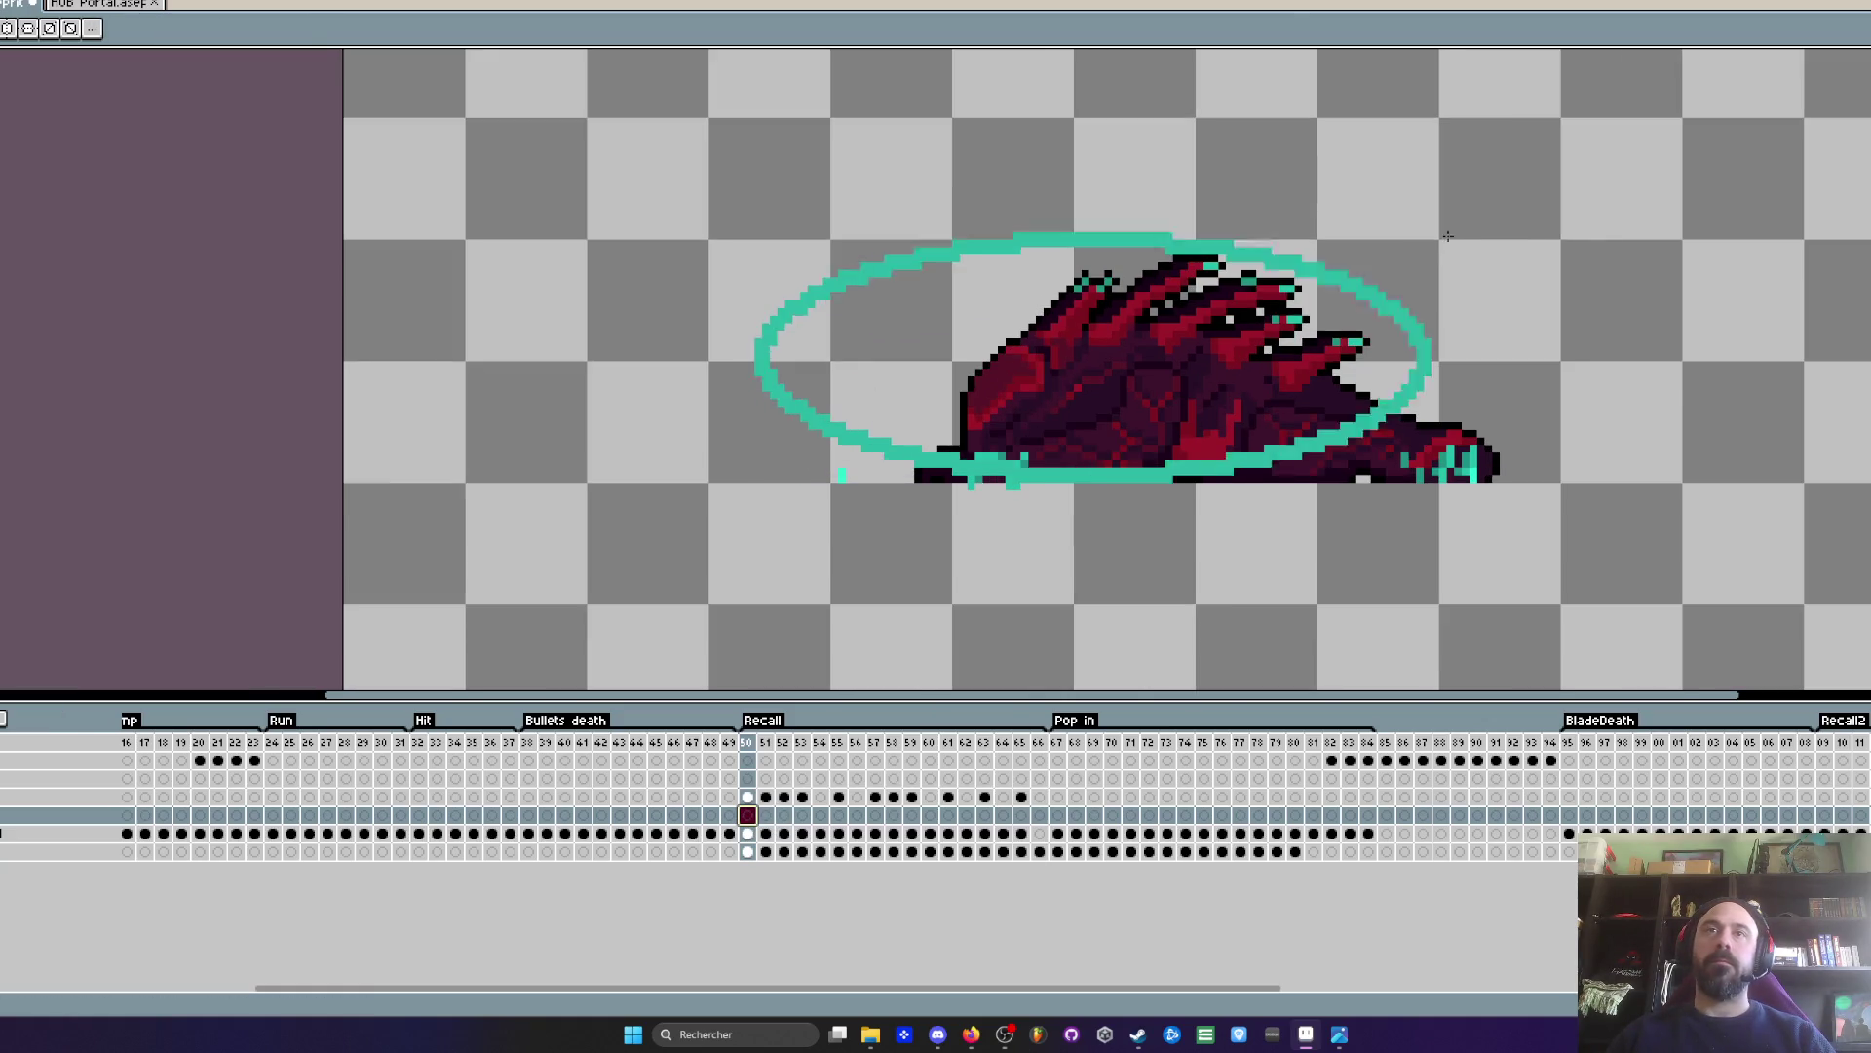
mouse_move(733, 490)
mouse_down()
mouse_move(910, 410)
mouse_move(1766, 271)
mouse_up()
key(Escape)
mouse_move(831, 607)
mouse_down()
mouse_move(1517, 188)
mouse_move(1641, 196)
mouse_move(1587, 210)
mouse_up()
key(ctrl+z)
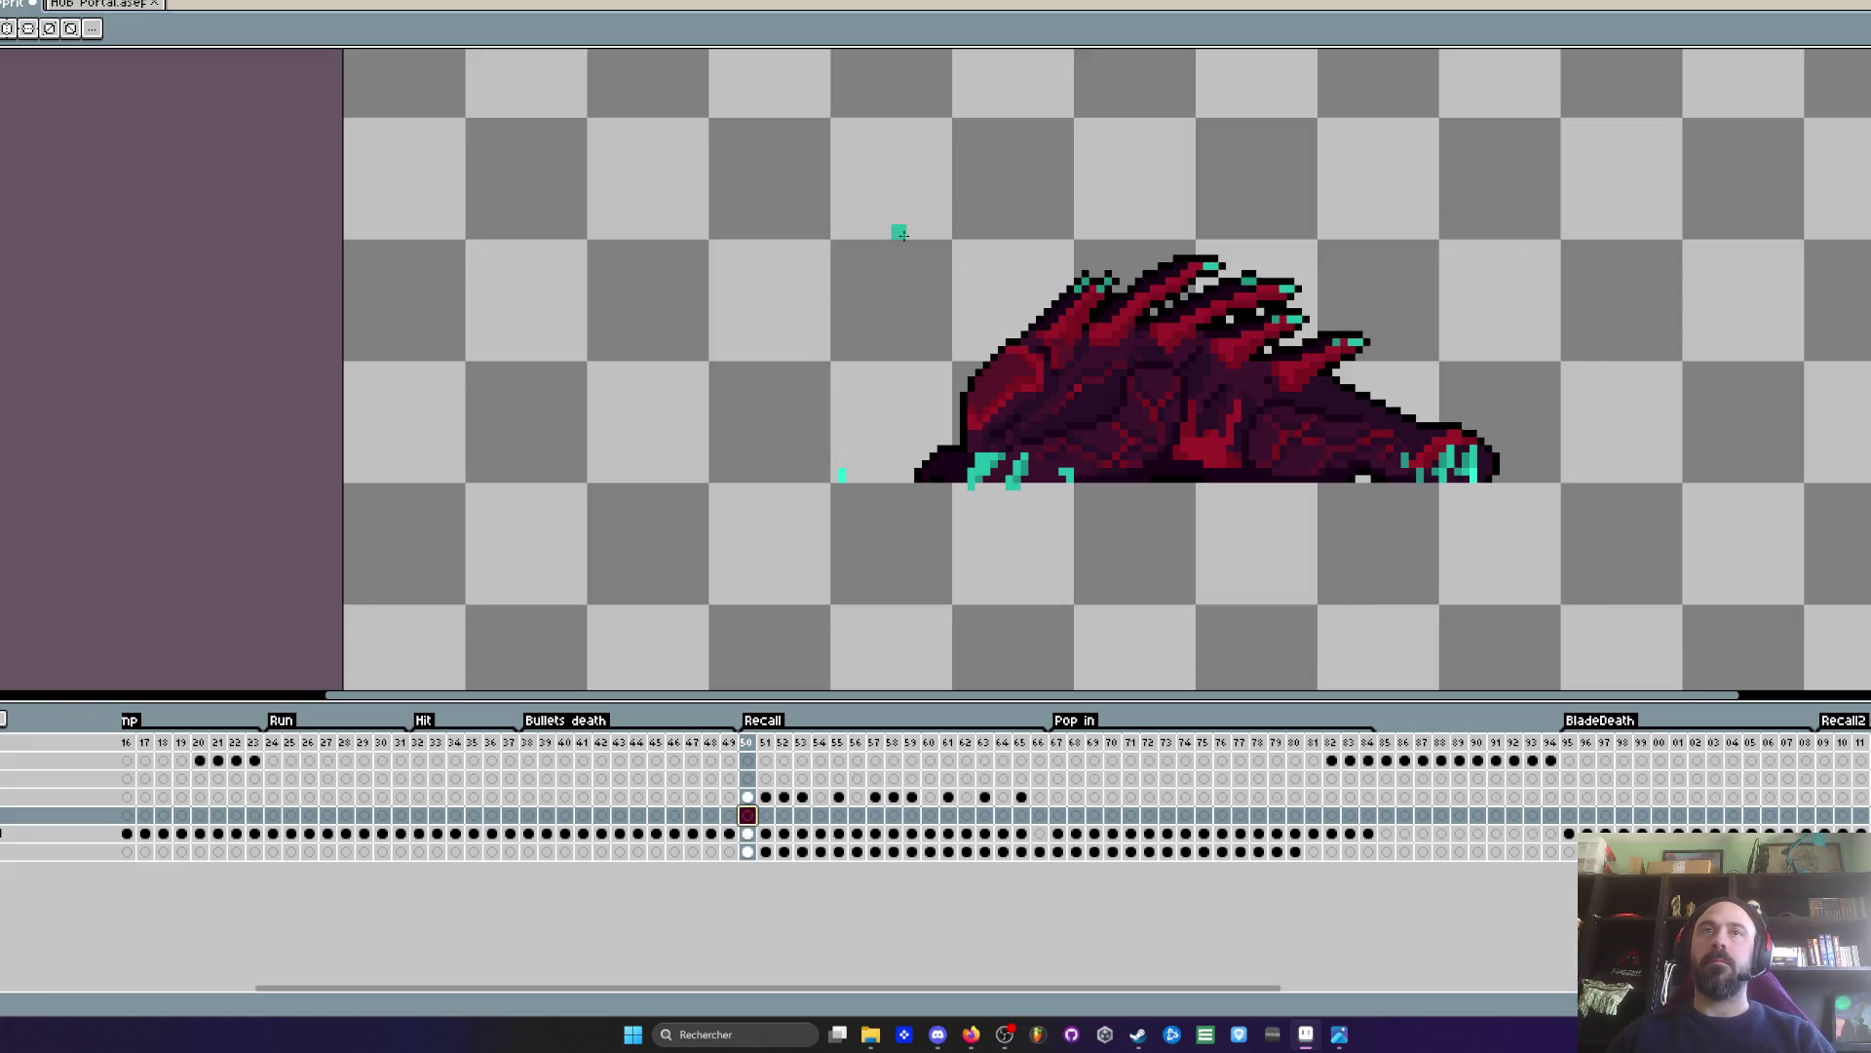
drag(827, 218, 1441, 660)
key(ctrl+z)
scroll(1184, 424, down, 1)
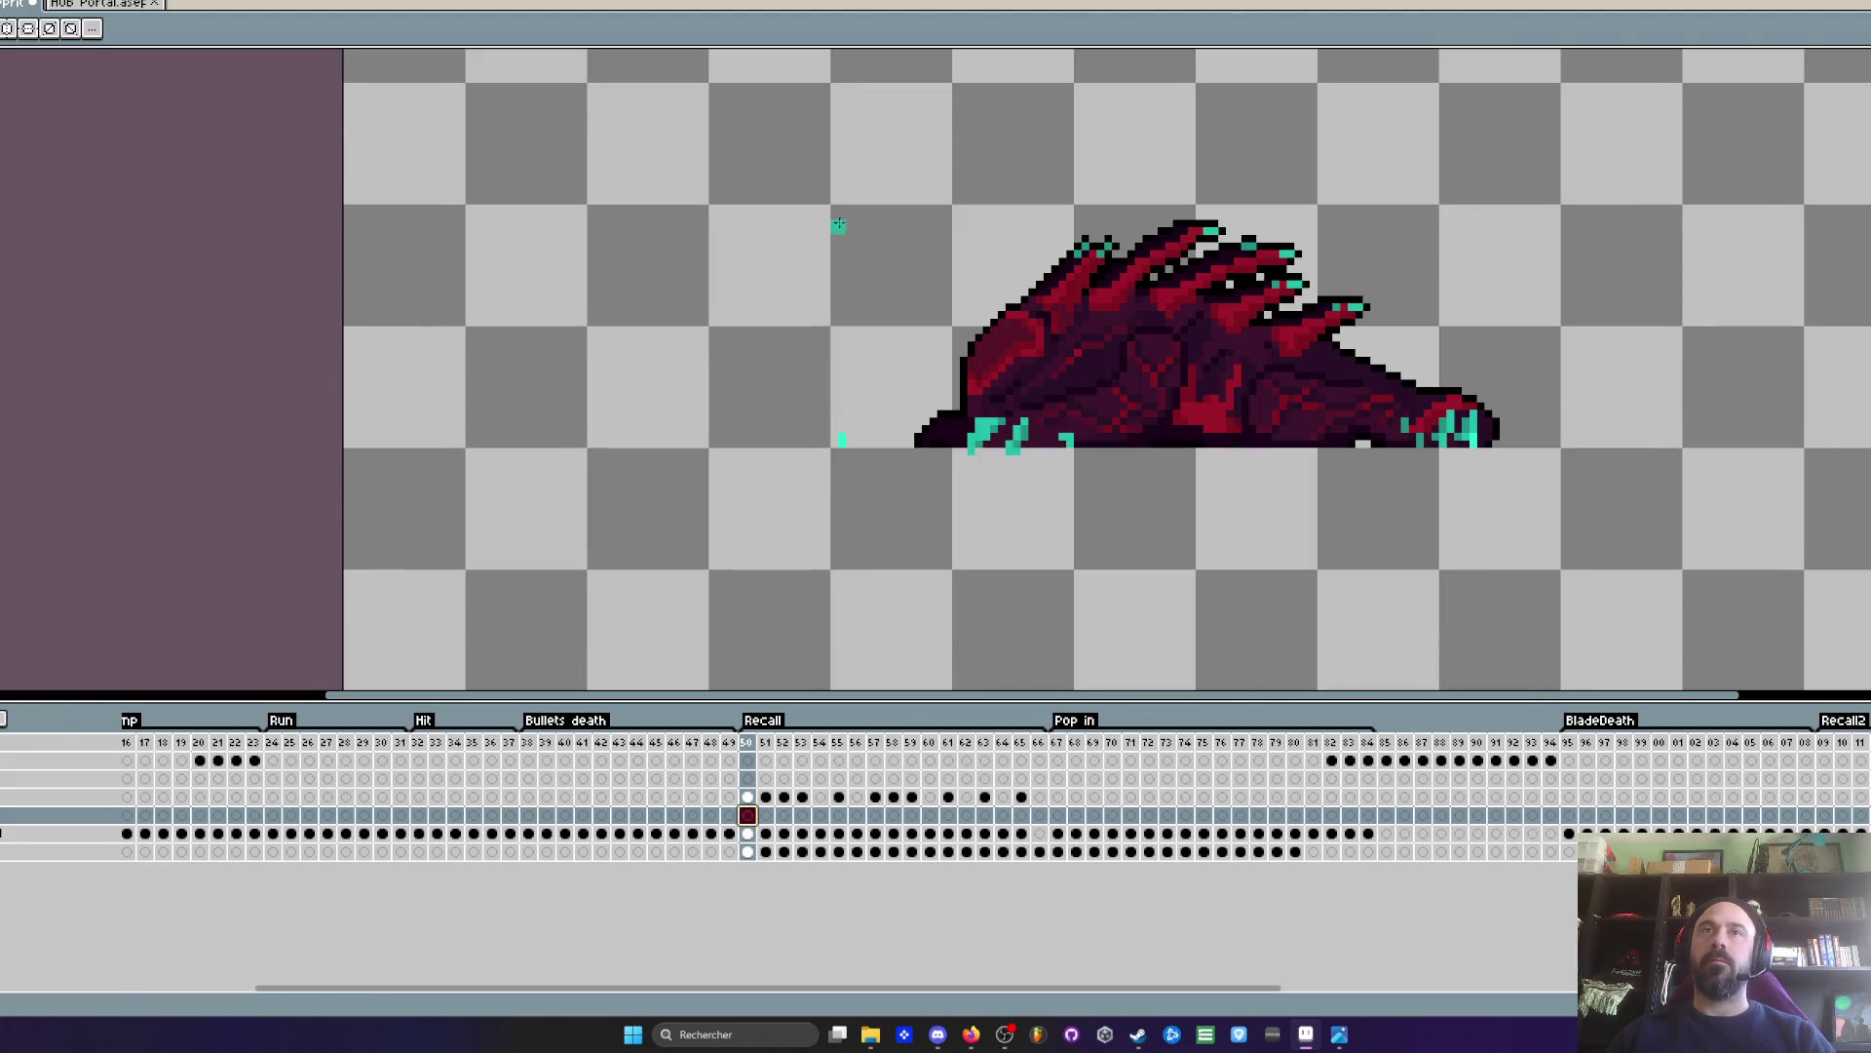
mouse_move(839, 158)
mouse_down()
mouse_move(1524, 618)
mouse_move(1587, 689)
mouse_move(1557, 688)
mouse_up()
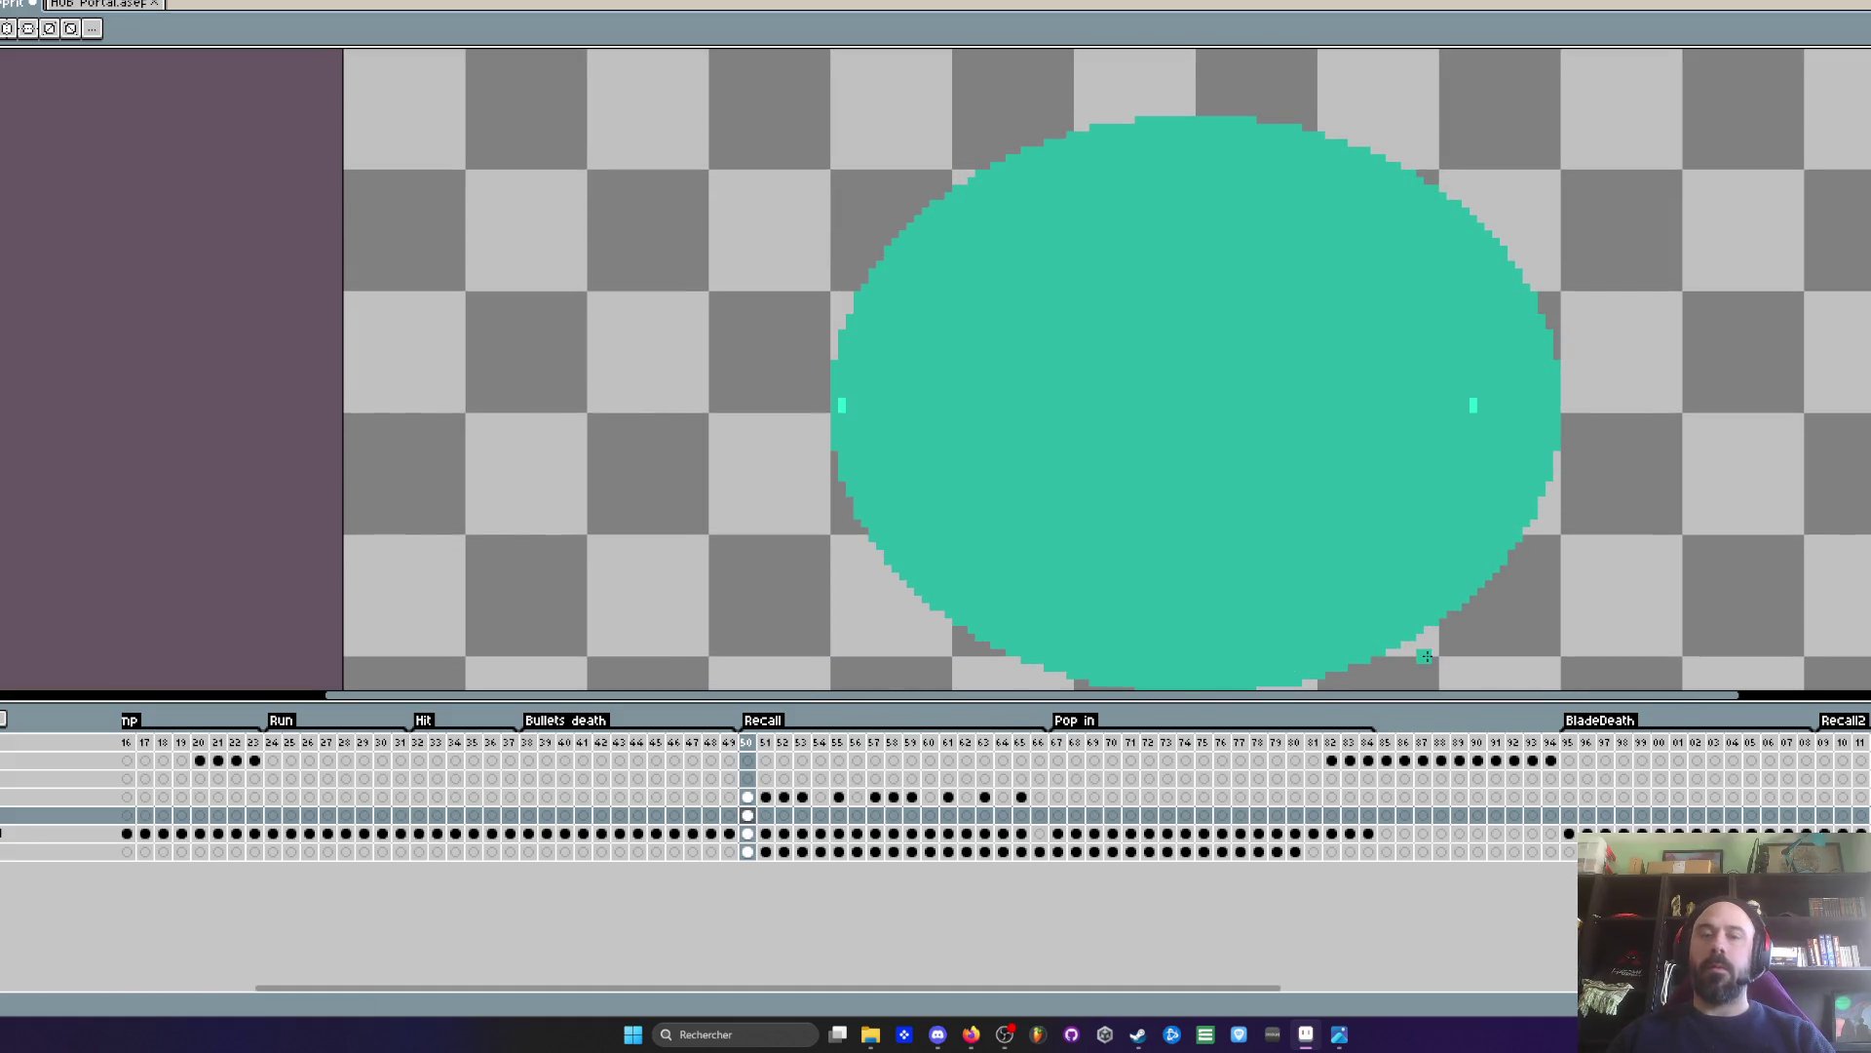
- Delete the ellipse's lower half with a rectangular selection, leaving a dome
key(m)
mouse_move(735, 409)
mouse_down()
mouse_move(1462, 660)
mouse_move(1634, 669)
mouse_up()
key(Delete)
scroll(1213, 370, down, 1)
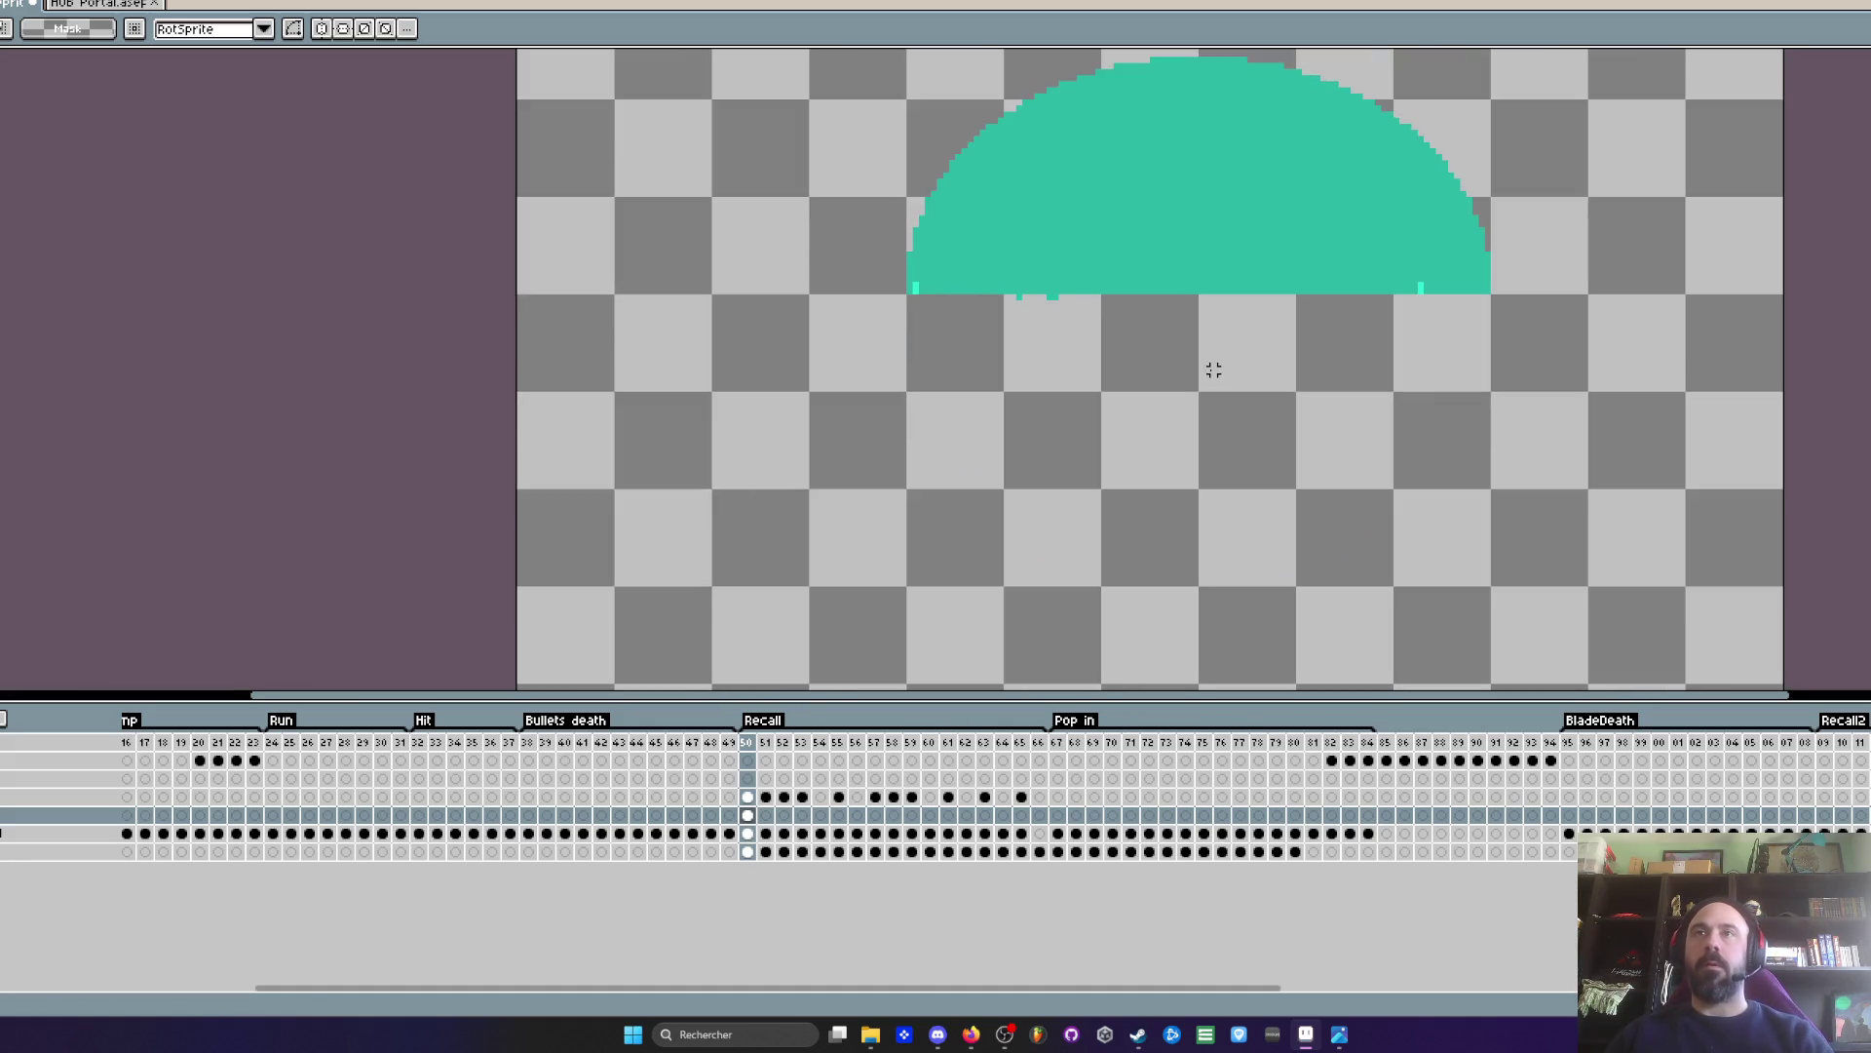
scroll(1149, 426, up, 1)
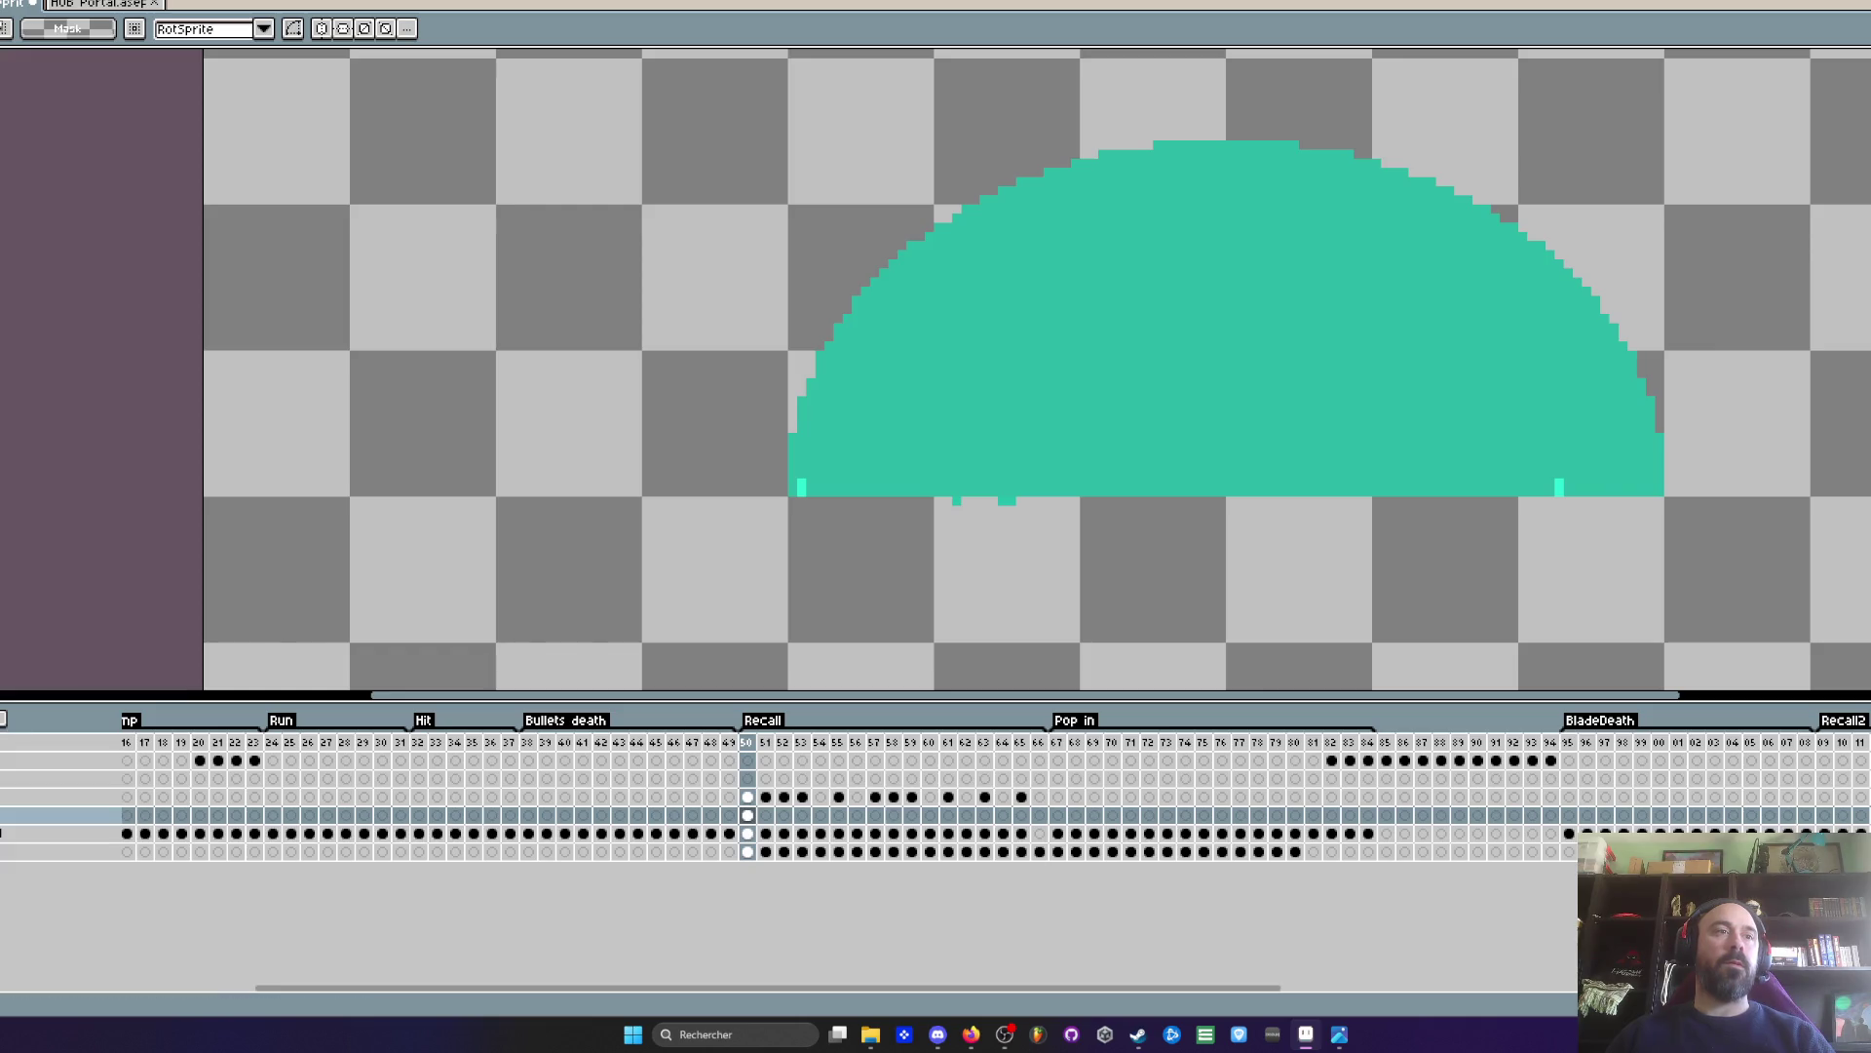
- Set the dome layer's opacity to 36% in Layer Properties
double_click(39, 815)
click(65, 599)
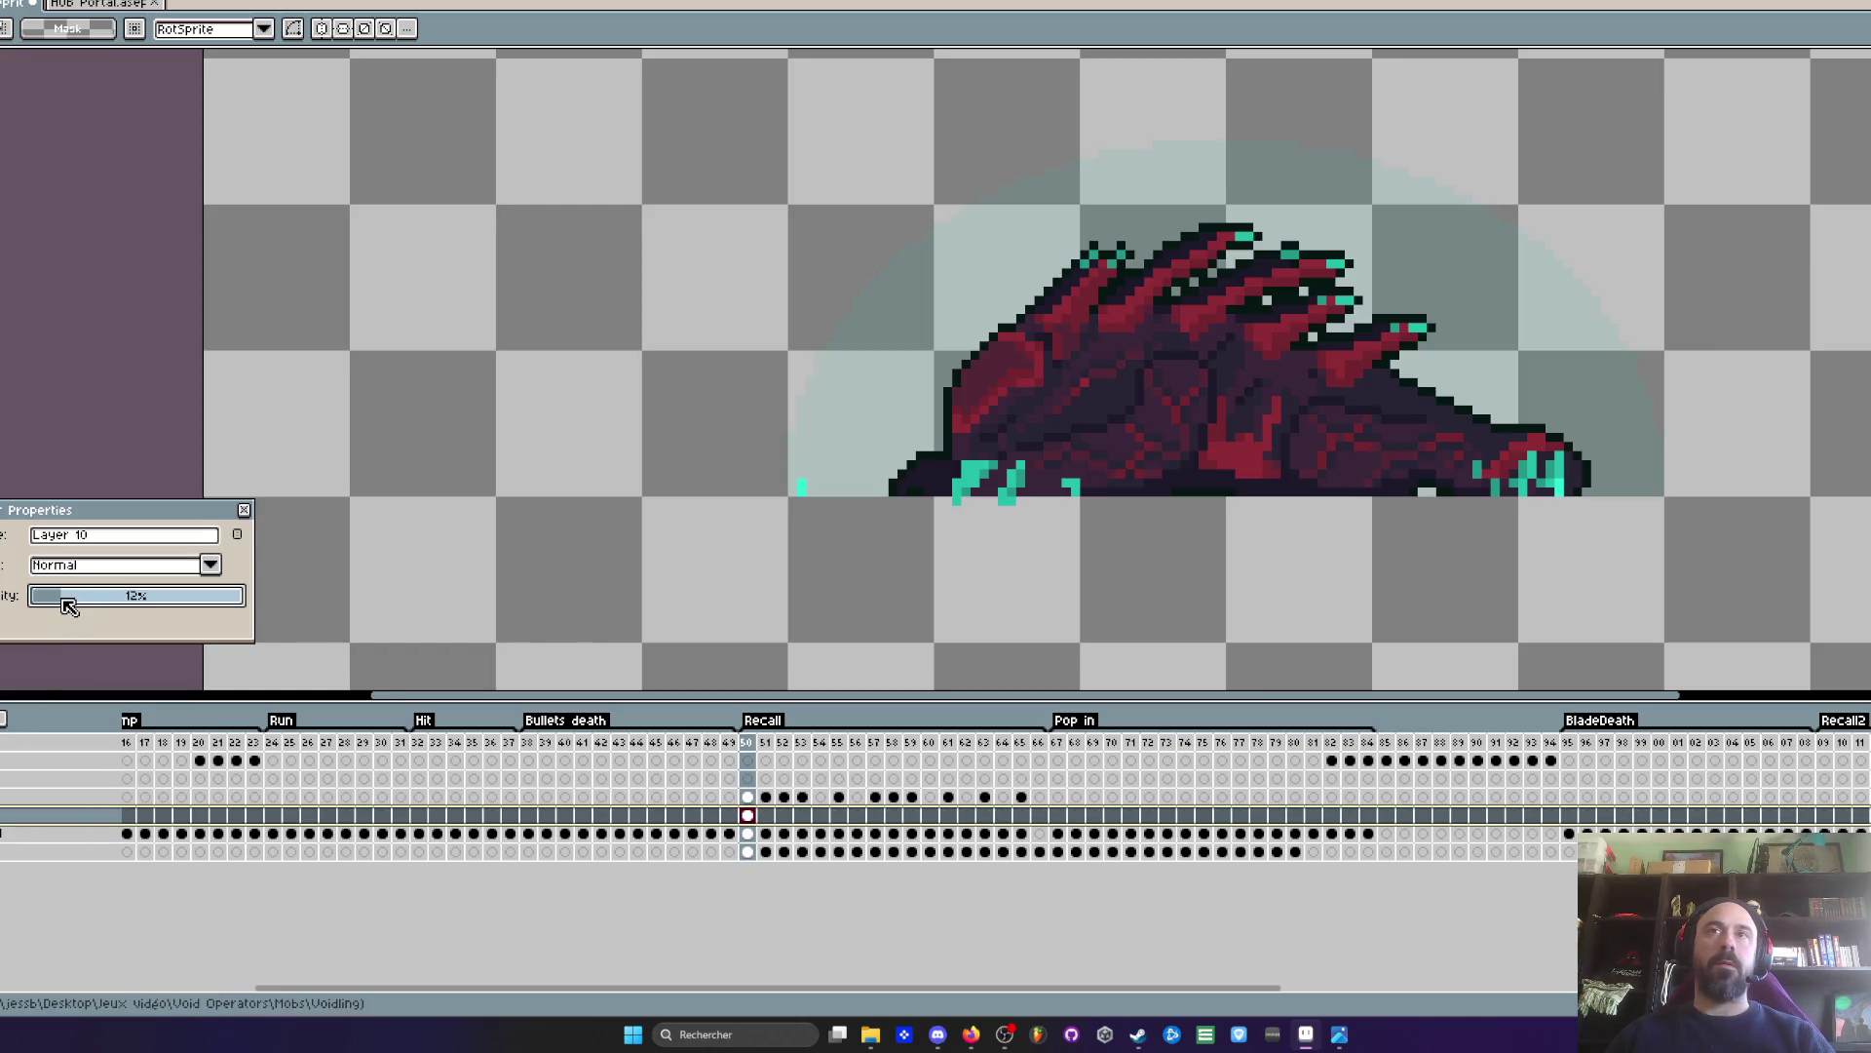
drag(93, 605, 118, 606)
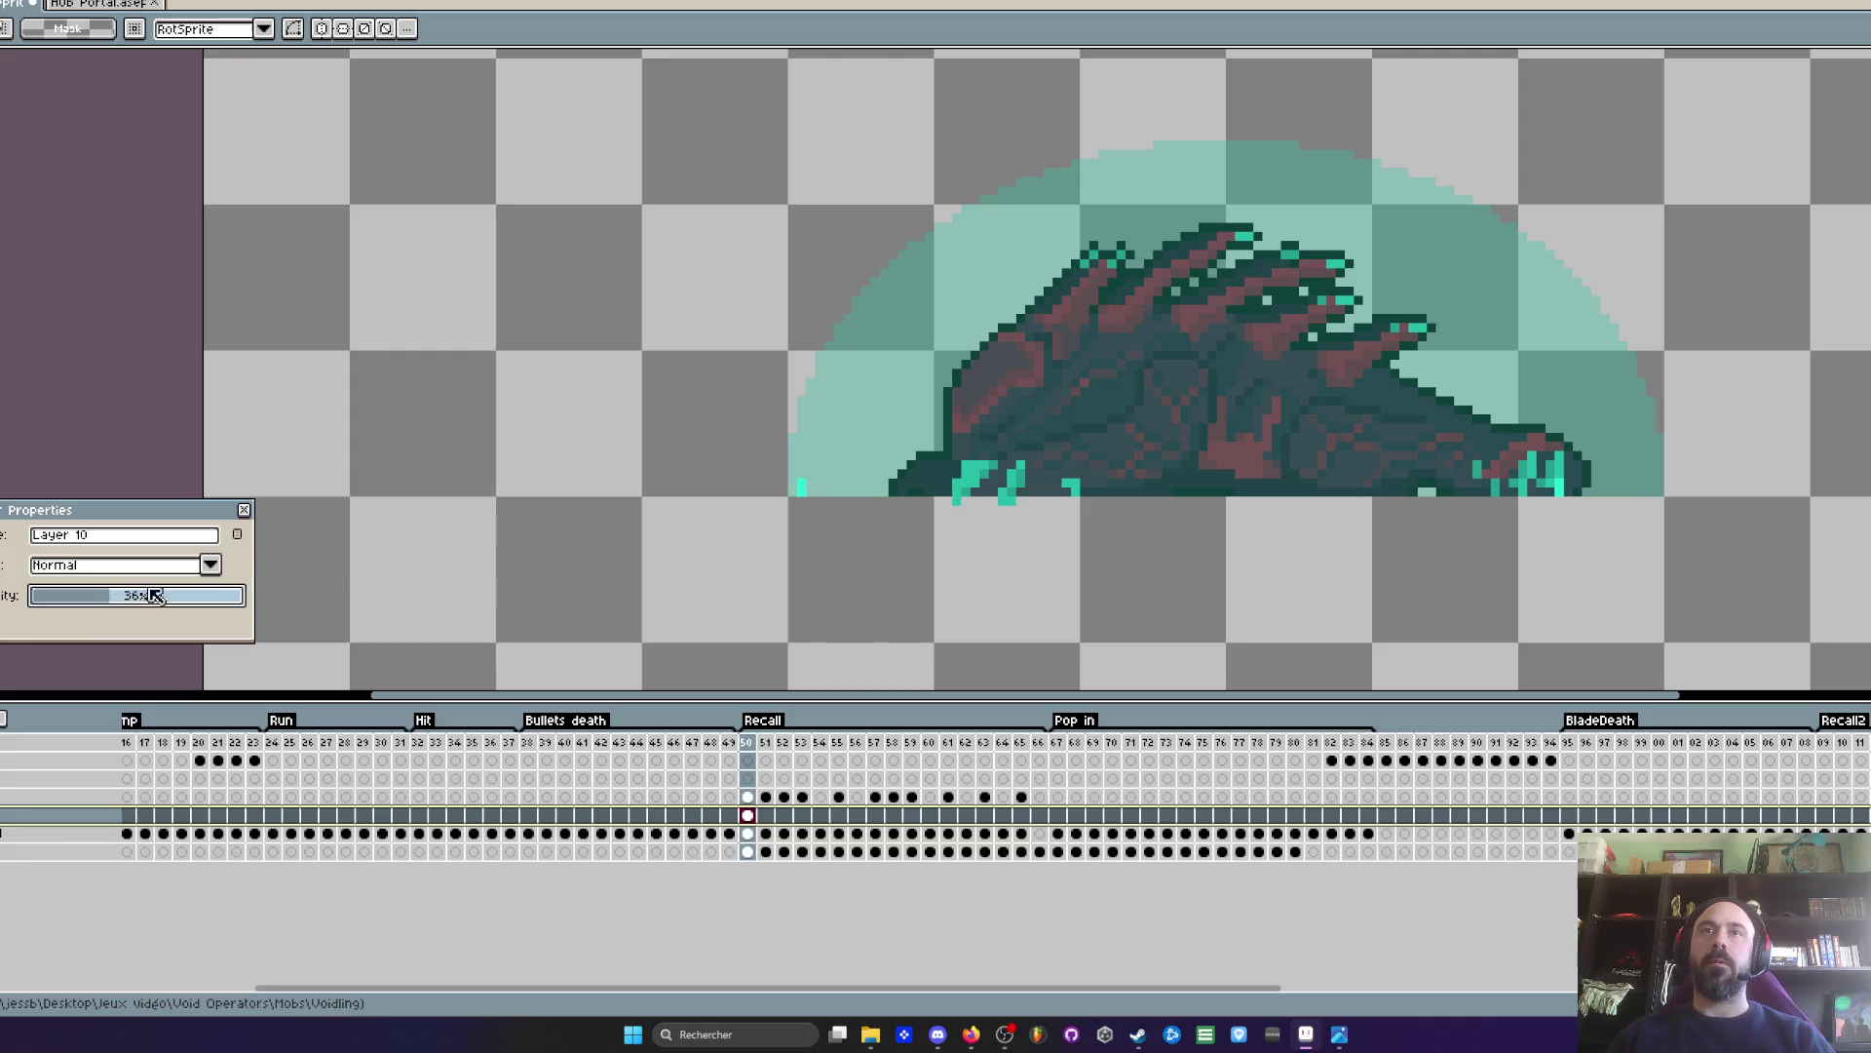
click(244, 510)
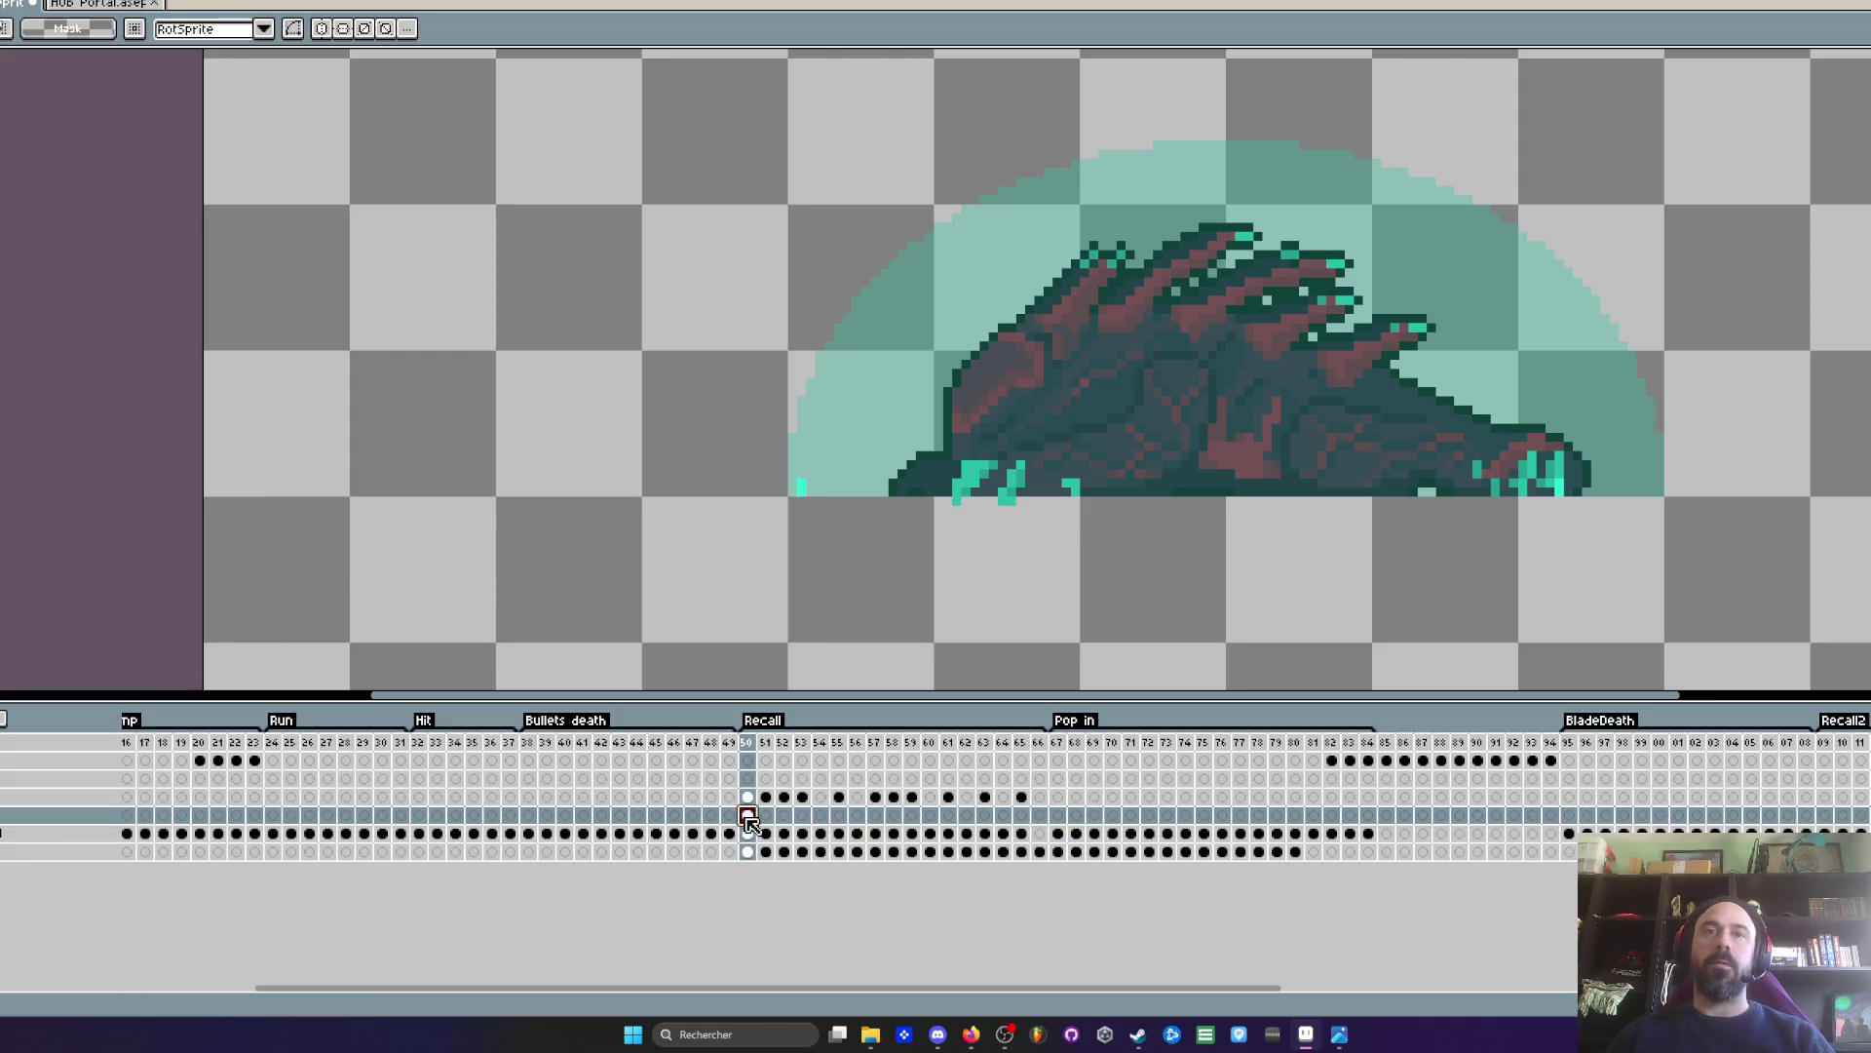
- Paste the teal dome onto frame 54 and shrink it onto the creature's silhouette
drag(619, 117, 1740, 623)
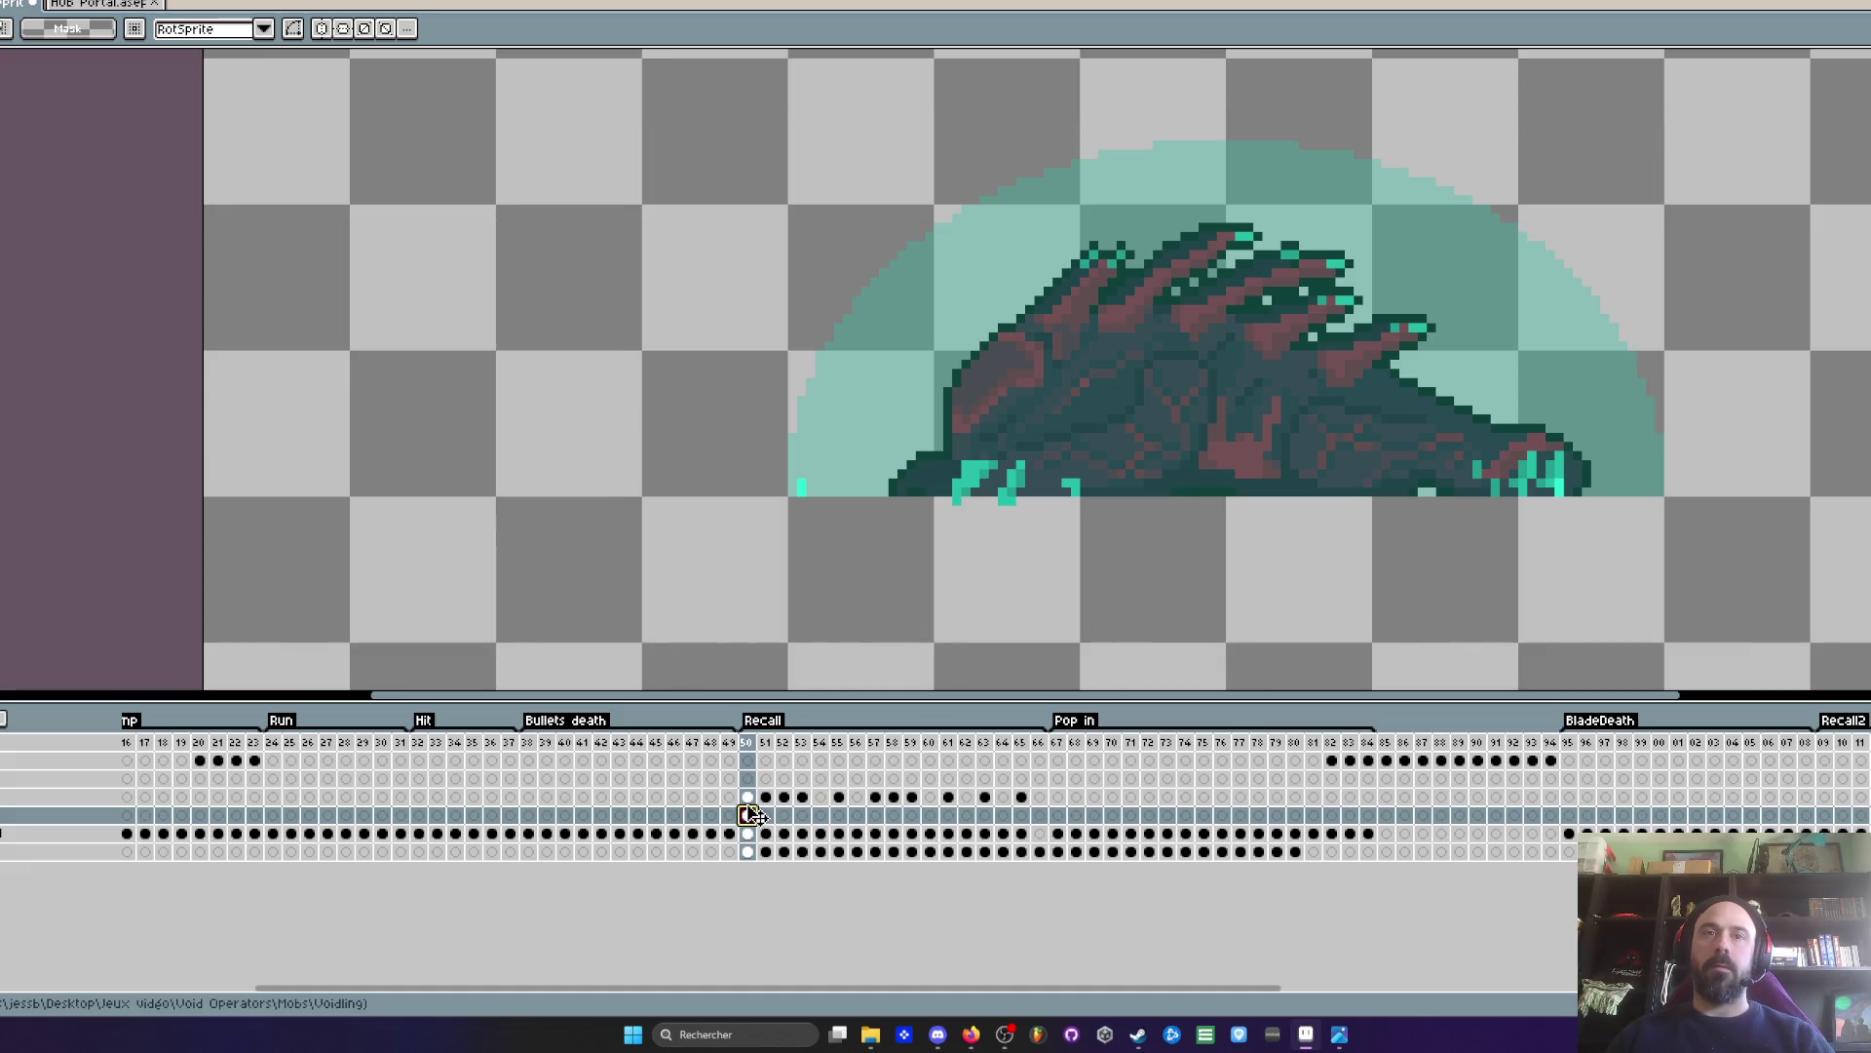
click(838, 817)
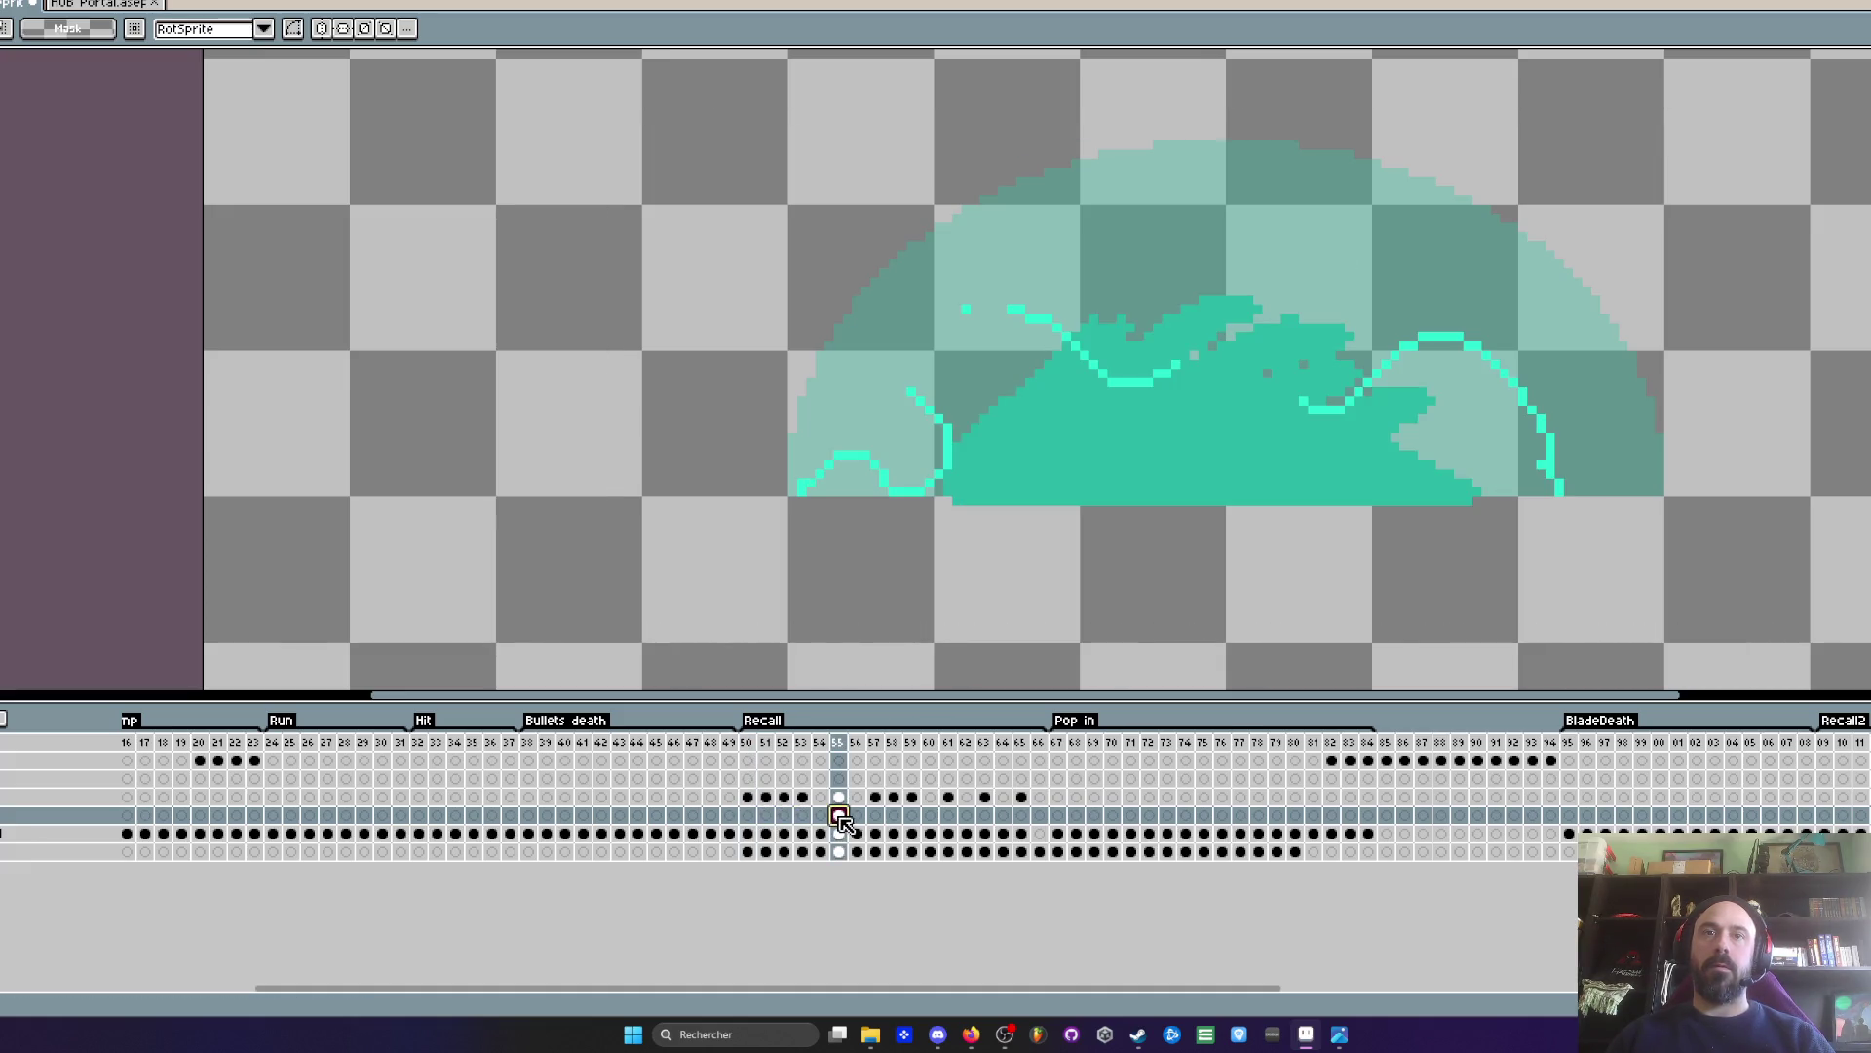
scroll(1103, 493, down, 1)
drag(719, 152, 1766, 606)
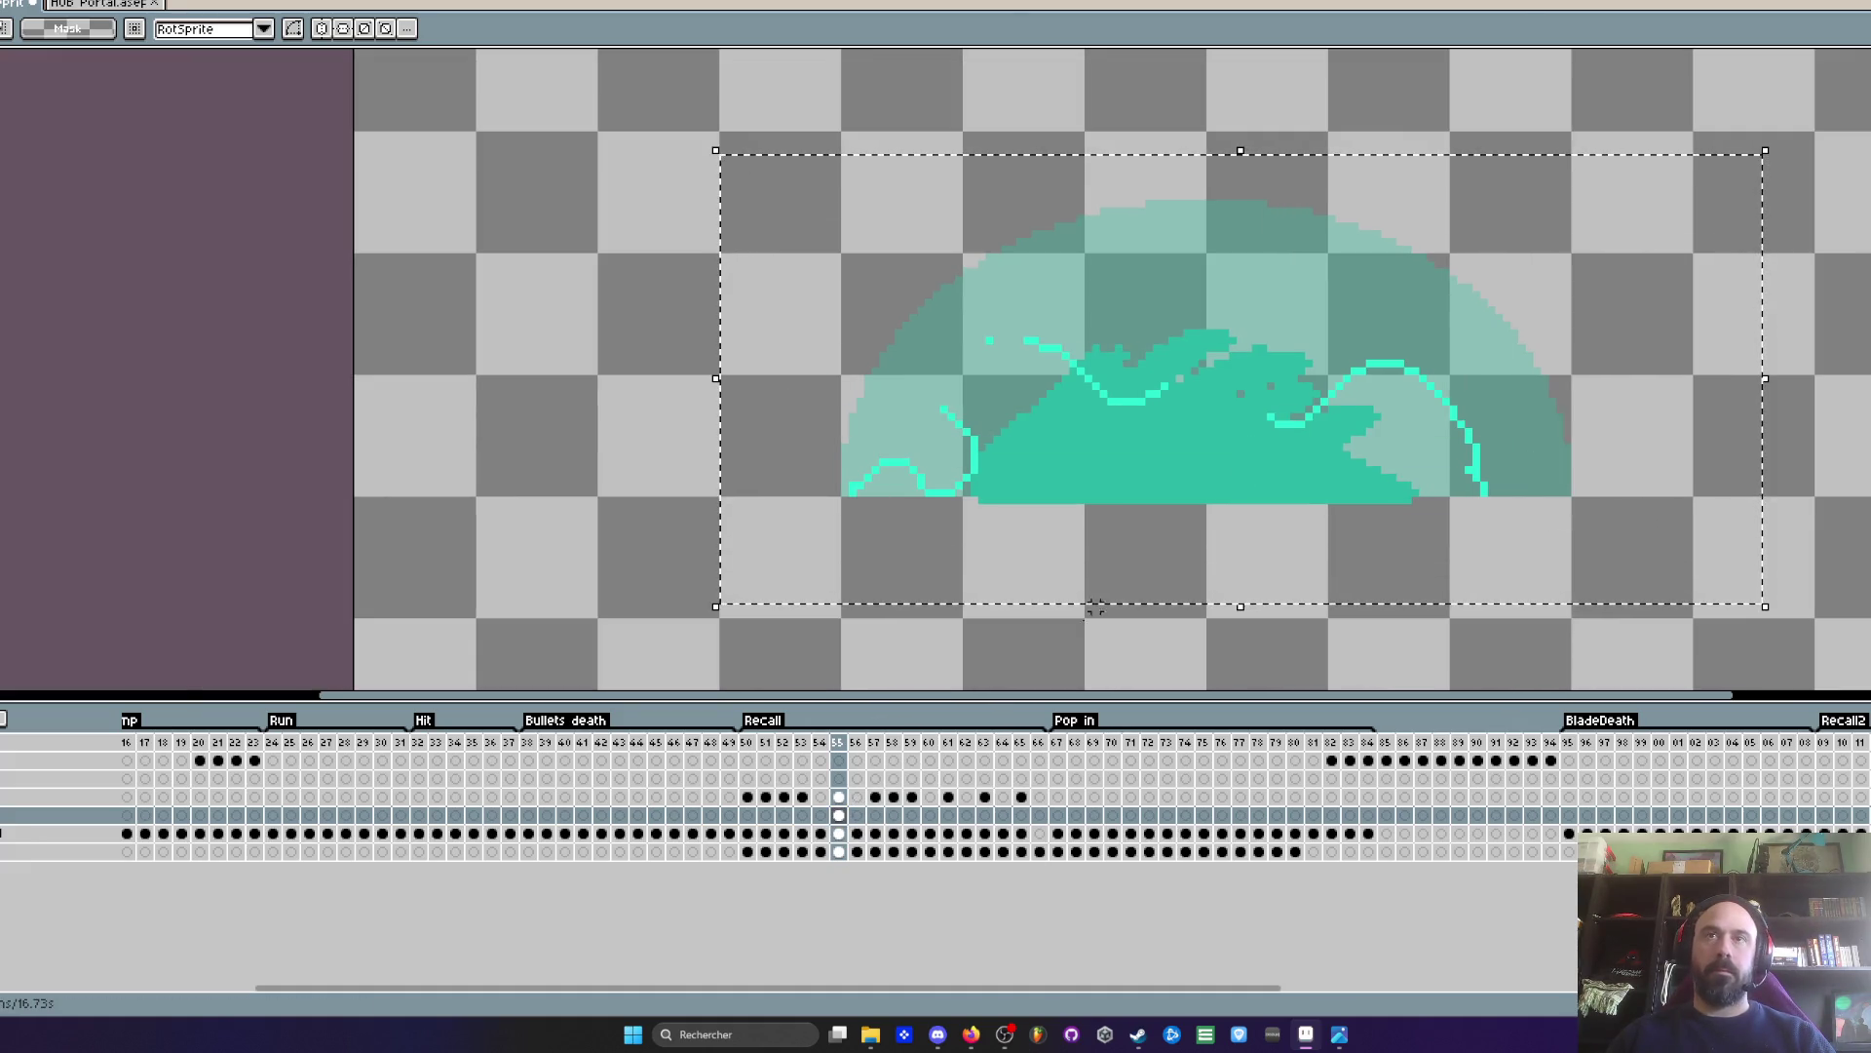
click(821, 815)
click(802, 816)
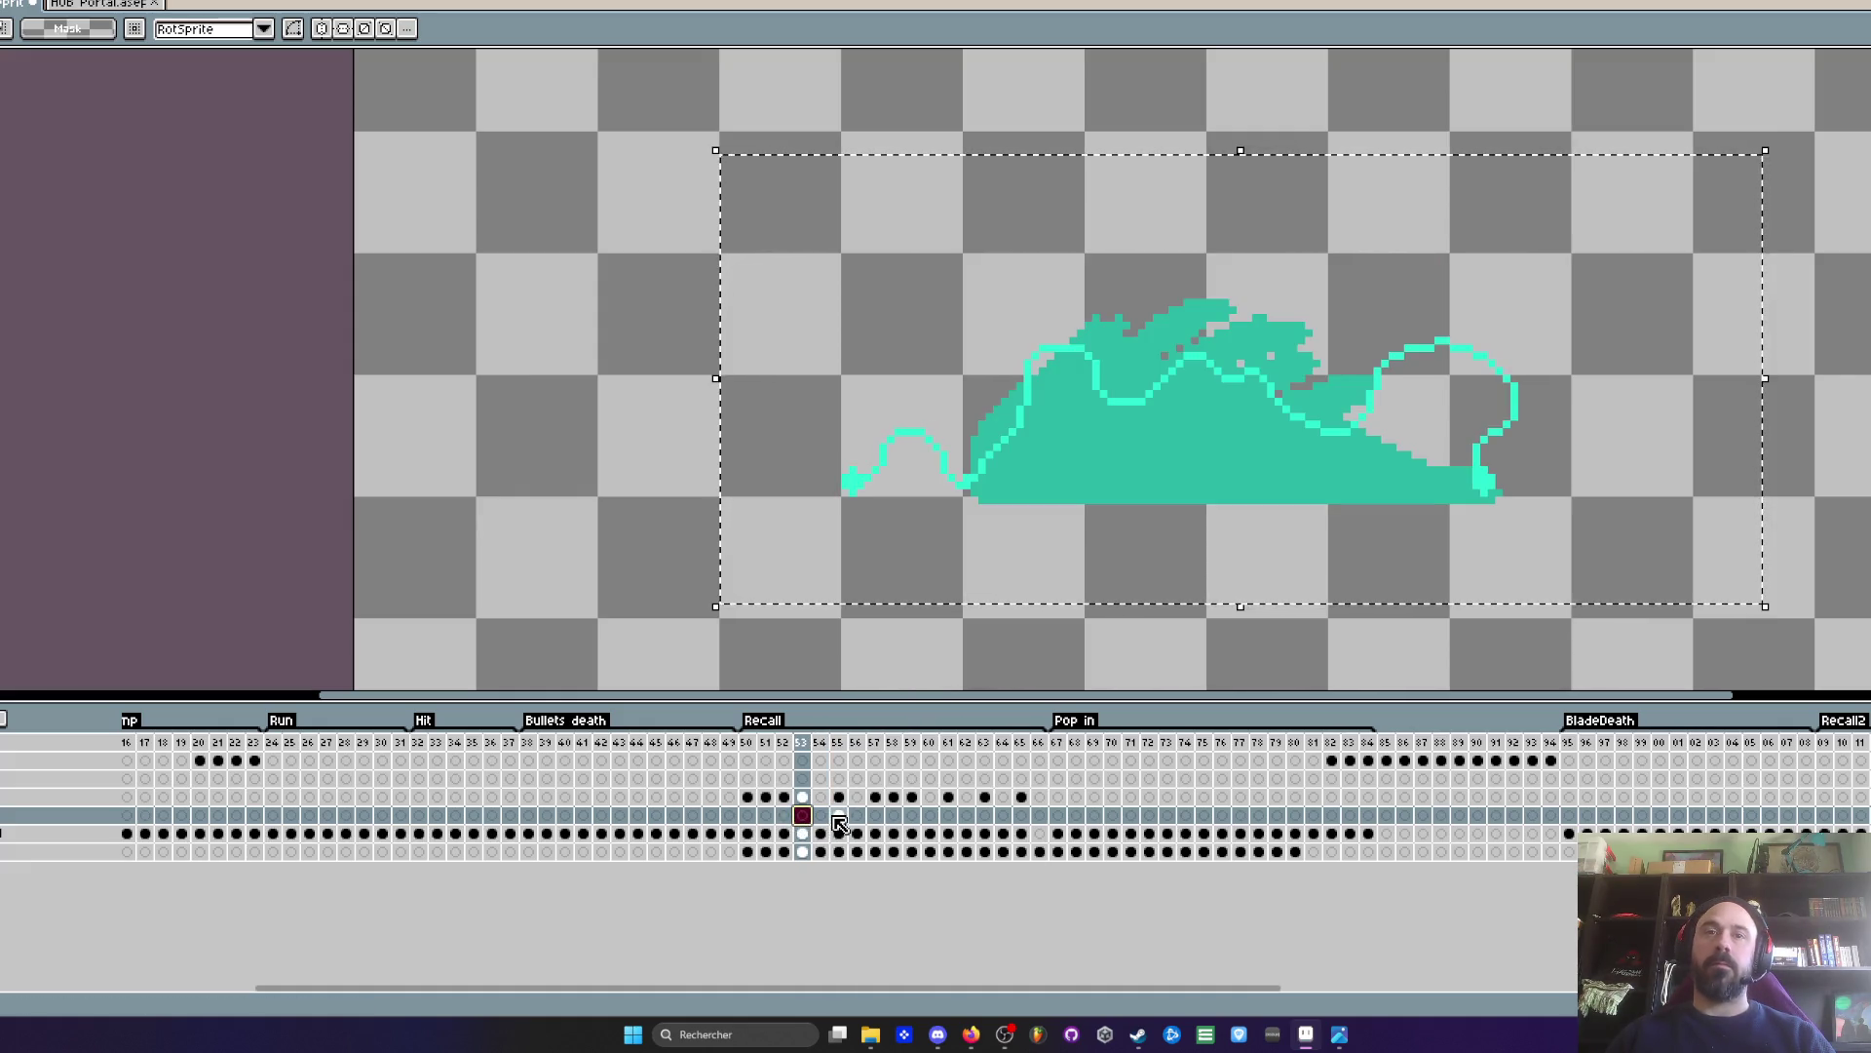
key(period)
key(F3)
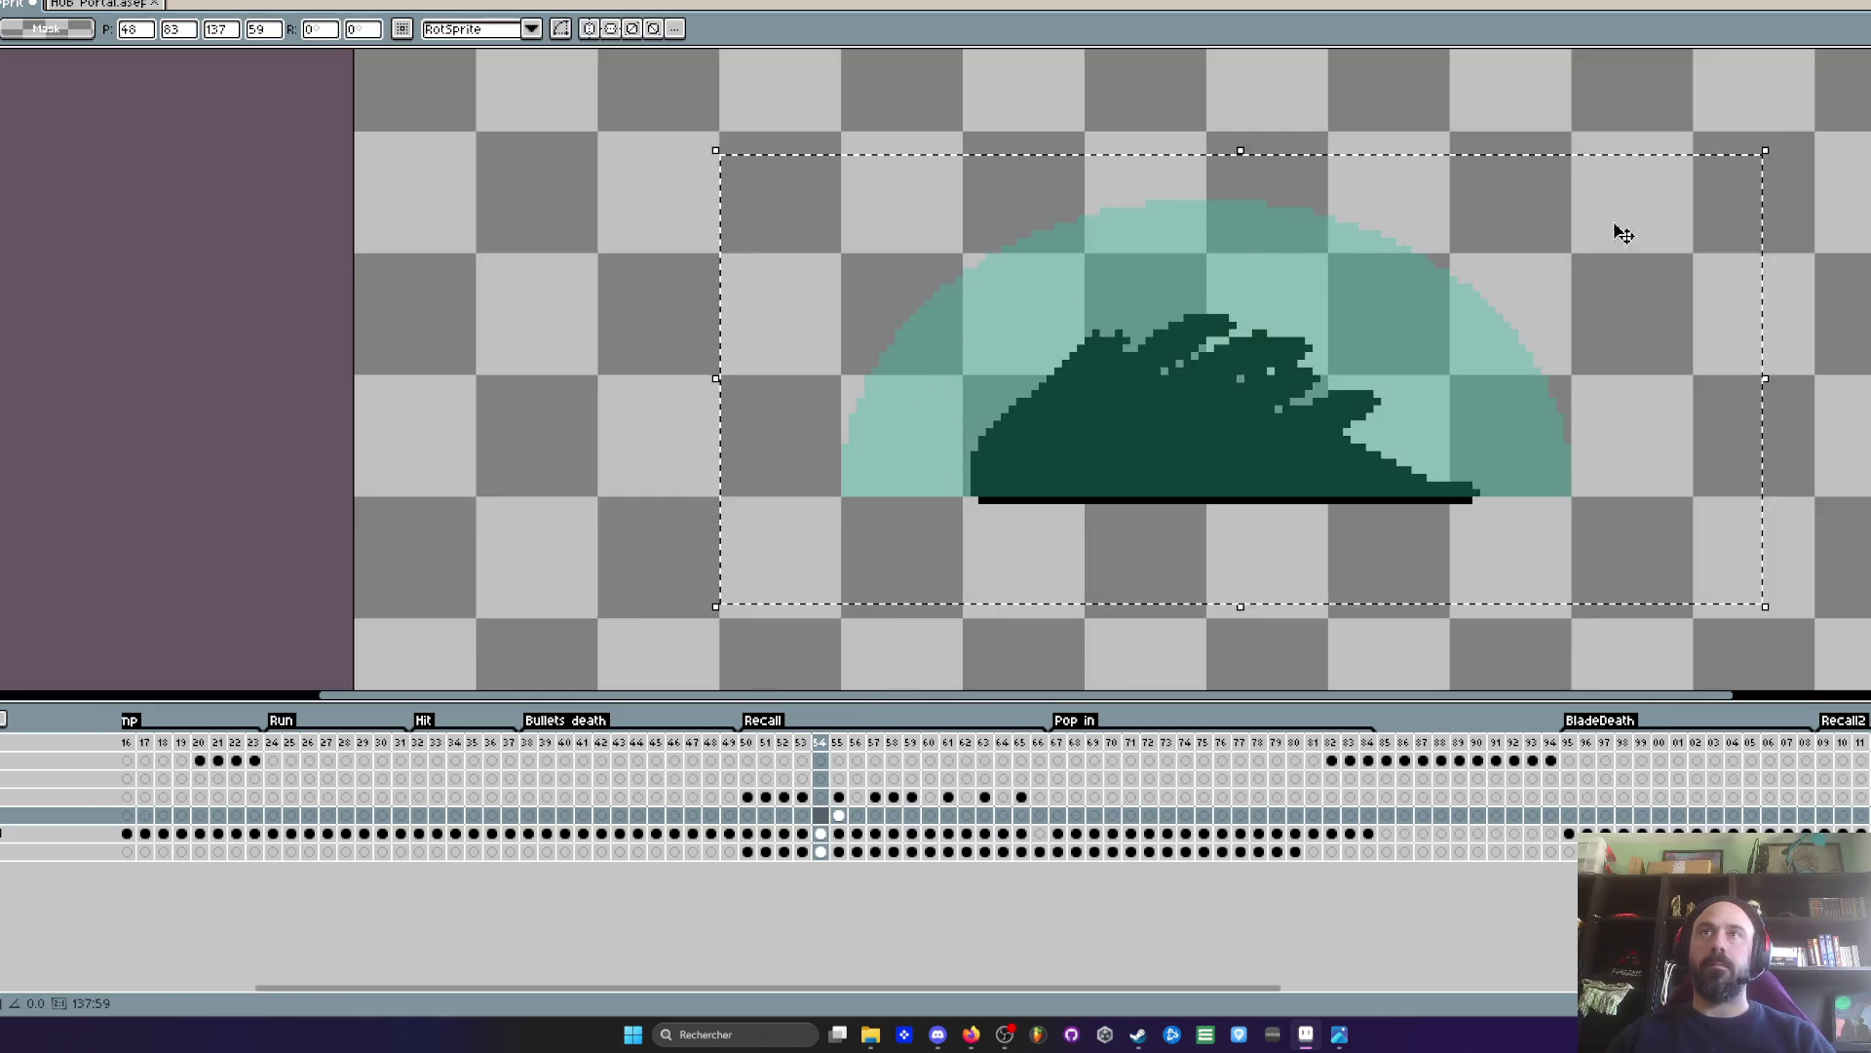
drag(1765, 151, 1572, 240)
drag(1213, 381, 1335, 357)
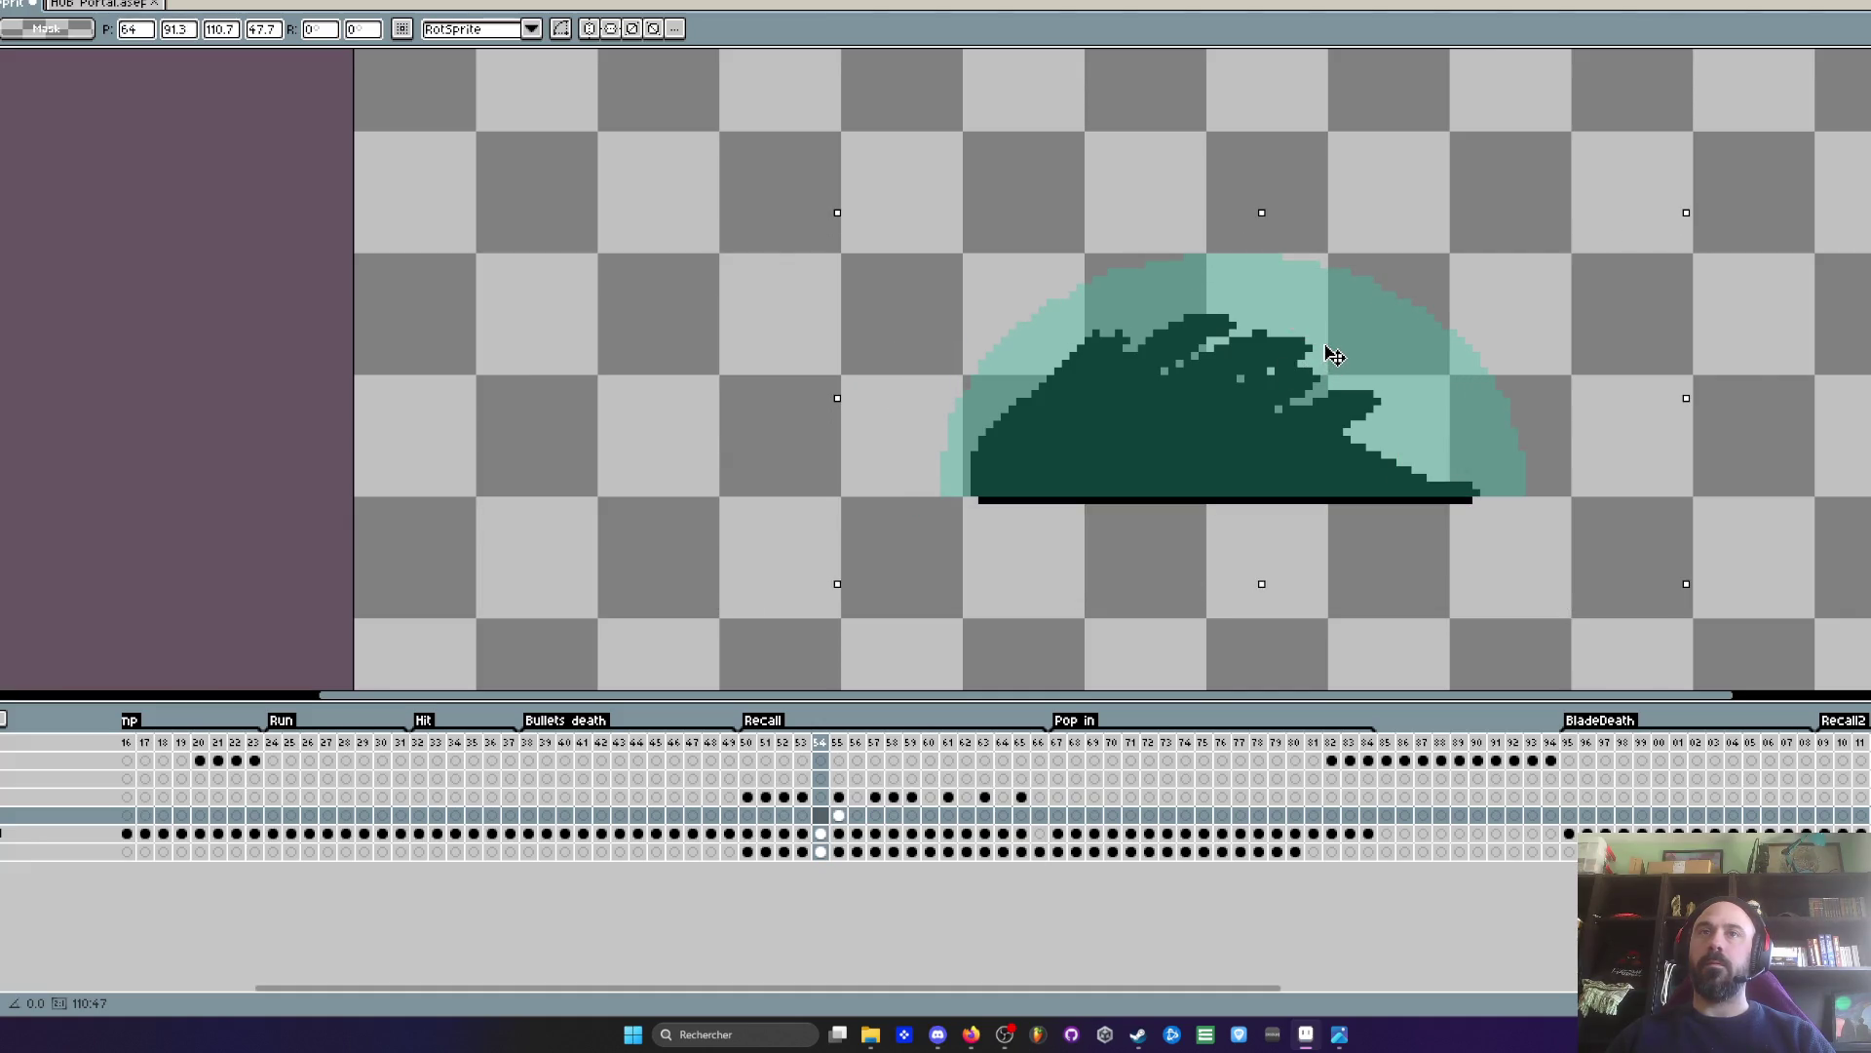
key(Return)
- Shrink the dome on frame 53 to line up with the creature
mouse_move(595, 250)
mouse_down()
mouse_move(1462, 523)
mouse_move(1673, 629)
mouse_up()
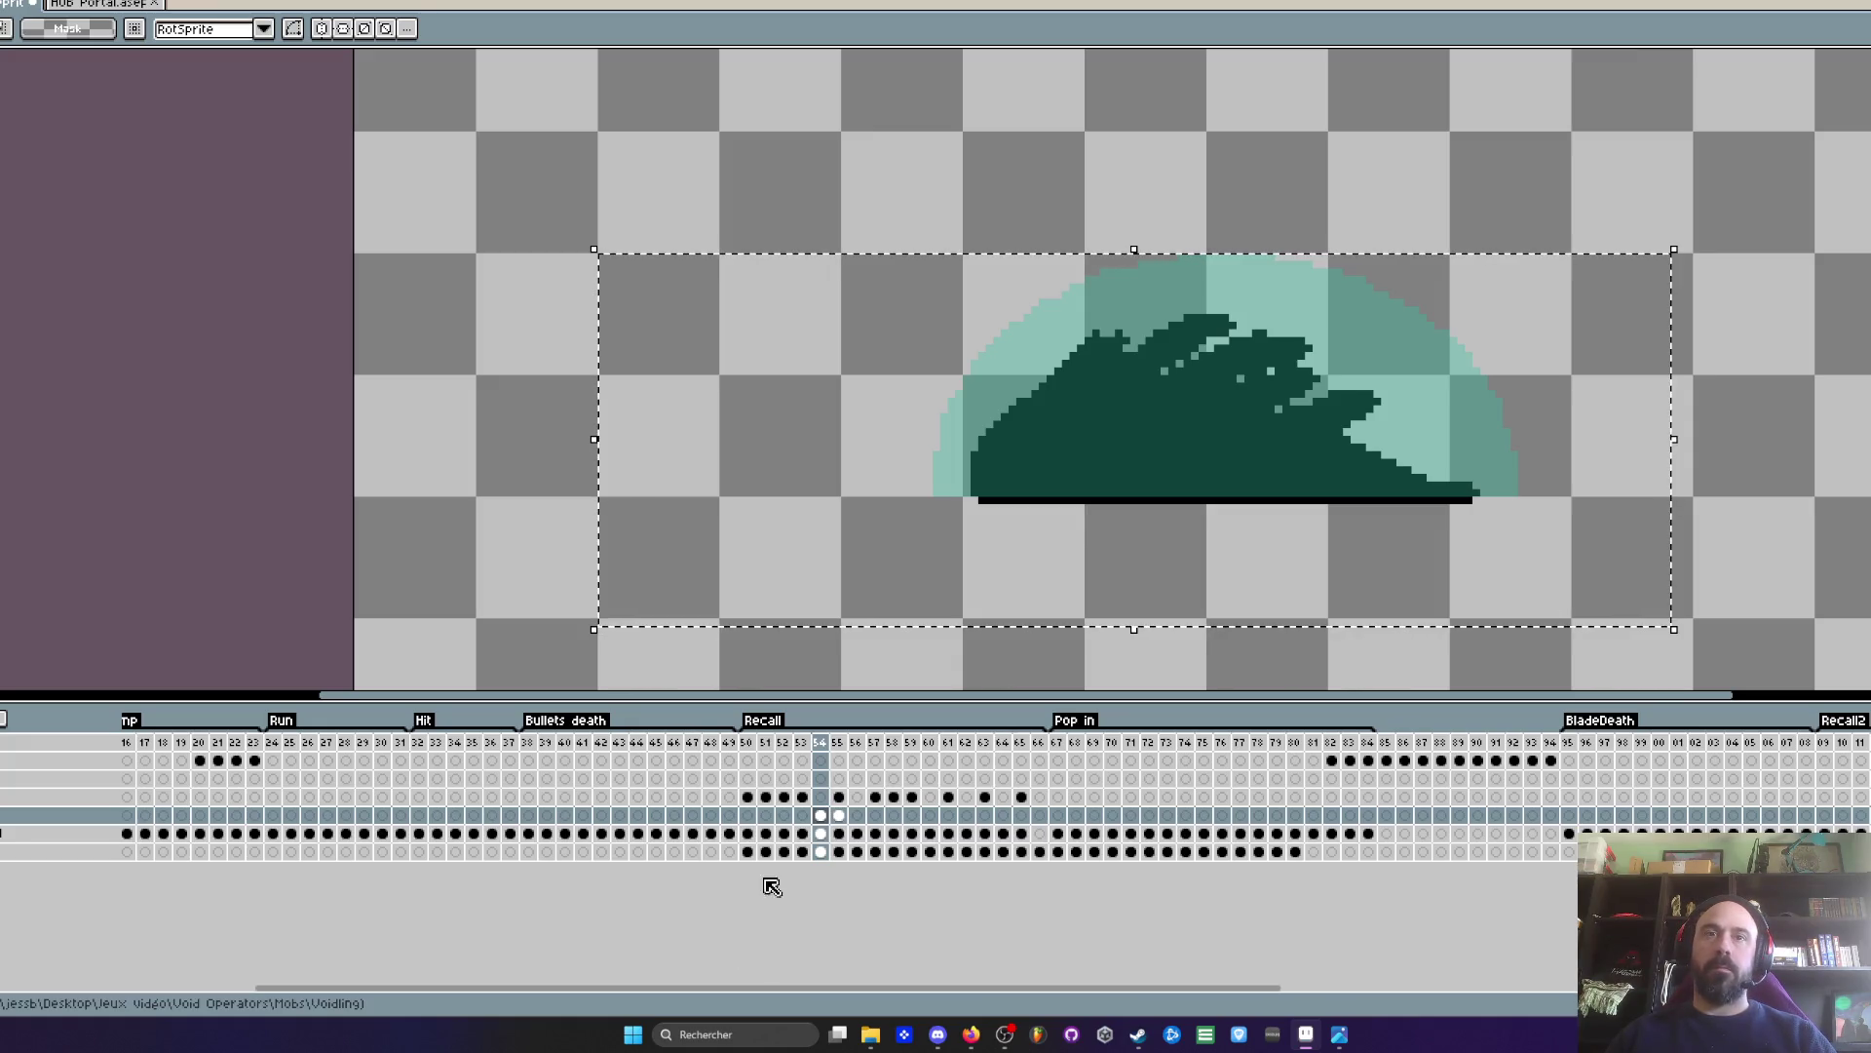
click(802, 815)
click(1116, 482)
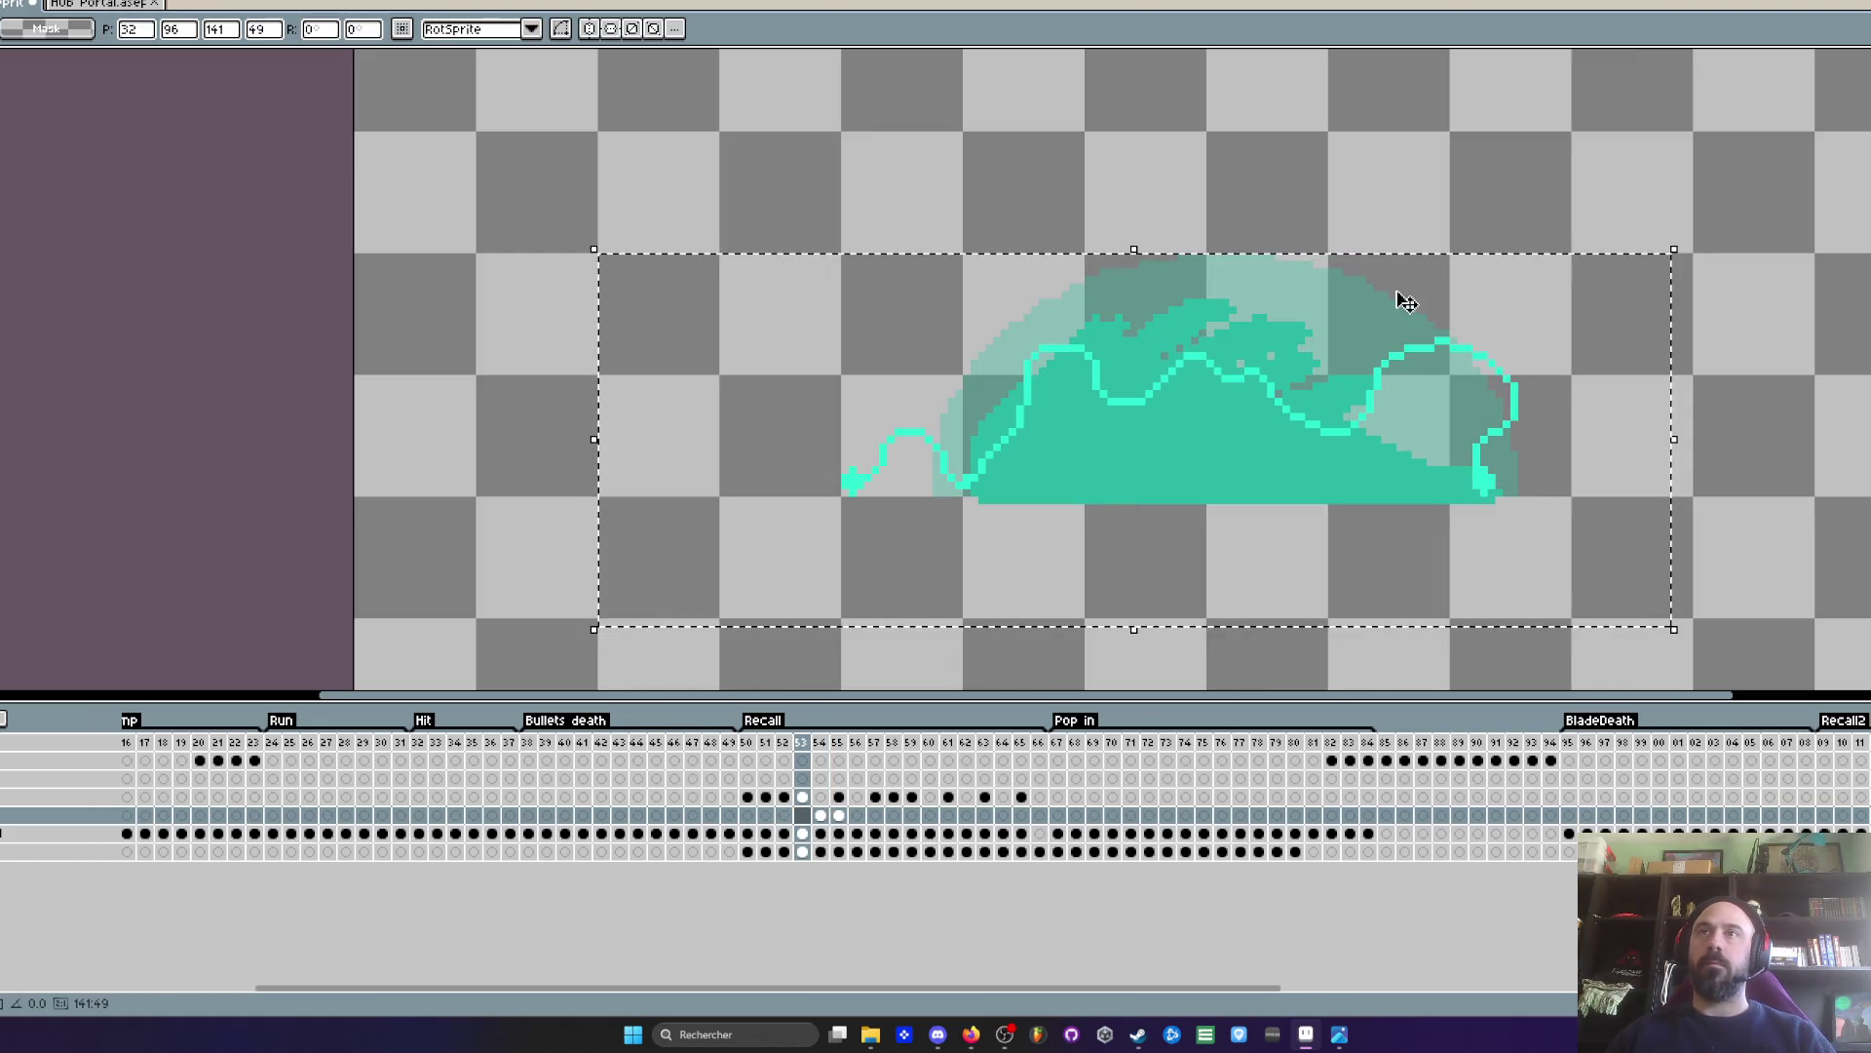
drag(1675, 251, 1557, 300)
mouse_move(1472, 335)
mouse_down()
mouse_move(1394, 478)
mouse_move(1214, 403)
mouse_up()
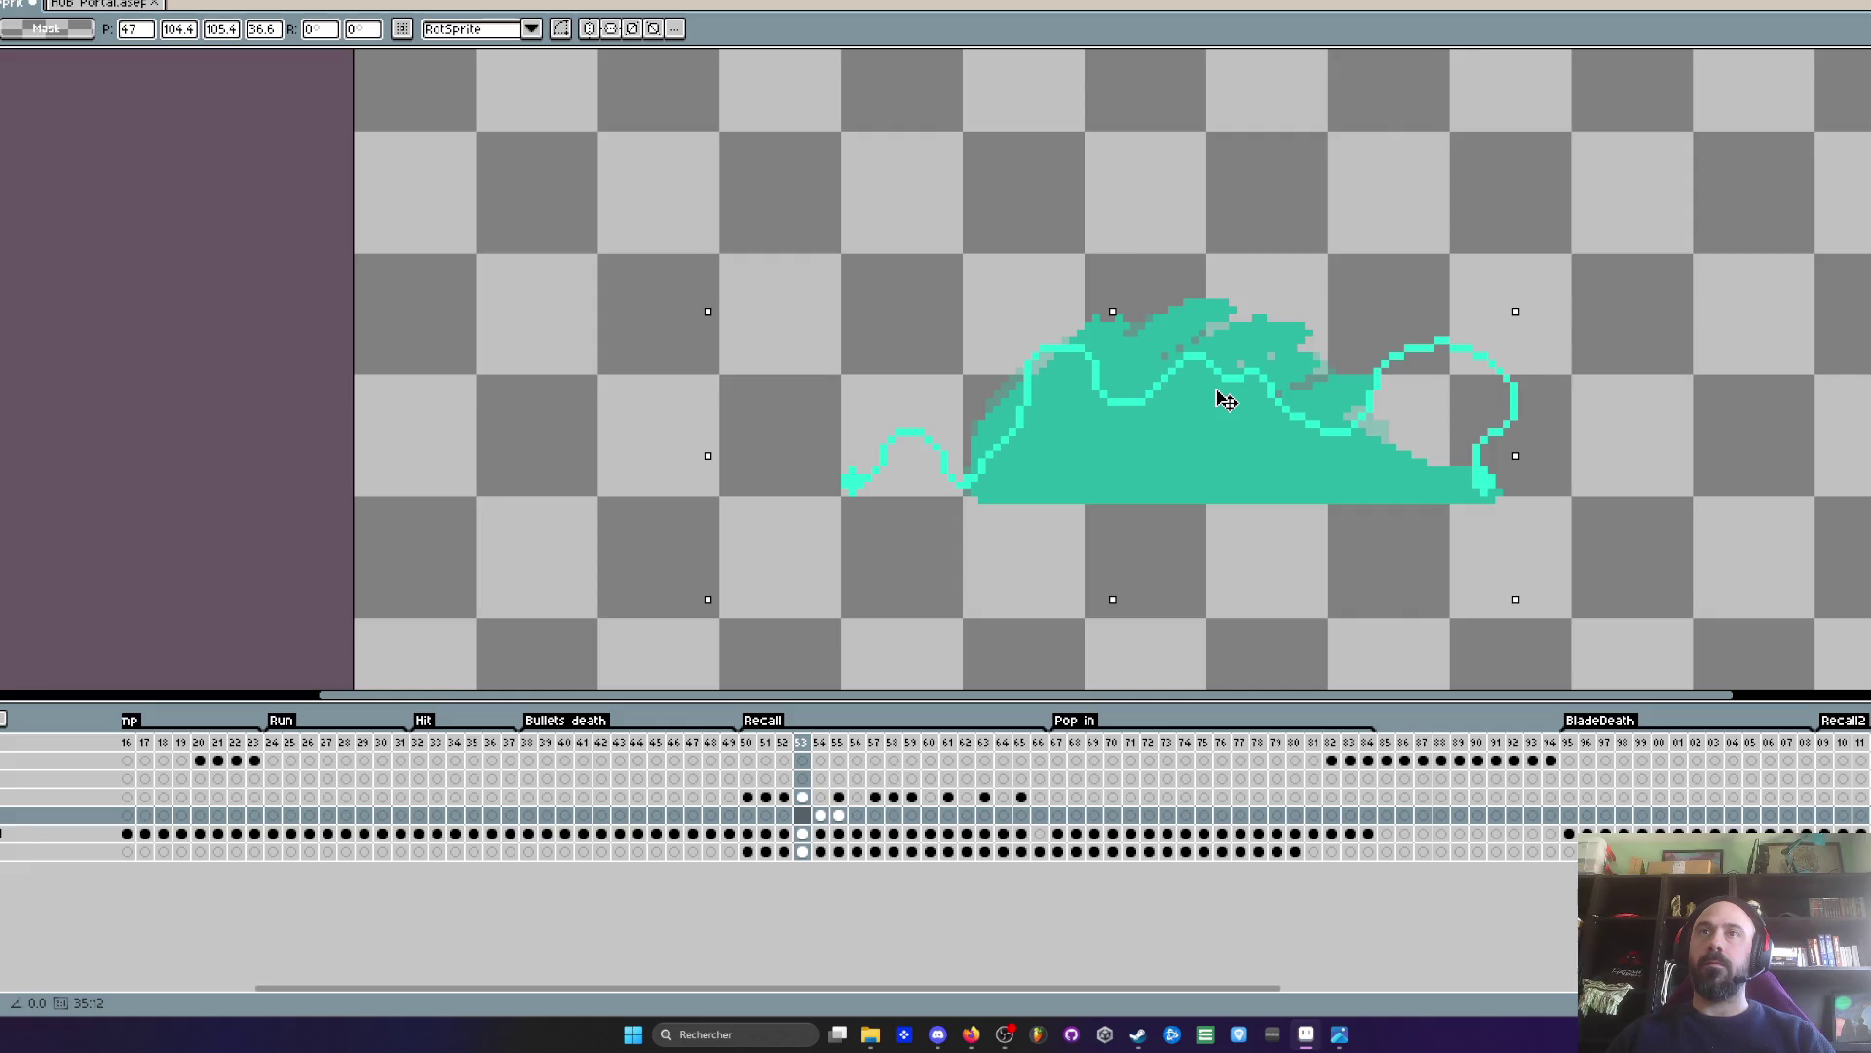
key(Return)
- Paste the dome onto frame 56 and shrink the dome on frame 59, then deselect
click(838, 815)
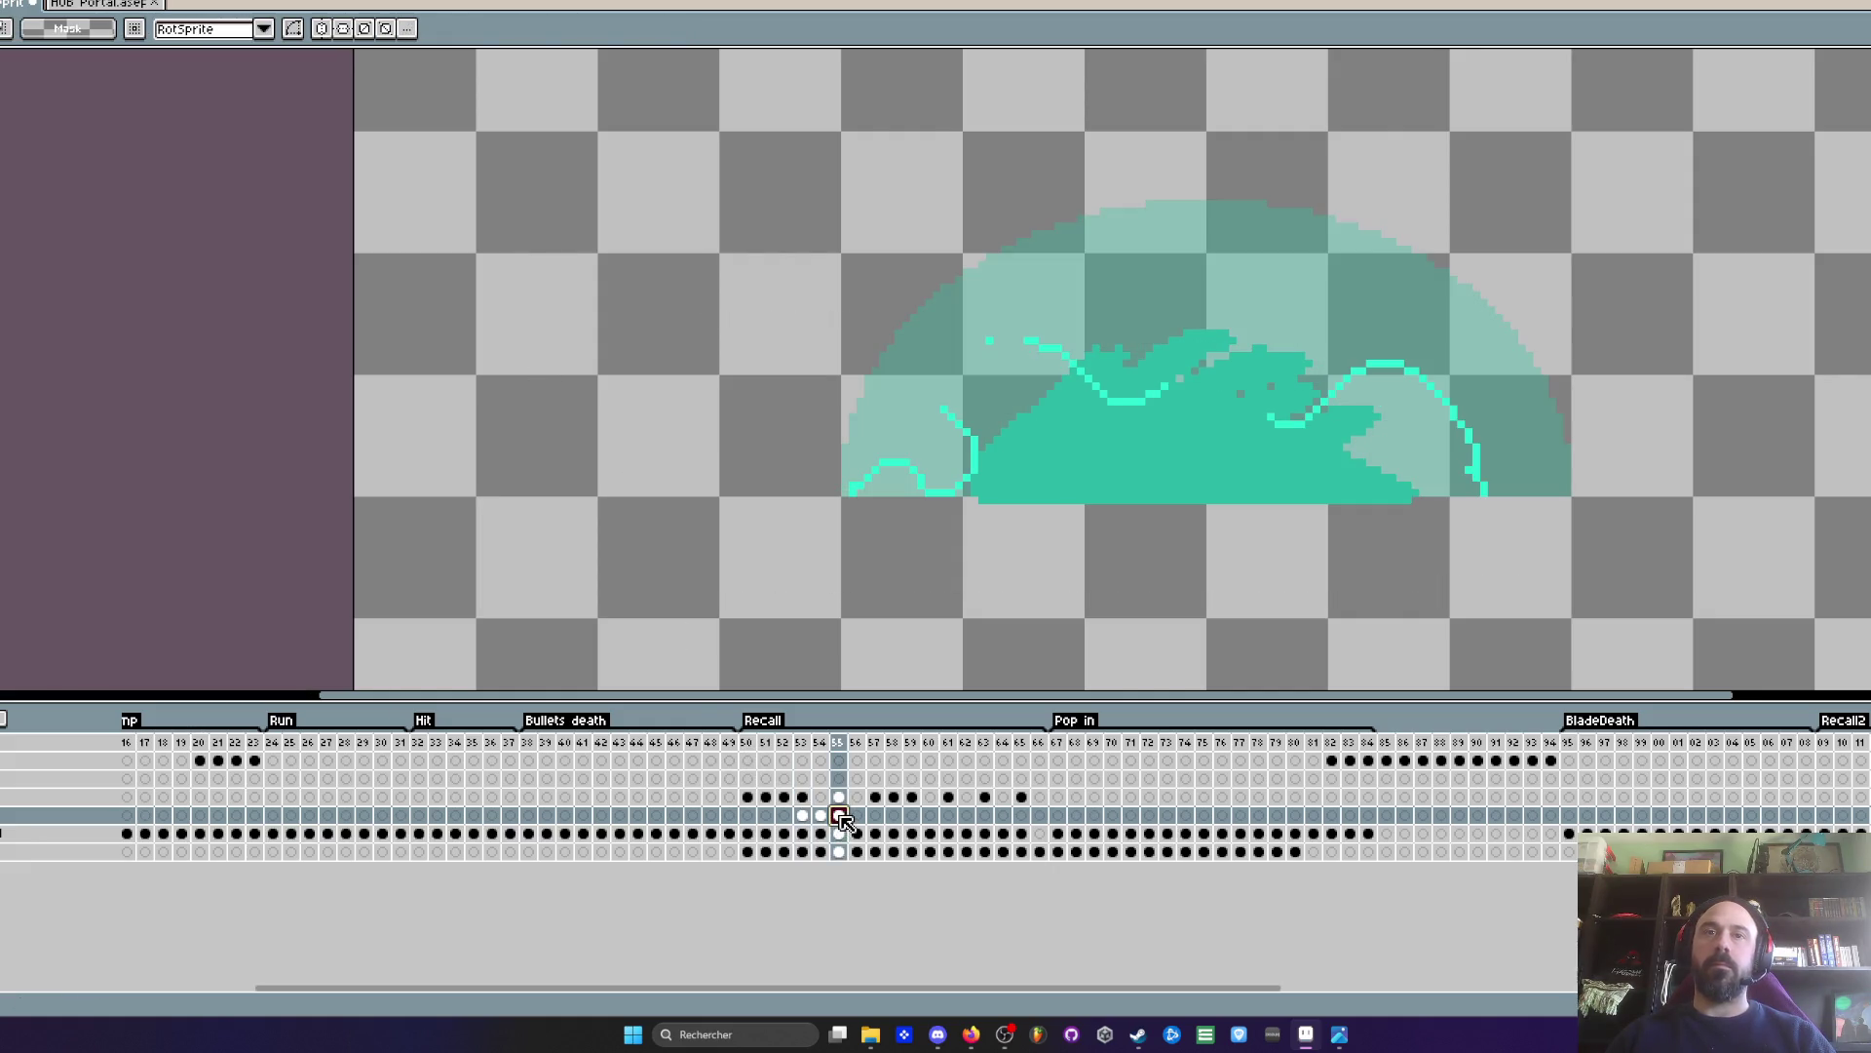
key(Right)
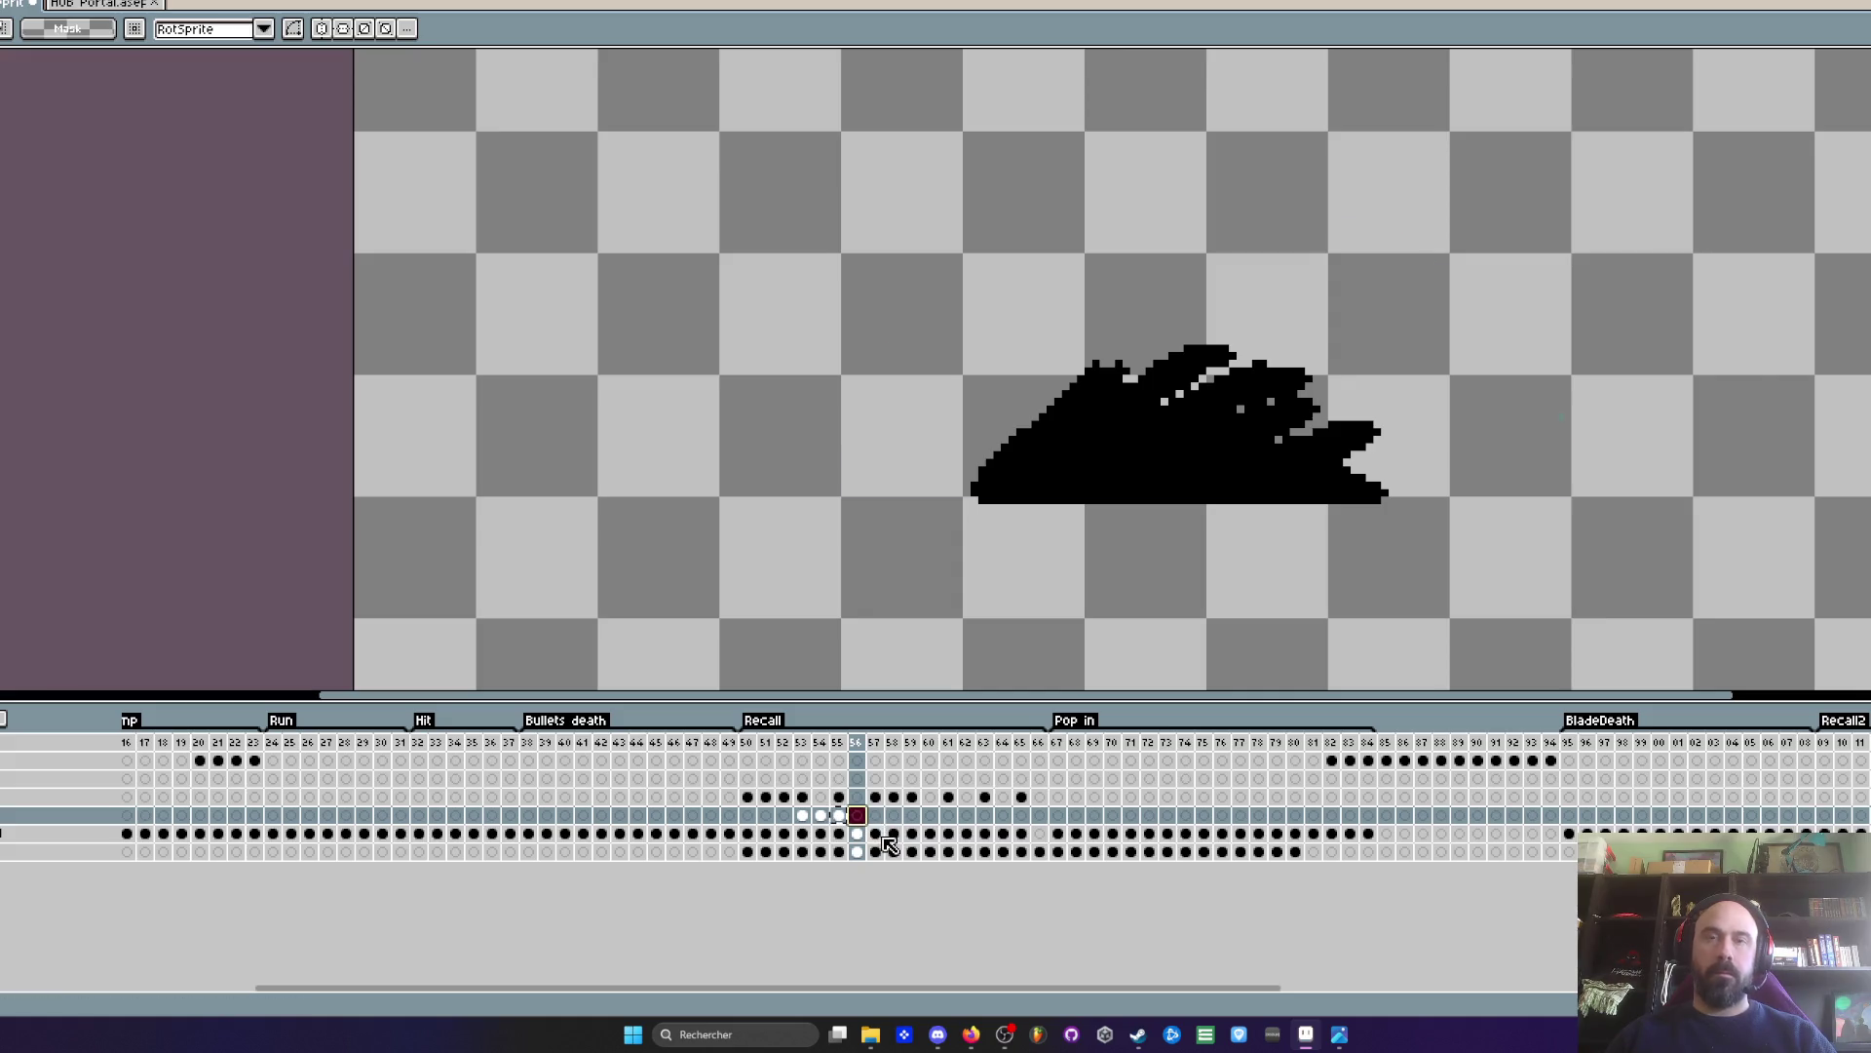
key(ctrl+v)
click(837, 817)
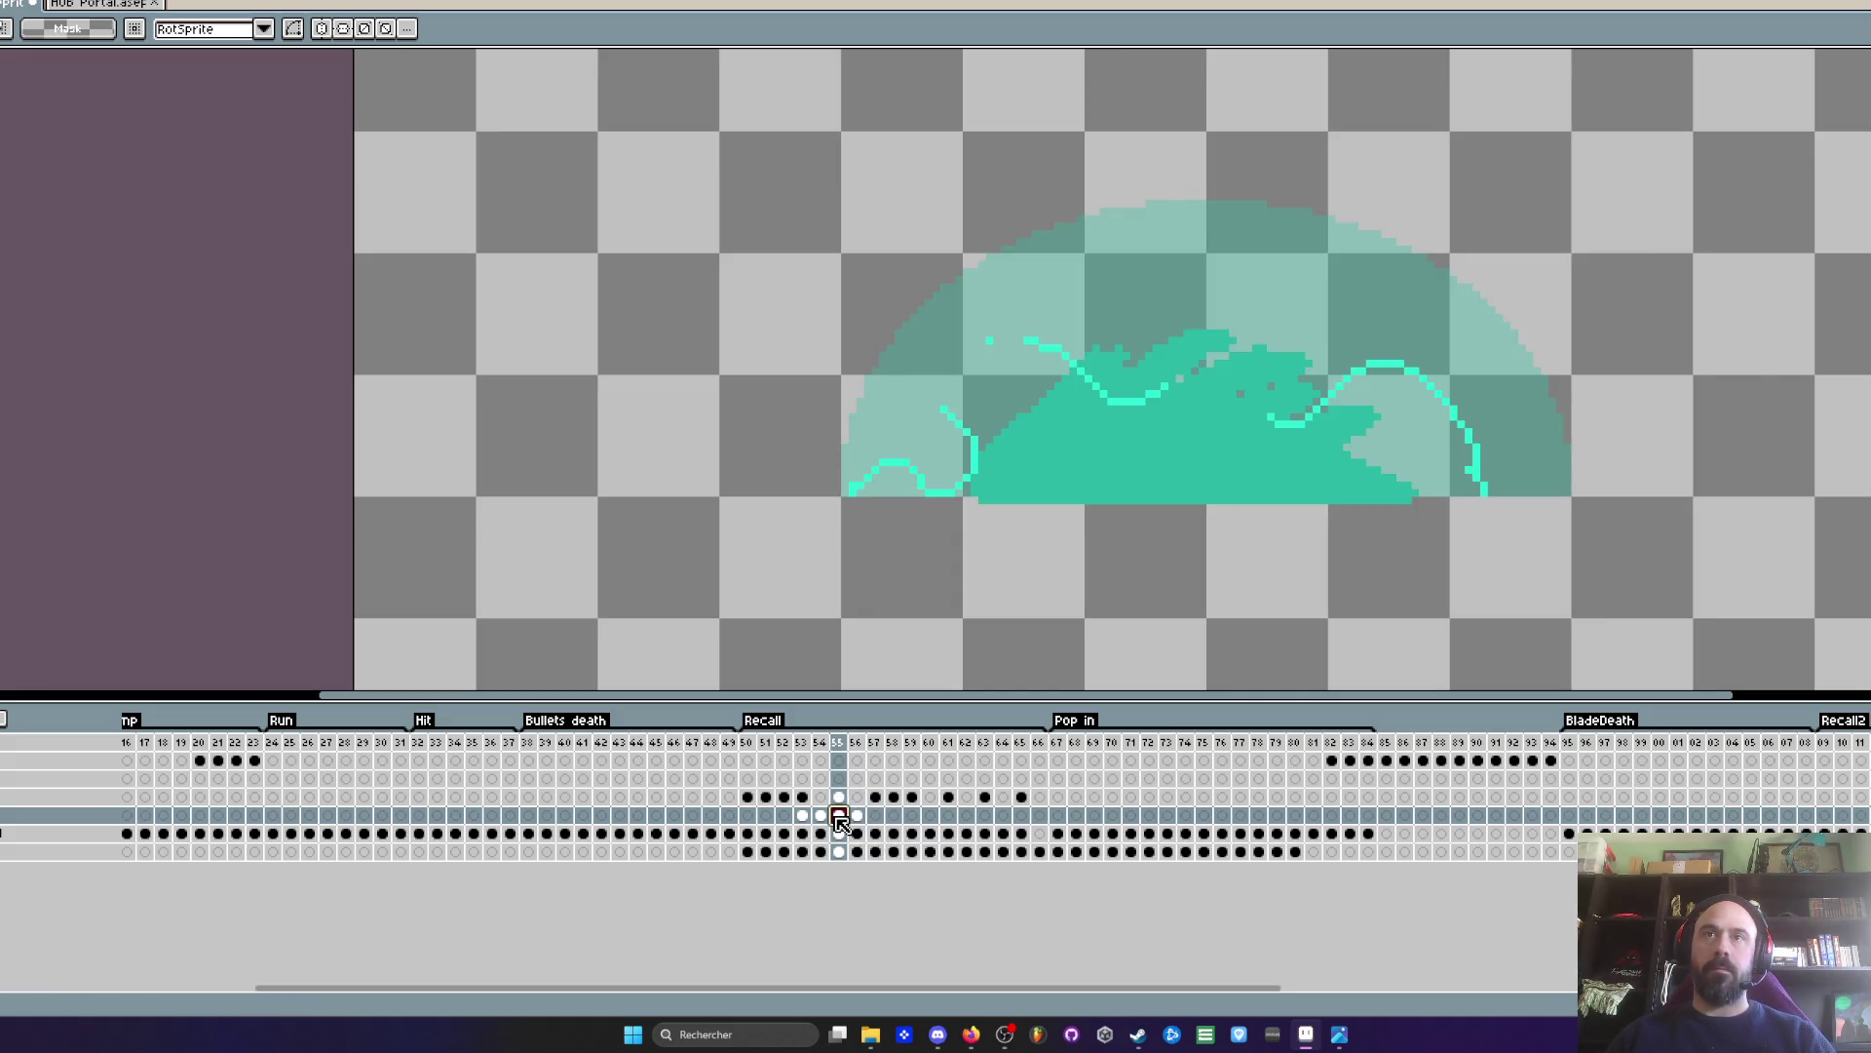
click(821, 819)
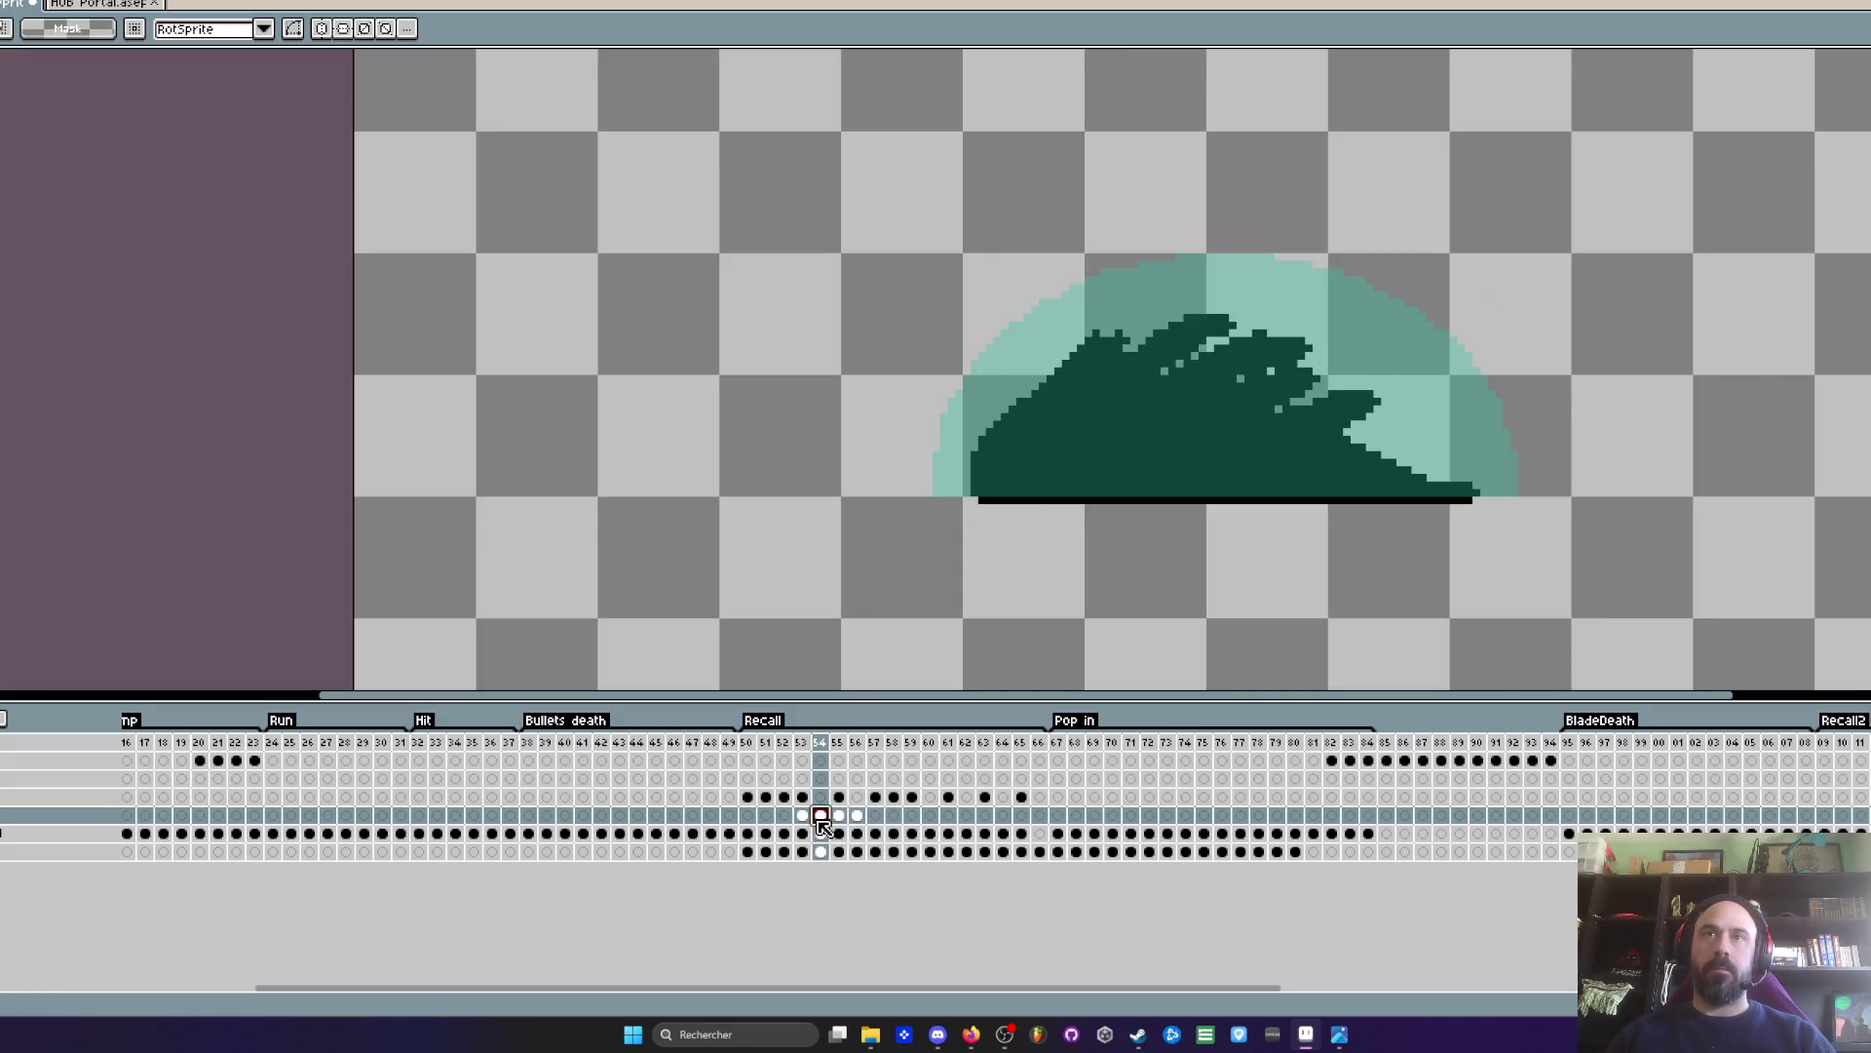
click(878, 819)
click(894, 819)
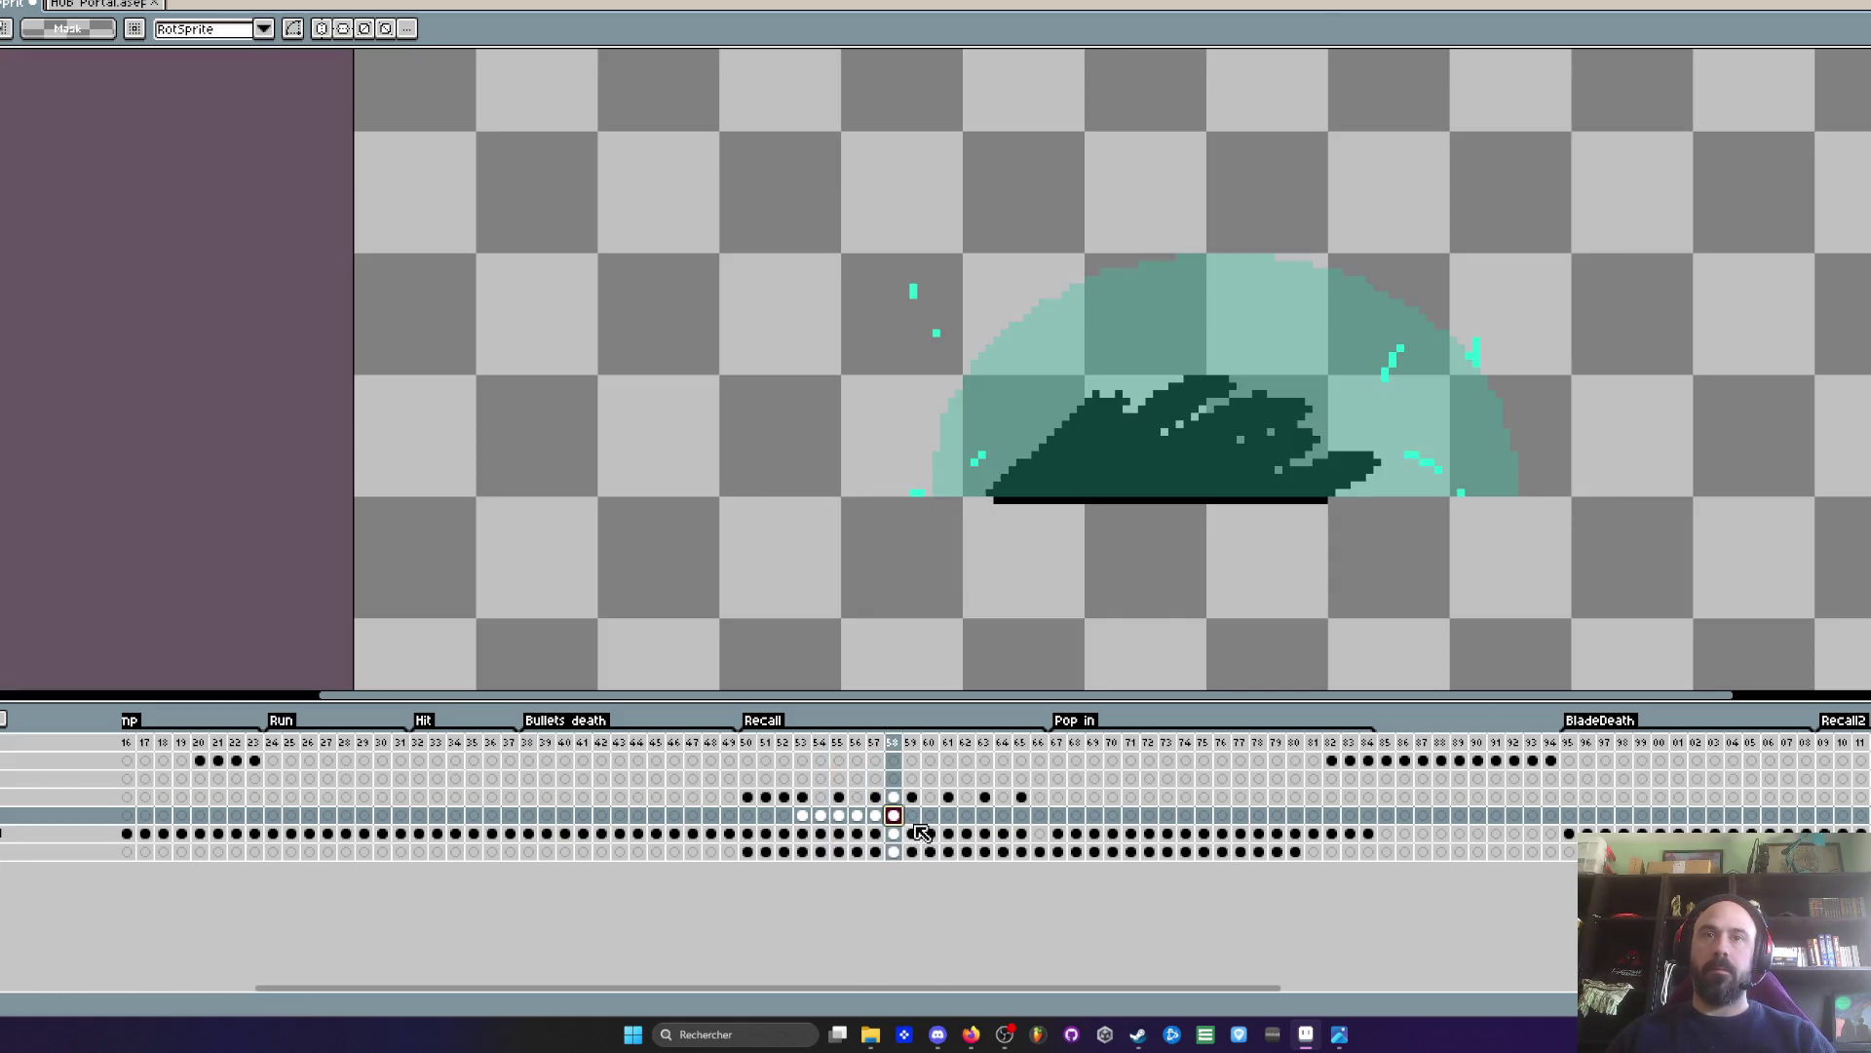
click(912, 818)
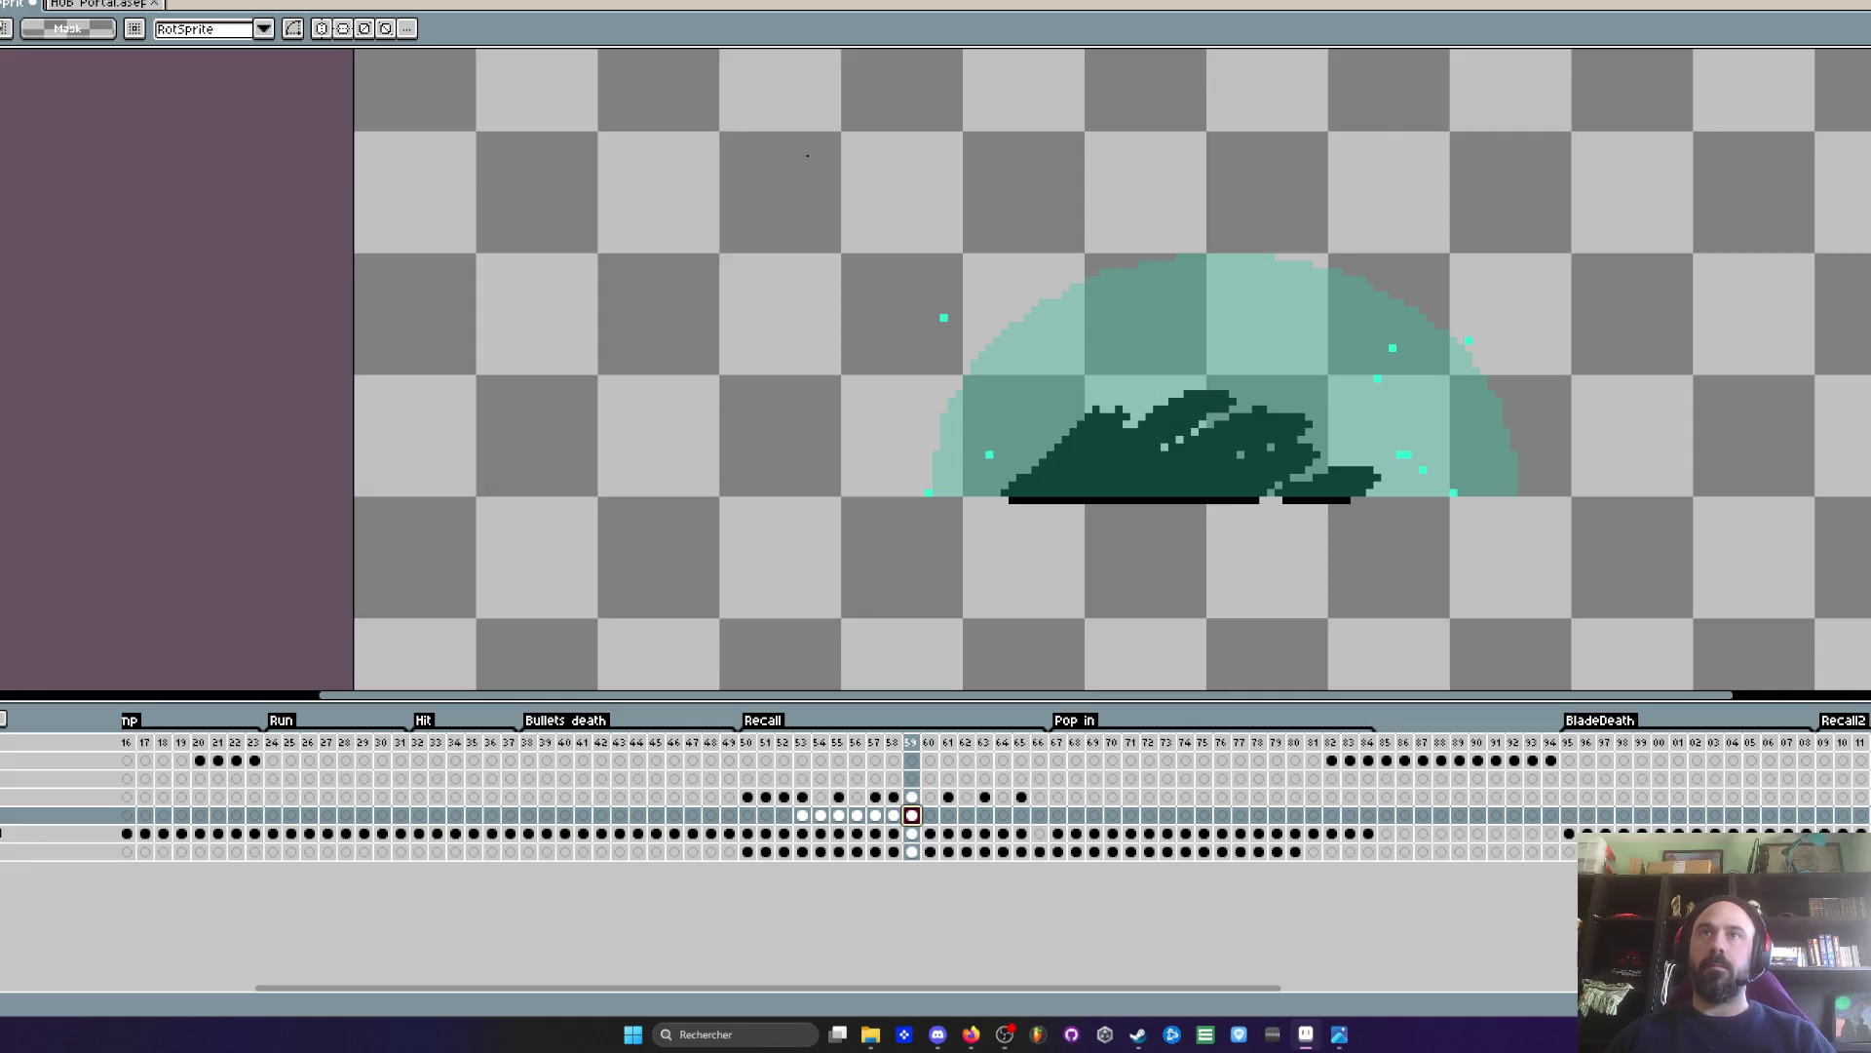
drag(1735, 147, 1517, 292)
click(1643, 402)
key(ctrl+d)
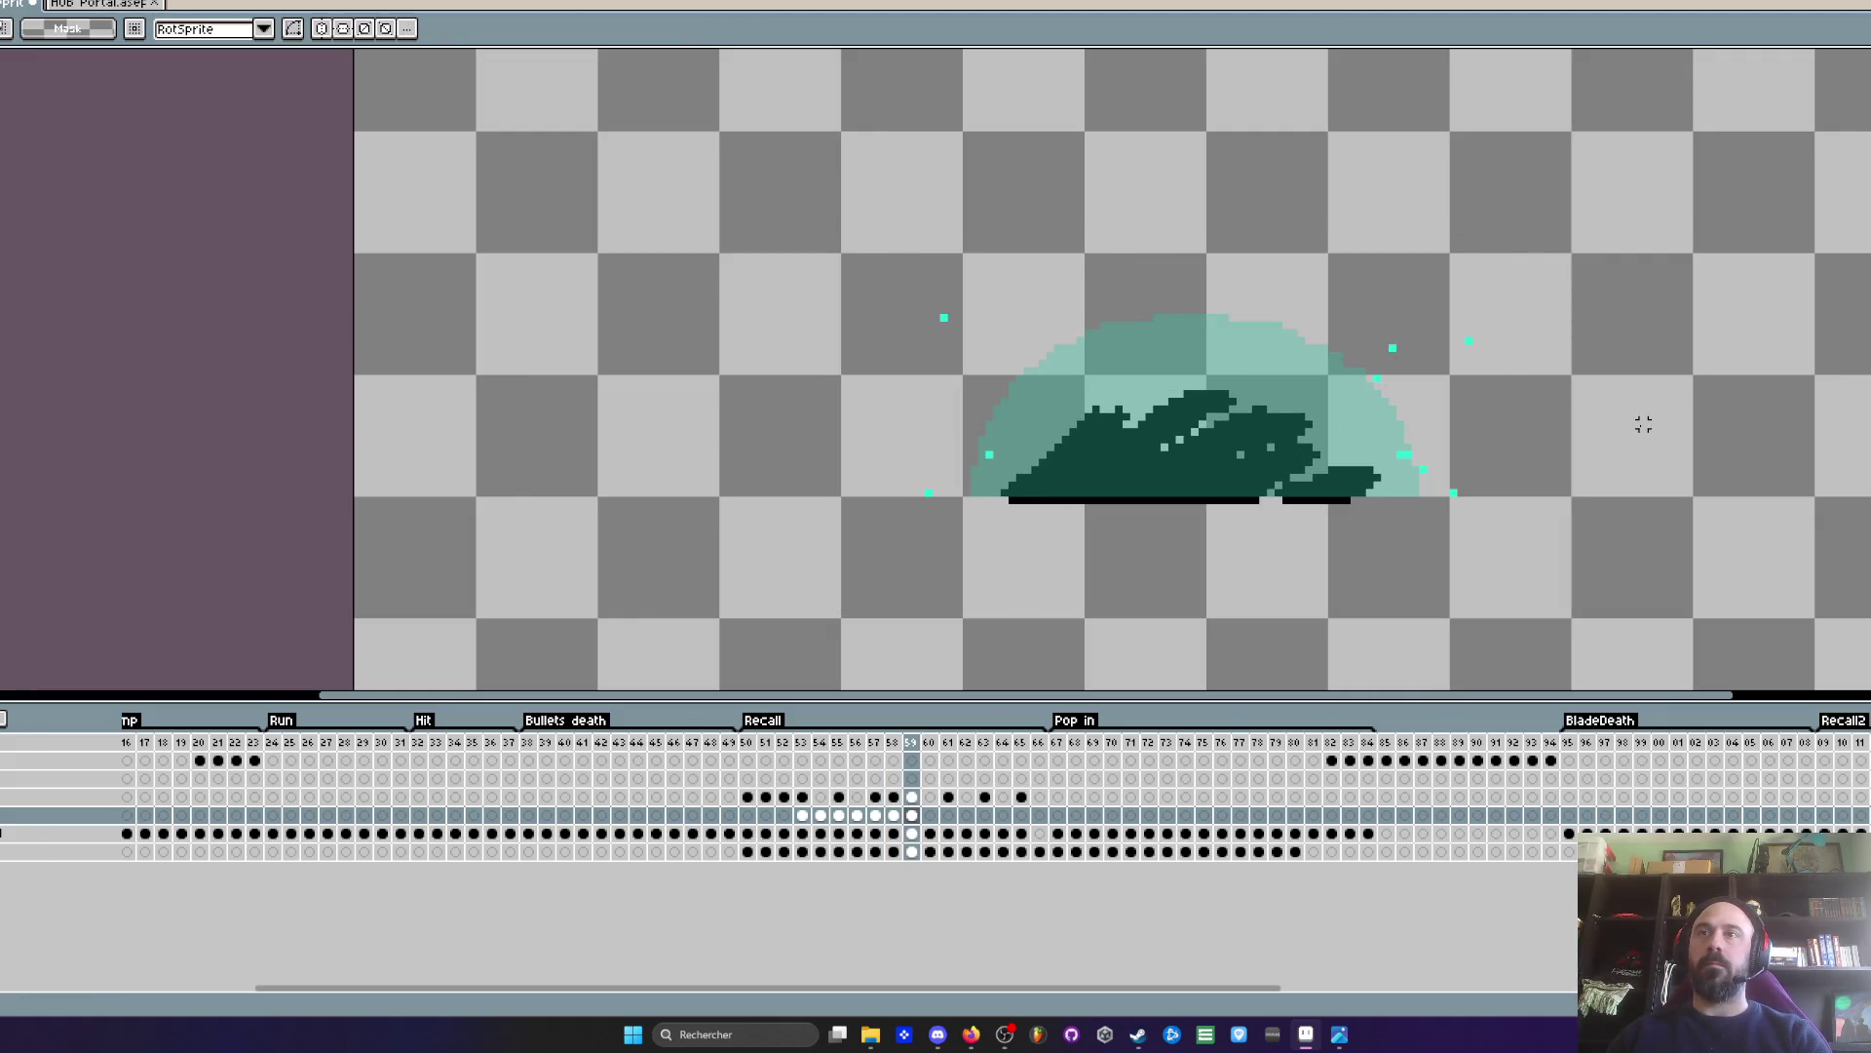
- Paste the dome onto frame 60 and shrink it to fit the creature
key(Right)
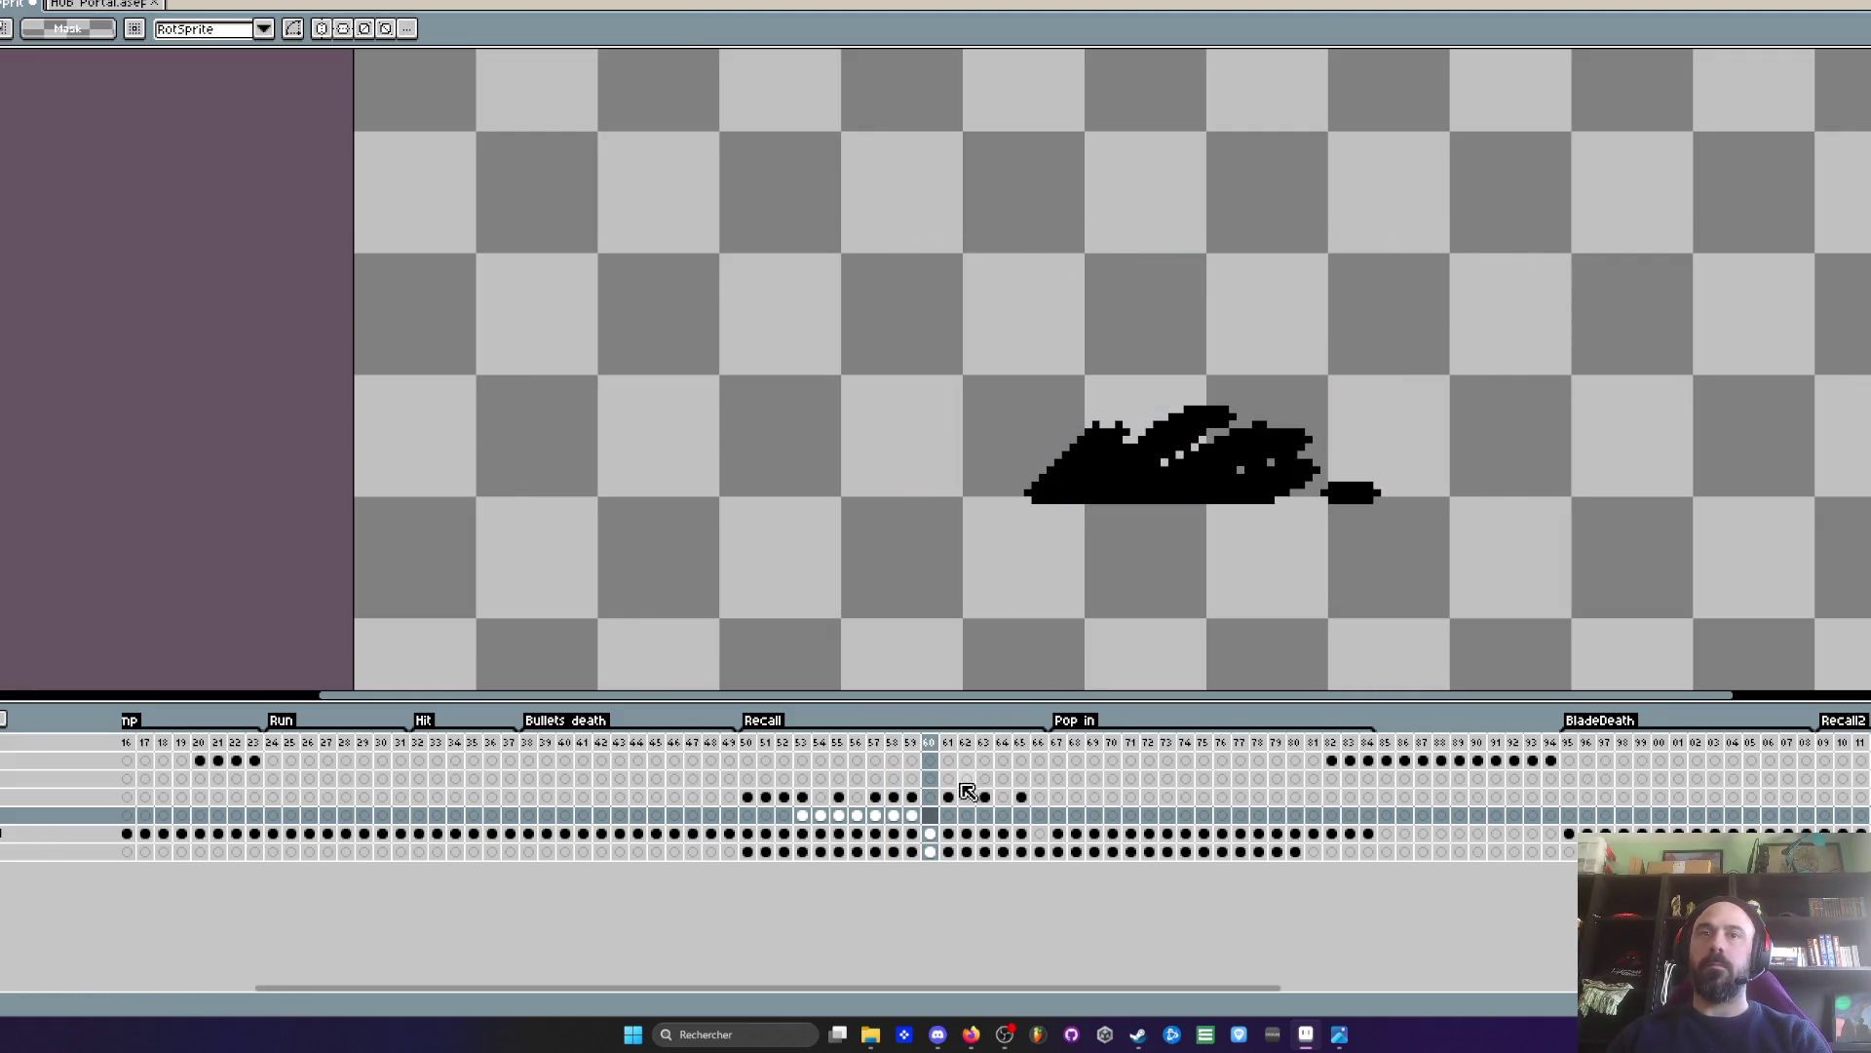
click(915, 816)
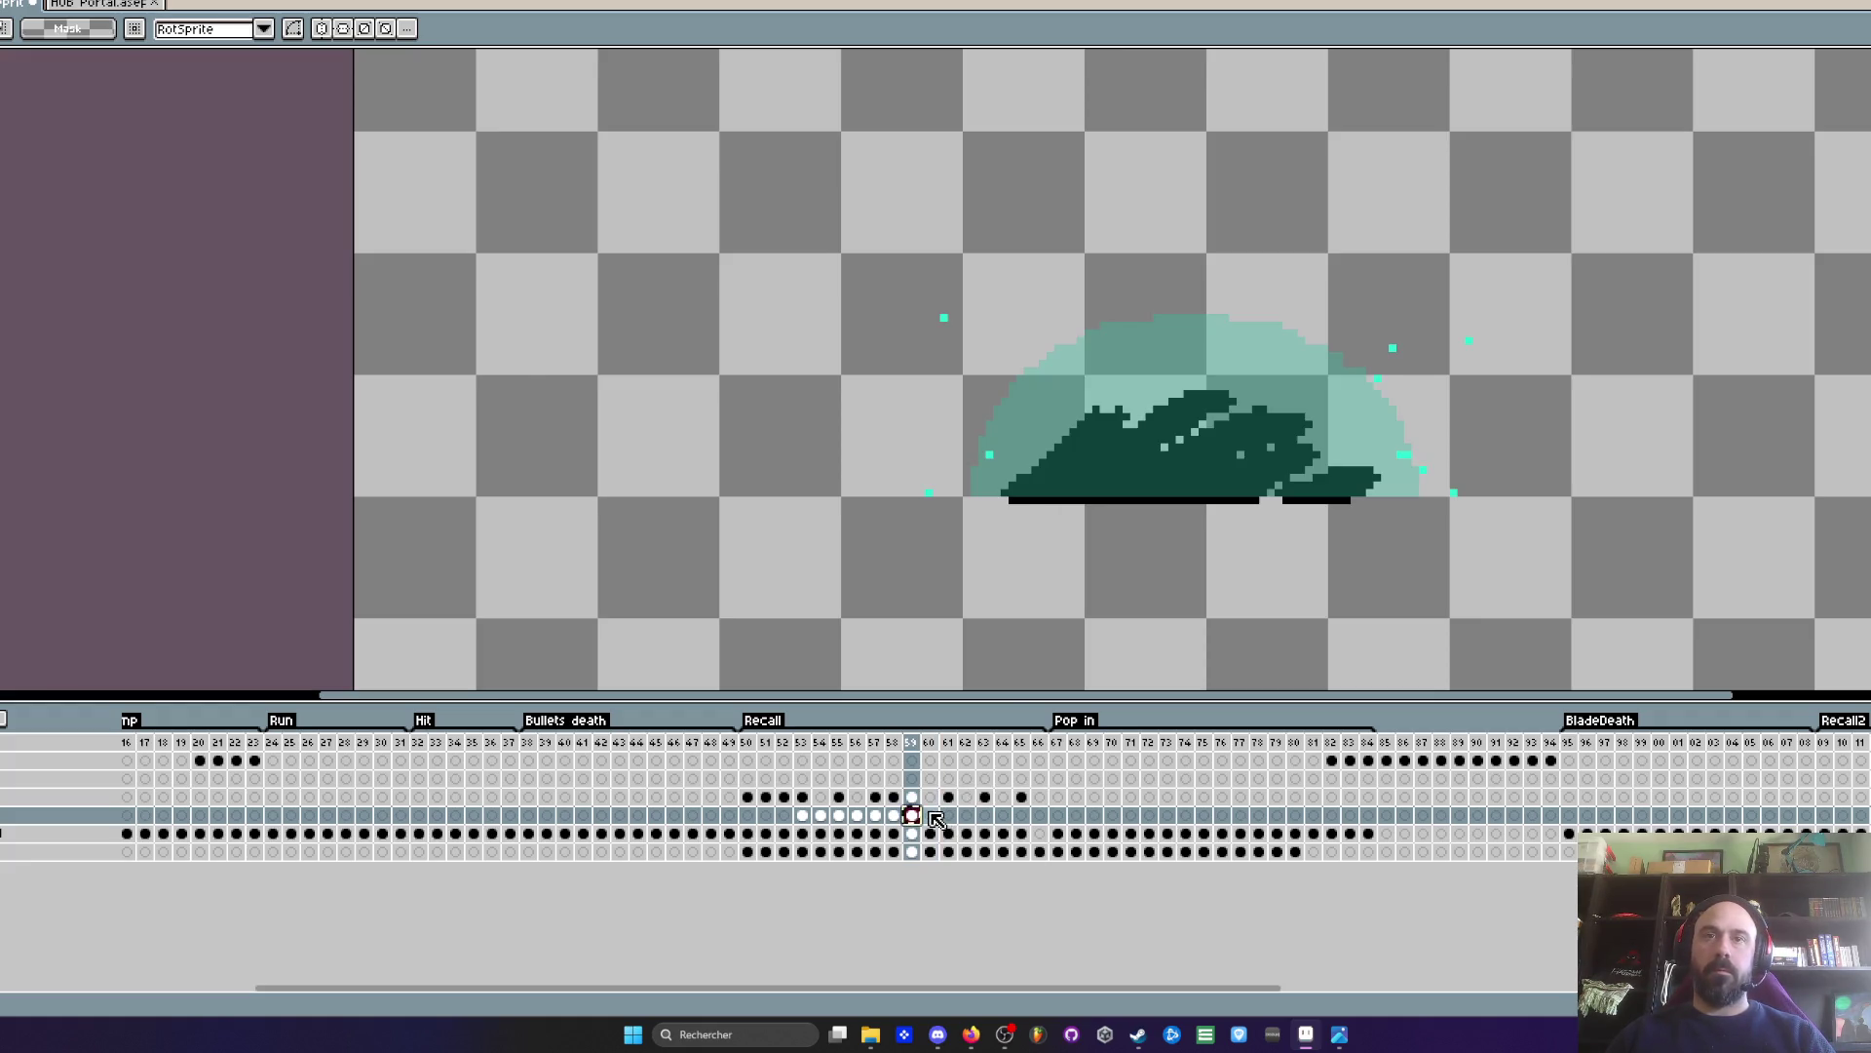
click(931, 815)
key(ctrl+v)
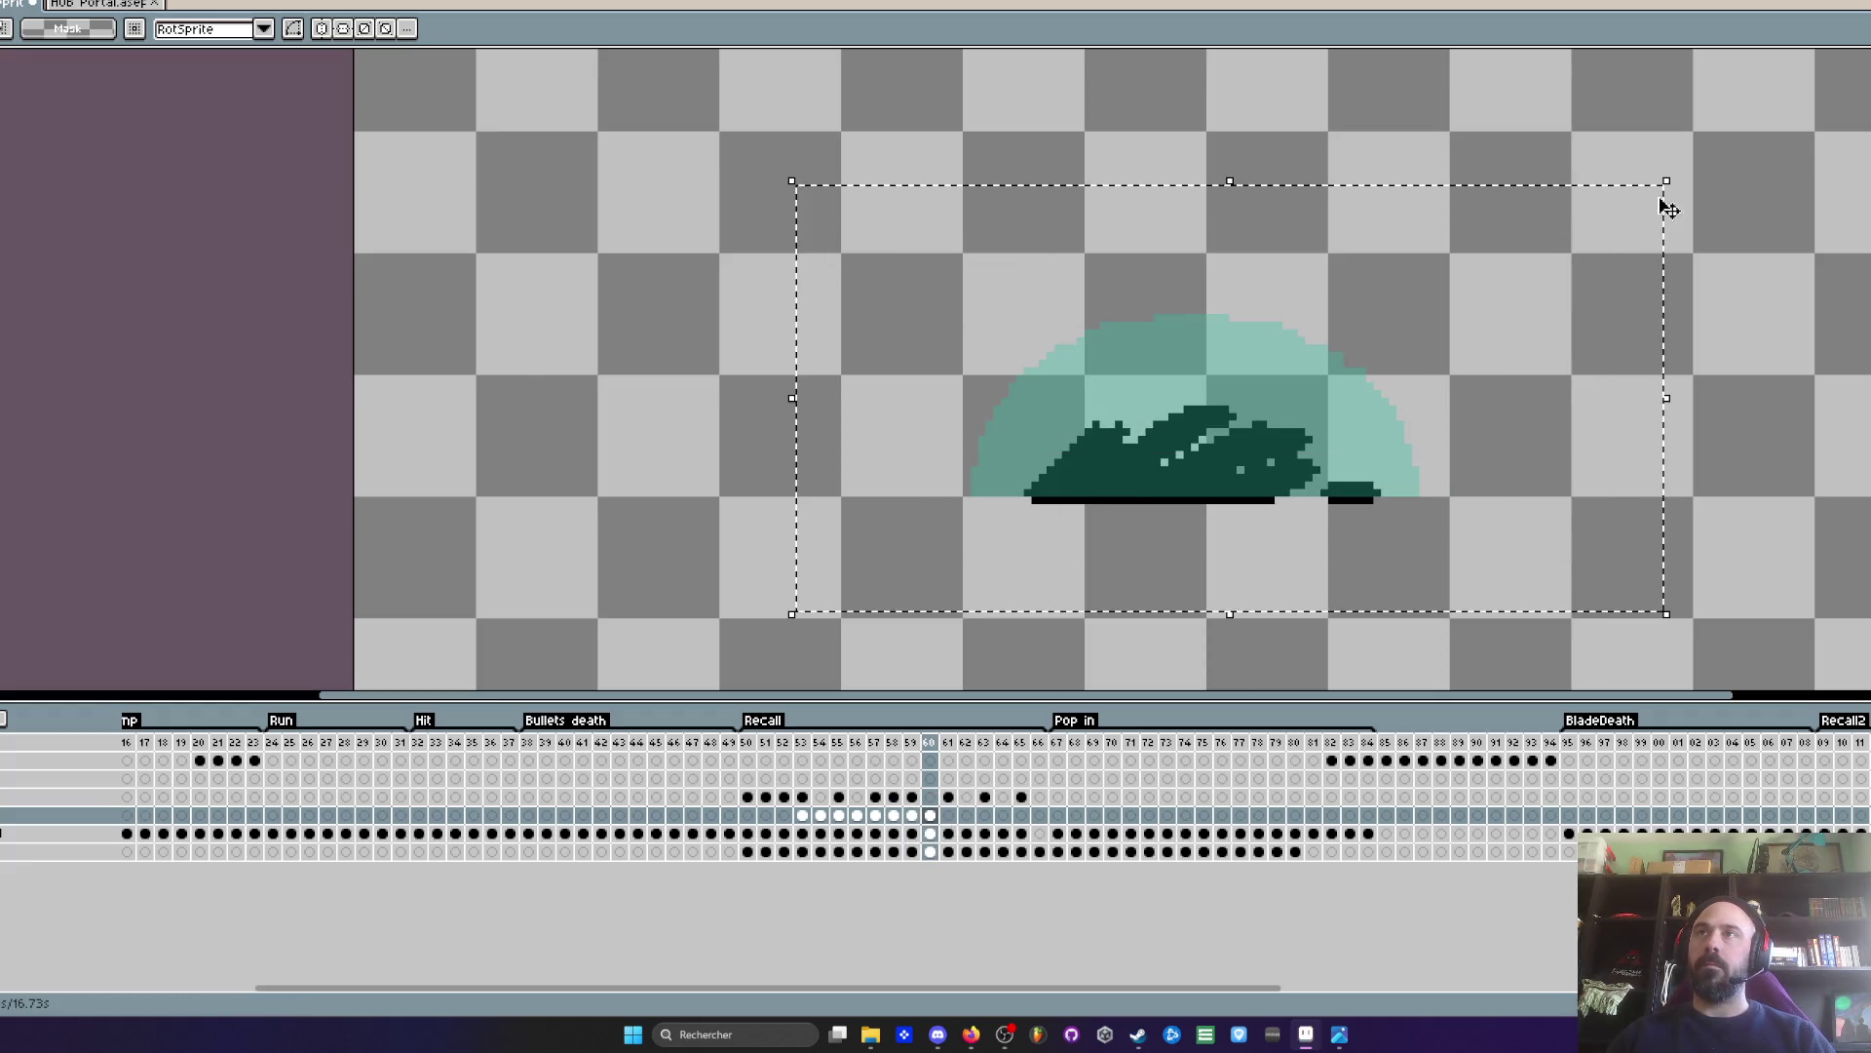
mouse_move(1663, 175)
mouse_down()
mouse_move(1226, 451)
mouse_move(1285, 431)
mouse_up()
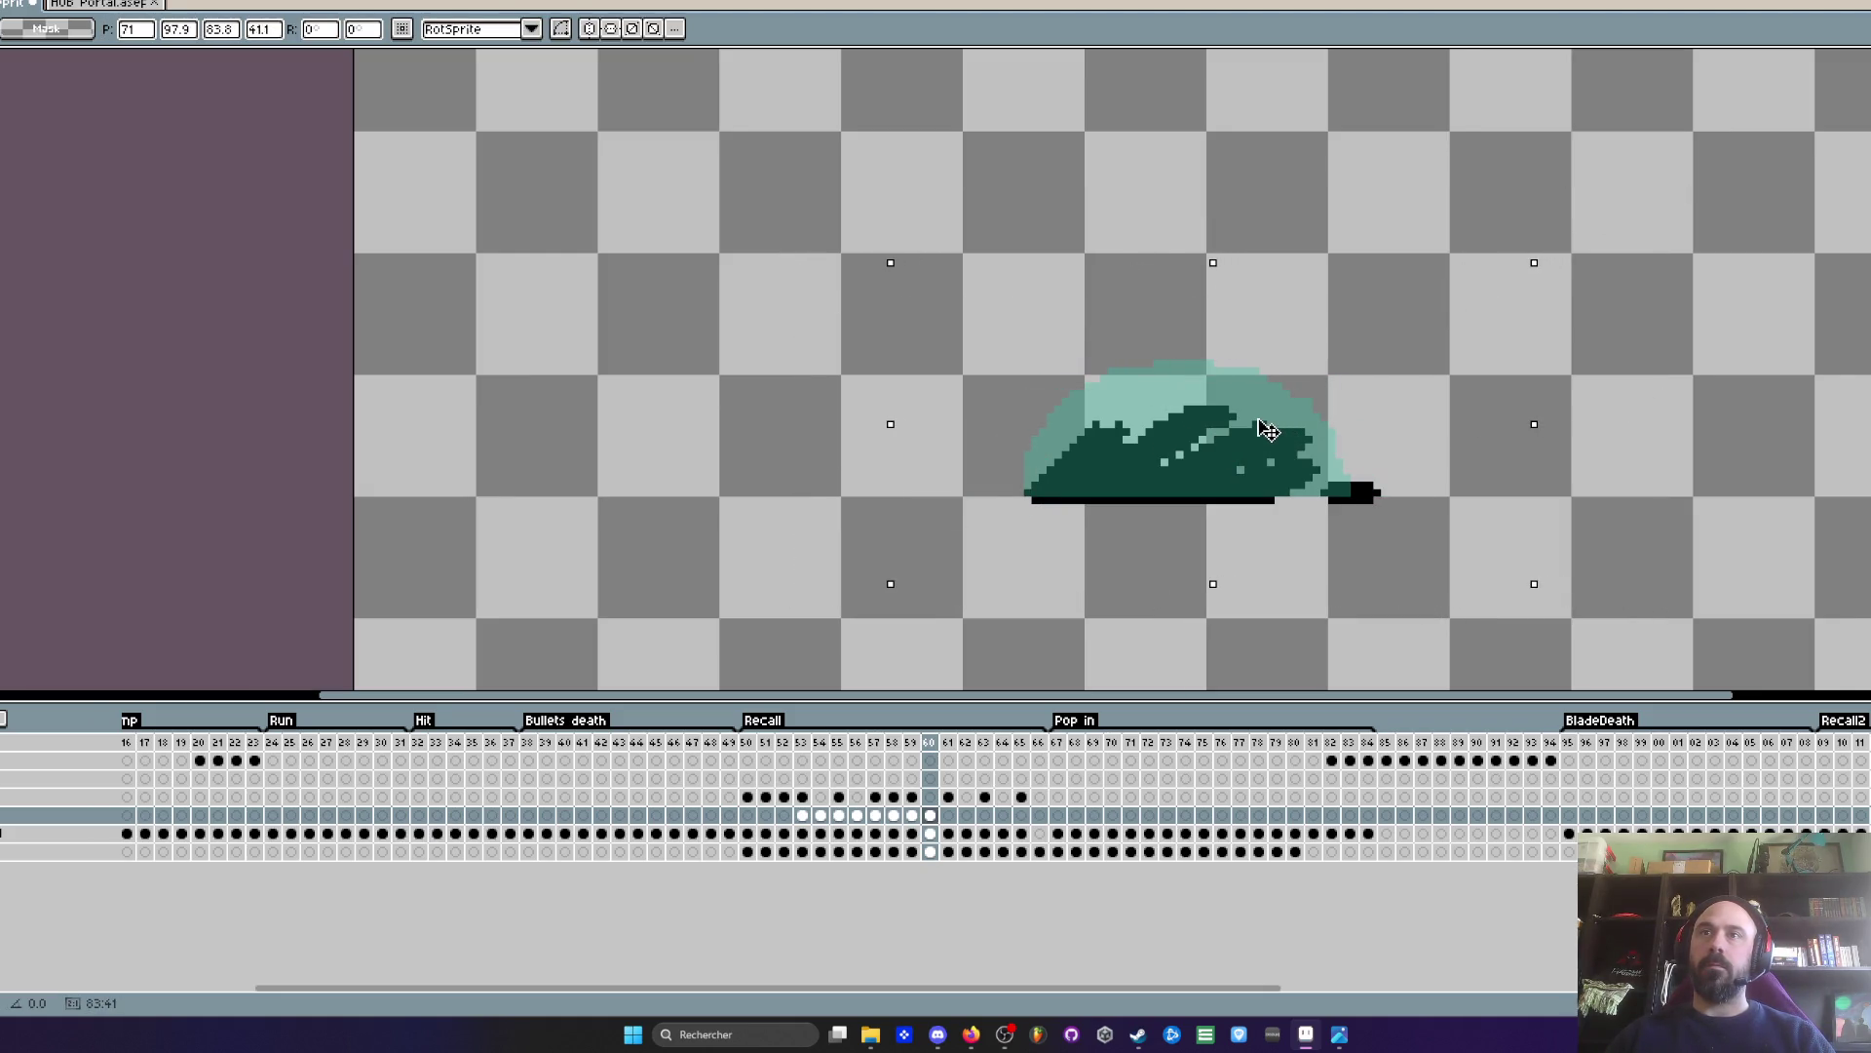
click(698, 485)
- Play the Recall animation from its first frame
click(748, 743)
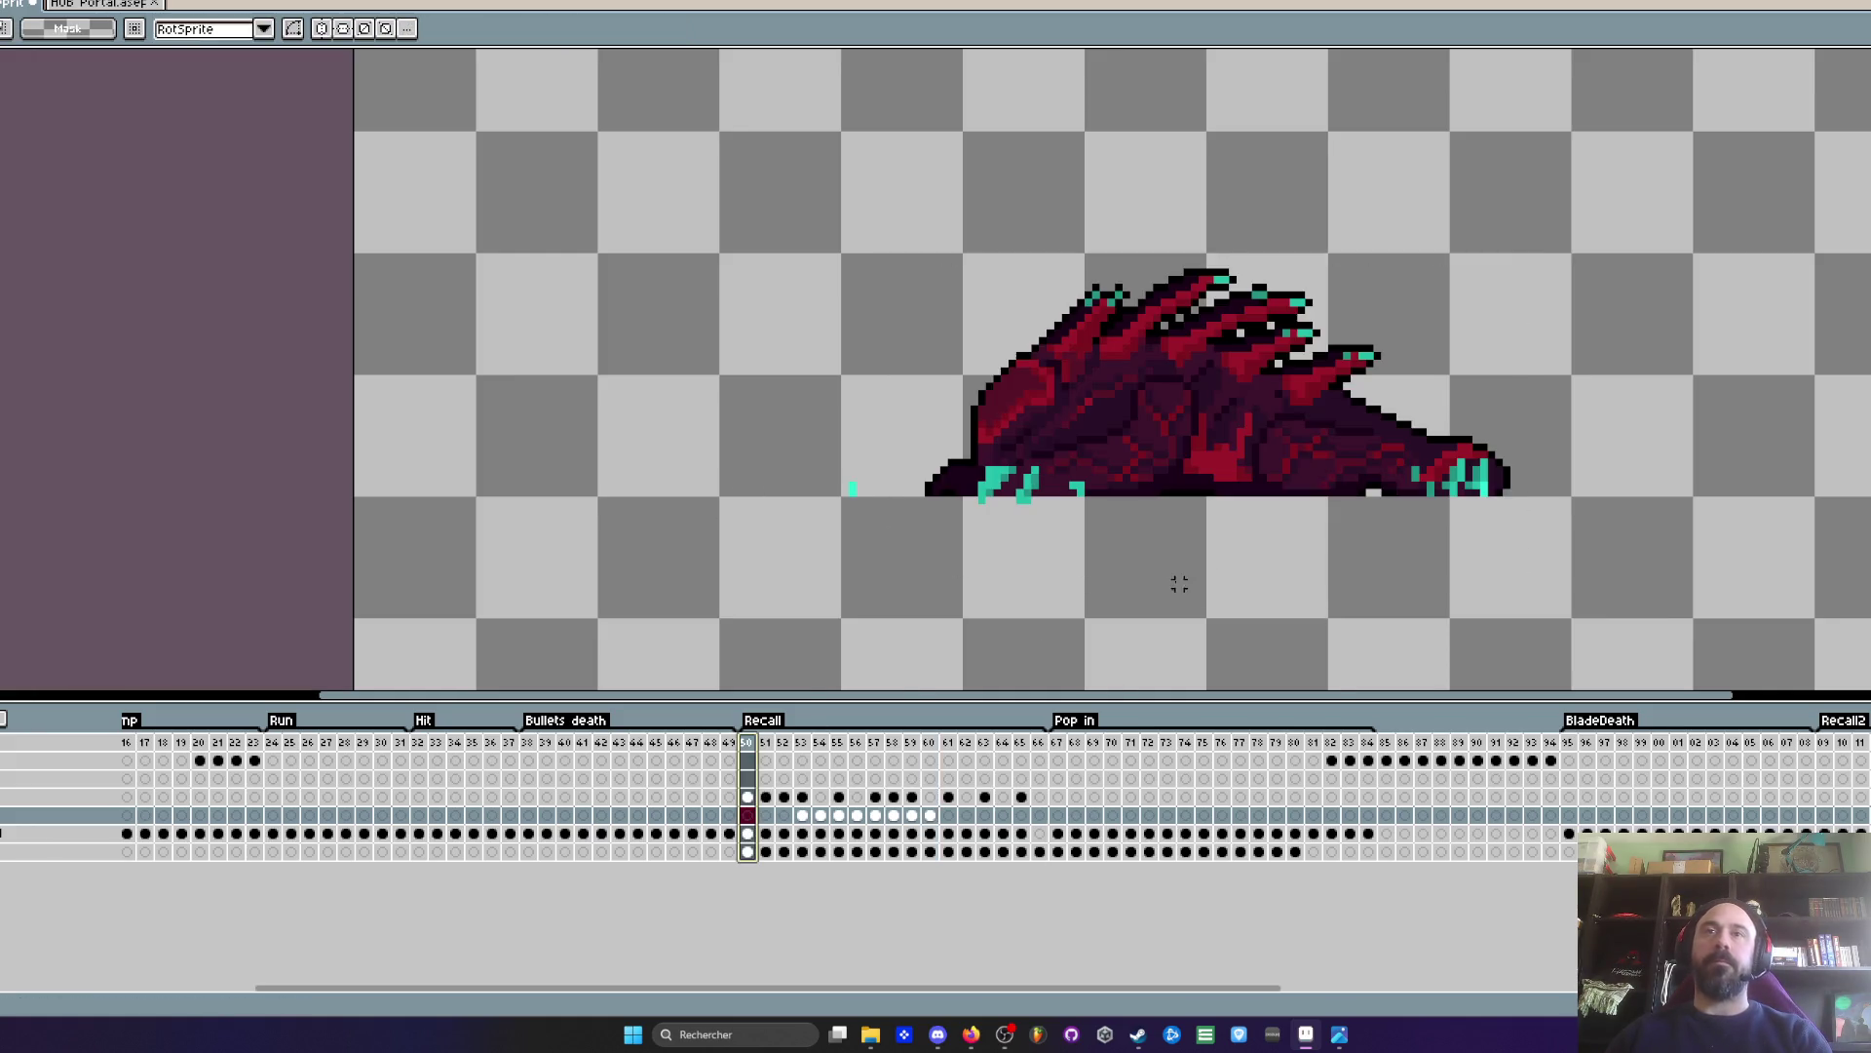
scroll(1174, 581, down, 2)
key(Return)
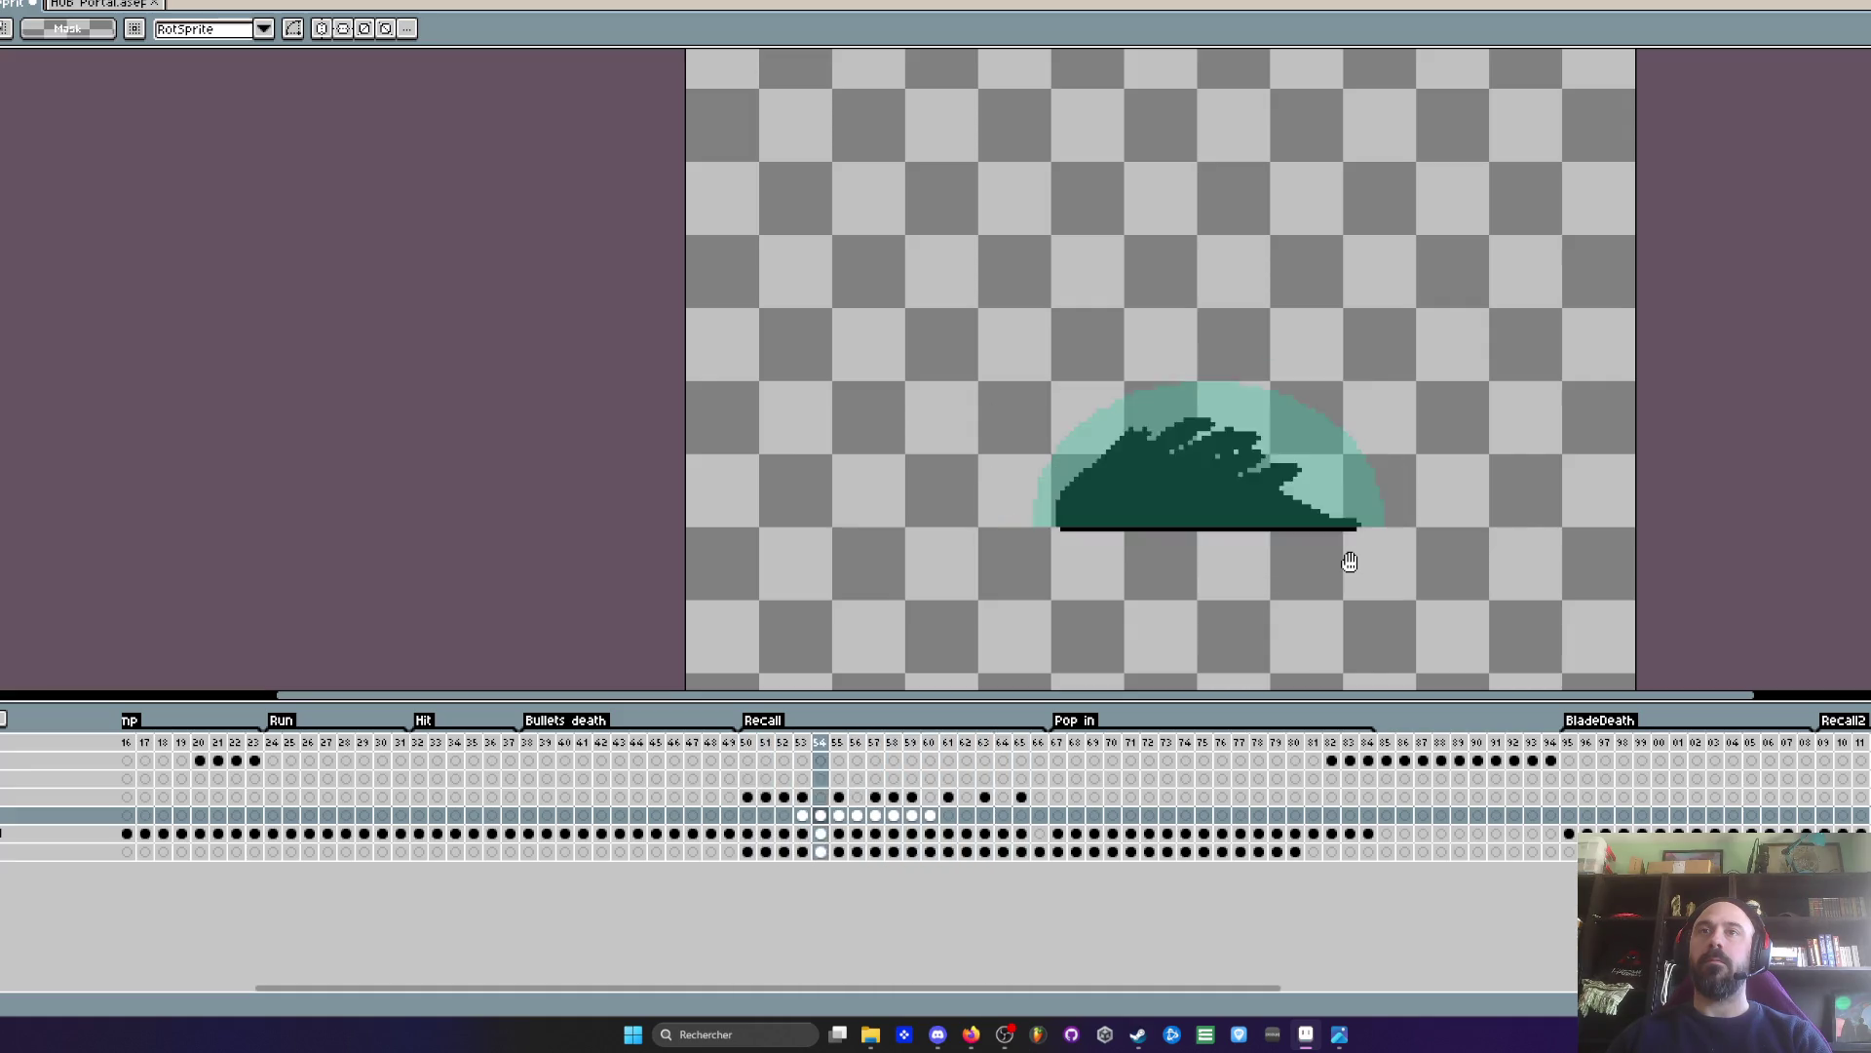
- Delete the teal sparkle layer
click(14, 819)
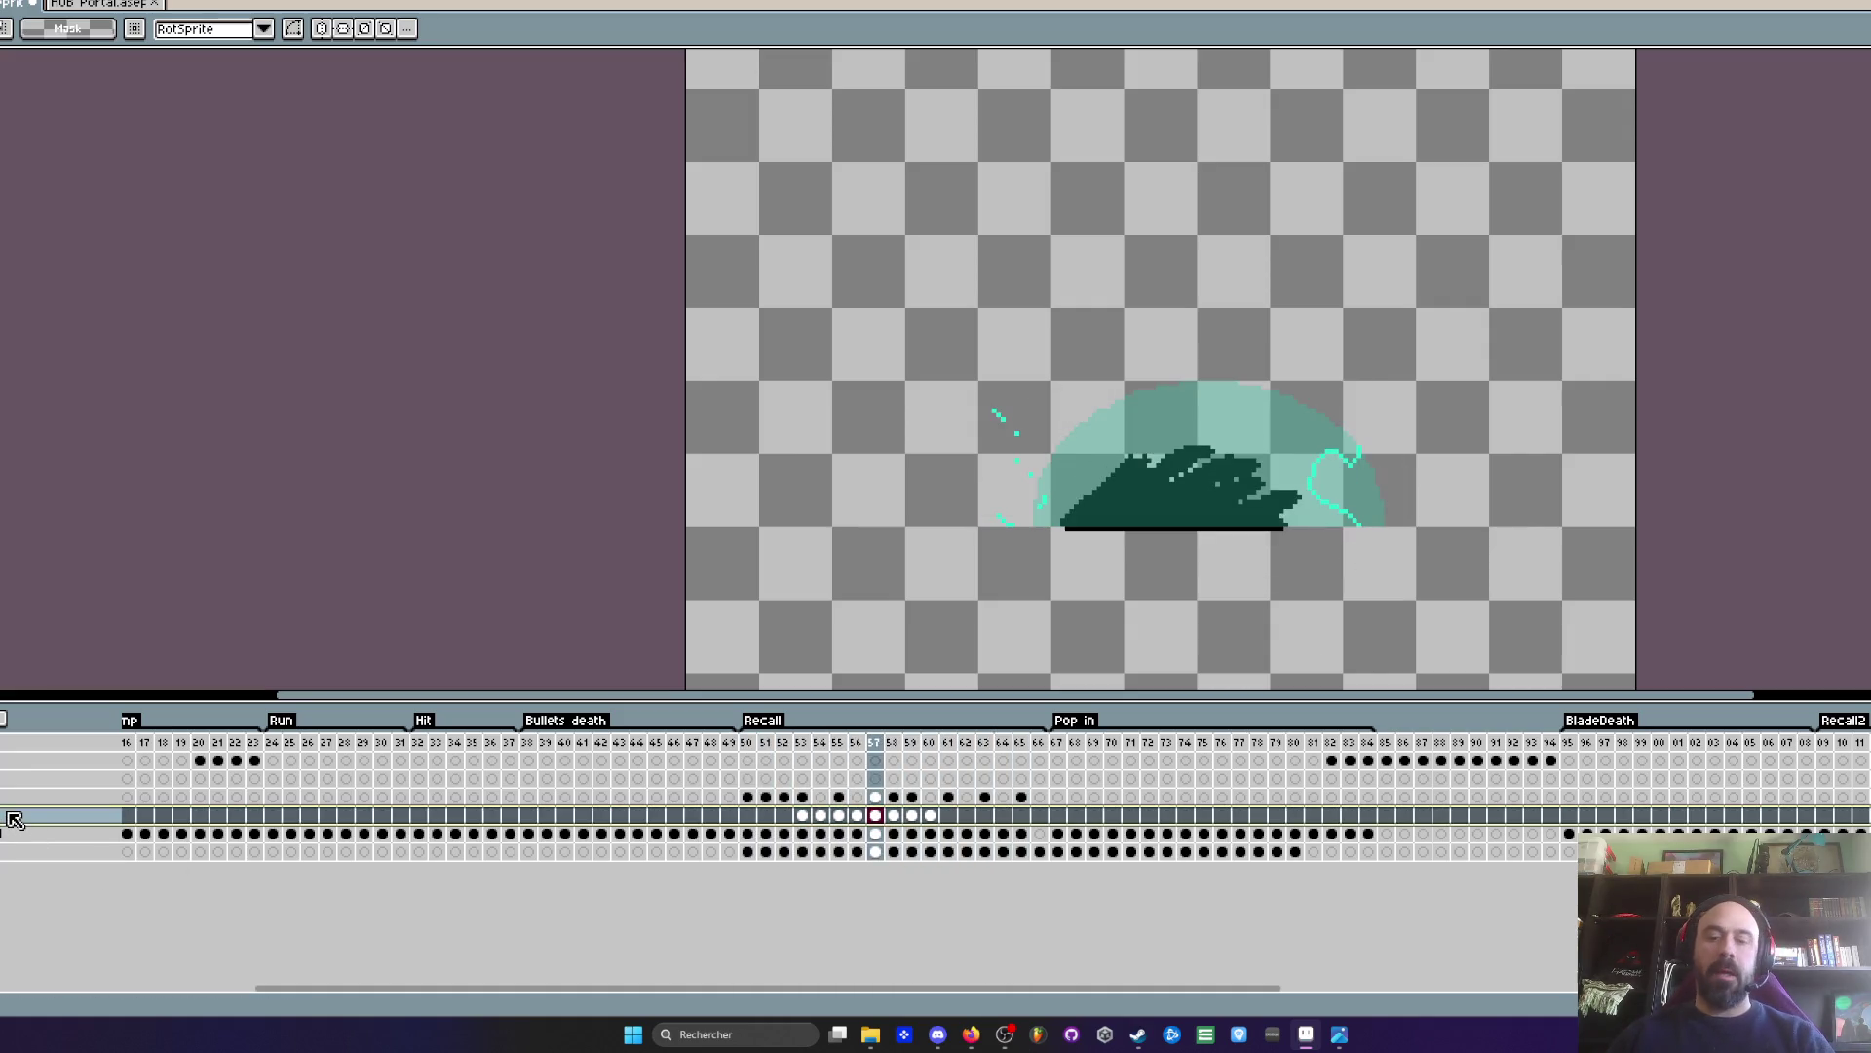
key(Delete)
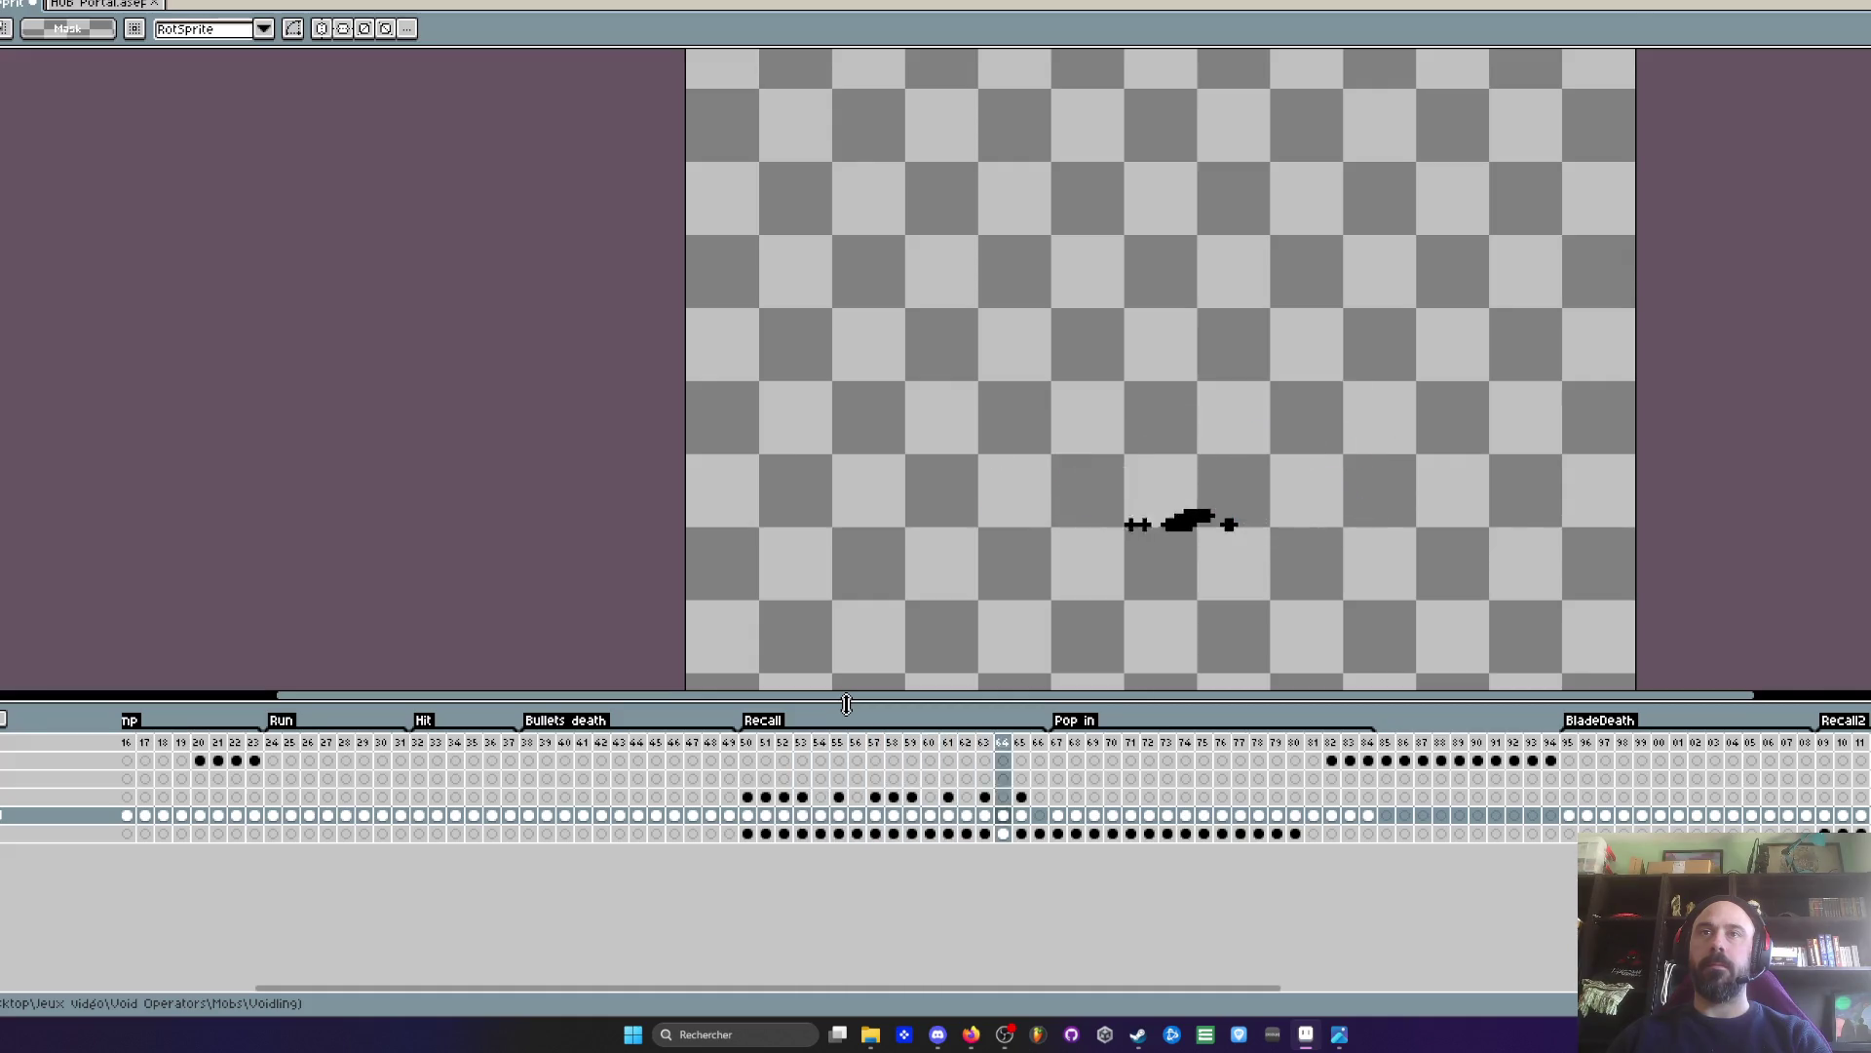
scroll(986, 413, down, 1)
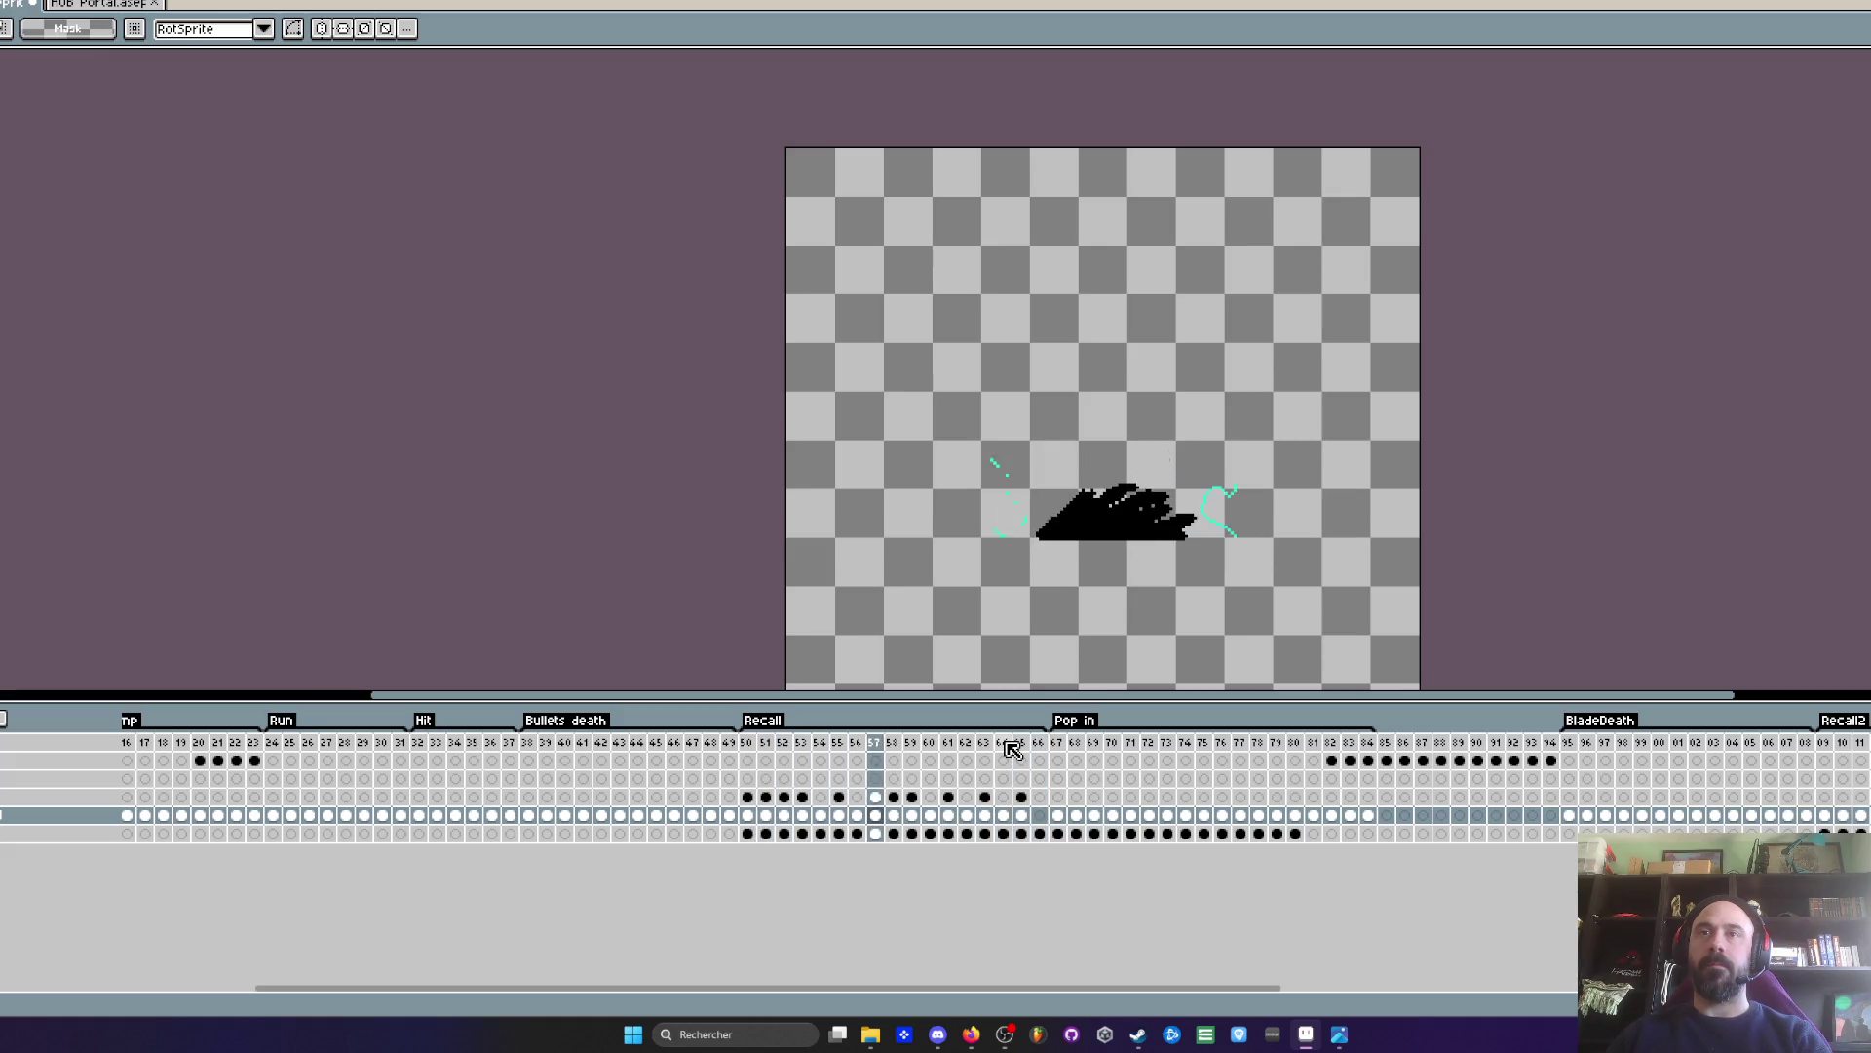
- Copy Recall cels 50–65 into Pop in frames 67–82 and play the result
drag(1058, 742, 1184, 743)
drag(749, 797, 1025, 800)
key(ctrl+c)
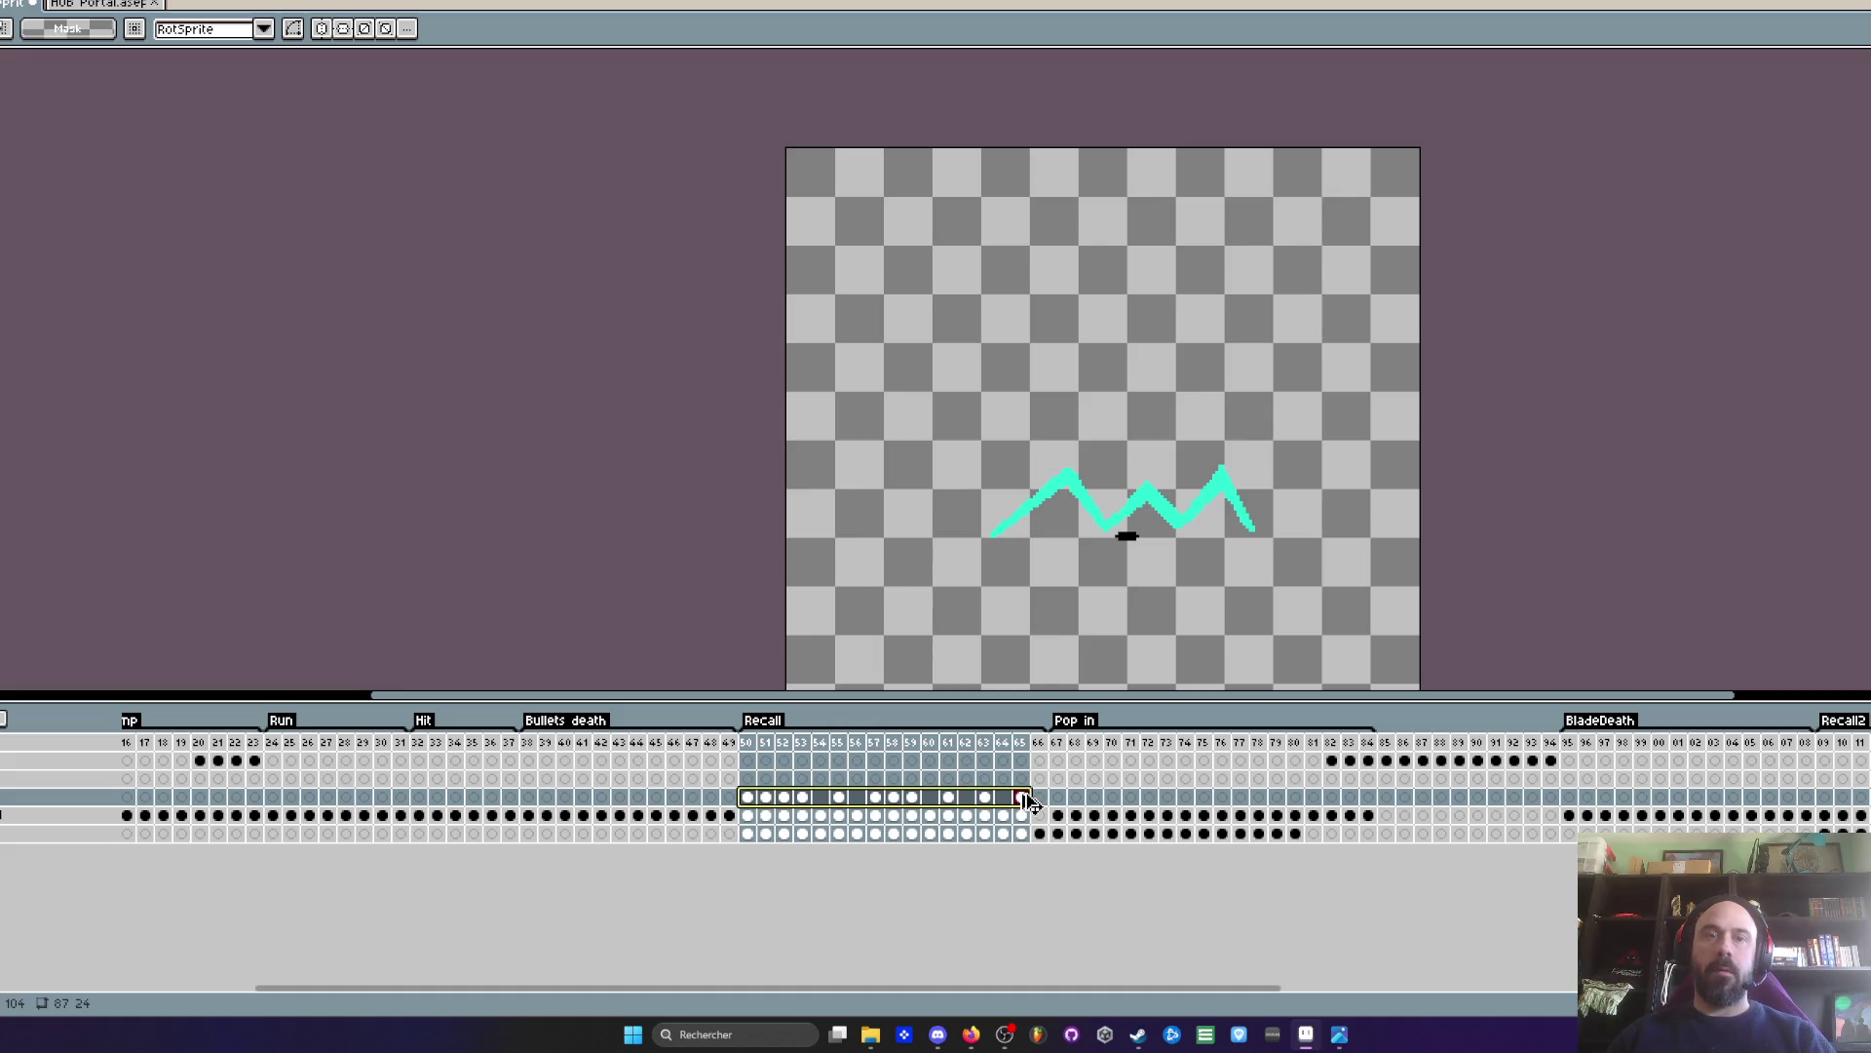
click(1058, 797)
key(ctrl+v)
key(Return)
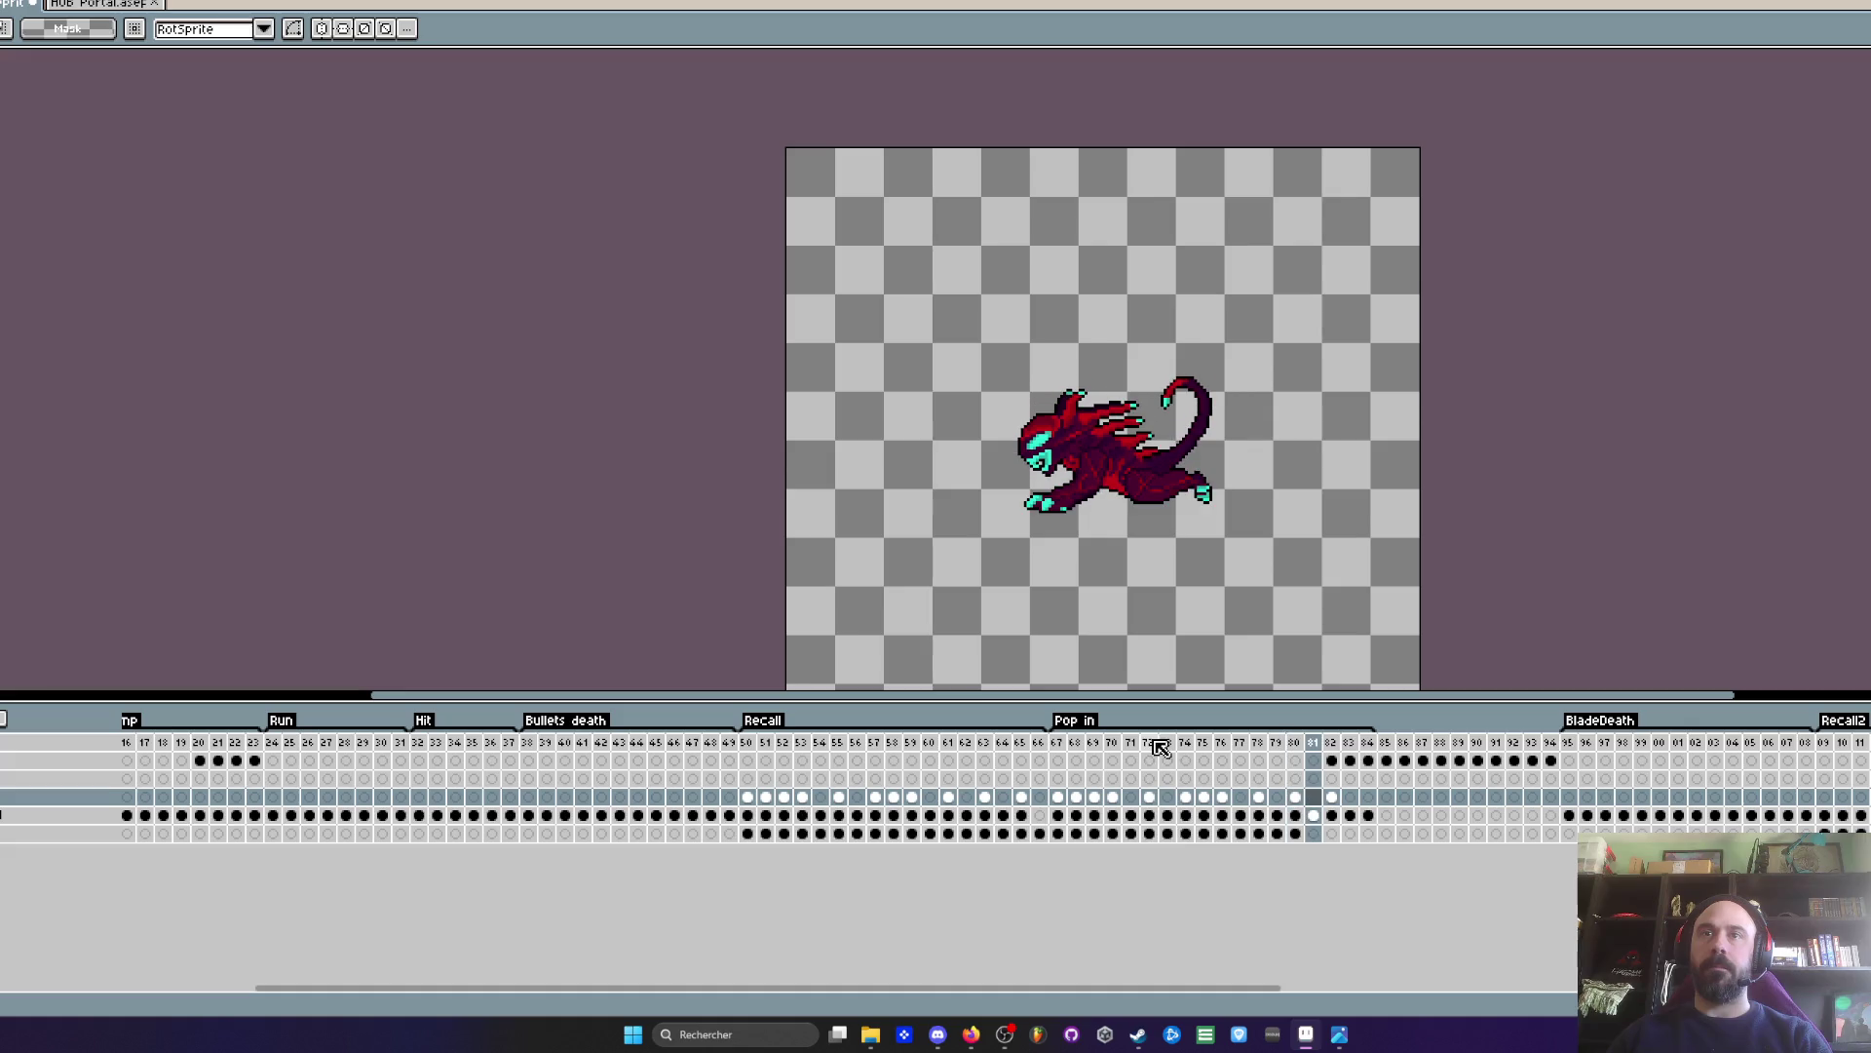
mouse_move(1058, 833)
mouse_down()
mouse_move(1112, 761)
mouse_move(1187, 746)
mouse_up()
- Go to Pop in frame 75 on the creature's layer, ready to sample colours
key(Escape)
click(1167, 741)
click(1204, 743)
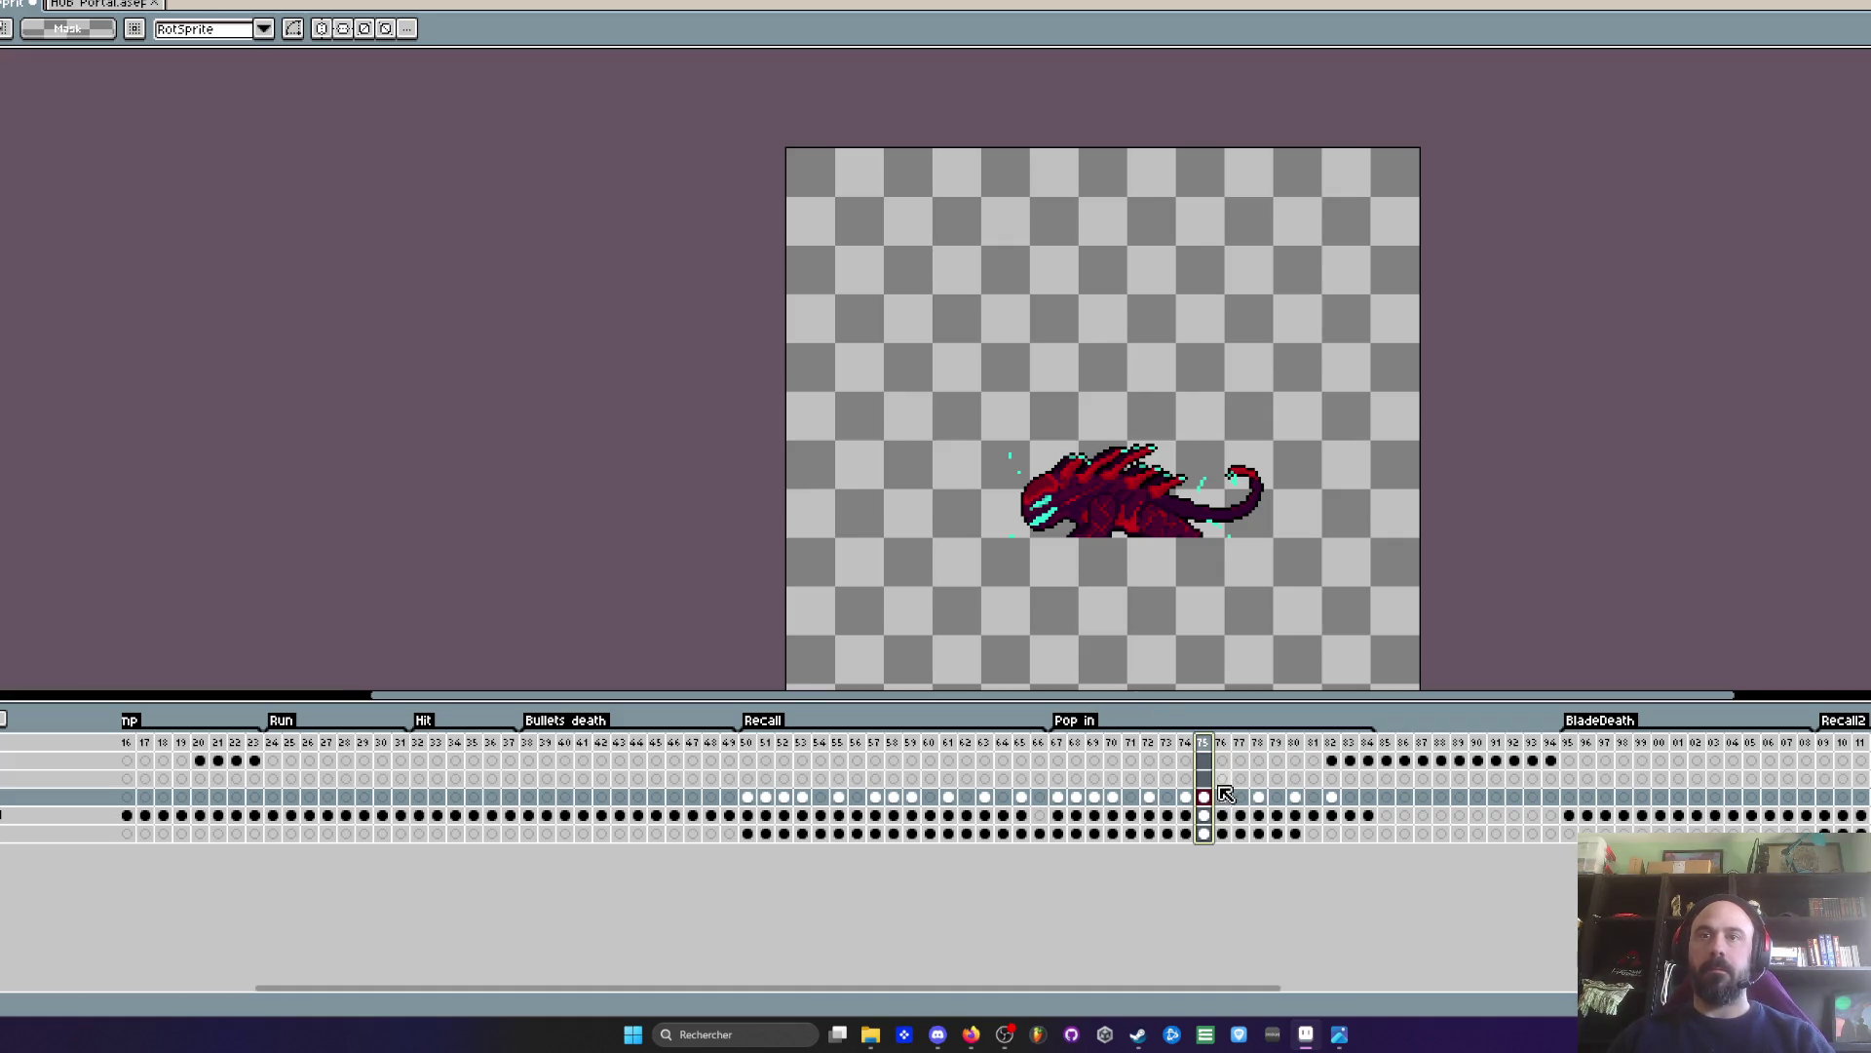
key(Down)
key(ctrl+t)
scroll(1123, 514, up, 1)
scroll(1123, 514, up, 1)
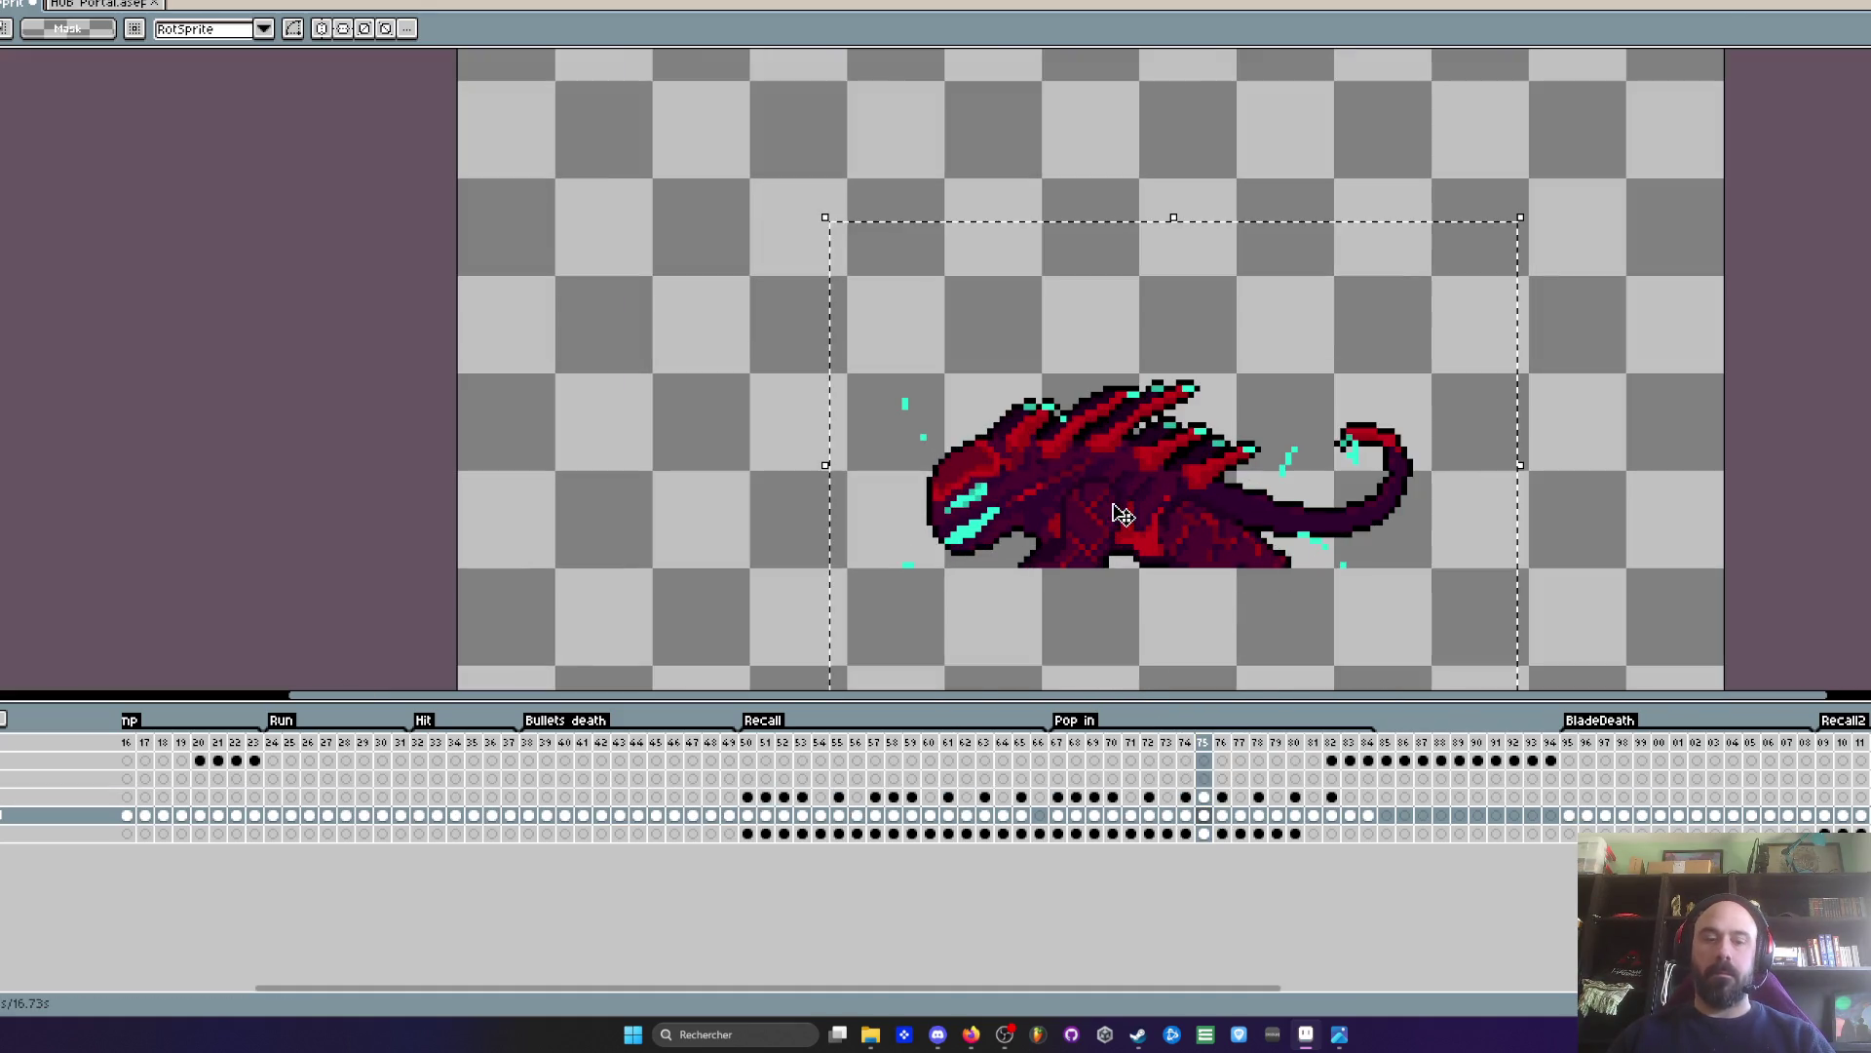
key(i)
- Replace the creature's colours with teal at tolerance 109, then replay Pop in
key(shift+r)
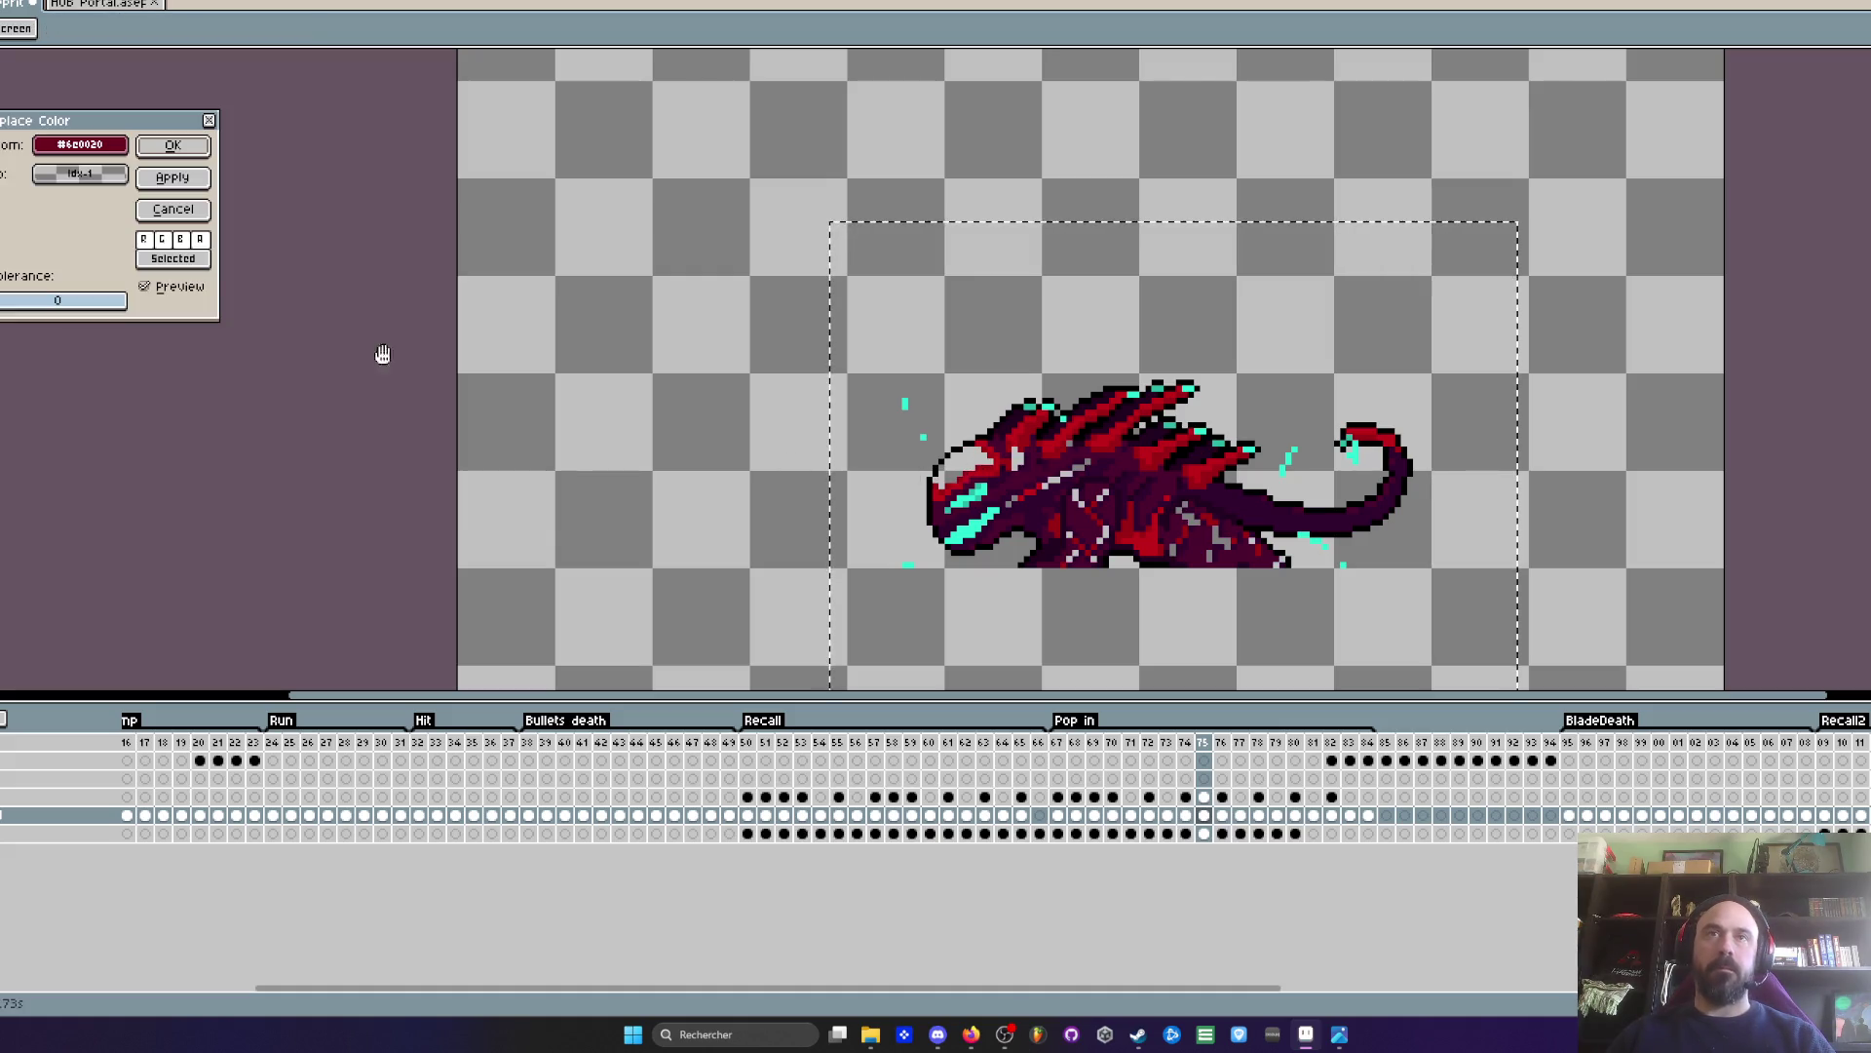
click(80, 174)
click(401, 237)
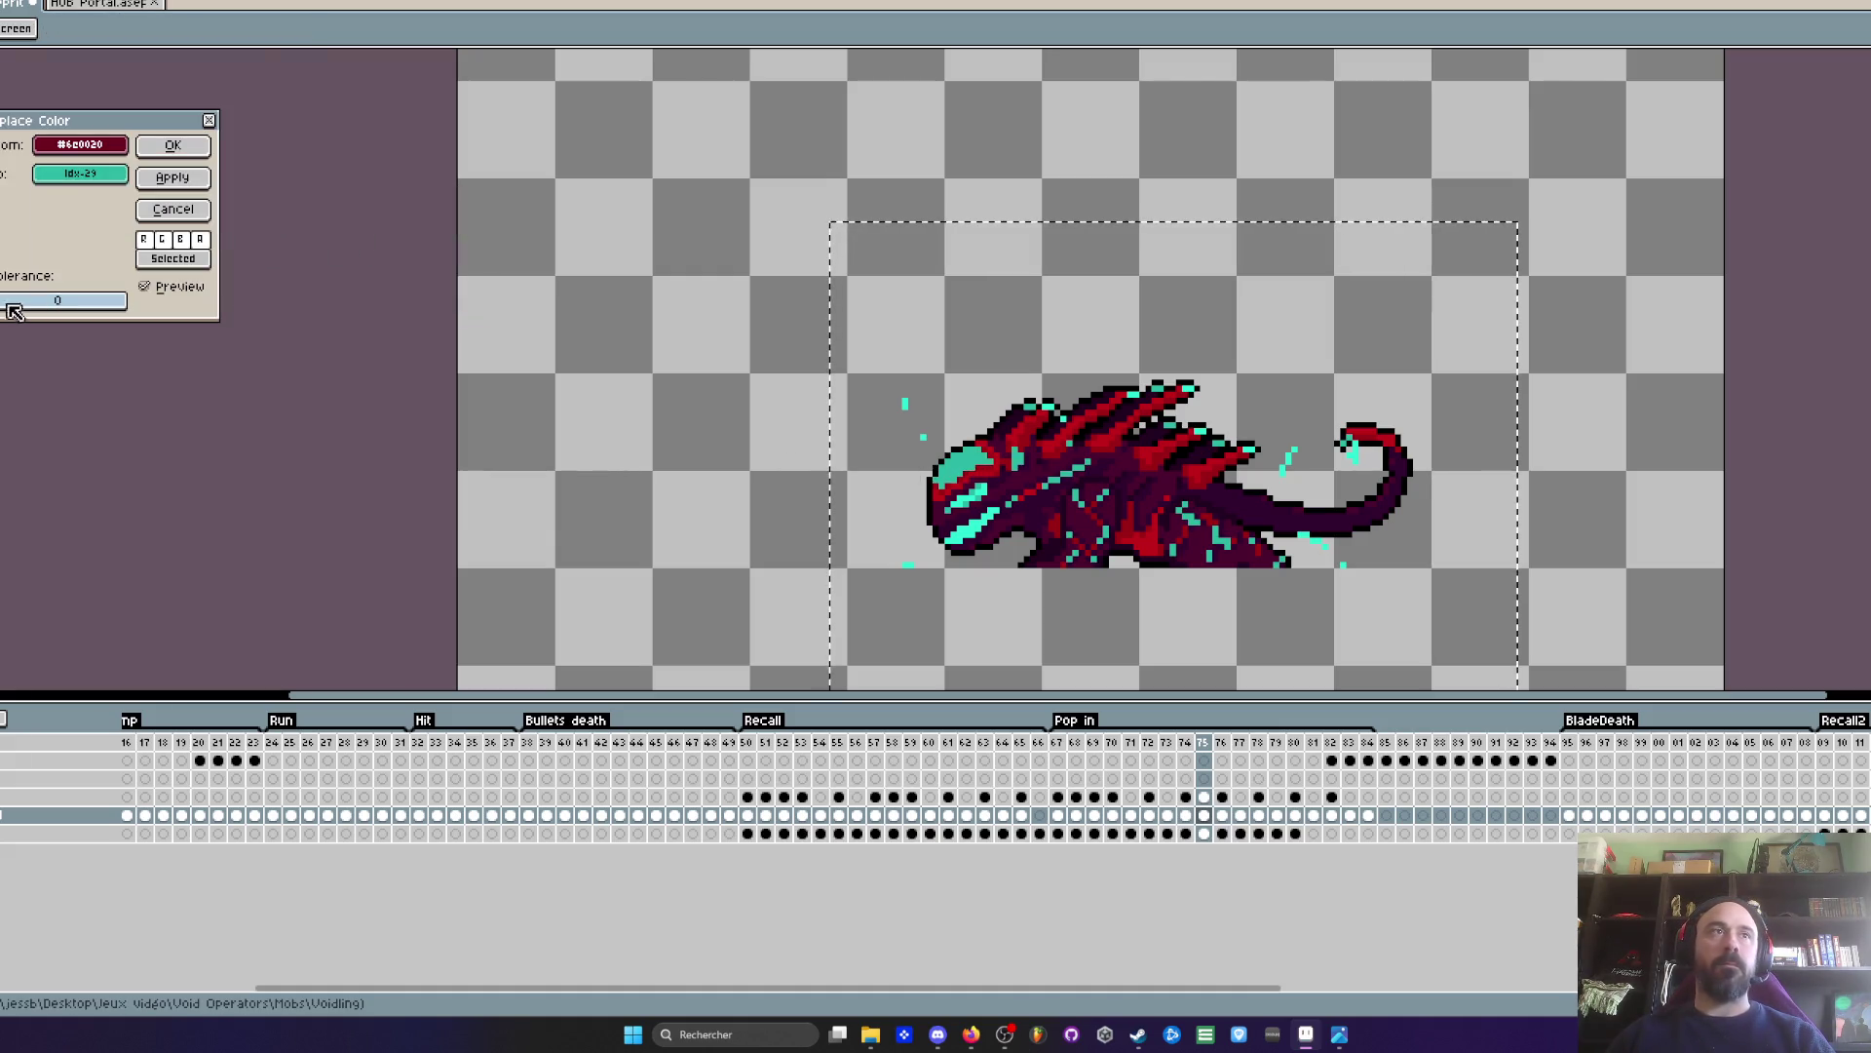
drag(8, 308, 65, 327)
click(172, 145)
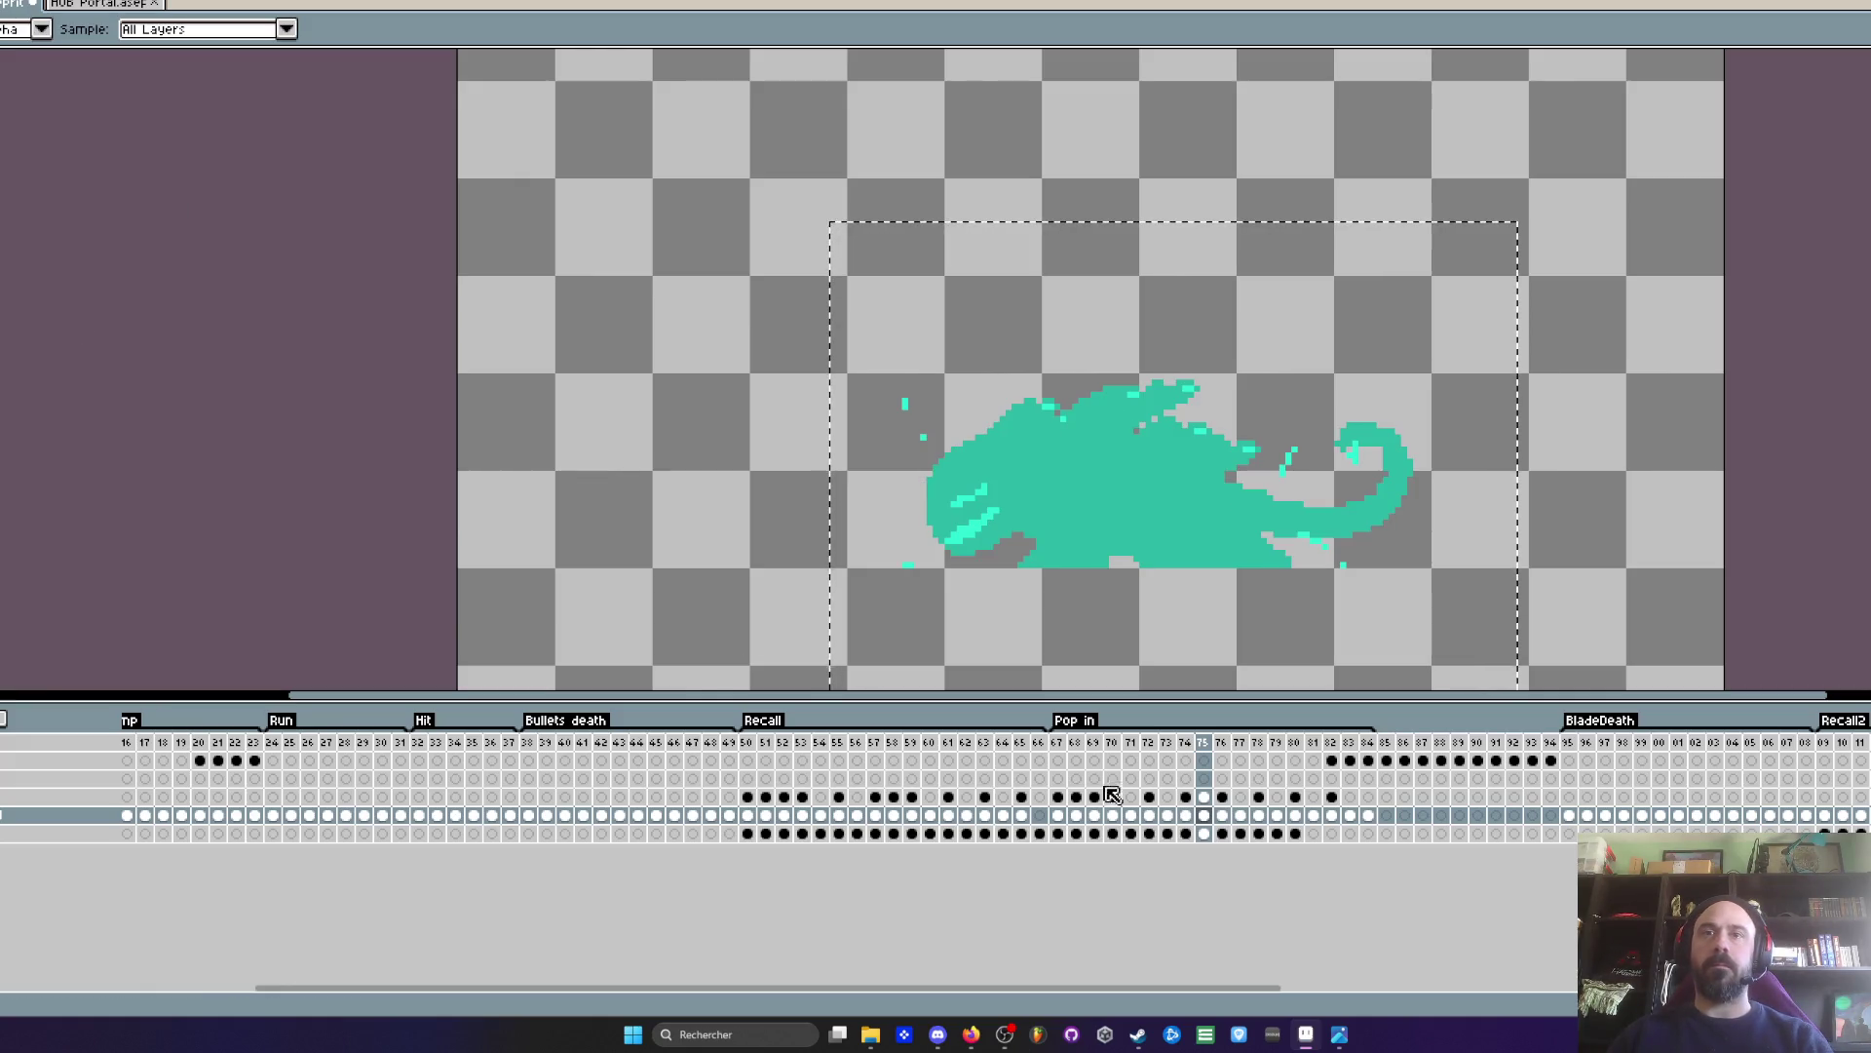
click(1059, 743)
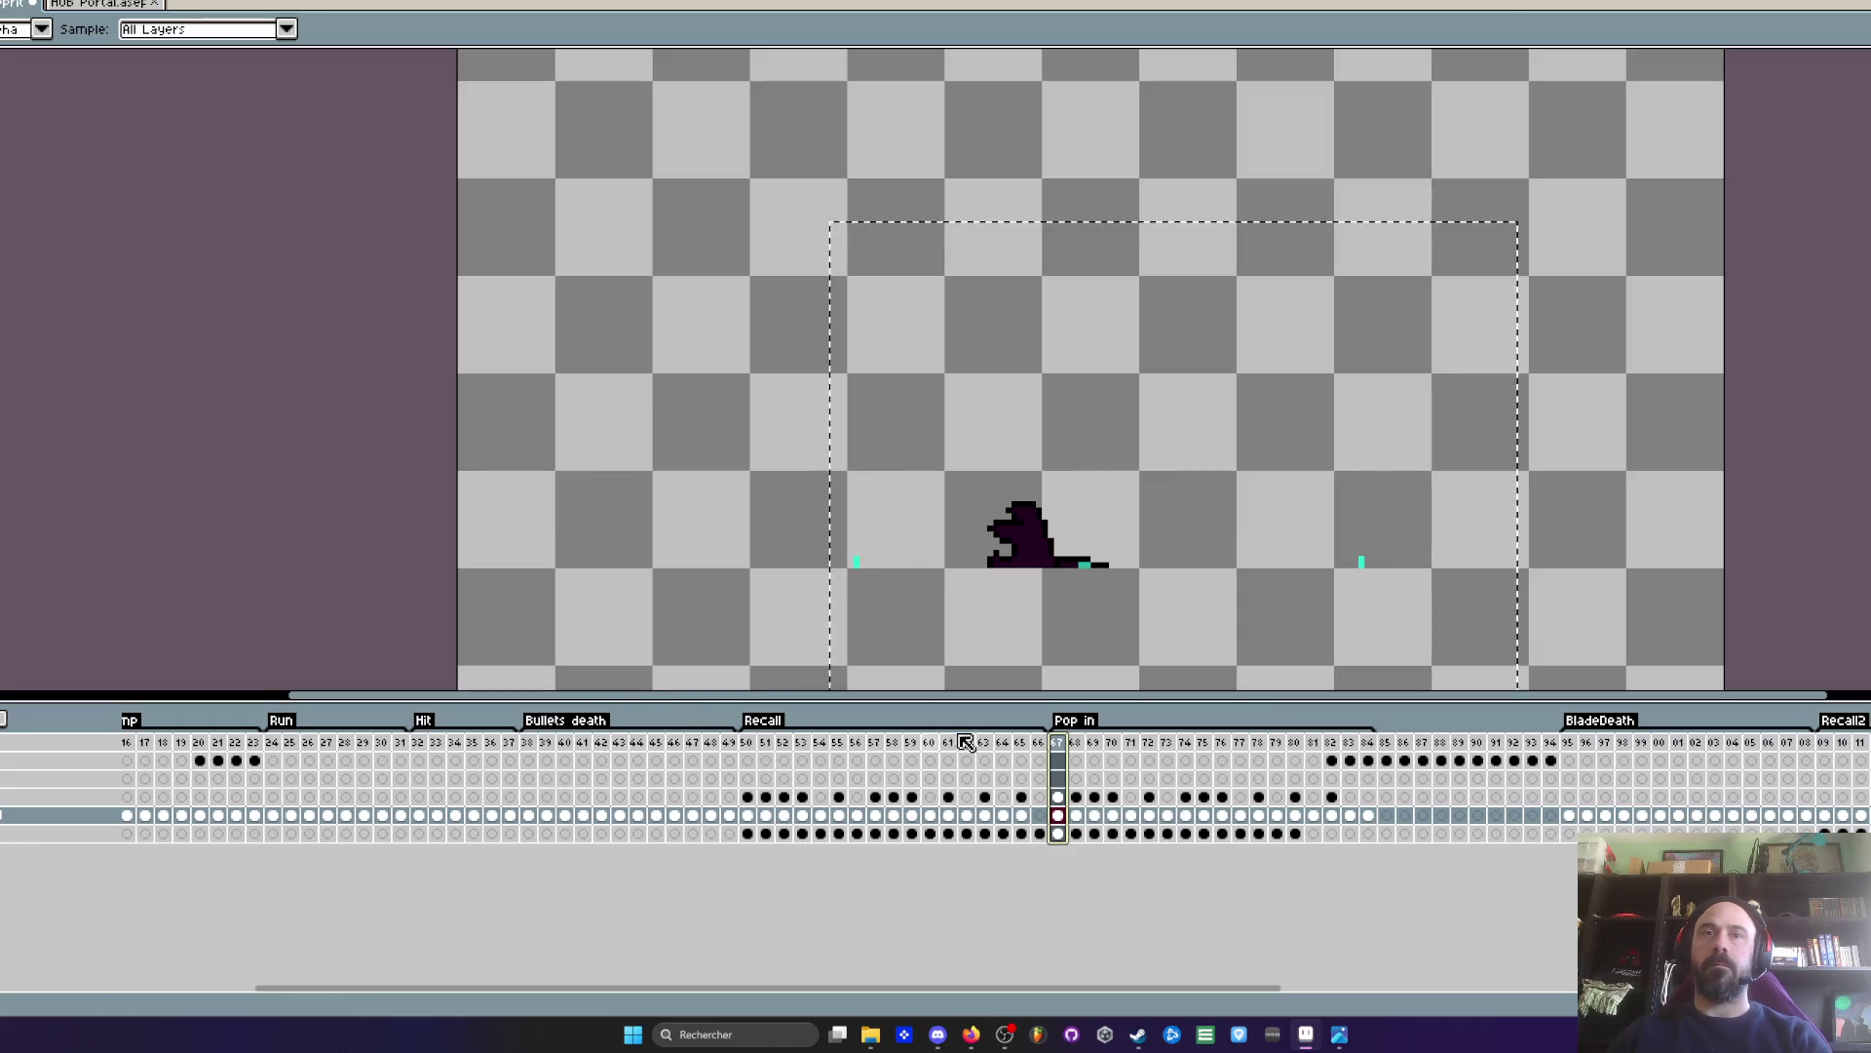
key(Return)
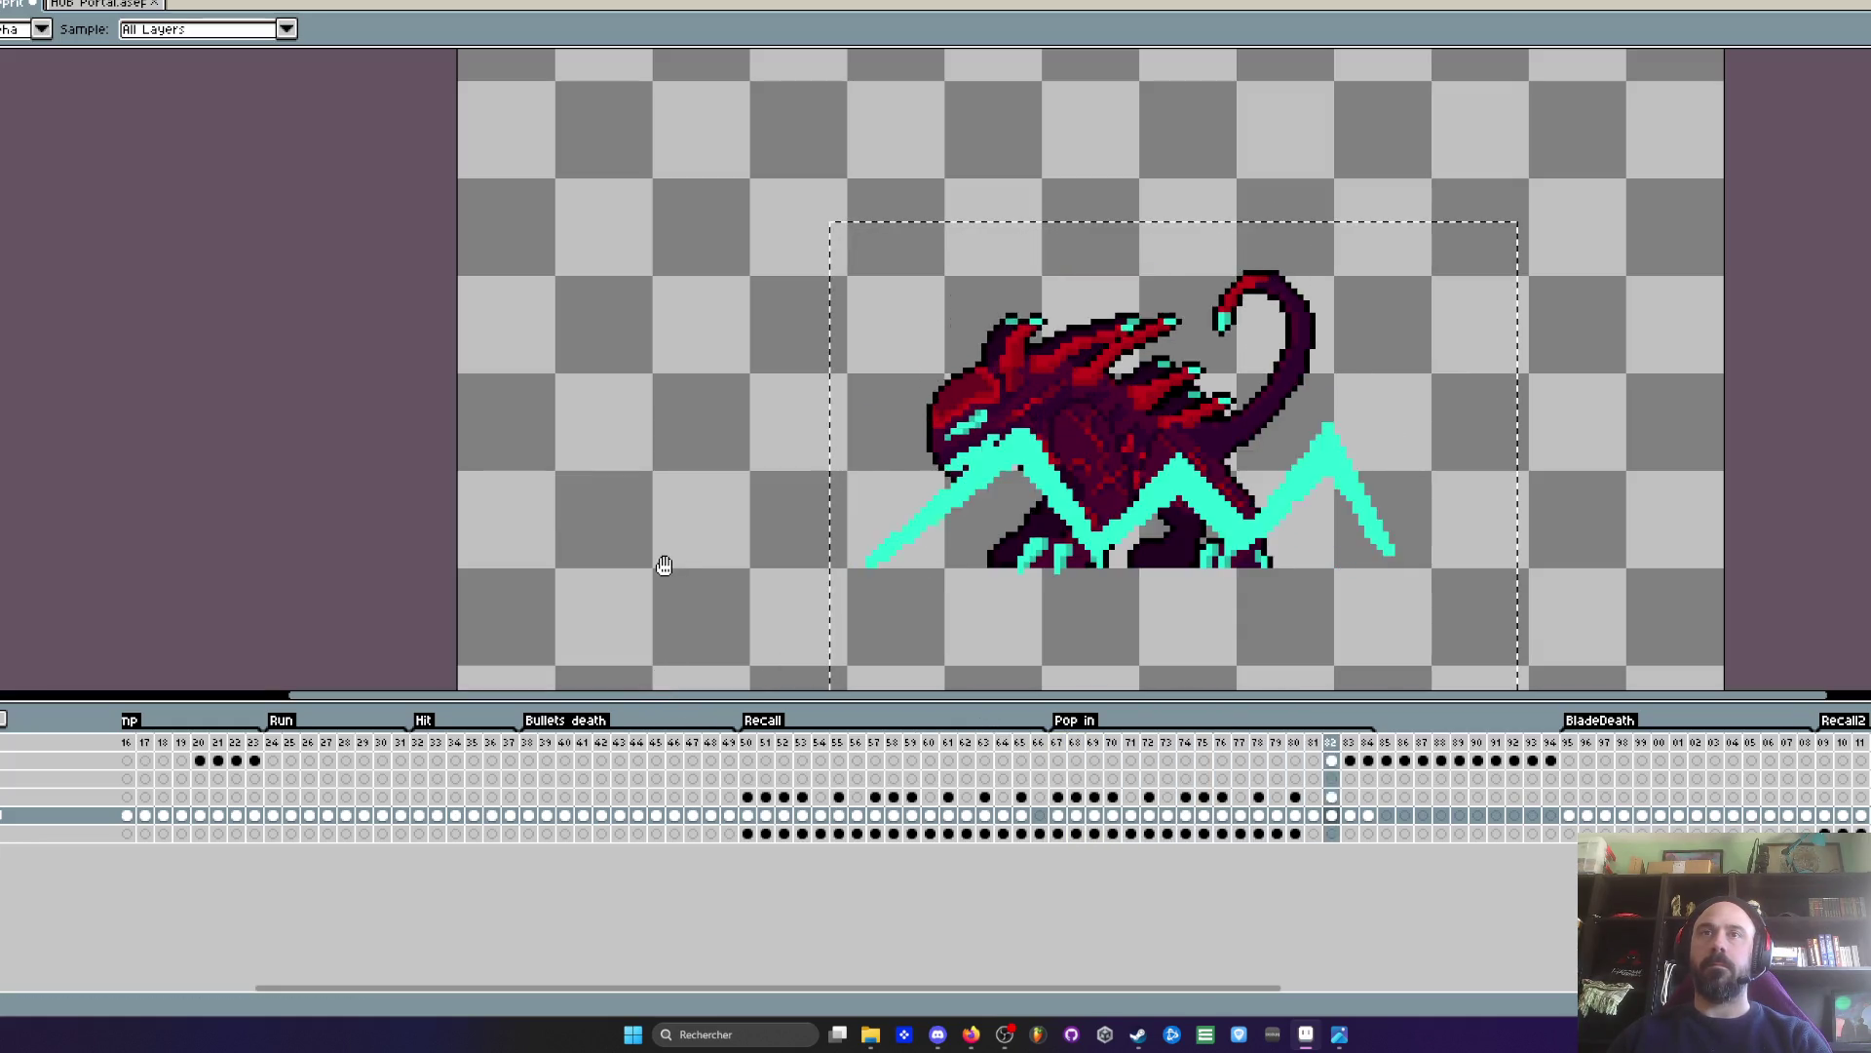
- Stop on the teal silhouette frame, then replay Pop in from frame 67
scroll(801, 367, down, 1)
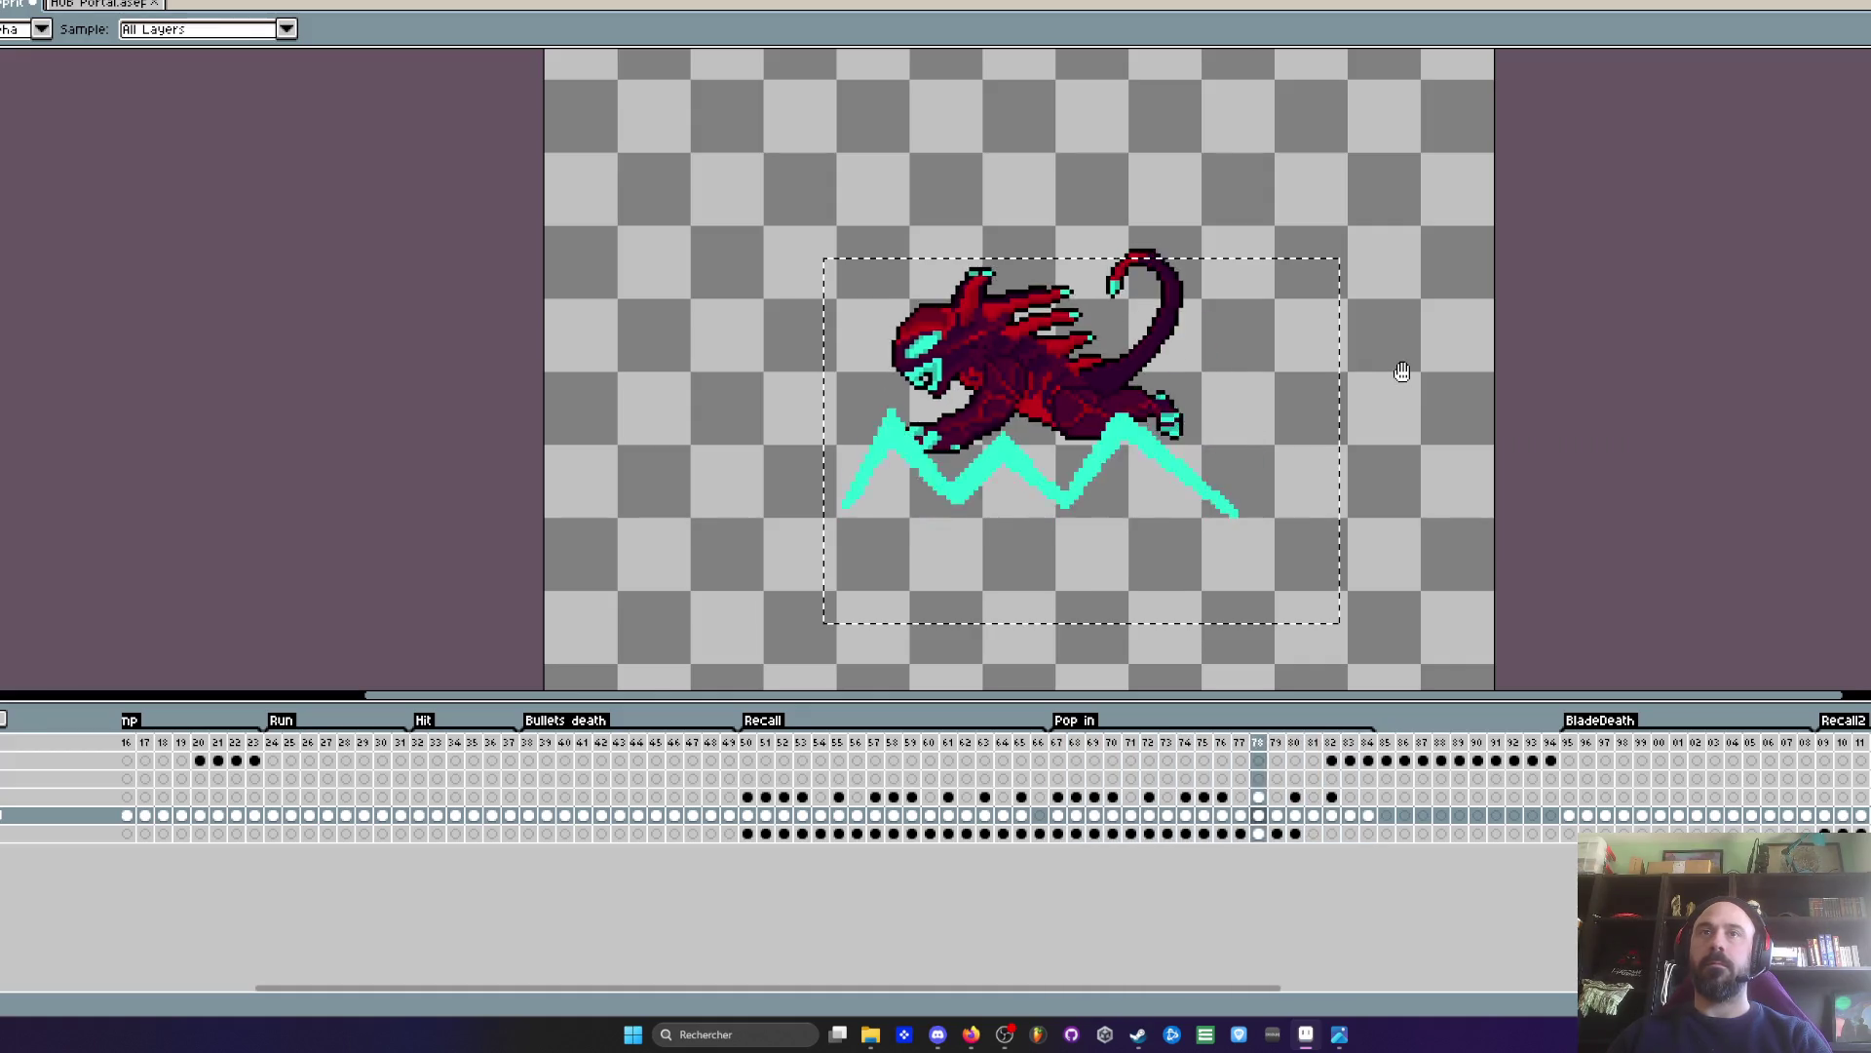
key(Return)
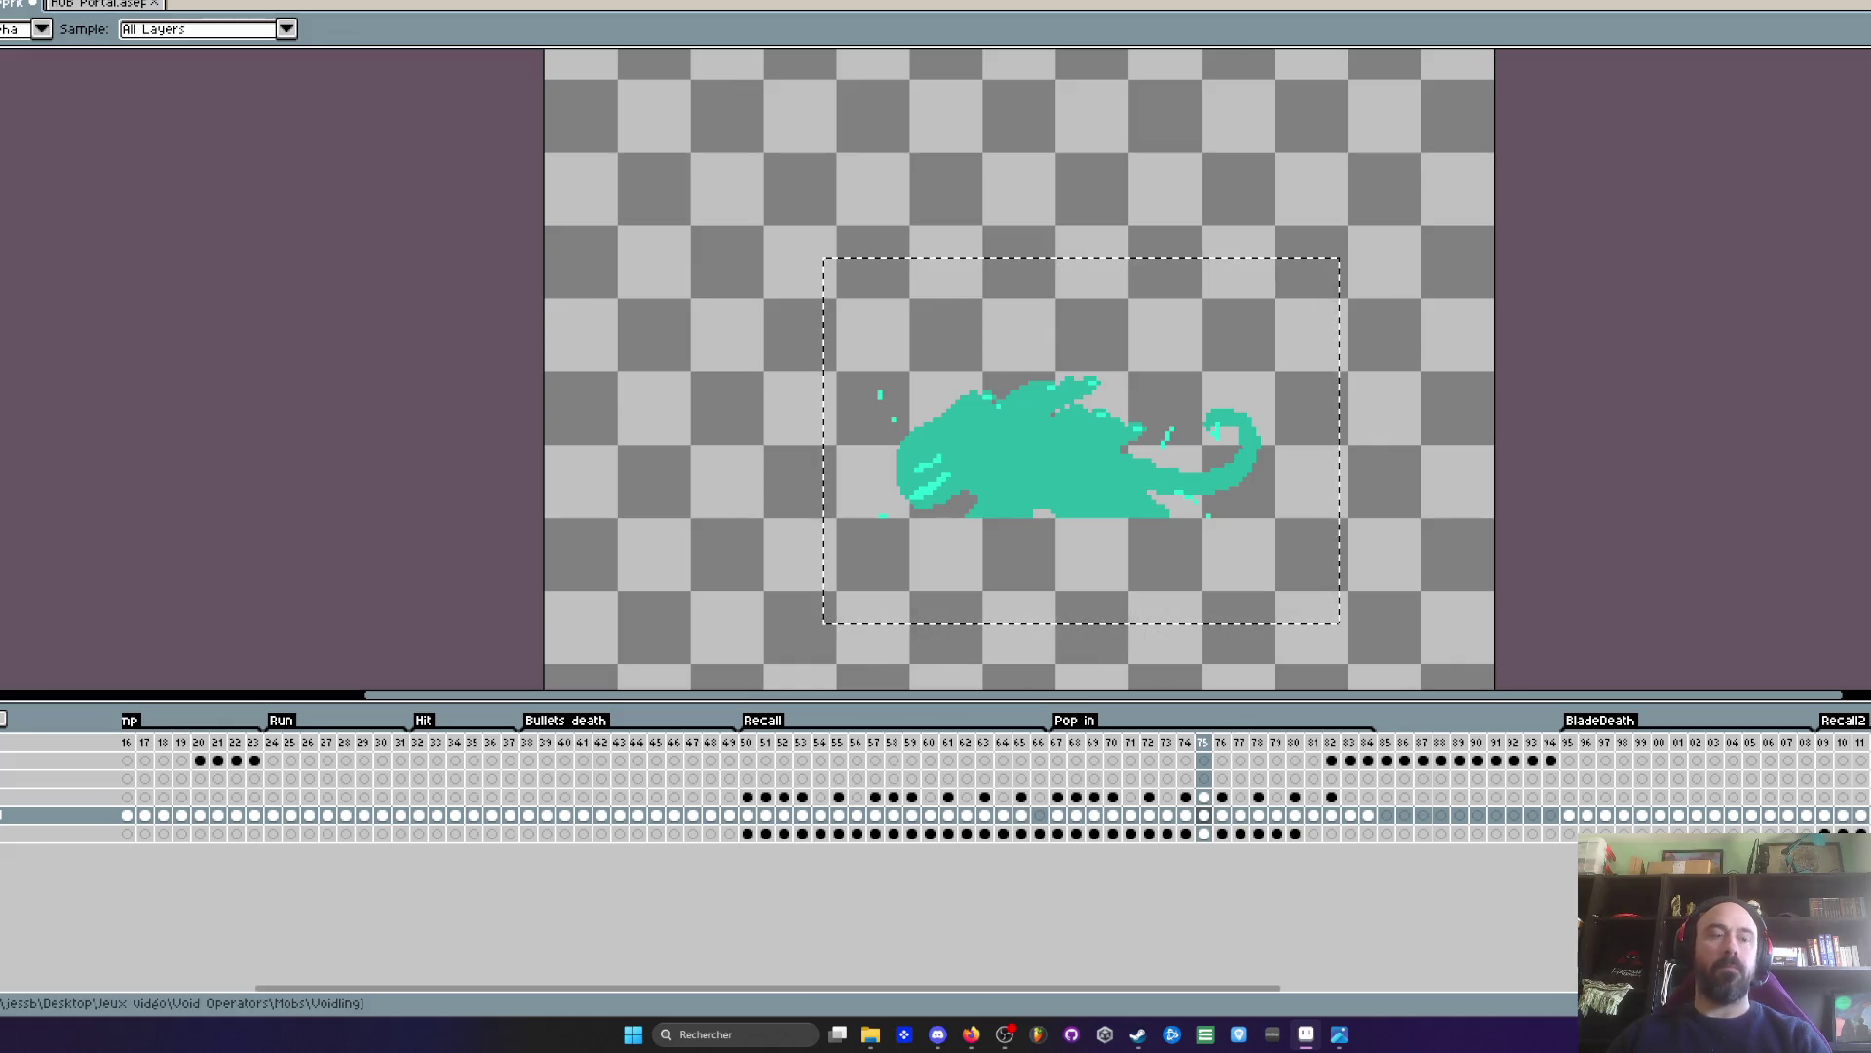
key(w)
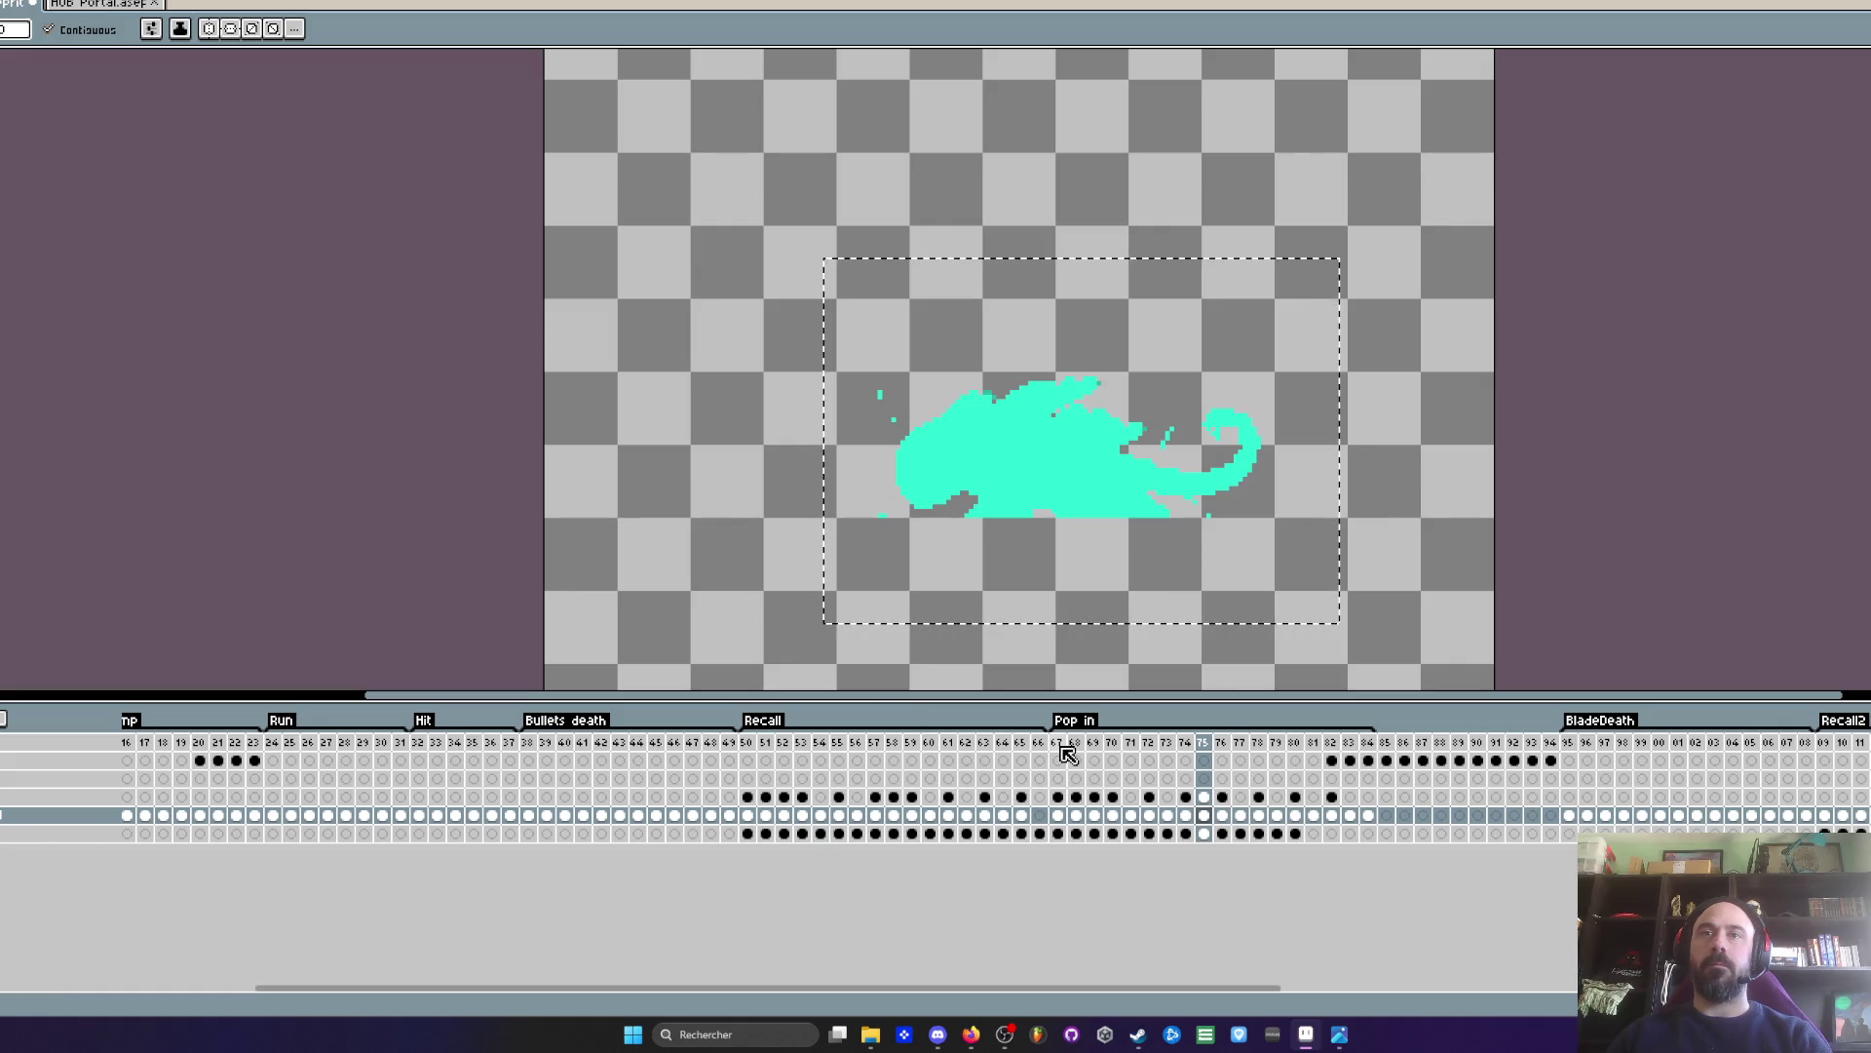
click(1058, 742)
key(Return)
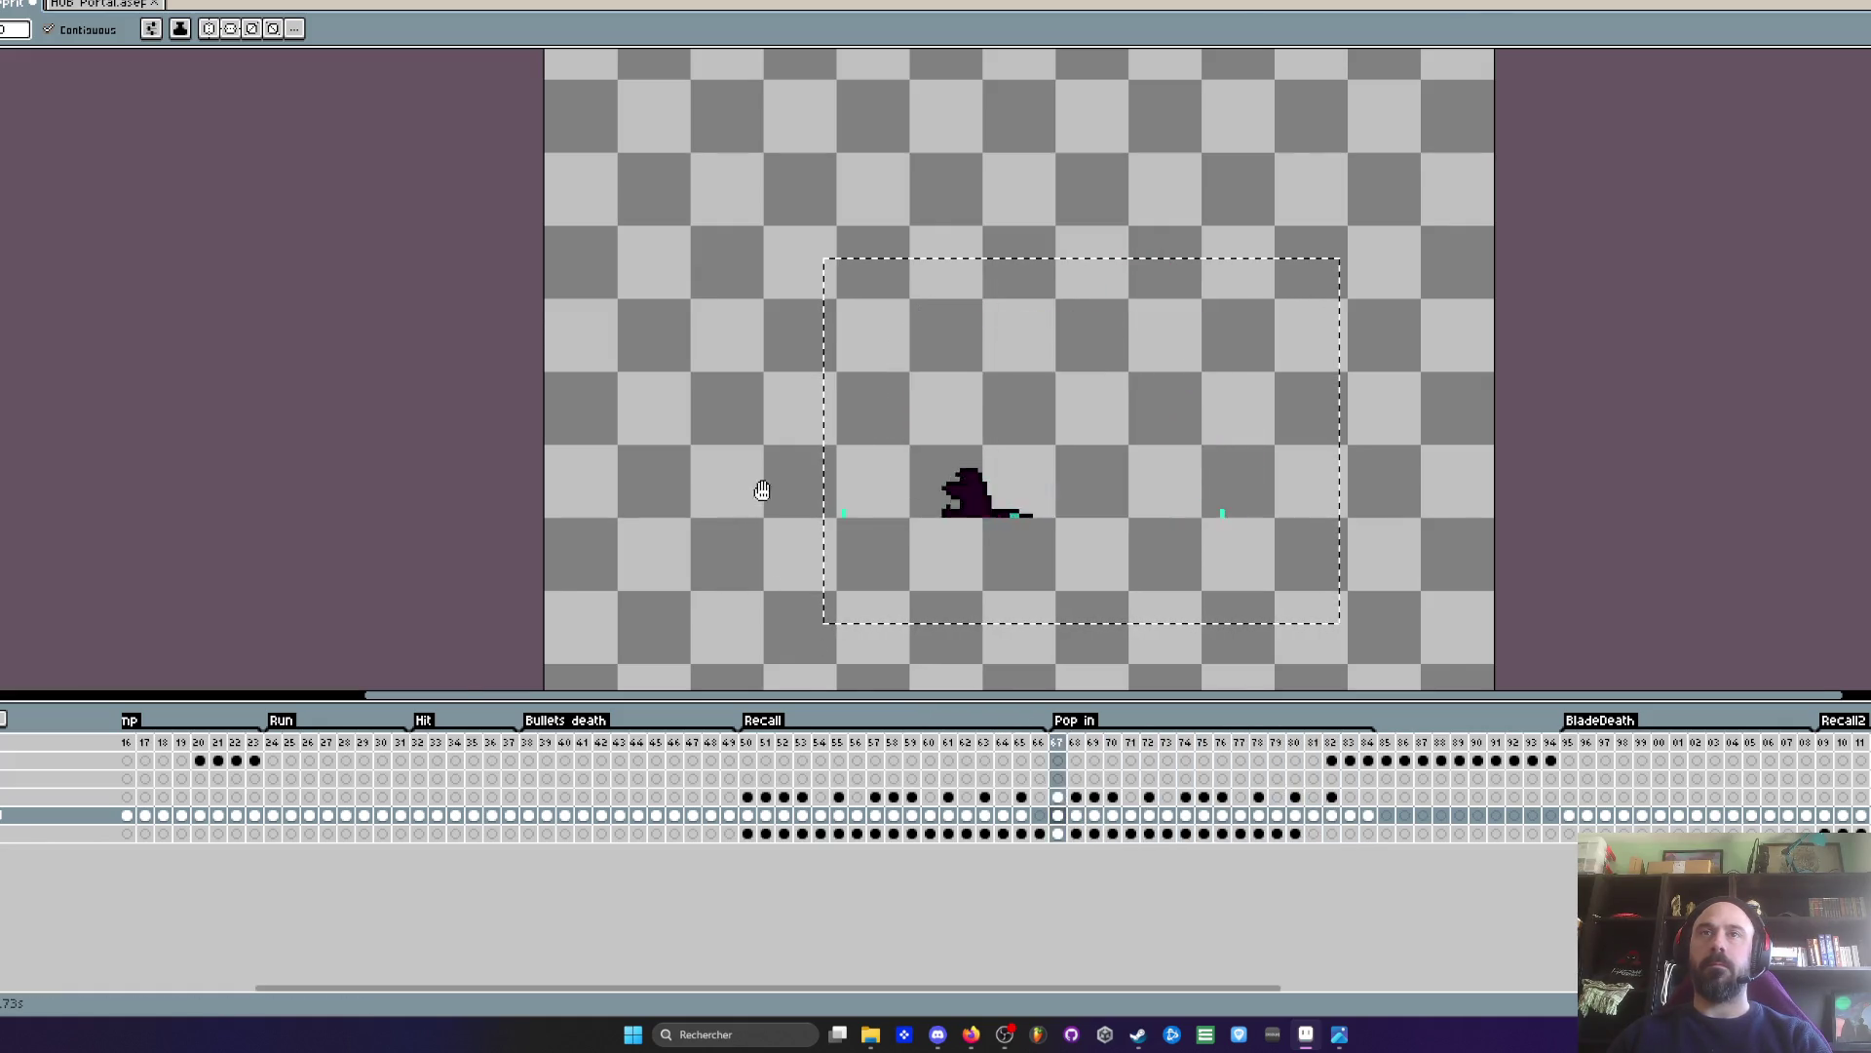
scroll(770, 493, down, 3)
key(v)
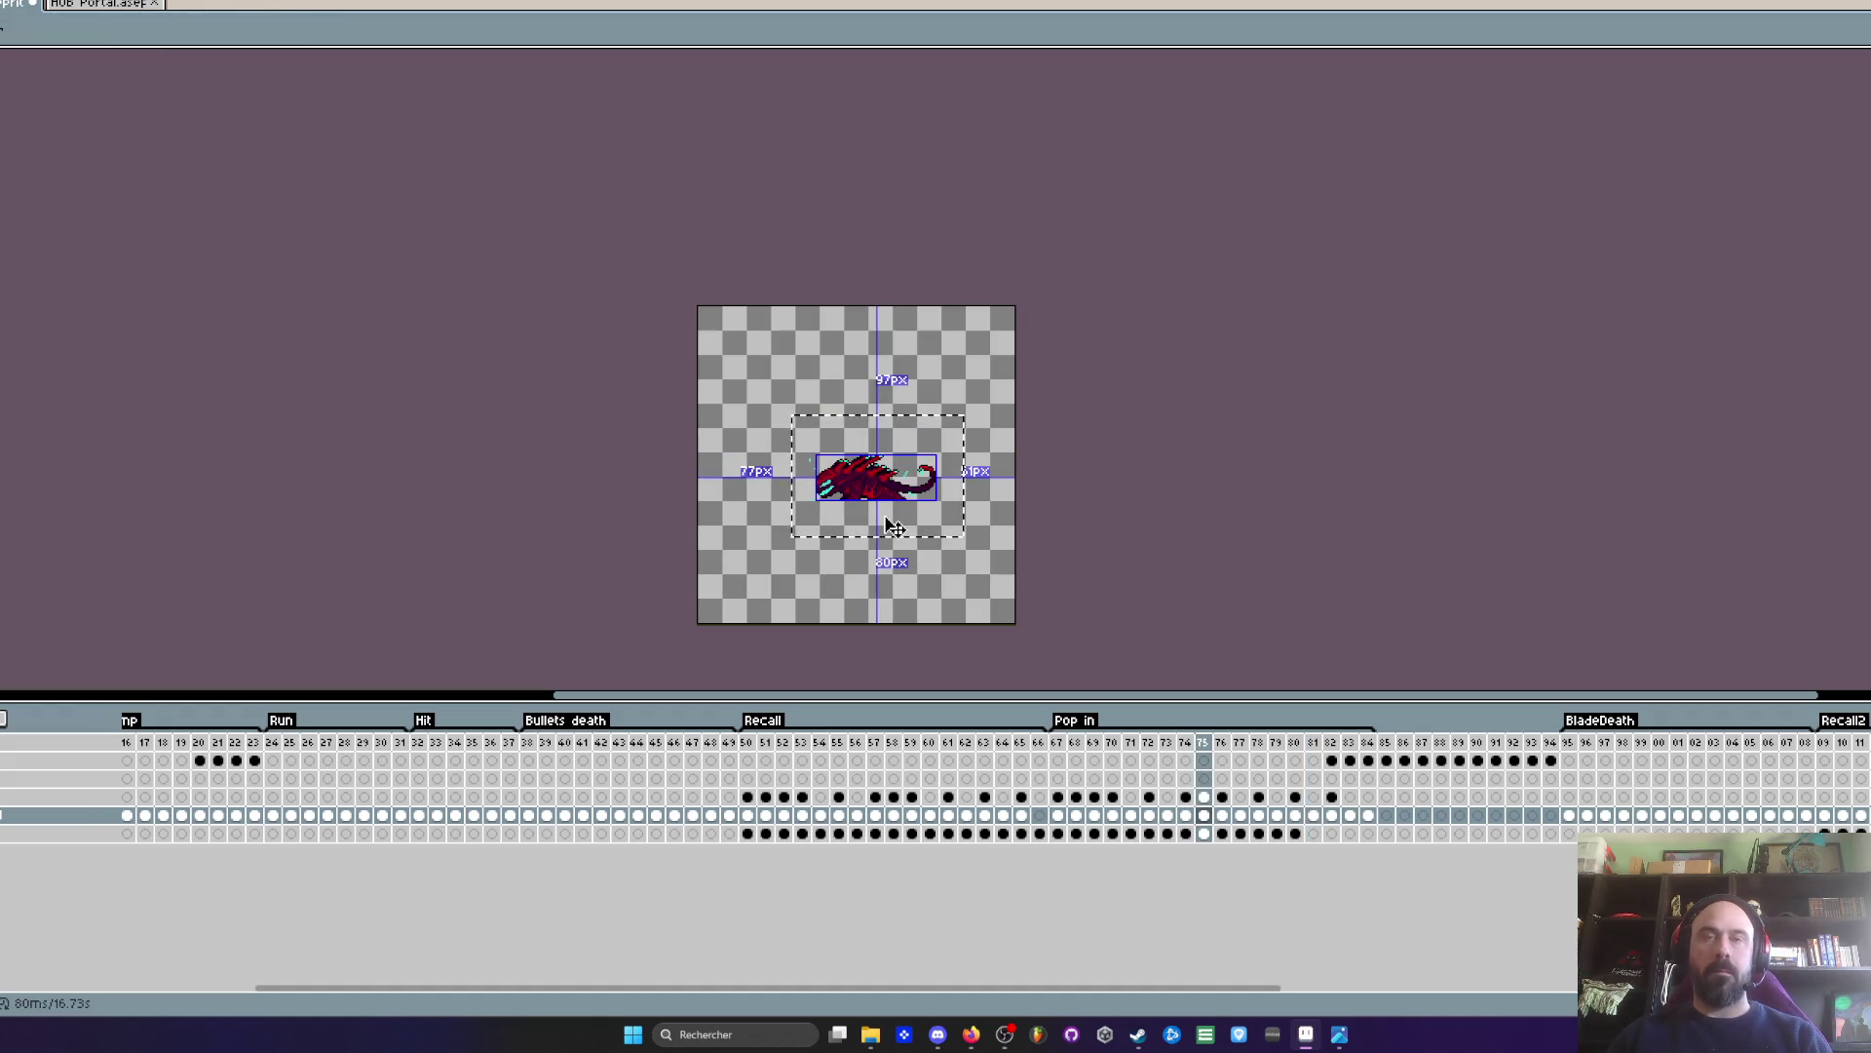
scroll(894, 526, up, 3)
- On frames 76–77, marquee the leaping creature and sample its dark red body colour
drag(1223, 815, 1241, 819)
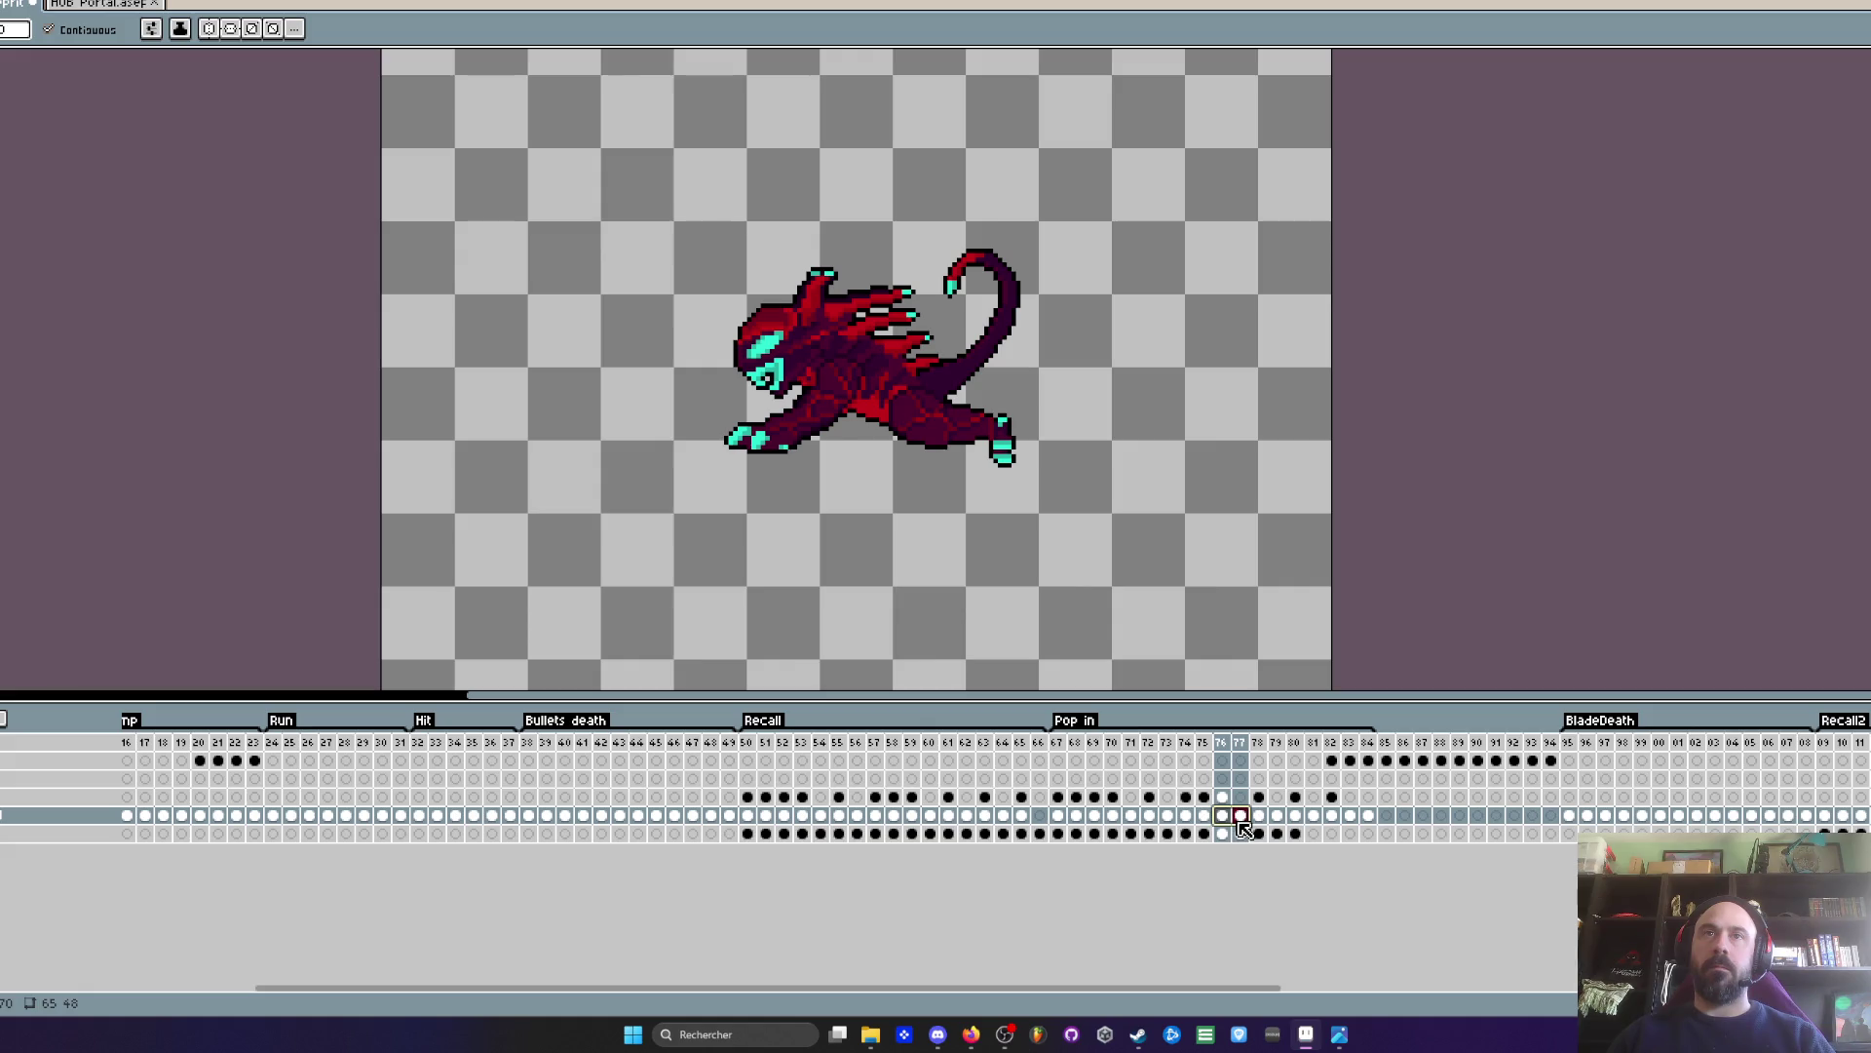
key(m)
drag(634, 200, 1219, 588)
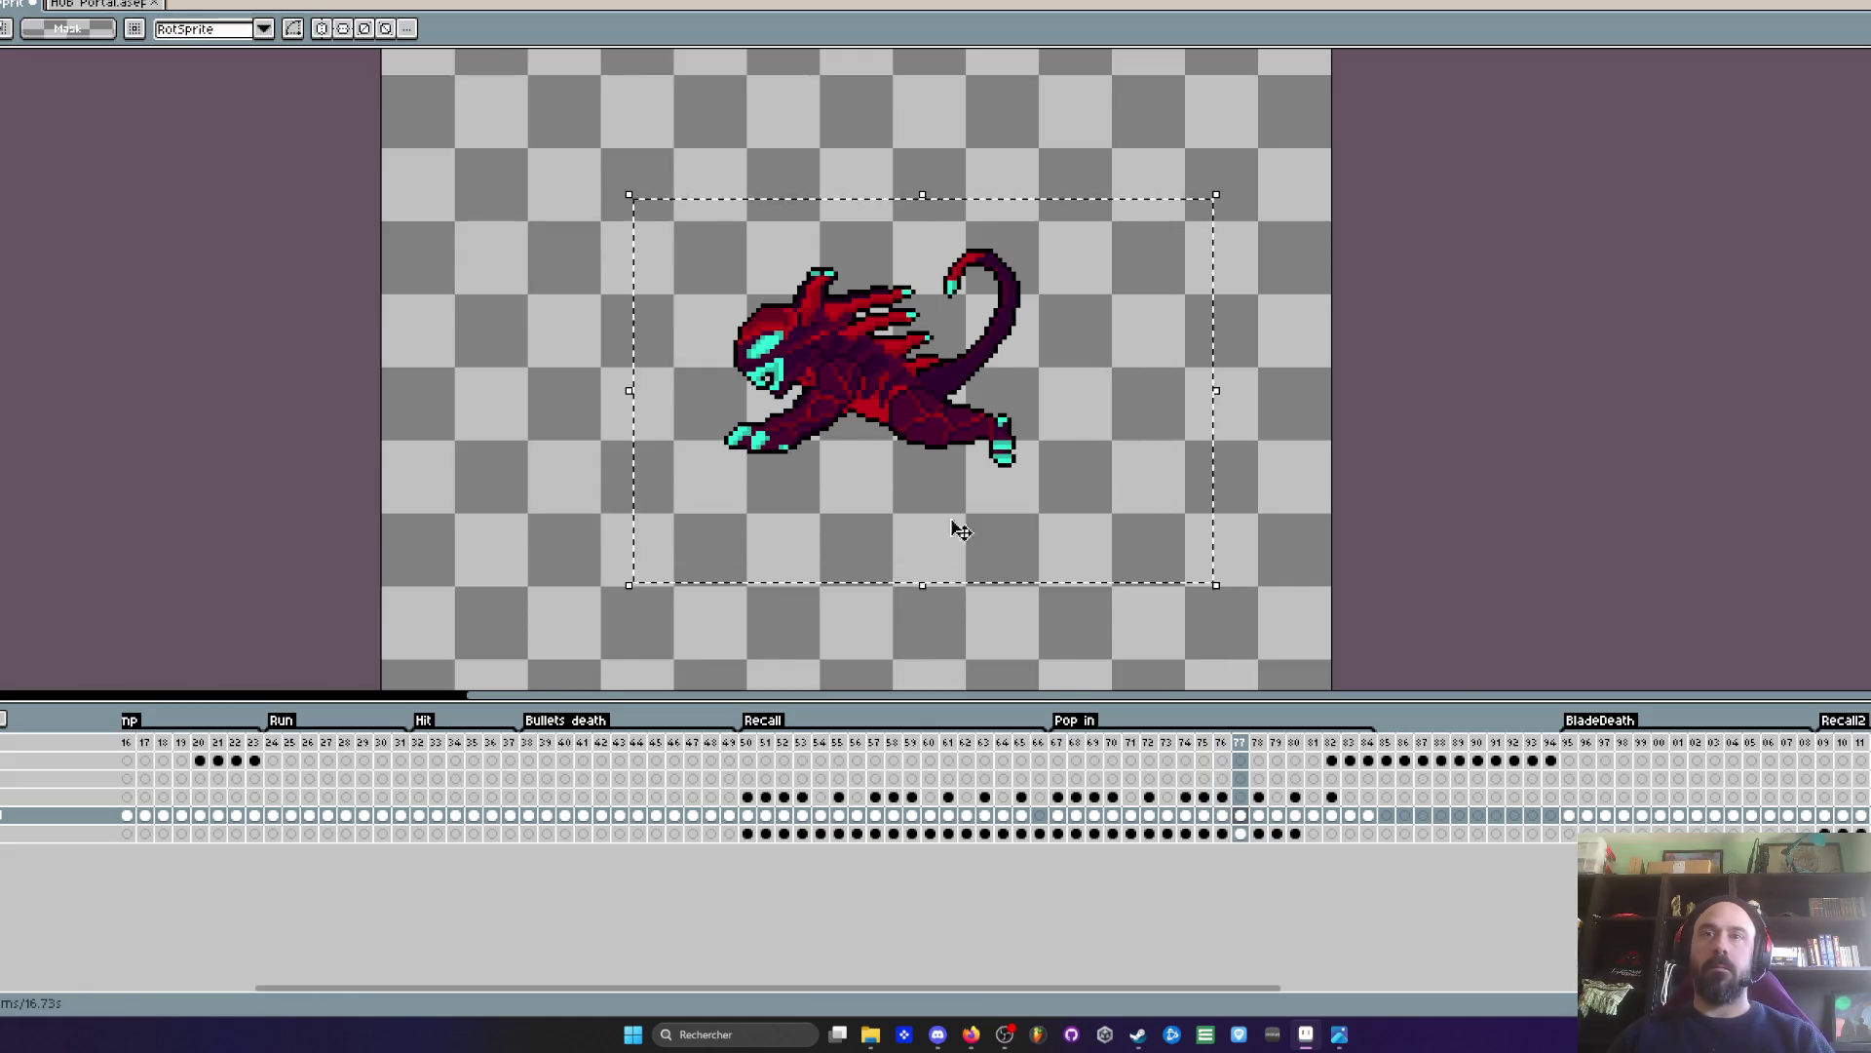
scroll(907, 502, up, 1)
key(i)
click(742, 239)
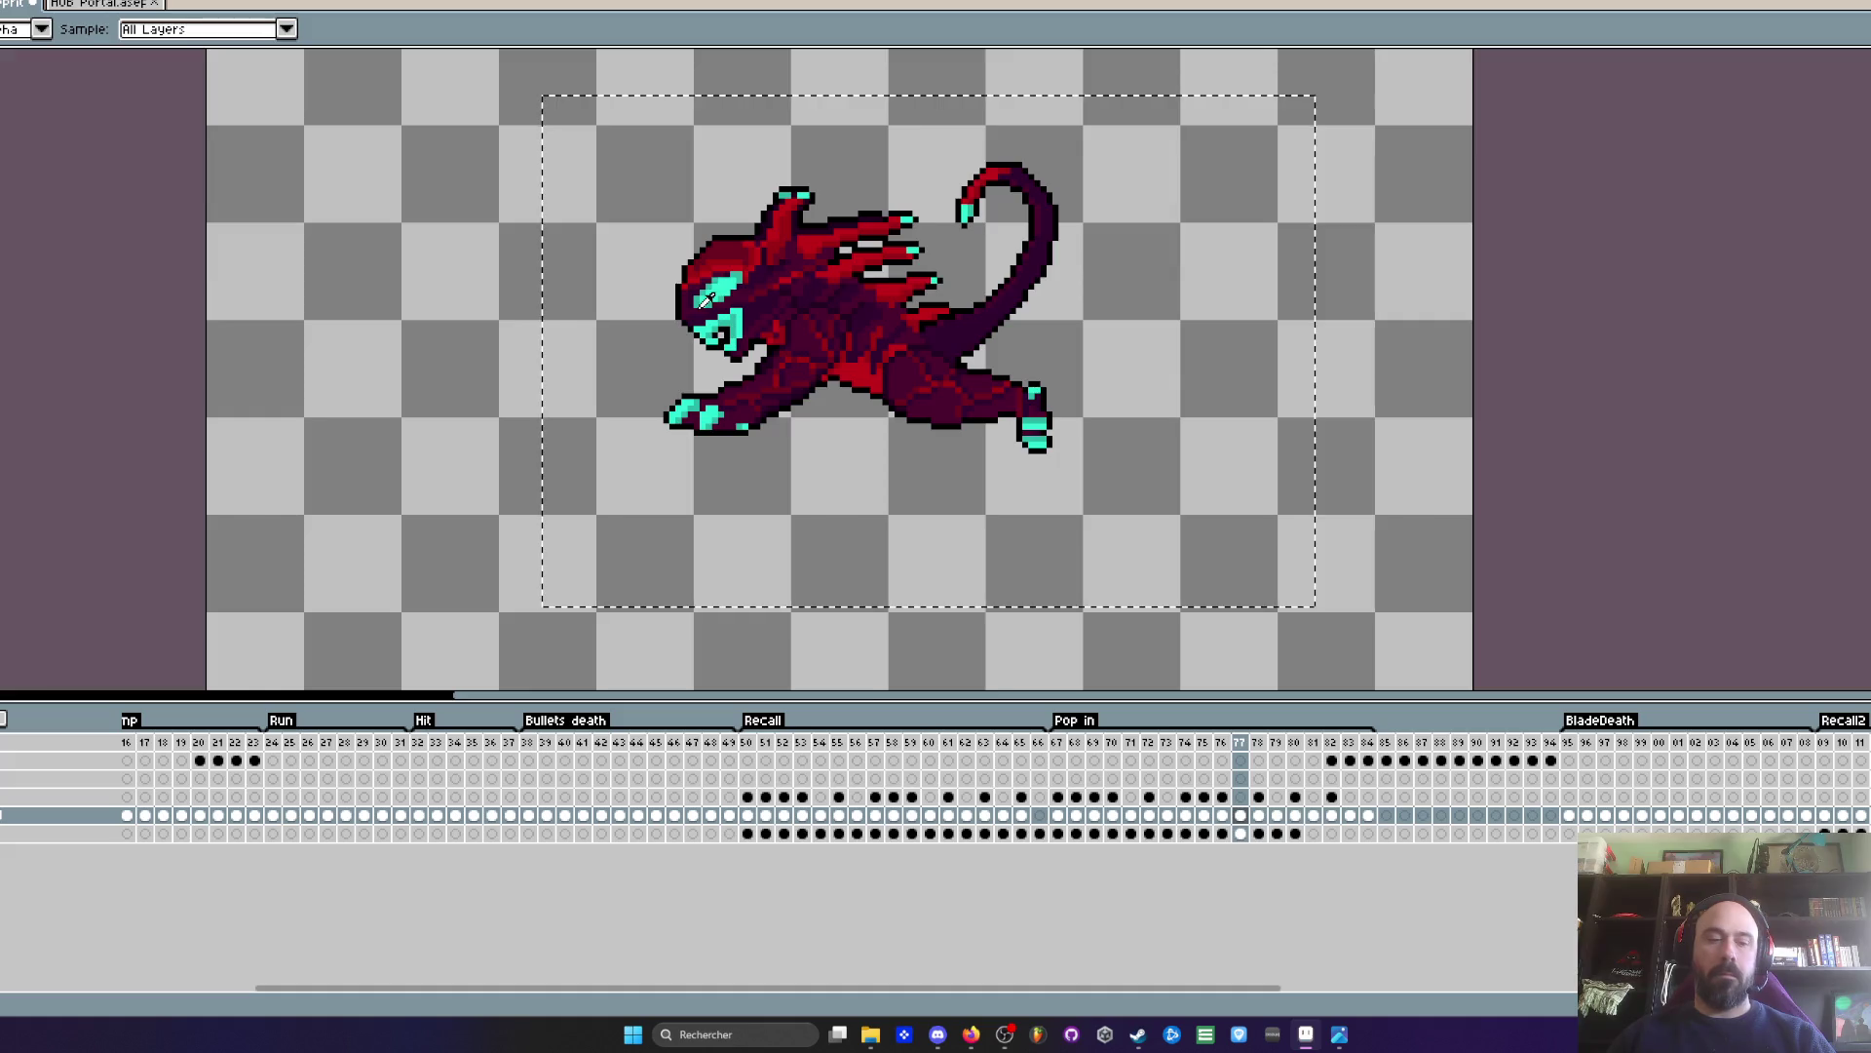
- Replace the leaping creature's dark red body with teal, then deselect
key(shift+r)
click(80, 173)
click(400, 237)
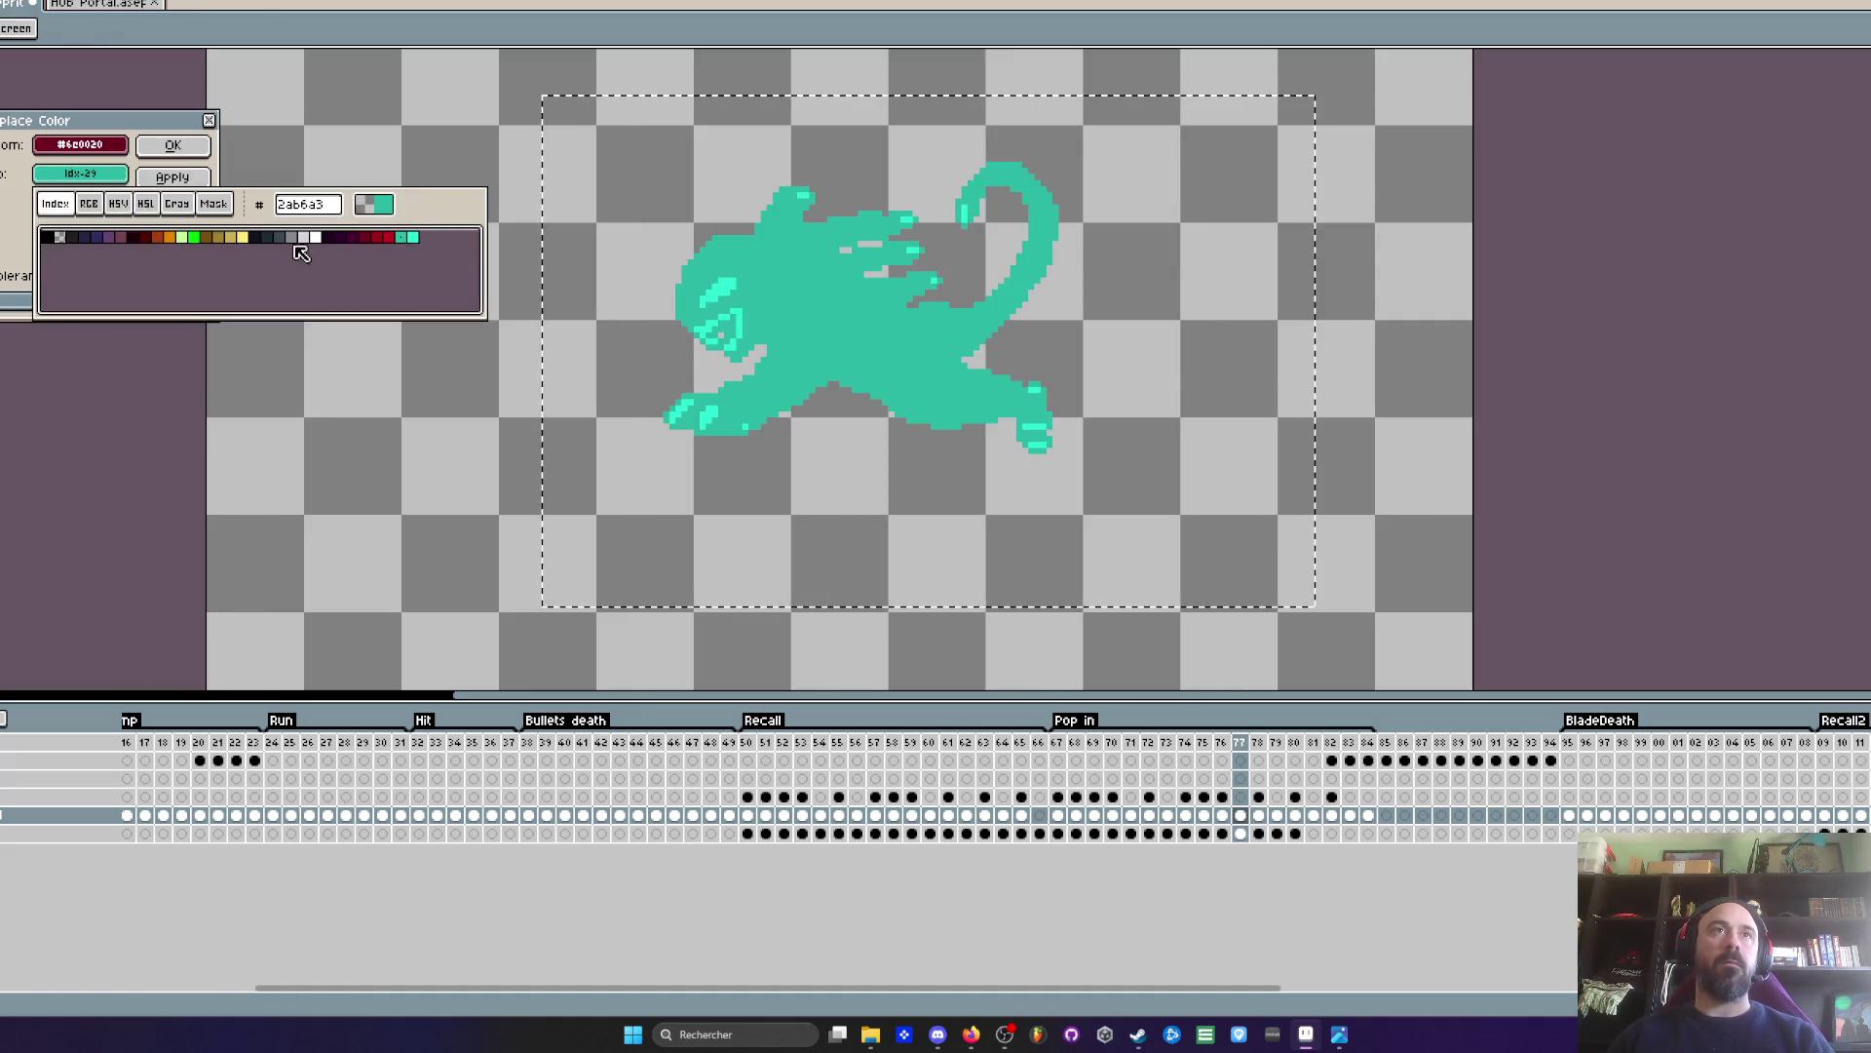
click(174, 146)
key(ctrl+d)
- Replay the Pop in animation from frame 67
click(1059, 743)
scroll(985, 484, down, 1)
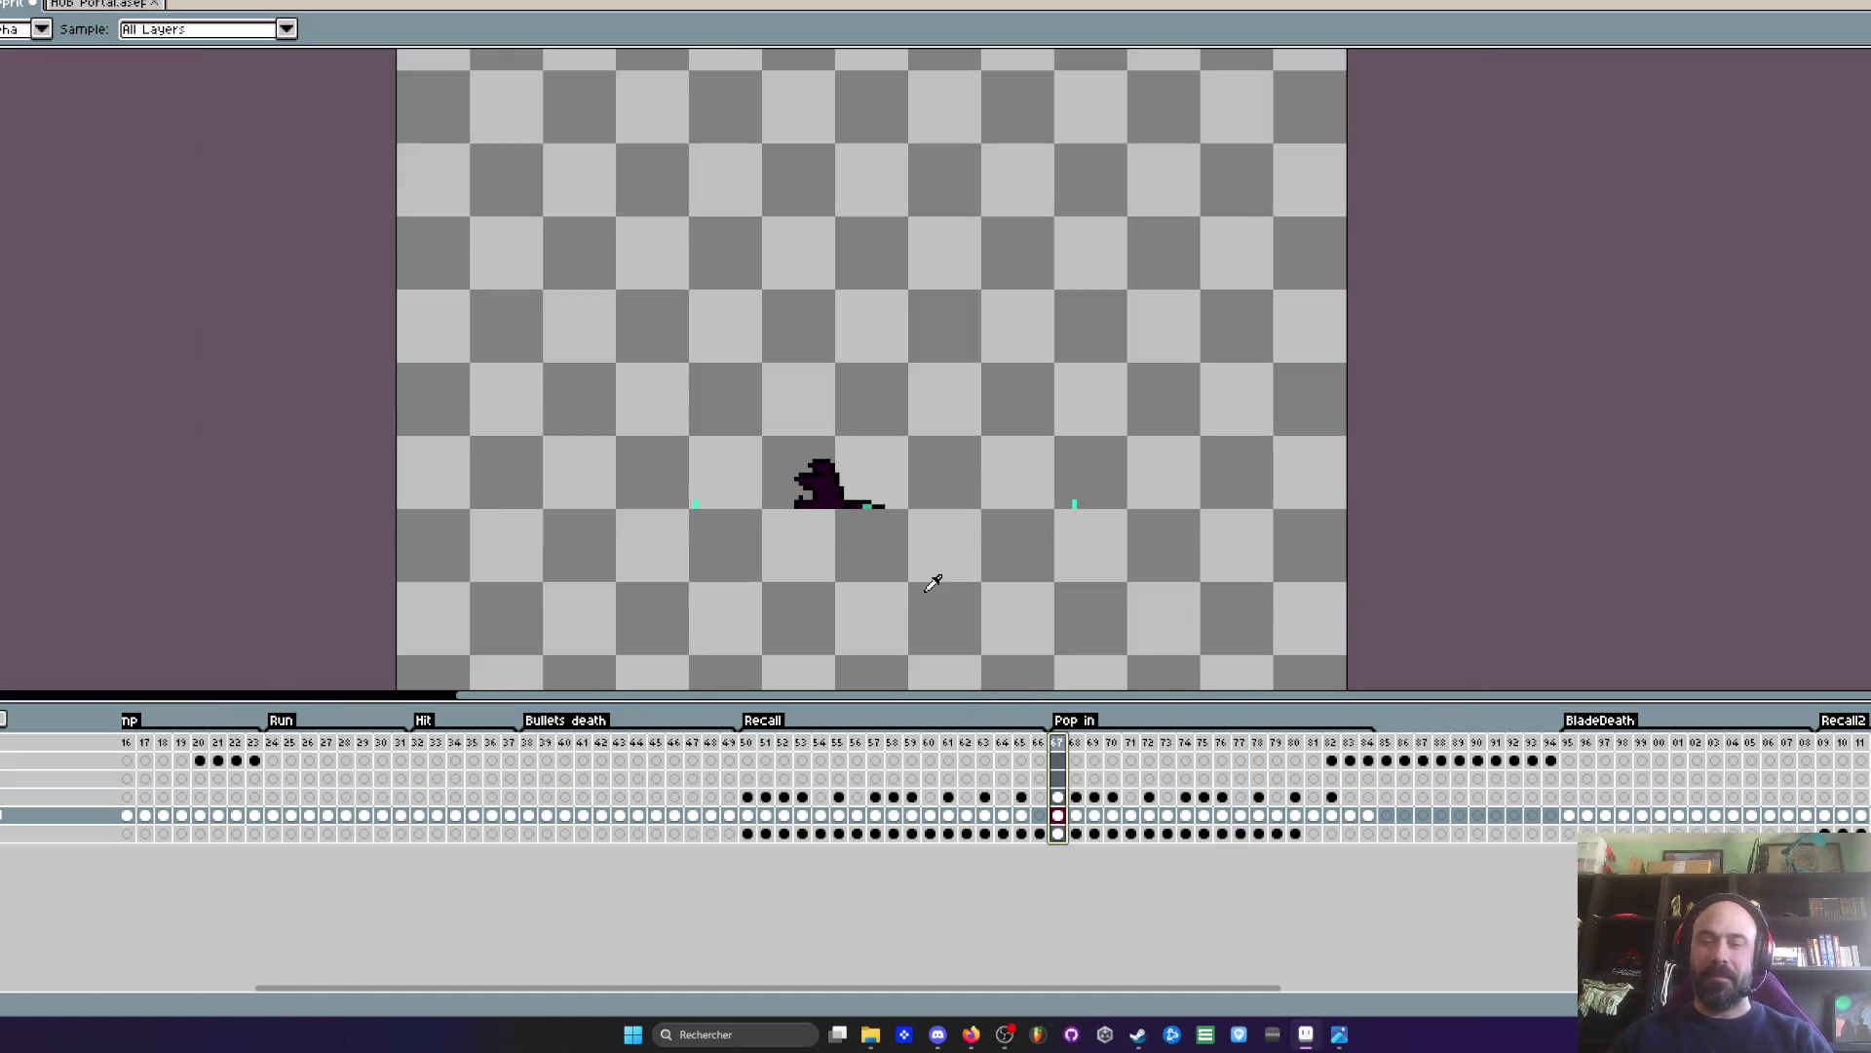
key(Return)
scroll(1115, 482, down, 2)
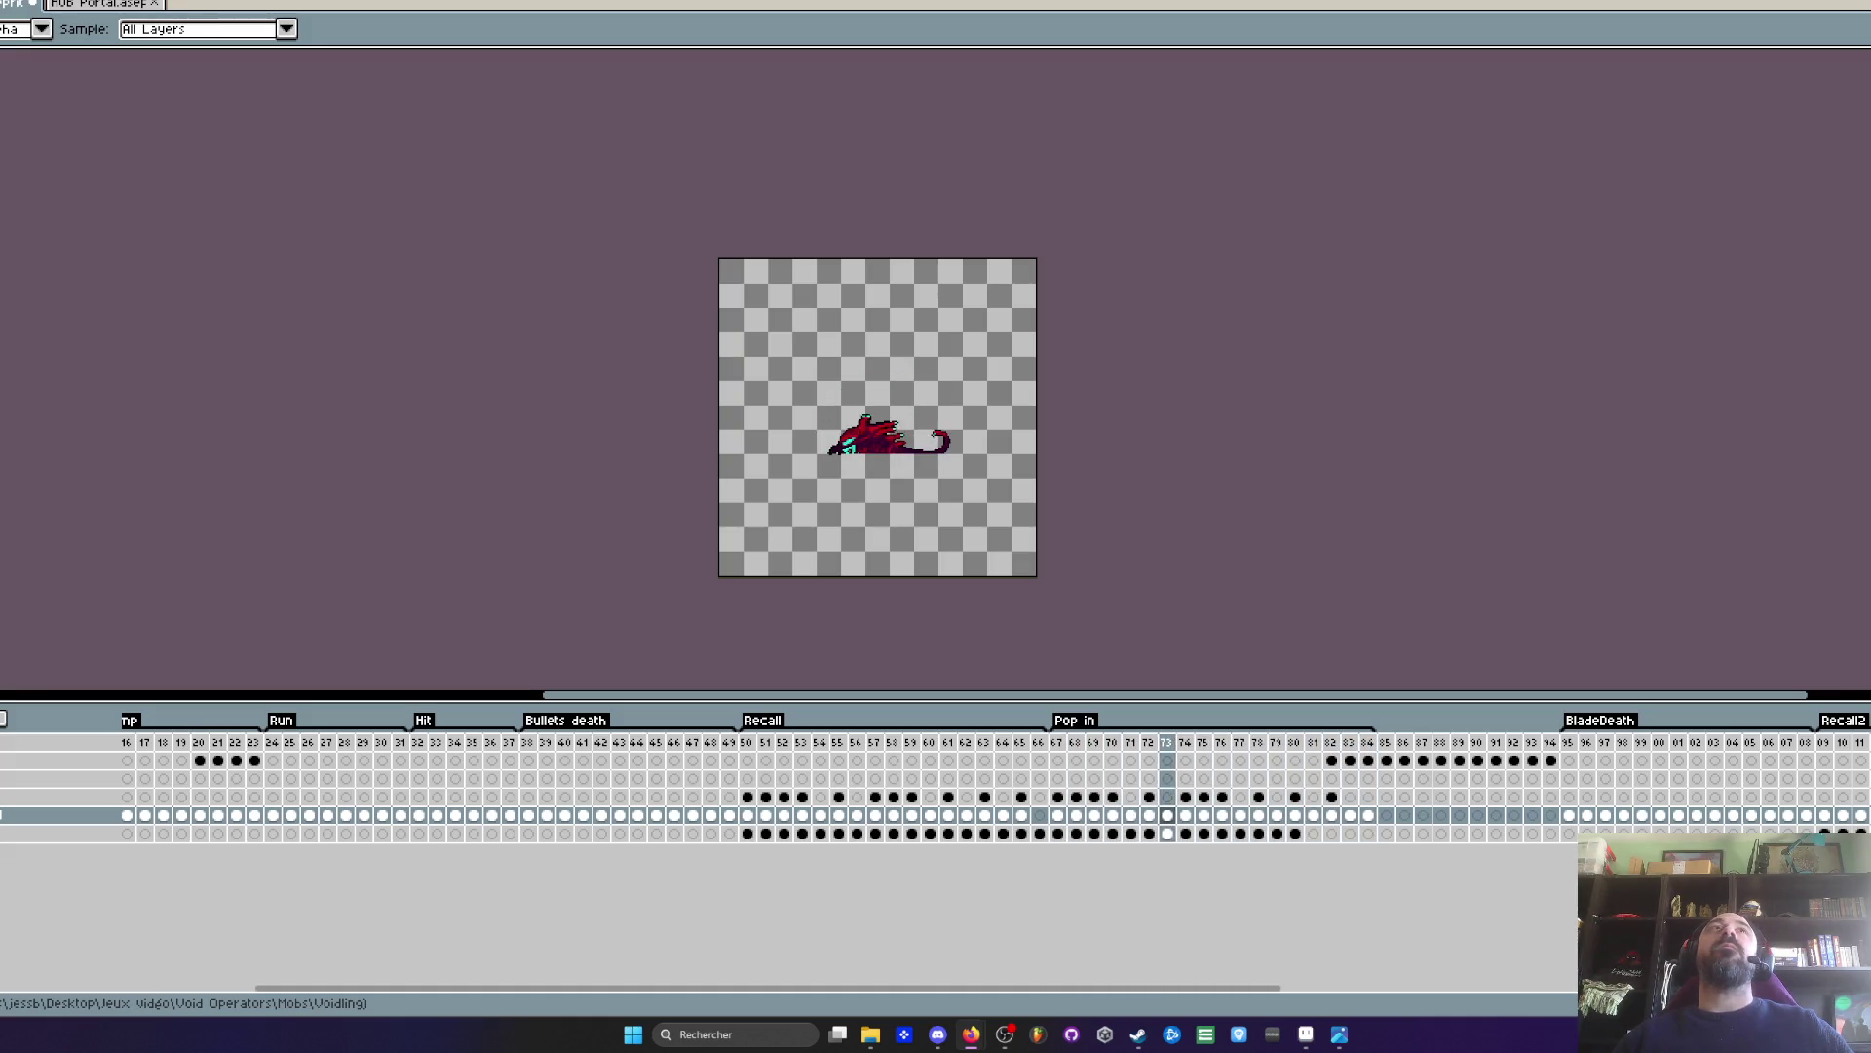
- Play the Recall animation from frame 50
scroll(1121, 504, up, 3)
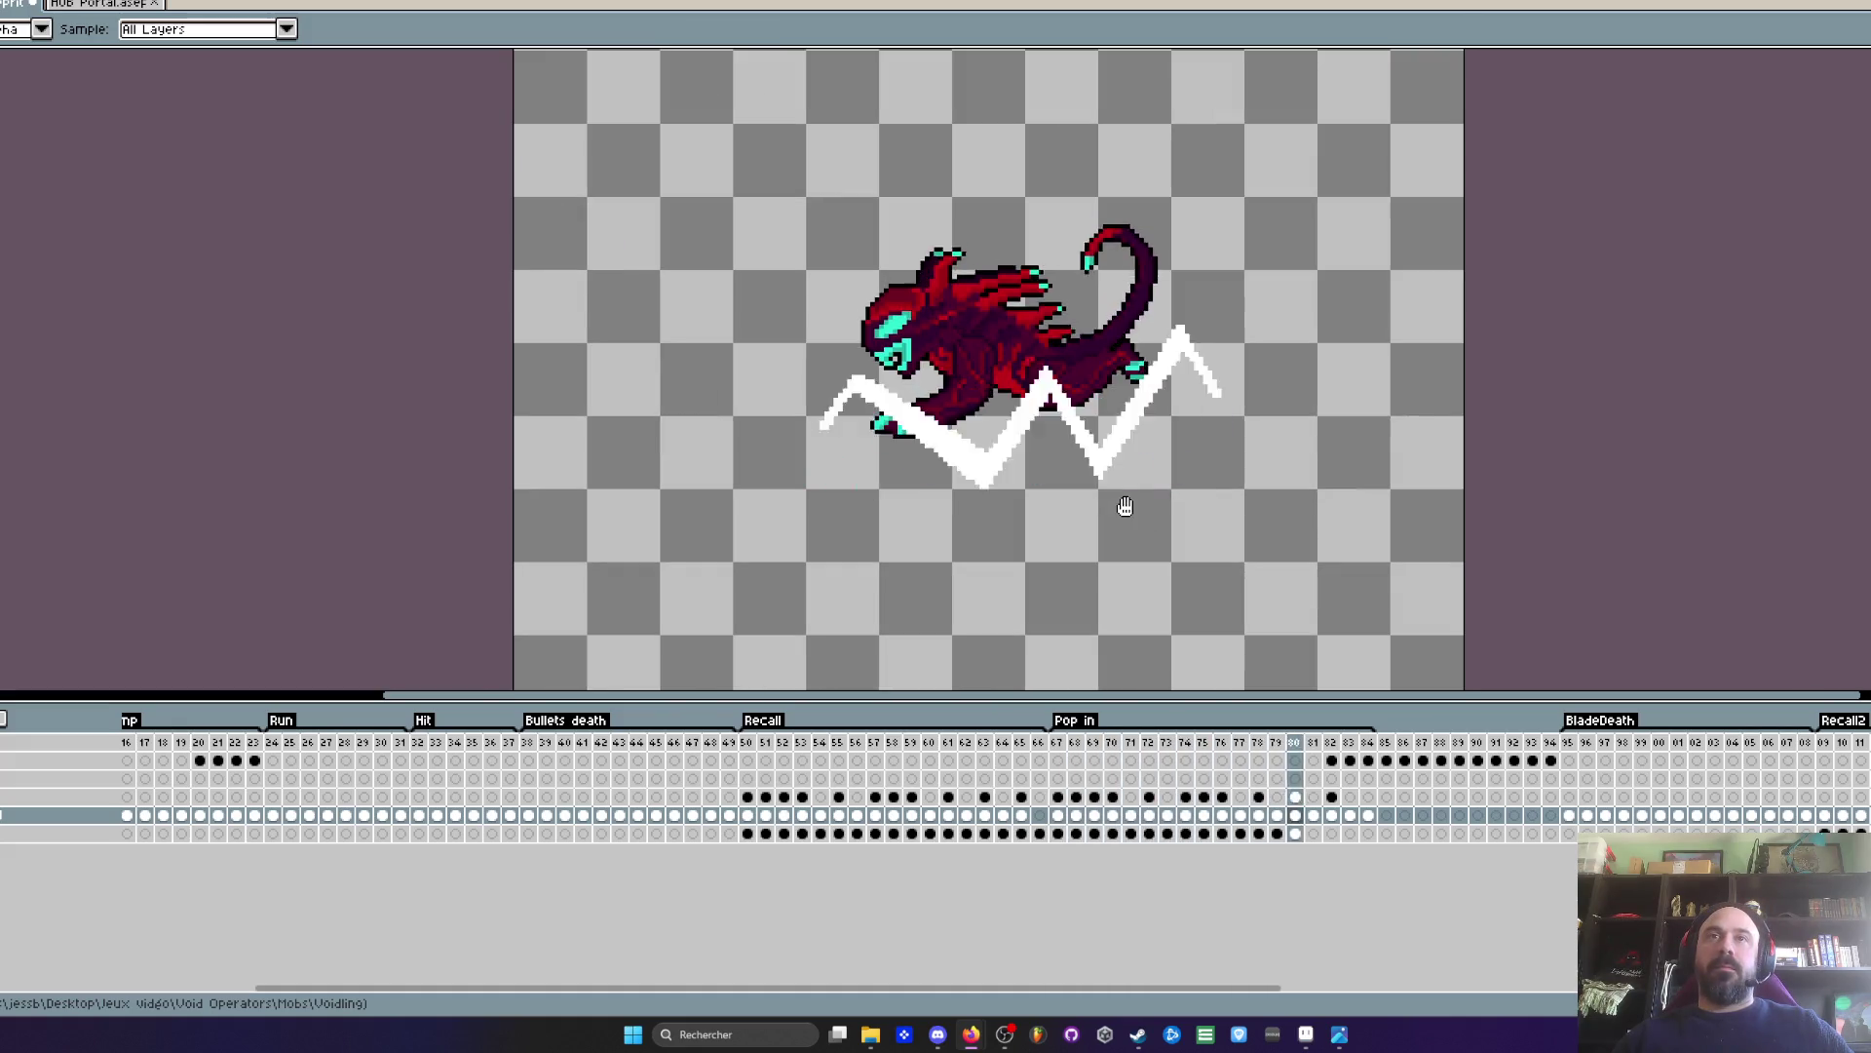
scroll(1036, 451, down, 3)
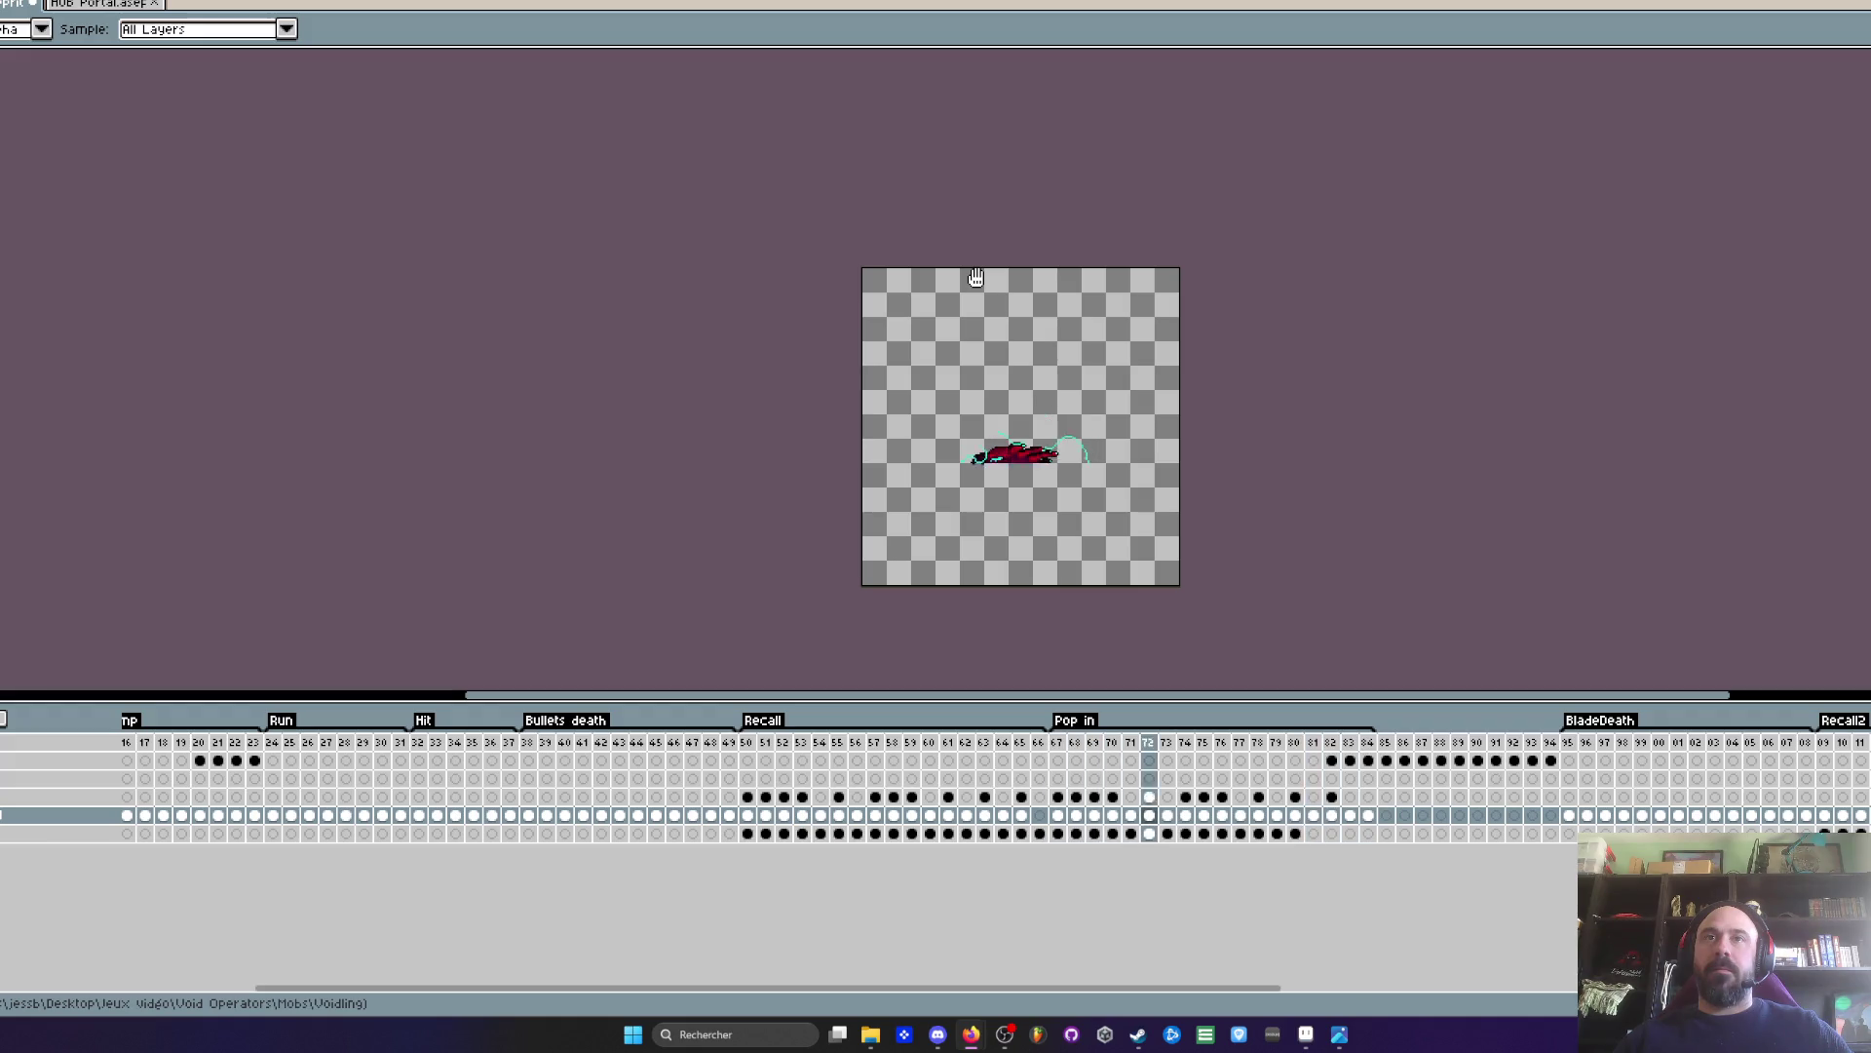
click(751, 743)
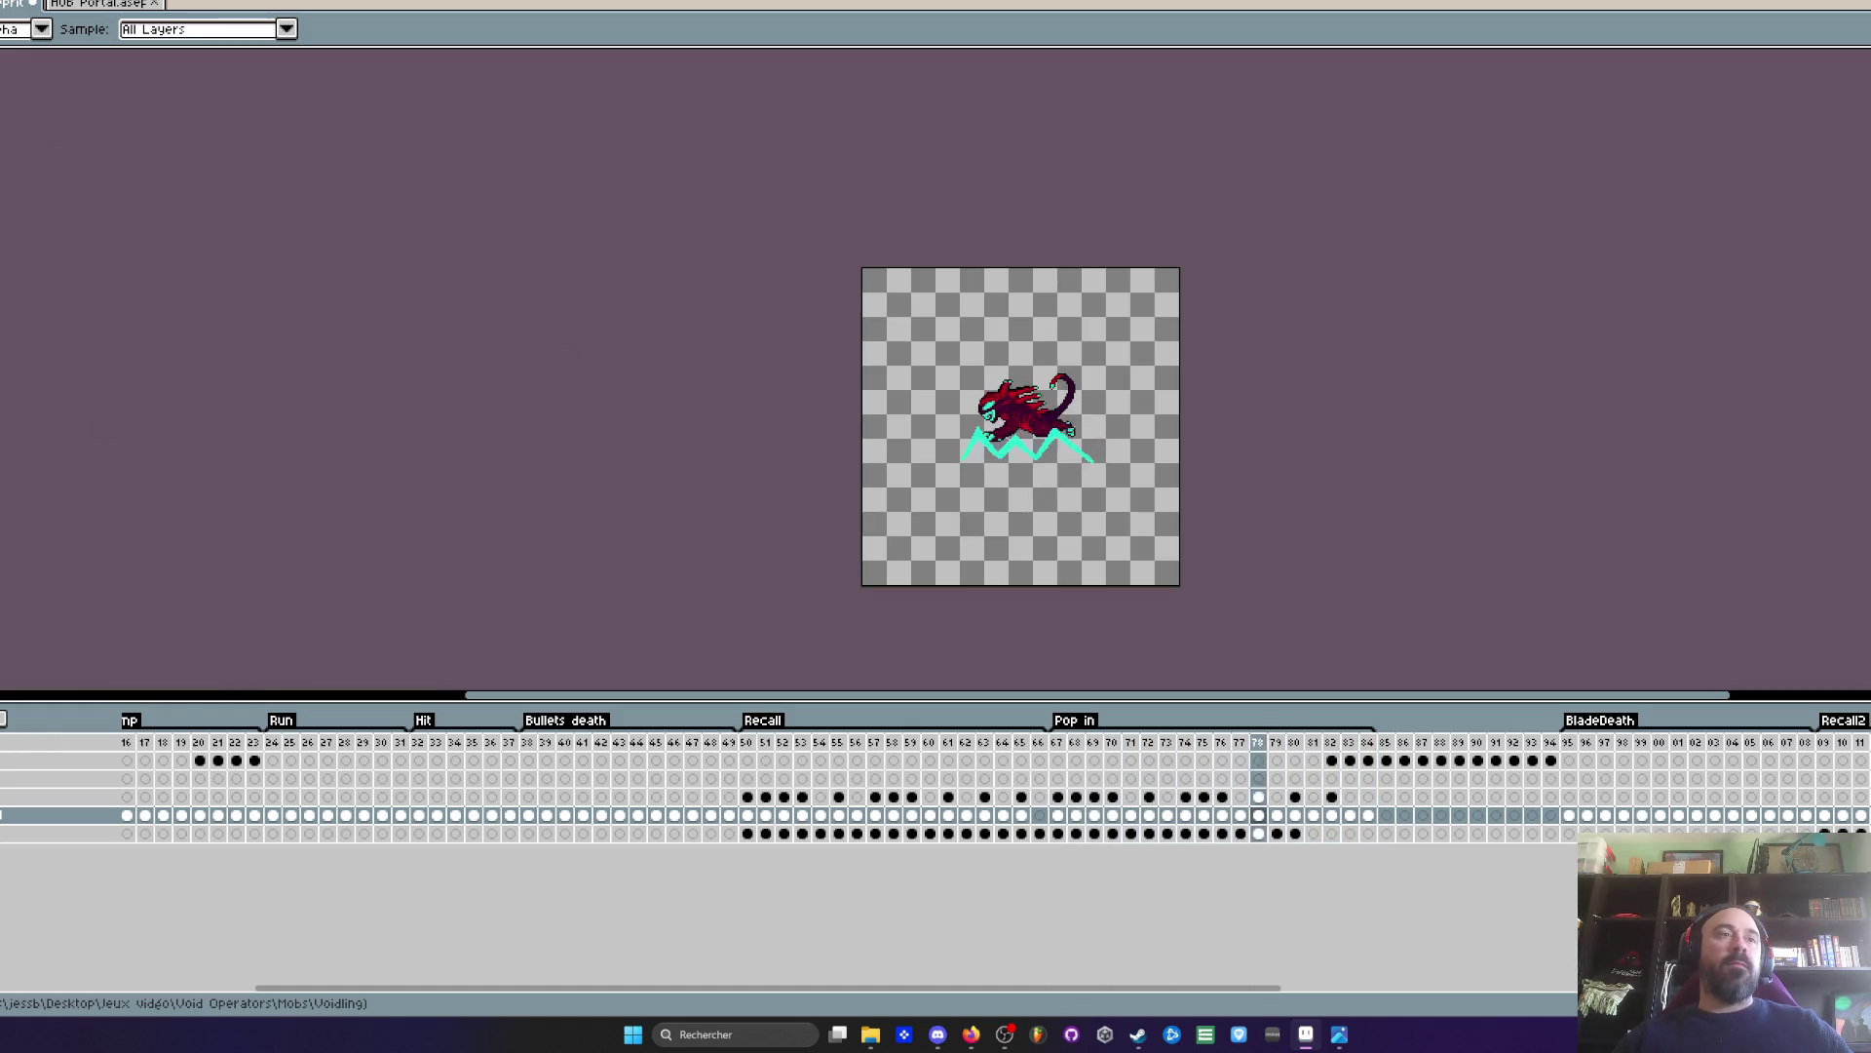
scroll(1091, 445, up, 1)
click(748, 743)
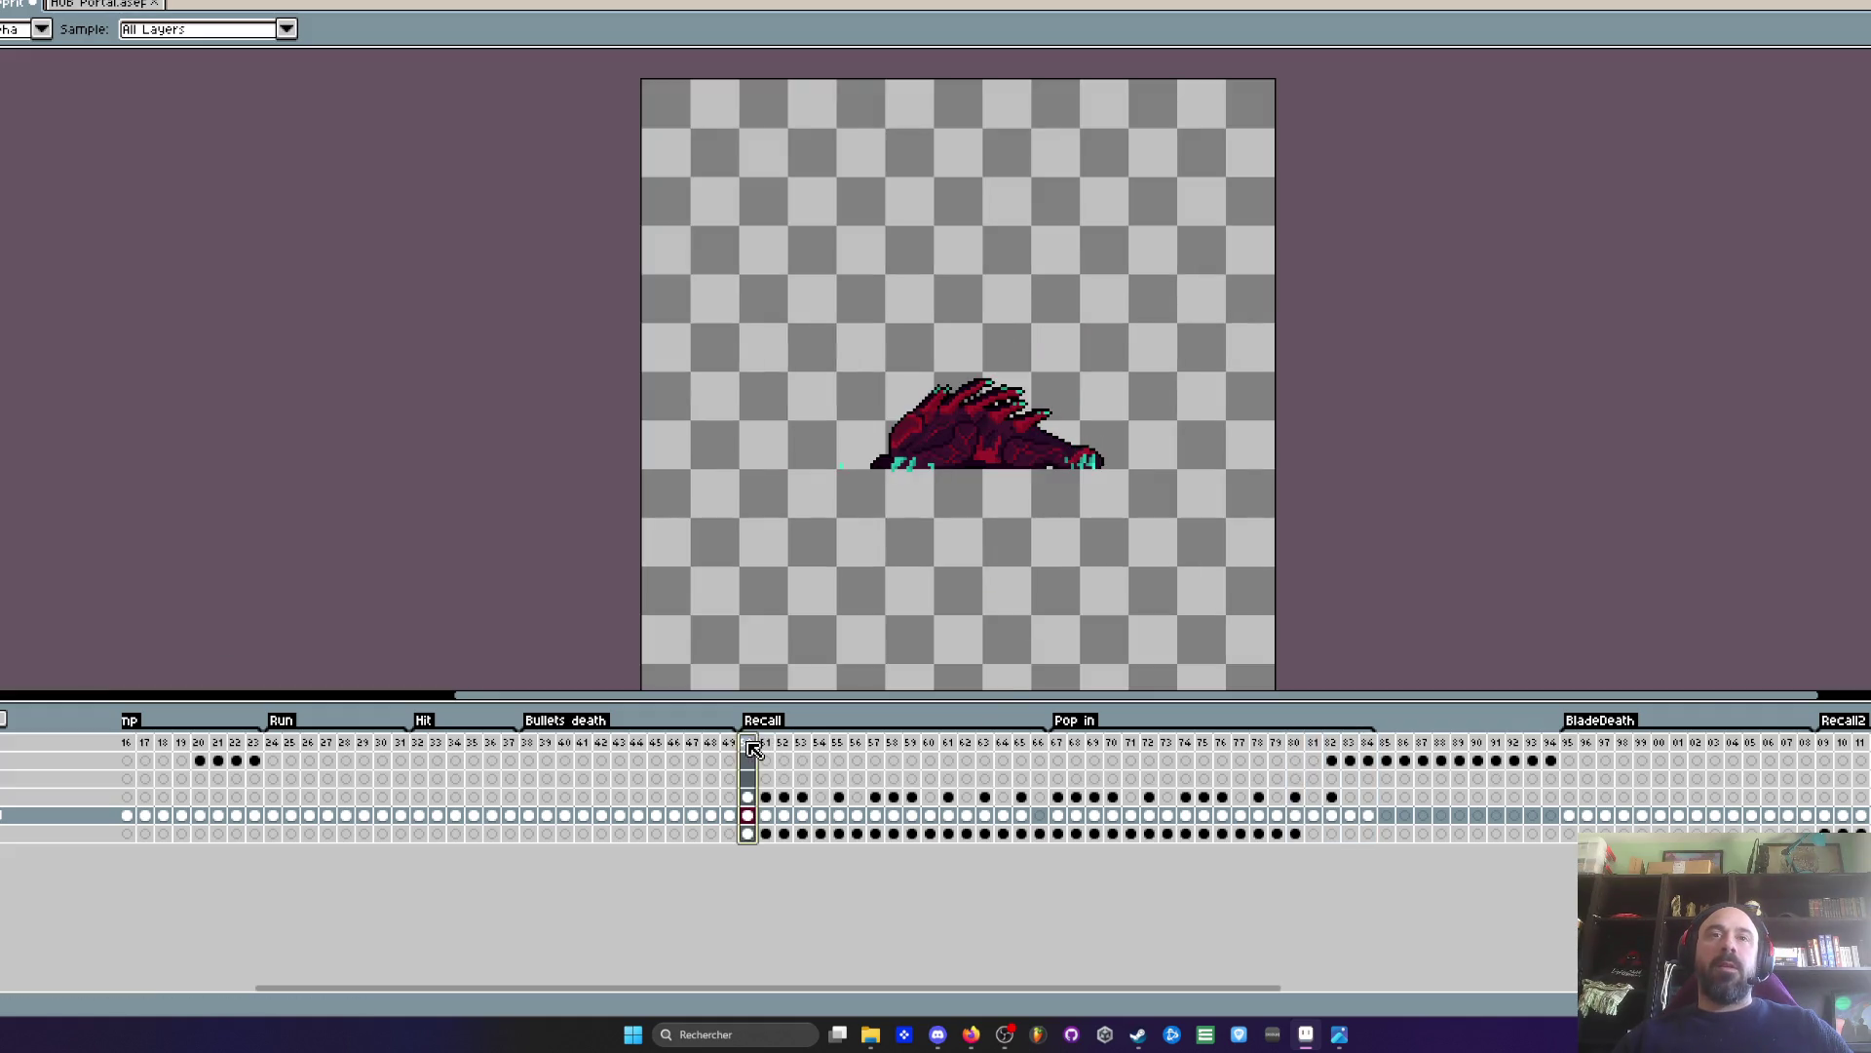
key(Return)
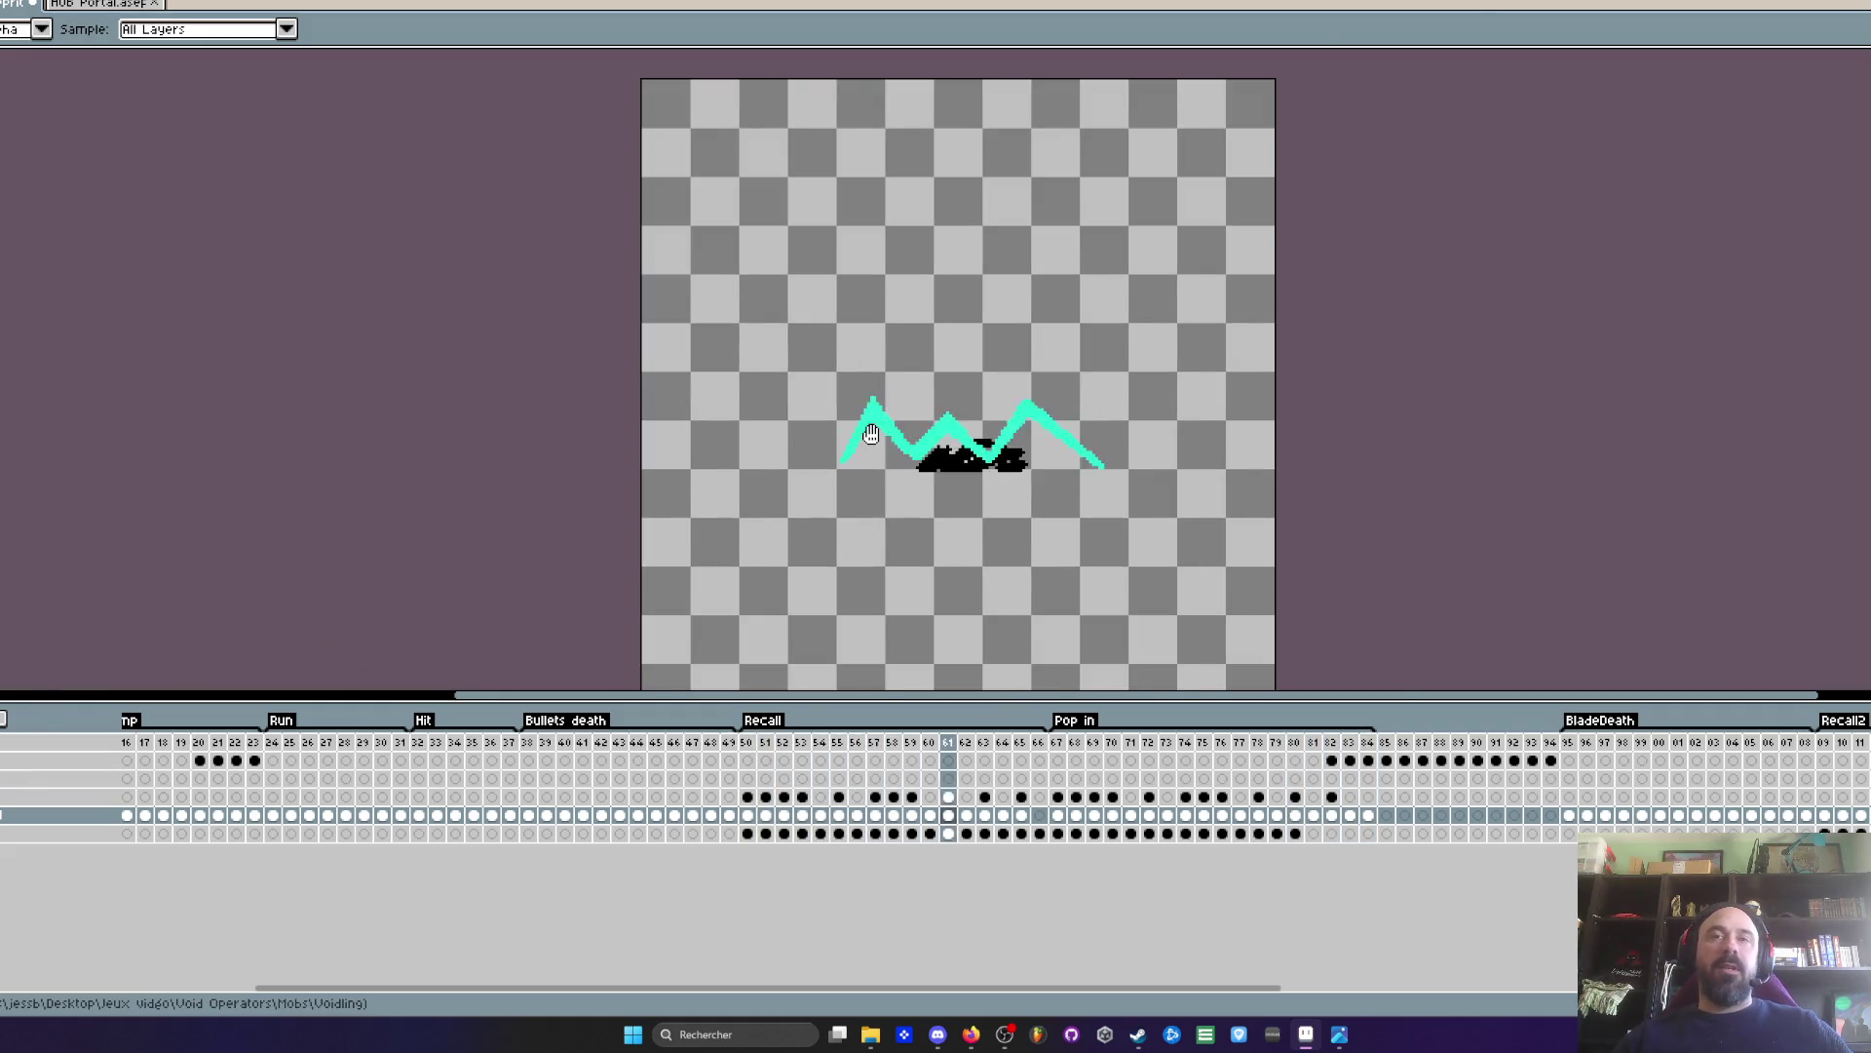
- Return to frame 50 and add a new empty layer
scroll(871, 434, up, 1)
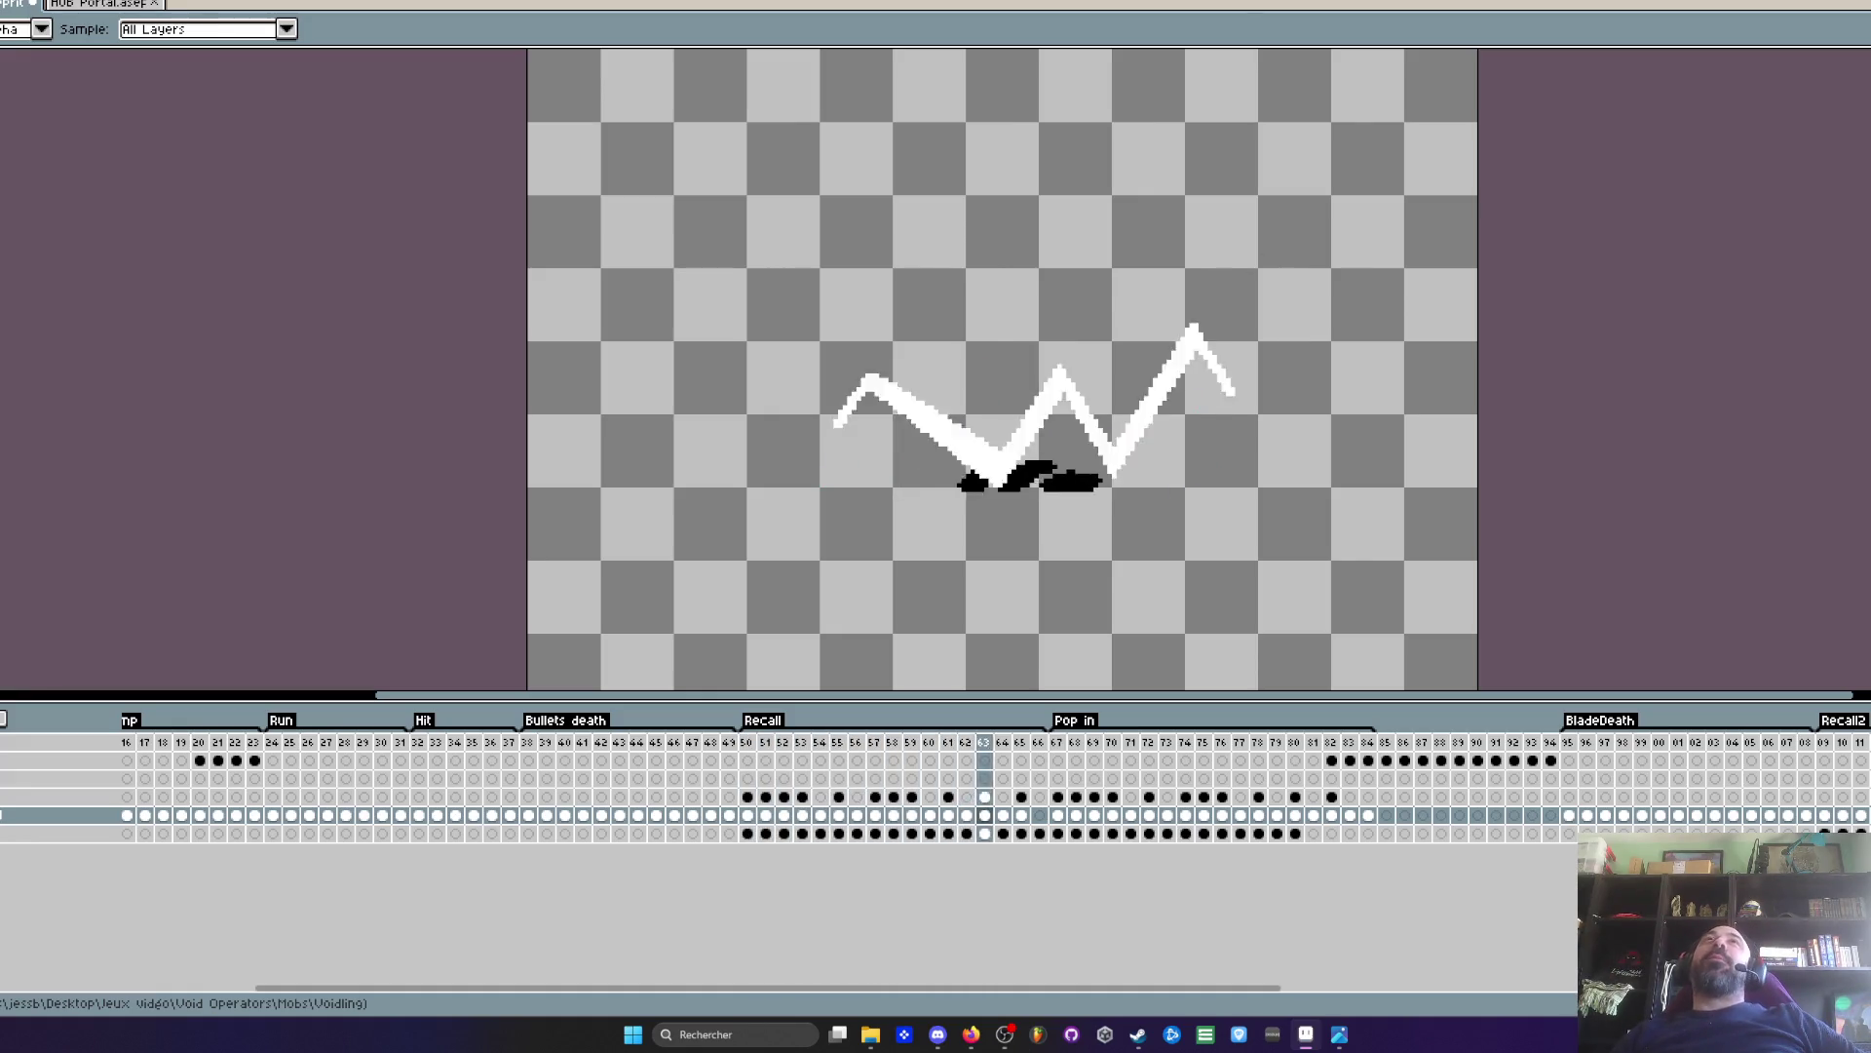
scroll(1104, 435, up, 1)
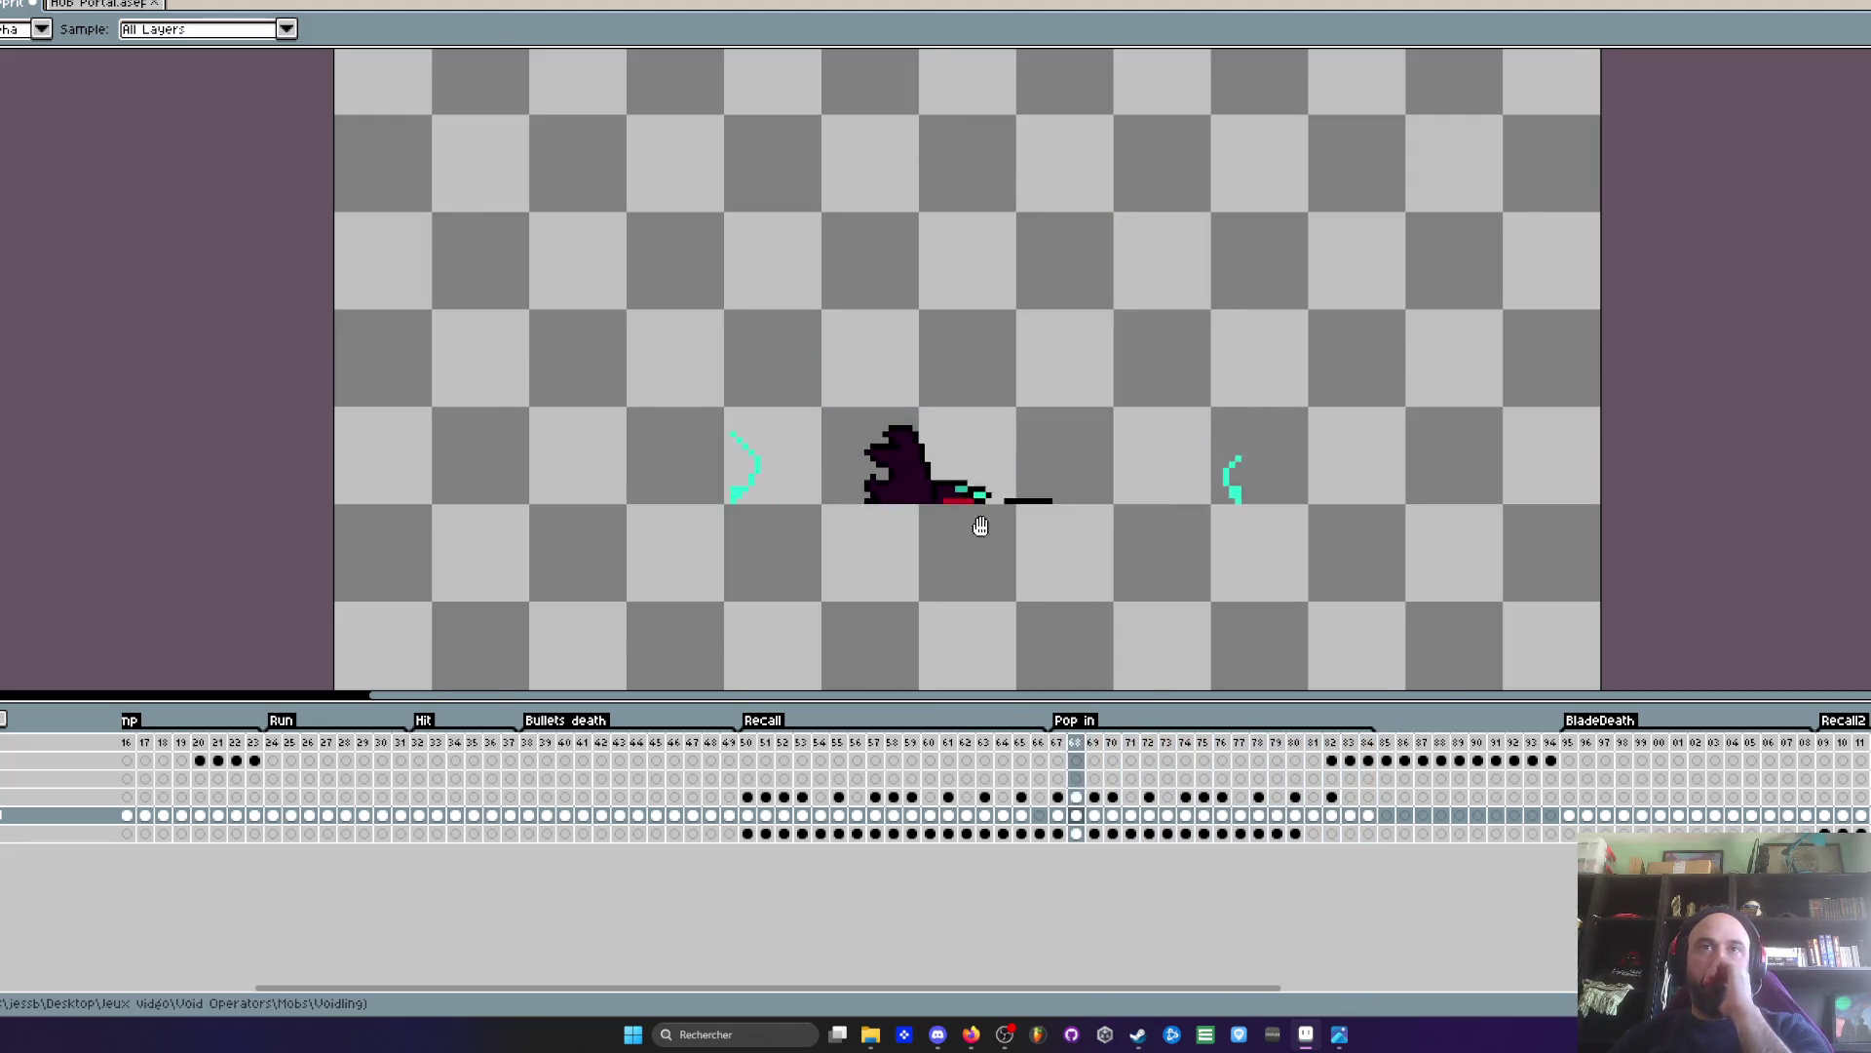
scroll(980, 507, down, 1)
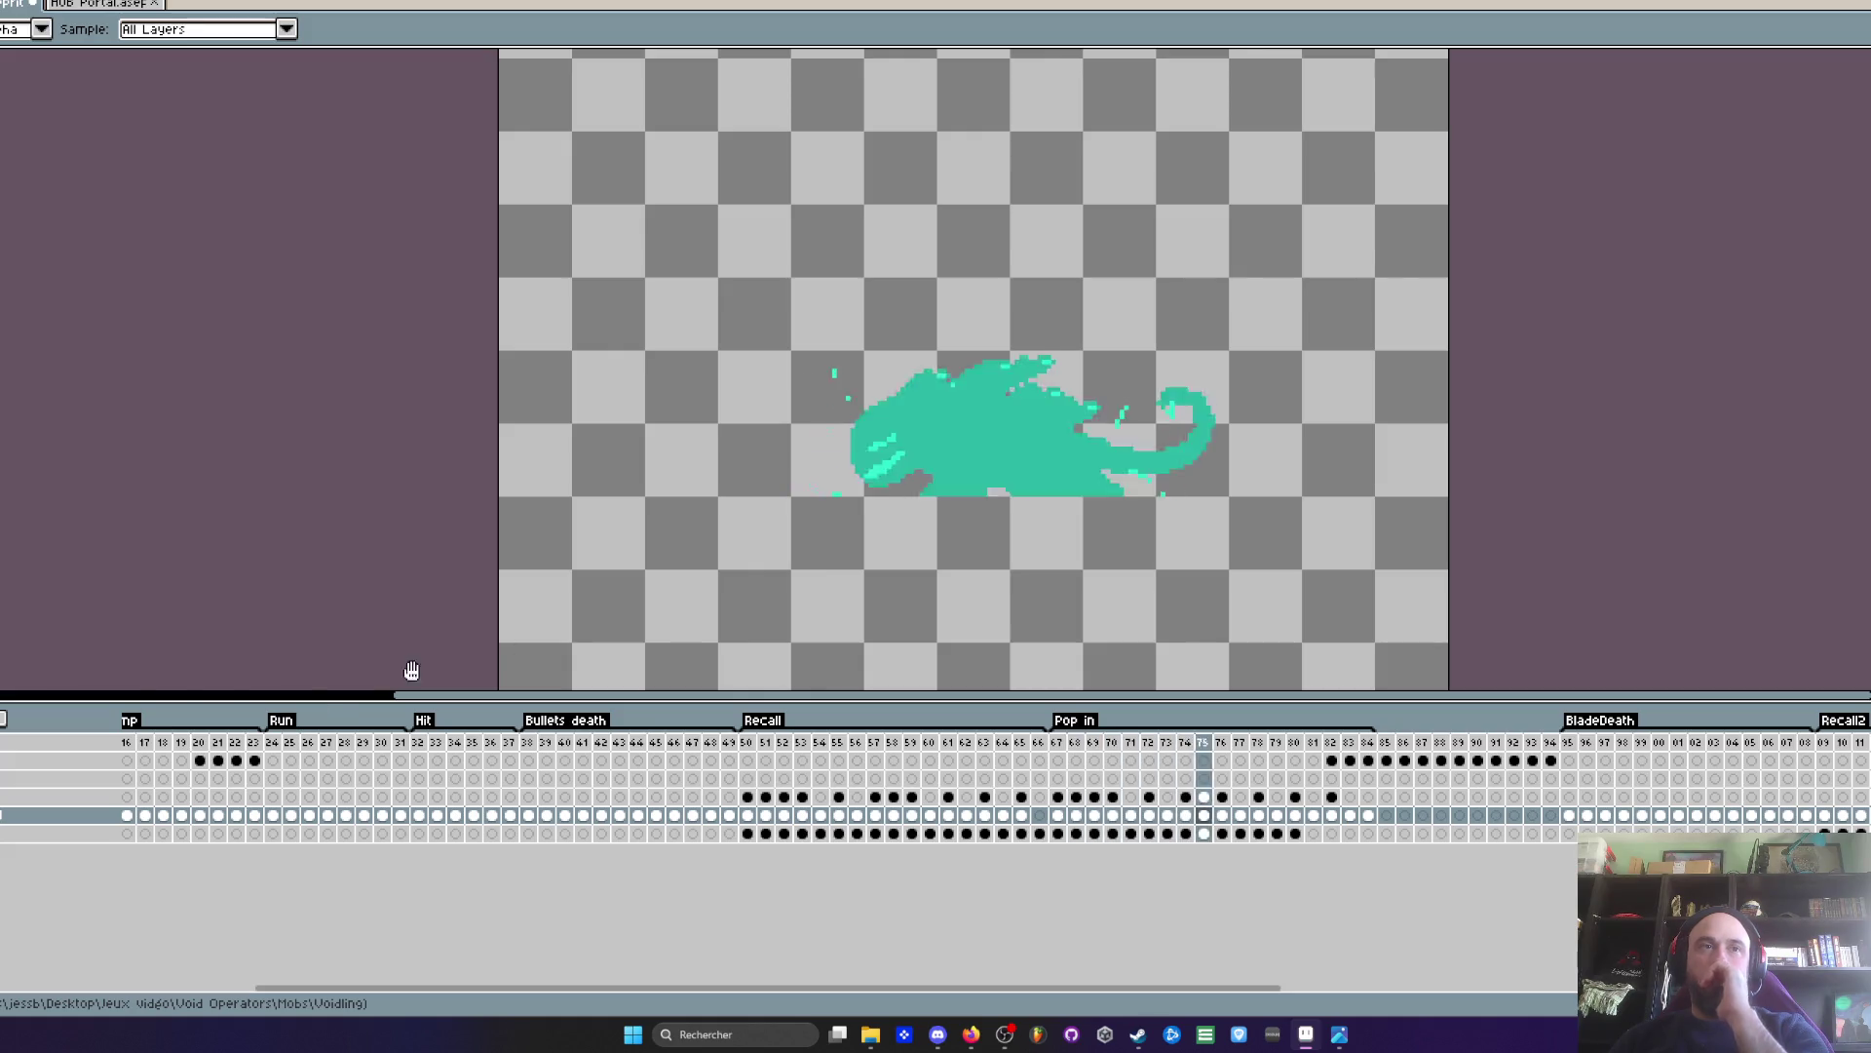
click(756, 743)
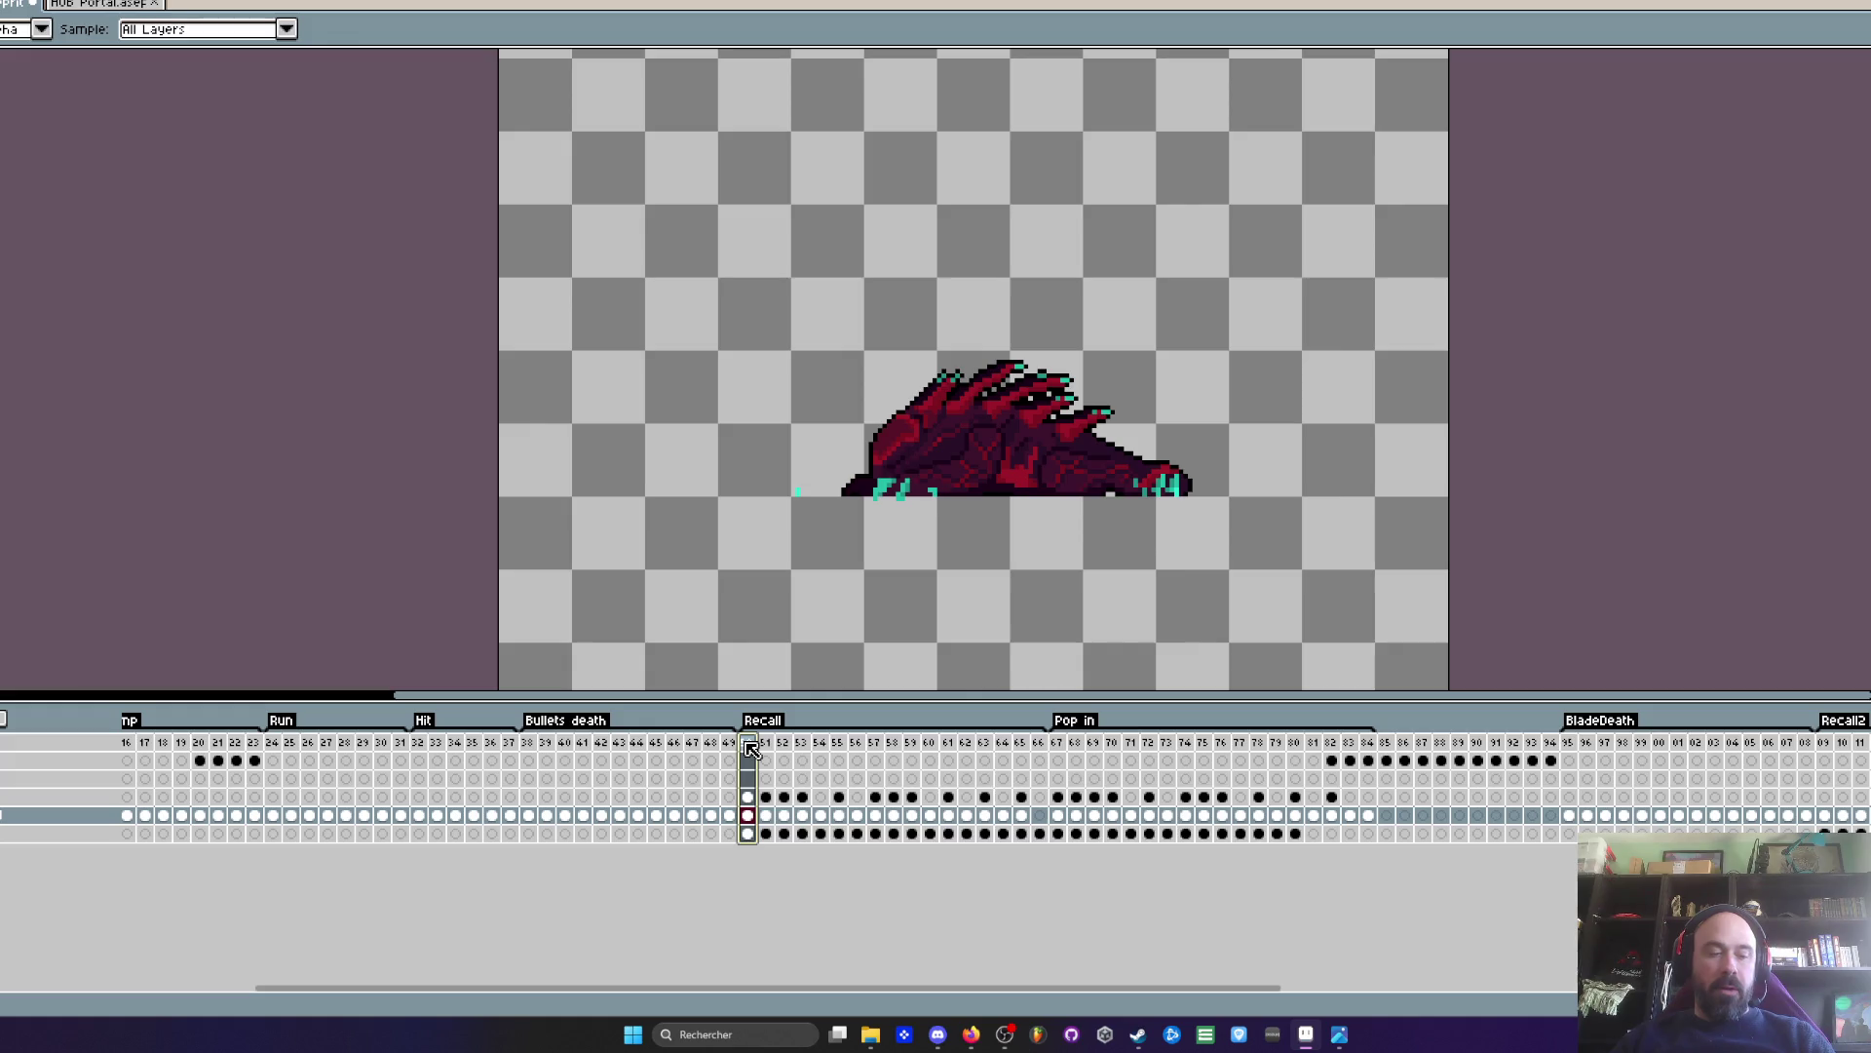
key(shift+n)
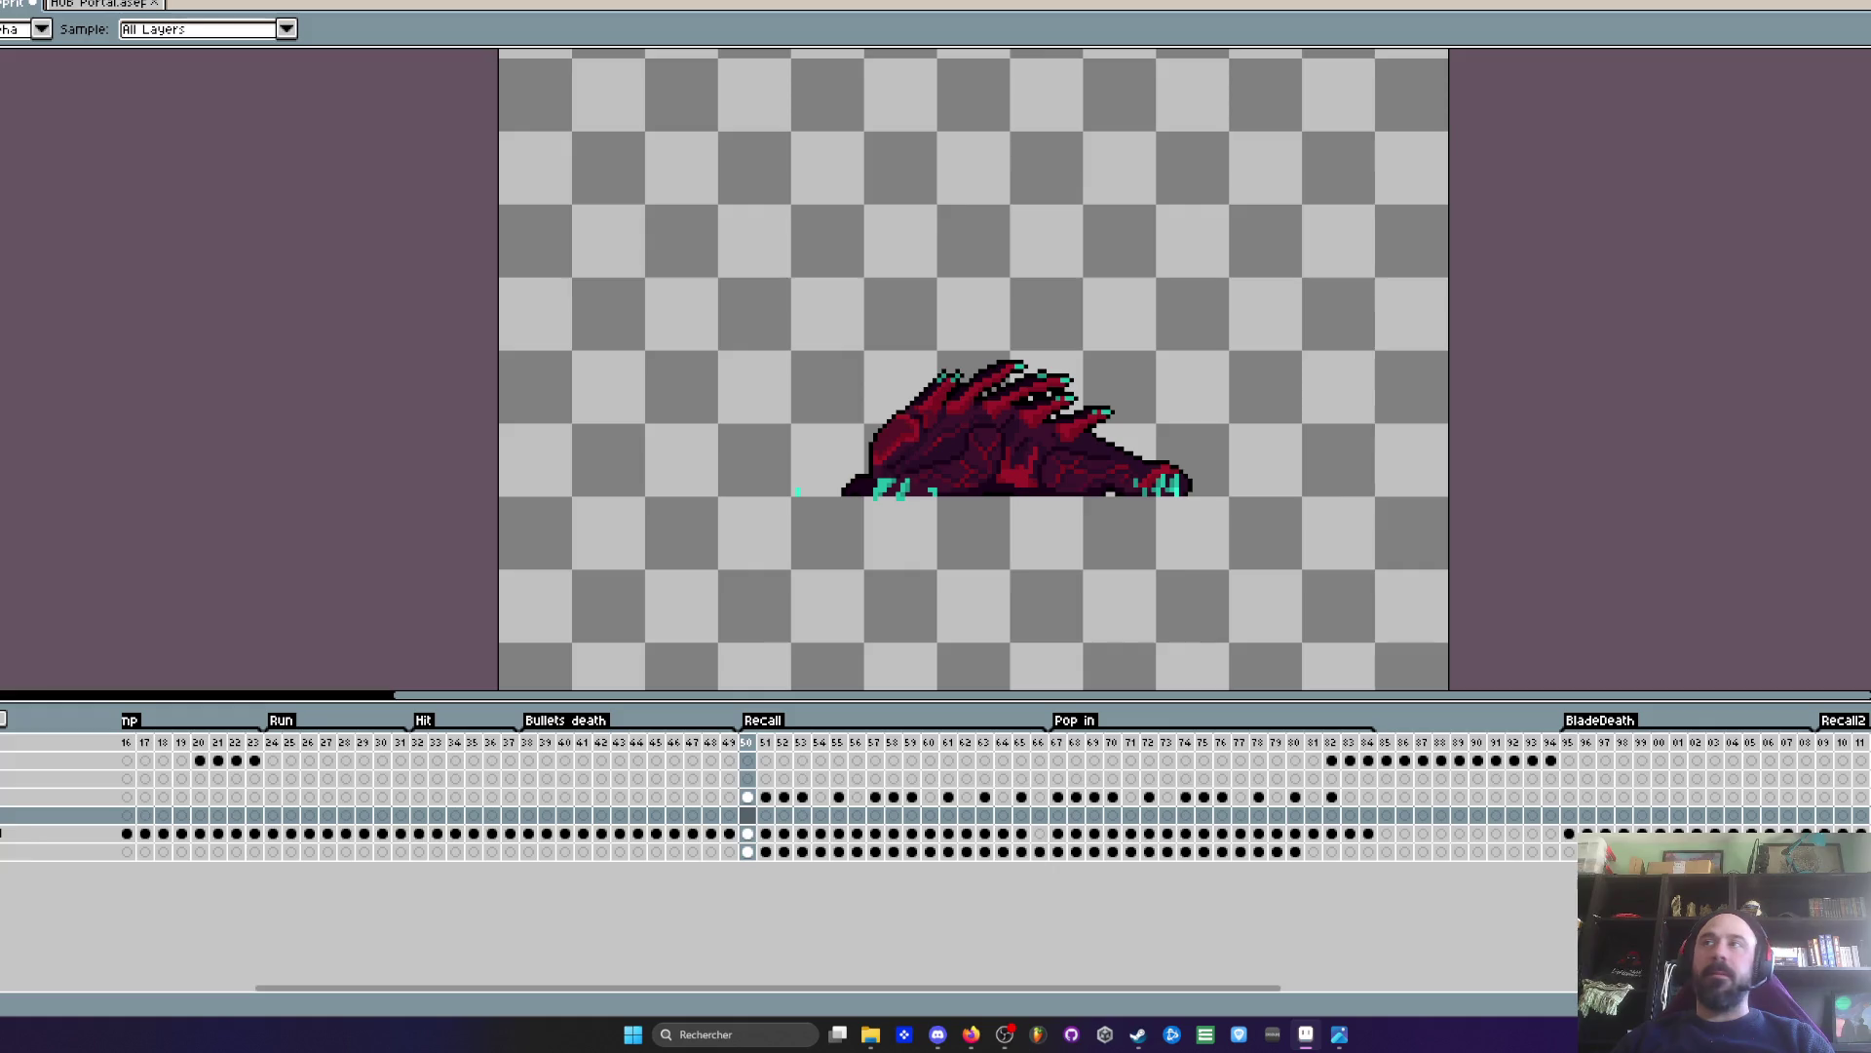
- Zoom in close on the creature's underside
key(m)
scroll(1067, 473, up, 2)
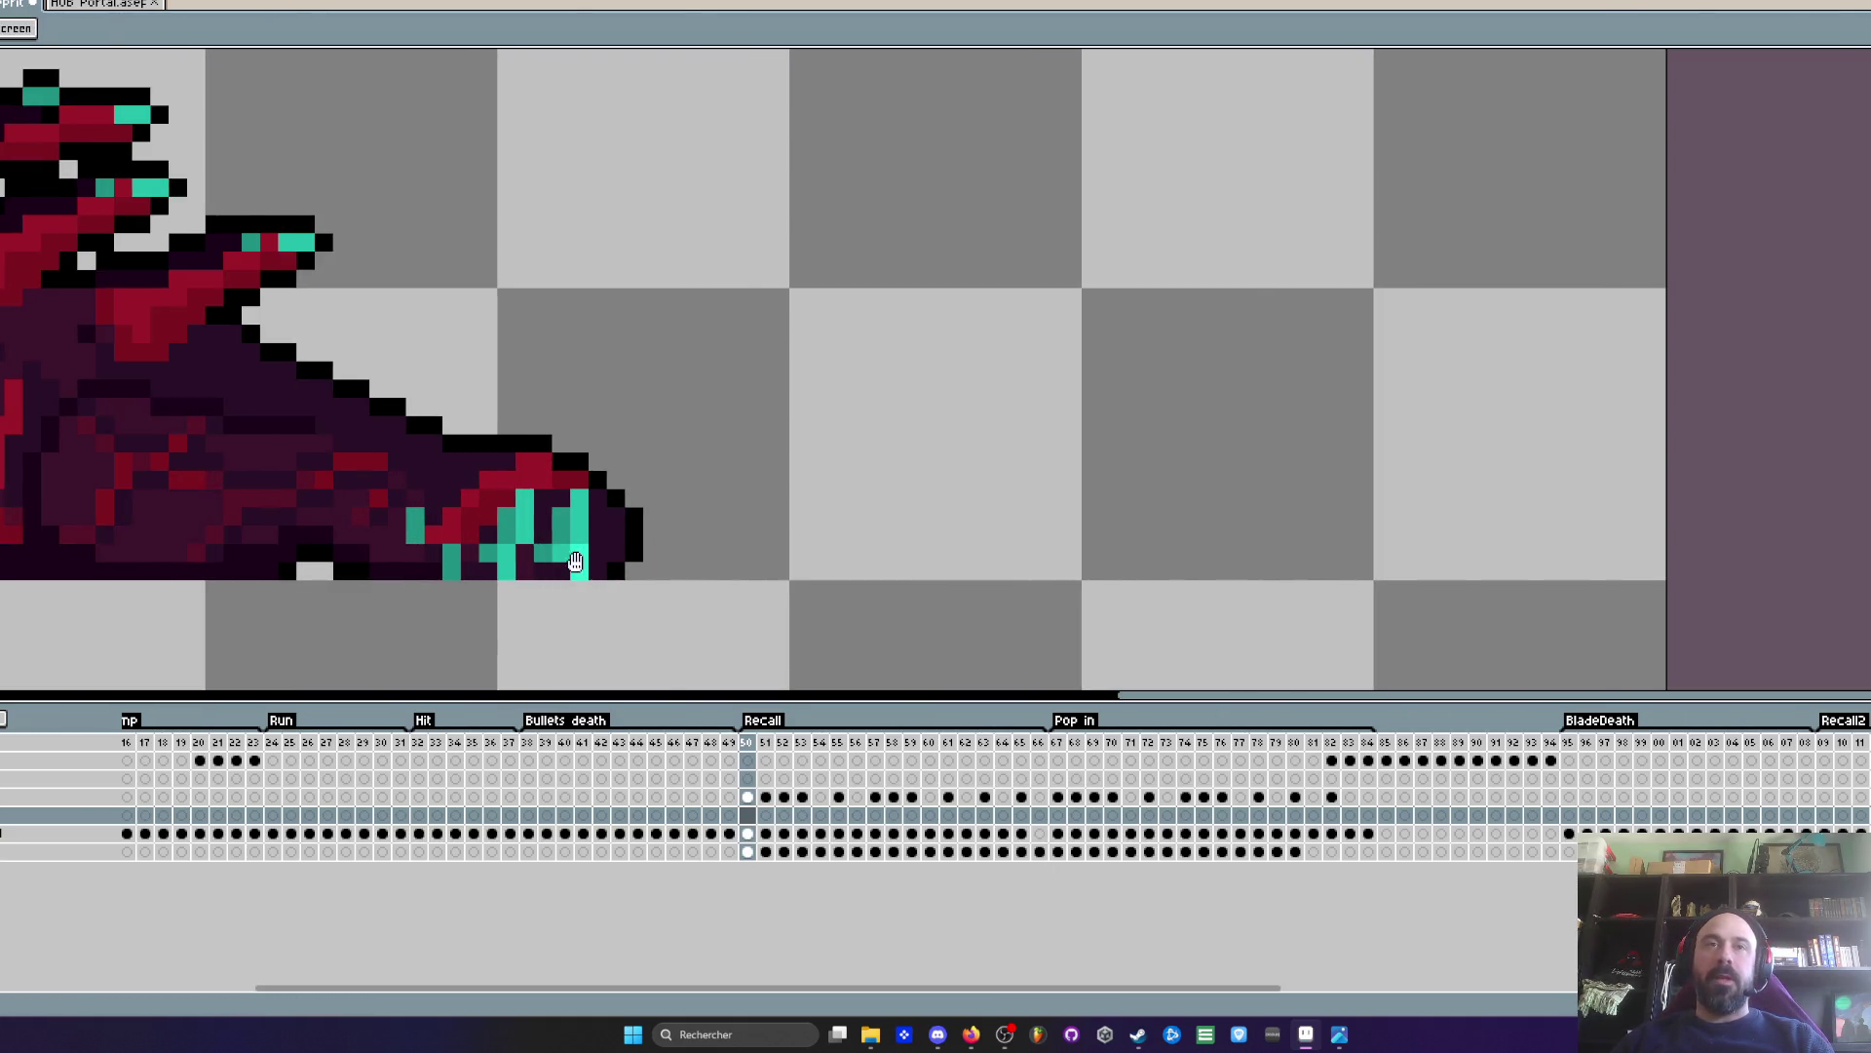
scroll(1263, 432, down, 1)
drag(1263, 433, 1254, 517)
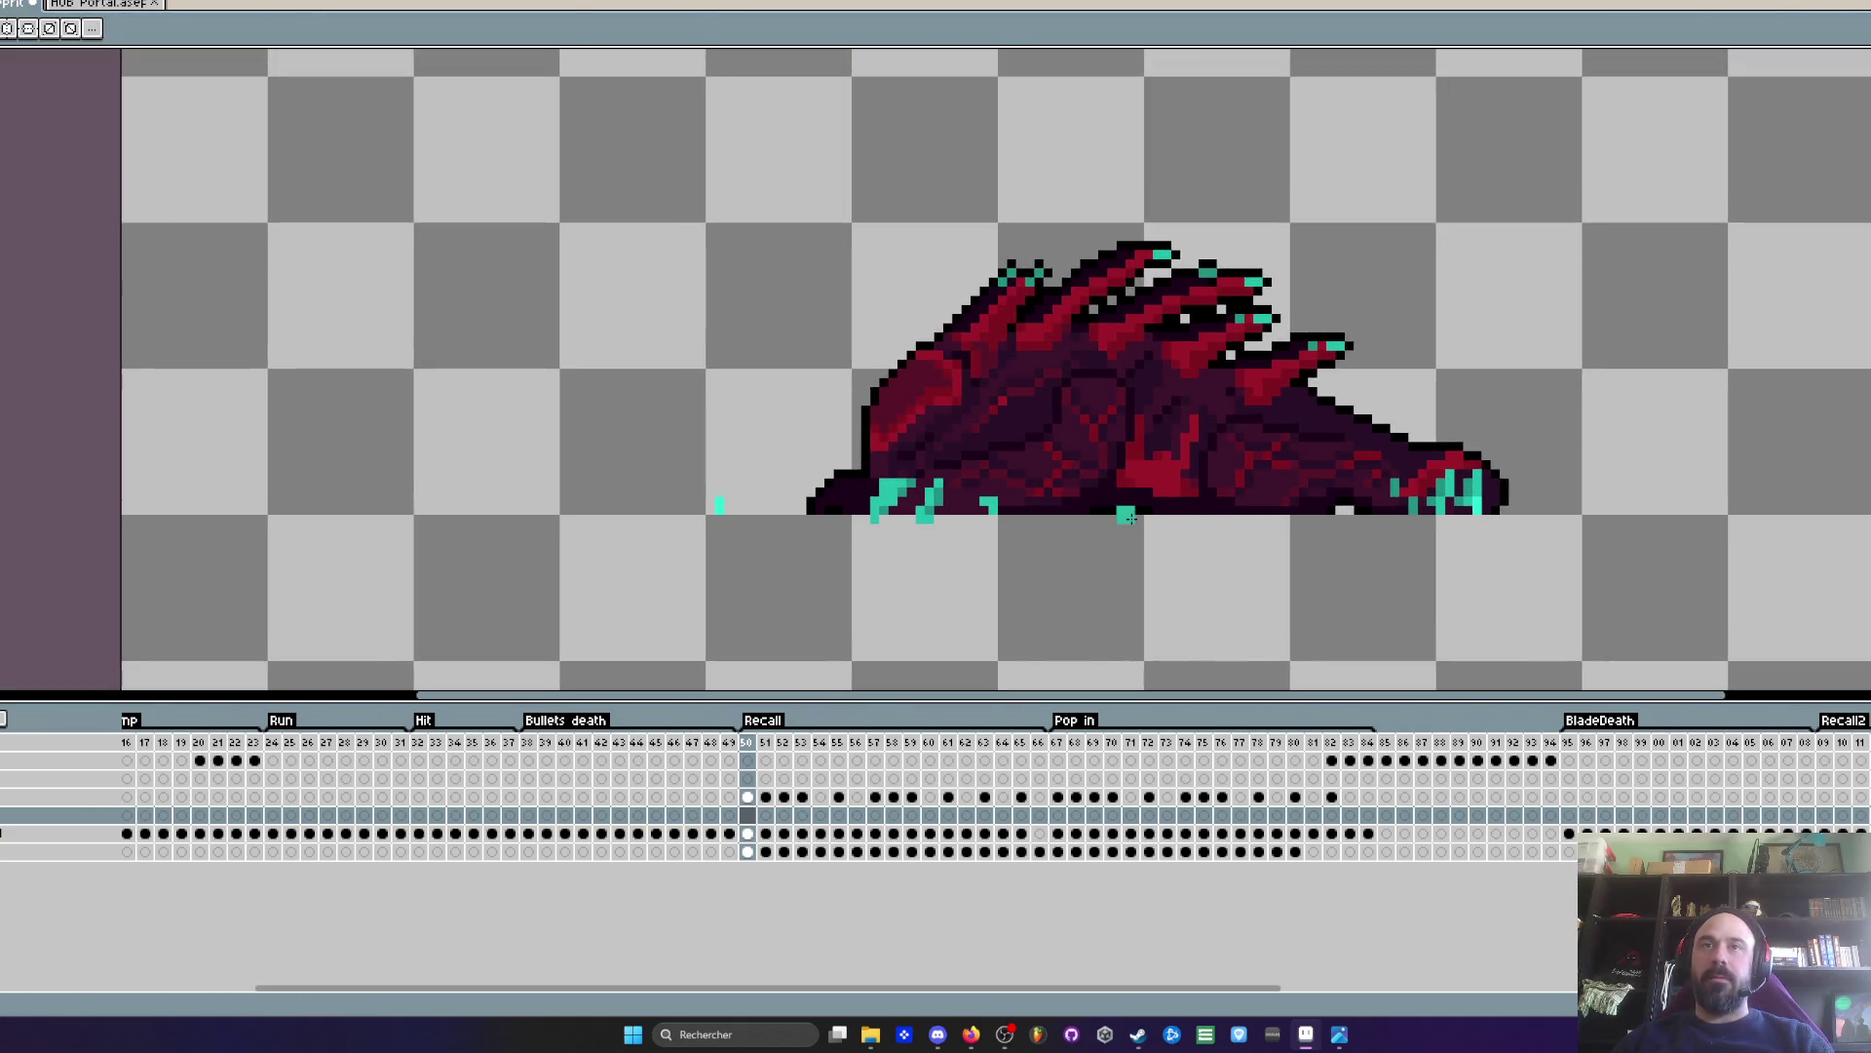
scroll(1028, 528, up, 3)
scroll(1023, 525, down, 2)
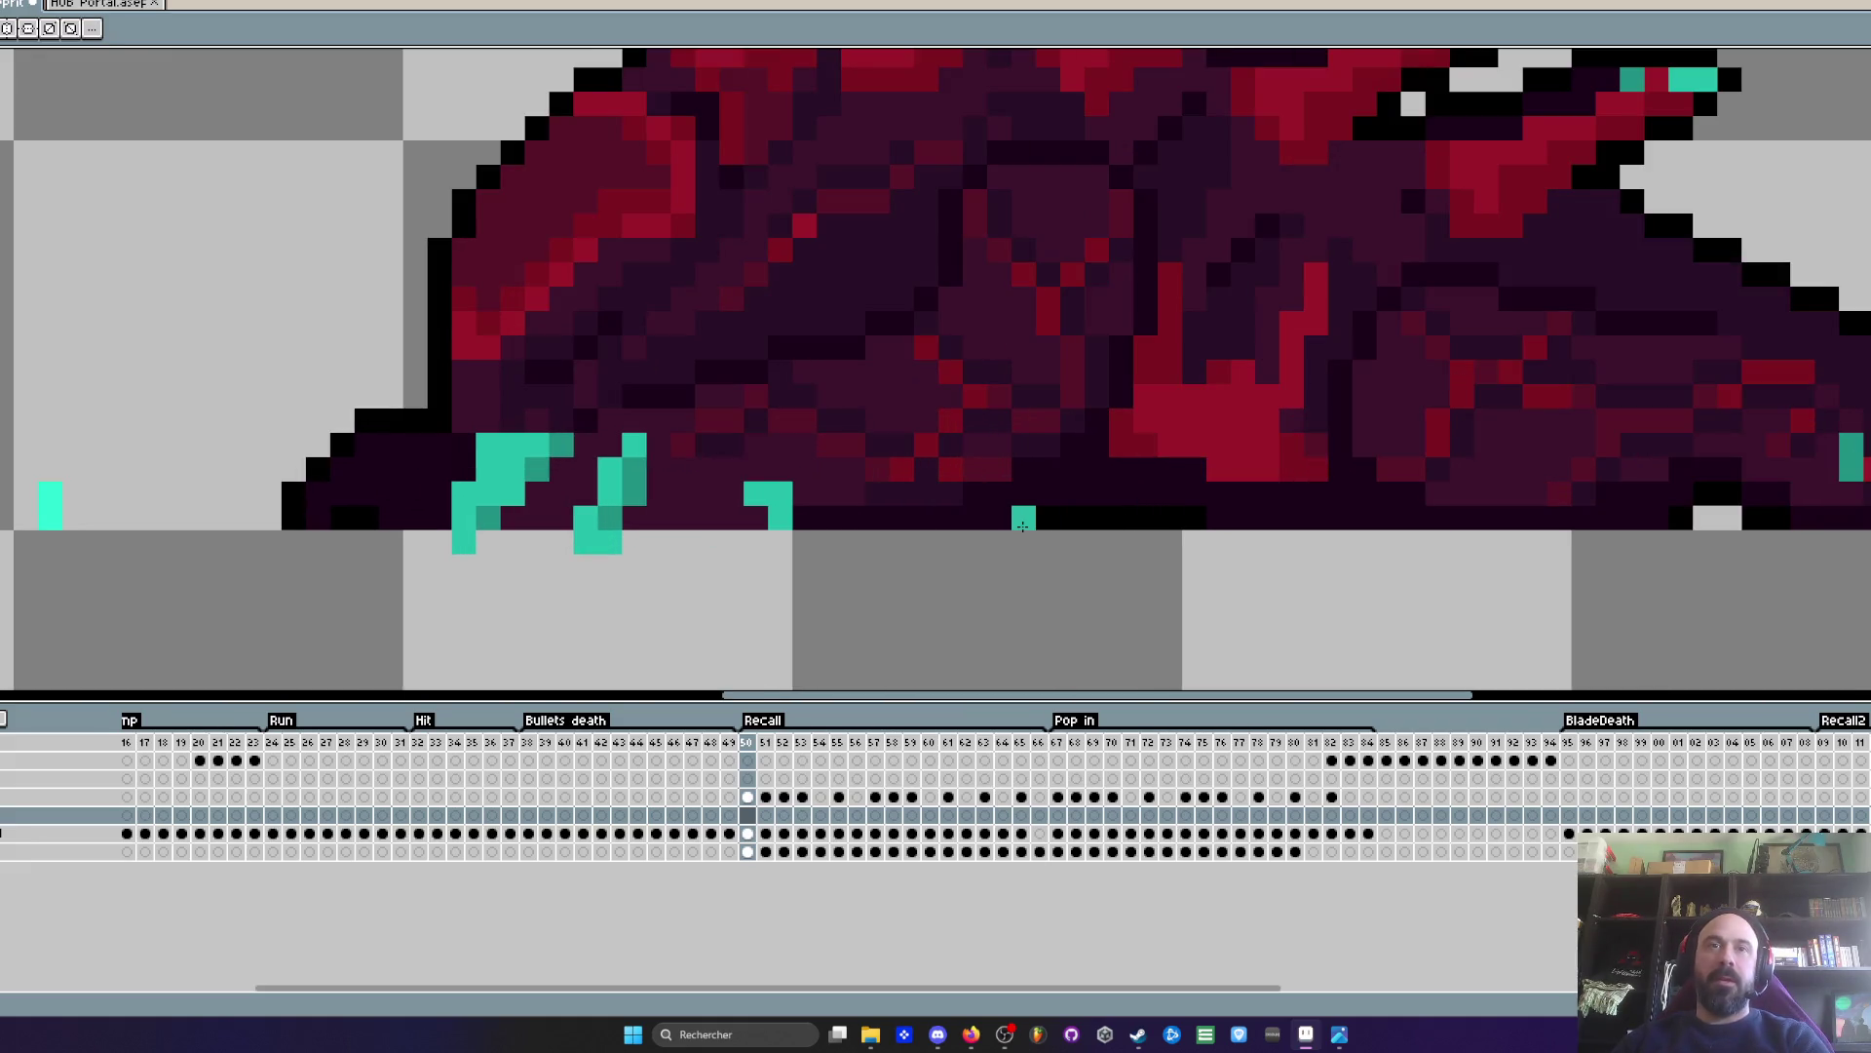
scroll(1141, 517, up, 1)
scroll(1148, 516, down, 2)
scroll(1146, 514, up, 2)
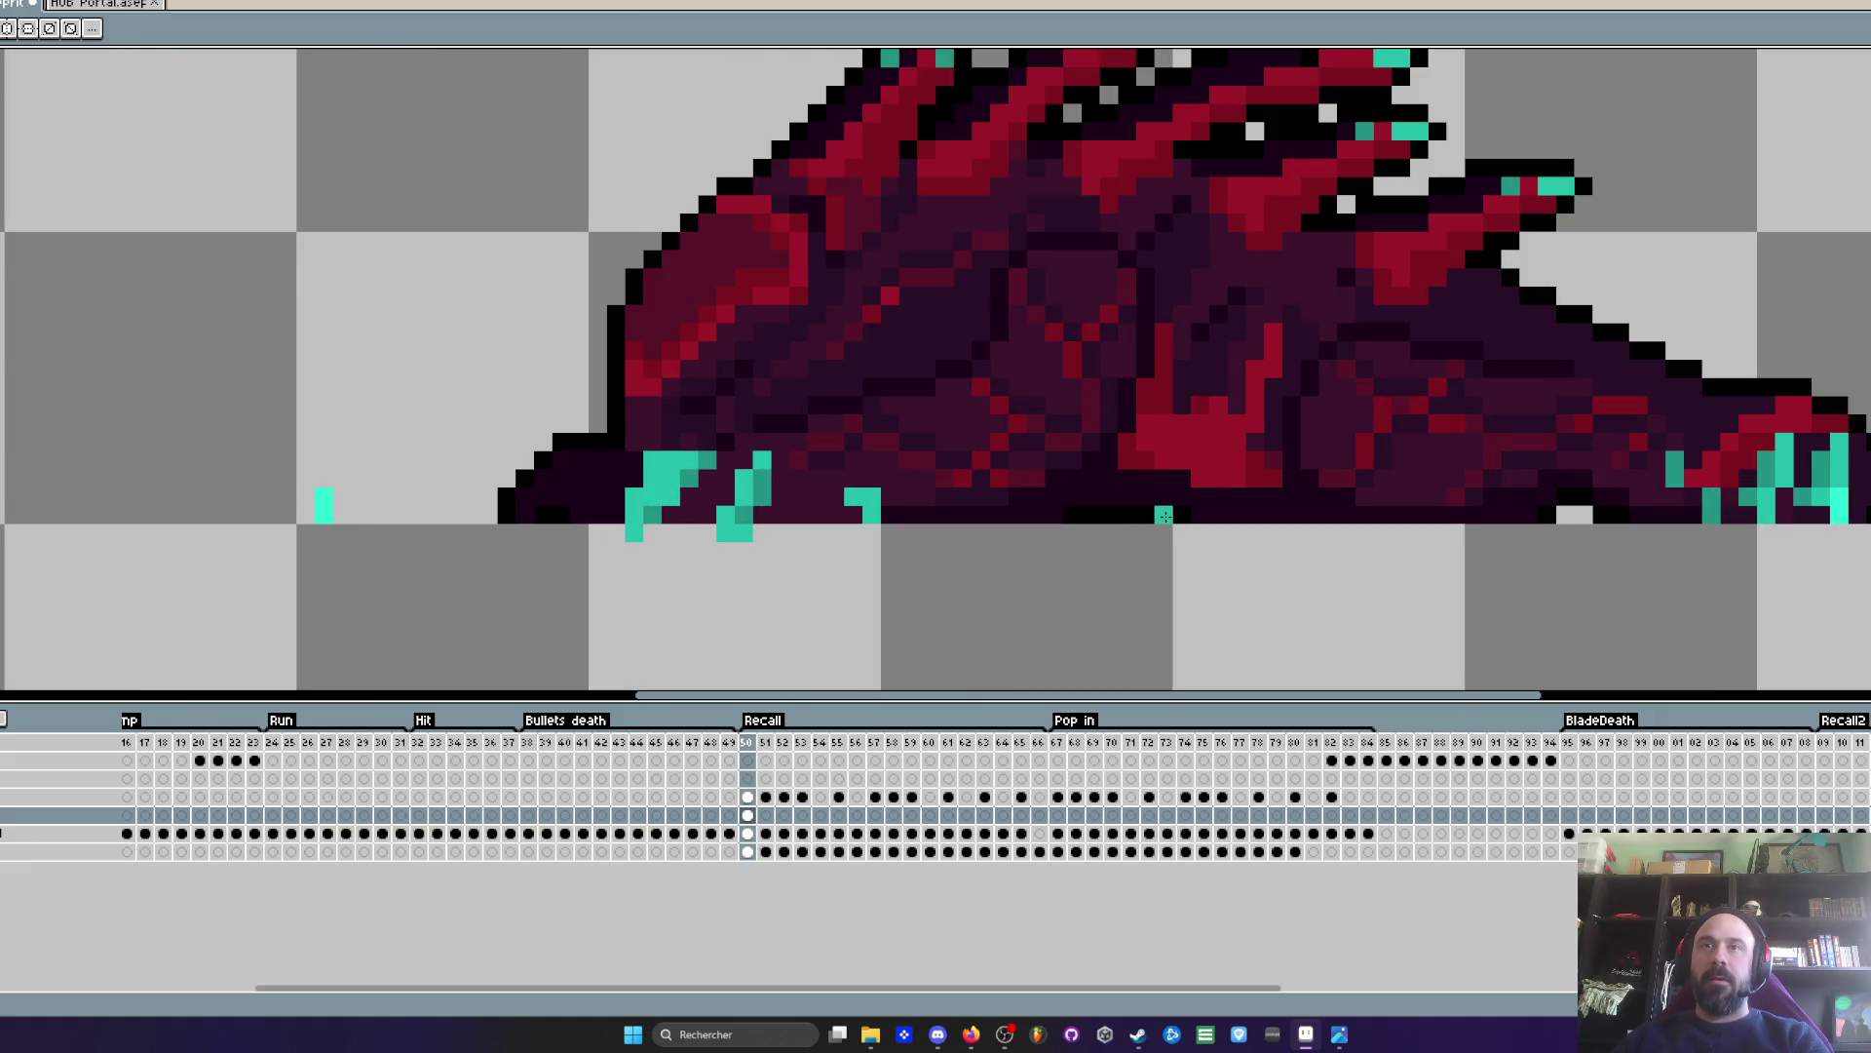
- Step through frames 50–52 to compare the creature's pose
key(Right)
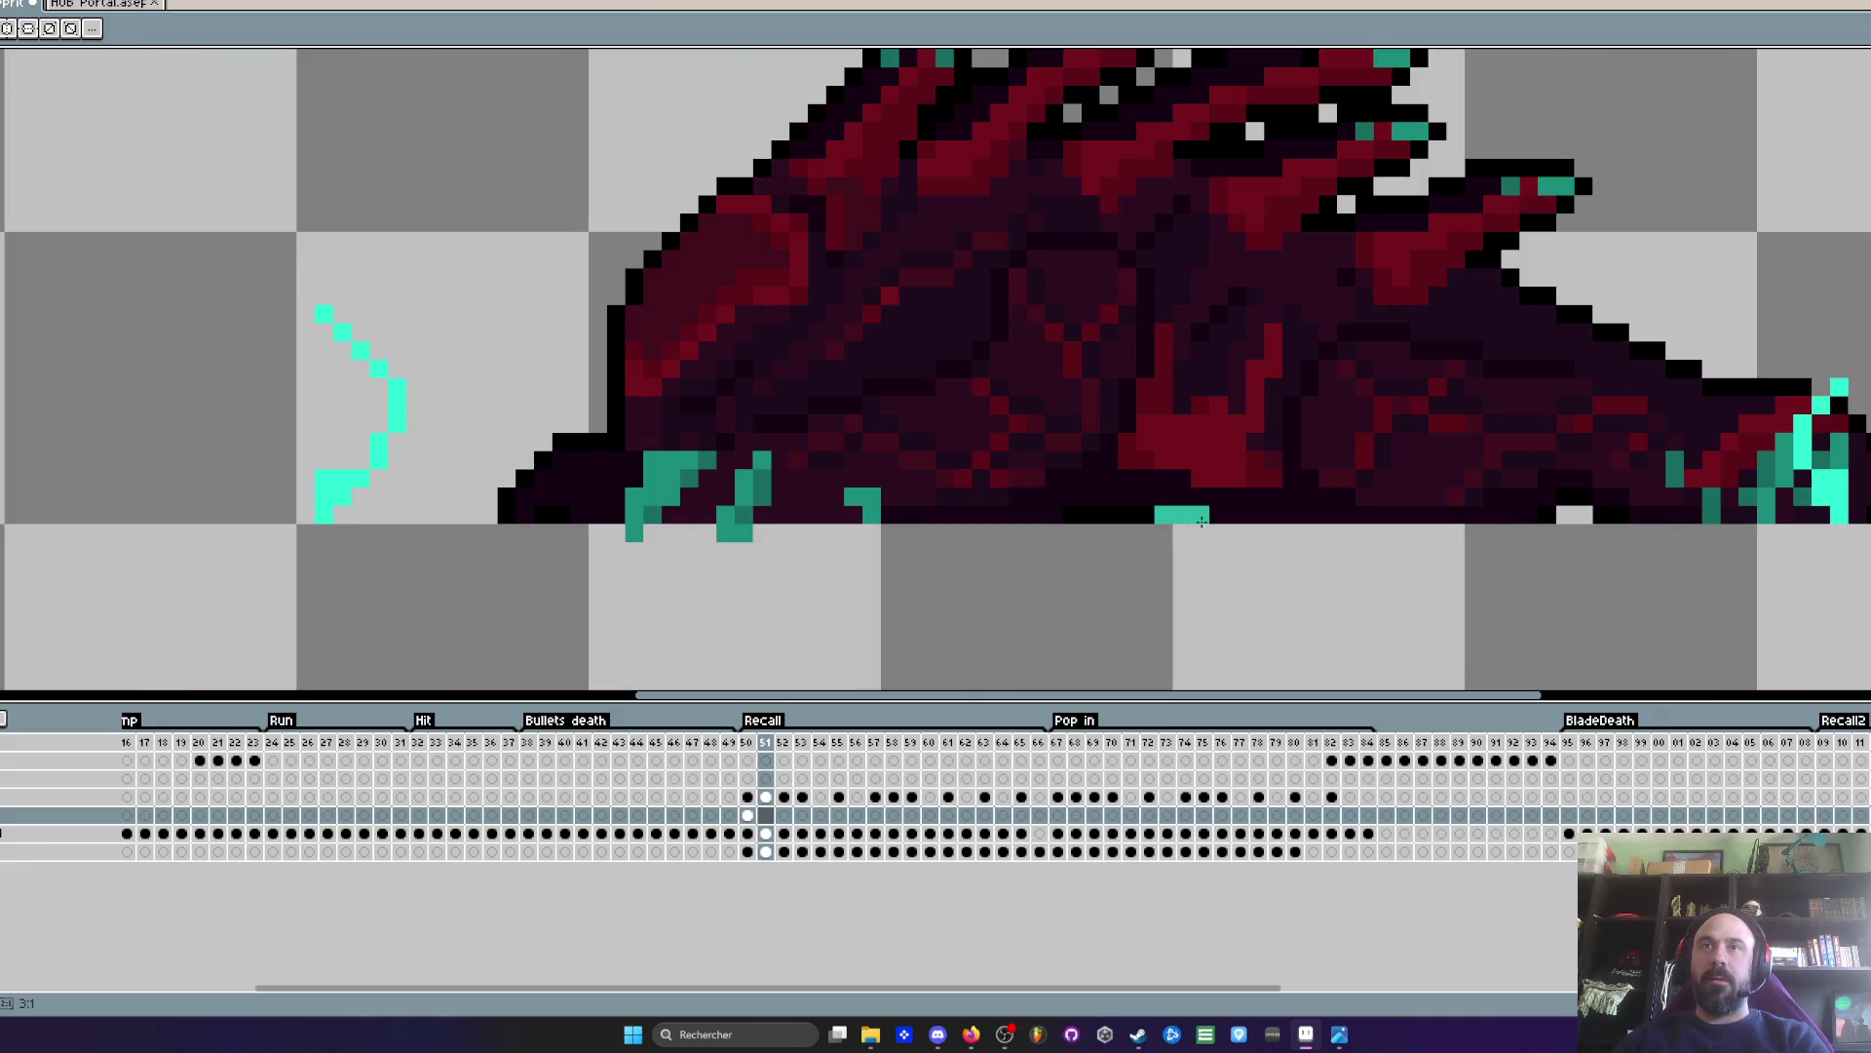
key(Left)
key(Right)
key(Right)
drag(1072, 515, 1279, 516)
key(Right)
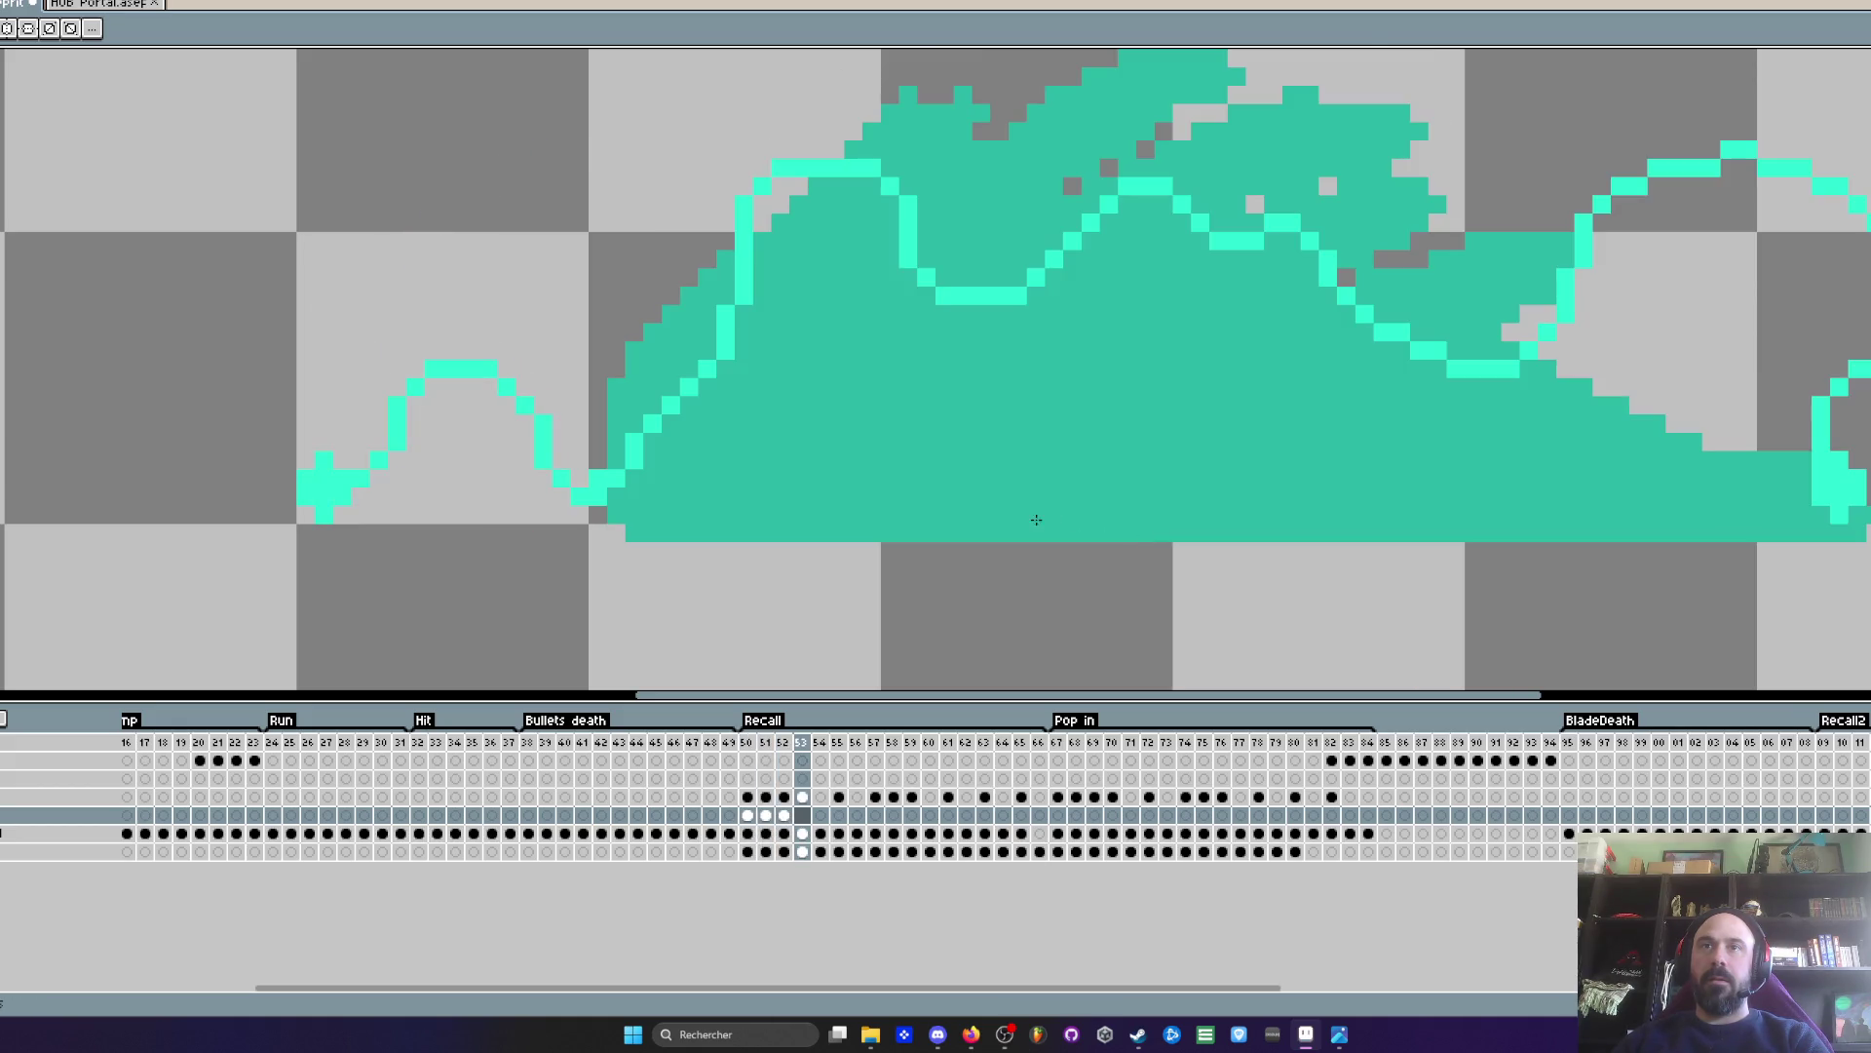
scroll(1012, 513, down, 2)
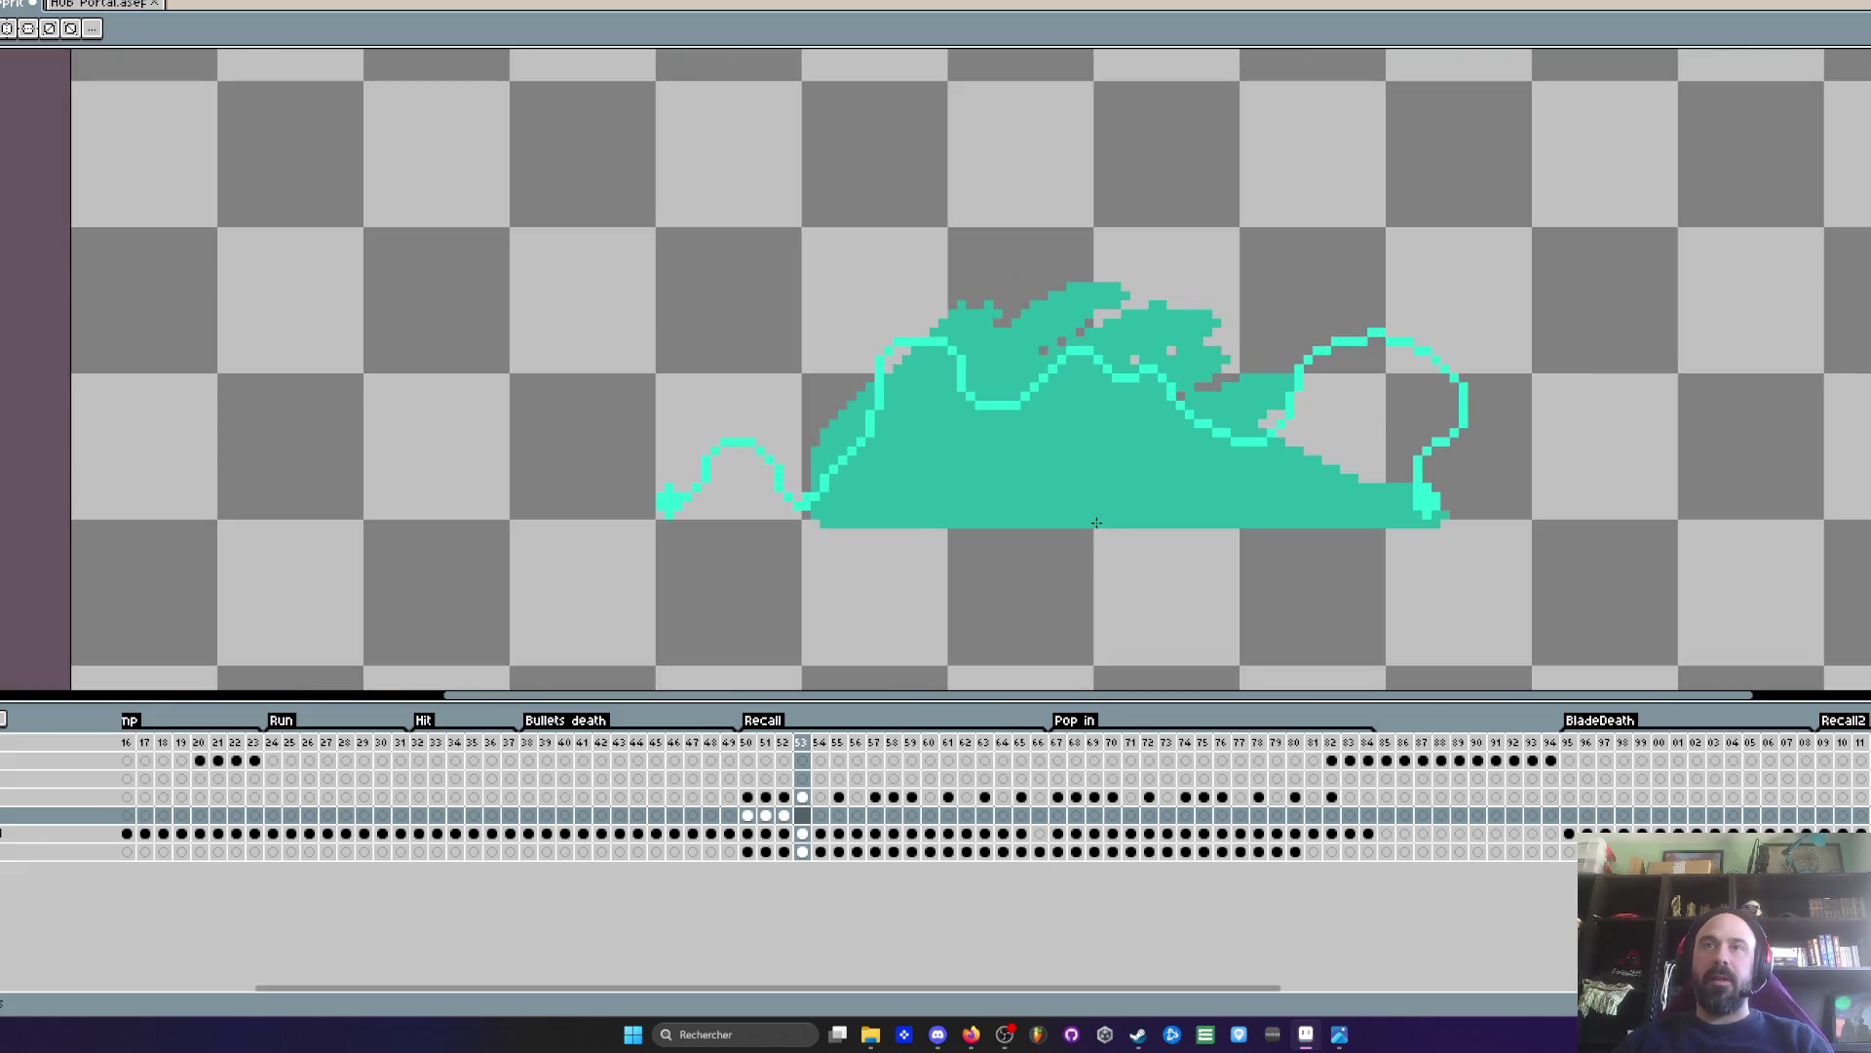
- Insert new frames after Recall frame 50, pushing Pop in to start at 71
key(v)
key(Left)
key(Left)
key(m)
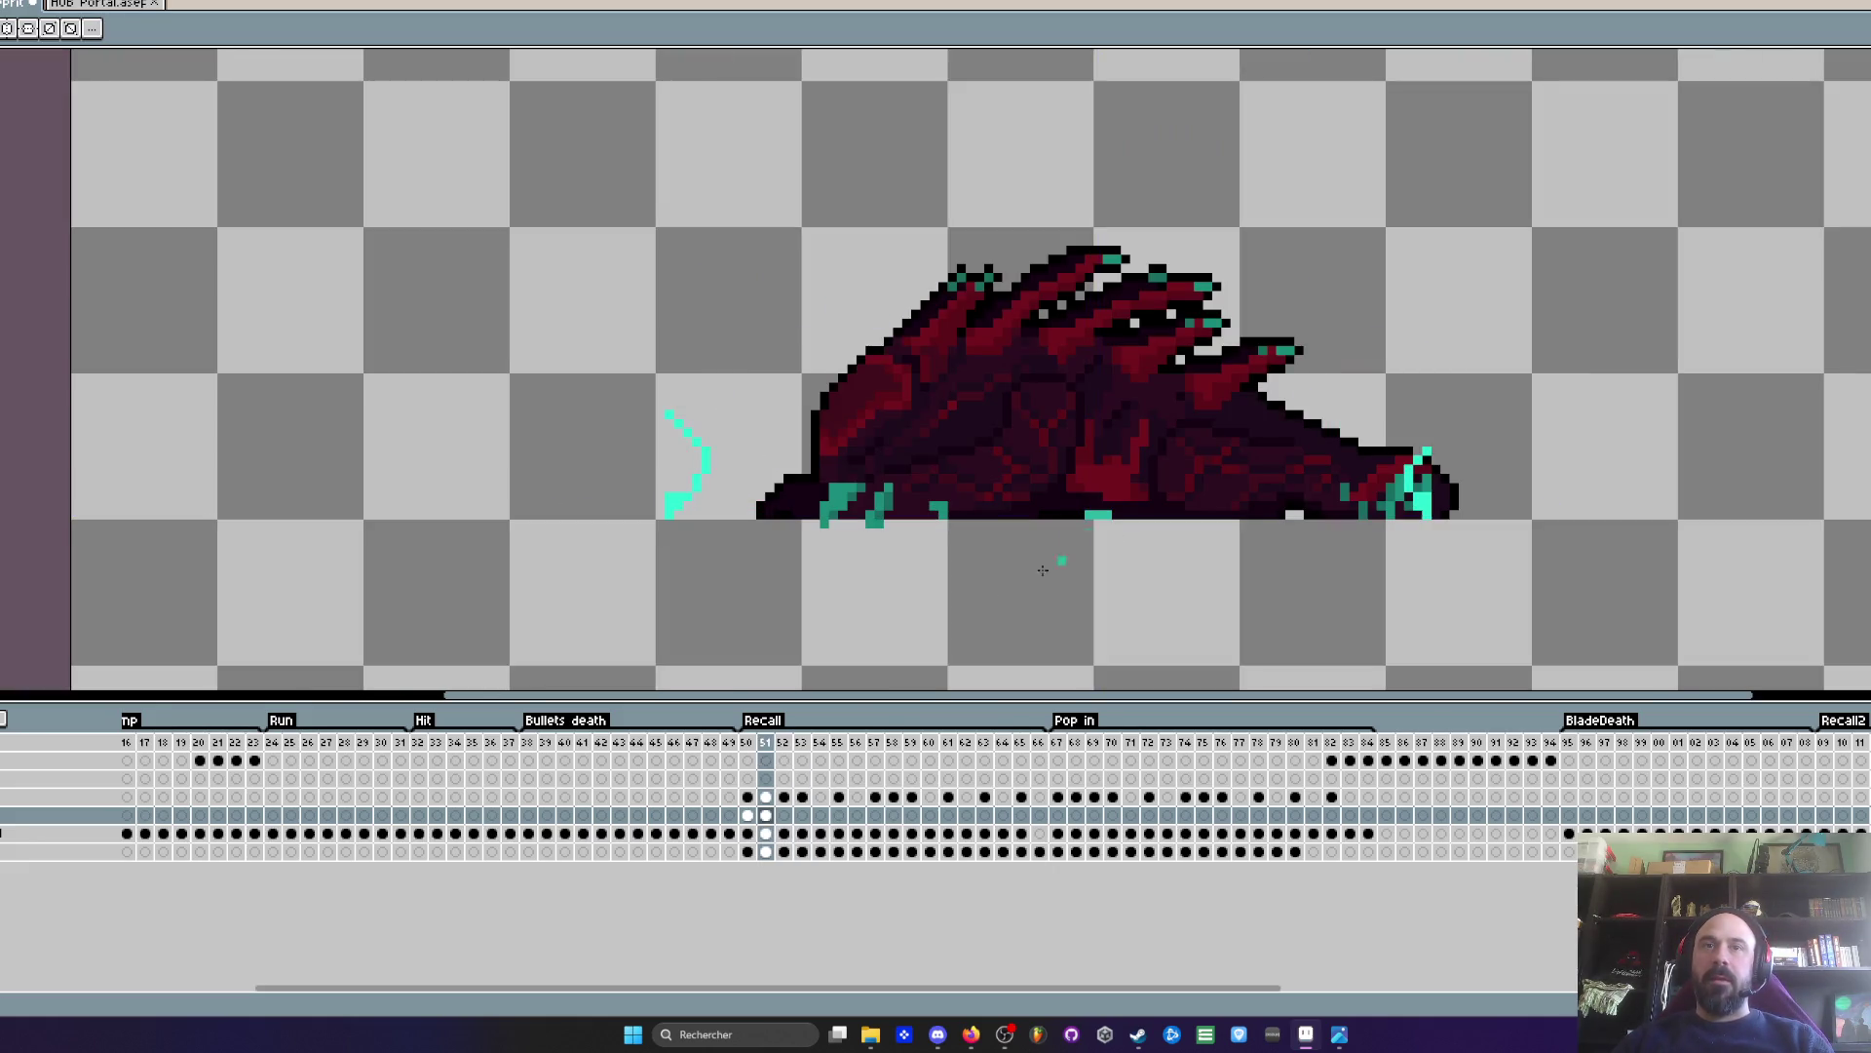
click(749, 761)
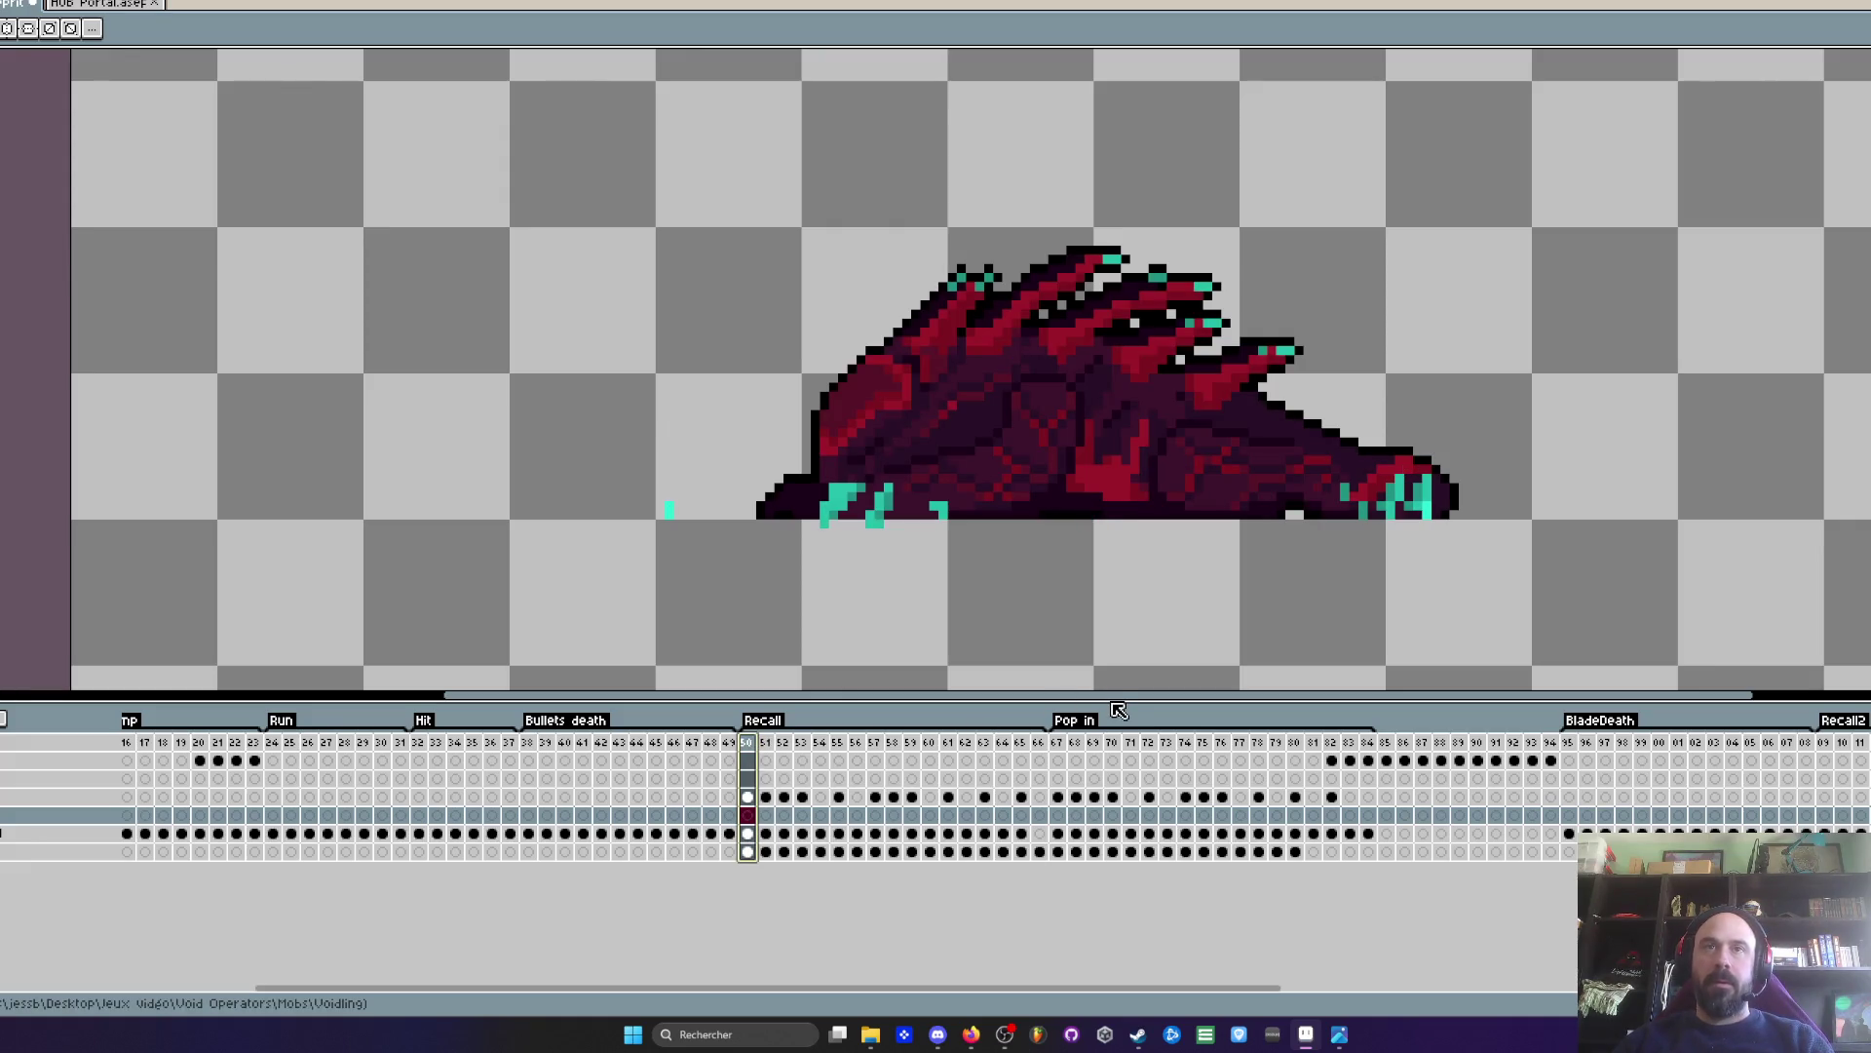
key(alt+n)
key(alt+n)
key(alt+n)
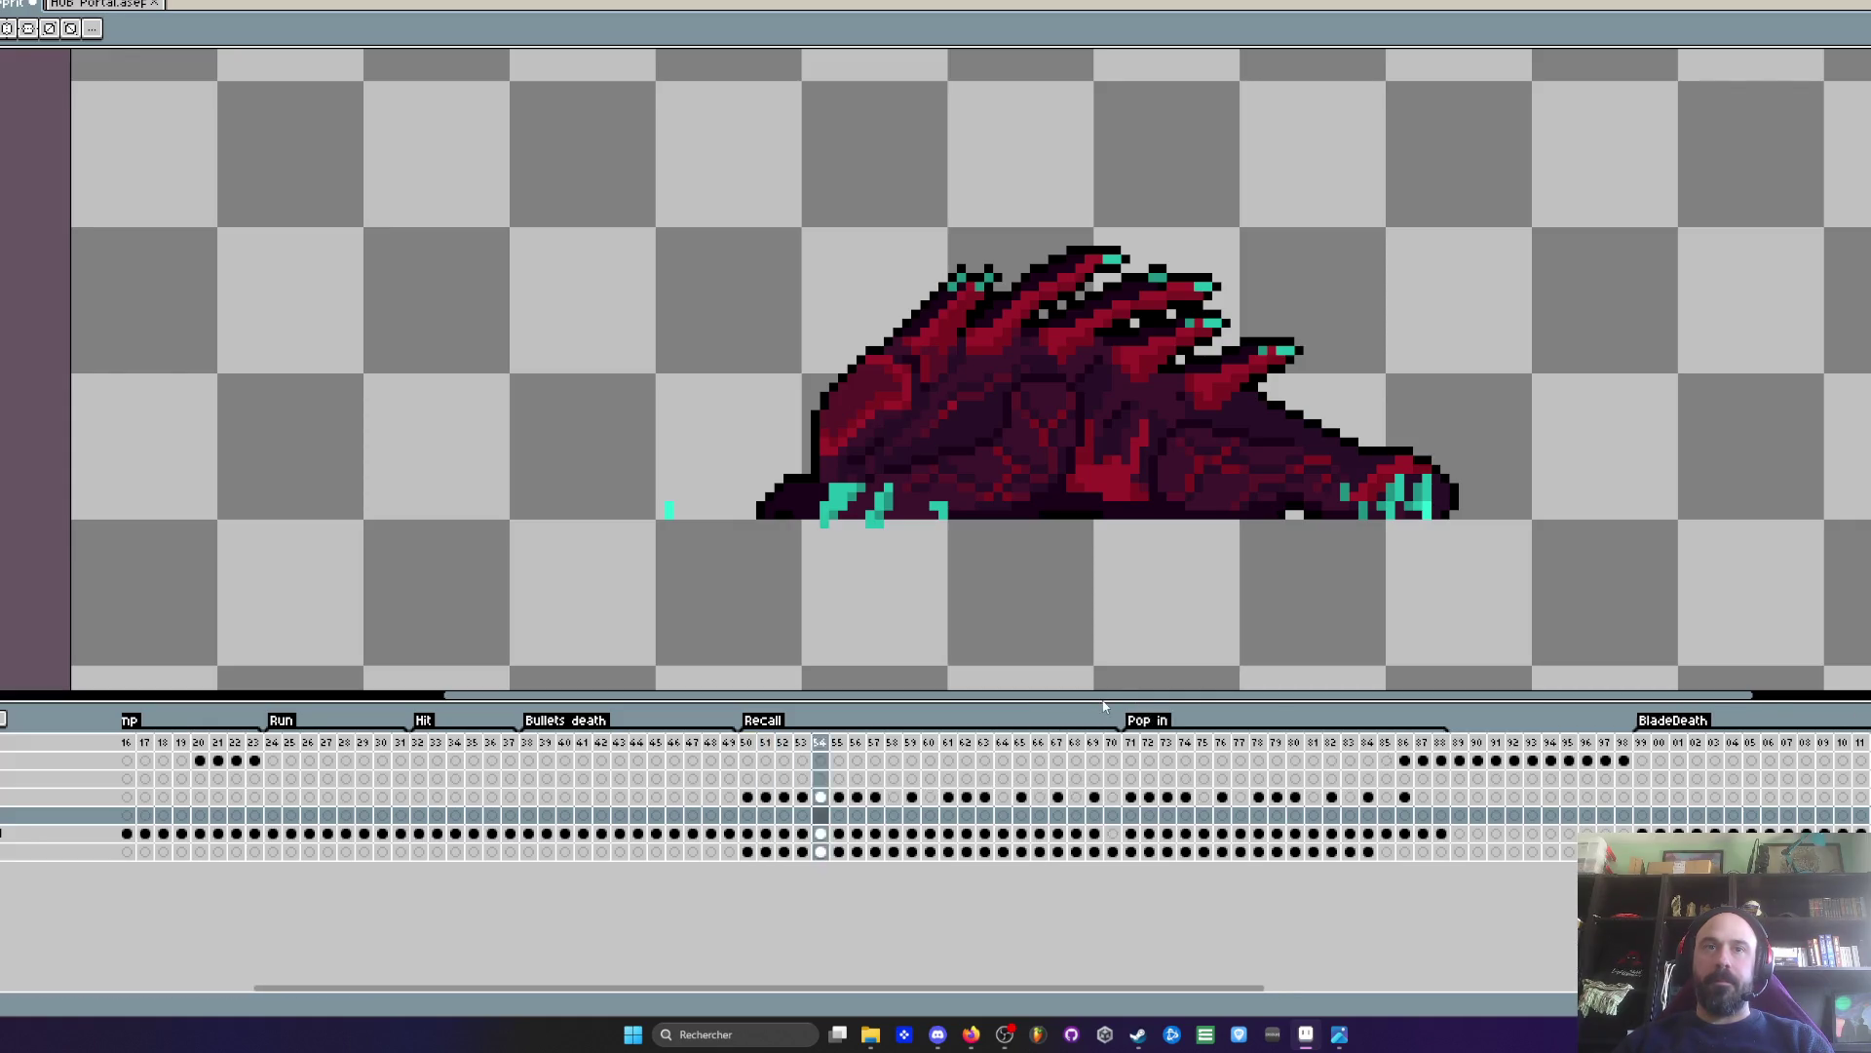
- Move the Recall cels for frames 50–61 down onto the bottom layer
mouse_move(748, 833)
mouse_down()
mouse_move(950, 831)
mouse_move(760, 814)
mouse_move(768, 855)
mouse_move(835, 857)
mouse_up()
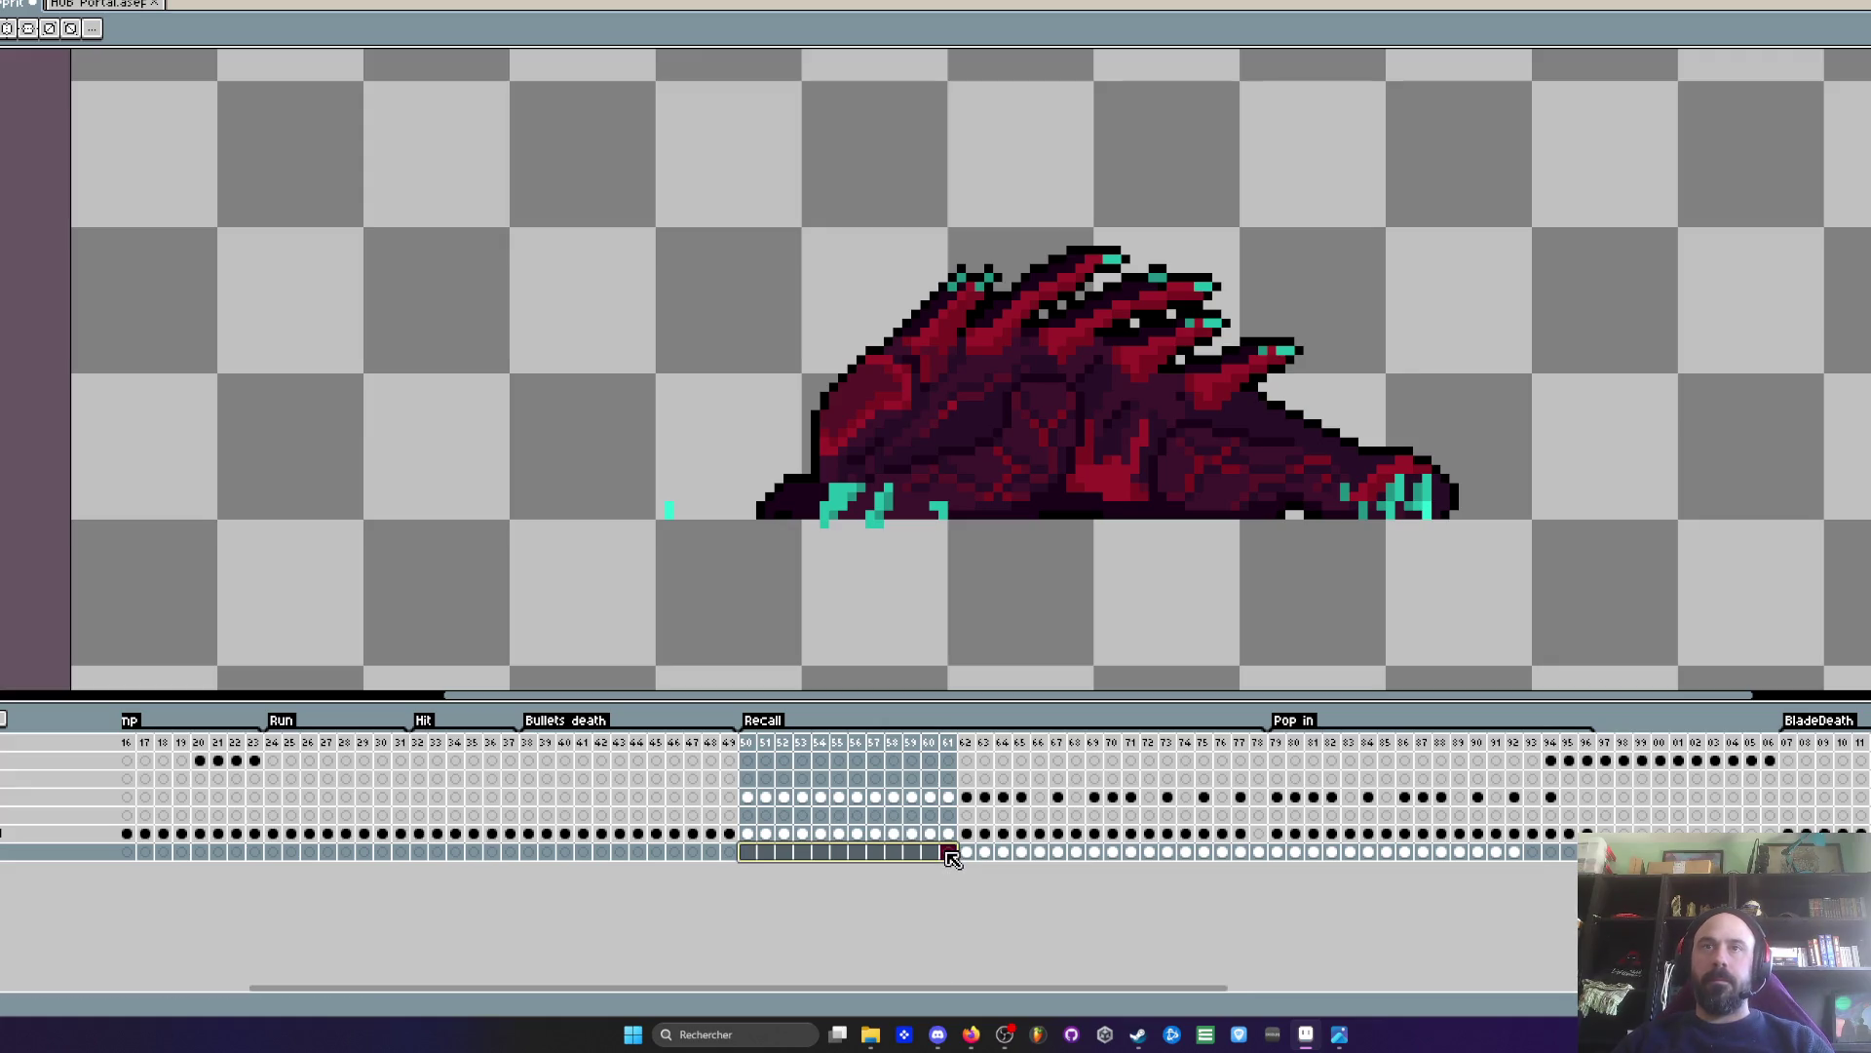
drag(950, 860, 941, 852)
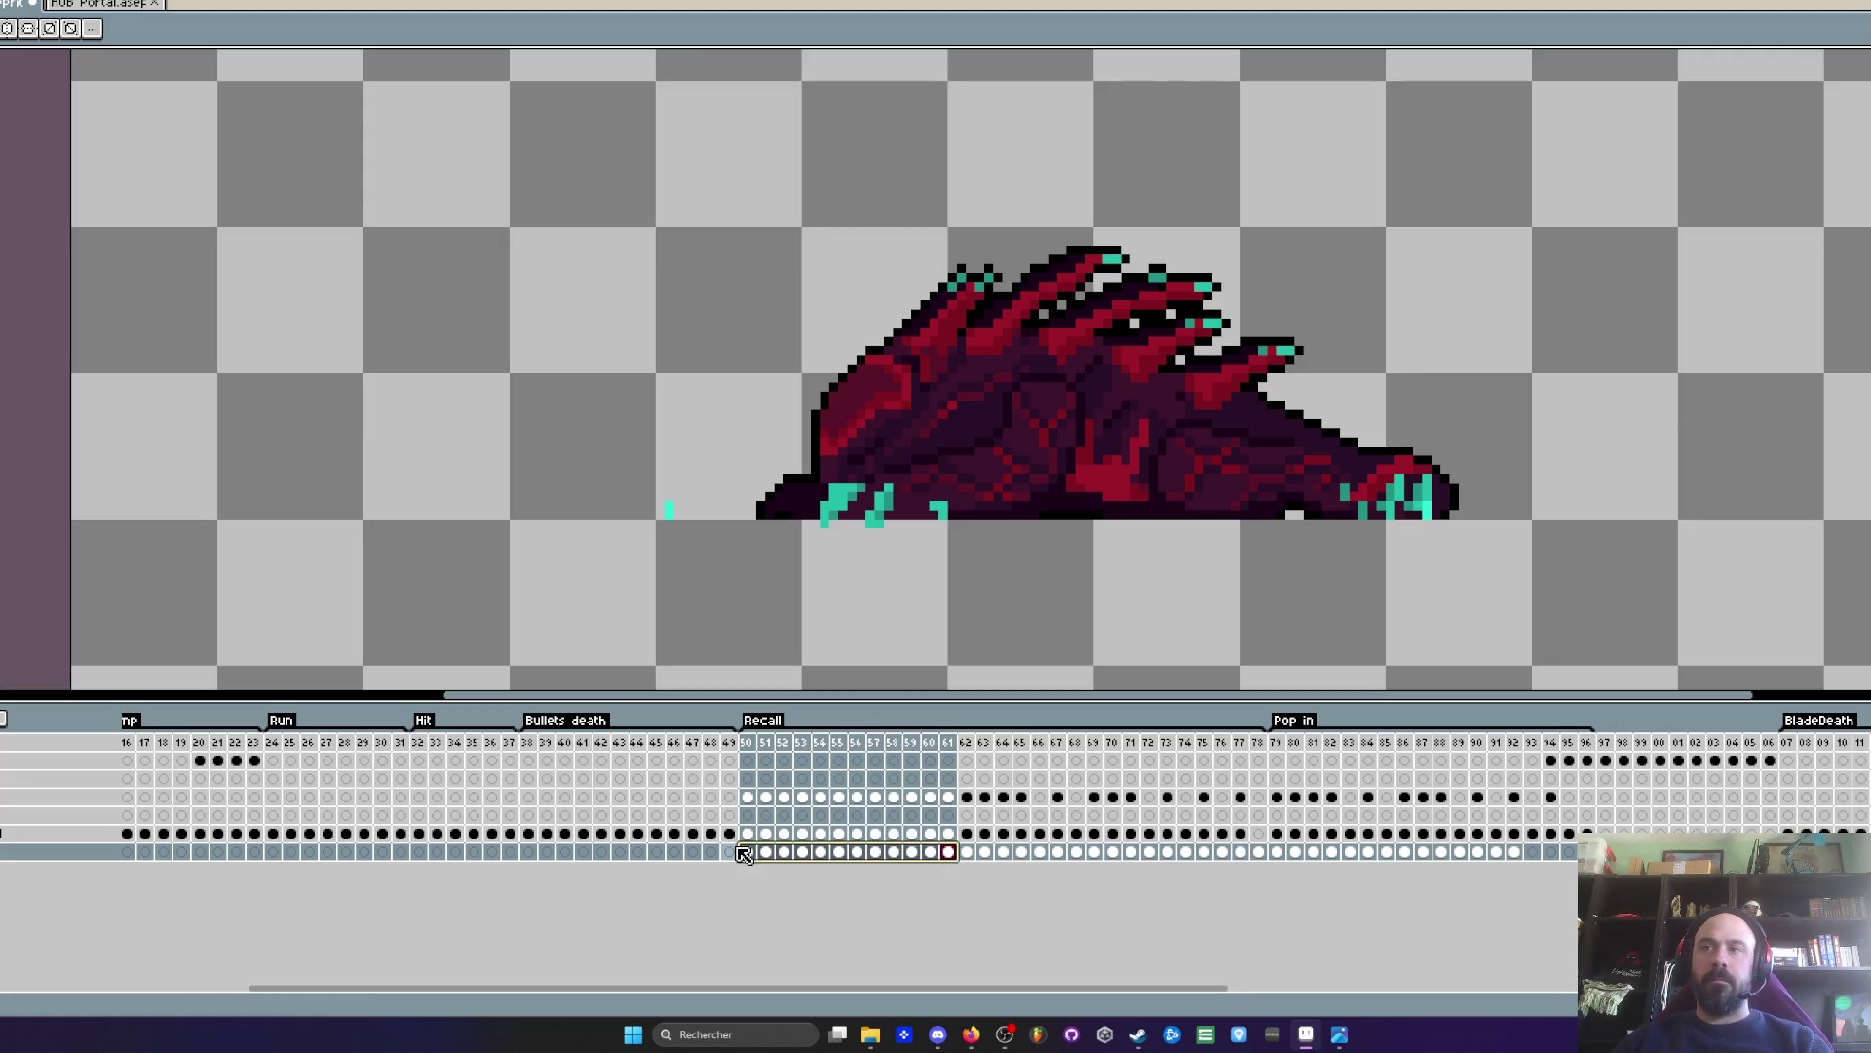
drag(747, 796, 957, 798)
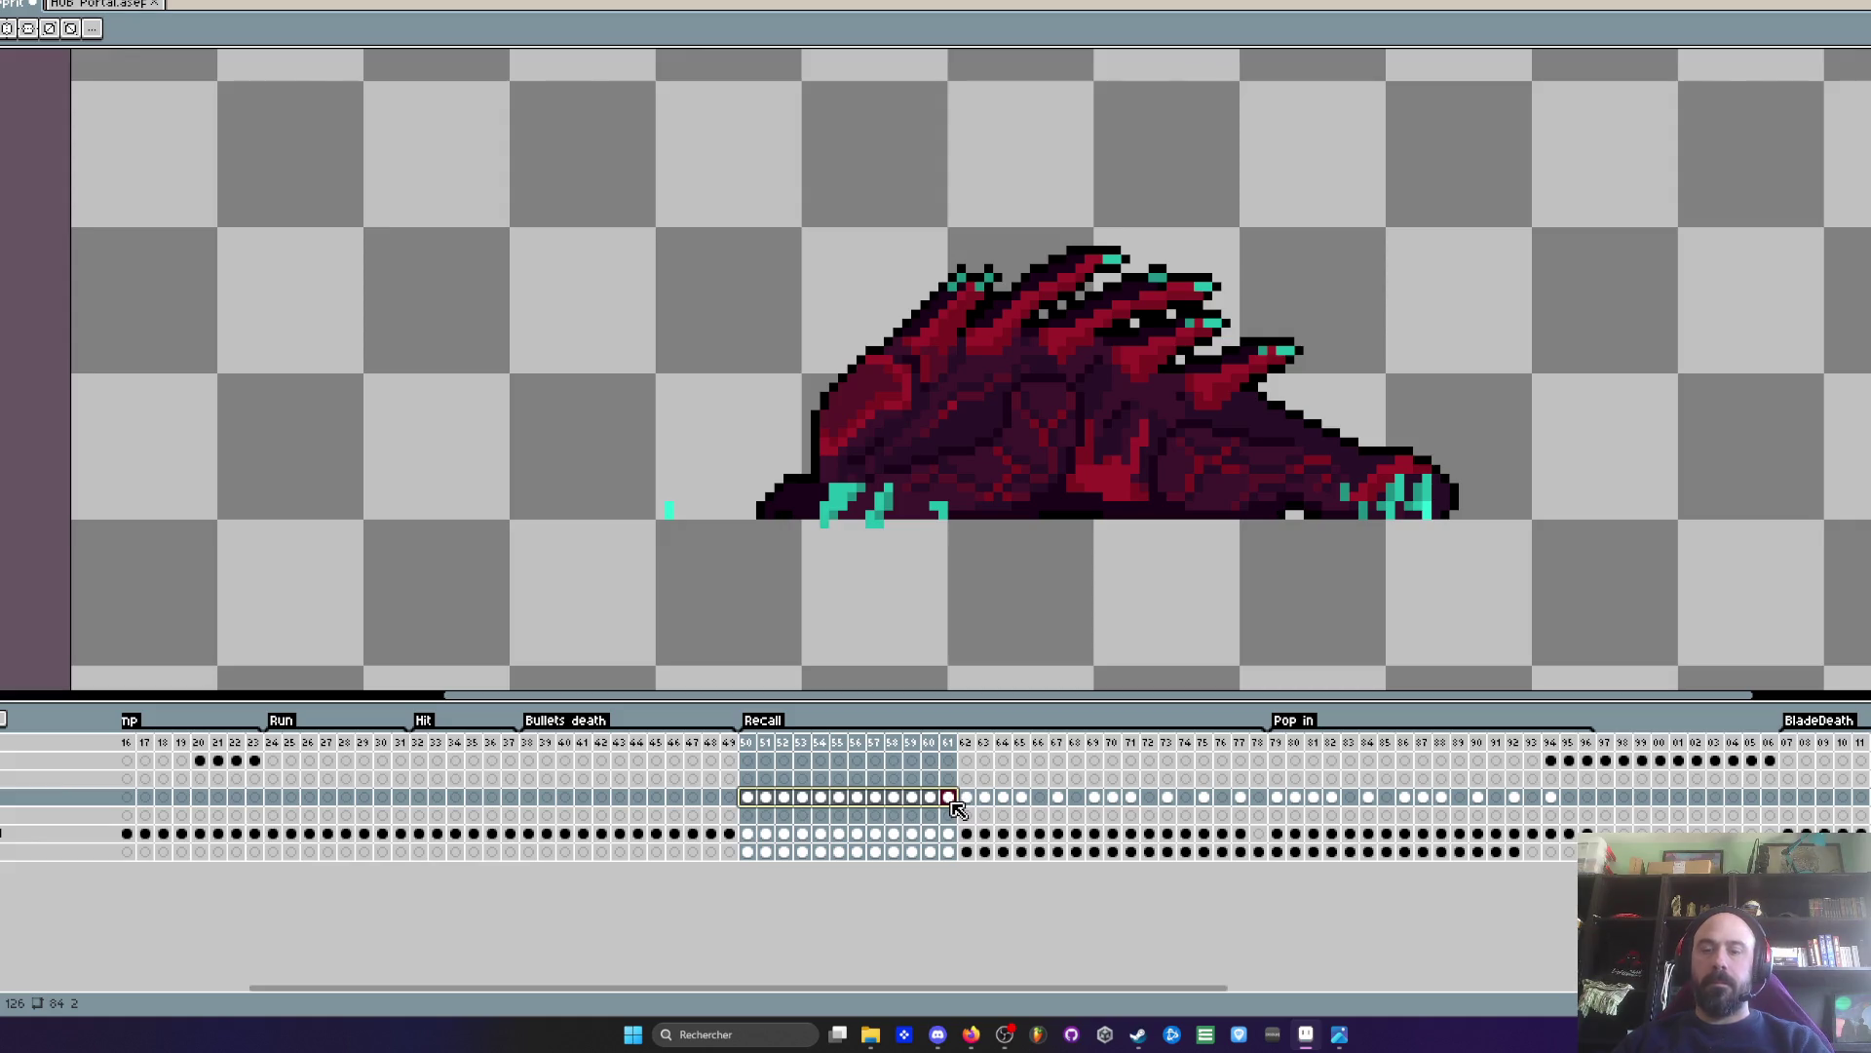
scroll(1026, 522, up, 4)
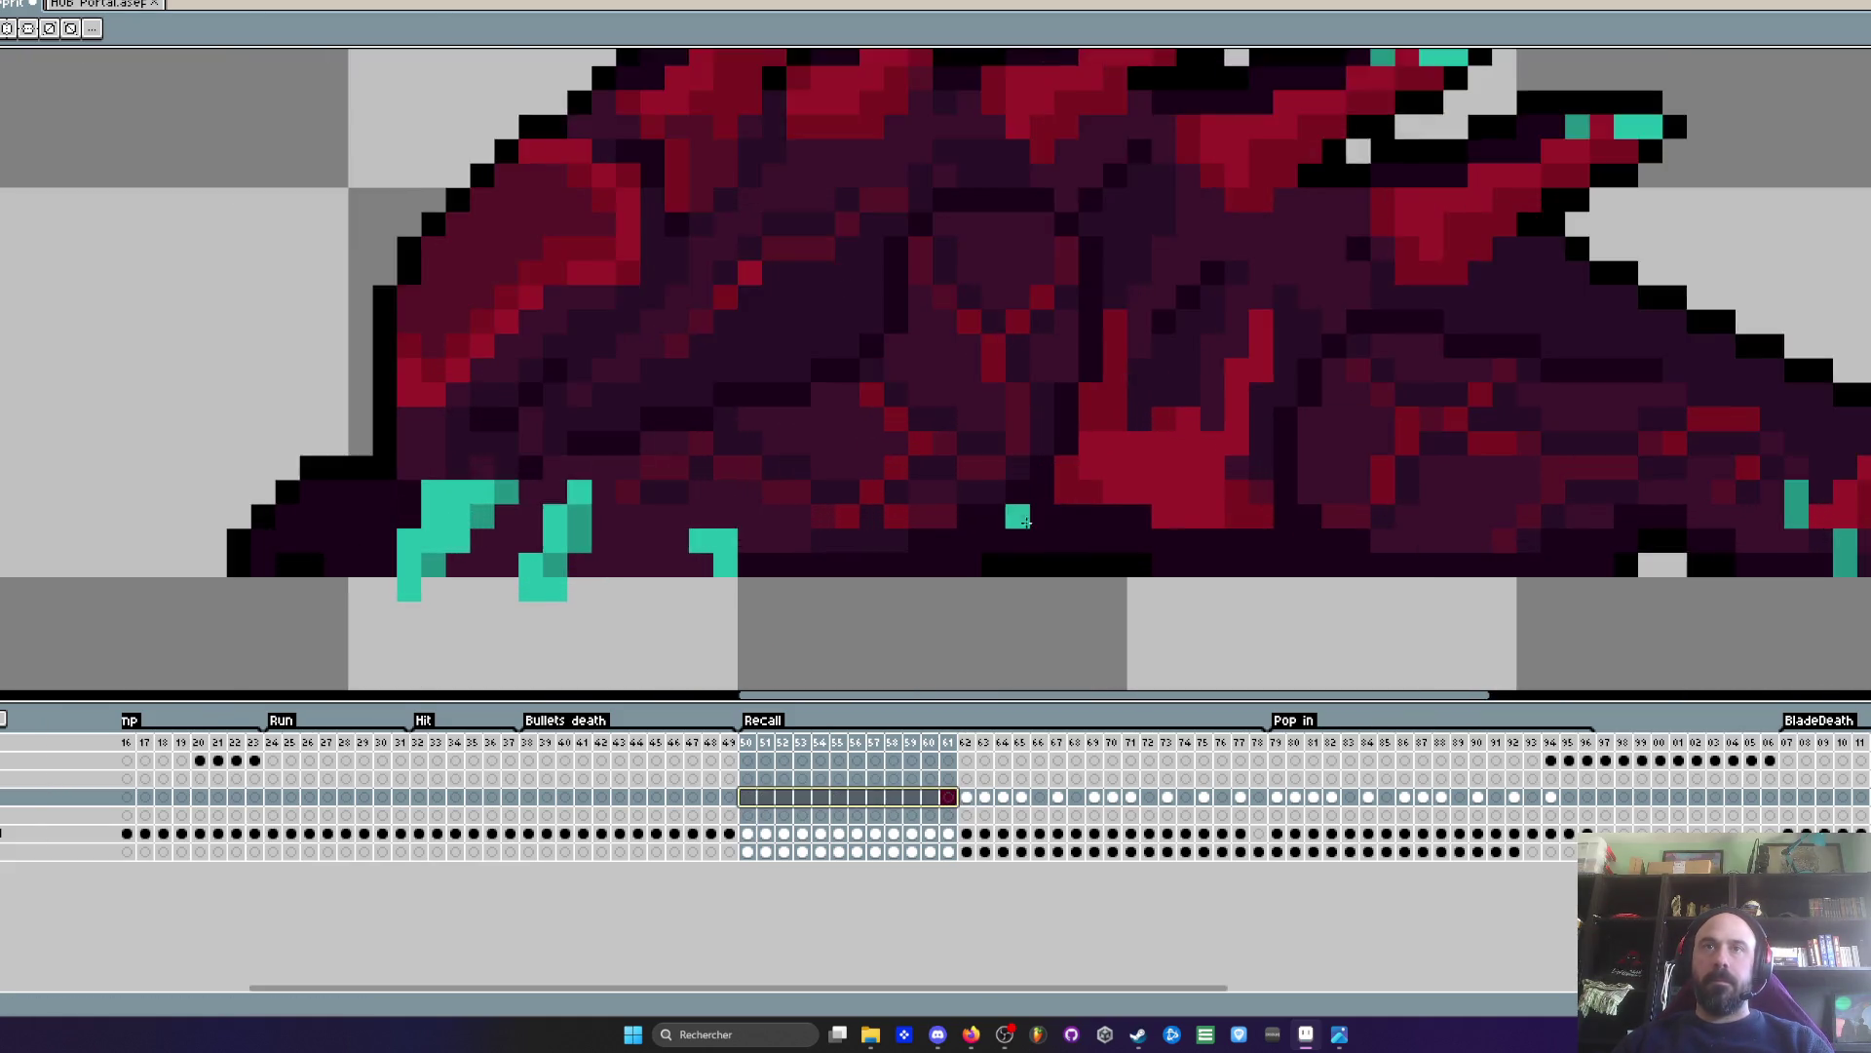
scroll(1025, 522, down, 1)
scroll(994, 569, down, 3)
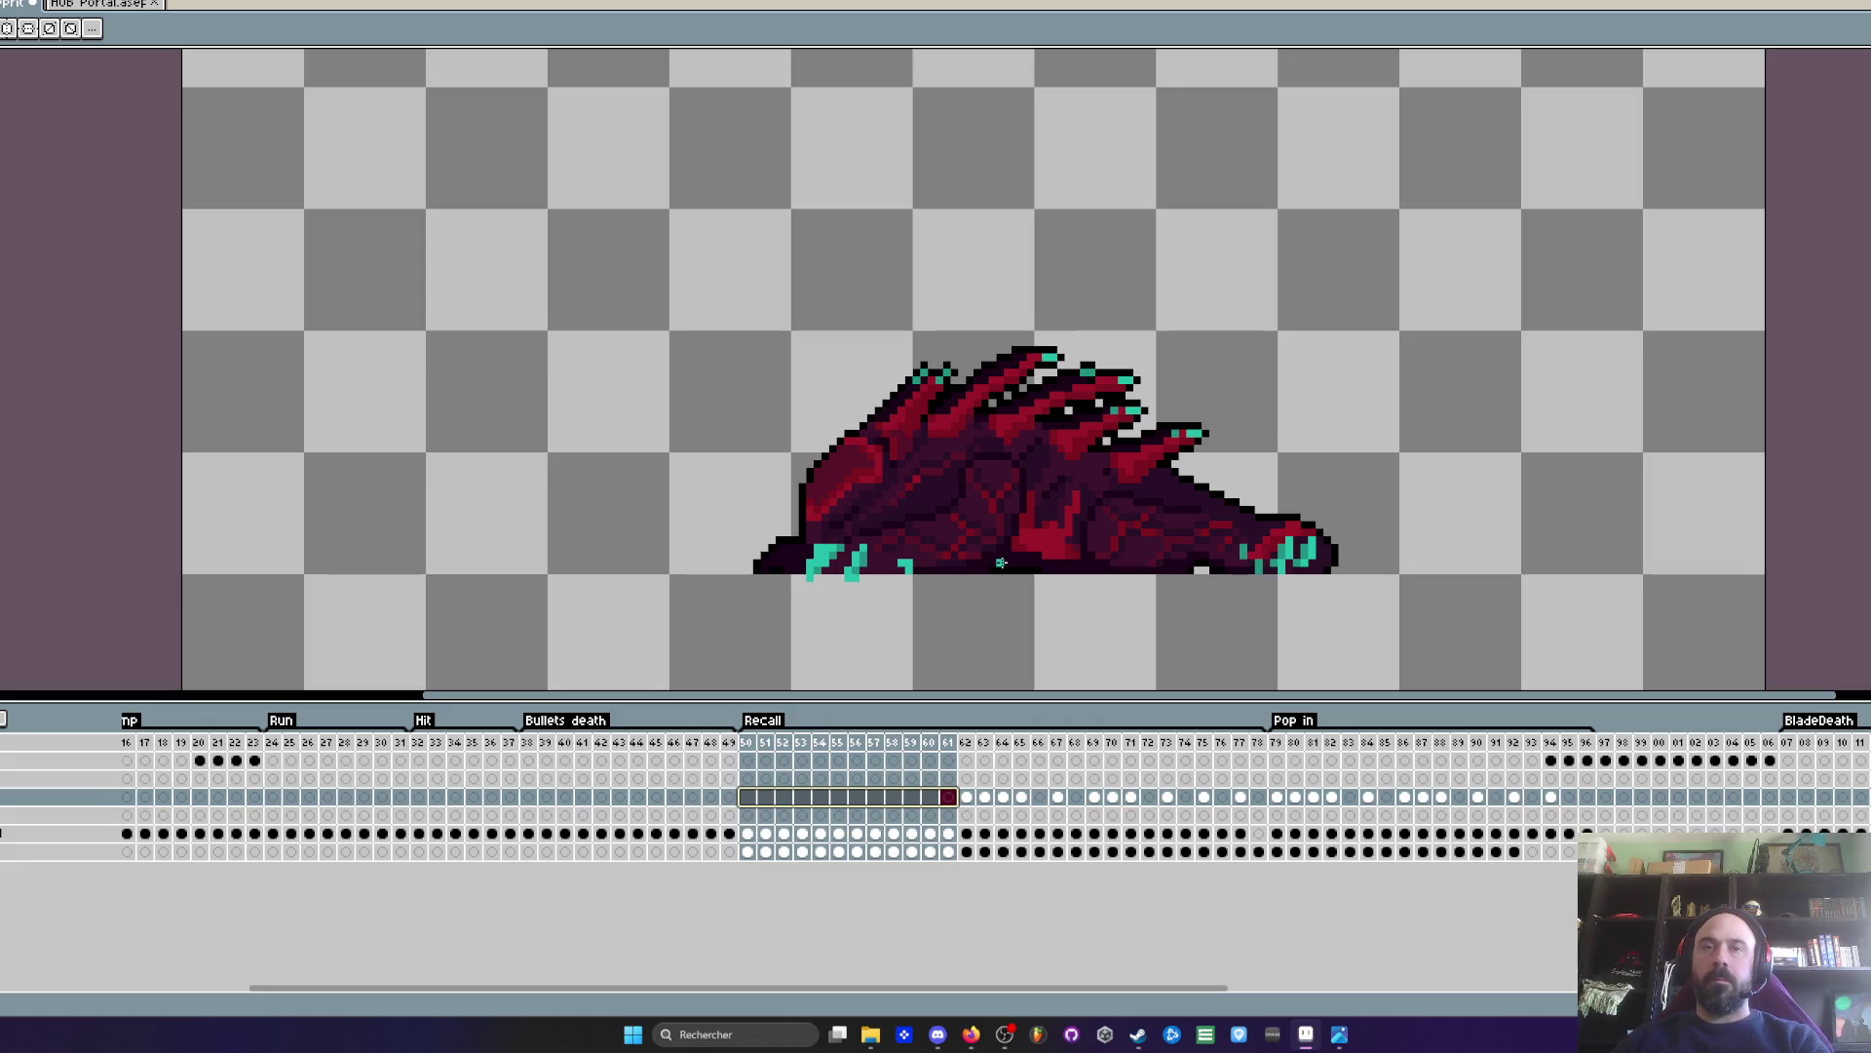
- On the new layer, paint a short teal line under the creature's belly on frame 51
click(748, 815)
scroll(1091, 535, up, 2)
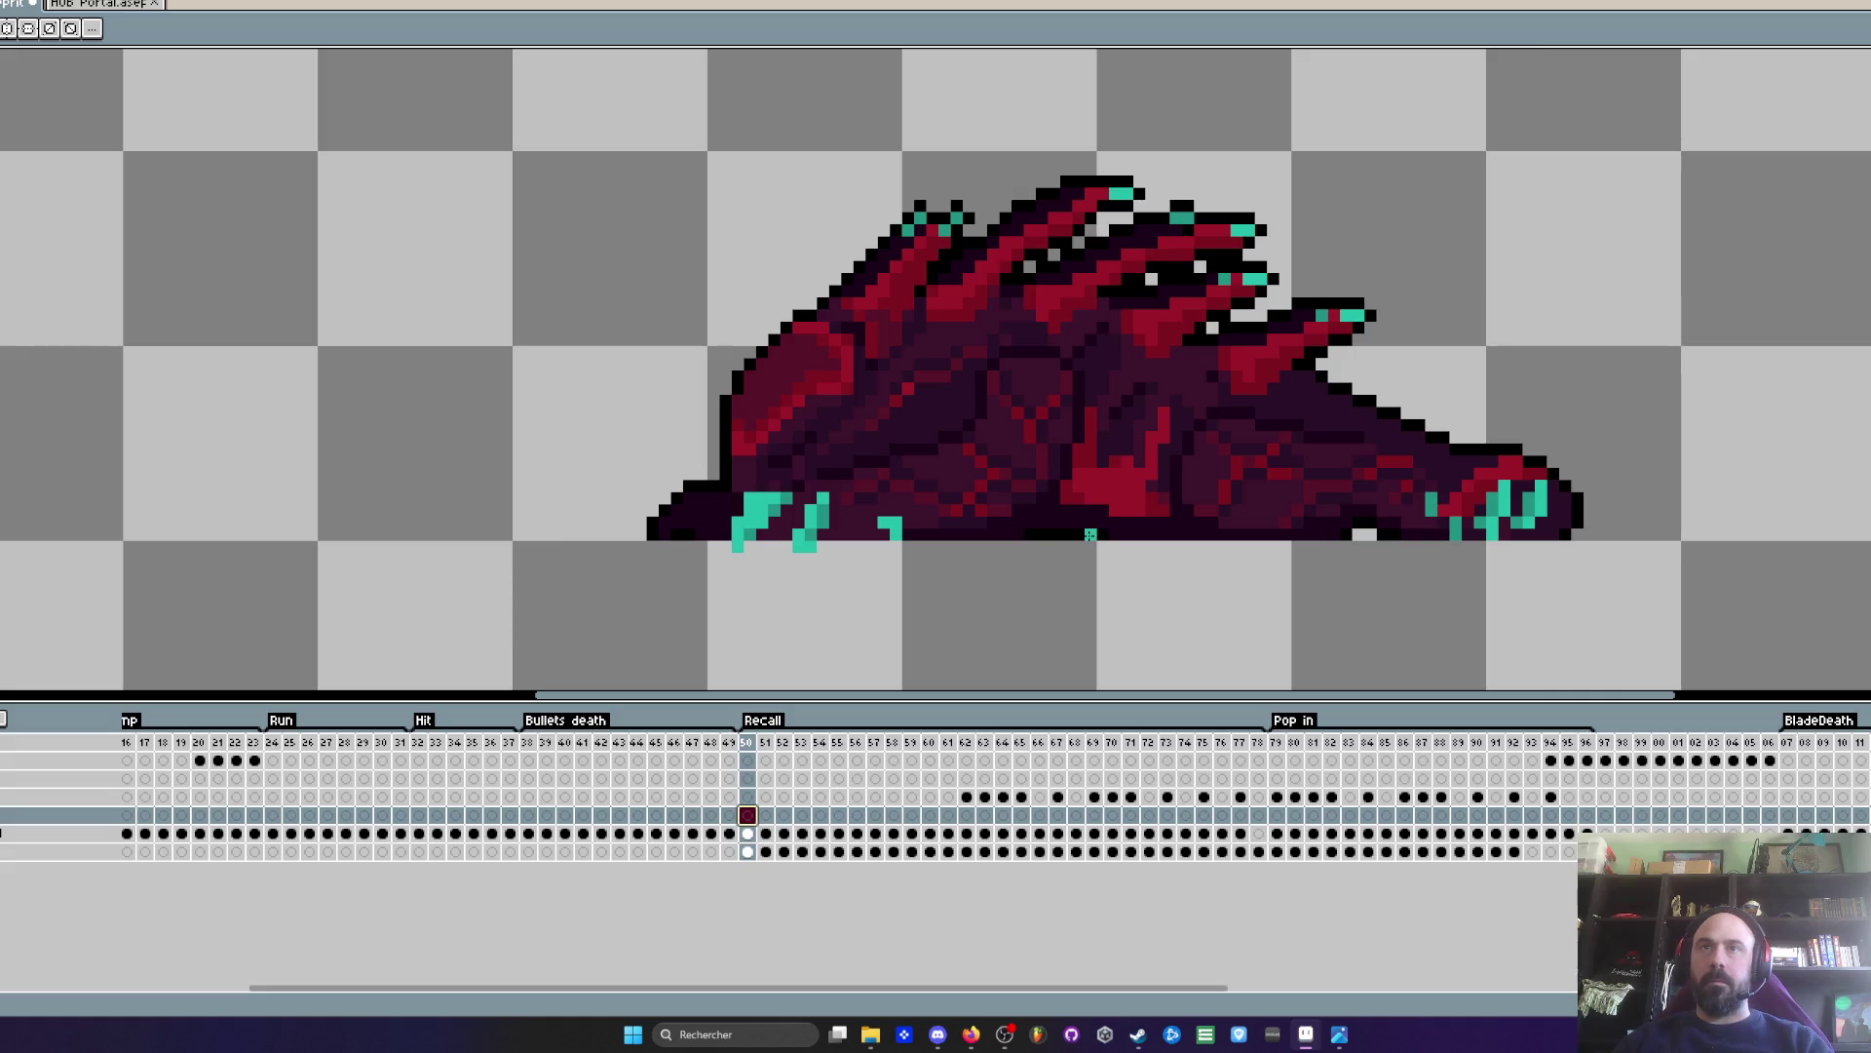
scroll(1090, 535, up, 2)
key(Right)
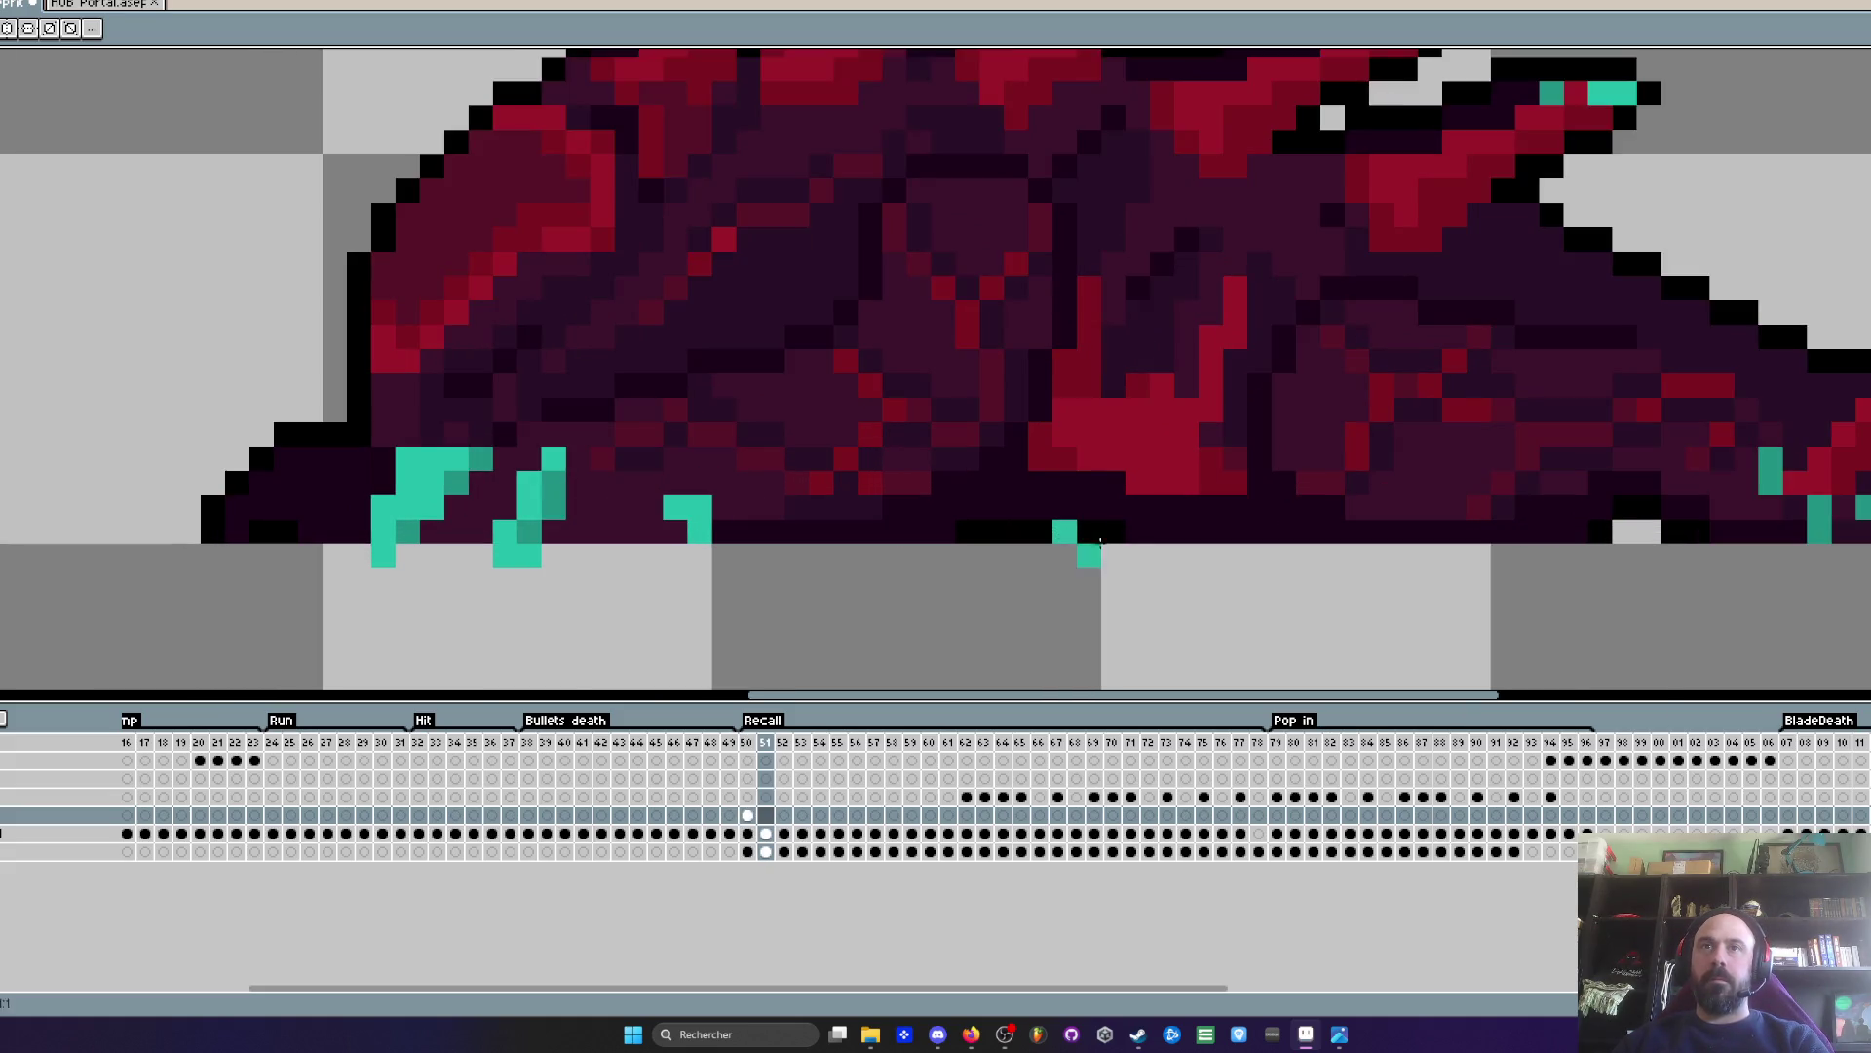
drag(1101, 541, 1128, 540)
key(Left)
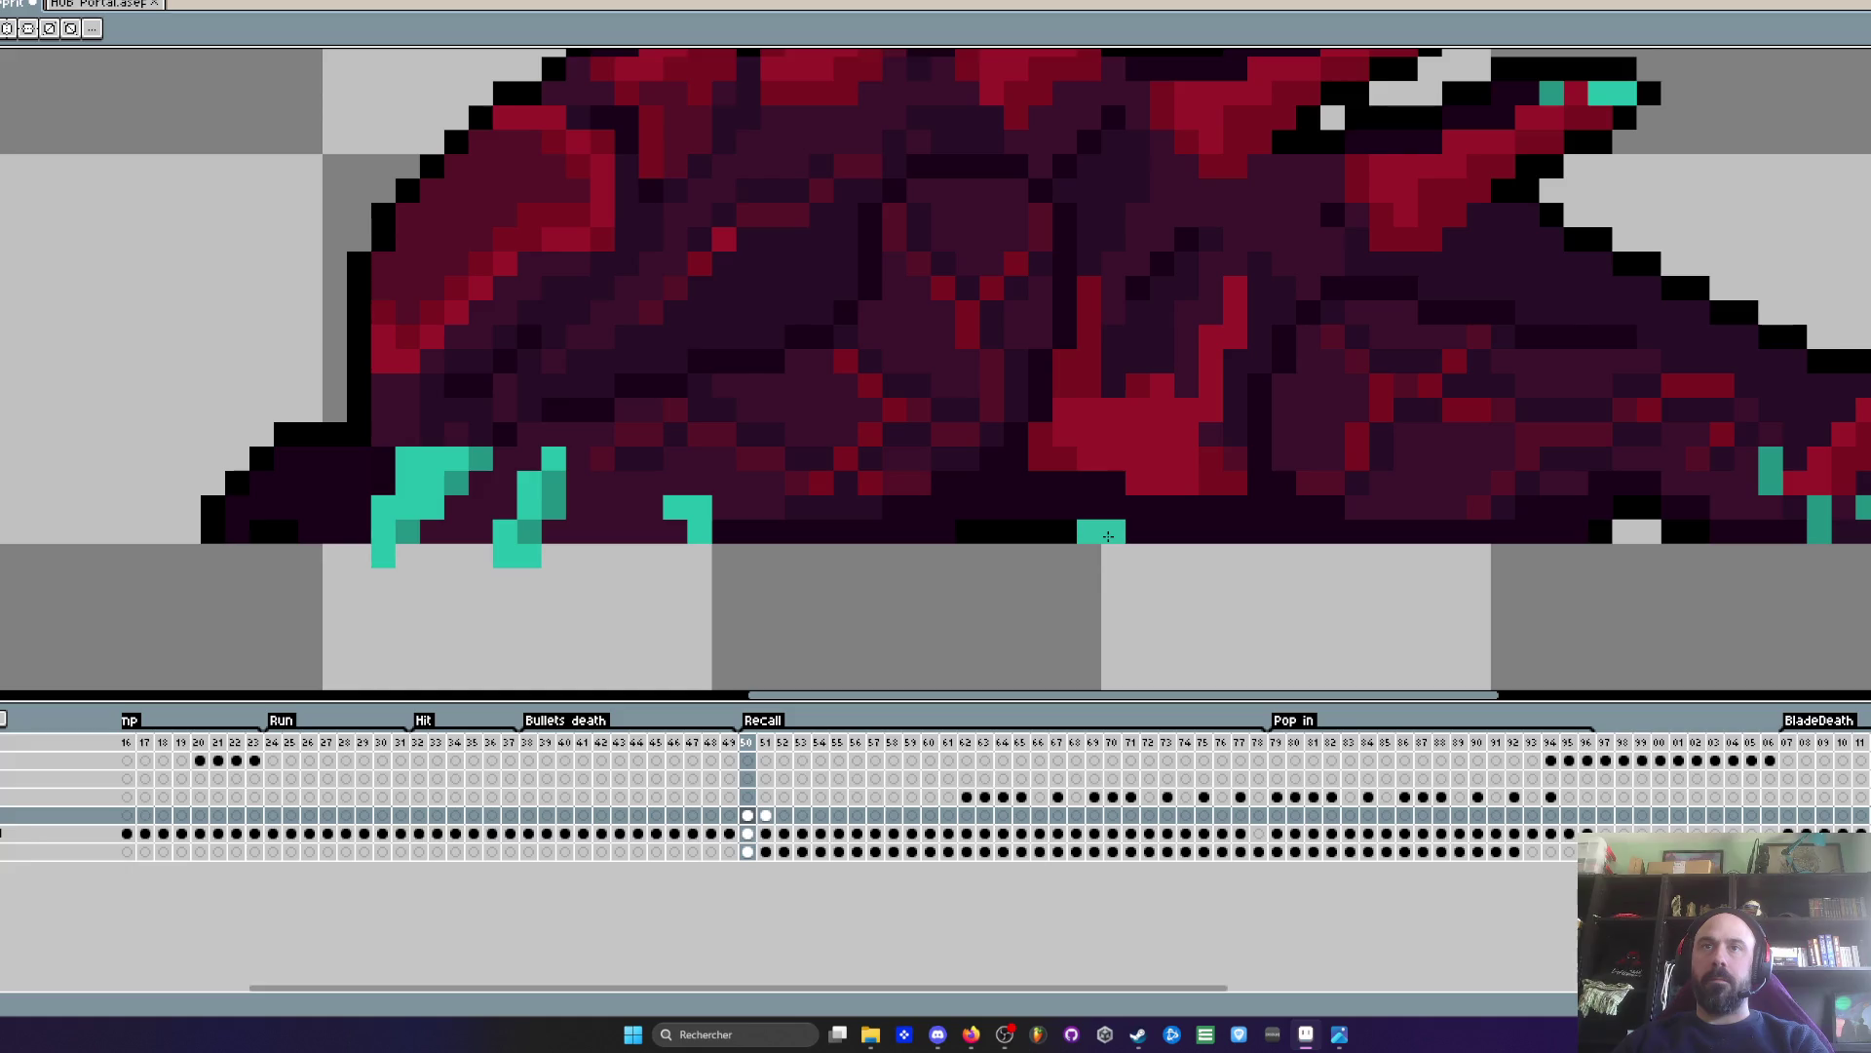
- Paint progressively longer teal lines under the creature on frames 52, 53, 54, 55 and 56
key(Right)
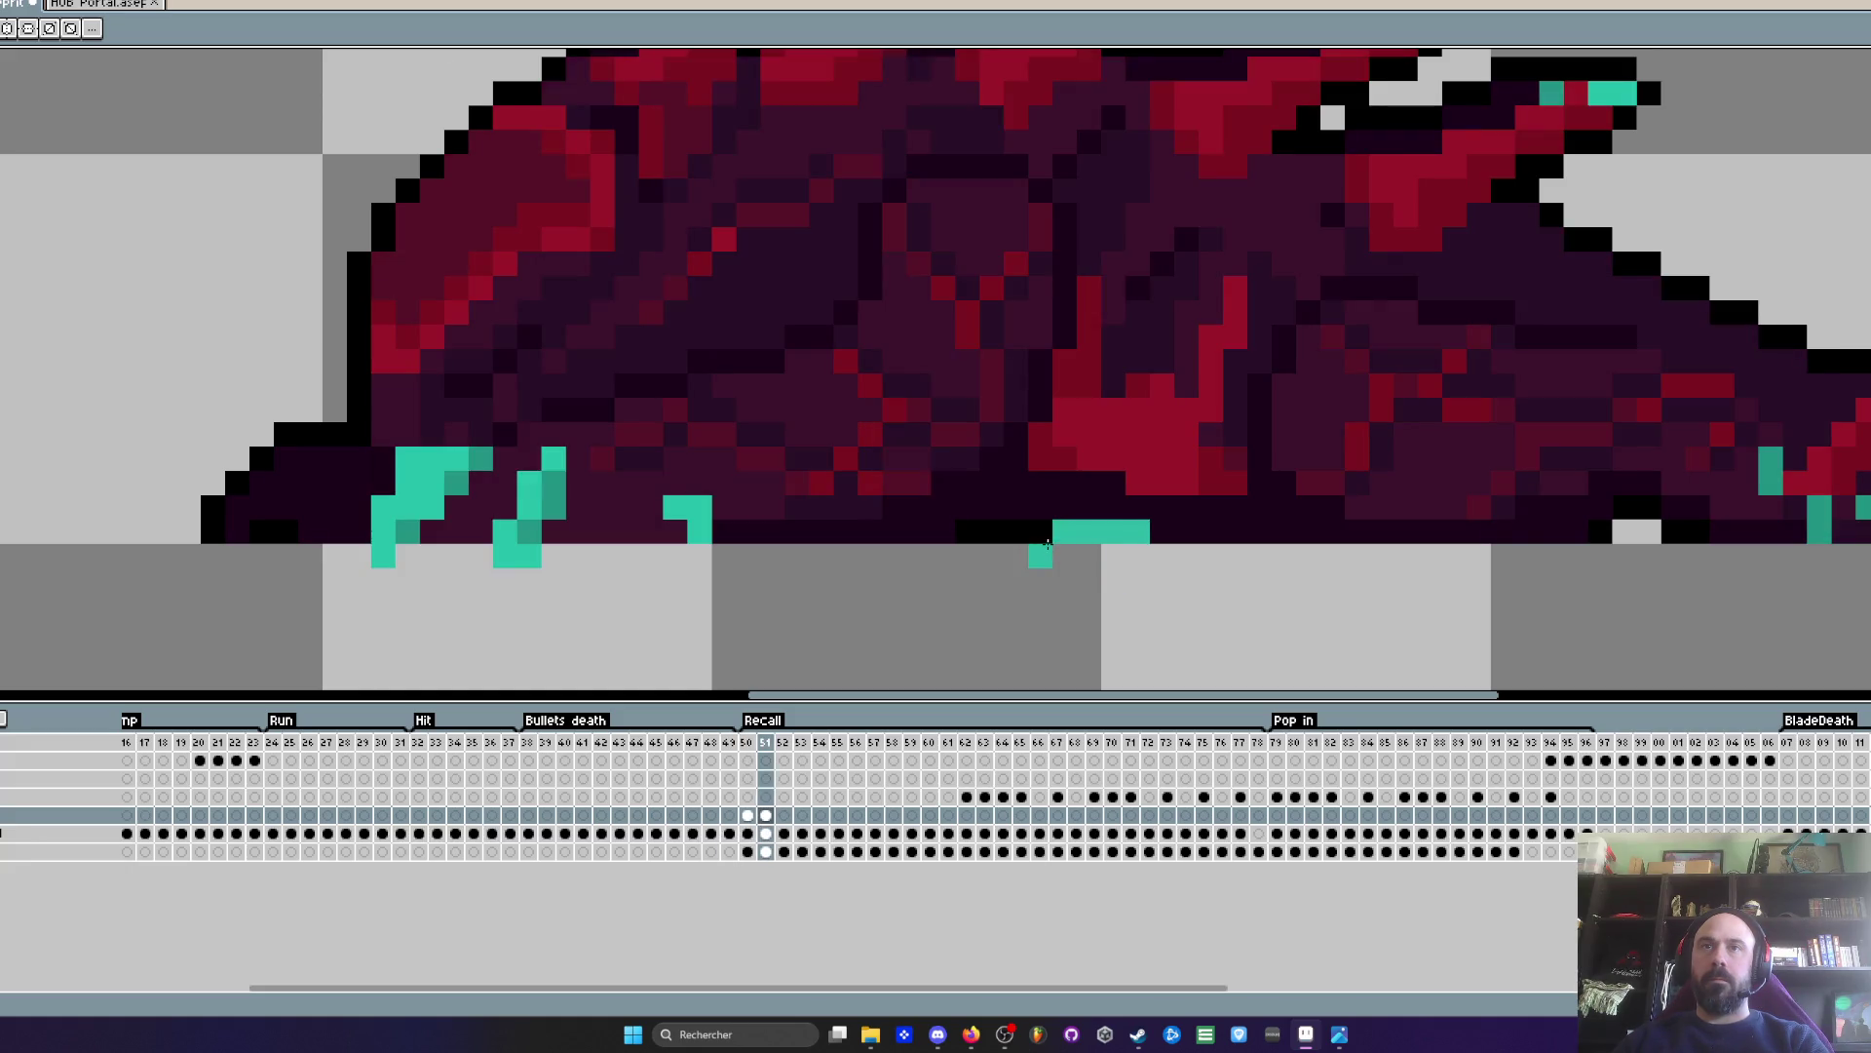
key(Right)
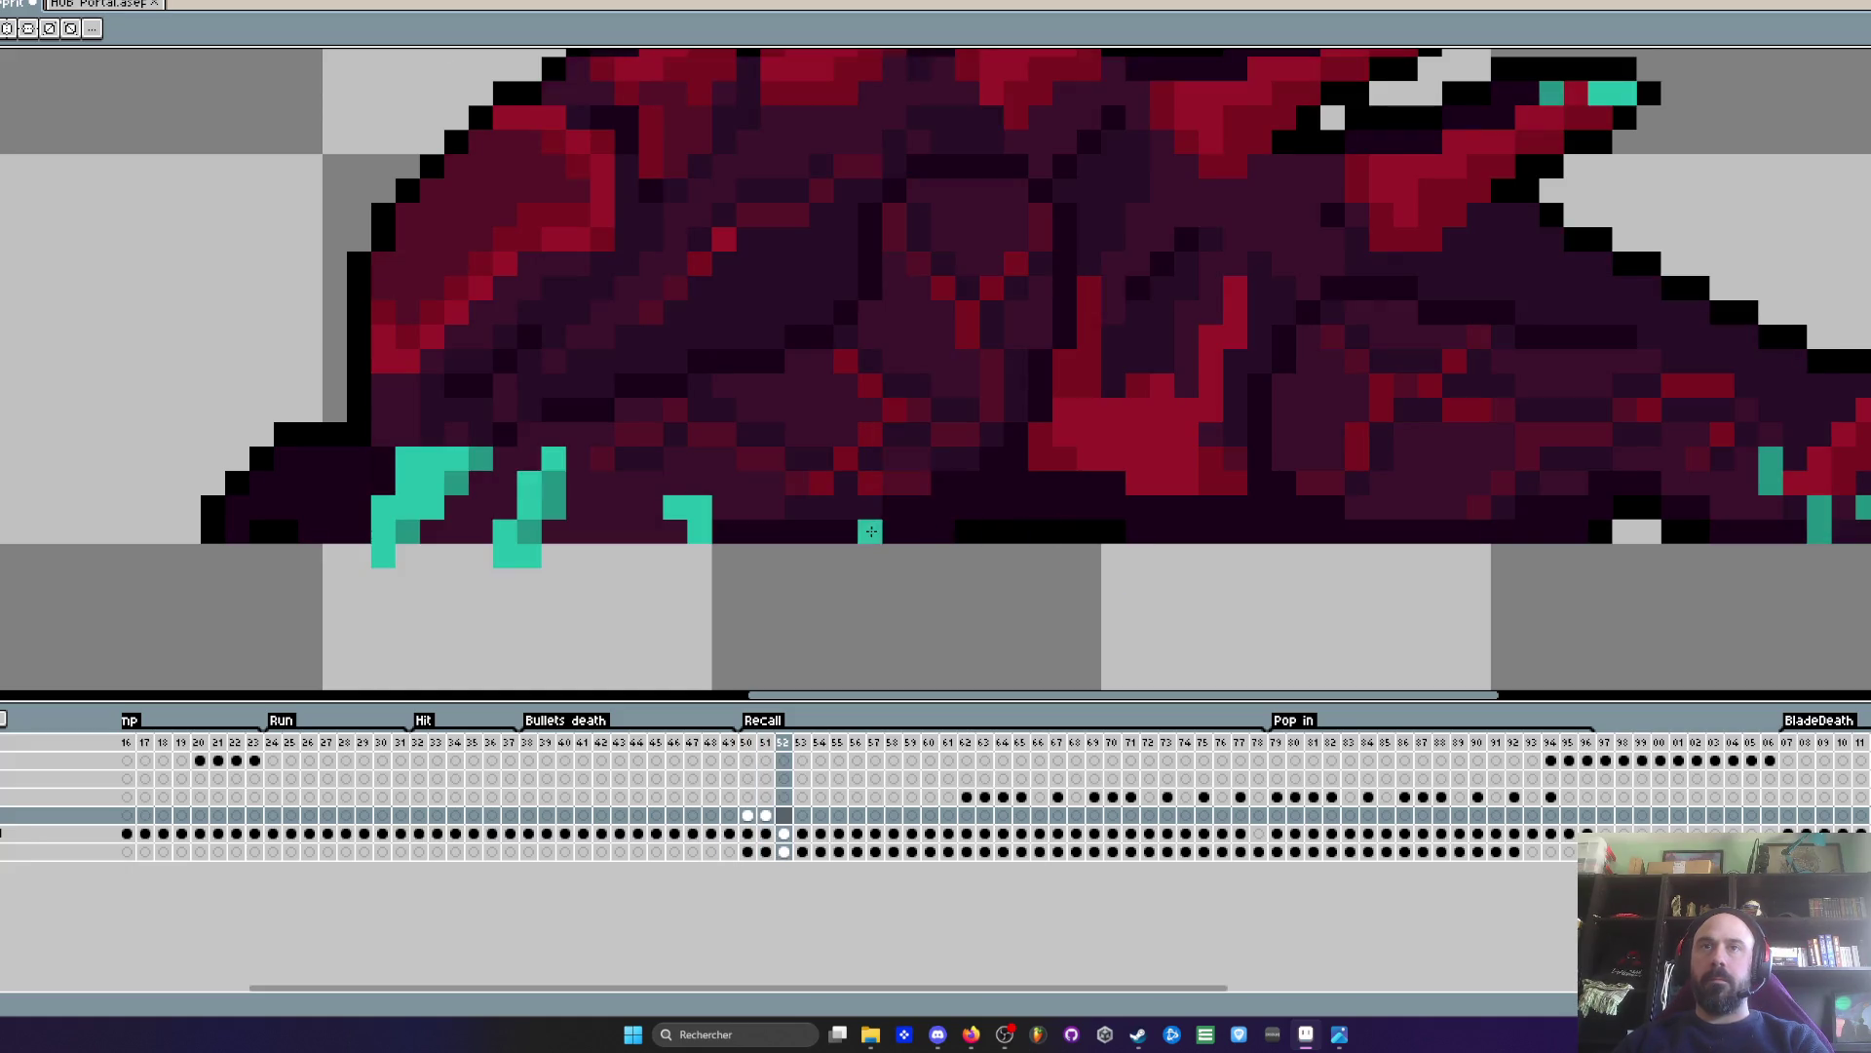
drag(887, 532, 1261, 536)
key(Right)
drag(819, 532, 1468, 532)
key(Right)
drag(717, 518, 1784, 532)
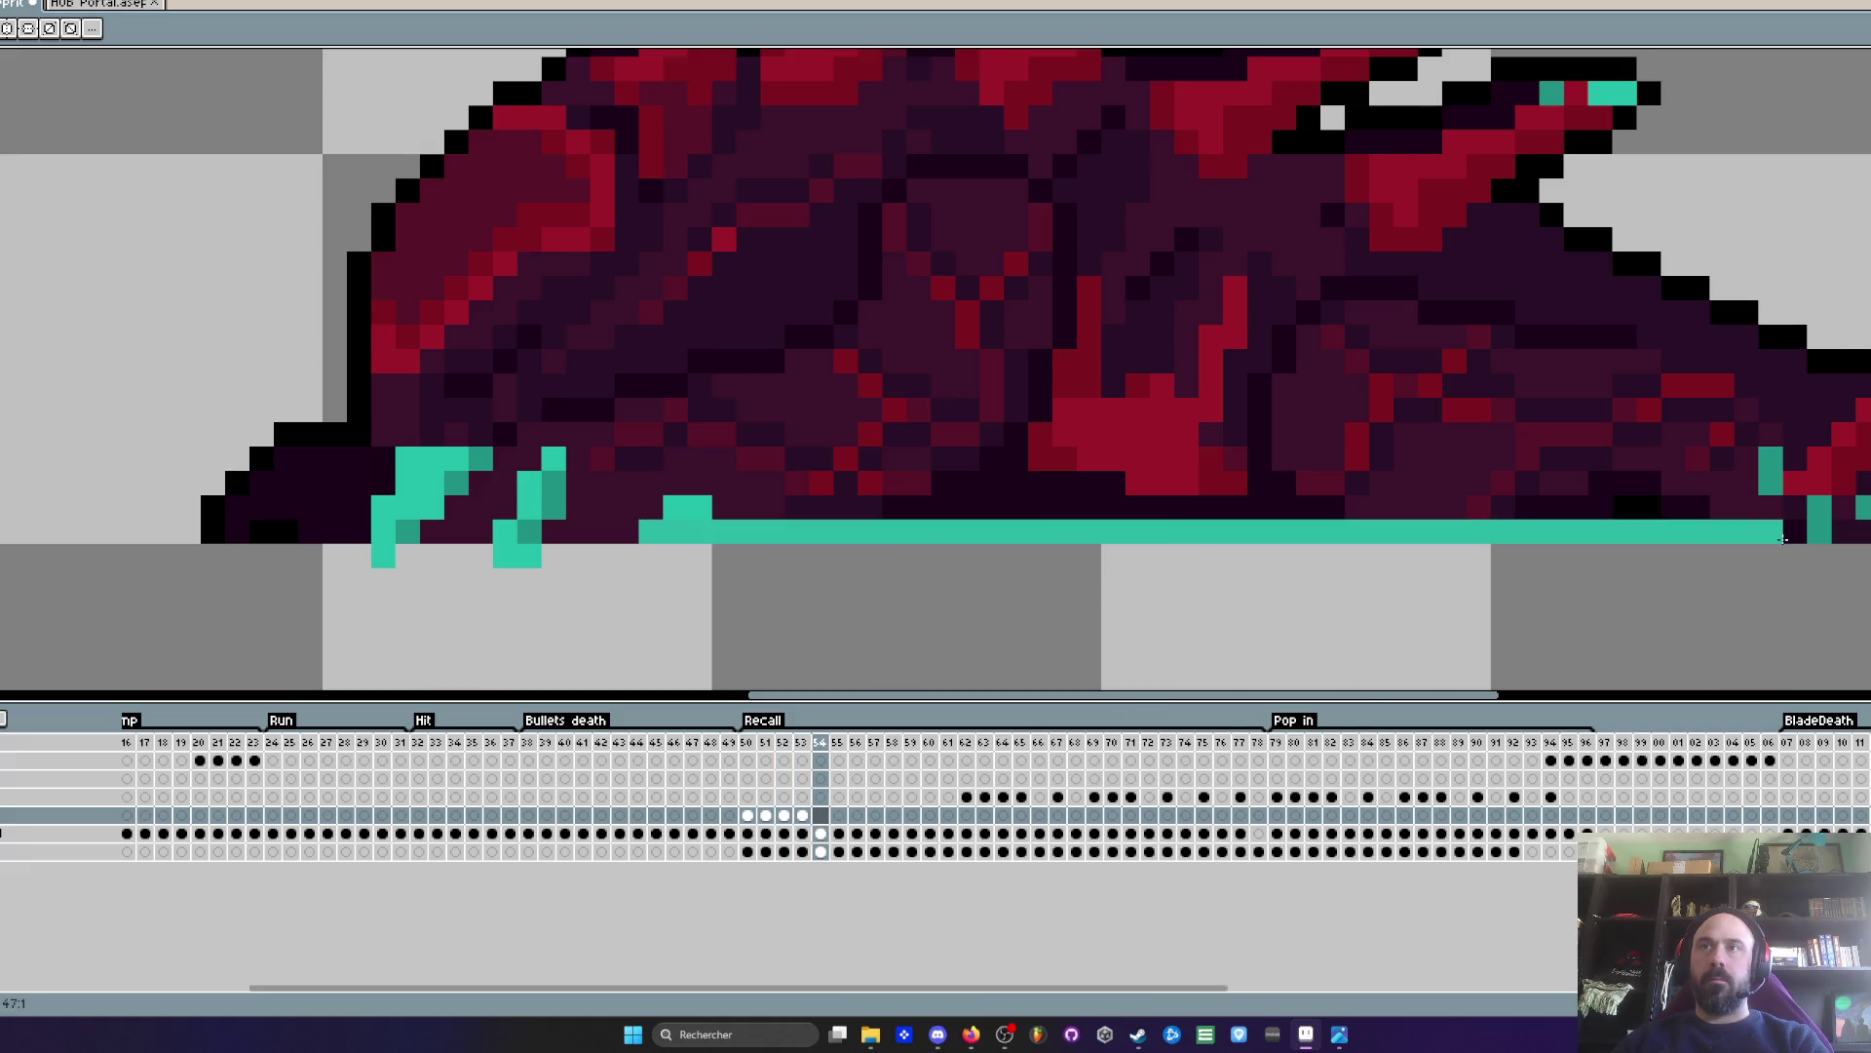
key(Right)
mouse_move(431, 533)
mouse_down()
mouse_move(1413, 555)
mouse_move(1852, 536)
mouse_up()
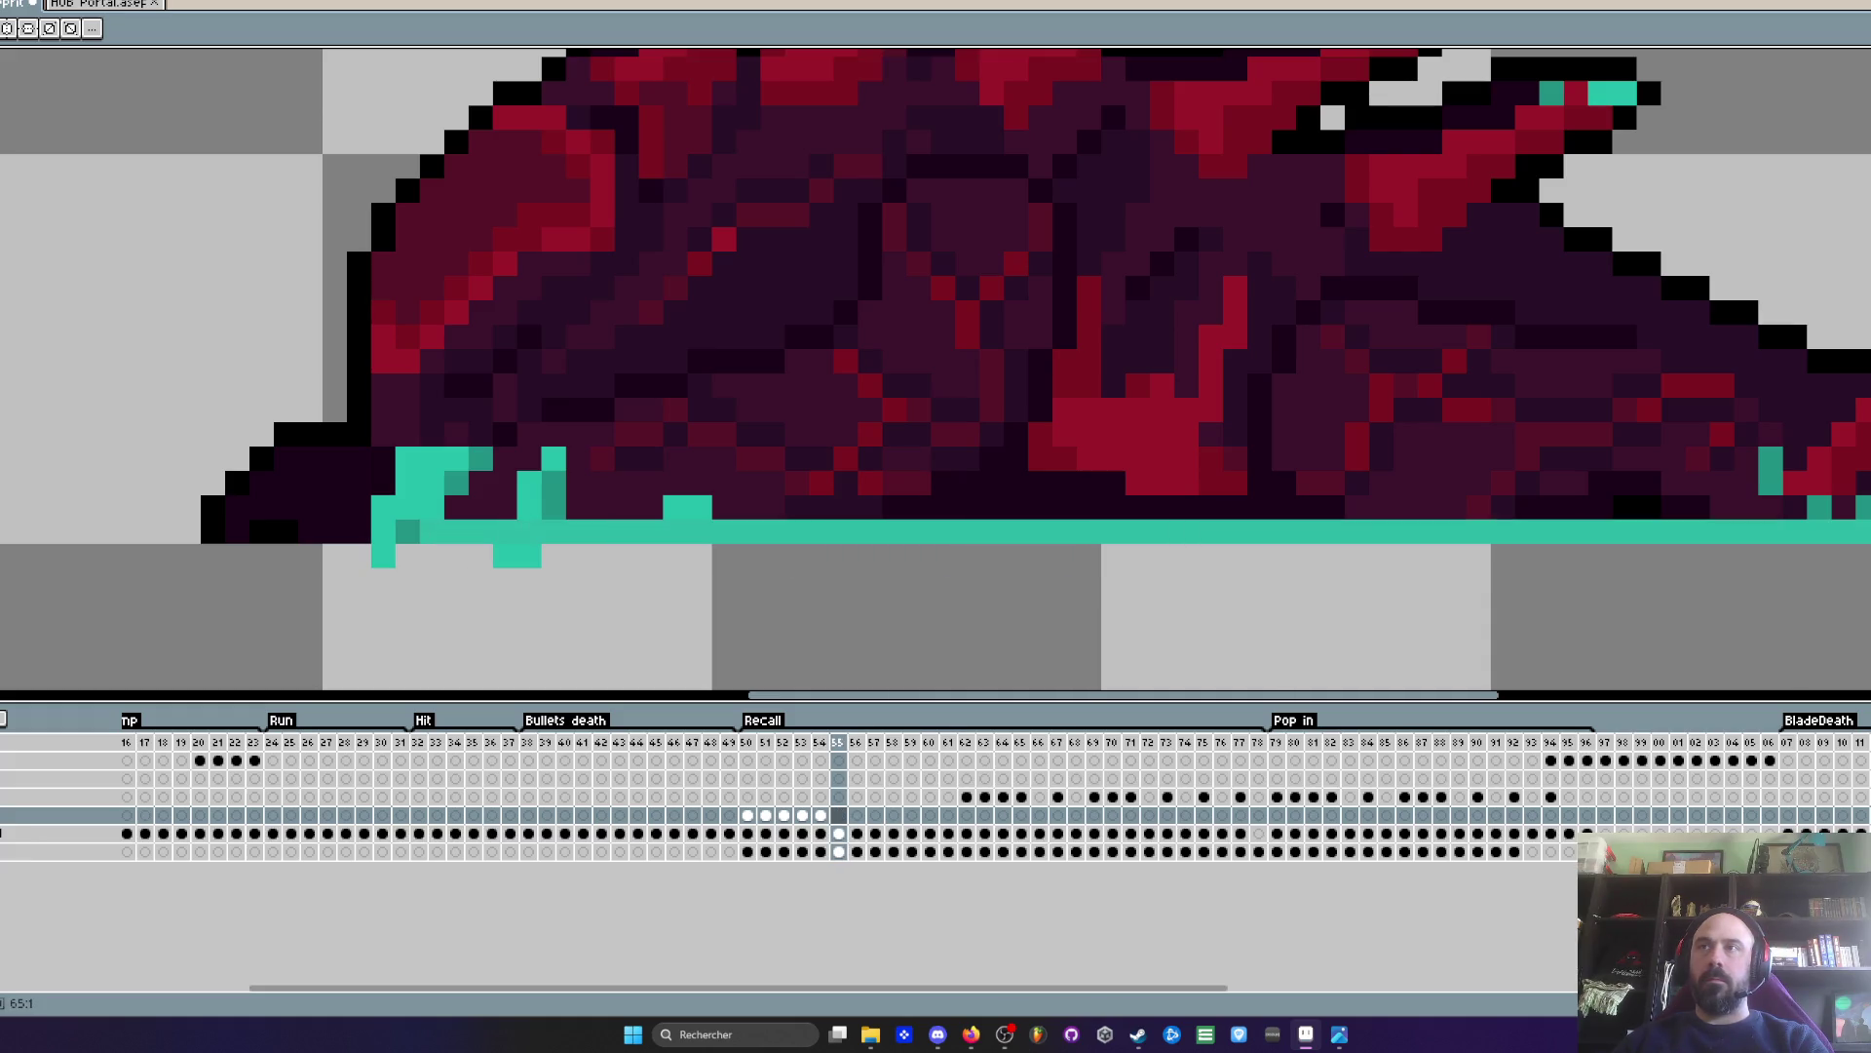
key(Right)
drag(87, 526, 1851, 532)
- Play the Recall animation from frame 50 to review the growing line
scroll(1852, 532, down, 3)
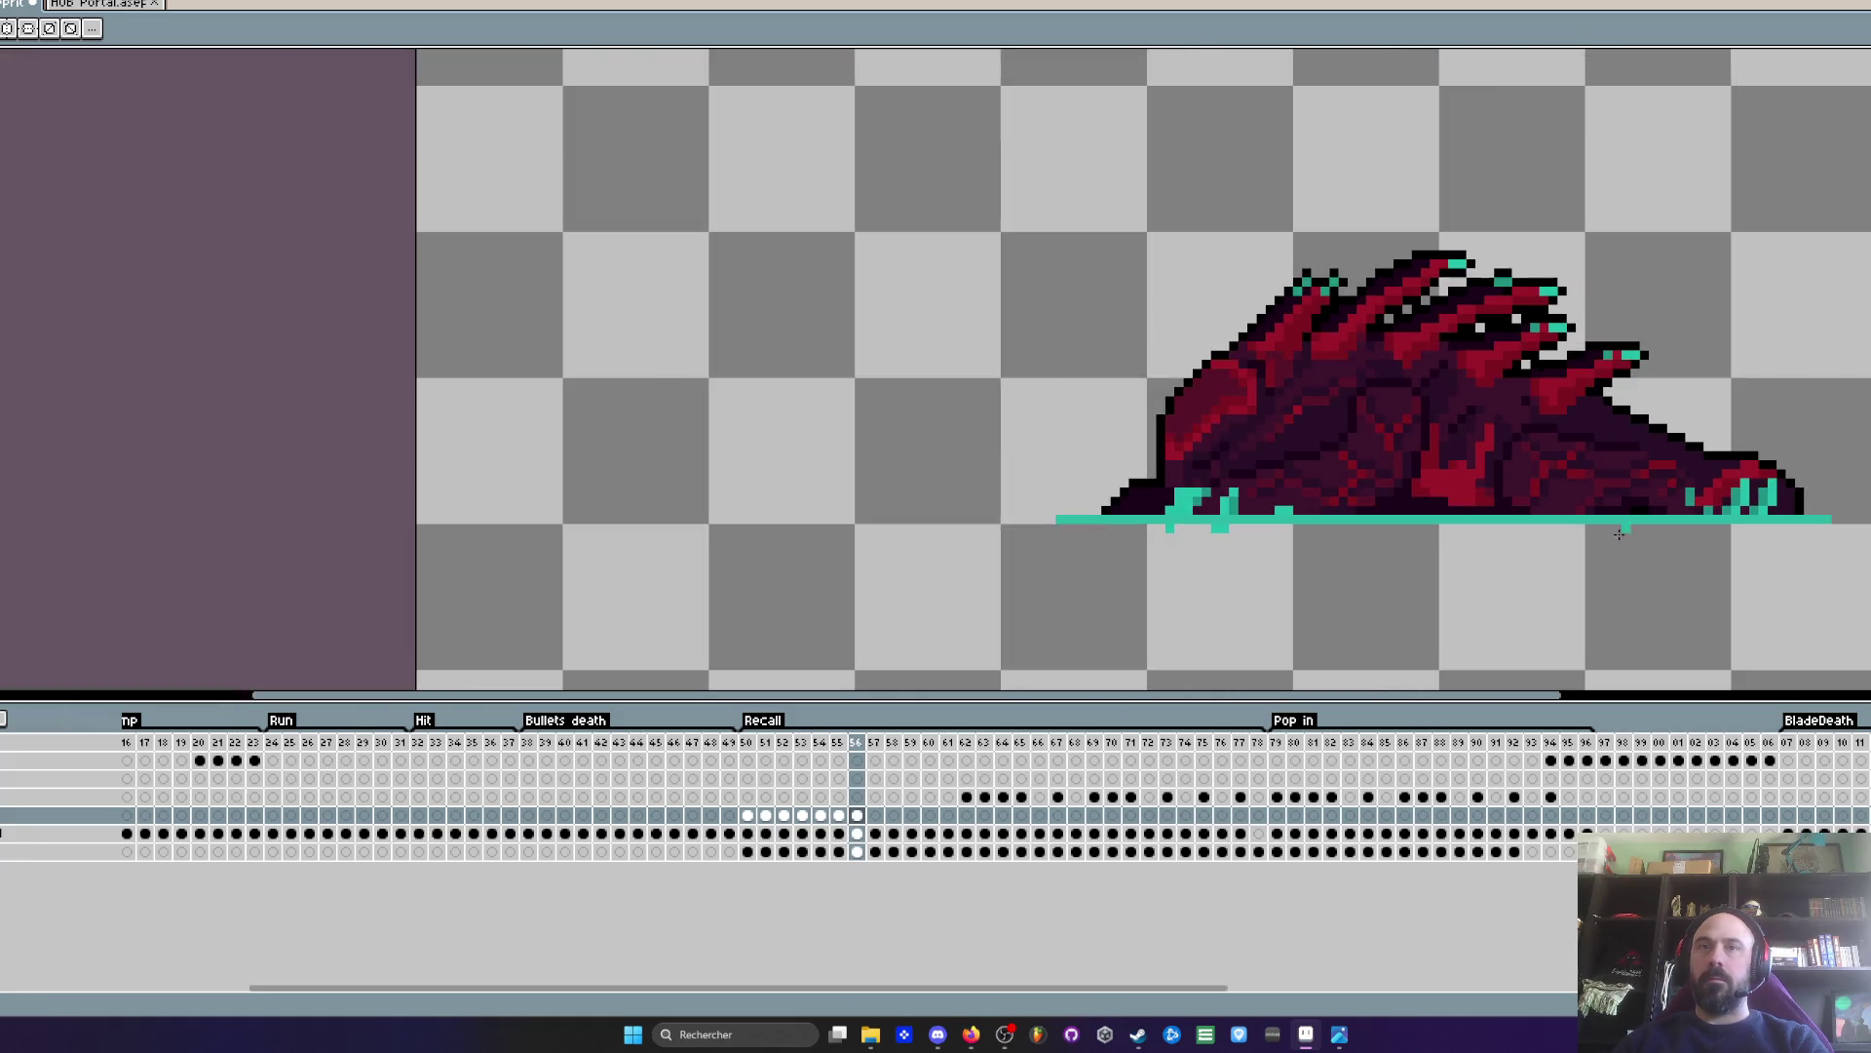
click(749, 746)
key(Return)
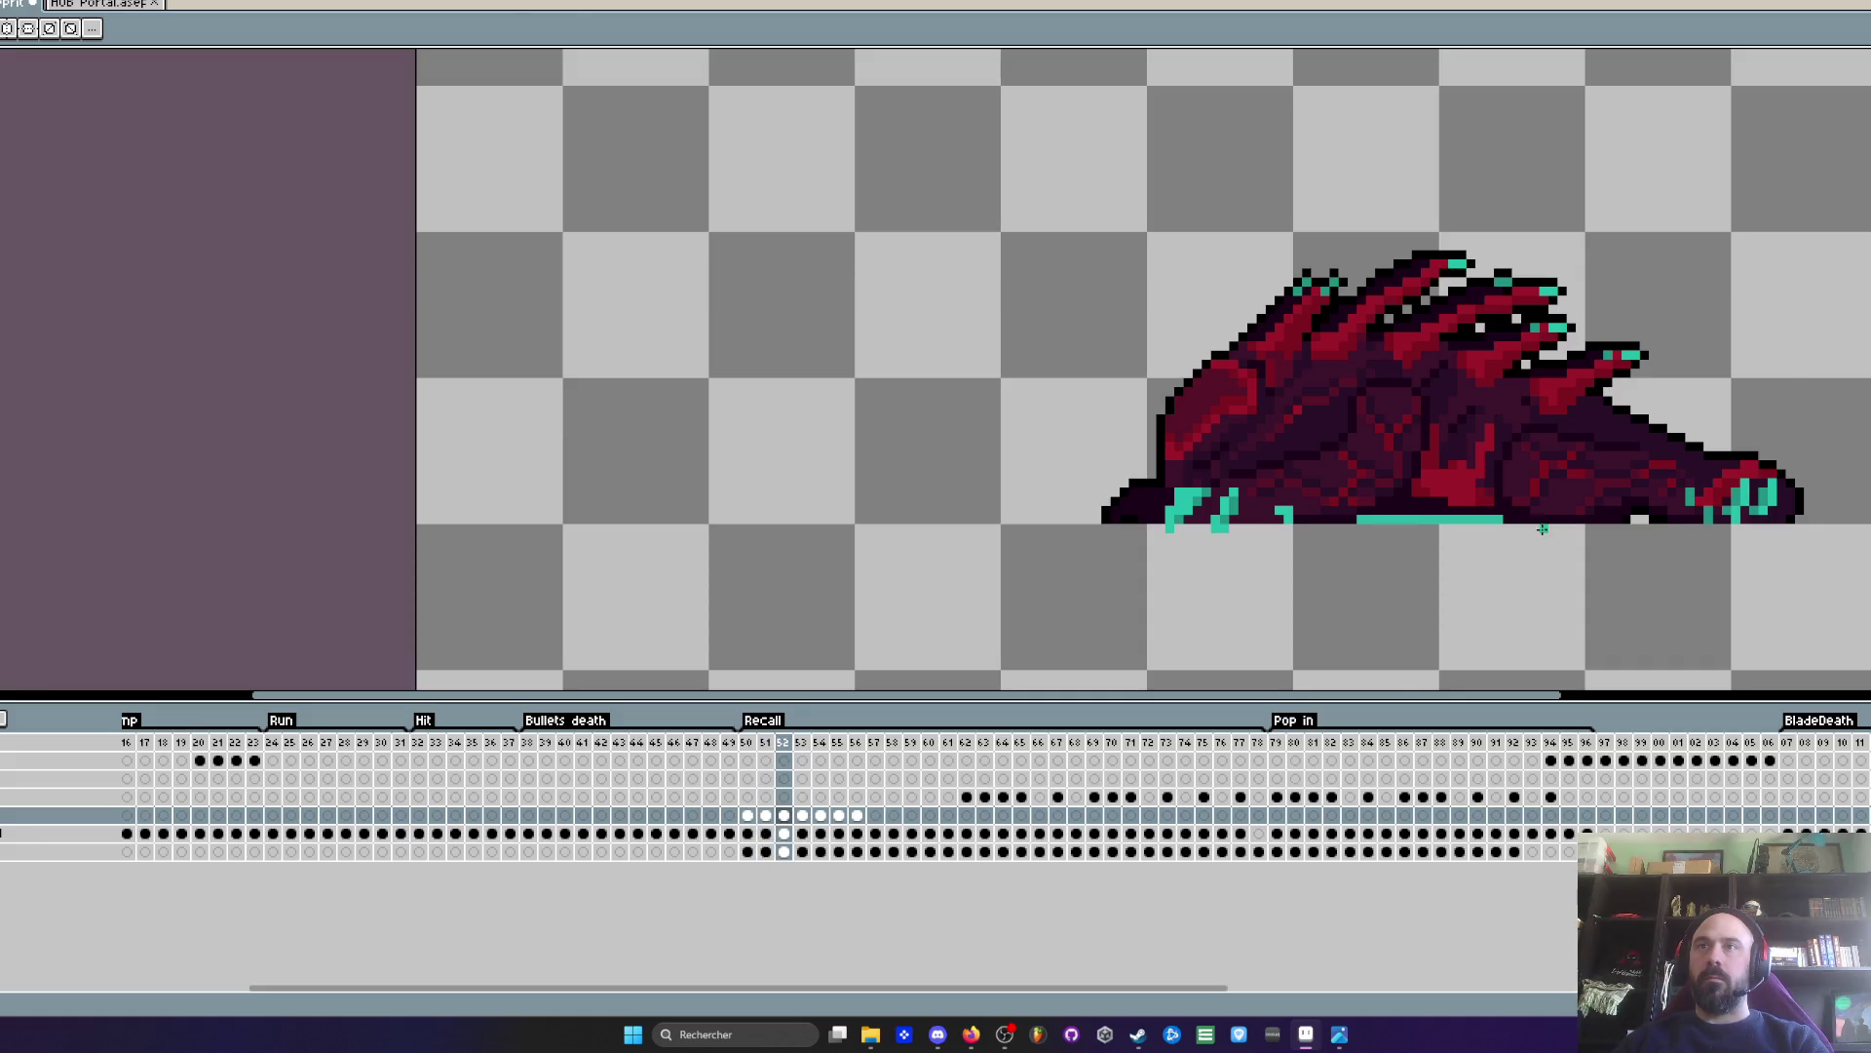
- Go to Recall frame 50 and step forward to frame 56, where the line spans the creature
scroll(1542, 529, up, 2)
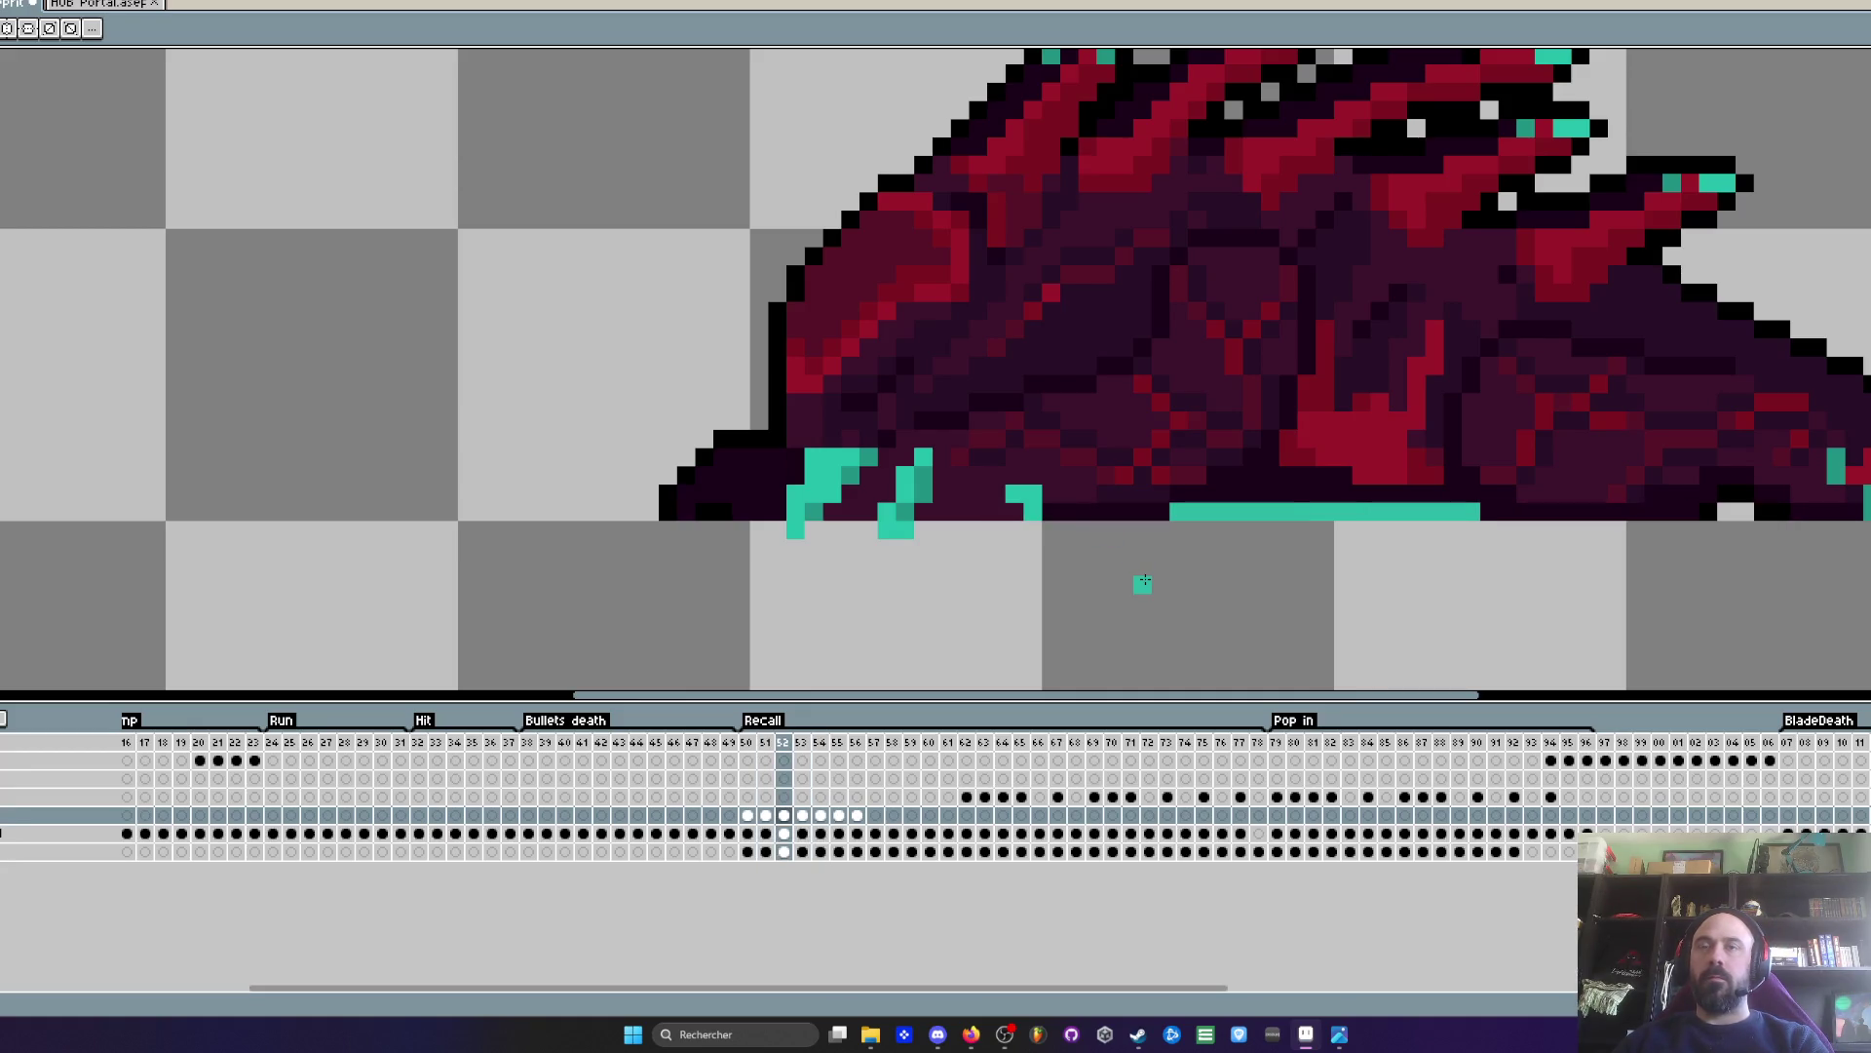
scroll(1160, 575, down, 2)
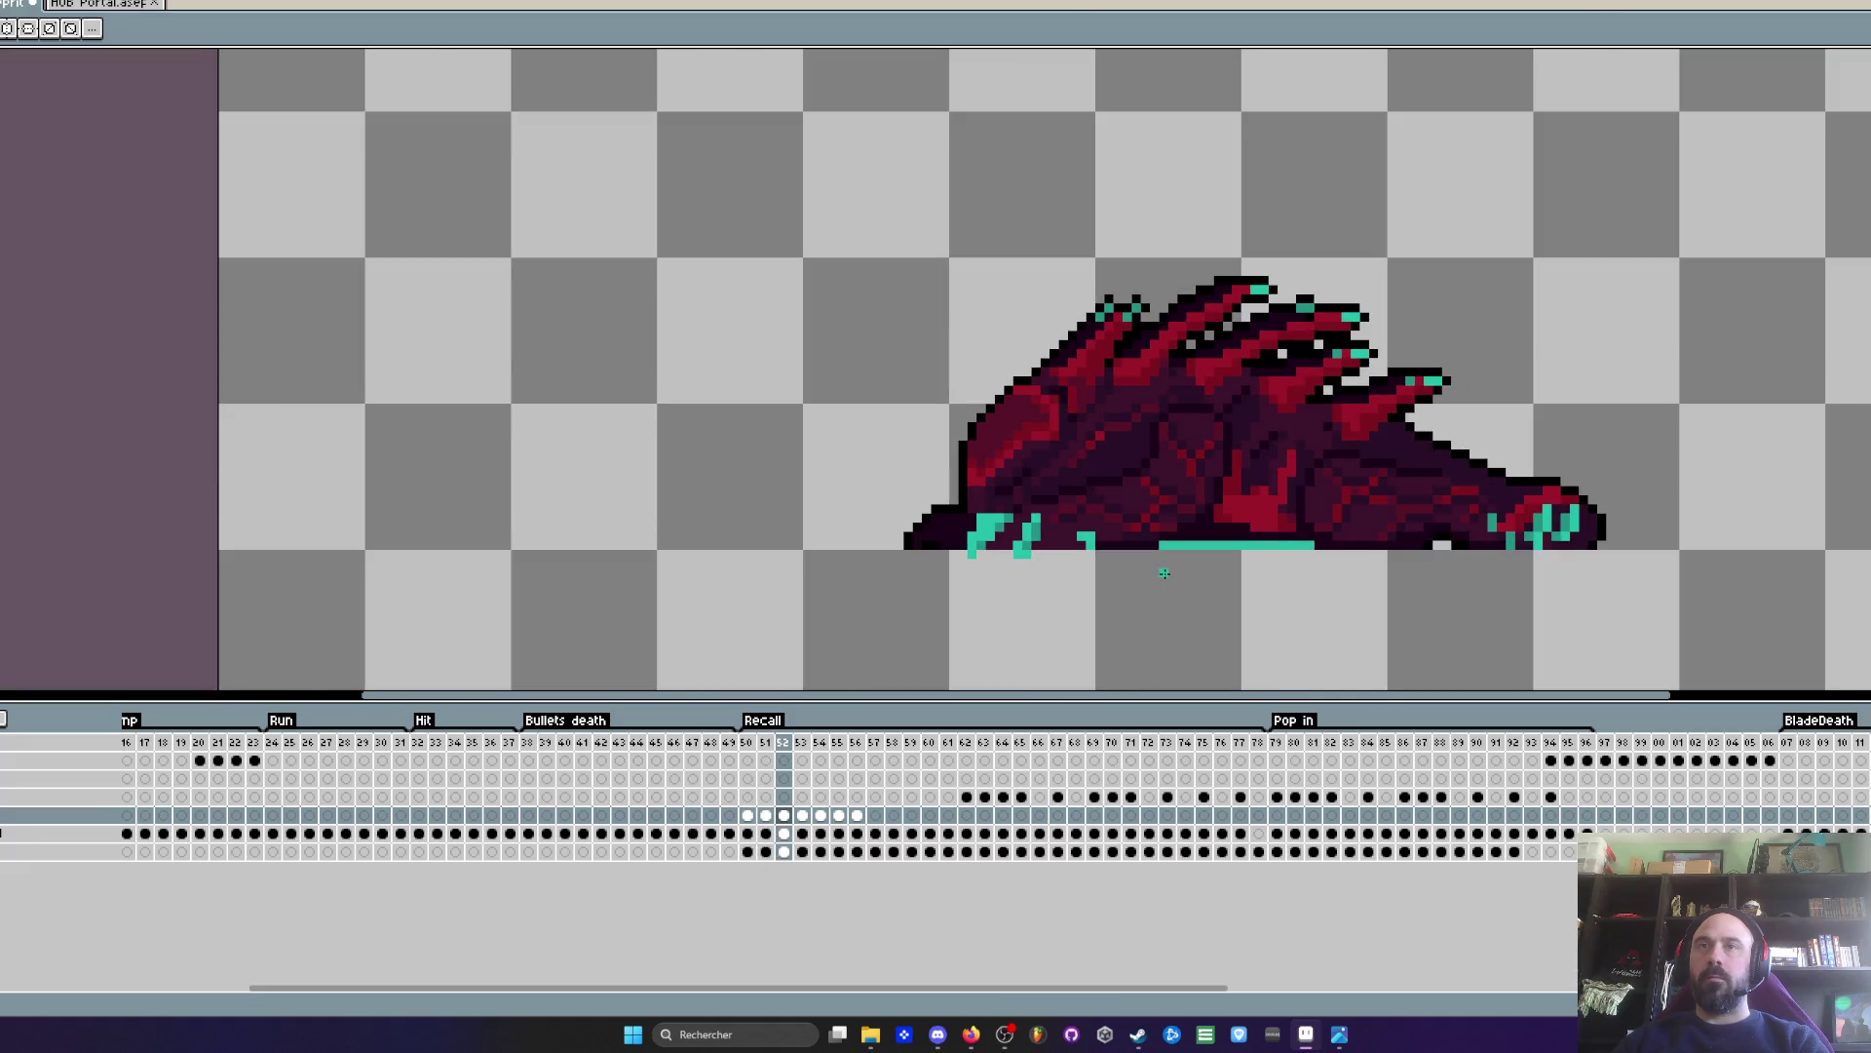
click(750, 815)
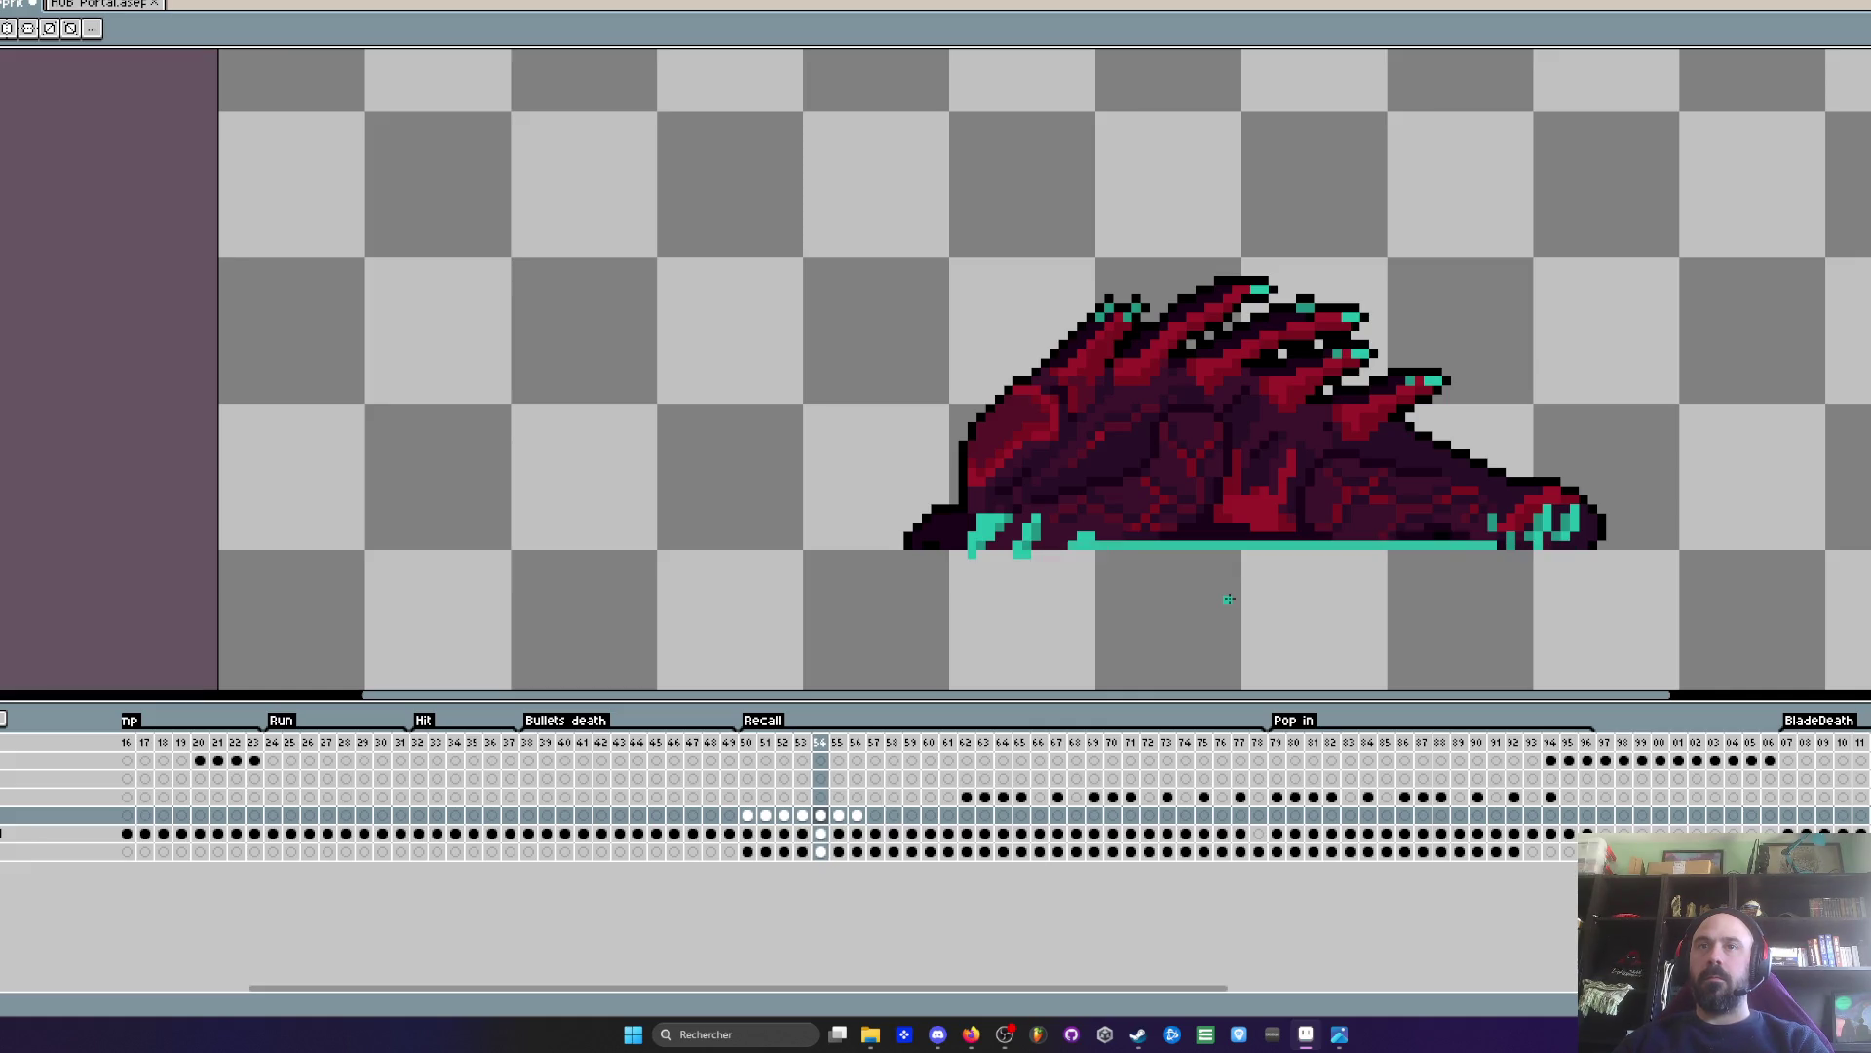
scroll(1056, 539, up, 2)
scroll(1069, 547, down, 2)
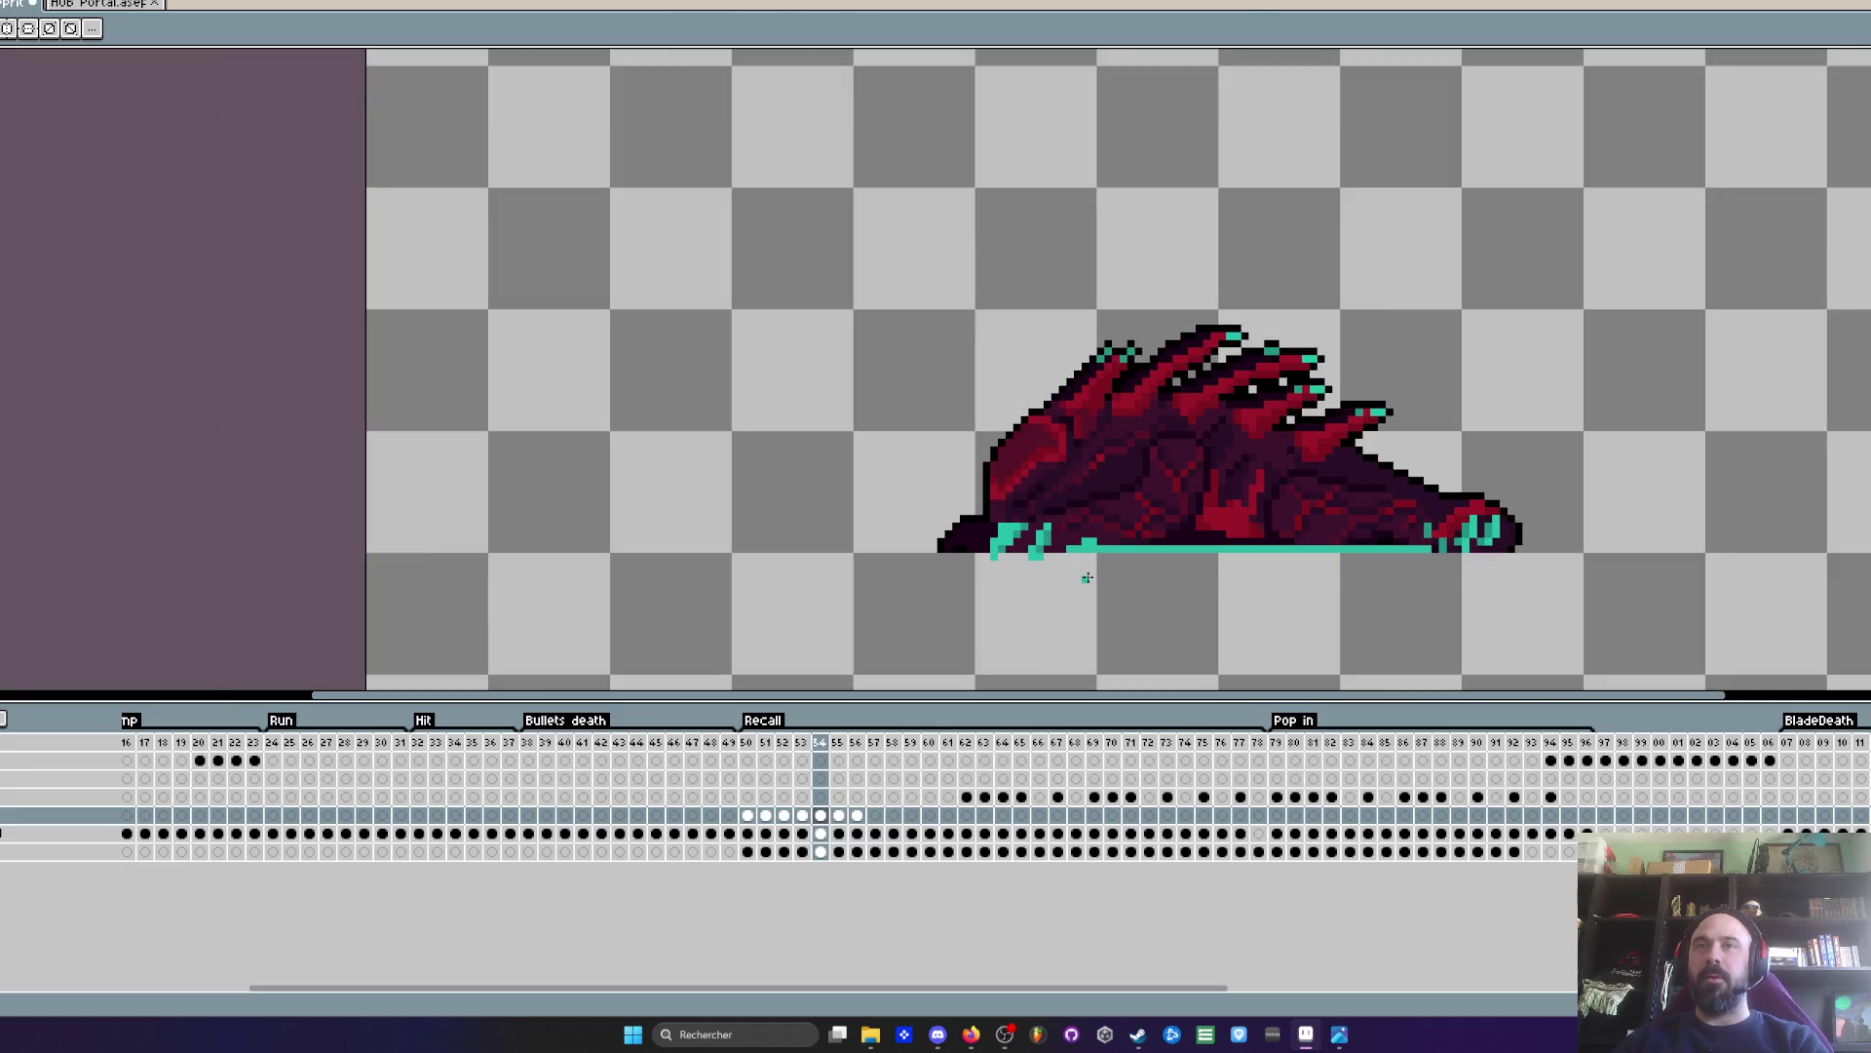
key(Right)
key(Right)
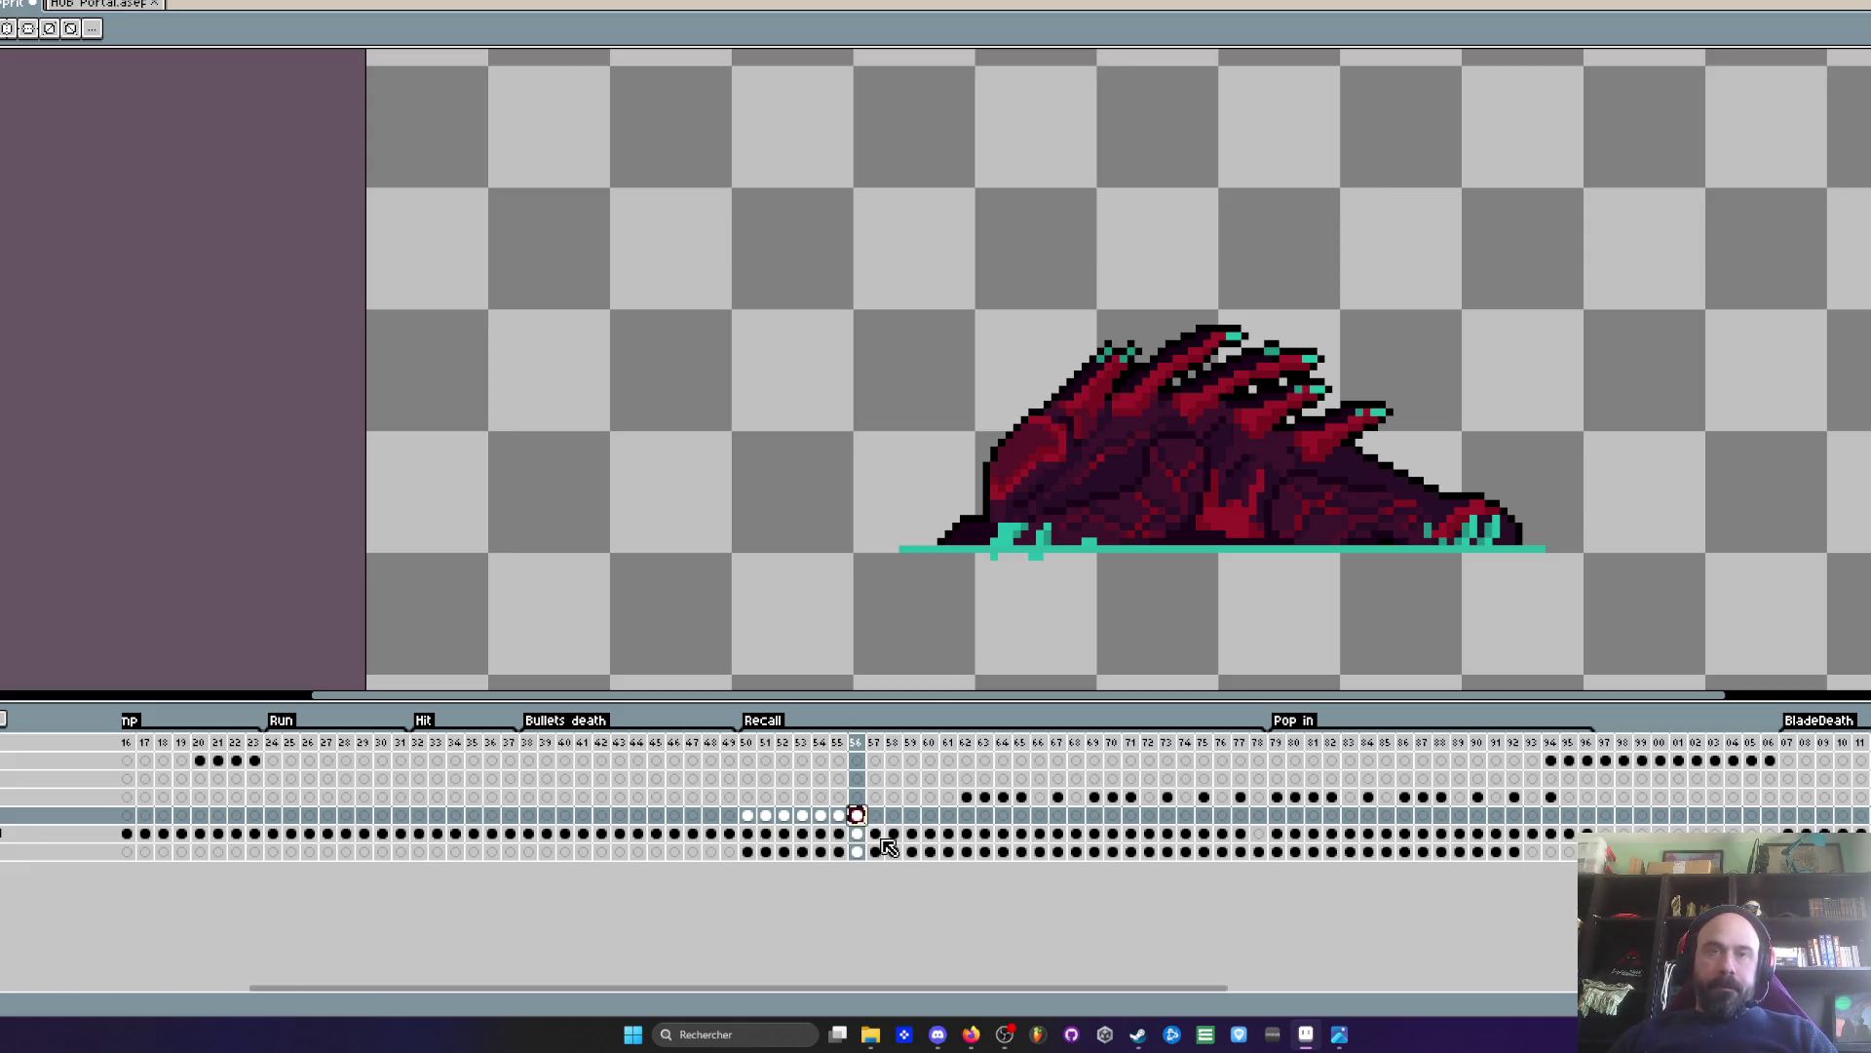
- On frame 57, undo an accidental teal bucket fill
click(877, 815)
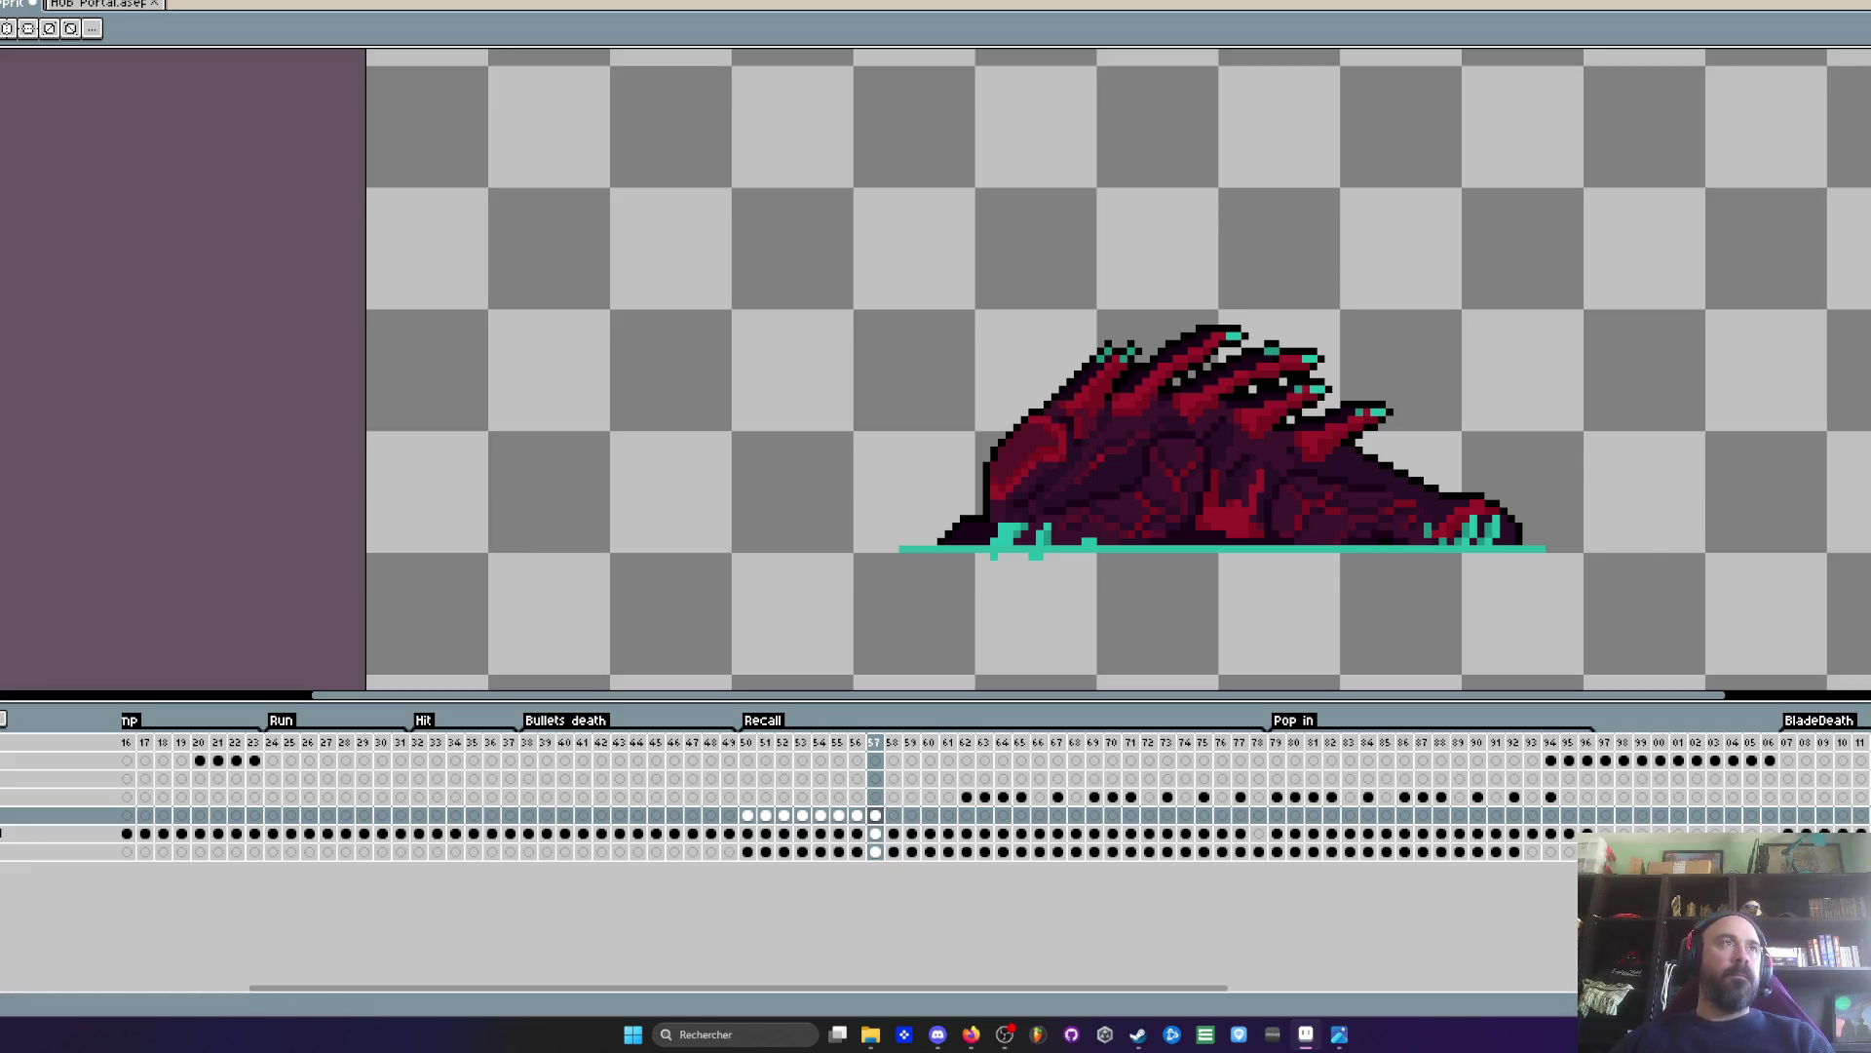
key(g)
click(1116, 552)
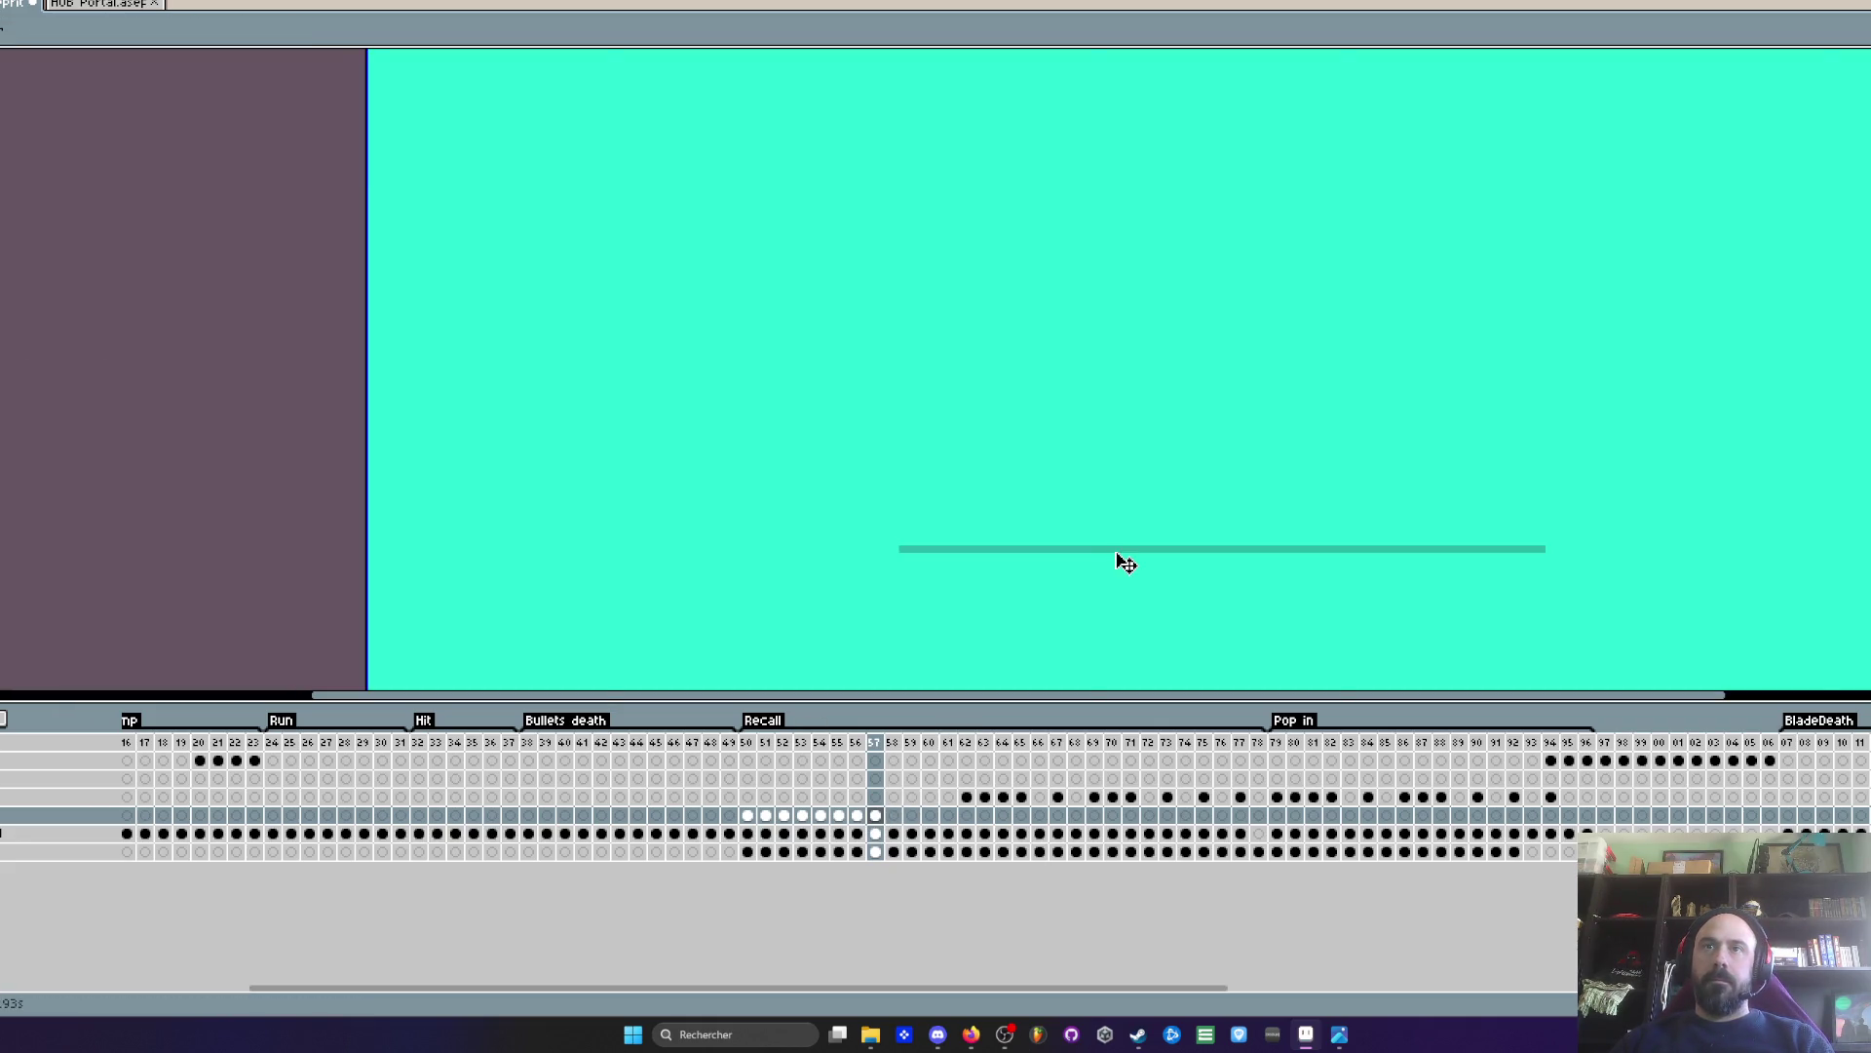
key(ctrl+z)
scroll(1116, 552, down, 1)
scroll(1128, 542, up, 1)
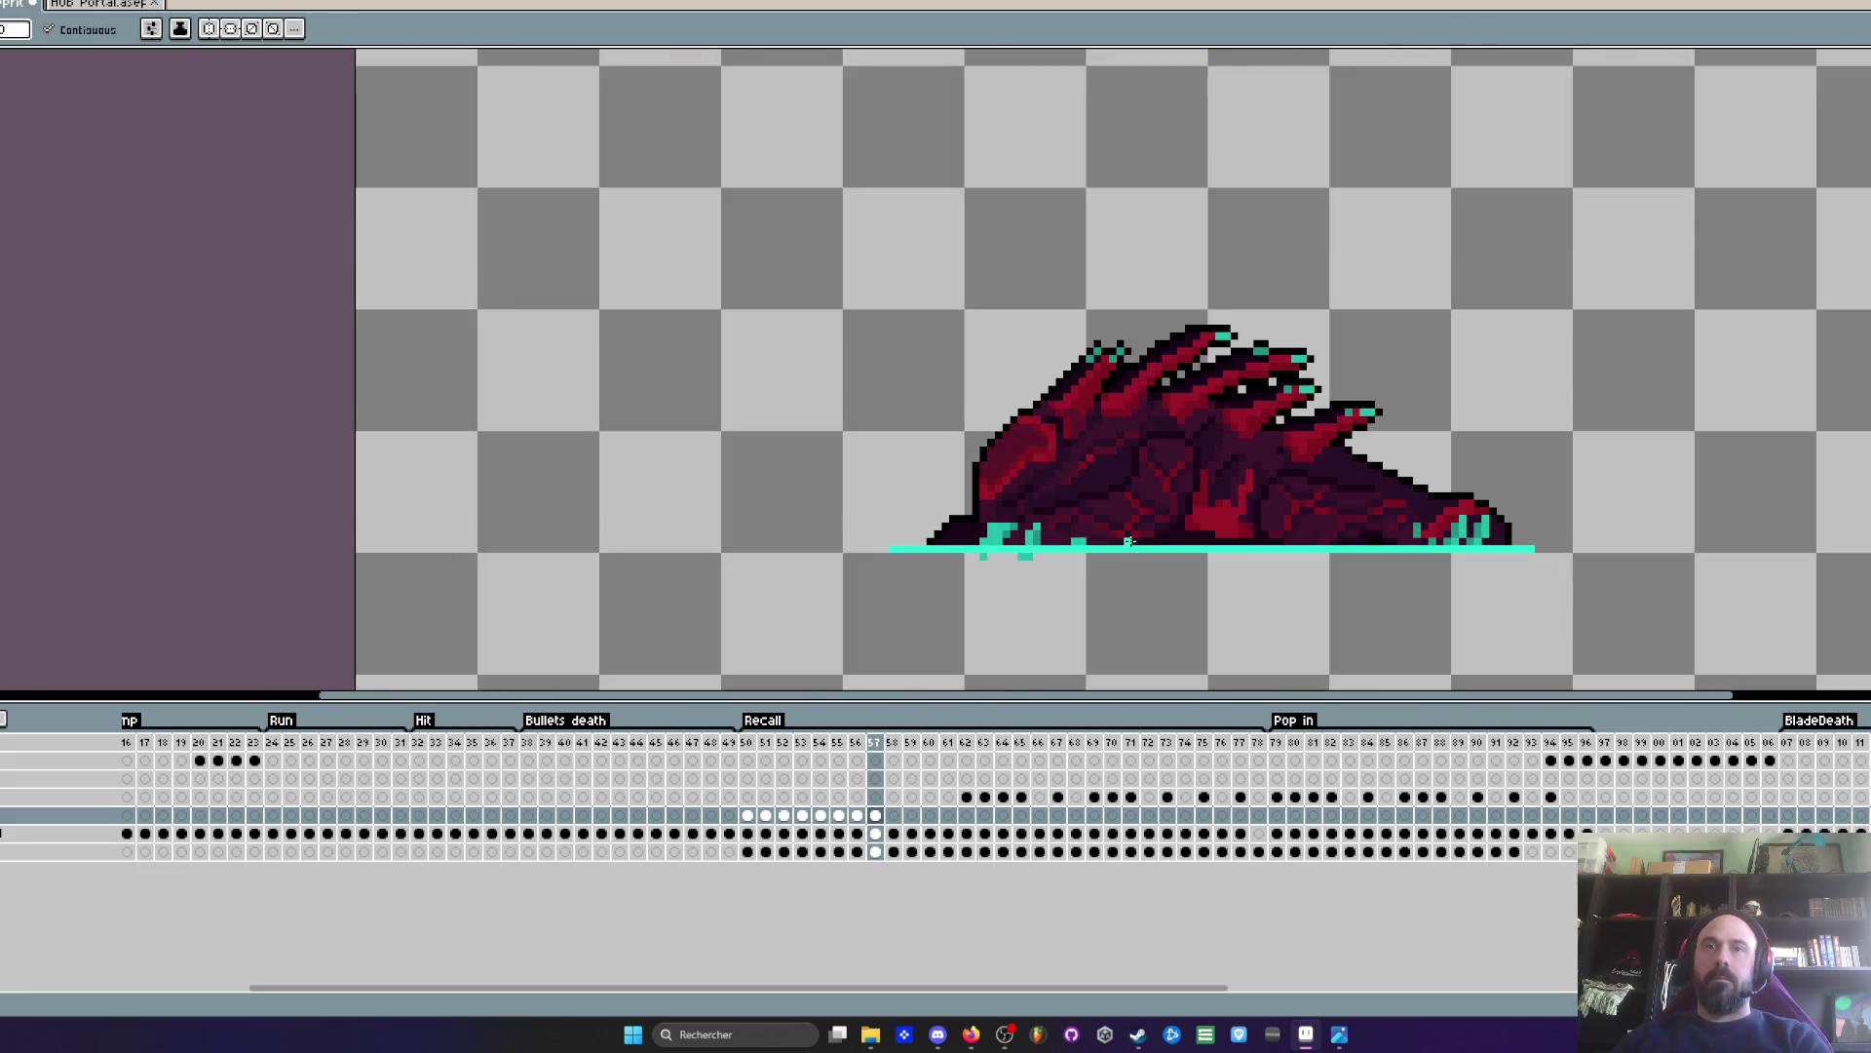
- Paste frame 57's teal ground line into the empty frame 58 cel and compare
key(Right)
click(878, 815)
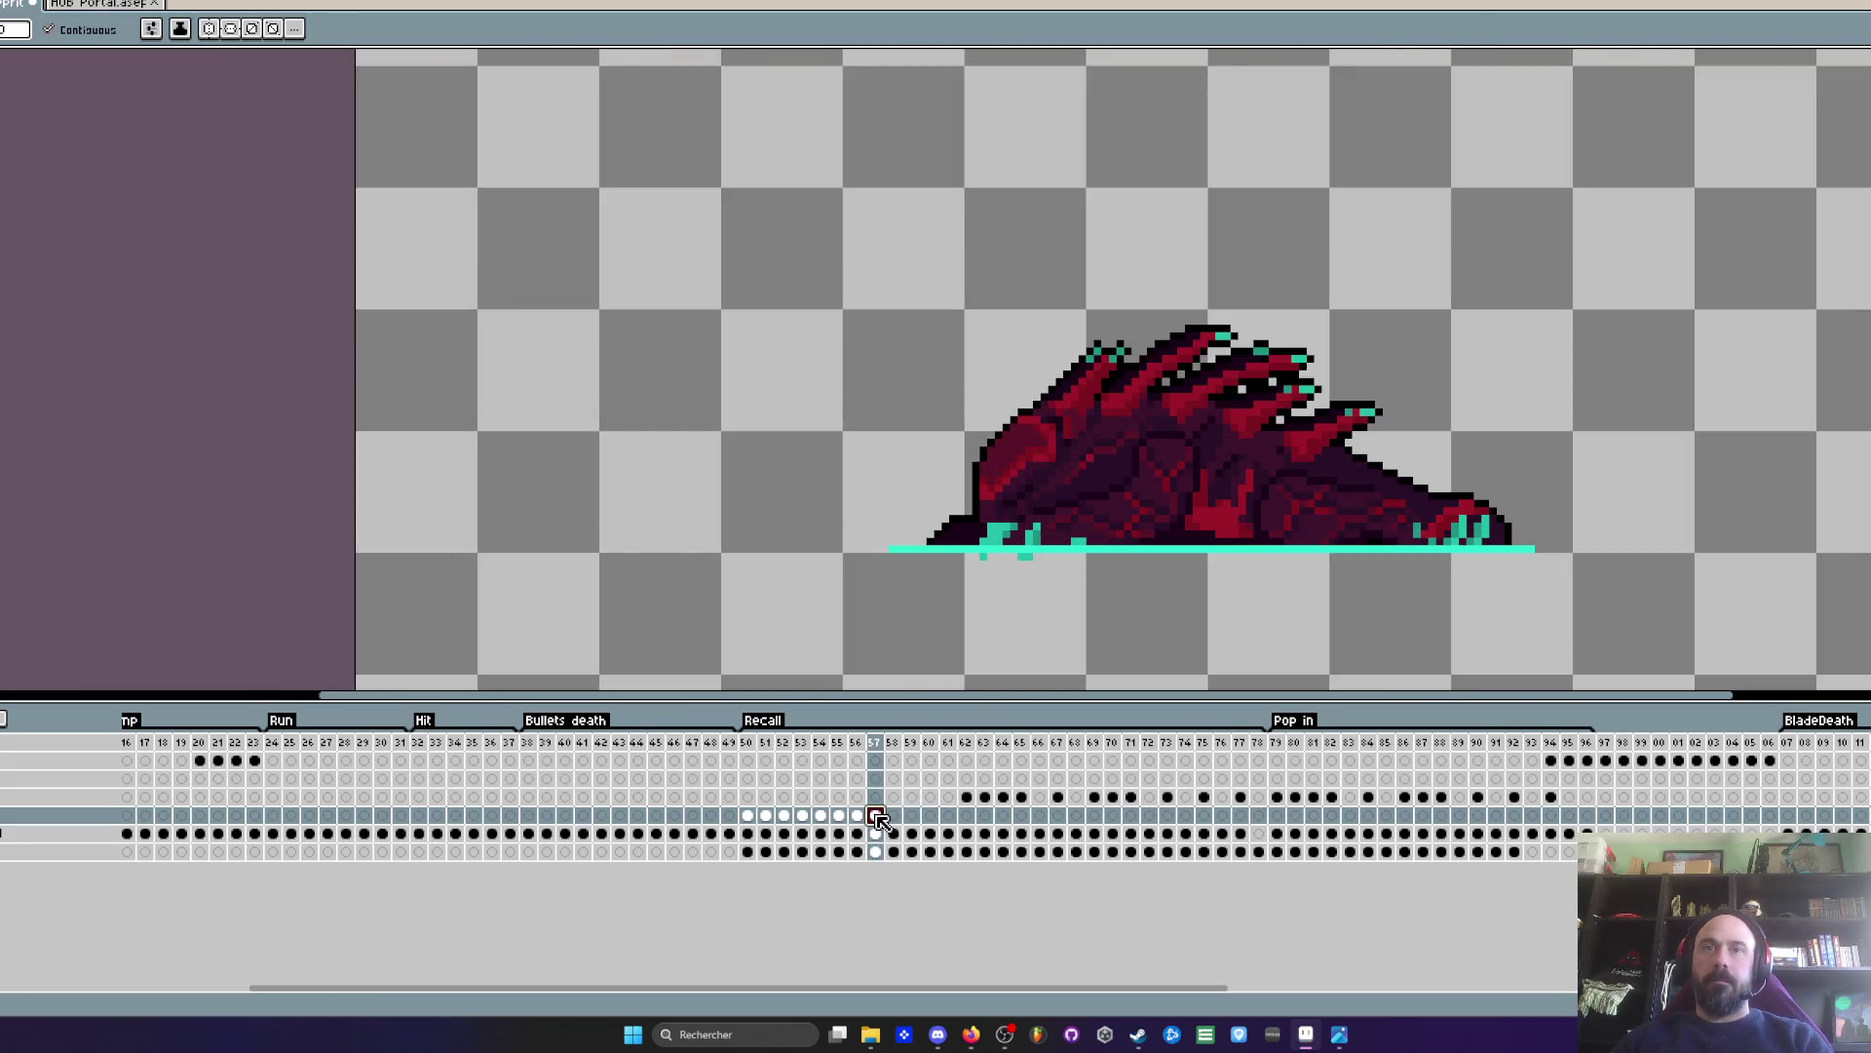
click(894, 815)
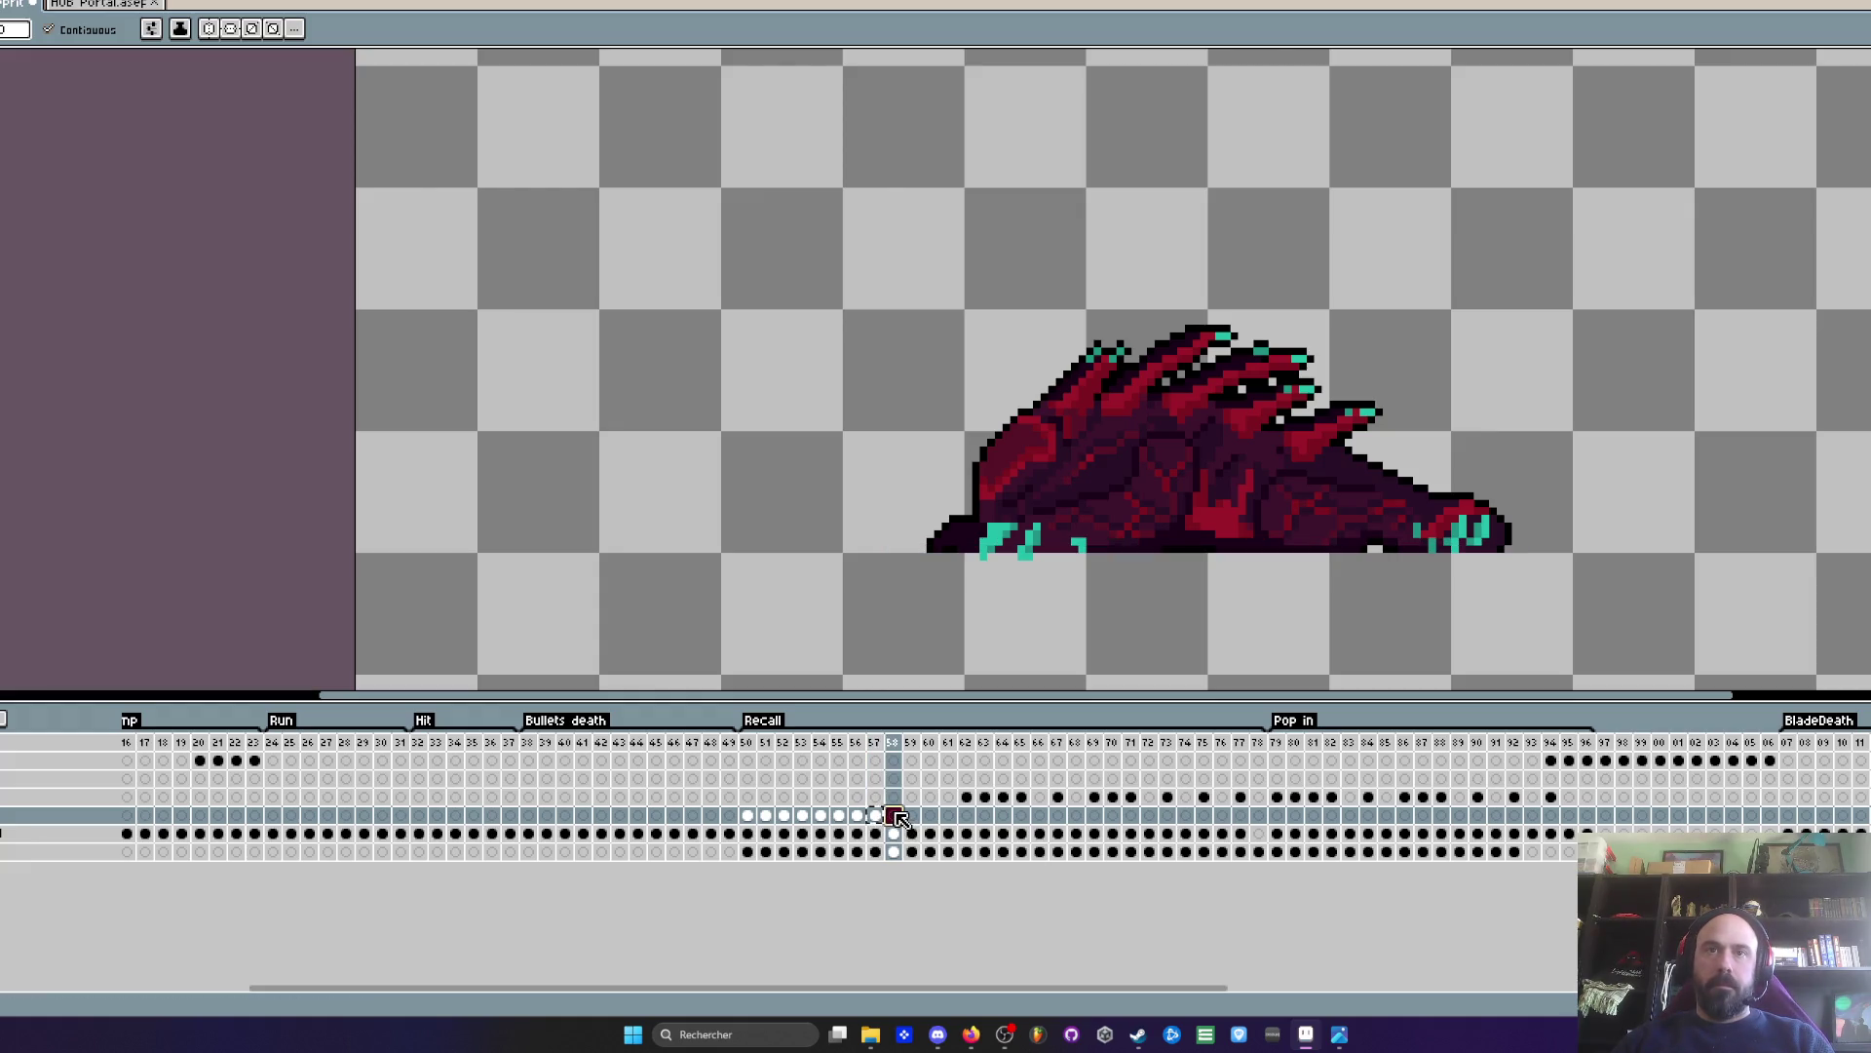
key(ctrl+v)
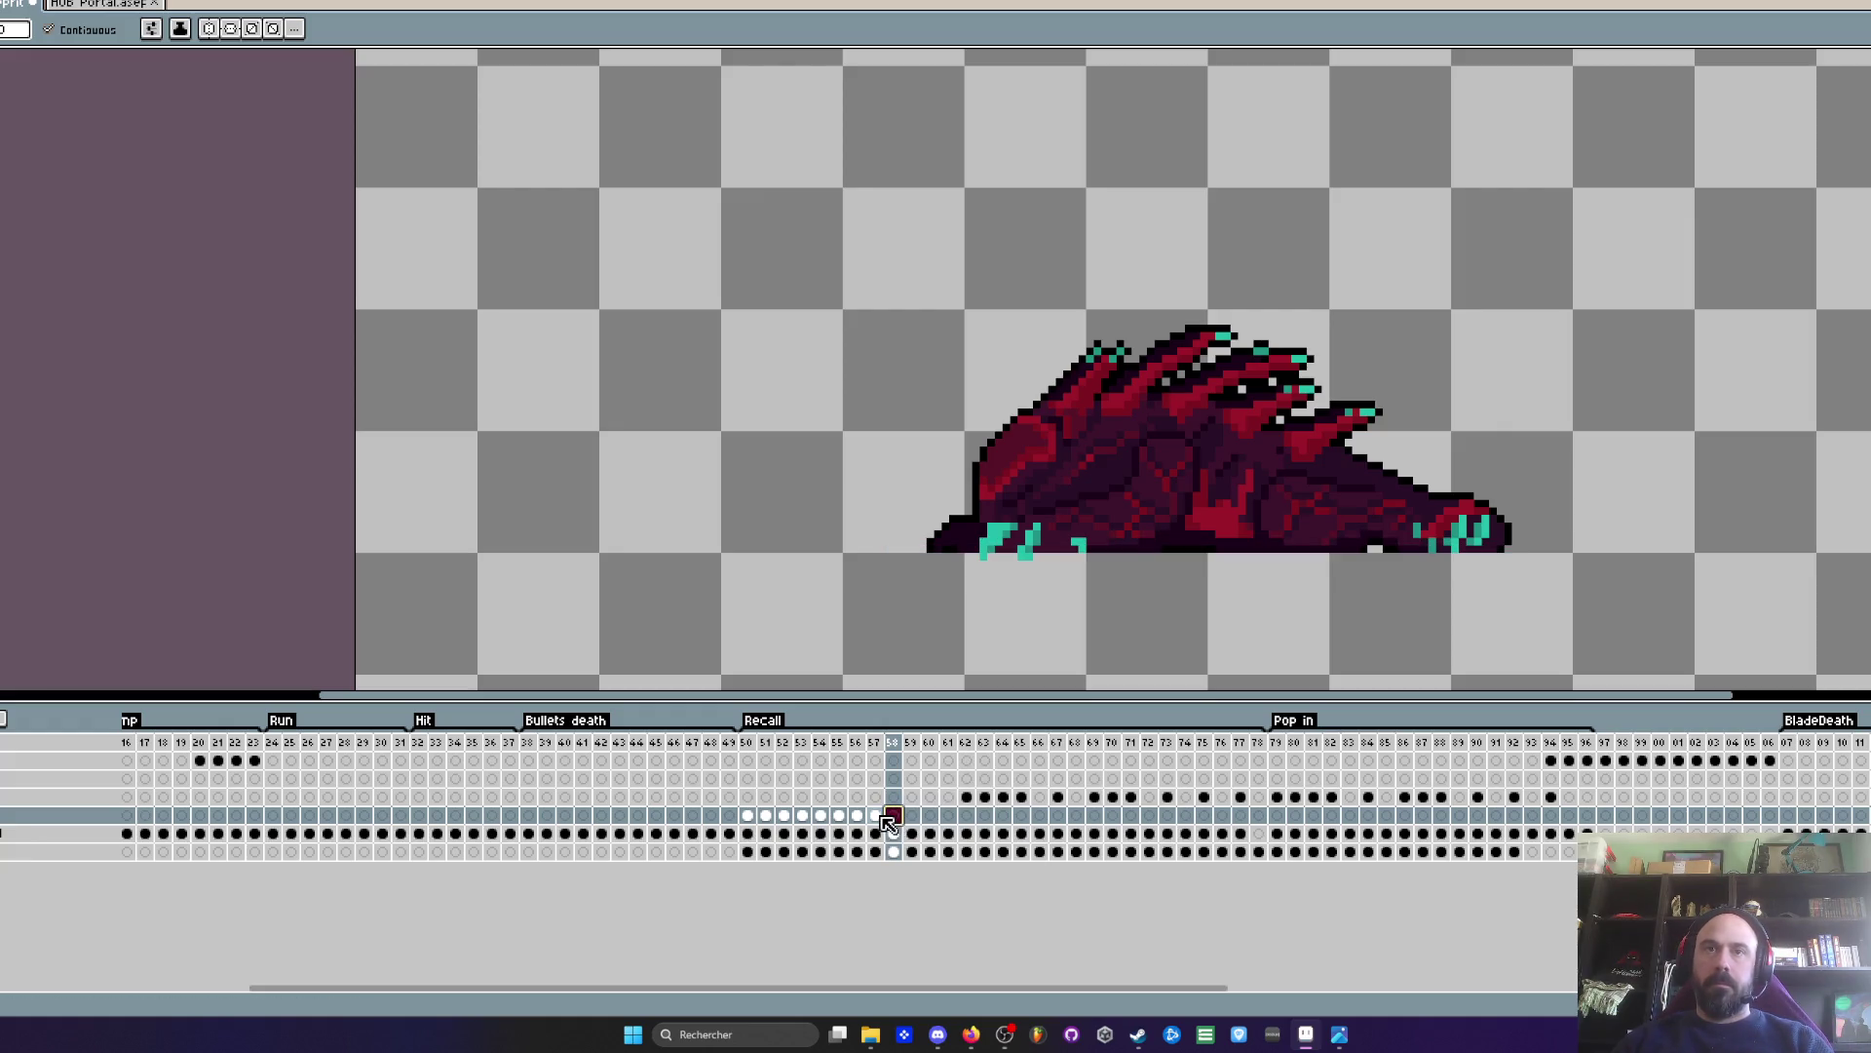
key(Left)
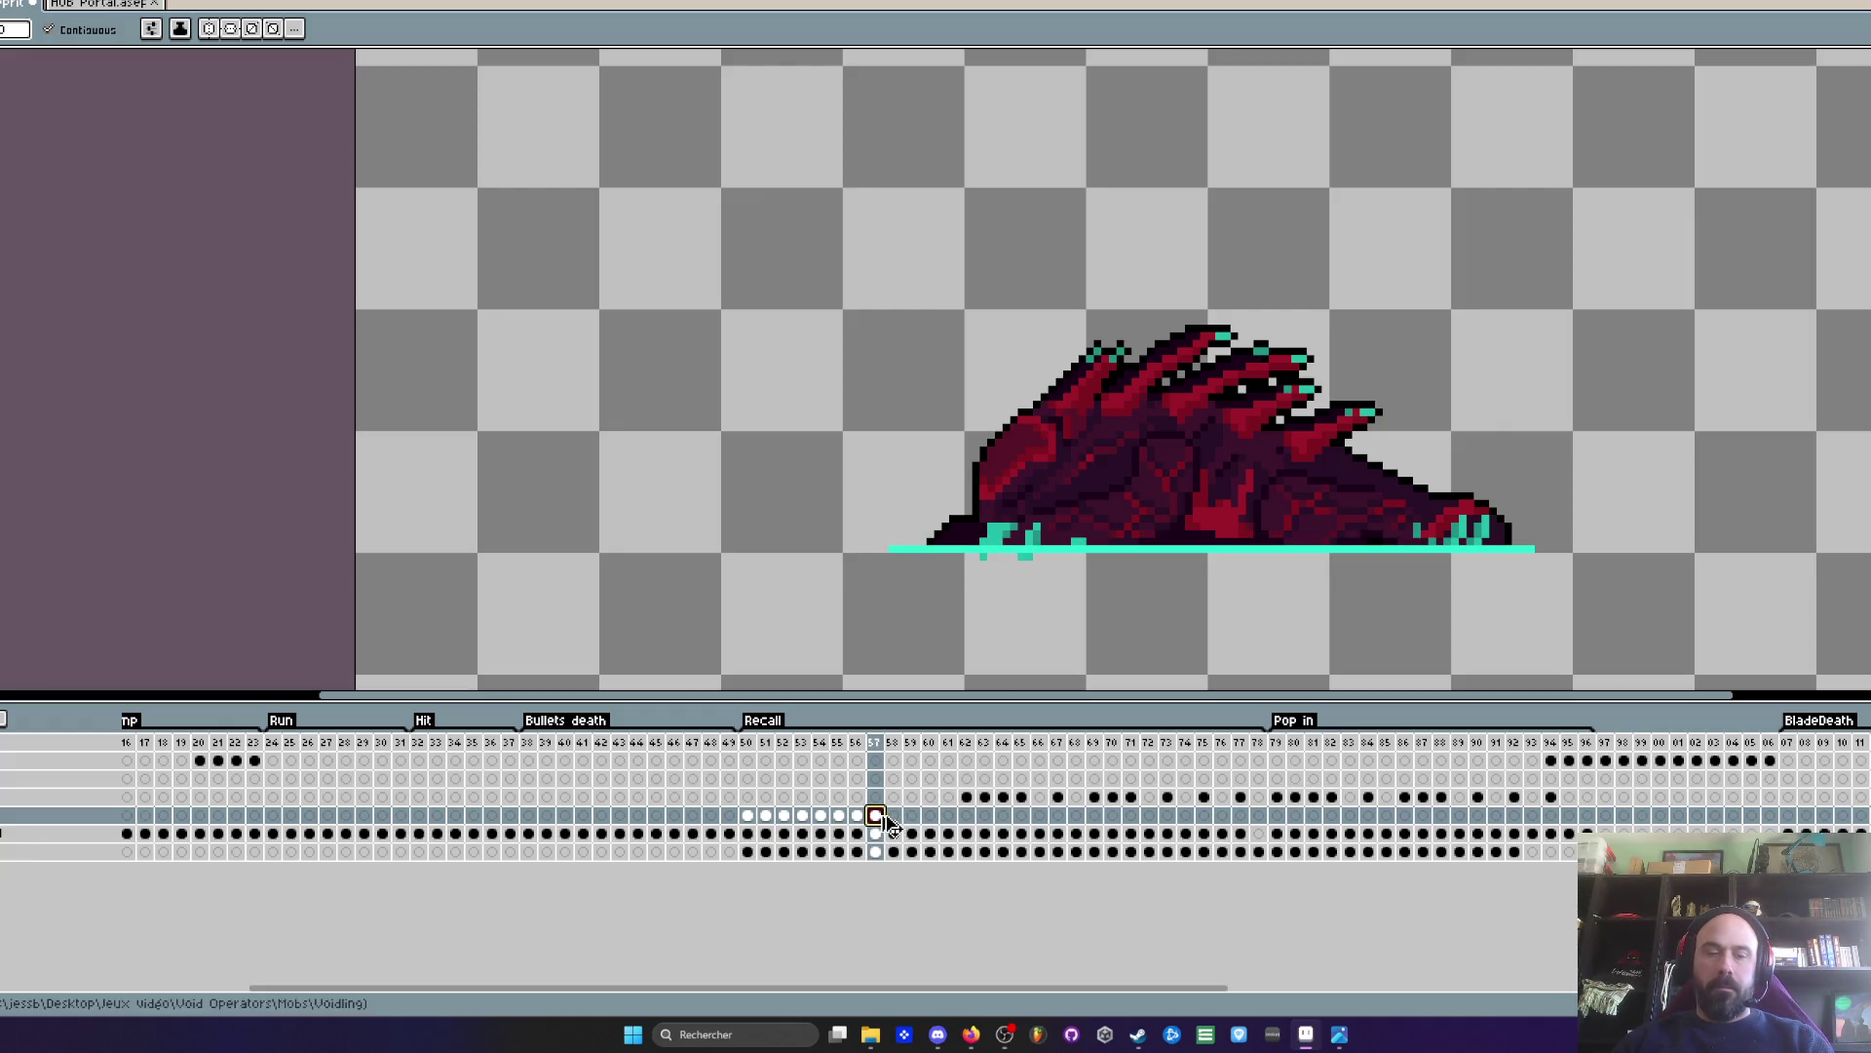
click(897, 818)
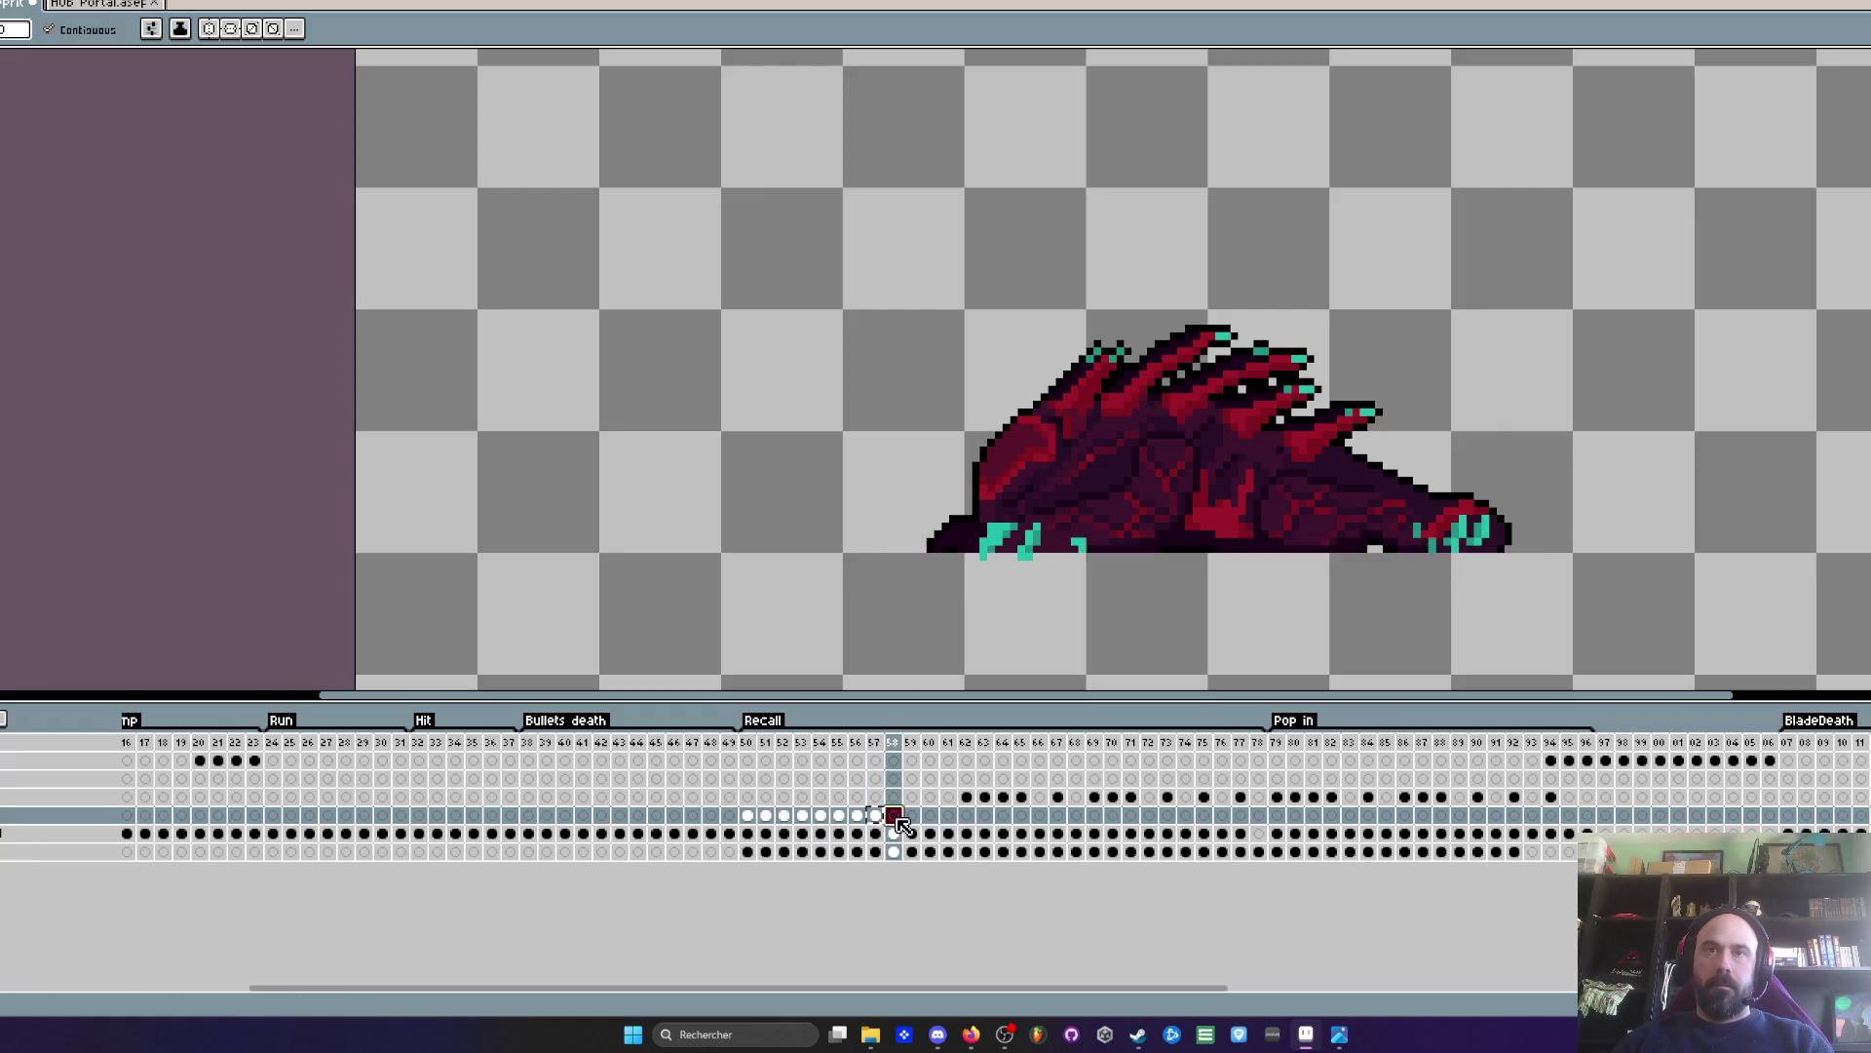
click(965, 796)
scroll(890, 560, up, 2)
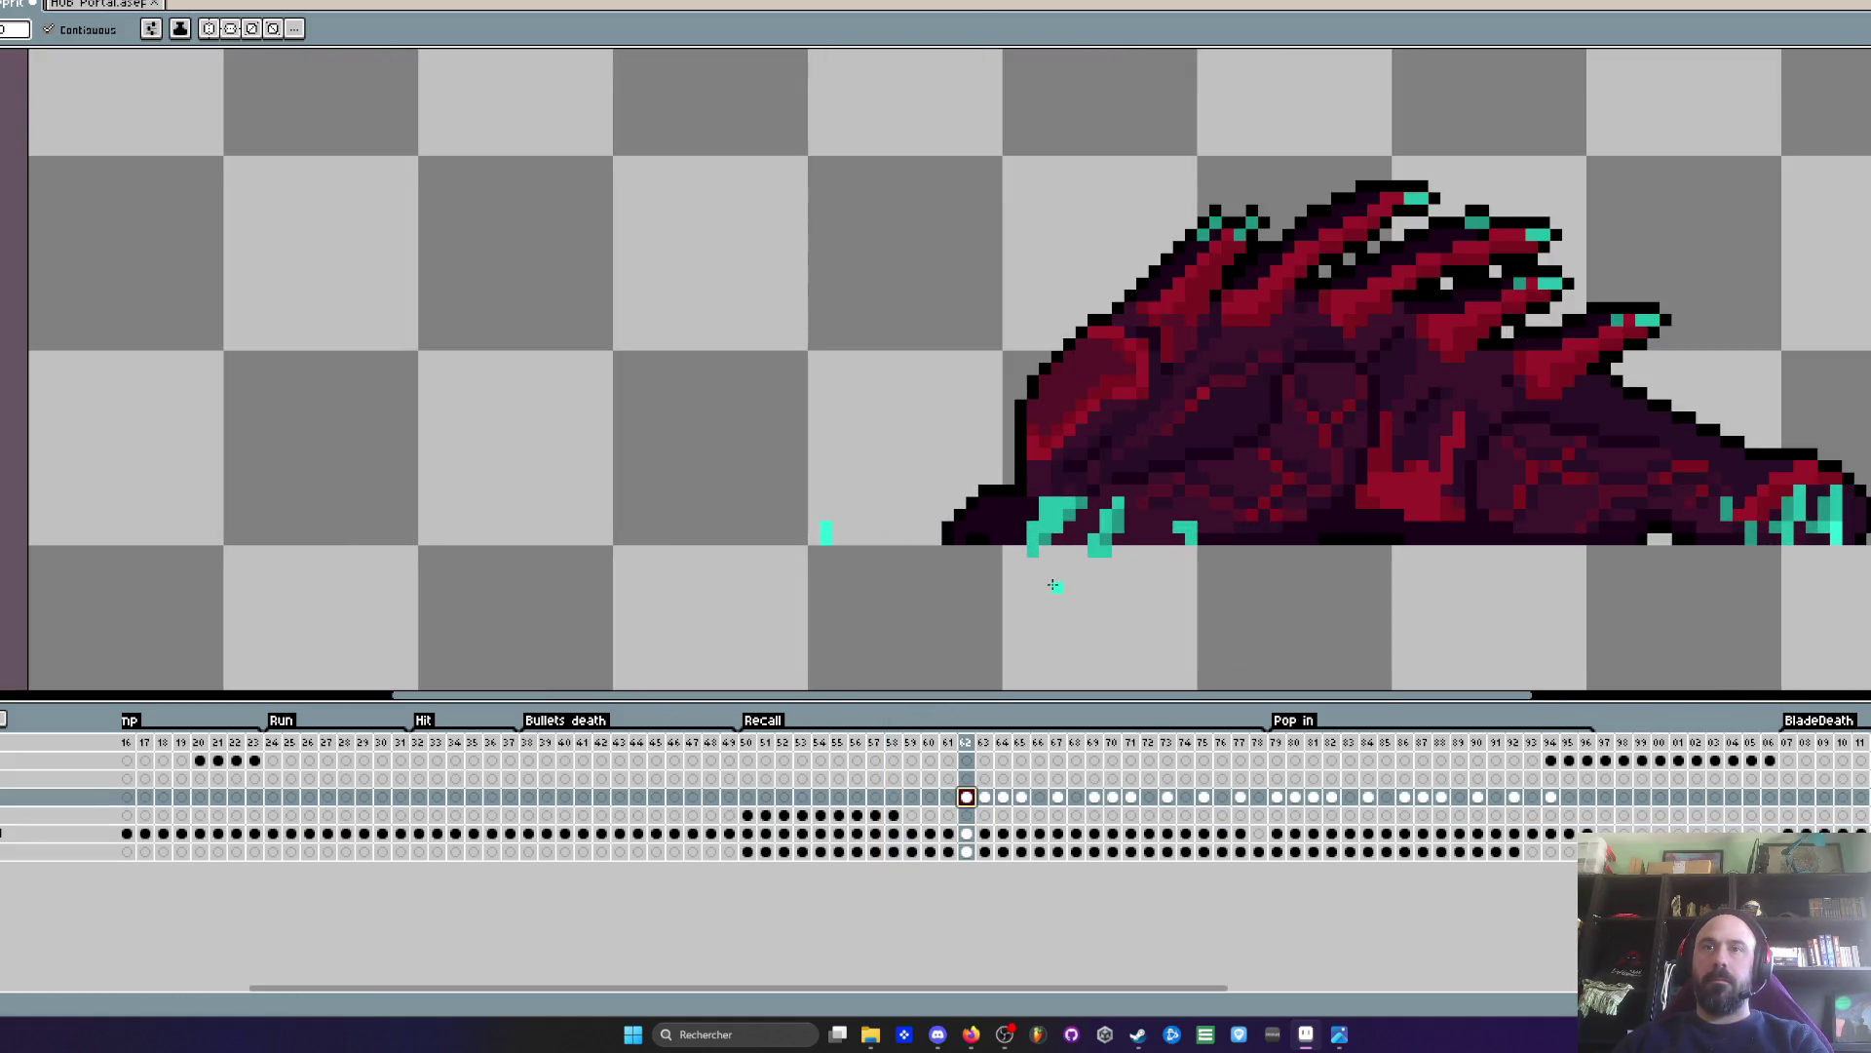
- Delete the teal line cel from frame 58 on the line layer
key(Right)
key(Left)
key(Left)
key(Left)
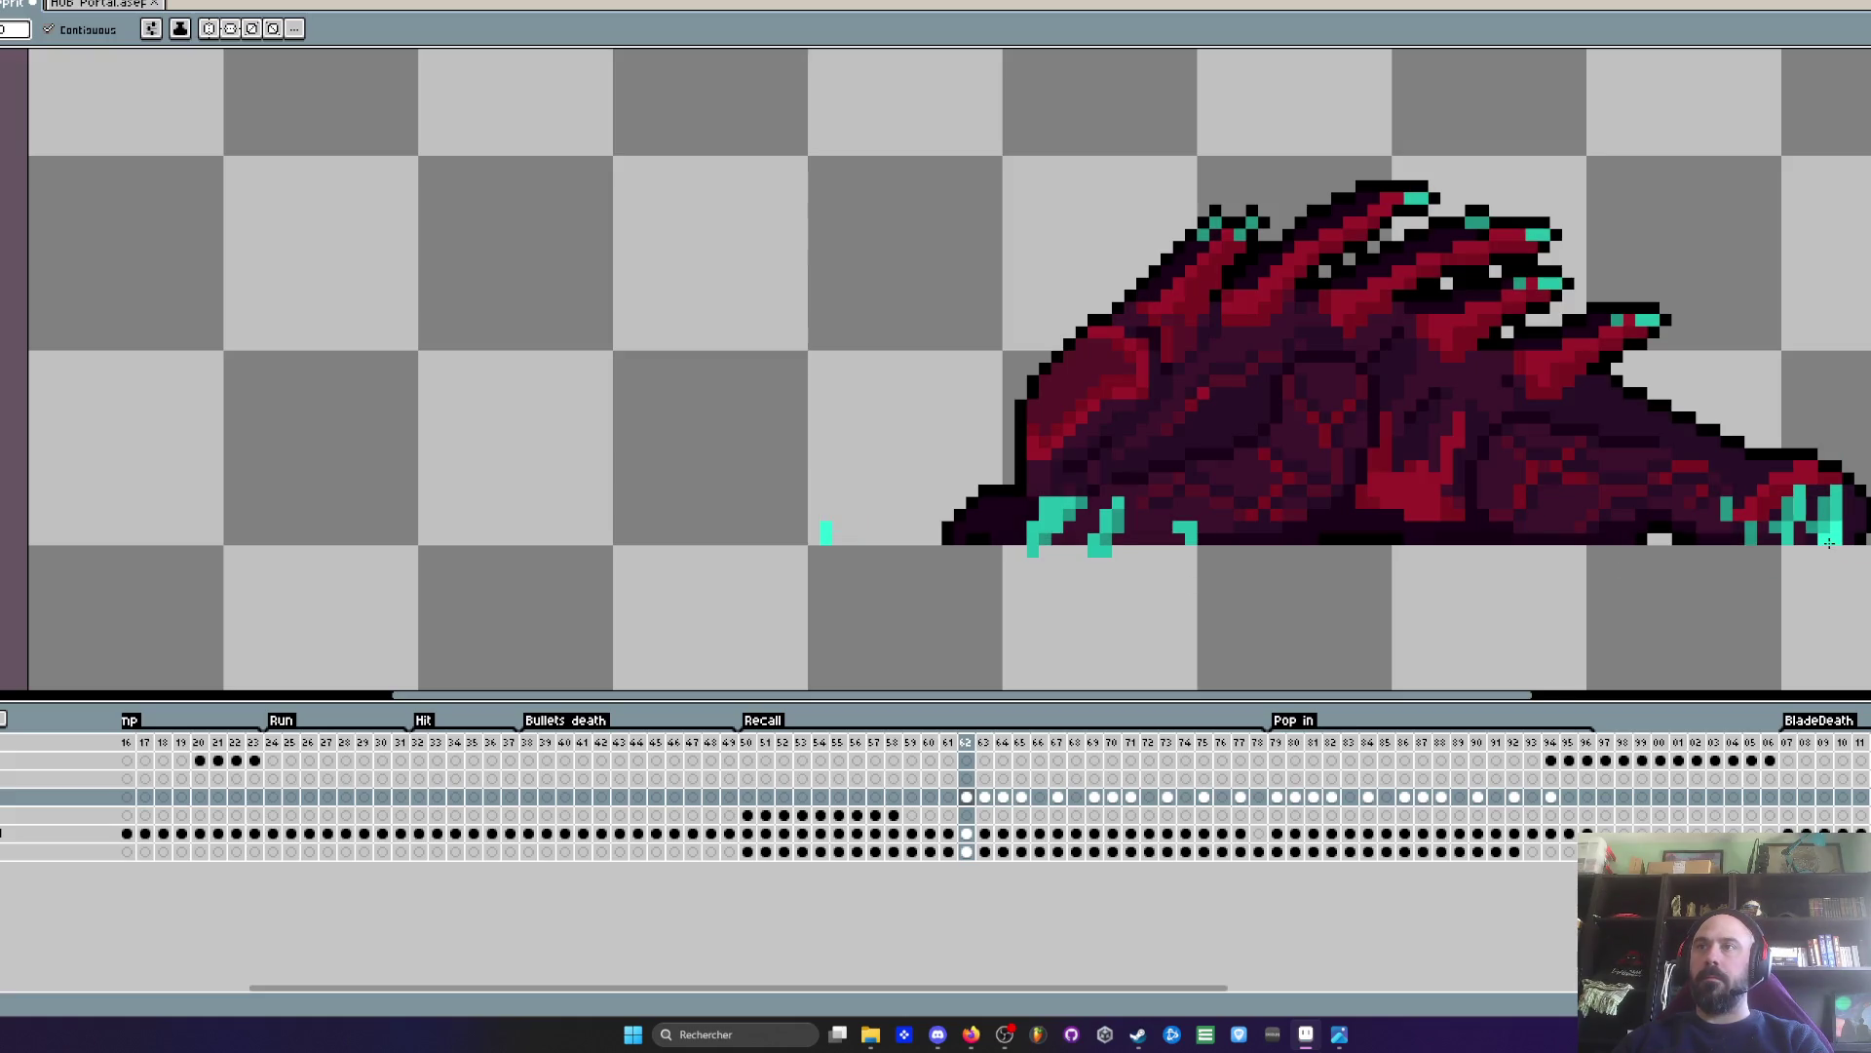
key(Left)
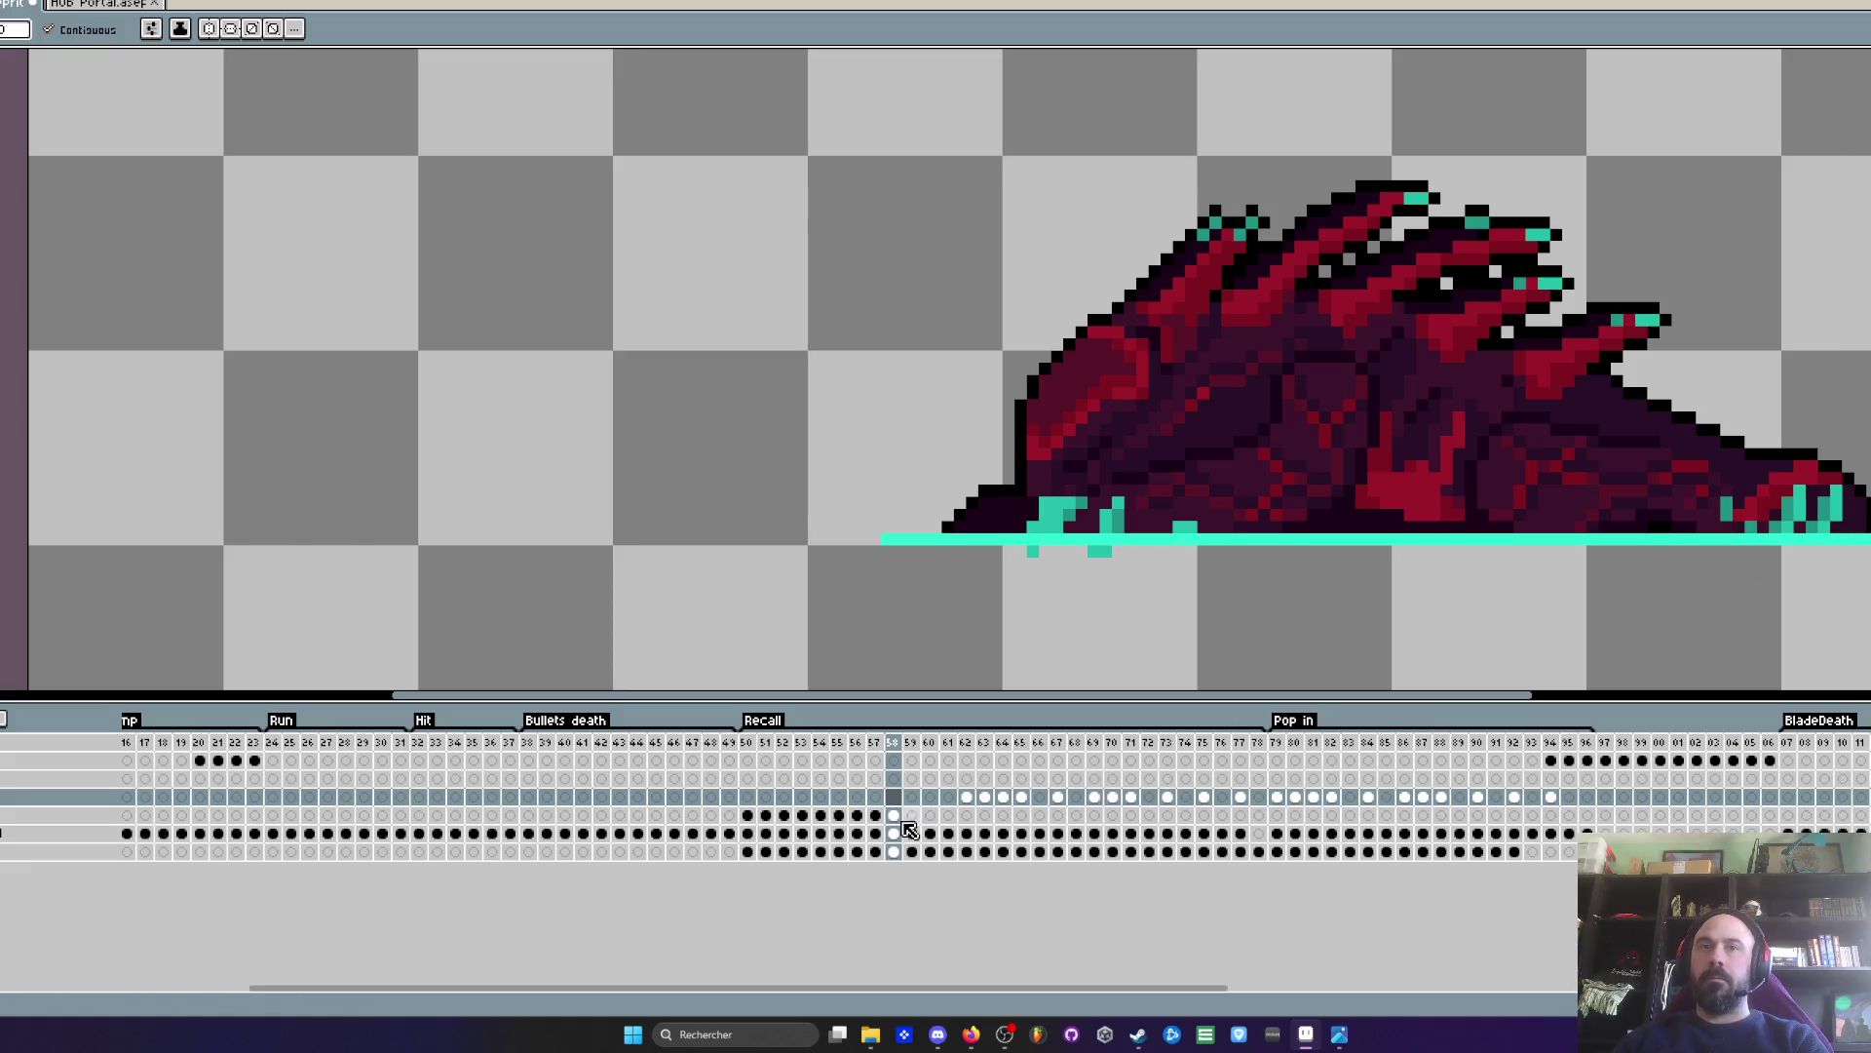
key(Down)
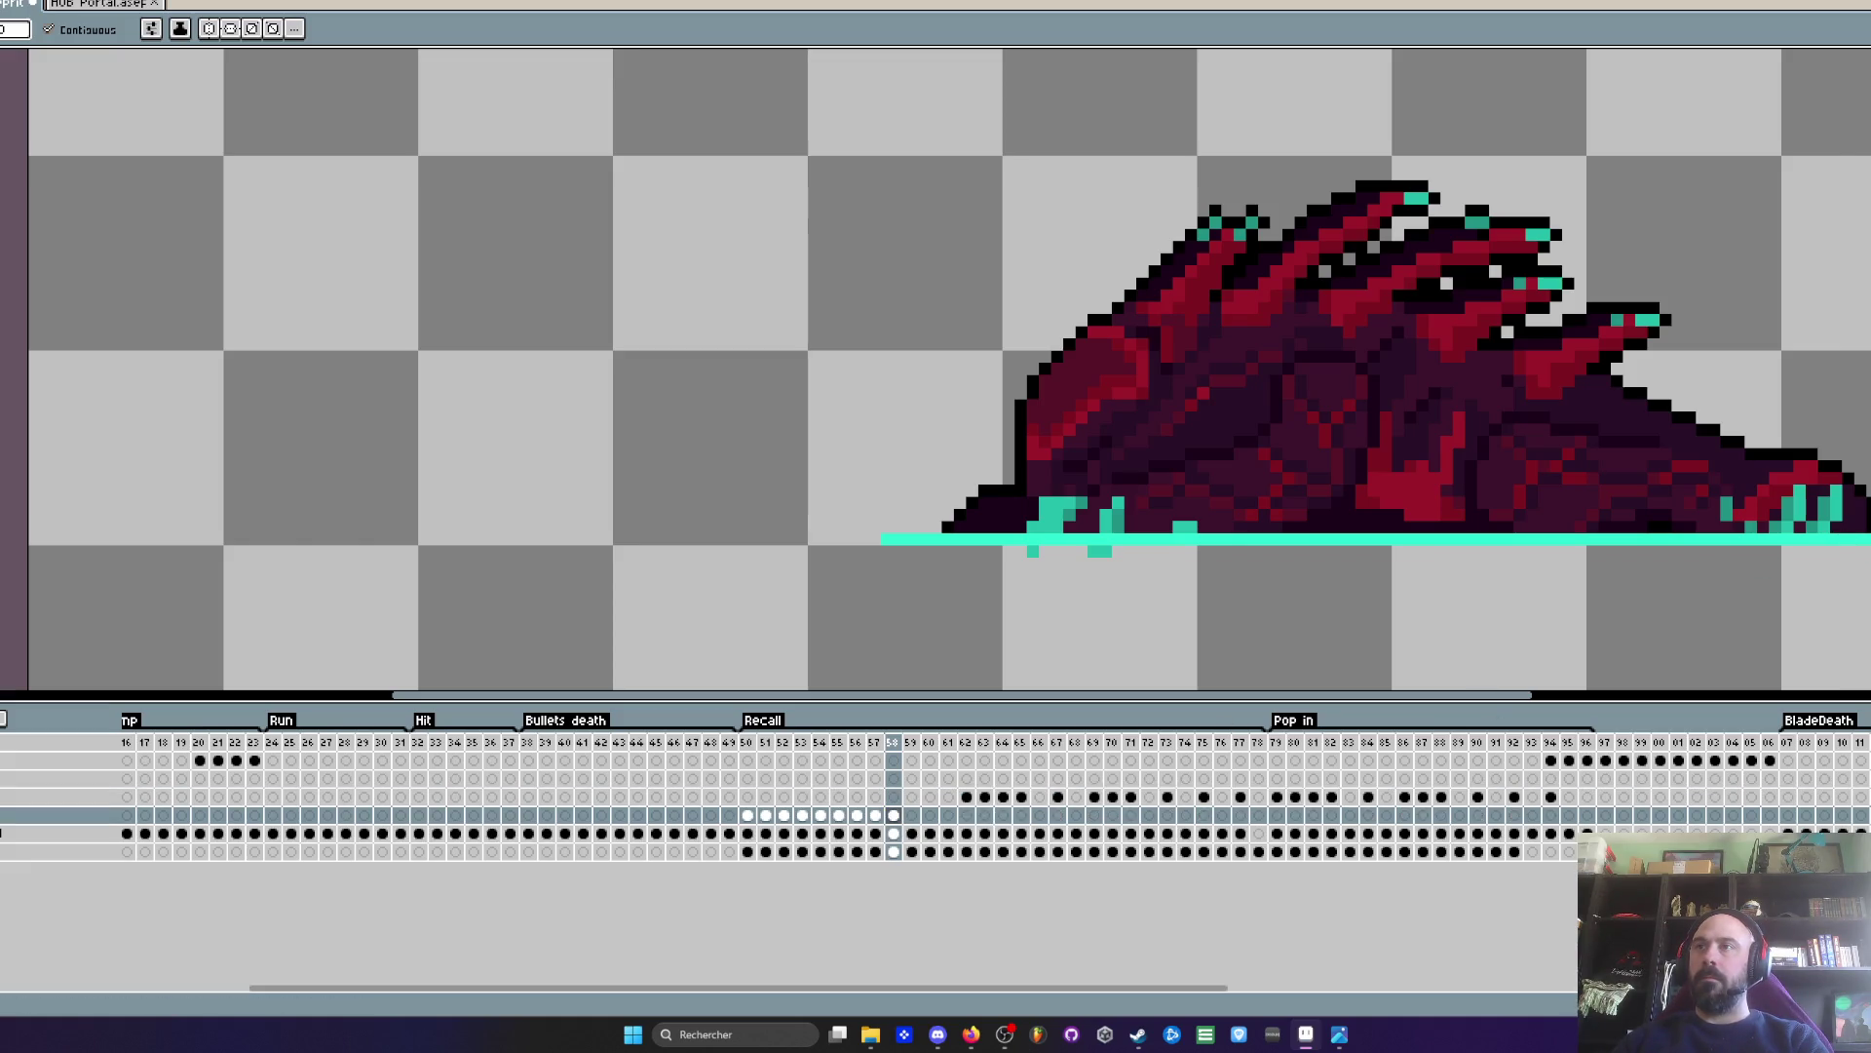
key(Delete)
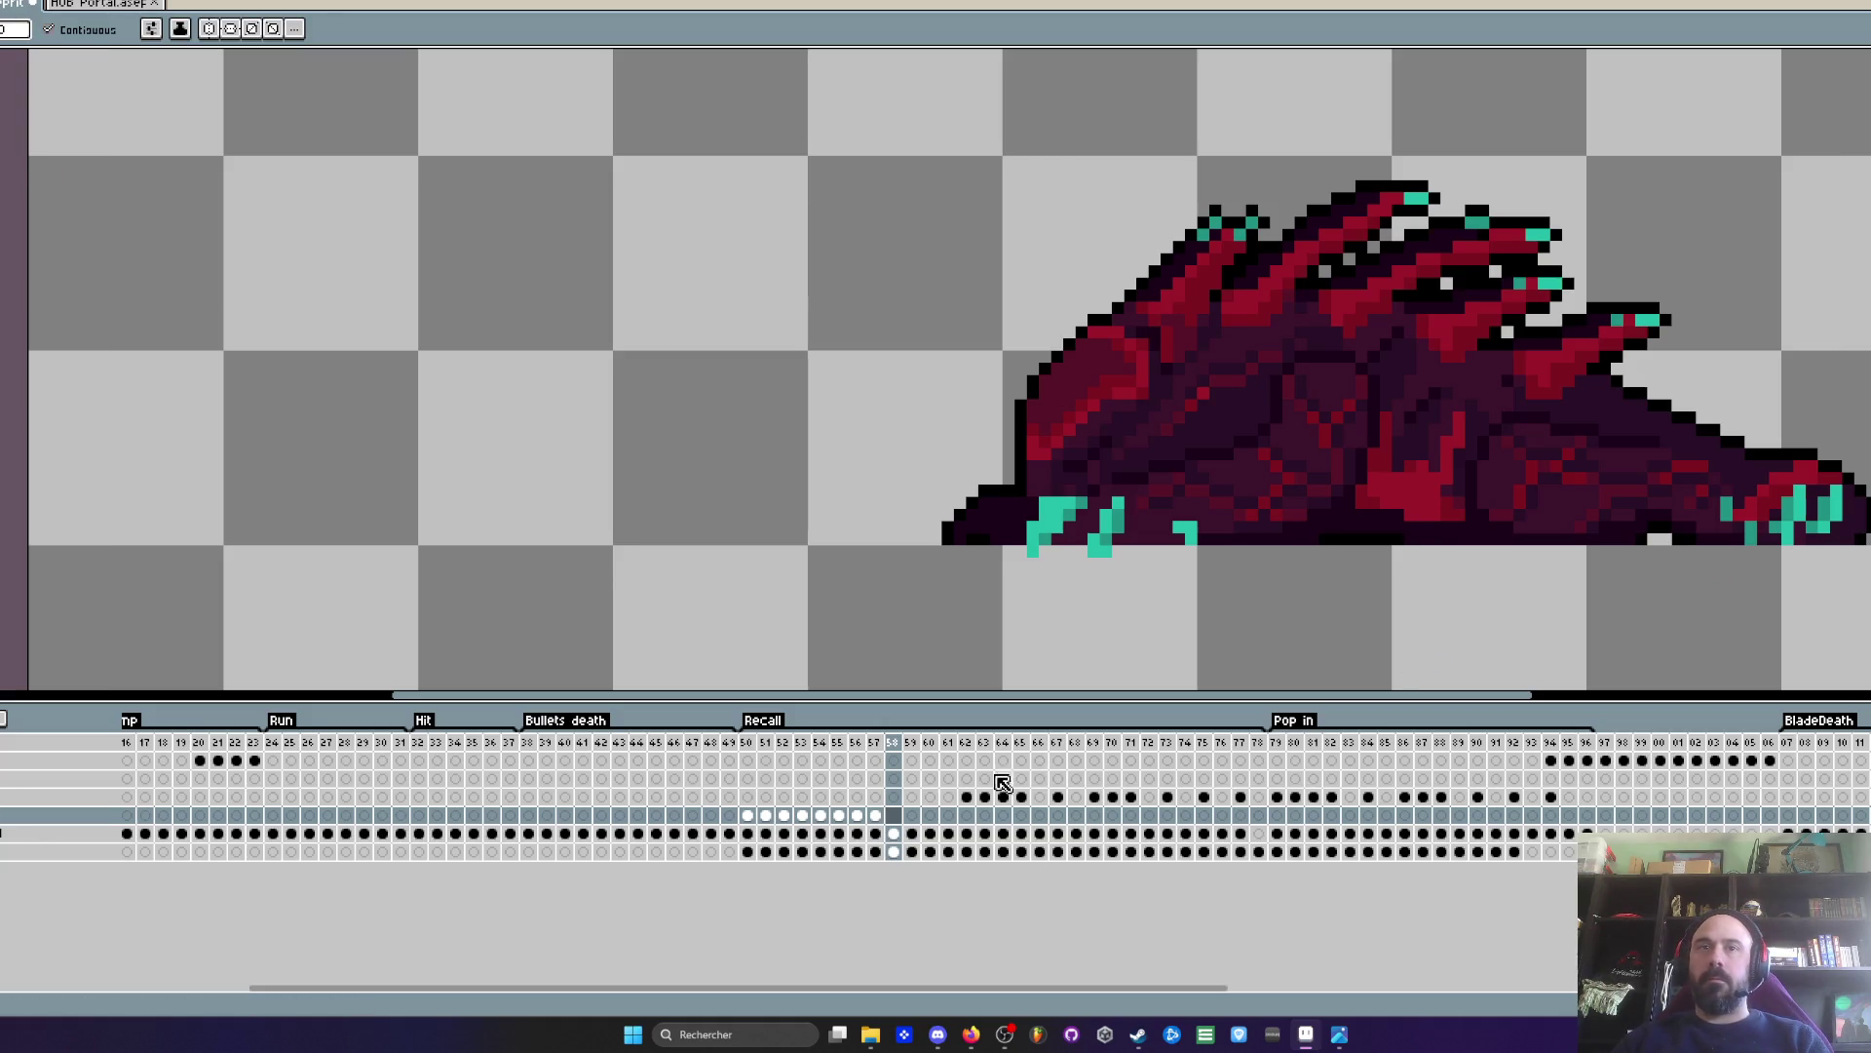
- Switch to the Pencil and flip through Recall frames 52–62 to compare the line
key(Left)
key(Left)
key(Left)
key(Right)
key(Right)
key(Right)
key(Right)
key(Right)
key(Right)
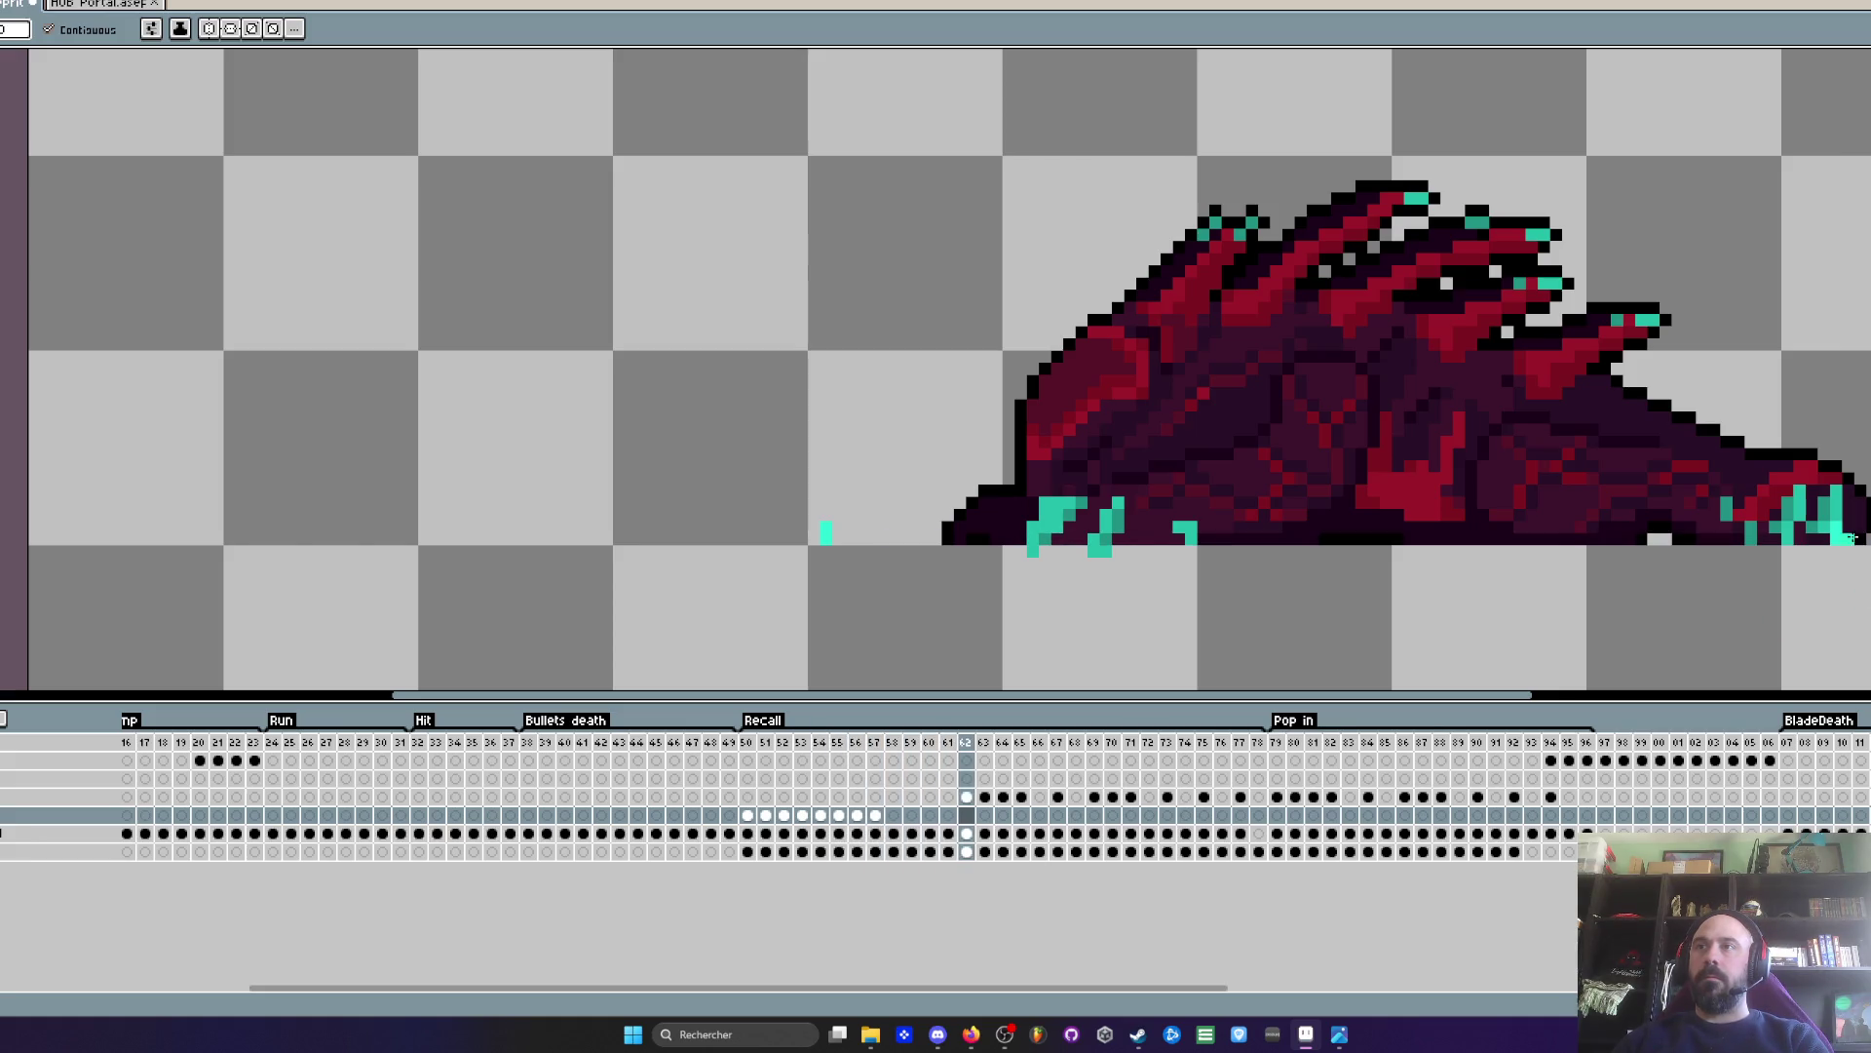
key(Left)
key(Left)
key(Left)
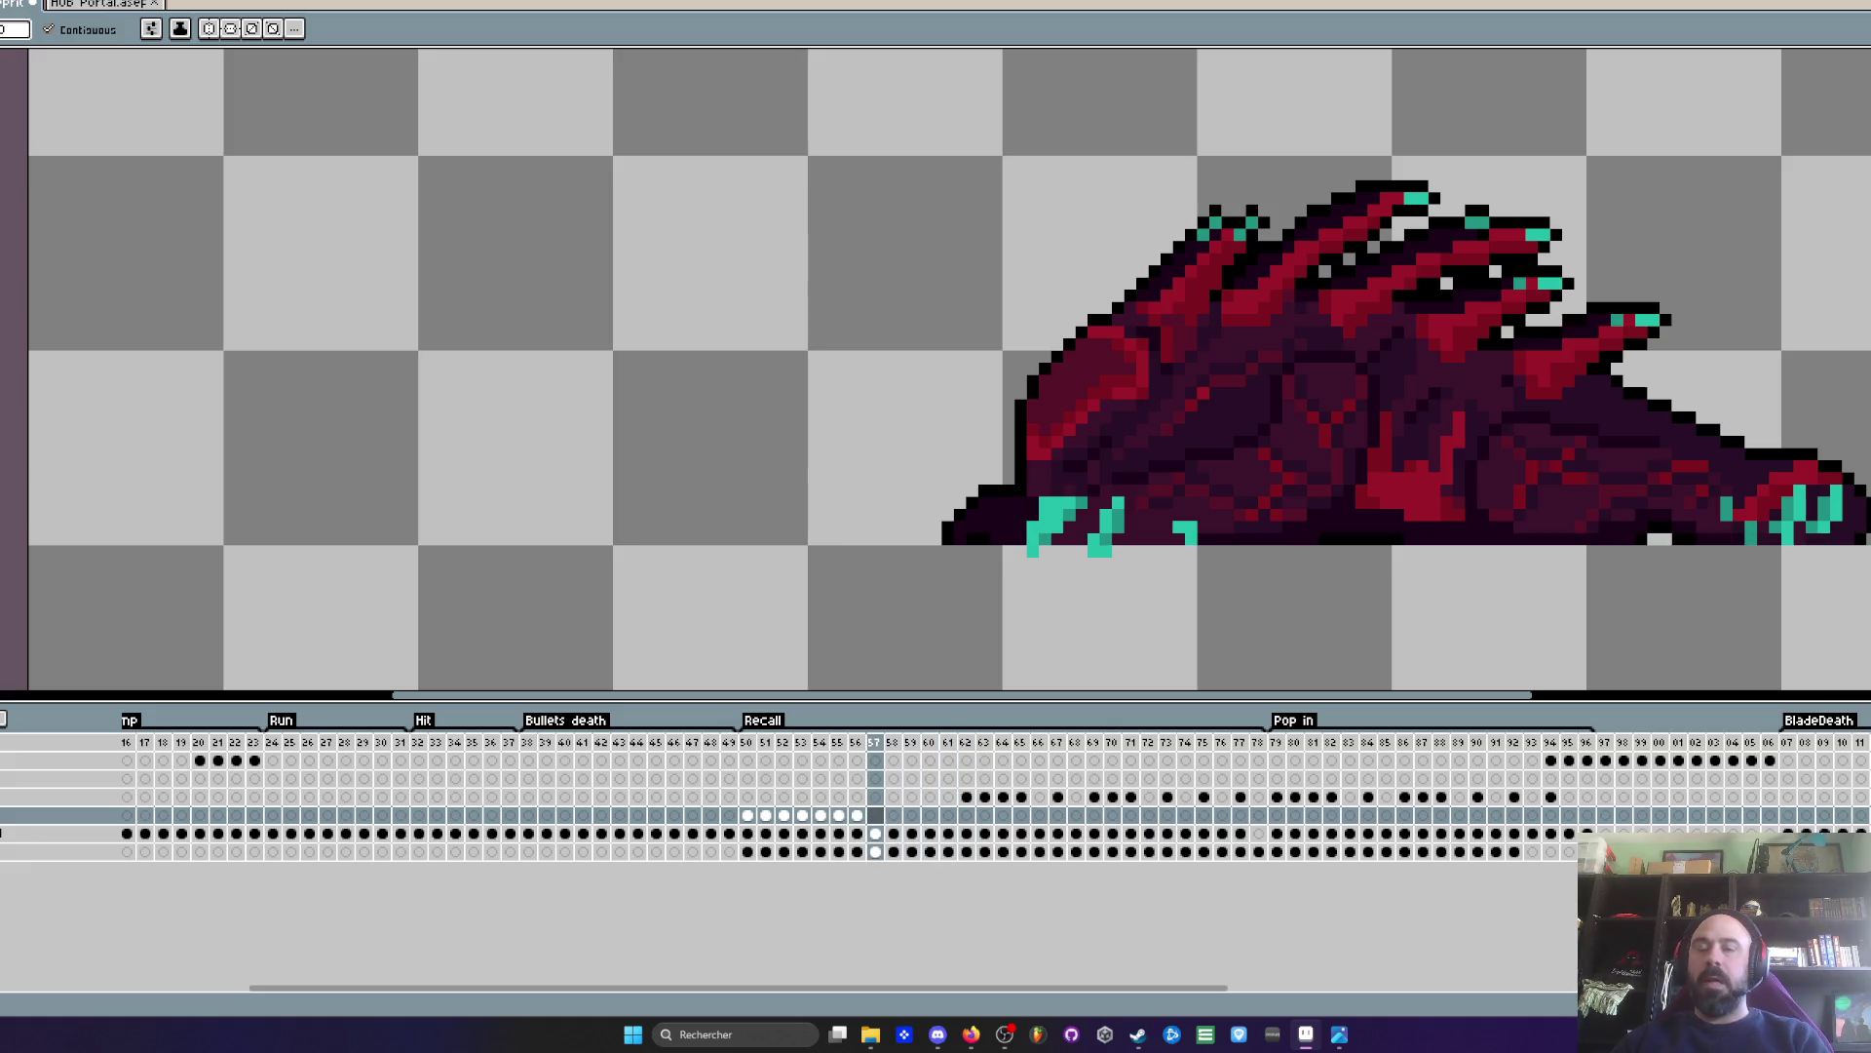
key(b)
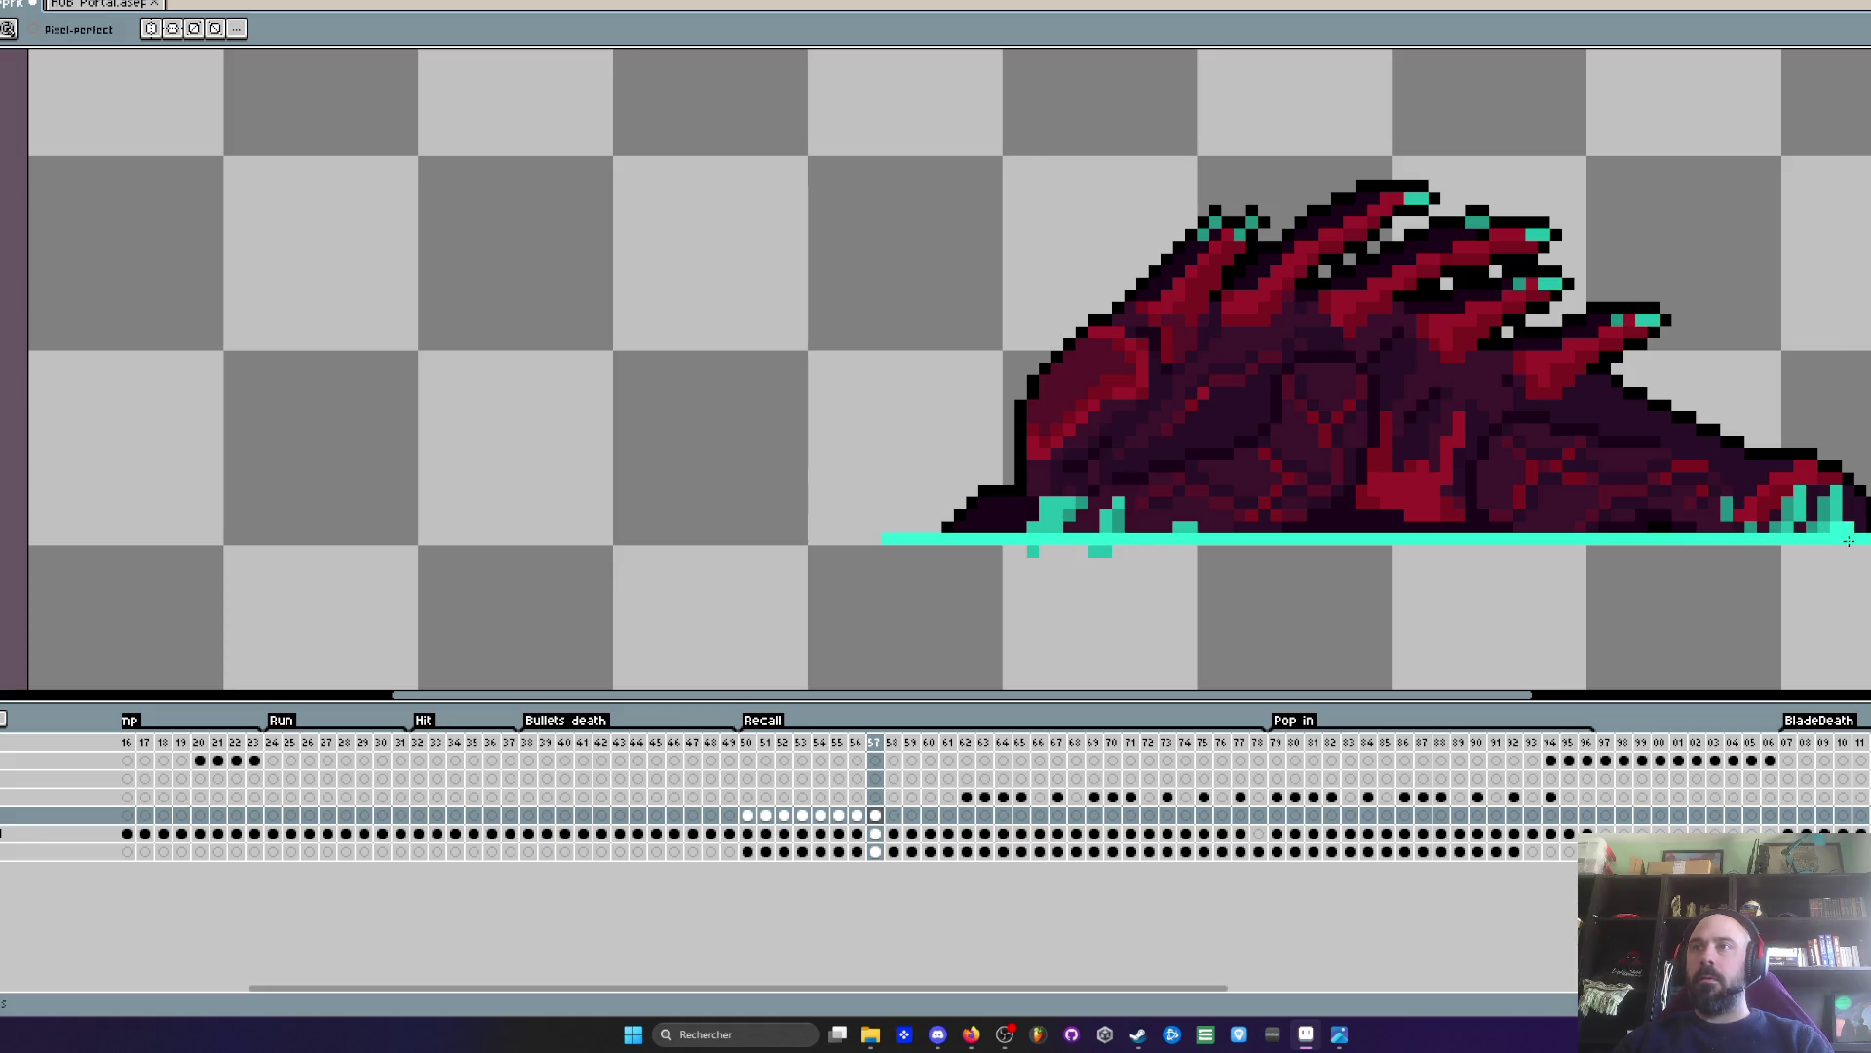
key(Left)
key(Left)
key(Right)
key(Right)
key(Right)
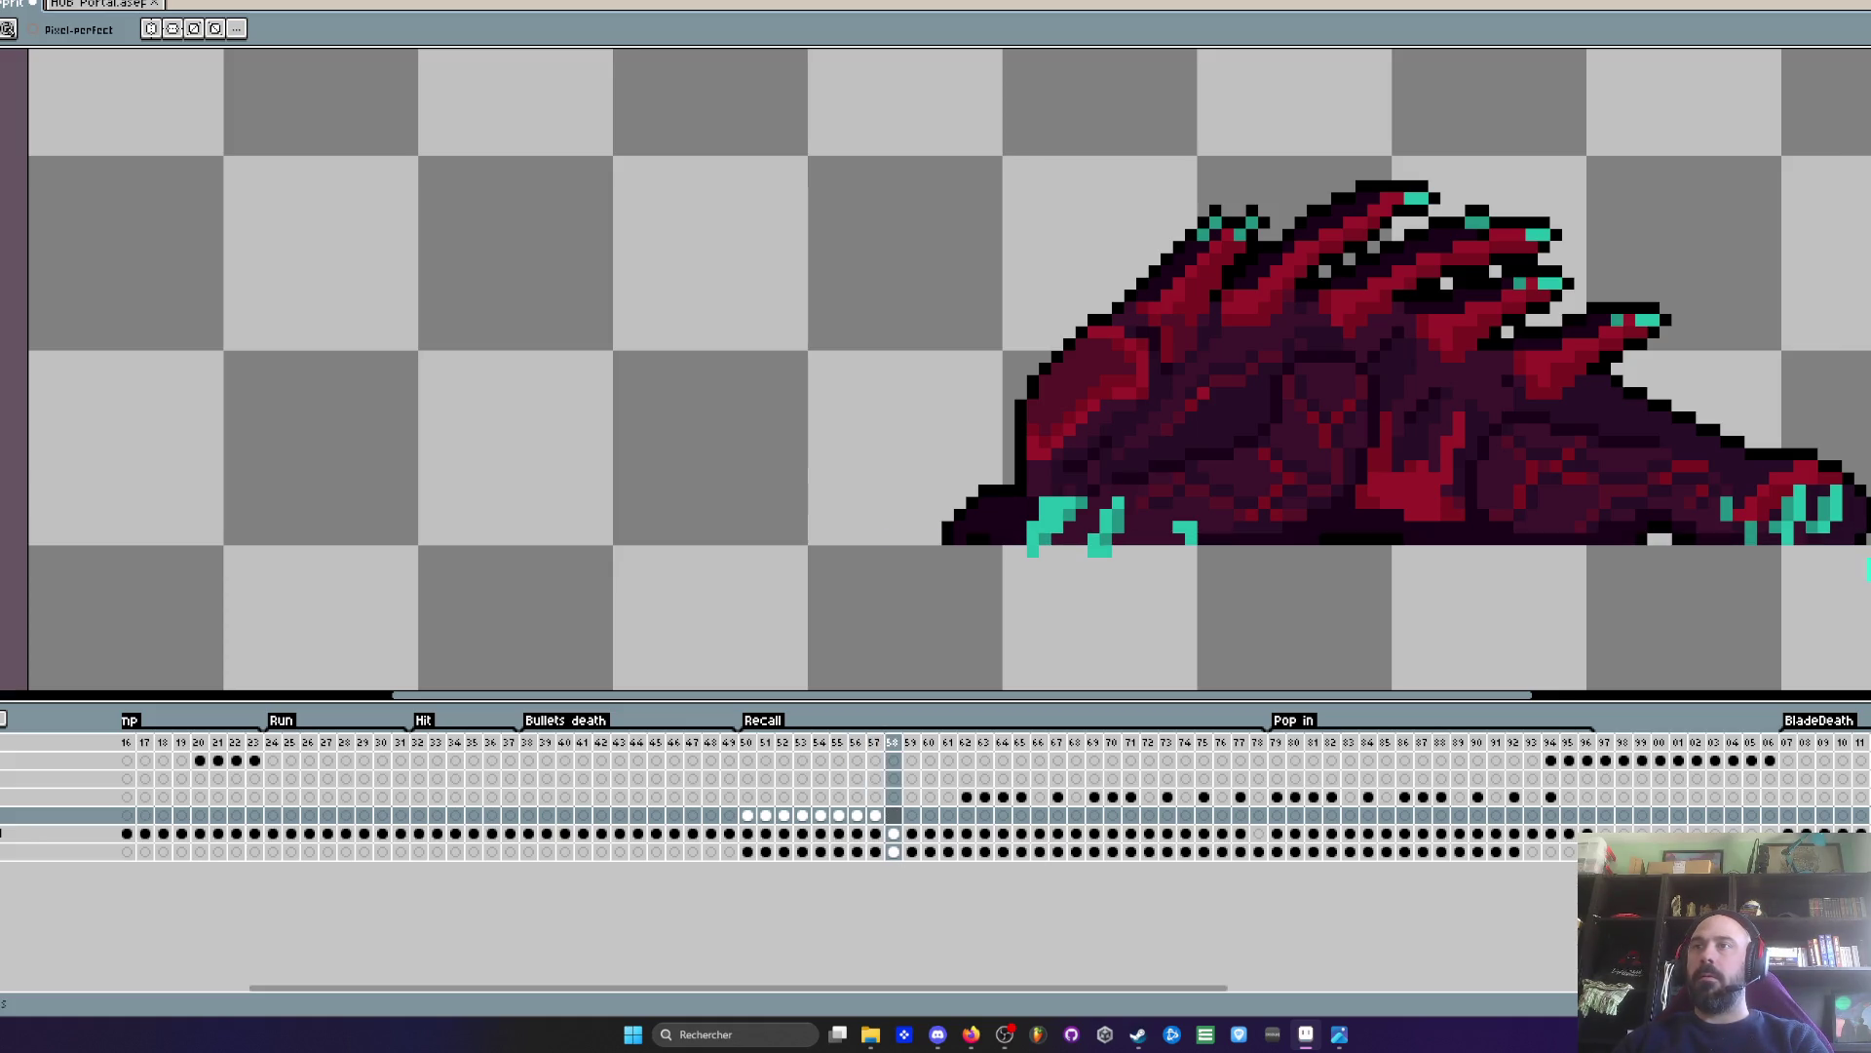
key(Right)
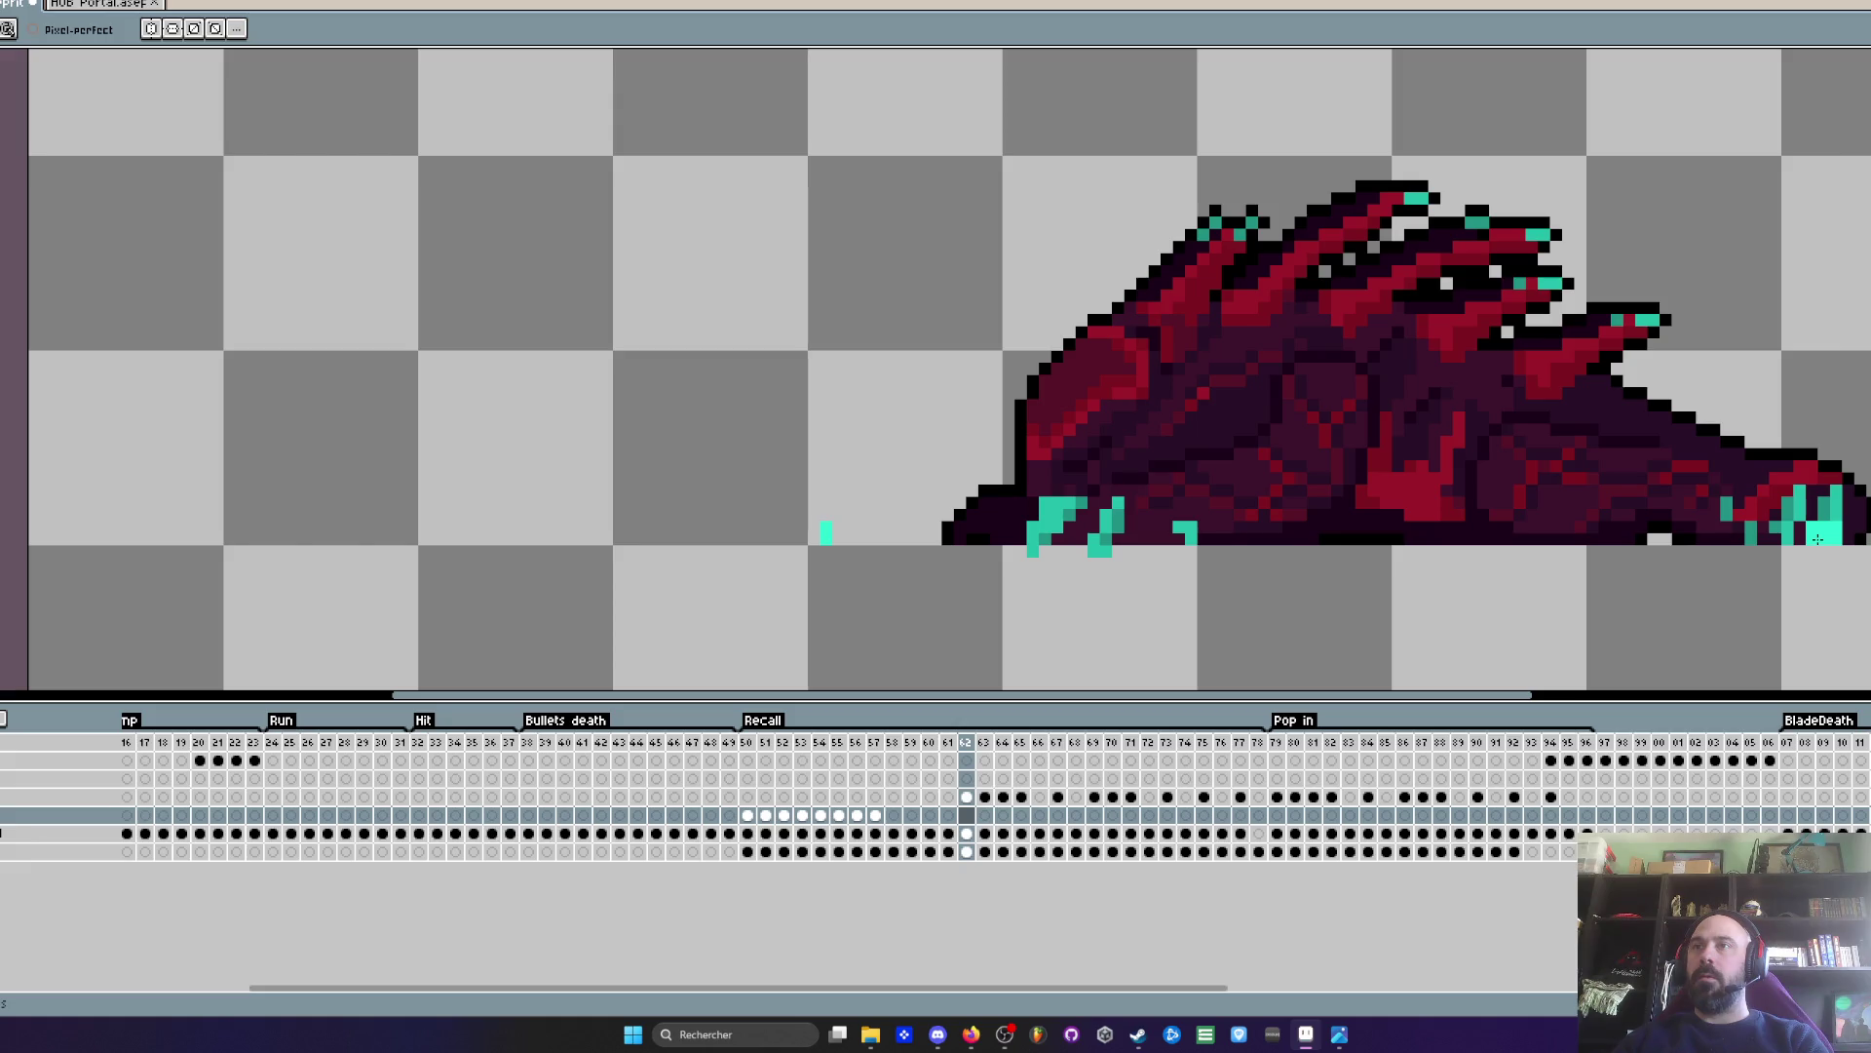
key(Left)
key(Left)
key(Left)
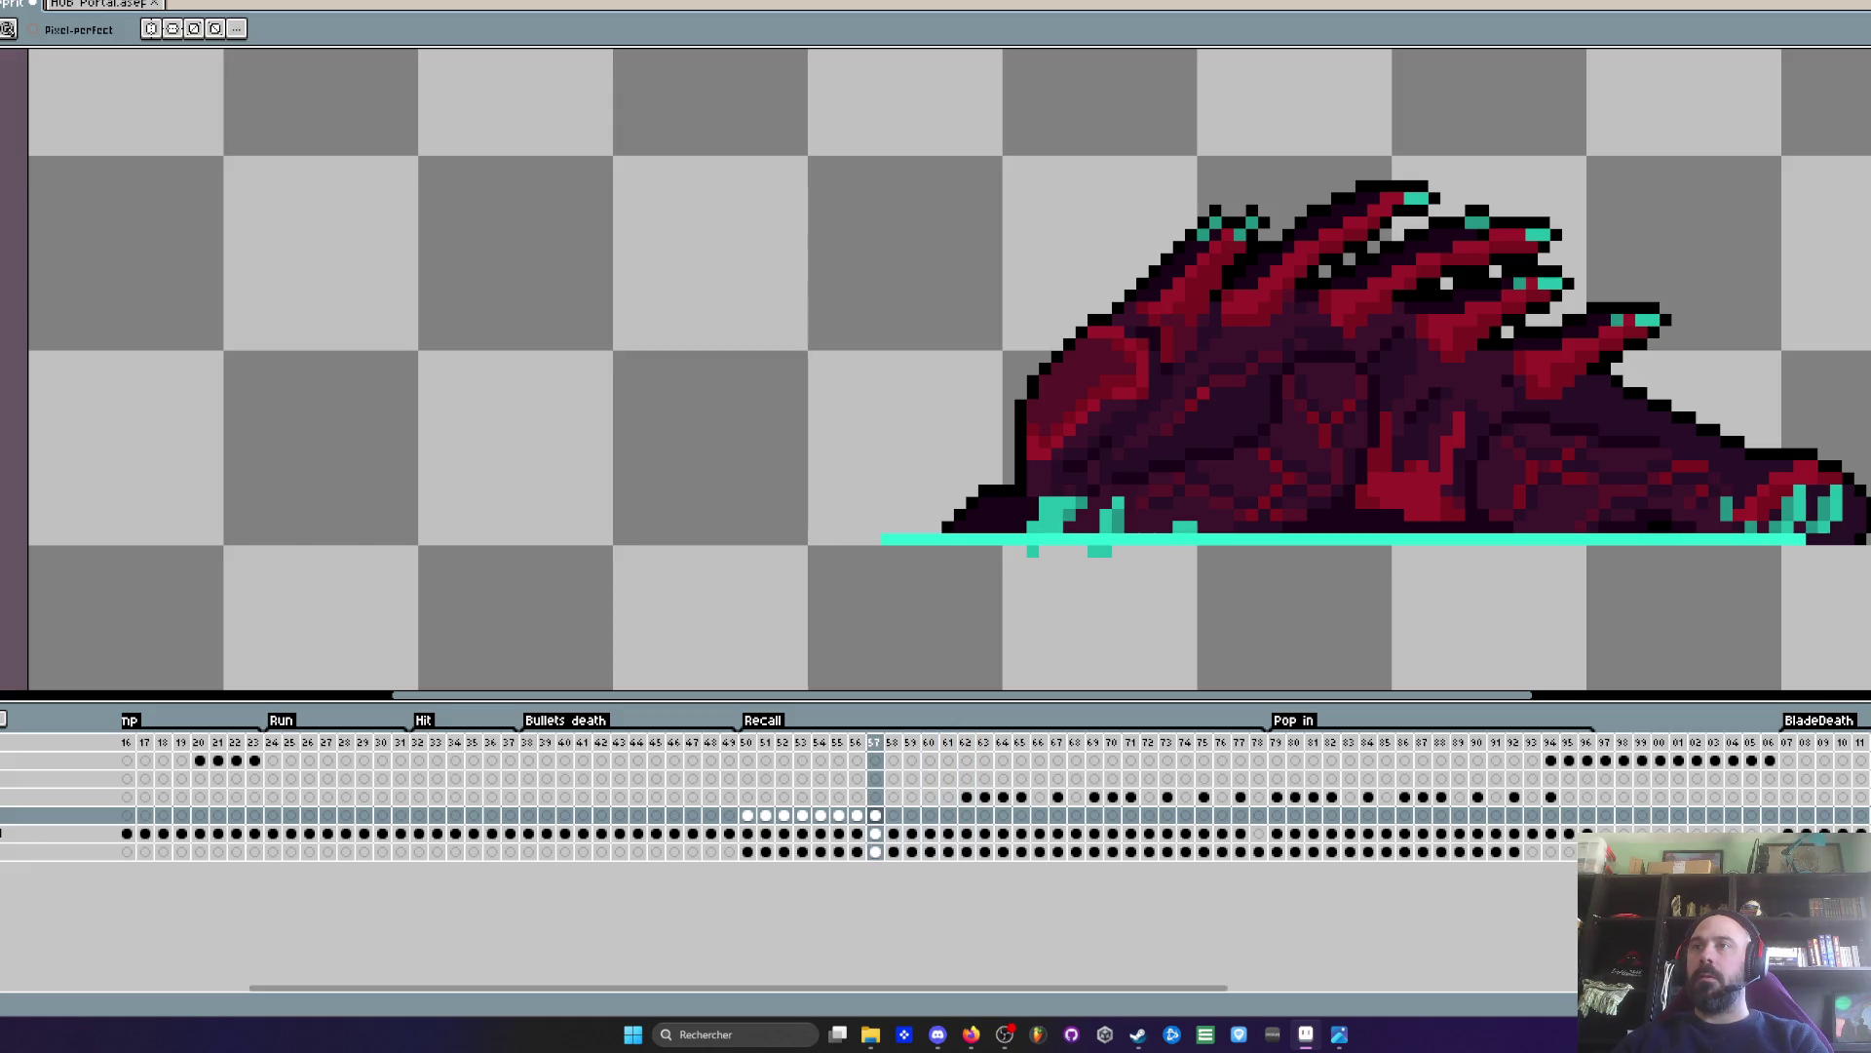
key(Left)
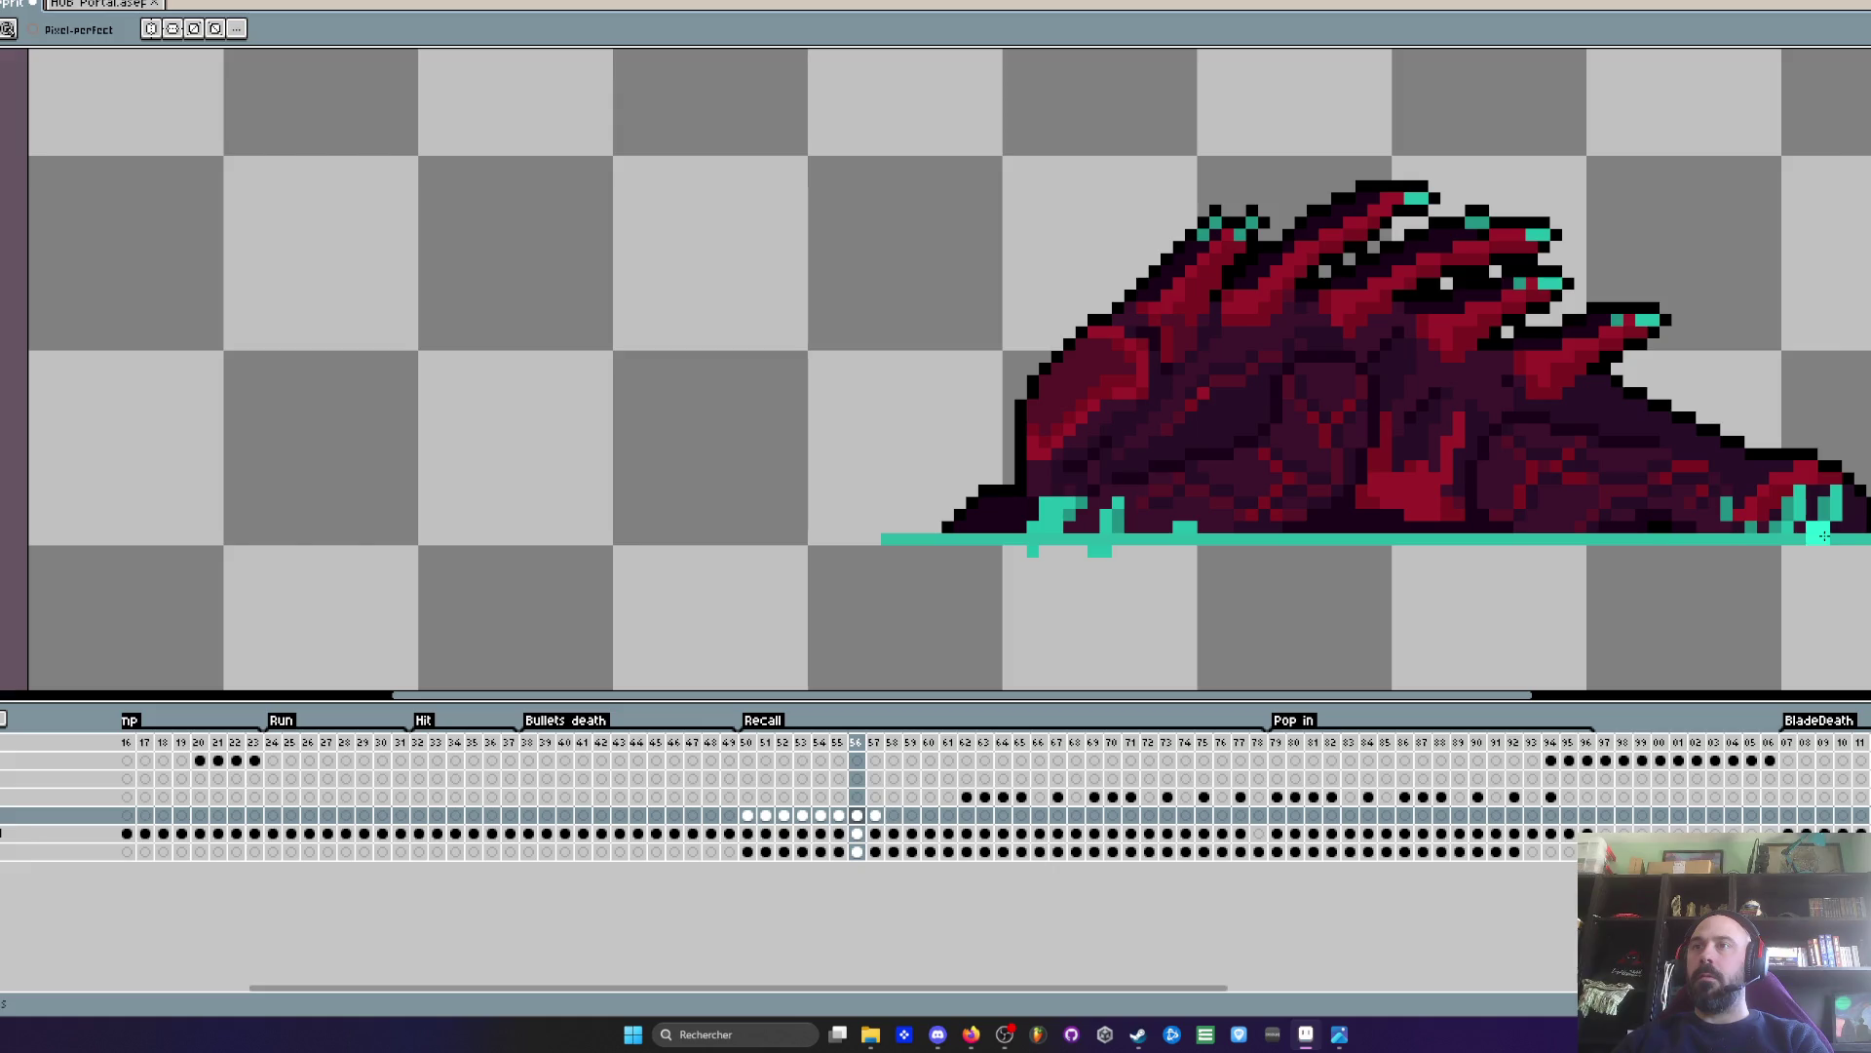
key(Left)
key(Left)
key(Right)
key(Right)
key(Left)
key(Left)
key(Left)
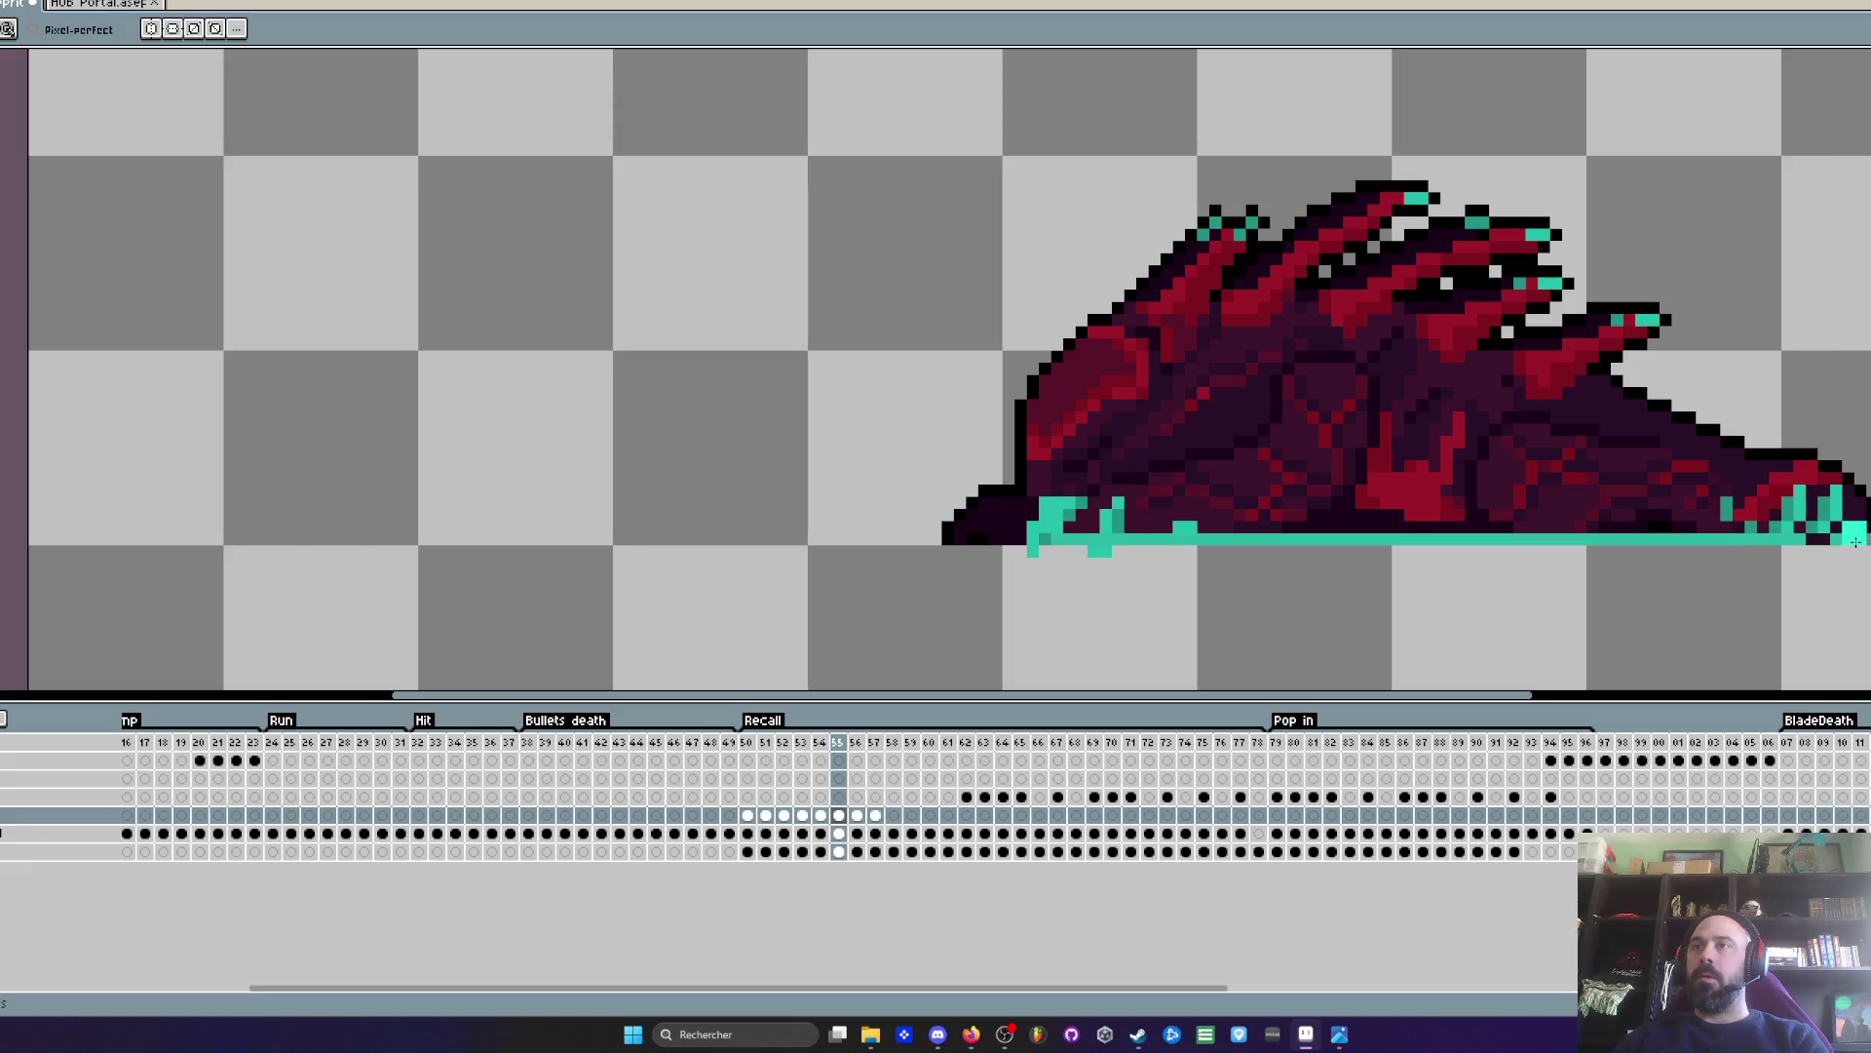
key(Right)
key(Right)
key(Right)
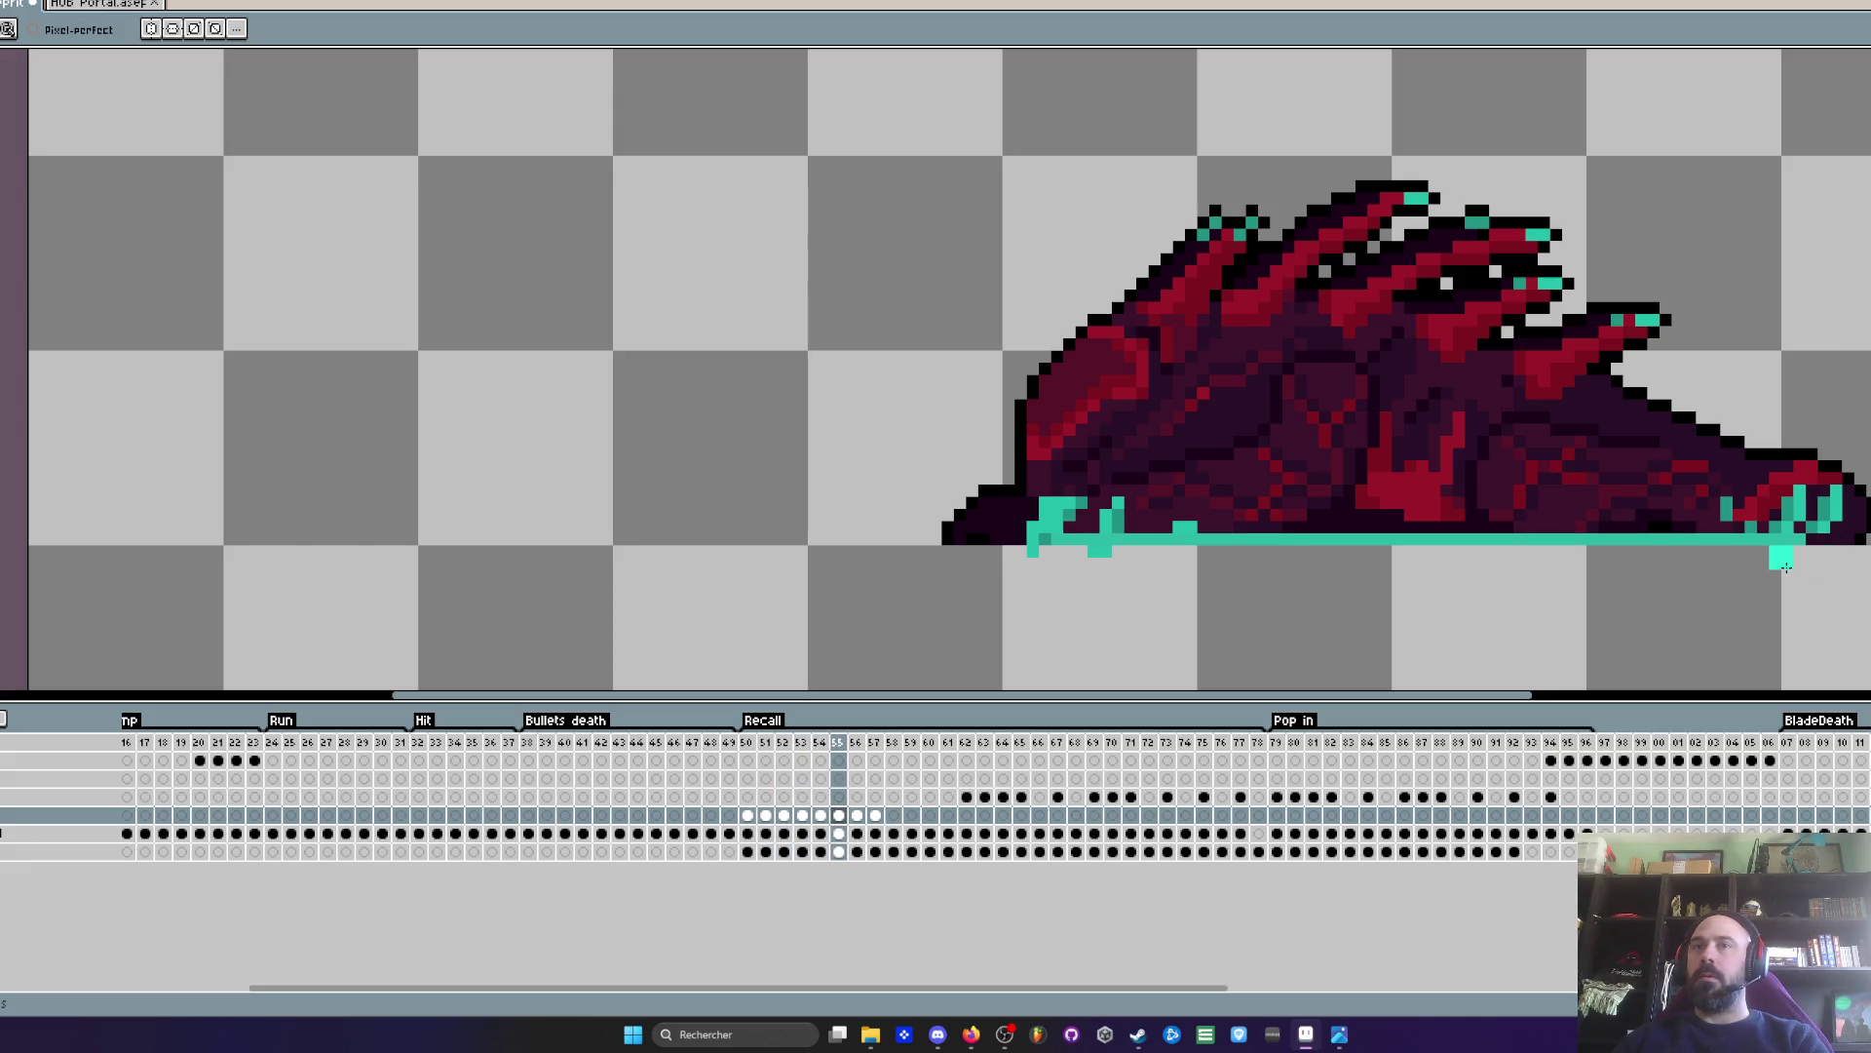
key(Right)
key(Right)
key(Right)
key(Left)
scroll(1711, 594, down, 1)
scroll(1709, 594, down, 1)
- Select the whole canvas across the Recall cels from frame 50 to 78
key(m)
mouse_move(913, 240)
mouse_down()
mouse_move(1837, 627)
mouse_move(1866, 687)
mouse_up()
drag(877, 846, 747, 815)
key(ctrl+d)
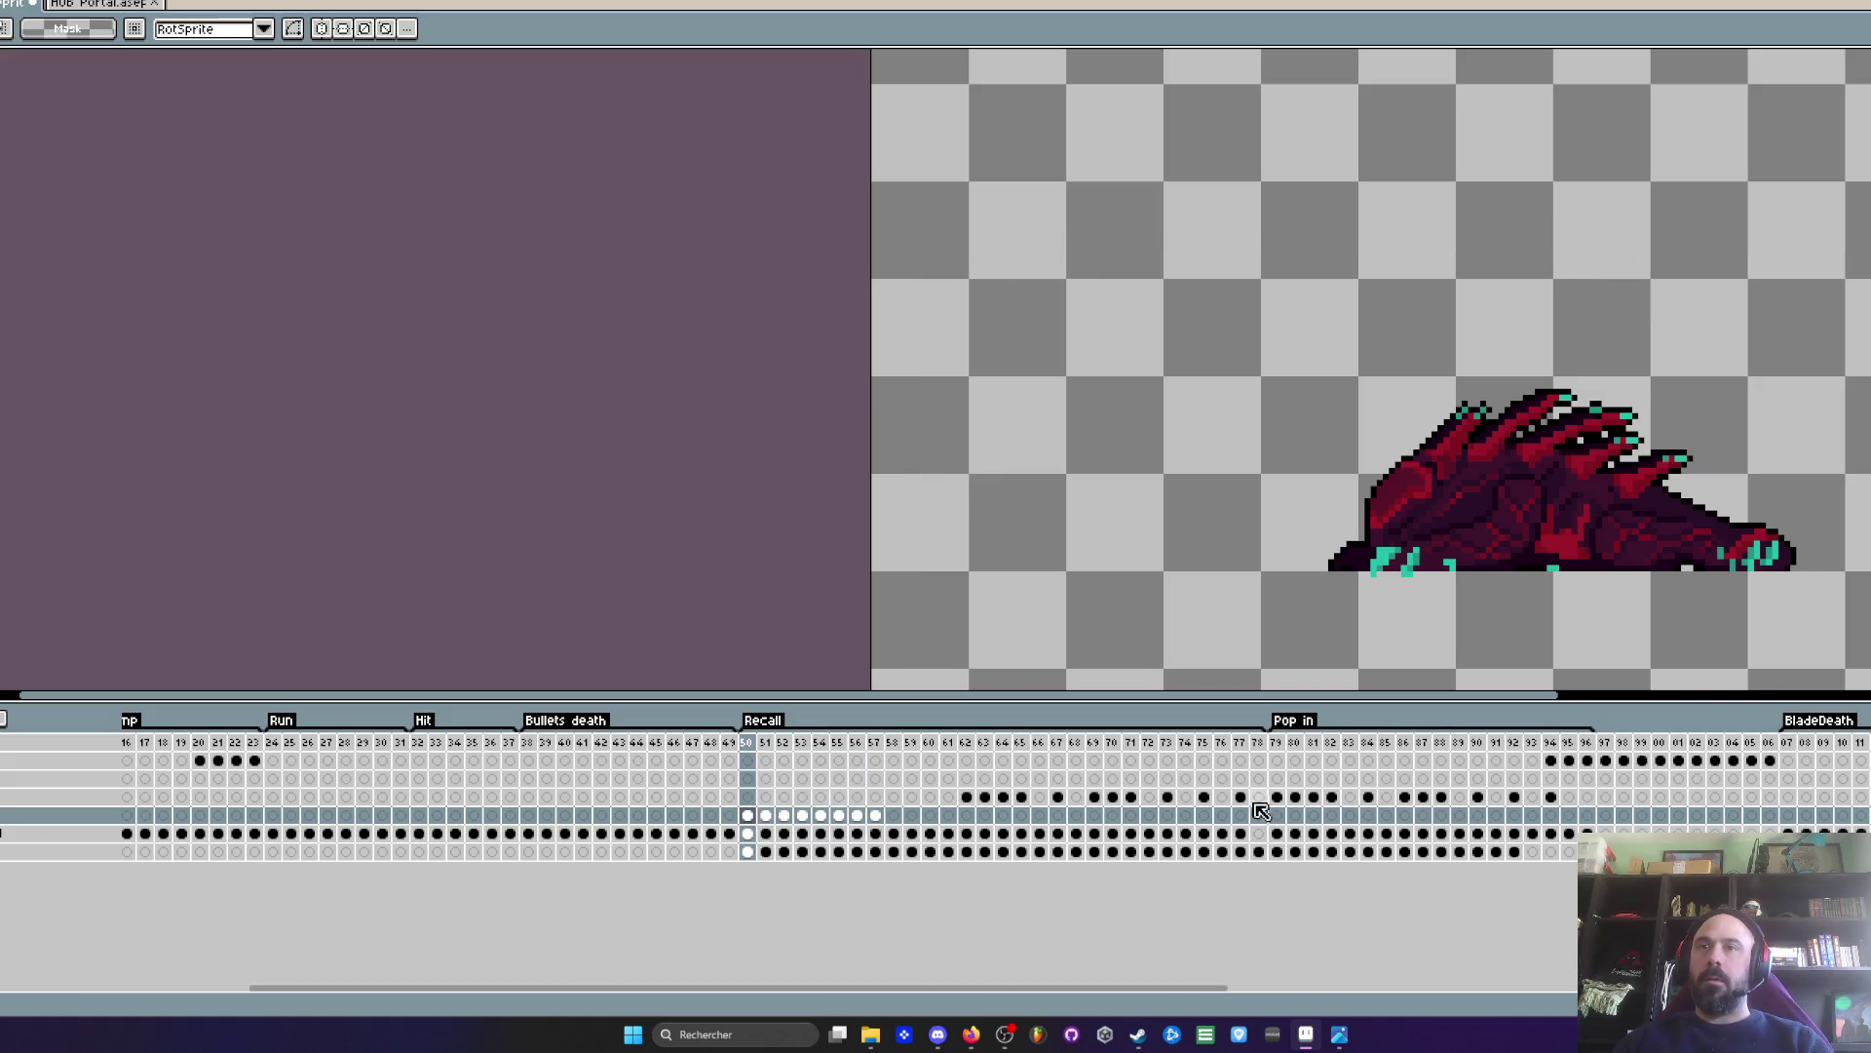
mouse_move(1266, 805)
mouse_down()
mouse_move(1242, 834)
mouse_move(747, 833)
mouse_up()
key(Escape)
scroll(1028, 537, down, 1)
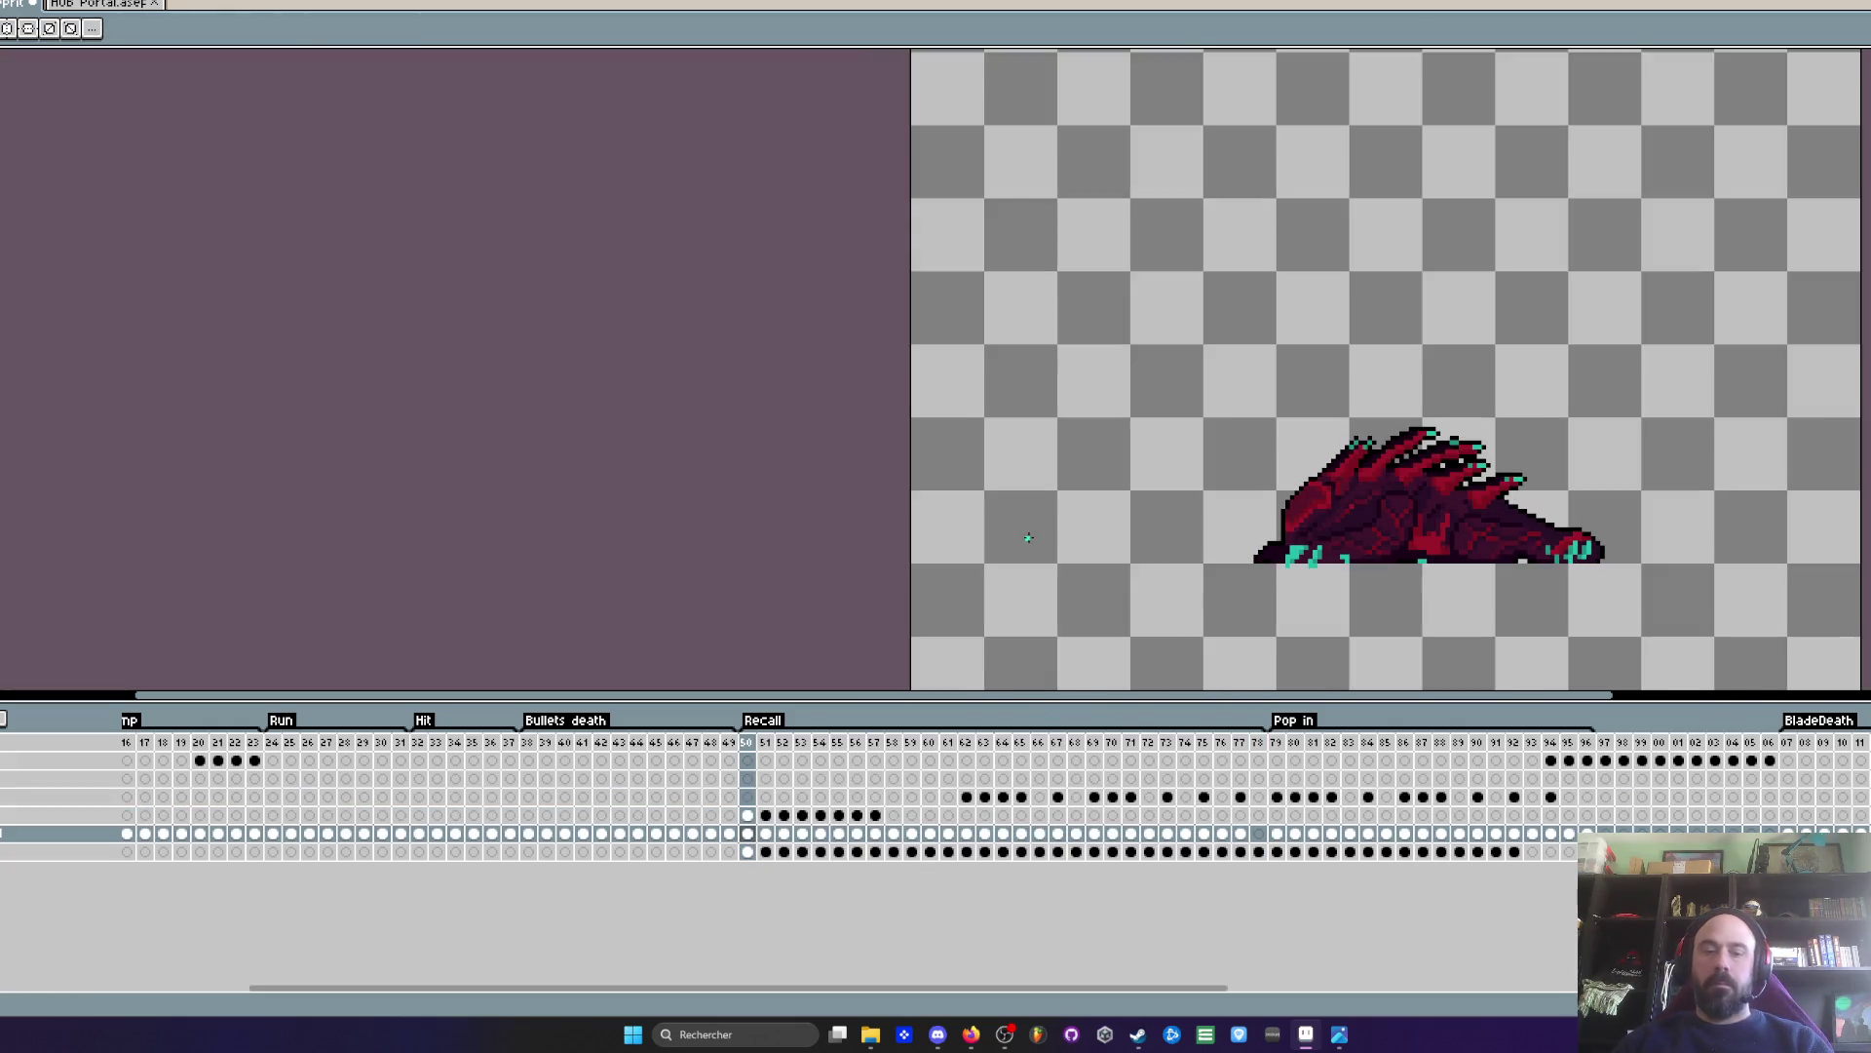
key(ctrl+a)
scroll(764, 159, down, 3)
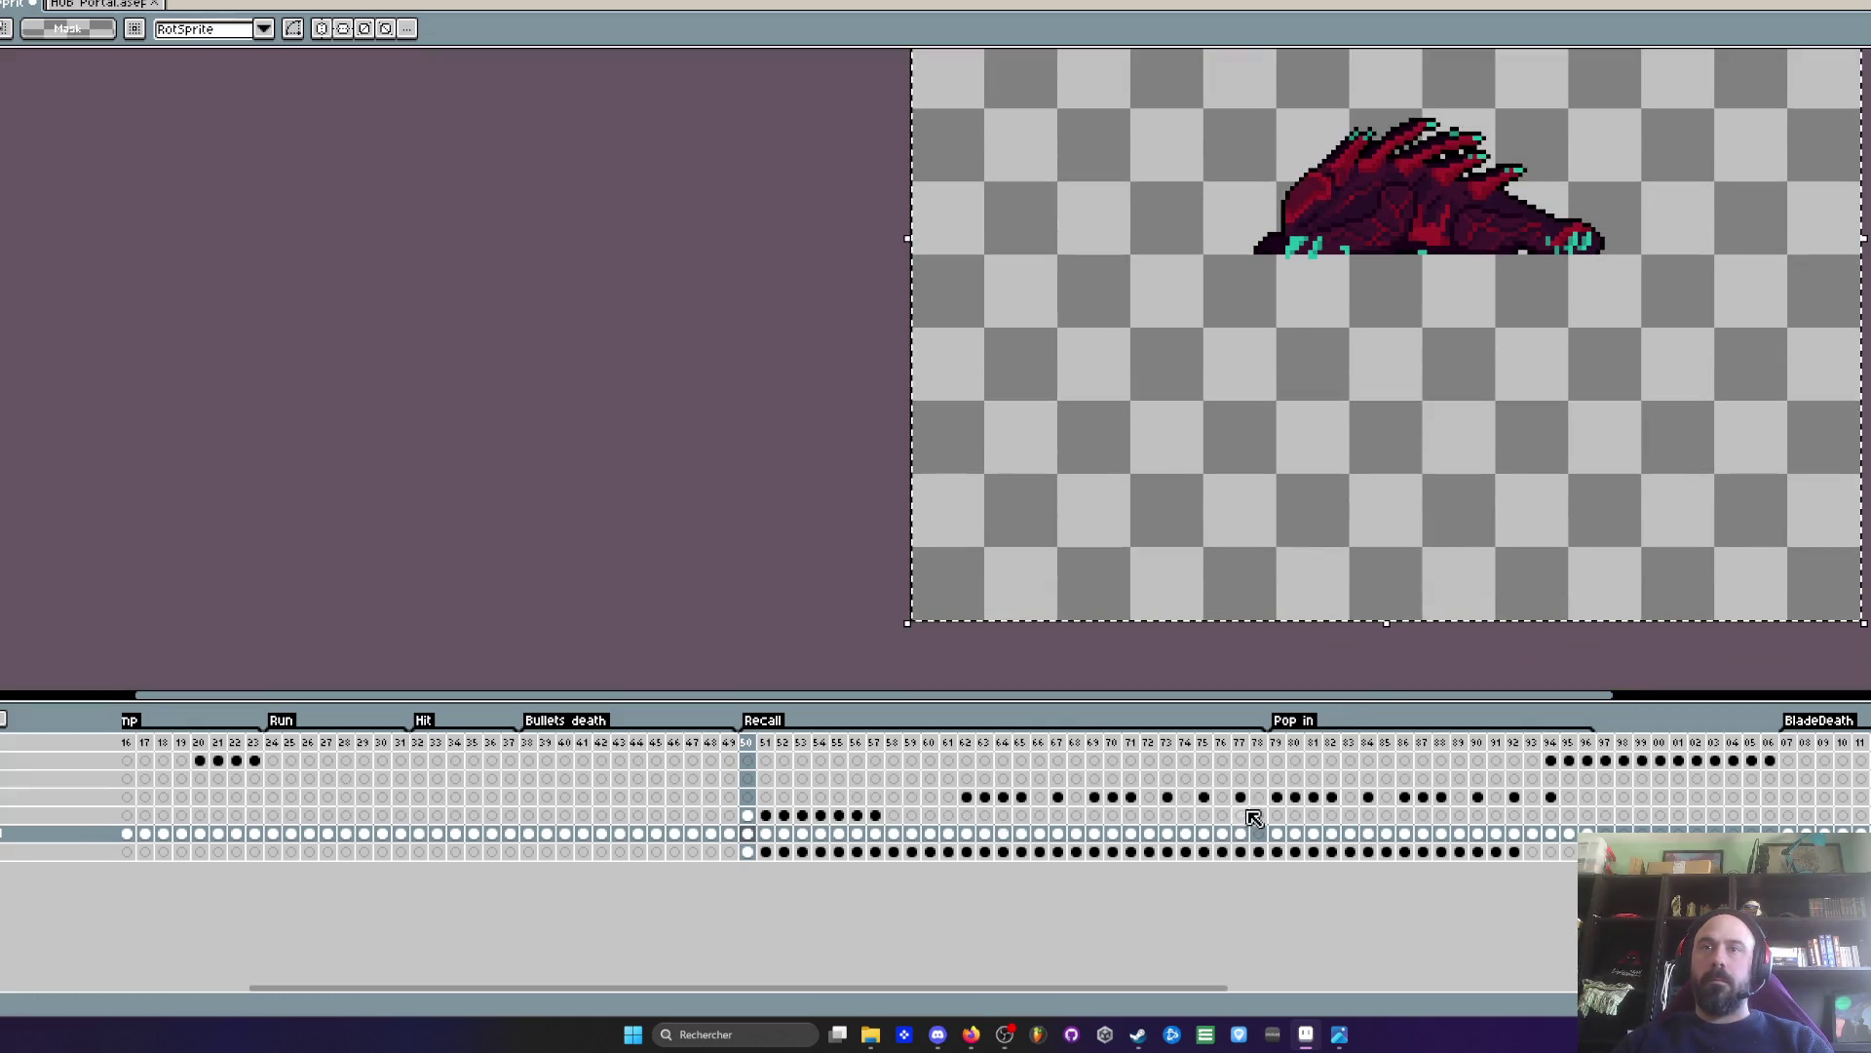
drag(1254, 811, 747, 815)
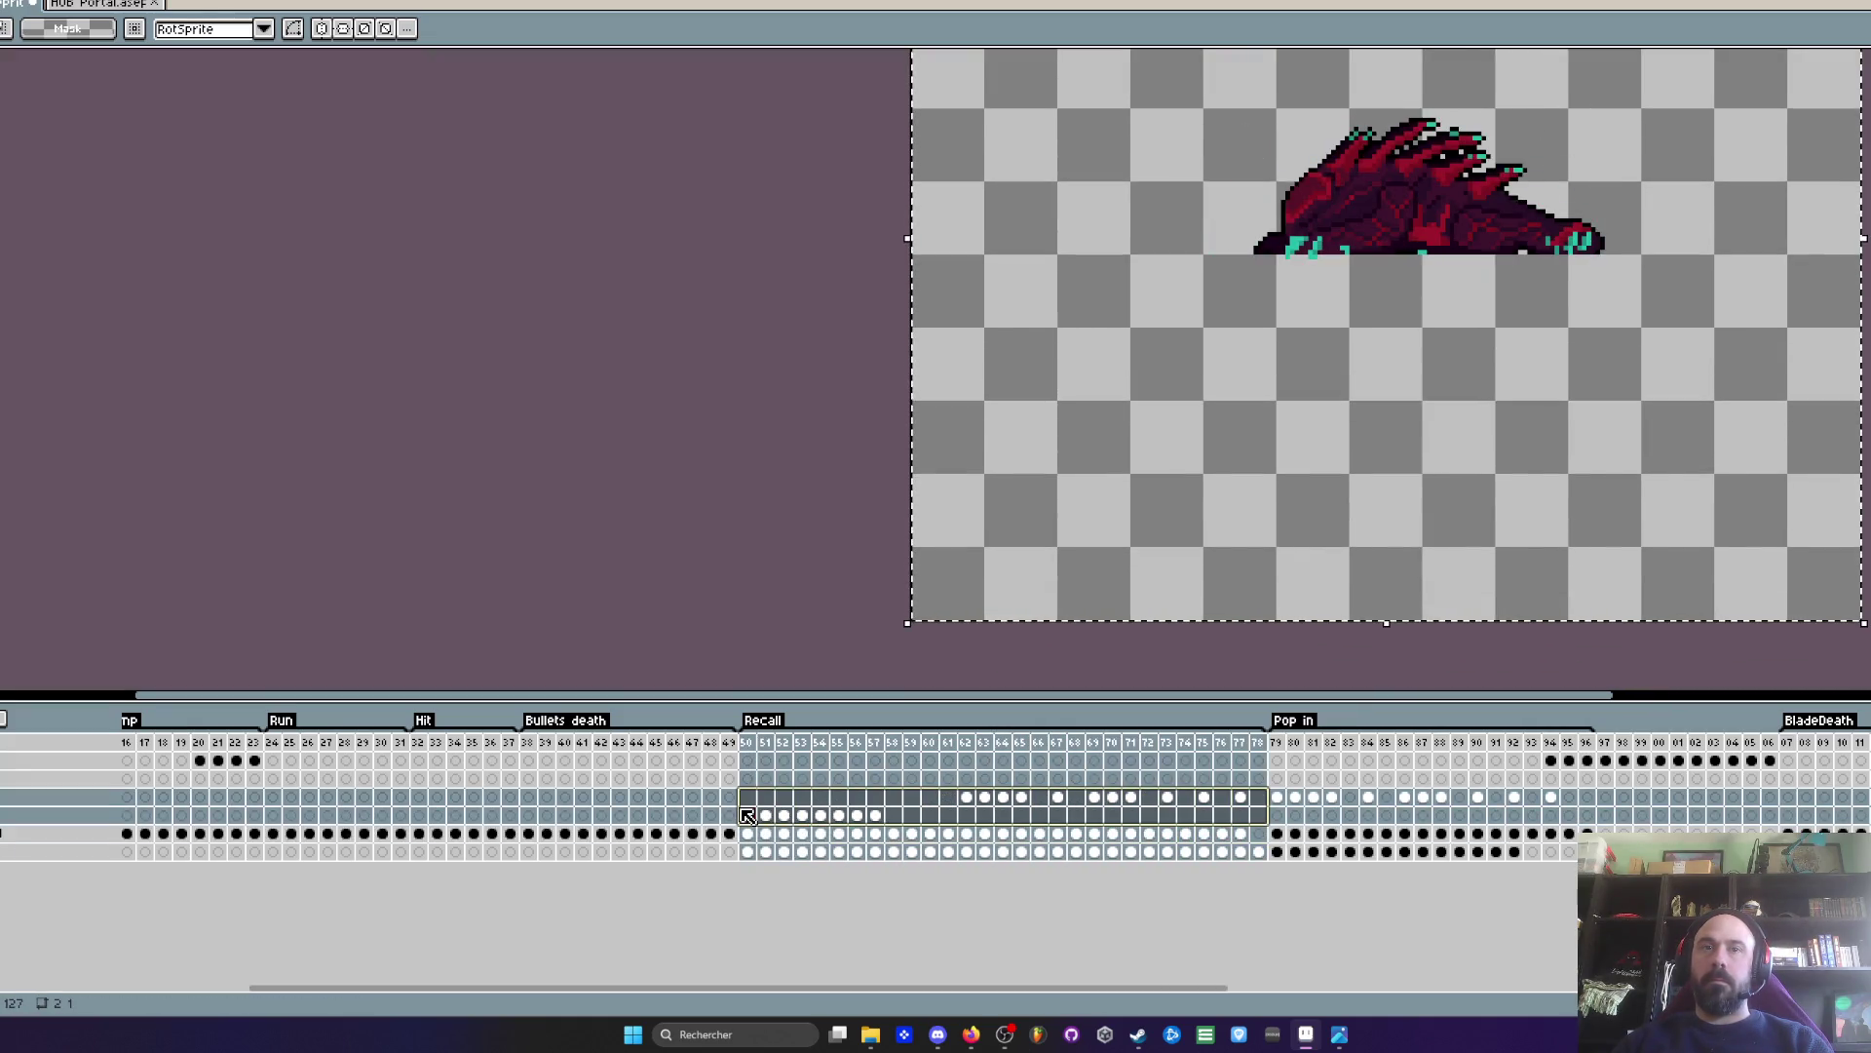
- On frame 57, shift the teal line right under the creature and commit it
click(874, 817)
scroll(1502, 200, up, 1)
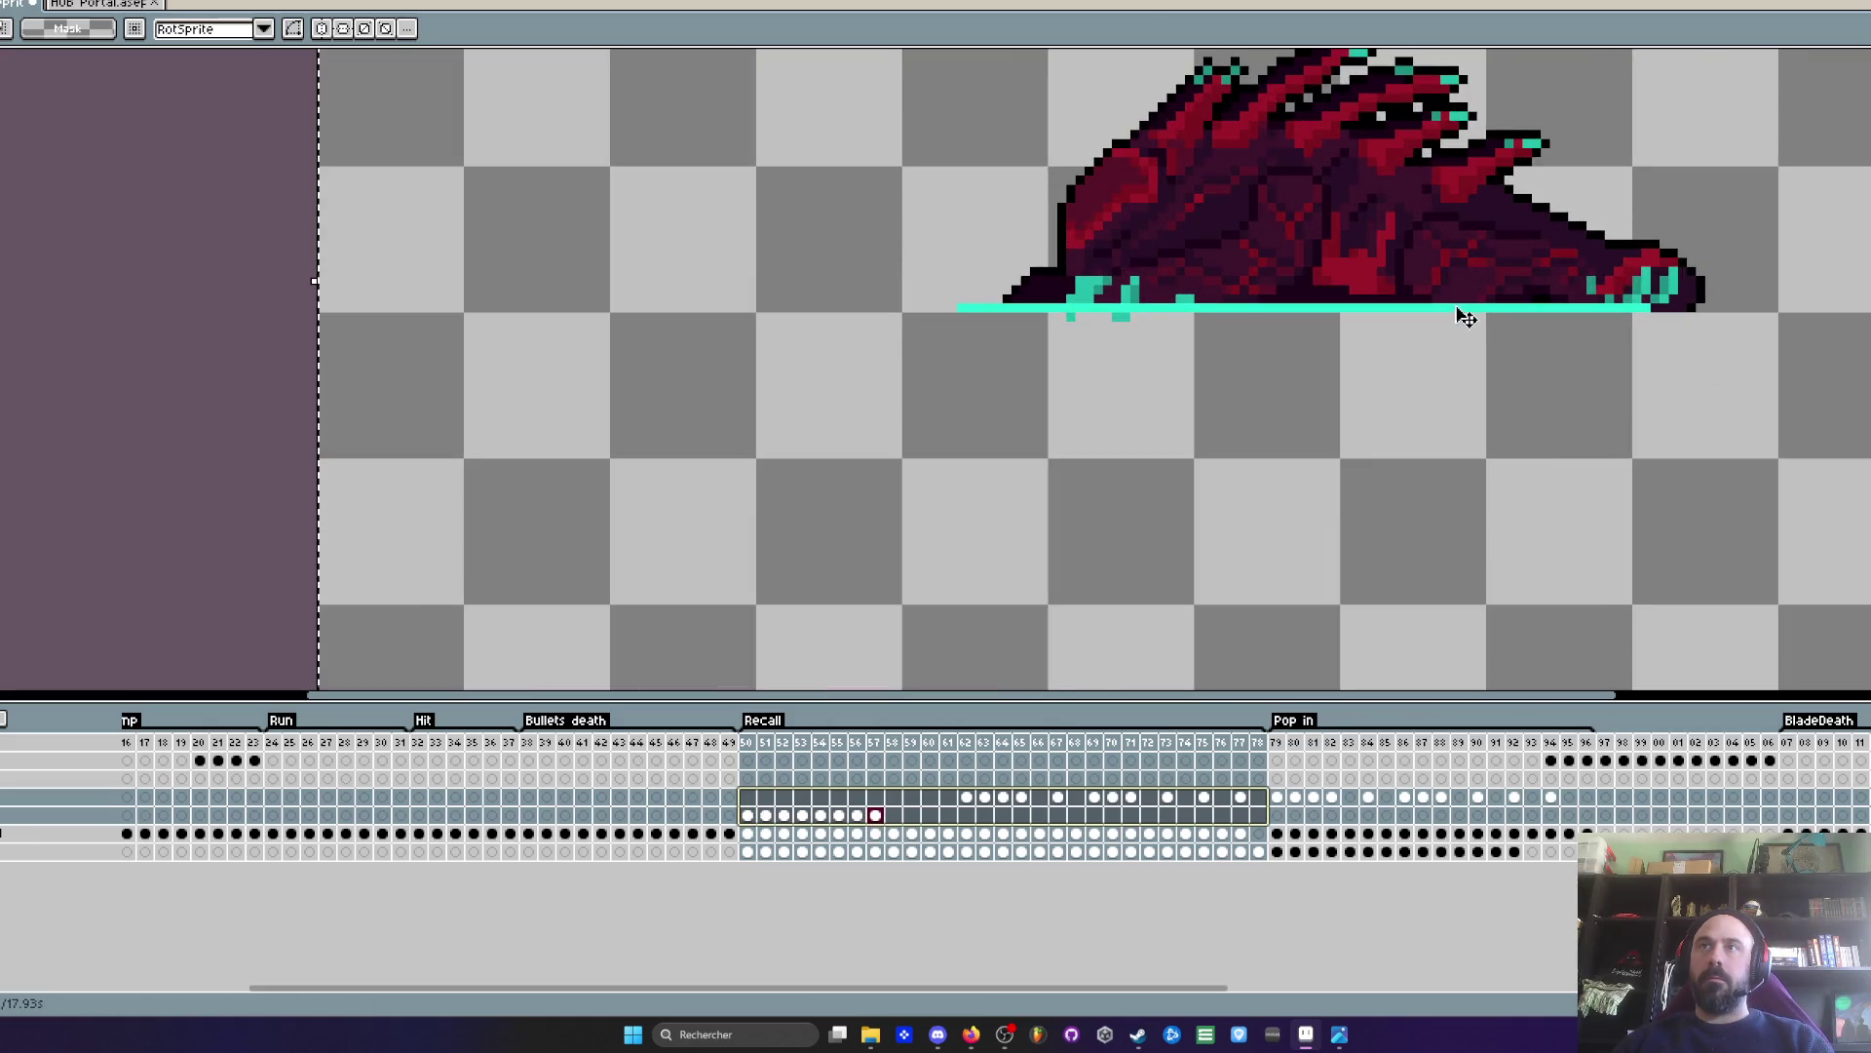
drag(1474, 316, 1519, 319)
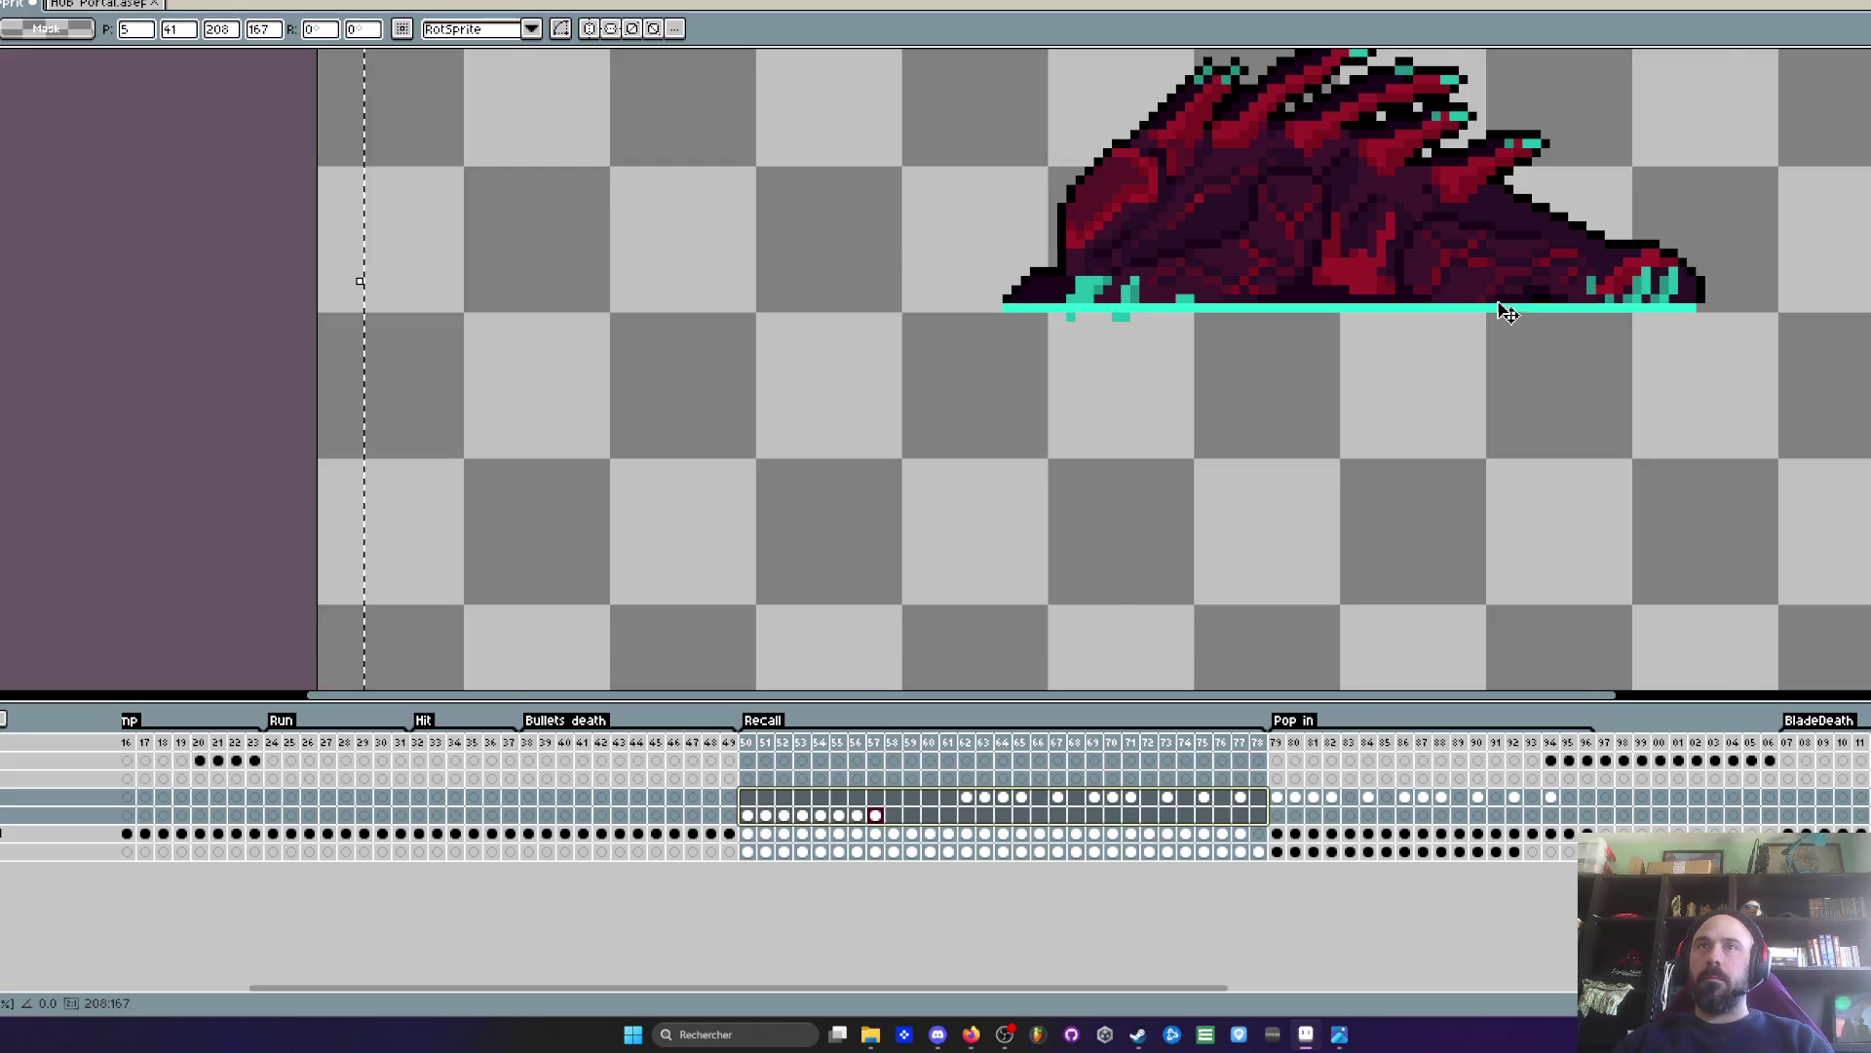
scroll(1504, 305, down, 1)
key(Return)
- Play the Recall animation to check the shifted line, then return to frame 50
mouse_move(754, 744)
mouse_down()
mouse_move(1447, 755)
mouse_move(748, 753)
mouse_up()
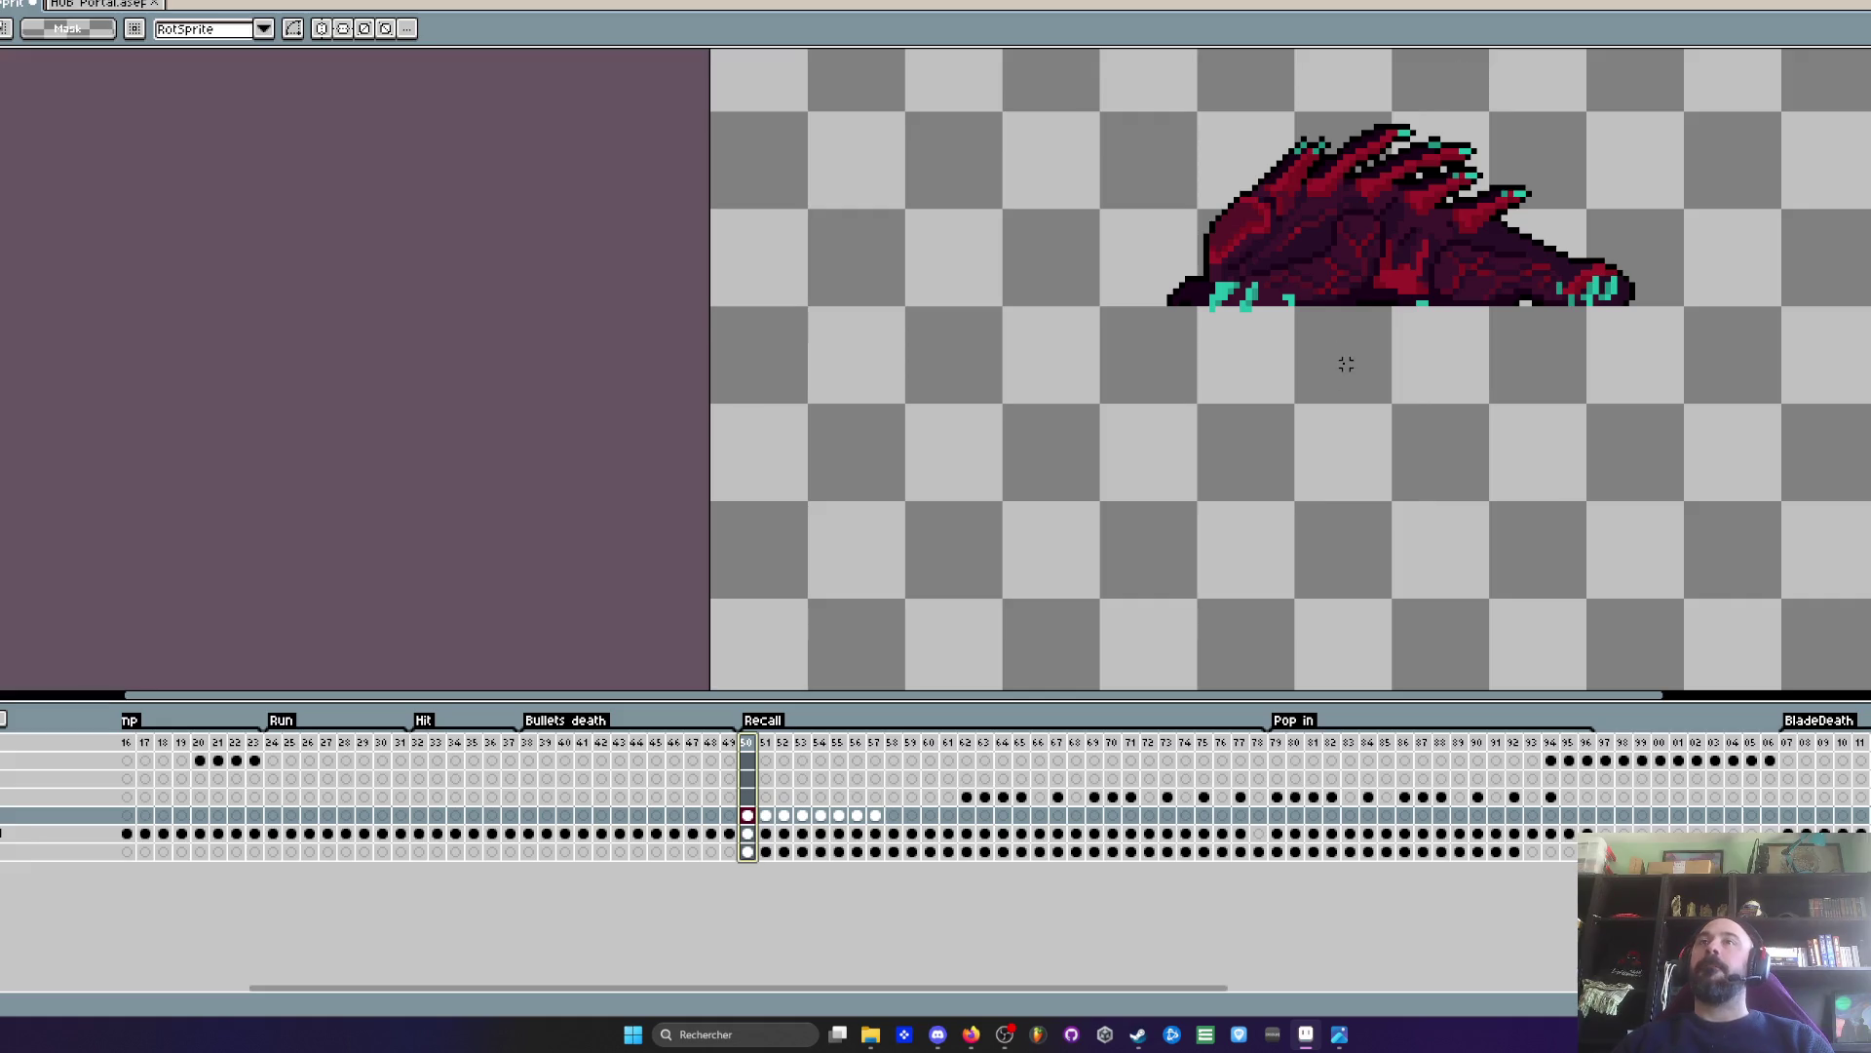
scroll(1346, 364, down, 3)
scroll(1296, 346, up, 3)
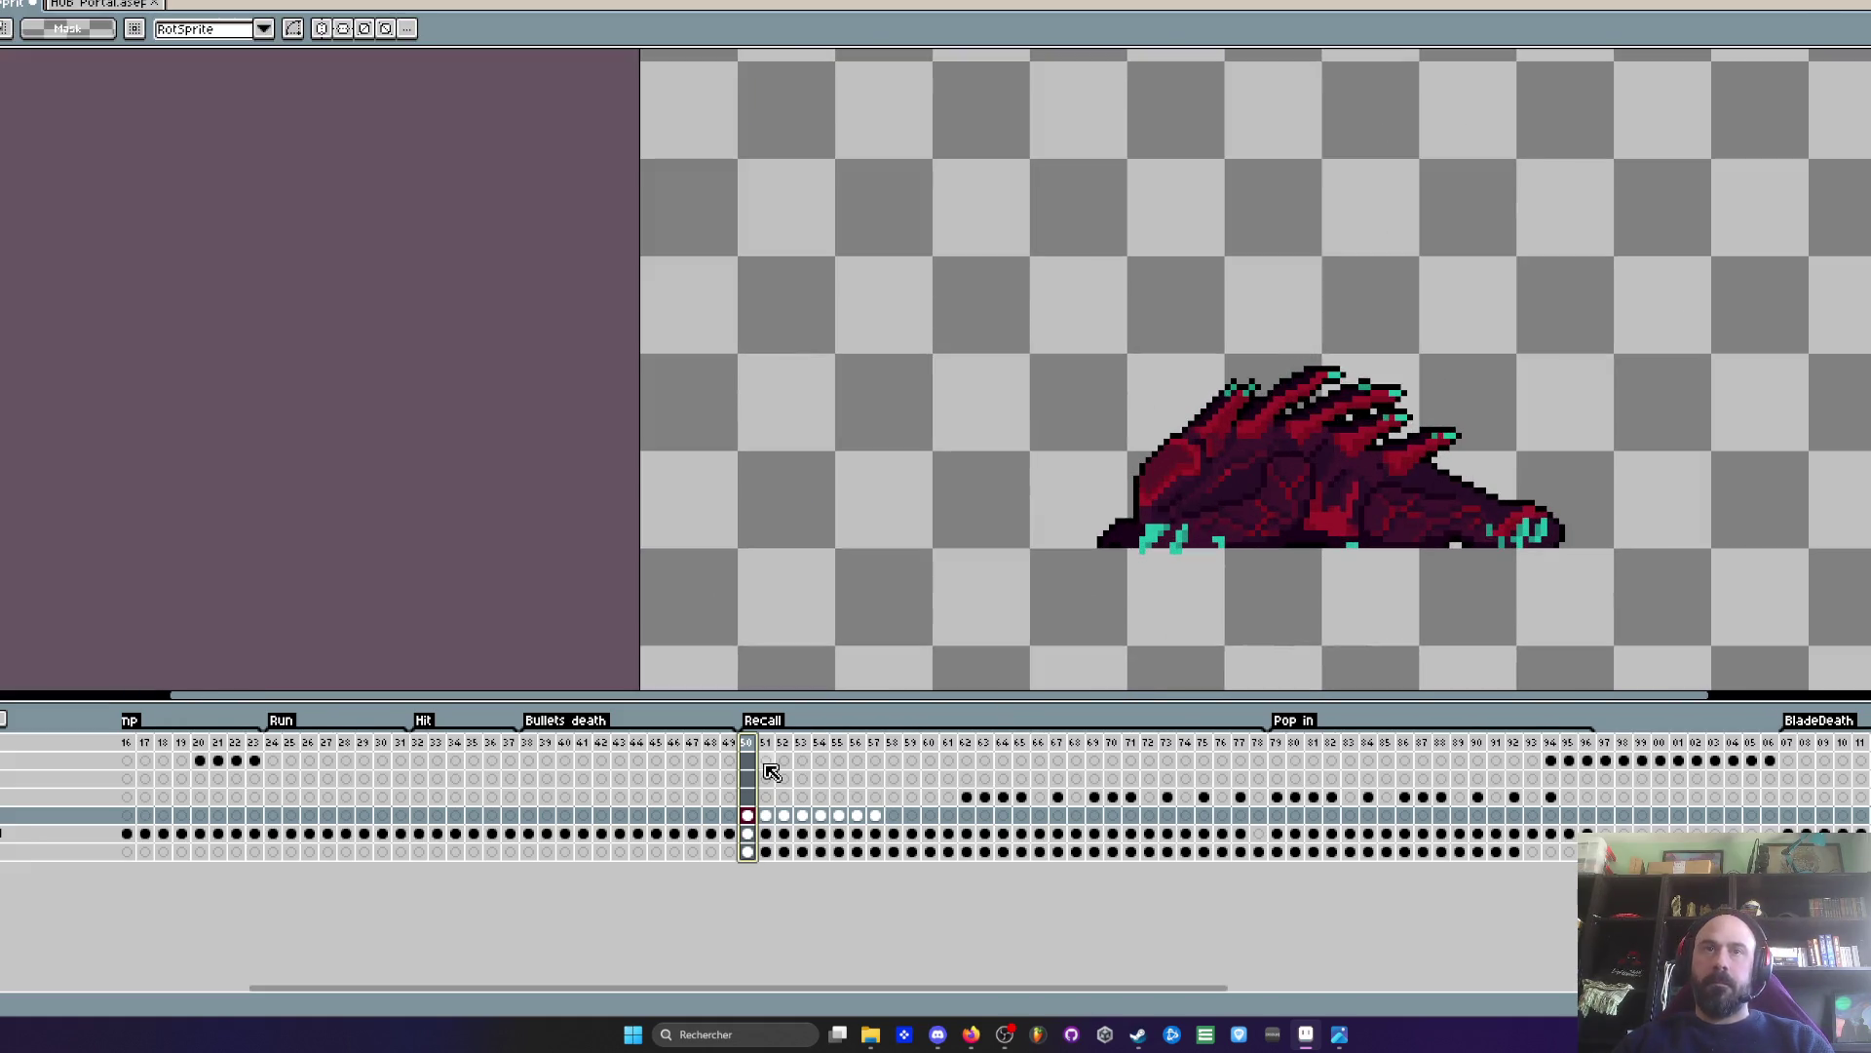
key(Return)
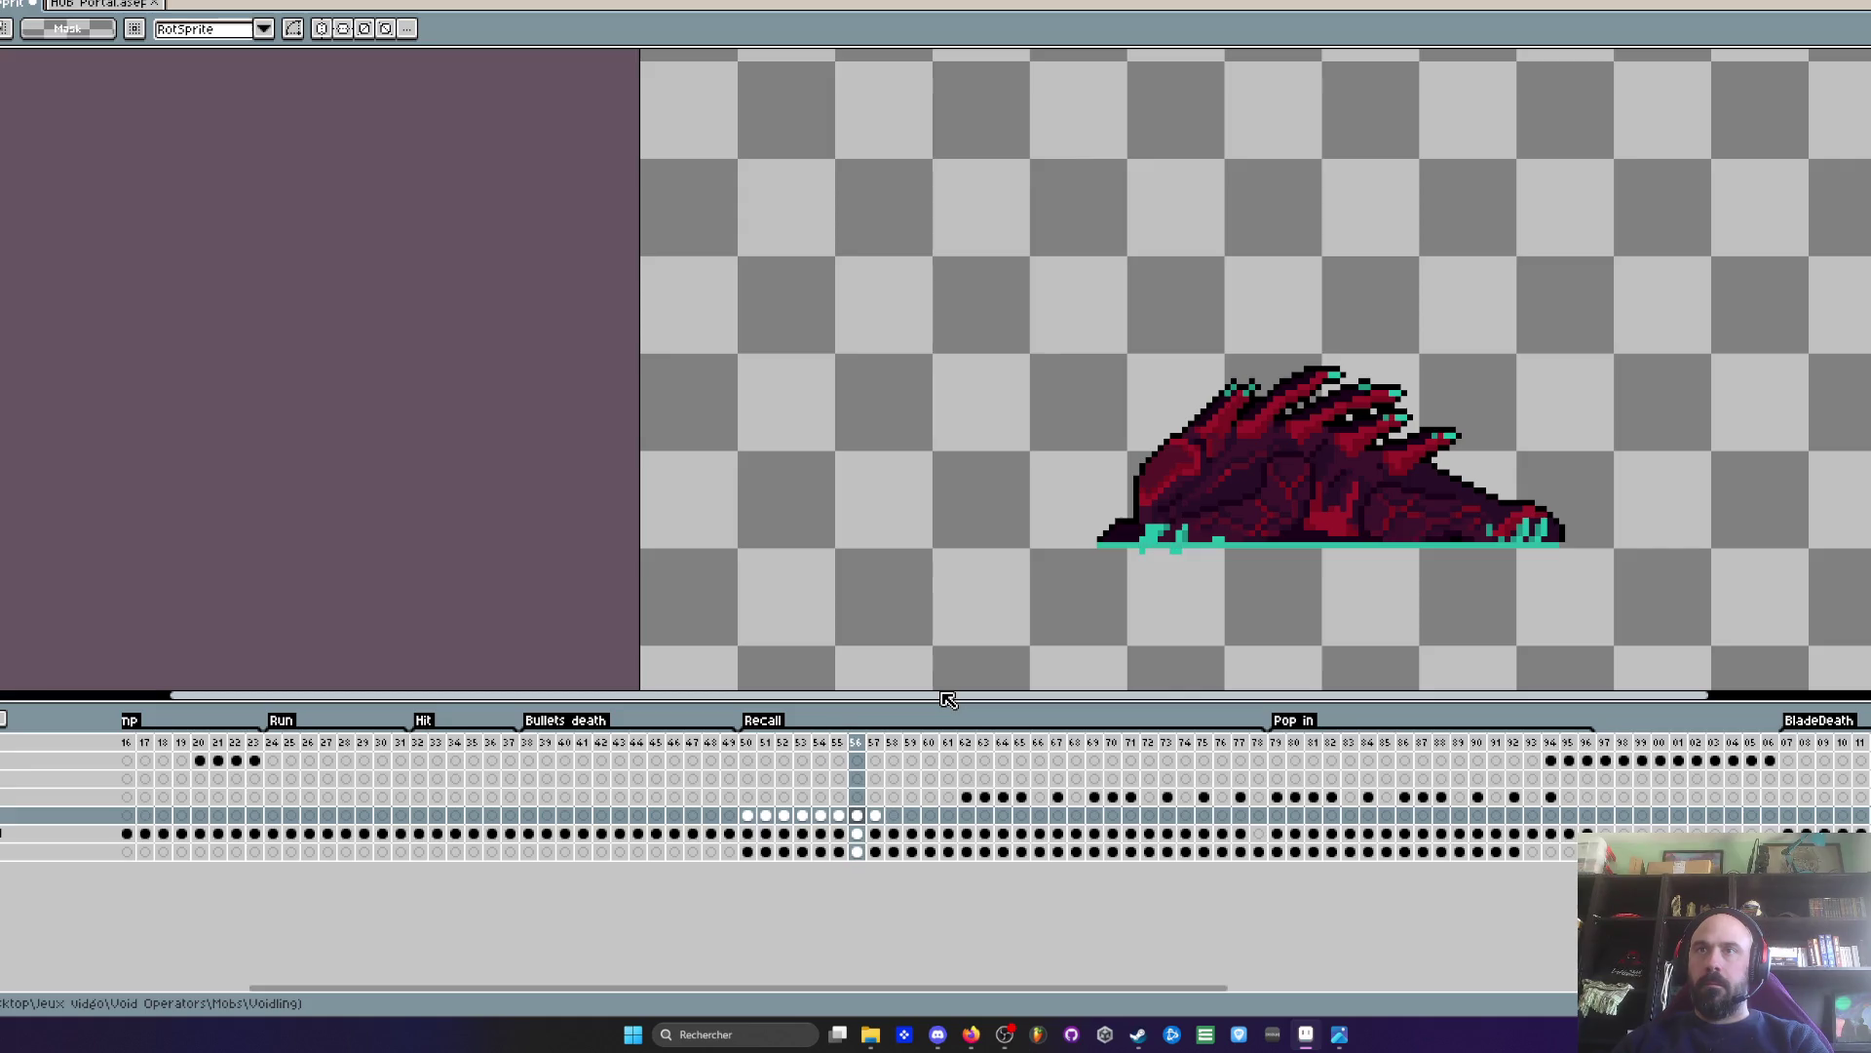
key(Return)
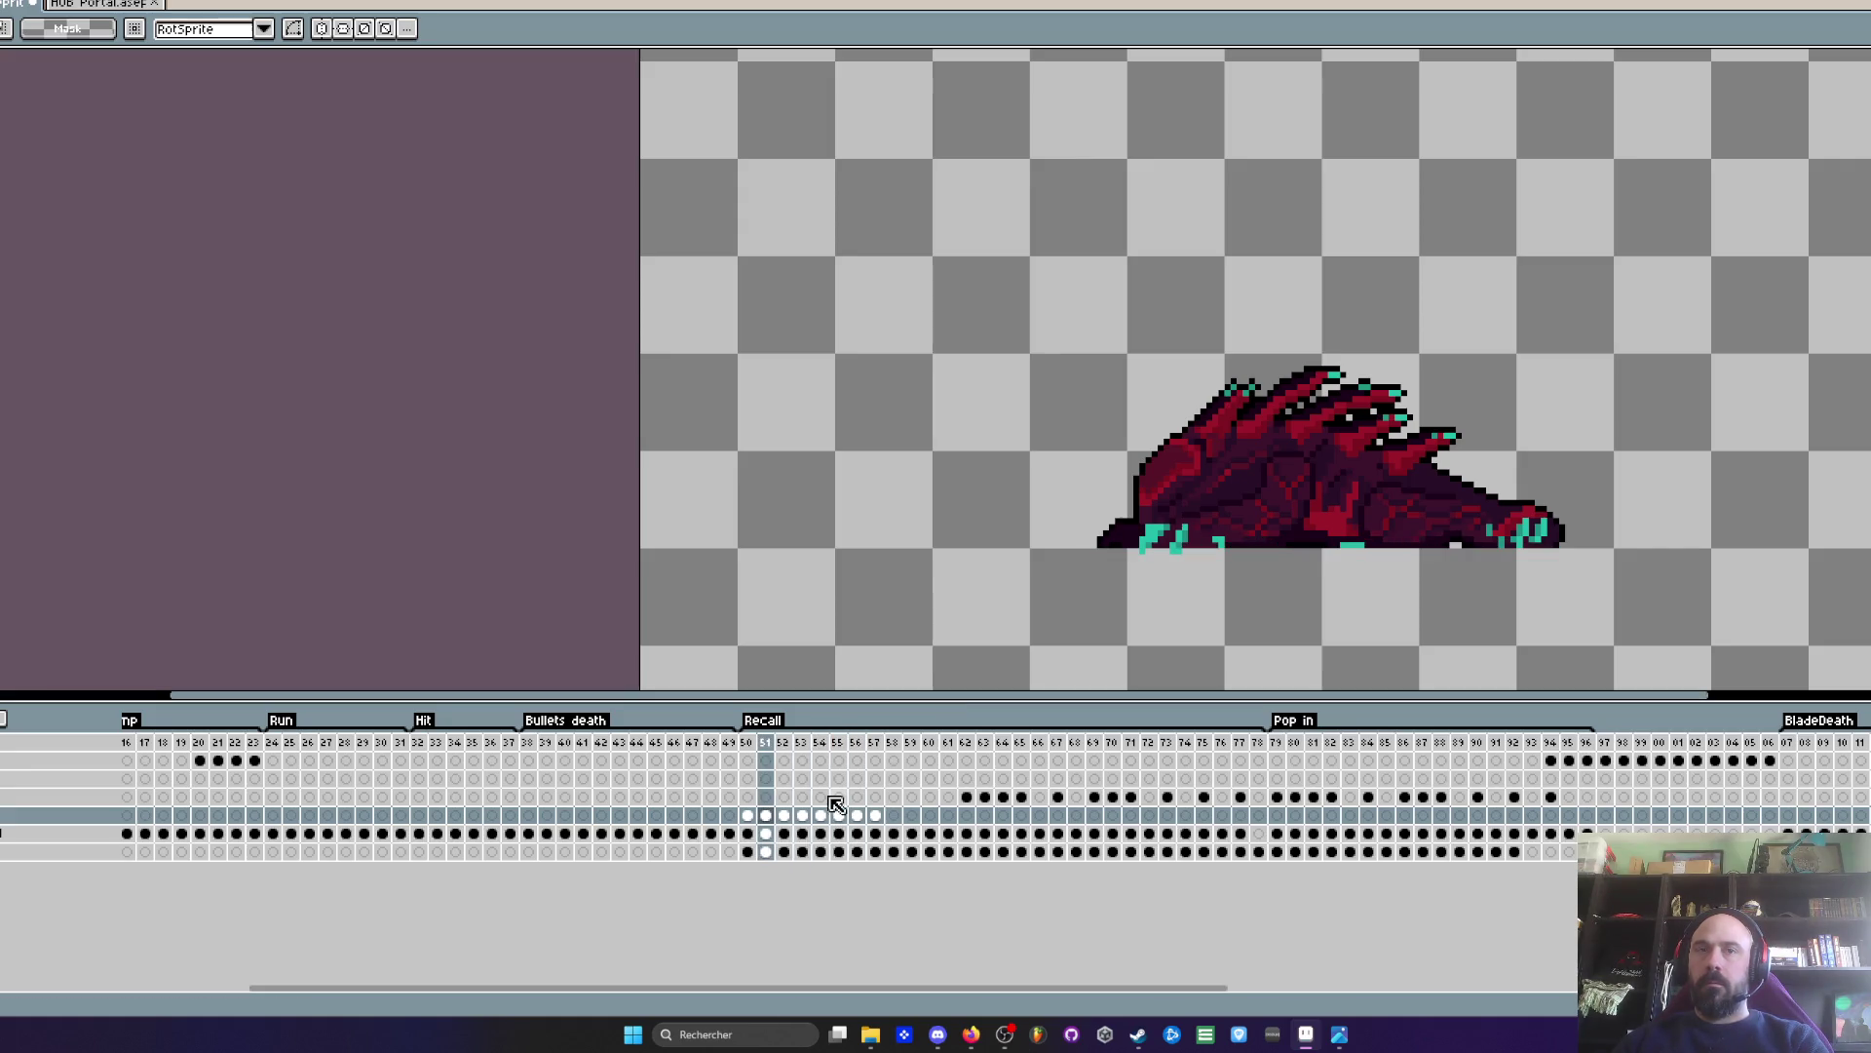
drag(753, 822, 878, 819)
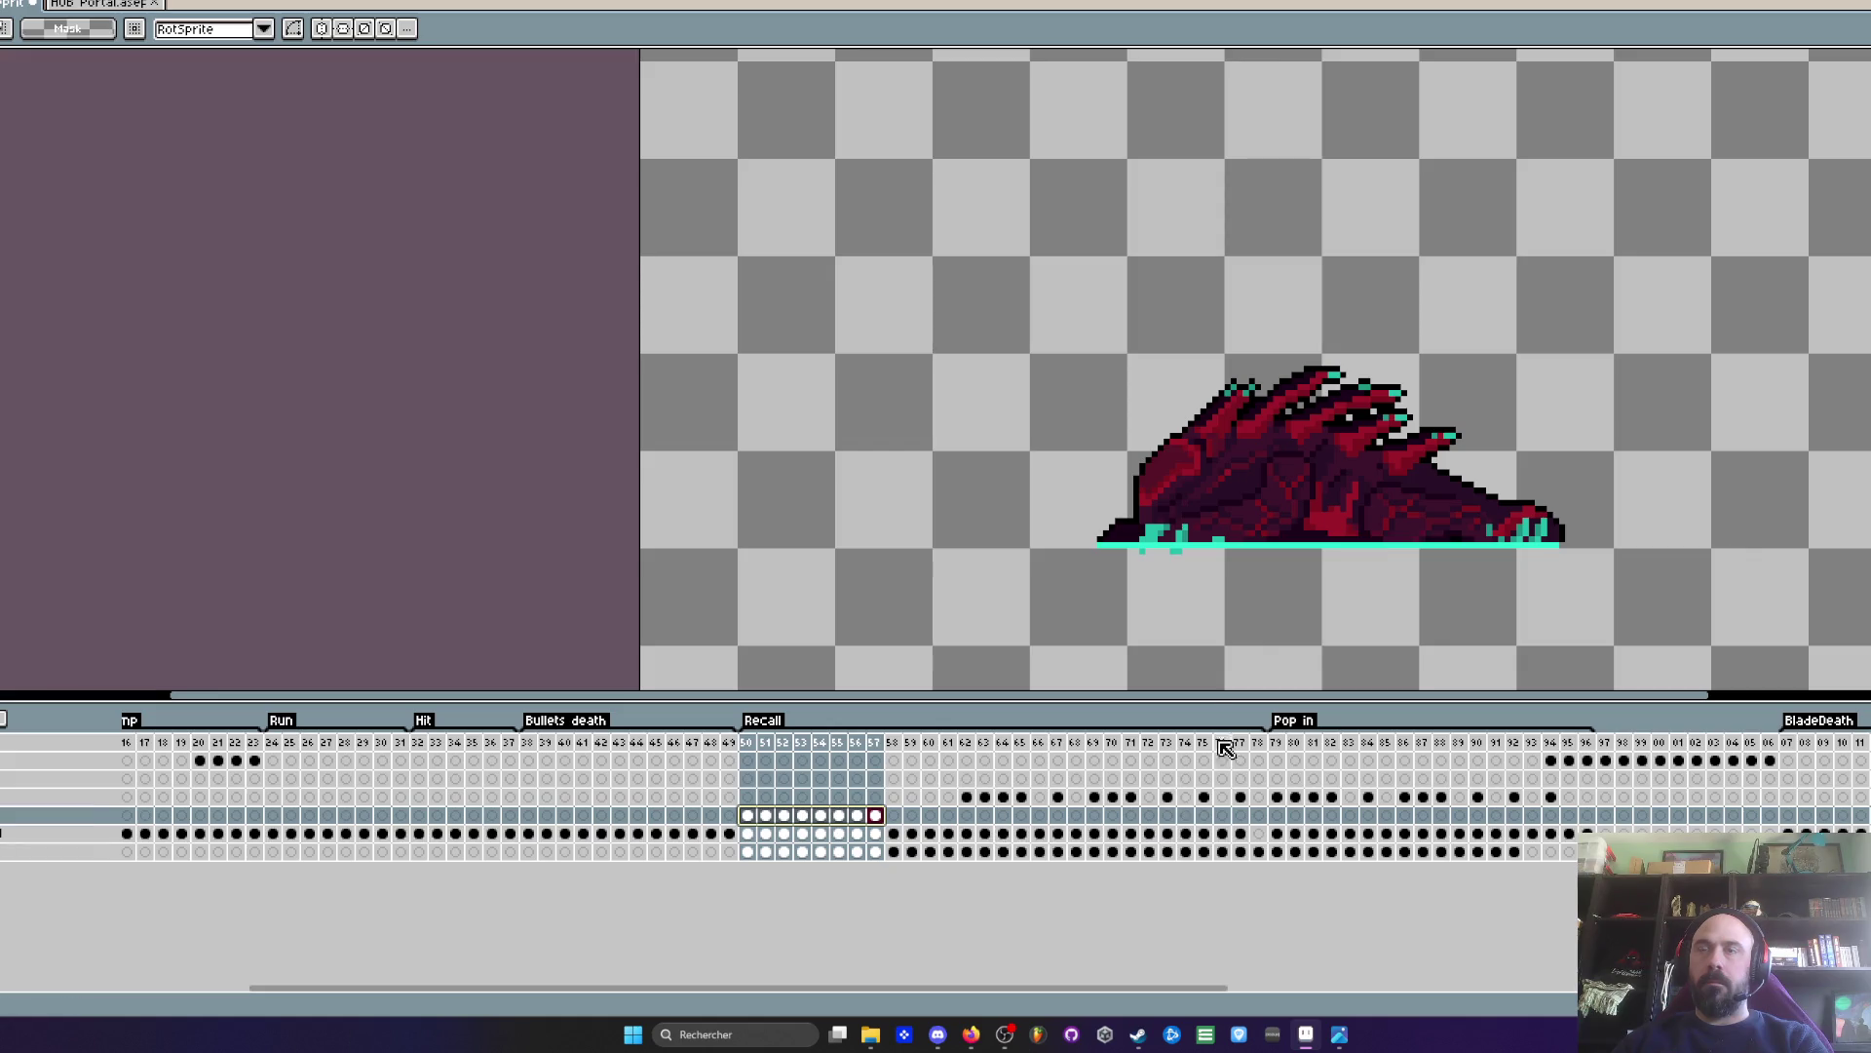
click(747, 815)
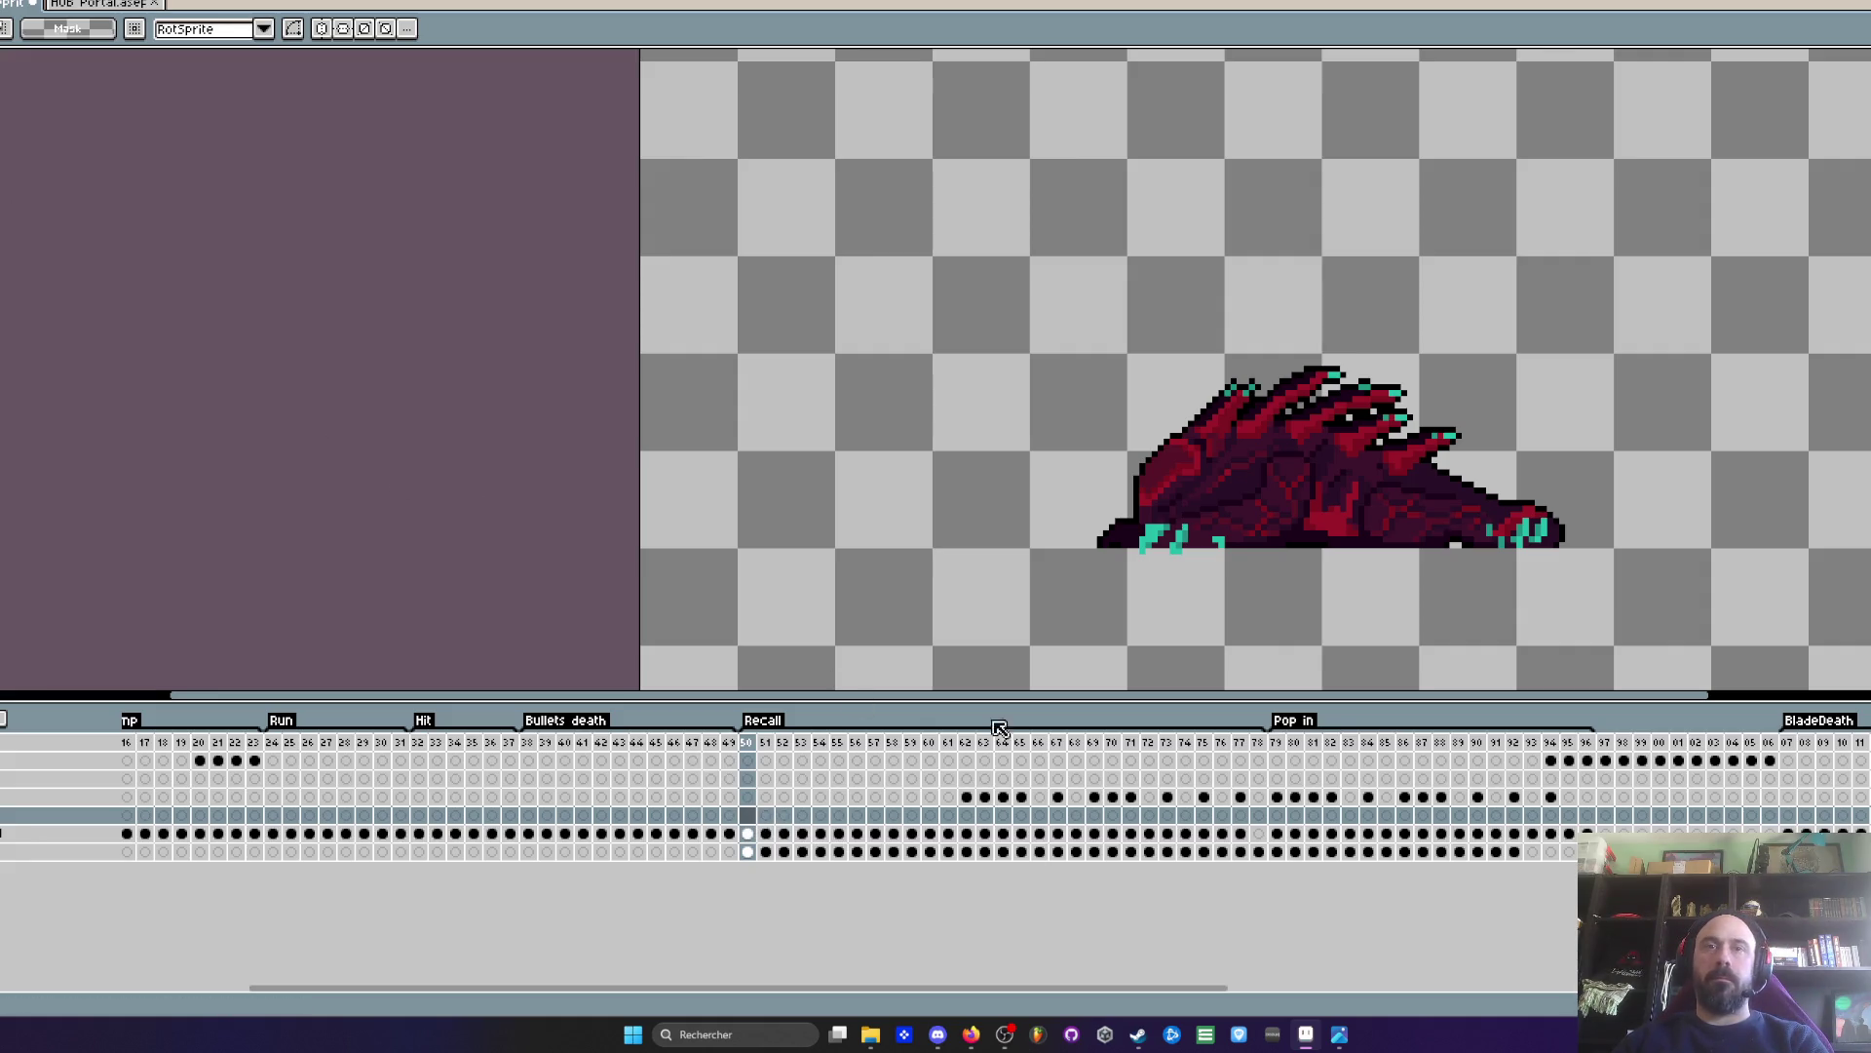
scroll(1342, 551, up, 1)
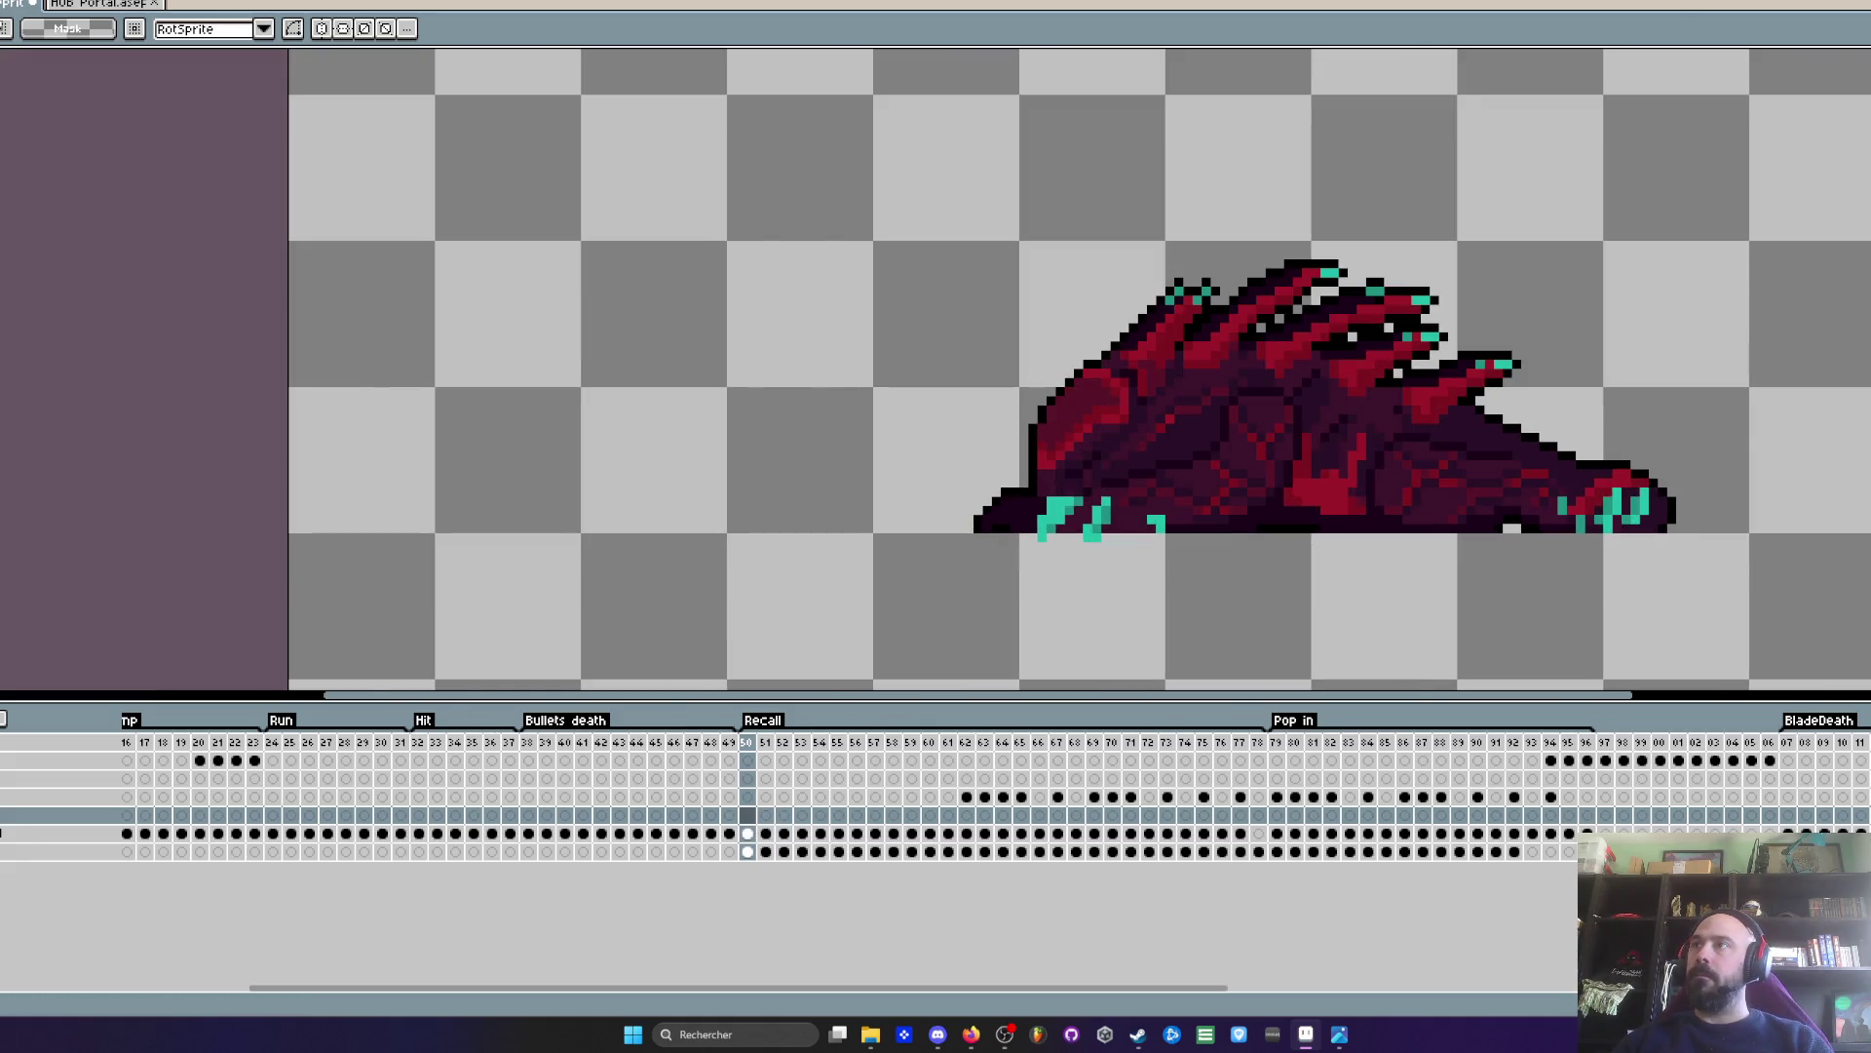
key(Return)
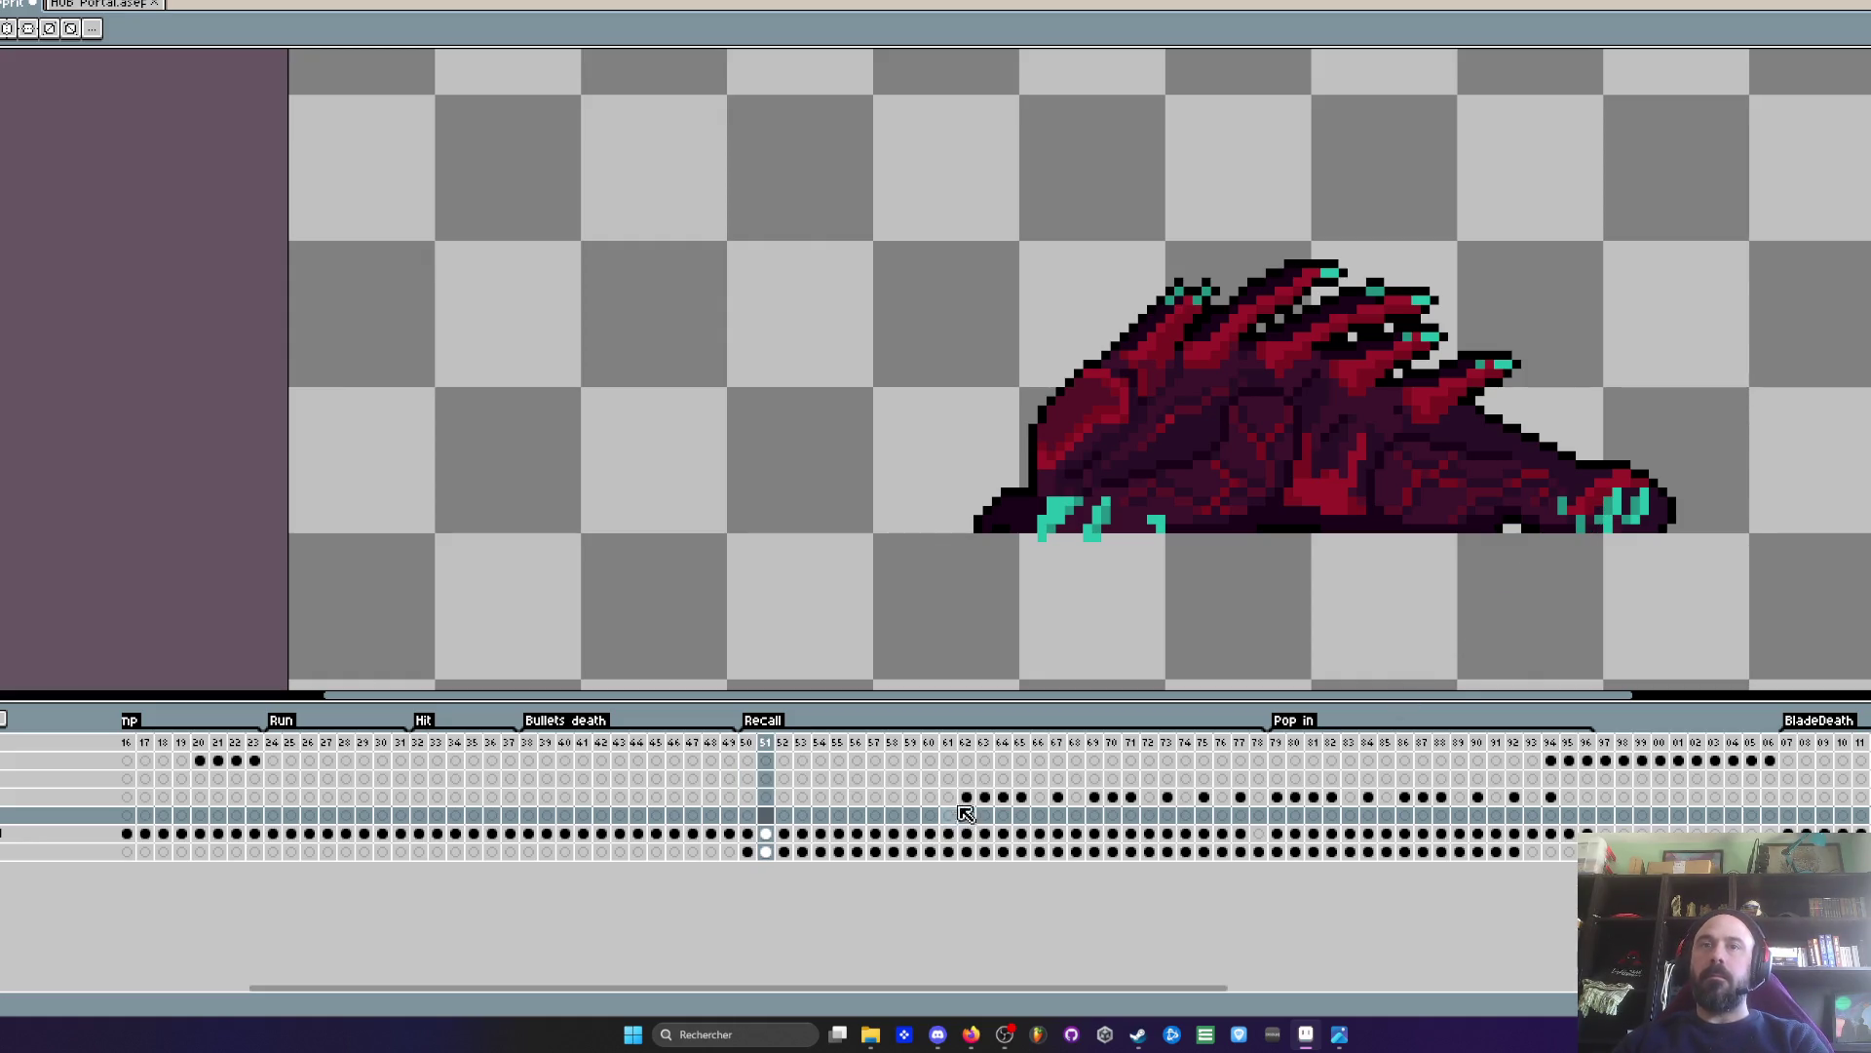
- Move frame 62's cel onto the line layer and draw a teal base line
click(967, 797)
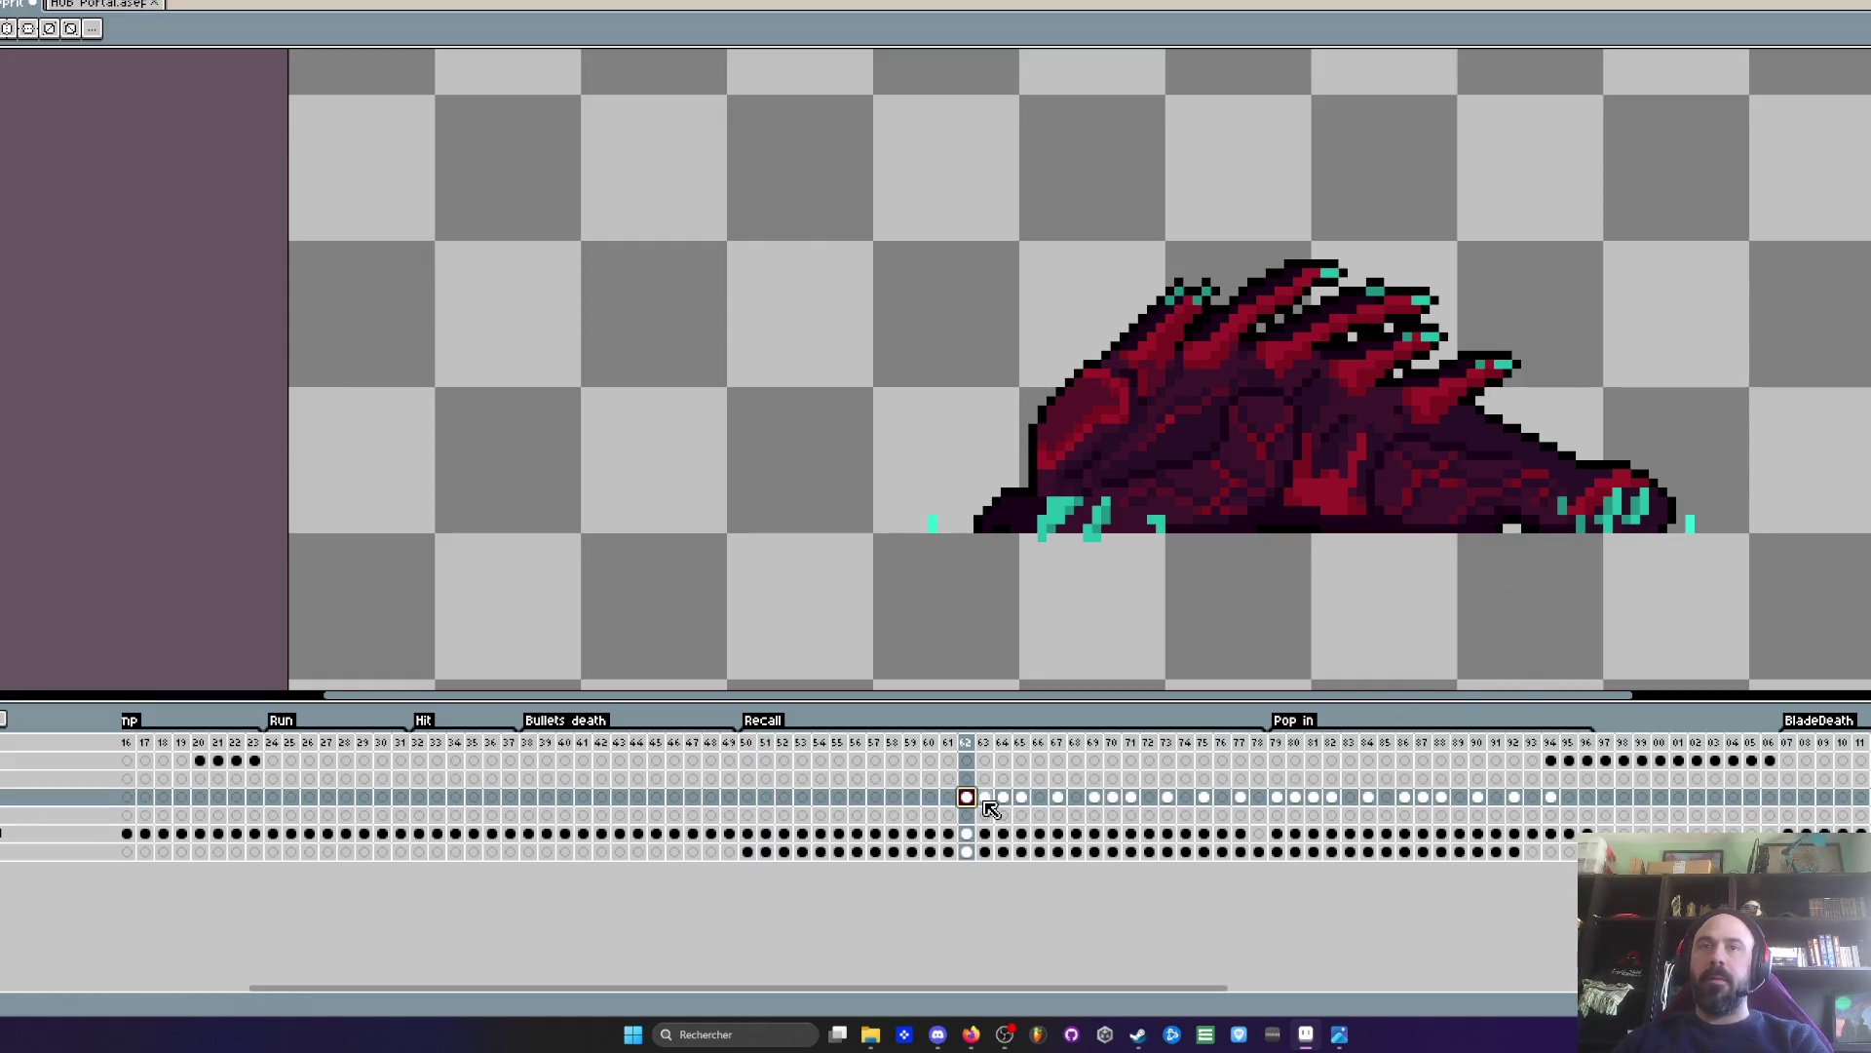
key(Down)
drag(1683, 527, 944, 529)
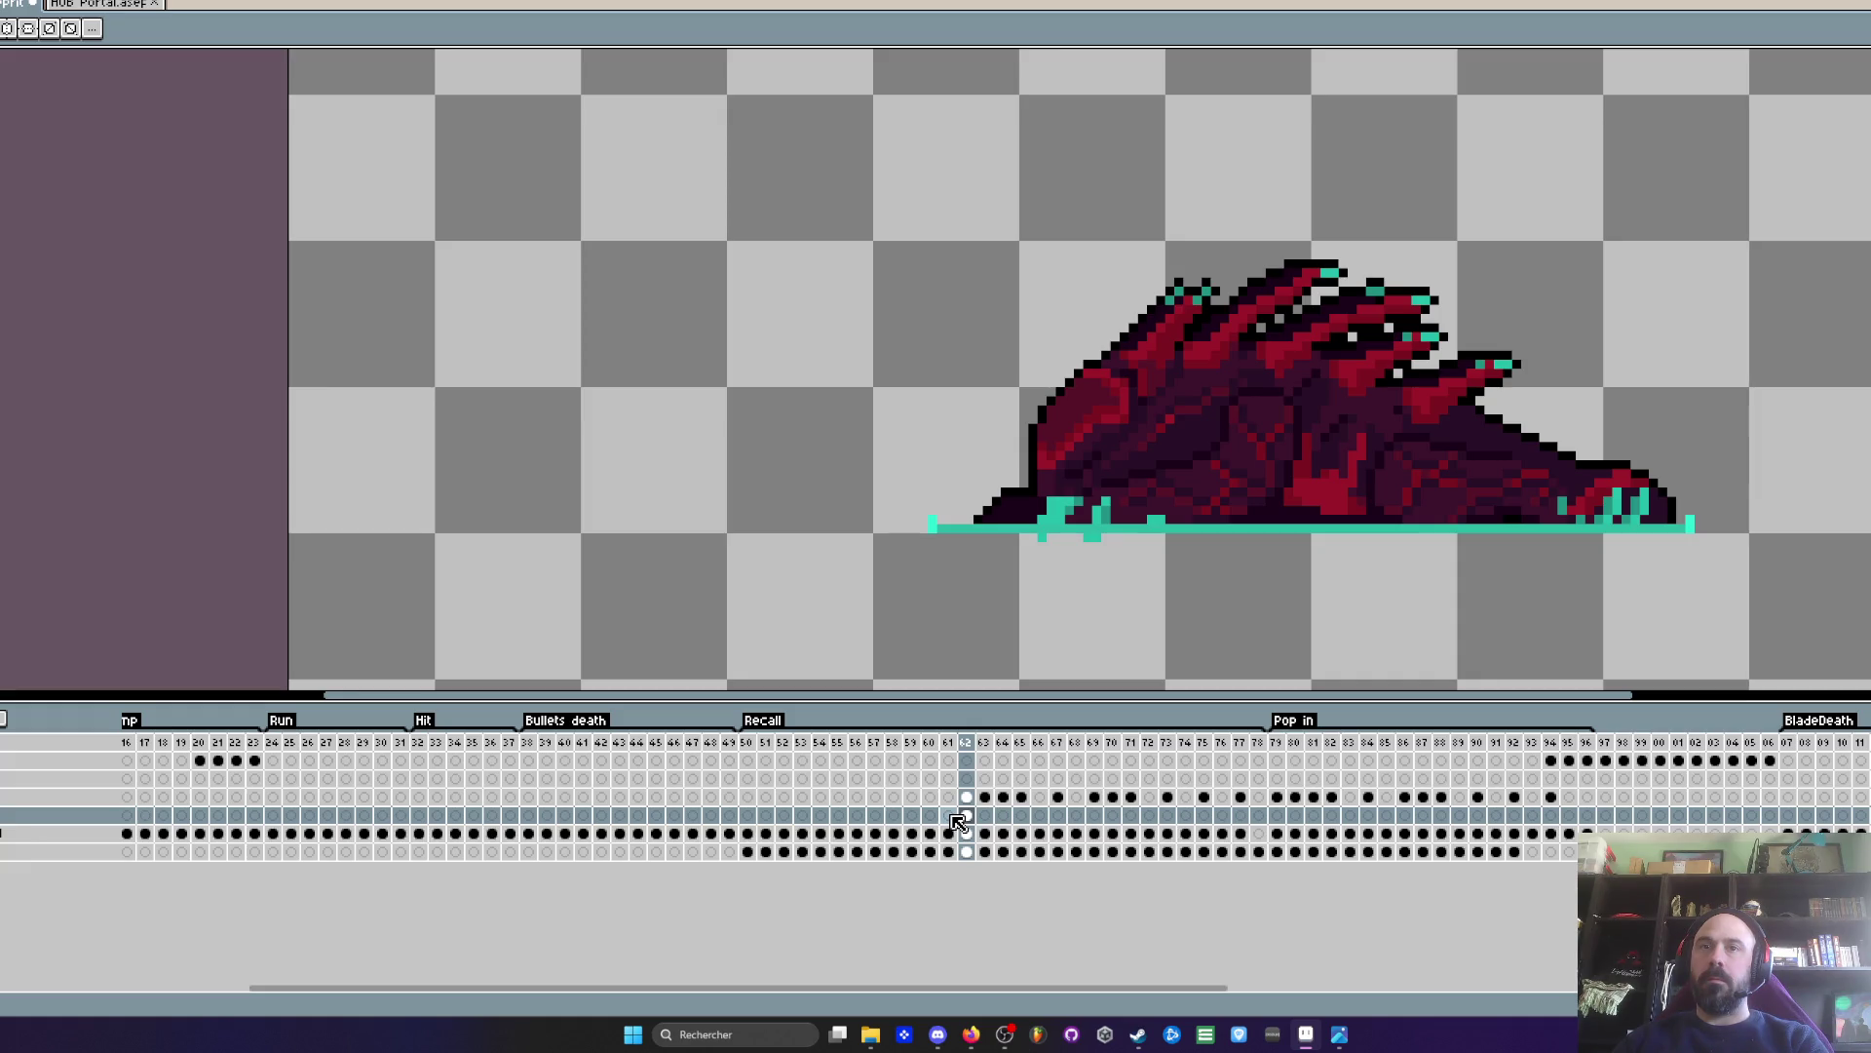
- Compare frames 54–62 and dab teal at the line's left end on frame 61
click(952, 817)
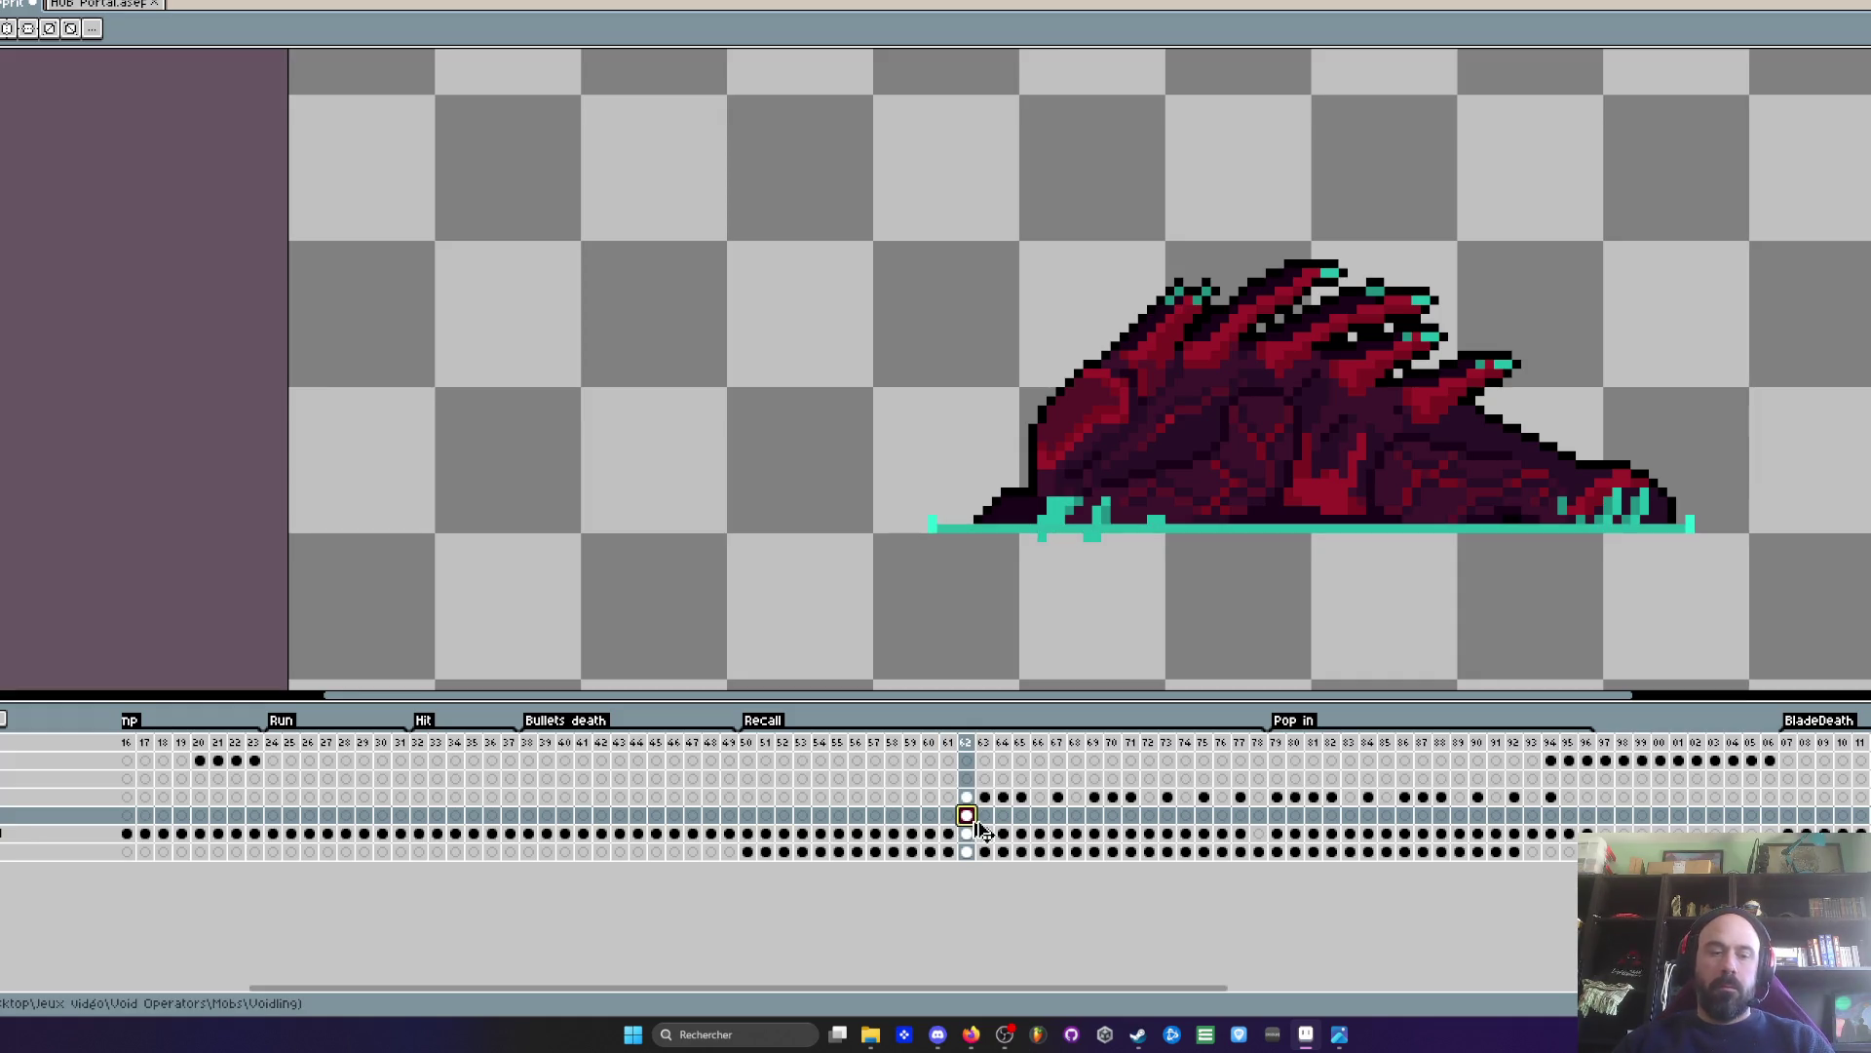
key(Left)
key(Left)
key(Left)
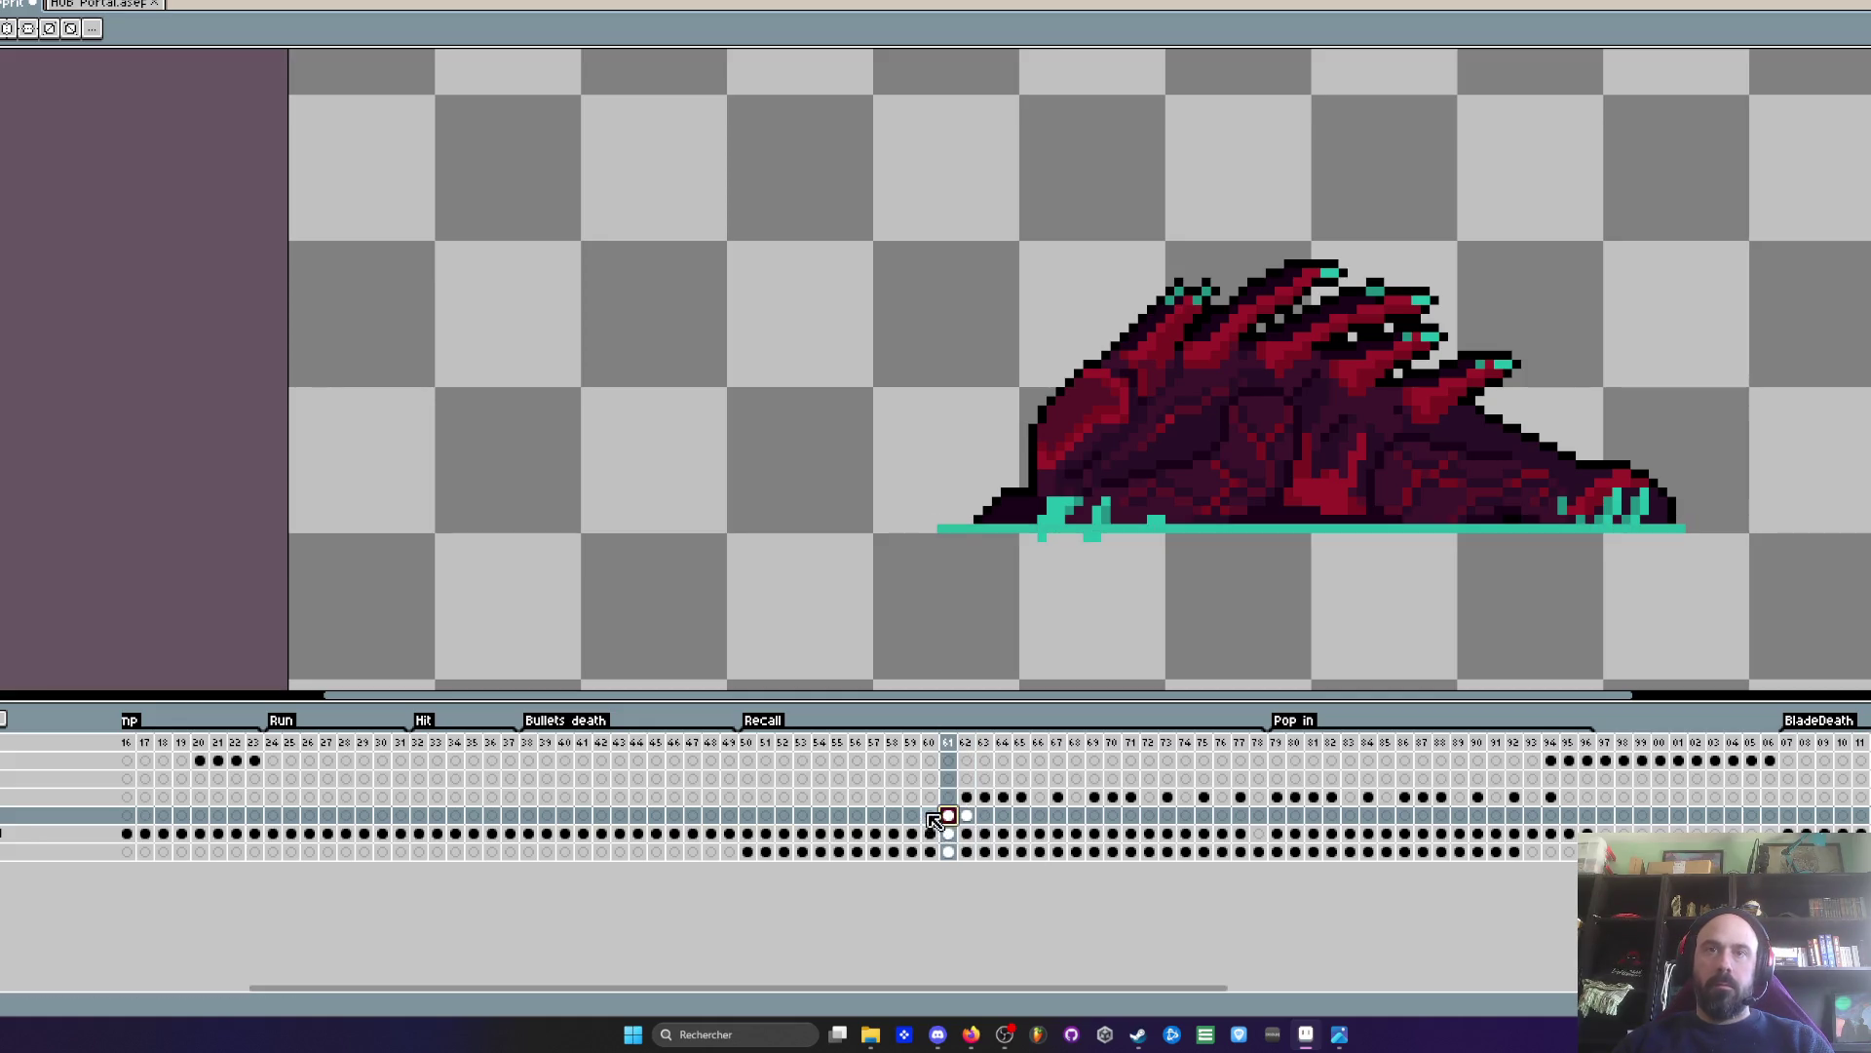
drag(914, 826, 748, 824)
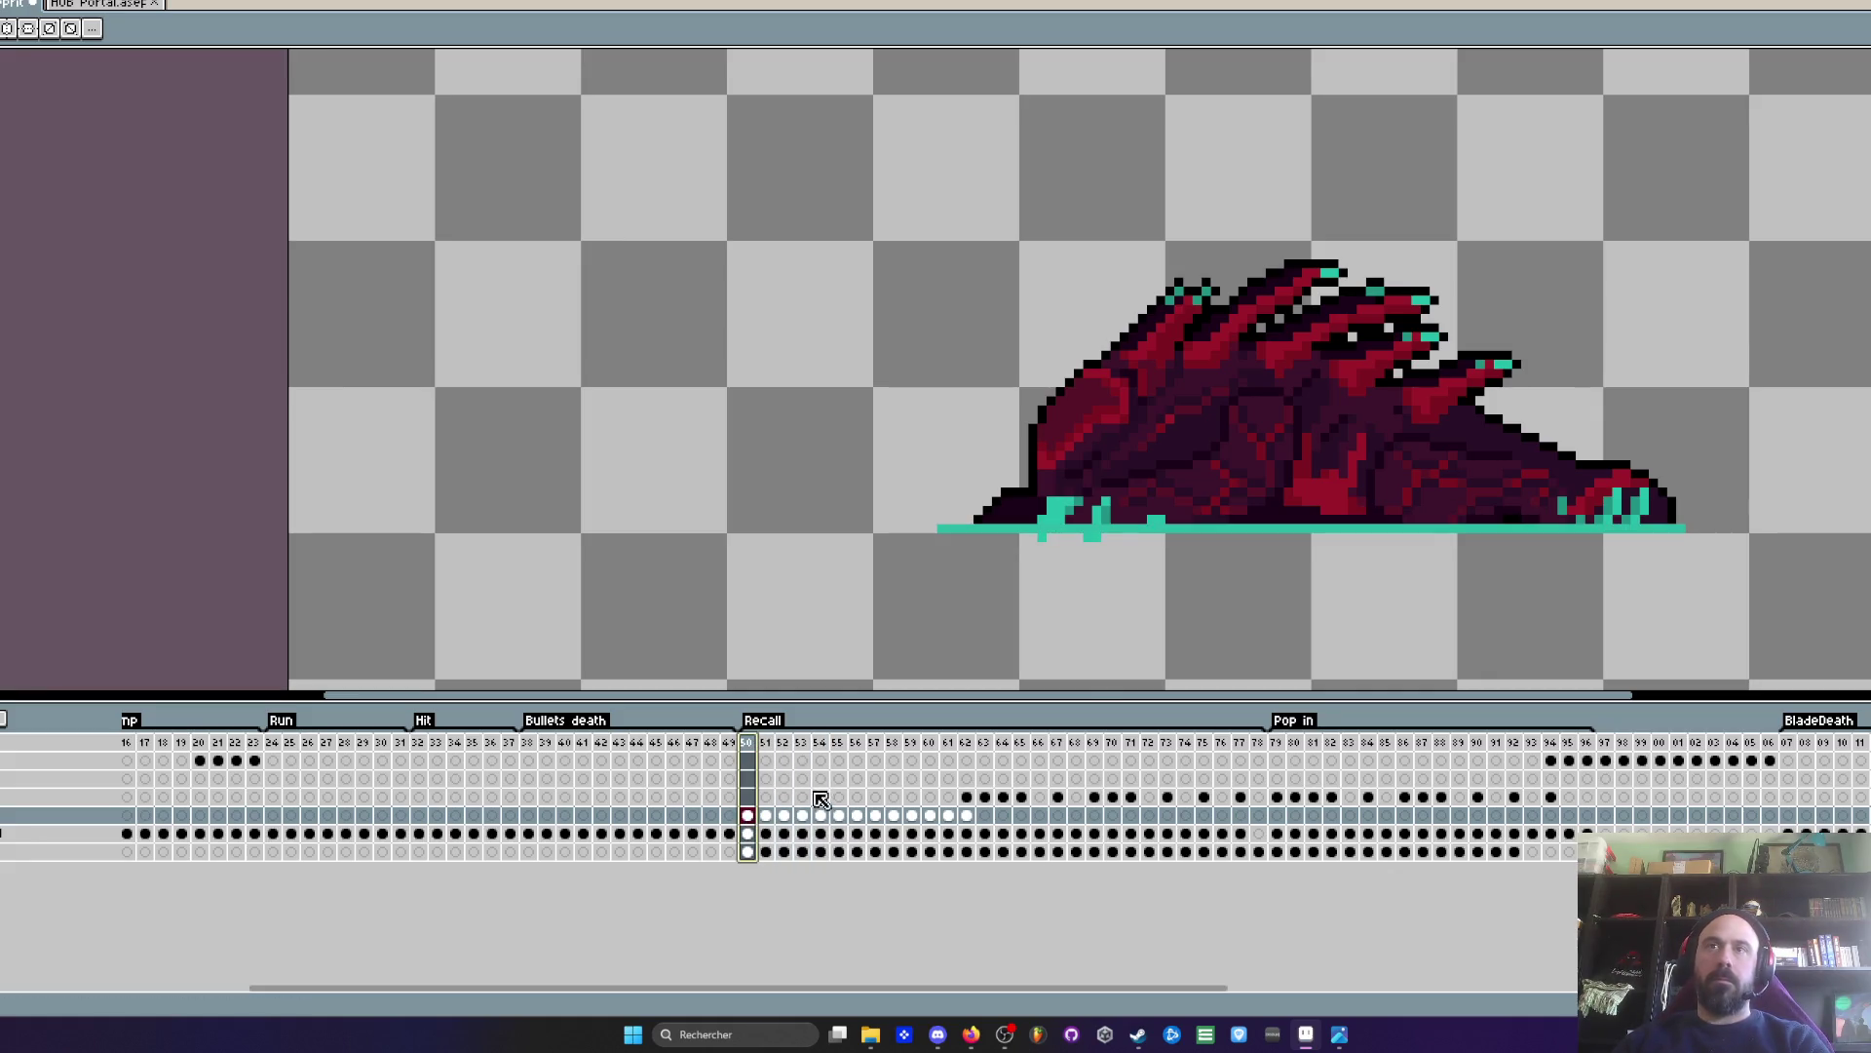
key(Right)
key(Right)
key(Right)
click(968, 825)
key(Left)
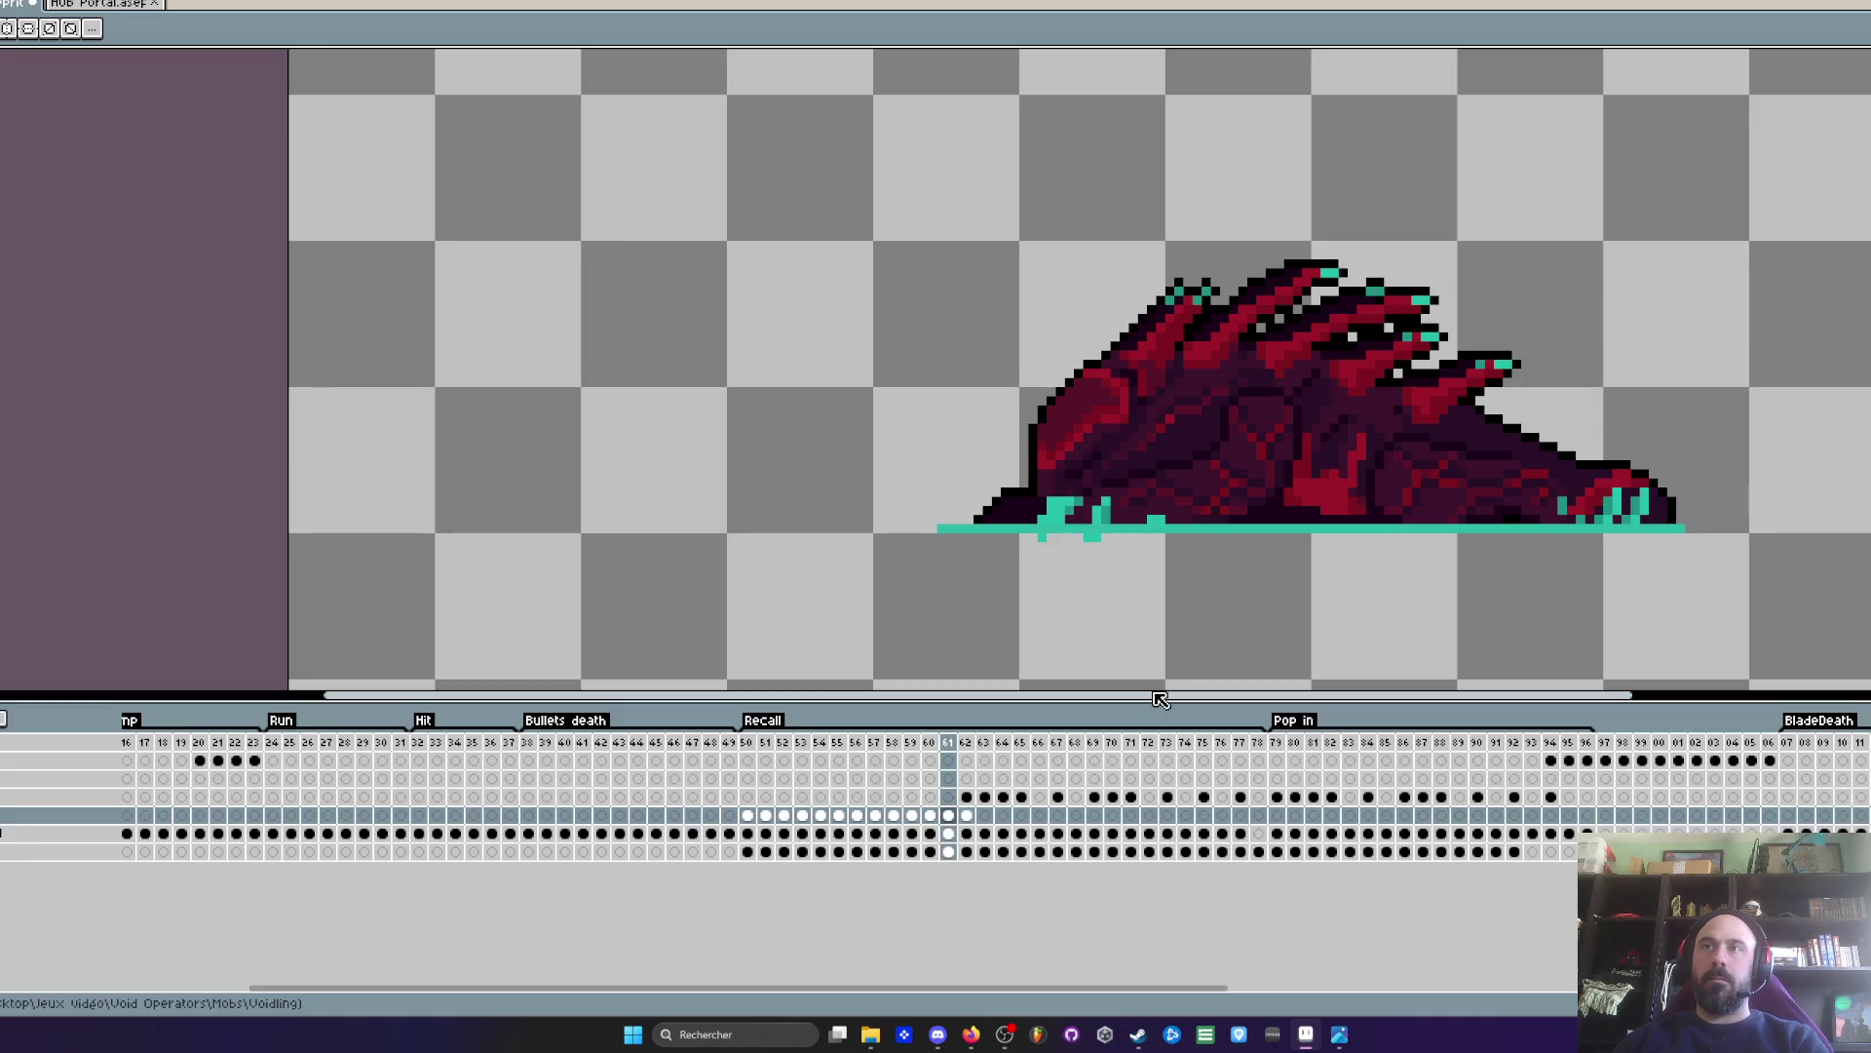
click(963, 551)
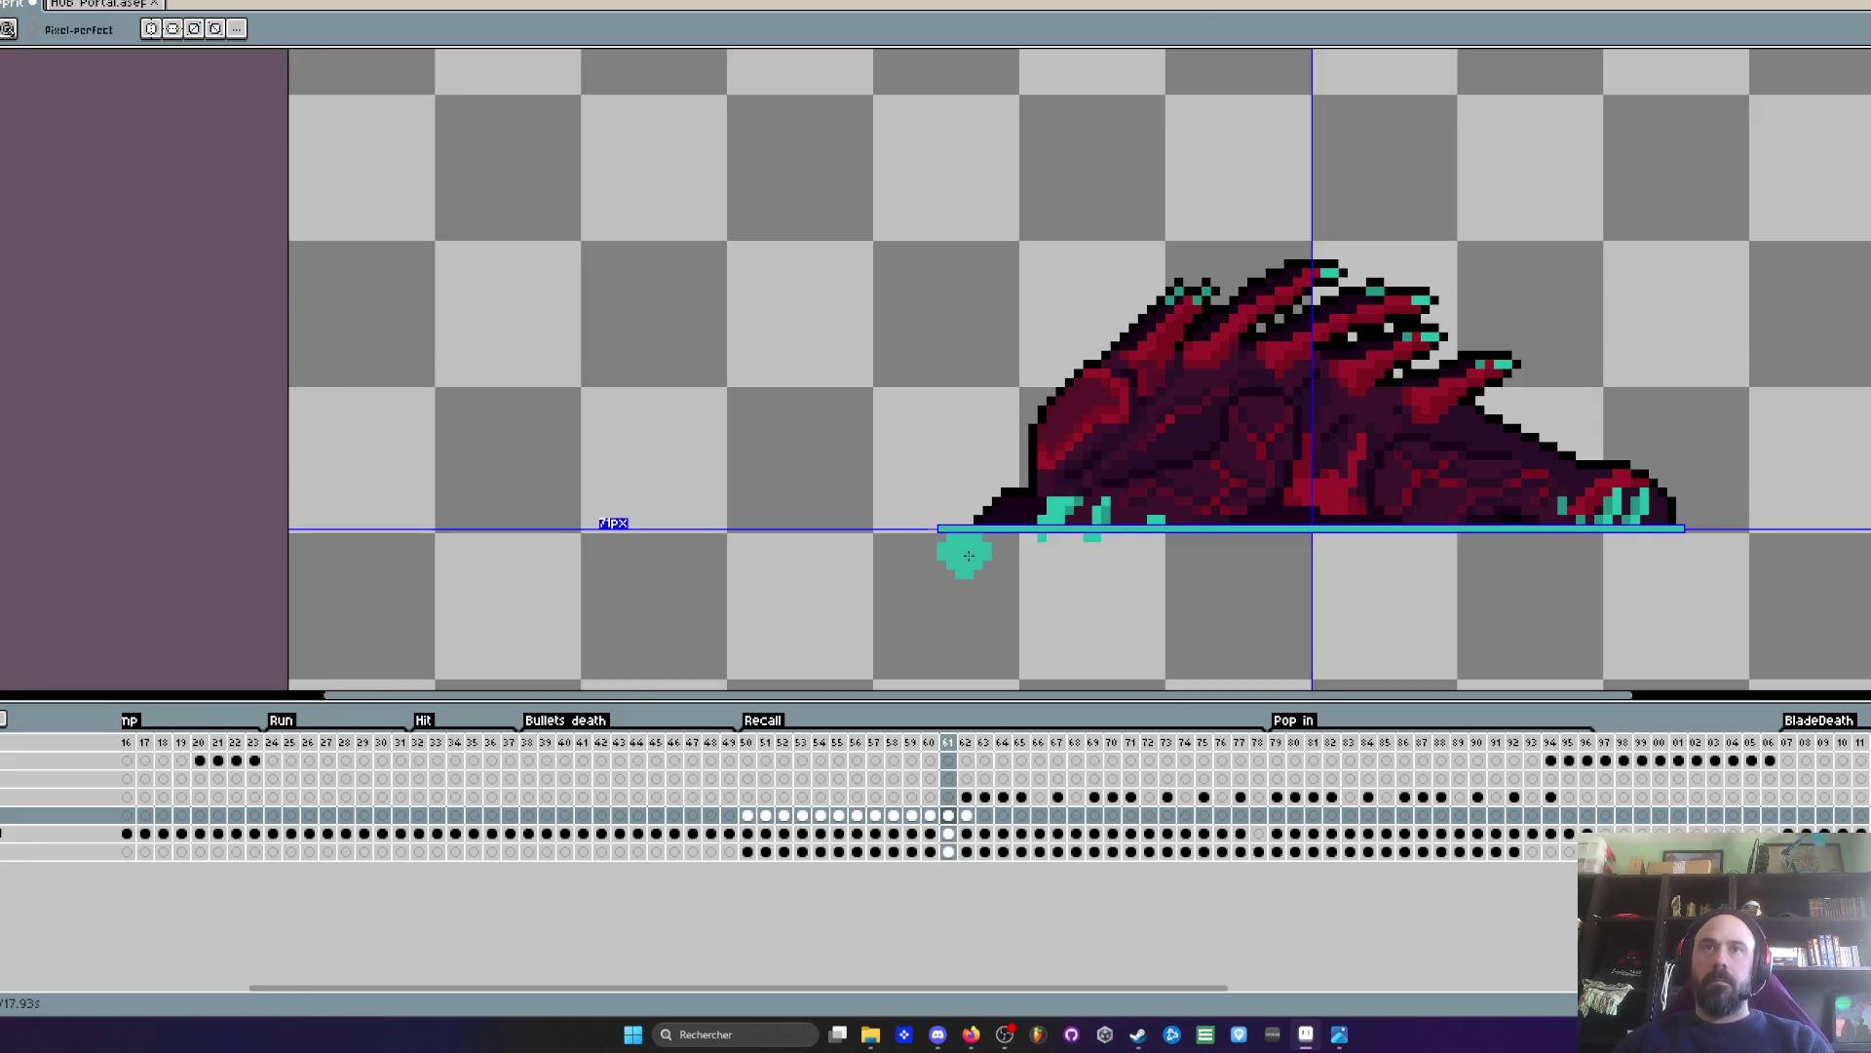
- Undo the stray teal dab and erase the line's excess left end on frame 60
scroll(965, 536, up, 2)
key(ctrl+z)
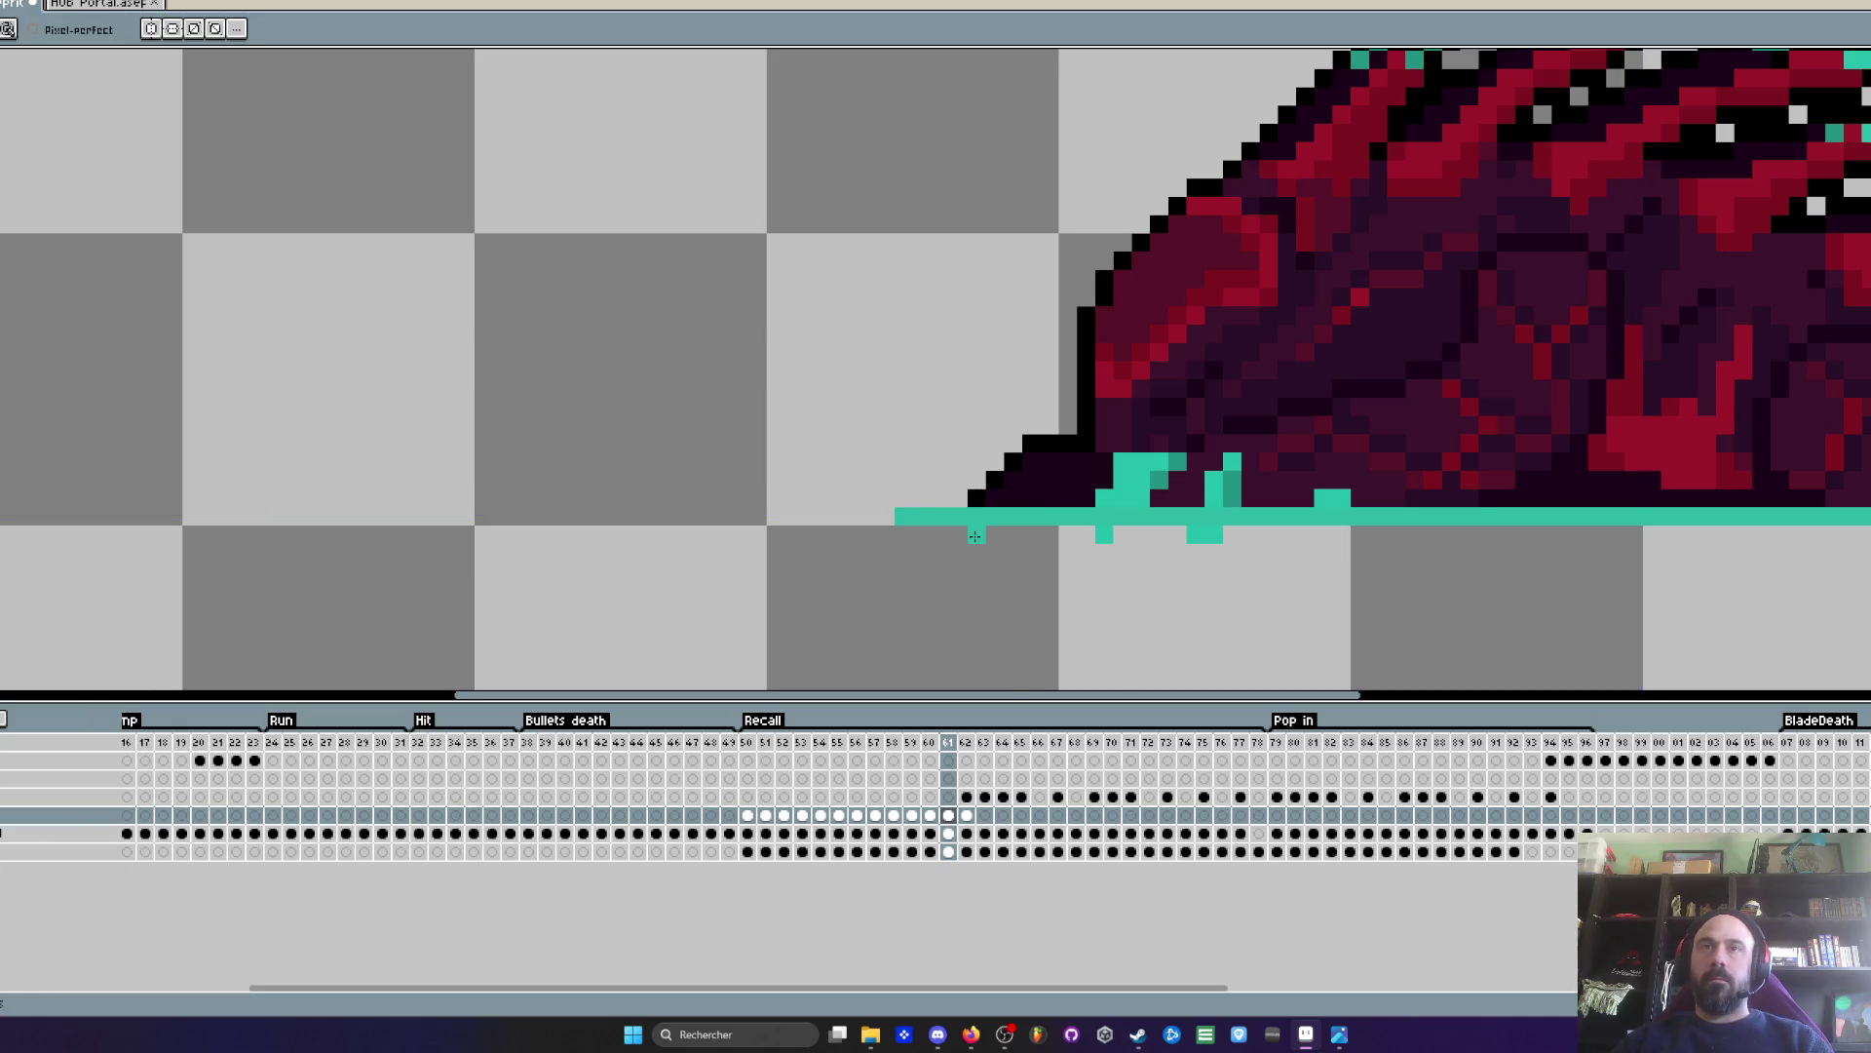
scroll(966, 535, down, 3)
scroll(943, 517, up, 2)
scroll(943, 518, up, 2)
scroll(983, 526, down, 2)
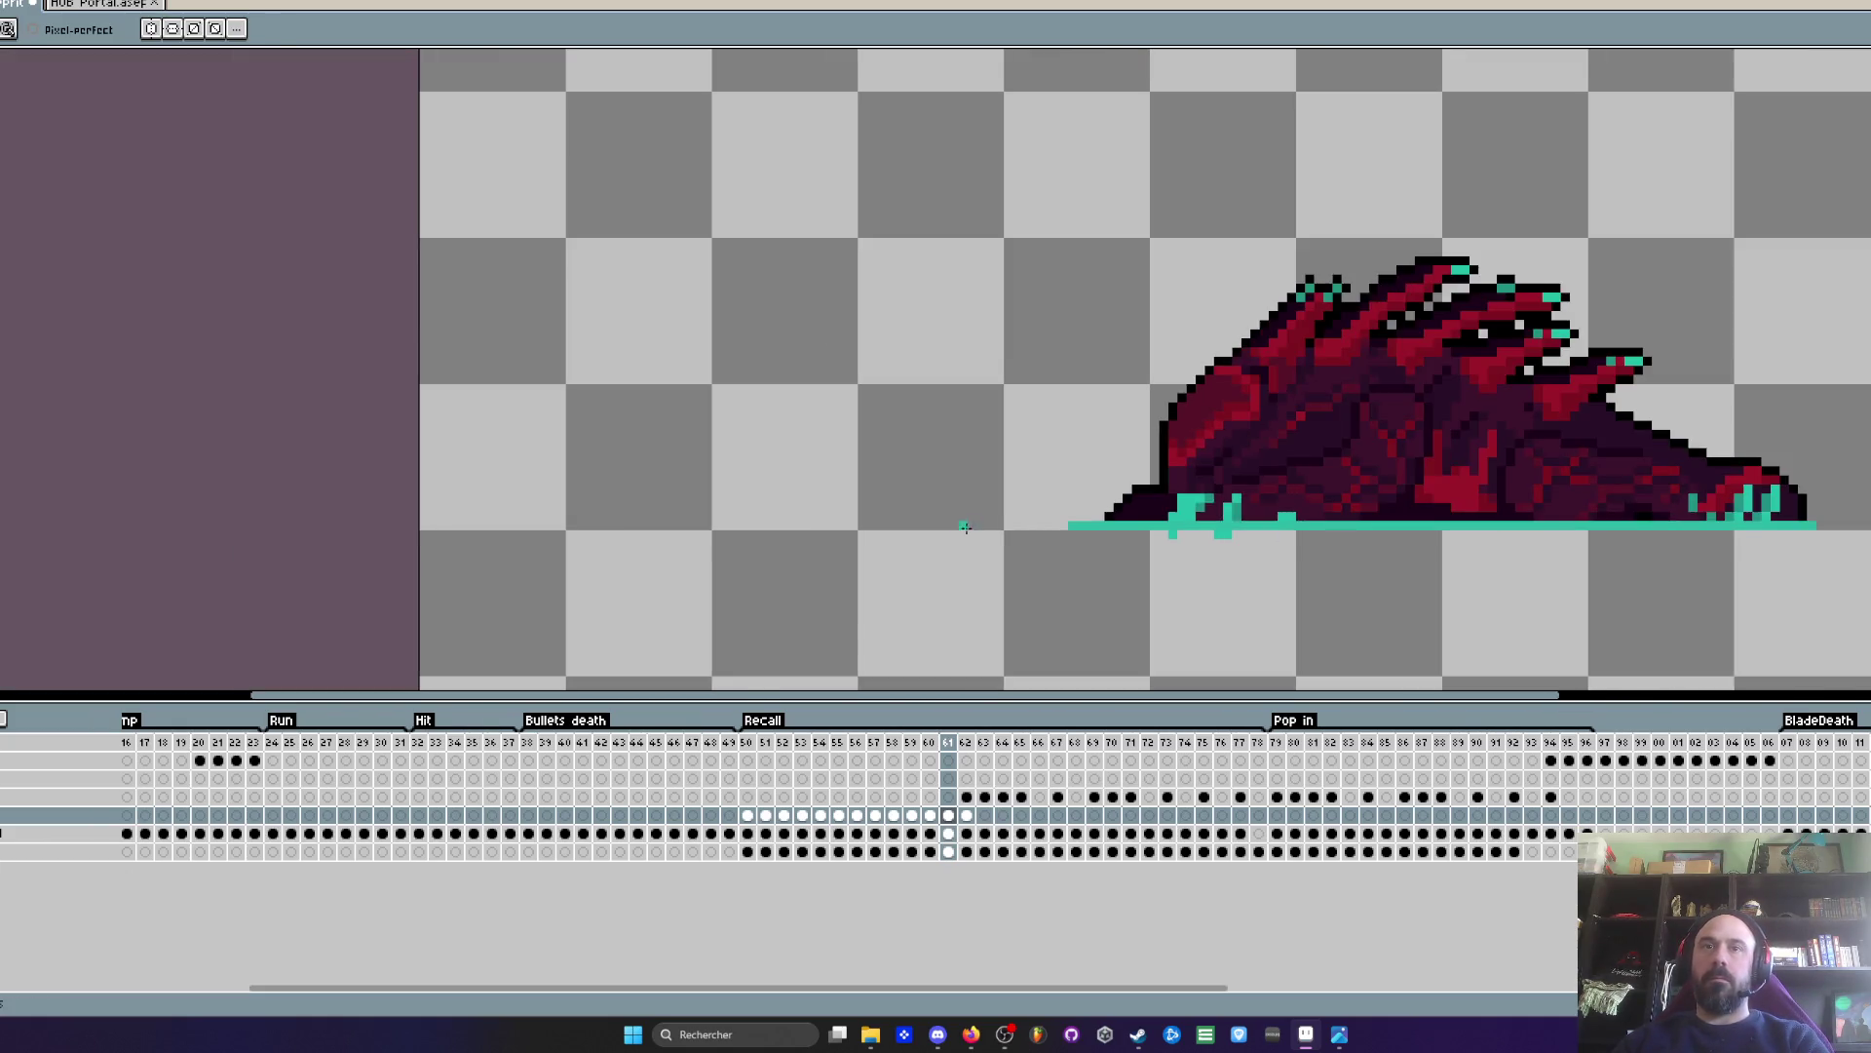
scroll(1115, 534, up, 1)
scroll(1111, 531, down, 3)
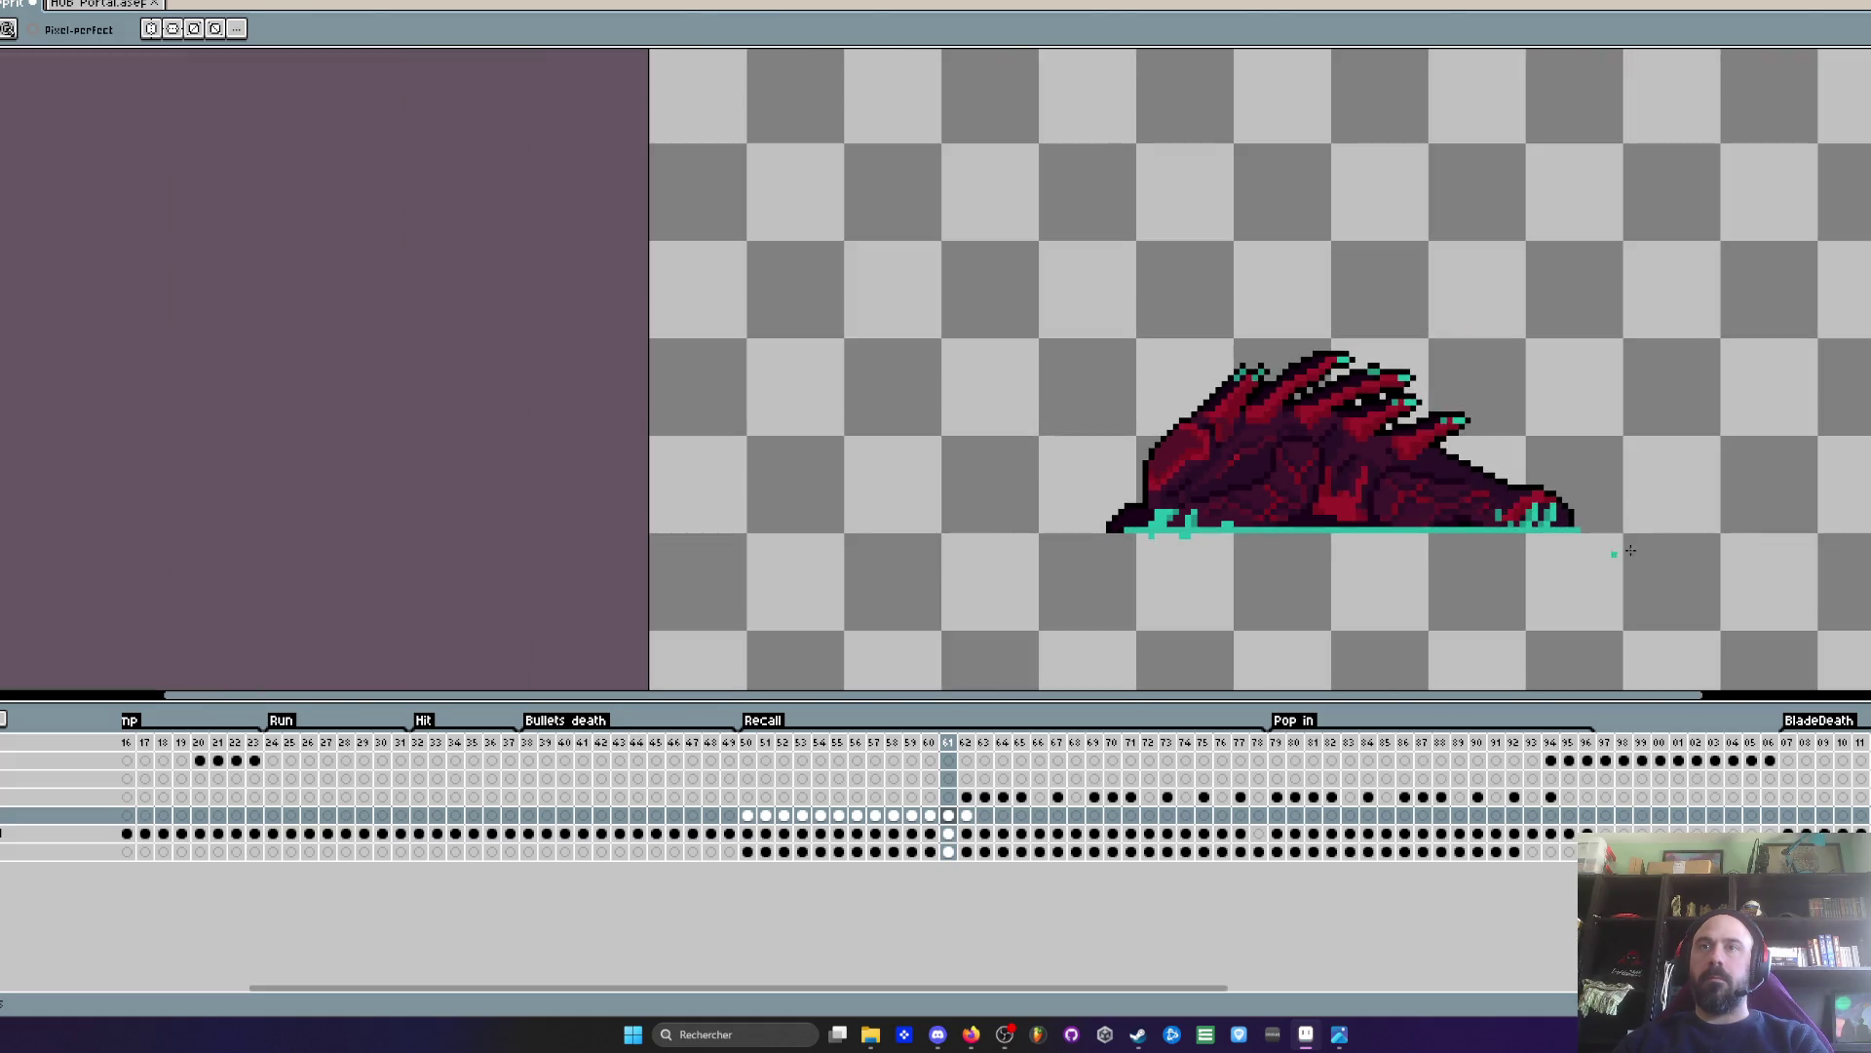
scroll(1633, 537, up, 2)
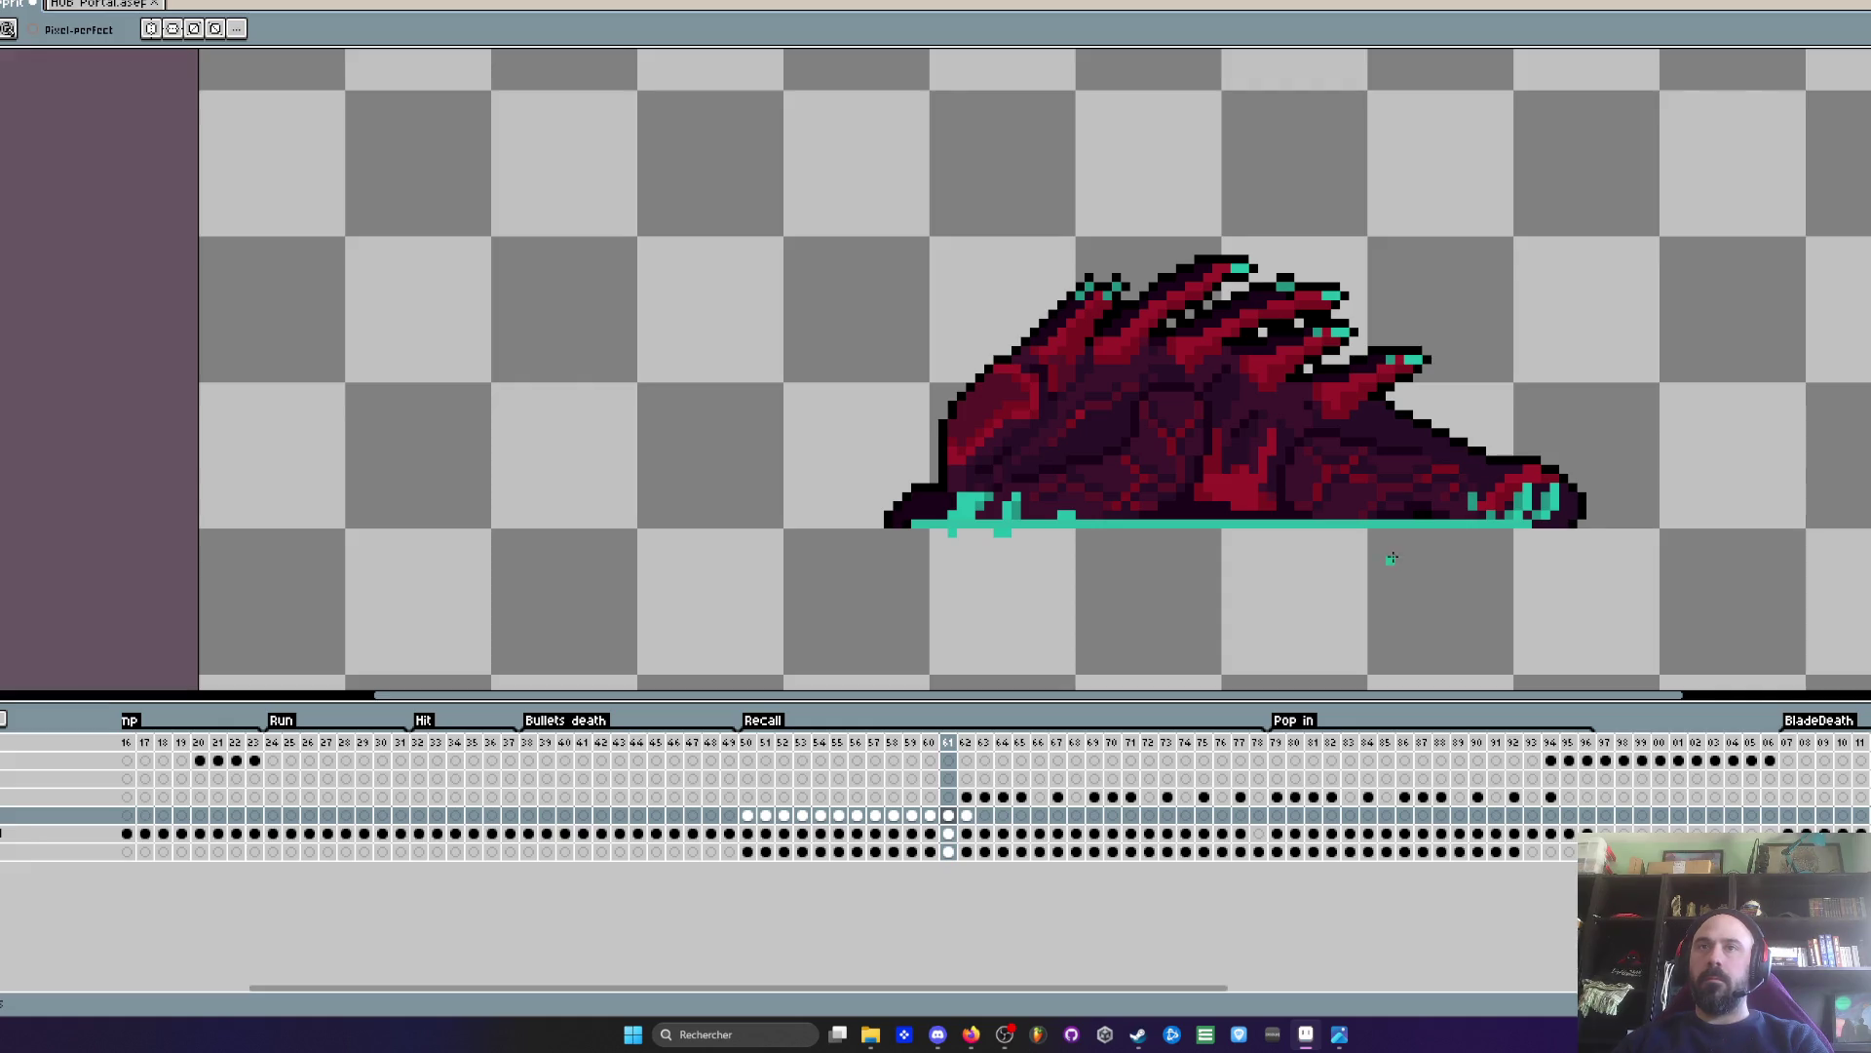
key(comma)
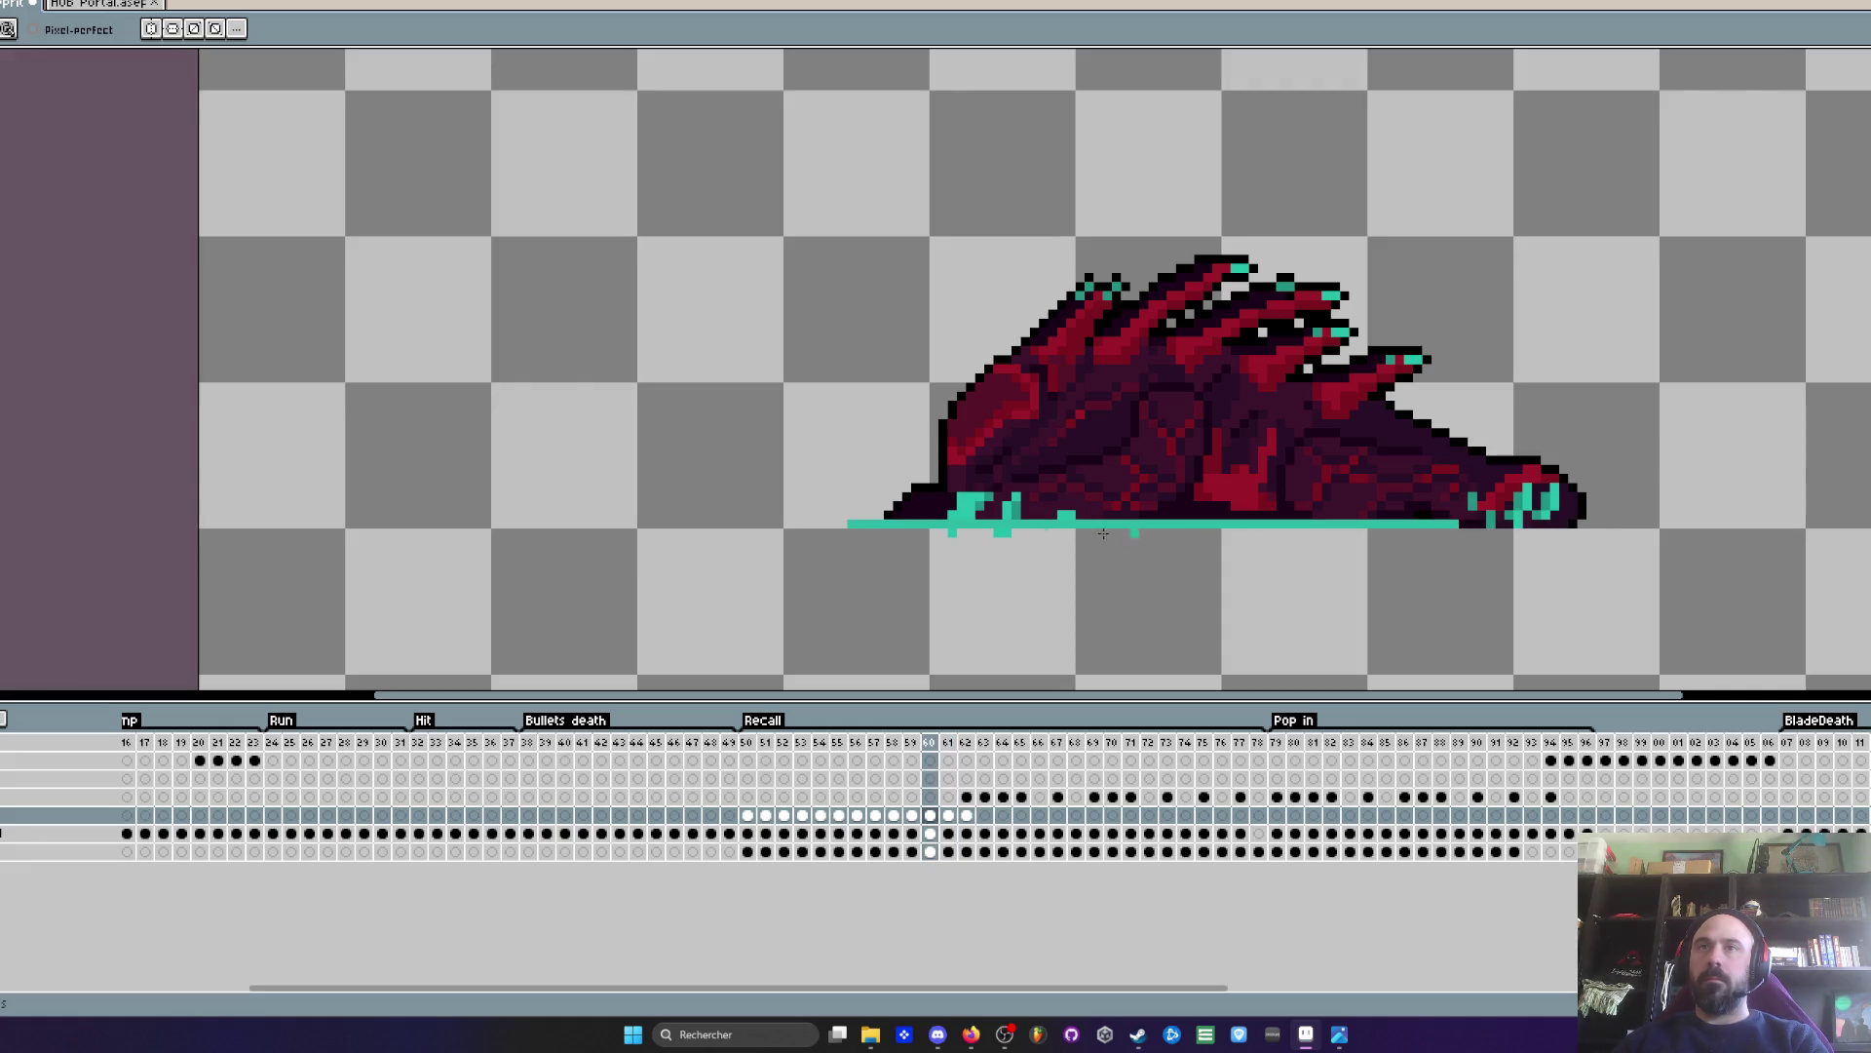
drag(850, 526, 924, 523)
- Compare frames 59–61 and repaint the right part of frame 59's teal line
key(comma)
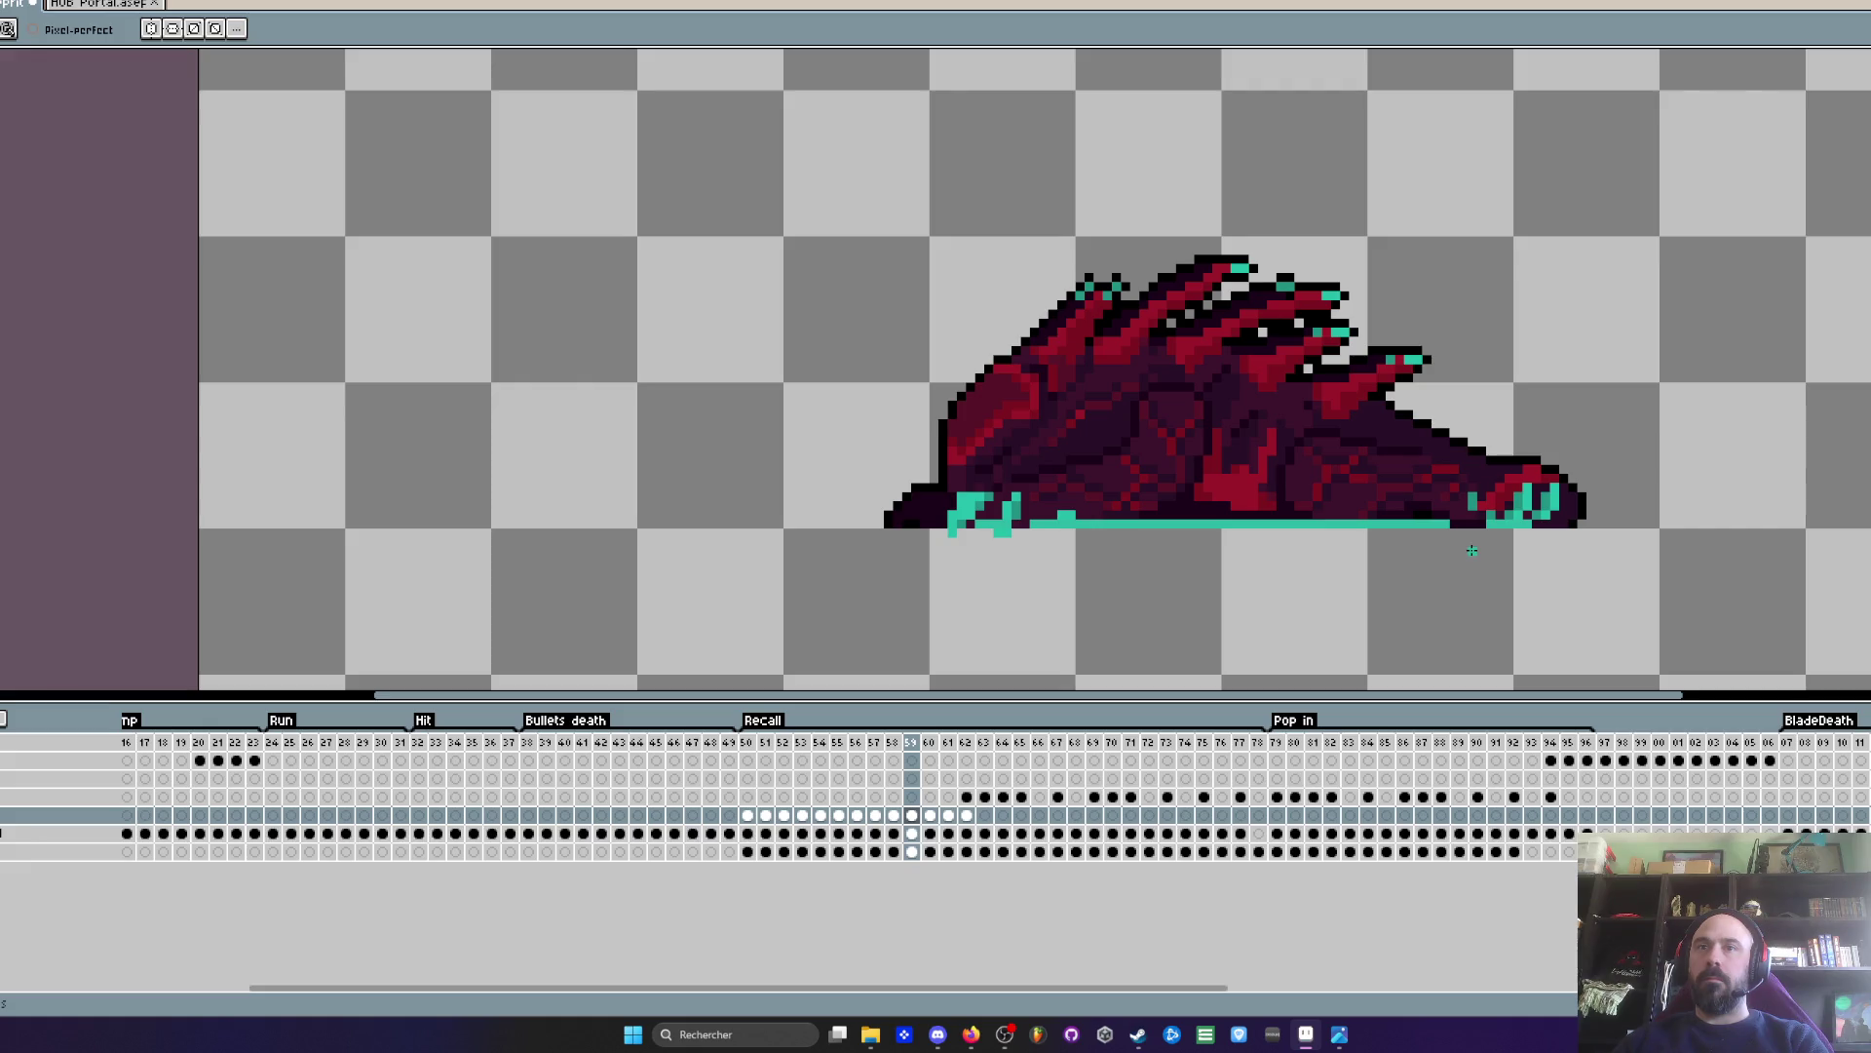
key(period)
key(comma)
key(period)
key(period)
key(comma)
key(comma)
key(comma)
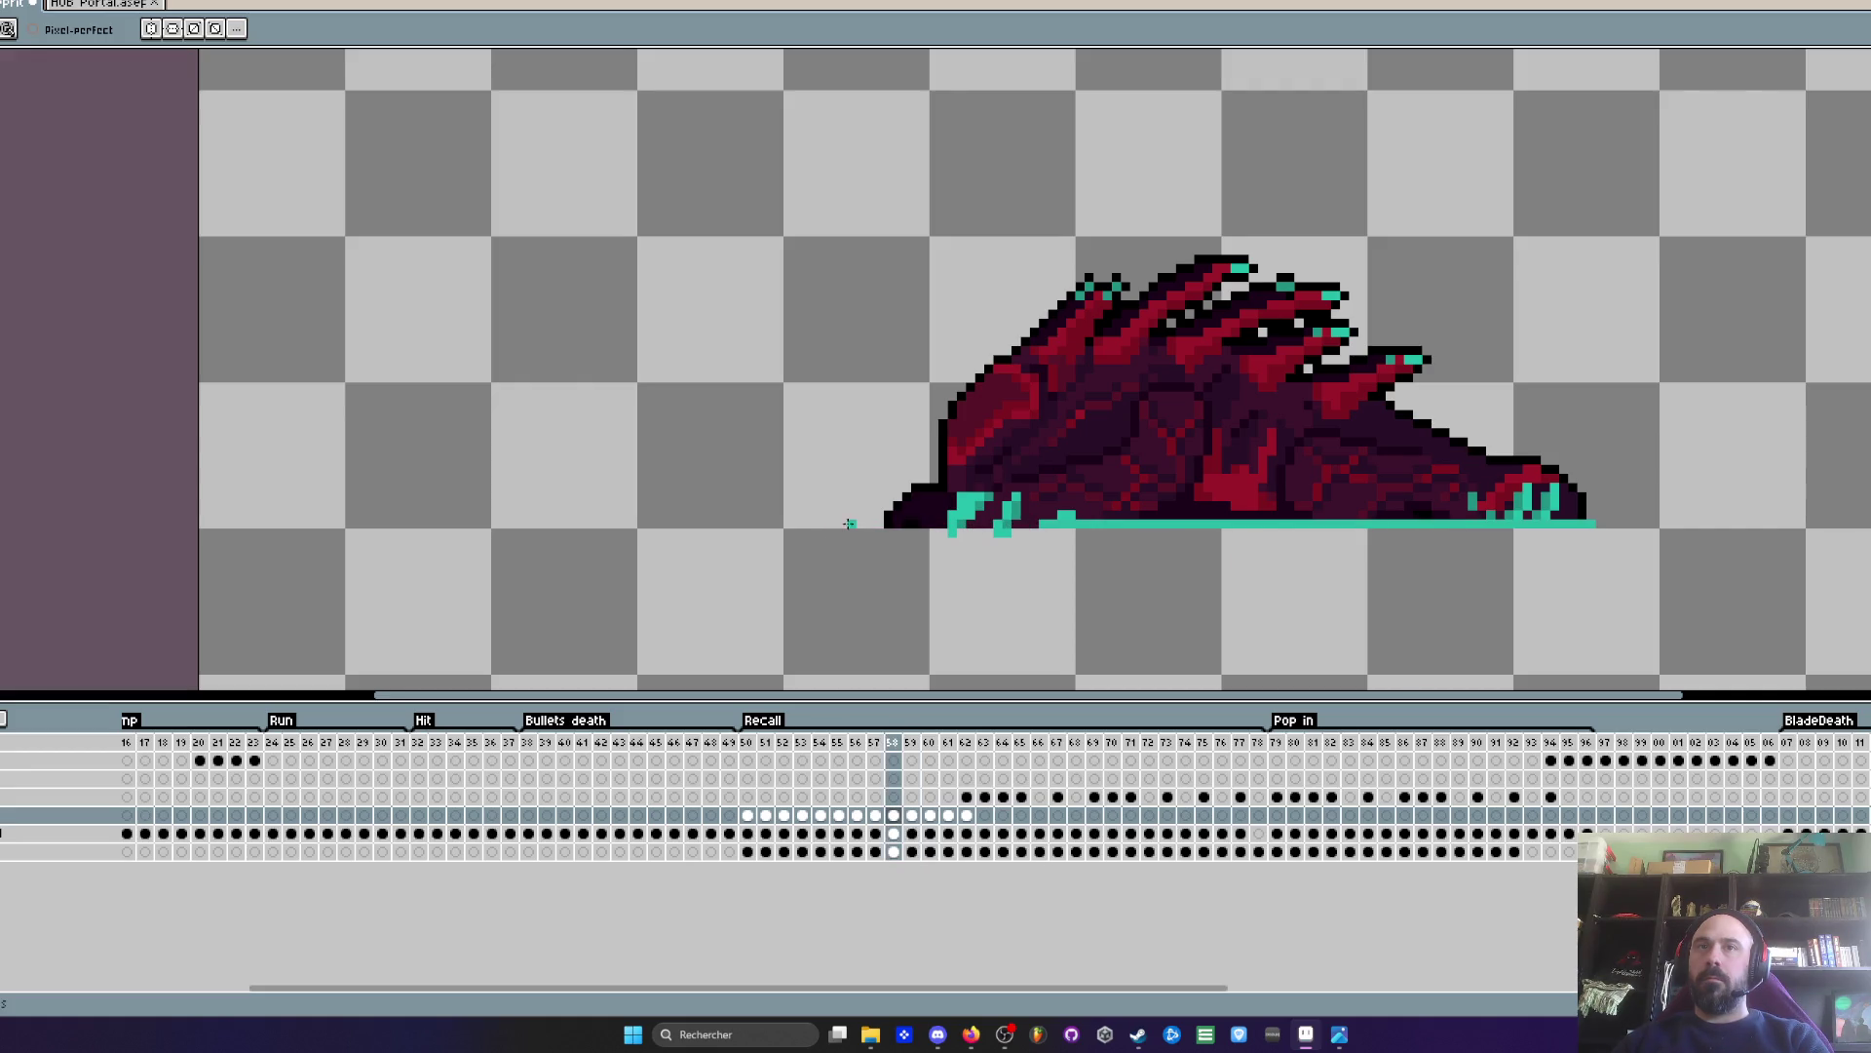
drag(1556, 527, 1416, 526)
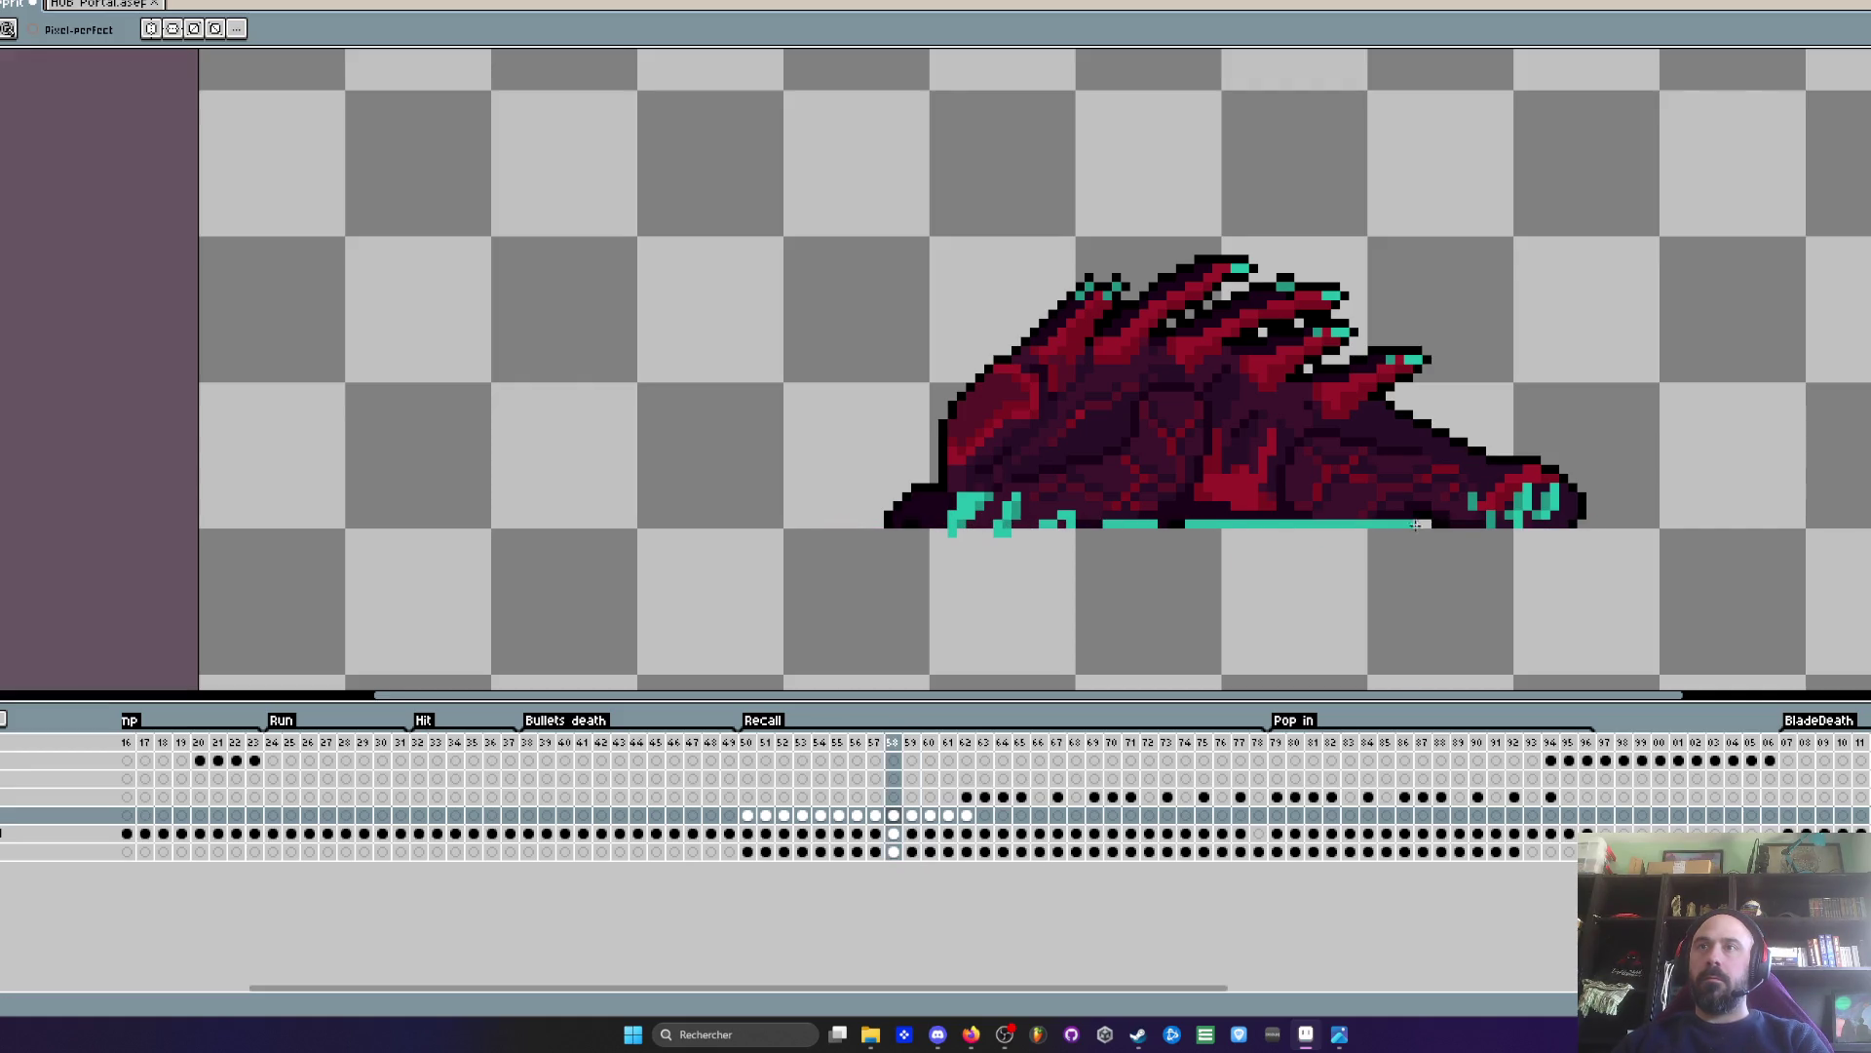
- On frame 58, fill the teal line's gaps and extend it to the right edge
key(comma)
key(comma)
key(period)
key(period)
key(period)
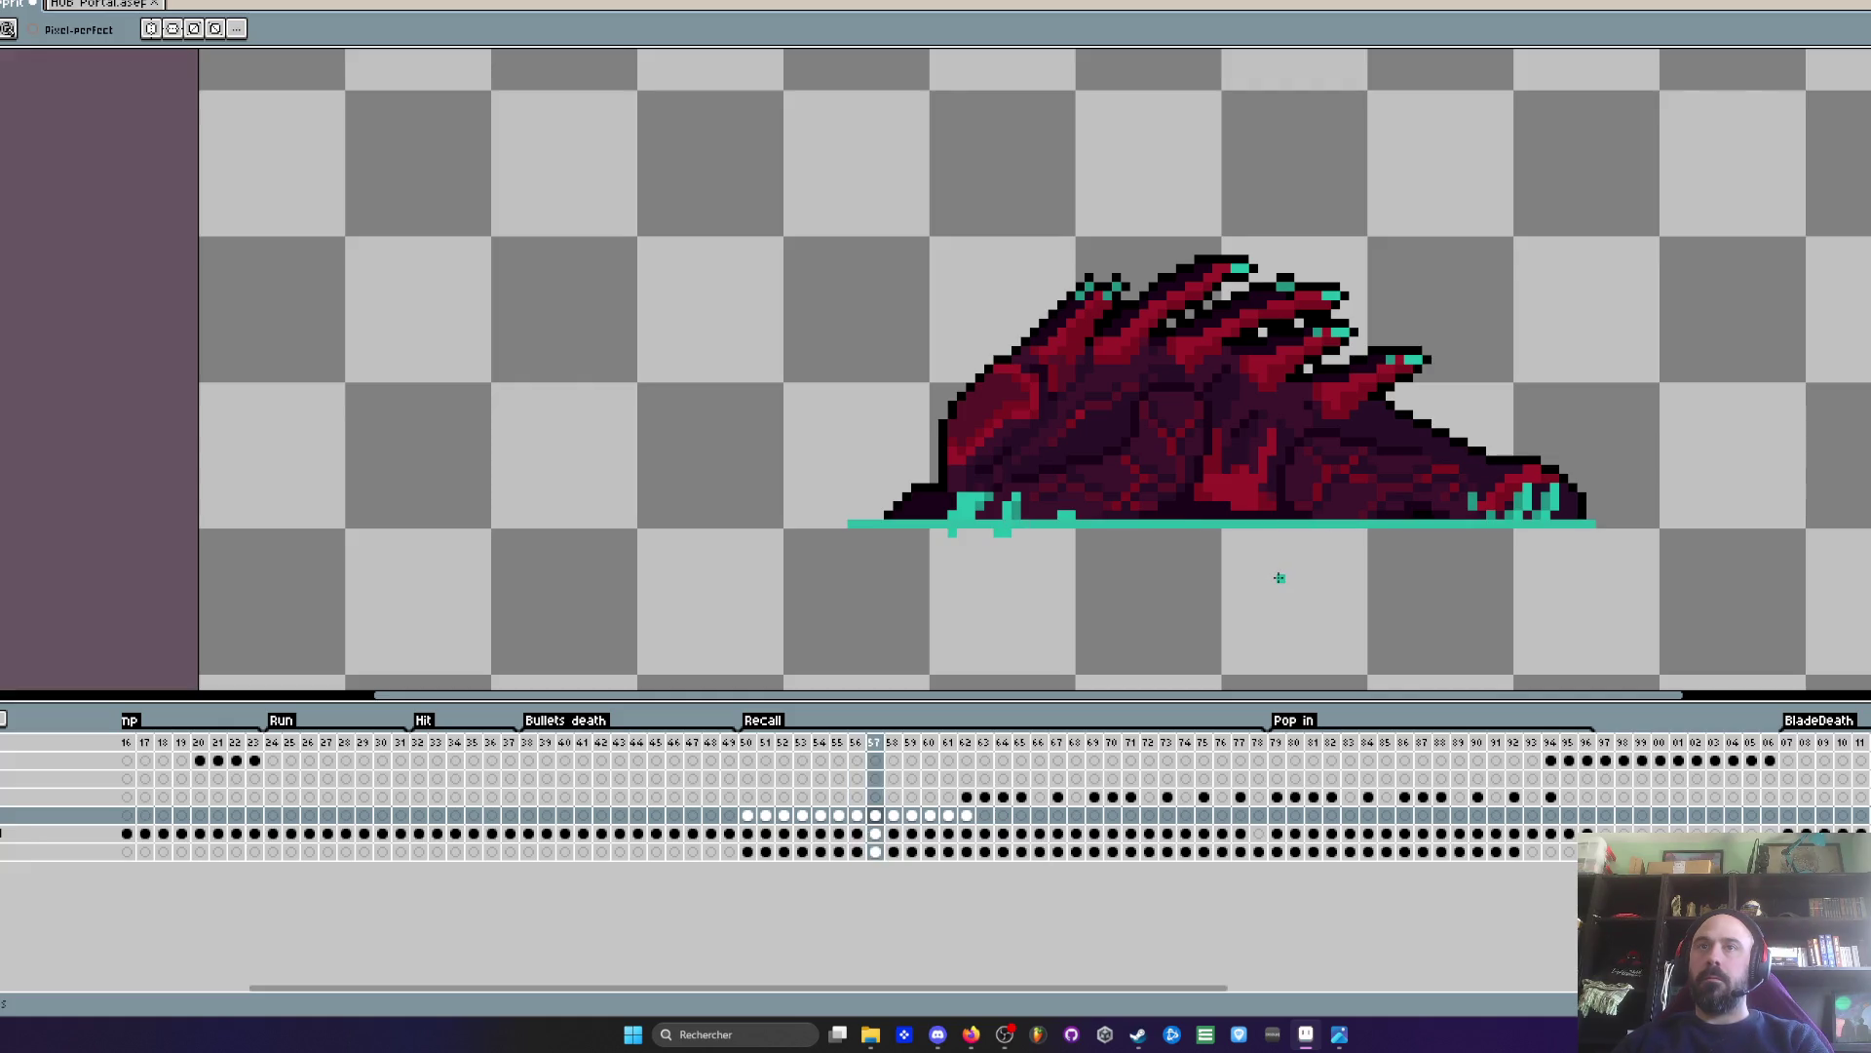
key(comma)
key(comma)
key(period)
scroll(1104, 532, up, 2)
drag(1316, 511, 1601, 516)
drag(1815, 517, 1867, 515)
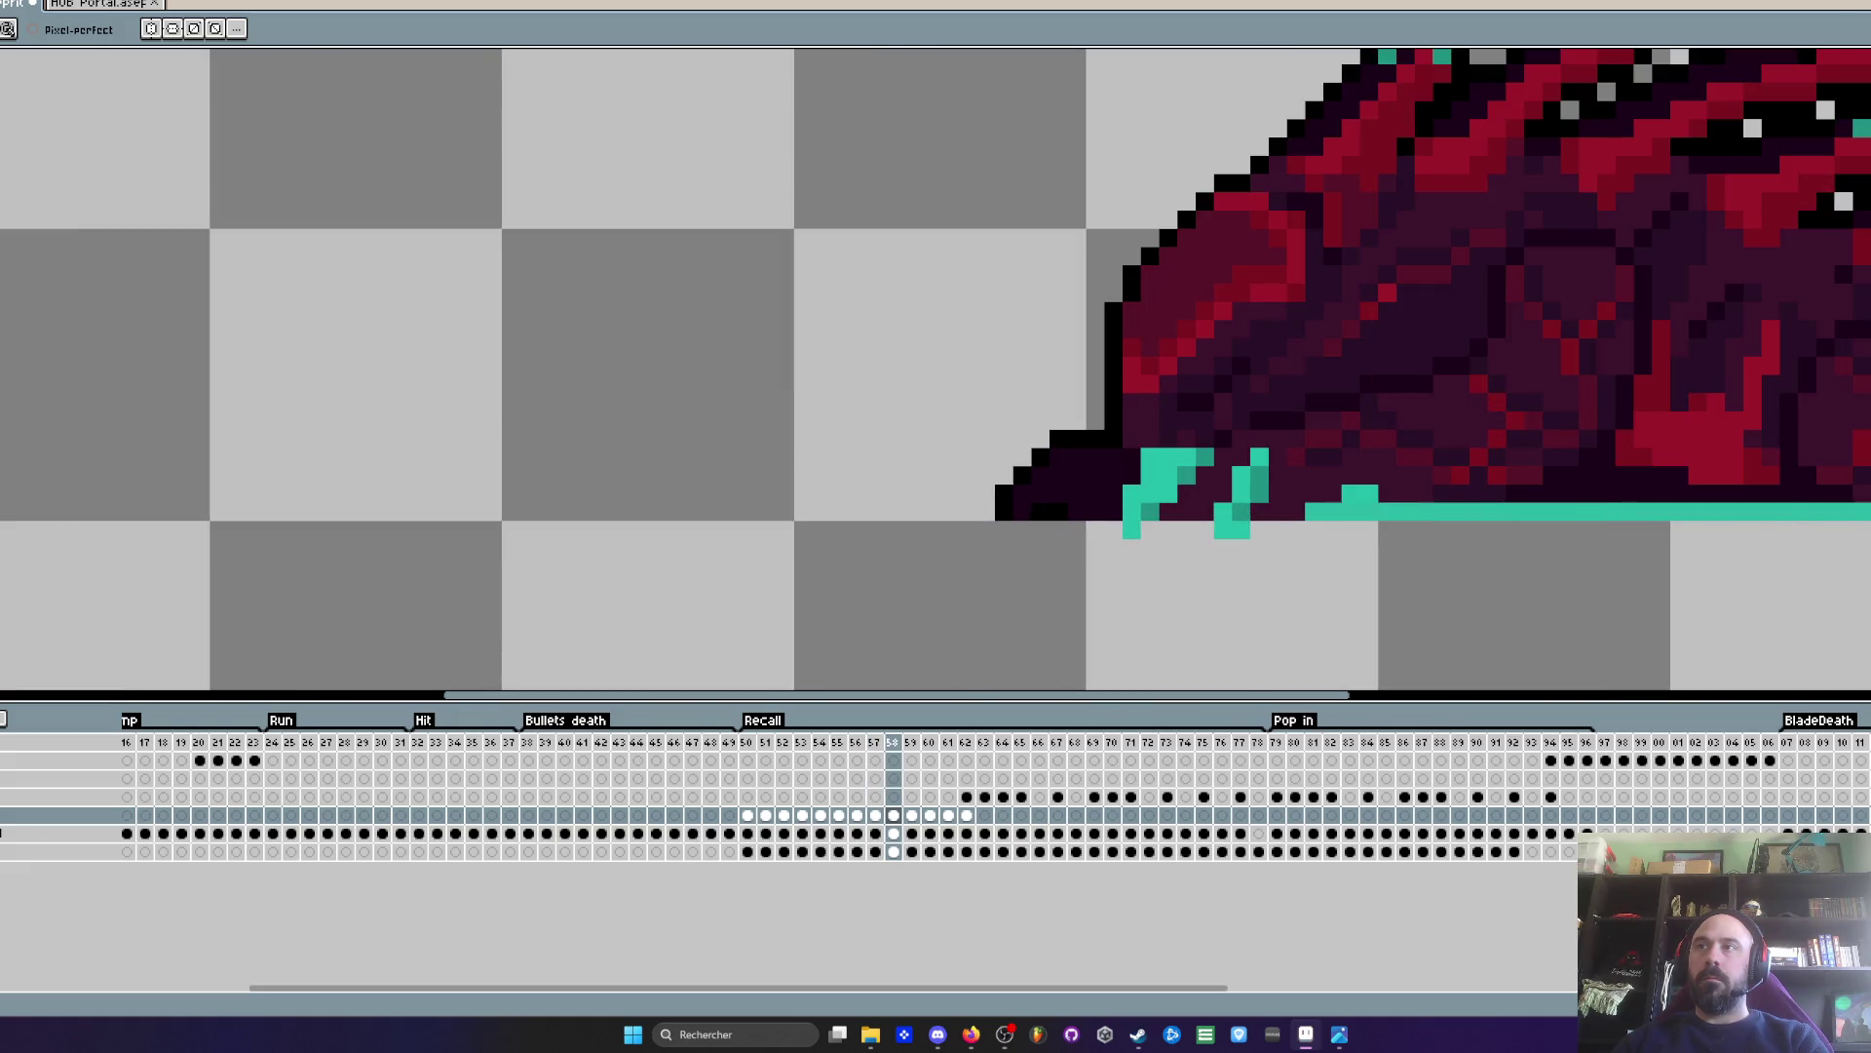
scroll(1576, 542, down, 2)
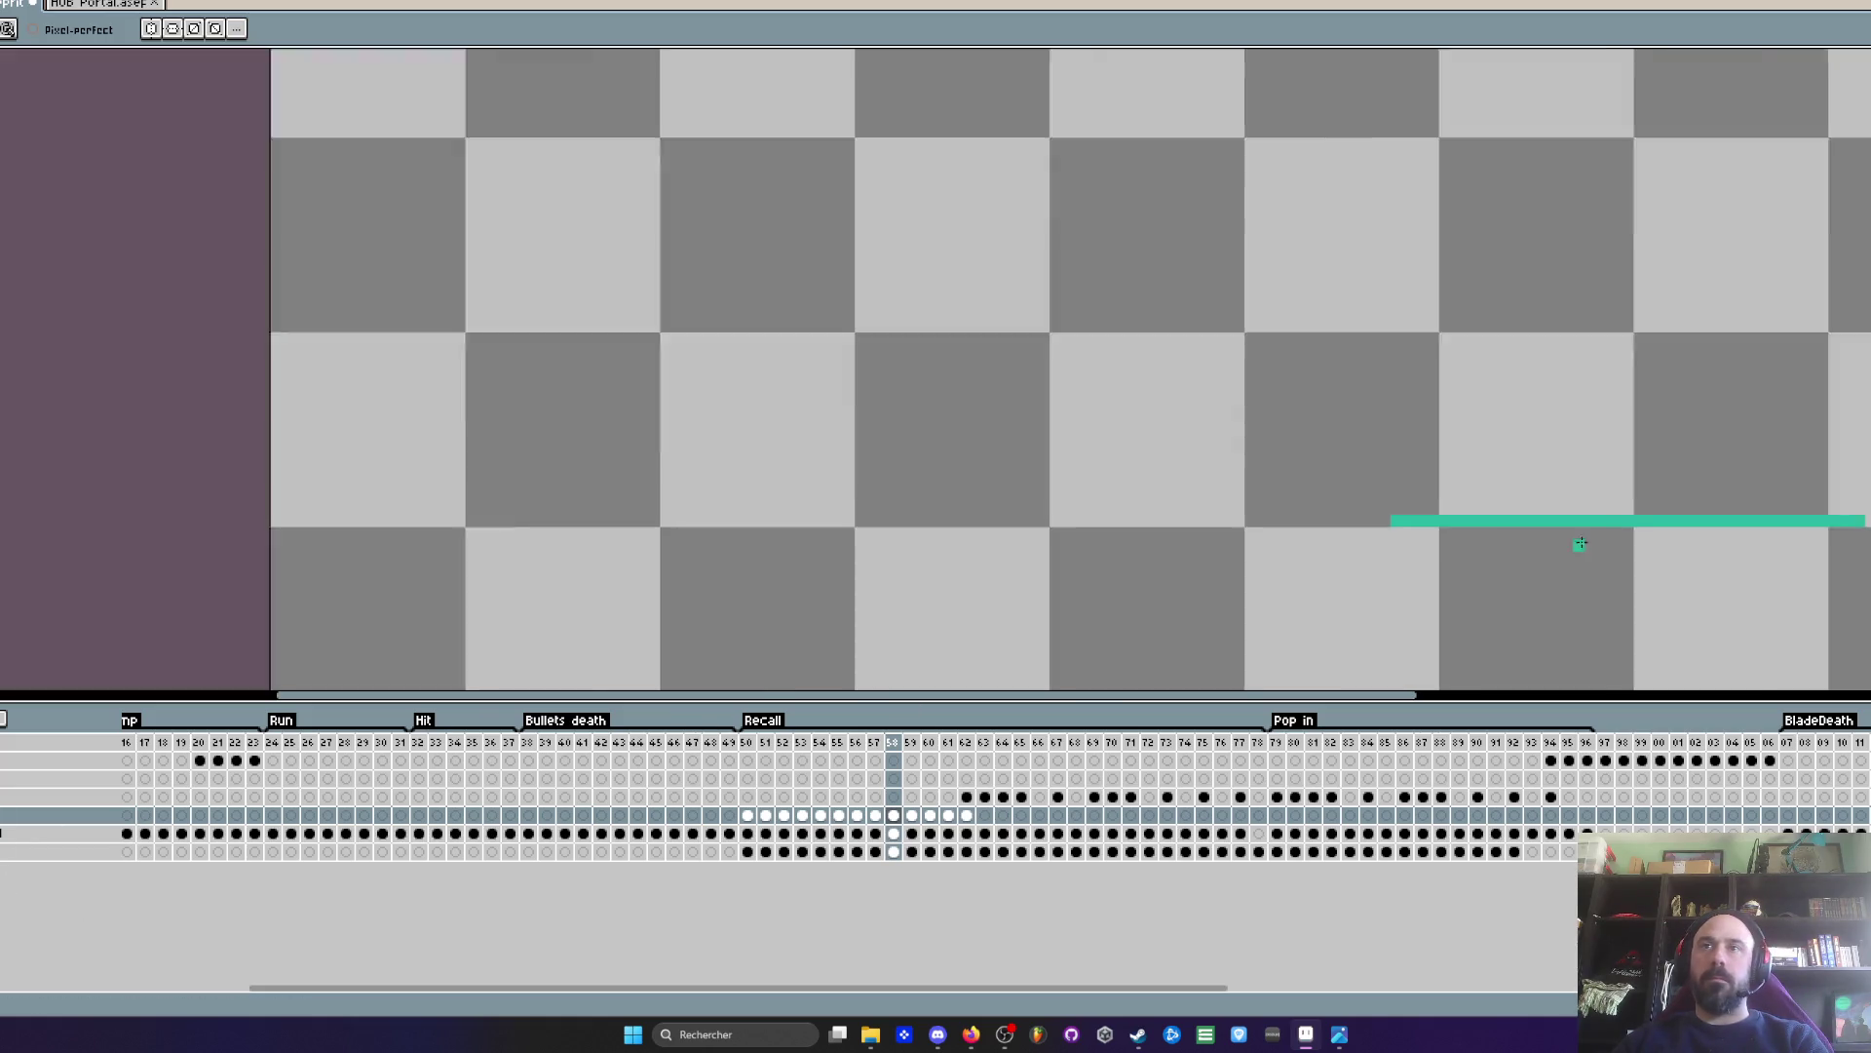
- Shorten frame 57's teal portal line by erasing its left part and right end
key(comma)
key(comma)
key(comma)
key(period)
key(period)
key(period)
key(period)
key(period)
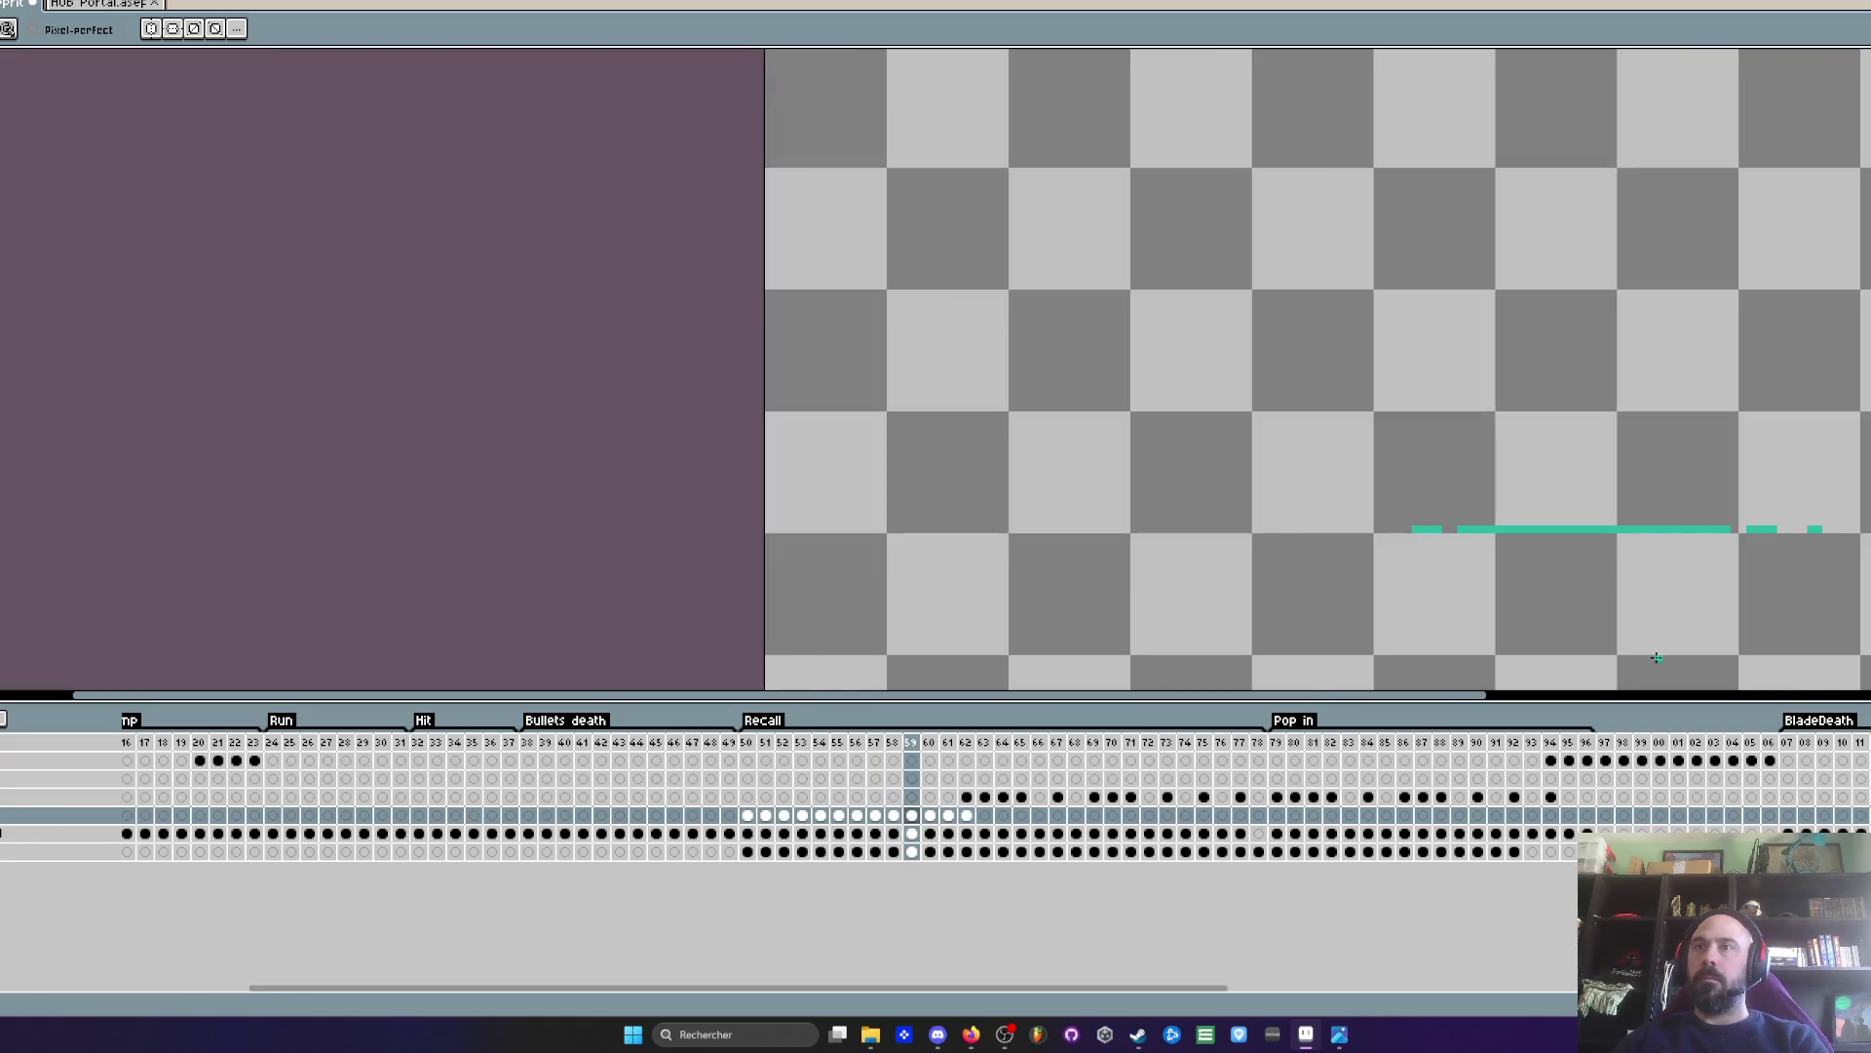
key(period)
key(period)
key(comma)
key(comma)
key(comma)
key(comma)
scroll(1755, 543, up, 1)
key(comma)
key(period)
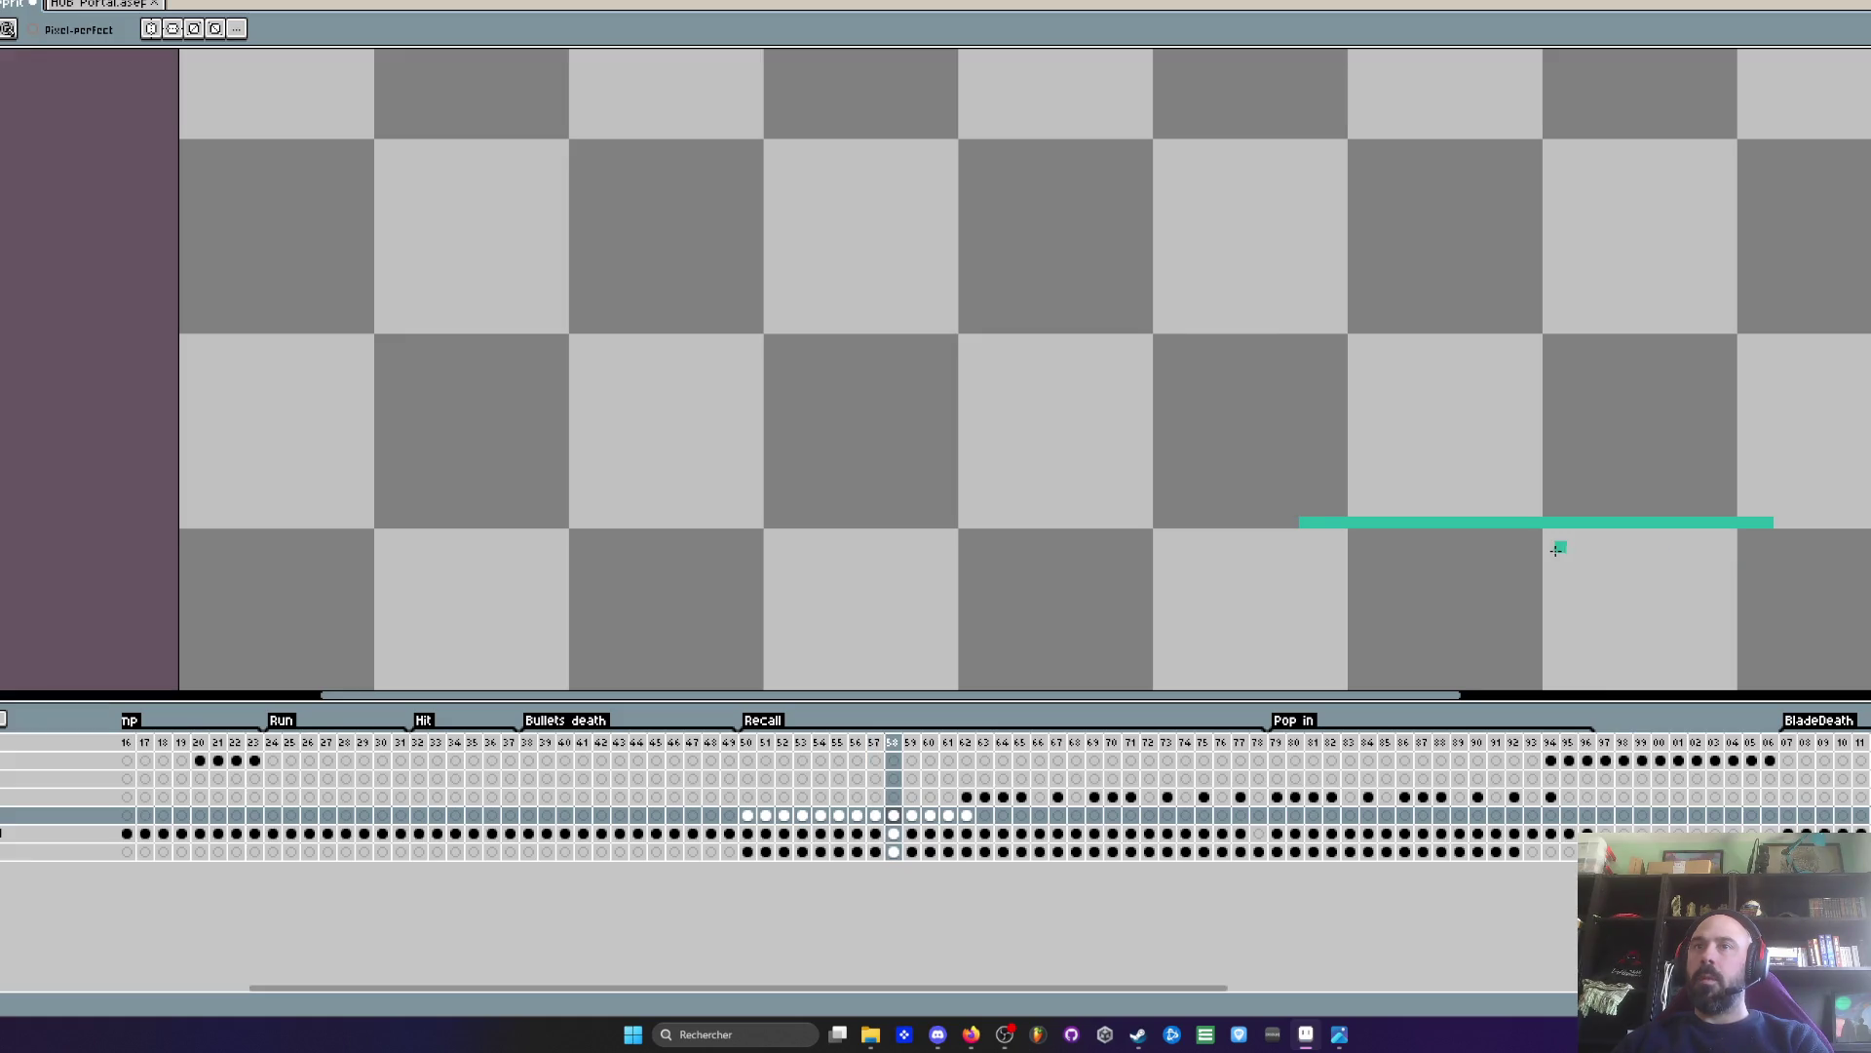
key(comma)
drag(1358, 523, 1044, 523)
key(period)
key(comma)
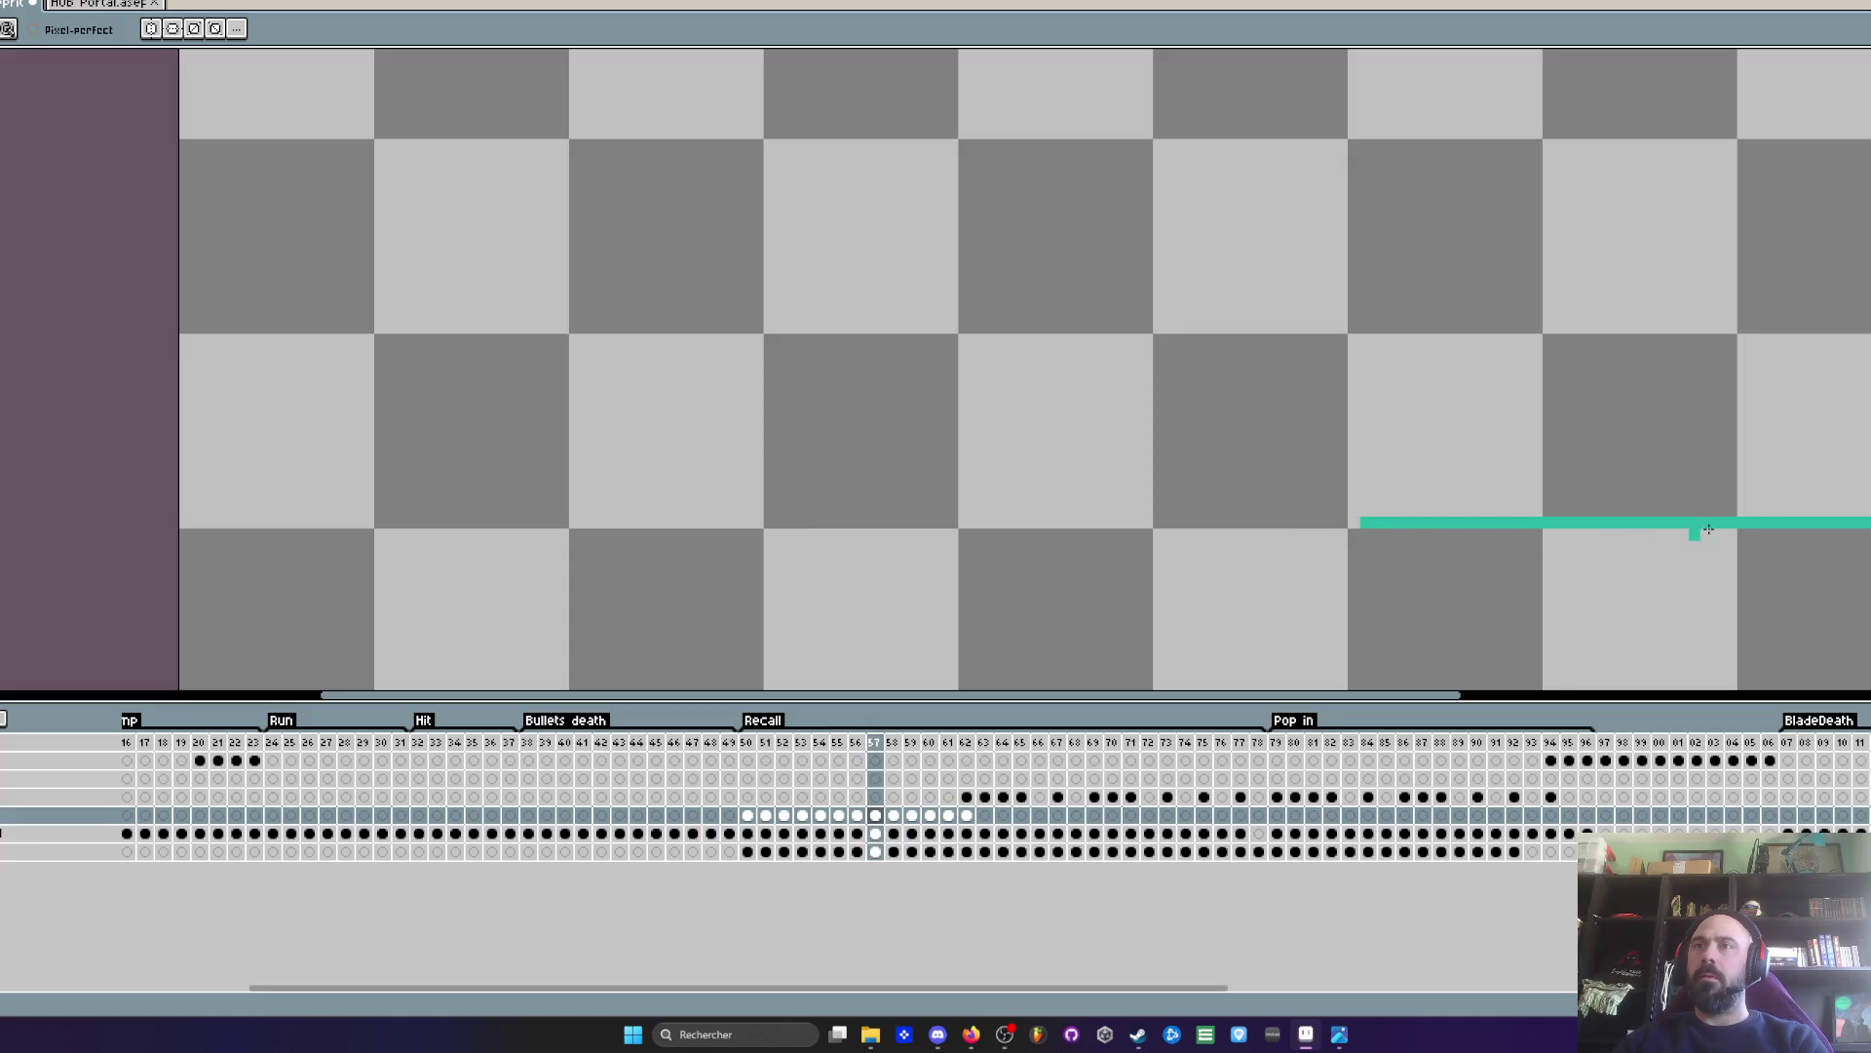
key(period)
key(comma)
drag(1730, 526, 1867, 523)
- Erase two middle sections and the right end of frame 56's teal line
key(comma)
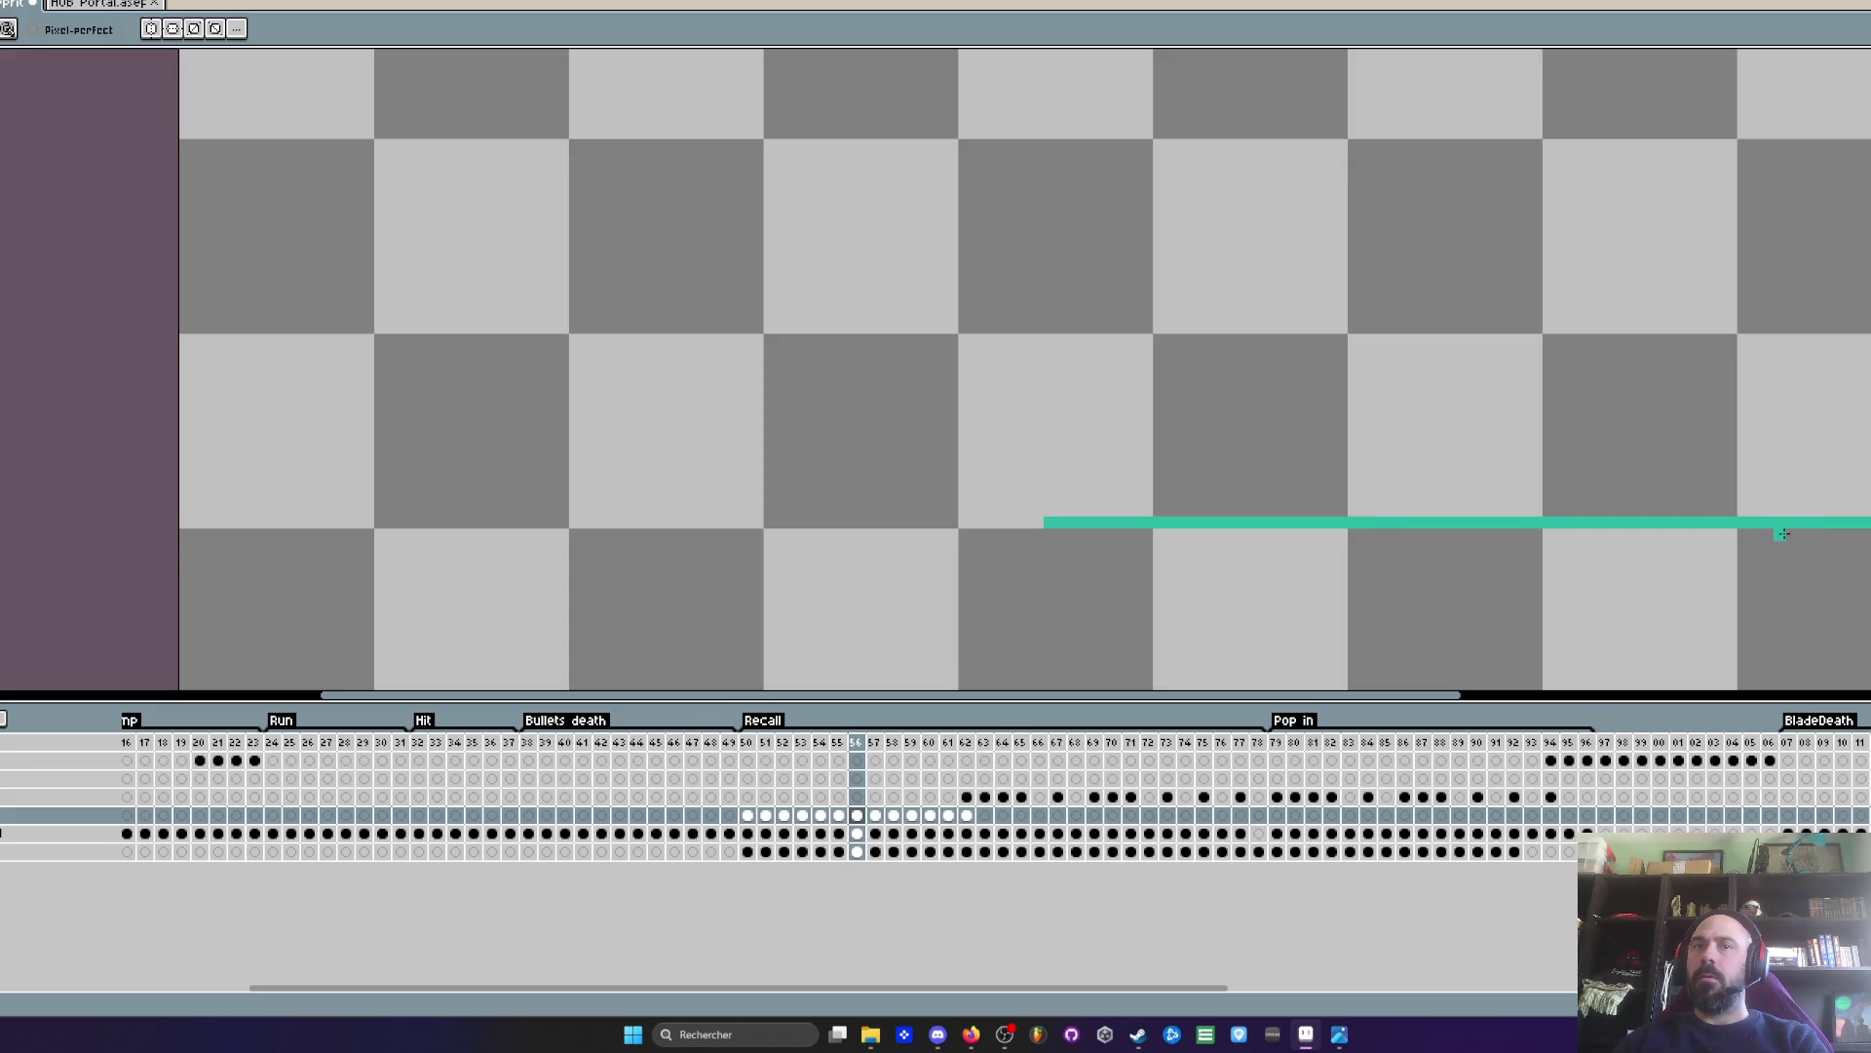
key(comma)
key(period)
key(period)
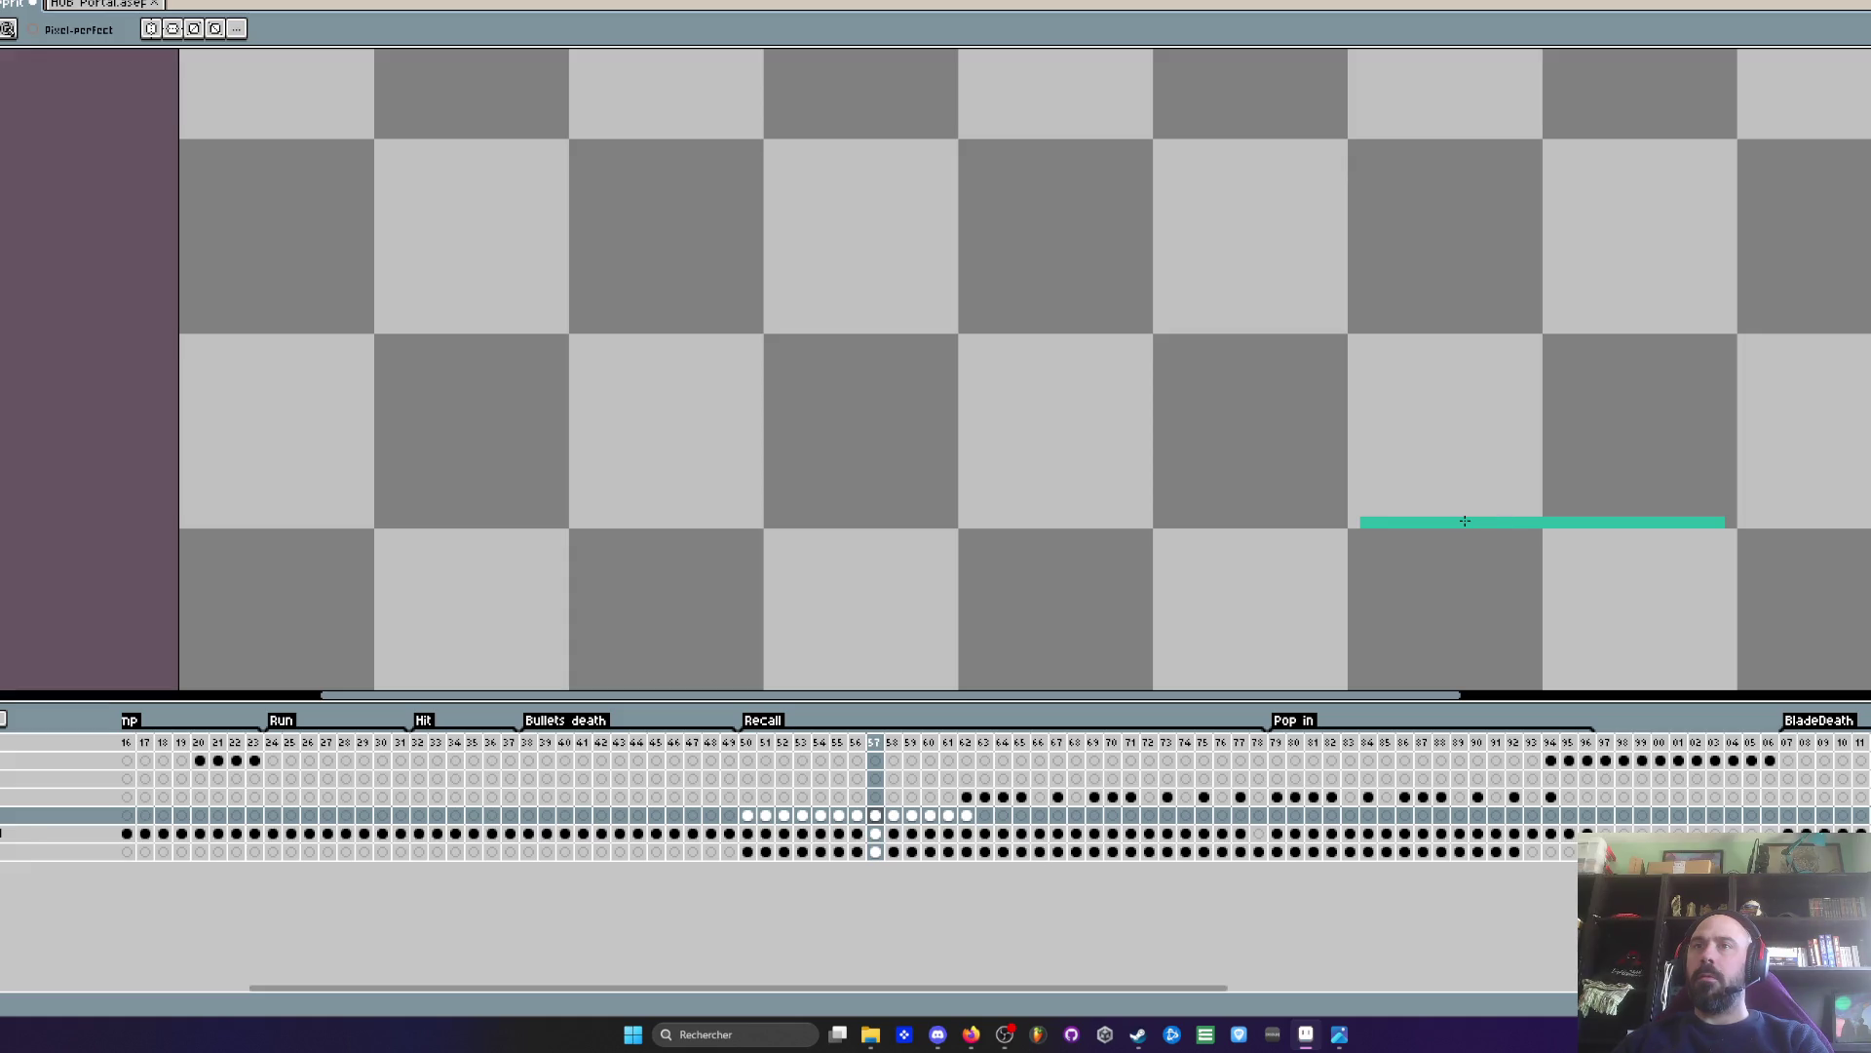
key(comma)
drag(1465, 522, 1314, 522)
drag(1095, 521, 1255, 520)
key(comma)
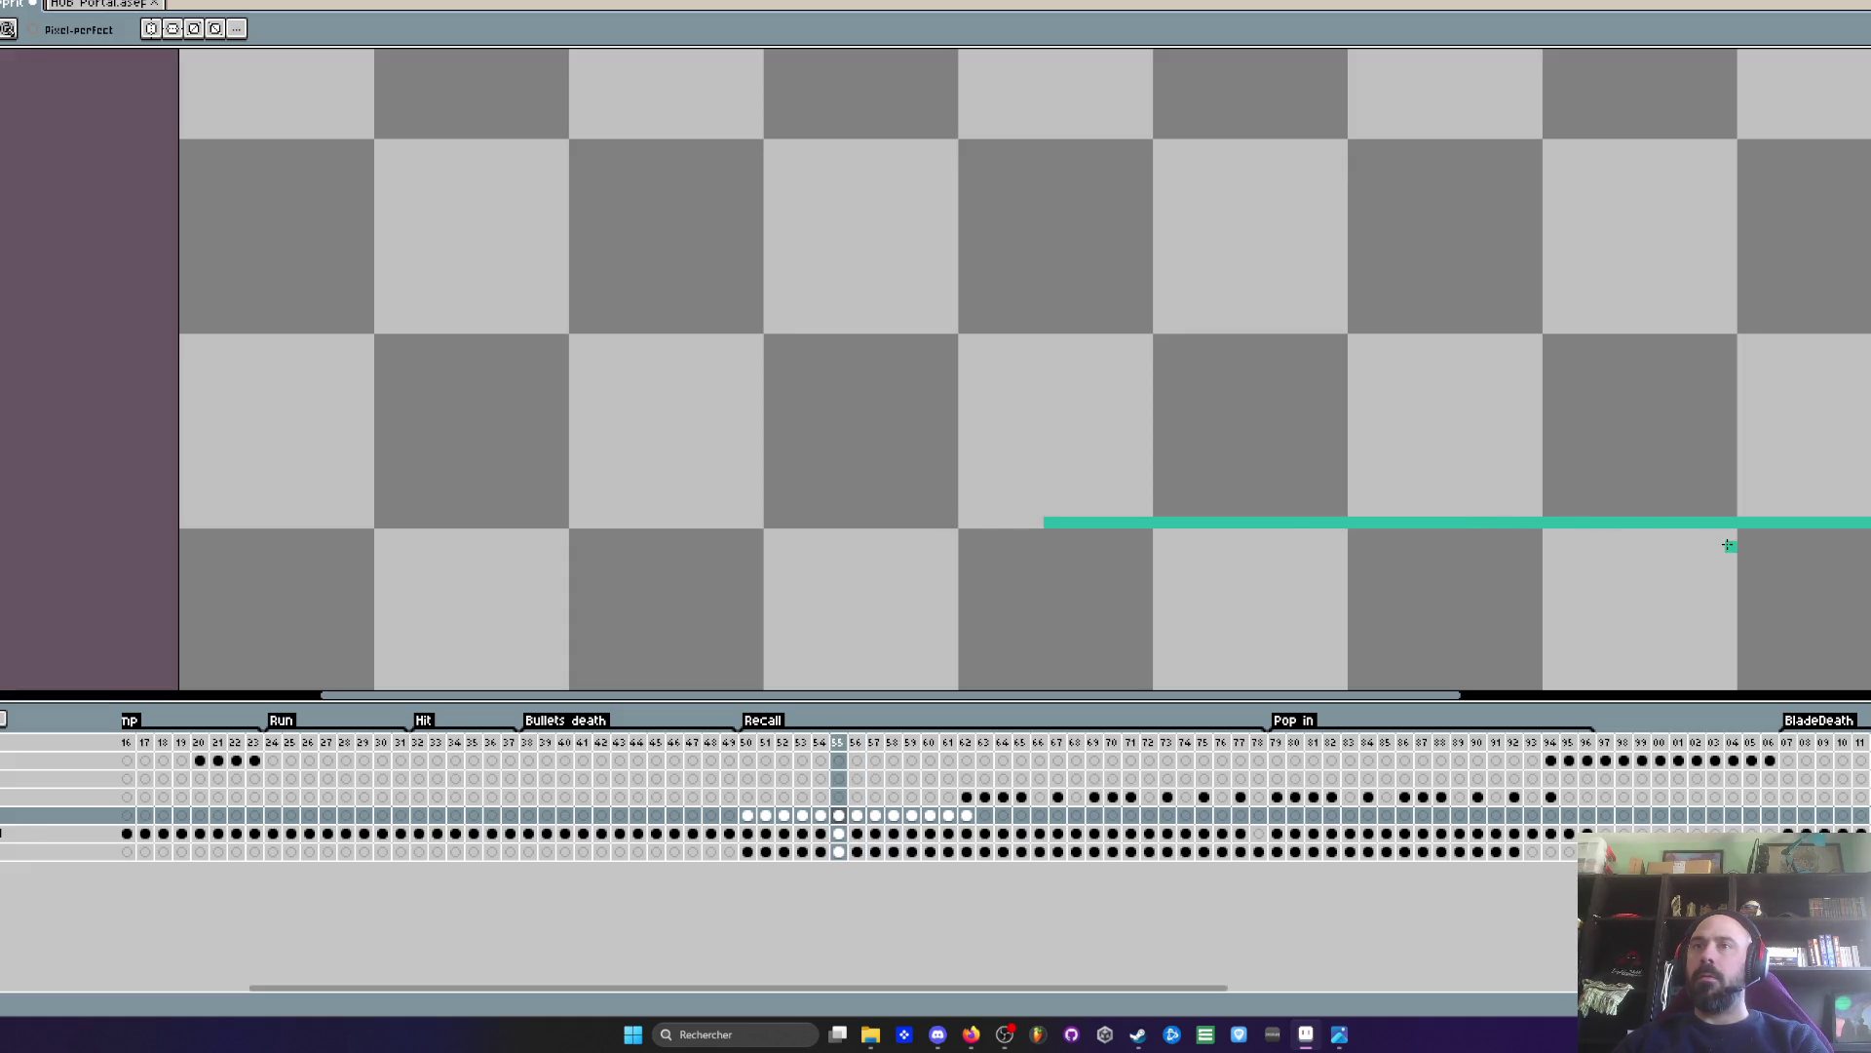
key(period)
key(period)
key(comma)
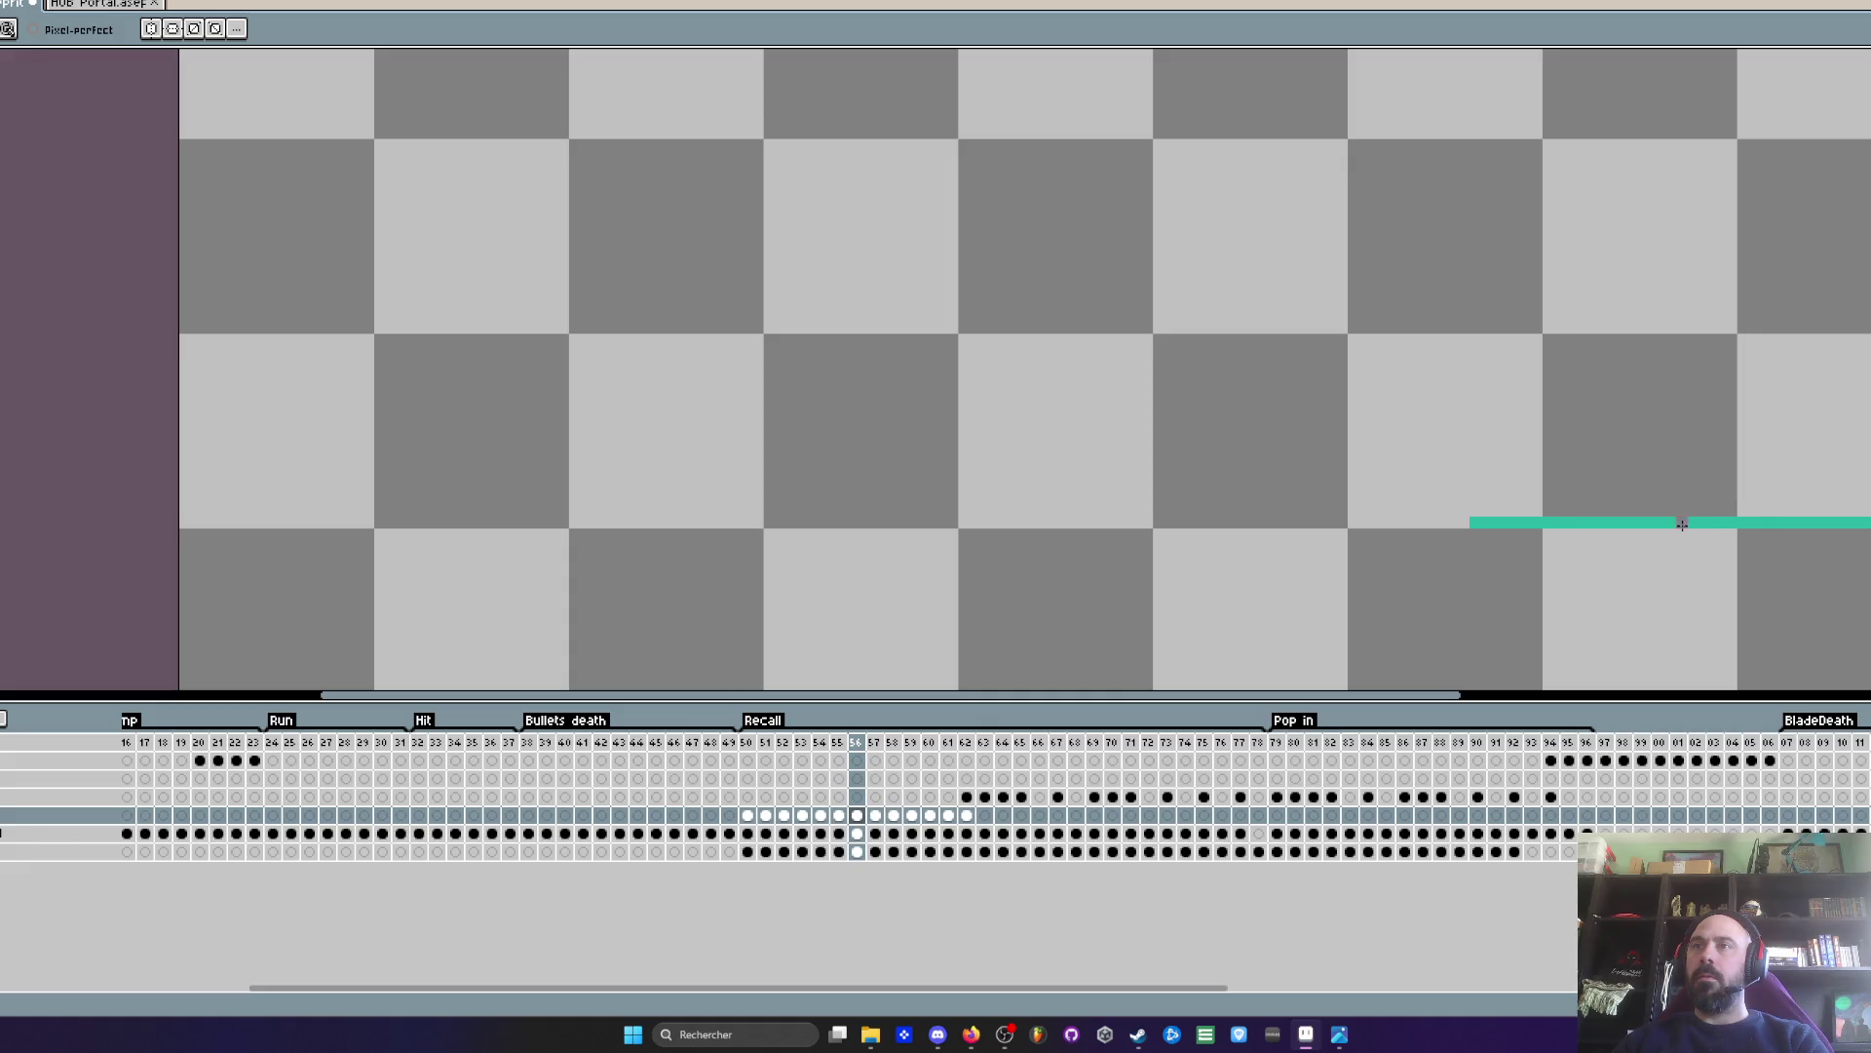
drag(1682, 524, 1870, 524)
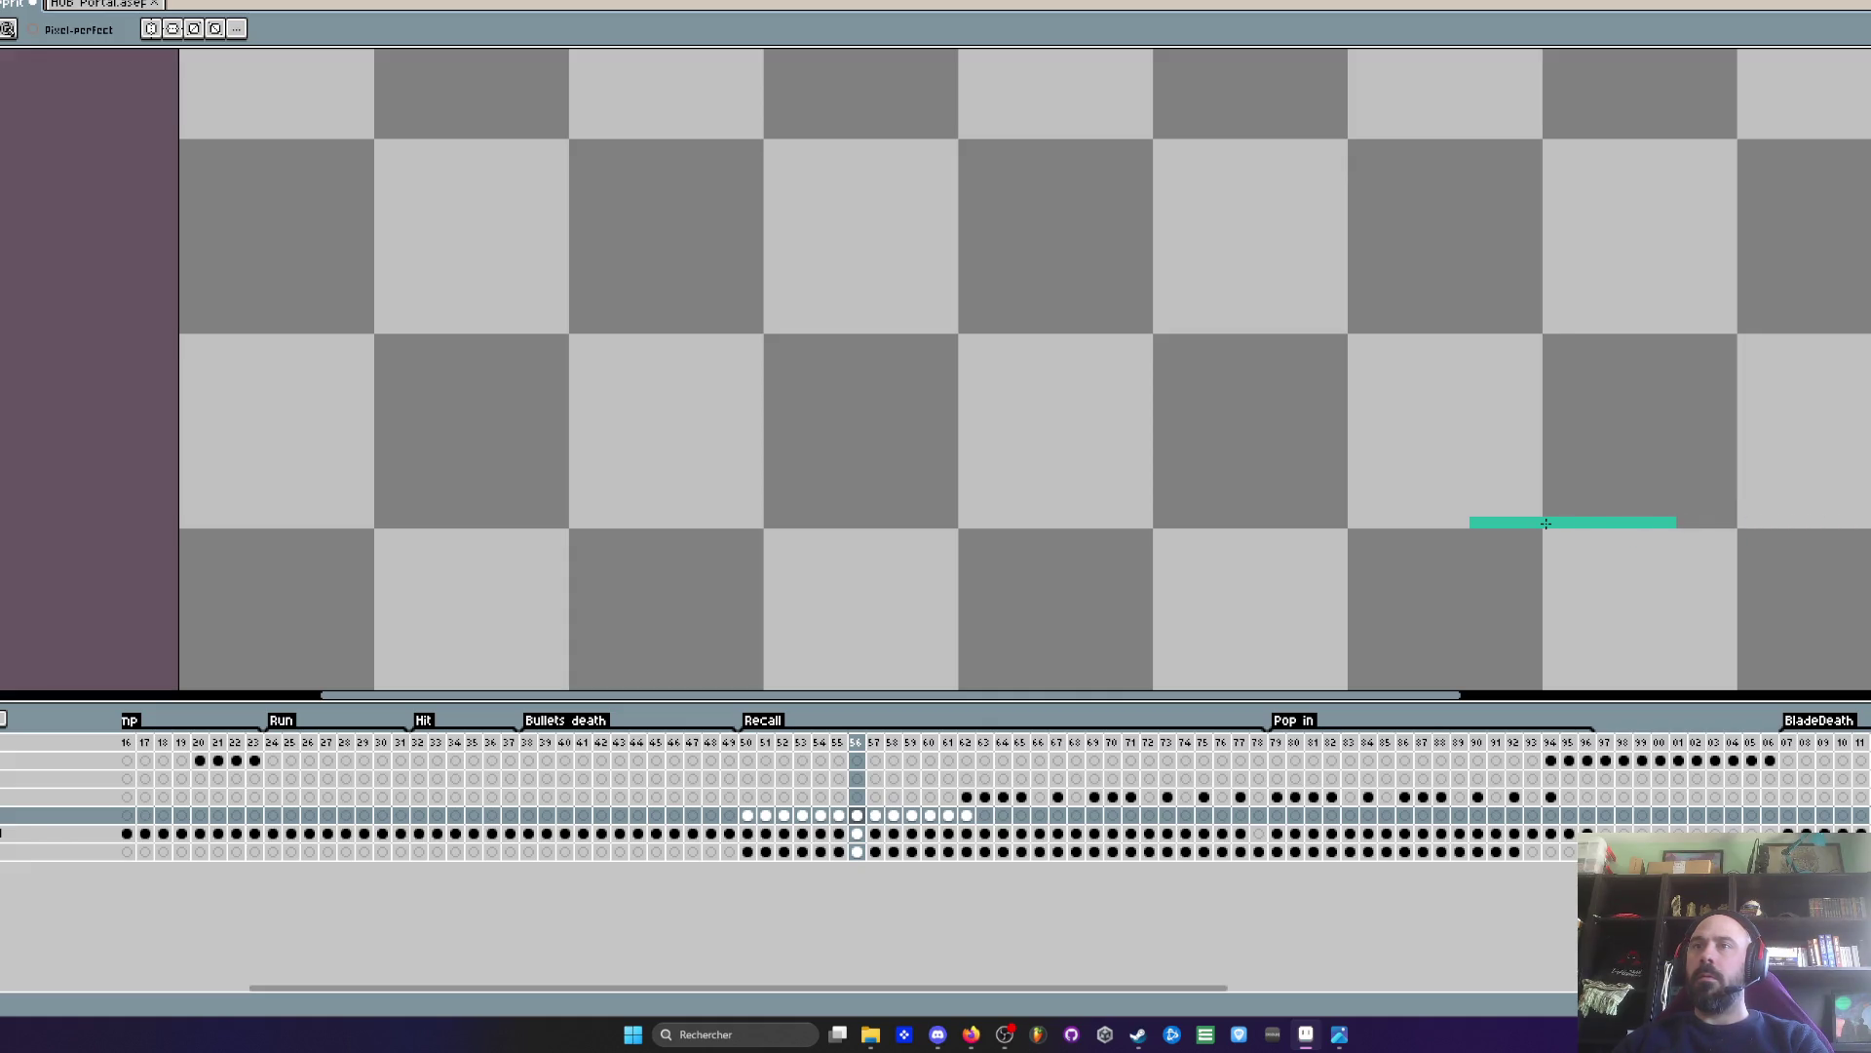
- Erase the middle section and left part of frame 55's teal line
key(comma)
key(period)
key(comma)
drag(1516, 522, 1426, 522)
drag(1086, 524, 1423, 523)
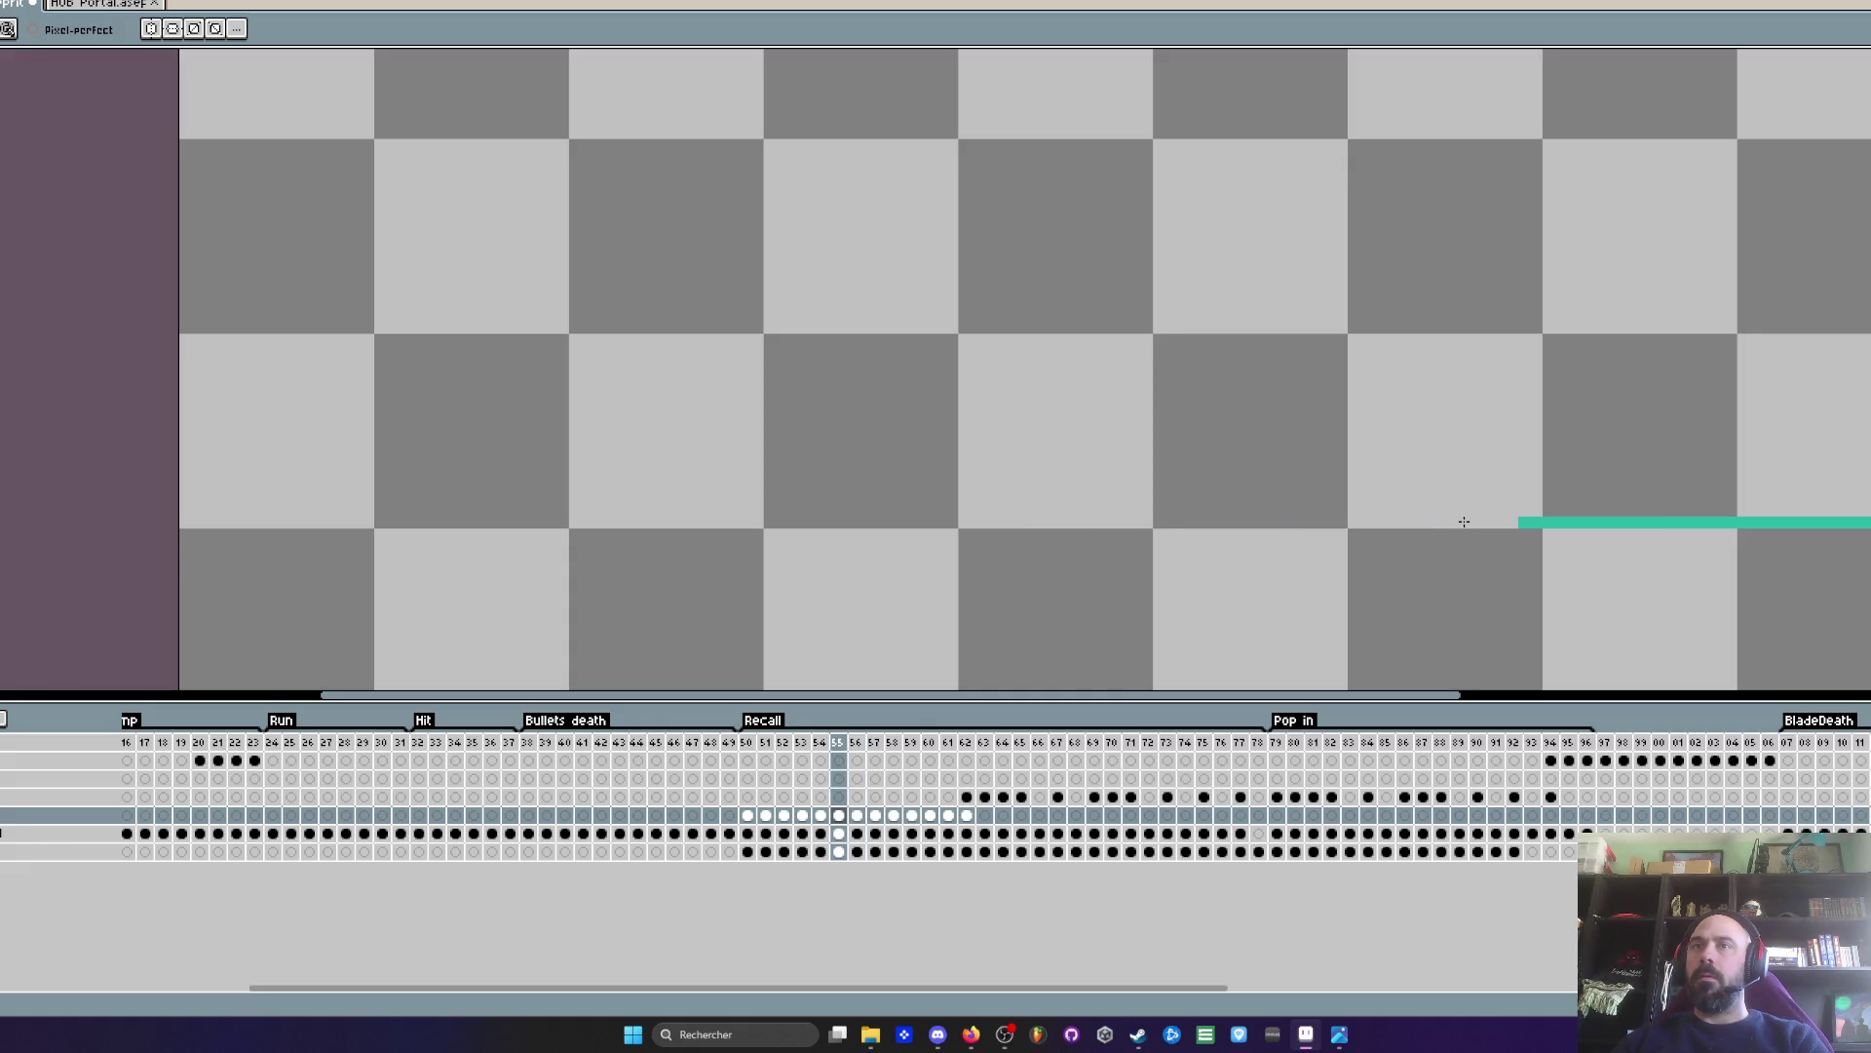
key(comma)
key(period)
key(period)
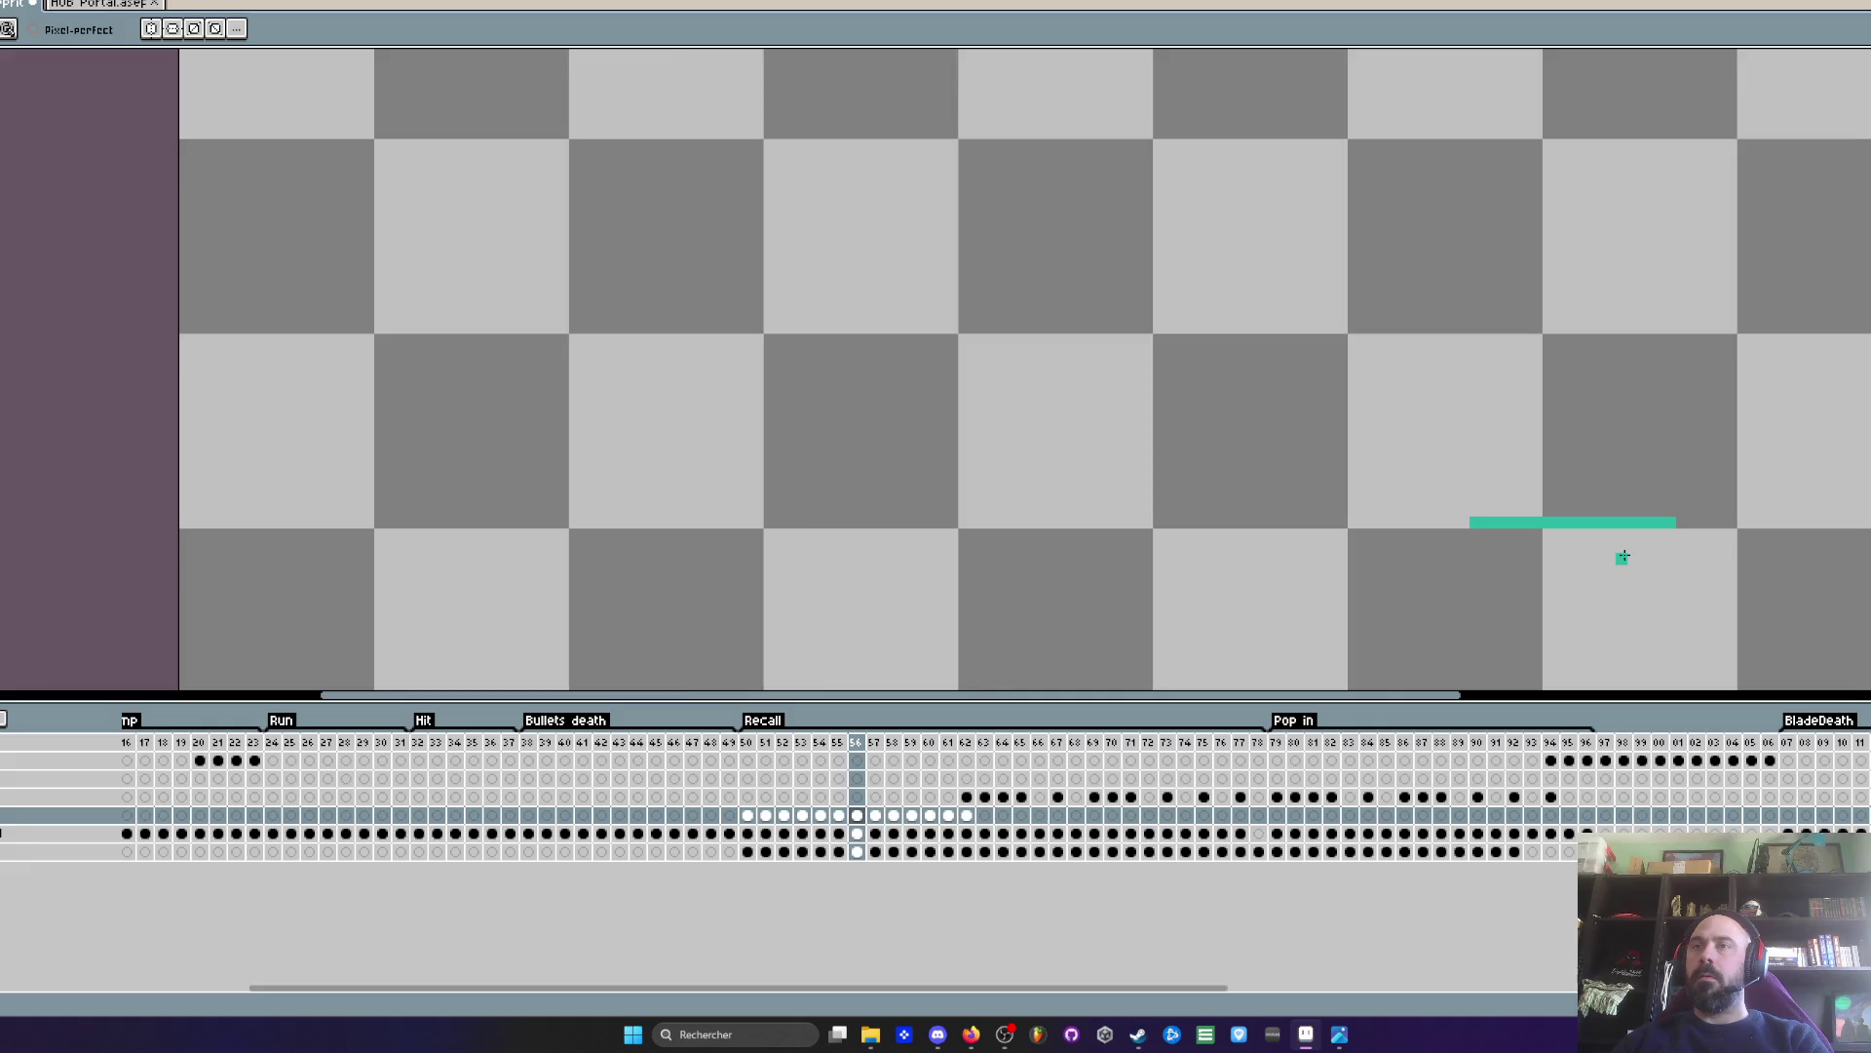
- Compare frames 55–60, then erase the right part of frame 55's teal line
scroll(1623, 557, down, 2)
key(period)
key(period)
key(period)
key(period)
key(comma)
key(comma)
key(comma)
key(comma)
key(comma)
key(period)
key(comma)
key(period)
key(comma)
key(period)
scroll(1625, 553, up, 2)
key(comma)
key(comma)
key(period)
key(period)
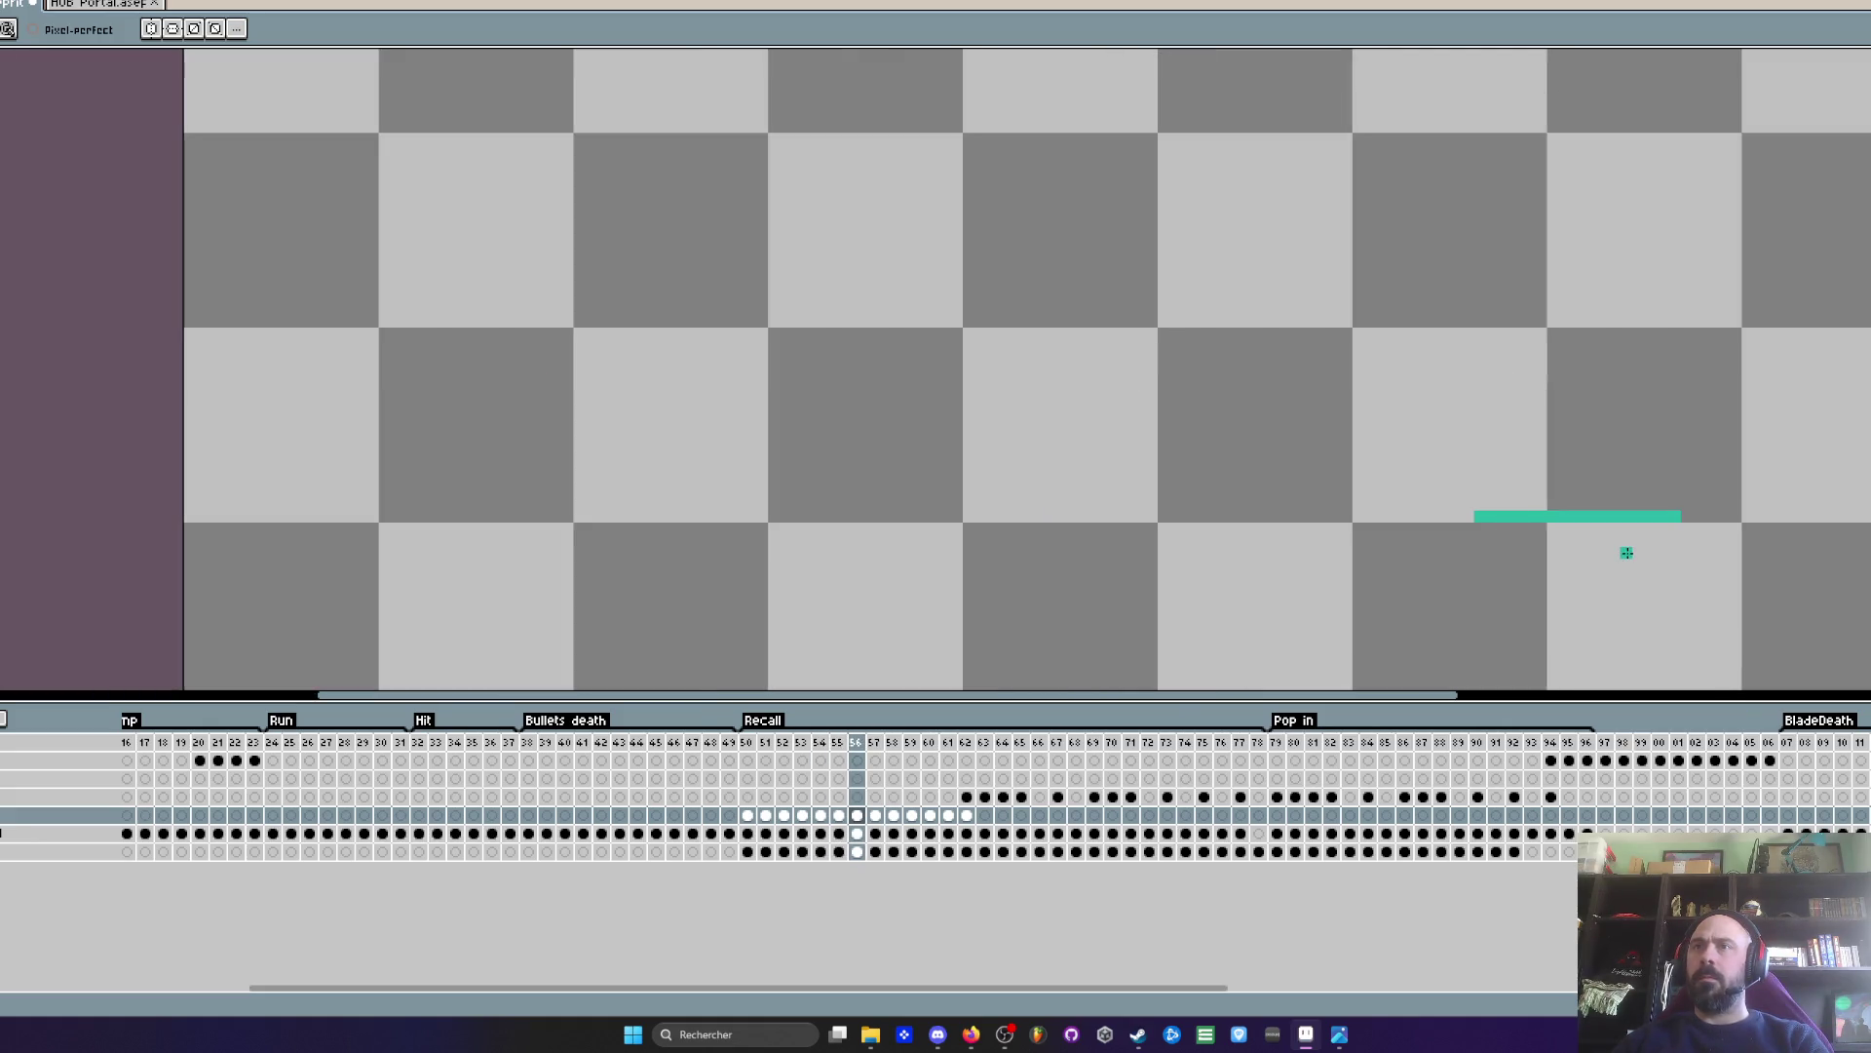
key(comma)
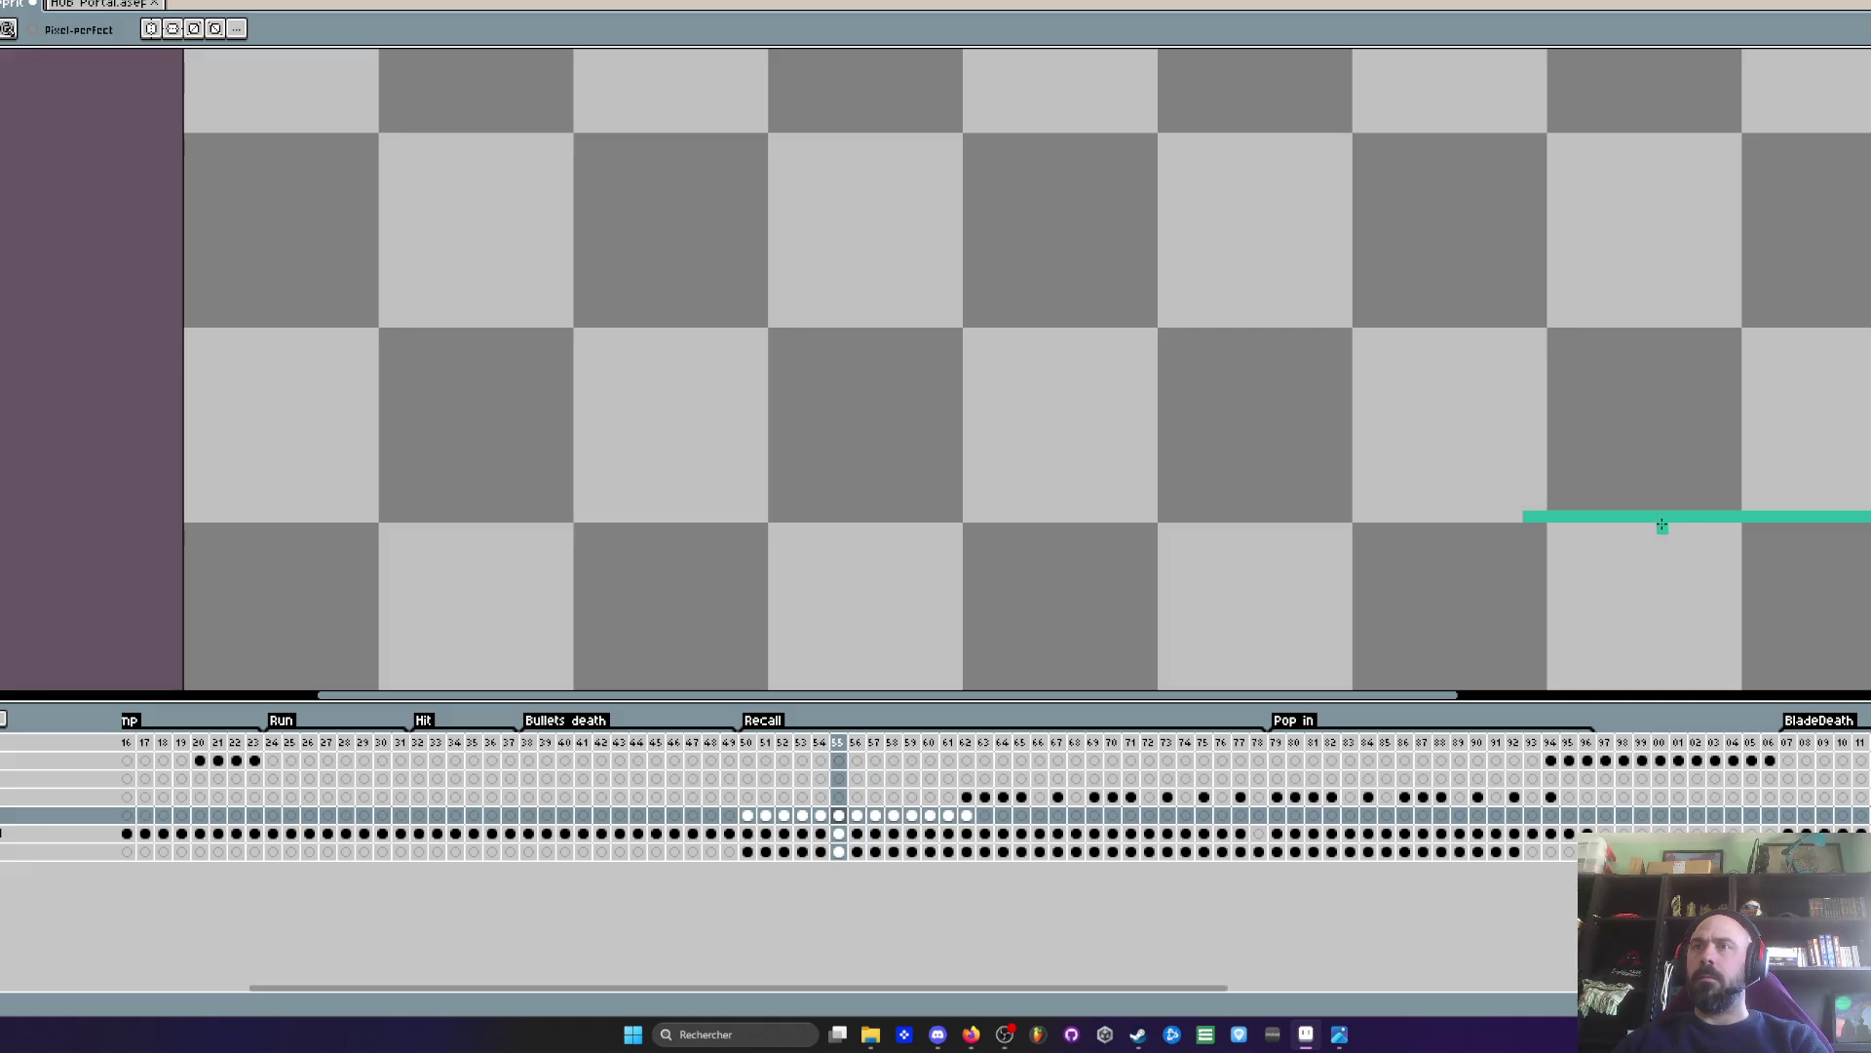
drag(1637, 518, 1870, 517)
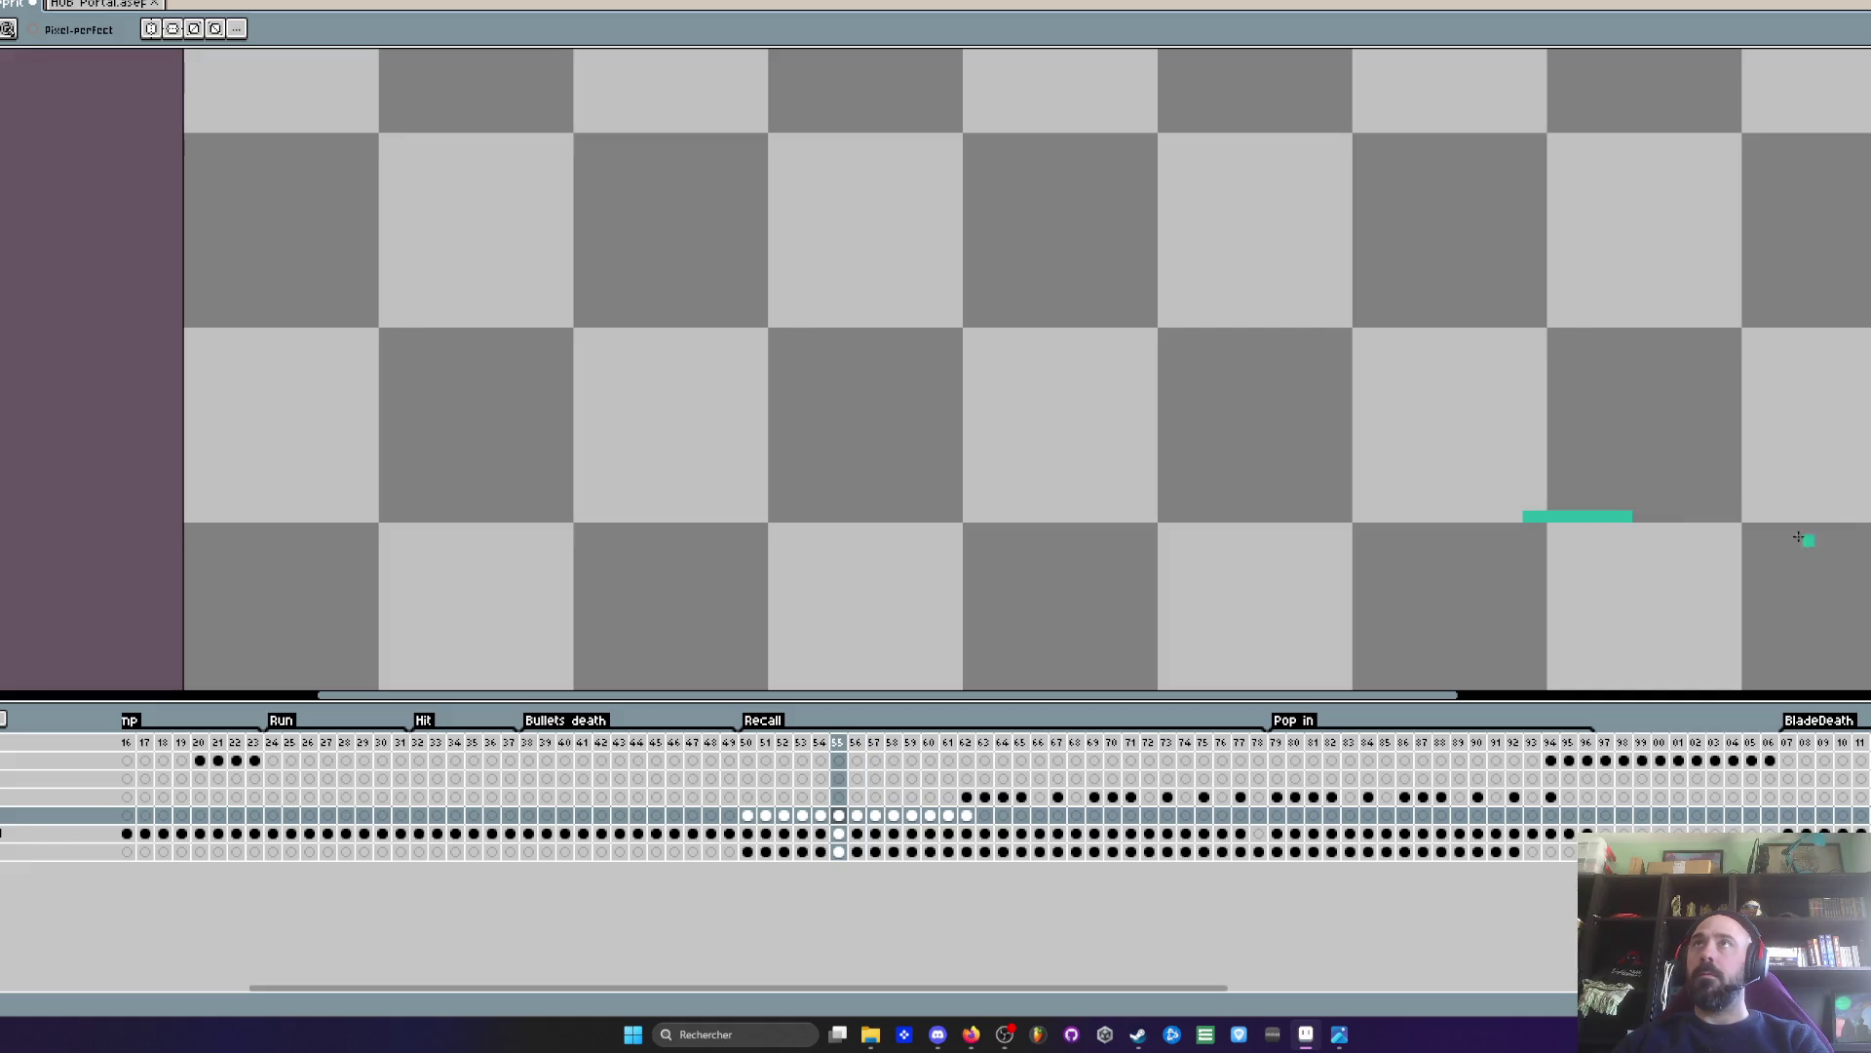
- Erase all of frame 54's teal line and play Recall from frame 54
key(comma)
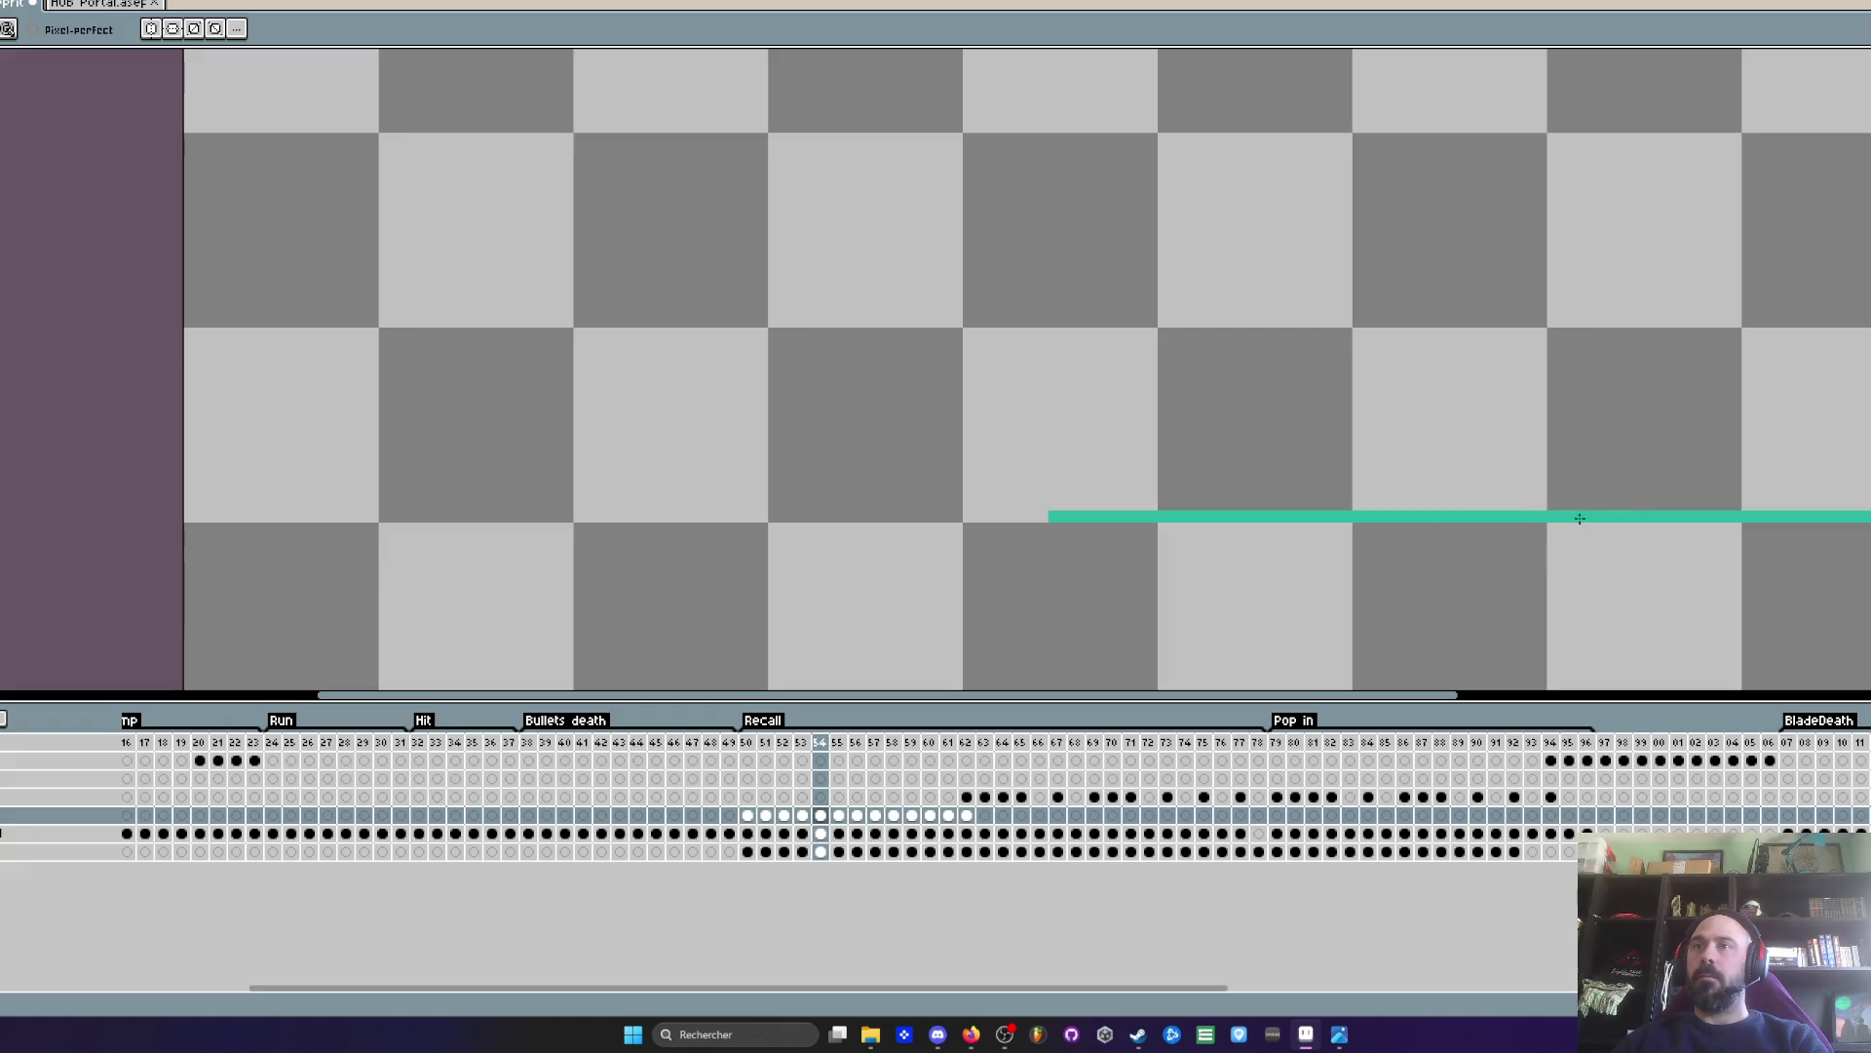
drag(1580, 517, 1870, 517)
key(period)
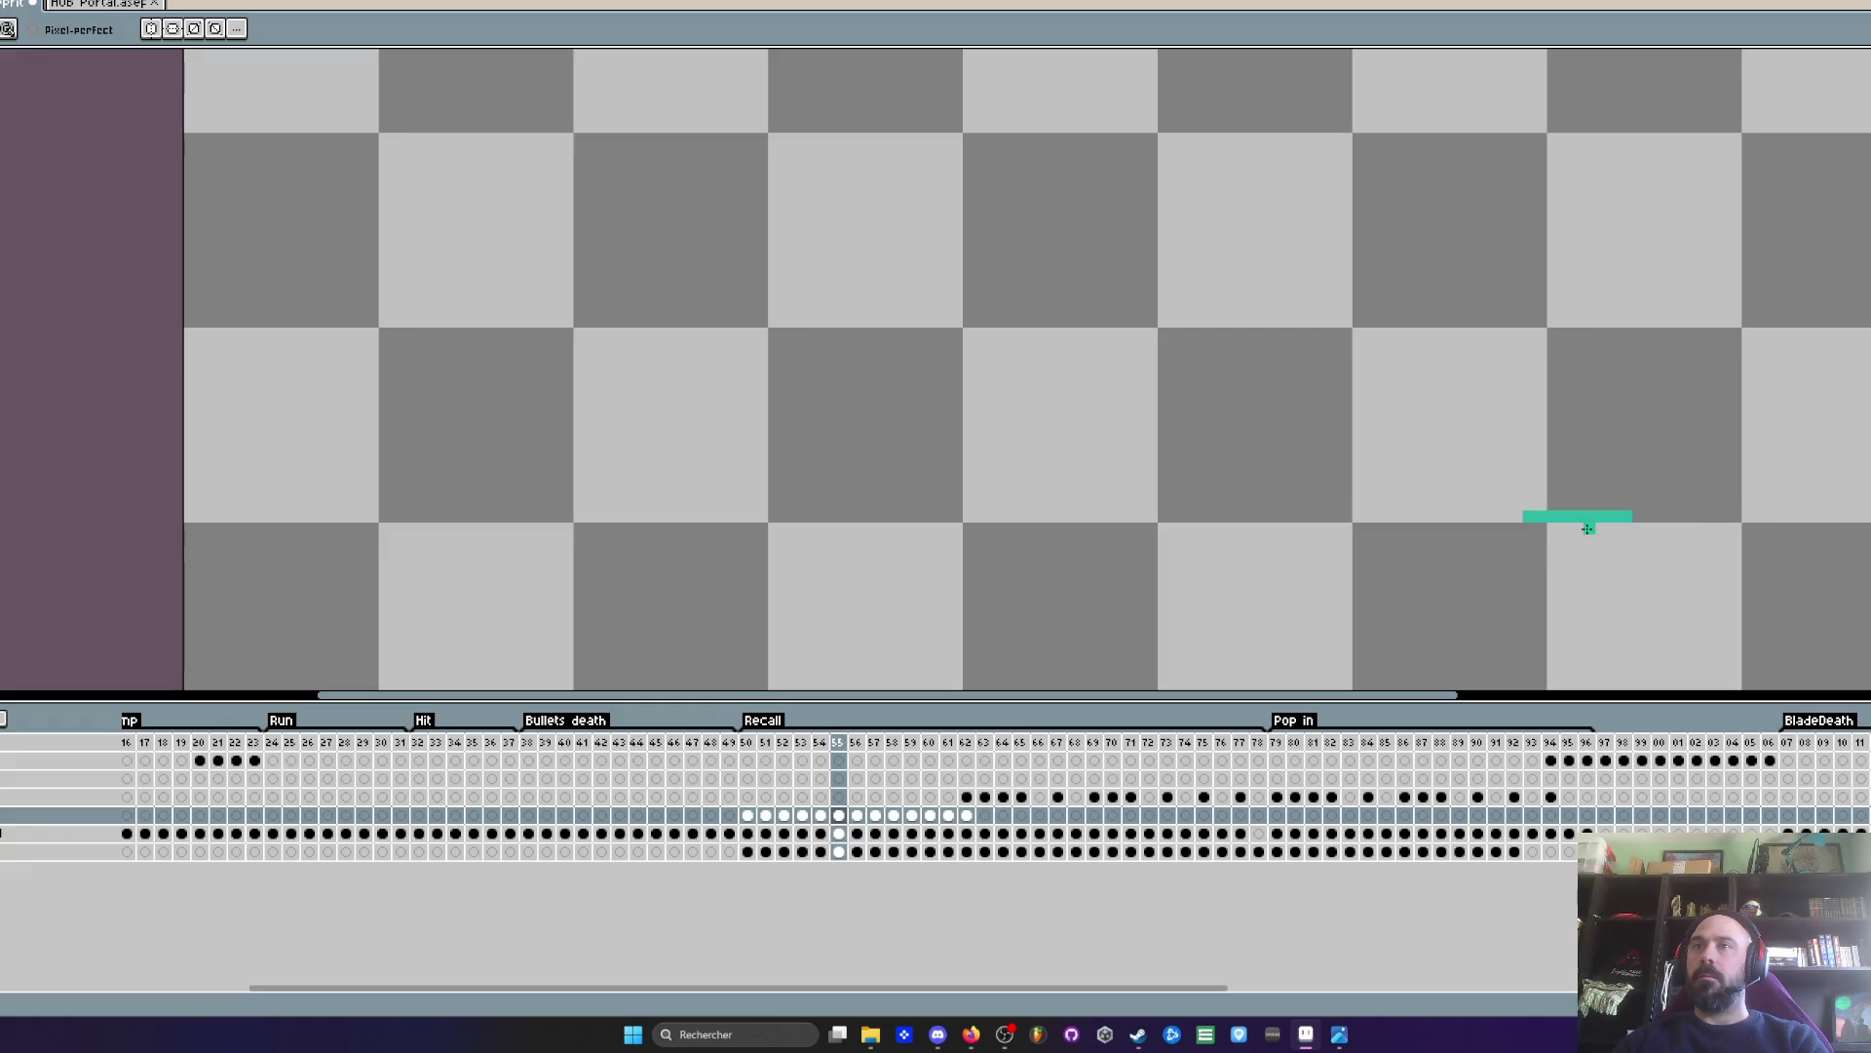
key(comma)
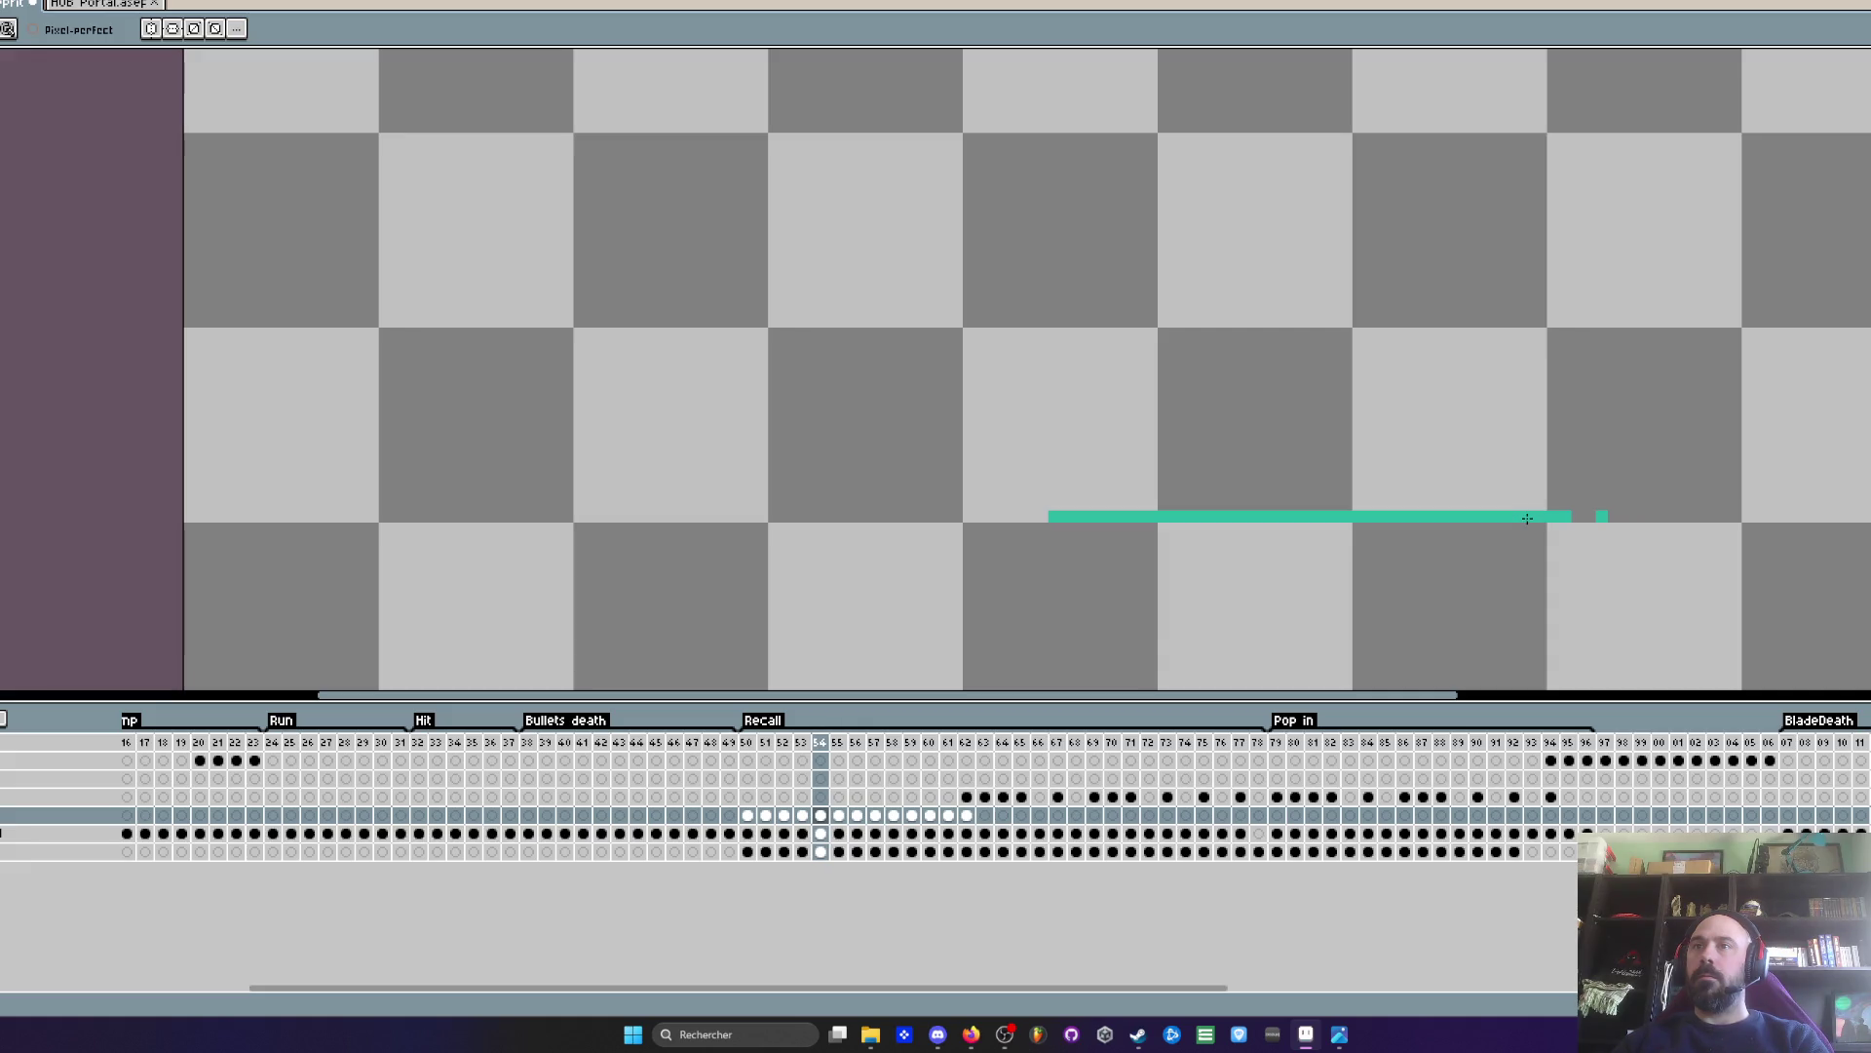
drag(1531, 519, 903, 525)
scroll(904, 525, down, 2)
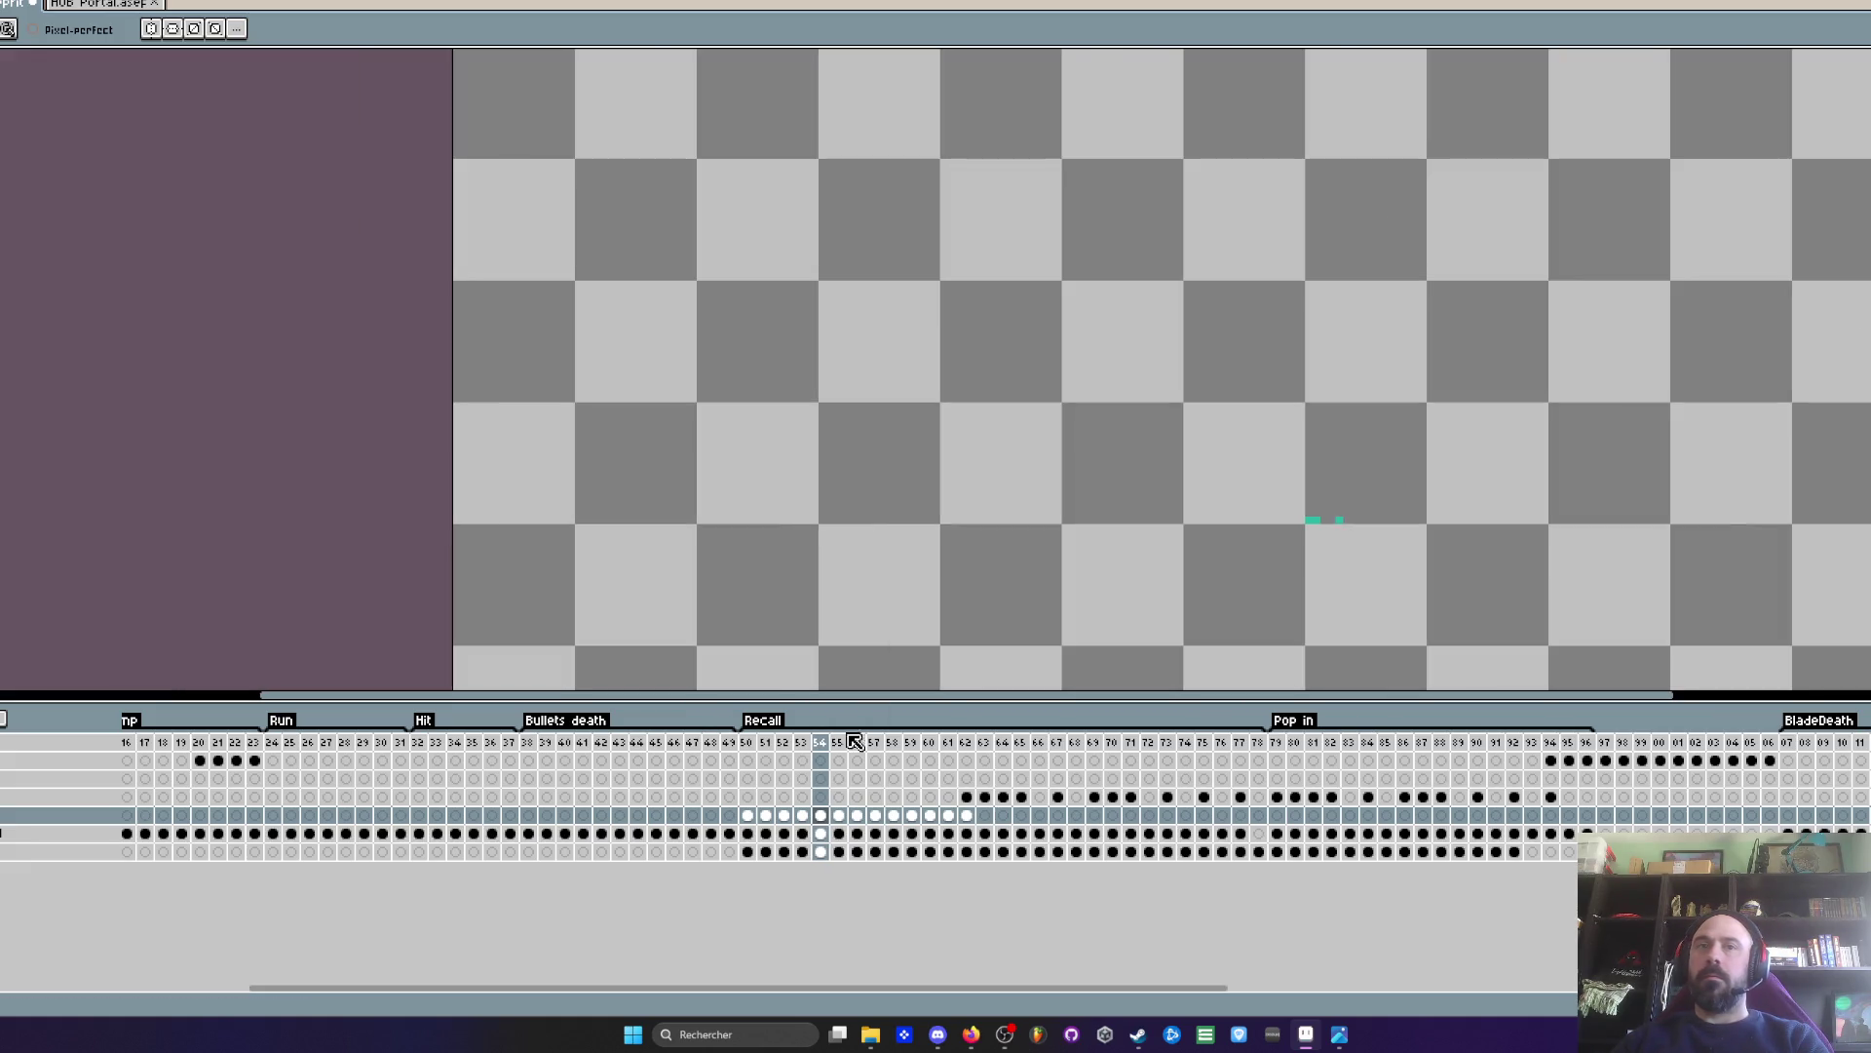
mouse_move(819, 822)
mouse_down()
mouse_move(750, 822)
mouse_move(819, 821)
mouse_up()
click(823, 749)
key(Return)
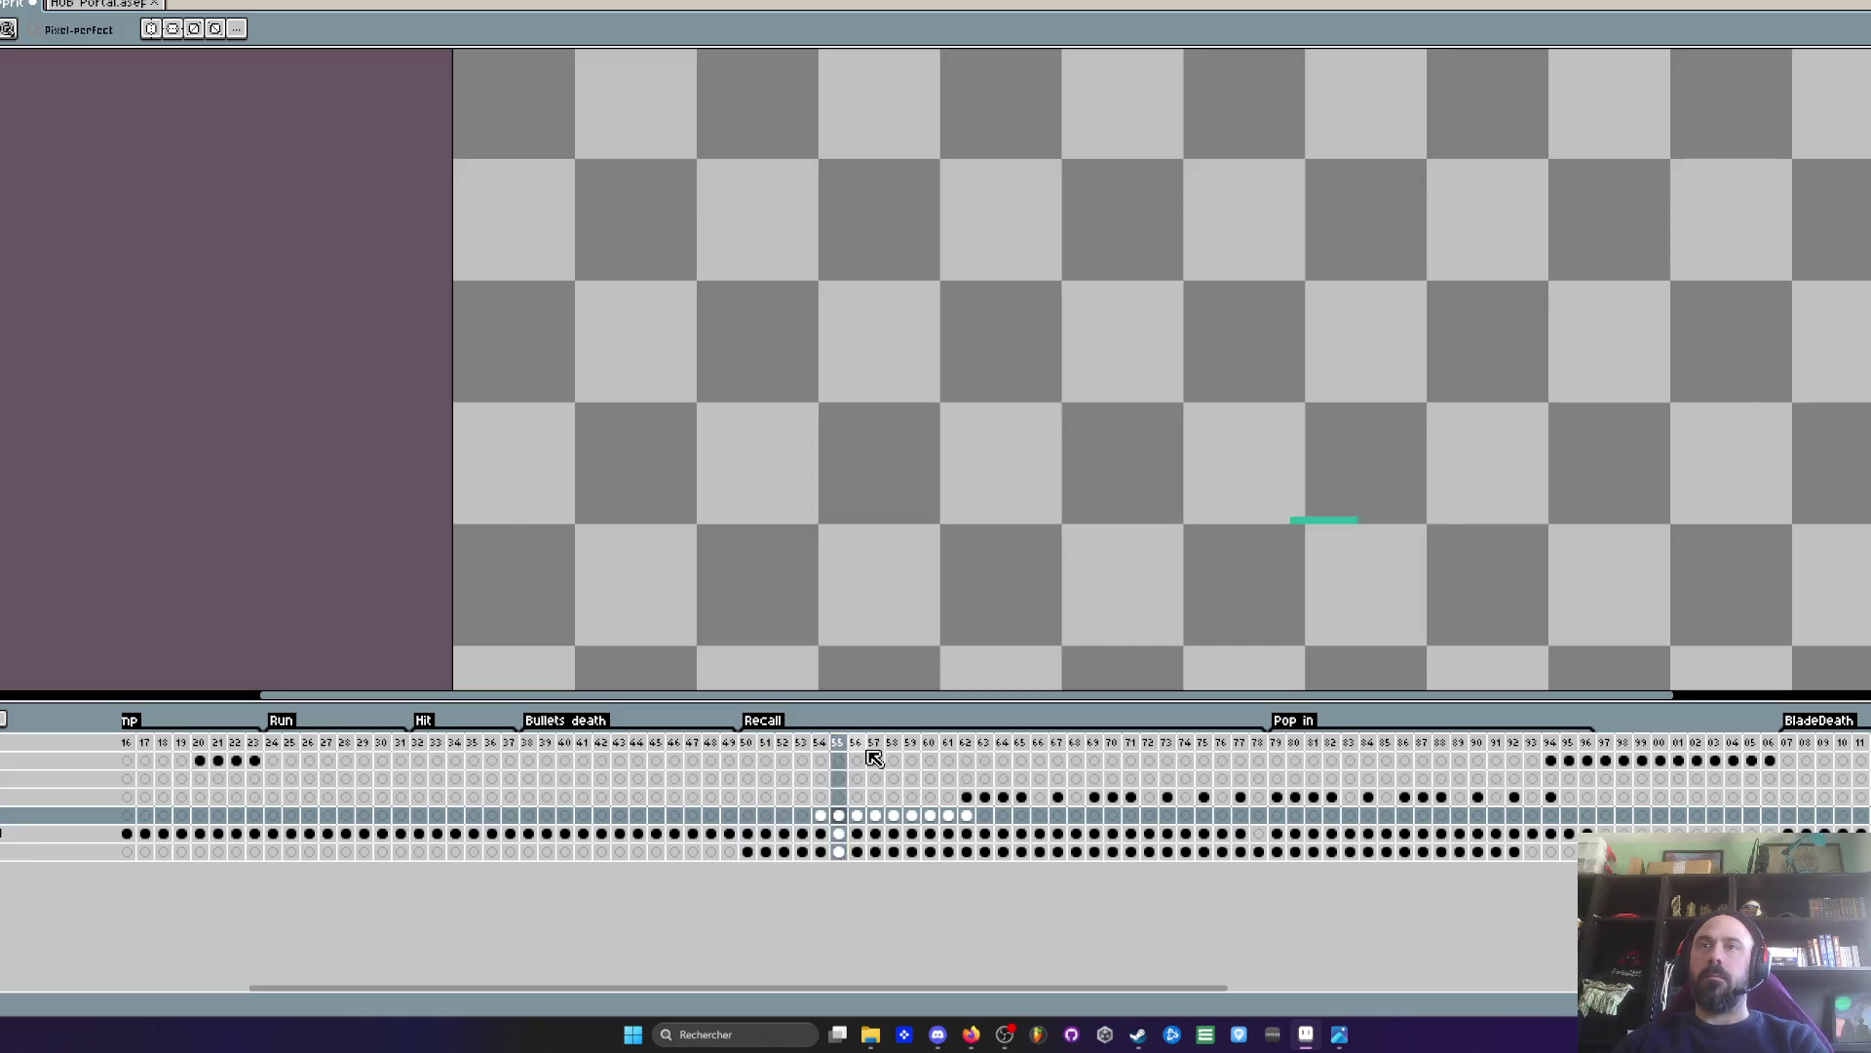
- Move the line cels of frames 54–62 four frames earlier
drag(752, 743, 951, 751)
key(Right)
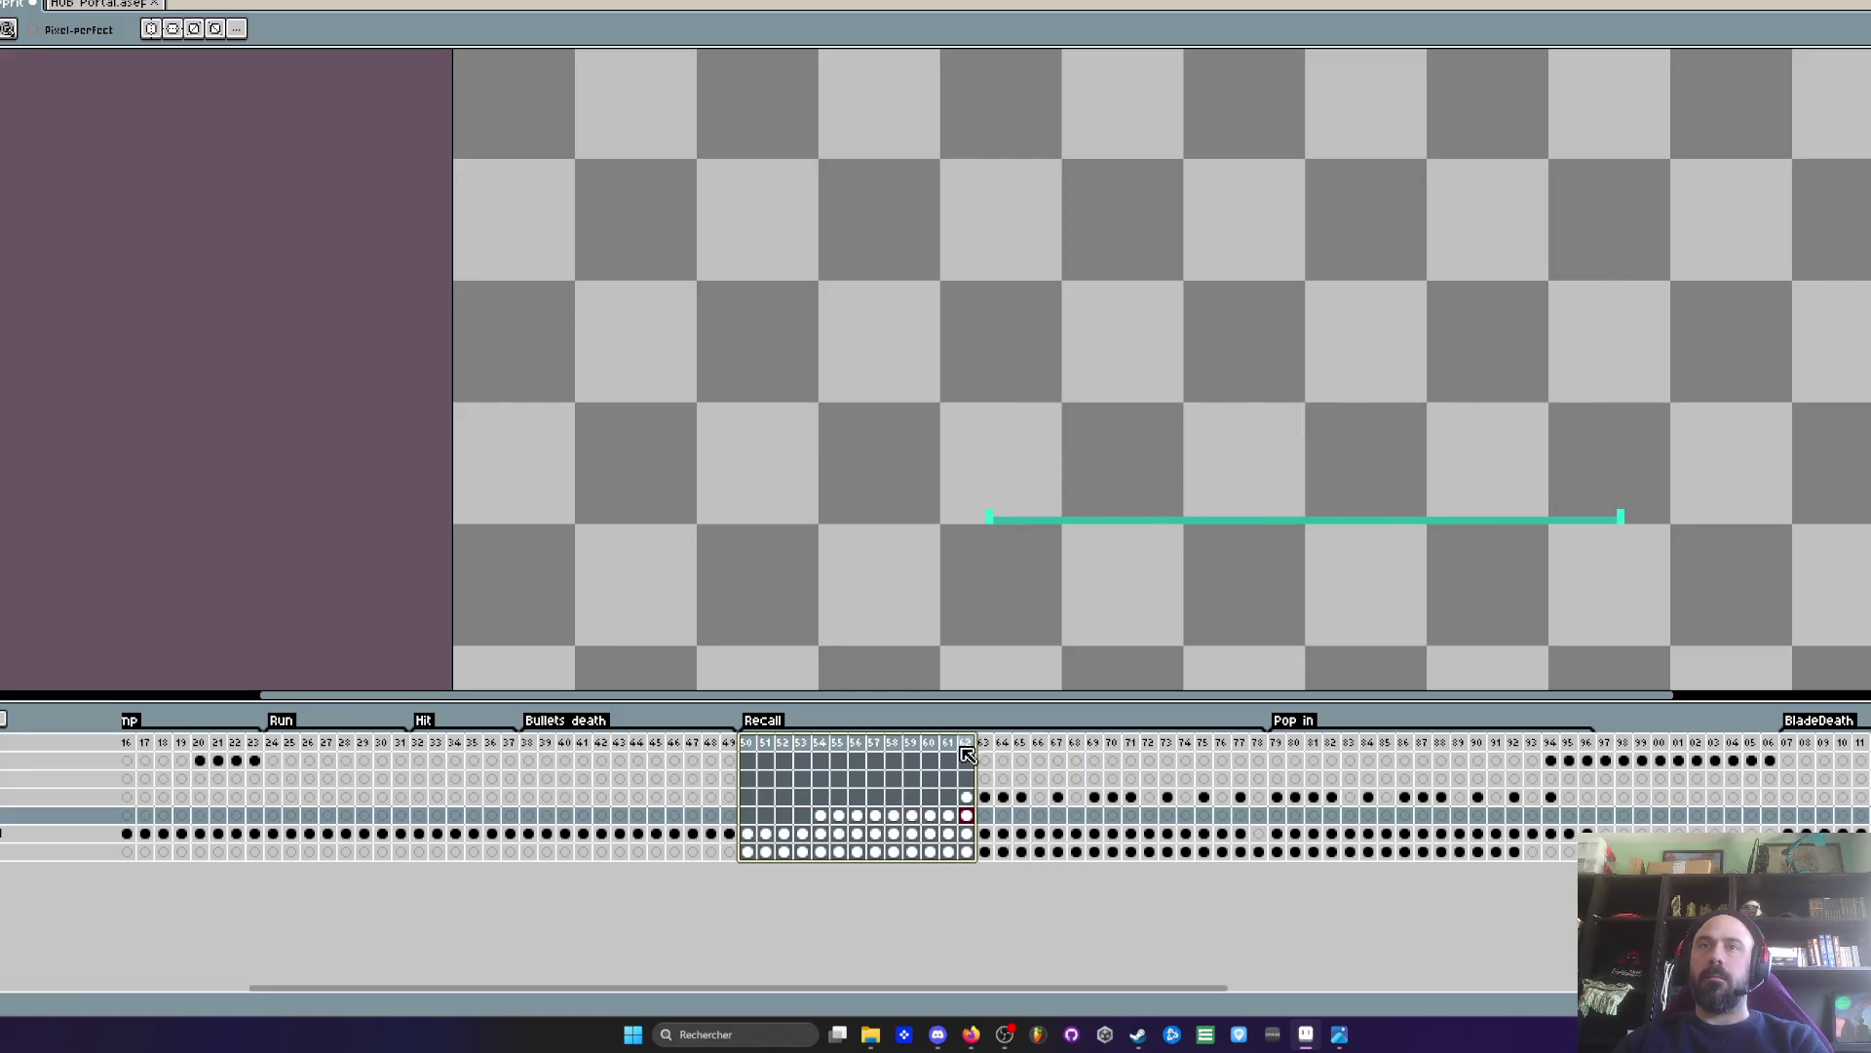
click(966, 816)
drag(967, 816, 750, 822)
click(894, 816)
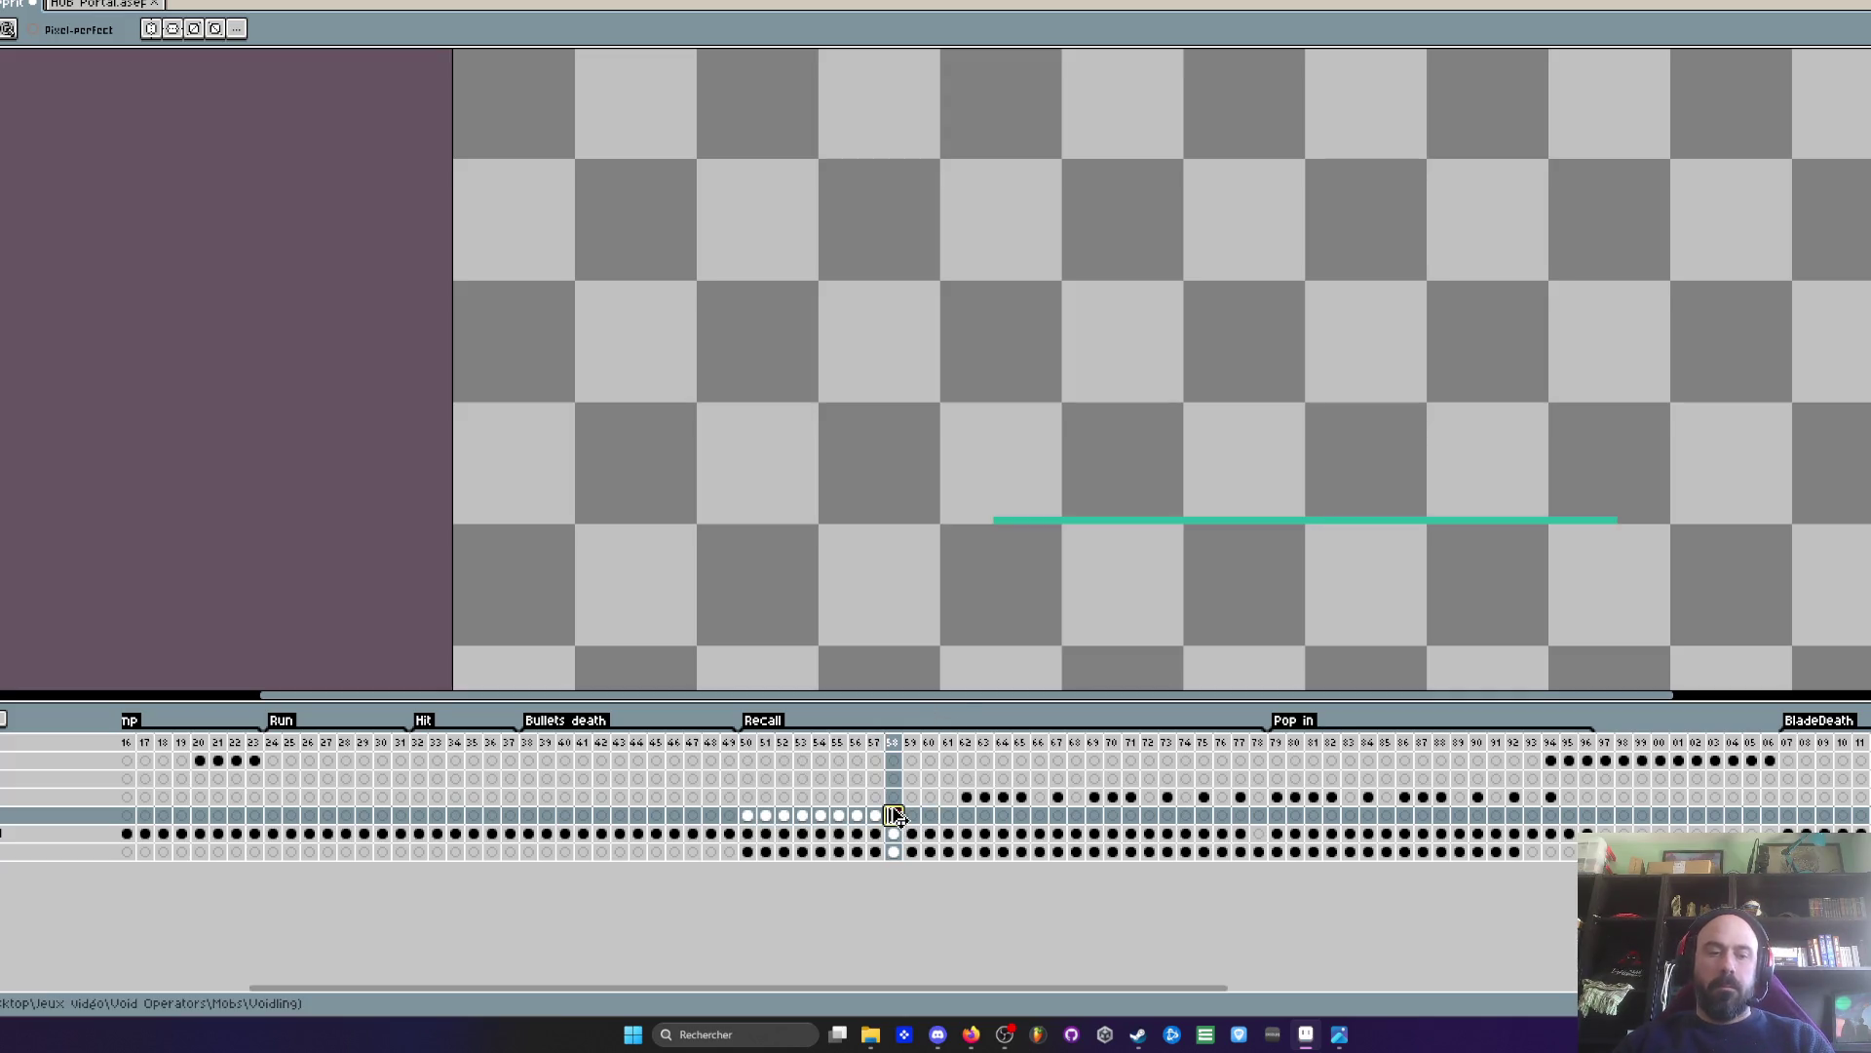
- Copy frame 58's line cel into frame 59 and delete frames 60 and 61
drag(894, 815, 913, 815)
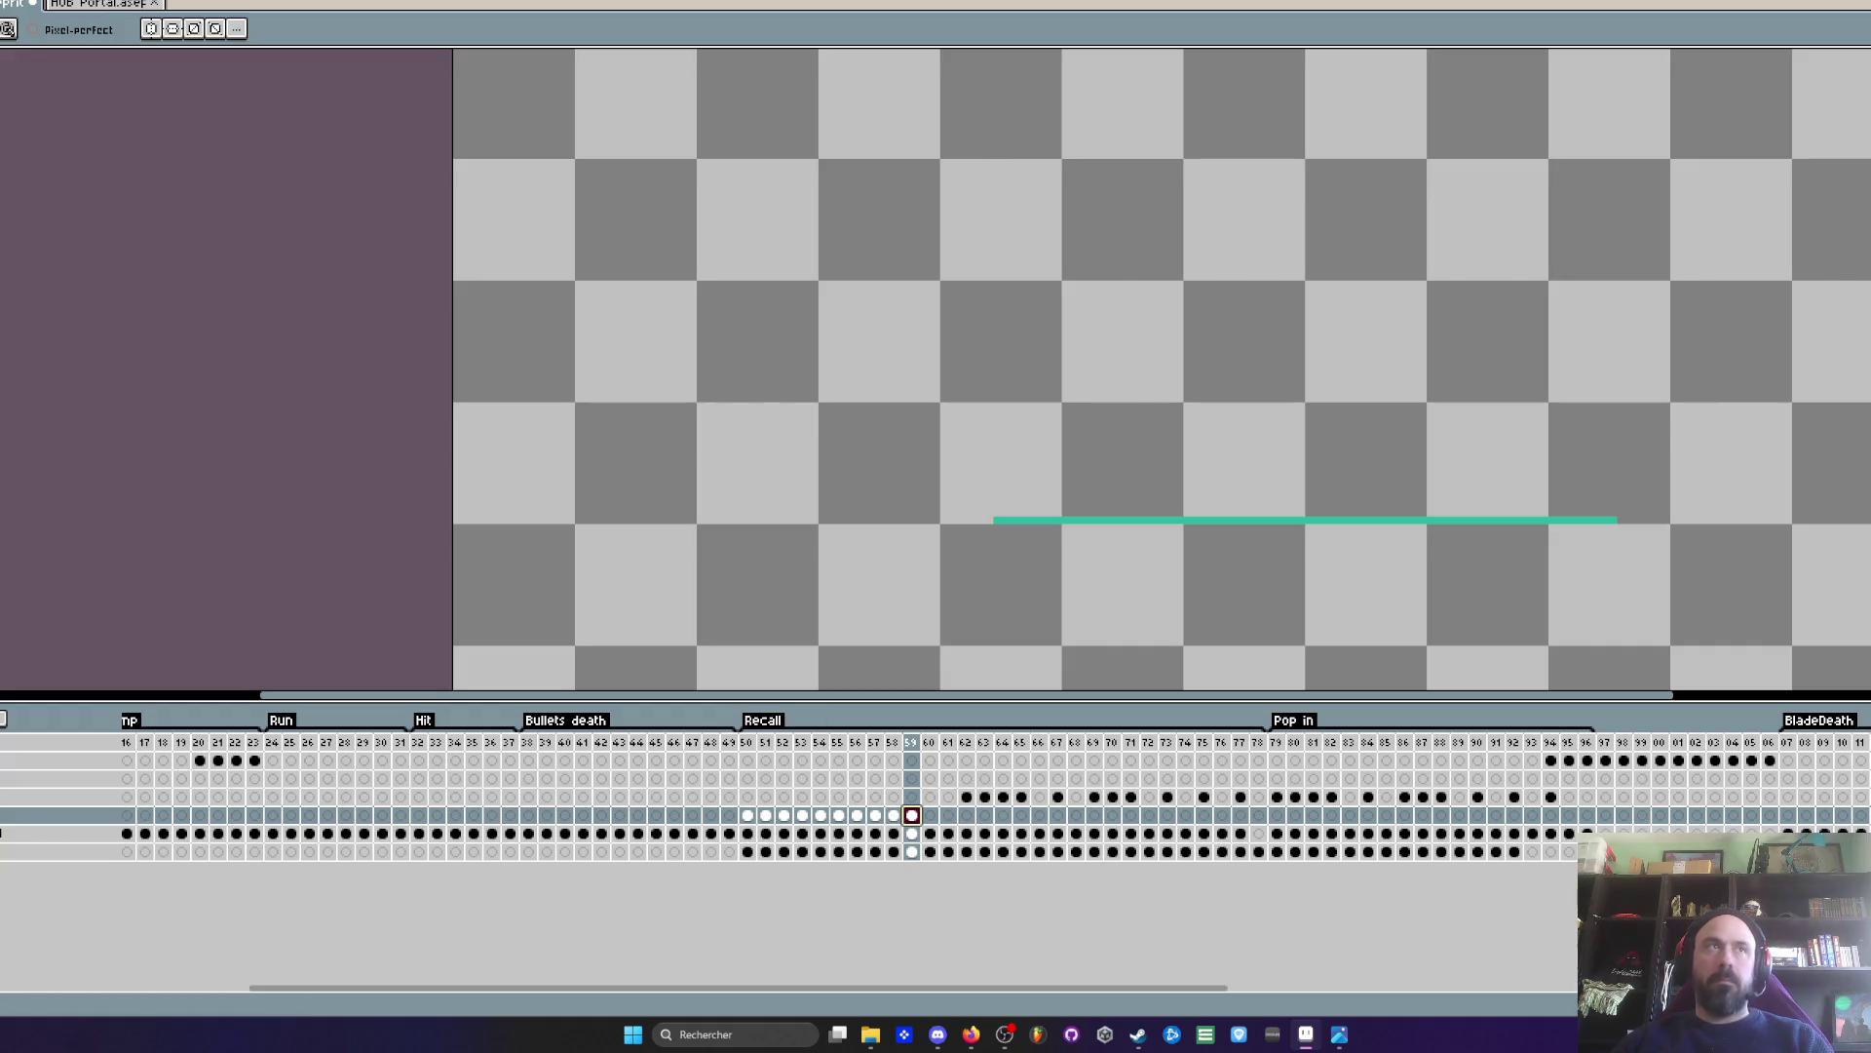
key(g)
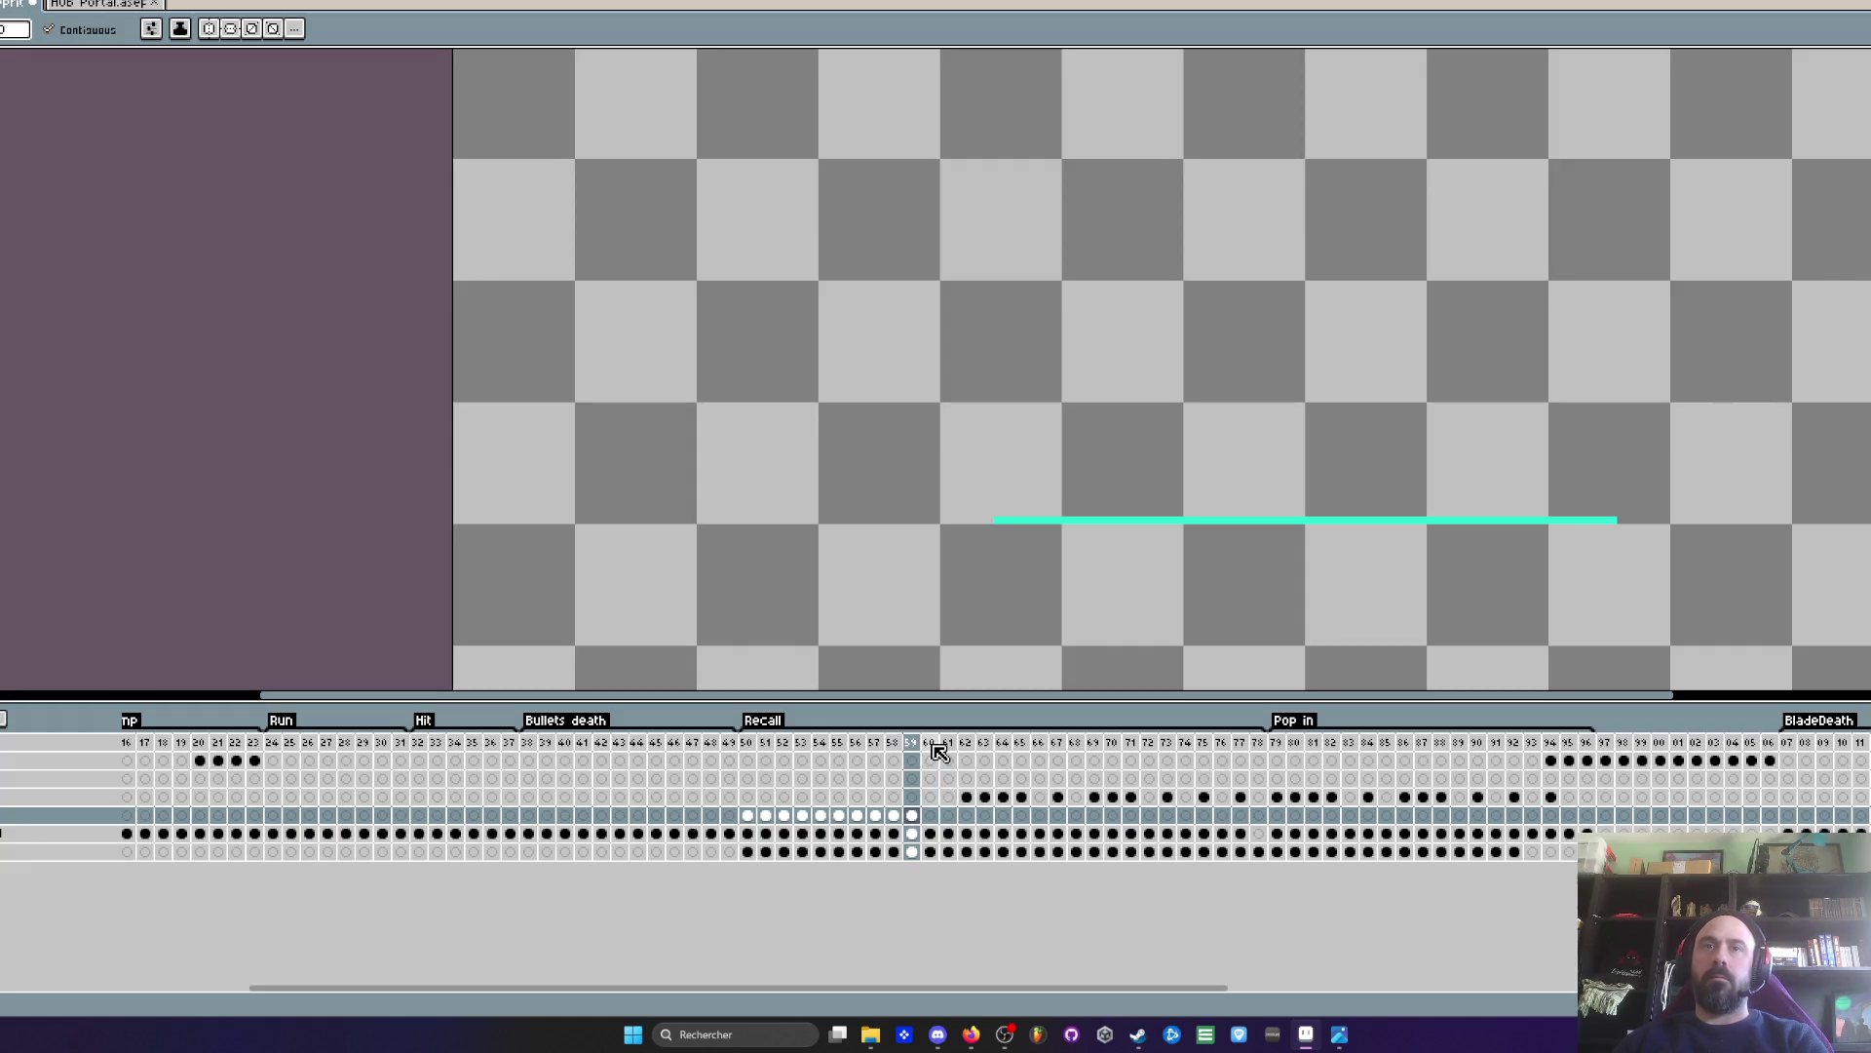
drag(930, 744, 960, 787)
key(Delete)
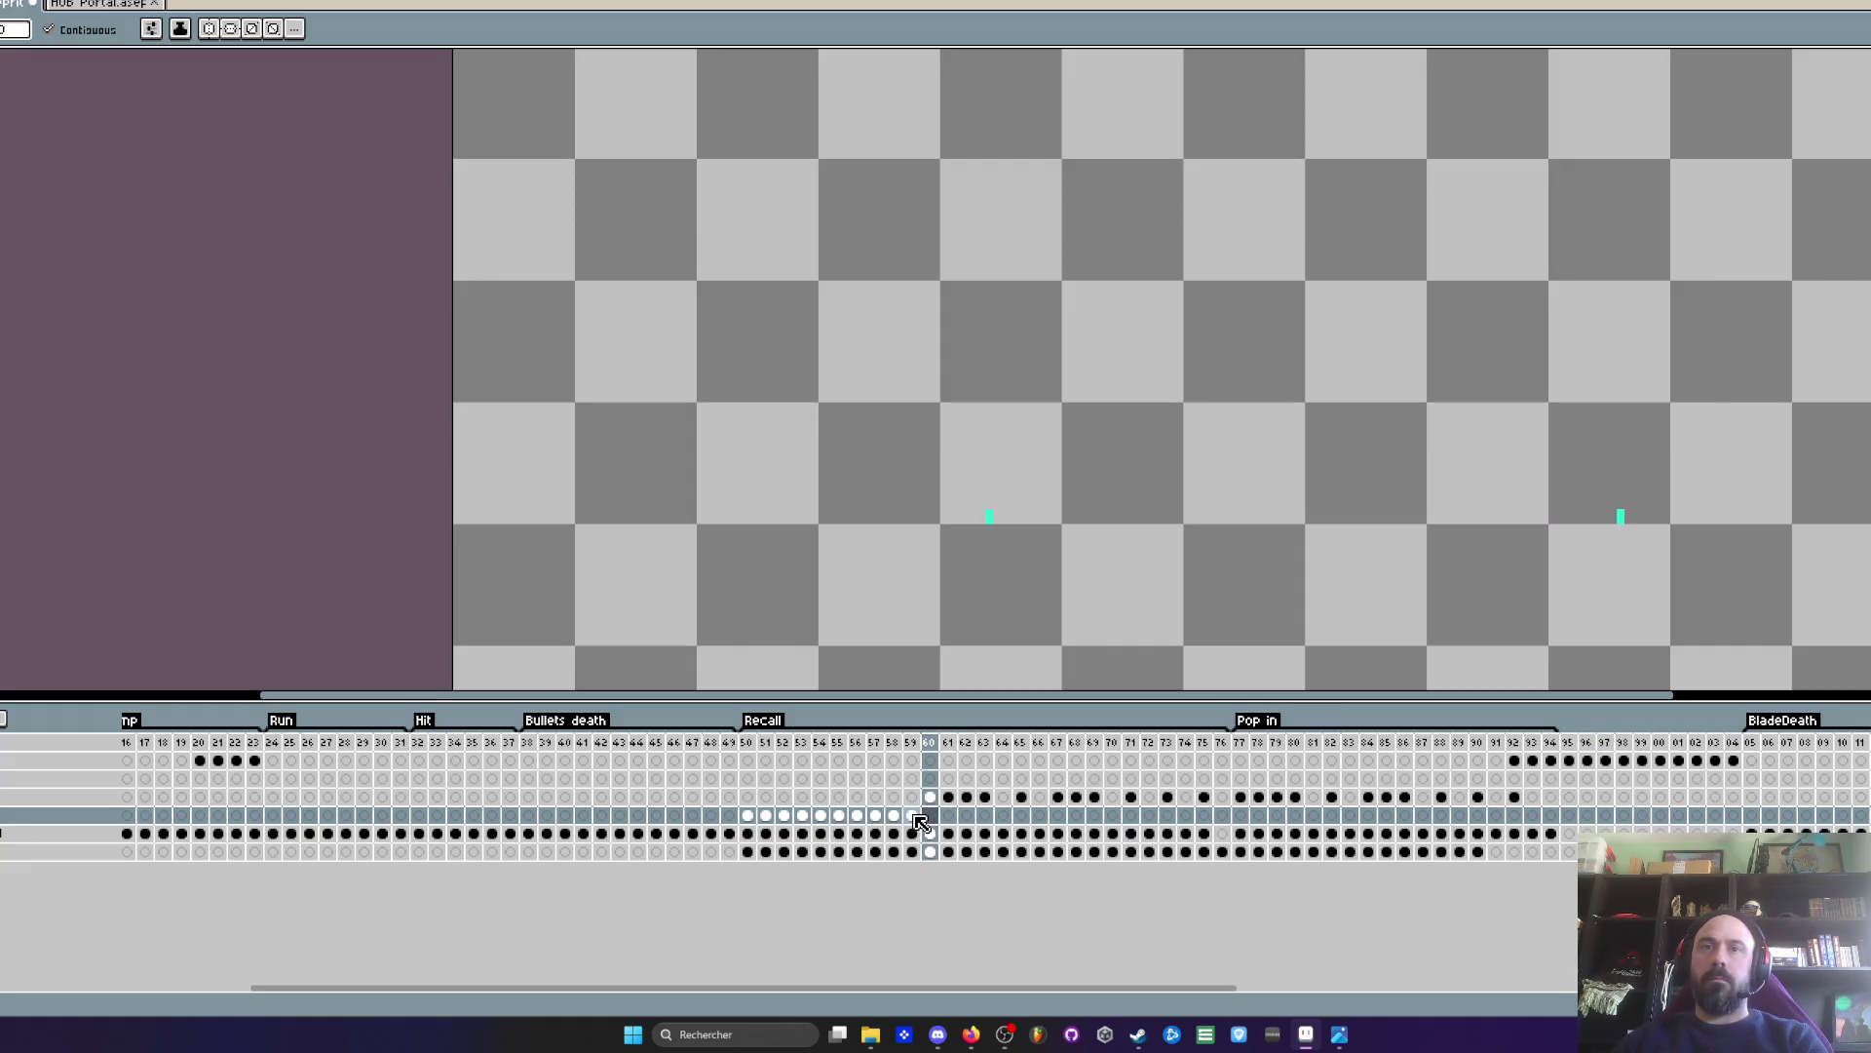
- Check frames 59–60, play the Recall loop, and select line cels from frame 59 onward
click(913, 816)
click(931, 815)
click(913, 815)
key(Return)
scroll(1153, 516, down, 3)
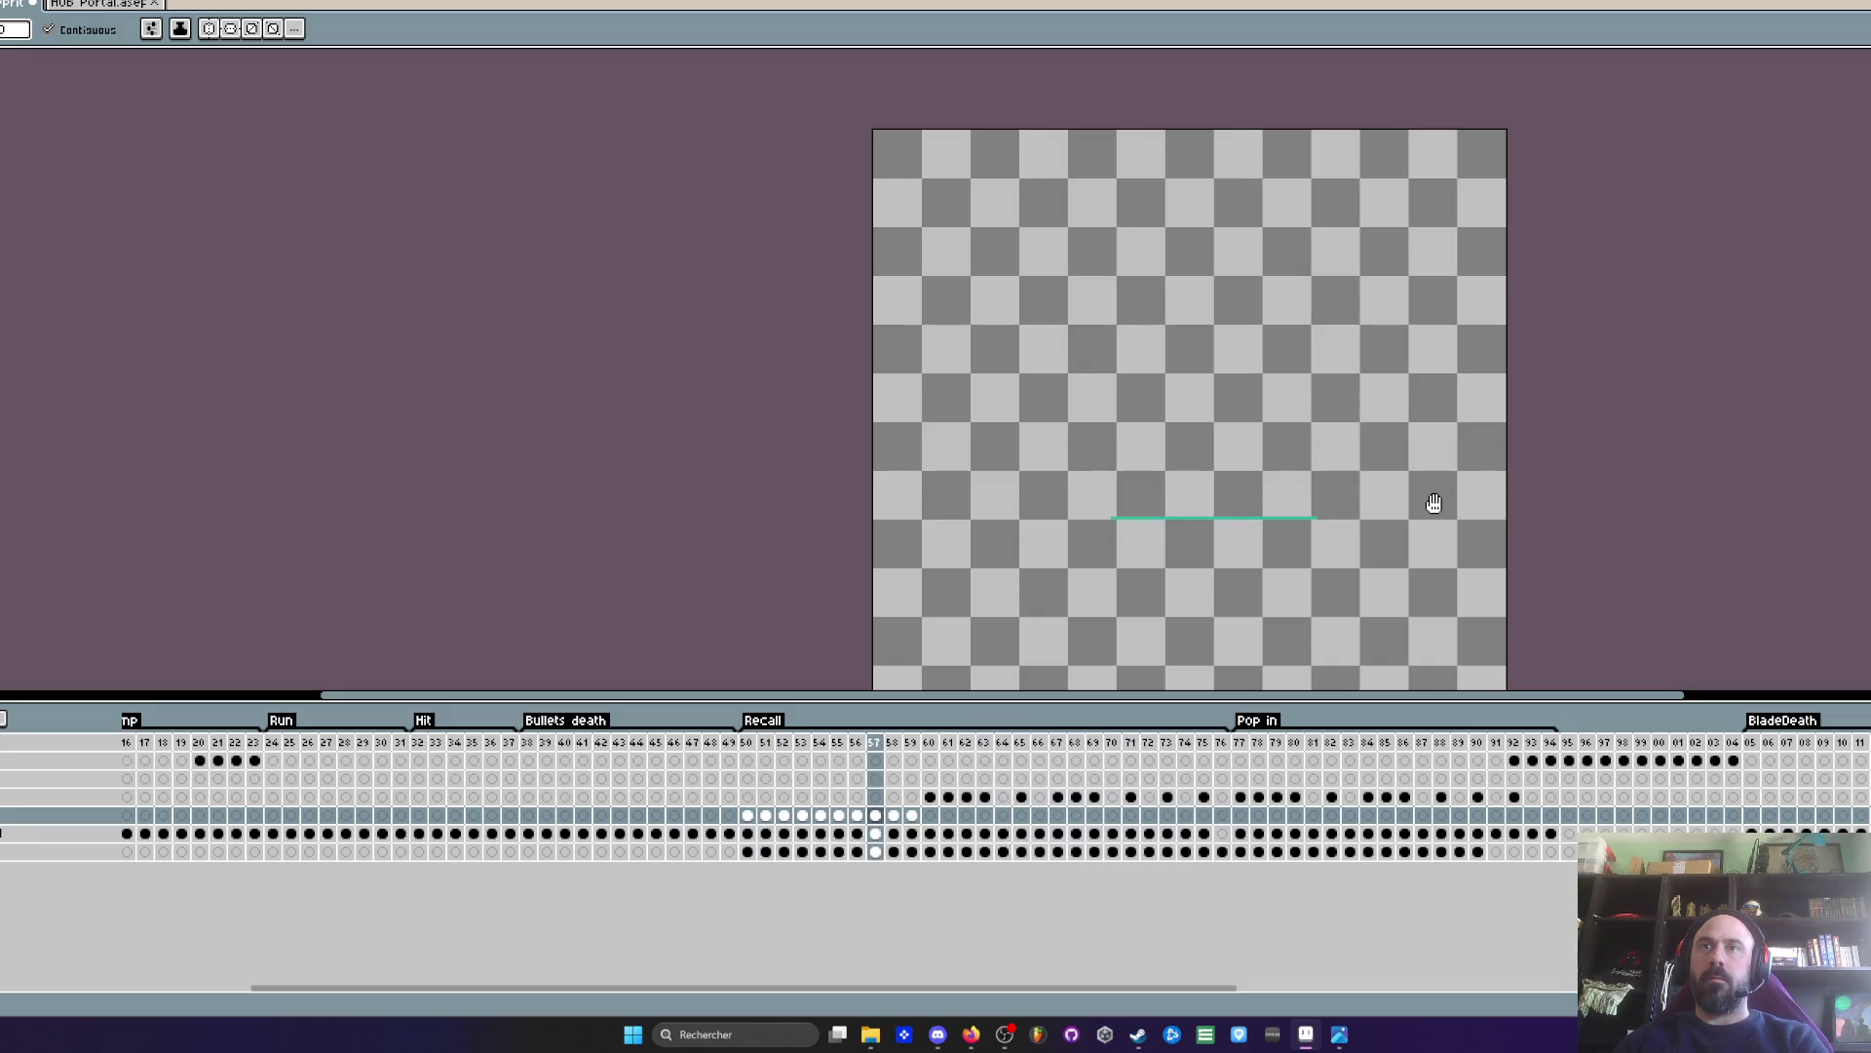
scroll(1218, 547, up, 1)
click(914, 815)
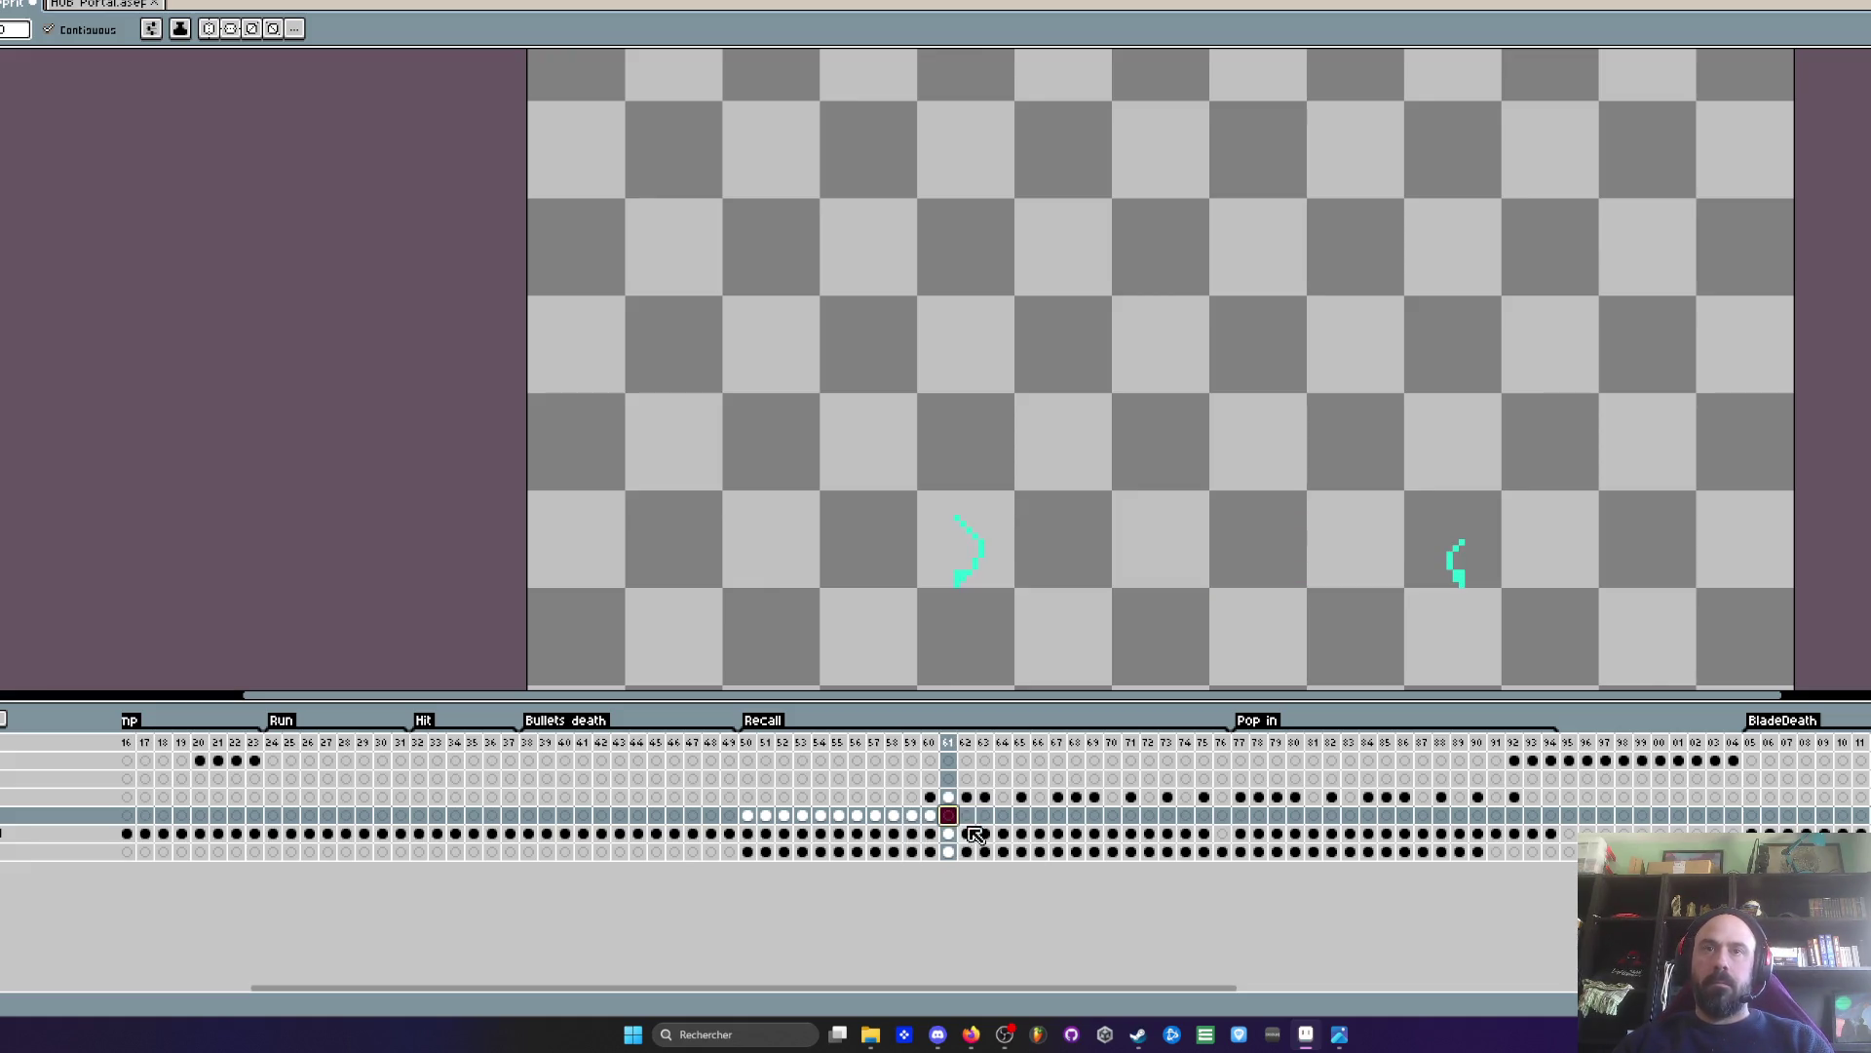
drag(991, 831, 1221, 824)
click(894, 815)
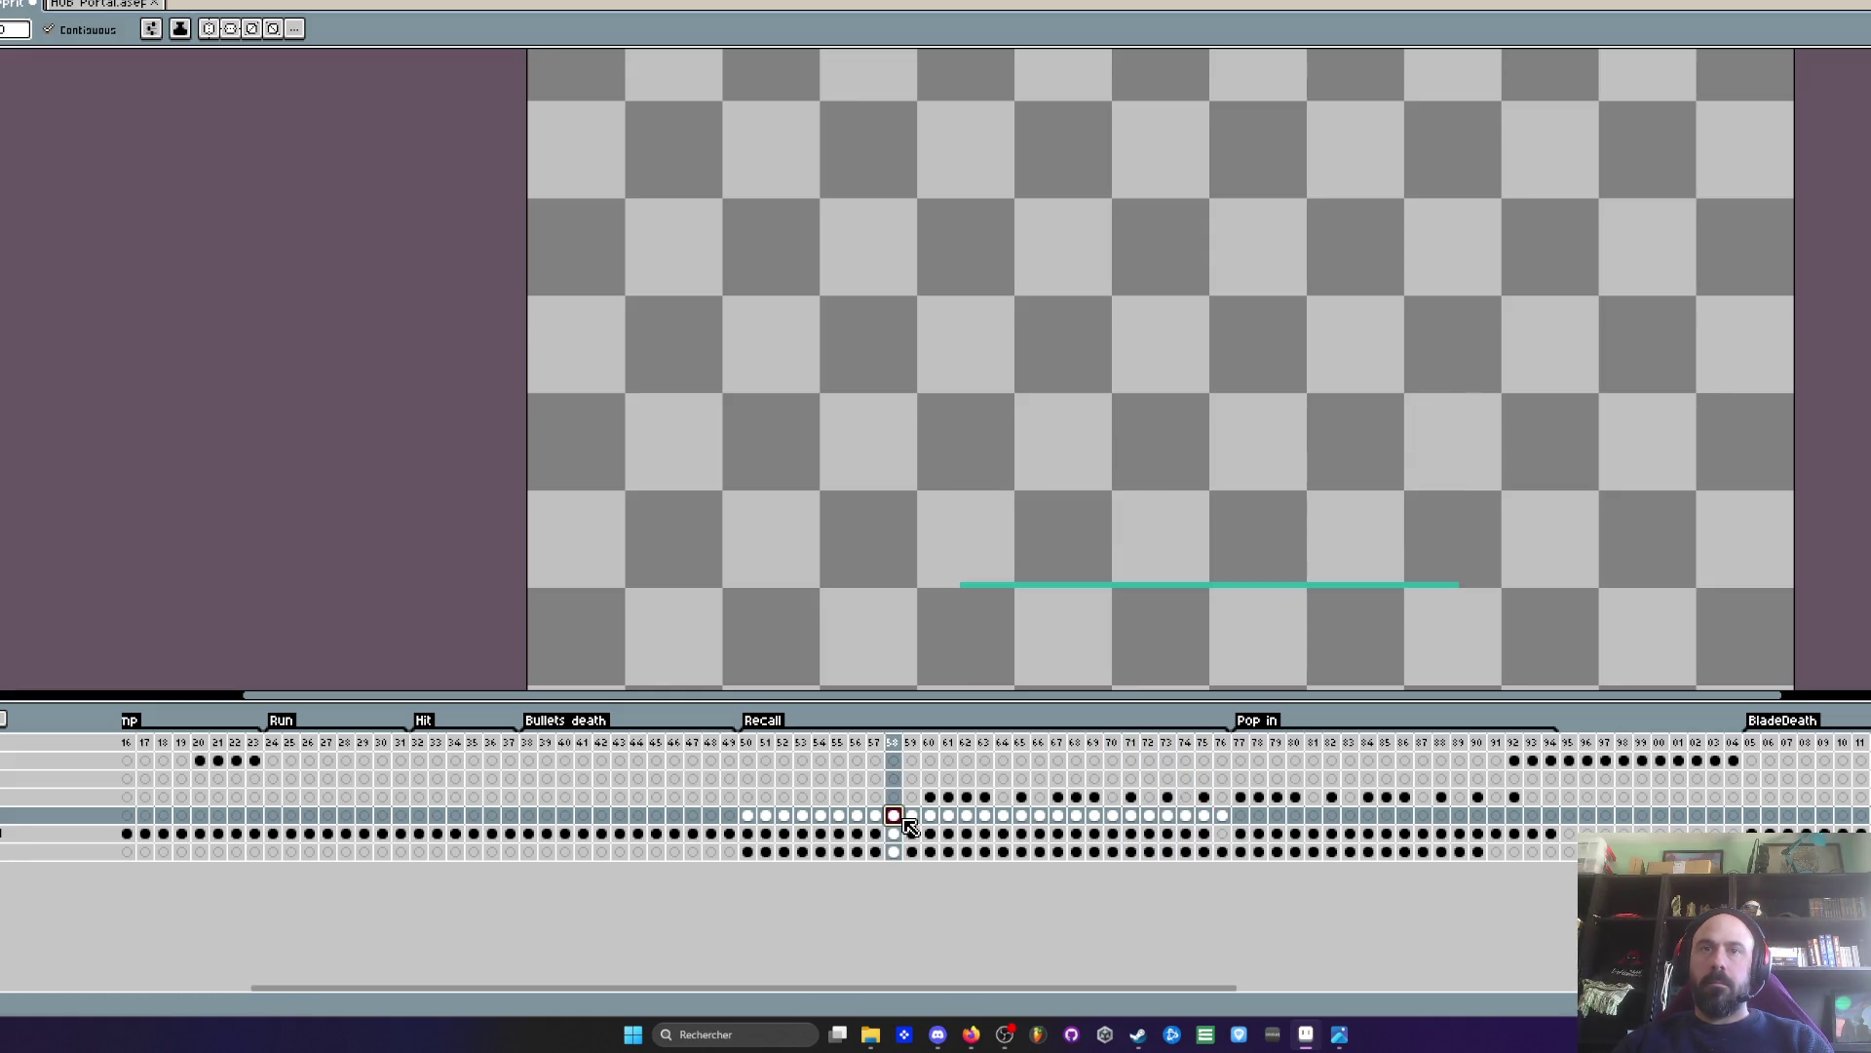
- Pick a darker teal from the canvas and paint a strip along frame 60's portal line
scroll(999, 682, up, 1)
scroll(969, 606, up, 1)
scroll(982, 477, up, 1)
key(i)
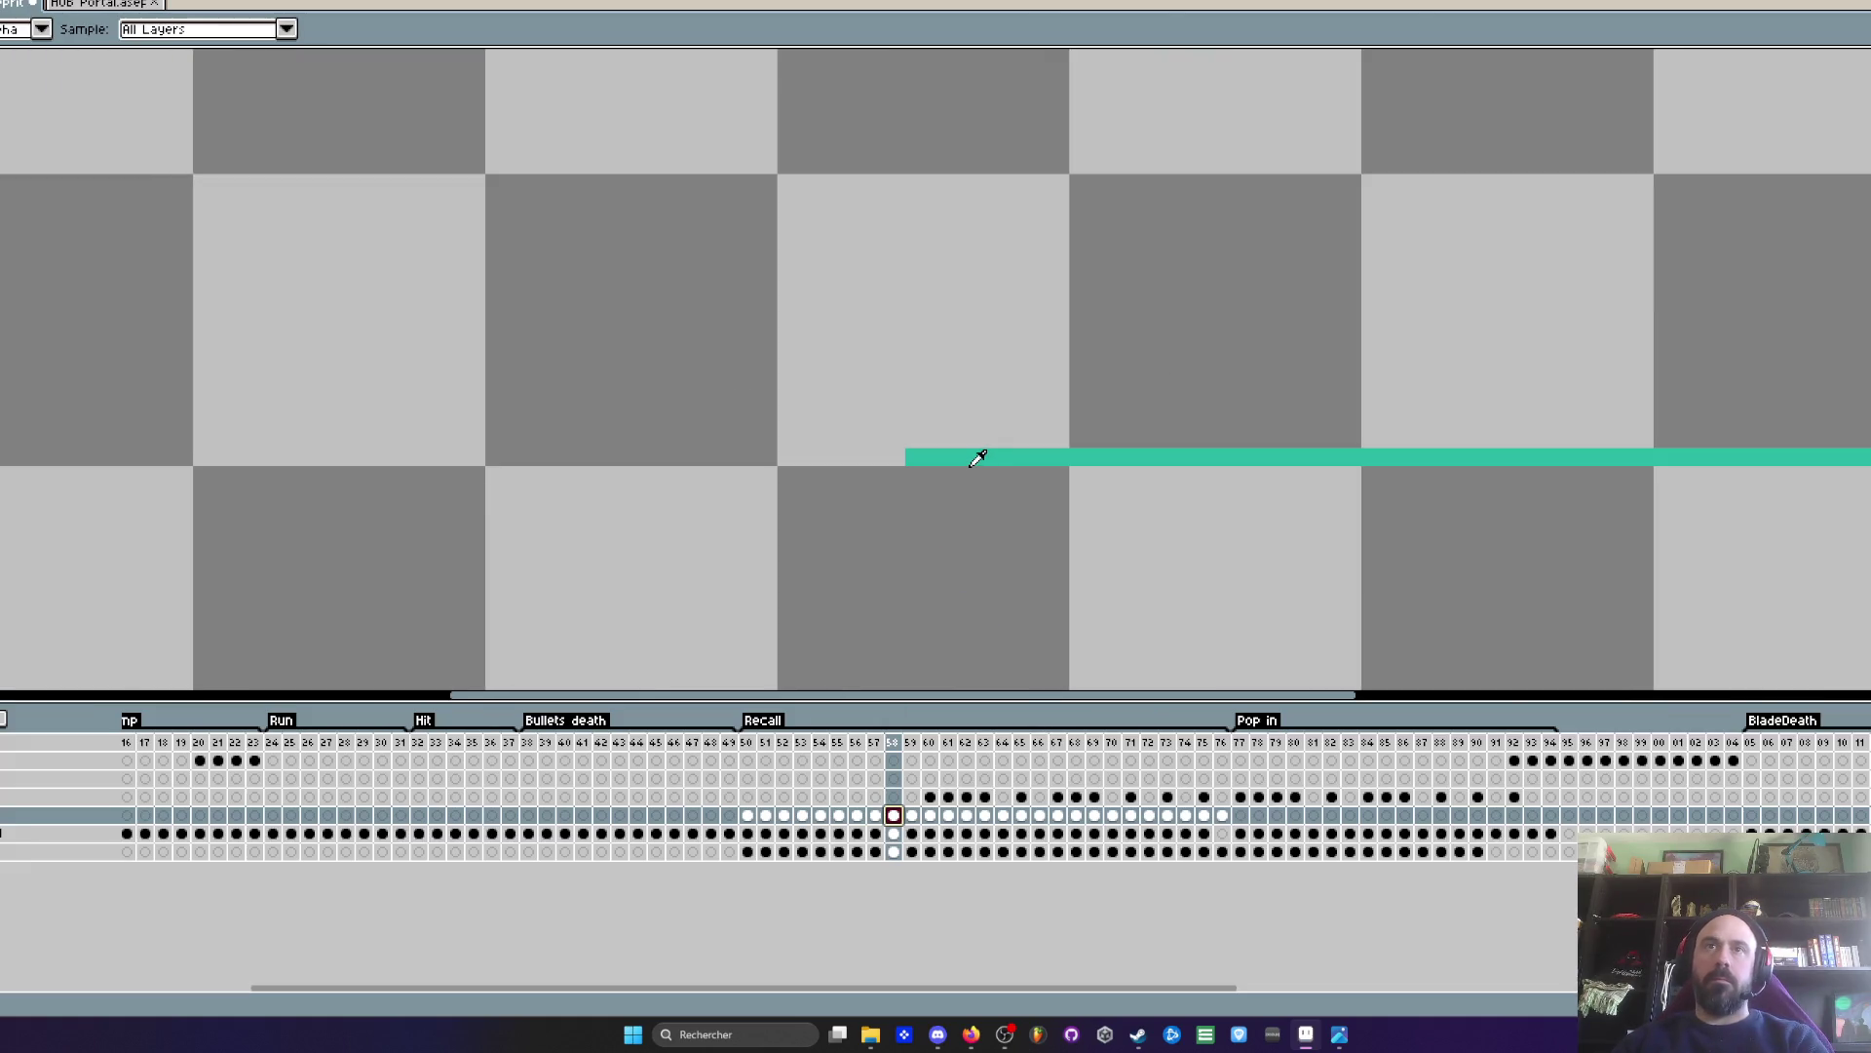
key(Right)
key(Right)
key(Left)
key(Left)
key(Right)
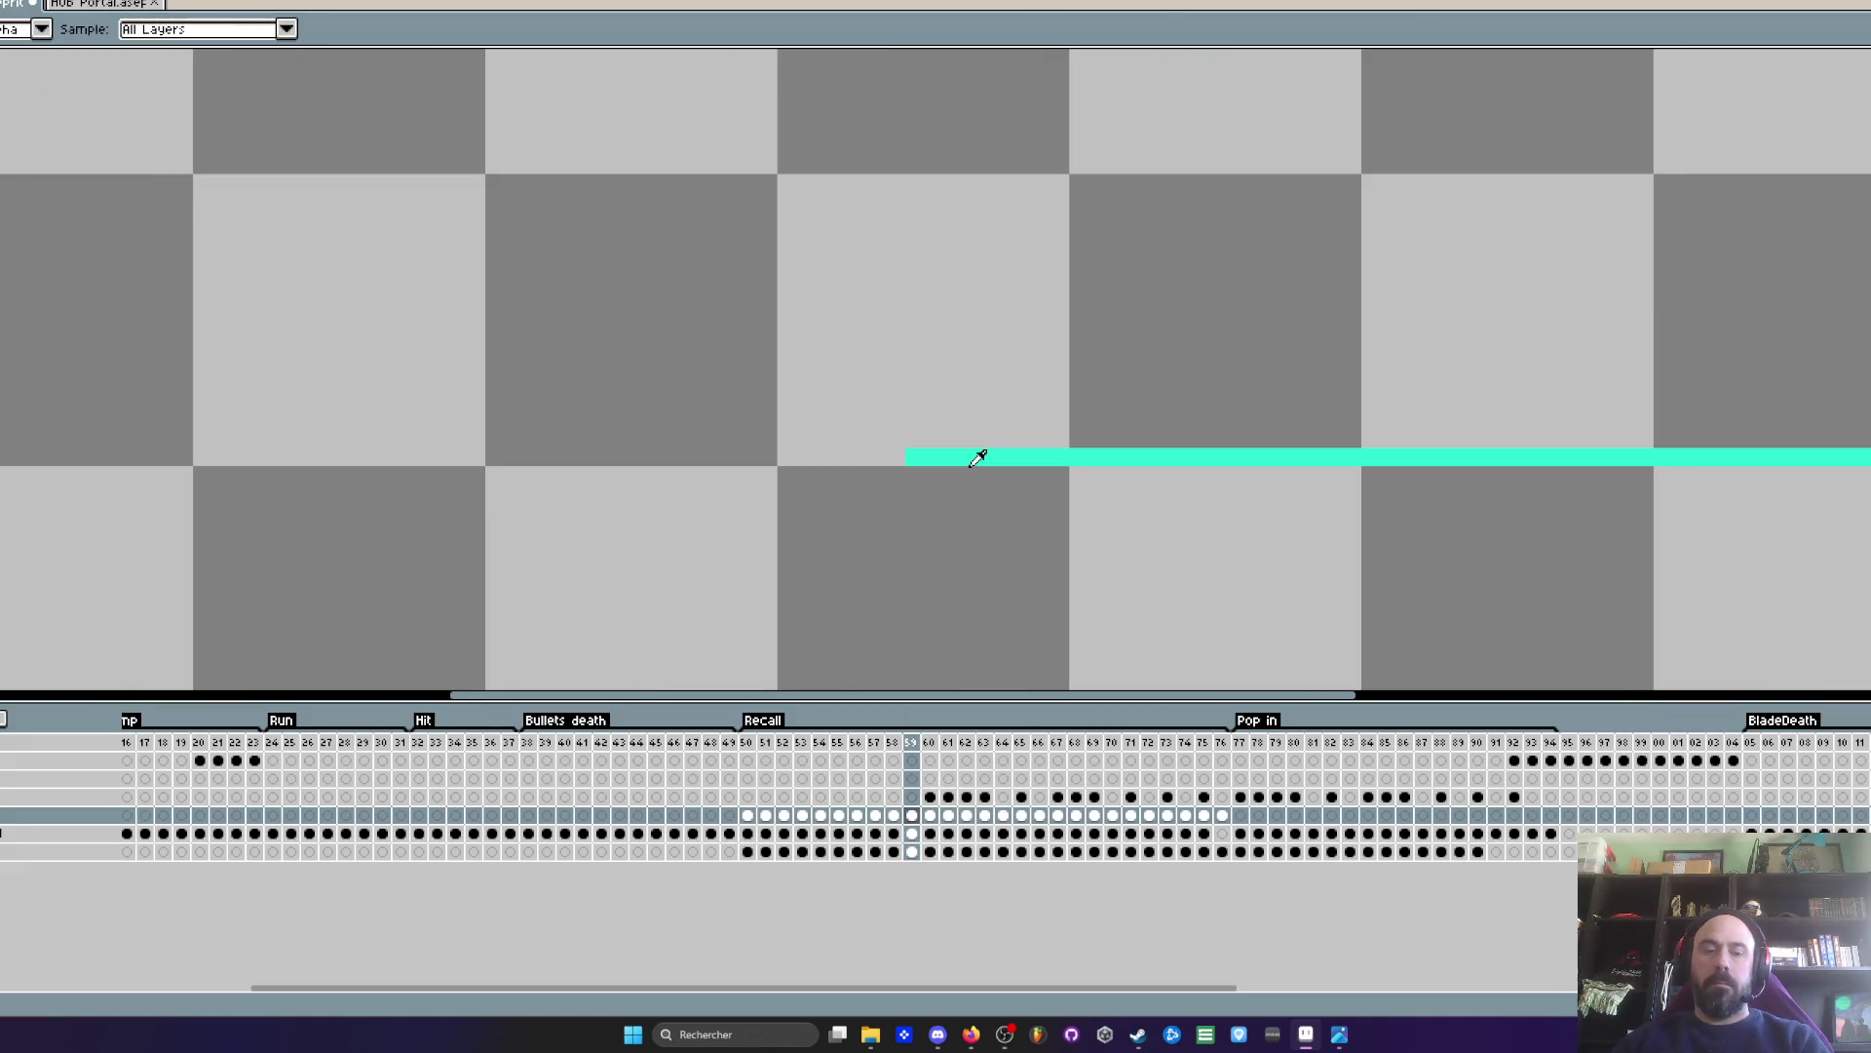
key(b)
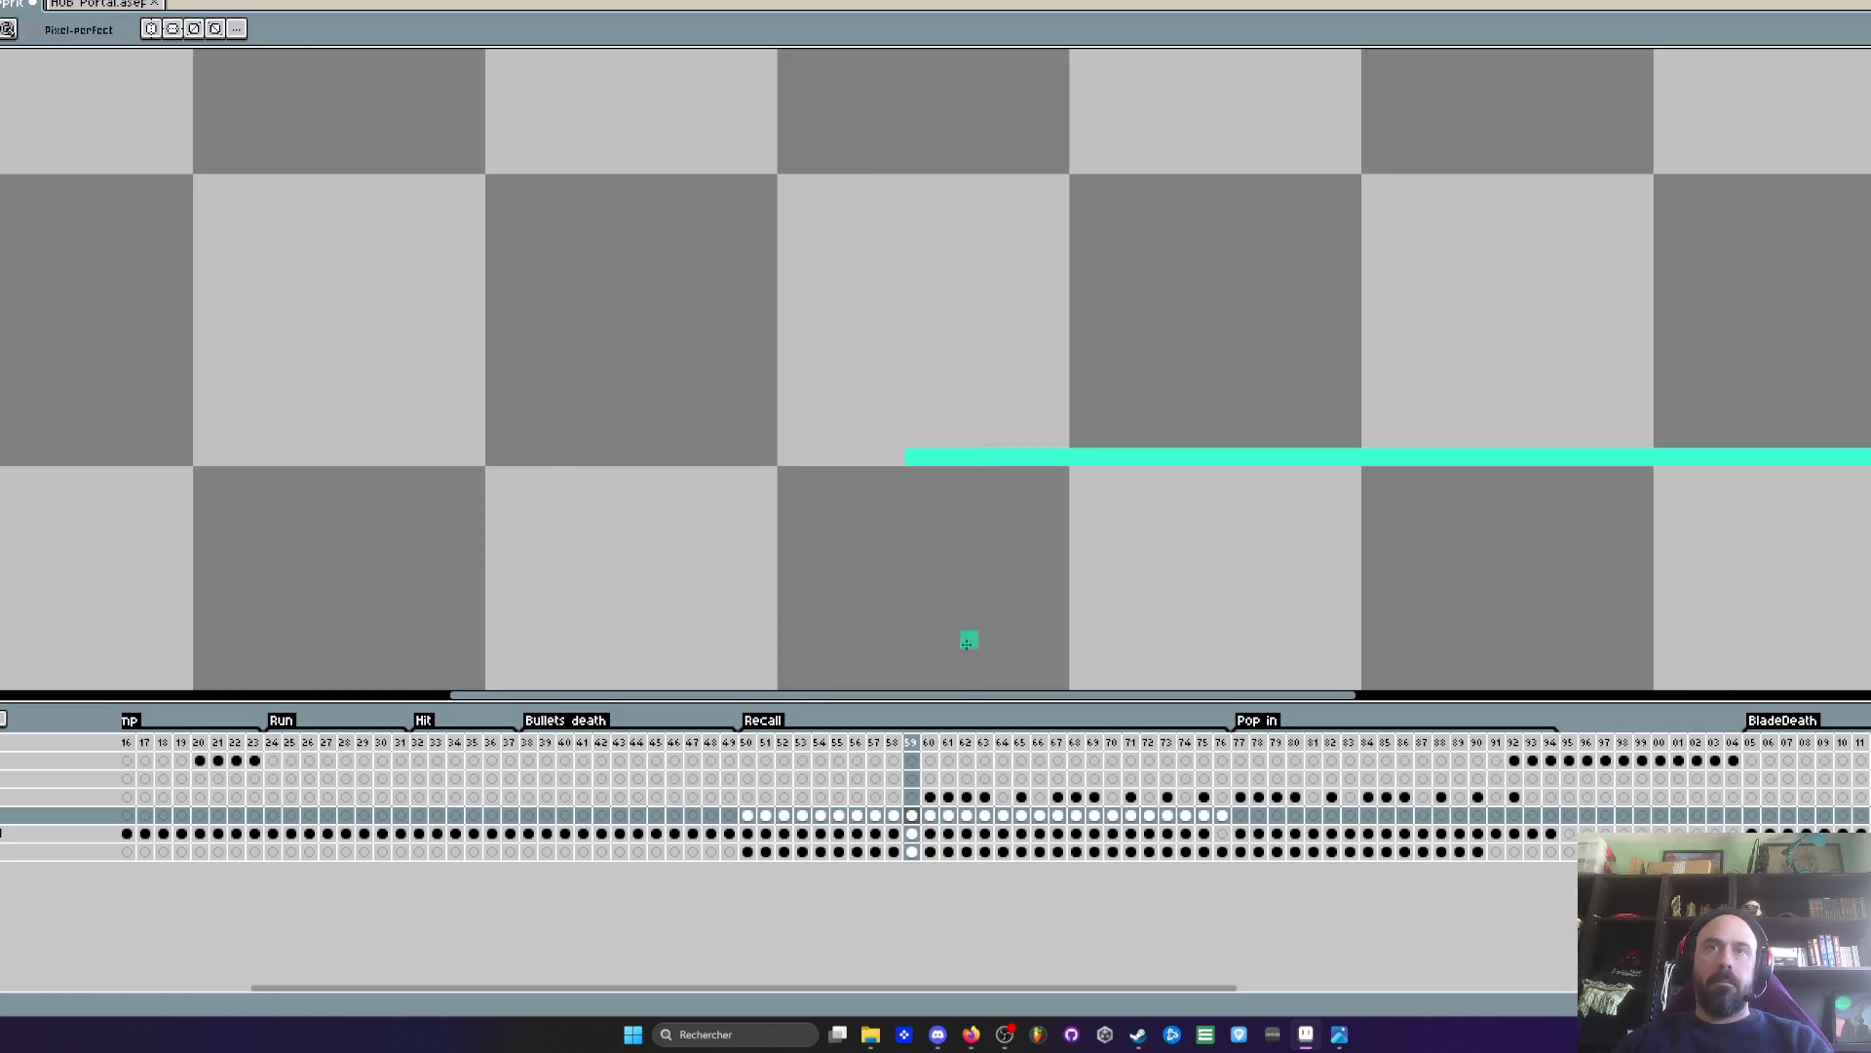
scroll(894, 439, up, 2)
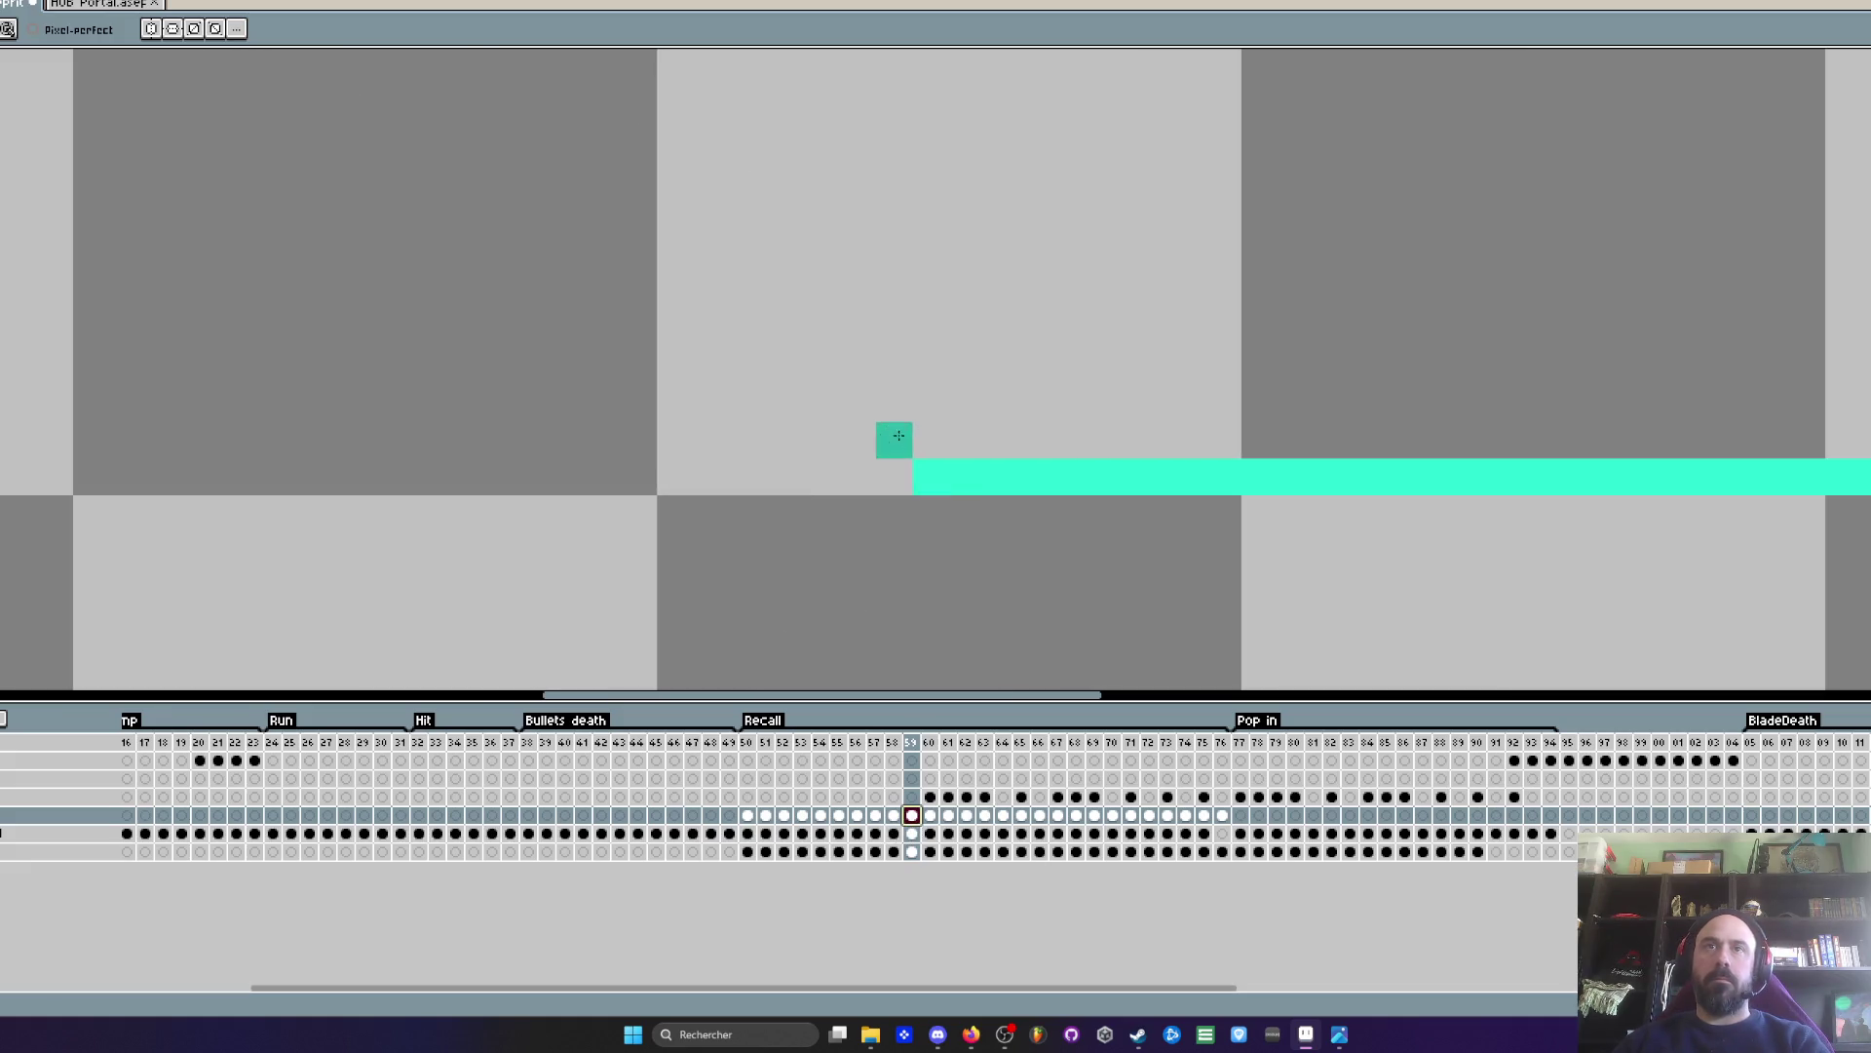
scroll(1071, 499, up, 3)
key(Right)
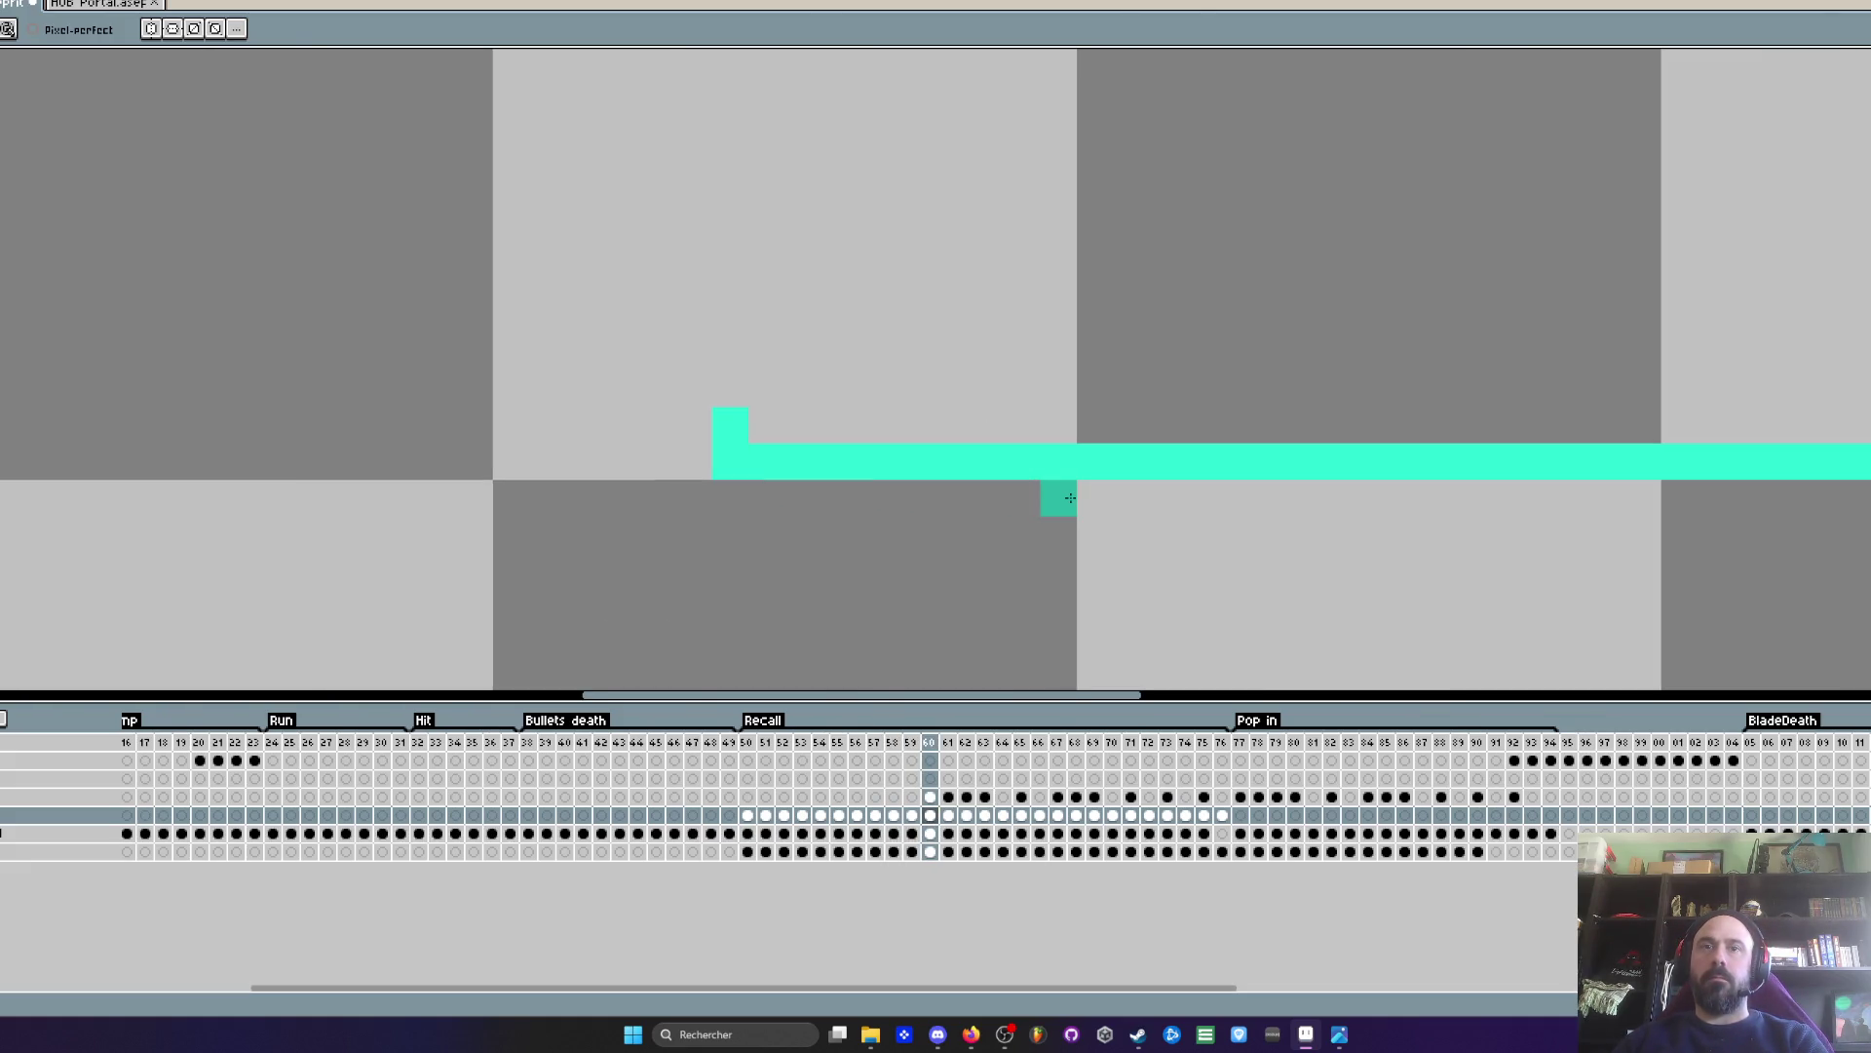
key(Left)
key(Right)
drag(815, 458, 916, 460)
- Paint darker teal along frame 61's line, then undo that strip
scroll(907, 462, down, 1)
scroll(892, 465, up, 2)
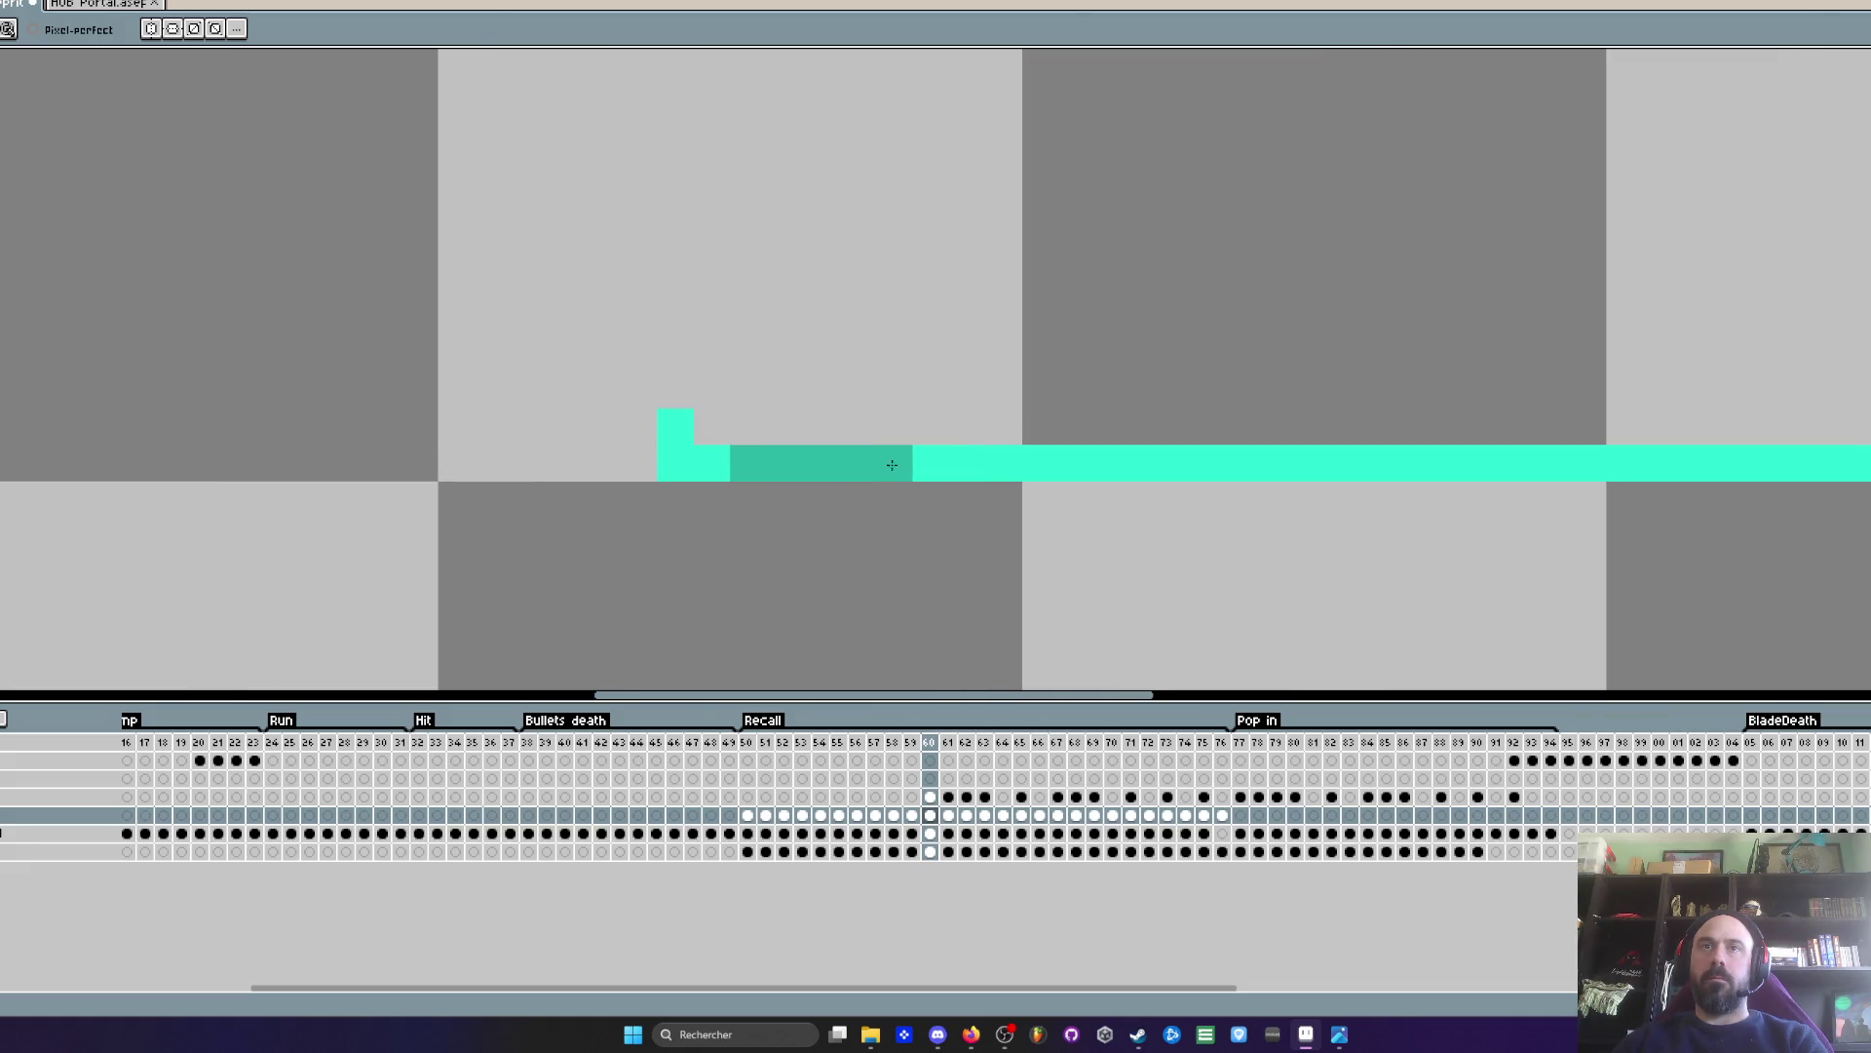
key(Right)
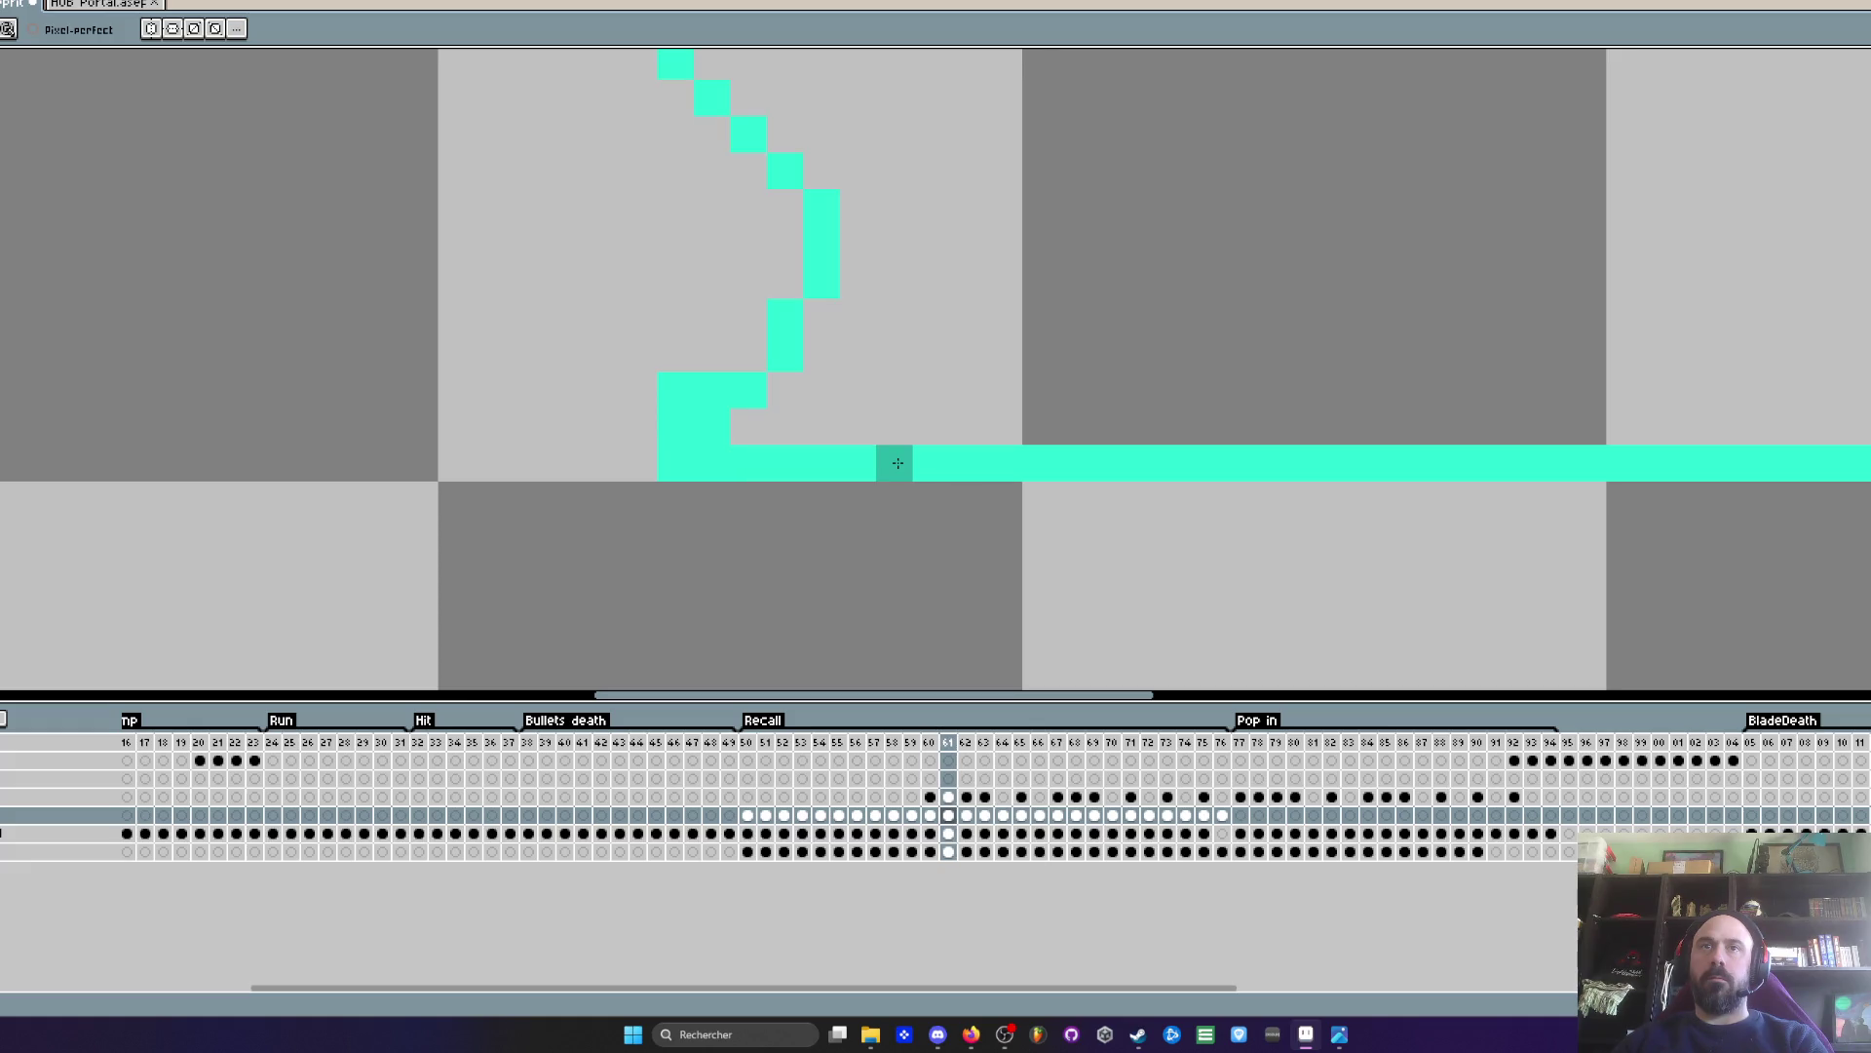
drag(898, 463, 1018, 467)
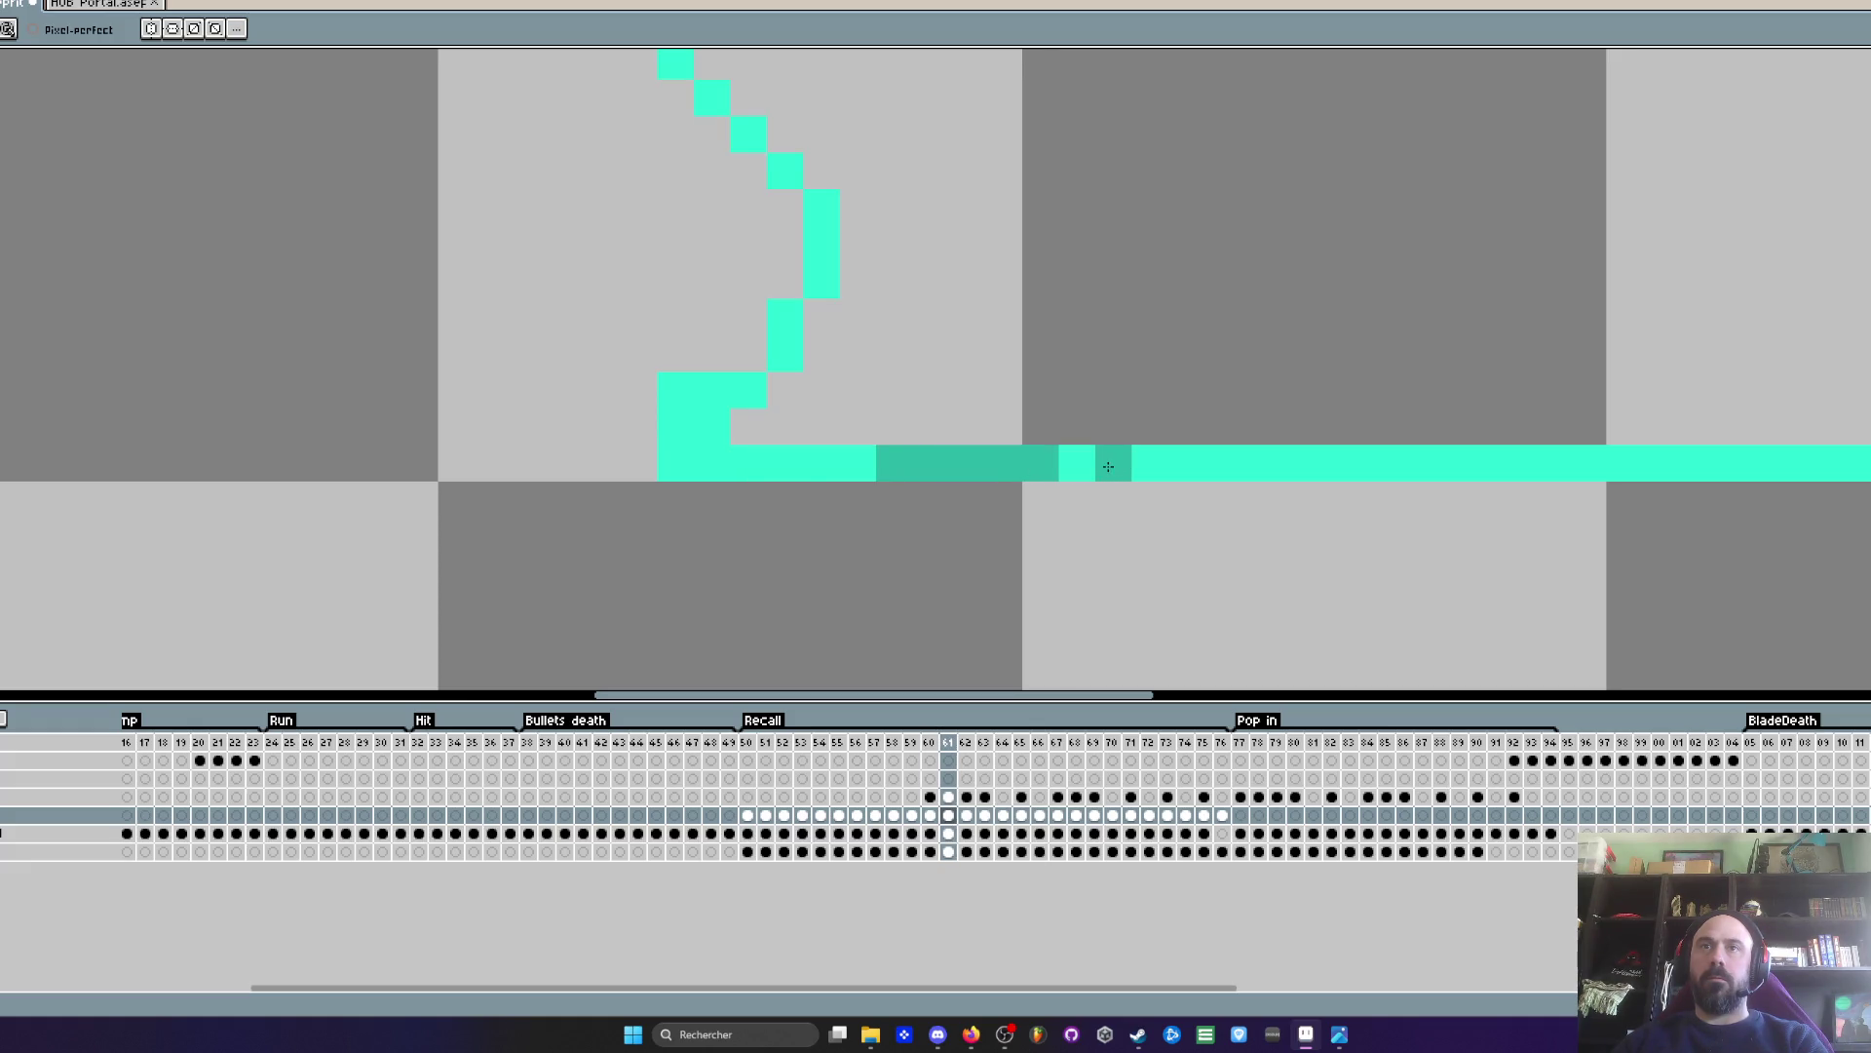
key(ctrl+z)
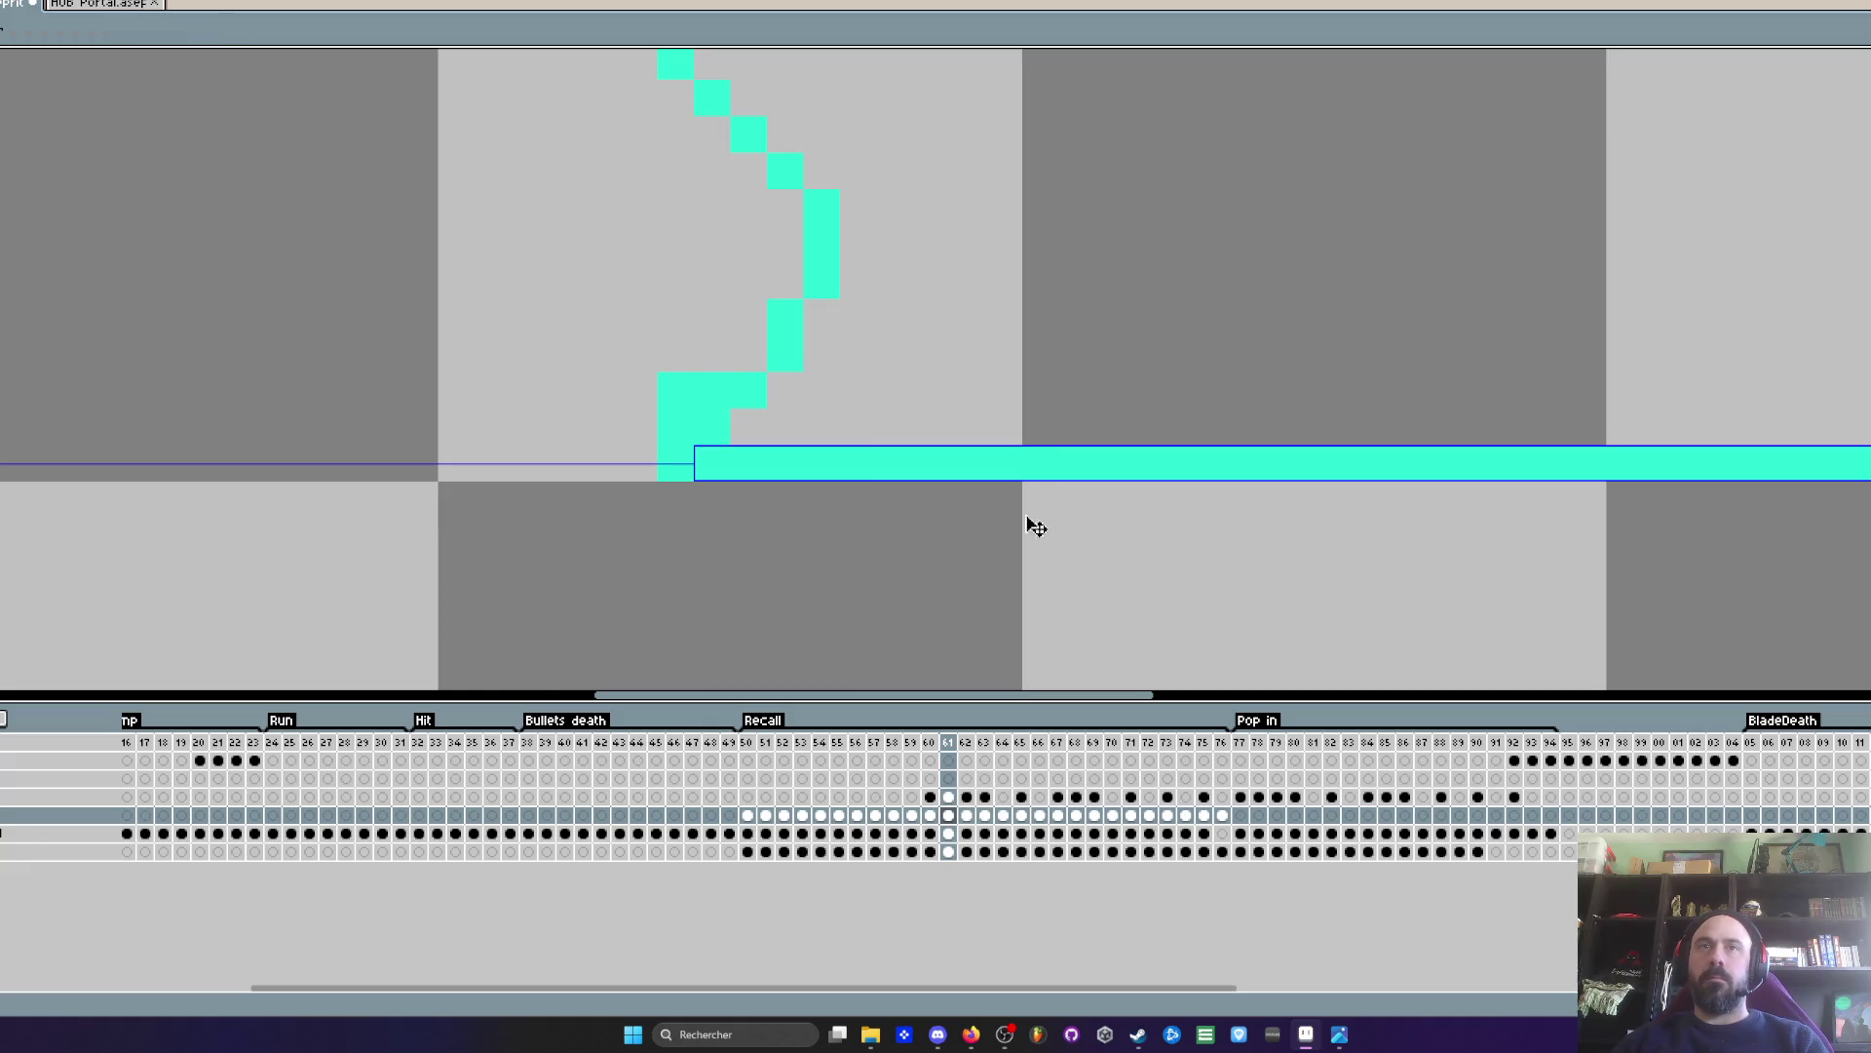
- Shade the left part of frame 60's line and the right part of frame 61's line darker teal
key(Left)
key(b)
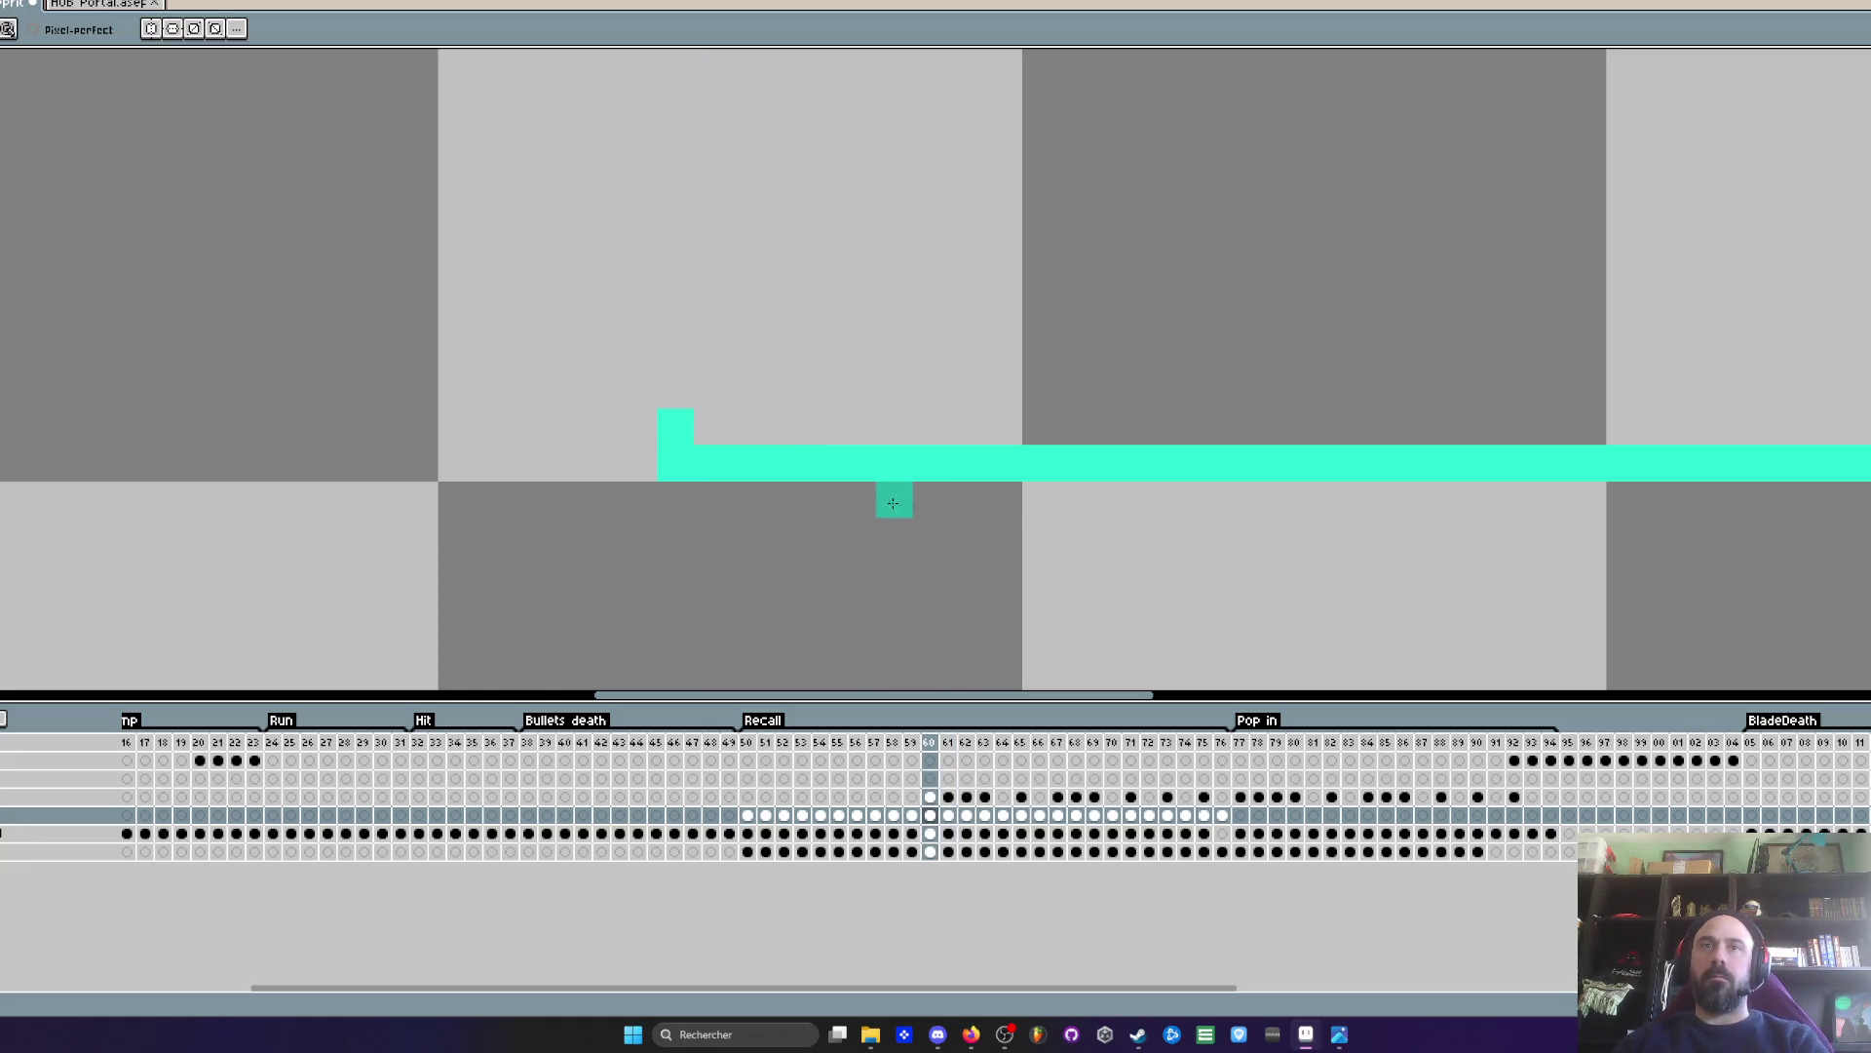
drag(714, 461, 854, 471)
key(Right)
drag(982, 466, 1851, 468)
key(Right)
- Extend the darker teal shading rightward along frame 64's portal line
scroll(1609, 469, down, 2)
key(Right)
scroll(1731, 469, down, 2)
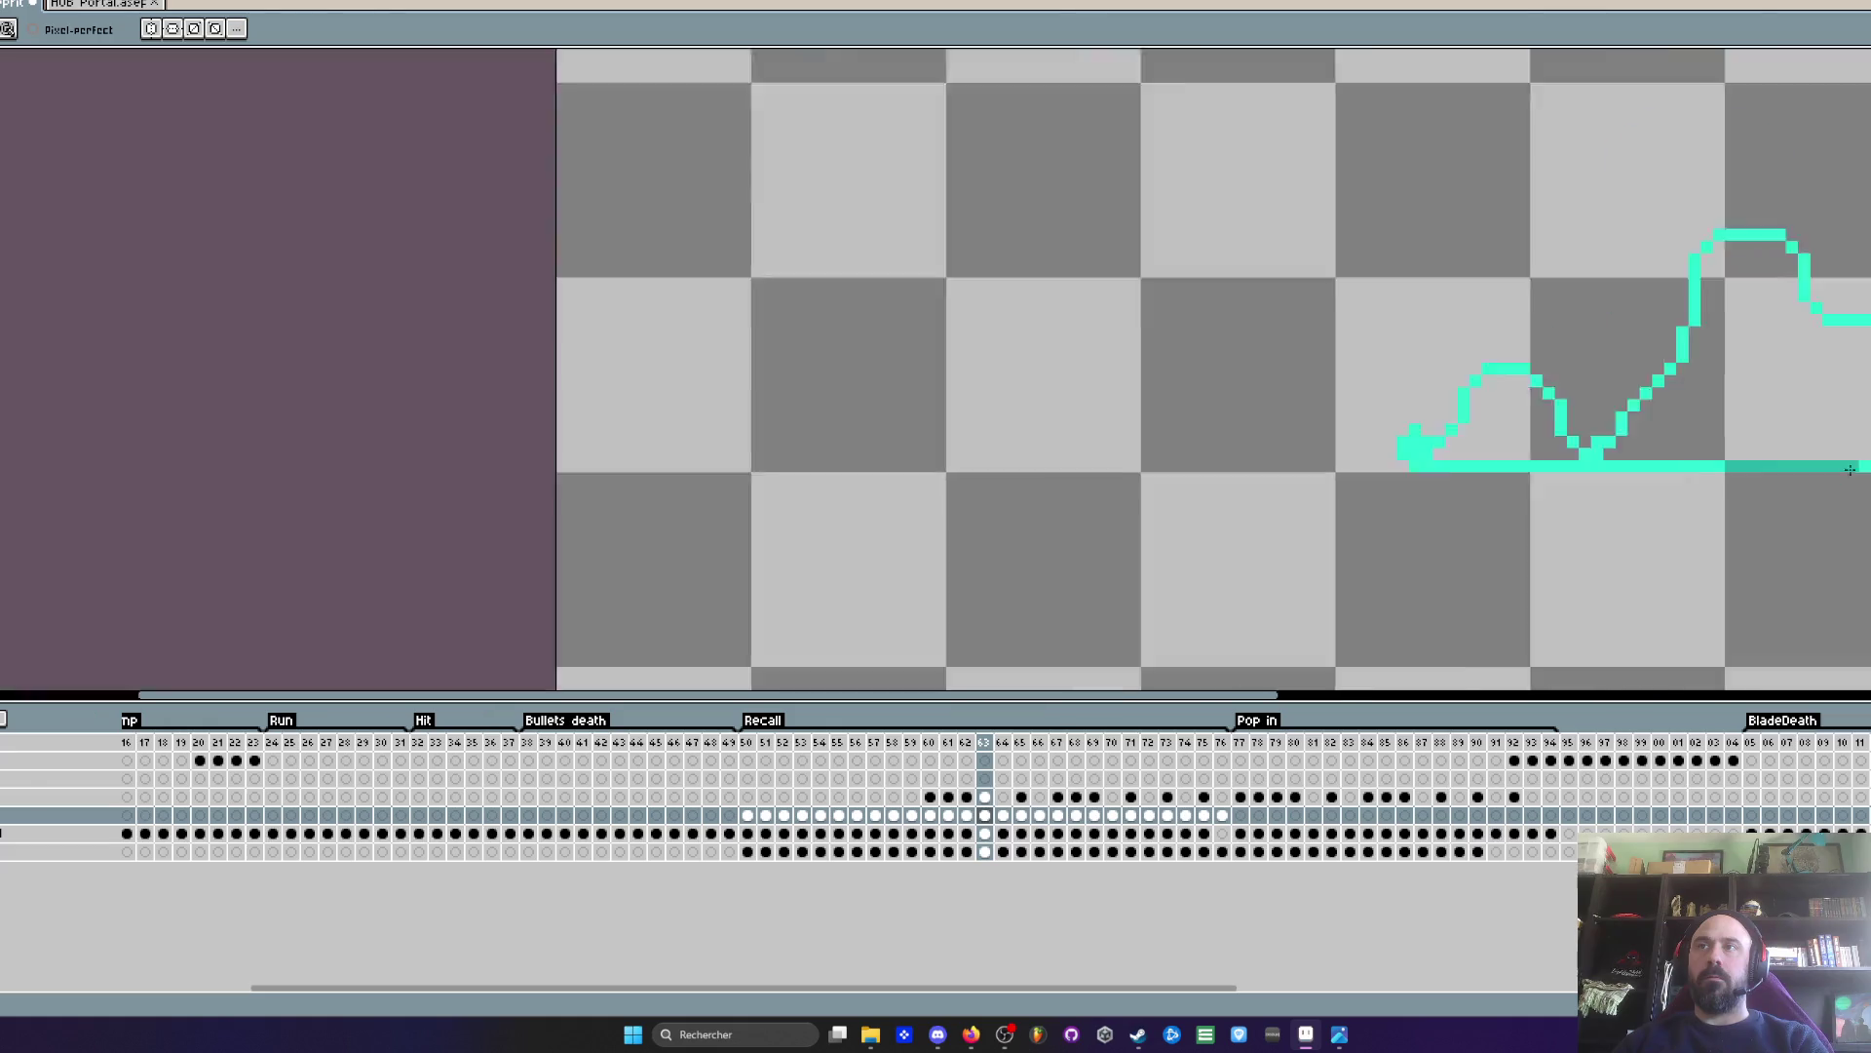
scroll(1622, 469, up, 2)
key(Right)
drag(1570, 468, 1841, 468)
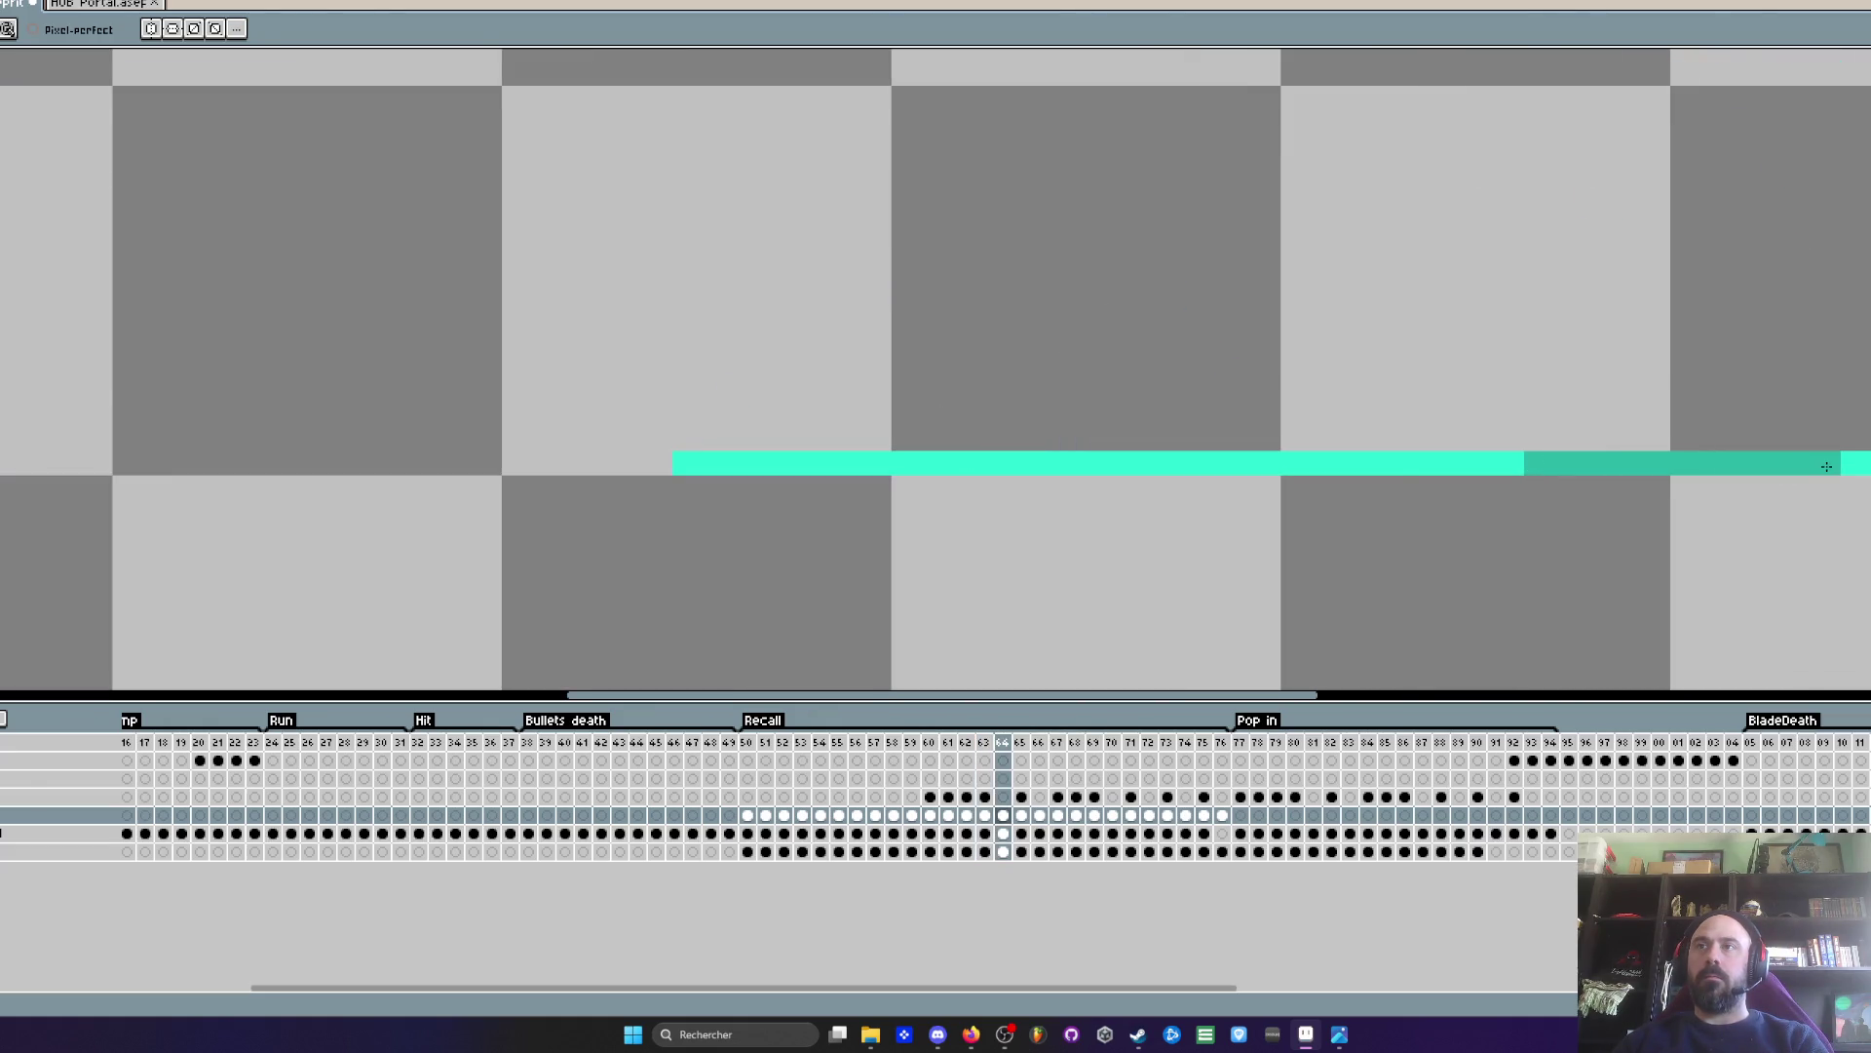
scroll(1792, 468, down, 3)
scroll(1791, 468, up, 1)
- Review the shaded portal line across frames 65 through 75
key(Right)
key(Left)
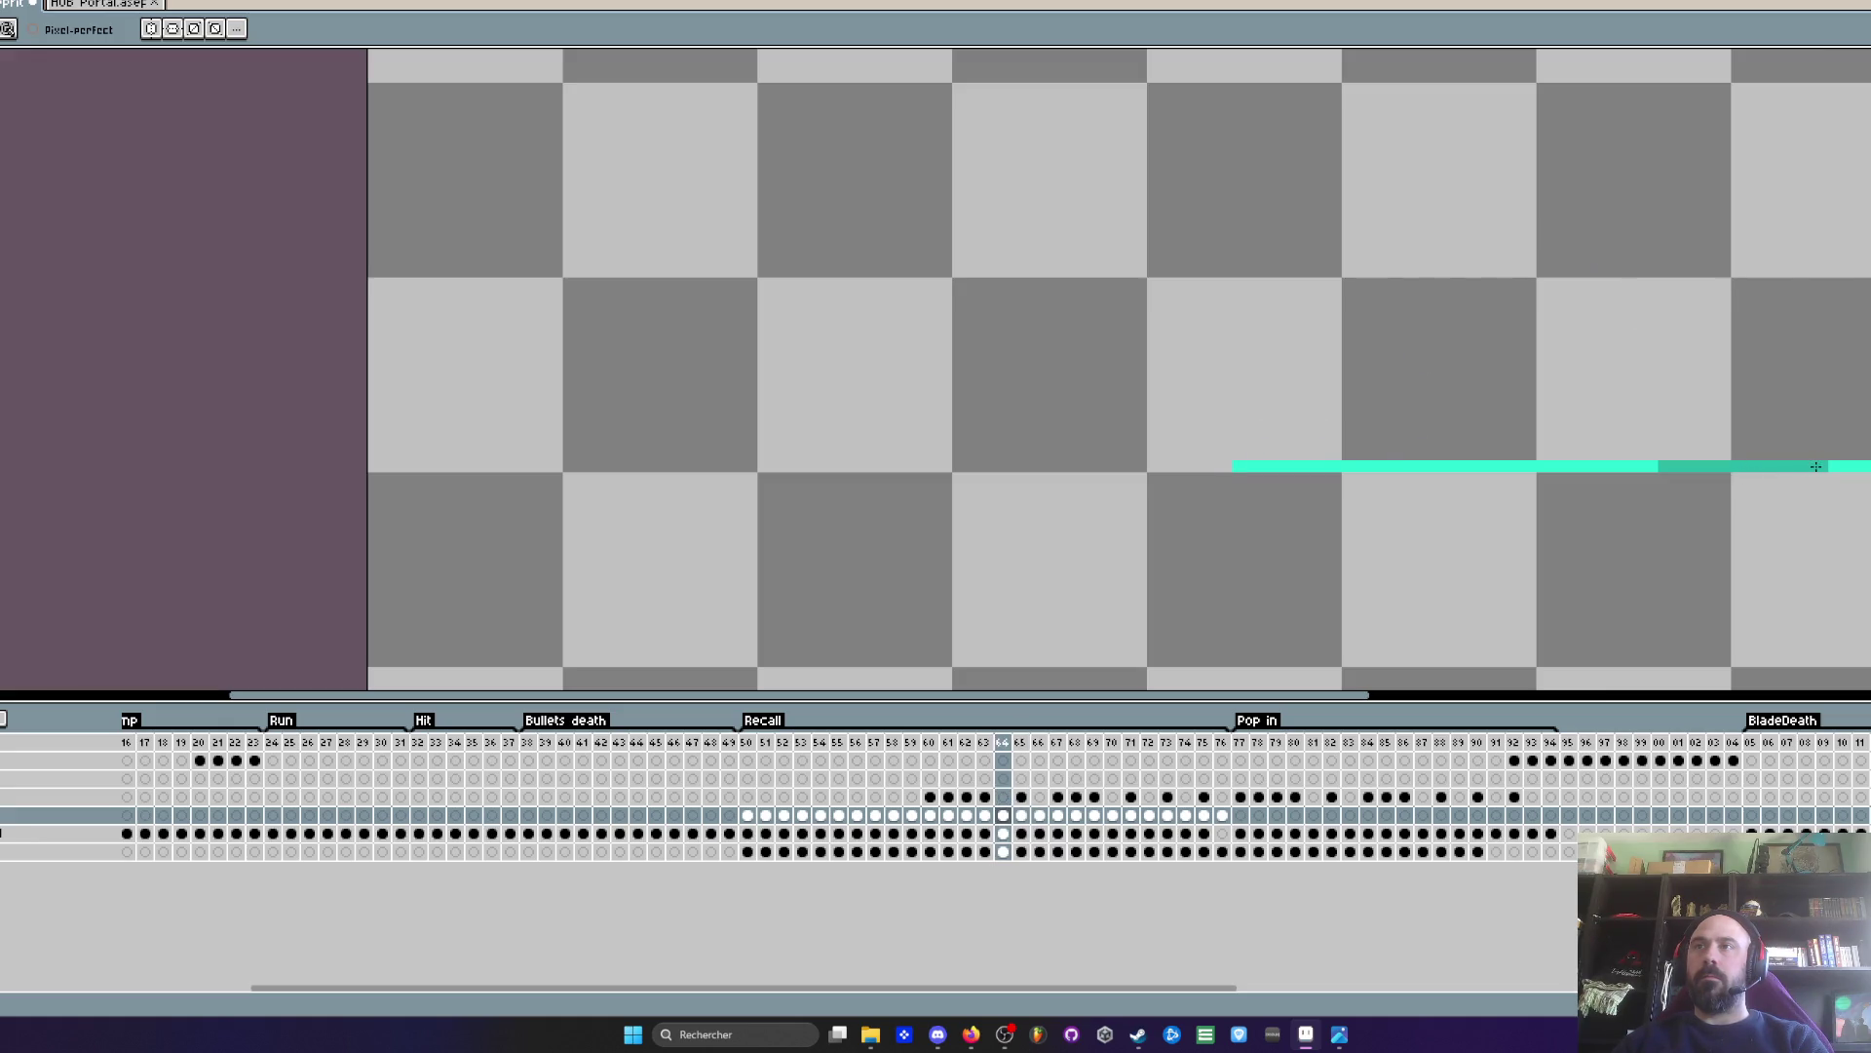
key(Right)
scroll(1816, 466, down, 1)
key(Right)
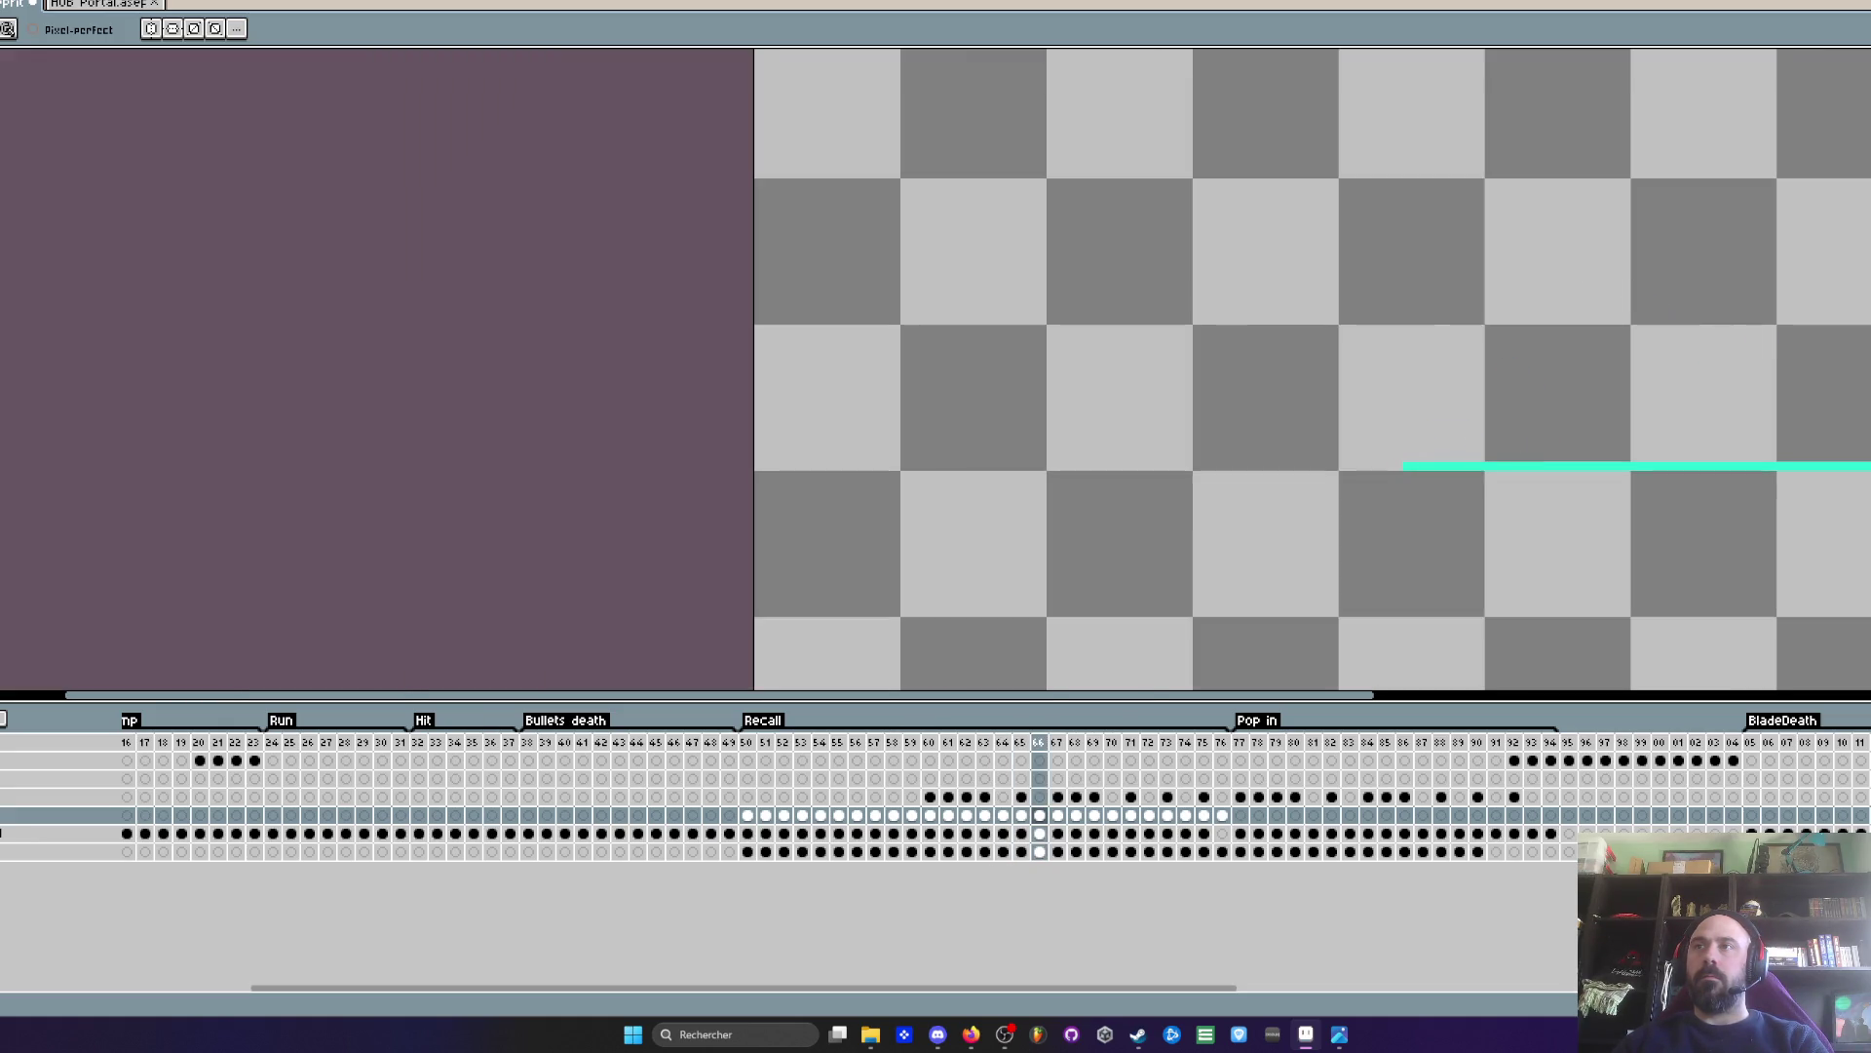
key(Right)
key(Right)
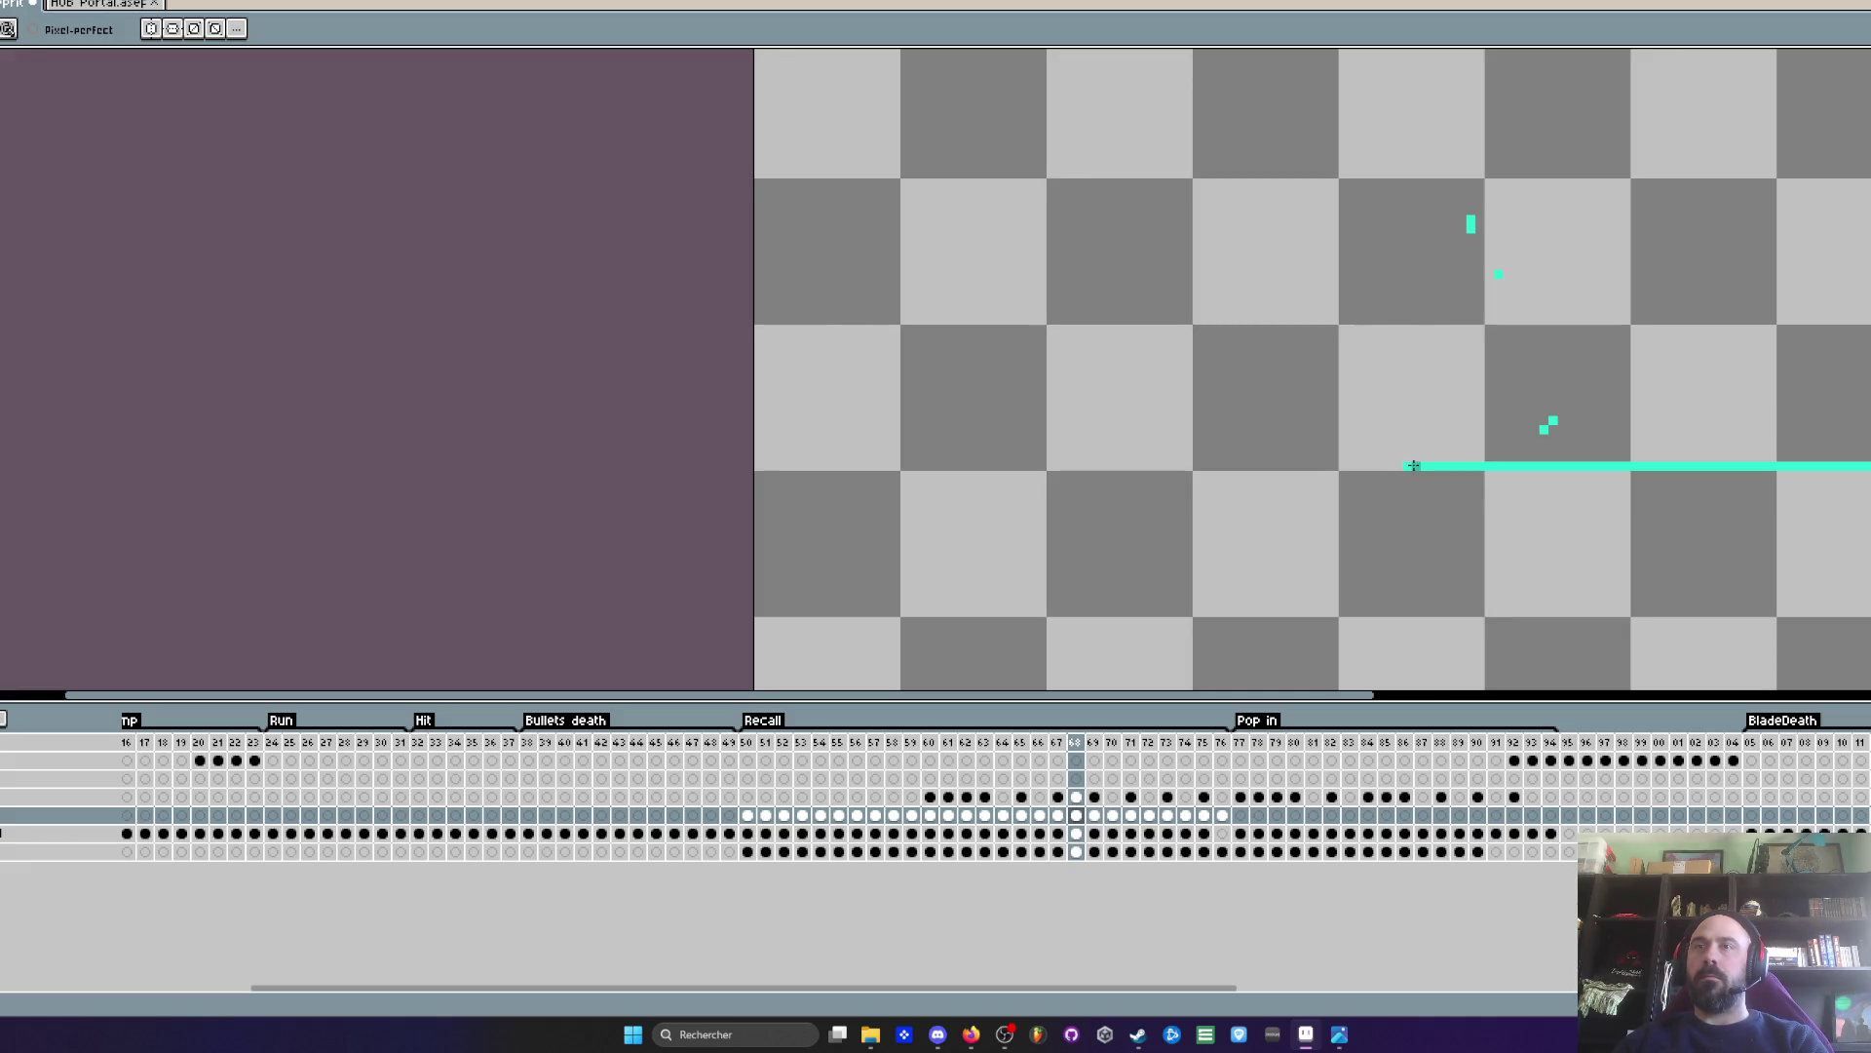
key(Right)
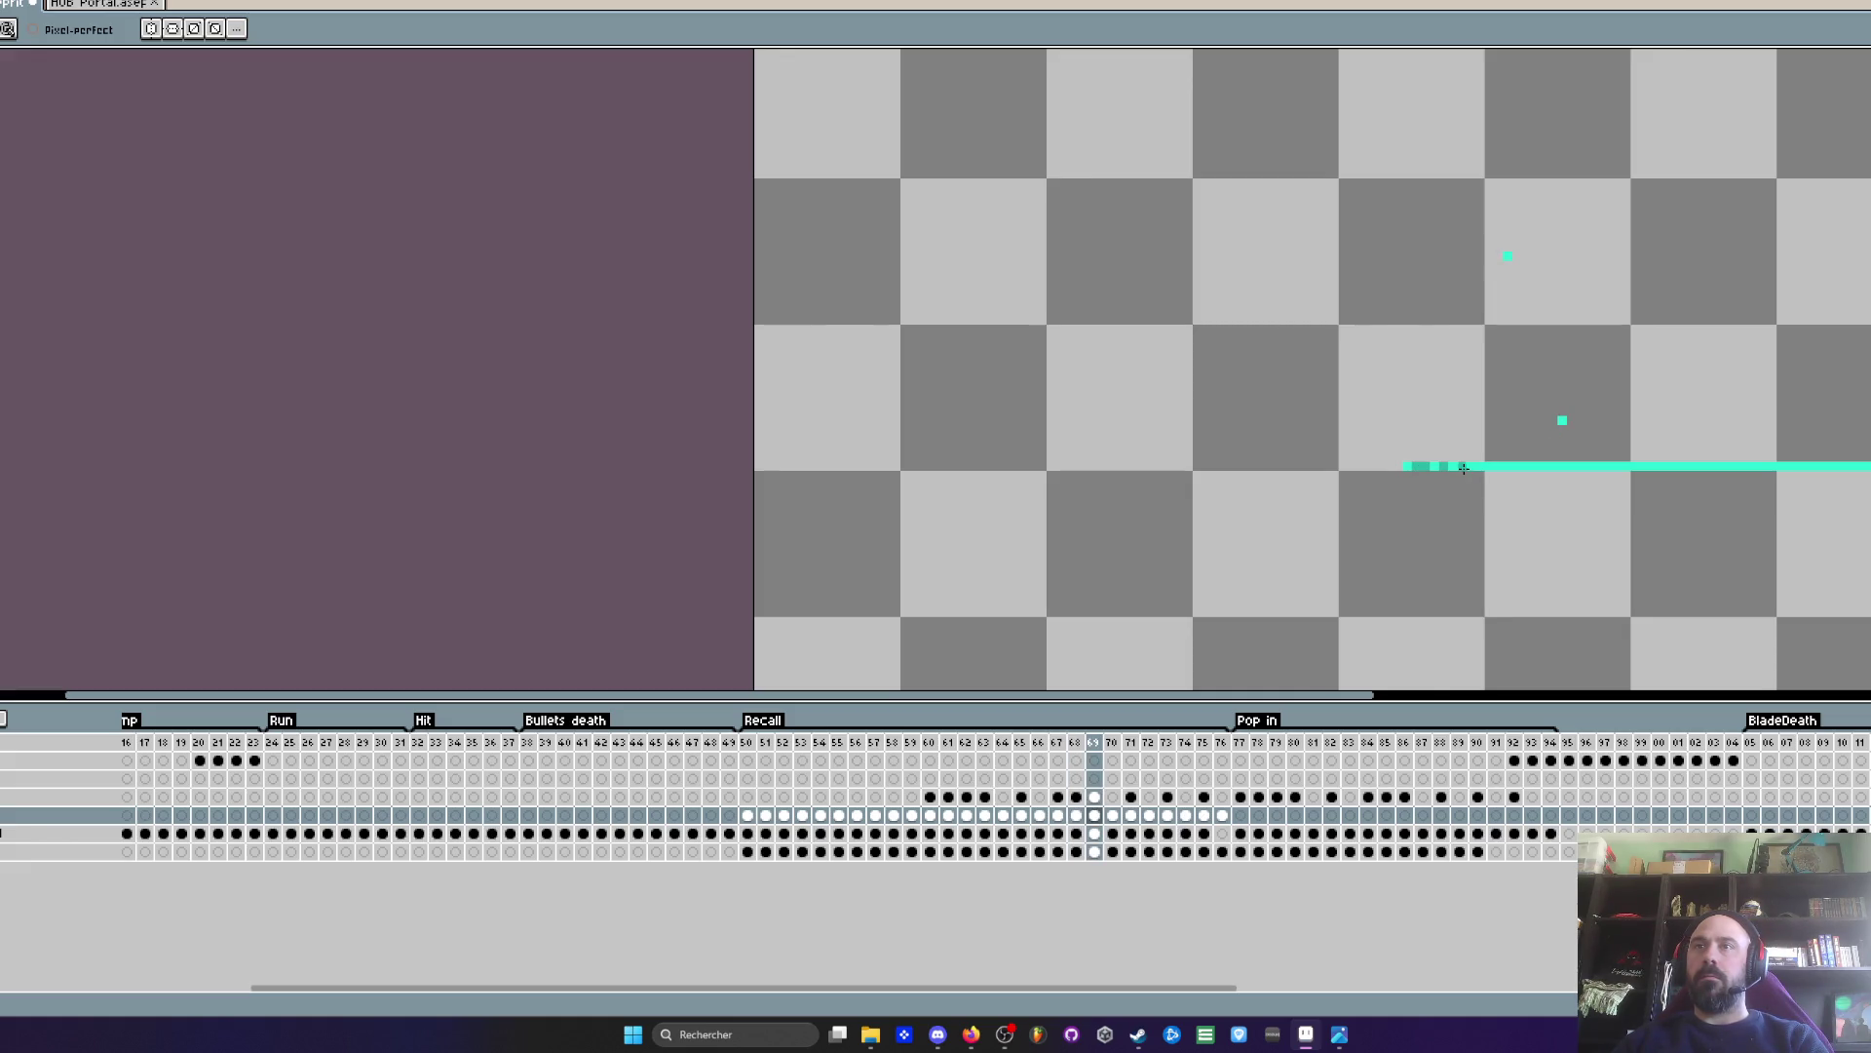
key(Right)
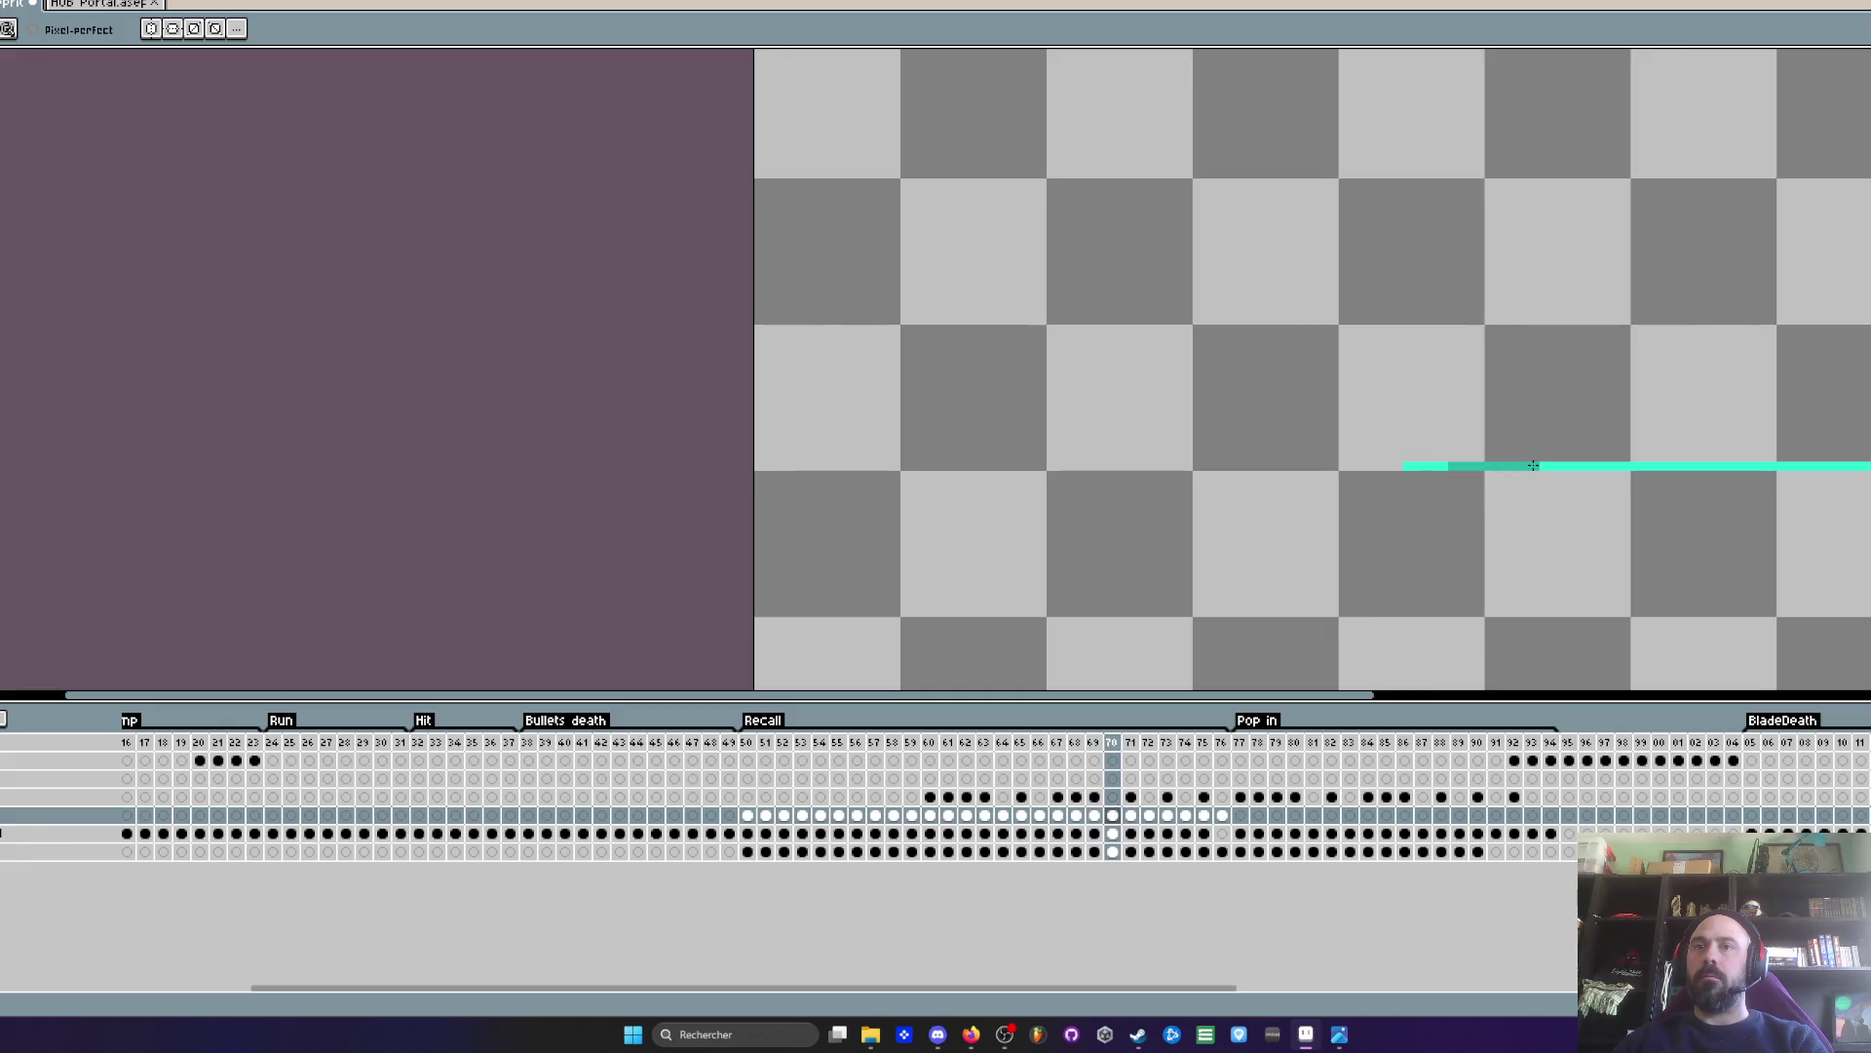
key(Right)
key(Right)
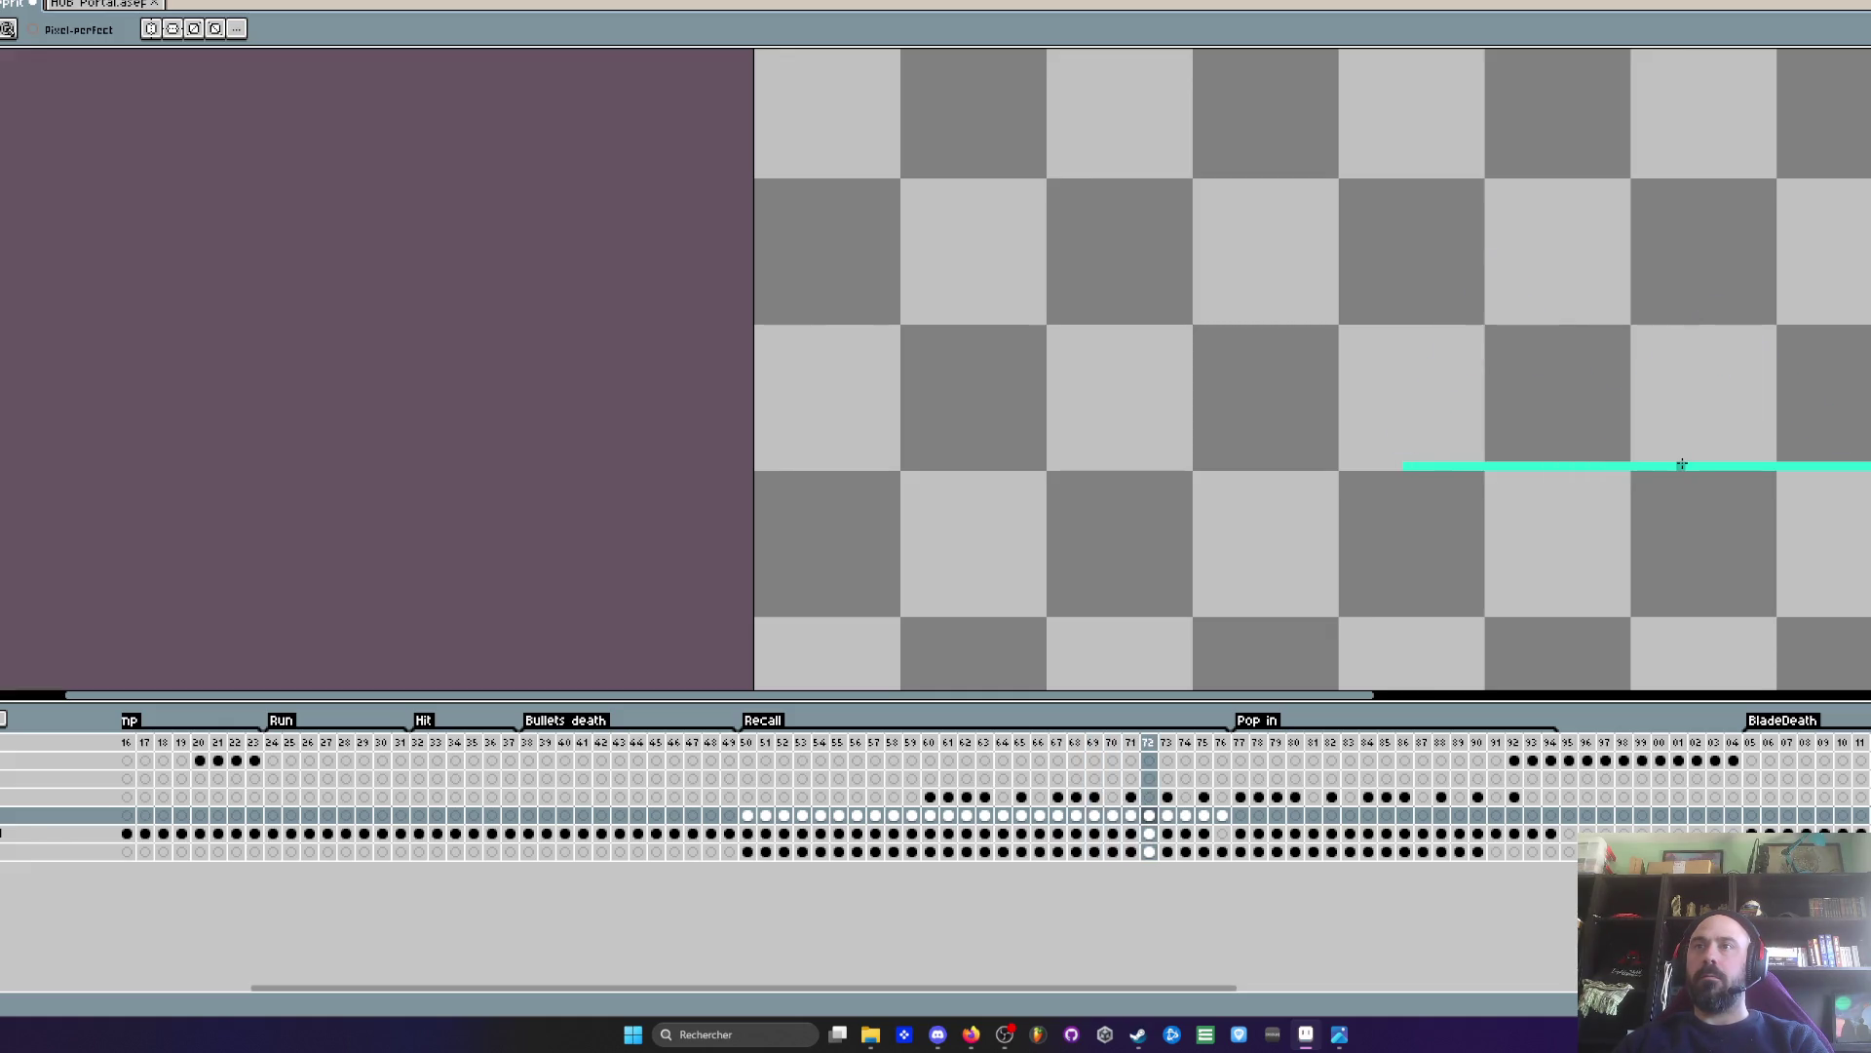
key(Right)
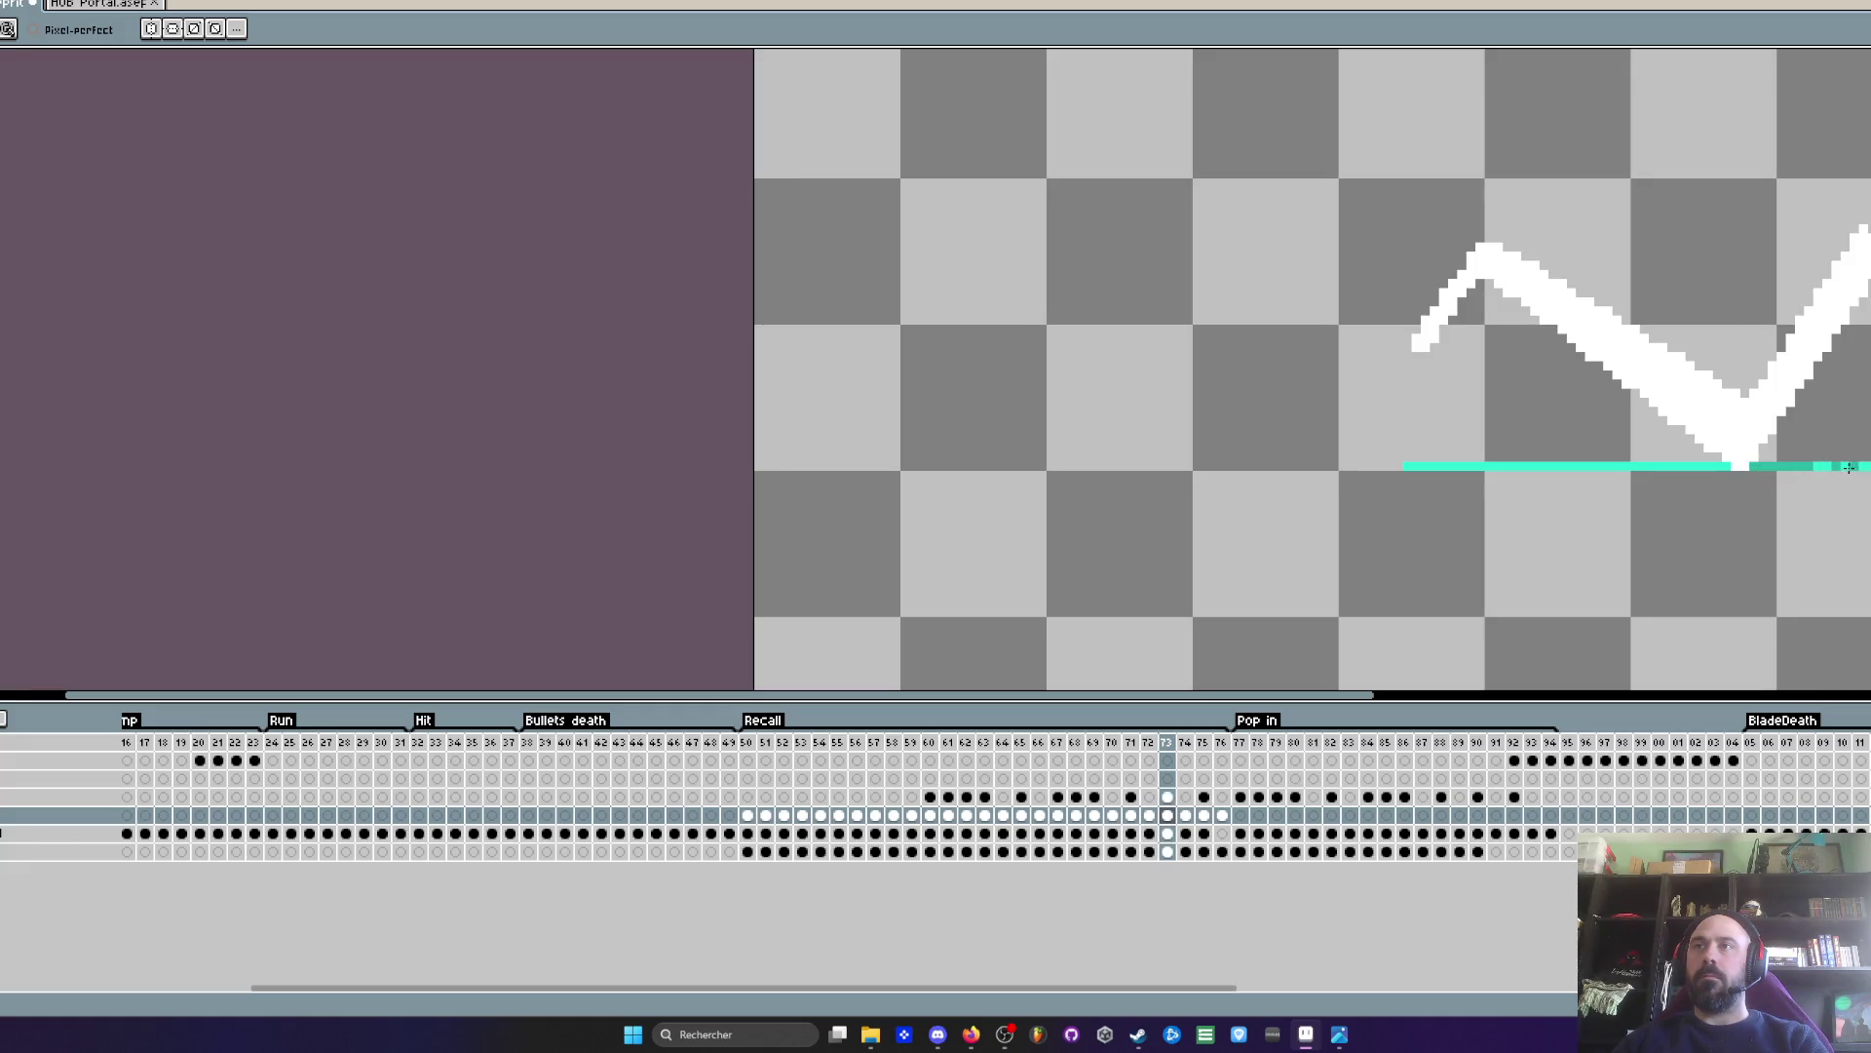
key(Right)
key(Right)
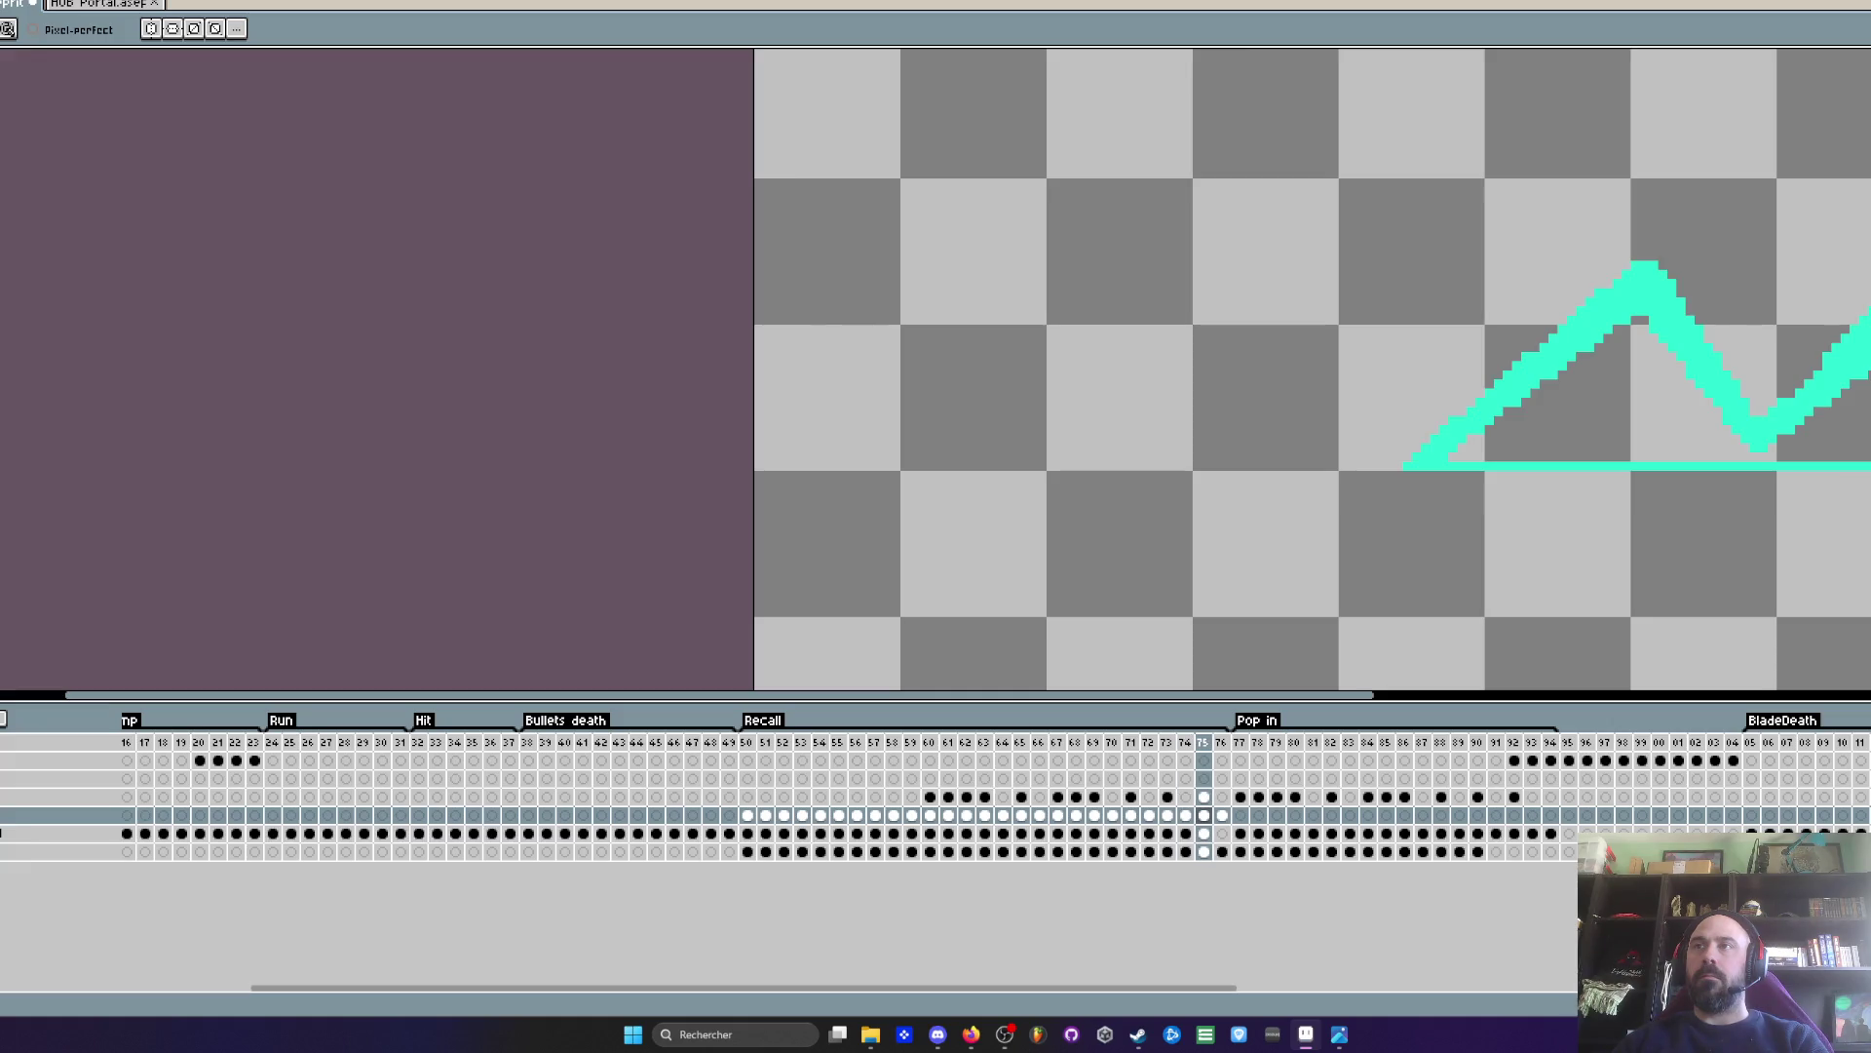
key(Right)
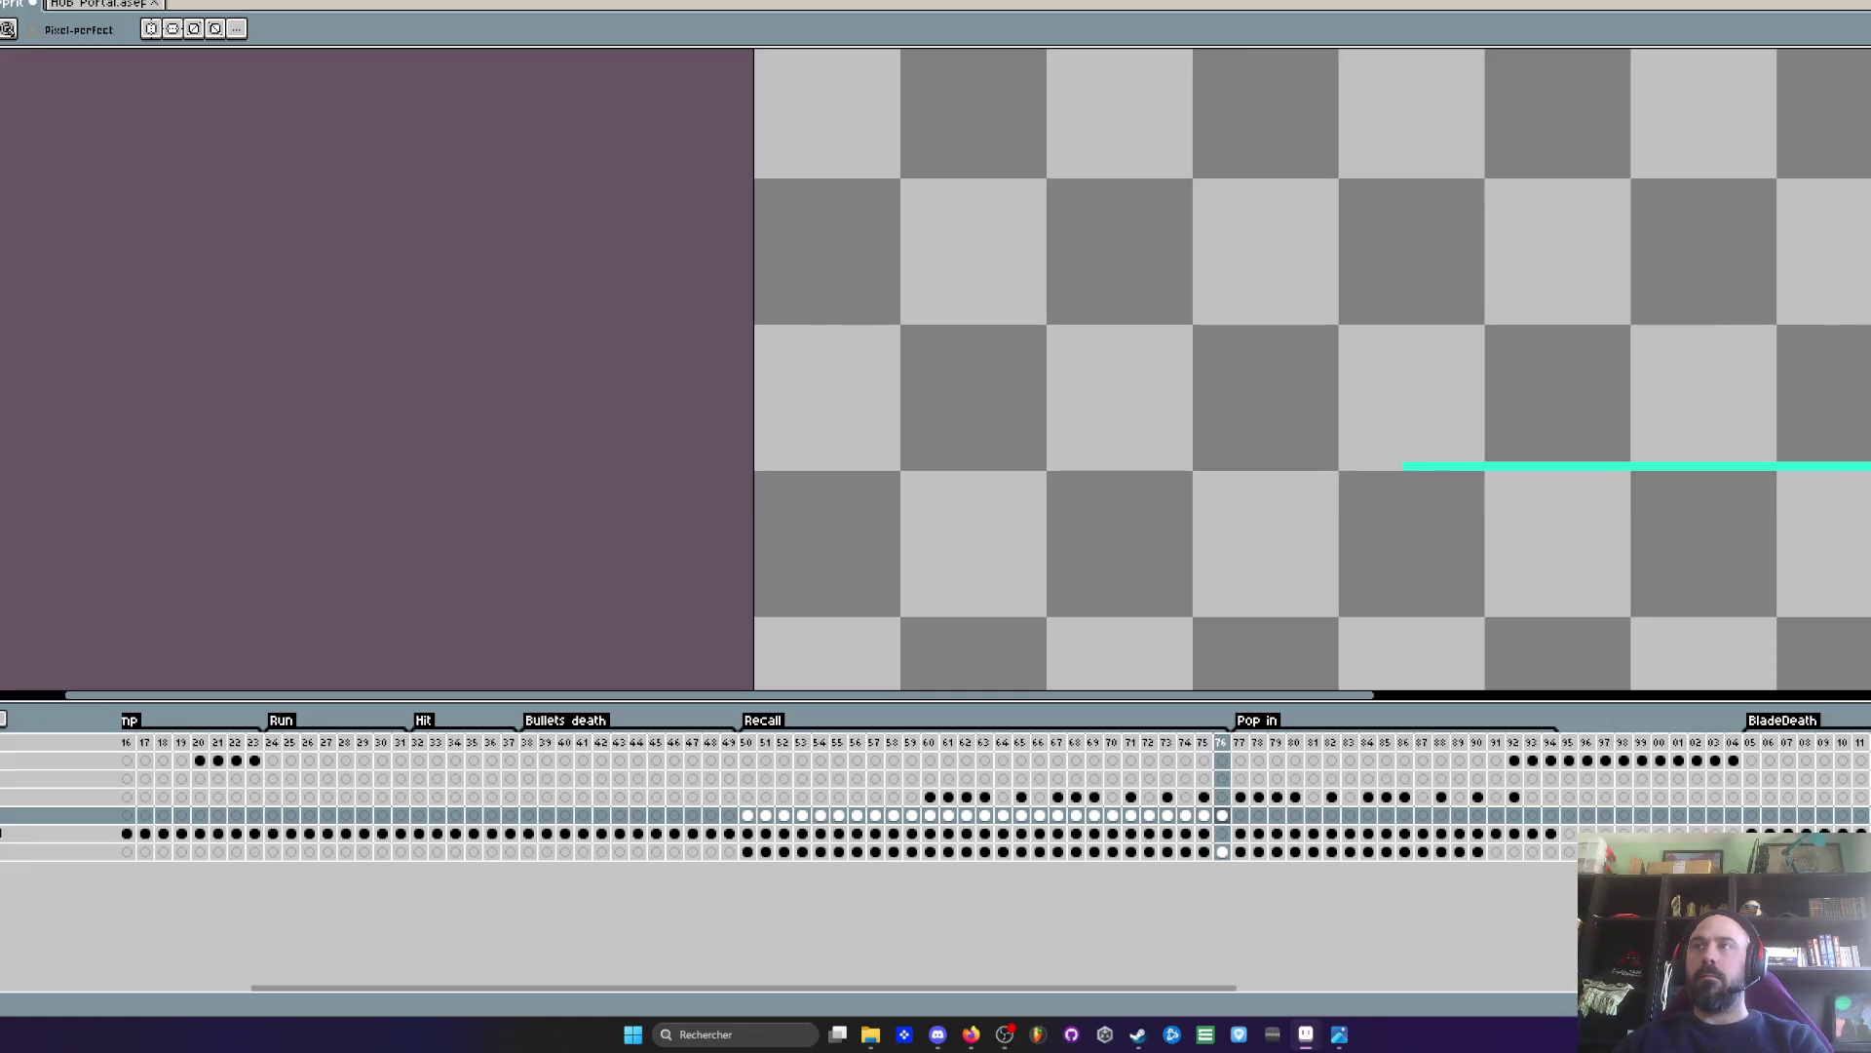
- Play the Recall animation starting from frame 50
click(763, 746)
key(Return)
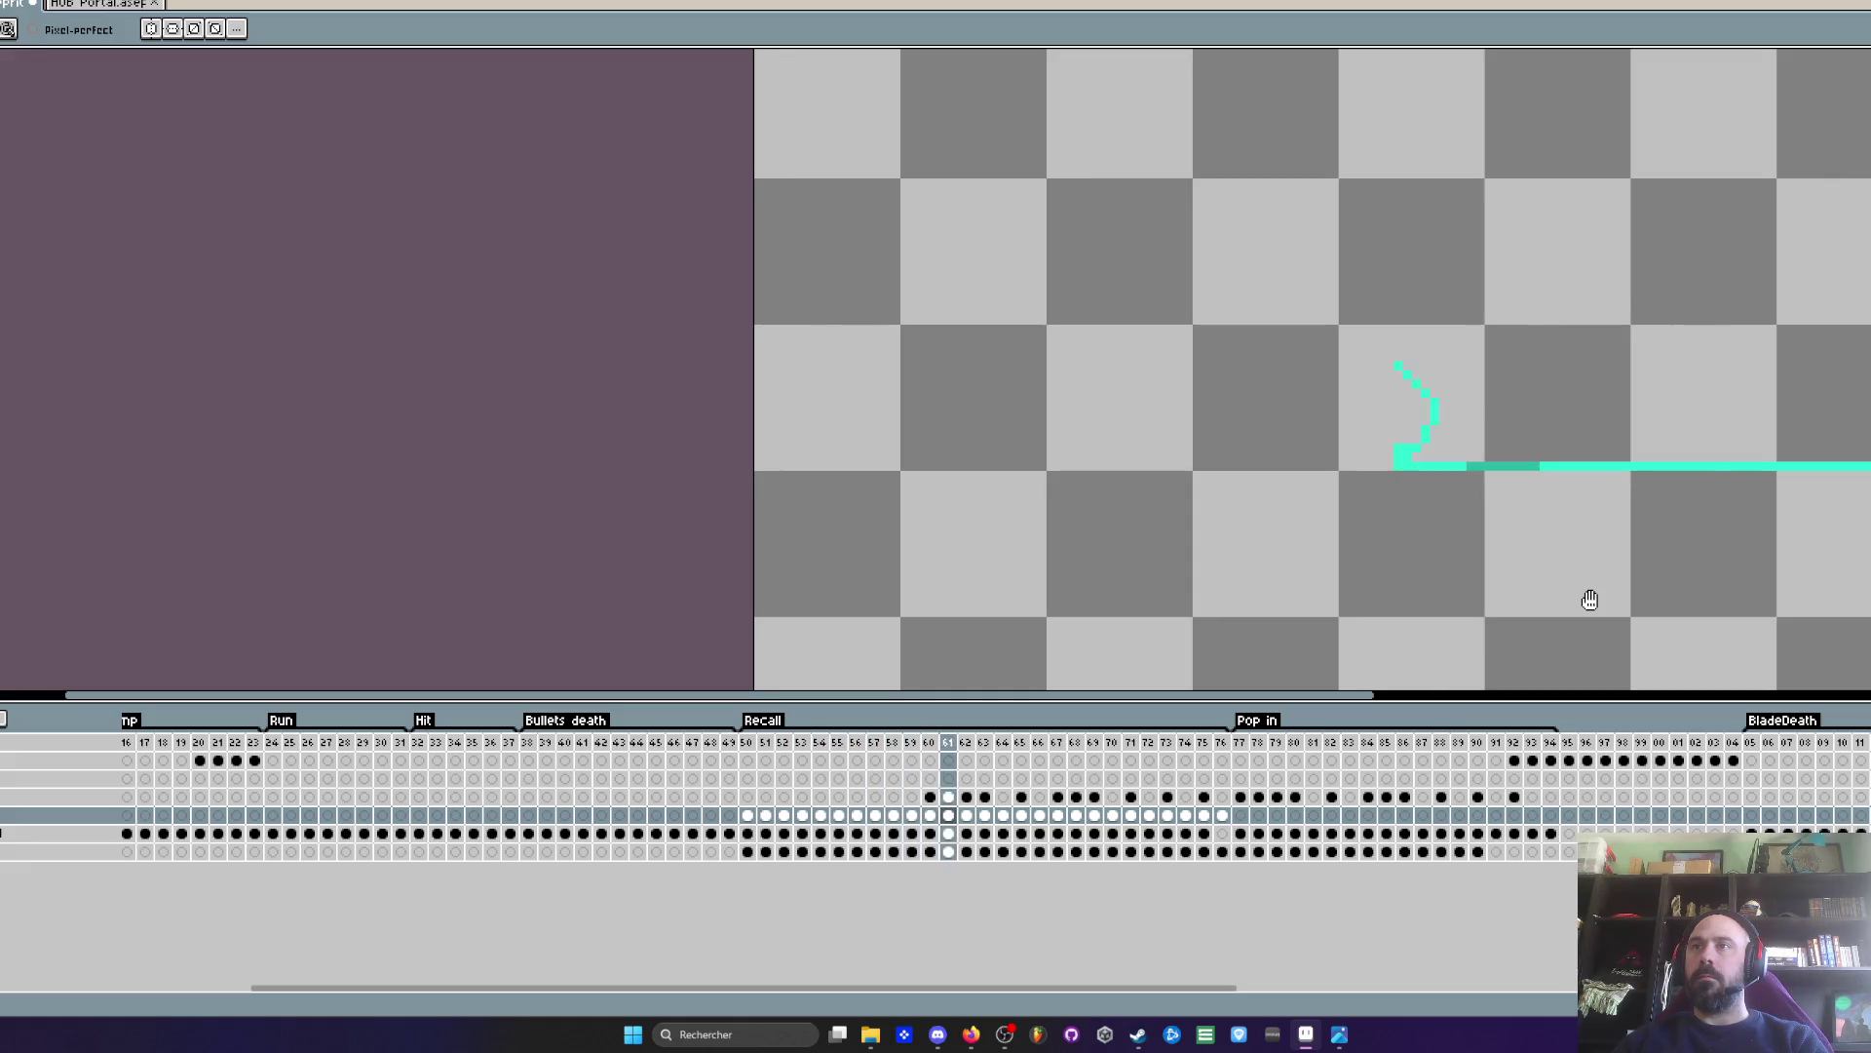
scroll(1790, 553, down, 2)
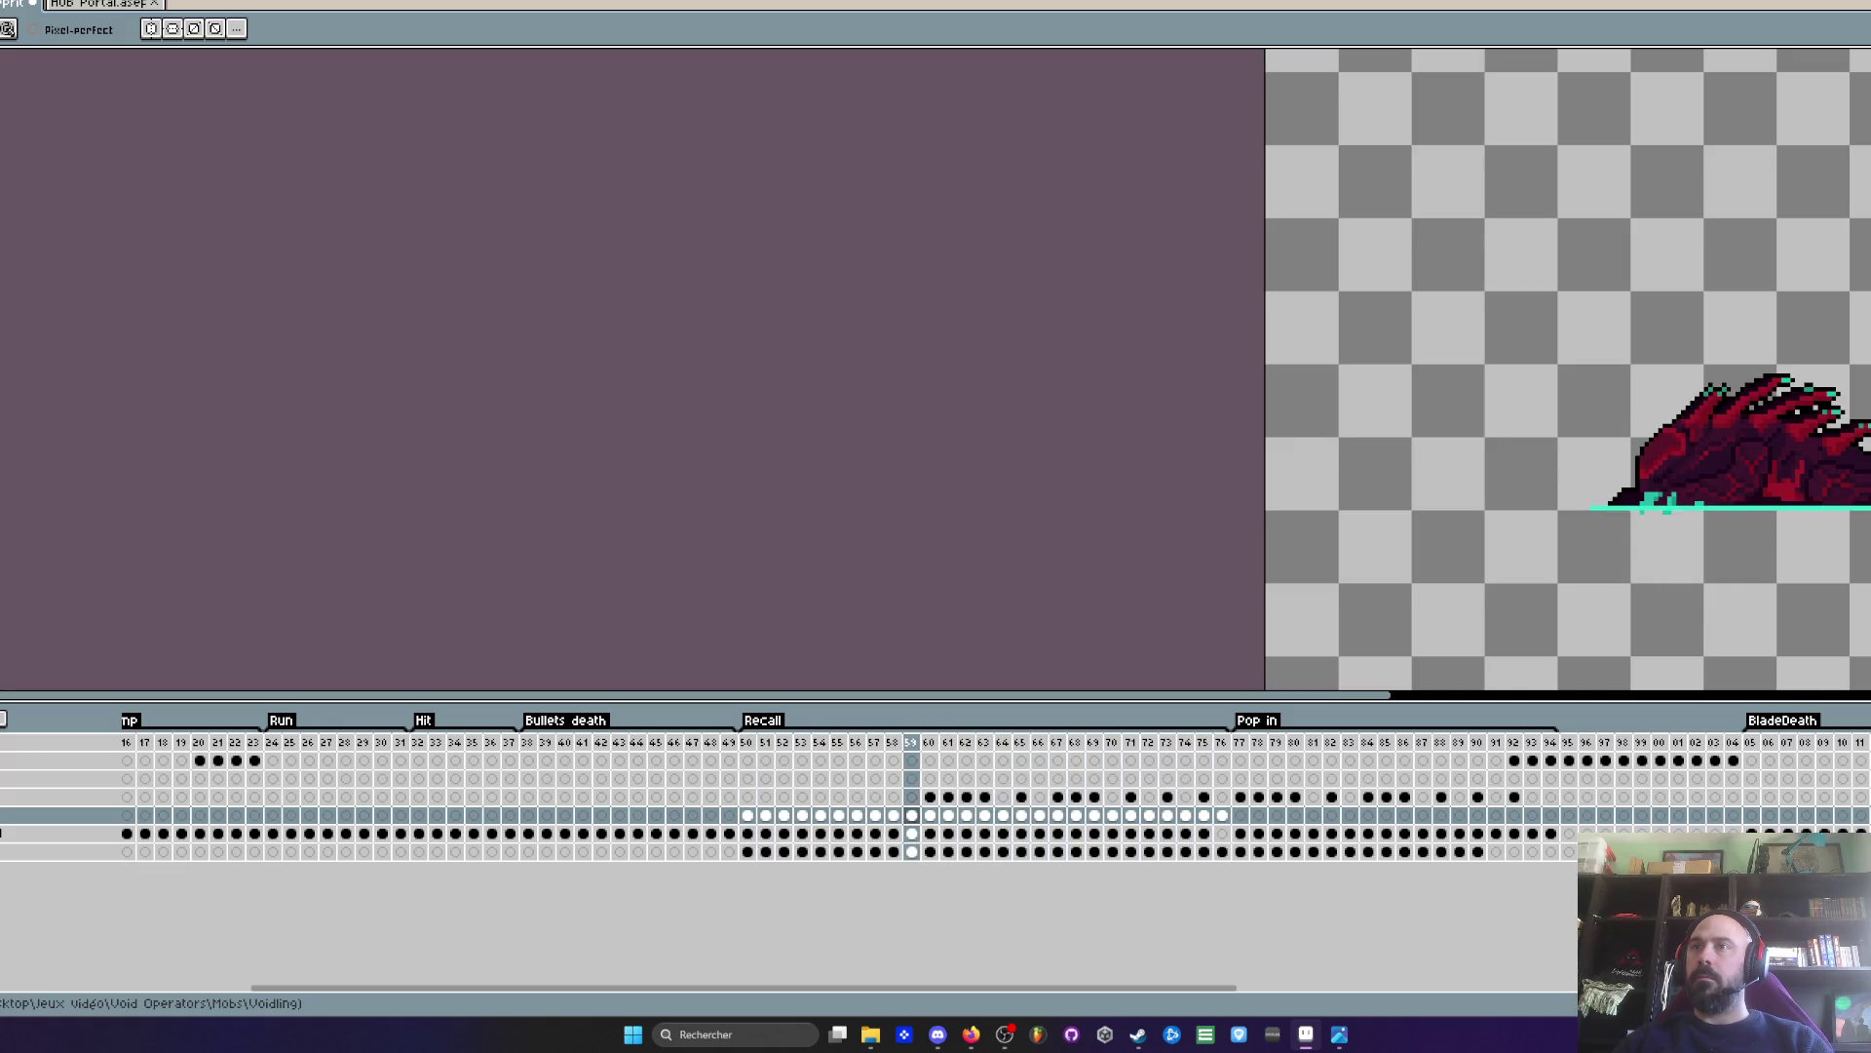
- Select frames 50–70 across three layers, then marquee a large rectangle around the creature
scroll(1838, 566, up, 2)
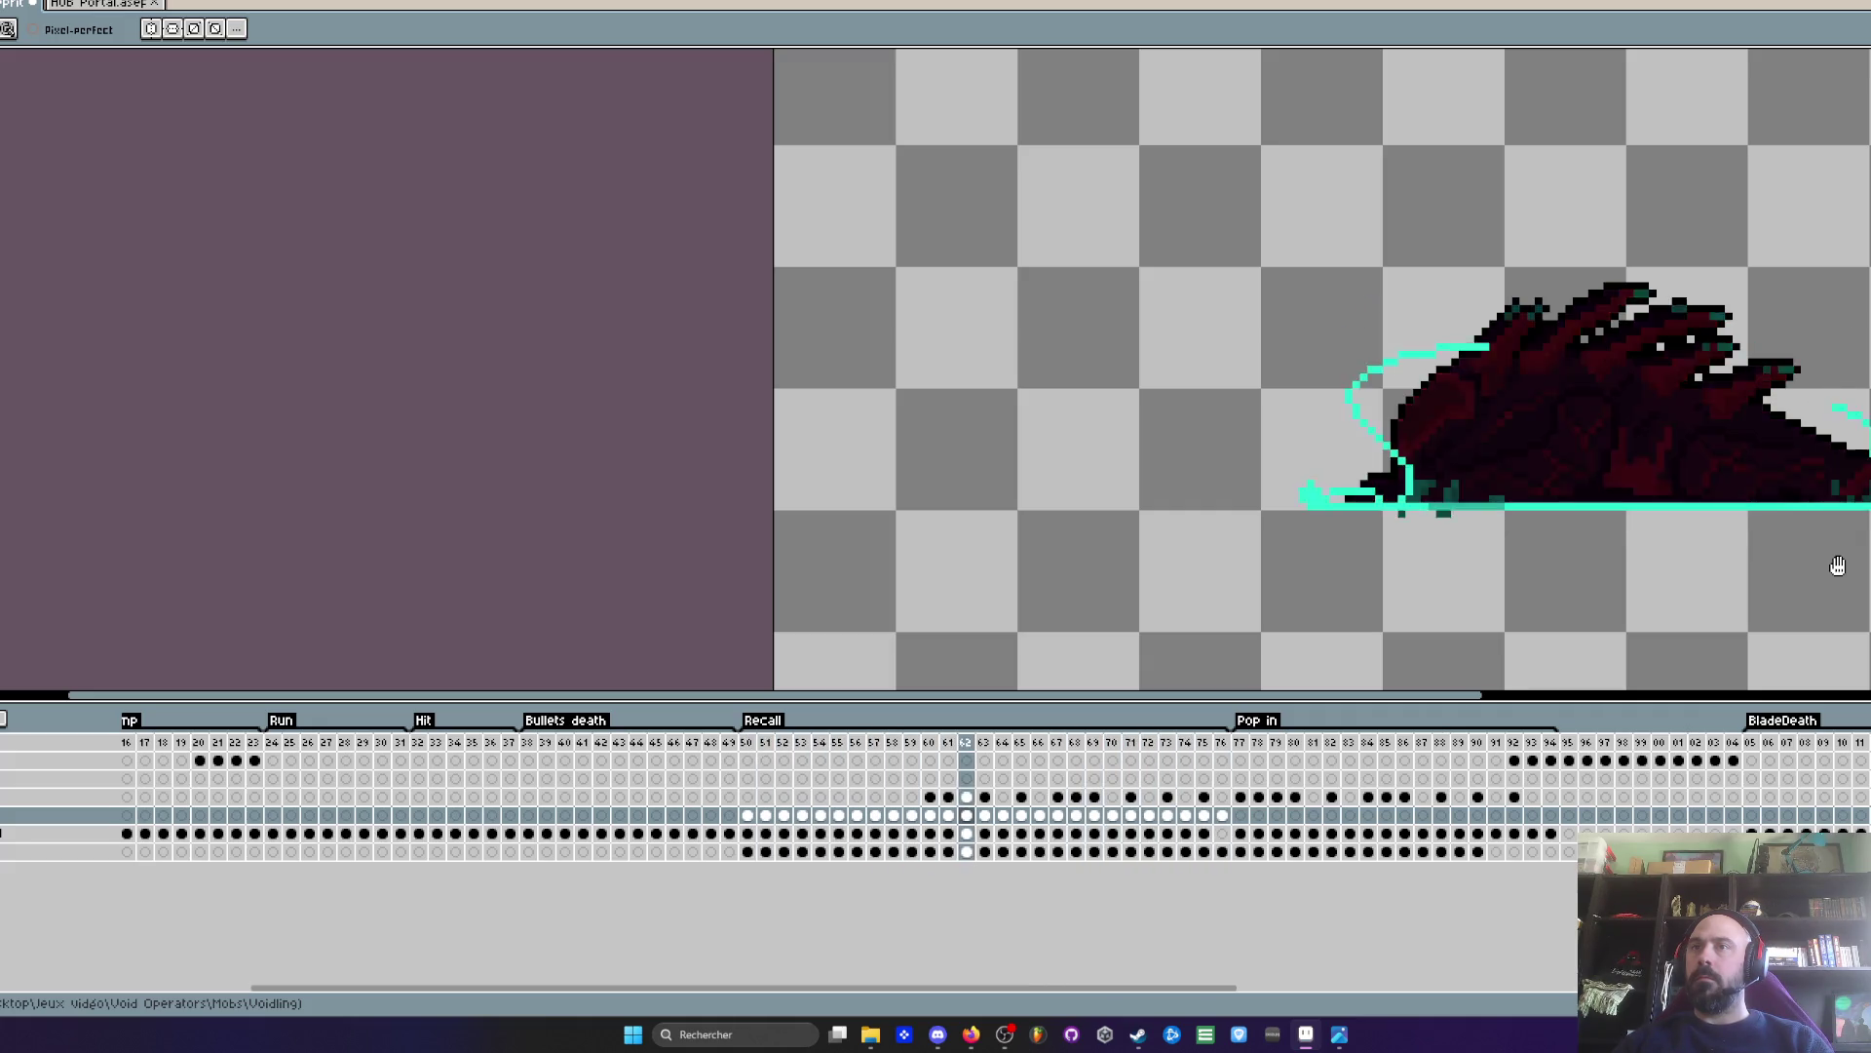
scroll(1726, 532, down, 2)
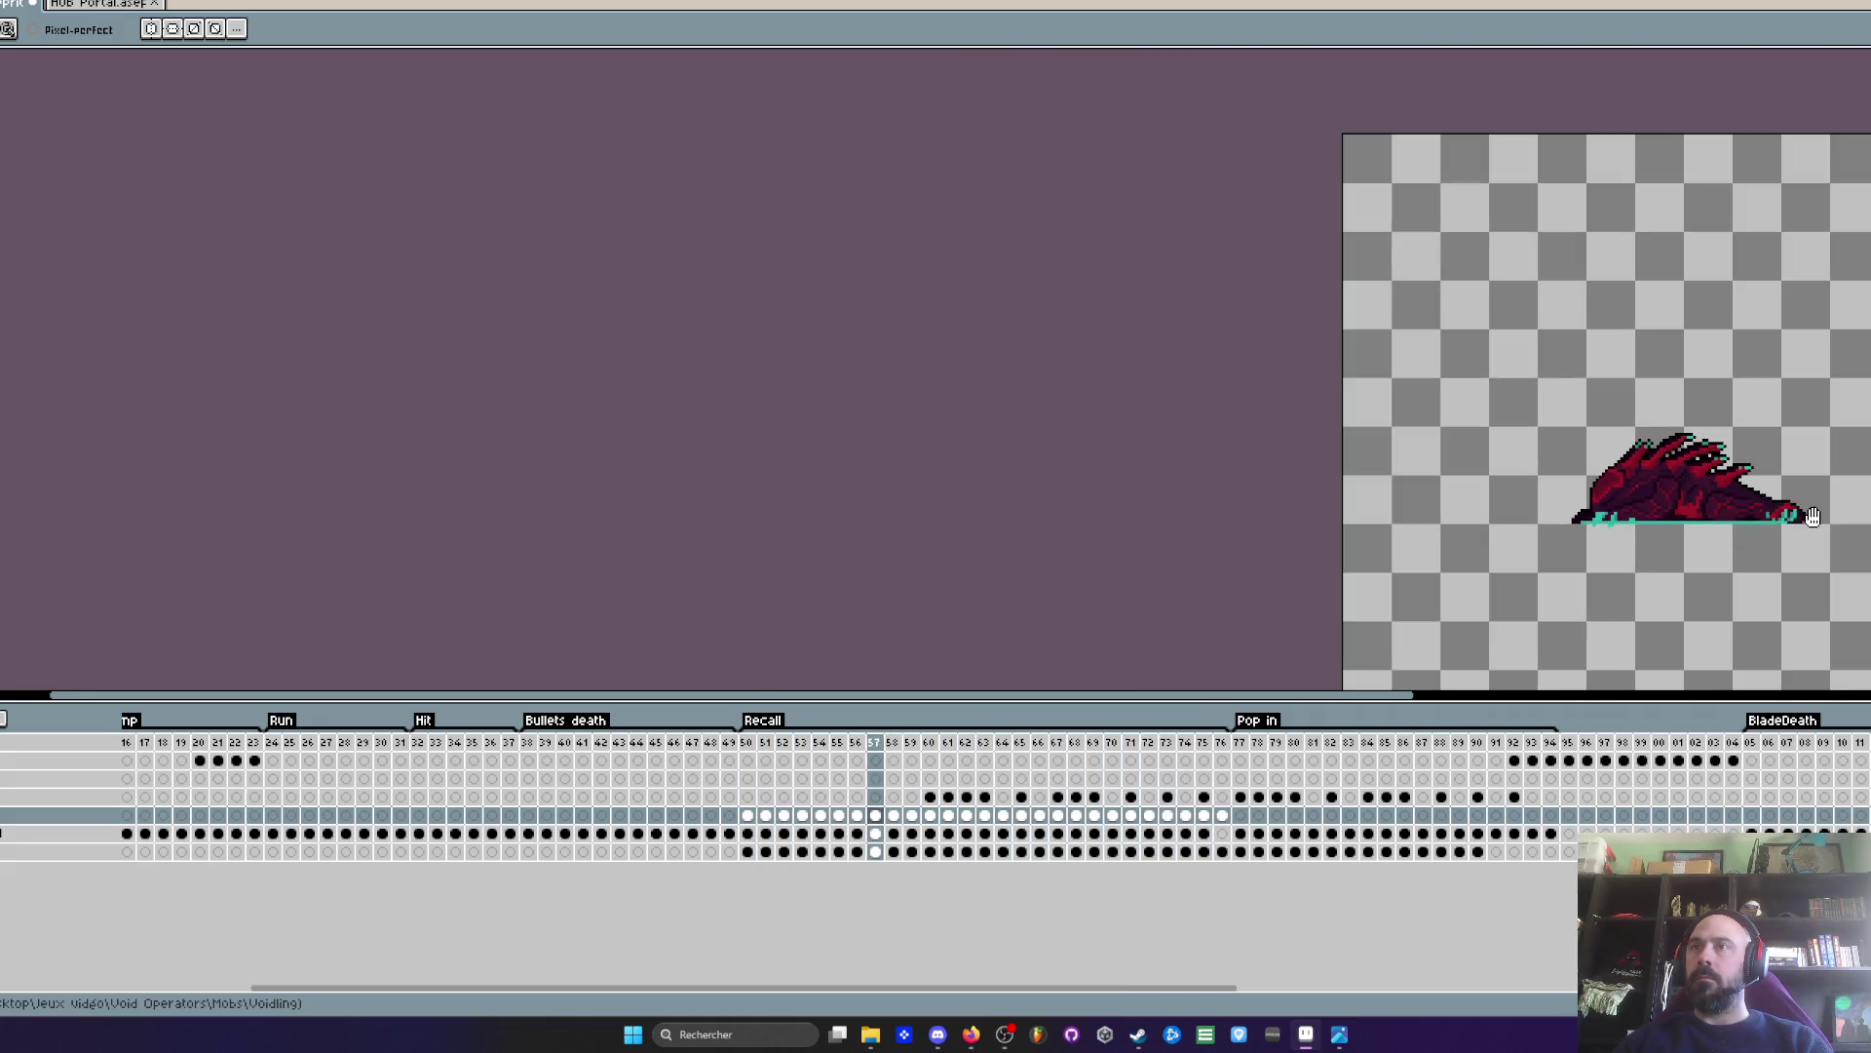
scroll(1812, 516, up, 2)
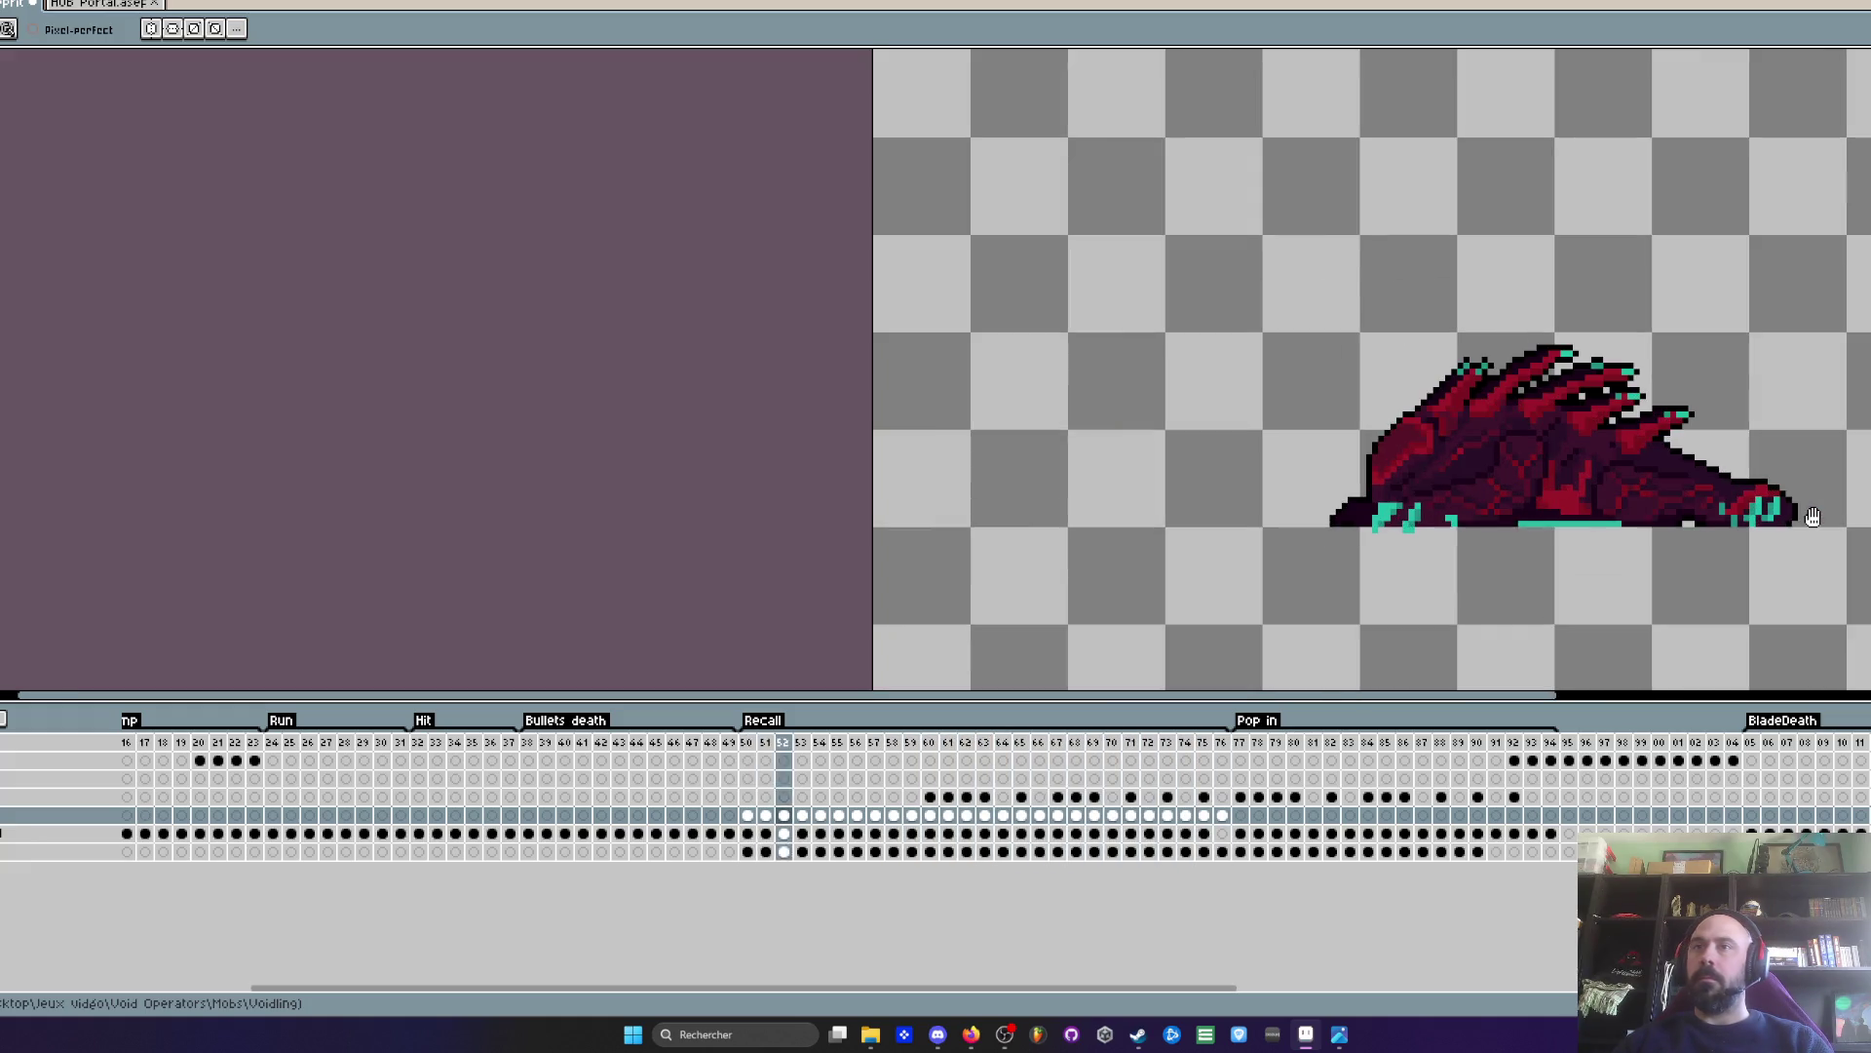
drag(748, 834, 1224, 825)
key(m)
drag(1129, 290, 1870, 614)
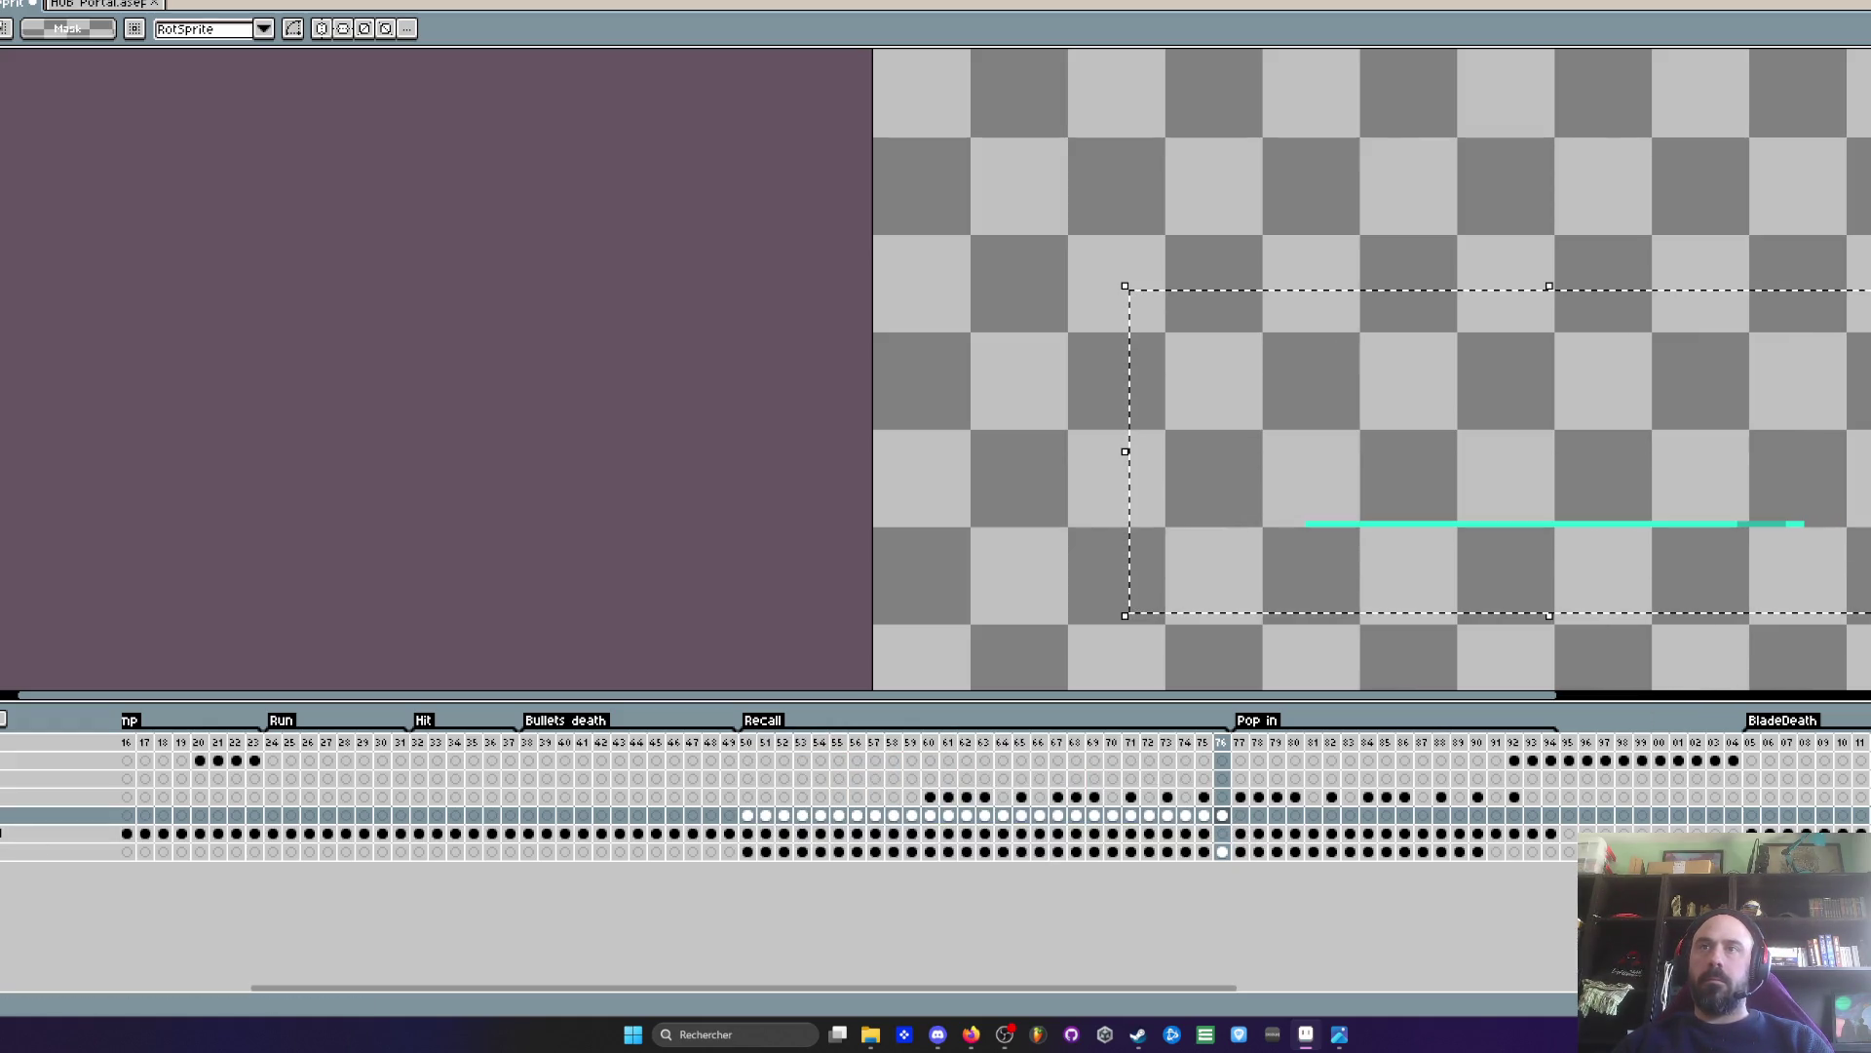
- Select the Recall cels from frame 50 to 76, then clear the canvas marquee on frame 51
drag(1224, 834, 828, 833)
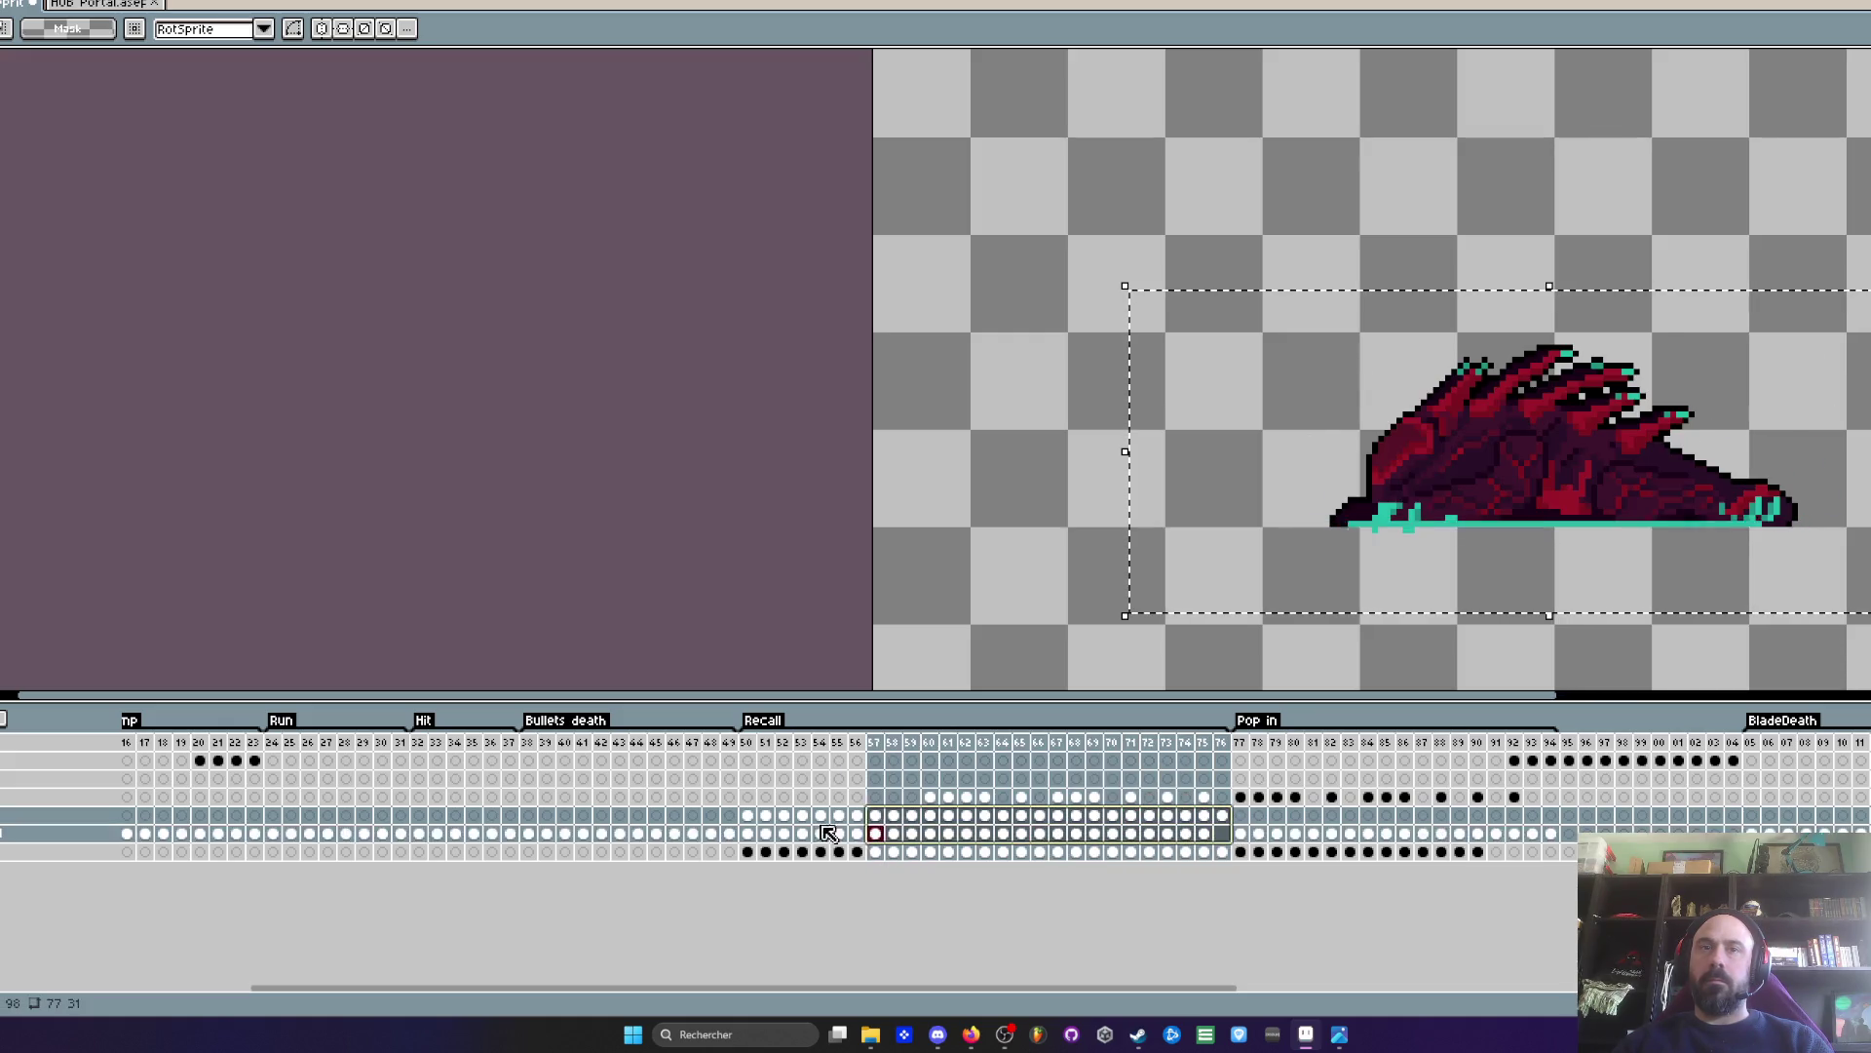
shift+click(747, 815)
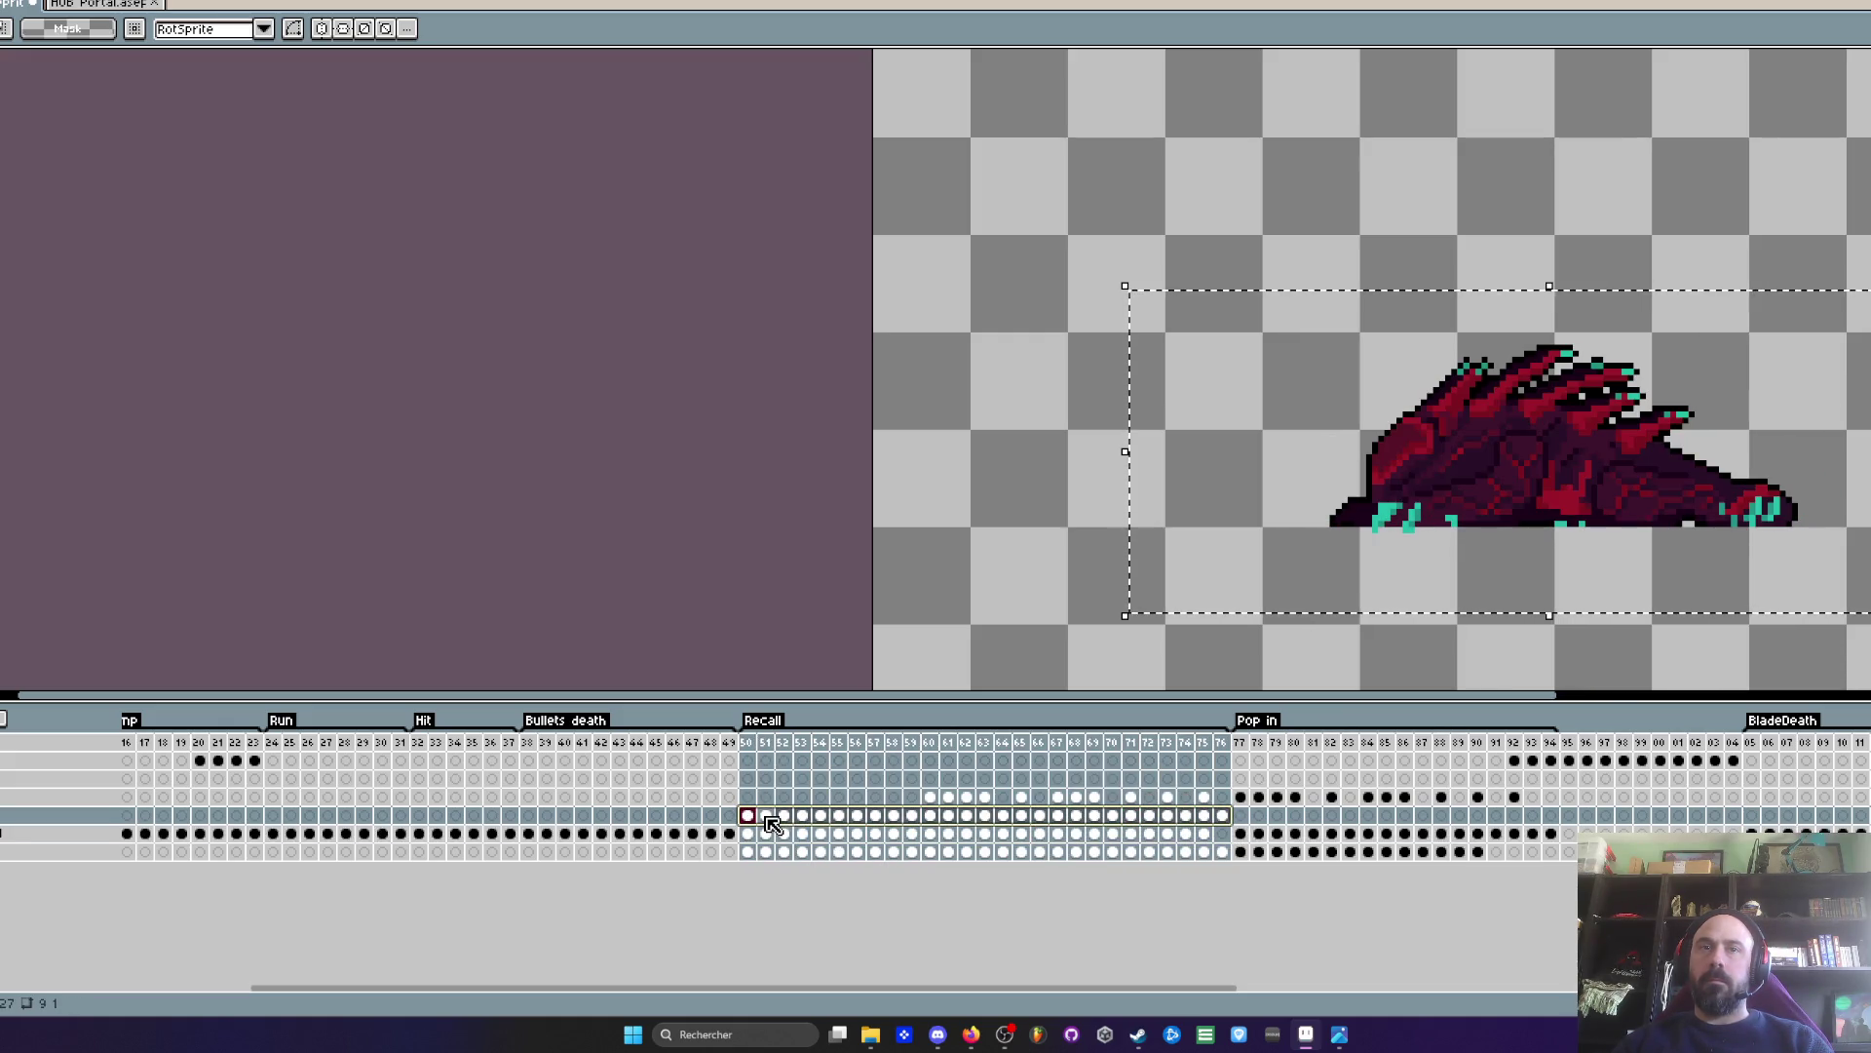
click(766, 821)
click(1425, 538)
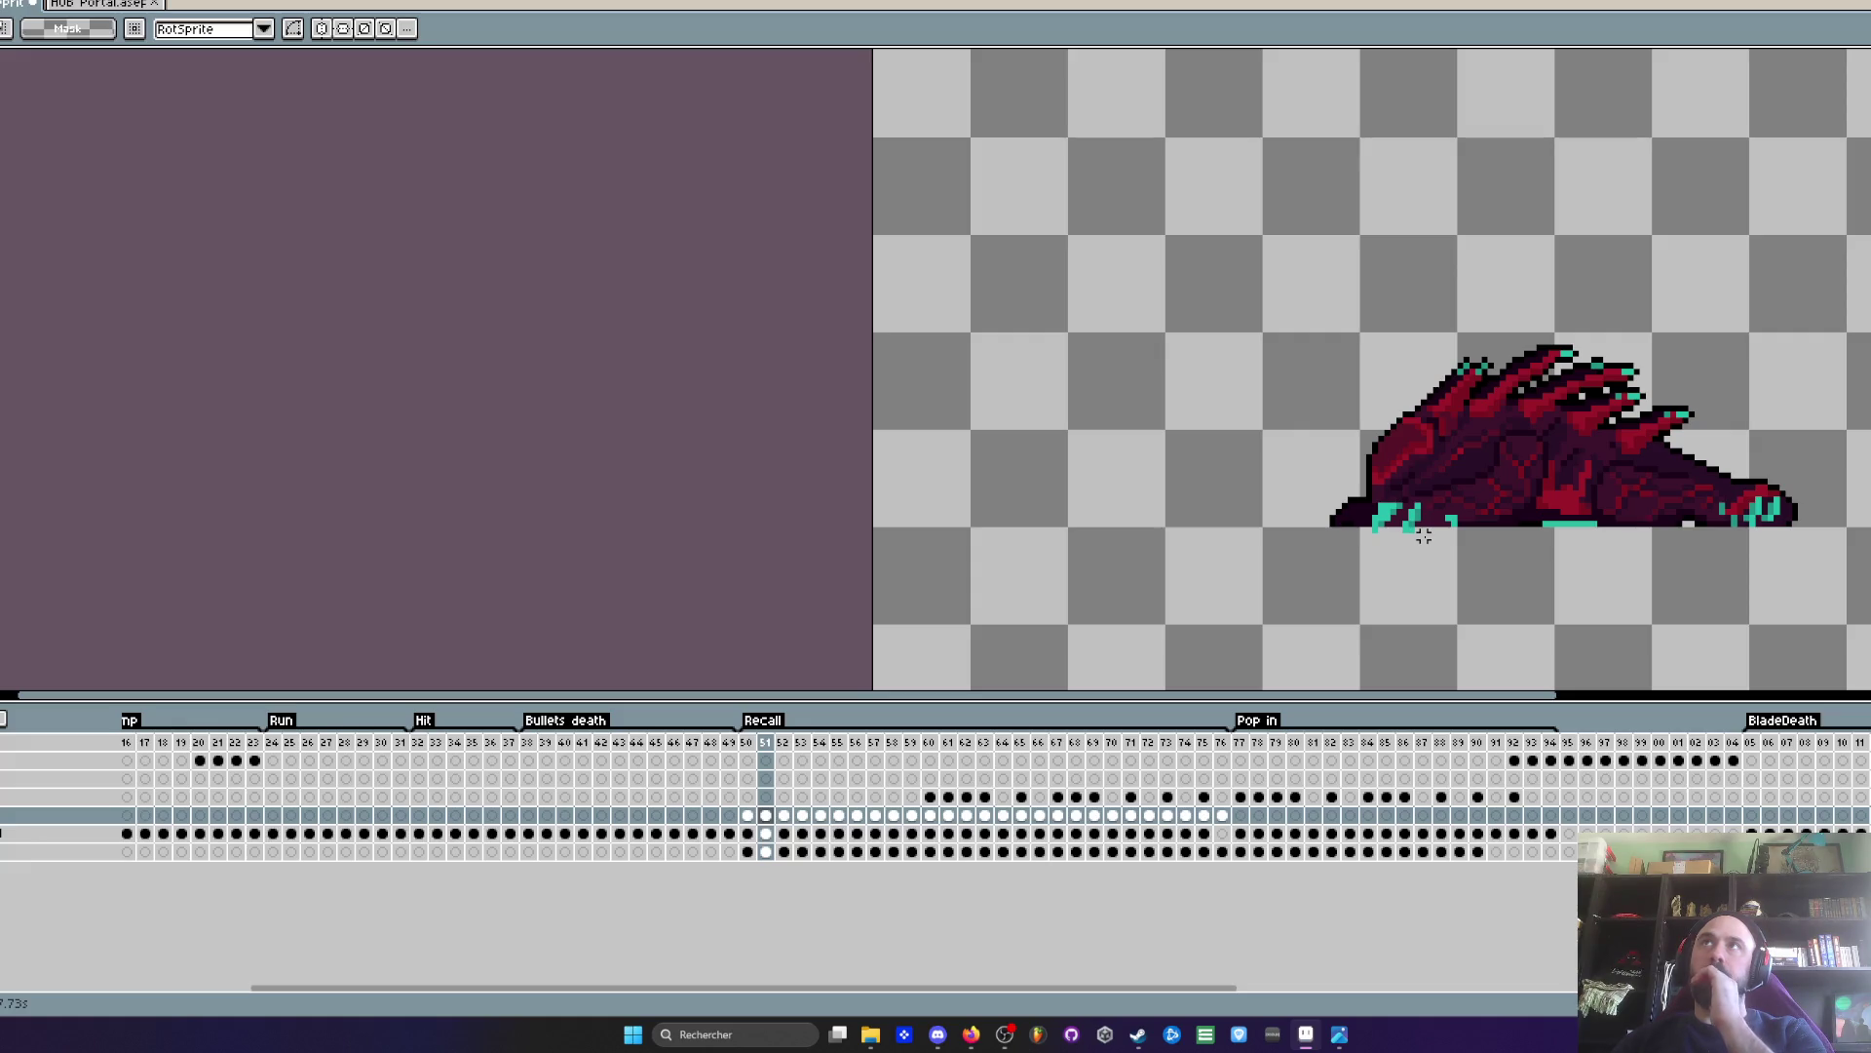
scroll(1295, 420, down, 1)
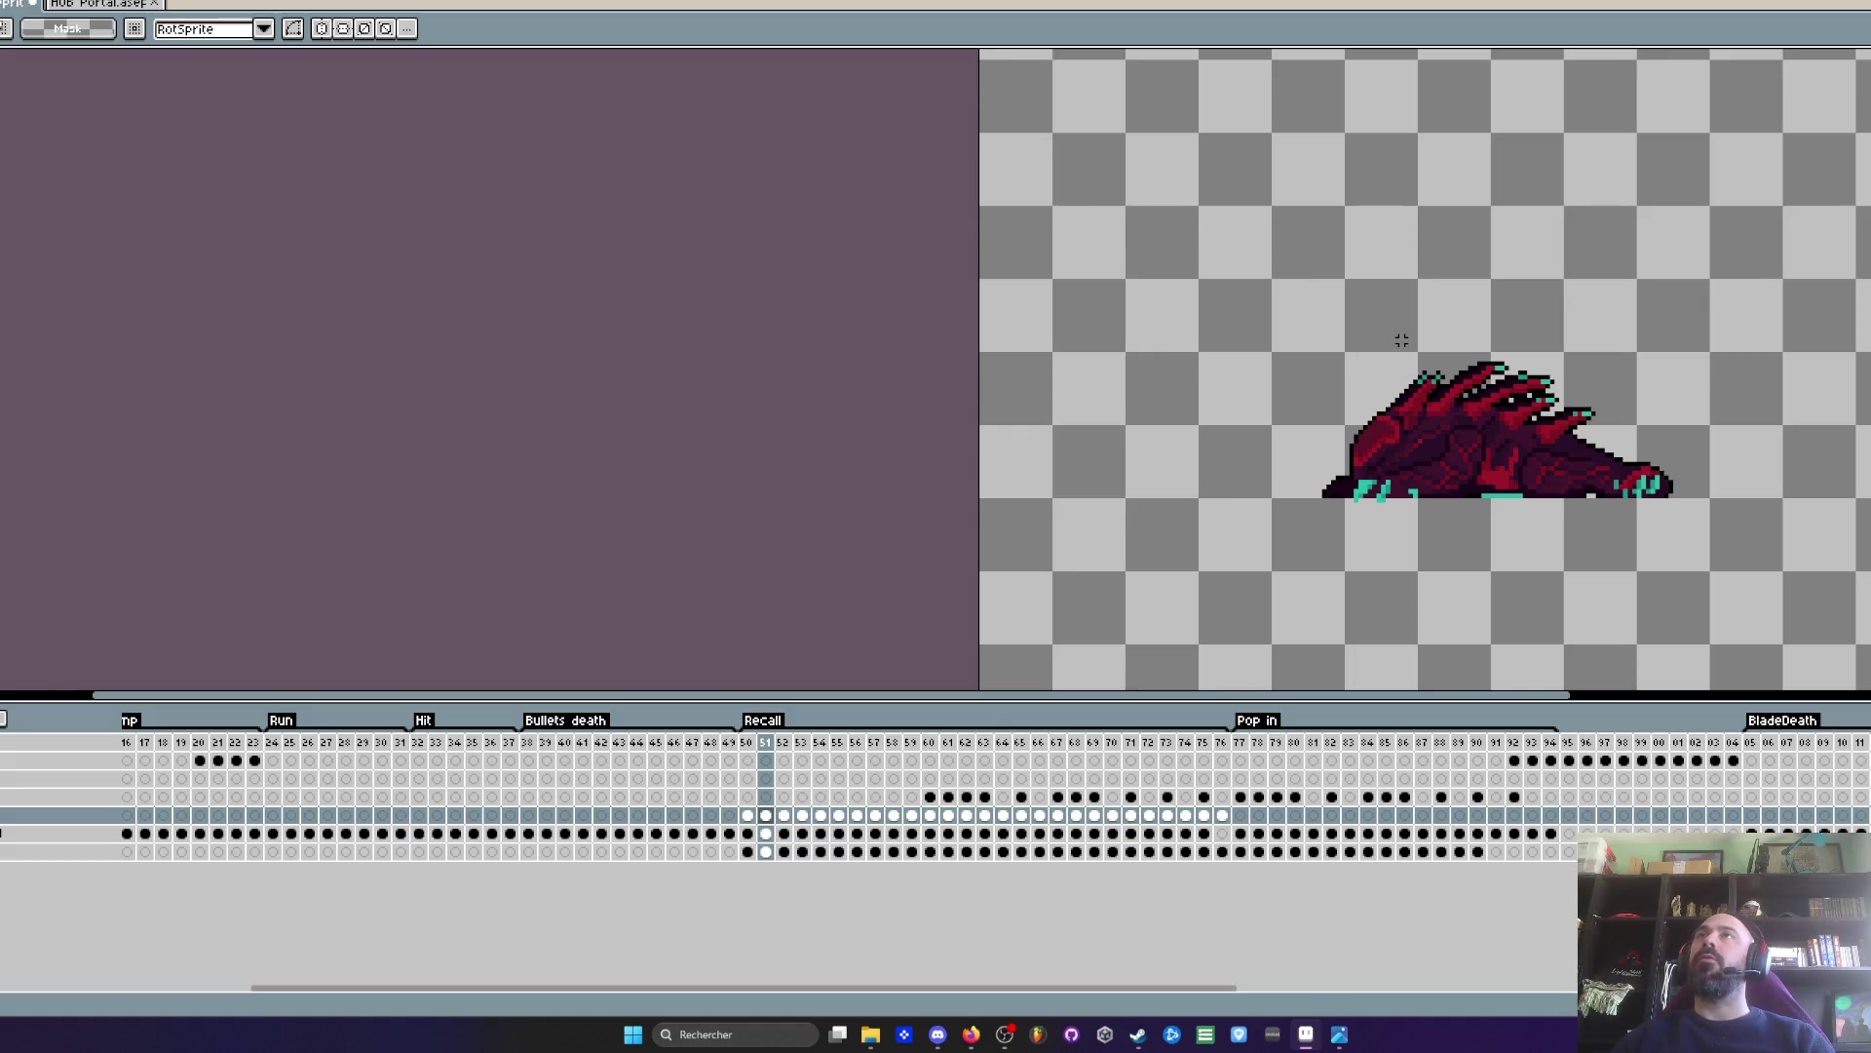
scroll(1483, 347, down, 1)
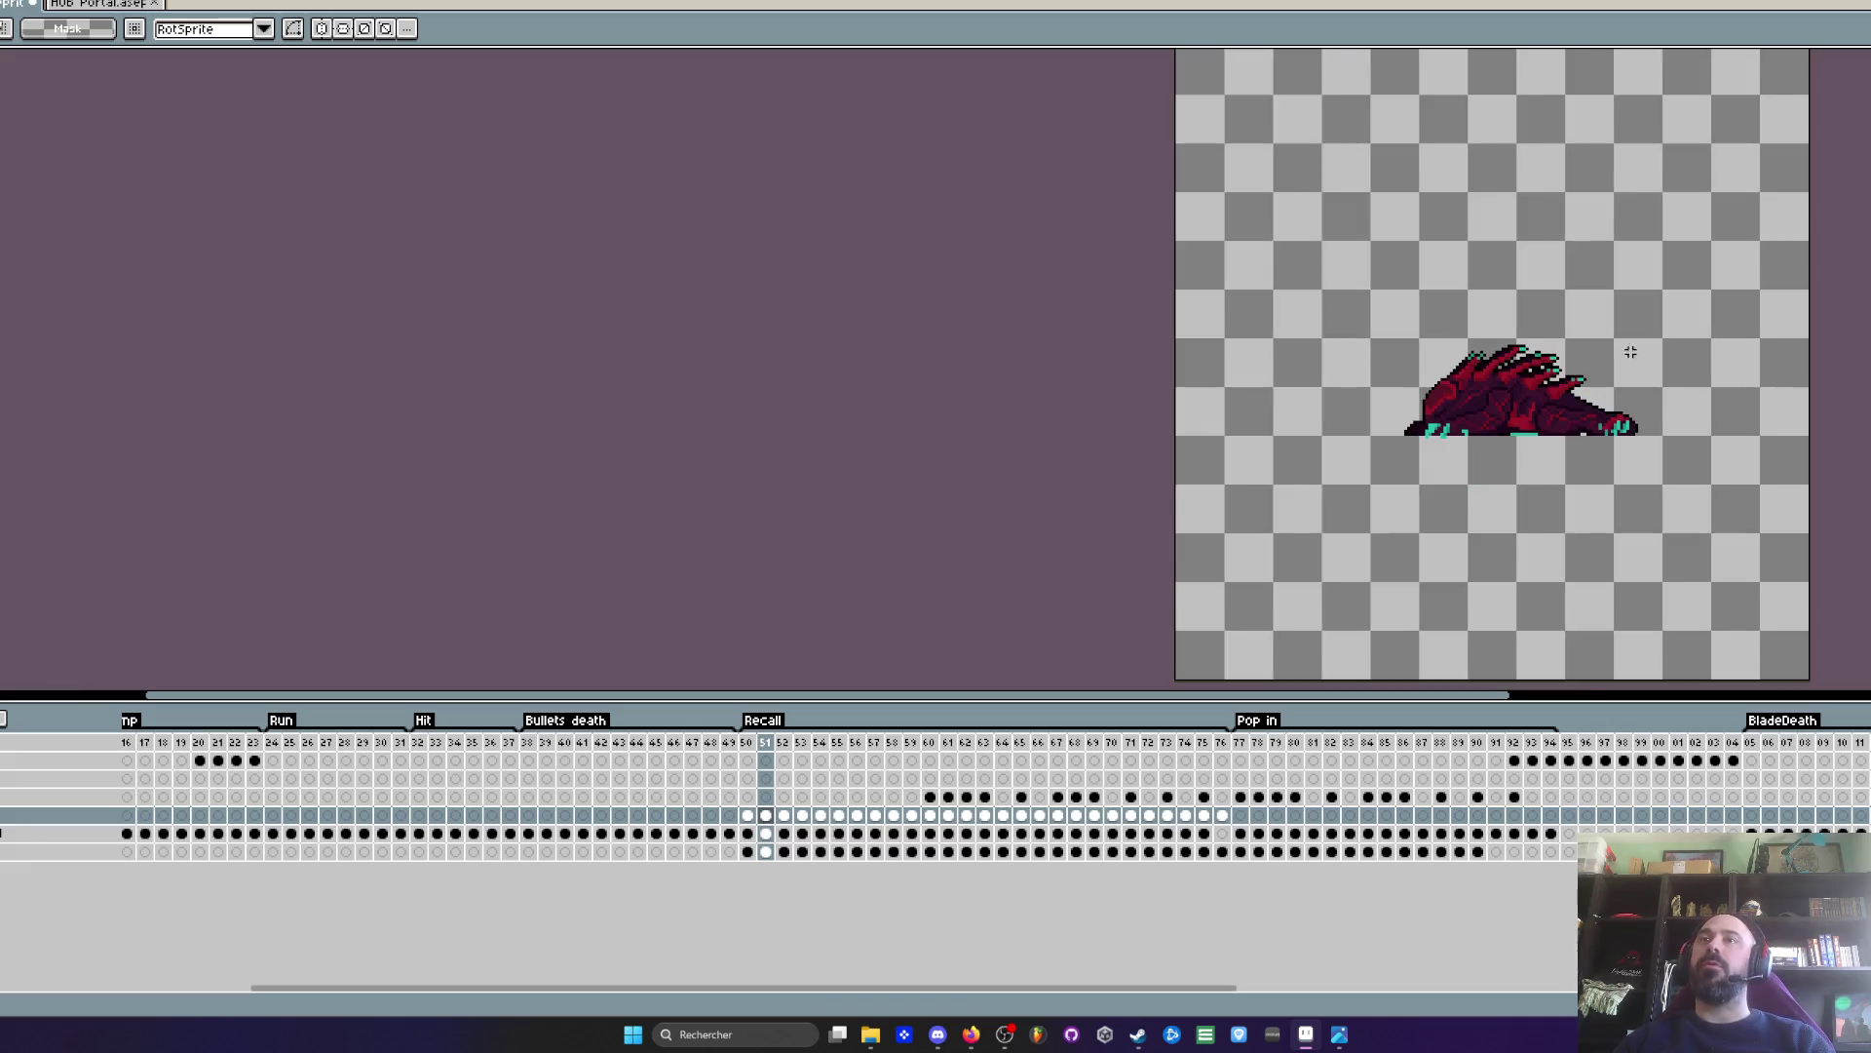
scroll(1550, 390, up, 1)
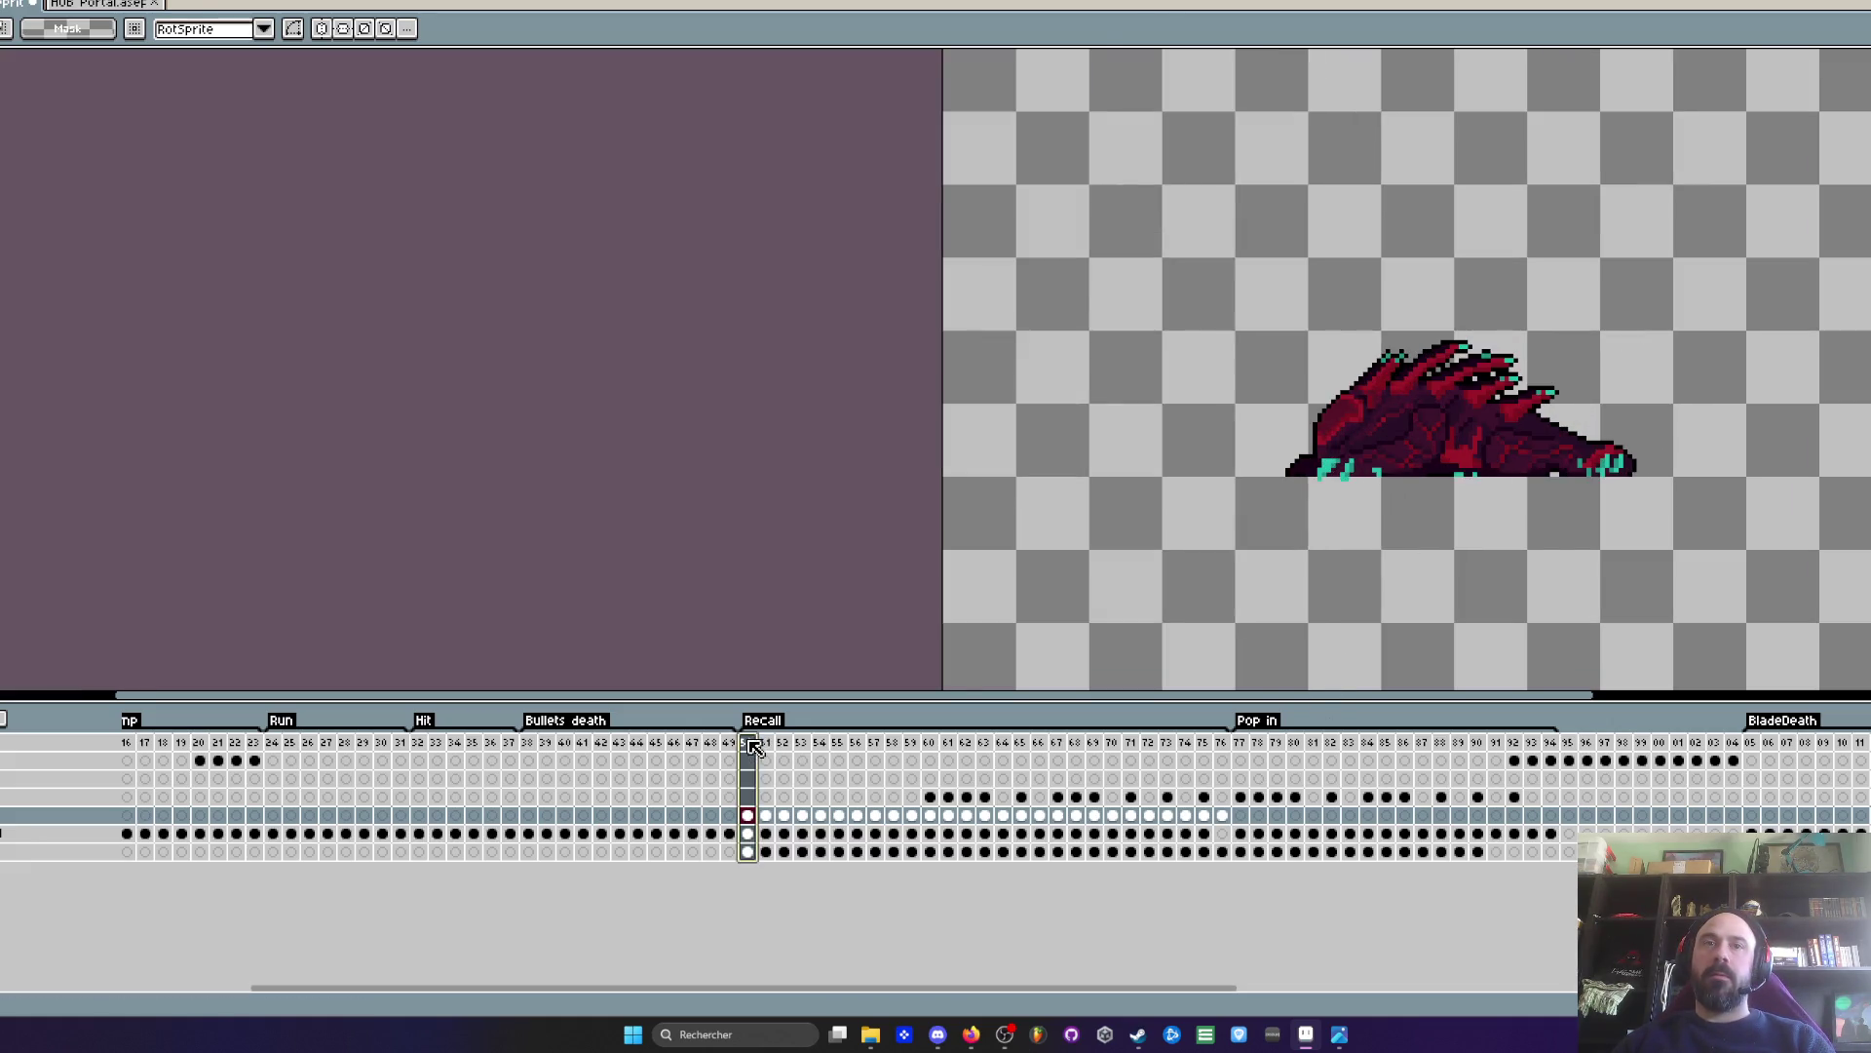